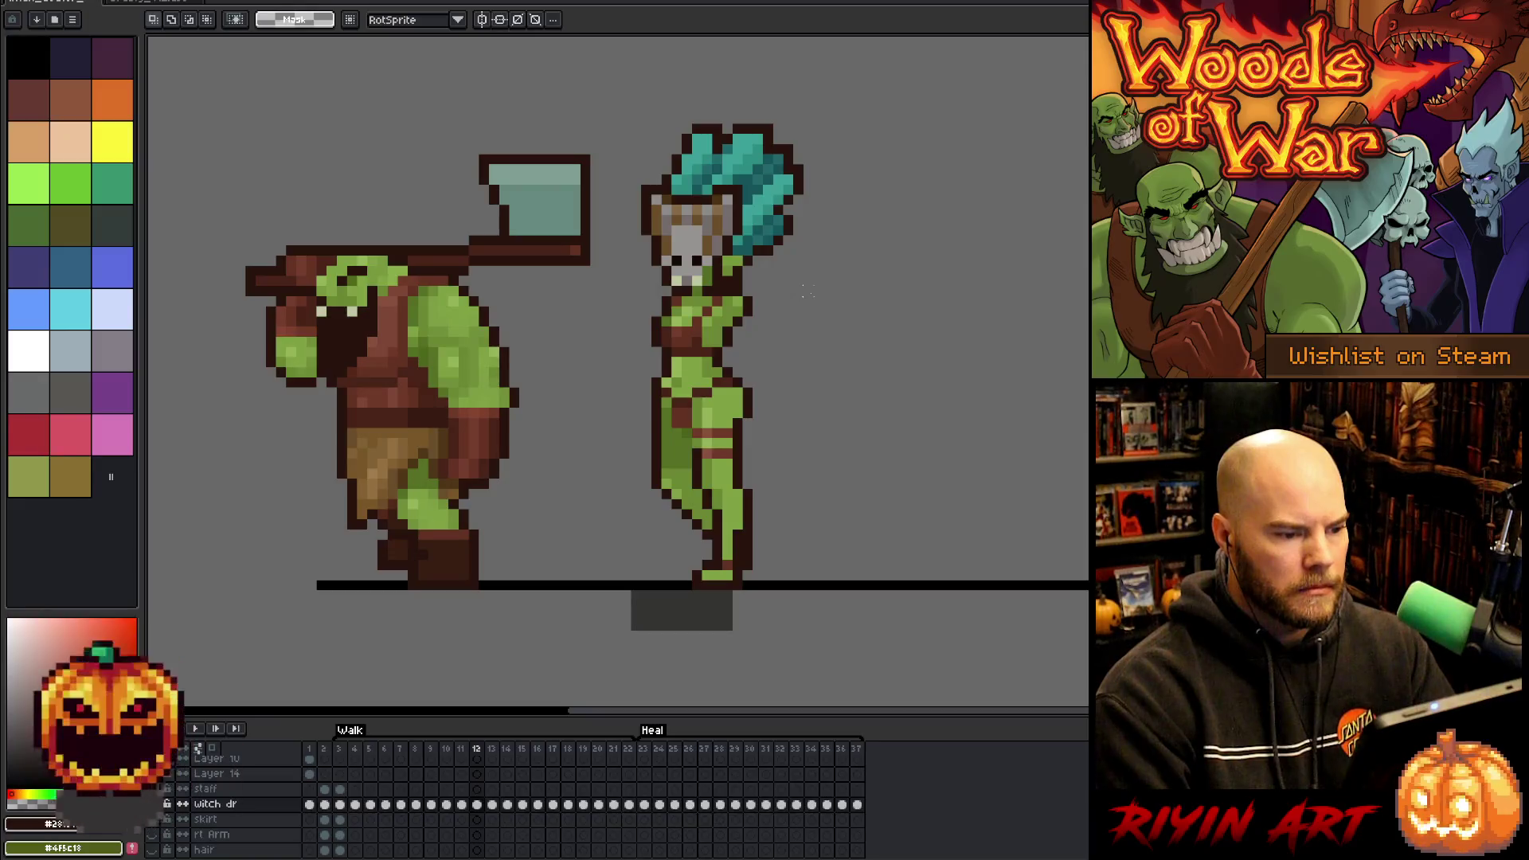
key("Left")
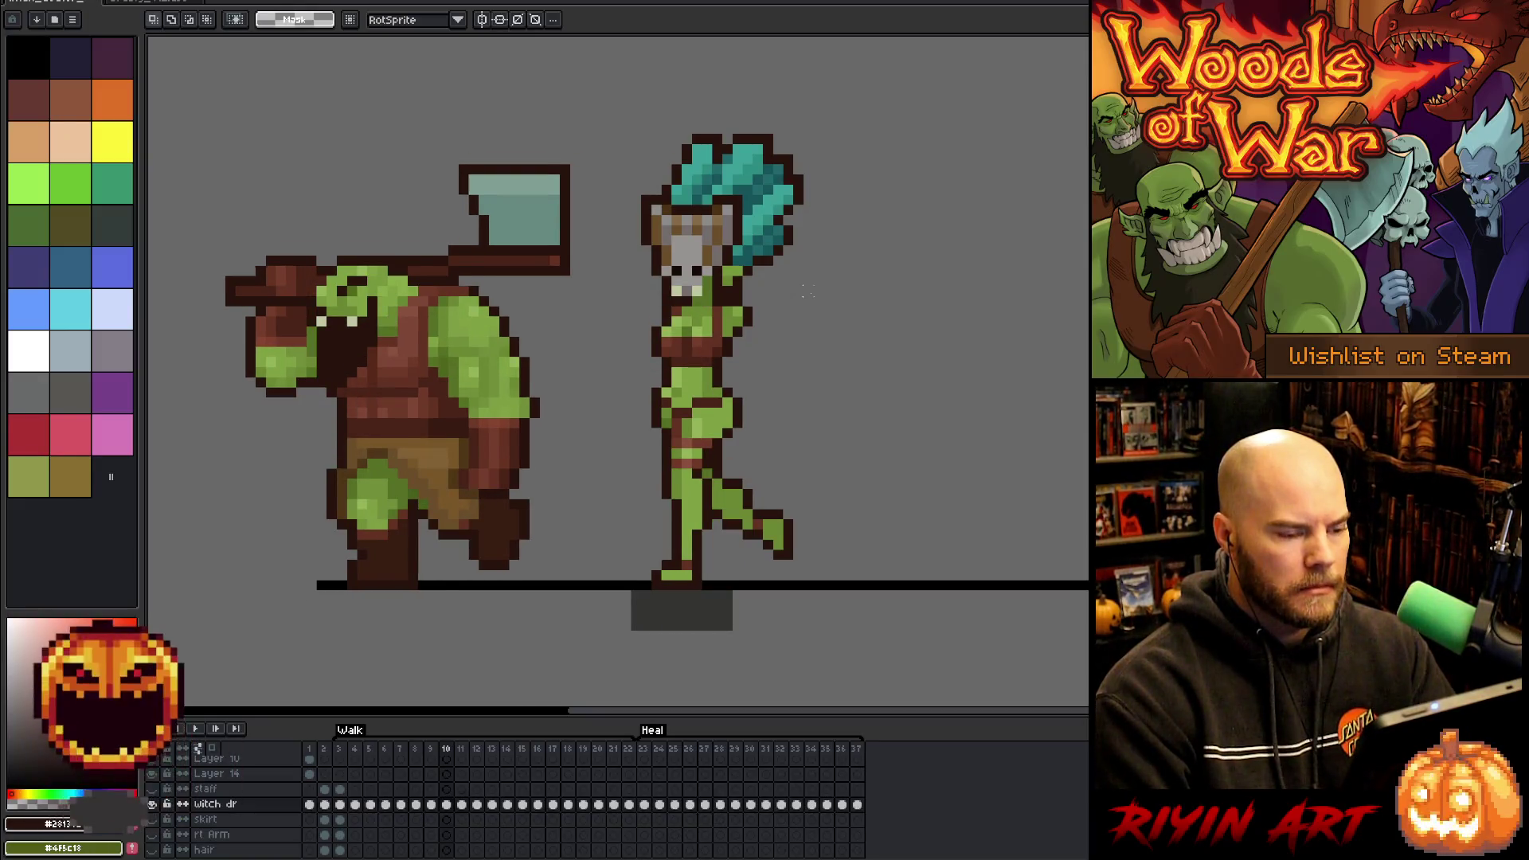
- Step to the next walk frame and, with the pencil active, sample a colour from the witch's sprite
key("Right")
key("b")
left_click(707, 300, "alt")
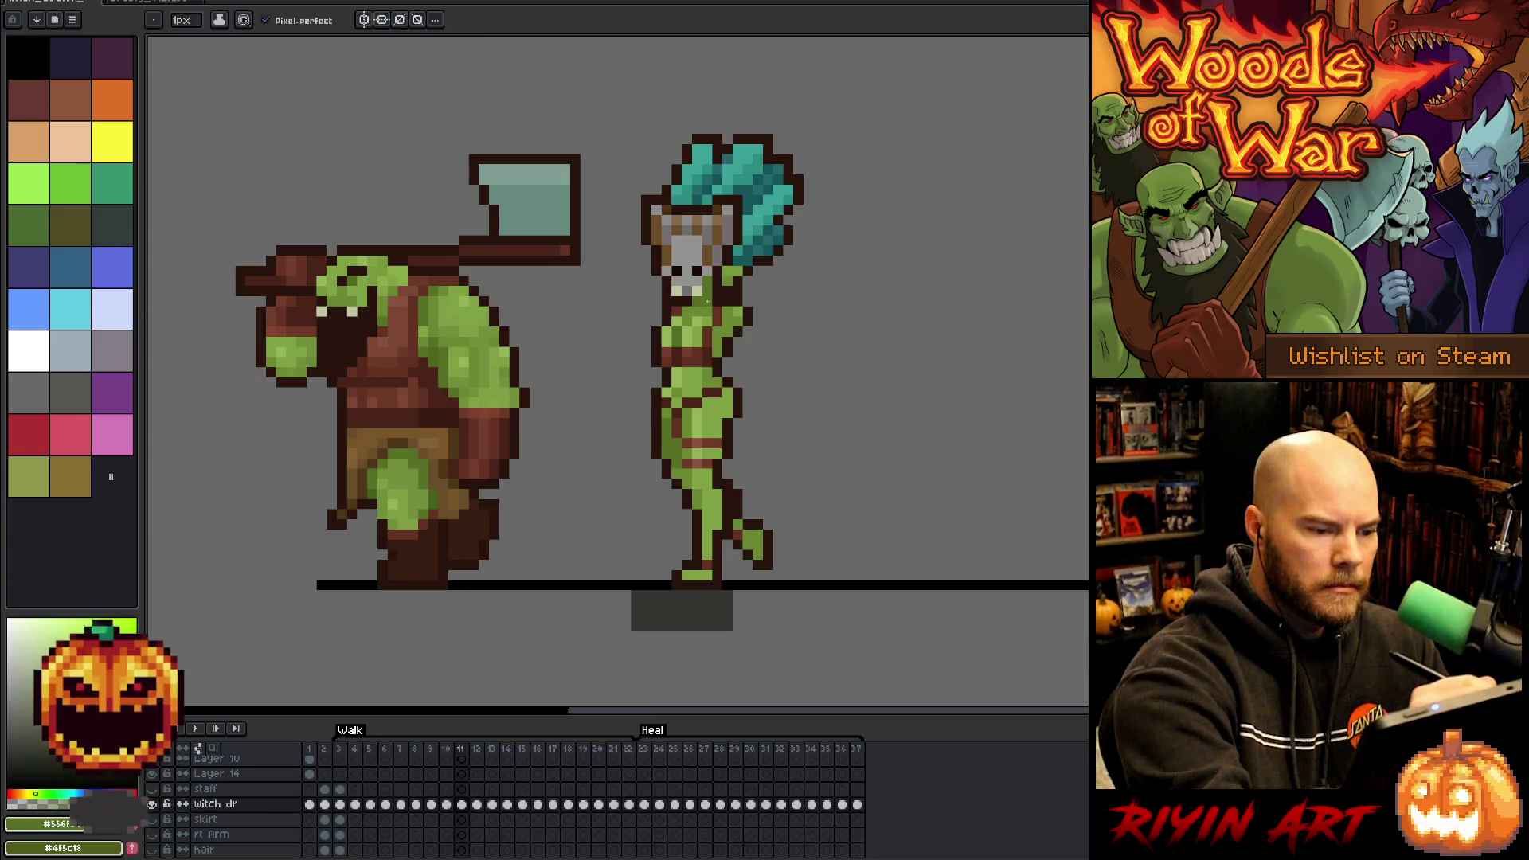
- Compare frames 12 and 13, then pick the witch's dark reddish-brown outline colour
key("Right")
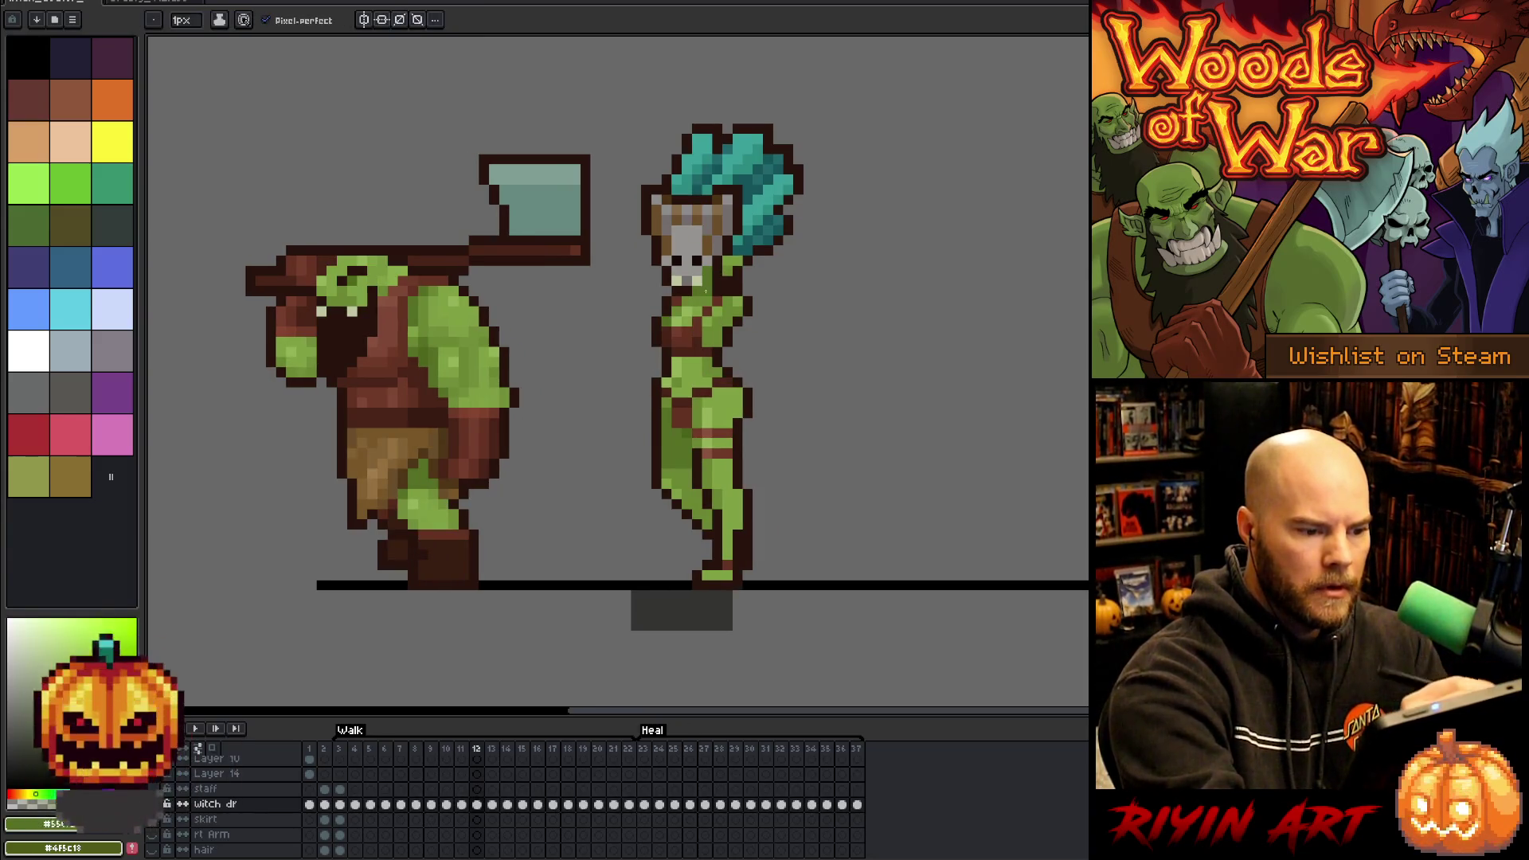
key("Right")
key("Left")
key("Right")
key("Right")
key("Right")
key("Left")
key("alt")
left_click(716, 288, "alt")
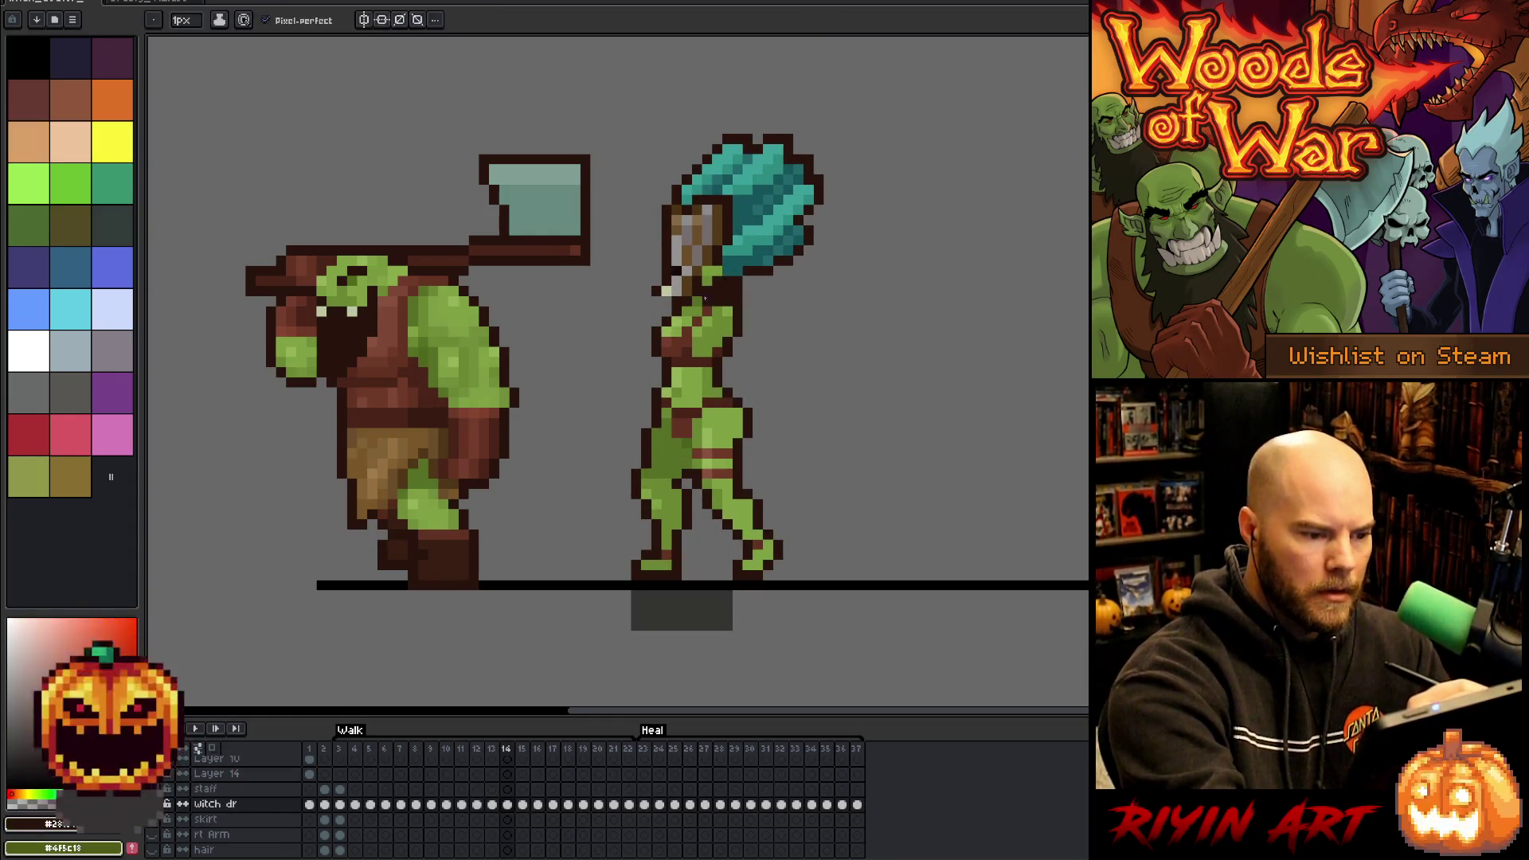
- Step through the walk frames from 15 to 20
key("Right")
key("Left")
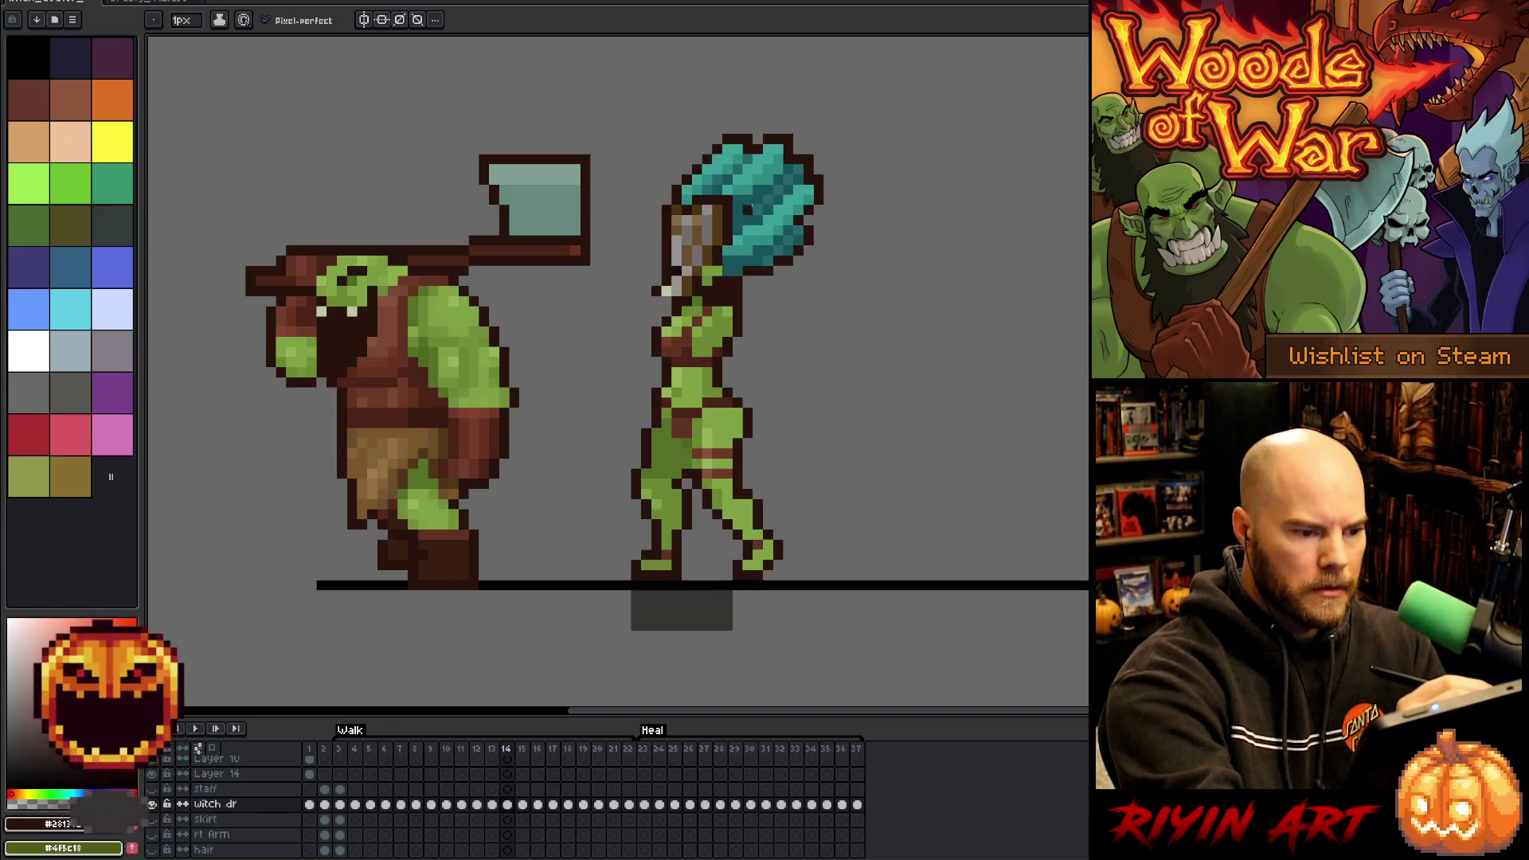
key("Right")
key("Right")
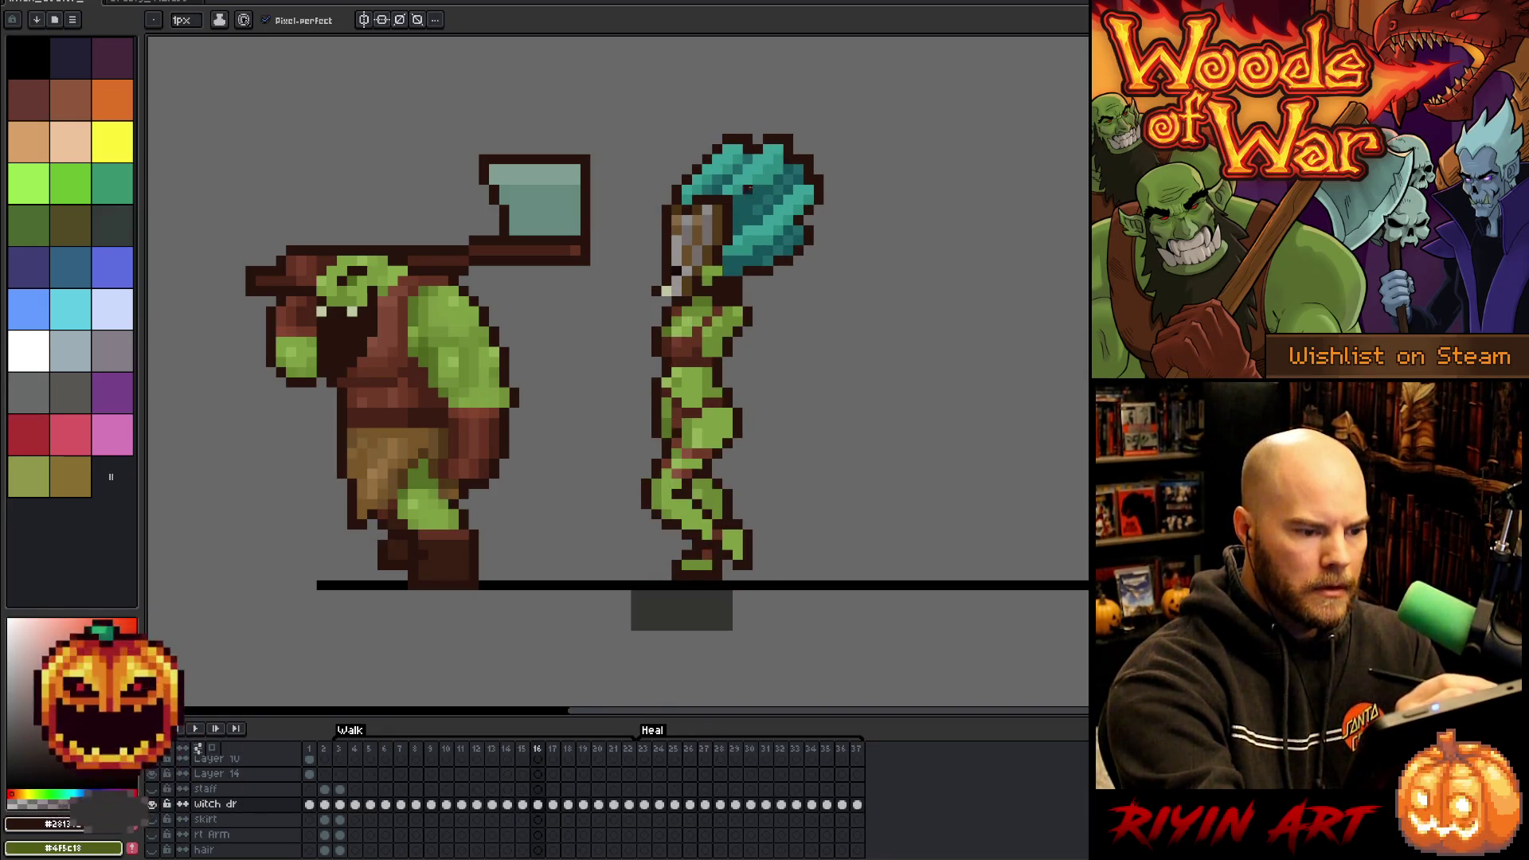
key("Left")
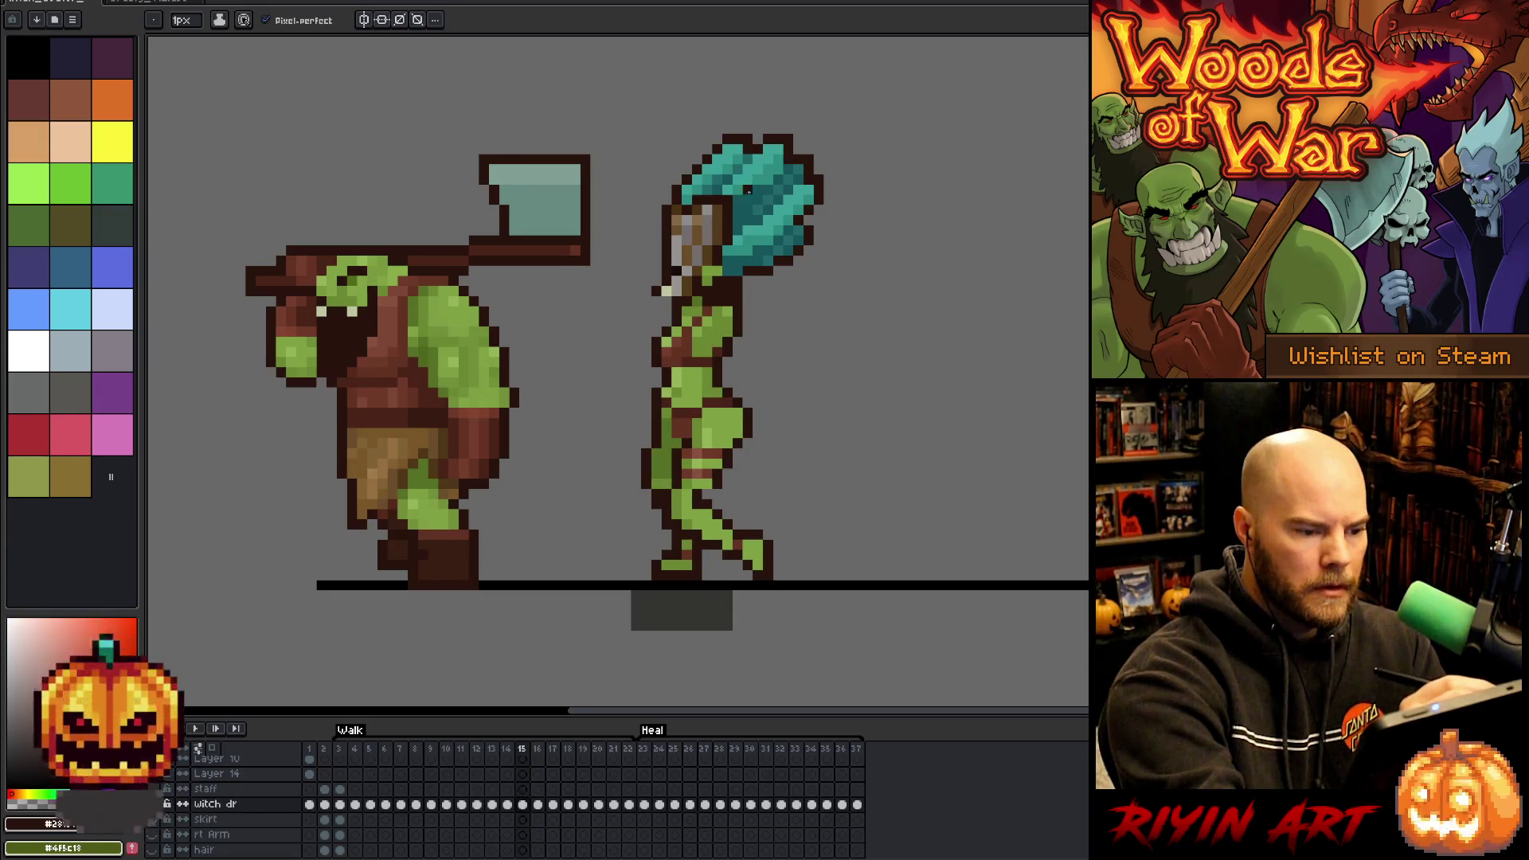
key("Right")
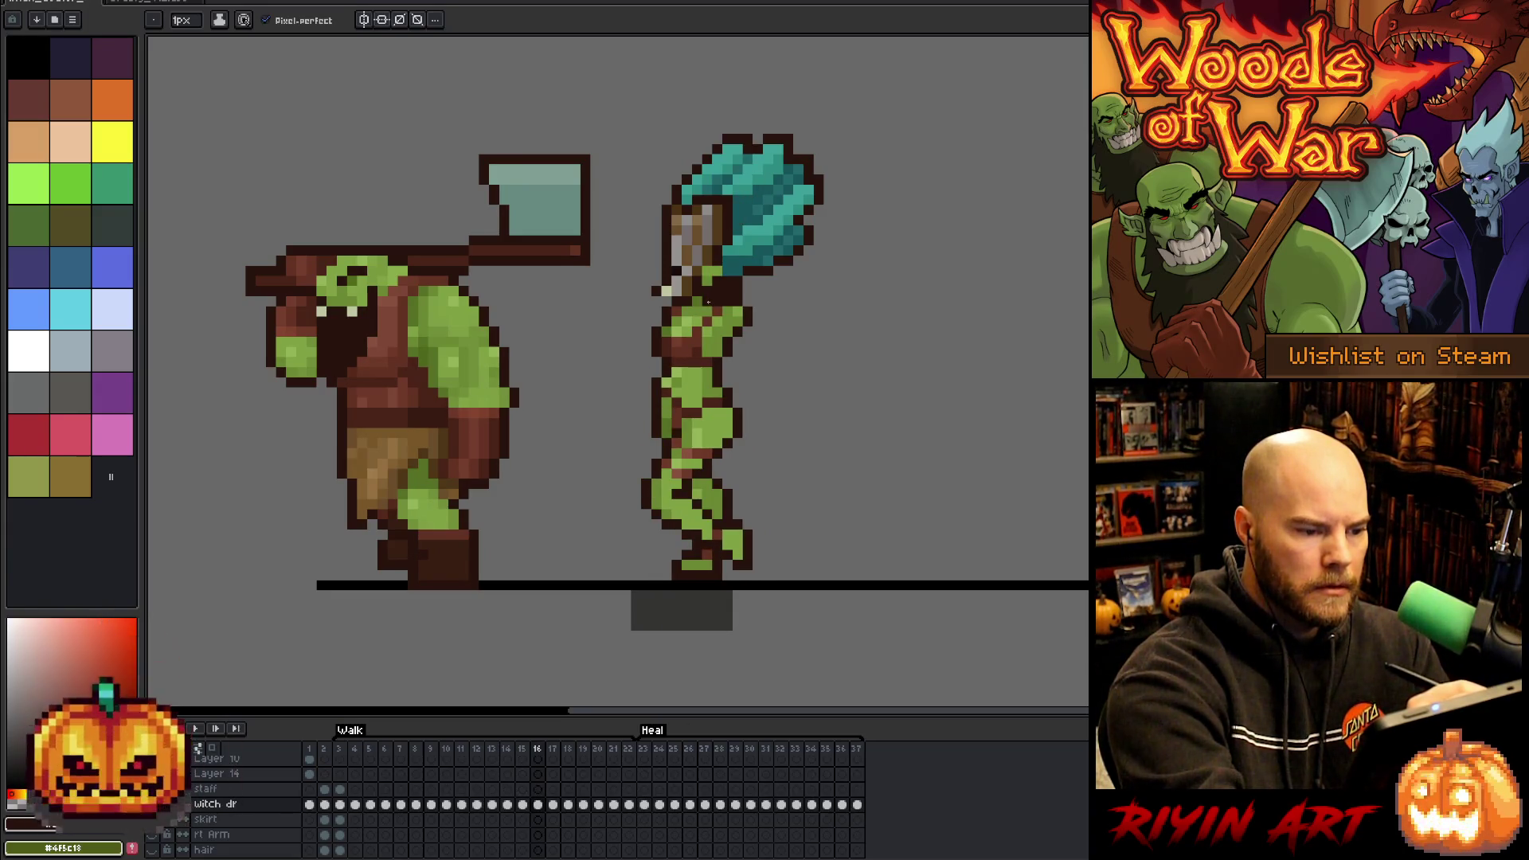
key("Right")
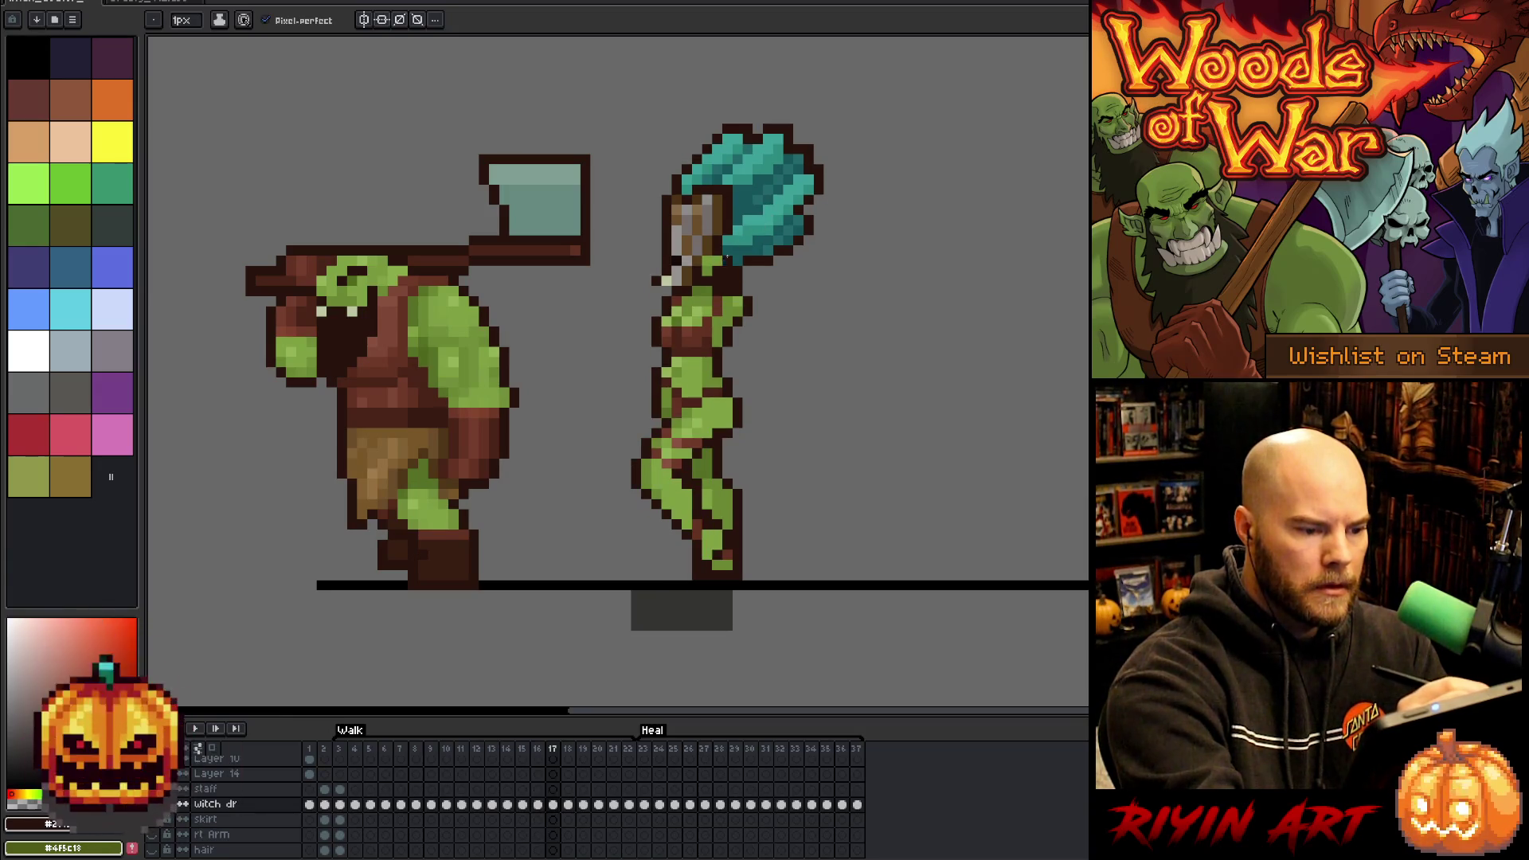
key("Right")
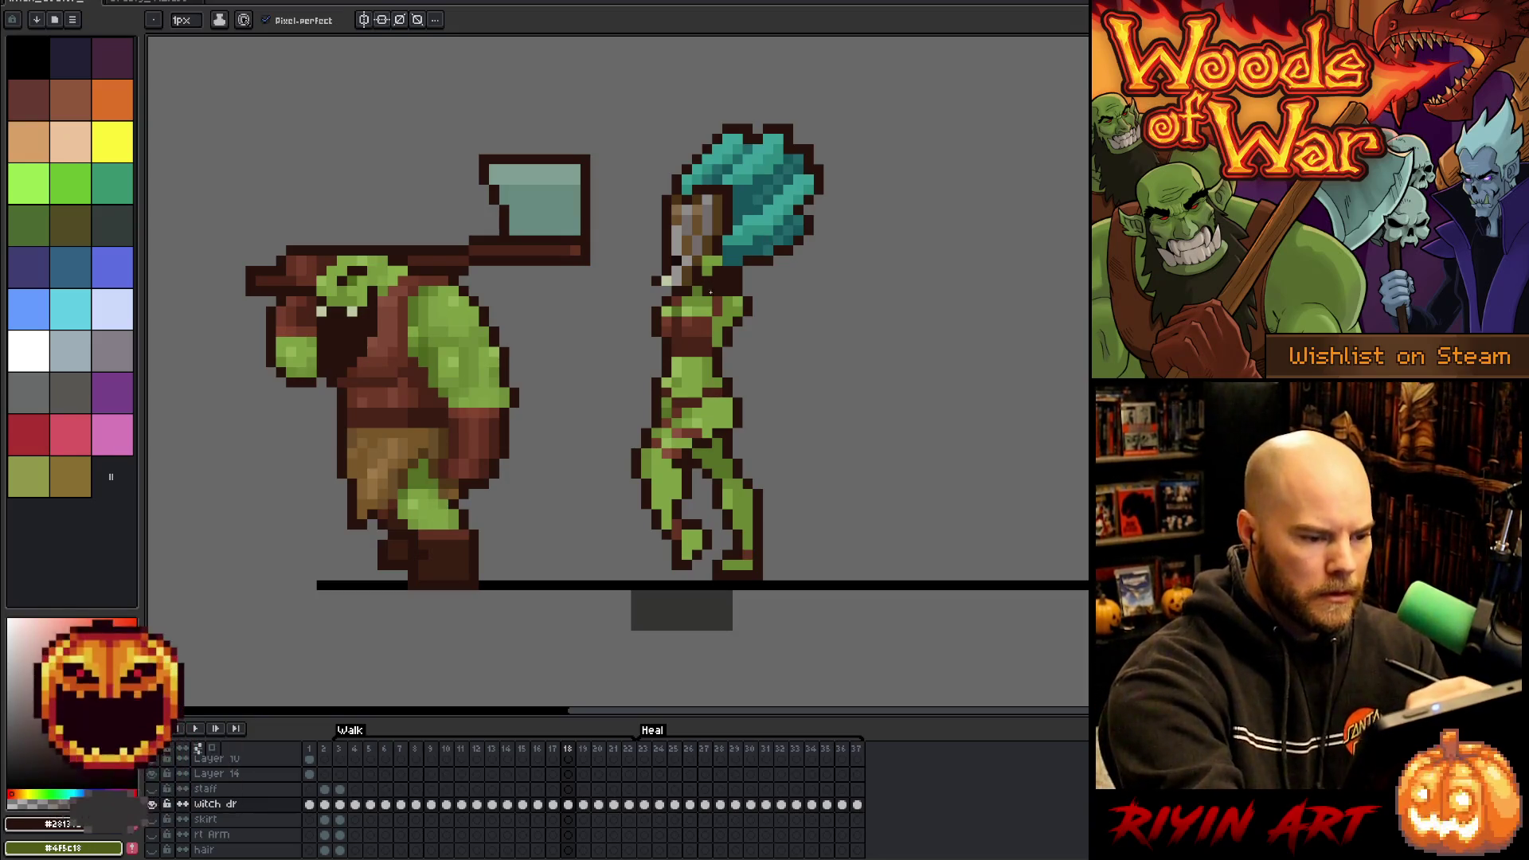
key("Right")
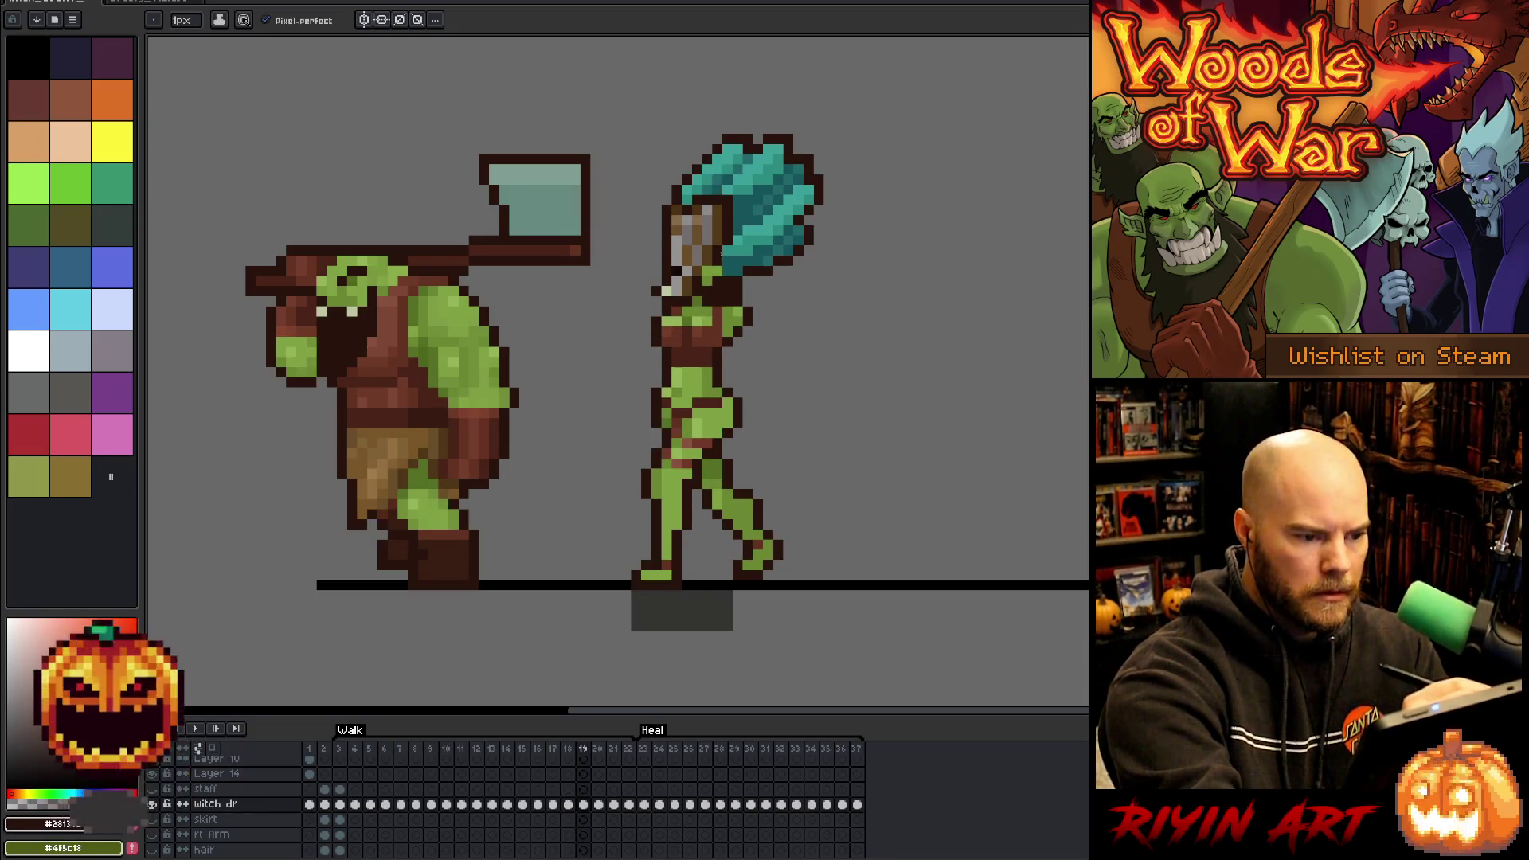
key("Right")
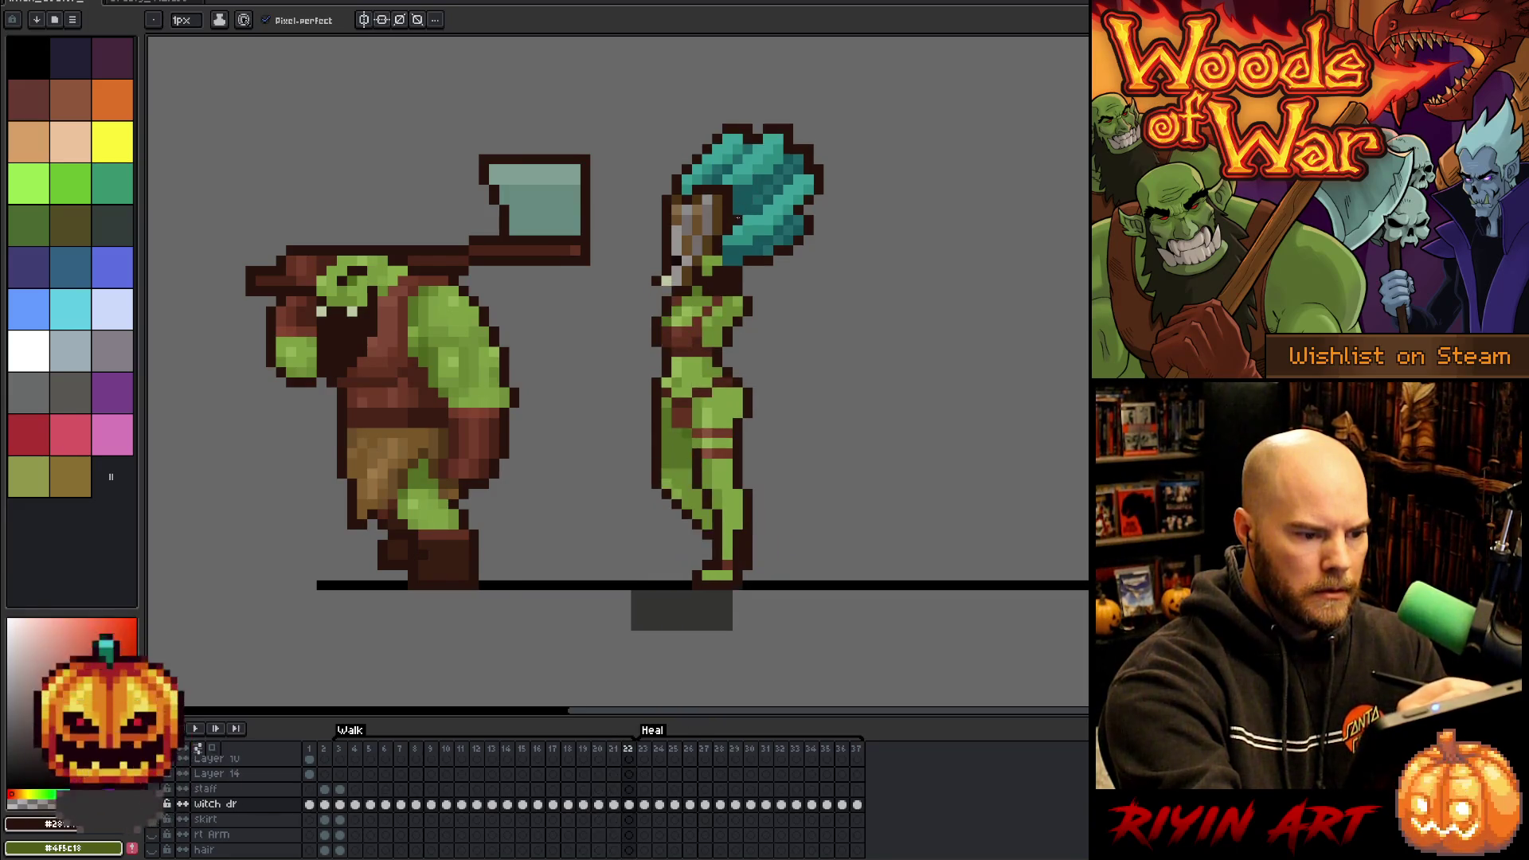
- Step through Walk frames 3 to 15, comparing frames 4 and 5, and wrap to frame 4
key("Right")
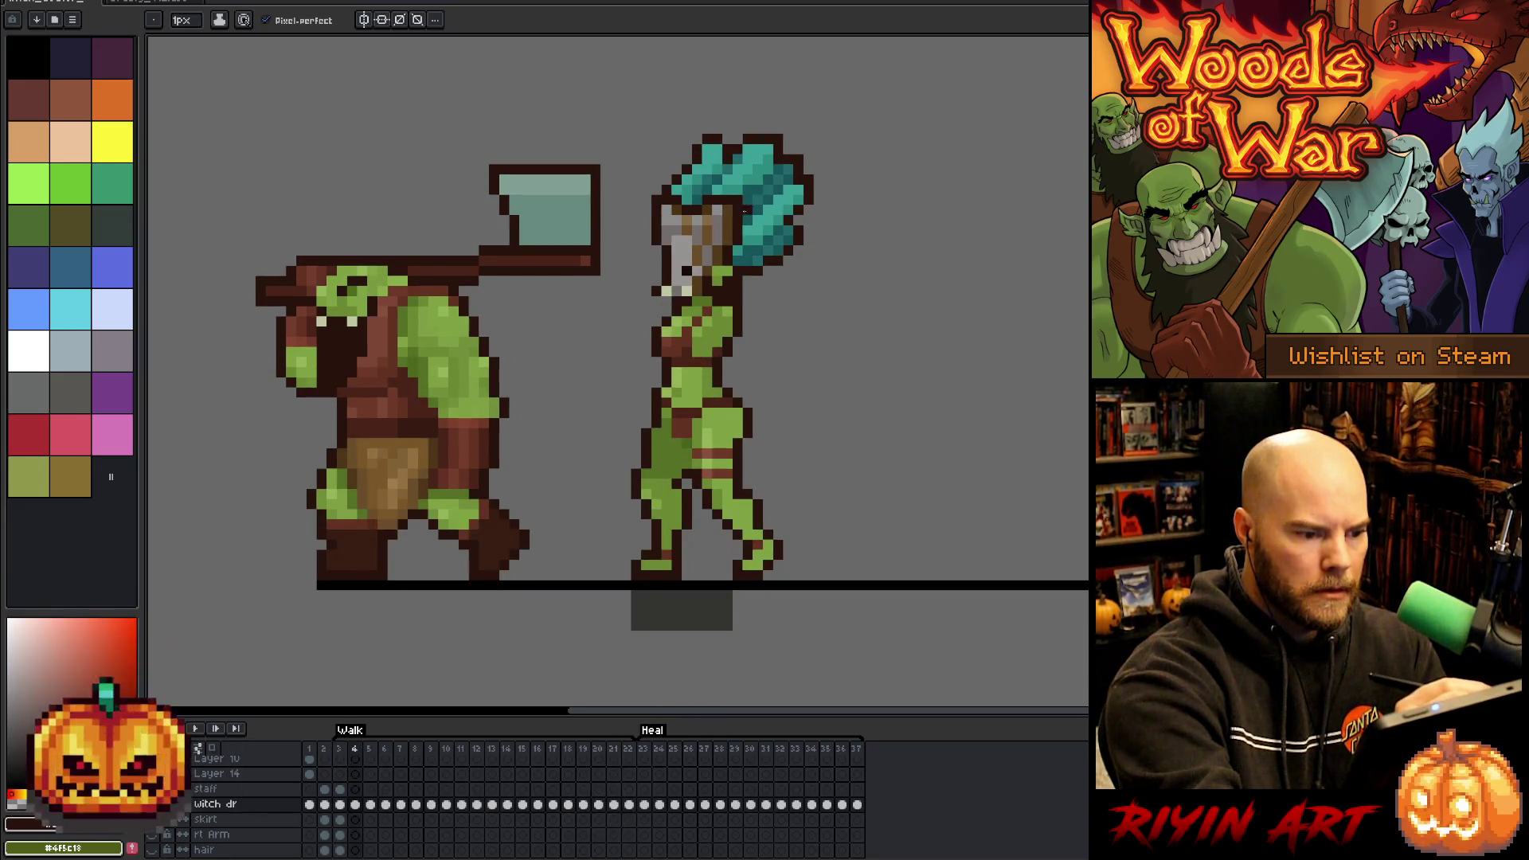
key("Right")
key("Left")
key("Right")
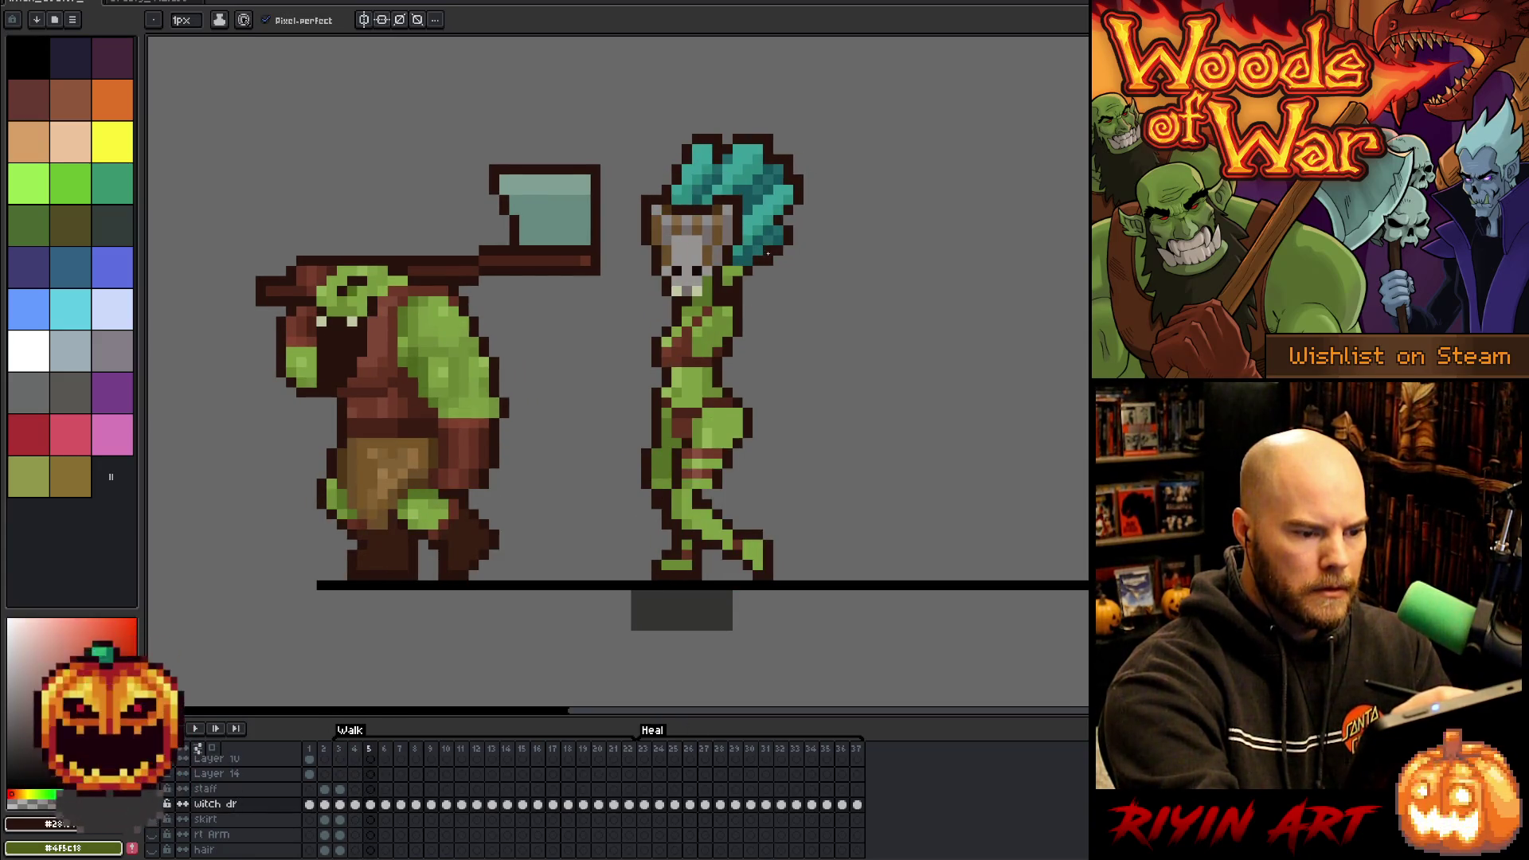
key("Right")
key("Right")
key("Right")
key("Left")
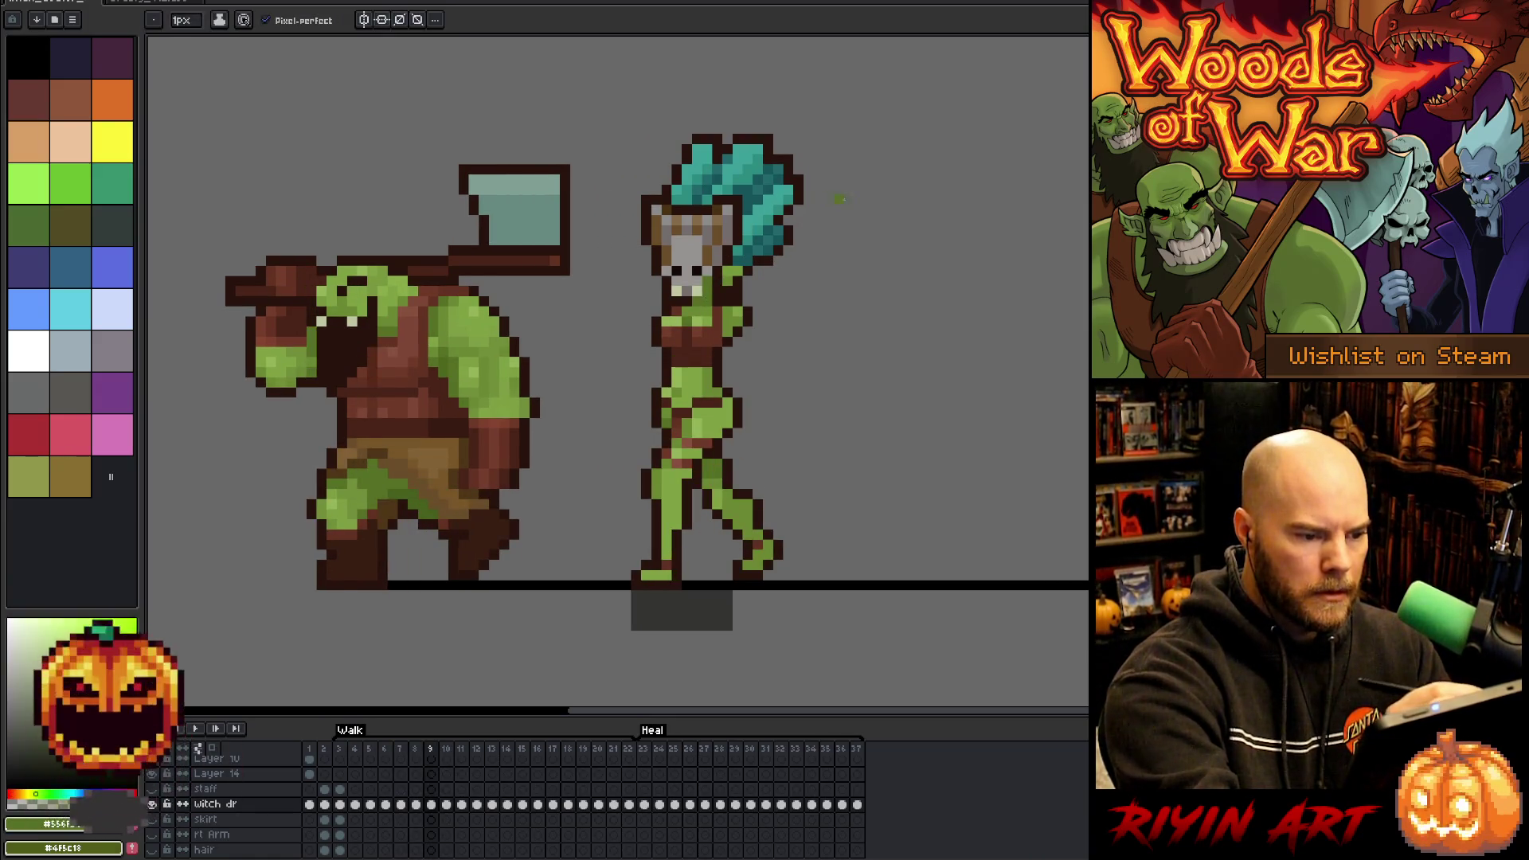
key("Right")
key("Right")
key("Right")
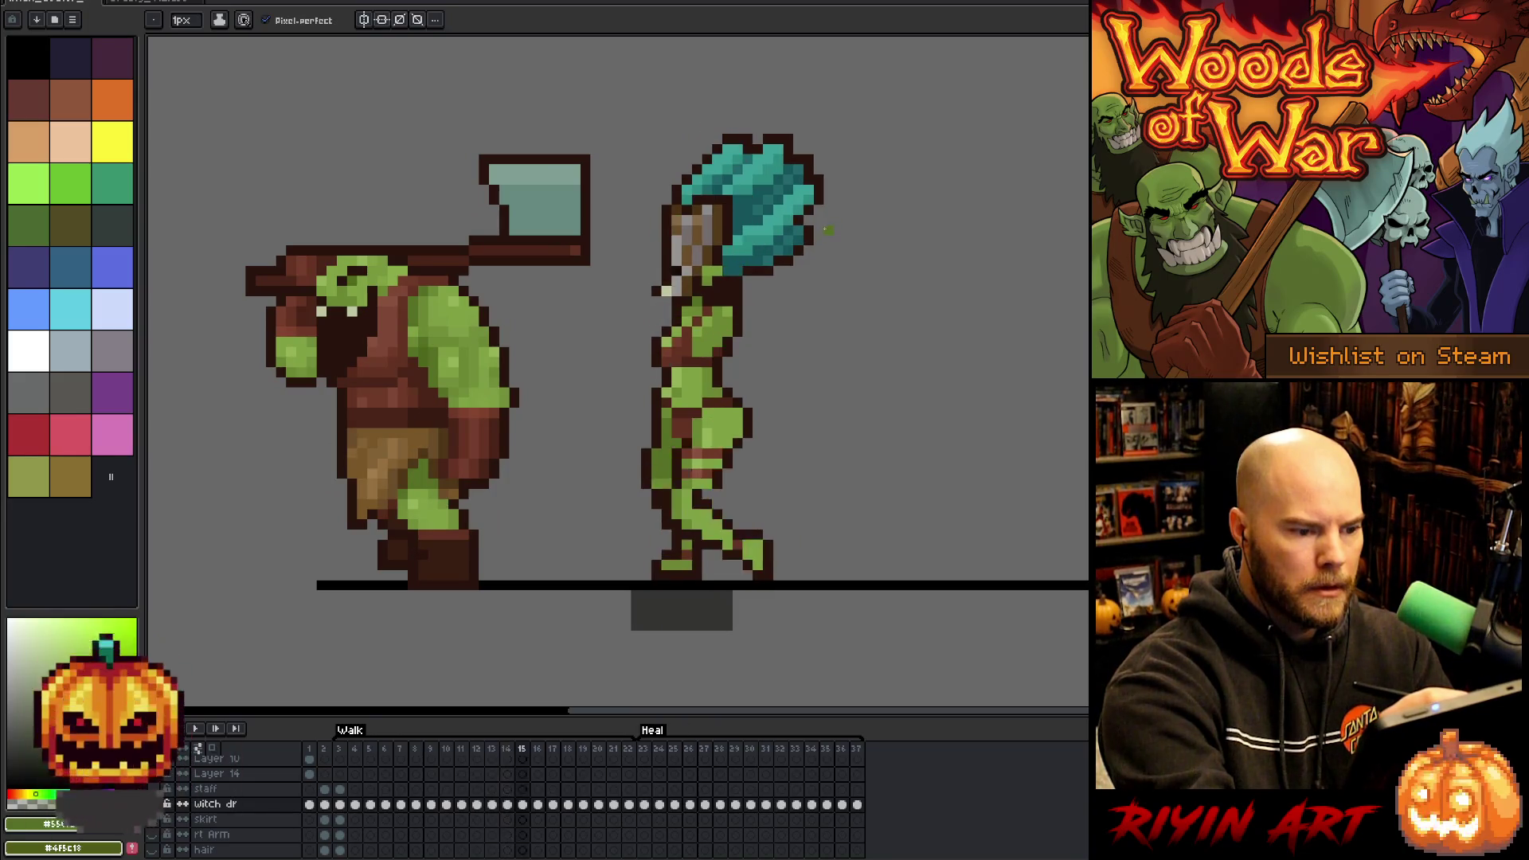
key("Right")
key("Right")
key("Right")
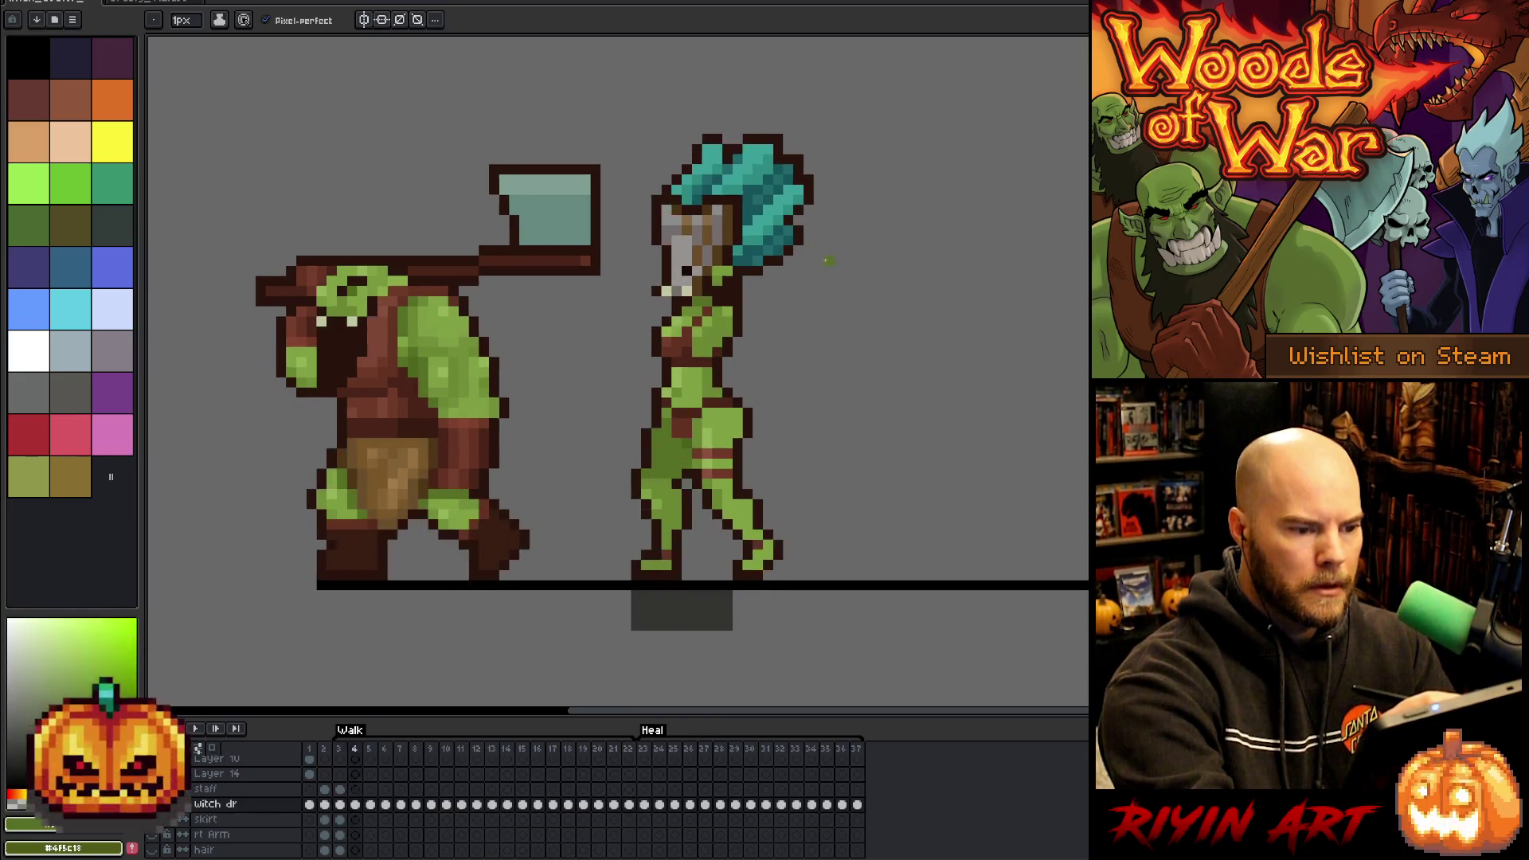
- Compare frames 4 and 5, then step through frames 7 to 15 and loop back to the tag start
key("Right")
key("Left")
key("Right")
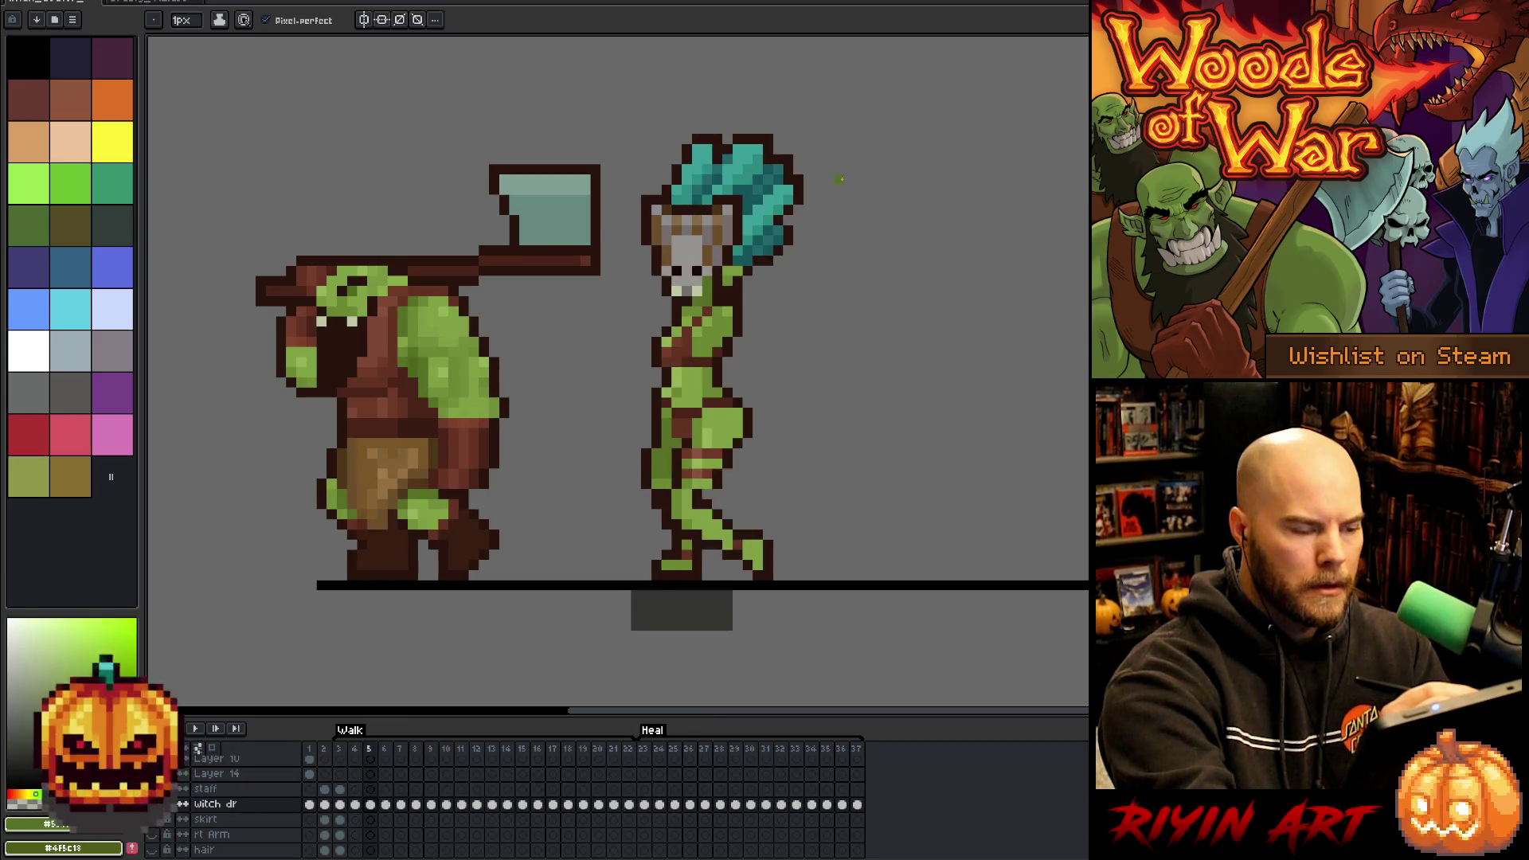
key("Right")
key("Right")
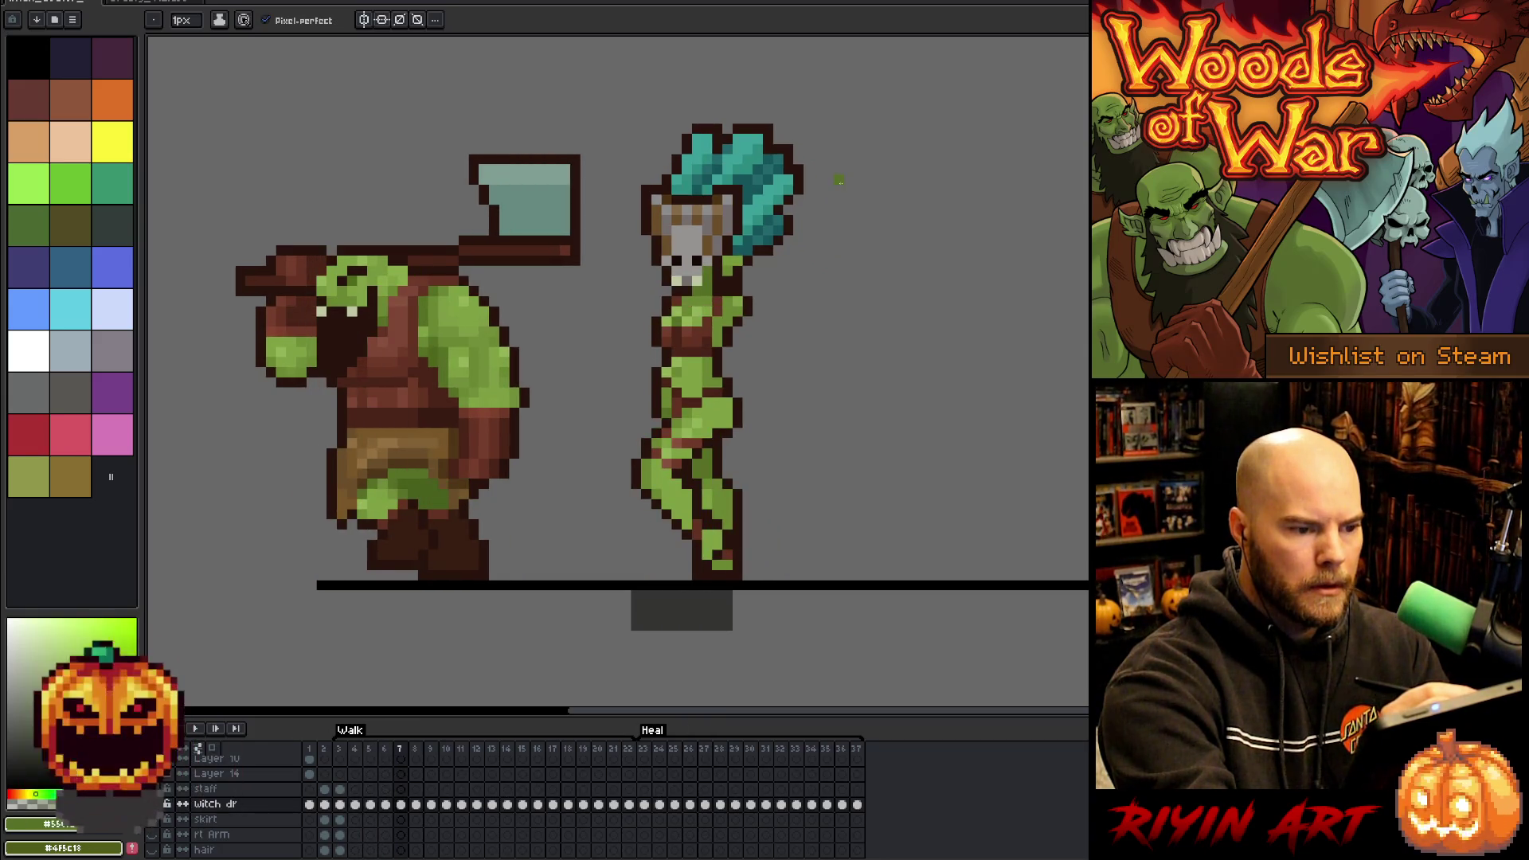
key("Right")
key("Right")
key("Right")
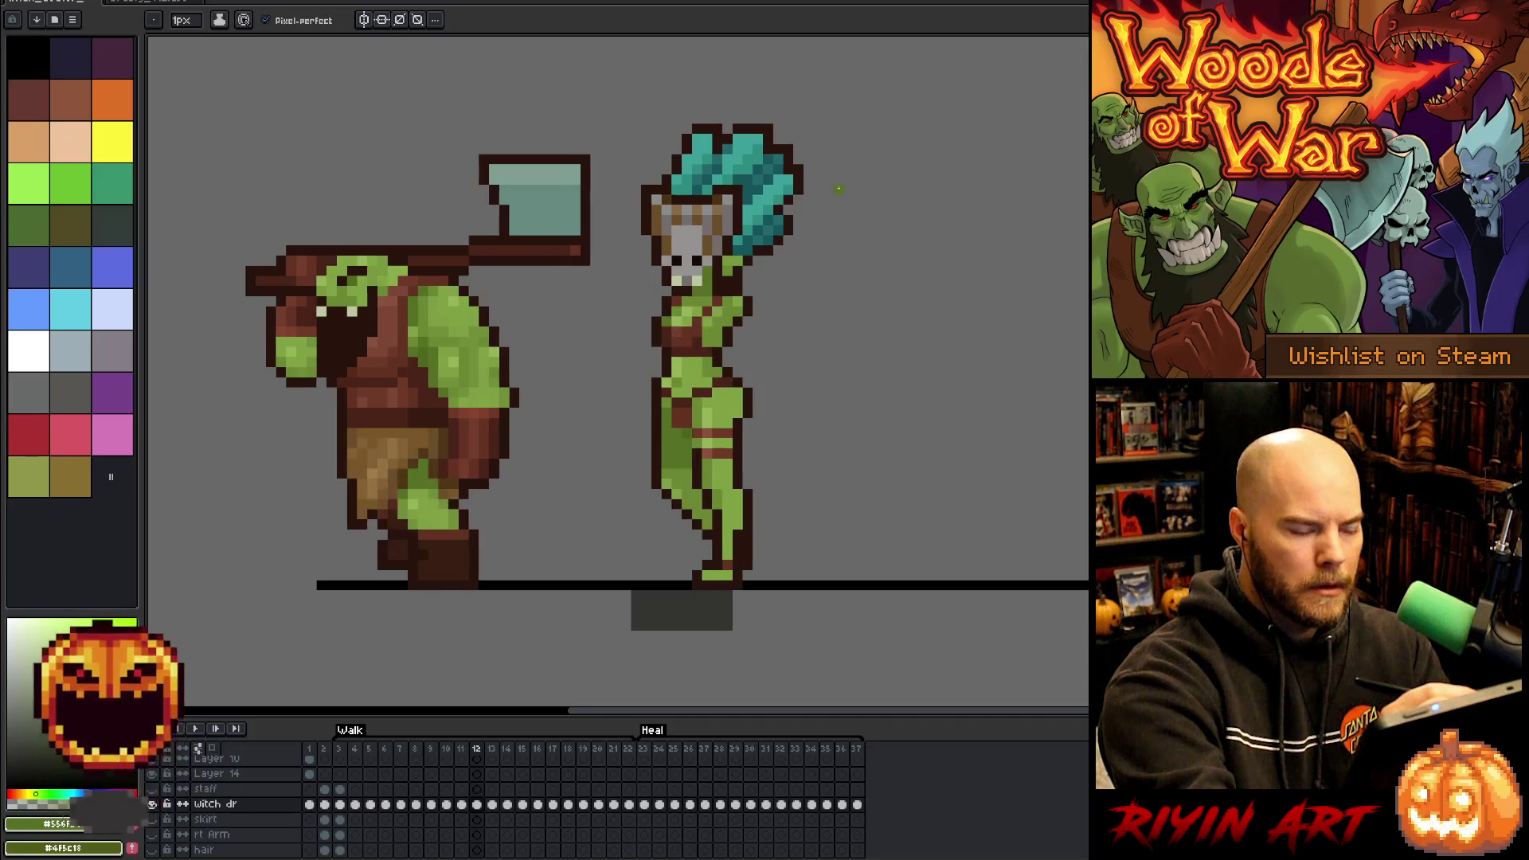
key("Right")
key("Right")
key("Left")
key("Right")
key("Right")
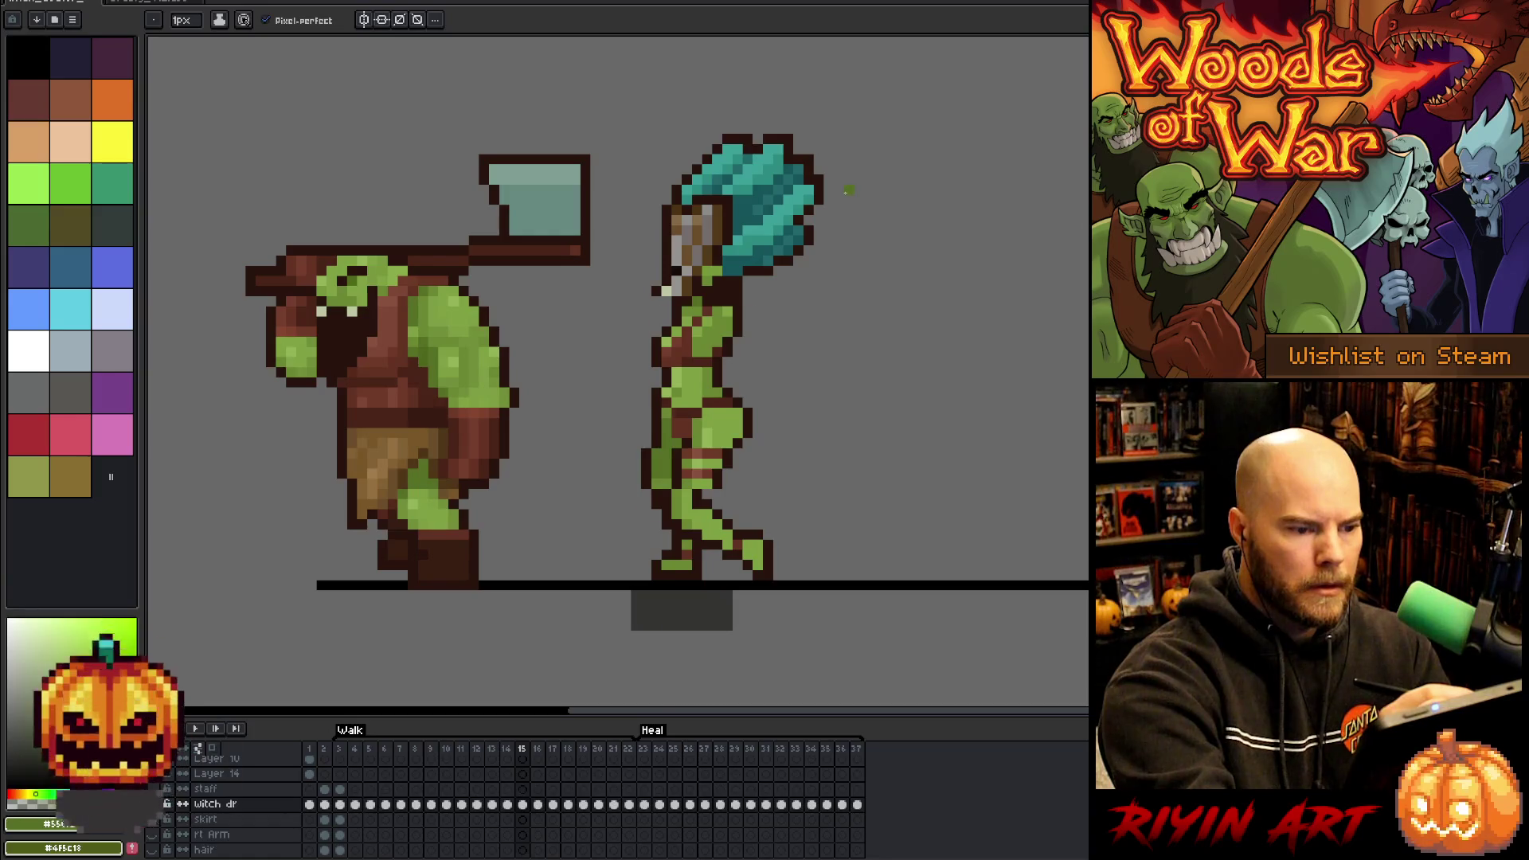
key("Right")
key("Right")
key("Right")
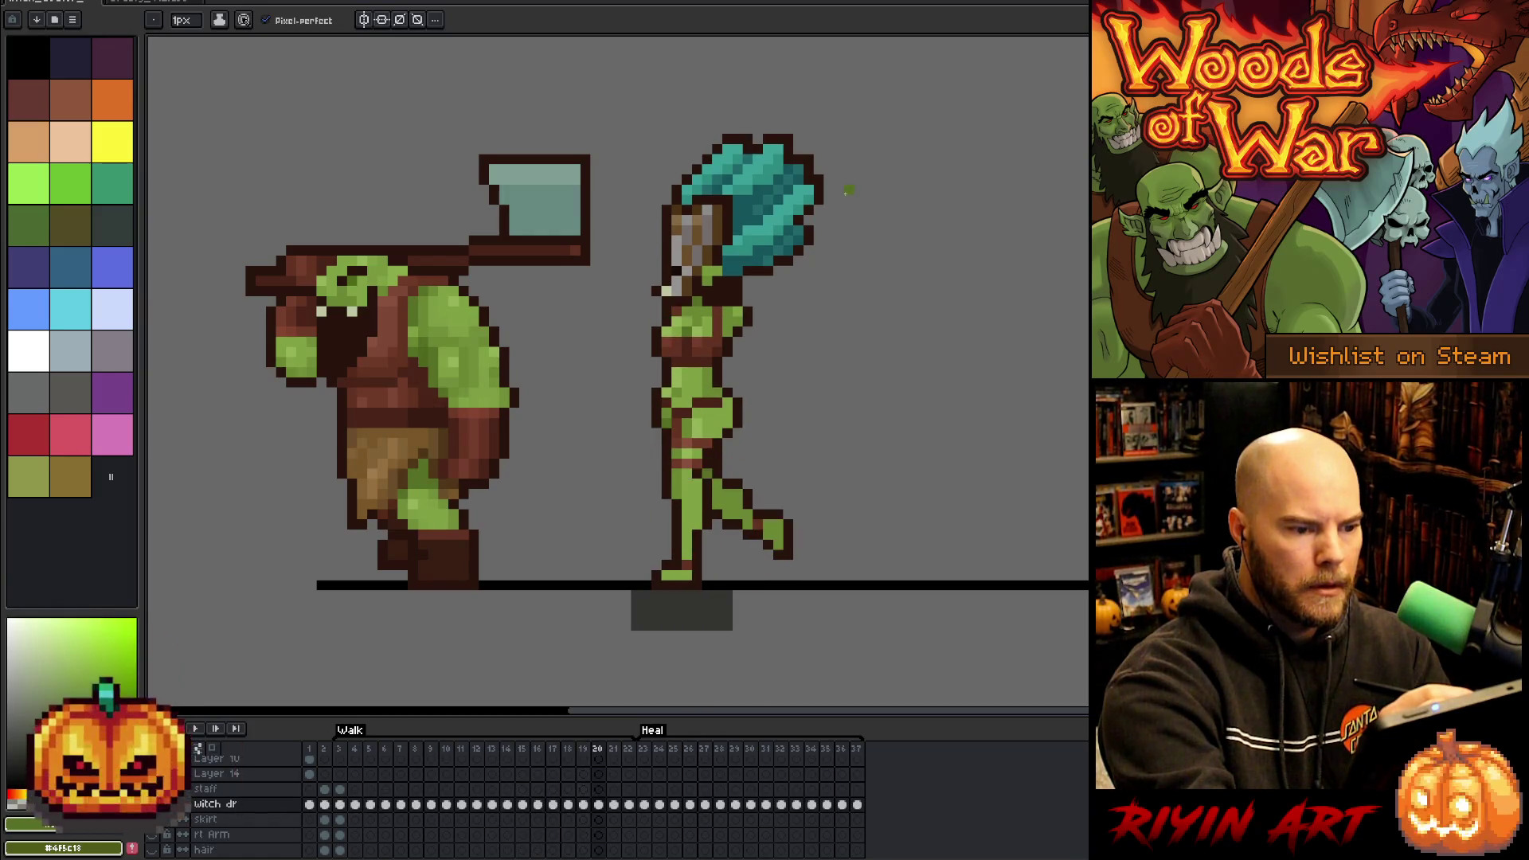
key("Right")
key("Right")
key("Right")
- Flip between frames 3 and 5 and sample the witch's dark hair outline colour on frame 4
key("Right")
key("Right")
key("Left")
key("Right")
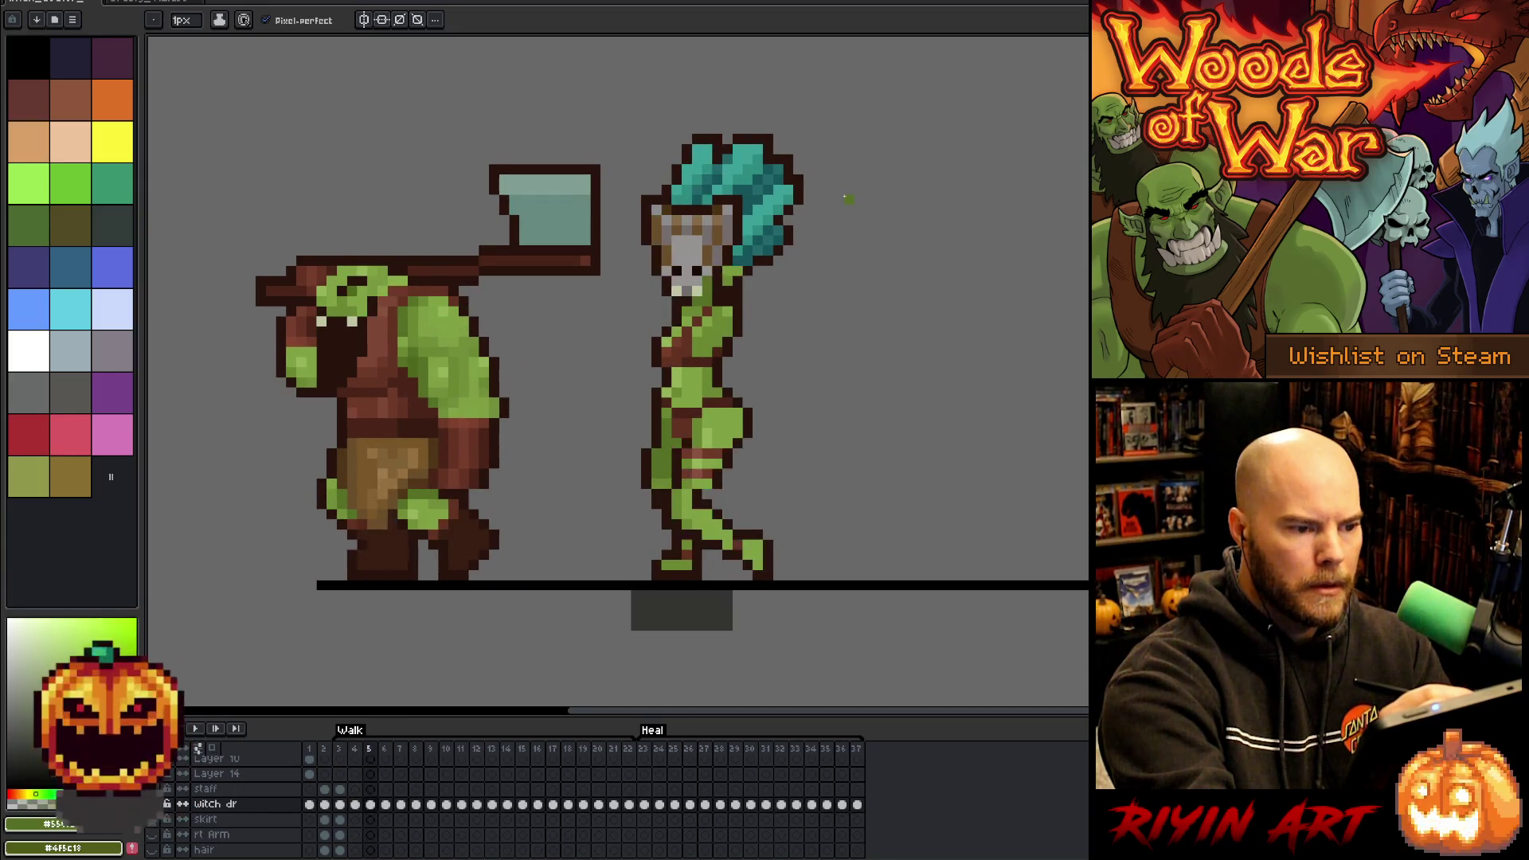
key("Right")
key("Right")
key("Left")
key("Left")
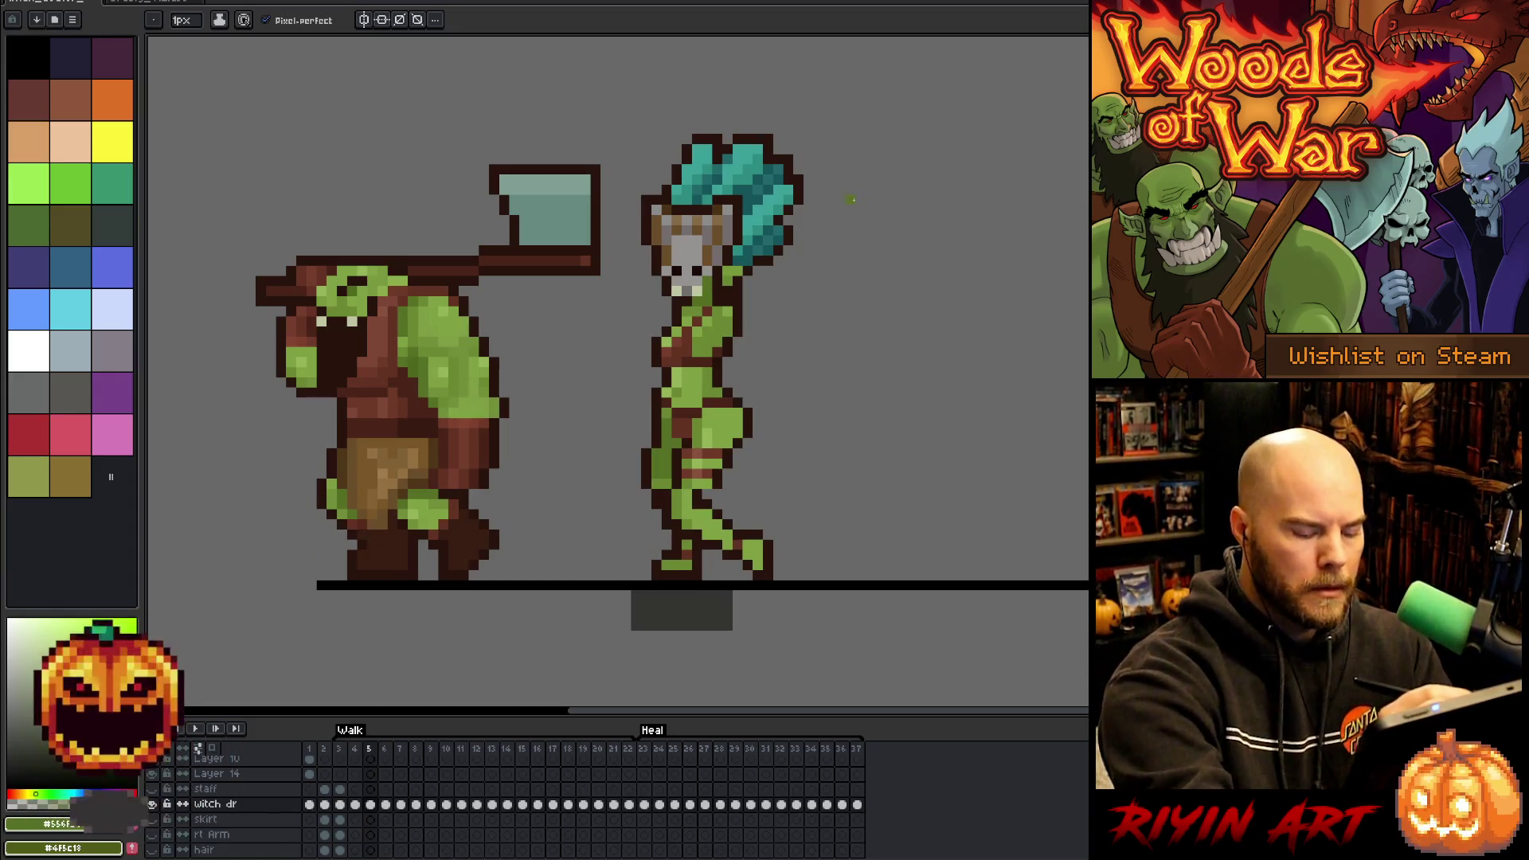
key("Left")
key("Left")
key("Right")
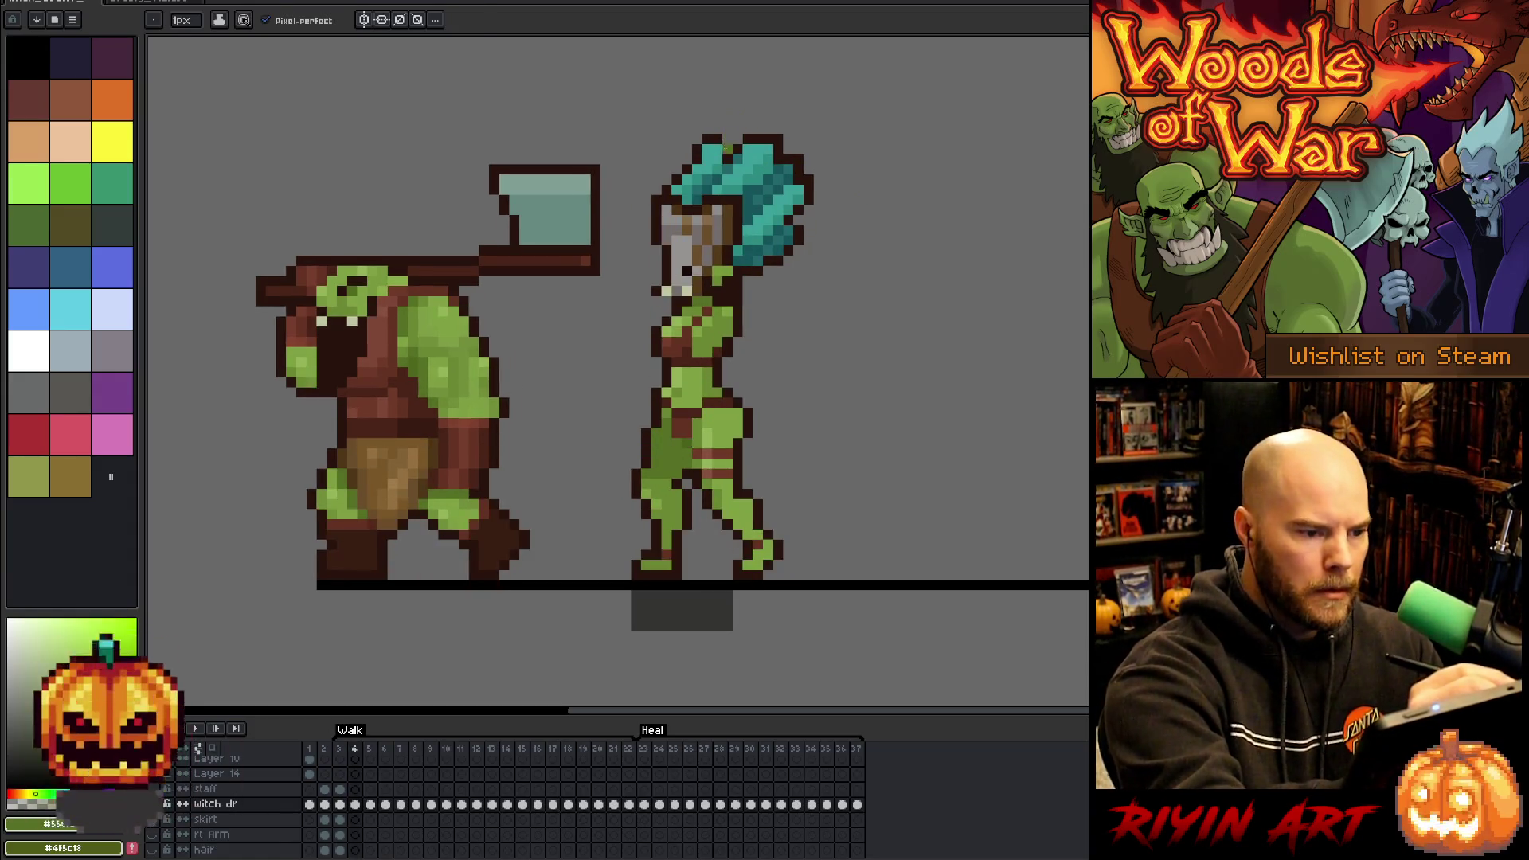
left_click(725, 141, "alt")
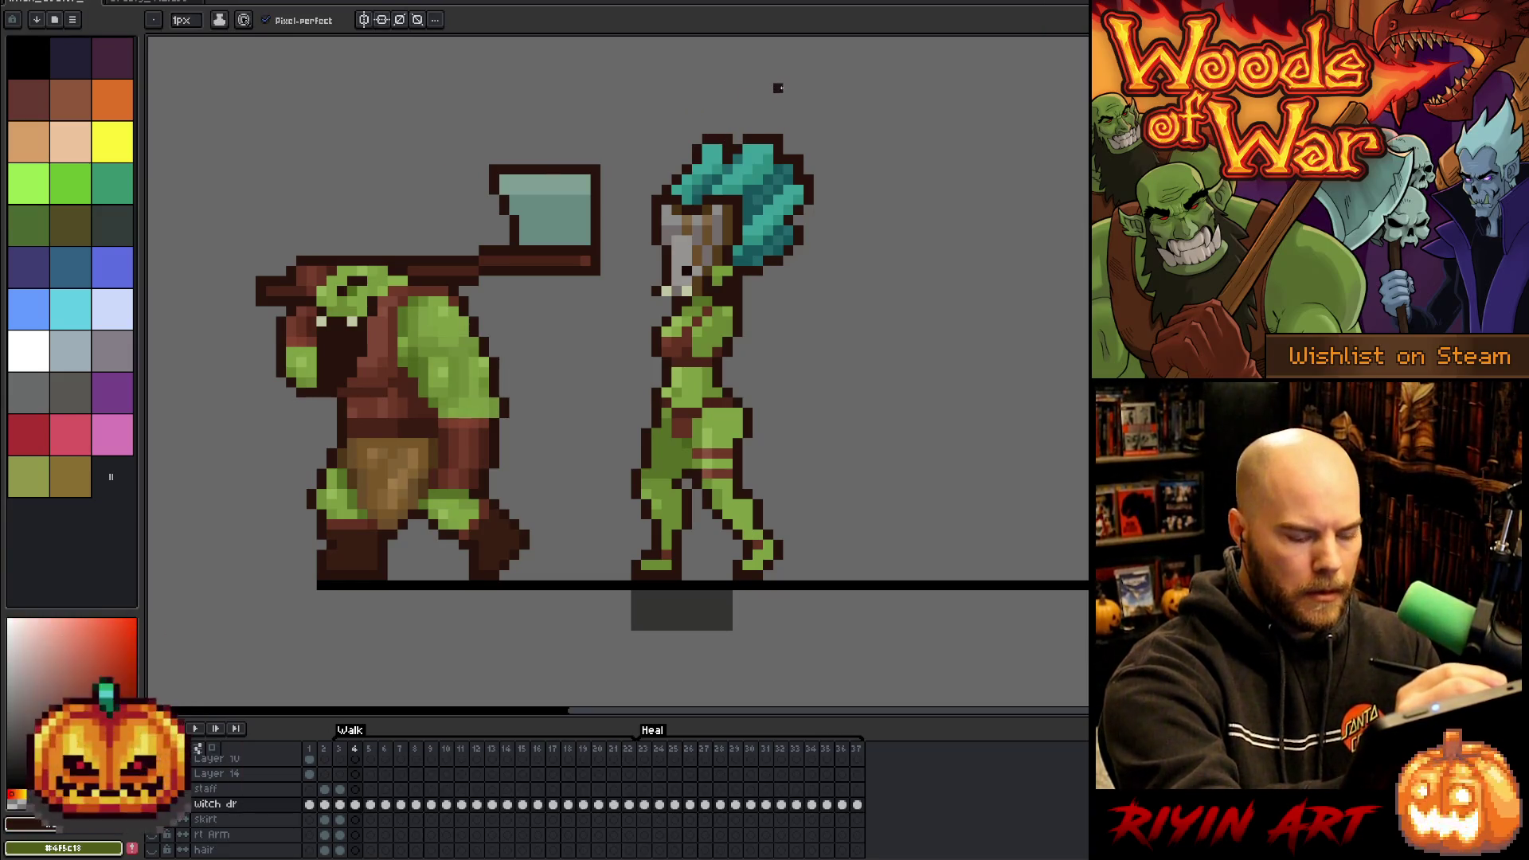
- Advance to frames 7 and 13, then start the walk animation playing
key("Right")
key("Right")
key("Right")
key("Right")
key("Right")
key("Right")
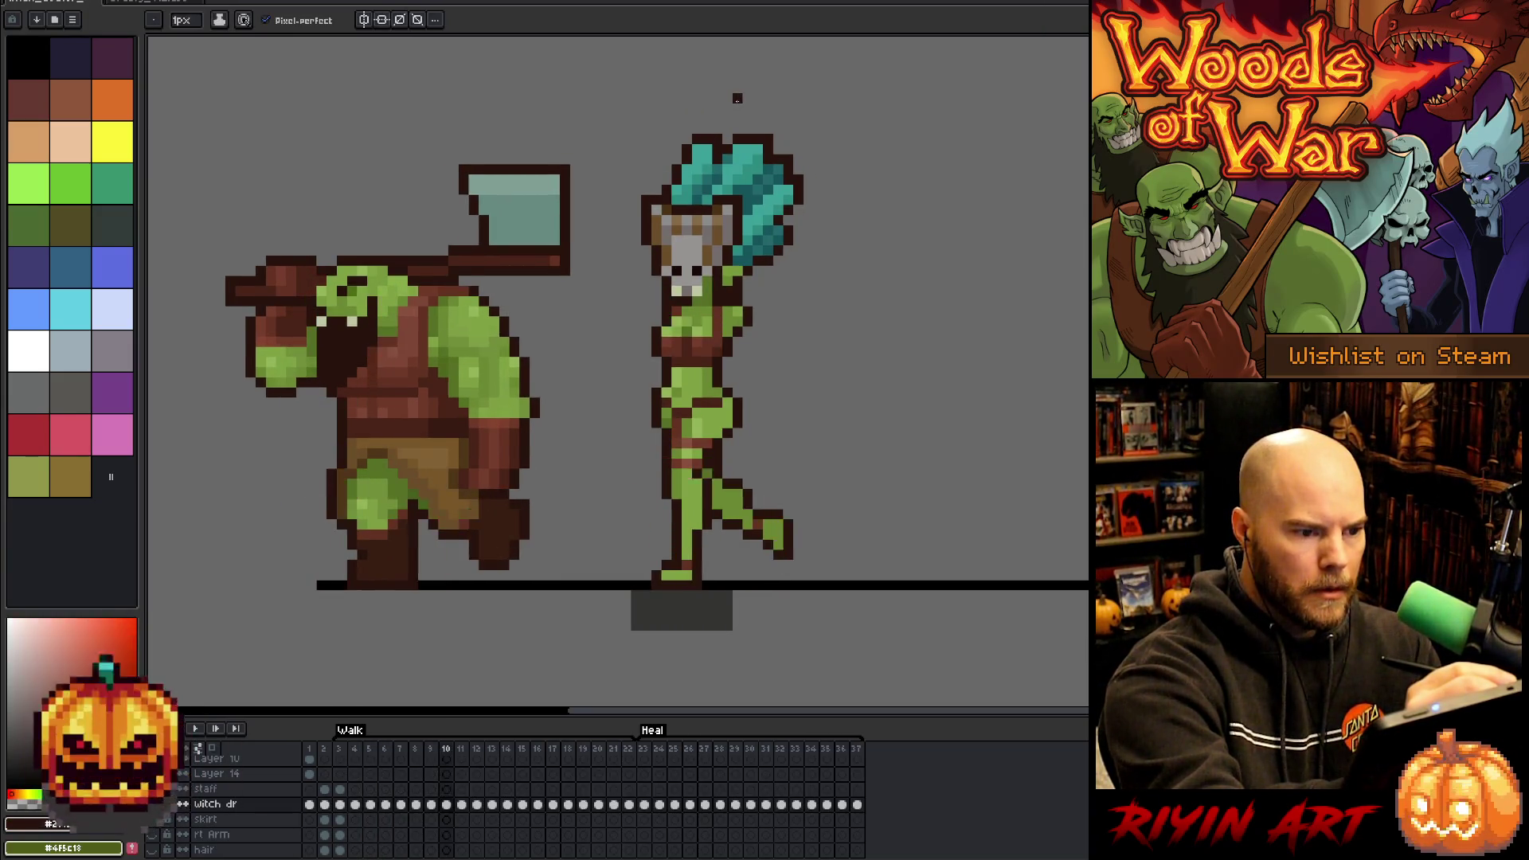
key("Right")
key("Right")
key("Right")
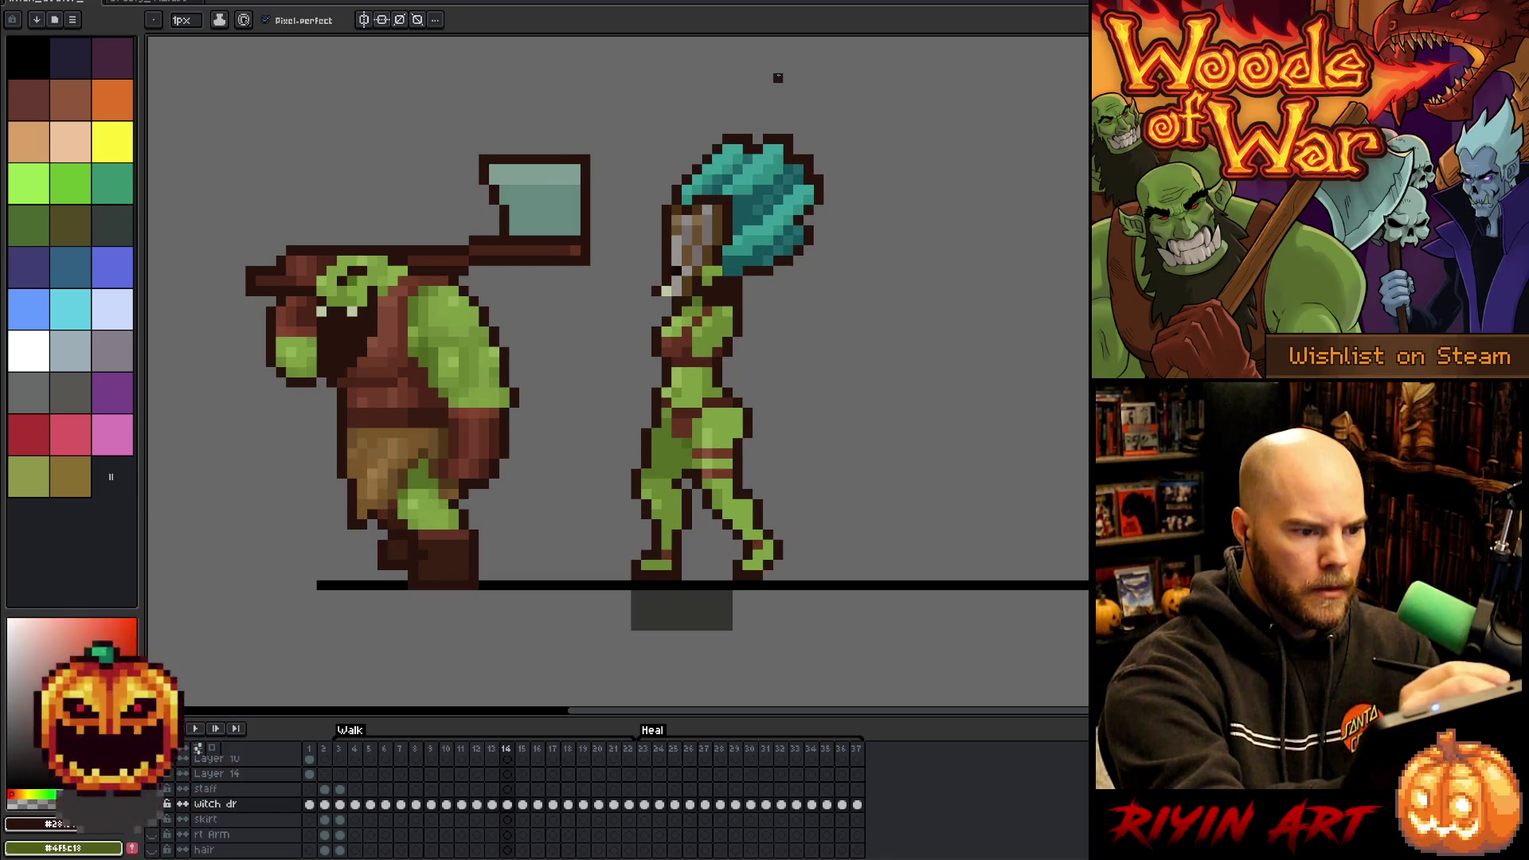
key("Return")
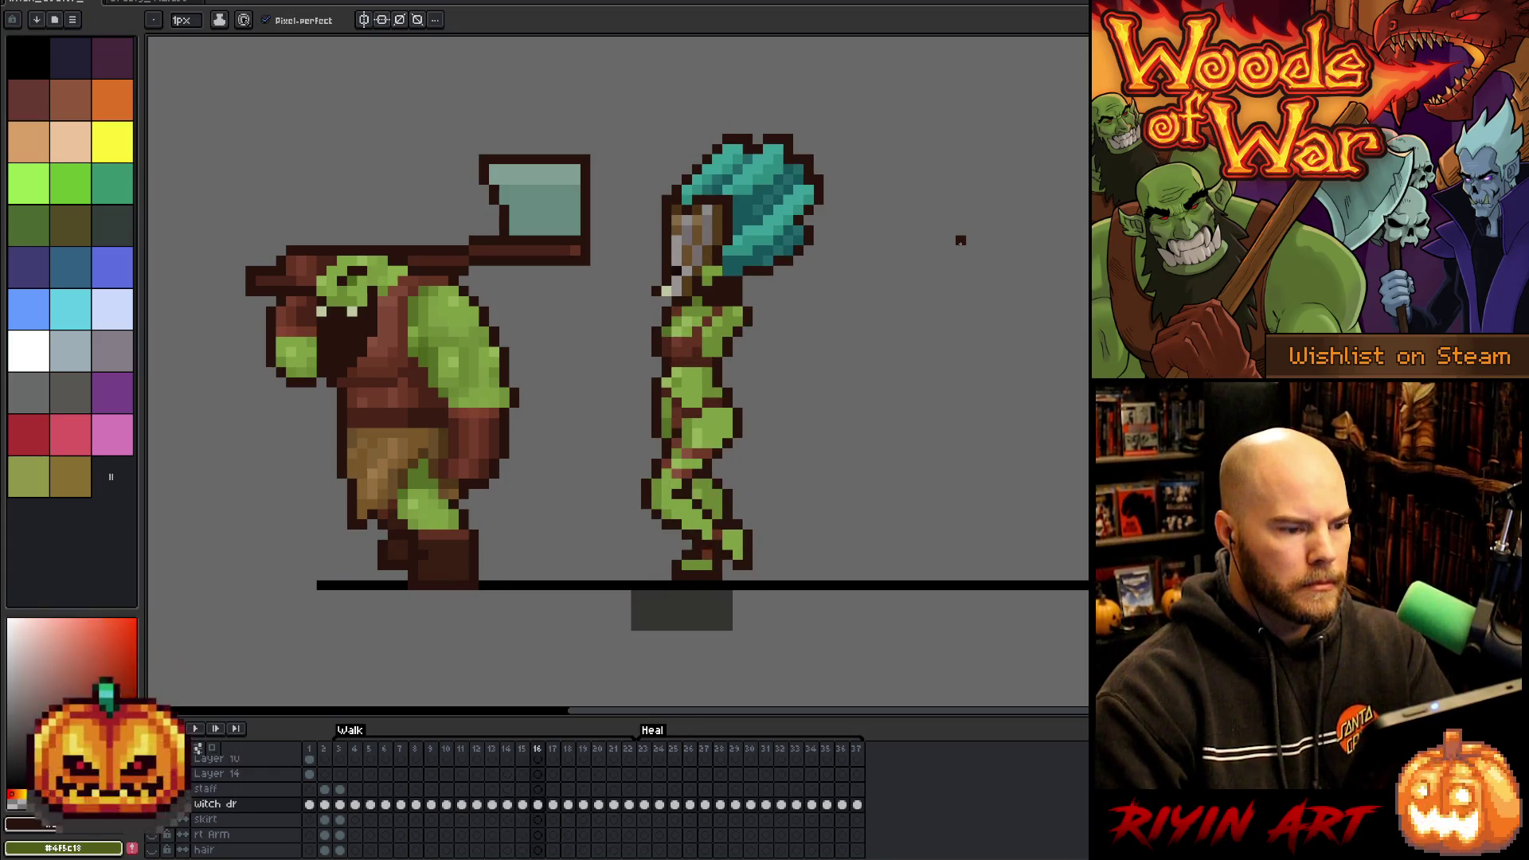
- Let the Walk tag loop with the witch and the axe-carrying orc walking side by side, then stop playback
key("Return")
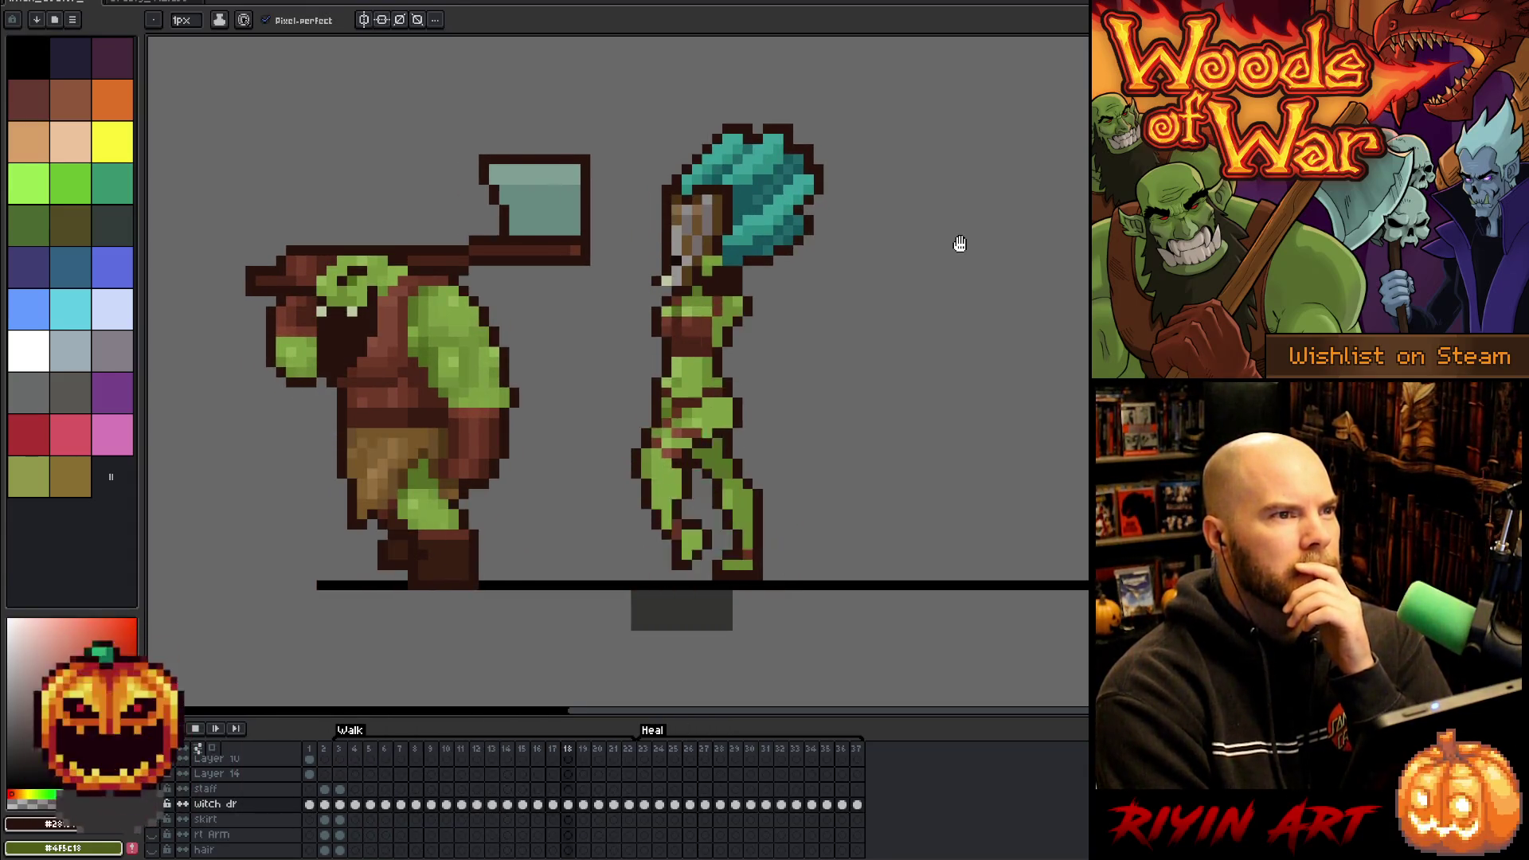
key("Return")
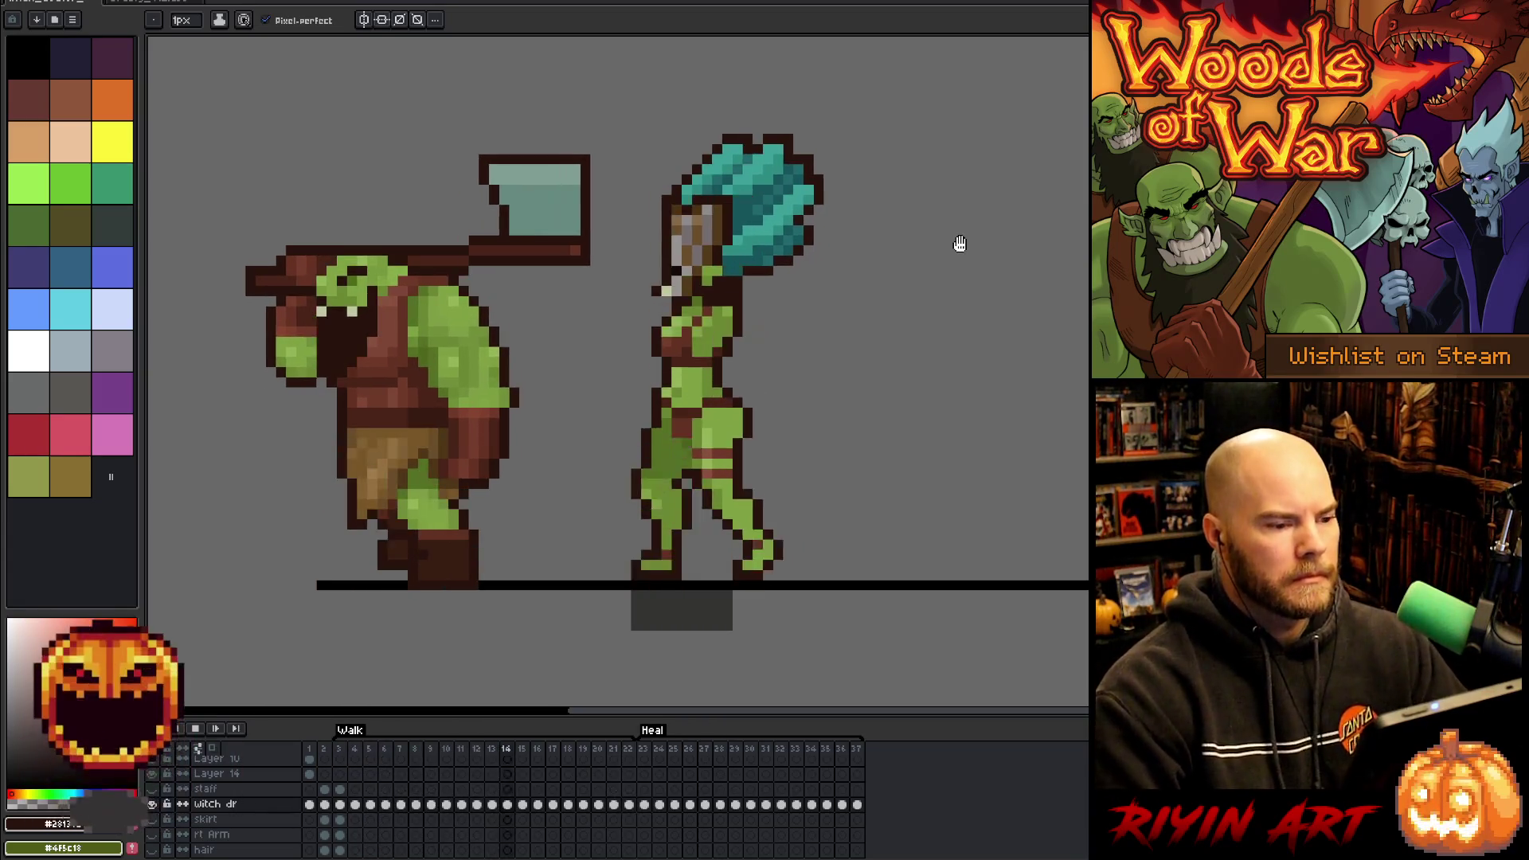
- Jump back to the early Walk frames and compare the poses on frames 3, 4 and 22
left_click(339, 749)
left_click(354, 748)
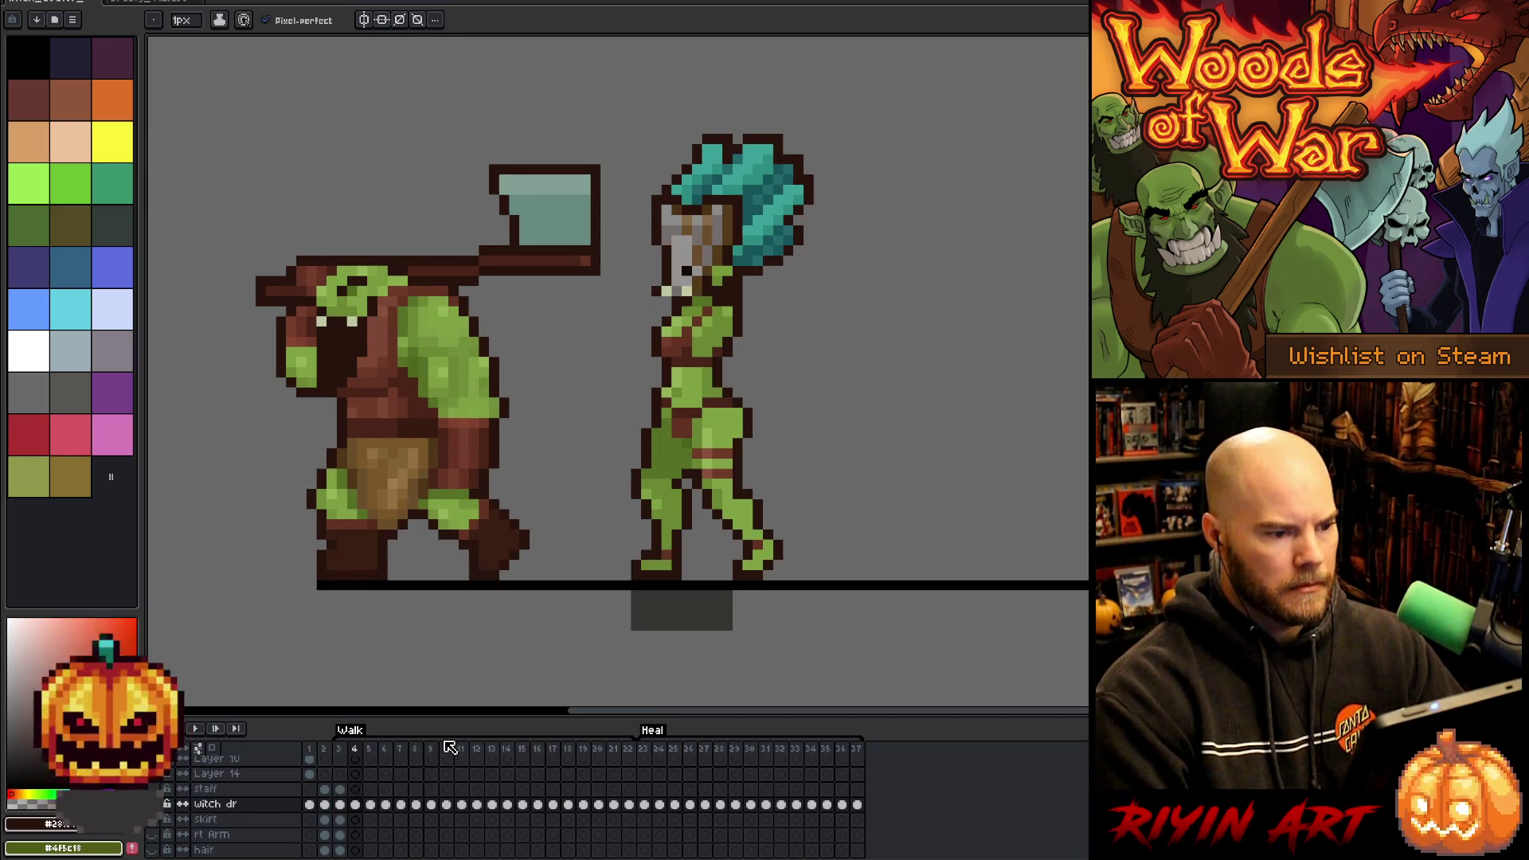
key("Left")
key("Right")
key("Right")
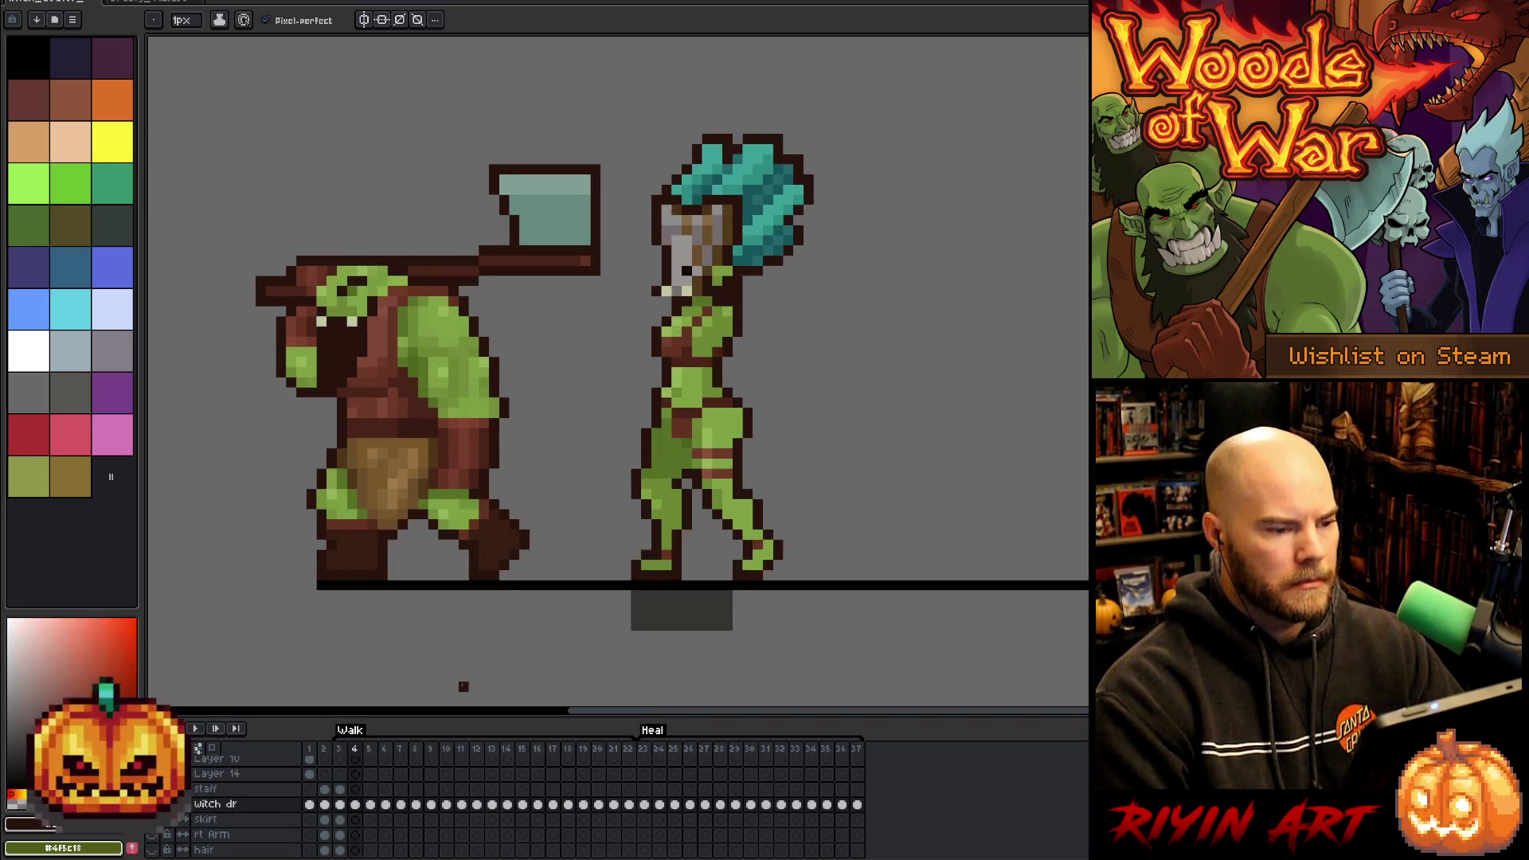
key("Left")
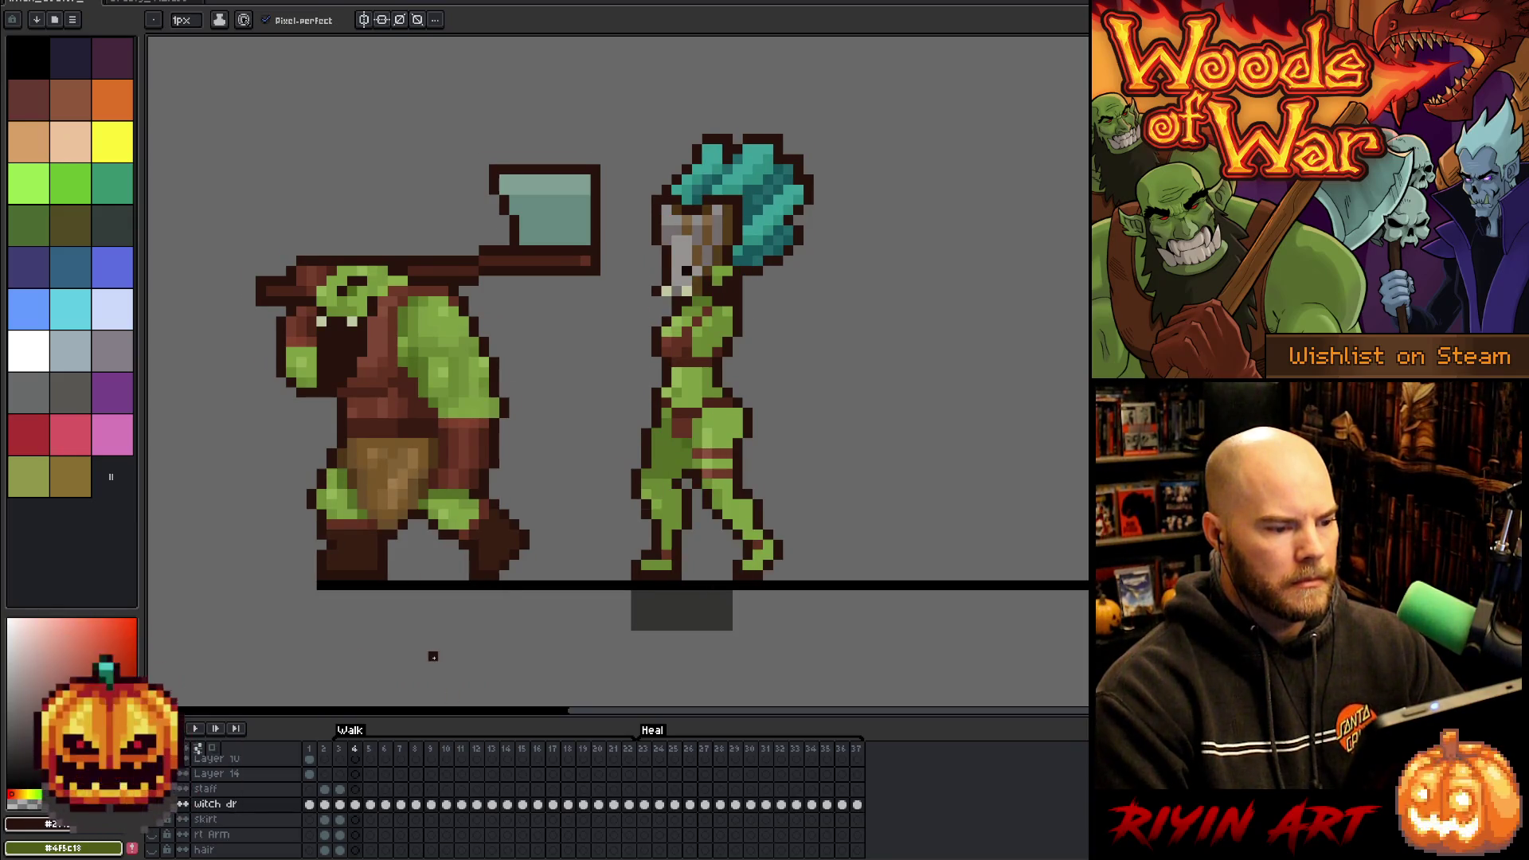
key("Left")
key("Right")
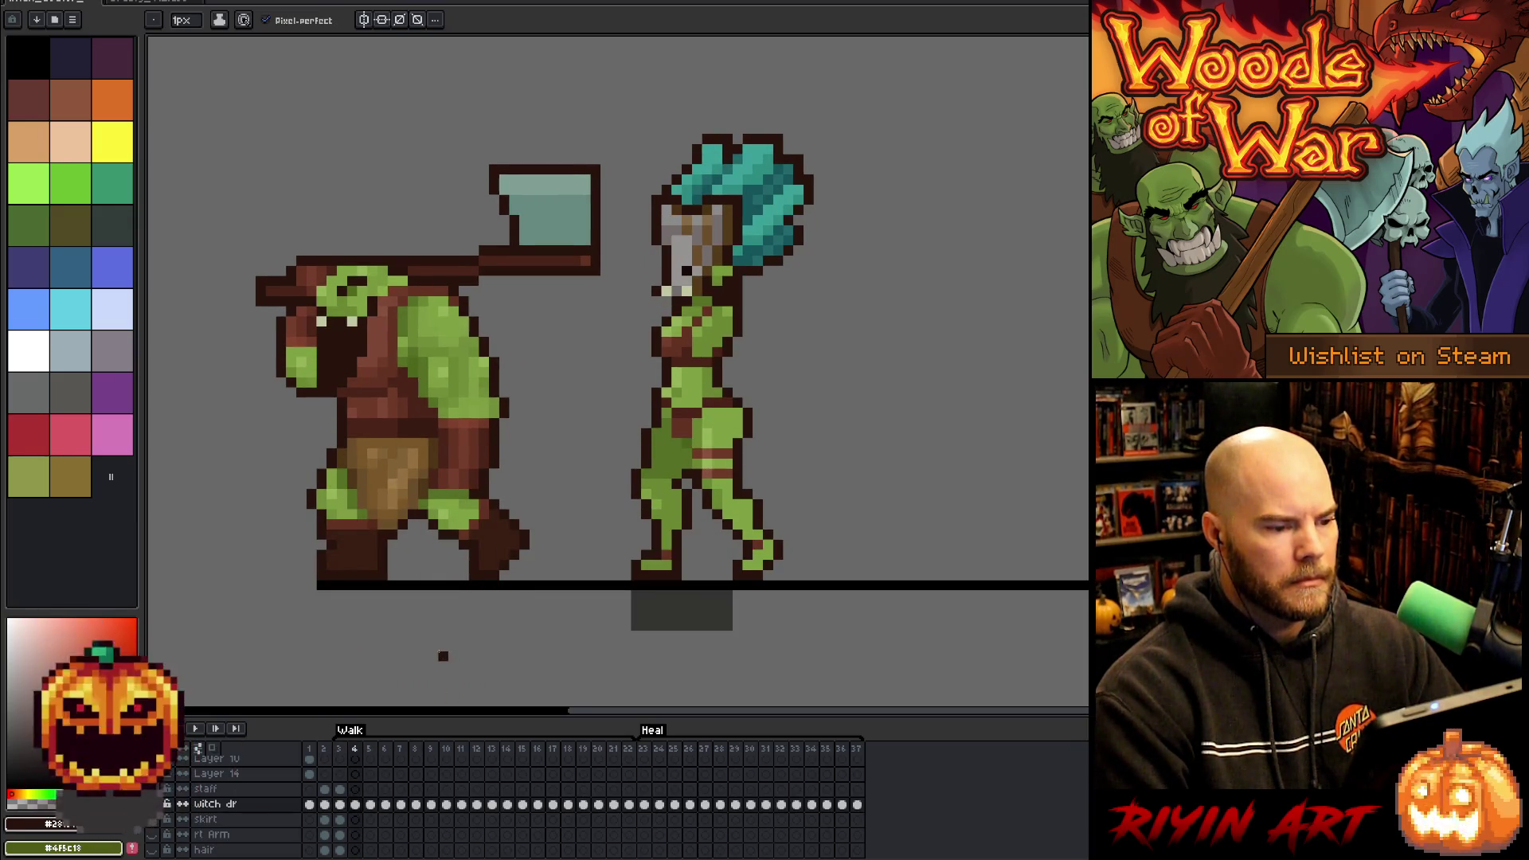
key("Left")
key("Left")
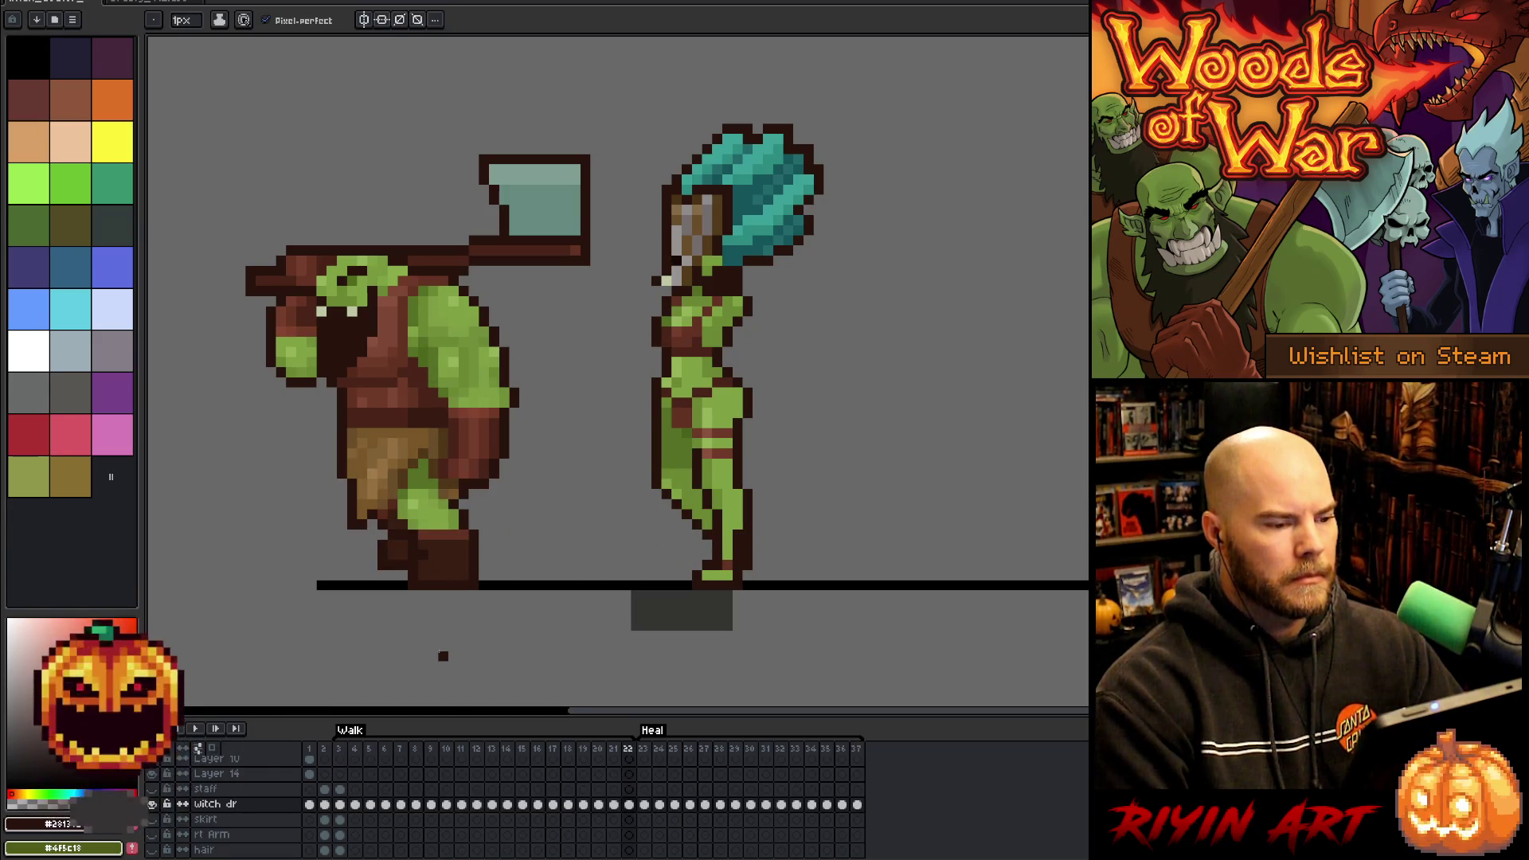
key("Right")
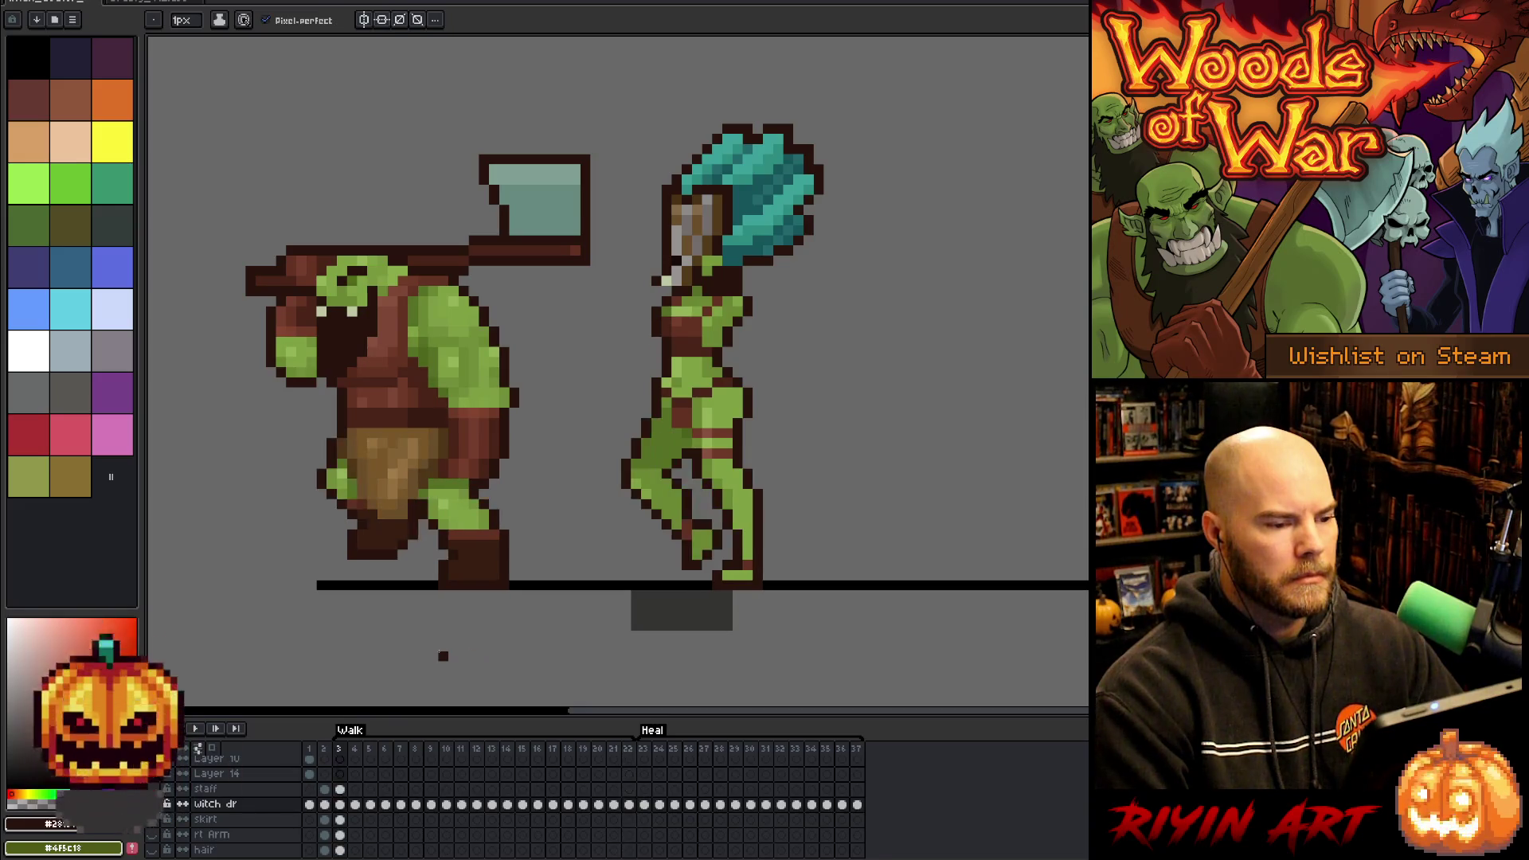
- Flick between frames 3 and 4 to compare both characters' poses, ending on frame 4
key("Right")
key("Left")
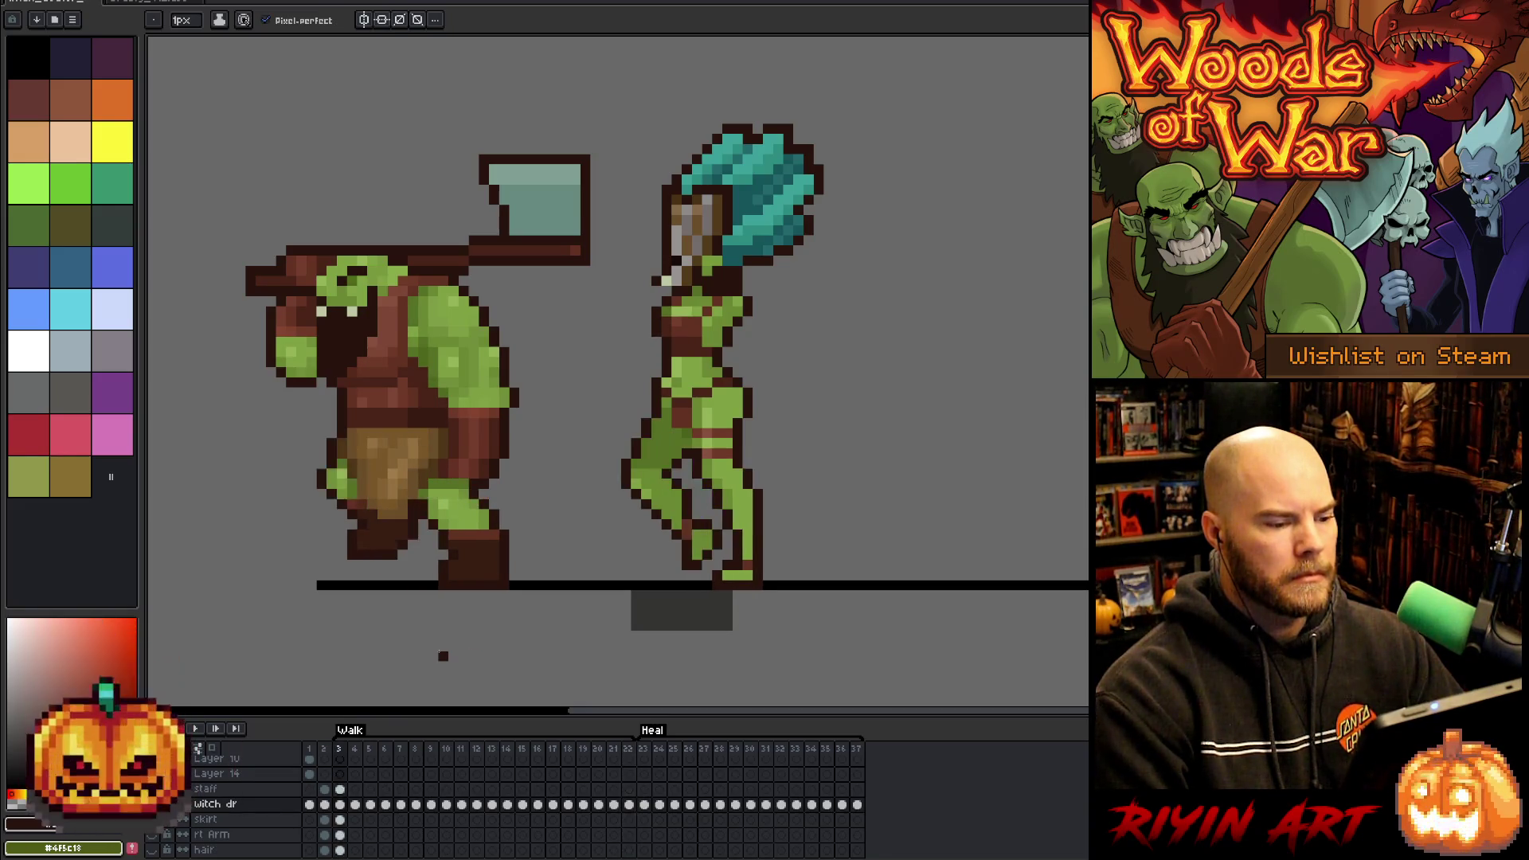
key("Right")
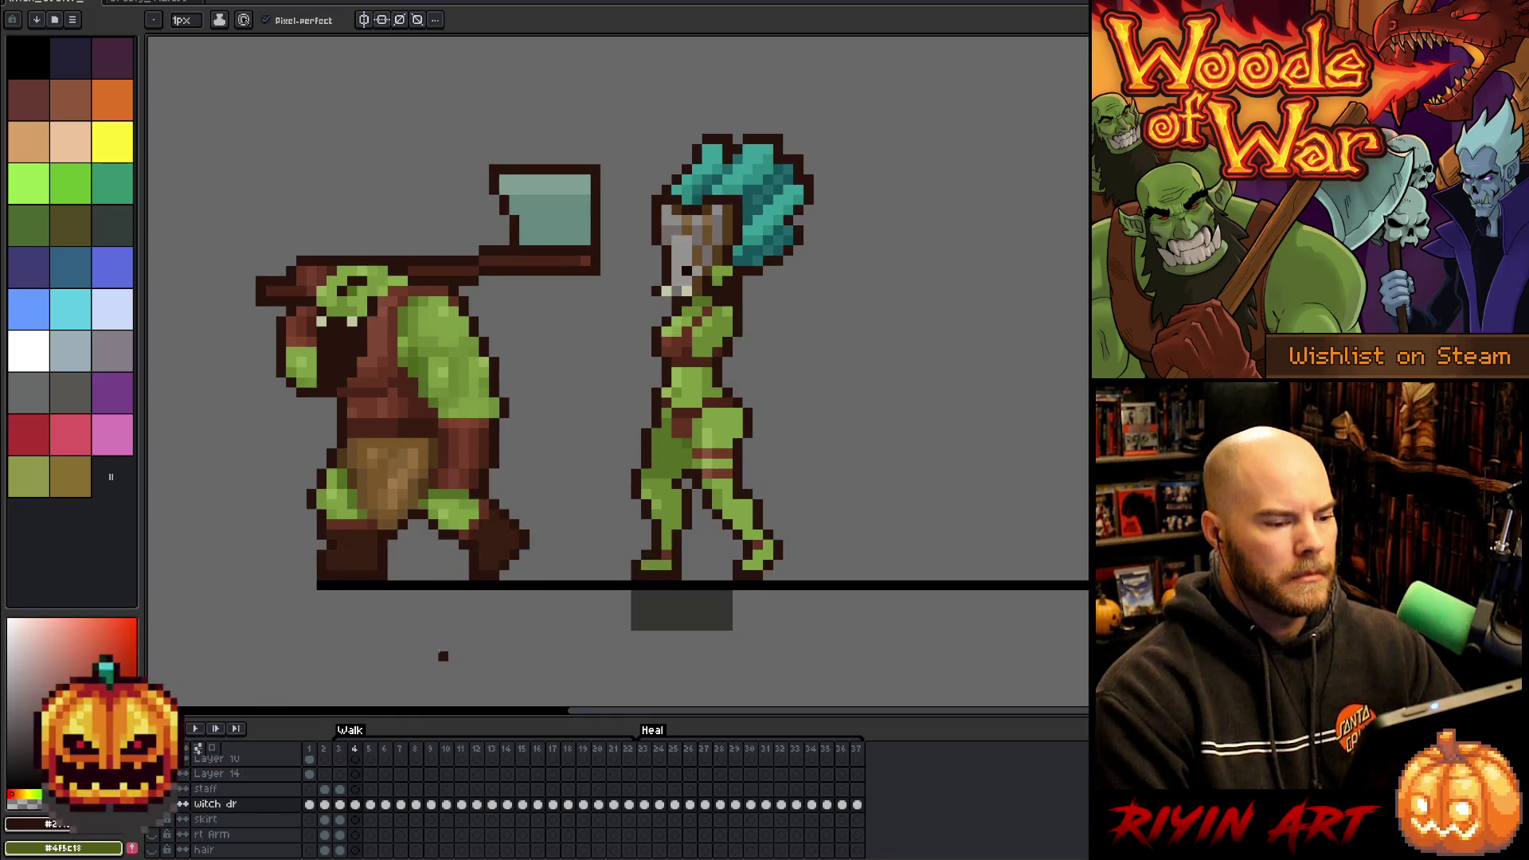
key("Left")
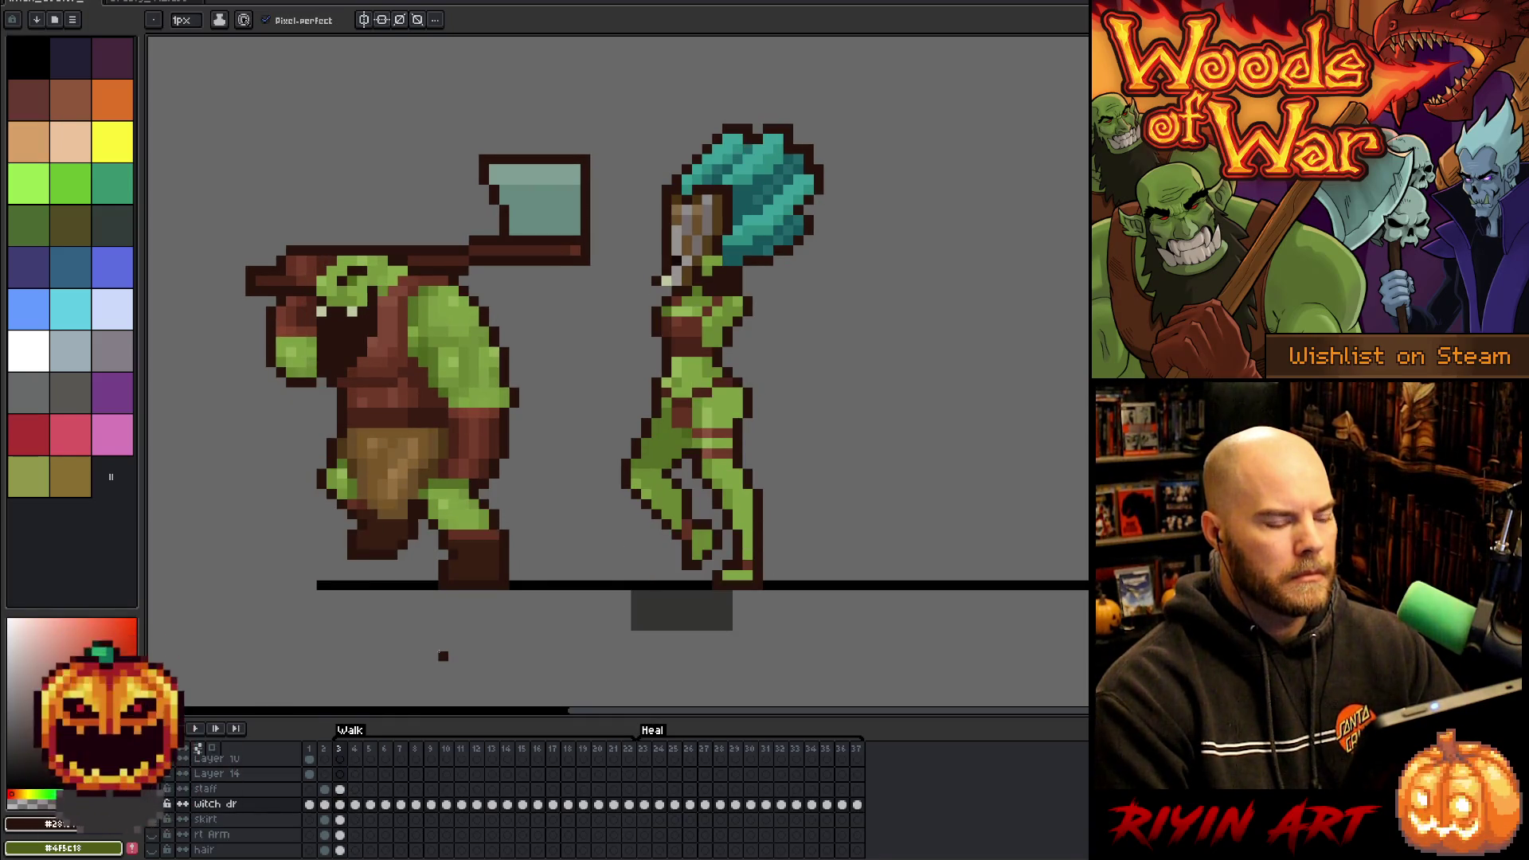
key("Right")
key("Left")
key("Right")
key("Left")
key("Right")
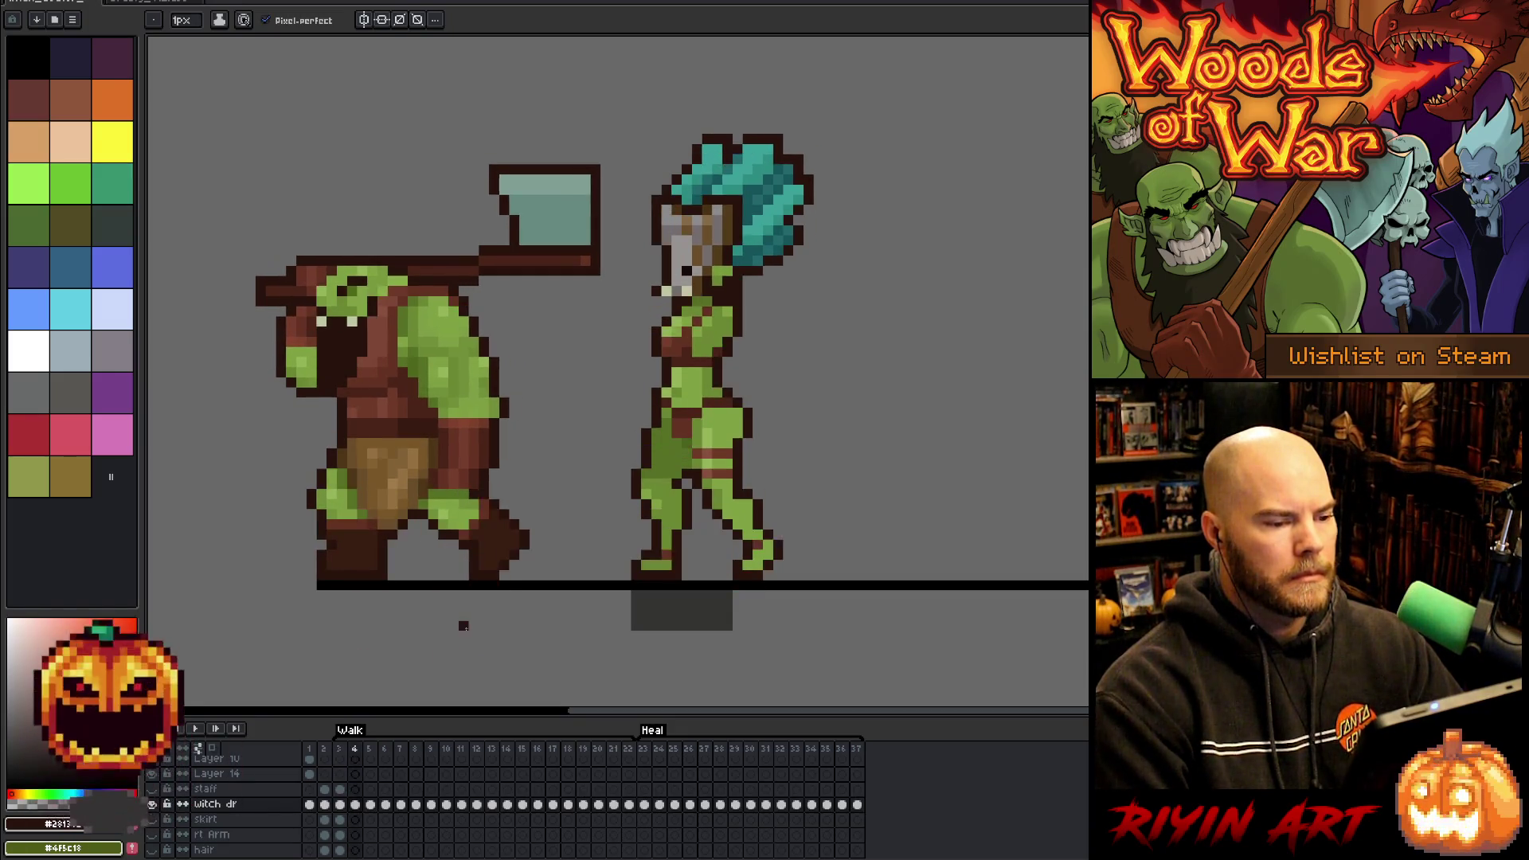
- Lasso the witch's teal hair on frame 4, nudge it up slightly, and deselect
key("q")
mouse_move(838, 117)
left_mouse_down()
mouse_move(850, 189)
mouse_move(796, 271)
mouse_move(756, 276)
left_mouse_up()
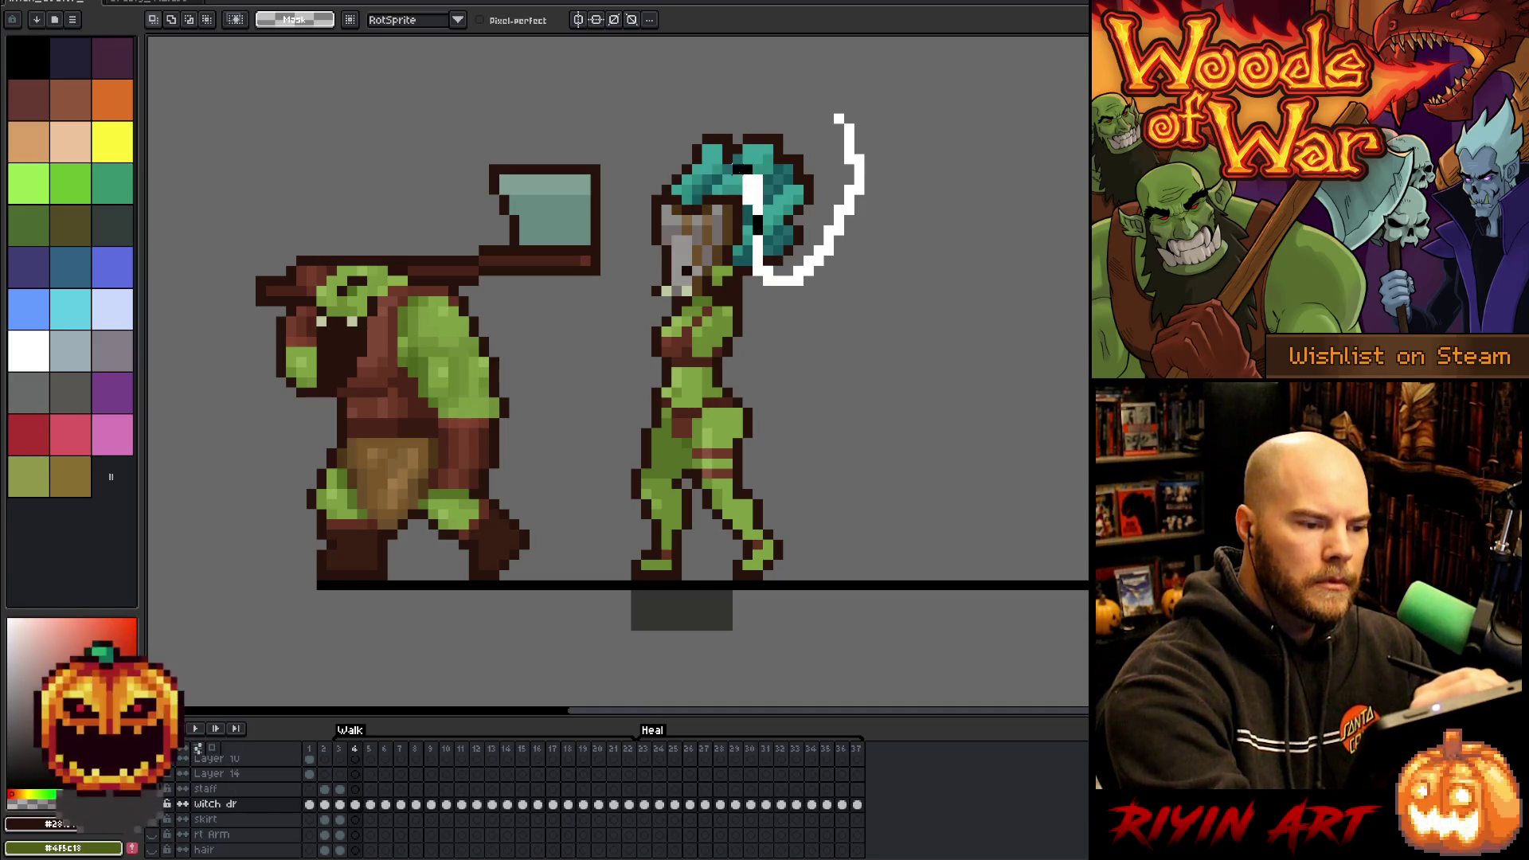
mouse_move(756, 277)
left_mouse_down()
mouse_move(788, 72)
mouse_move(832, 111)
mouse_move(794, 74)
left_mouse_up()
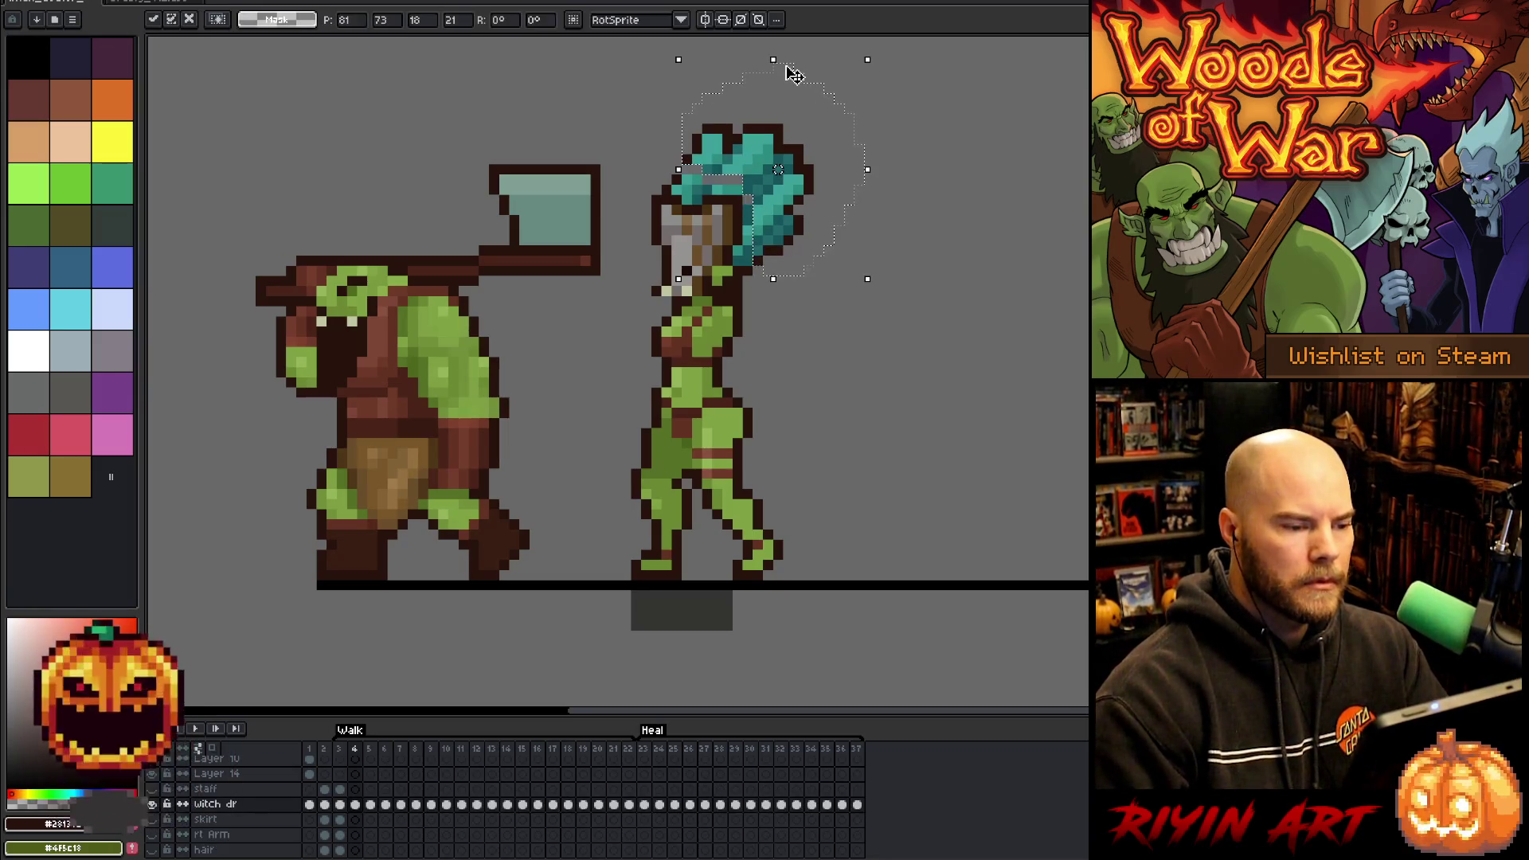
key("ctrl+d")
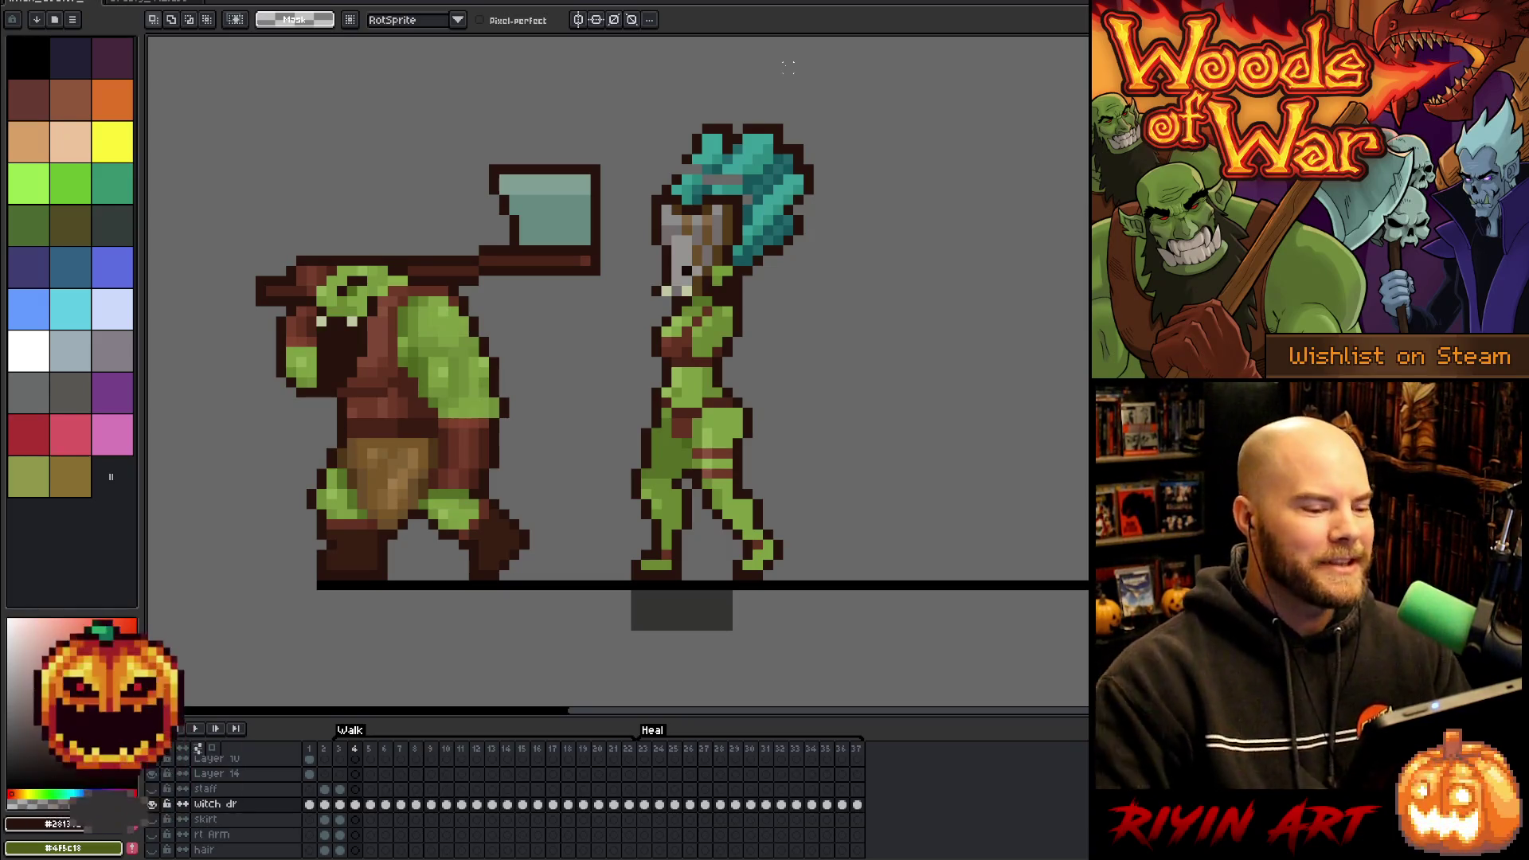
- With the pencil active, pick a teal from the witch's hair as the drawing colour
key("b")
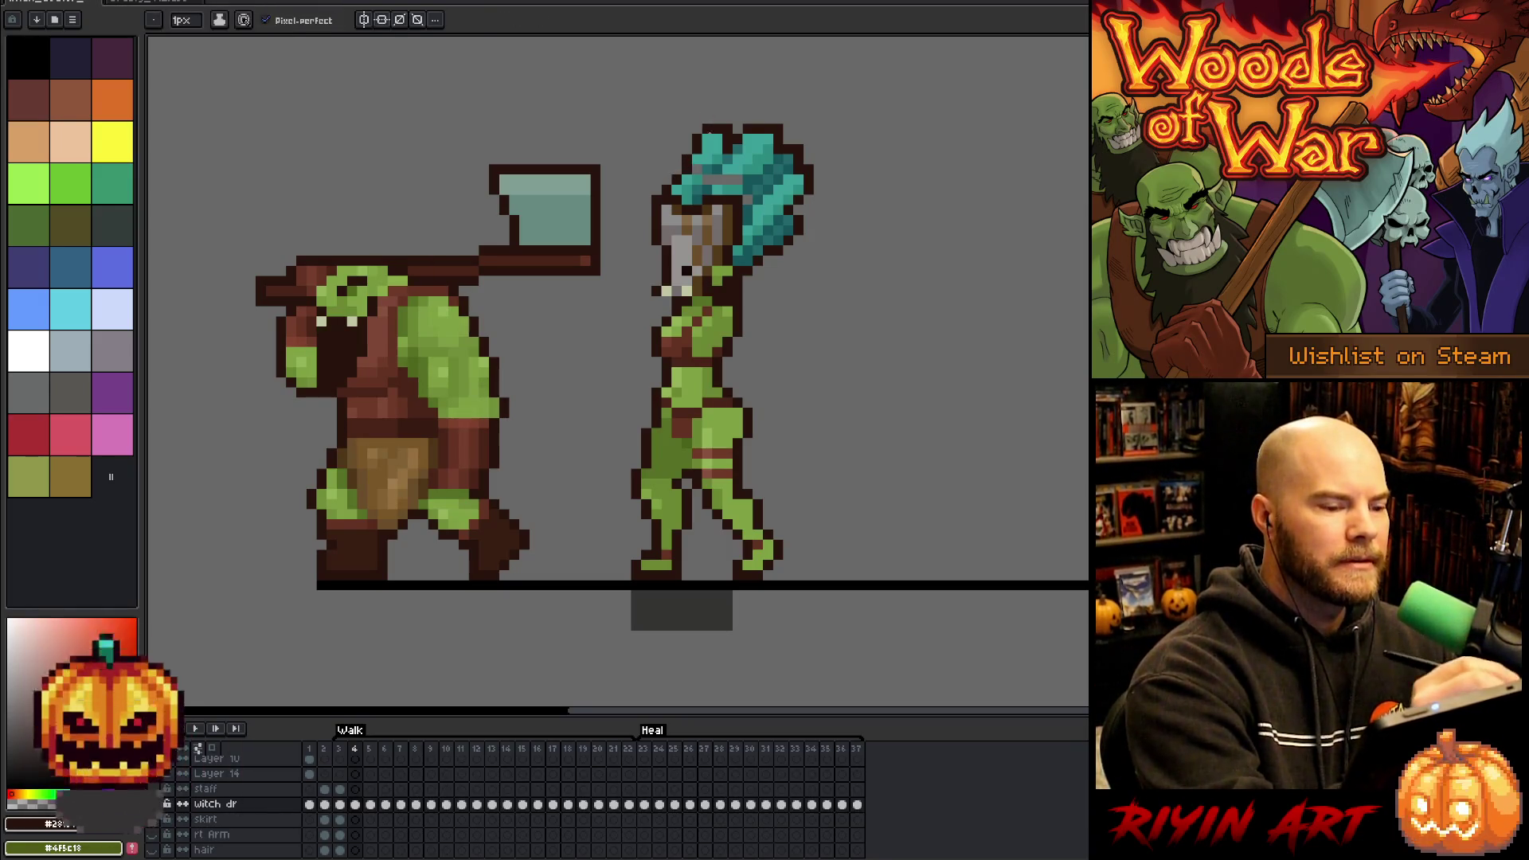
left_click(721, 159, "alt")
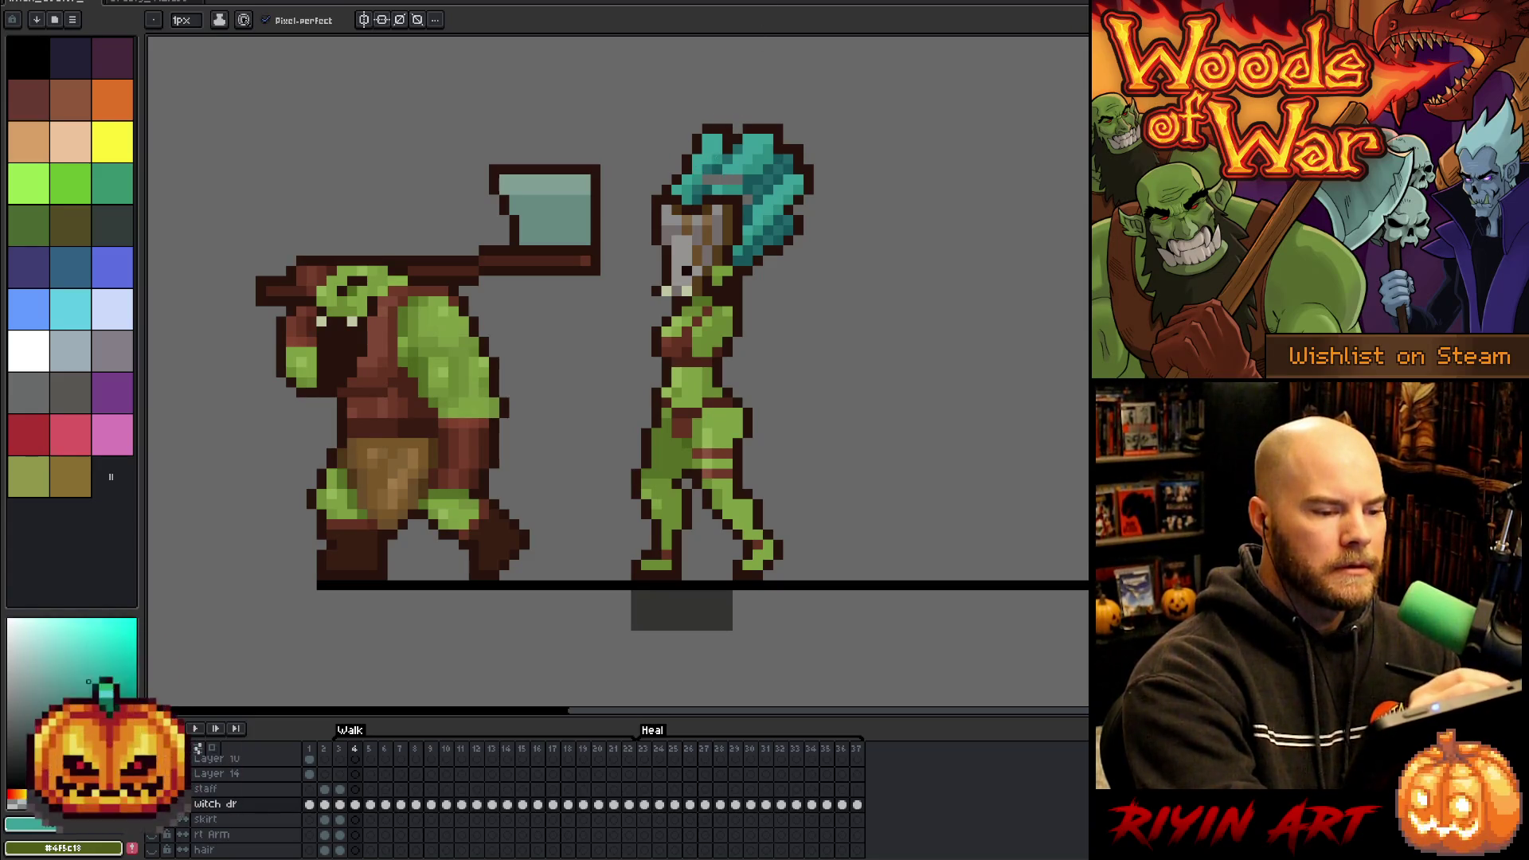
left_click(726, 180, "alt")
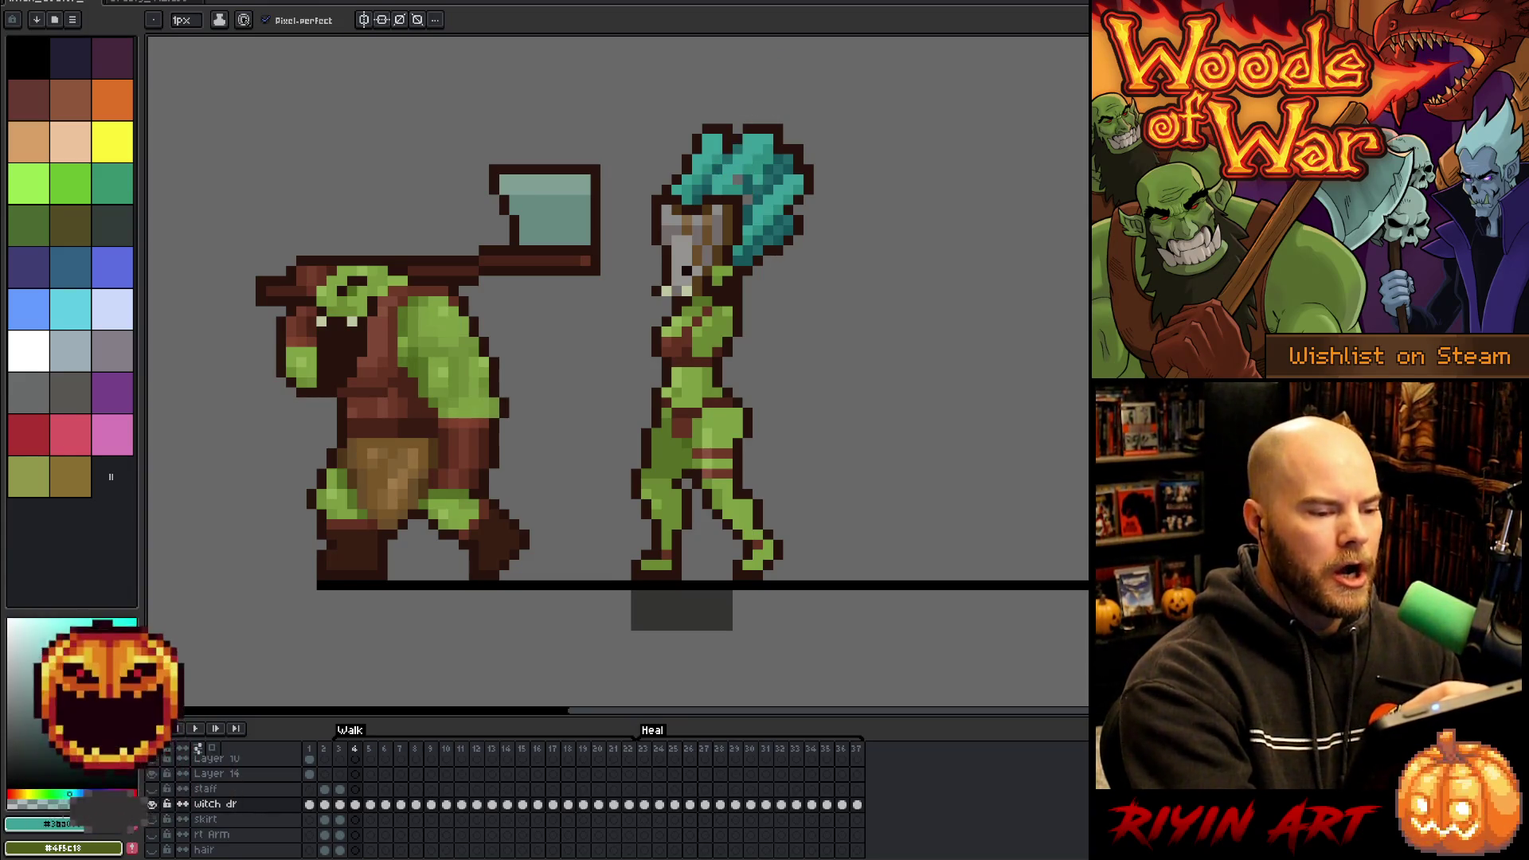
- Sample another hair teal, then step through frames 3 to 6 to check the witch's hair
left_click(777, 162, "alt")
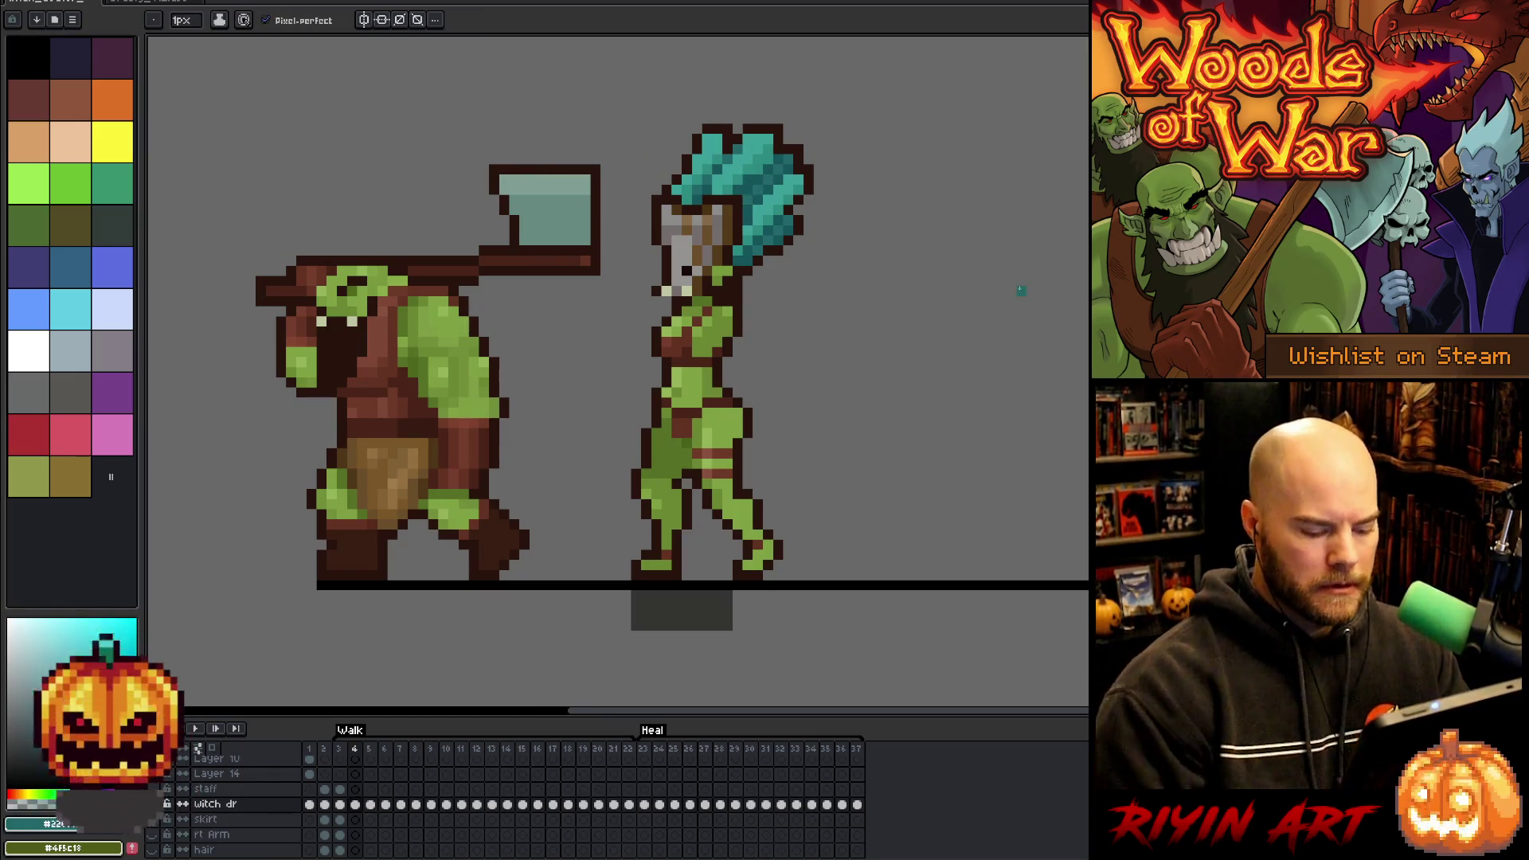
key("comma")
key("period")
key("comma")
key("period")
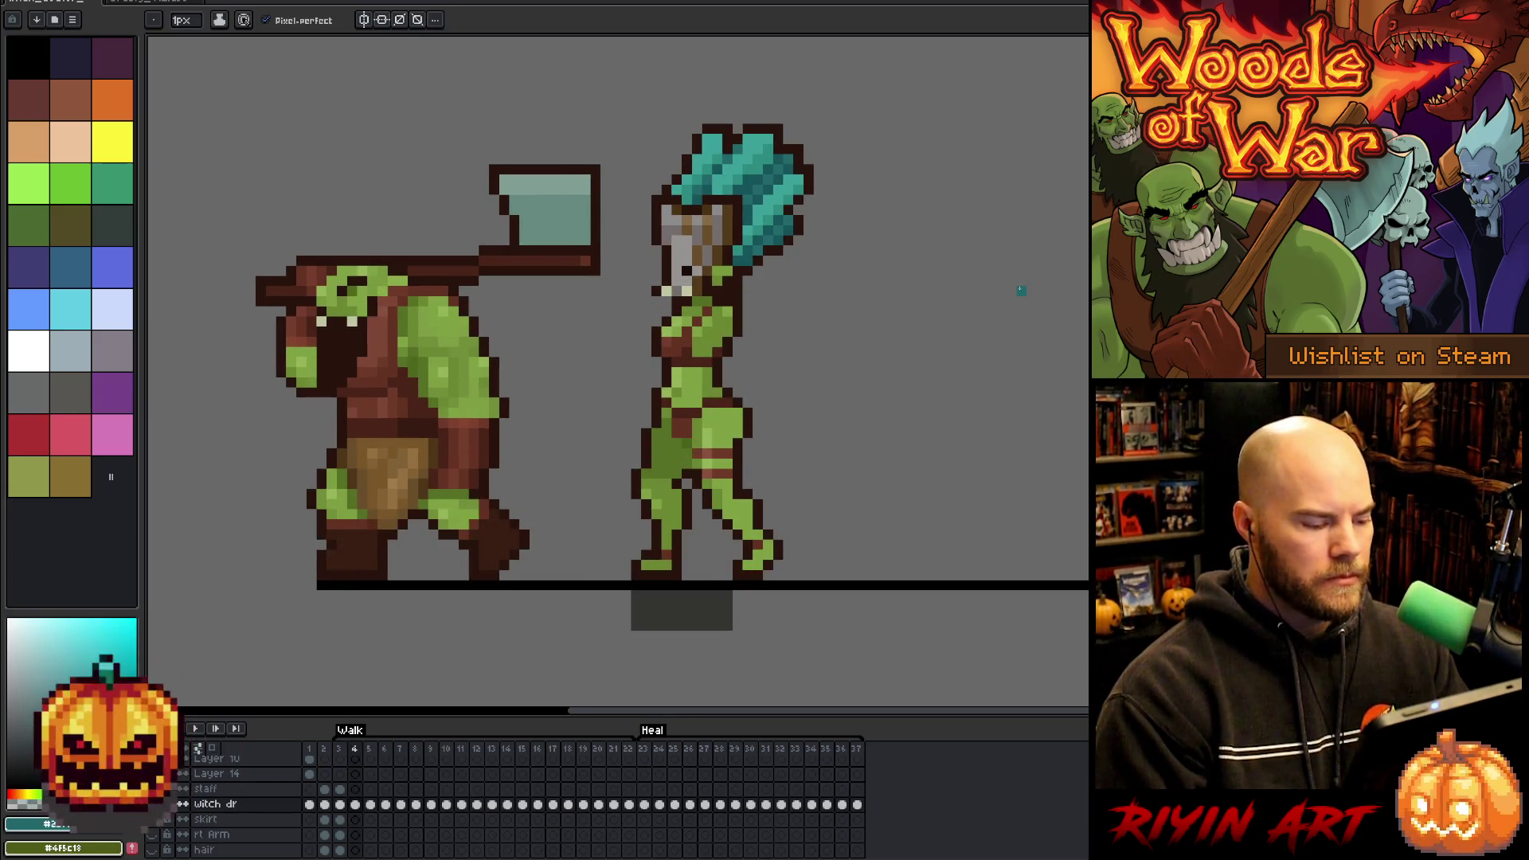
key("comma")
key("period")
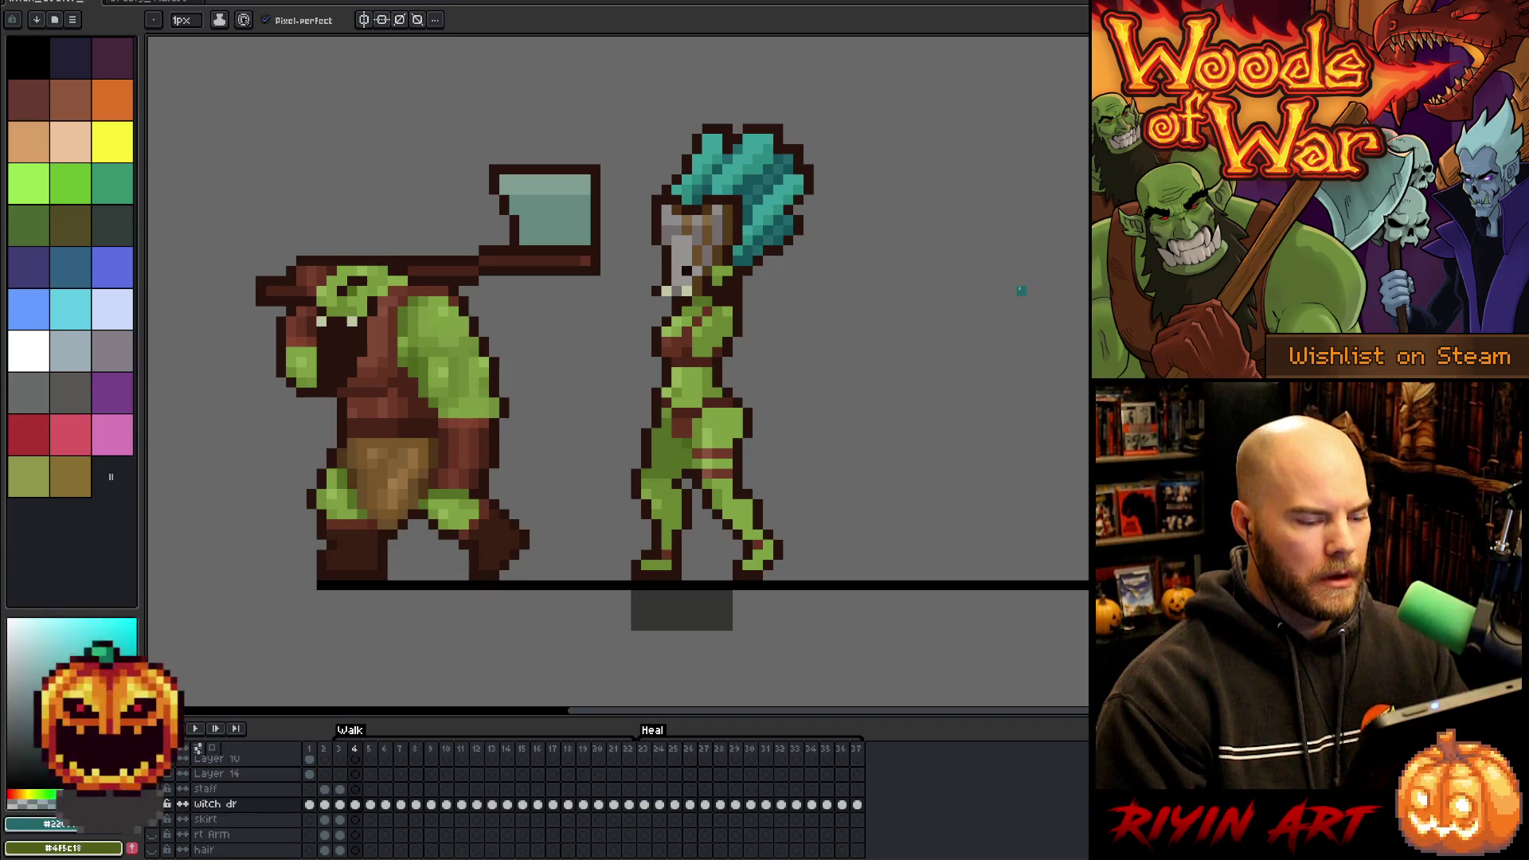
key("period")
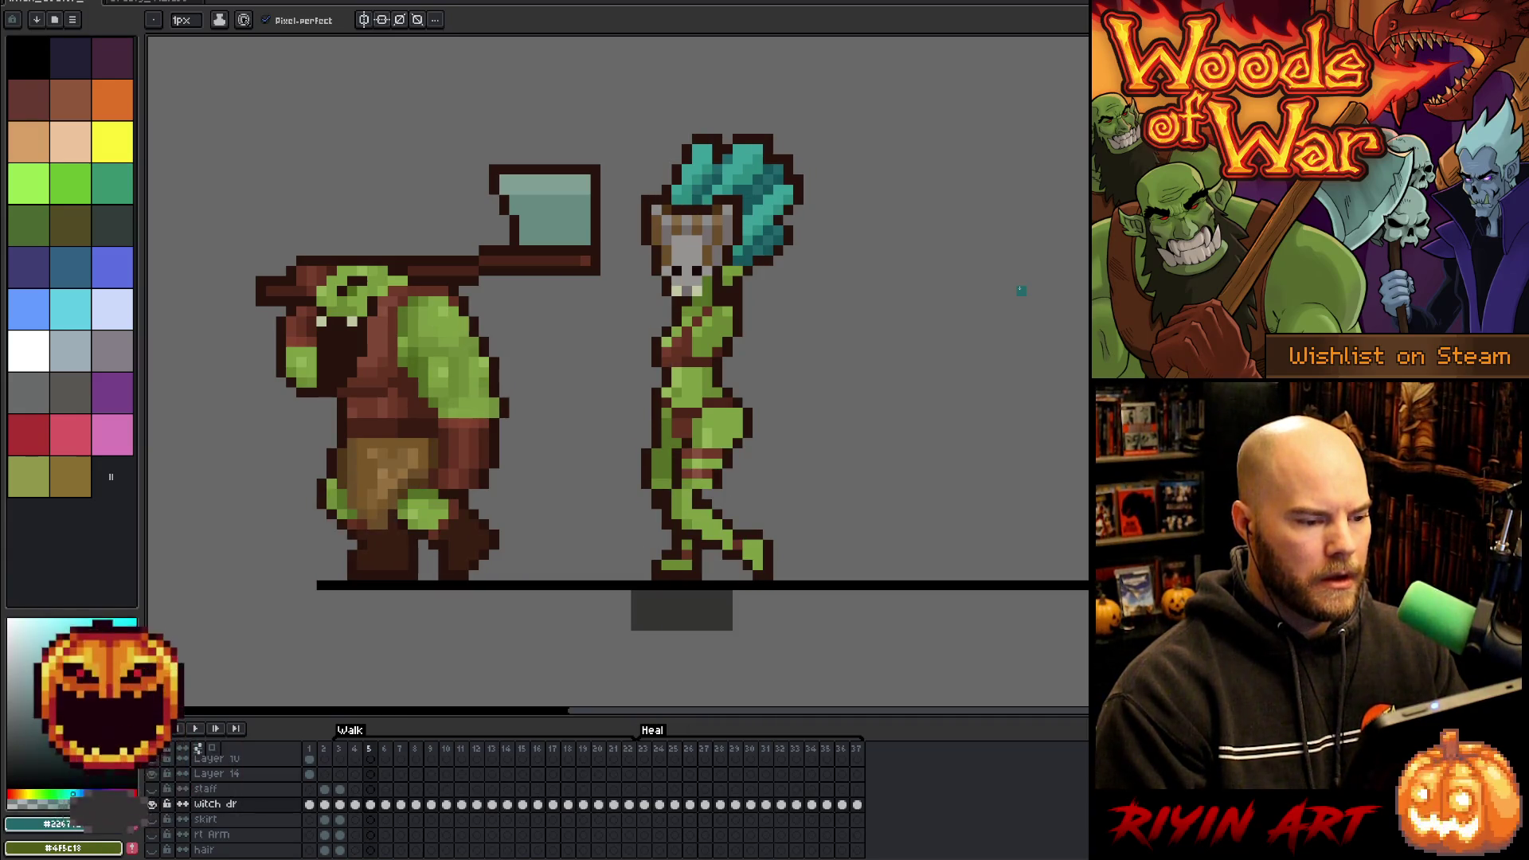
key("period")
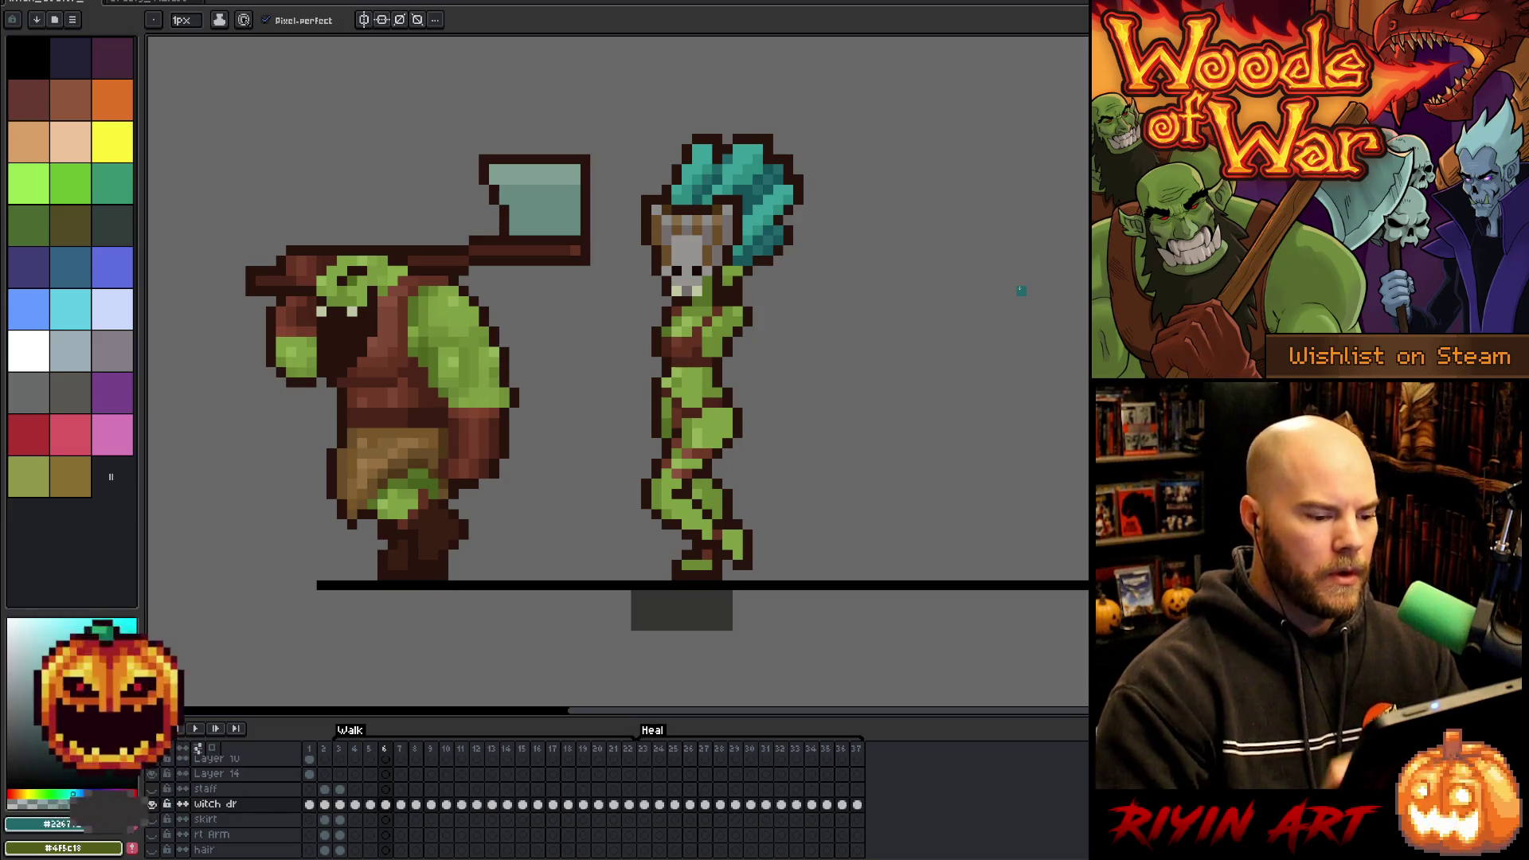
key("m")
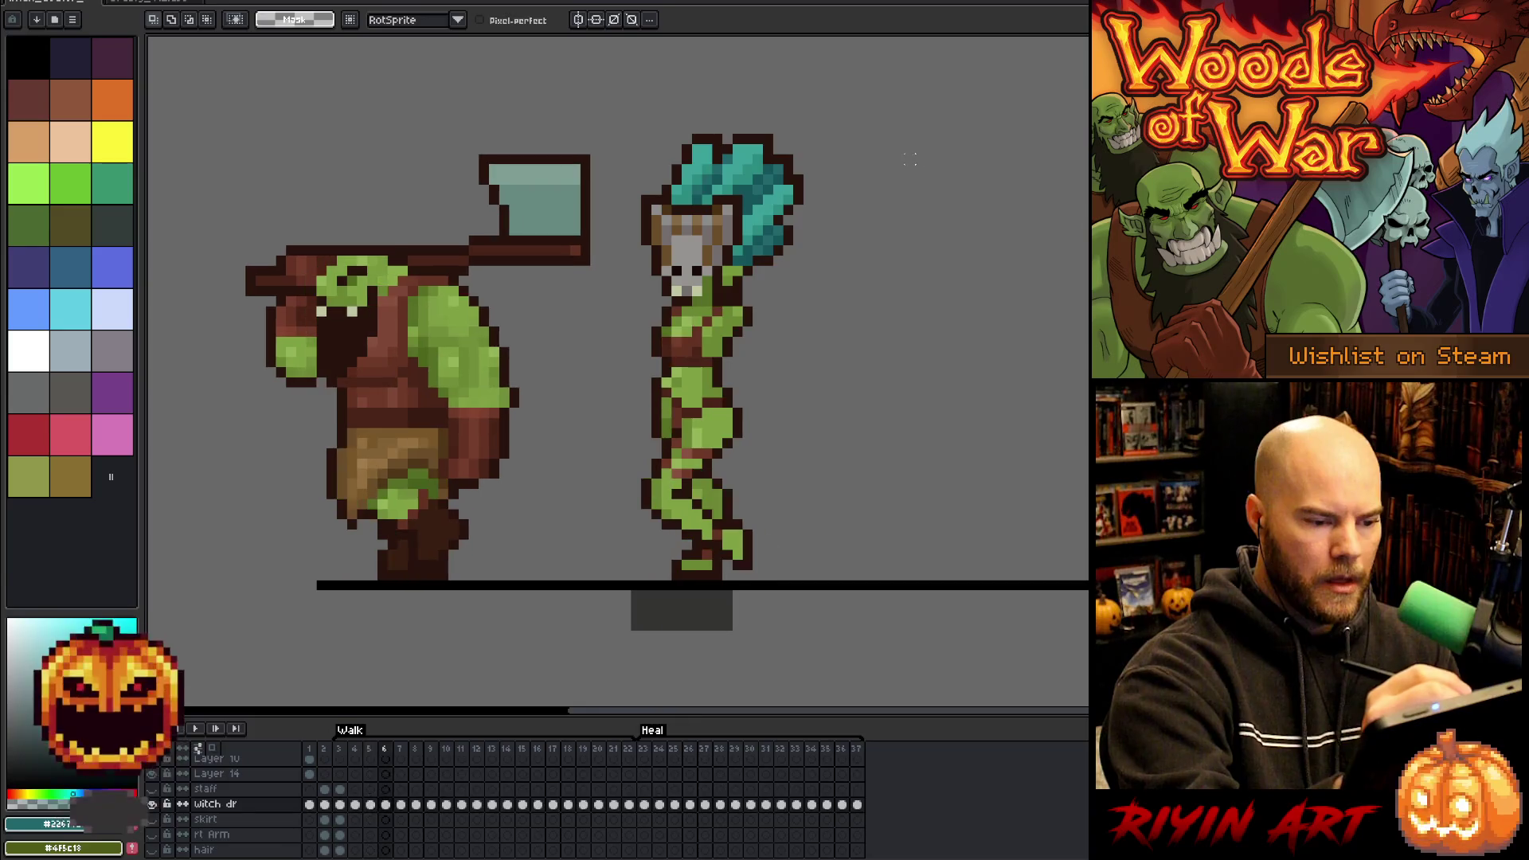
- Select the witch's hair on frame 6, nudge it down one pixel, and commit
mouse_move(782, 120)
left_mouse_down()
mouse_move(700, 108)
mouse_move(660, 169)
mouse_move(705, 181)
mouse_move(748, 224)
mouse_move(780, 296)
mouse_move(879, 164)
left_mouse_up()
key("Down")
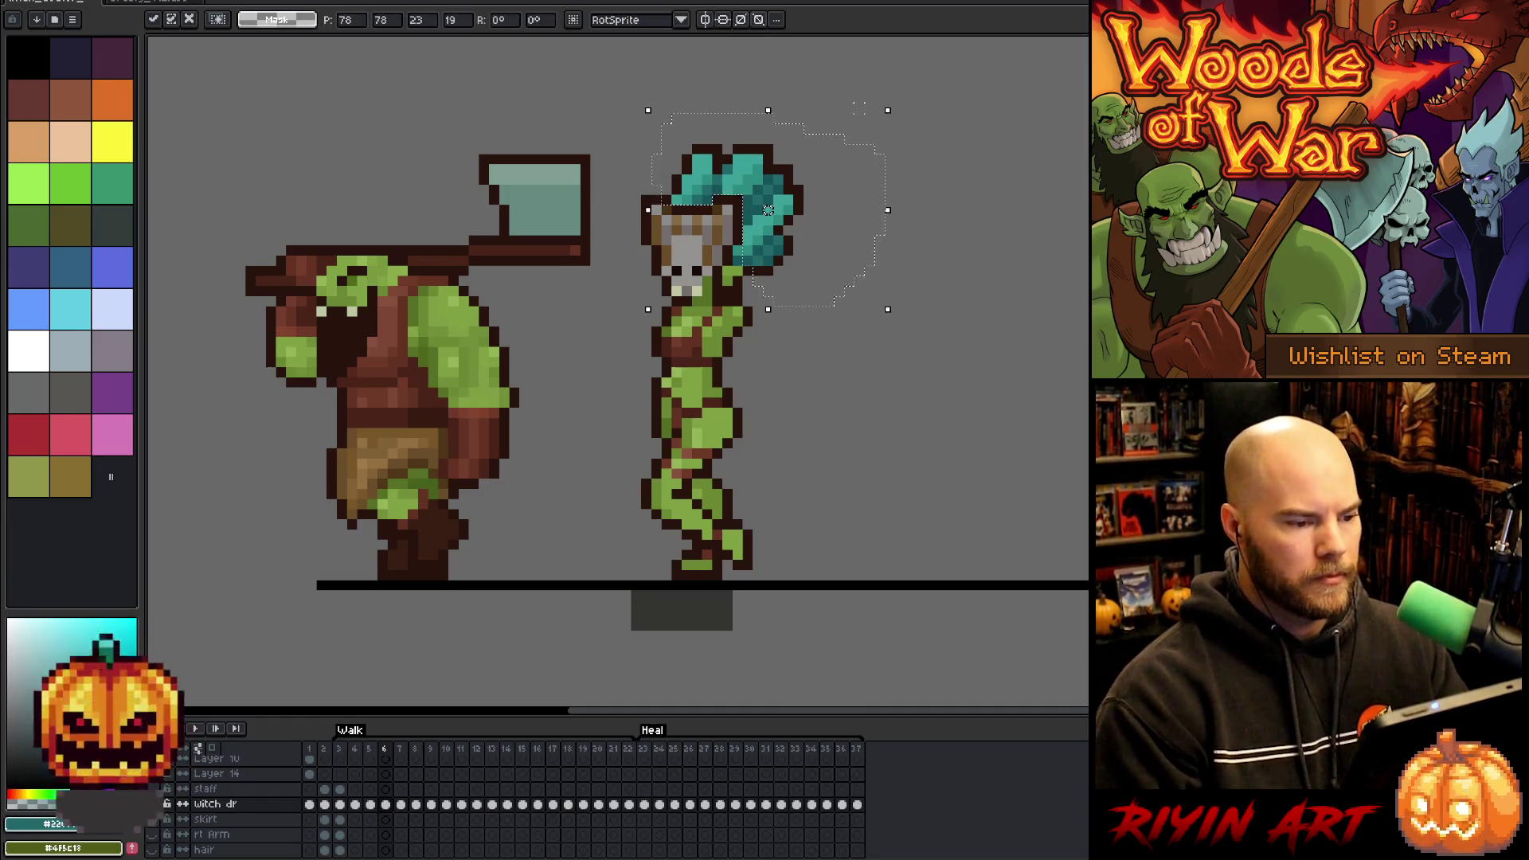
key("ctrl+d")
key("Left")
key("Left")
- Flick between frames 5 and 6 to compare, then advance to frame 7
key("Right")
key("Right")
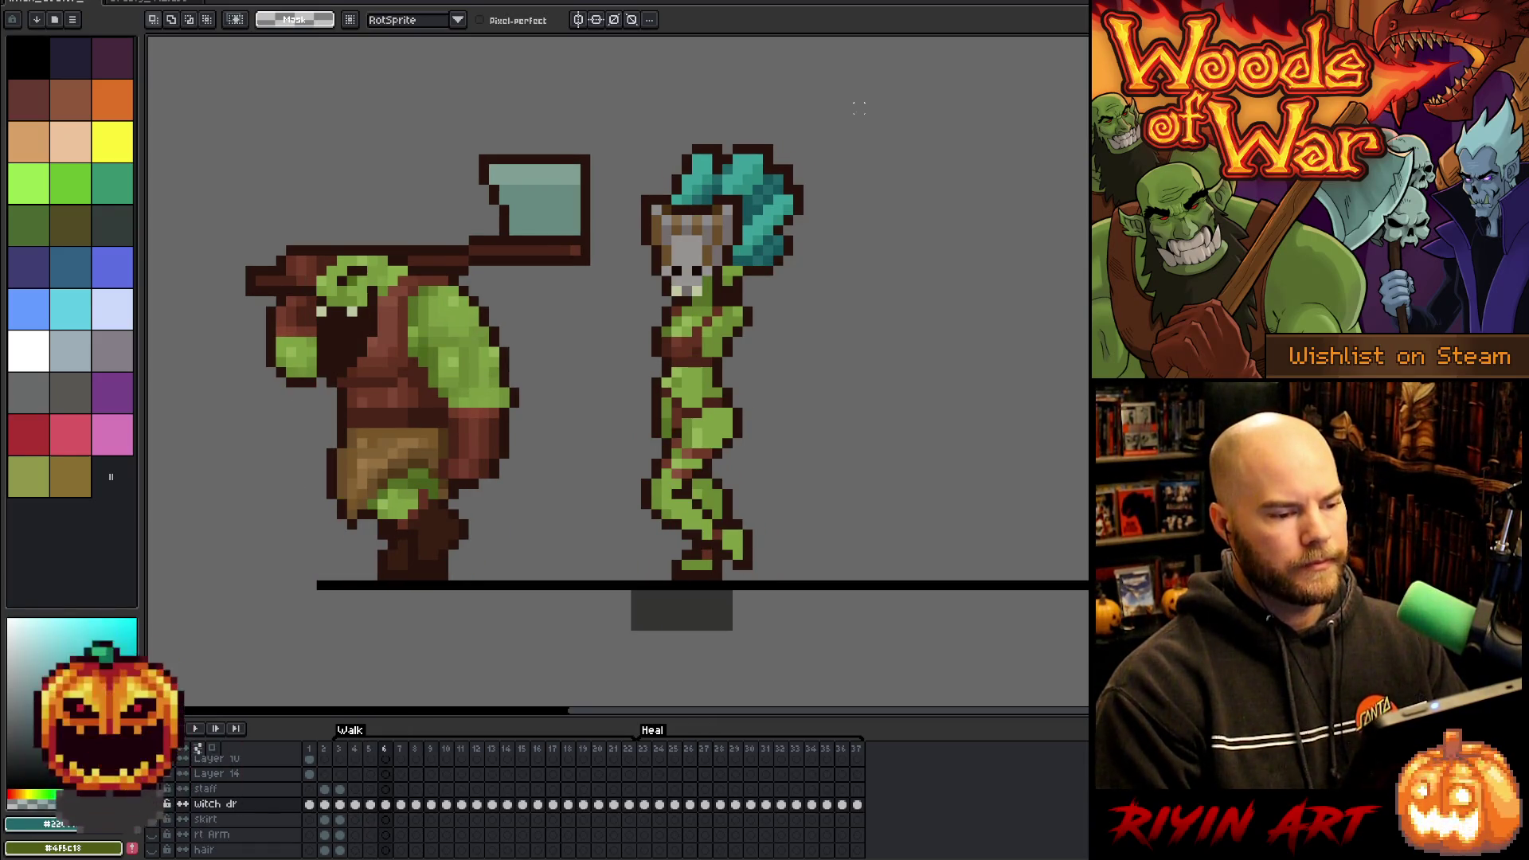
key("Left")
key("Right")
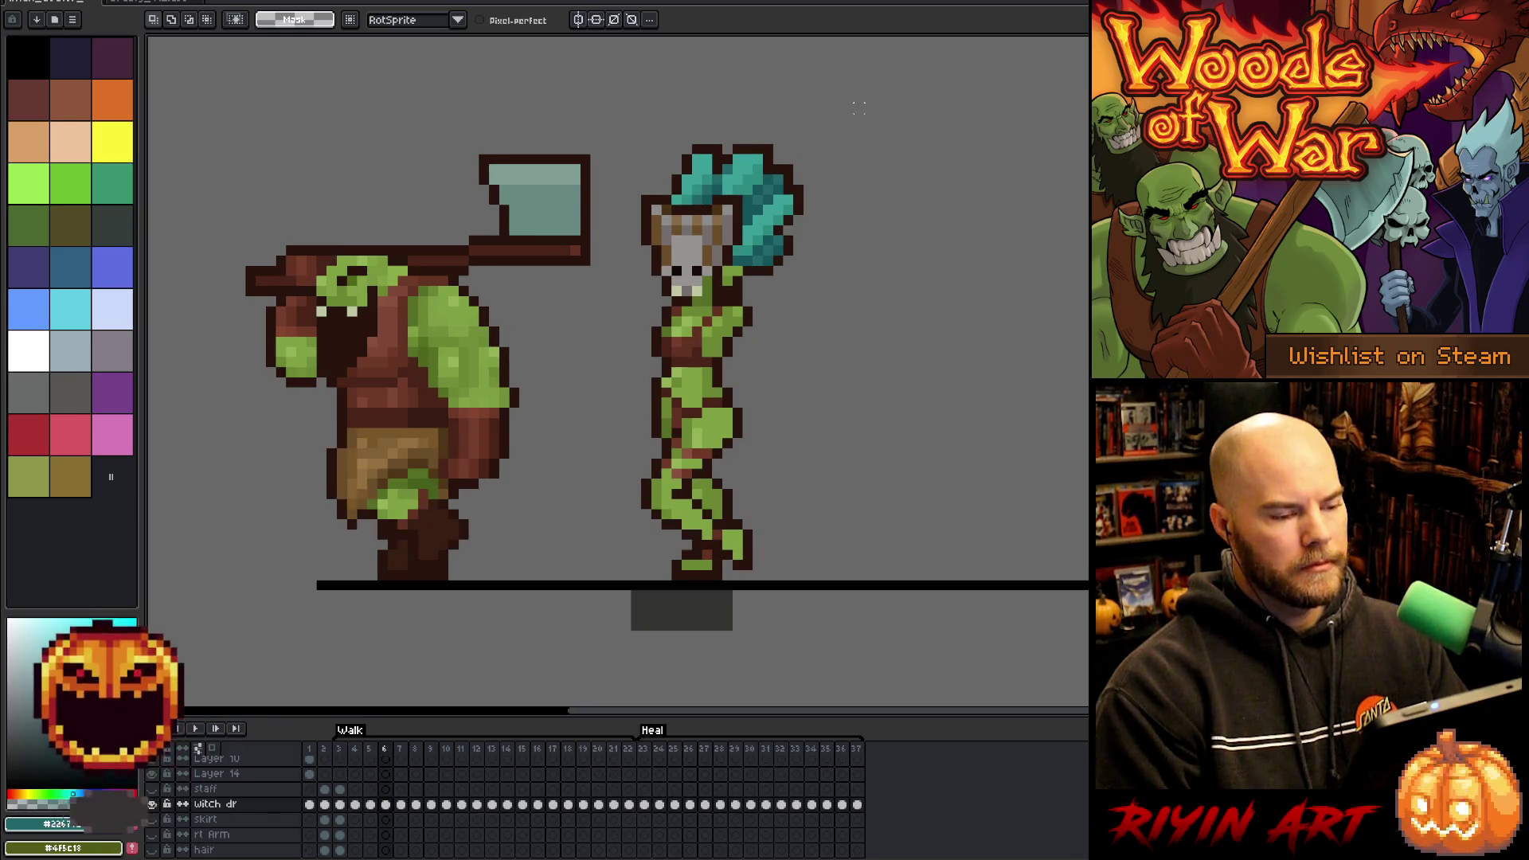
key("Right")
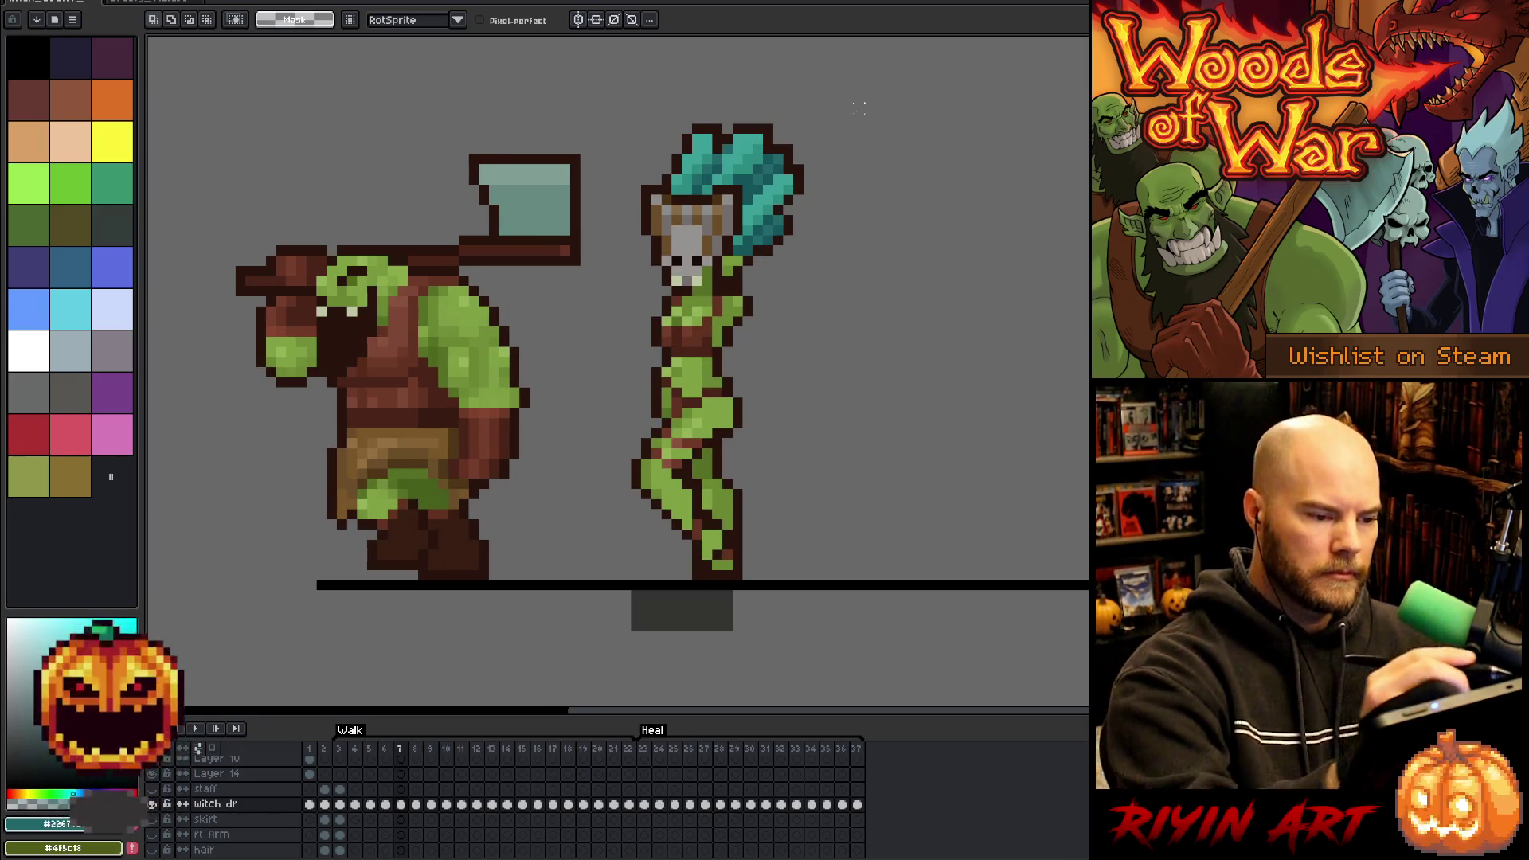
- Outline the witch's headdress on frame 7 and nudge it down a pixel
left_click_drag(666, 118, 669, 182)
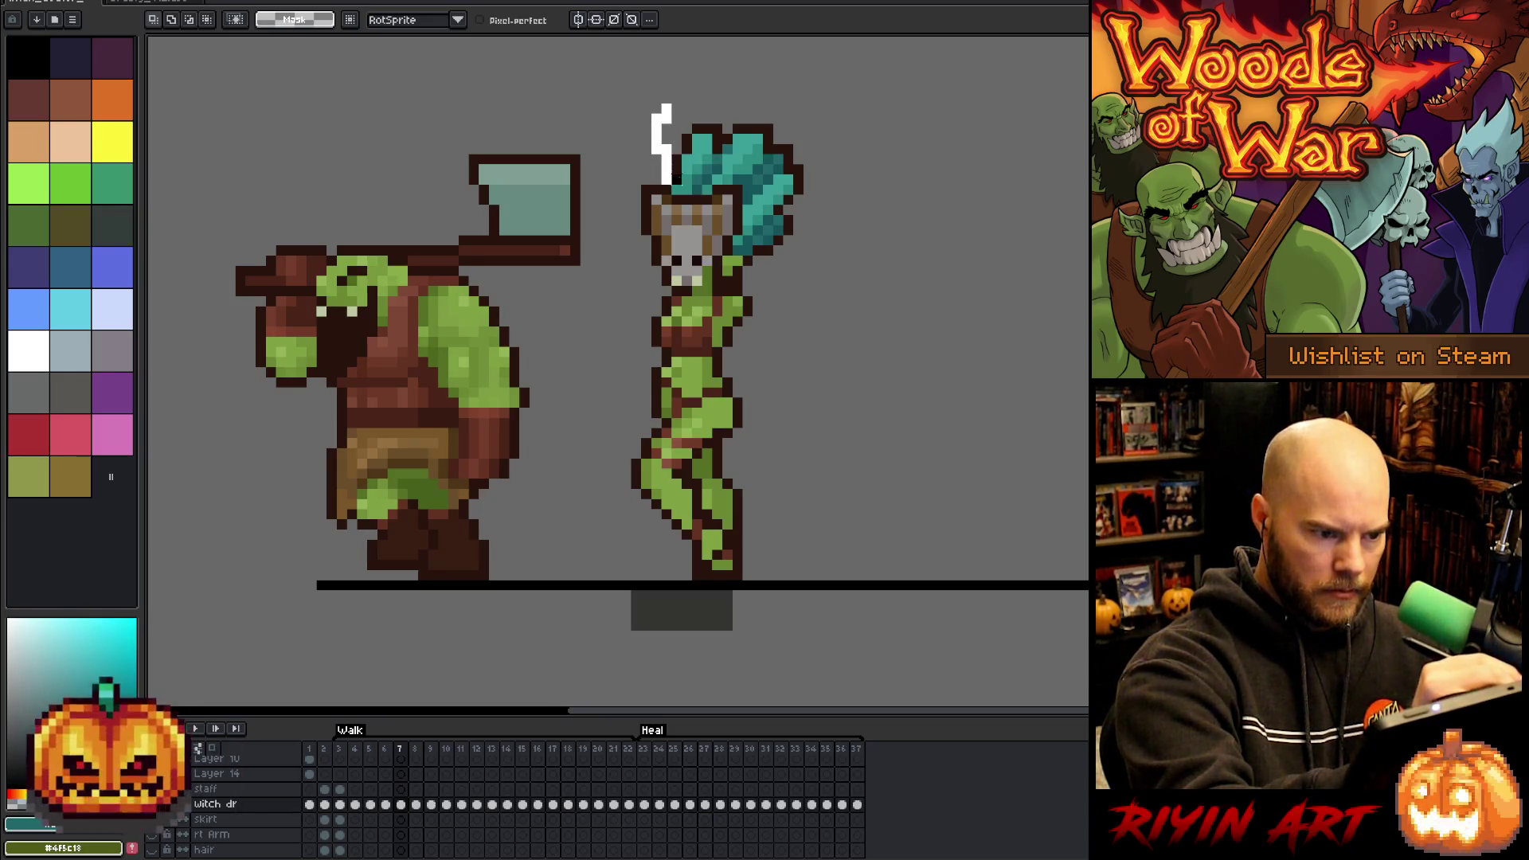
key("ctrl+z")
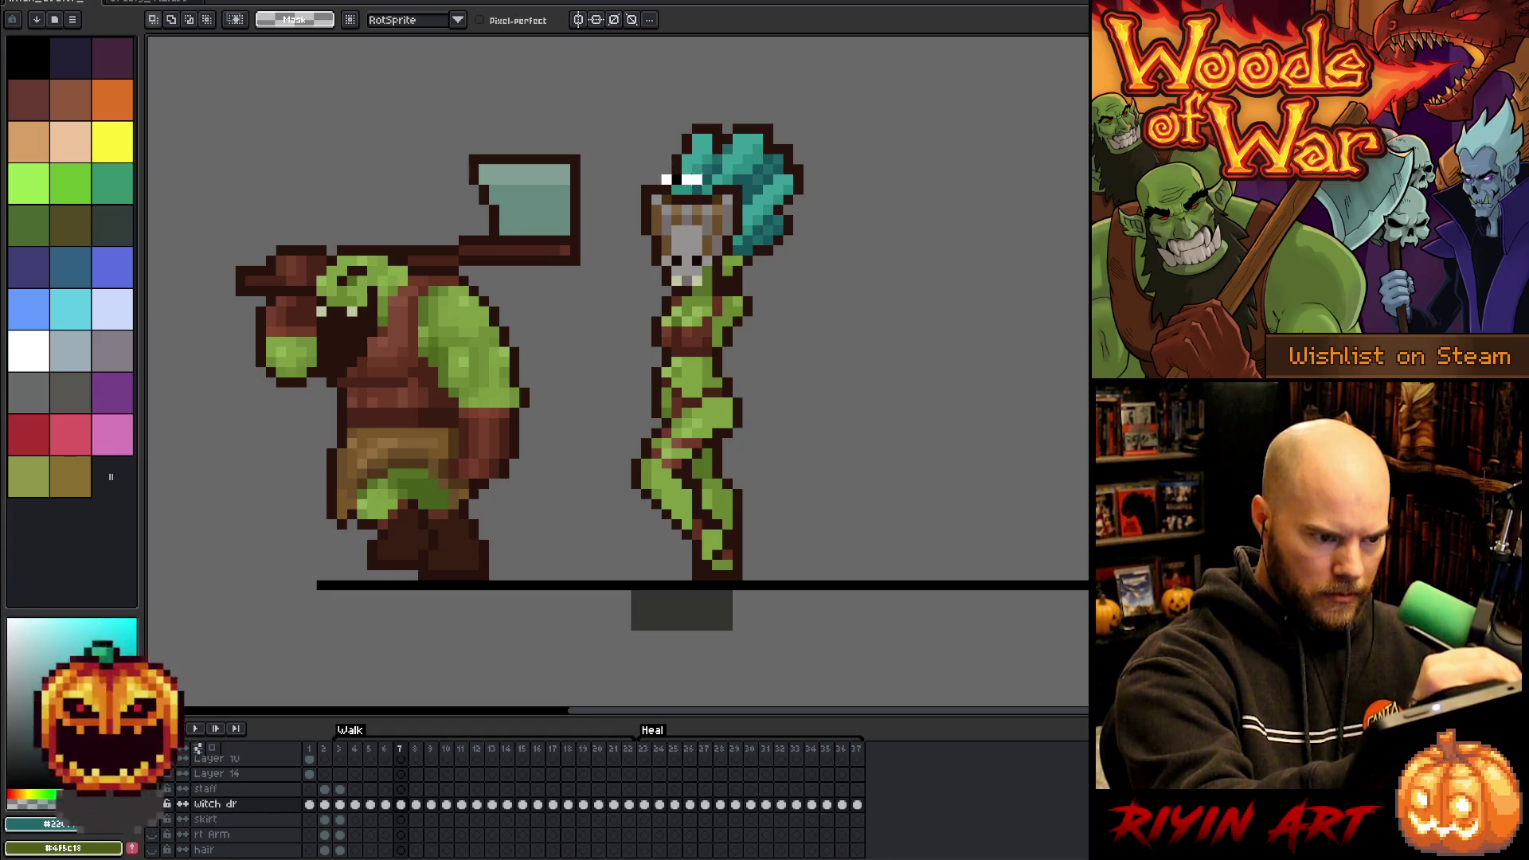
left_click_drag(706, 178, 737, 169)
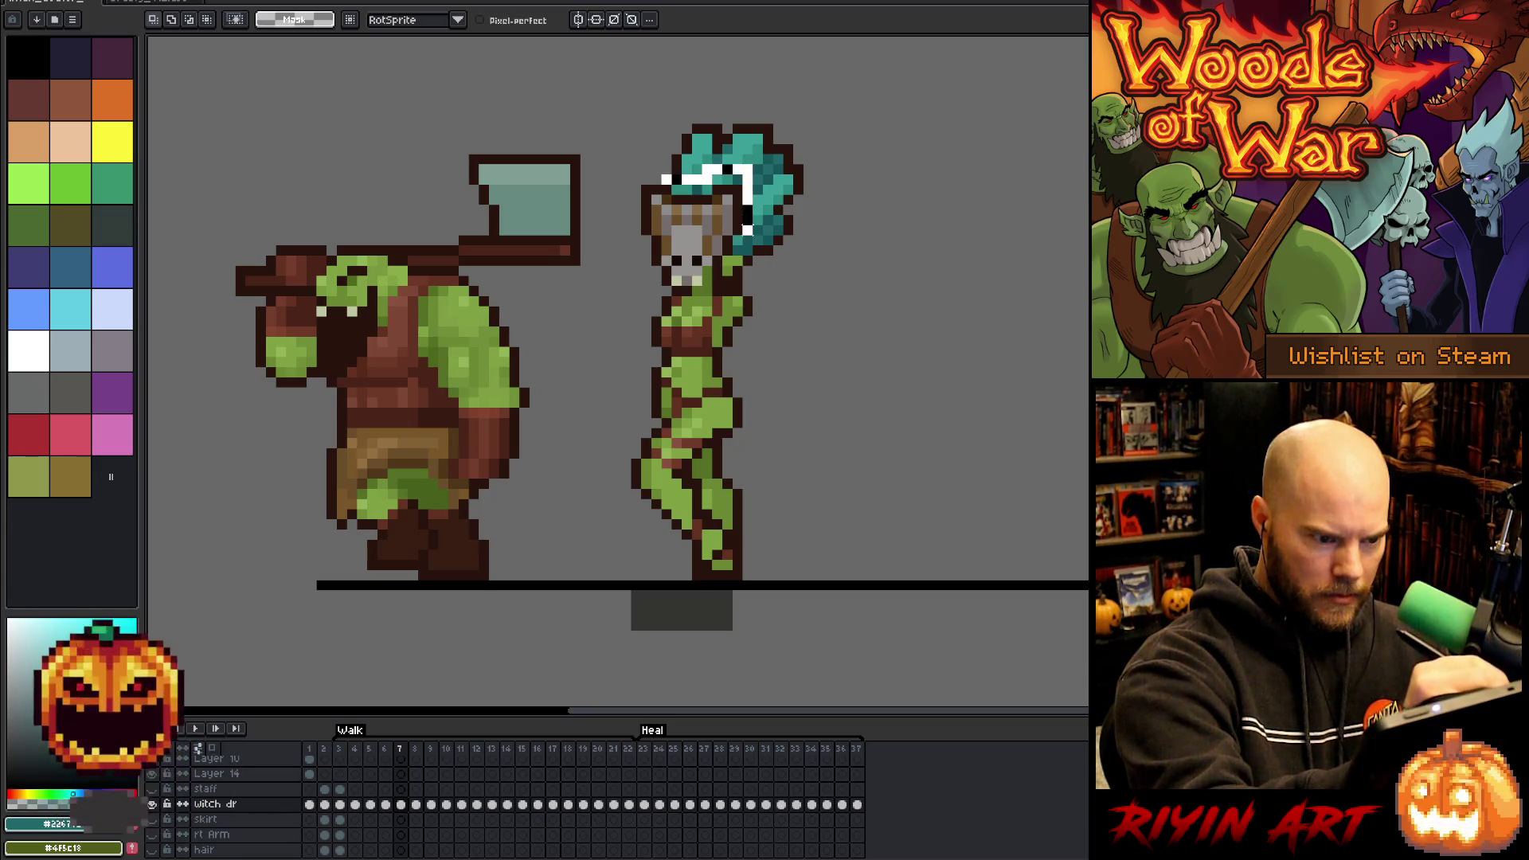
mouse_move(761, 245)
left_mouse_down()
mouse_move(852, 171)
mouse_move(621, 155)
mouse_move(653, 185)
left_mouse_up()
left_click_drag(748, 199, 748, 209)
- Commit the headdress move and flick between neighbouring frames to compare
key("comma")
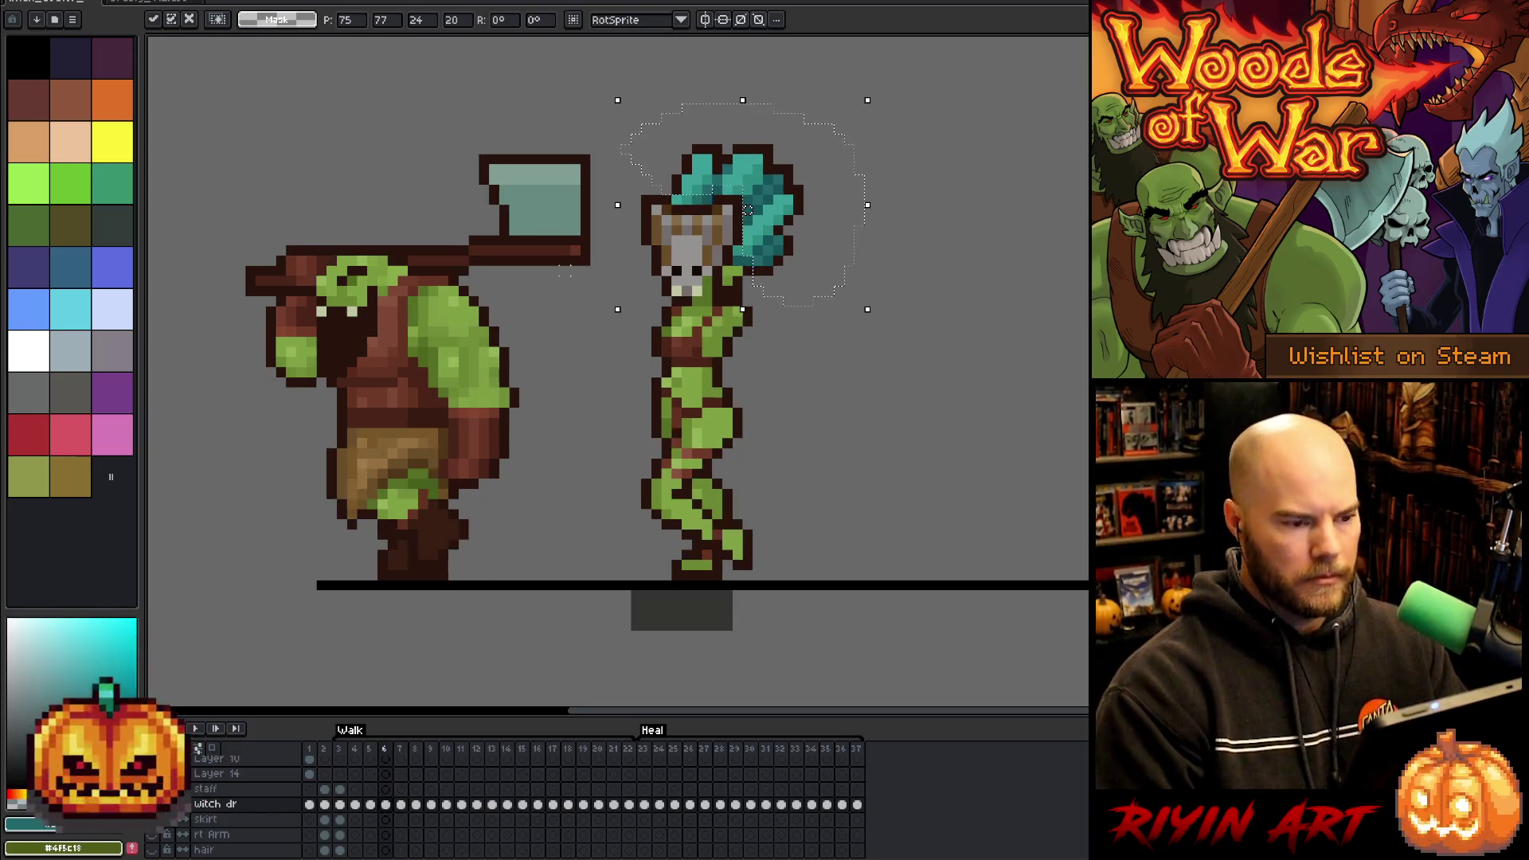
key("period")
key("comma")
key("period")
key("comma")
key("comma")
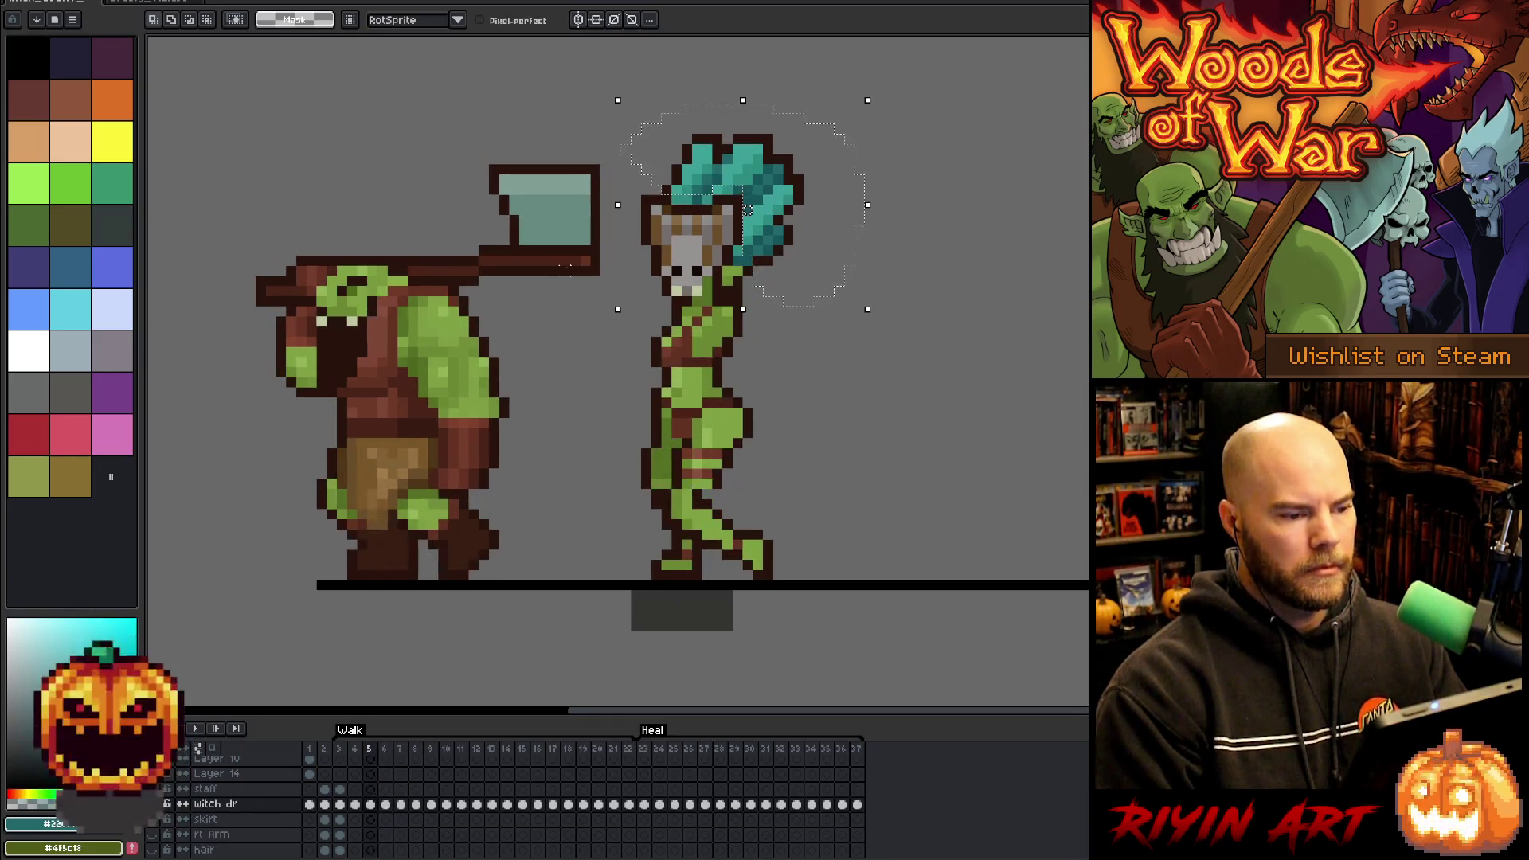
key("period")
key("period")
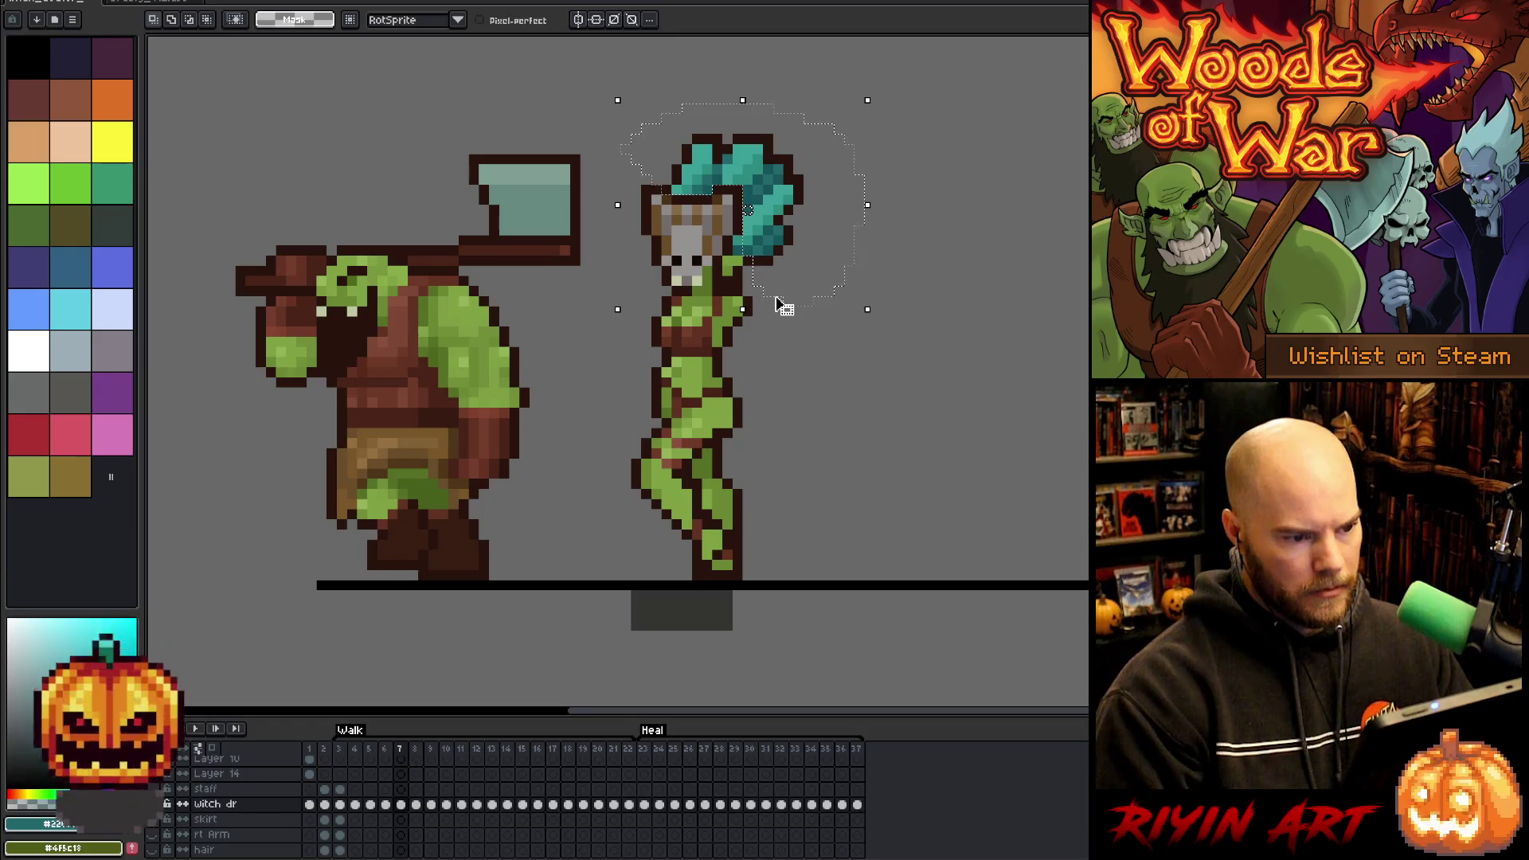
- Nudge the selected hair down one pixel, commit it, and preview the walk from frame 7
key("Down")
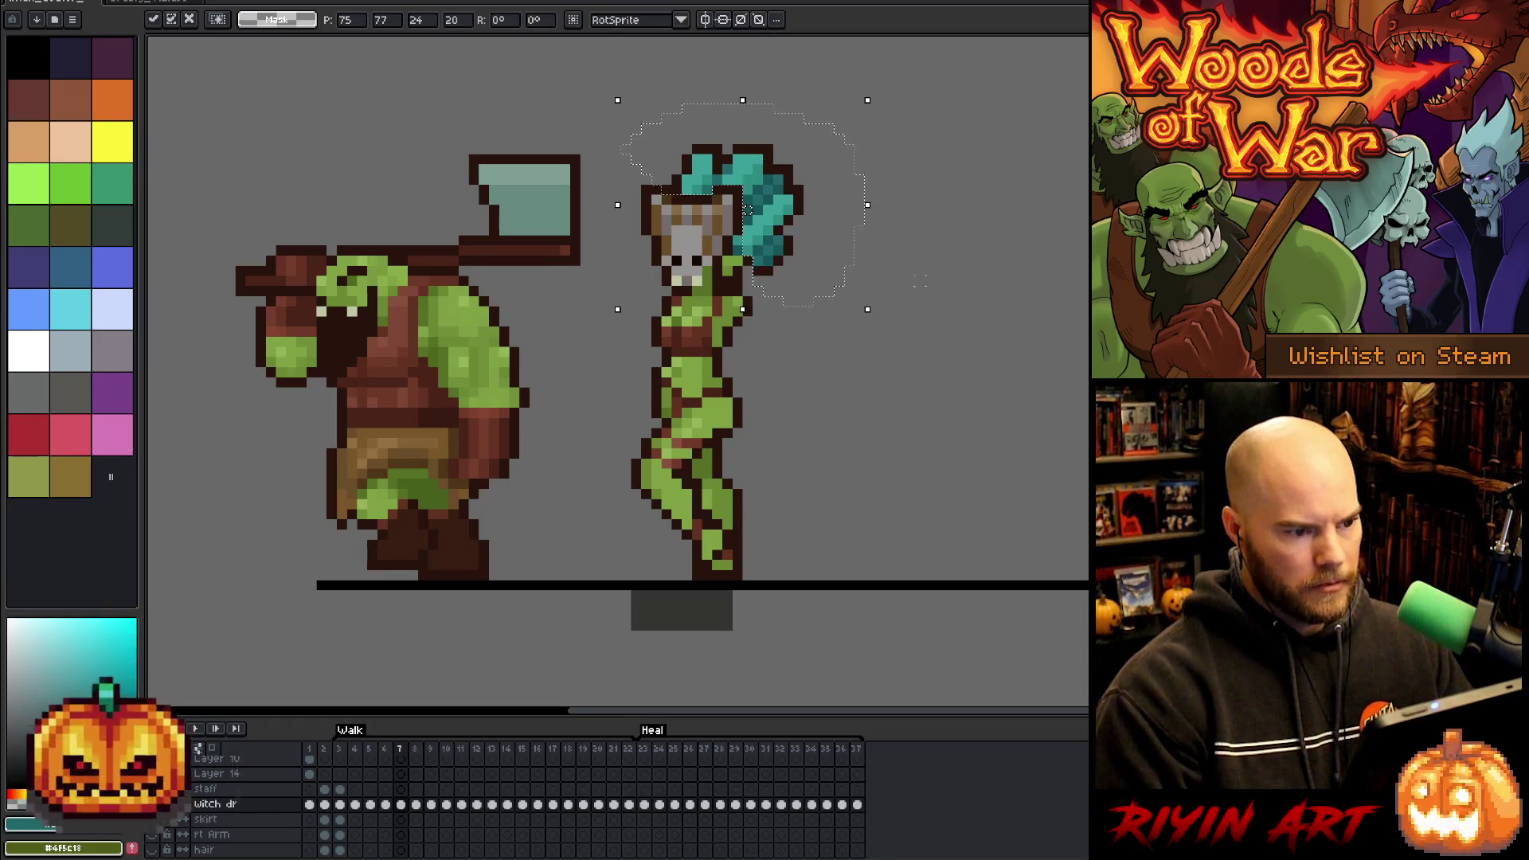
left_click(980, 291)
key("Return")
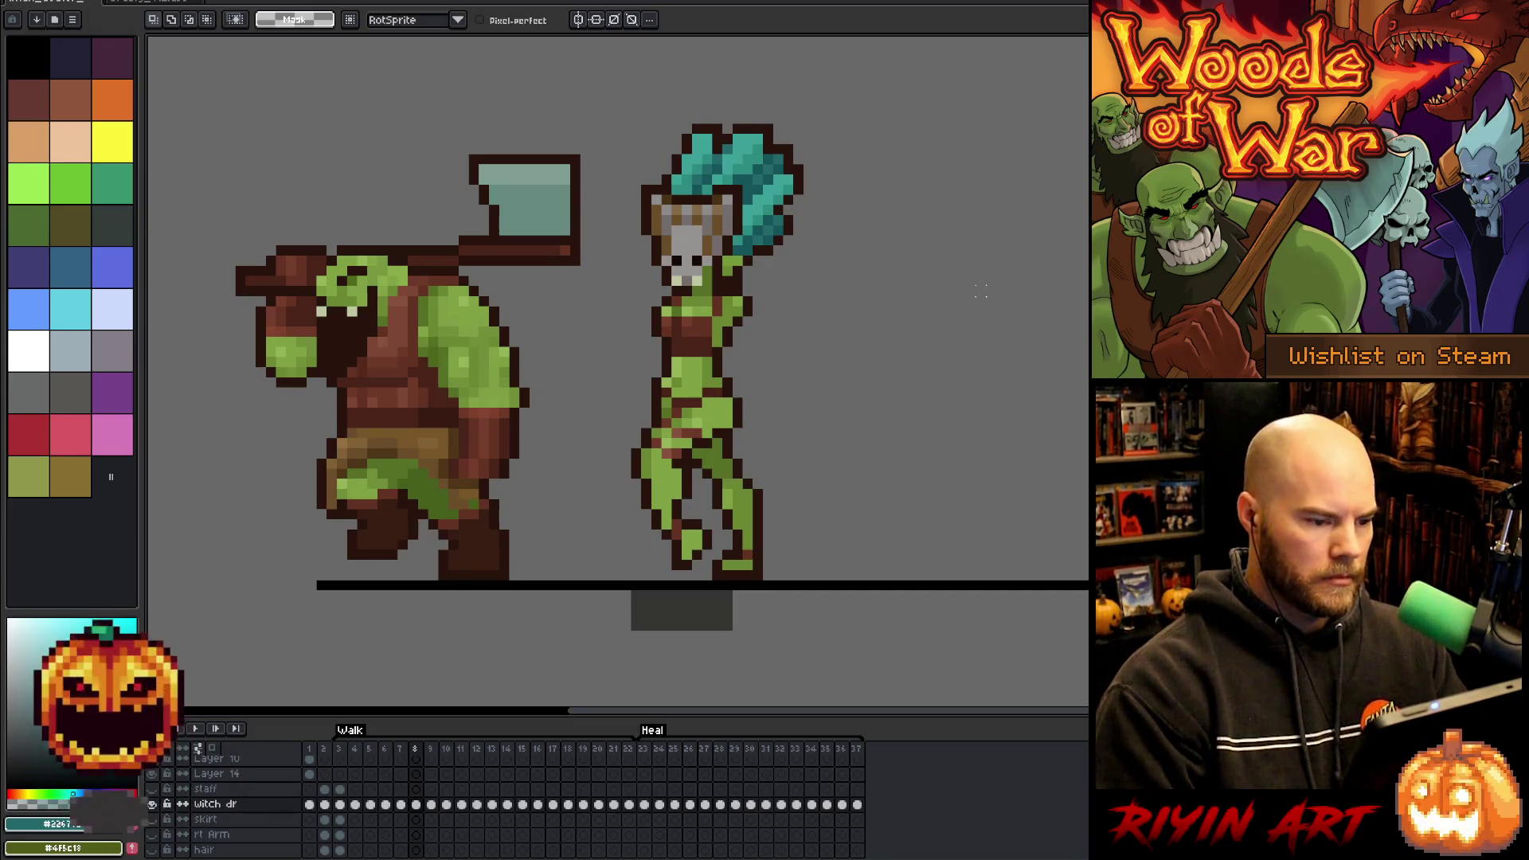
key("Left")
key("Right")
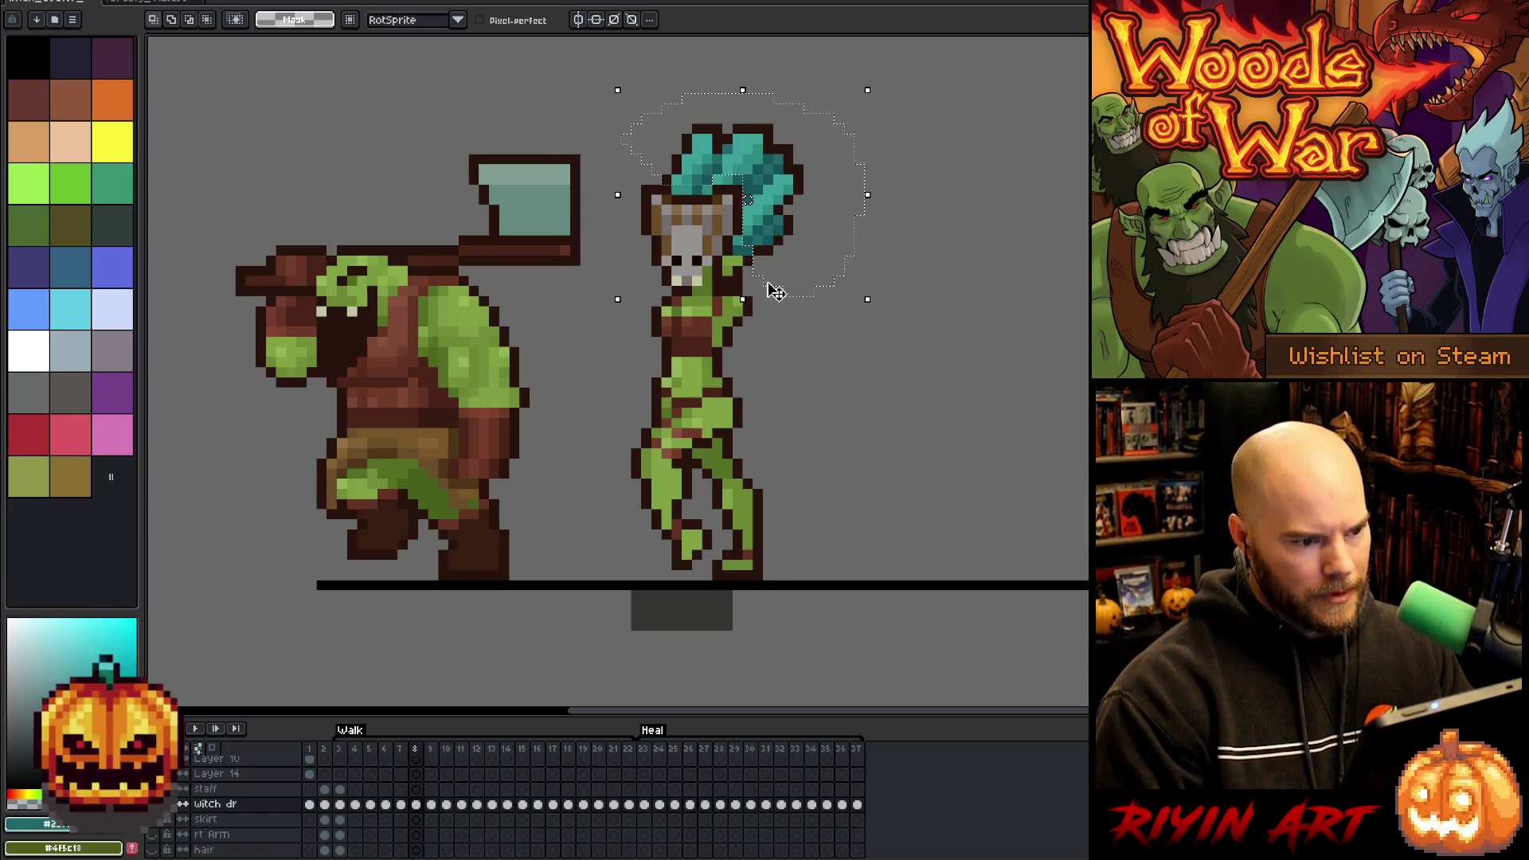
- Step through frames 7 to 11, comparing 8 and 9, then drag the hair down about a pixel
key("Left")
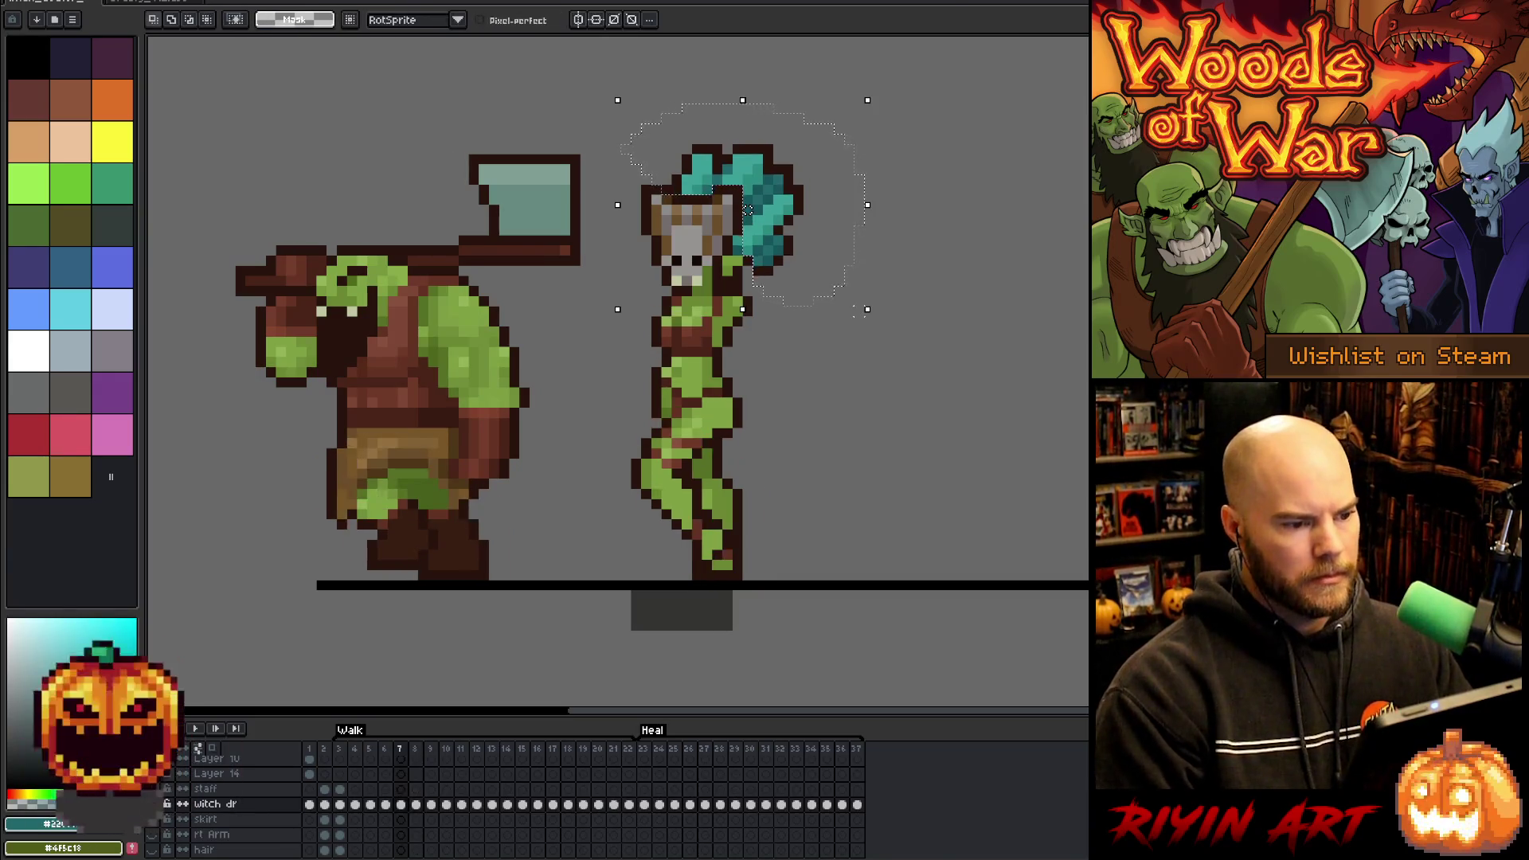
key("Right")
key("Right")
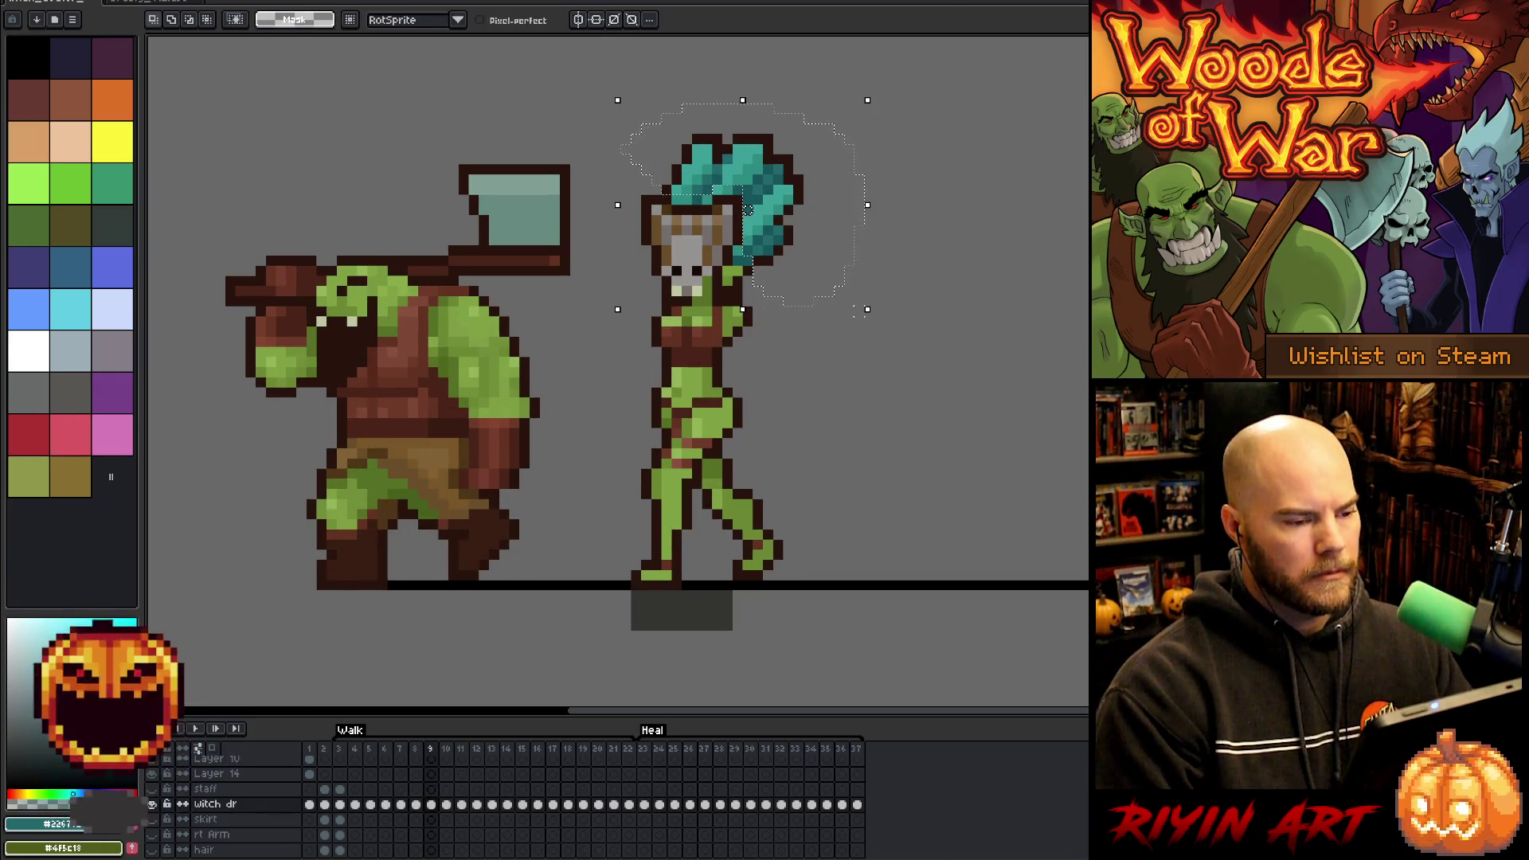
key("Right")
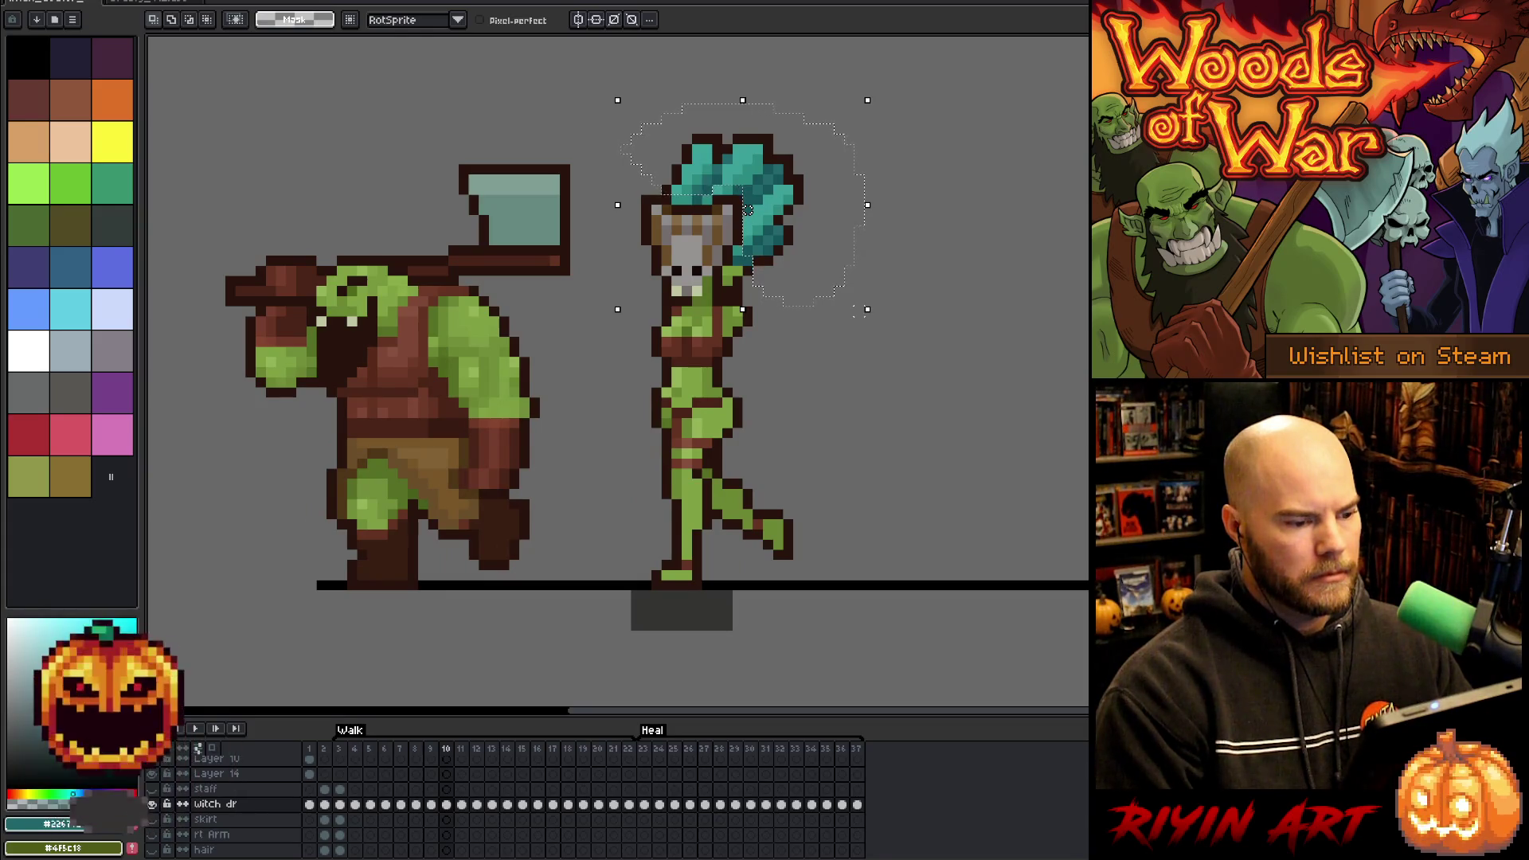
key("Right")
key("Left")
key("Left")
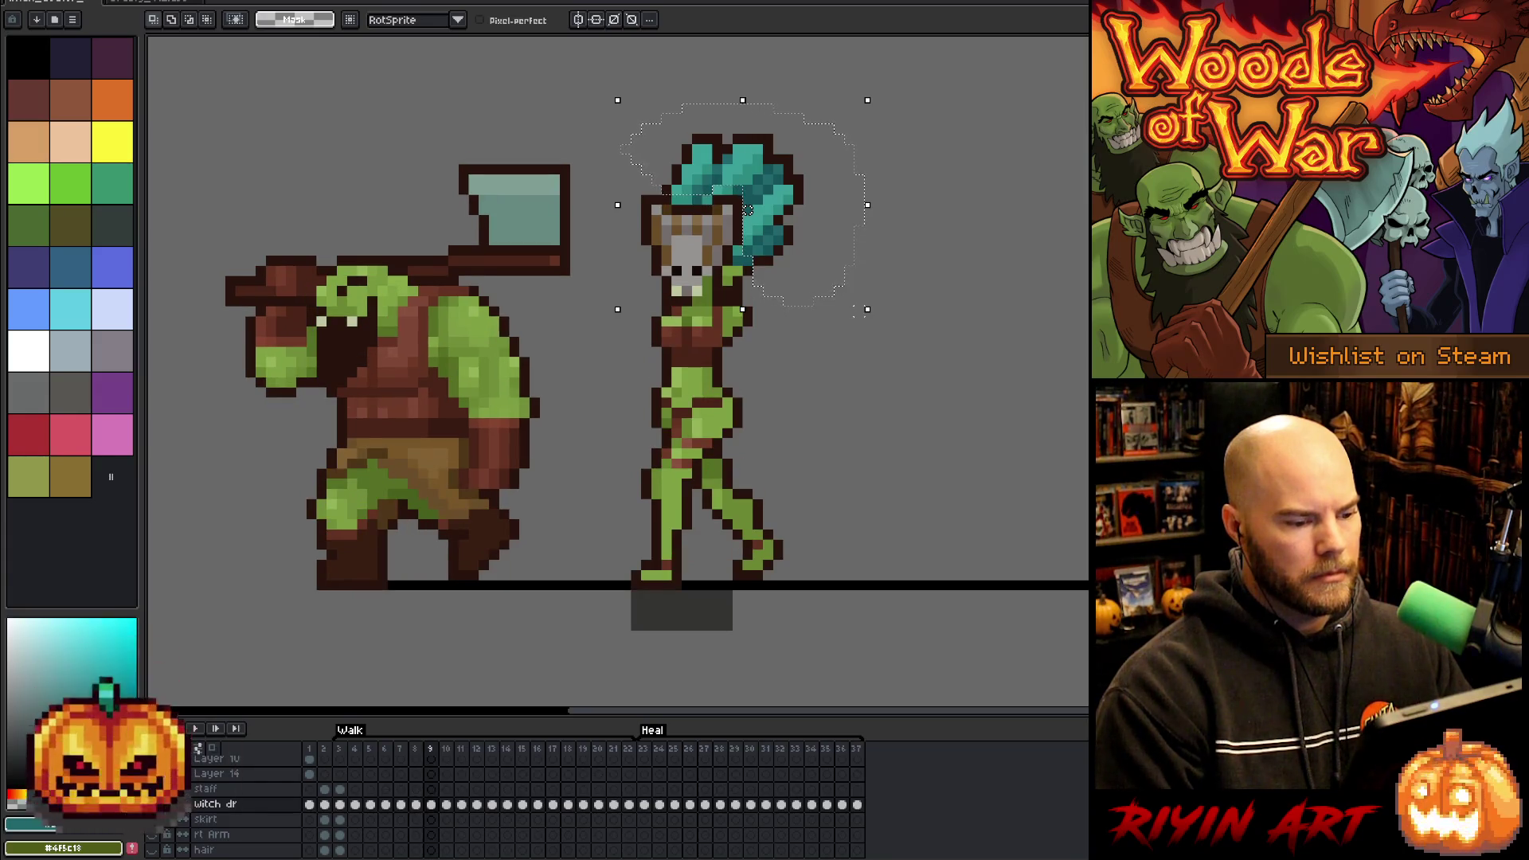
key("Left")
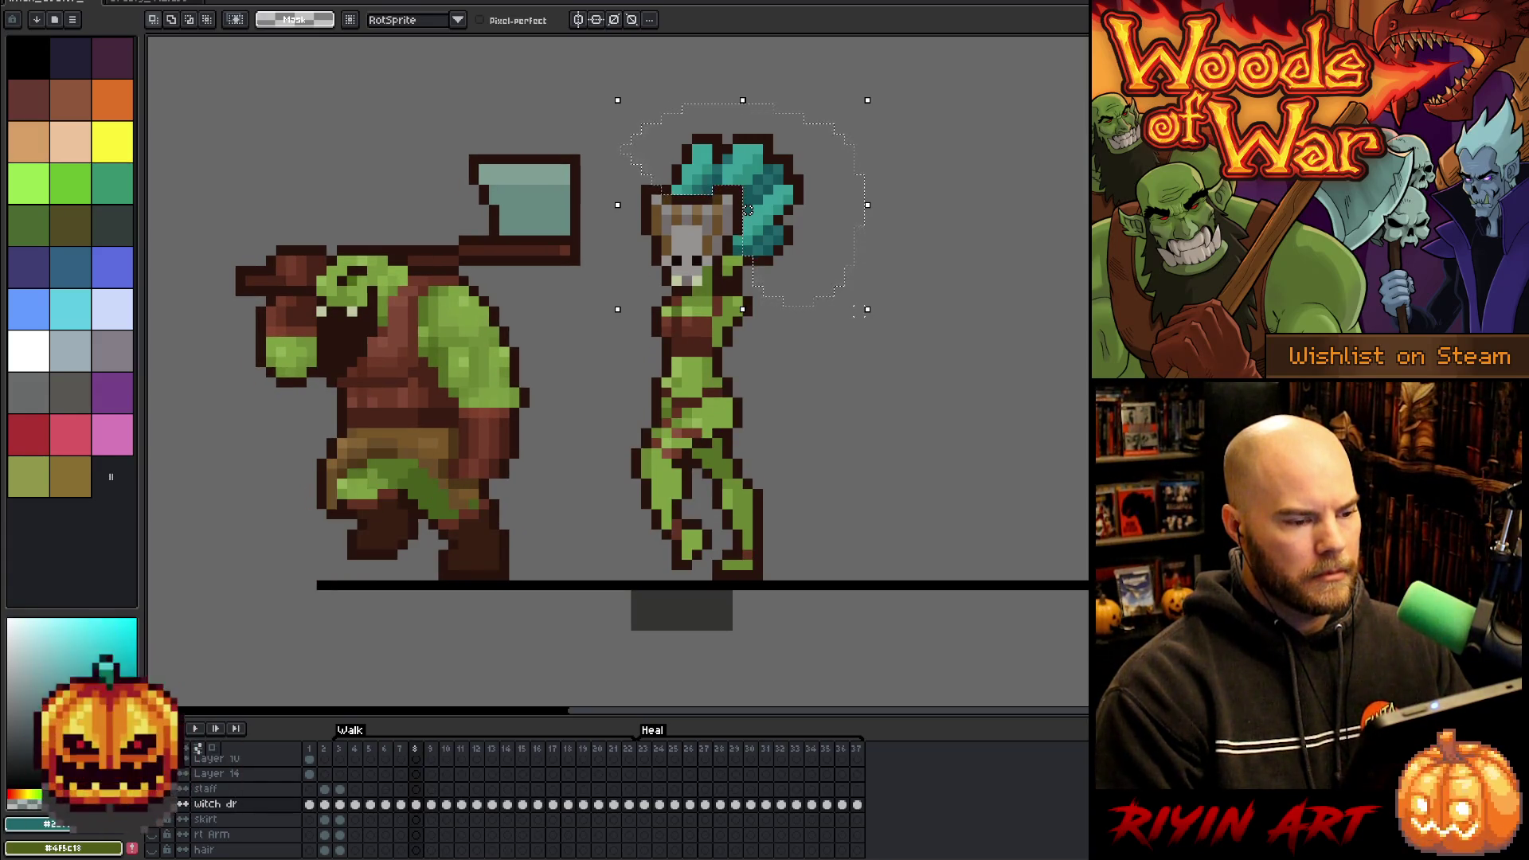
key("Right")
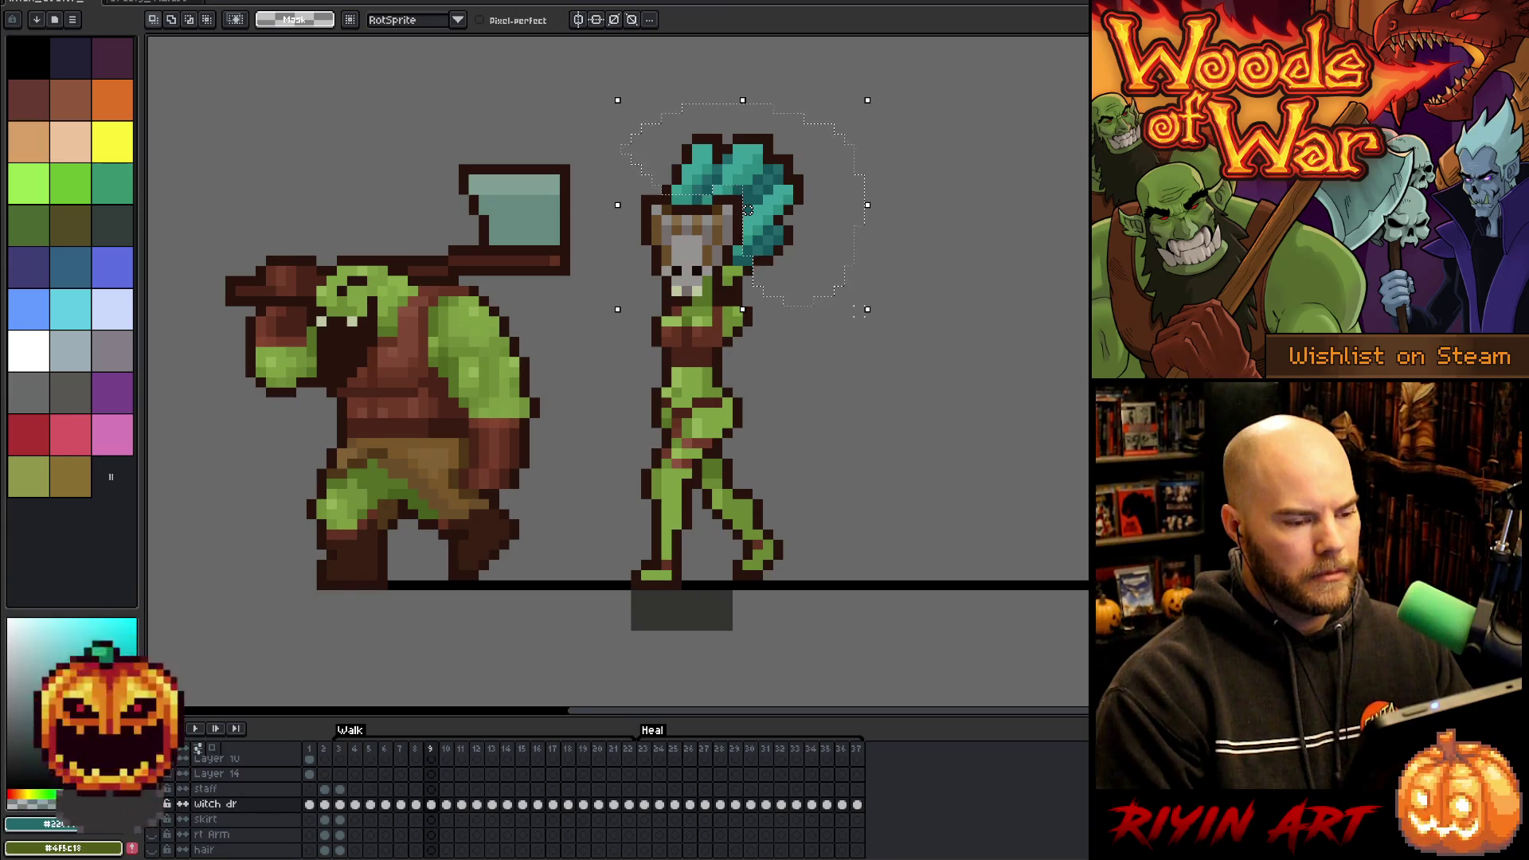
key("Right")
key("Left")
key("Left")
key("Right")
key("Right")
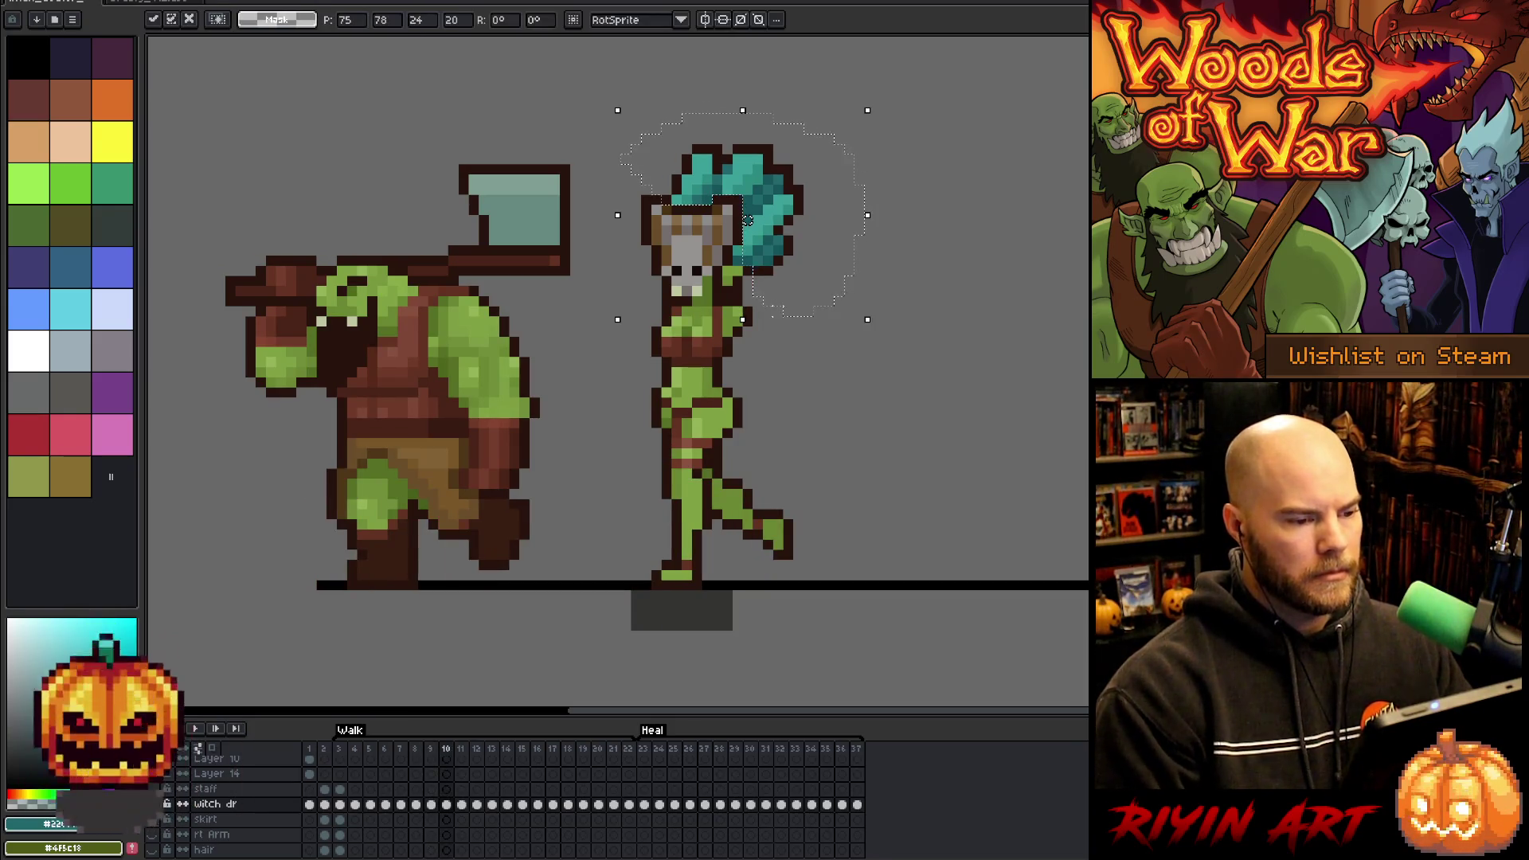
key("Right")
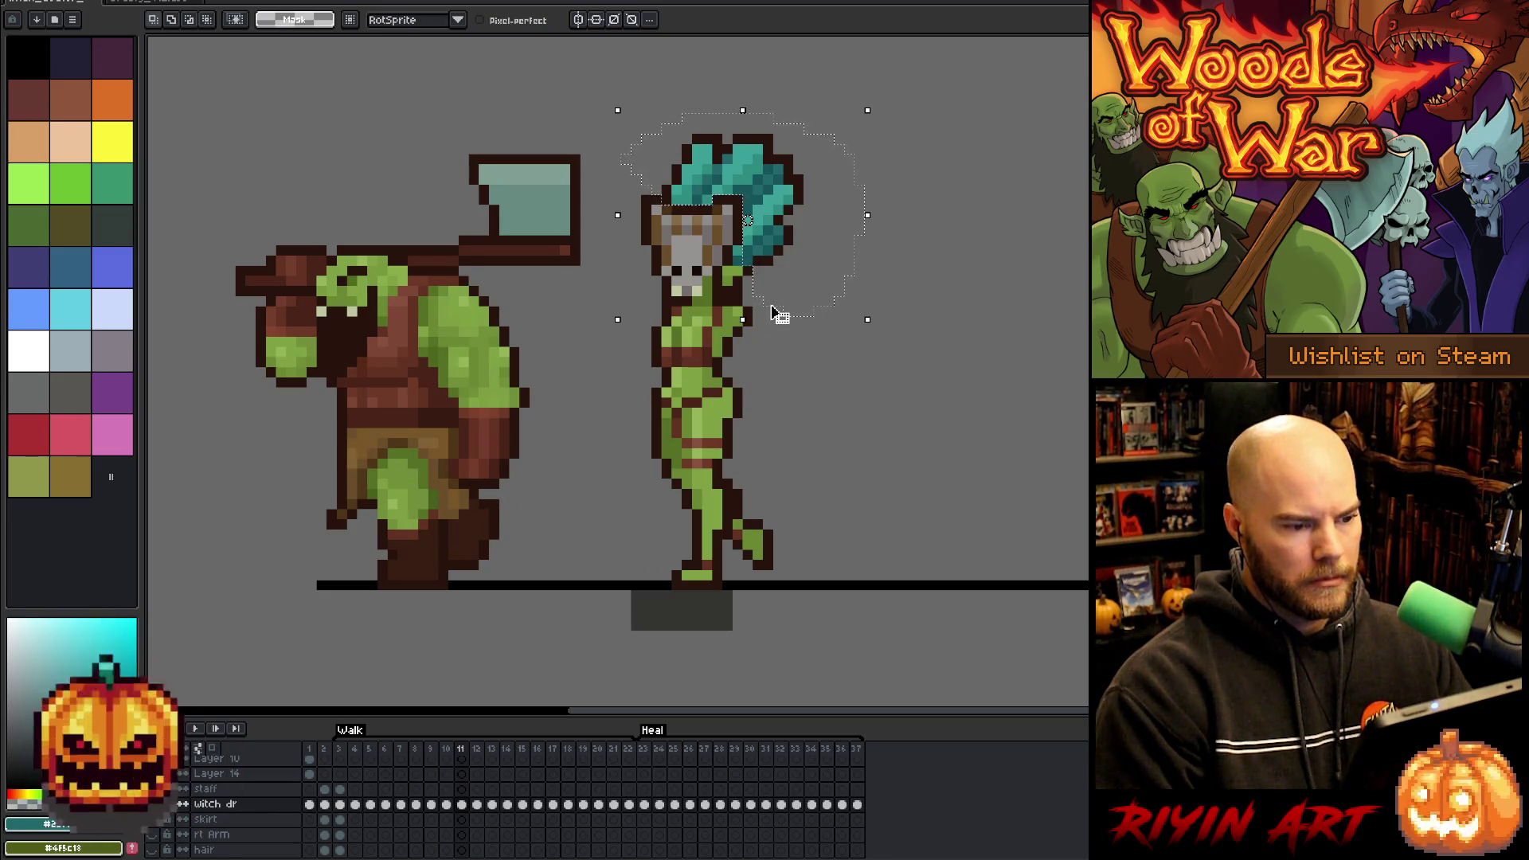
left_click_drag(769, 301, 782, 312)
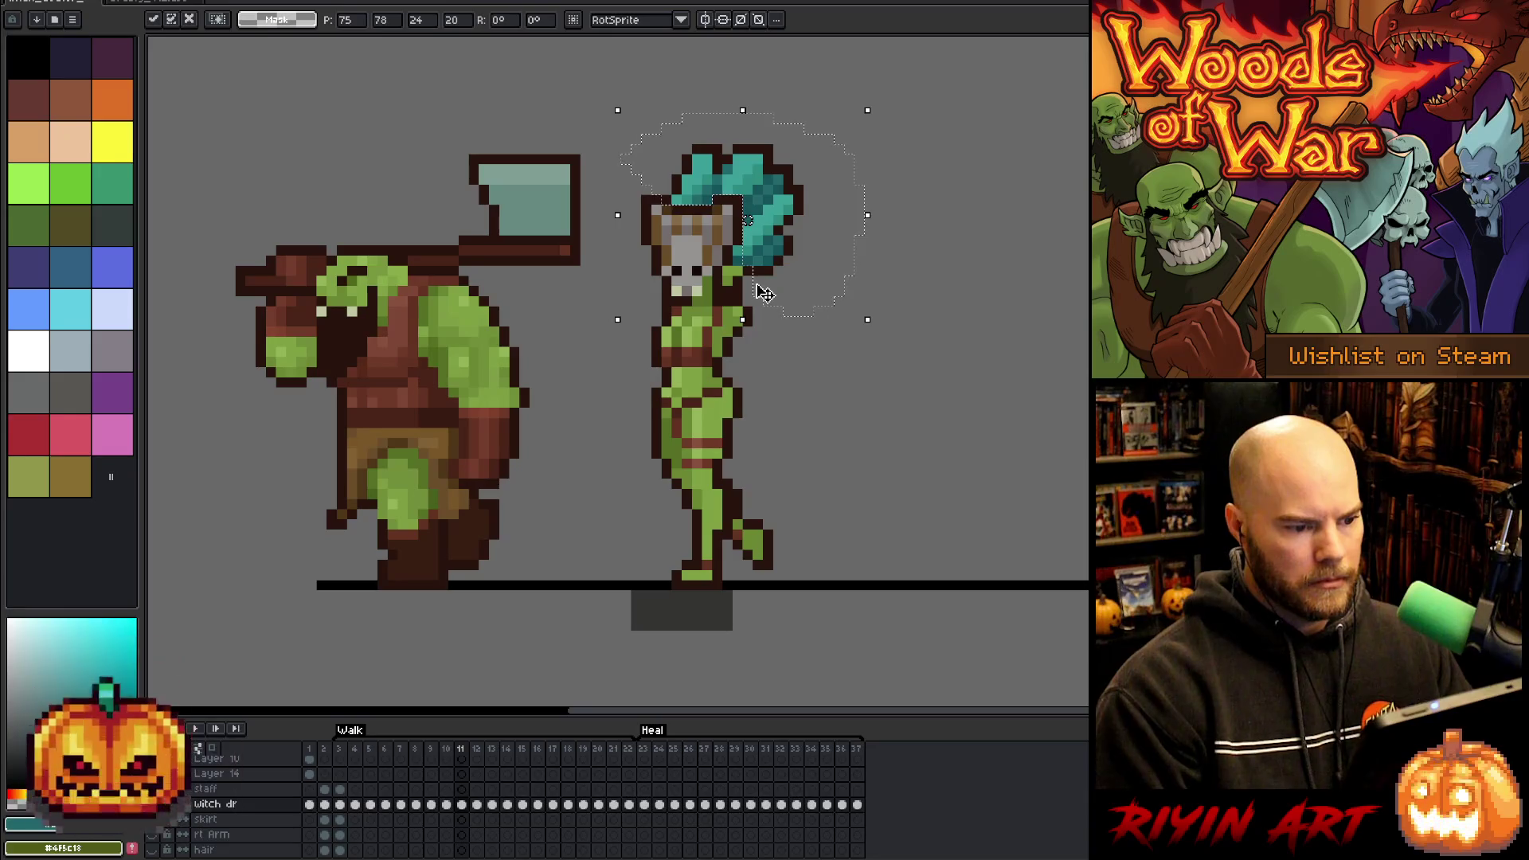
- Commit the hair move and lower the witch's head and hair one pixel on frames 11 and 12
key("Return")
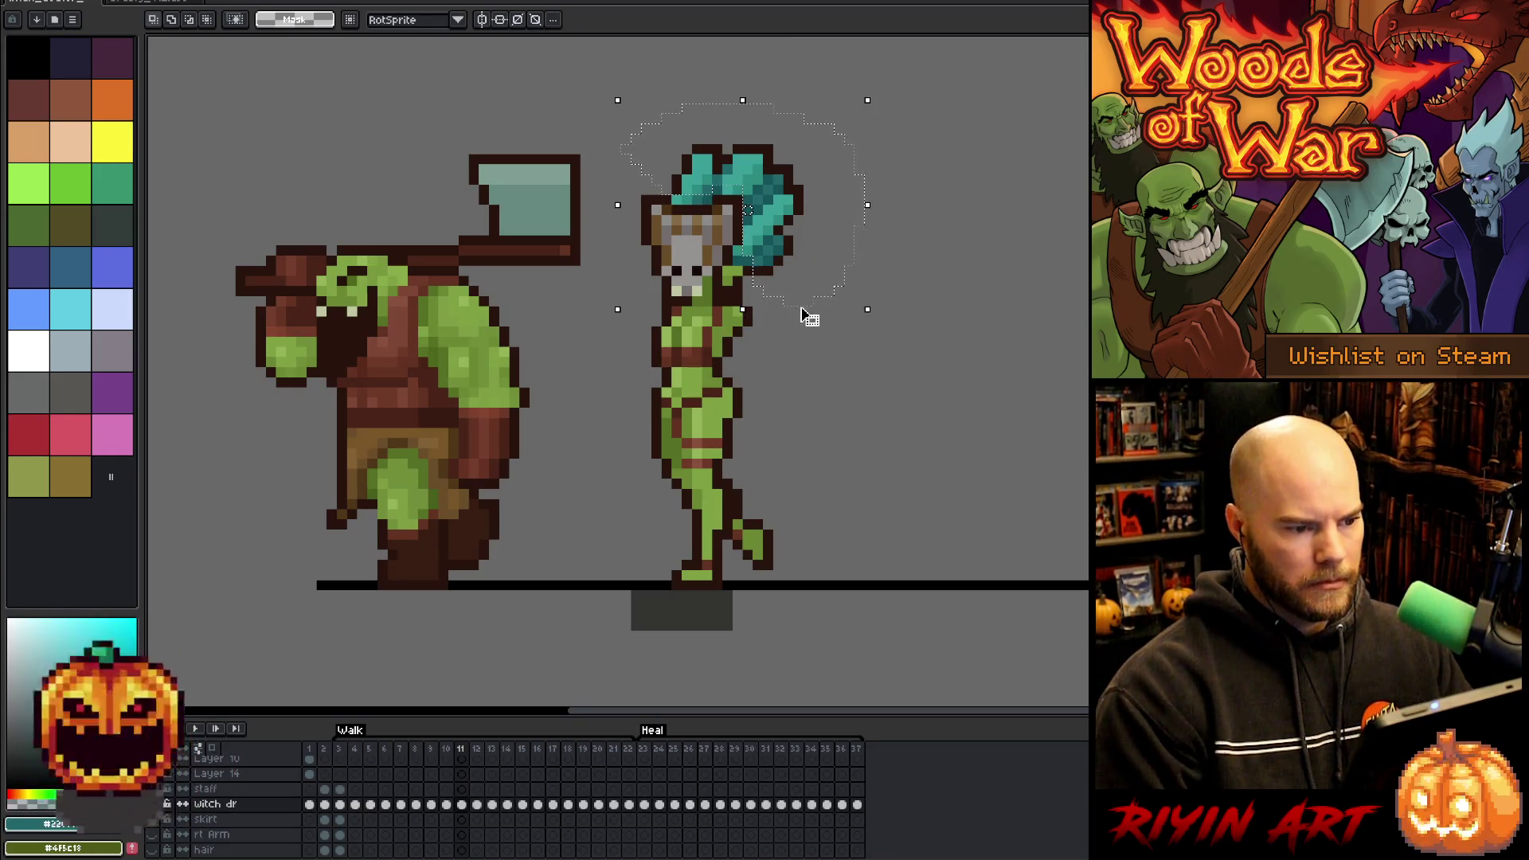
key("Down")
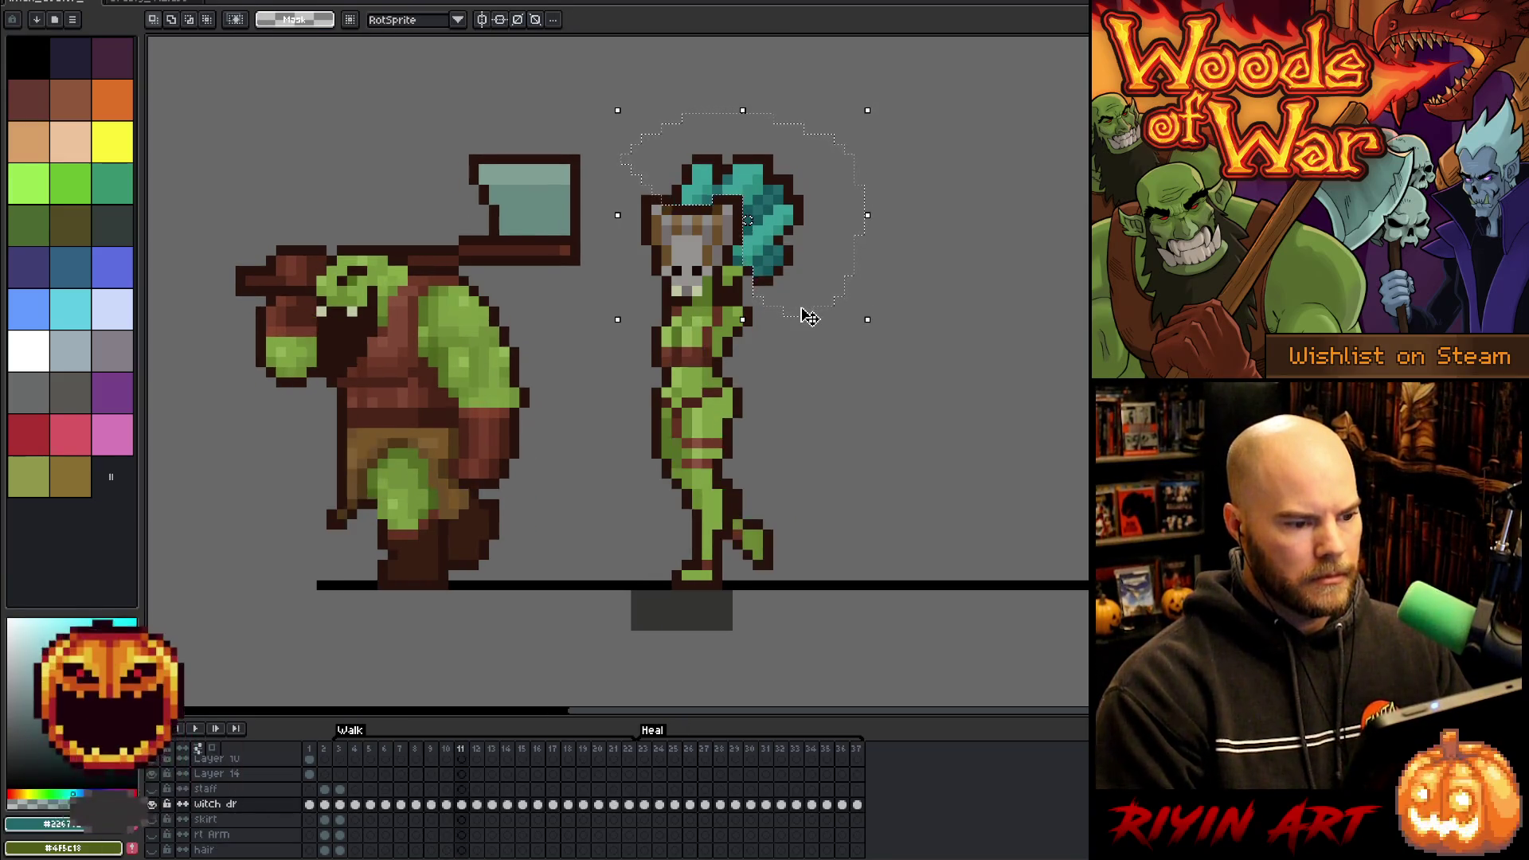
key("period")
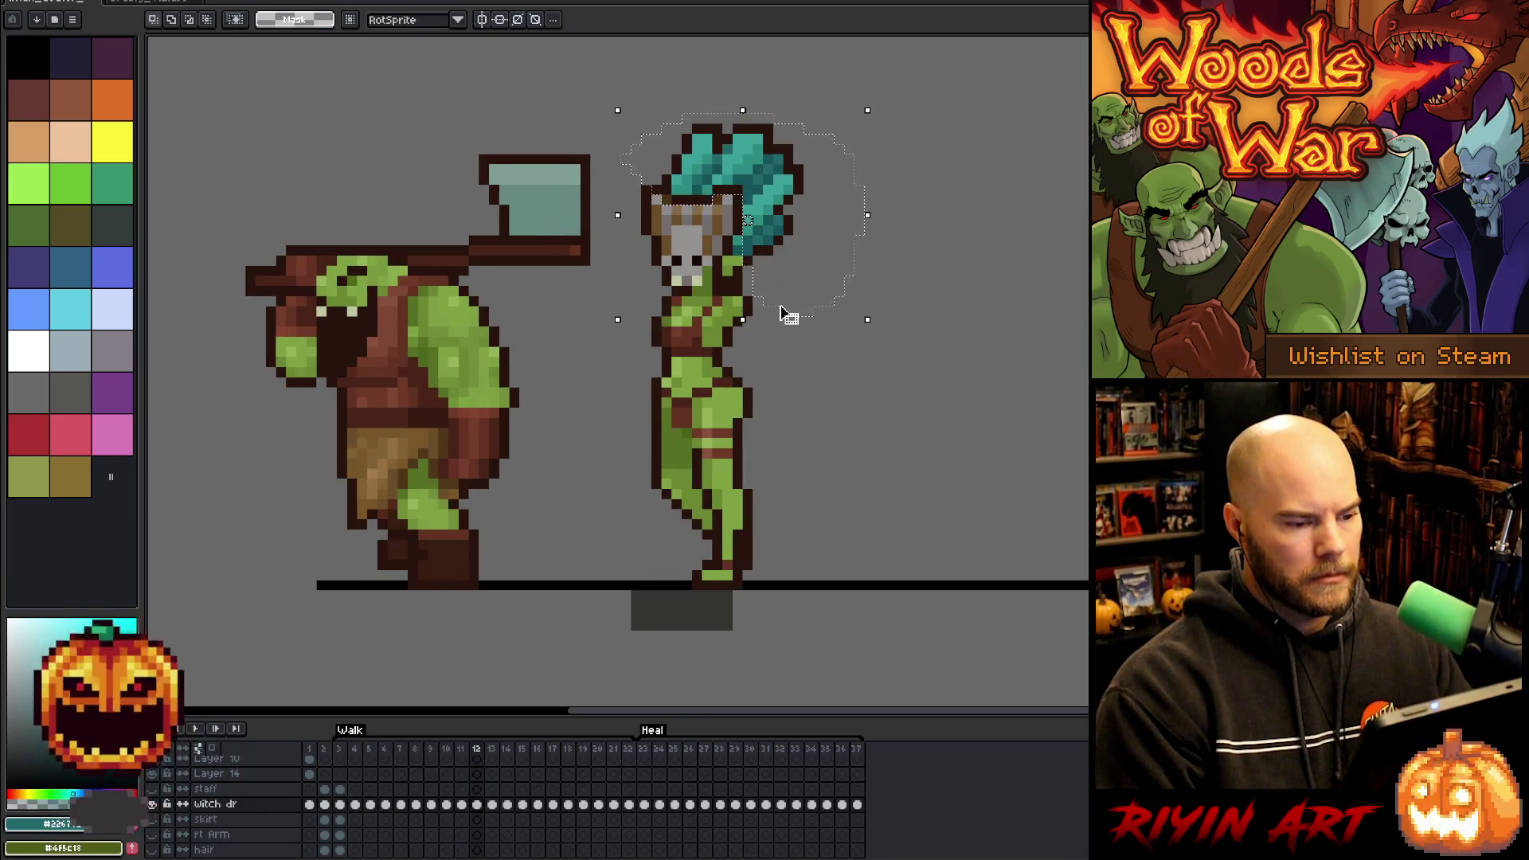
key("Down")
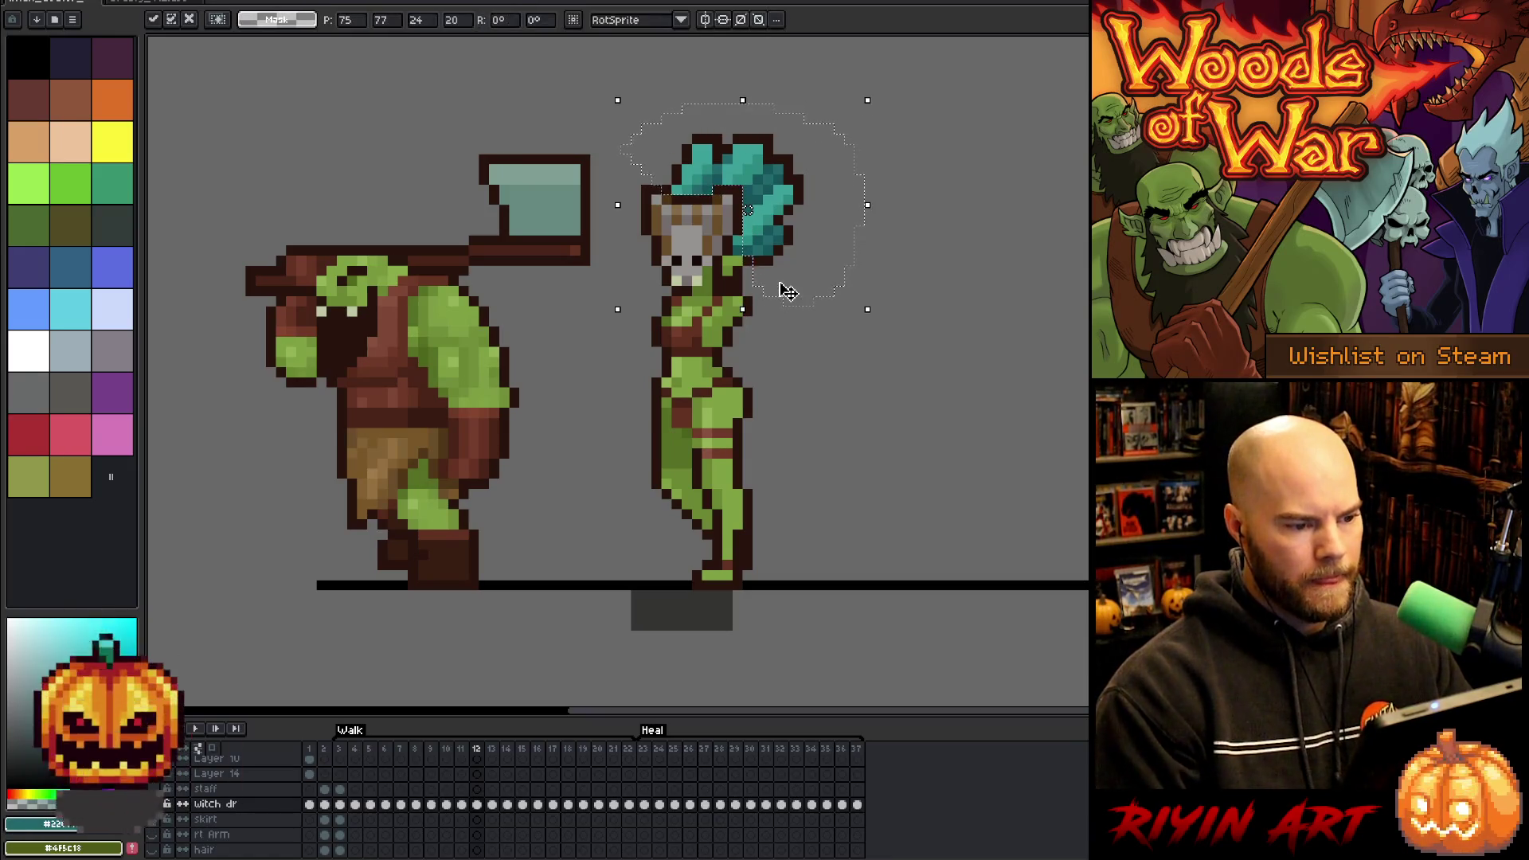
key("period")
key("comma")
- Advance to frames 13 and 14, then jump back to frame 3
key("period")
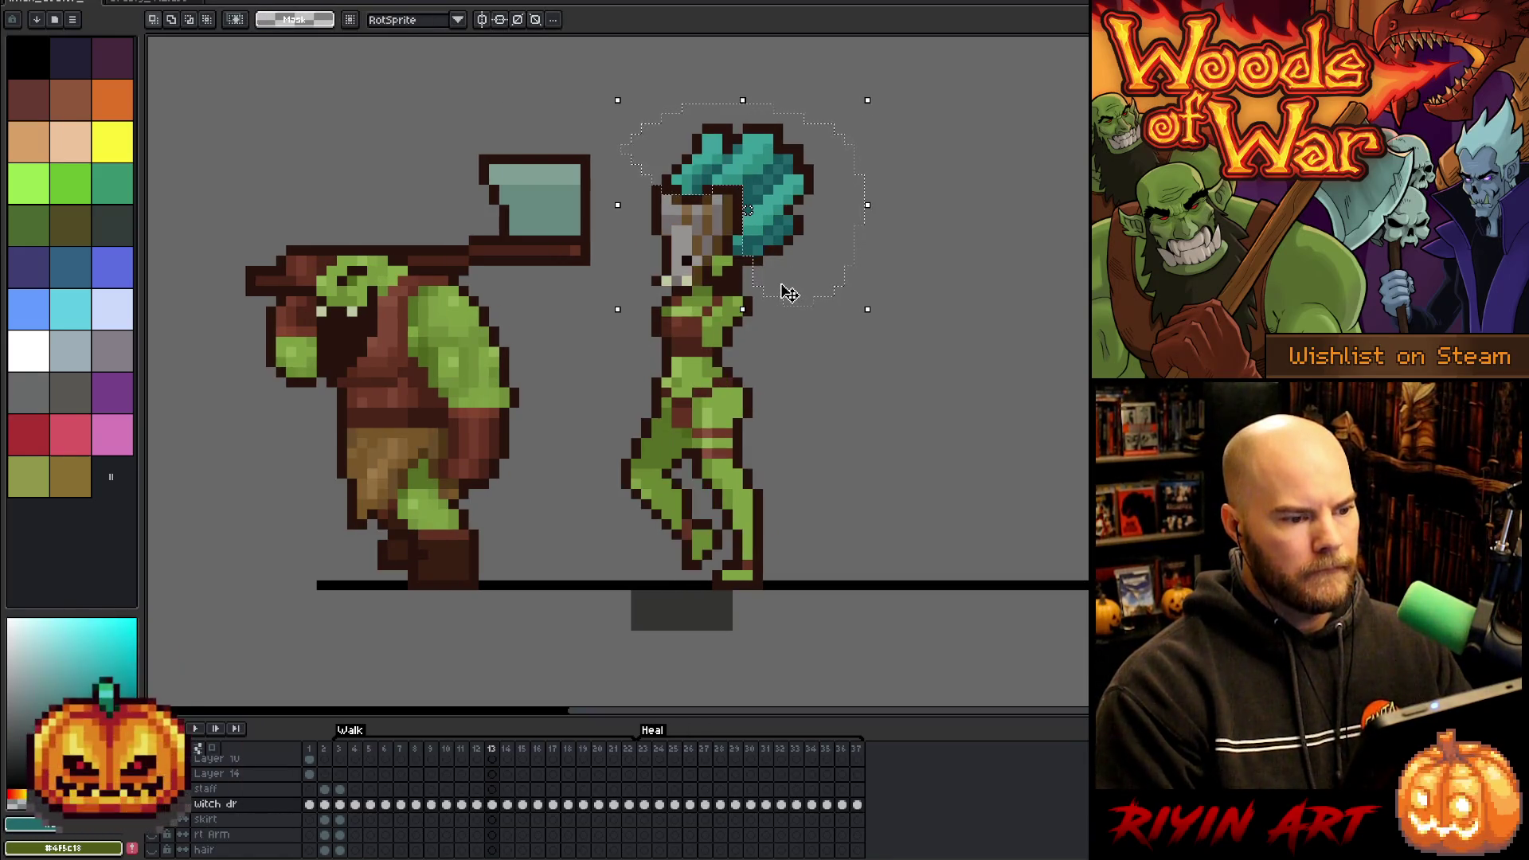
key("period")
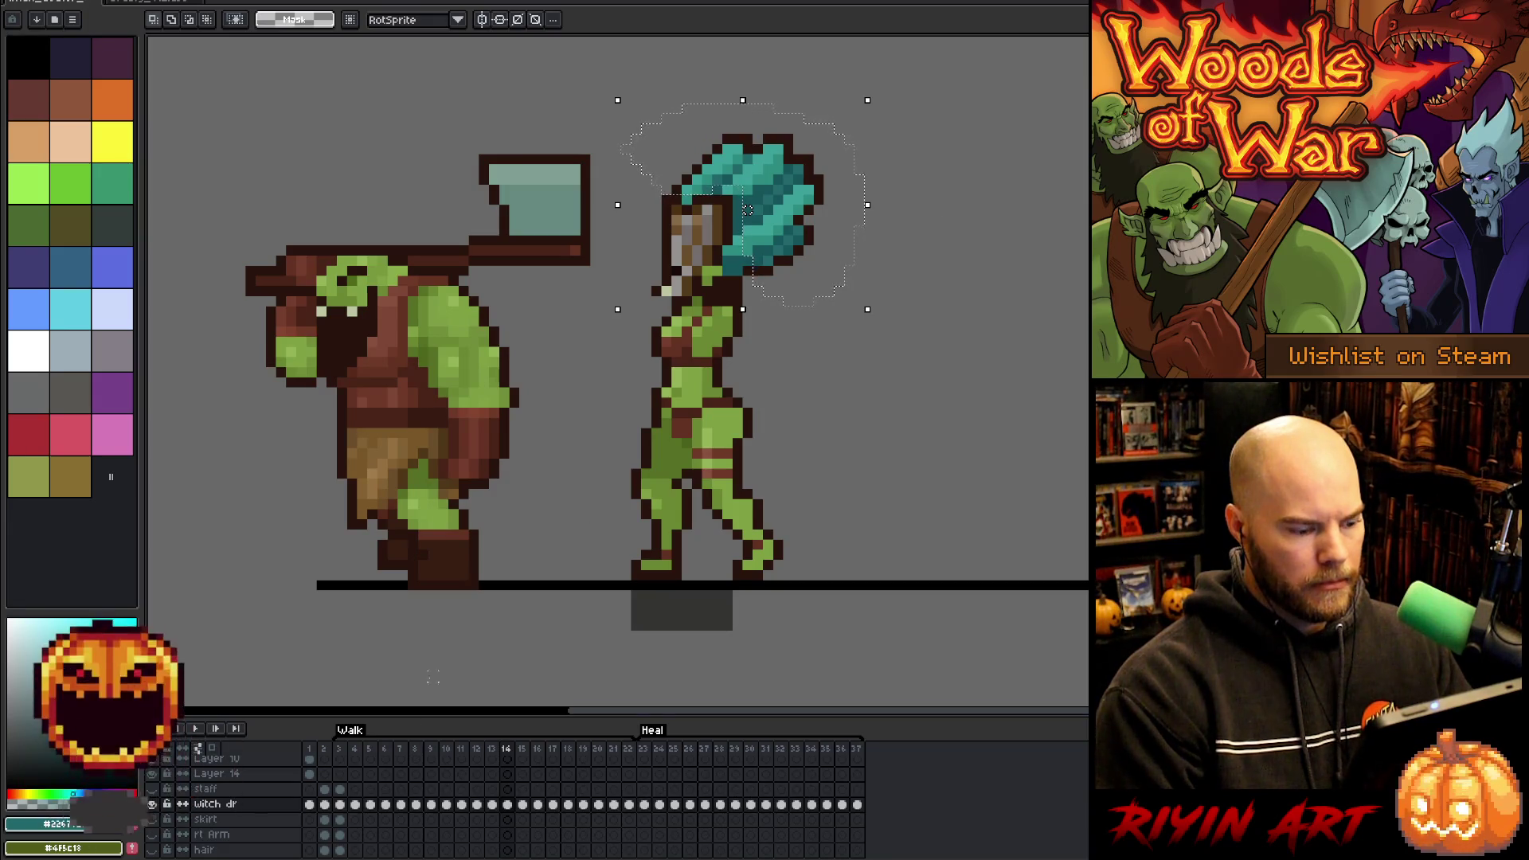
left_click(343, 749)
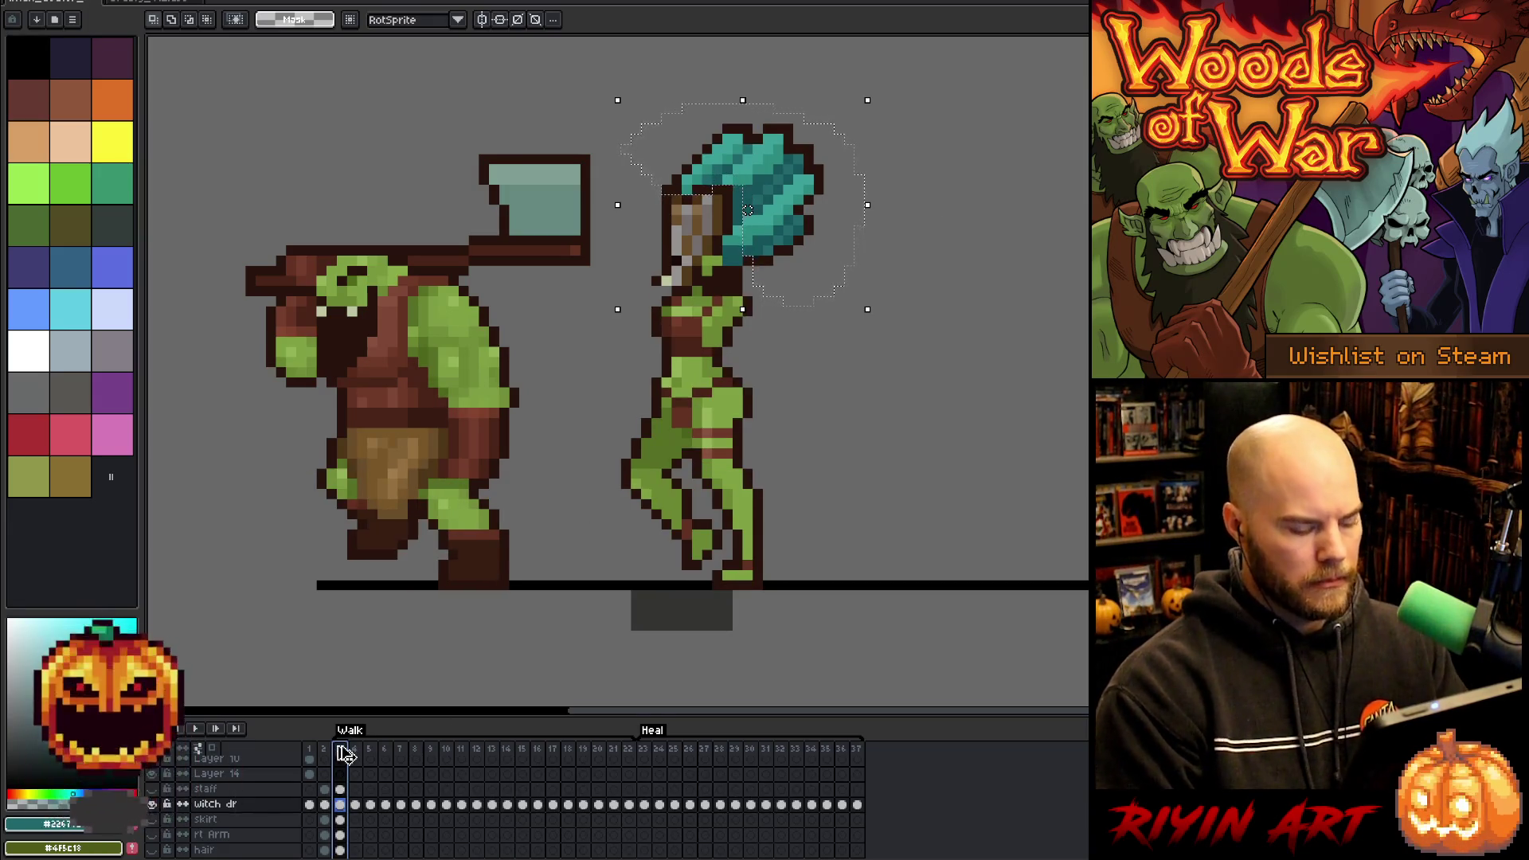
- Play and stop the walk cycle, step to frame 14, and trace a selection around the witch's hair
key("Return")
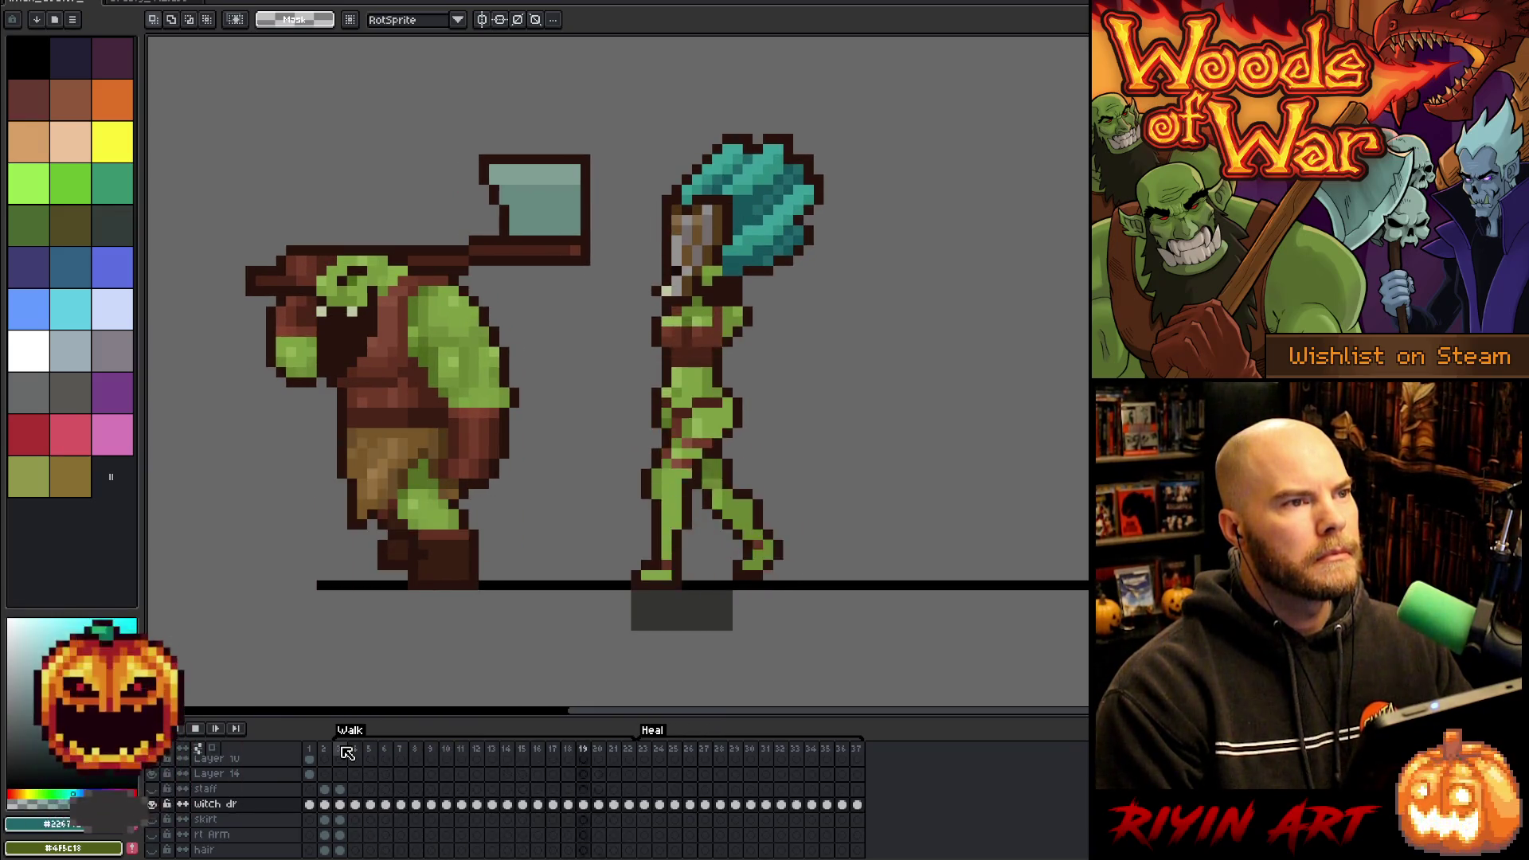
key("Return")
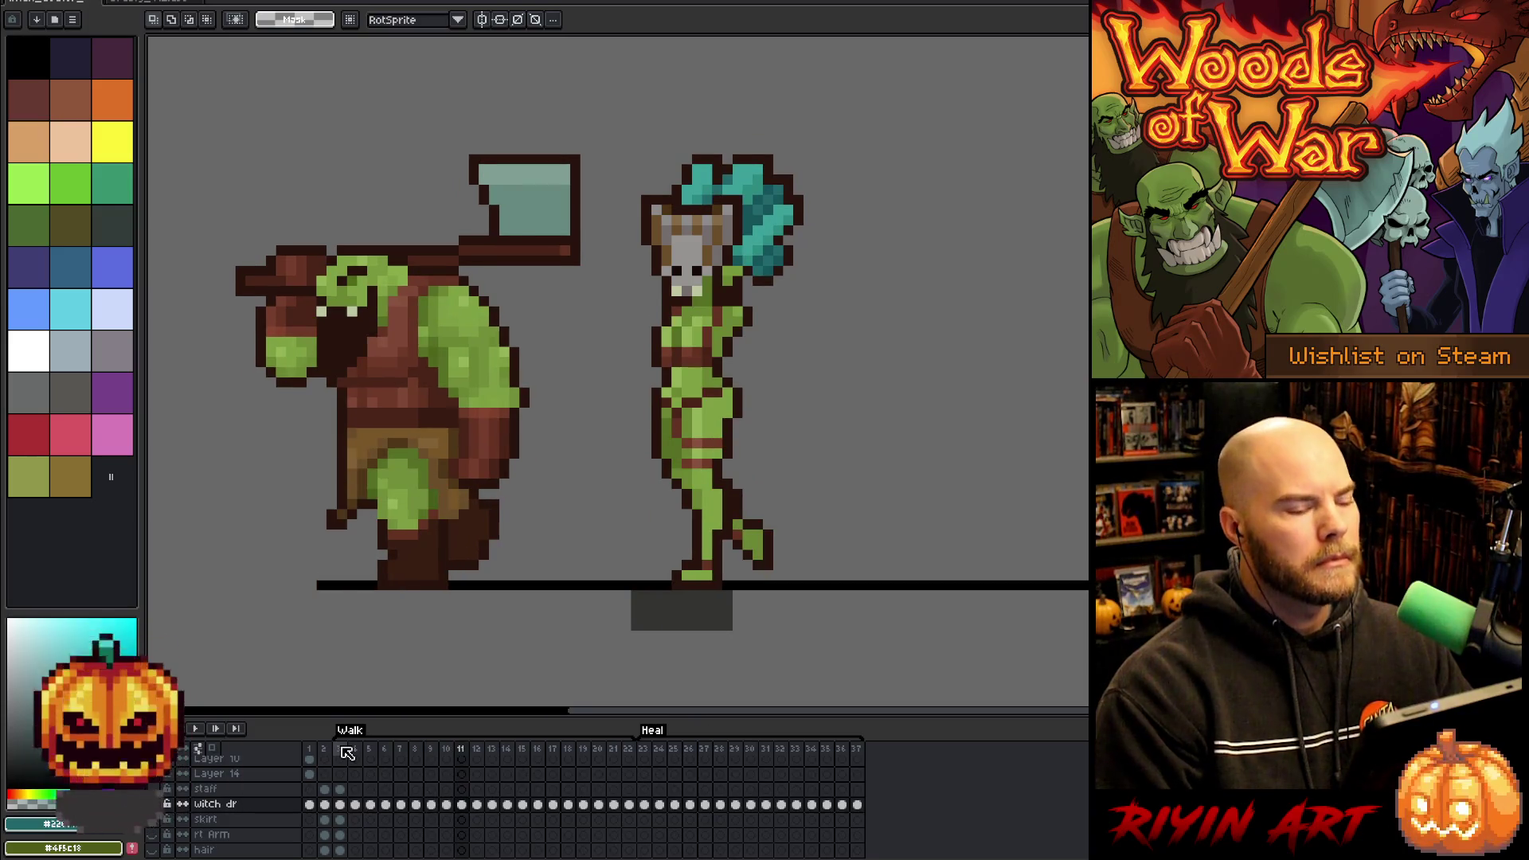
key("Right")
key("Right")
key("Right")
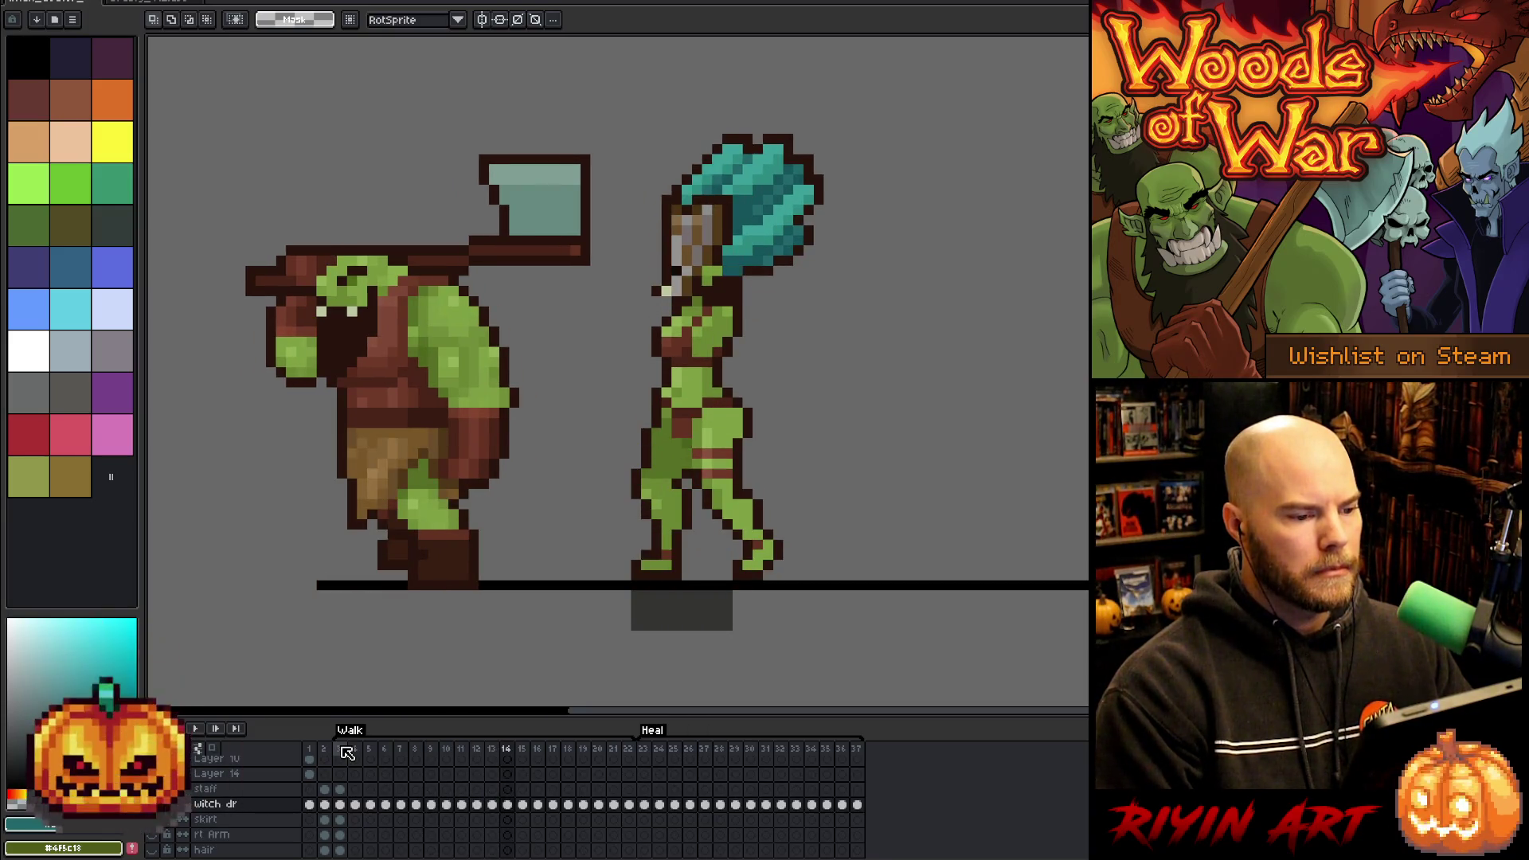
key("Left")
key("Left")
key("Right")
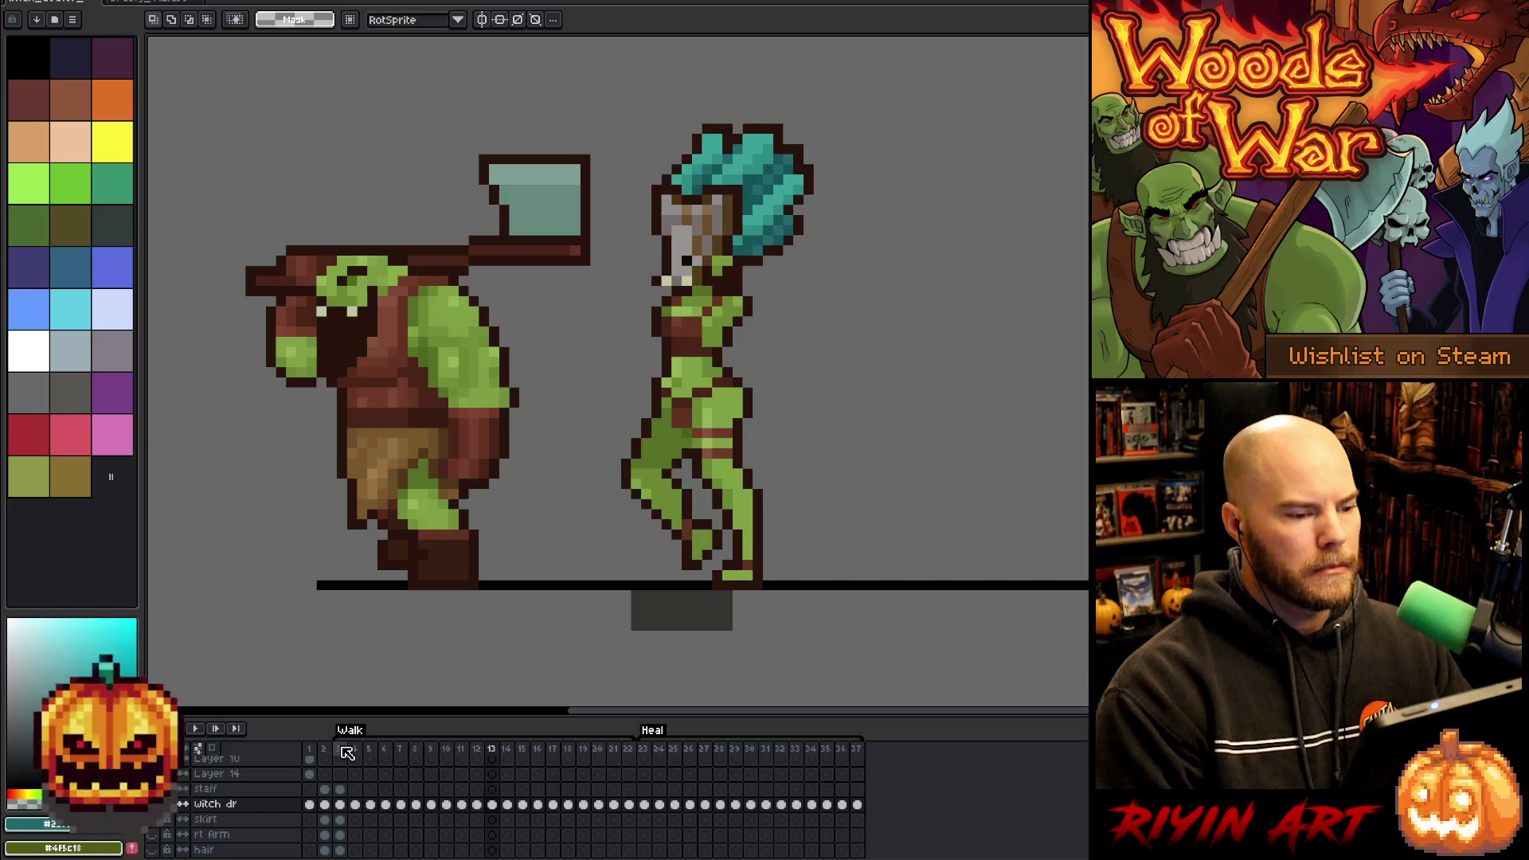
key("Right")
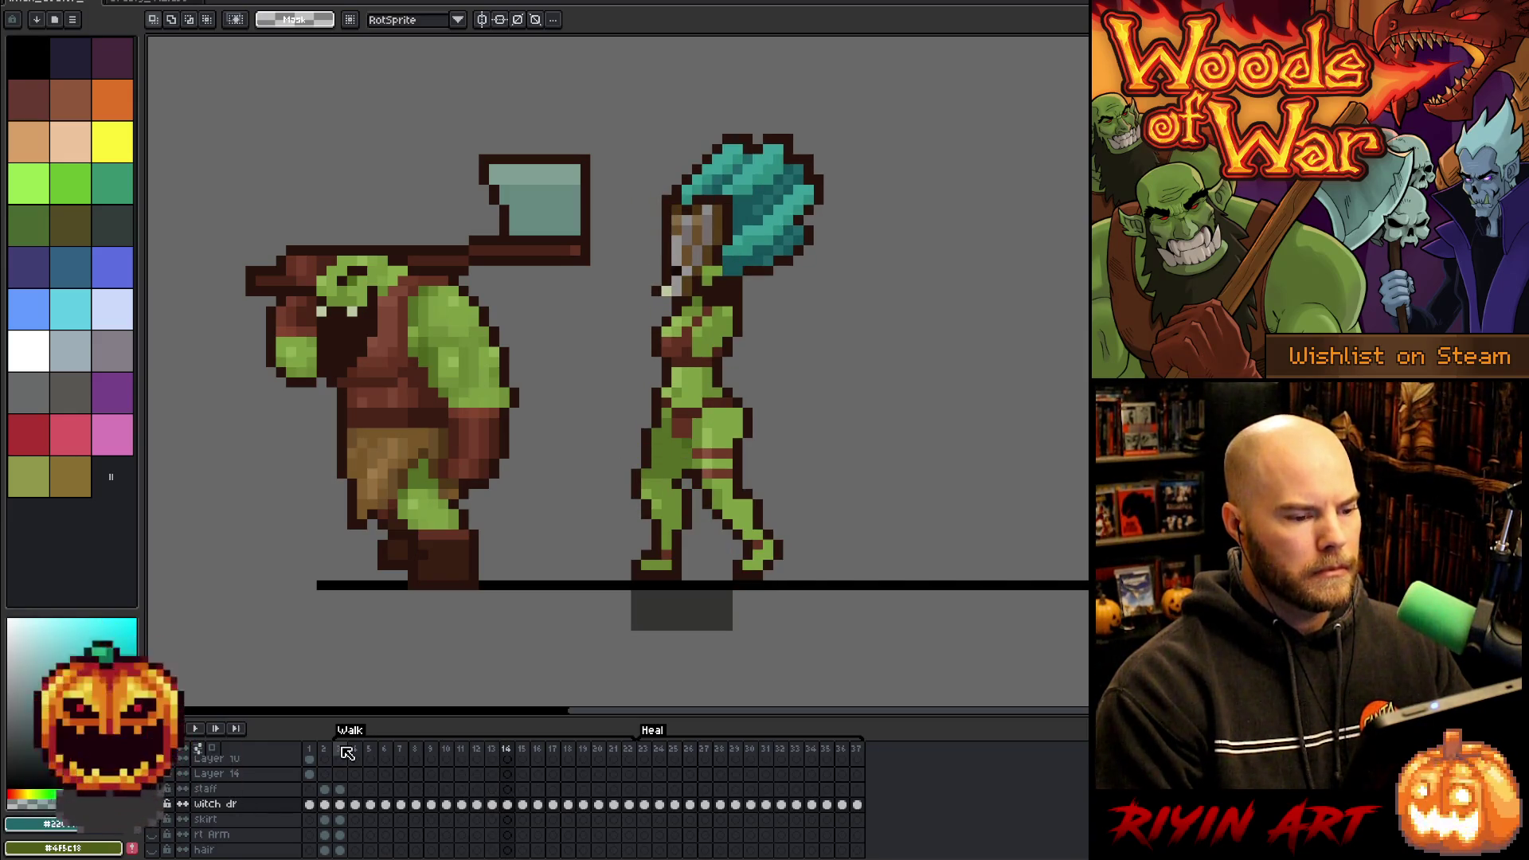
key("b")
mouse_move(889, 147)
left_mouse_down()
mouse_move(804, 302)
mouse_move(764, 310)
left_mouse_up()
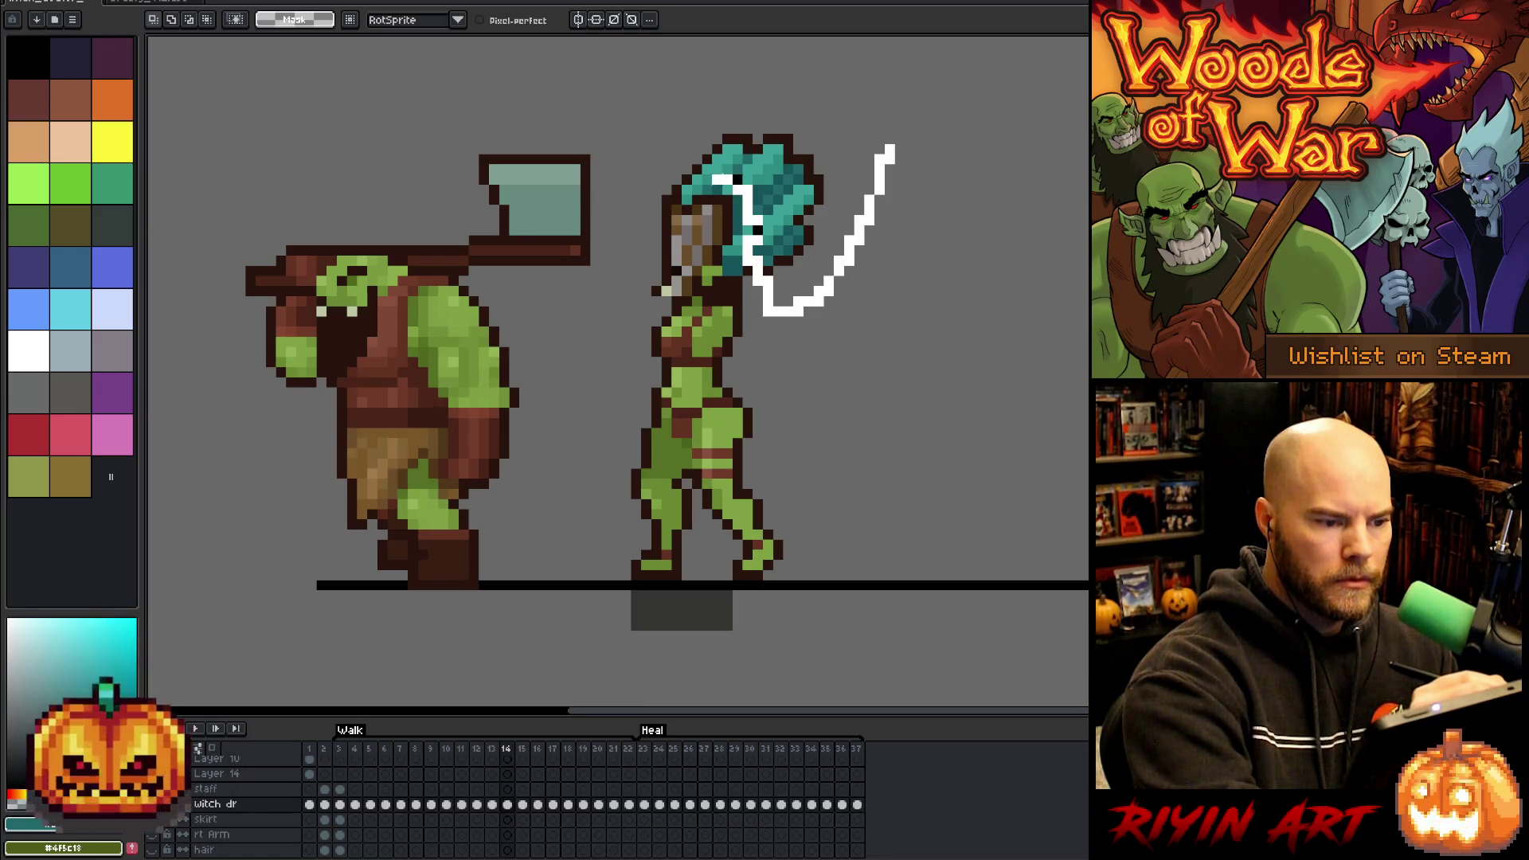
- Select the witch's hair, nudge it up one pixel, then lower it one pixel on frame 17
left_click_drag(701, 179, 895, 154)
key("Up")
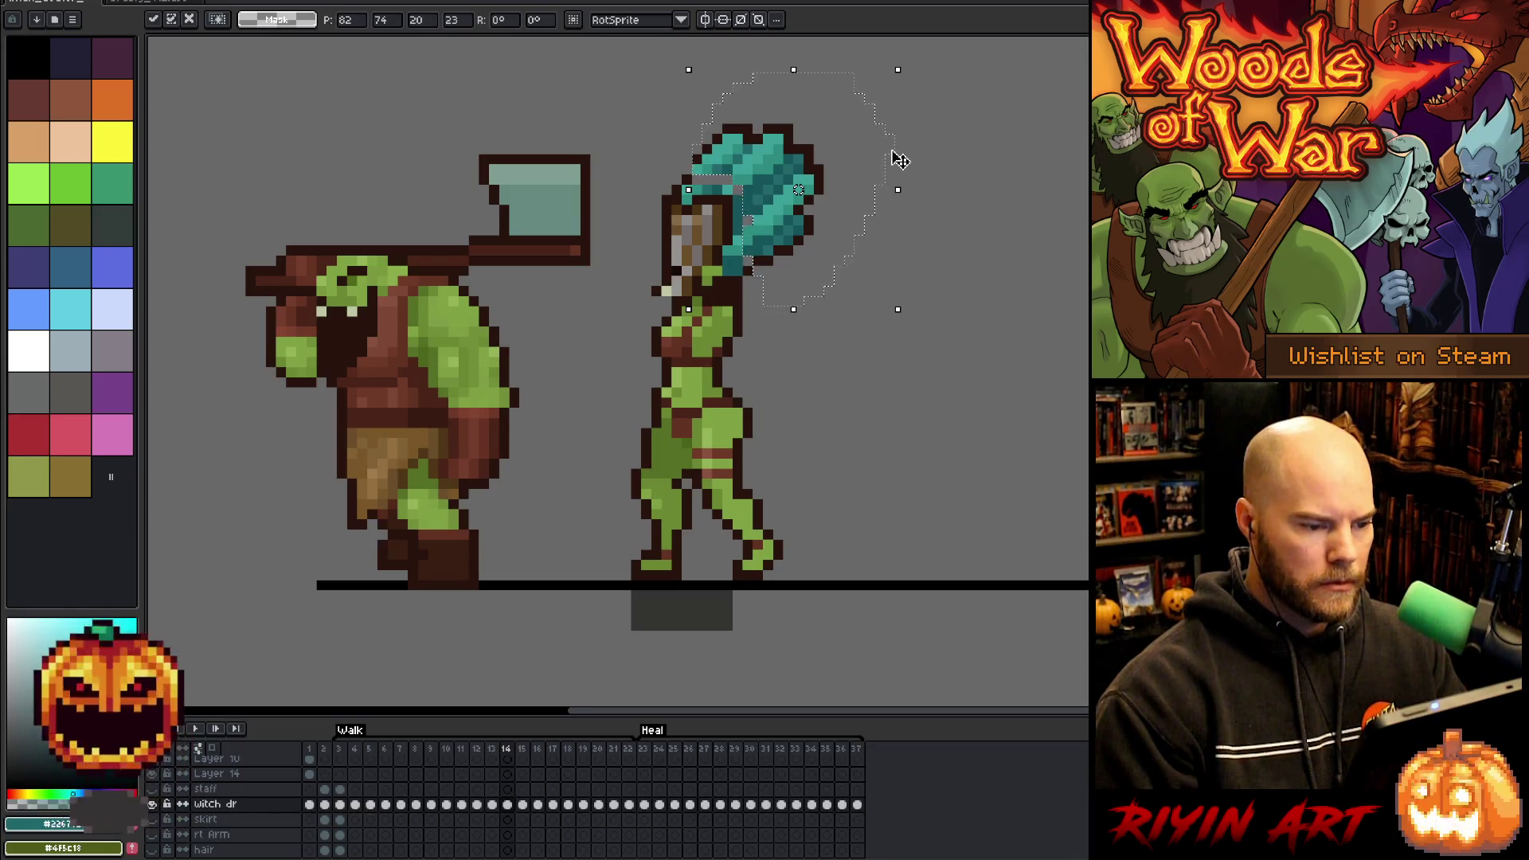
key("period")
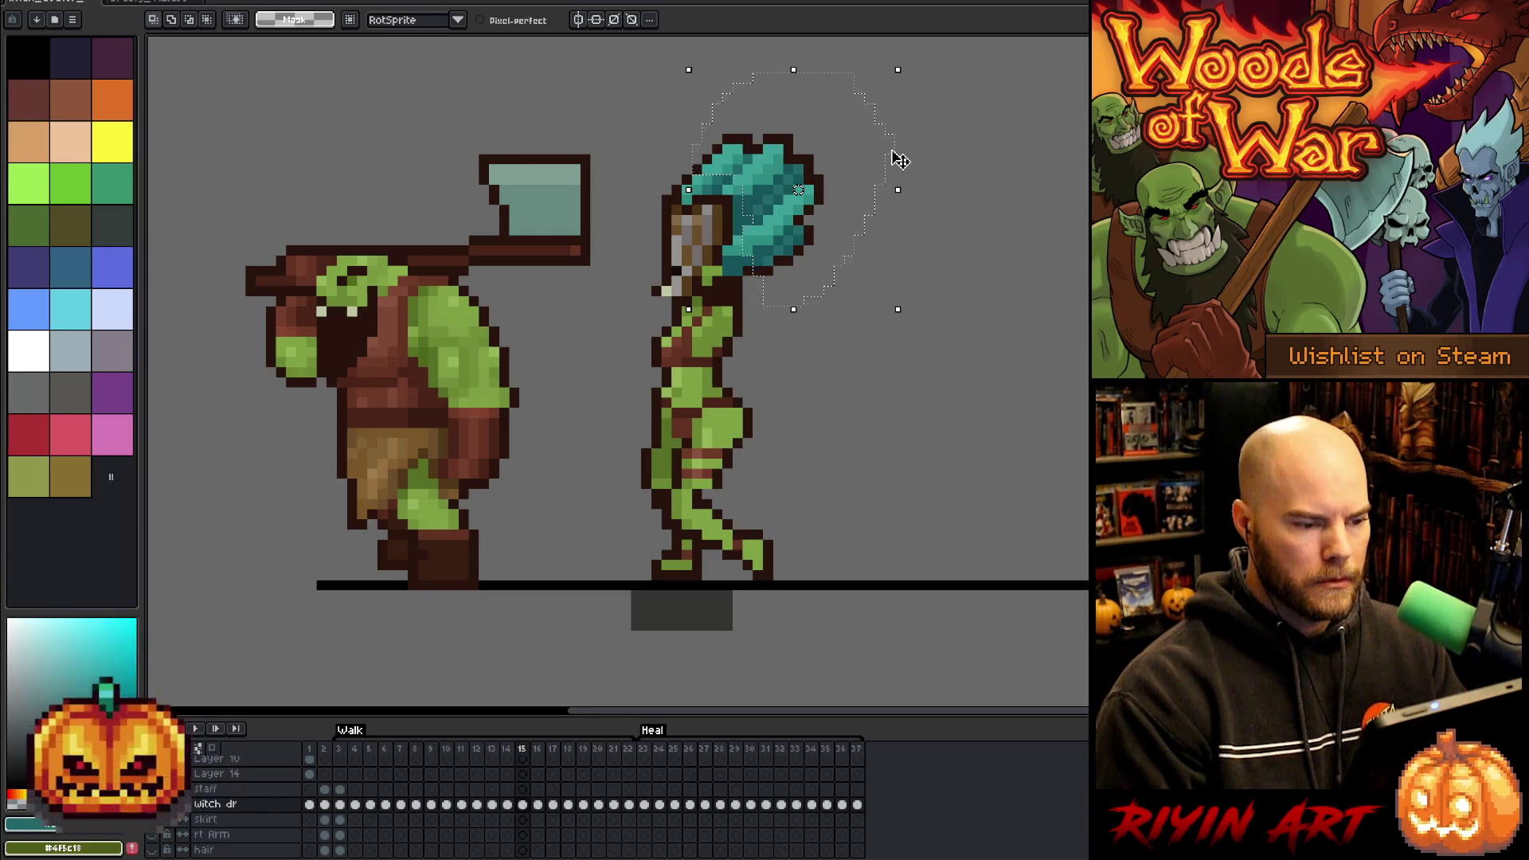
key("period")
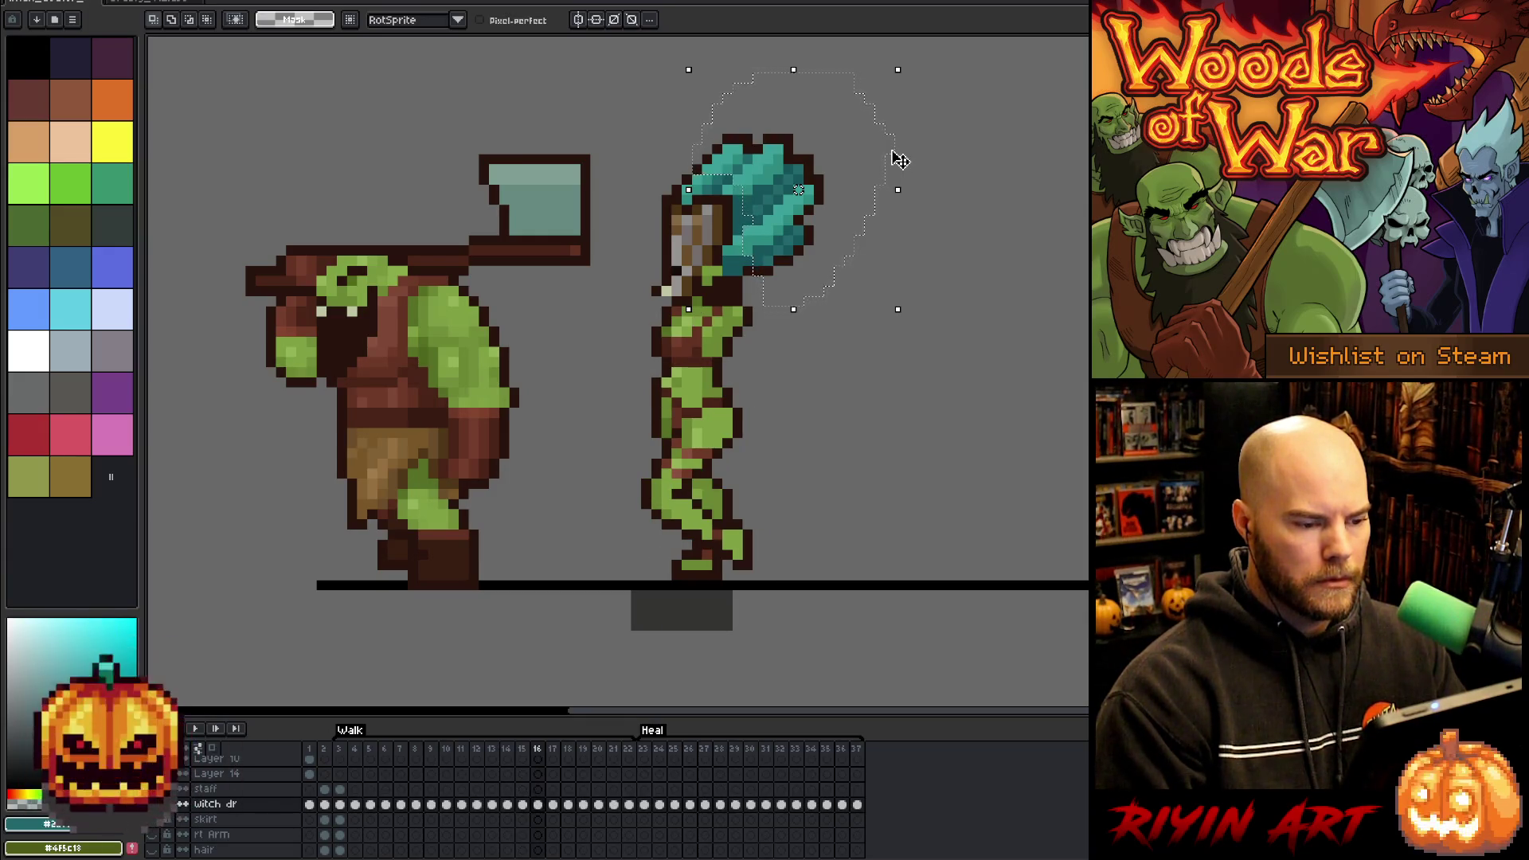
key("period")
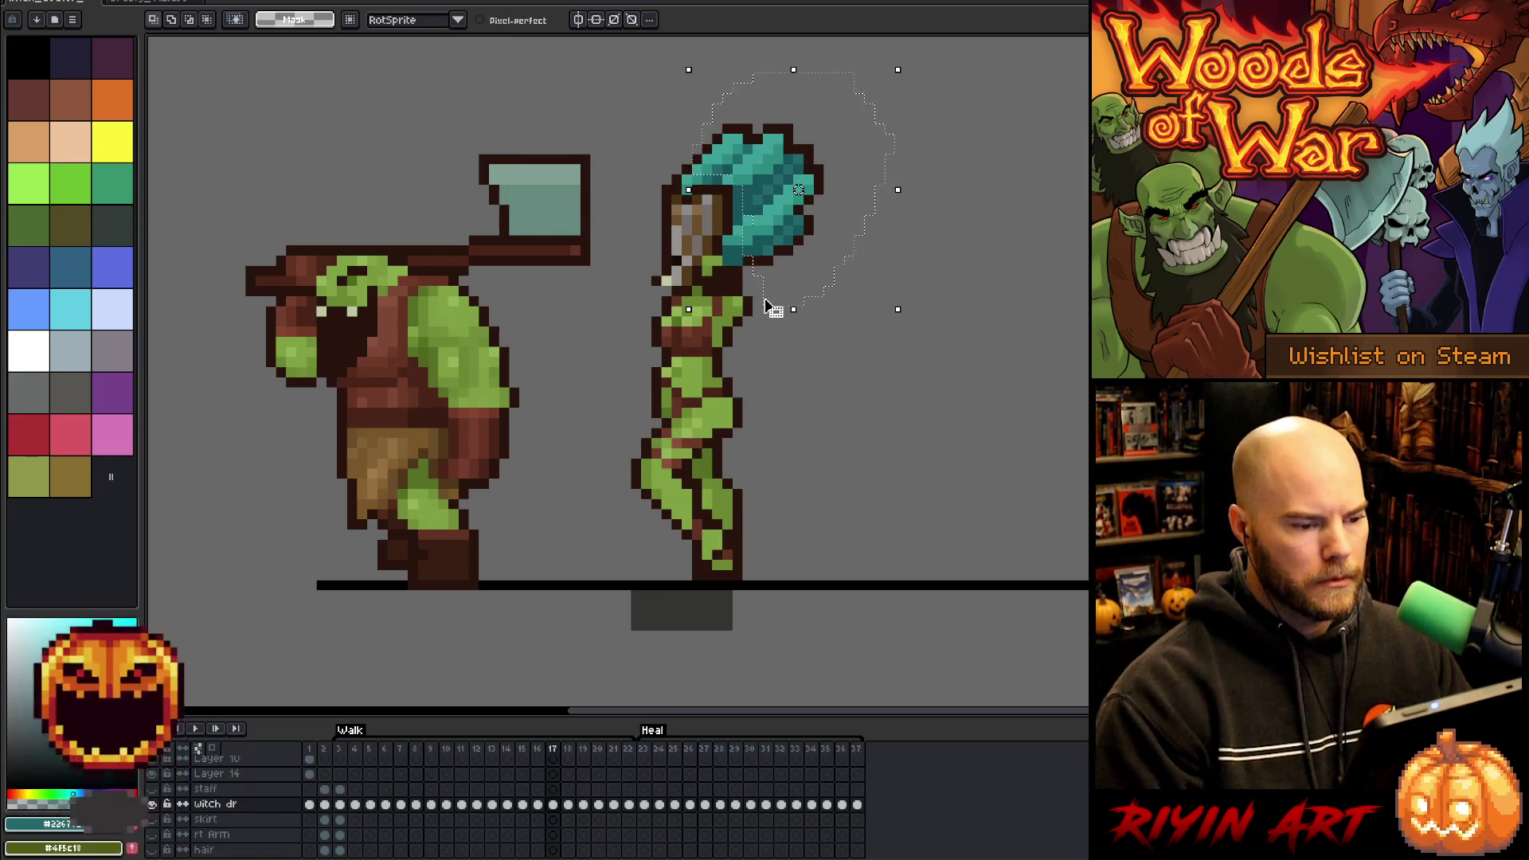
key("Down")
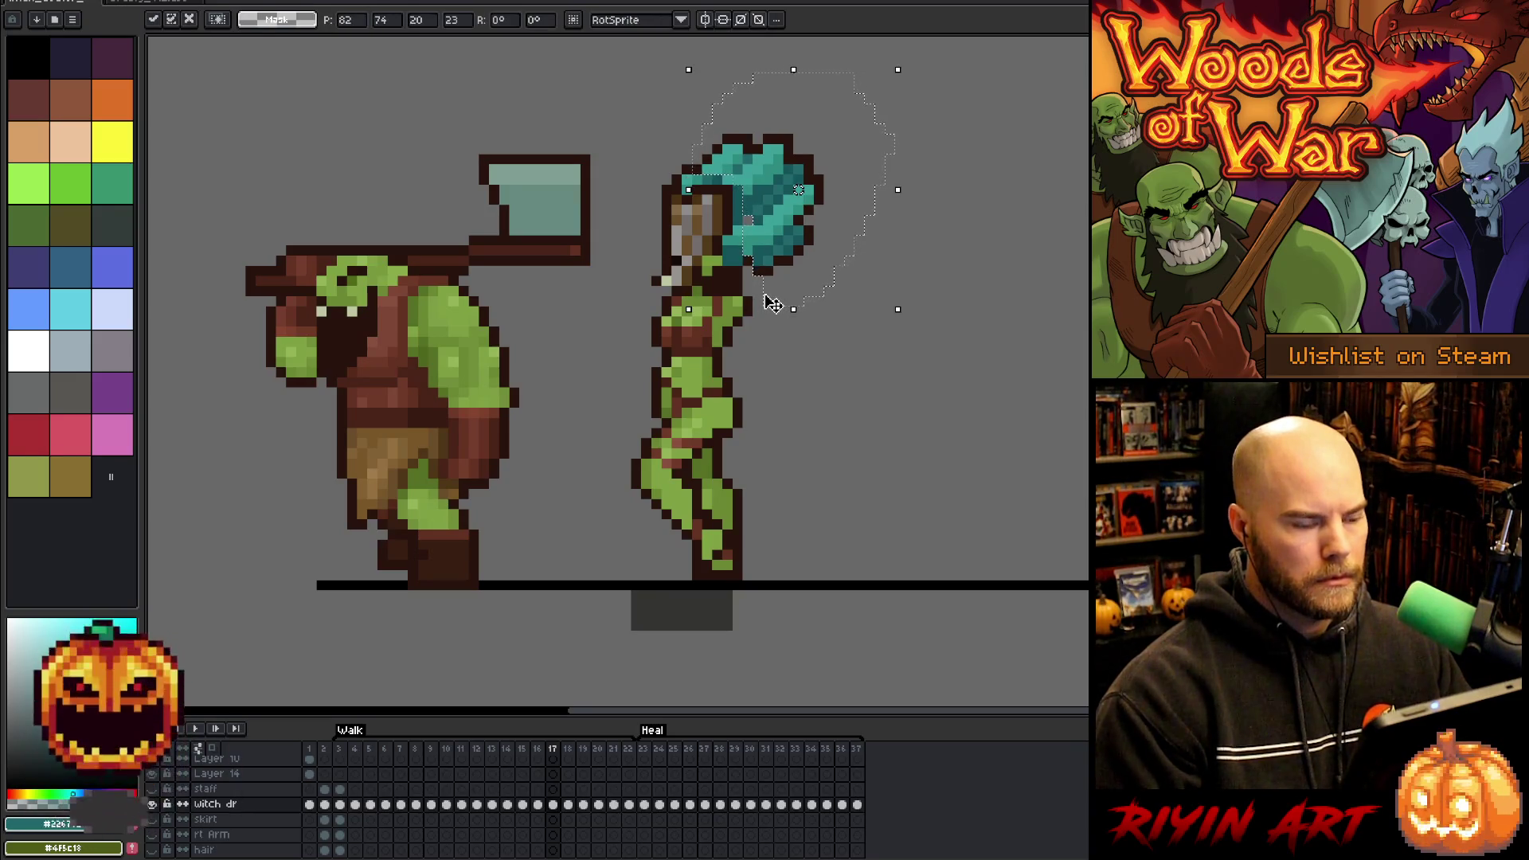
key("period")
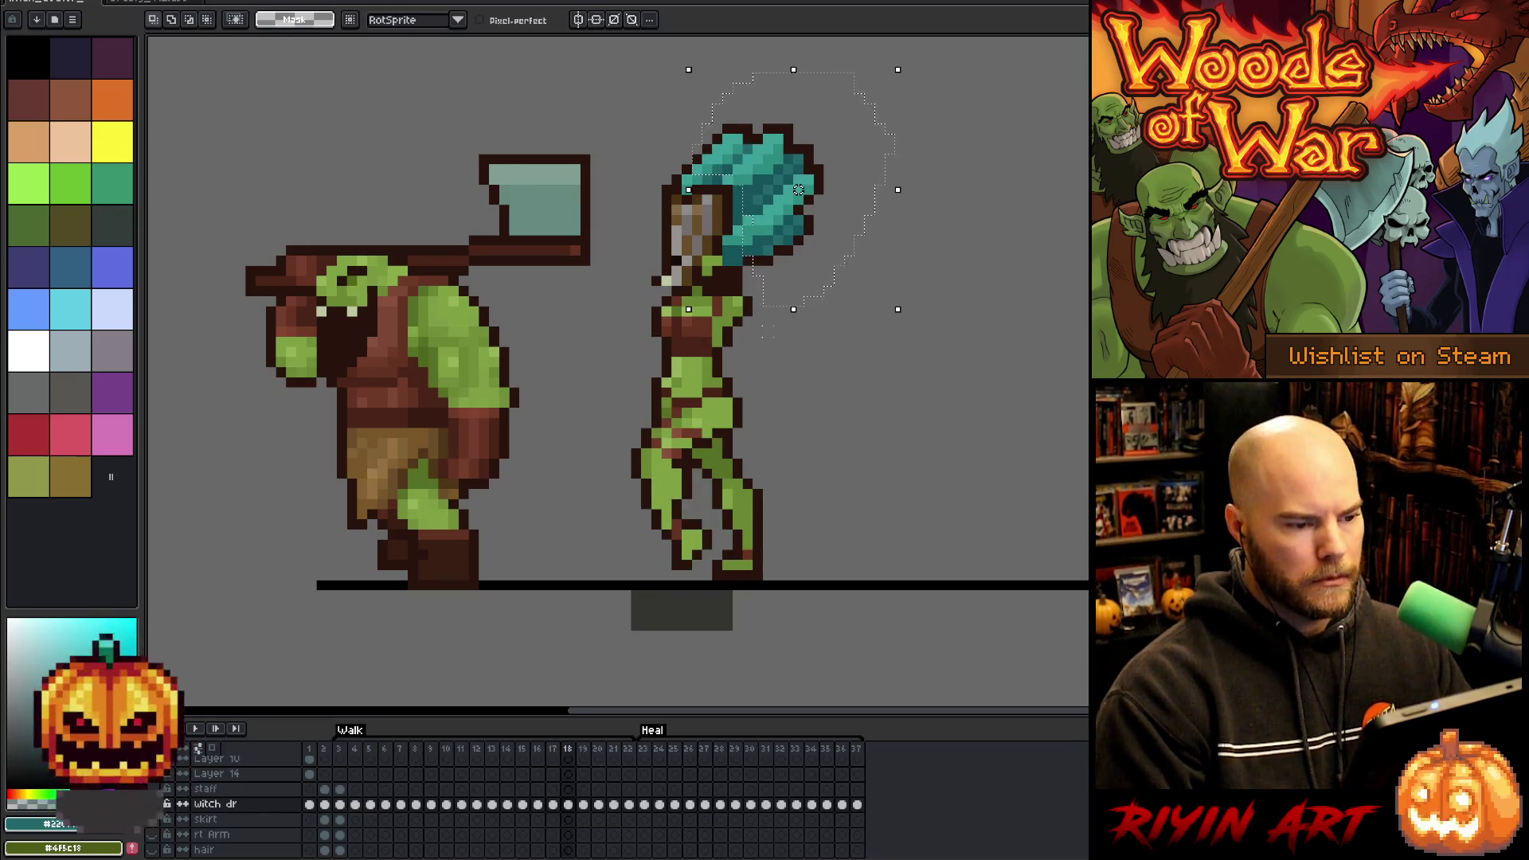
key("period")
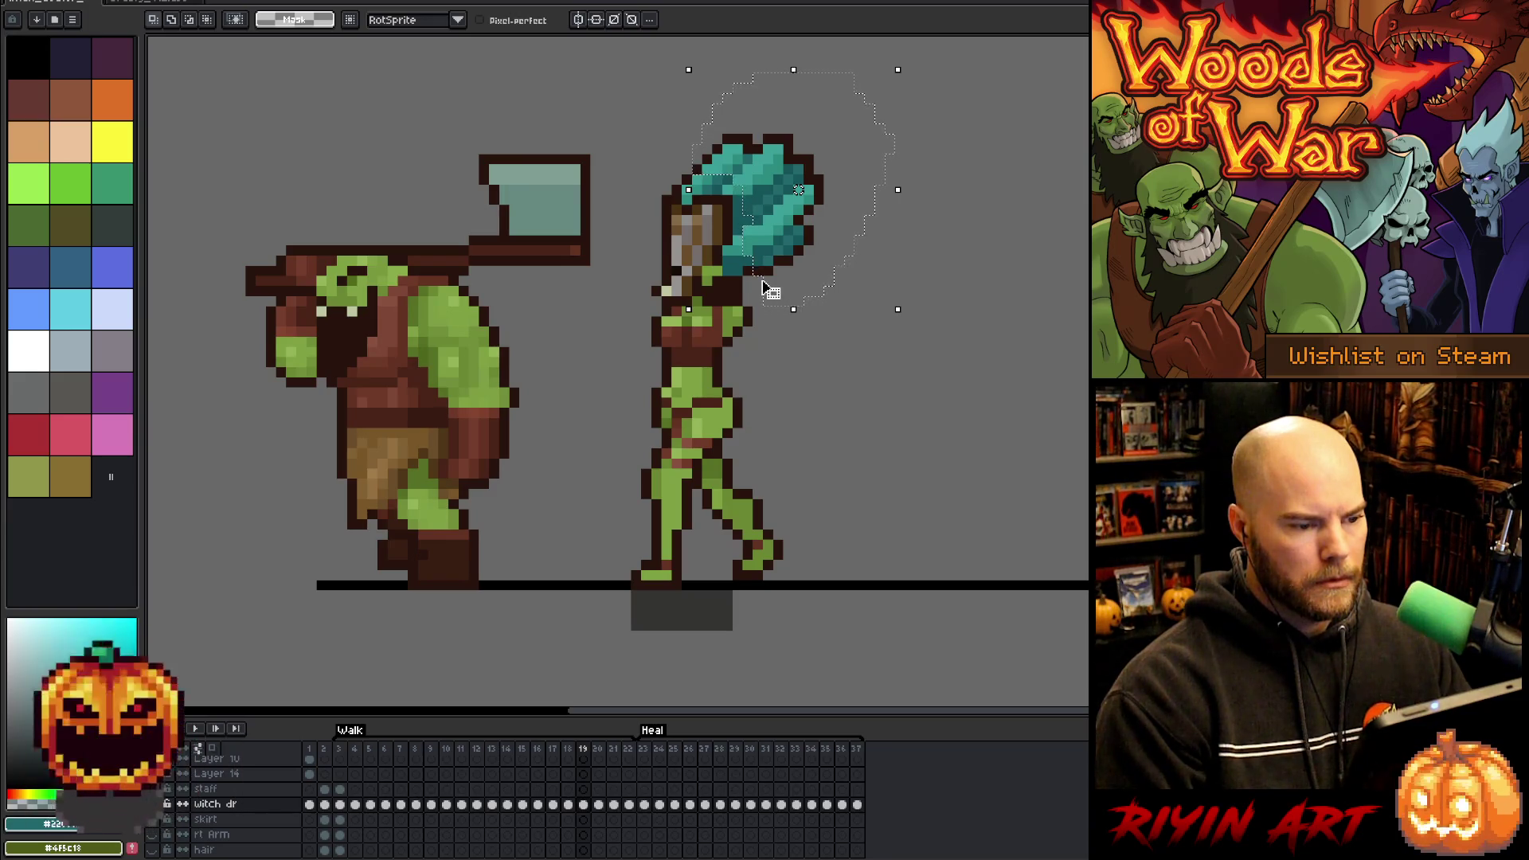
- Reposition the hair selection and compare the witch's walk poses across frames 19–22
left_click_drag(763, 279, 766, 265)
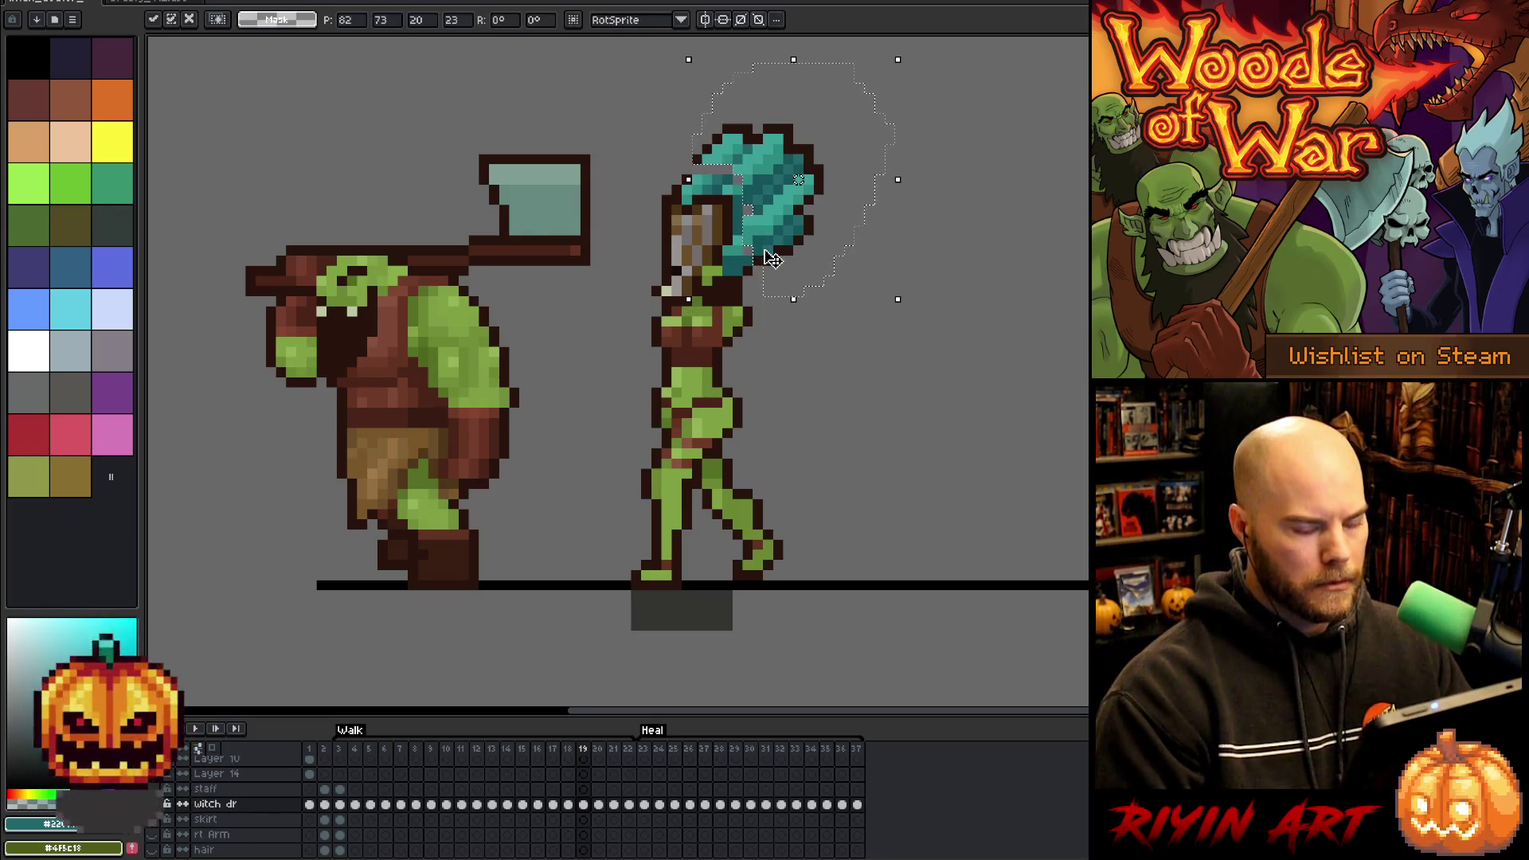
key("period")
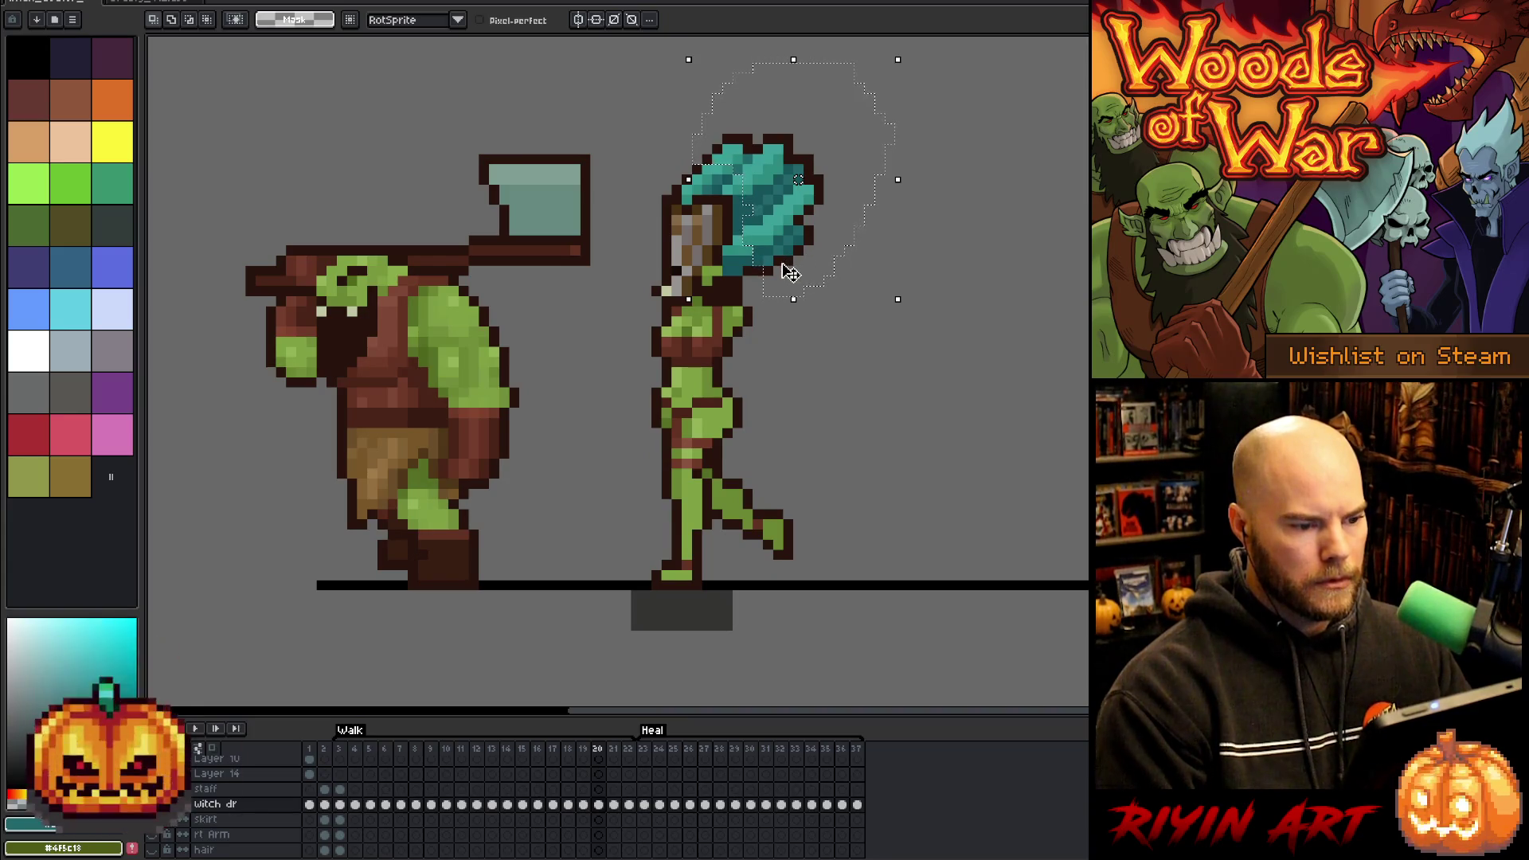
key("period")
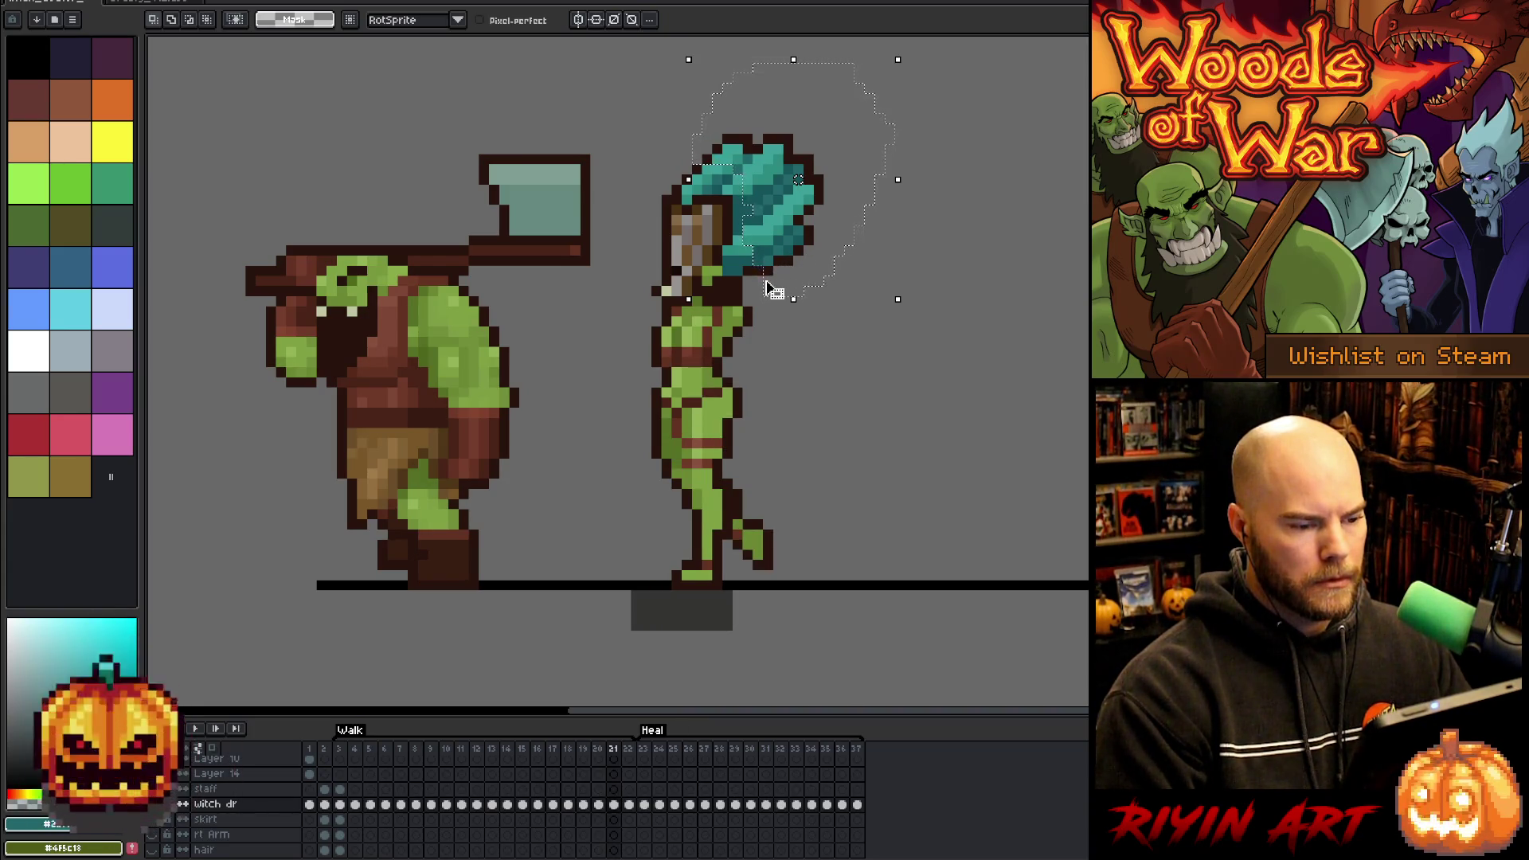
key("period")
key("period")
key("comma")
key("comma")
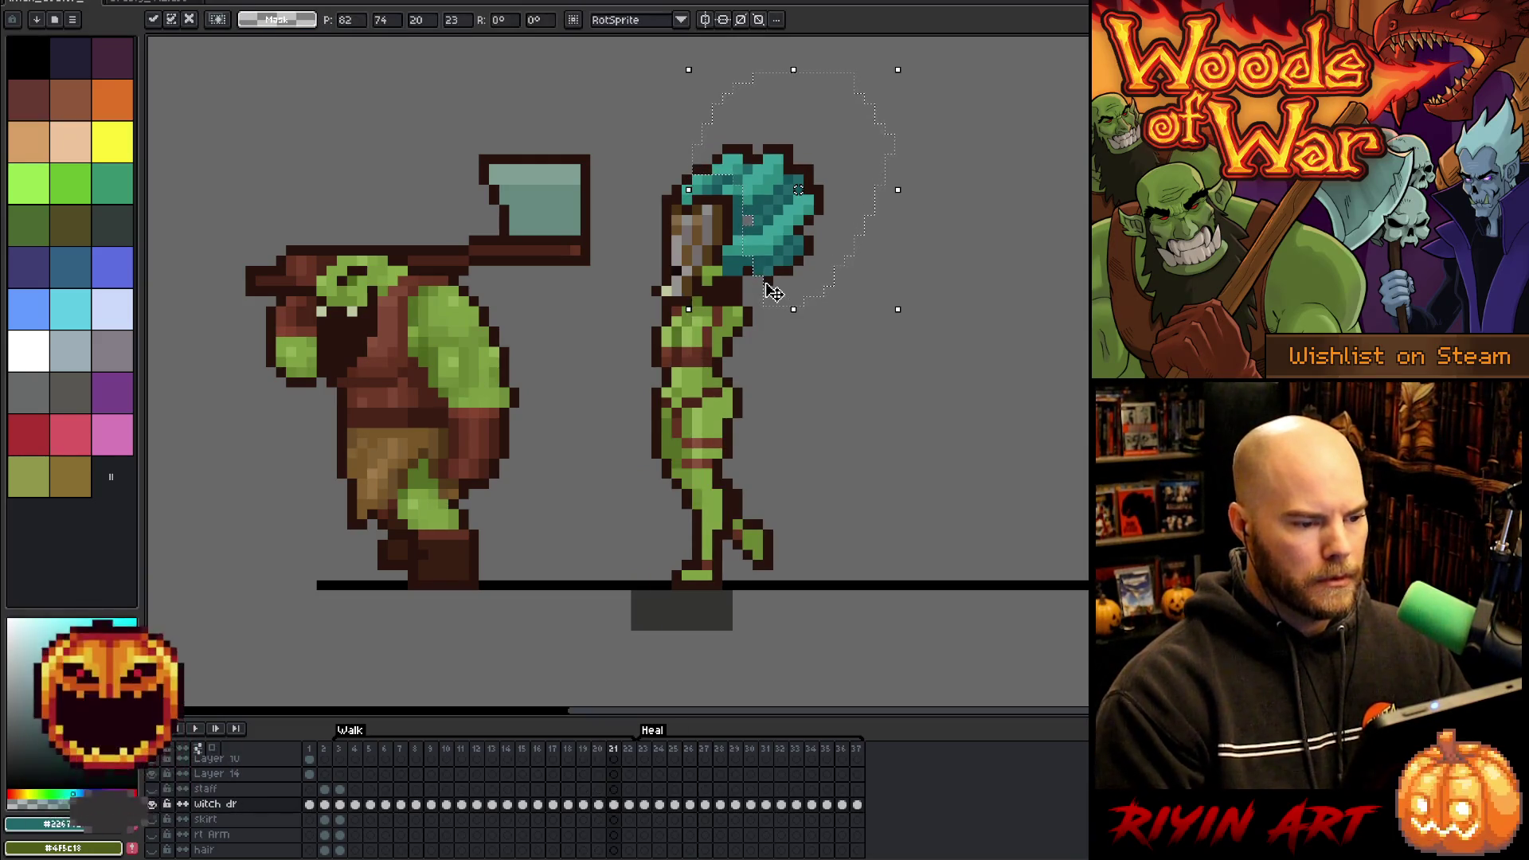
key("period")
key("comma")
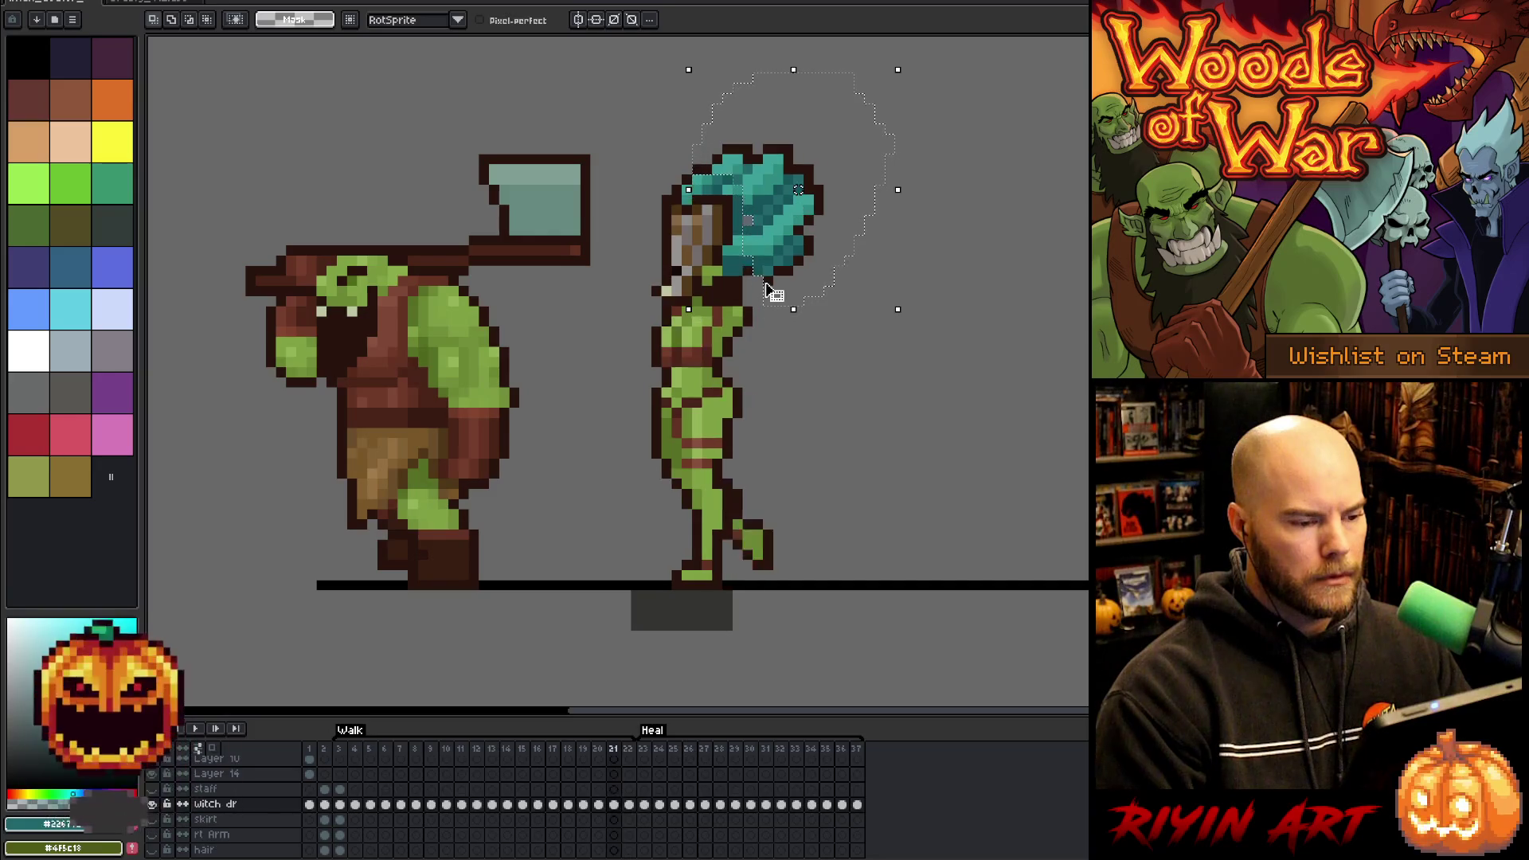
key("comma")
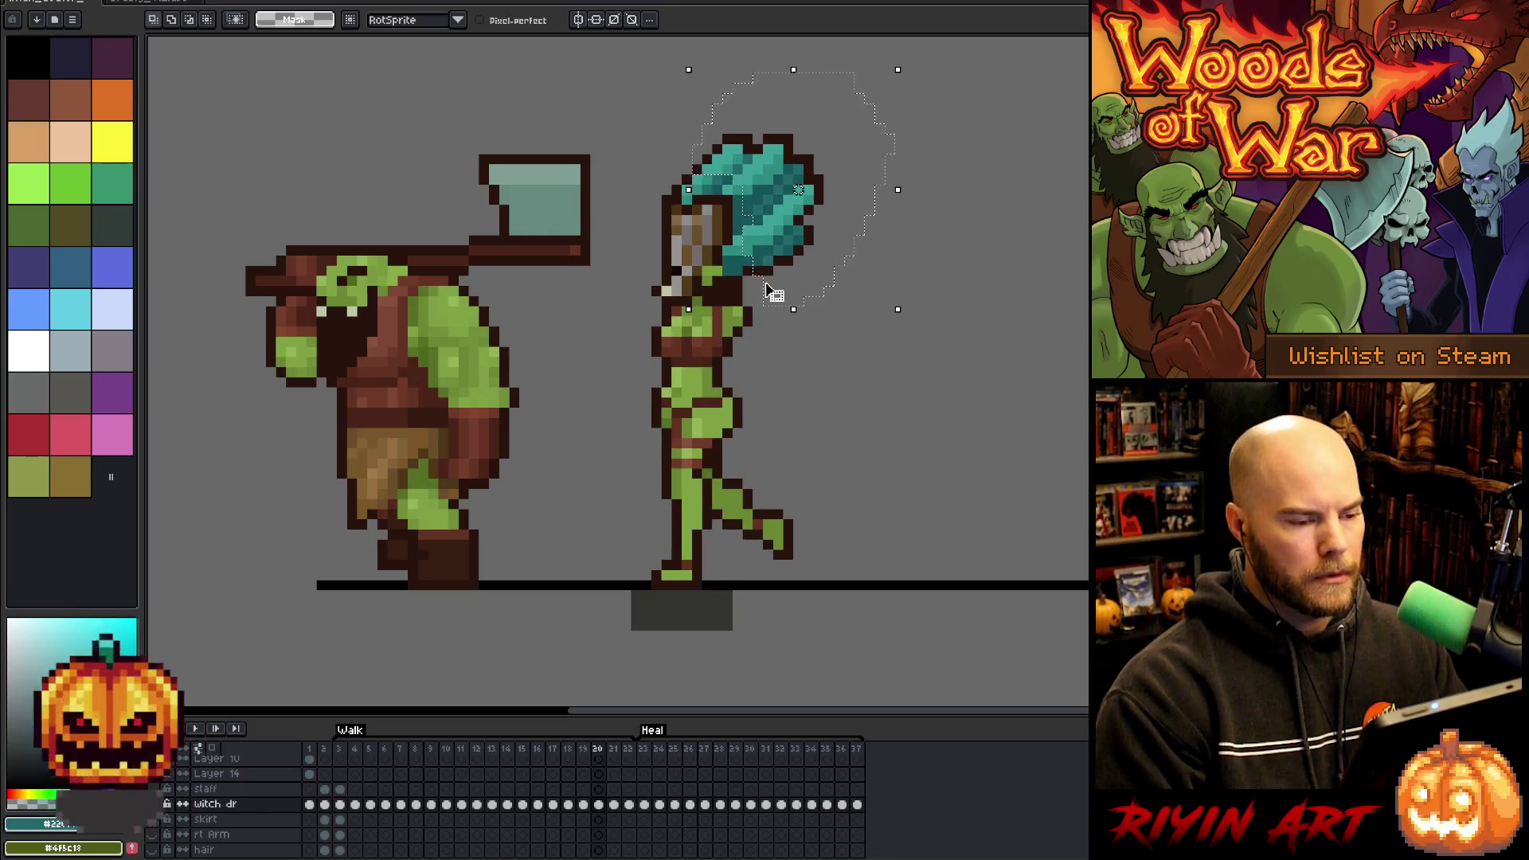
- Compare poses back through frames 14–21, then drop the teal hair one pixel before frame 18
key("period")
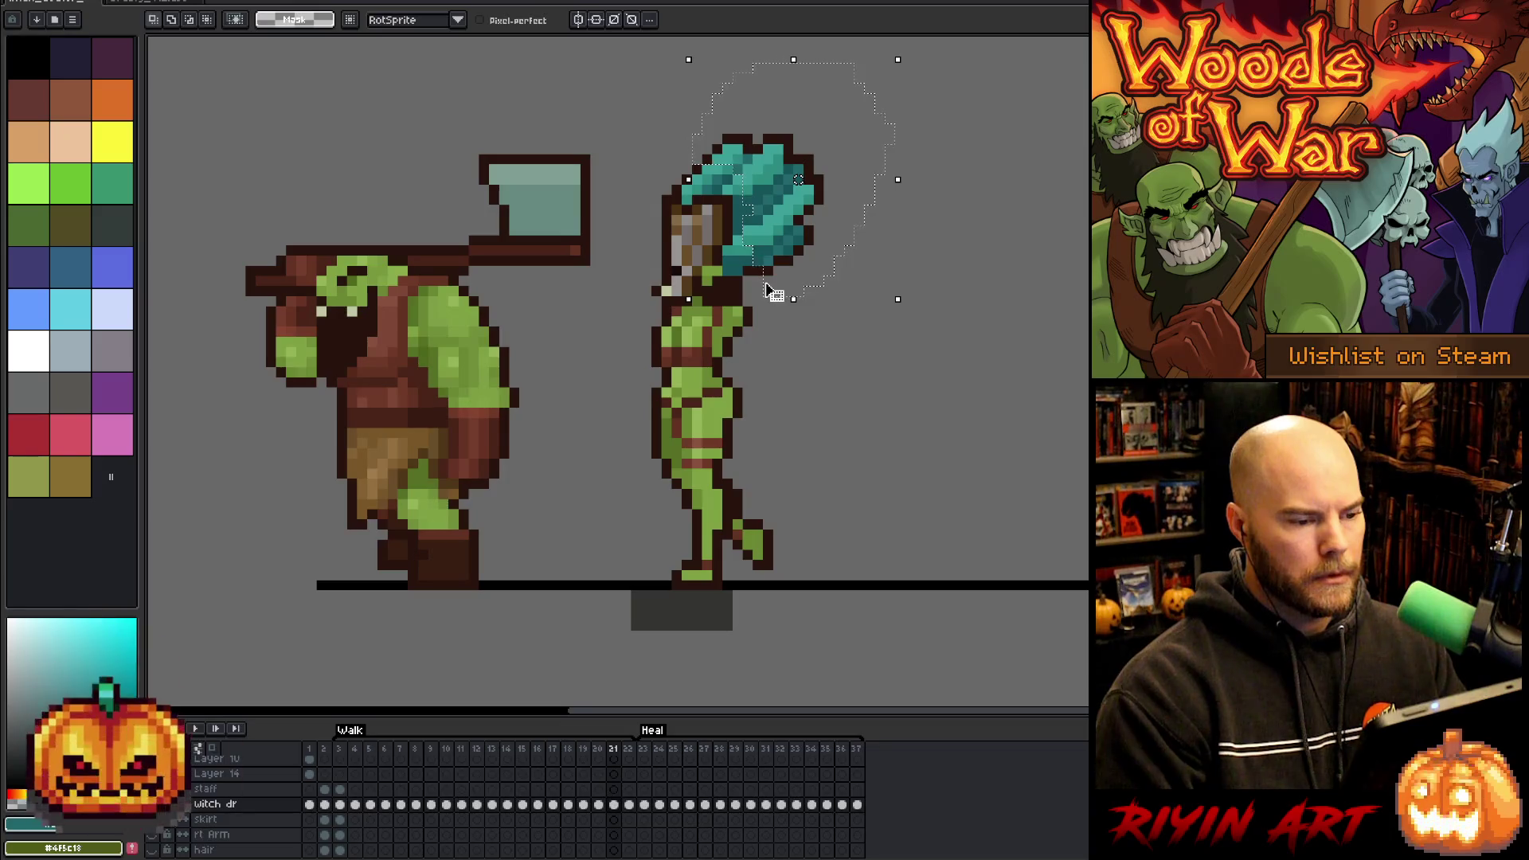
key("comma")
key("comma")
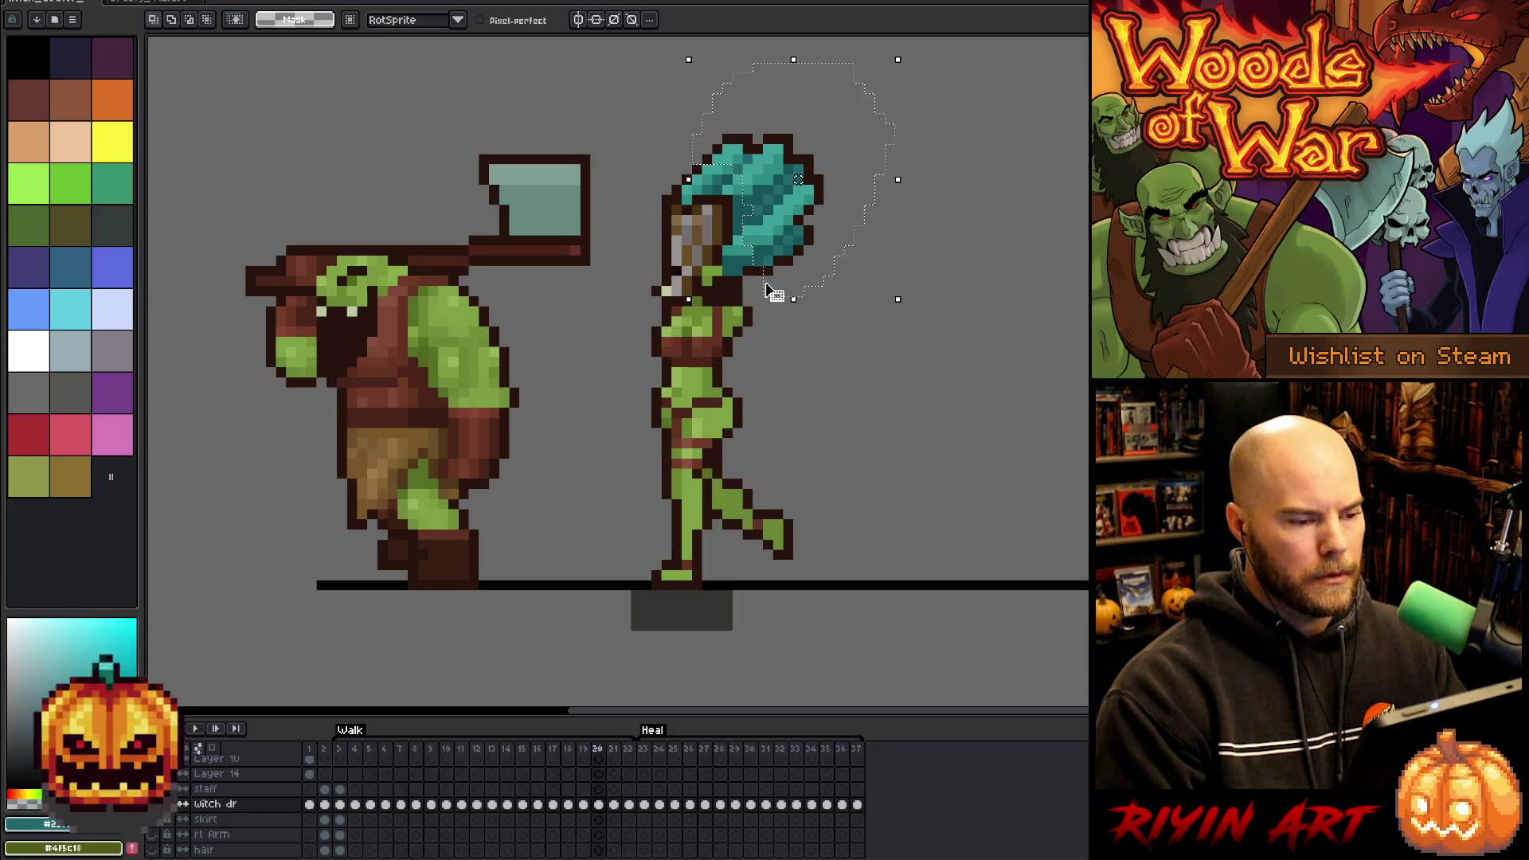
key("comma")
key("comma")
key("comma")
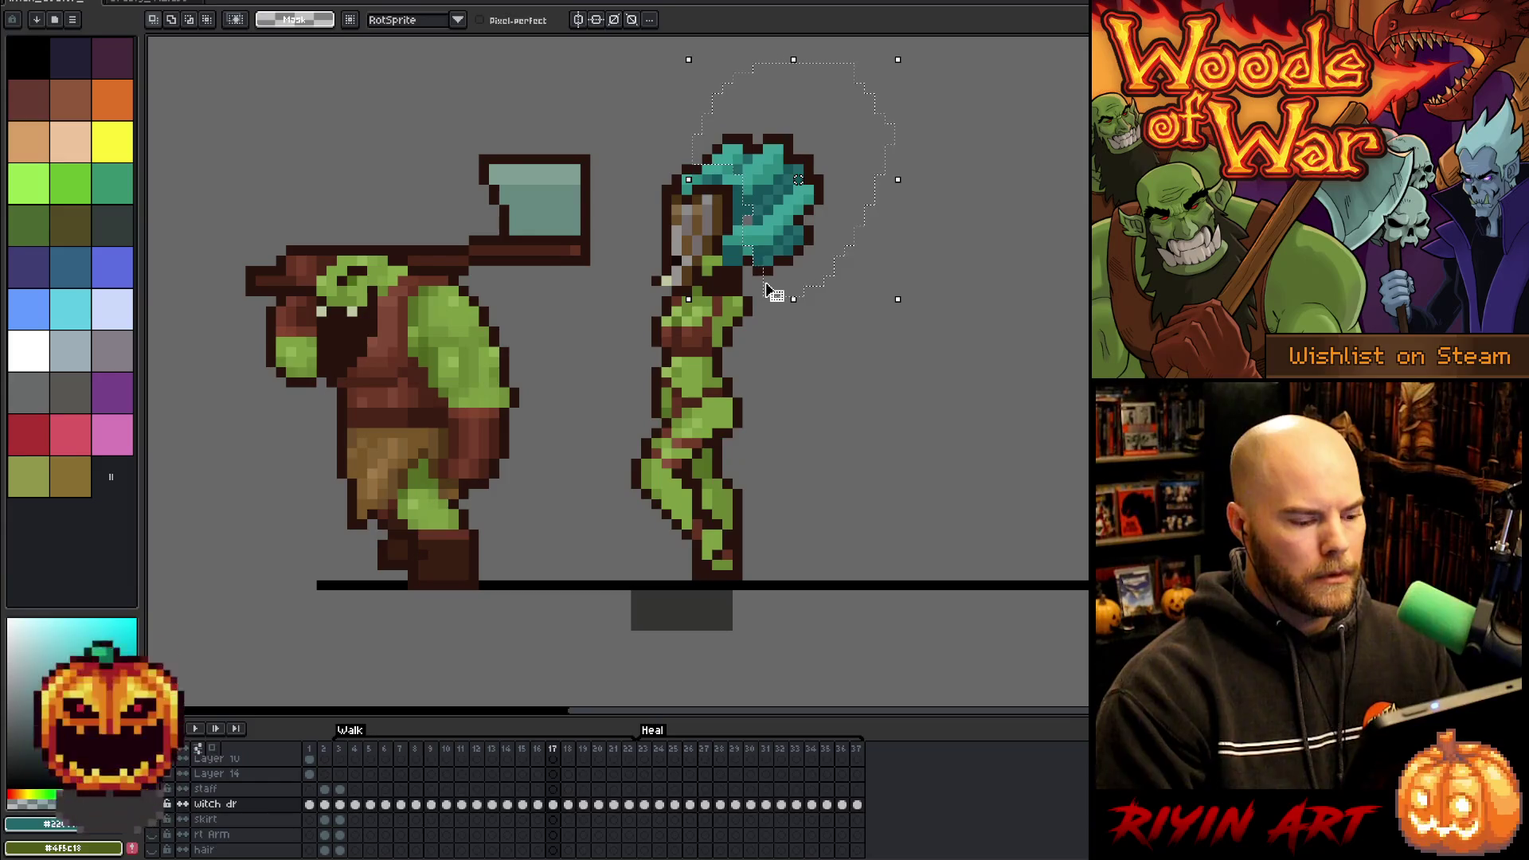
key("period")
key("period")
key("period")
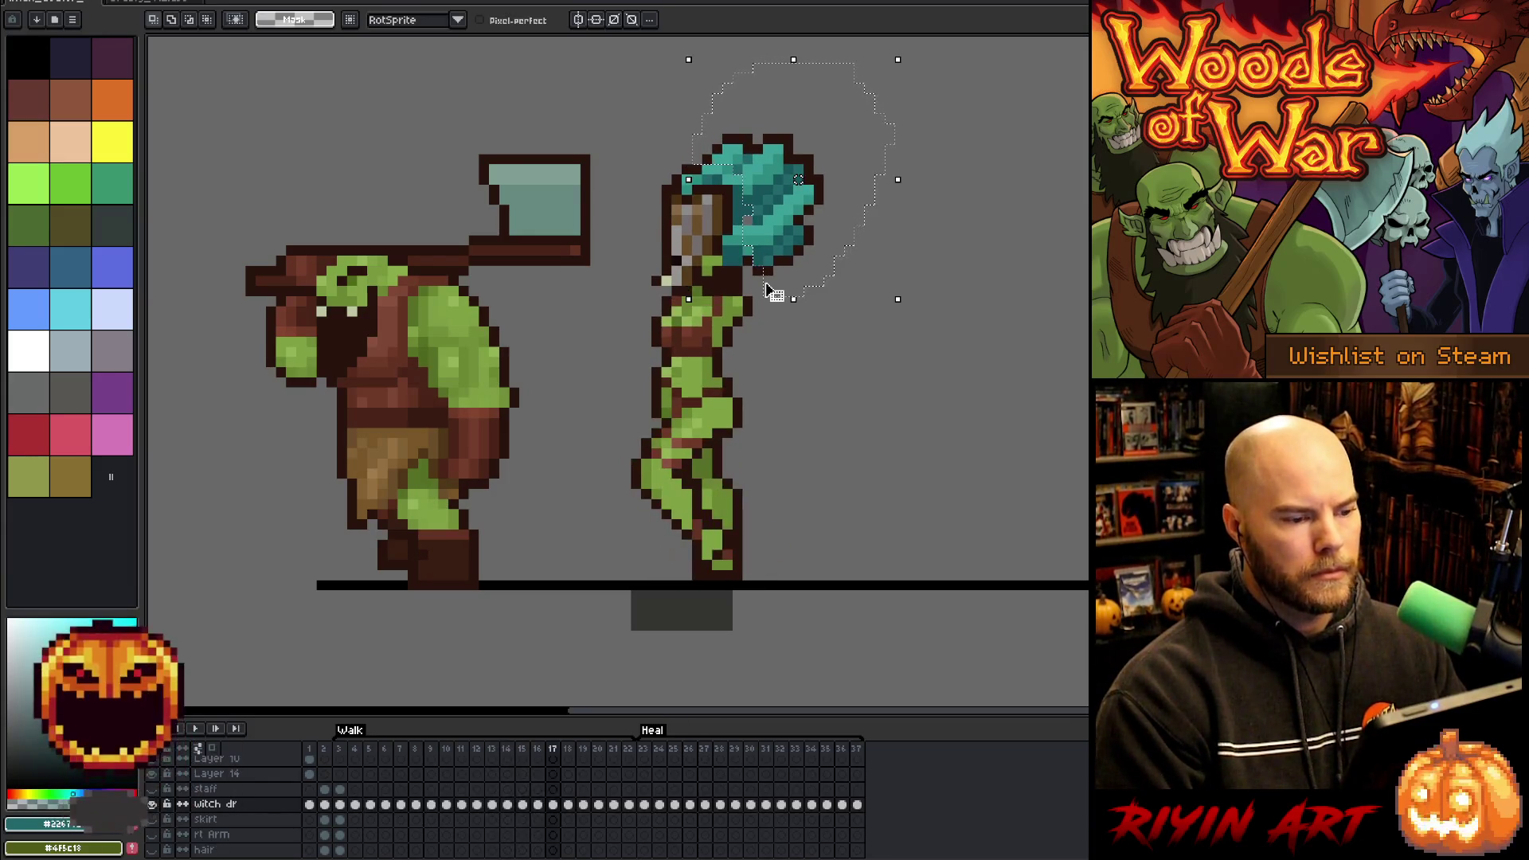
key("comma")
key("comma")
key("comma")
key("period")
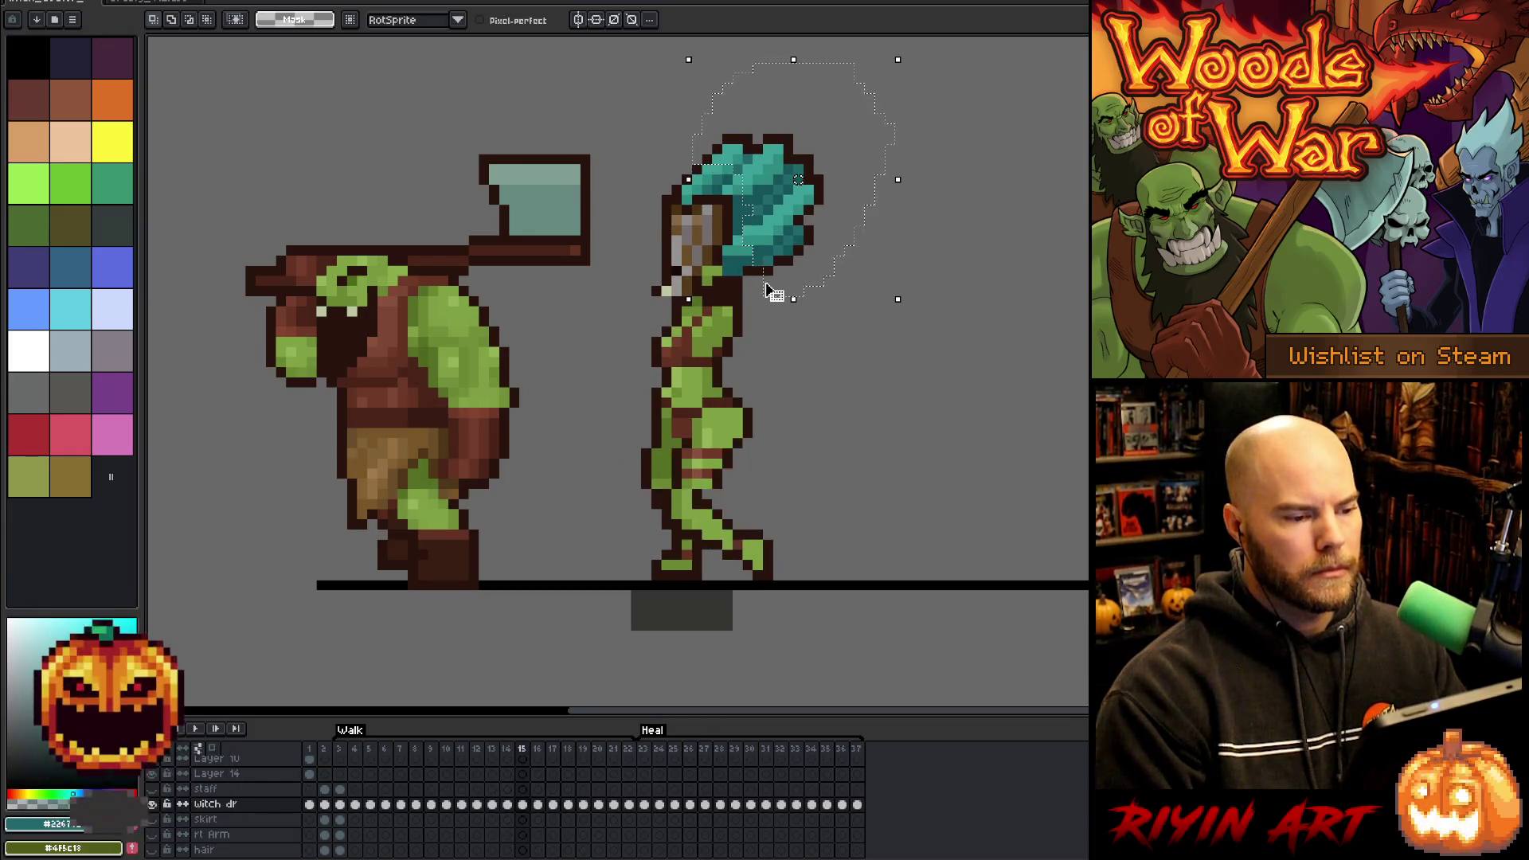
key("period")
key("period")
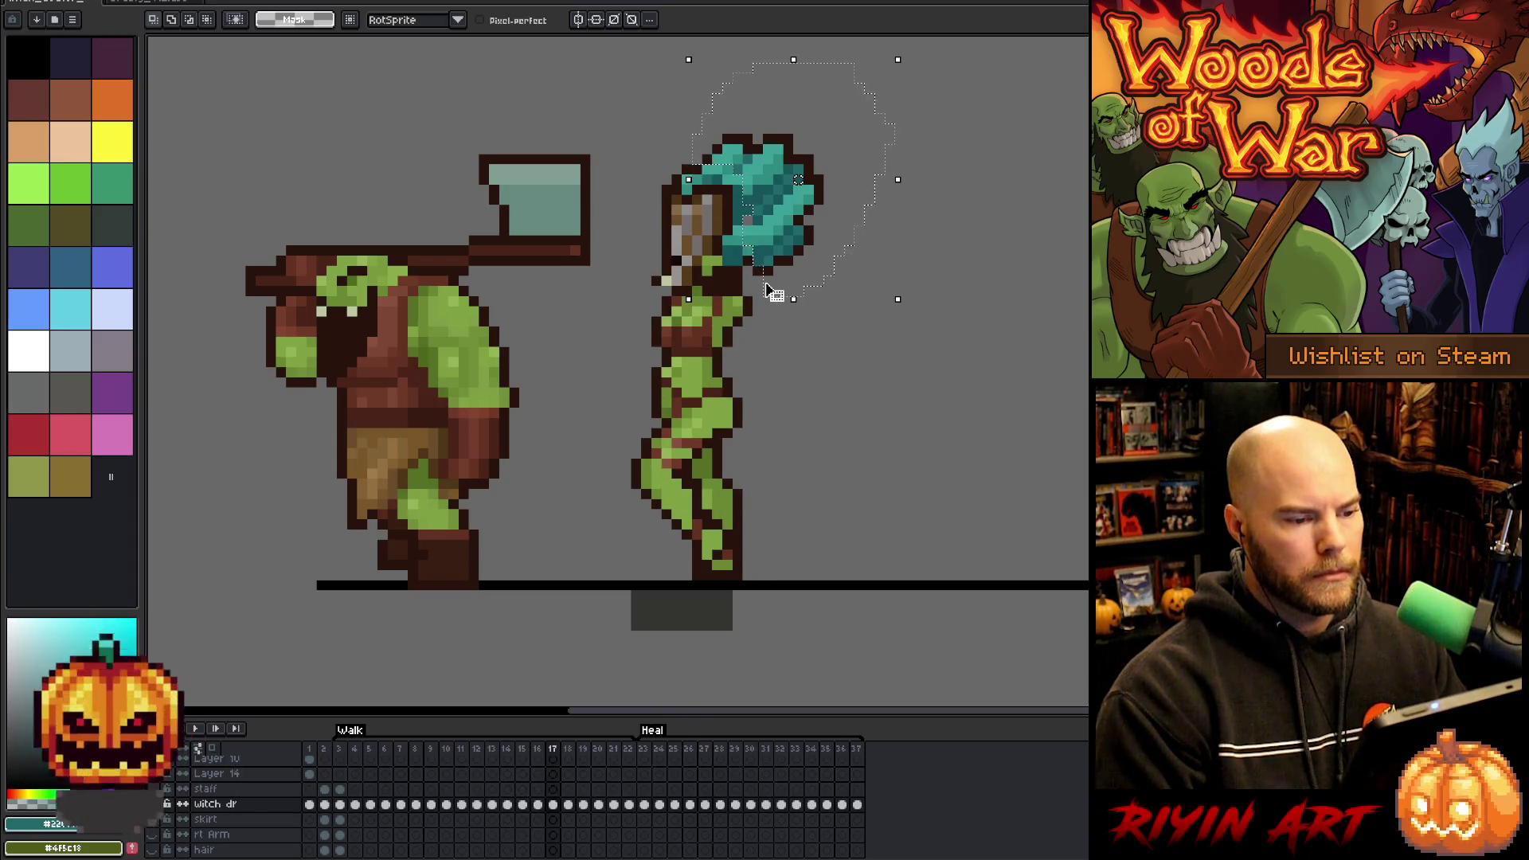
key("comma")
key("comma")
key("comma")
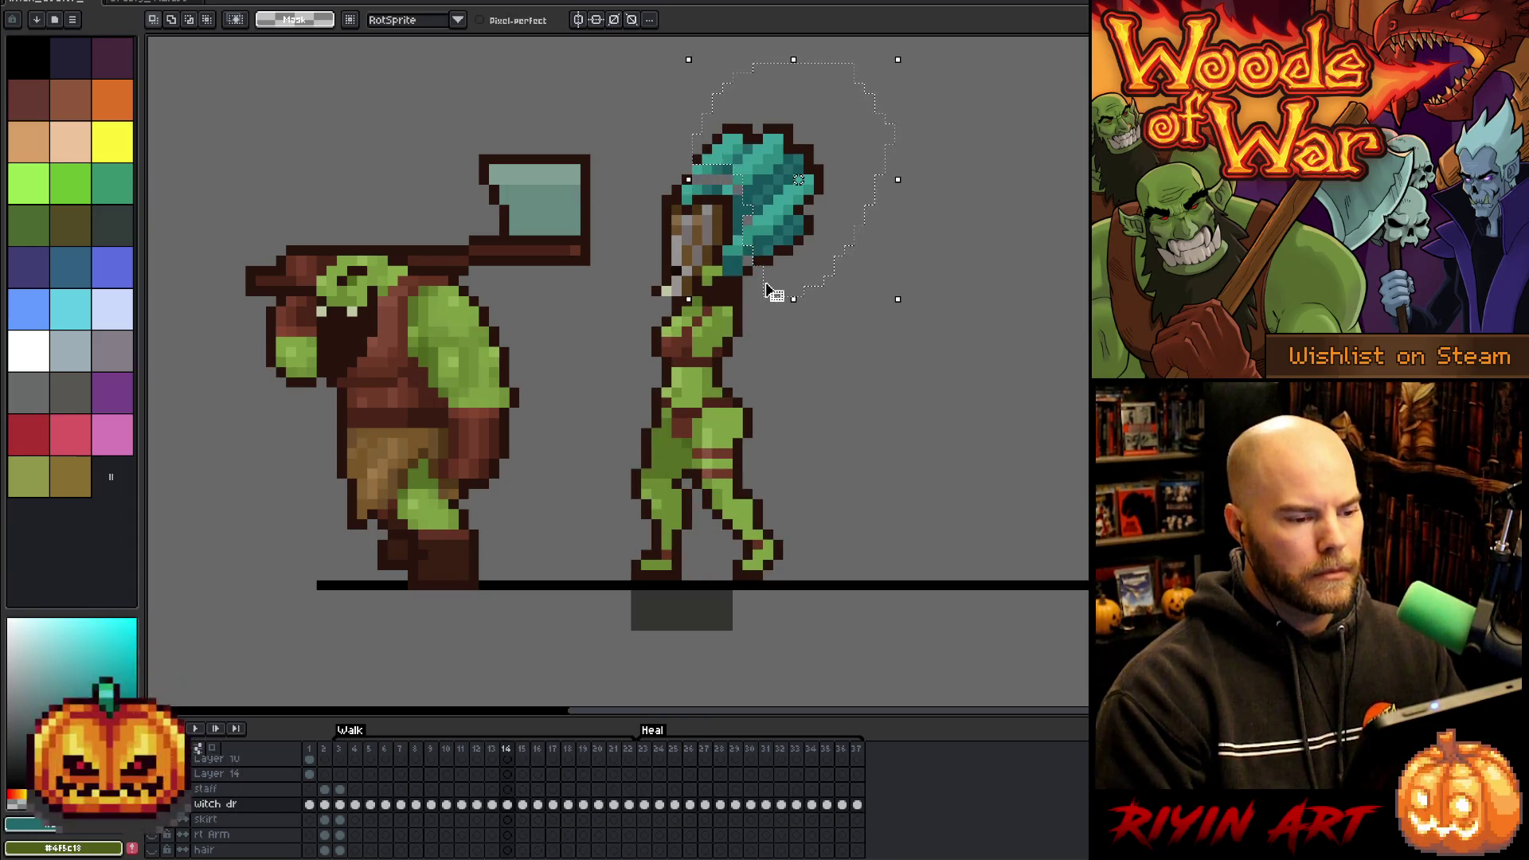
key("comma")
key("period")
key("period")
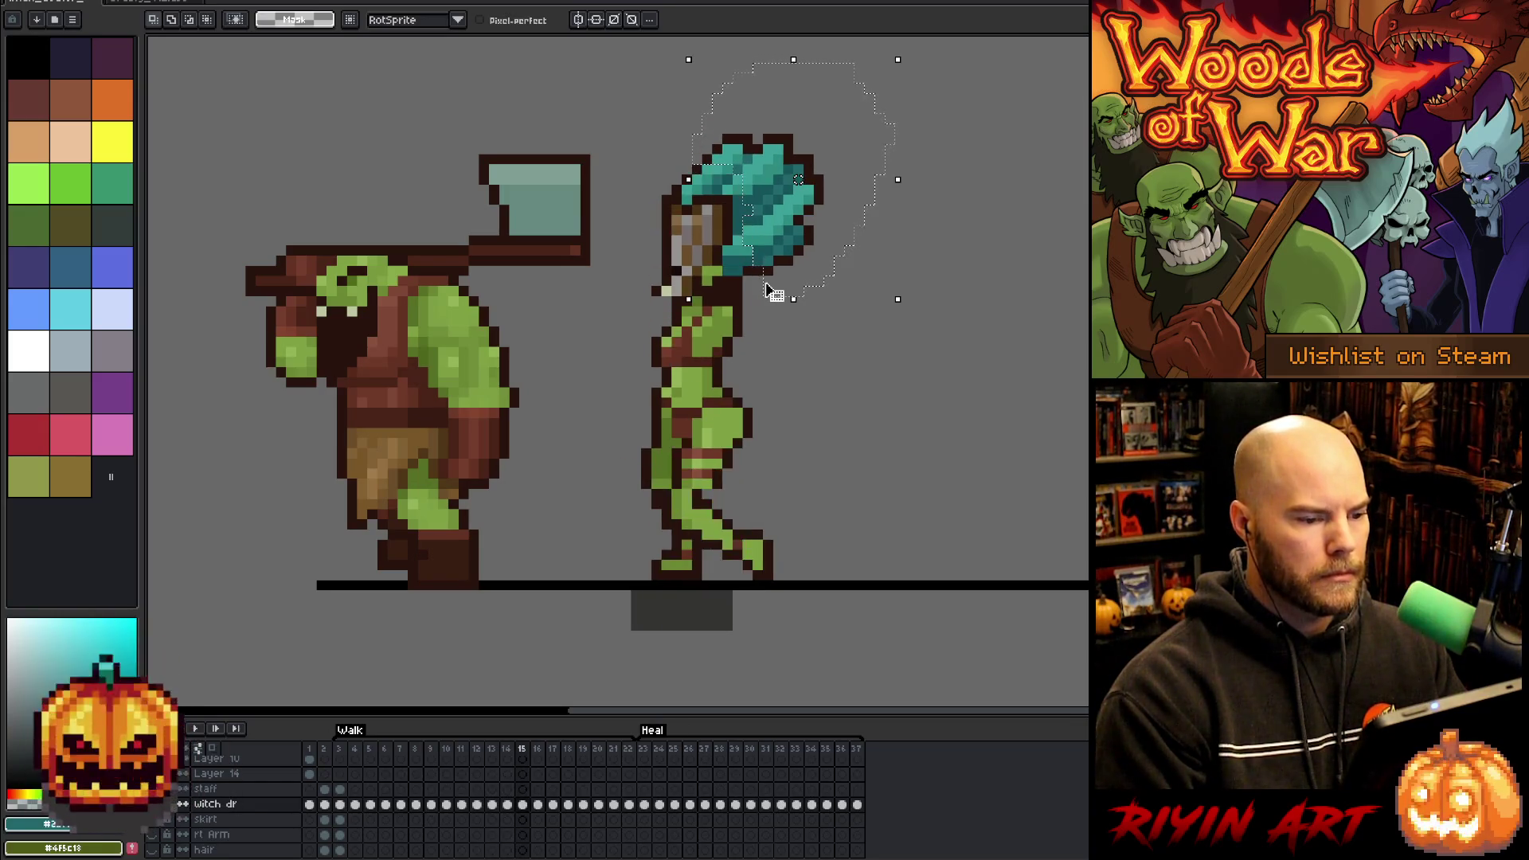
key("period")
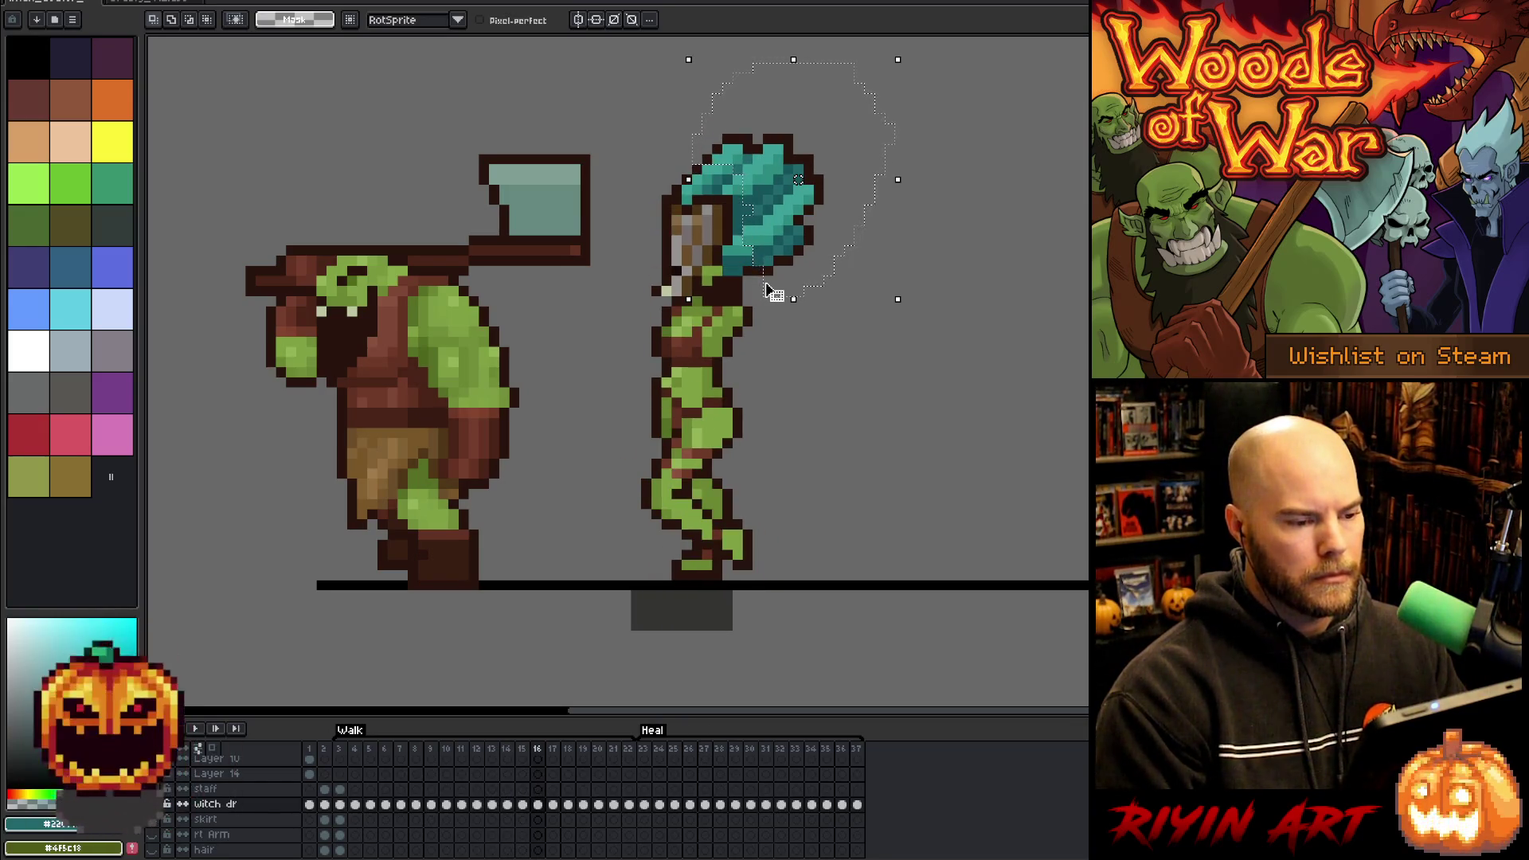
key("period")
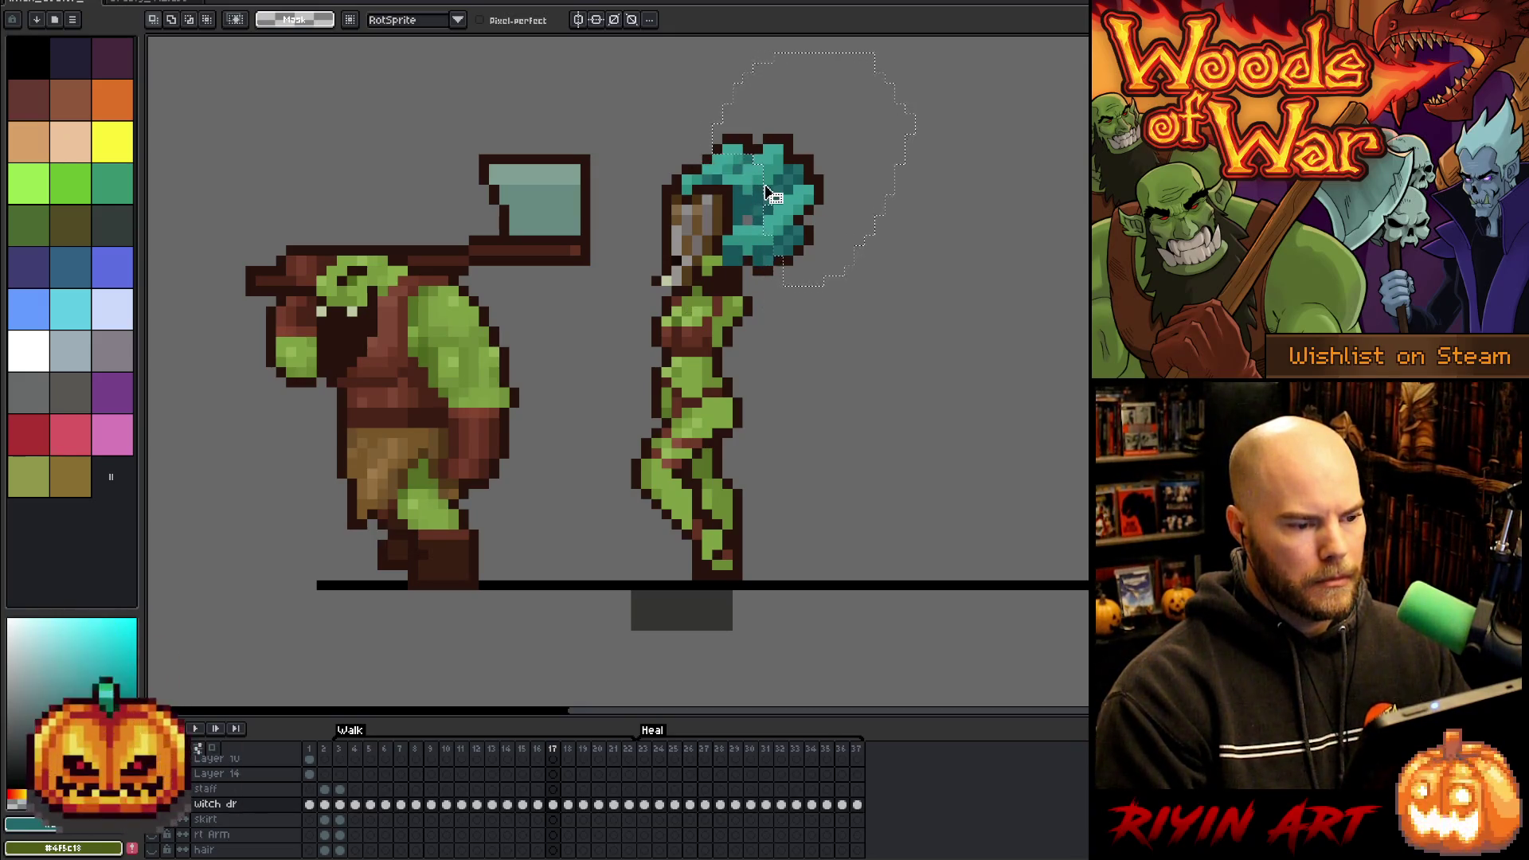
key("Down")
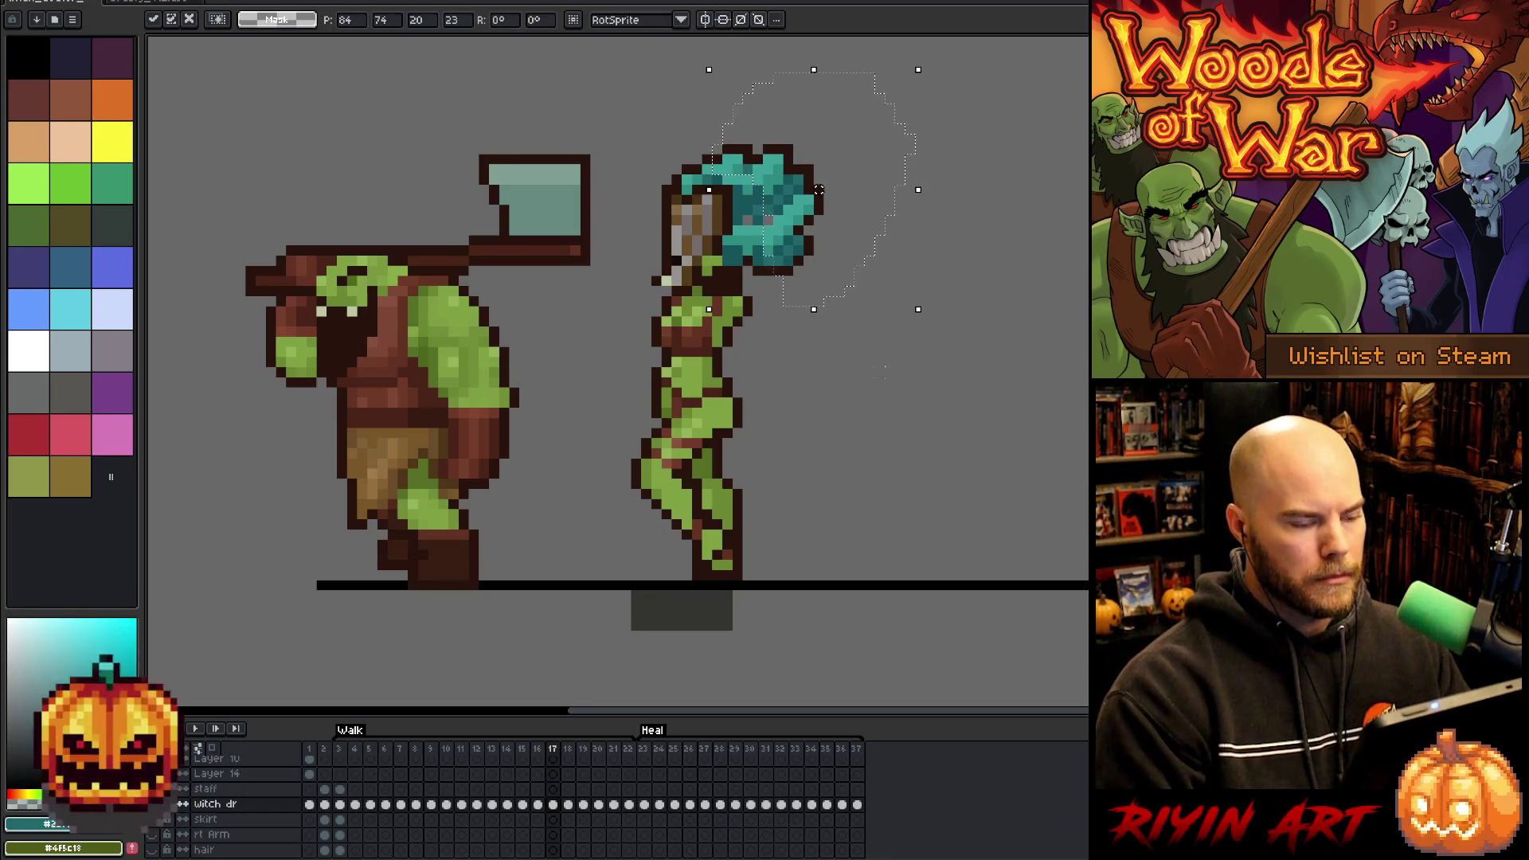
key("period")
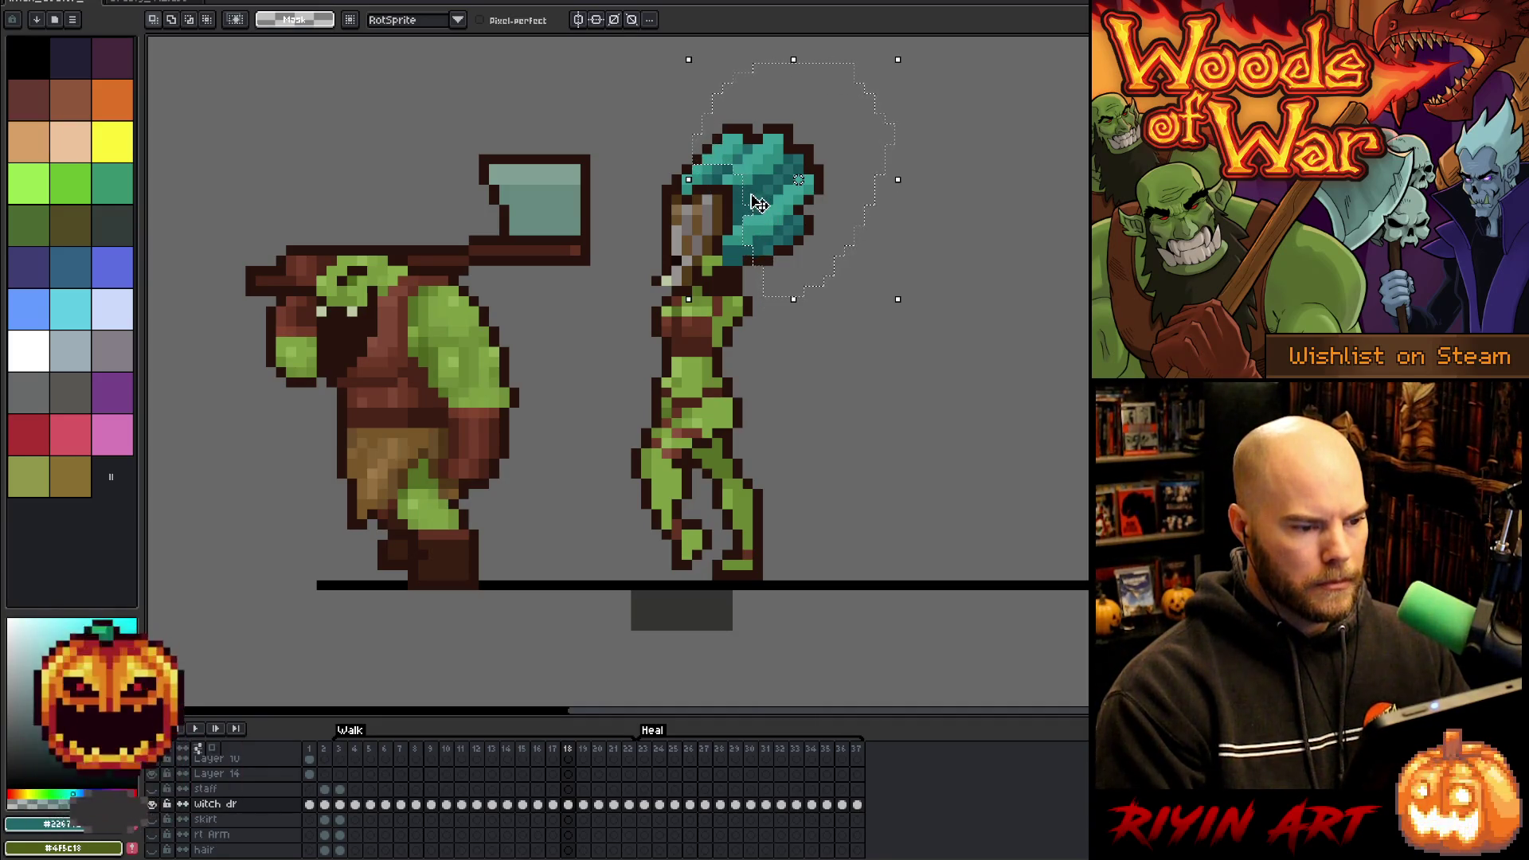
- Lower the teal hair a pixel on frame 18, raise it on 20, lower it on 22
key("Down")
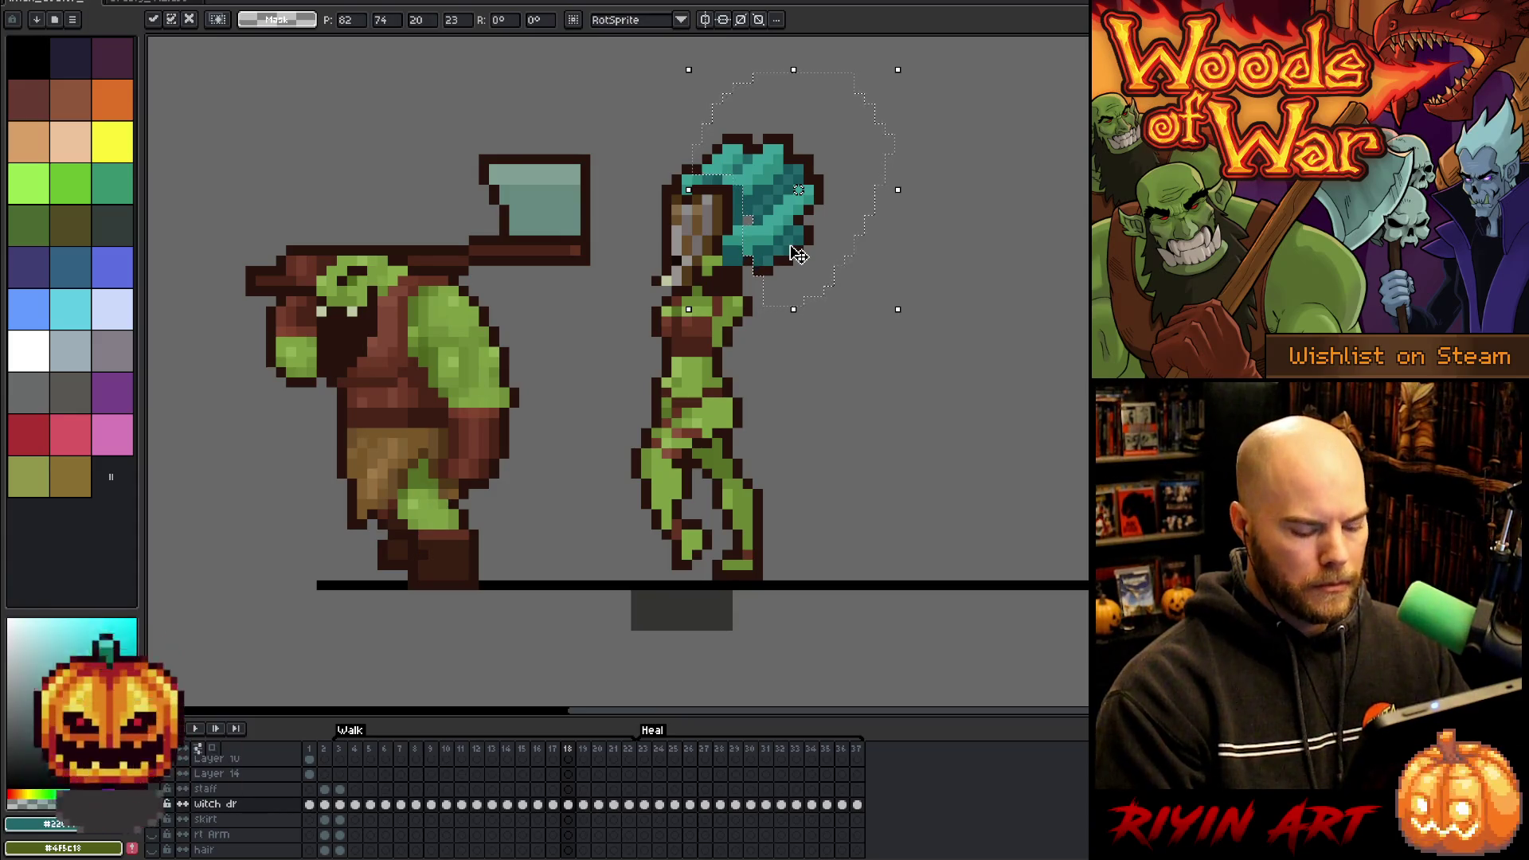
key("comma")
key("period")
key("period")
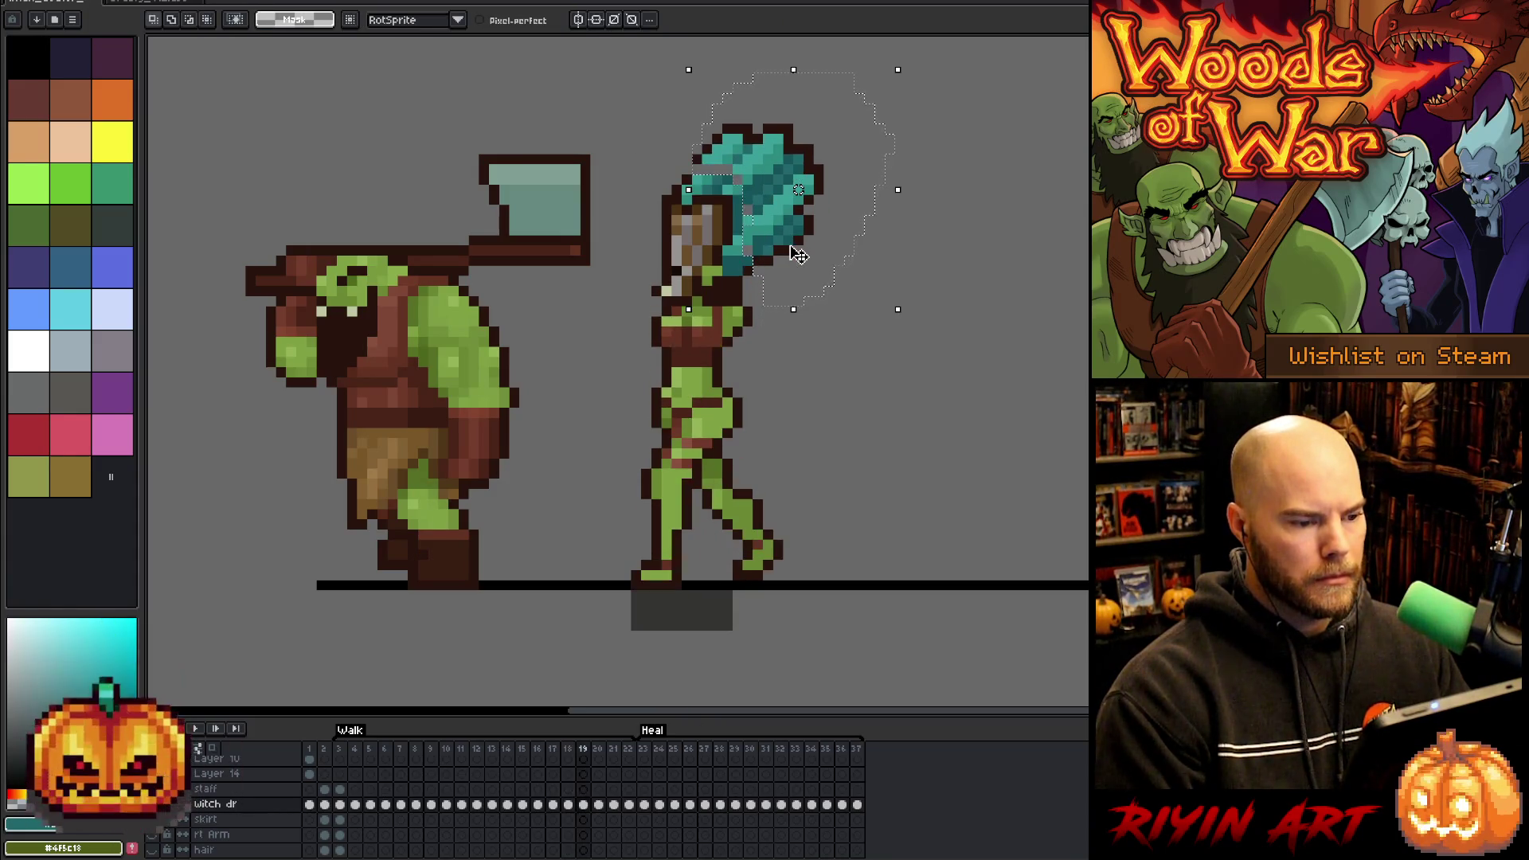
key("comma")
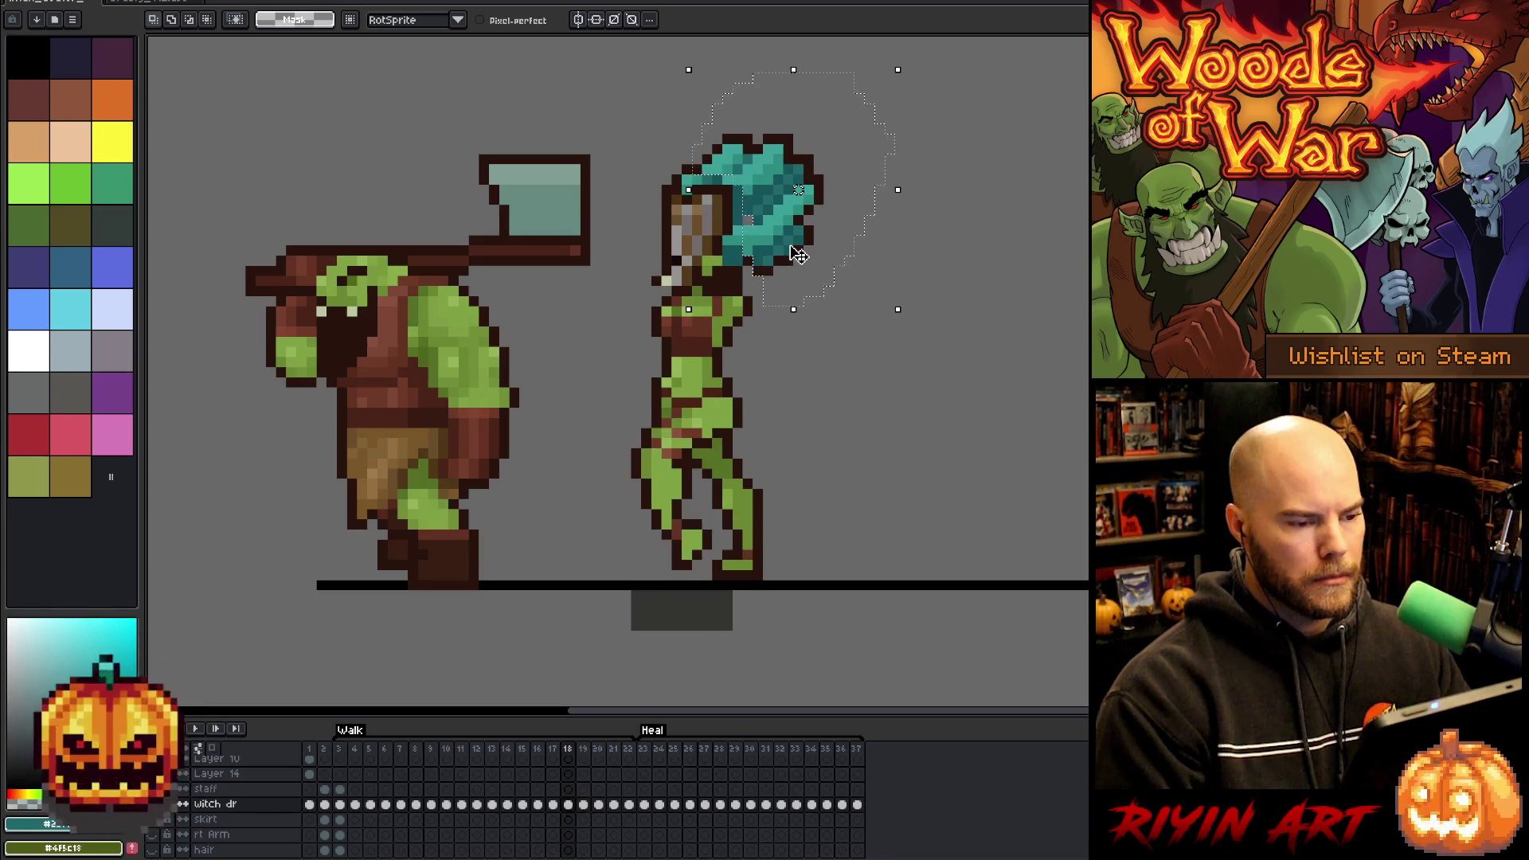
key("period")
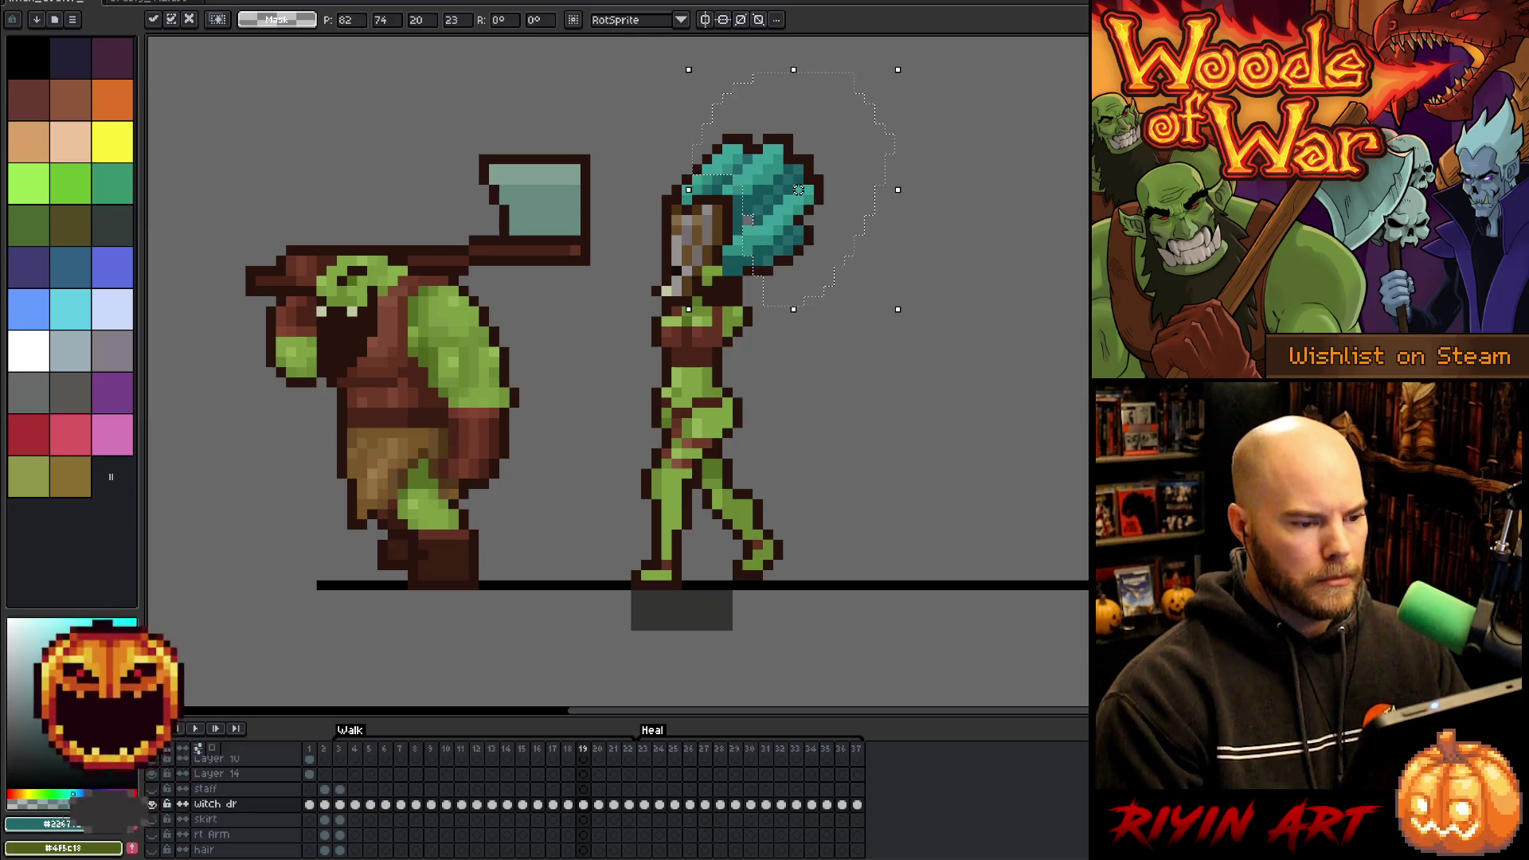
key("period")
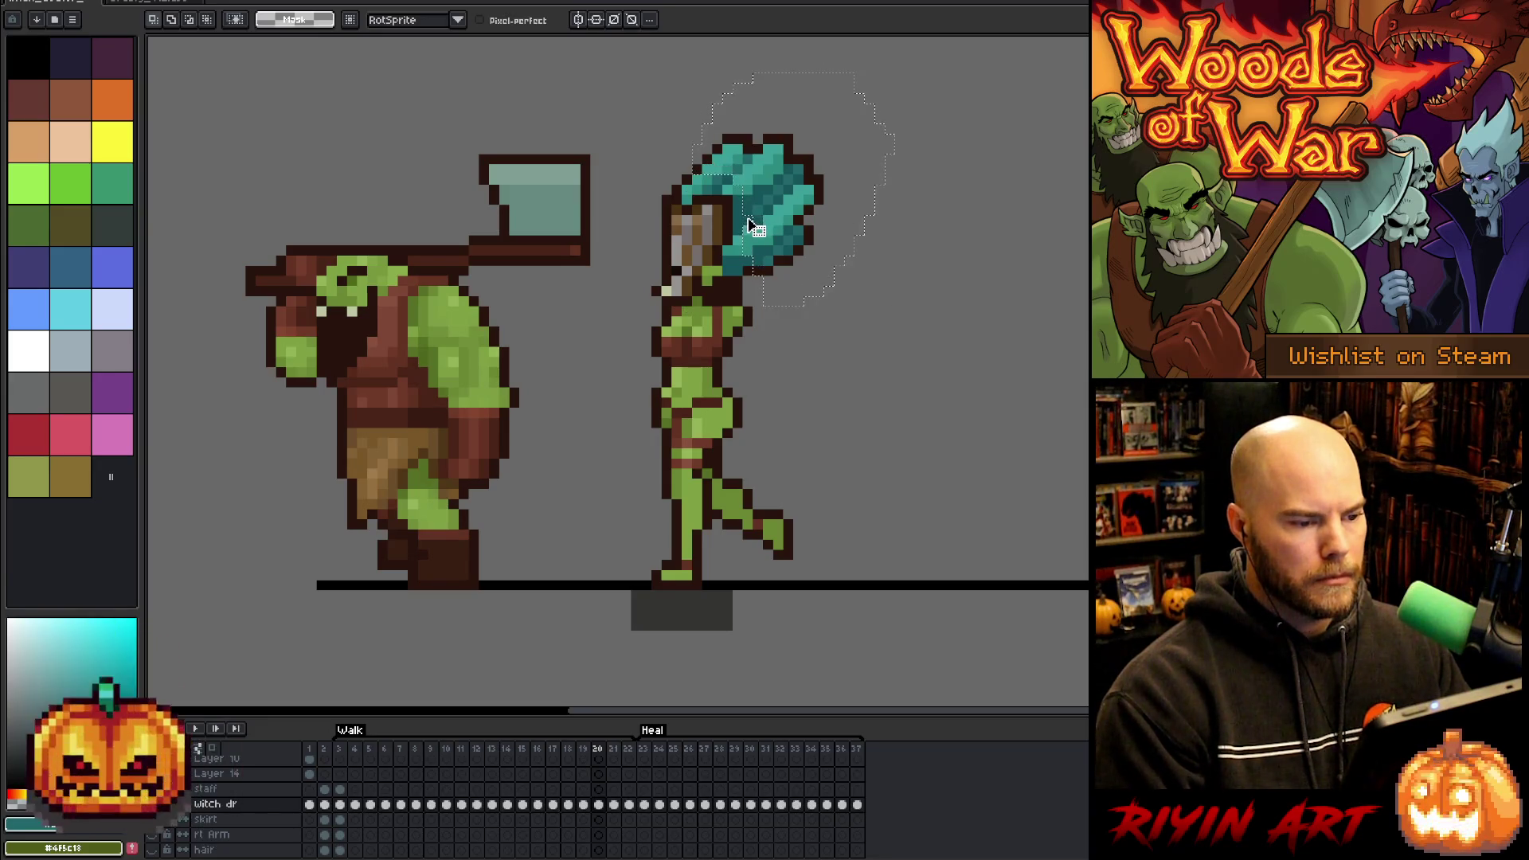
key("Up")
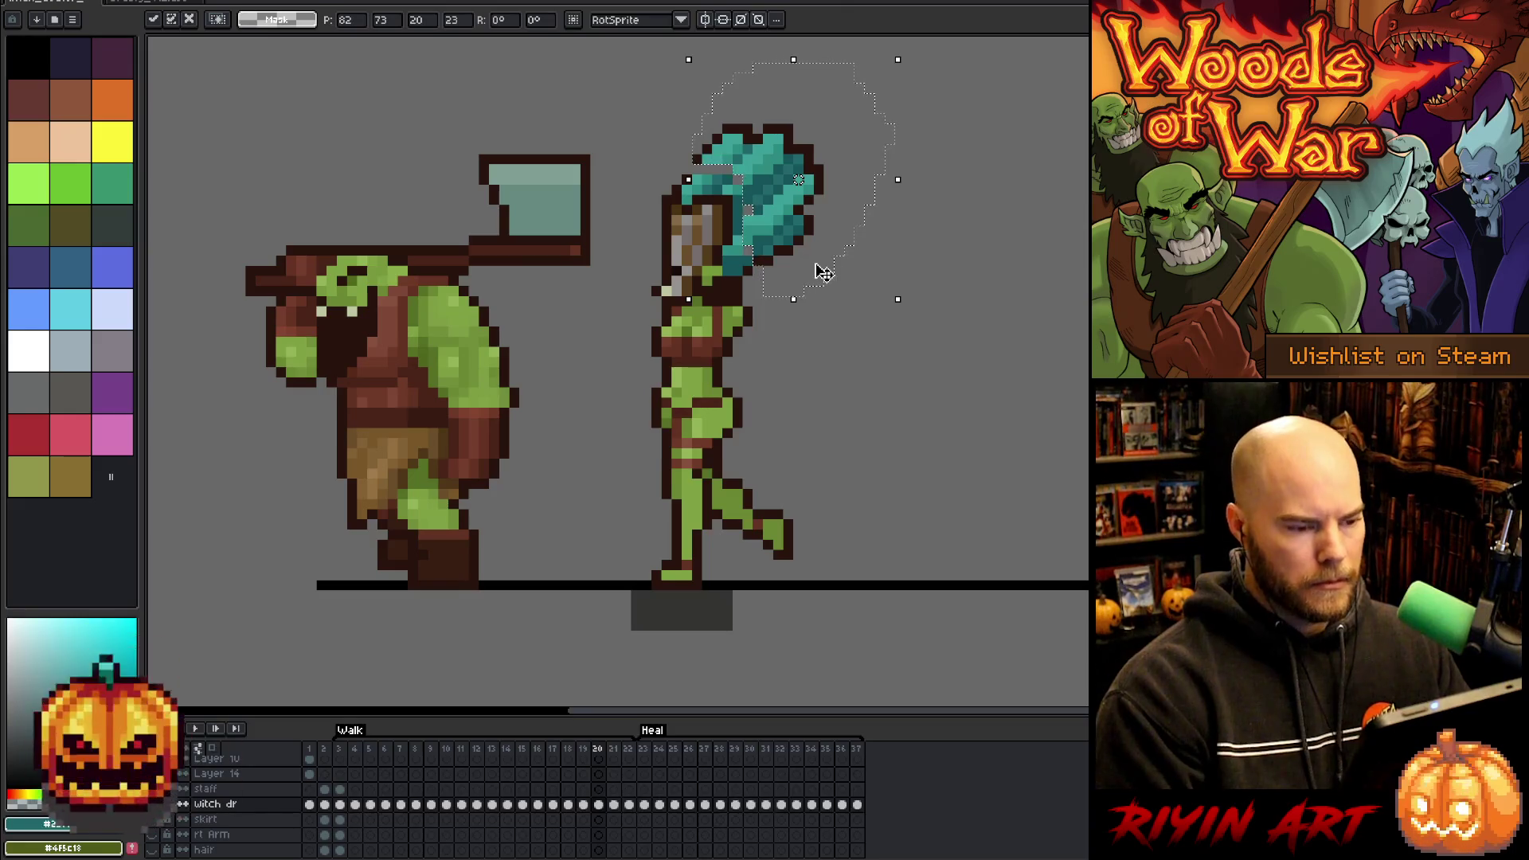
key("period")
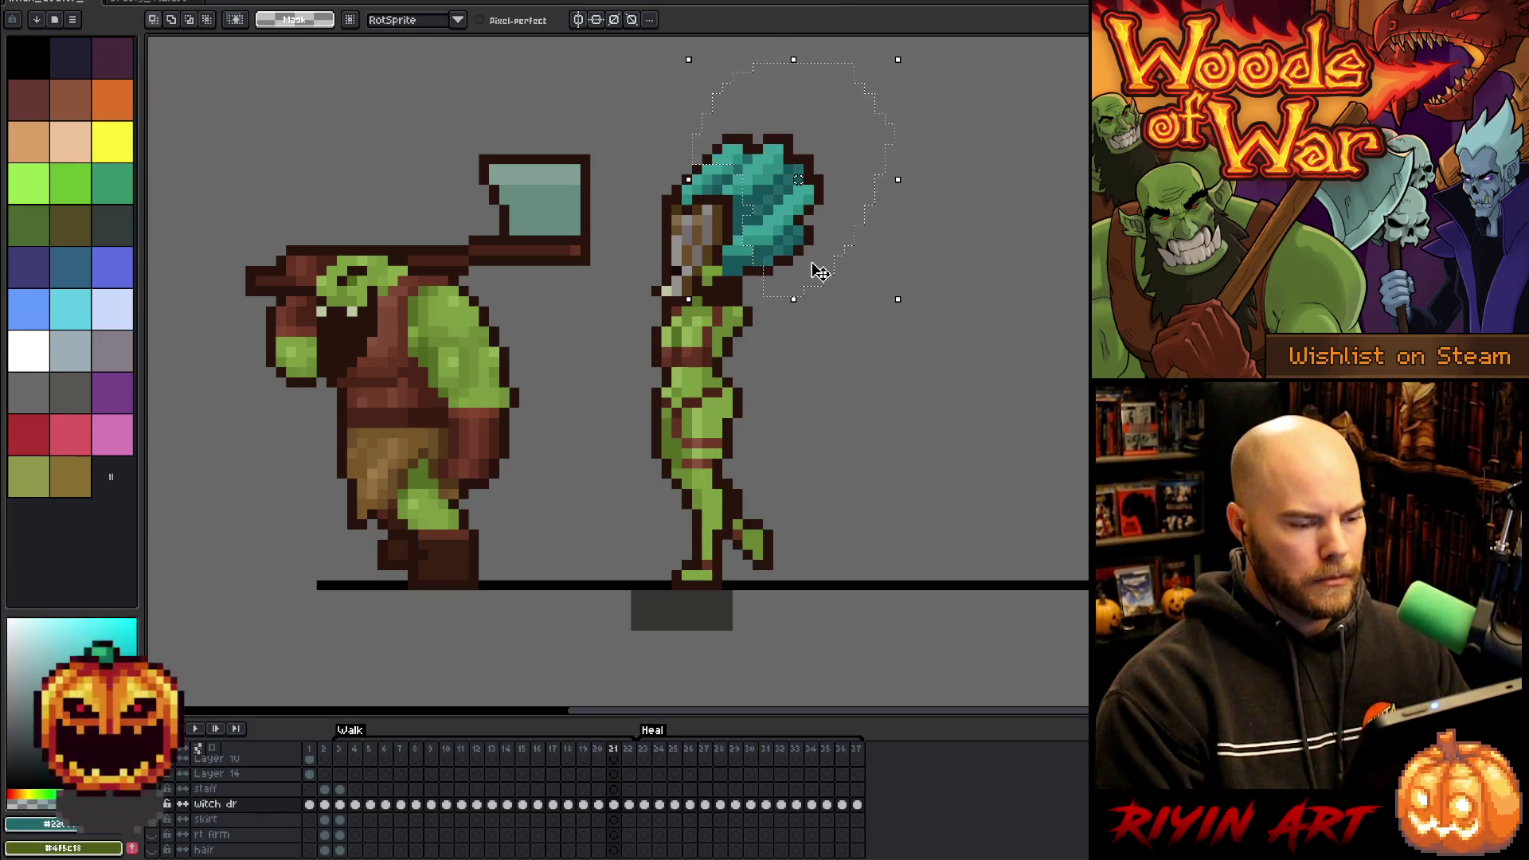
key("period")
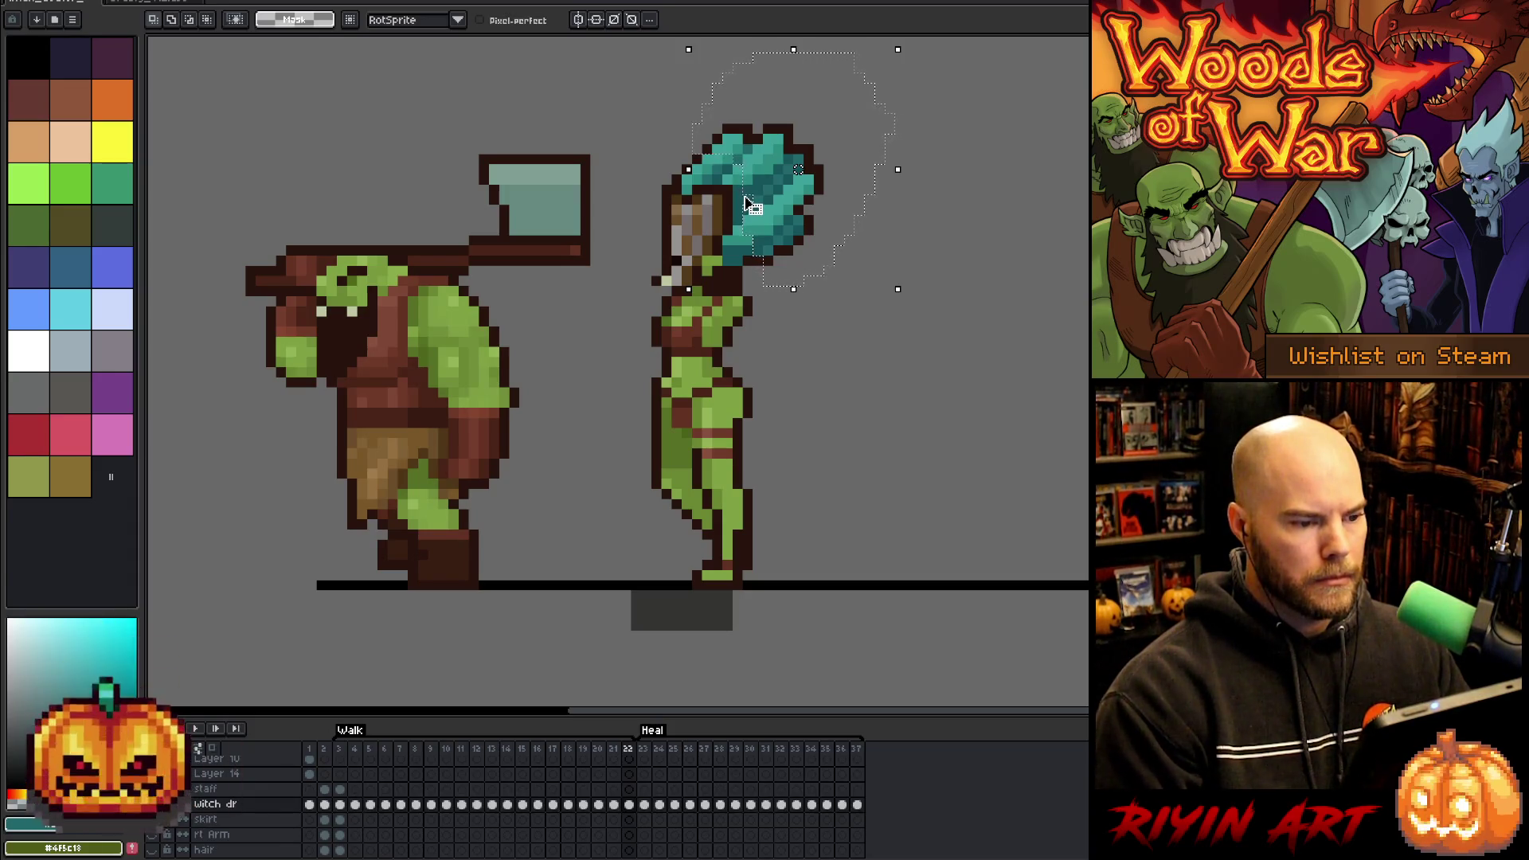
key("Down")
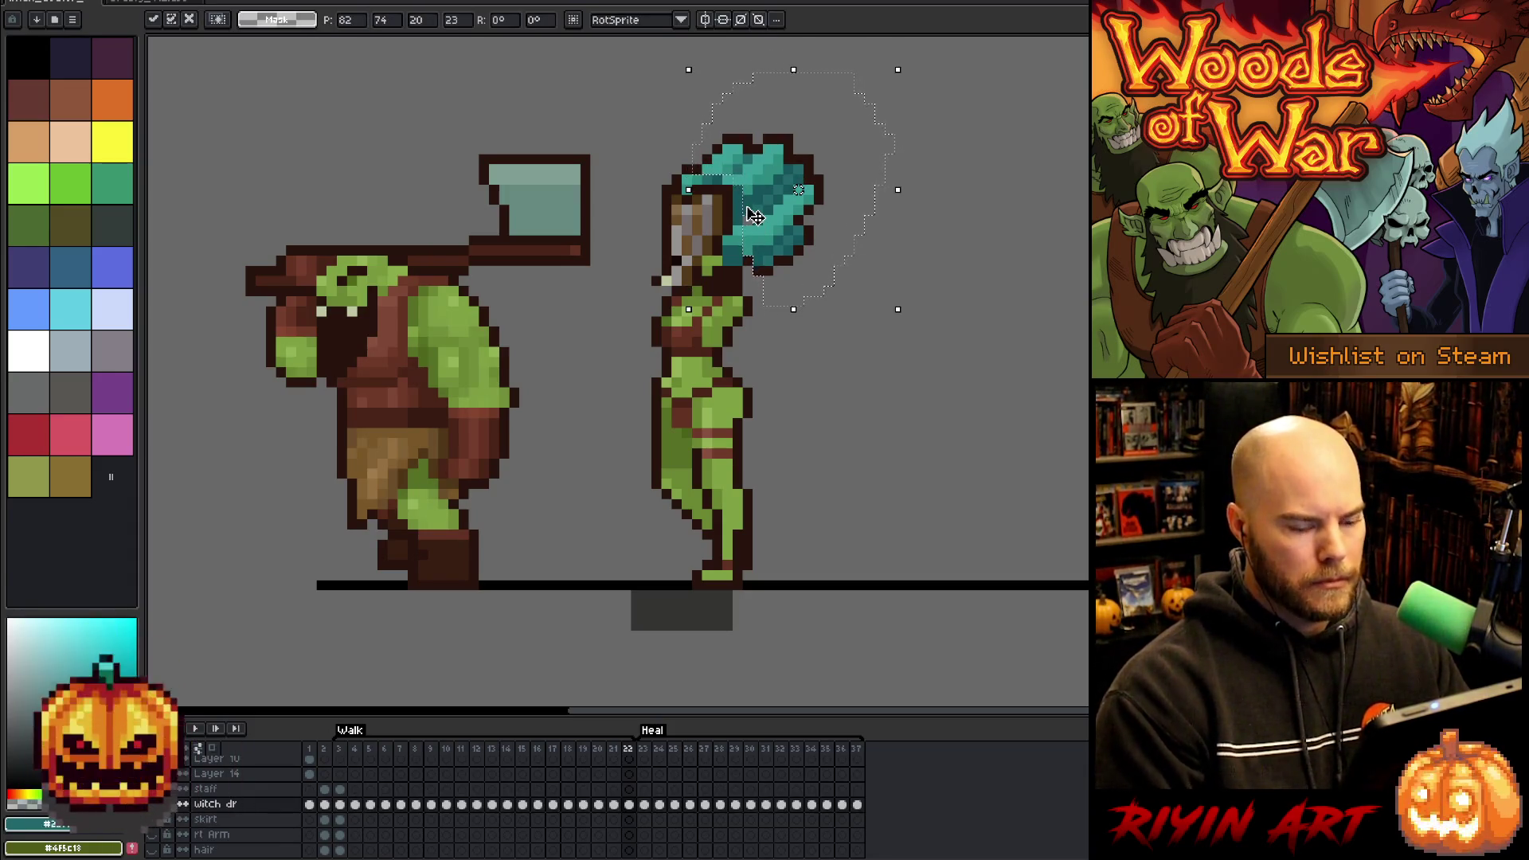
- Return to the start of the walk, then play and stop the animation preview
key("Return")
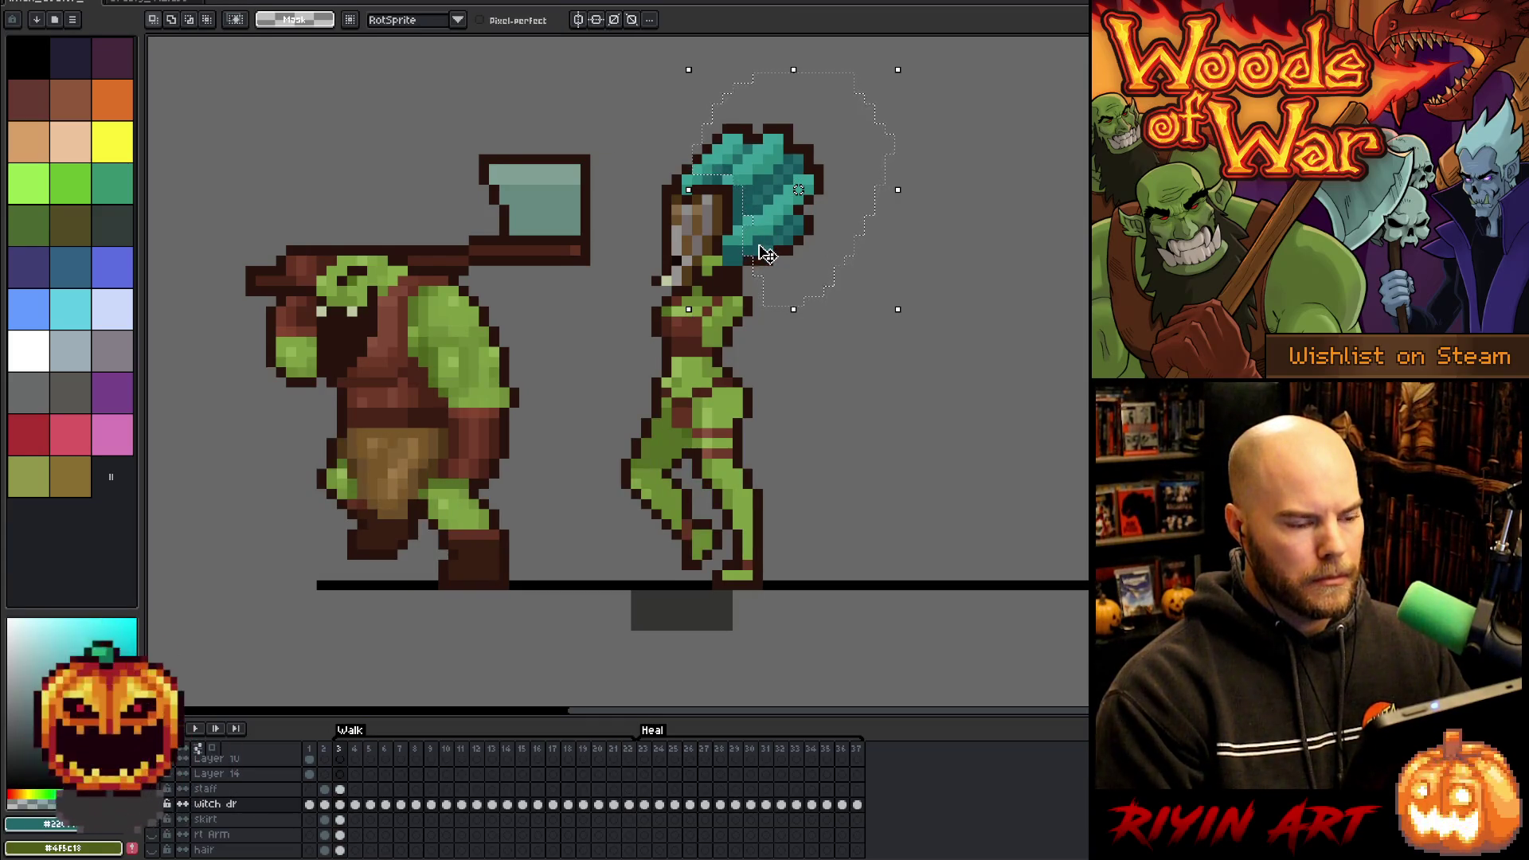
key("period")
key("period")
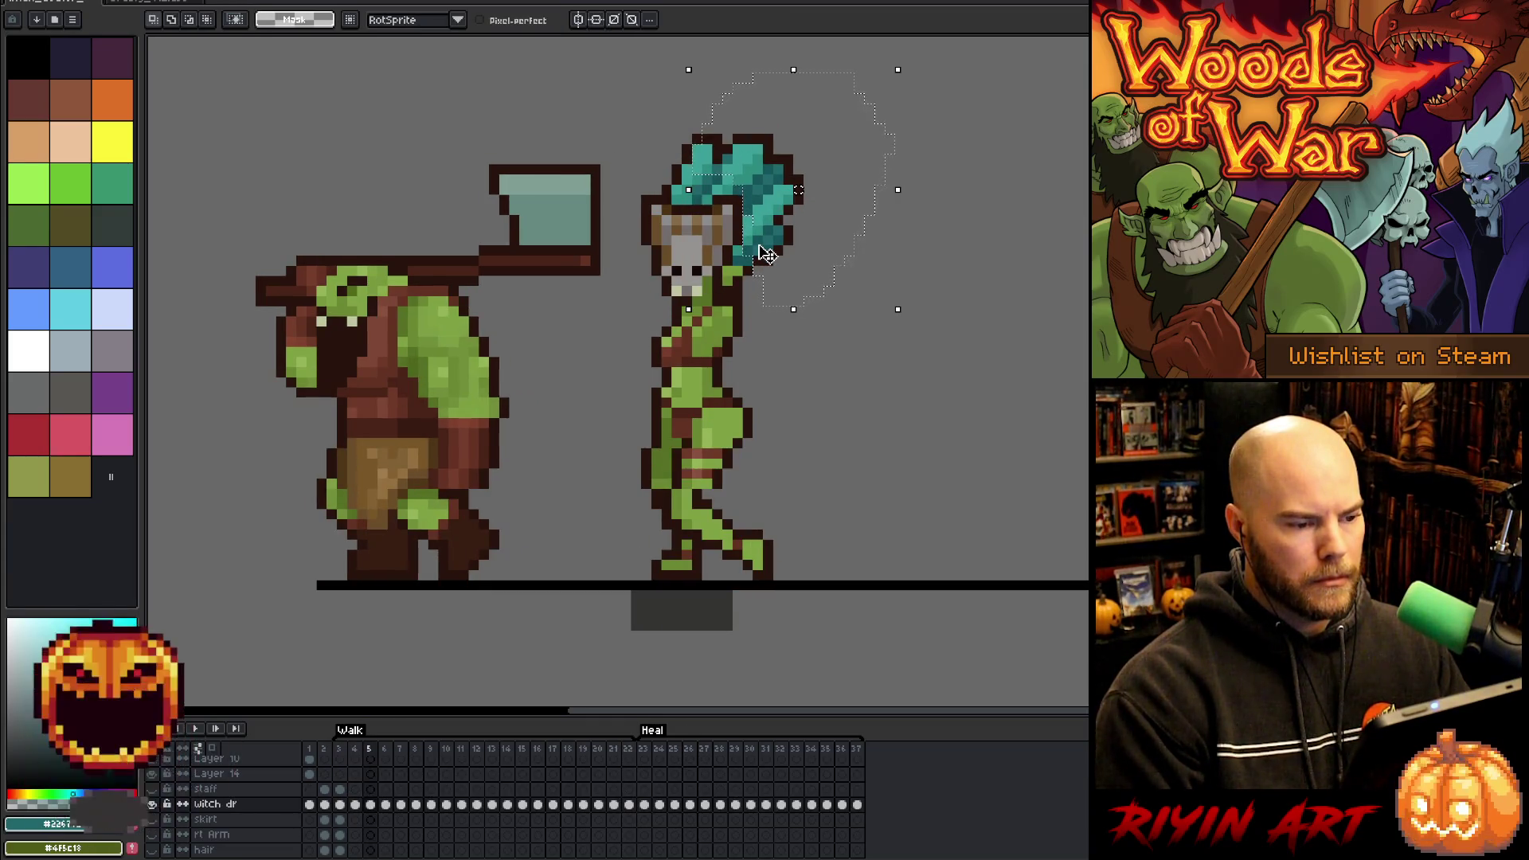
key("period")
key("period")
key("period")
key("Return")
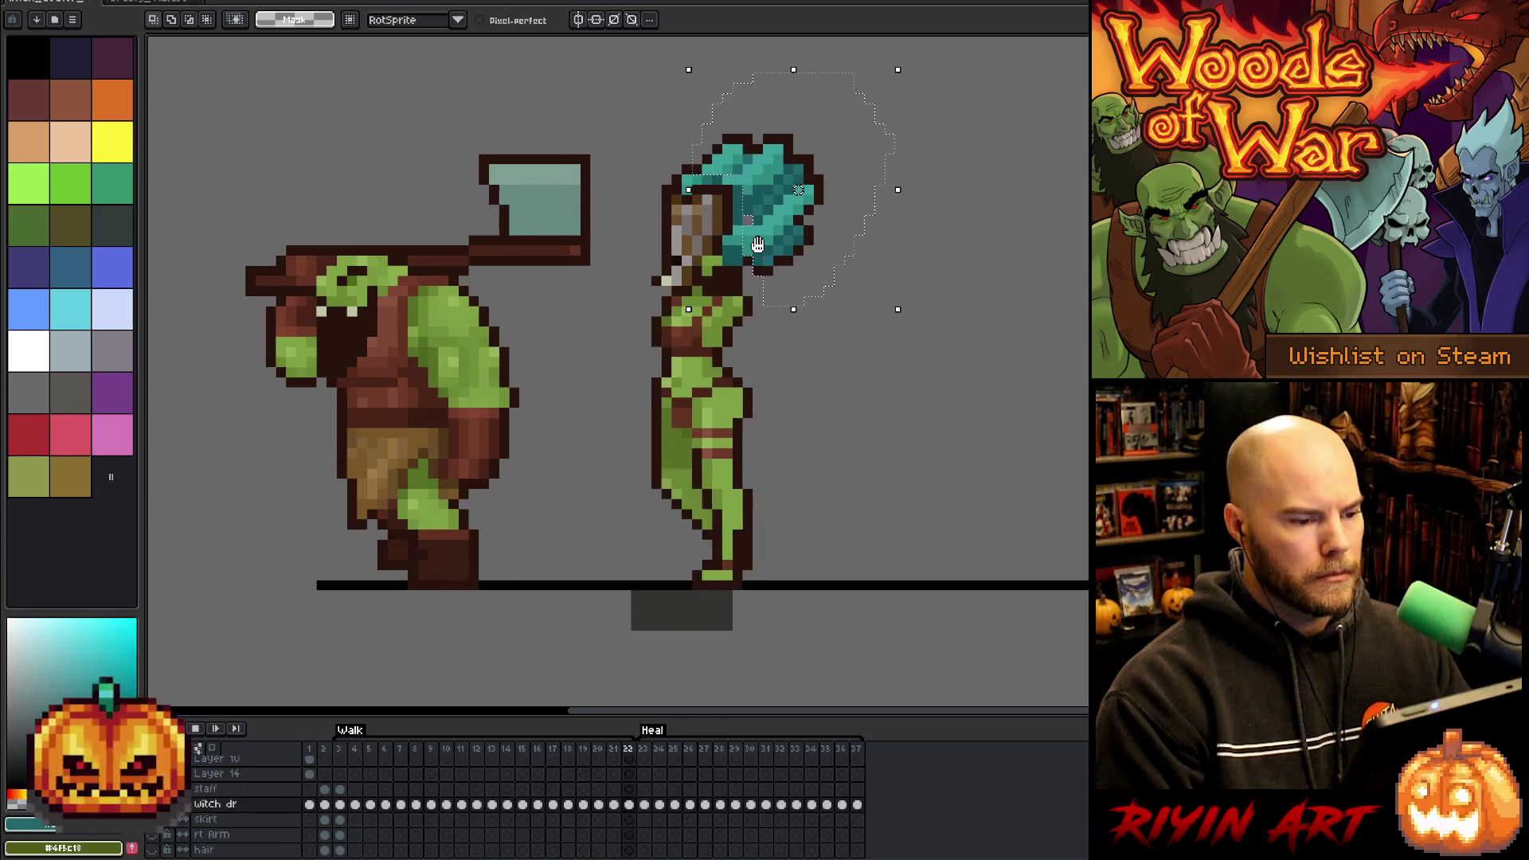
key("Return")
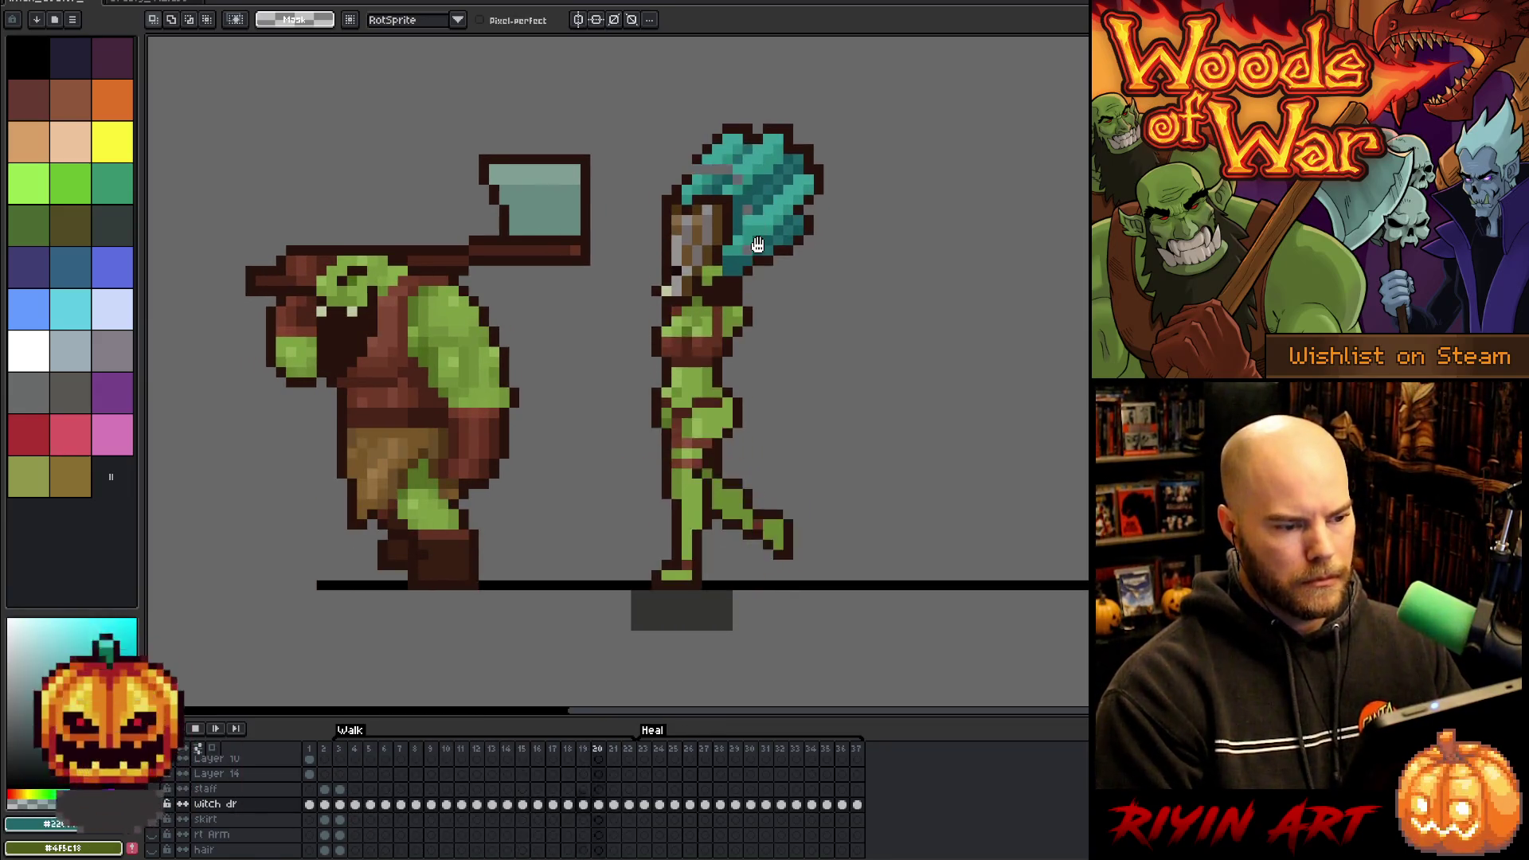
key("Return")
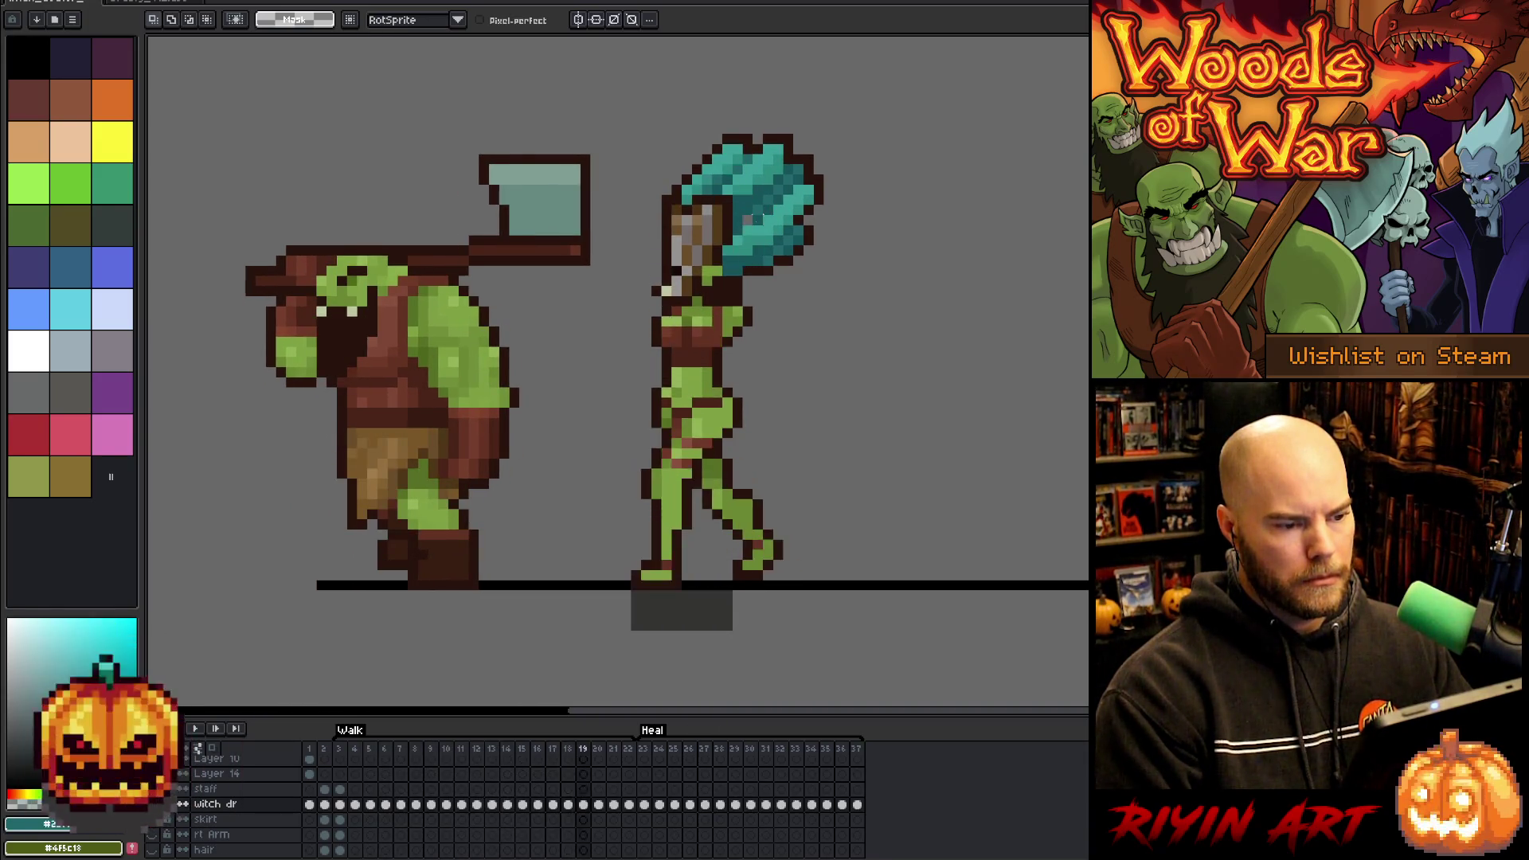
key("Right")
key("Right")
key("Left")
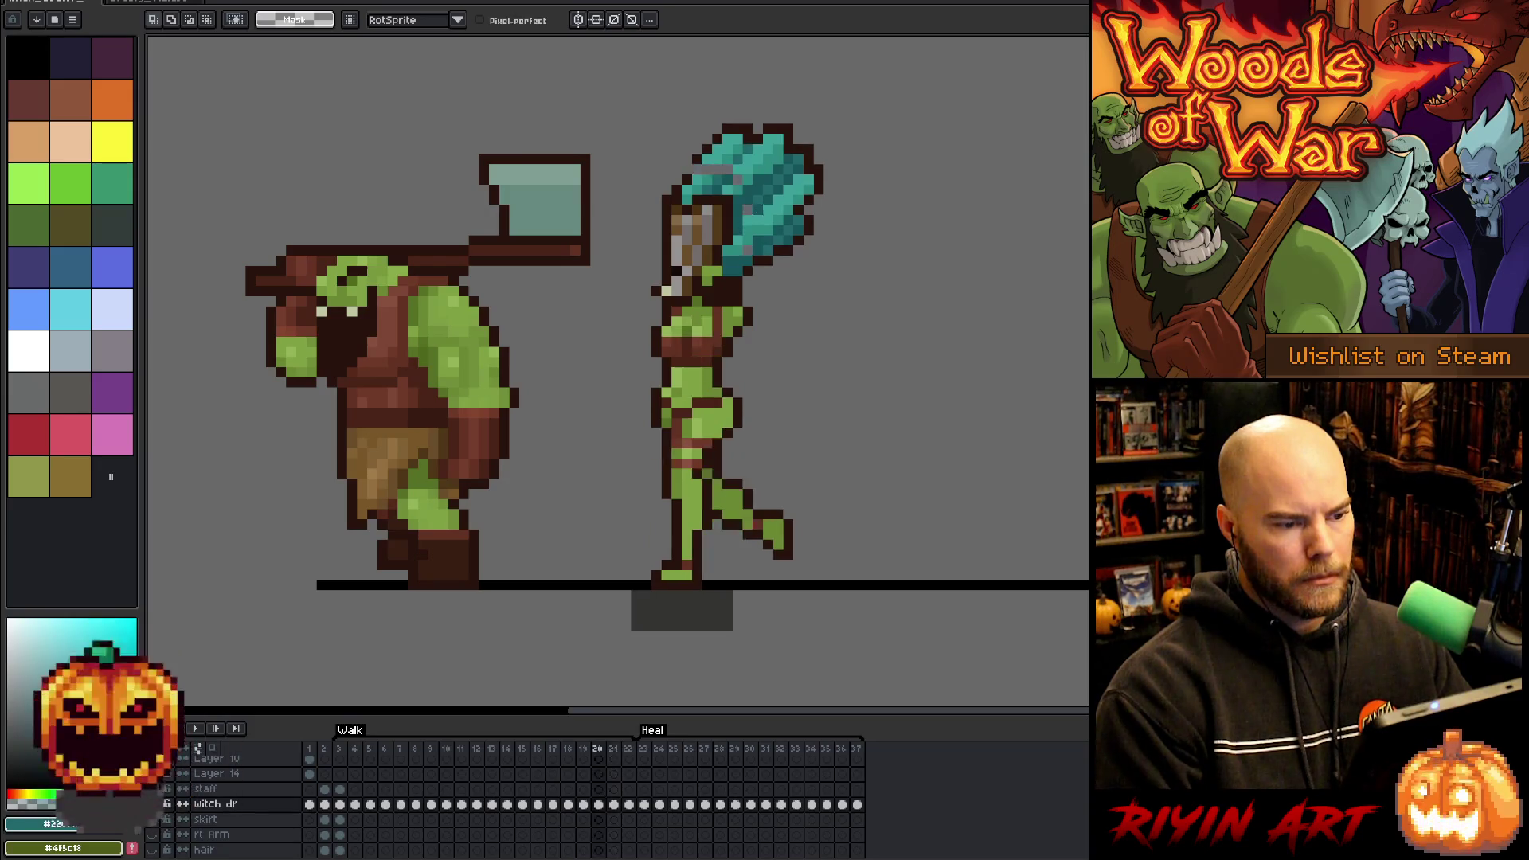
key("Left")
key("Left")
key("Right")
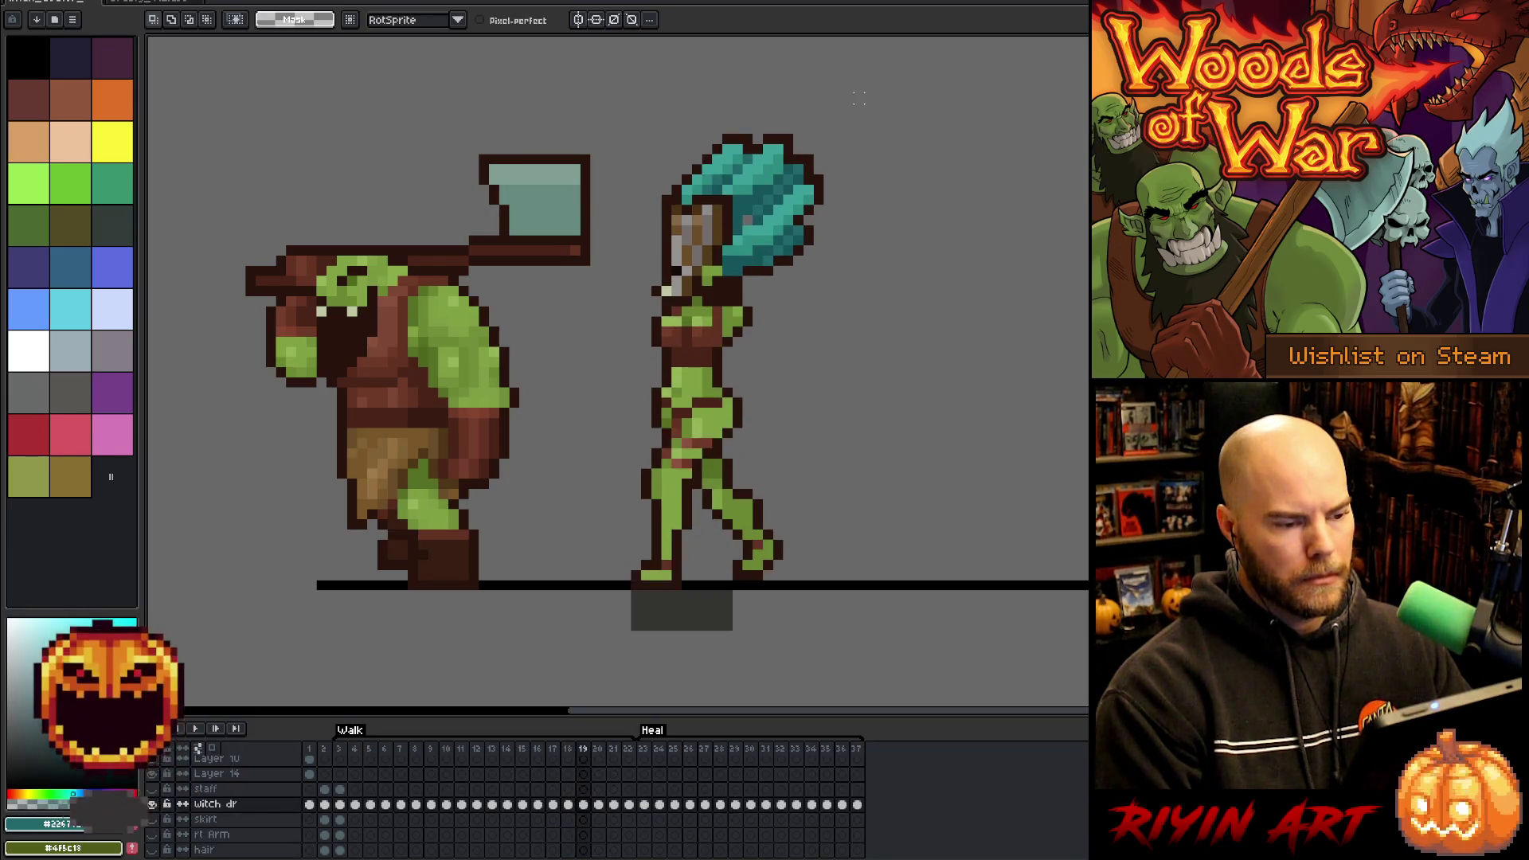
key("Right")
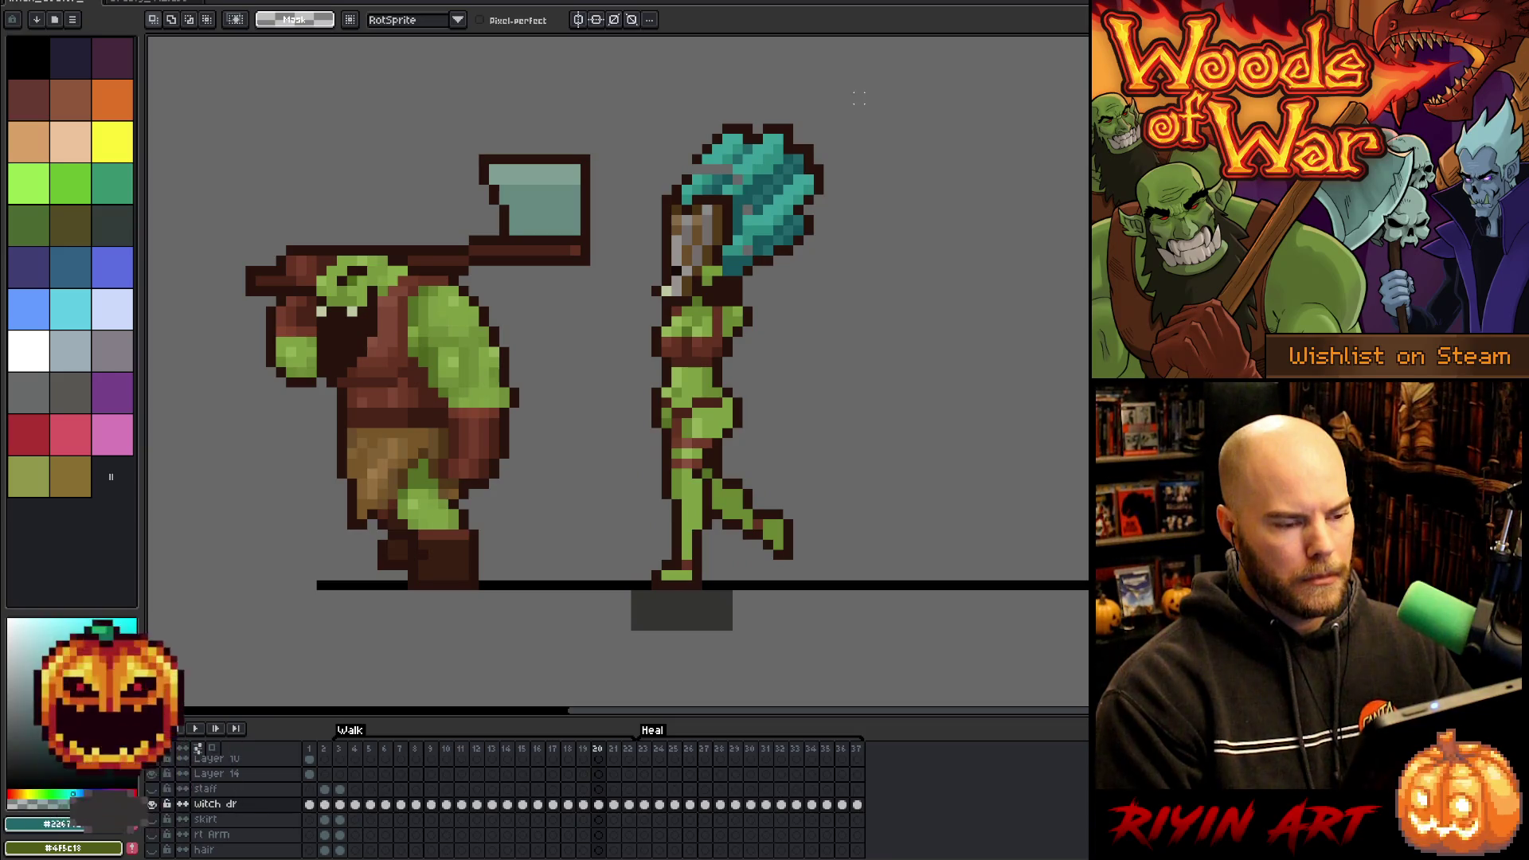
key("Return")
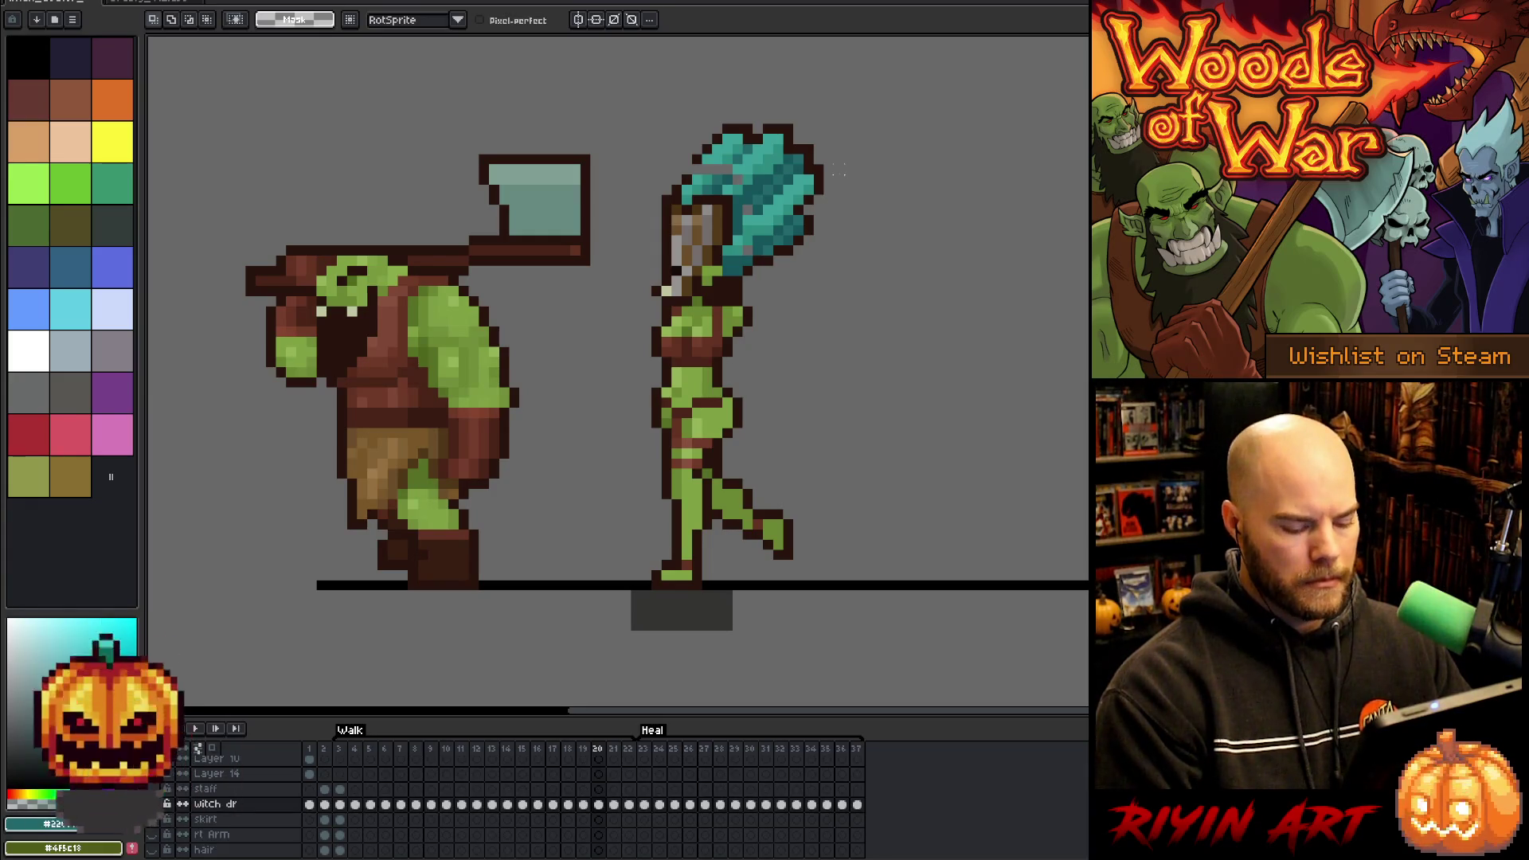
- Marquee-select the witch's back hair and head, then nudge the selection down
key("m")
mouse_move(854, 155)
left_mouse_down()
mouse_move(764, 305)
mouse_move(764, 284)
left_mouse_up()
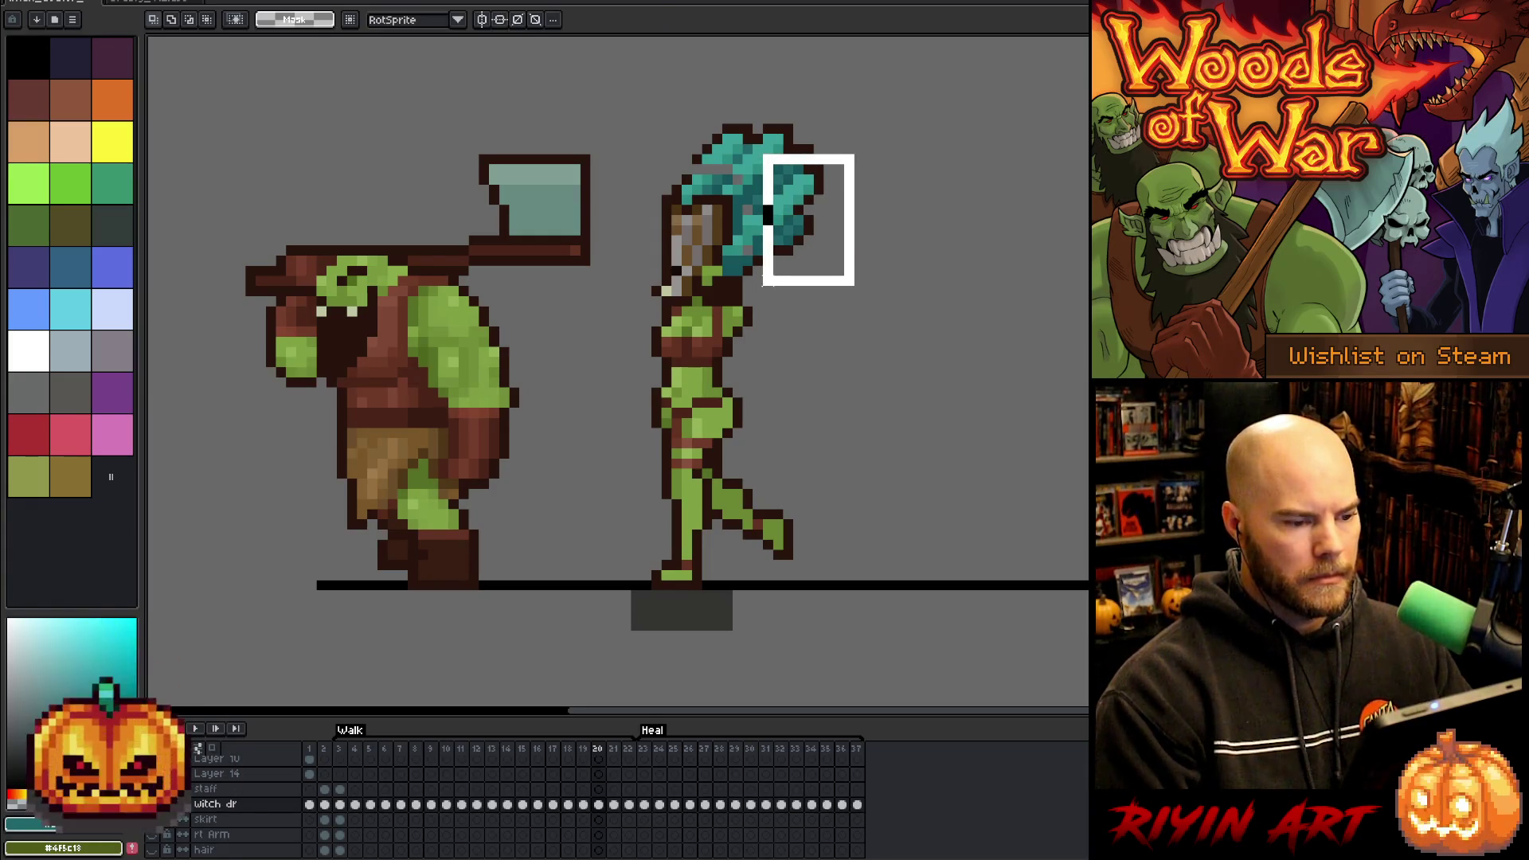
left_click_drag(859, 294, 798, 220)
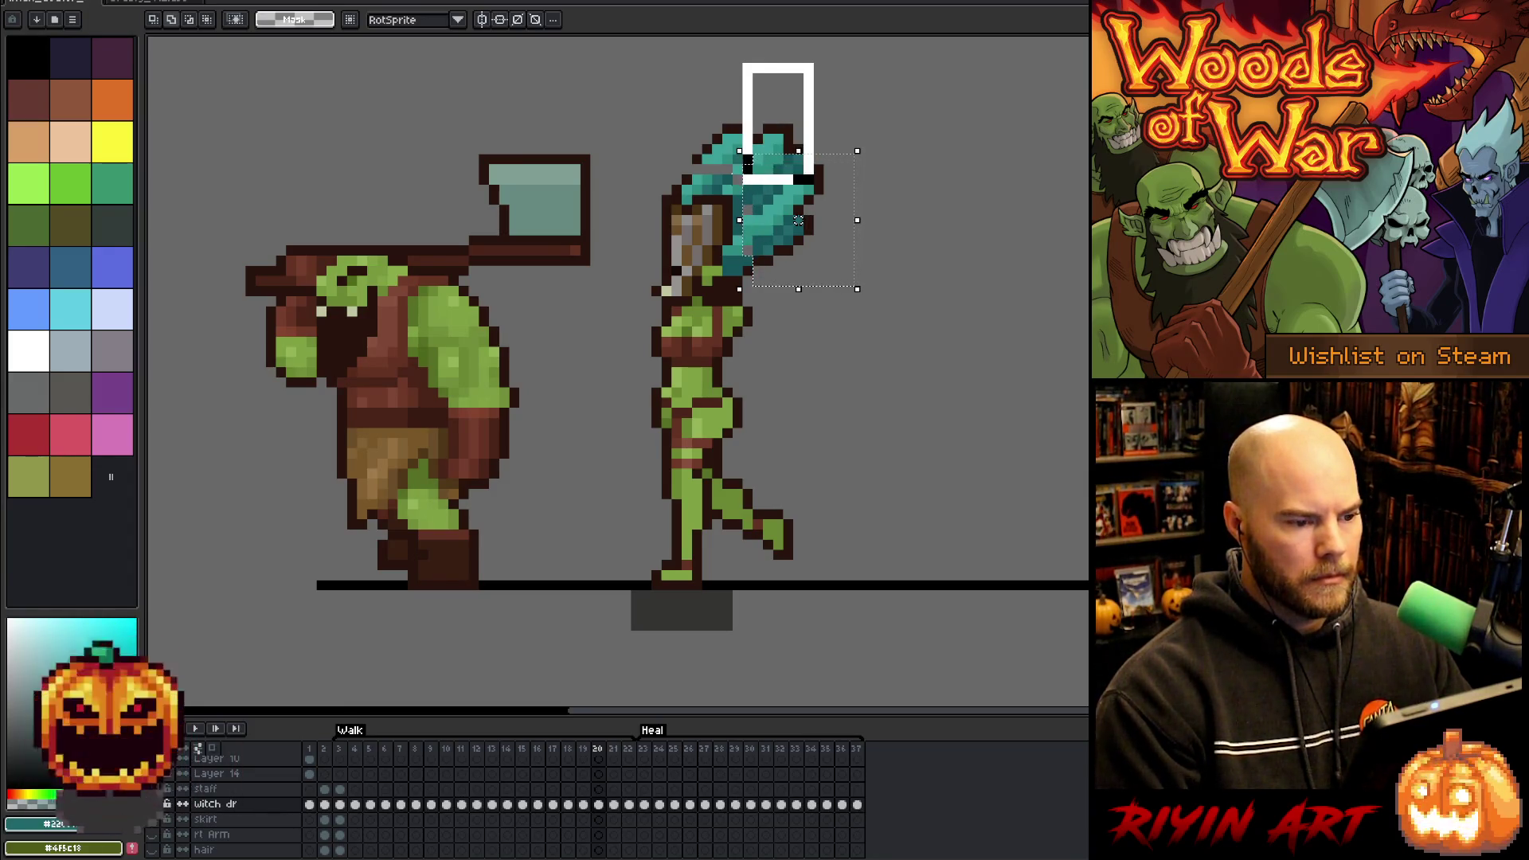
left_click_drag(742, 63, 732, 63)
left_click_drag(651, 103, 834, 174)
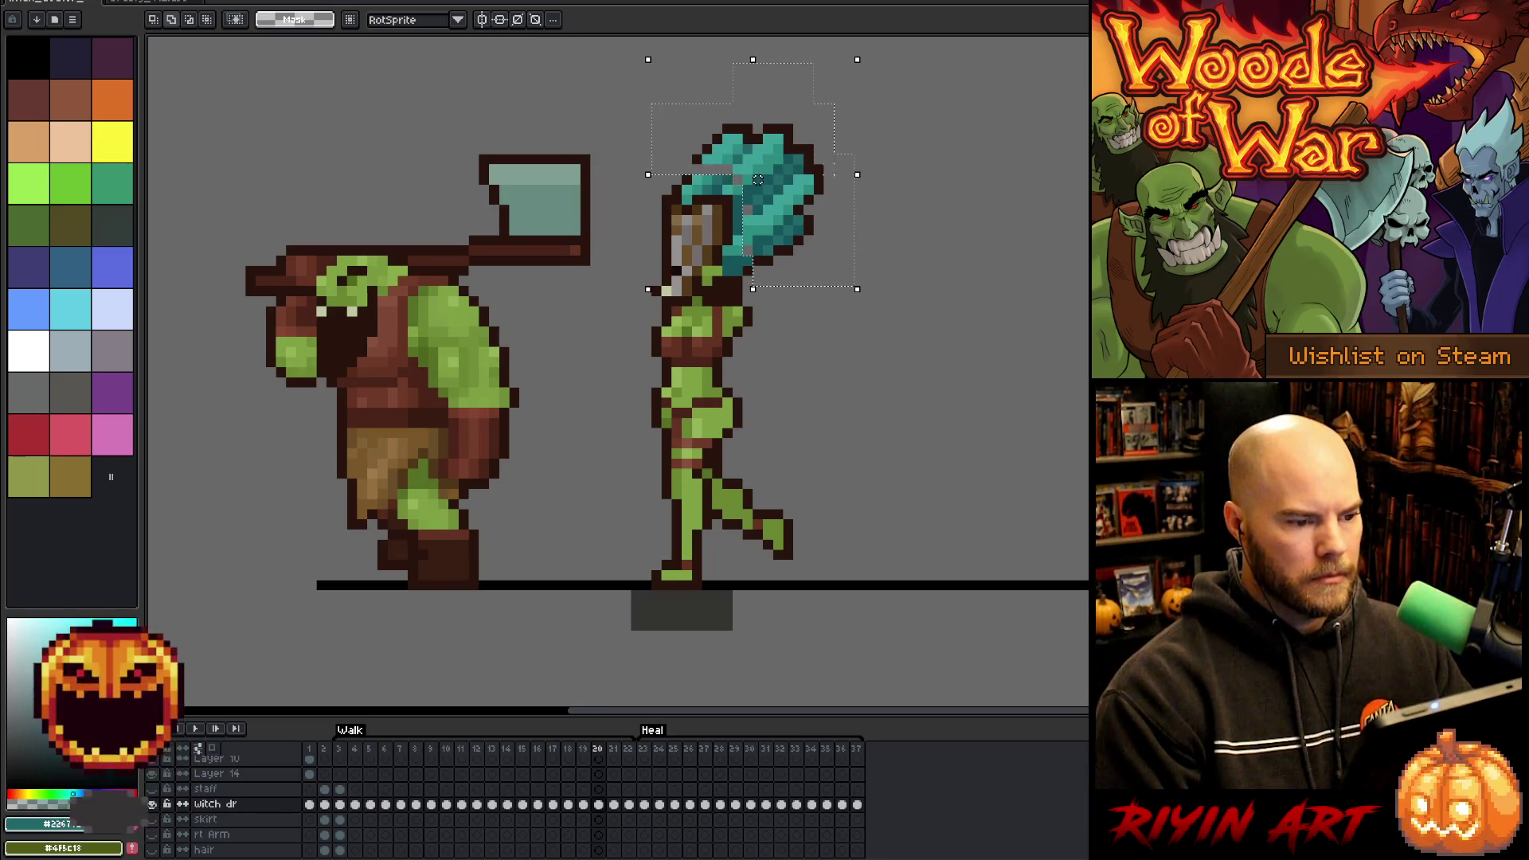
key("Down")
key("Down")
- Check the lowered hair against neighbouring frames and drop it onto frame 20
key("comma")
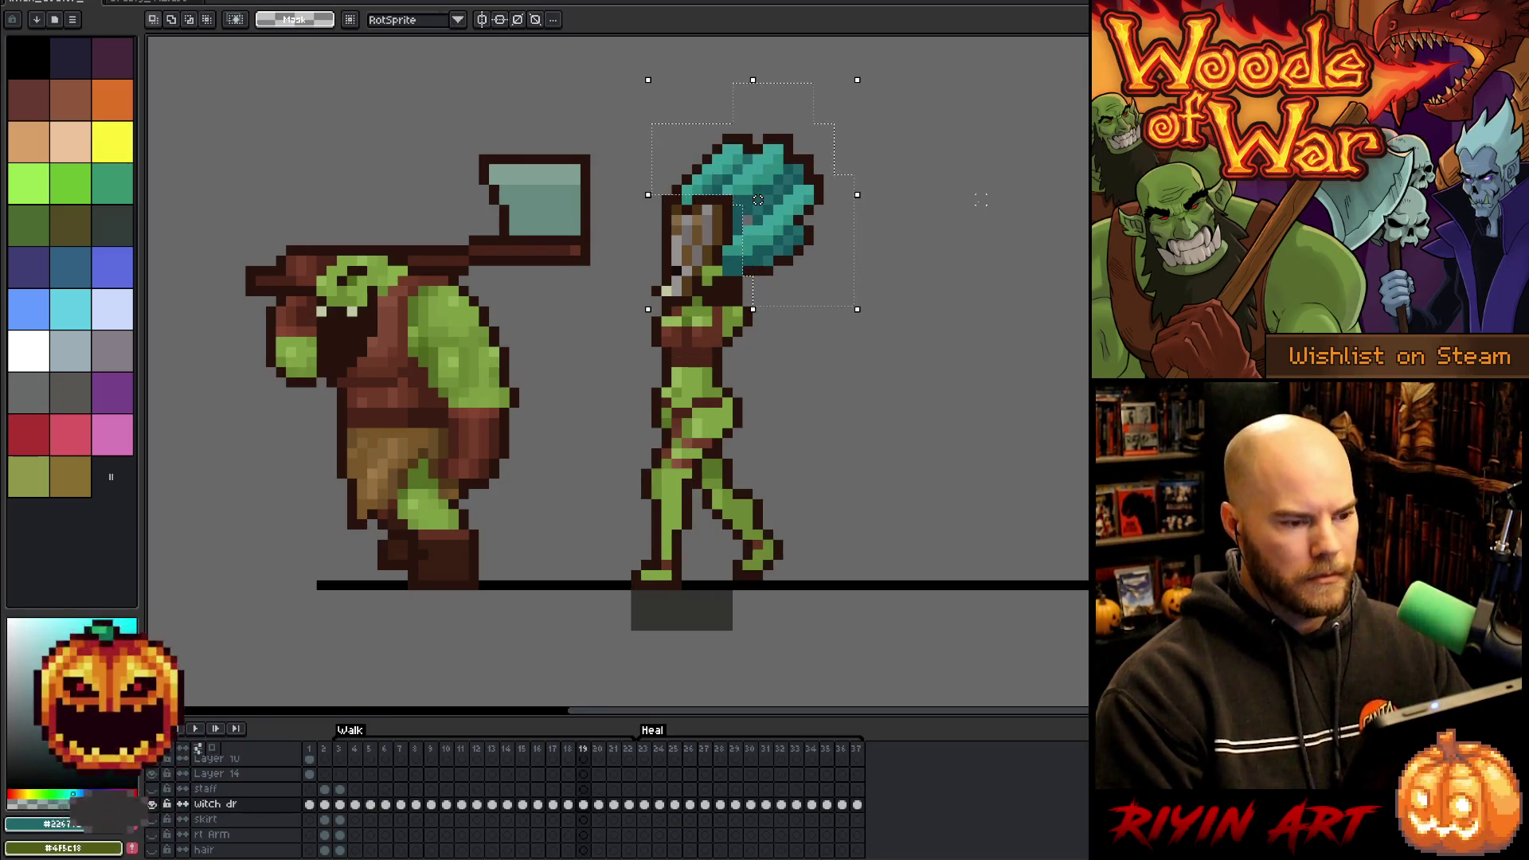
key("period")
key("comma")
key("period")
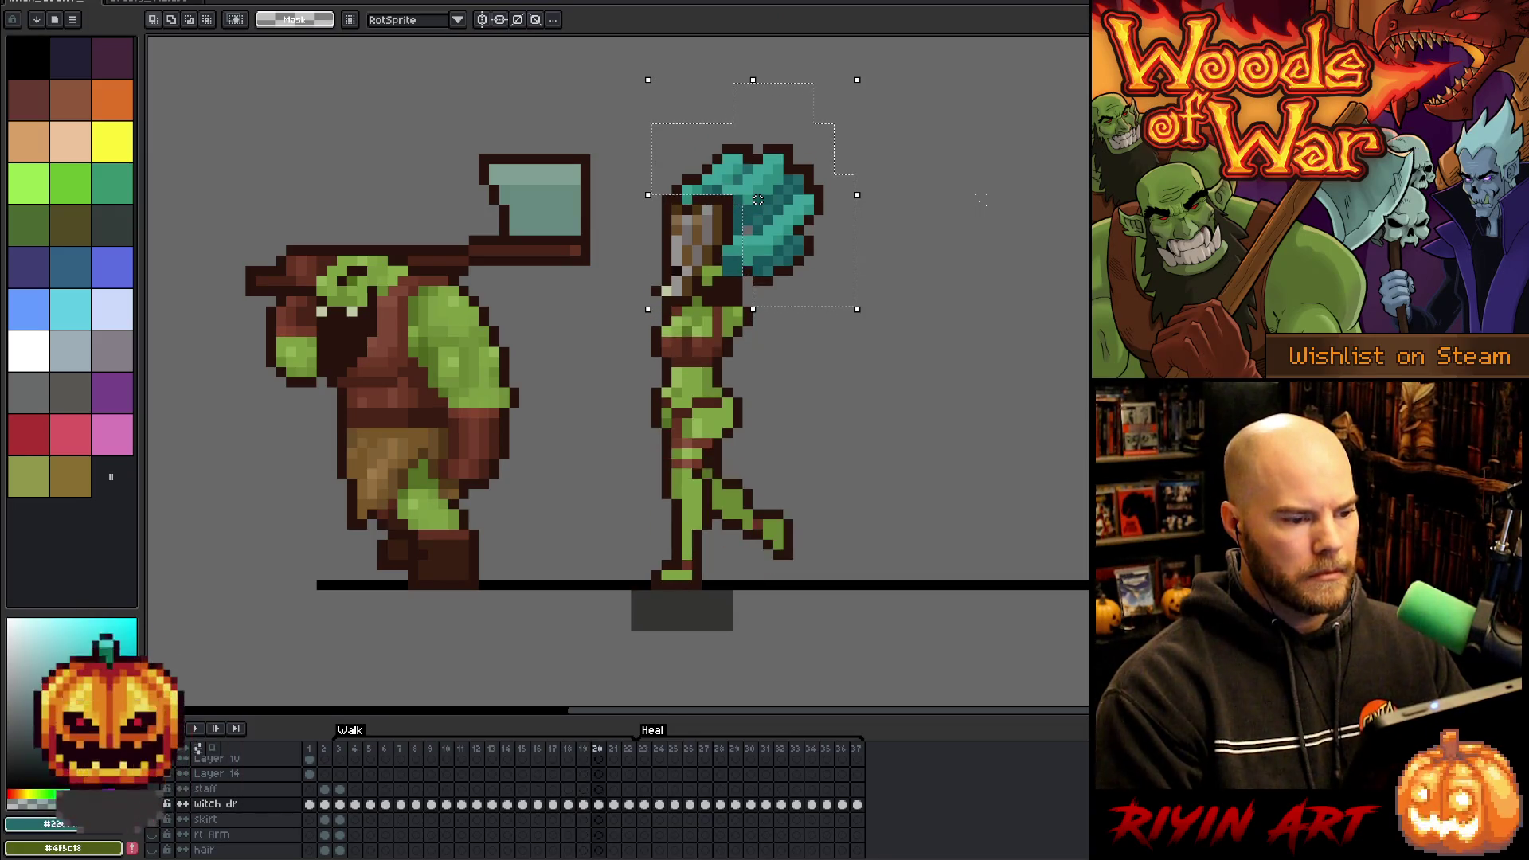
key("period")
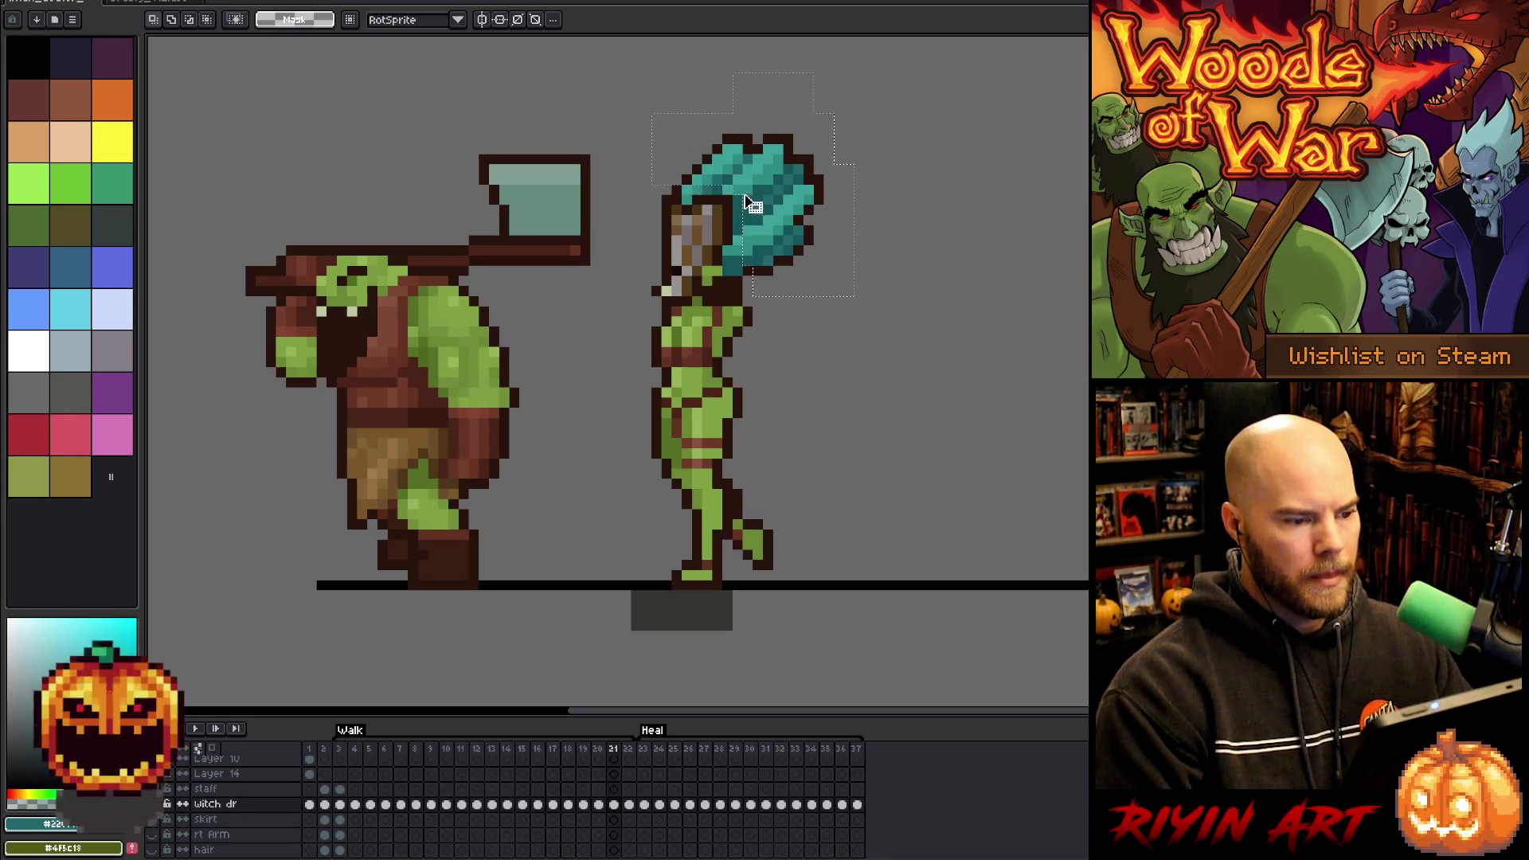
key("Down")
left_click(897, 266)
- Compare frames 20–22, play the walk animation, and begin lassoing the teal hair
key("comma")
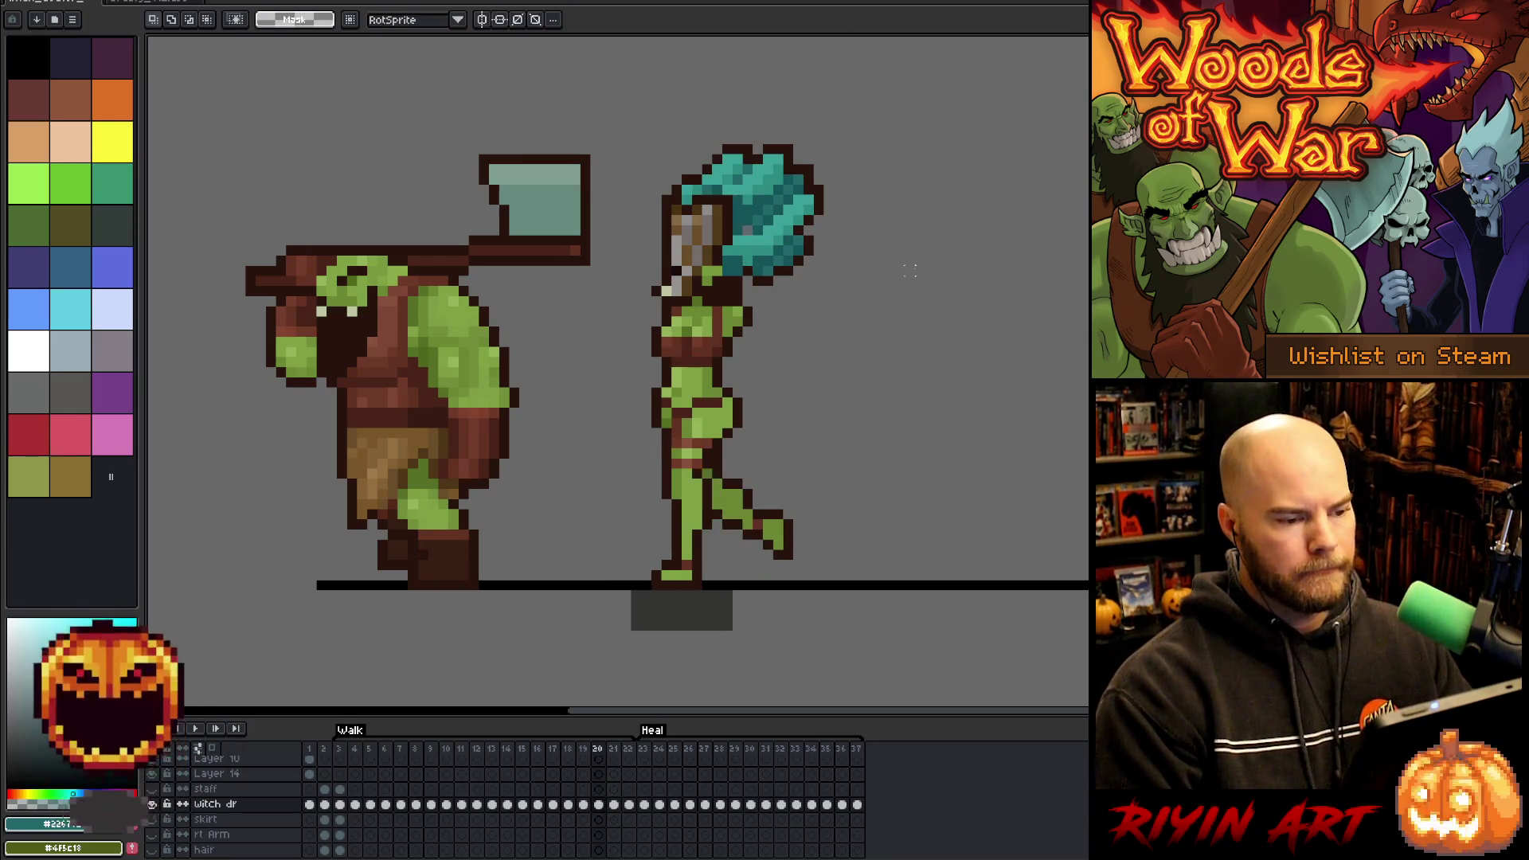
key("period")
key("period")
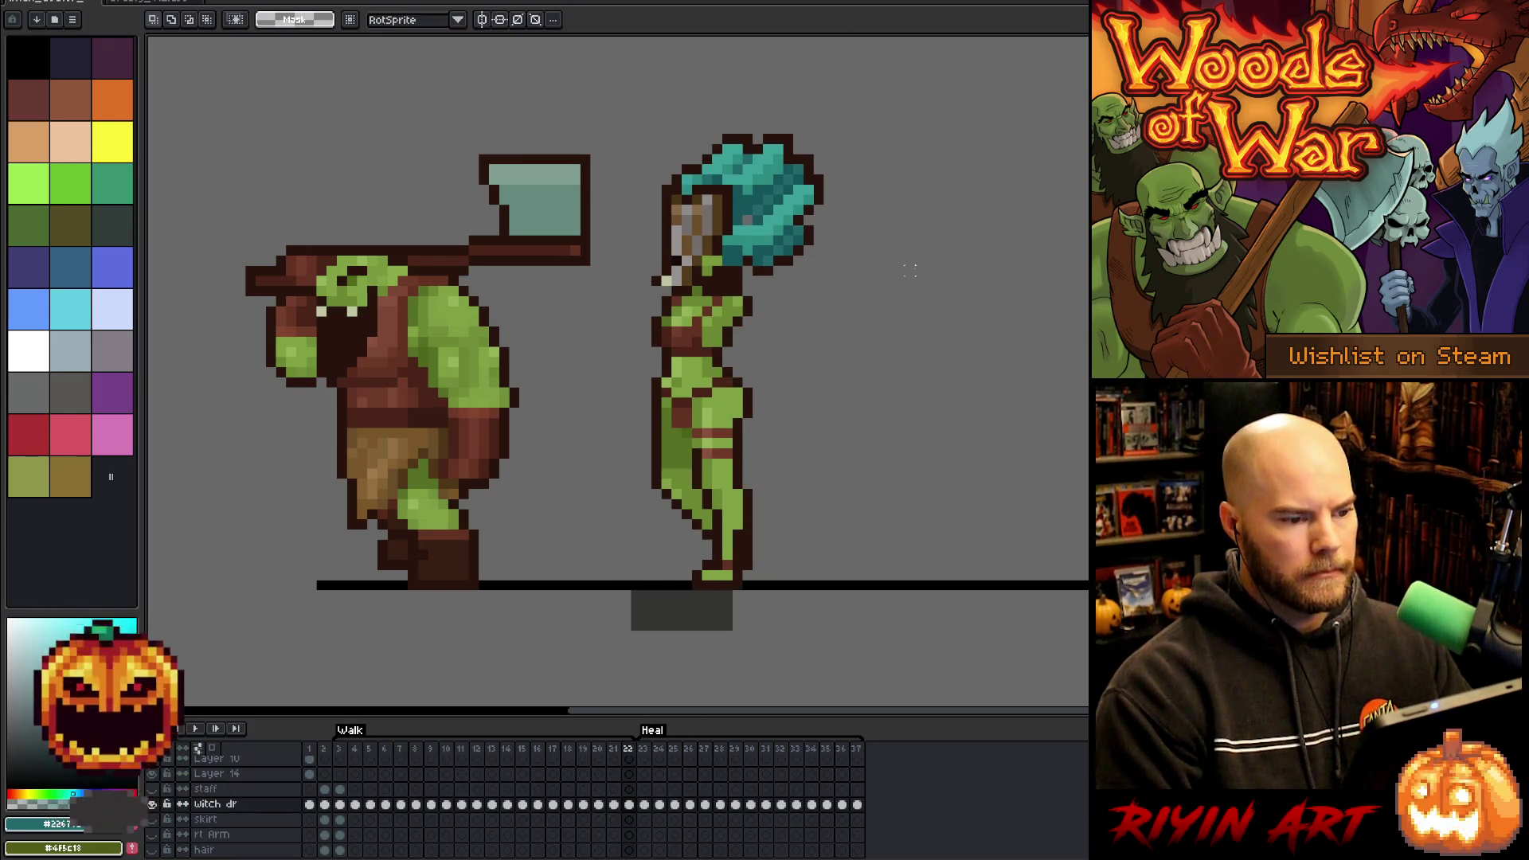
key("comma")
key("Return")
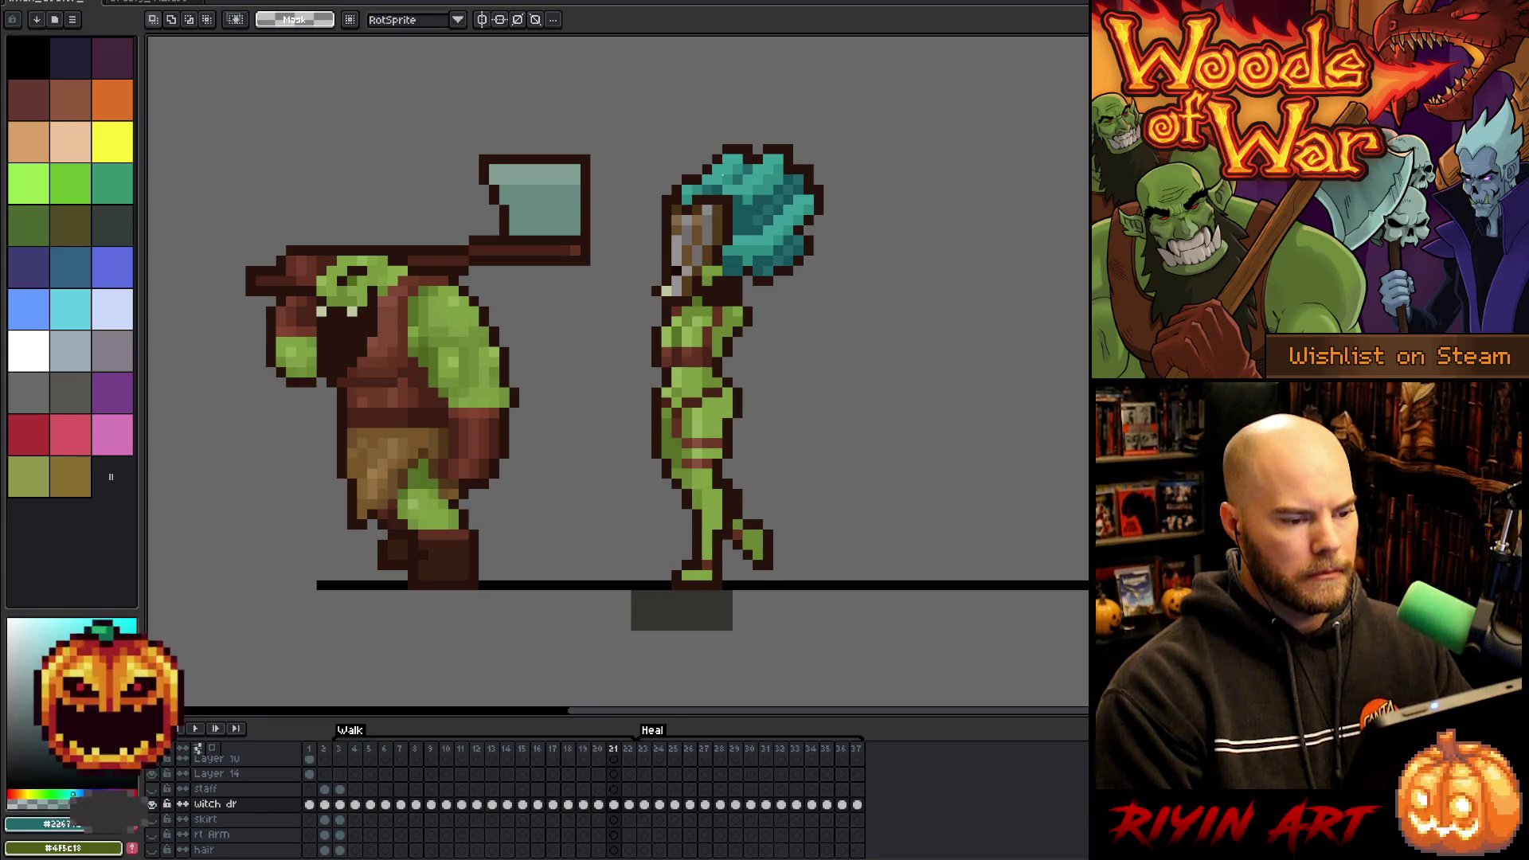
key("b")
mouse_move(868, 187)
left_mouse_down()
mouse_move(766, 299)
mouse_move(726, 180)
mouse_move(839, 150)
left_mouse_up()
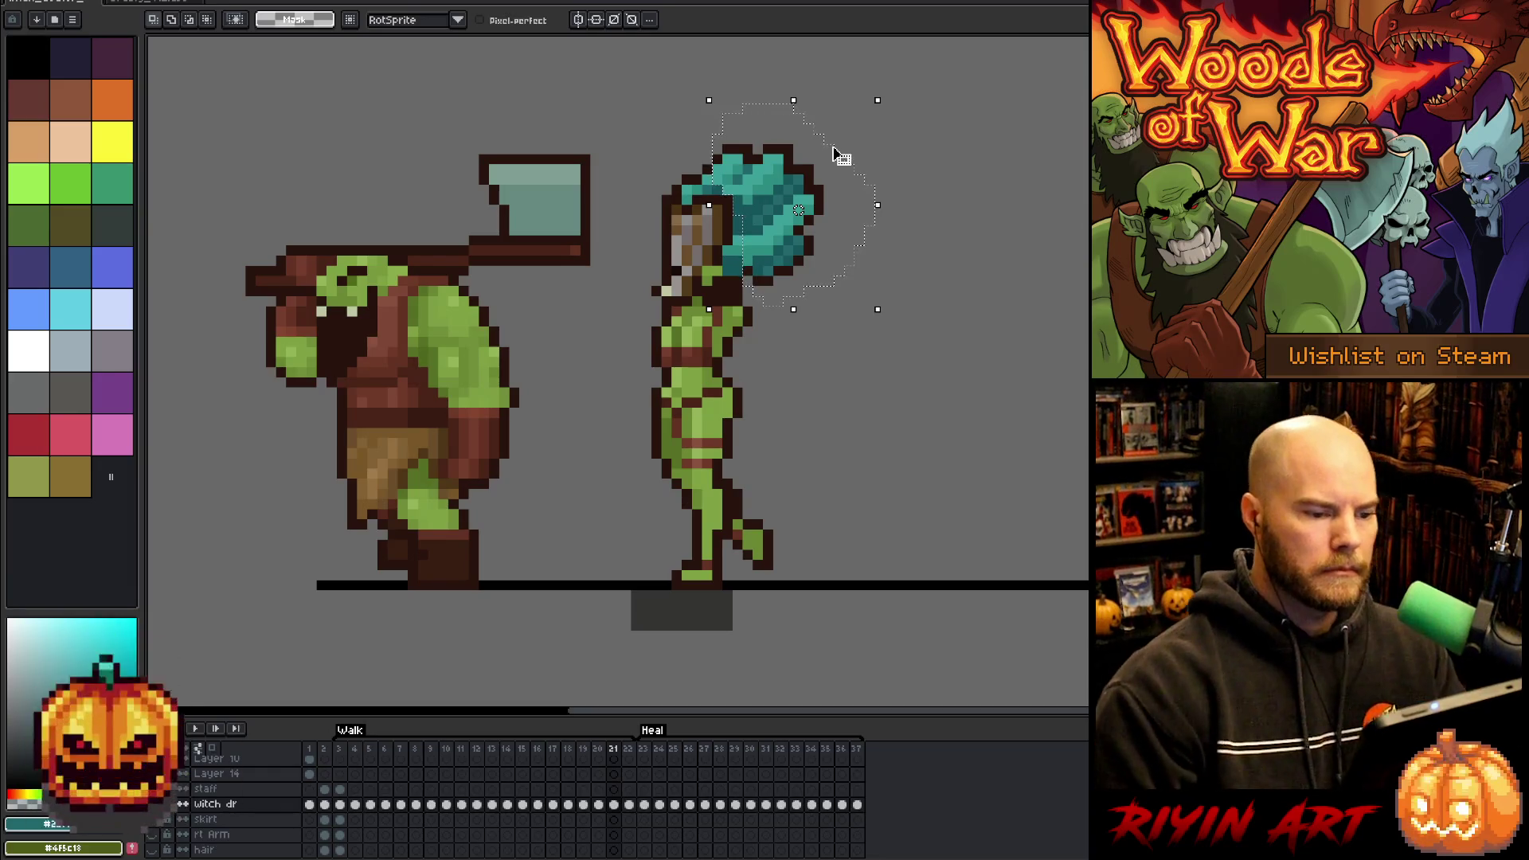
- Lasso the teal hair on frame 21, nudge it down one pixel, commit and deselect
left_click_drag(798, 209, 799, 220)
key("Return")
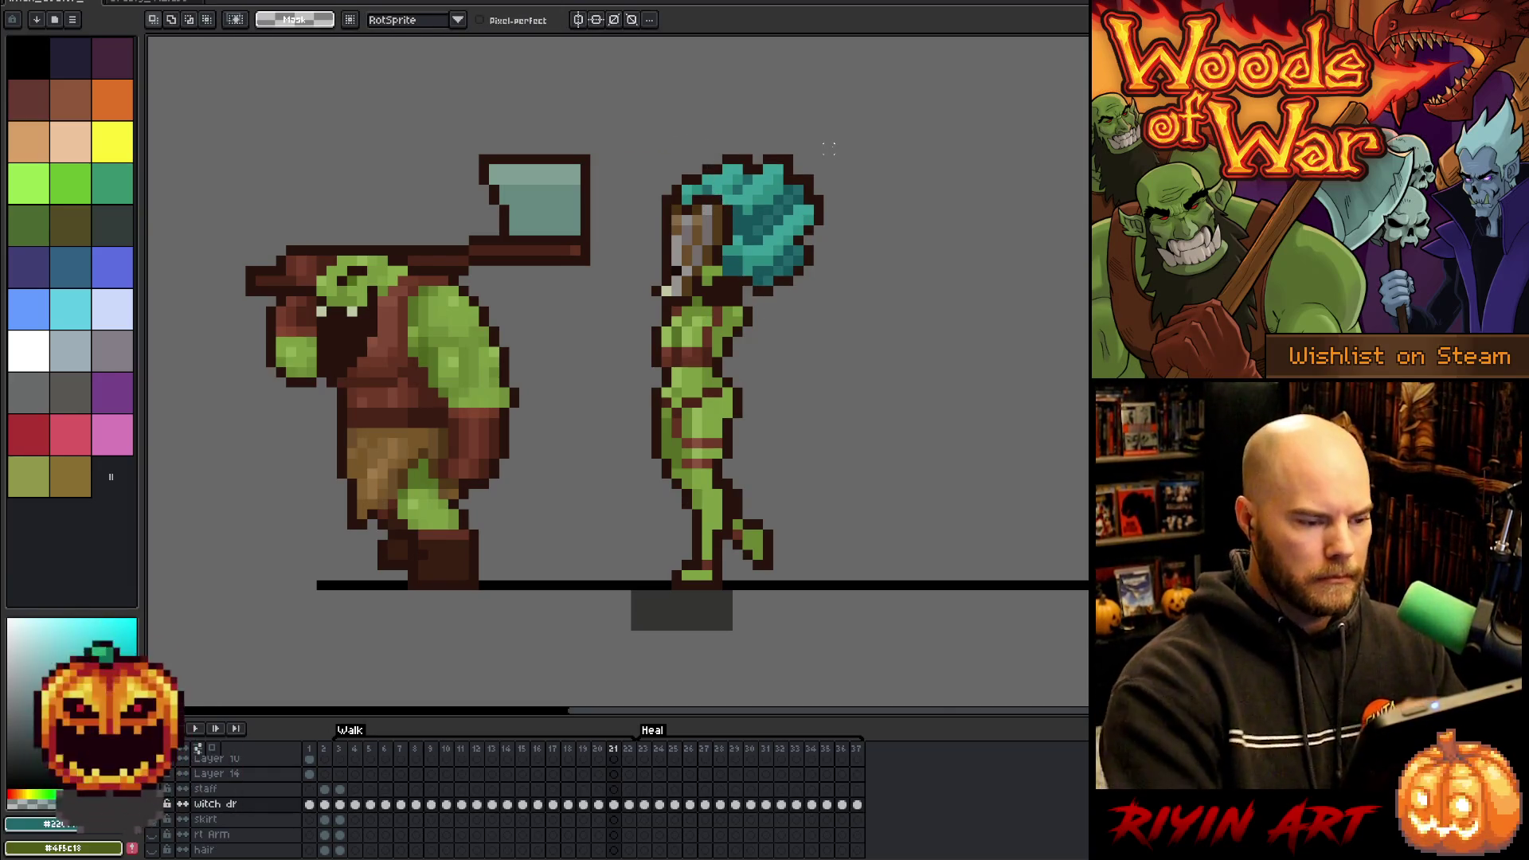
key("ctrl+d")
key("b")
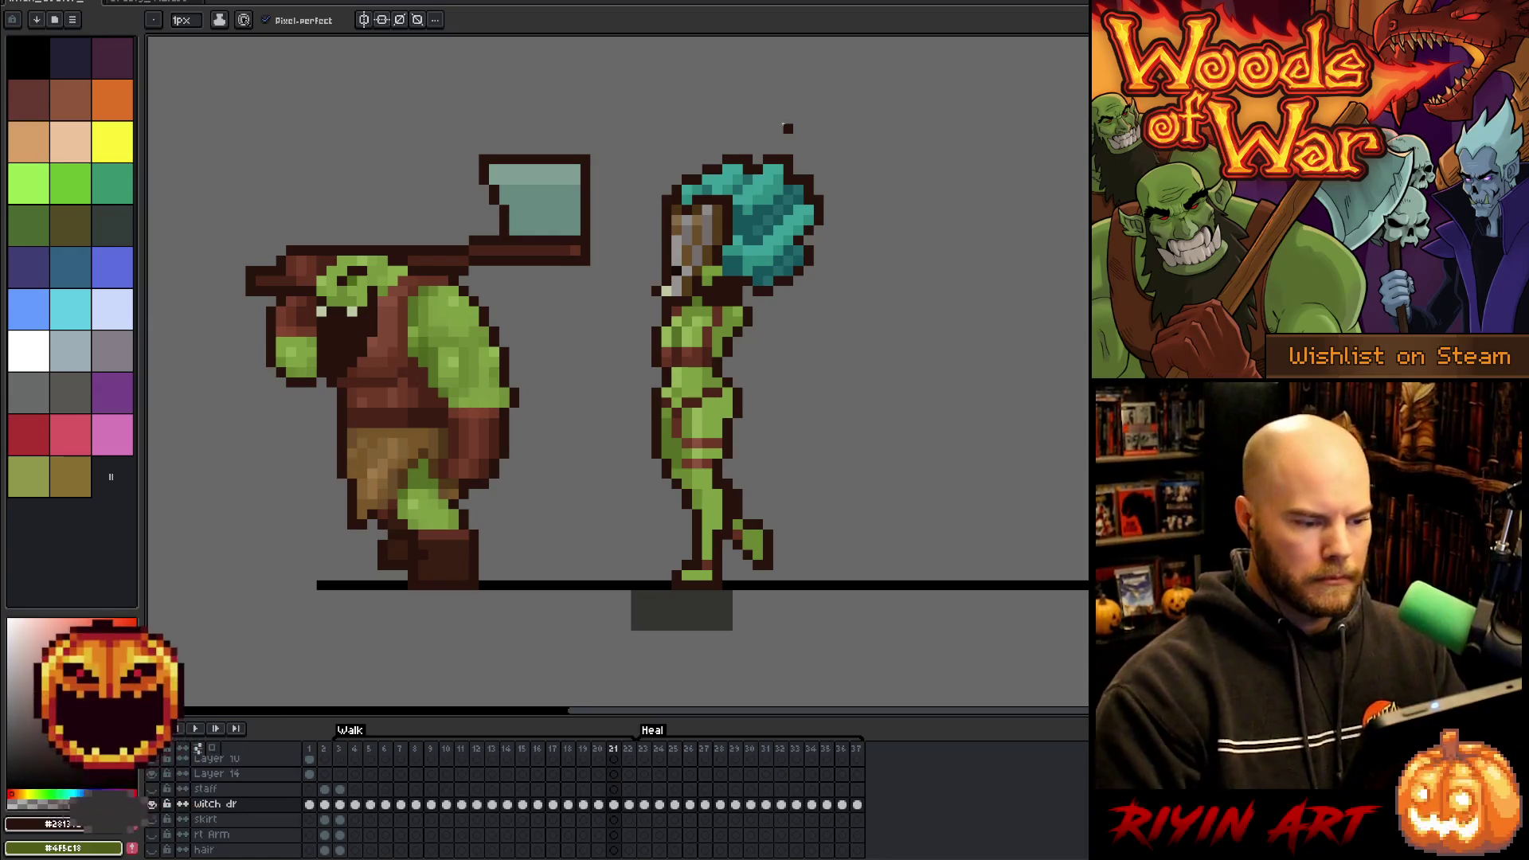
key("period")
key("comma")
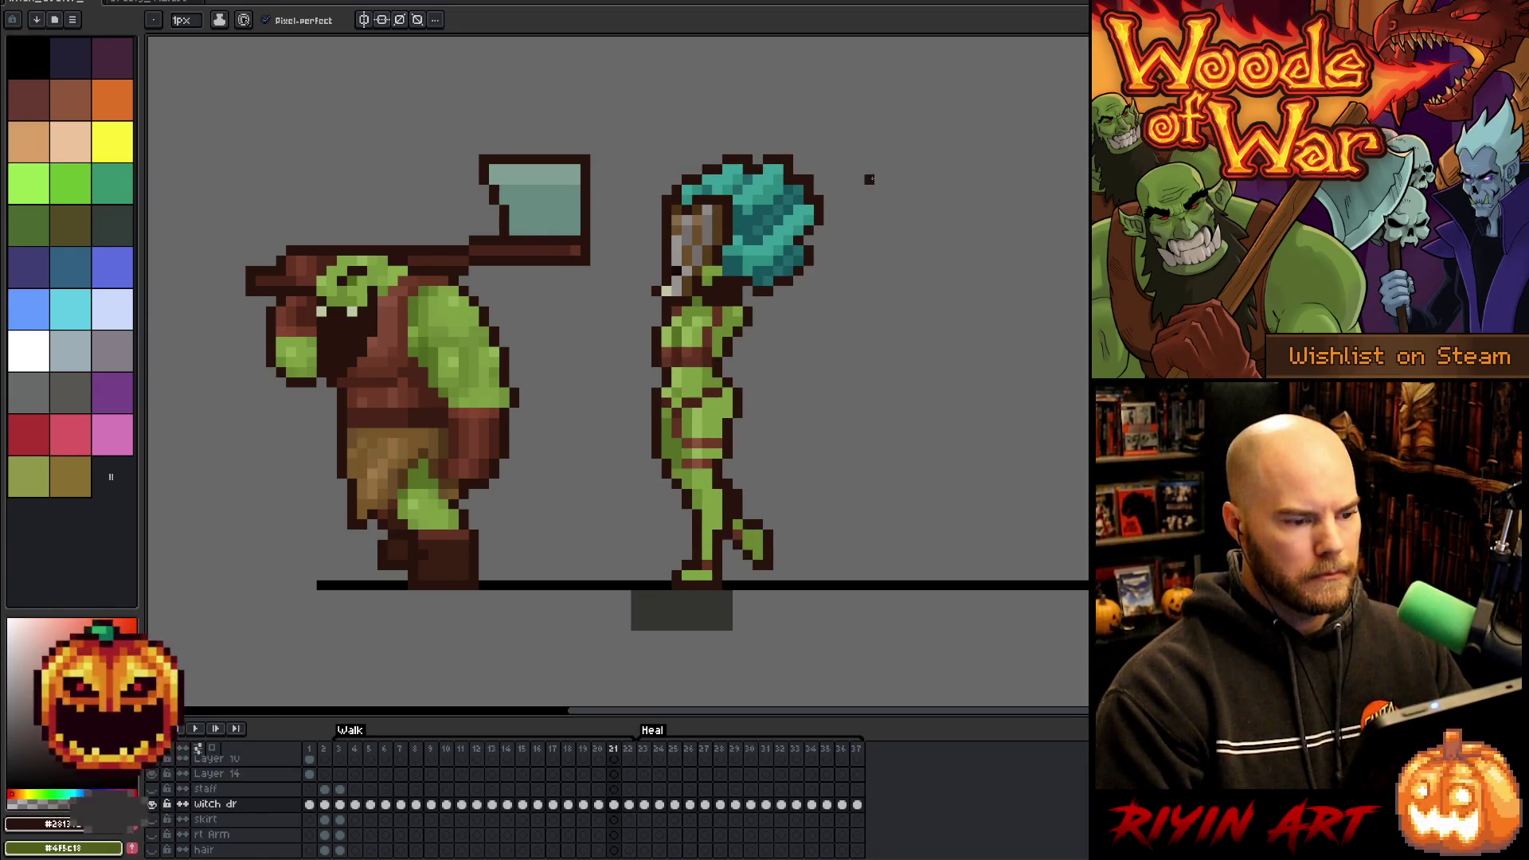
- Play and stop the walk animation, then select witch dr cels from frame 3 to 11
key("Return")
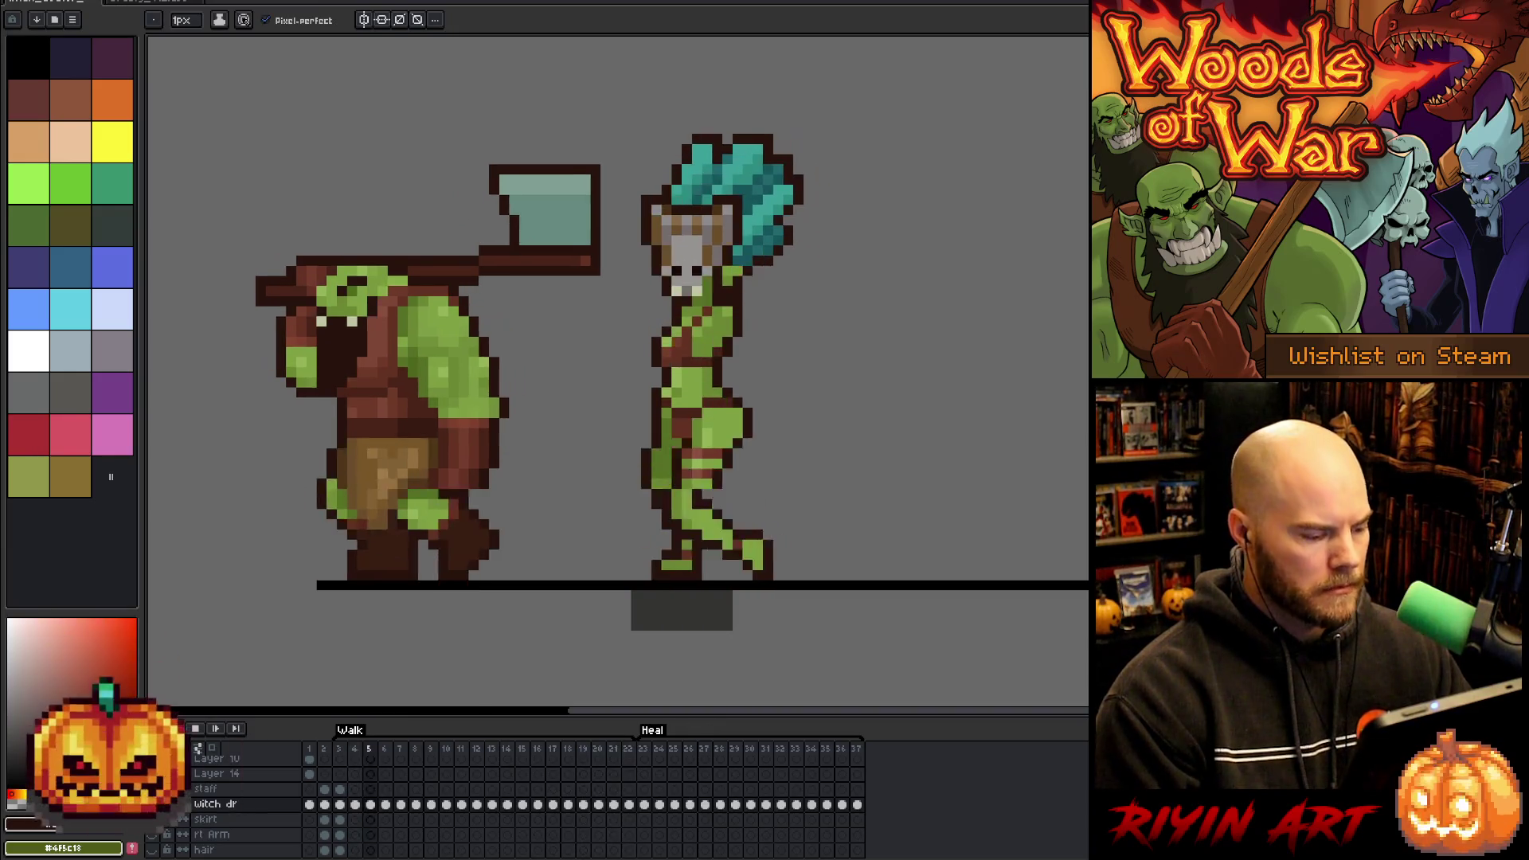
key("Return")
left_click(340, 805)
left_click_drag(344, 807, 483, 809)
scroll(483, 809, "down", 3)
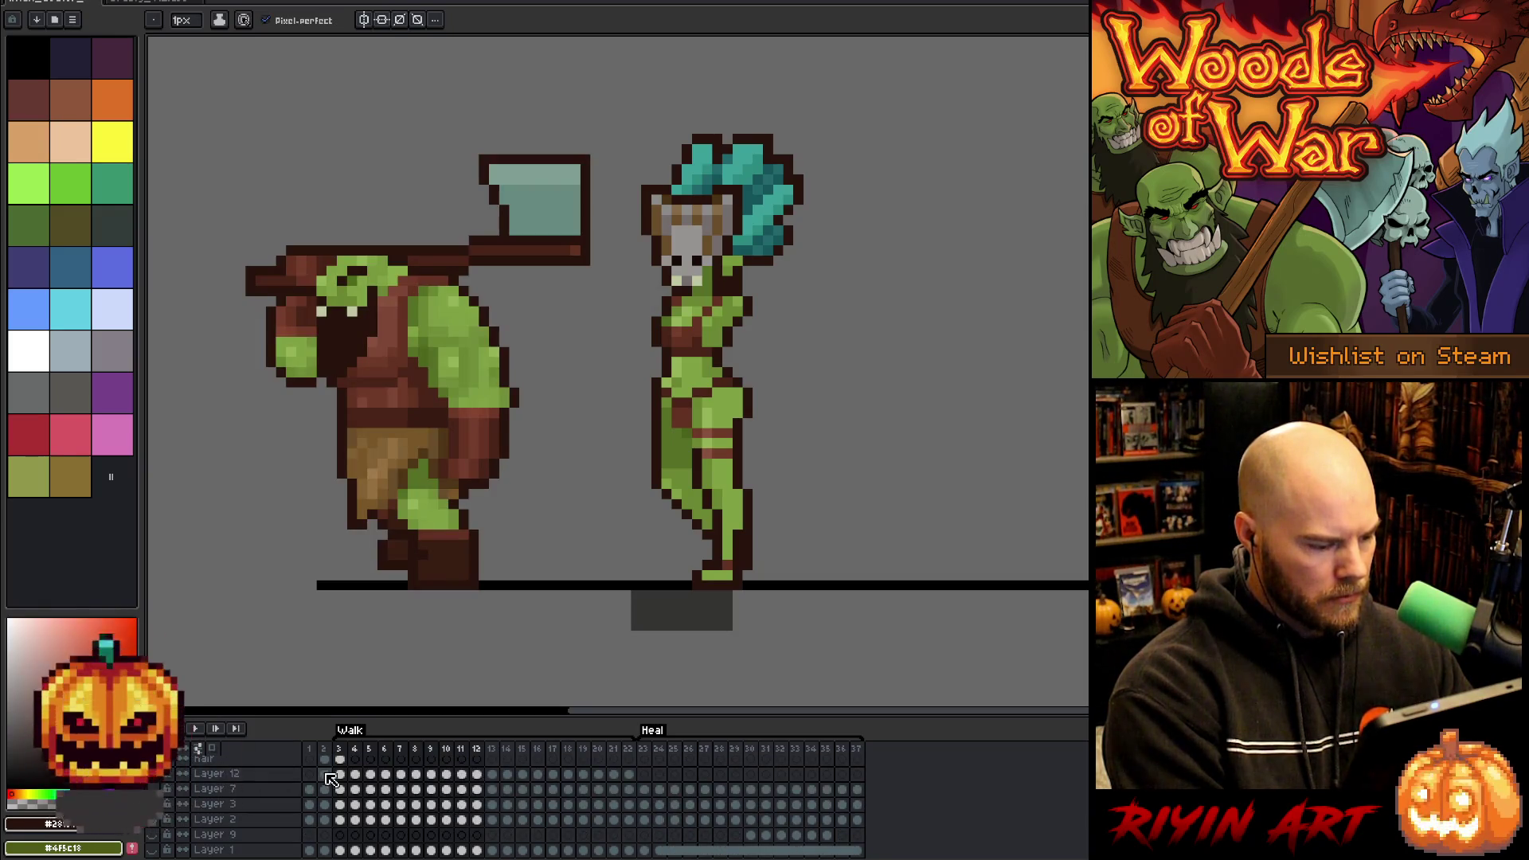
left_click(463, 773)
left_click(476, 774)
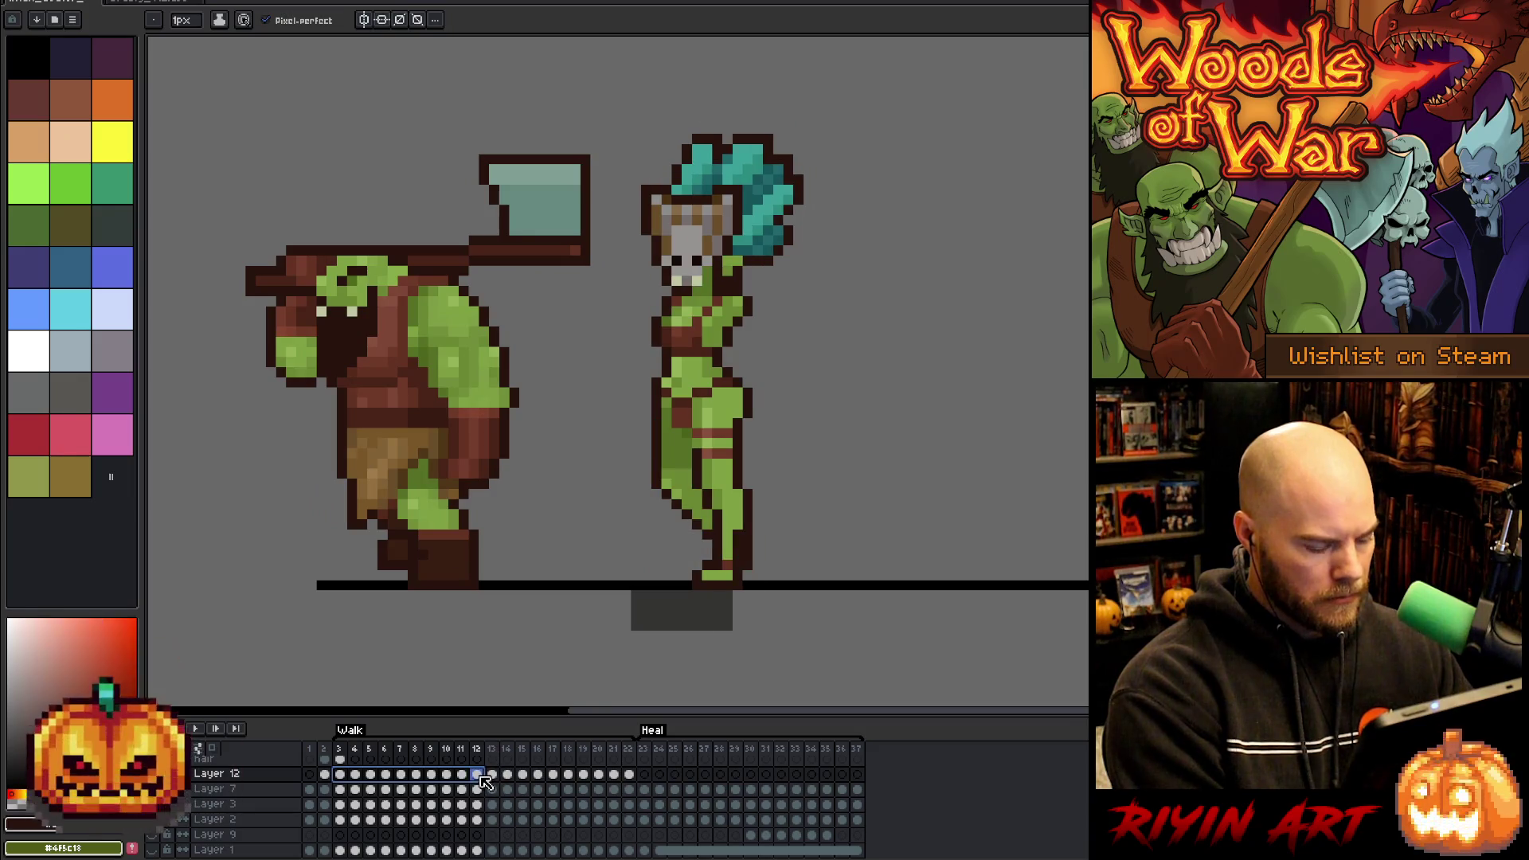
left_click(492, 775)
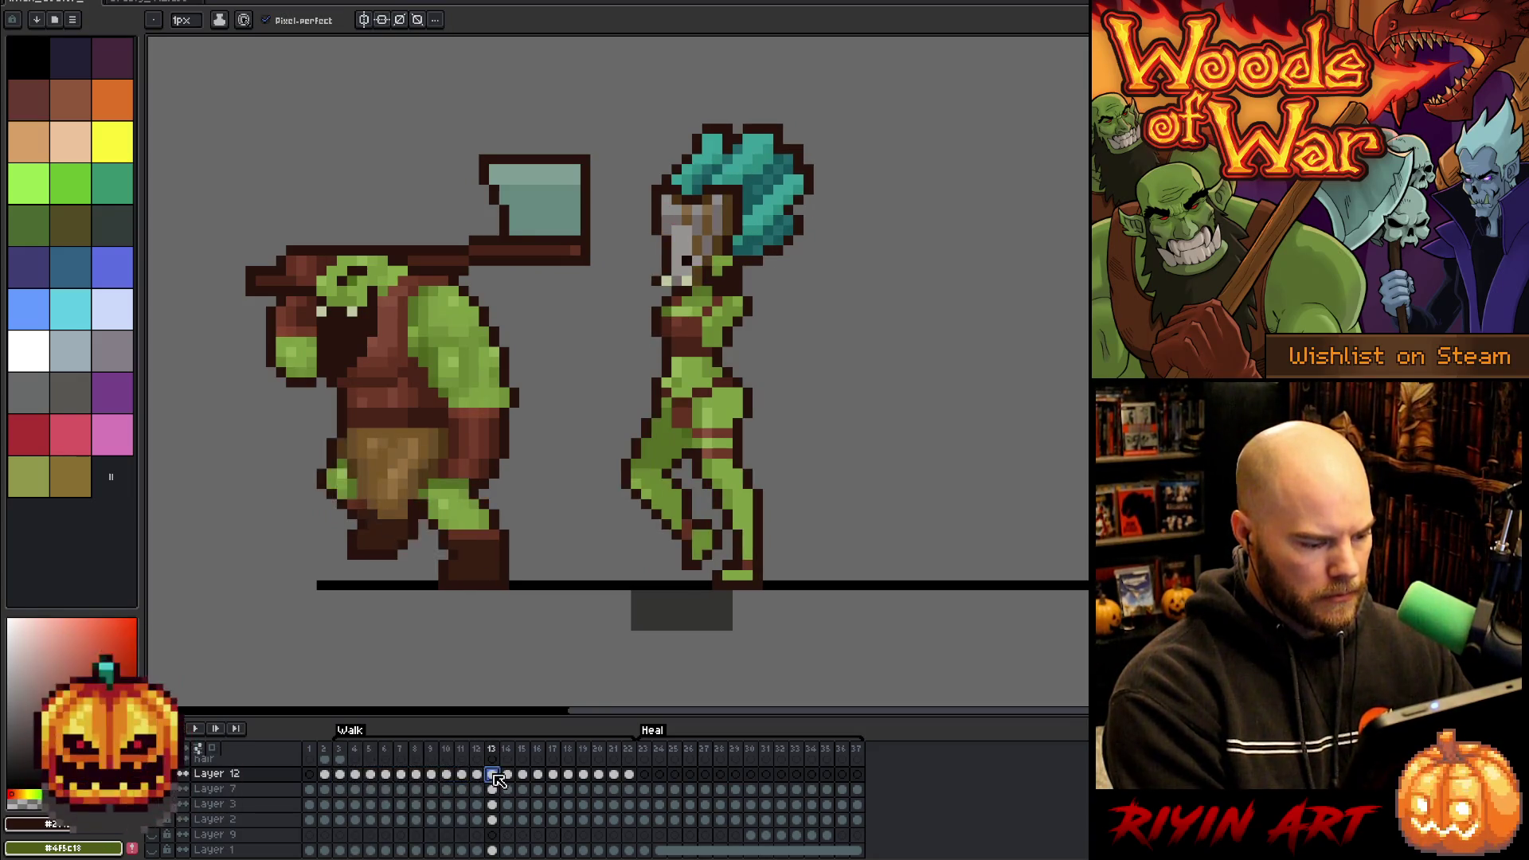
key("Return")
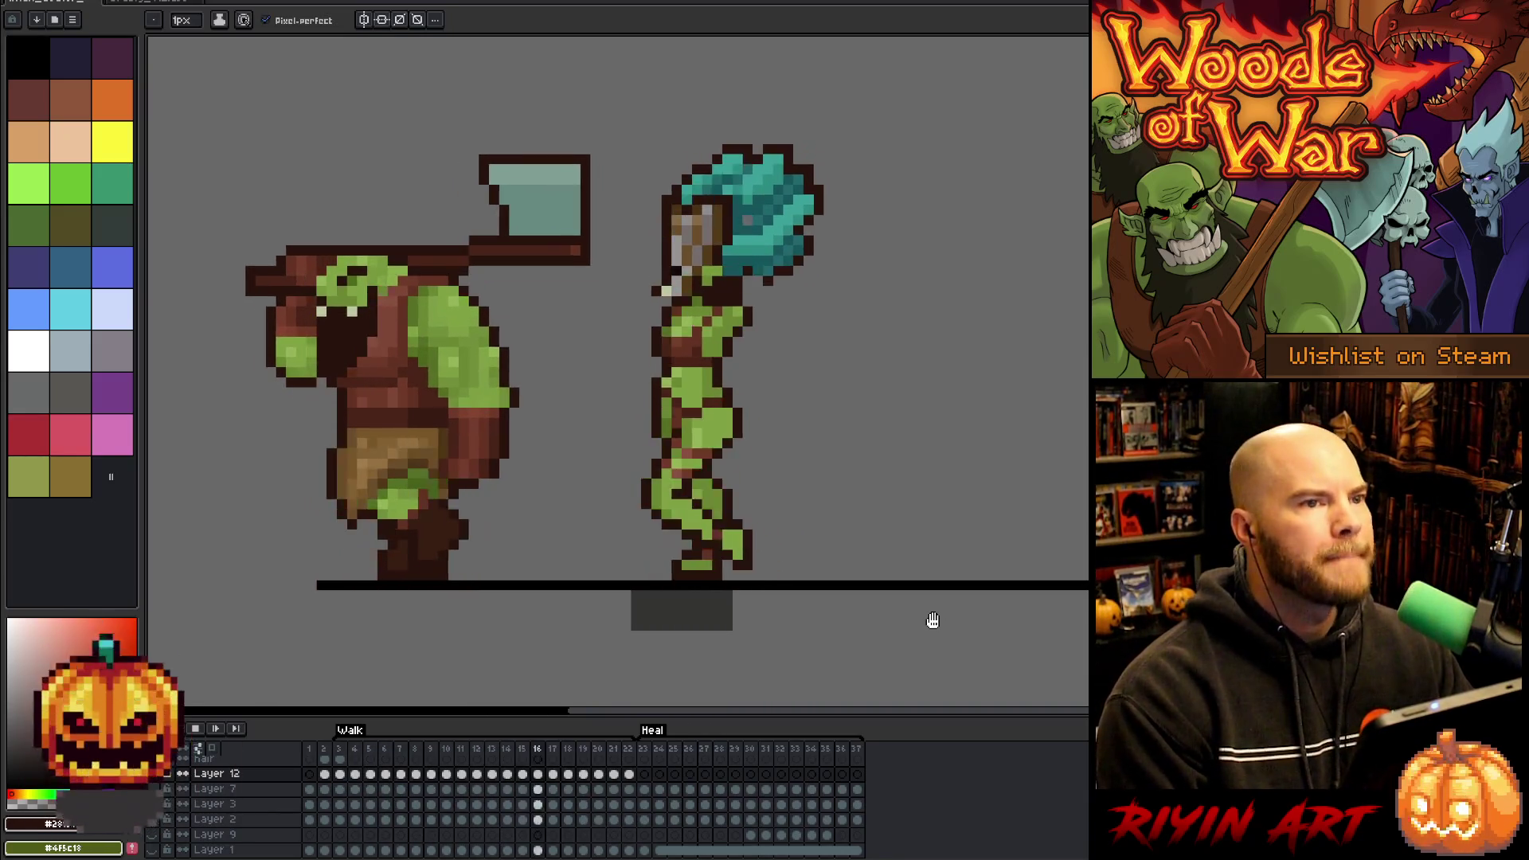
scroll(801, 324, "up", 3)
scroll(801, 325, "down", 3)
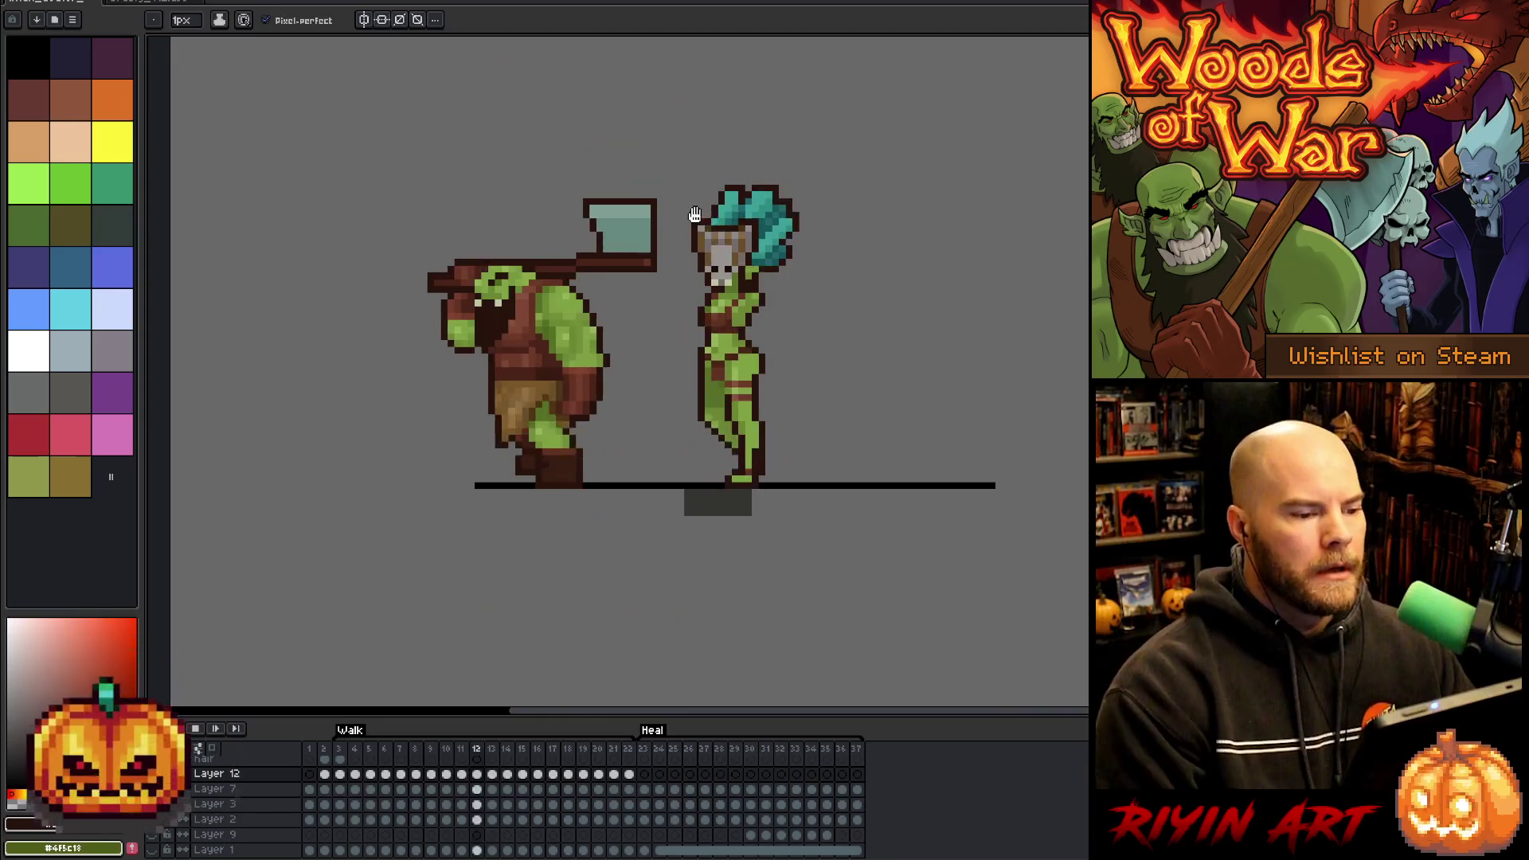
scroll(866, 355, "up", 2)
key("Return")
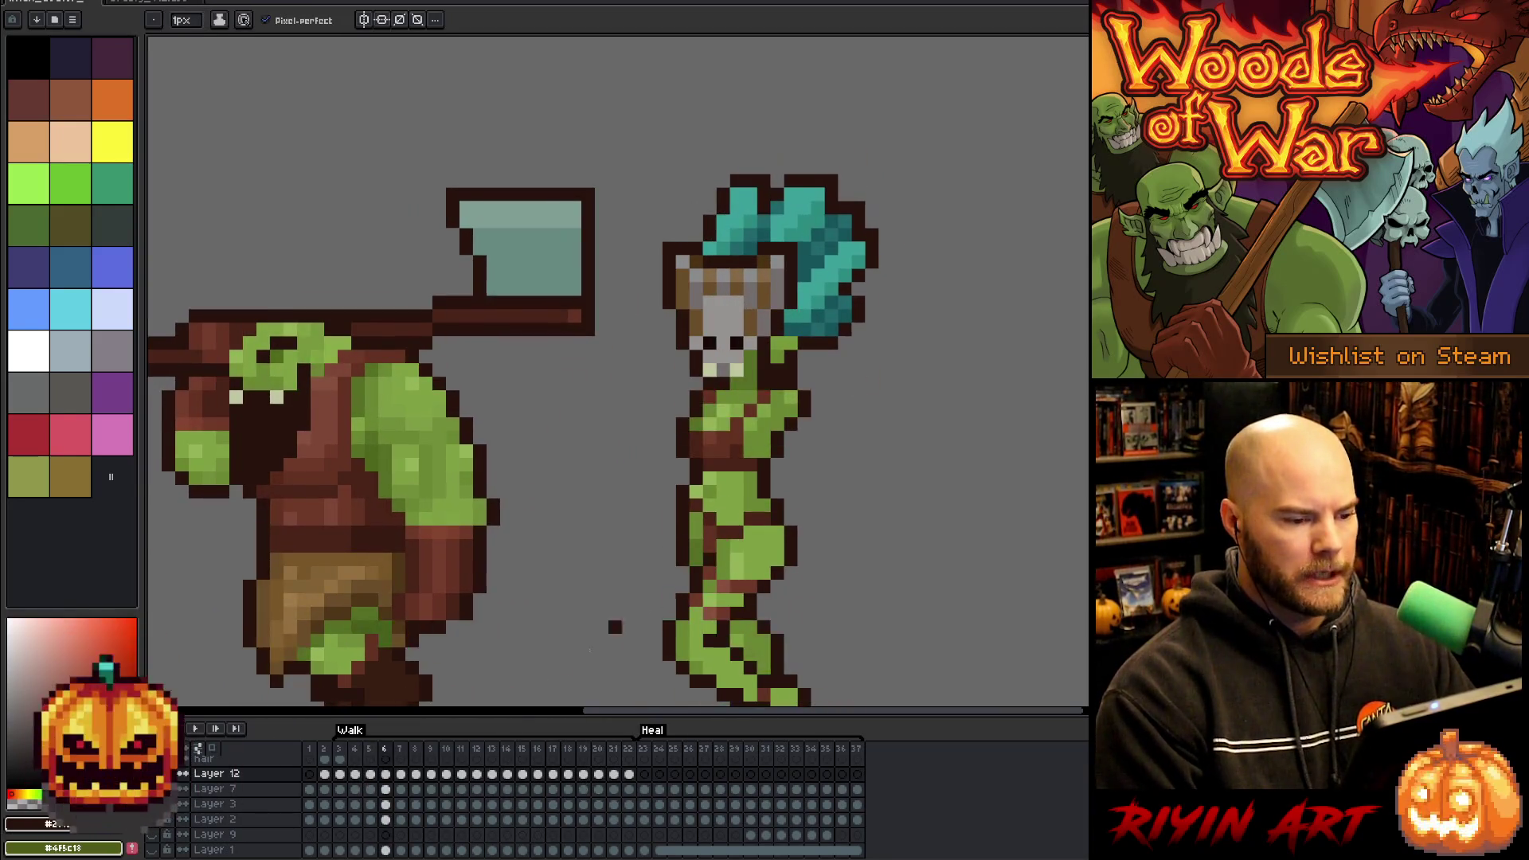
key("Return")
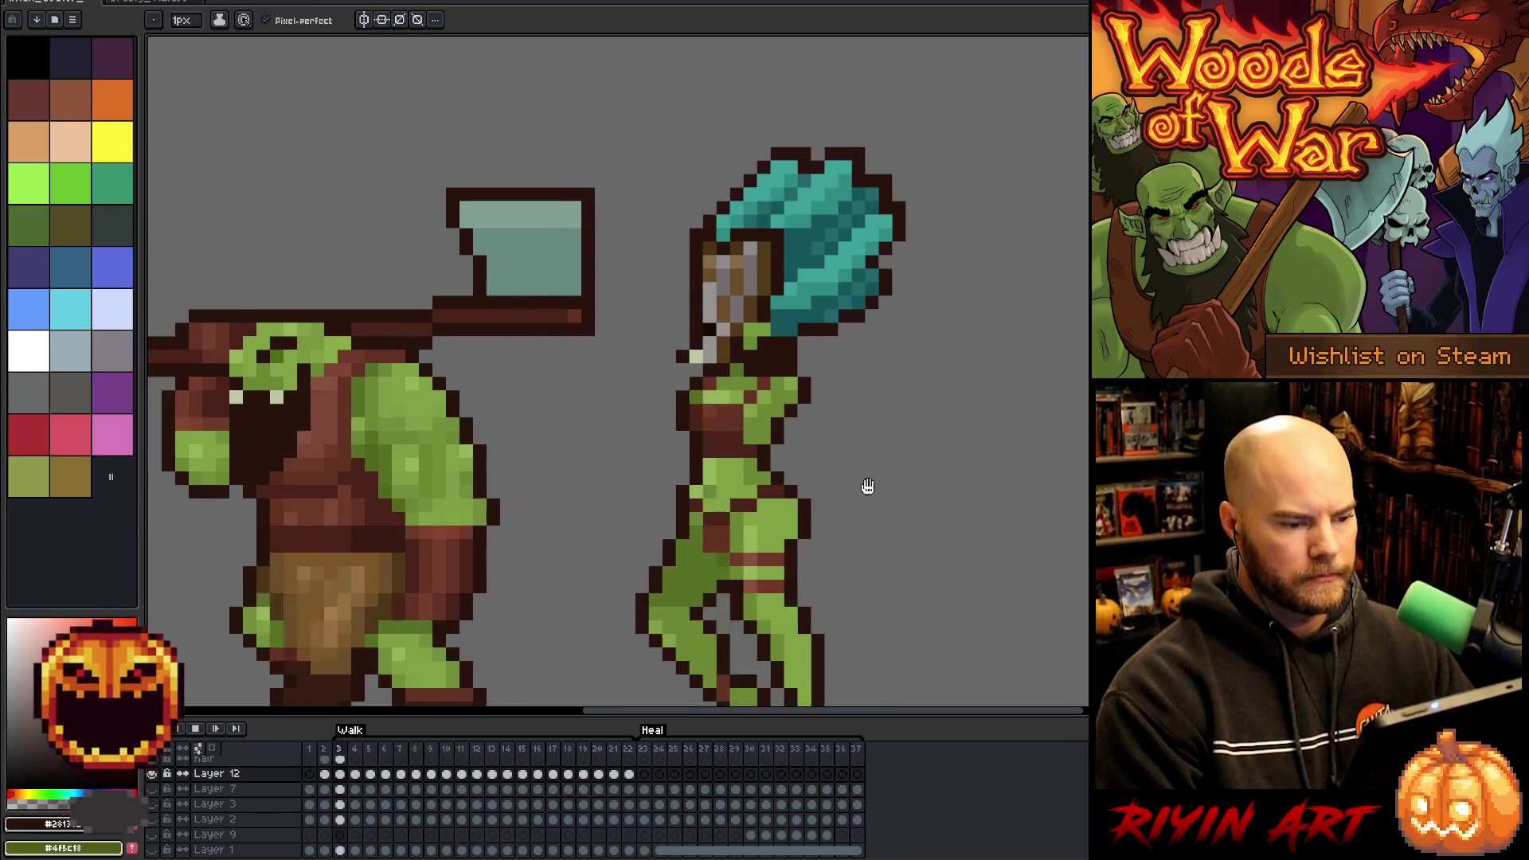
- On frame 16's witch dr layer, fill a grey gap in the witch's hair with teal
mouse_move(867, 485)
left_mouse_down()
mouse_move(828, 417)
mouse_move(741, 495)
left_mouse_up()
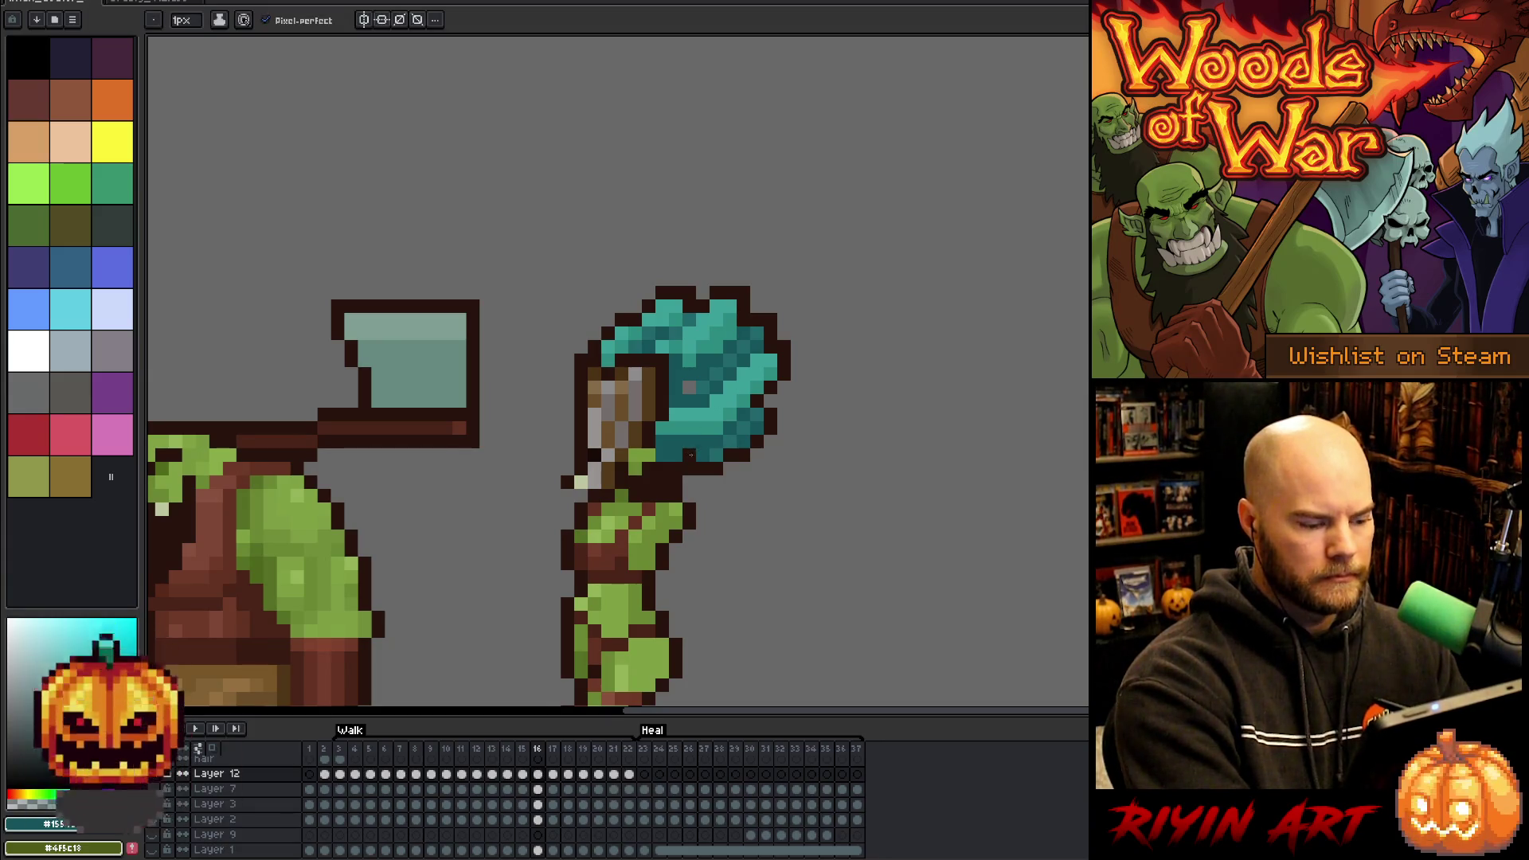
key("Left")
key("Left")
key("Left")
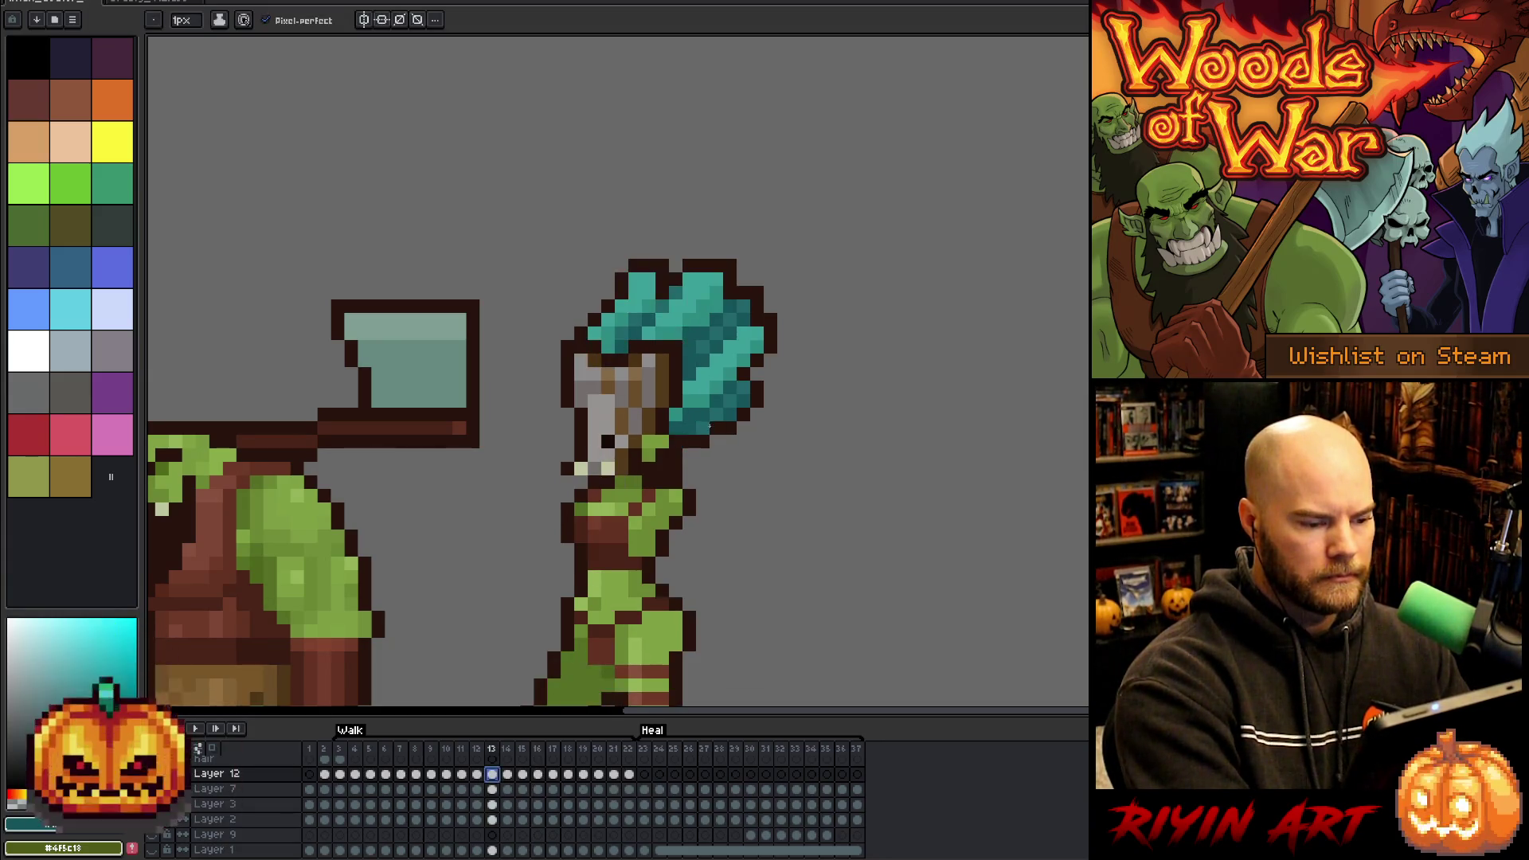
key("Right")
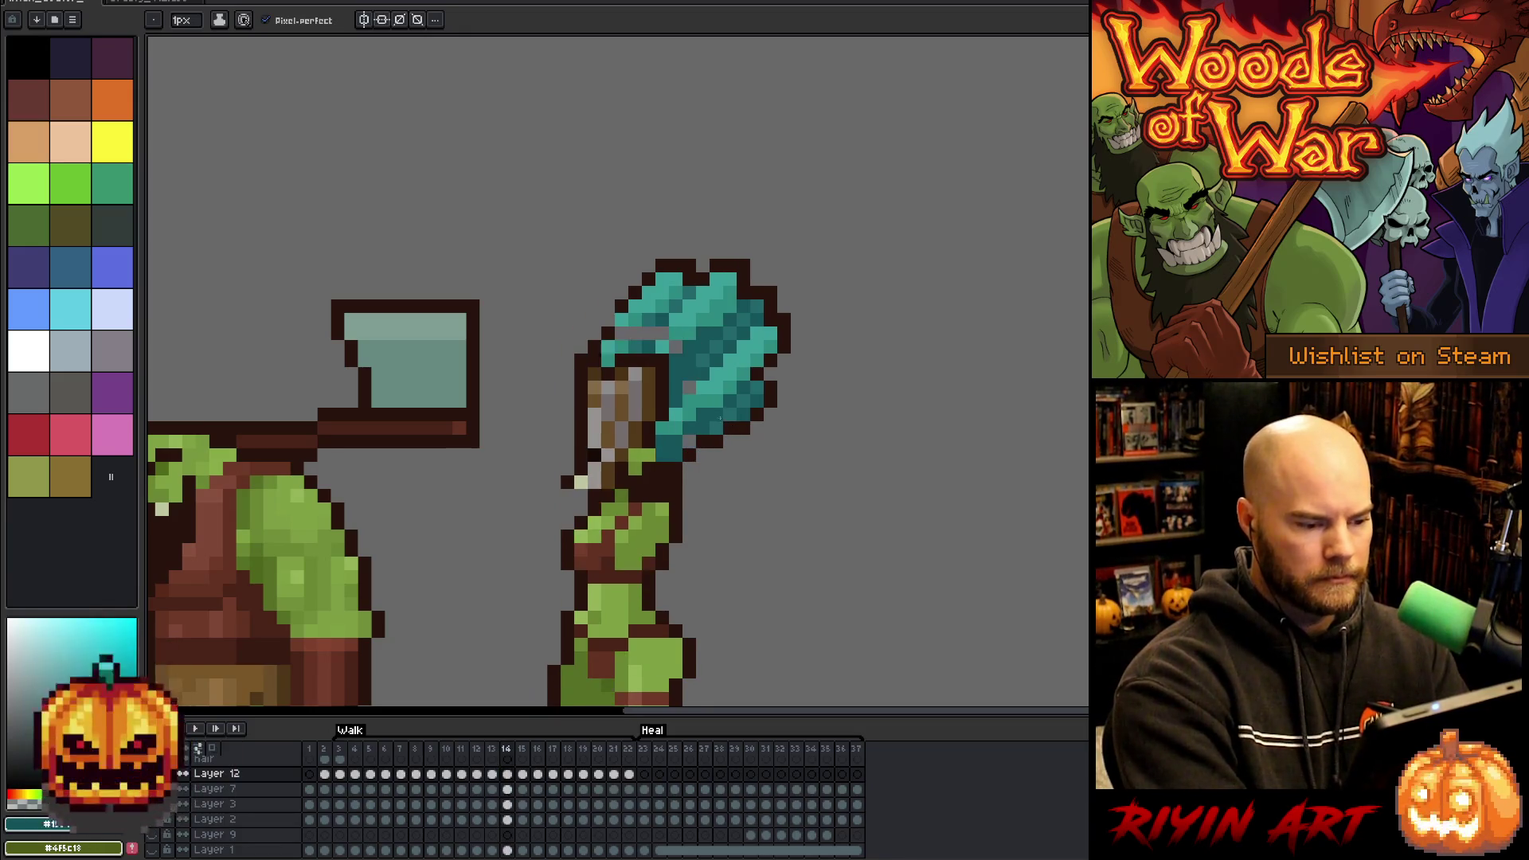
key("Right")
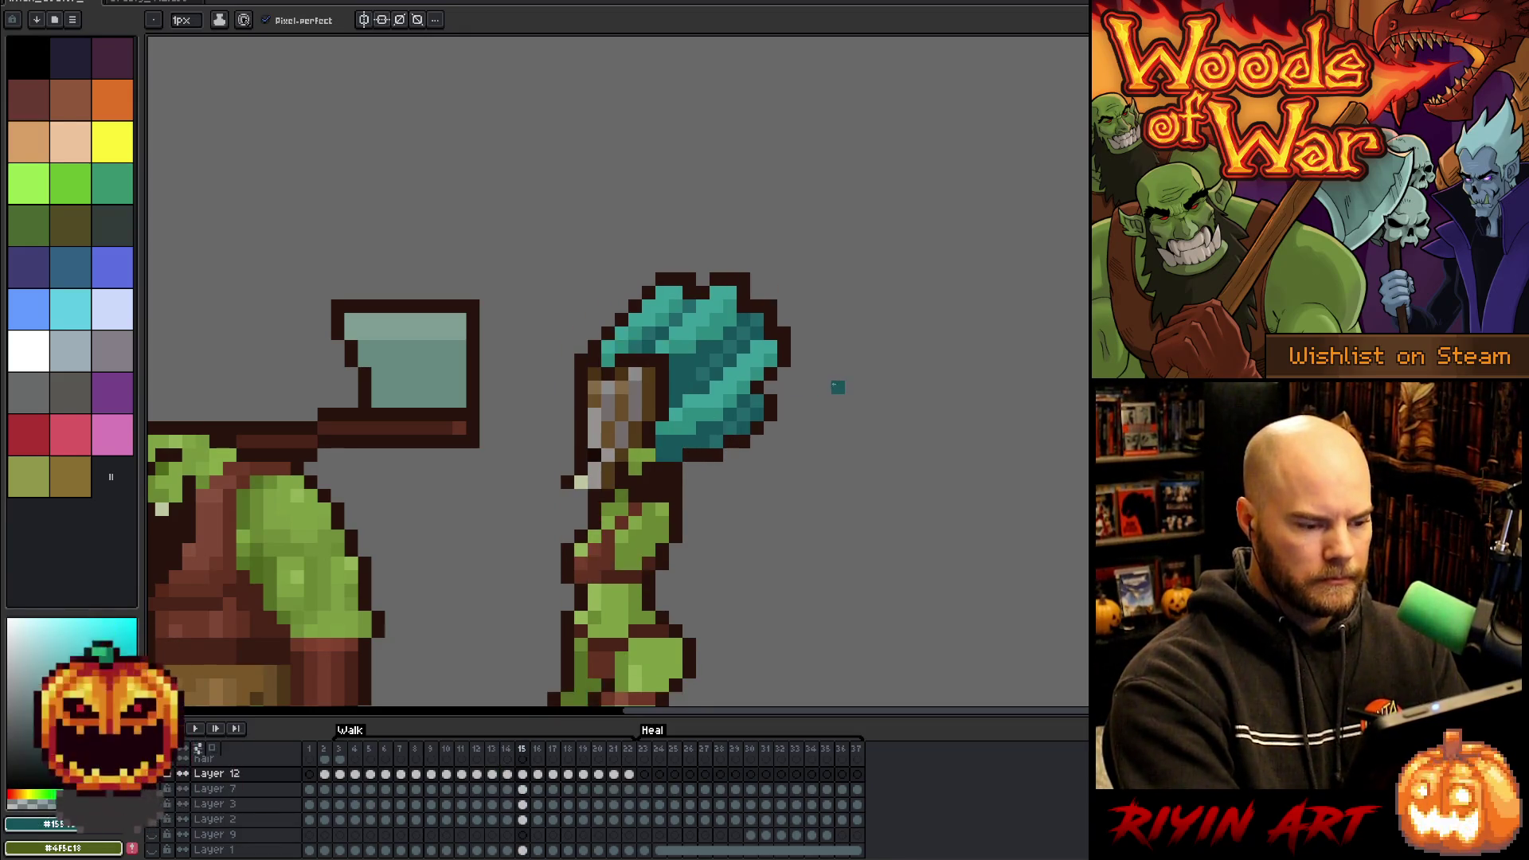
key("Right")
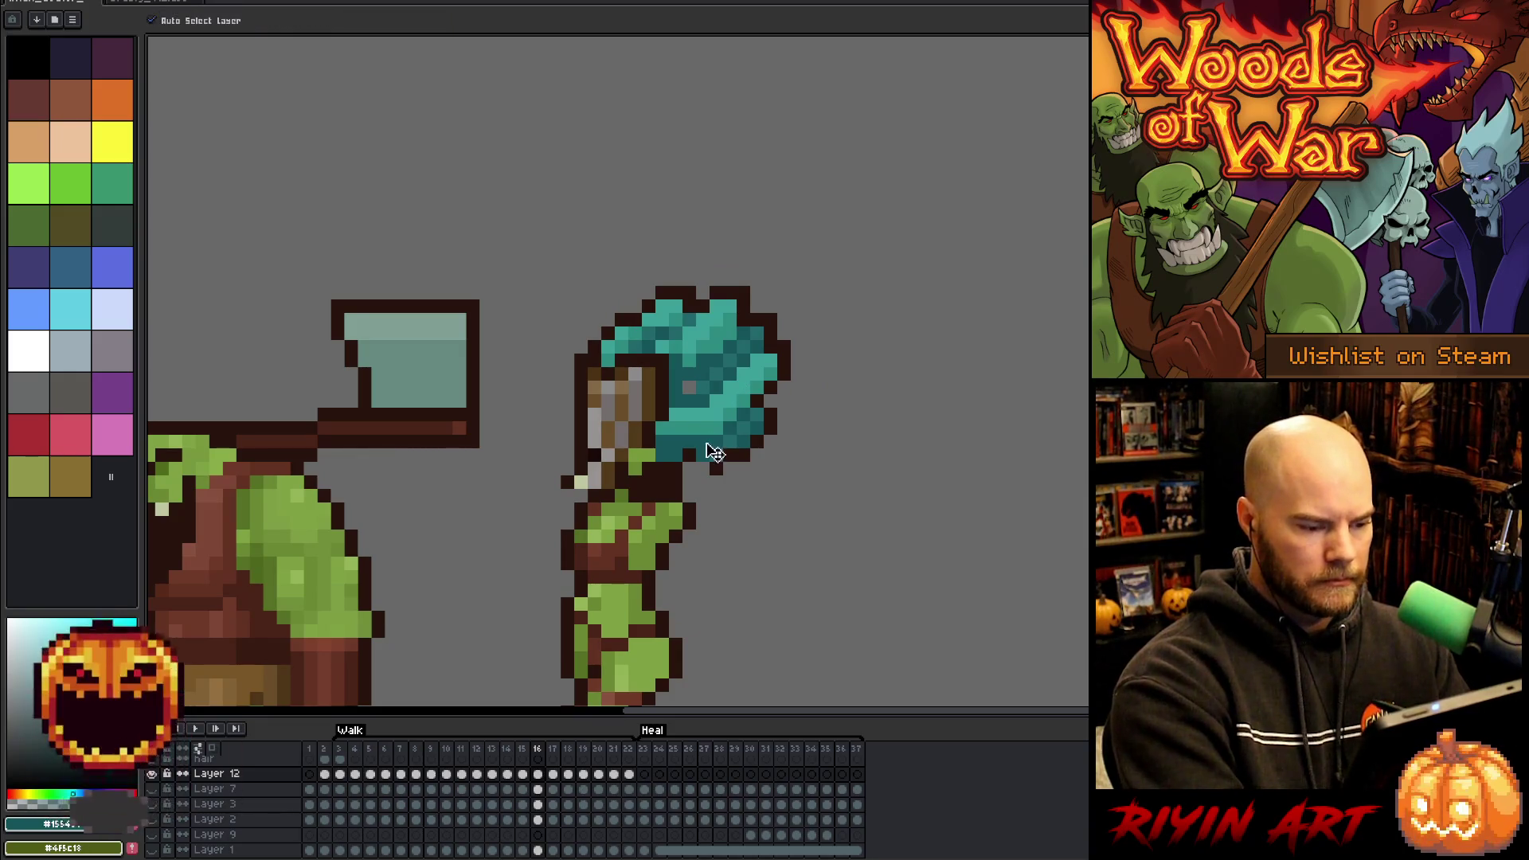
left_click(716, 451, "ctrl")
key("i")
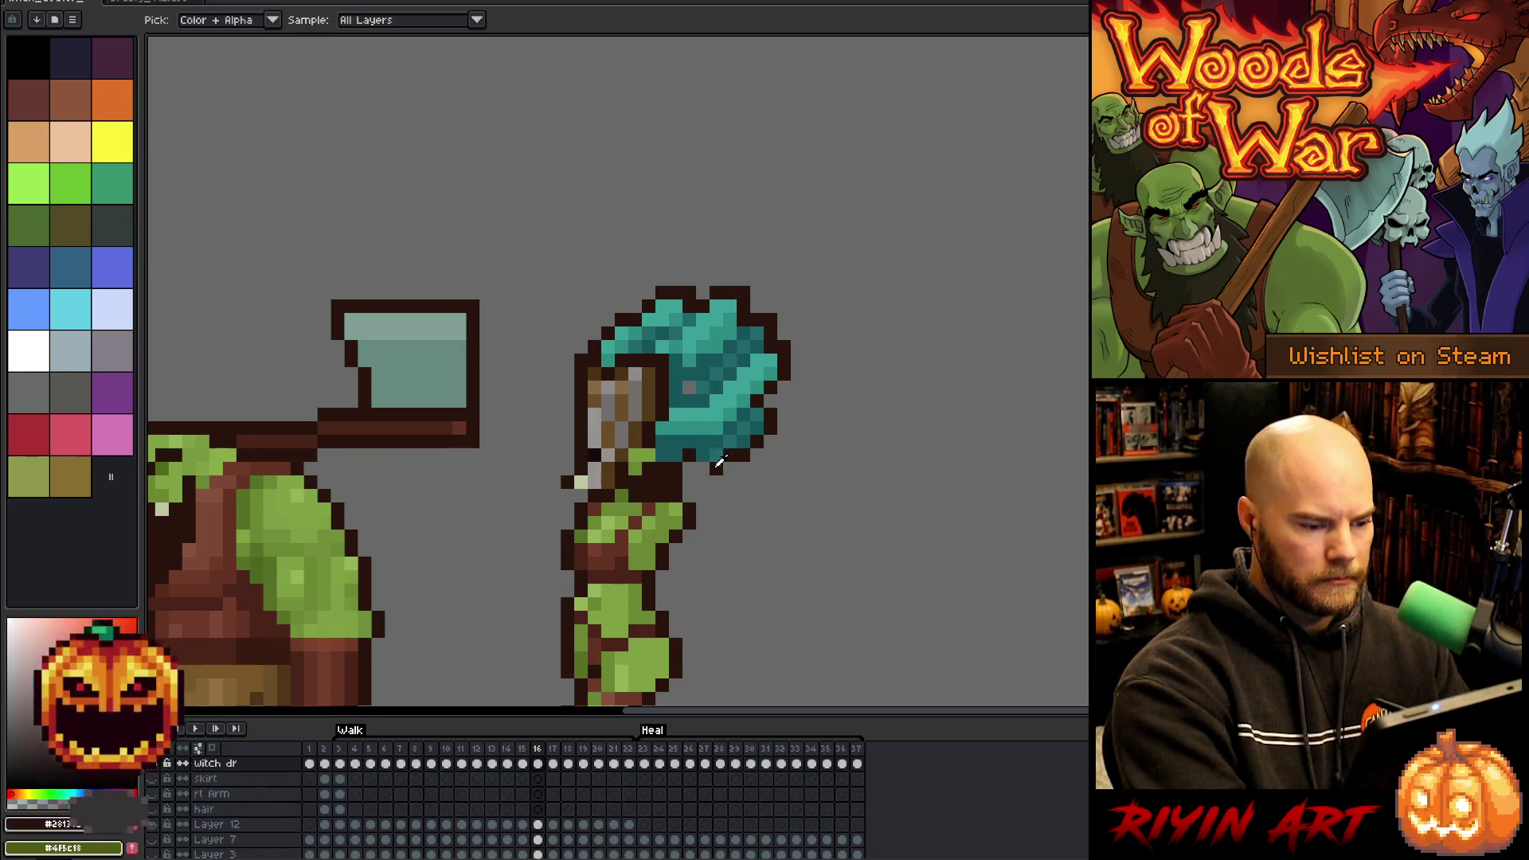
key("b")
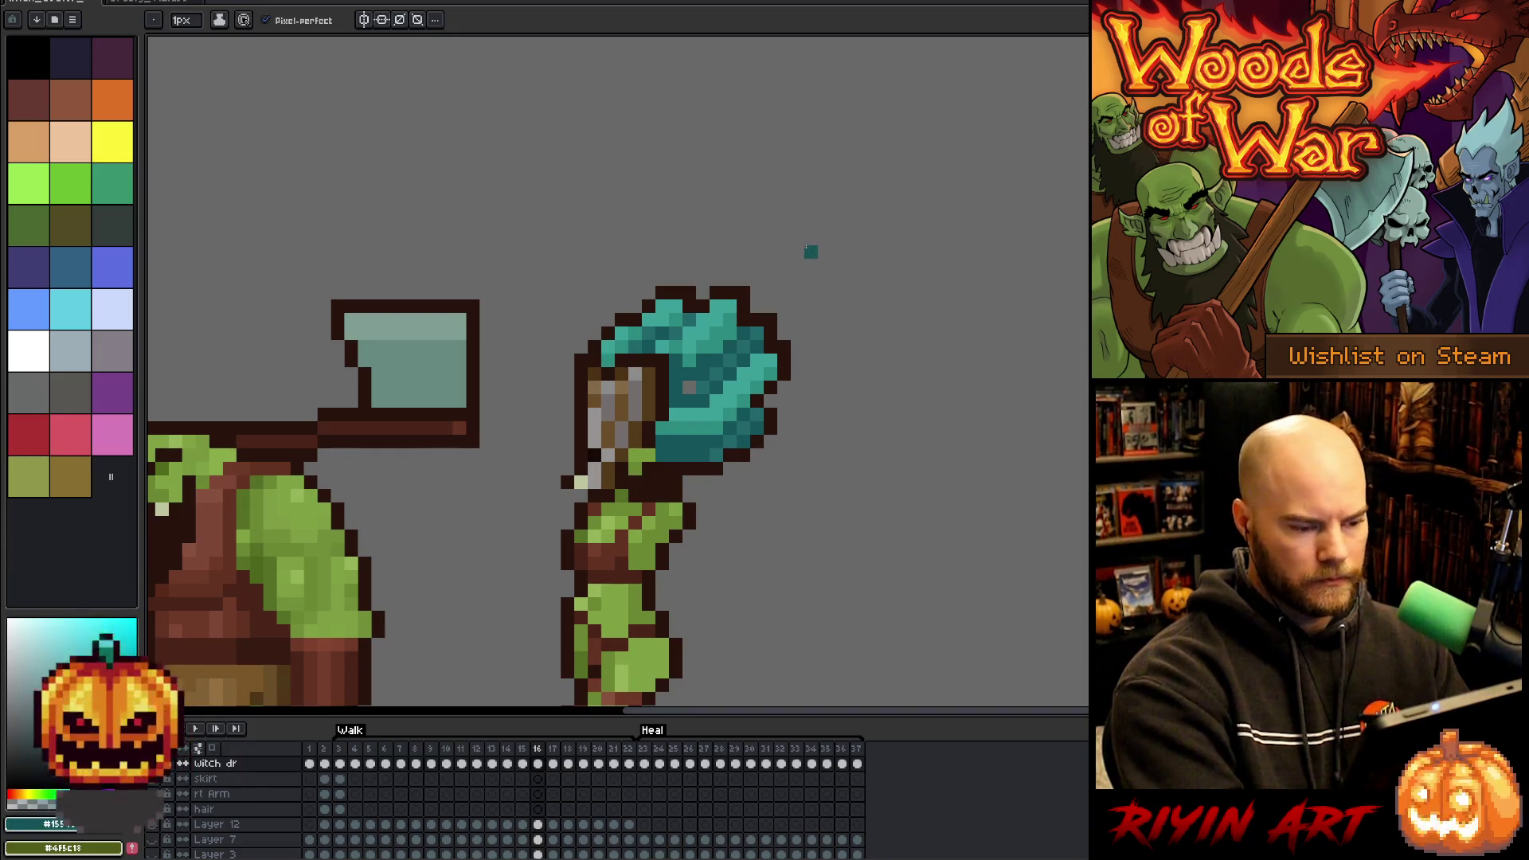
left_click(689, 389)
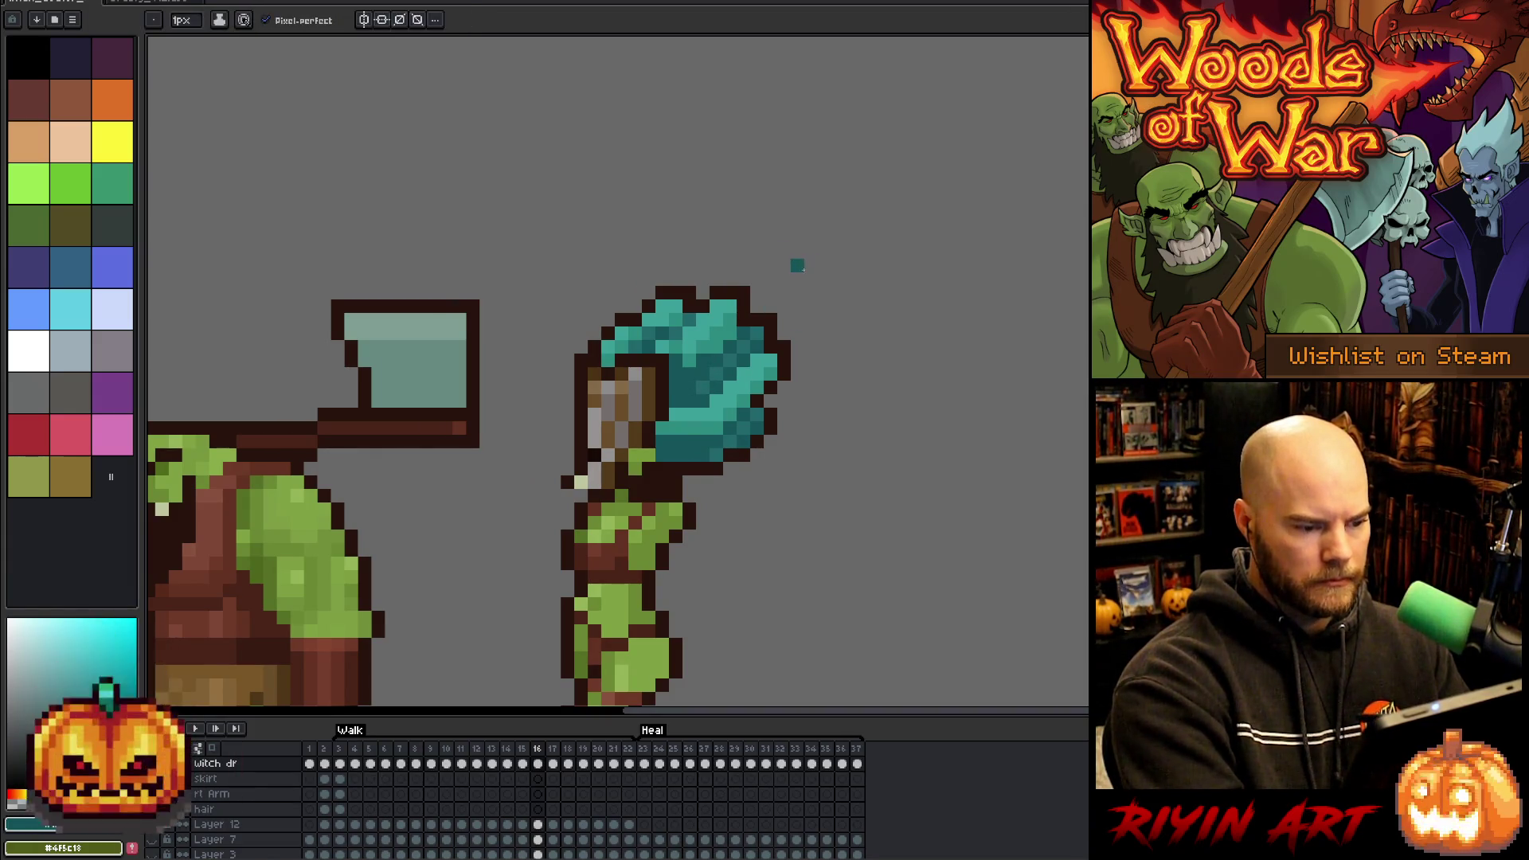
- Pick darker and lighter hair teals while comparing the hair on frames 15 and 16
key("Left")
key("Right")
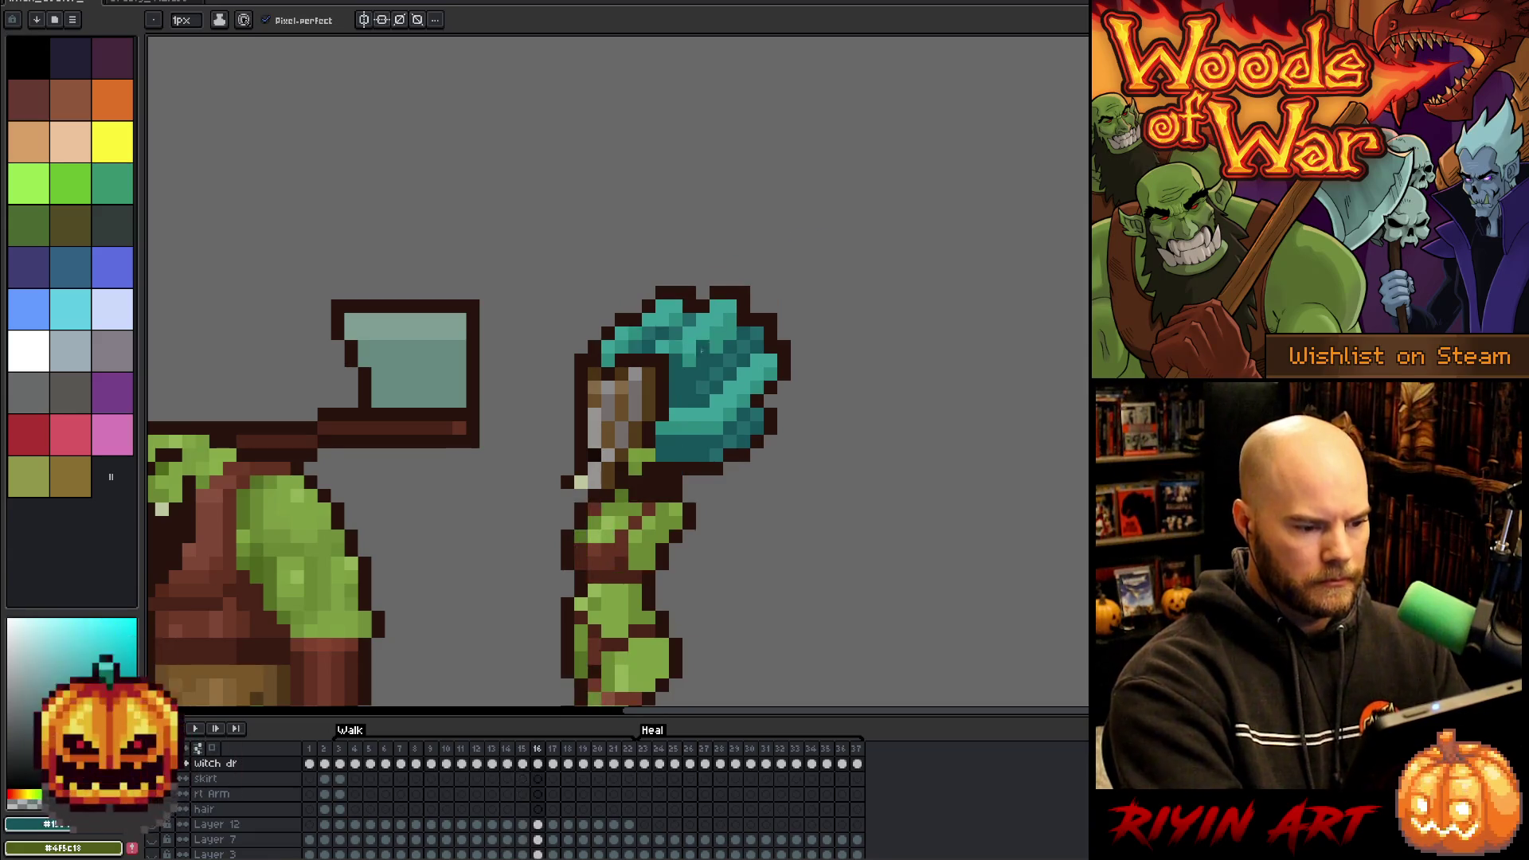
left_click(683, 365, "alt")
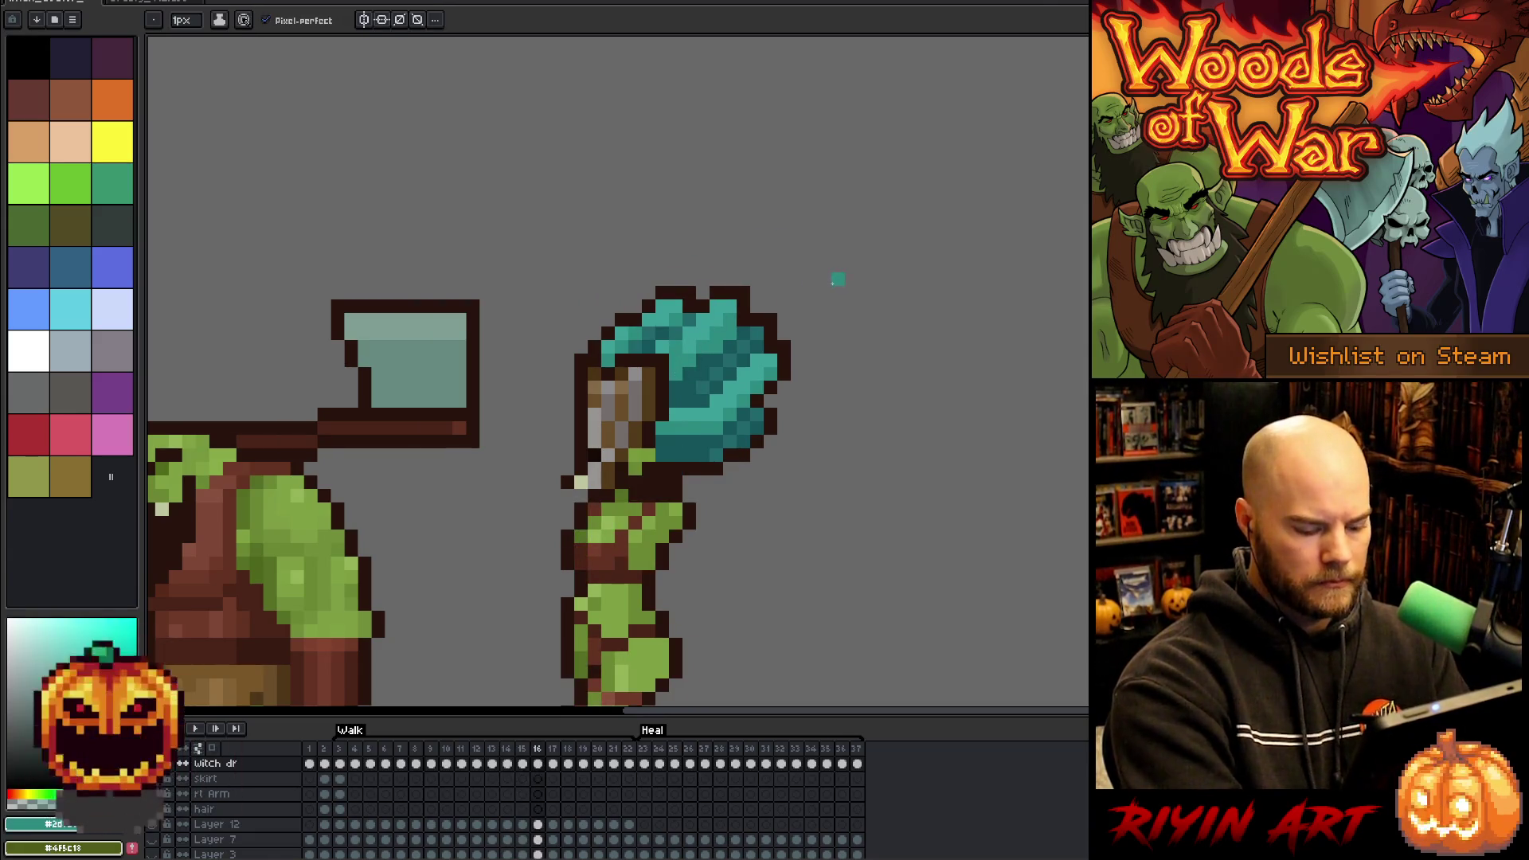
key("Left")
key("Right")
key("Left")
key("Right")
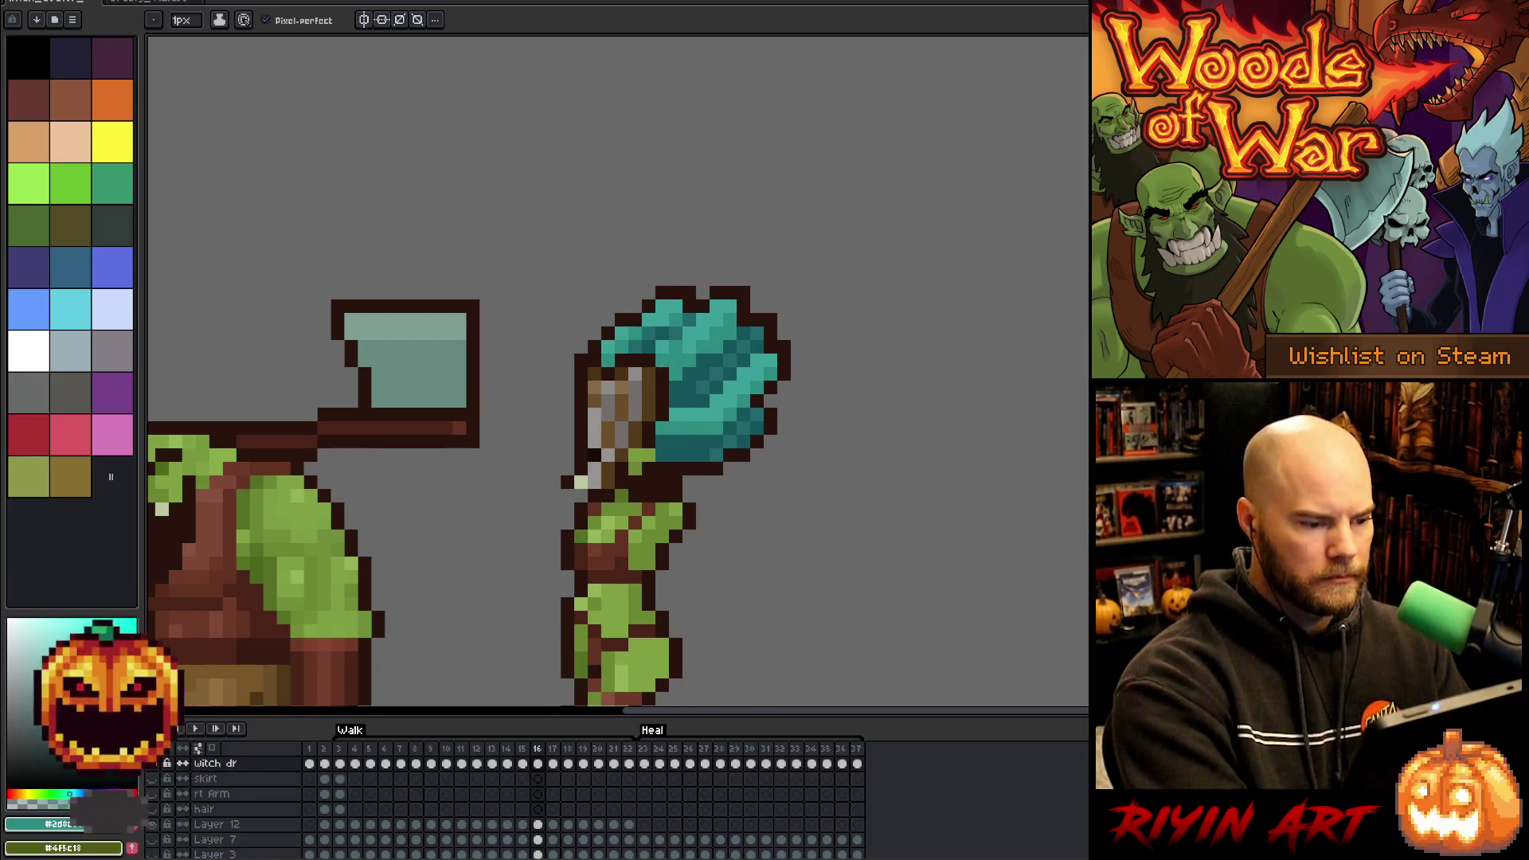
left_click(660, 337, "alt")
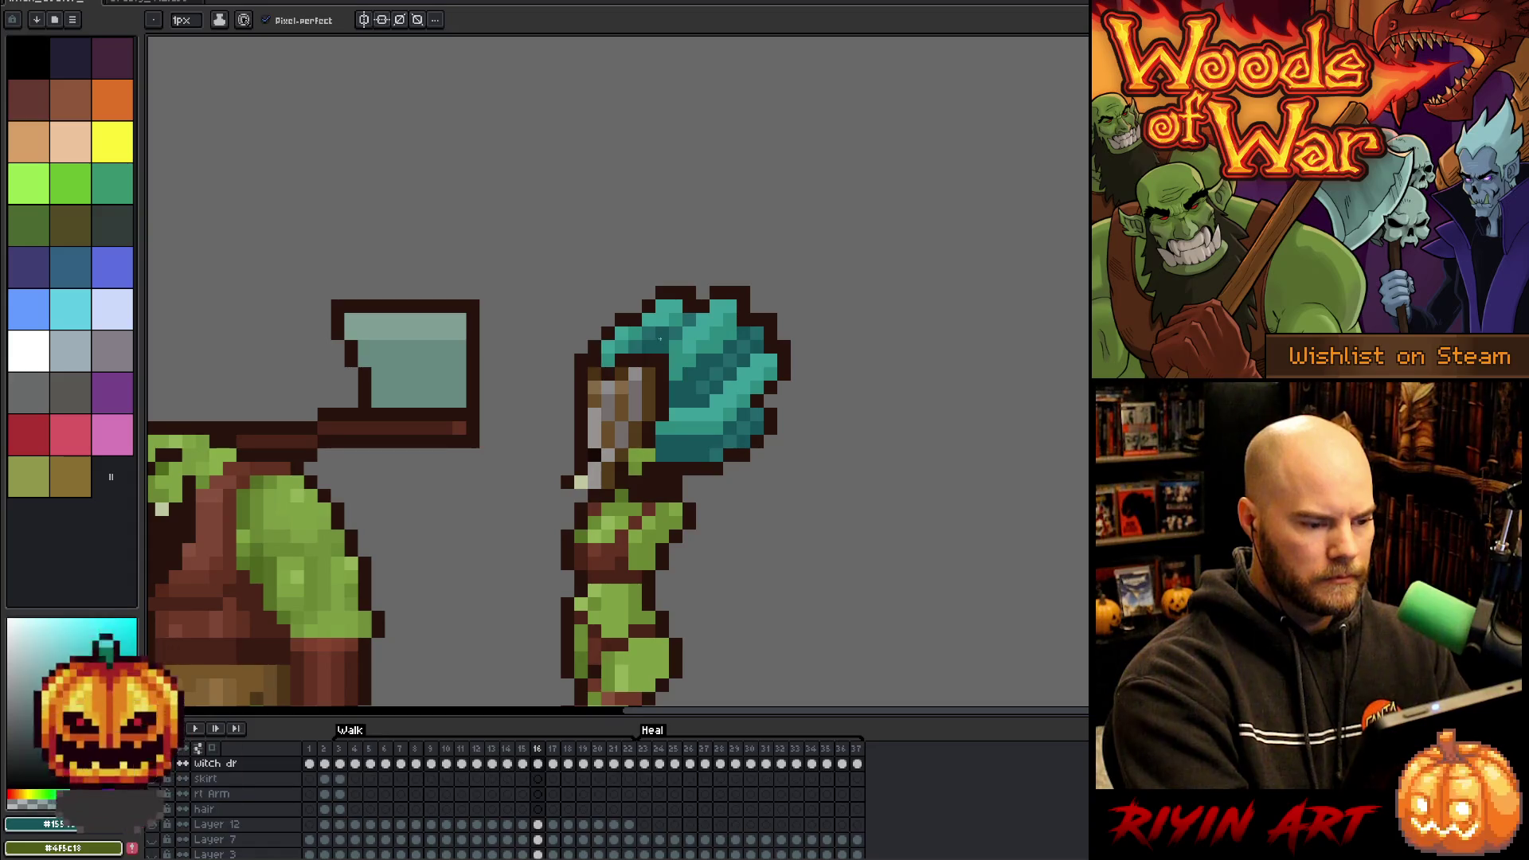
key("alt")
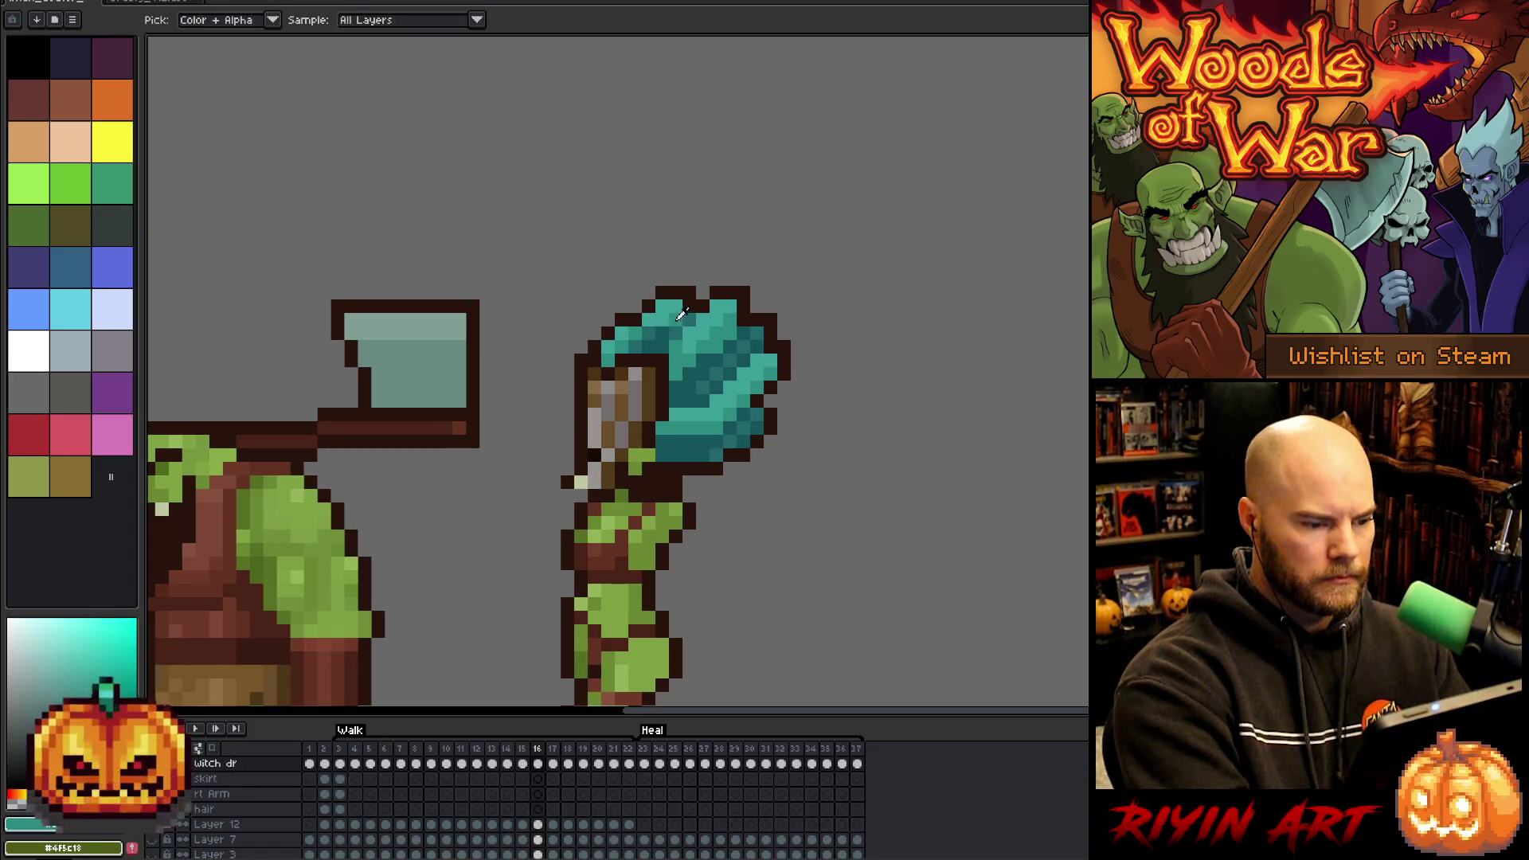
left_click(657, 328, "alt")
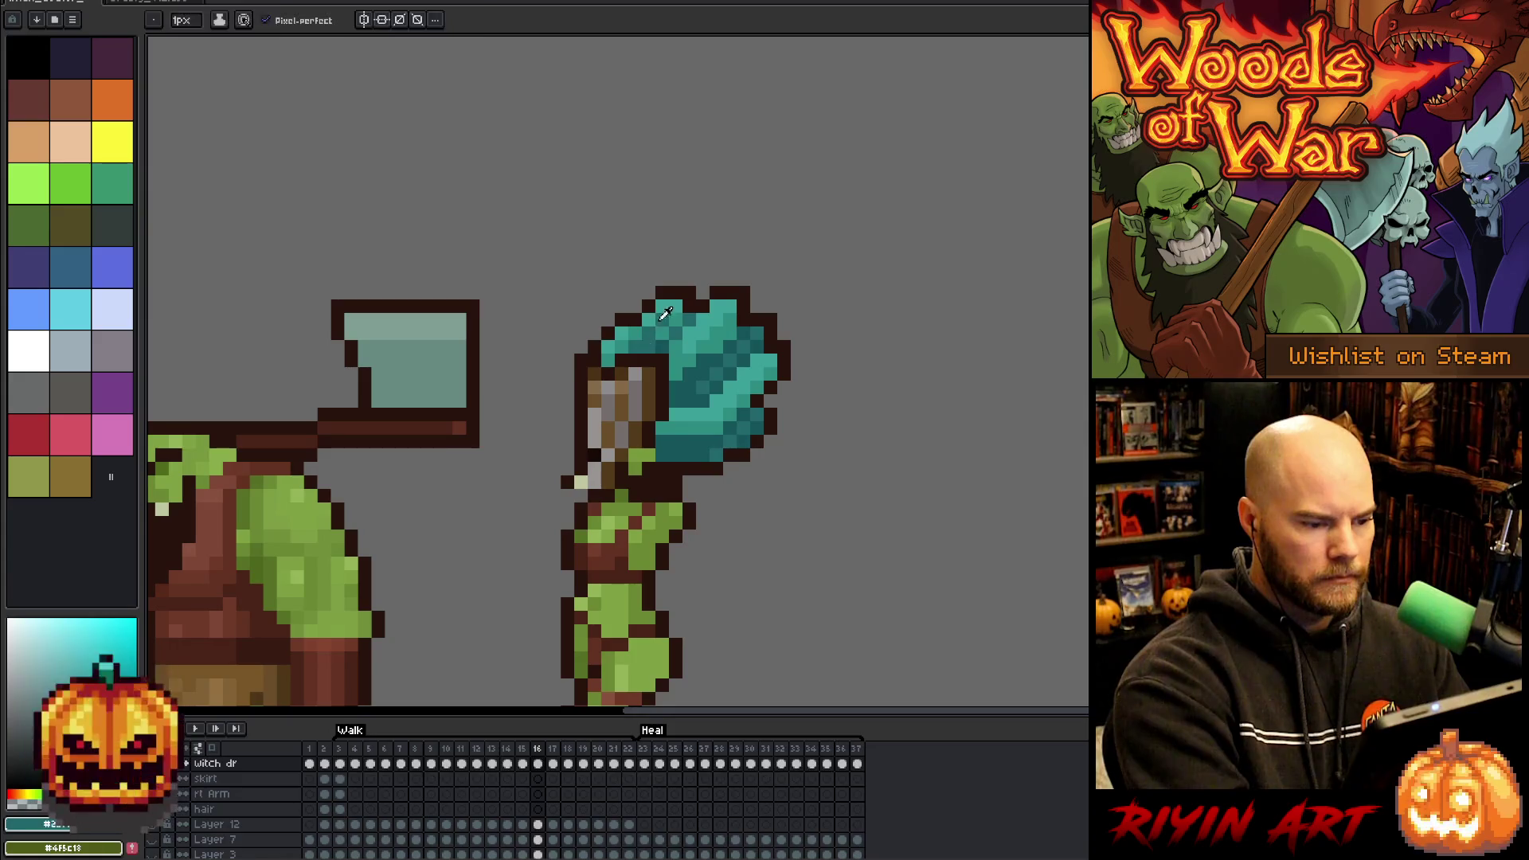
key("alt")
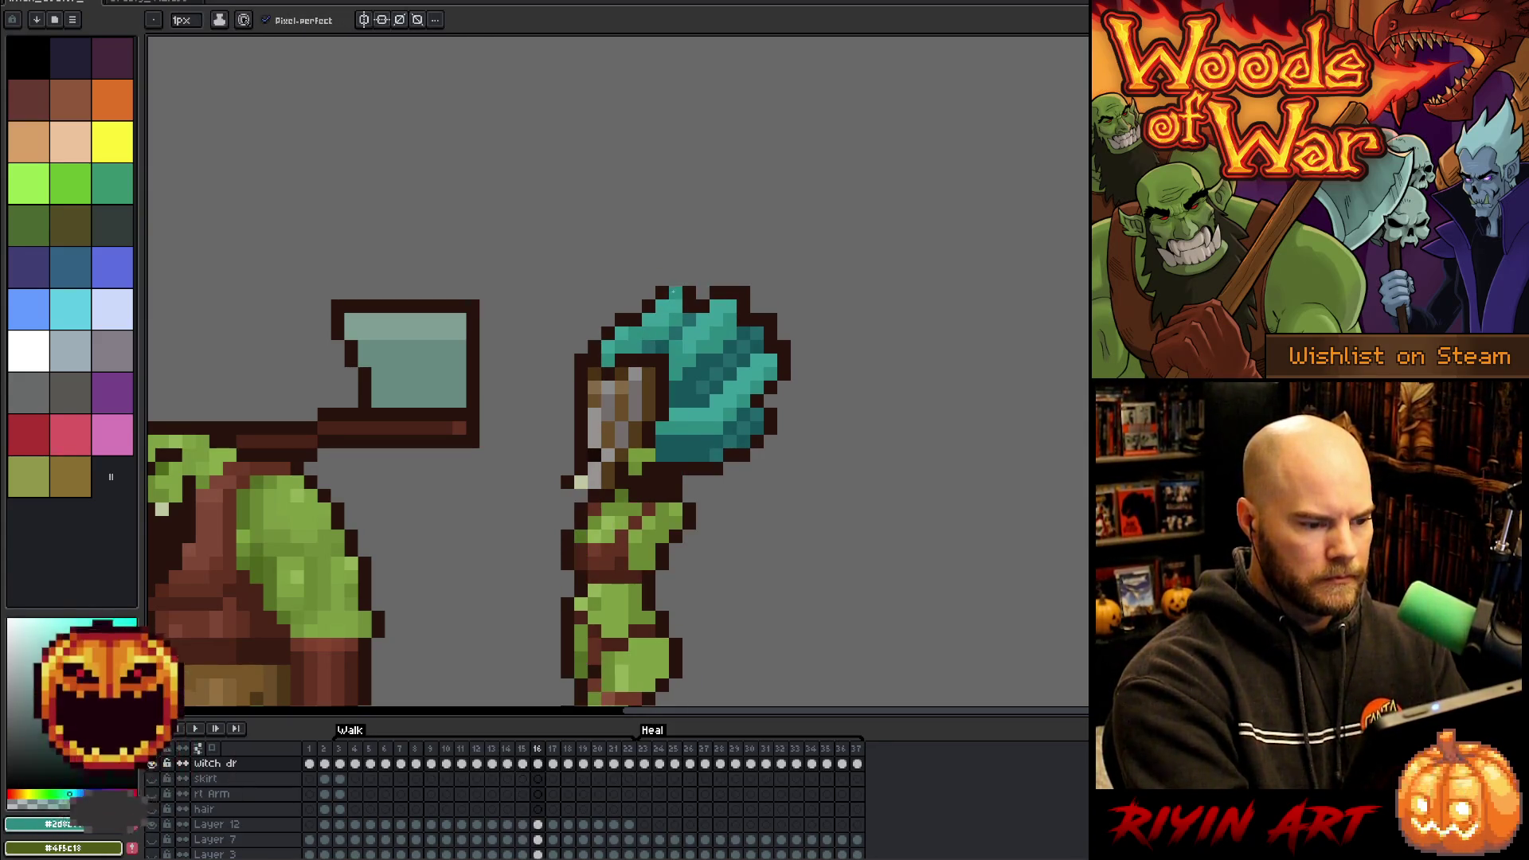
left_click(664, 310, "alt")
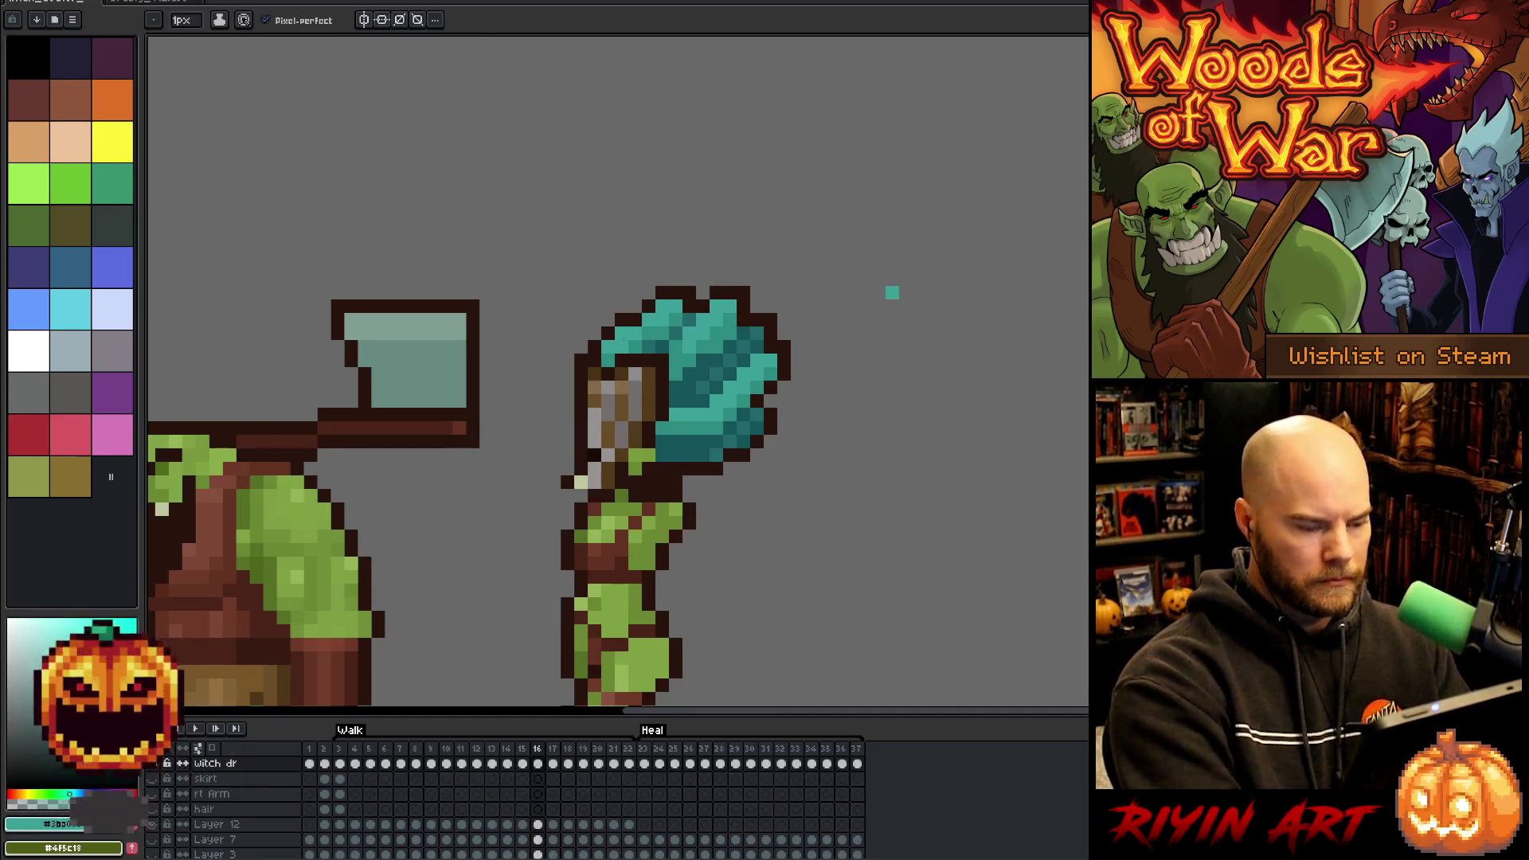
- Step between frames 14 and 15 to compare the hair
key("Left")
key("Right")
key("Left")
key("Left")
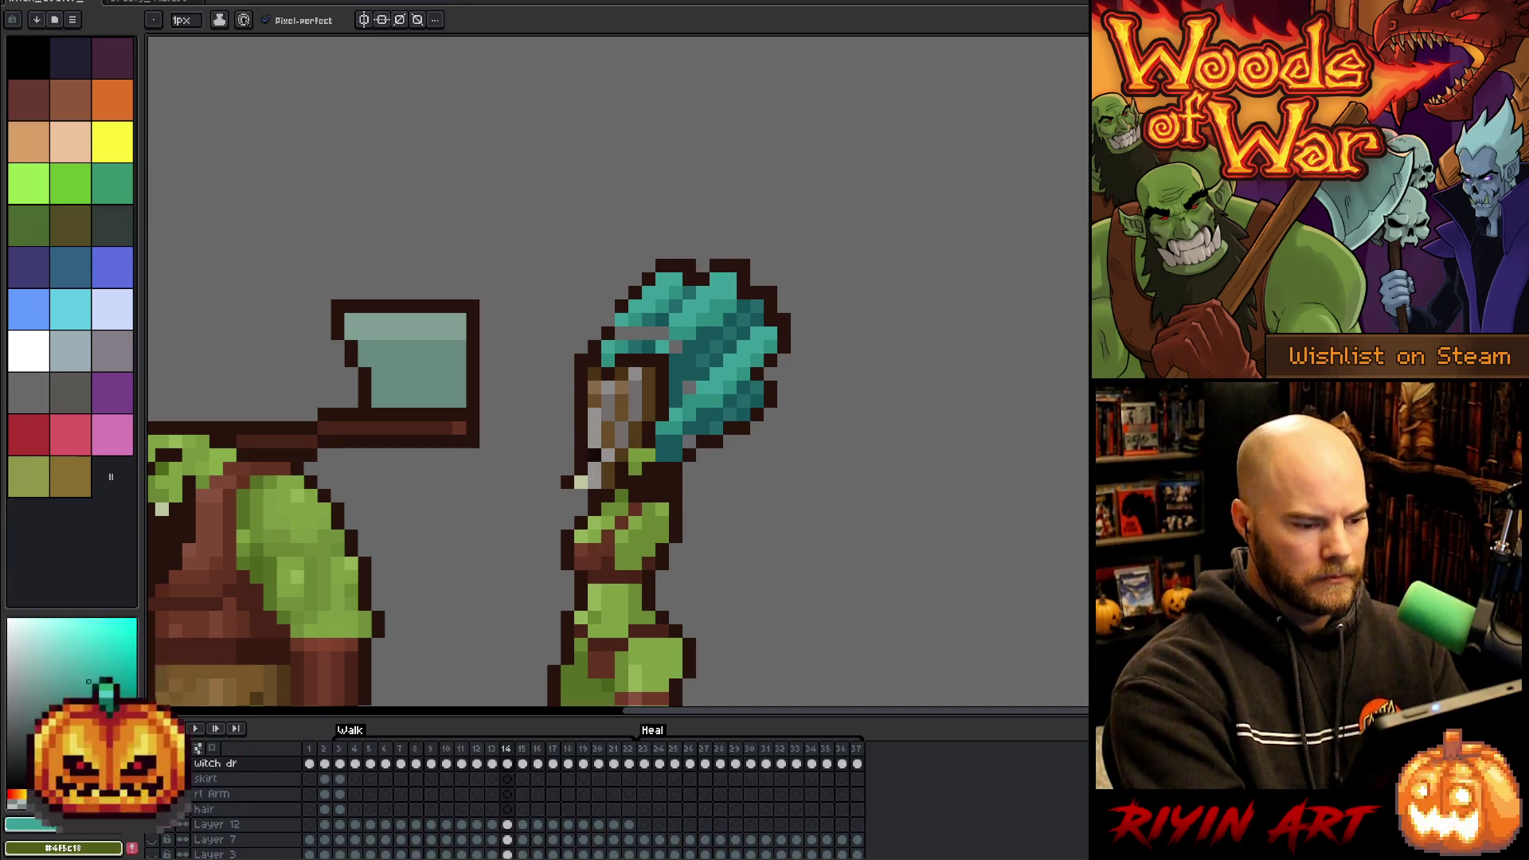
key("Right")
key("Right")
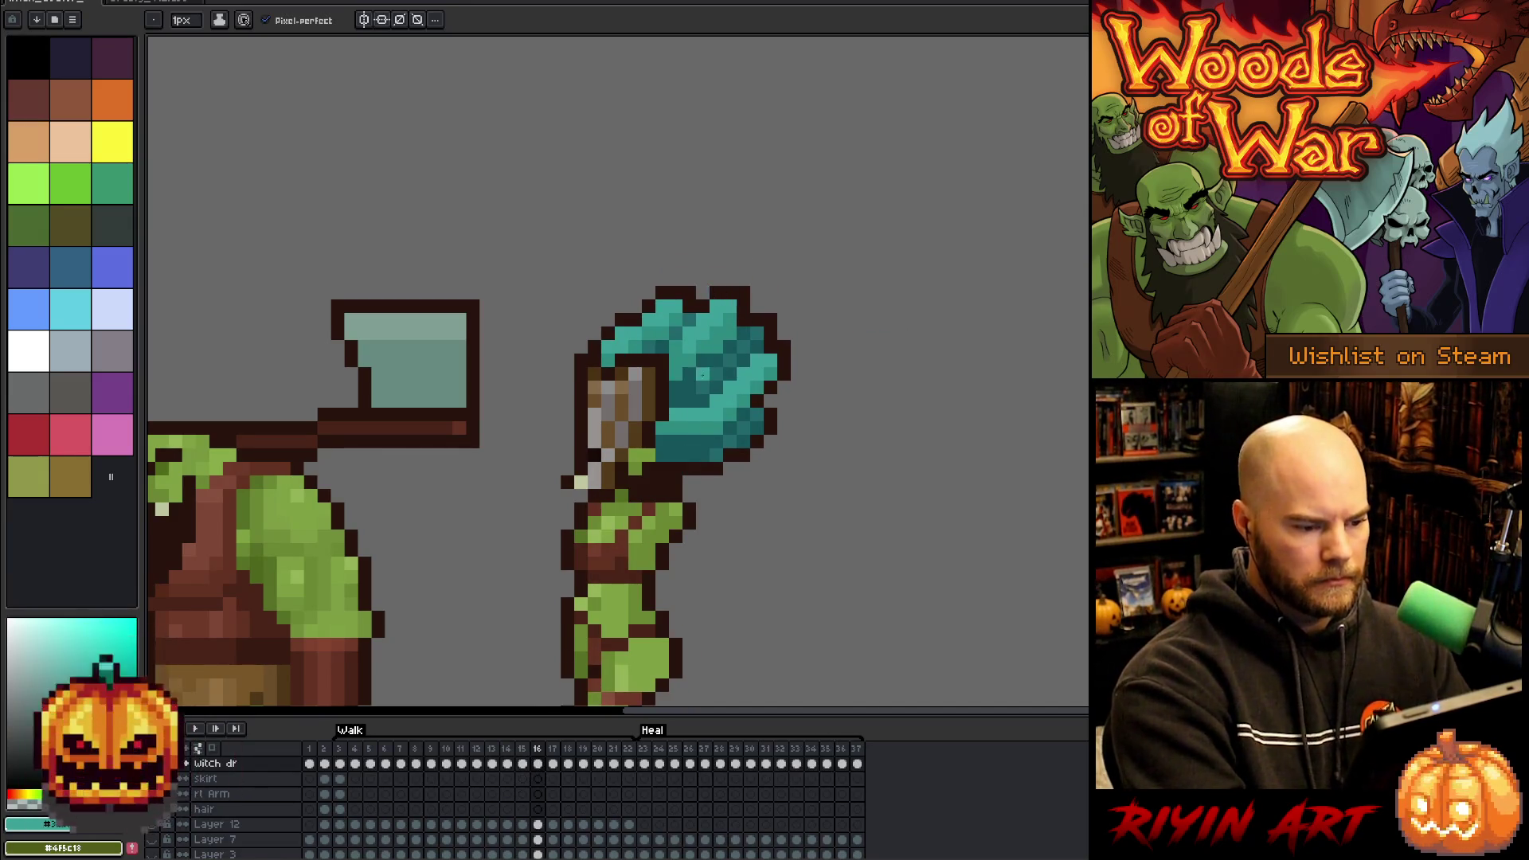
key("Left")
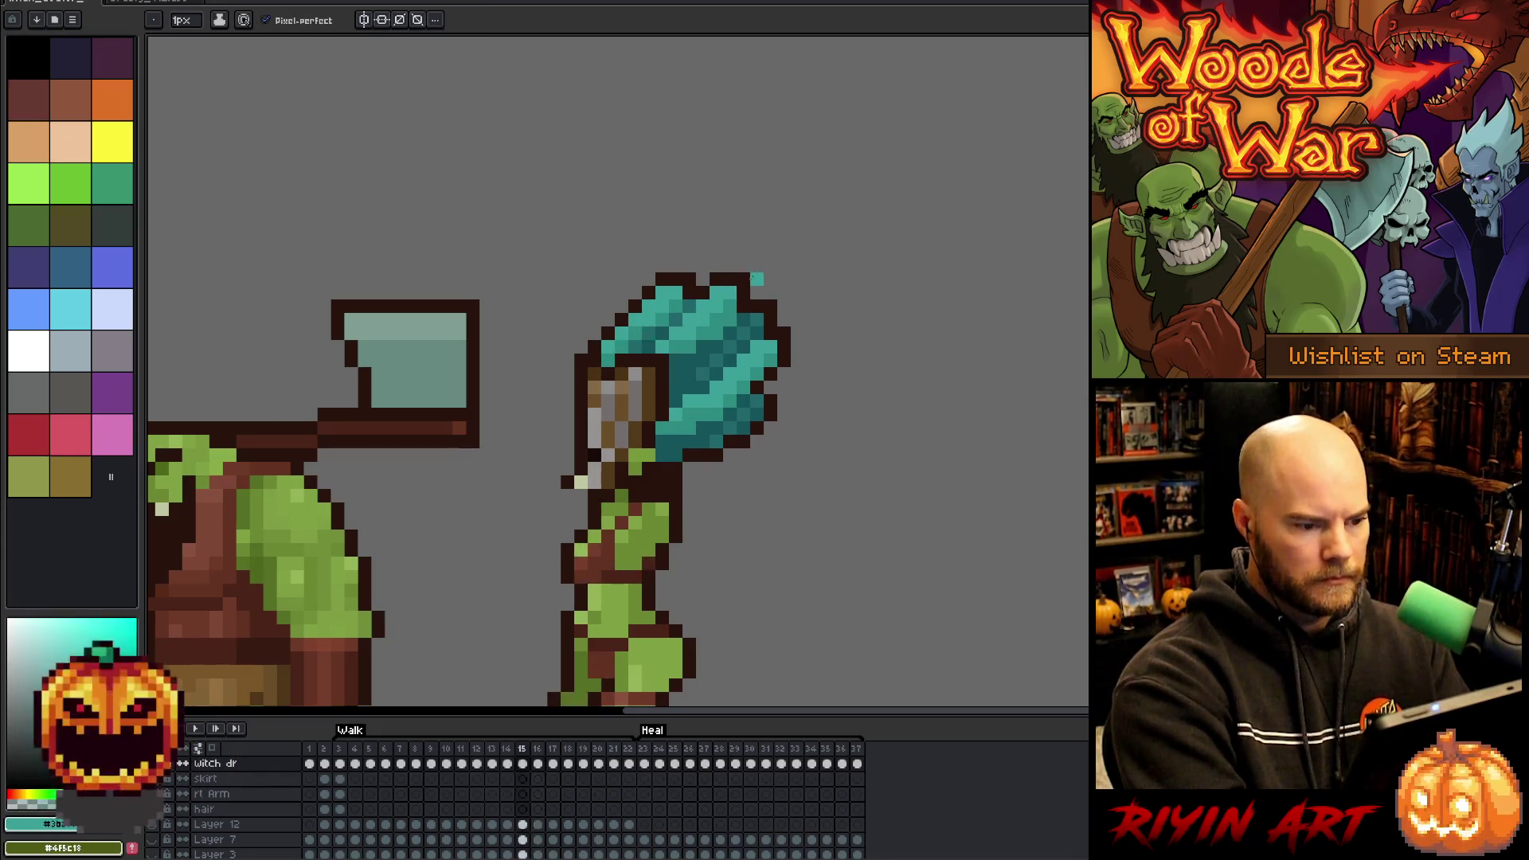
- Sample the darker hair teal and flip between frames, settling on frame 14
key("Right")
left_click(694, 371, "alt")
key("Left")
key("Right")
key("Left")
key("Right")
key("Left")
key("Right")
key("Left")
key("Left")
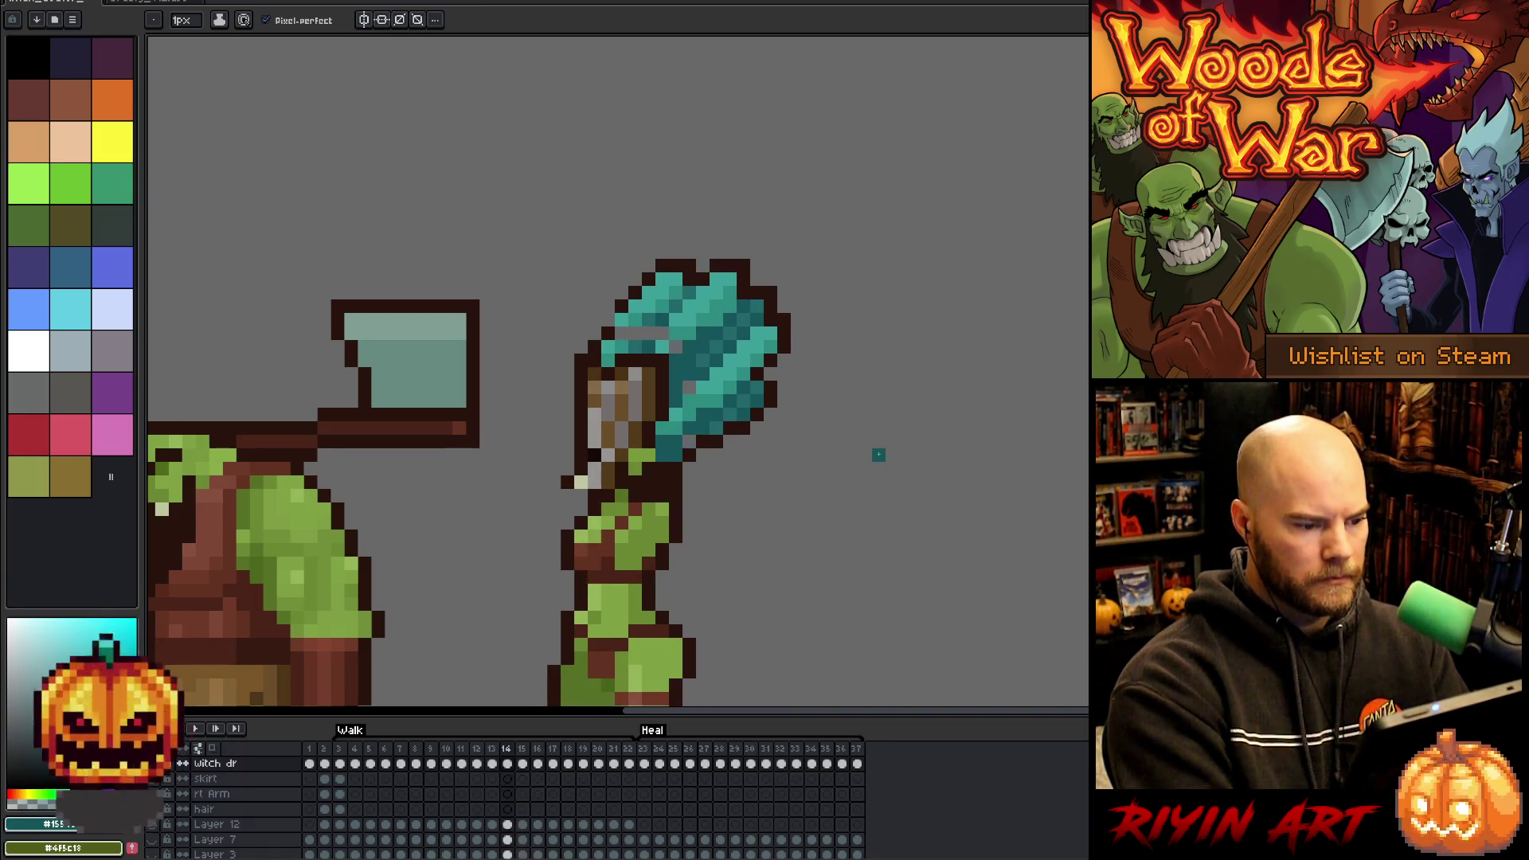
- Recolour the hair's top-left outline pixels and paint grey hair pixels teal on frame 14
left_click(621, 319, "alt")
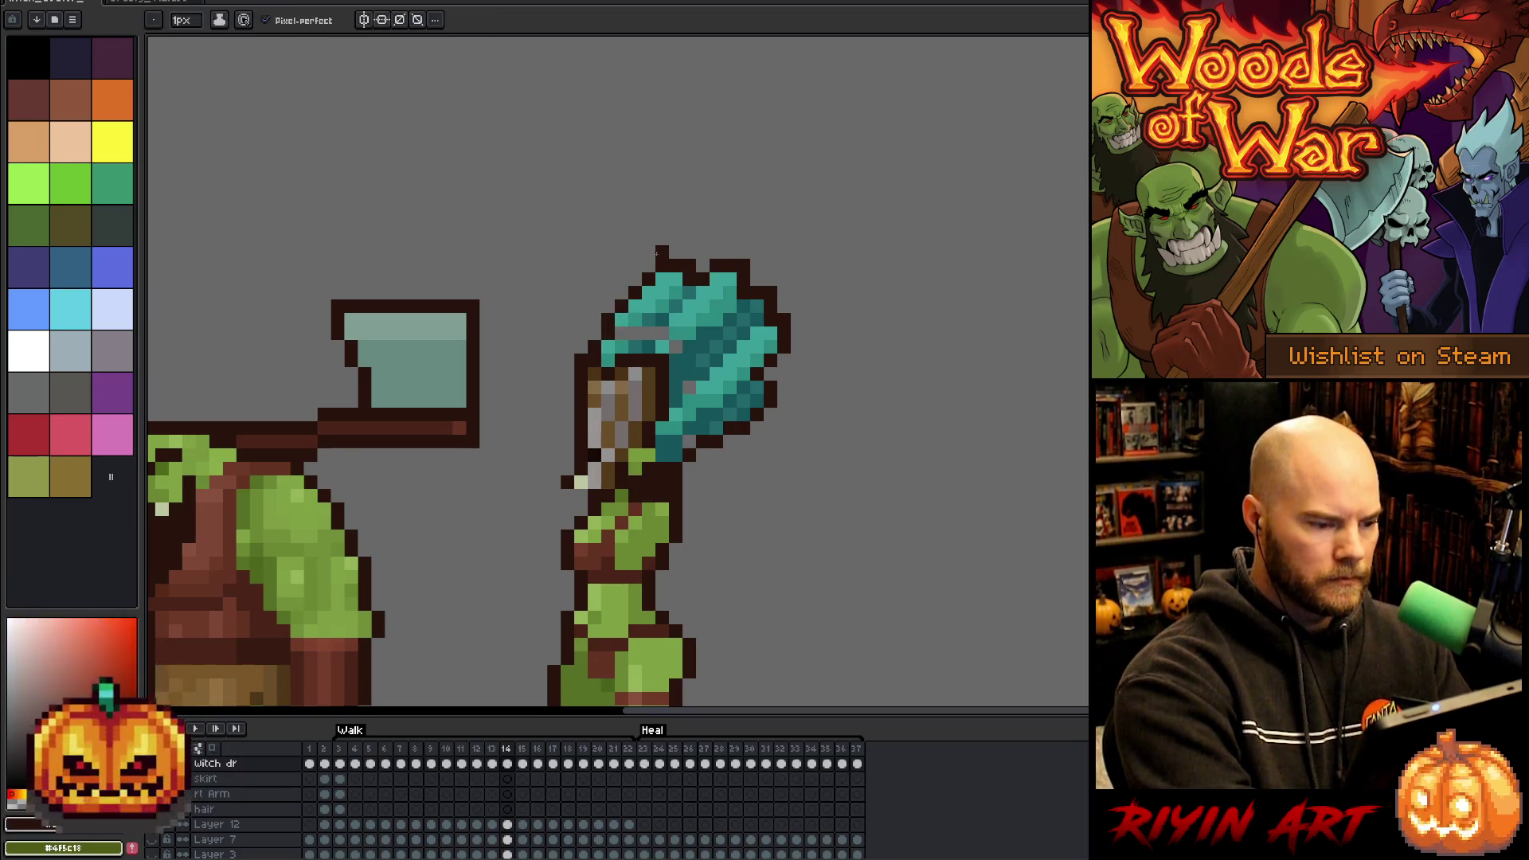
left_click(631, 307, "alt")
left_click(635, 279)
left_click(640, 322, "alt")
left_click(634, 331)
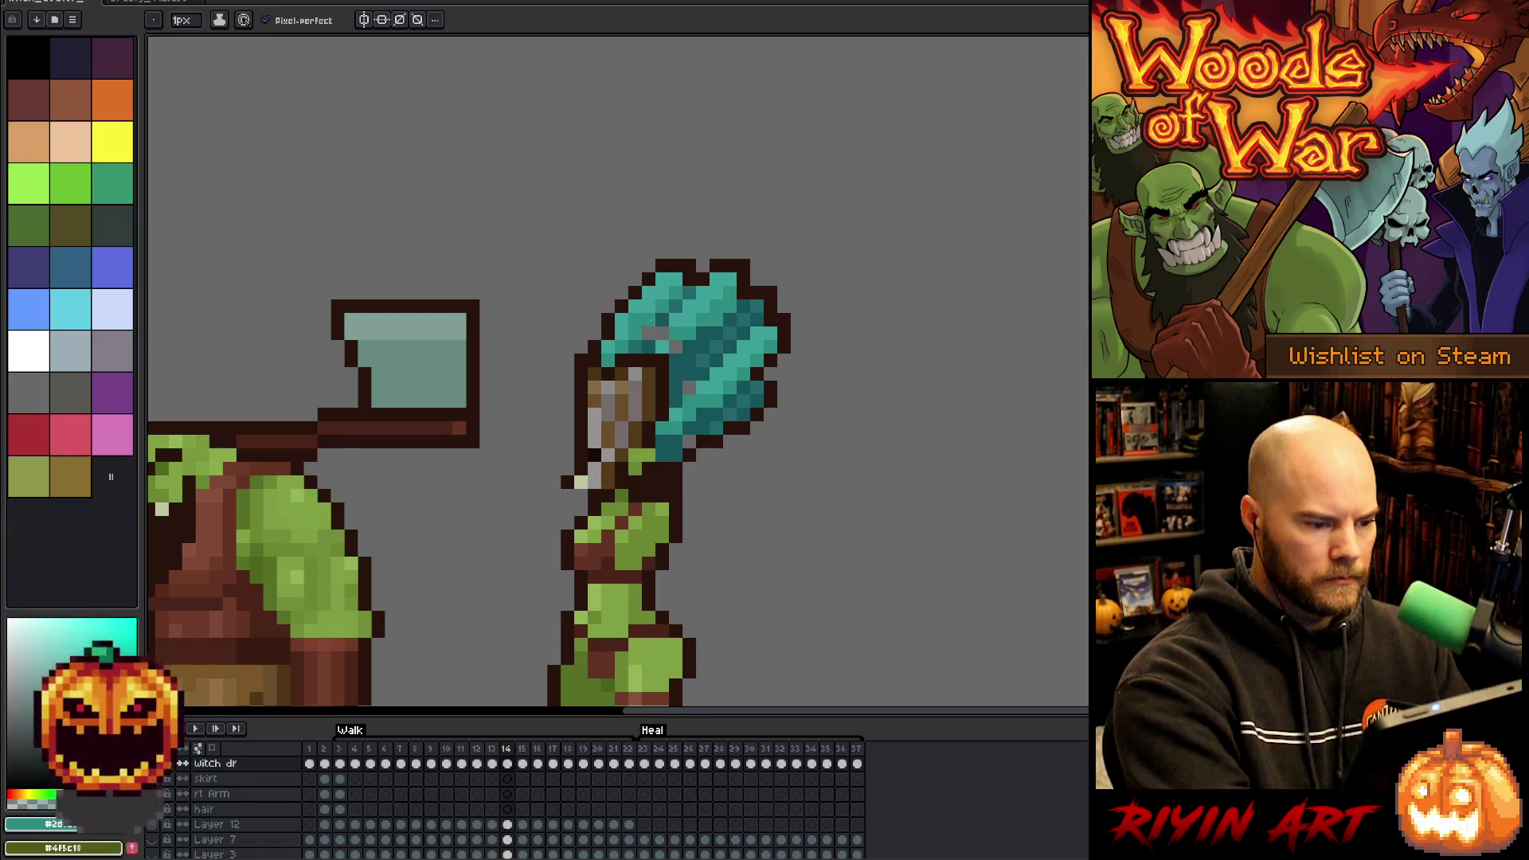
left_click(683, 360, "alt")
left_click(683, 357)
left_click(676, 333, "alt")
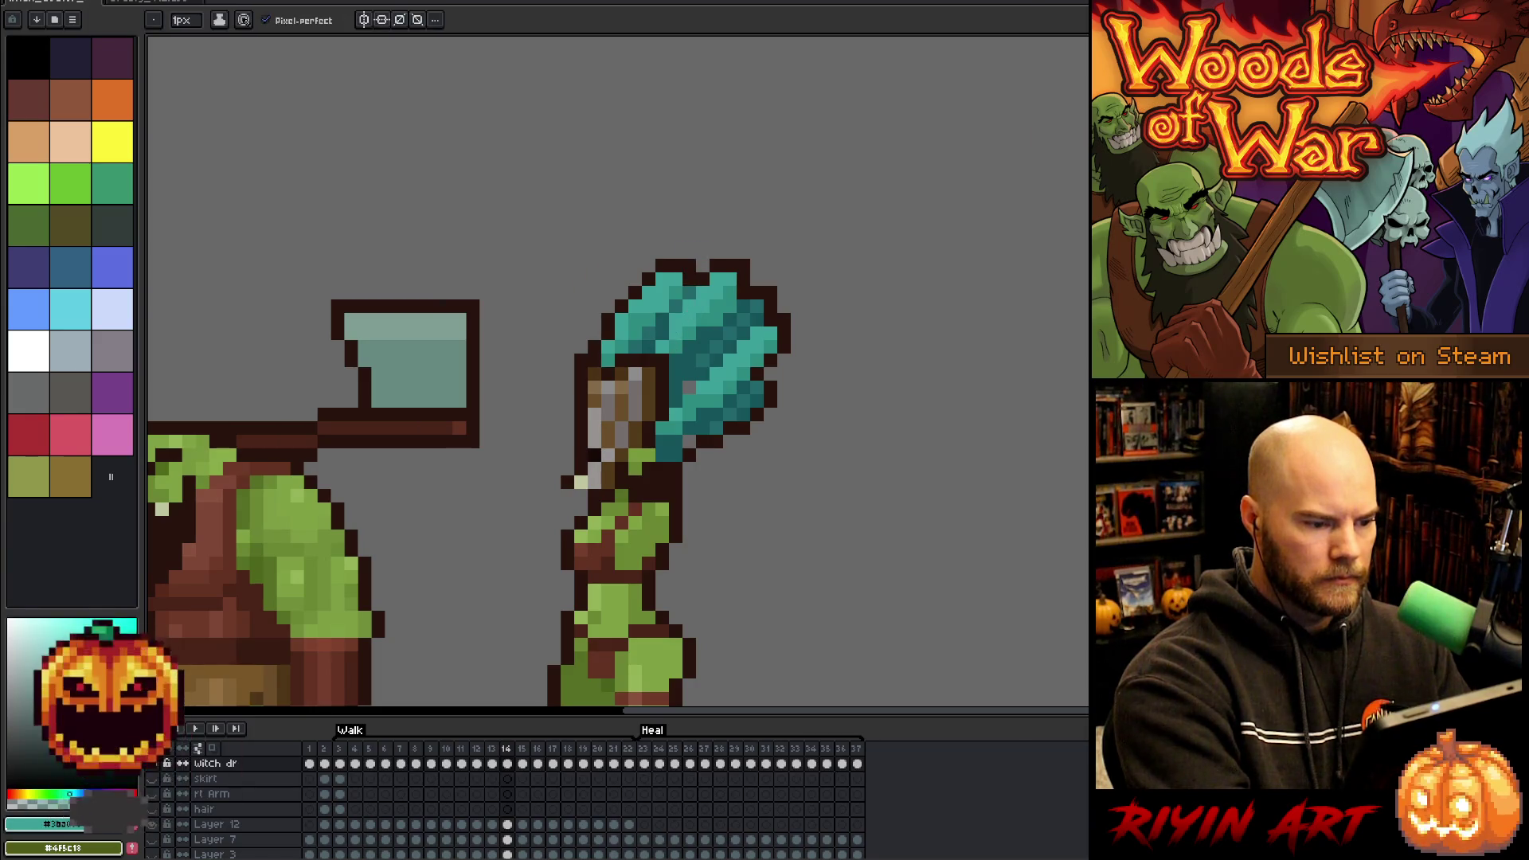
- Sample brighter and duller teals, undo a stray dark-teal pixel, and advance to frame 16
key("alt")
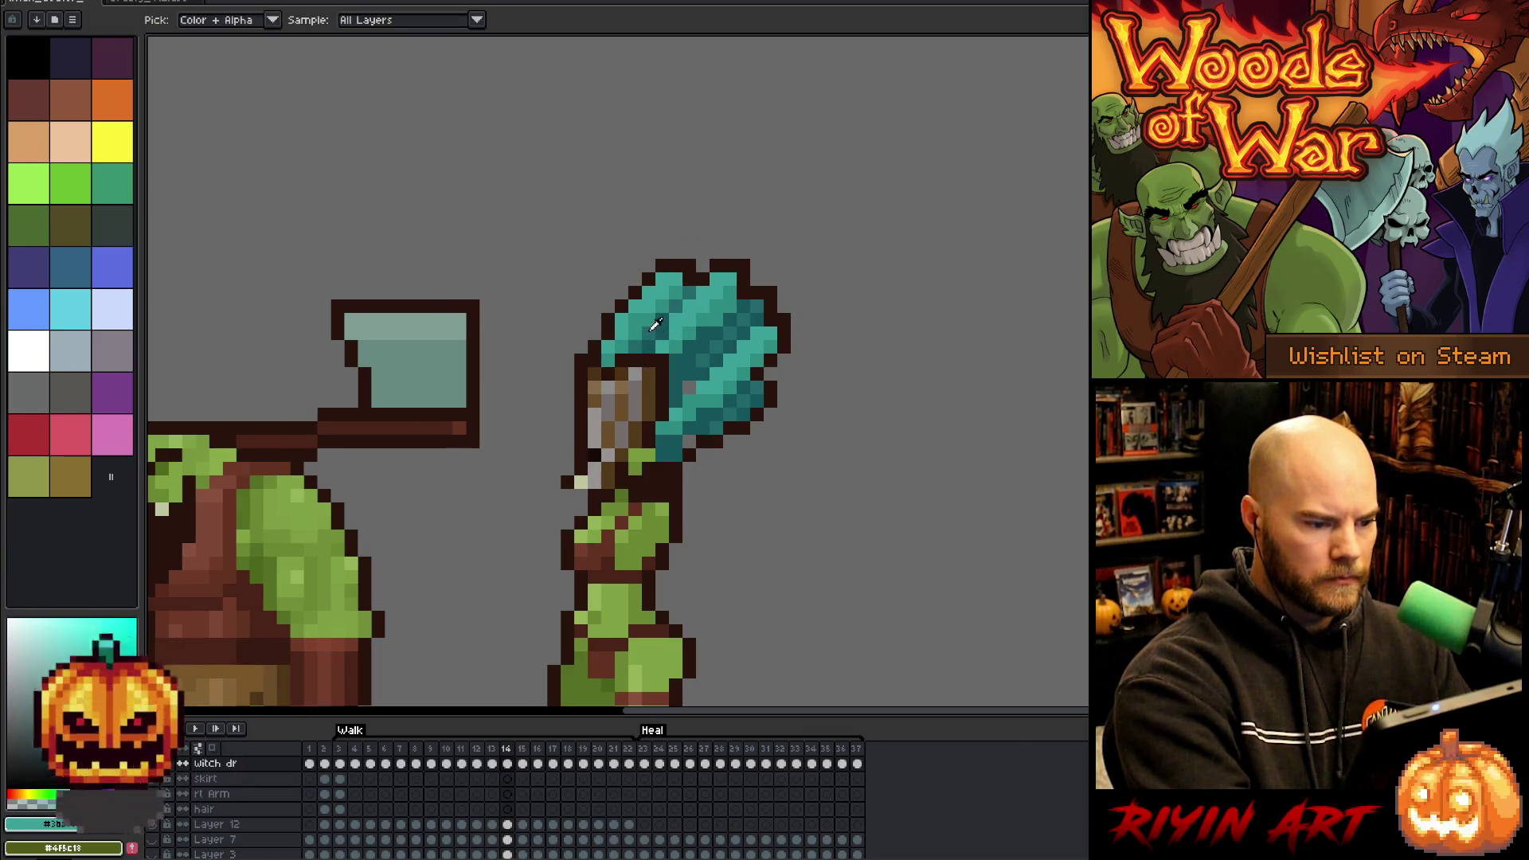
left_click(654, 324, "alt")
left_click(654, 301, "alt")
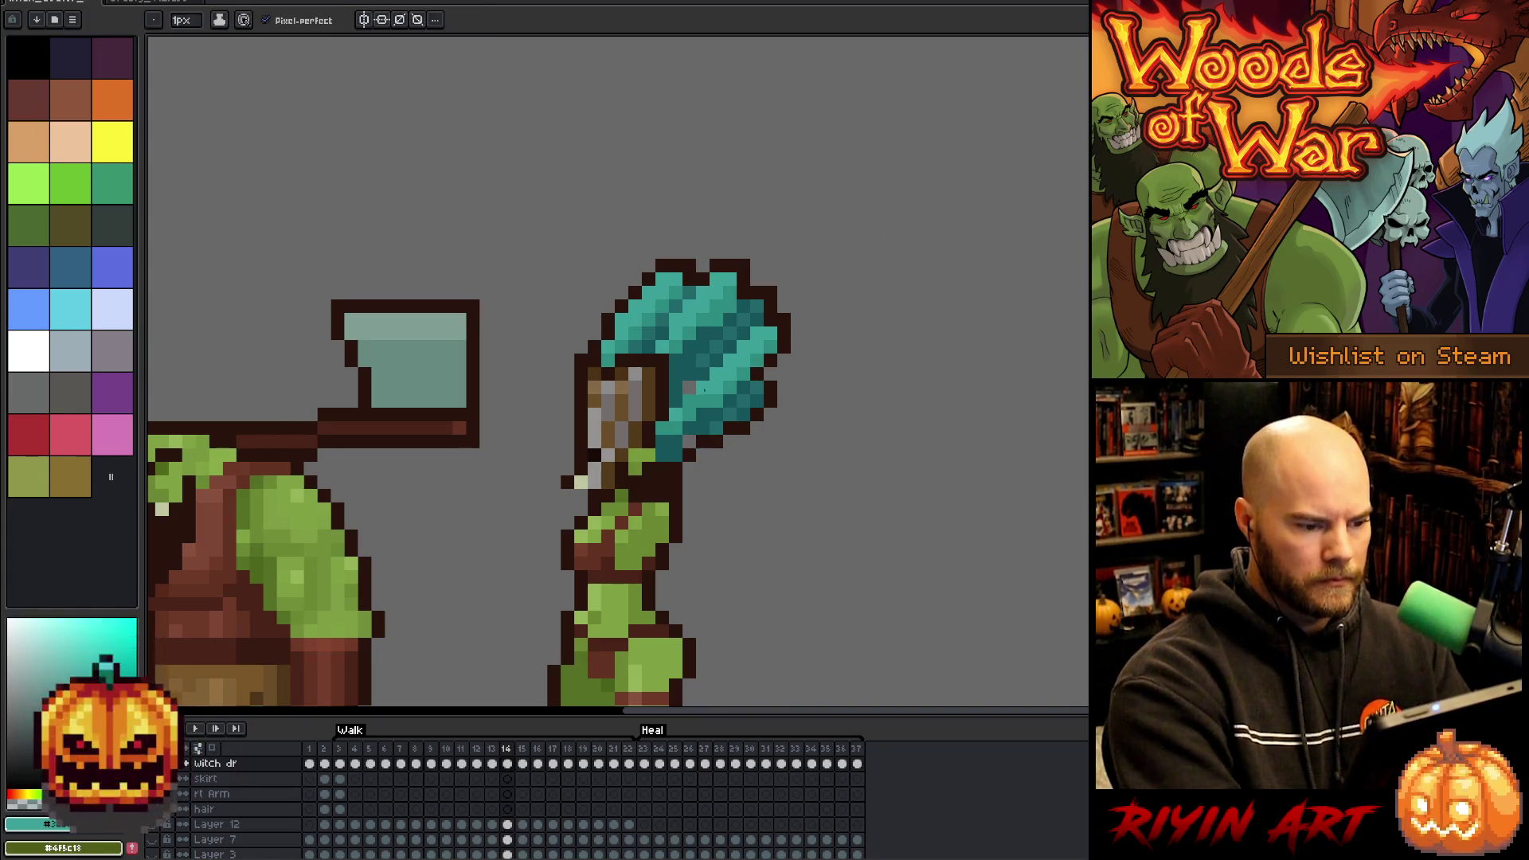
left_click(702, 456, "alt")
left_click(797, 333)
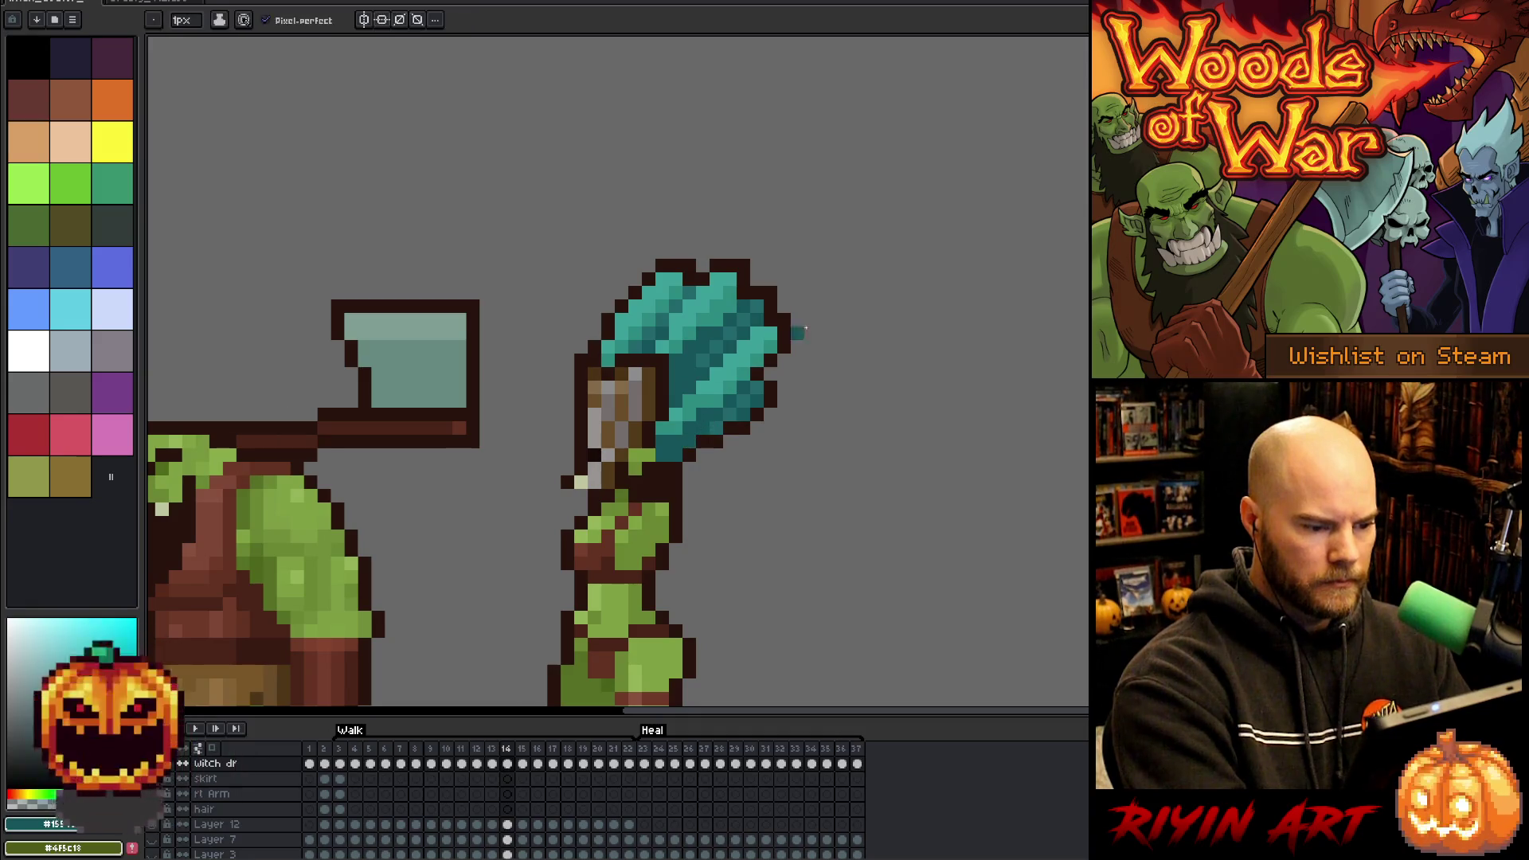
key("ctrl+z")
key("Left")
key("Right")
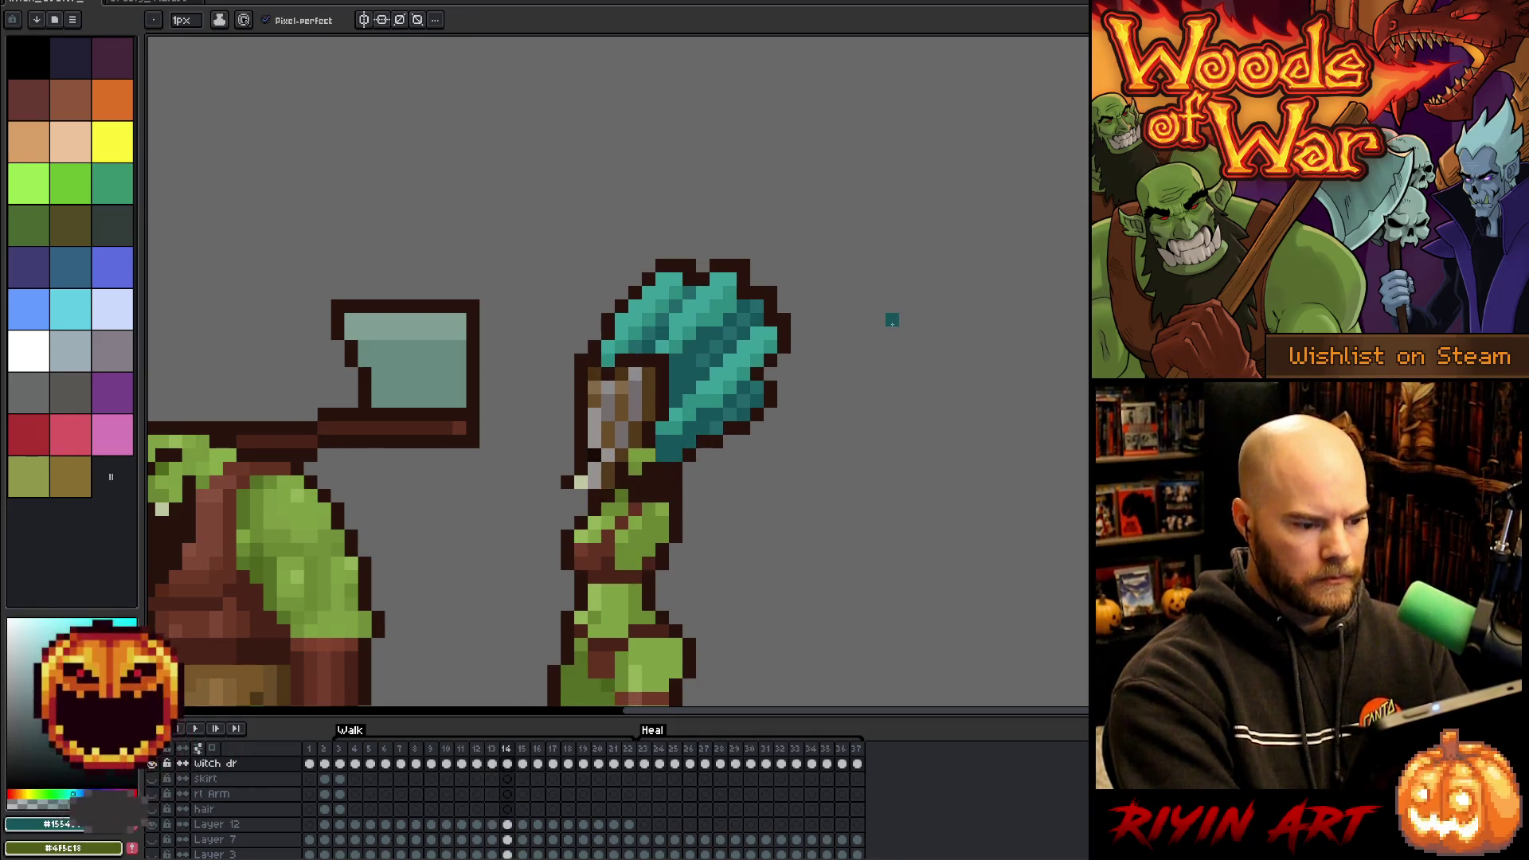
key("Right")
key("Right")
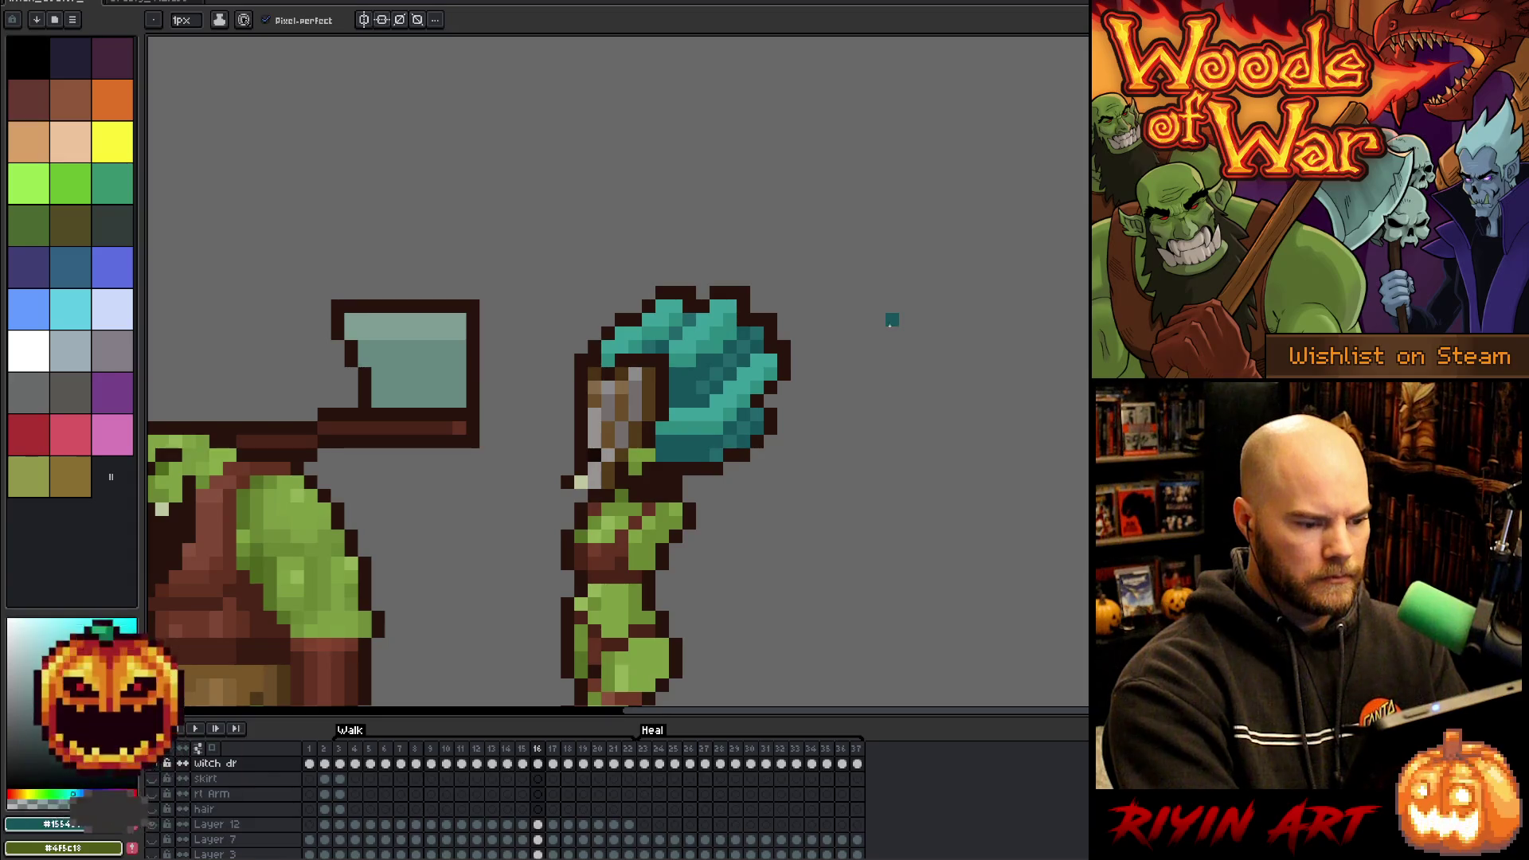
key("Right")
left_click(692, 455, "alt")
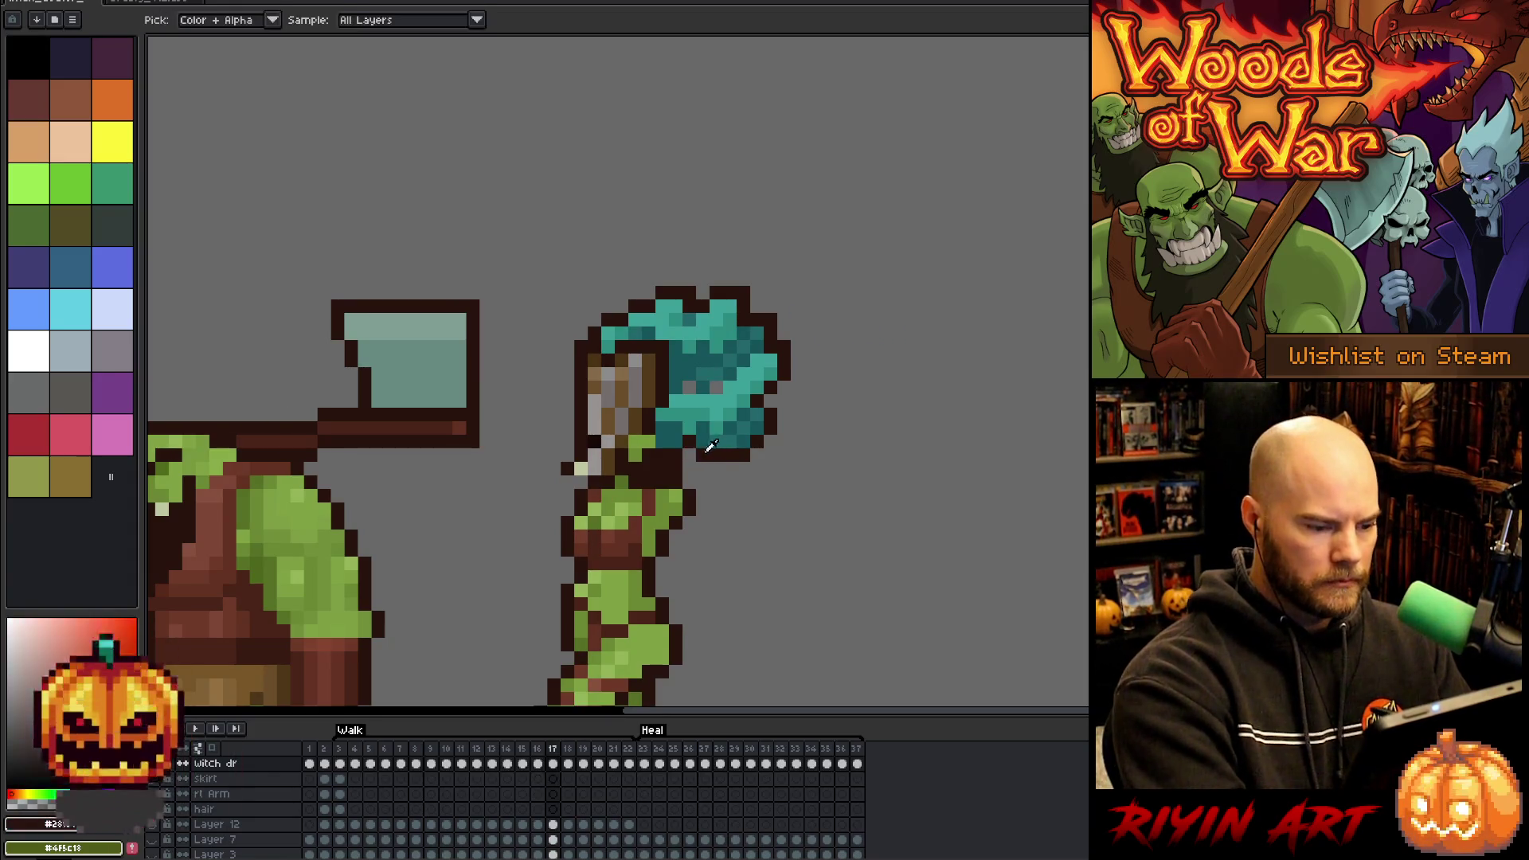
- Sample teal shades on frame 17, fill the grey spots in the hair, and darken side pixels
left_click(704, 403, "alt")
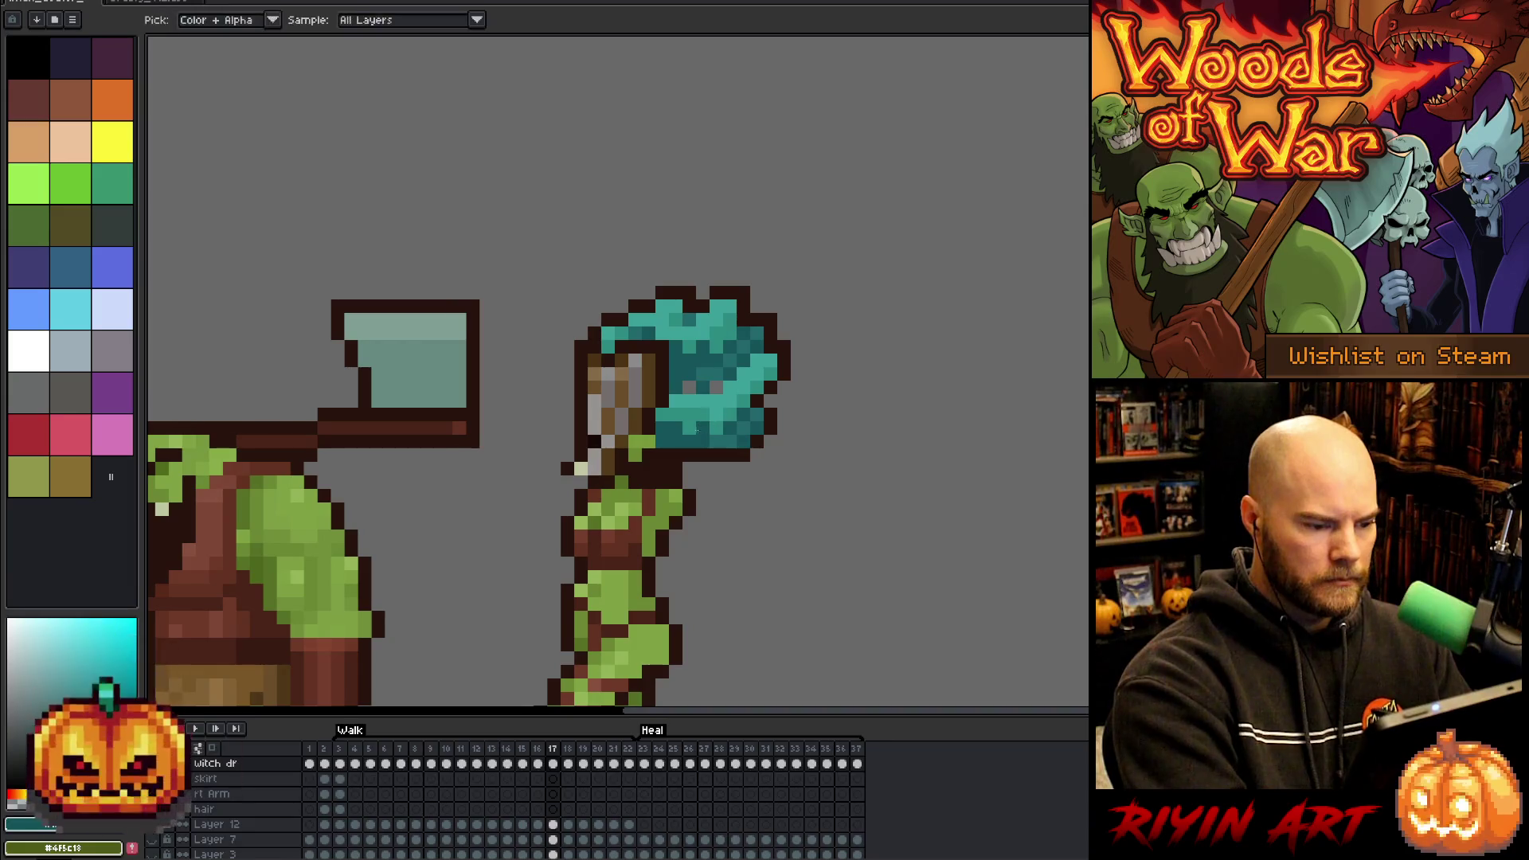
left_click(742, 348, "alt")
left_click(715, 387)
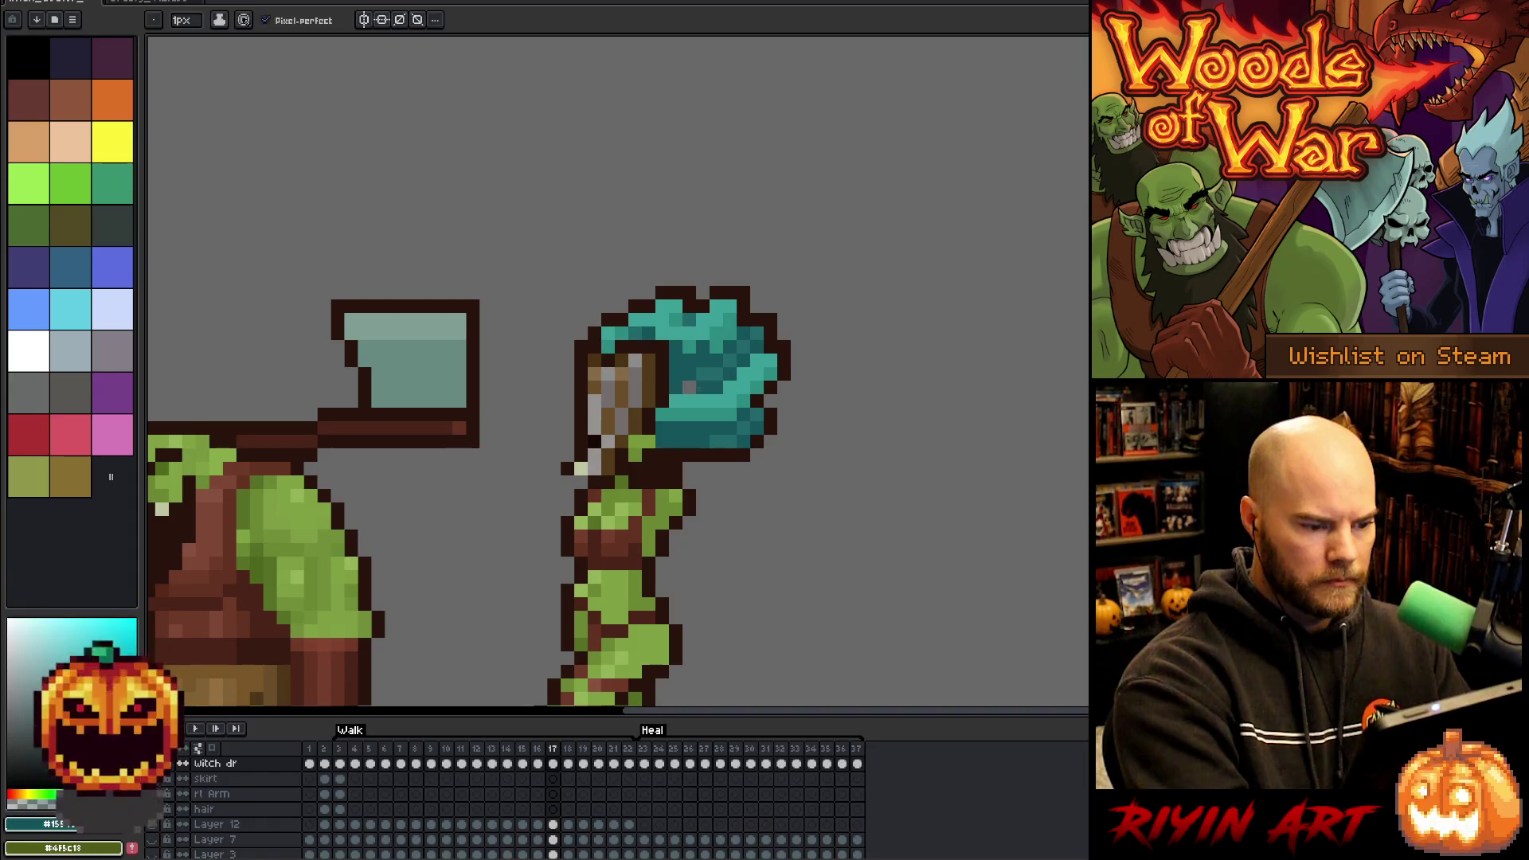
left_click(690, 387)
left_click(707, 342, "alt")
left_click(720, 334, "alt")
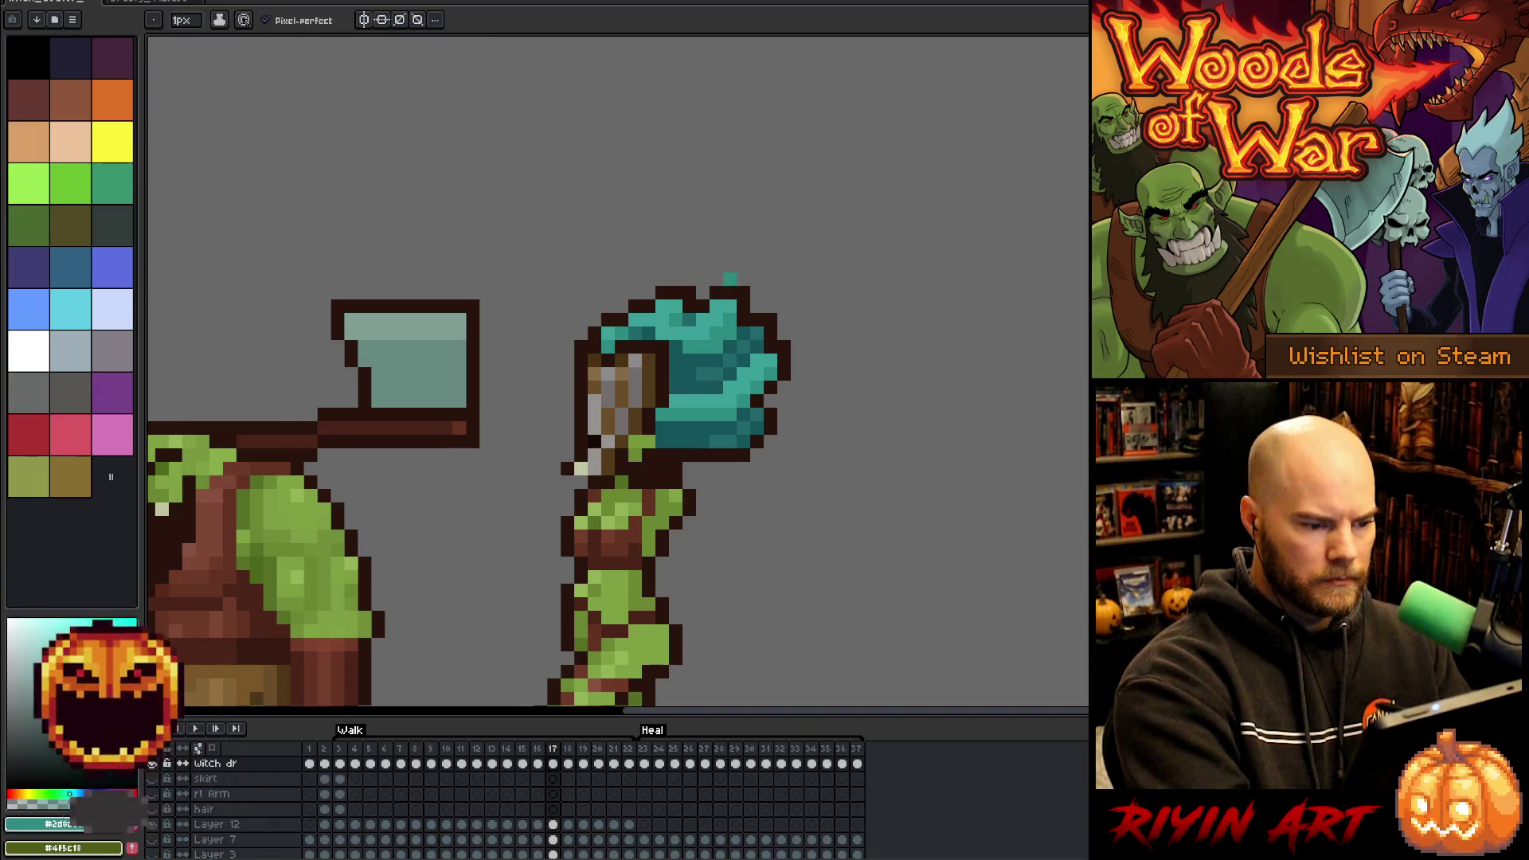
left_click(693, 334, "alt")
left_click(675, 318, "alt")
left_click(669, 326, "alt")
left_click(662, 328)
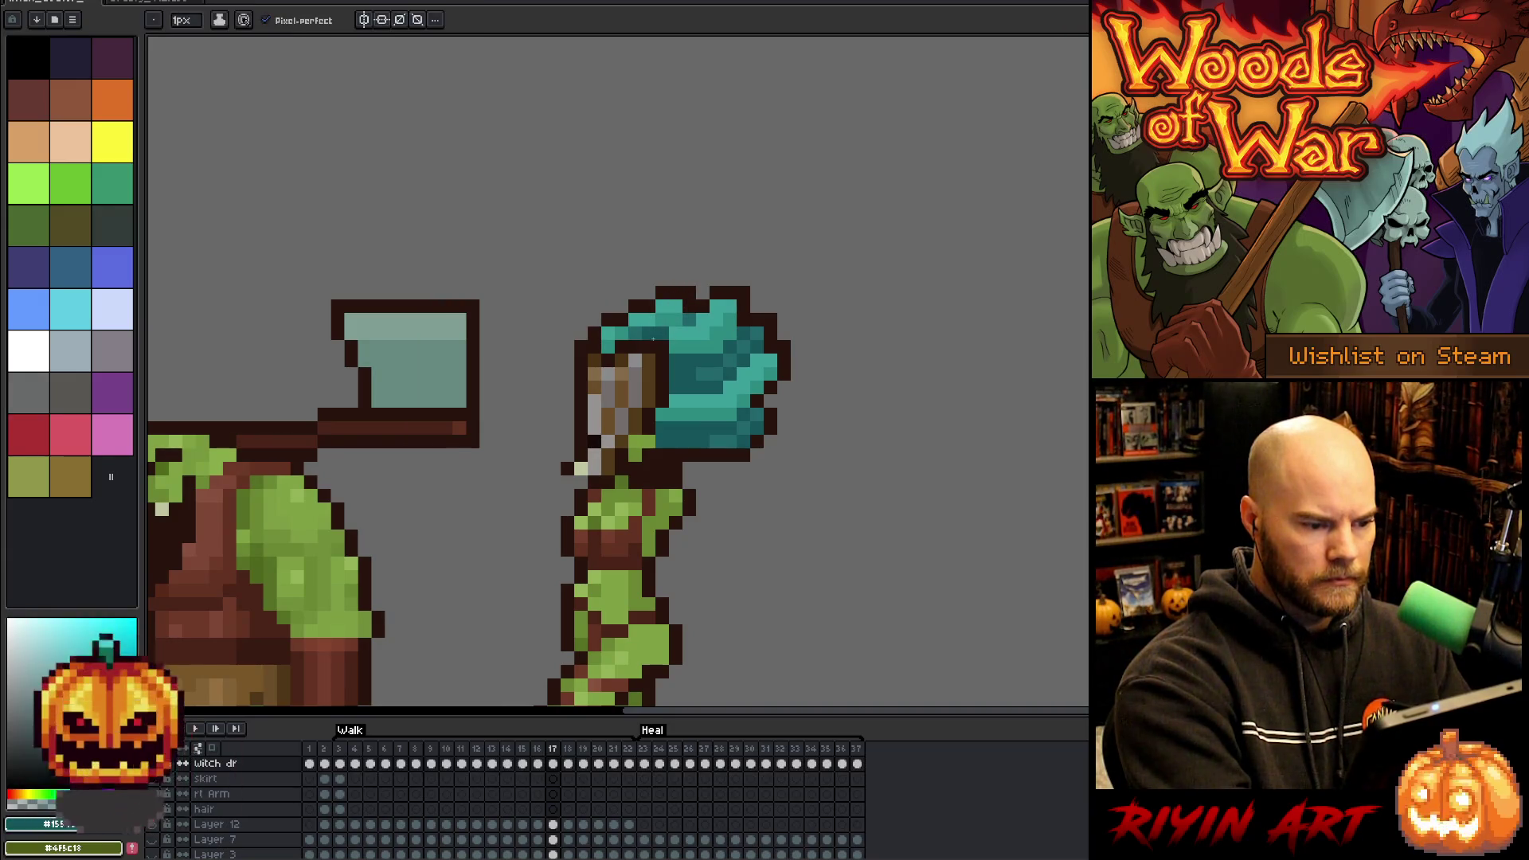
- Repaint the top of the hair in lighter teal and darken a few pixels near the crown
left_click(670, 303, "alt")
left_click(676, 320)
left_click(682, 312, "alt")
left_click(689, 306)
left_click(691, 316, "alt")
left_click(715, 292)
left_click(668, 315, "alt")
left_click(661, 307)
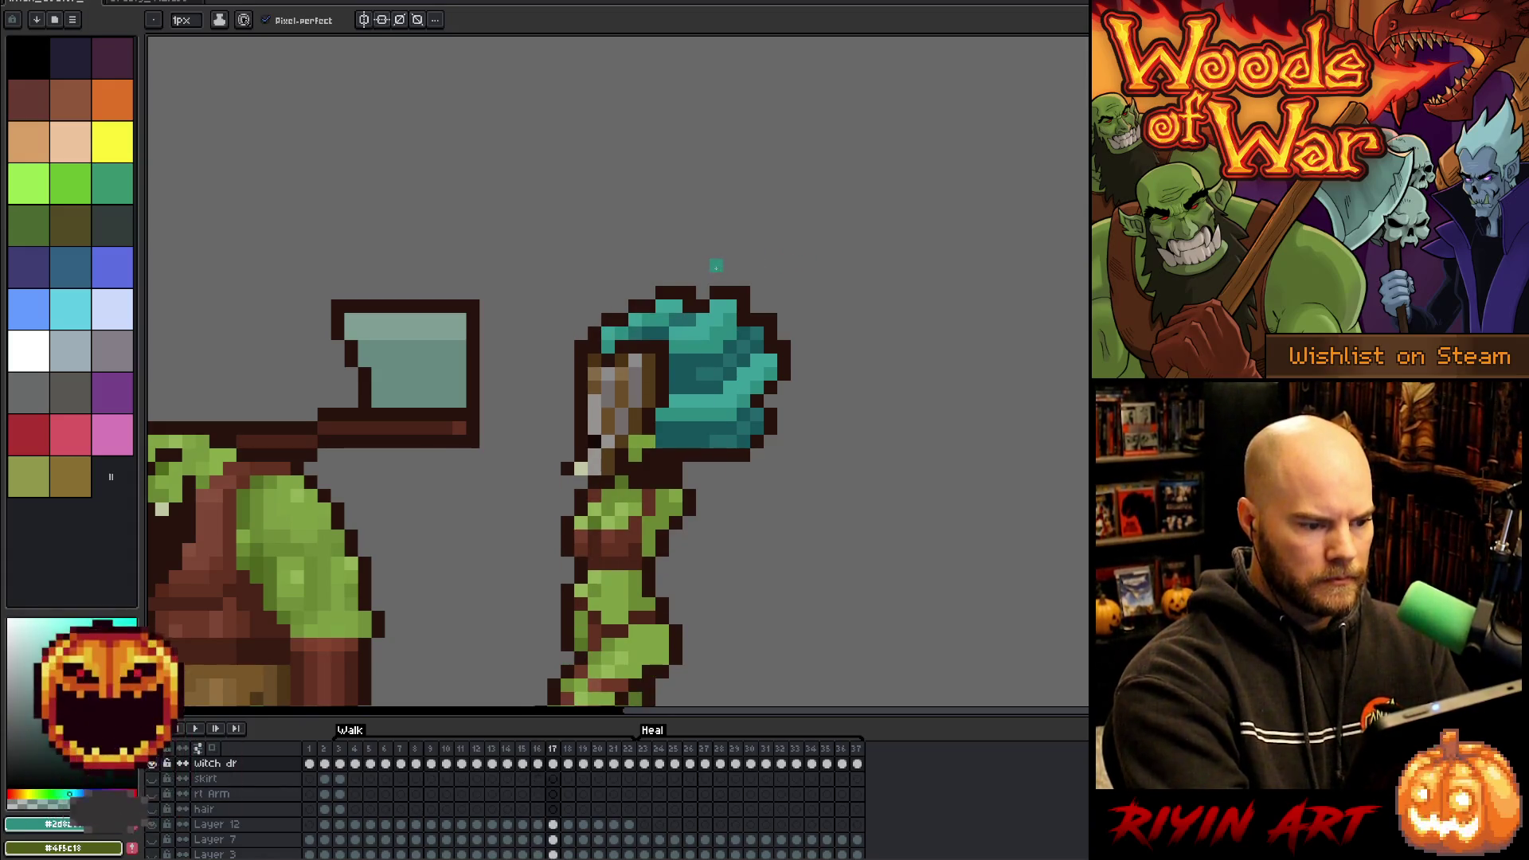
left_click(652, 318, "alt")
left_click(649, 332, "alt")
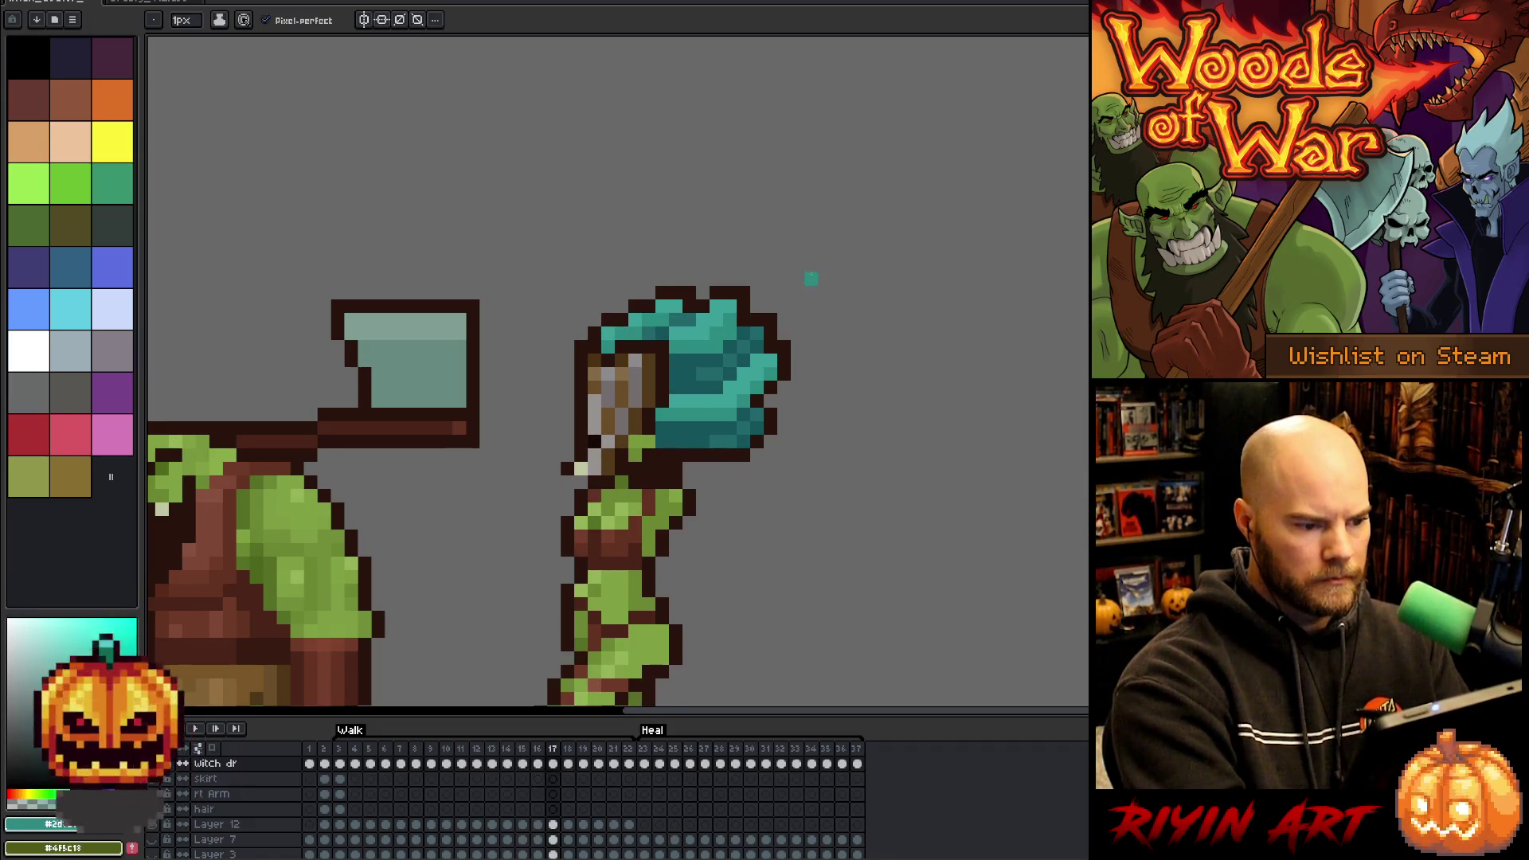
- Compare frames 16 and 17, then sample outline and teal shades from the hair on frame 18
key("Left")
key("Right")
key("Left")
key("Right")
key("Left")
key("Right")
key("Right")
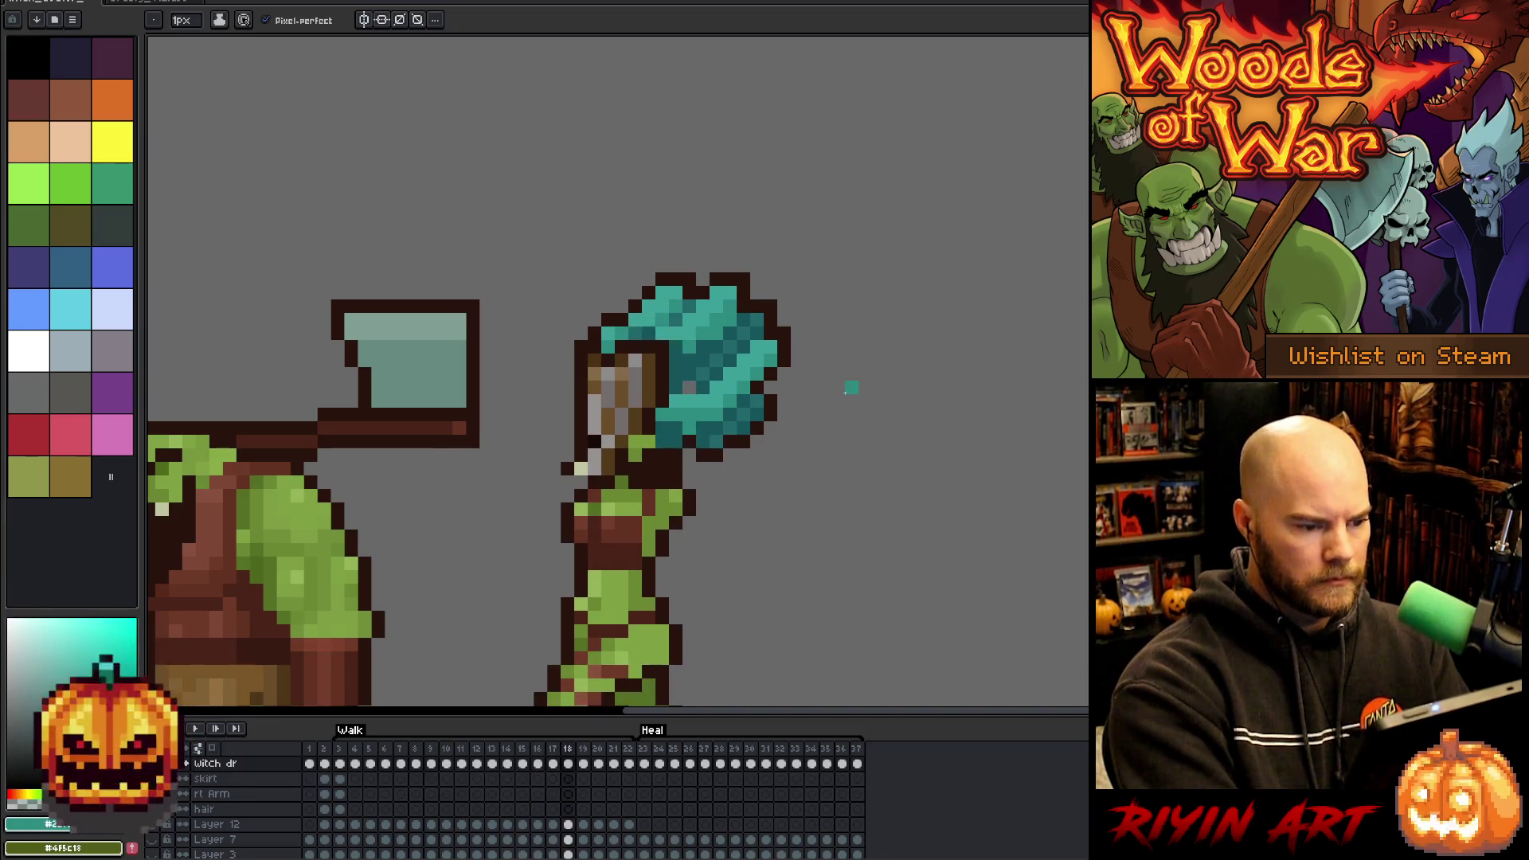
left_click(708, 455, "alt")
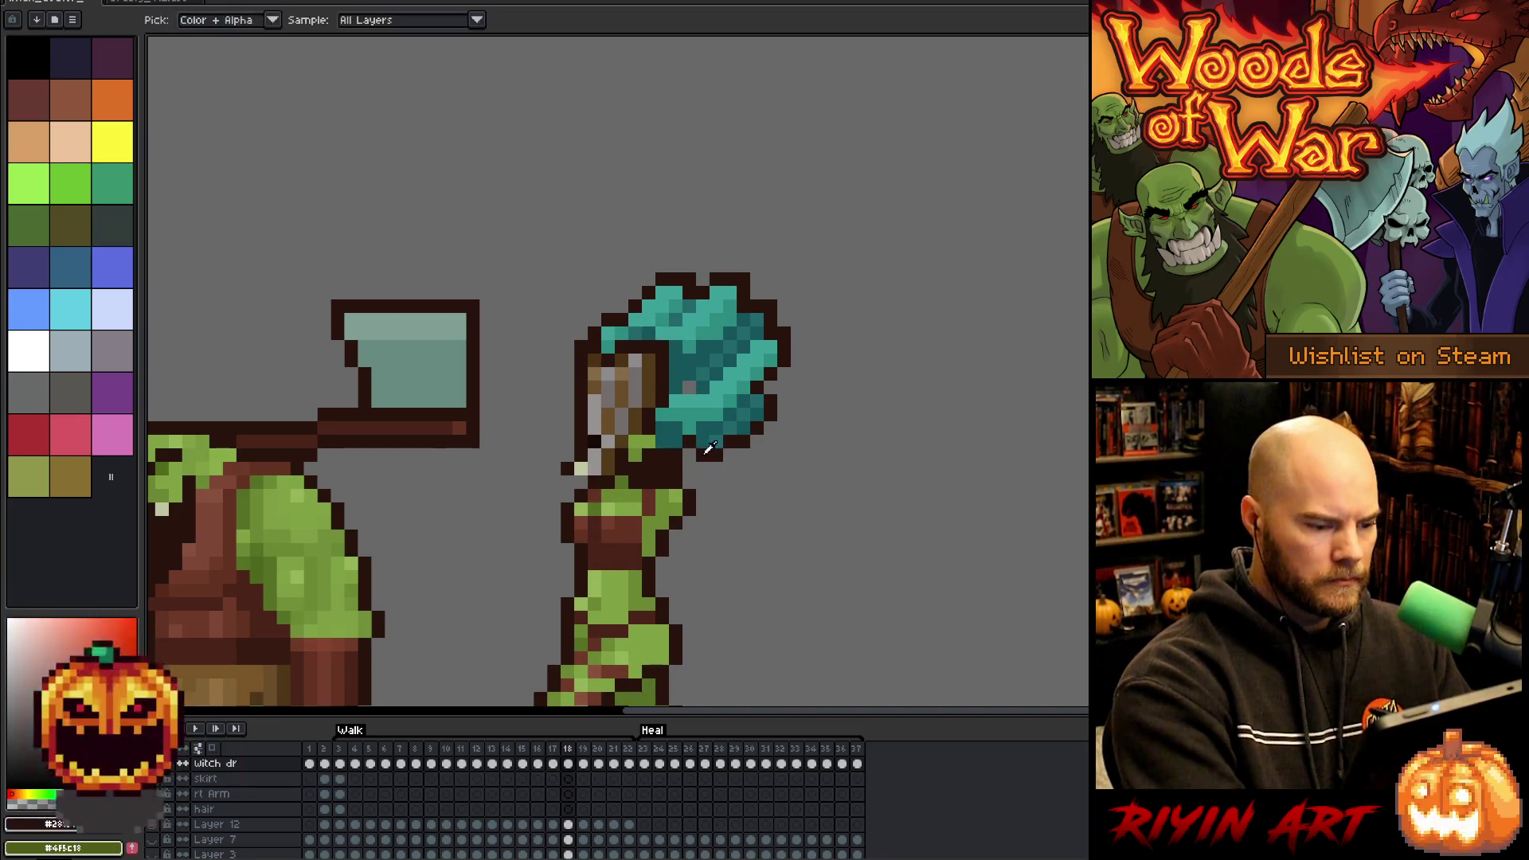
right_click(769, 376)
left_click(718, 343, "alt")
left_click(708, 337, "alt")
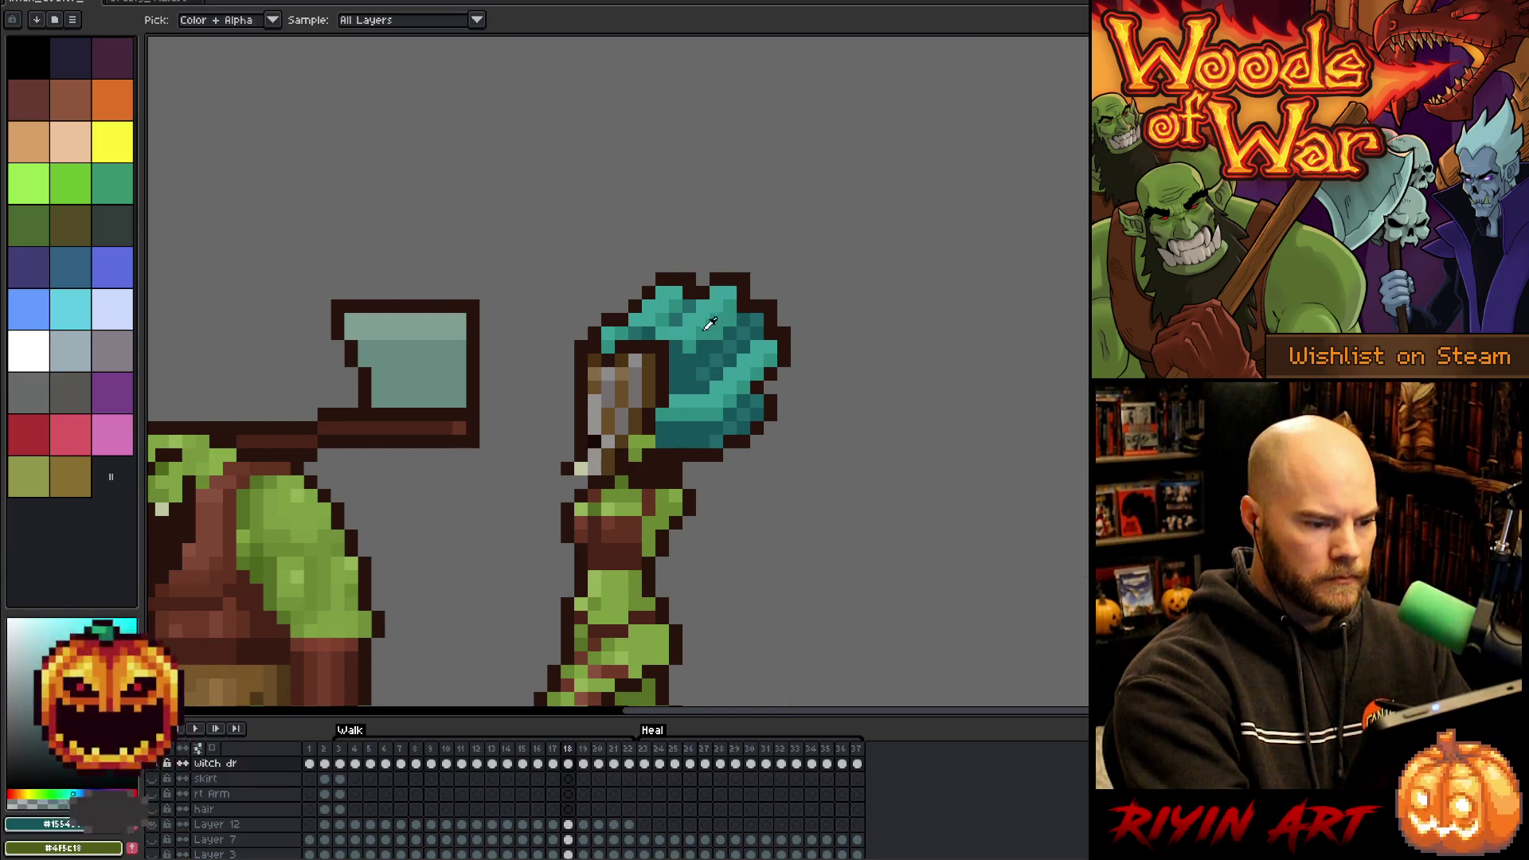
left_click(704, 329, "alt")
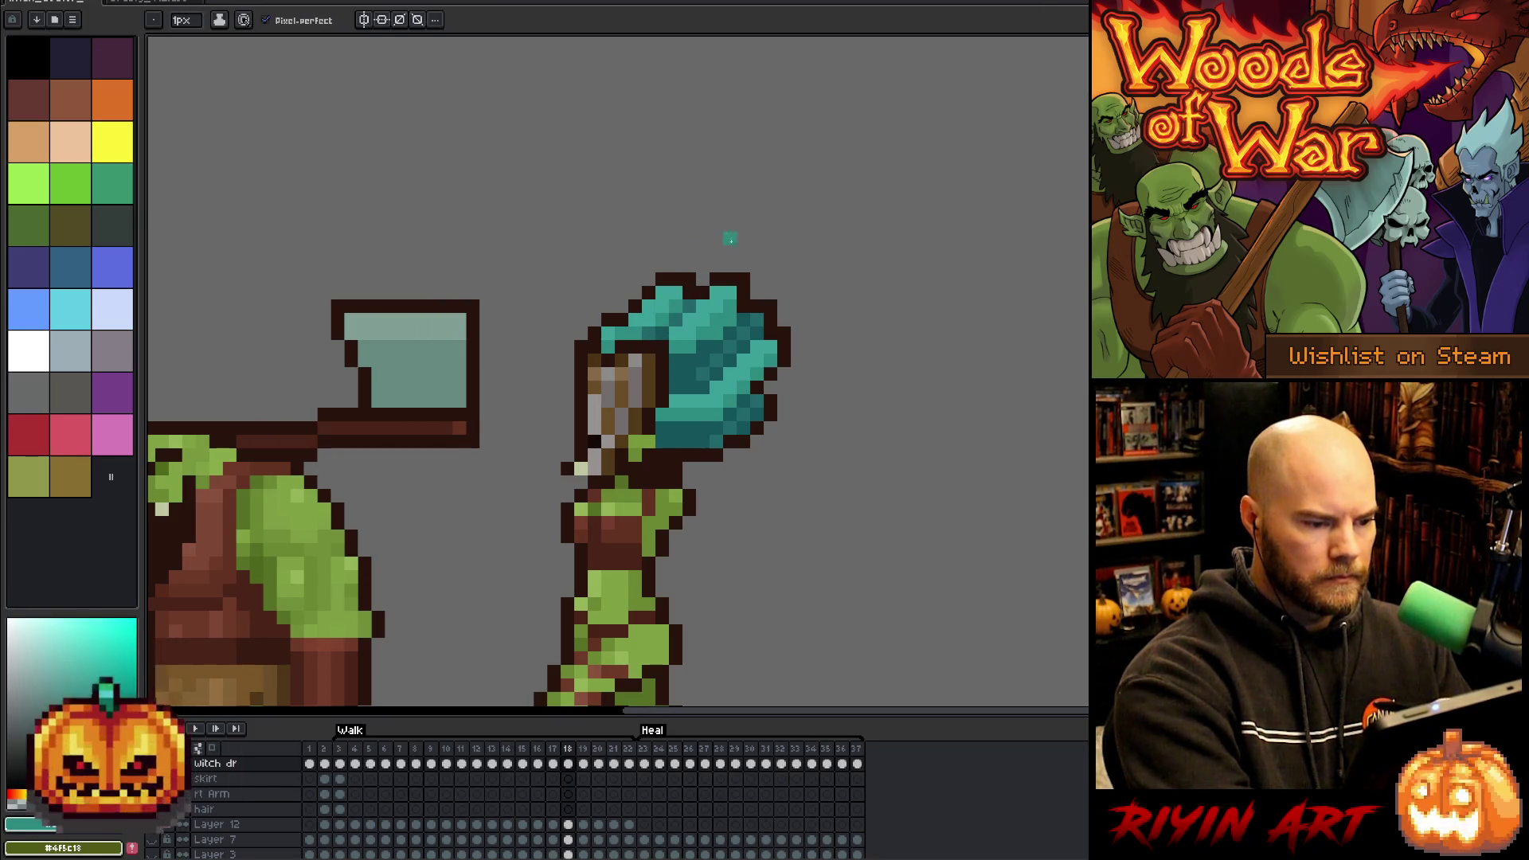
- Compare the hair between frames 17 and 18, then pick the darker teal on frame 19
key("comma")
key("period")
key("comma")
key("period")
key("comma")
key("period")
key("comma")
key("period")
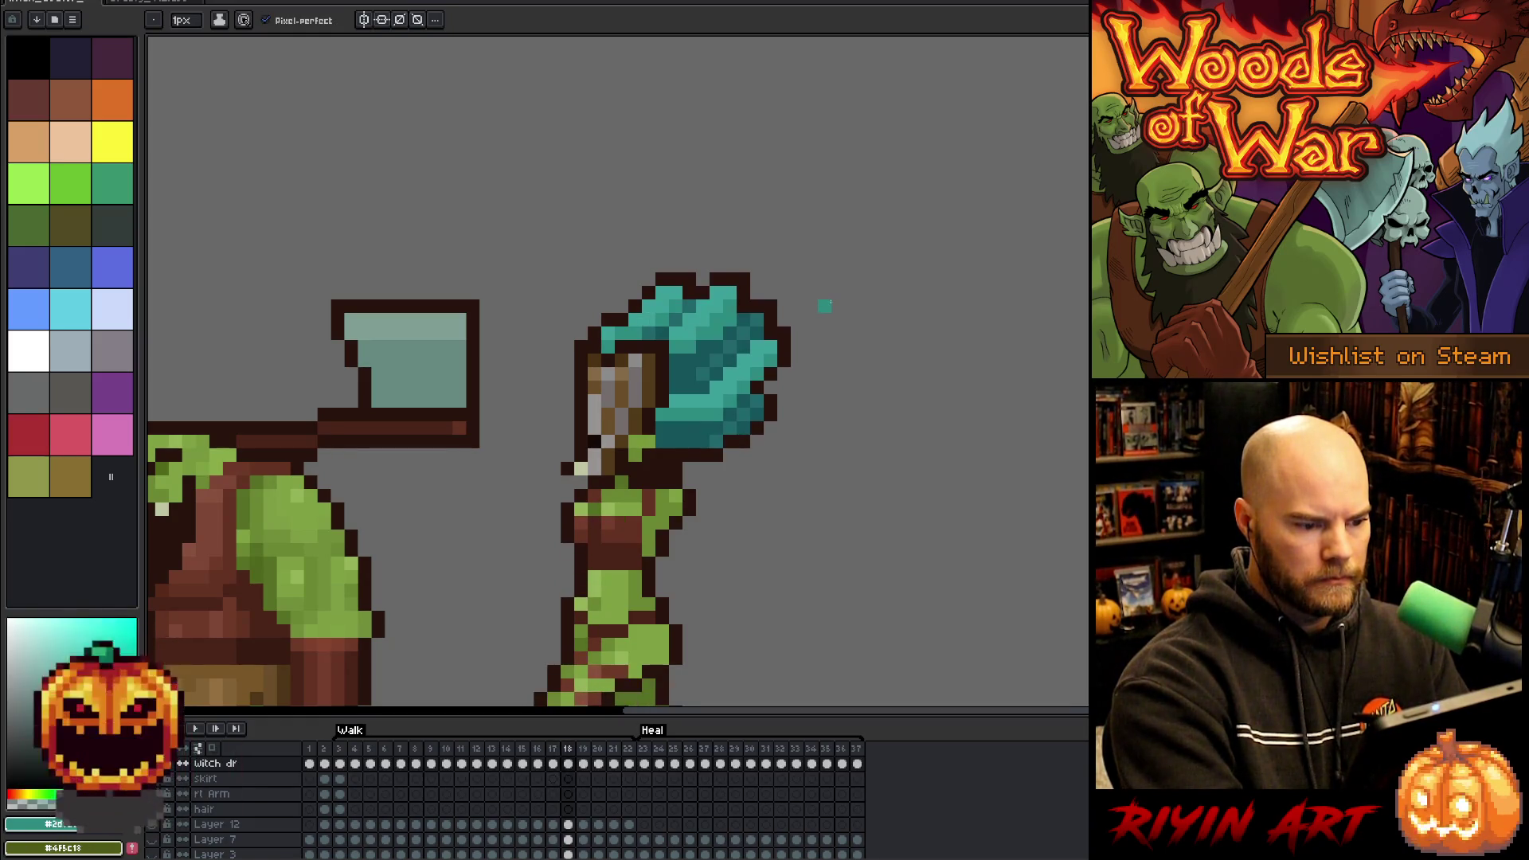
key("comma")
key("period")
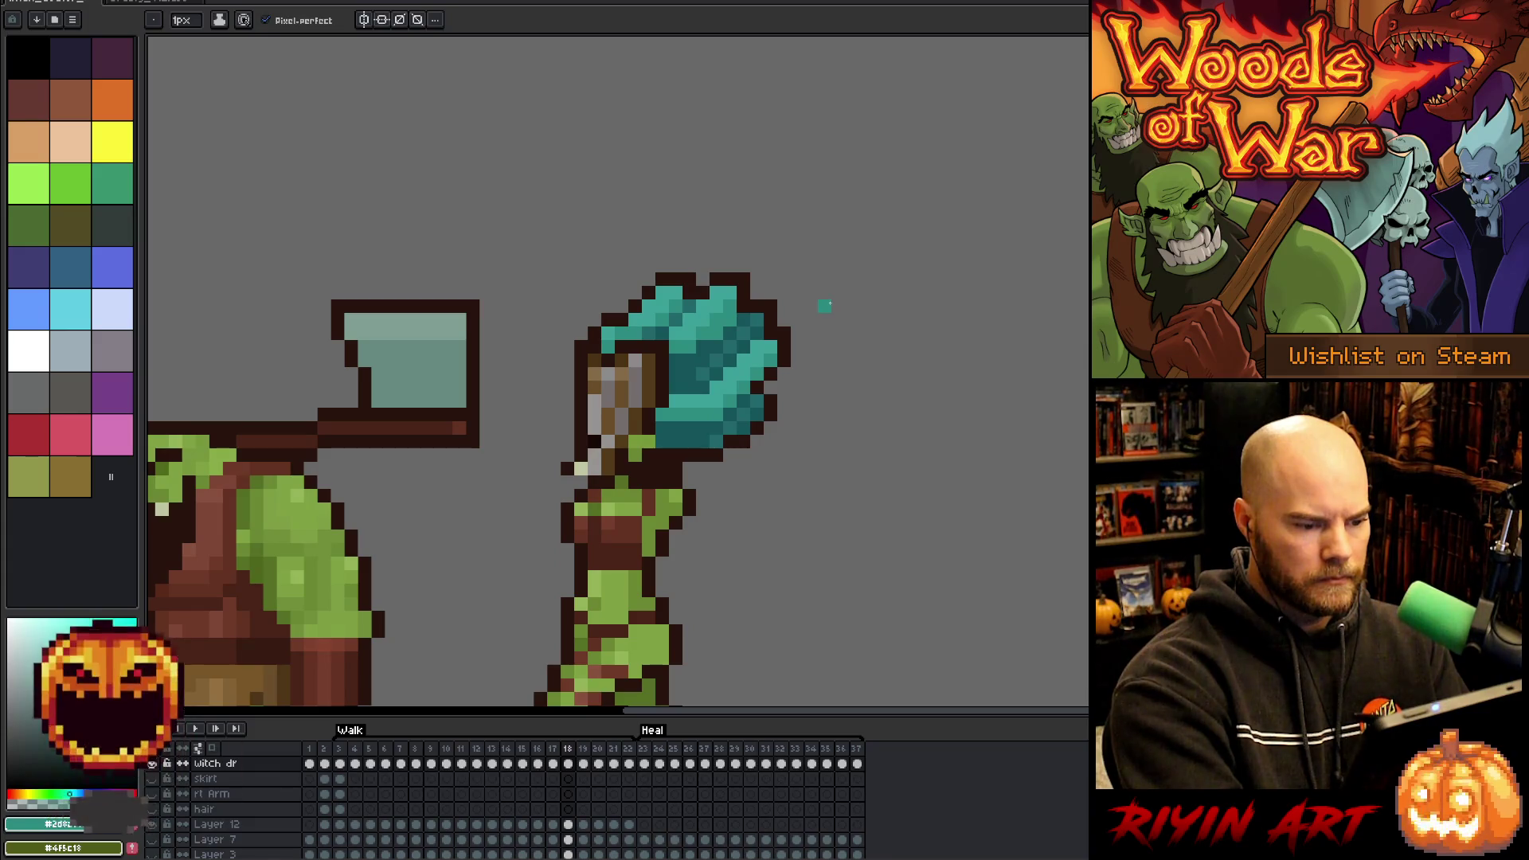
key("period")
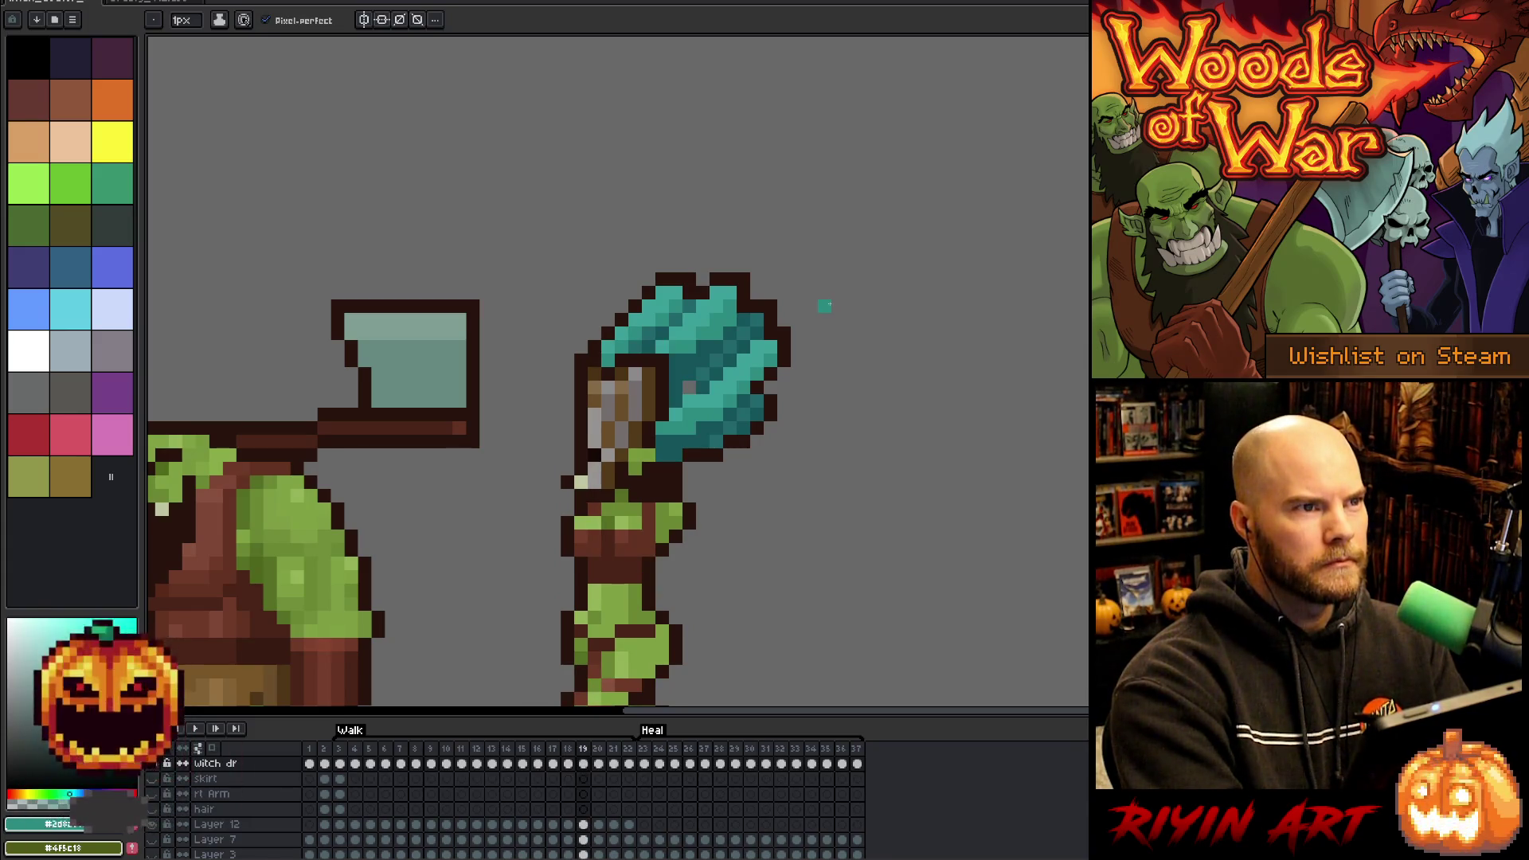
left_click(748, 322, "alt")
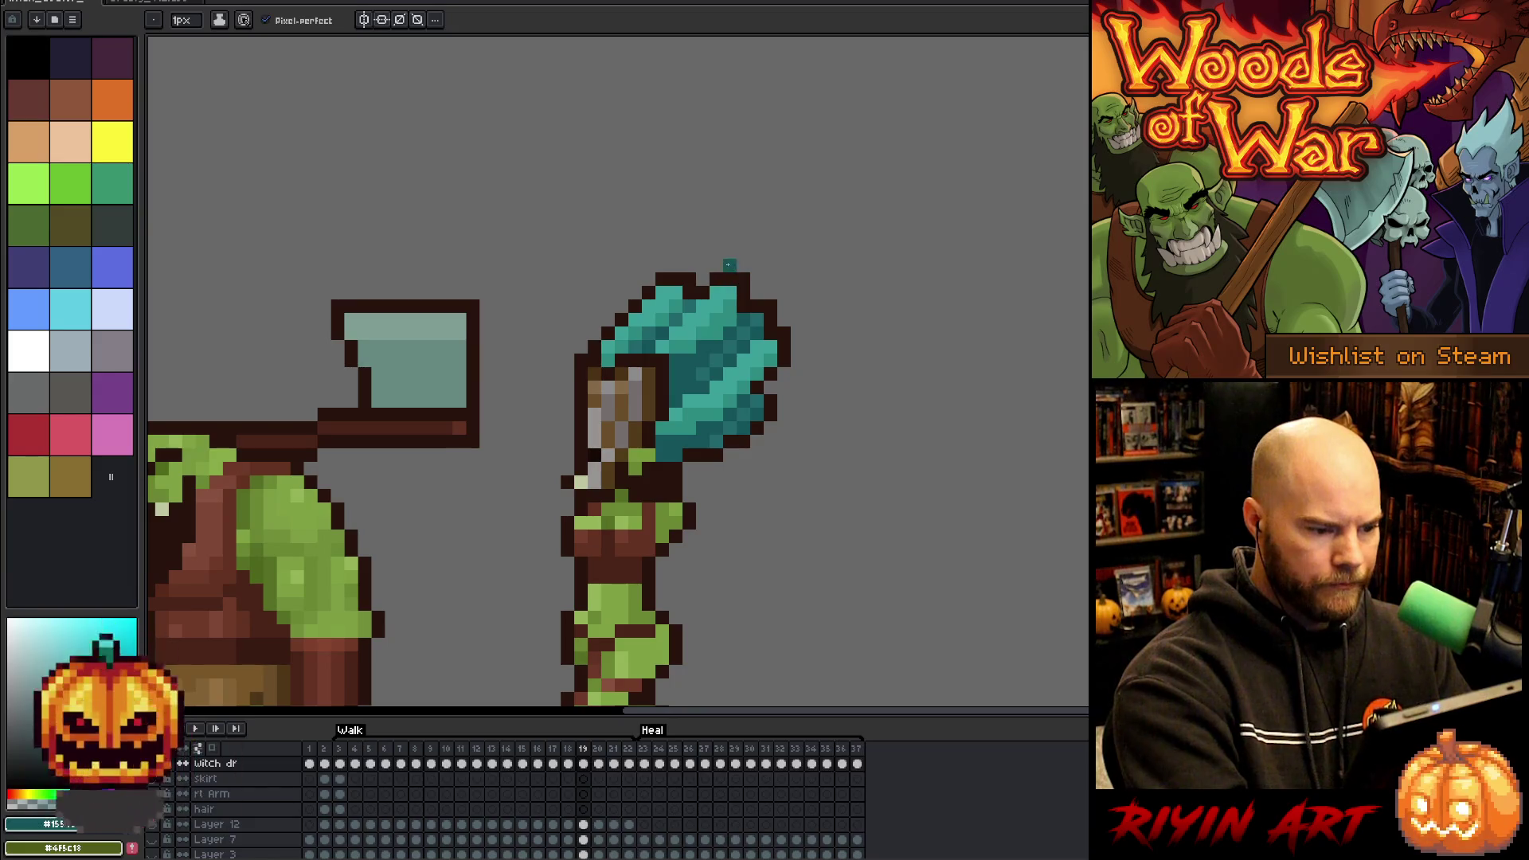
- Check frame 19 against frame 18, then repaint a hair pixel in lighter teal on frame 20
key("comma")
key("period")
key("comma")
key("period")
key("comma")
key("period")
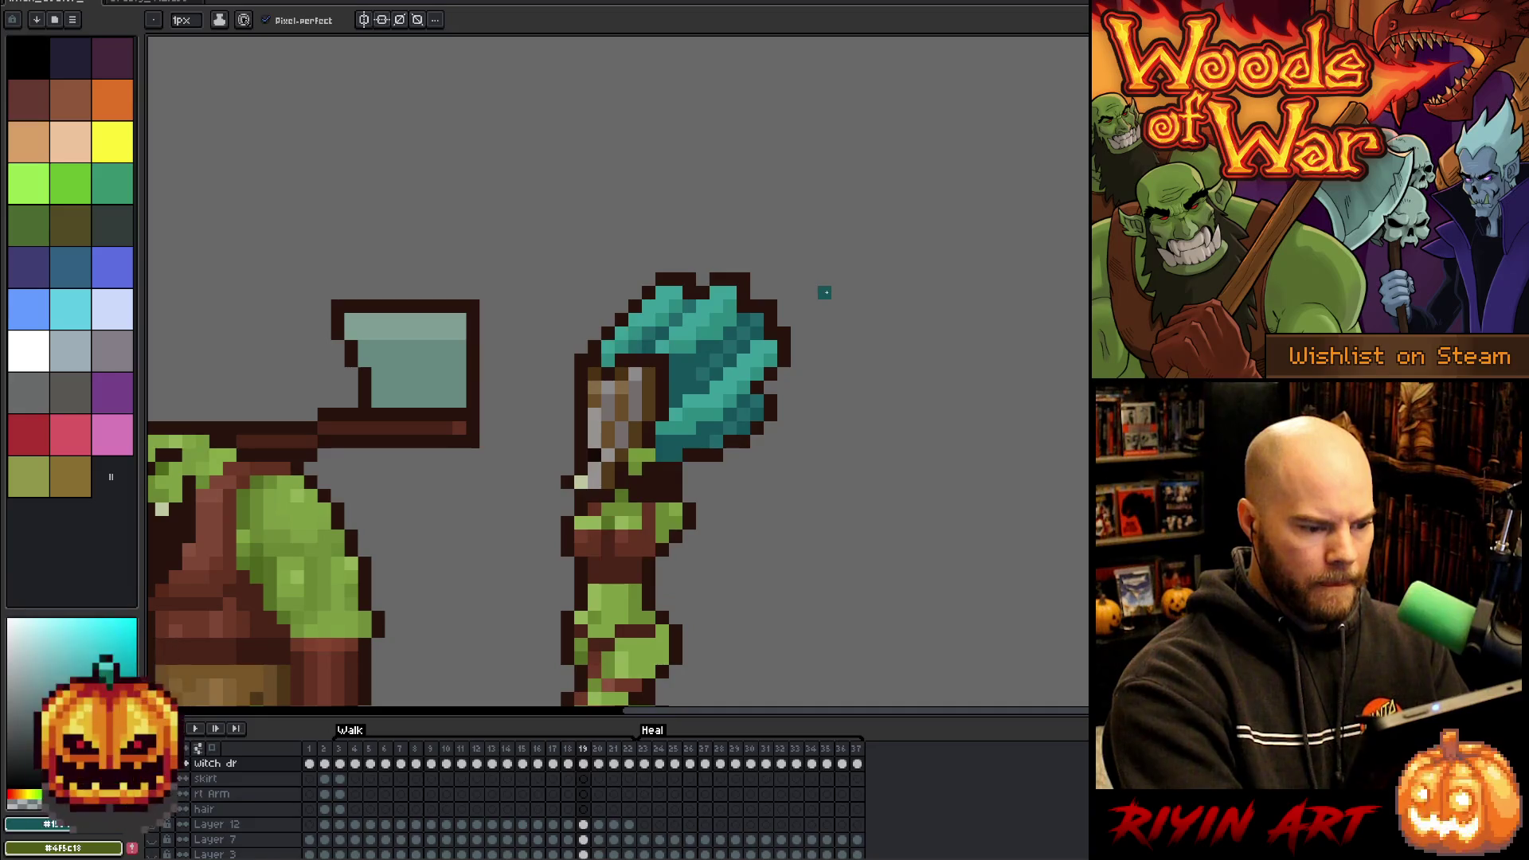
key("period")
left_click(690, 464, "alt")
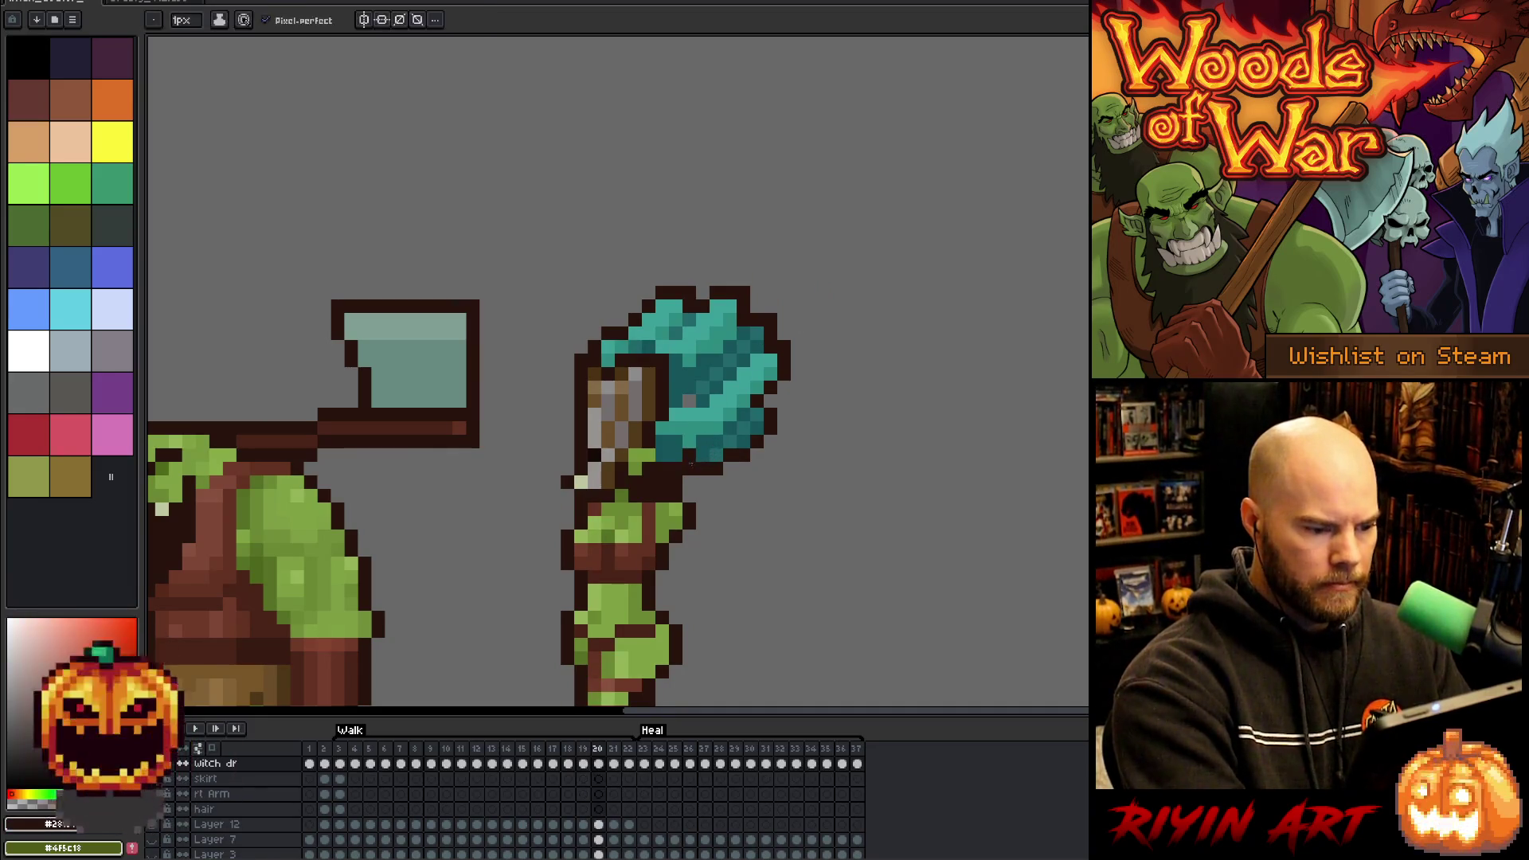
left_click(715, 321, "alt")
left_click(702, 321)
left_click(657, 343, "alt")
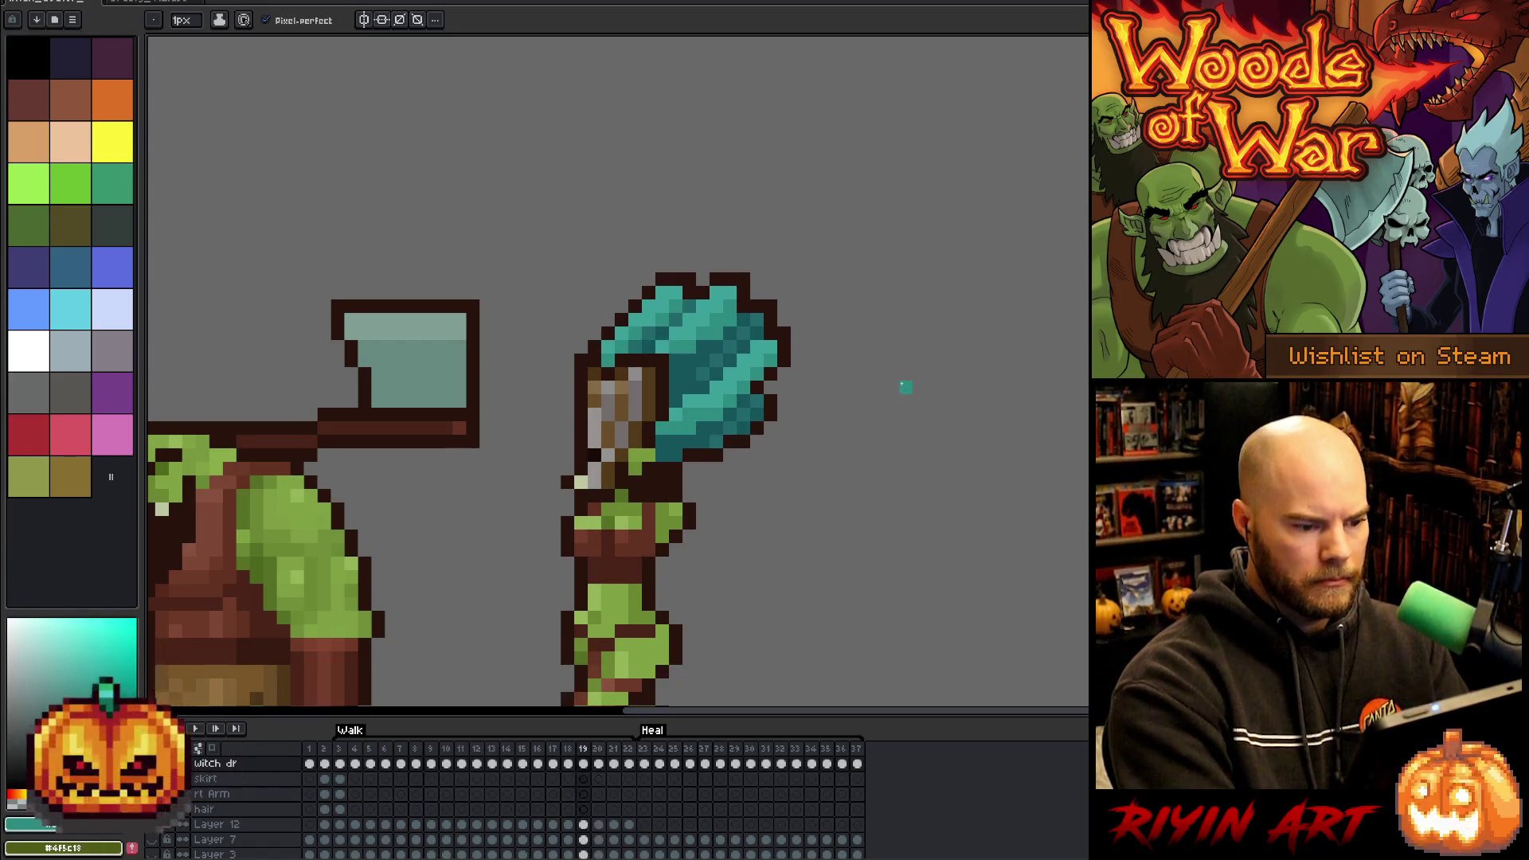
- On frame 21, pick a teal shade and compare the hair with the neighbouring frame
key("Right")
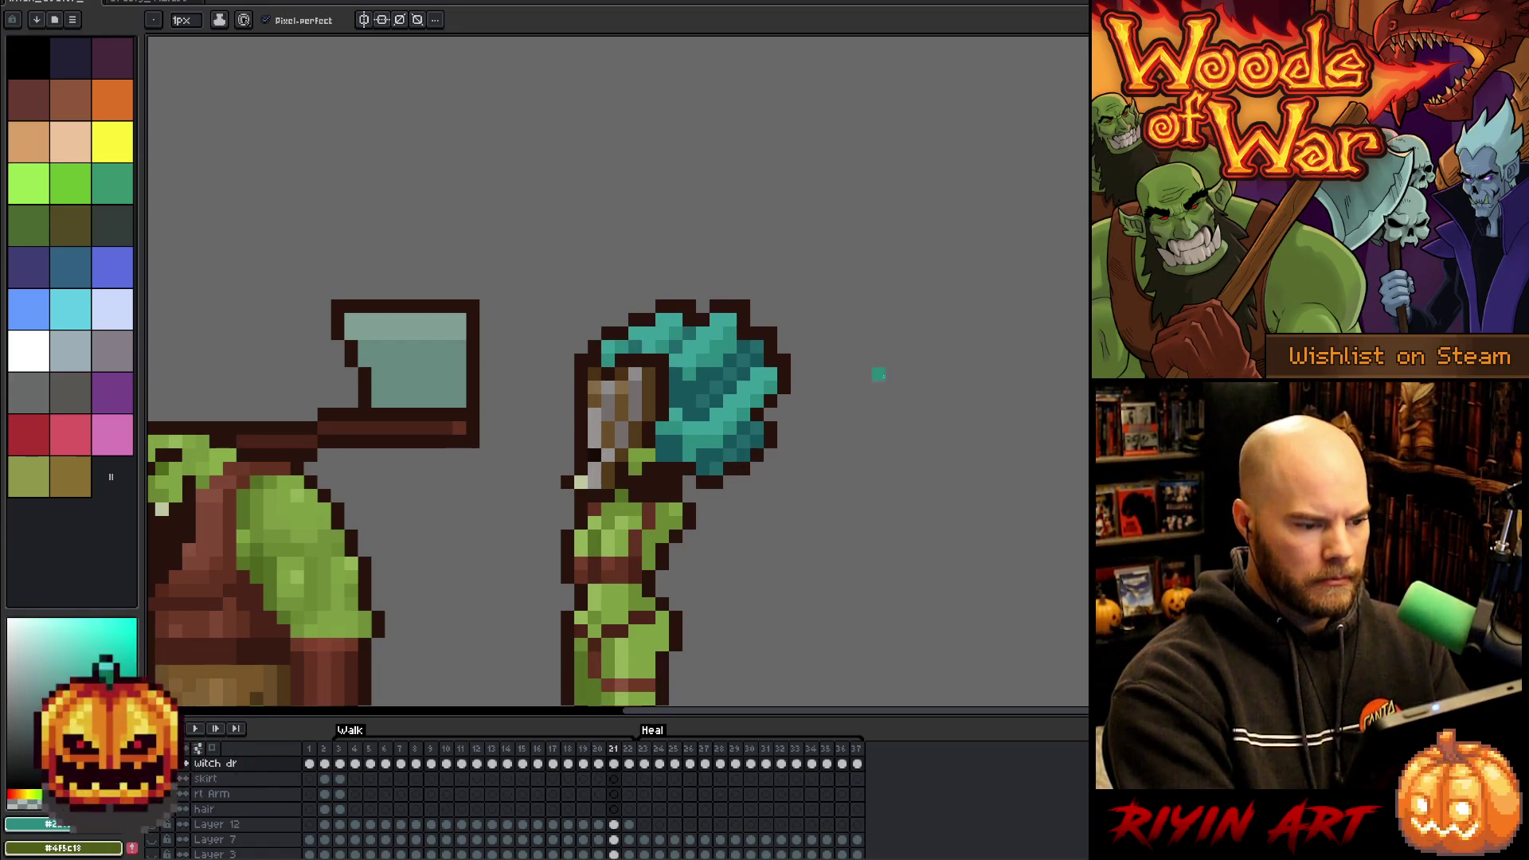
left_click(650, 328, "alt")
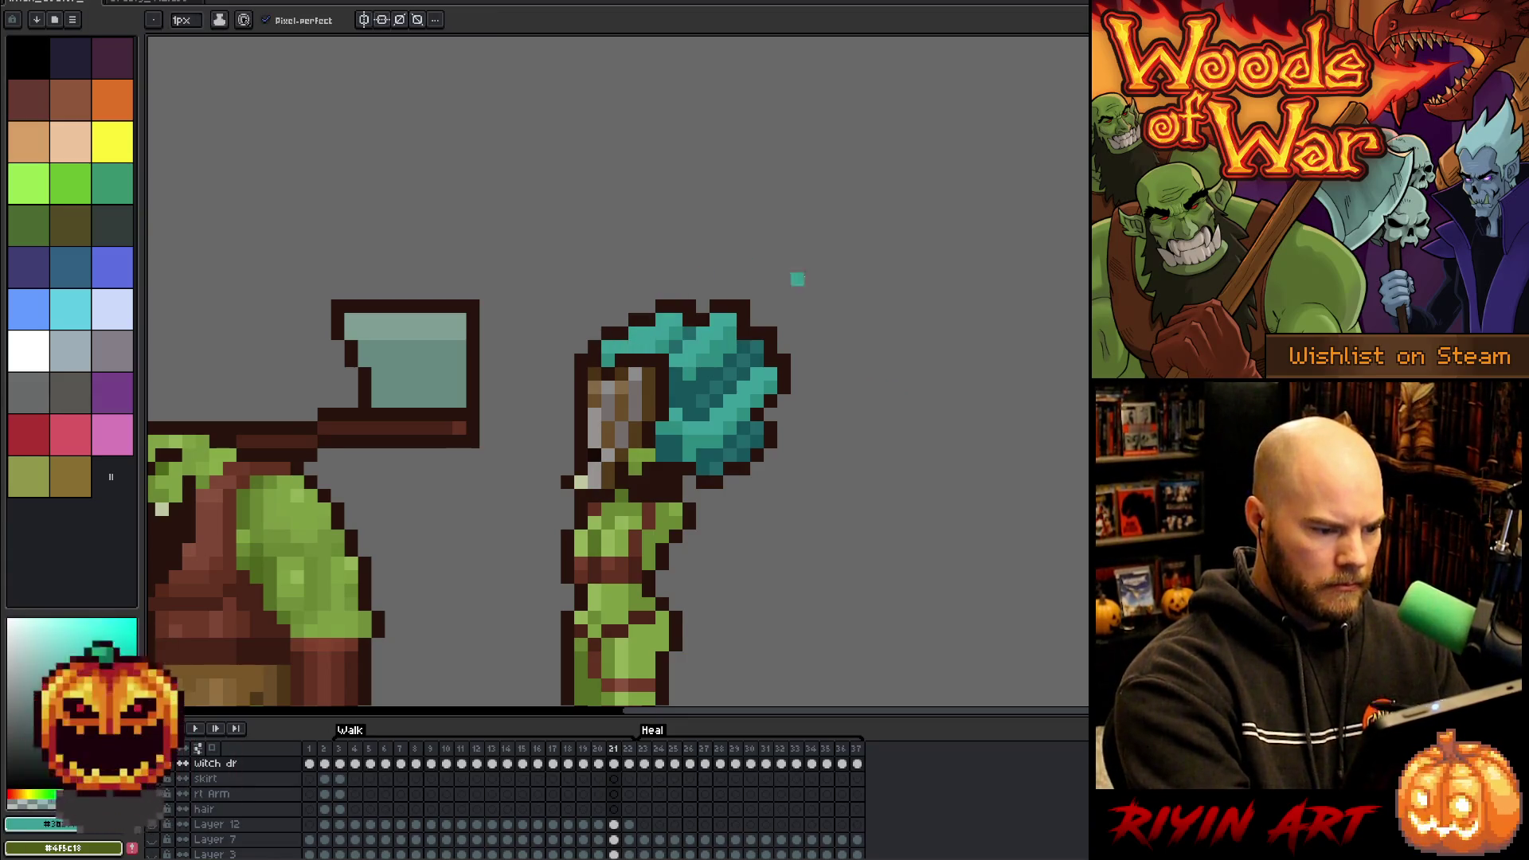
key("Left")
key("Right")
key("Left")
key("Right")
key("Left")
key("Right")
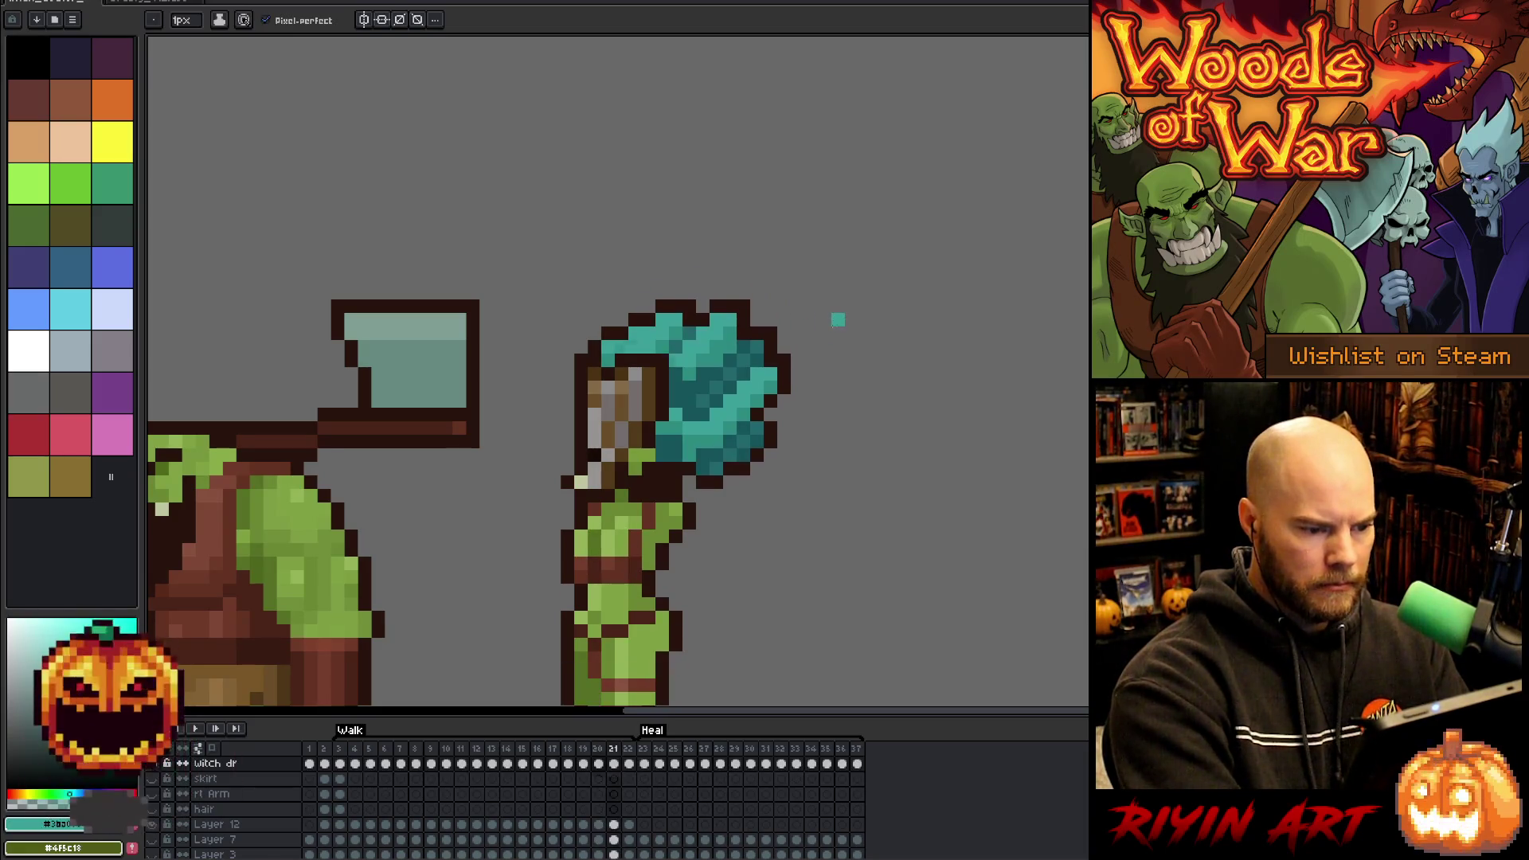
key("Left")
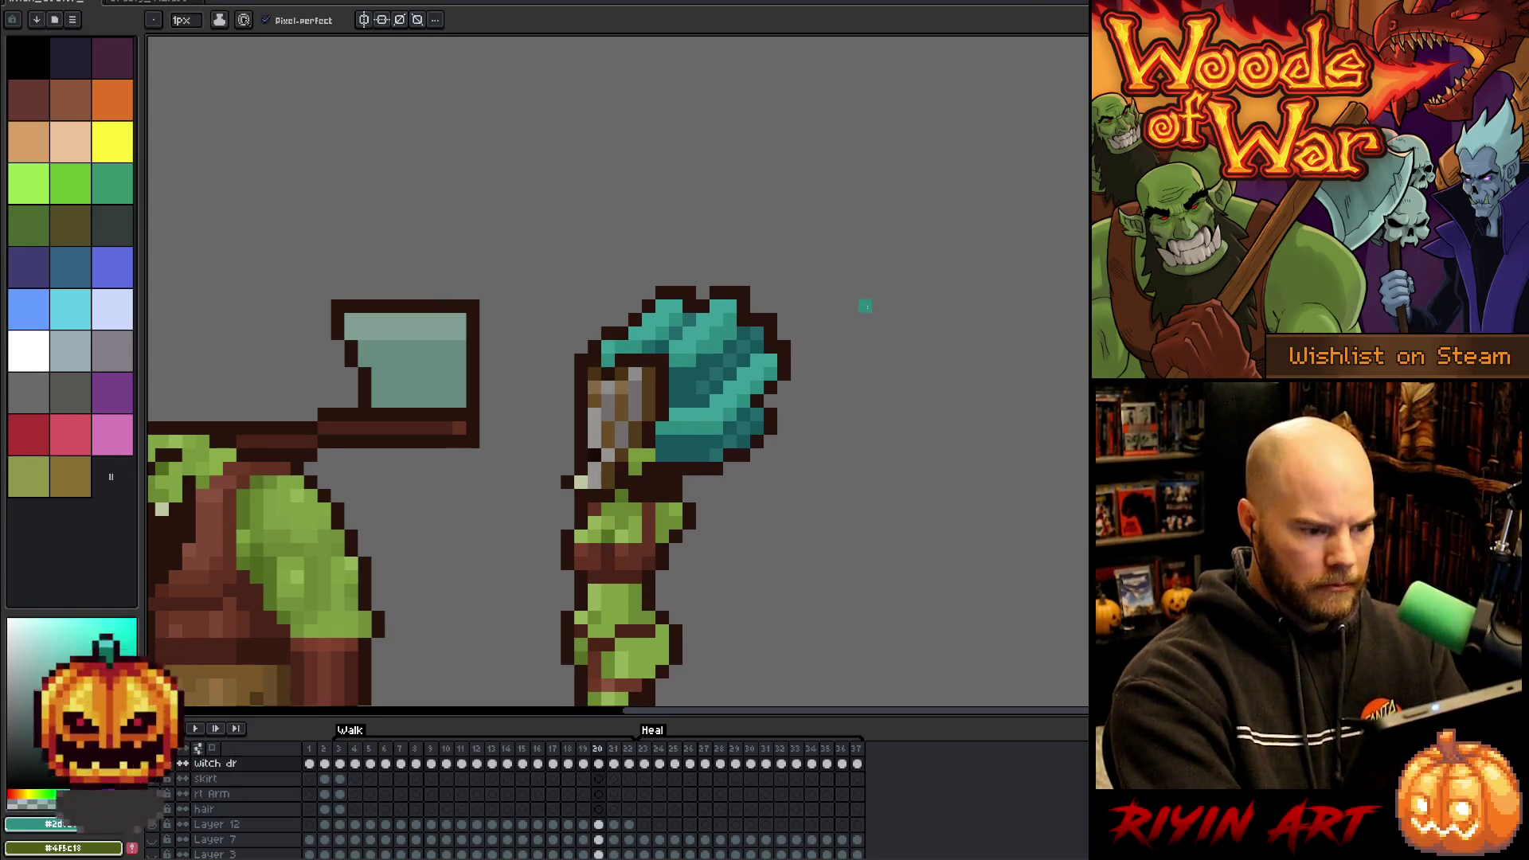
key("Right")
key("alt")
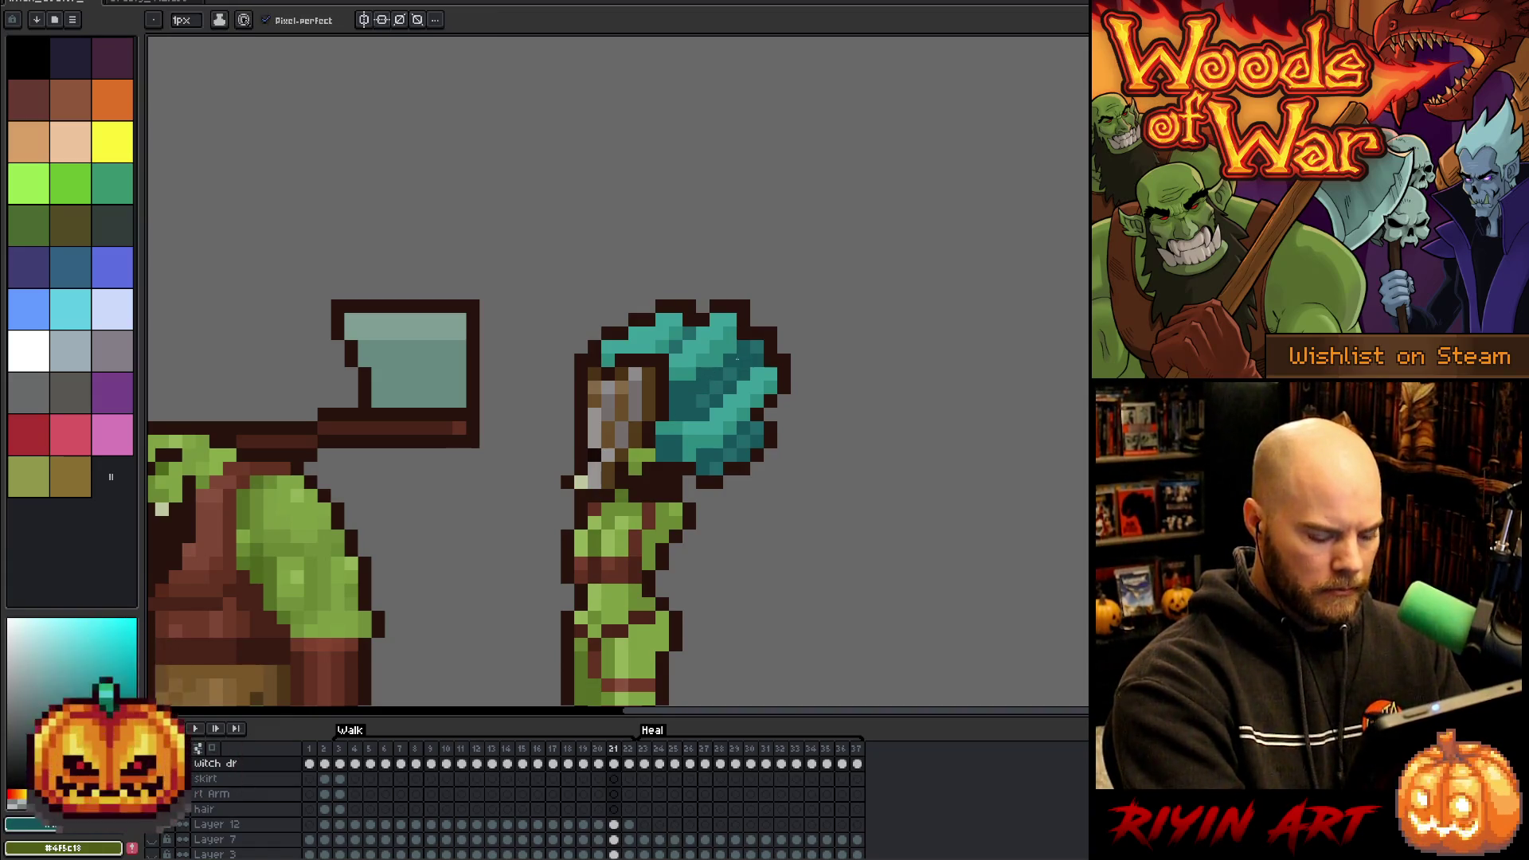
key("Left")
key("Right")
key("alt")
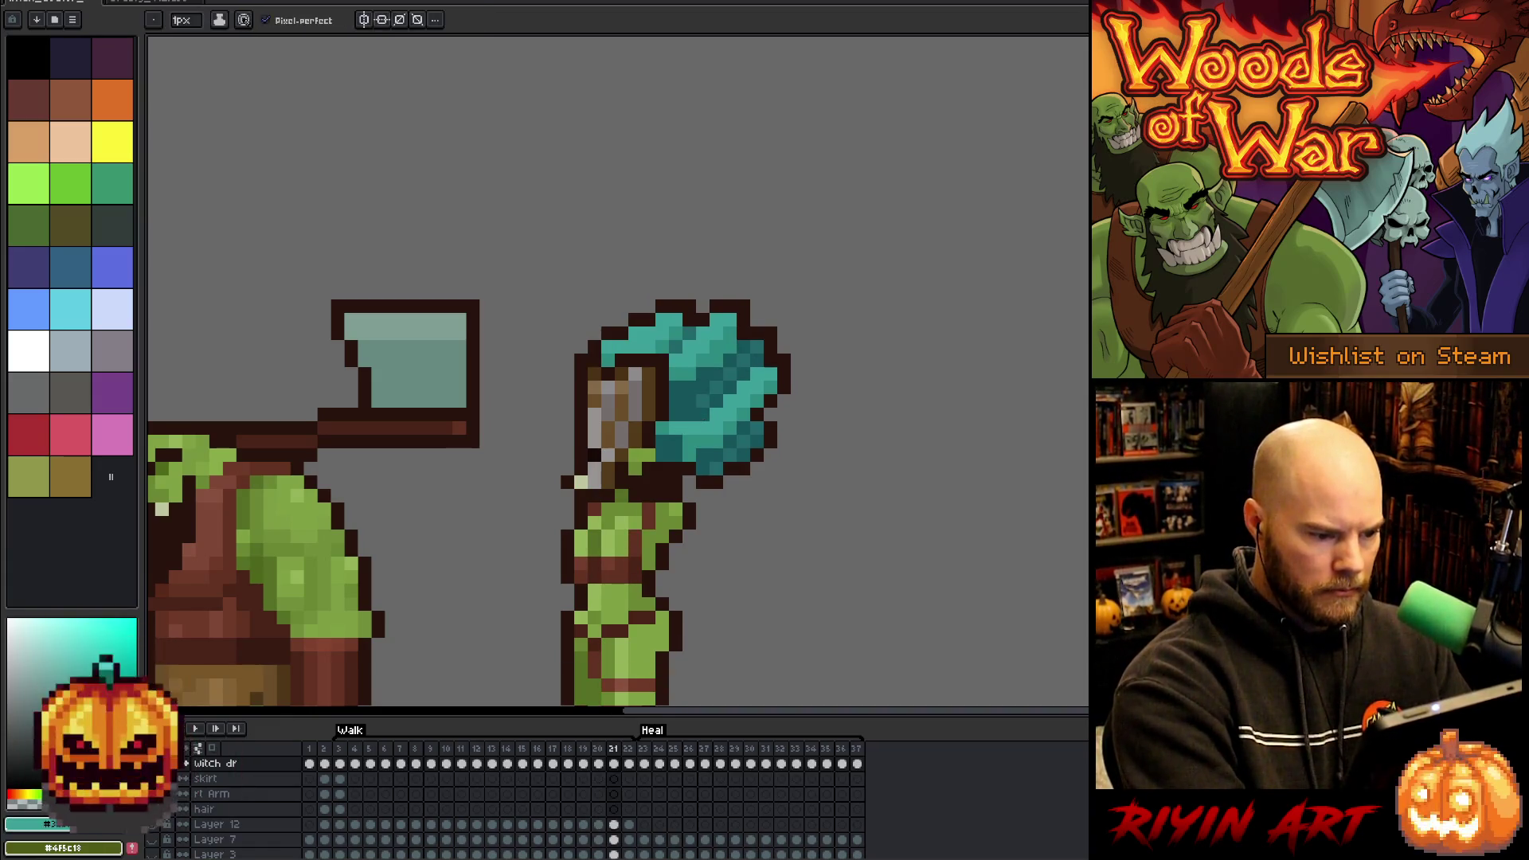
- Pick the mid teal, outline and hair colours on frame 21 while comparing it with frame 20
left_click(682, 441, "alt")
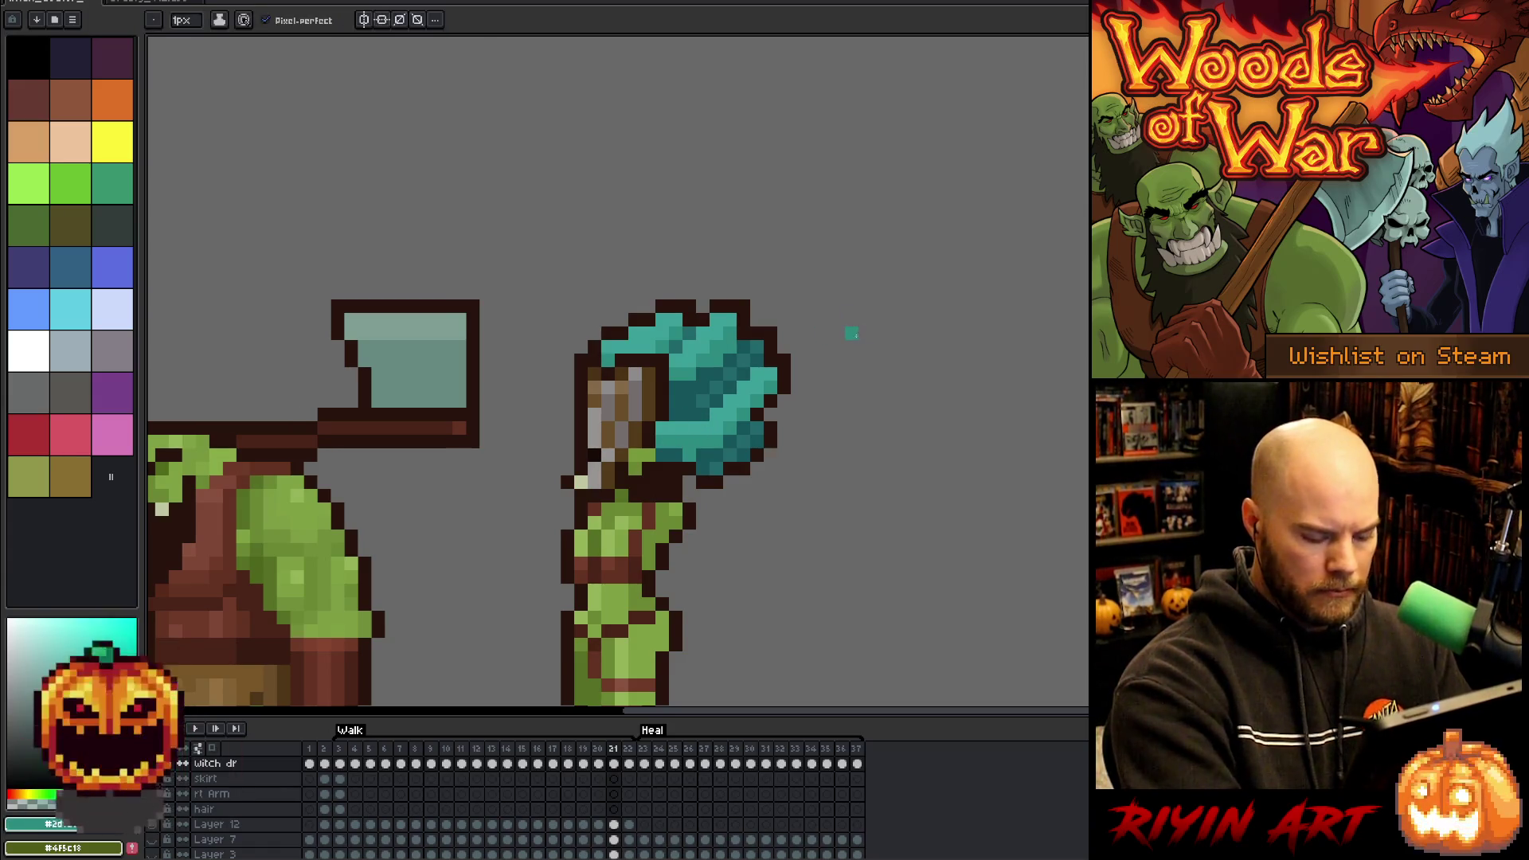
key("Left")
key("Right")
key("Left")
key("Right")
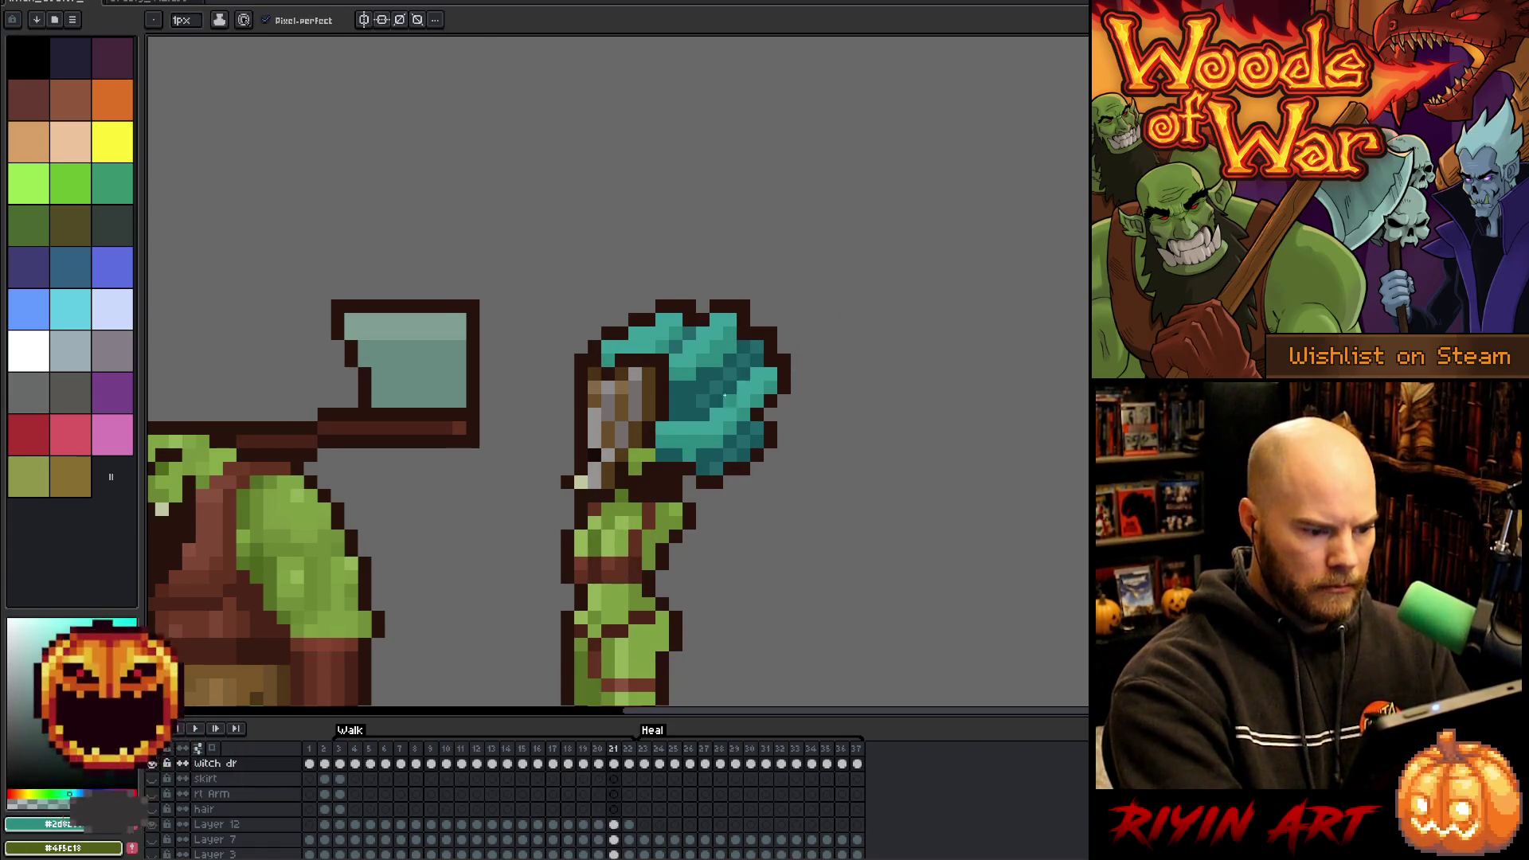
left_click(710, 475, "alt")
left_click(716, 401, "alt")
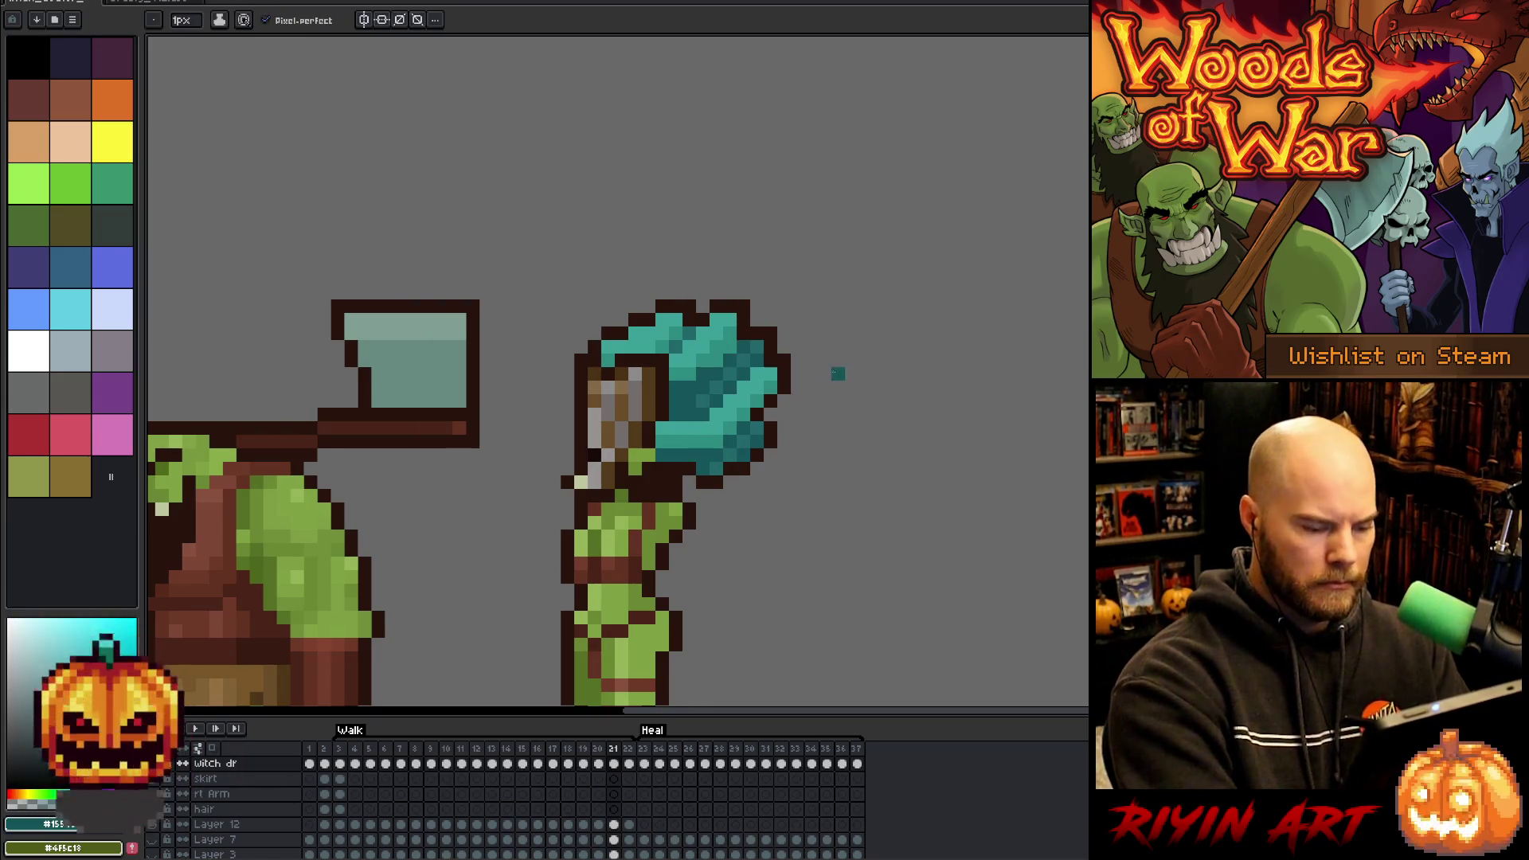
- Compare the hair on frames 20 and 21, then sample the lighter teal on frame 22
key("Left")
key("Right")
key("Left")
key("Right")
key("Left")
key("Right")
key("Right")
left_click(708, 360, "alt")
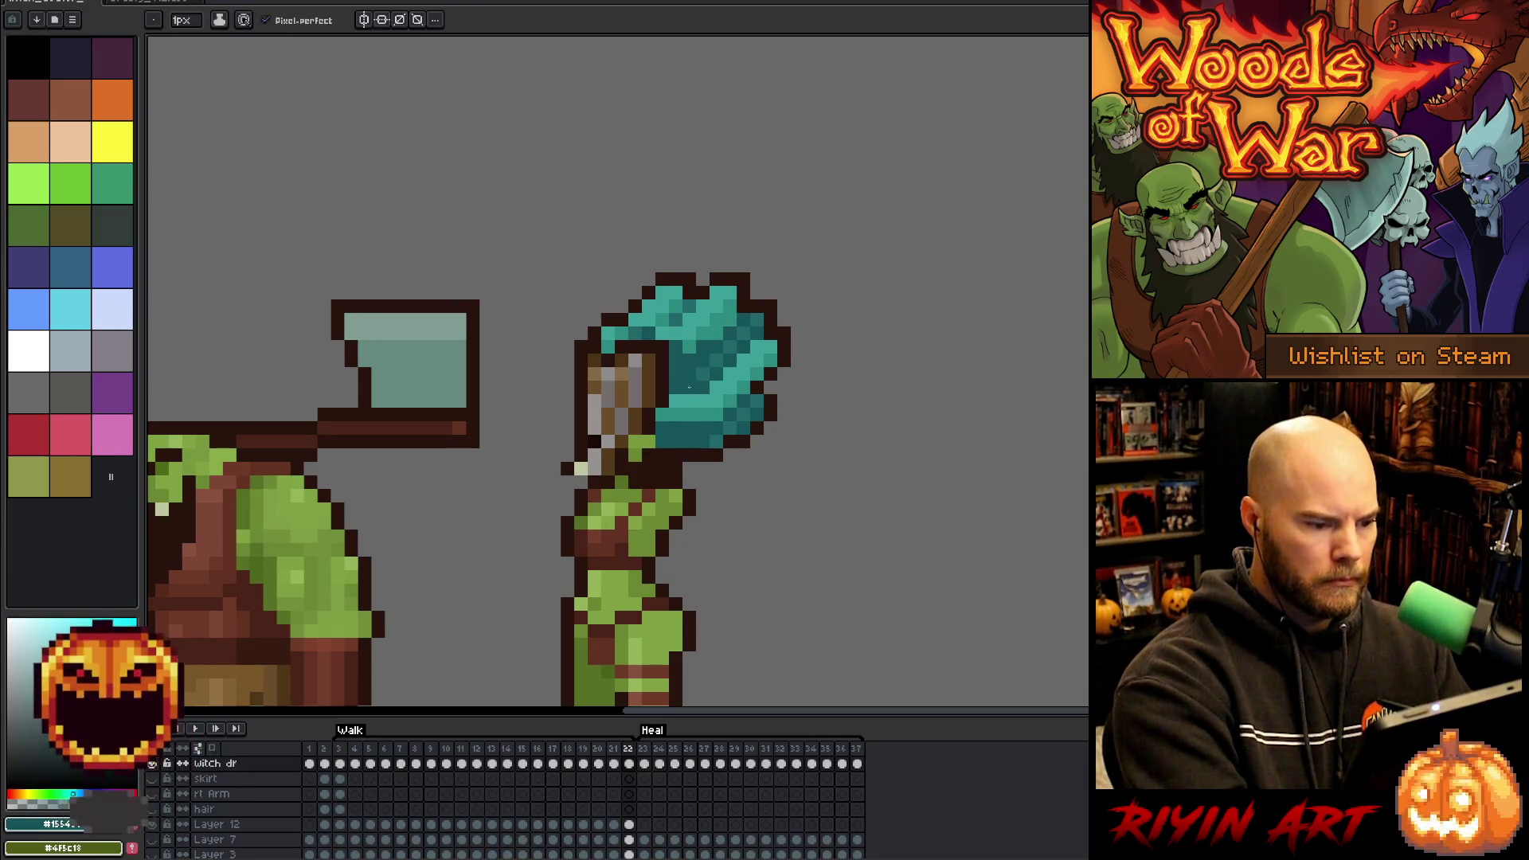
left_click(656, 324, "alt")
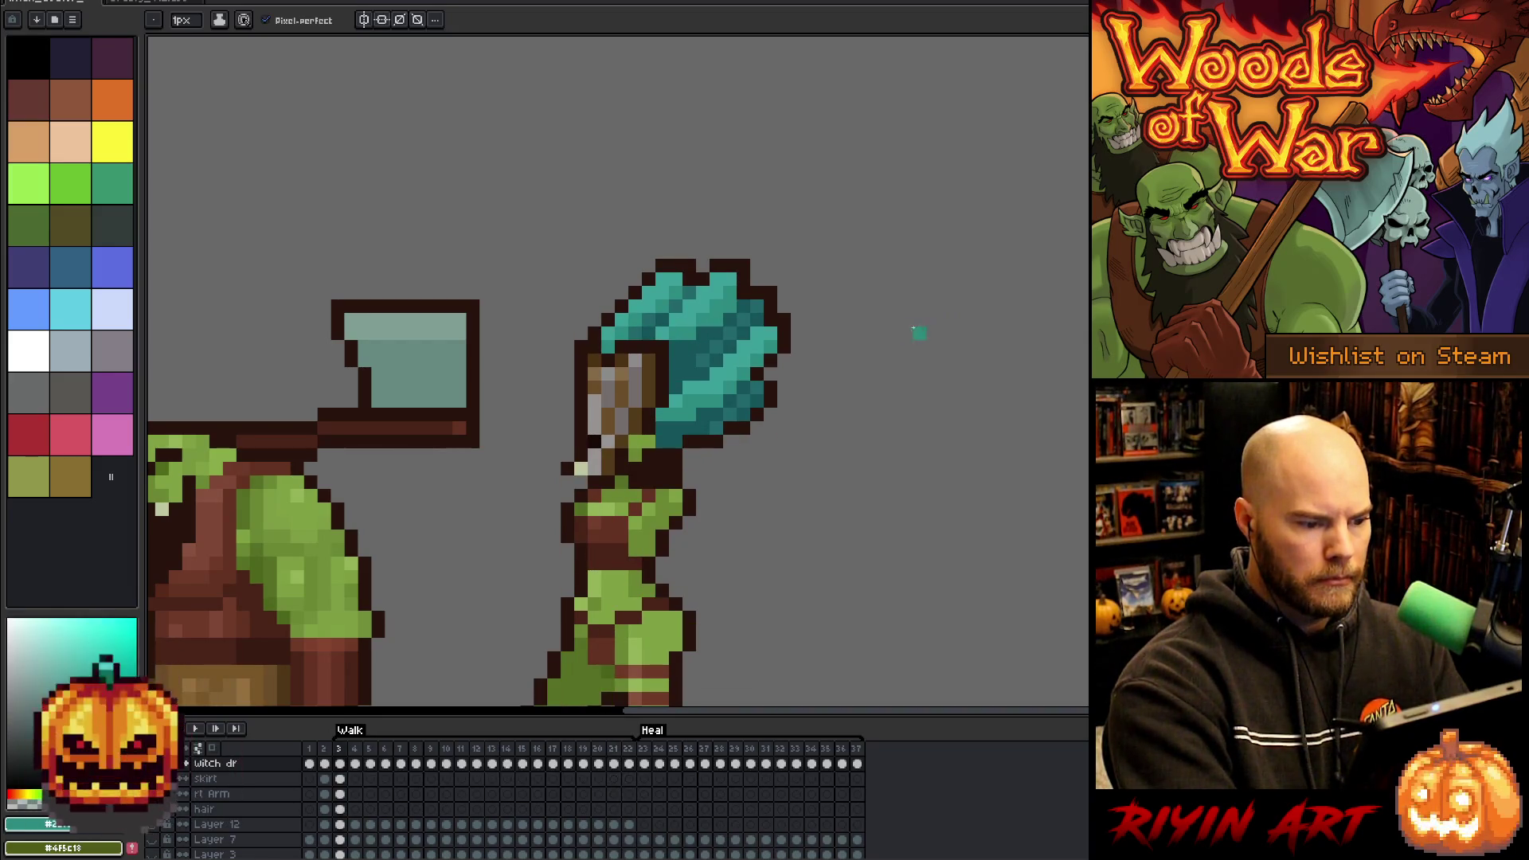
key("Return")
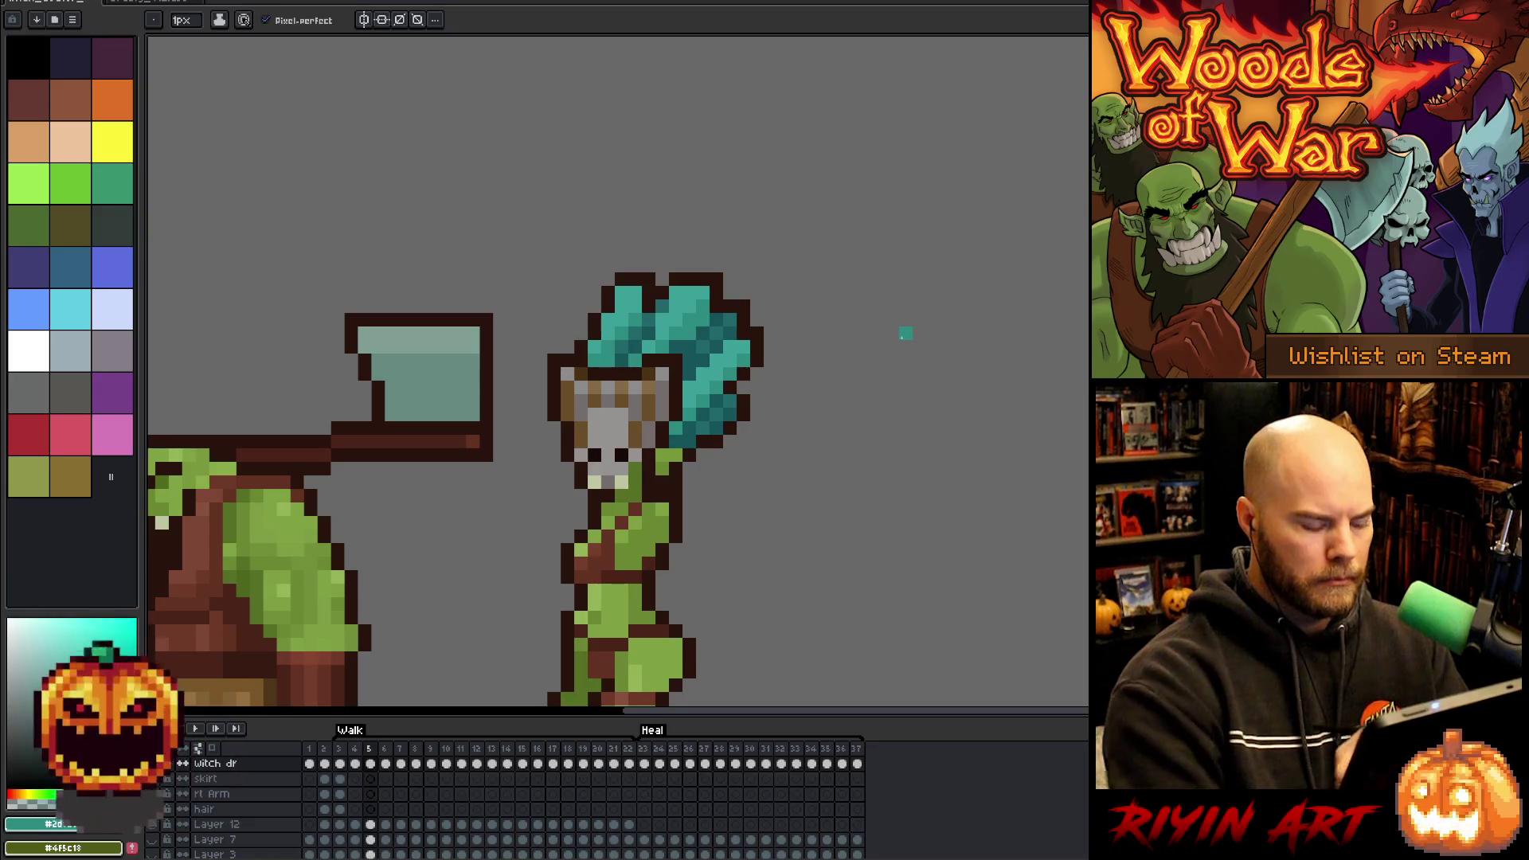
key("v")
key("b")
key("Return")
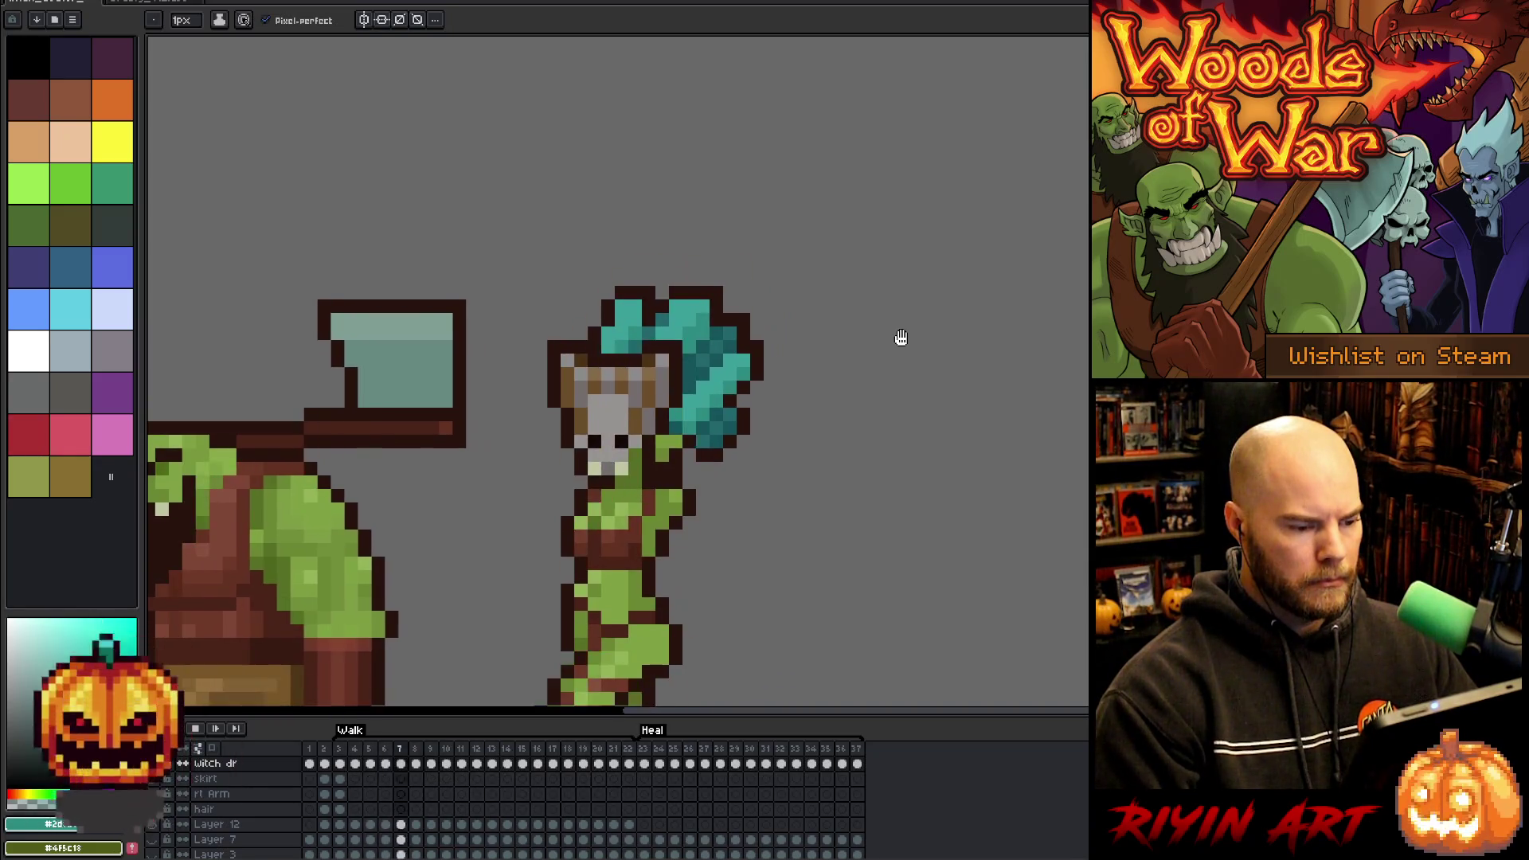
scroll(901, 337, "down", 1)
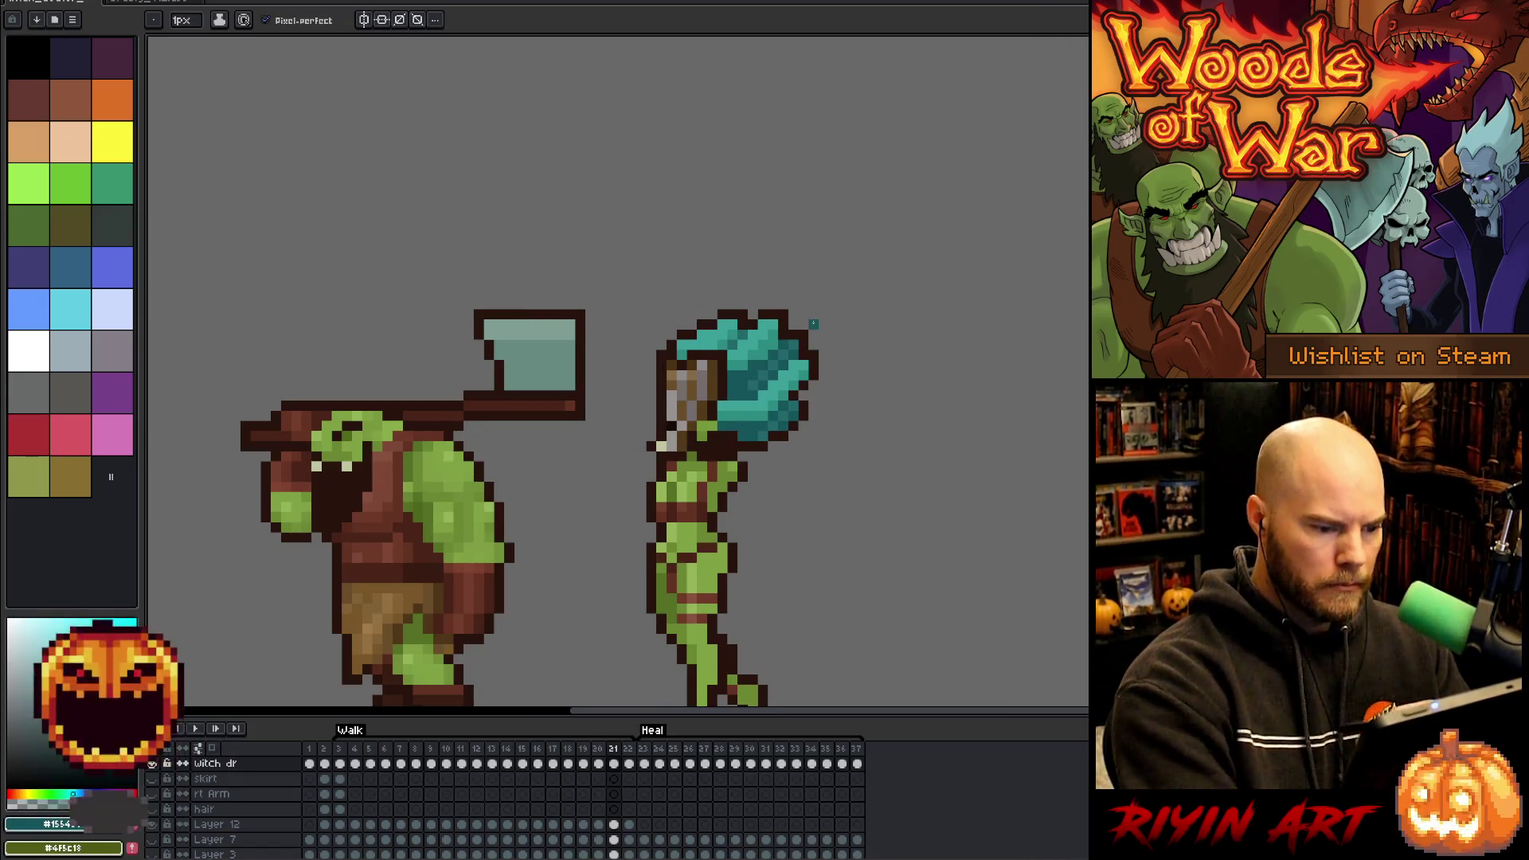
left_click(813, 324, "alt")
key("Return")
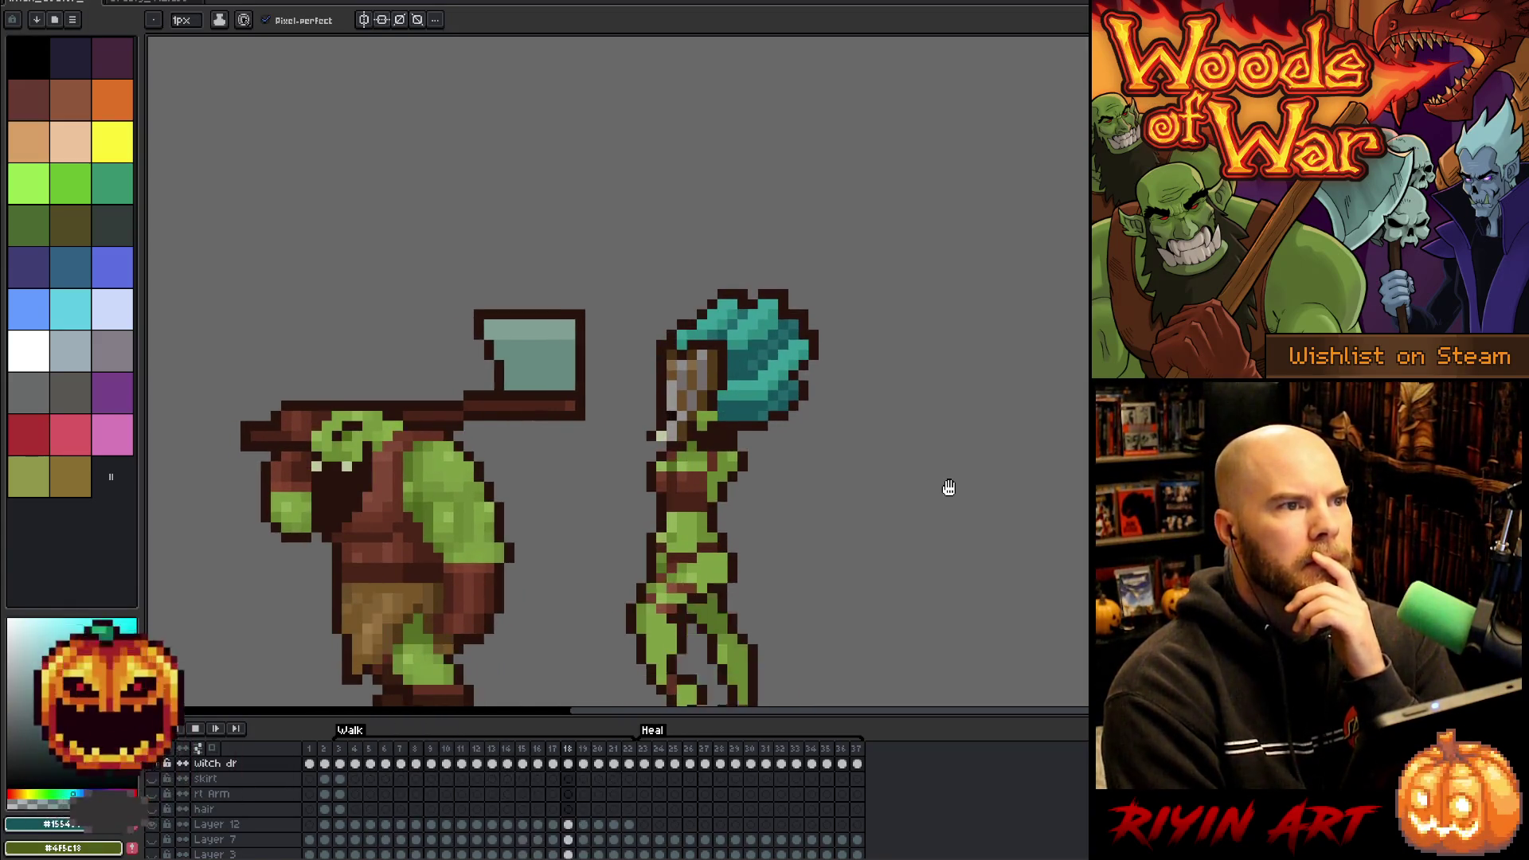
scroll(949, 488, "down", 3)
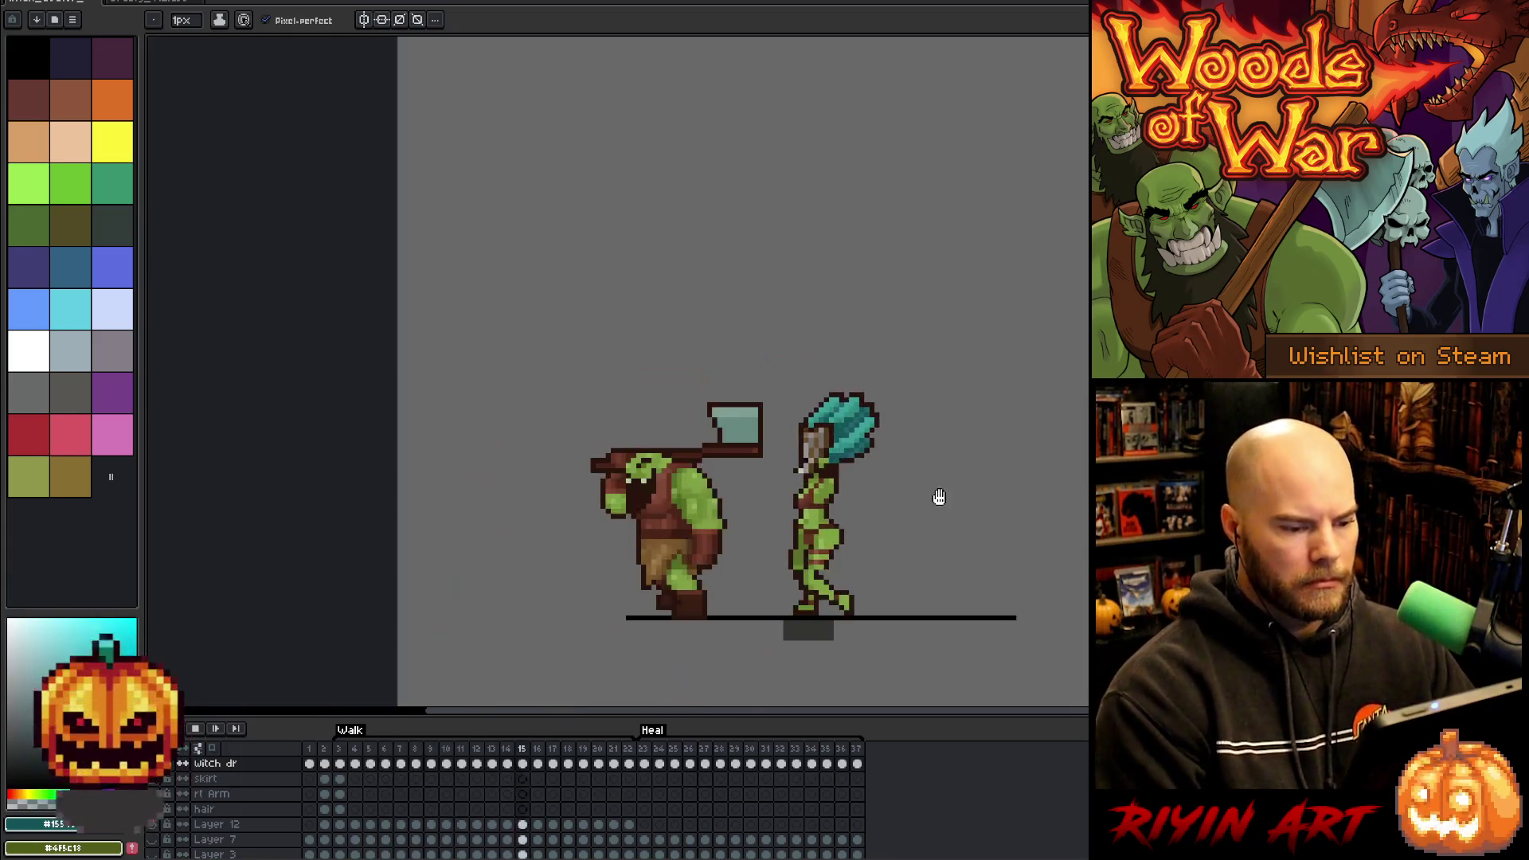
scroll(938, 498, "up", 1)
left_click_drag(914, 512, 852, 434)
scroll(852, 434, "up", 1)
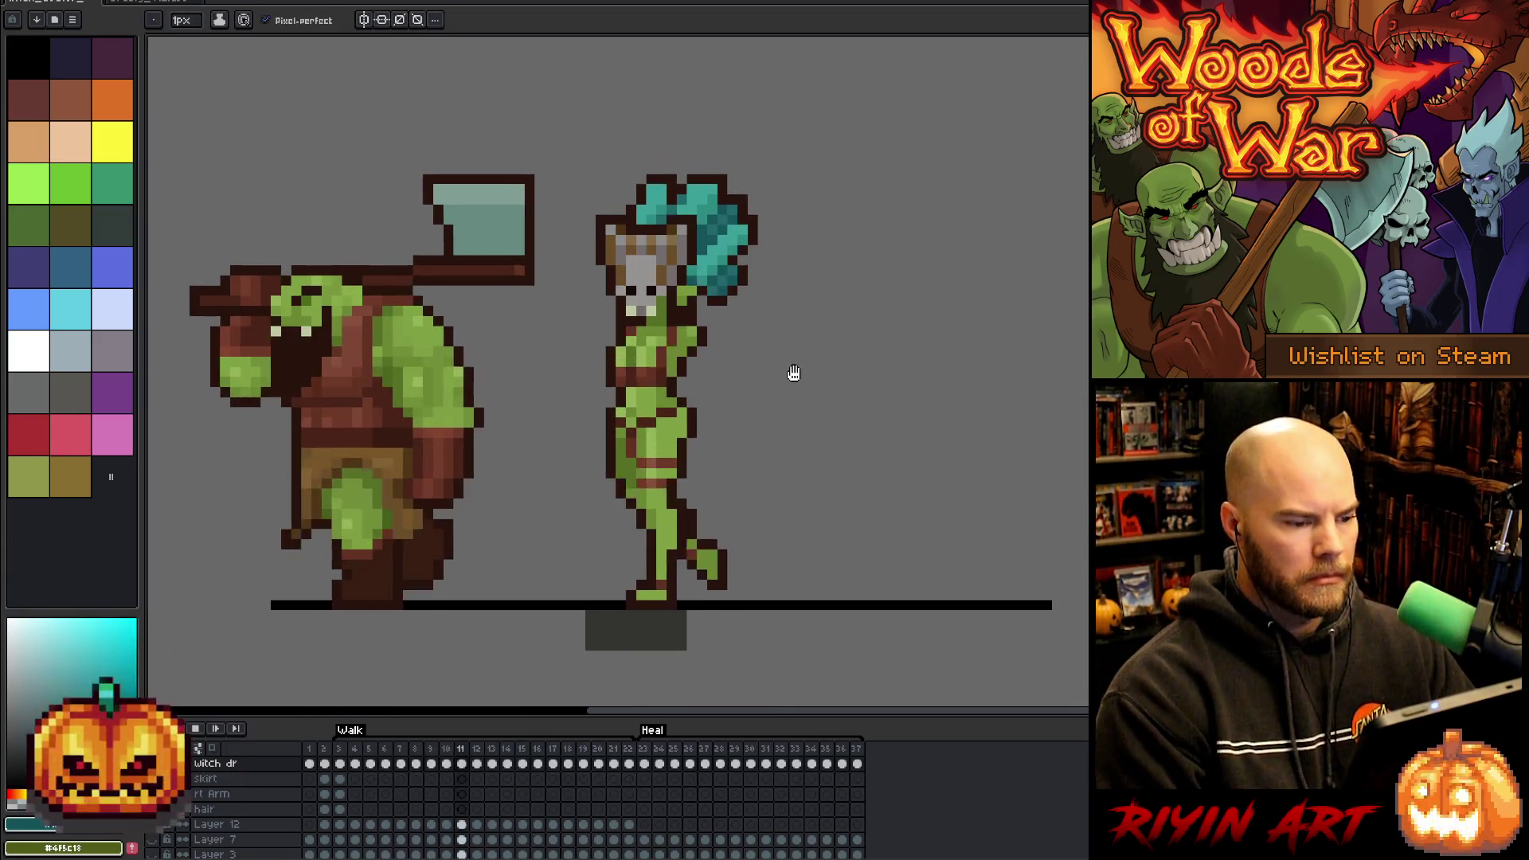
scroll(392, 801, "up", 1)
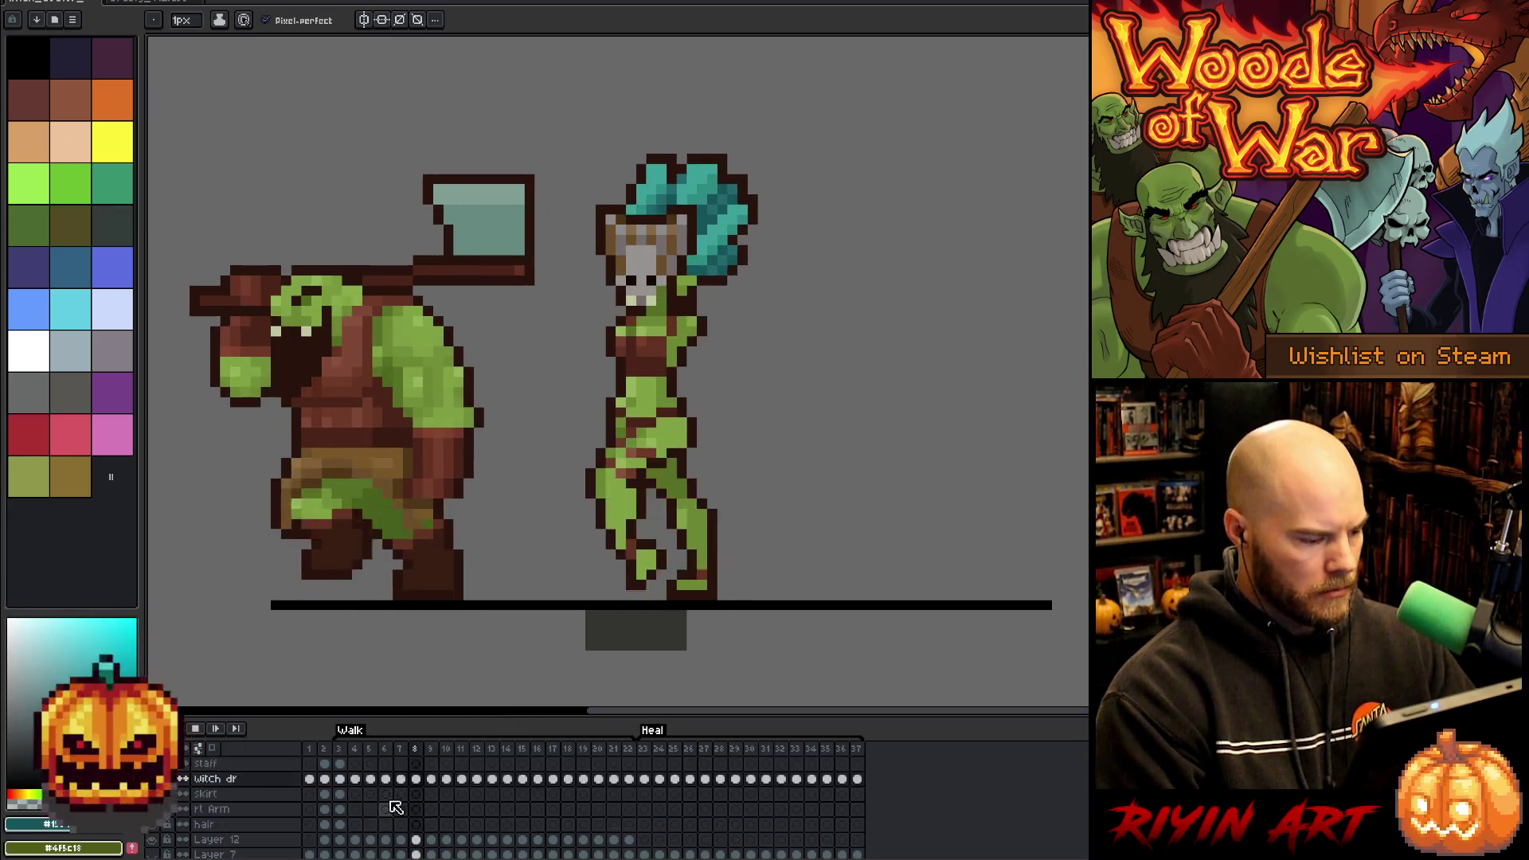
- Stop playback and work on the hair layer at walk frame 3, picking the dark brown outline colour
key("Return")
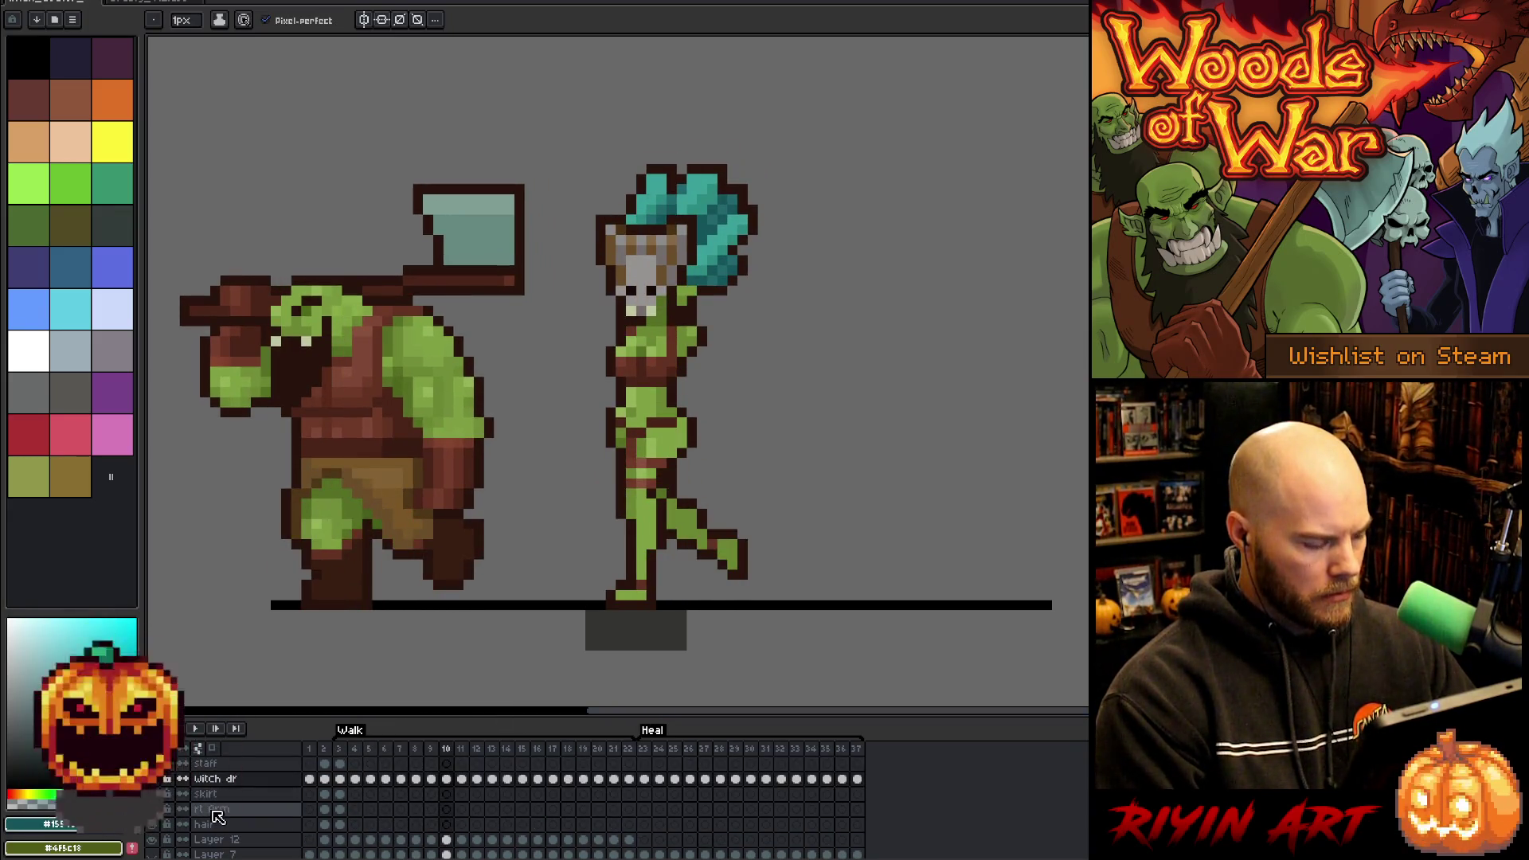
left_click(209, 825)
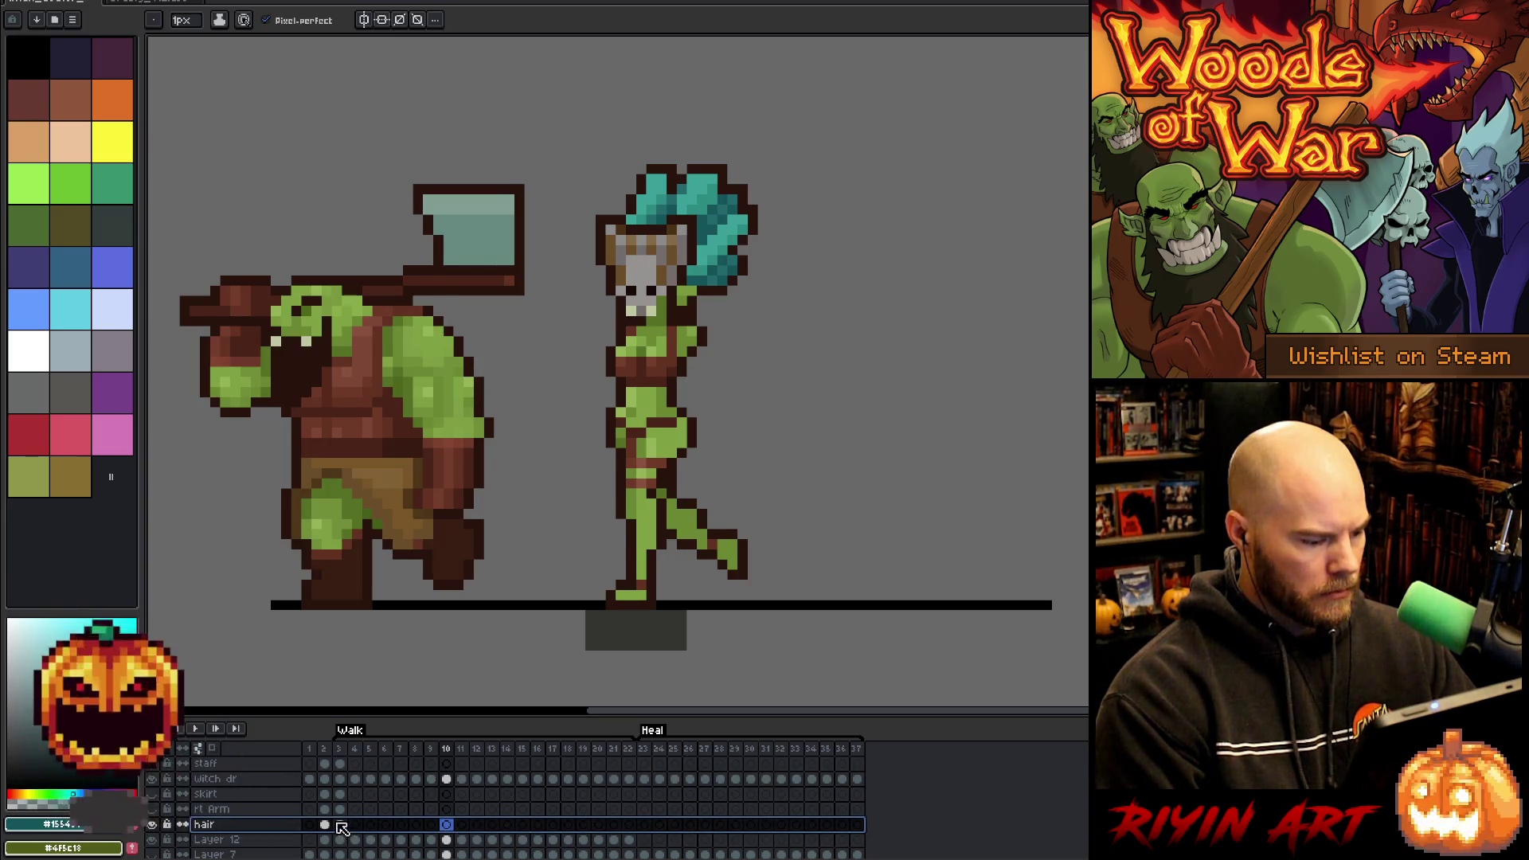
left_click(340, 824)
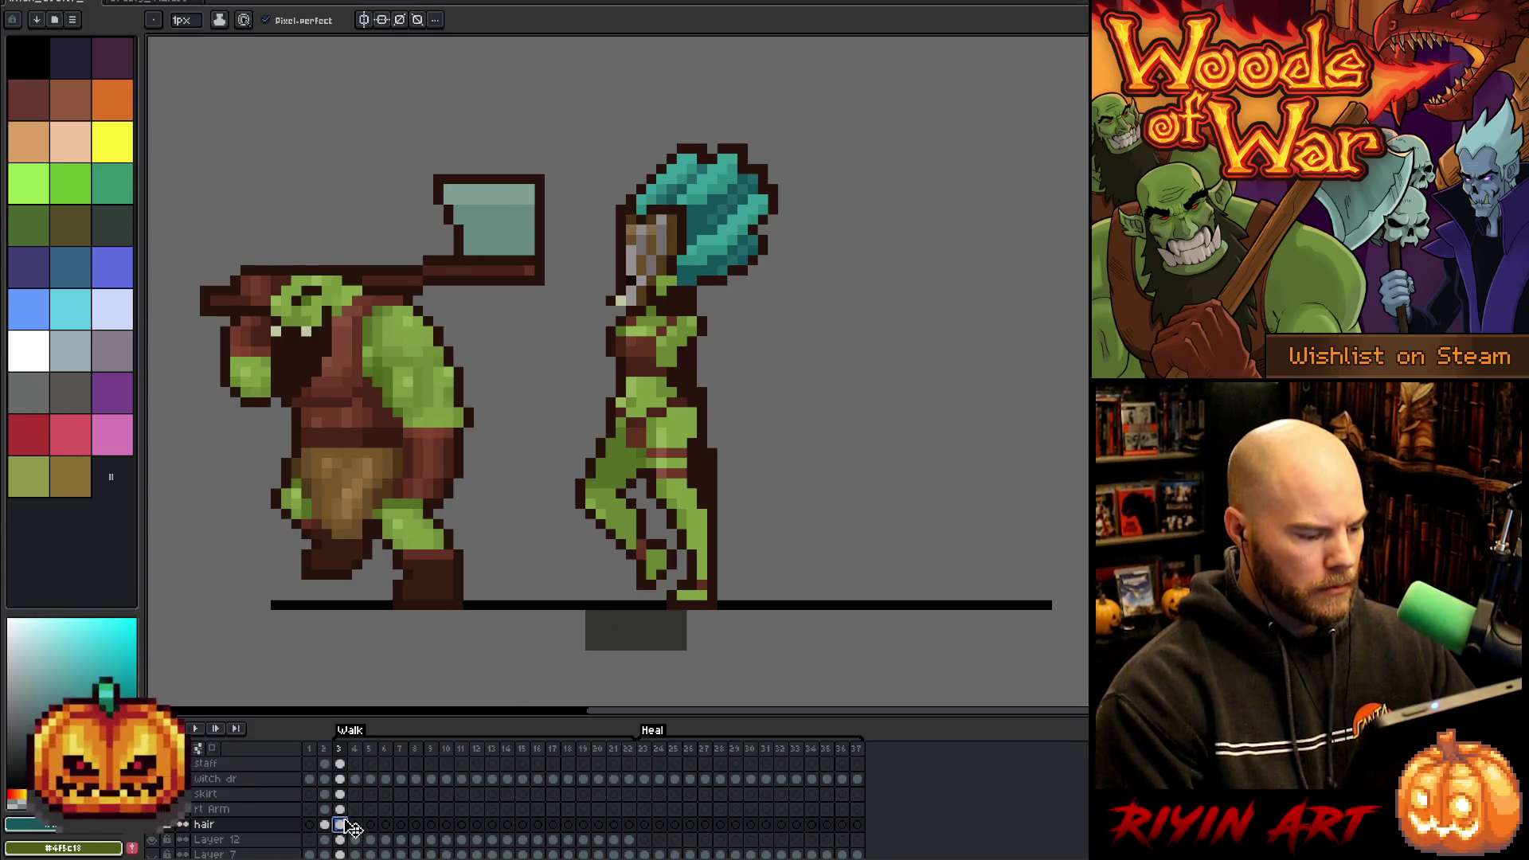
key("w")
left_click(685, 382)
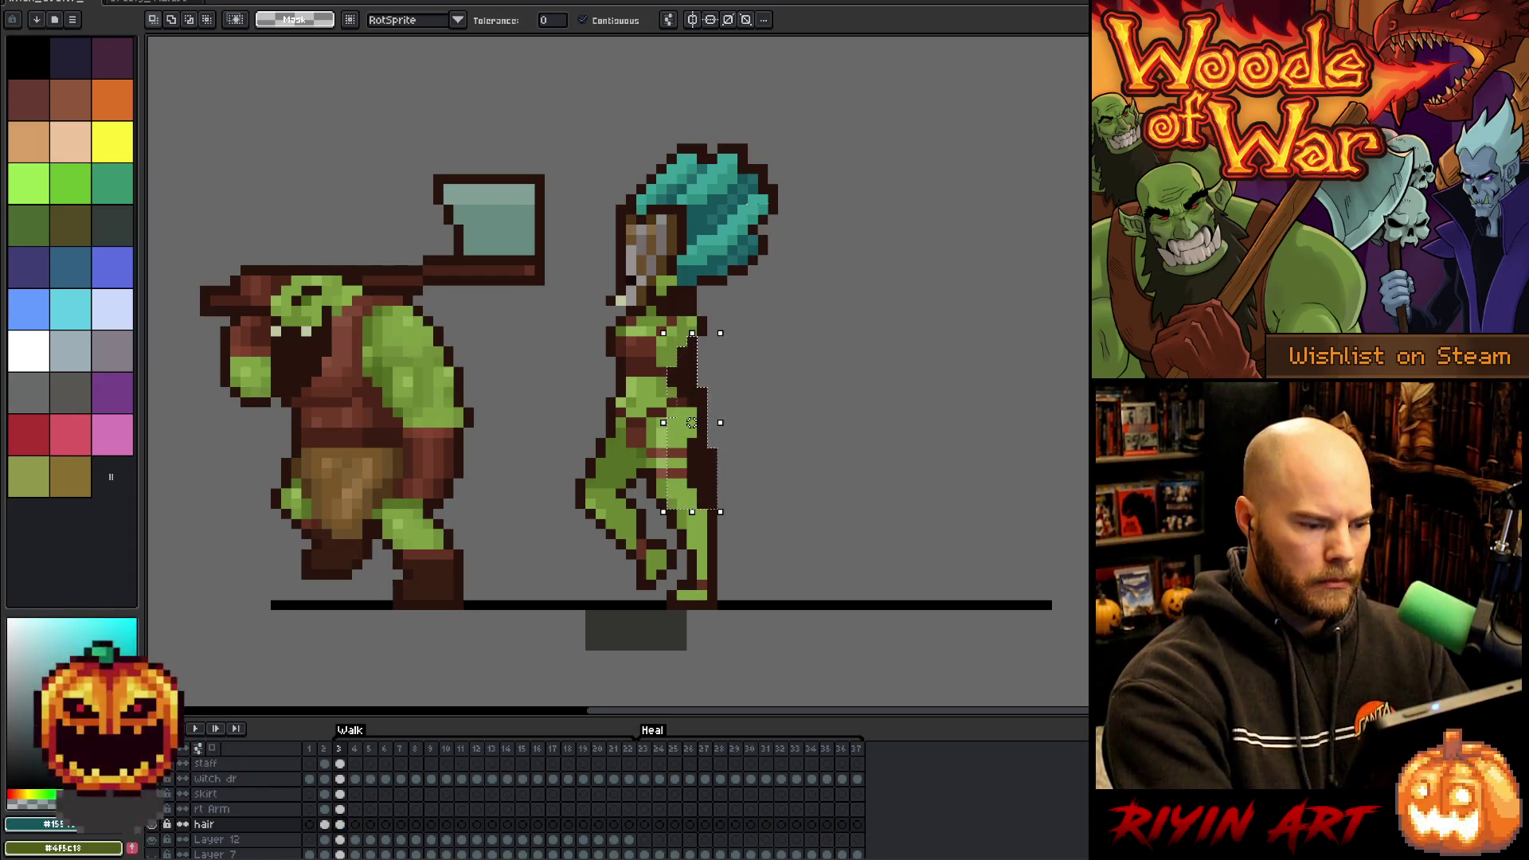
key("ctrl+d")
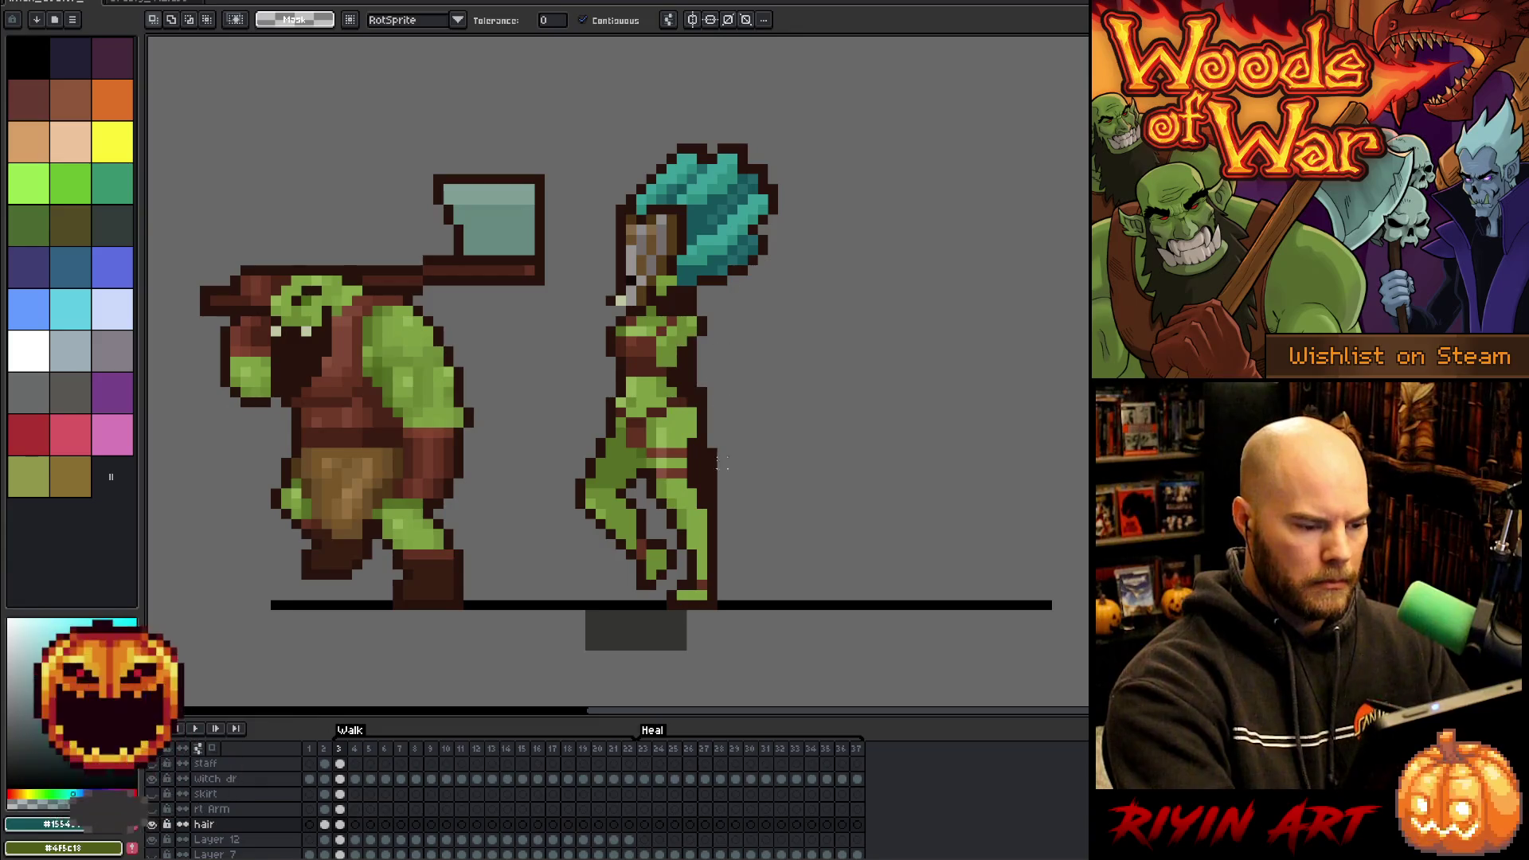
key("b")
left_click(713, 465, "alt")
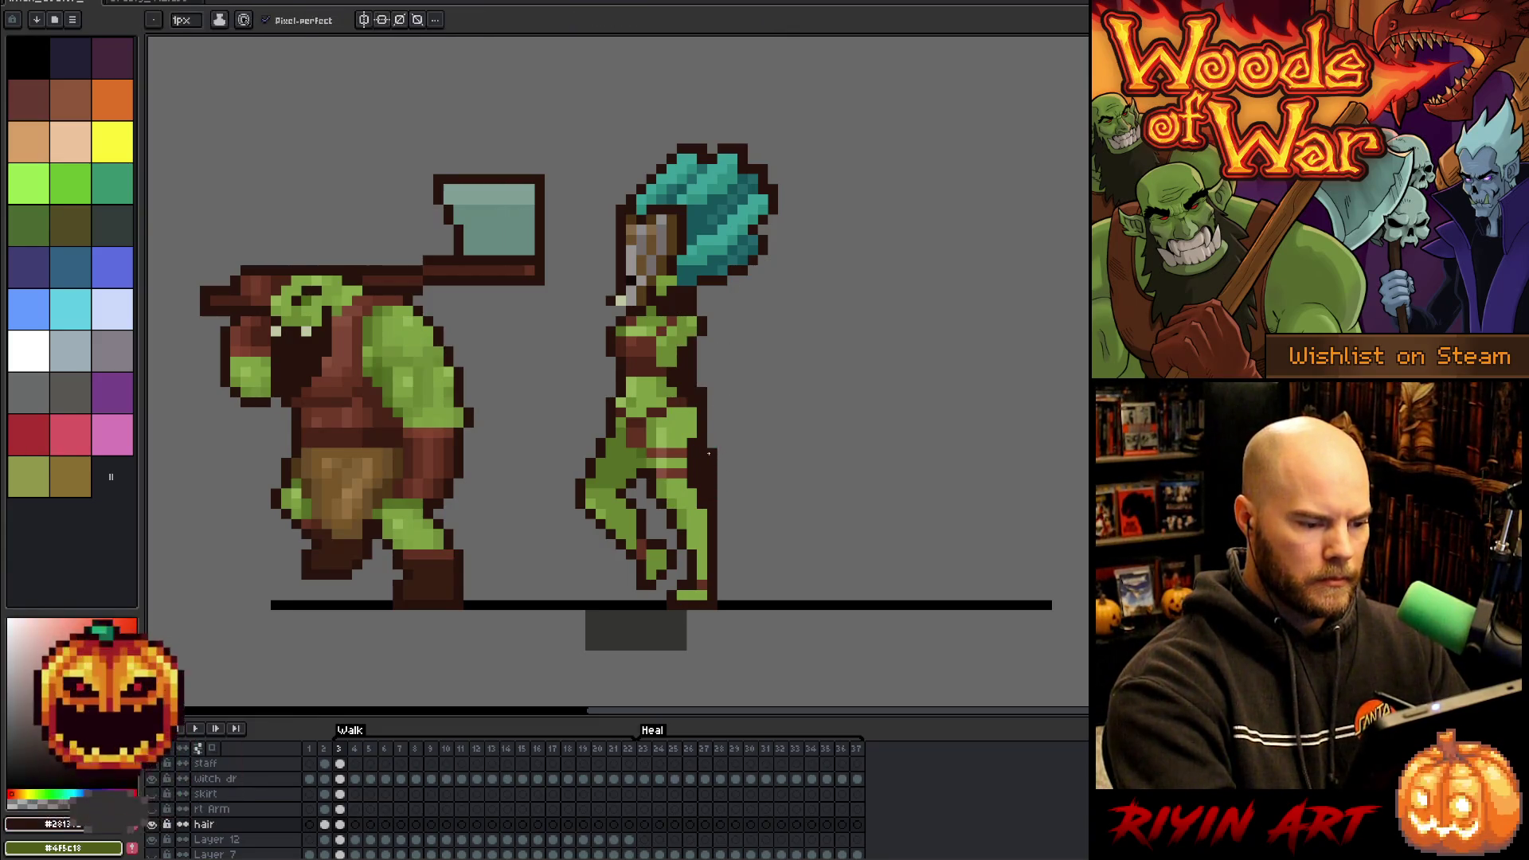
left_click(627, 748)
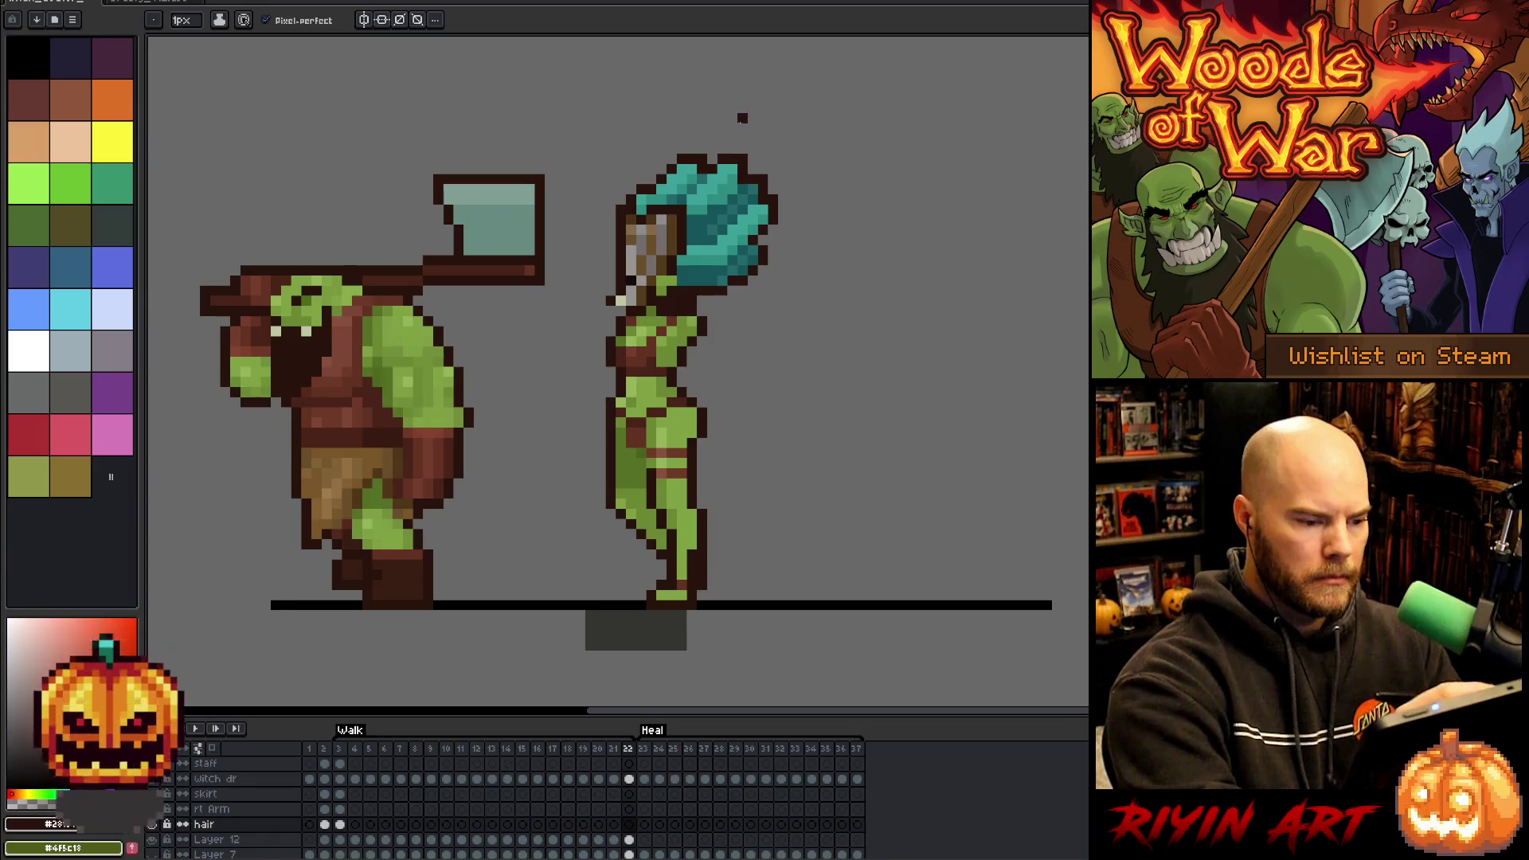
key("ctrl+z")
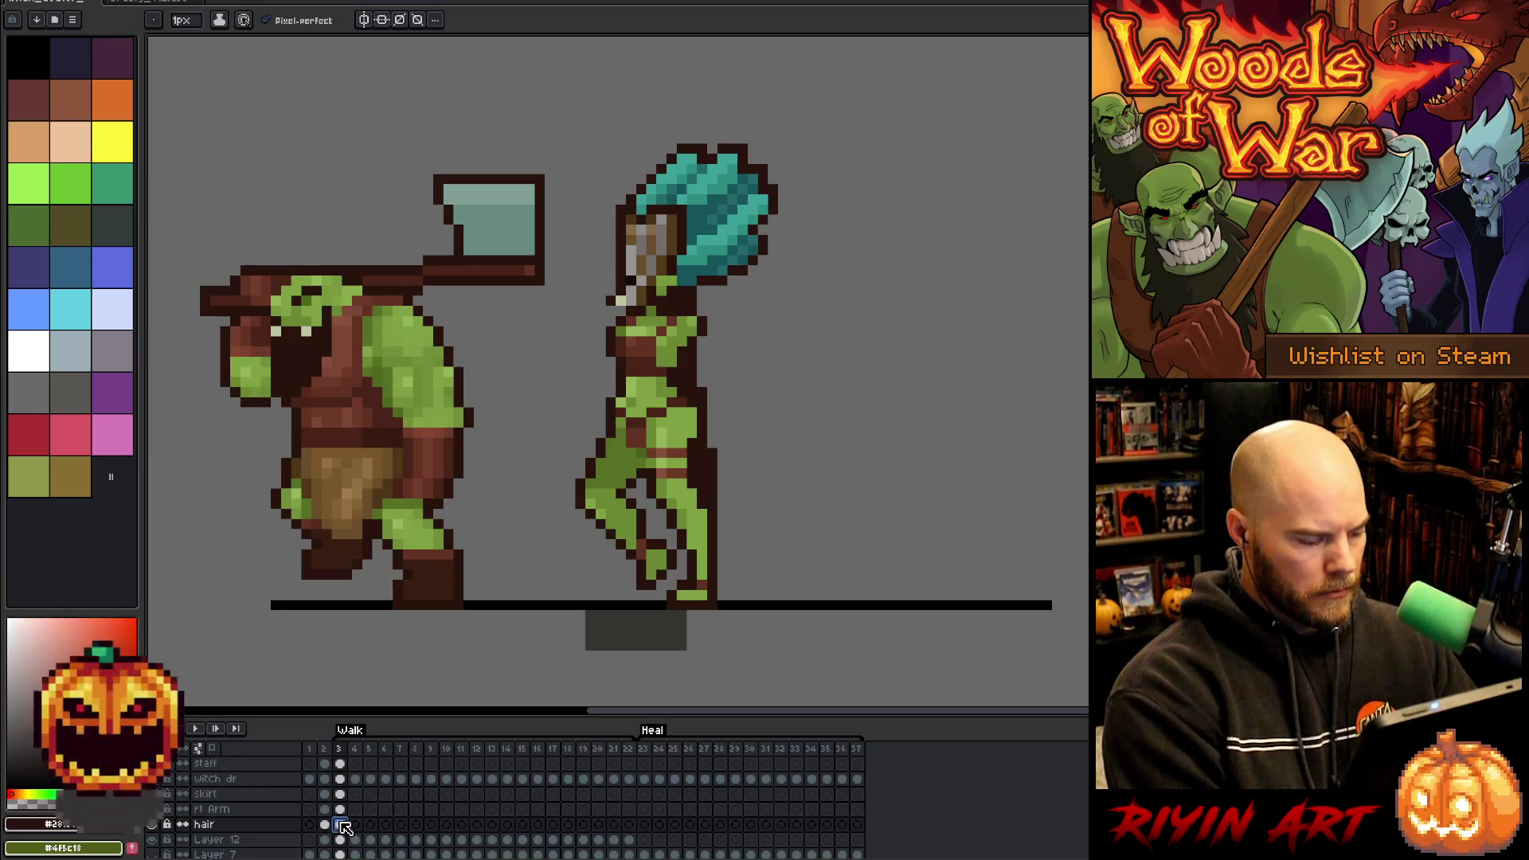
- Select the hair cels for frames 3 to 12, linking and then unlinking them
left_click_drag(344, 828, 482, 827)
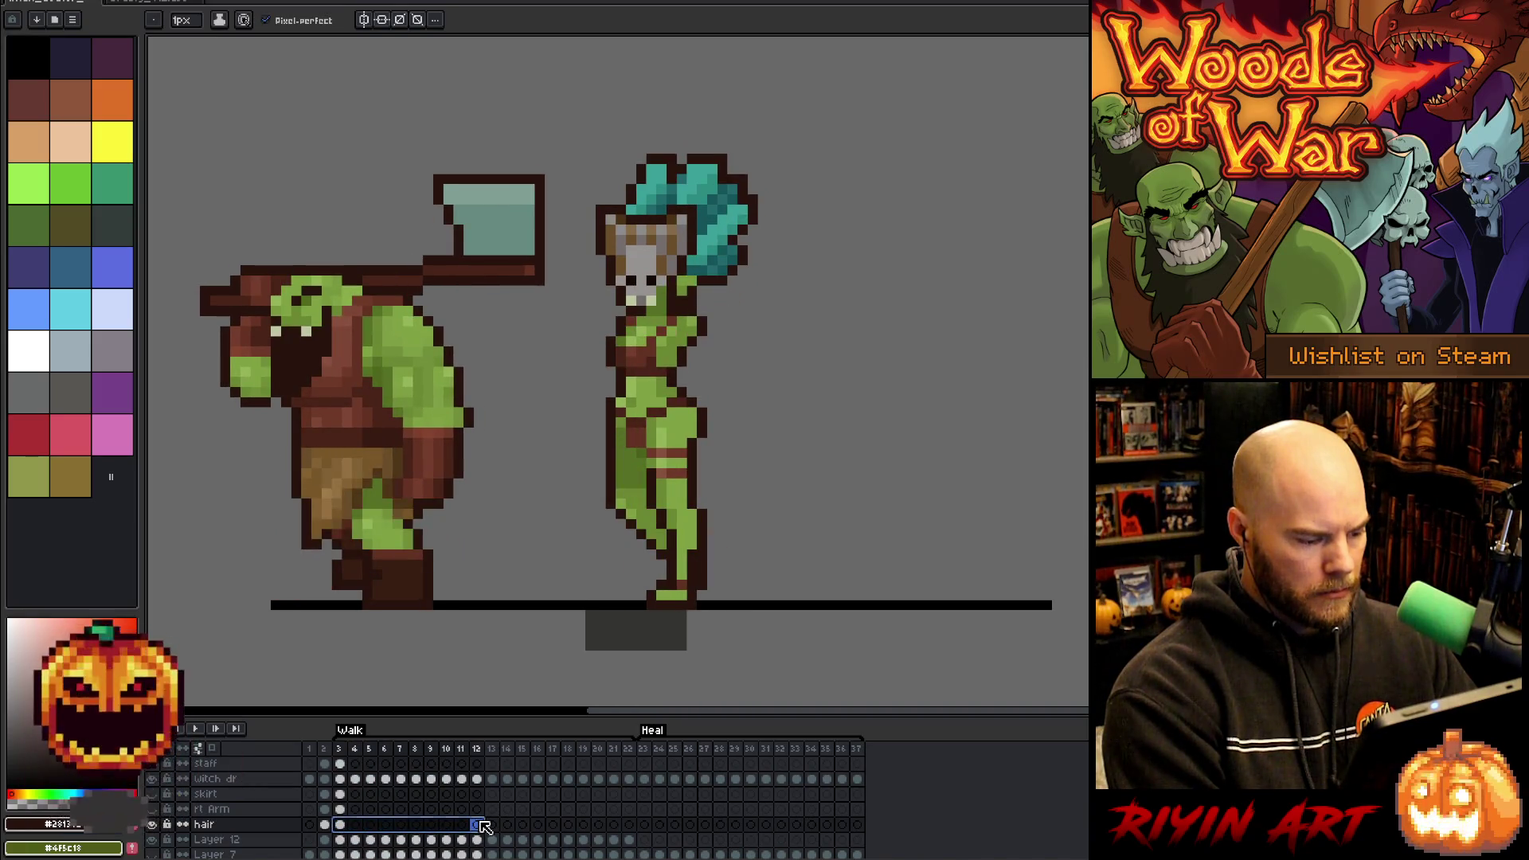
right_click(483, 826)
left_click(488, 834)
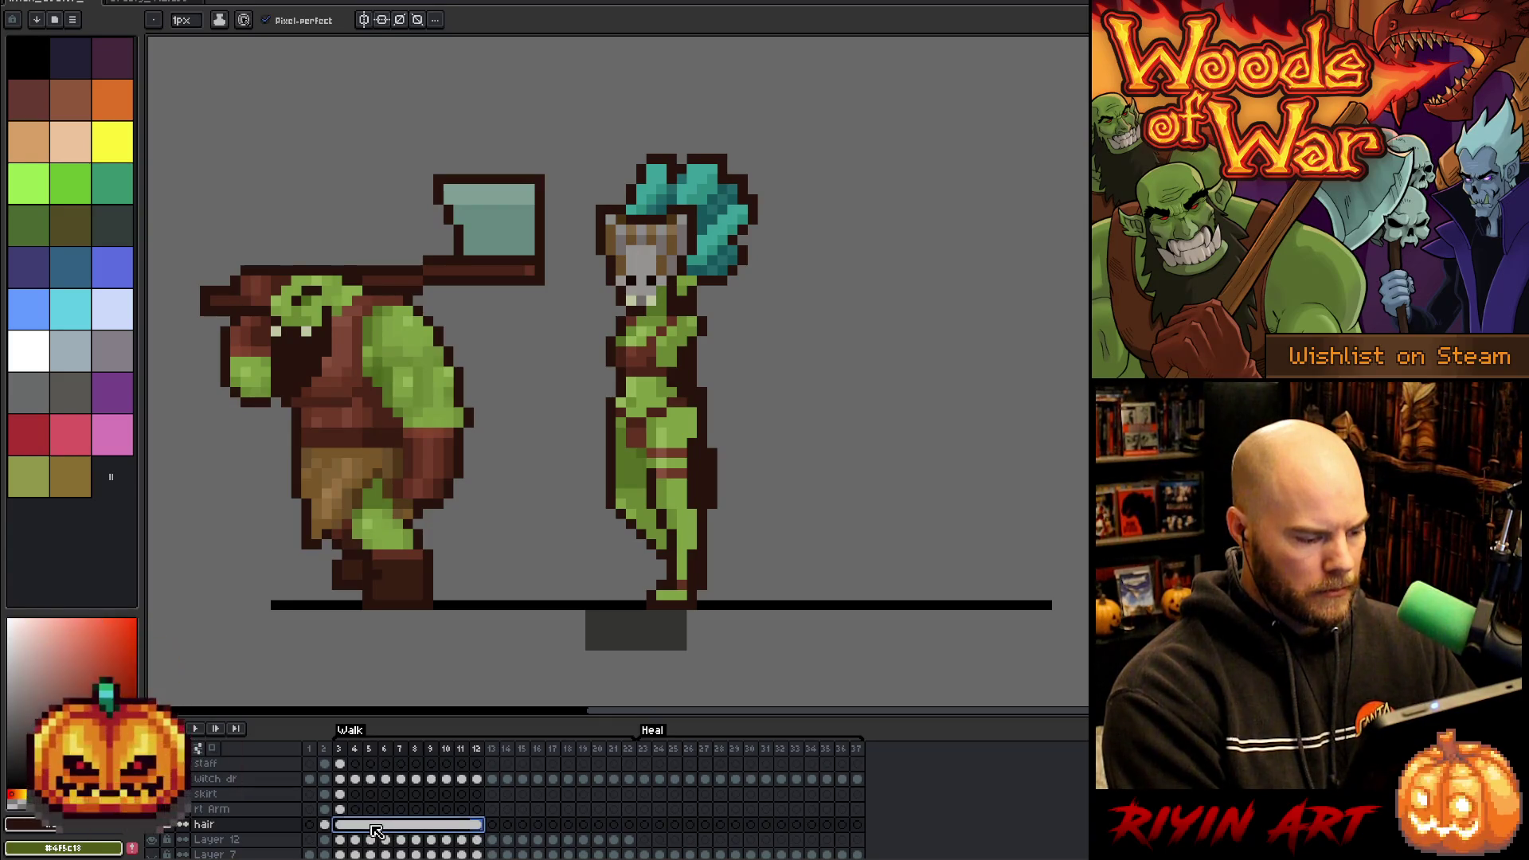
right_click(374, 826)
left_click(398, 819)
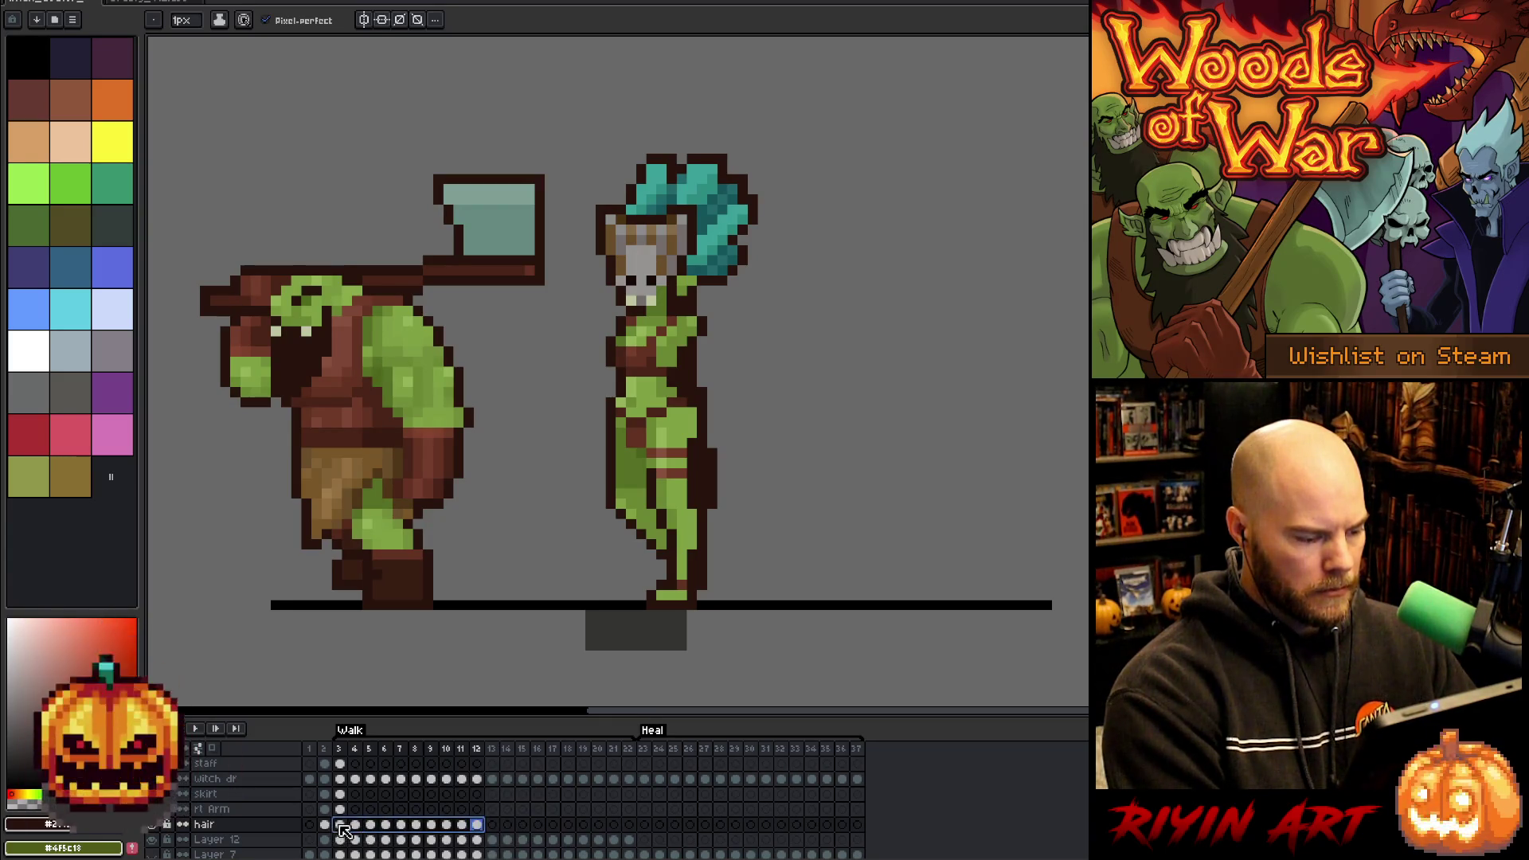
left_click(342, 828)
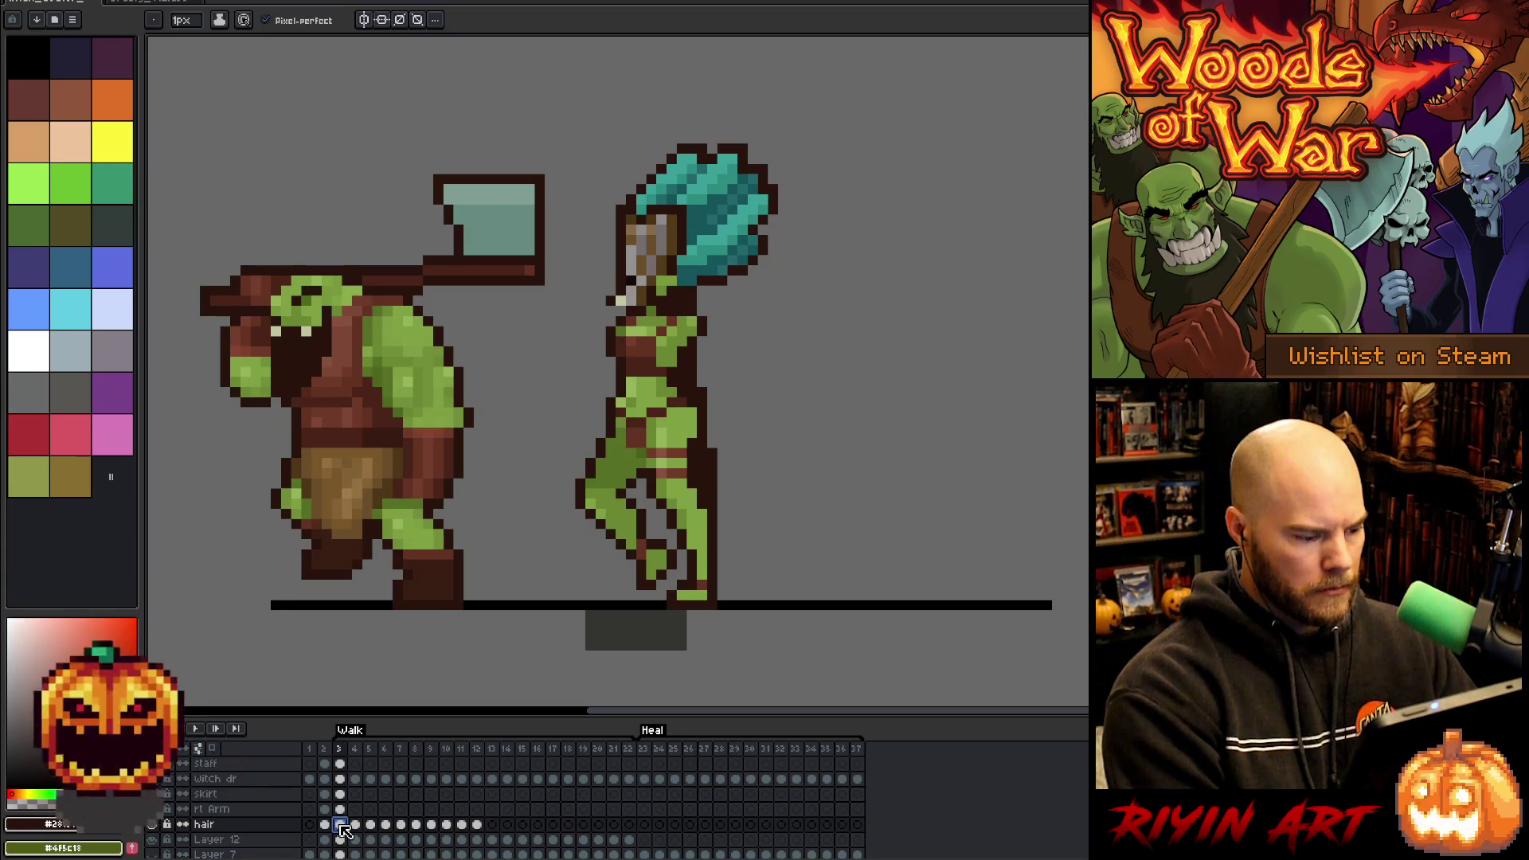
left_click_drag(482, 828, 346, 828)
- Recolour the back cloth purple with Hue/Saturation (H -69, S 35, L 13) and pick the new purple
key("ctrl+u")
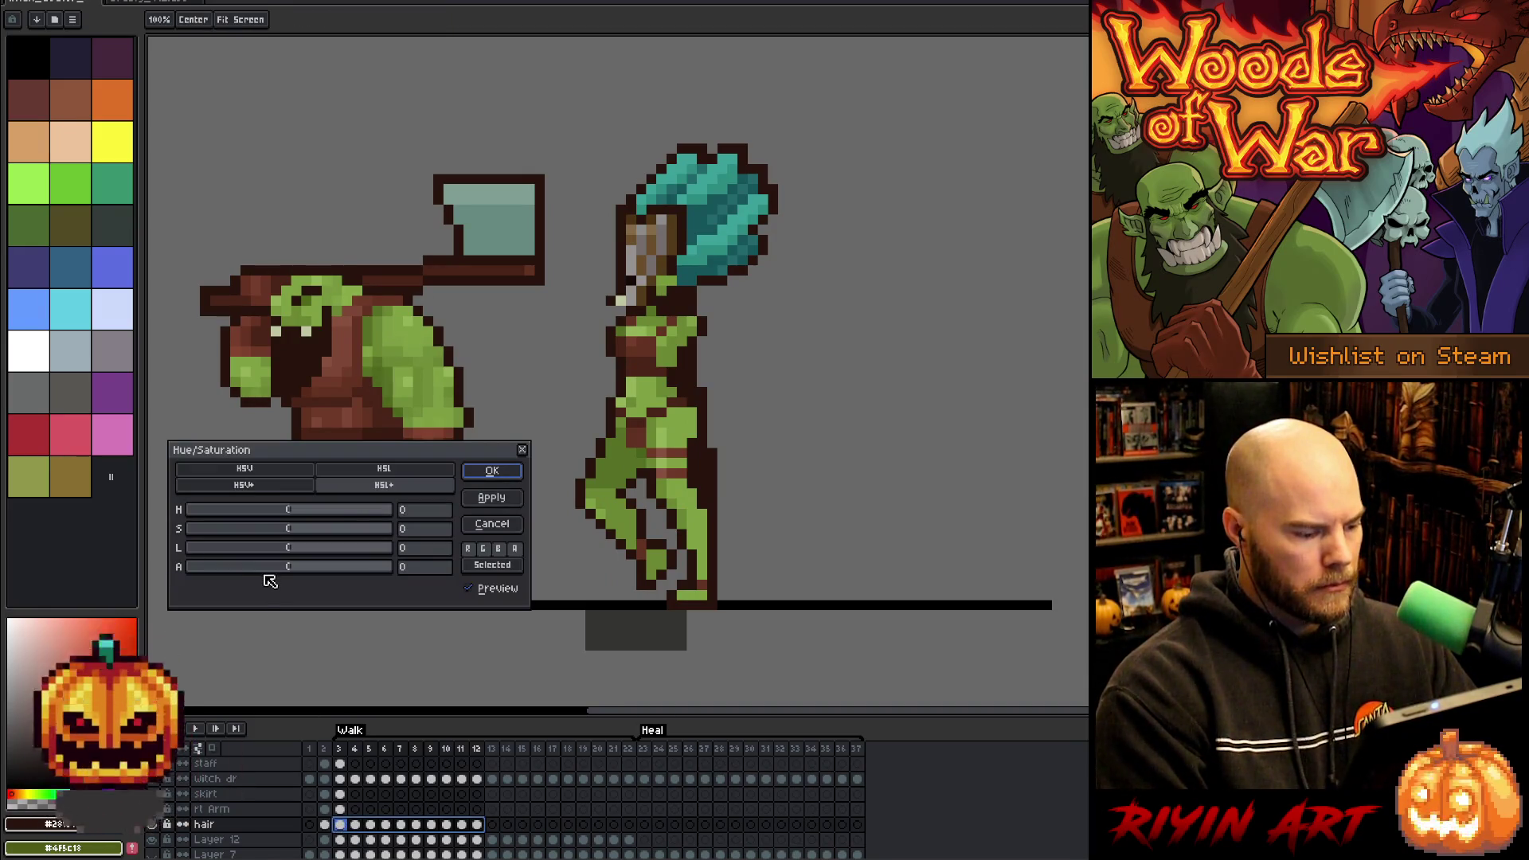
mouse_move(257, 510)
left_mouse_down()
mouse_move(241, 516)
mouse_move(315, 528)
left_mouse_up()
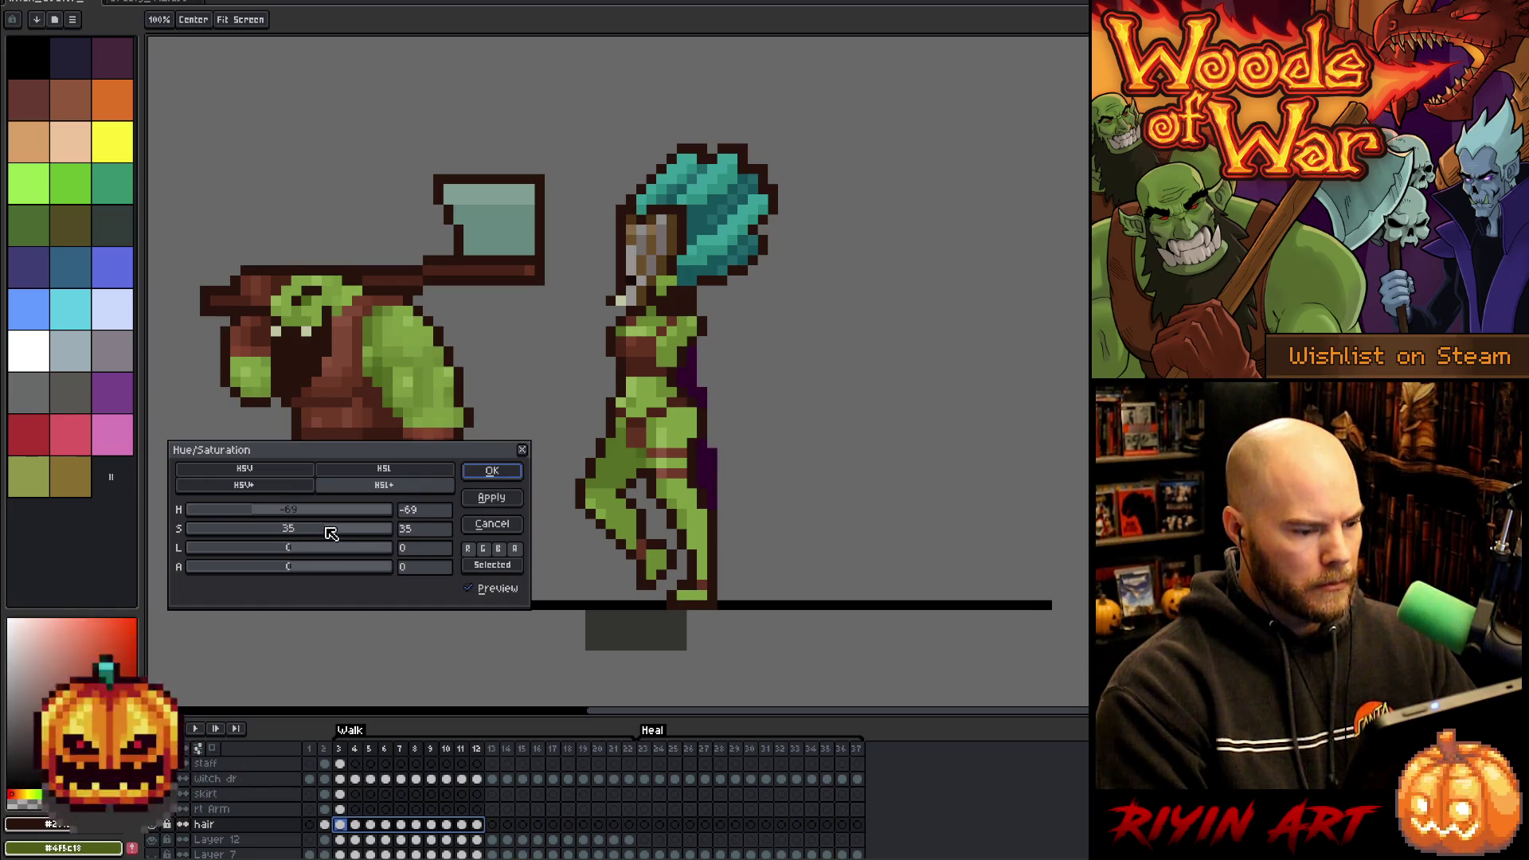
left_click(311, 548)
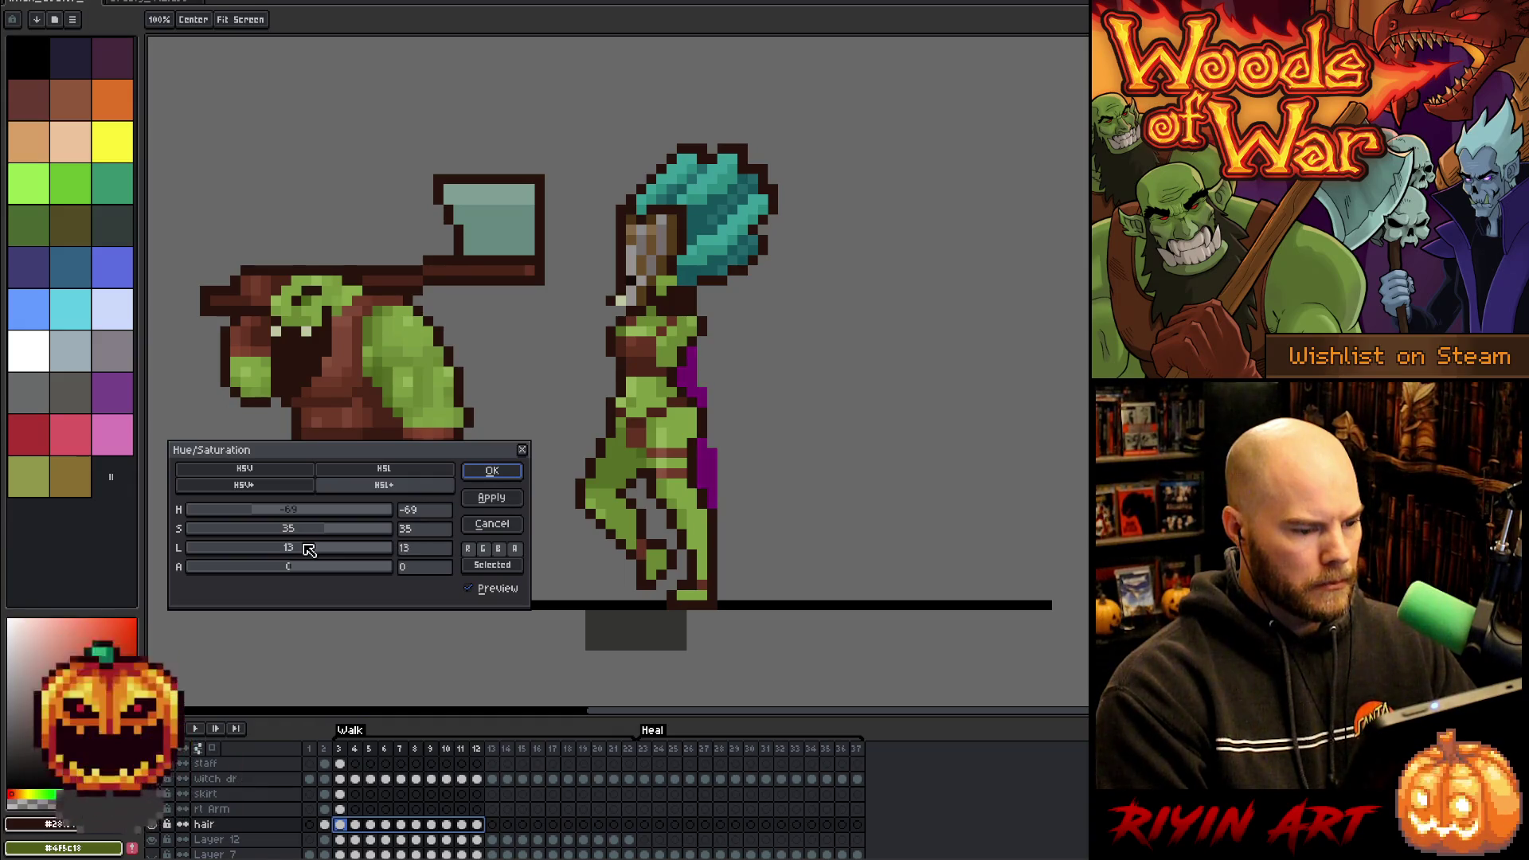
left_click(492, 470)
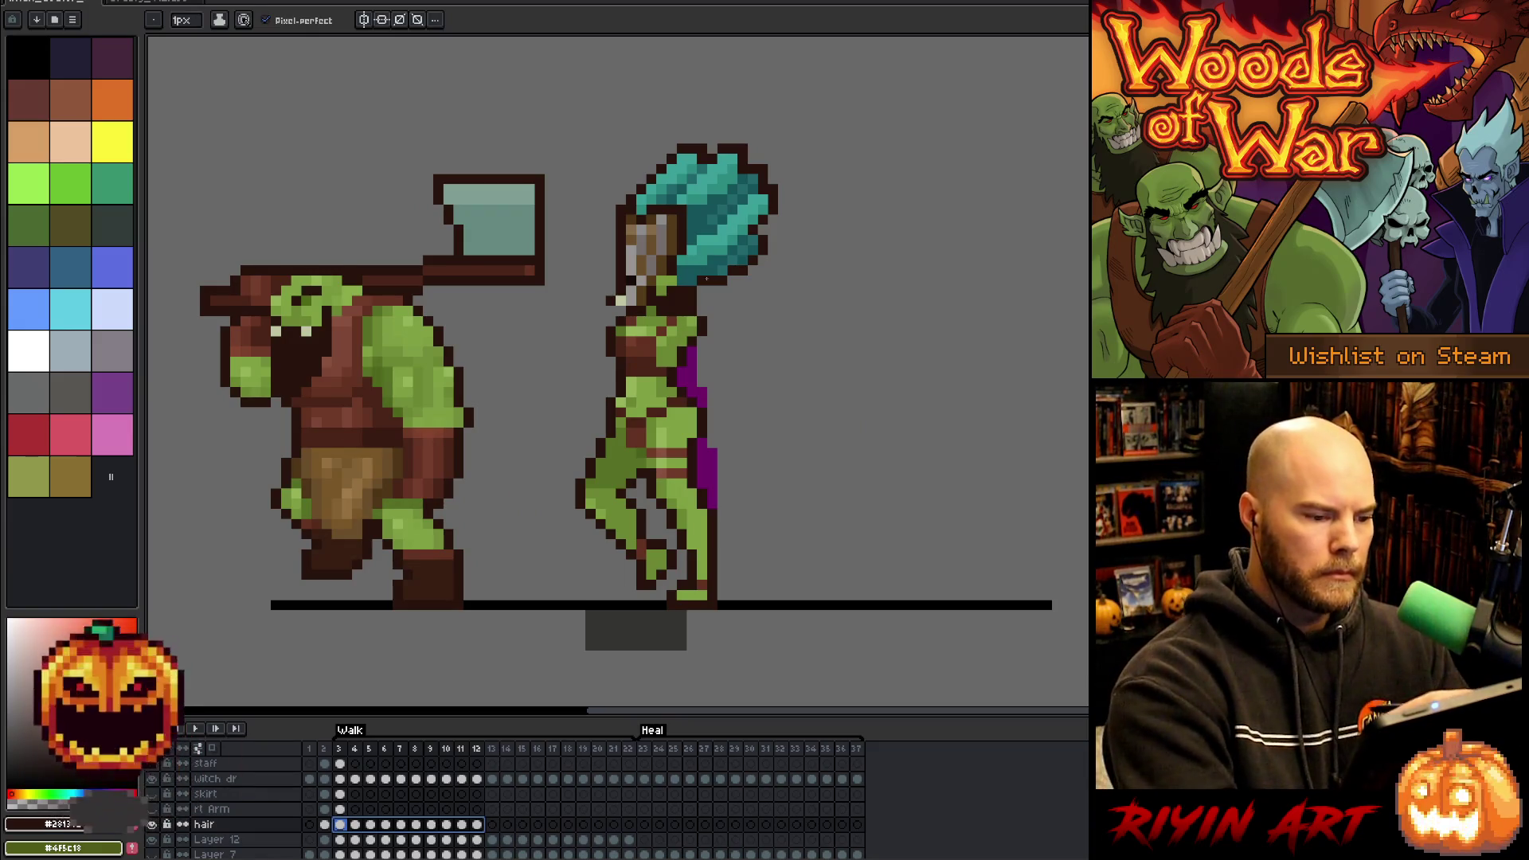
left_click(707, 474, "alt")
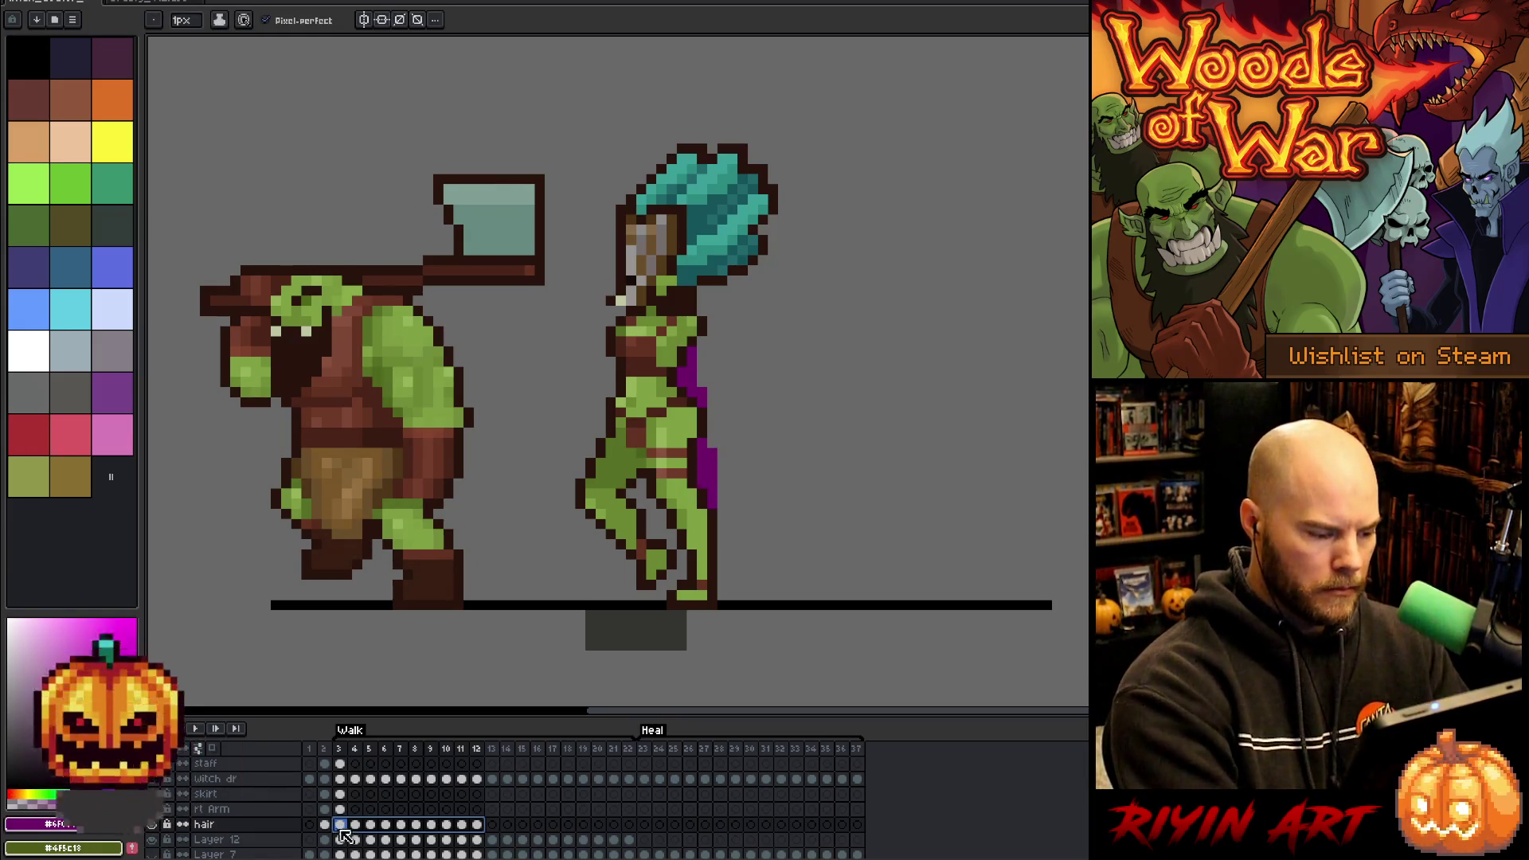
left_click(350, 826)
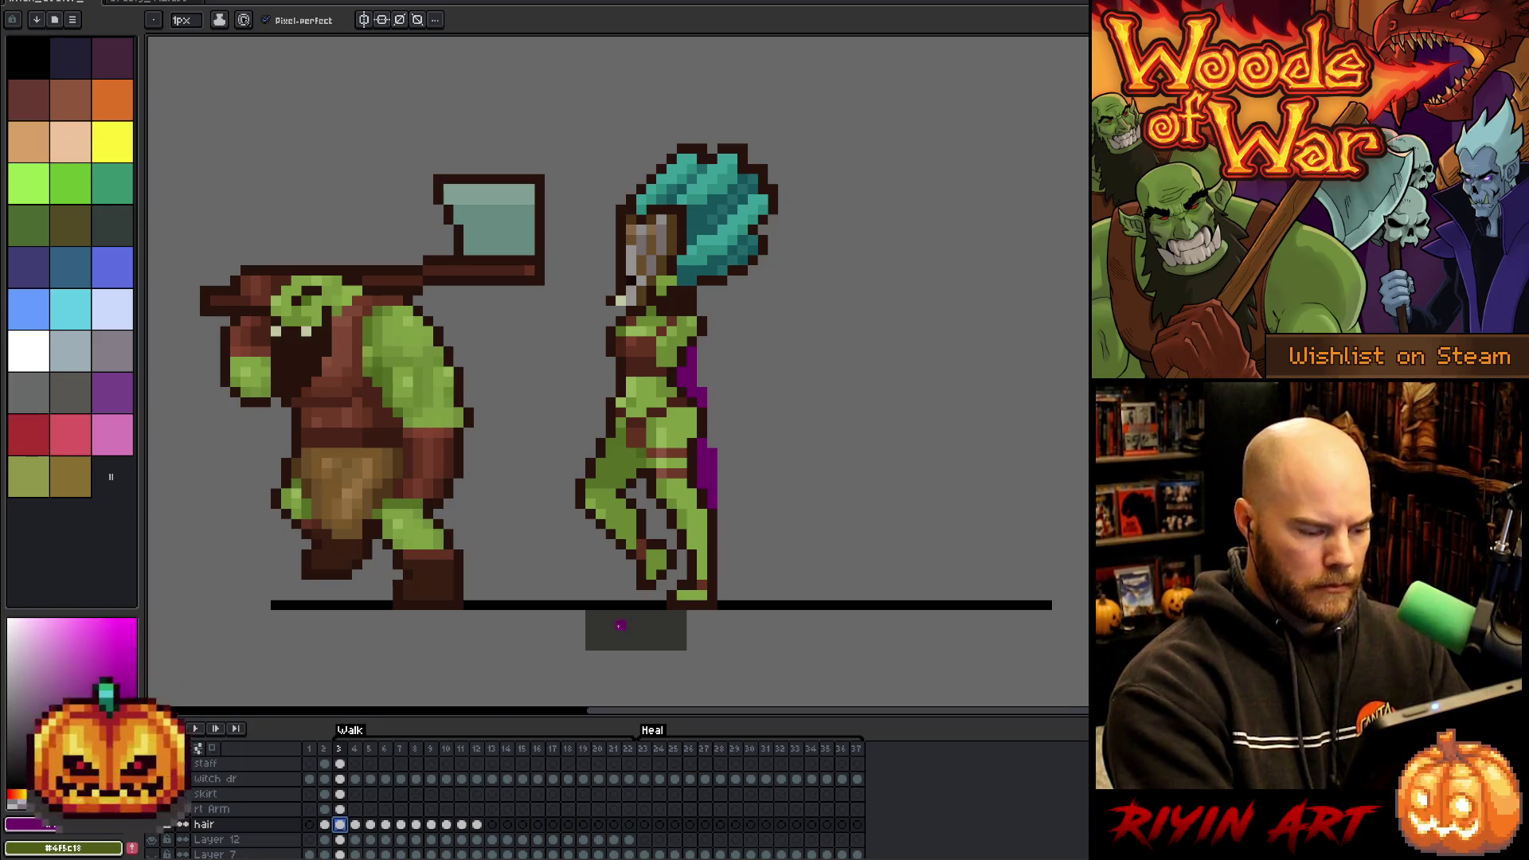
- On the next walk frame, paint a purple cape strand down the witch's back and fill gaps under the arm
key("Right")
left_click_drag(700, 308, 752, 503)
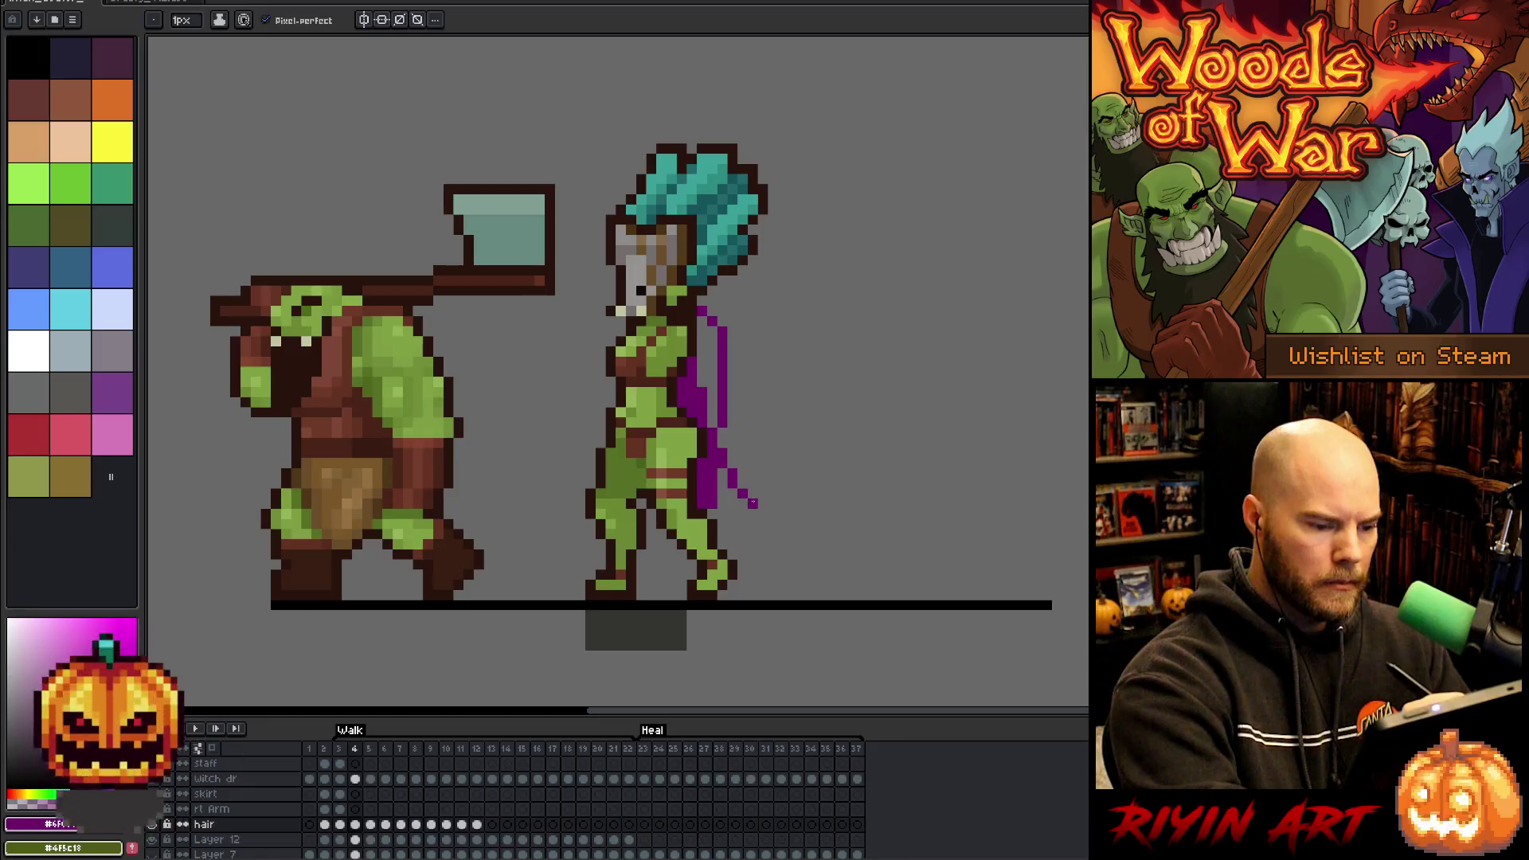
left_click(762, 513)
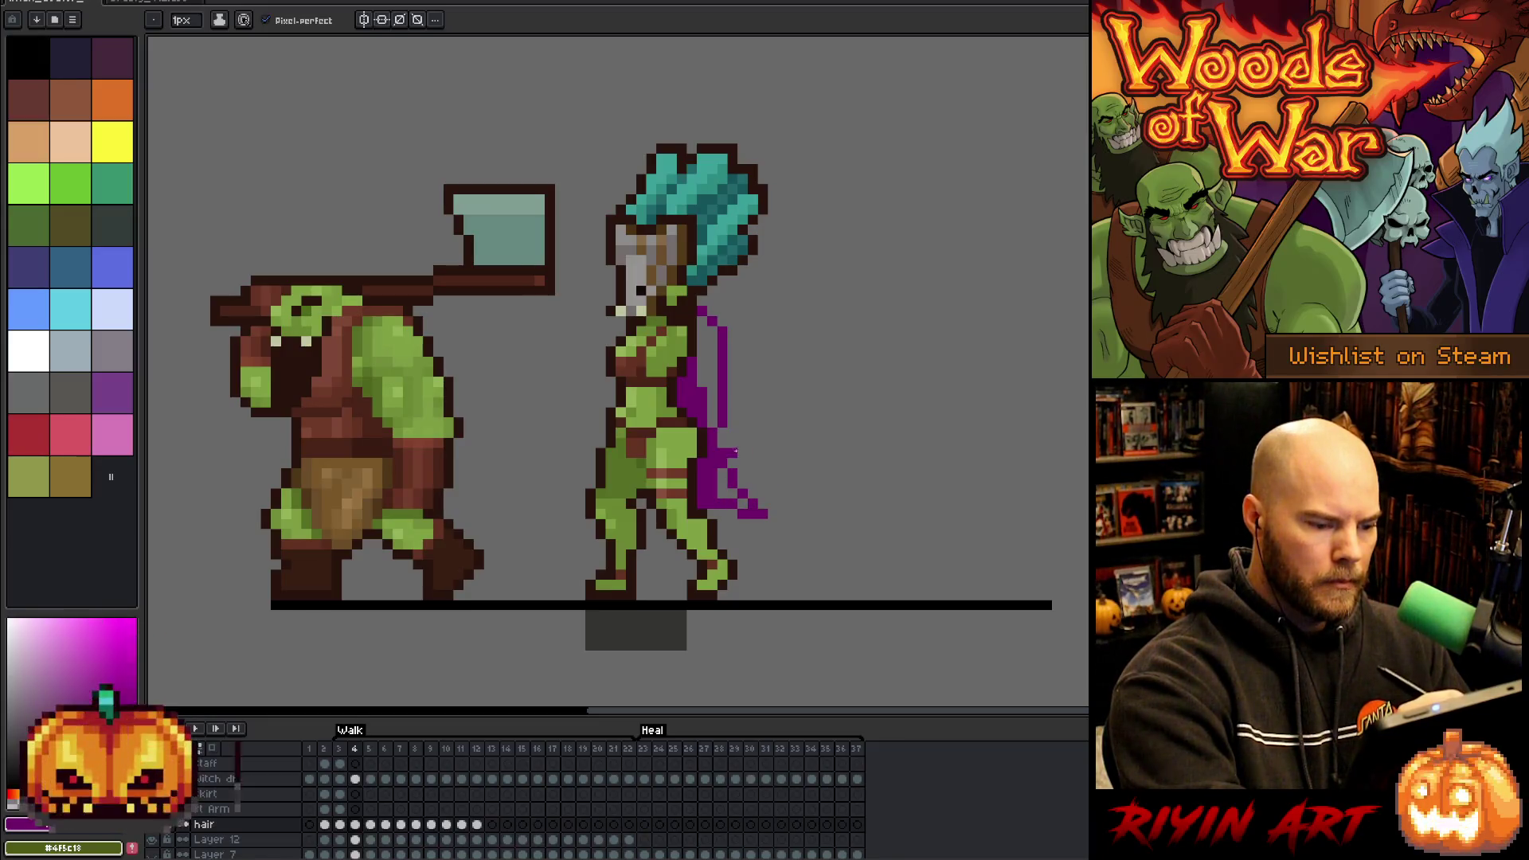
key("e")
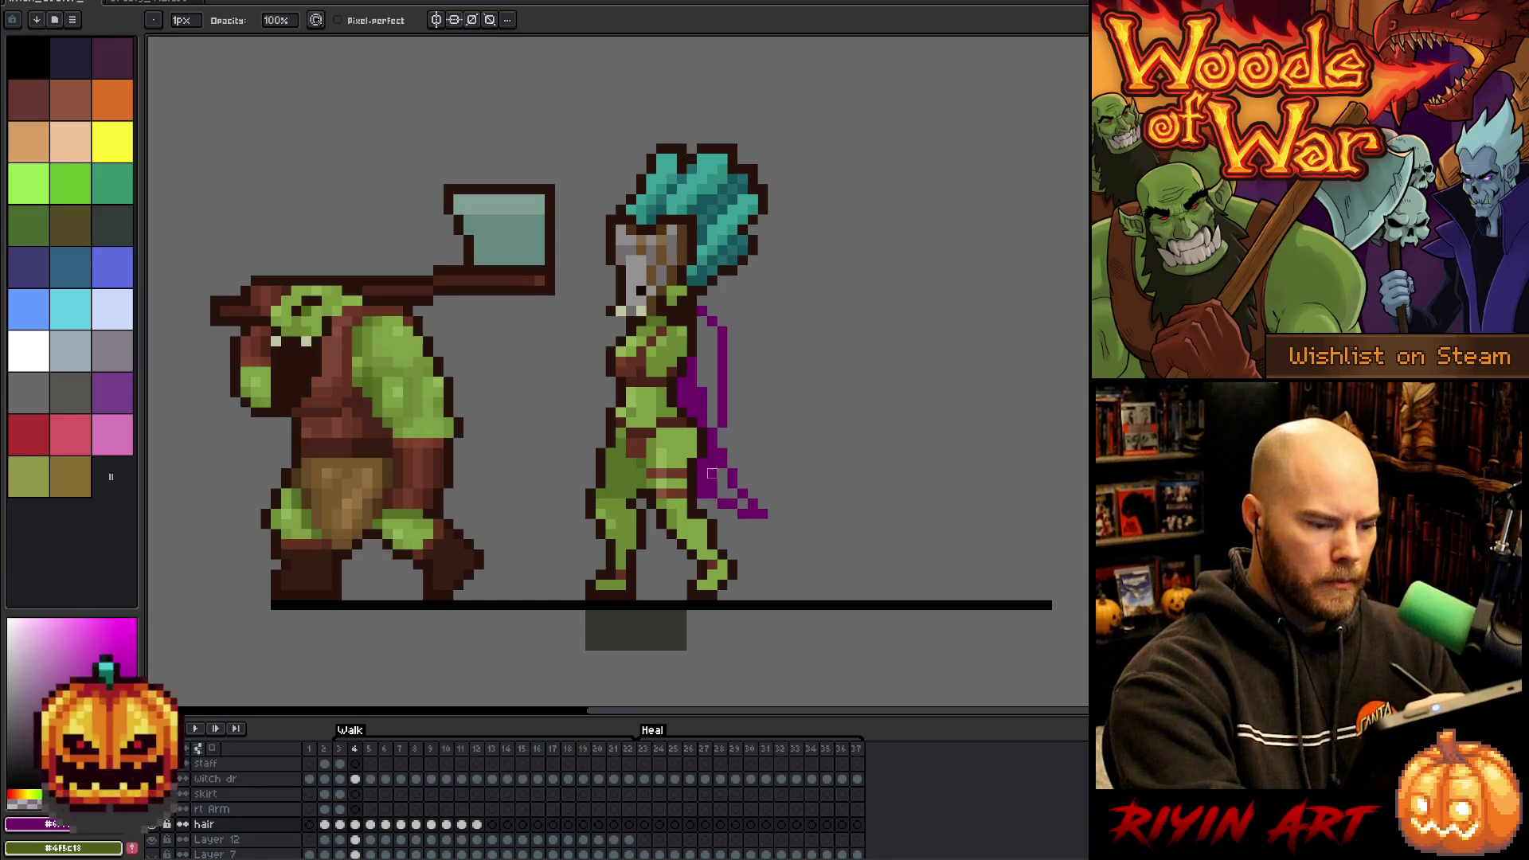
key("g")
left_click(740, 497)
key("ctrl+z")
key("b")
left_click_drag(703, 332, 711, 388)
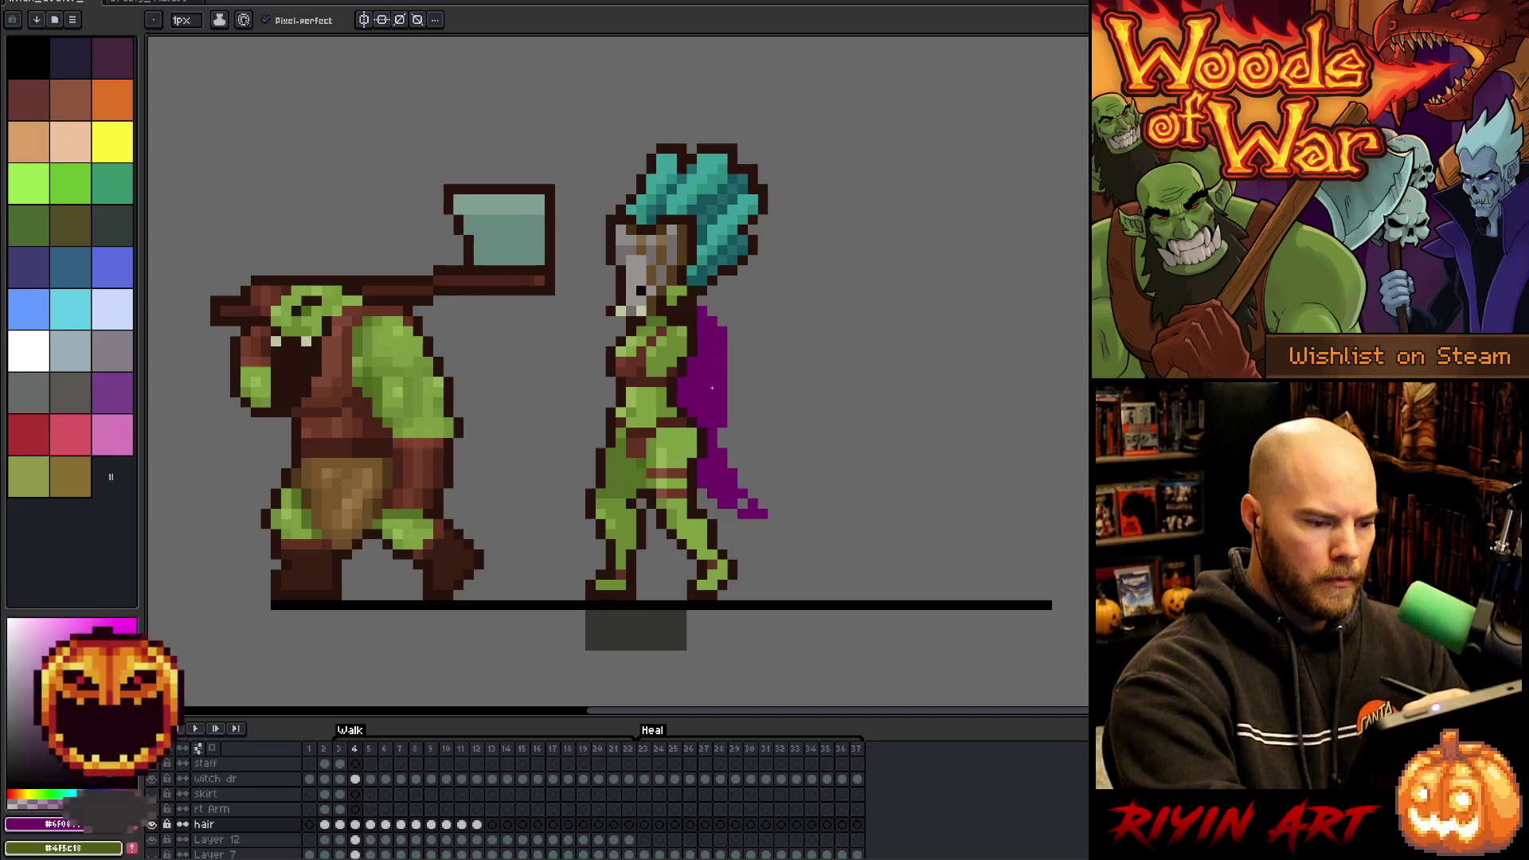
key("e")
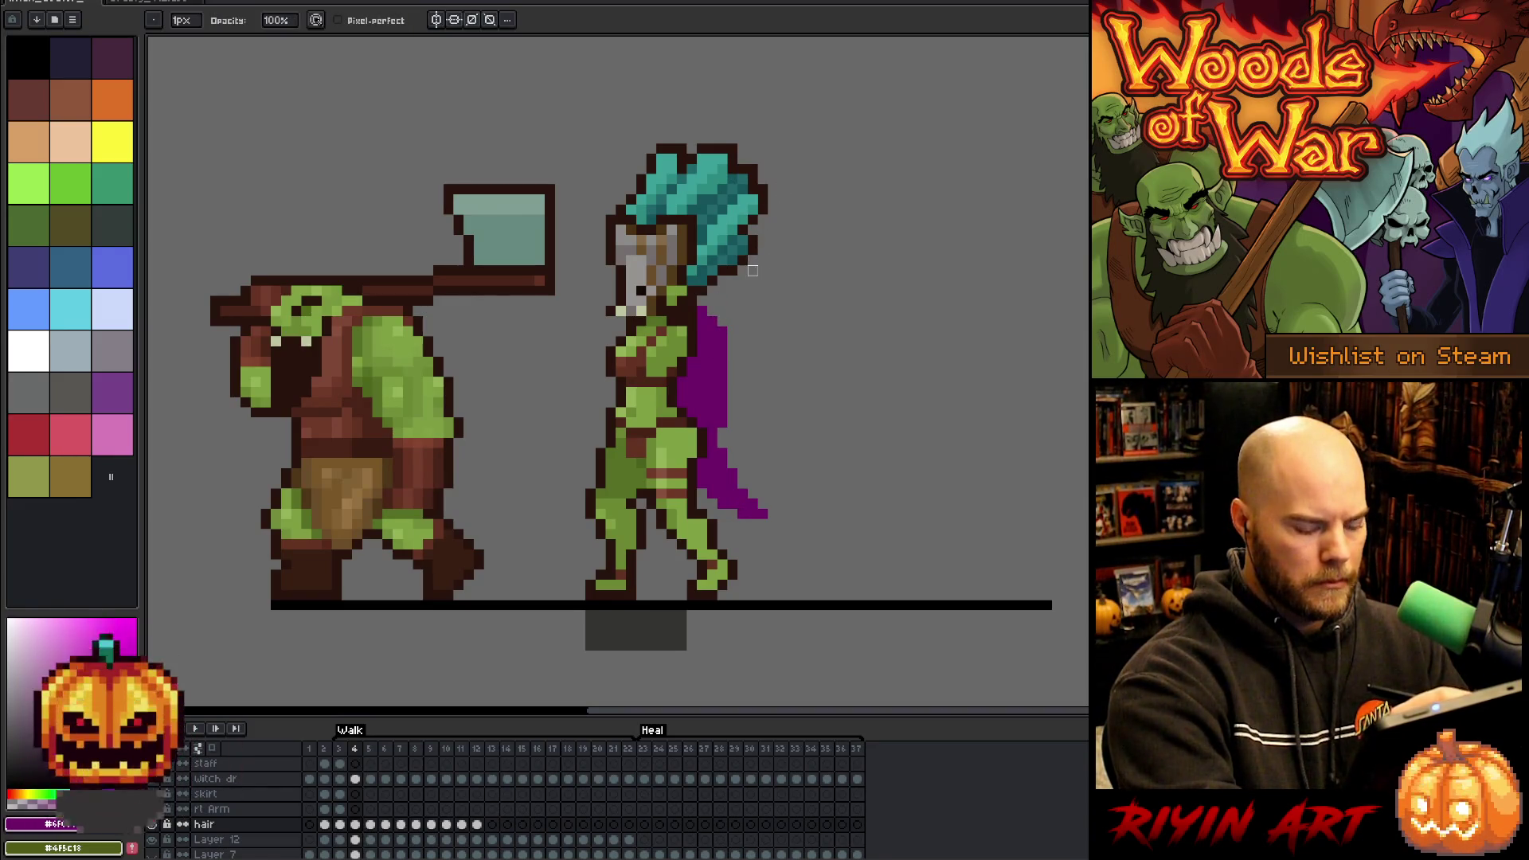
- Compare frame 5 with its neighbour and pick the outline, skin and cape purple colours from the canvas
key("period")
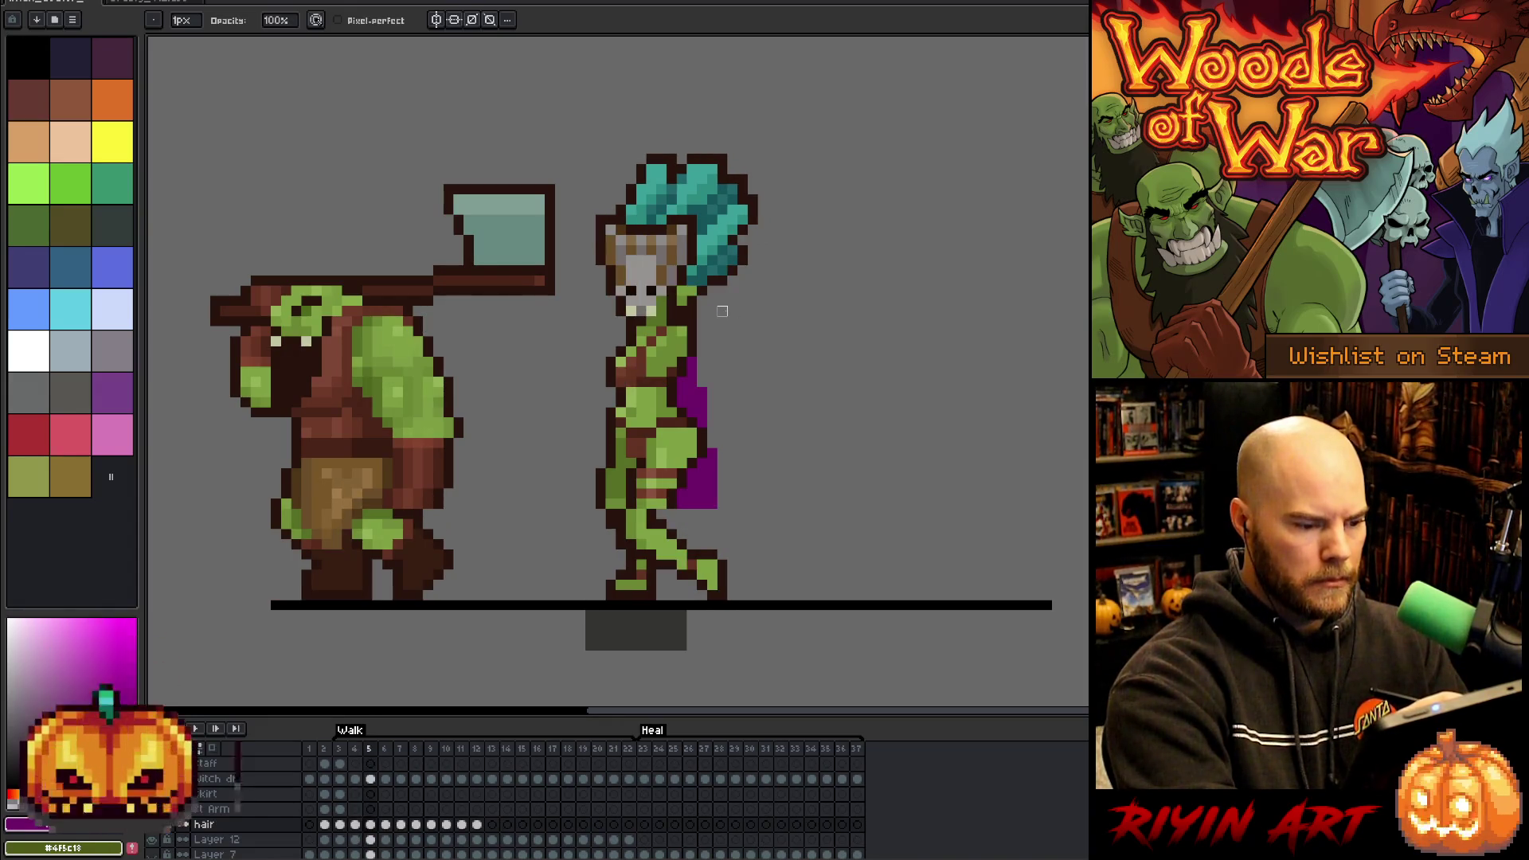
key("comma")
key("period")
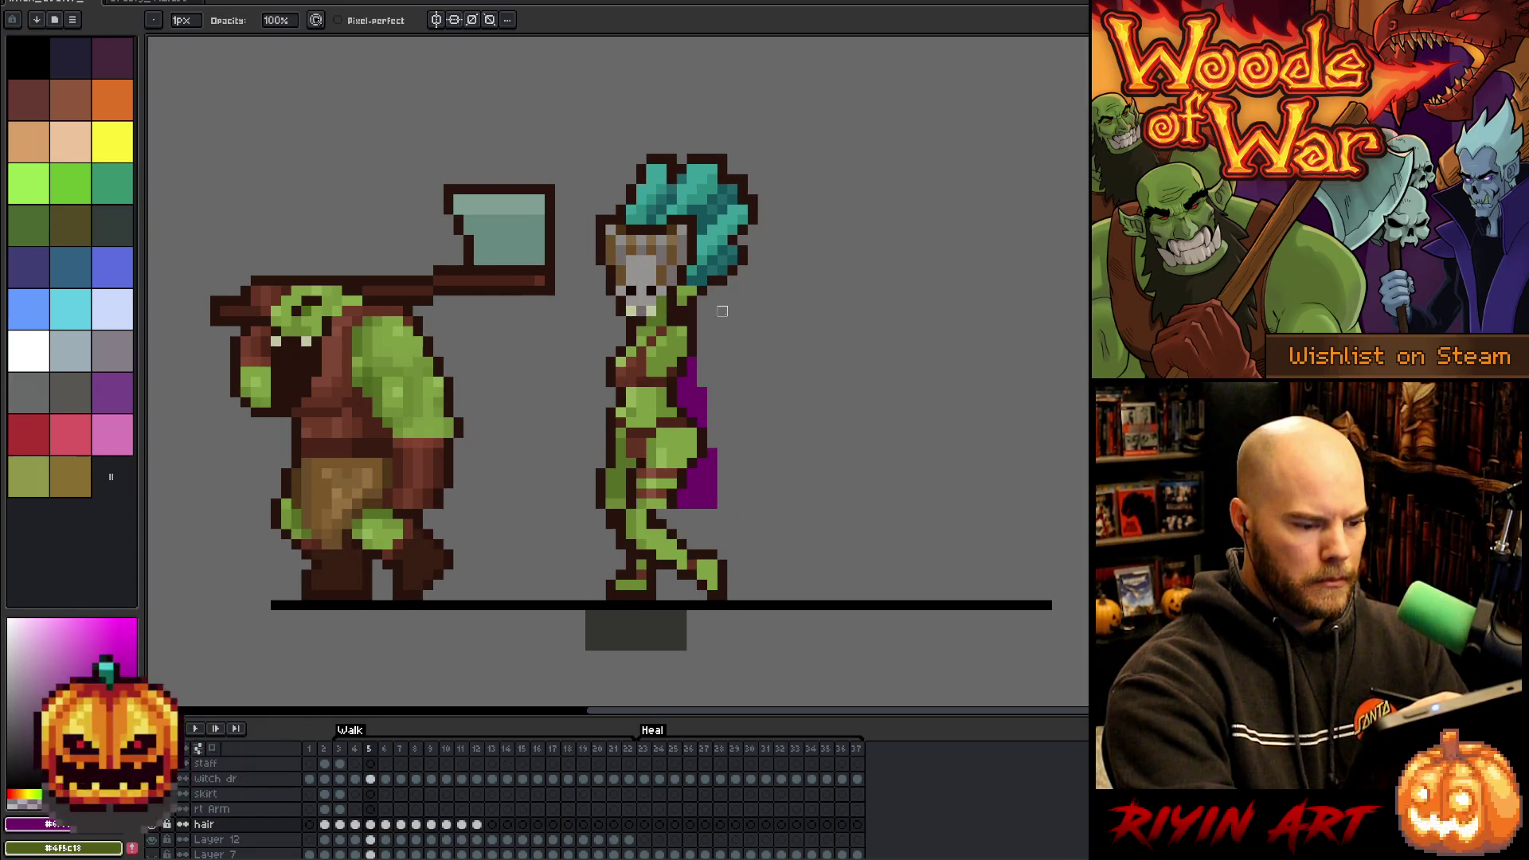
key("comma")
key("period")
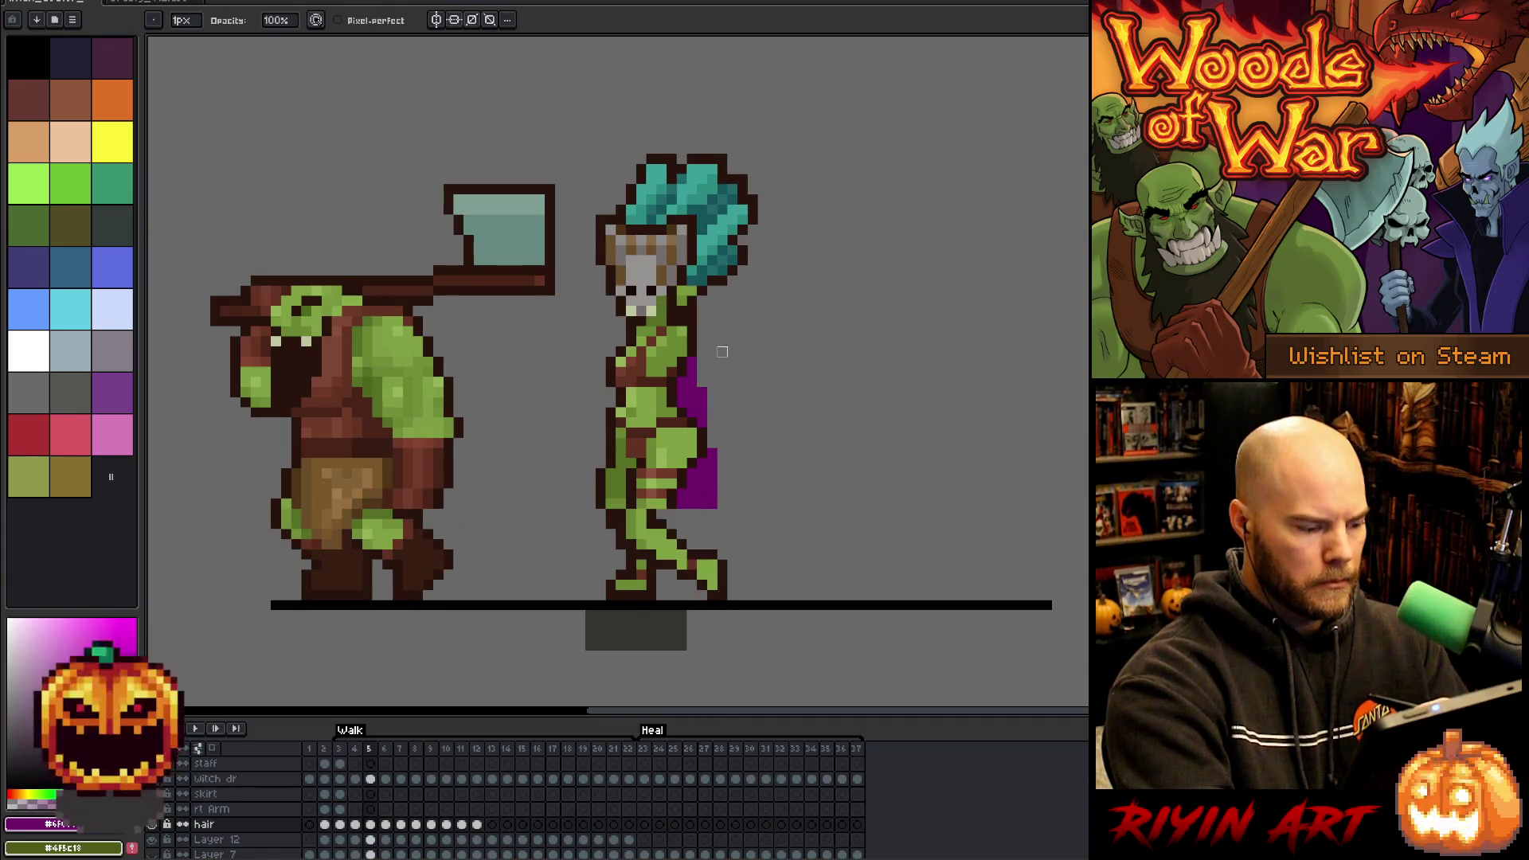
key("i")
left_click(659, 517)
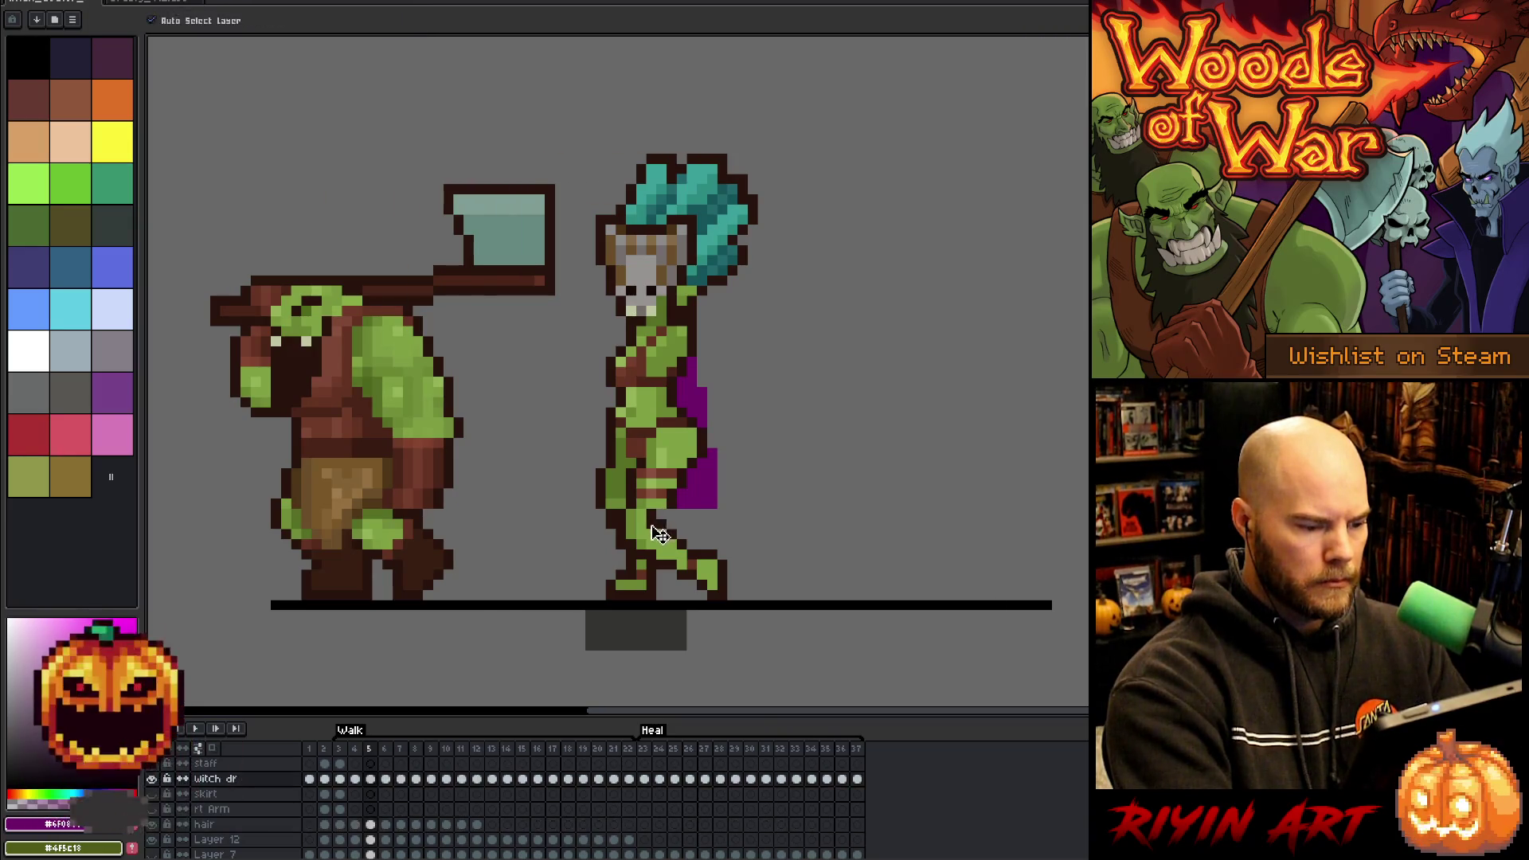
left_click(660, 493, "alt")
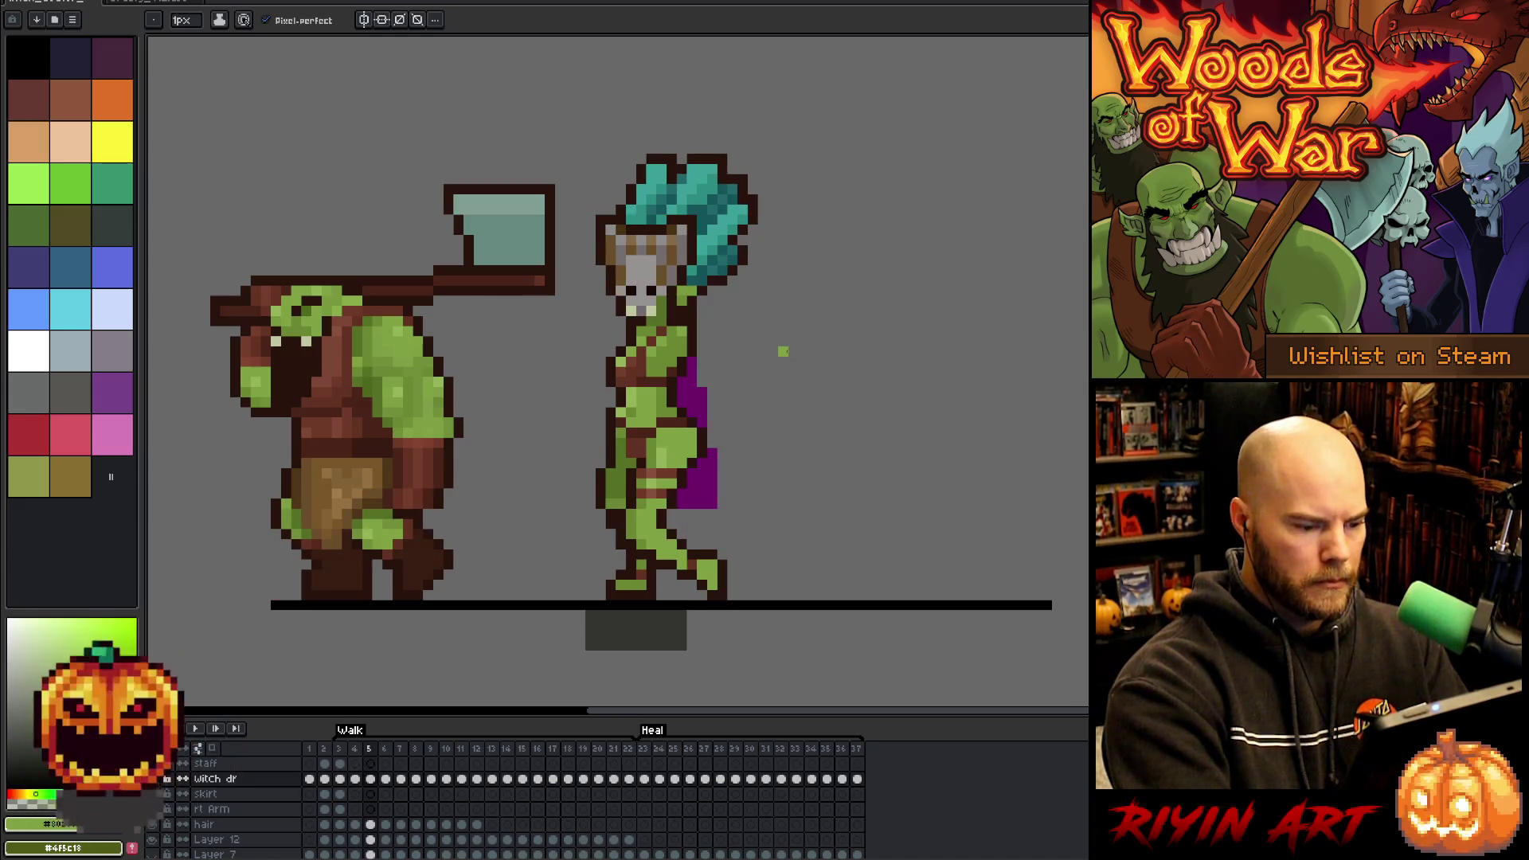
key("v")
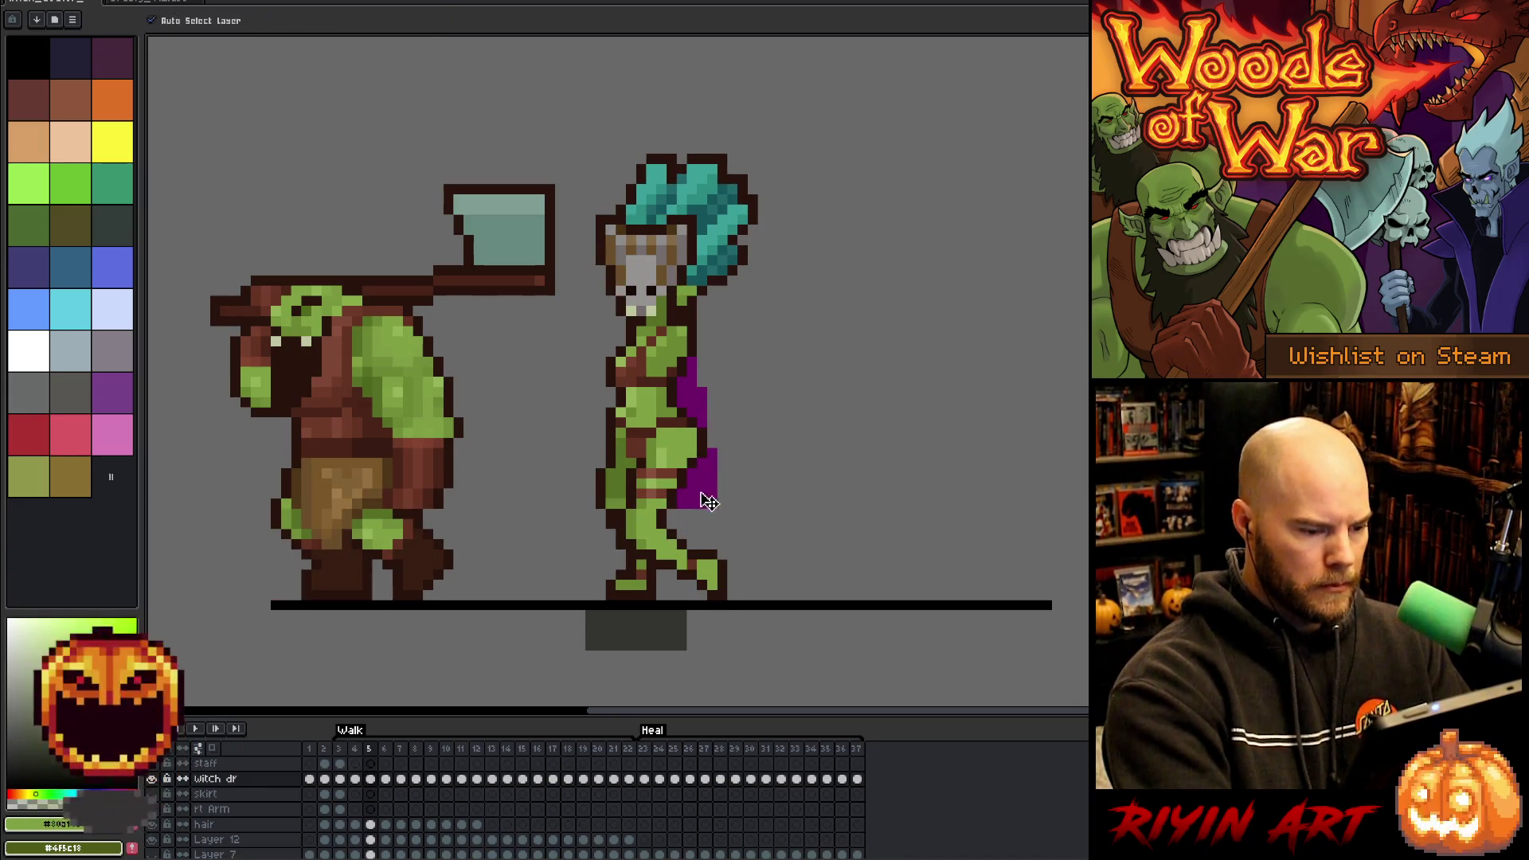
left_click(708, 501)
key("b")
- Compare the cape between frames 4 and 5 and undo the last cape pixels
key("Left")
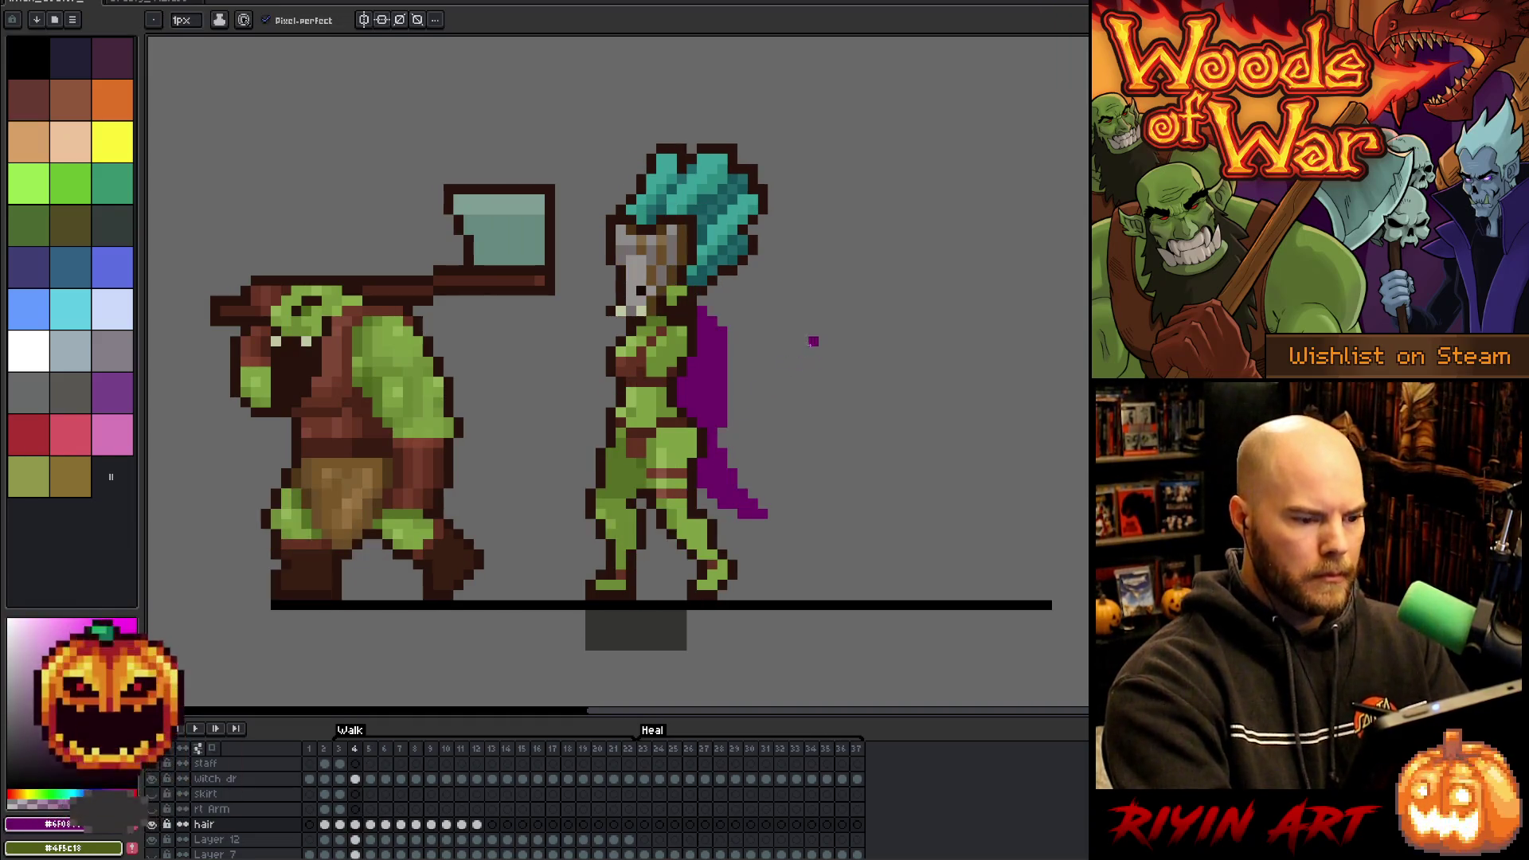
key("Right")
key("Left")
key("Left")
key("Right")
key("Right")
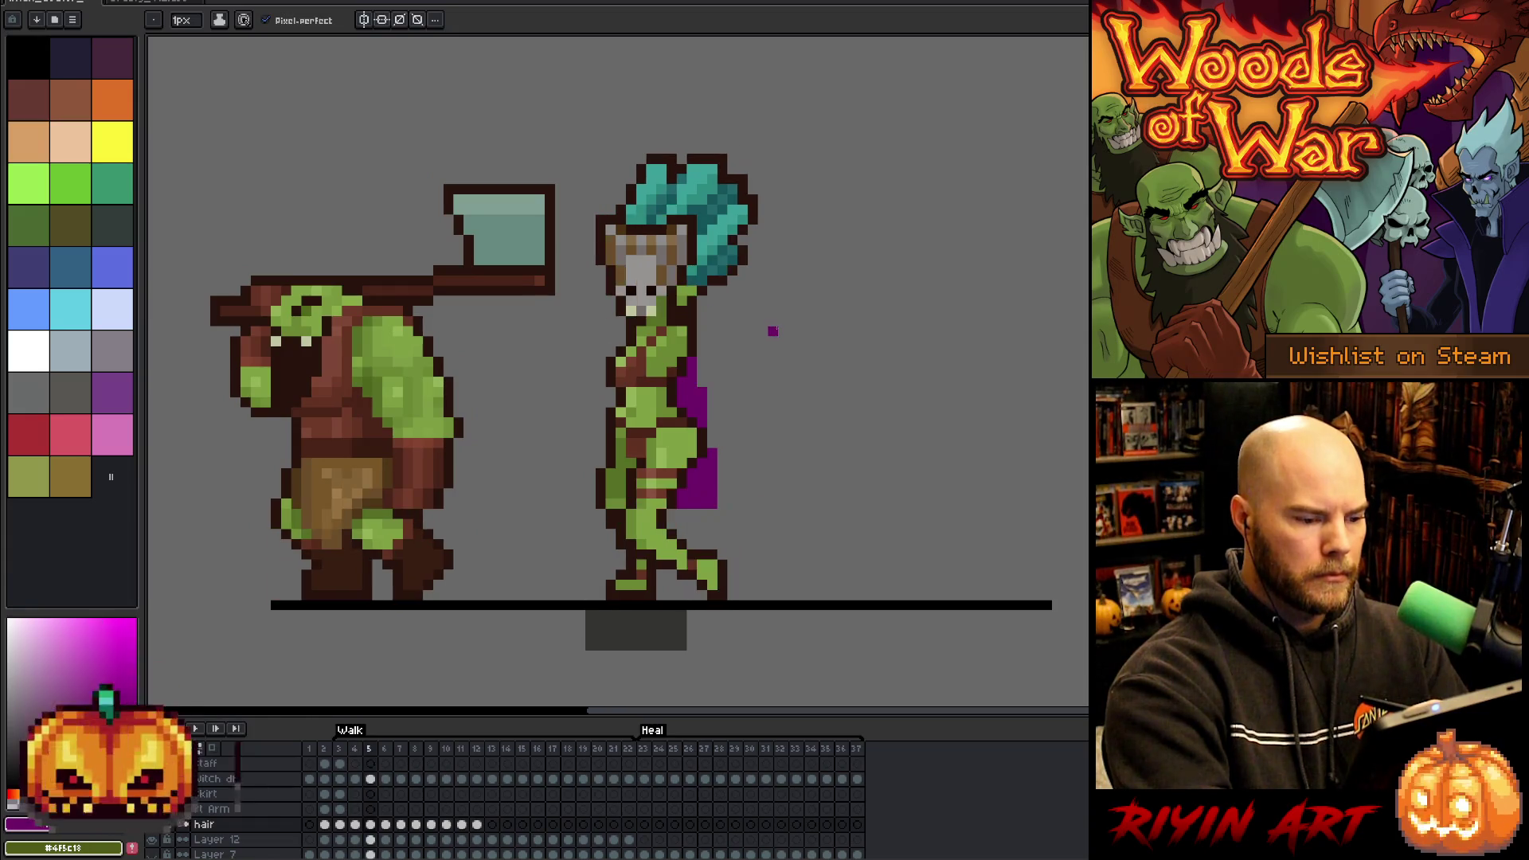
key("Left")
key("Right")
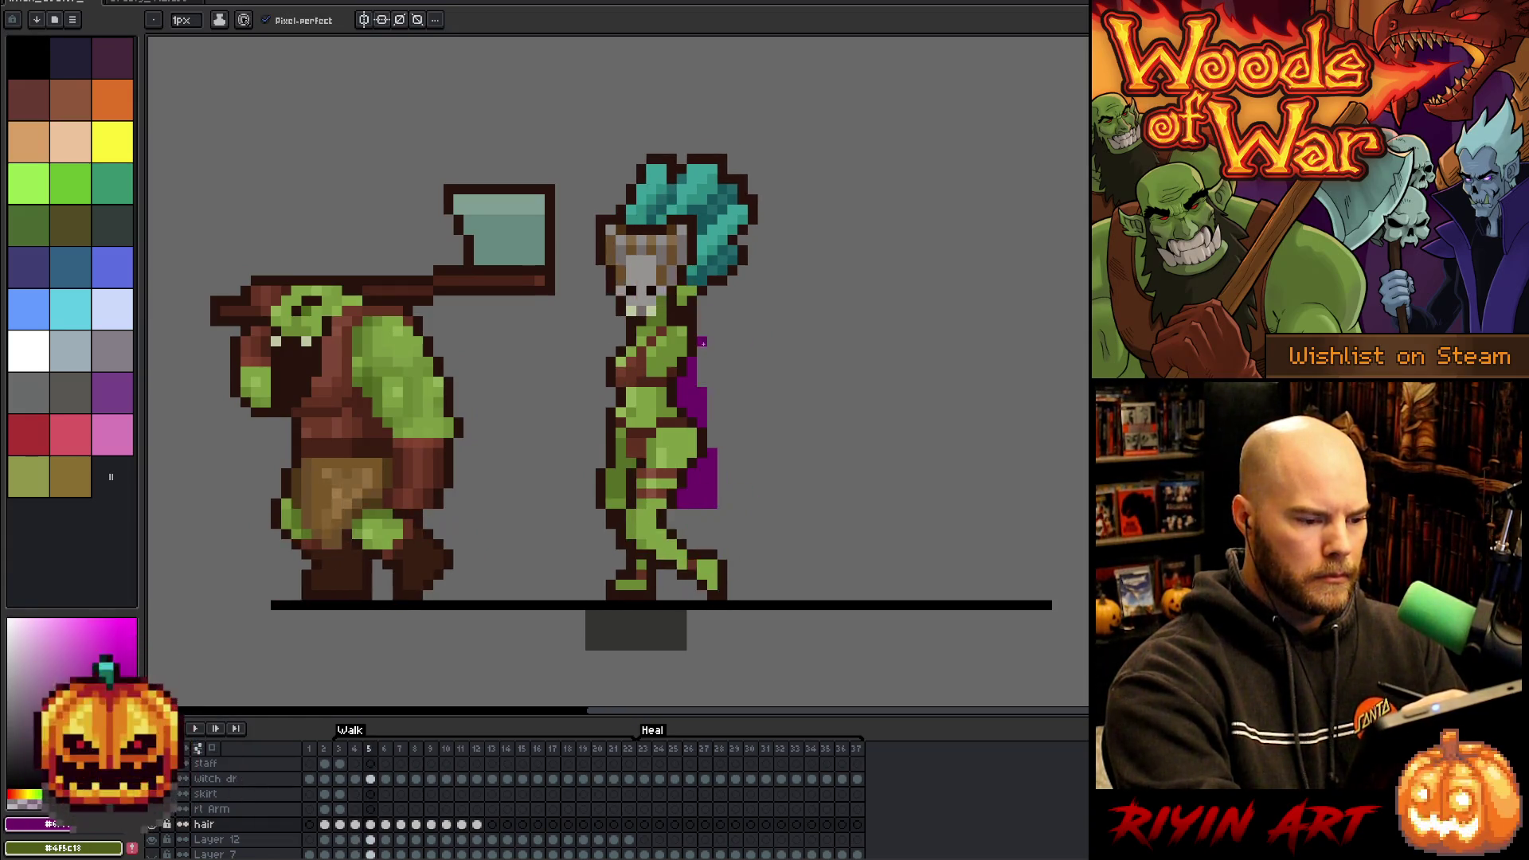
key("Left")
key("Right")
key("Right")
key("Left")
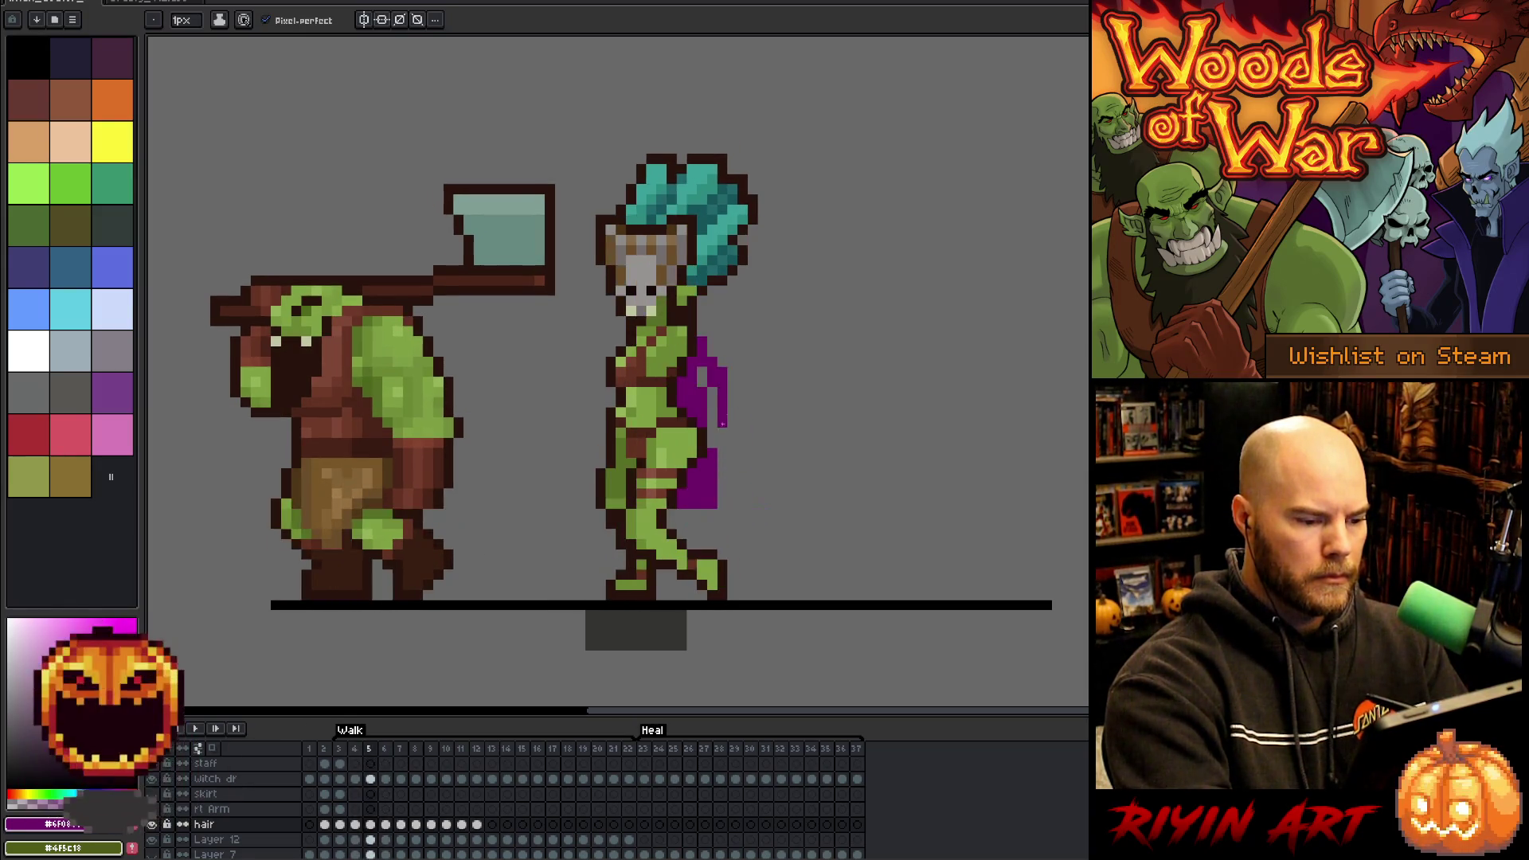
key("ctrl+z")
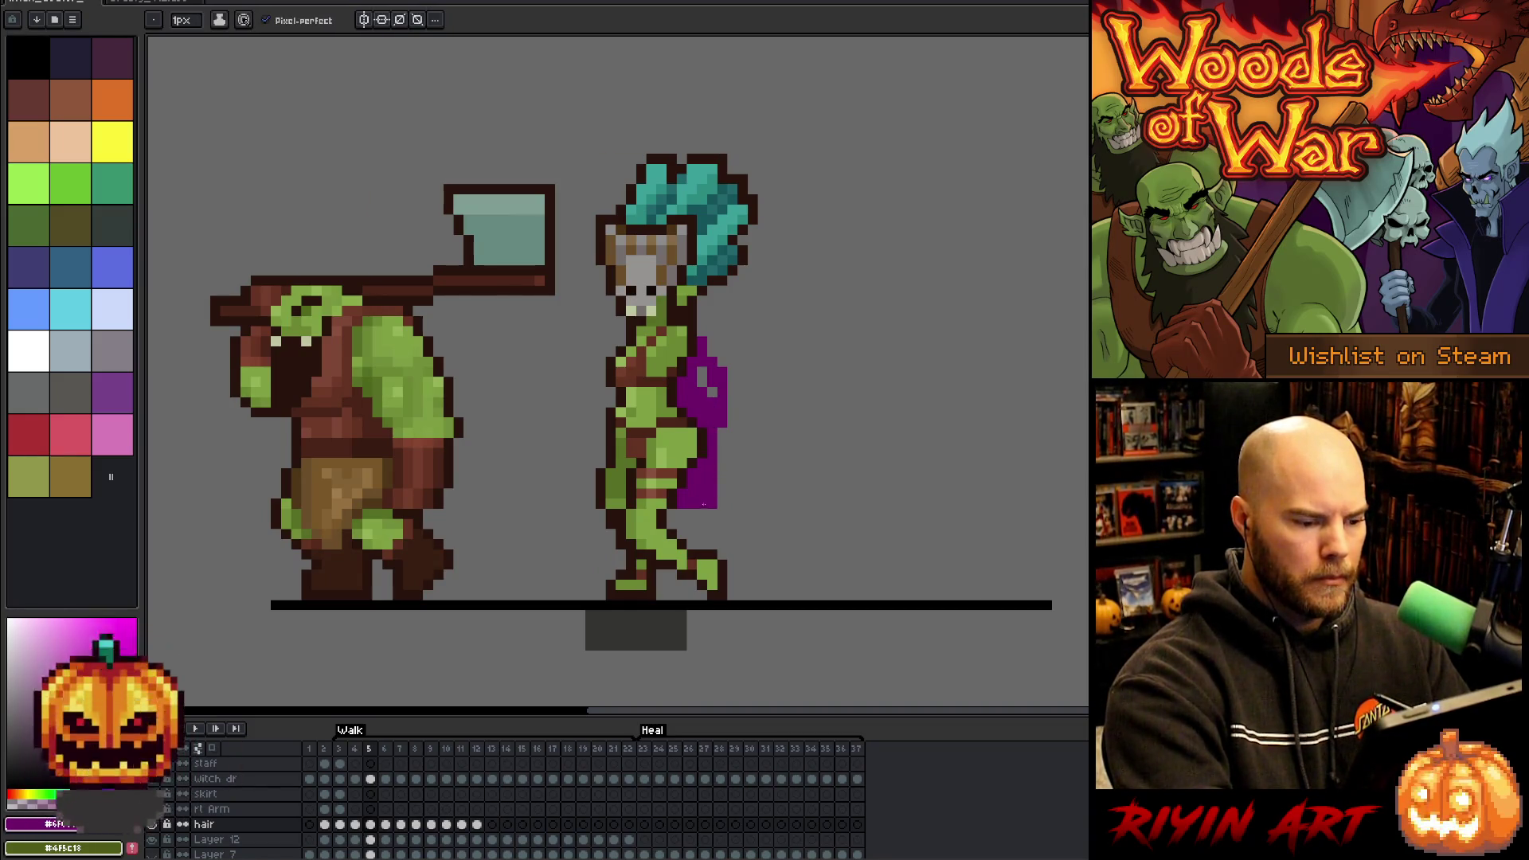
- Try a curved purple cape-tail extension on frame 5, undo it, and compare the neighbouring poses
mouse_move(707, 495)
left_mouse_down()
mouse_move(711, 519)
mouse_move(736, 502)
left_mouse_up()
key("ctrl+z")
key("Right")
key("Left")
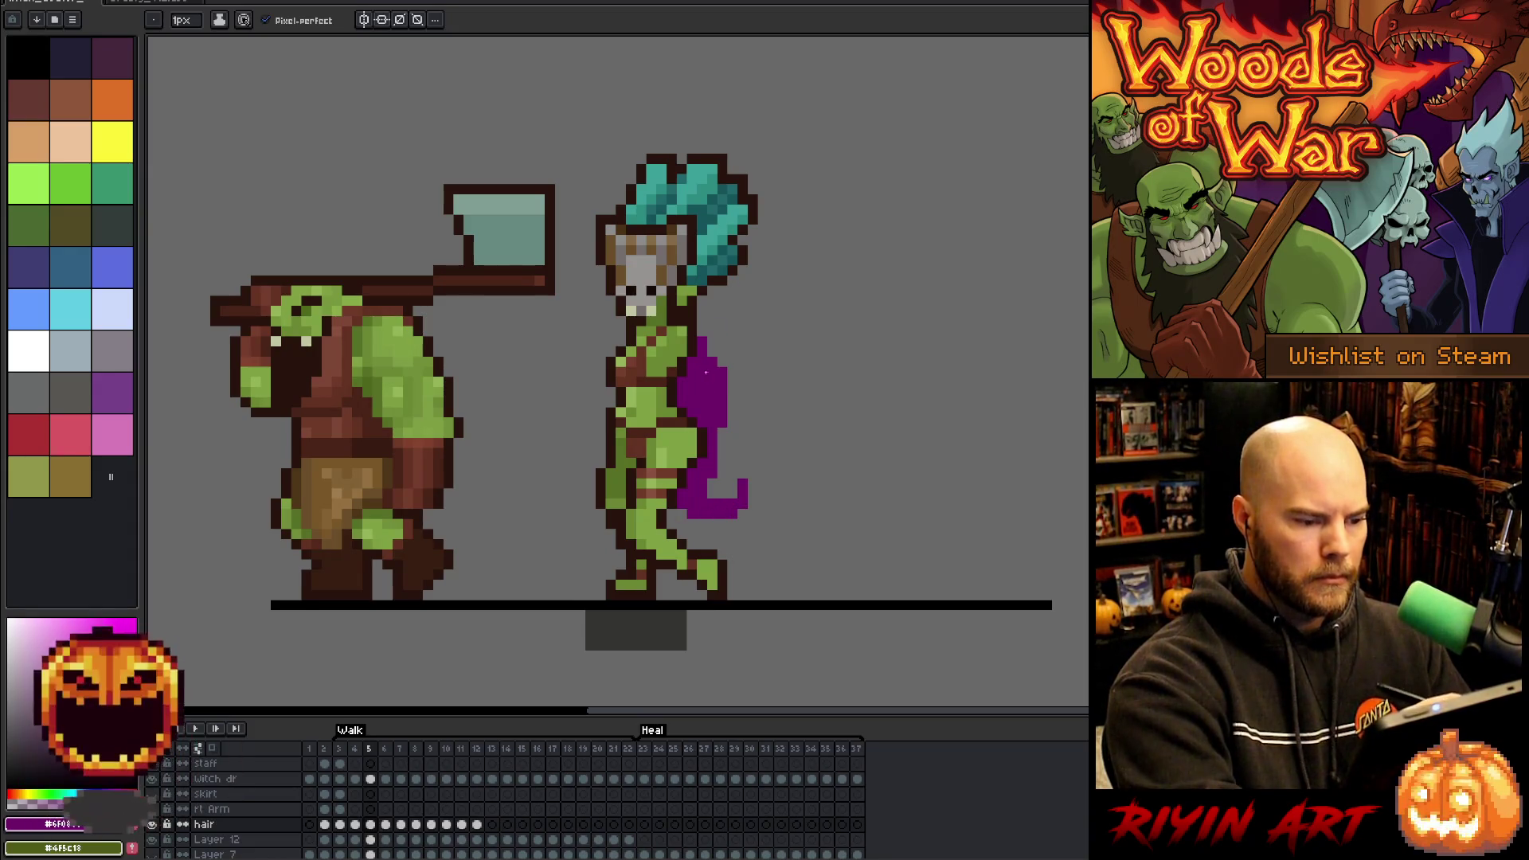
key("Right")
key("Left")
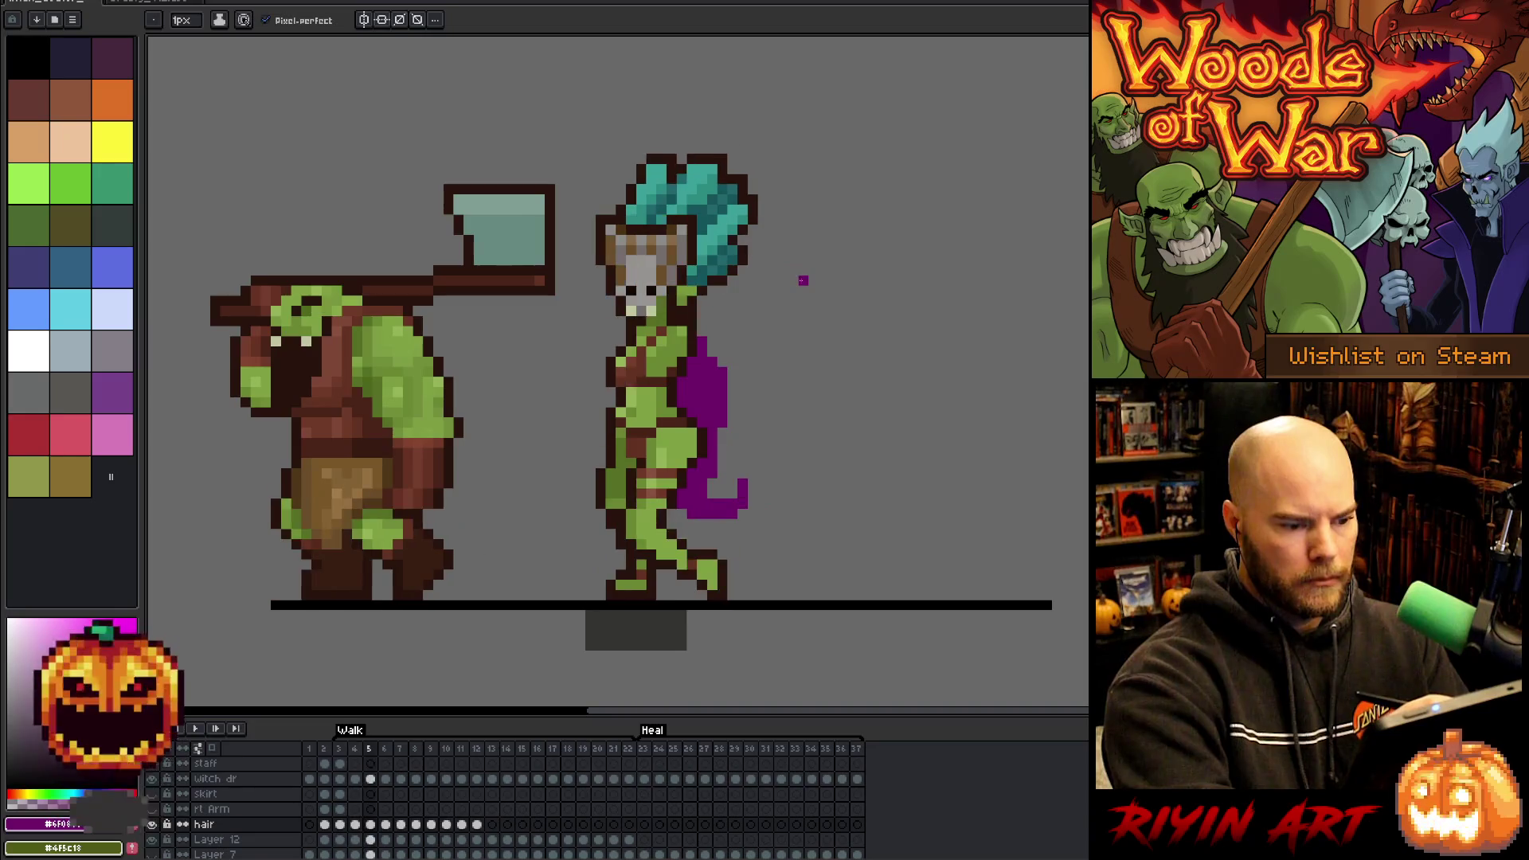
key("Right")
key("Left")
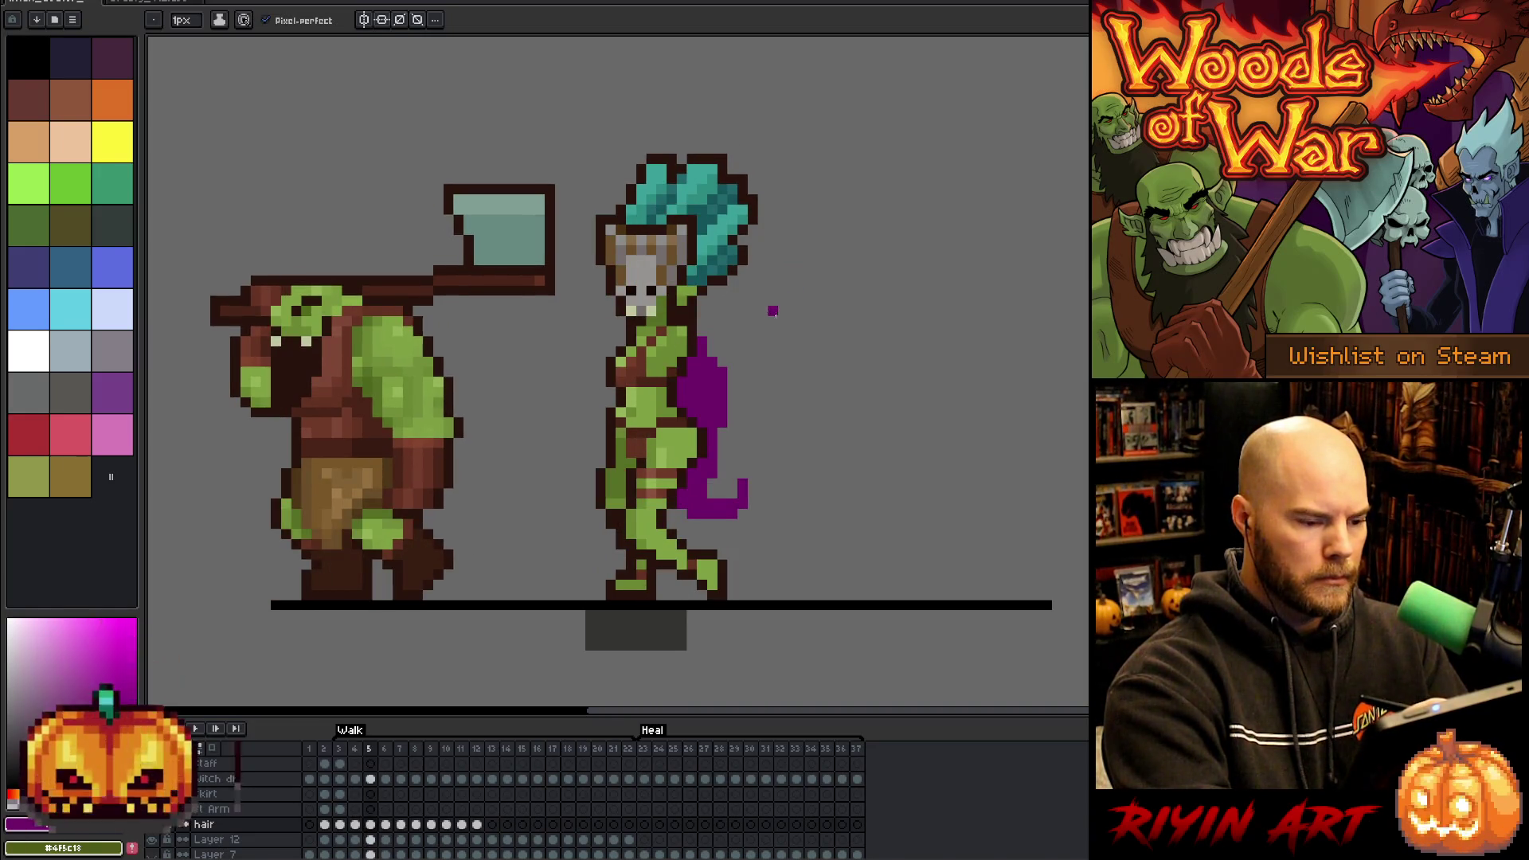
- Lengthen the cape's bottom tip on frame 6
key("Right")
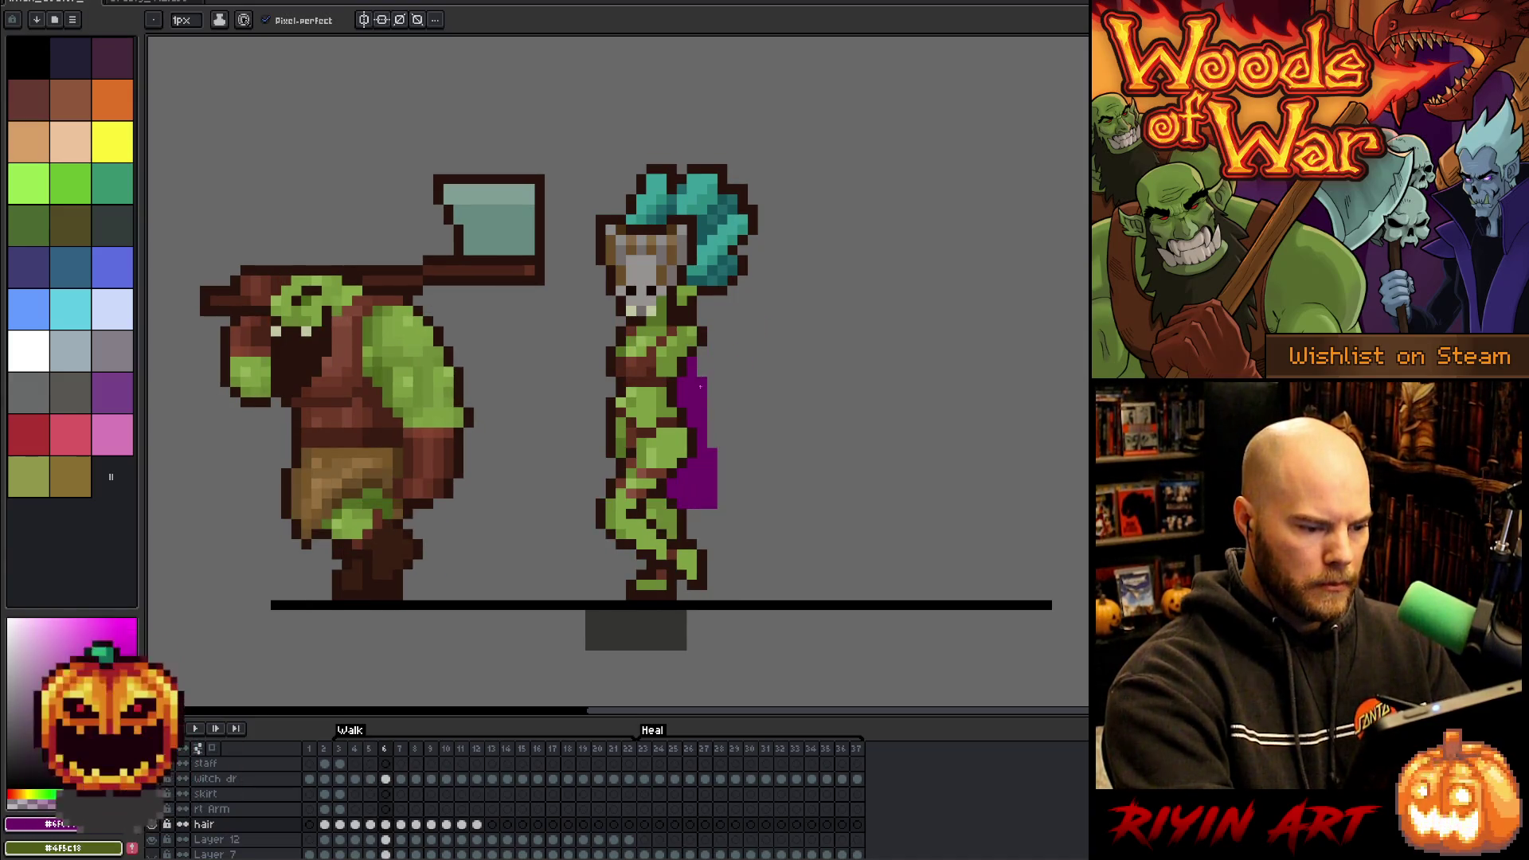
left_click_drag(729, 516, 726, 518)
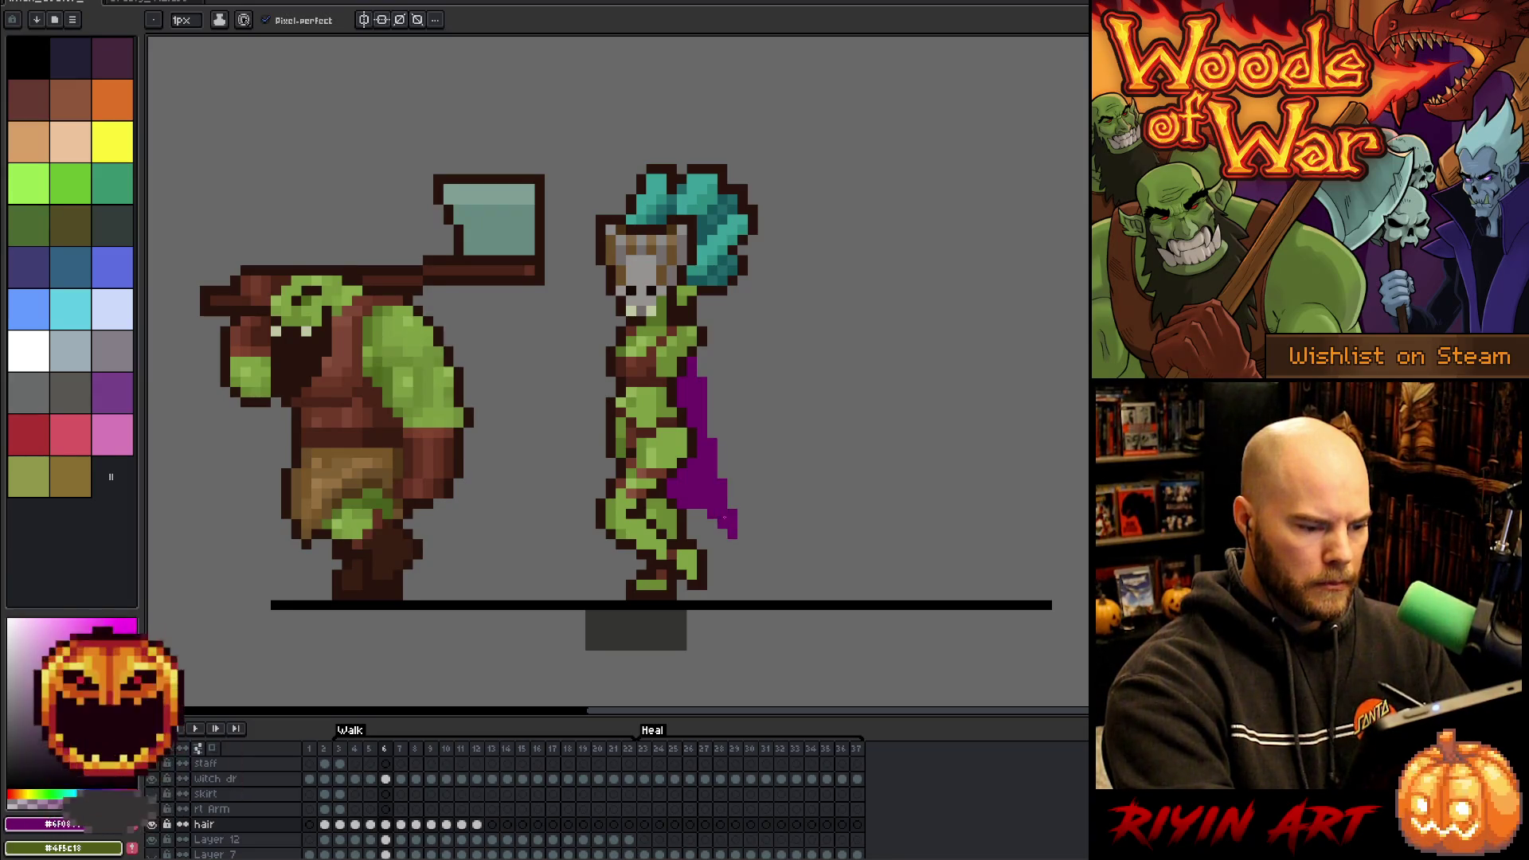
key("e")
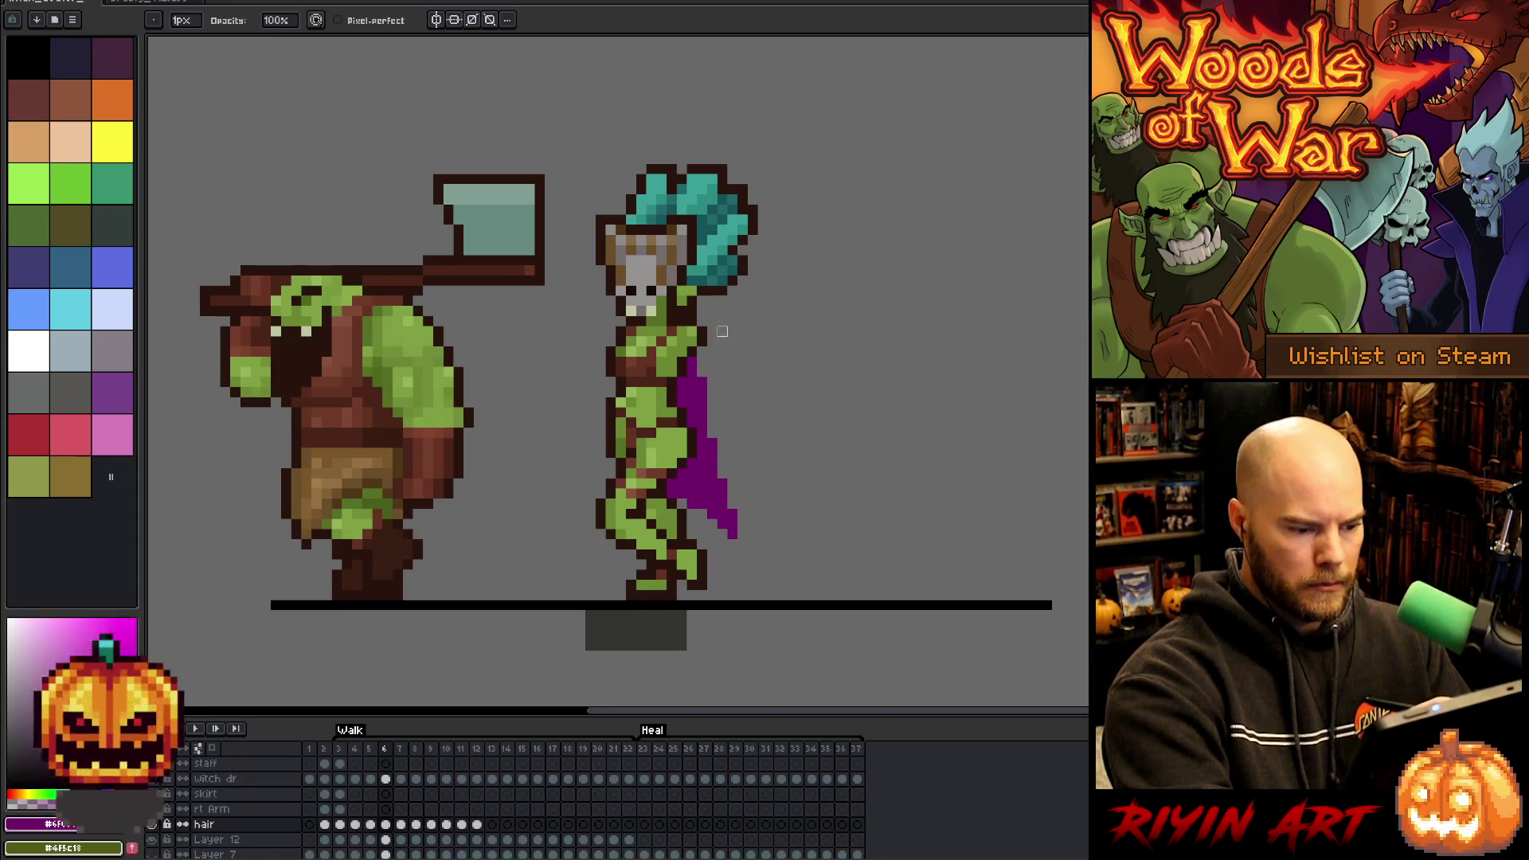
key("b")
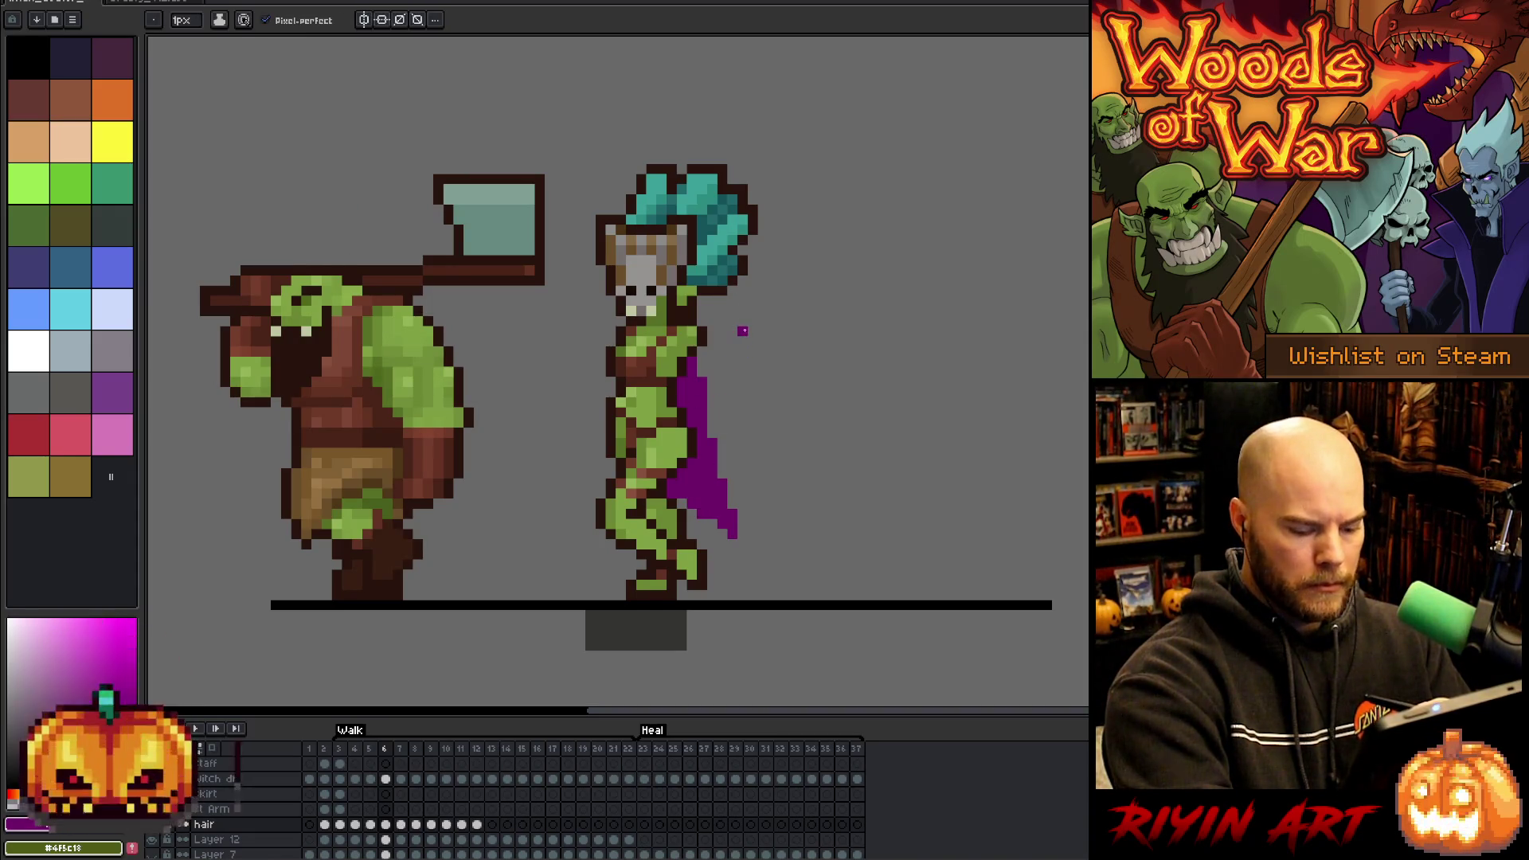
- Paint the purple cape on frame 7 and add purple pixels to its lower edge on frame 8
key("Right")
key("Left")
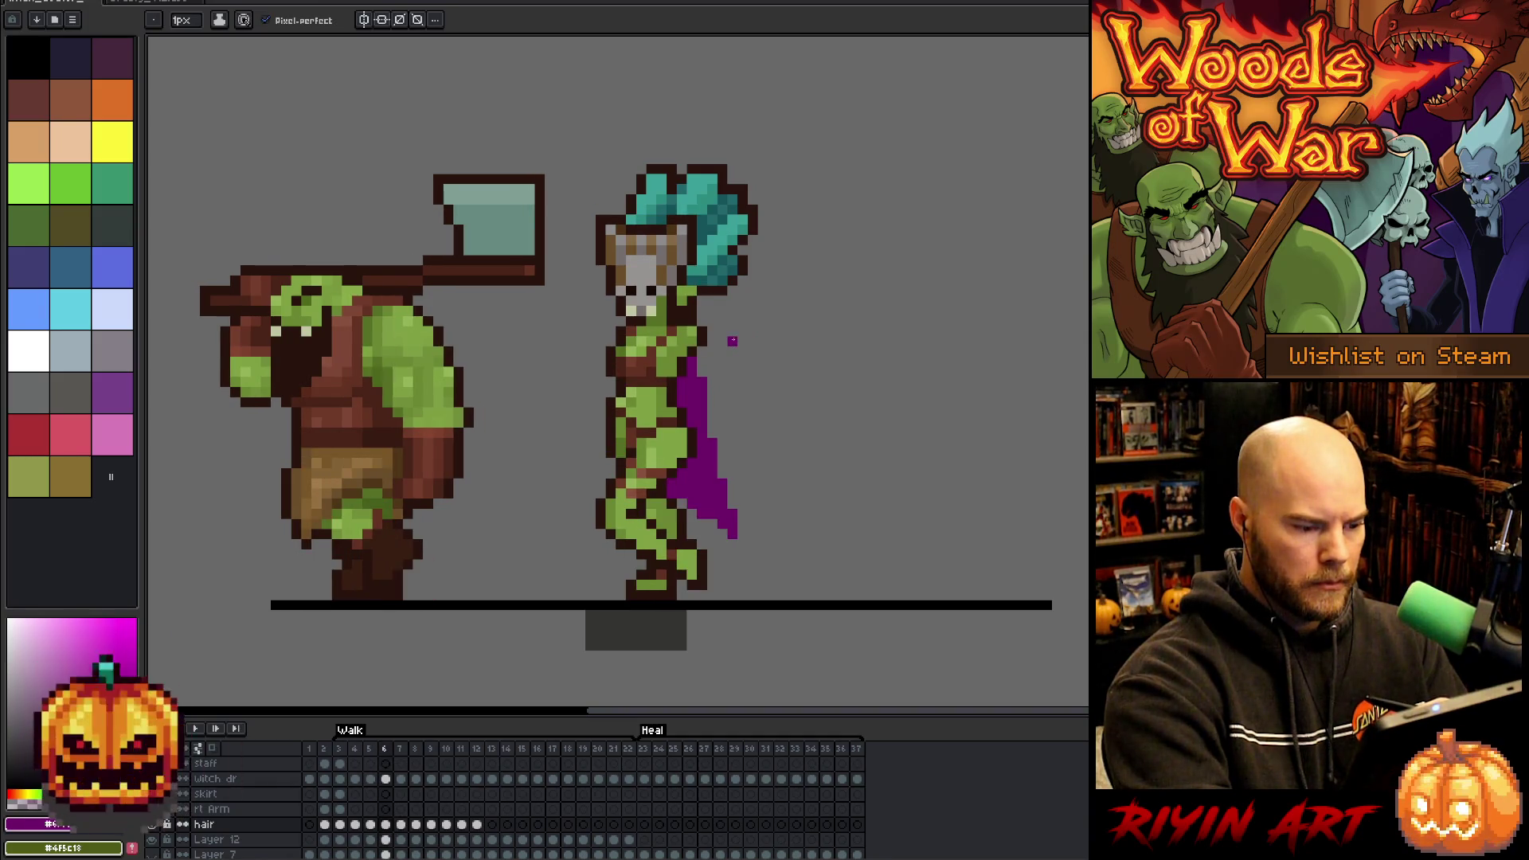
key("Right")
mouse_move(722, 490)
left_mouse_down()
mouse_move(711, 537)
mouse_move(711, 497)
left_mouse_up()
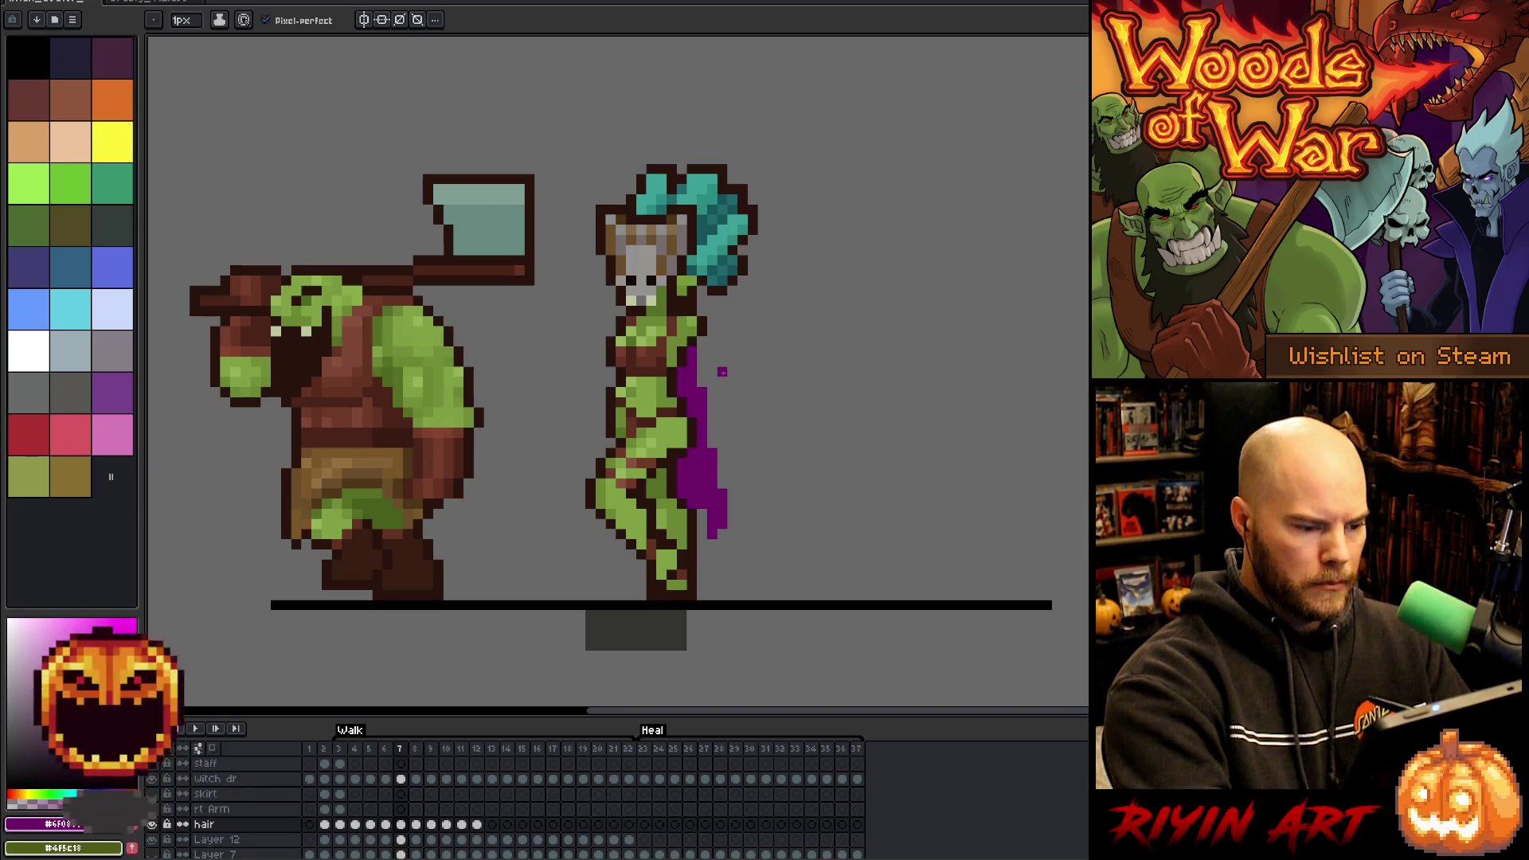
key("Right")
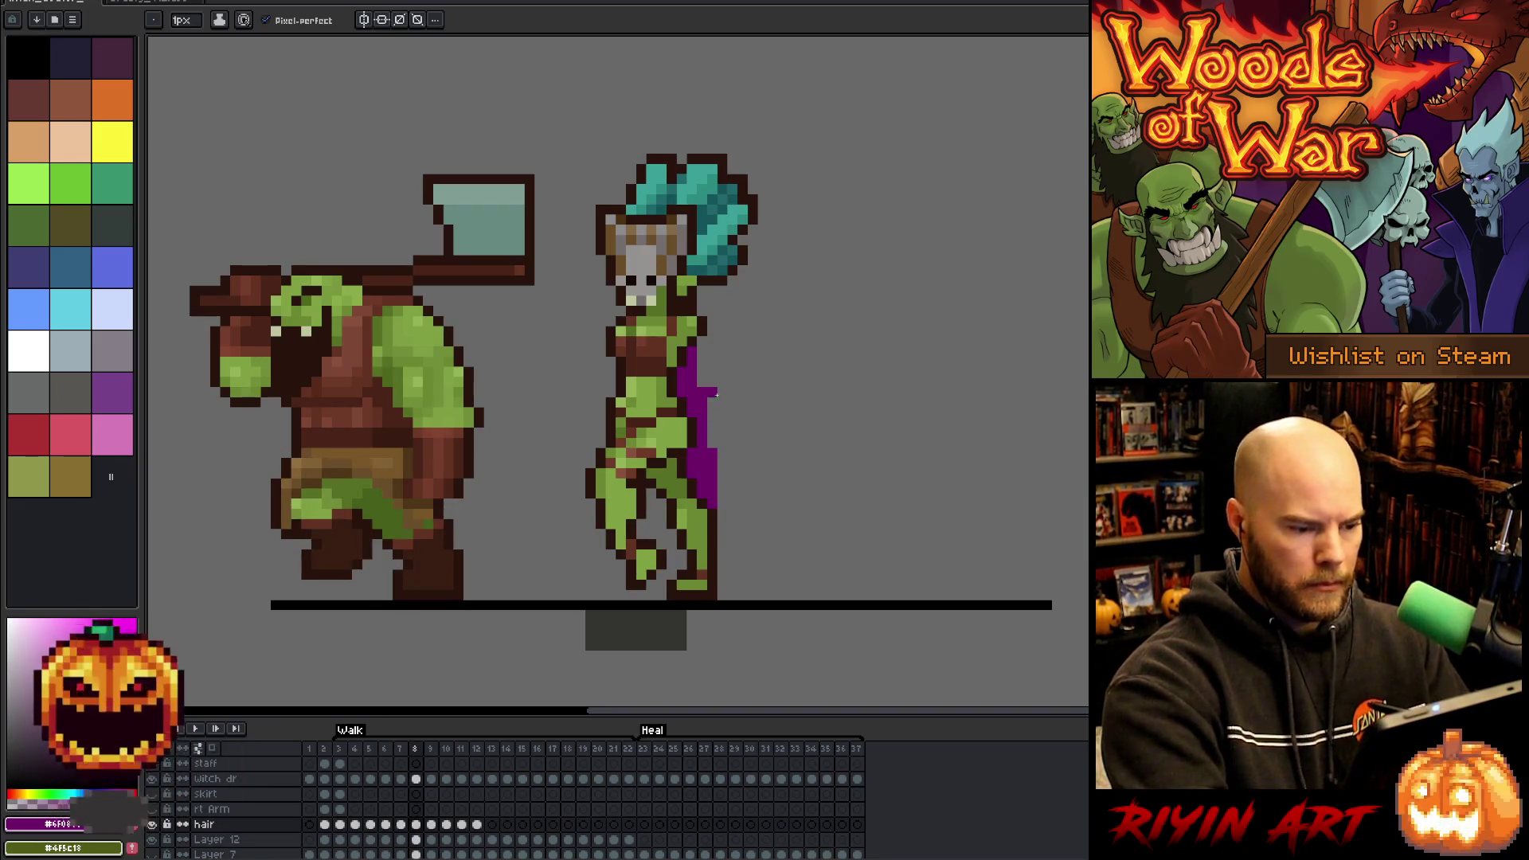
key("e")
key("b")
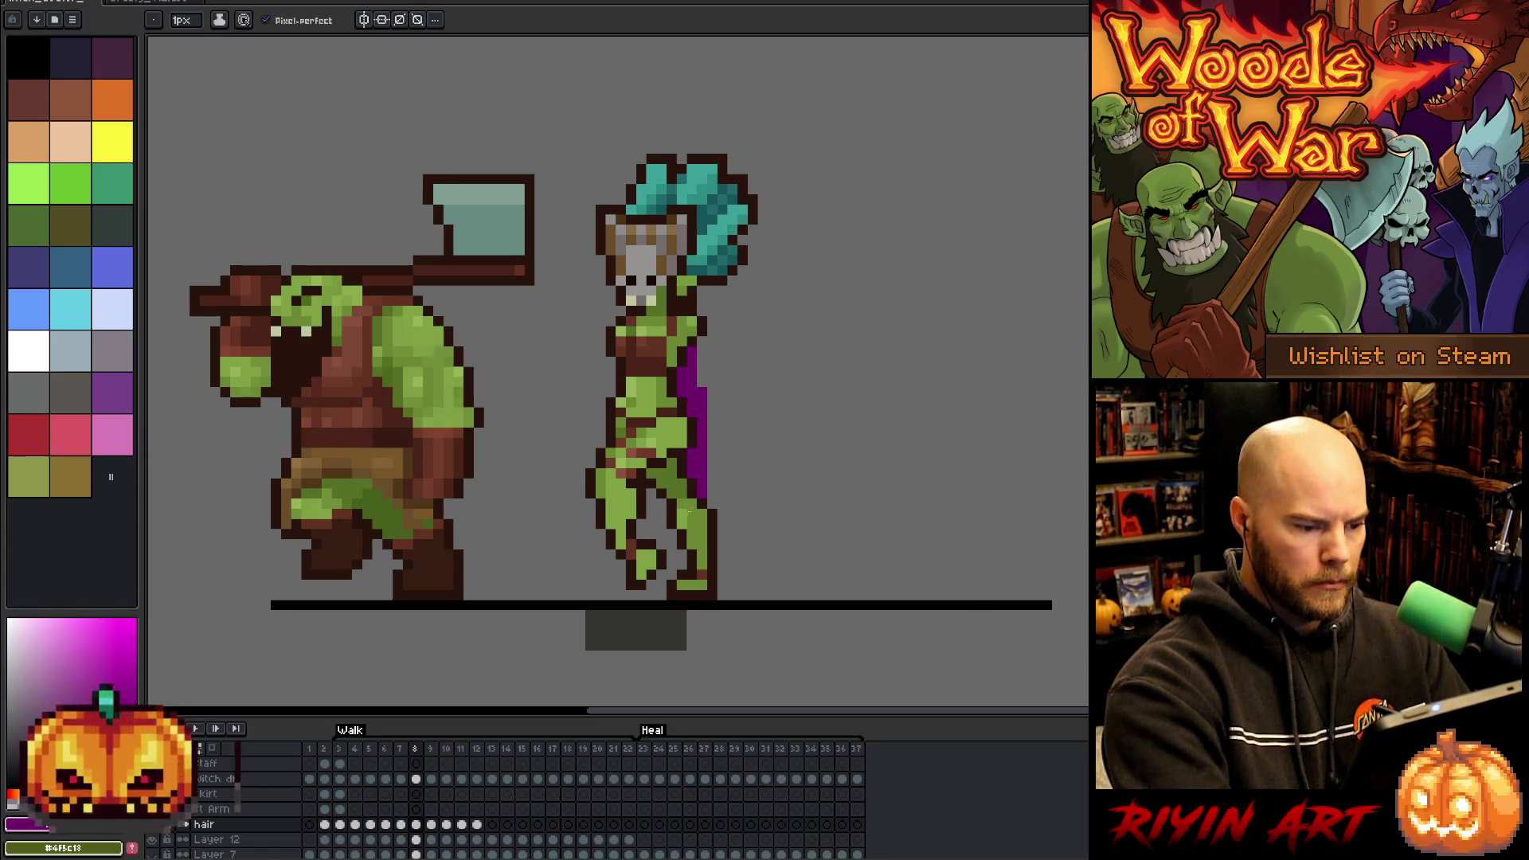
left_click(661, 543)
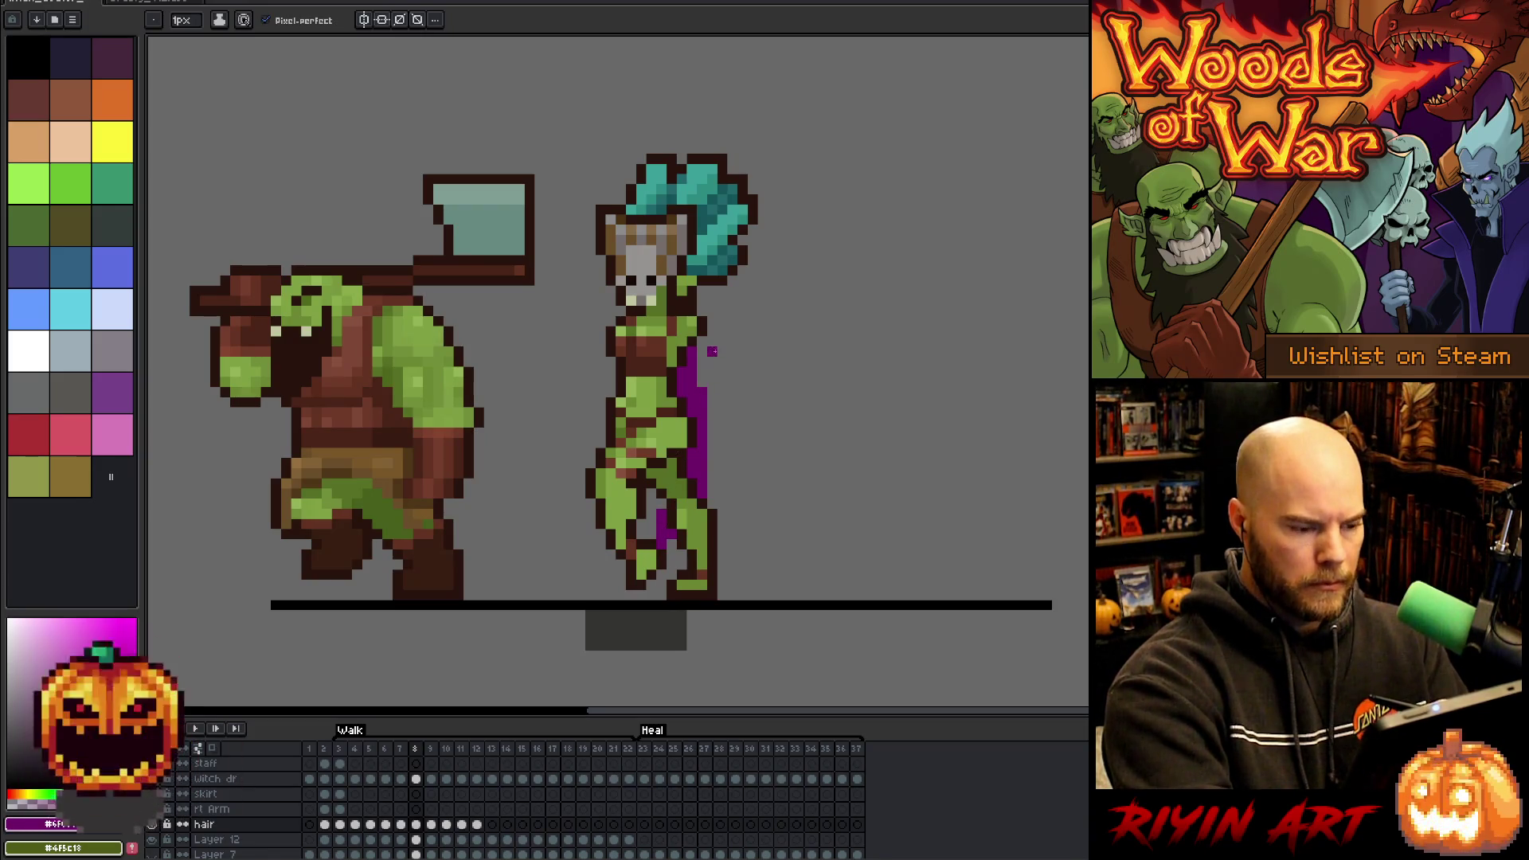
key("Right")
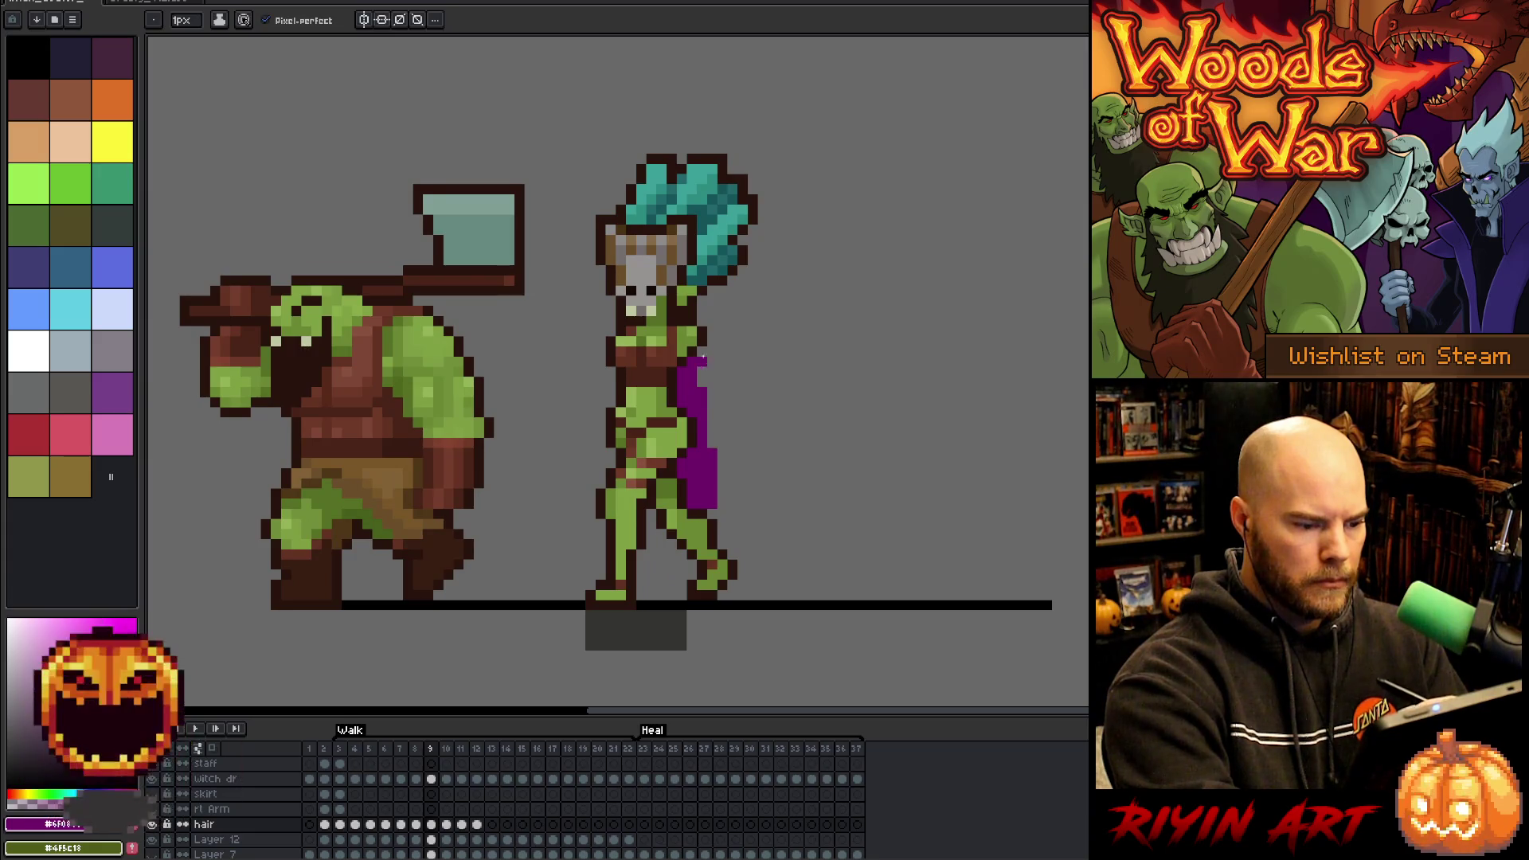
- On frame 9, extend the cape up the witch's back and lengthen it downward and outward
key("Right")
key("Left")
mouse_move(701, 332)
left_mouse_down()
mouse_move(701, 310)
mouse_move(712, 448)
left_mouse_up()
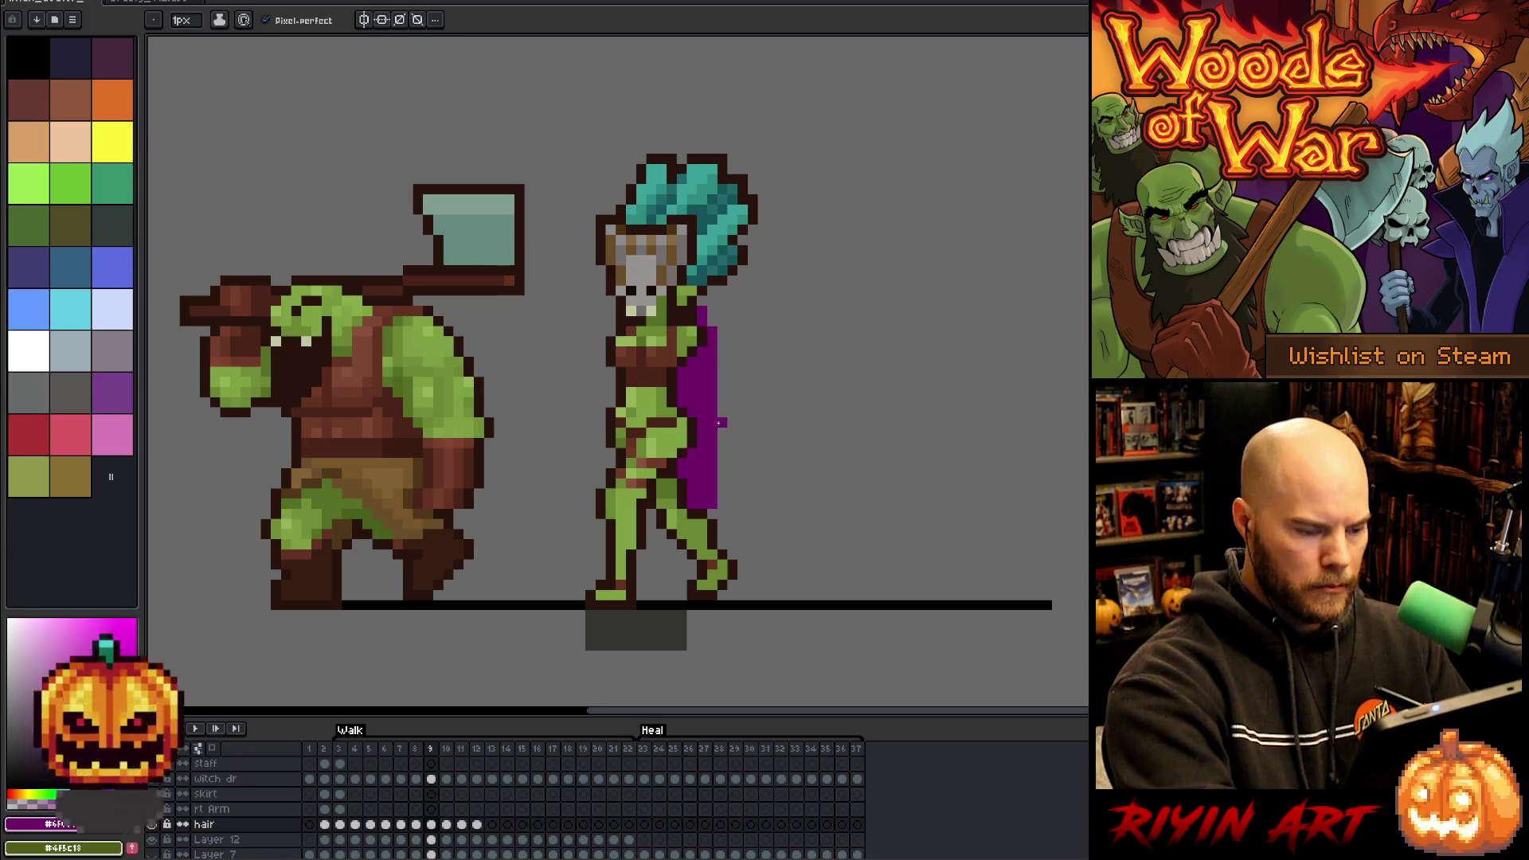
key("e")
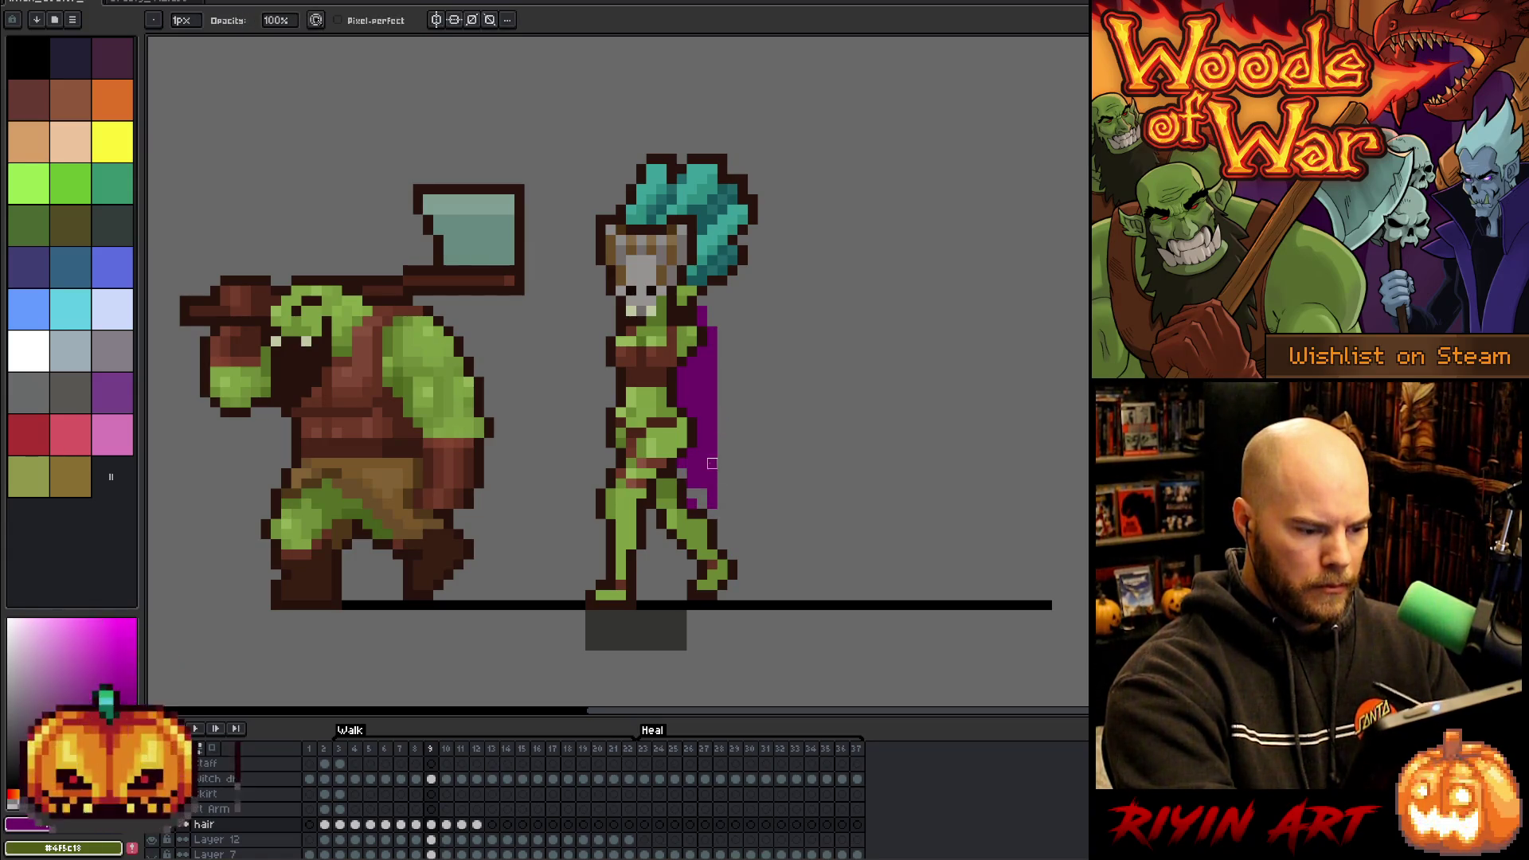
key("b")
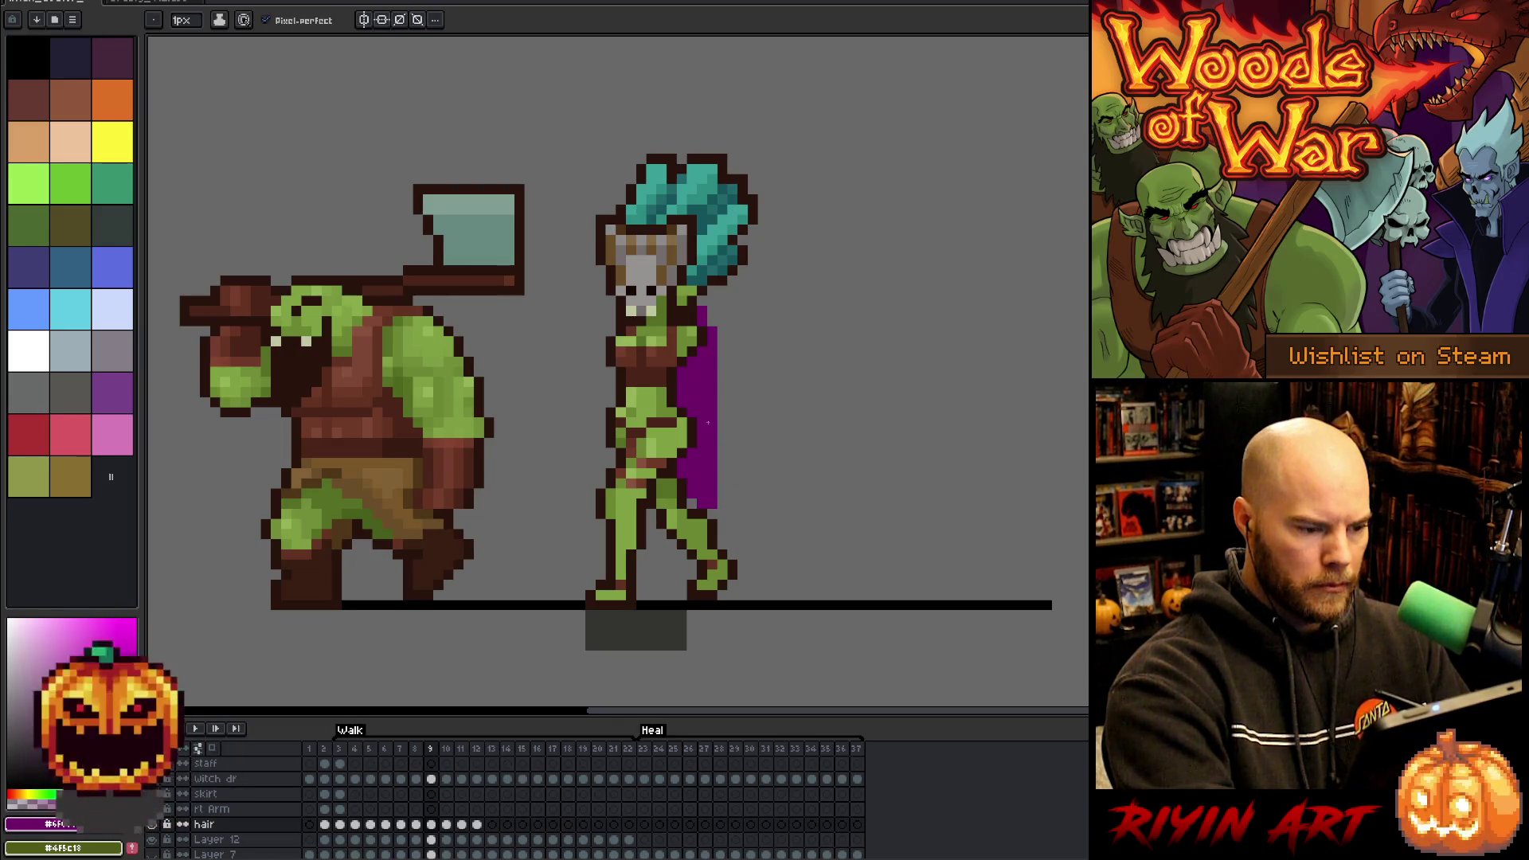
mouse_move(737, 494)
left_mouse_down()
mouse_move(742, 519)
mouse_move(724, 495)
left_mouse_up()
key("e")
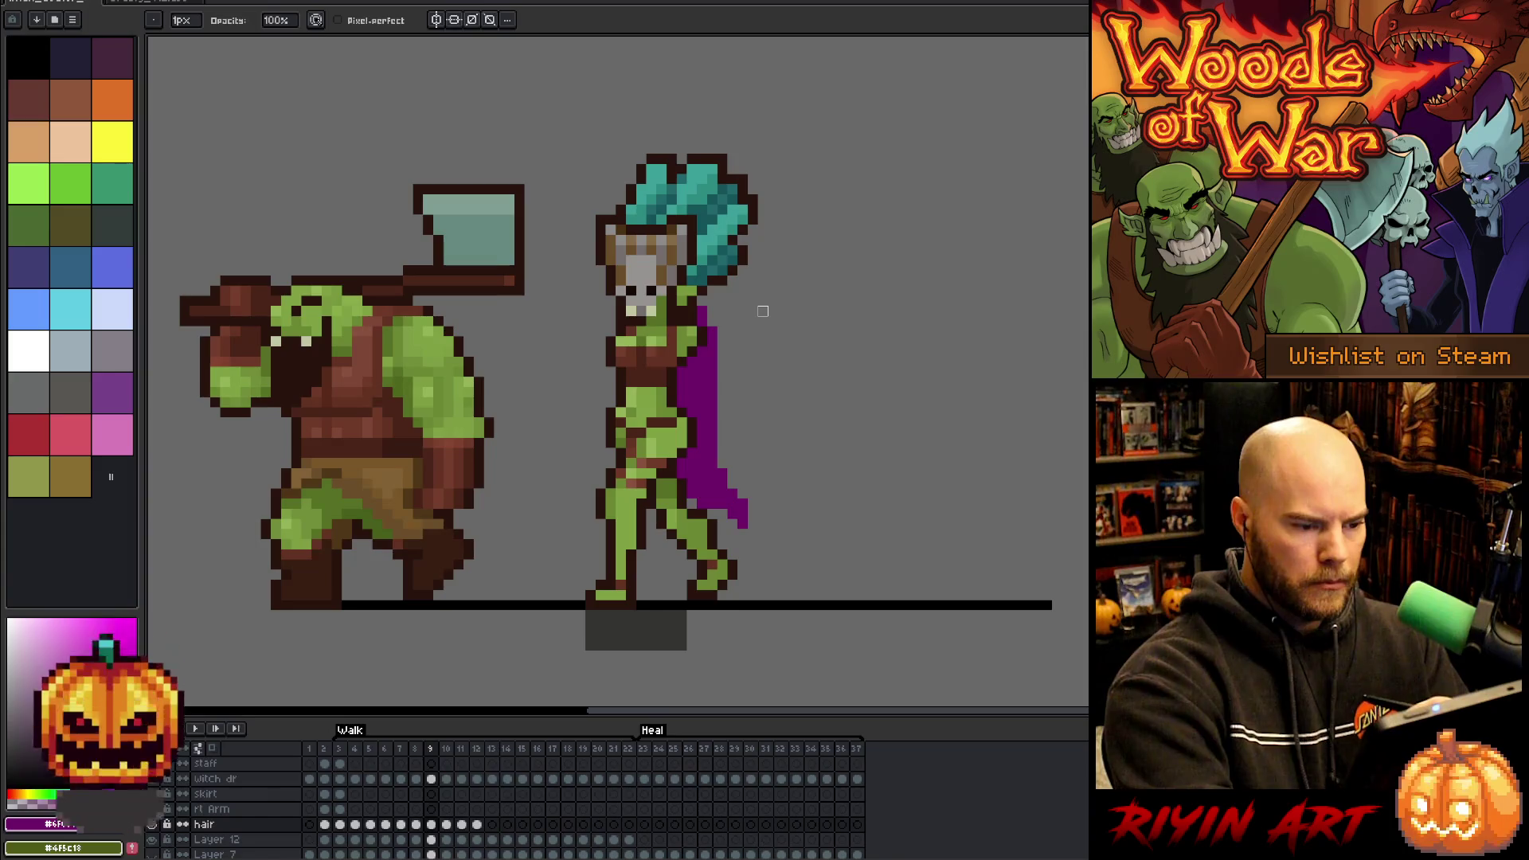
- On frame 10, widen and lengthen the cape, add a curling tail, and a shoulder pixel
key("Right")
key("b")
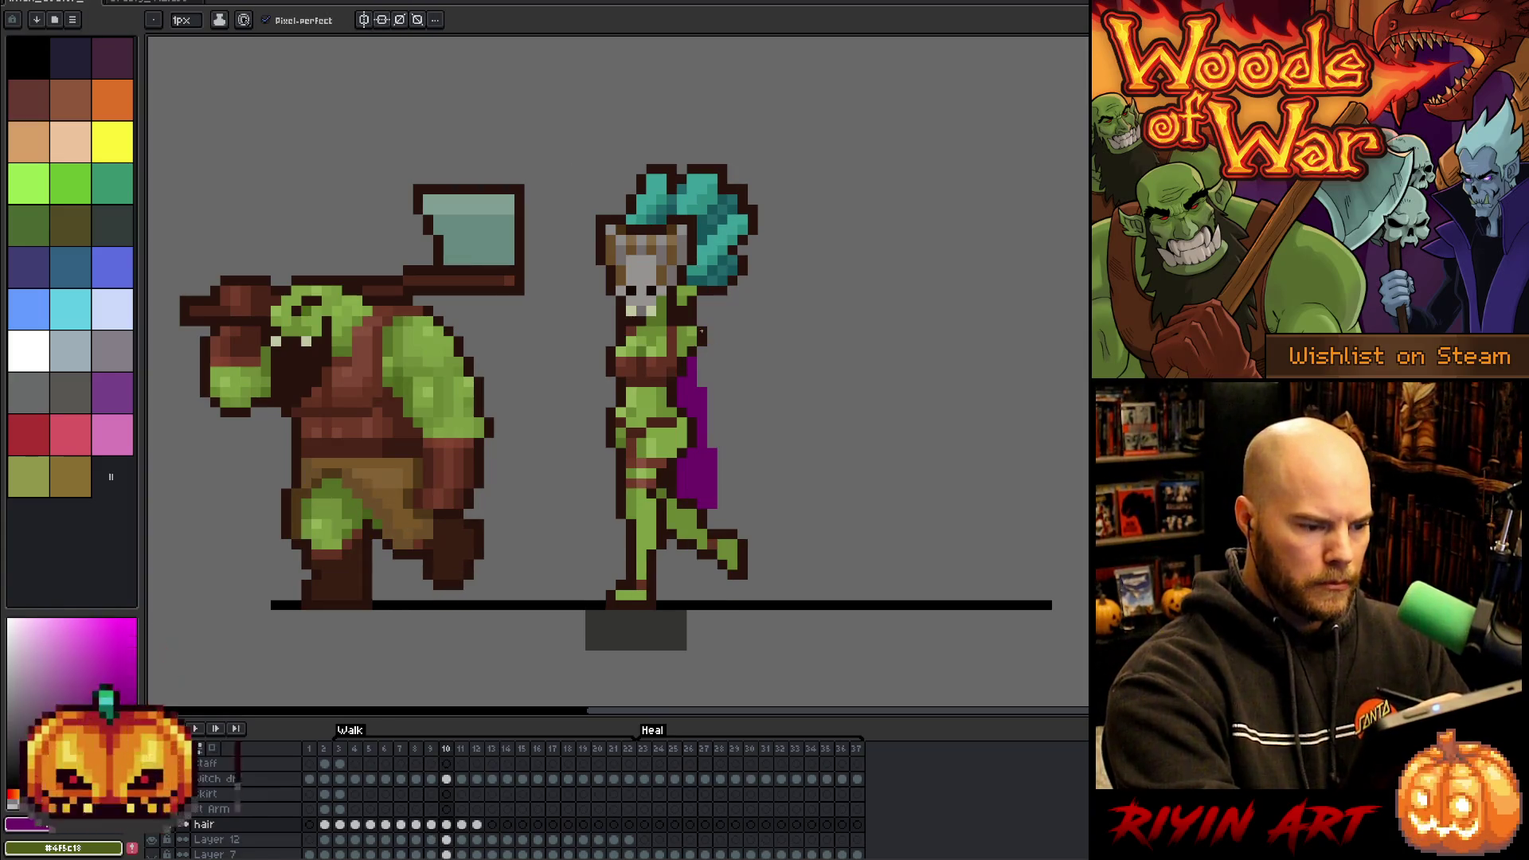
mouse_move(699, 350)
left_mouse_down()
mouse_move(718, 476)
mouse_move(716, 457)
left_mouse_up()
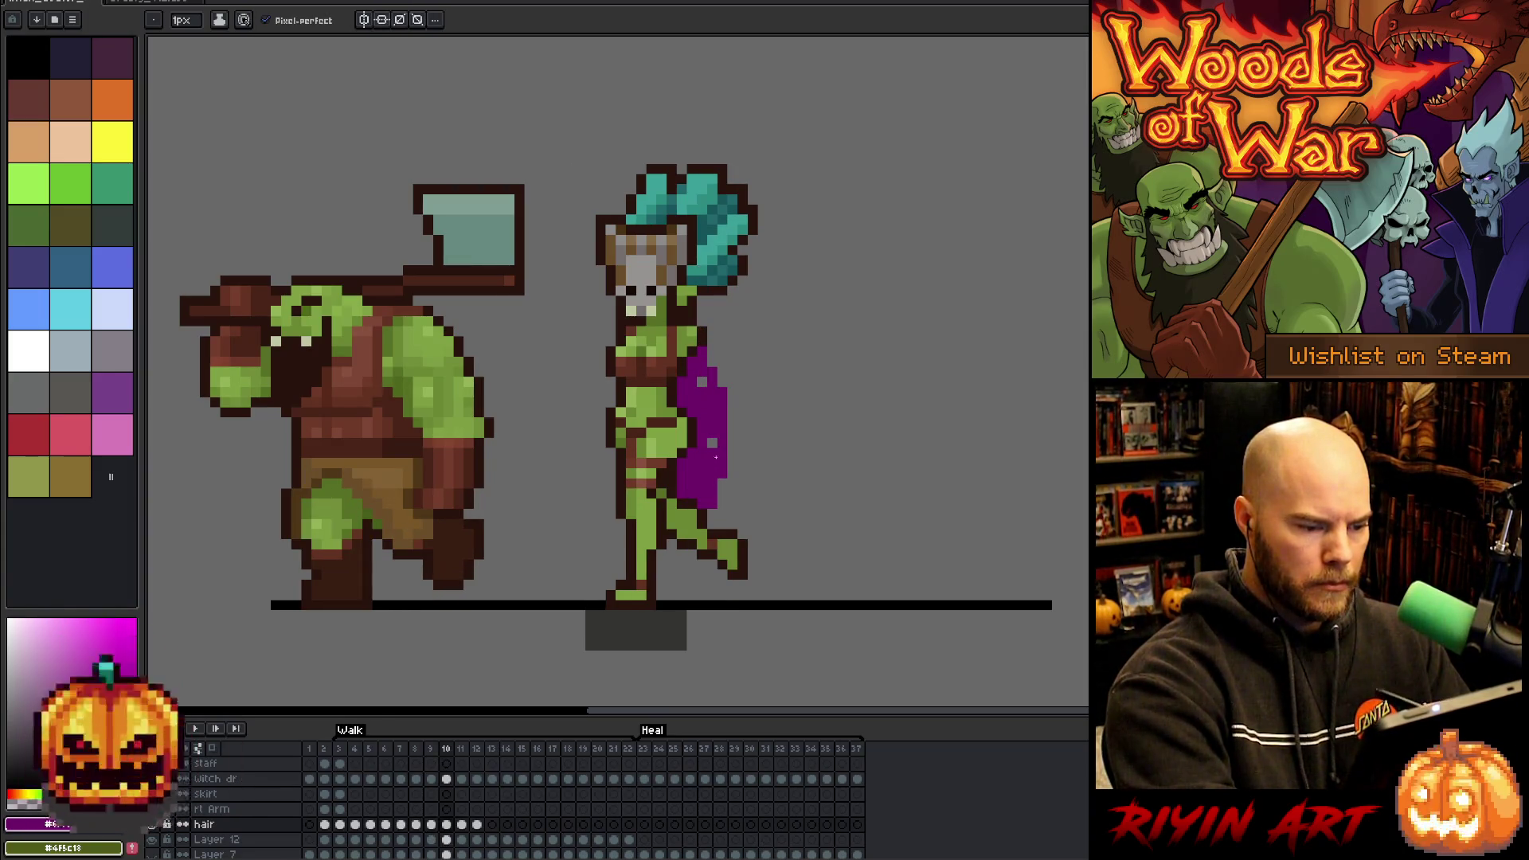
left_click_drag(722, 513, 749, 487)
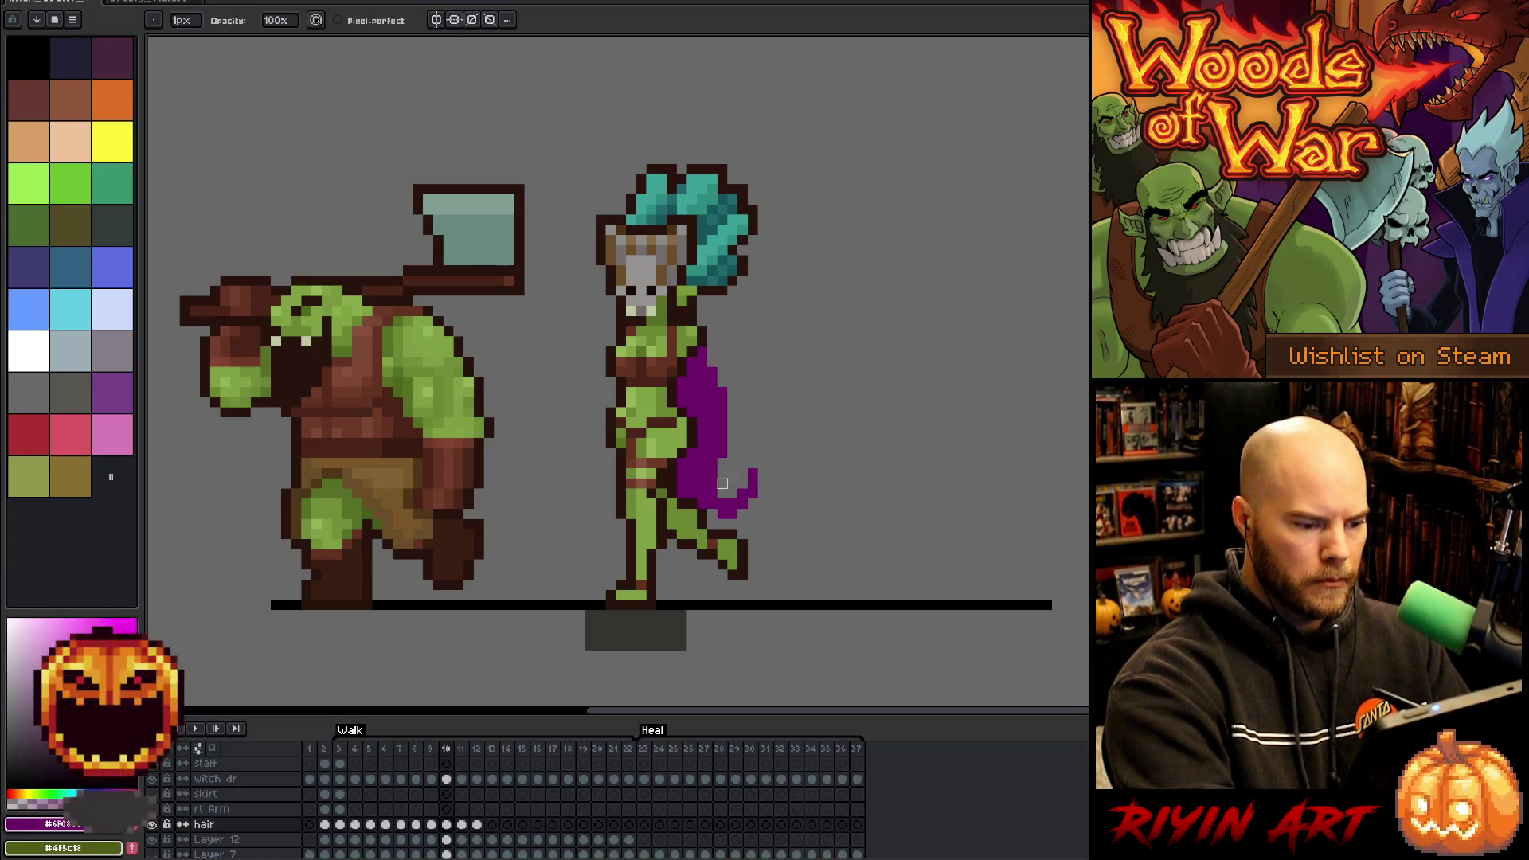
key("e")
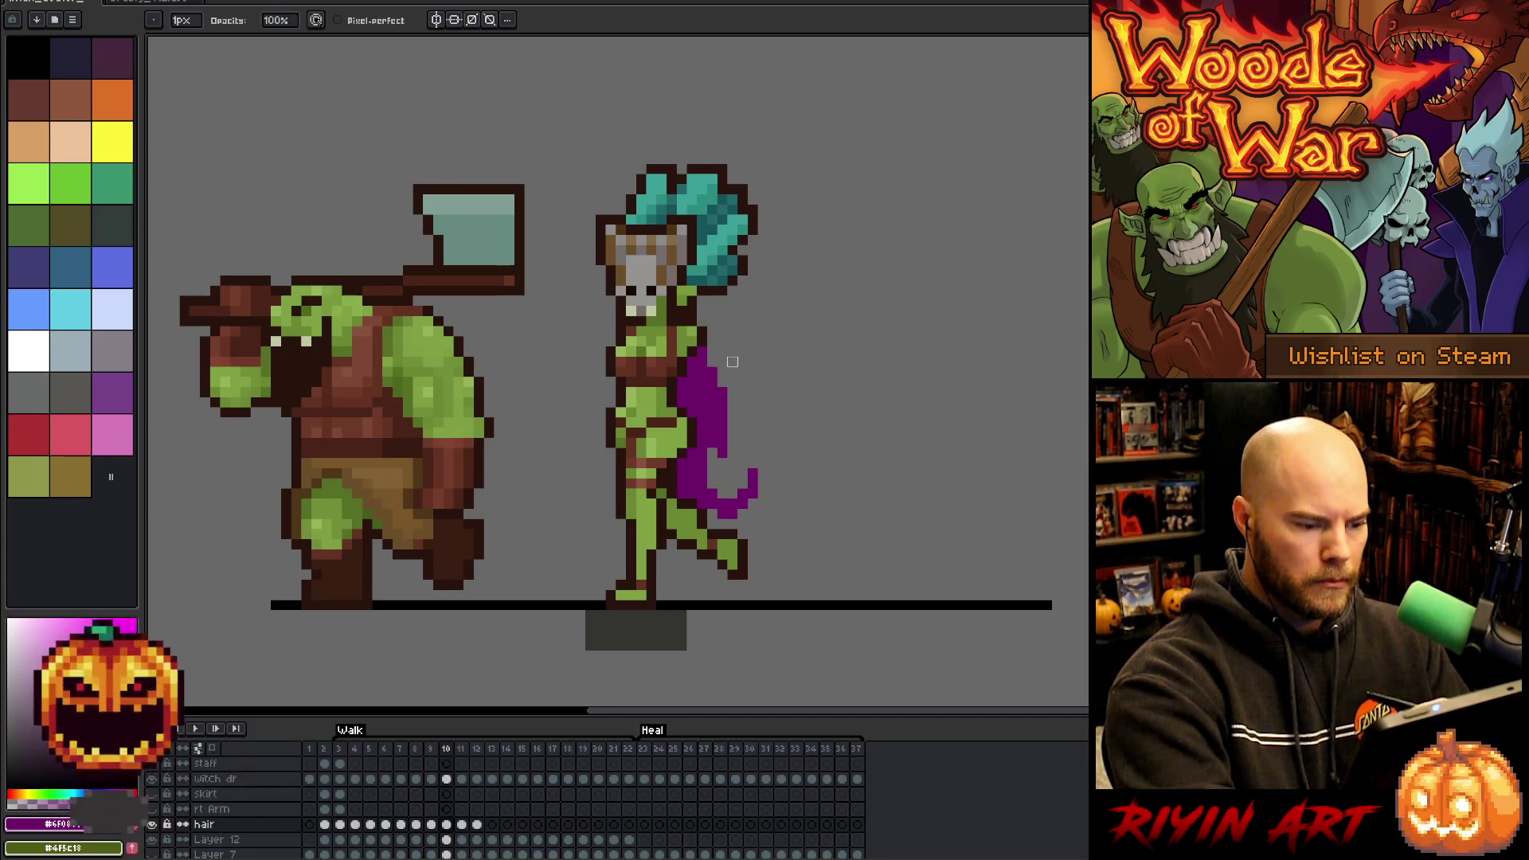
key("b")
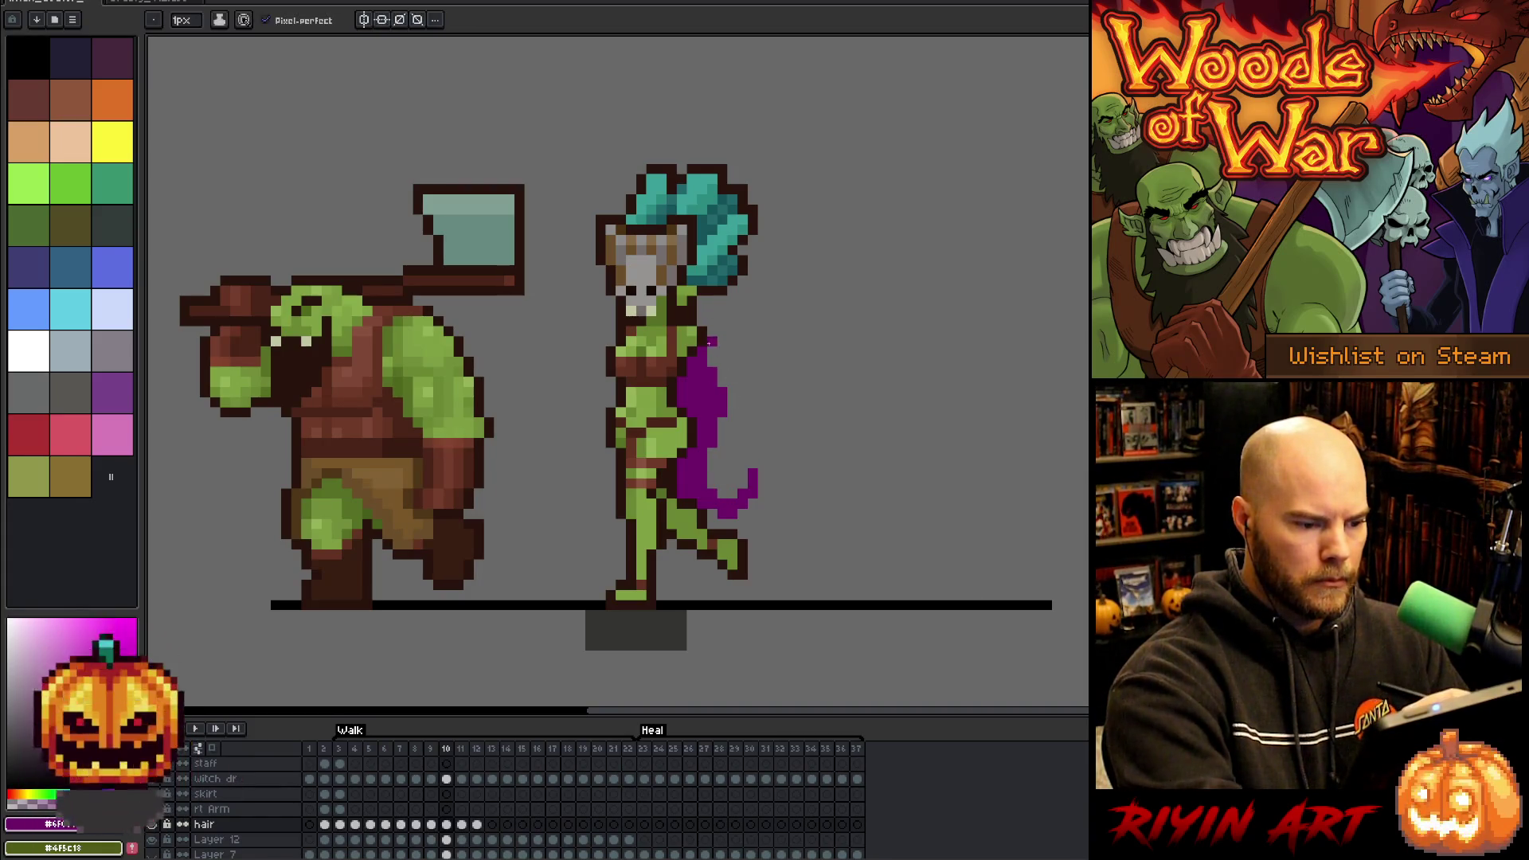
left_click(700, 321)
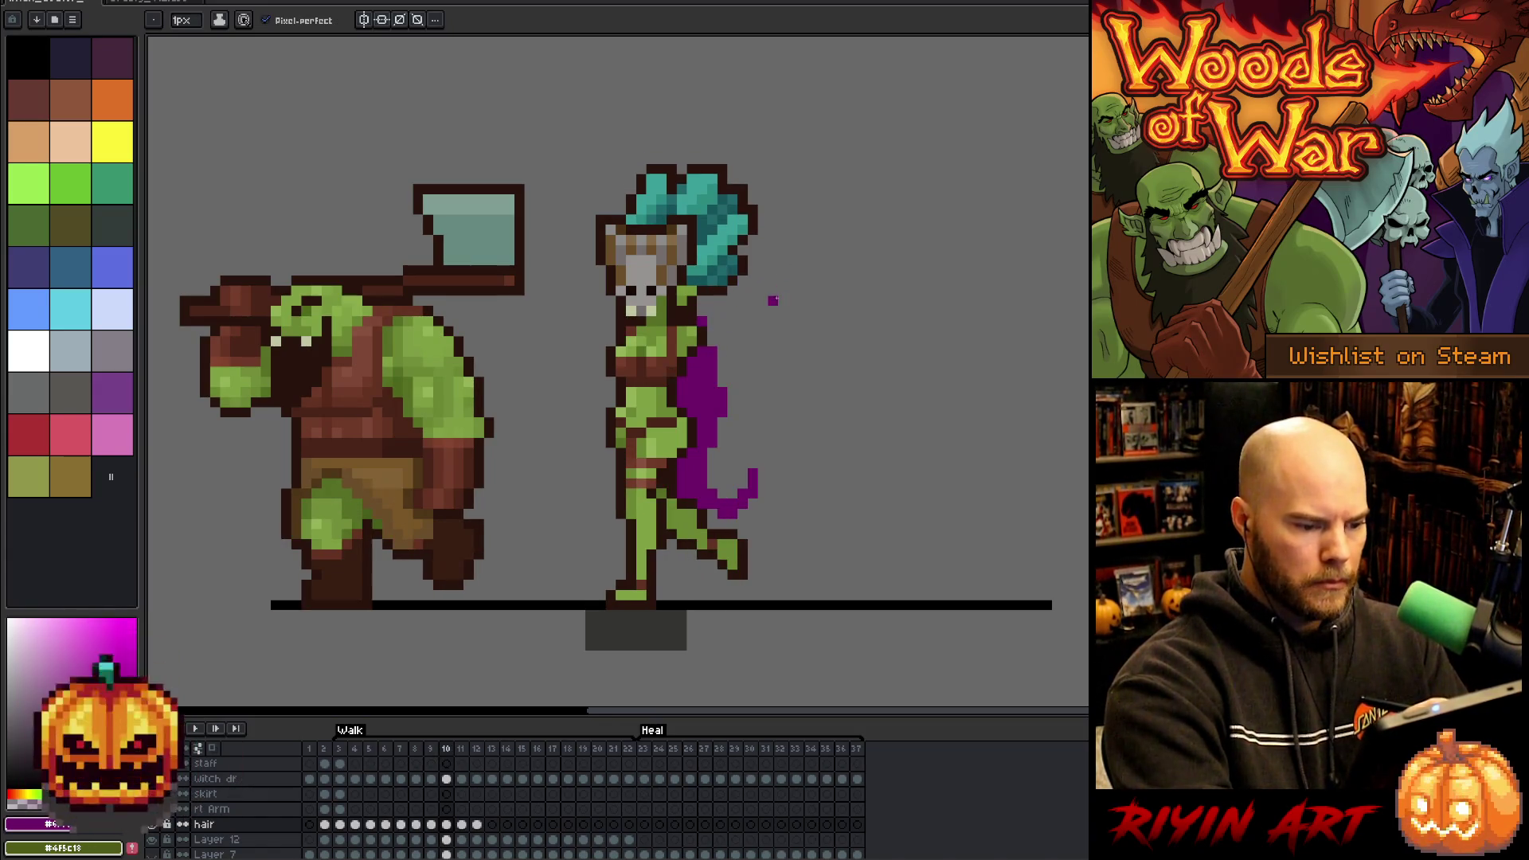
- Paint the cape wider and longer on frame 11, then trim its right edge on frame 12
key("comma")
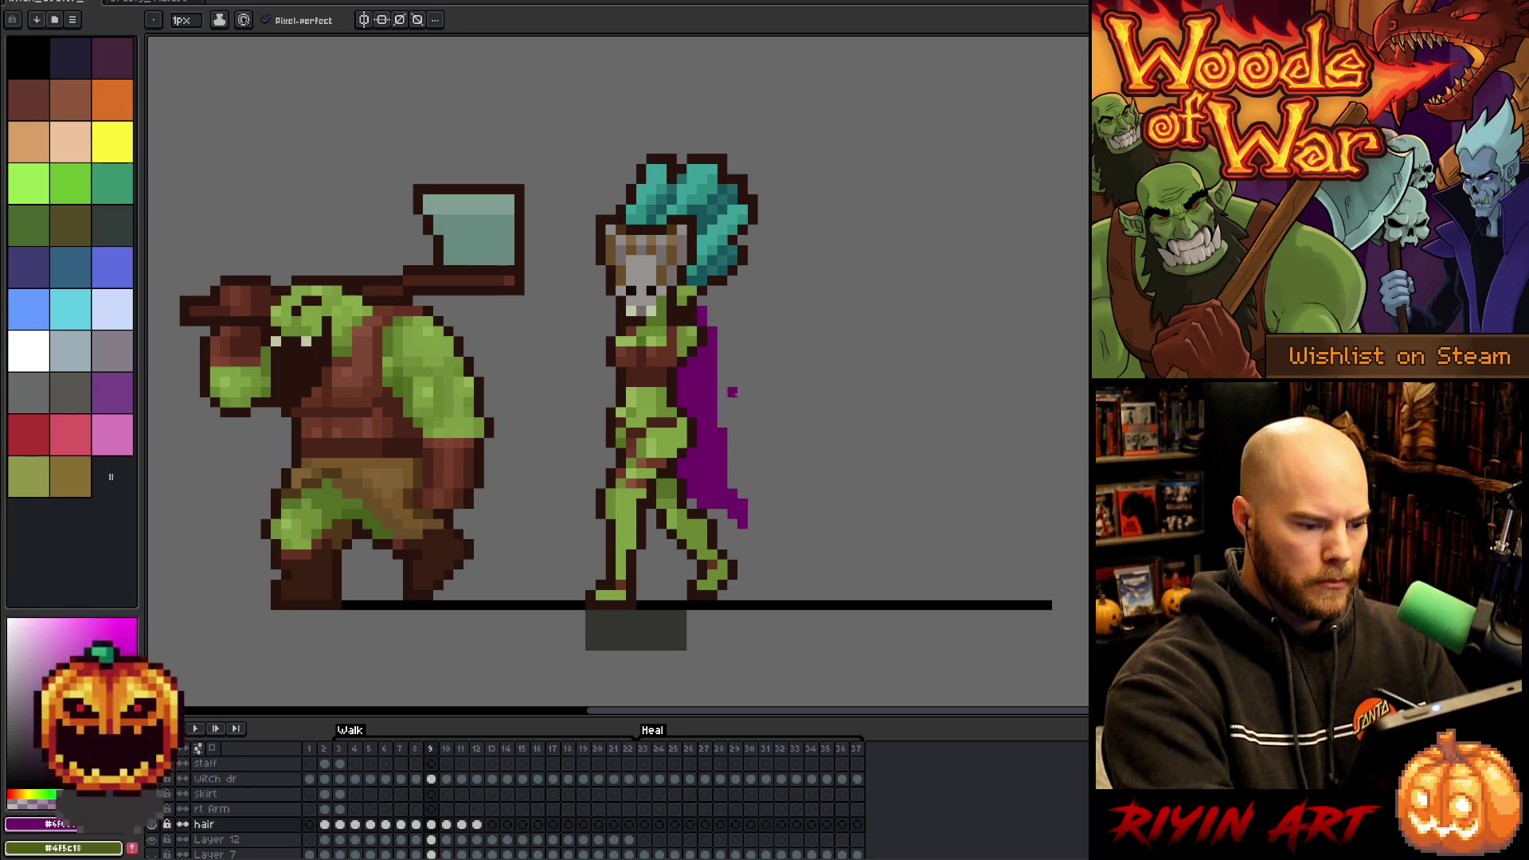
key("period")
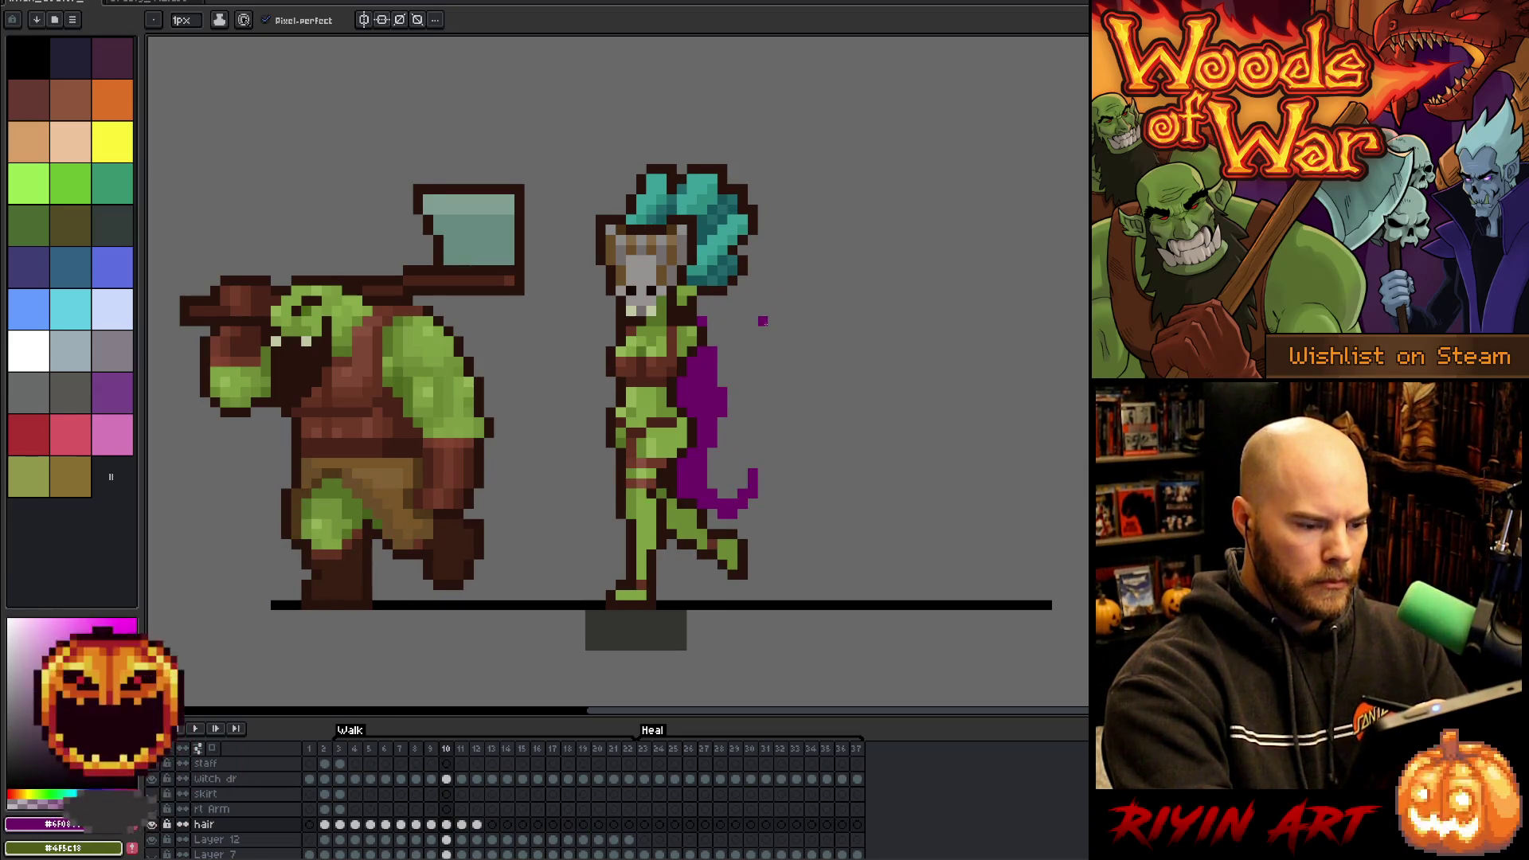
key("period")
key("period")
key("comma")
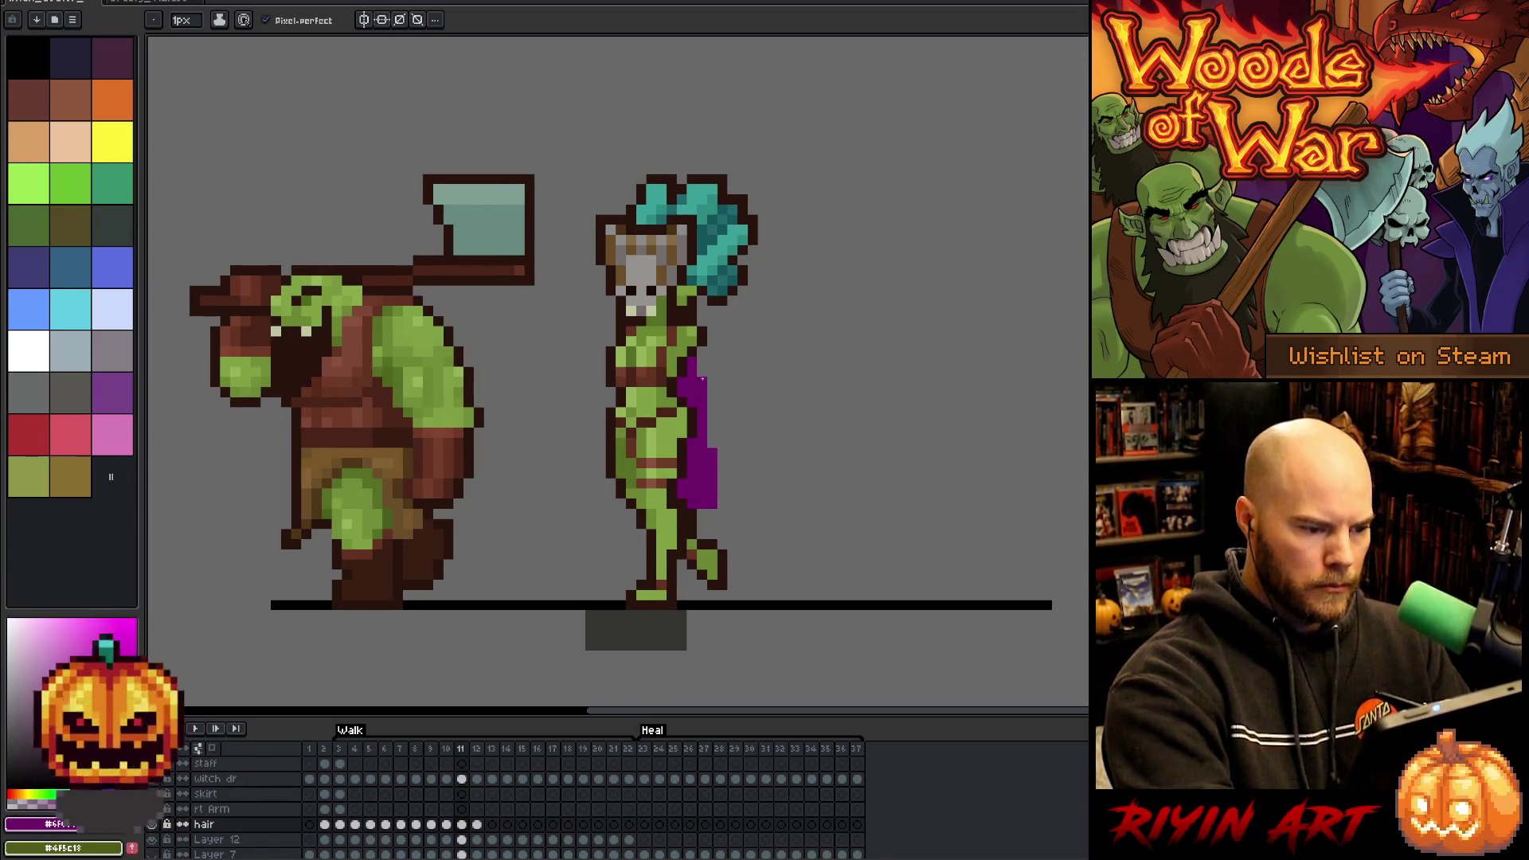
left_click_drag(713, 472, 722, 506)
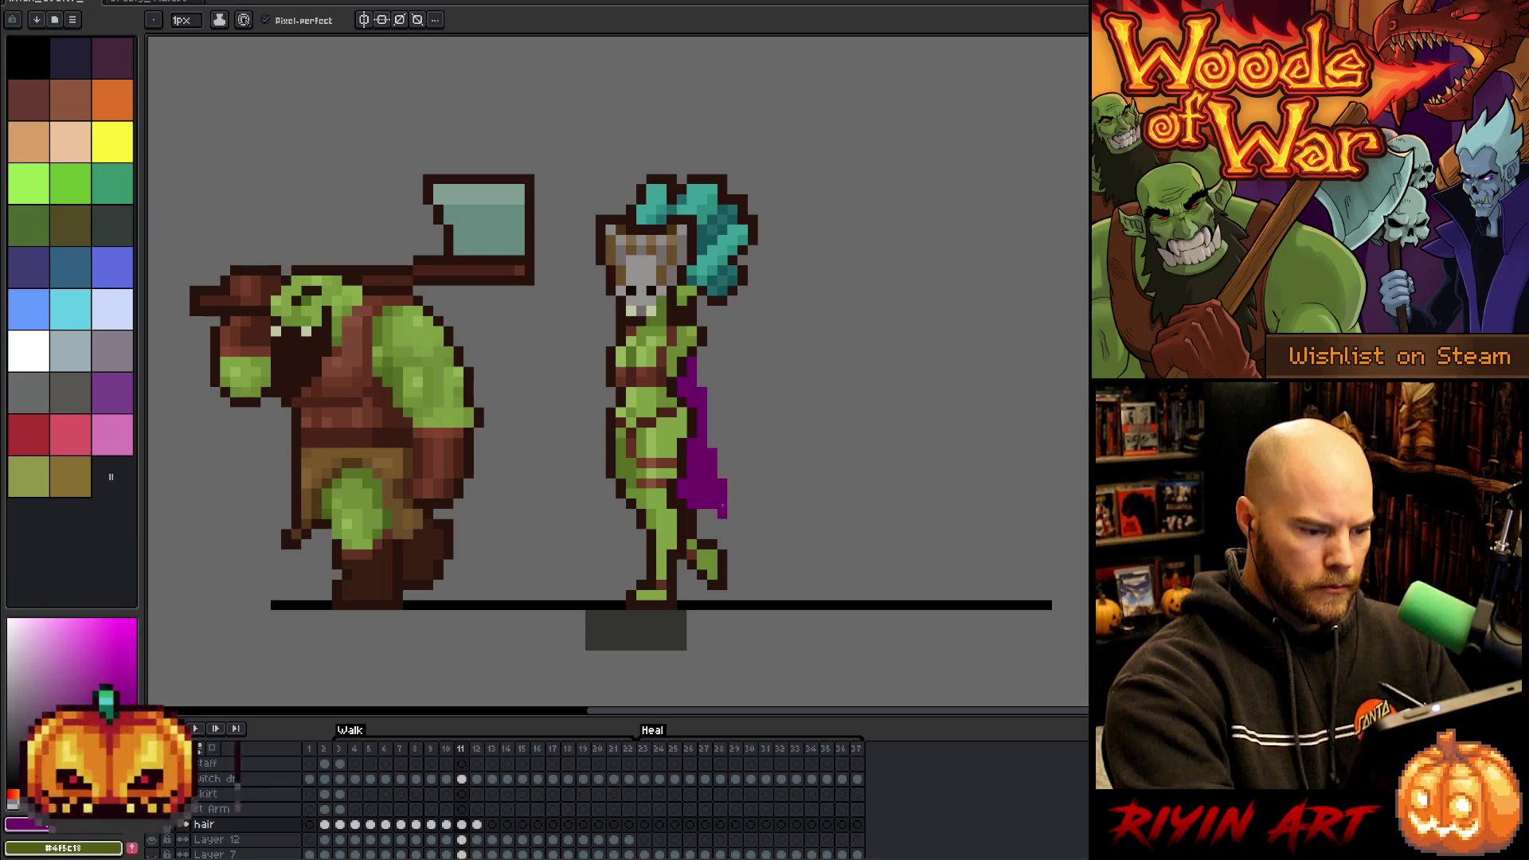
key("period")
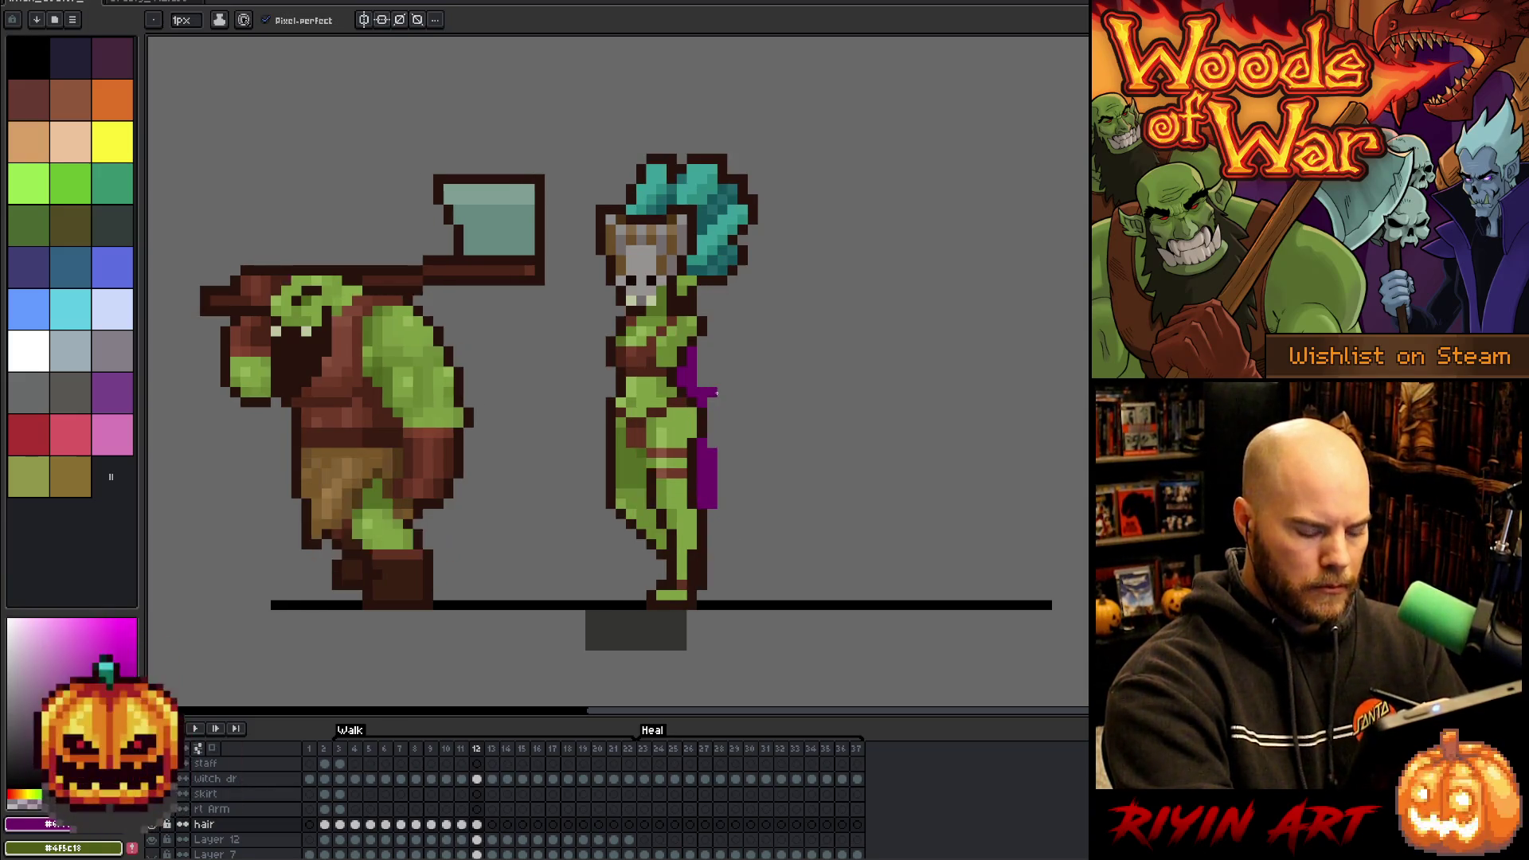
key("e")
left_click_drag(712, 450, 712, 514)
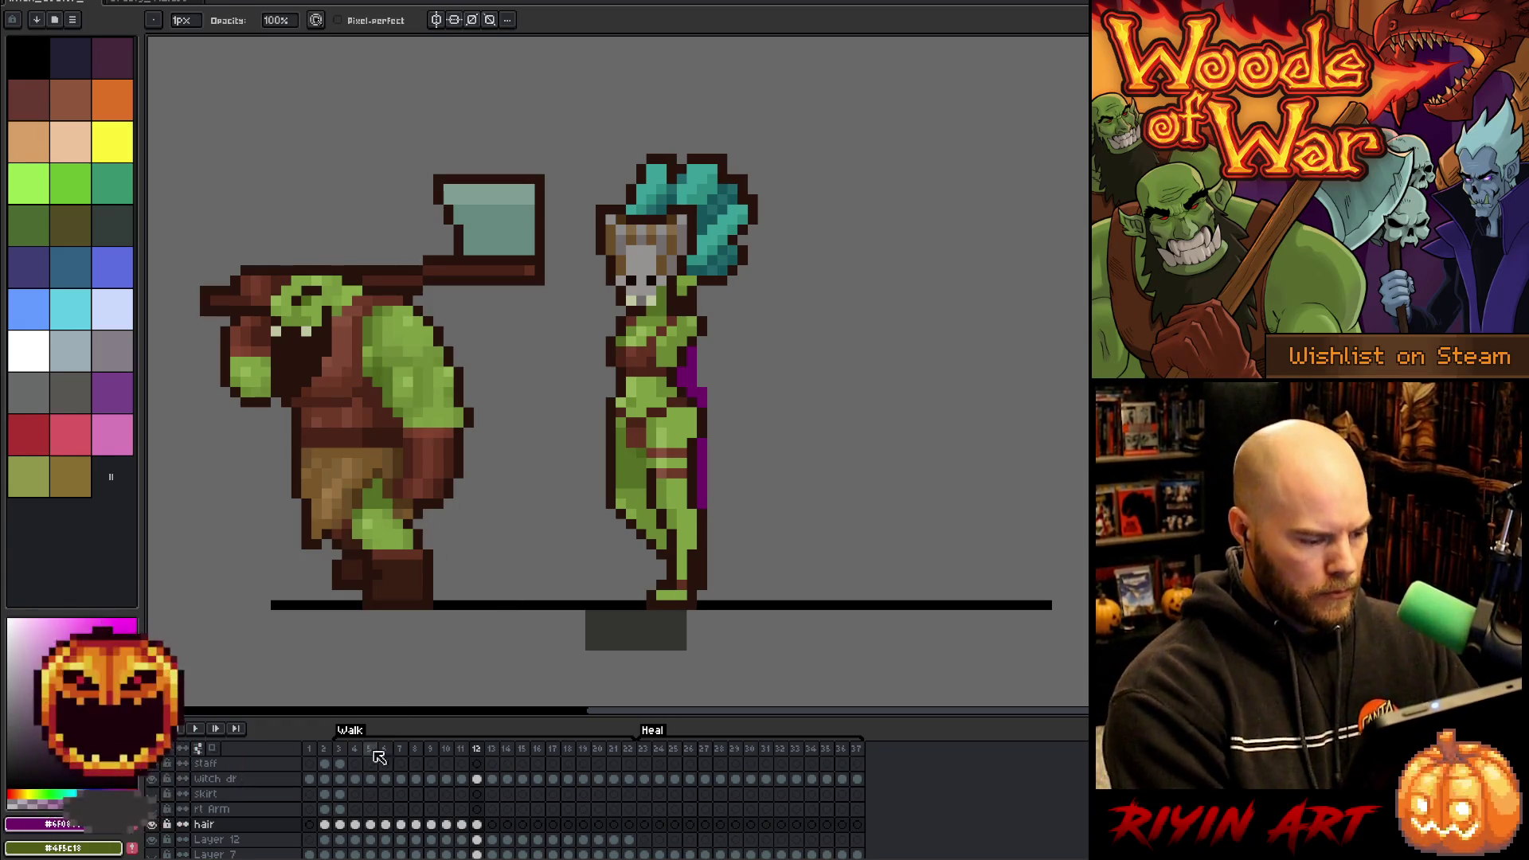
left_click(340, 824)
- Select frames 3–12, create the new tag 'Tag' over them, and play the walk animation
left_click_drag(347, 826, 477, 824)
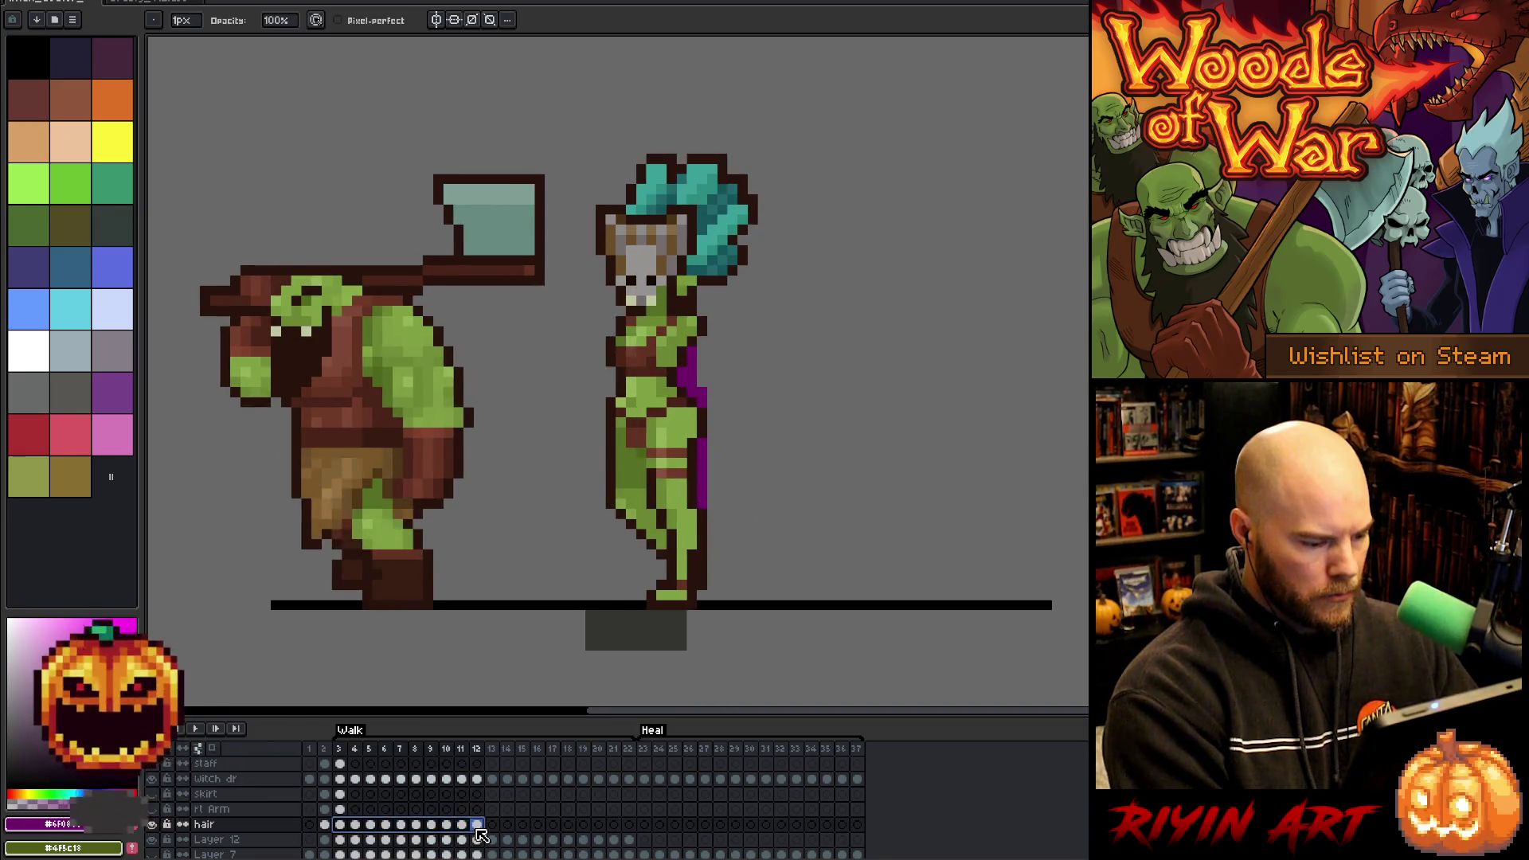
left_click_drag(348, 752, 488, 750)
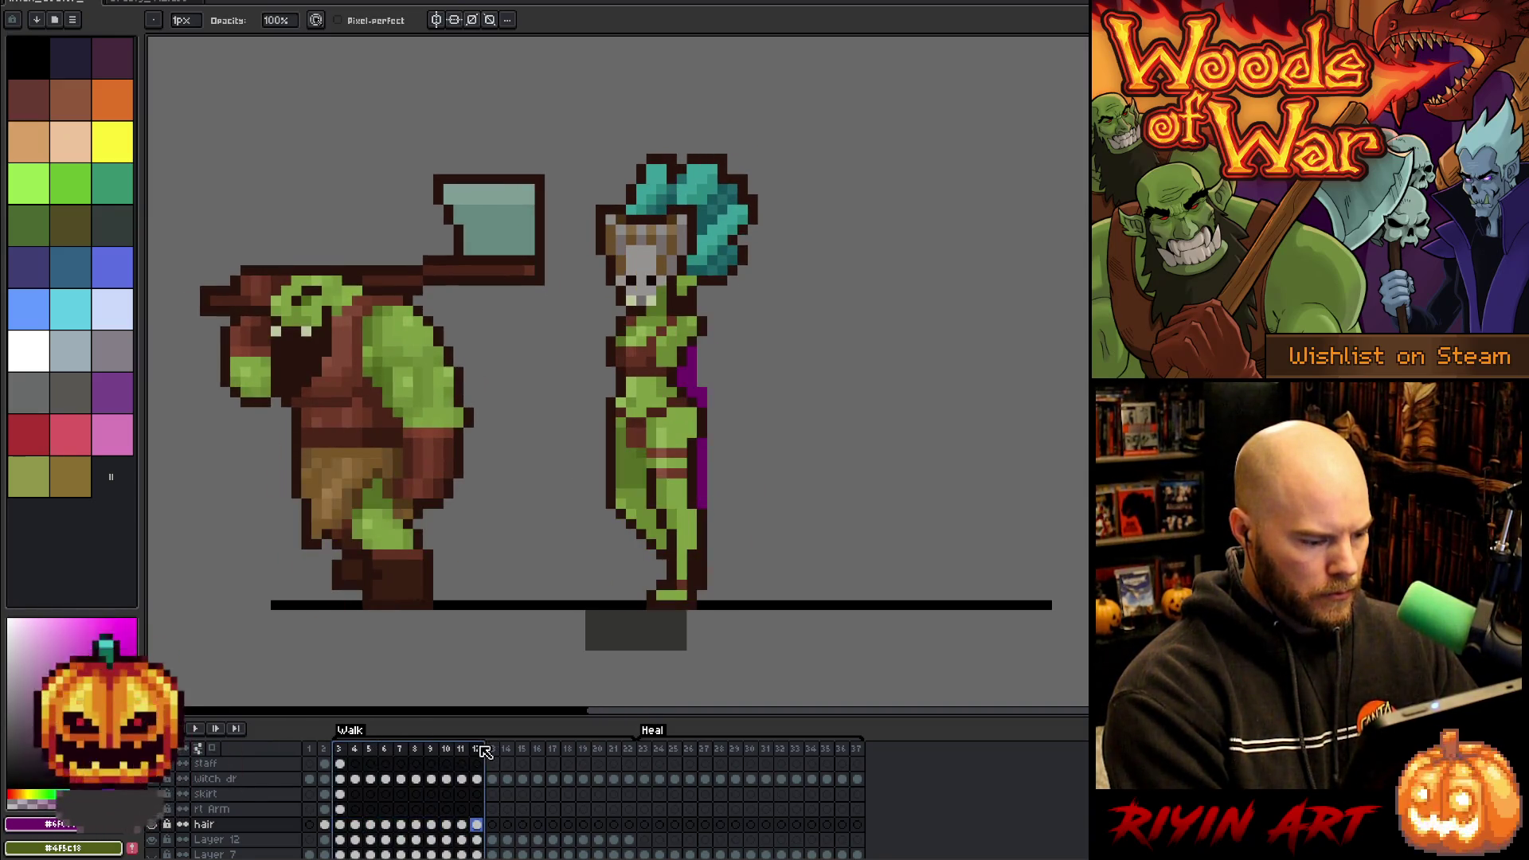
right_click(481, 750)
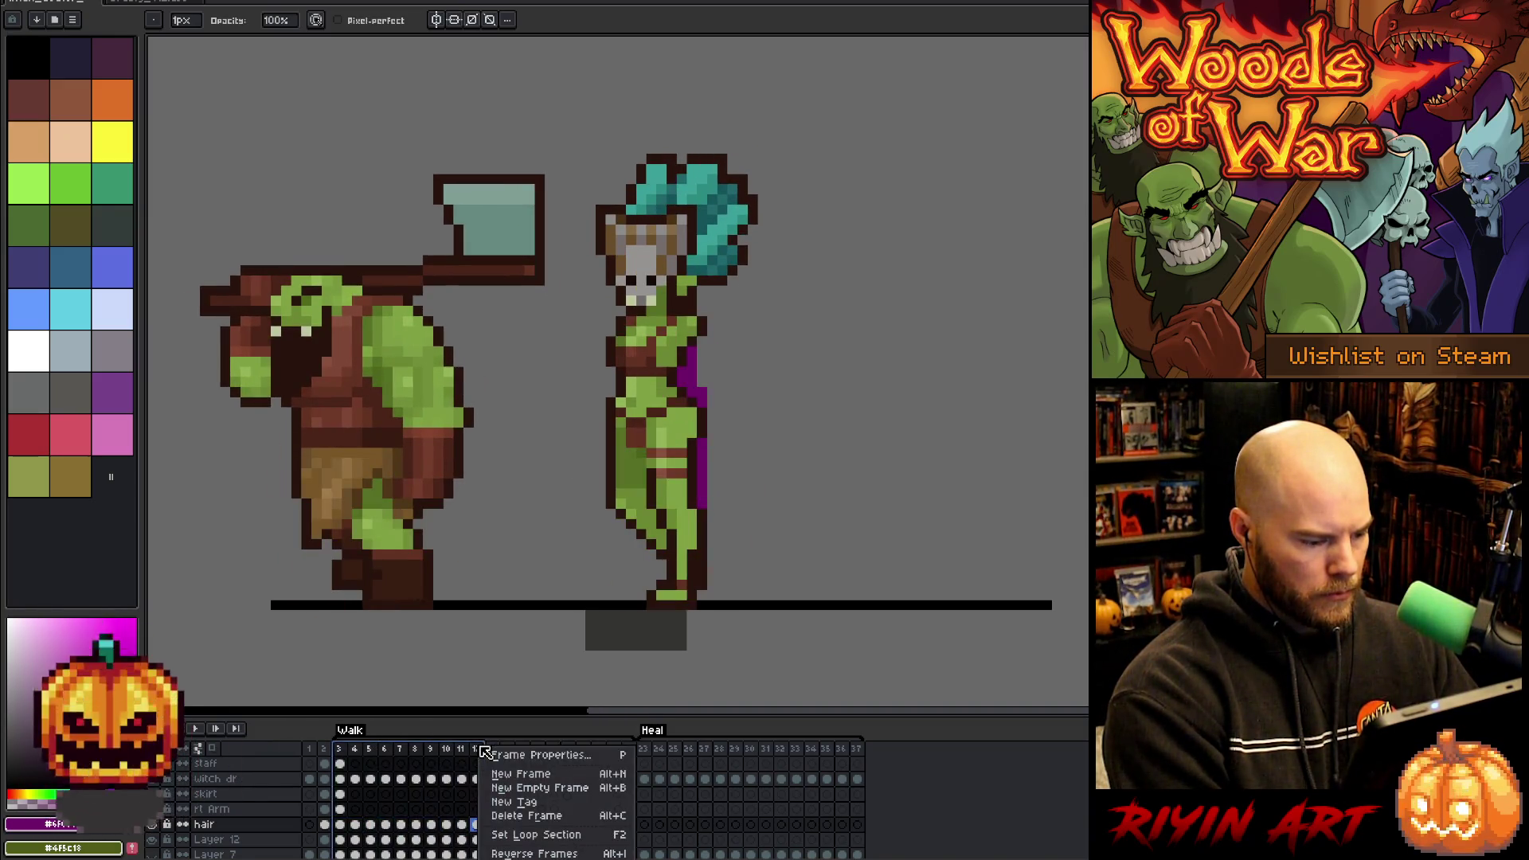
left_click(519, 803)
key("Return")
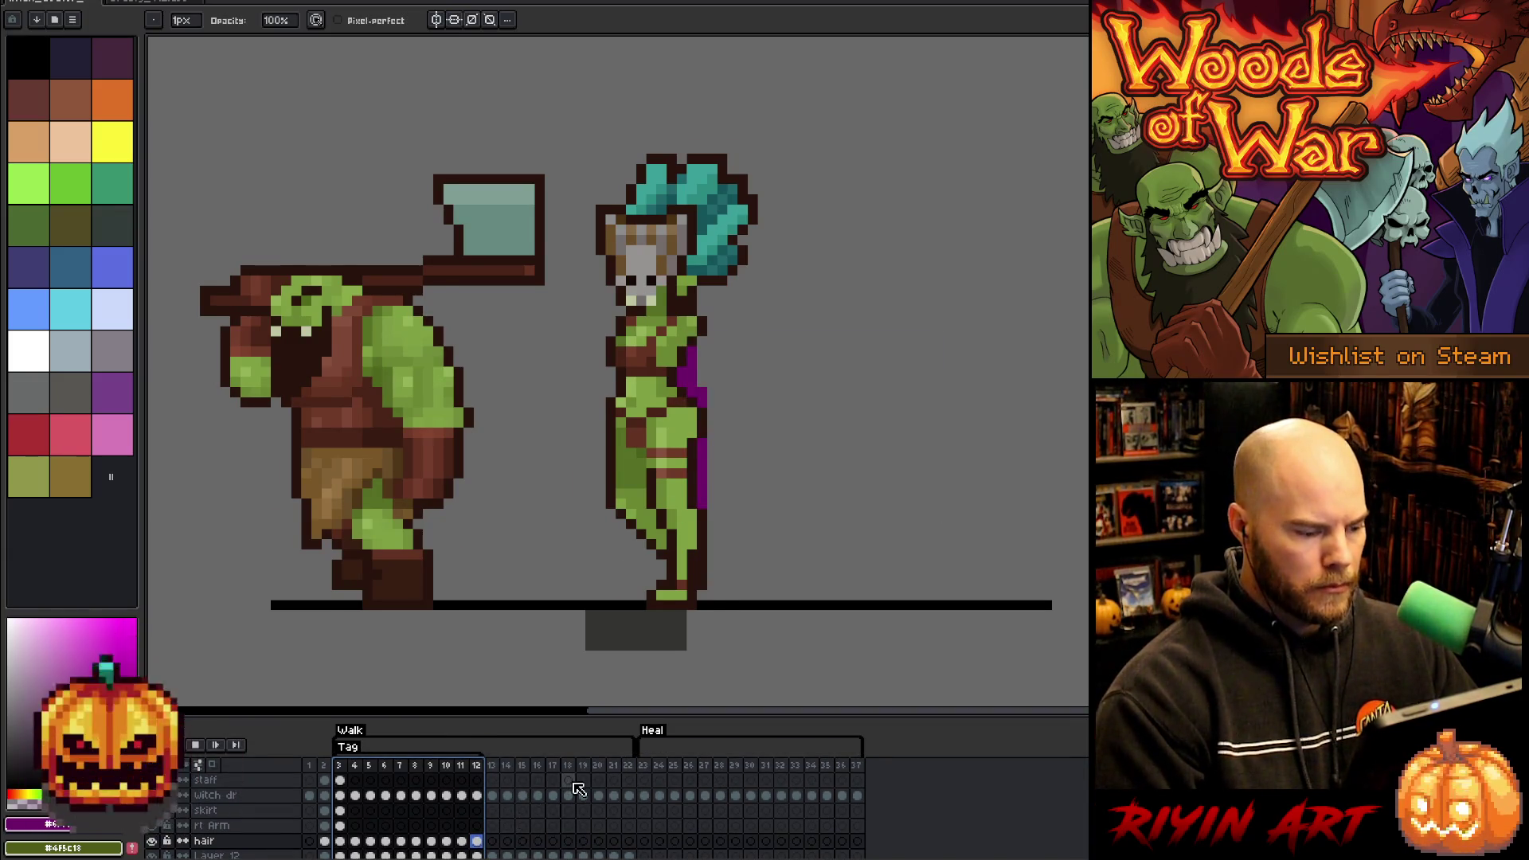
key("Return")
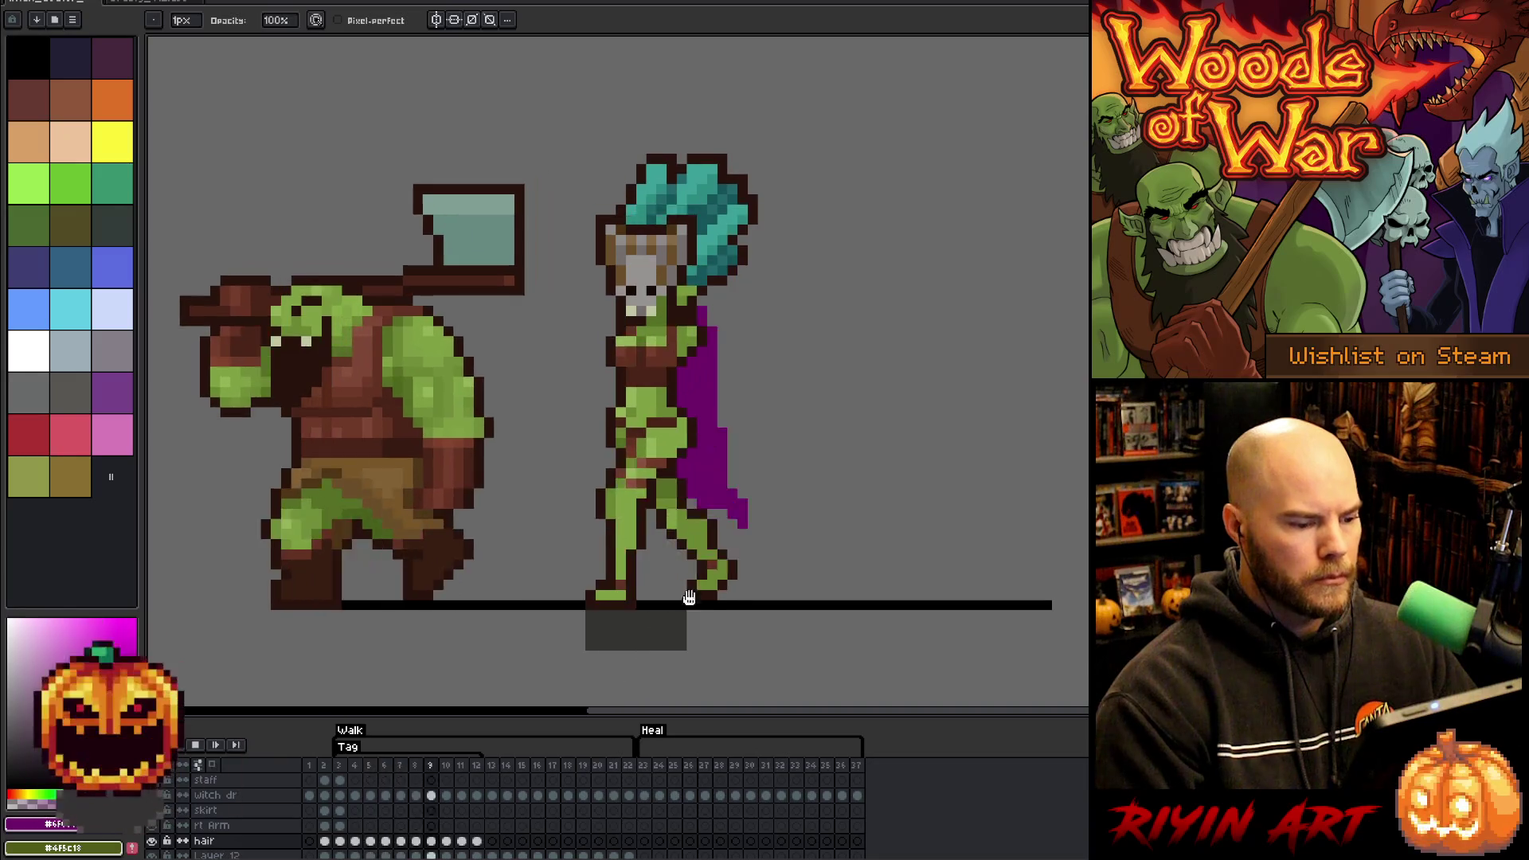
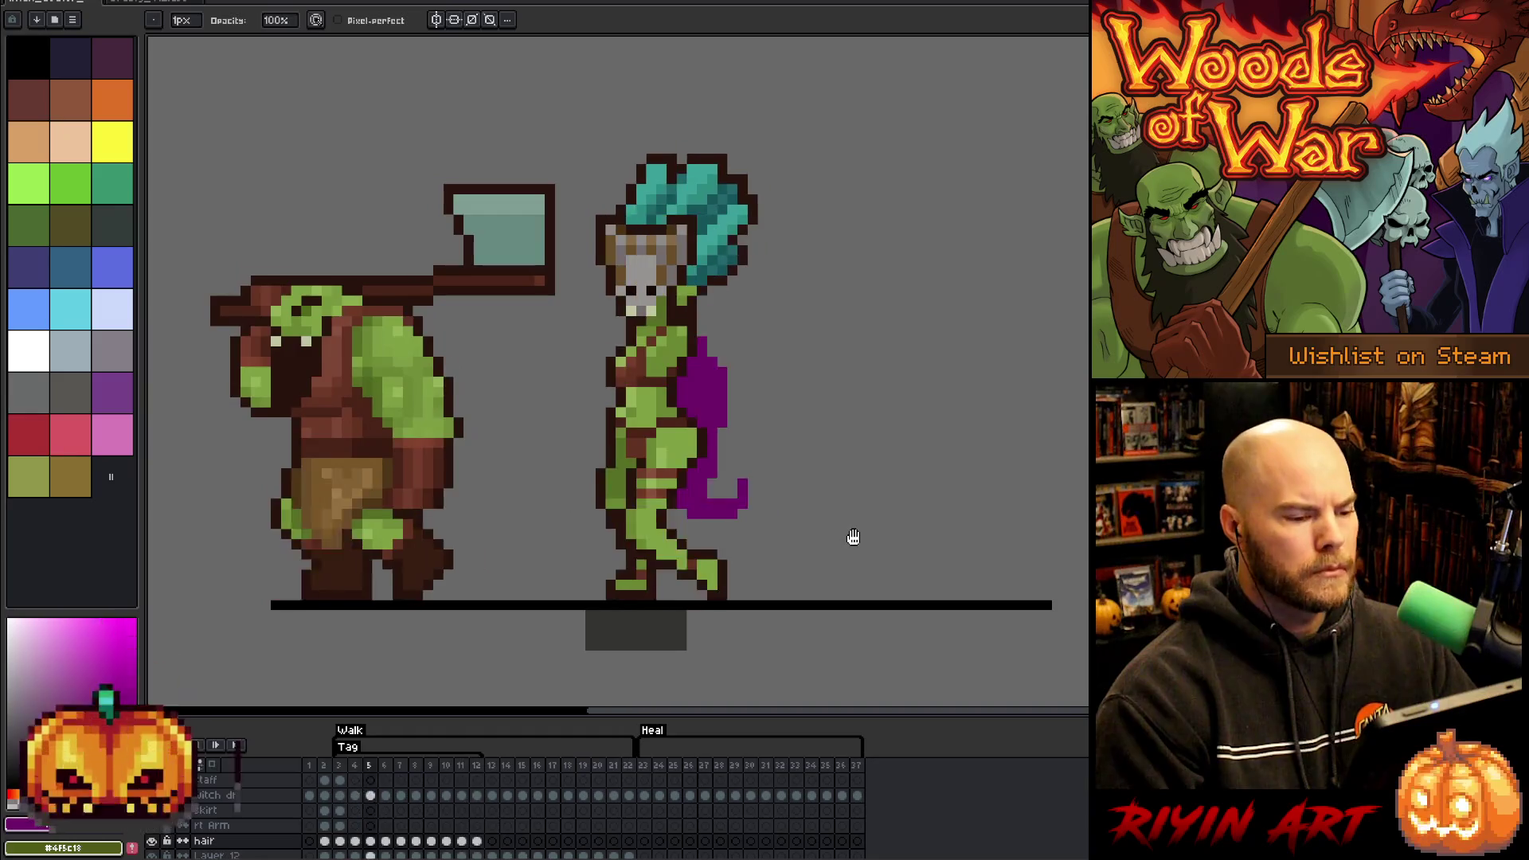
- Replay the walk from frame 3, select hair frames 9–12, then scrub back to frame 7
key("Return")
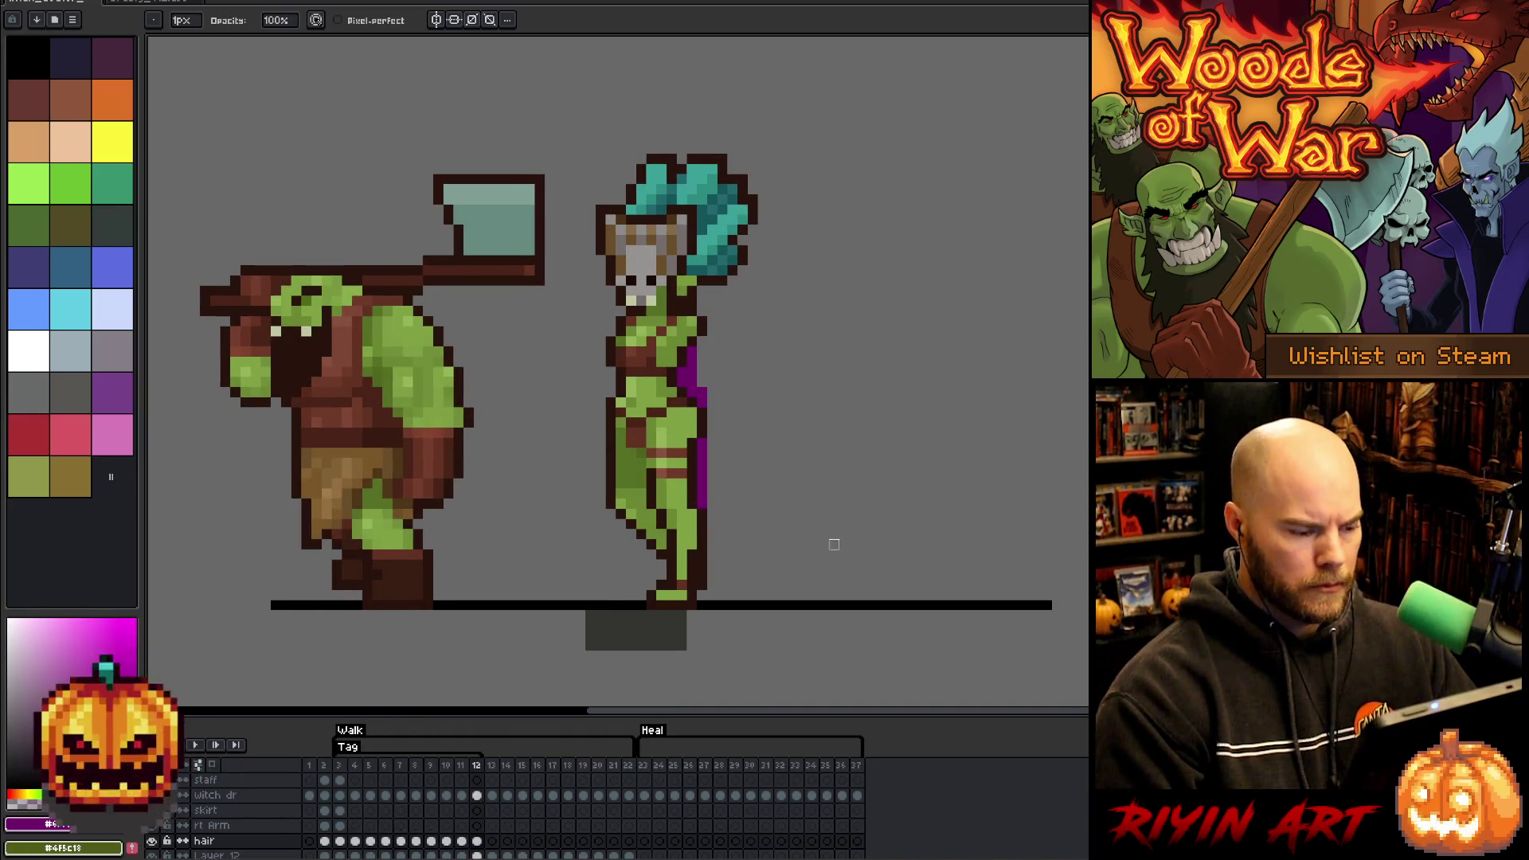
left_click(349, 766)
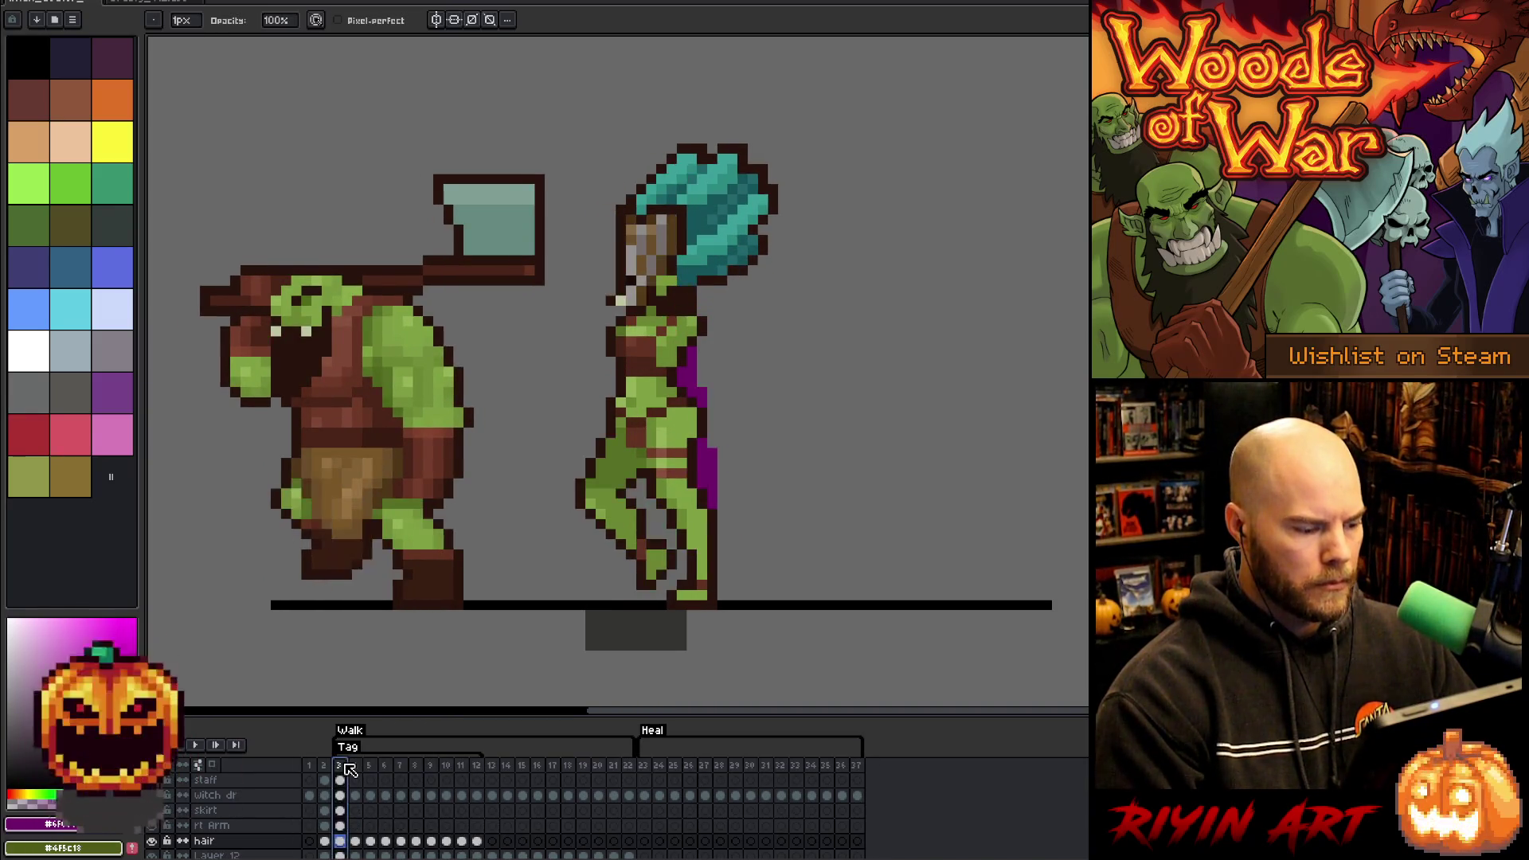
key("Return")
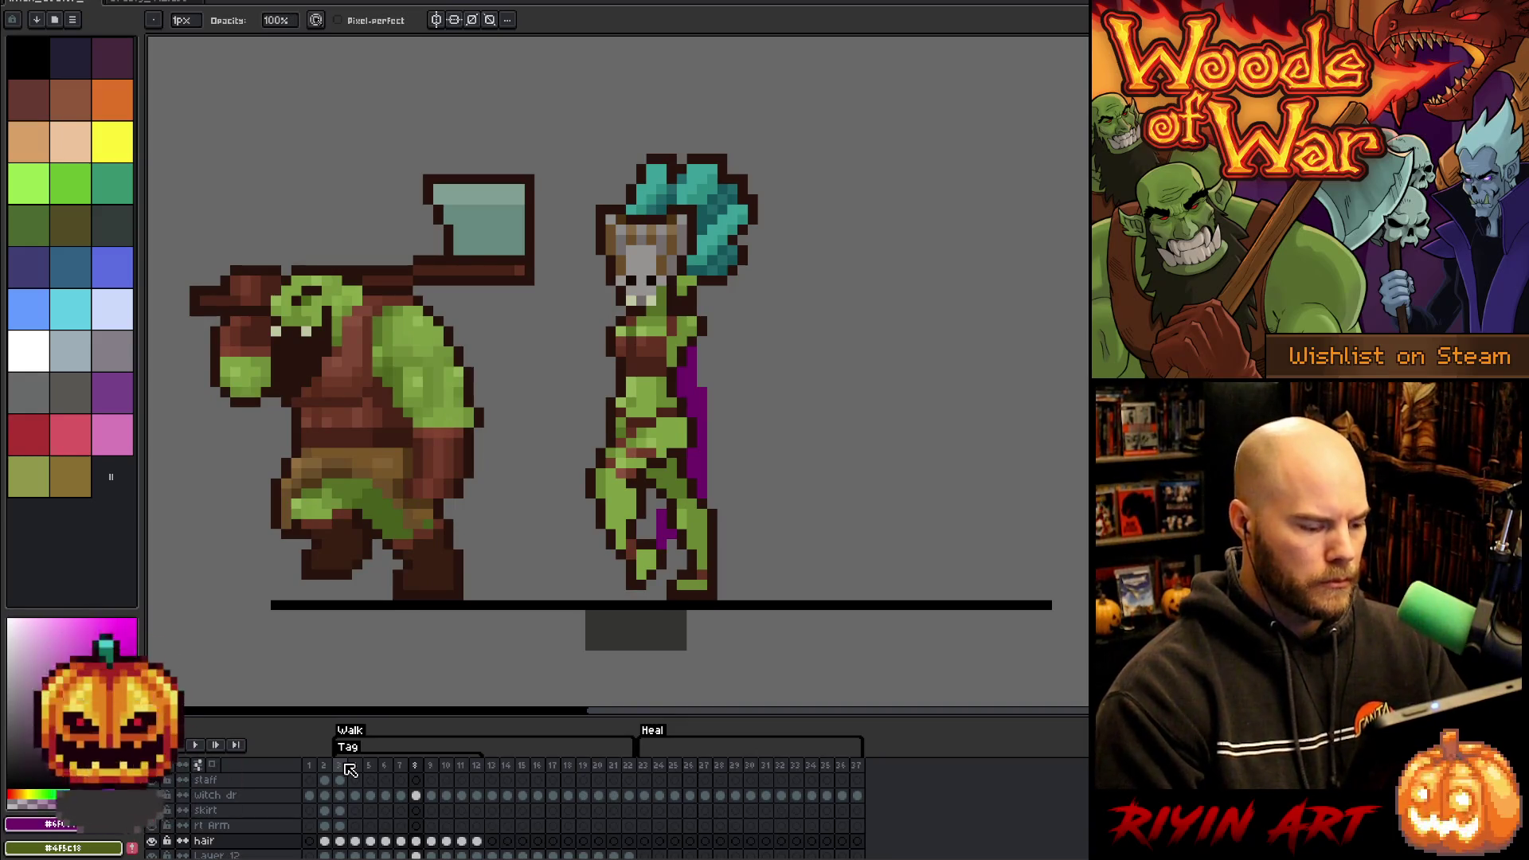
left_click(433, 844)
left_click_drag(438, 847, 477, 845)
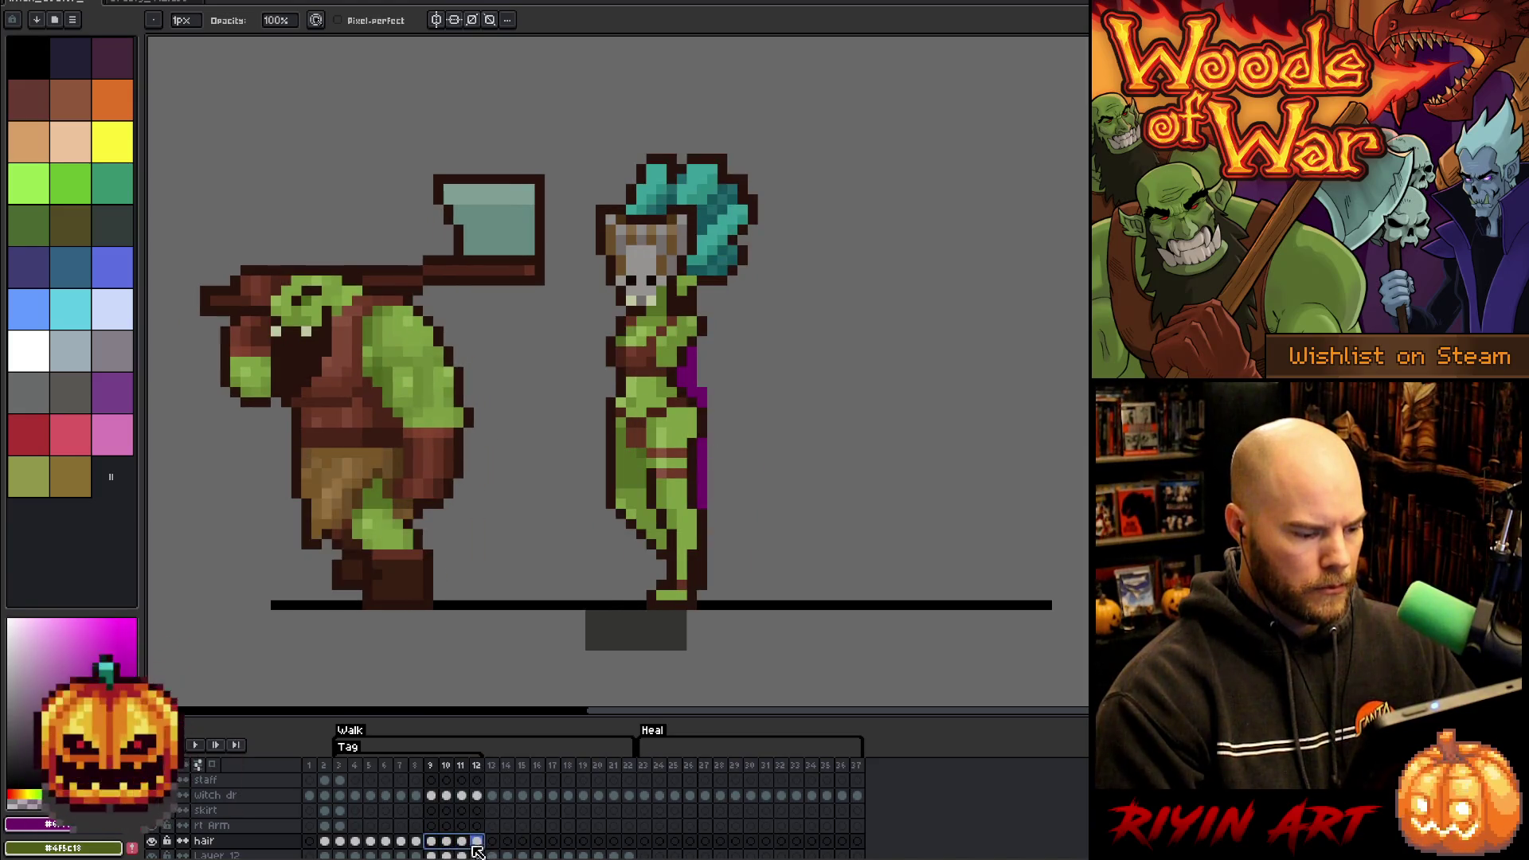
left_click_drag(354, 844, 399, 847)
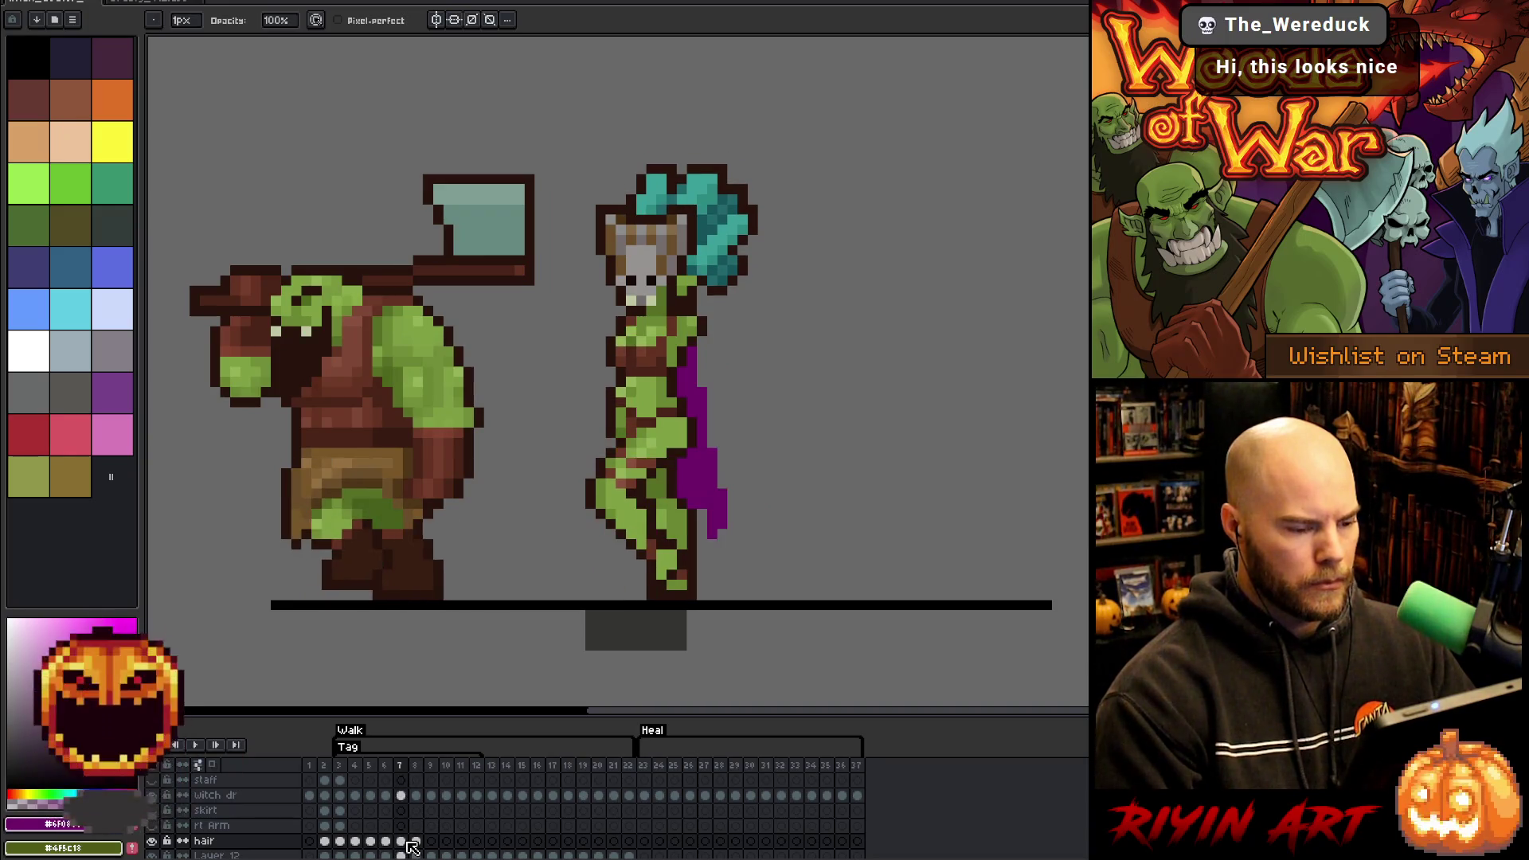
- Erase the right column of purple cape pixels on frames 7 and 8
key("e")
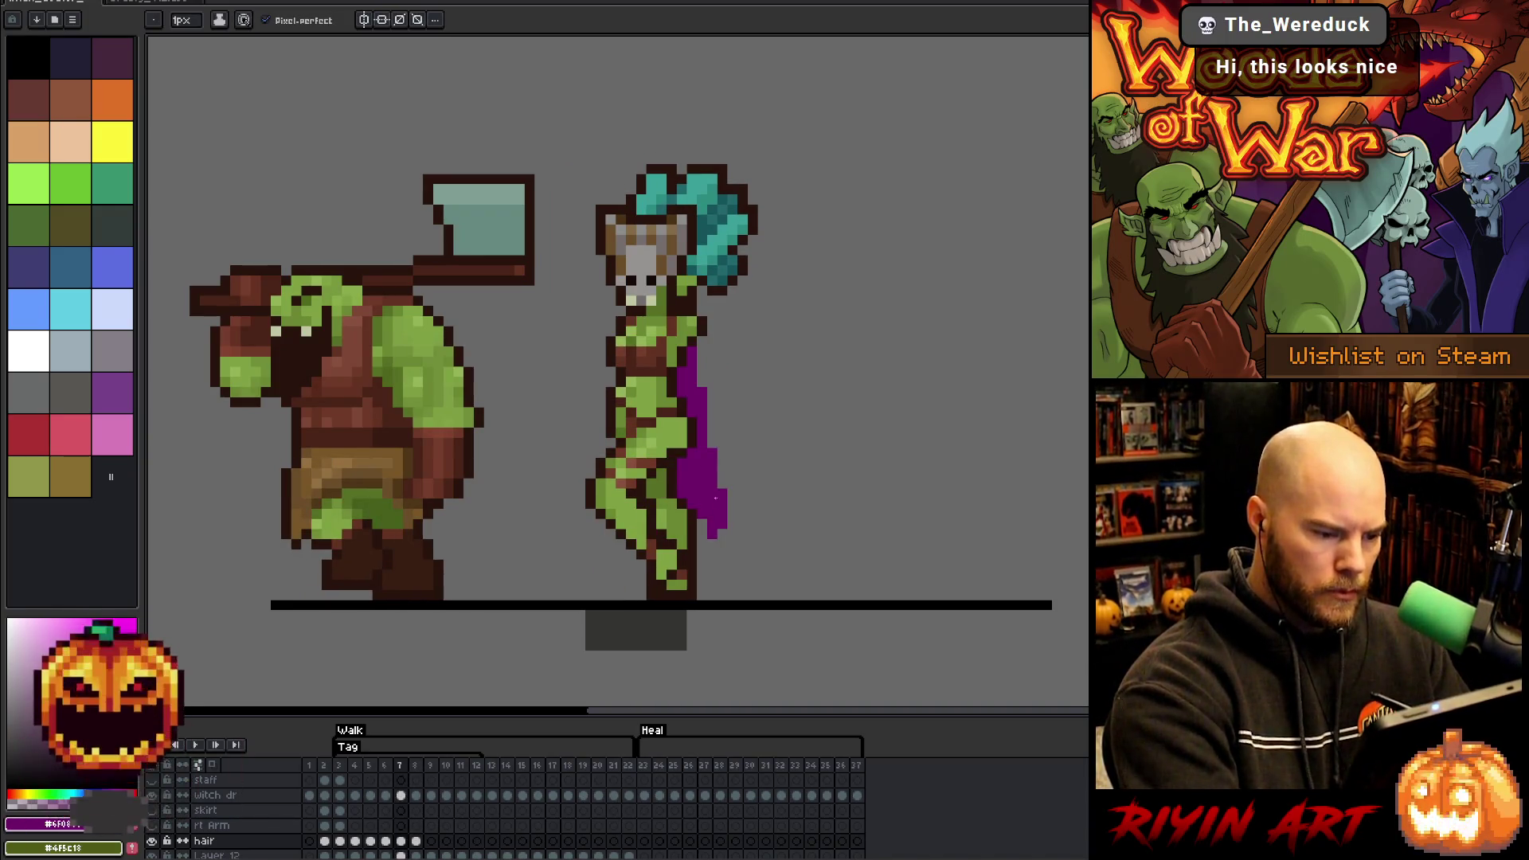
key("e")
left_click_drag(721, 481, 721, 535)
key("b")
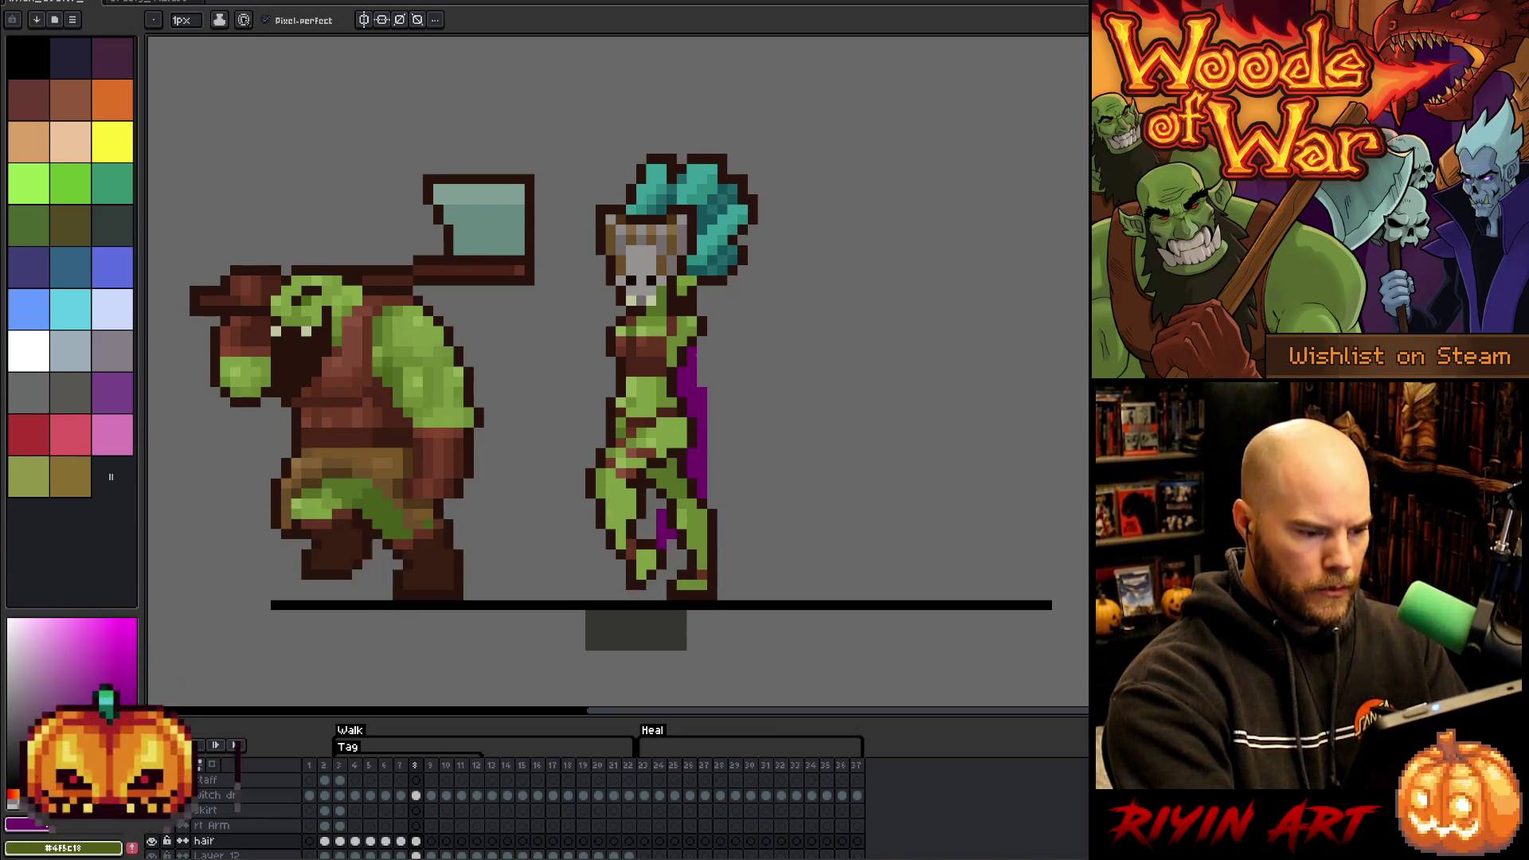
key("period")
key("e")
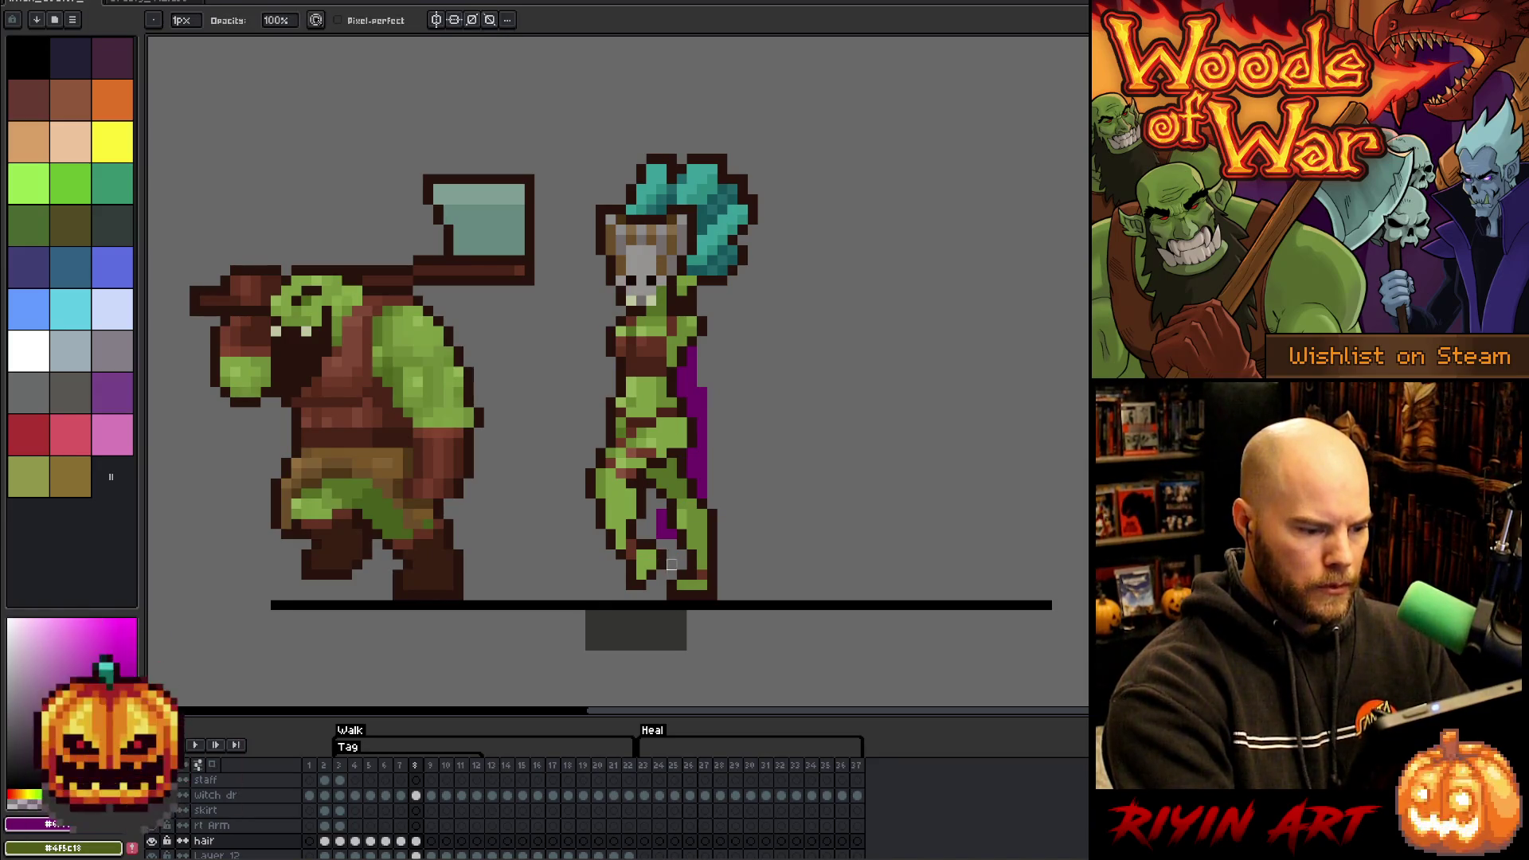
key("b")
- Draw the purple cape along her right side on frame 9
key("Right")
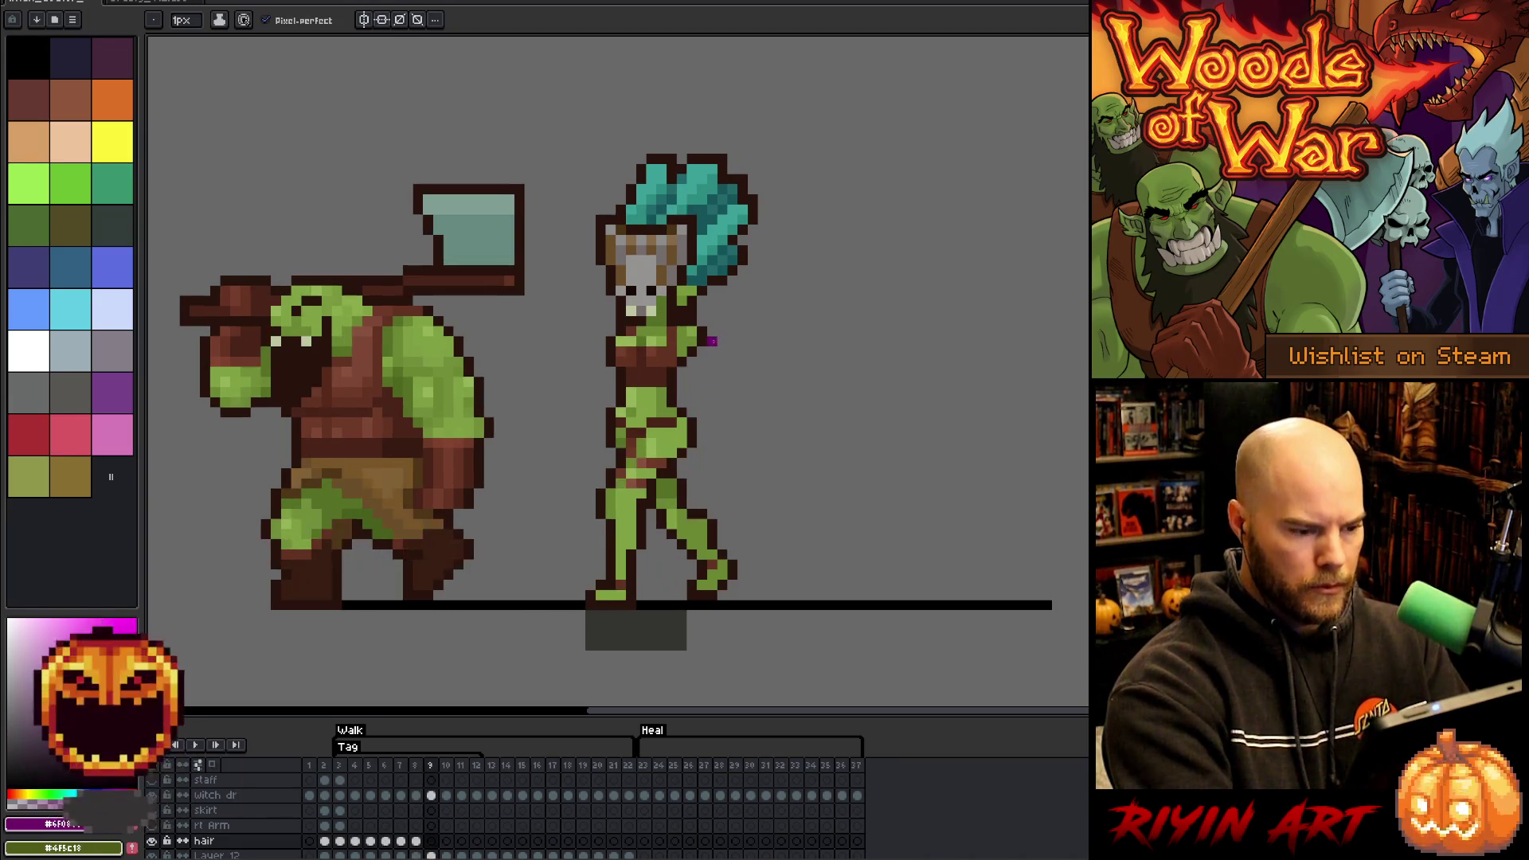
left_click_drag(691, 360, 681, 398)
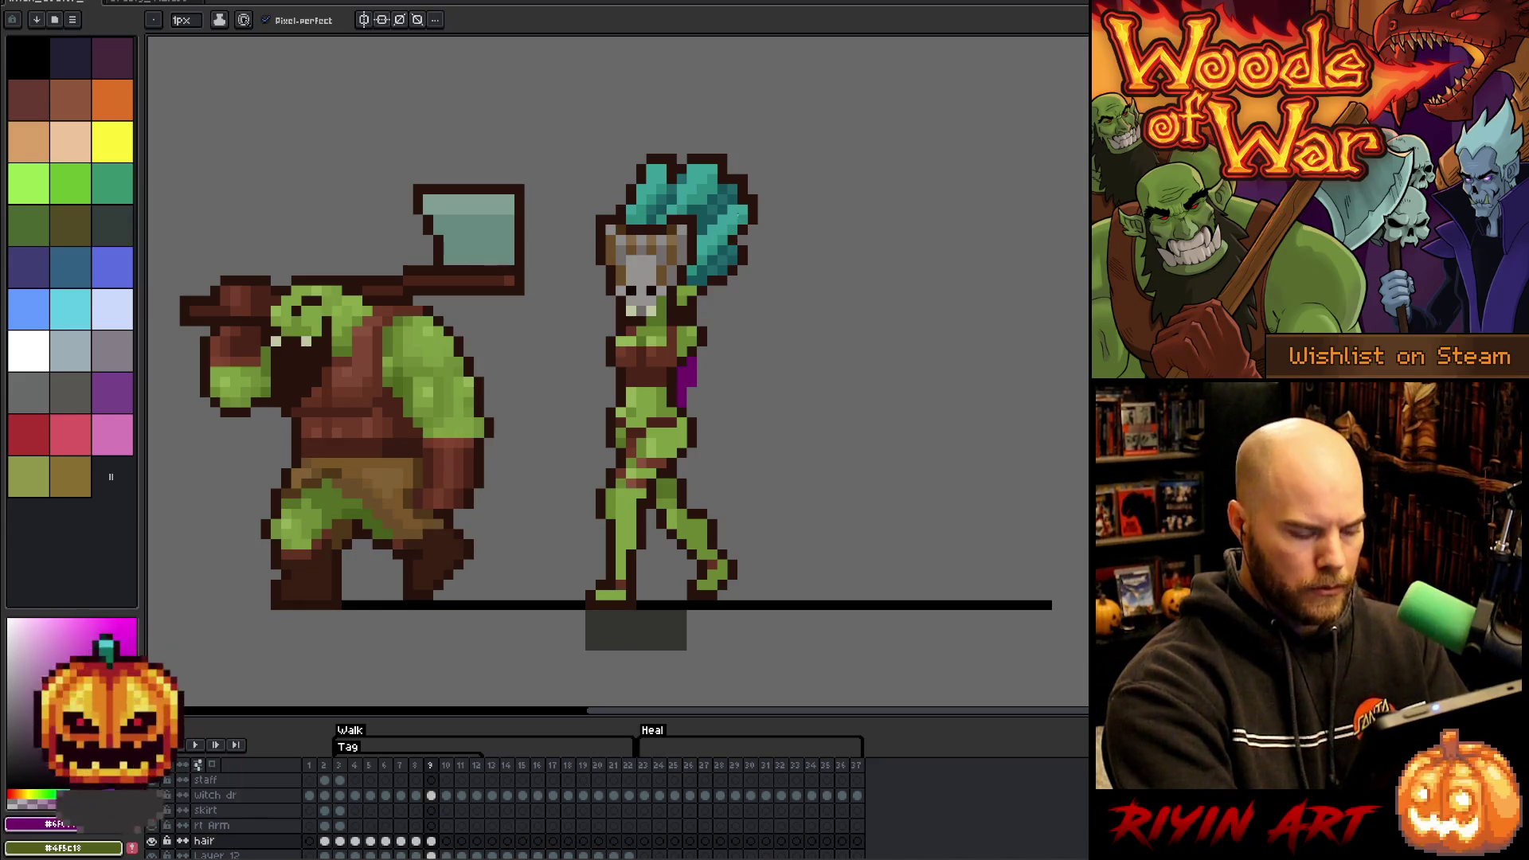
key("Right")
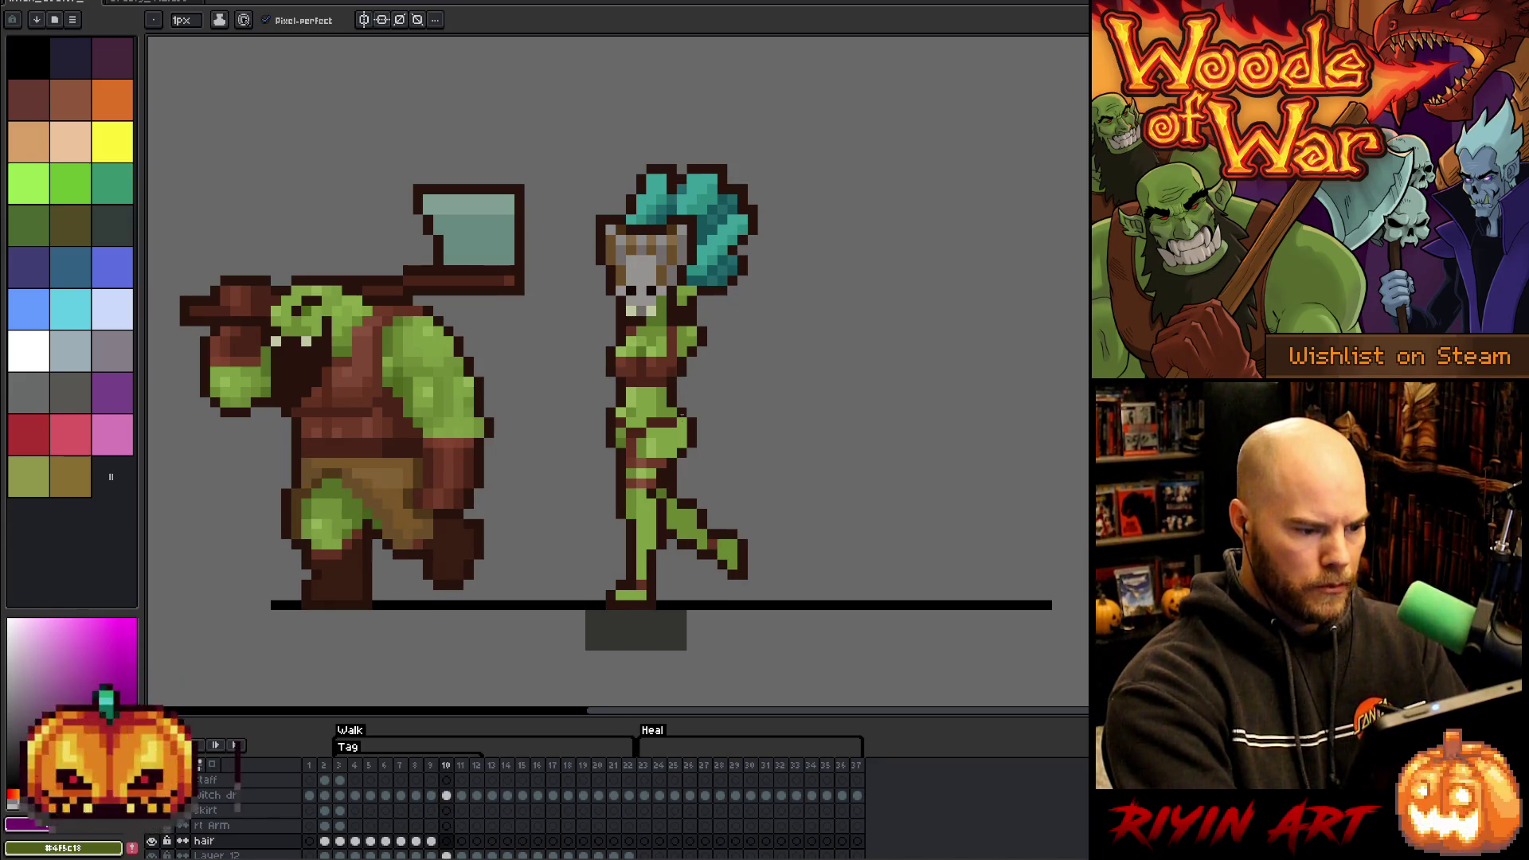
key("Left")
- Paint the purple cape from her torso edge down her right side on frame 11
key("Right")
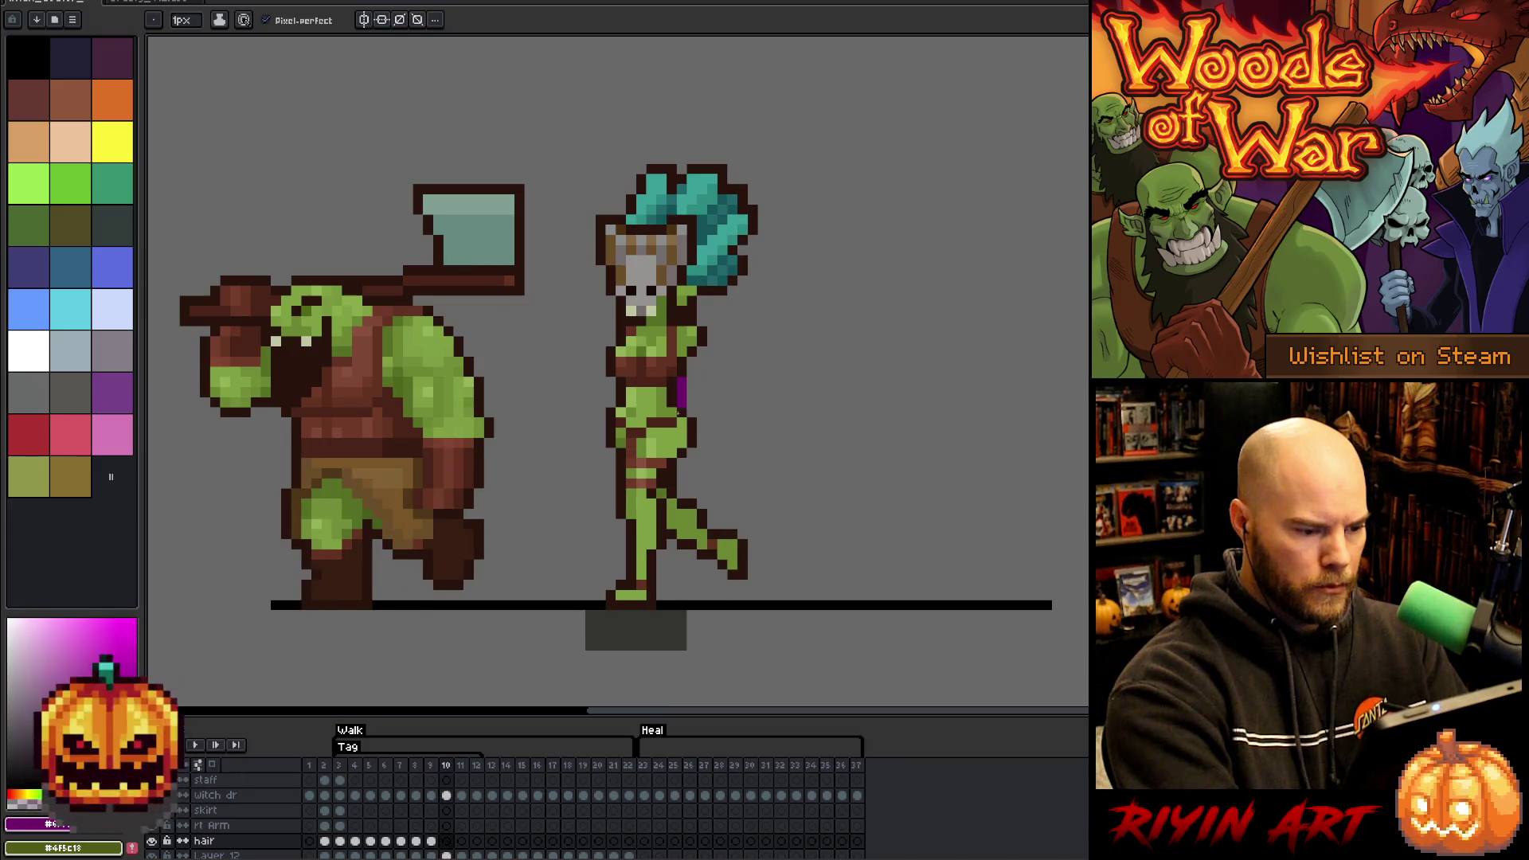
key("Right")
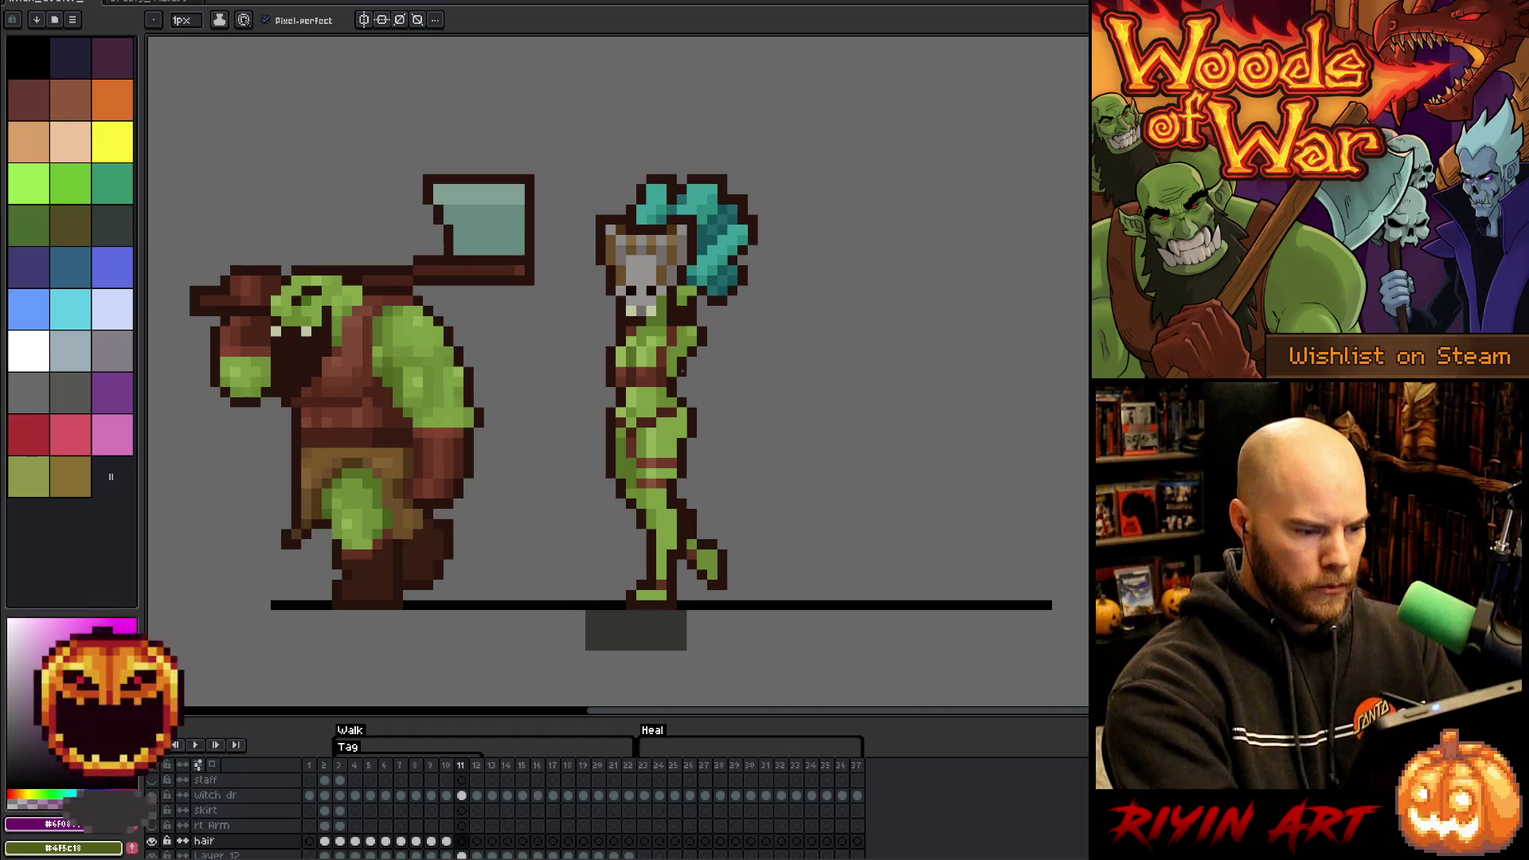
left_click(682, 386)
left_click_drag(691, 402, 691, 476)
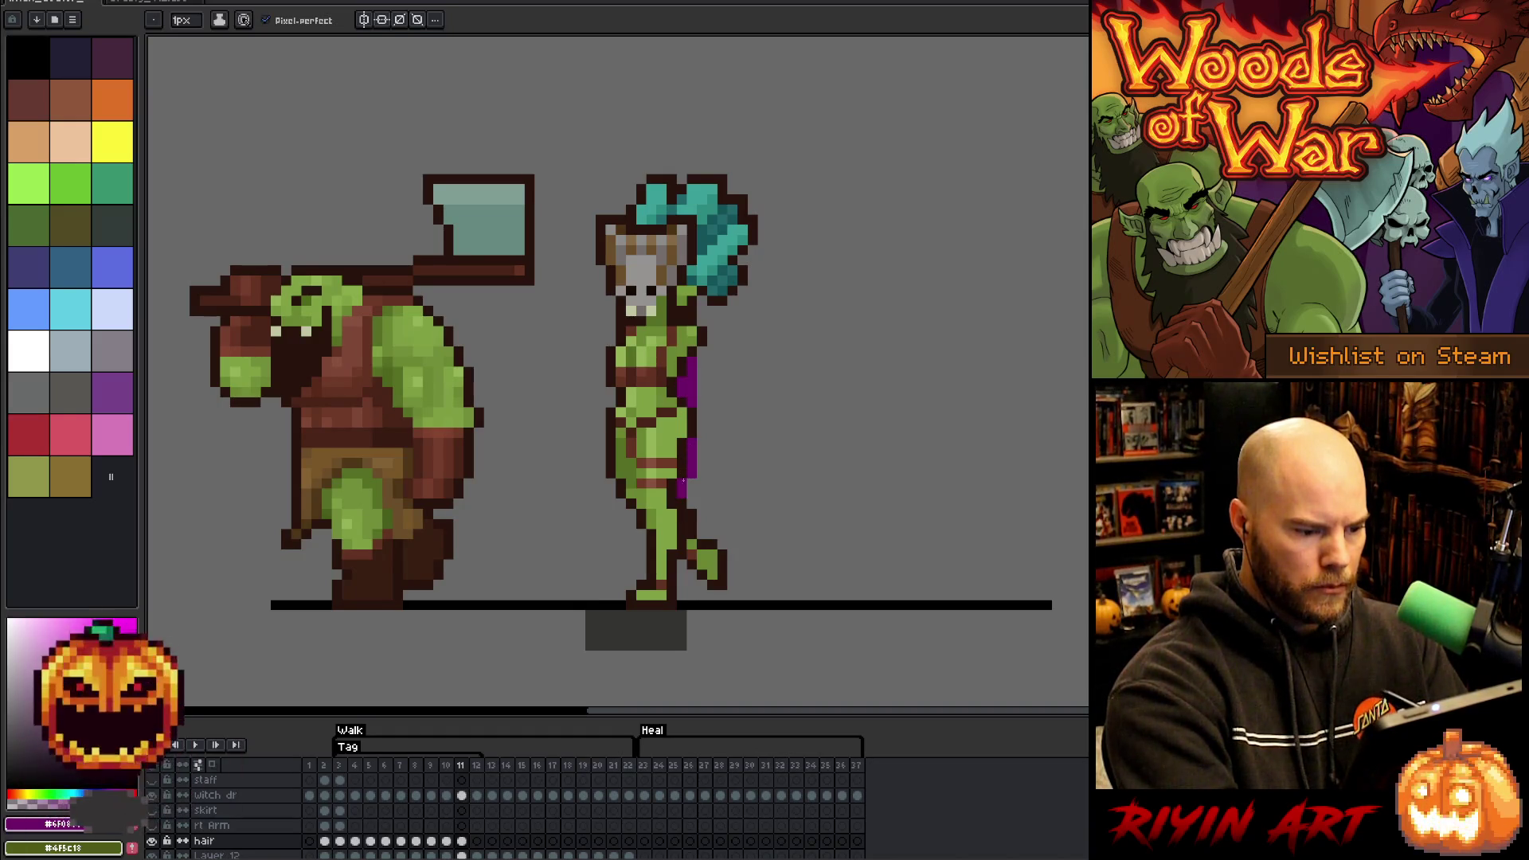
key("b")
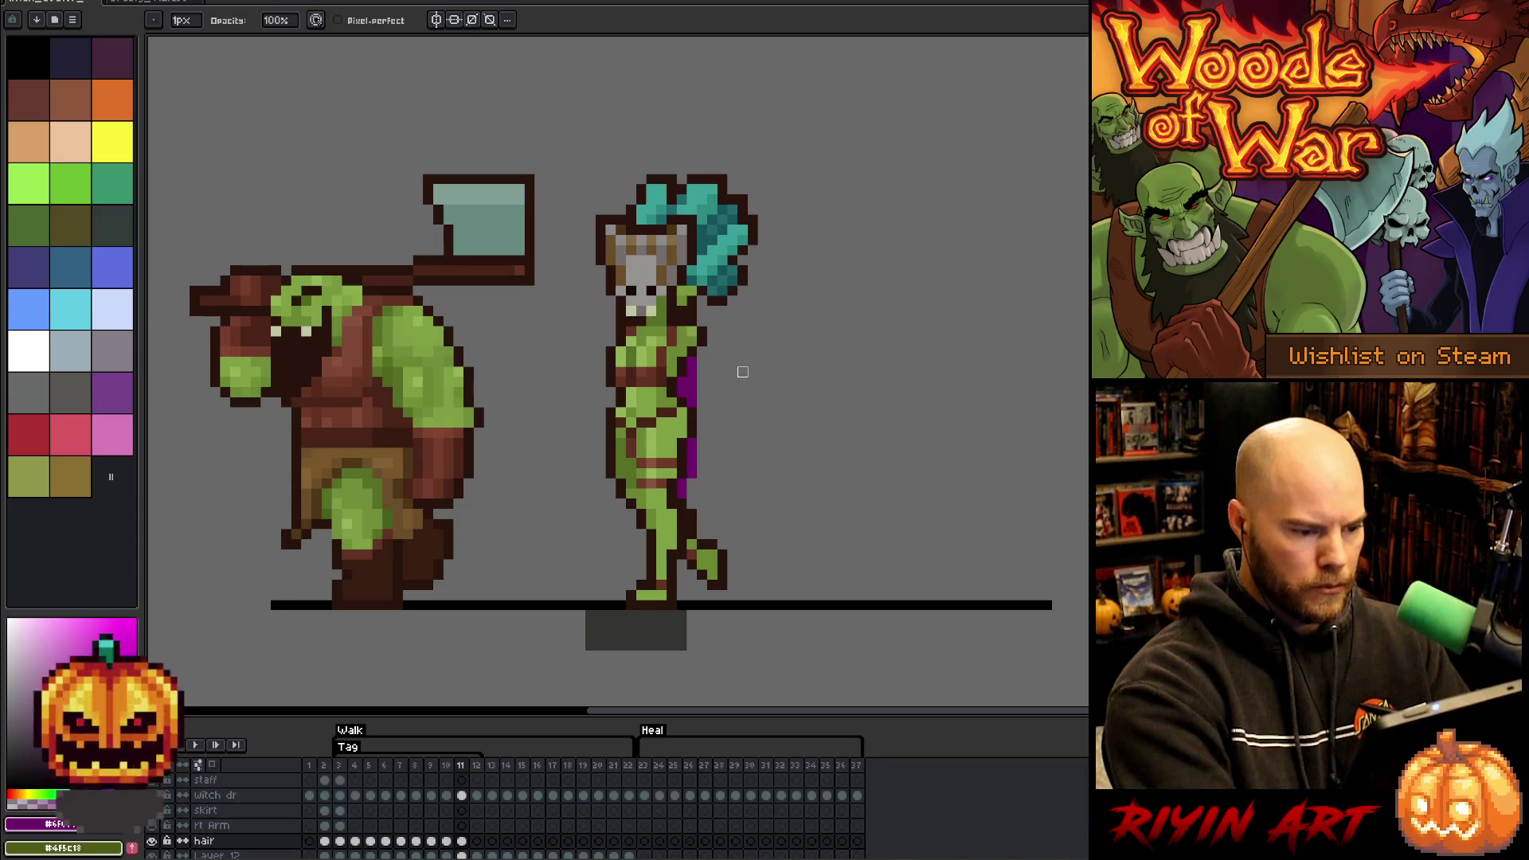
key("Right")
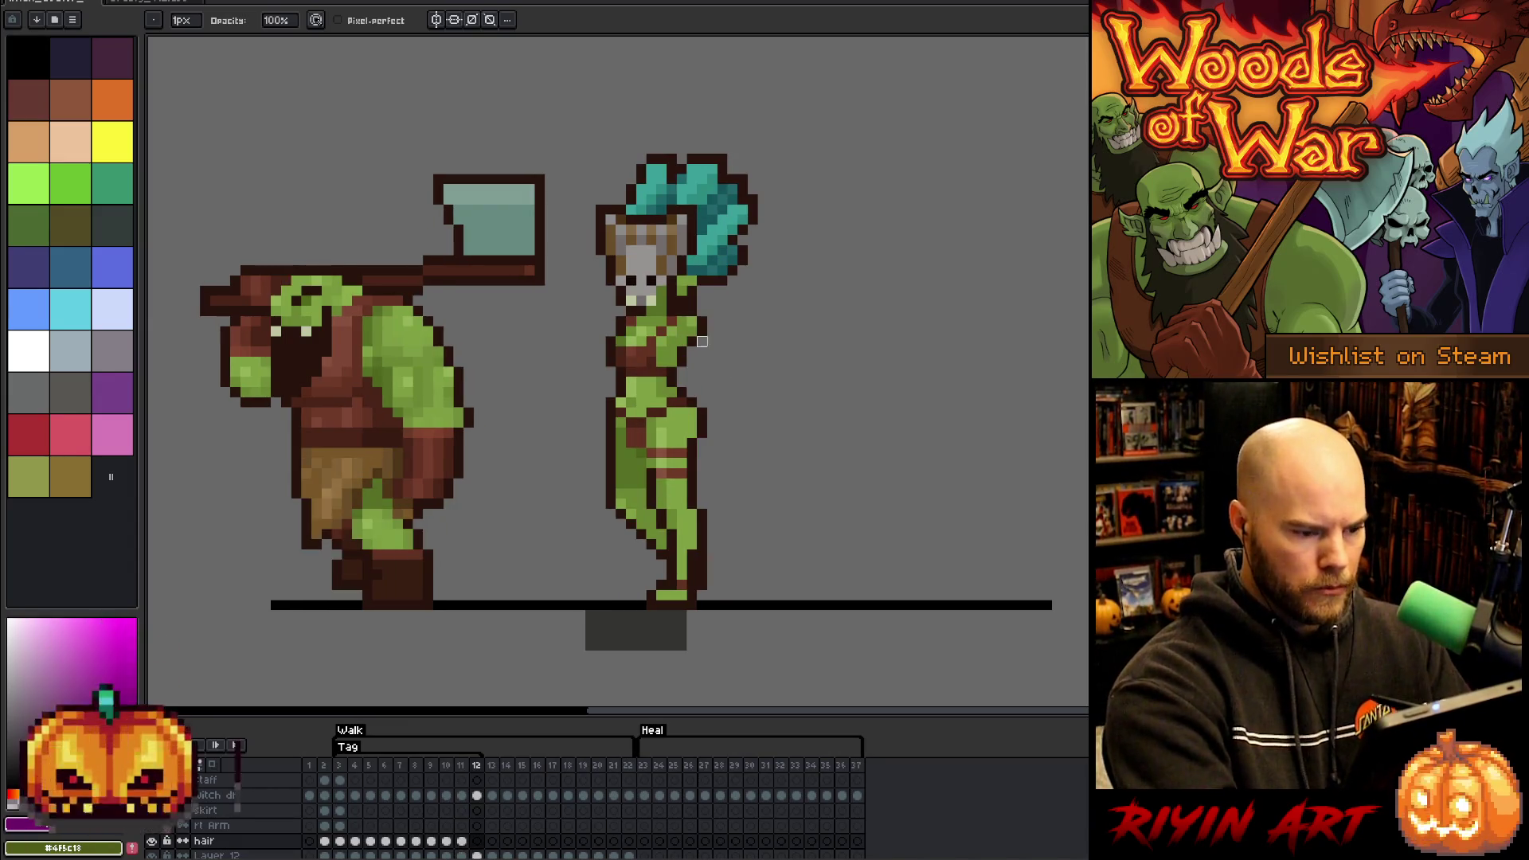
- Paint the purple cape down her right side on frame 12, then widen and lengthen it
key("e")
left_click_drag(700, 348, 704, 506)
left_click_drag(700, 438, 701, 478)
left_click_drag(691, 348, 682, 364)
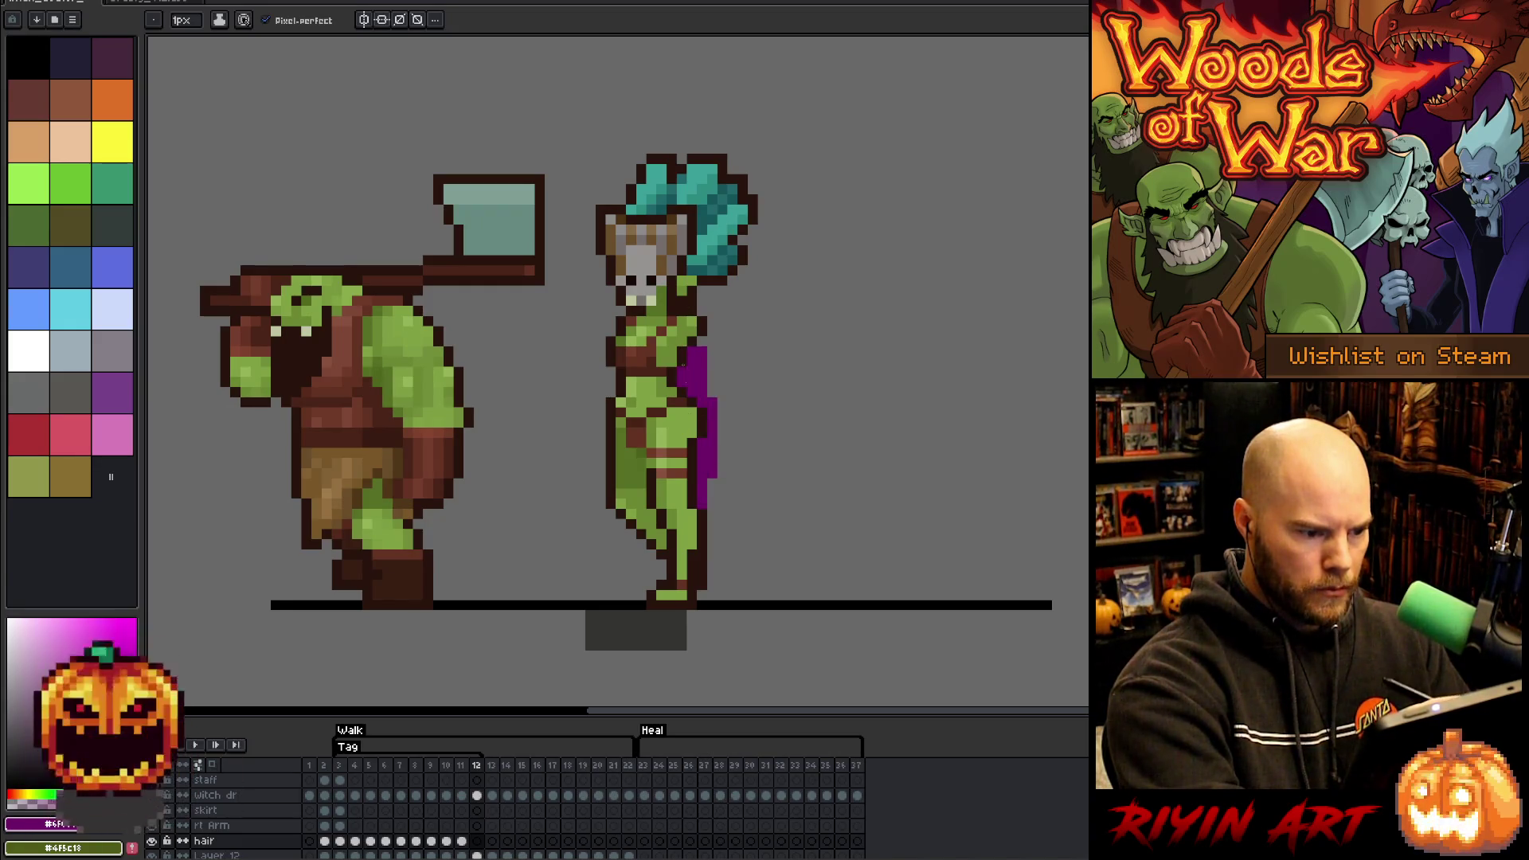
key("Right")
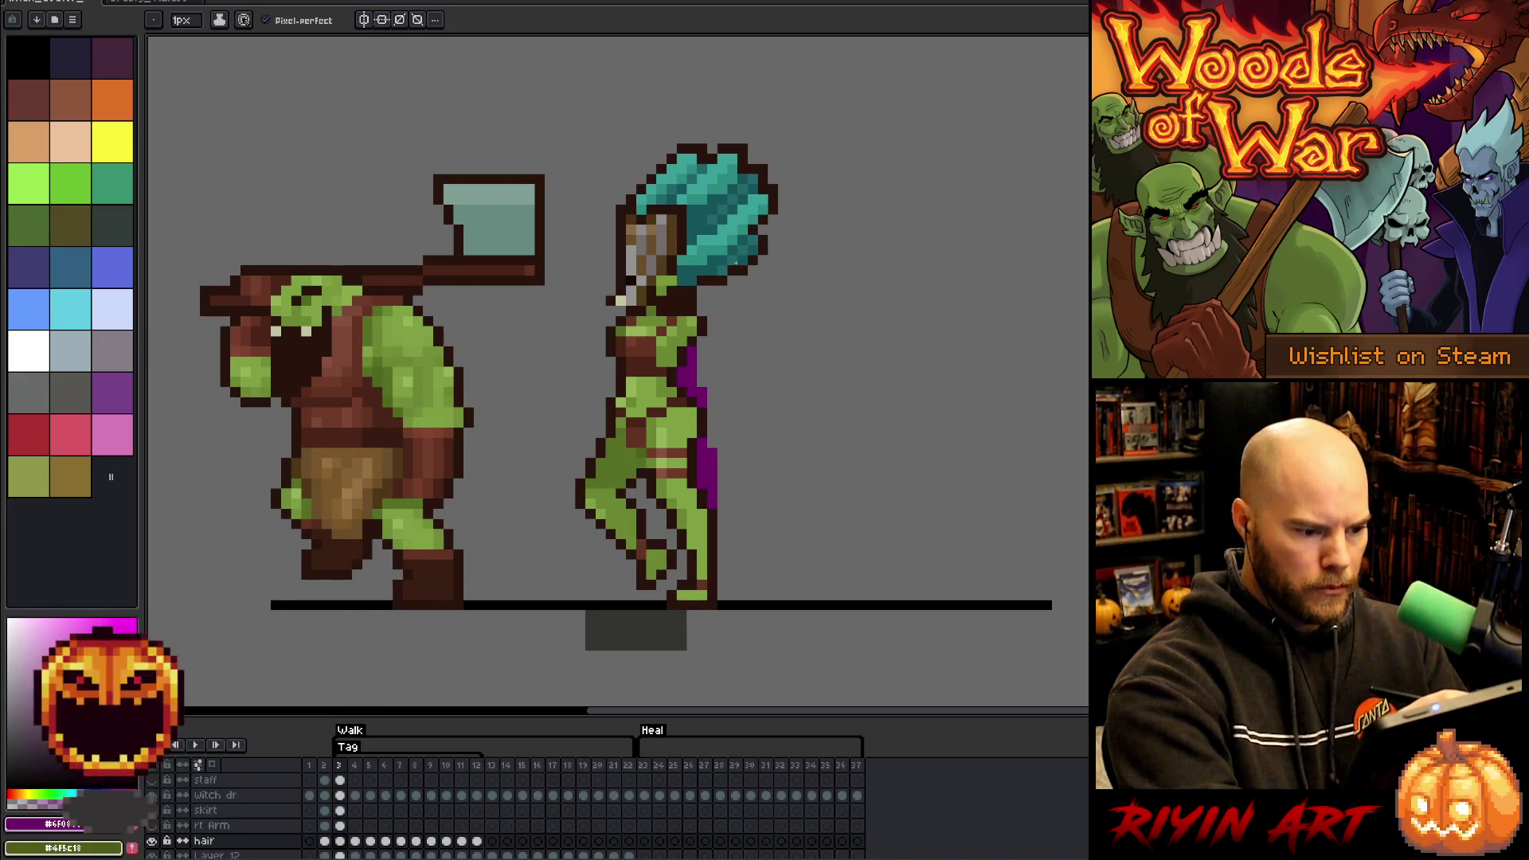
key("Right")
key("Right")
key("Right")
key("Right")
key("Right")
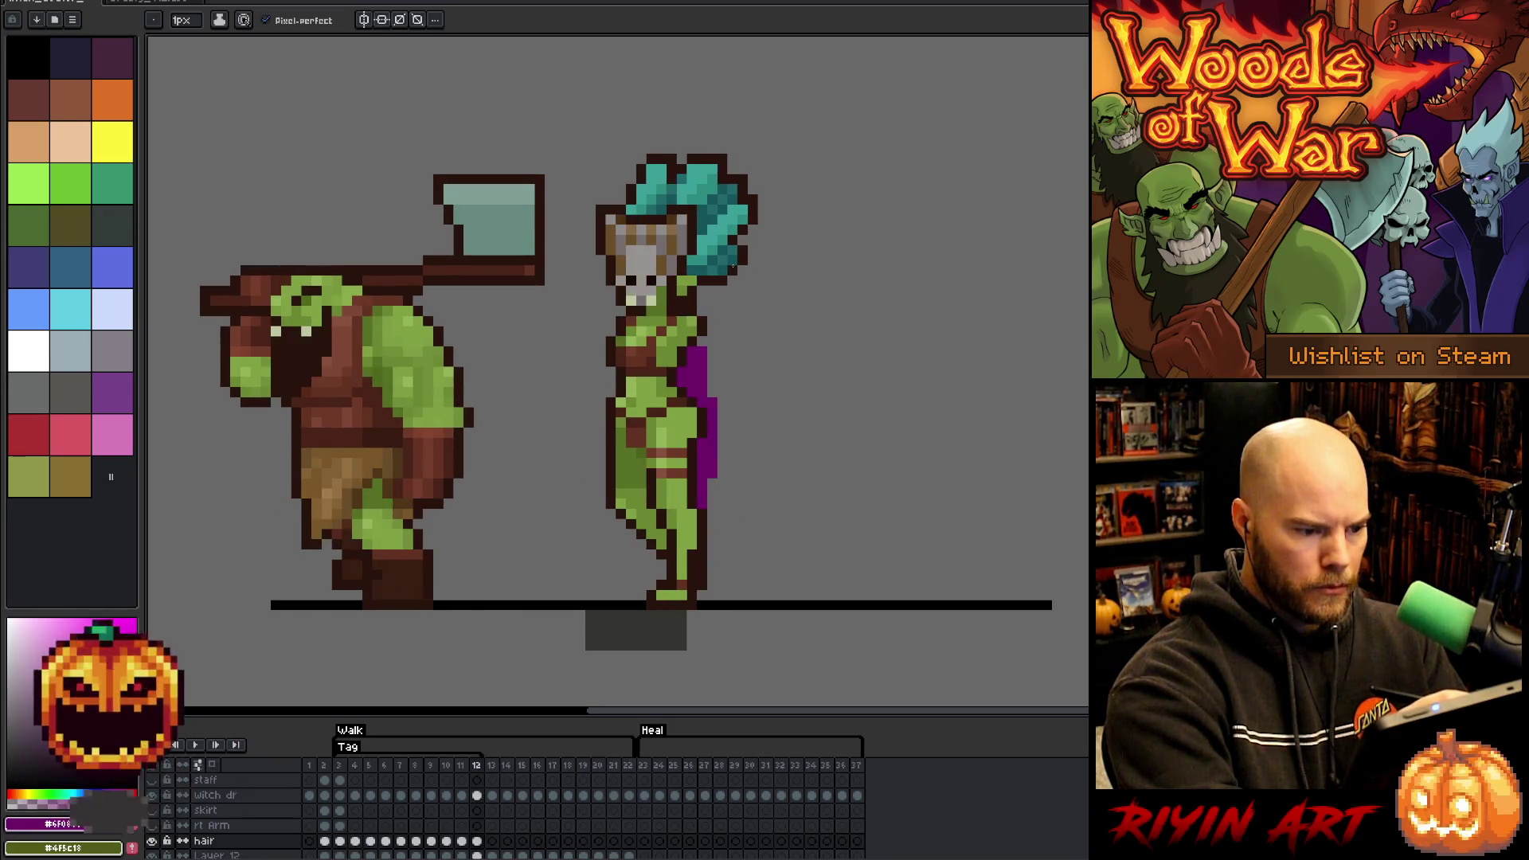
key("Right")
left_click_drag(701, 339, 713, 422)
- Play the walk animation to review the cape, stopping on frame 4
key("Left")
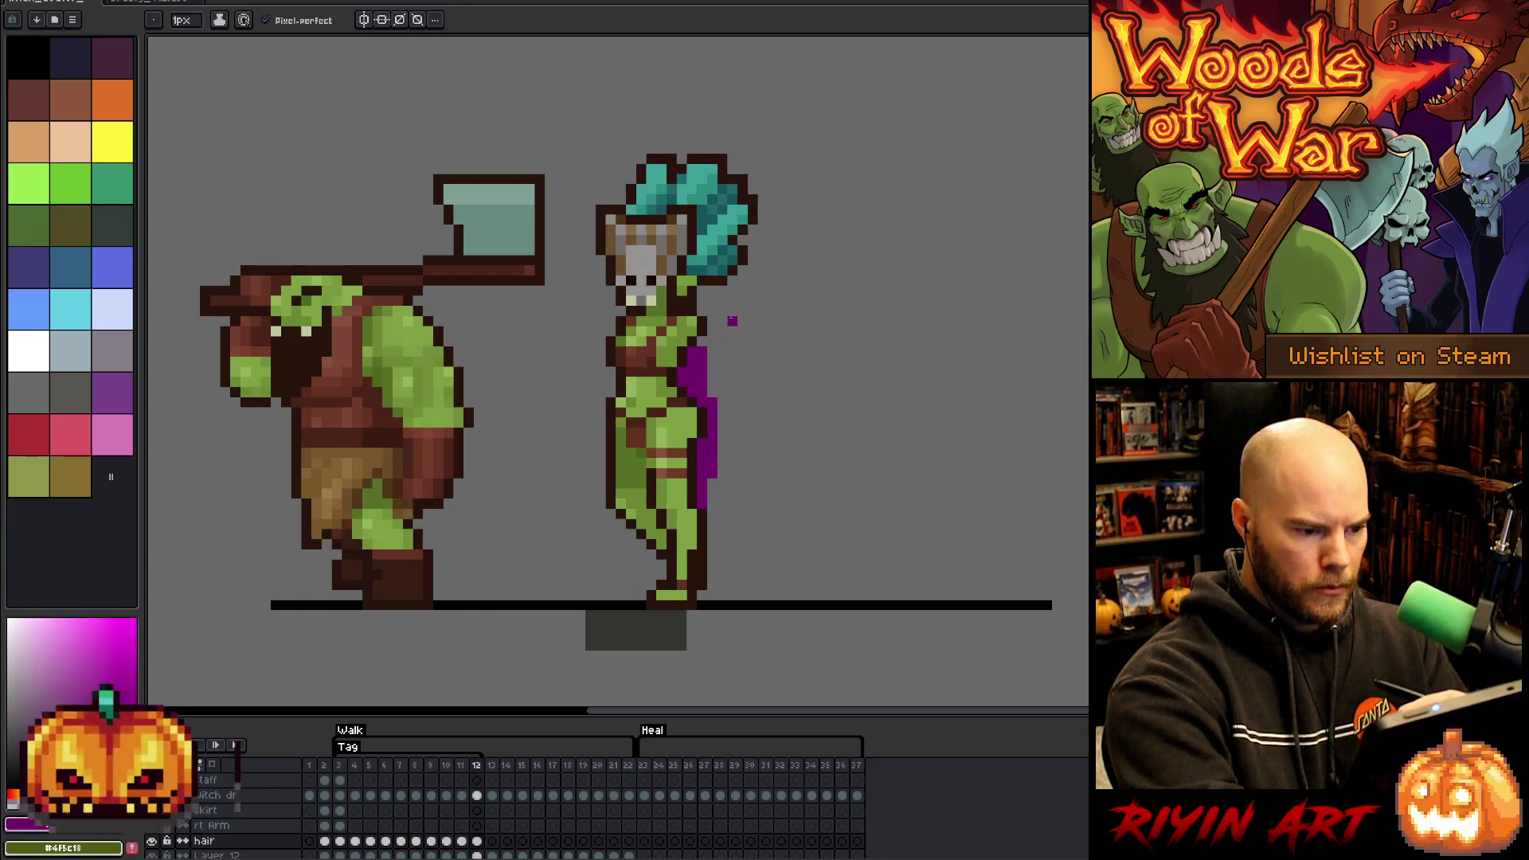
key("Right")
key("Right")
key("Left")
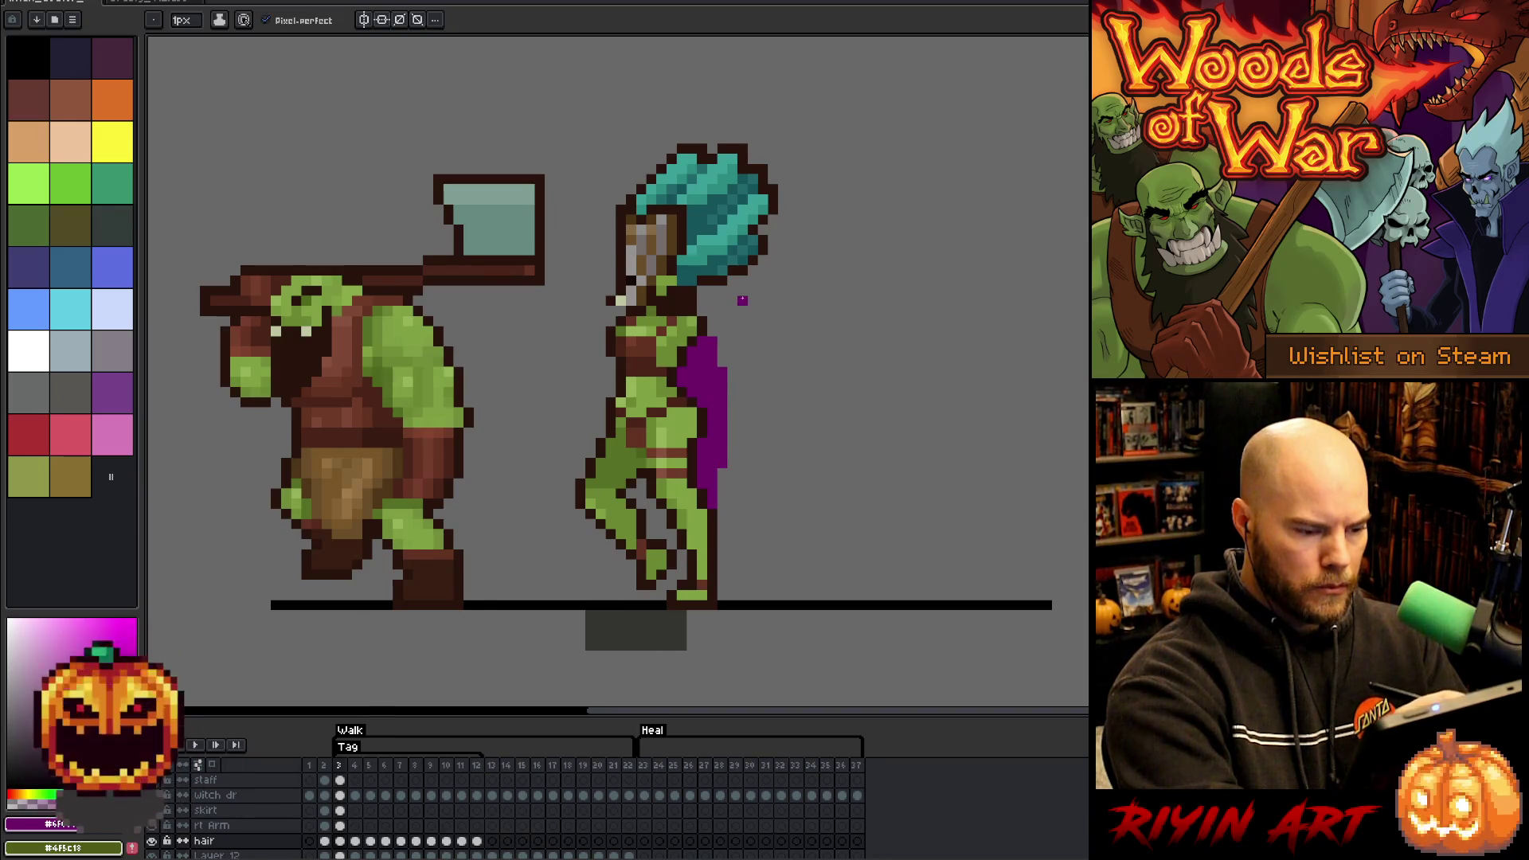
key("Right")
key("Right")
key("Right")
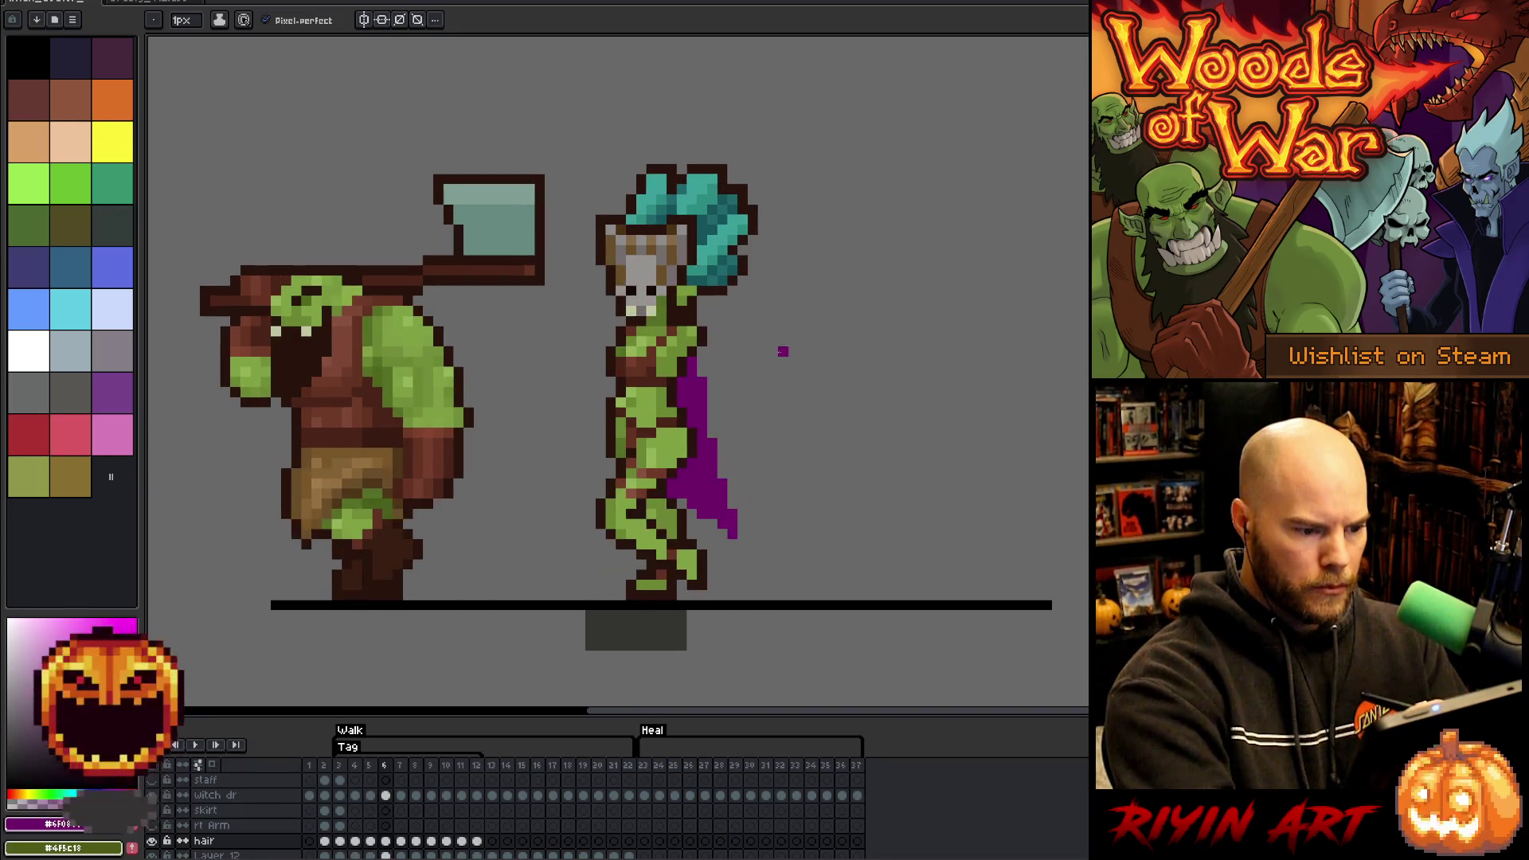
key("Return")
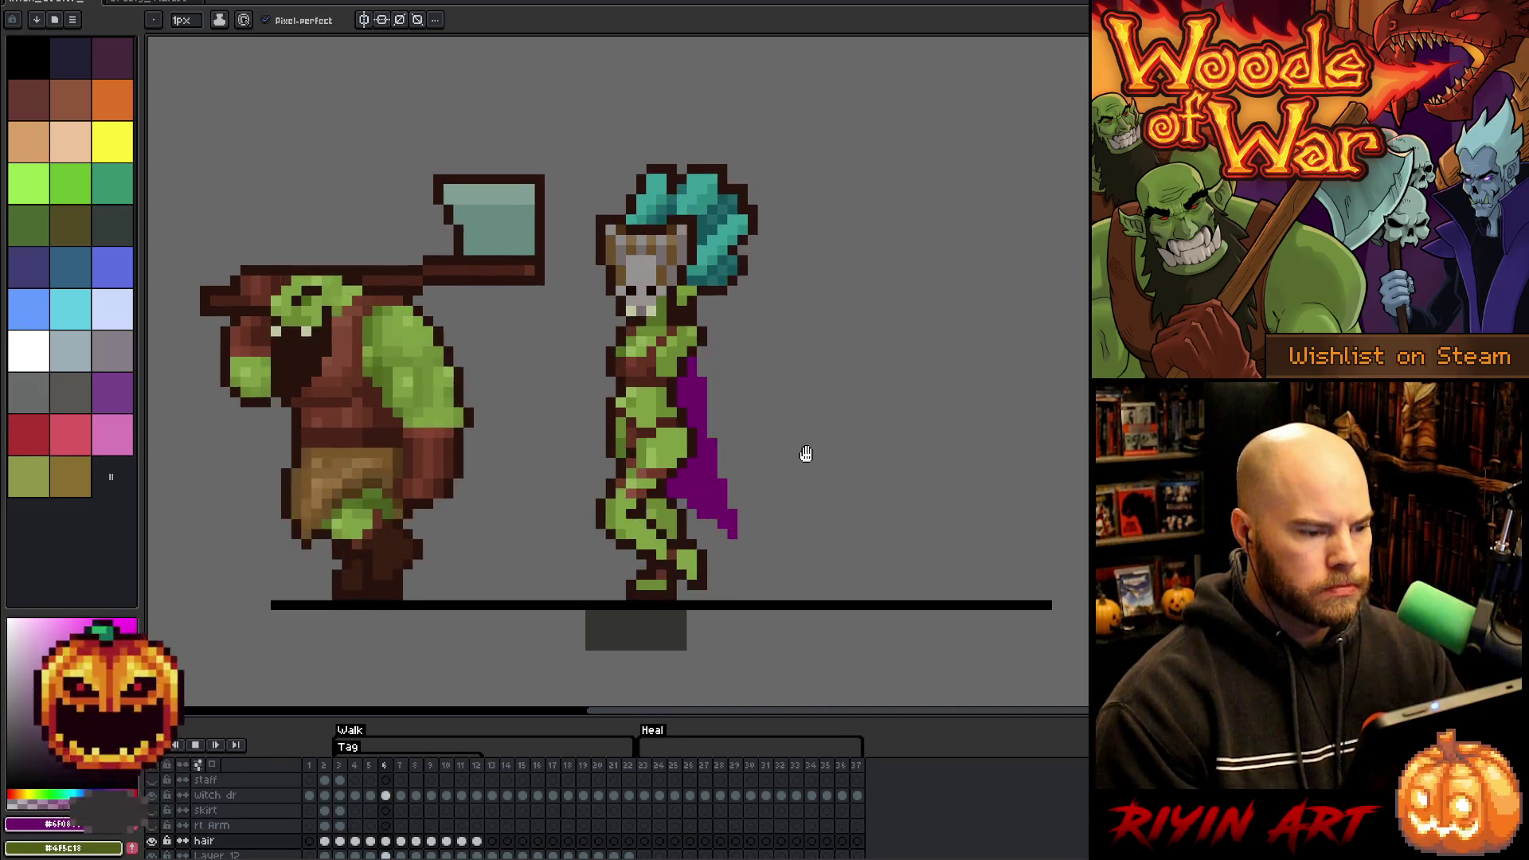
key("Return")
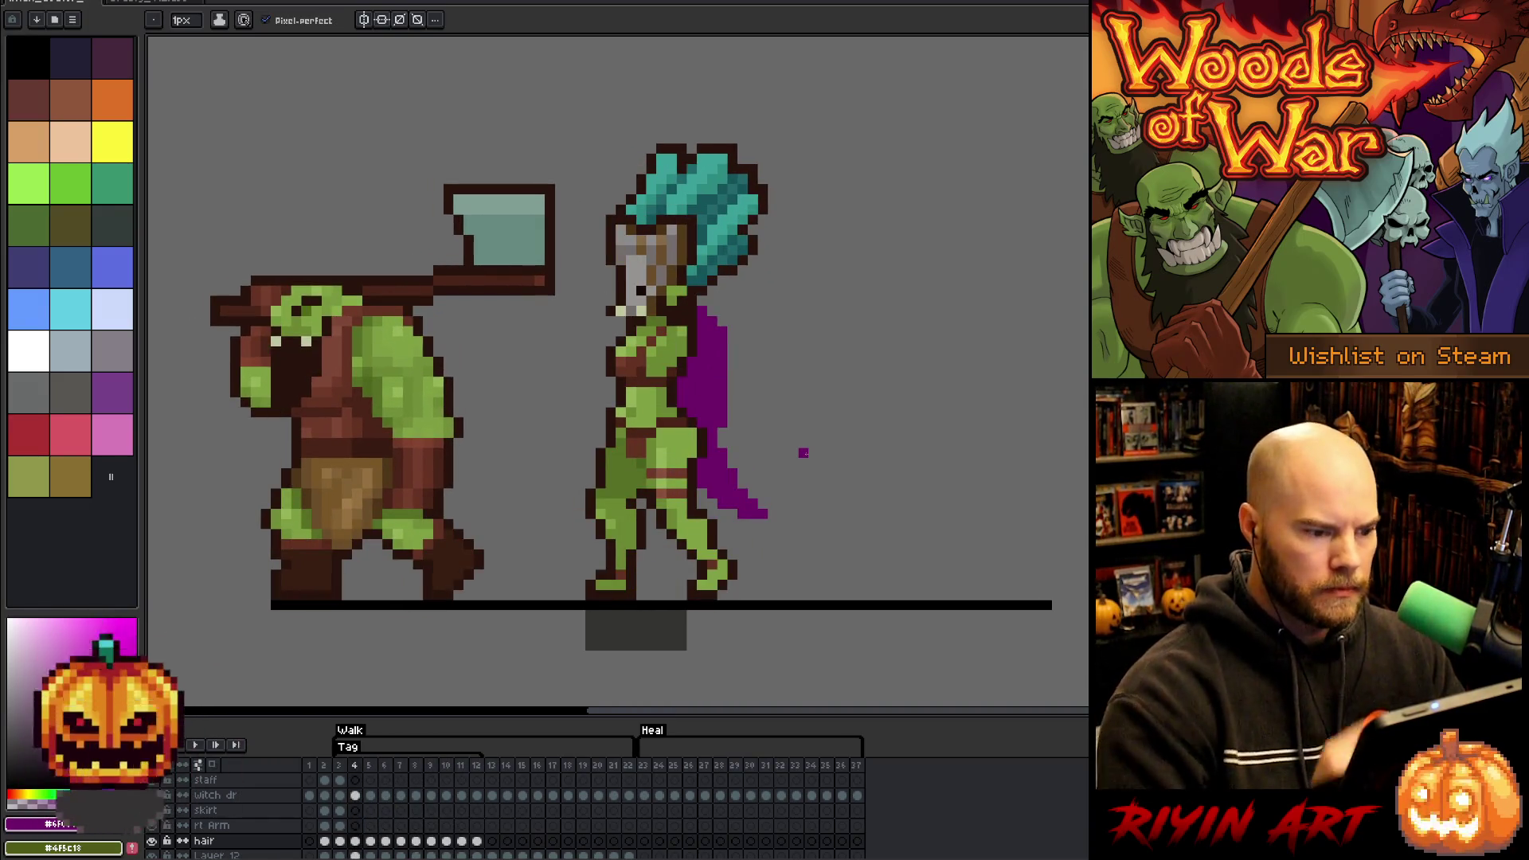
- On frame 4, trim the cape's right edge and draw a diagonal tail trailing behind her
key("e")
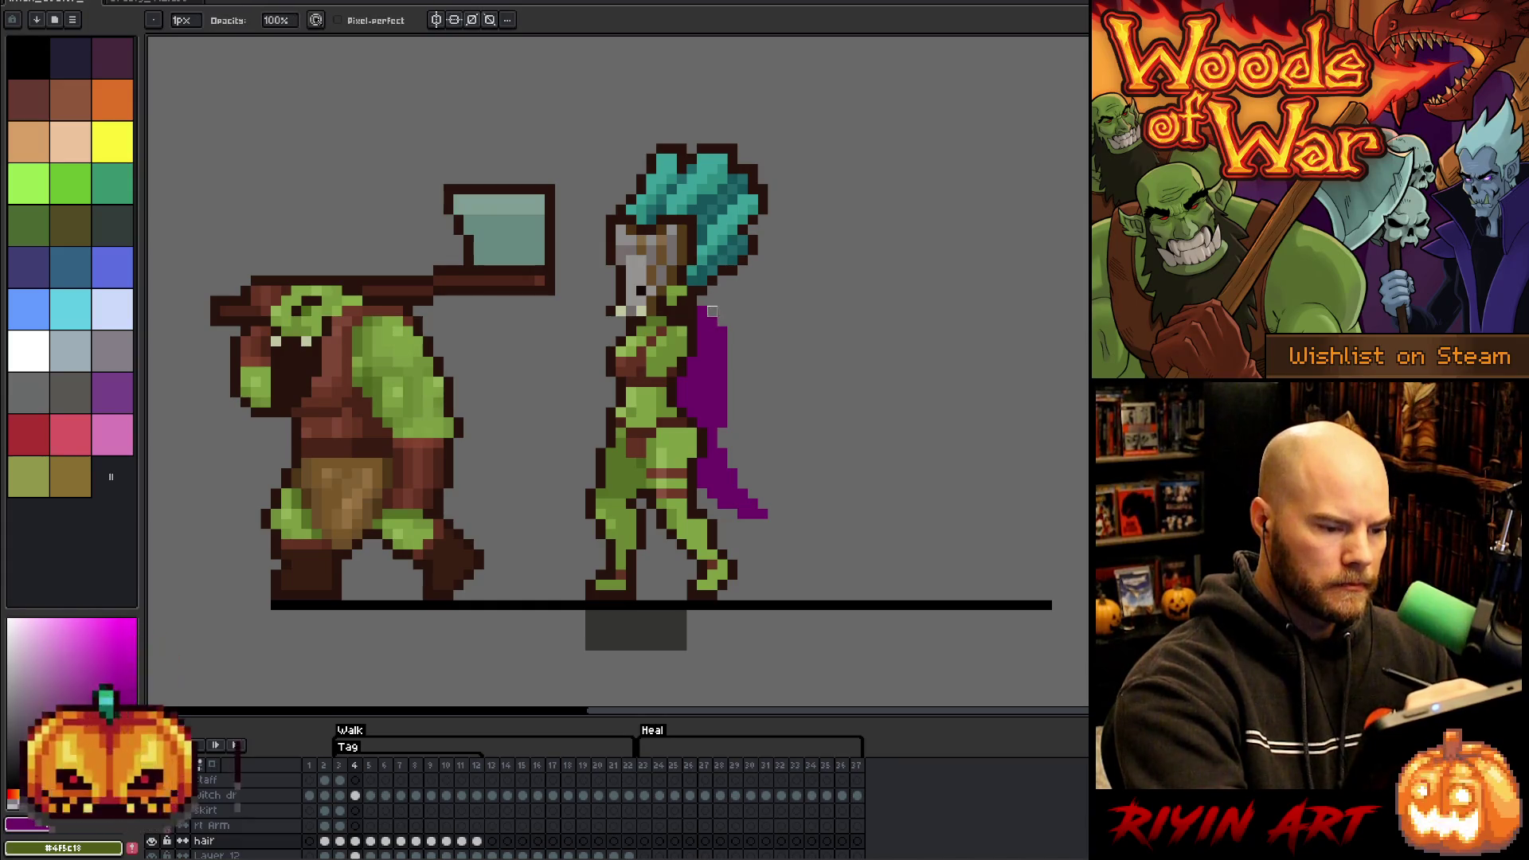
left_click_drag(721, 311, 722, 352)
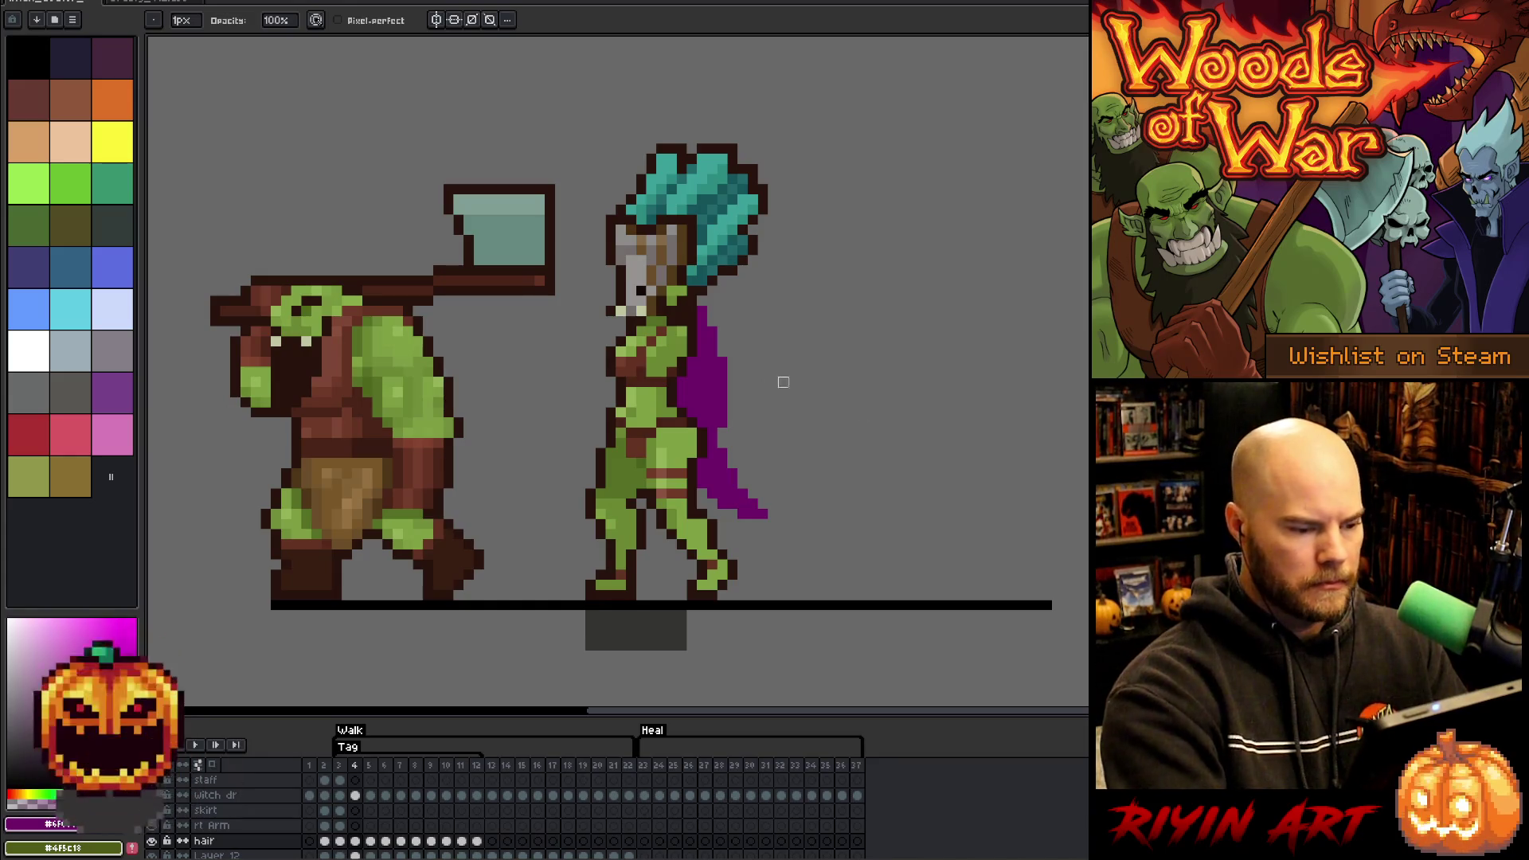
key("b")
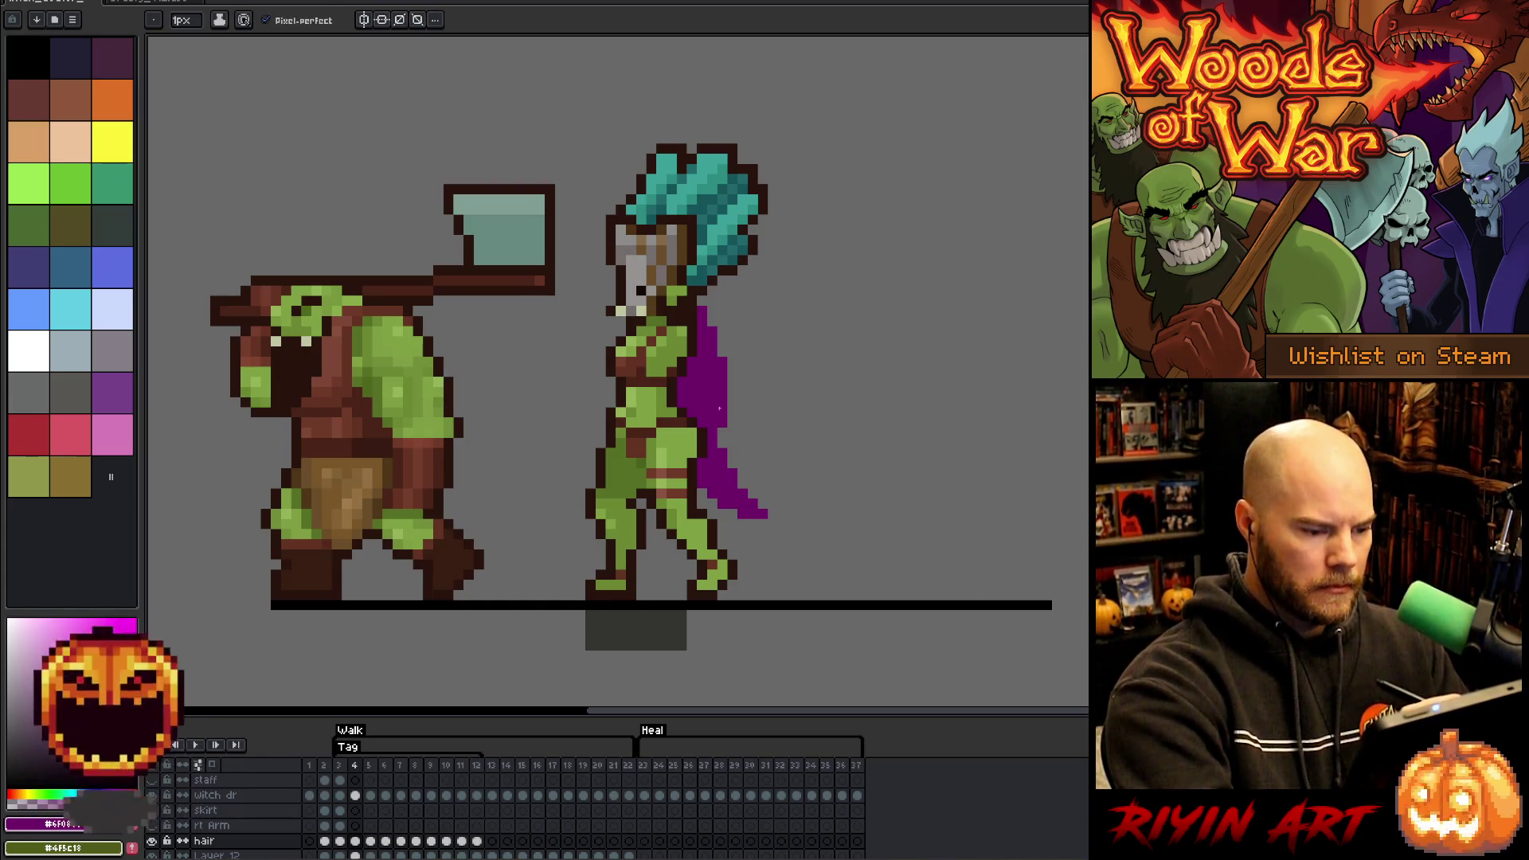
left_click_drag(728, 430, 765, 452)
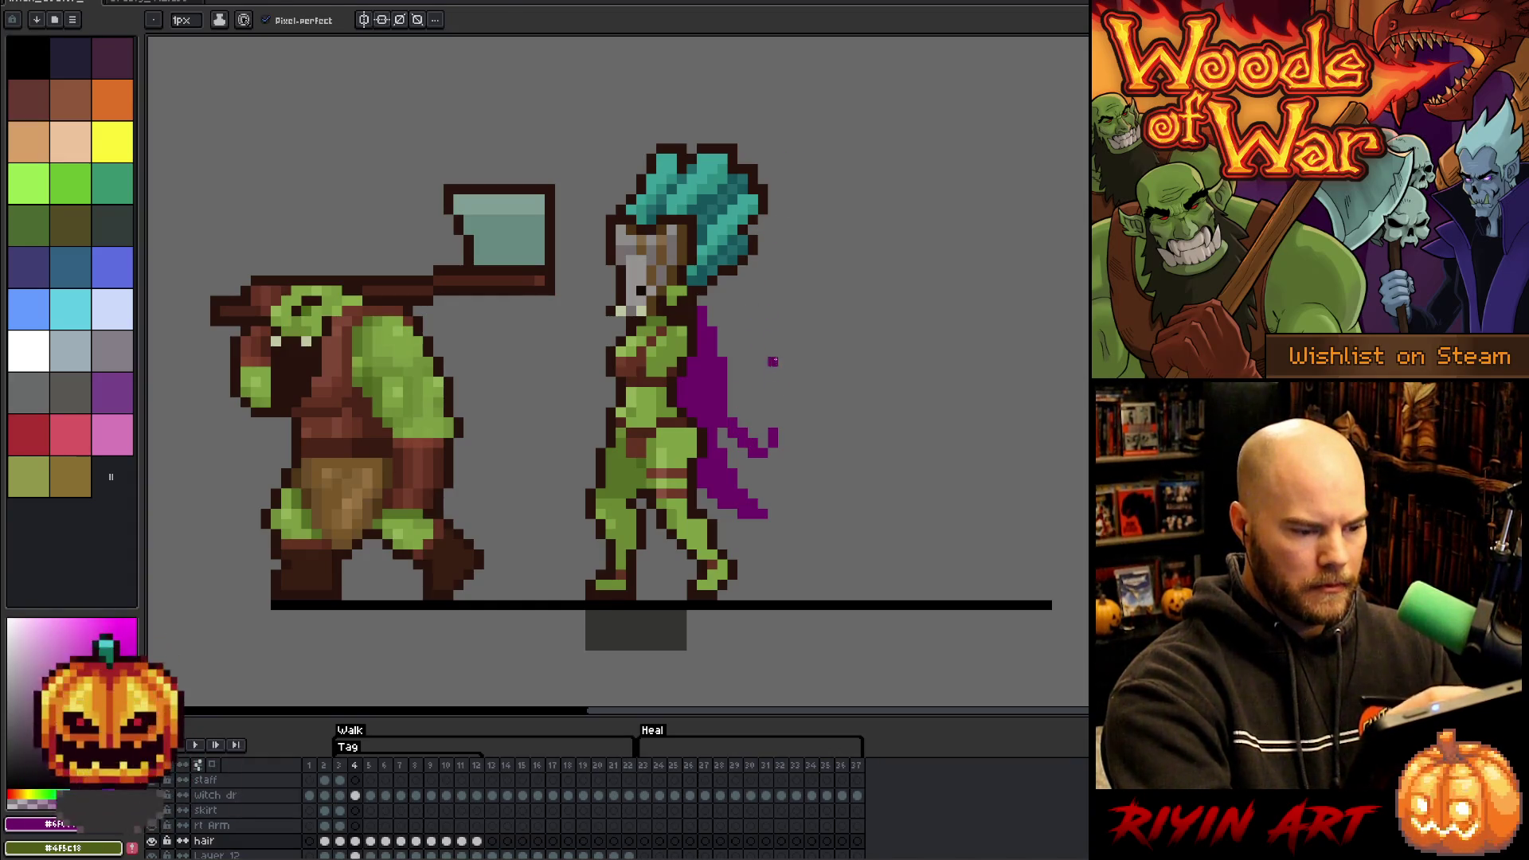
- Erase the cape tail's top pixel and extend the purple cape downward
key("e")
left_click(773, 434)
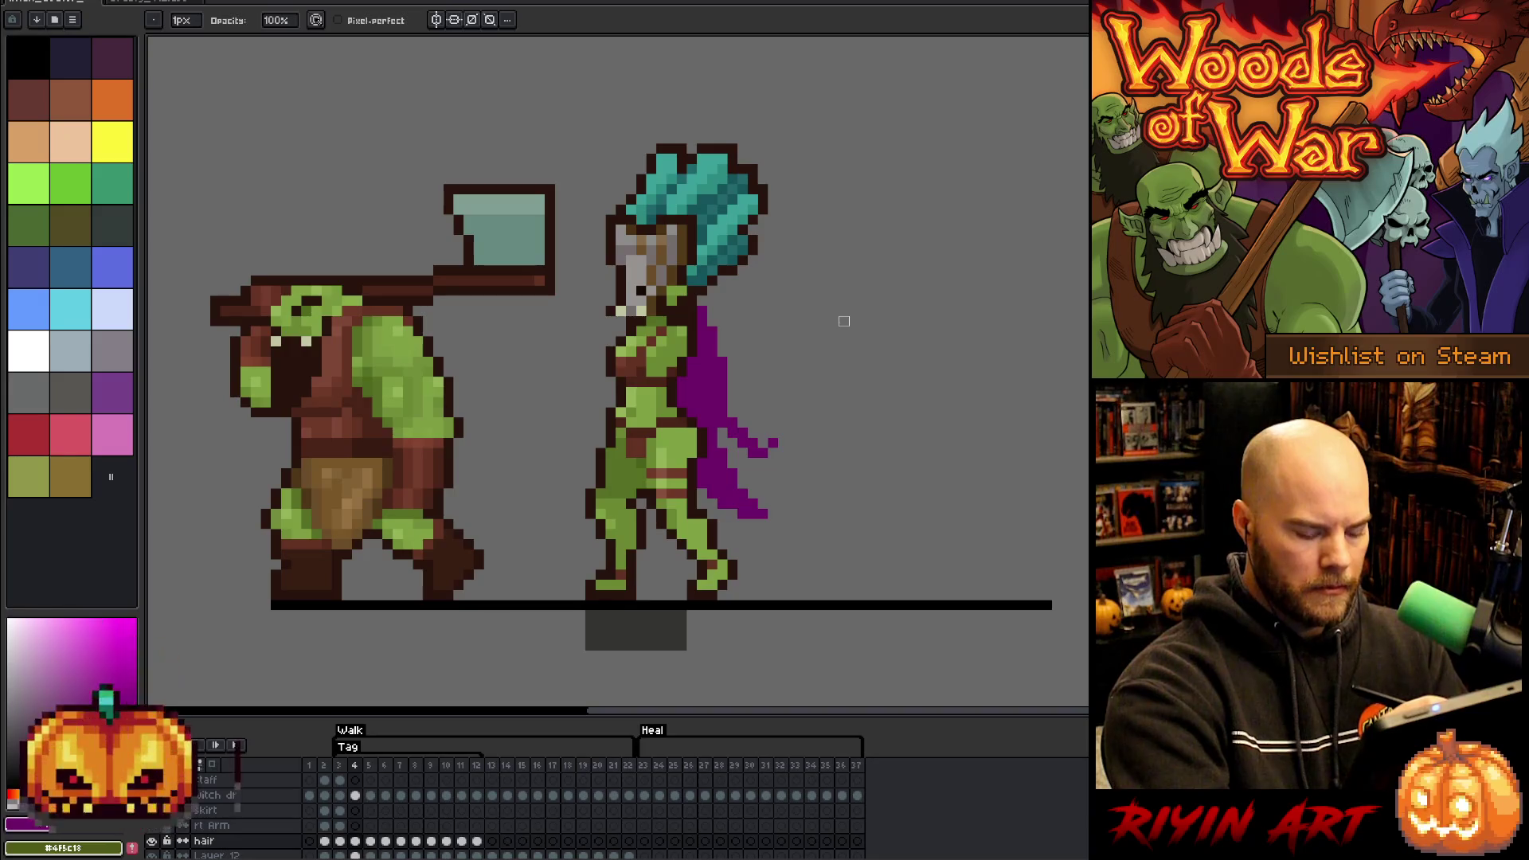
key("Return")
key("Return")
key("b")
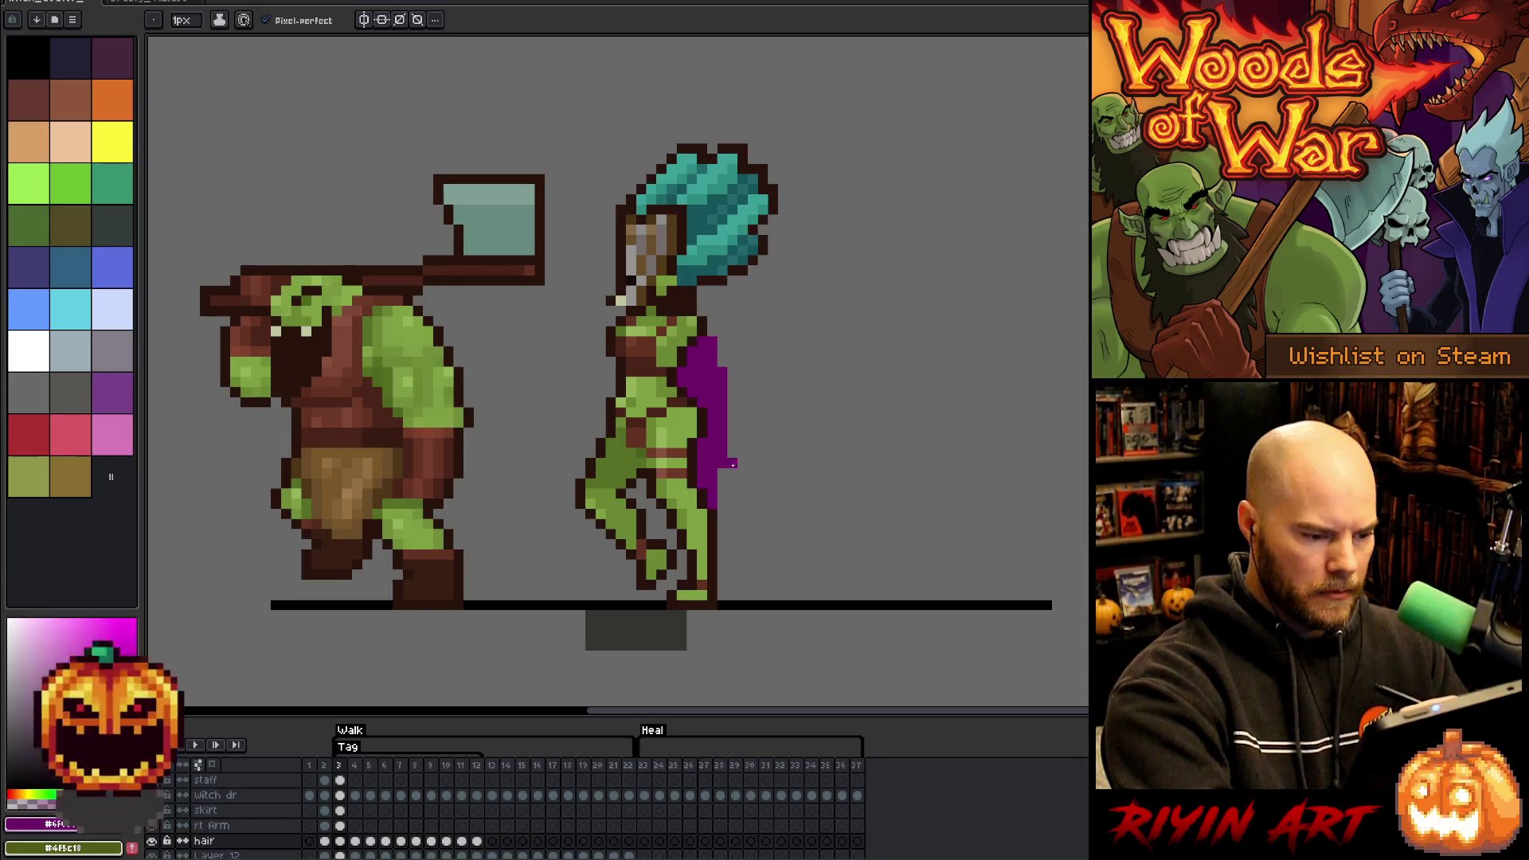
left_click_drag(727, 440, 741, 483)
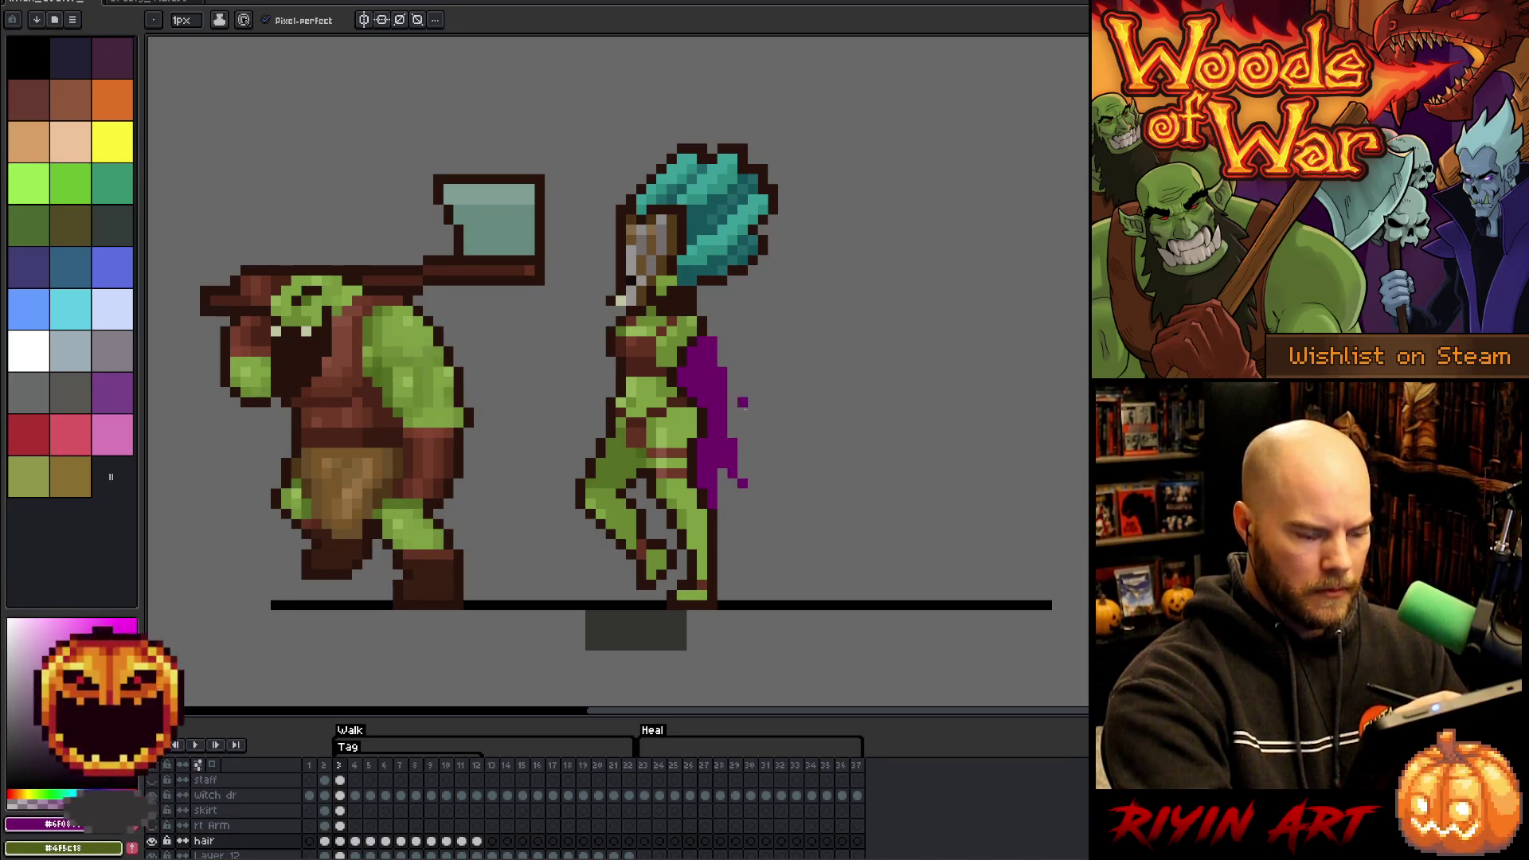
- Try extending the cape tip downward on the next walk frame, then undo it
key("e")
key("b")
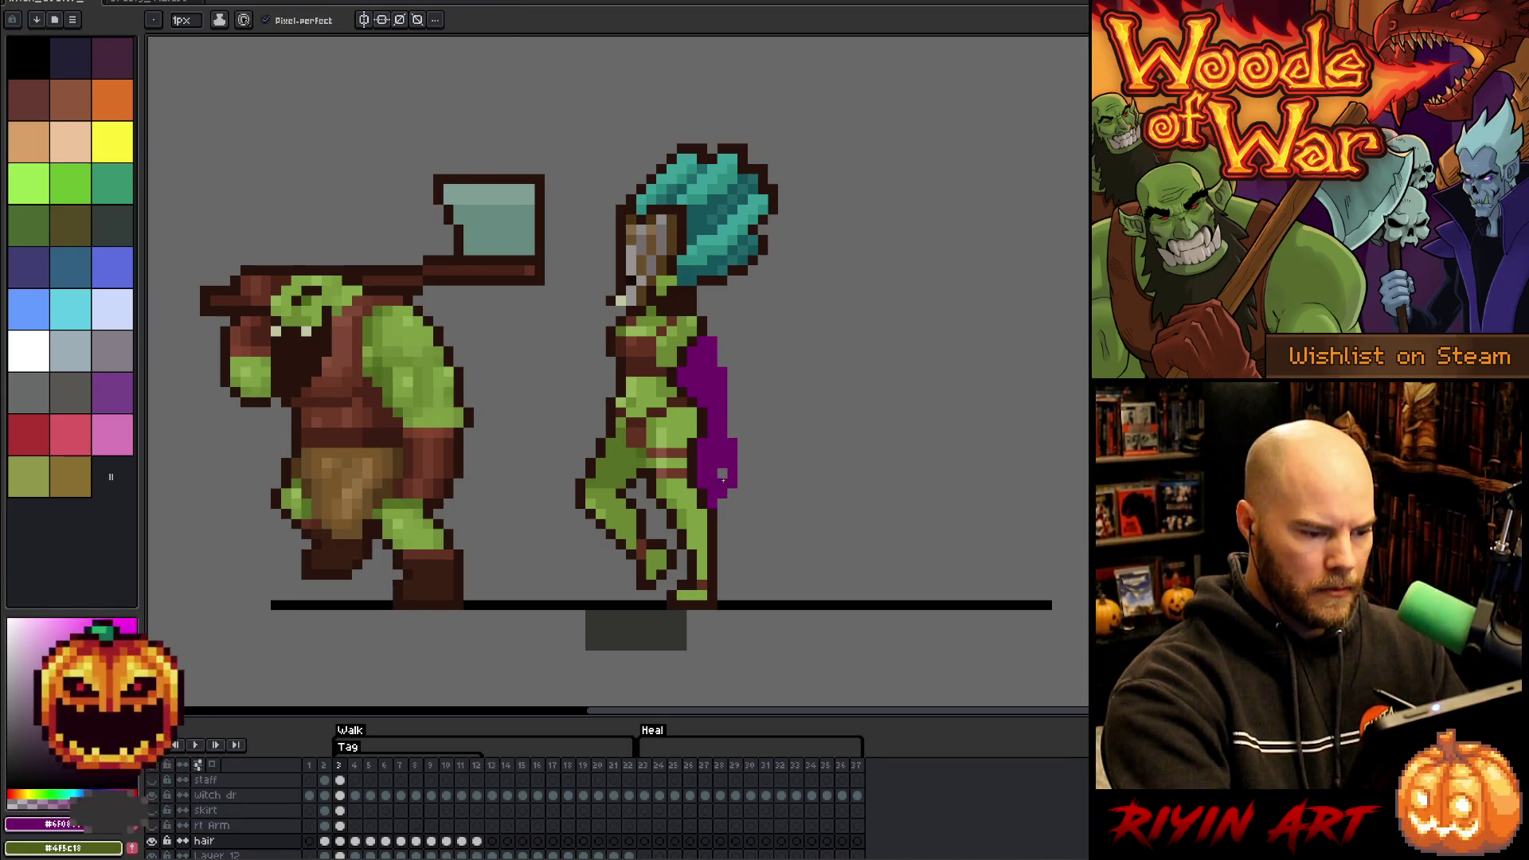
key("Right")
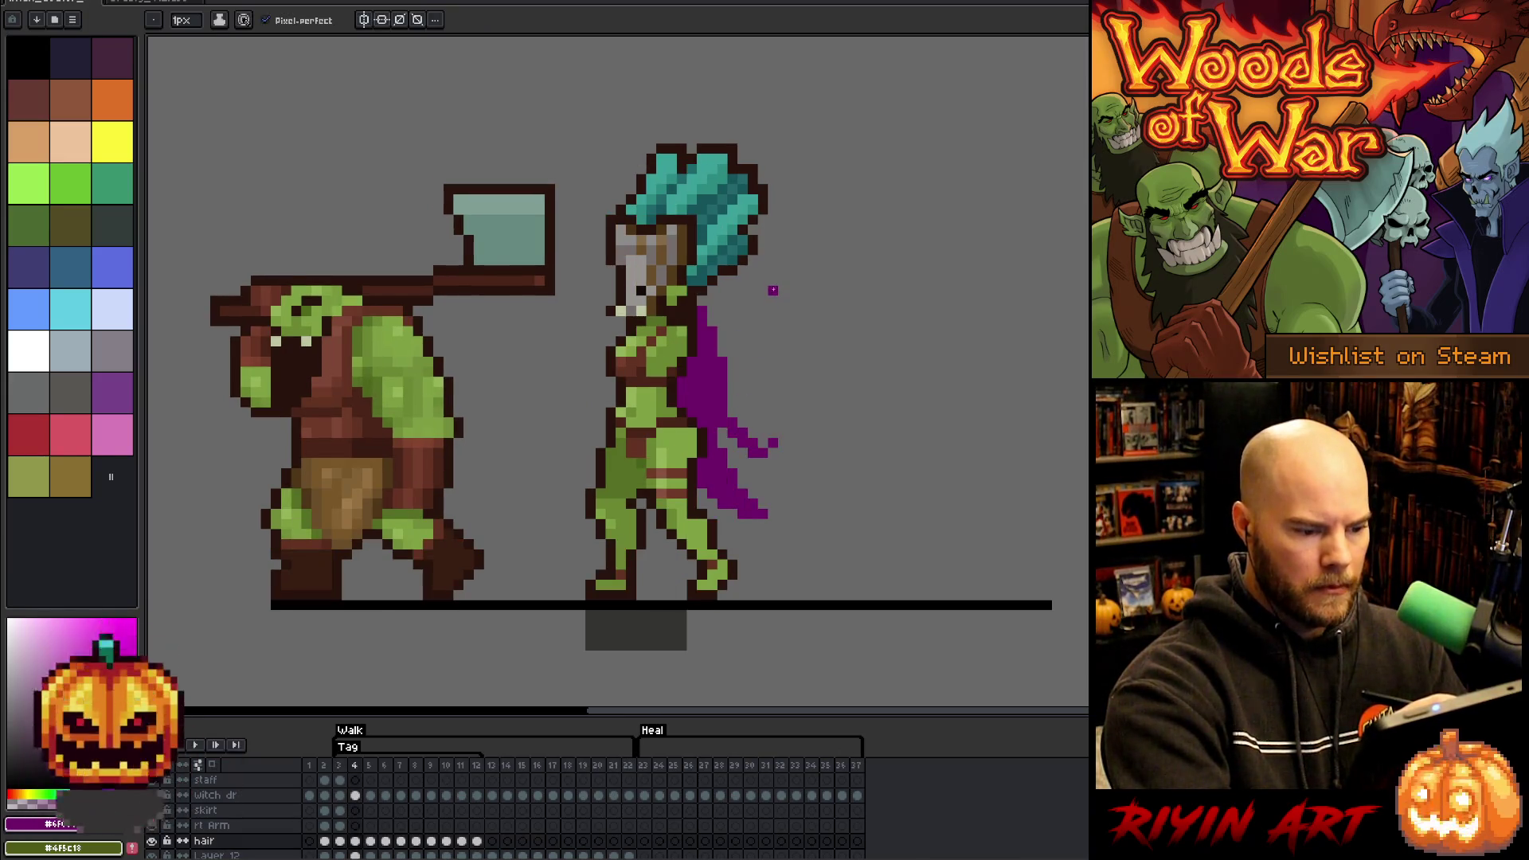
key("e")
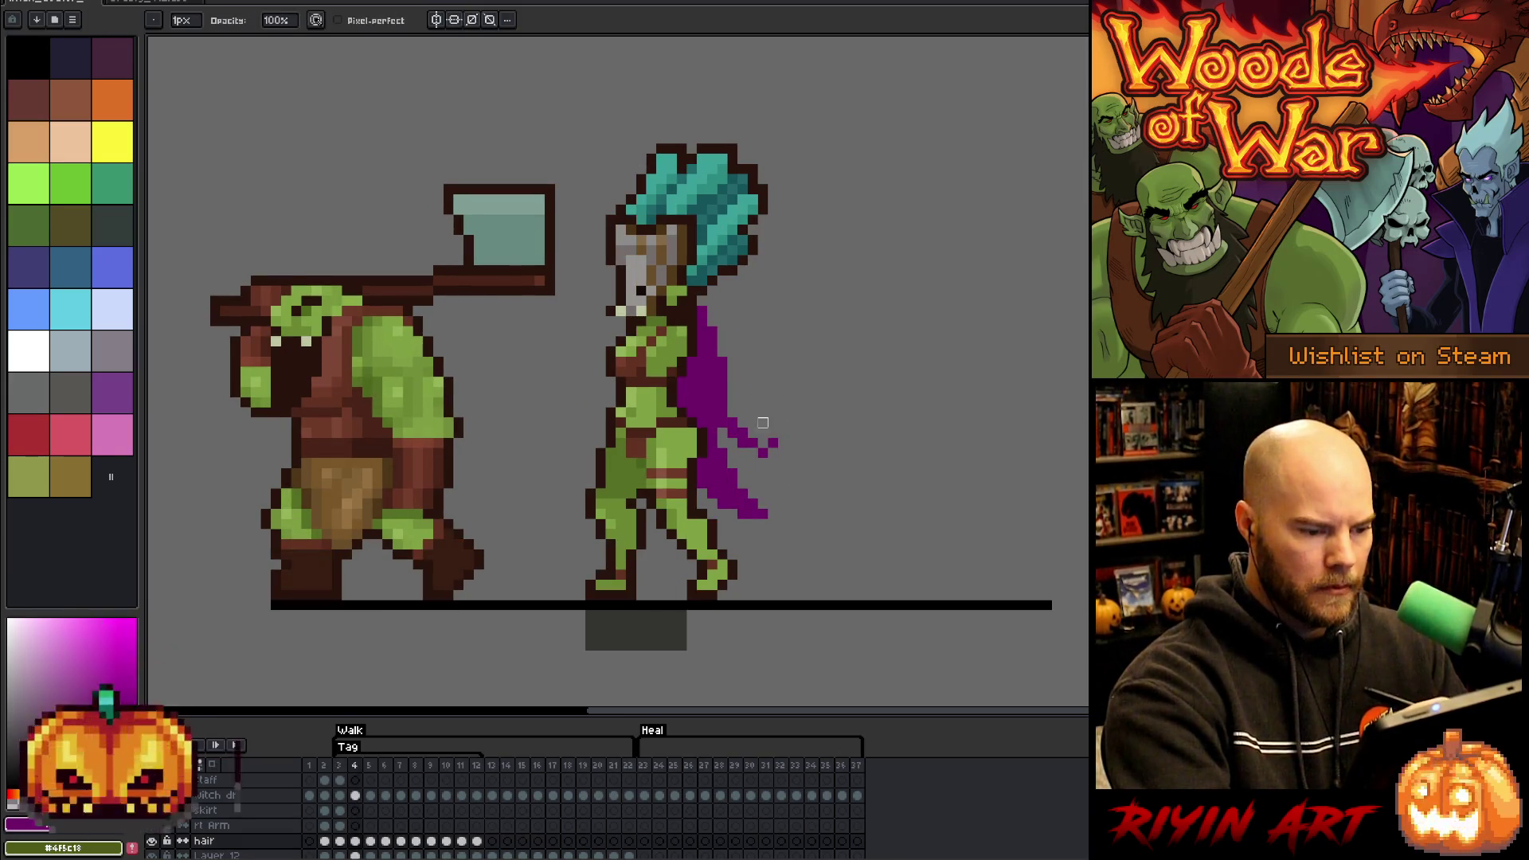
key("Right")
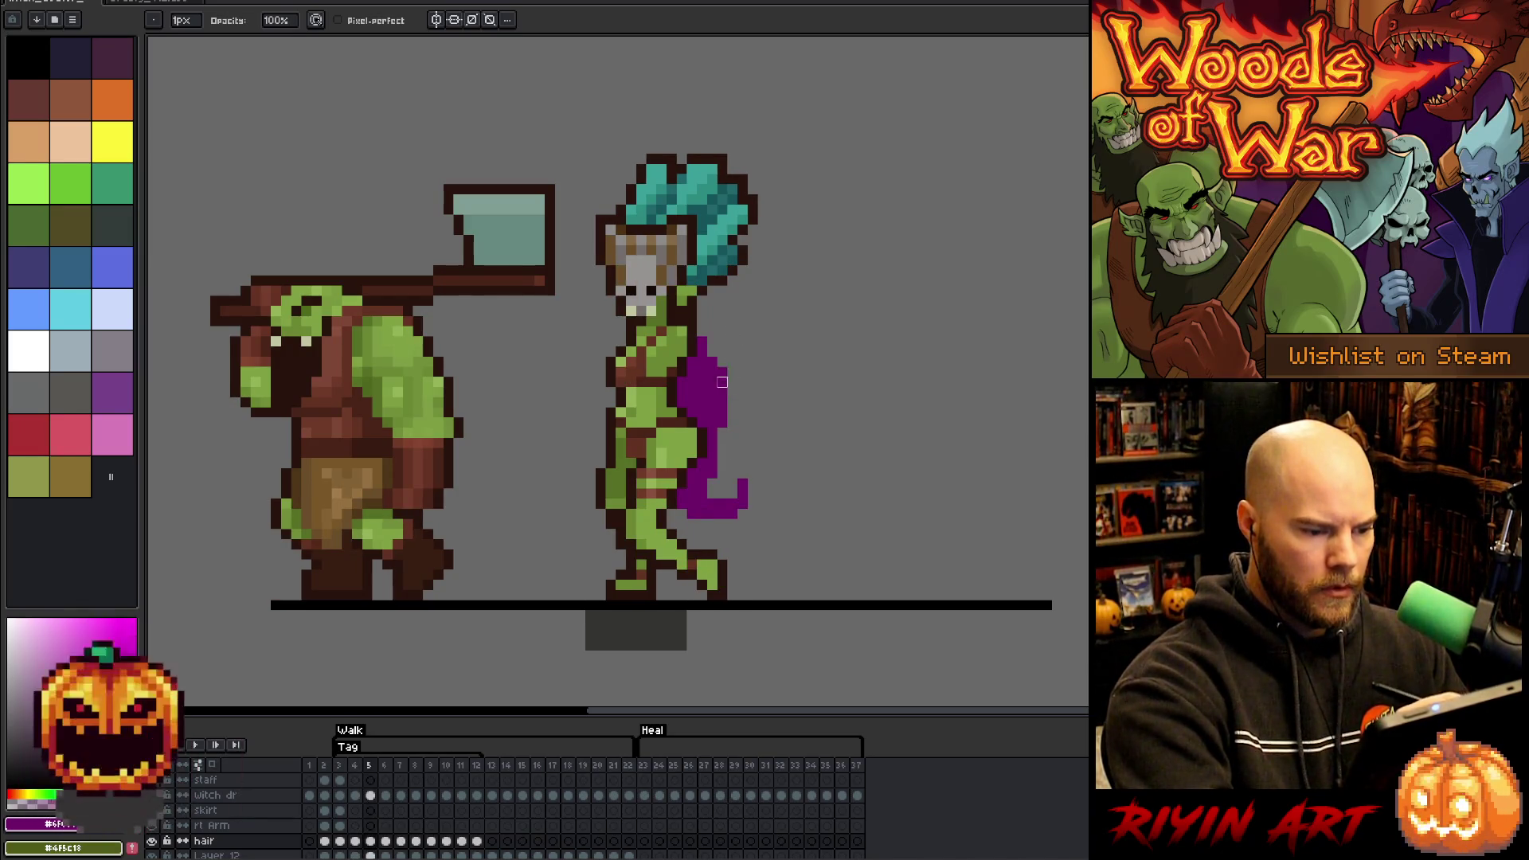
key("b")
mouse_move(686, 517)
left_mouse_down()
mouse_move(711, 541)
mouse_move(675, 543)
left_mouse_up()
key("ctrl+z")
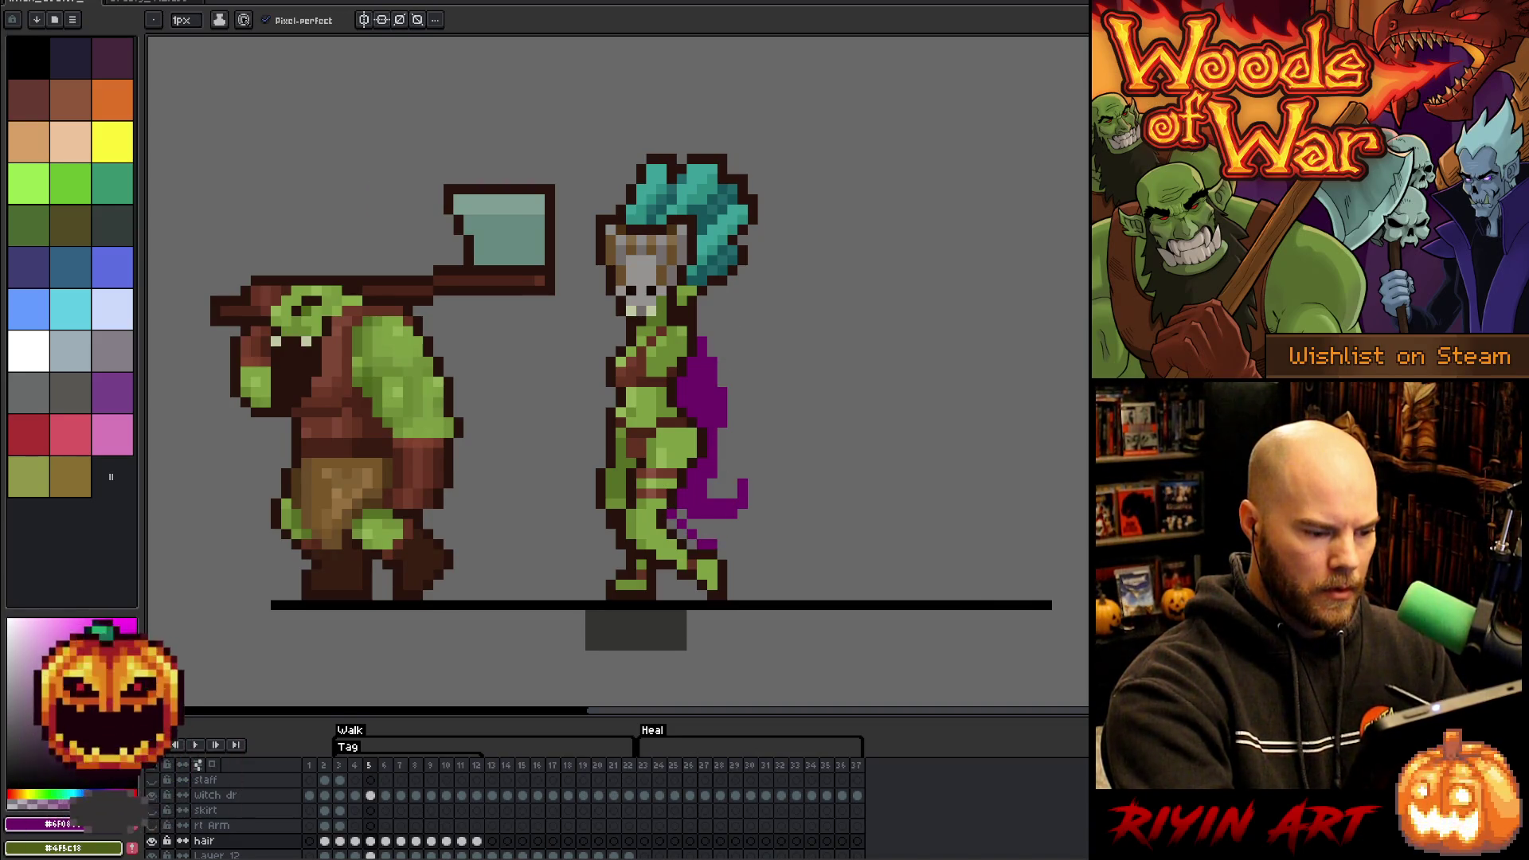
- On frame 5, replace the lower-left cape stroke with a short diagonal stroke at the lower right
key("Right")
key("Left")
key("Right")
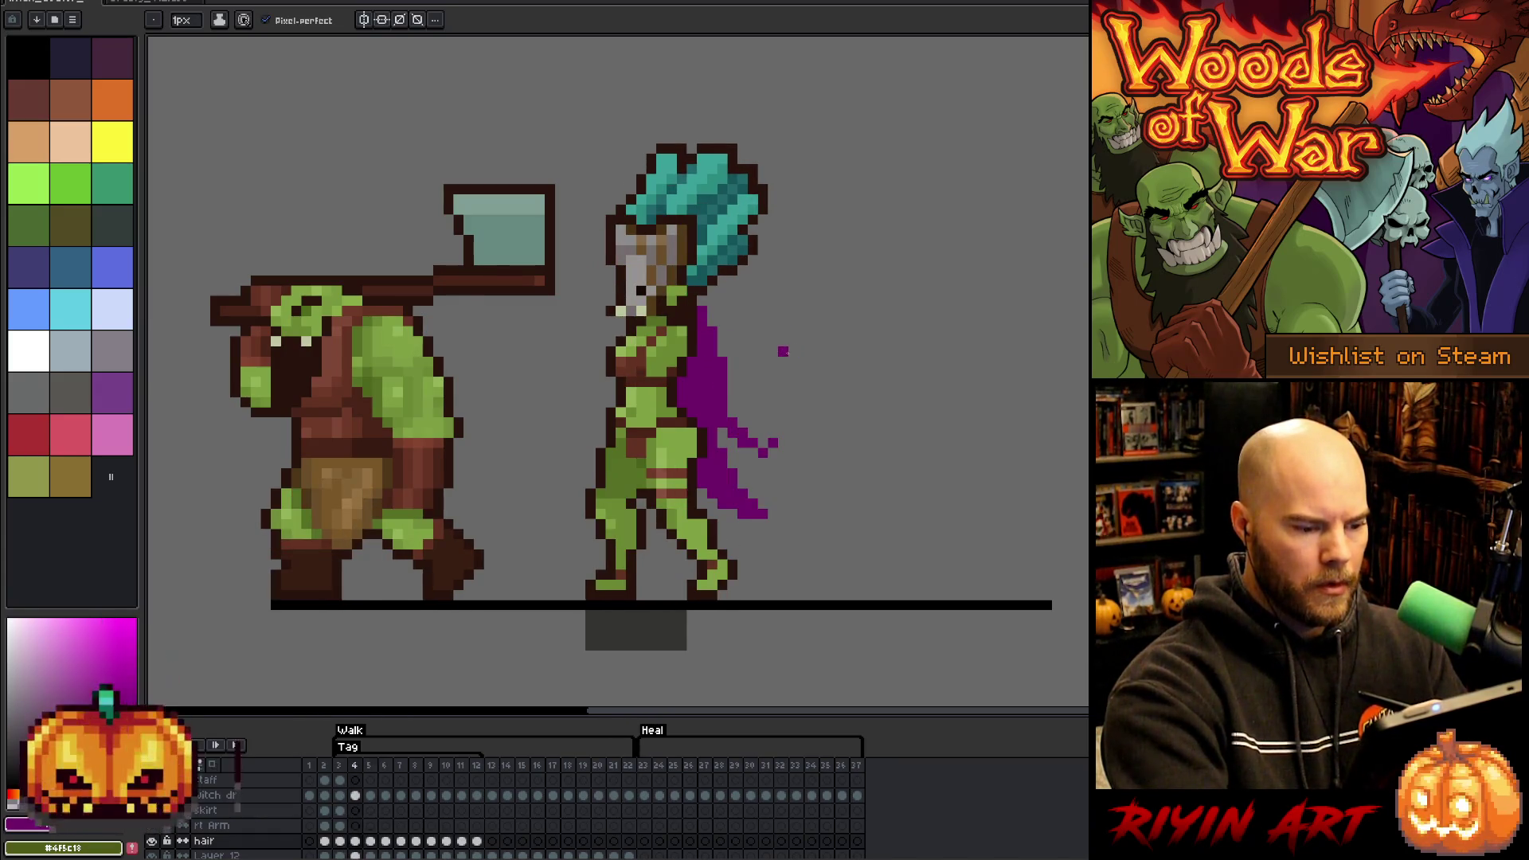
key("Left")
key("ctrl+z")
key("e")
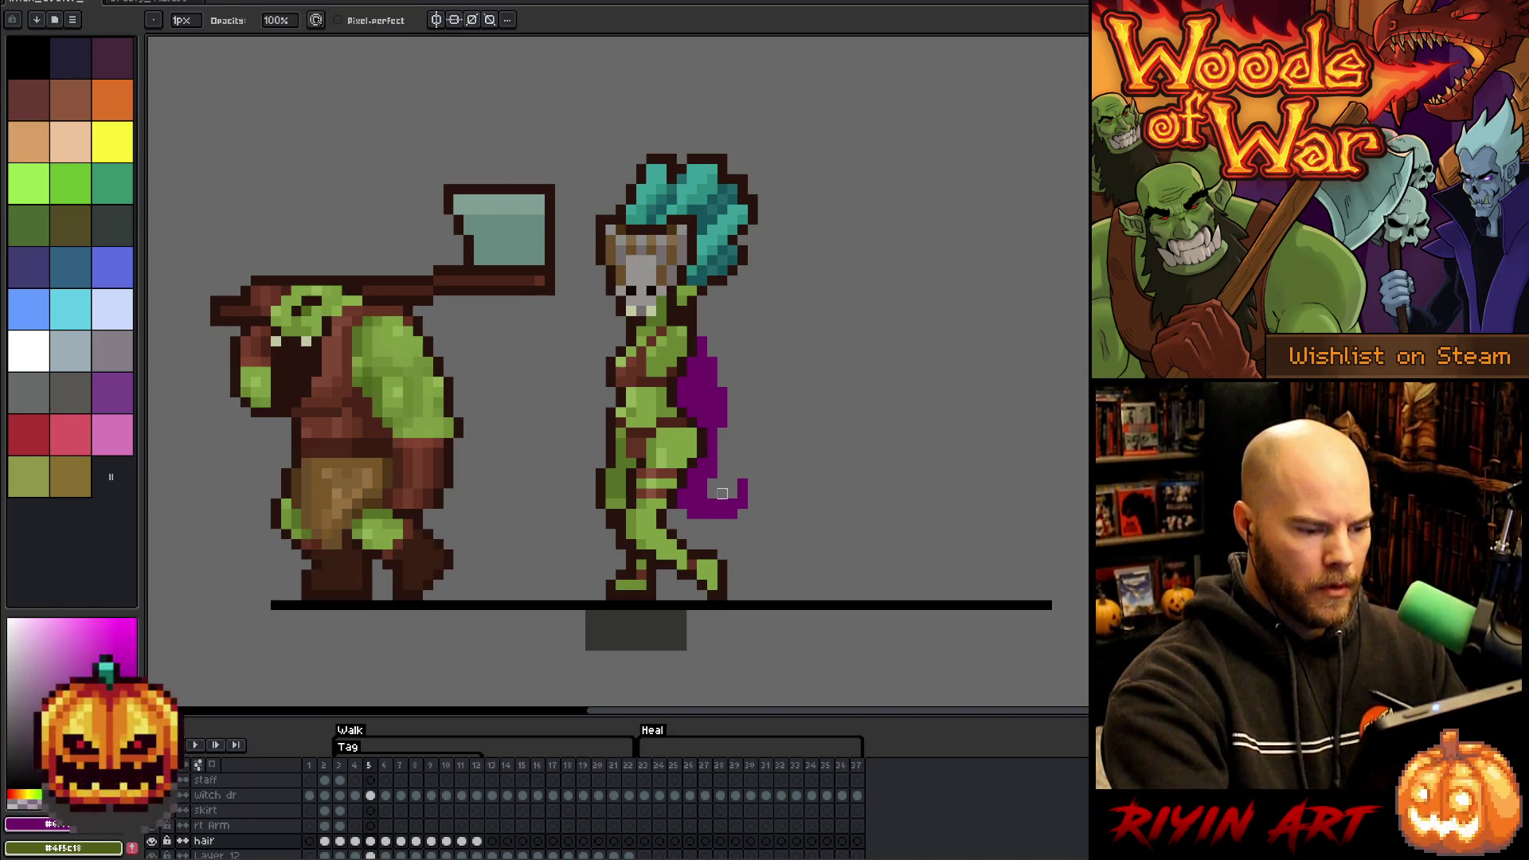
key("b")
key("Right")
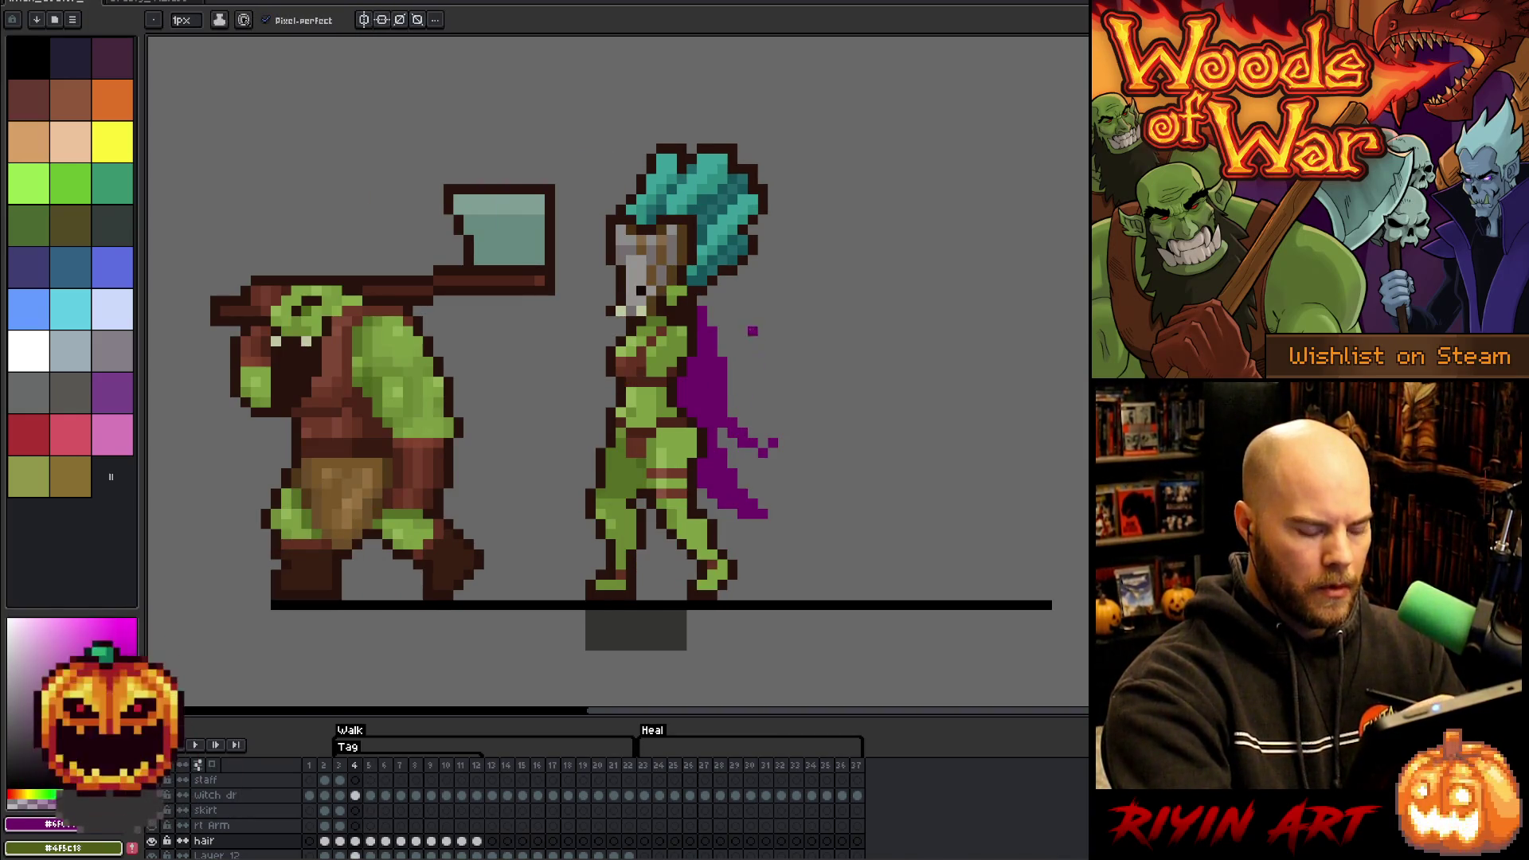
key("Left")
left_click_drag(721, 471, 744, 451)
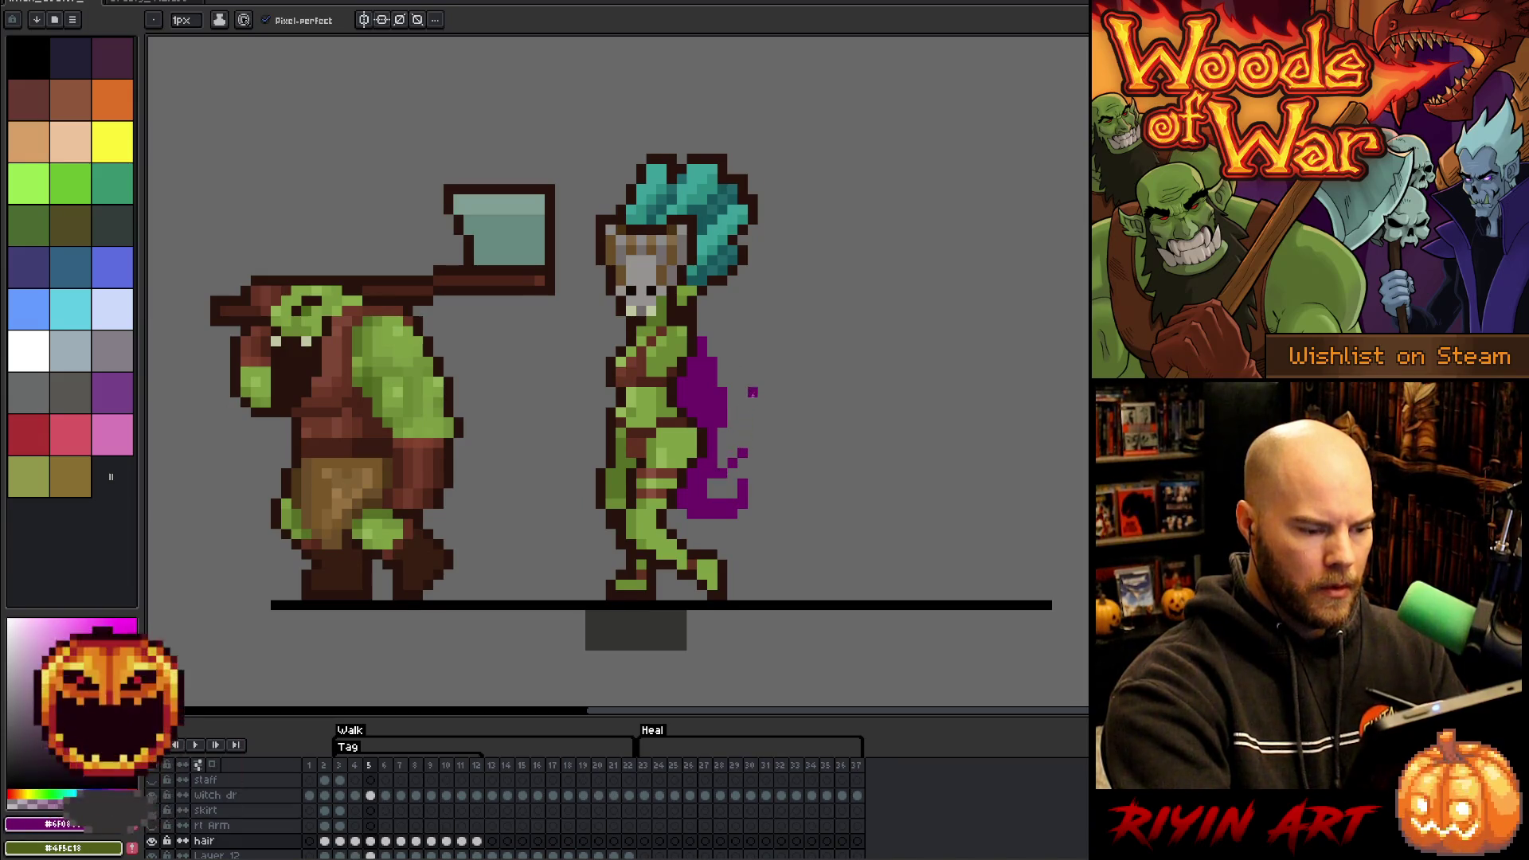
- Compare the frame 5 cape against walk frames 4 and 6
key("Right")
key("Left")
key("Right")
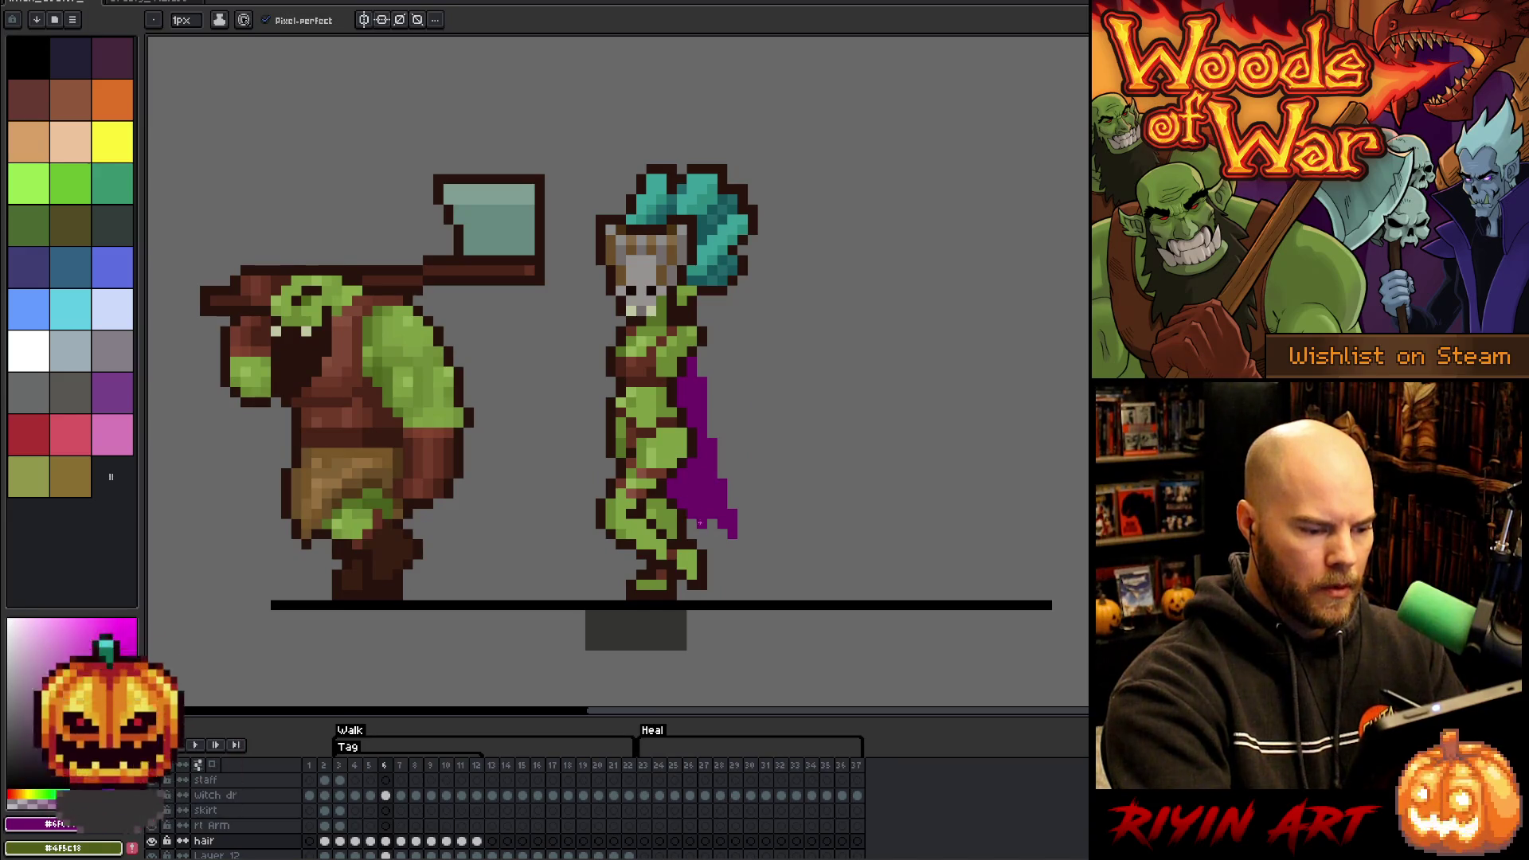
key("Left")
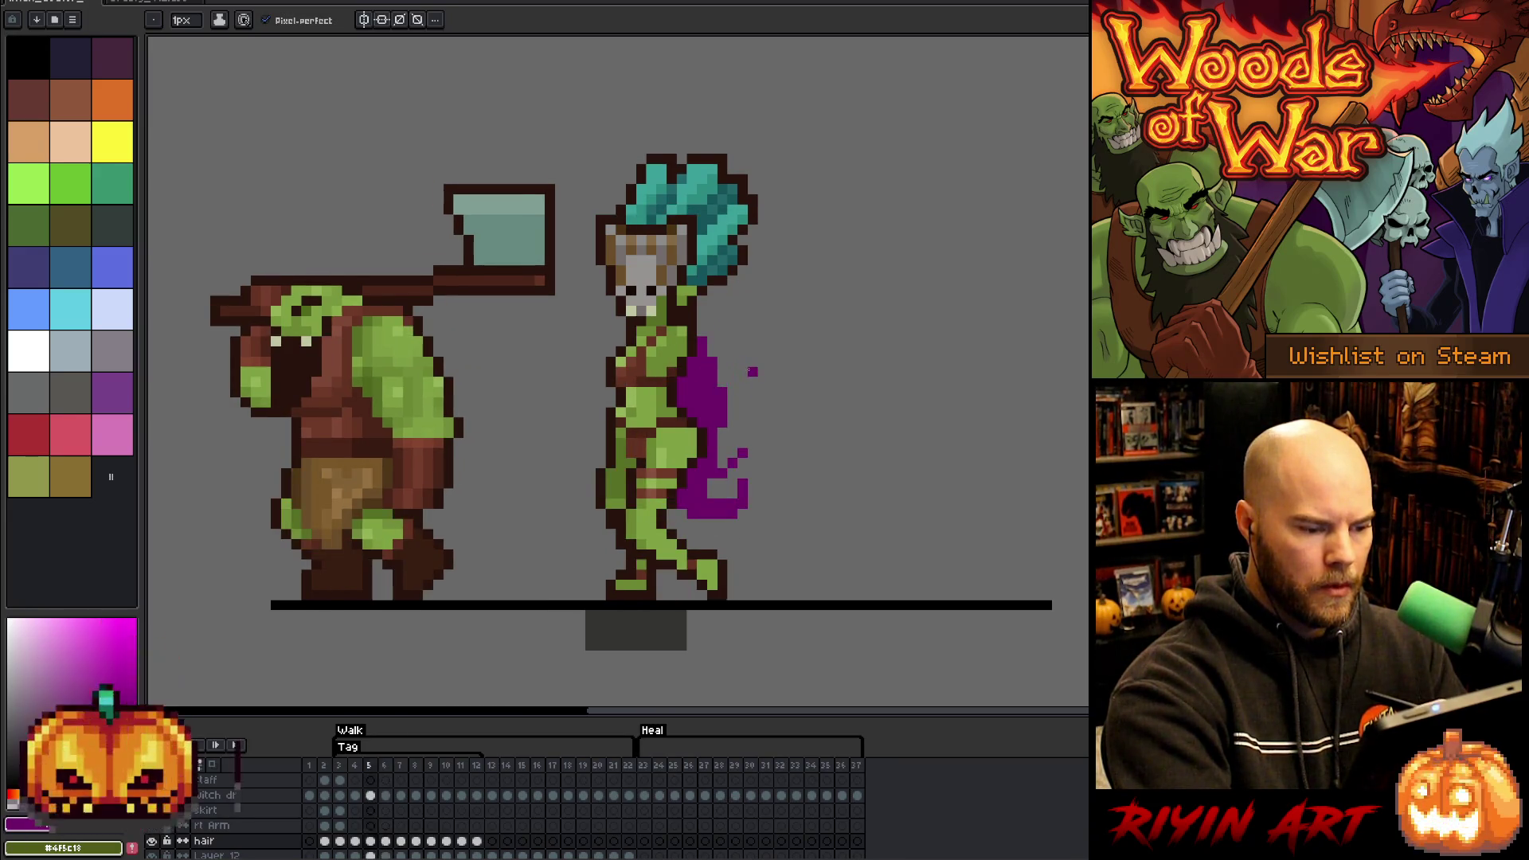
key("Right")
key("Left")
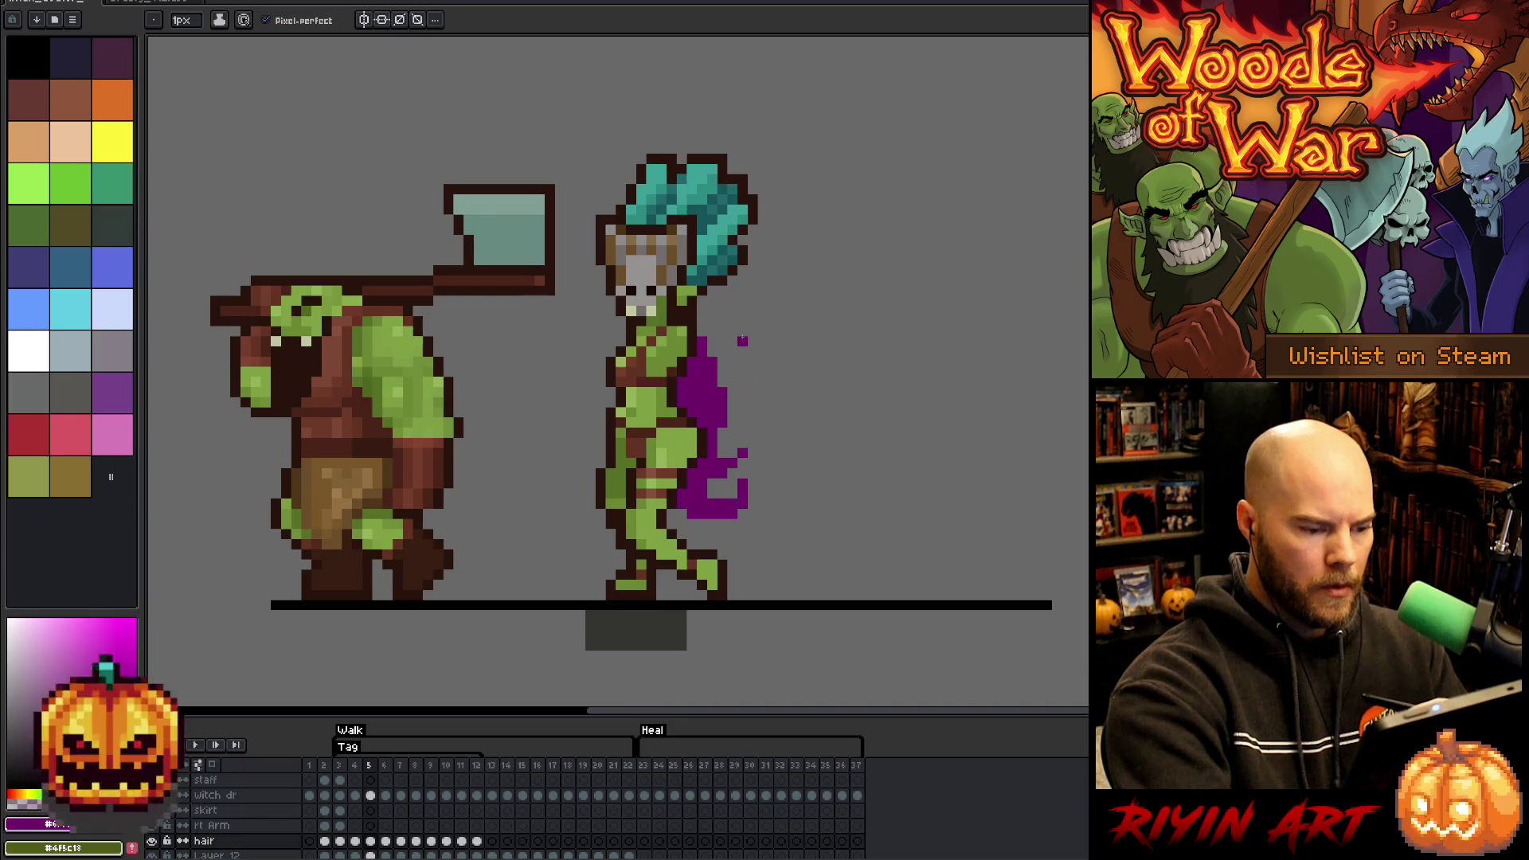
key("Left")
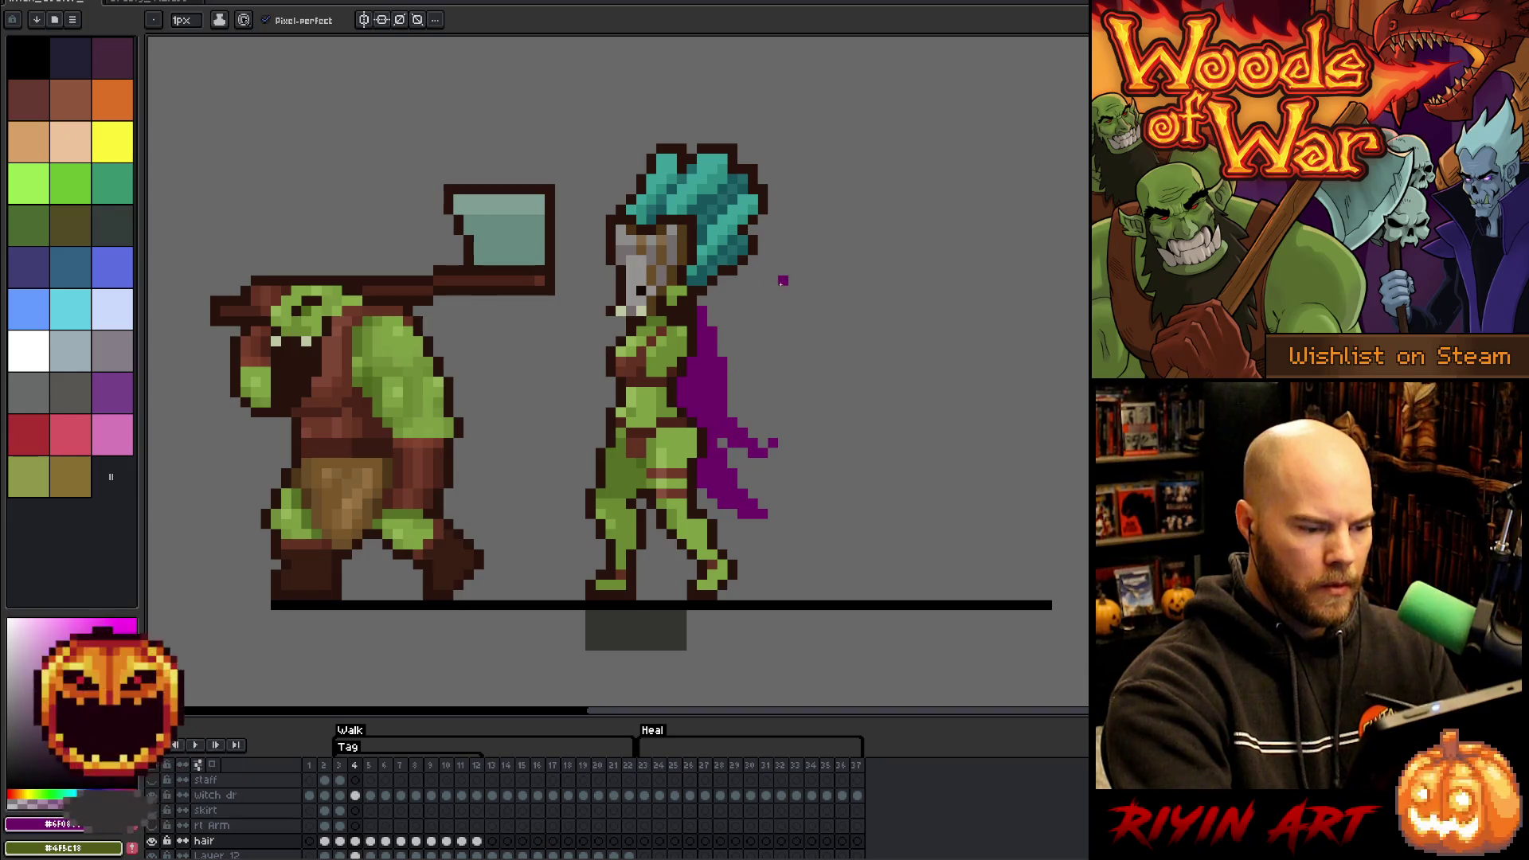
key("Right")
key("Right")
key("Right")
key("Left")
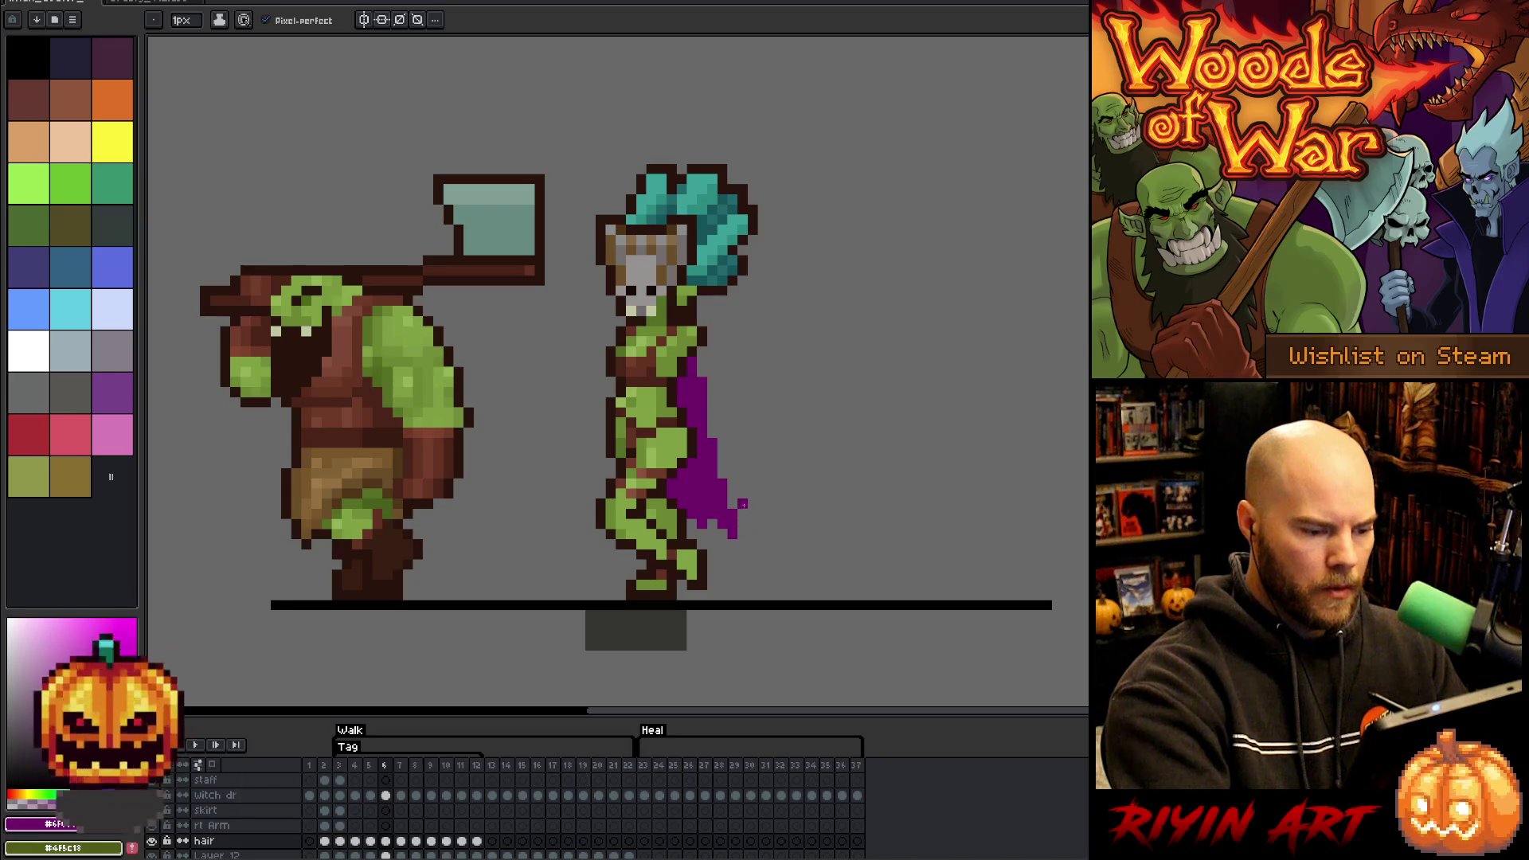
key("e")
key("e")
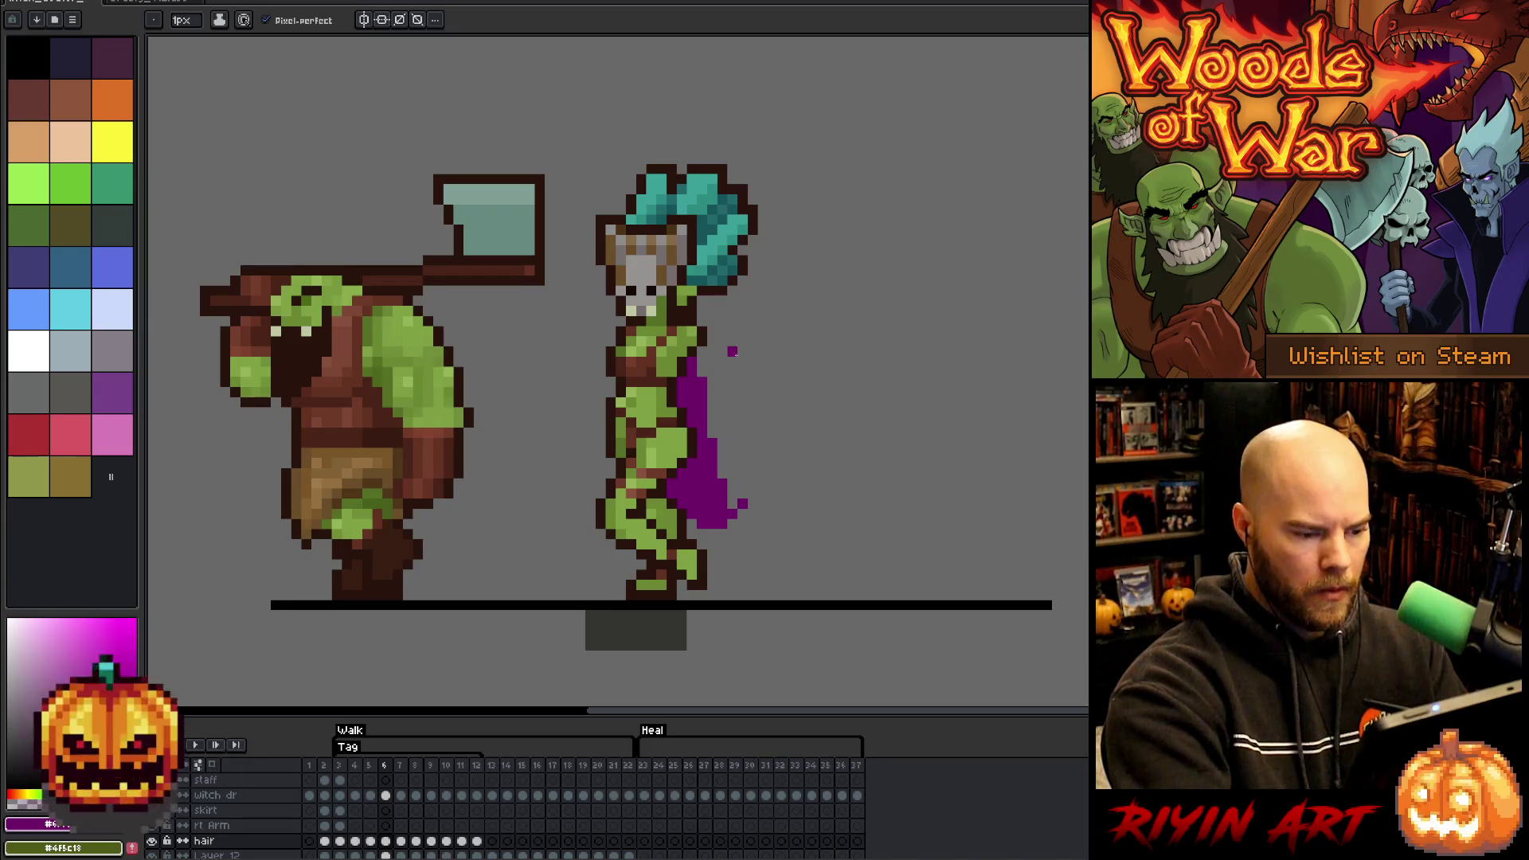
- Step through walk frames 7 to 12 checking the cape
key("period")
key("period")
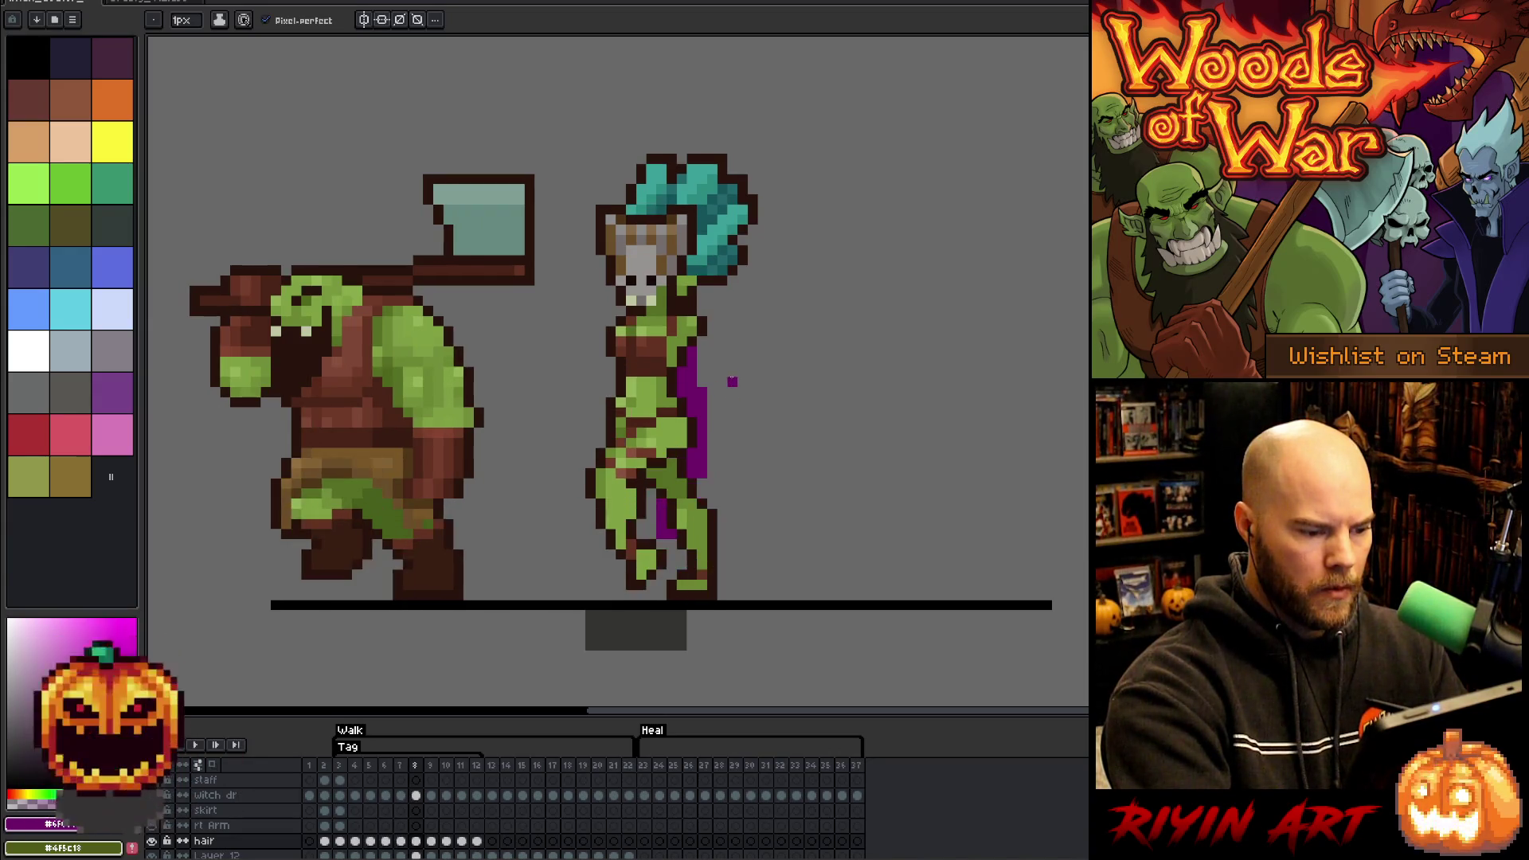
key("period")
key("period")
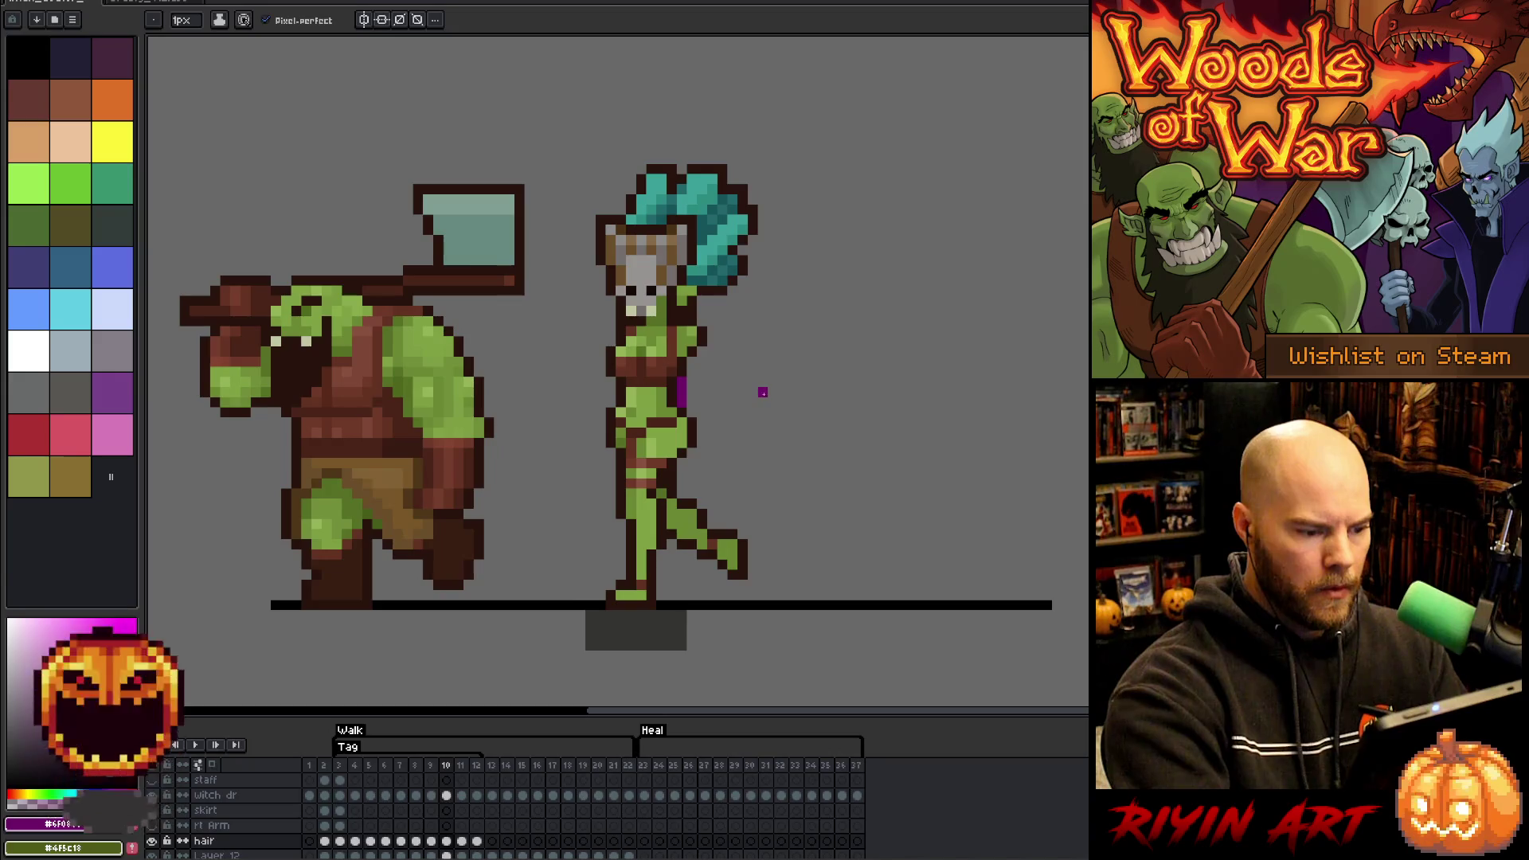
key("comma")
key("comma")
key("period")
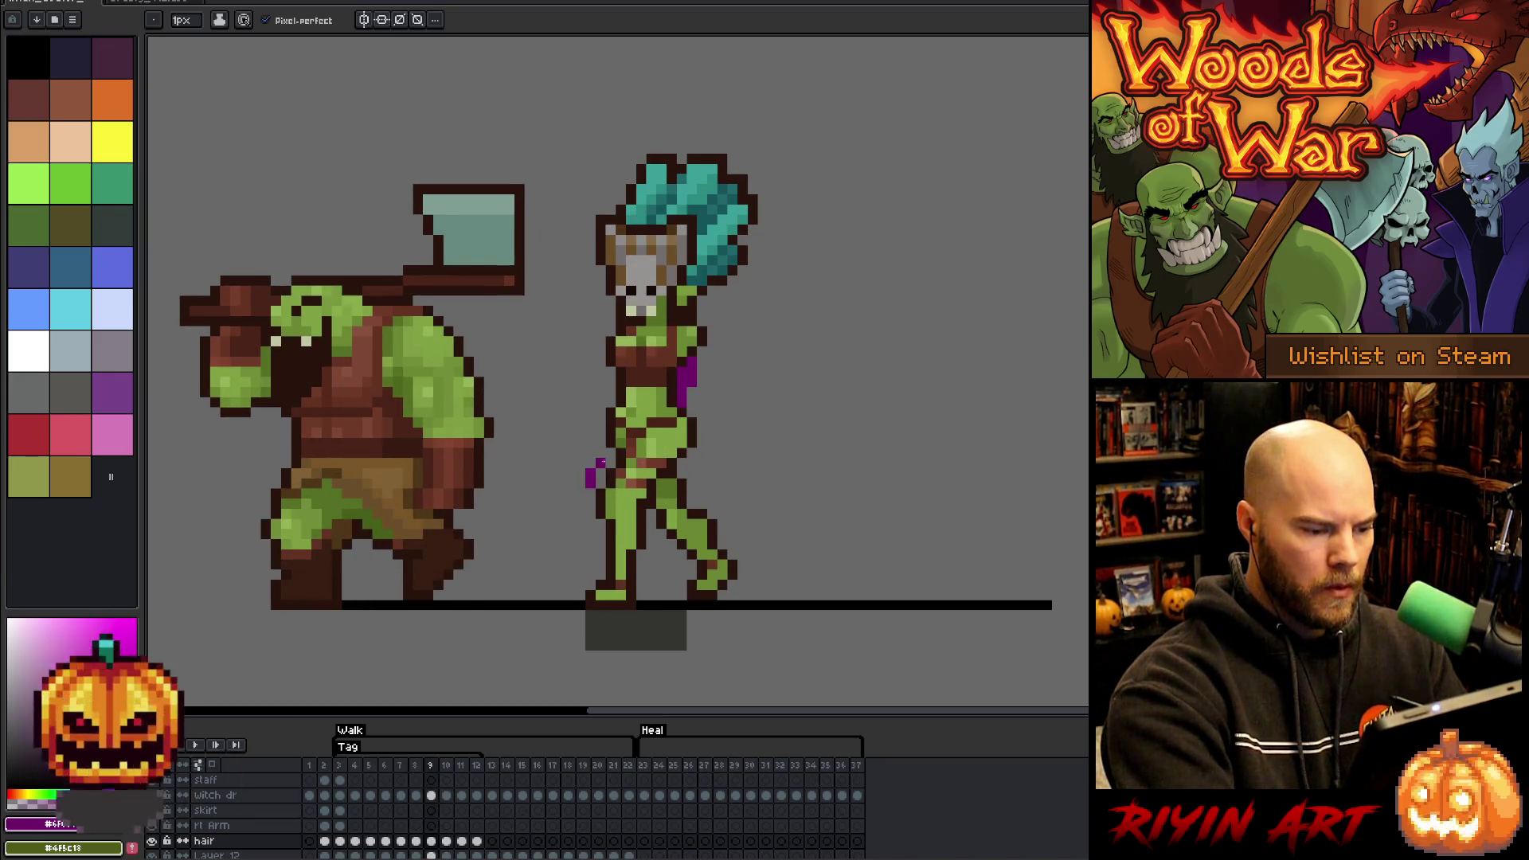
key("period")
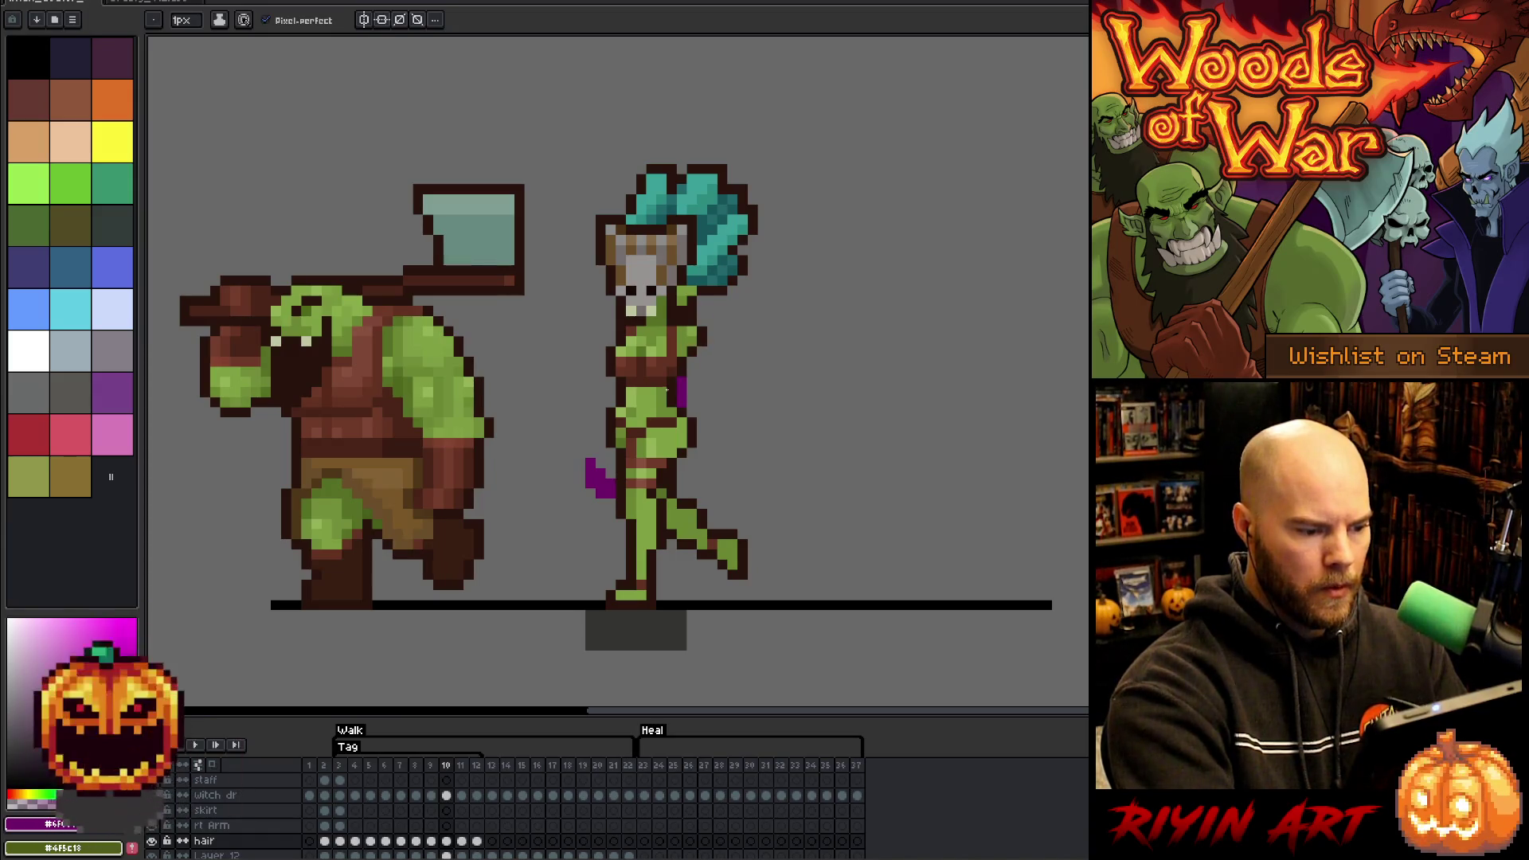
key("period")
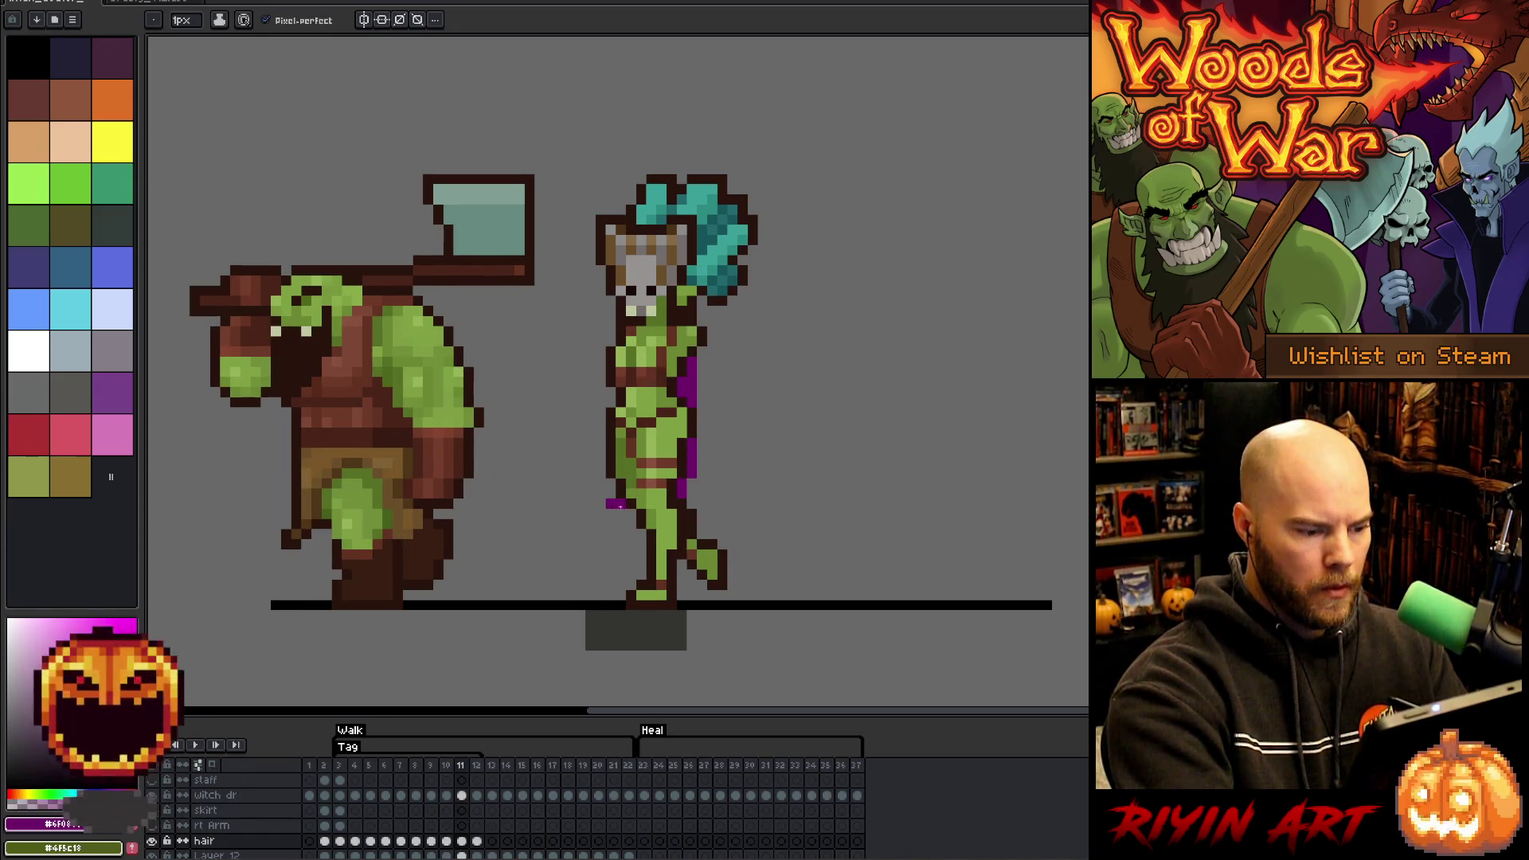
key("period")
- Play the walk animation, comparing frames 9 and 10, then stop playback
key("Return")
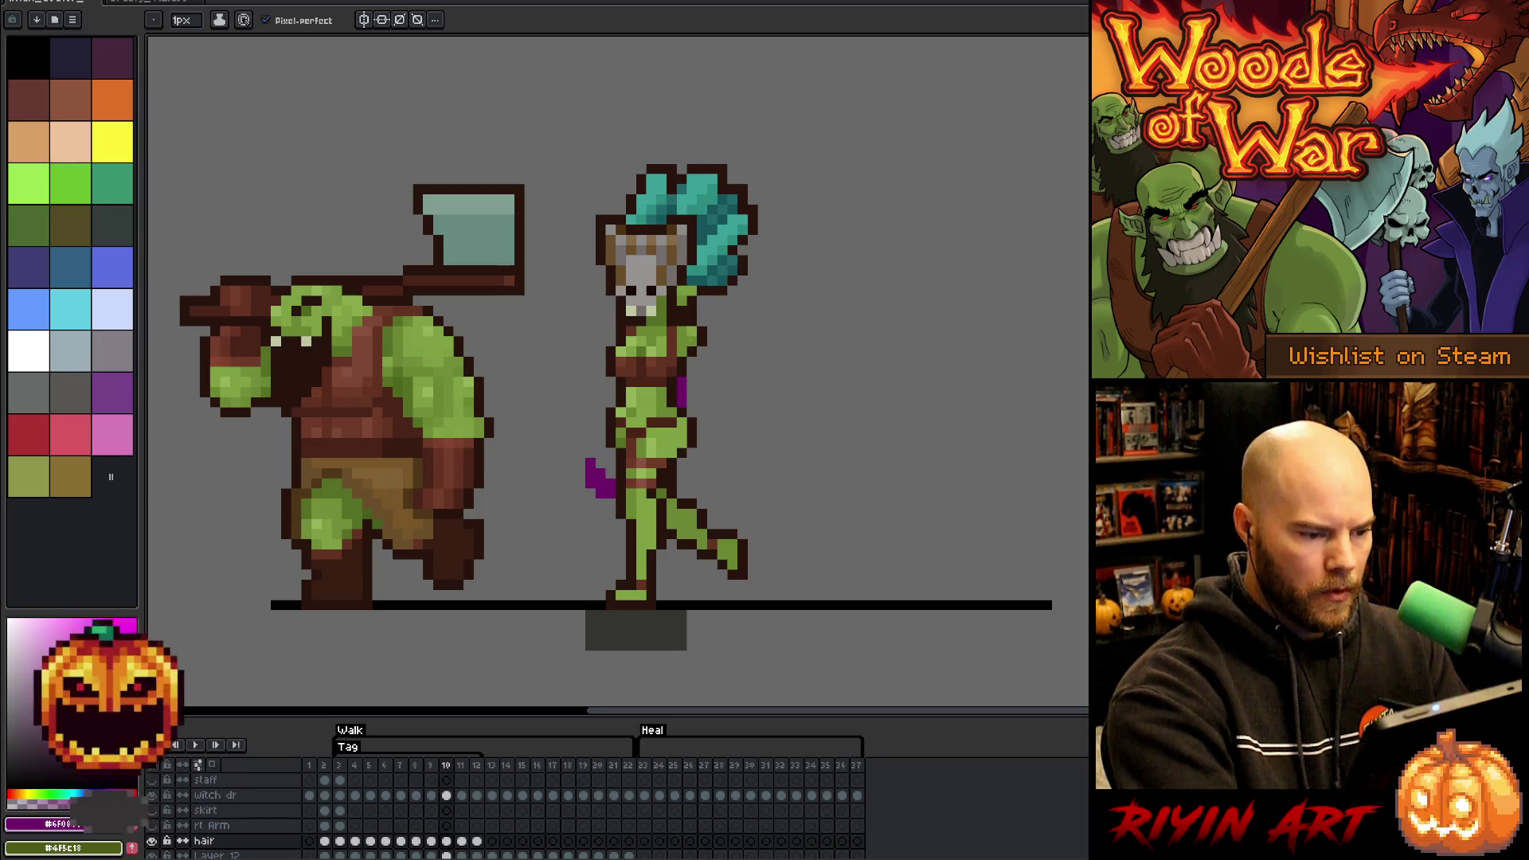
key("Left")
key("Right")
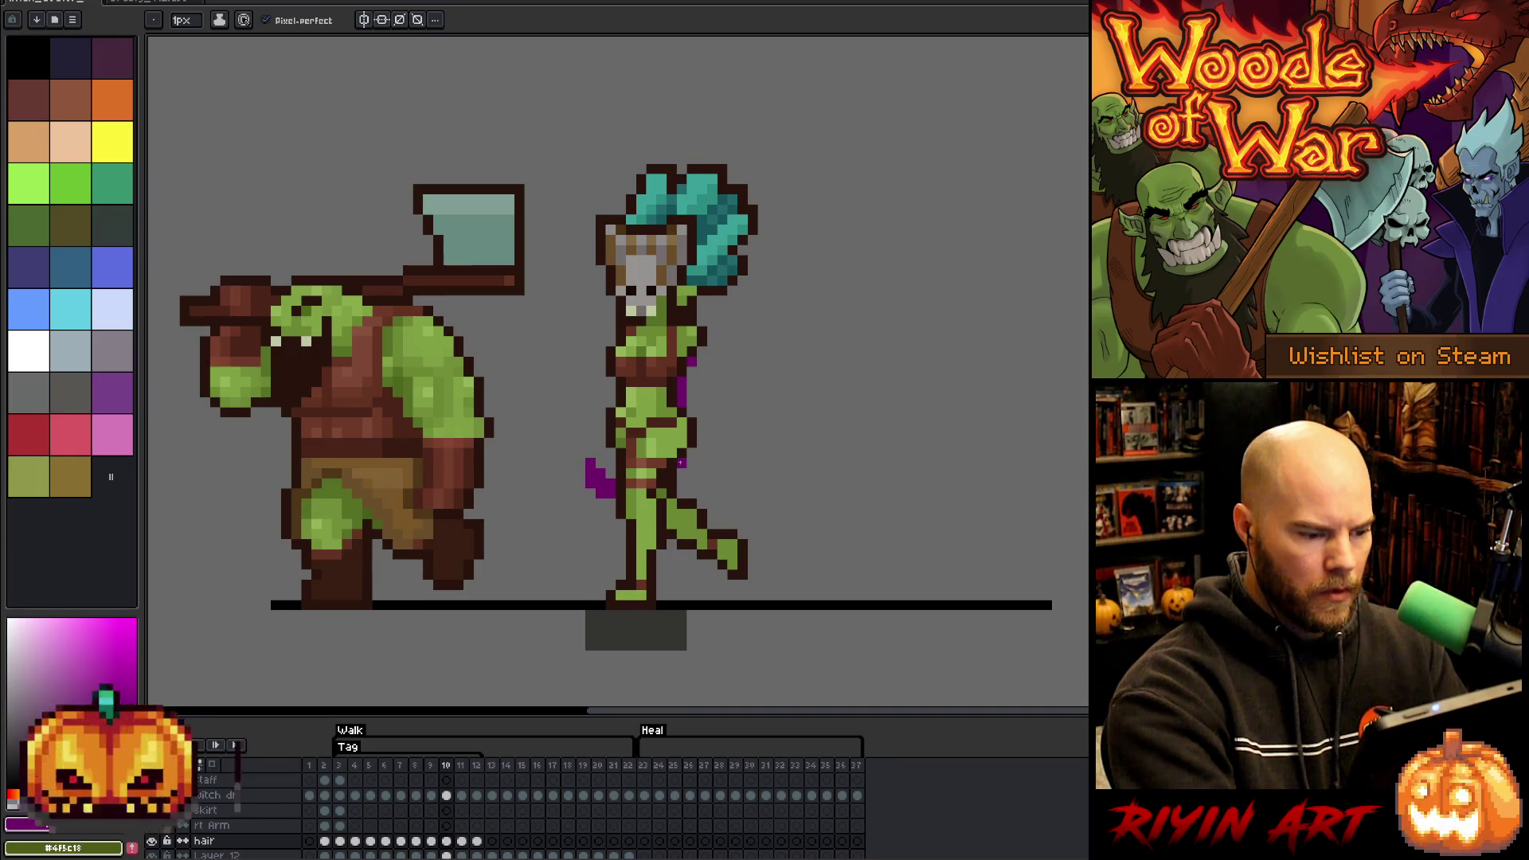
key("Left")
key("Right")
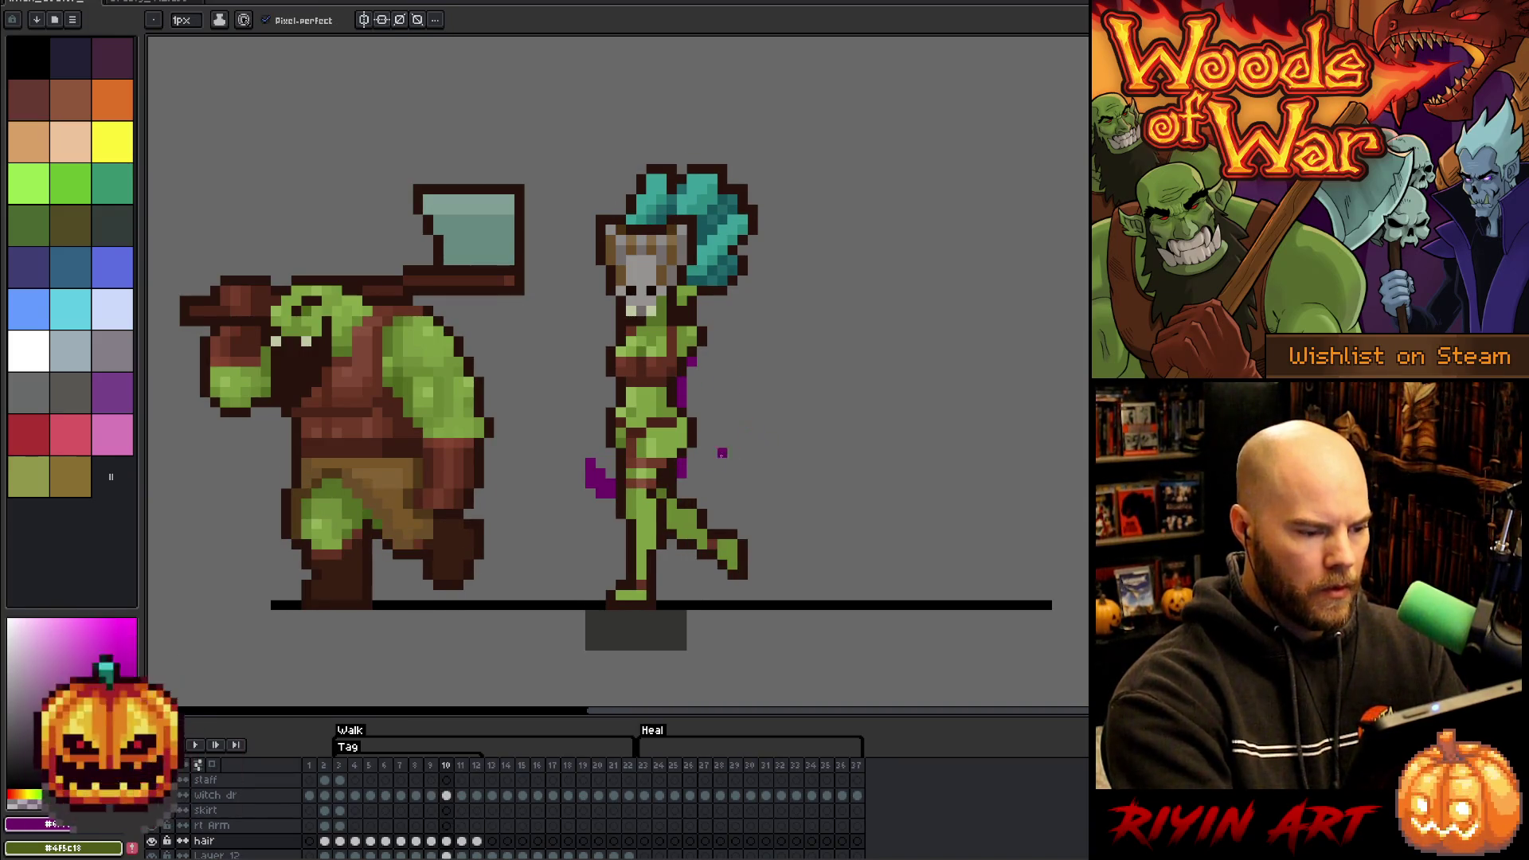
key("Return")
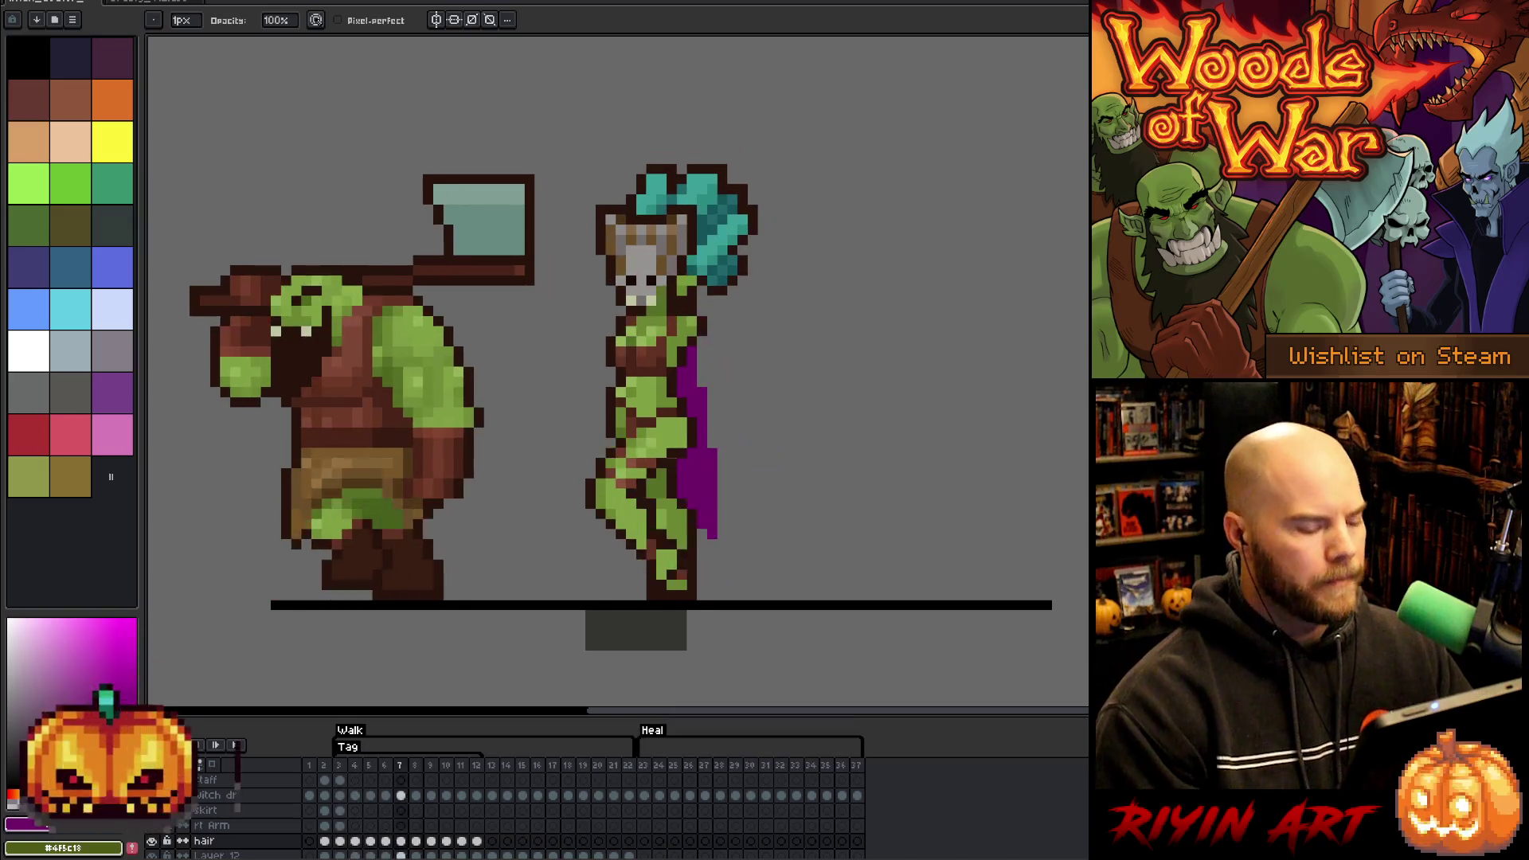
key("Return")
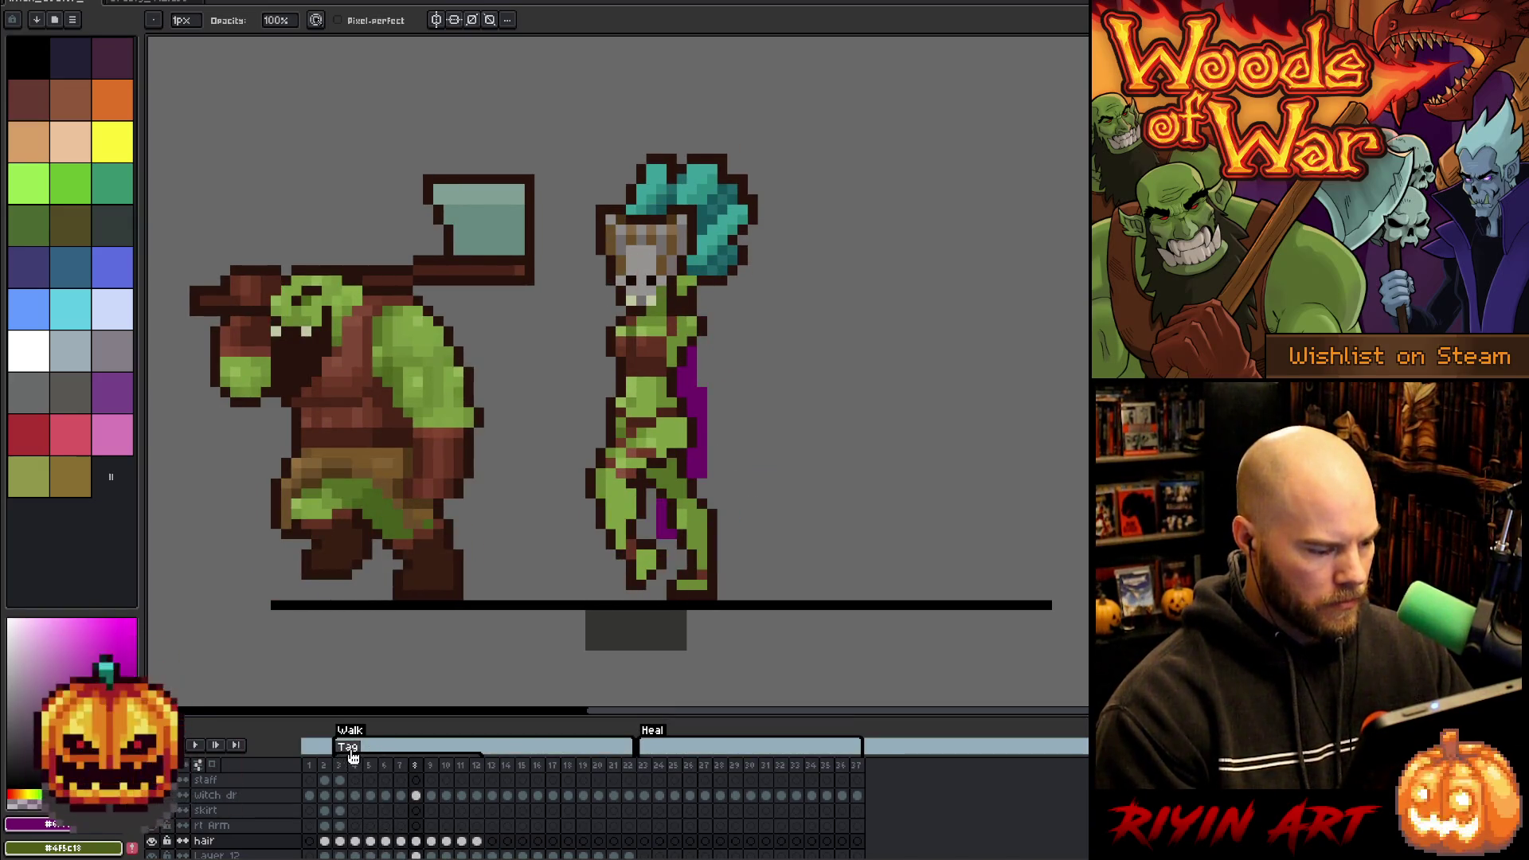
- Hide the timeline's tag row and preview frames 3–12 in playback
right_click(353, 756)
left_click(387, 776)
mouse_move(480, 830)
left_mouse_down()
mouse_move(346, 828)
mouse_move(492, 826)
left_mouse_up()
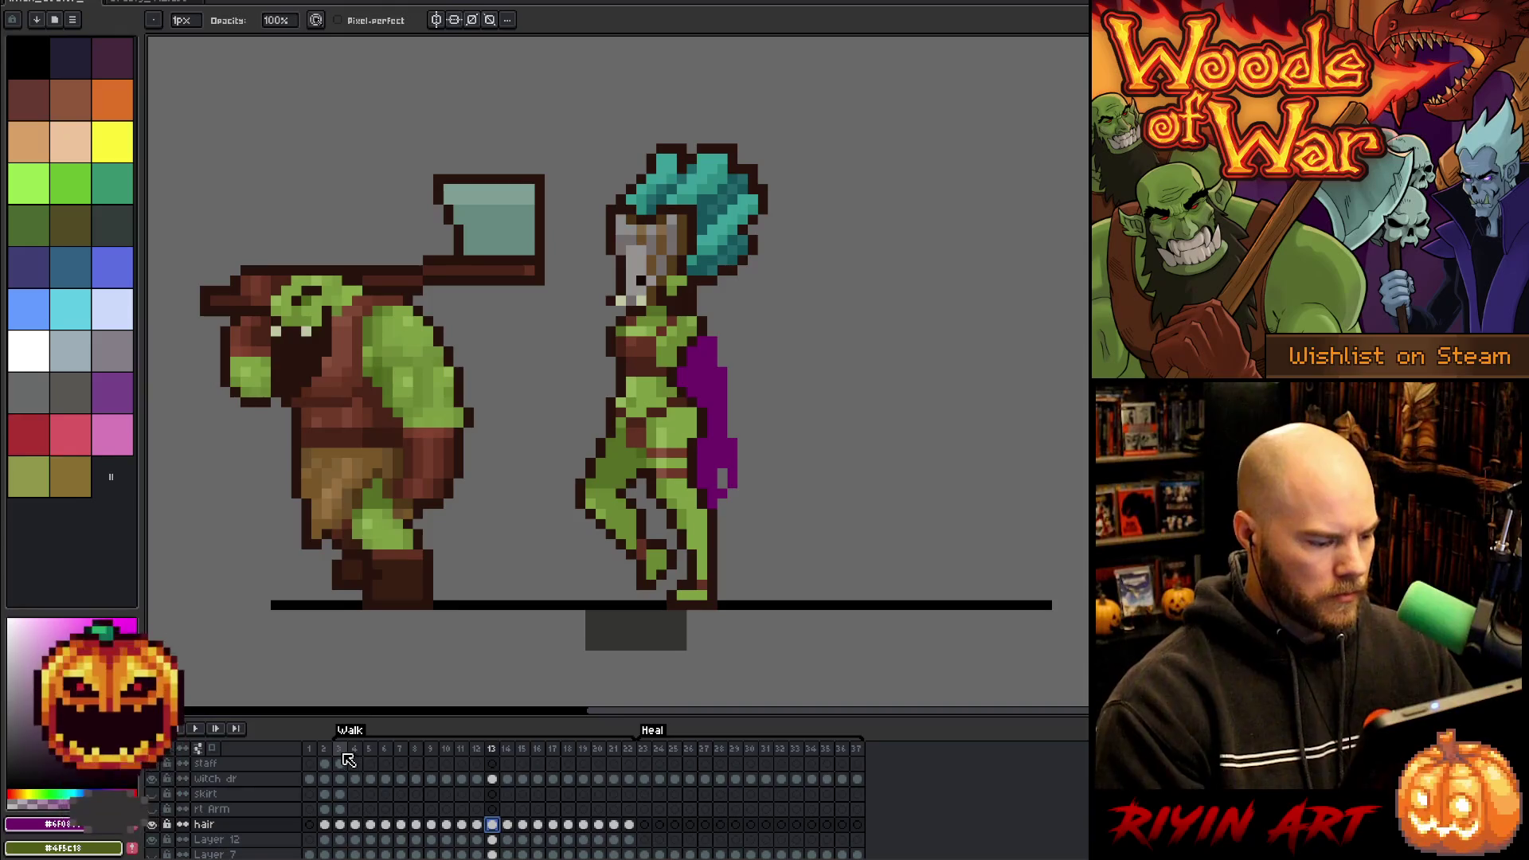
key("Return")
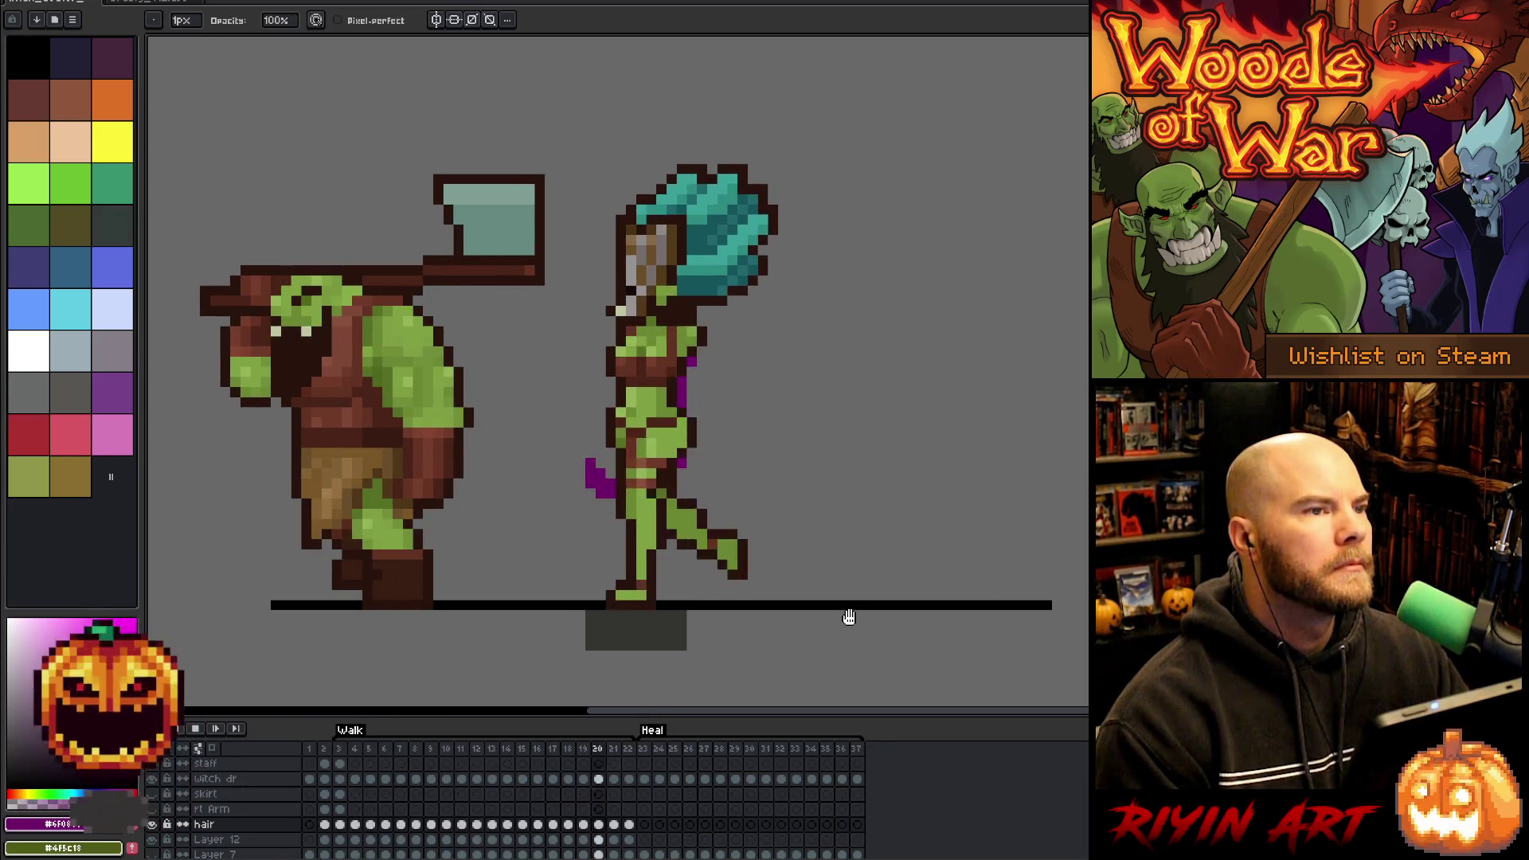
key("Return")
- Swap the primary and secondary colours and select frames 3–22 across all layers
mouse_move(637, 830)
left_mouse_down()
mouse_move(334, 829)
mouse_move(348, 831)
left_mouse_up()
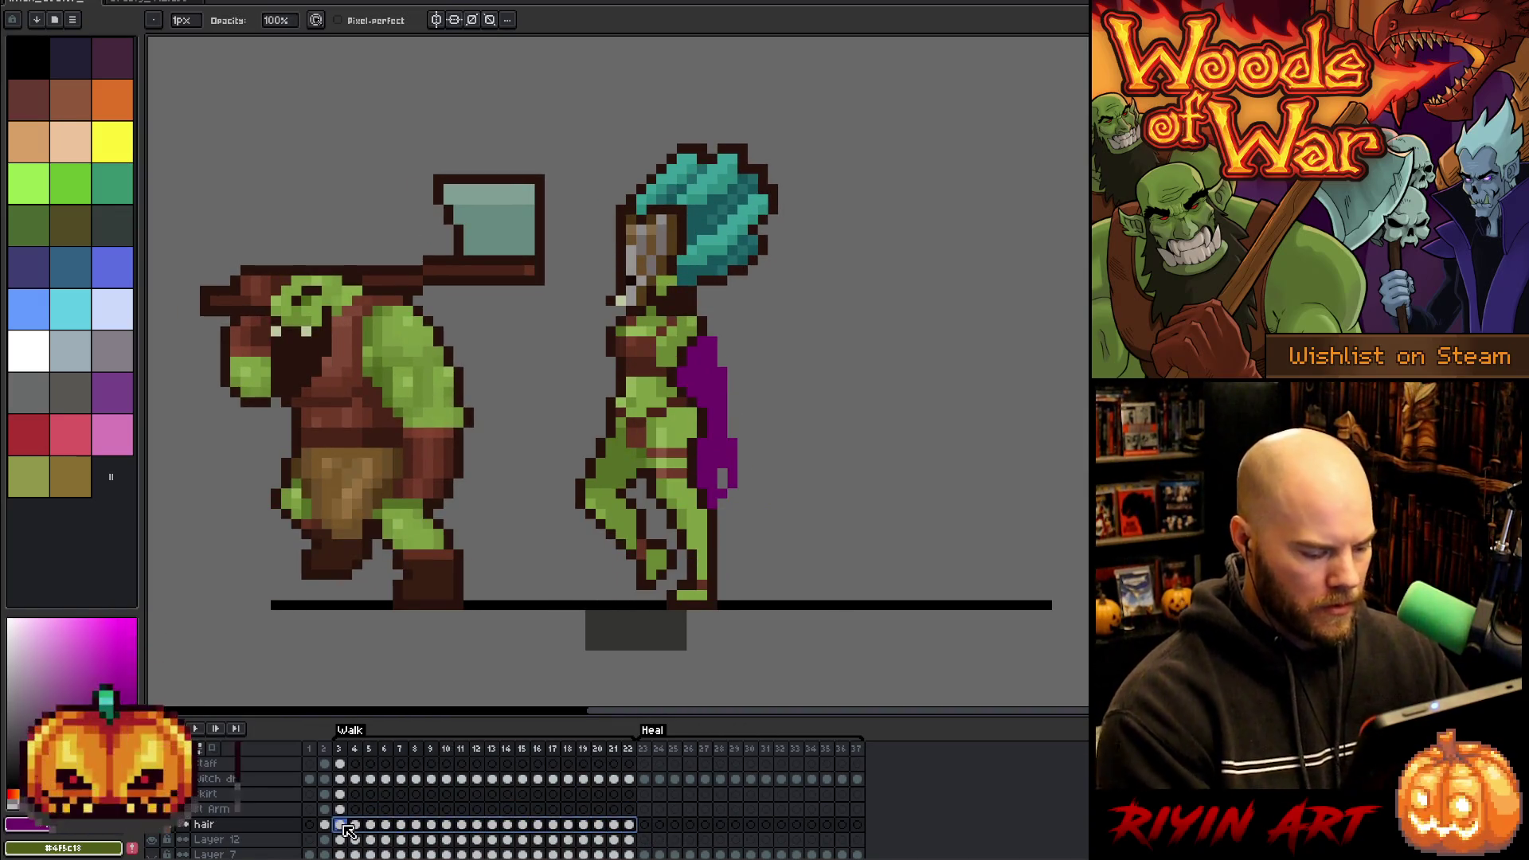
left_click(324, 824)
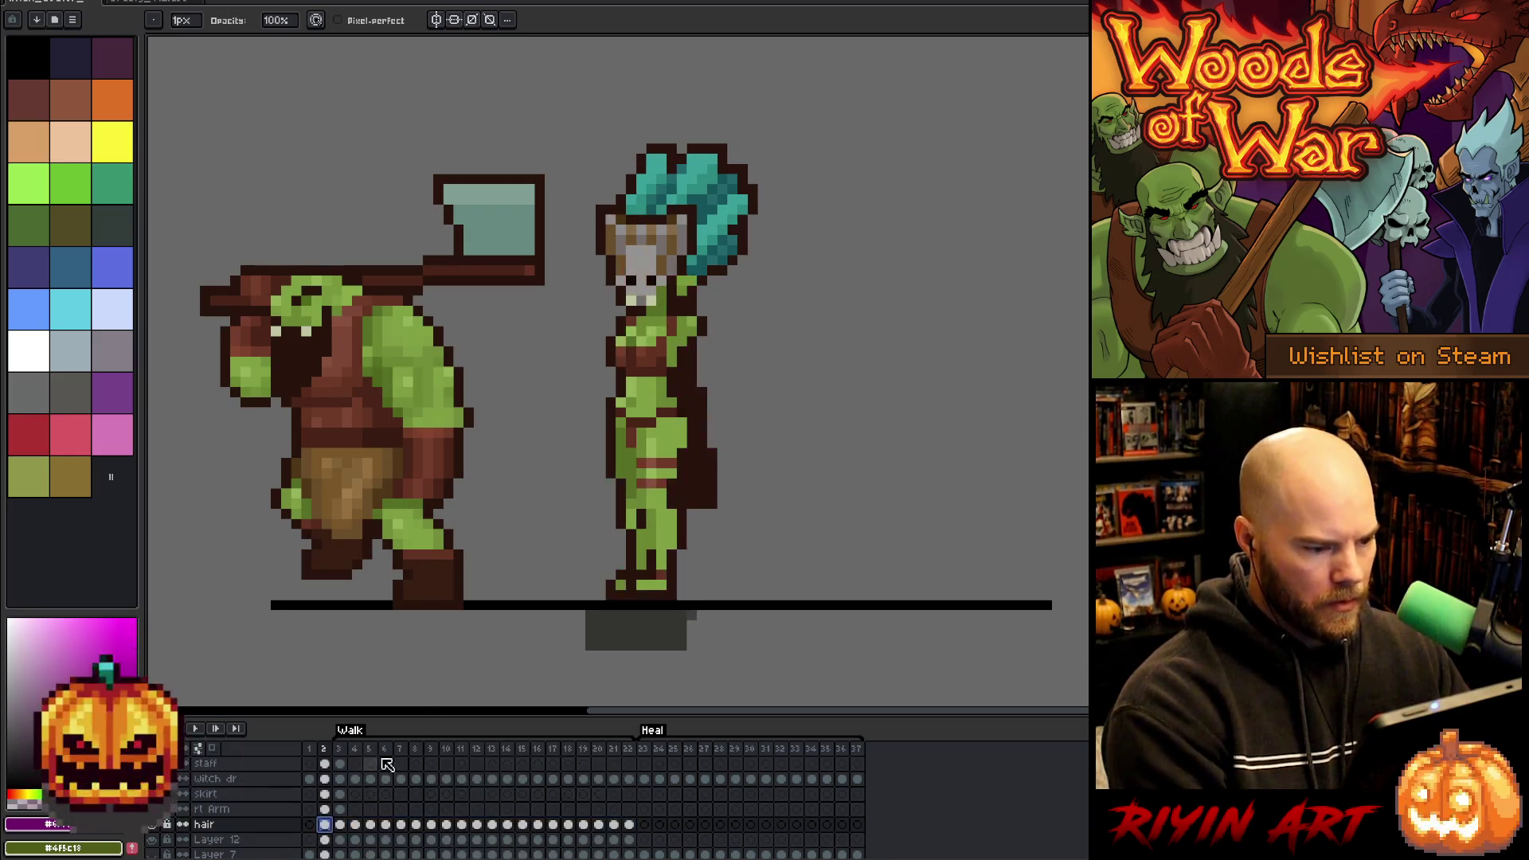
key("i")
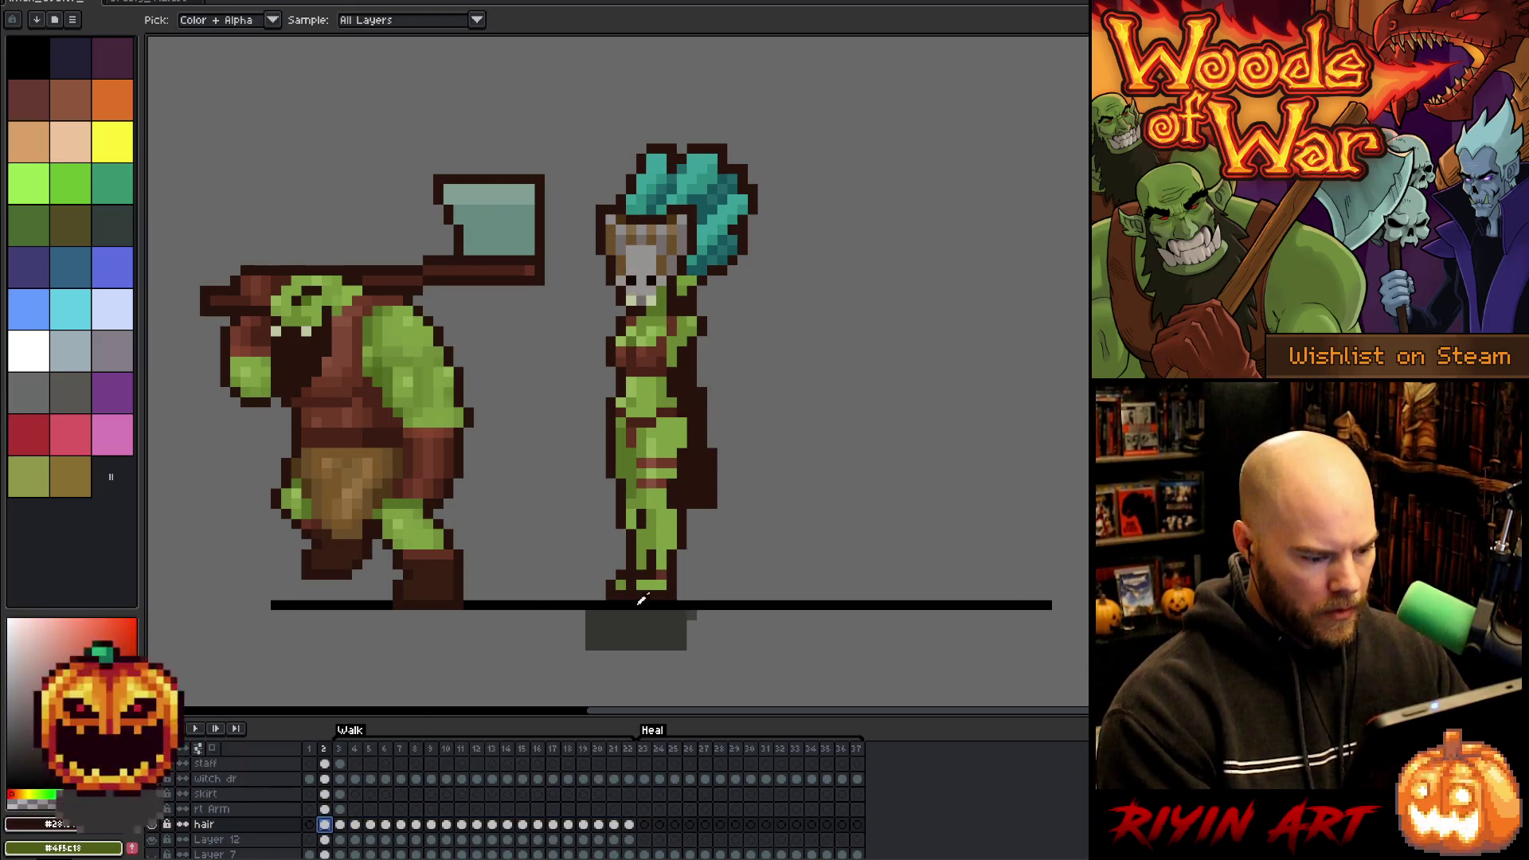
key("x")
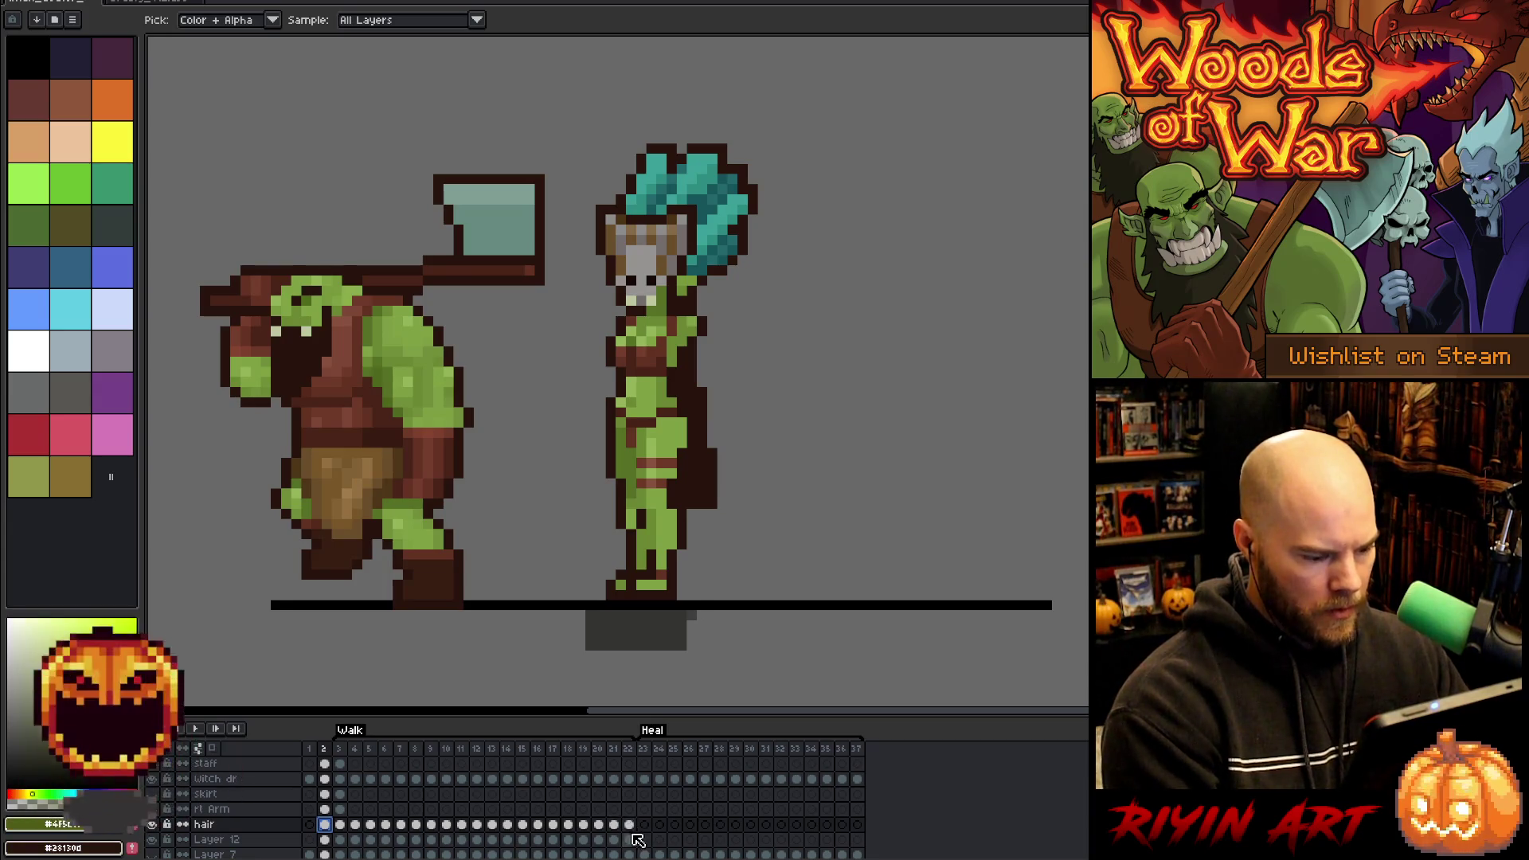
left_click_drag(631, 829, 351, 832)
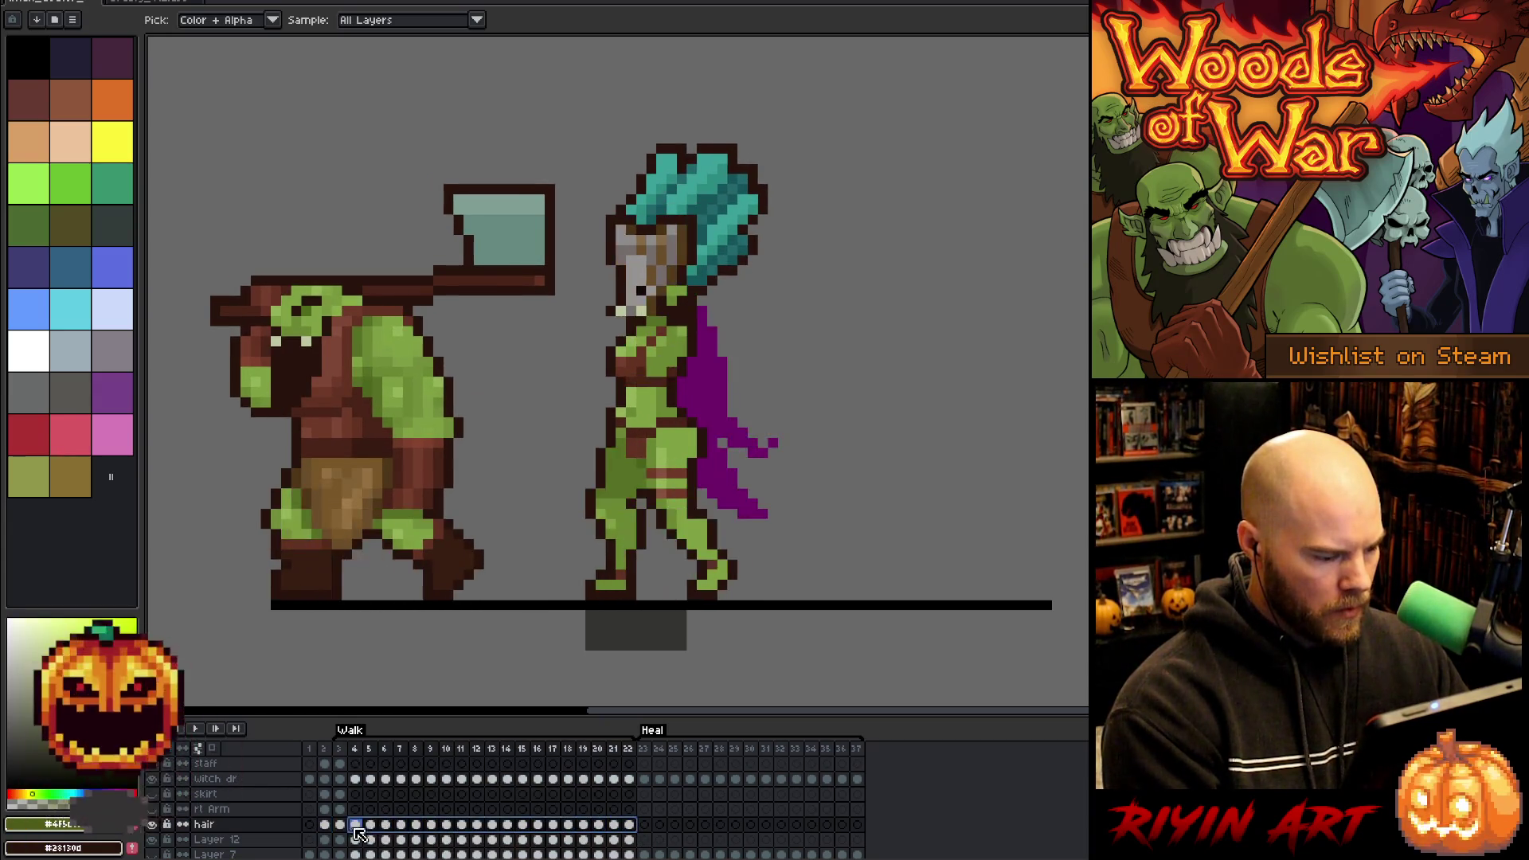
key("shift+r")
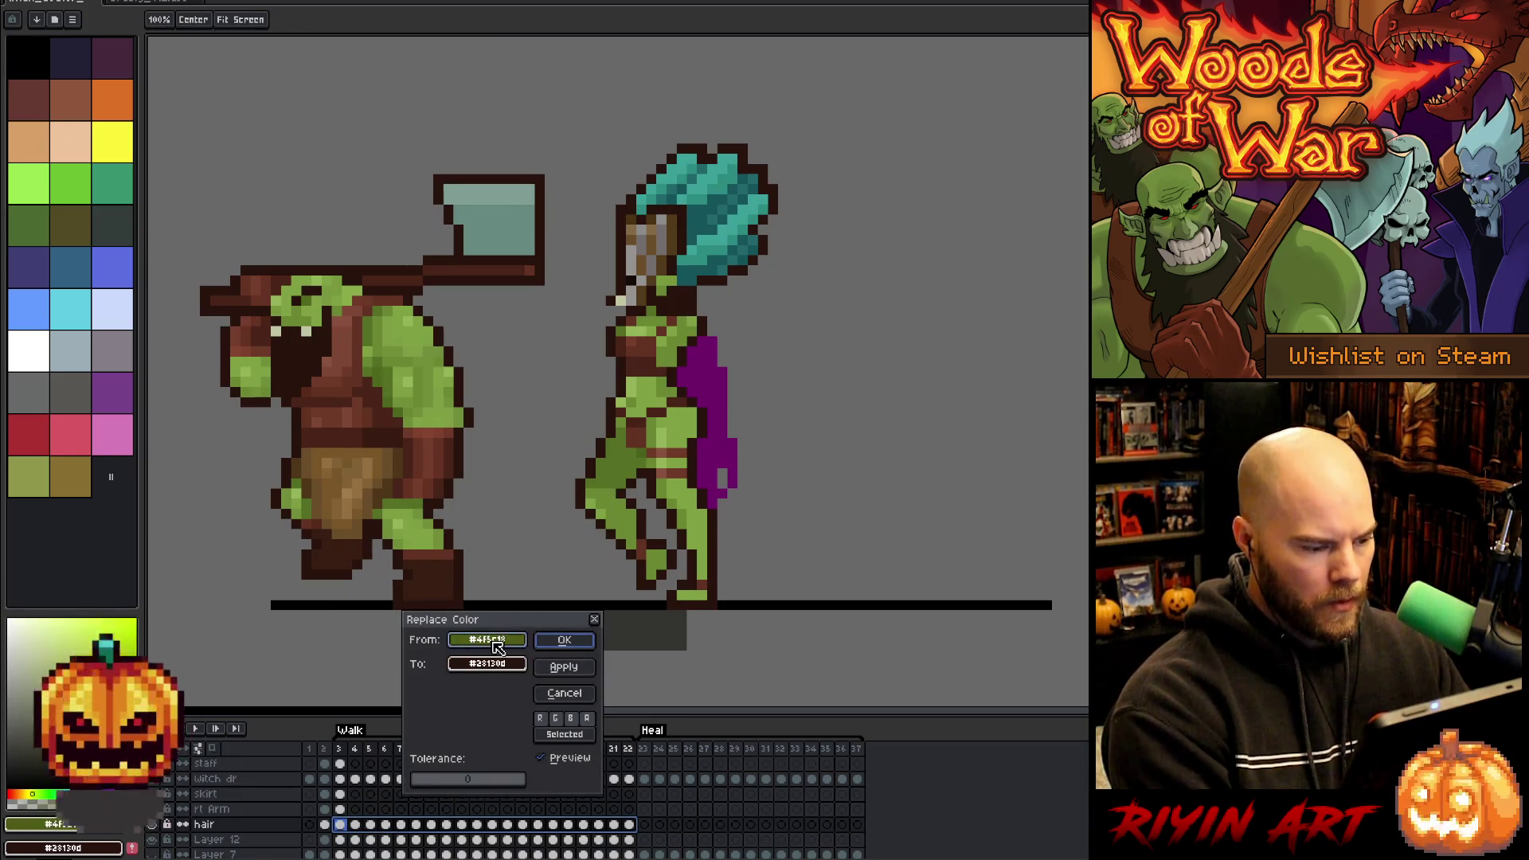
- Replace the cape's purple #6F0868 with dark brown #28130d and play the walk
left_click(704, 418)
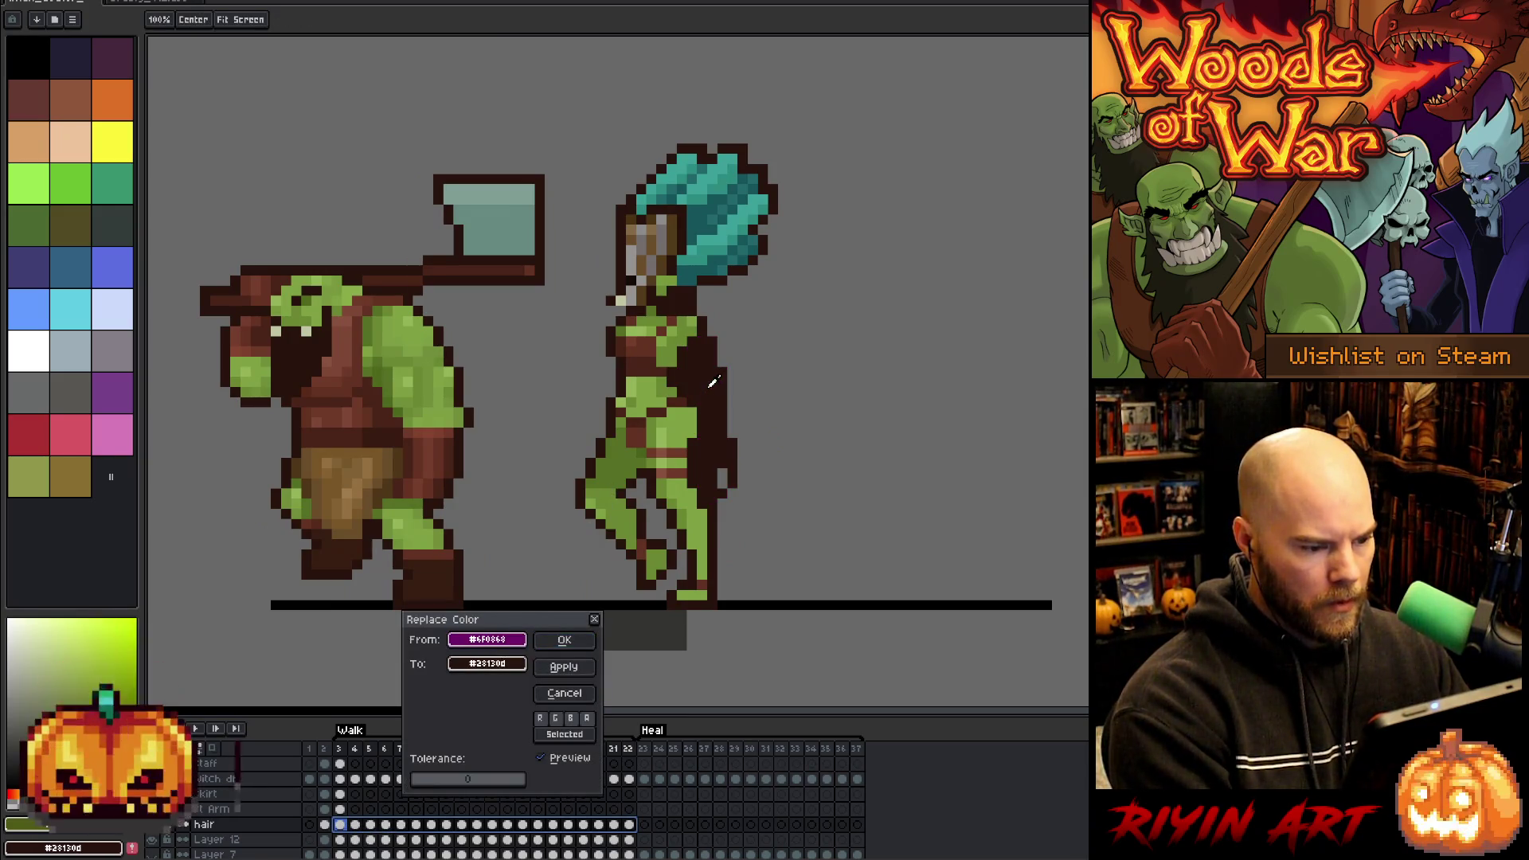
left_click(563, 640)
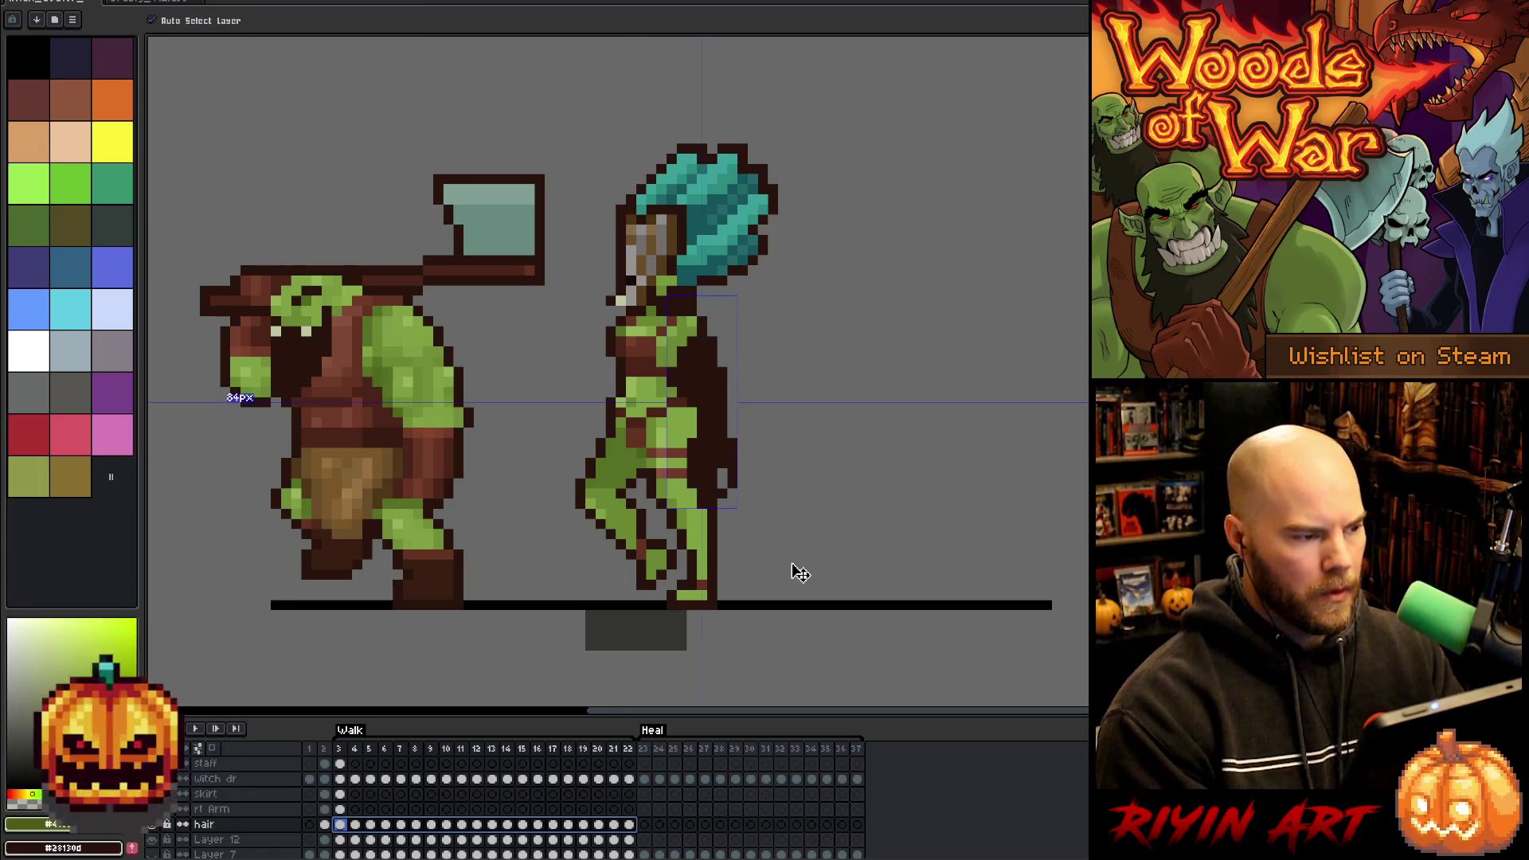
key("i")
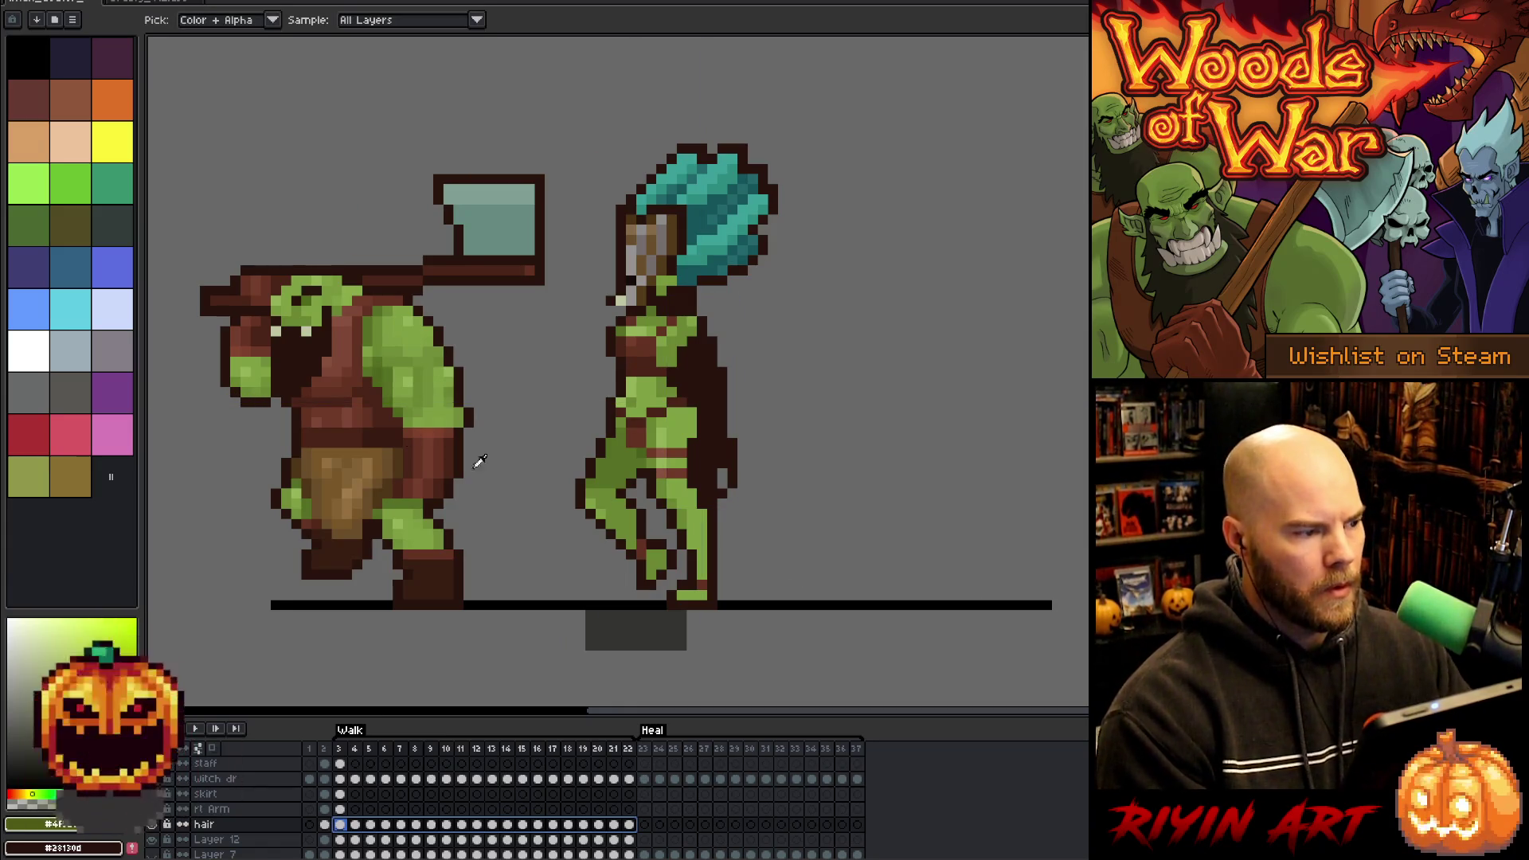
key("Return")
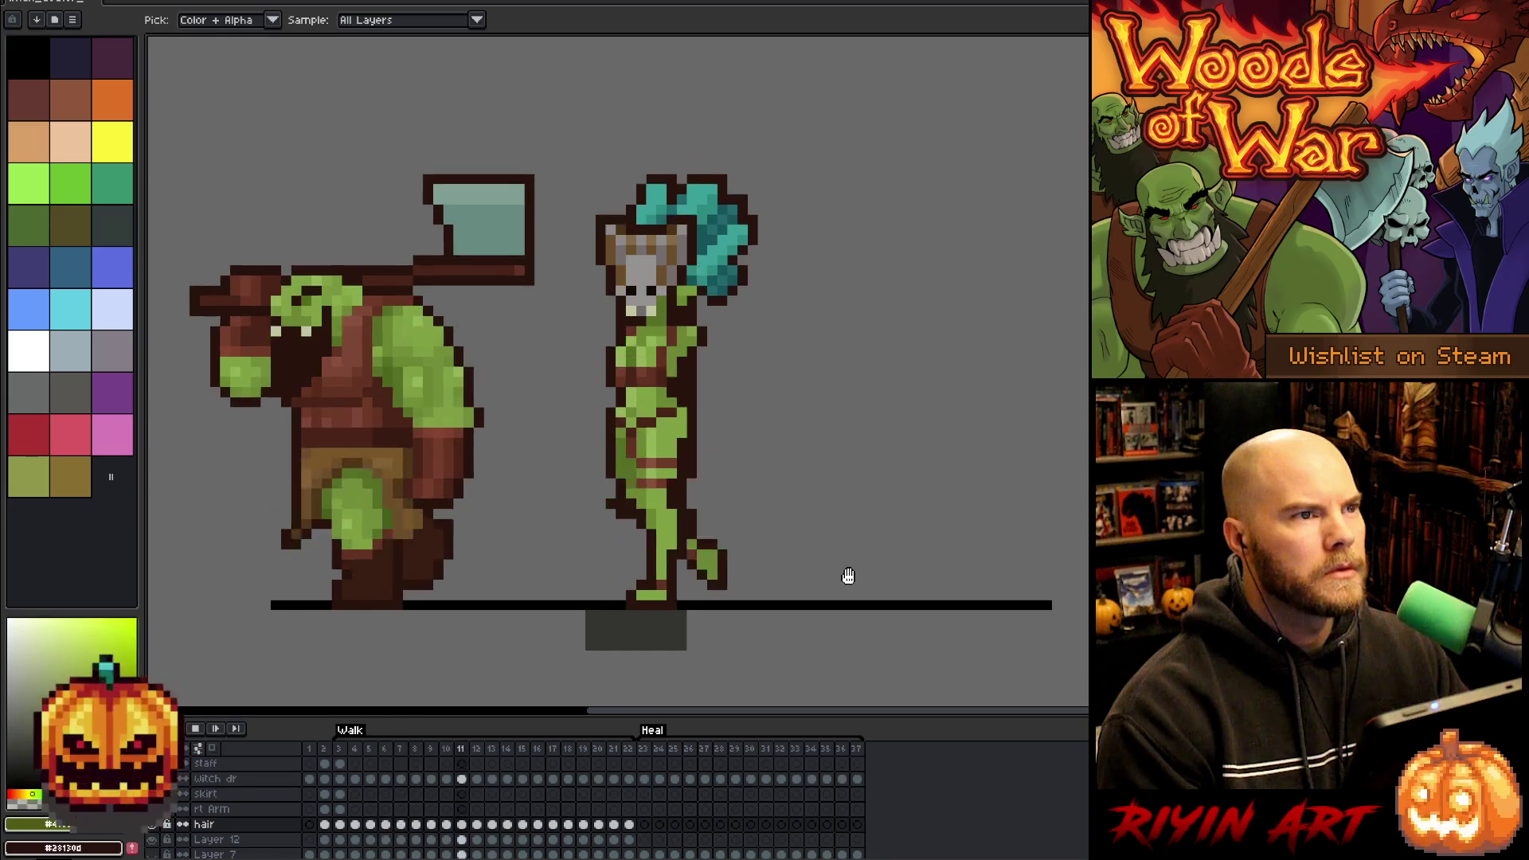
key("Return")
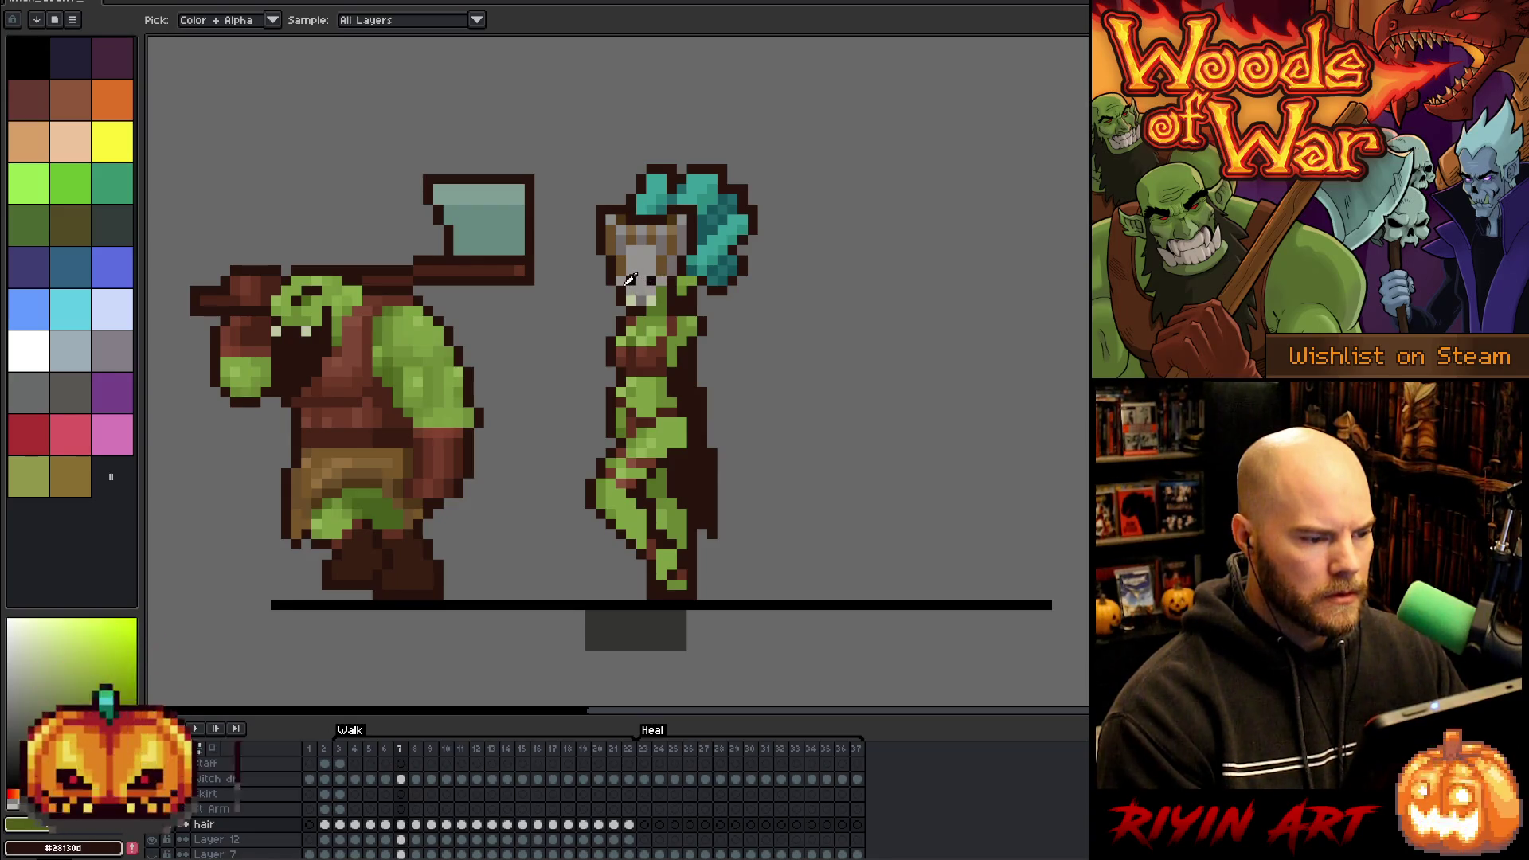
- Replay the walk, then select Layer 12 cels from frame 3 to 12
key("Return")
scroll(616, 395, "down", 2)
scroll(629, 418, "up", 2)
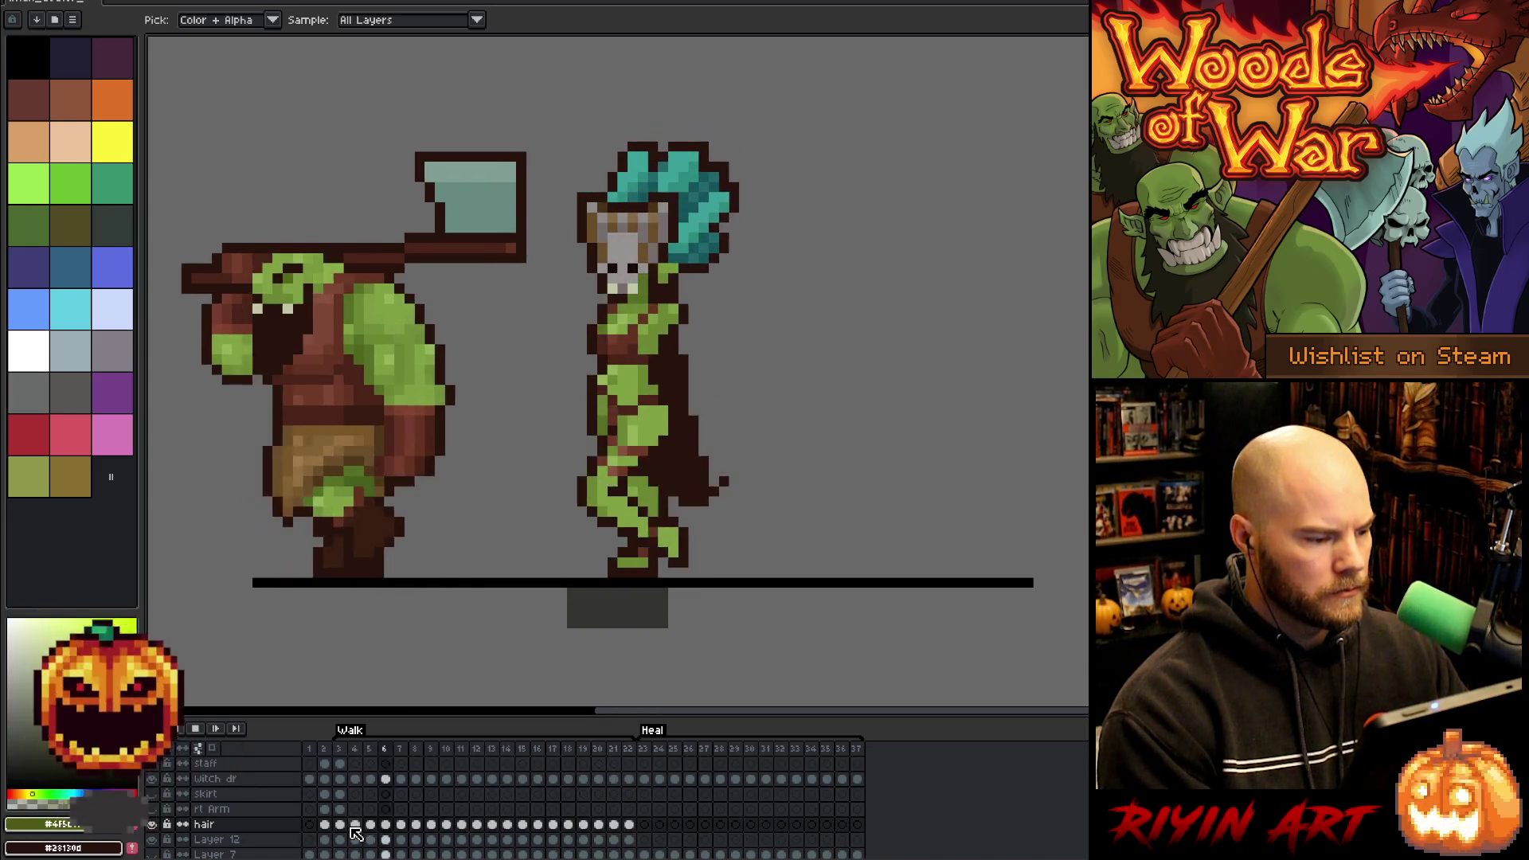
scroll(356, 833, "down", 2)
scroll(355, 828, "down", 3)
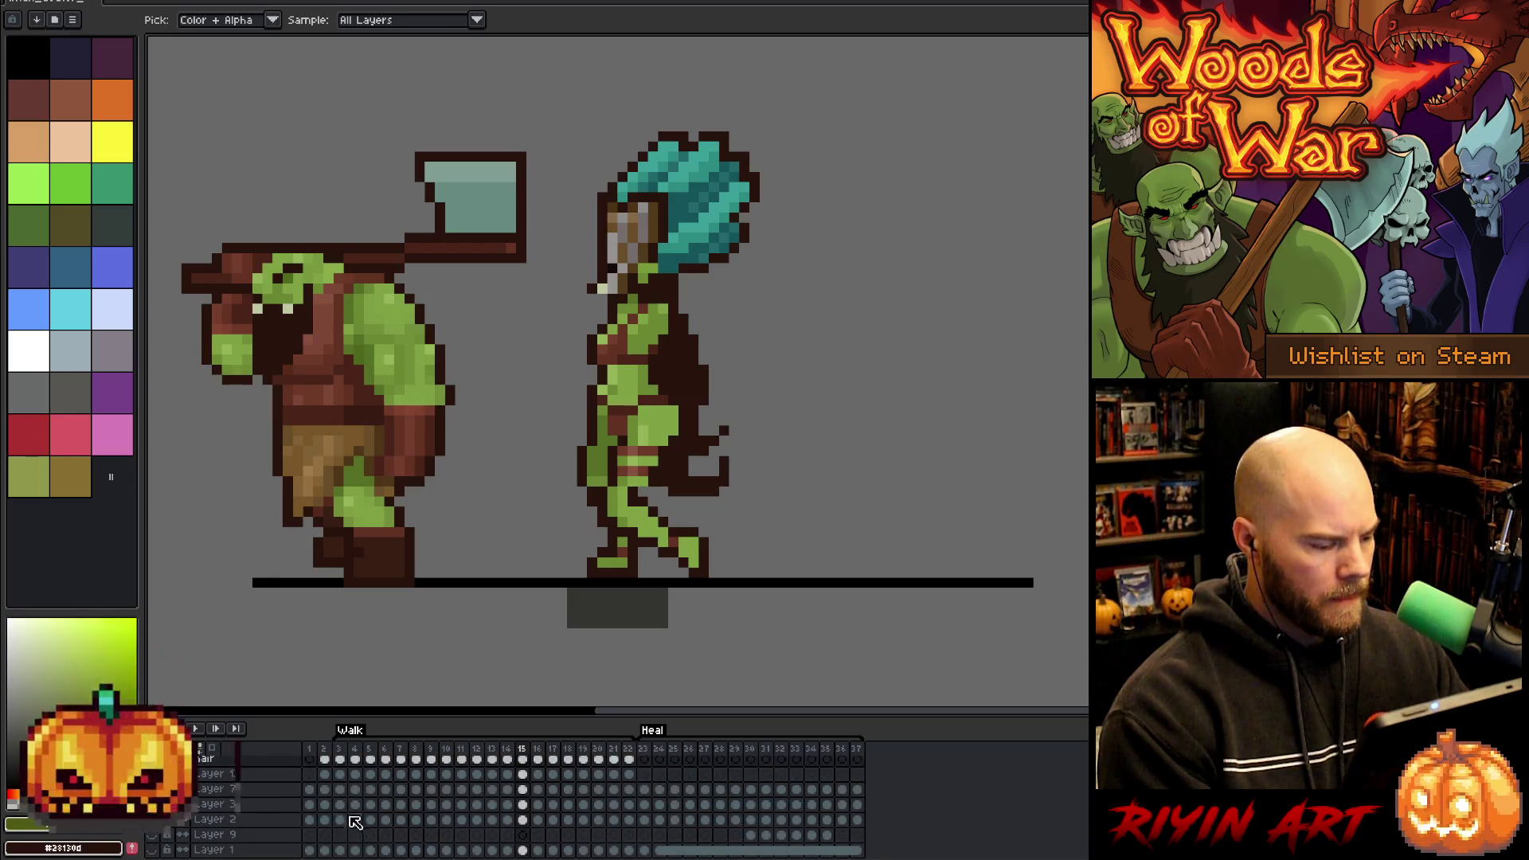
scroll(340, 781, "up", 1)
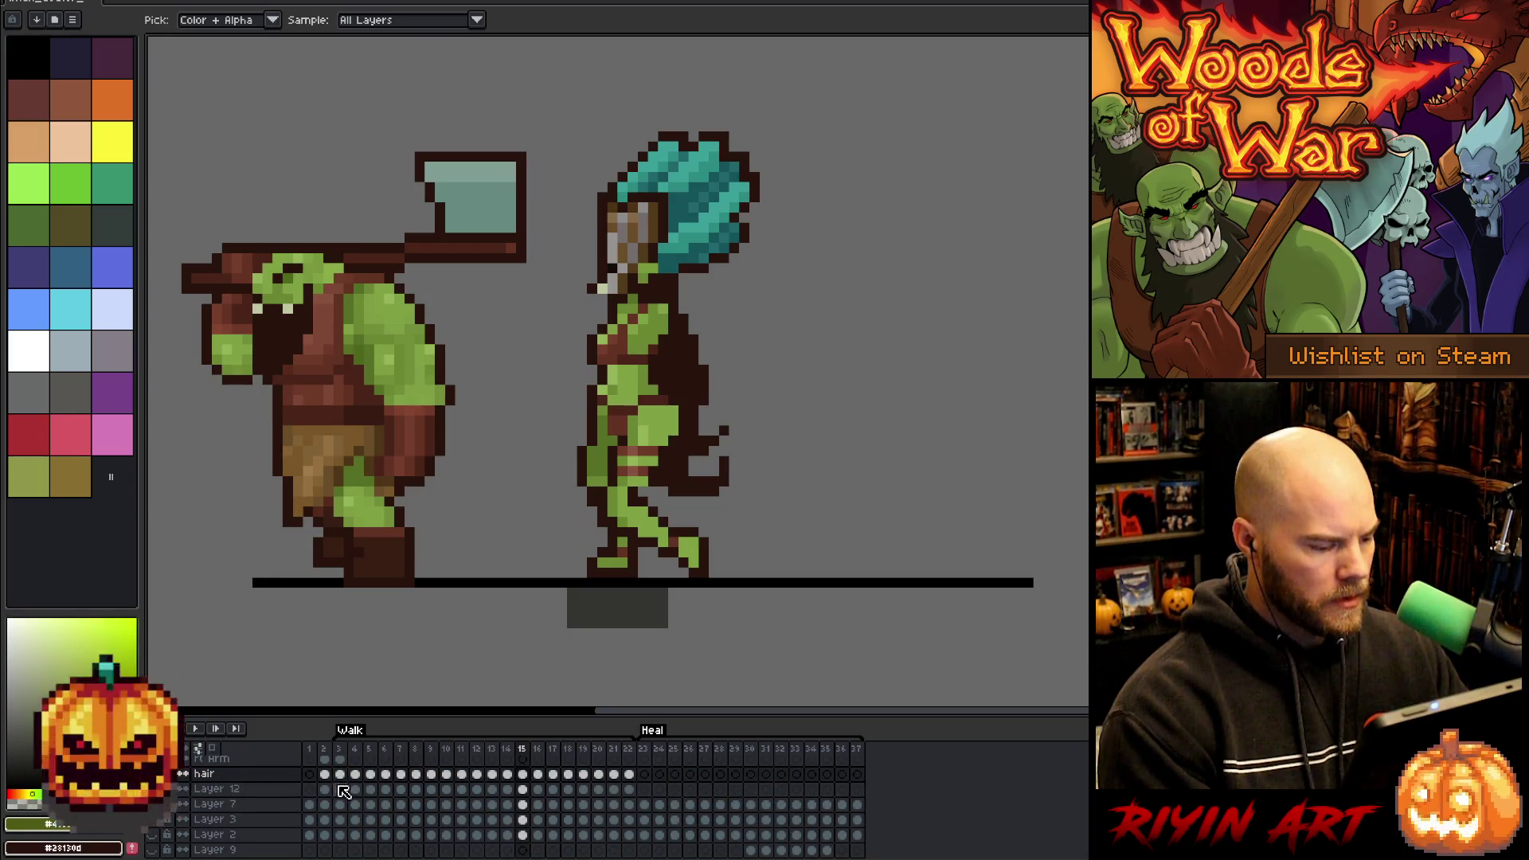
left_click(340, 788)
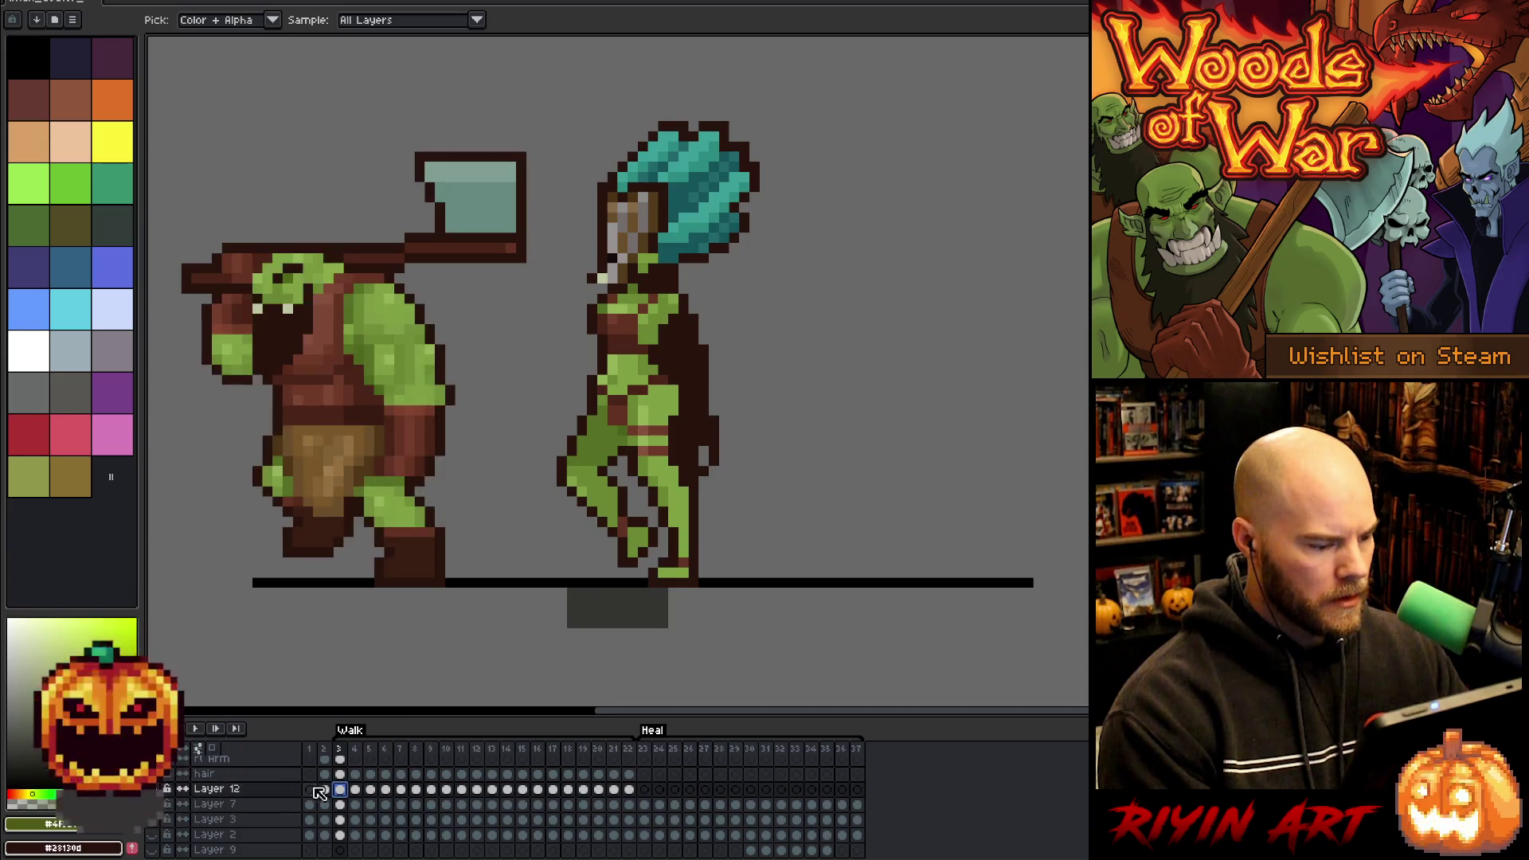
left_click_drag(360, 790, 499, 798)
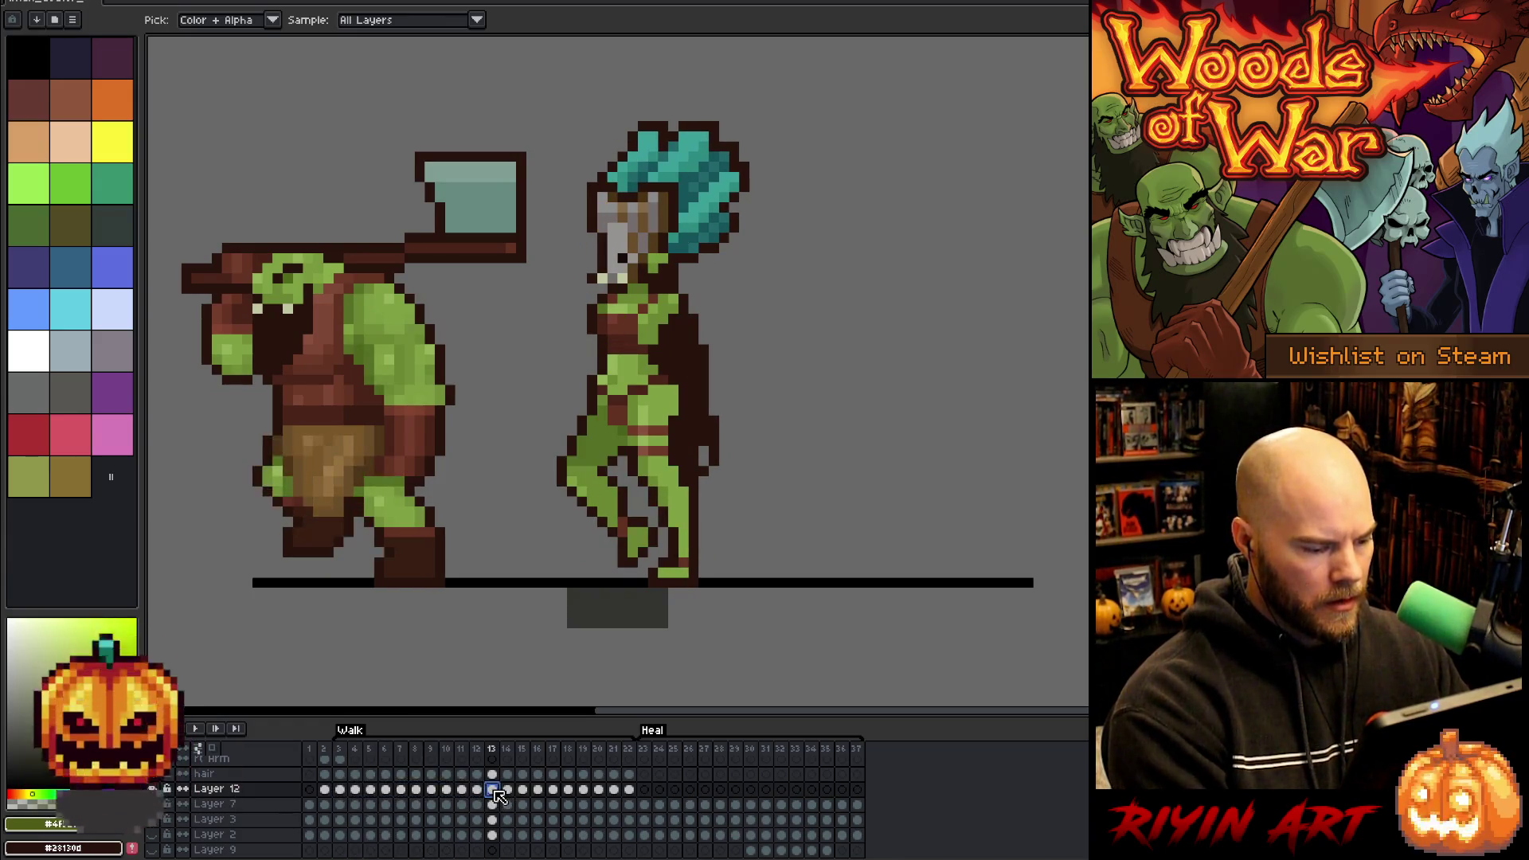
- Review the recoloured walk animation, then go to the rt Arm cel on frame 3
key("Return")
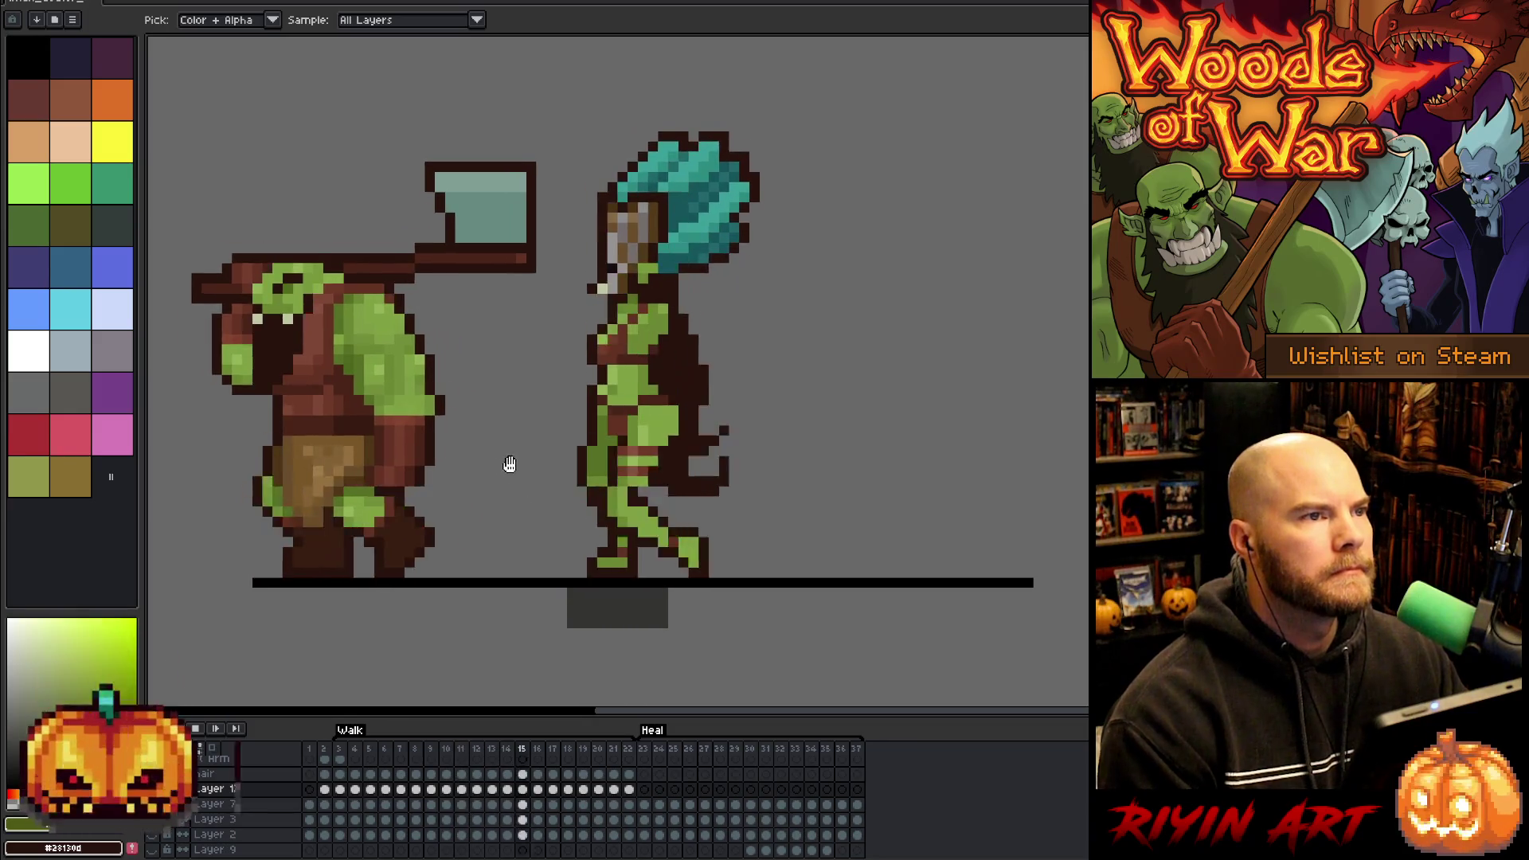
left_click_drag(471, 454, 488, 488)
key("Return")
scroll(453, 798, "up", 3)
scroll(452, 799, "up", 1)
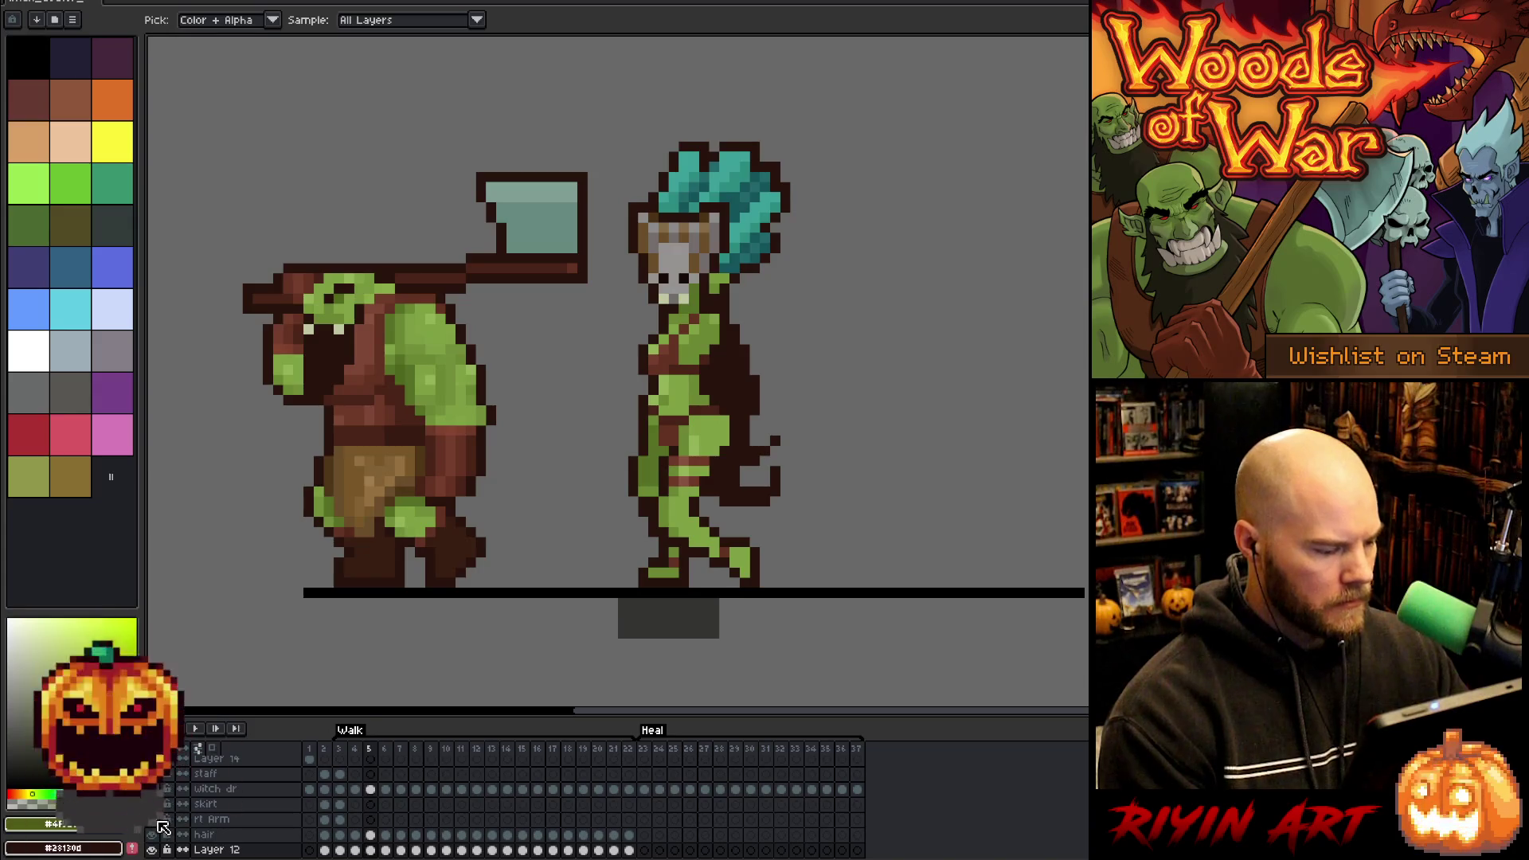
left_click(341, 820)
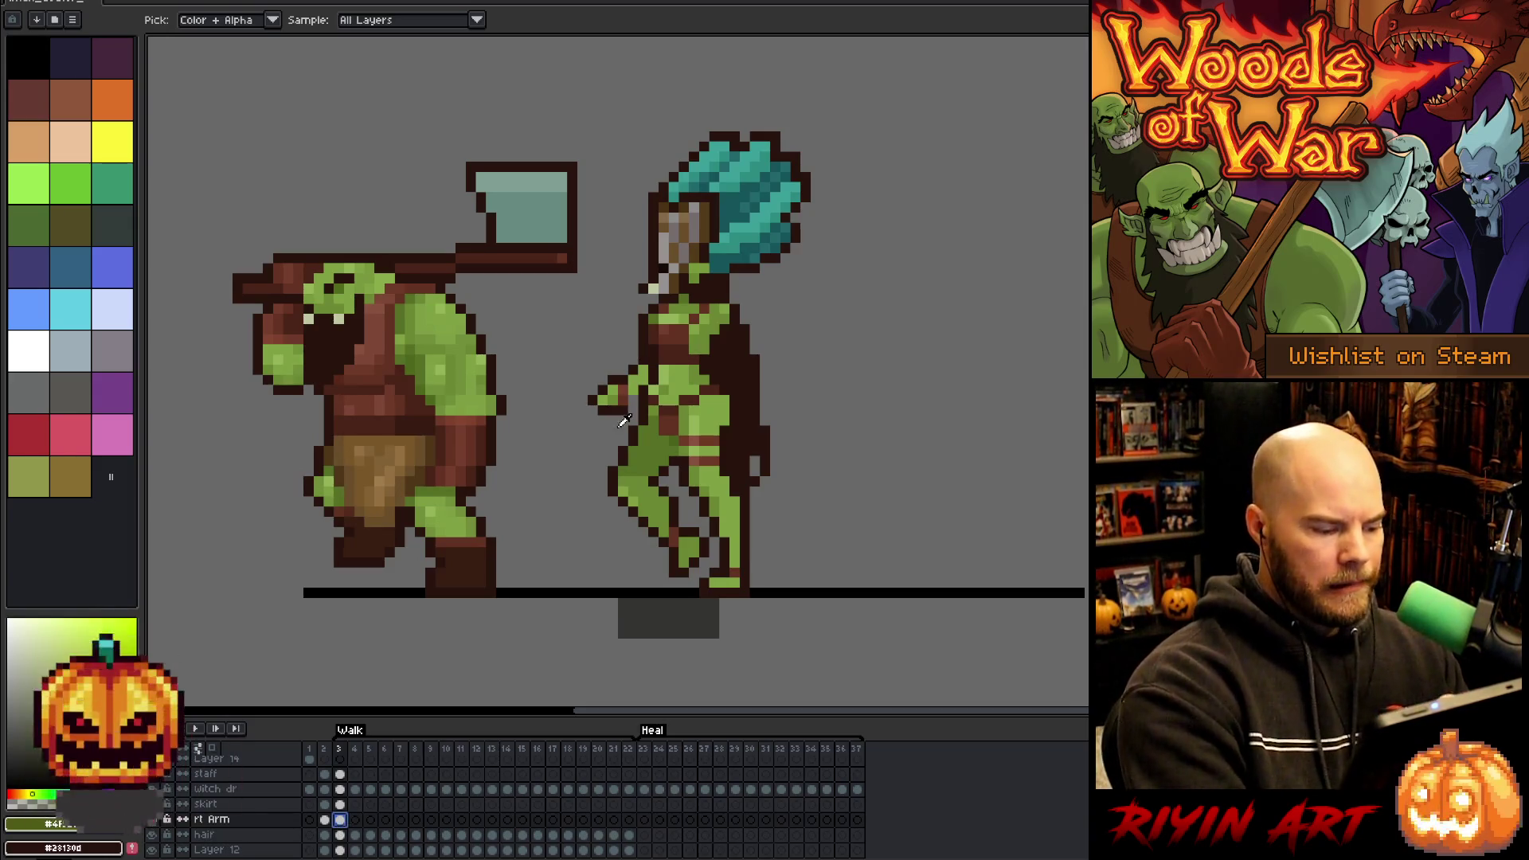
- Paste the witch doctor's arm into frame 4 of the rt Arm layer and save the file
left_click(697, 296, "alt")
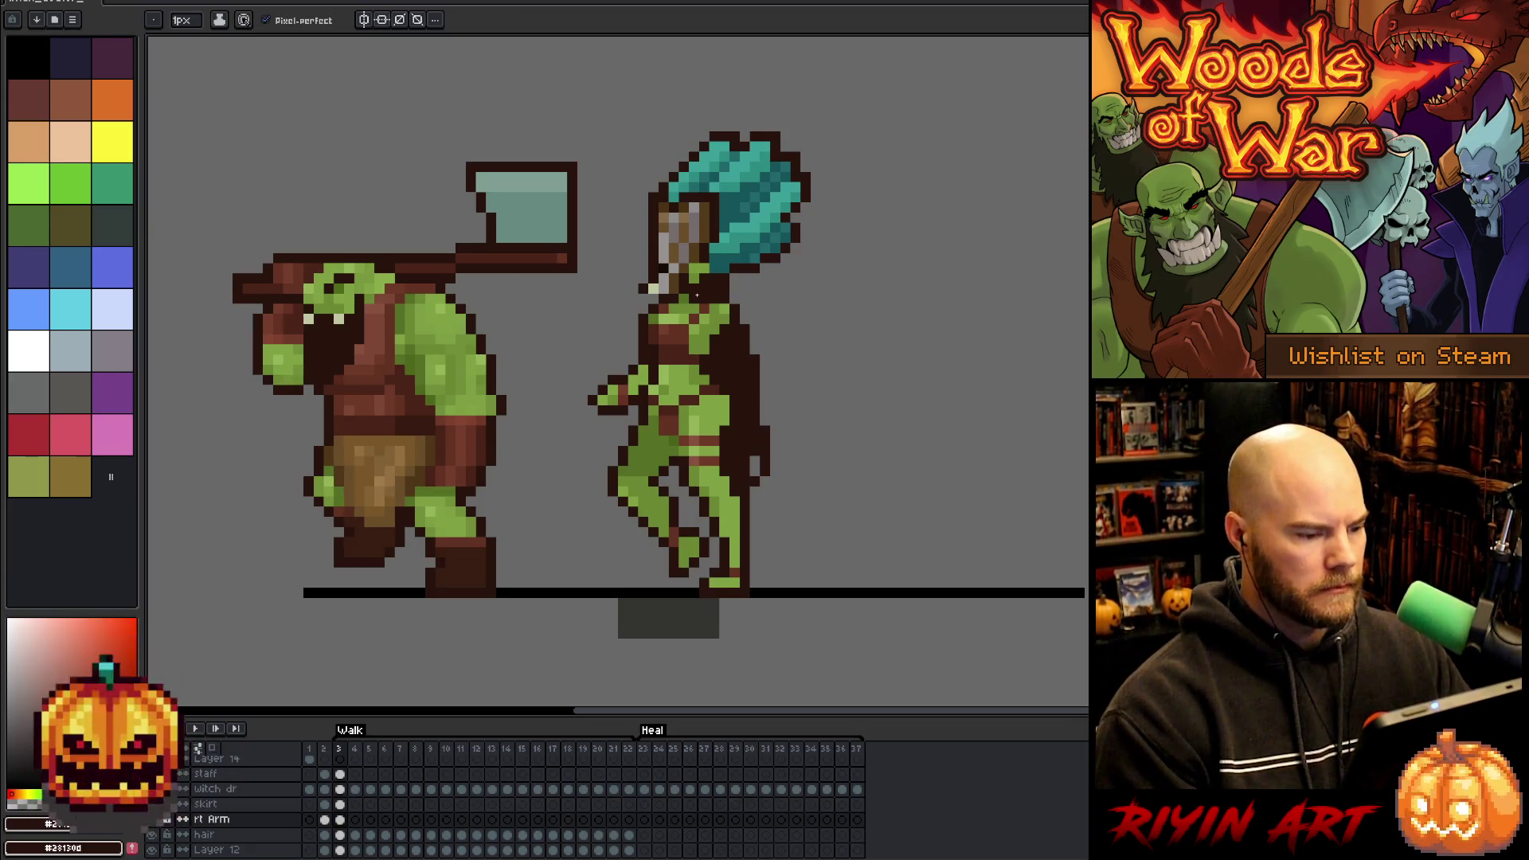
left_click(356, 821)
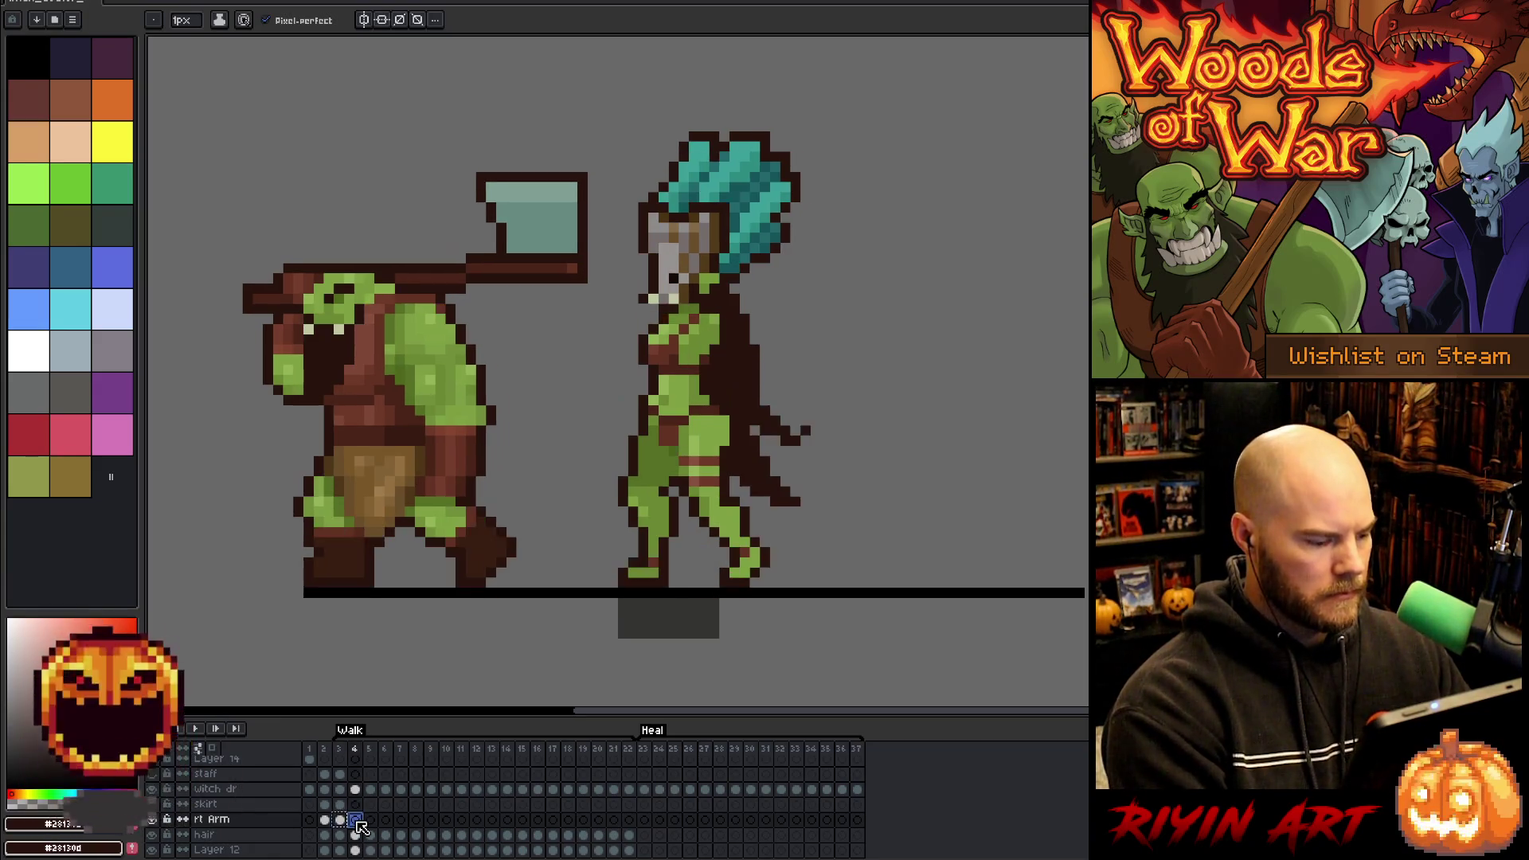
key("ctrl+v")
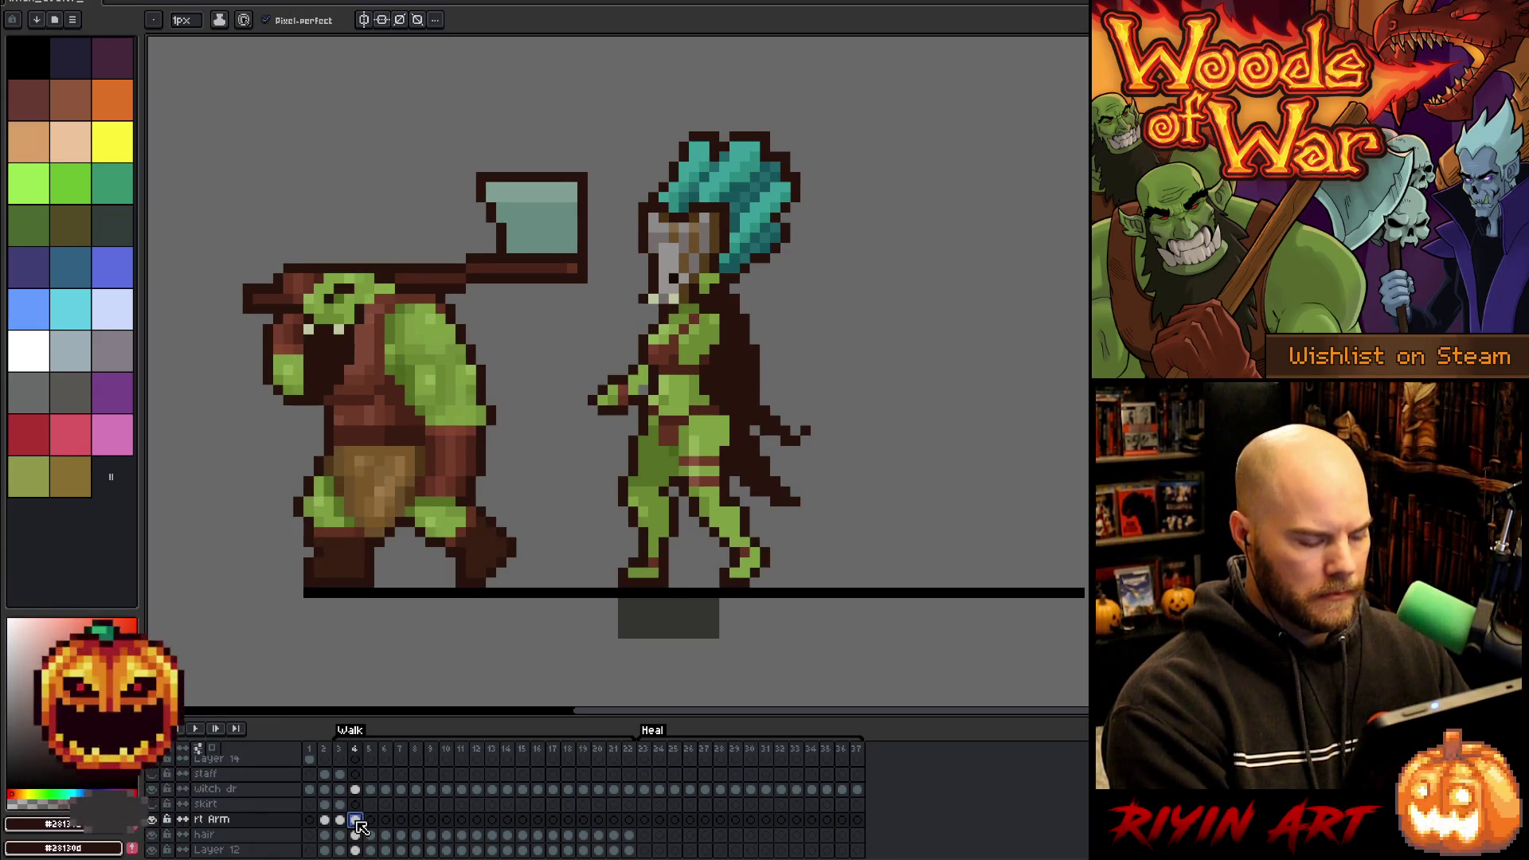
key("ctrl+v")
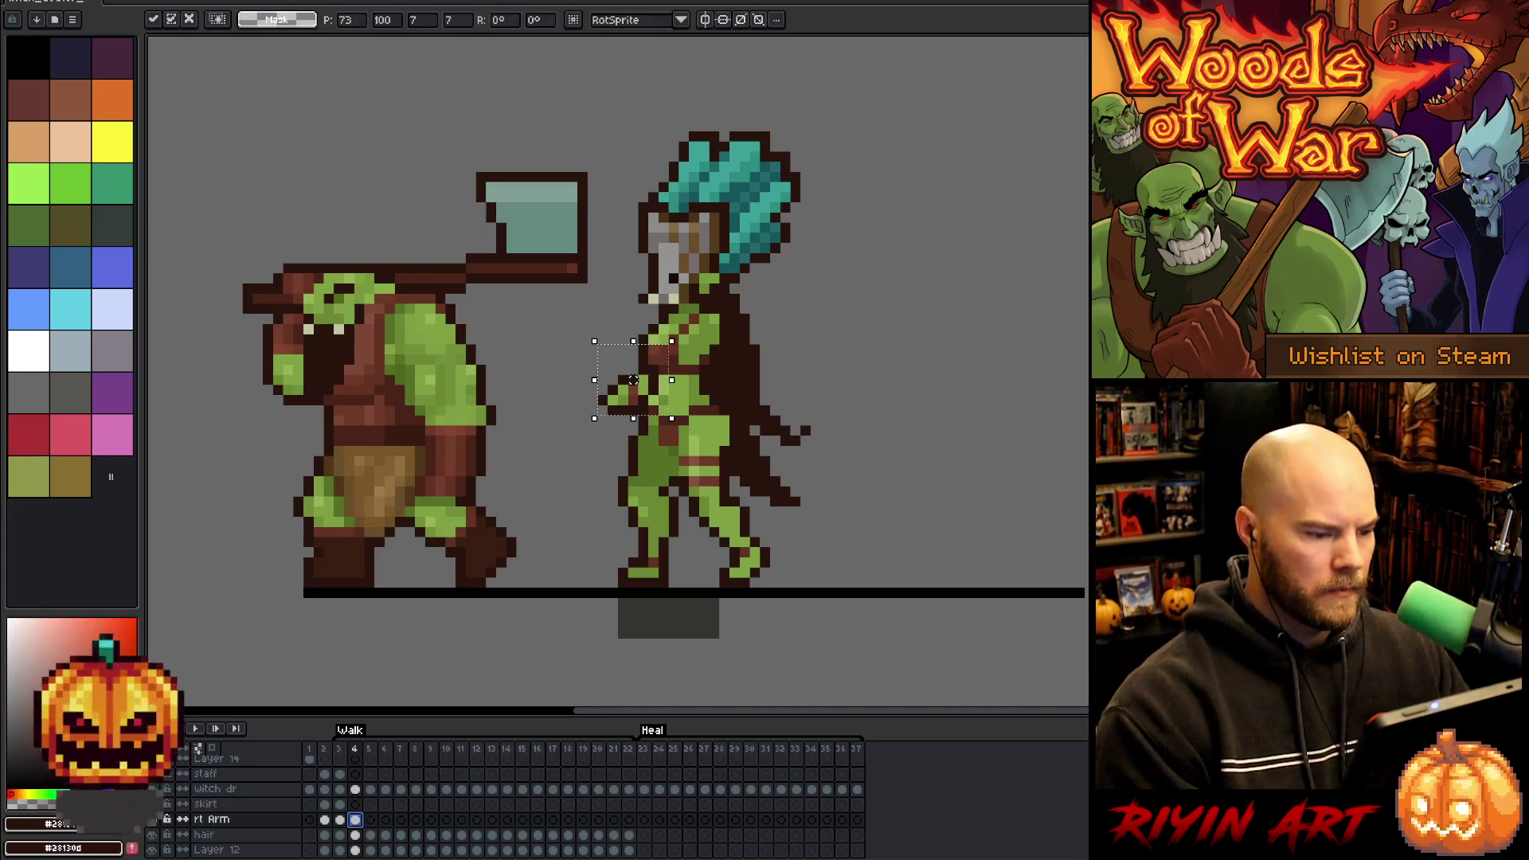
key("ctrl+s")
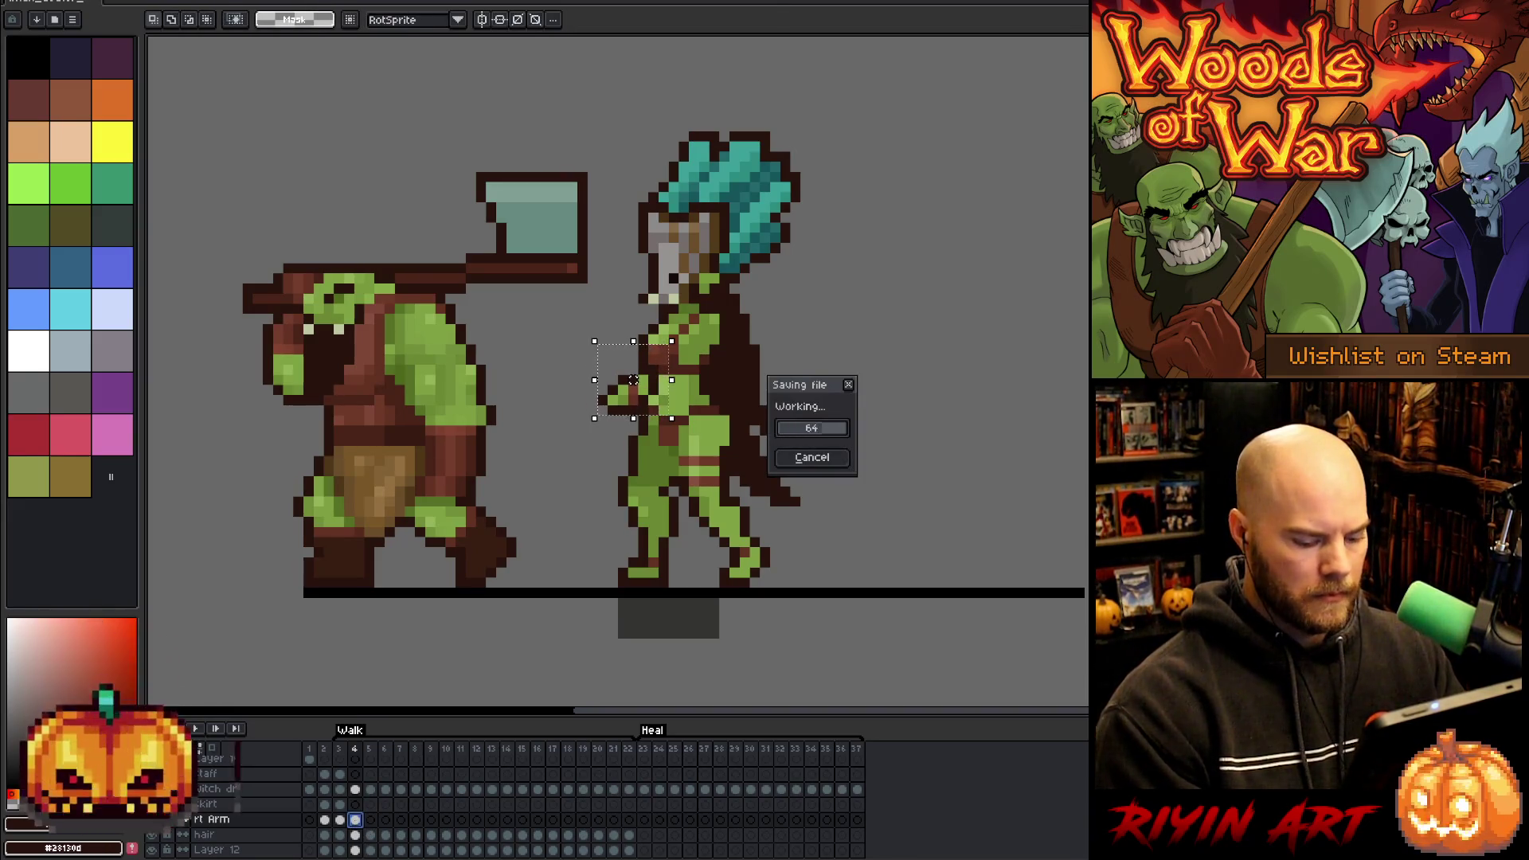
key("period")
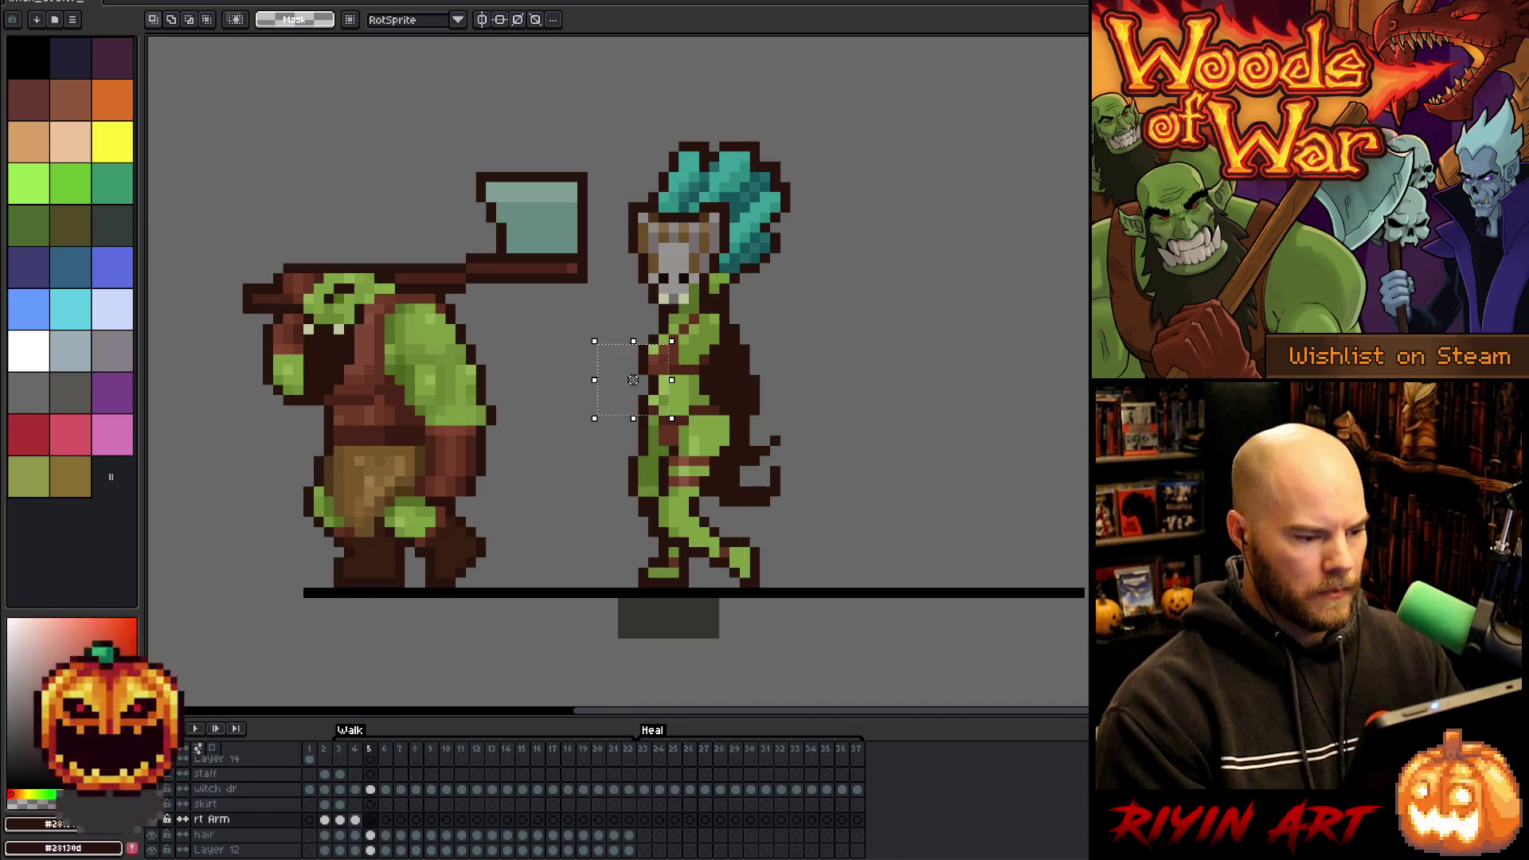
- Check the arm on frames 4 and 5, then place and commit it on frame 6
left_click(358, 820)
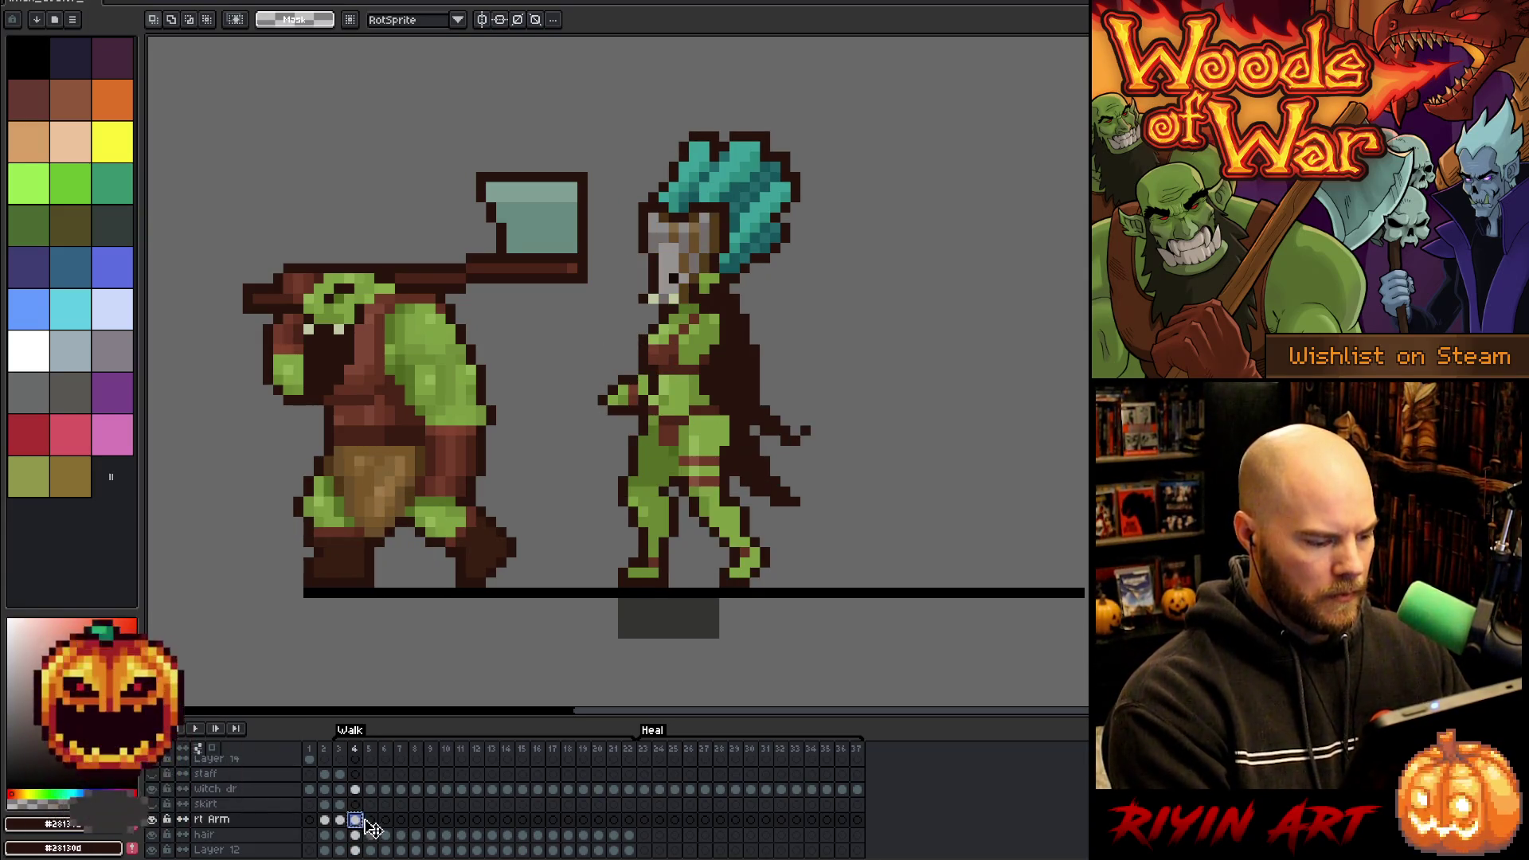
left_click(370, 820)
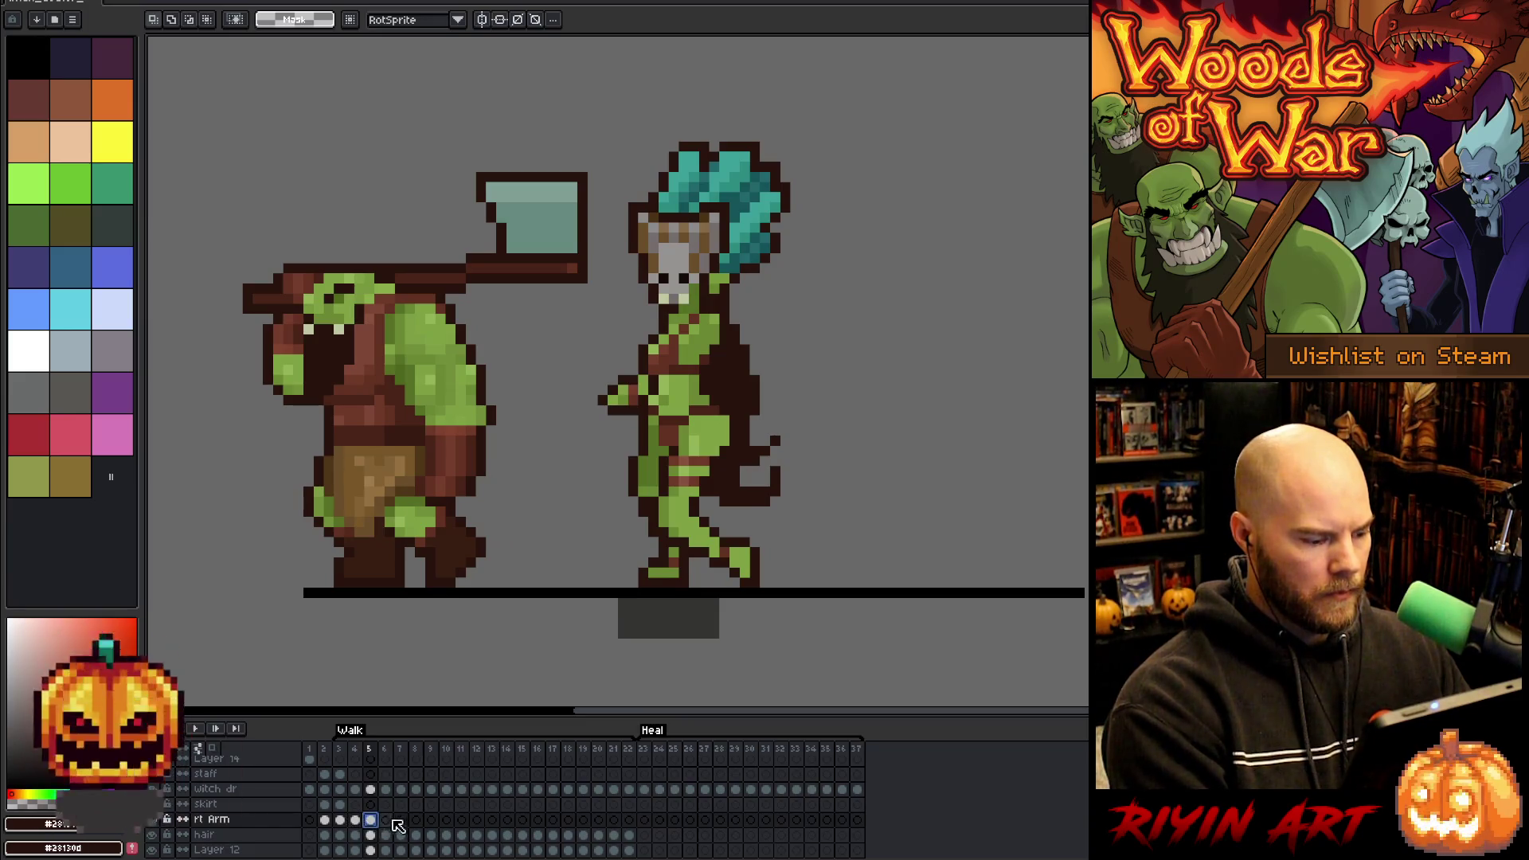
left_click(385, 820)
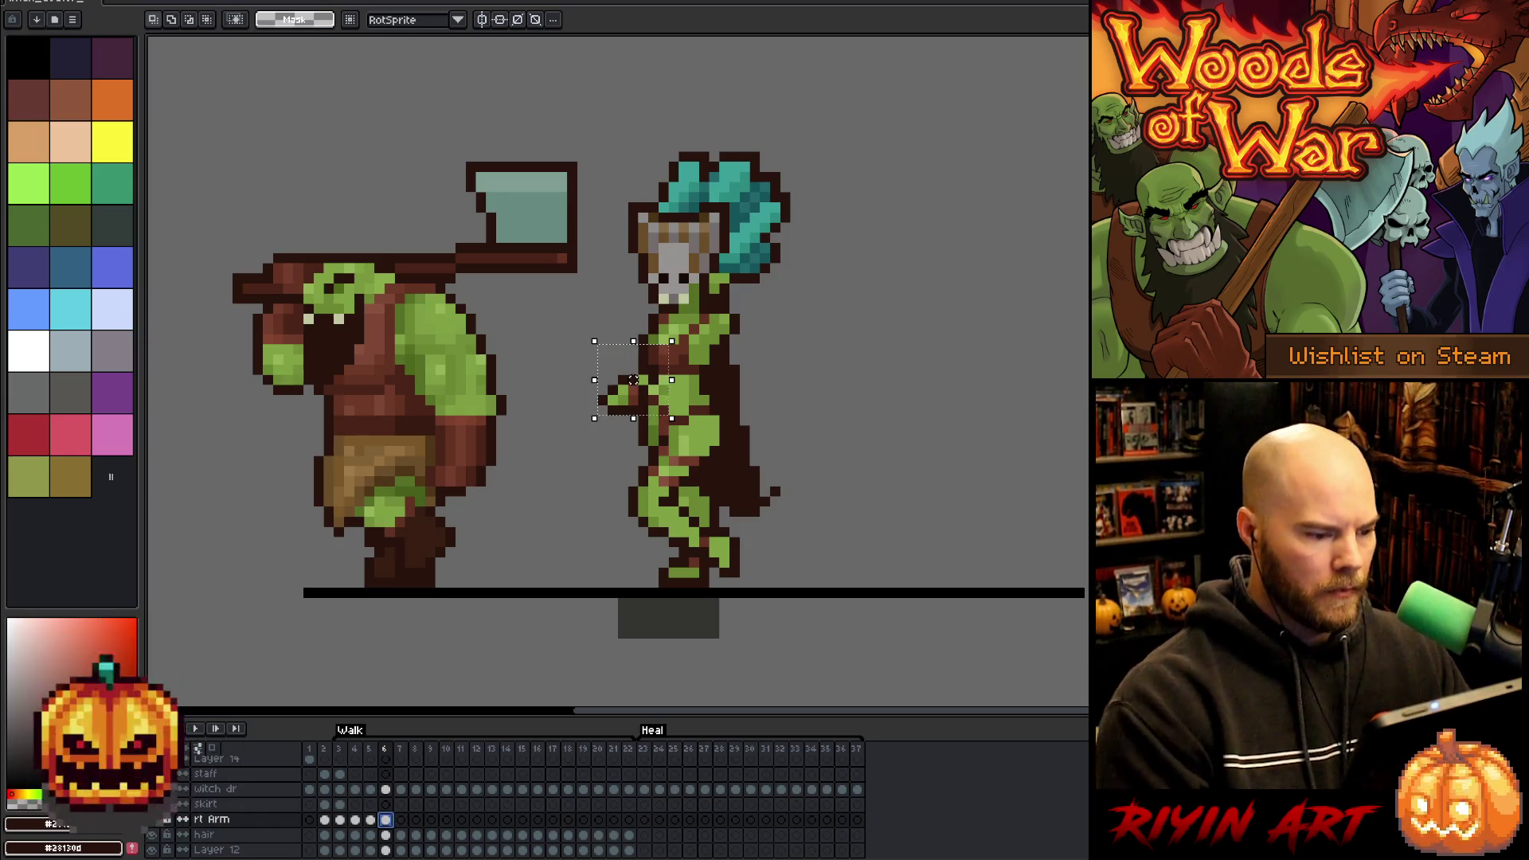
key("ctrl+t")
key("Return")
key("Return")
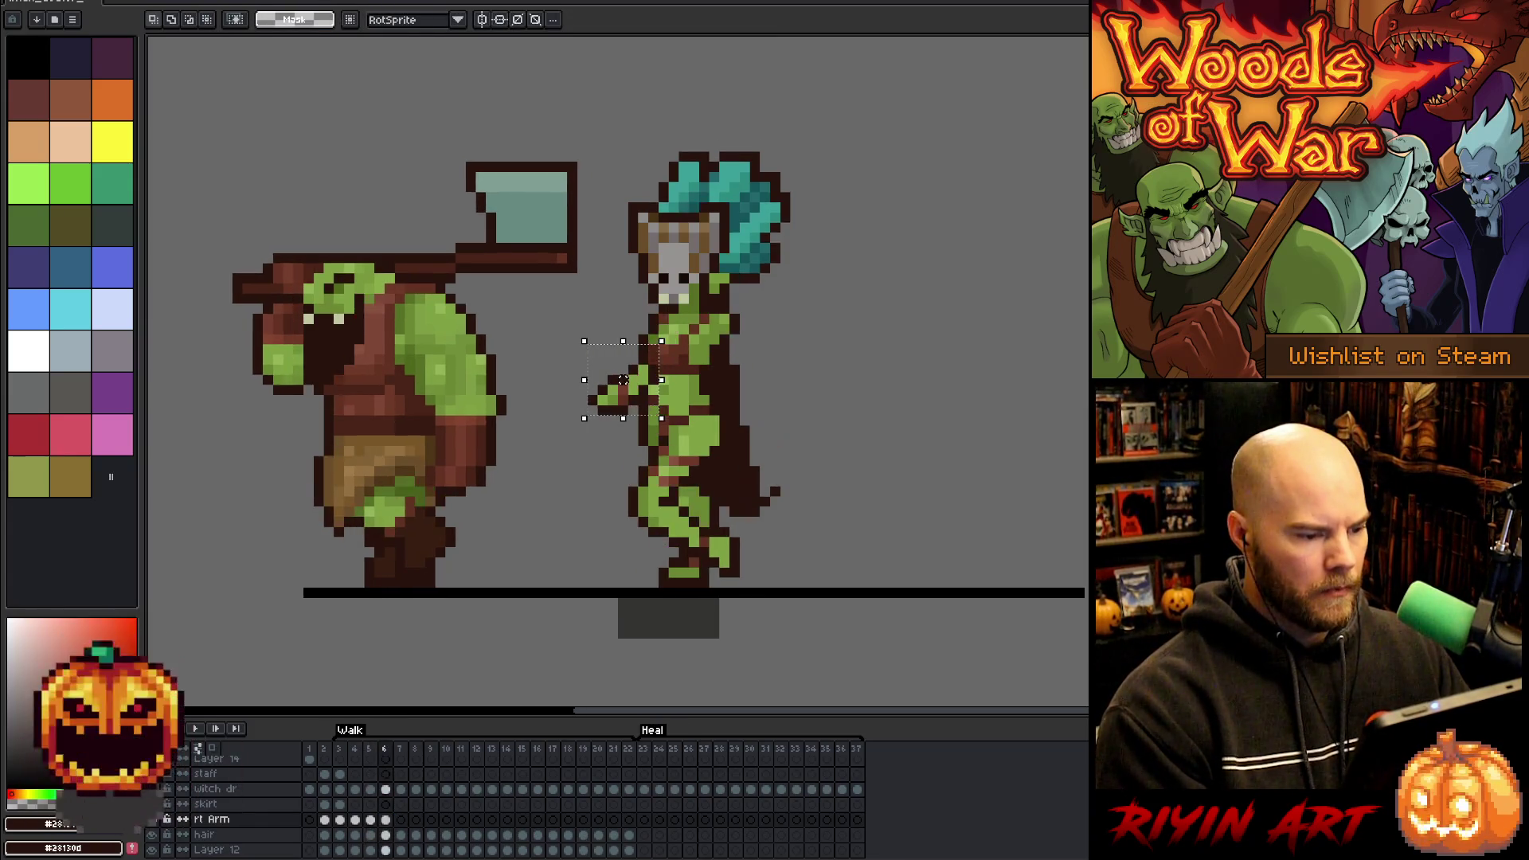
key("Right")
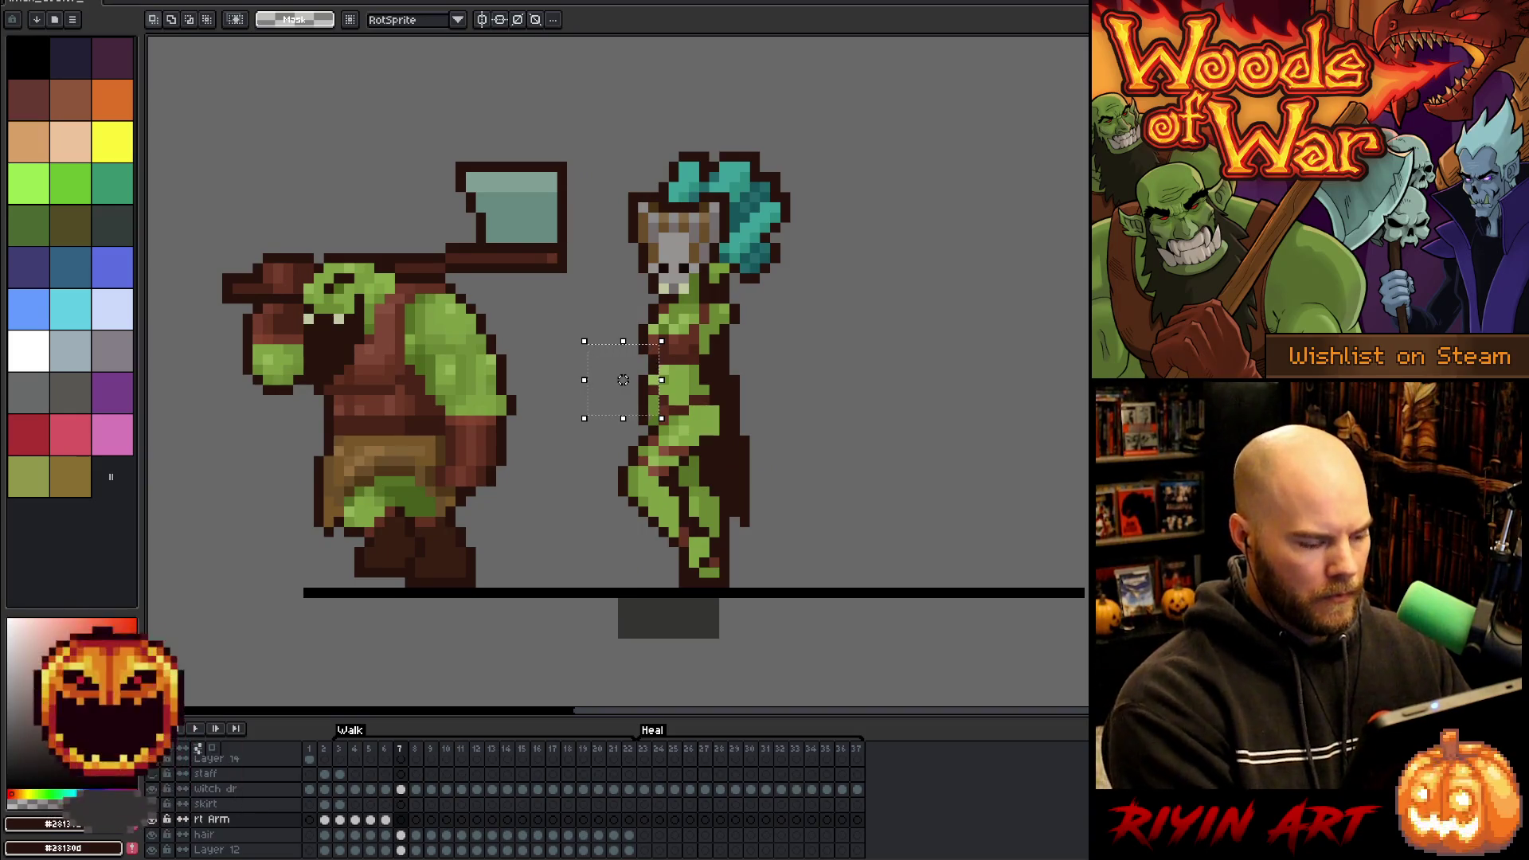
- Shift the witch doctor's arm slightly left on frame 7 and commit it
left_click(386, 819)
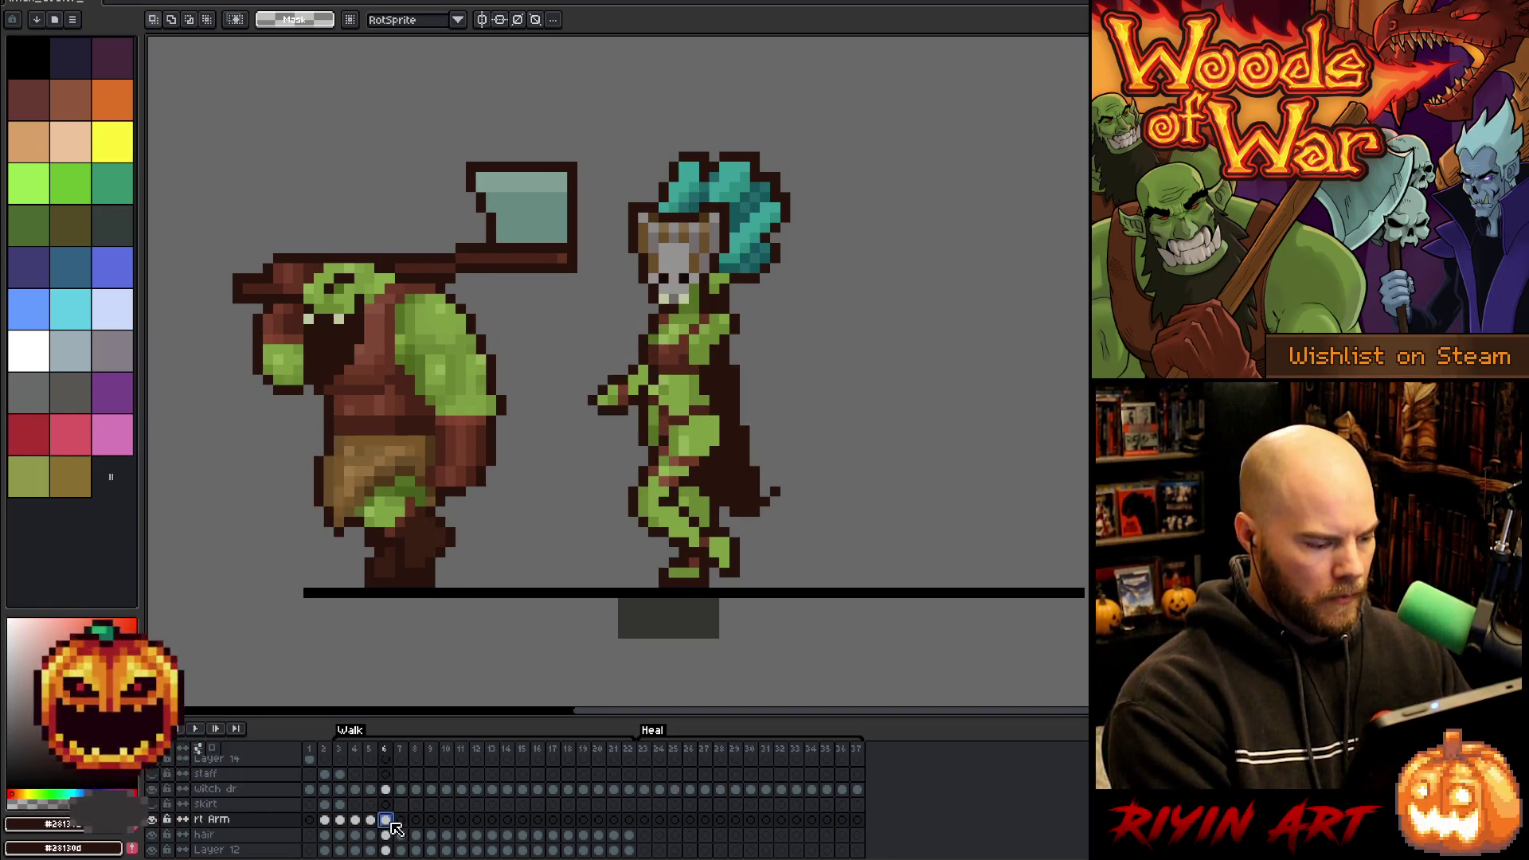
left_click(401, 819)
mouse_move(573, 340)
left_mouse_down()
mouse_move(651, 418)
mouse_move(613, 379)
left_mouse_up()
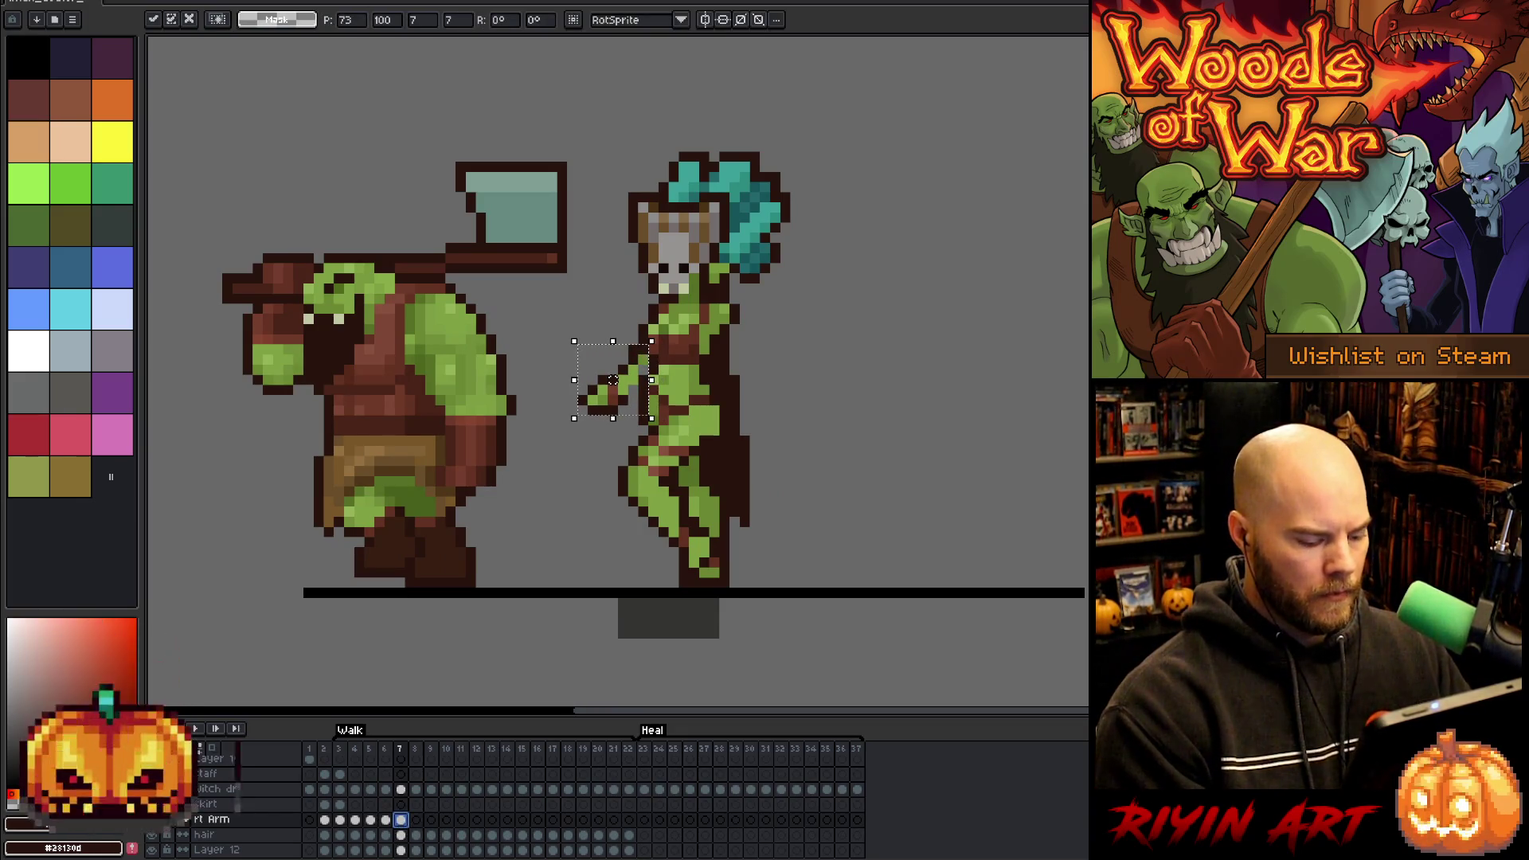
key("Return")
key("Return")
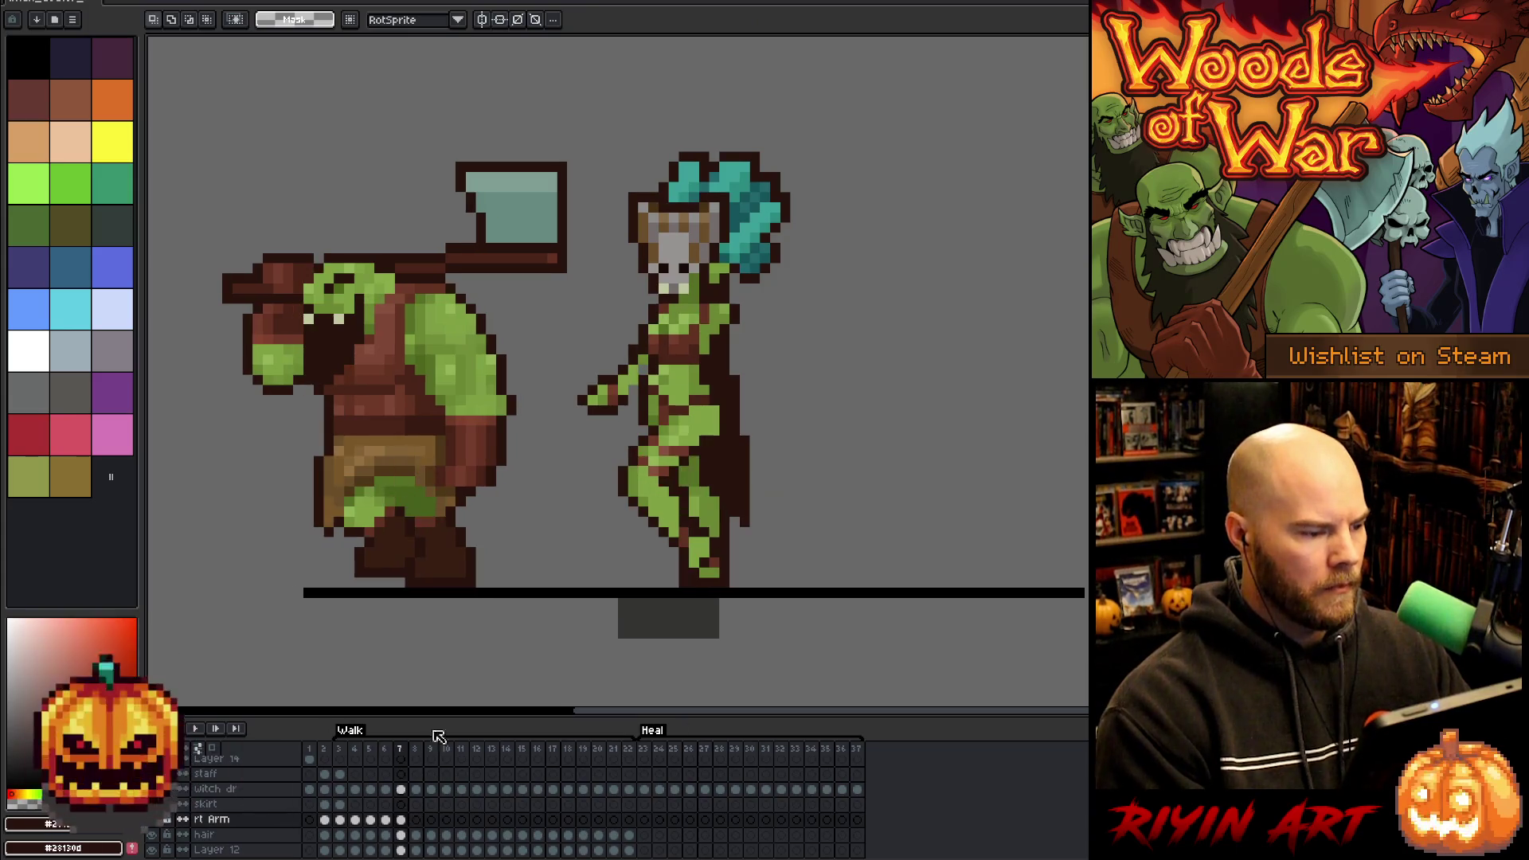
key("b")
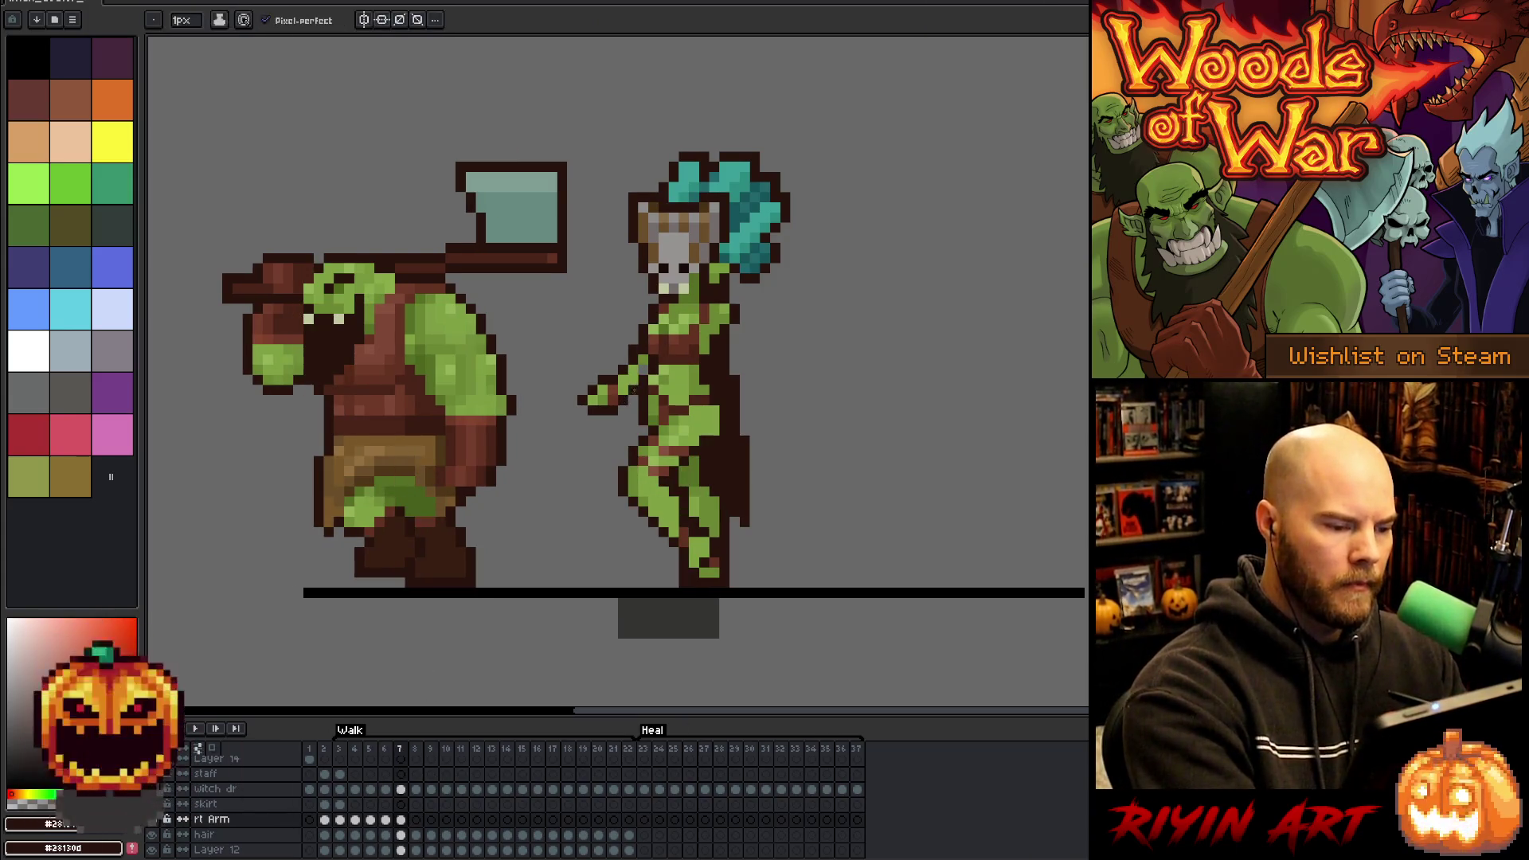
key("e")
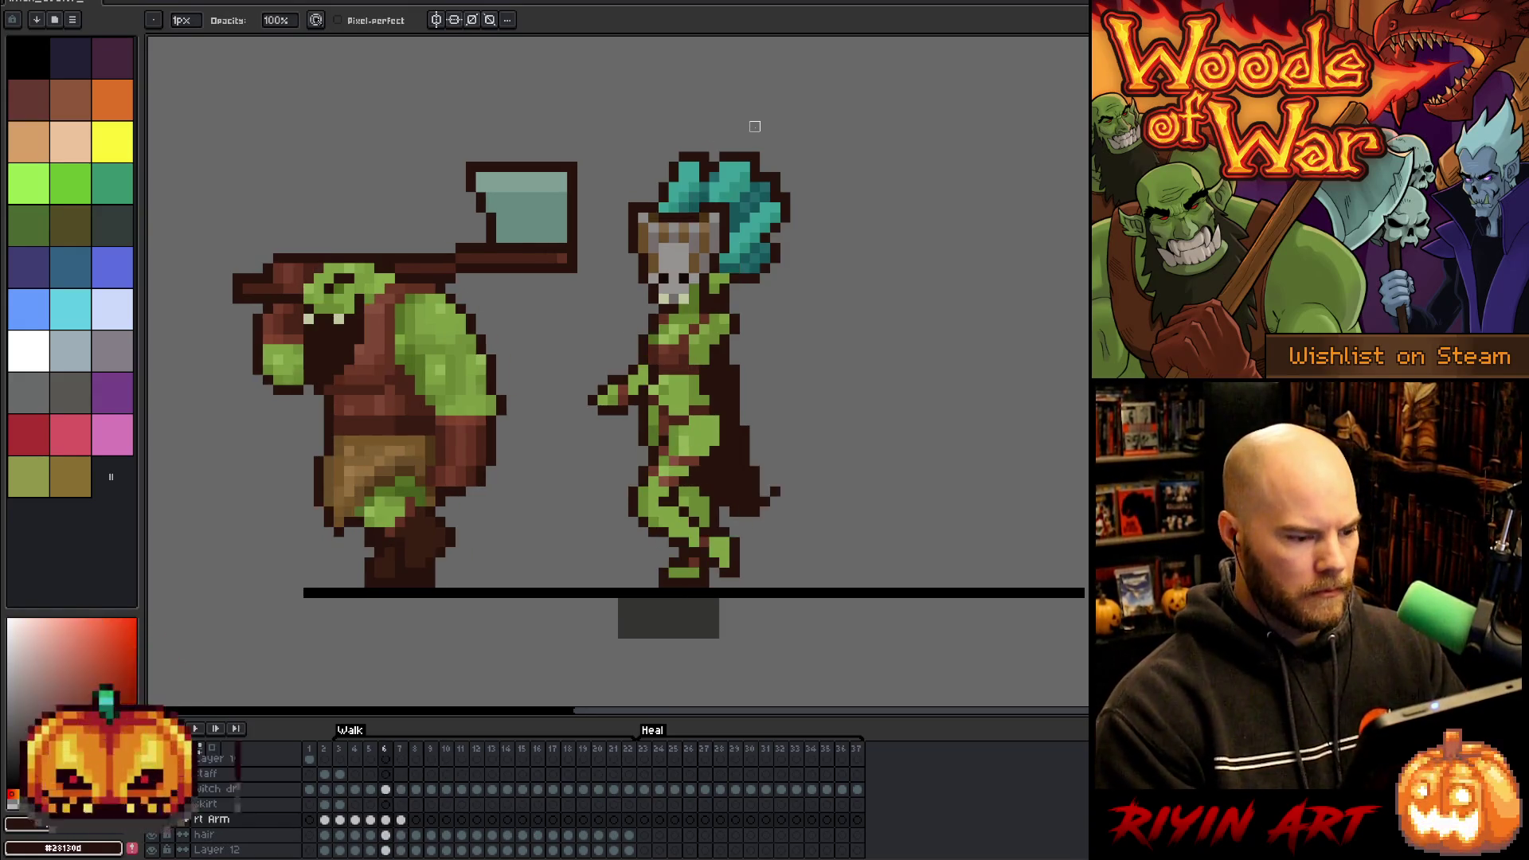
- Compare the rt Arm poses on frames 7 and 8, ending on frame 8
left_click(402, 820)
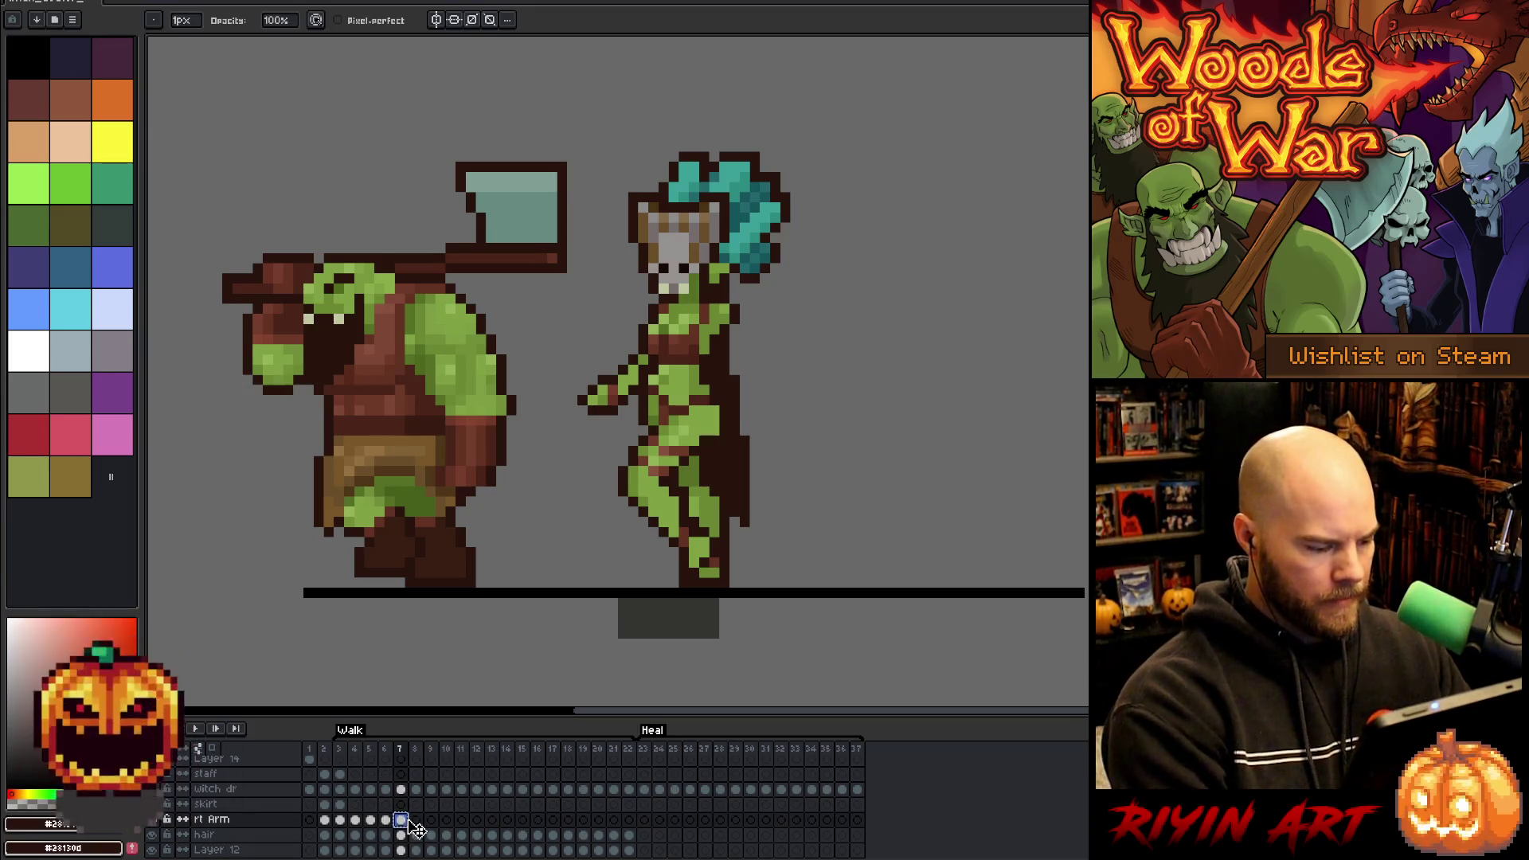
left_click(418, 820)
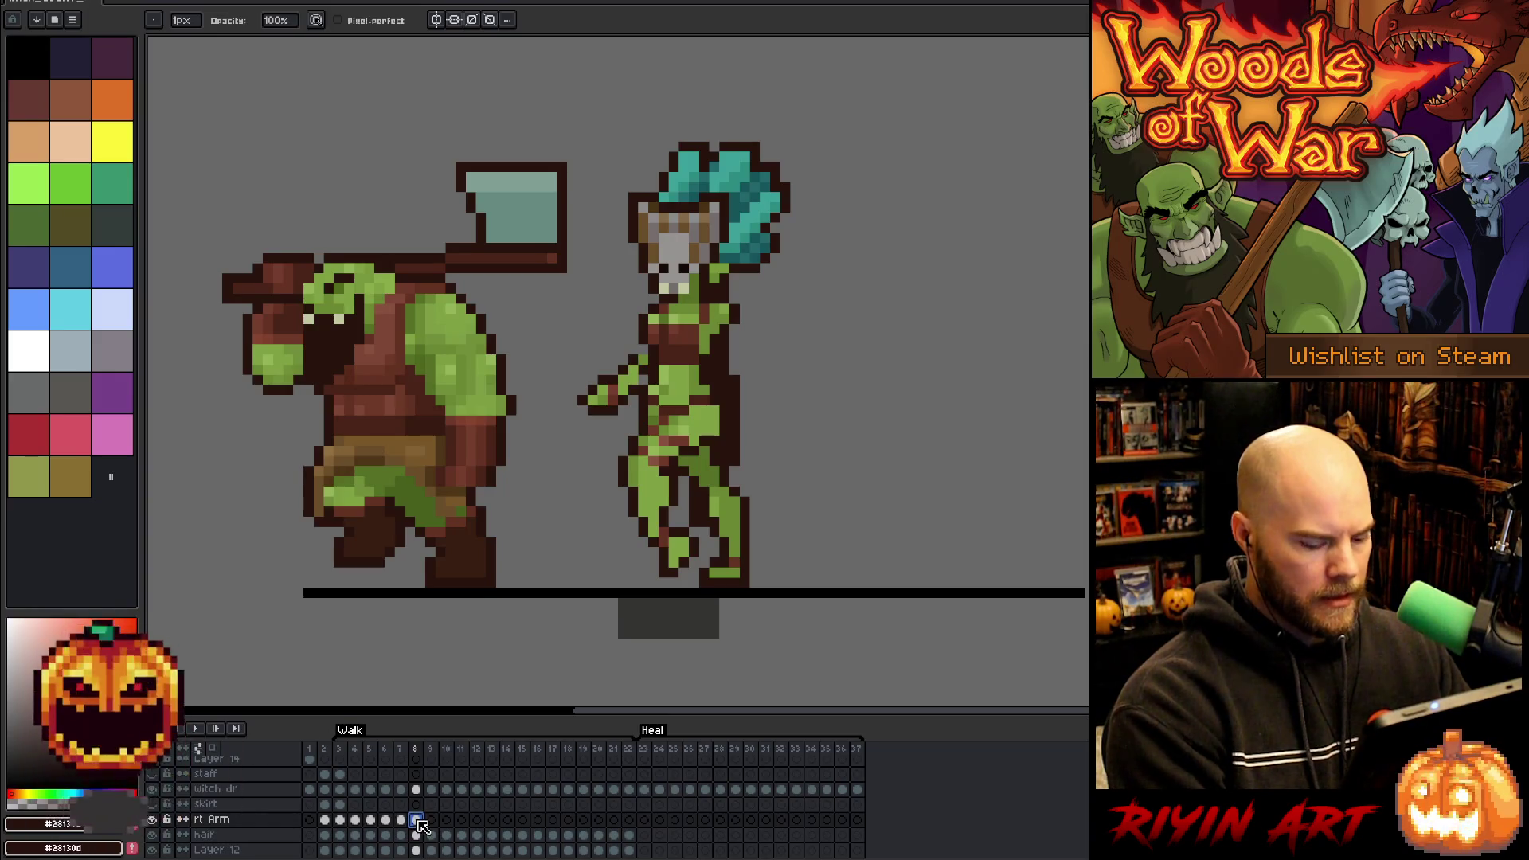
key("Left")
key("Left")
key("Right")
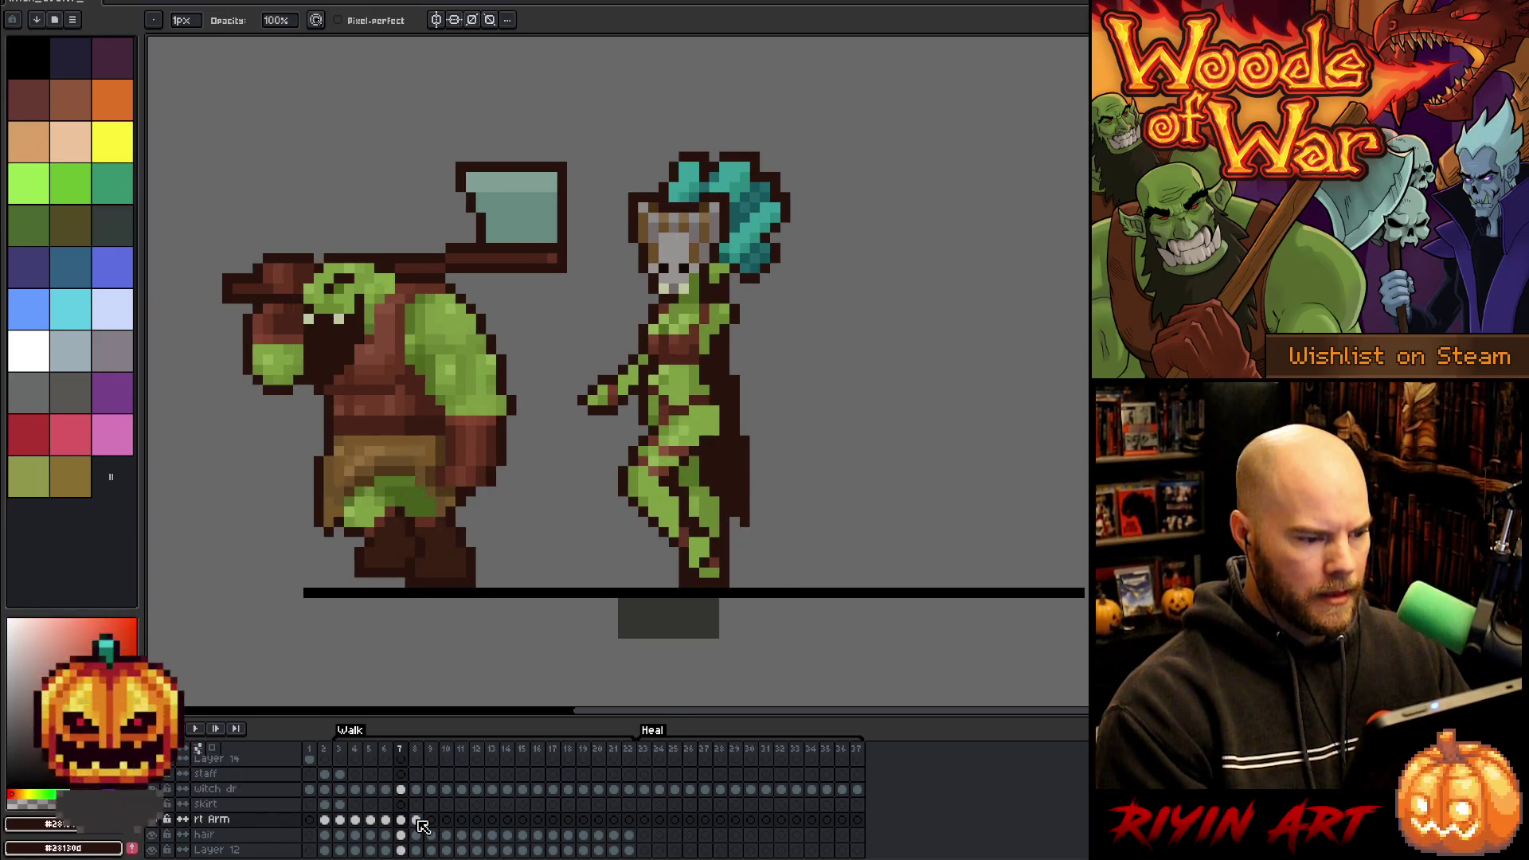
key("Right")
key("Left")
key("Right")
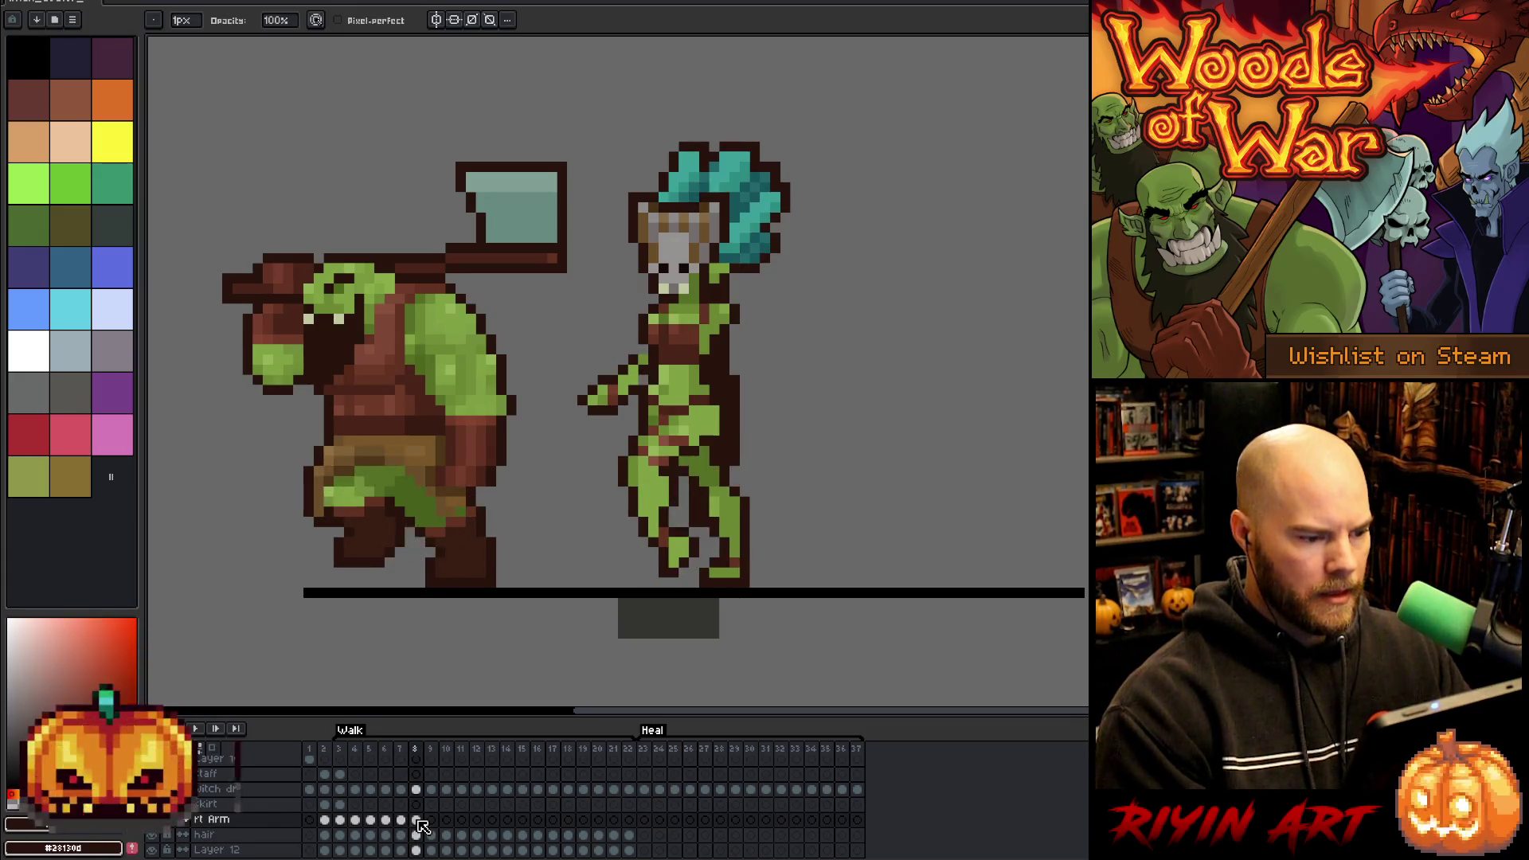
key("e")
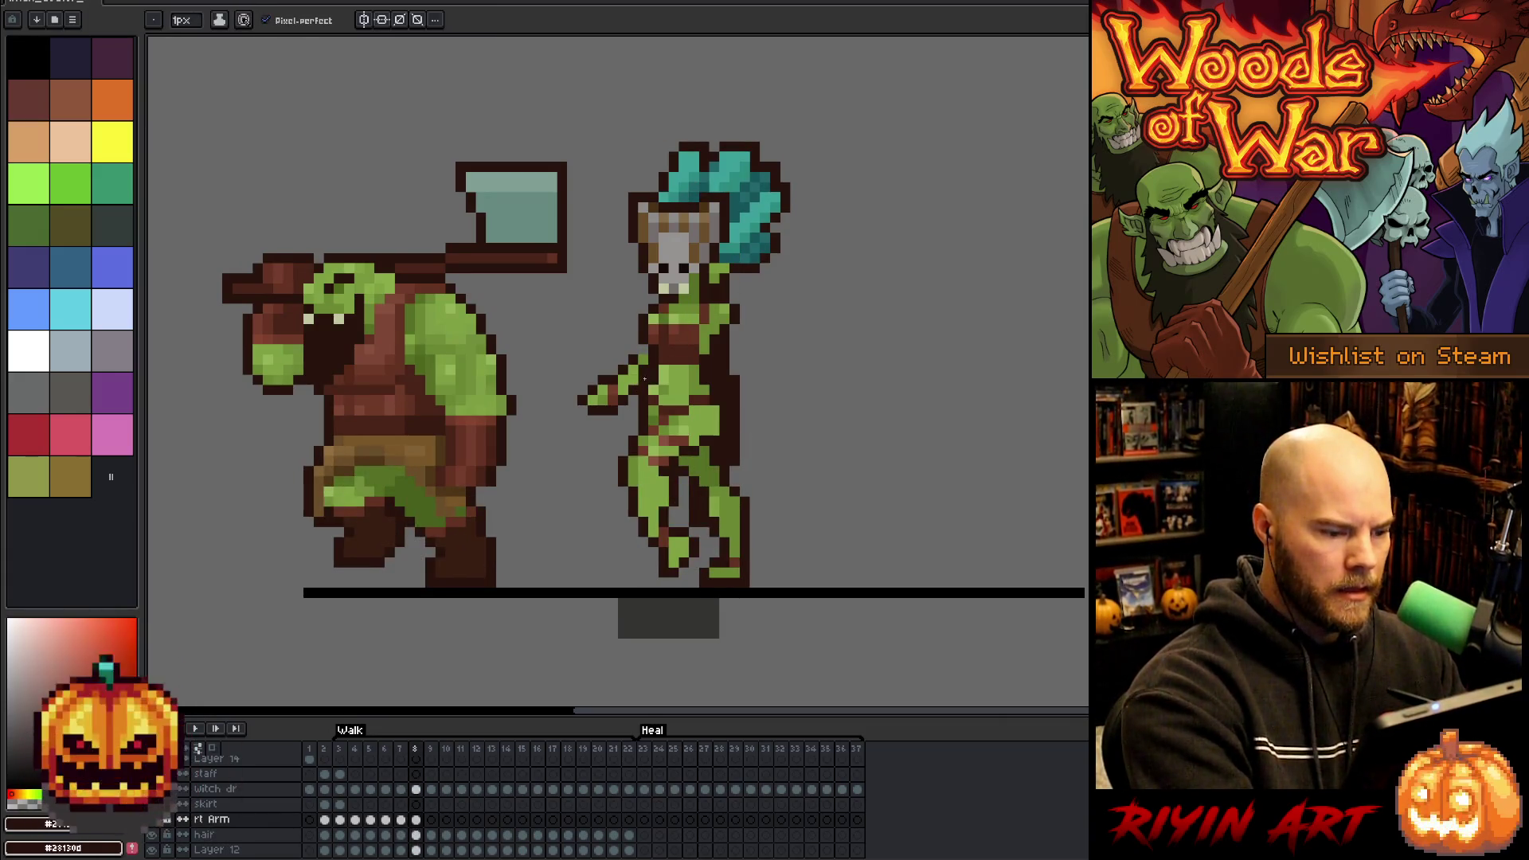
- Sample the witch's green skin and dark red outline colours from her arm
left_click(642, 359, "alt")
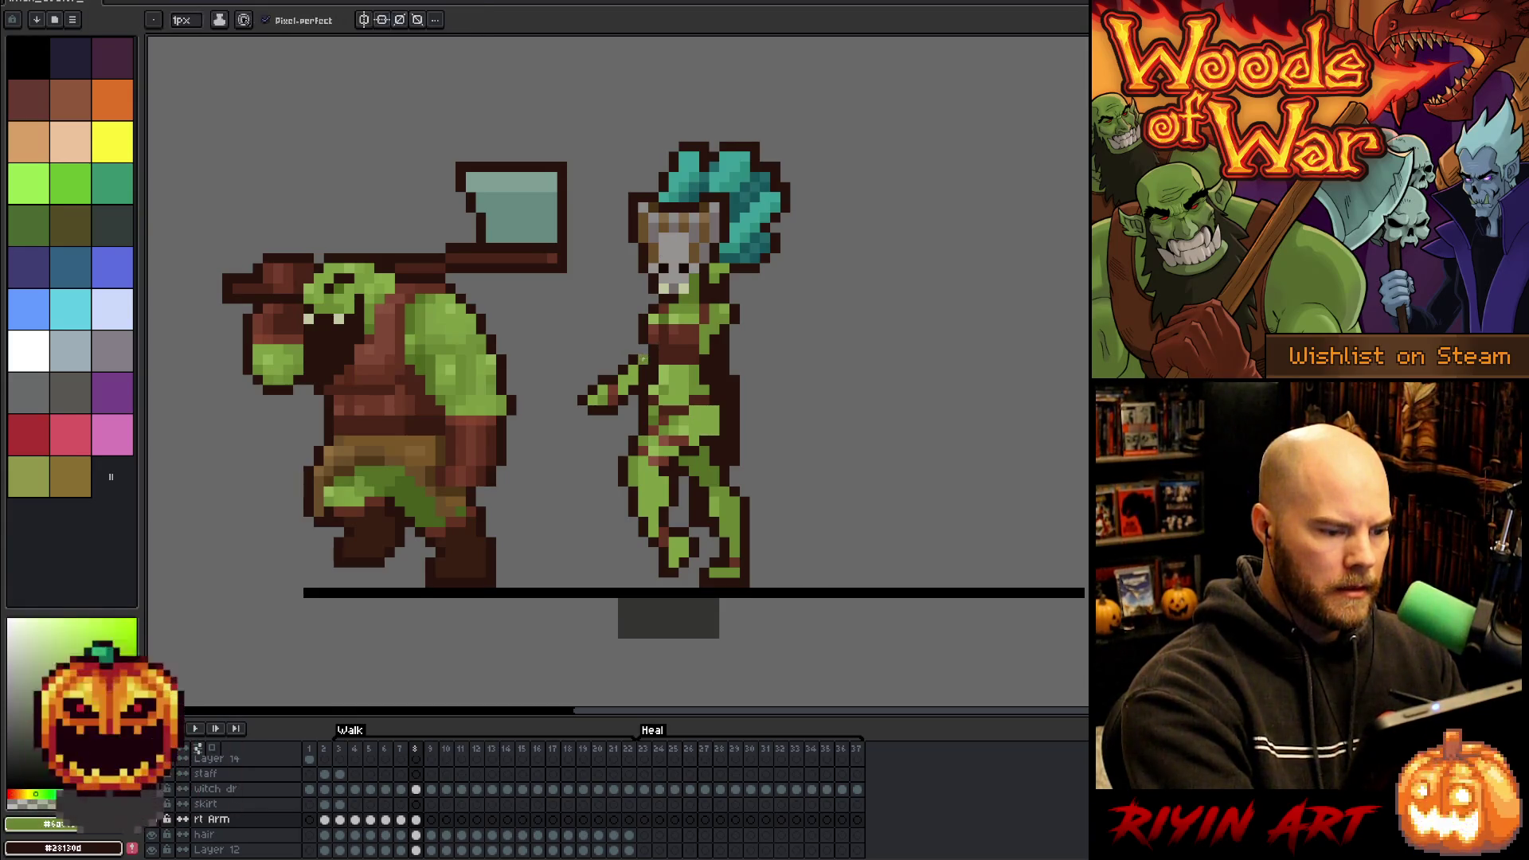
left_click(634, 360, "alt")
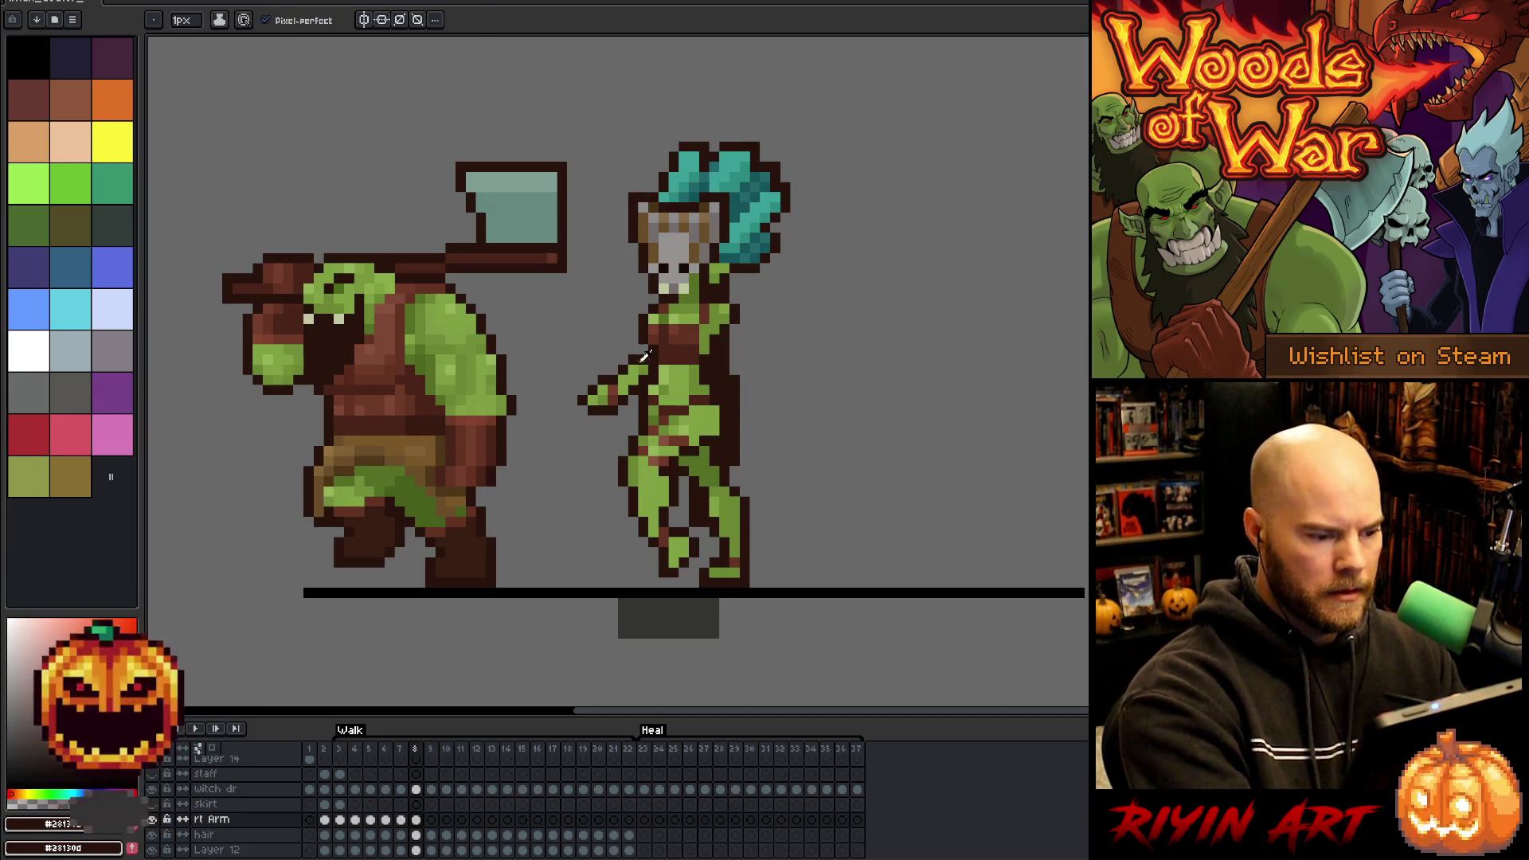
left_click(649, 367, "alt")
left_click(644, 372, "alt")
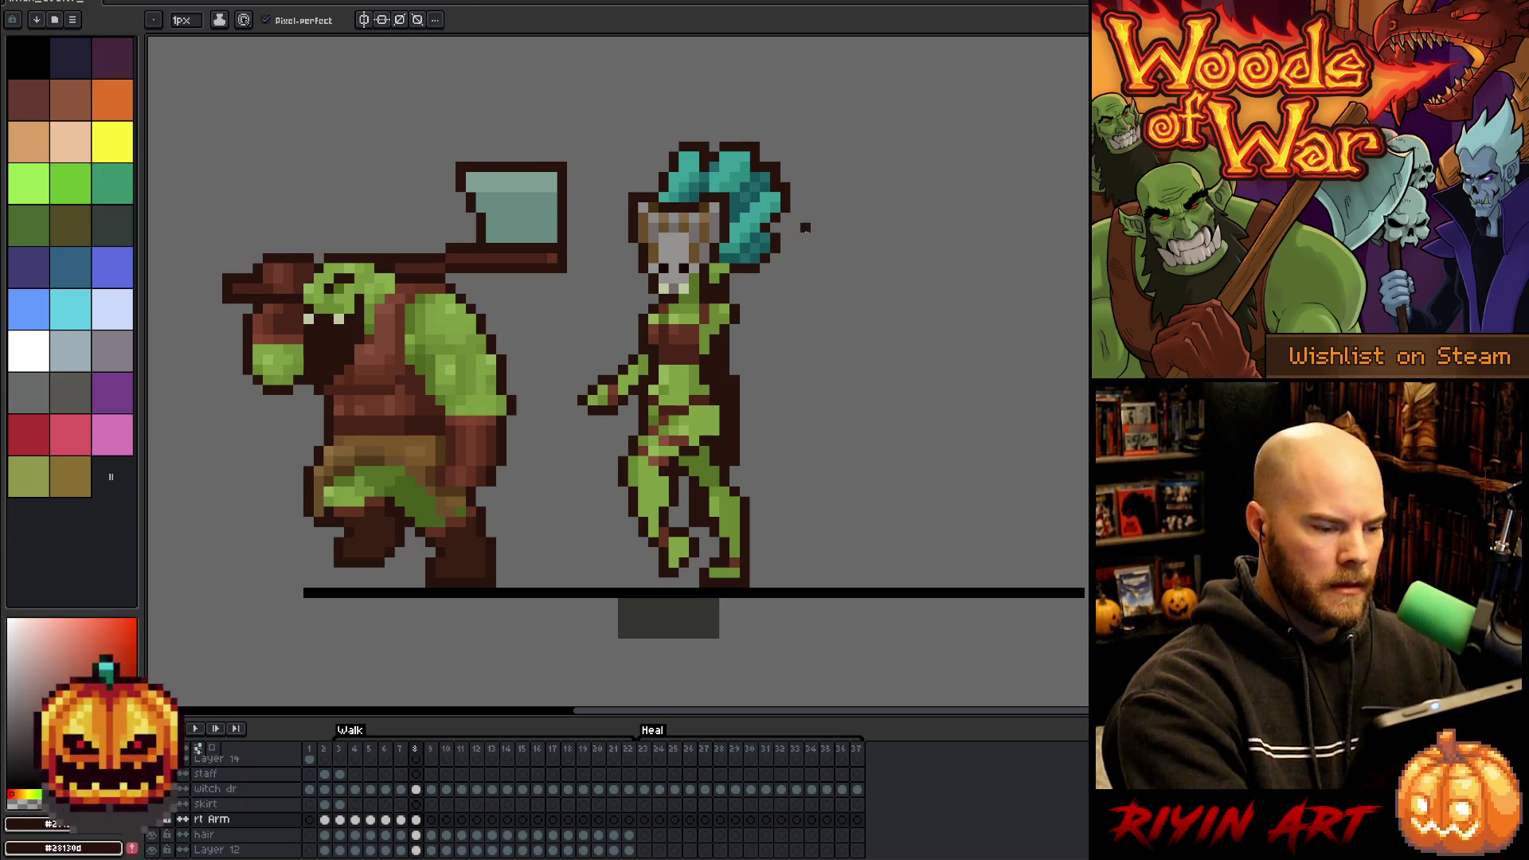
key("Left")
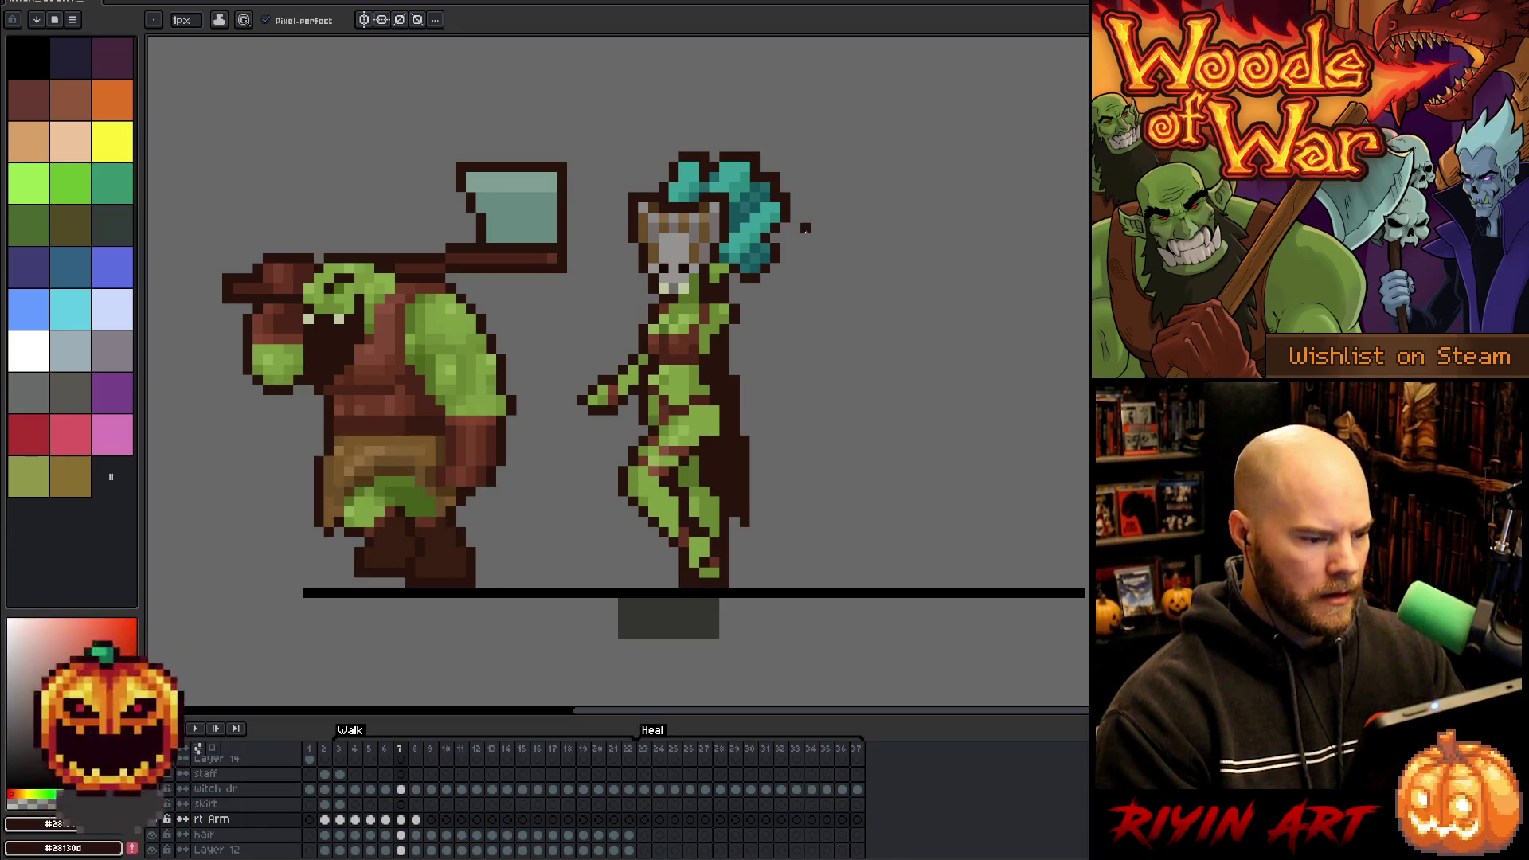
key("Right")
key("Left")
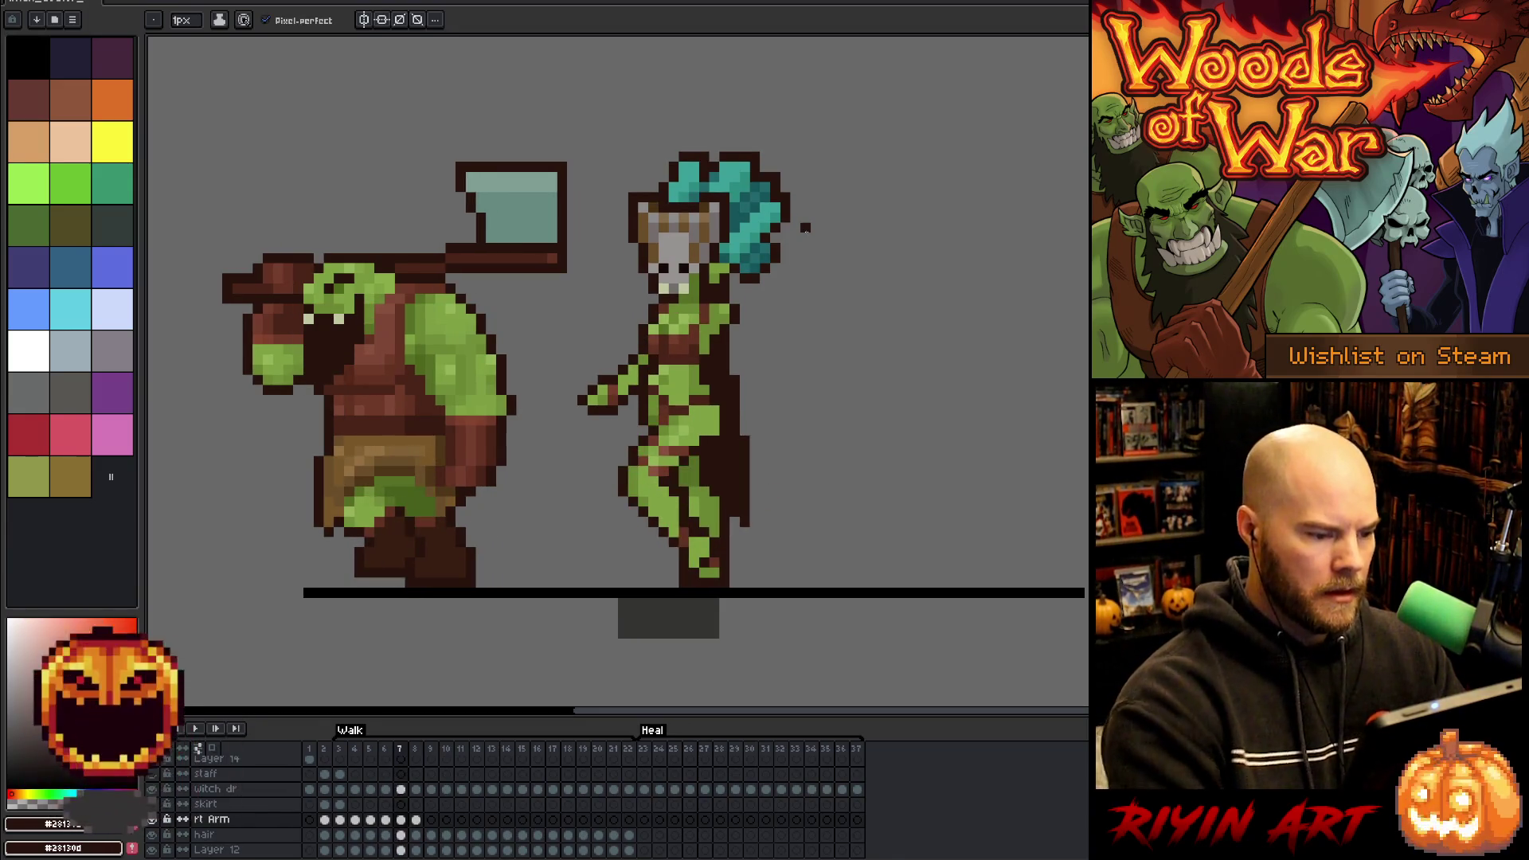
left_click(647, 358, "alt")
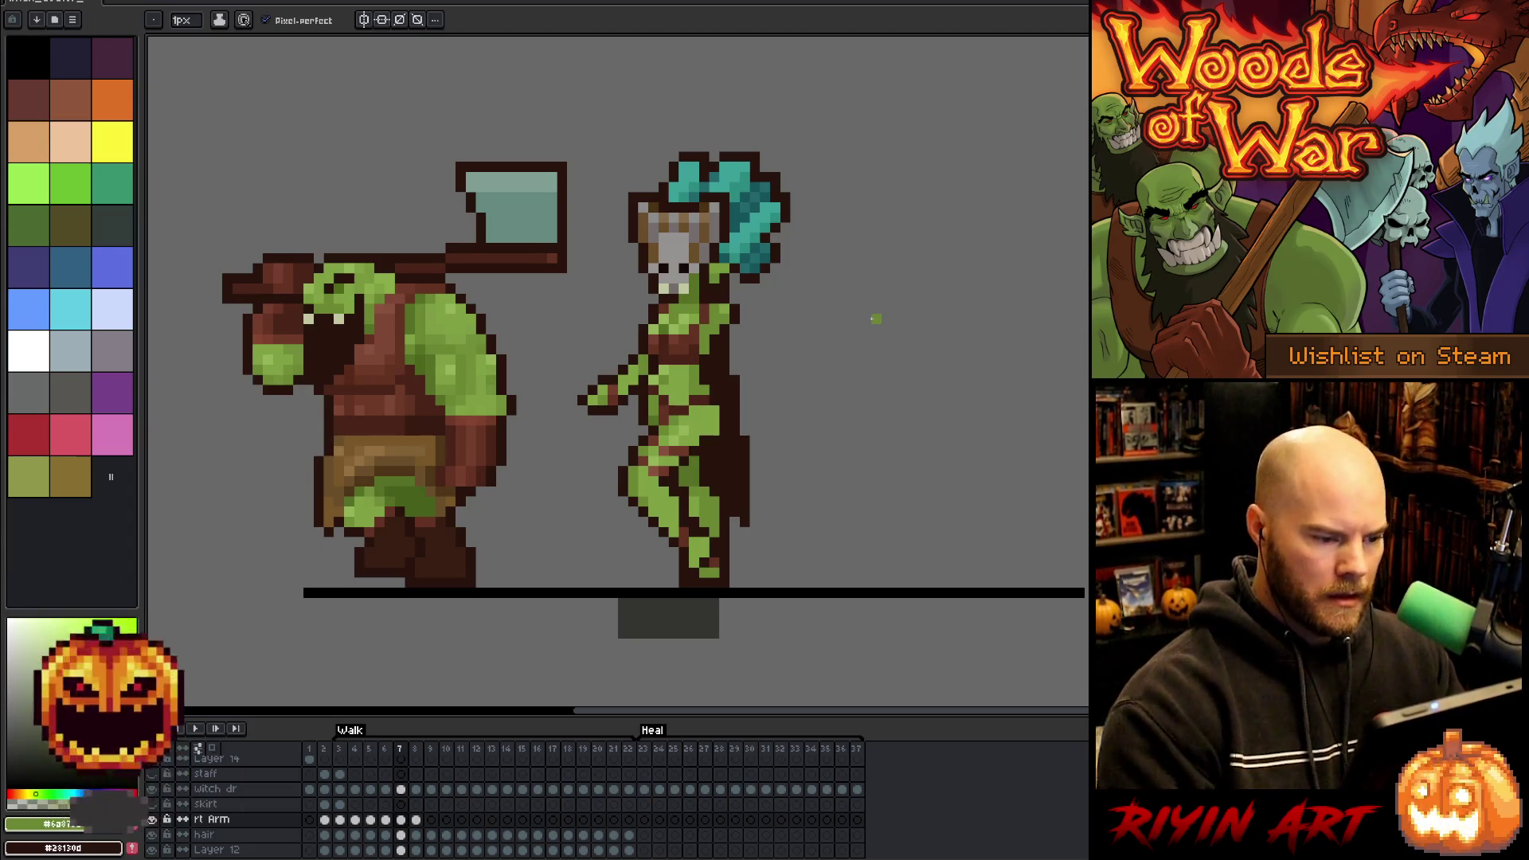
- Return to frame 8, sample the dark outline colour, and select the witch dr layer
key("Left")
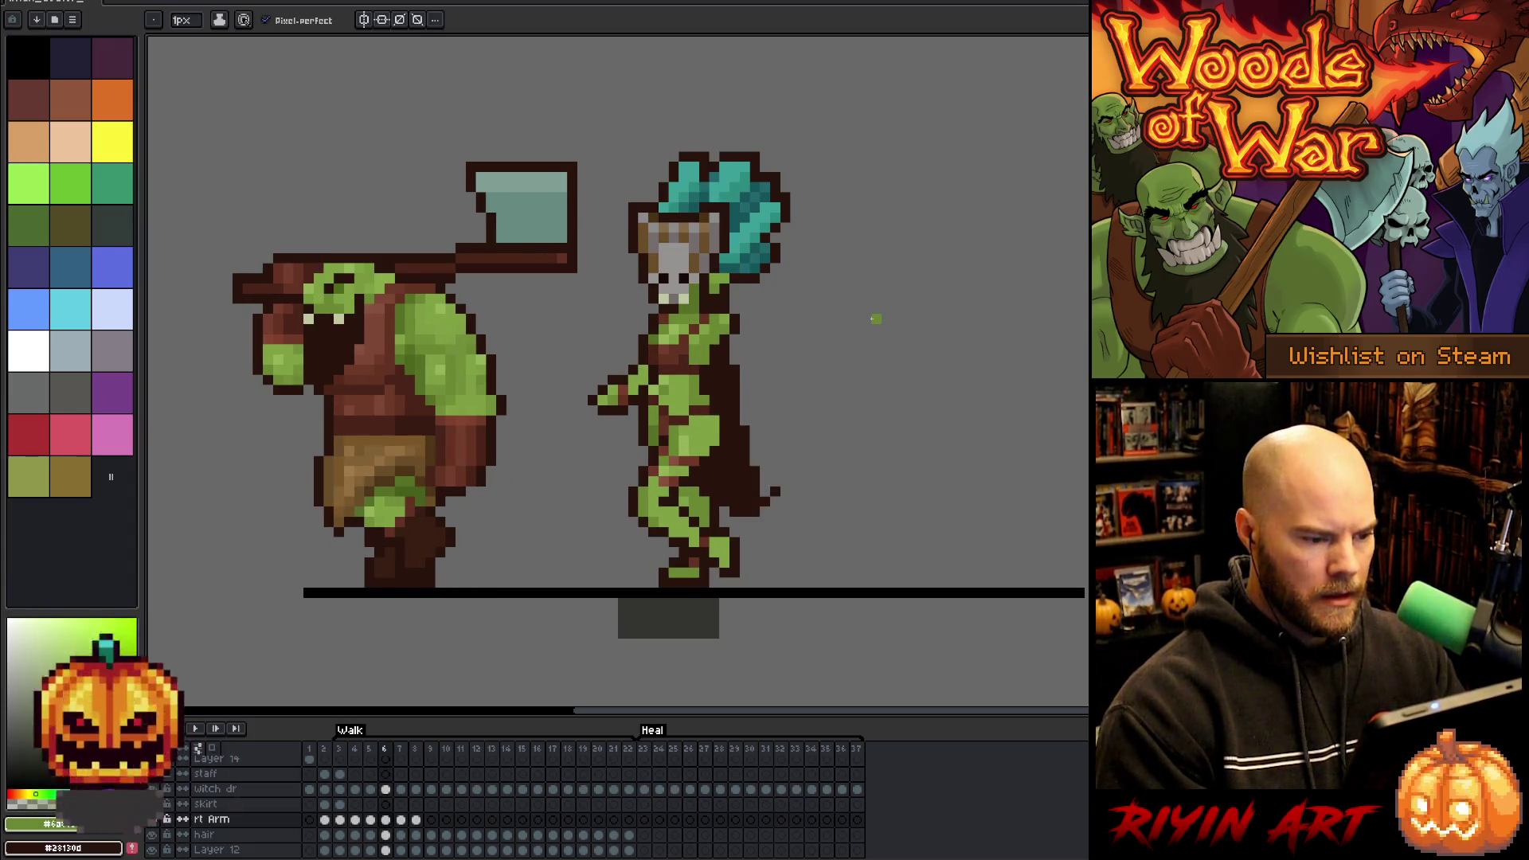
key("Right")
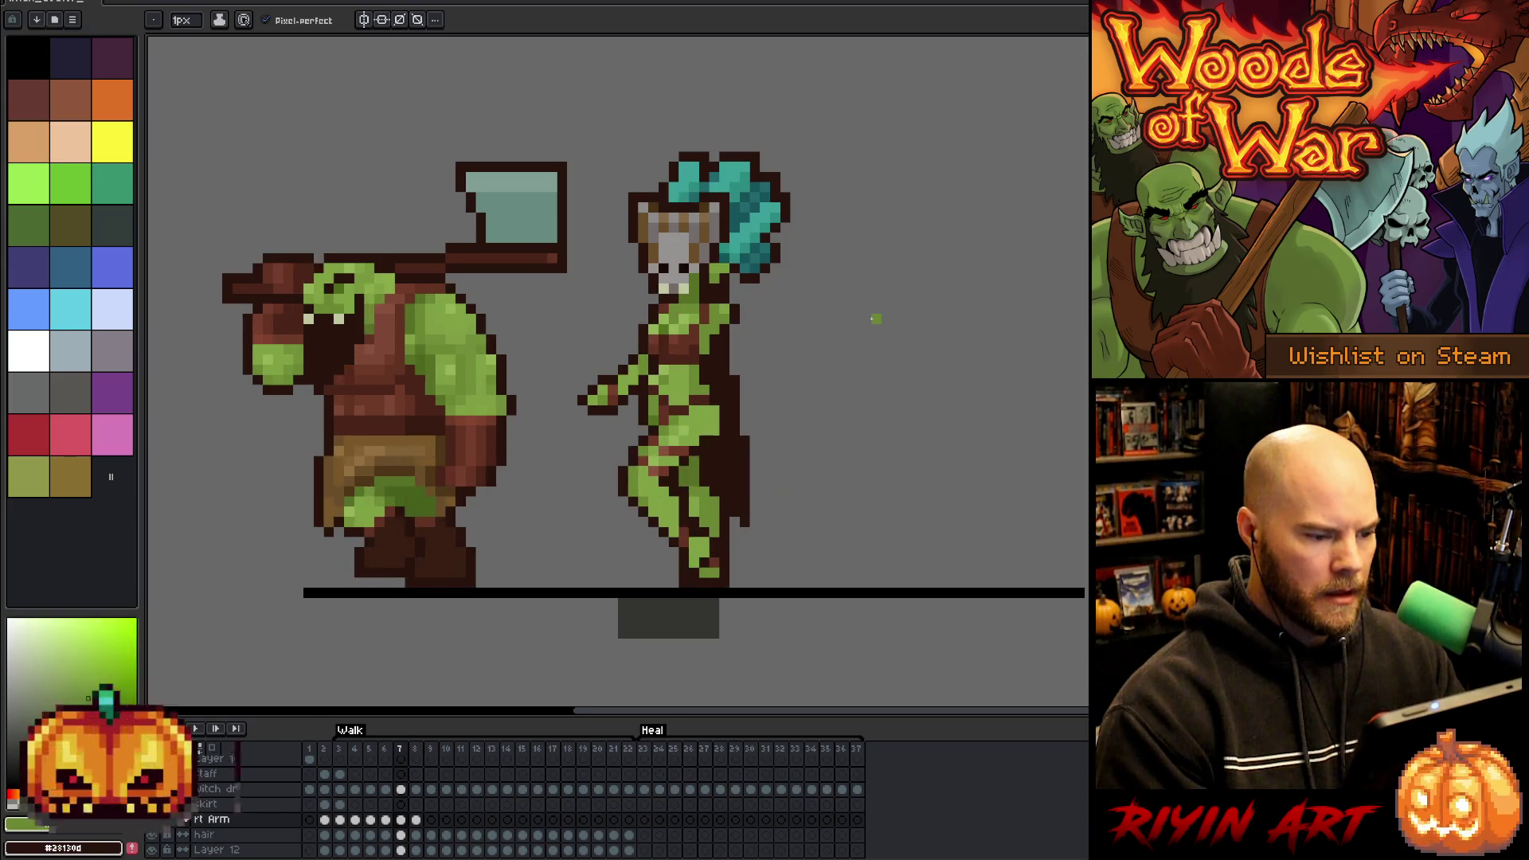
key("Right")
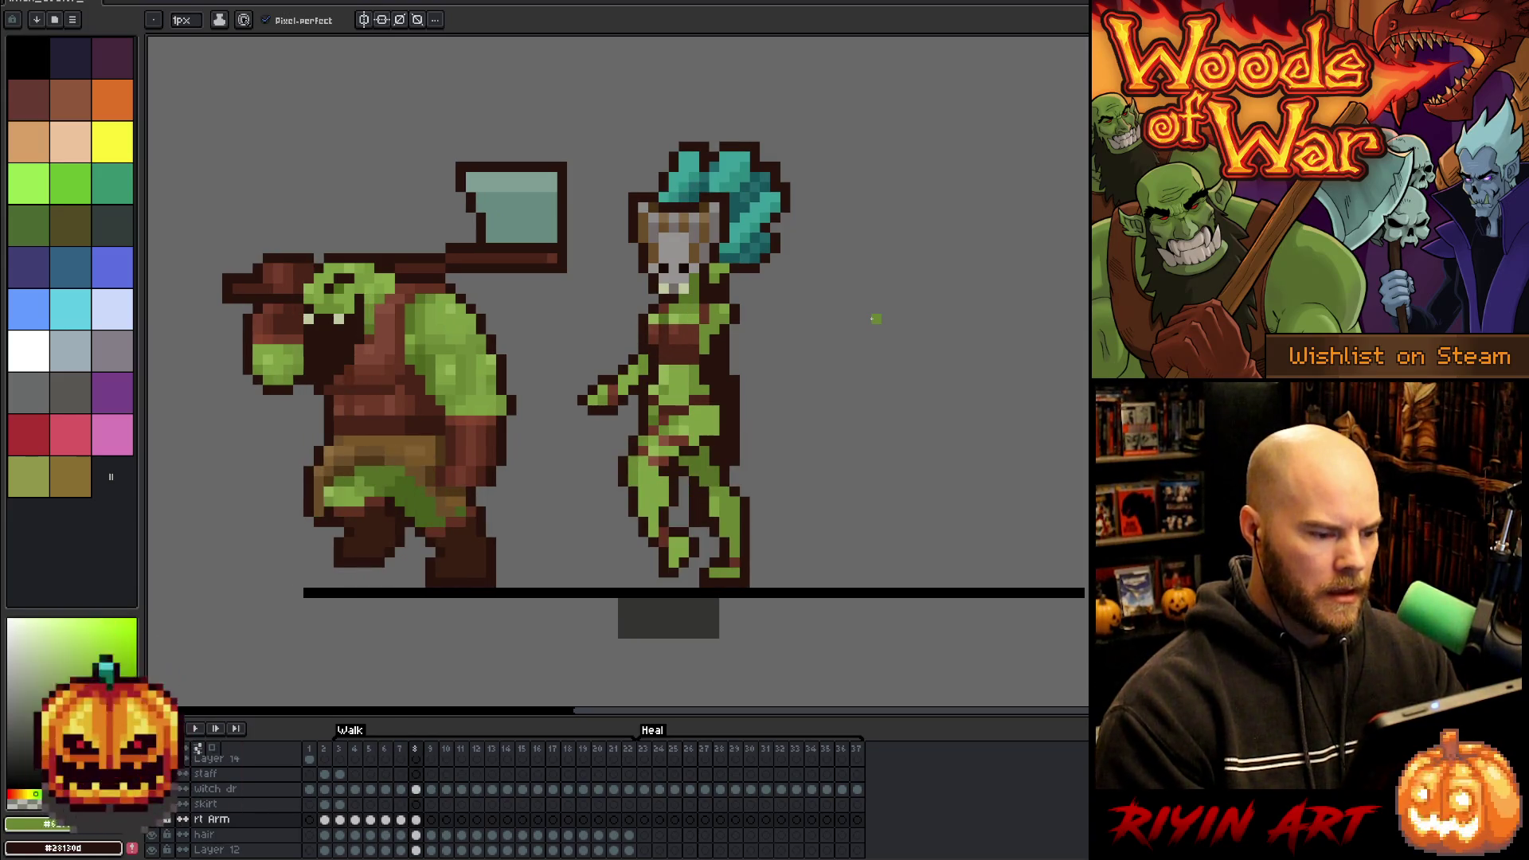
key("alt")
left_click(651, 356, "alt")
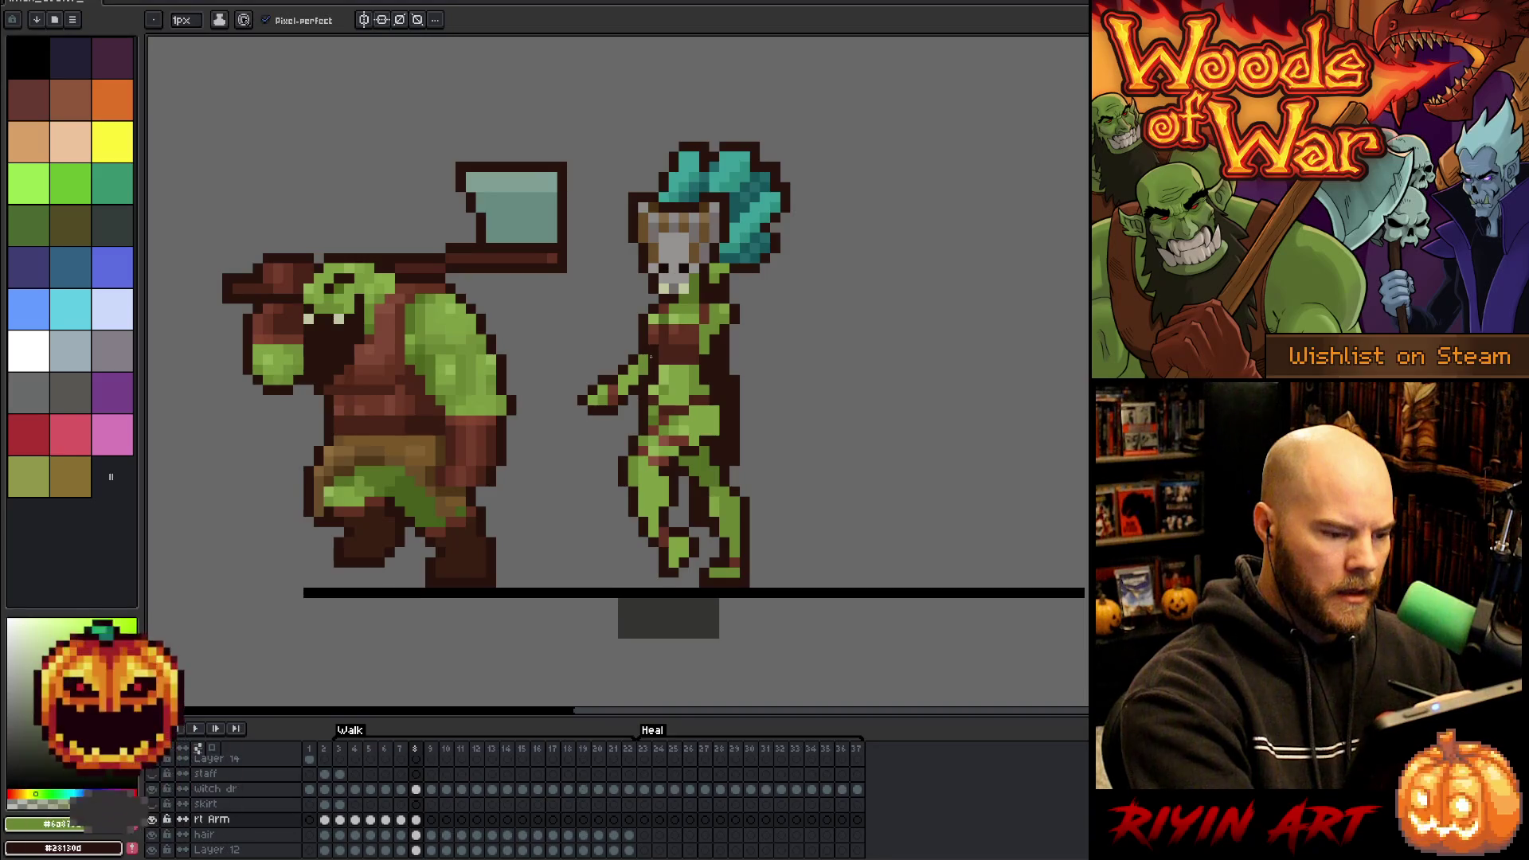
left_click(653, 351, "ctrl")
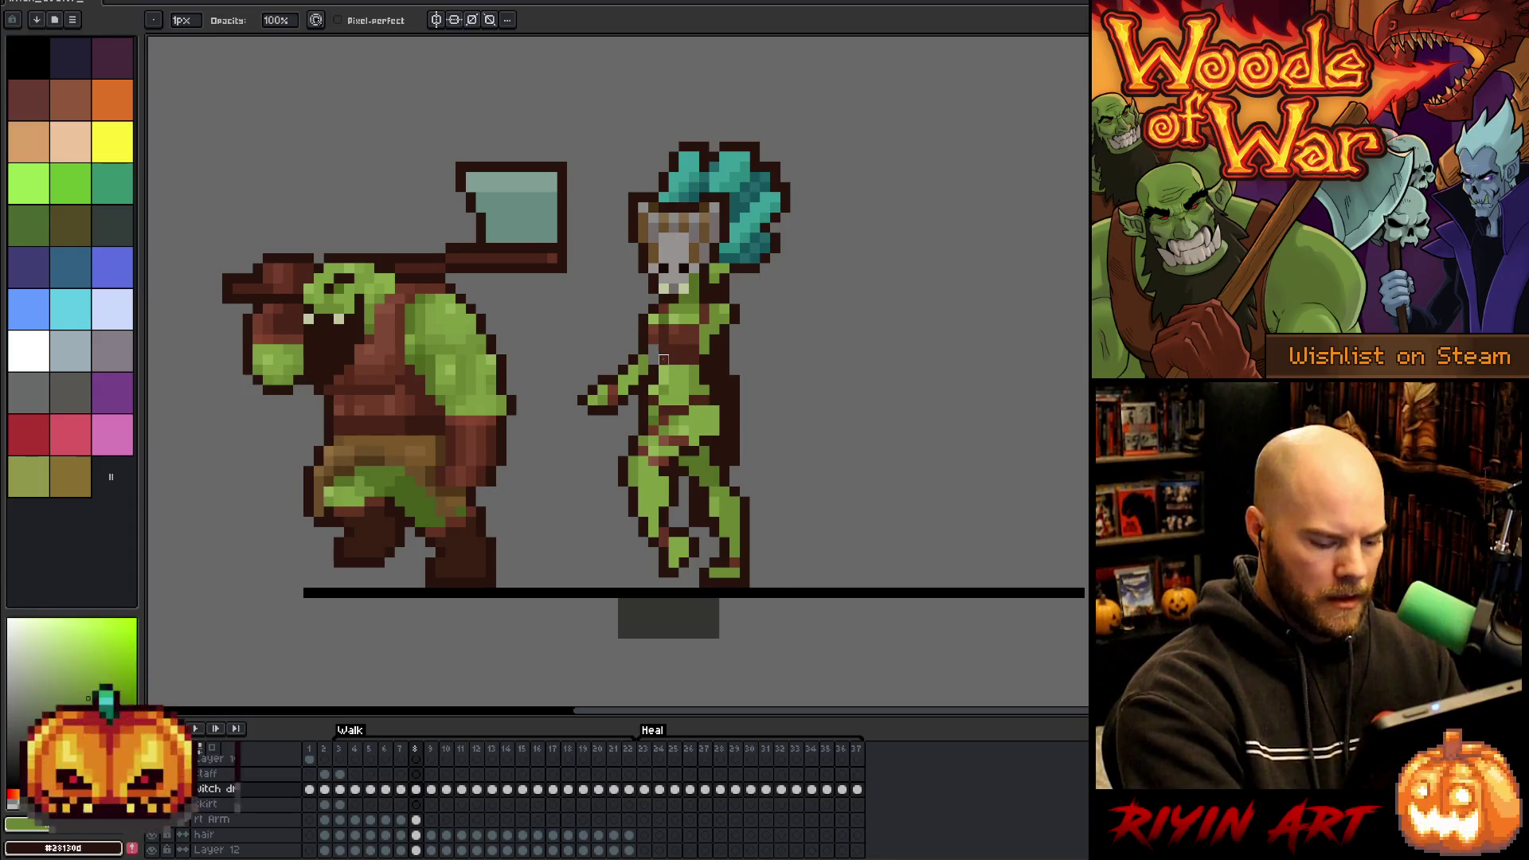
- Step back through the walk frames from 7 down to 3
key("comma")
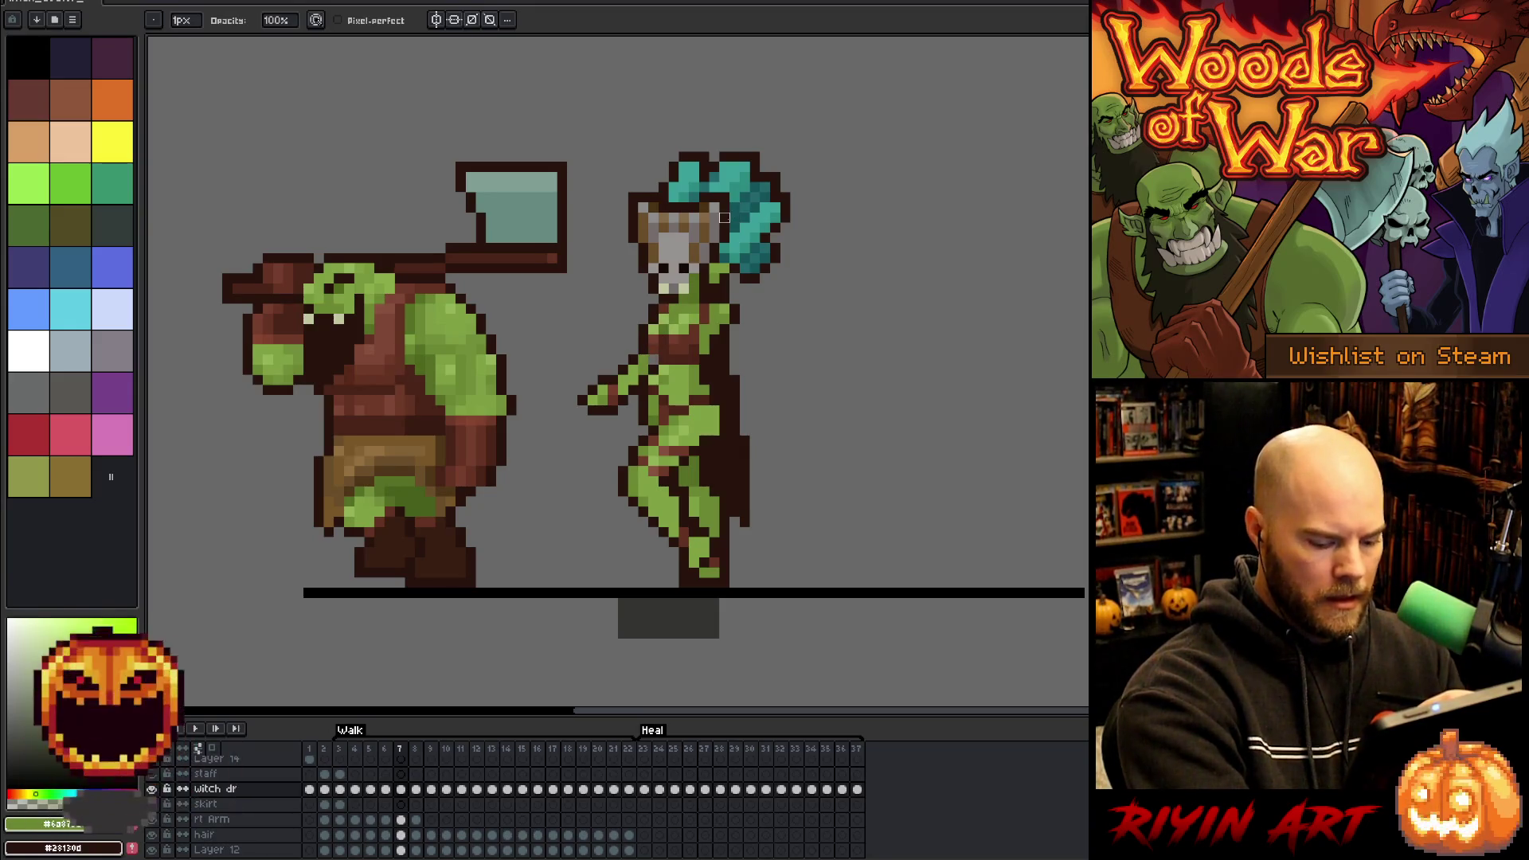
key("comma")
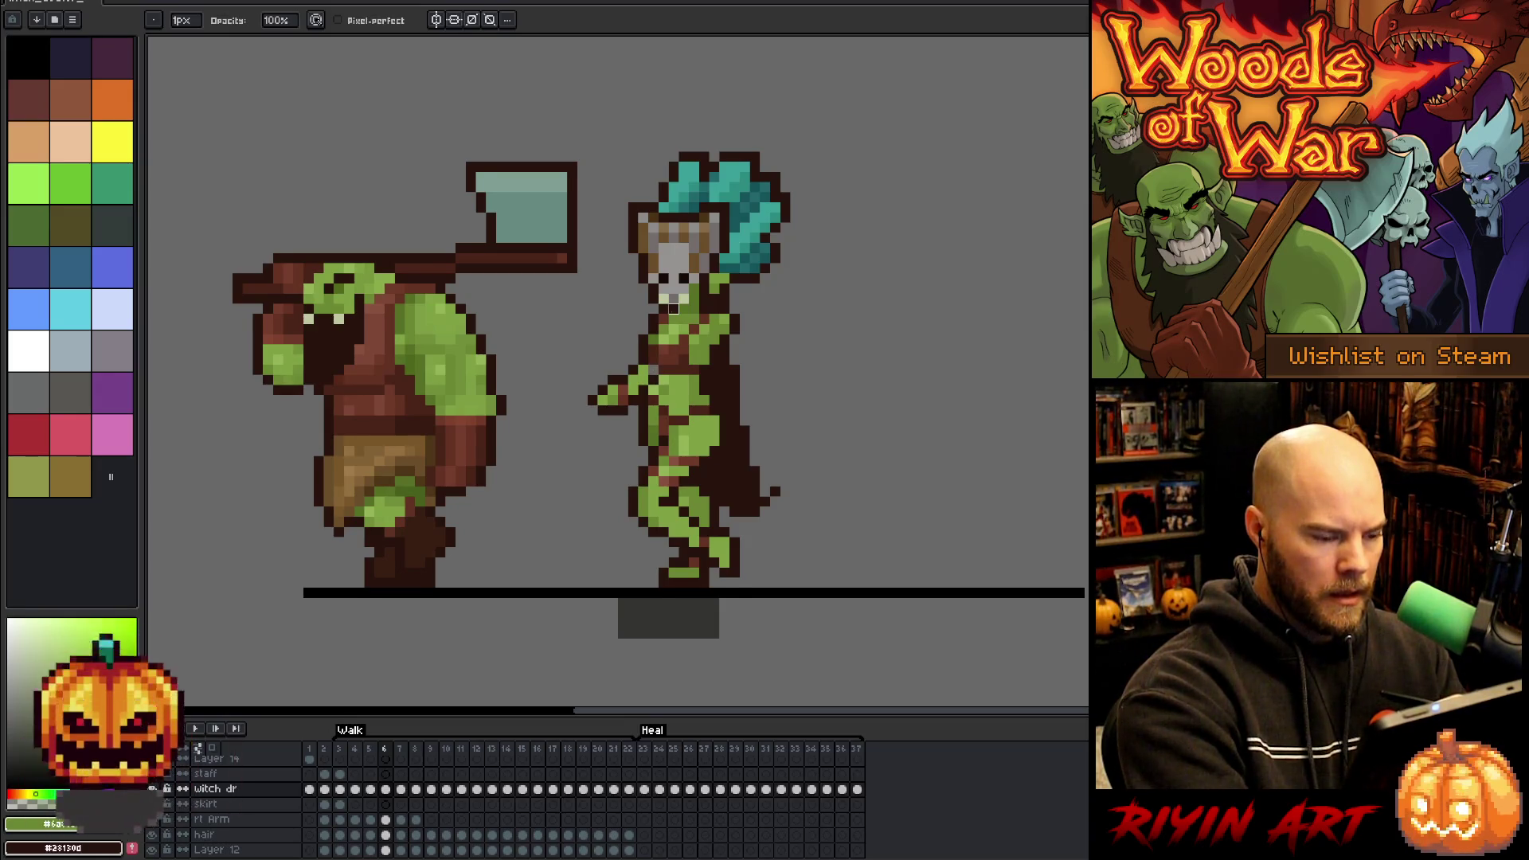
key("comma")
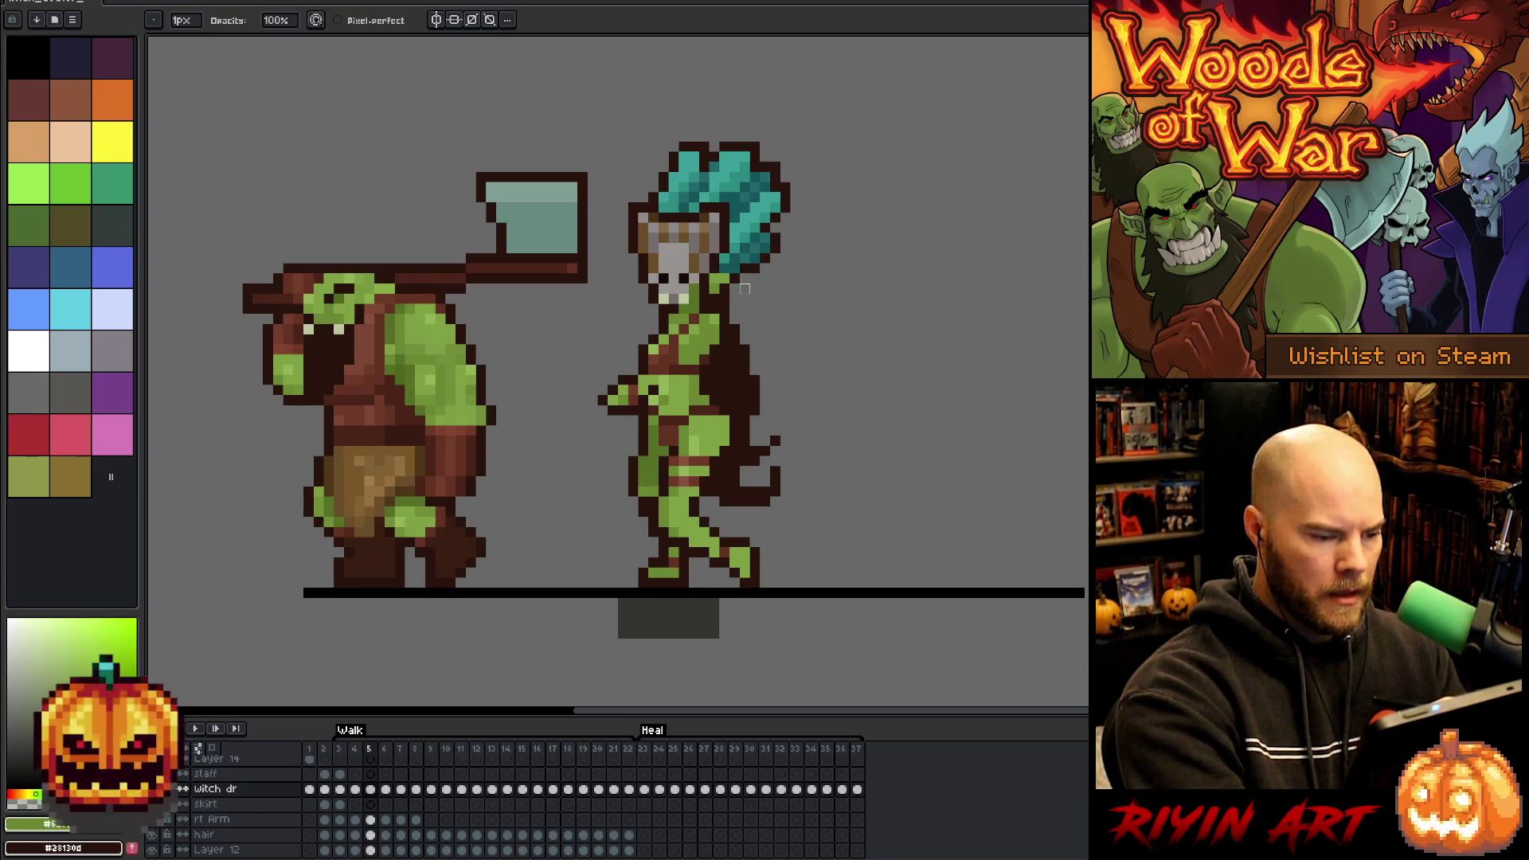
key("comma")
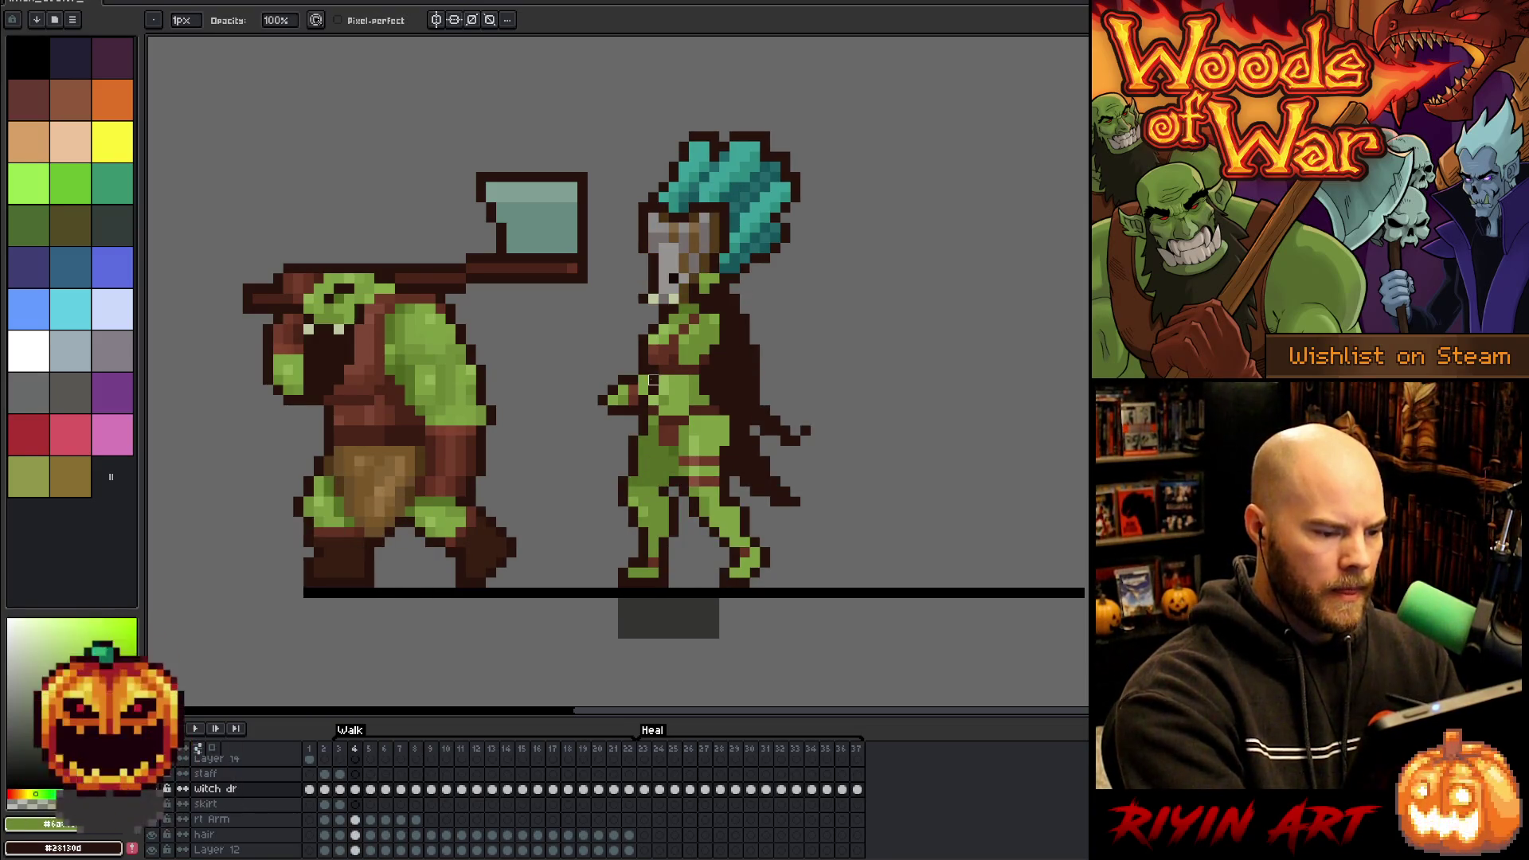
key("comma")
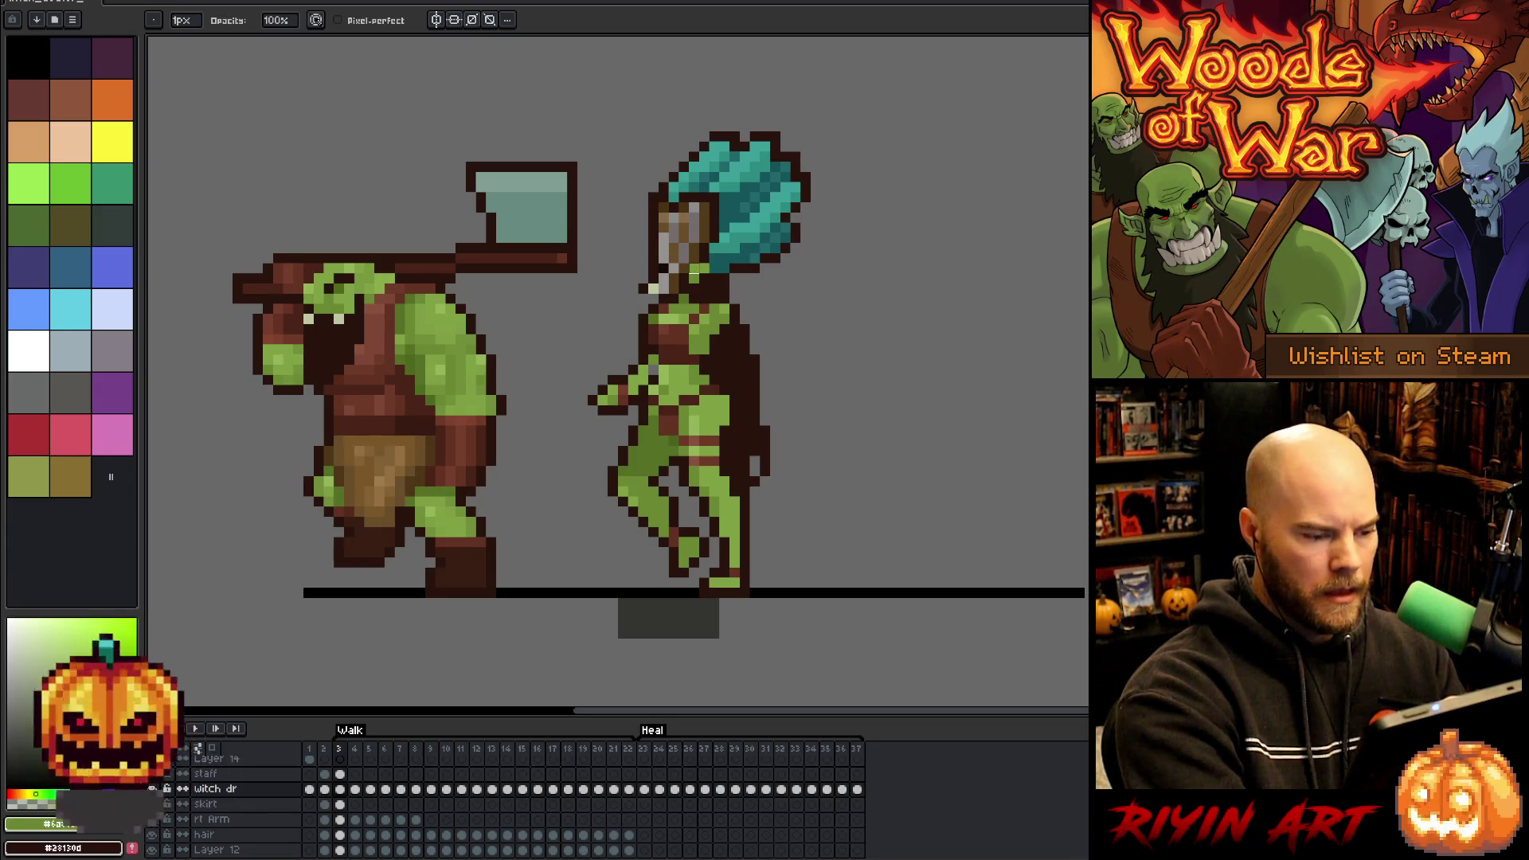
key("e")
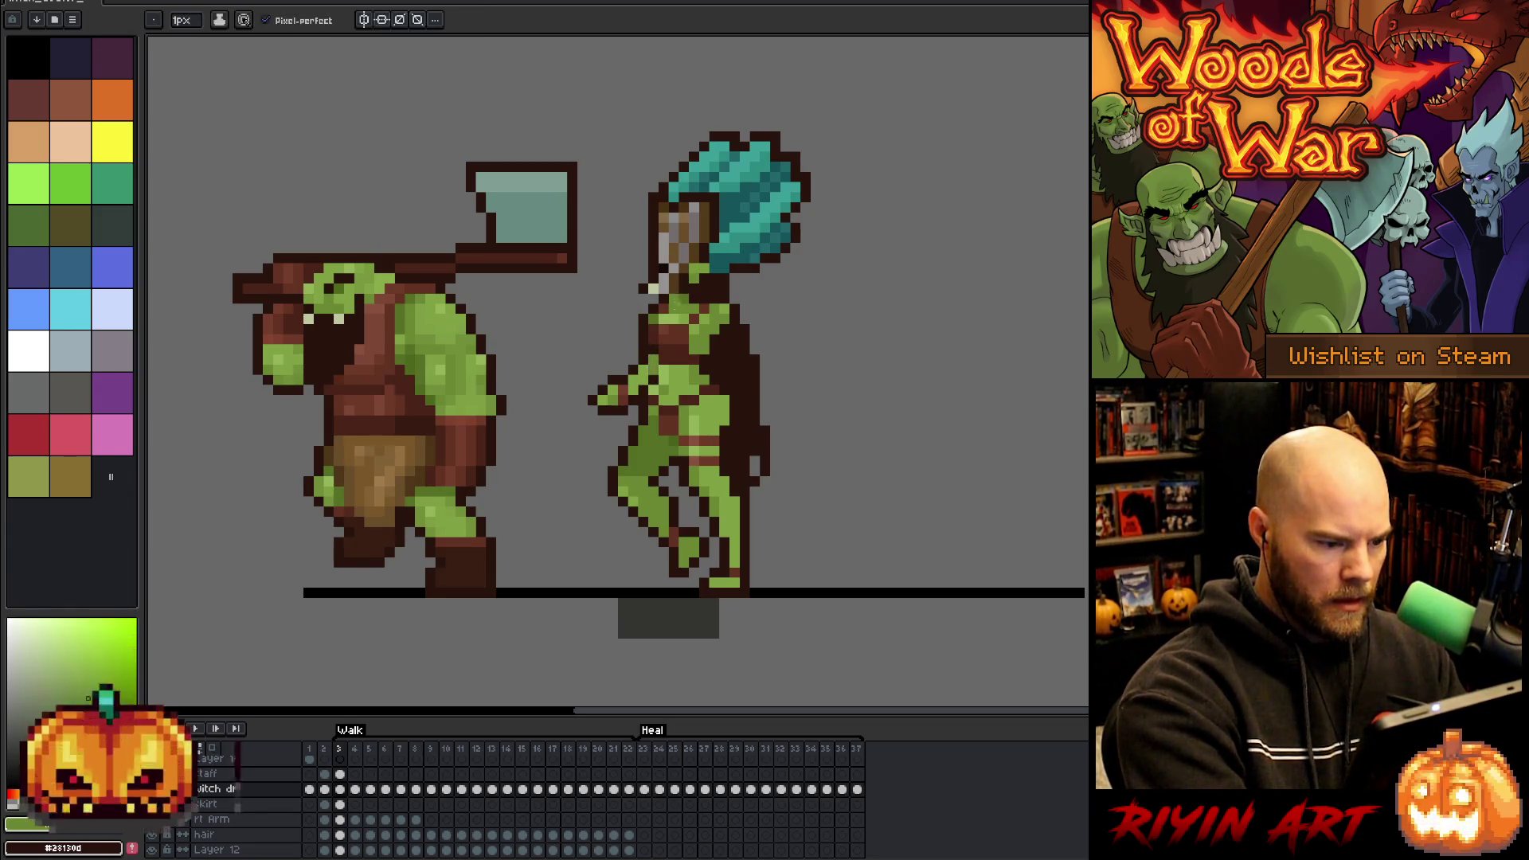
- Advance through frames 4 to 6, comparing frame 6 against frame 5
key("period")
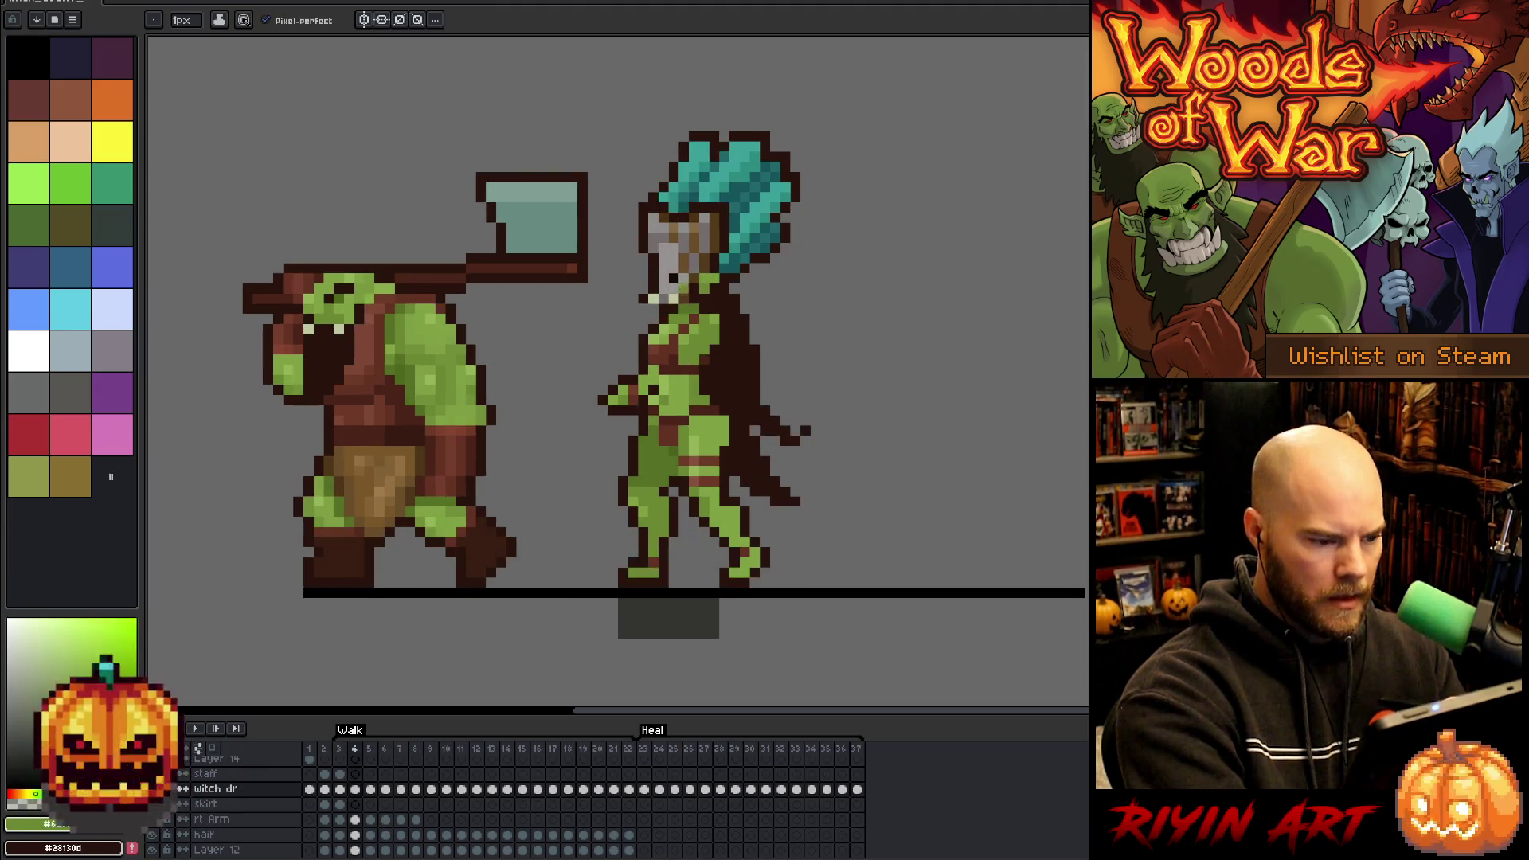
key("period")
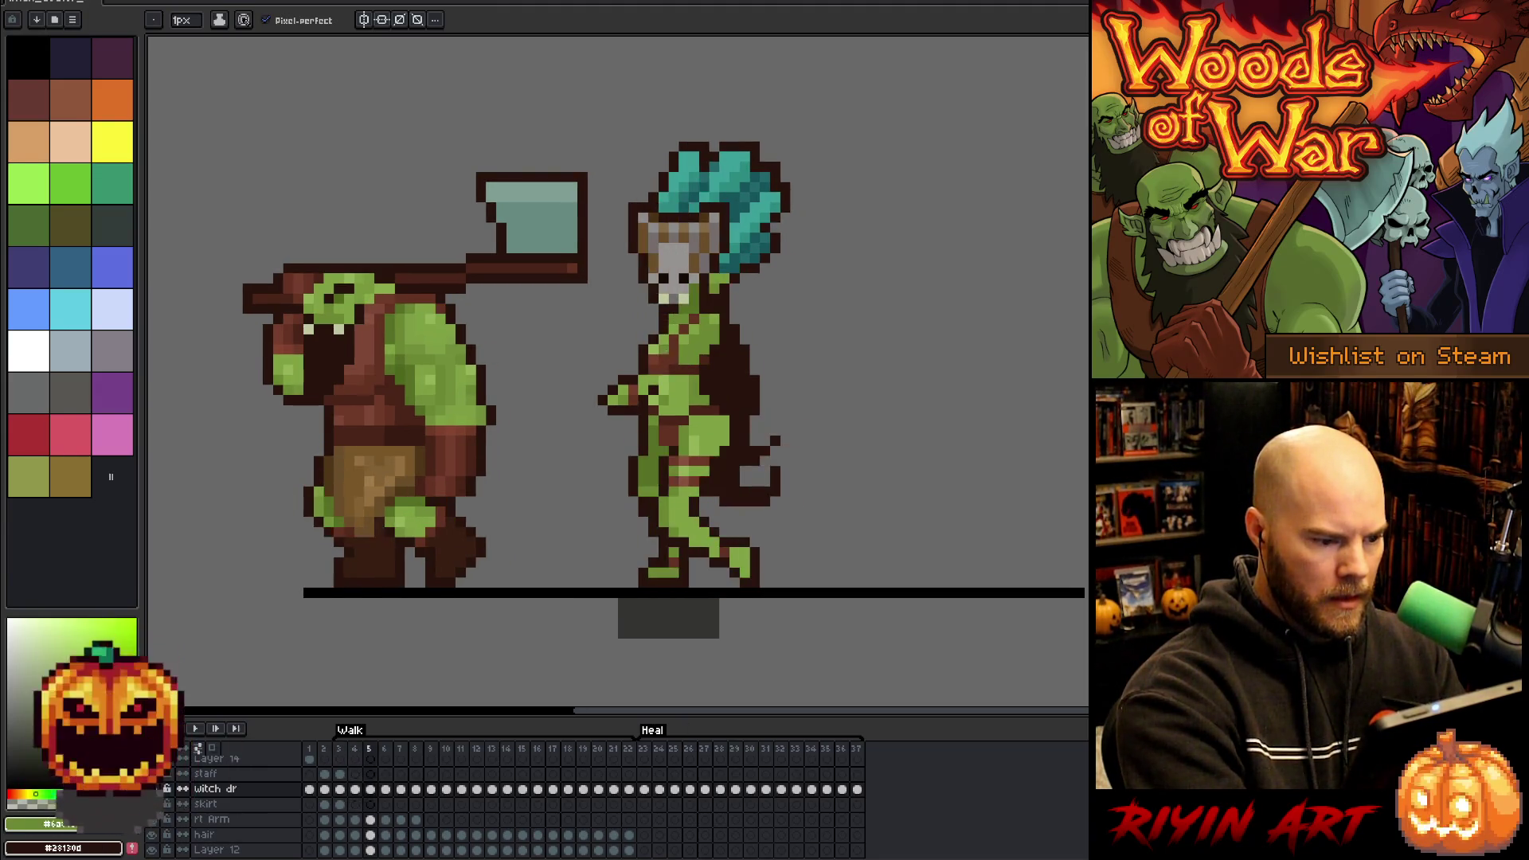
key("period")
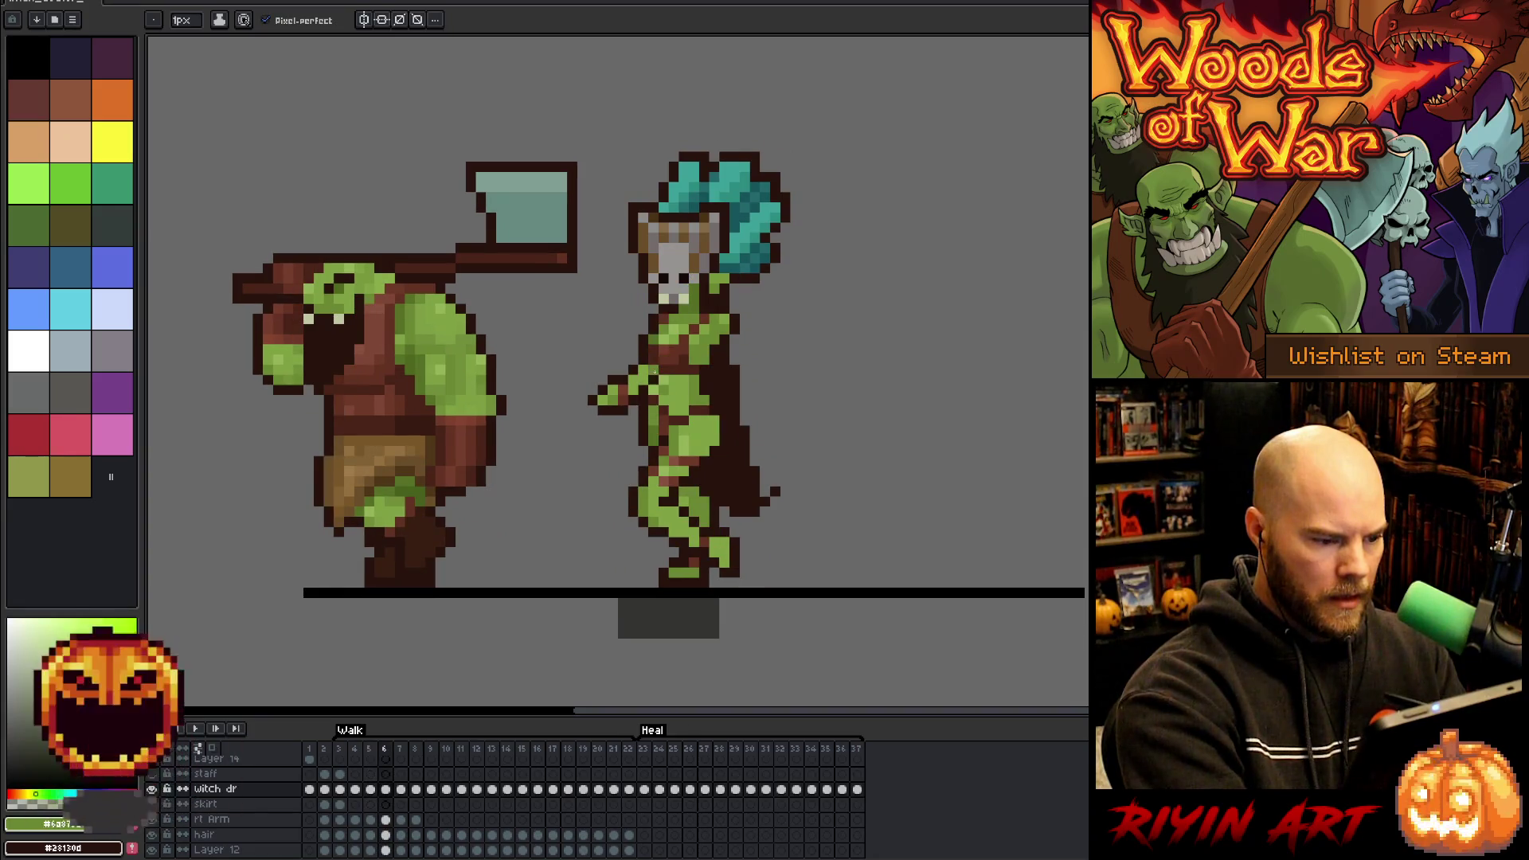
key("comma")
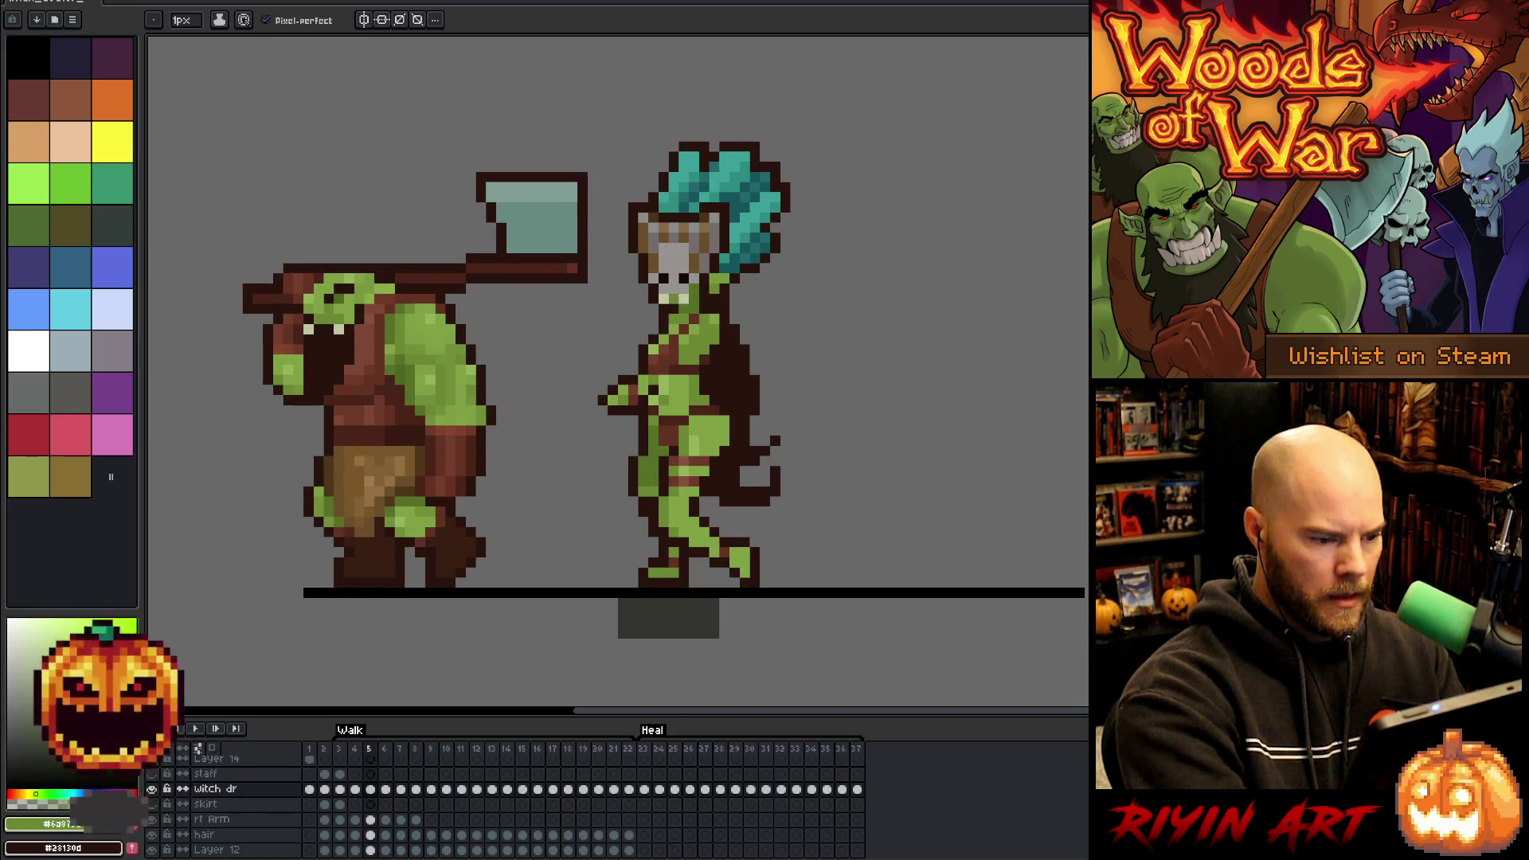
key("period")
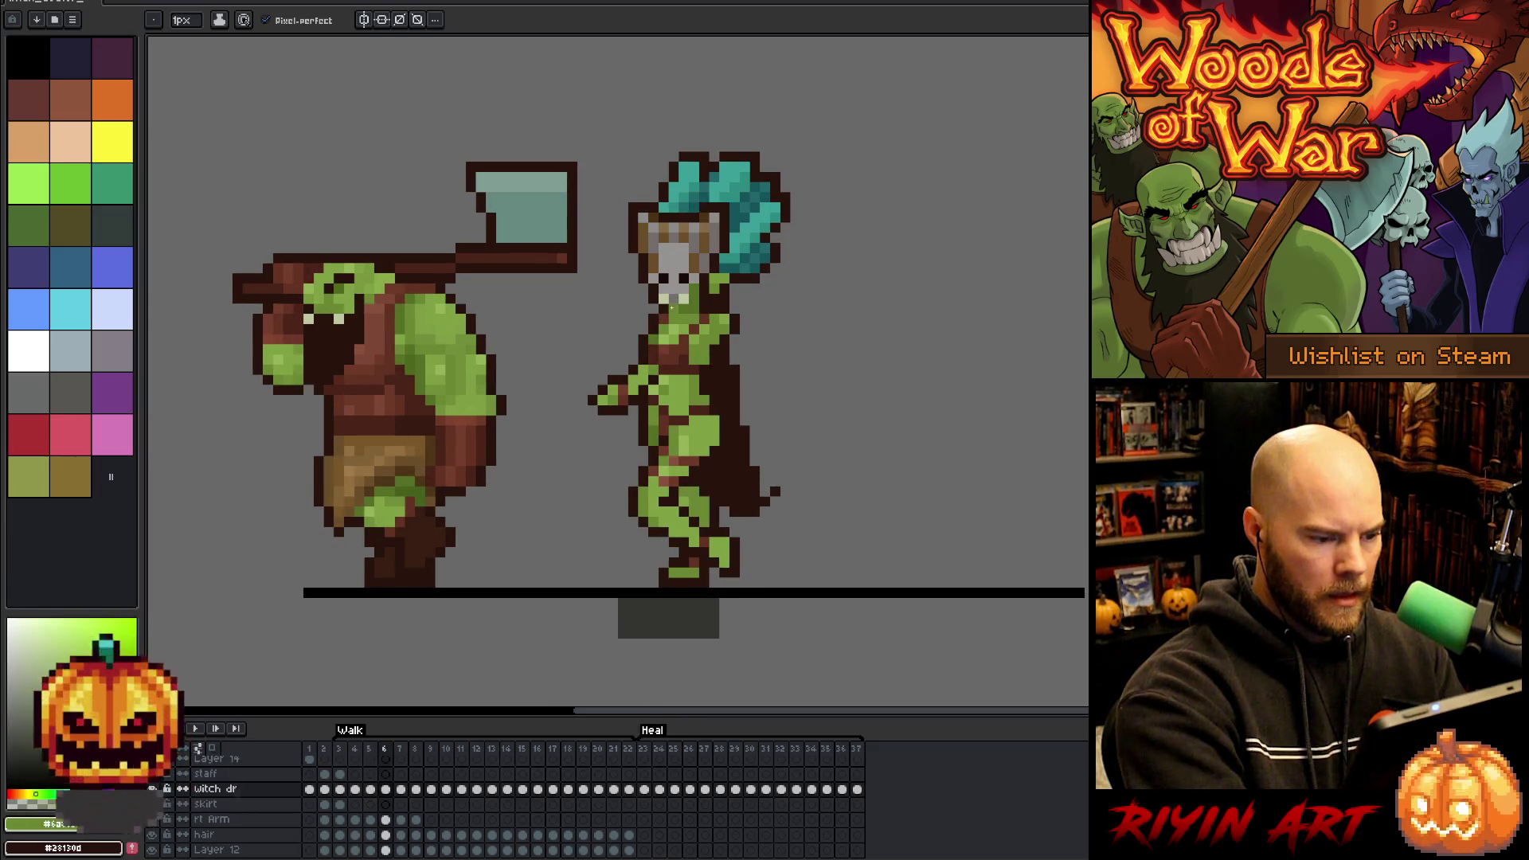
key("comma")
key("period")
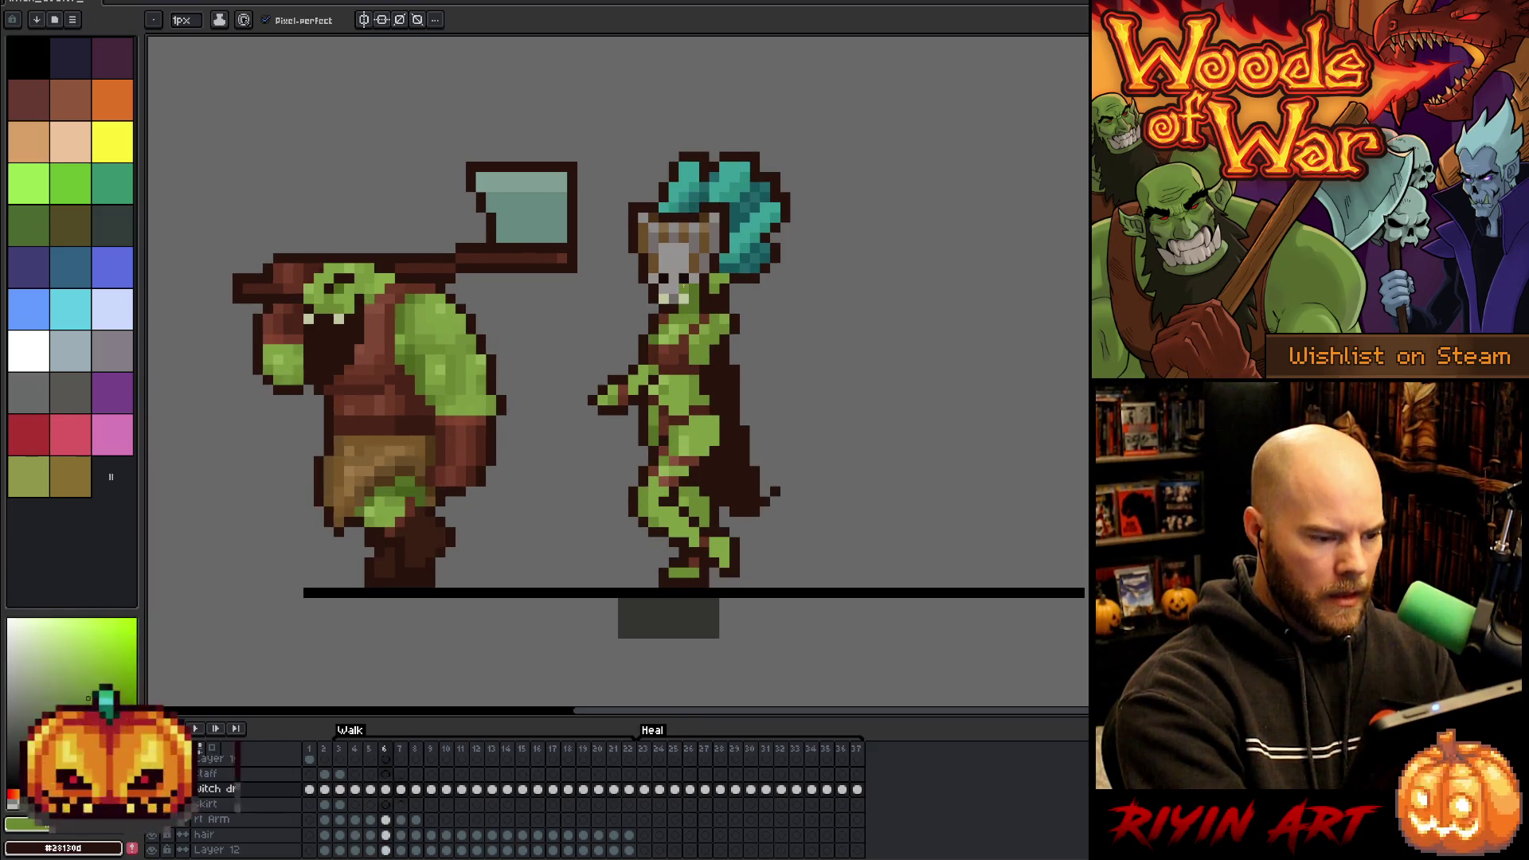
- Advance to frame 7, then step back through frames 6, 5 and 4
key("period")
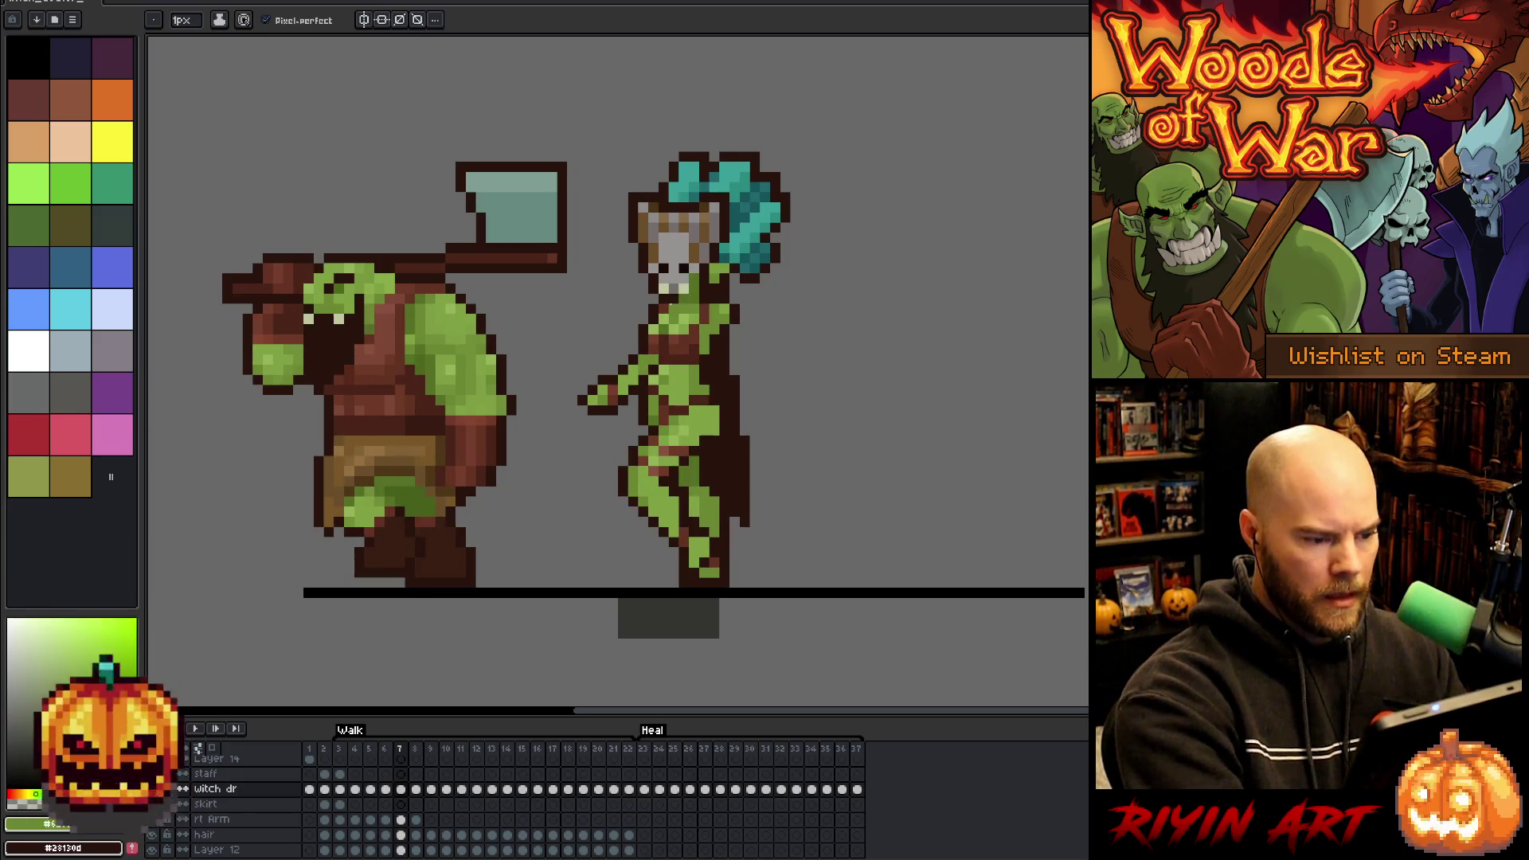
key("comma")
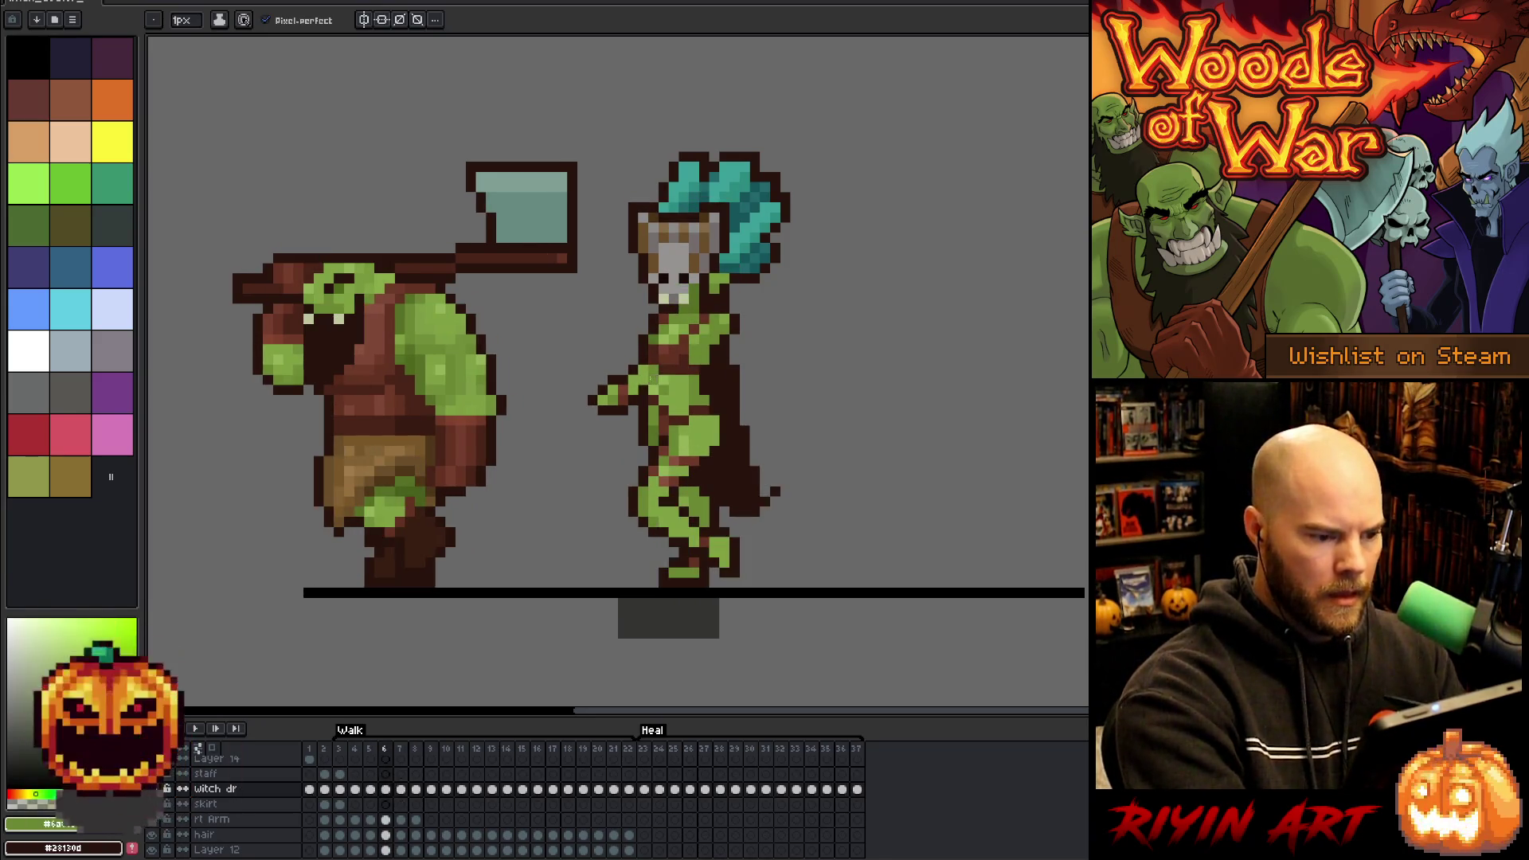
key("comma")
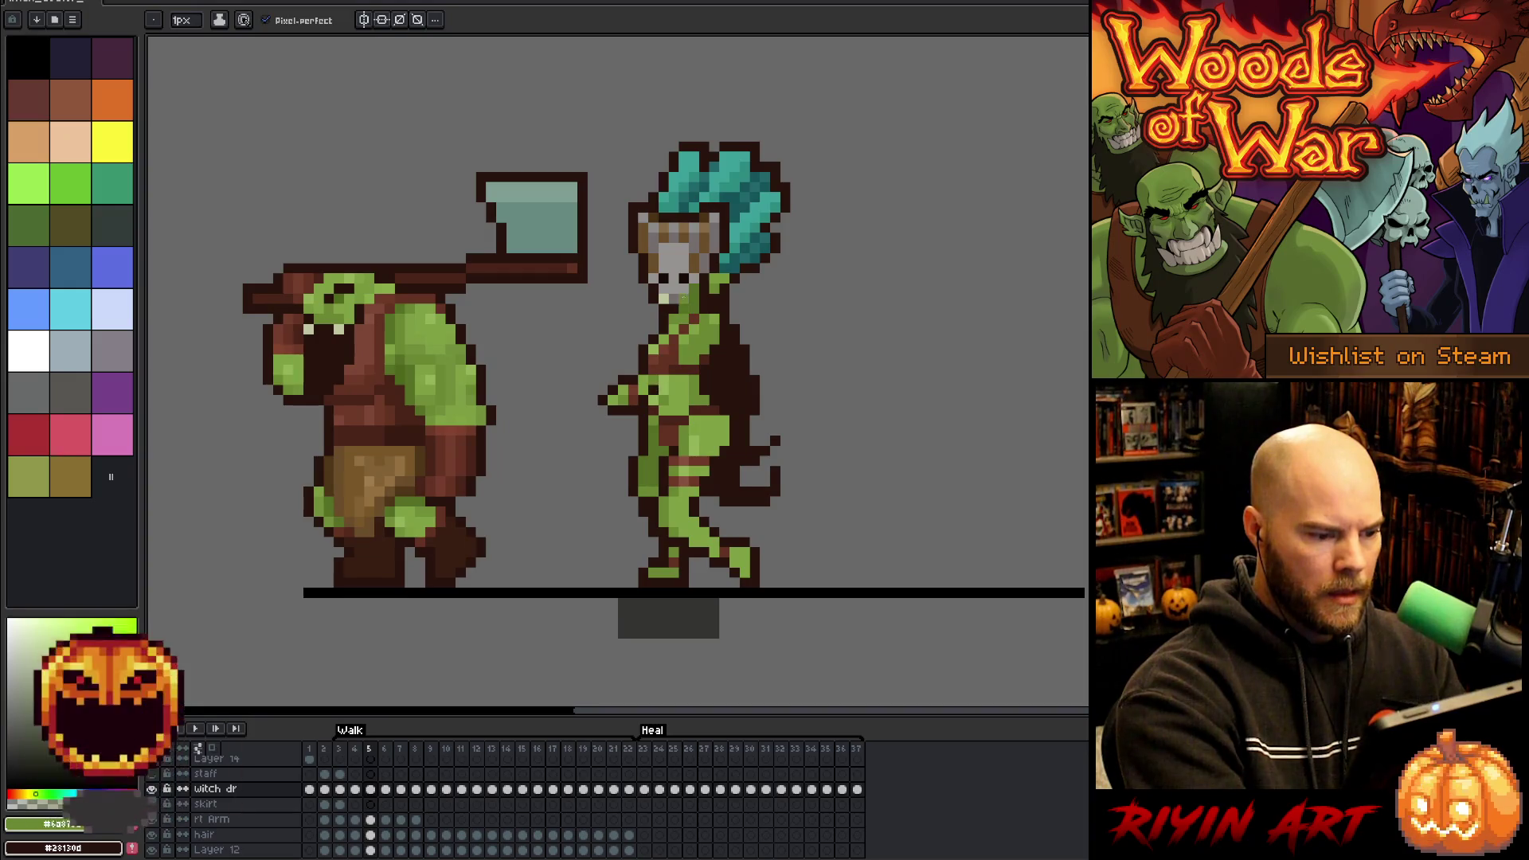
key("comma")
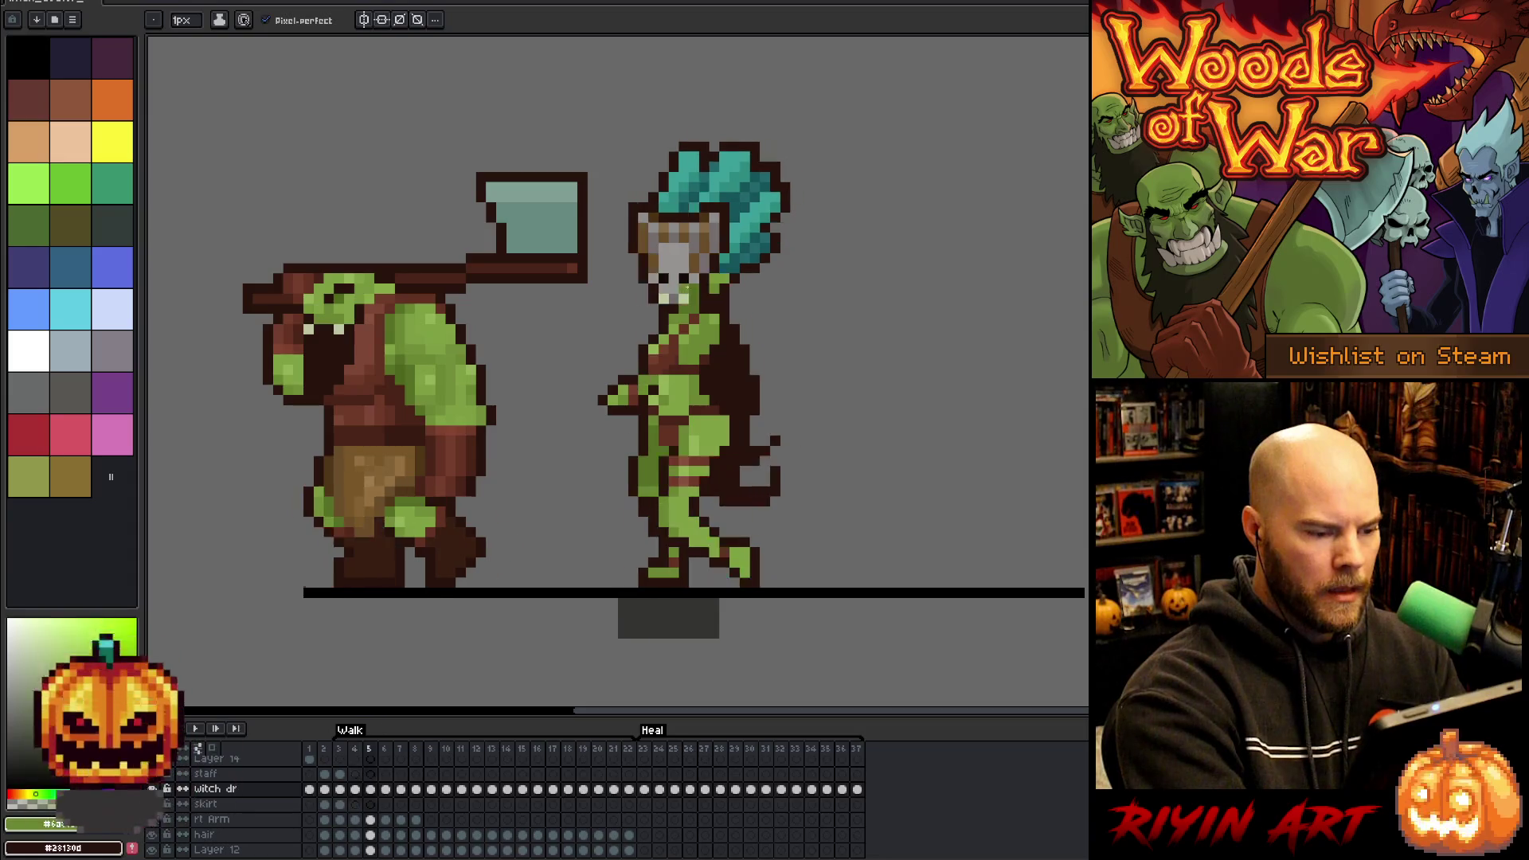
key("period")
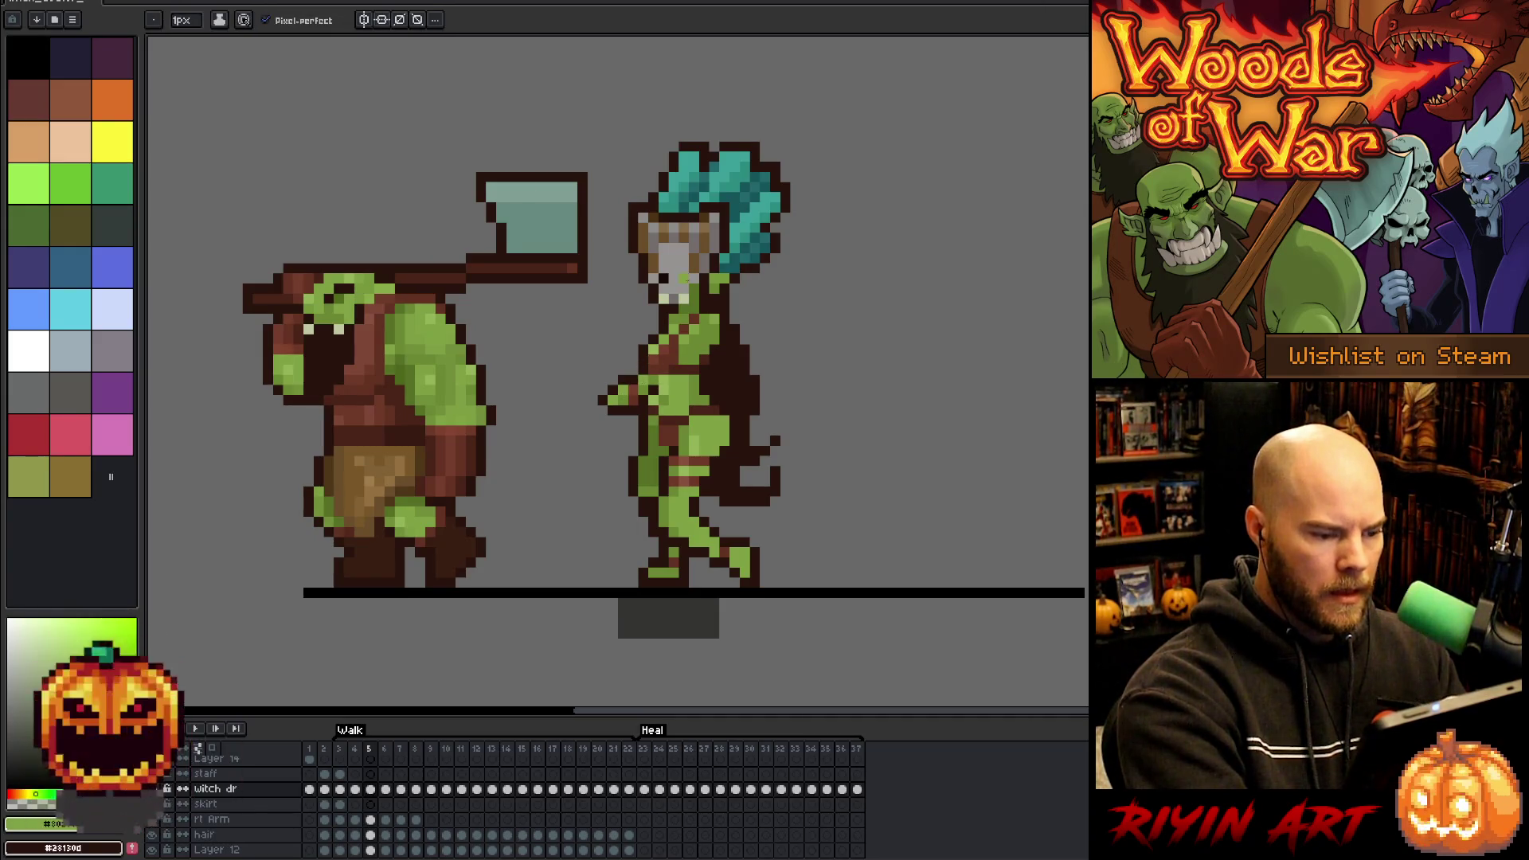
key("comma")
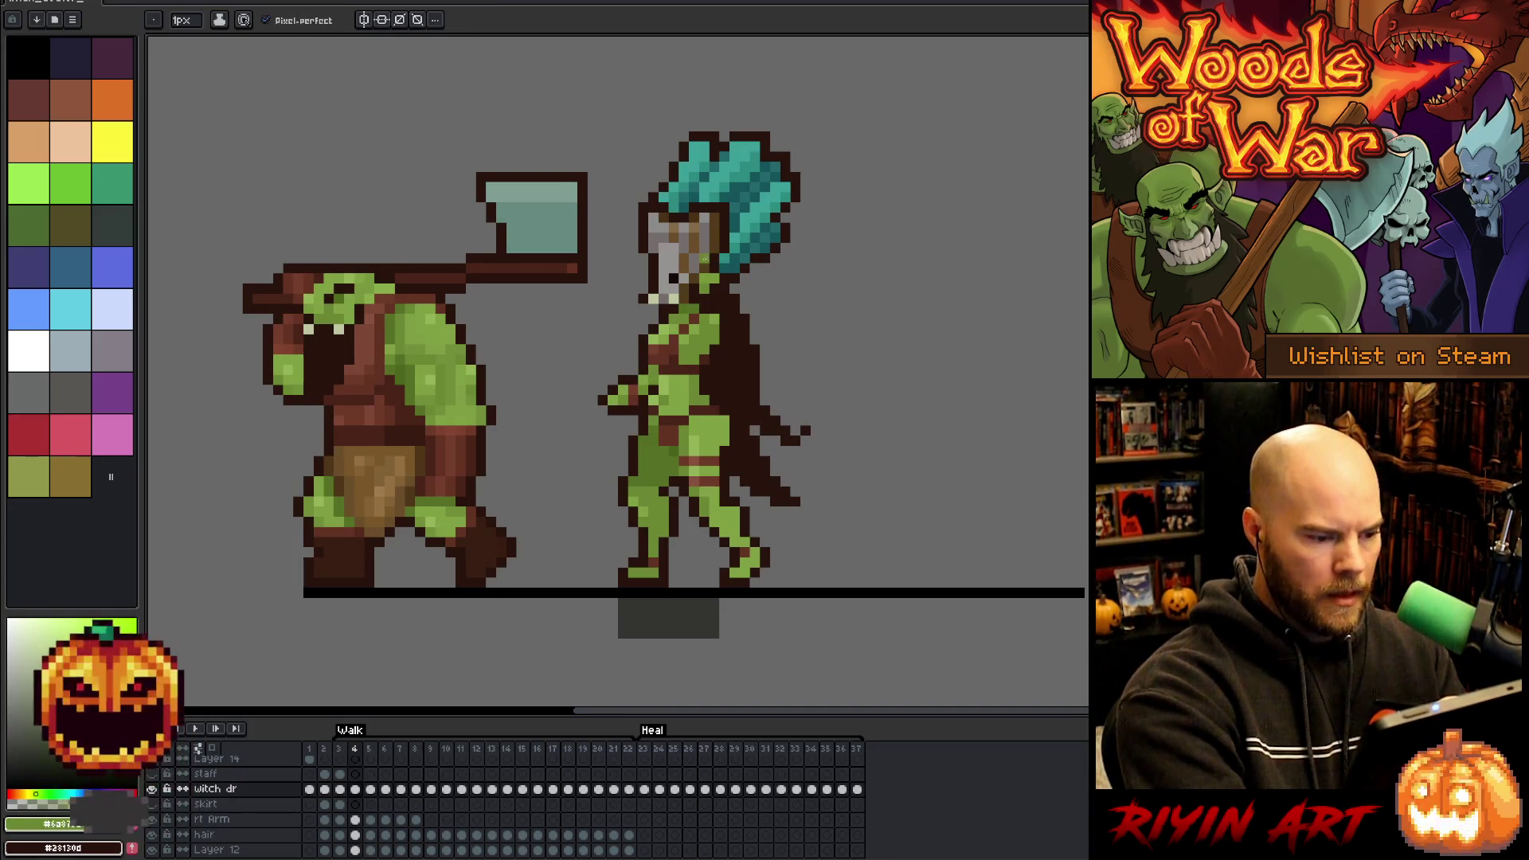
- Play and stop the walk animation from frame 3
key("comma")
key("Return")
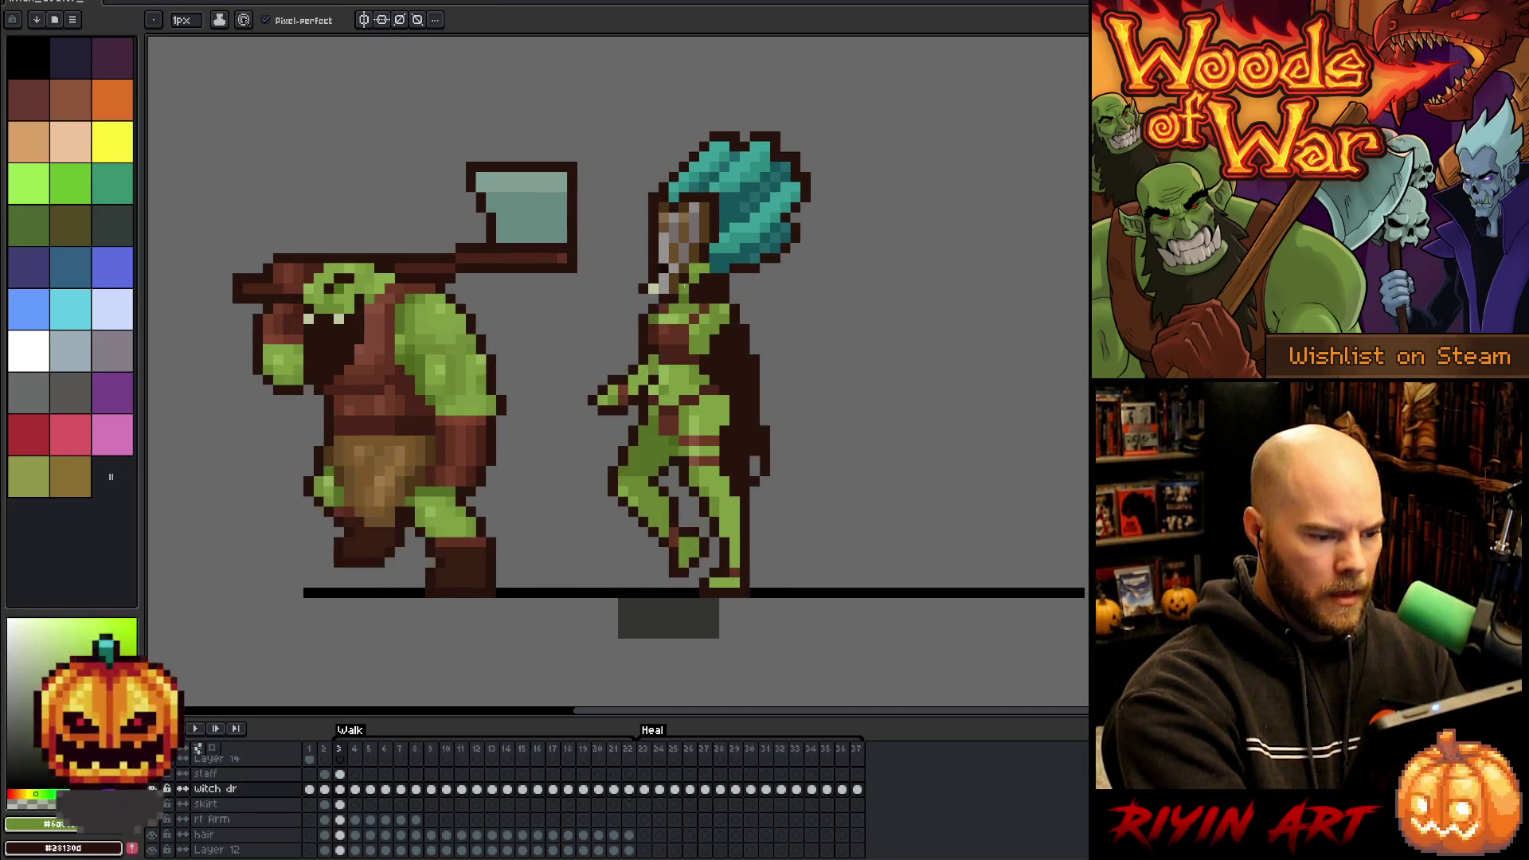
key("Return")
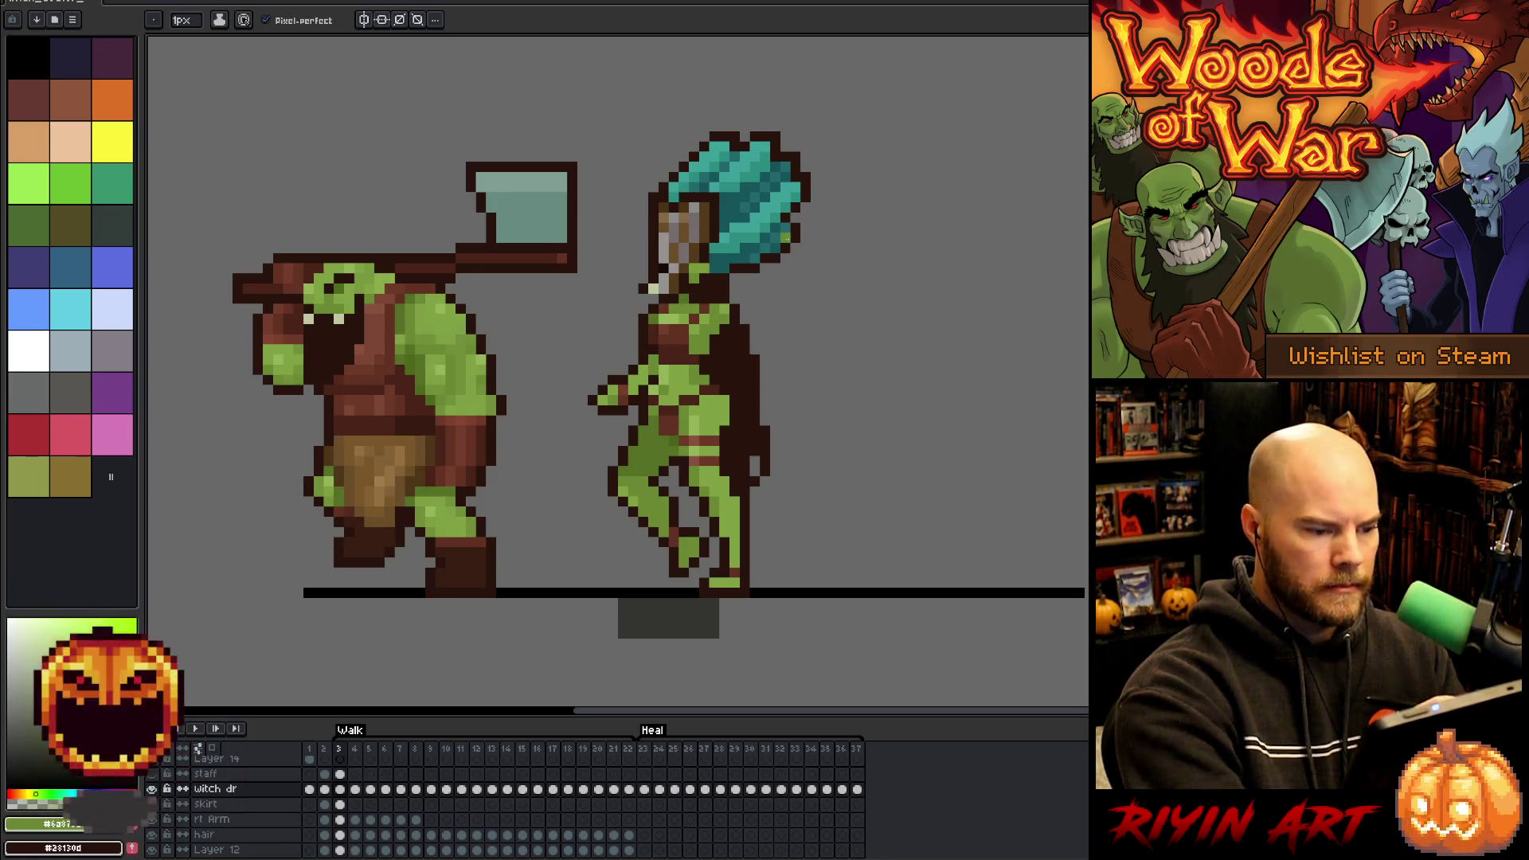
- Step through the Walk frames 3 to 8, ending on frame 8
key("period")
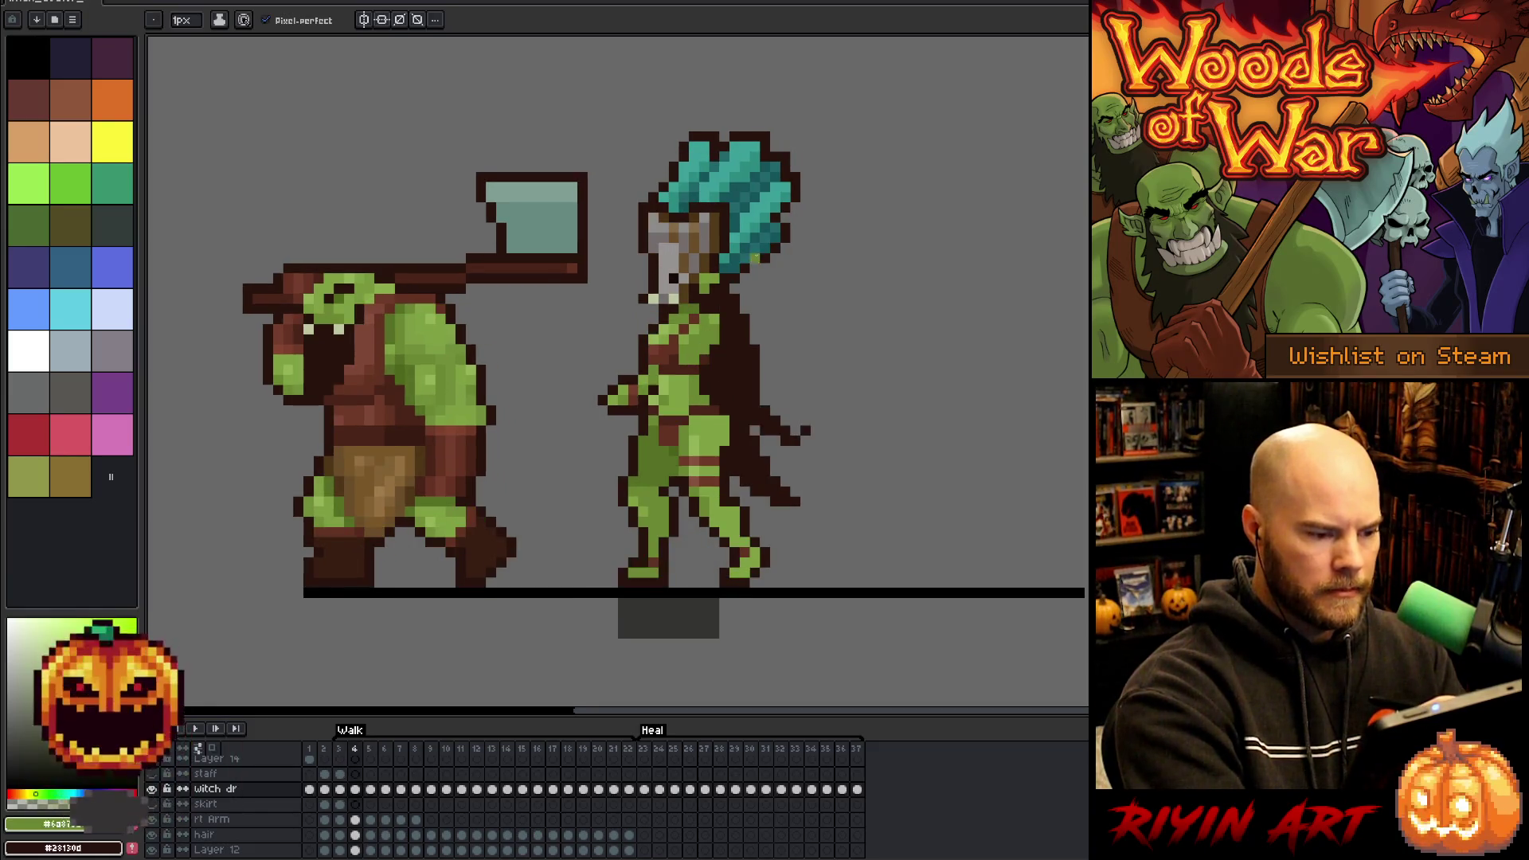
key("period")
key("period")
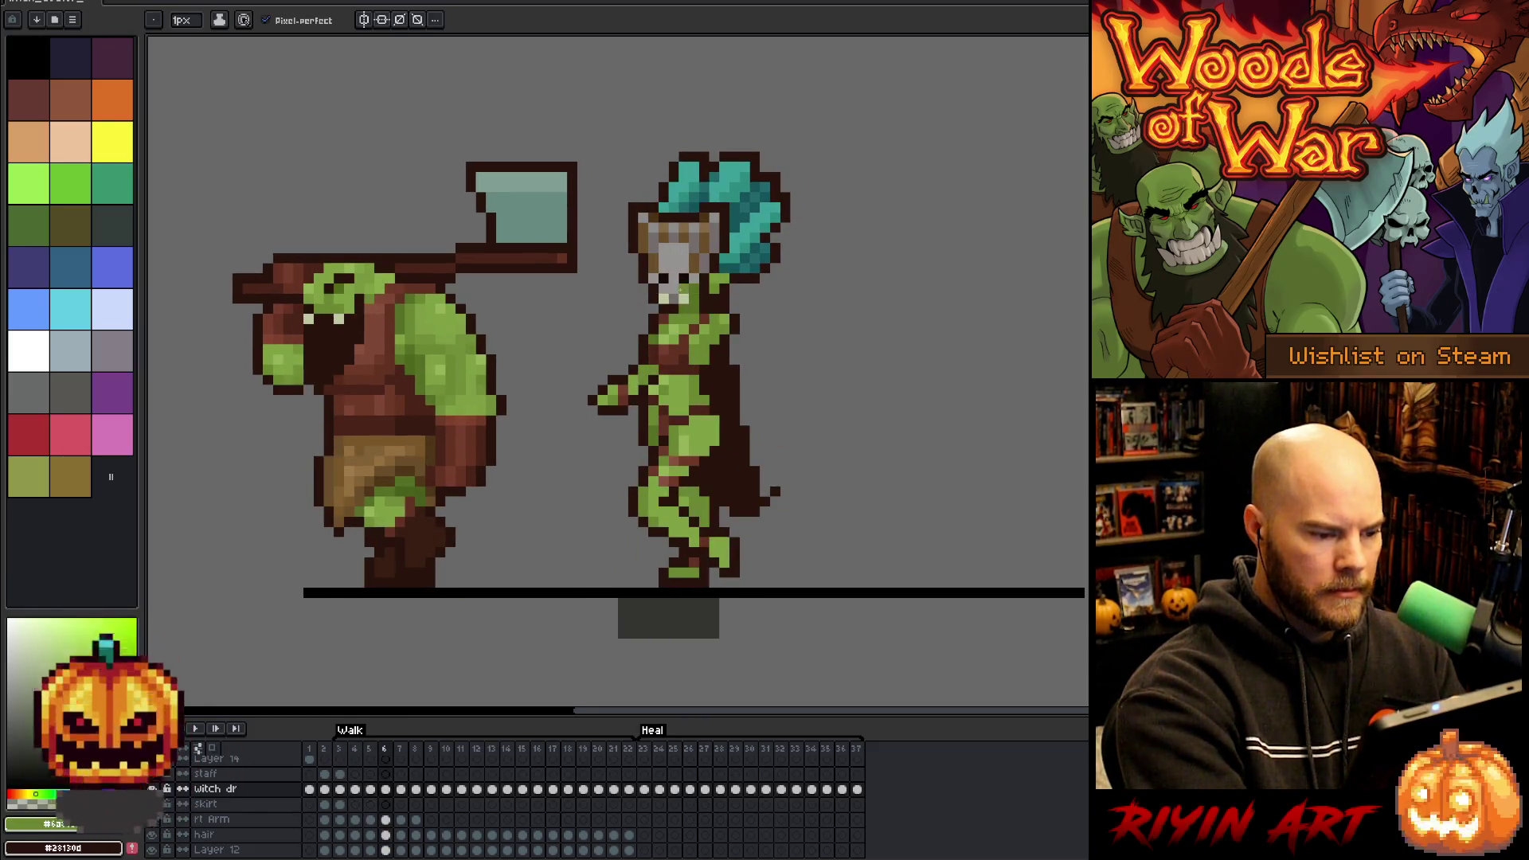
key("comma")
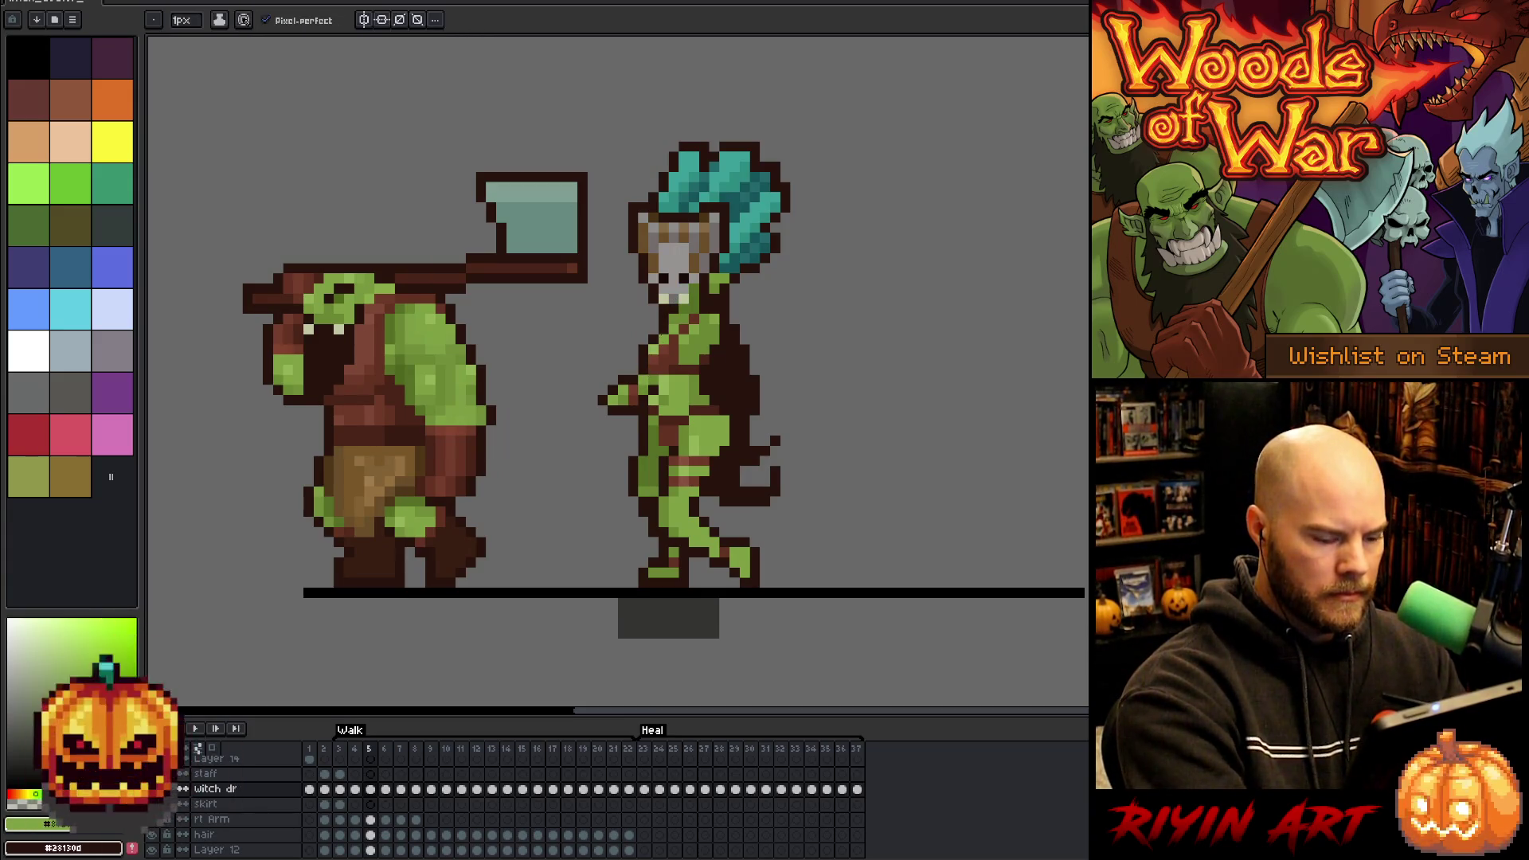
key("comma")
key("comma")
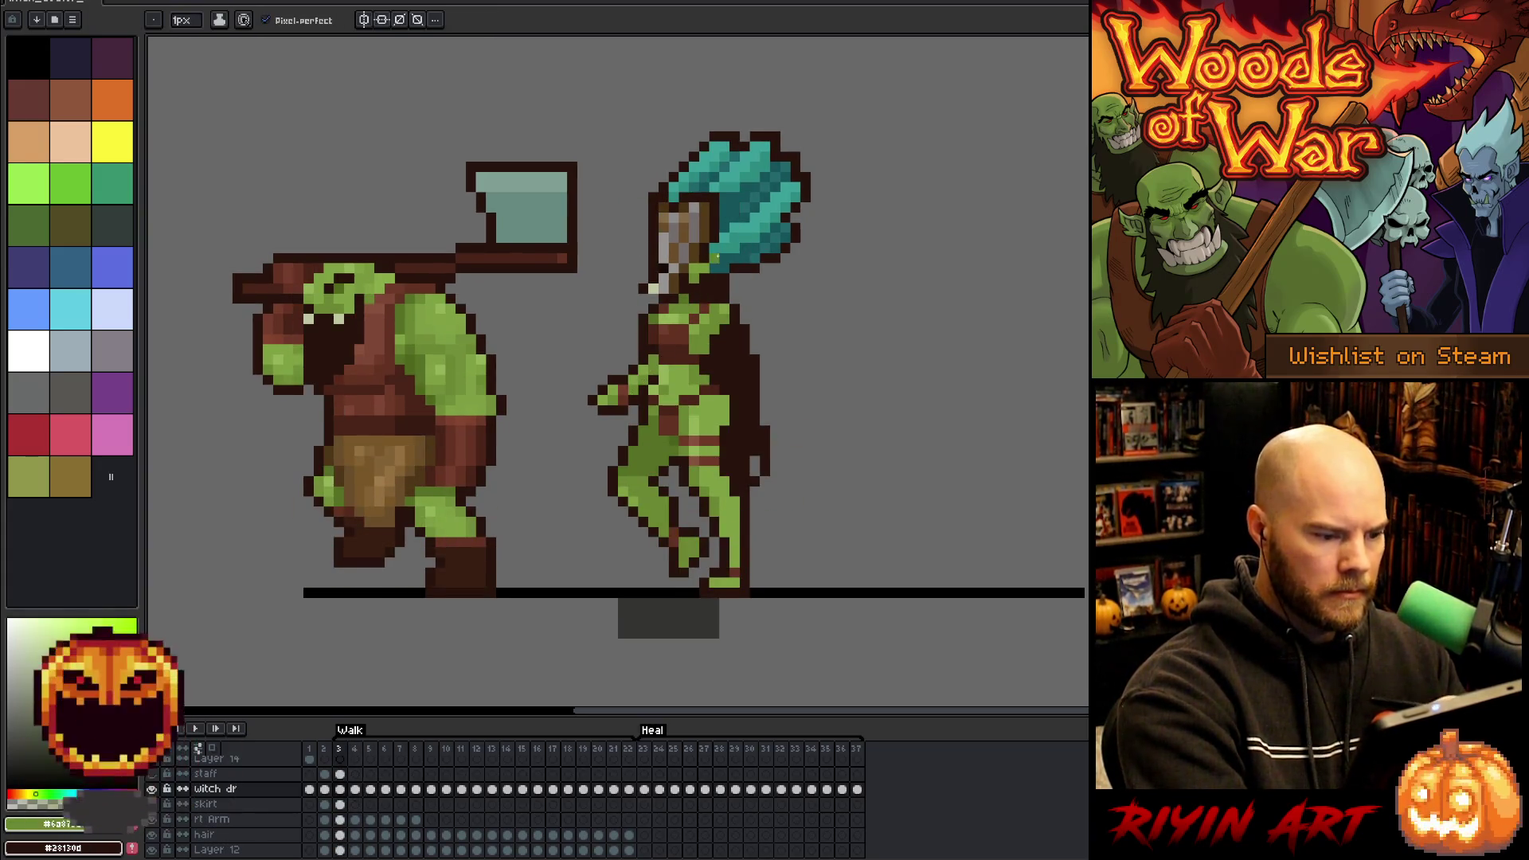
key("period")
key("period")
key("period")
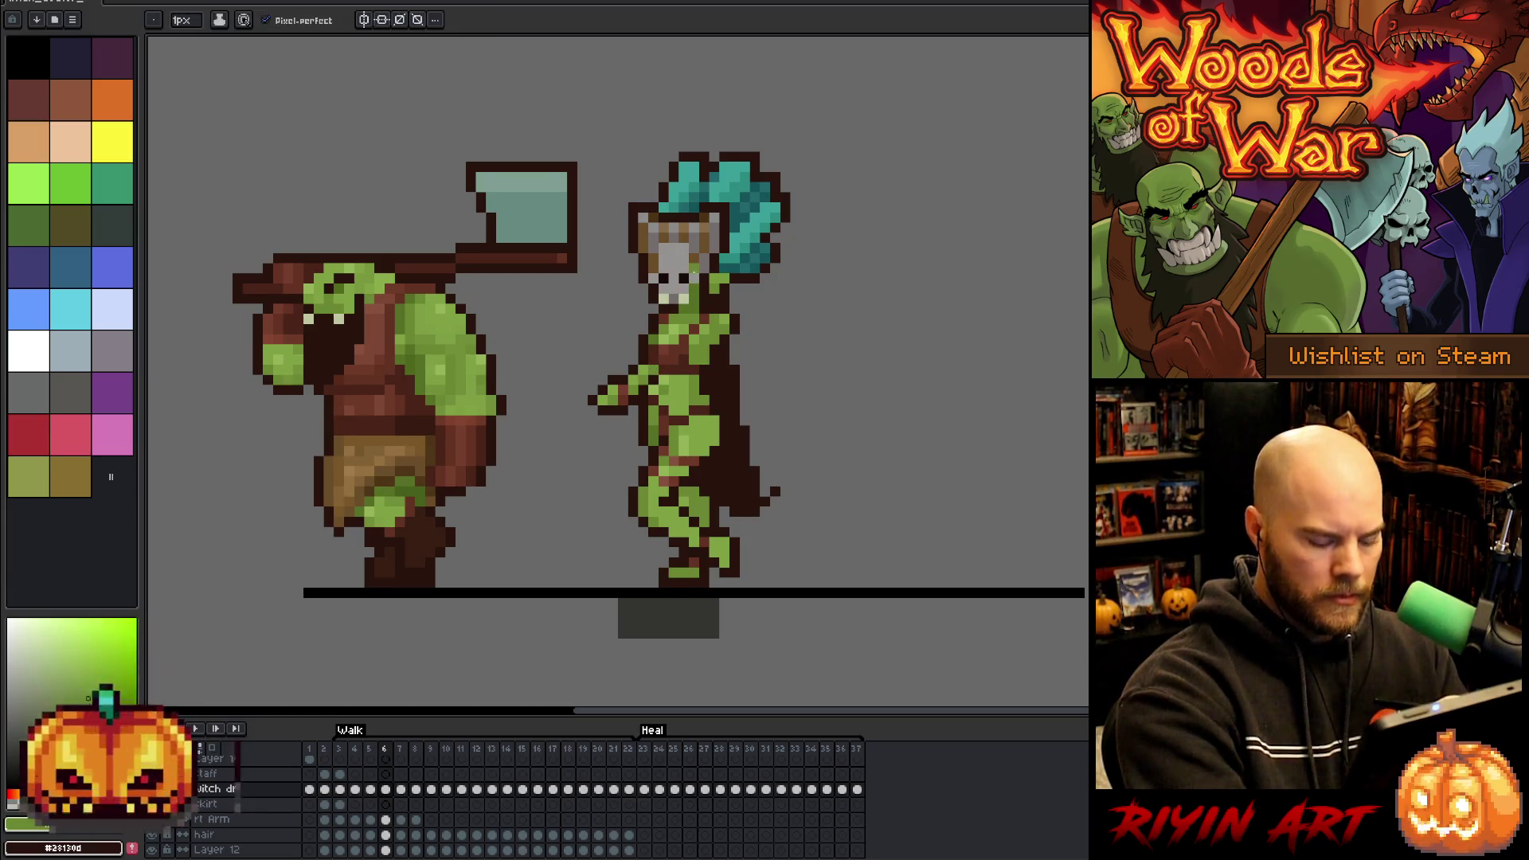
key("period")
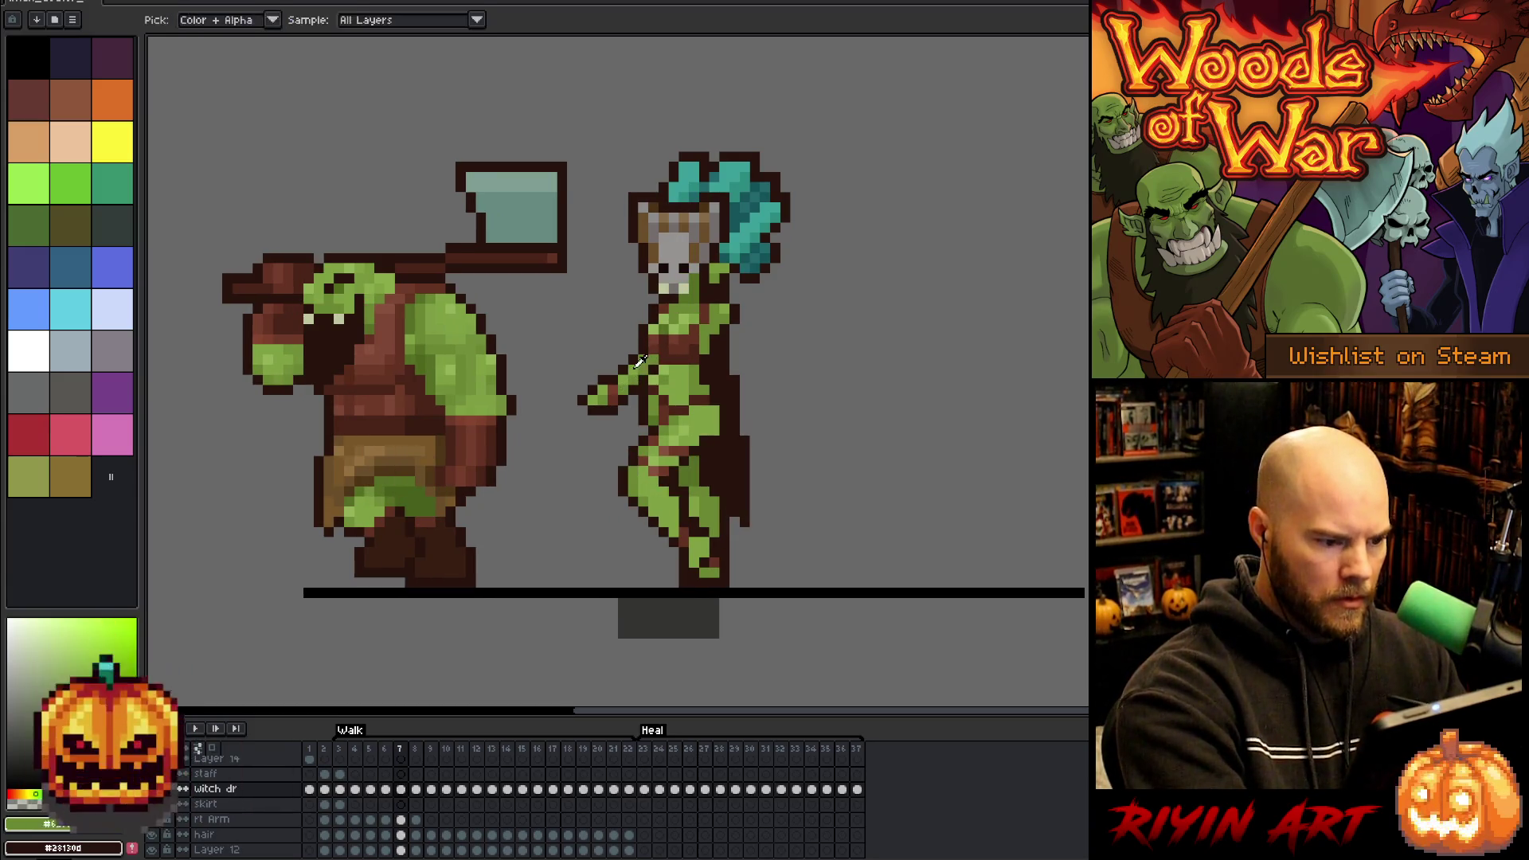
key("period")
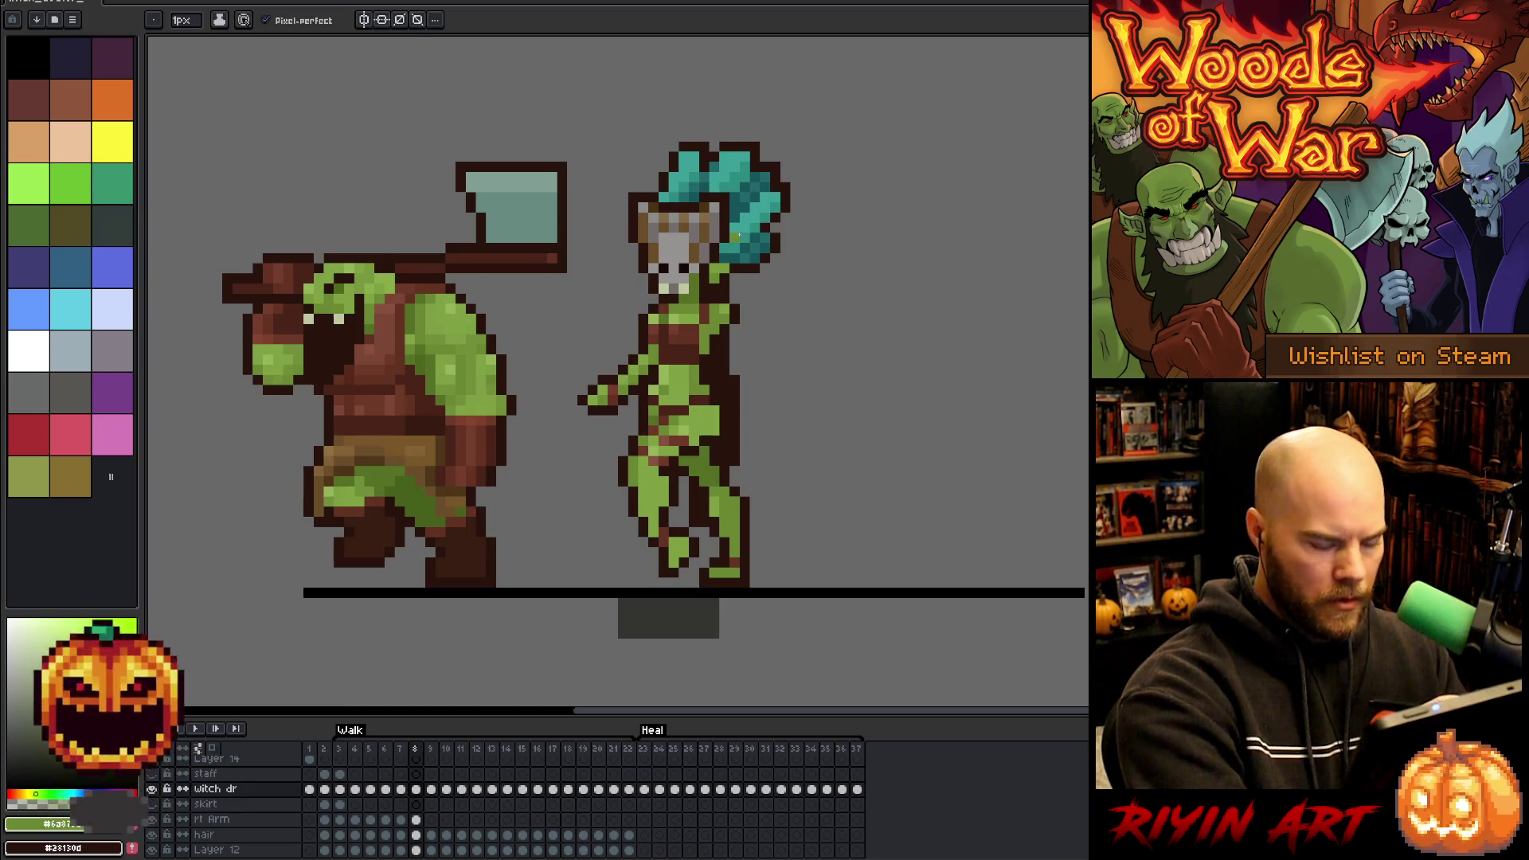
key("period")
key("comma")
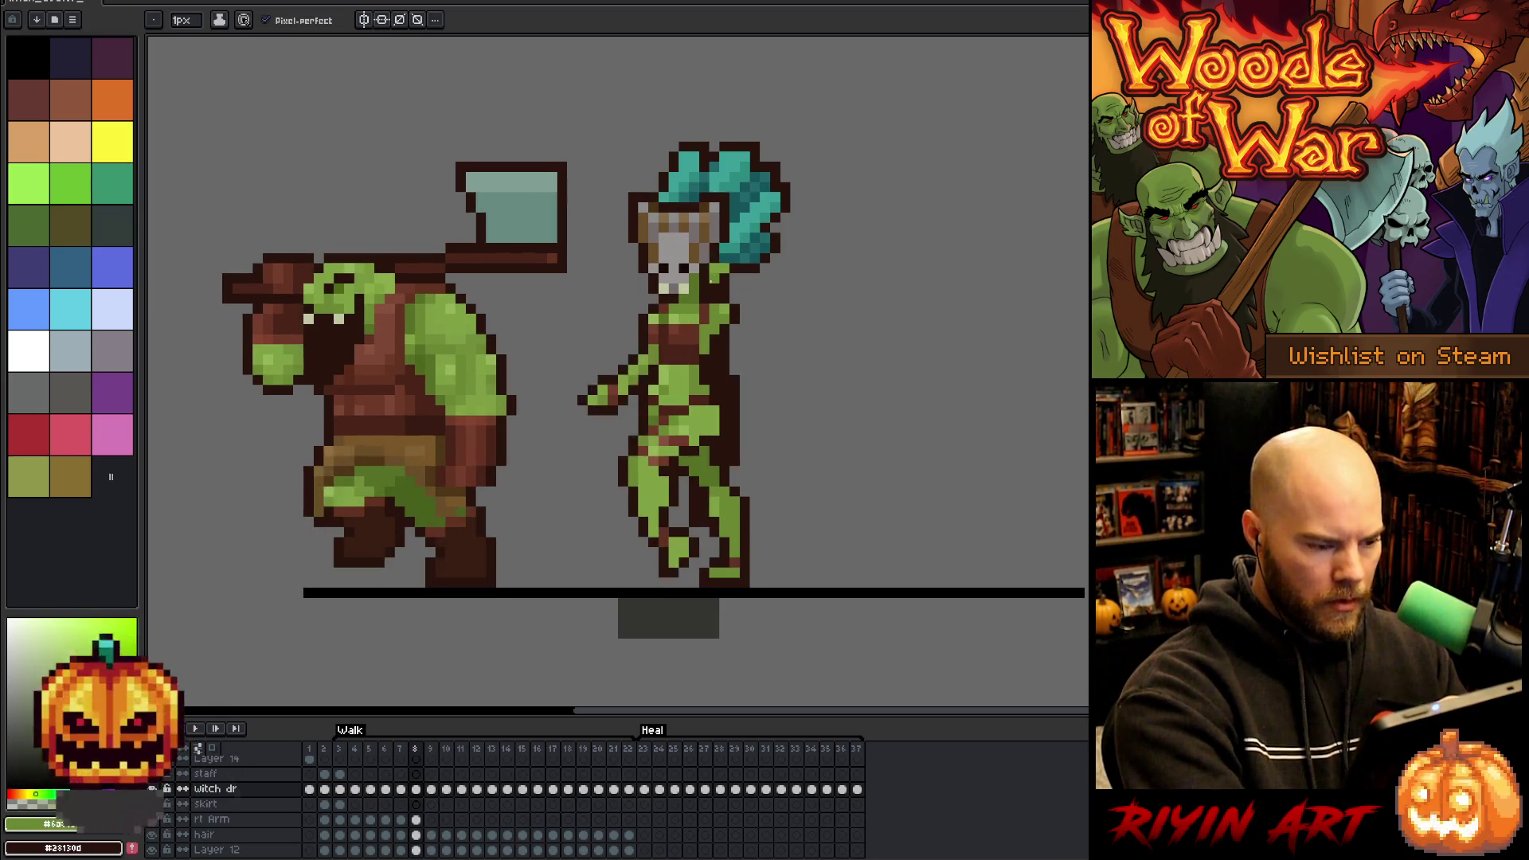
- On frame 9 of the rt Arm layer, move the witch's arm into place and commit
left_click(430, 819)
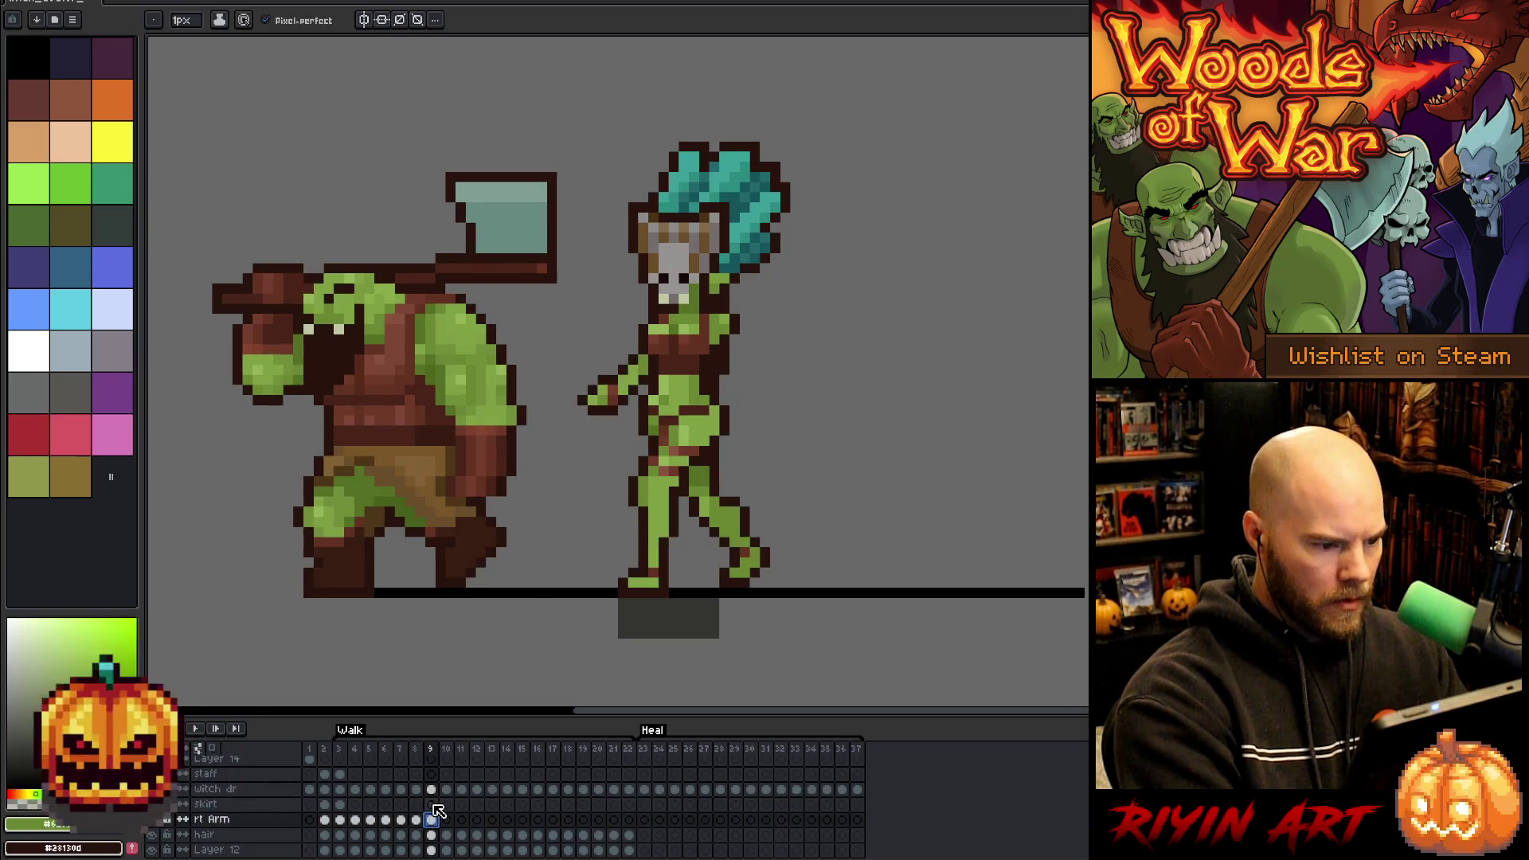
key("comma")
key("period")
key("comma")
key("period")
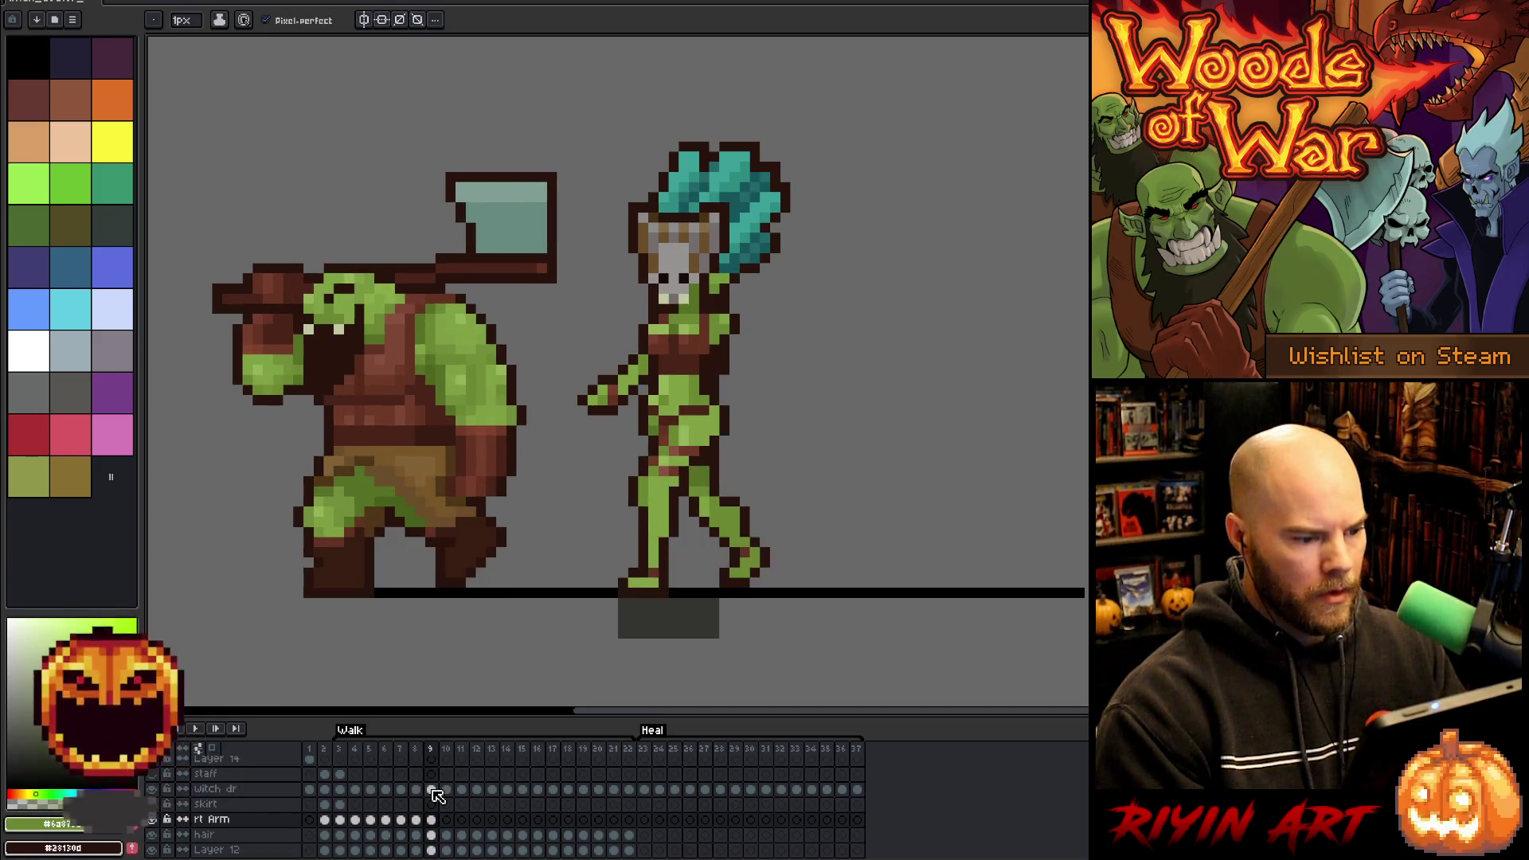
key("m")
left_click_drag(564, 351, 642, 428)
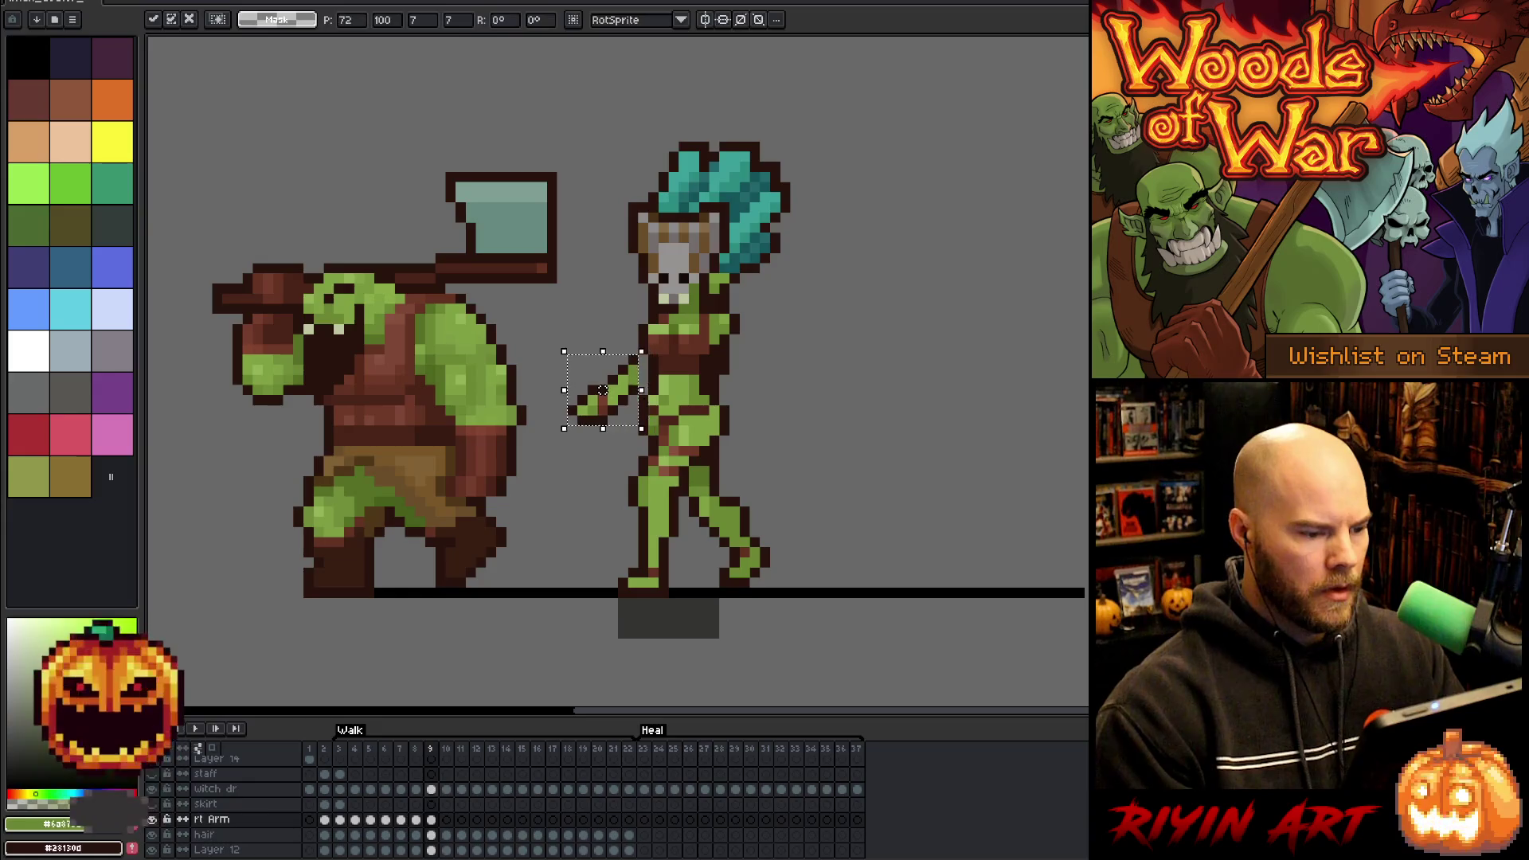
key("Return")
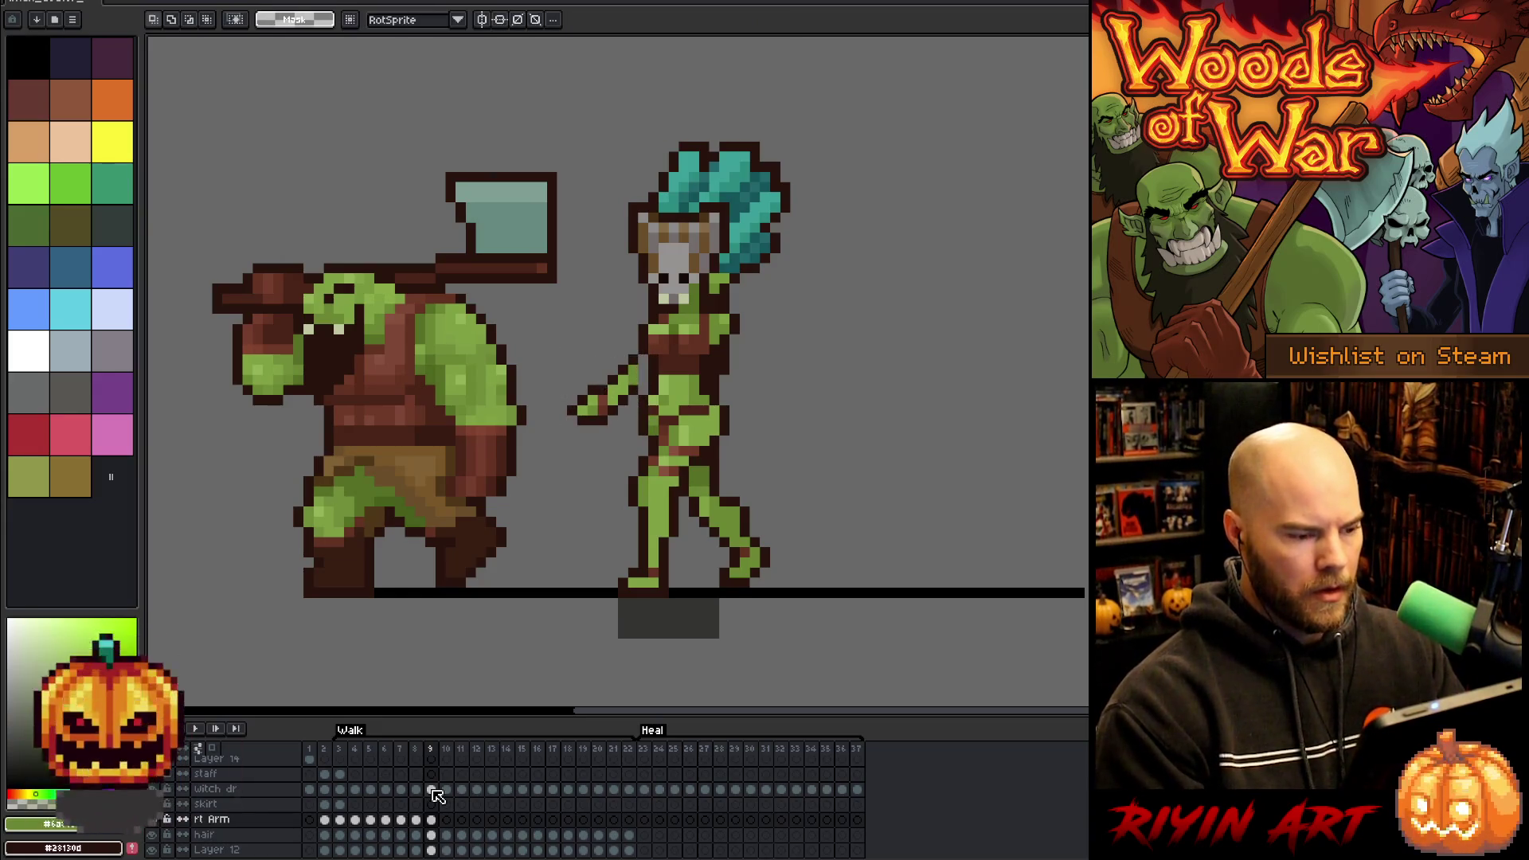
- After comparing with frame 8, reposition the arm again and nudge it down one pixel
key("comma")
key("period")
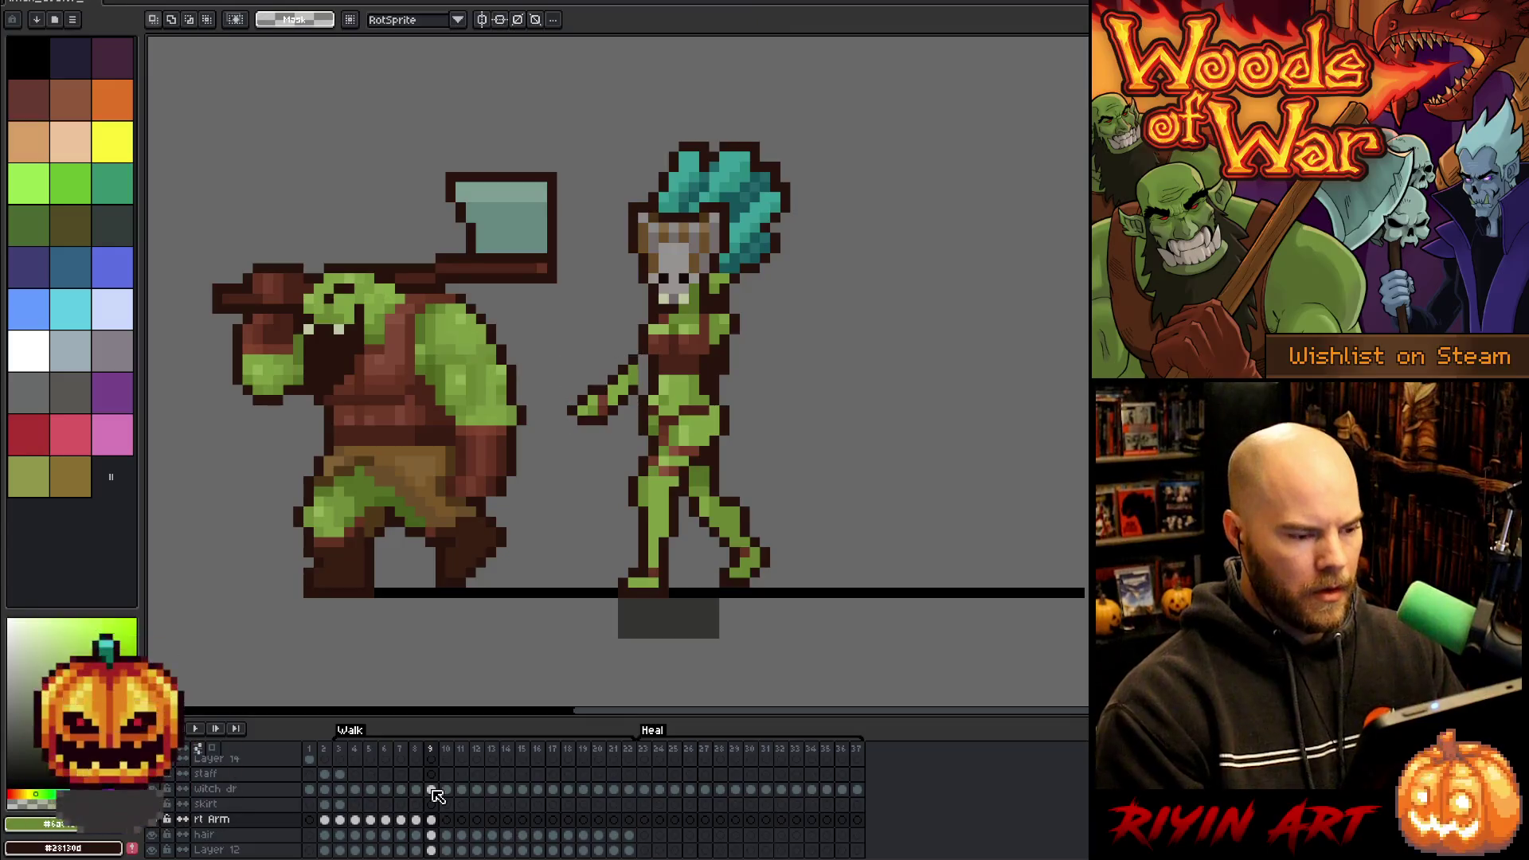
key("comma")
key("period")
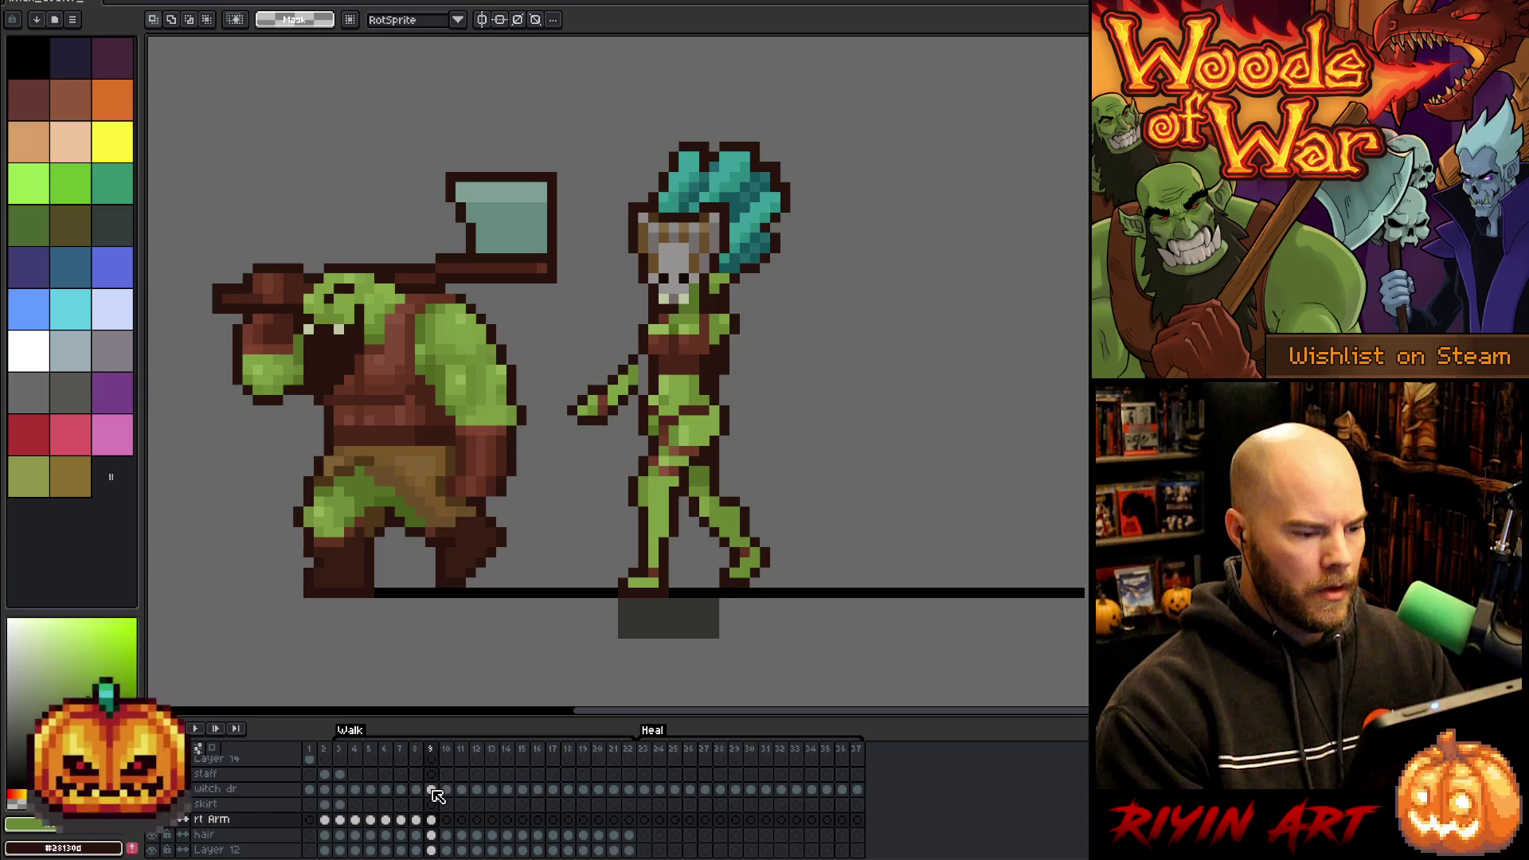
left_click_drag(574, 340, 651, 418)
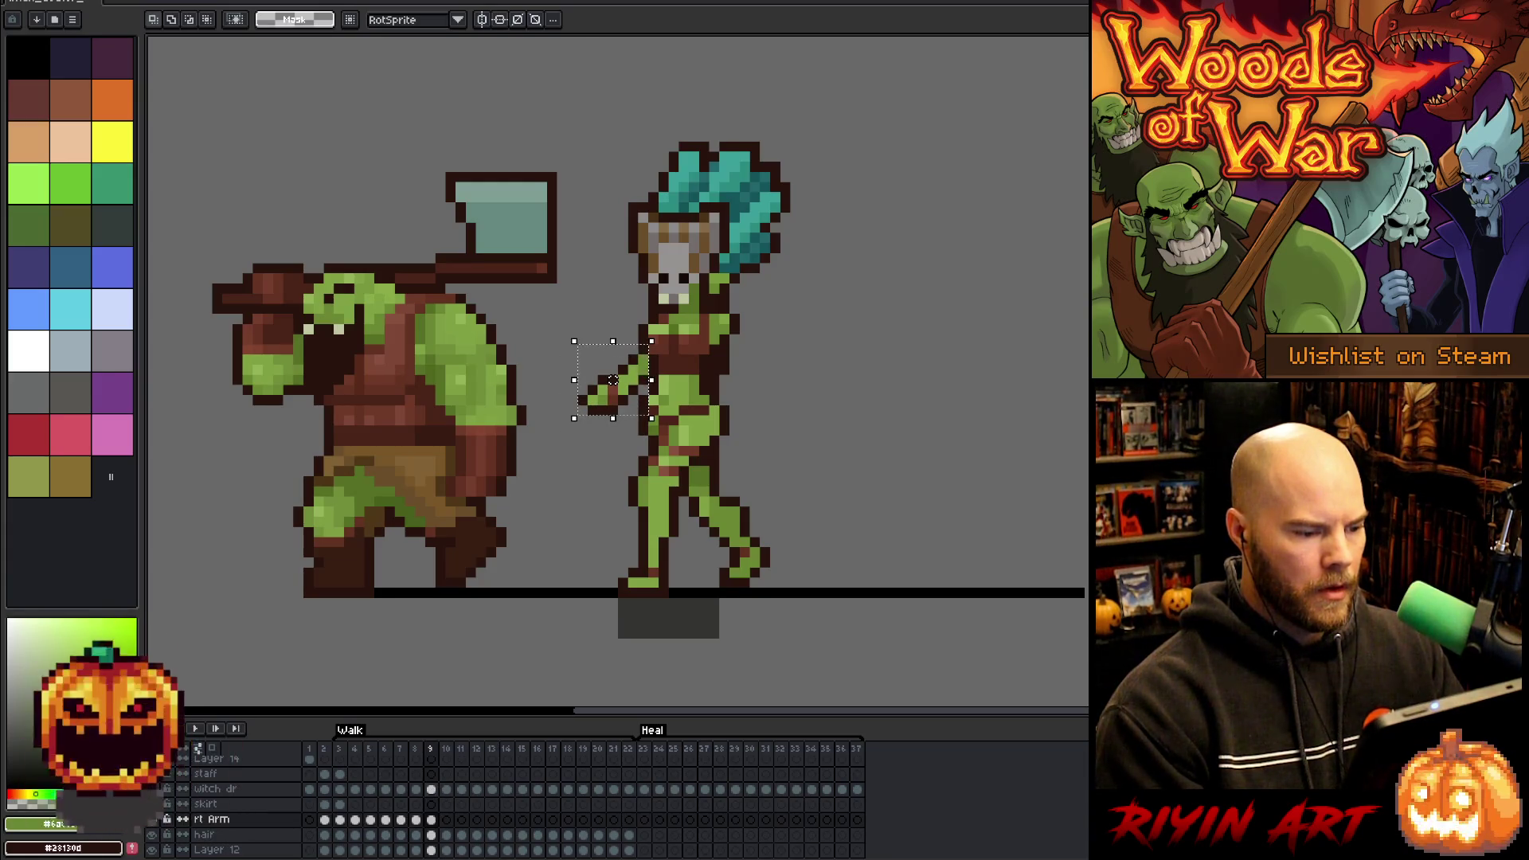
key("Down")
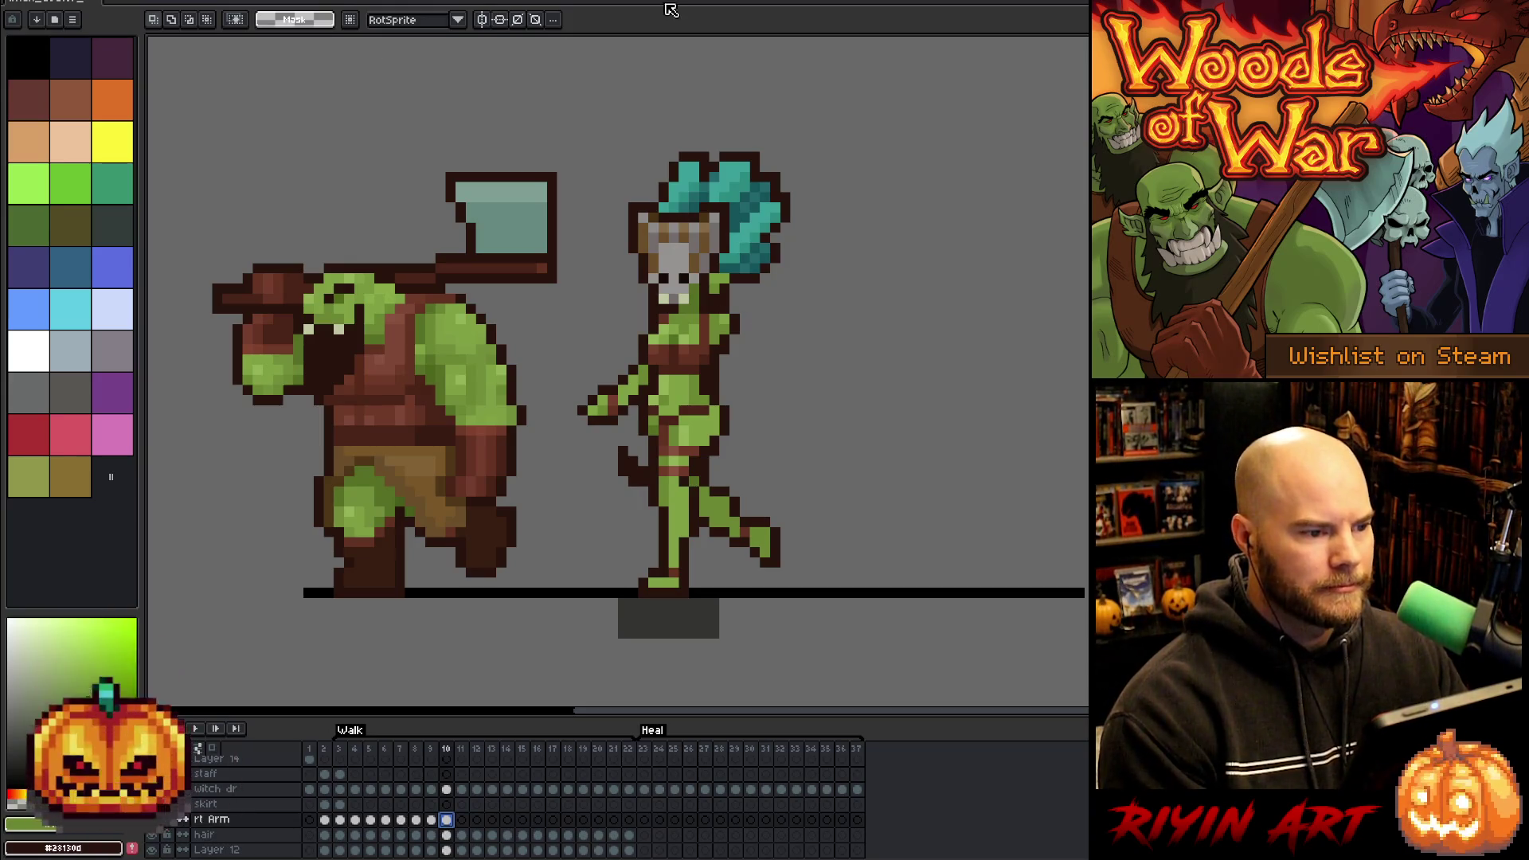
left_click(433, 819)
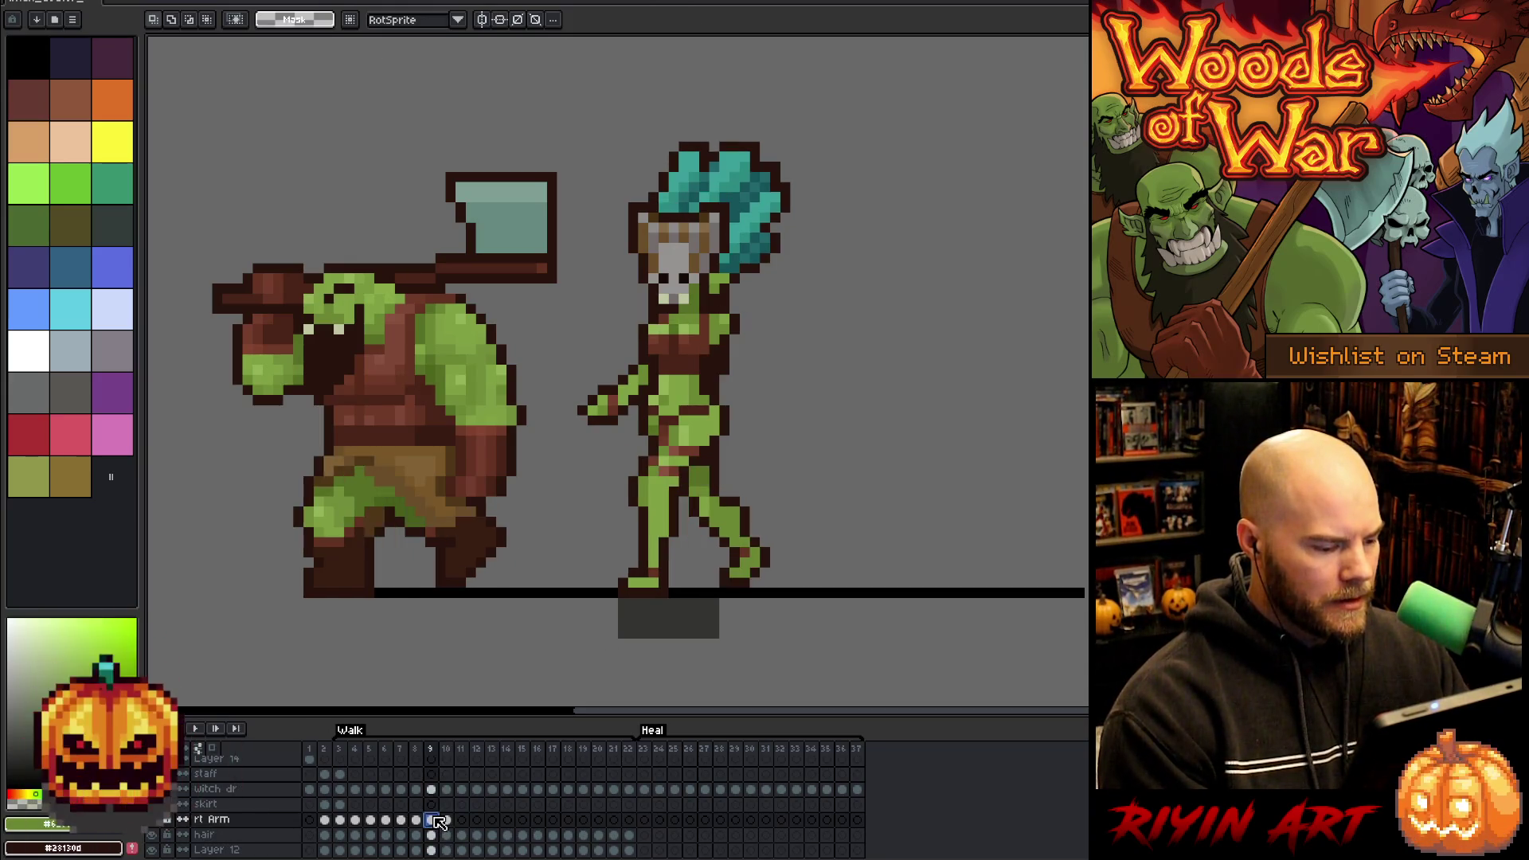
- Copy the arm, paste it into frame 10, and nudge it down one pixel
key("Right")
key("Left")
key("Right")
key("Right")
key("Left")
key("Right")
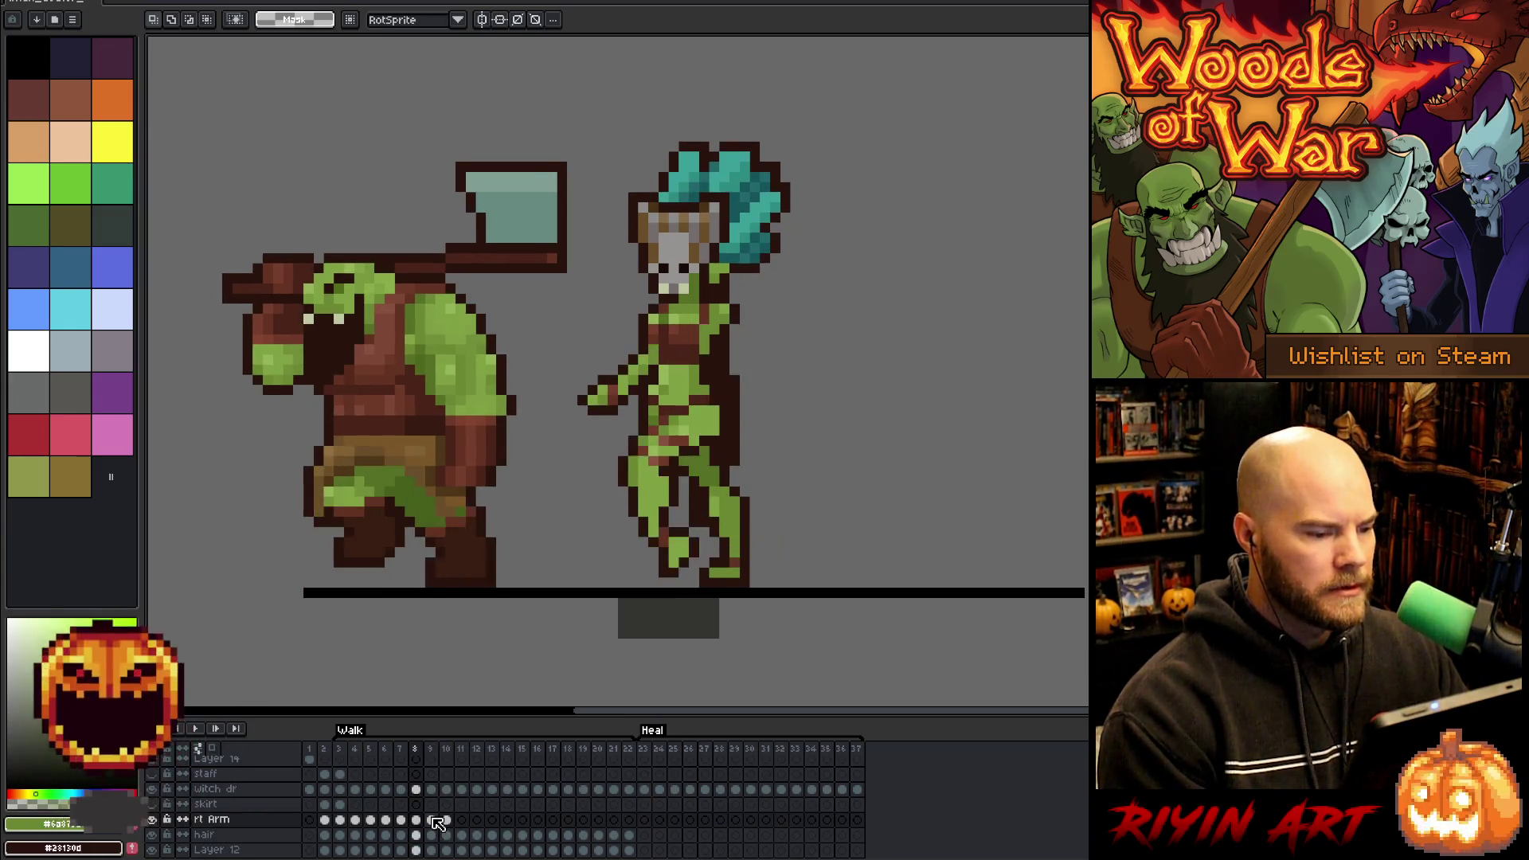
key("Left")
key("ctrl+c")
key("Right")
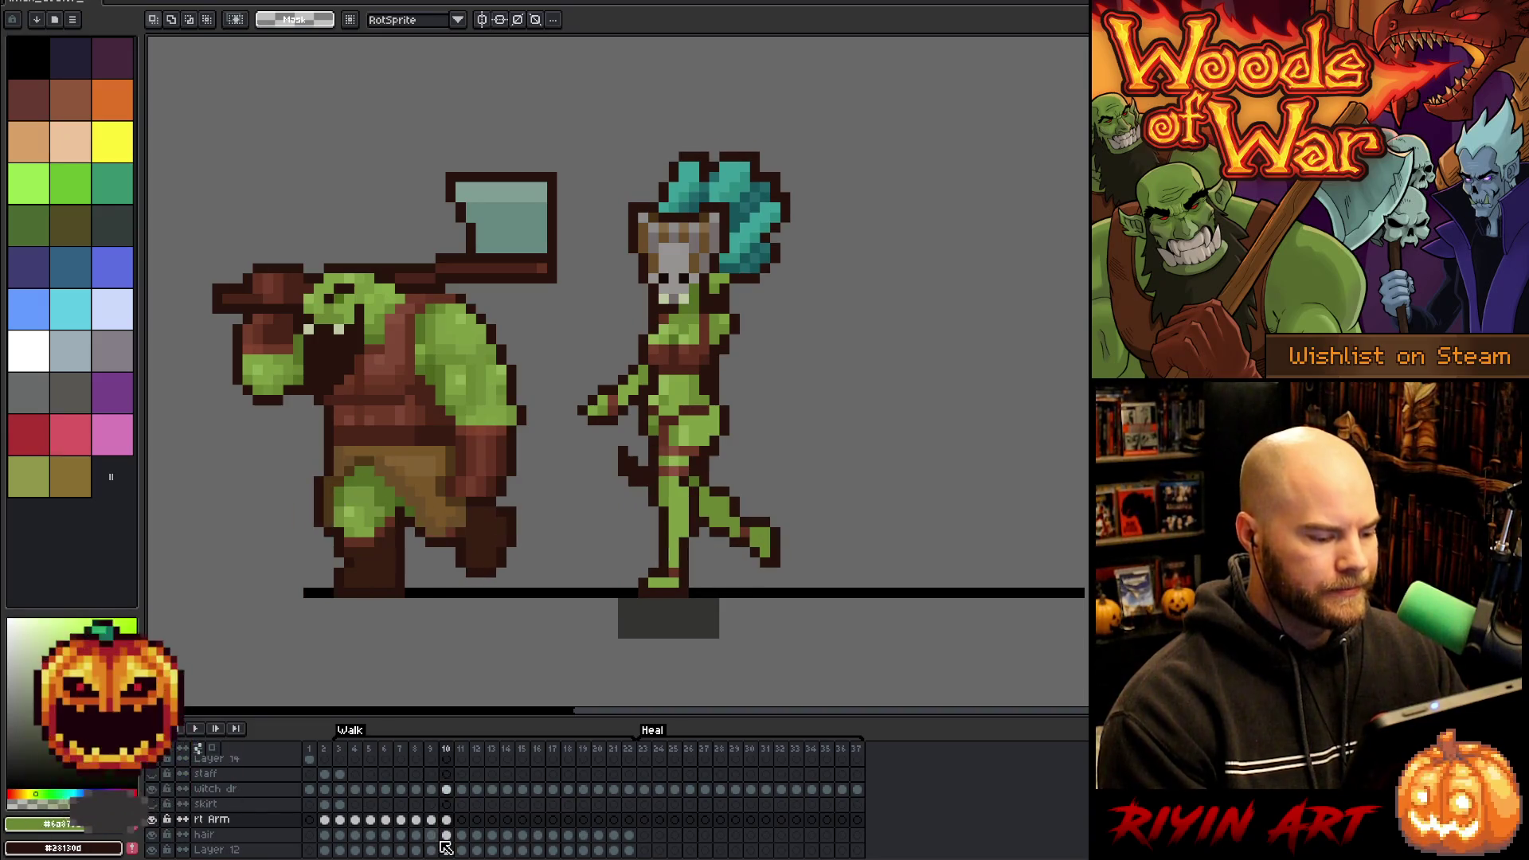
key("ctrl+v")
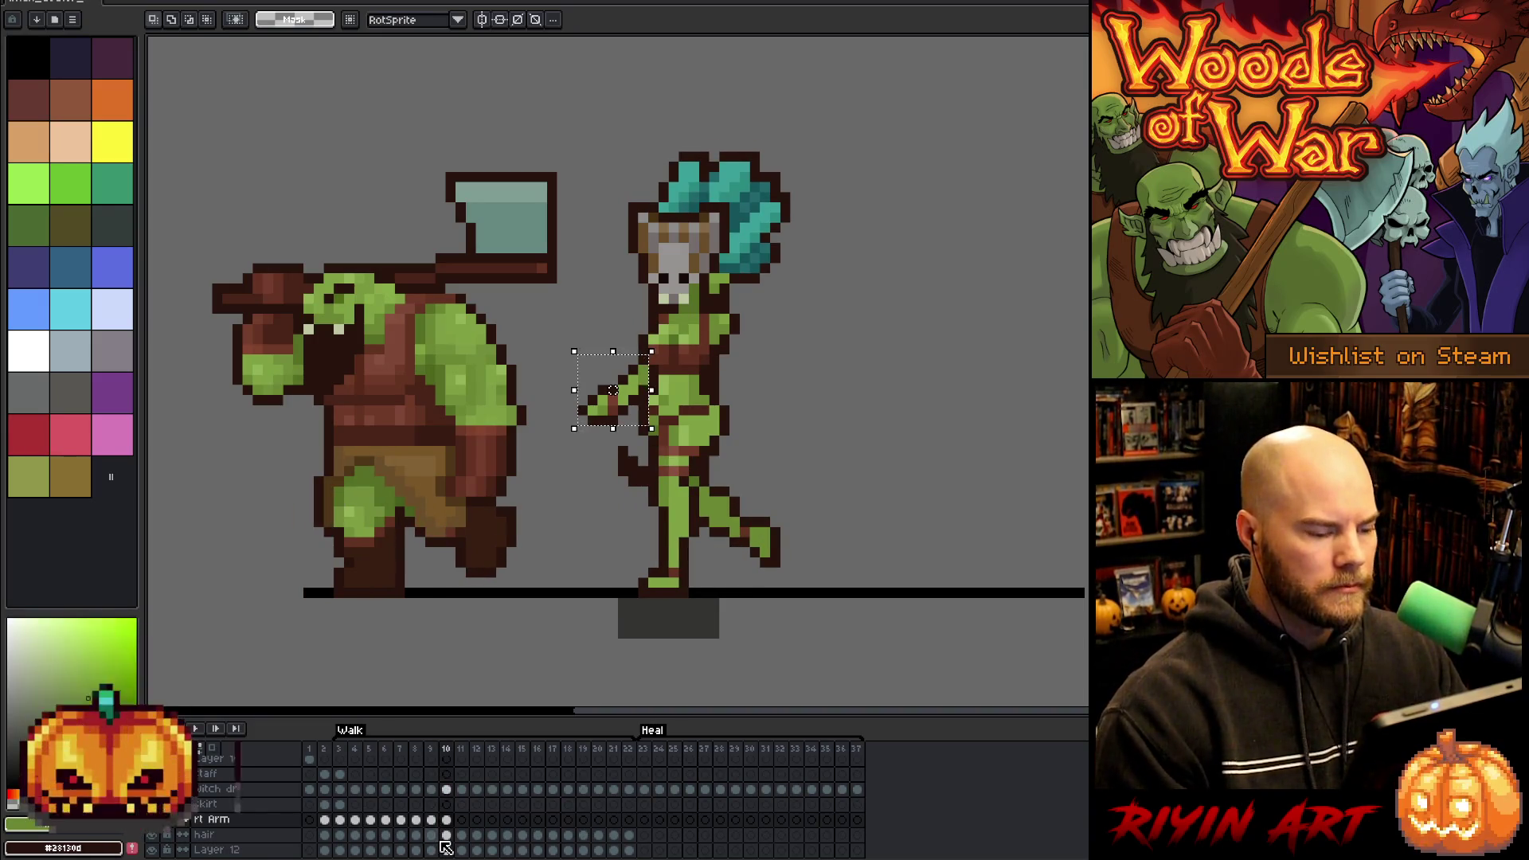
key("Down")
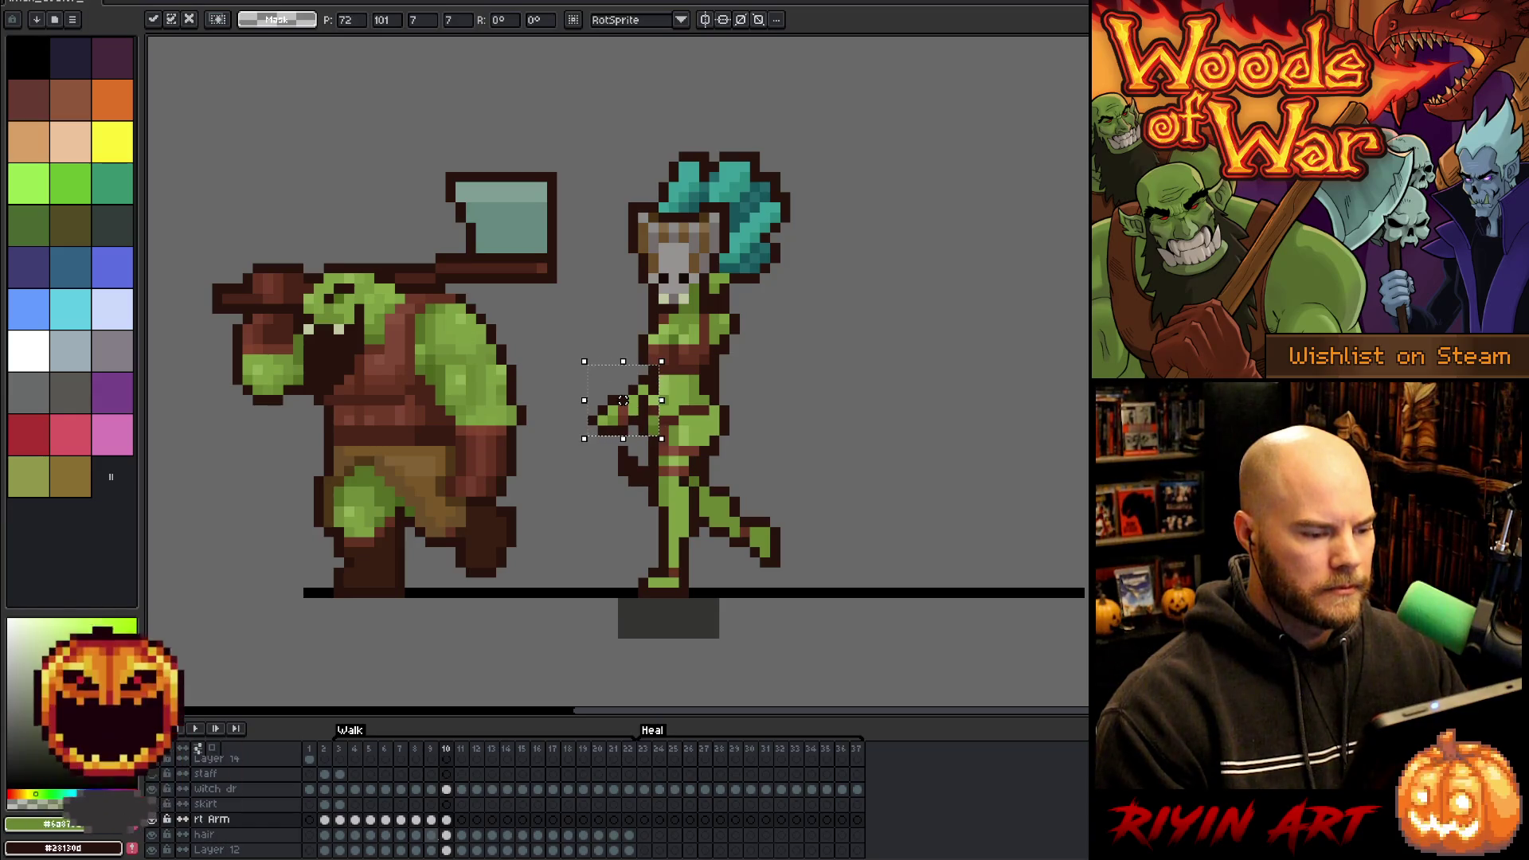
key("Return")
- On frame 11, shift the arm right one pixel, commit, and advance to frame 12
key("Left")
key("Right")
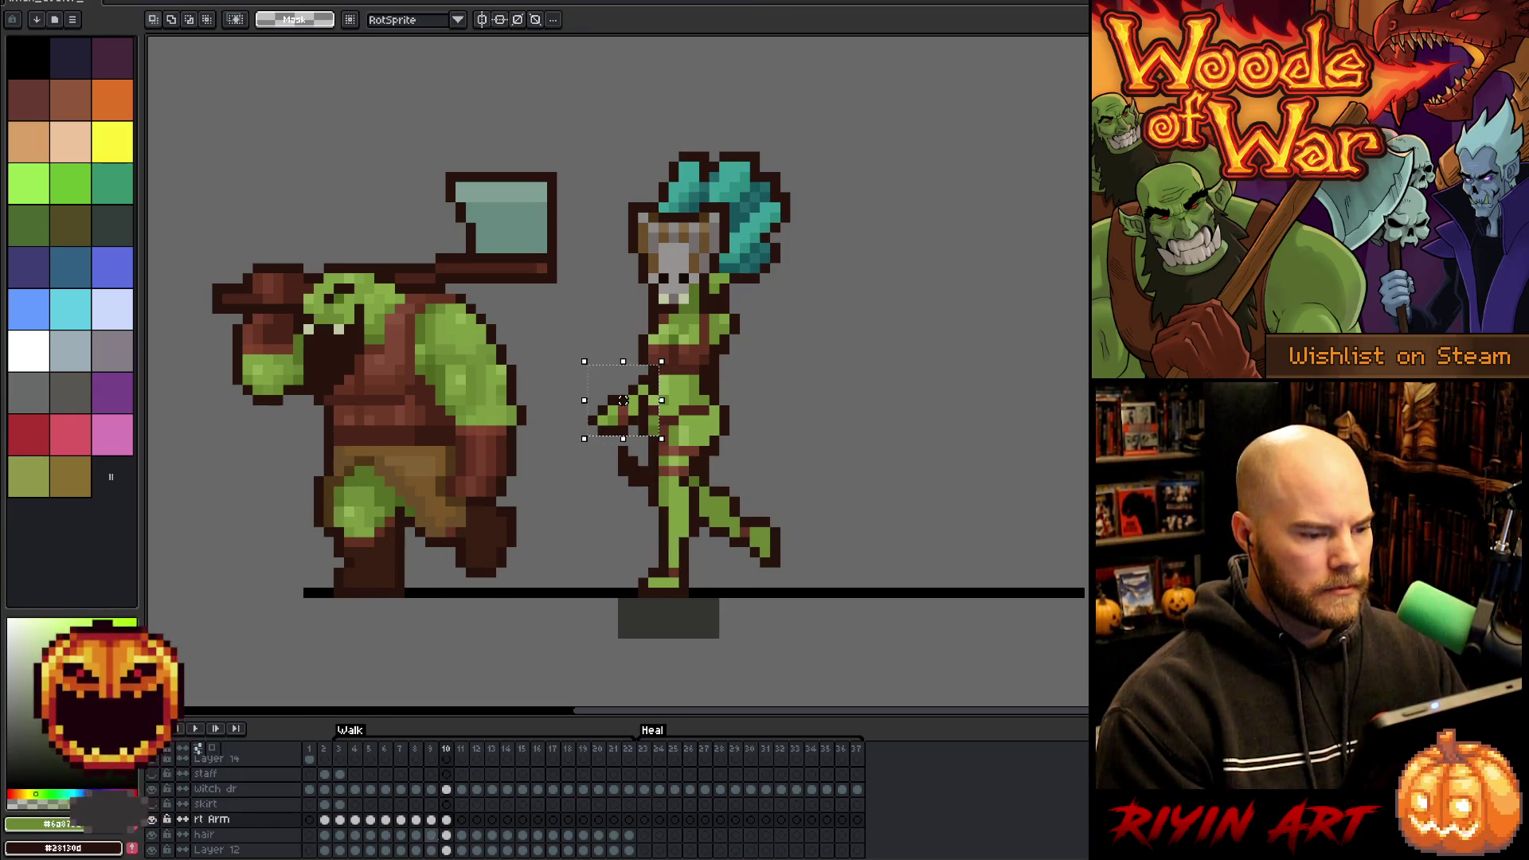
key("Right")
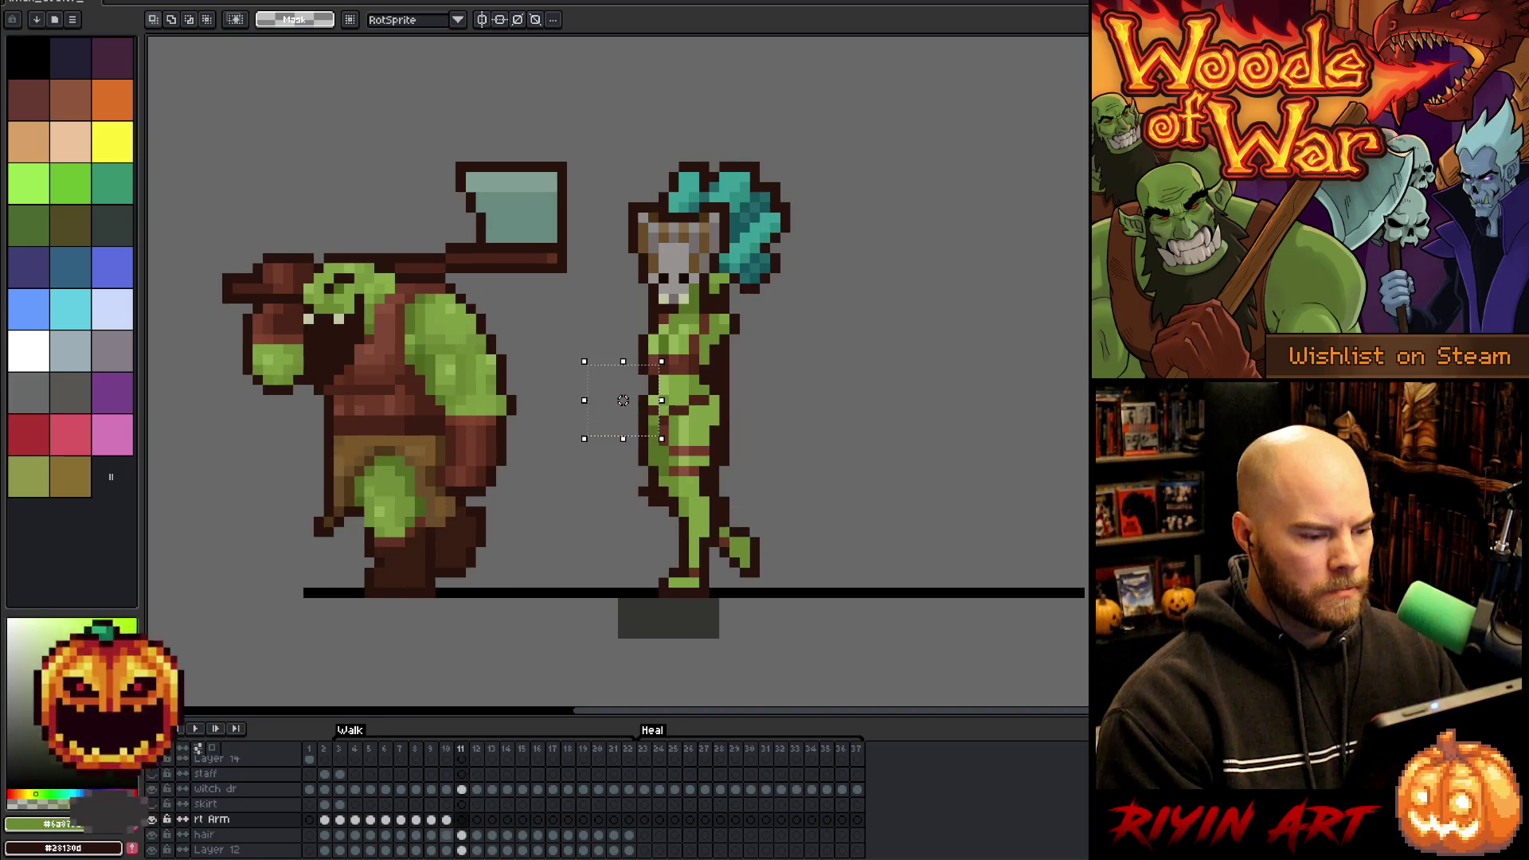
key("Left")
key("Right")
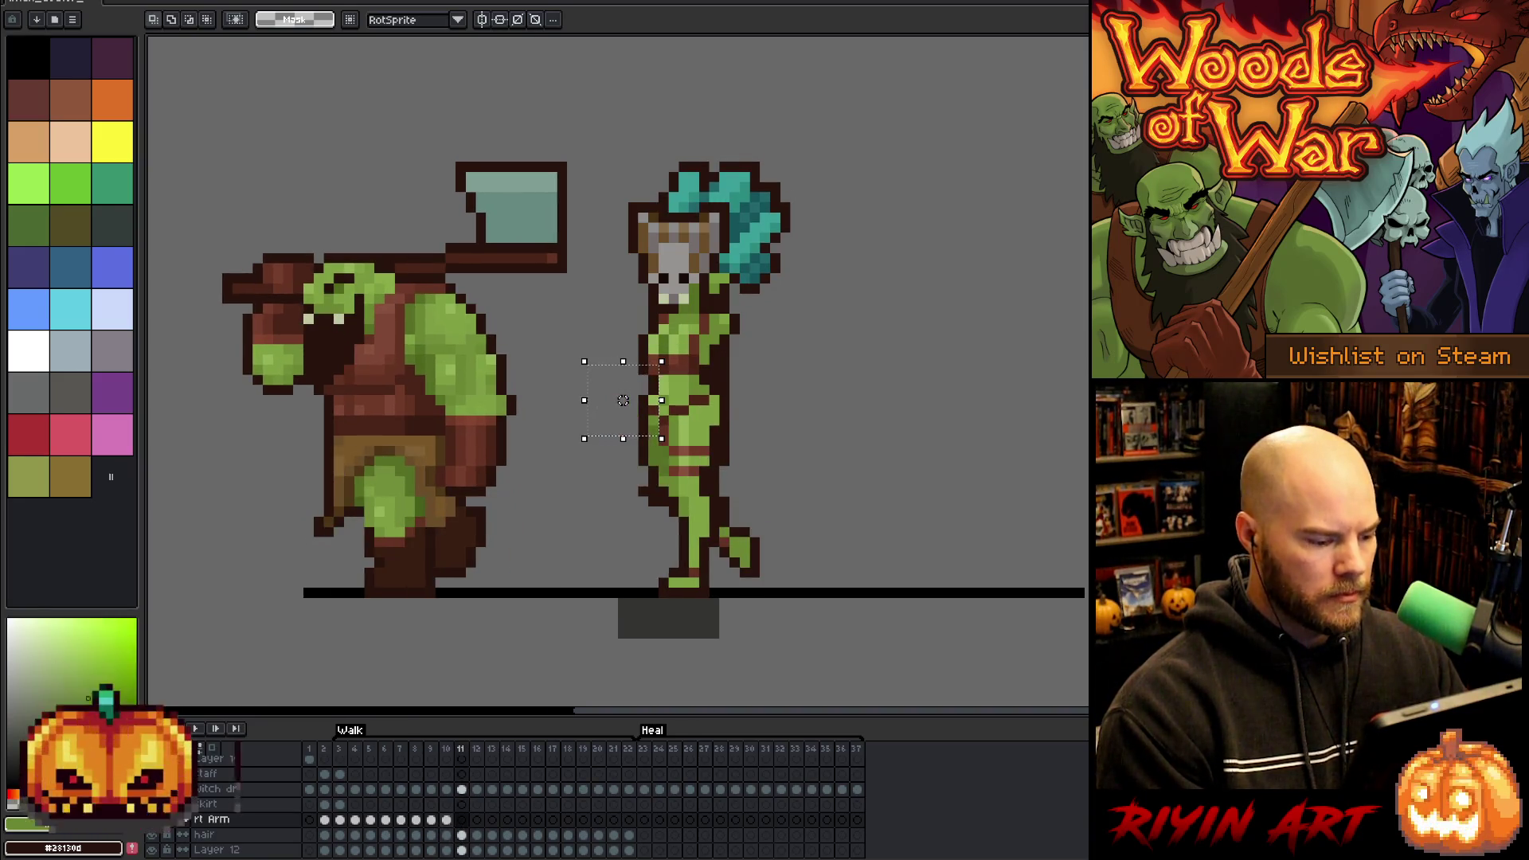
key("Left")
key("Right")
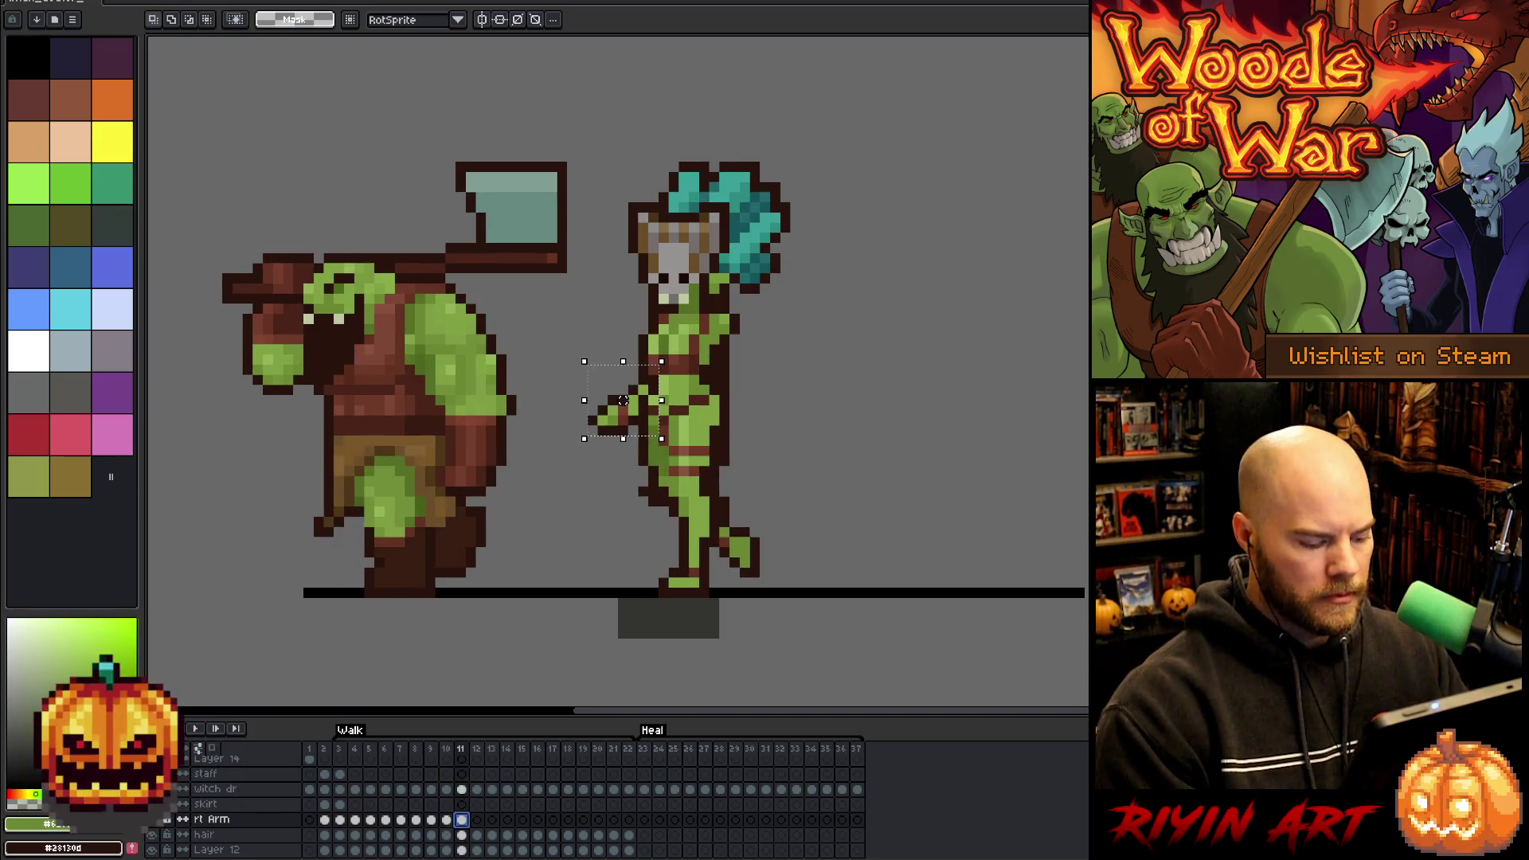
left_click_drag(624, 400, 624, 400)
key("Return")
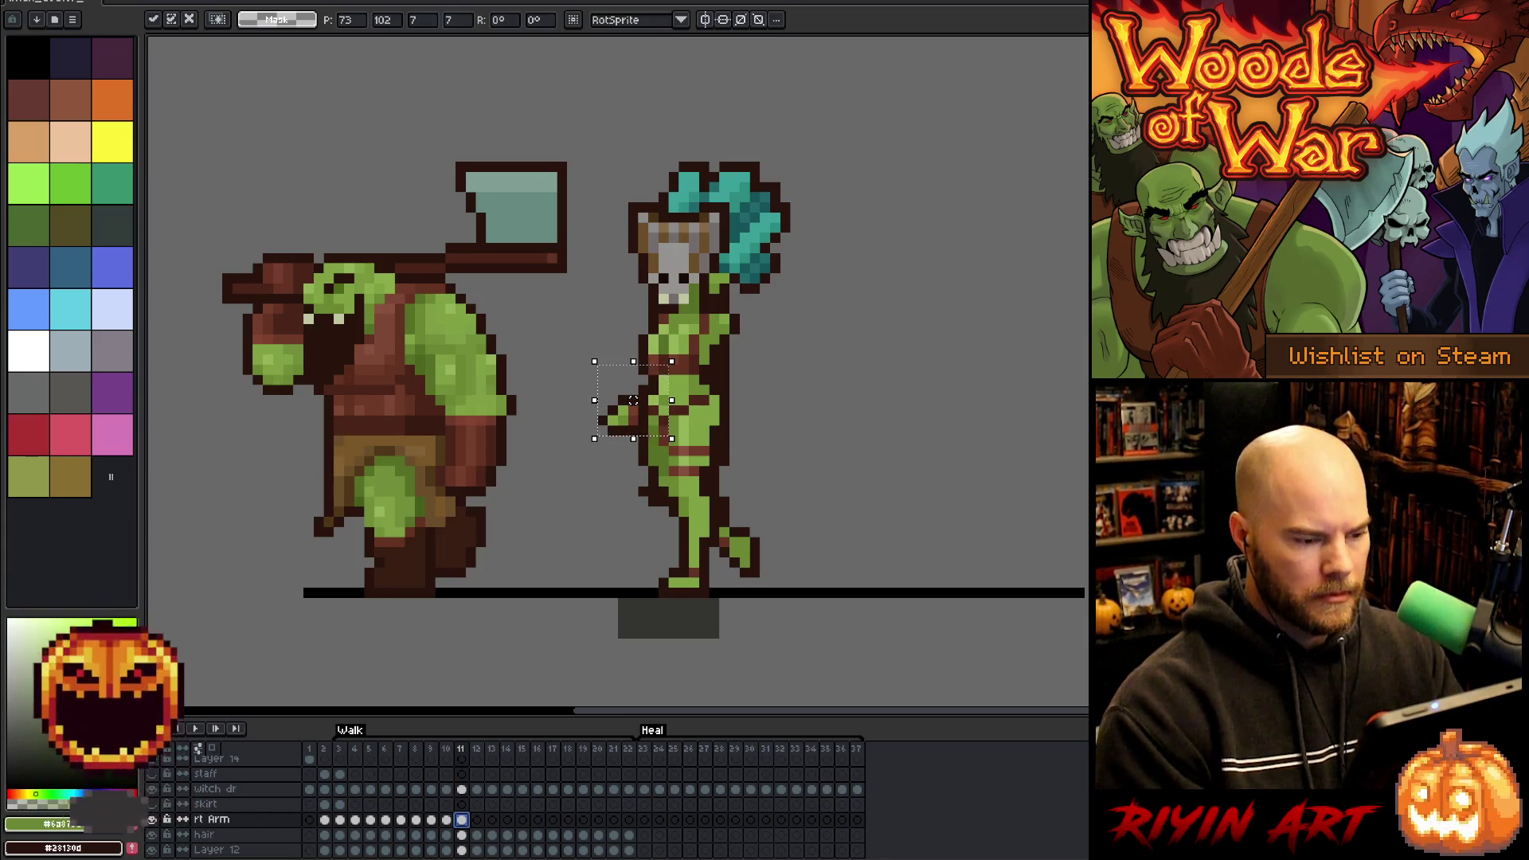
key("Return")
key("Return")
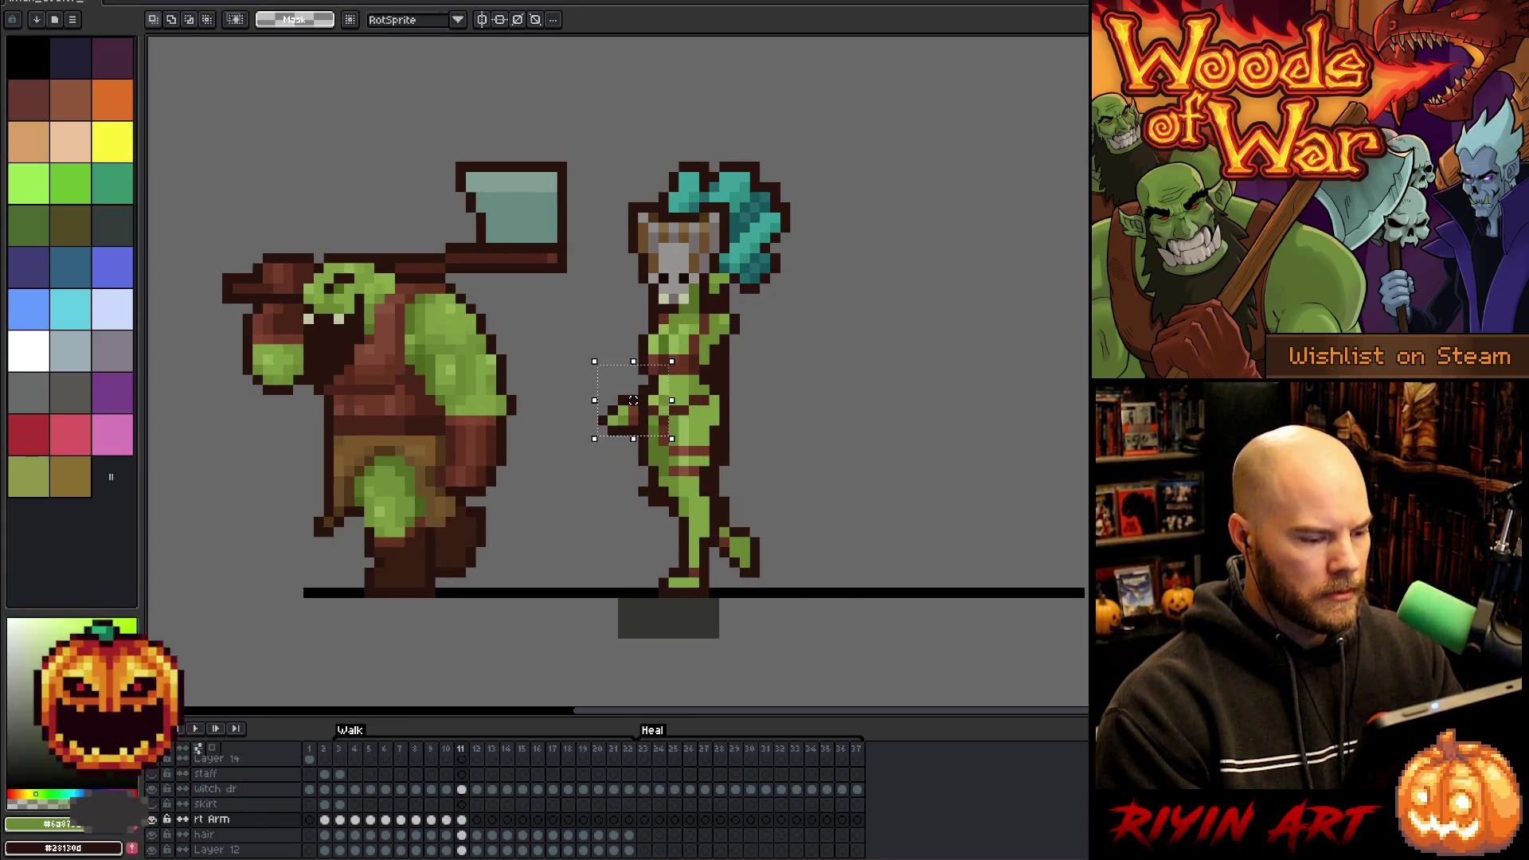
key("Right")
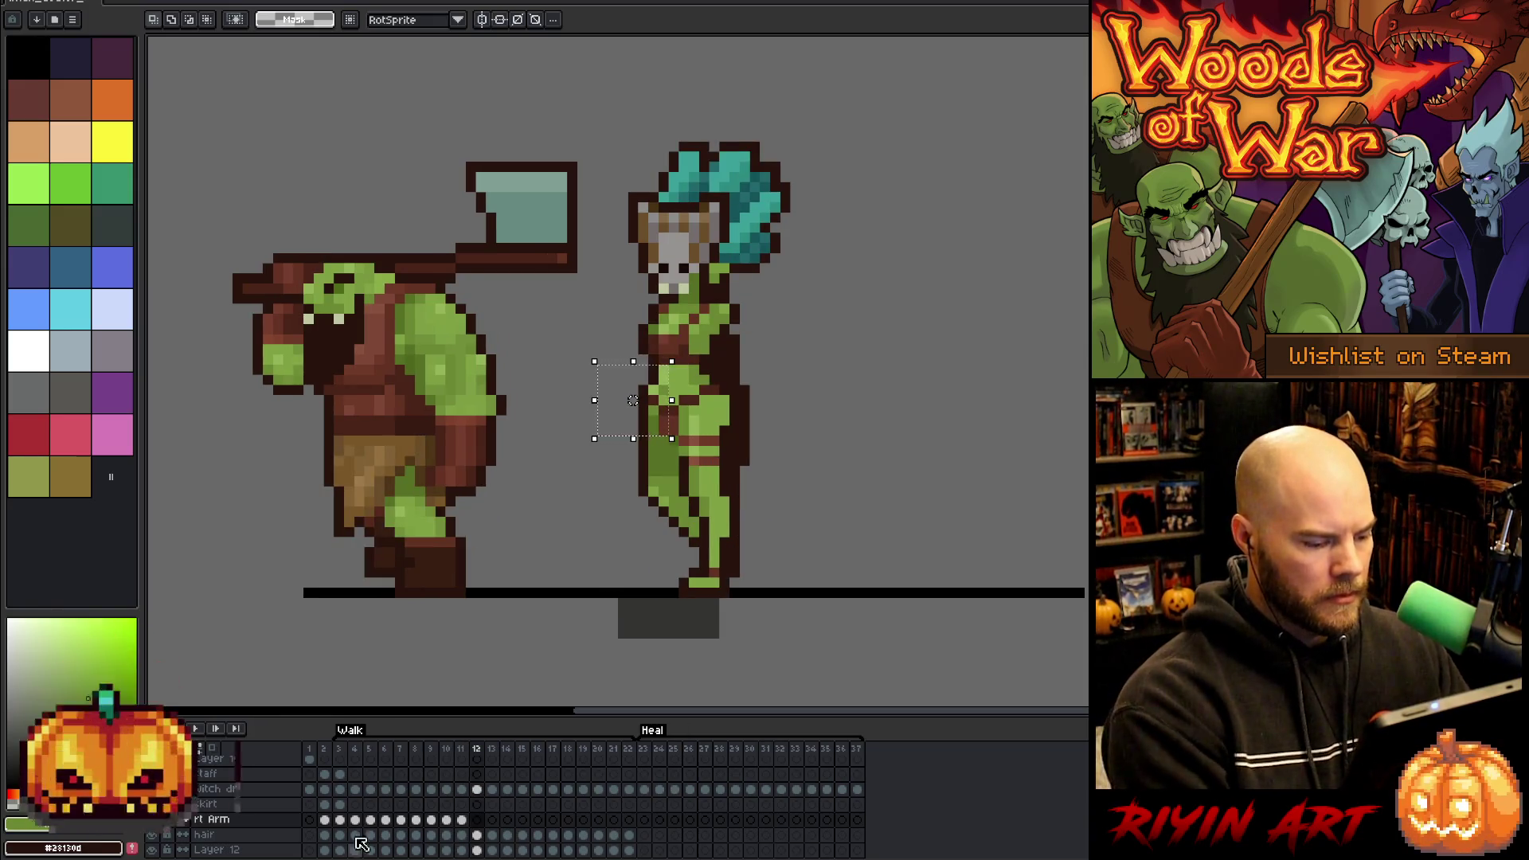
- Select the witch's arm on frame 12, stop playback, then deselect it
left_click(462, 821)
key("ctrl+d")
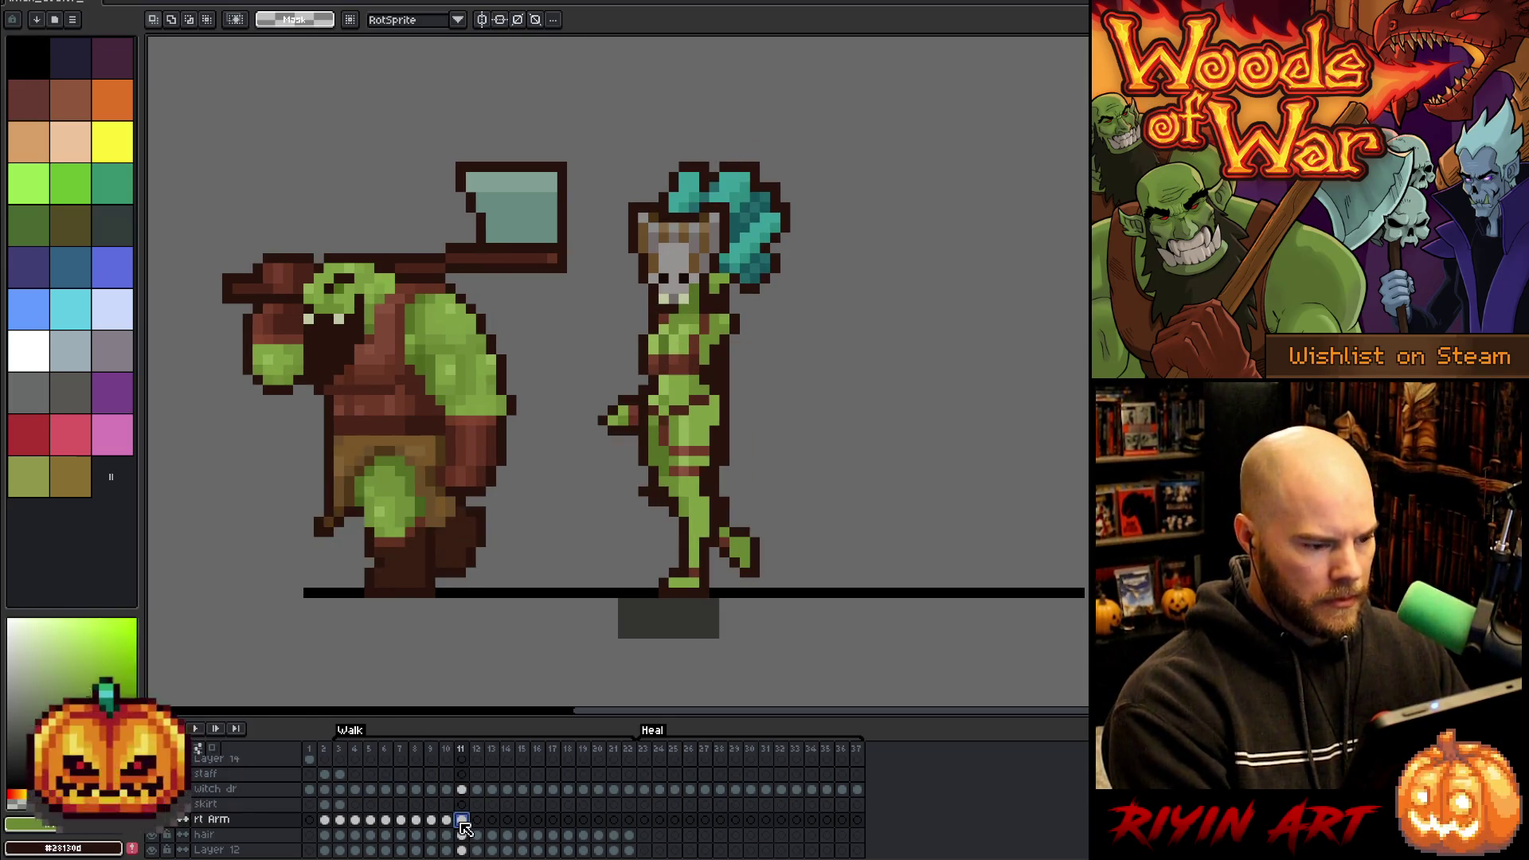
left_click(477, 821)
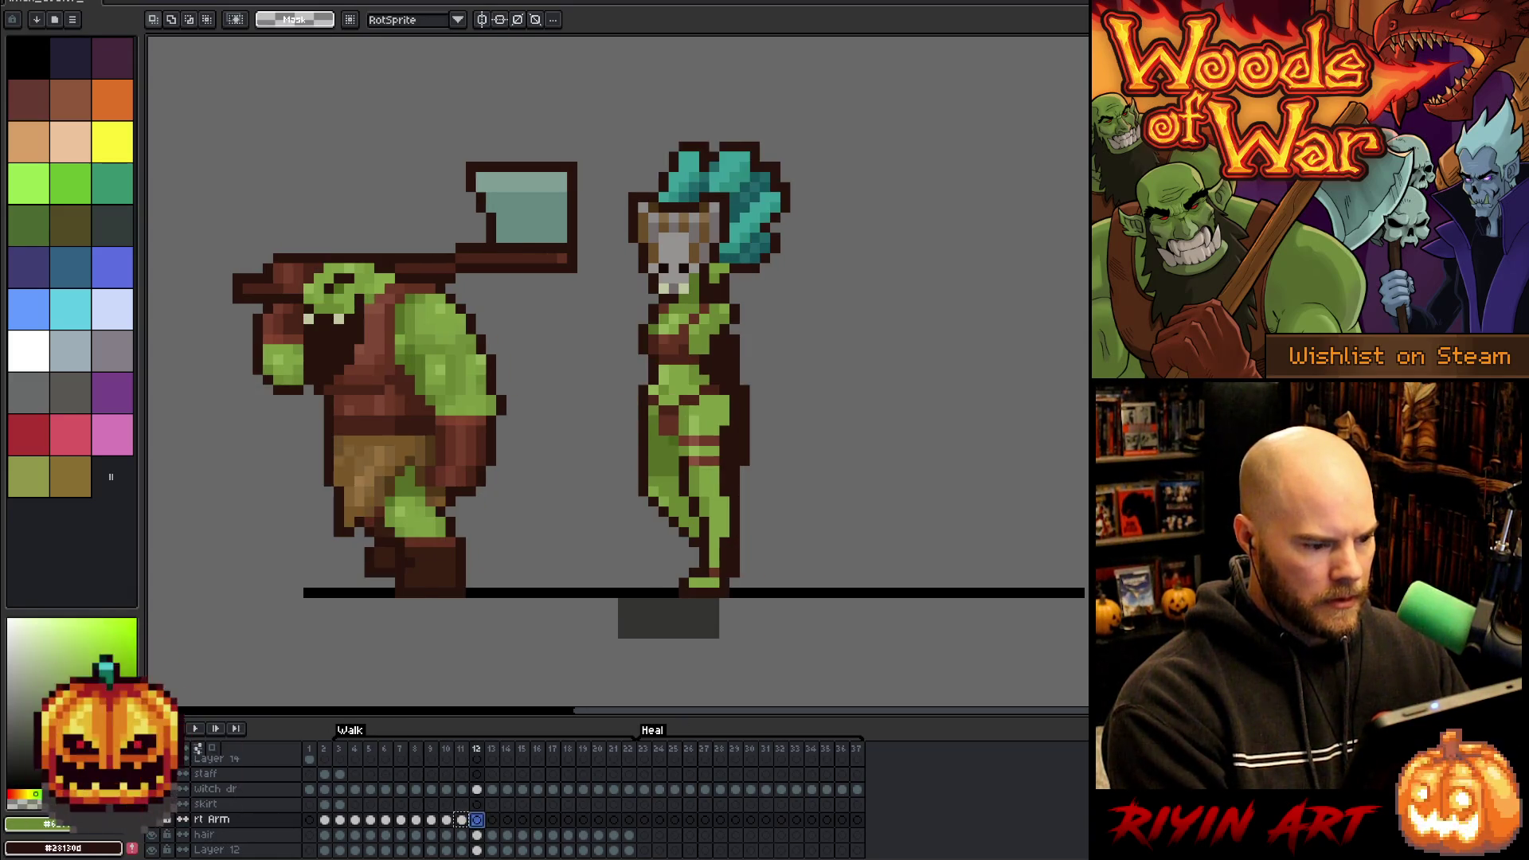
key("Left")
key("Right")
left_click_drag(593, 352, 671, 428)
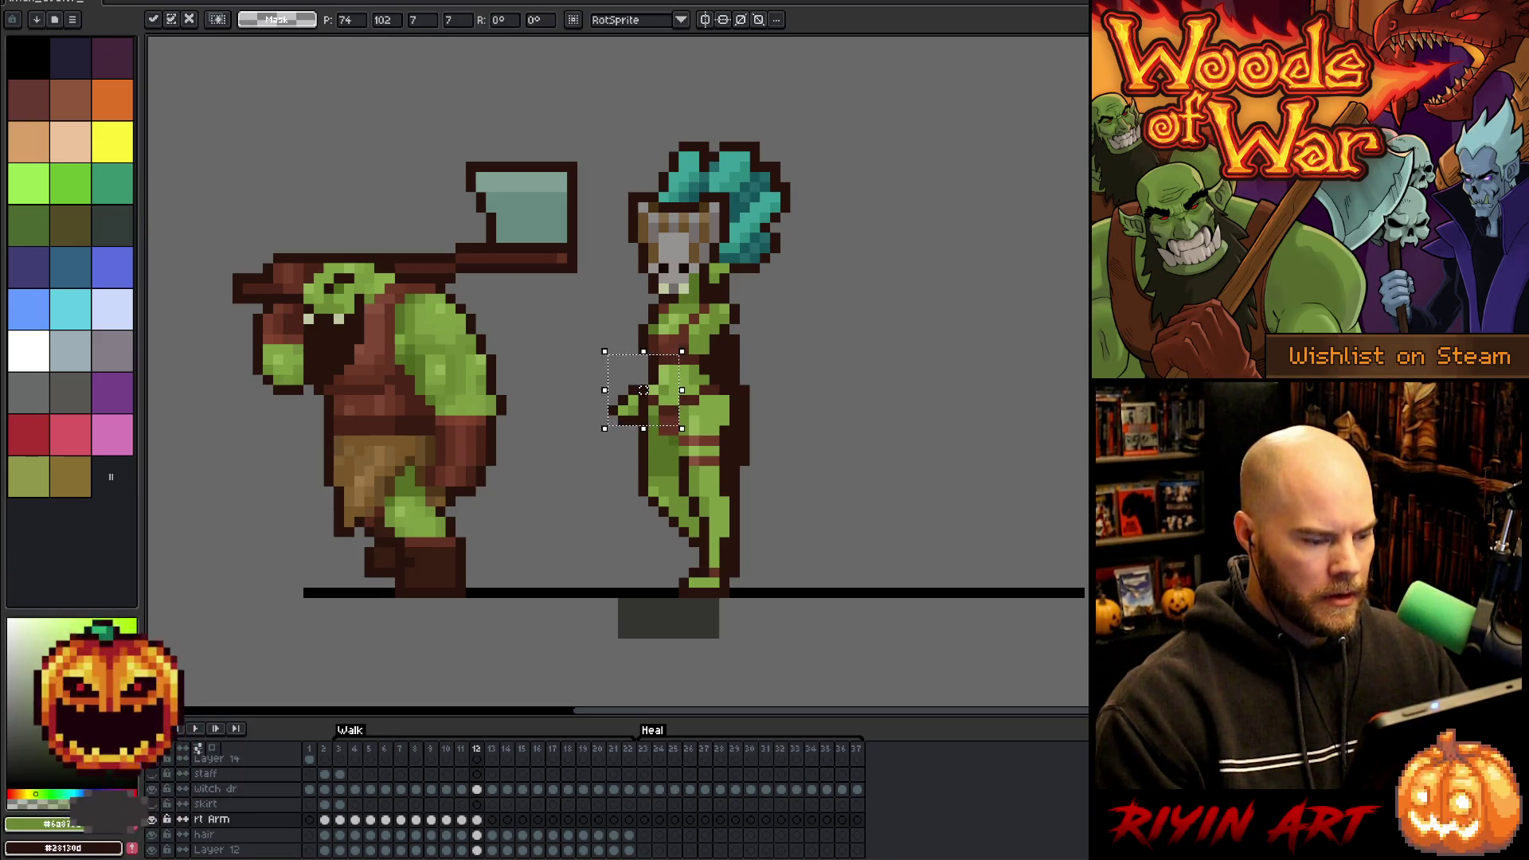
left_click(344, 752)
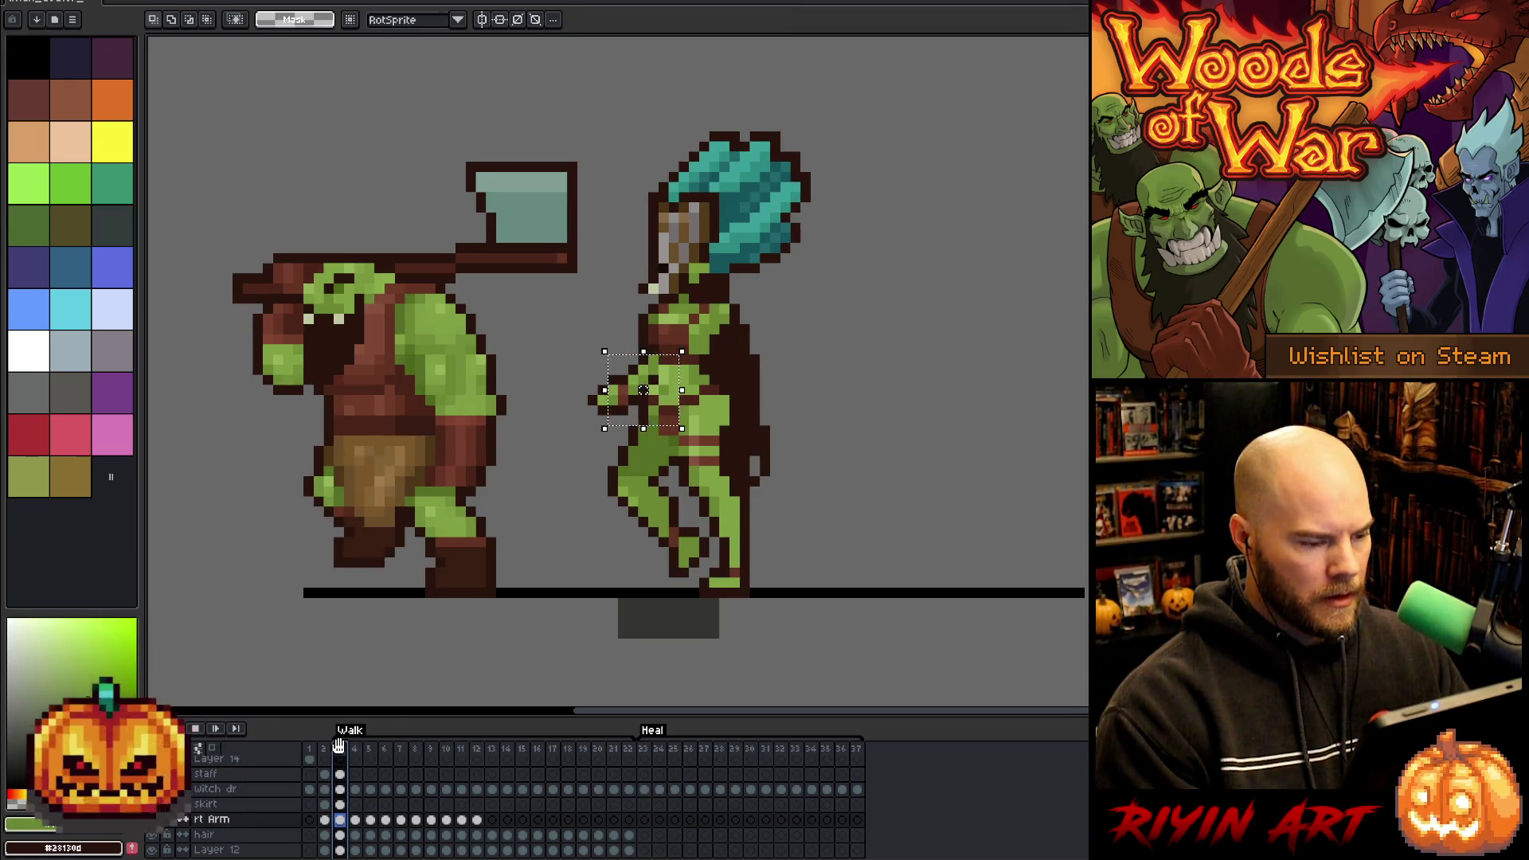
key("Return")
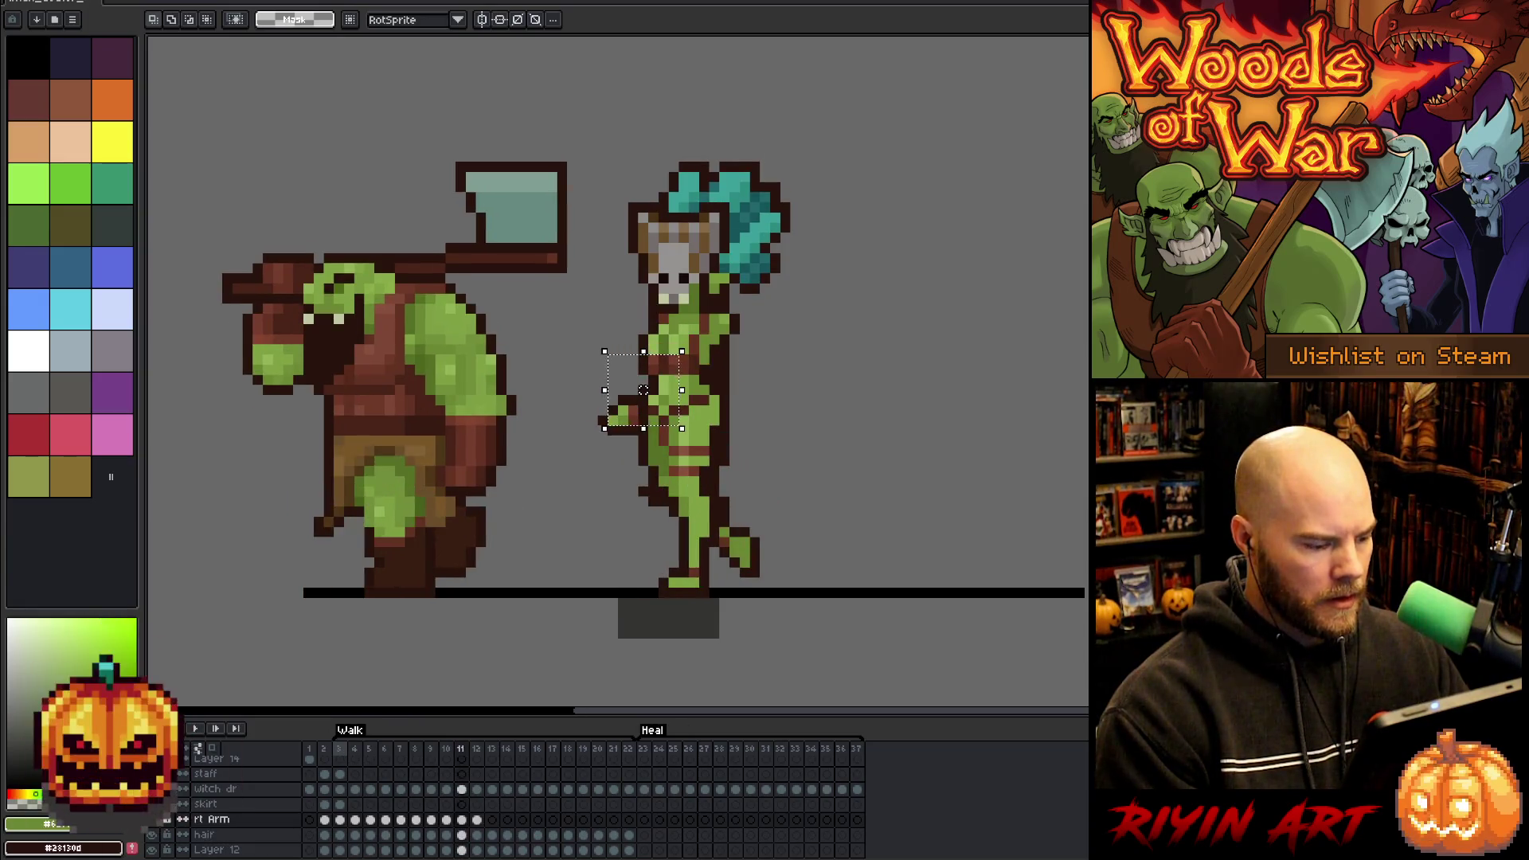
key("period")
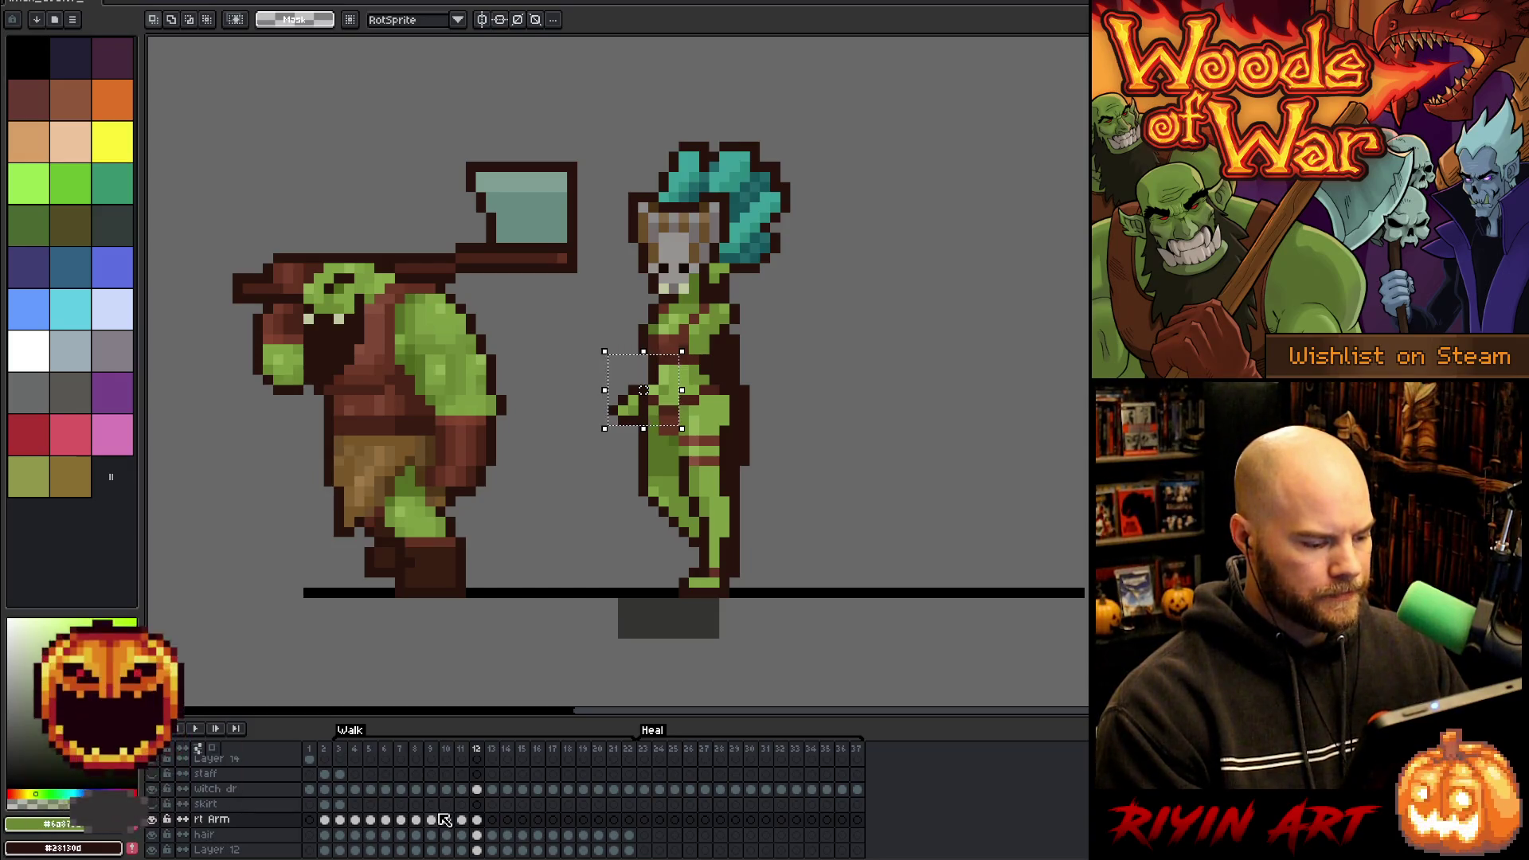
key("ctrl+d")
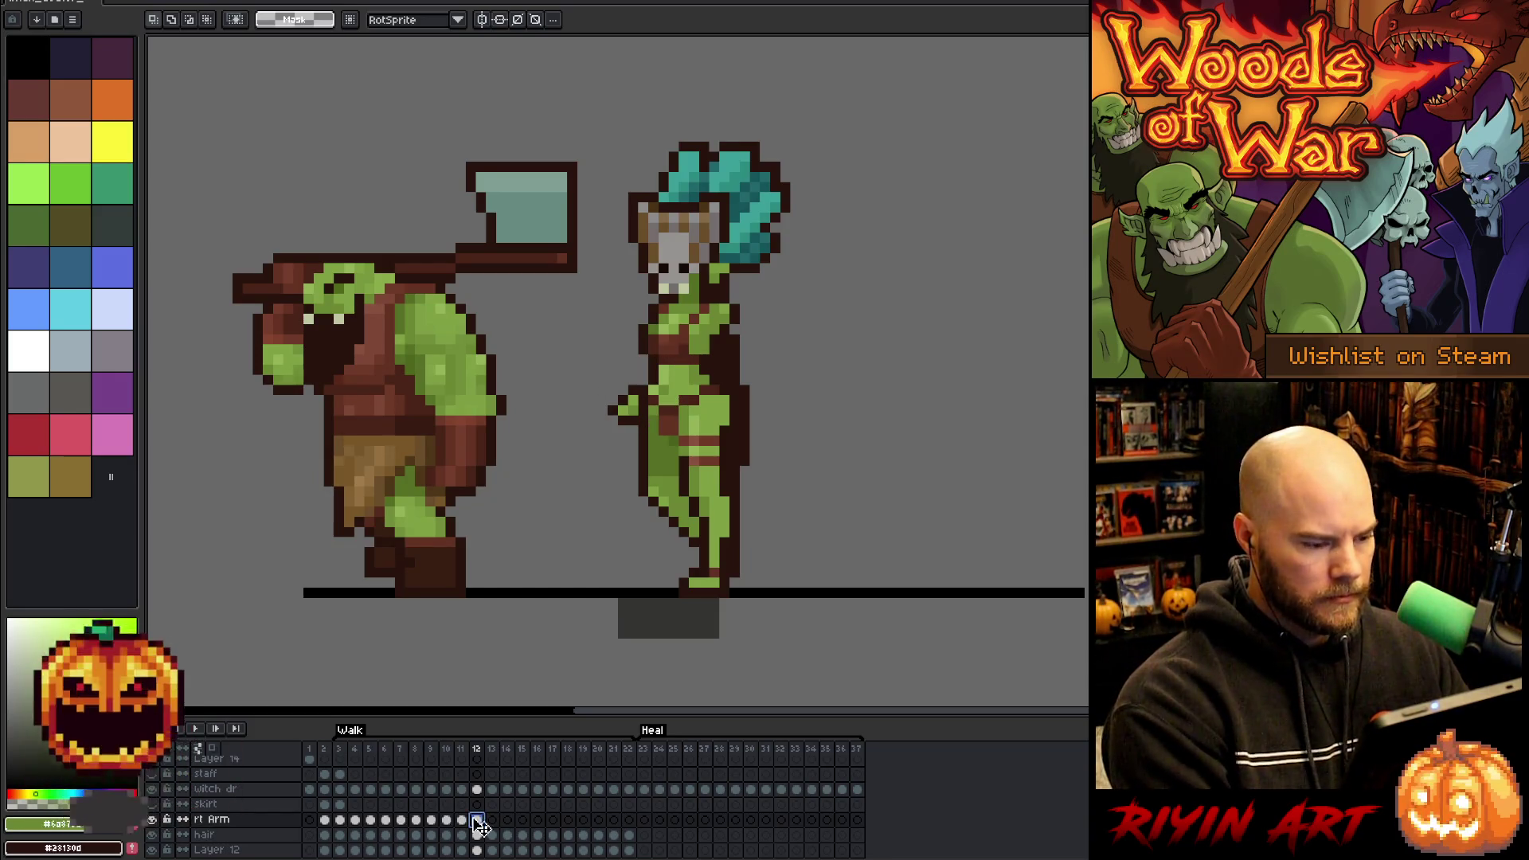
- On frame 13, compare poses and nudge the arm one pixel right
left_click(491, 820)
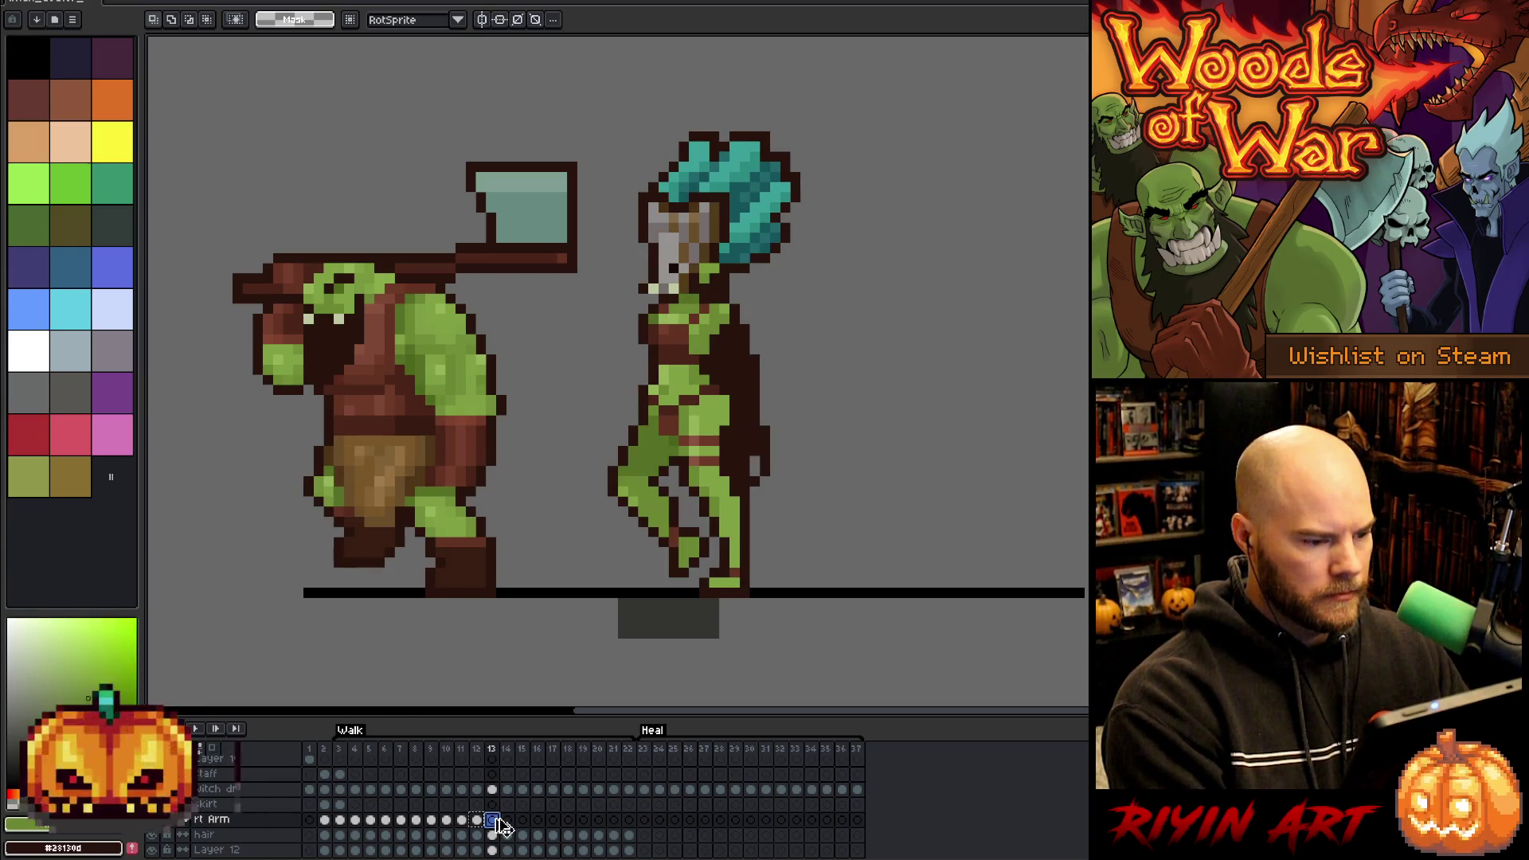
key("Left")
key("Right")
key("Left")
key("Right")
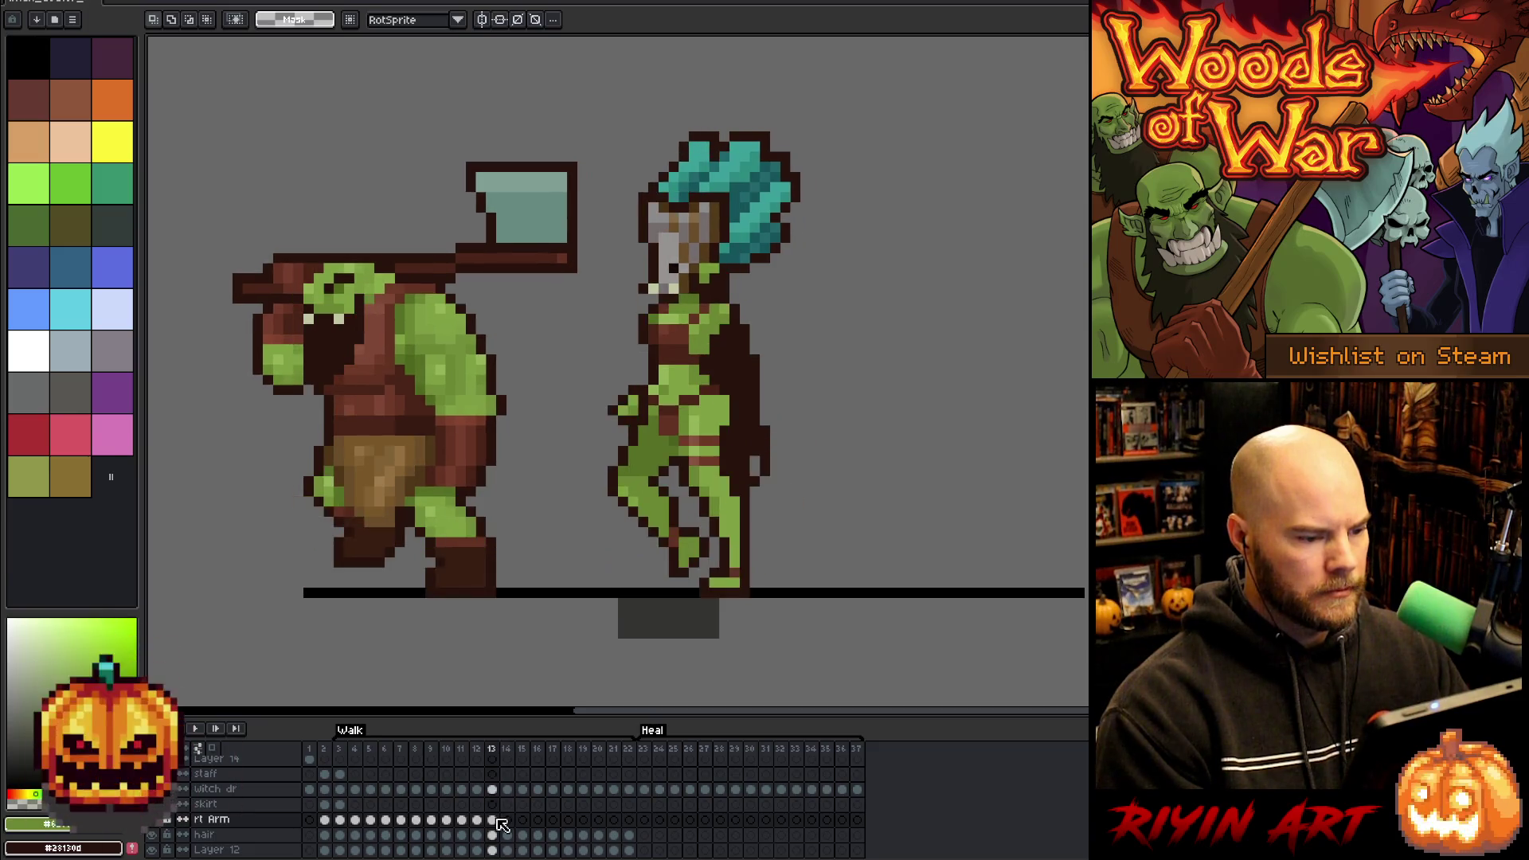
key("Left")
key("Right")
left_click(492, 820)
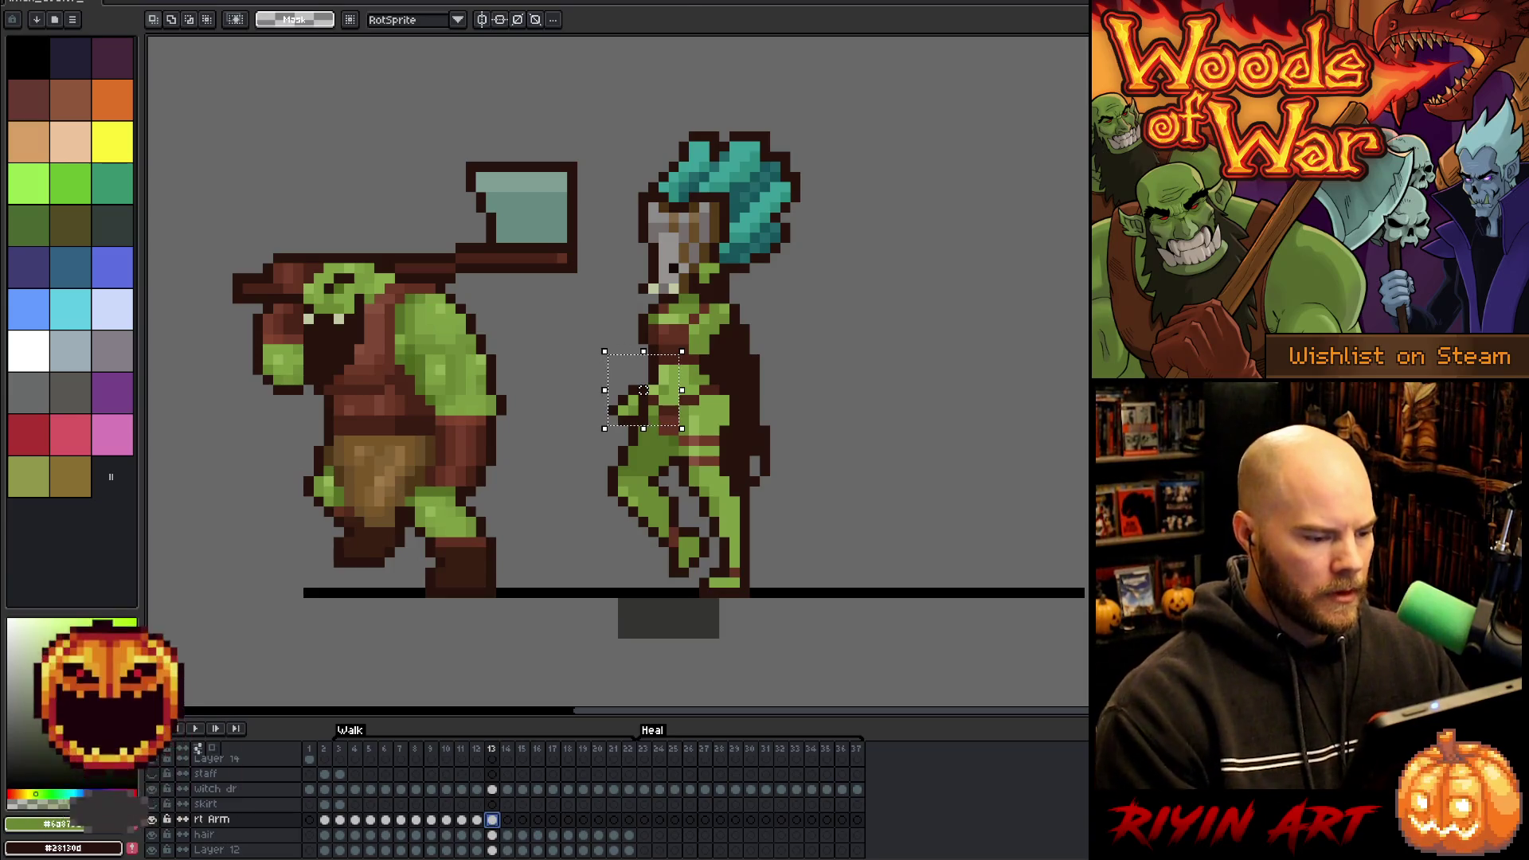
left_click_drag(644, 390, 654, 390)
key("Return")
- Step through frames 14 to 18, then return to frame 17 and select the witch dr layer
key("Right")
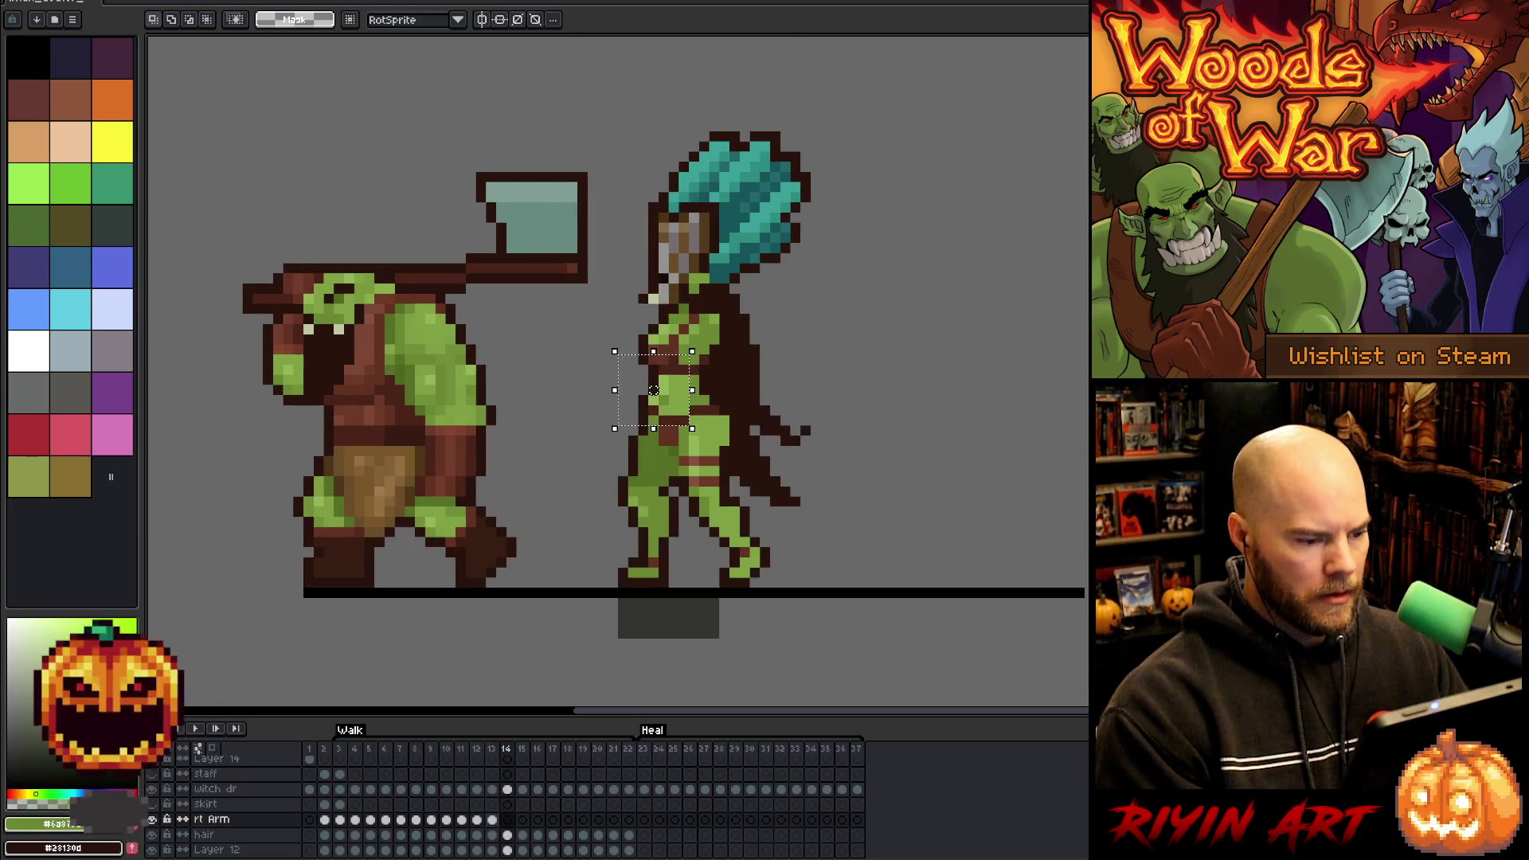
key("Right")
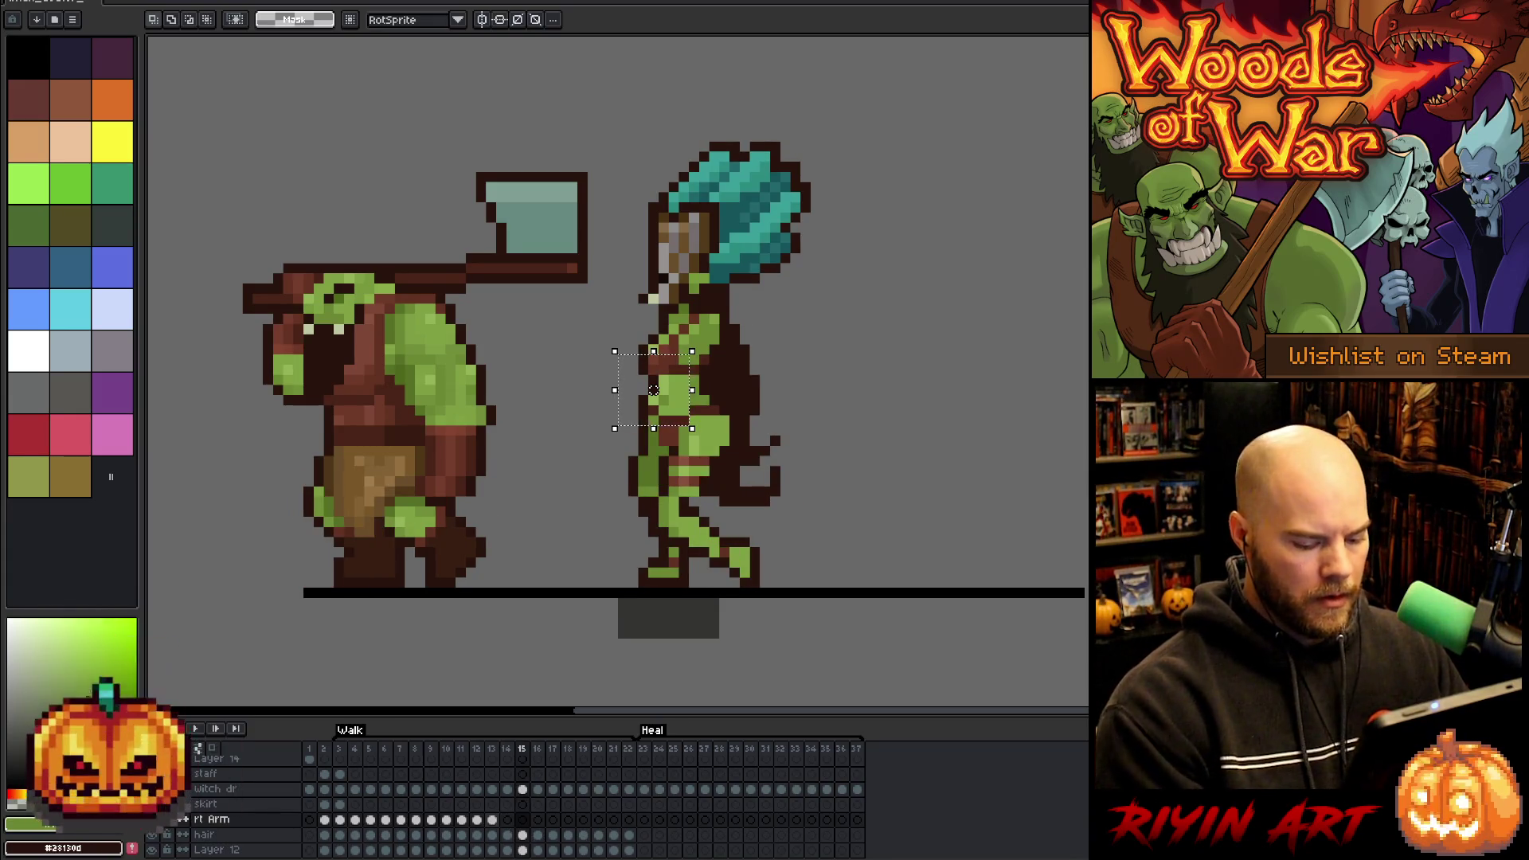
key("Right")
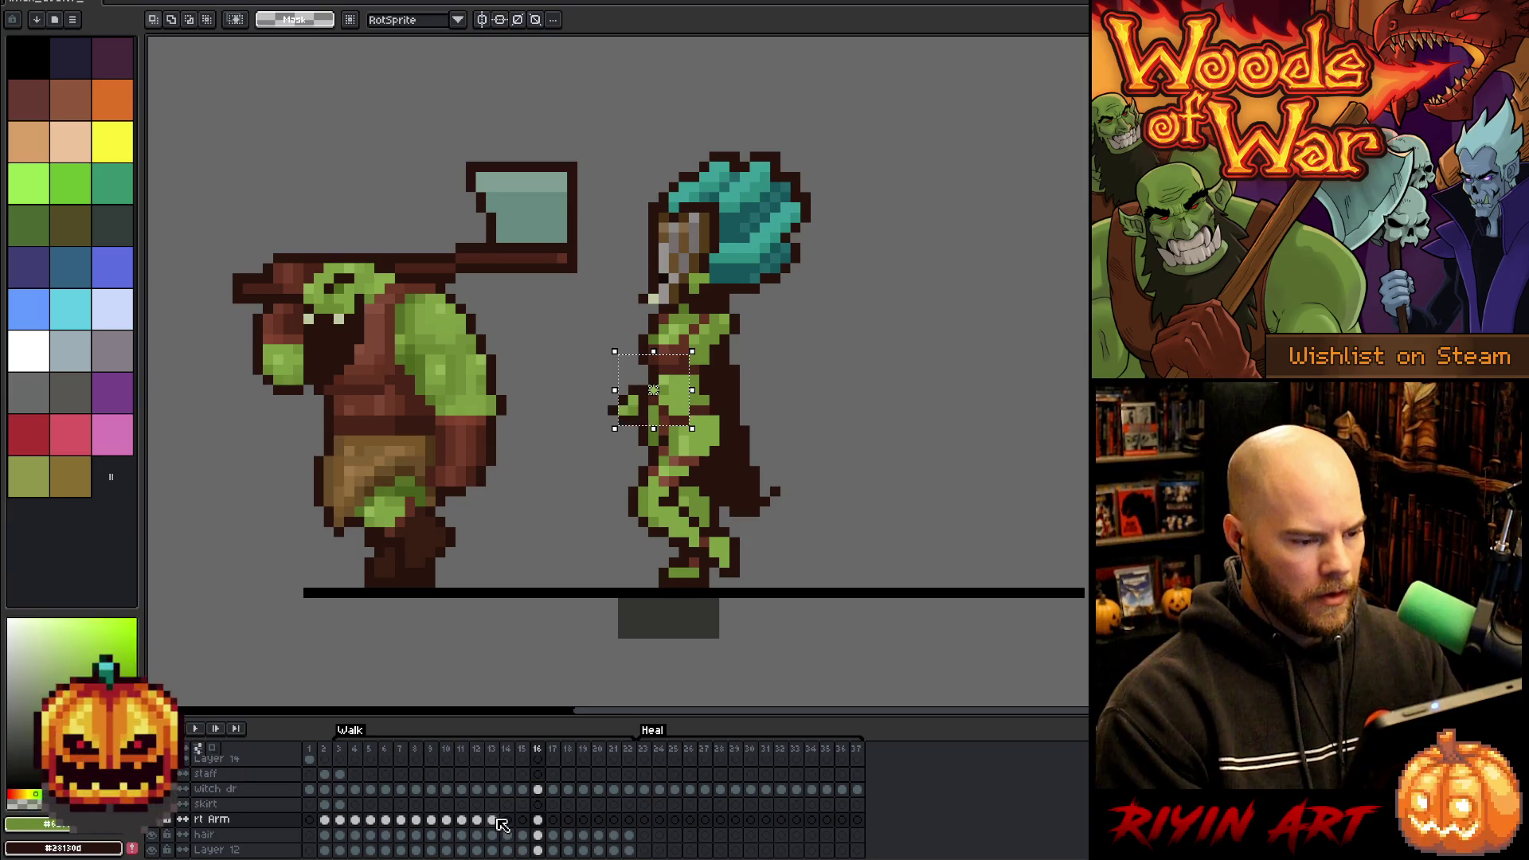
key("ctrl+t")
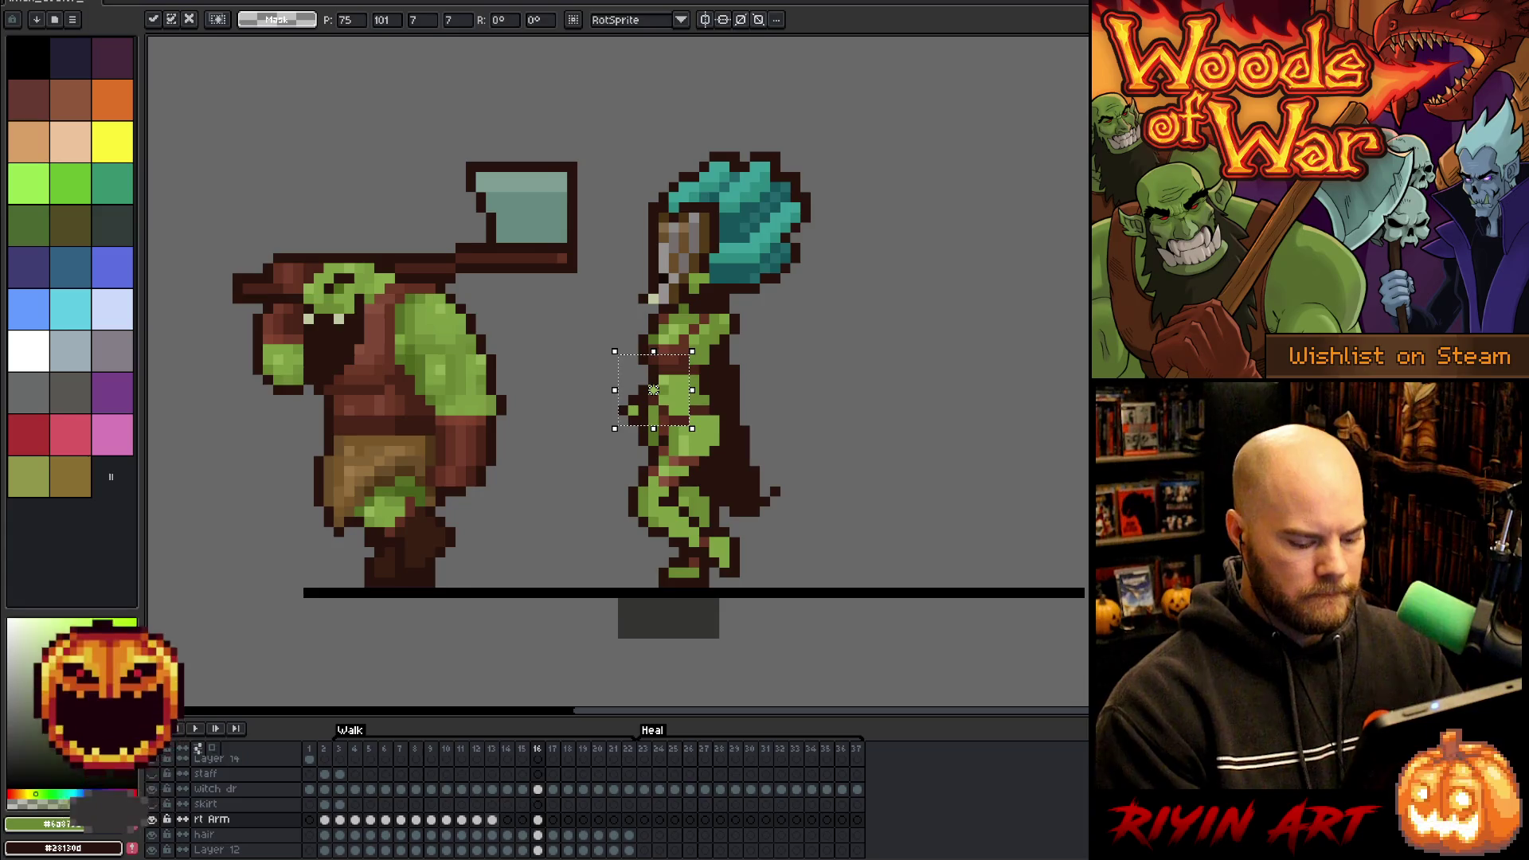
key("Right")
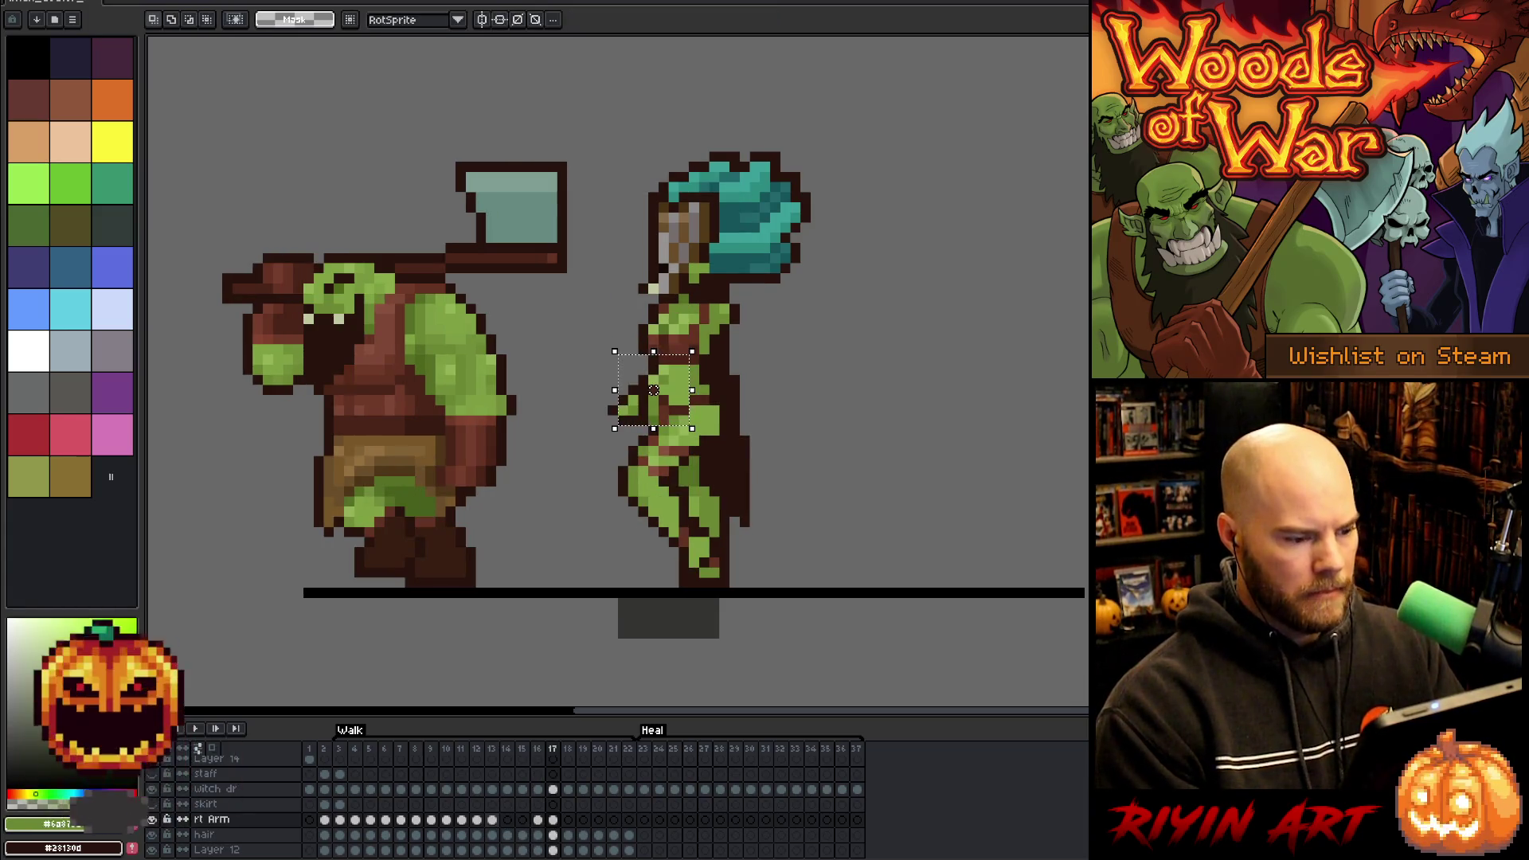
key("Right")
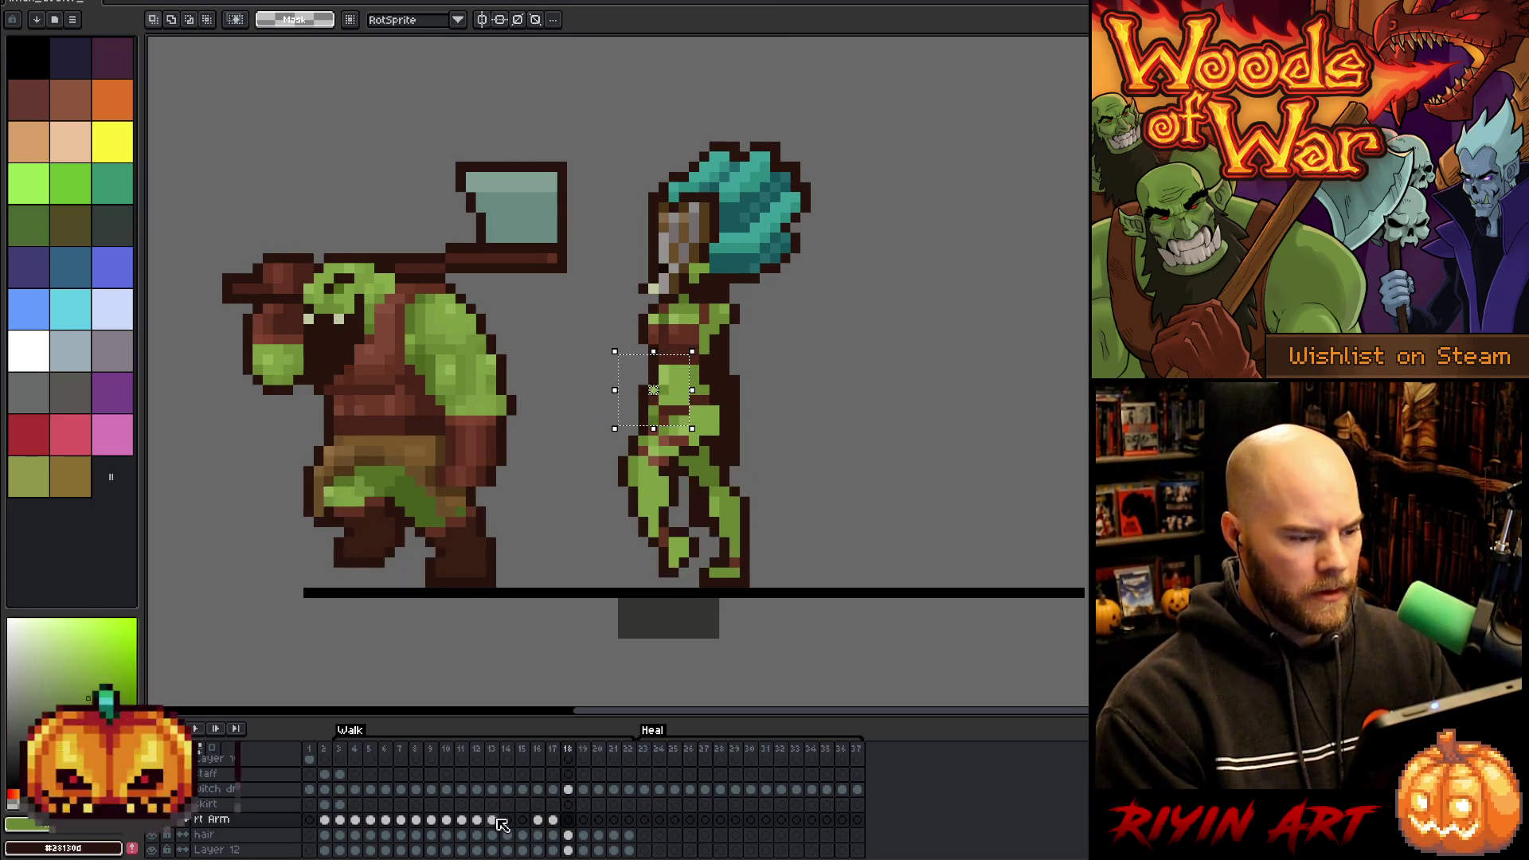
key("Left")
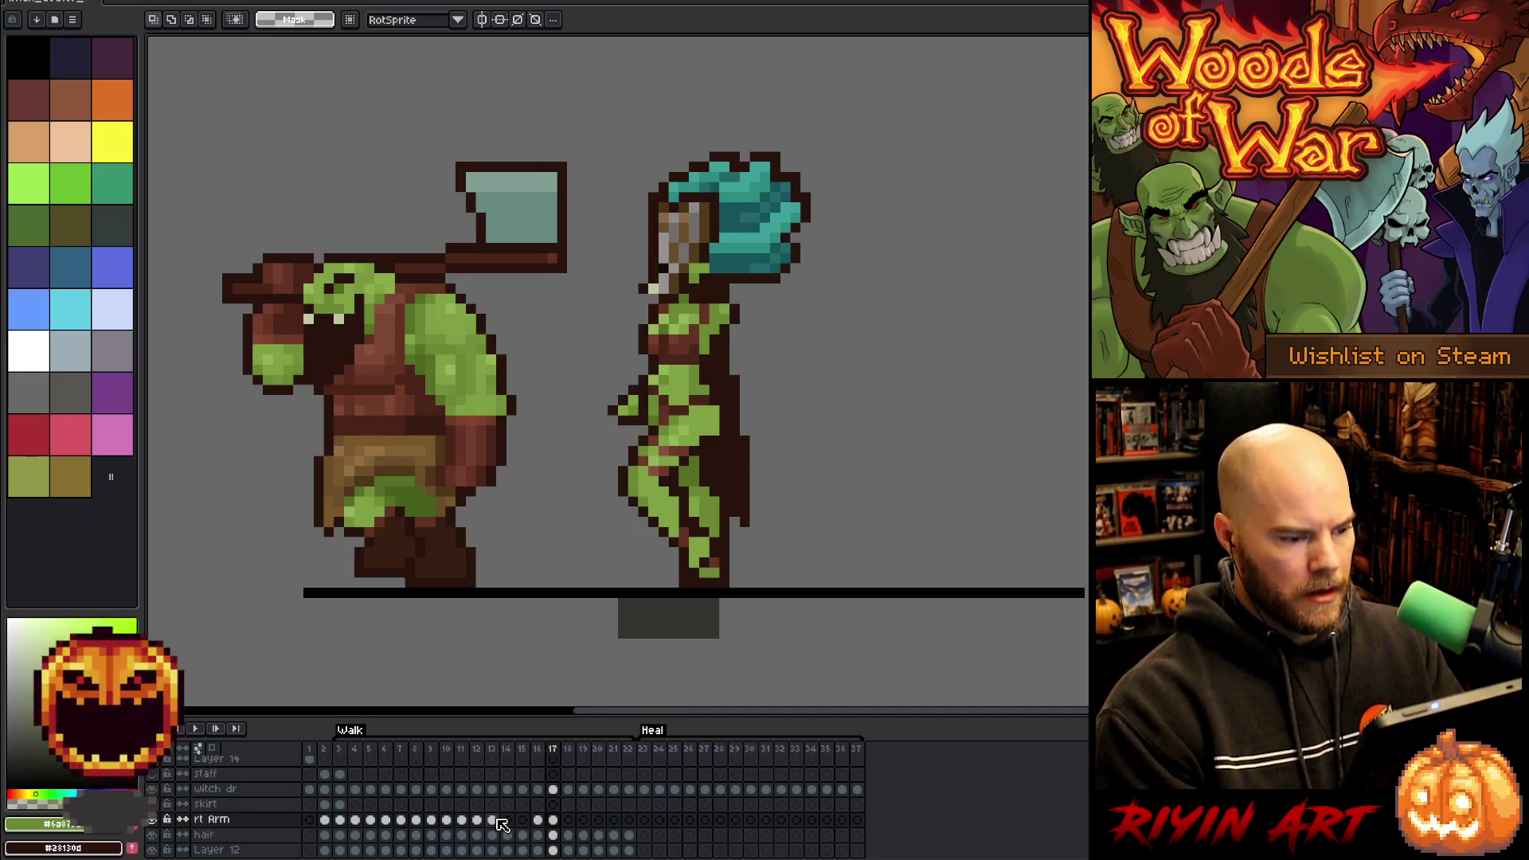
left_click(446, 788)
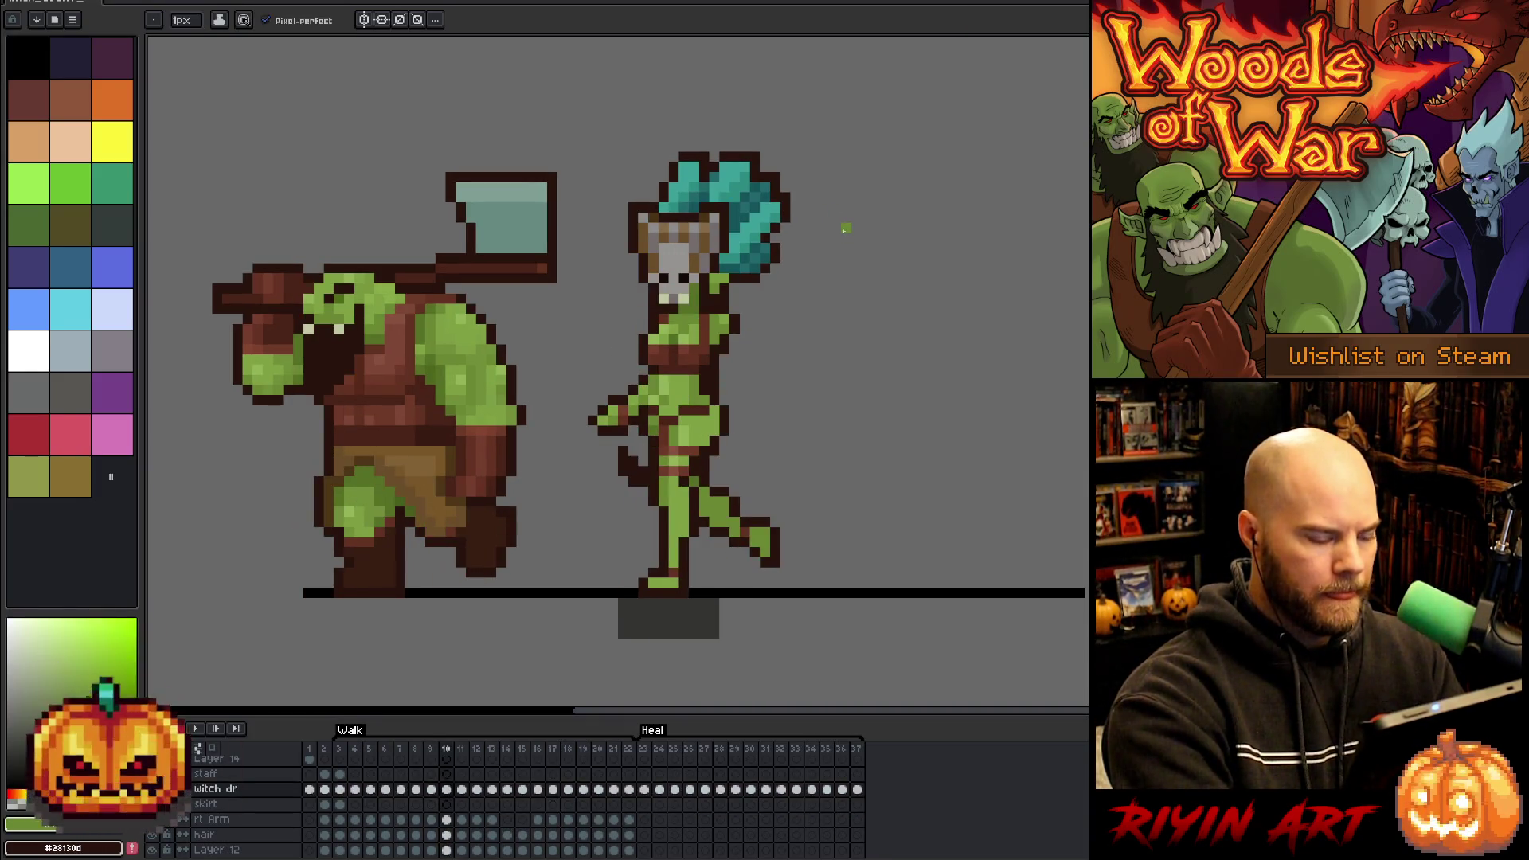
- Lower the witch doctor's right arm slightly on frame 9's rt Arm layer
key("Left")
key("Left")
key("Right")
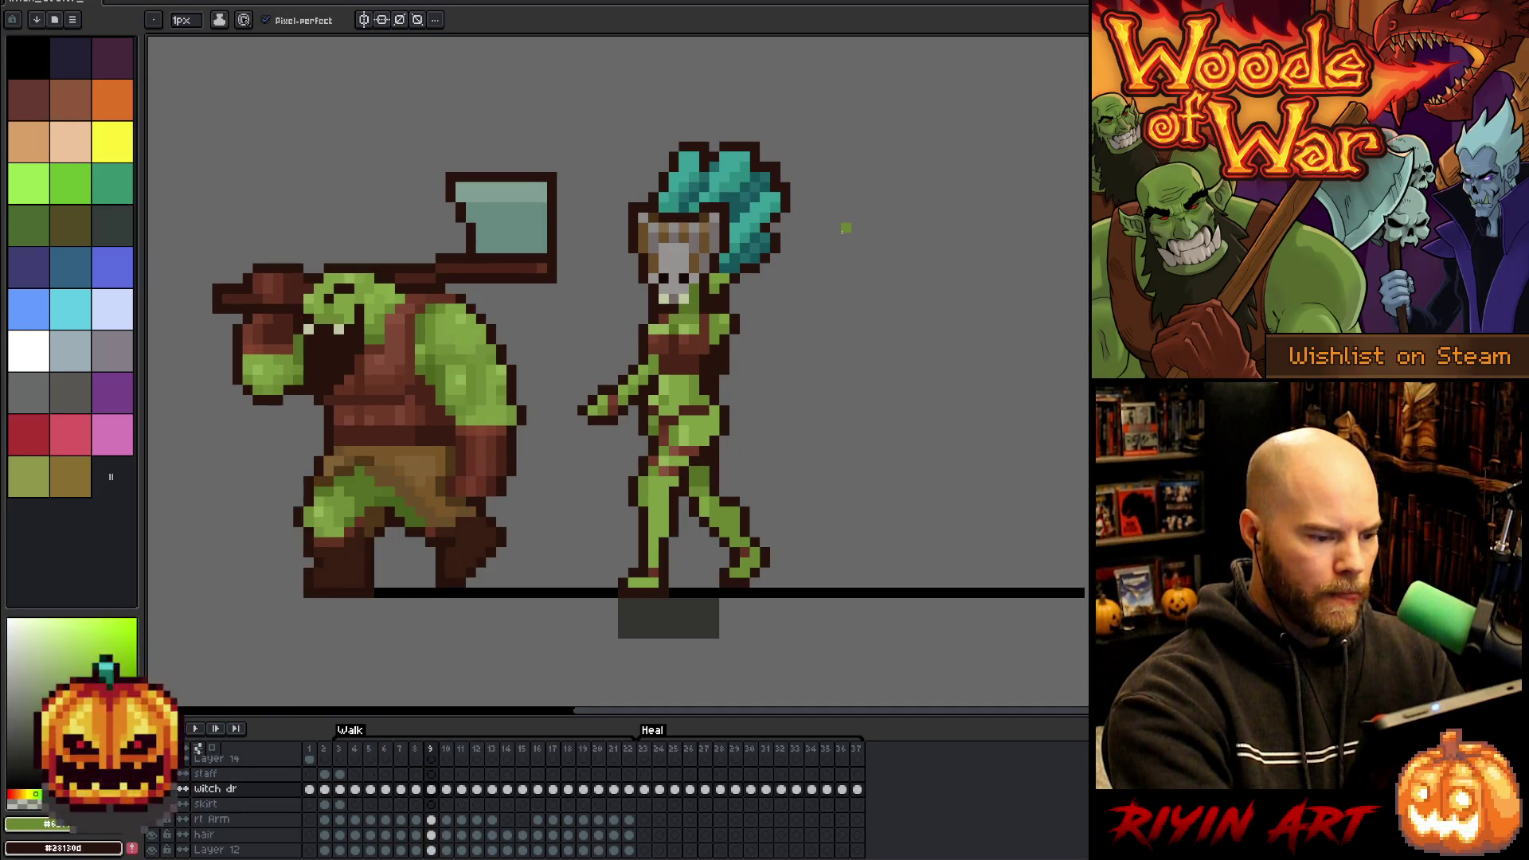
key("ctrl+t")
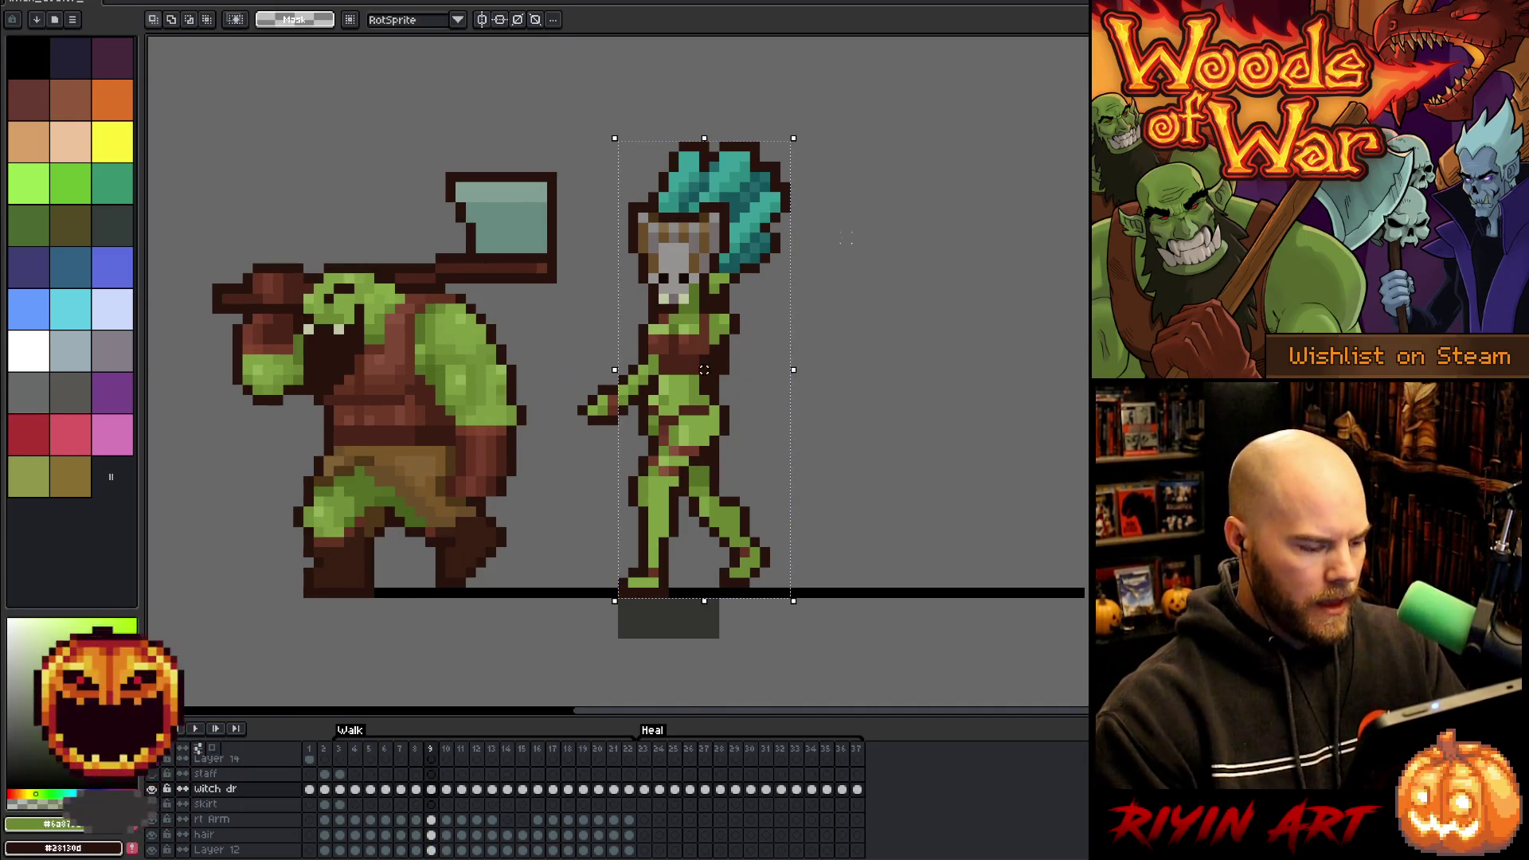
left_click(432, 819)
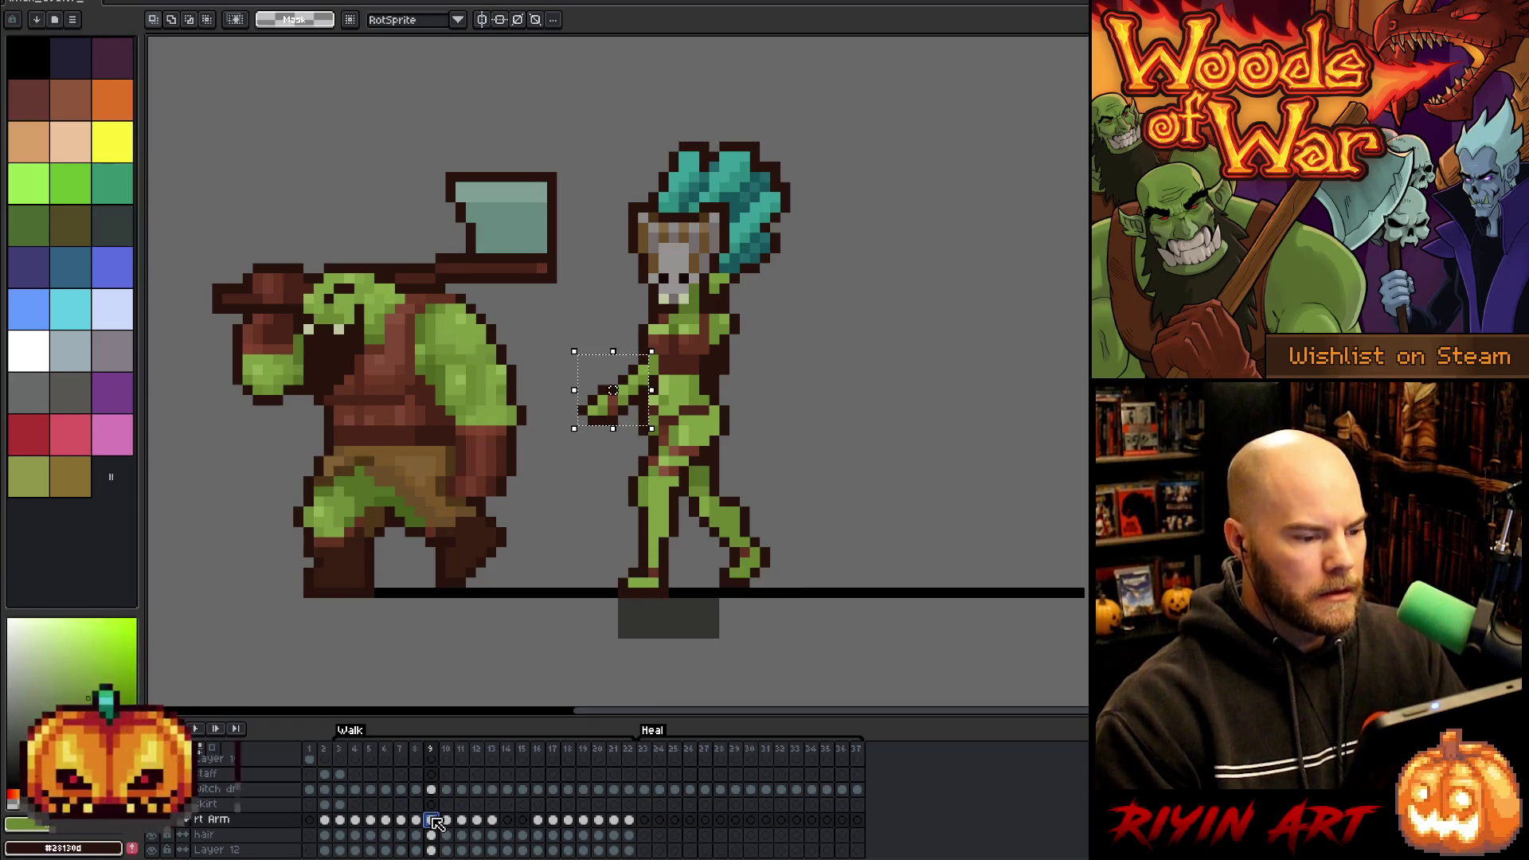
left_click_drag(574, 361, 651, 438)
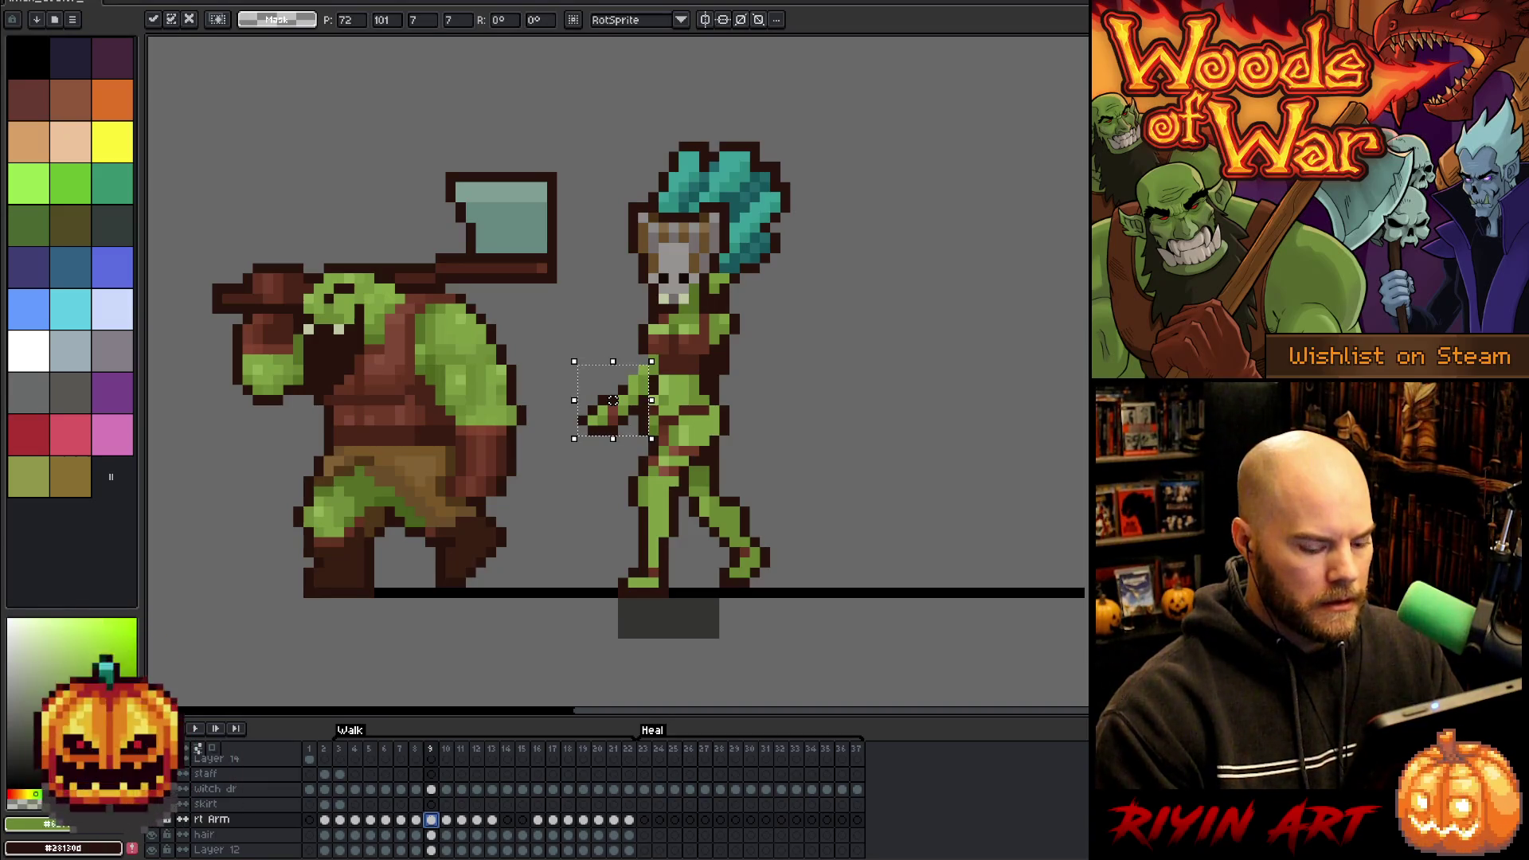
- Flip between frames 9 and 10 to check the arm, then return to the witch dr layer
key("period")
key("comma")
key("period")
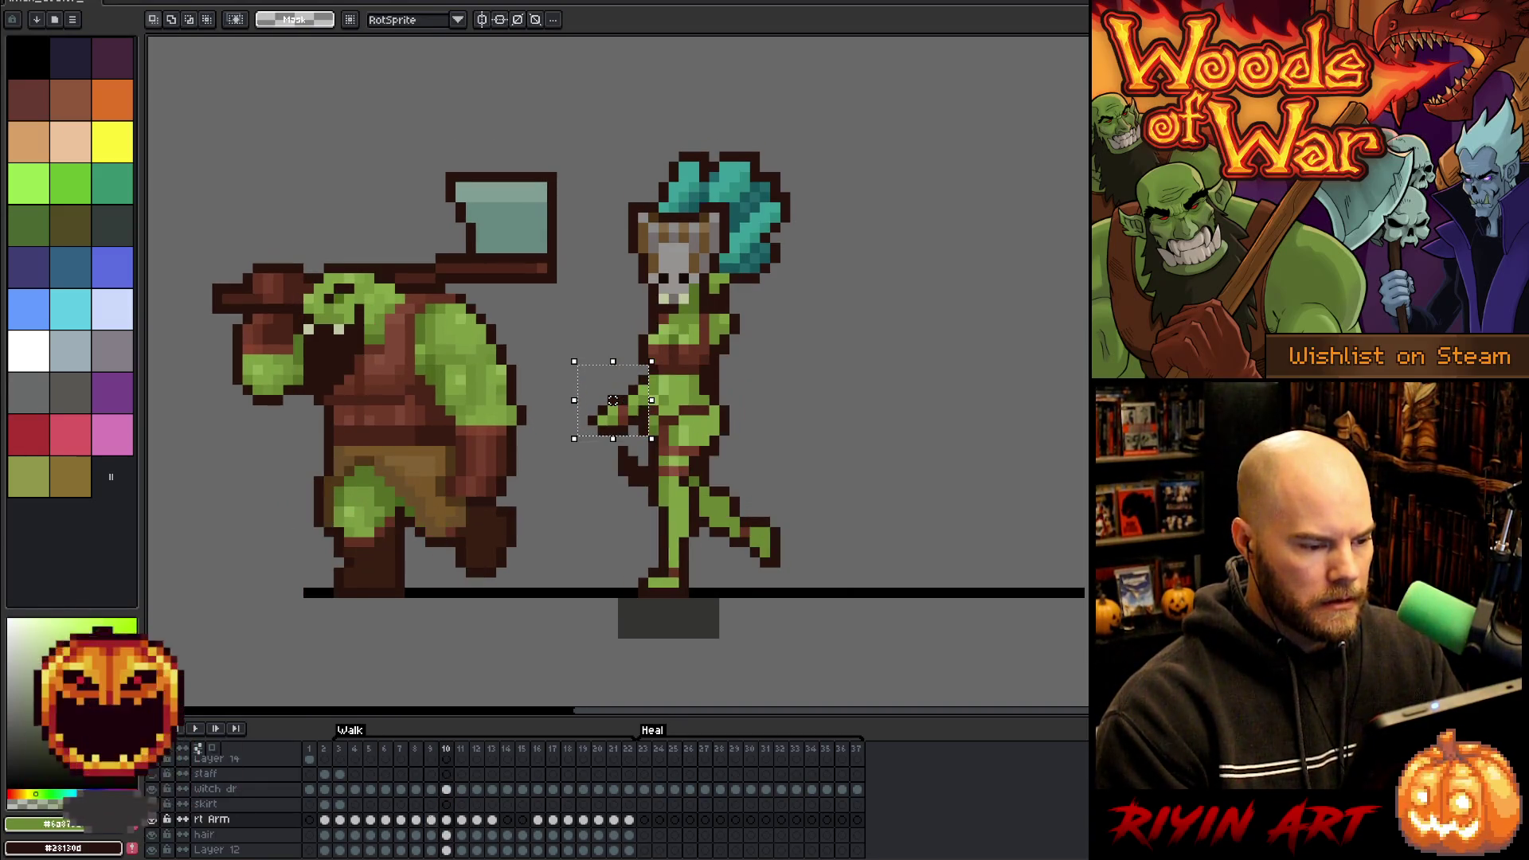
key("comma")
key("comma")
key("comma")
key("period")
key("period")
key("period")
key("comma")
key("period")
key("comma")
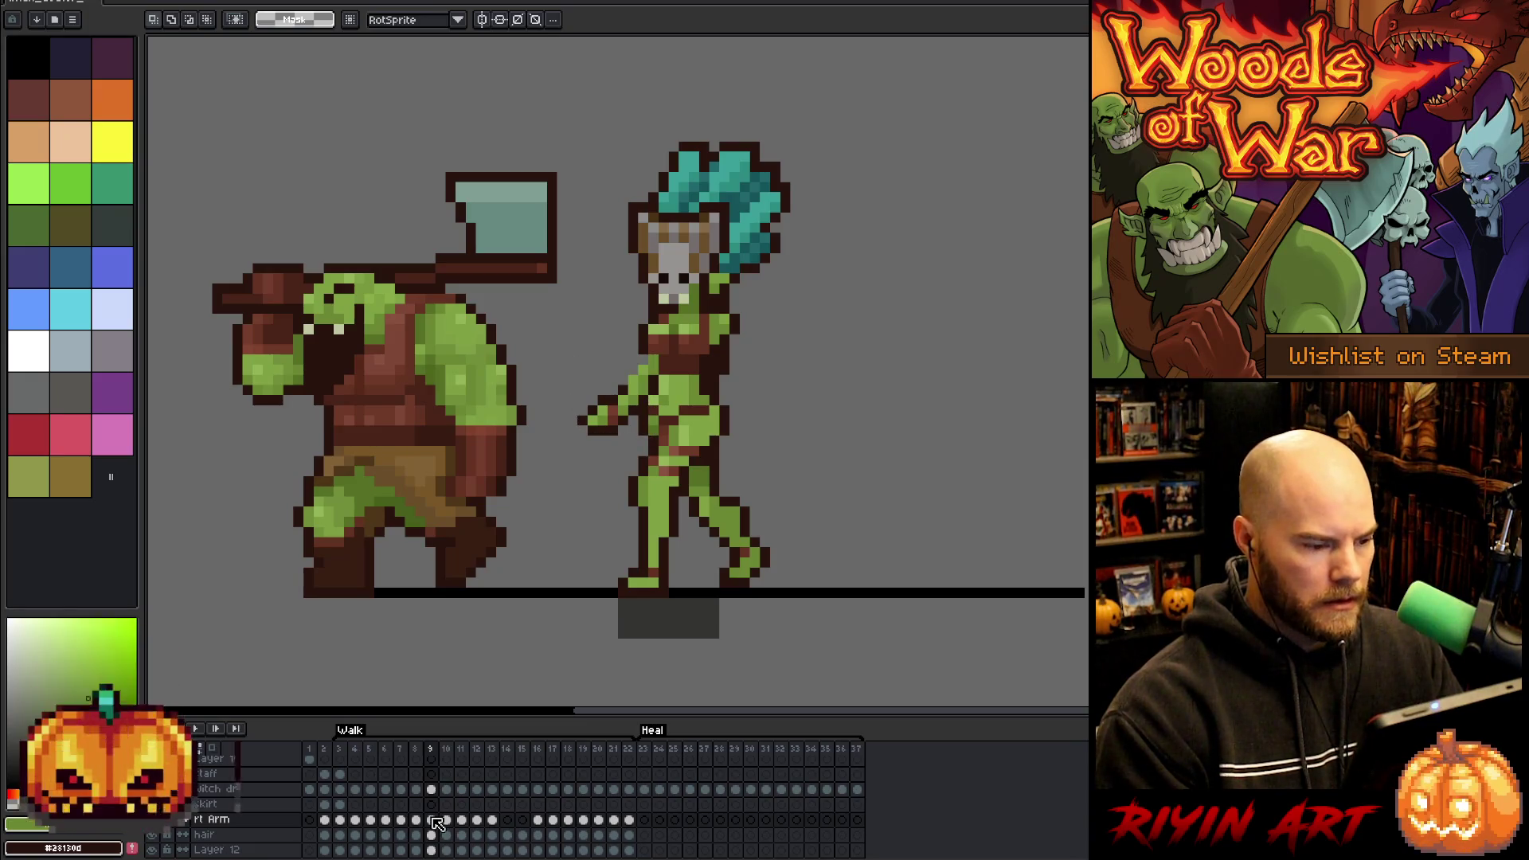
left_click(430, 788)
key("b")
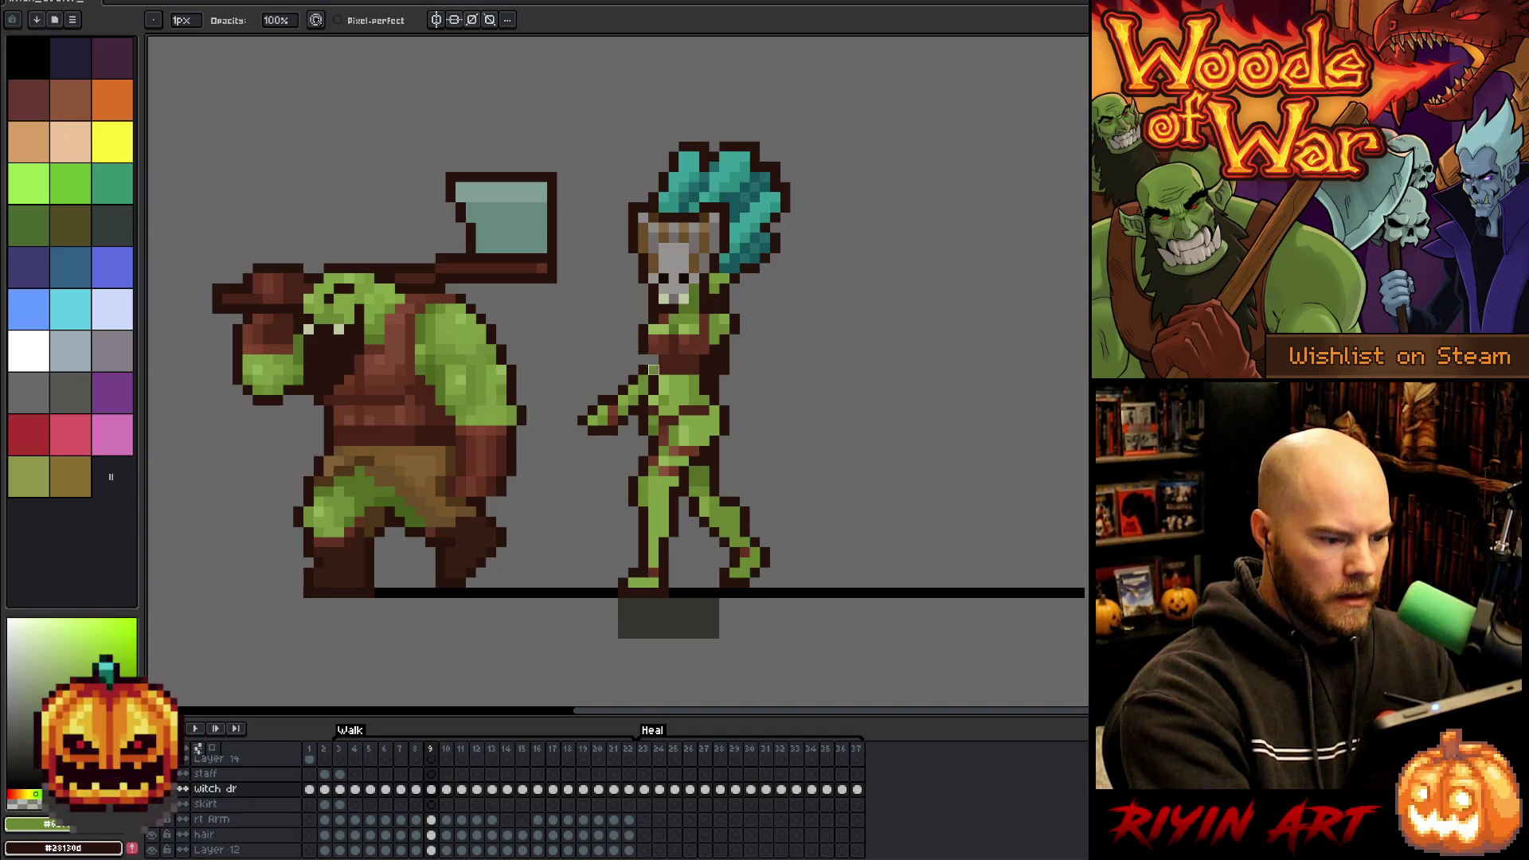
- Eyedropper the witch doctor's dark brown as the pencil colour, back on the witch dr layer
left_click(430, 819)
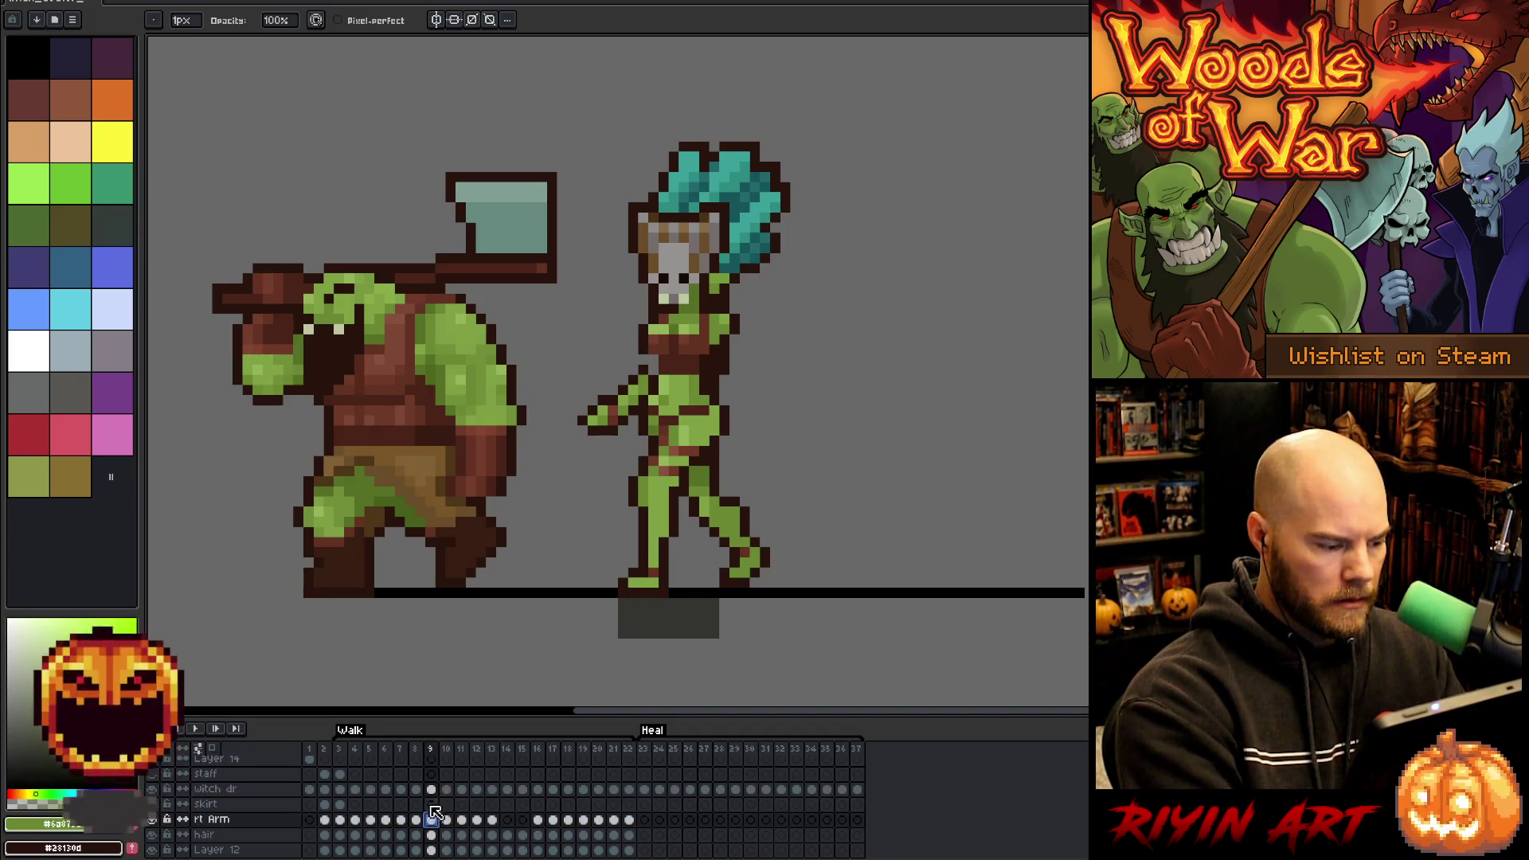
key("e")
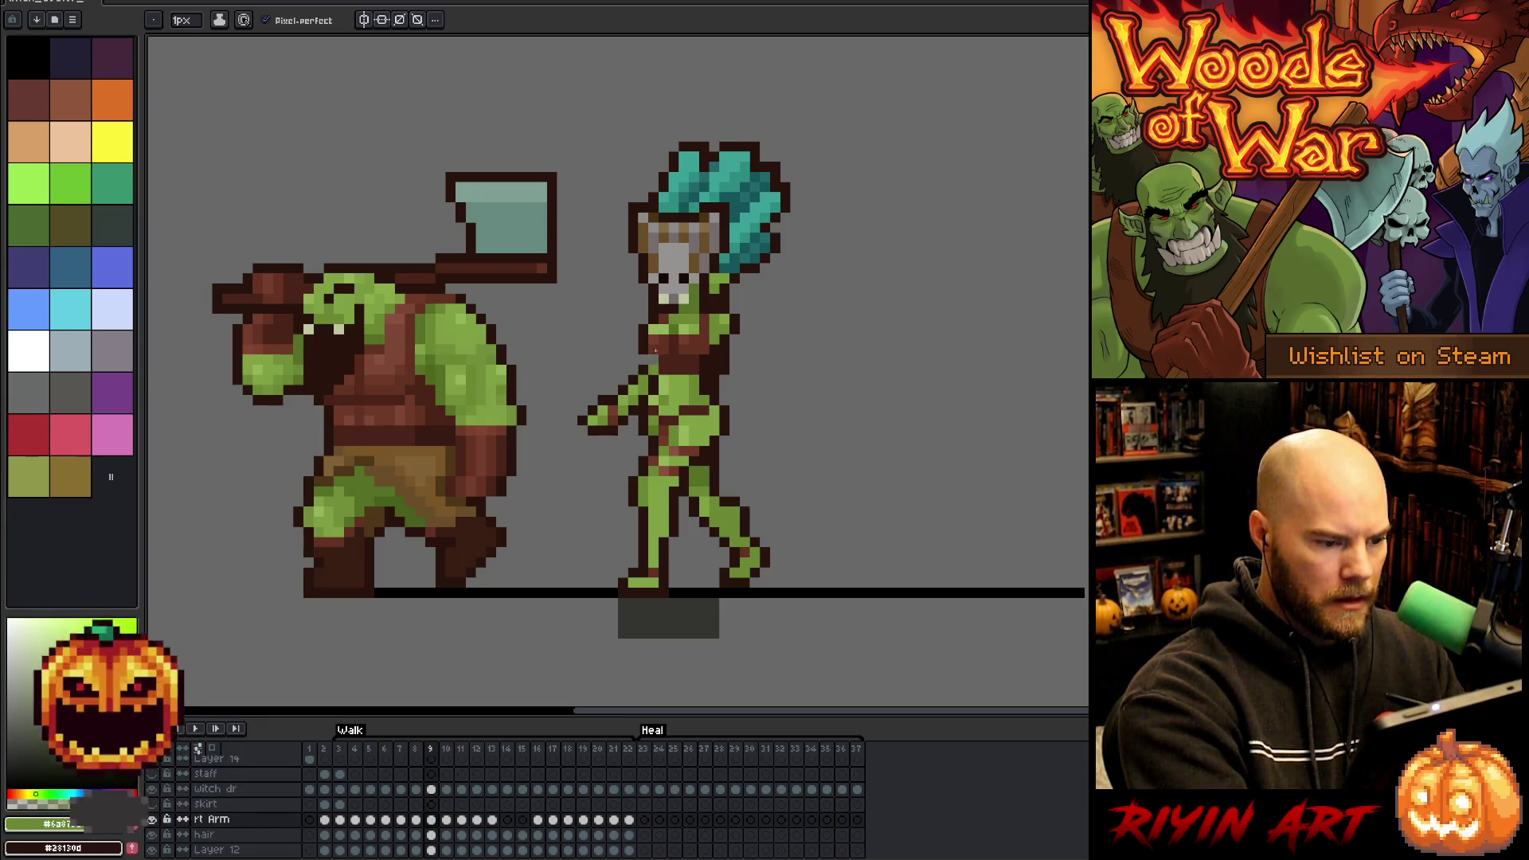
left_click(650, 350, "alt")
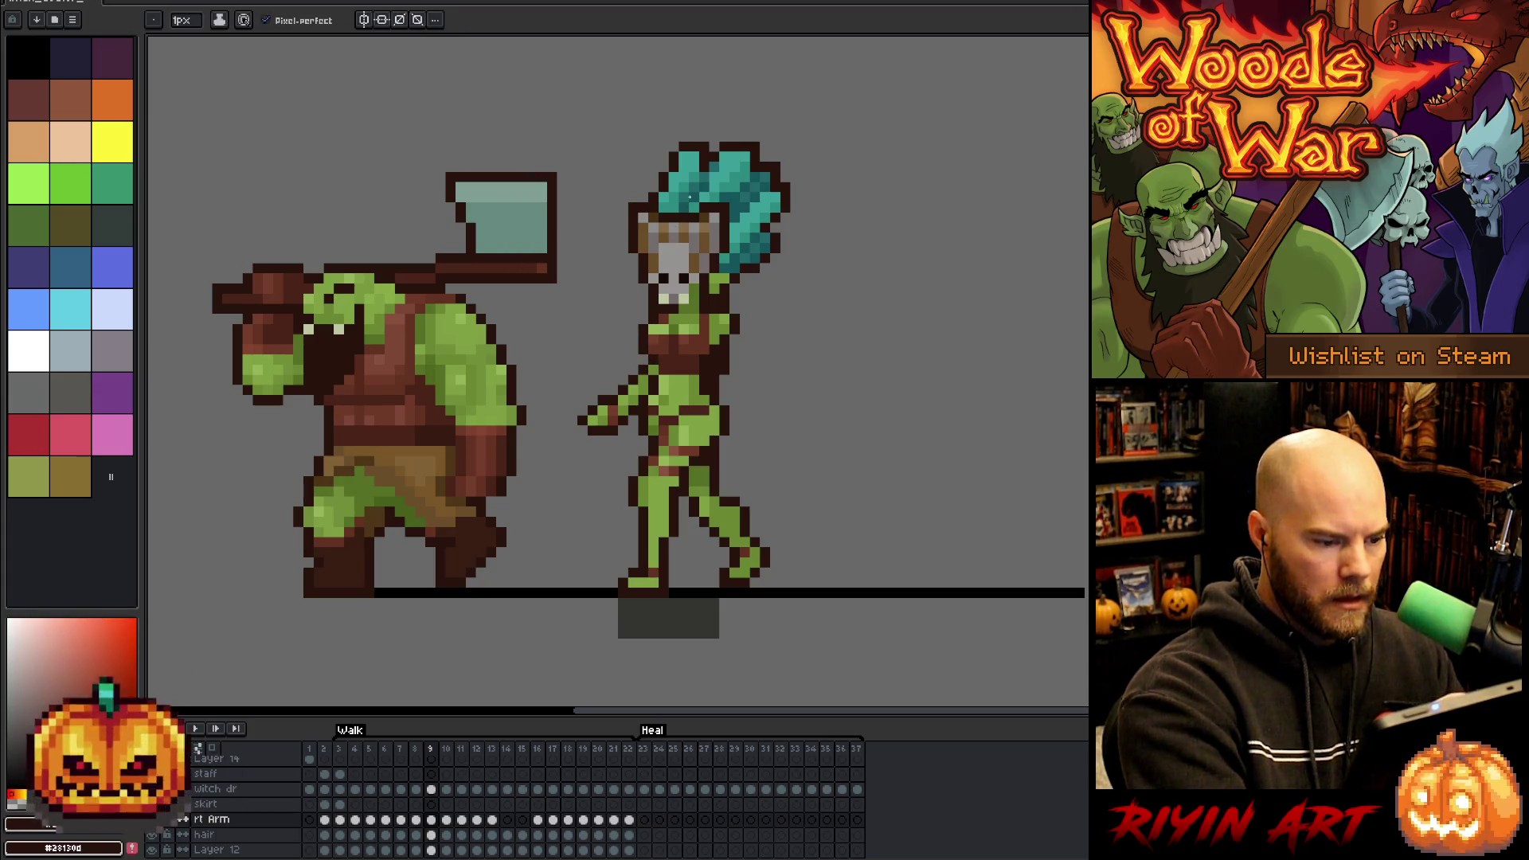
left_click(653, 381, "ctrl")
key("b")
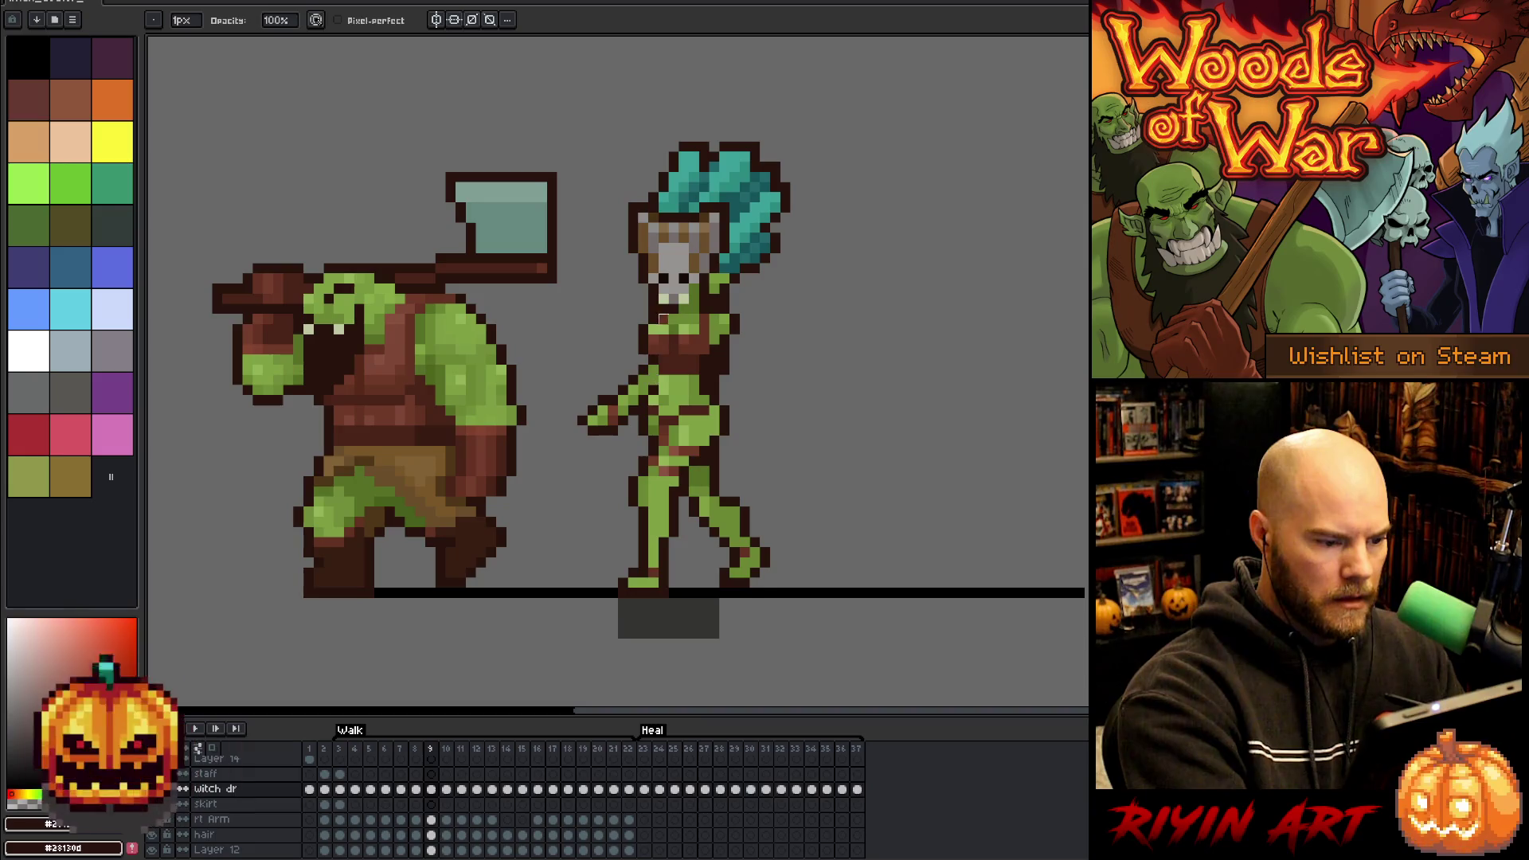
- Step through the walk frames around frame 9, then select the rt Arm cel on frame 16
key("Right")
key("Left")
key("Right")
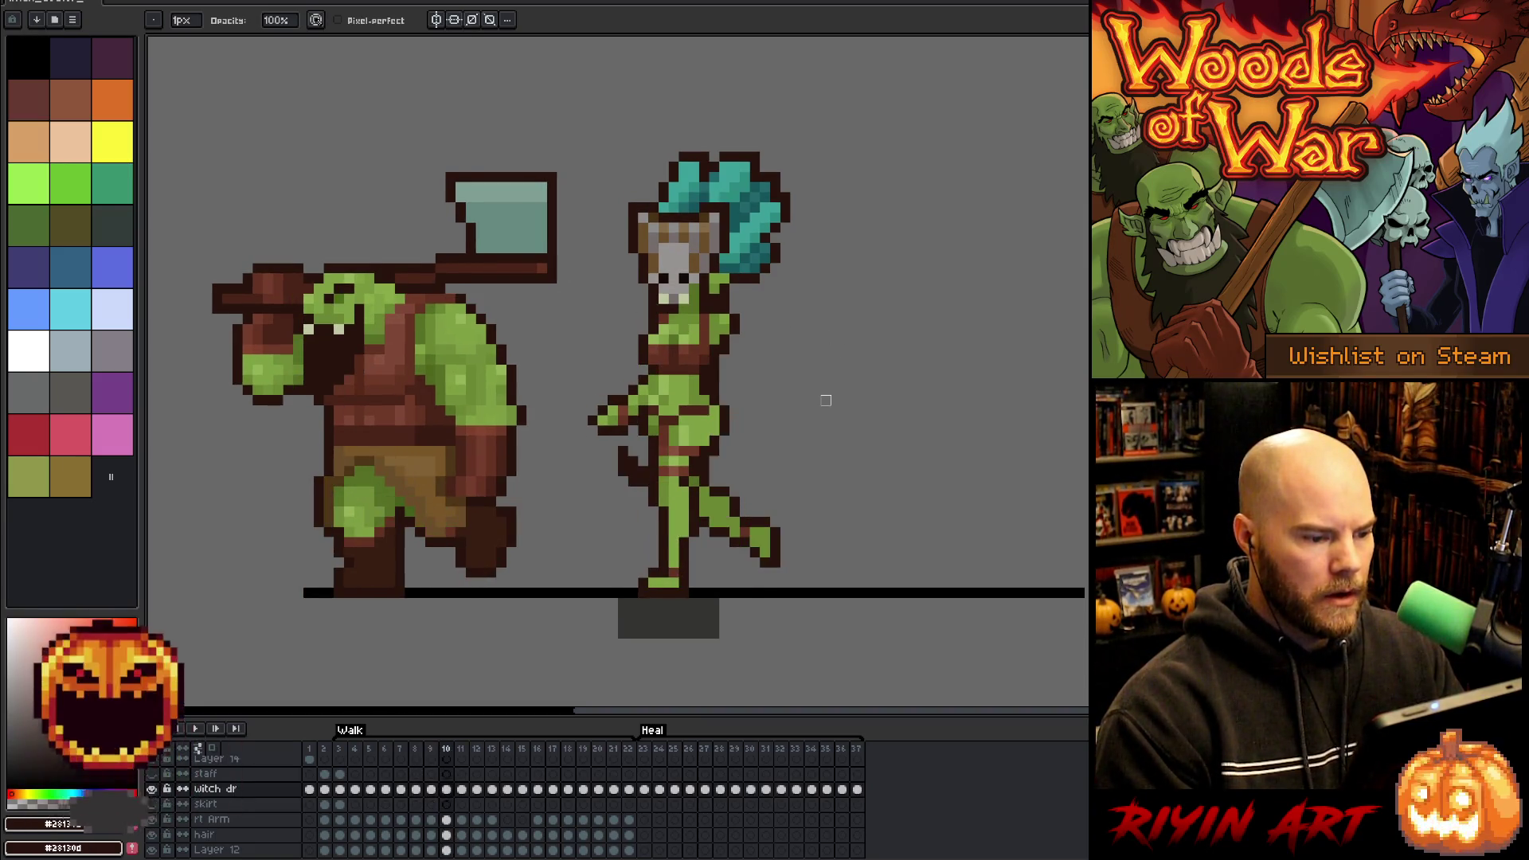
key("Left")
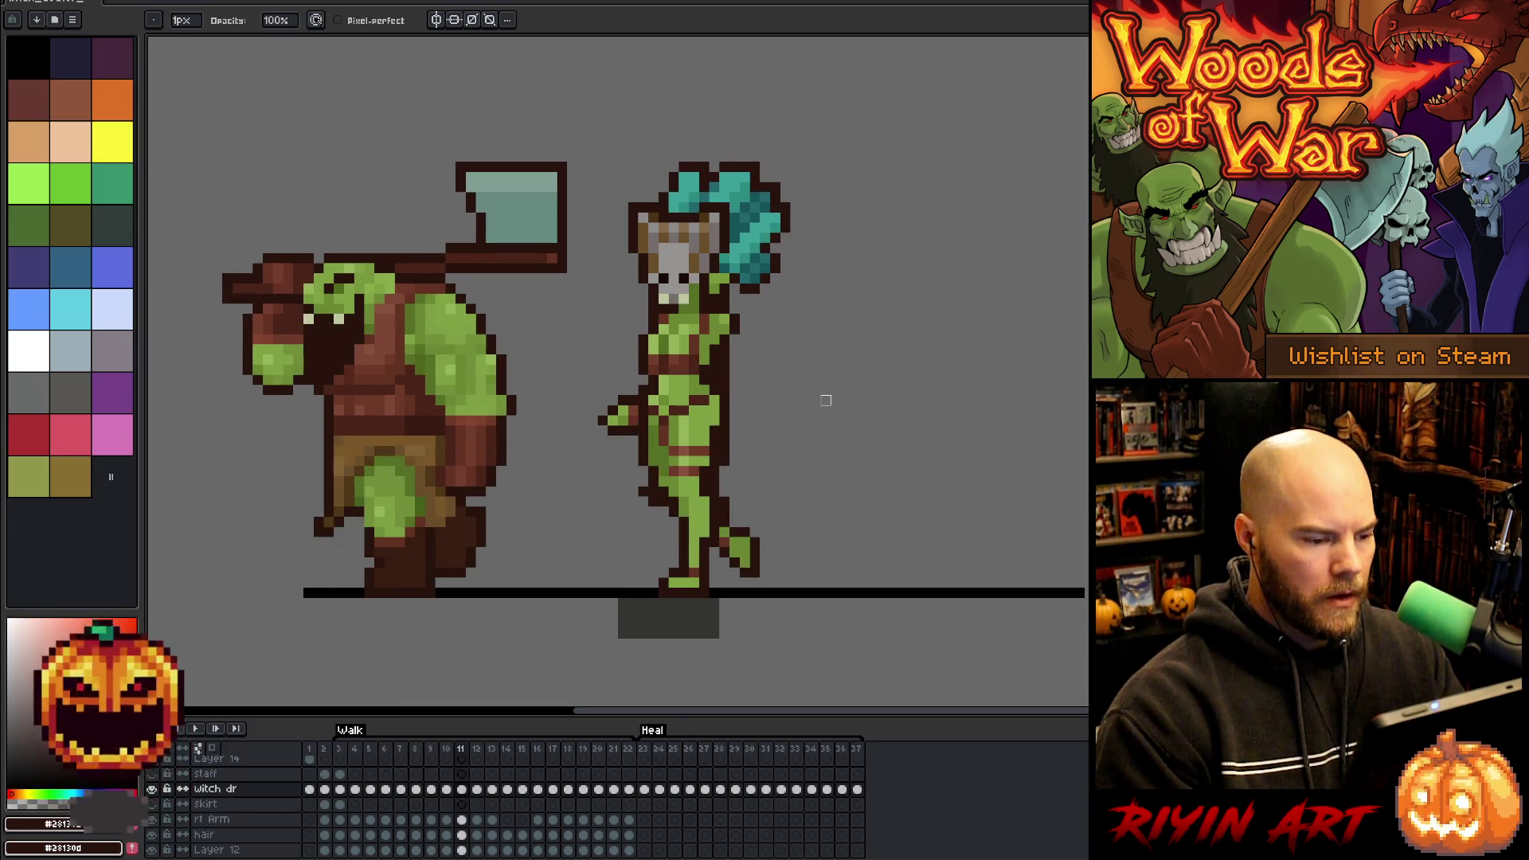
key("Left")
key("Right")
key("Right")
key("Right")
key("Right")
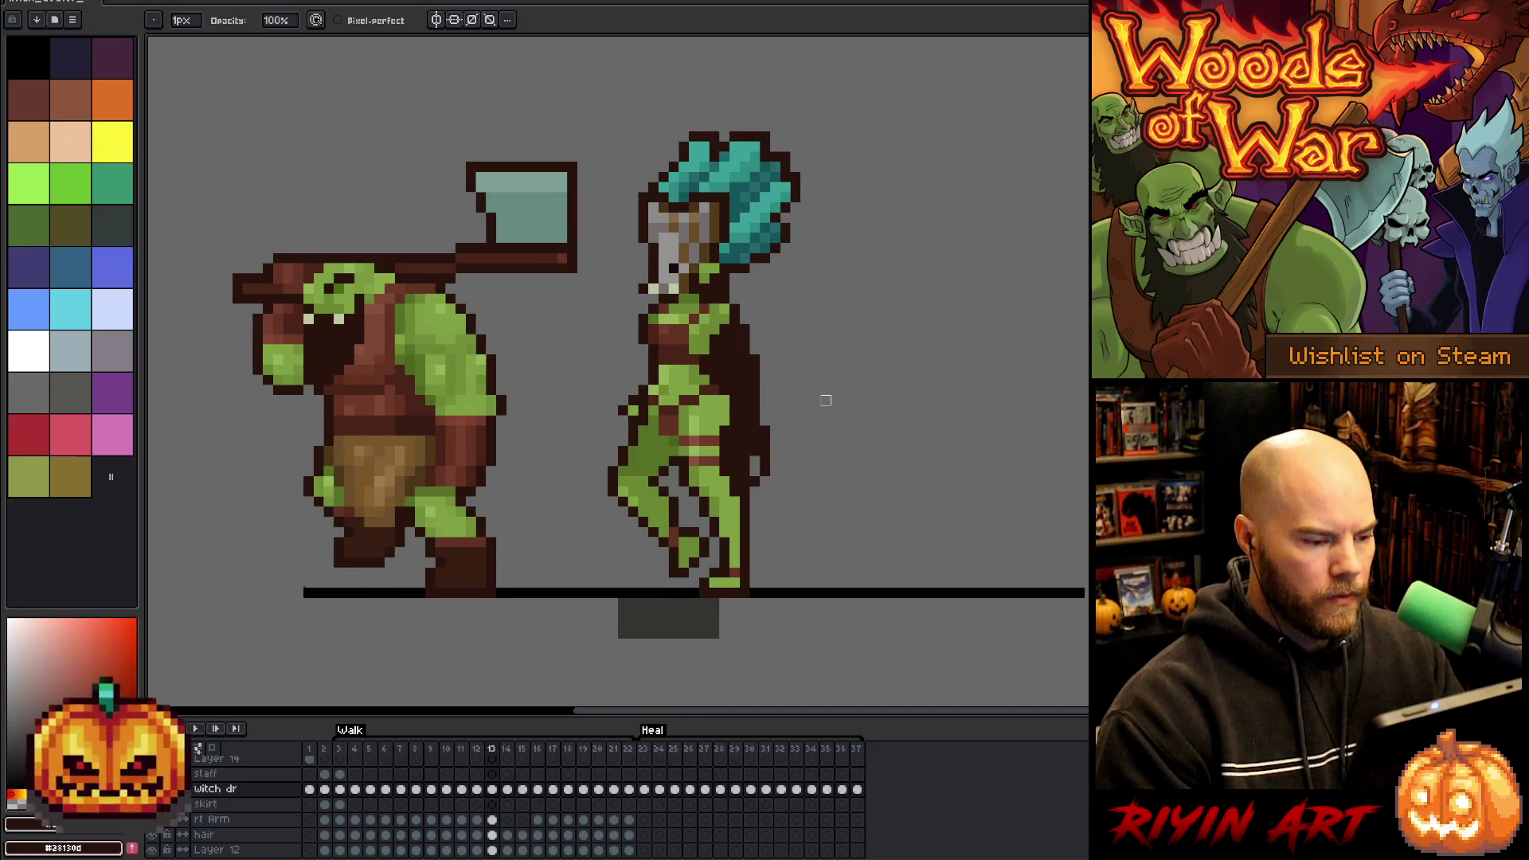
key("Right")
key("Right")
key("Right")
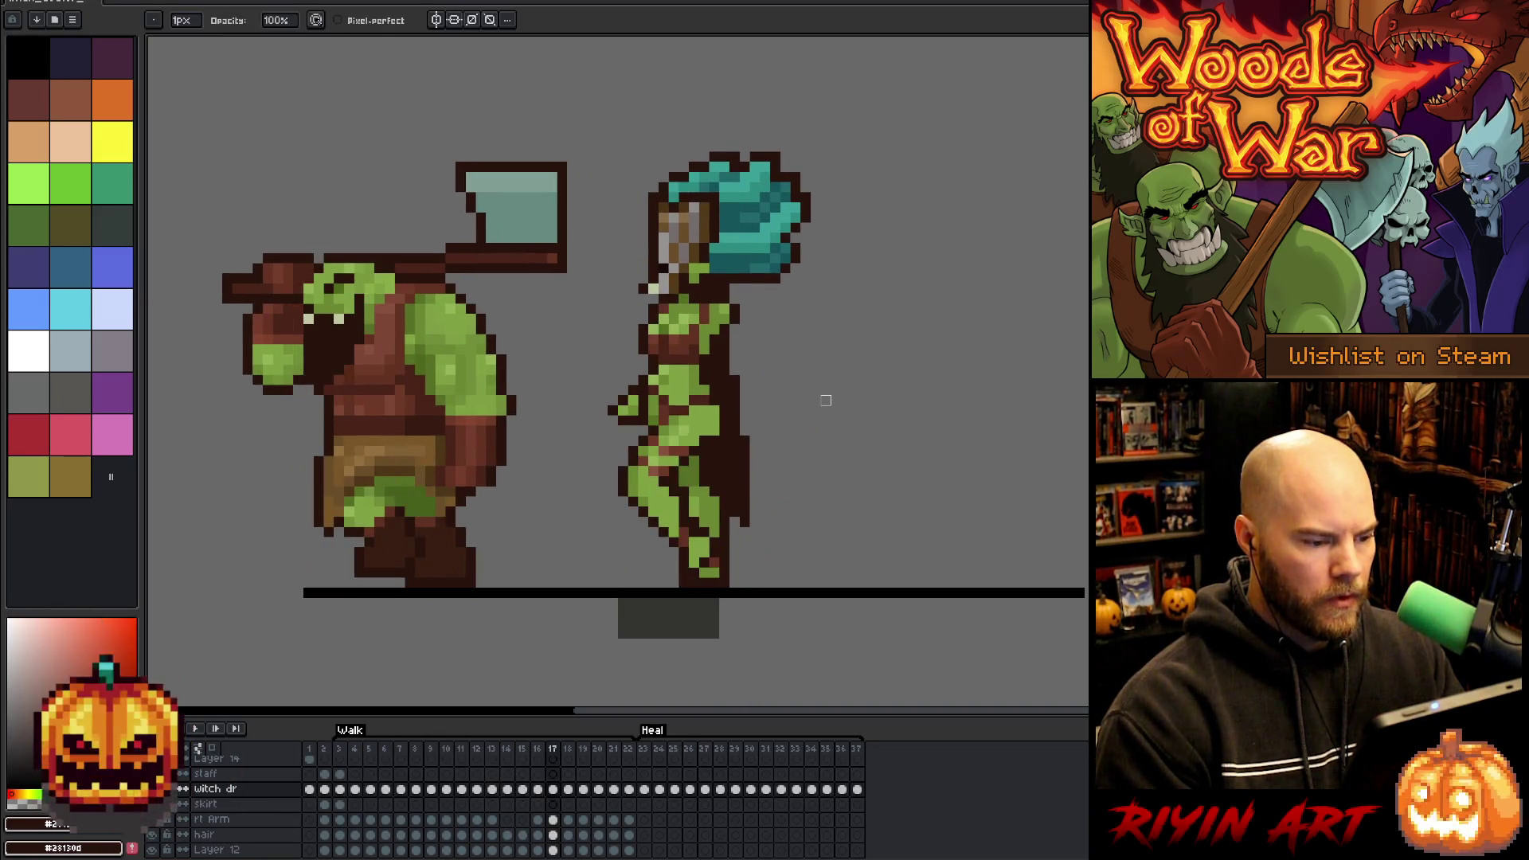
key("Right")
key("Left")
key("Left")
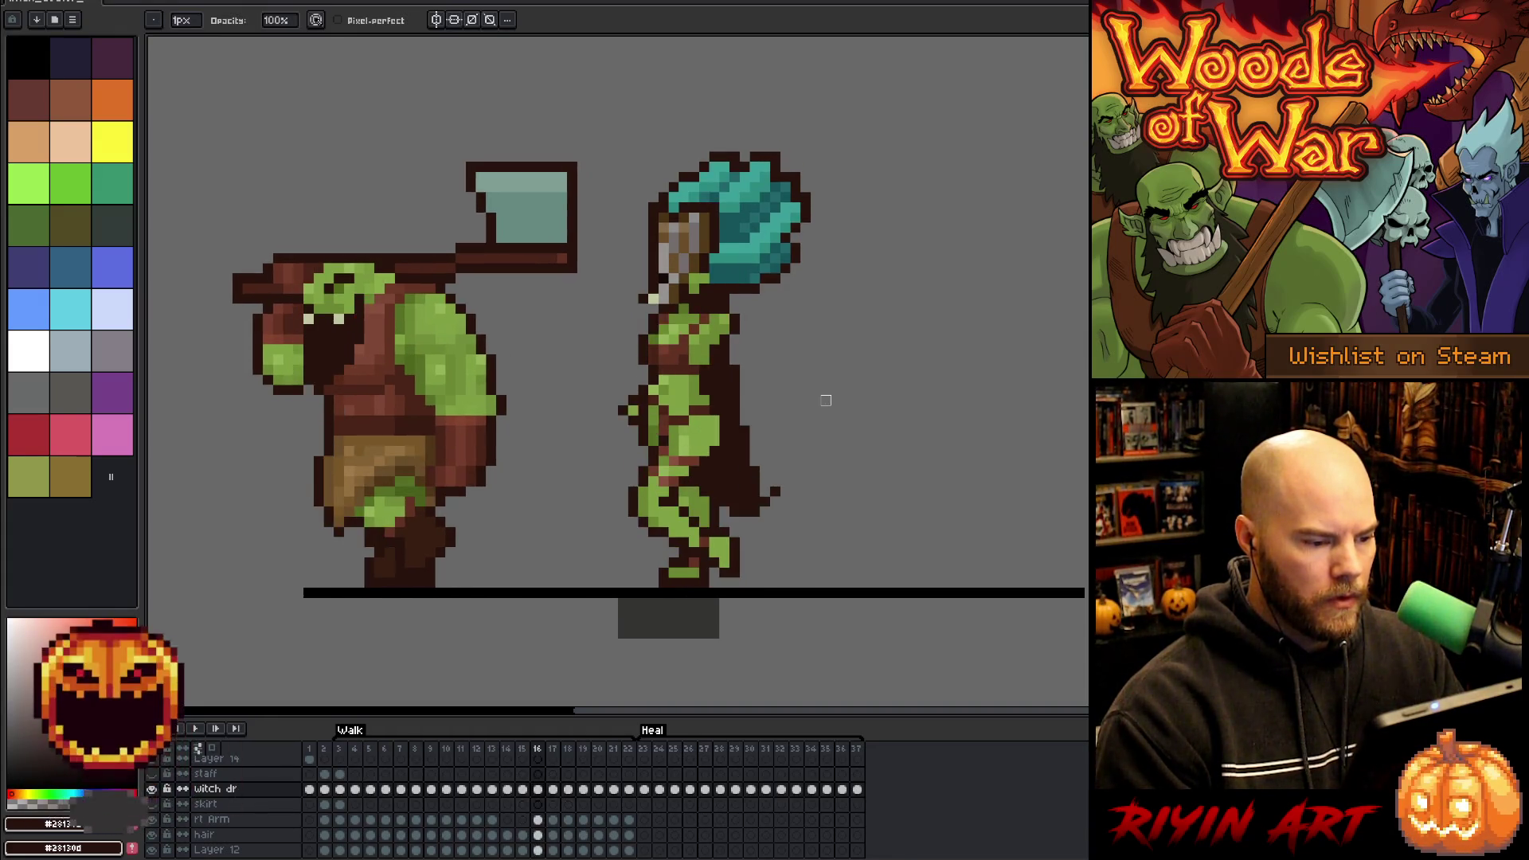
left_click(538, 820)
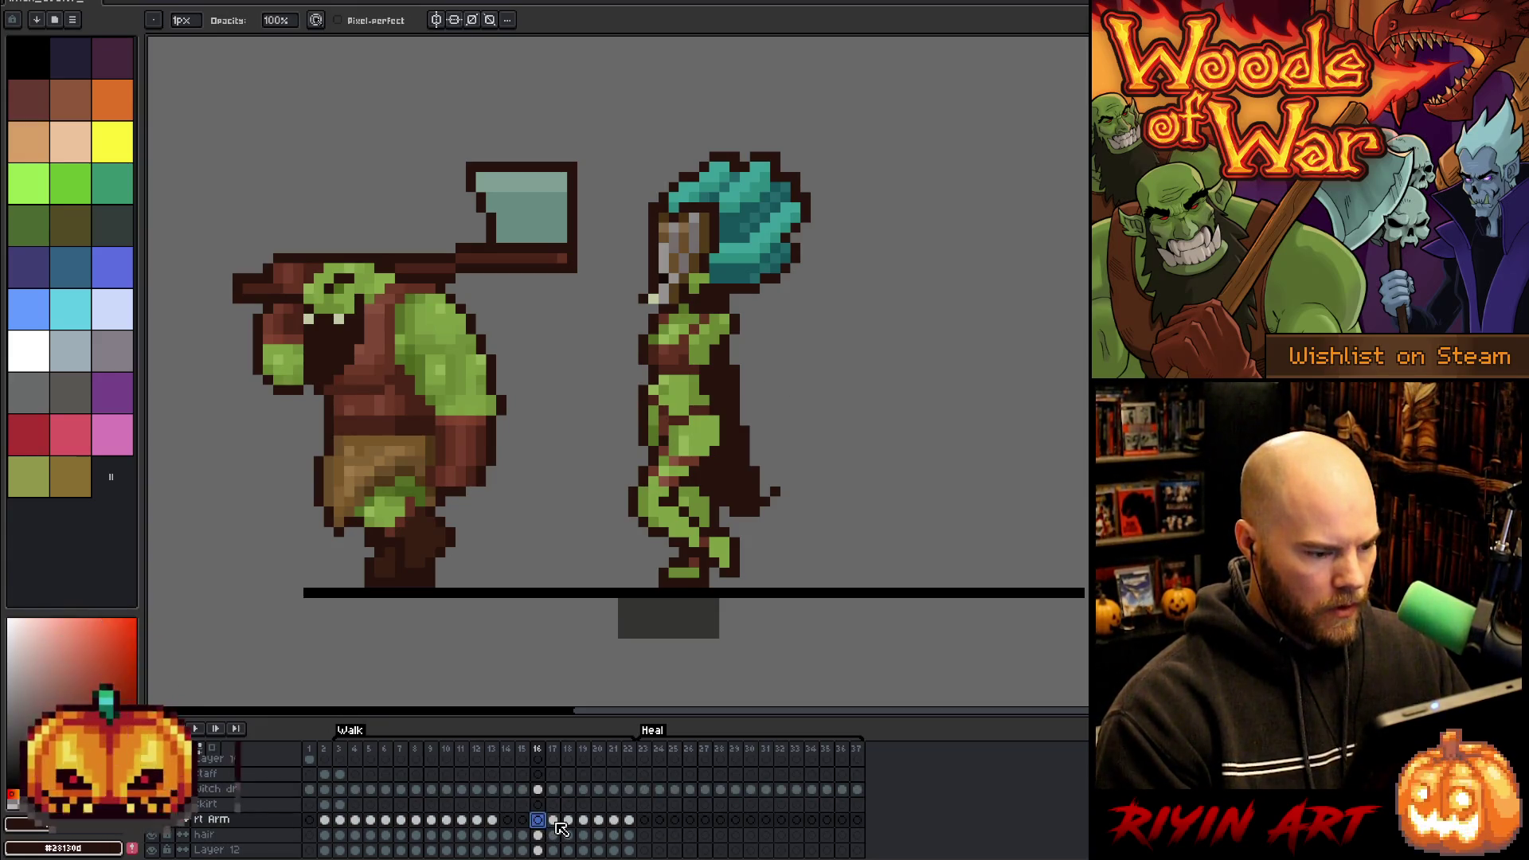
- Paste the right arm on frame 16 and reposition it beside the witch's body
key("ctrl+v")
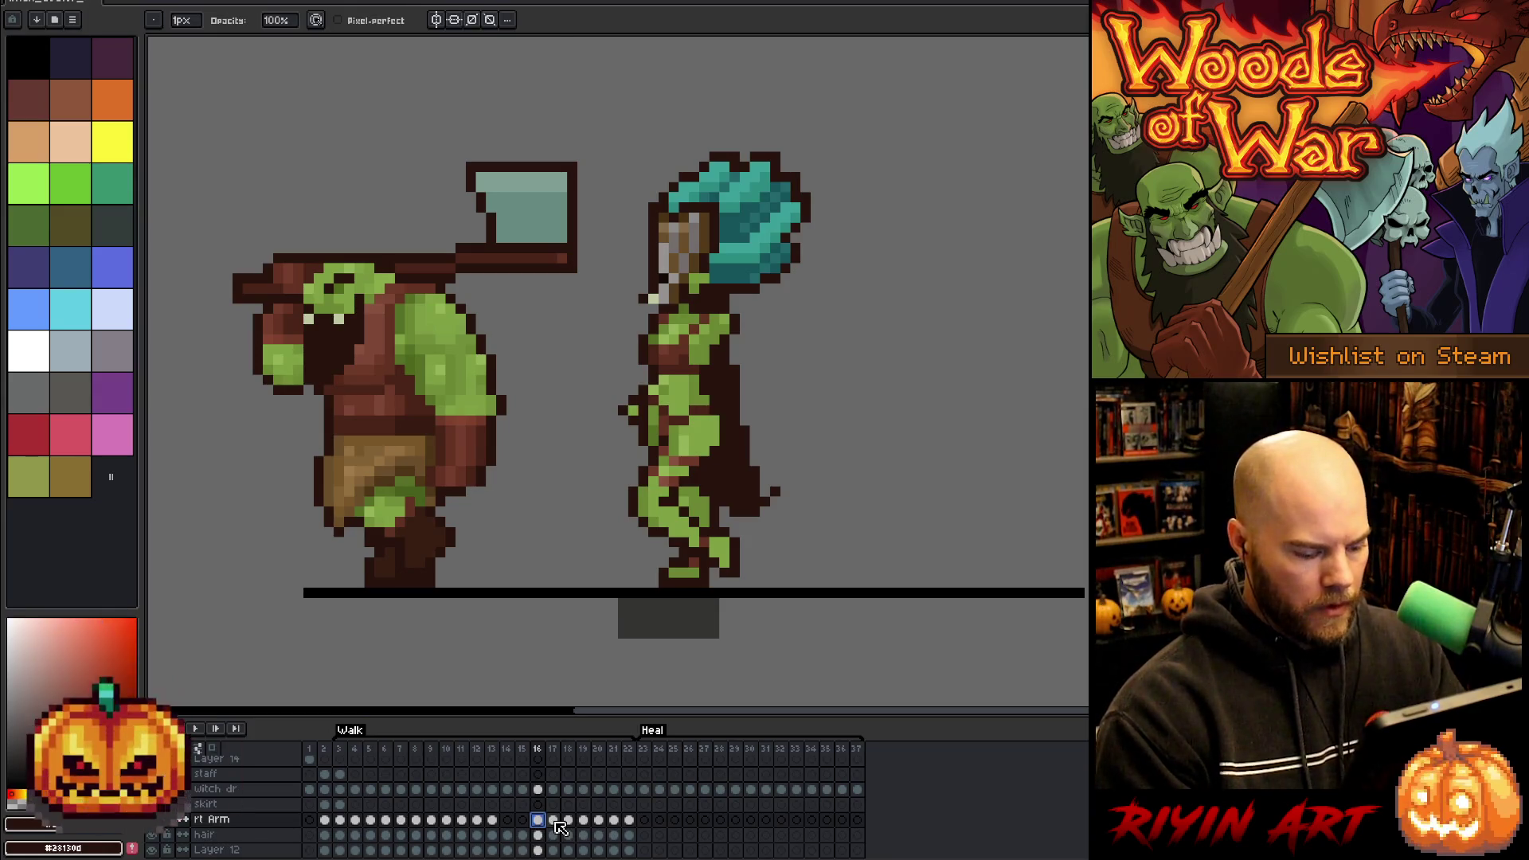
key("m")
left_click_drag(624, 351, 702, 428)
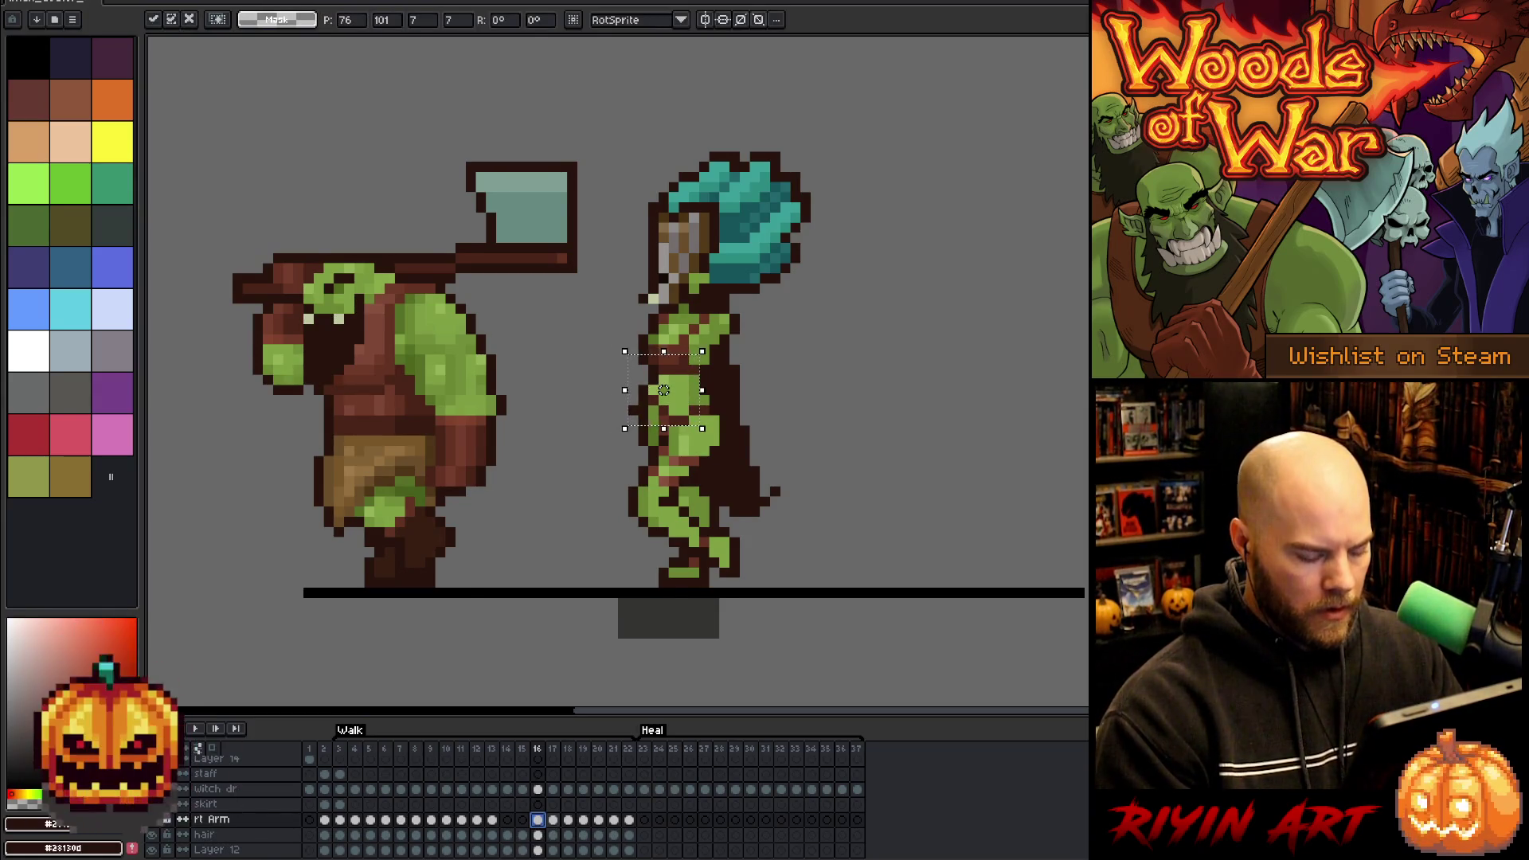
key("period")
left_click_drag(663, 390, 653, 390)
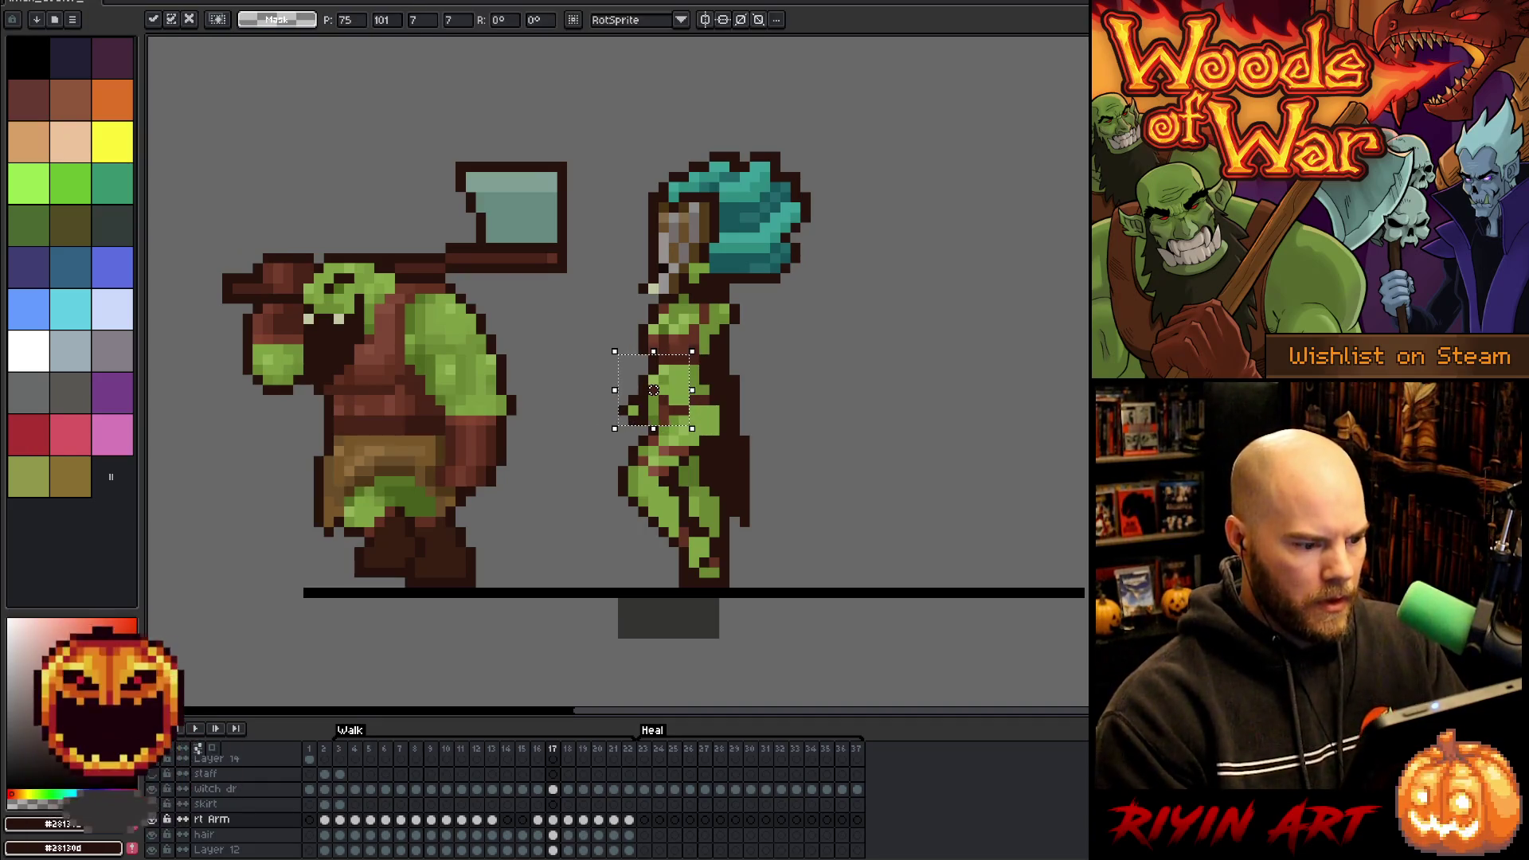
left_click(561, 822)
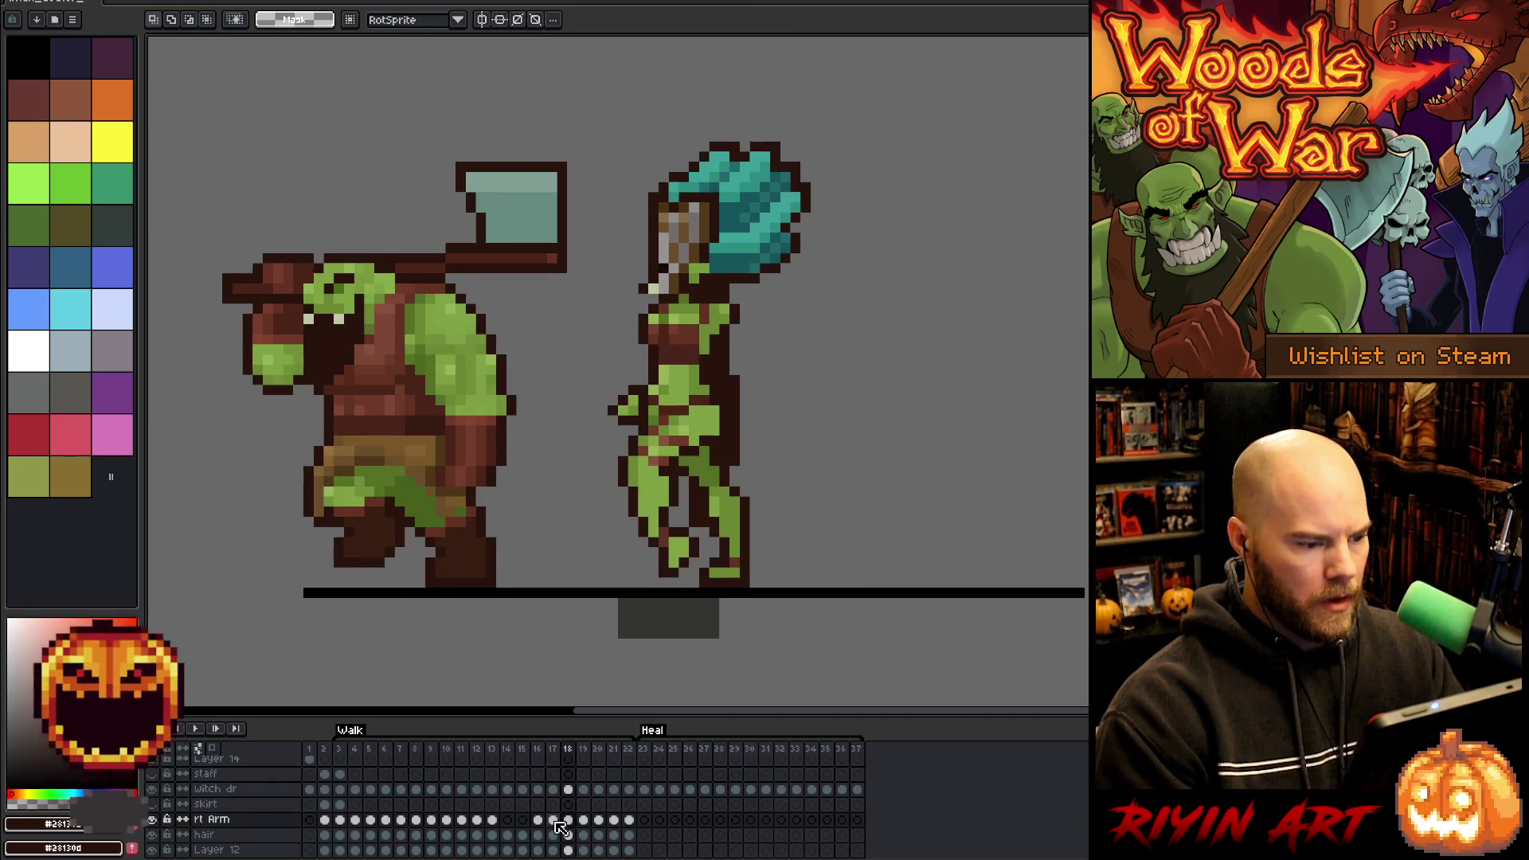
- Flip back and forth through walk frames 18 to 22 to compare the stride poses
key("period")
key("period")
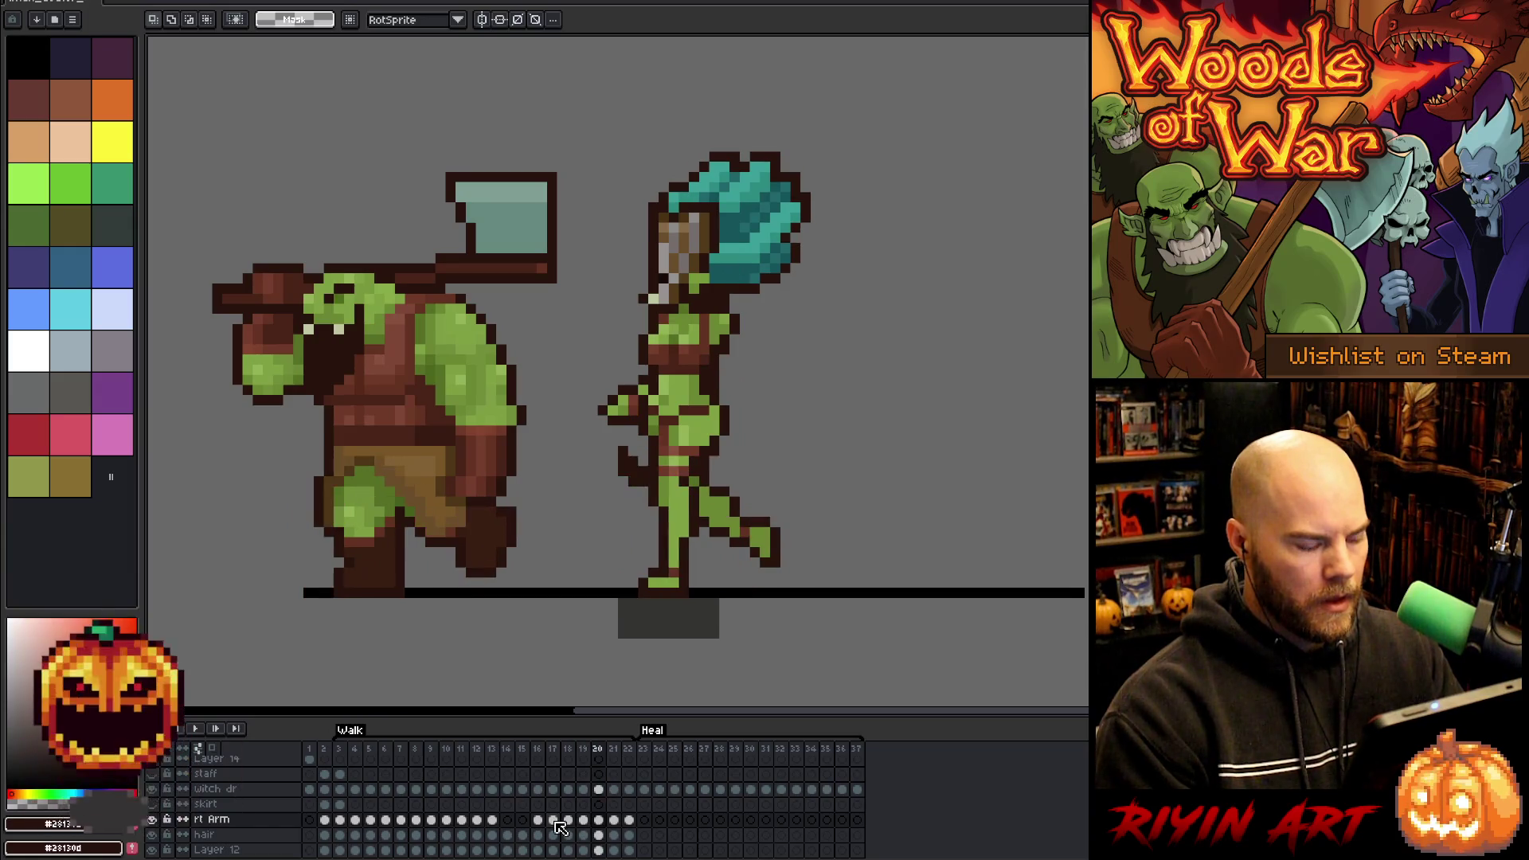
key("comma")
key("period")
key("comma")
key("period")
key("period")
key("comma")
key("period")
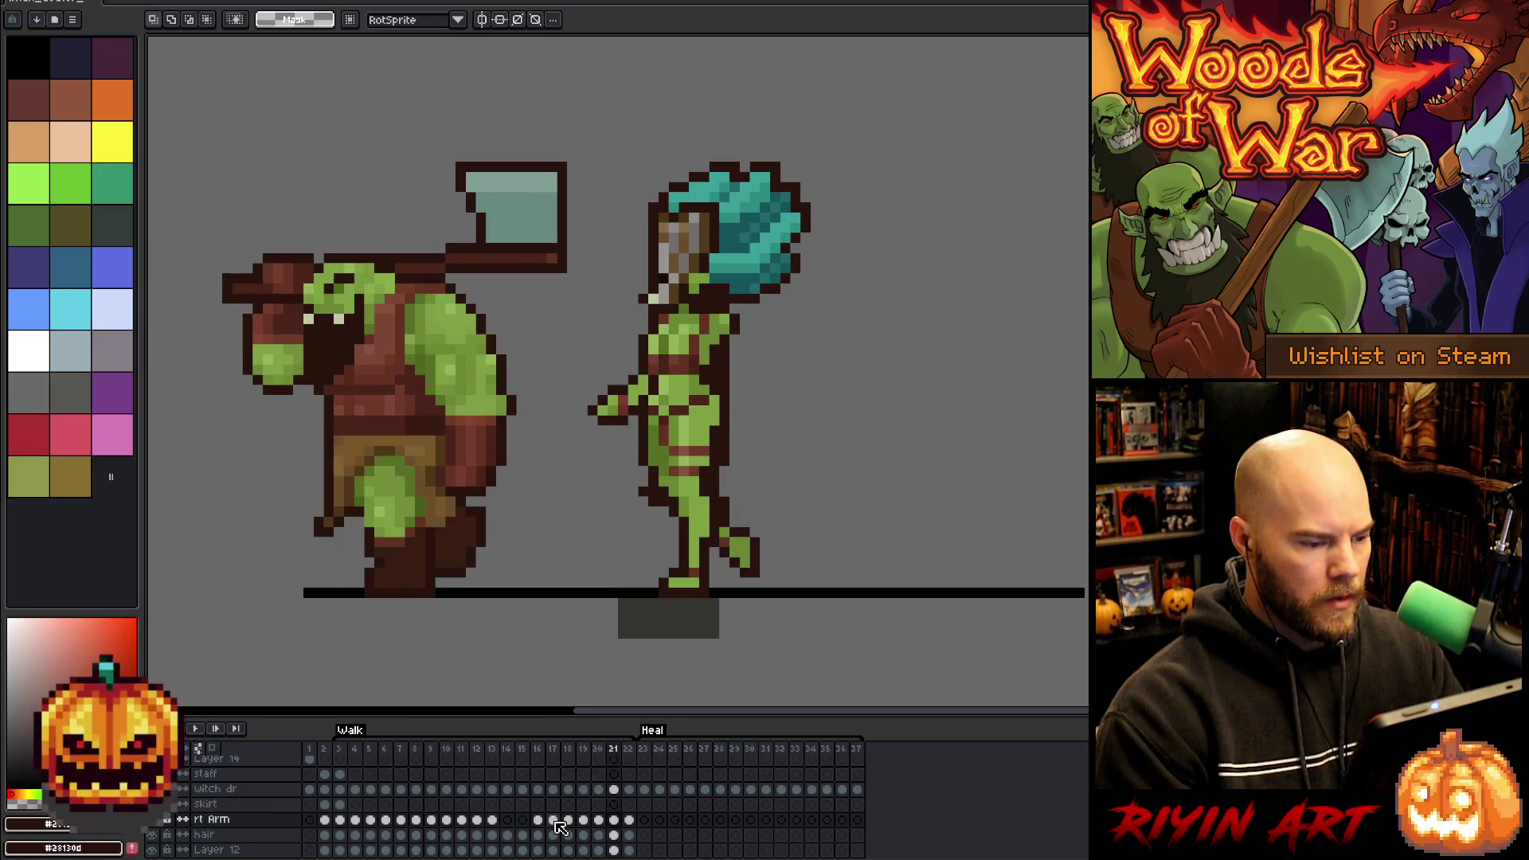
key("b")
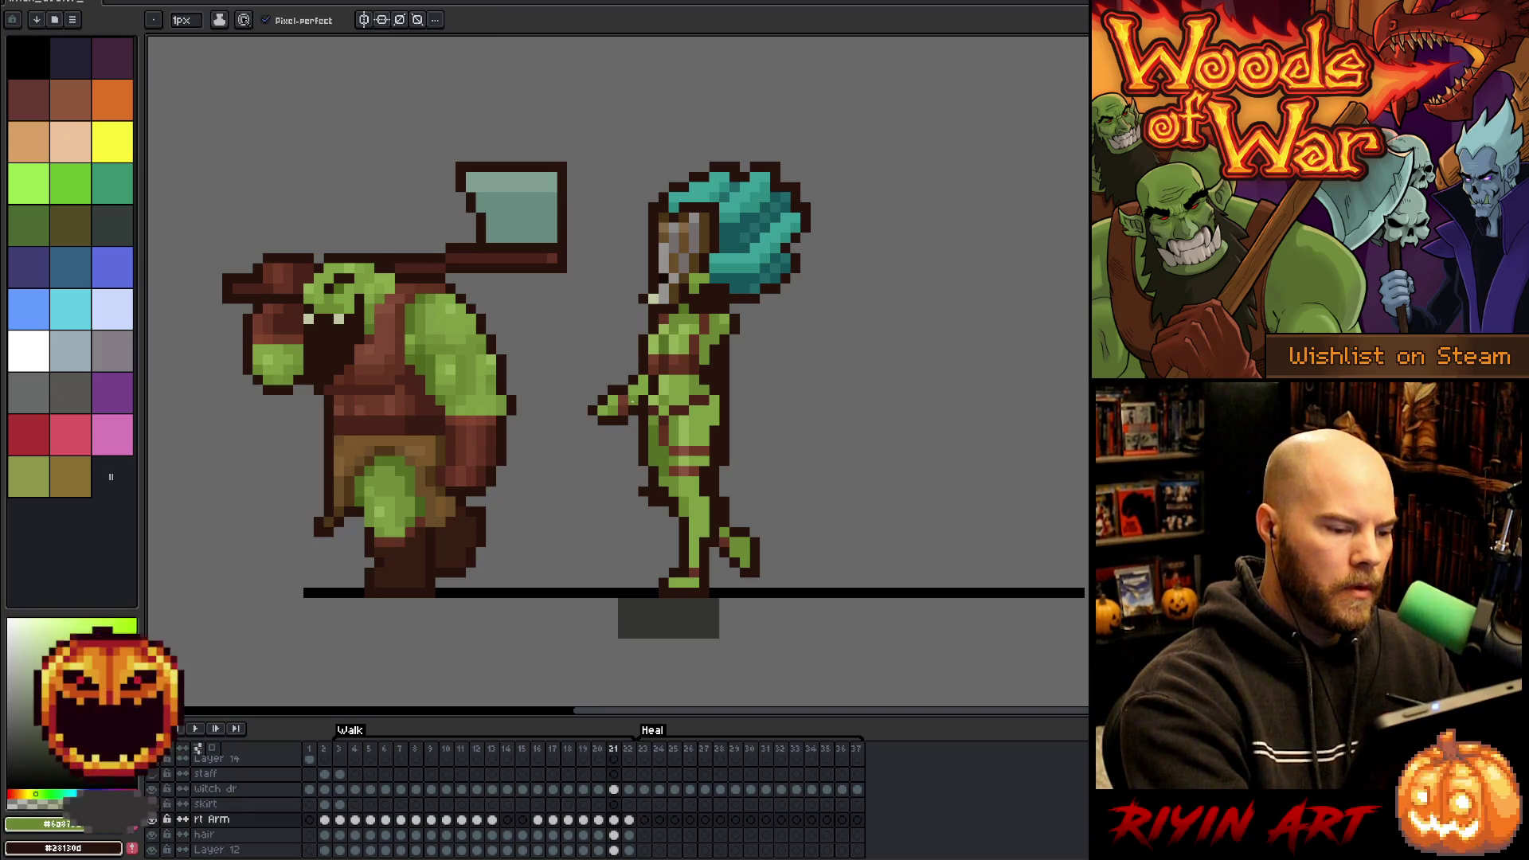
key("period")
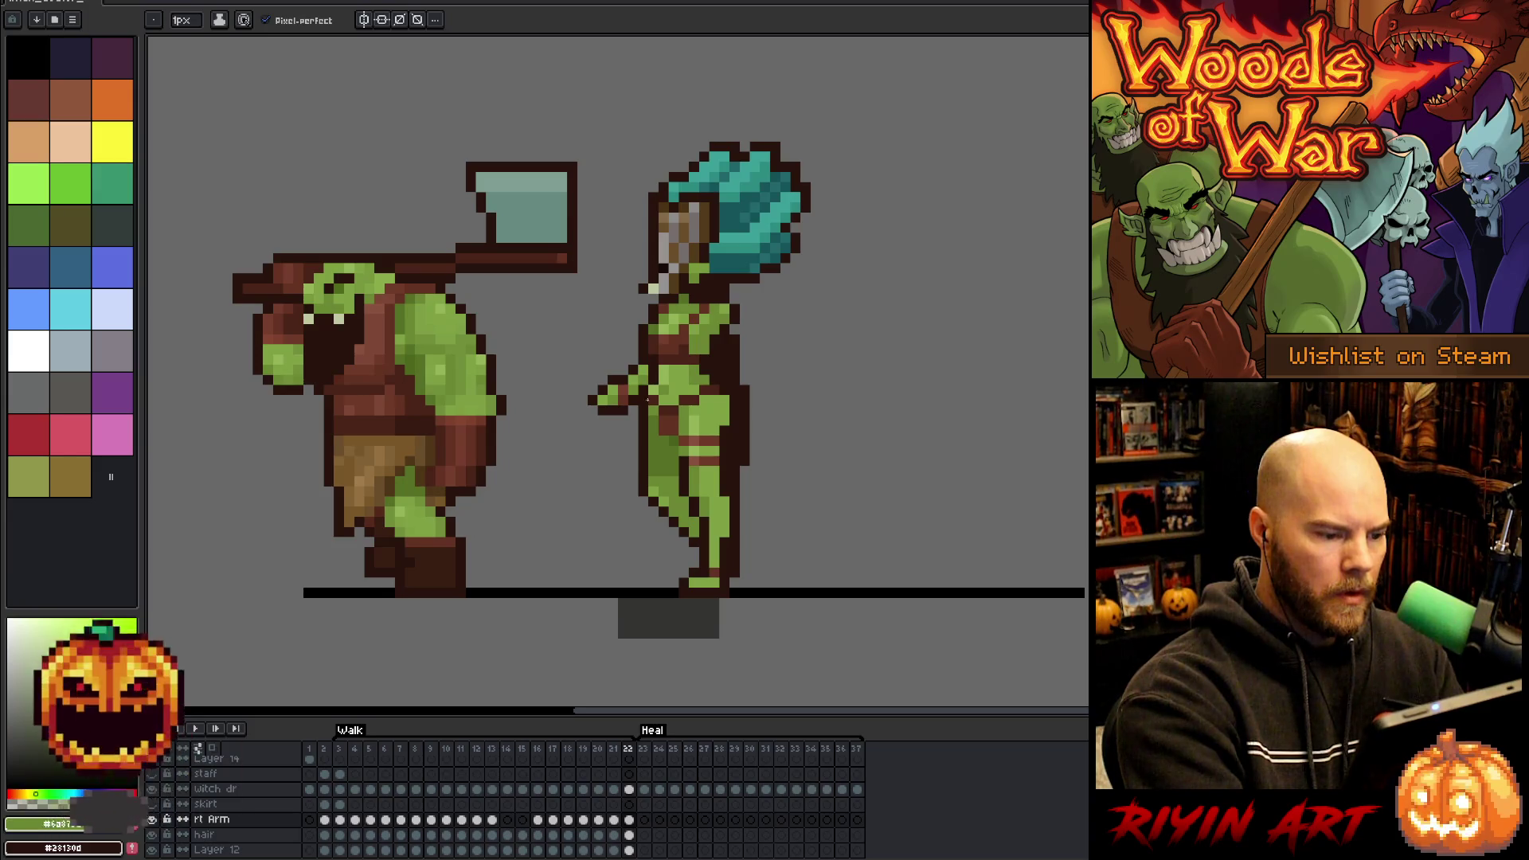
key("comma")
key("comma")
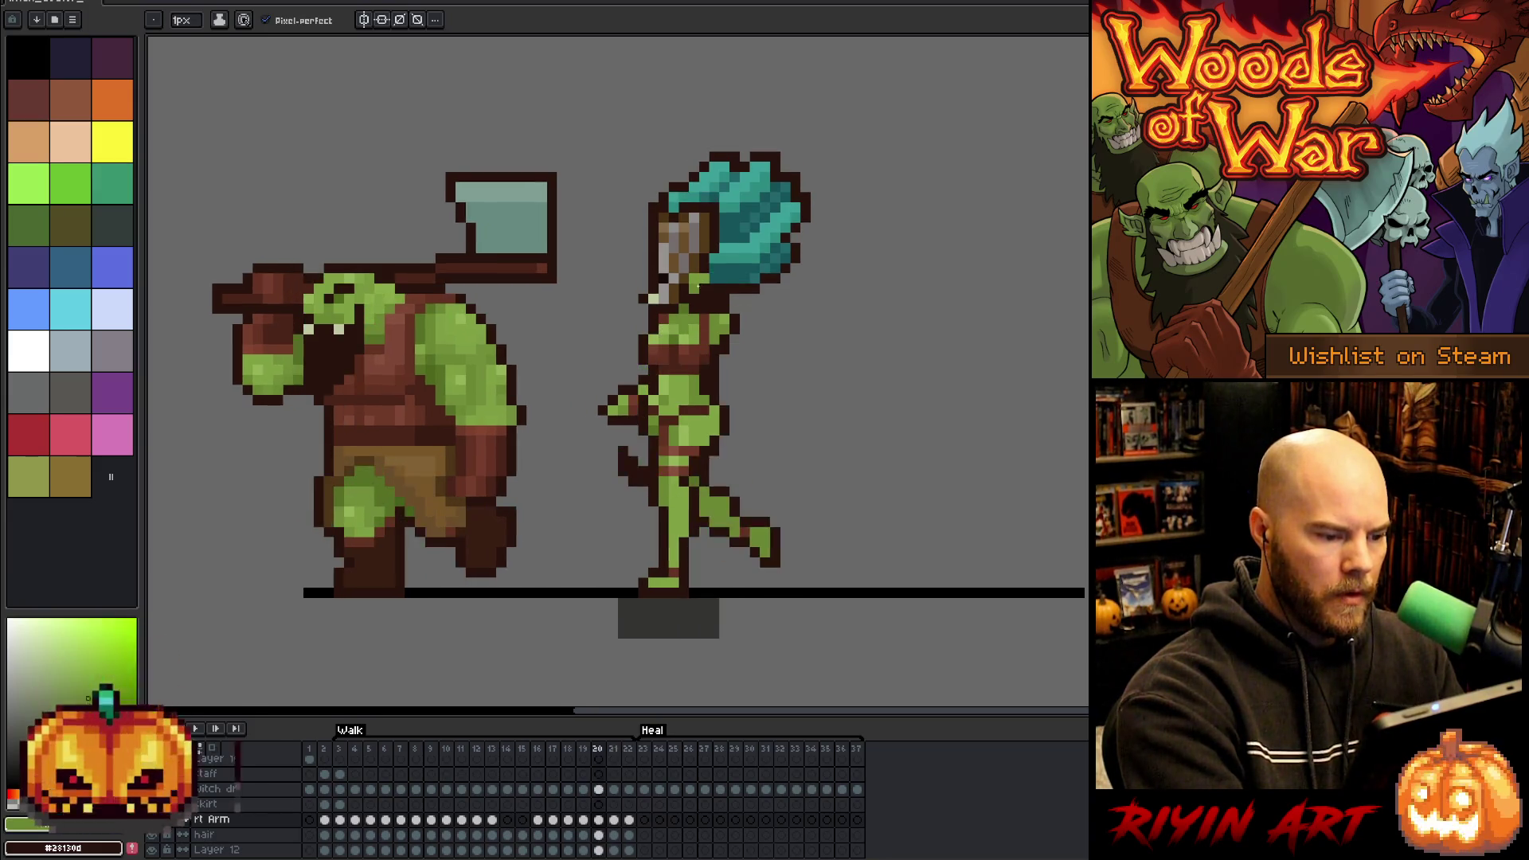
key("comma")
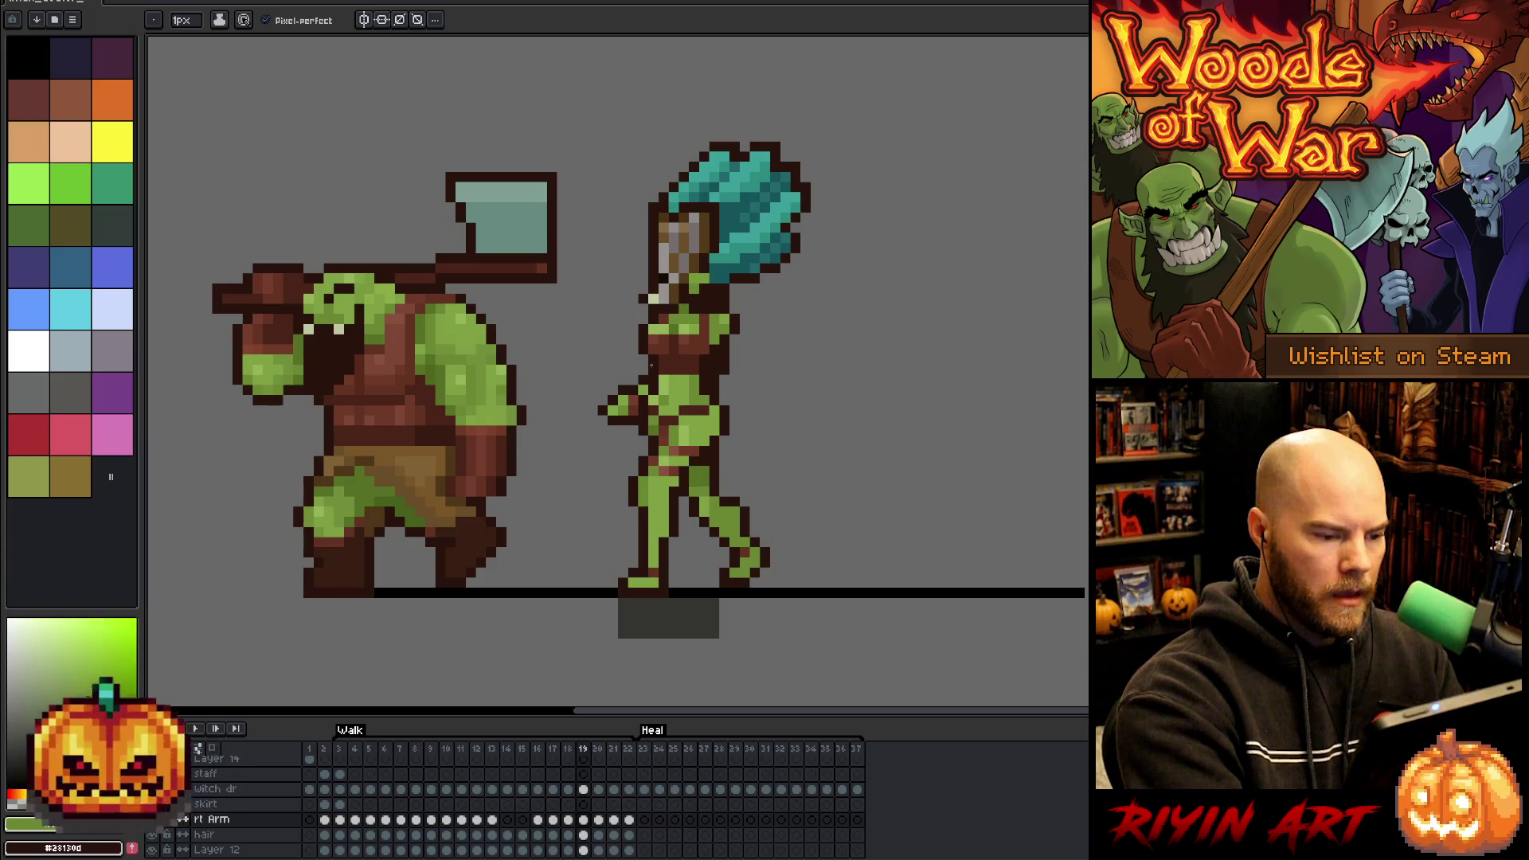
key("period")
key("comma")
key("period")
key("period")
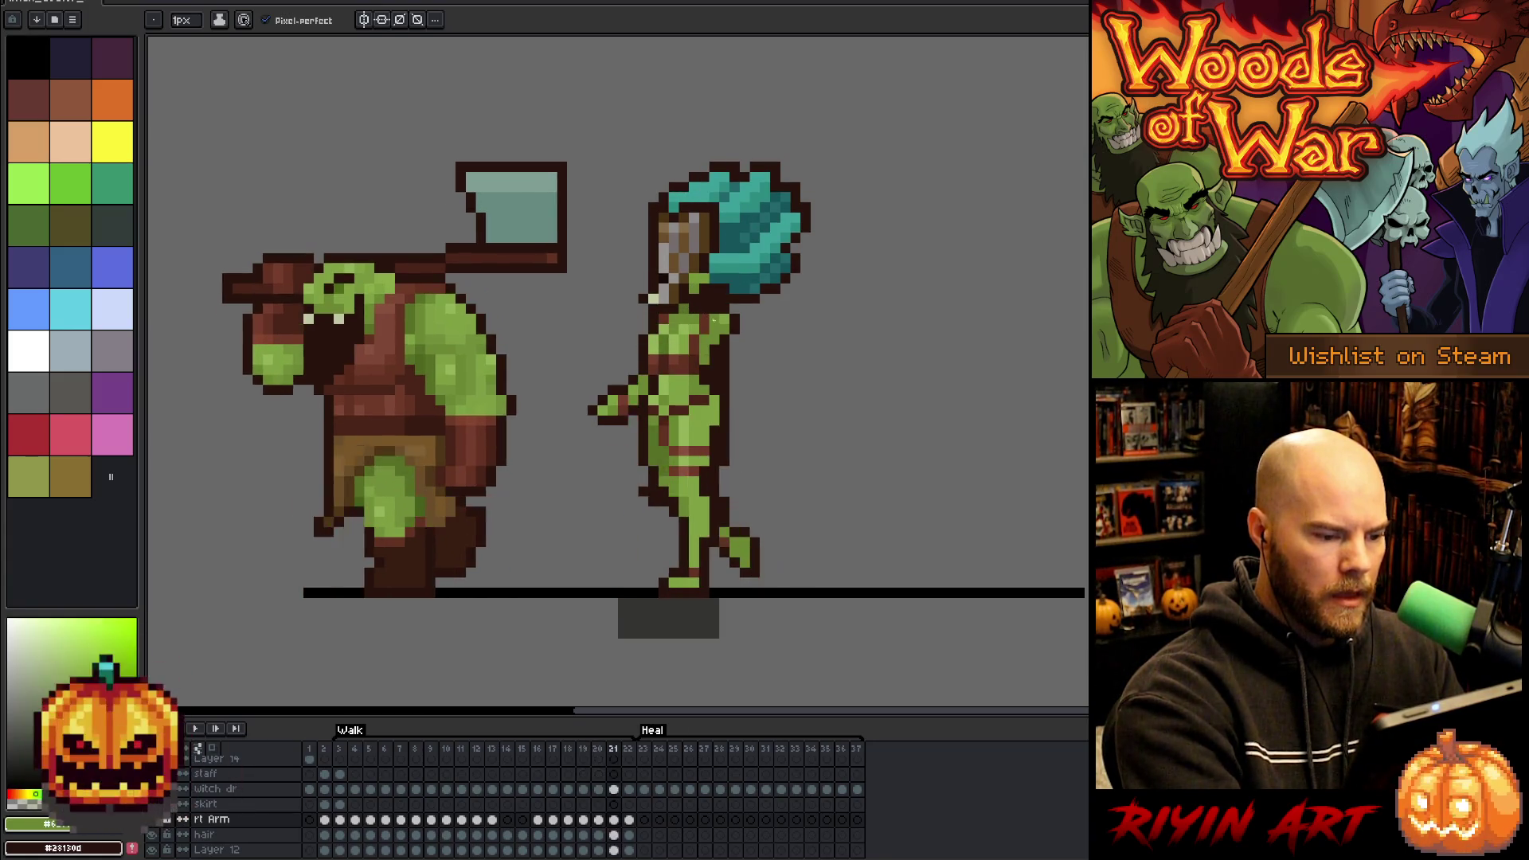
key("period")
key("period")
key("comma")
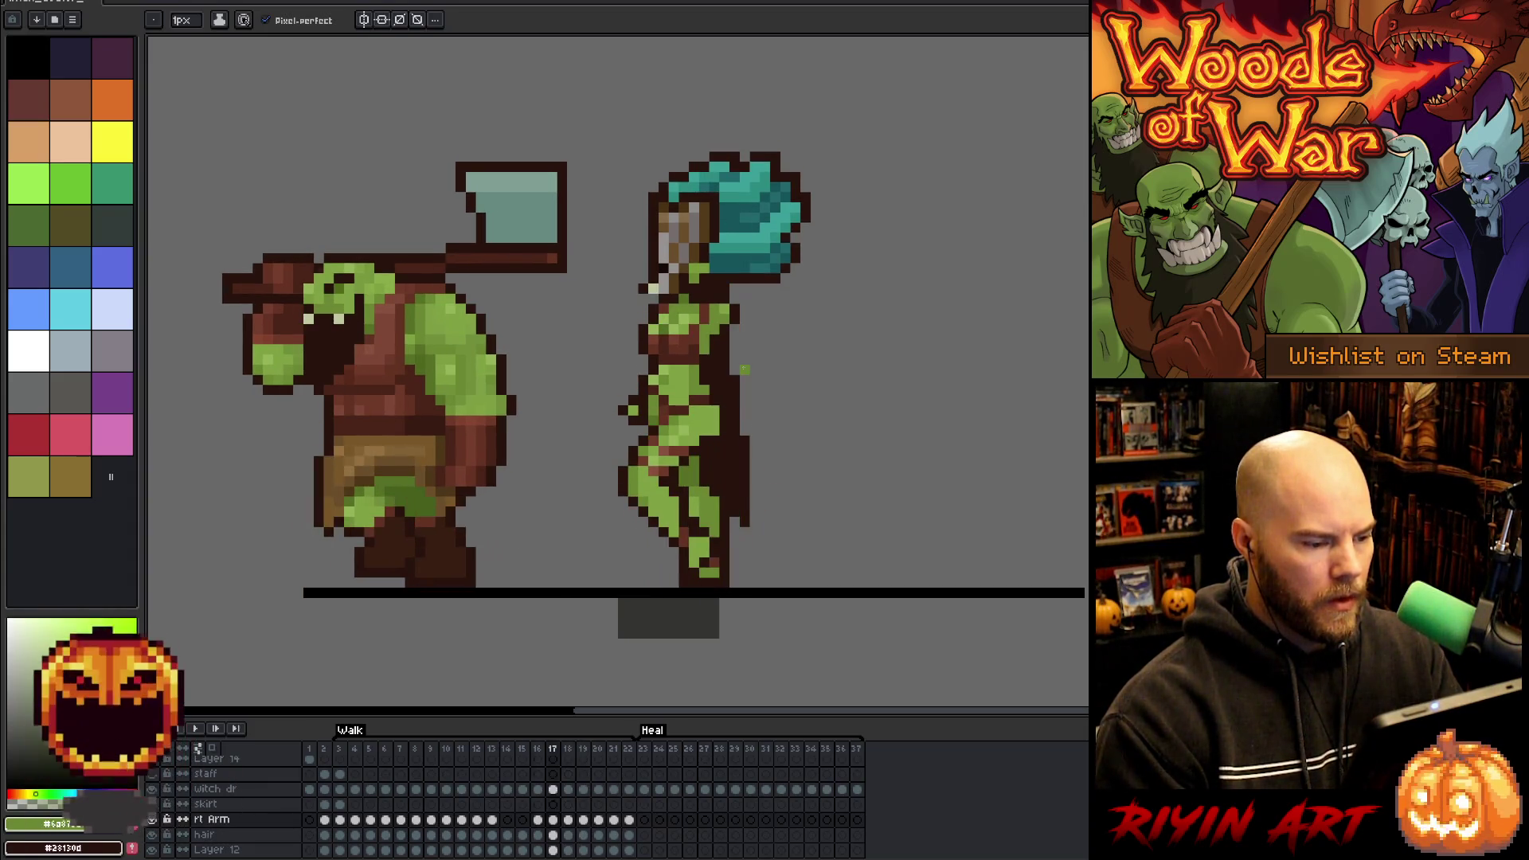
key("Right")
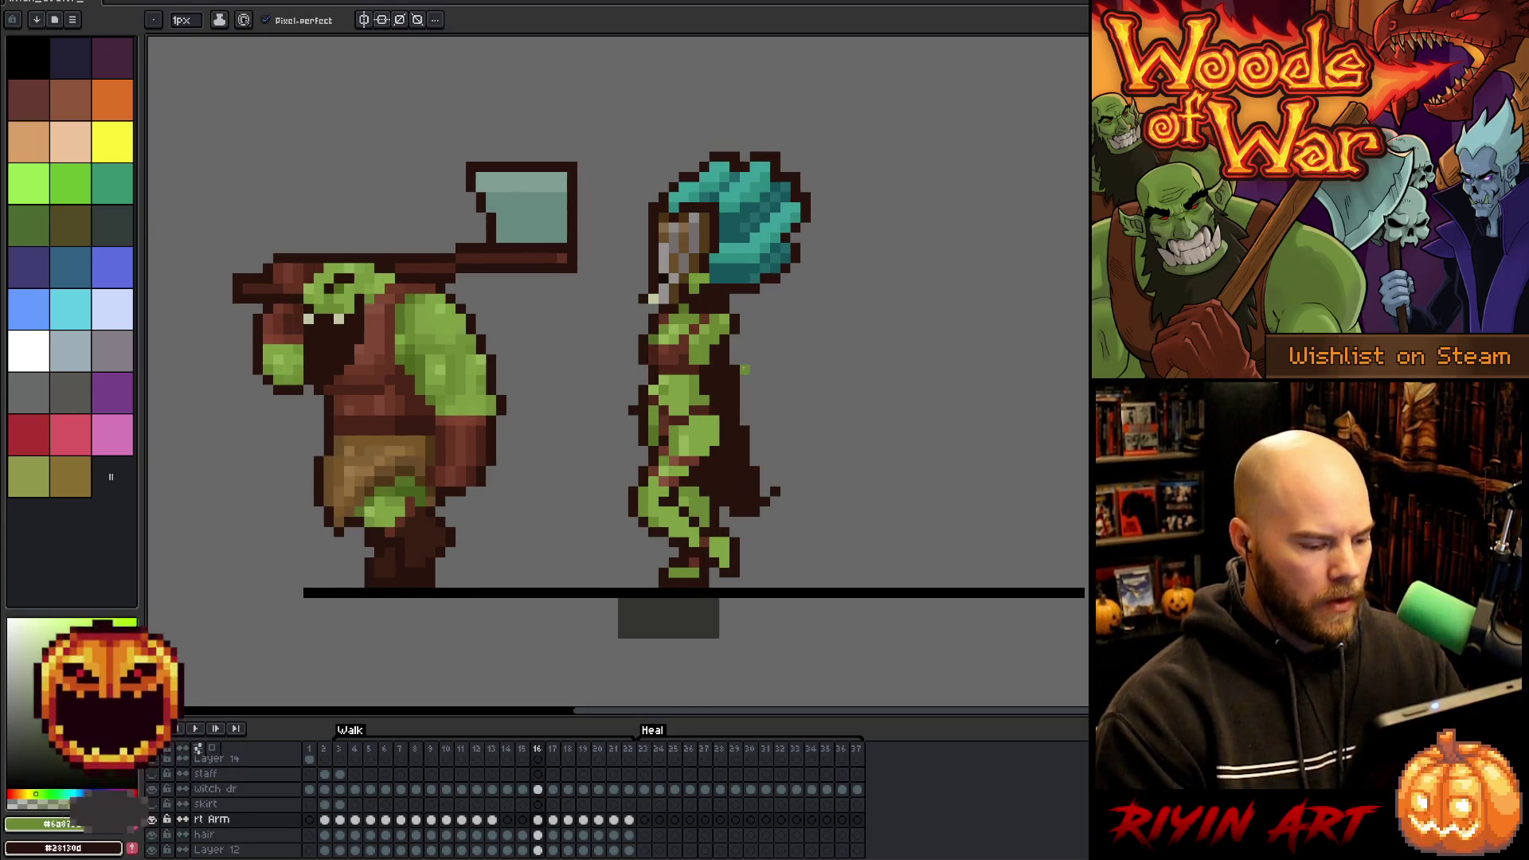
- Nudge the witch's right arm one pixel right on frame 18, commit it, and deselect
left_click(554, 820)
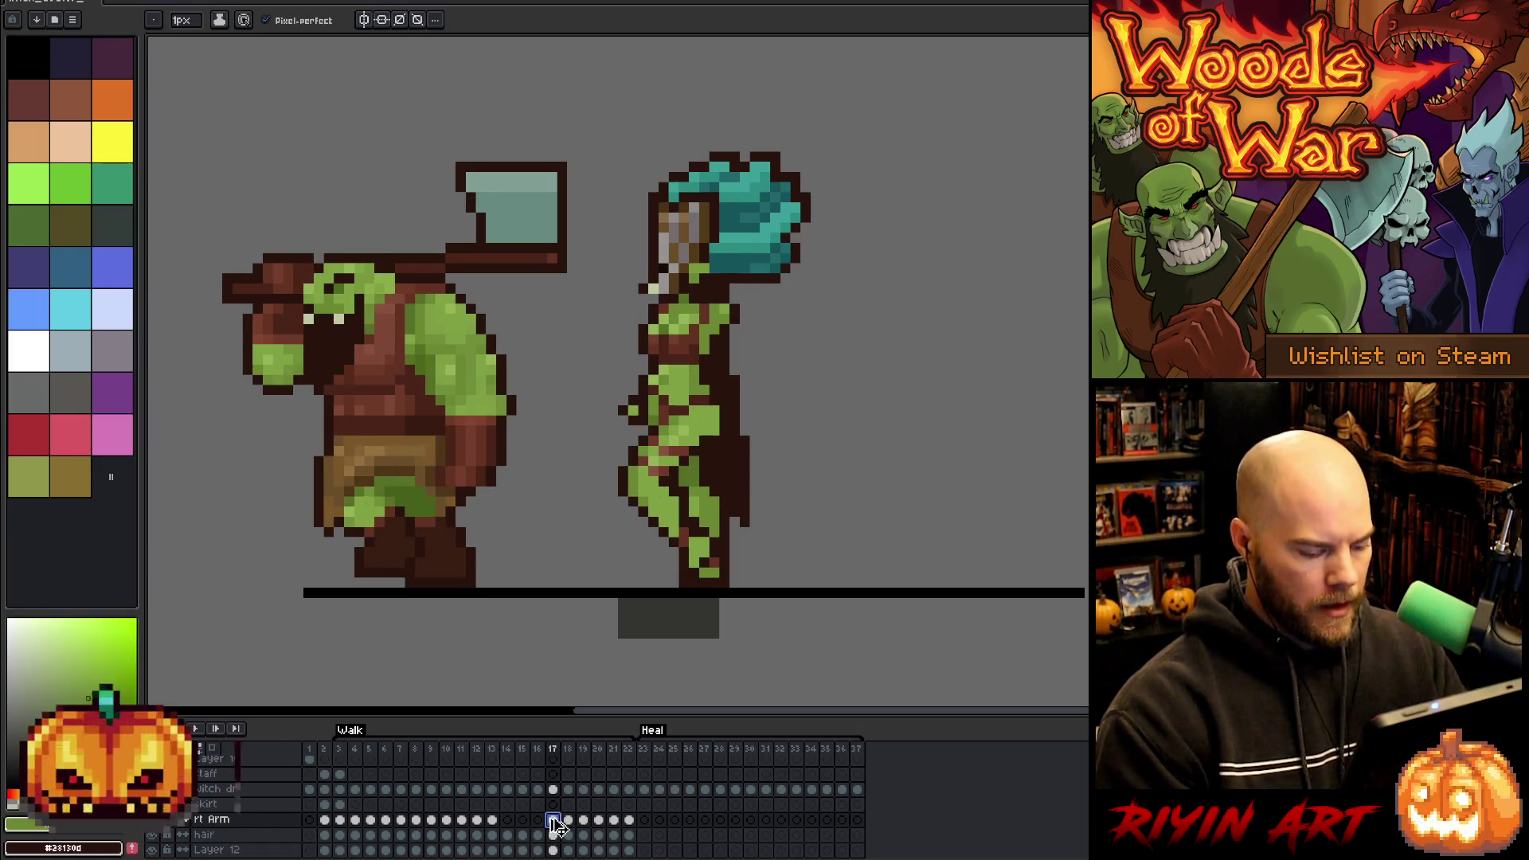
key("m")
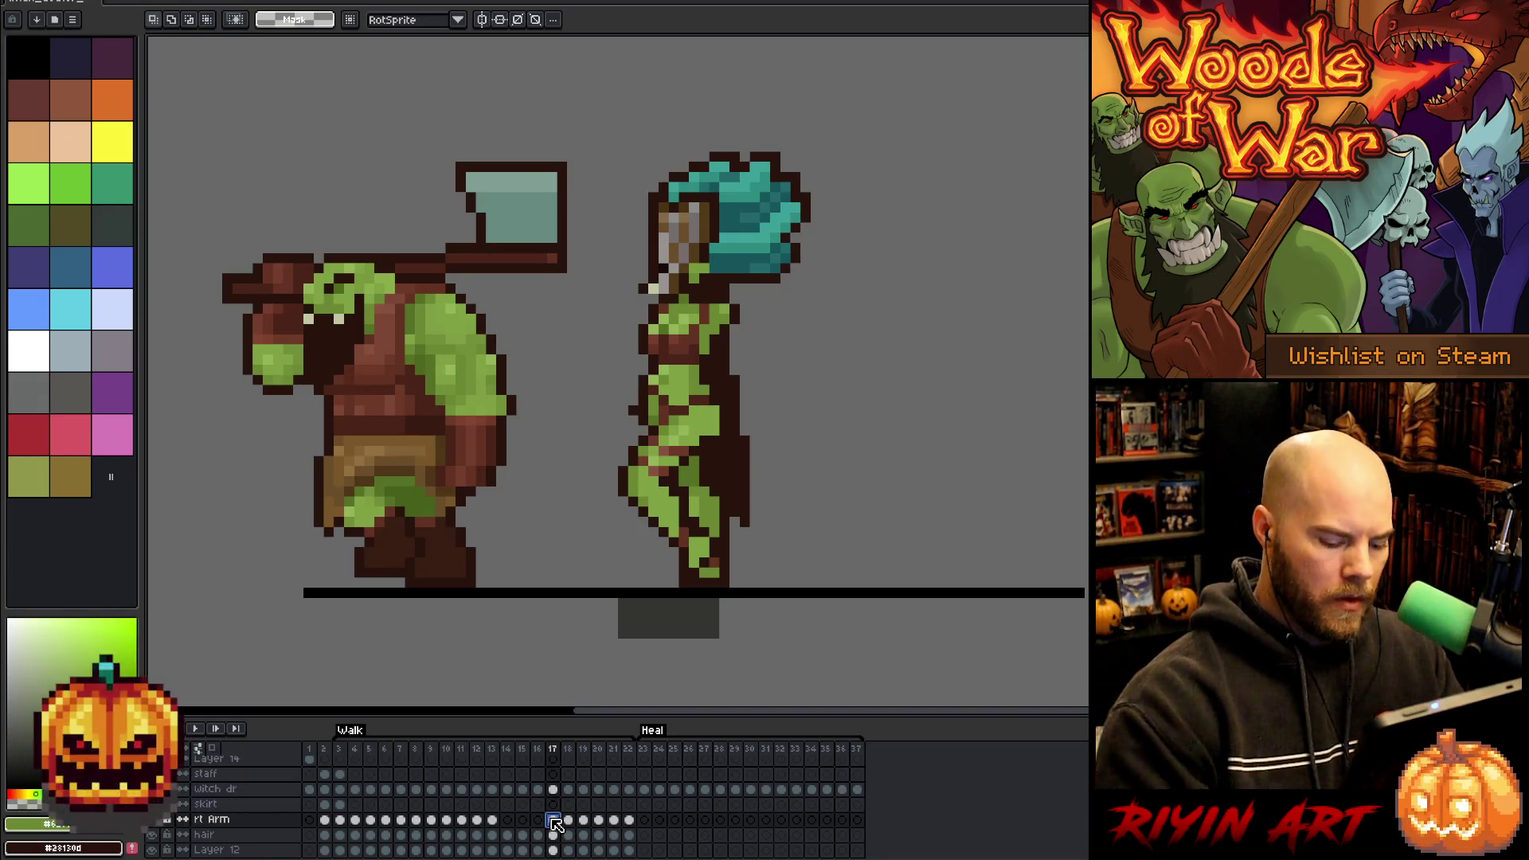
key("period")
key("ctrl+a")
key("Right")
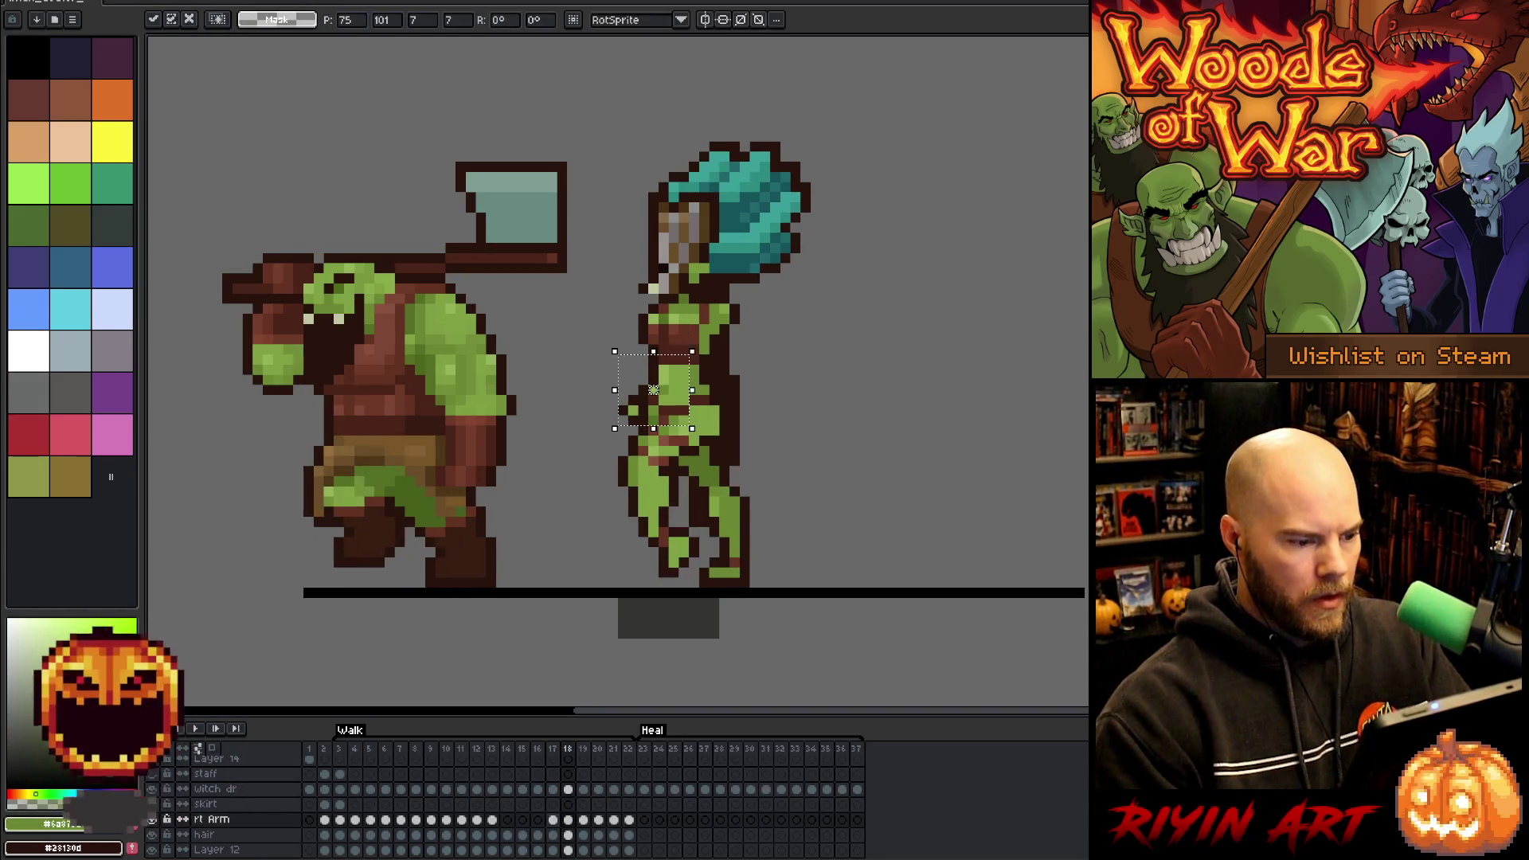
key("Return")
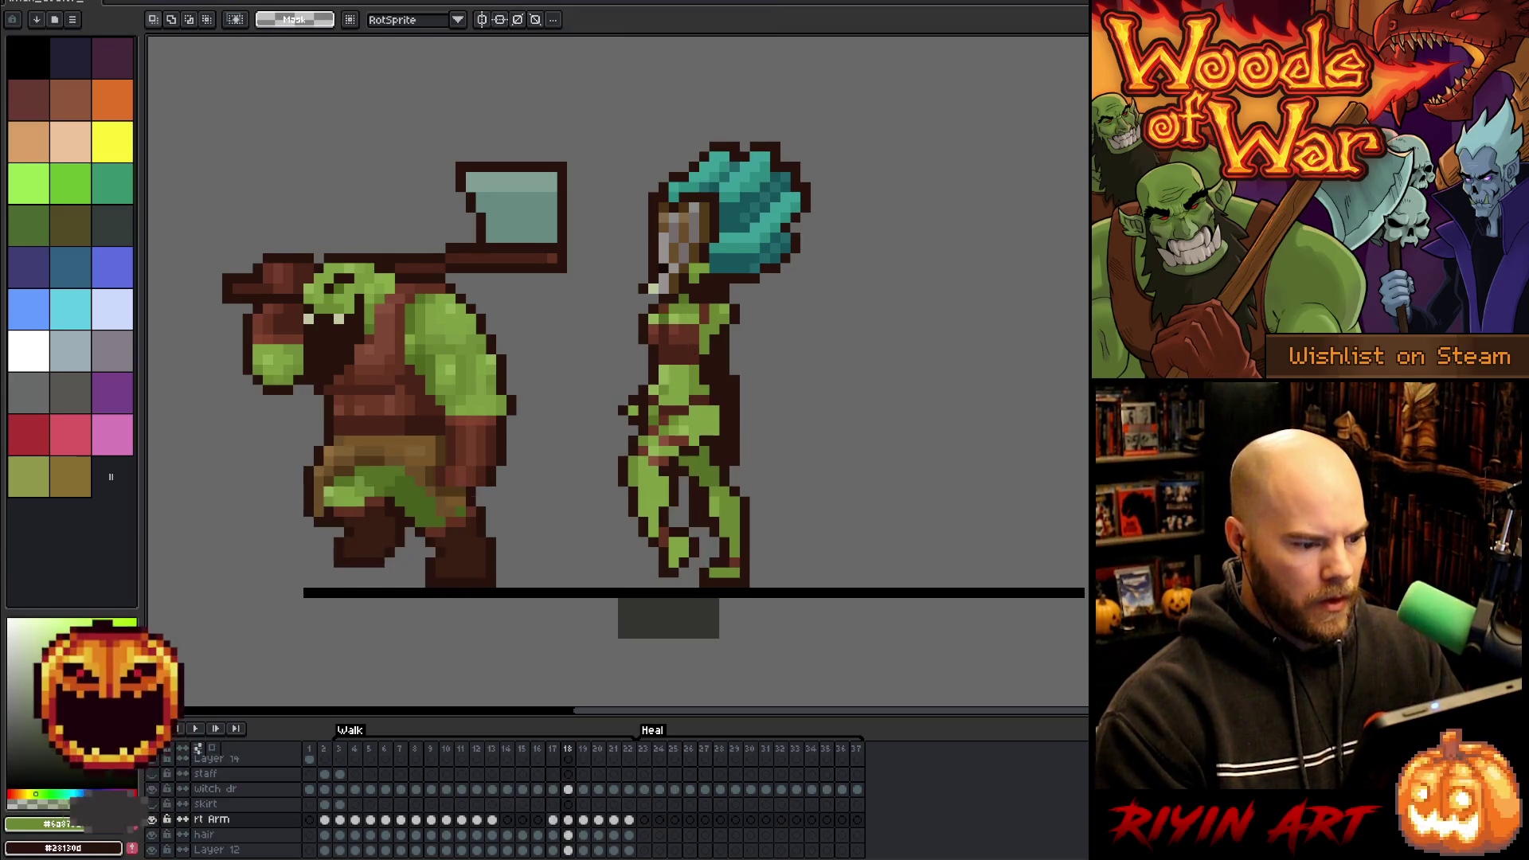
key("period")
key("ctrl+d")
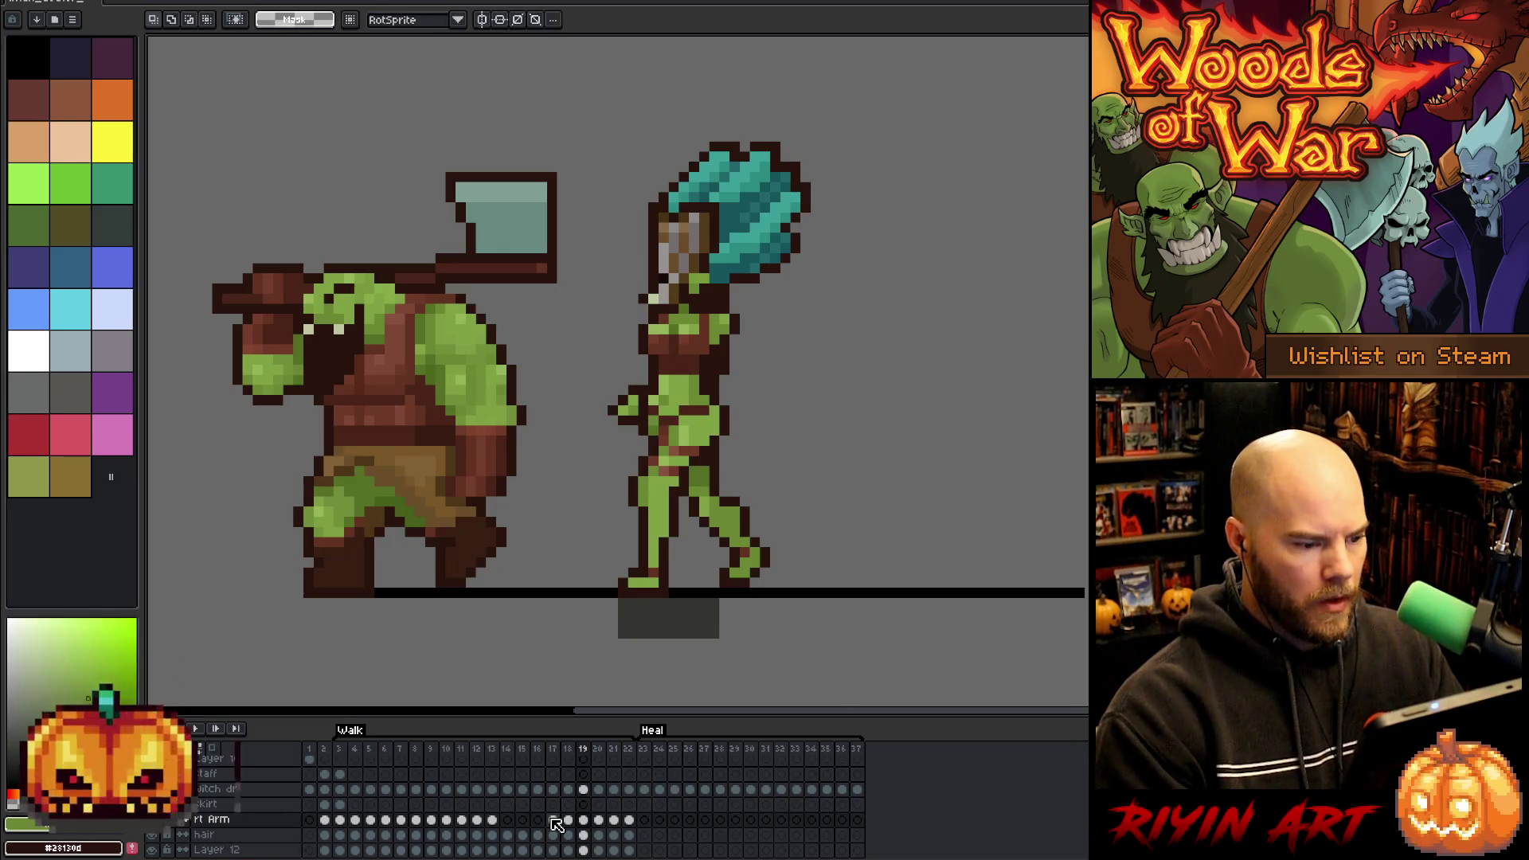
- Select and reposition the arm on the following walk frame, then return to the witch dr layer
key("Right")
key("Right")
key("Right")
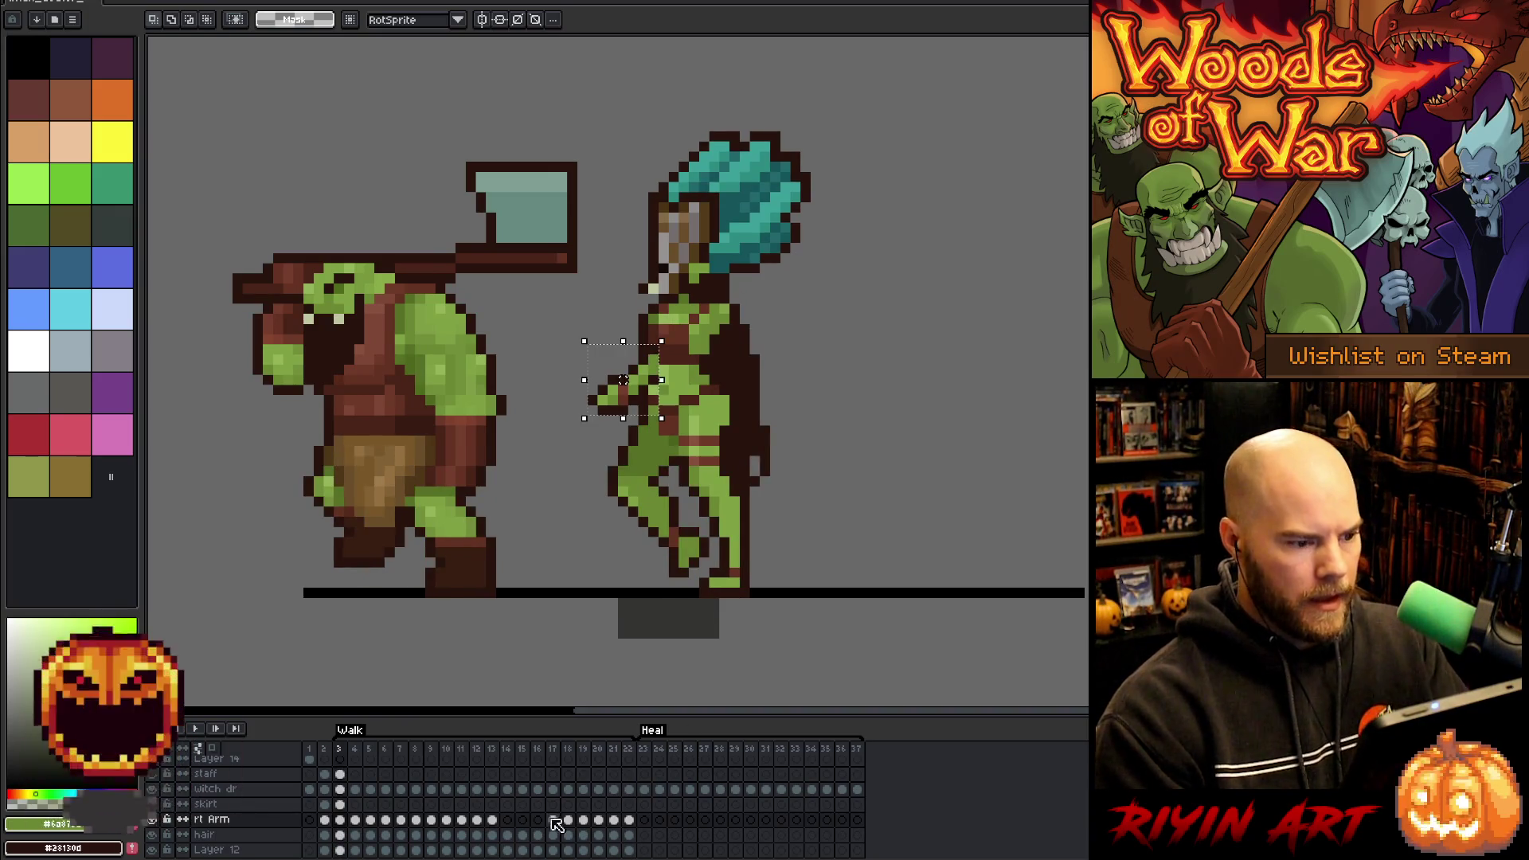
mouse_move(584, 340)
left_mouse_down()
mouse_move(661, 418)
mouse_move(623, 369)
left_mouse_up()
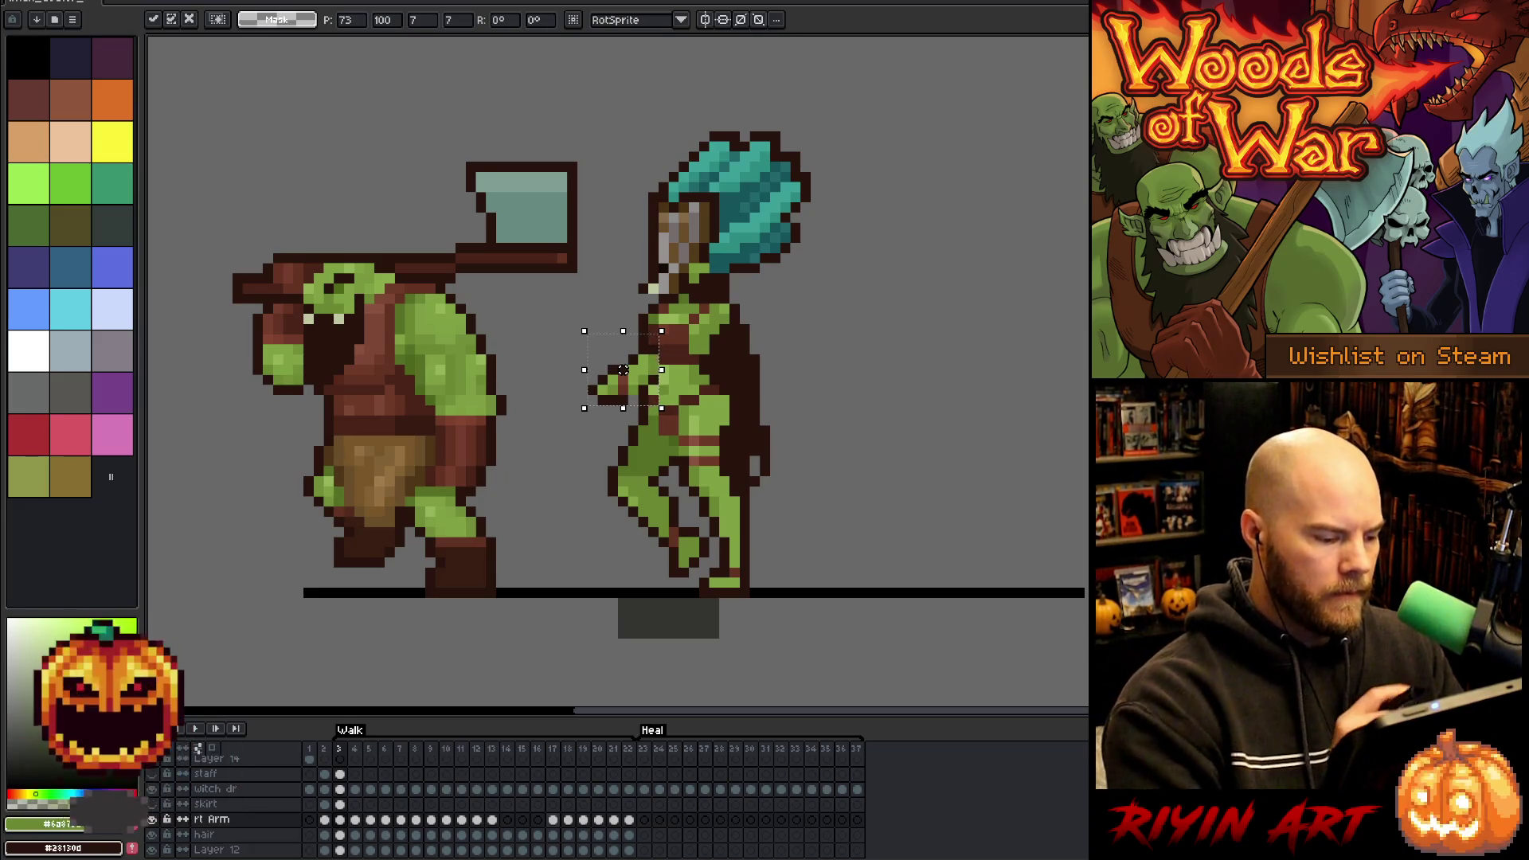
key("ctrl+d")
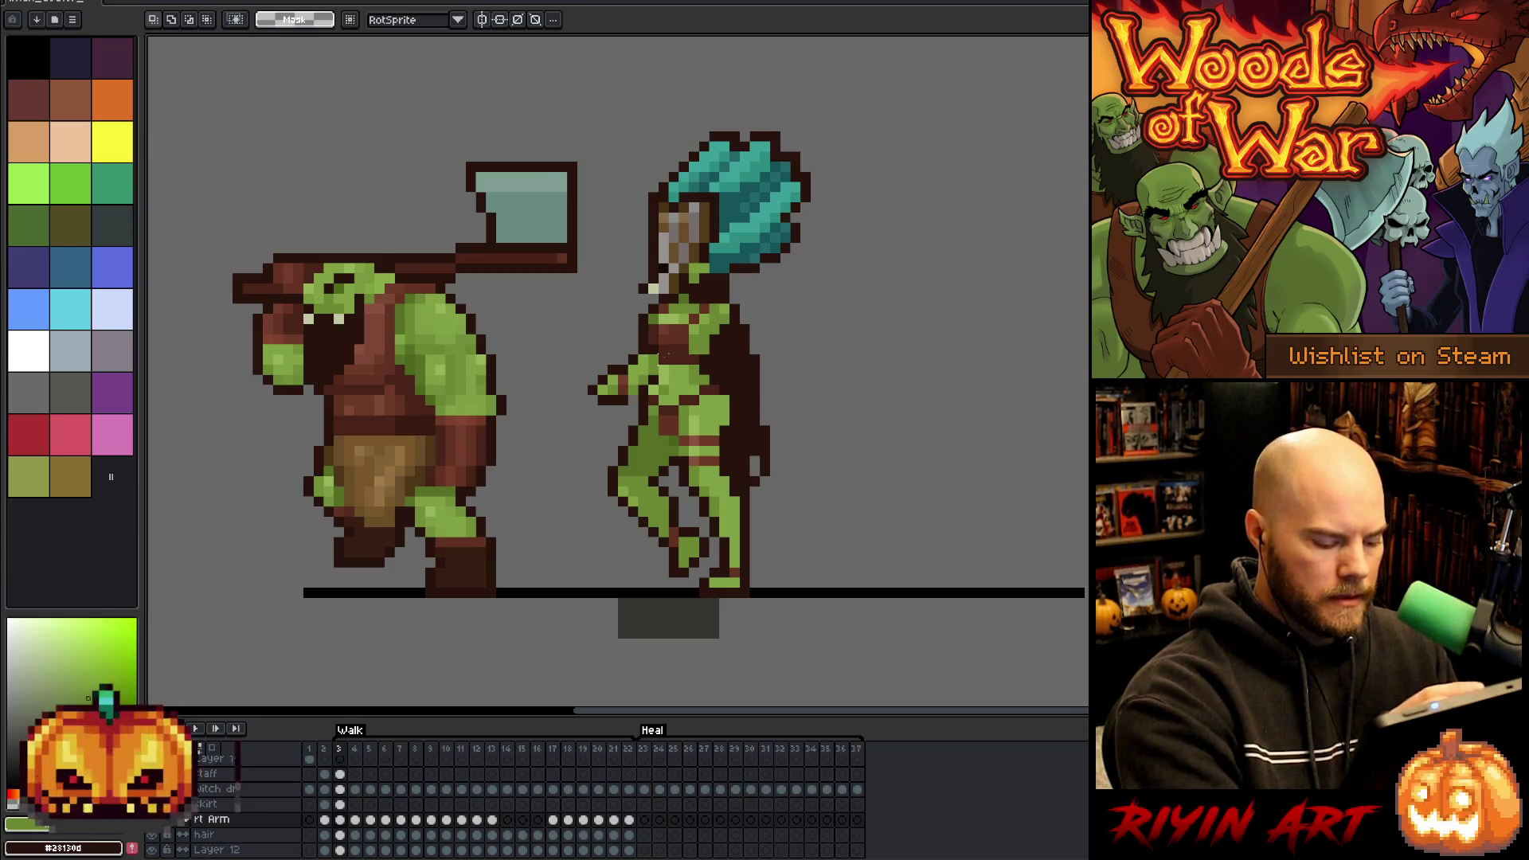
key("v")
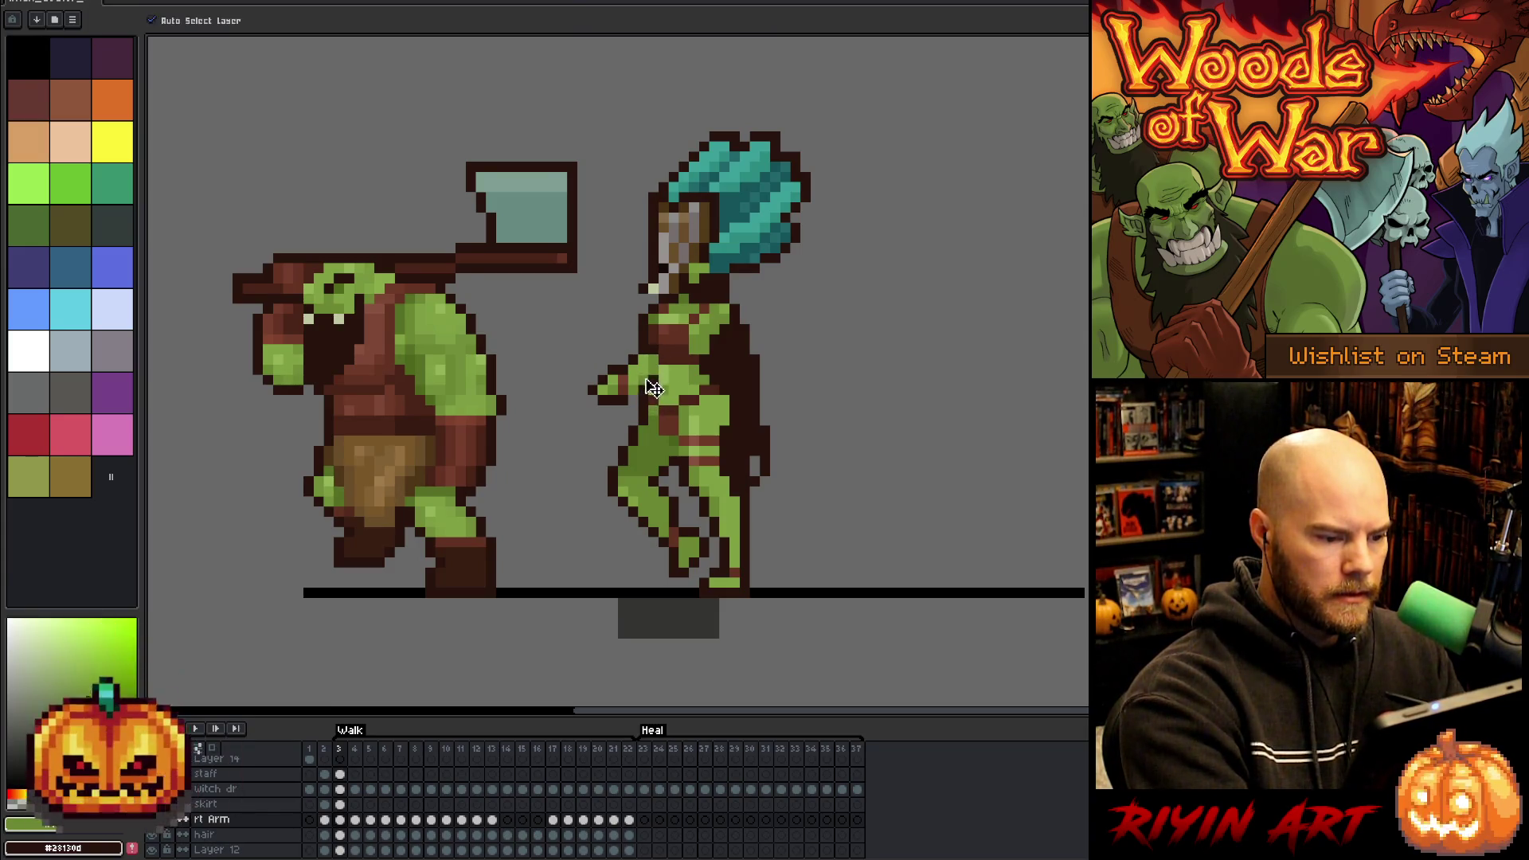
left_click(651, 390)
key("b")
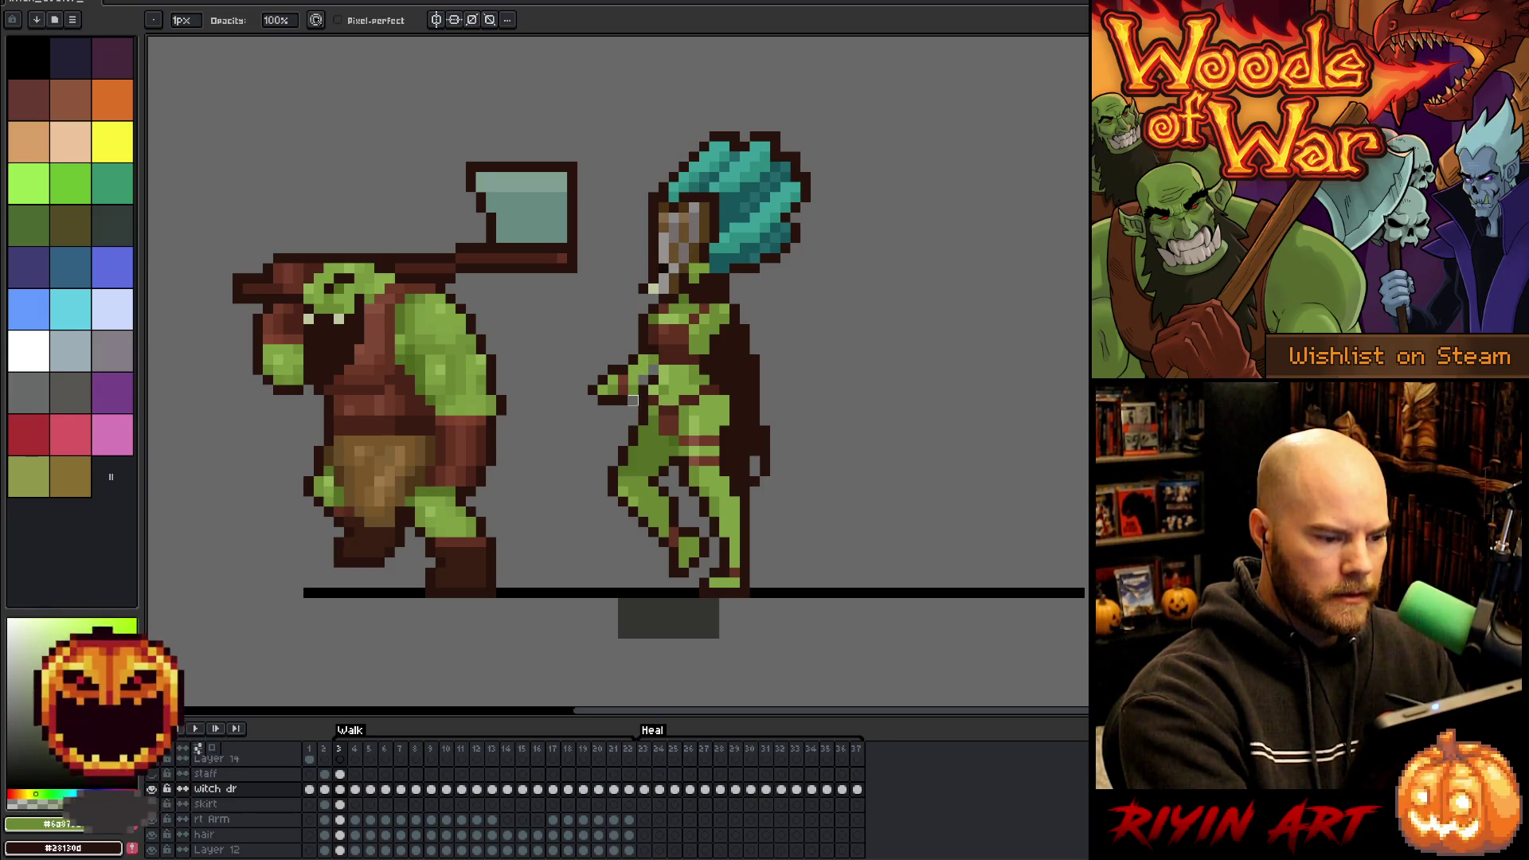
left_click(626, 395, "ctrl")
key("e")
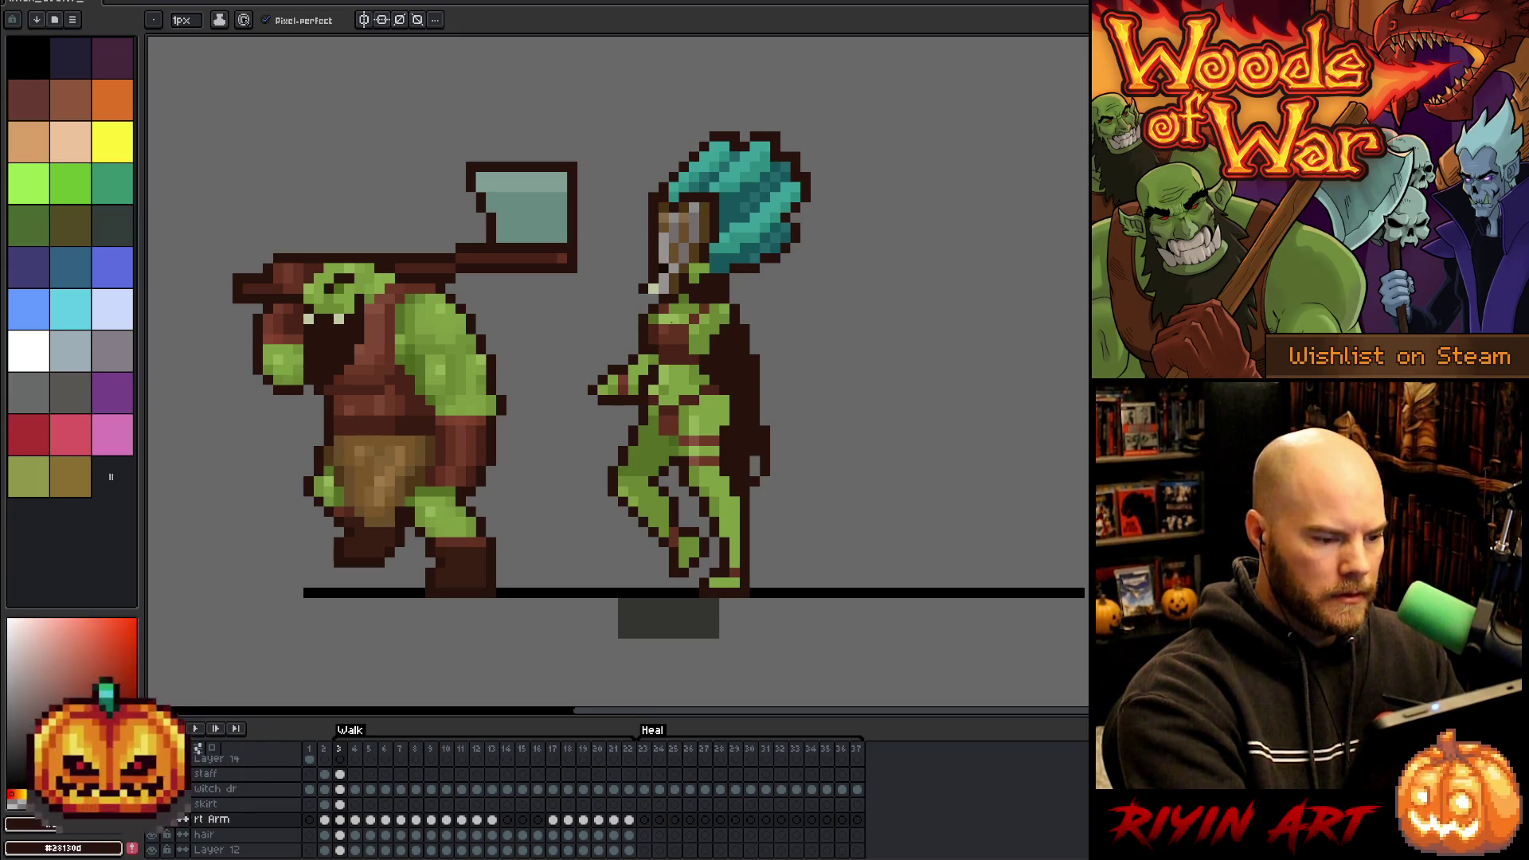
left_click(645, 369, "alt")
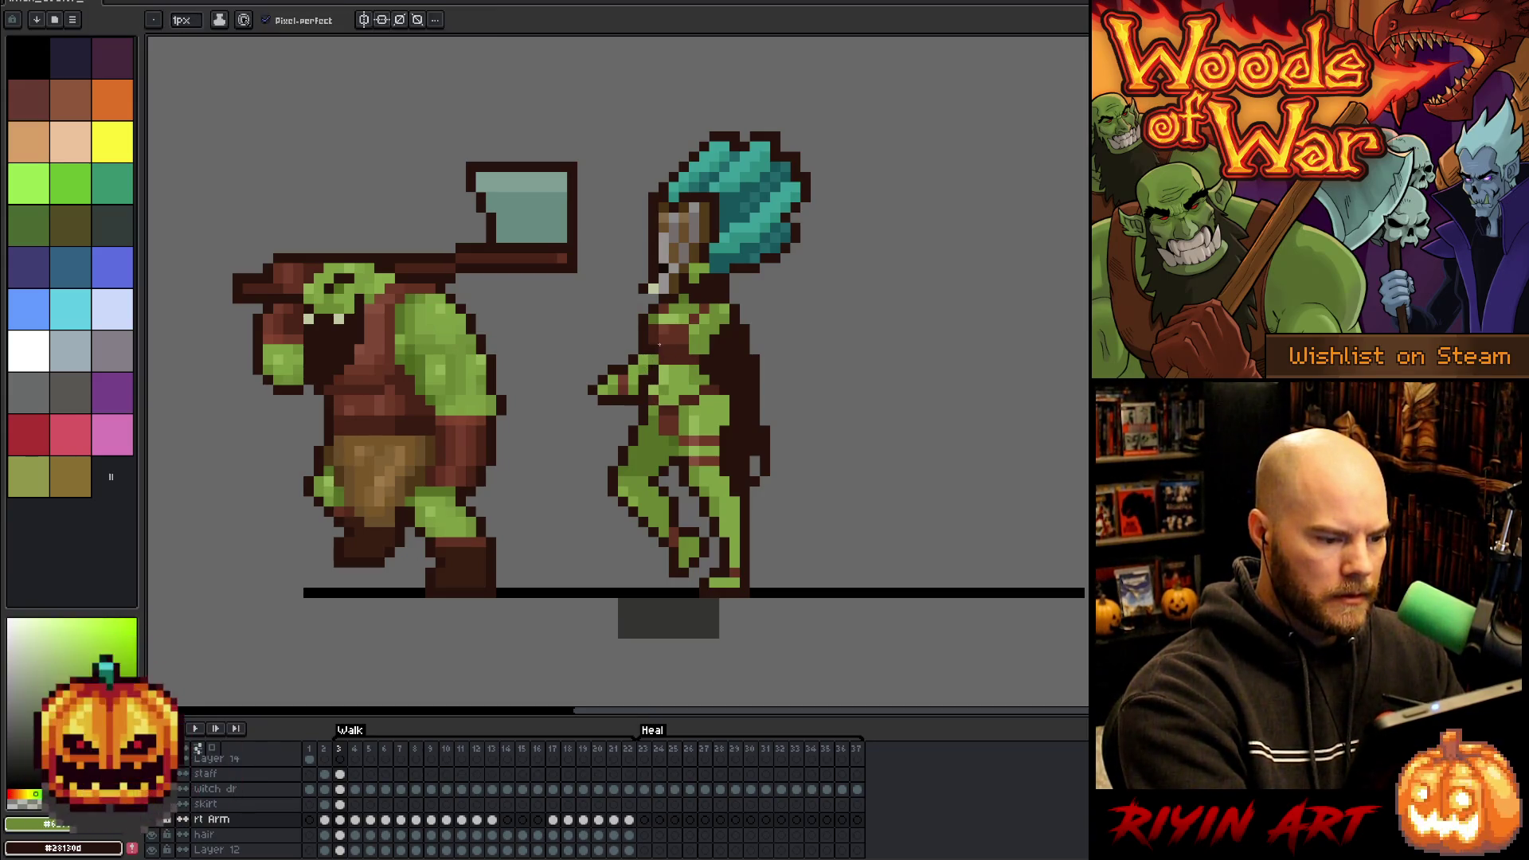
key("Left")
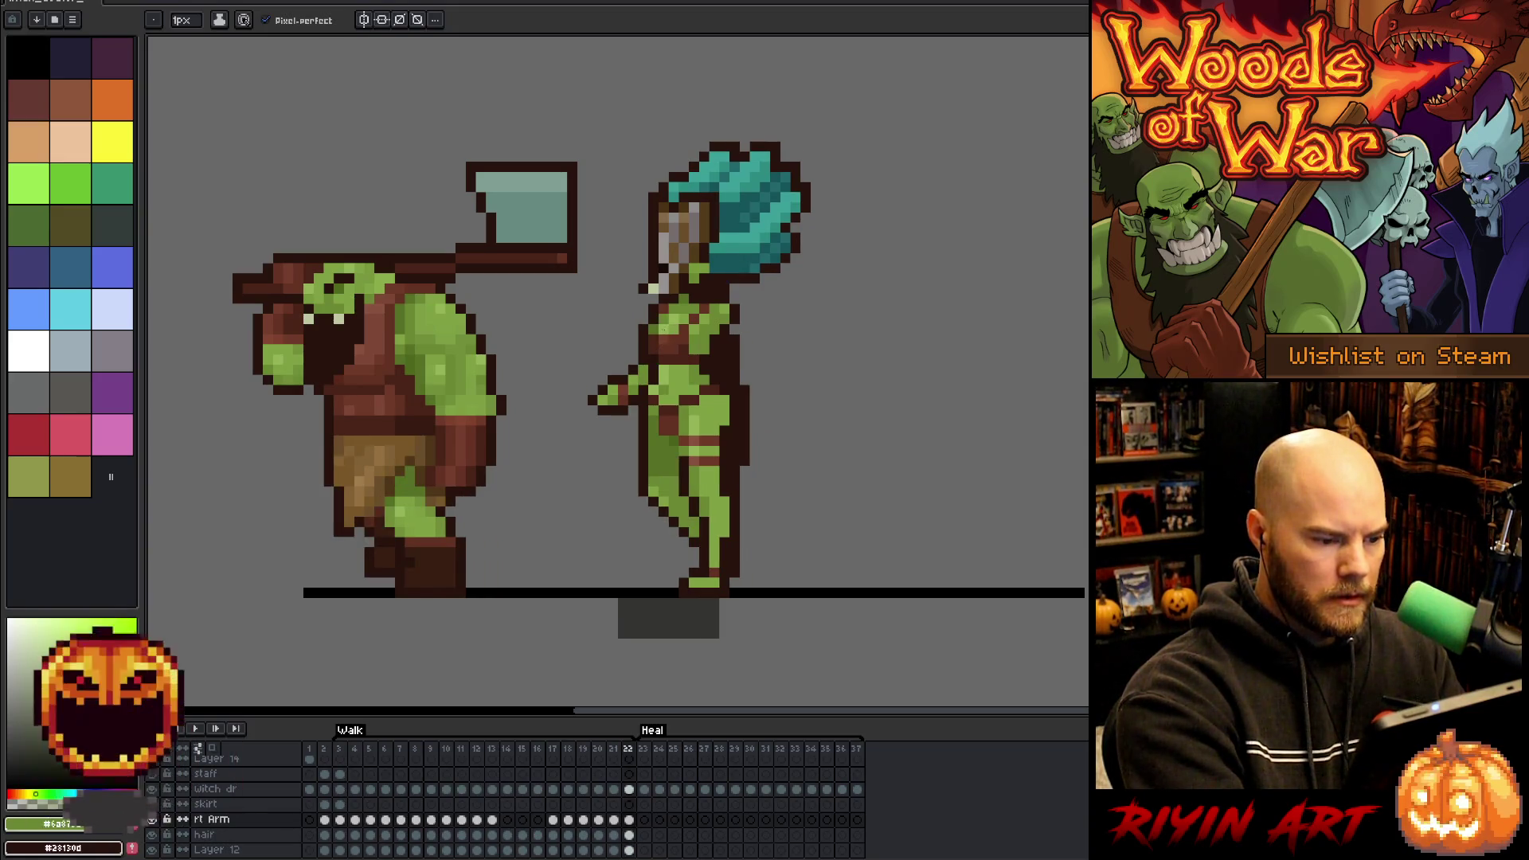
key("Right")
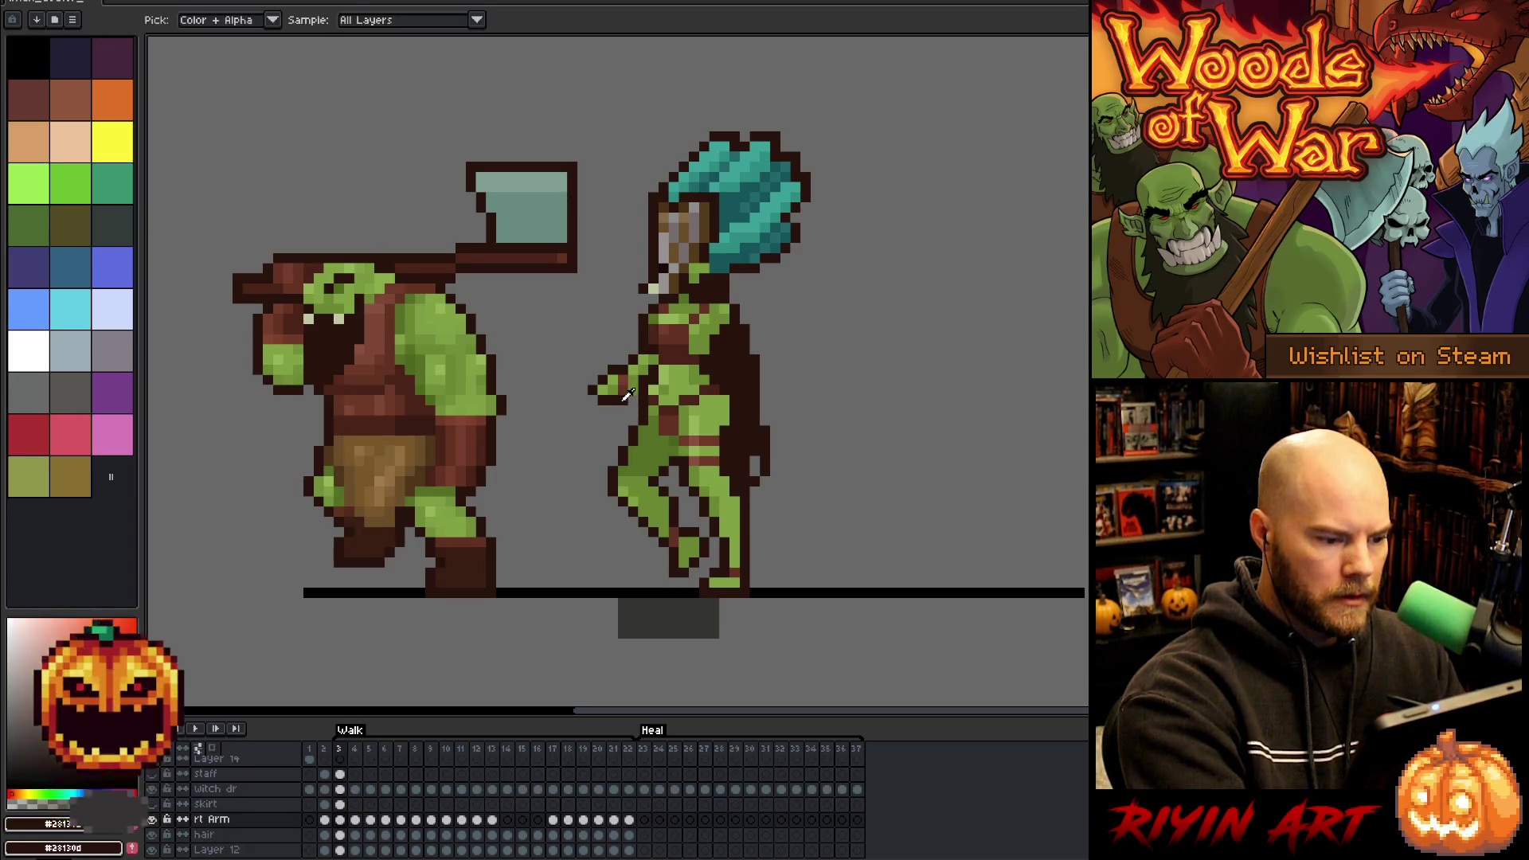
left_click(705, 289, "alt")
left_click(664, 329, "ctrl")
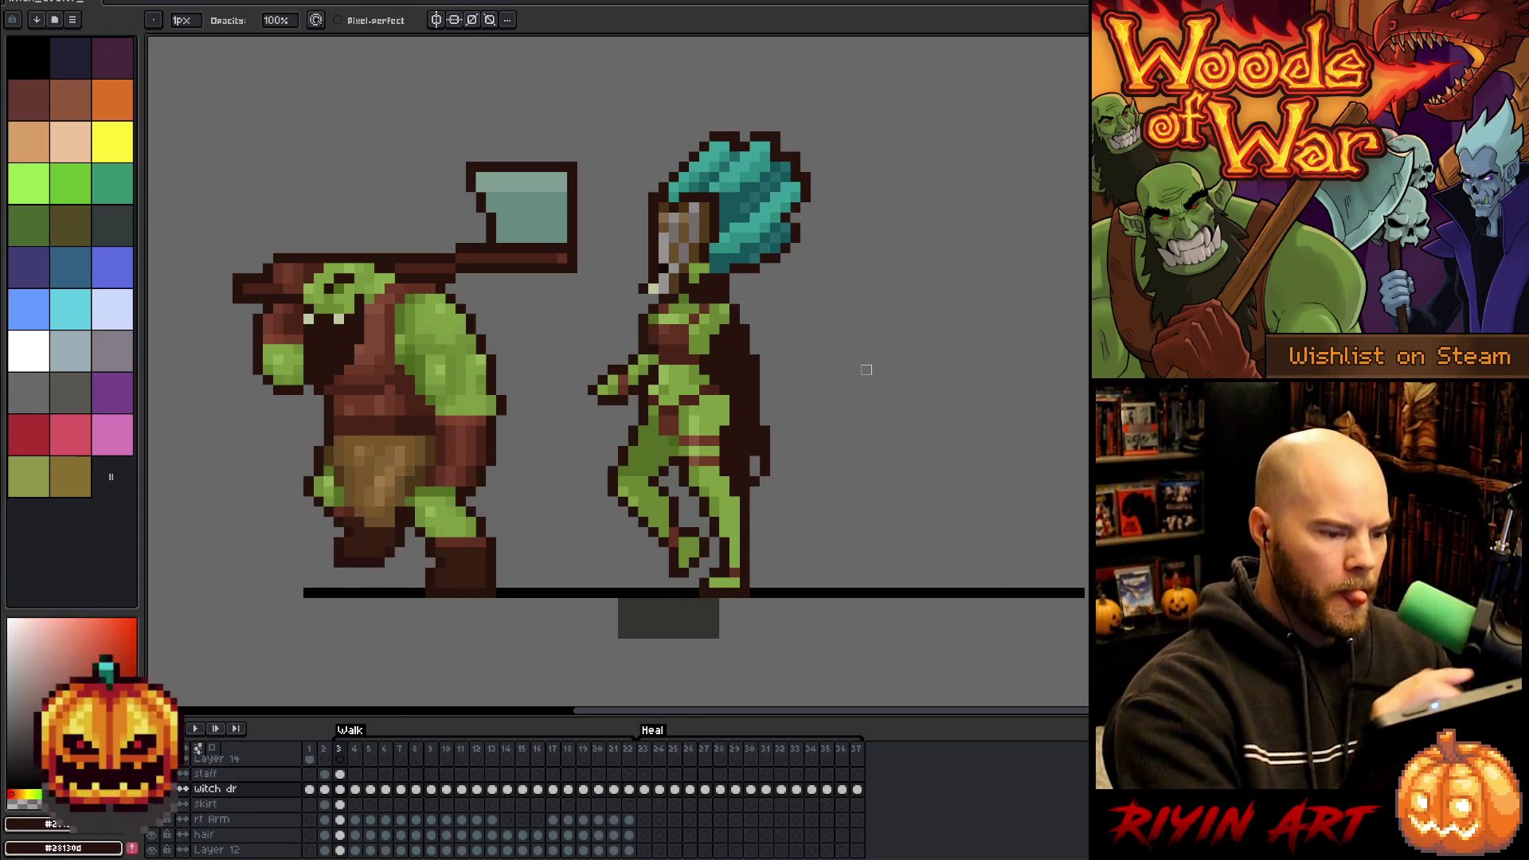
key("e")
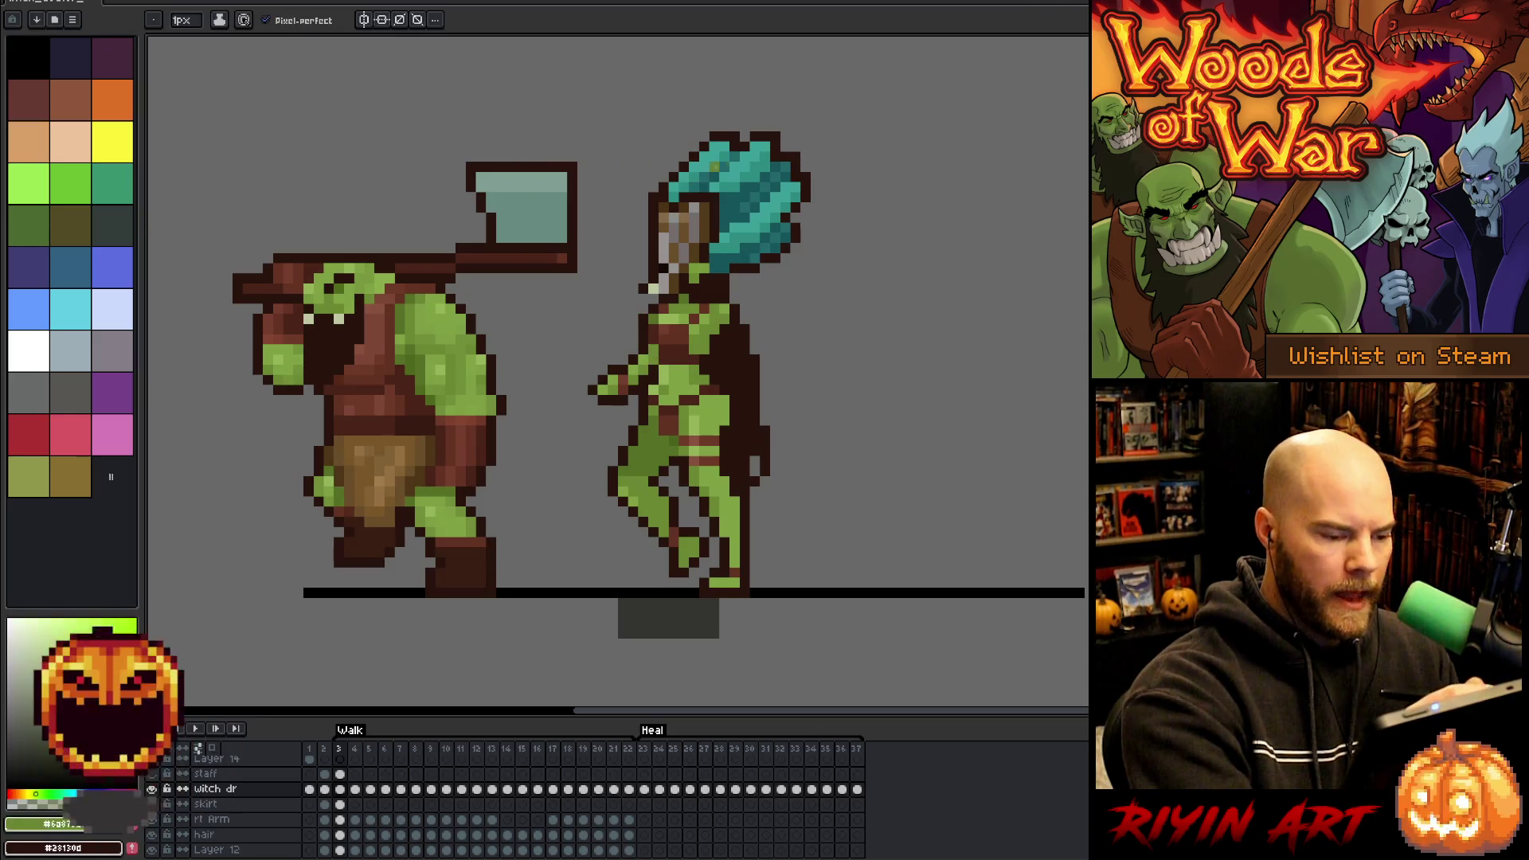
key("Left")
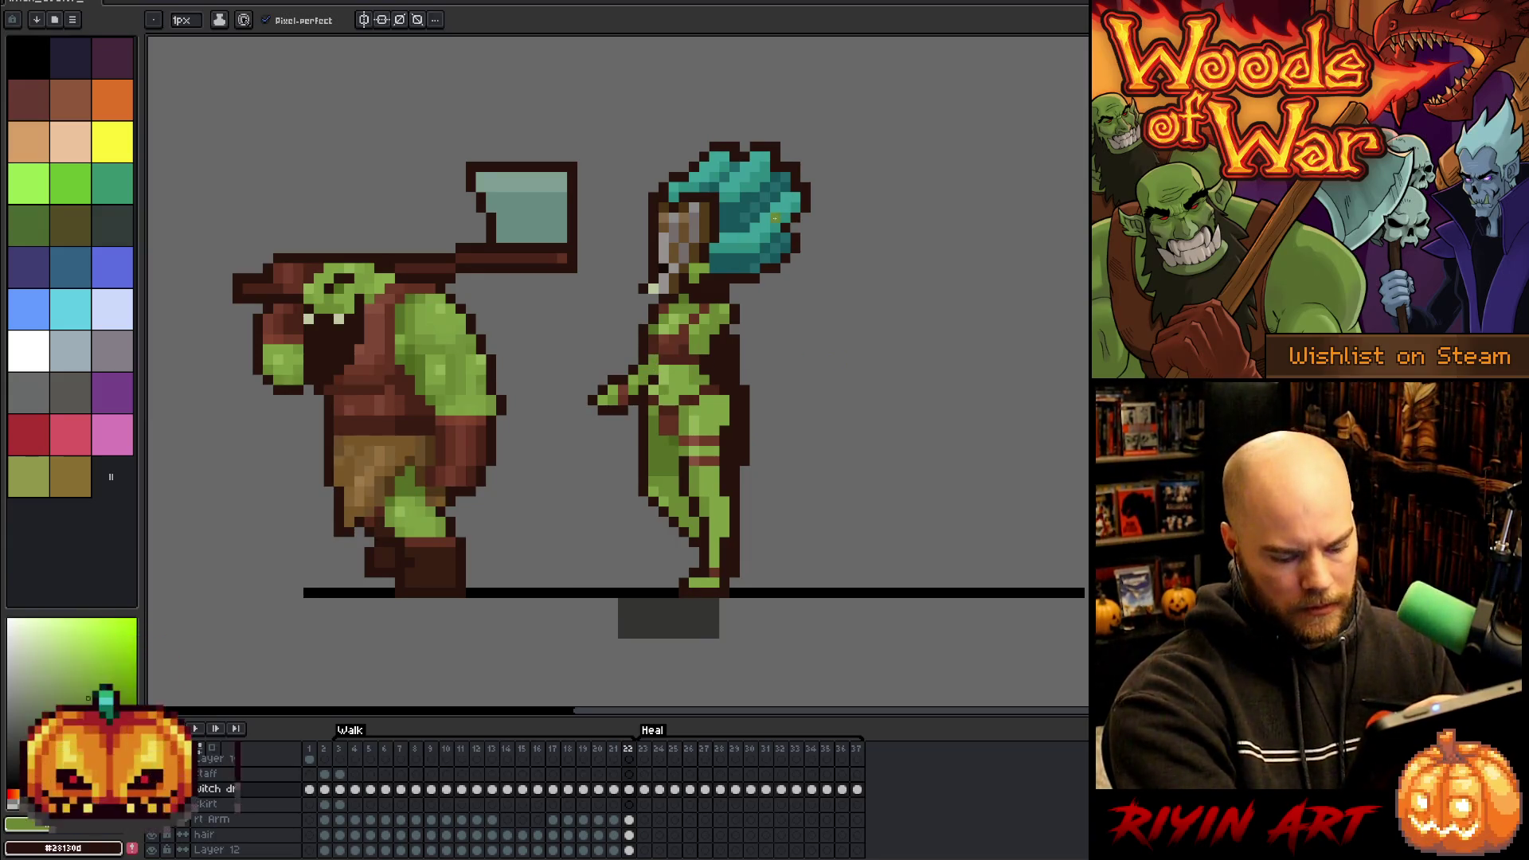
key("Return")
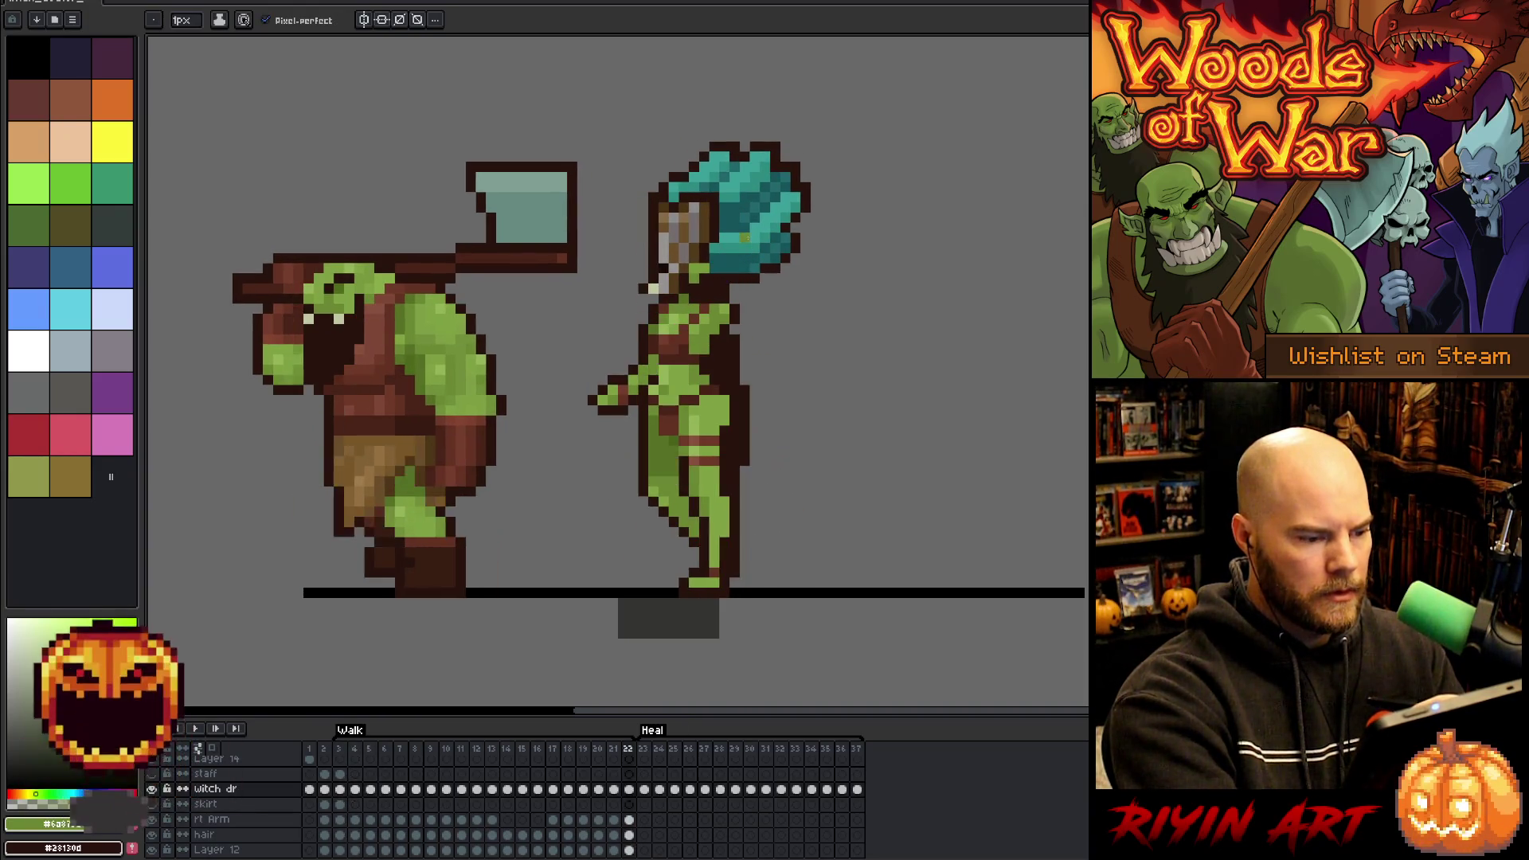
key("Return")
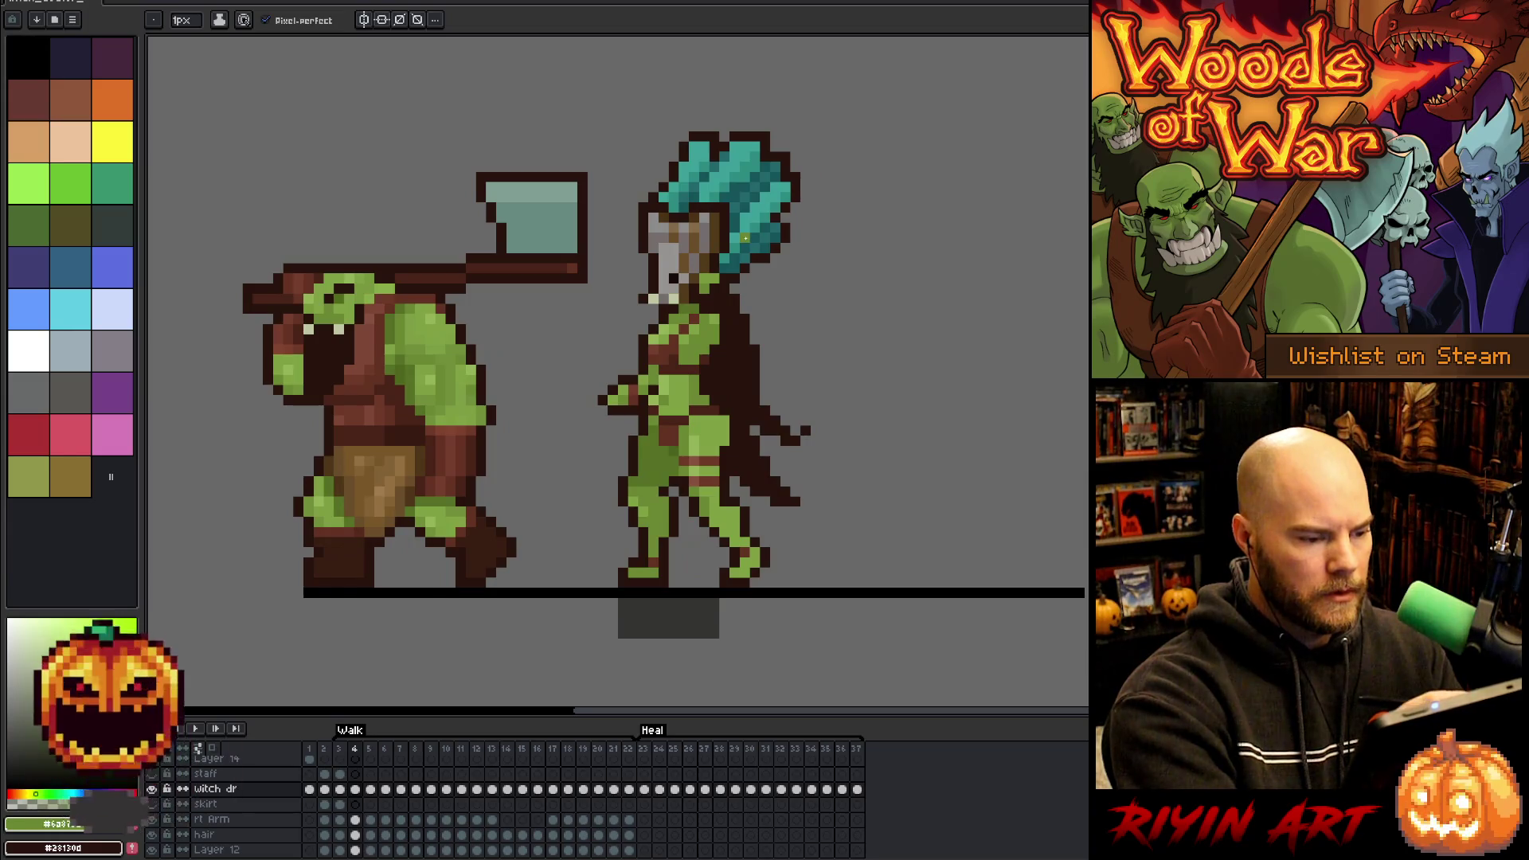
- Isolate the rt Arm cel on frame 4 and nudge the arm right into place
key("ctrl+t")
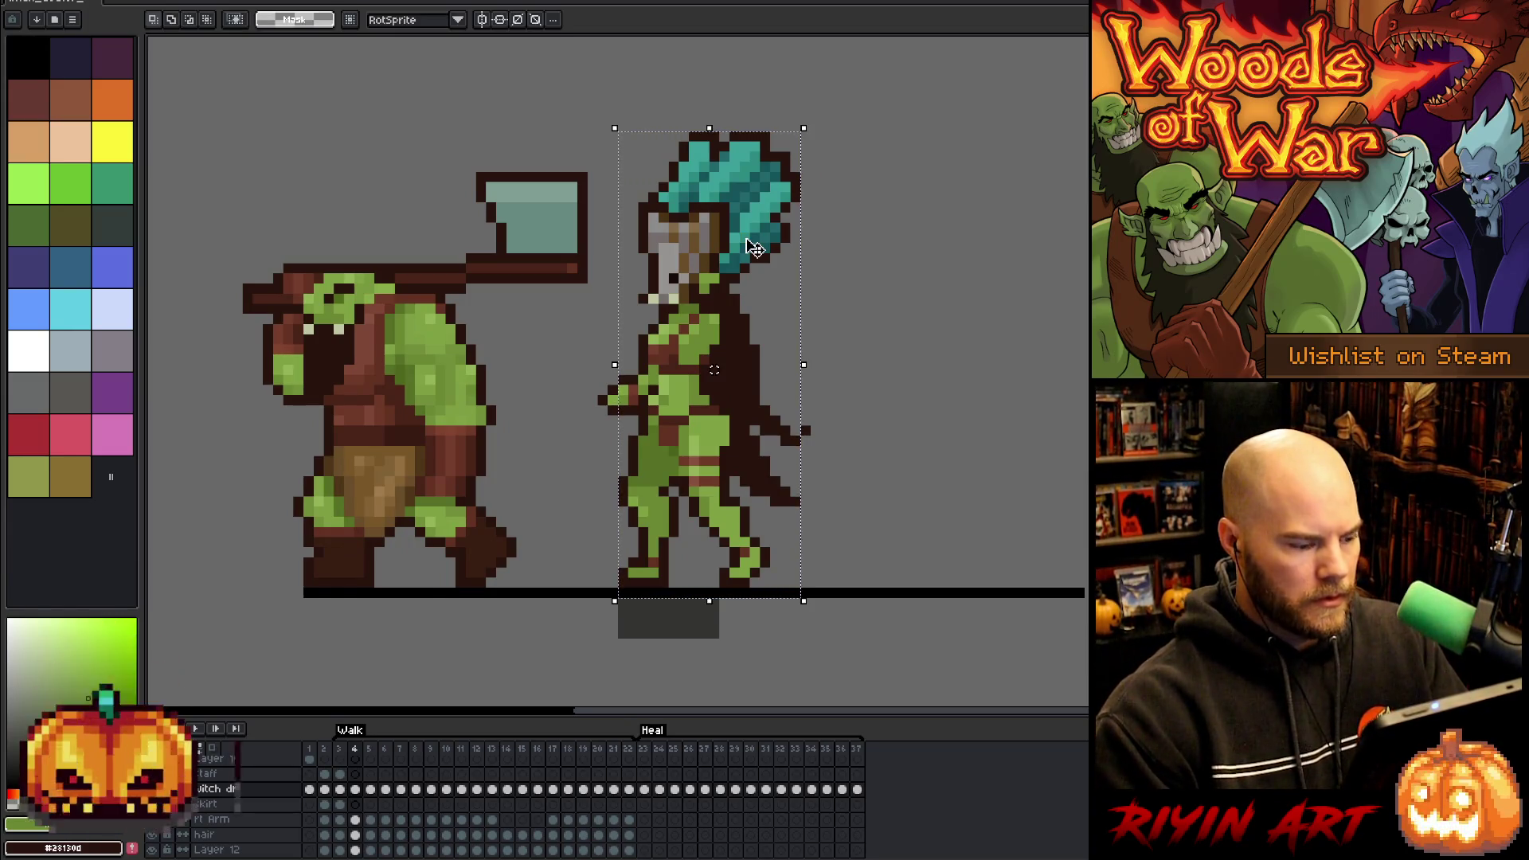
left_click(355, 820)
key("ctrl+t")
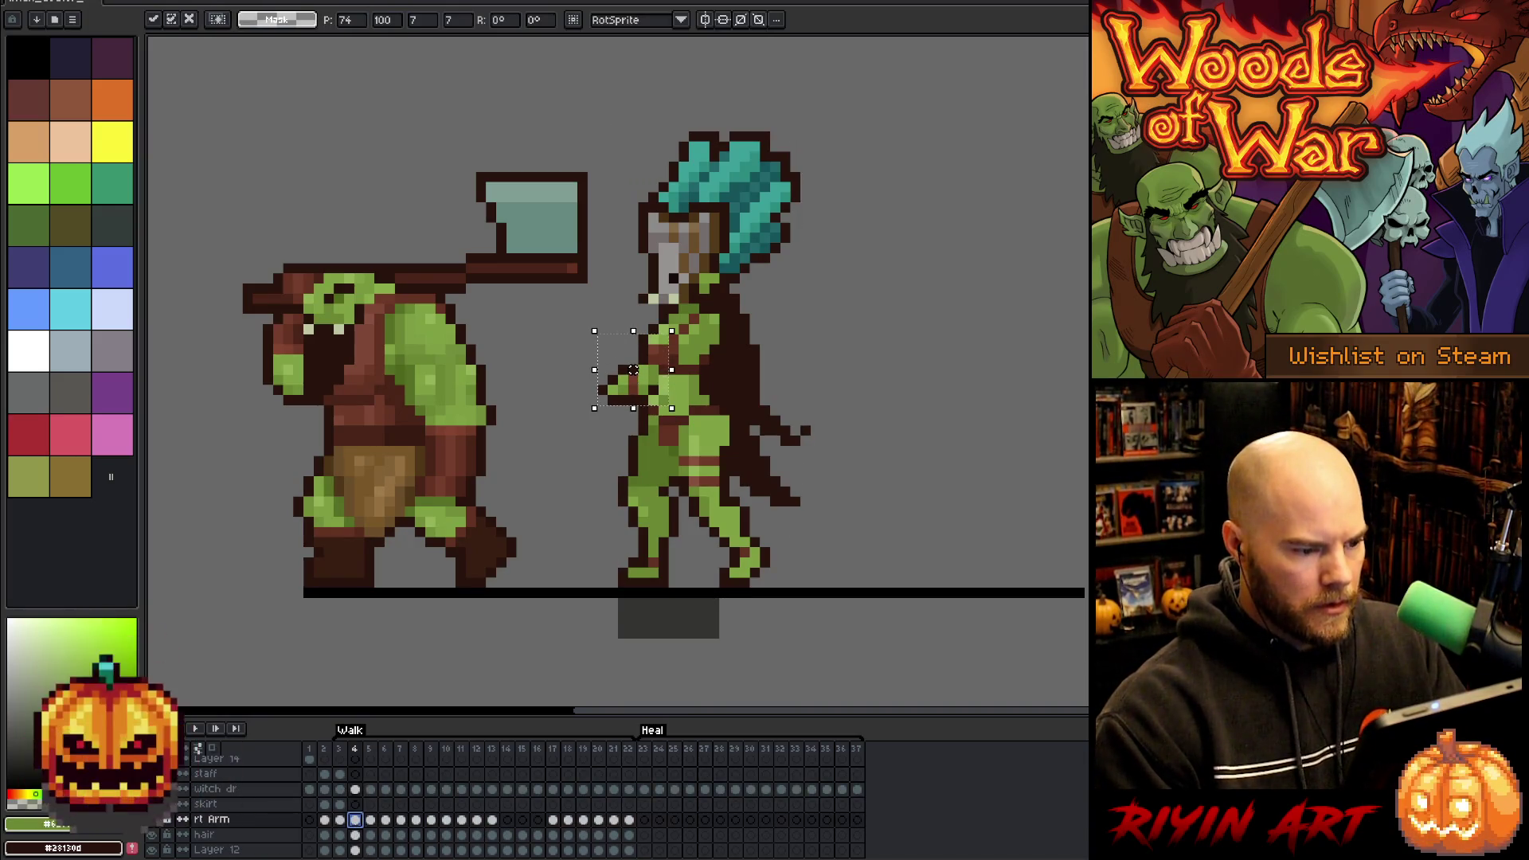
key("Return")
key("Right")
key("Left")
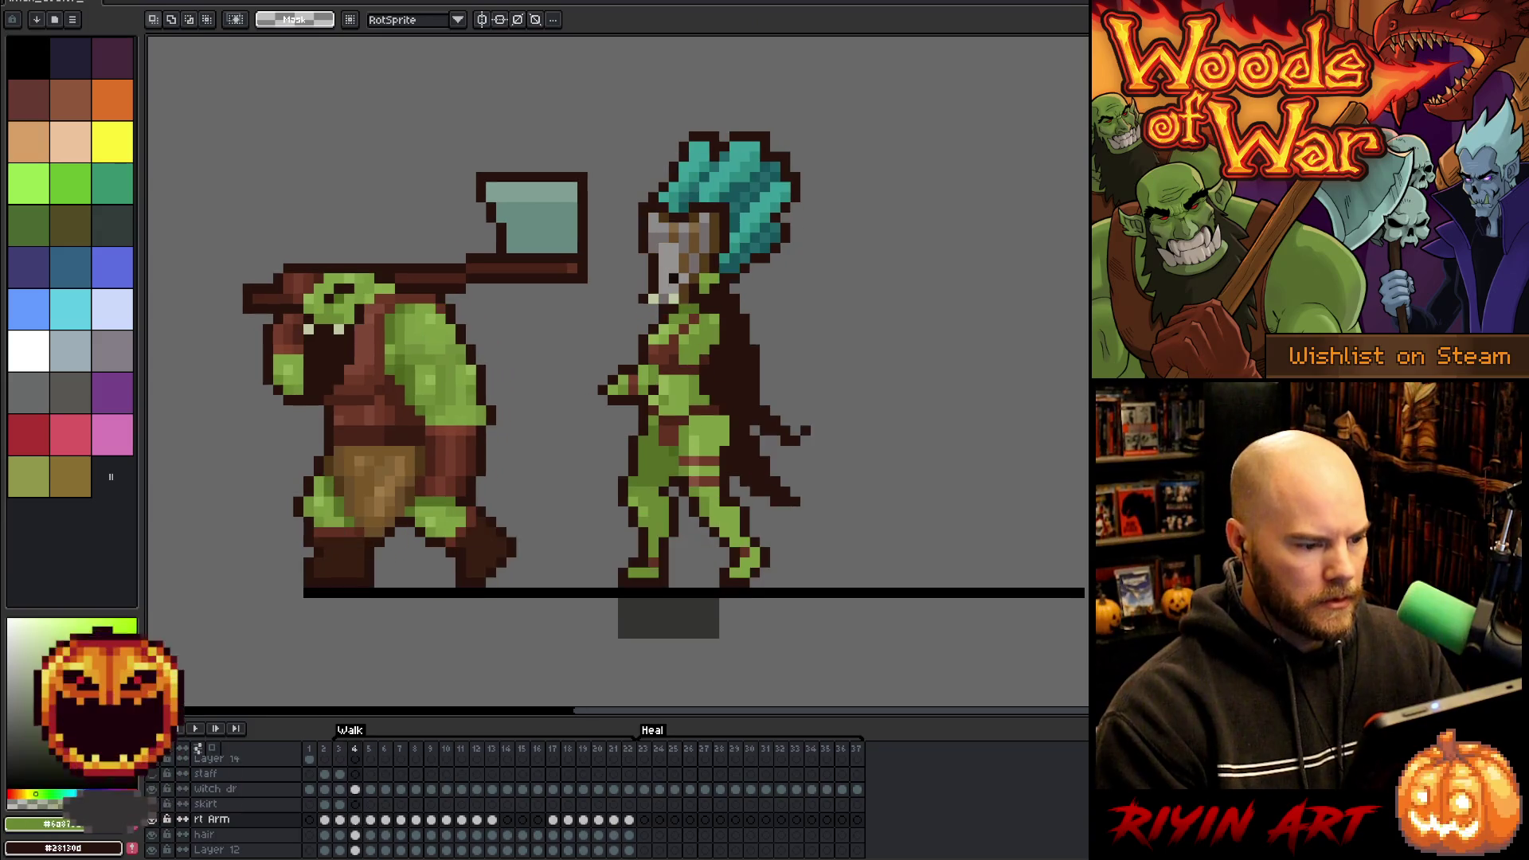
- Compare frames 3 and 4, then return to frame 4 on the witch dr body layer
key("Left")
key("Right")
key("Left")
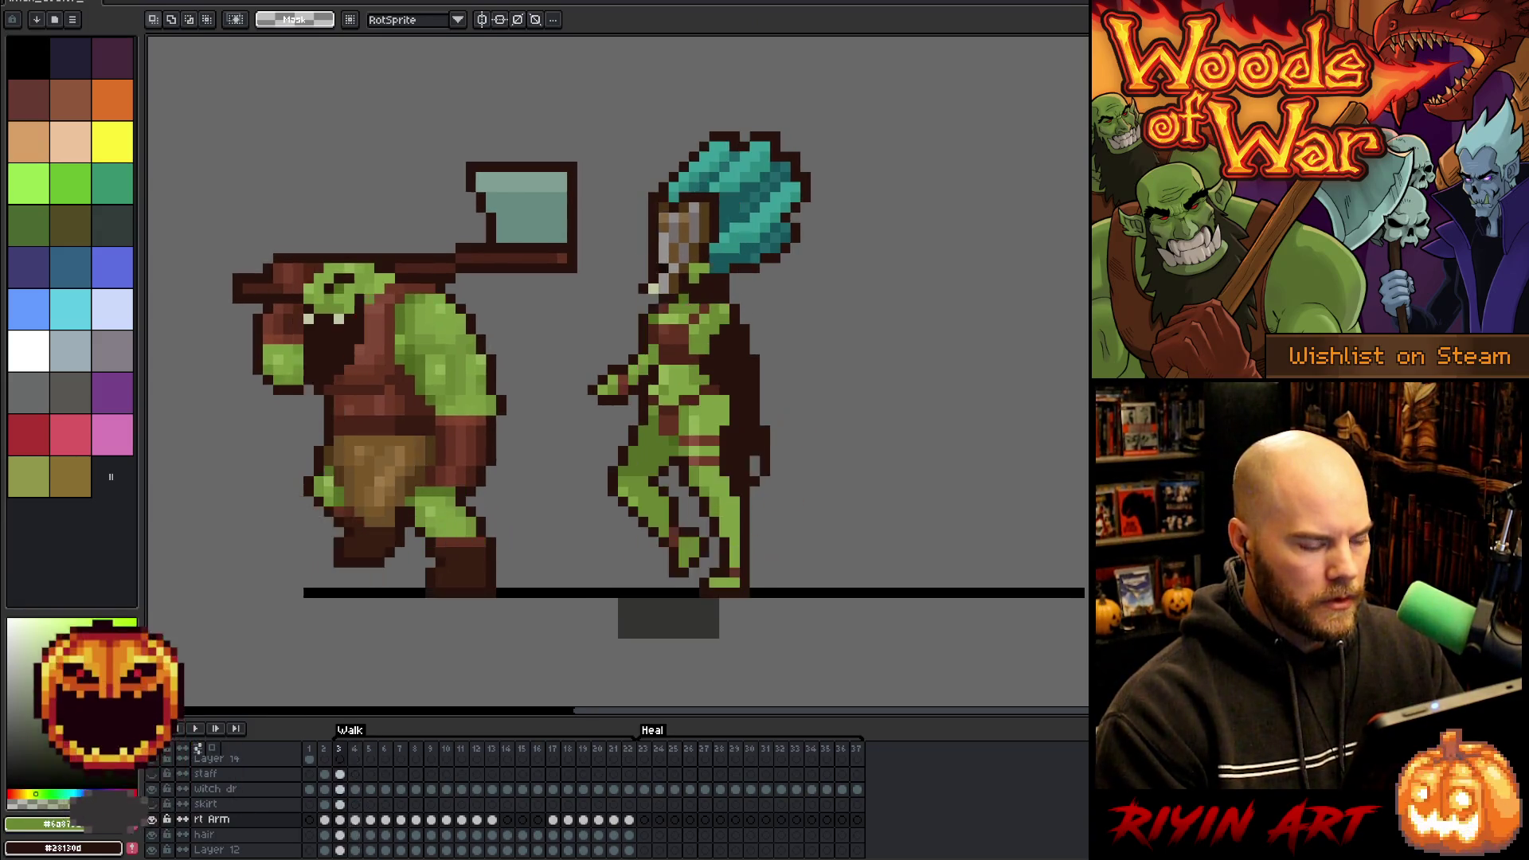
key("Right")
key("Left")
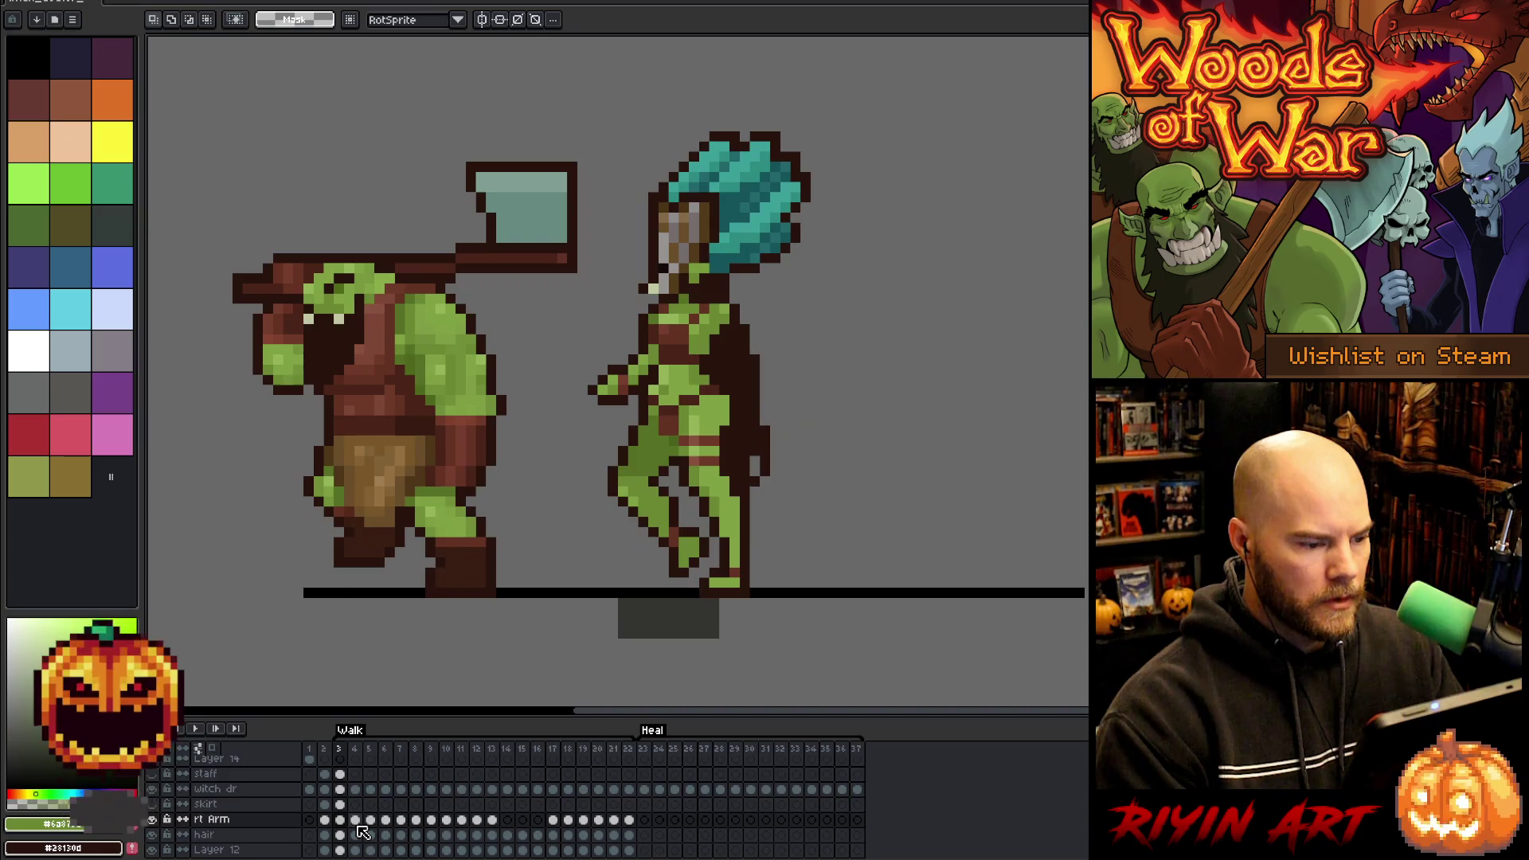
left_click(358, 828)
key("v")
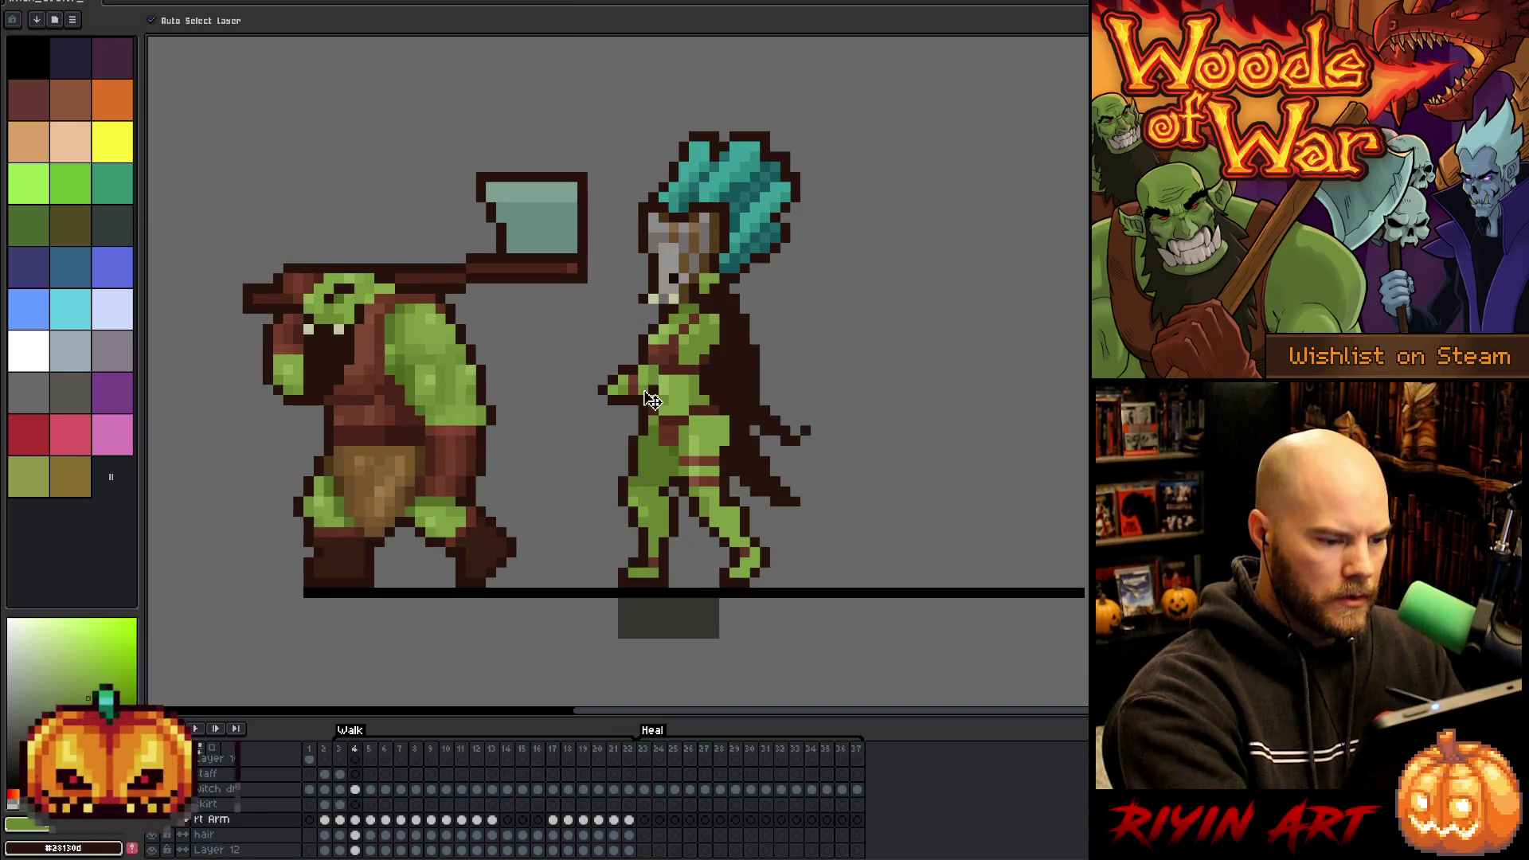
left_click(652, 399)
key("b")
key("e")
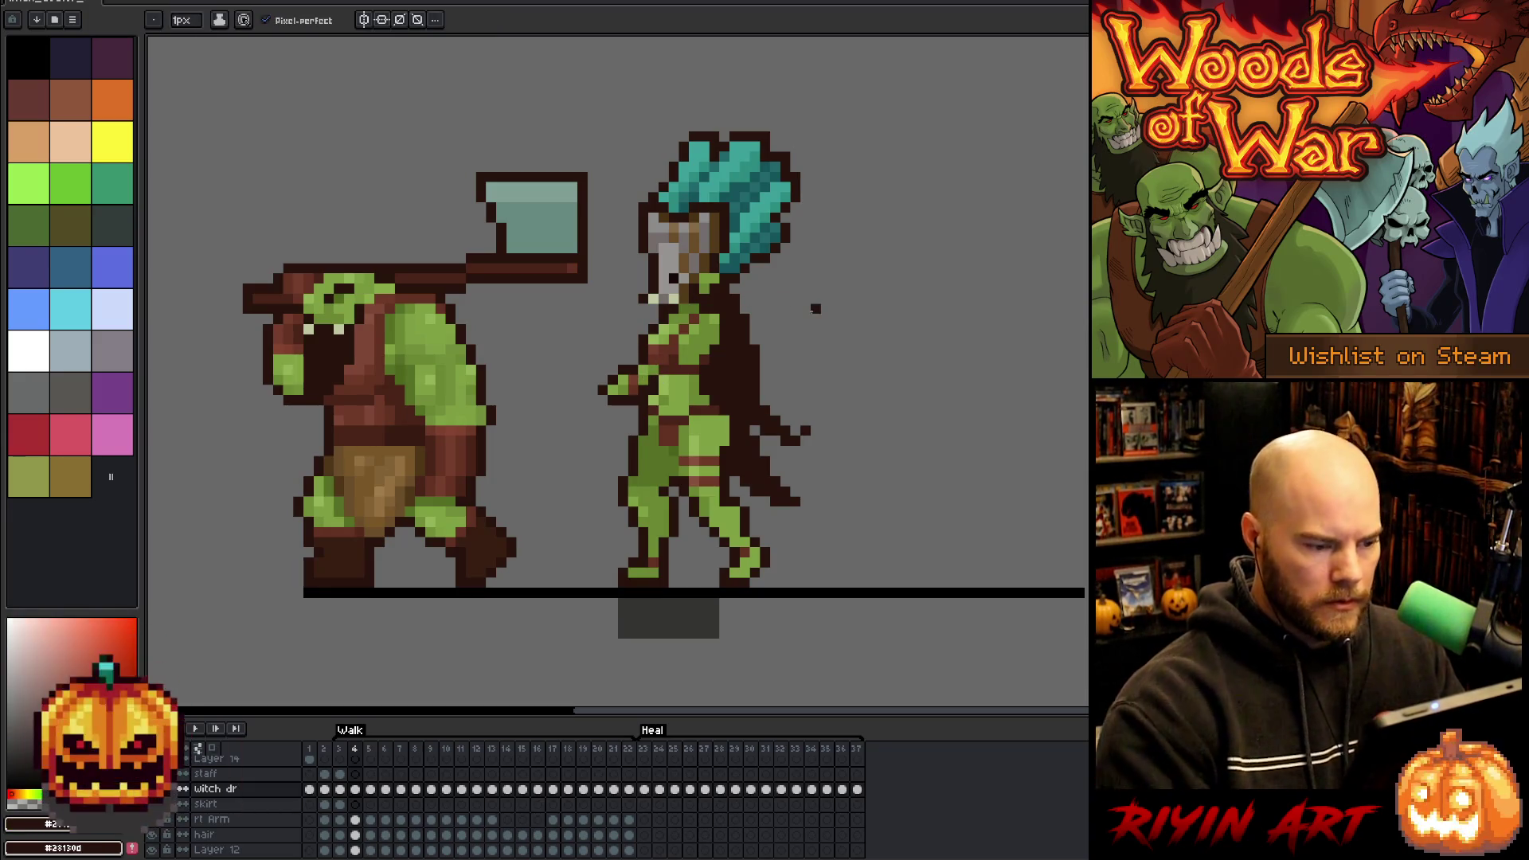
- Step forward from frame 4 through the next walk poses and play the cycle
key("Right")
key("Left")
key("Right")
key("Right")
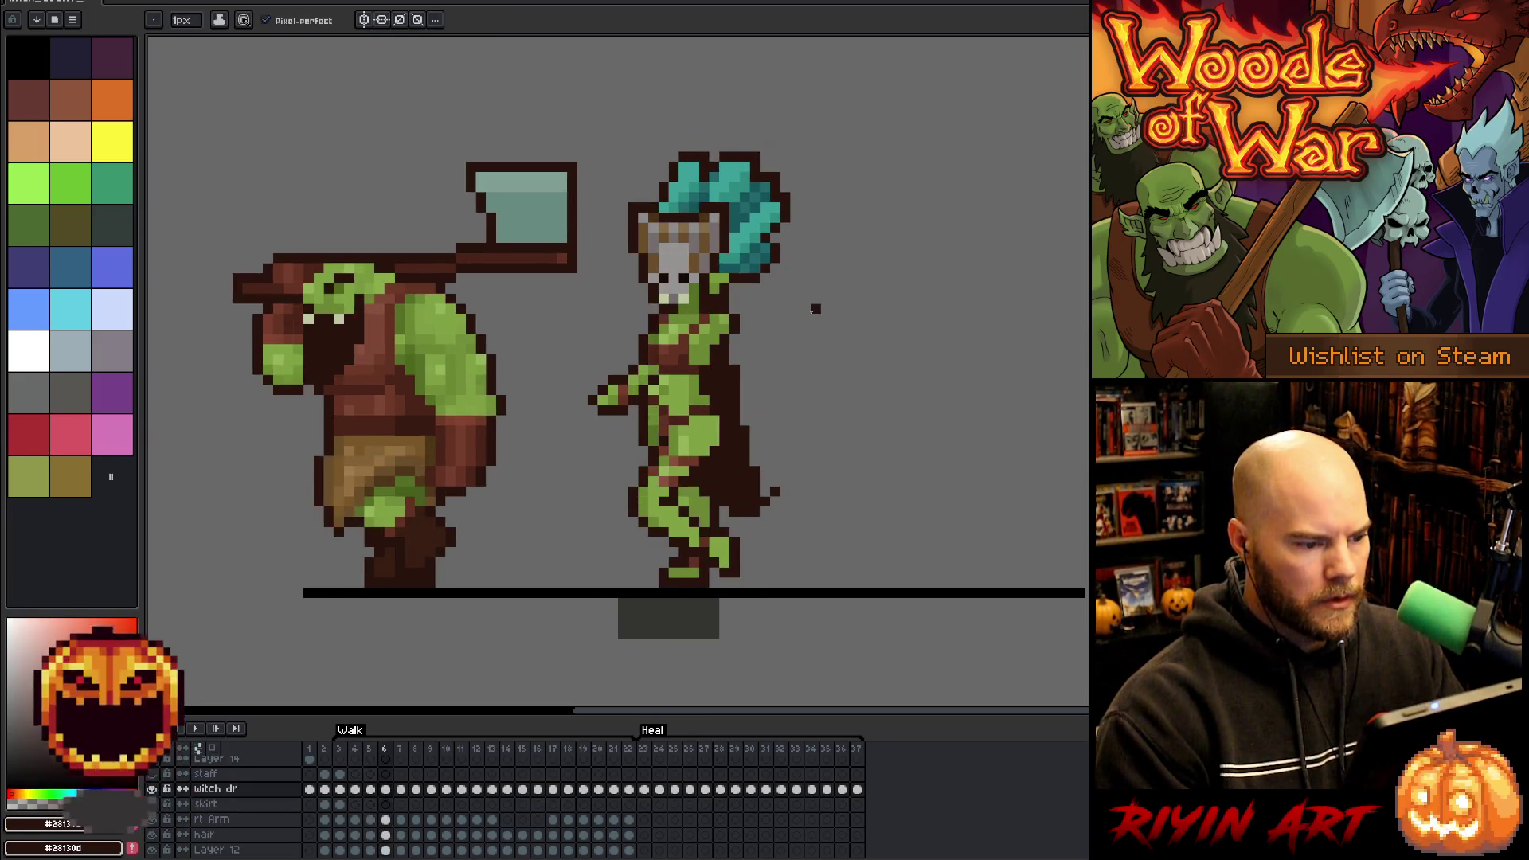
key("Right")
key("Right")
key("Right")
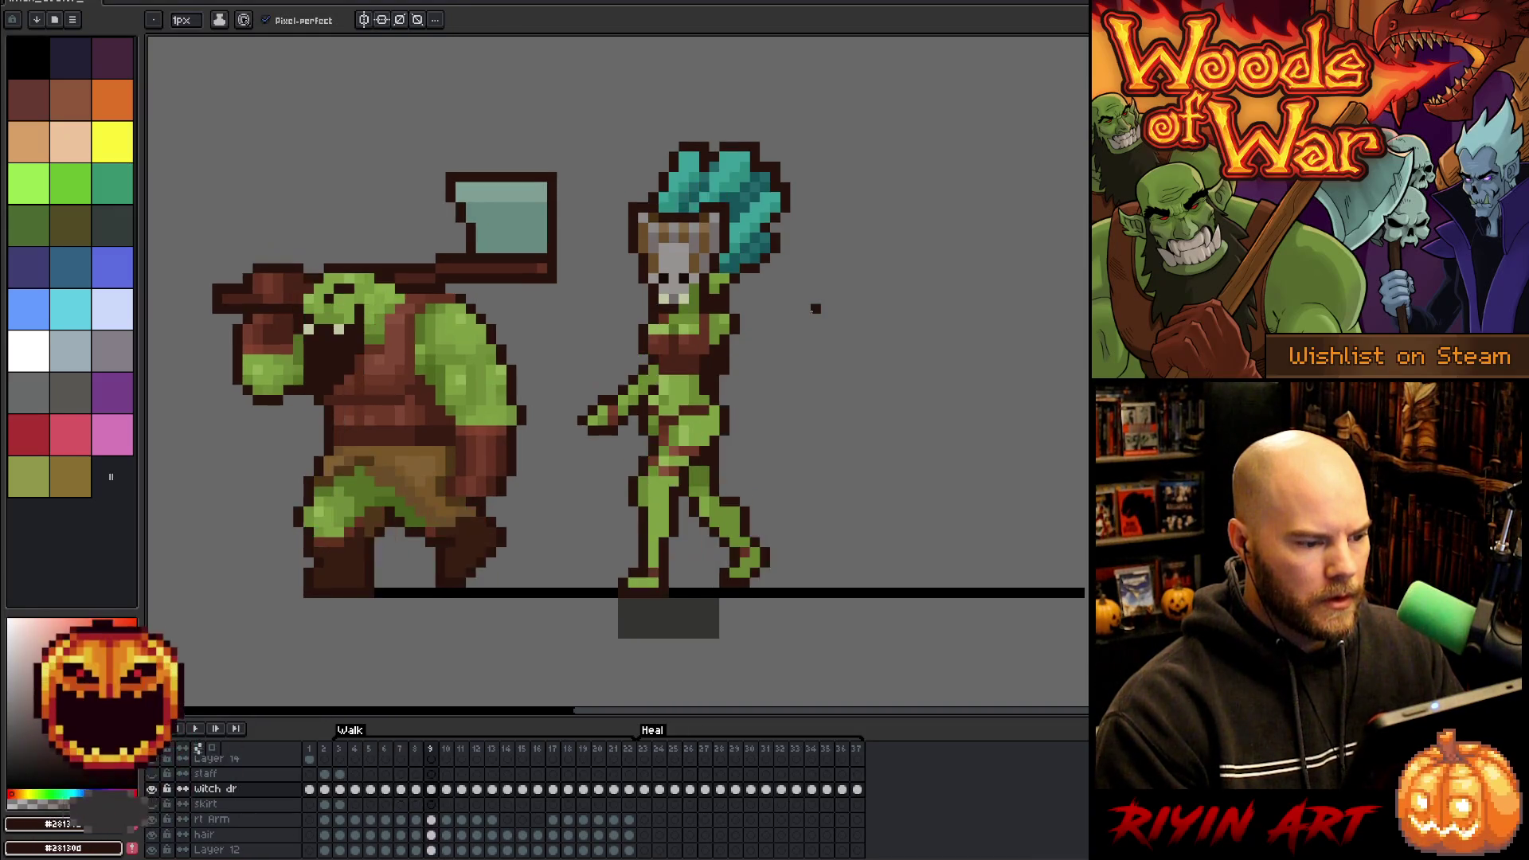
key("Right")
key("Right")
key("Right")
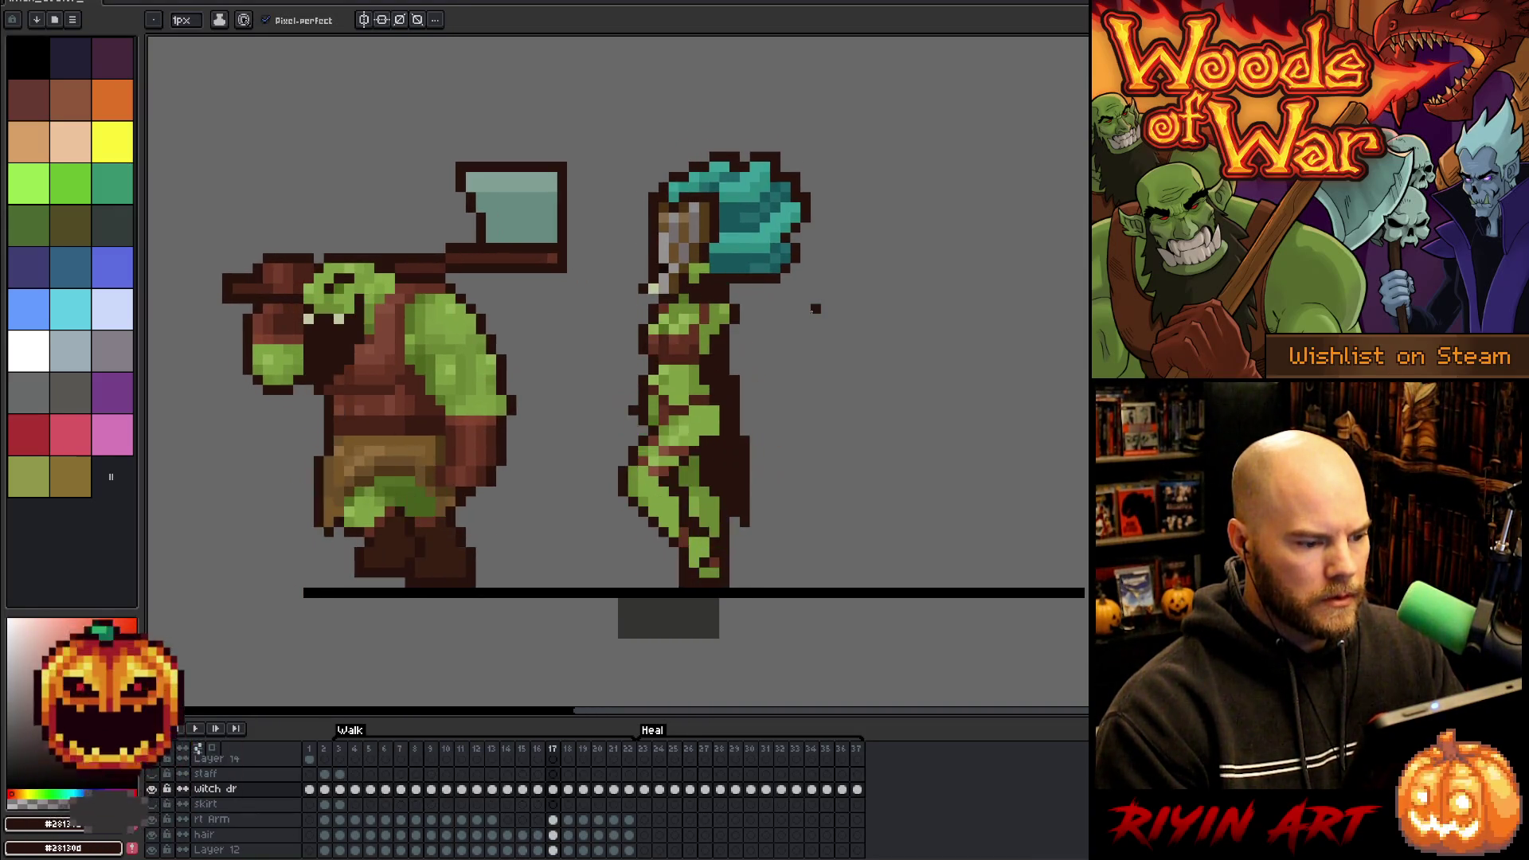
key("Right")
key("Right")
key("Right")
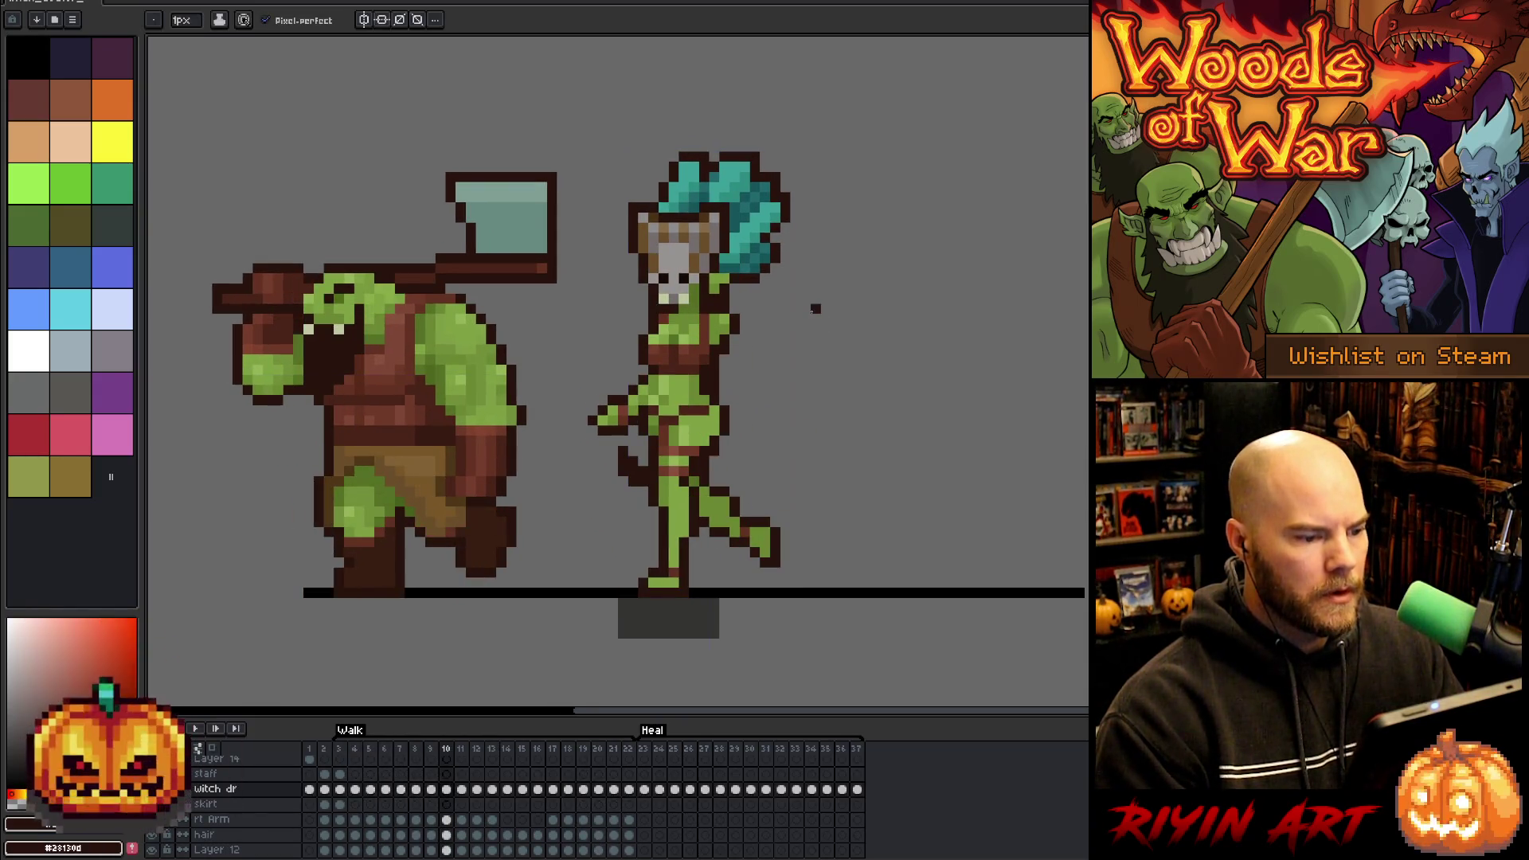
key("Return")
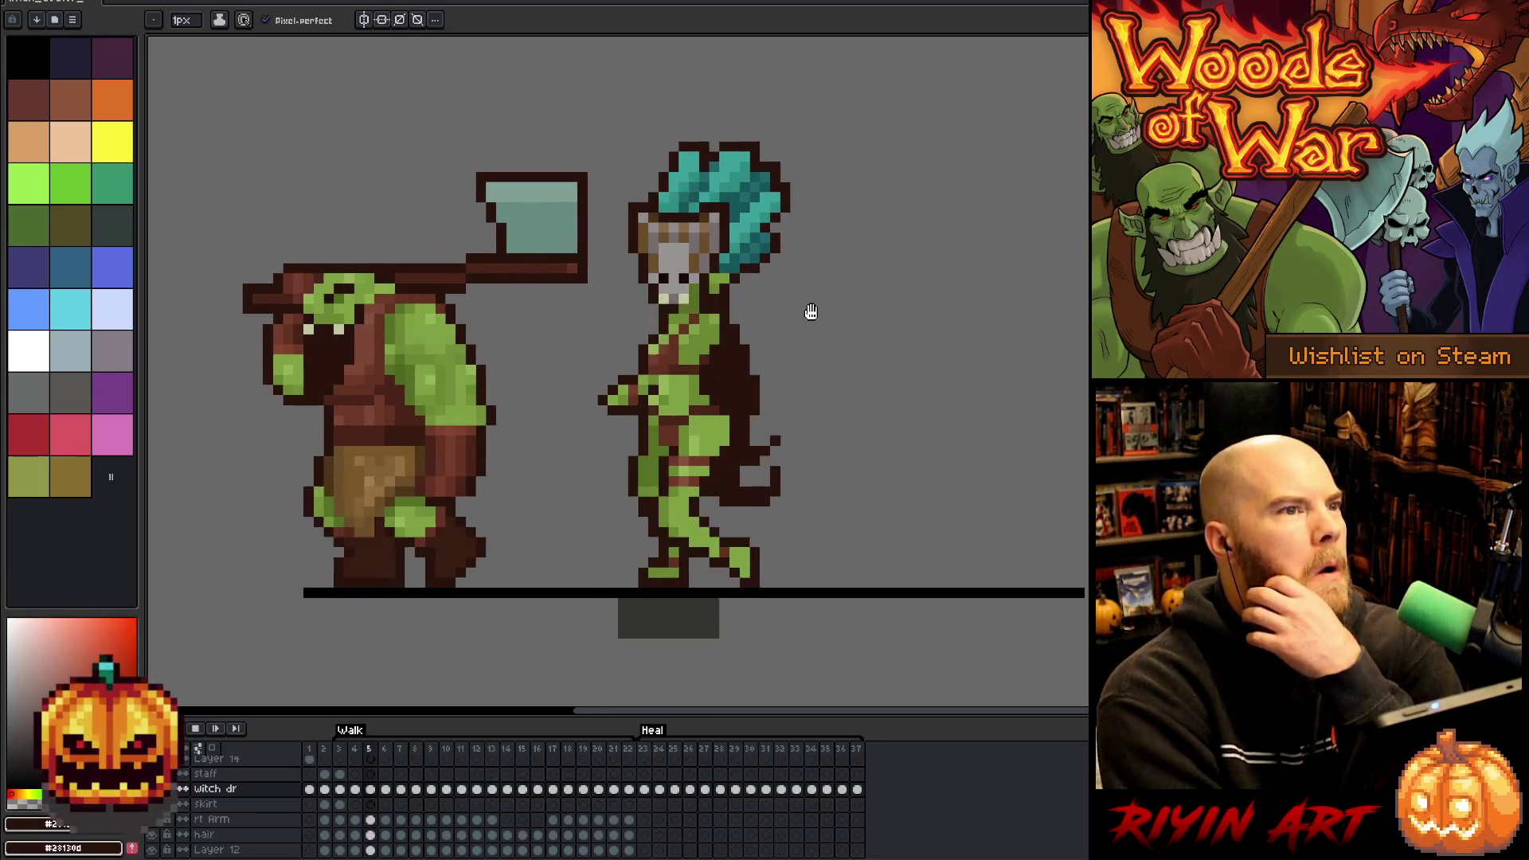
key("Return")
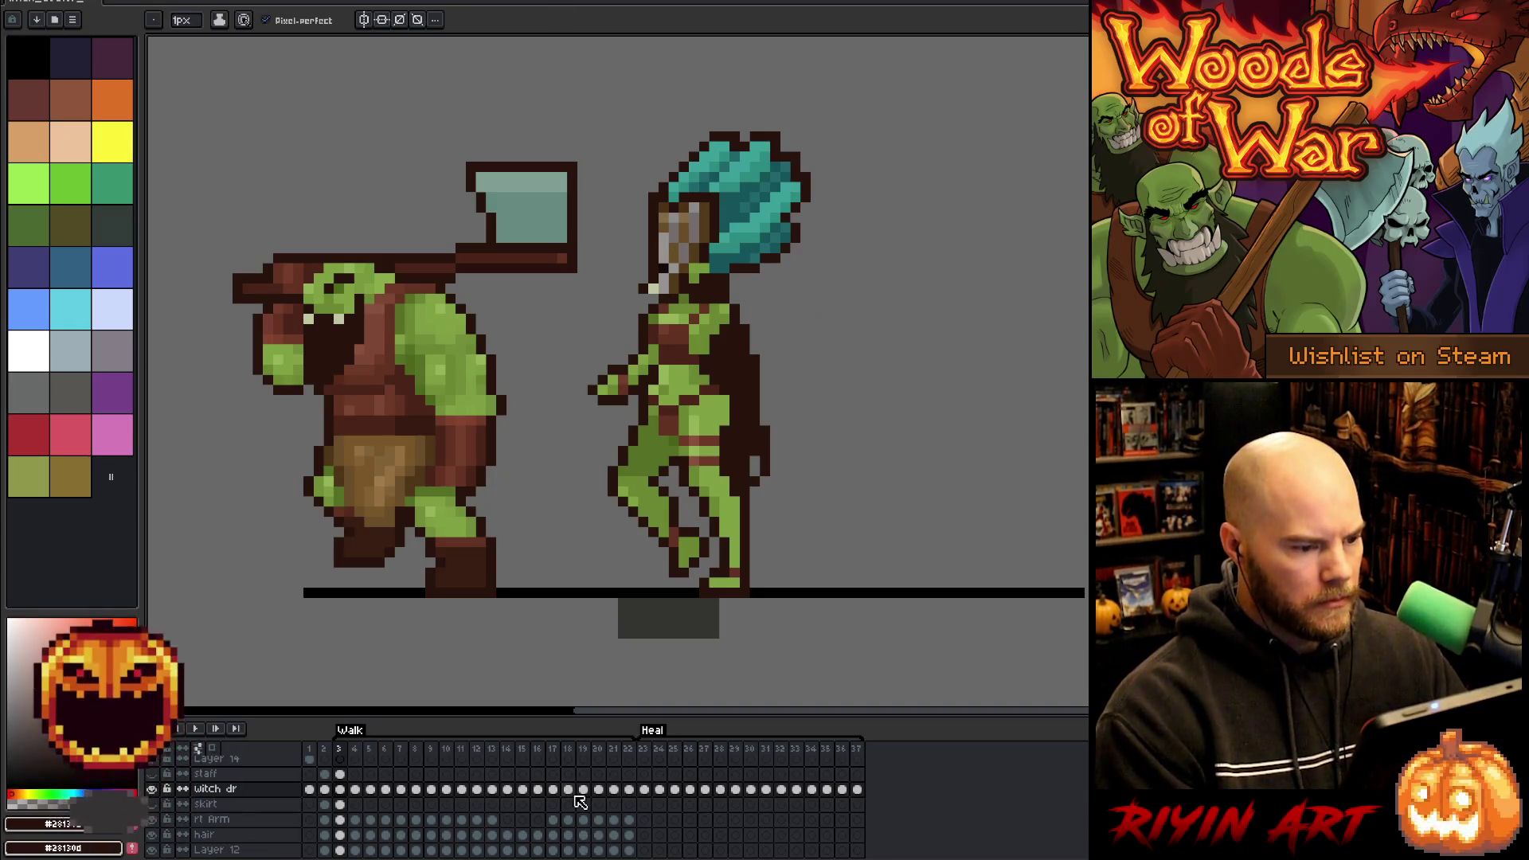
key("Return")
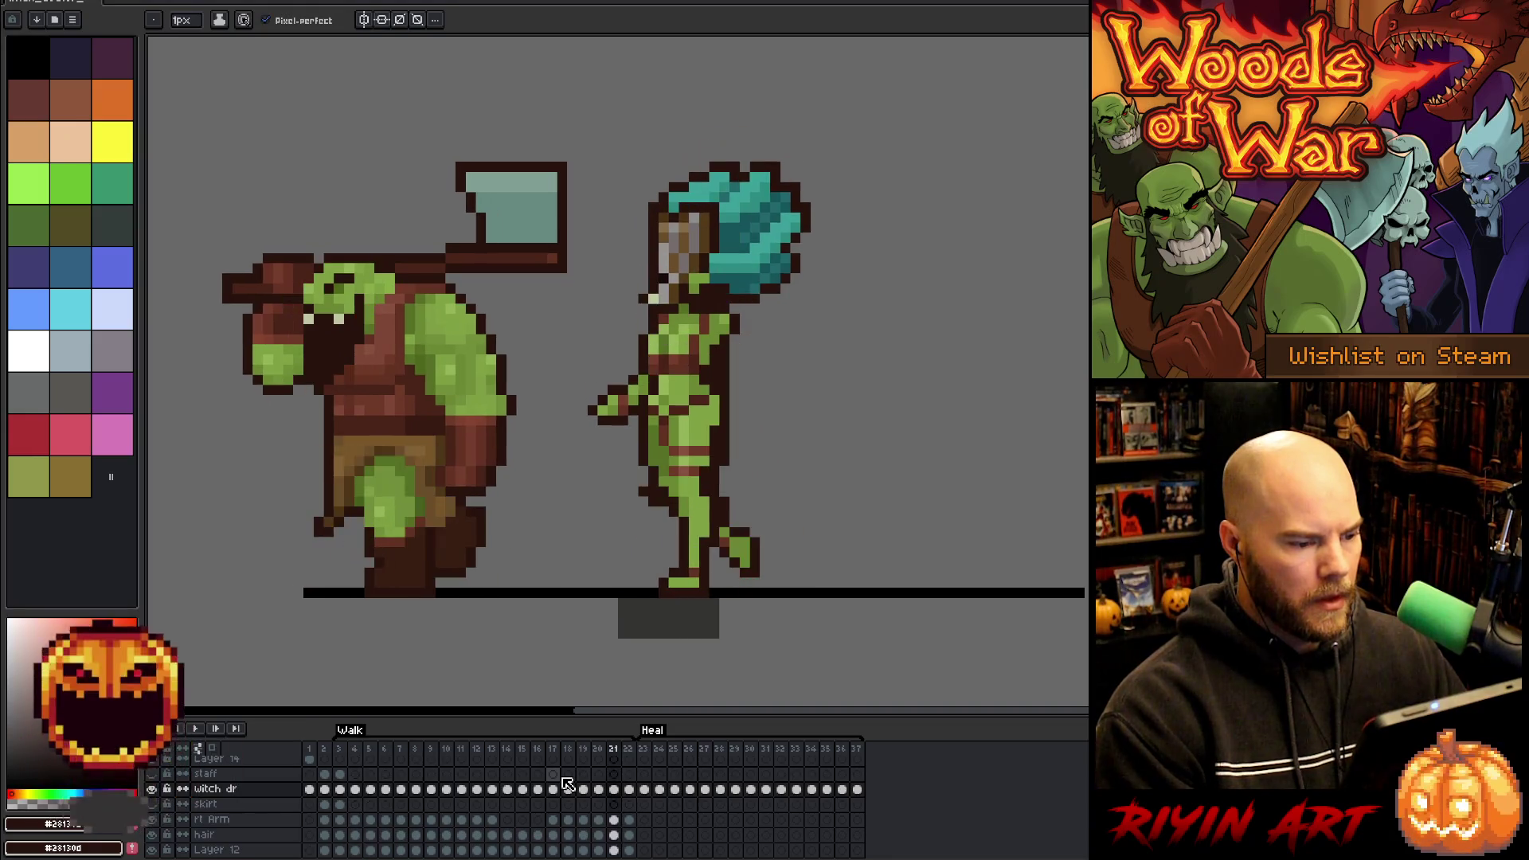
- Check the rt Arm cels on frames 17 to 19 and replay the animation
key("Left")
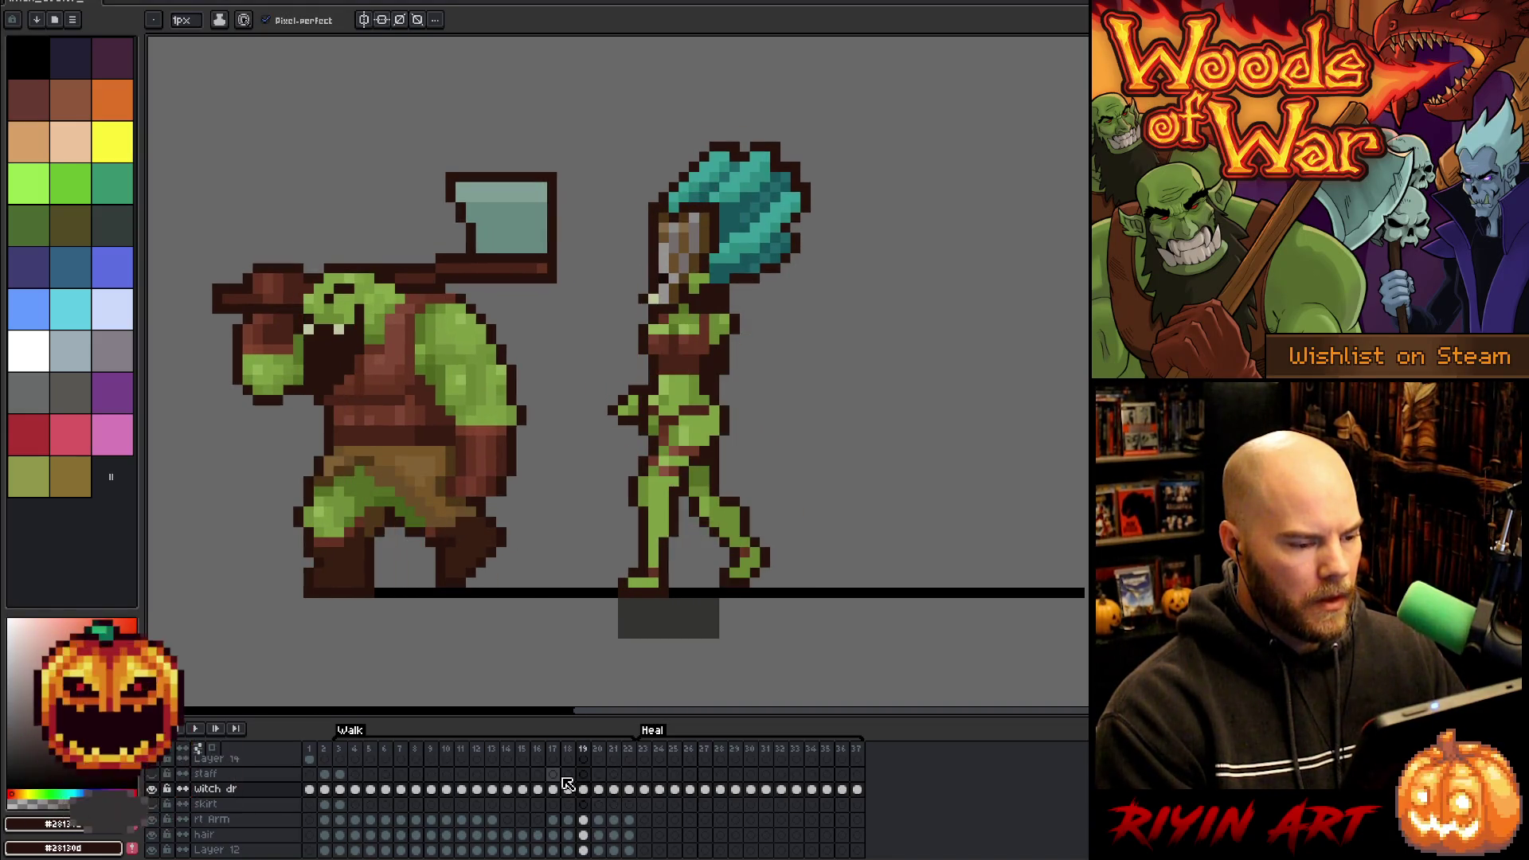
key("Left")
key("Left")
left_click(556, 820)
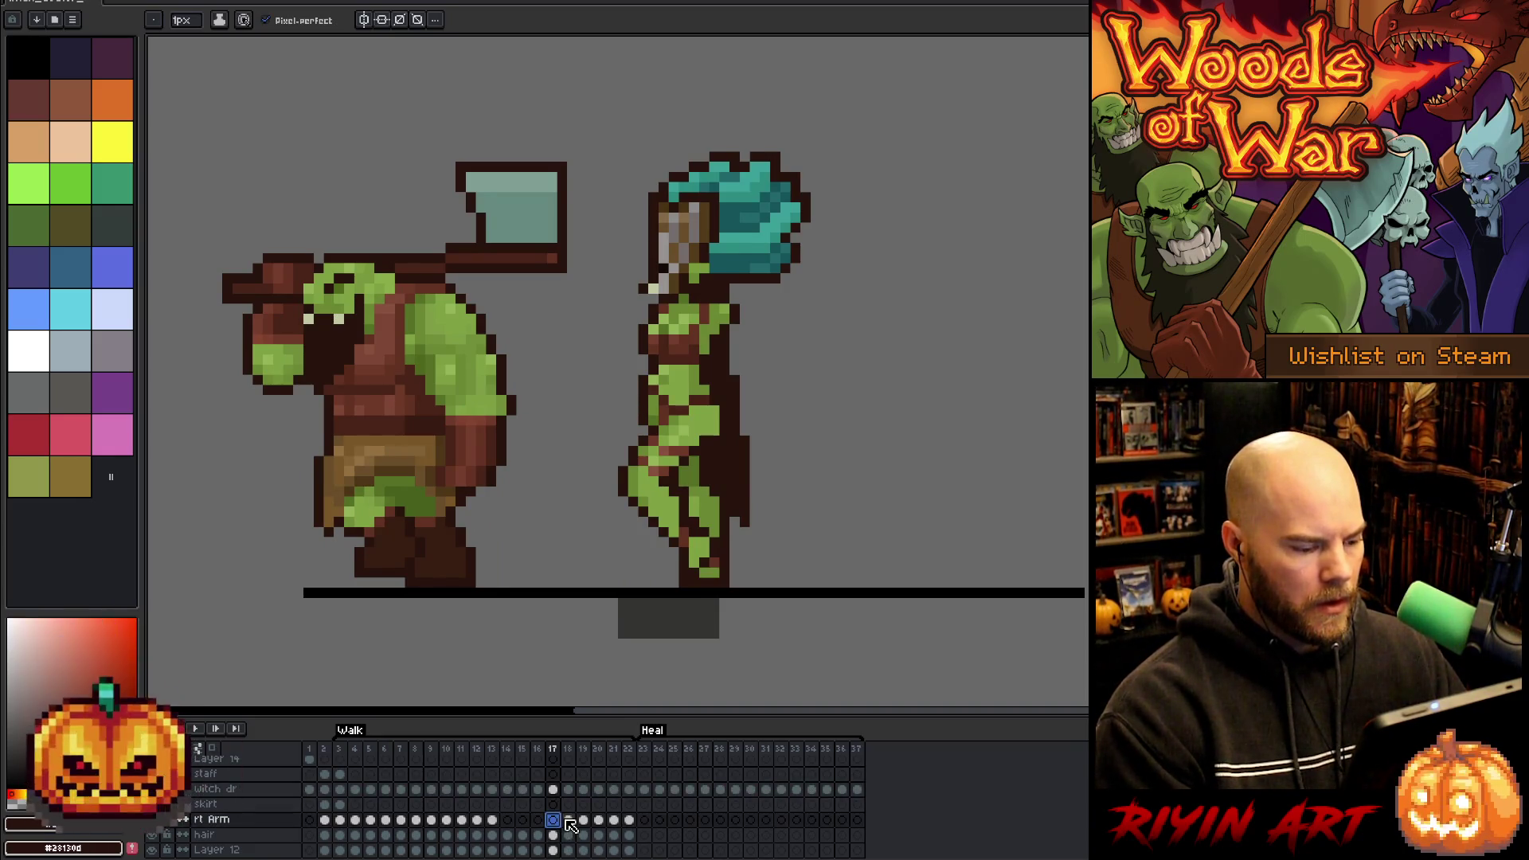
left_click(569, 821)
left_click(584, 820)
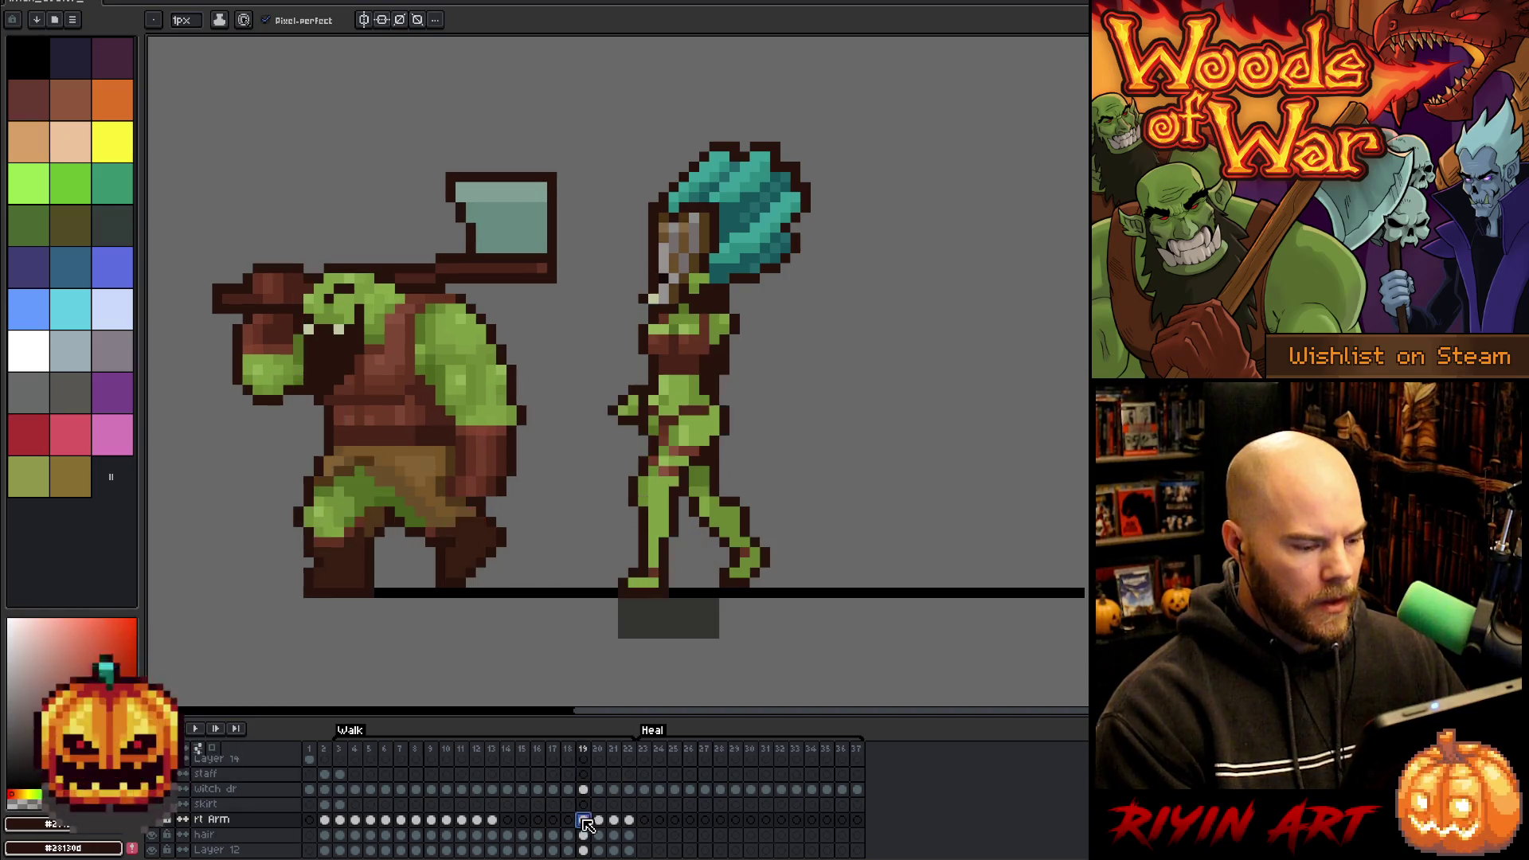
key("Return")
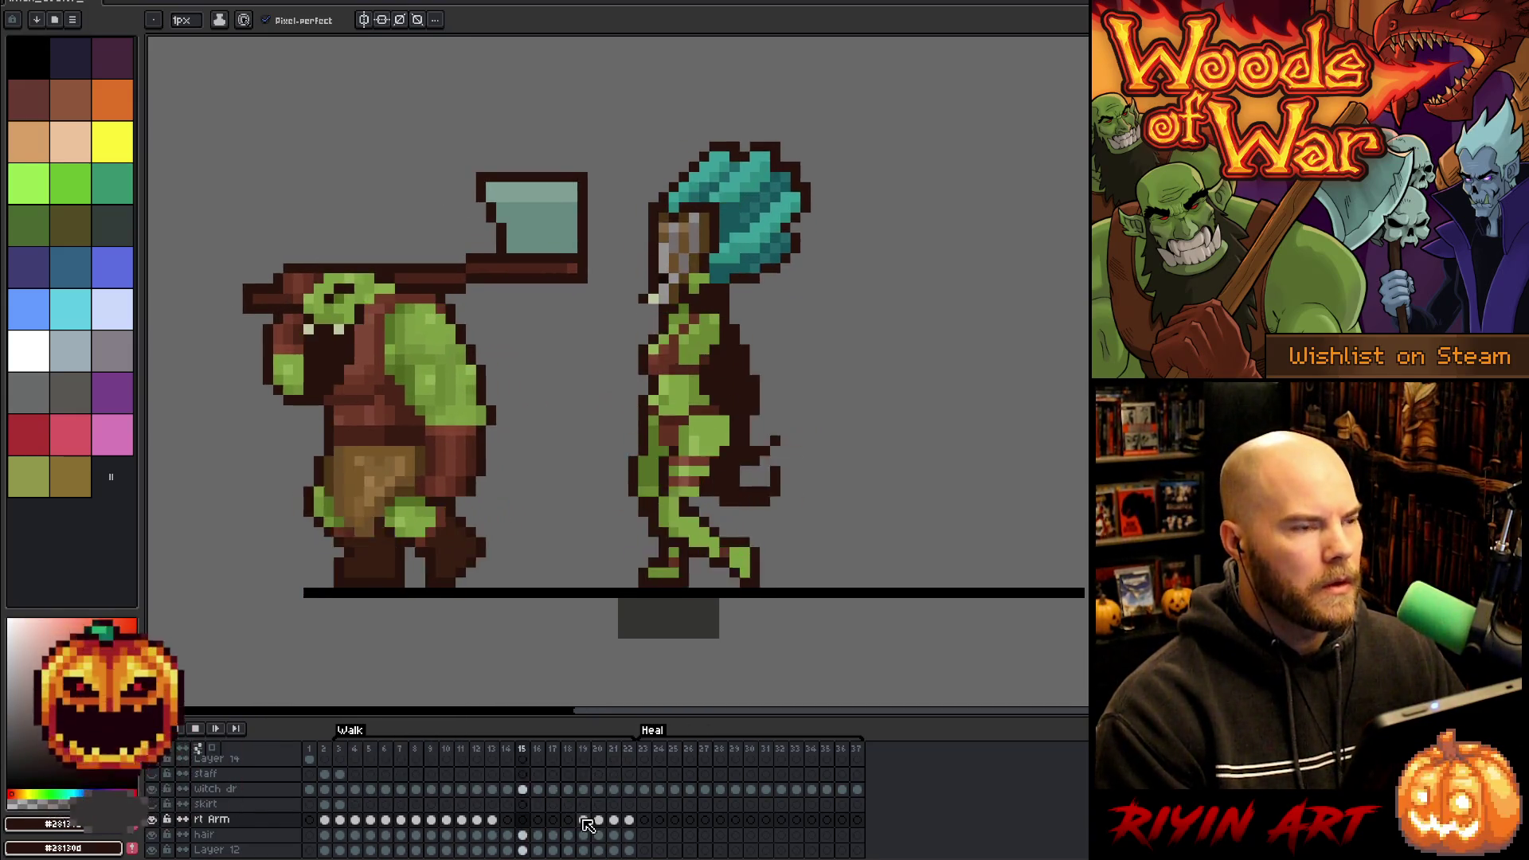
key("Return")
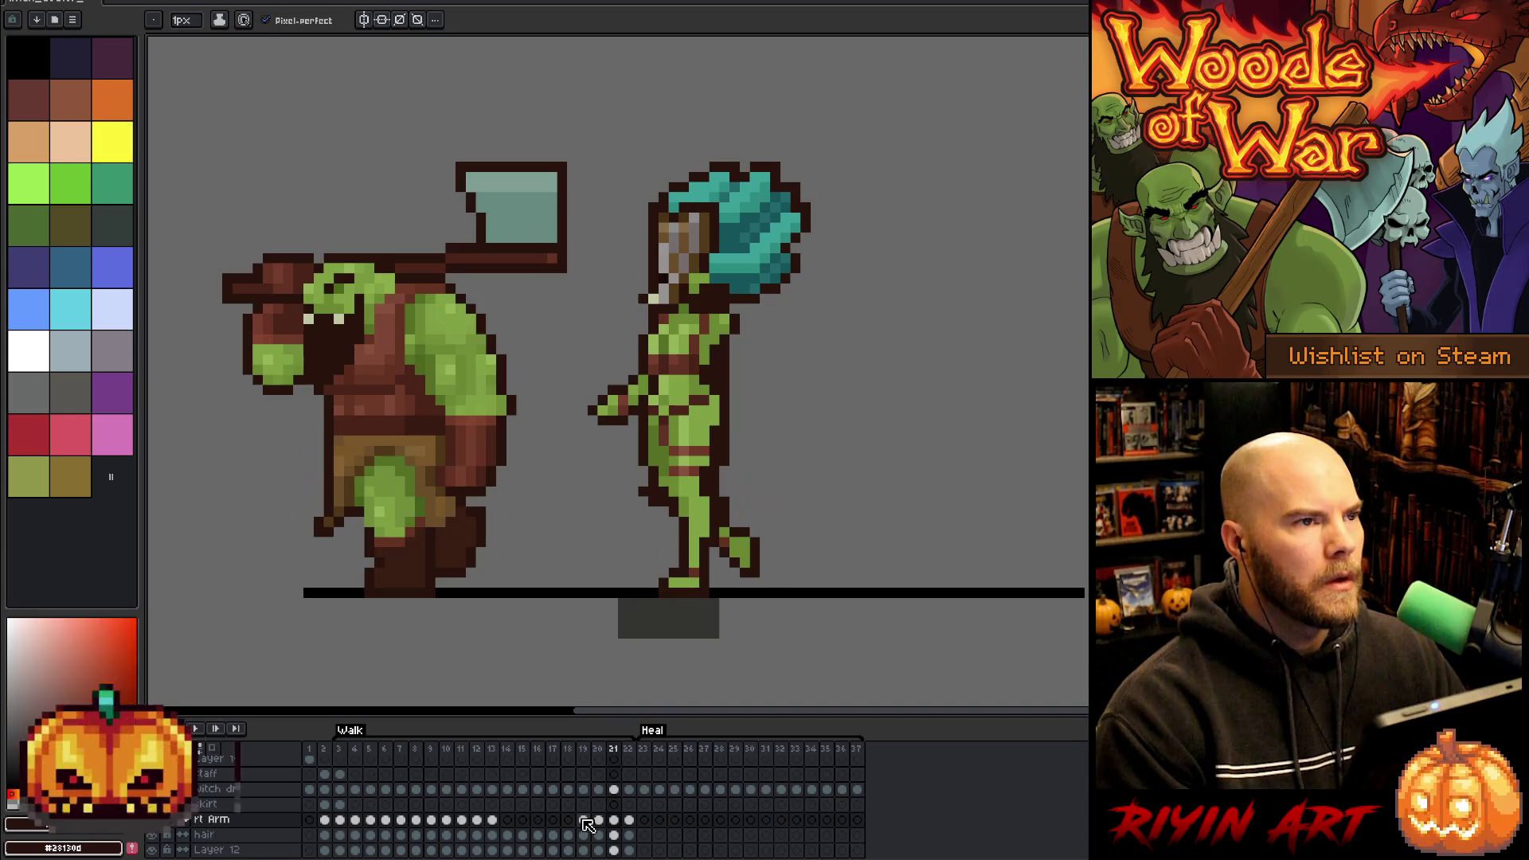
key("Return")
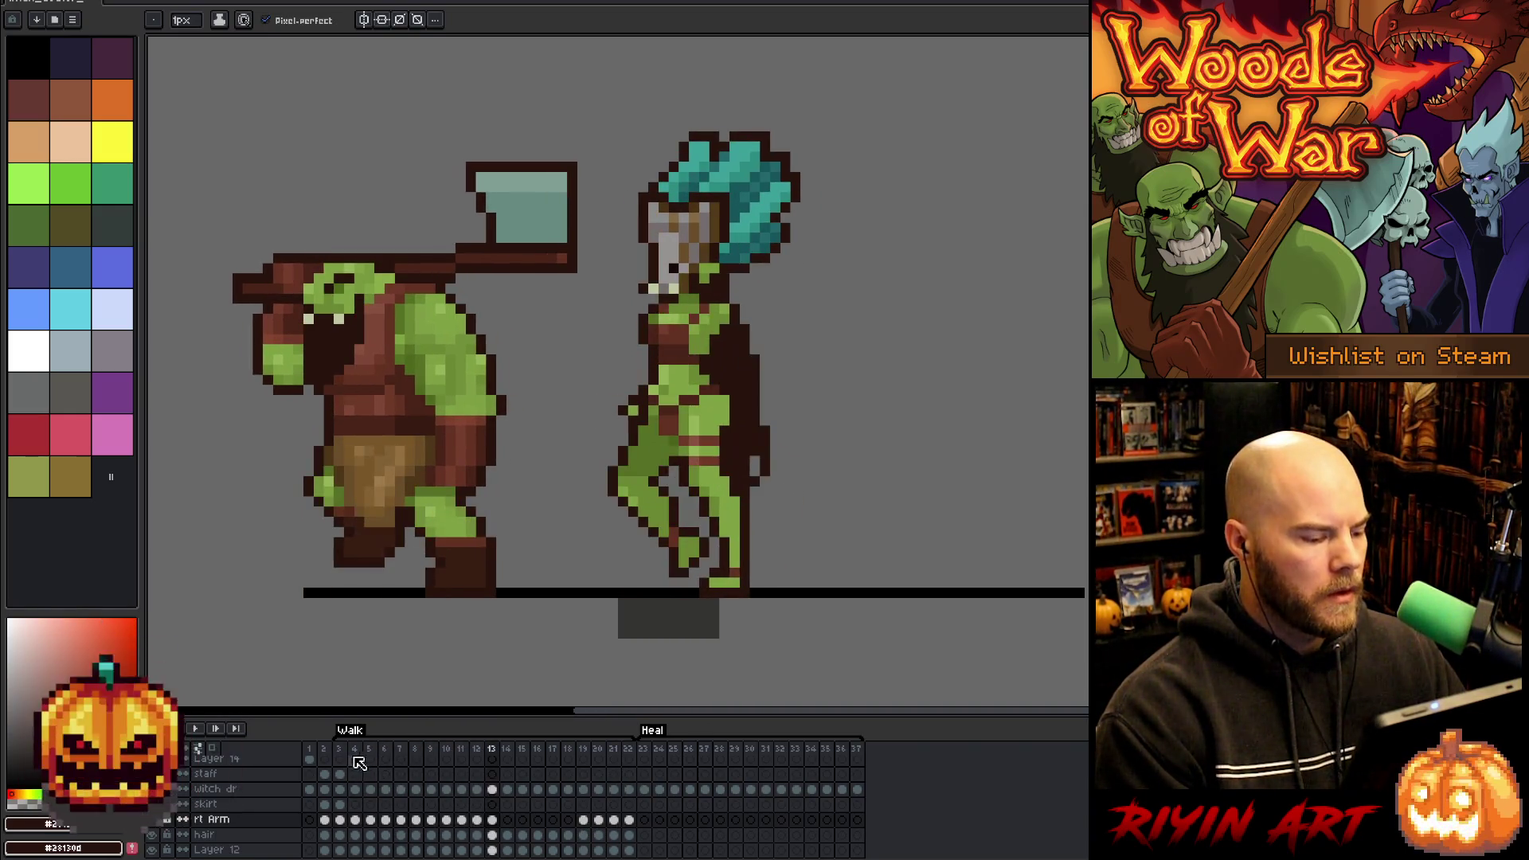
key("Return")
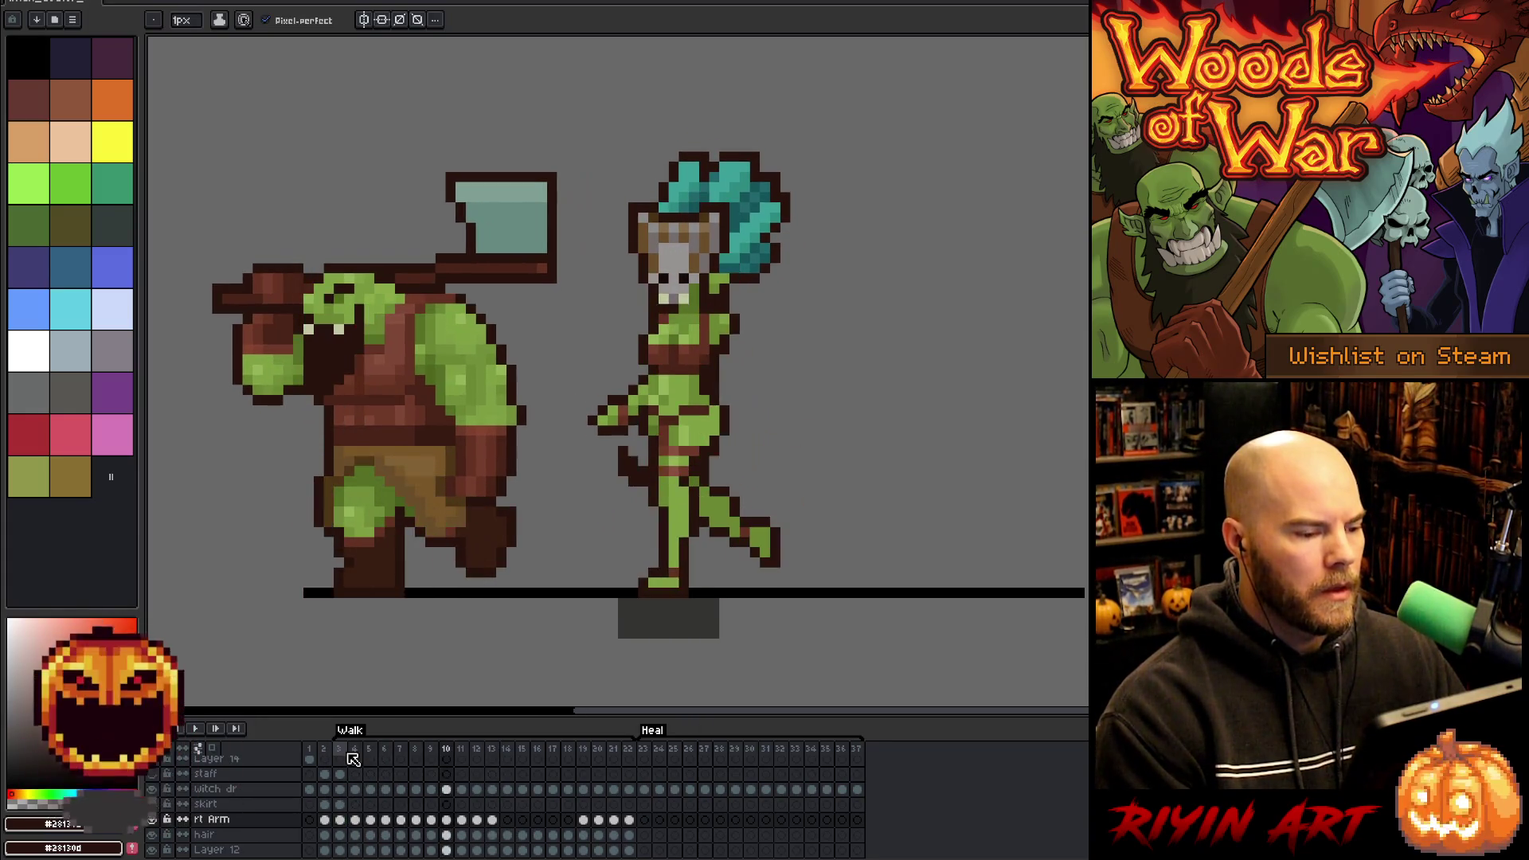
- Step frame by frame from 3 to 19, play the cycle, and select rt Arm frames 19–21
left_click(340, 752)
key("Right")
key("Right")
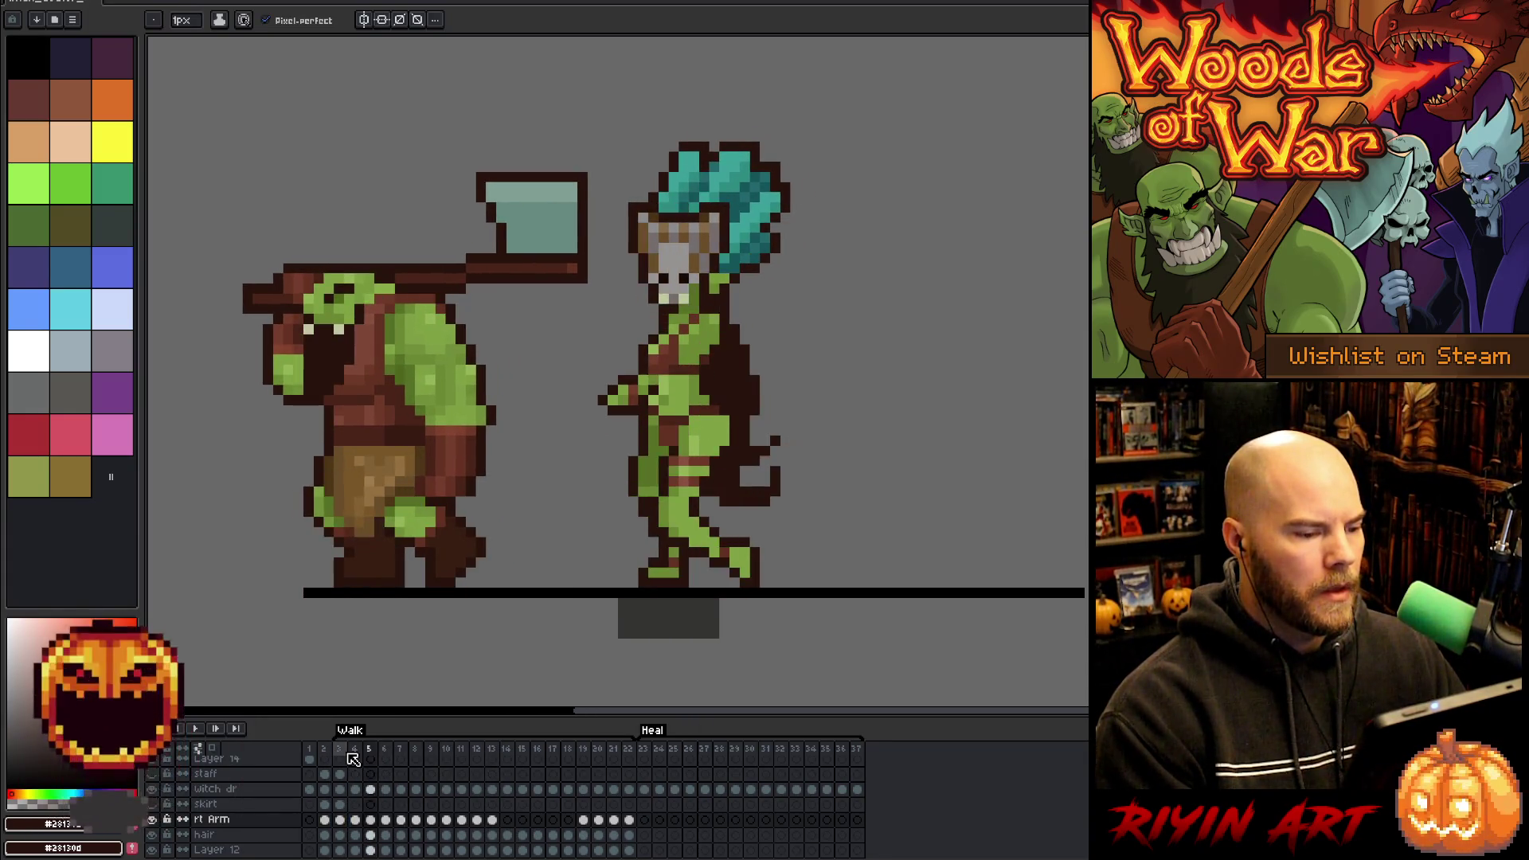
key("Left")
key("Right")
key("Right")
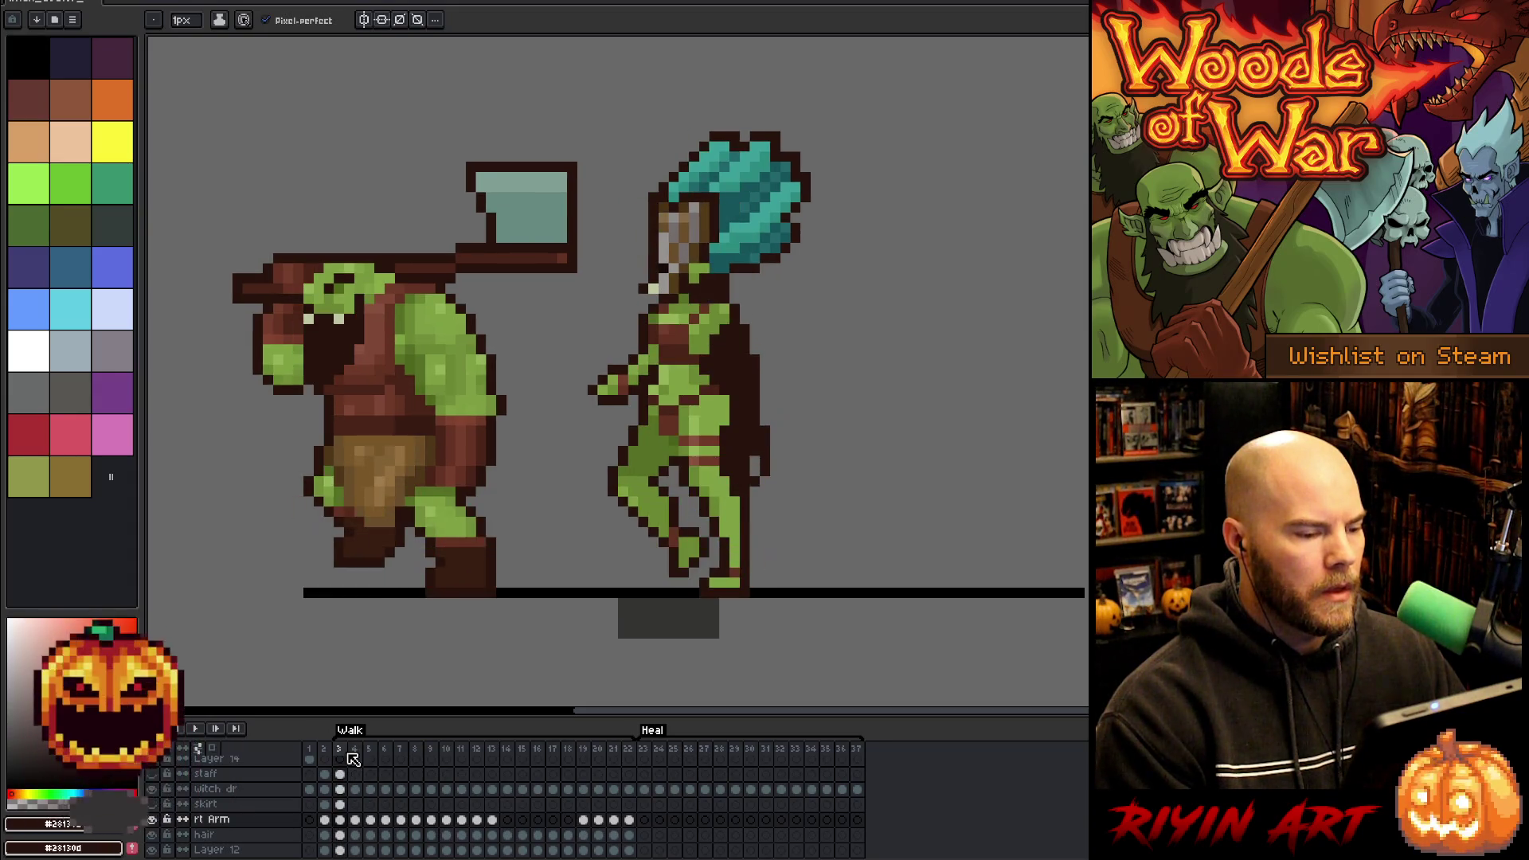
key("Right")
key("Right")
key("Right")
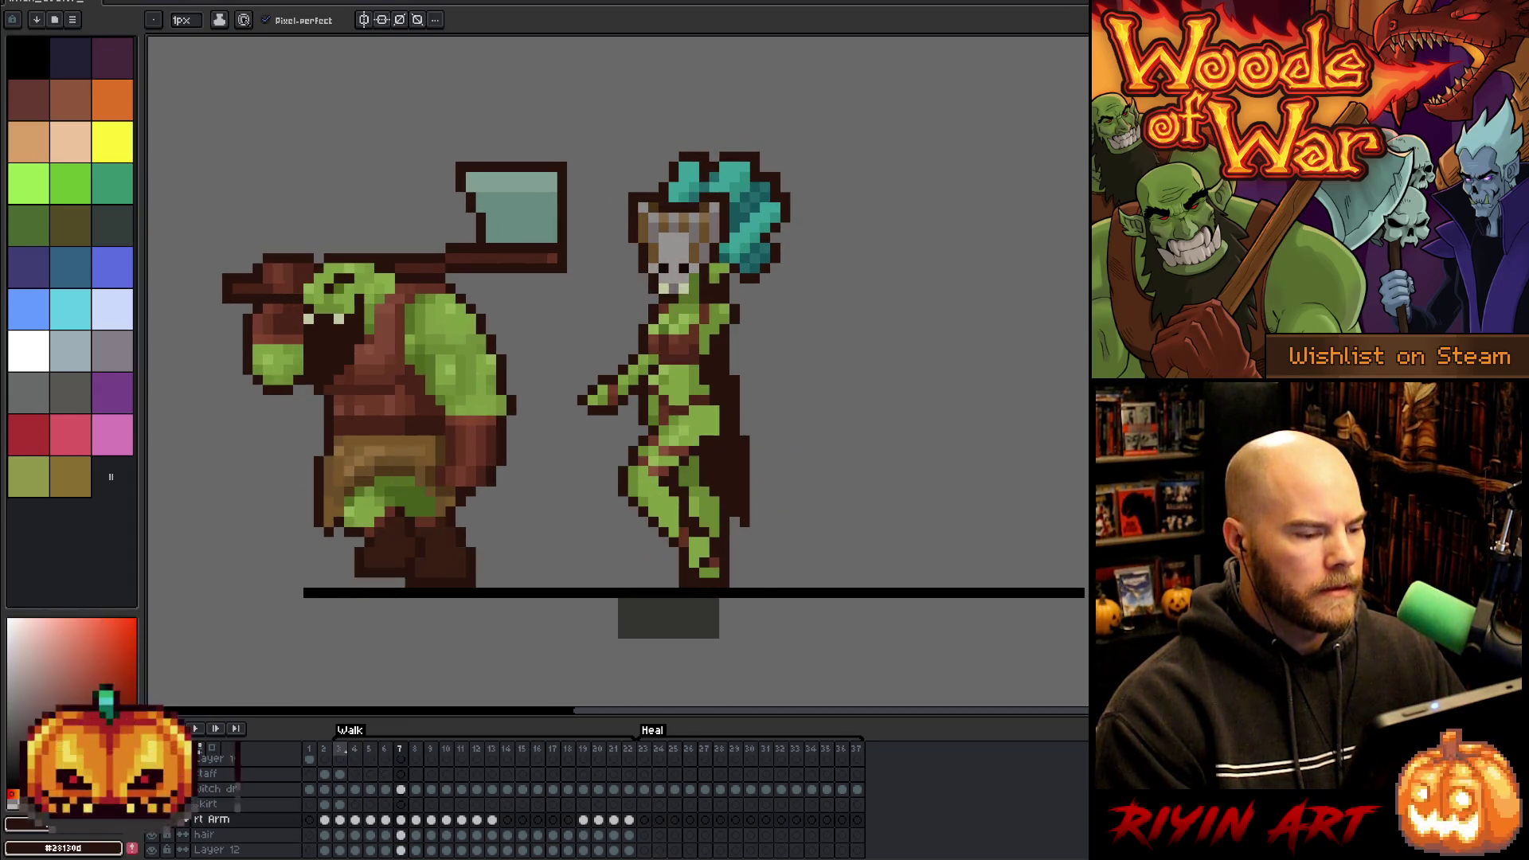
key("Right")
key("Right")
key("Right")
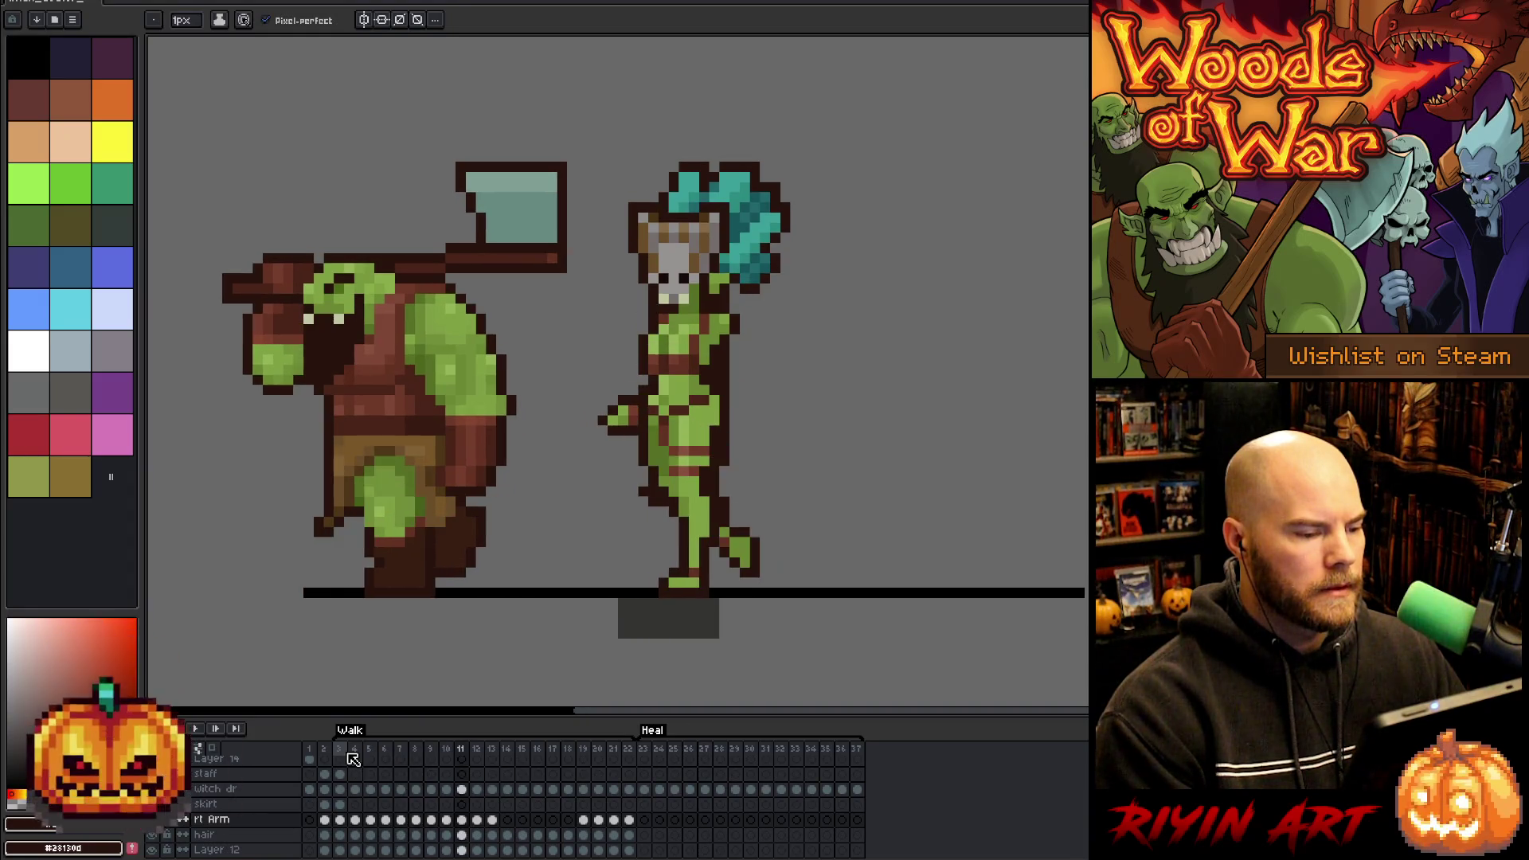
key("Right")
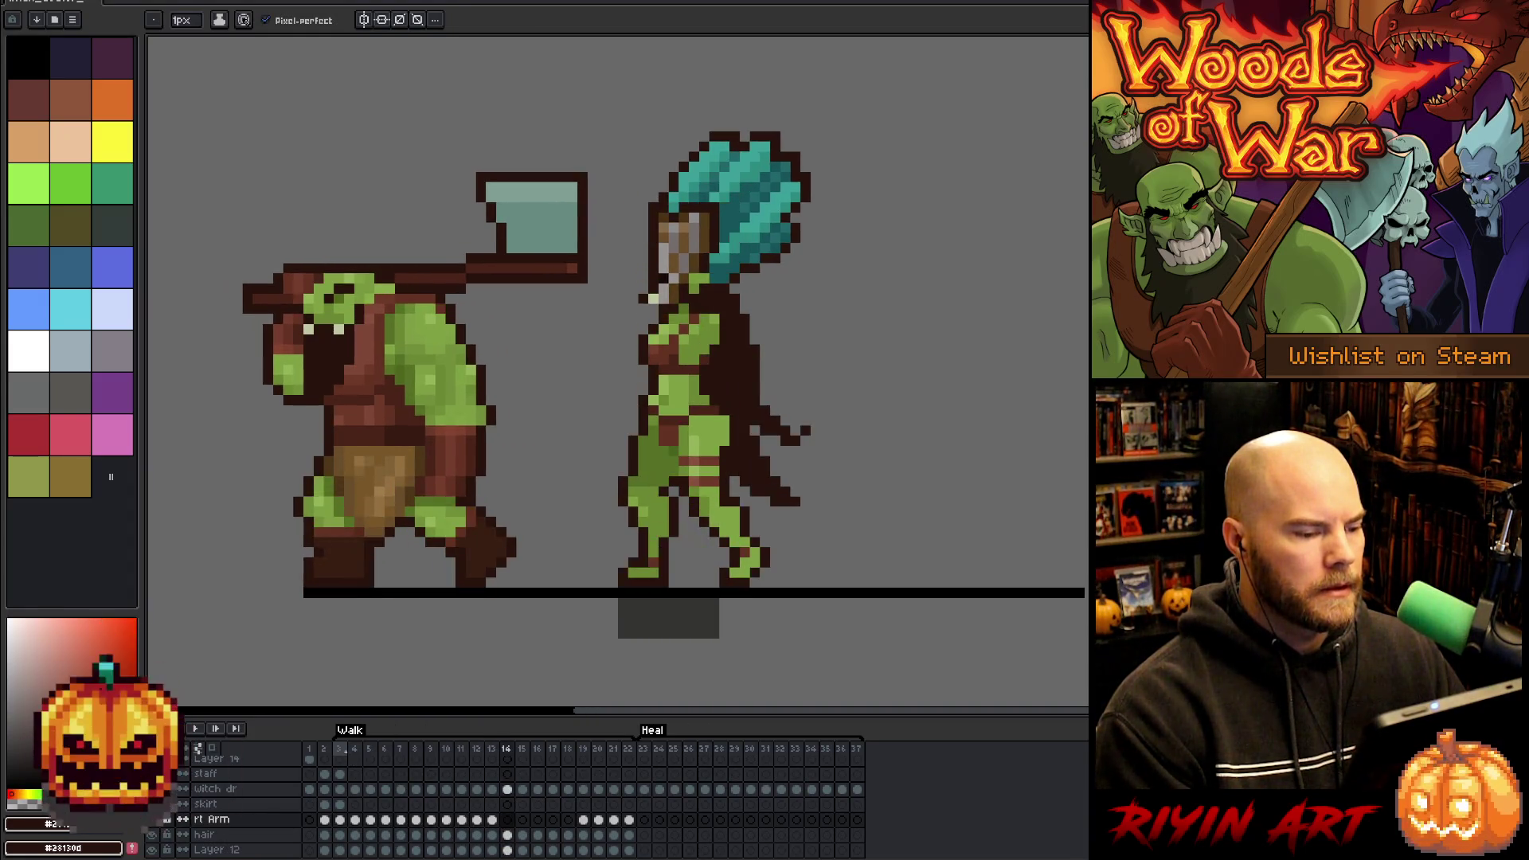
key("Right")
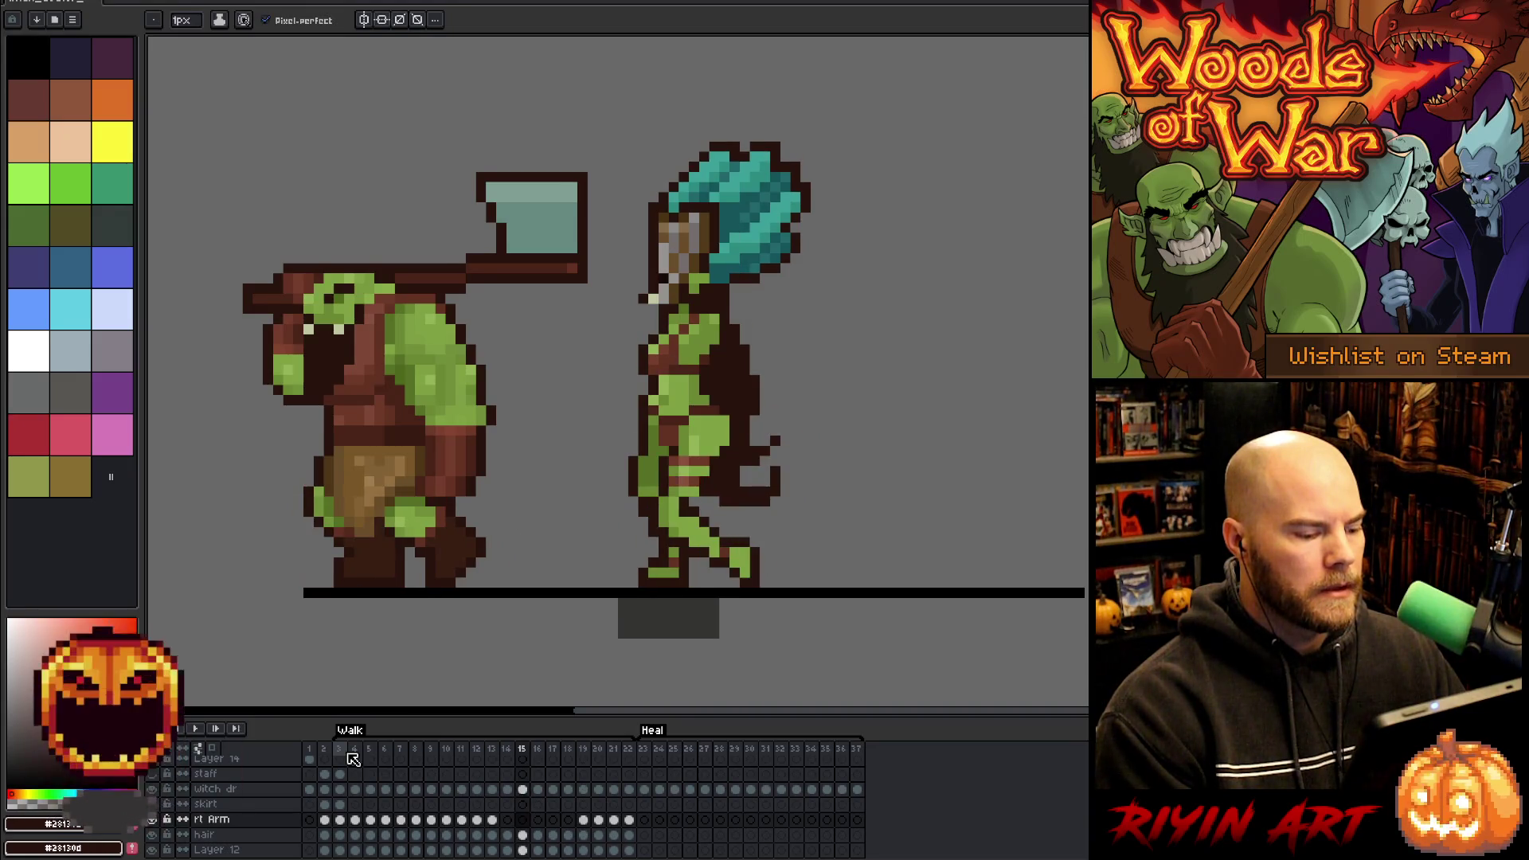
key("Right")
key("Right")
key("Right")
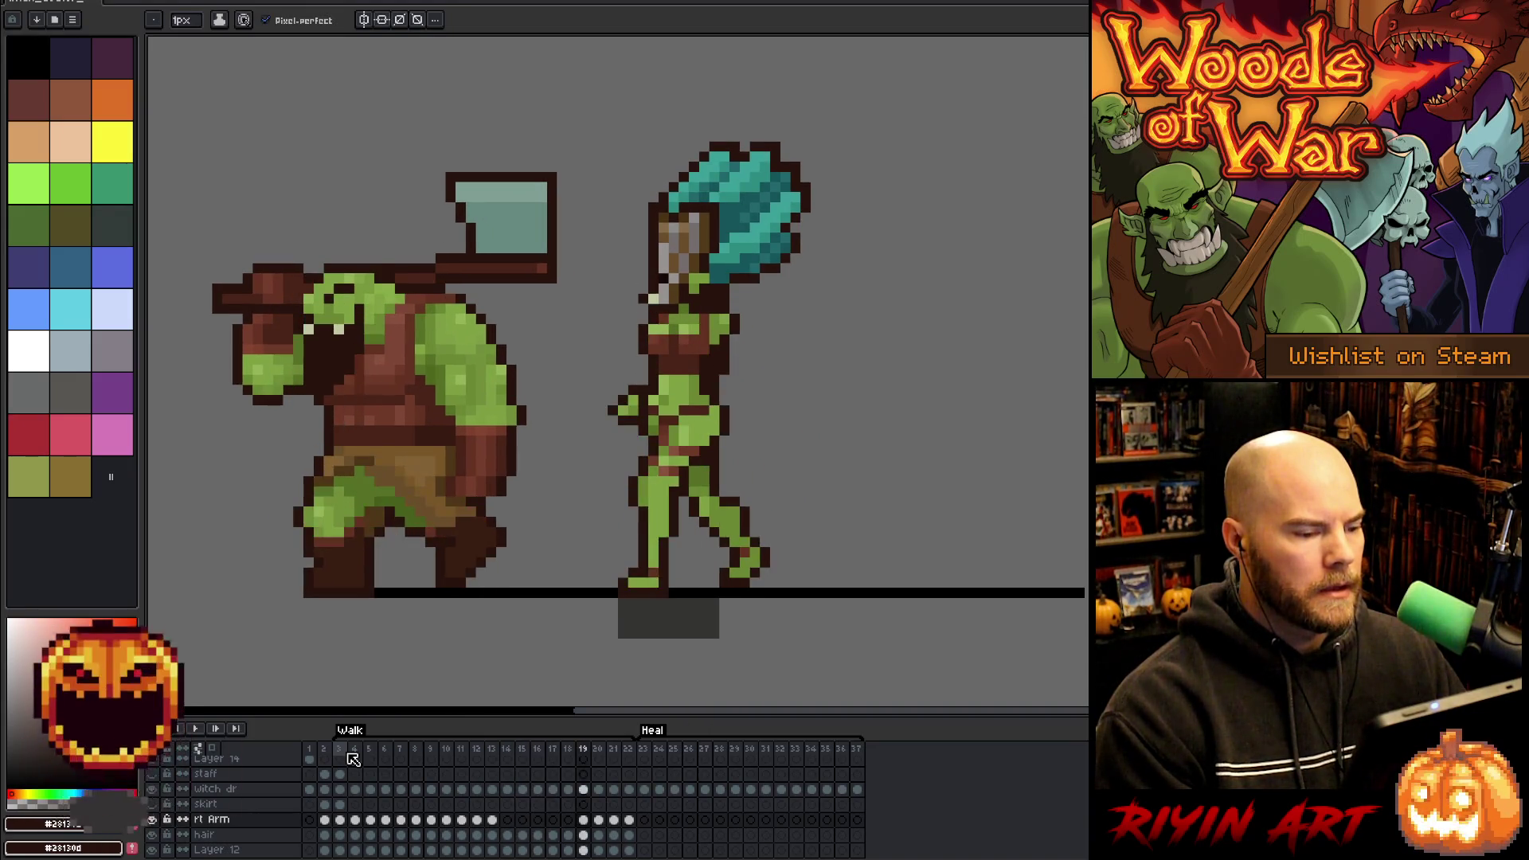
key("Return")
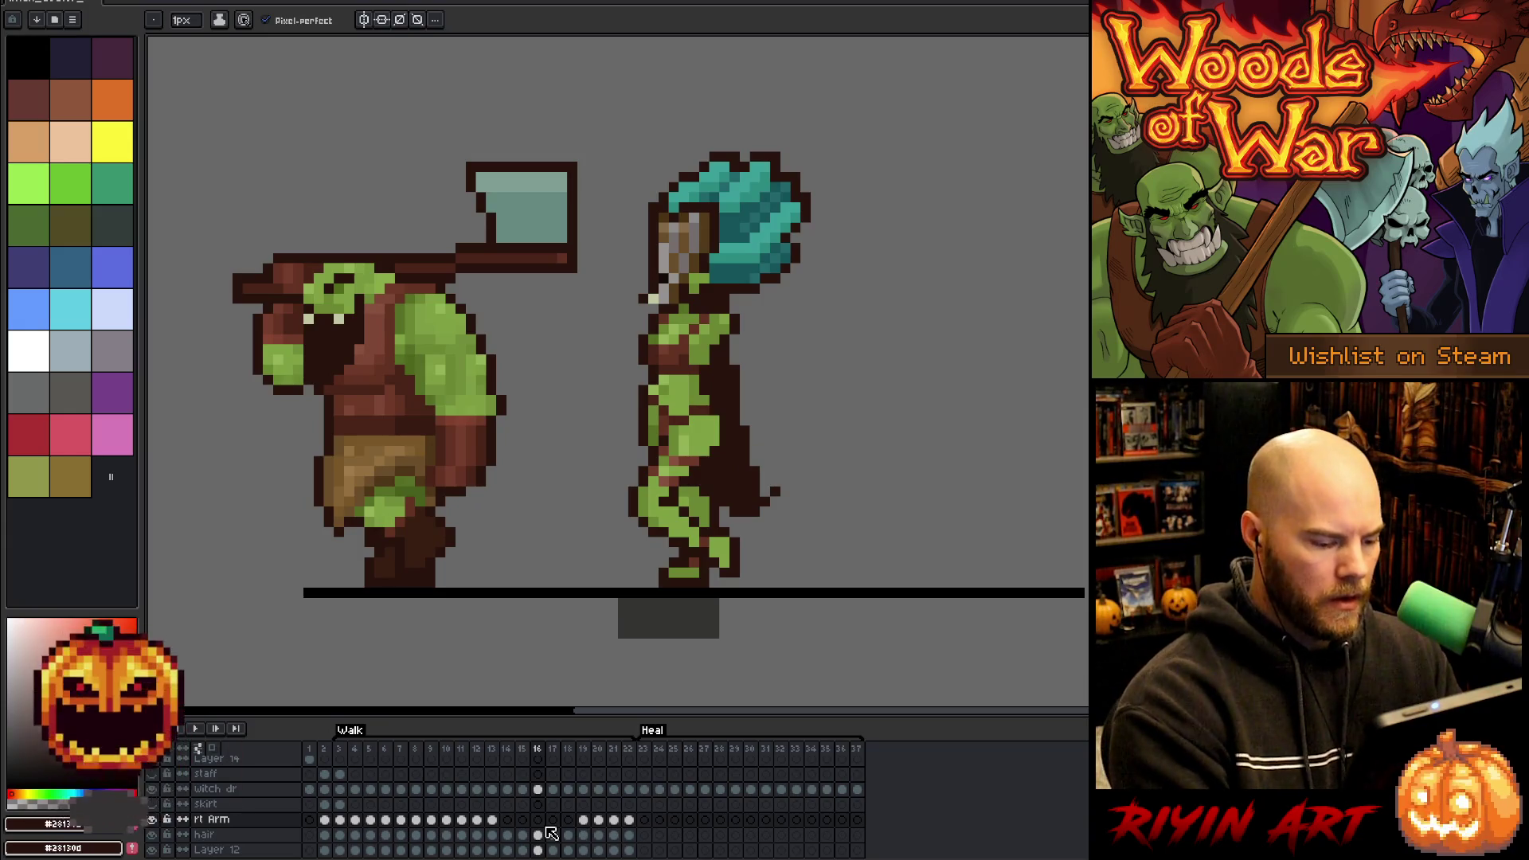
left_click_drag(620, 818, 584, 820)
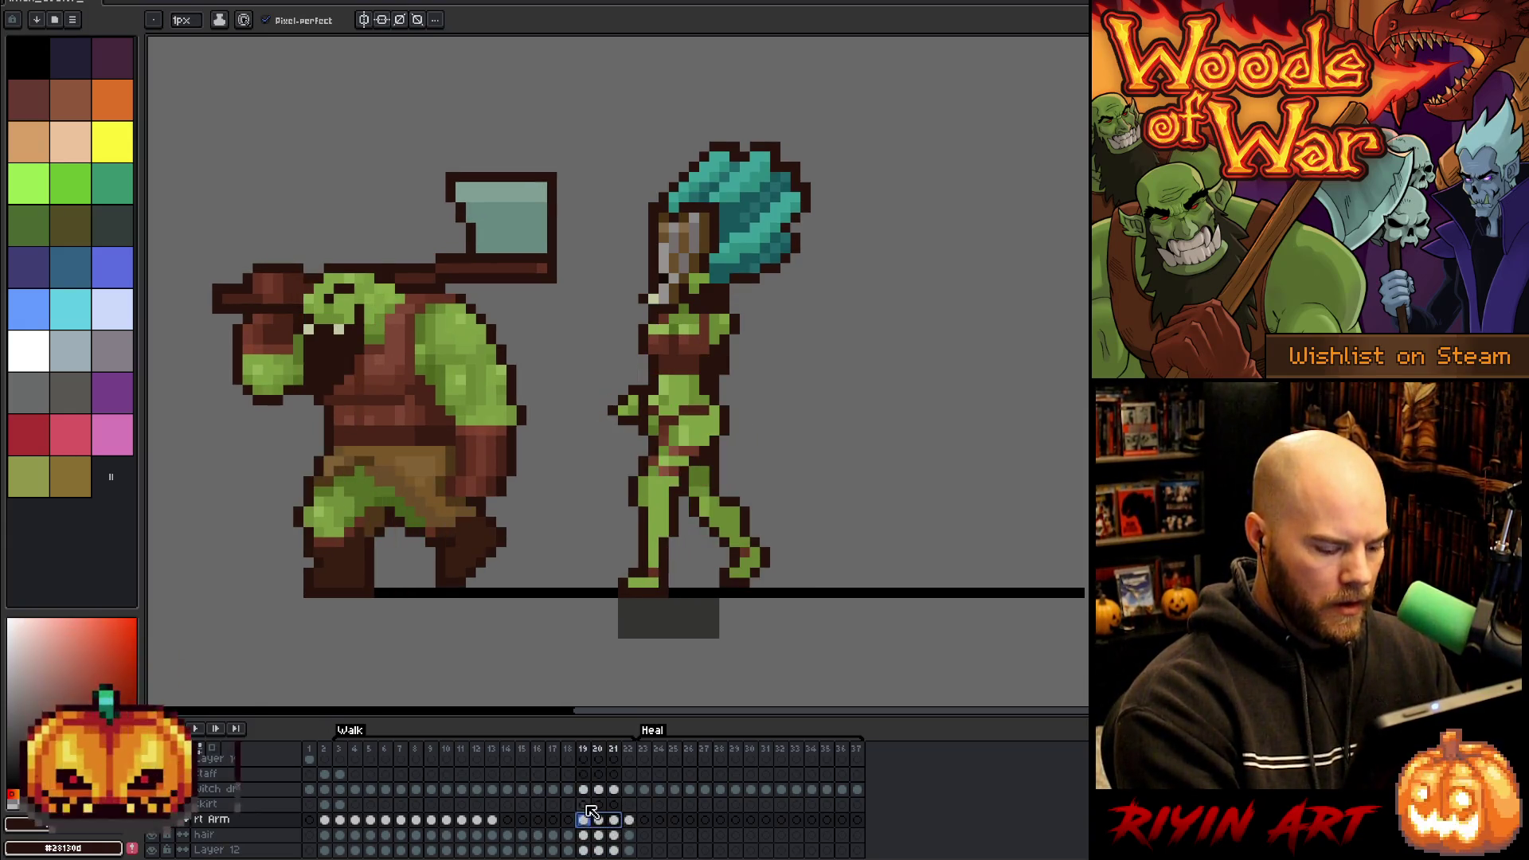
- Paste the copied arm cels into rt Arm frames 17 and 18
left_click(538, 820)
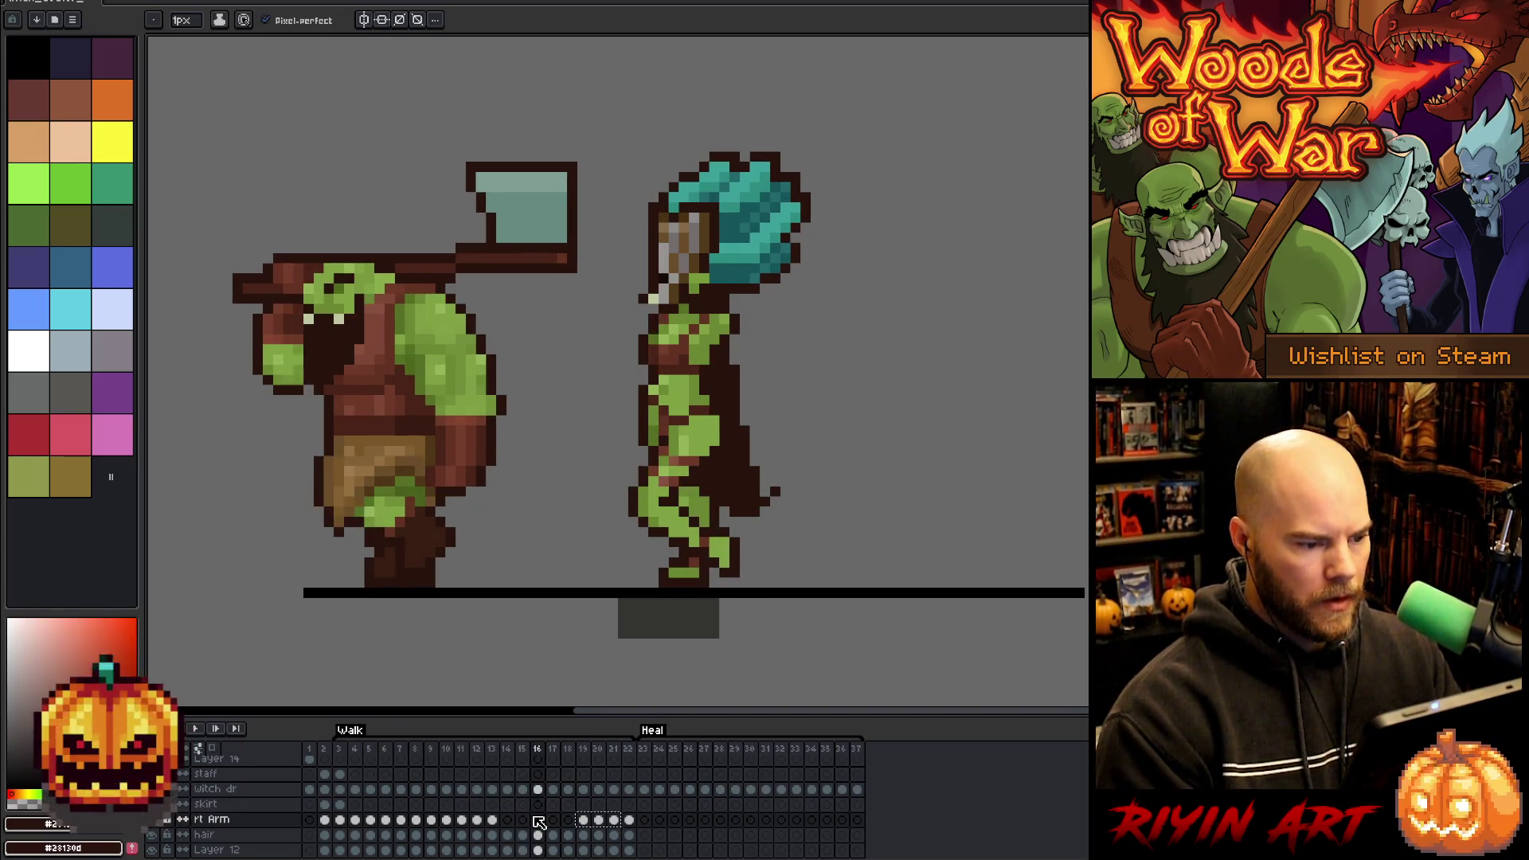
key("Right")
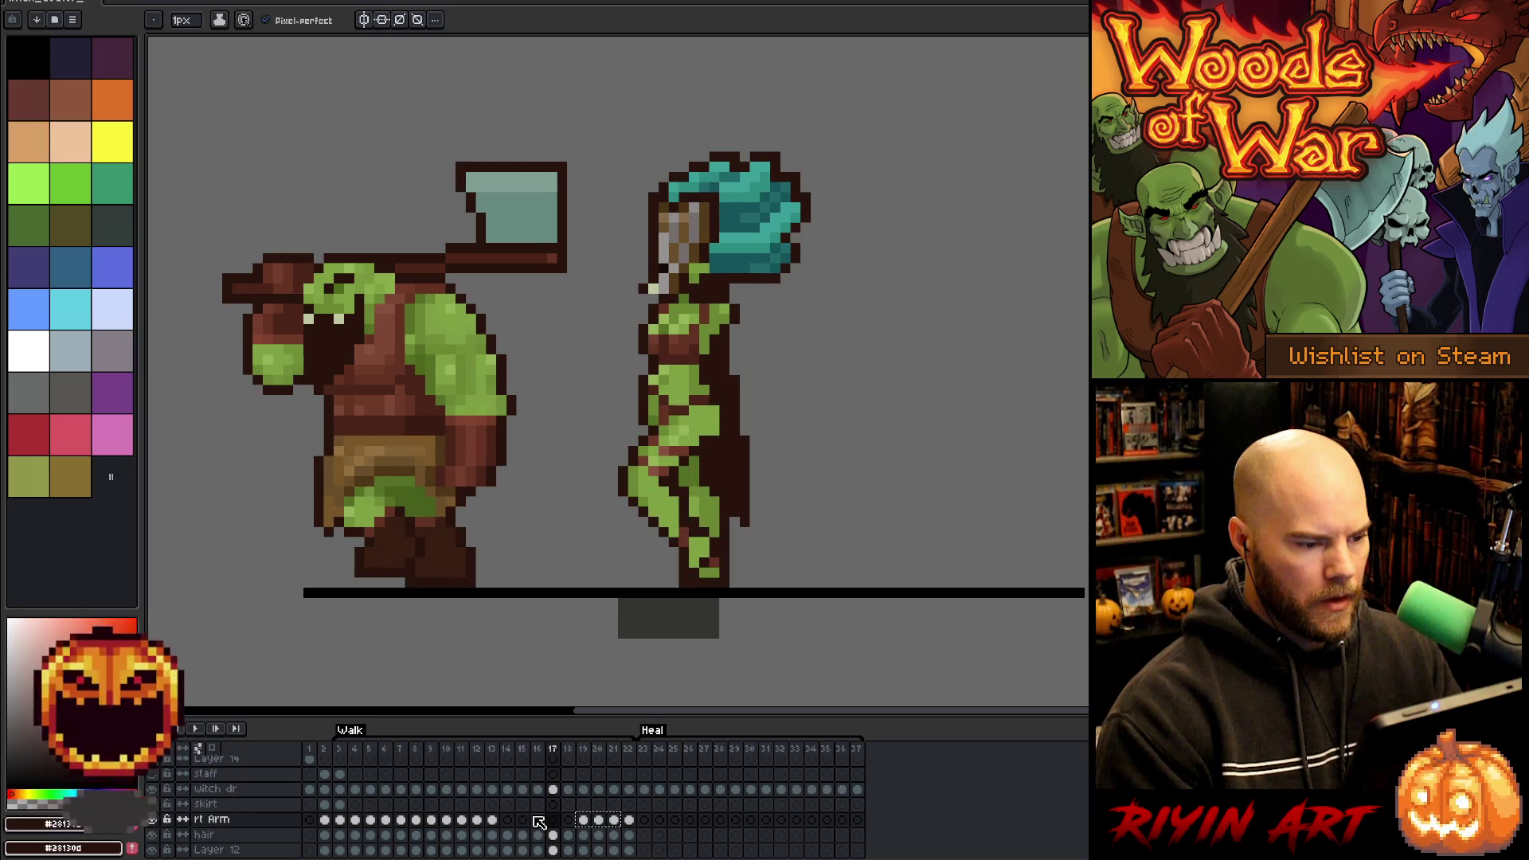
key("ctrl+v")
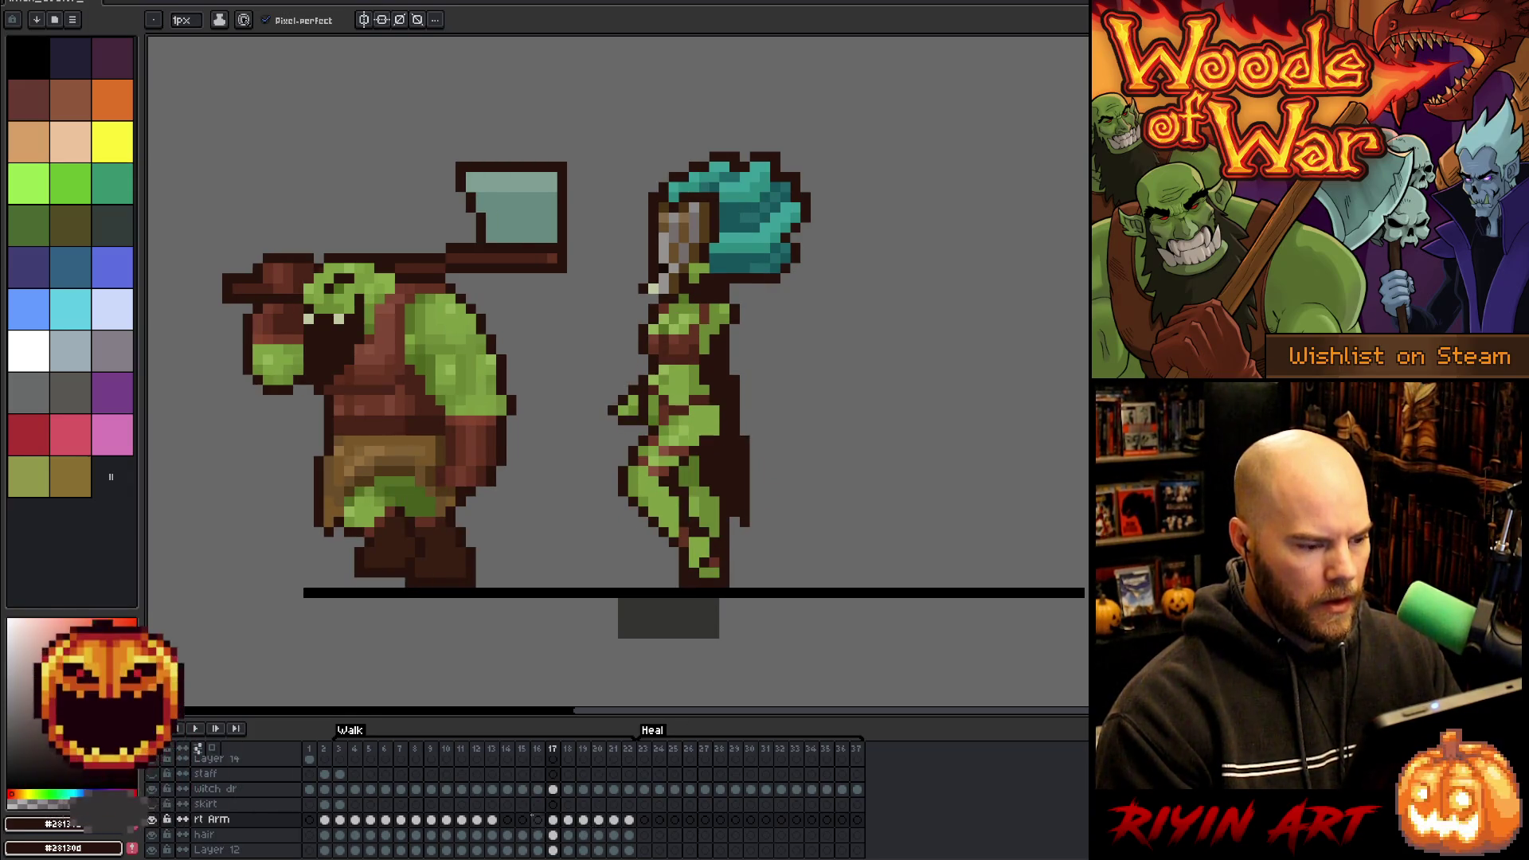
- Flip between frames 17 to 19 to compare the pasted arm poses
key("Right")
key("Left")
key("Right")
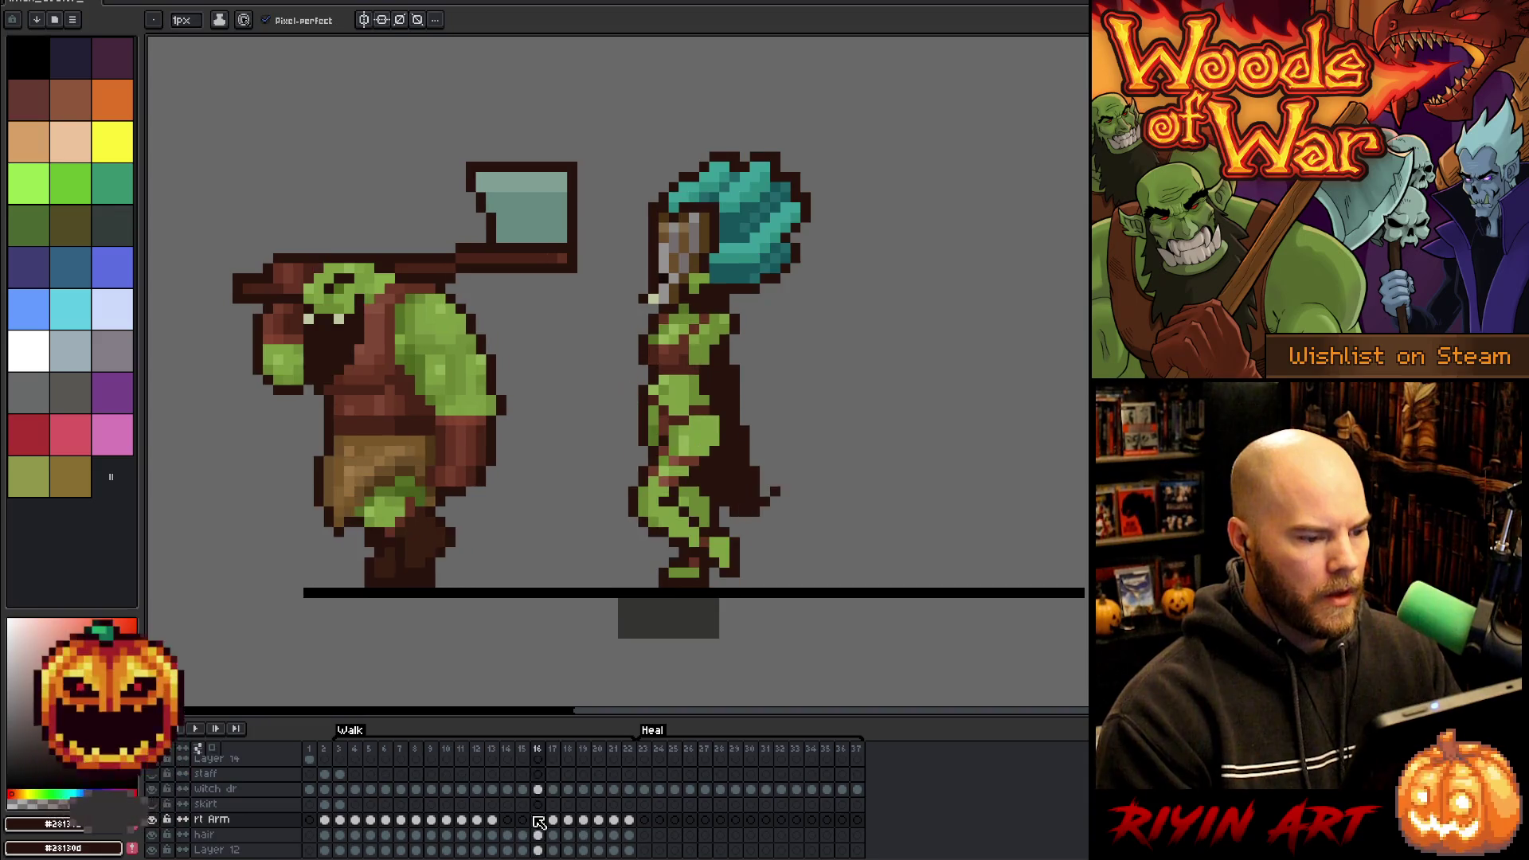
key("Right")
key("Left")
key("Left")
key("Right")
key("Right")
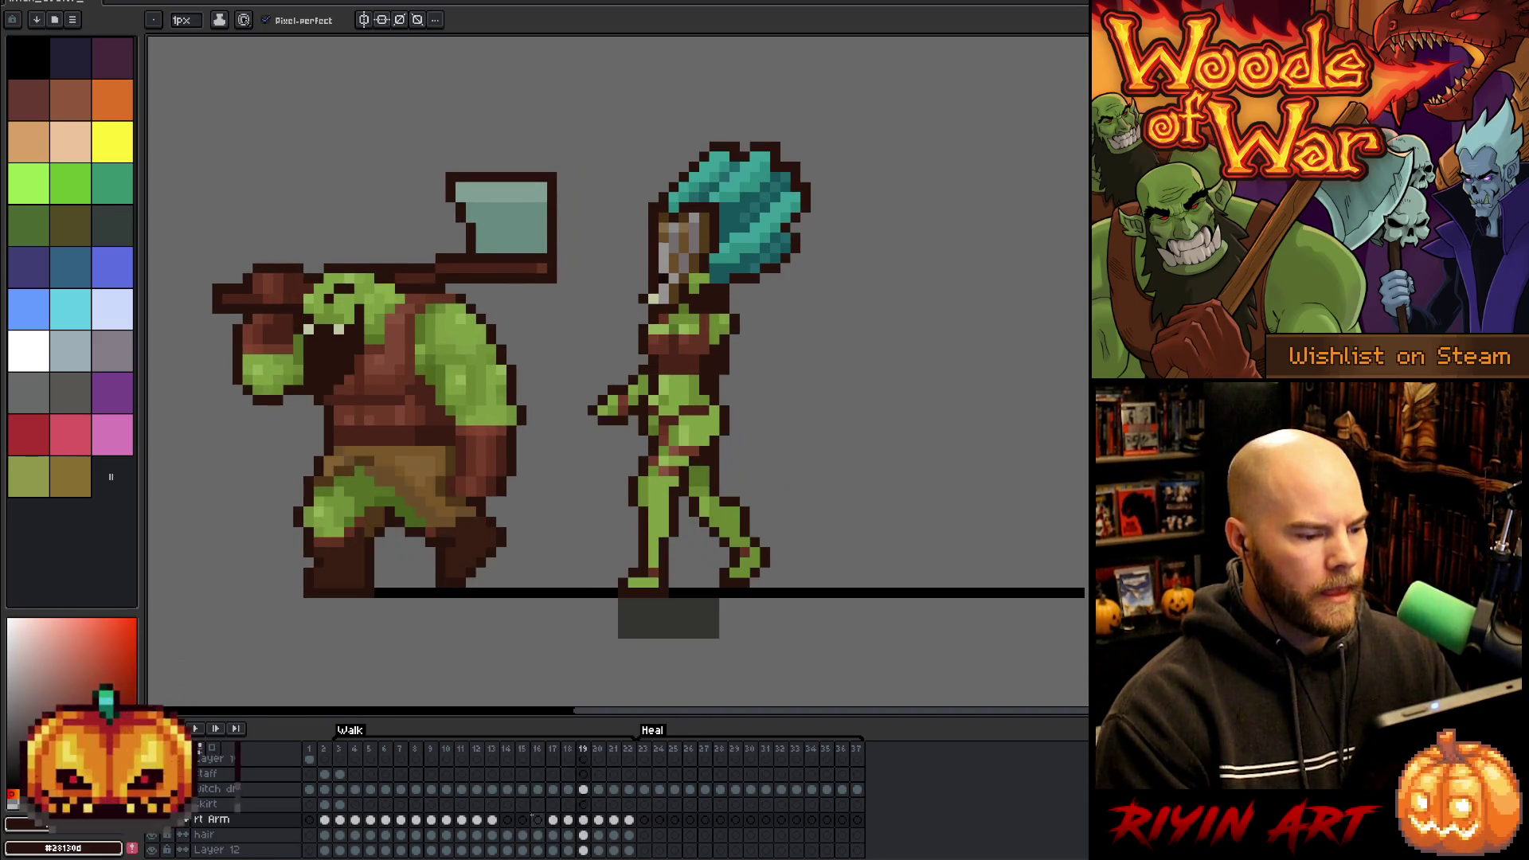
key("Left")
key("Left")
key("Right")
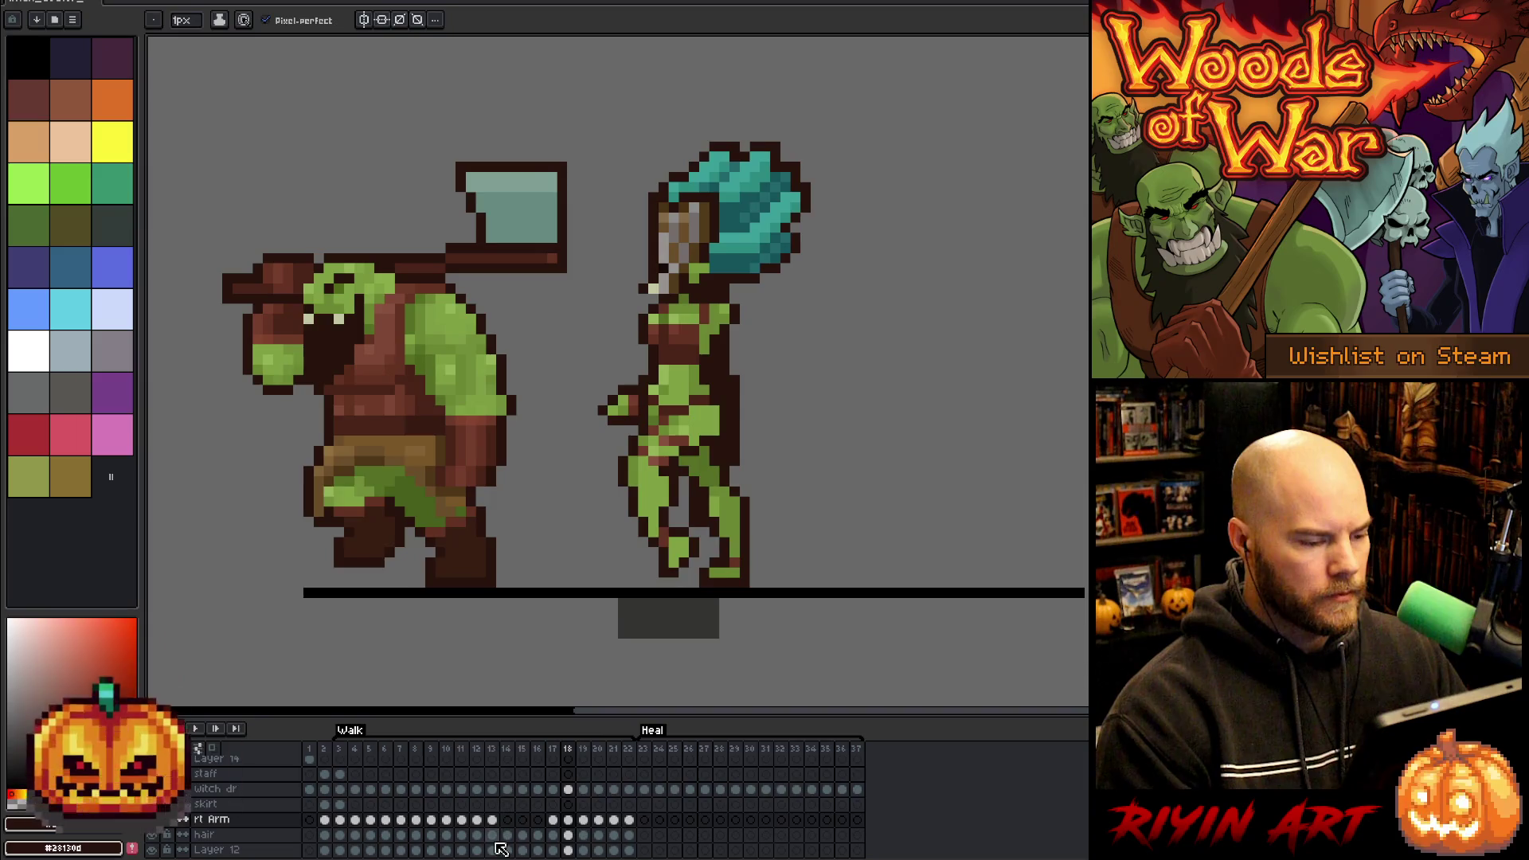
key("Left")
key("Left")
key("Right")
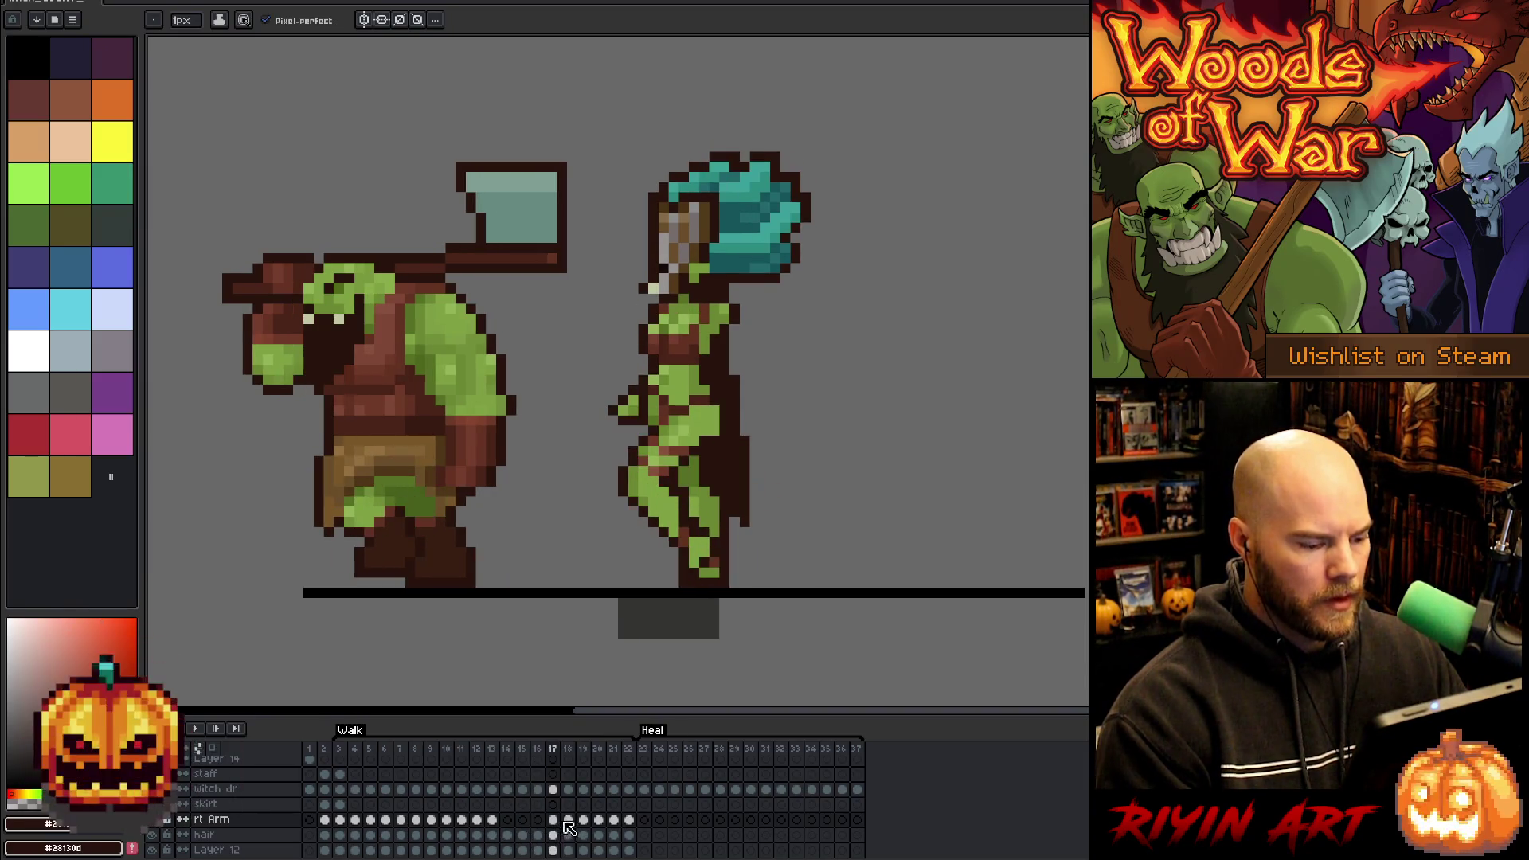
- Check the arm on frames 18 and 19 in the timeline, ending on frame 17
left_click(566, 820)
left_click(583, 821)
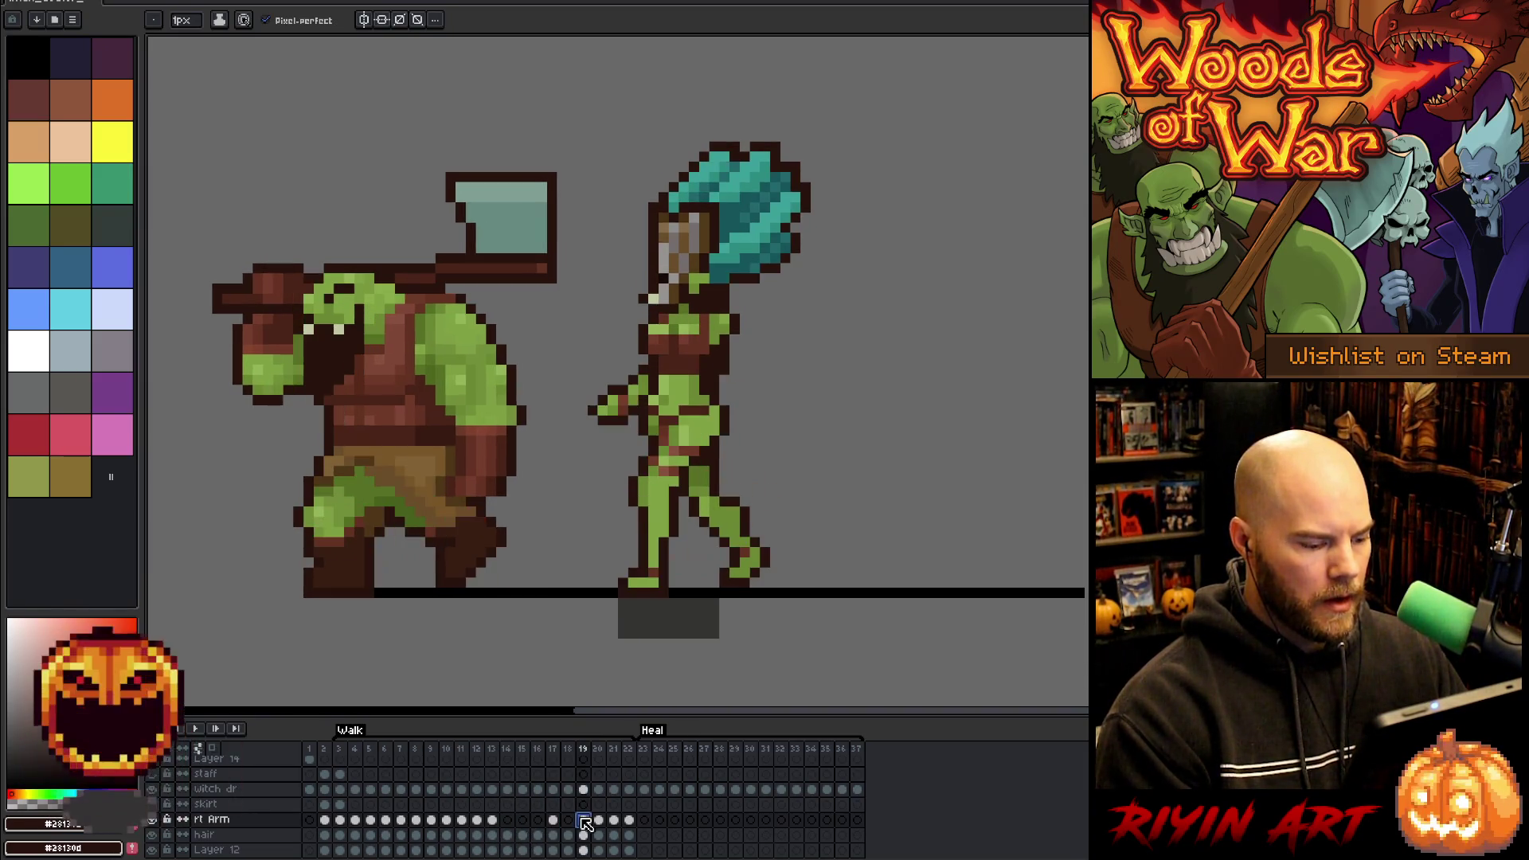
key("Left")
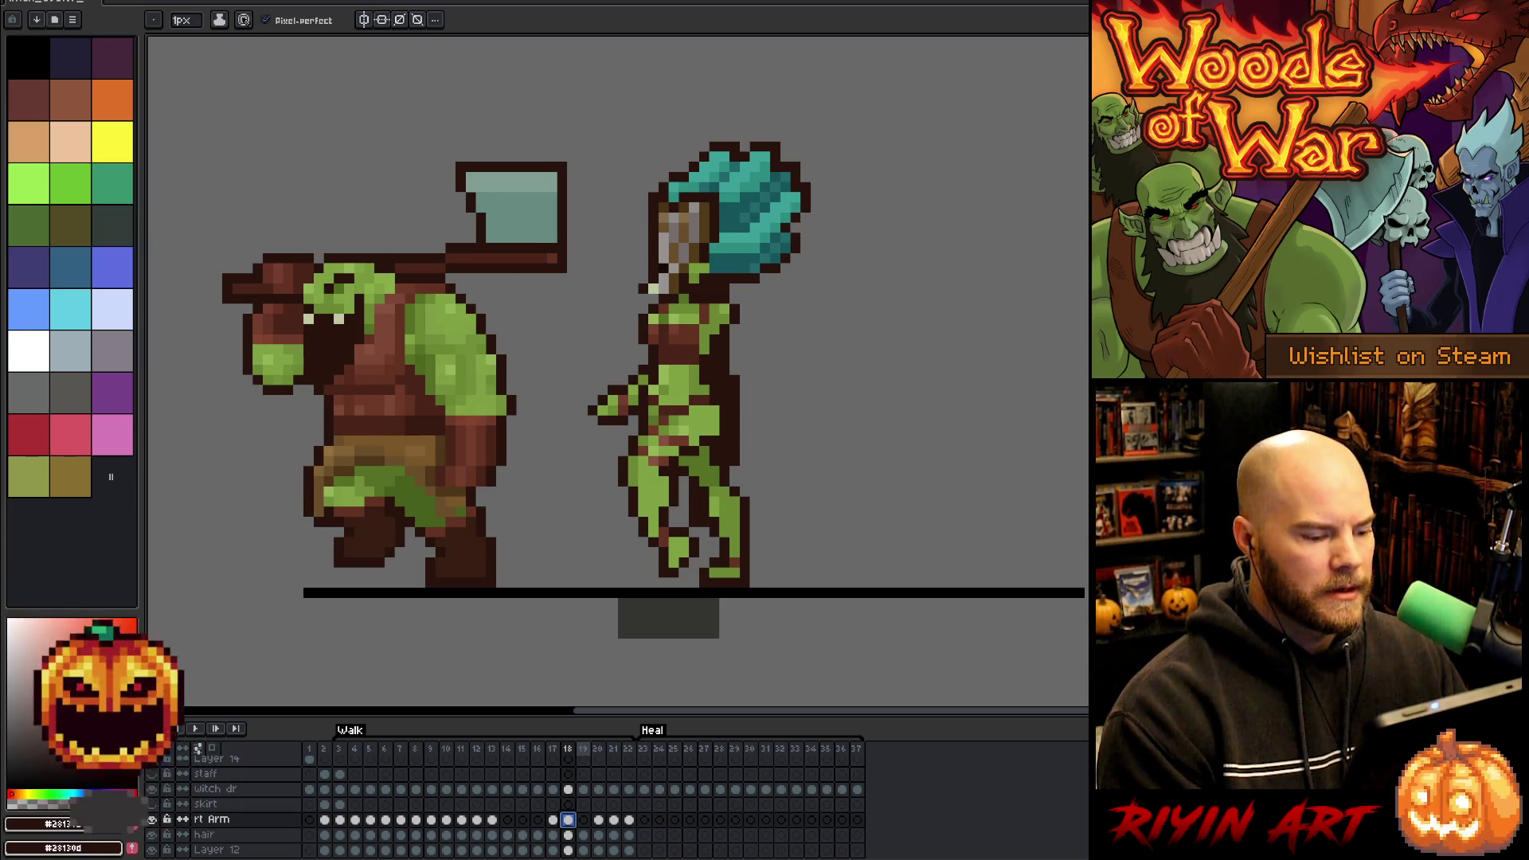
key("Left")
- Reposition the witch doctor's right arm in frame 19 after comparing it against frame 18
key("Right")
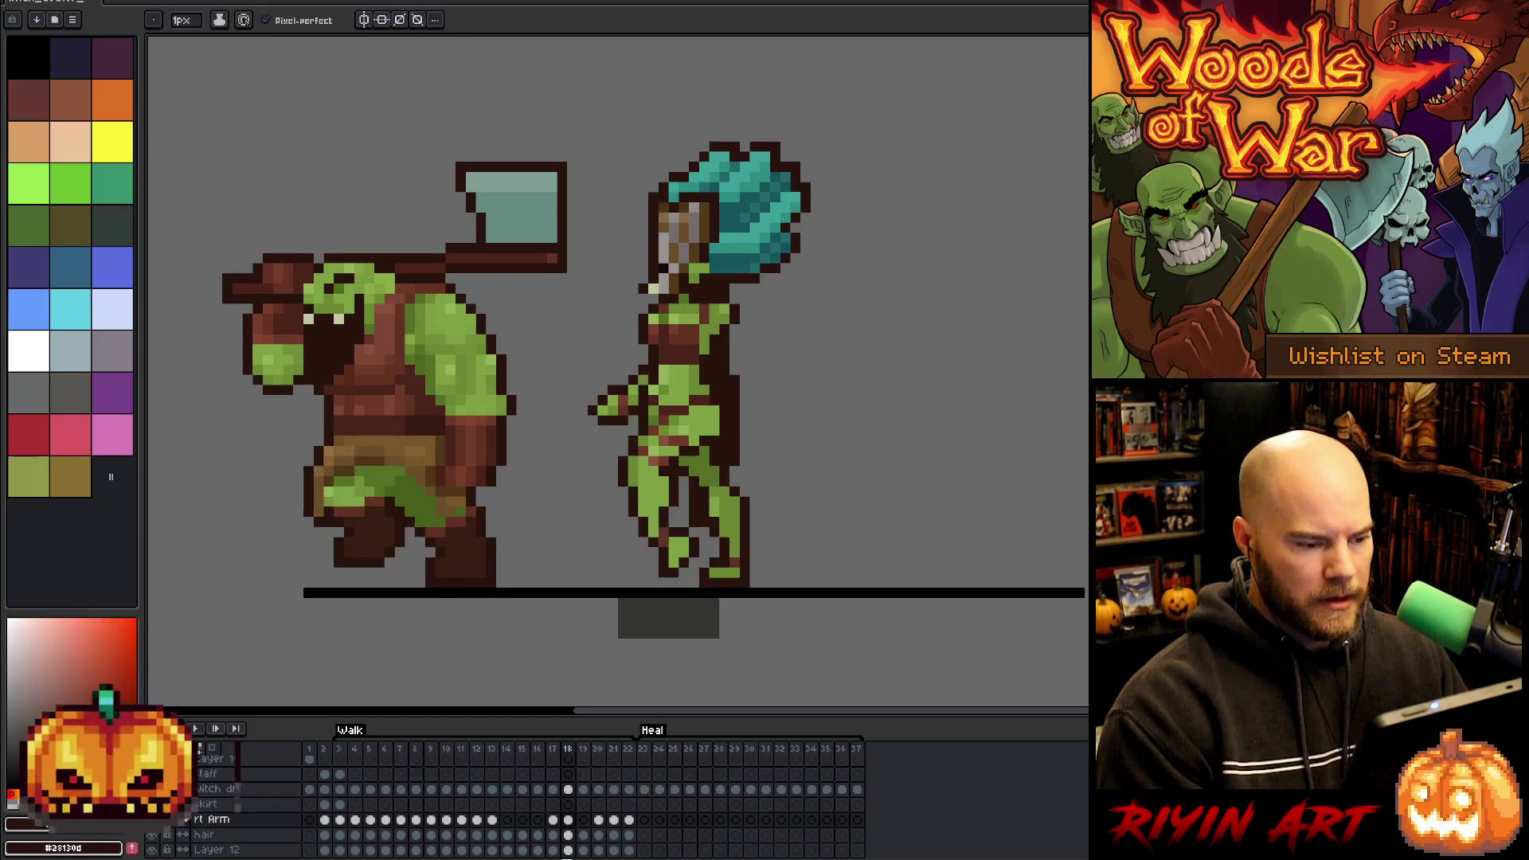
key("Right")
key("Right")
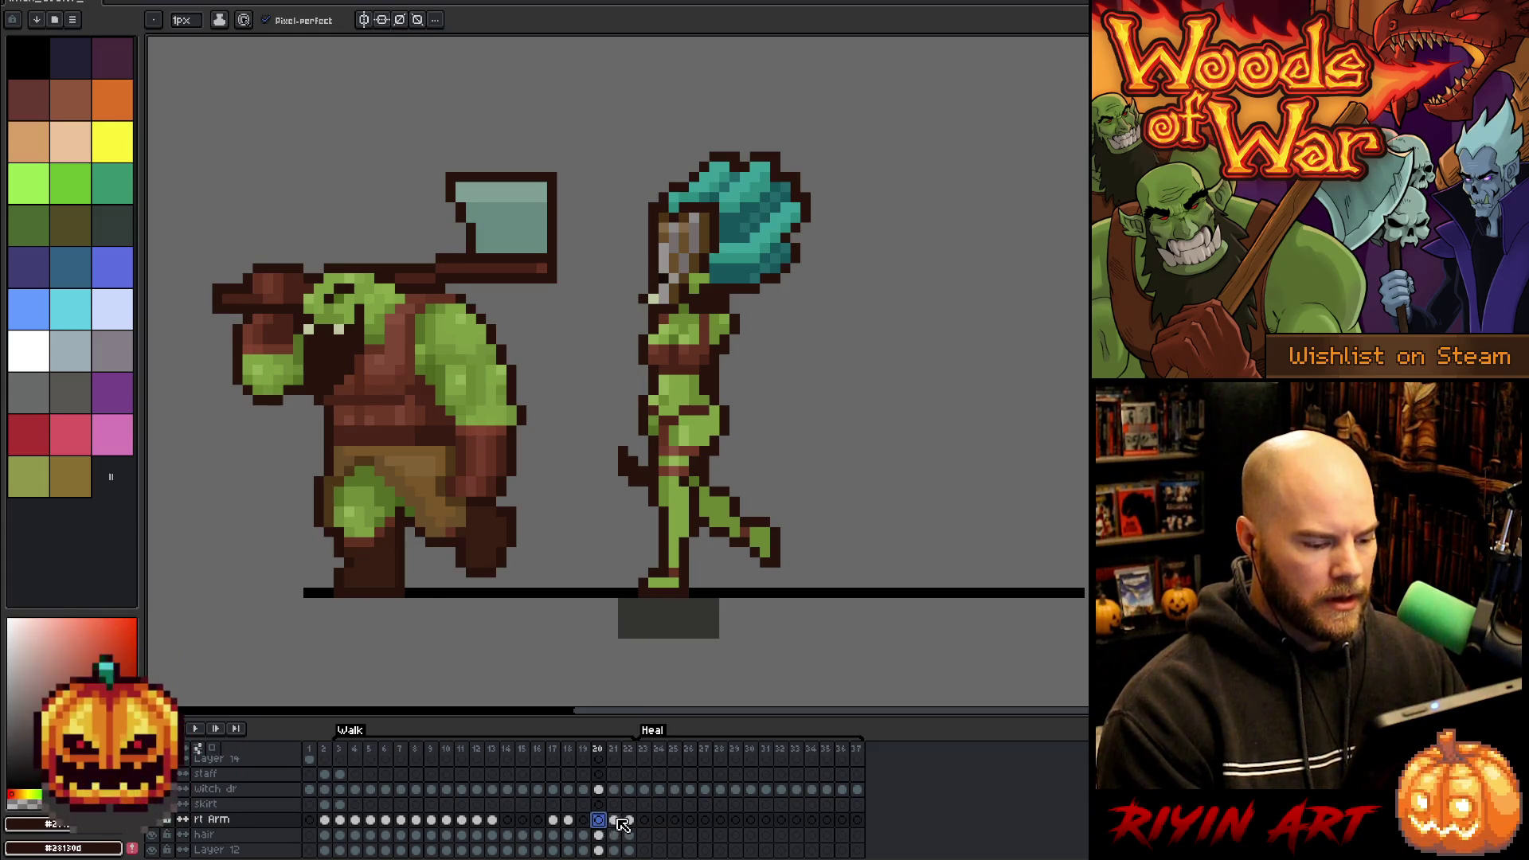
left_click(614, 822)
left_click(583, 820)
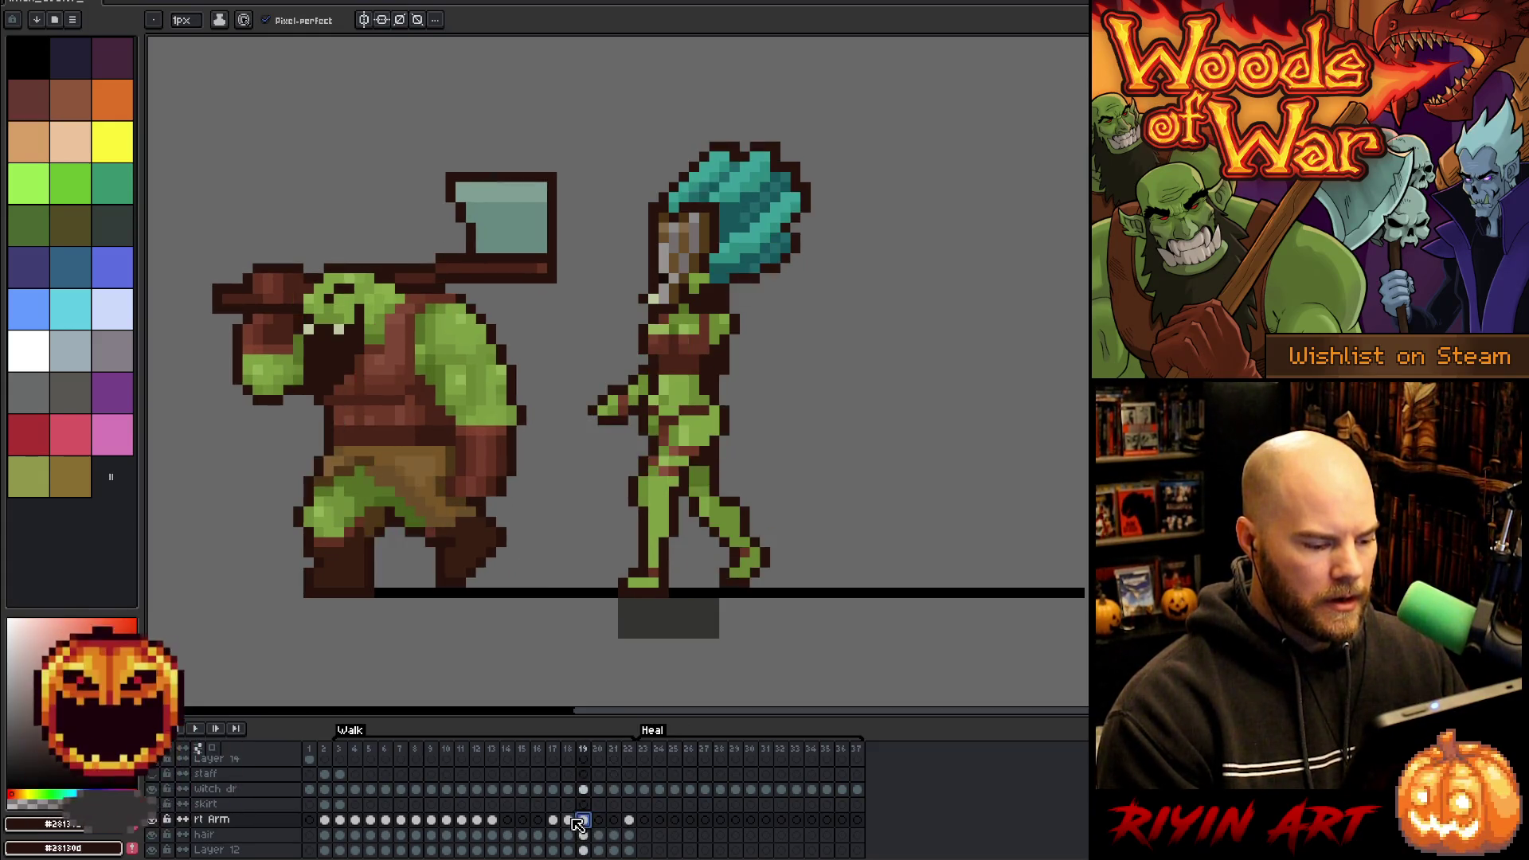
left_click(569, 820)
left_click(587, 822)
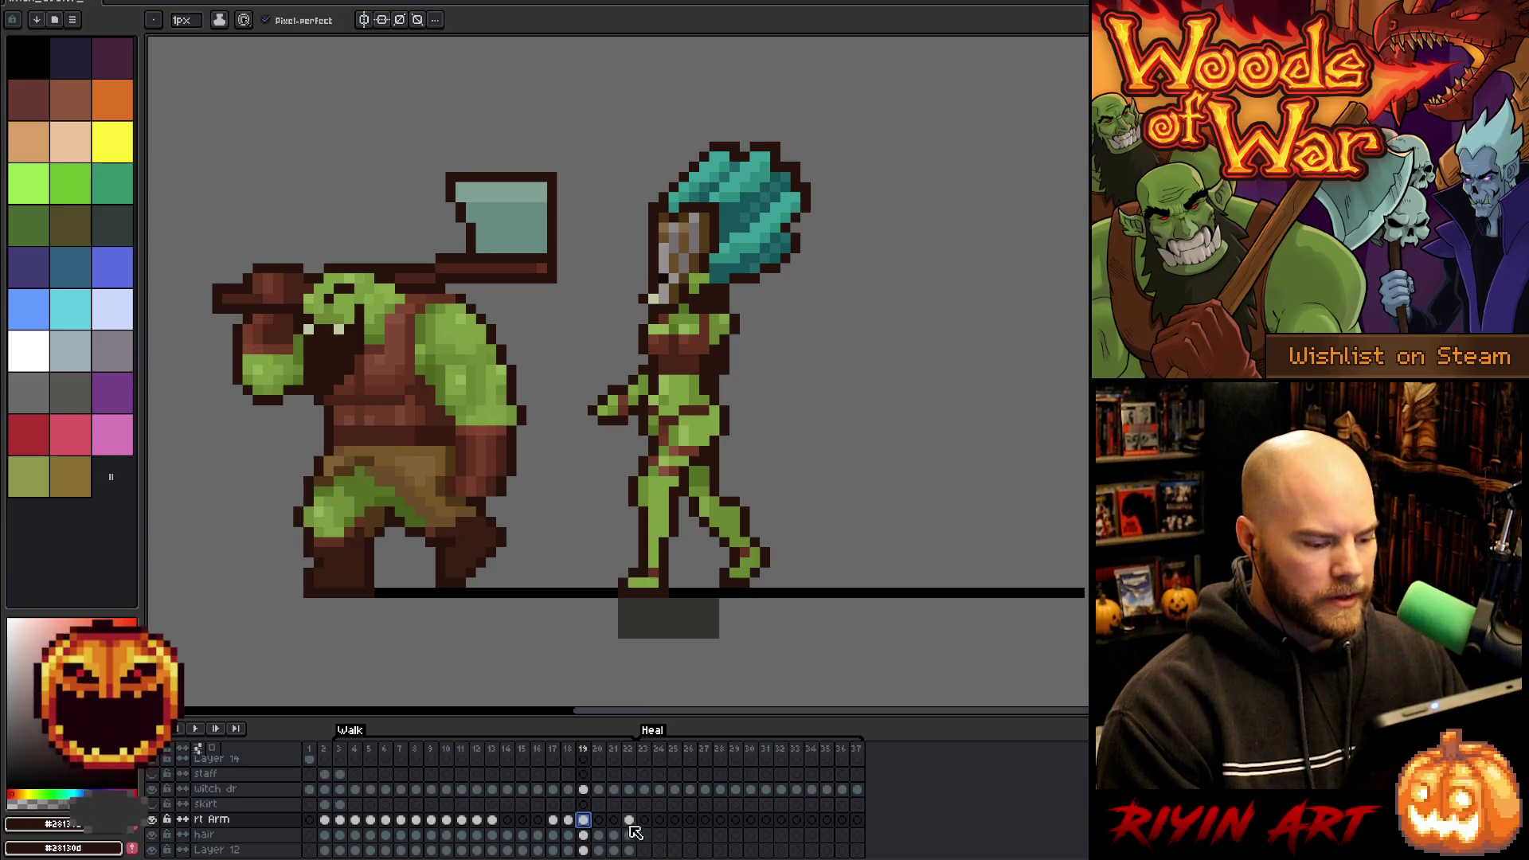
key("Left")
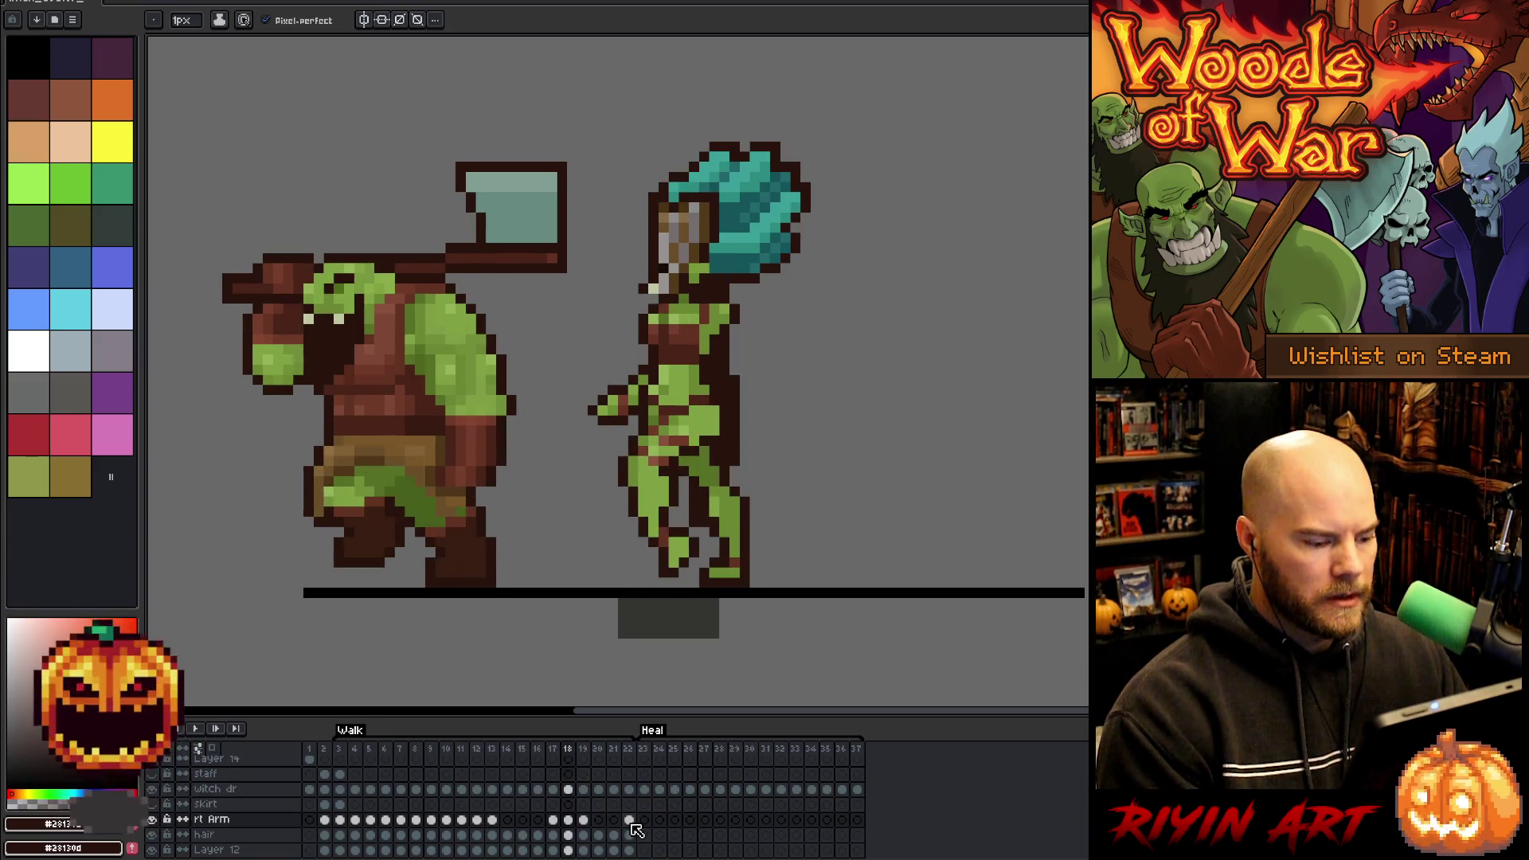
key("Left")
key("Right")
key("Right")
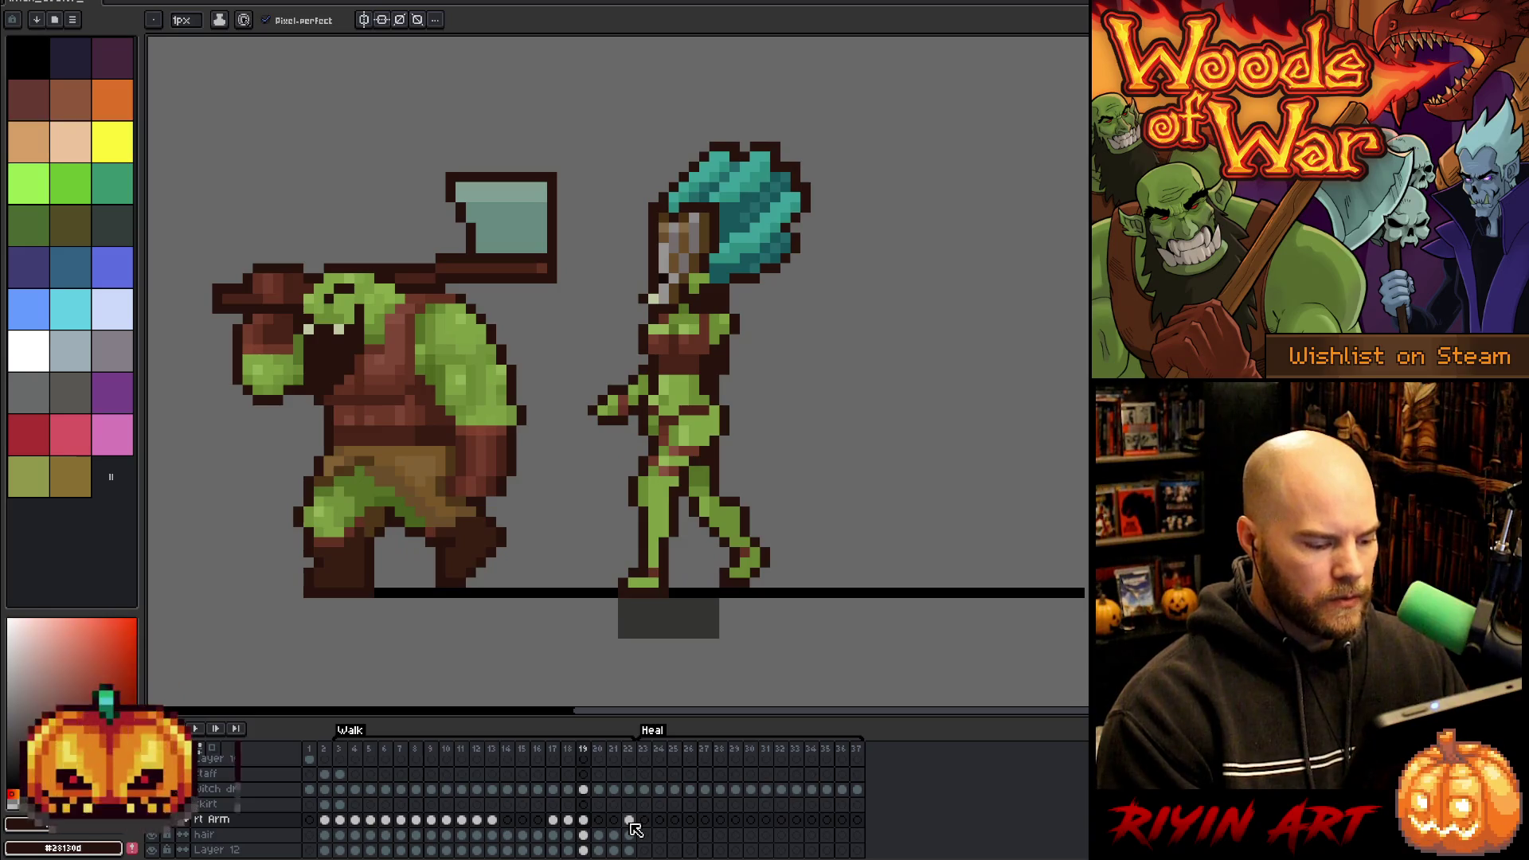
key("ctrl+t")
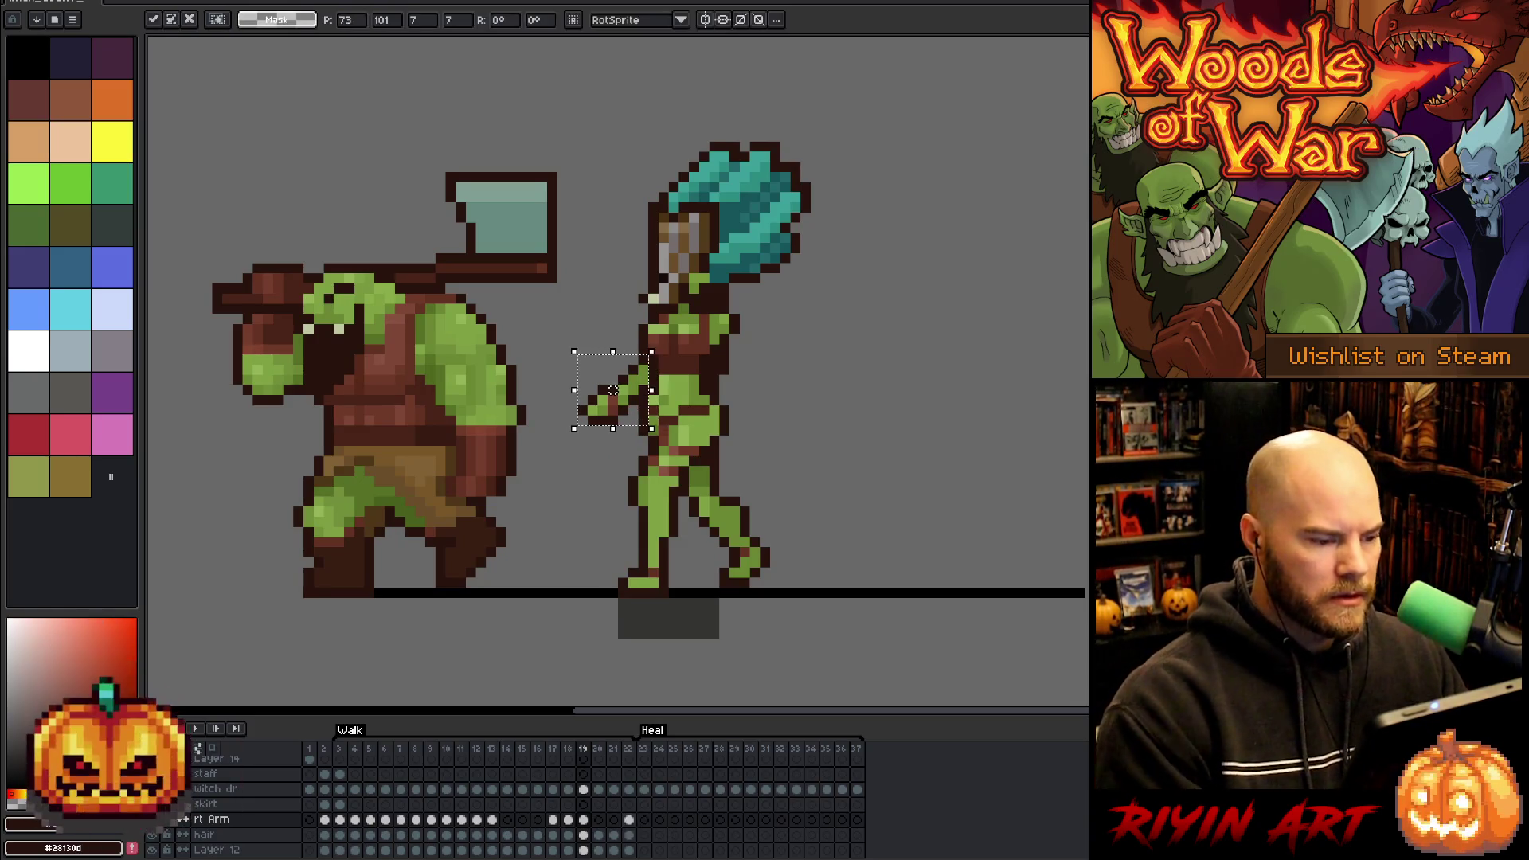
key("Return")
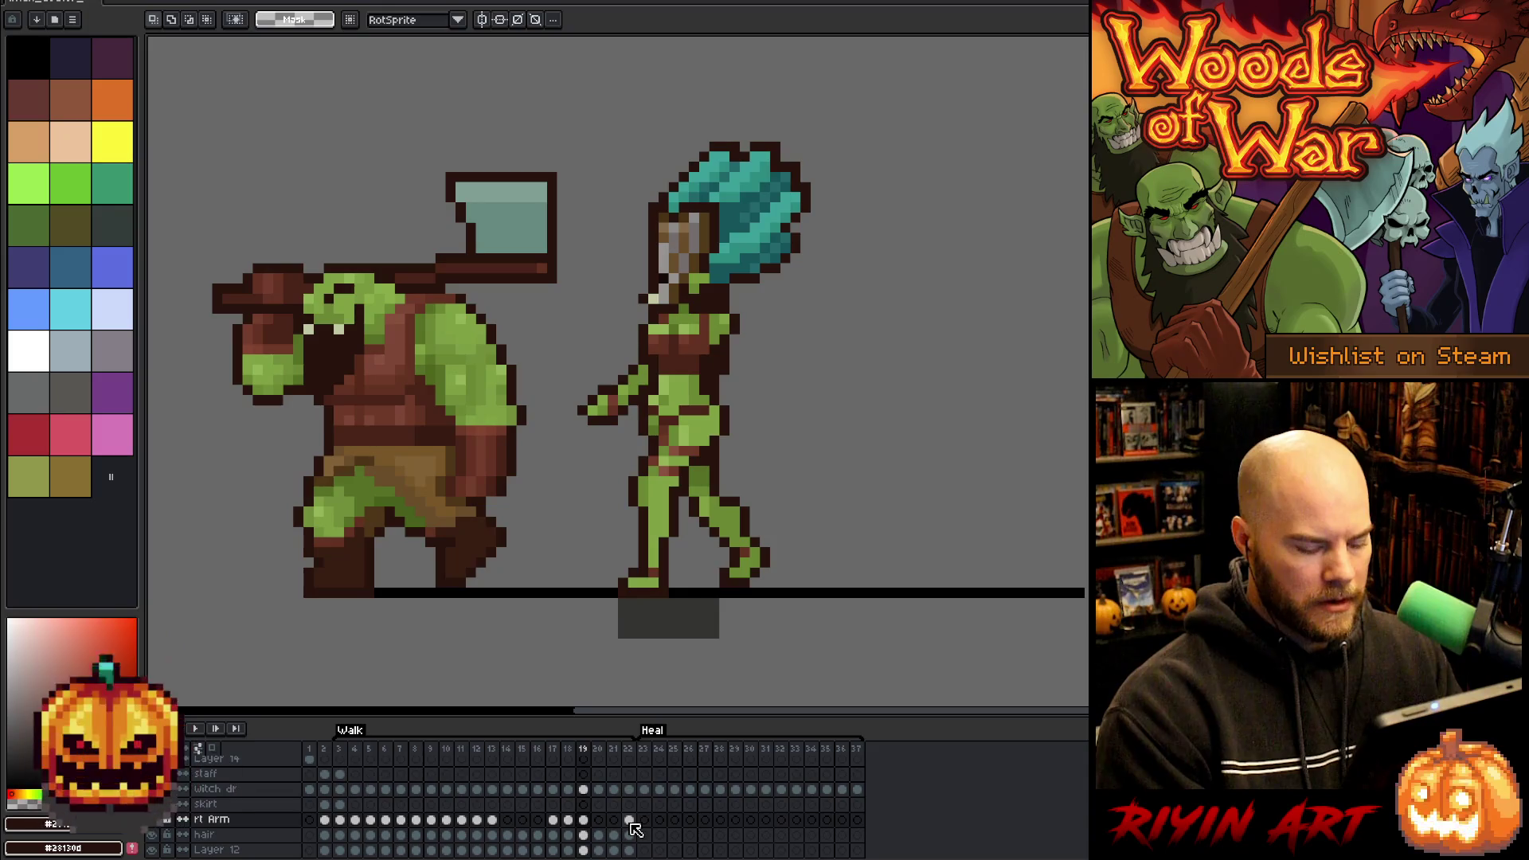
- Paste the frame 18 arm into empty frame 20, then play the walk cycle
left_click(568, 820)
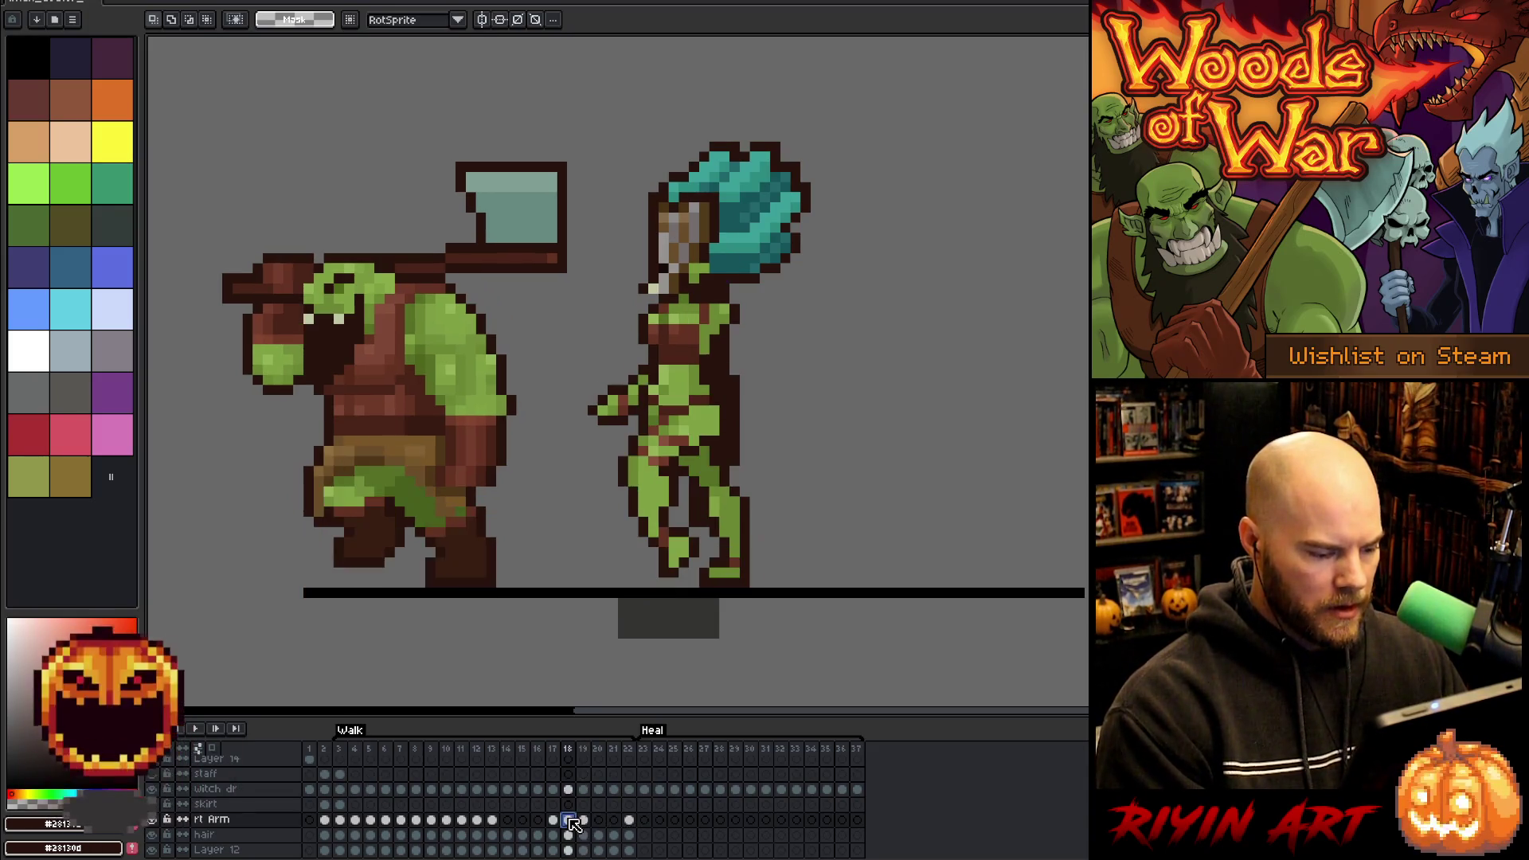
left_click(599, 819)
key("ctrl+v")
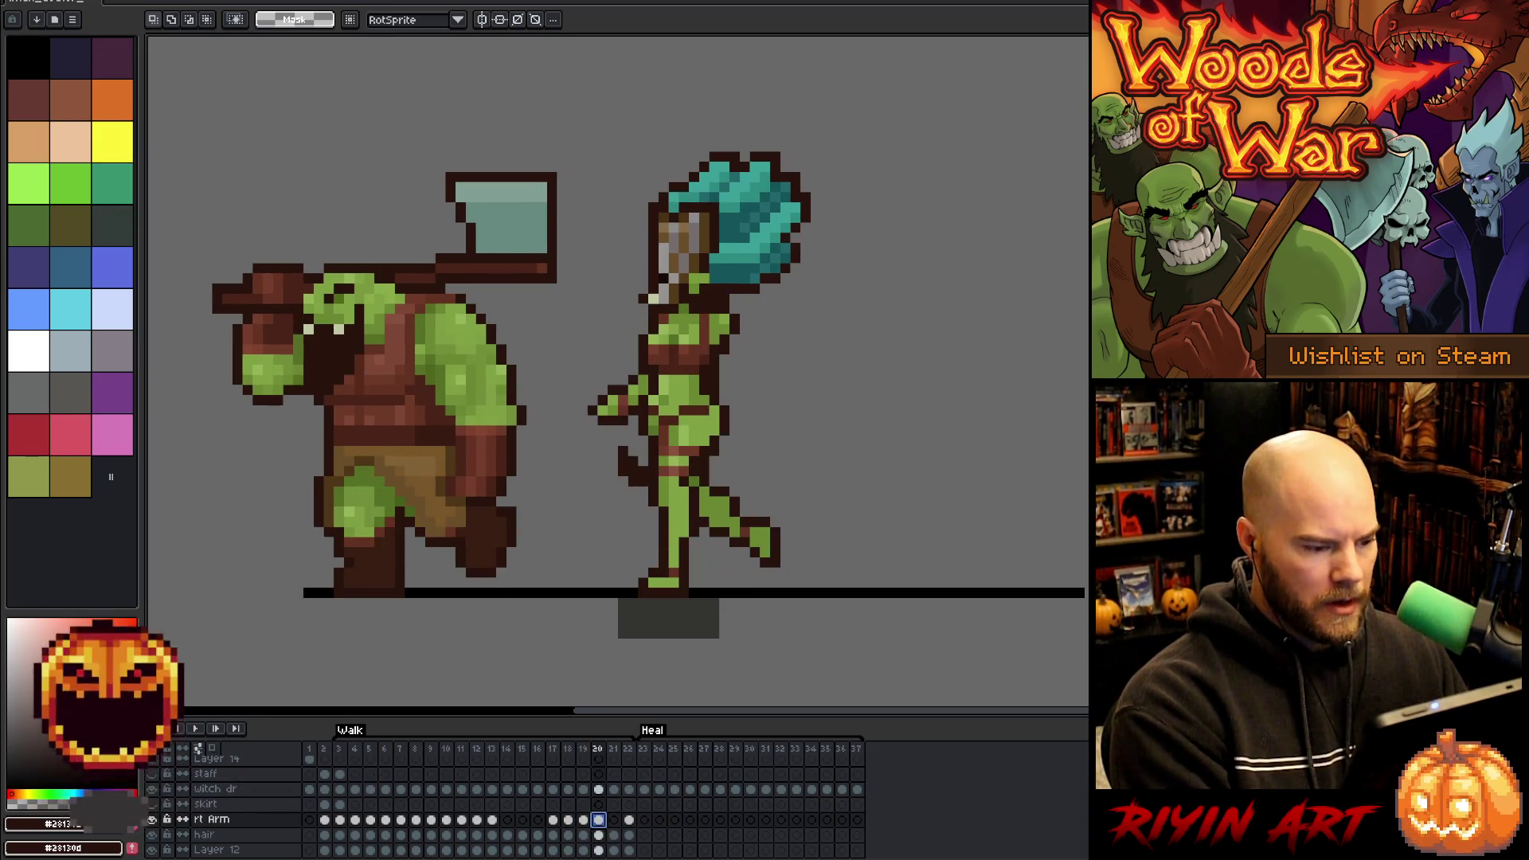
key("period")
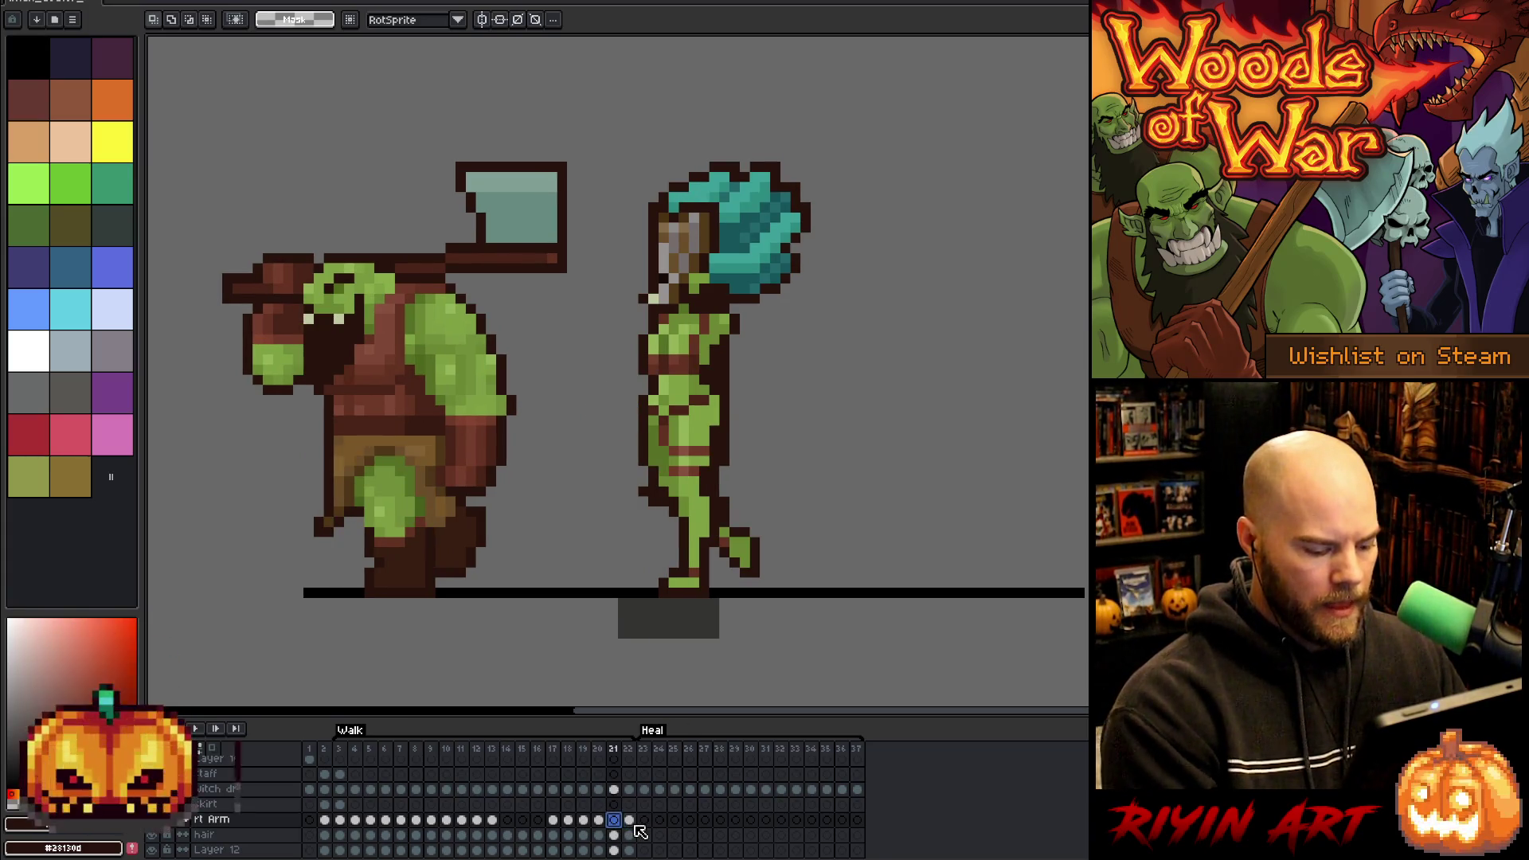
key("Return")
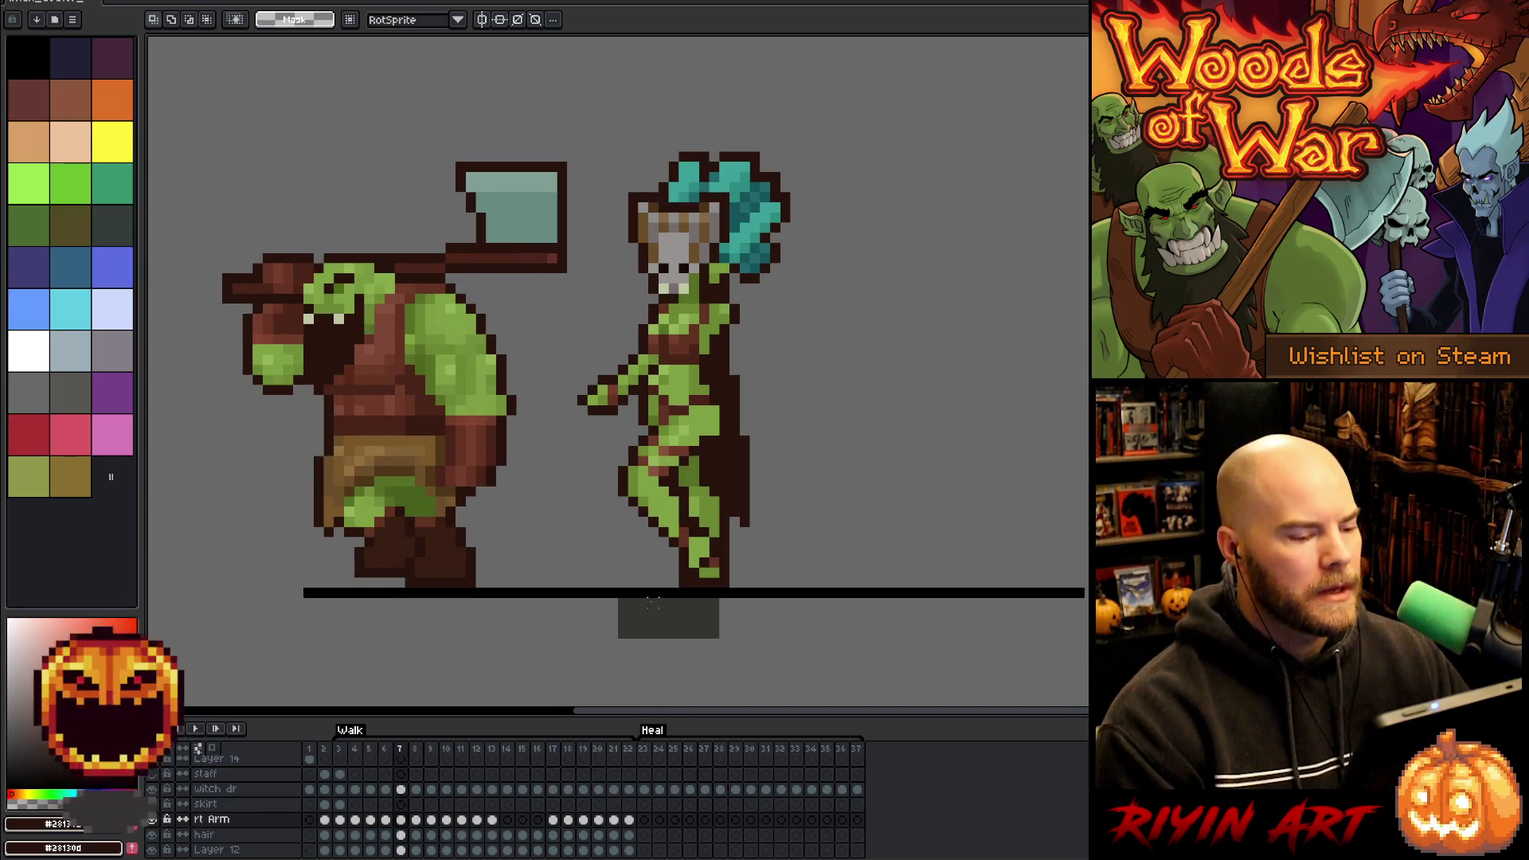
- Stop playback and nudge the right arm one pixel up and right in frame 9
key("Return")
left_click(341, 750)
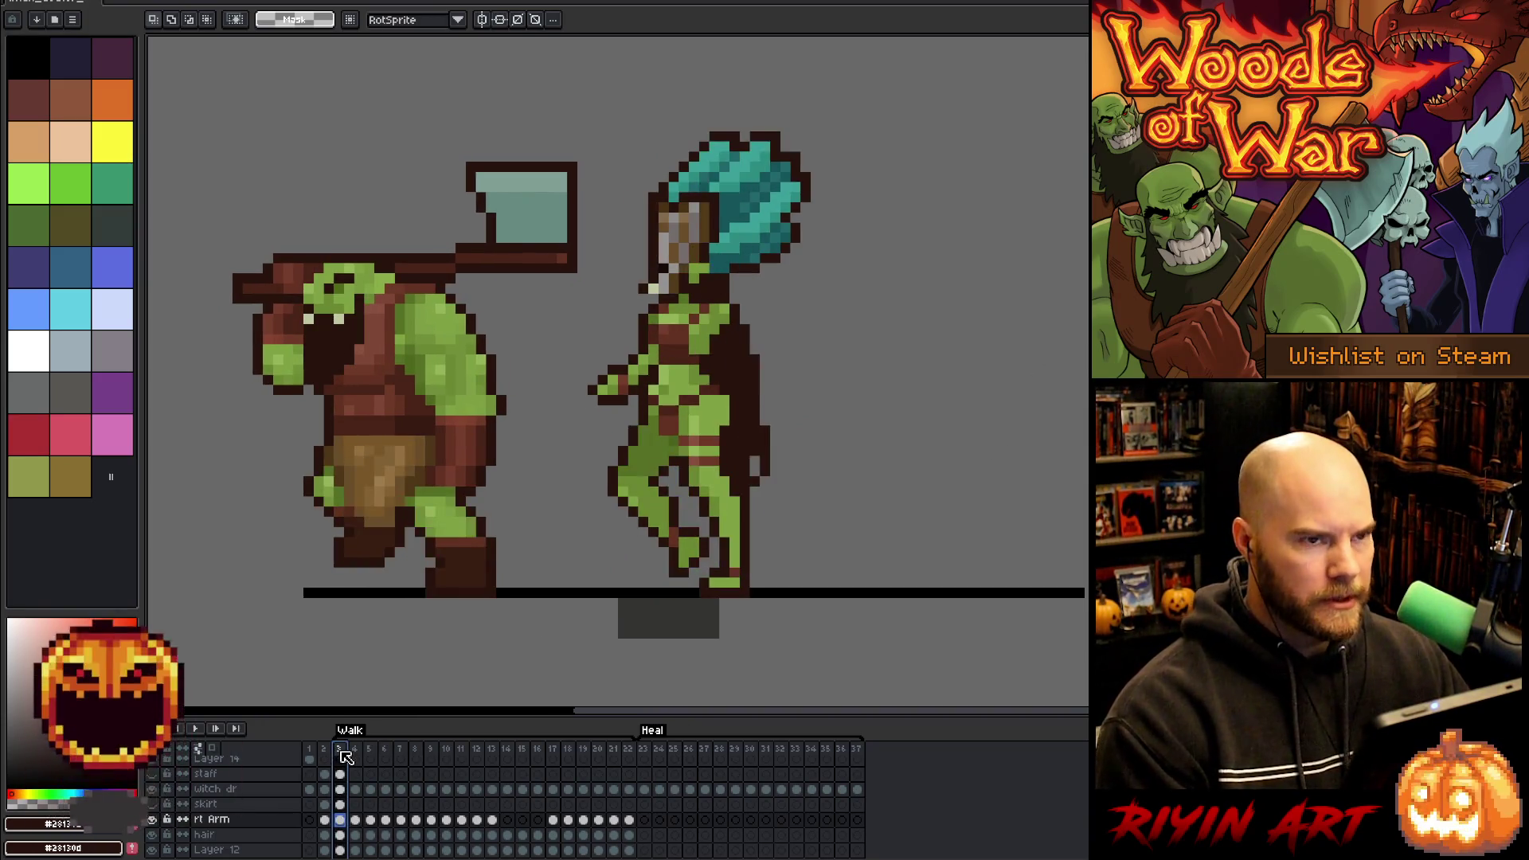
key("Return")
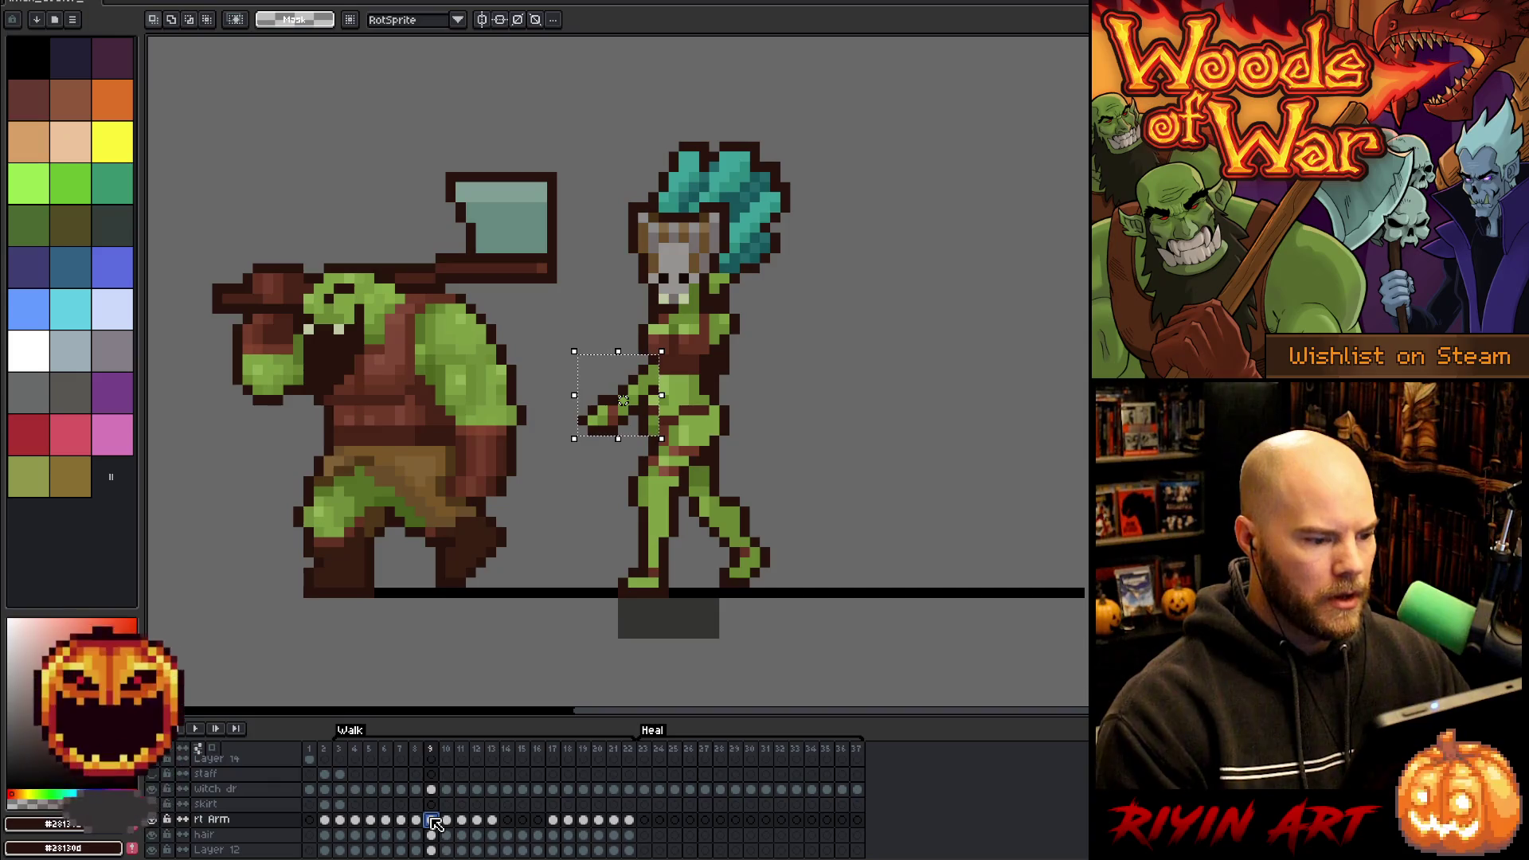
key("Up")
key("Right")
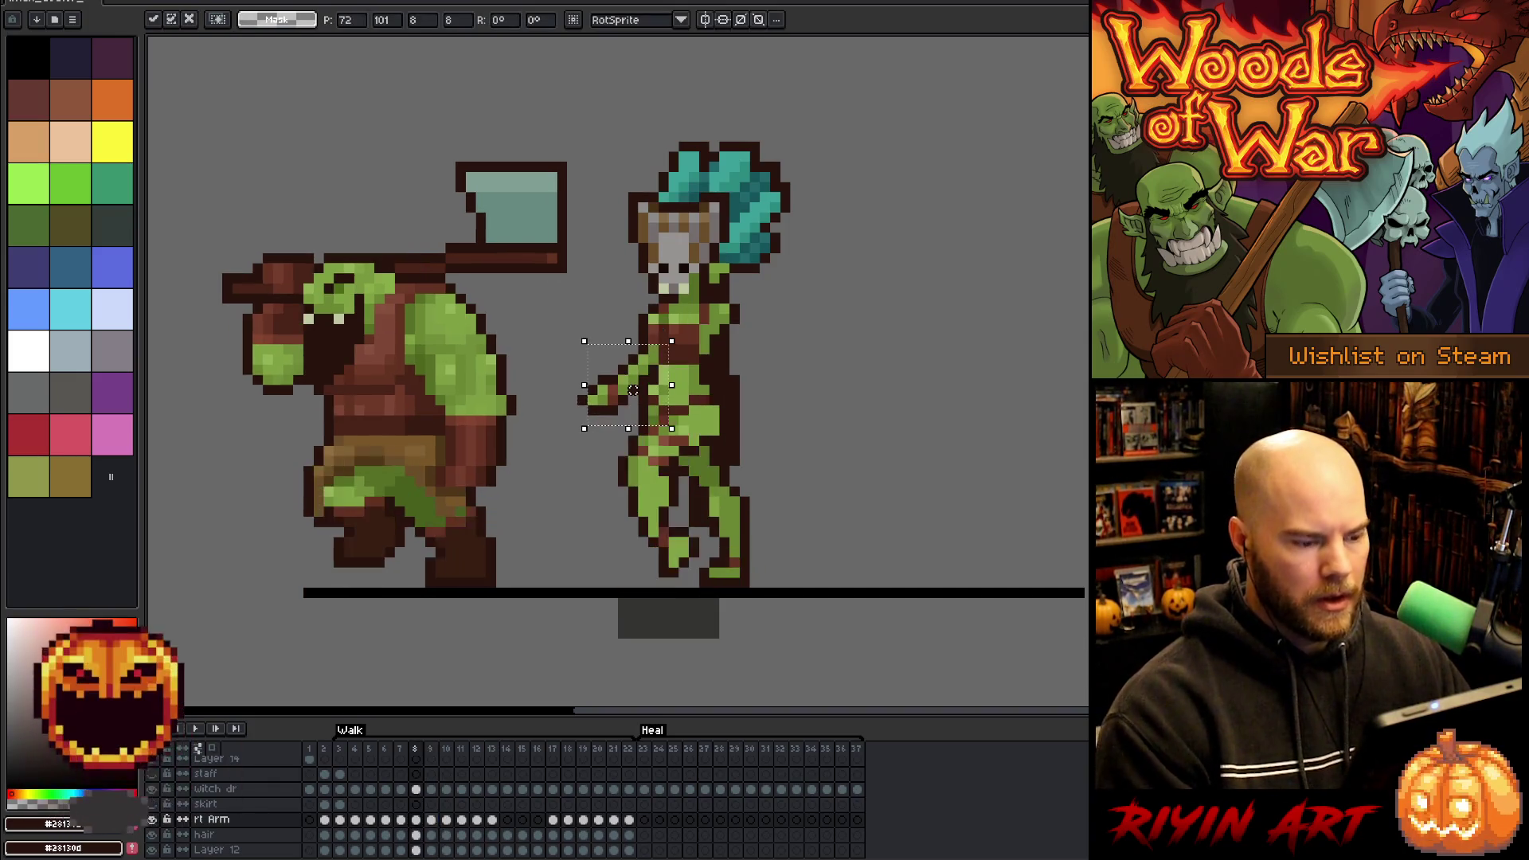
key("Return")
- Nudge the right arm one pixel down in frame 10
key("period")
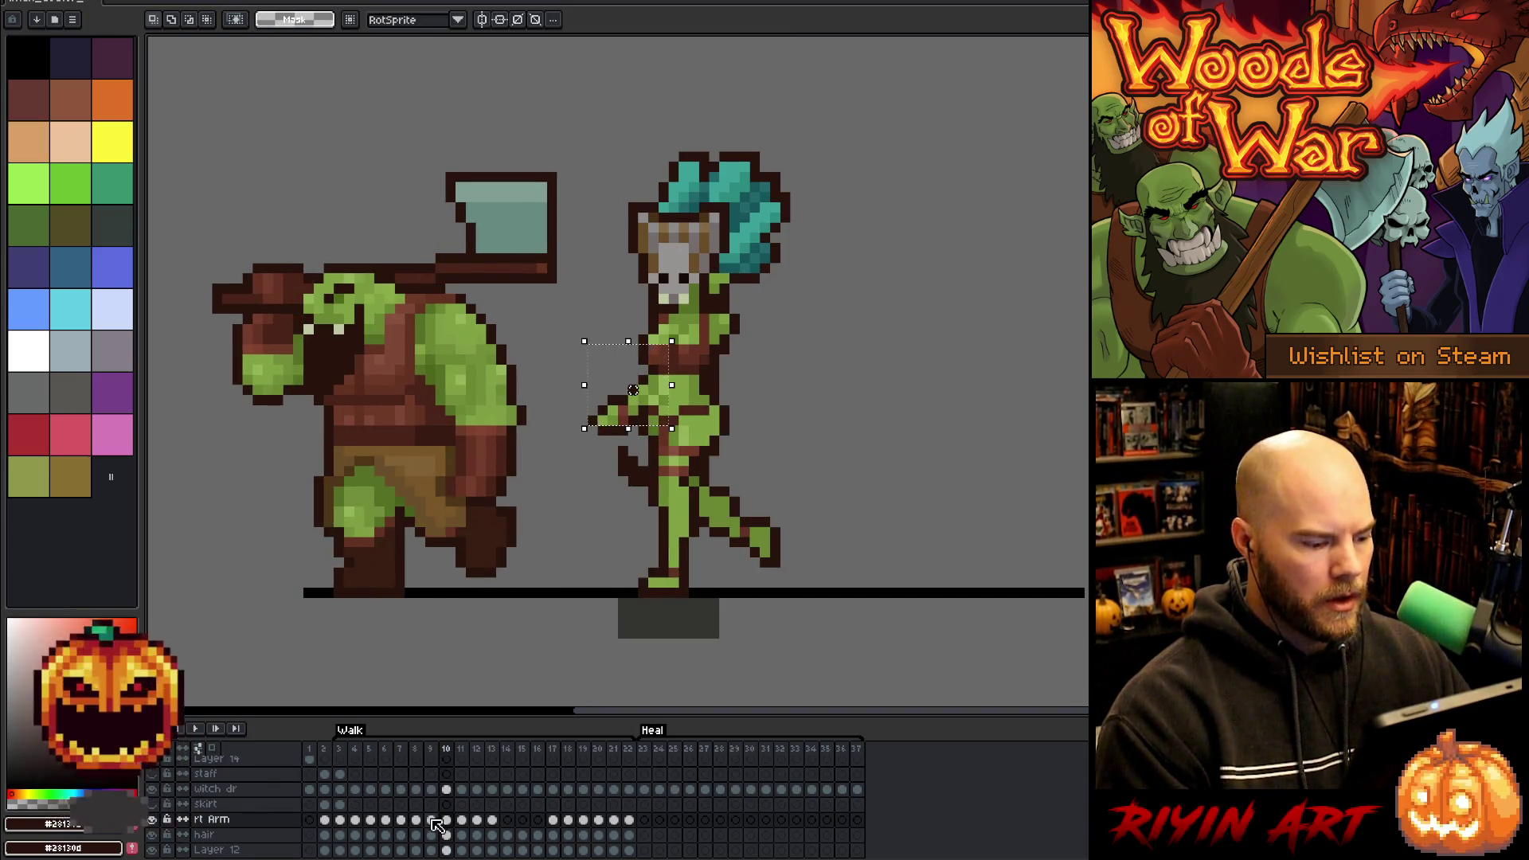
key("Down")
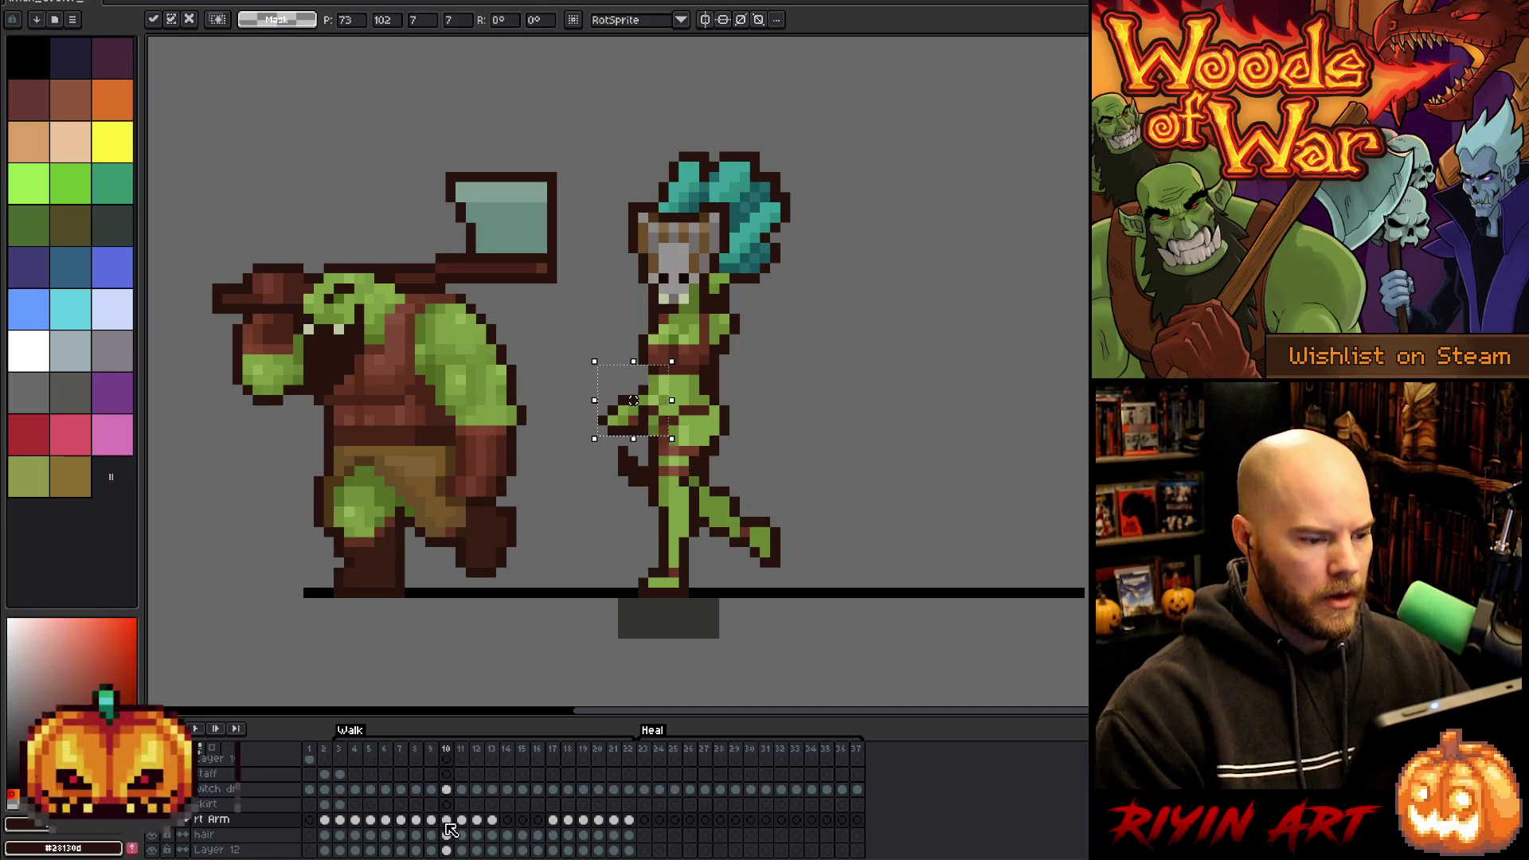
key("Return")
key("comma")
key("period")
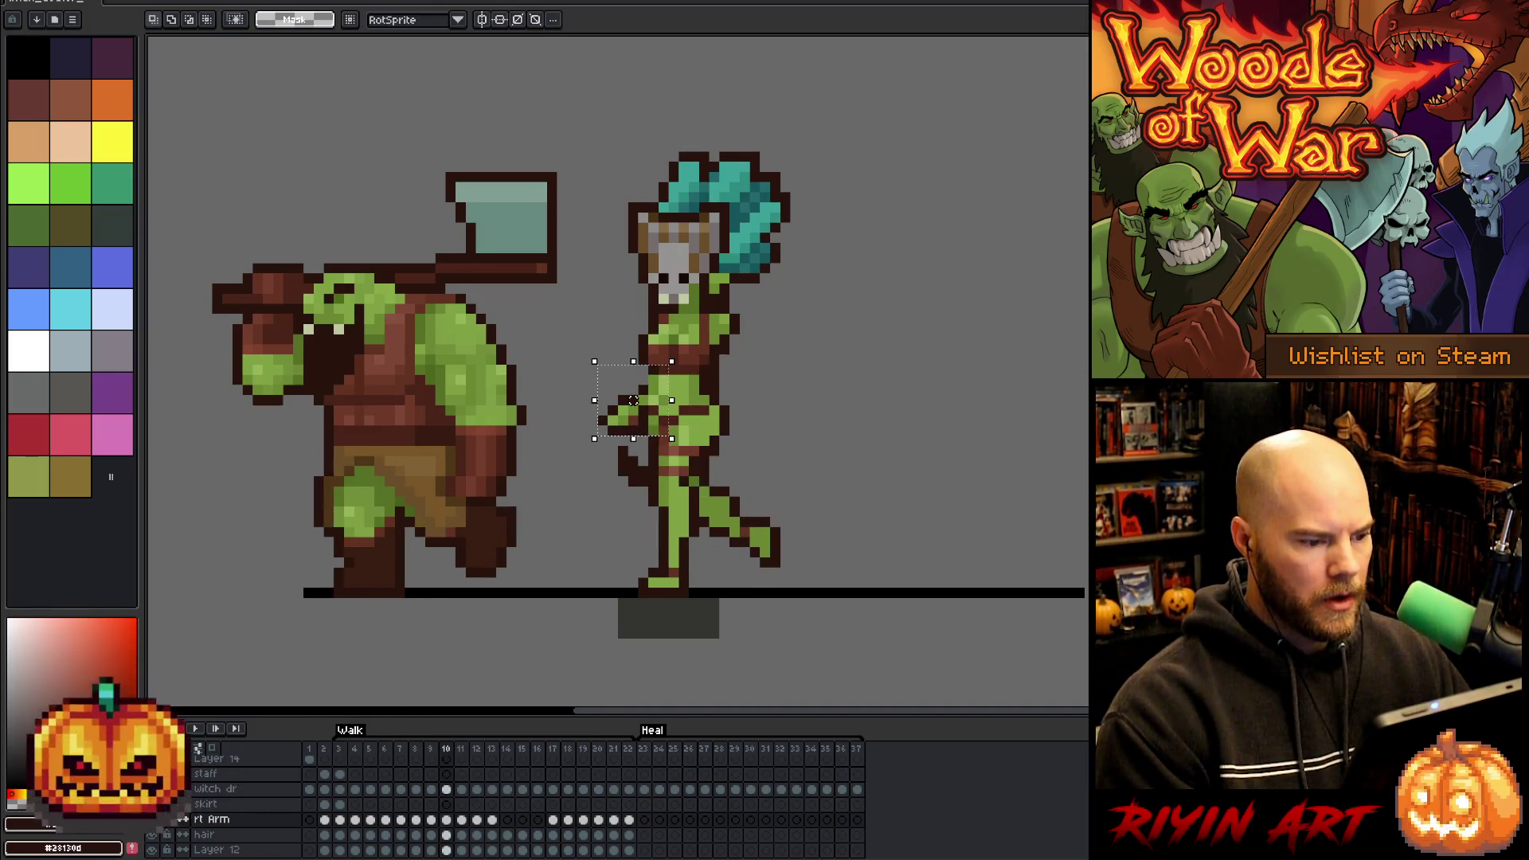
key("period")
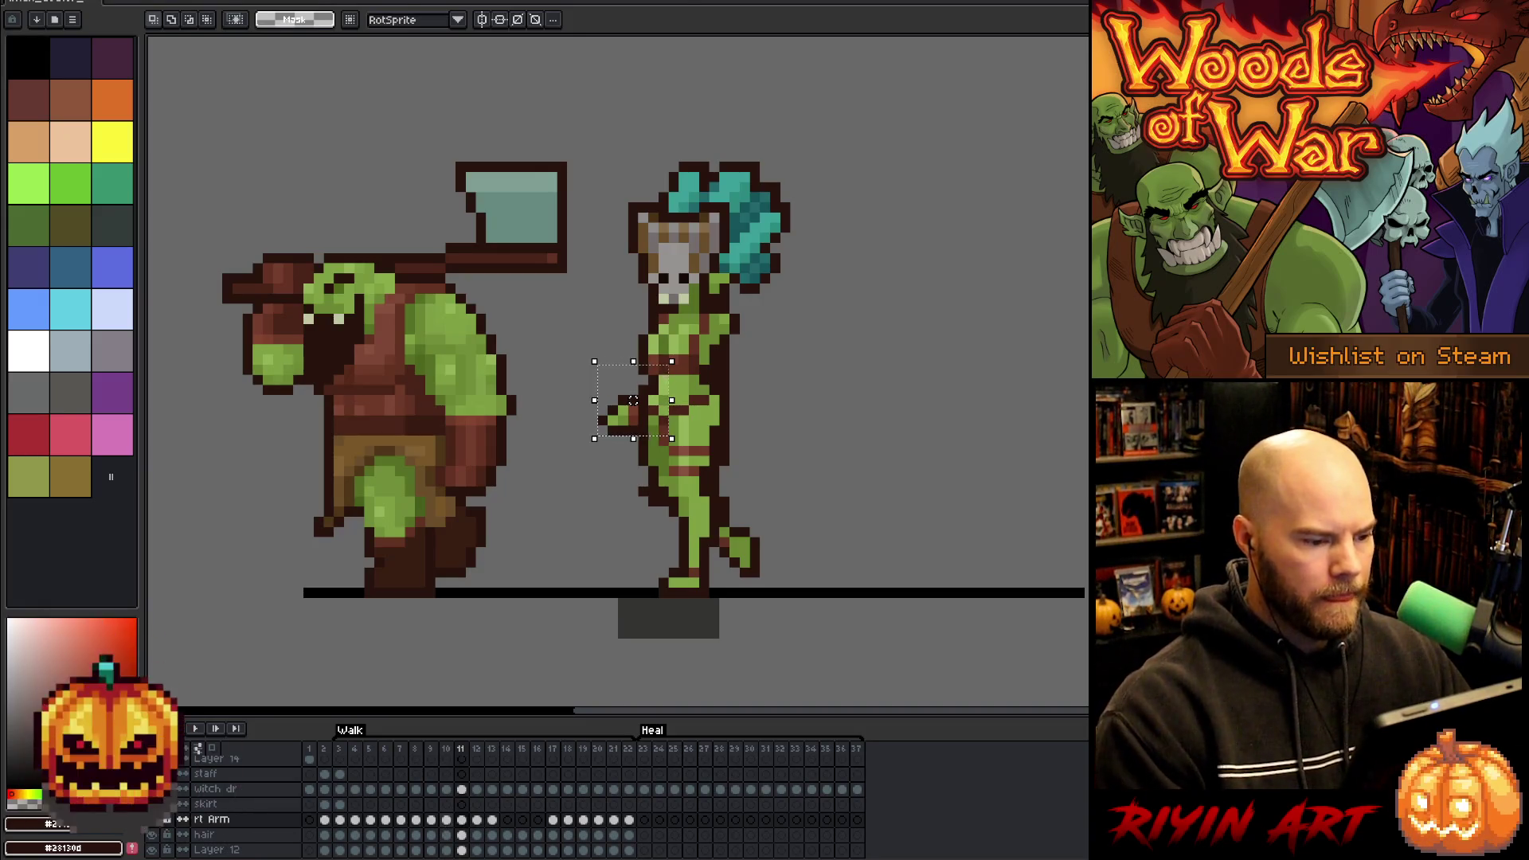
- Shift the right arm one pixel right in frame 11, then replay the walk
left_click_drag(633, 400, 643, 401)
key("Return")
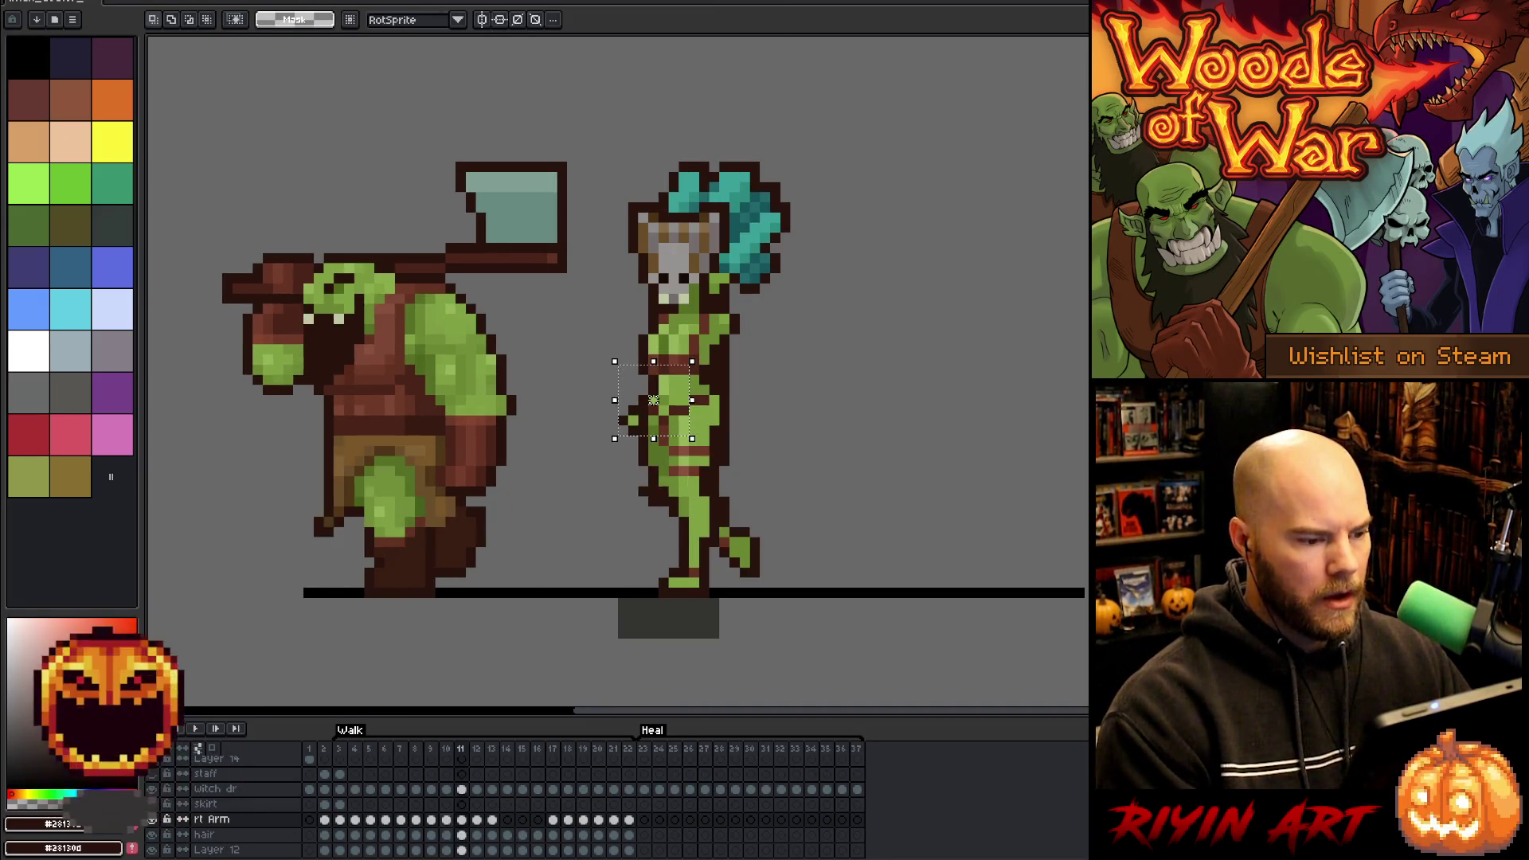
key("period")
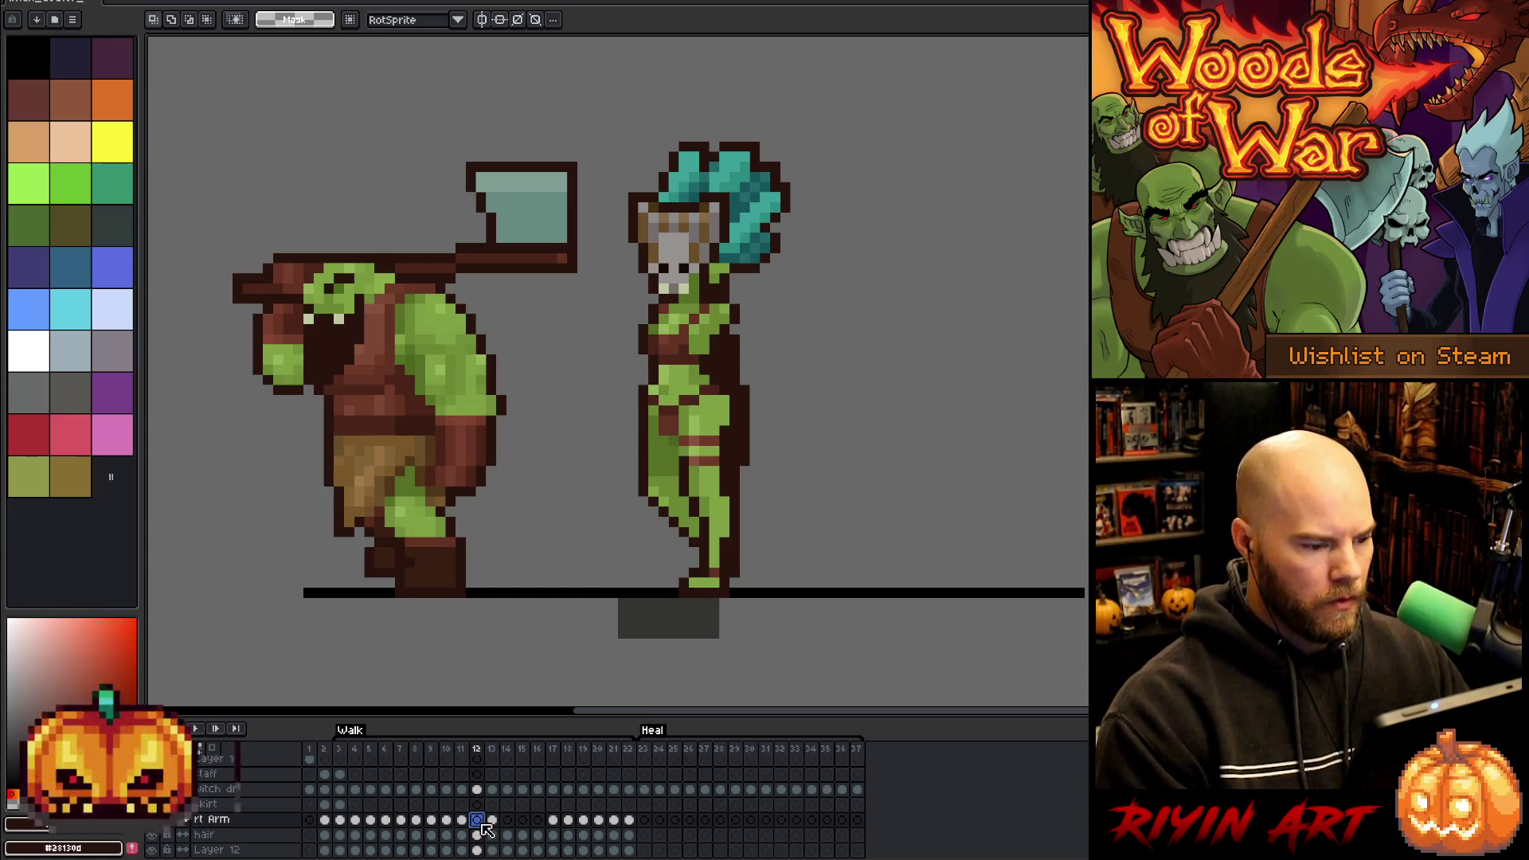
key("period")
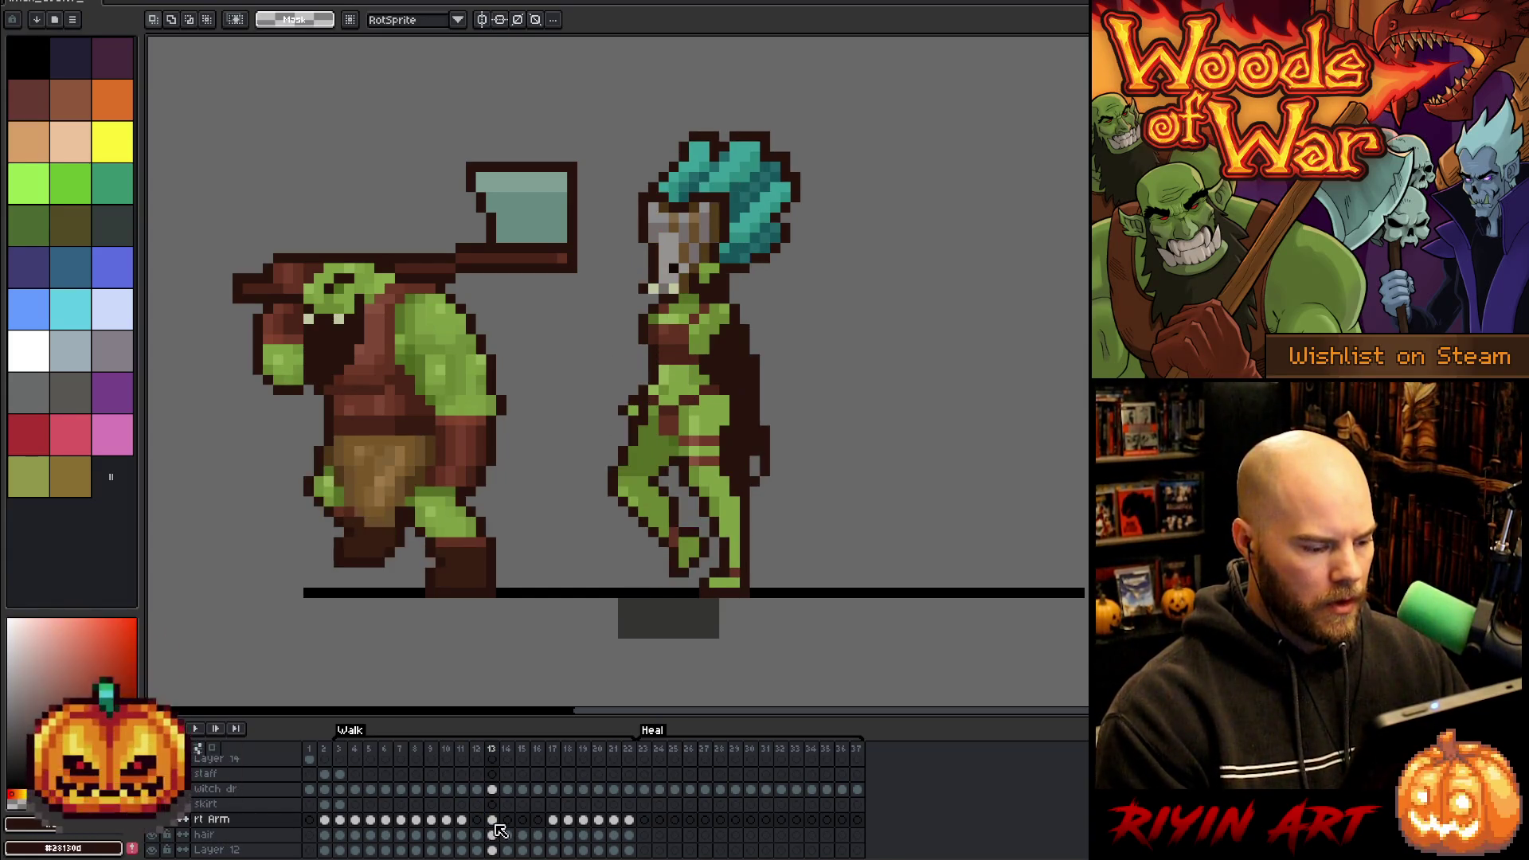
key("Return")
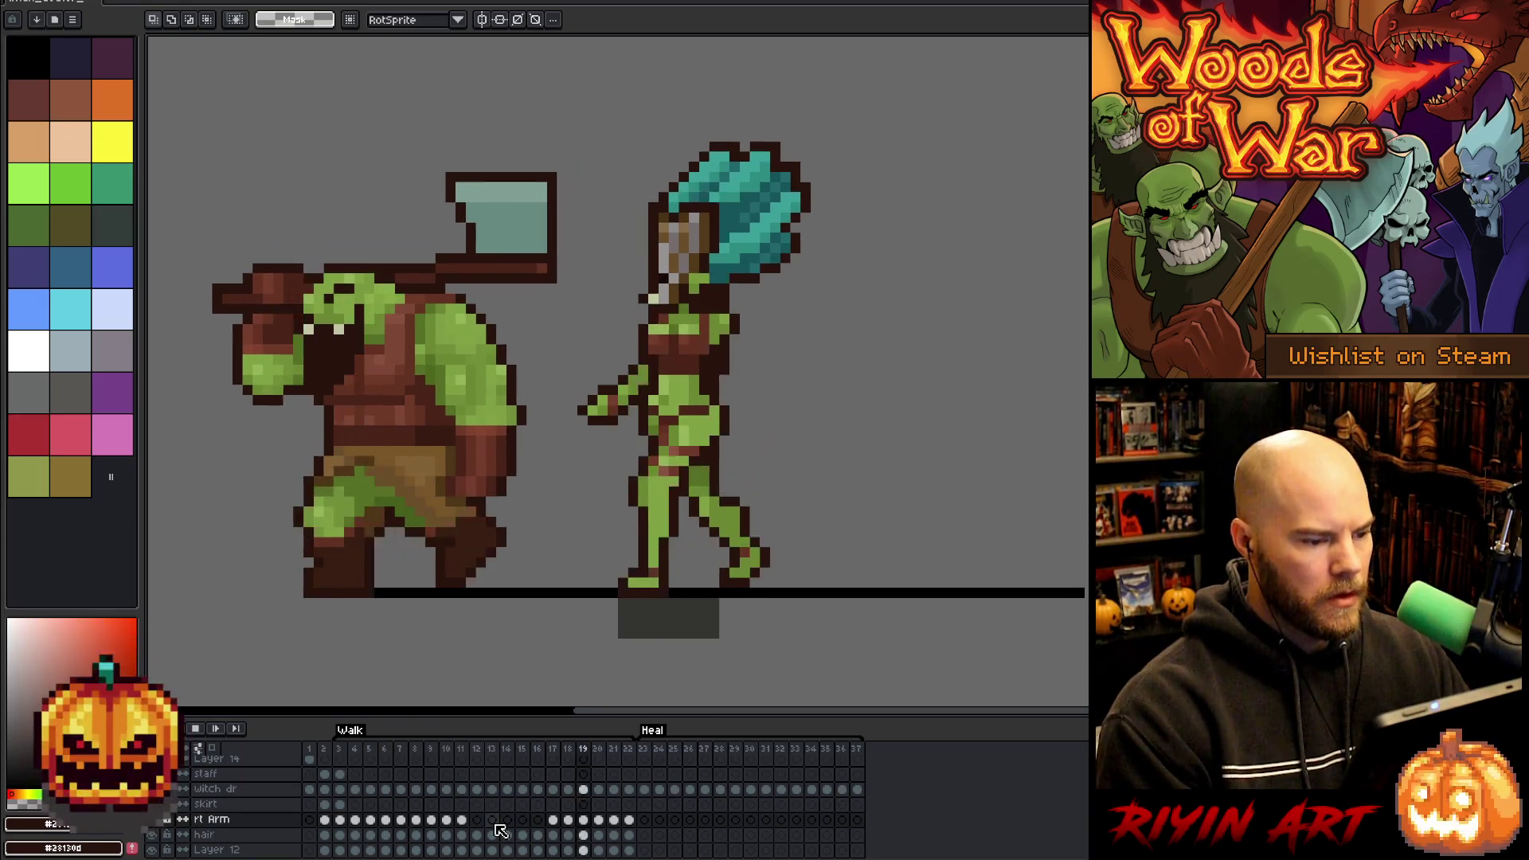
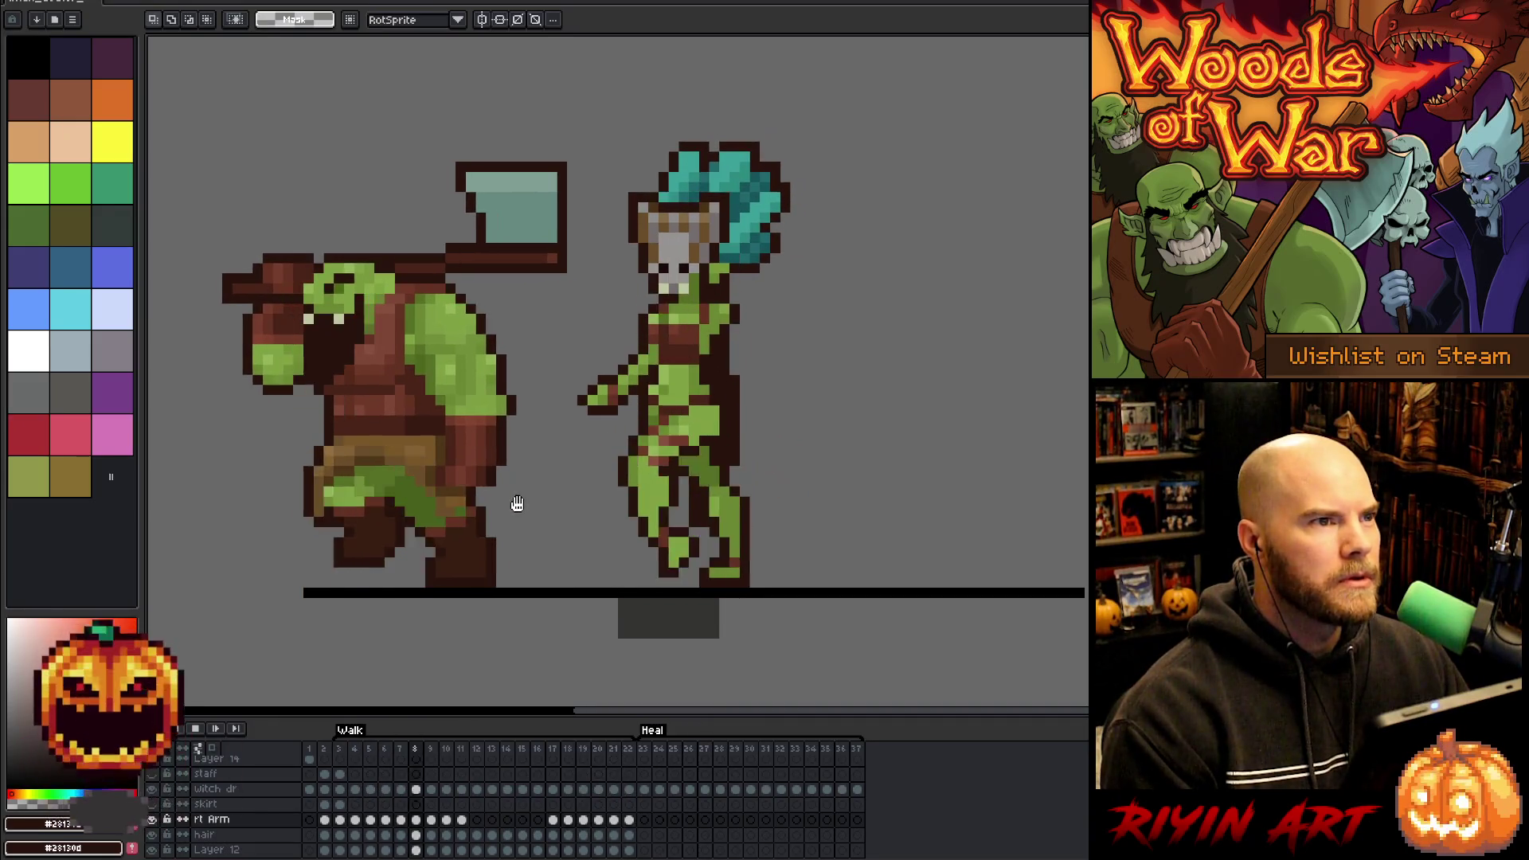
- Replay the walk cycle and scrub the frames around walk frame 8
key("Return")
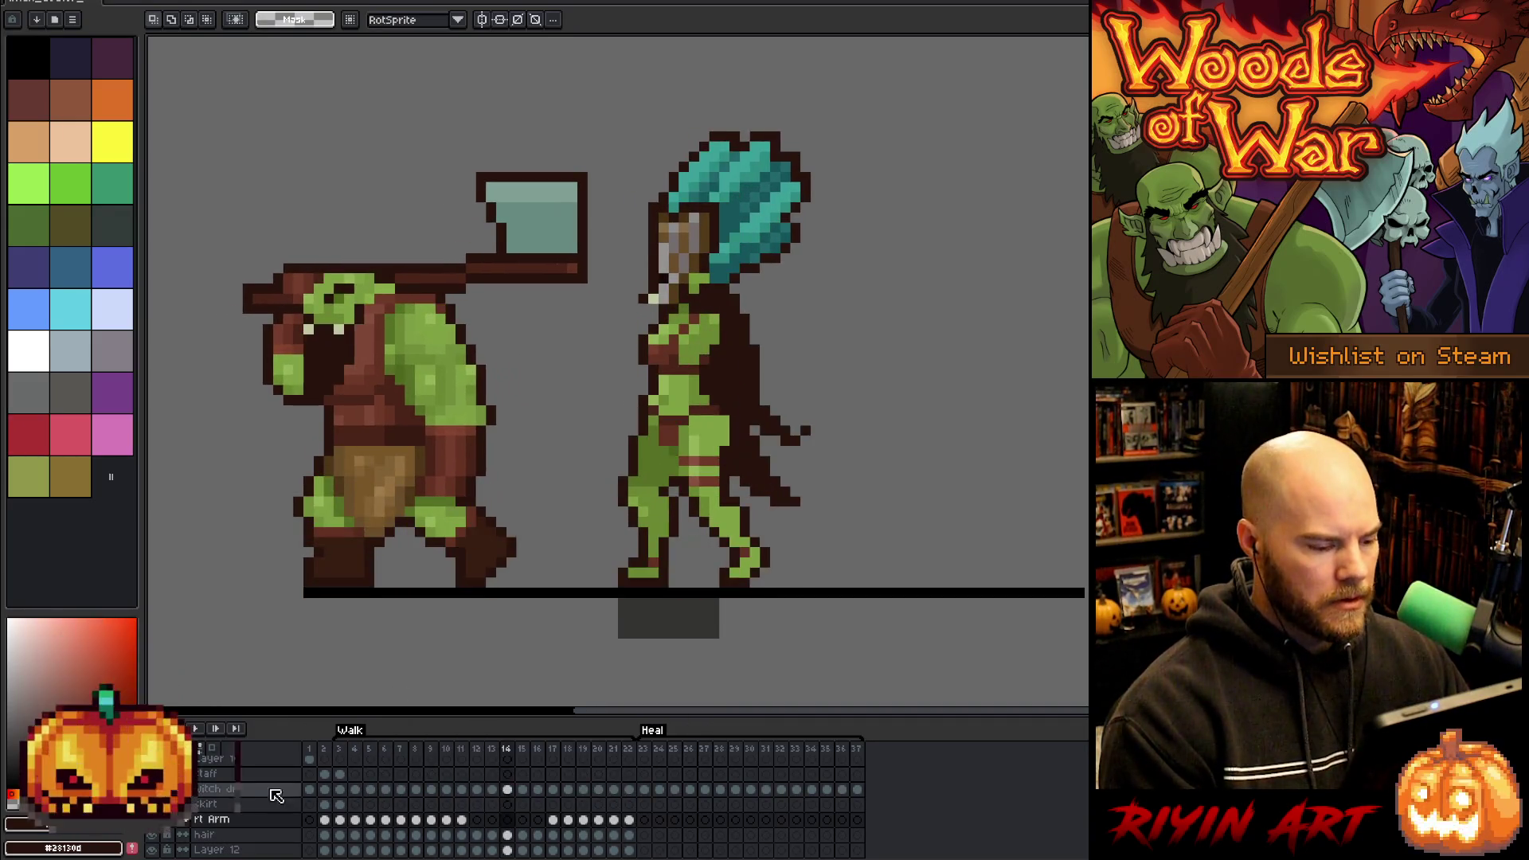
key("Return")
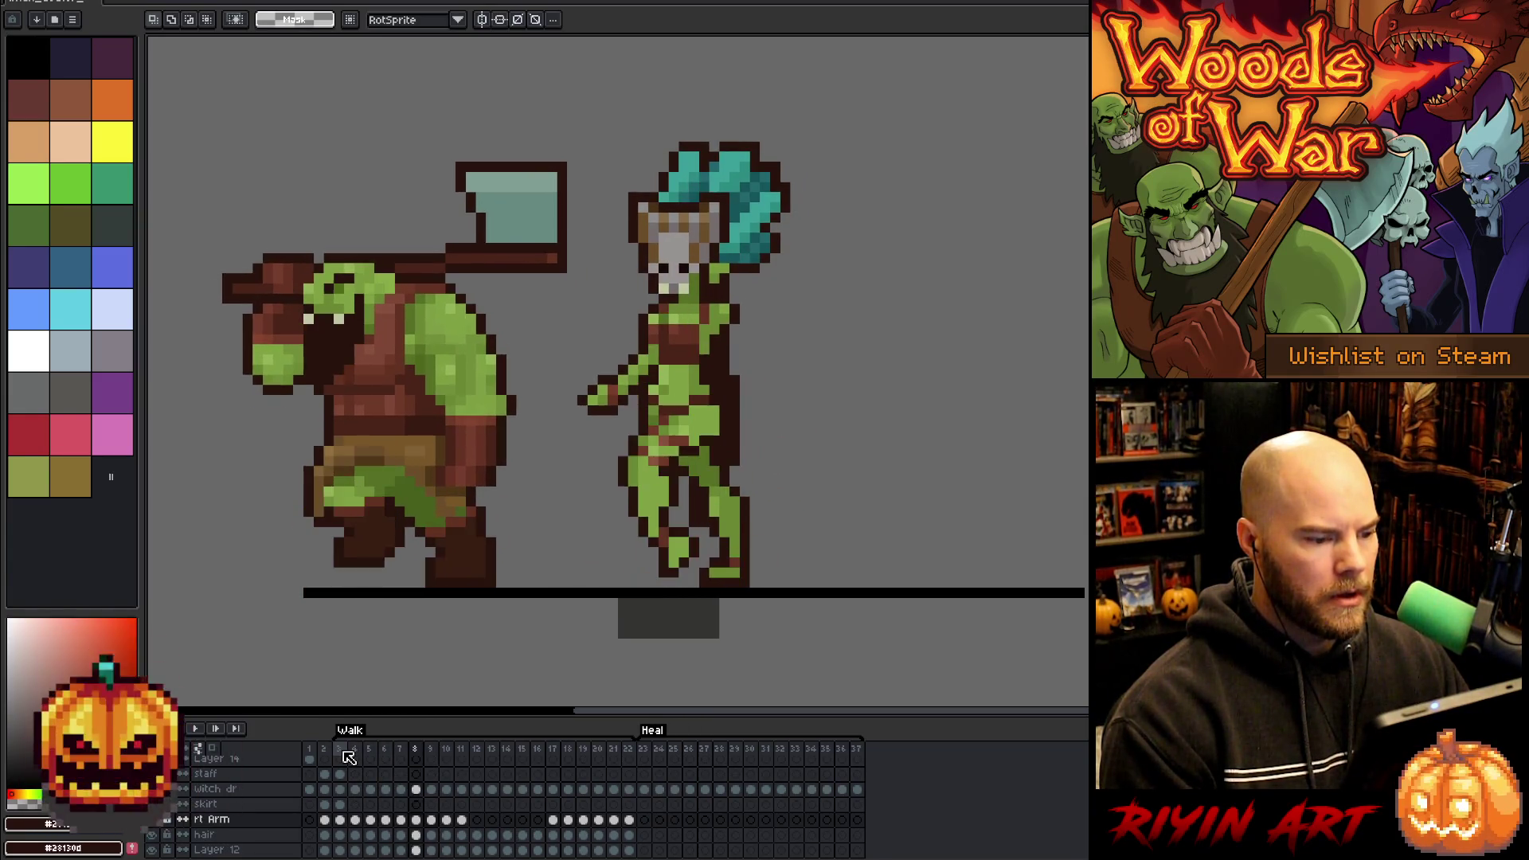
key("Left")
key("Right")
key("Right")
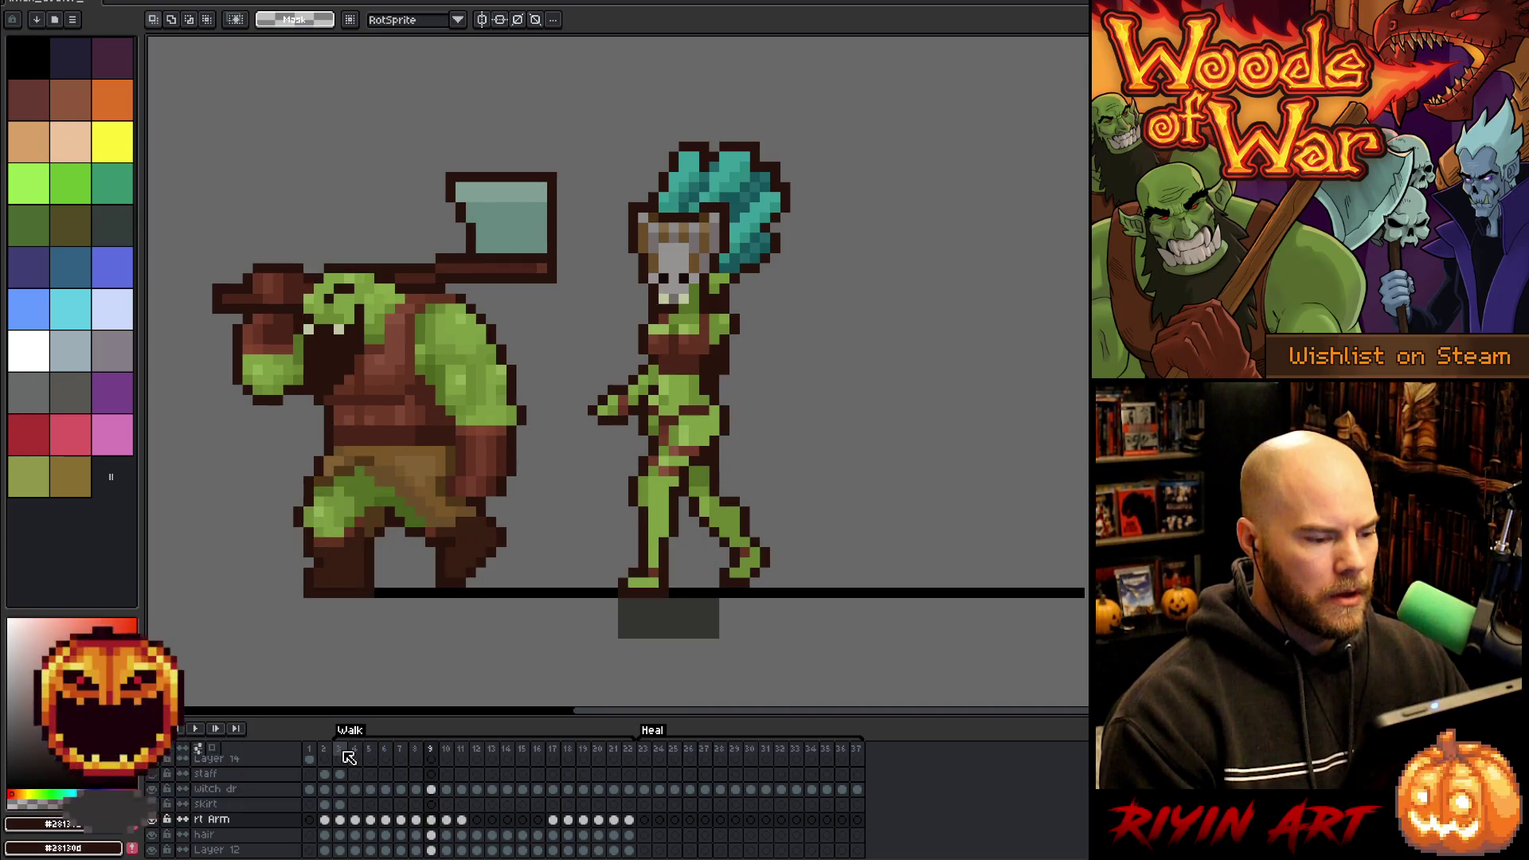
key("Left")
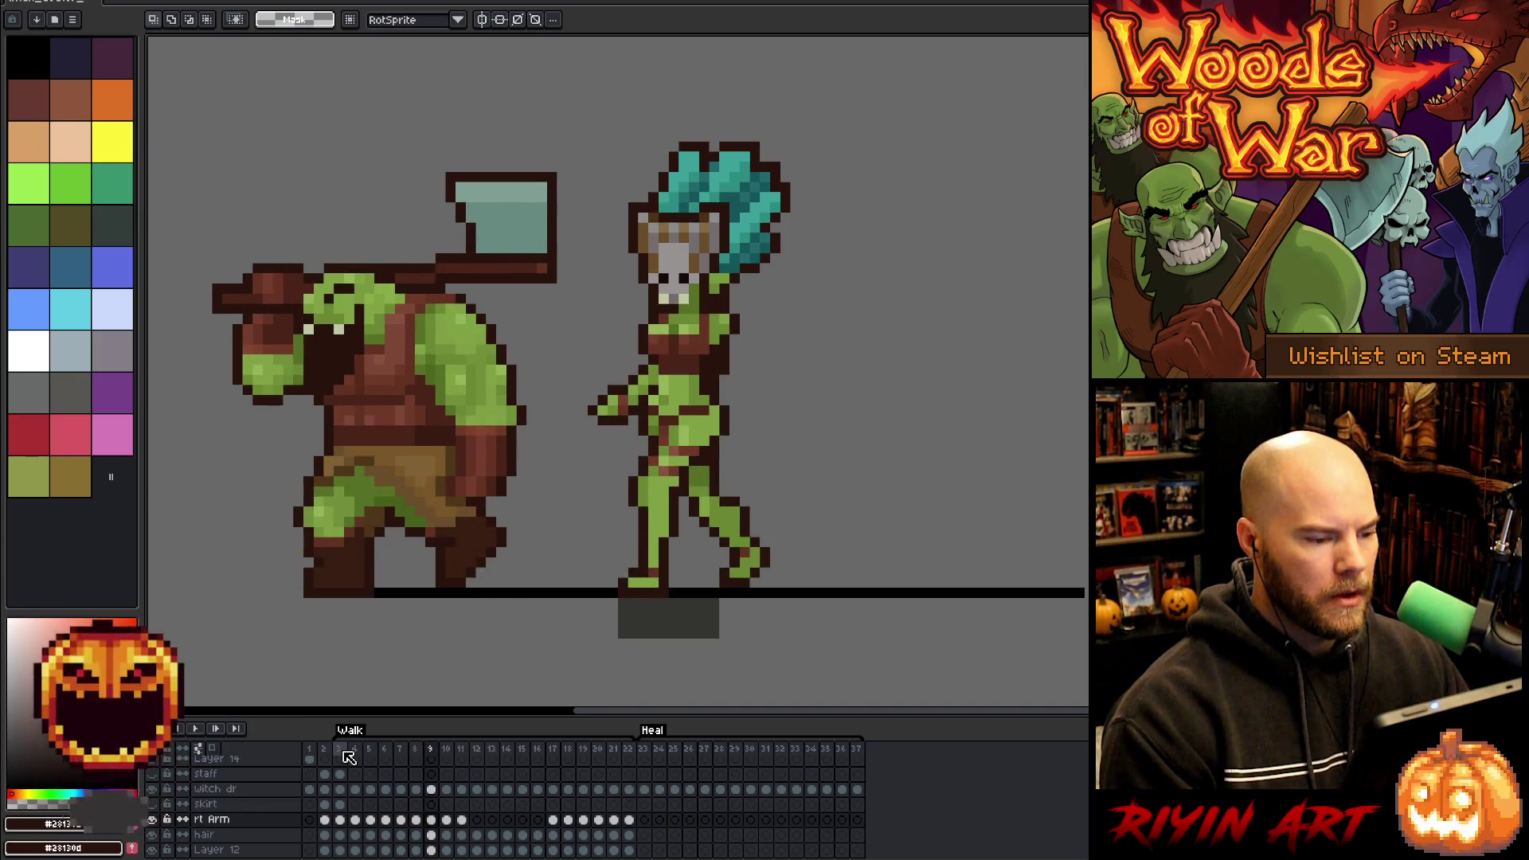
key("Left")
key("Left")
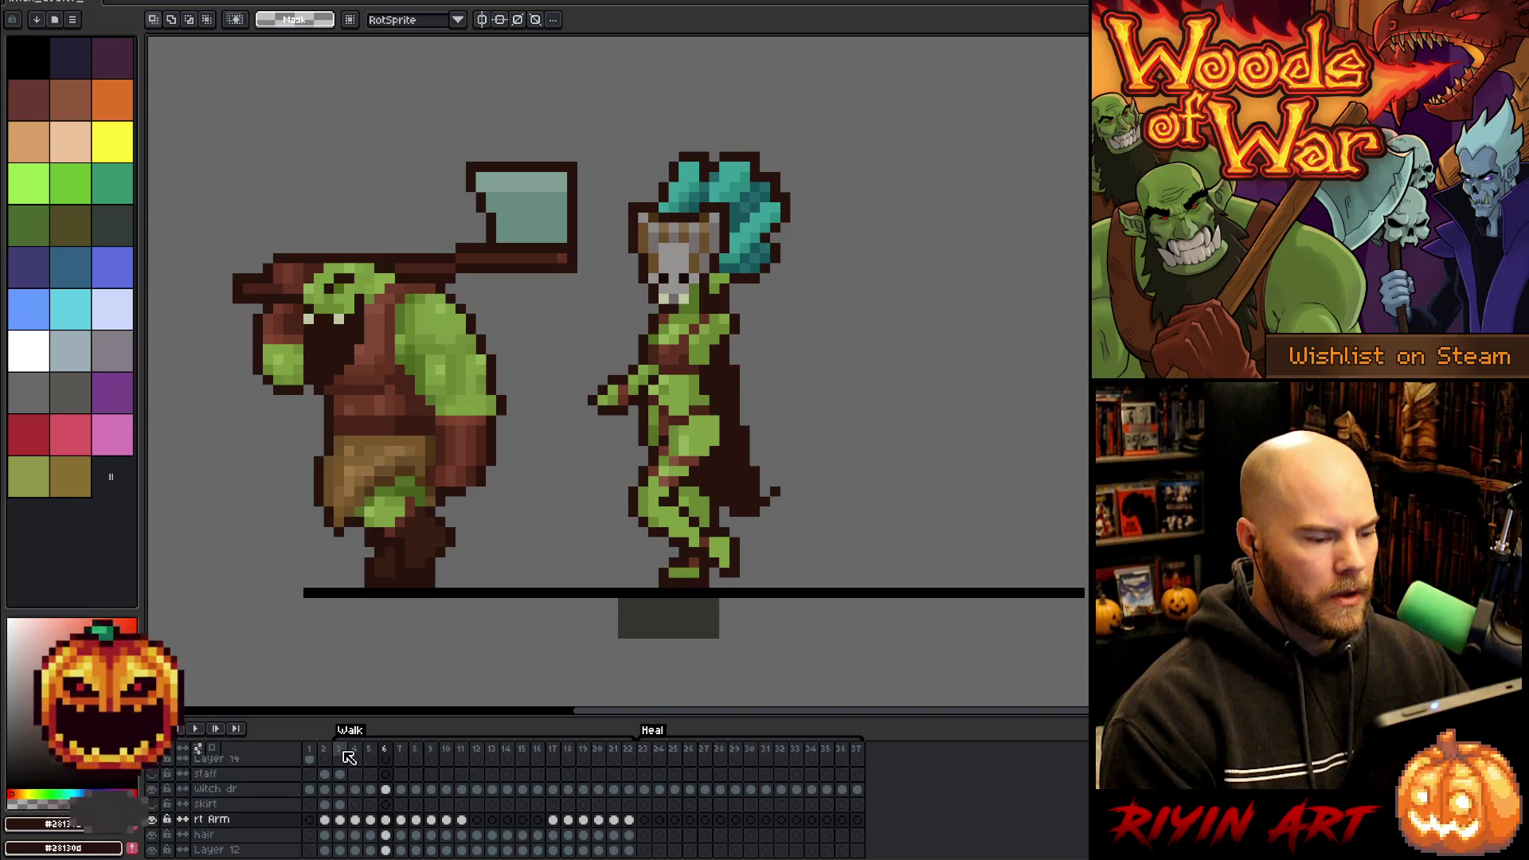
key("Right")
key("Right")
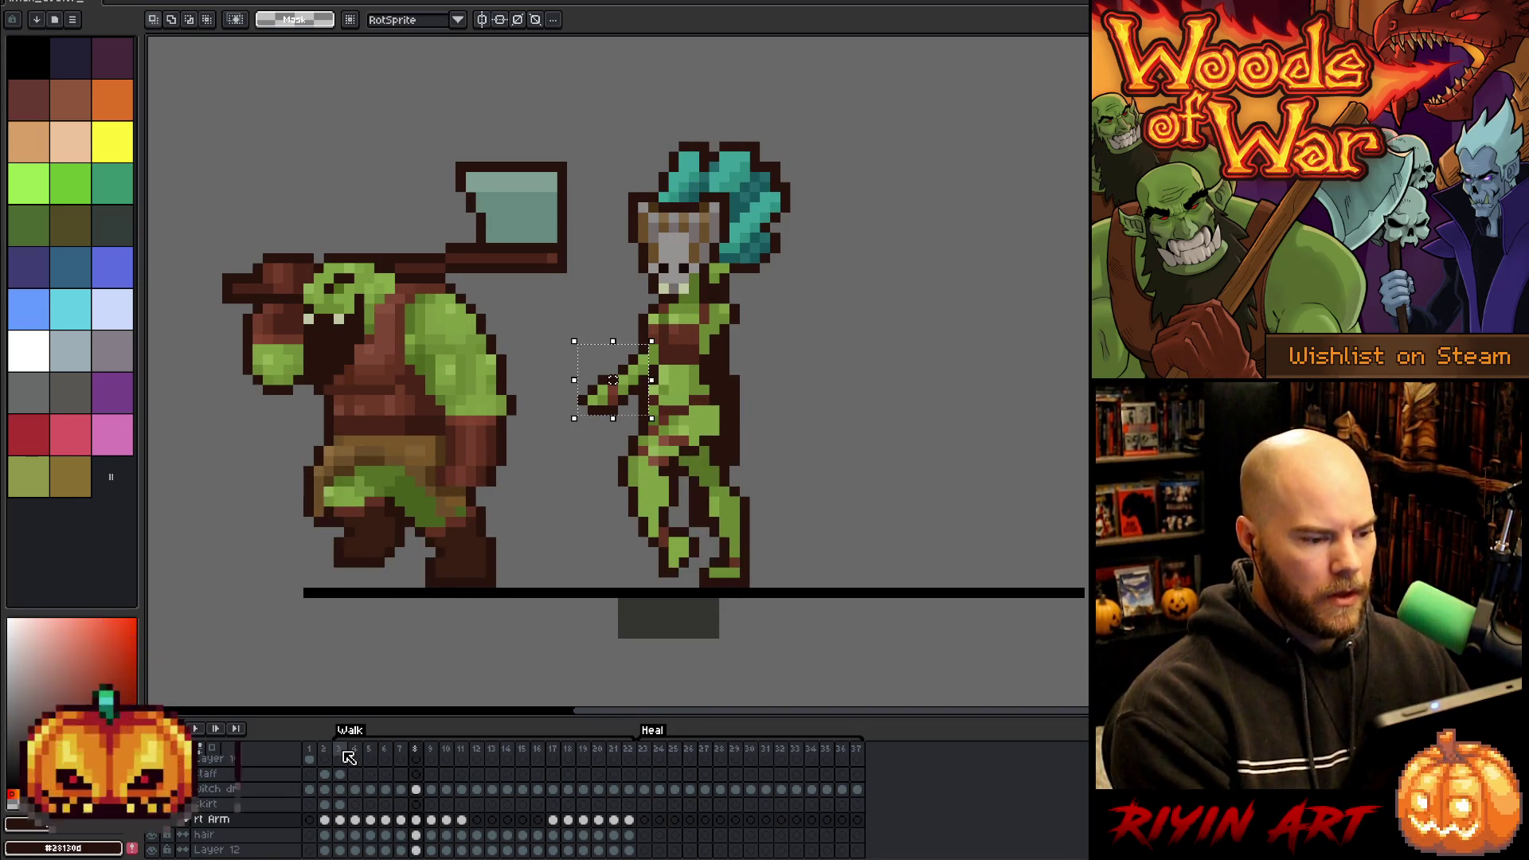
- On walk frame 8, shift the witch's front arm one pixel left and commit it
key("Left")
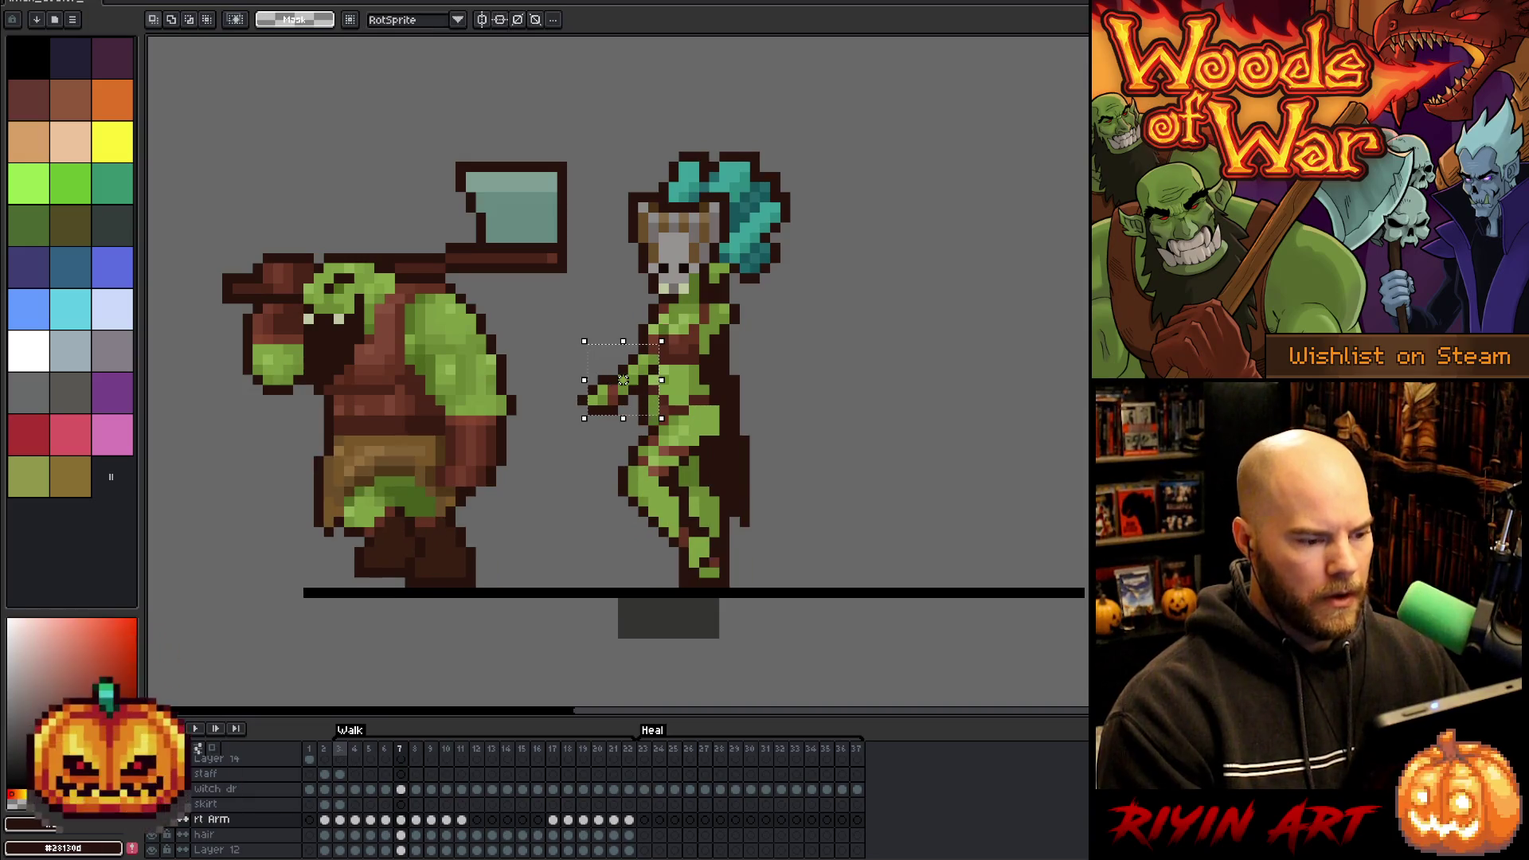
key("Right")
key("Right")
key("Right")
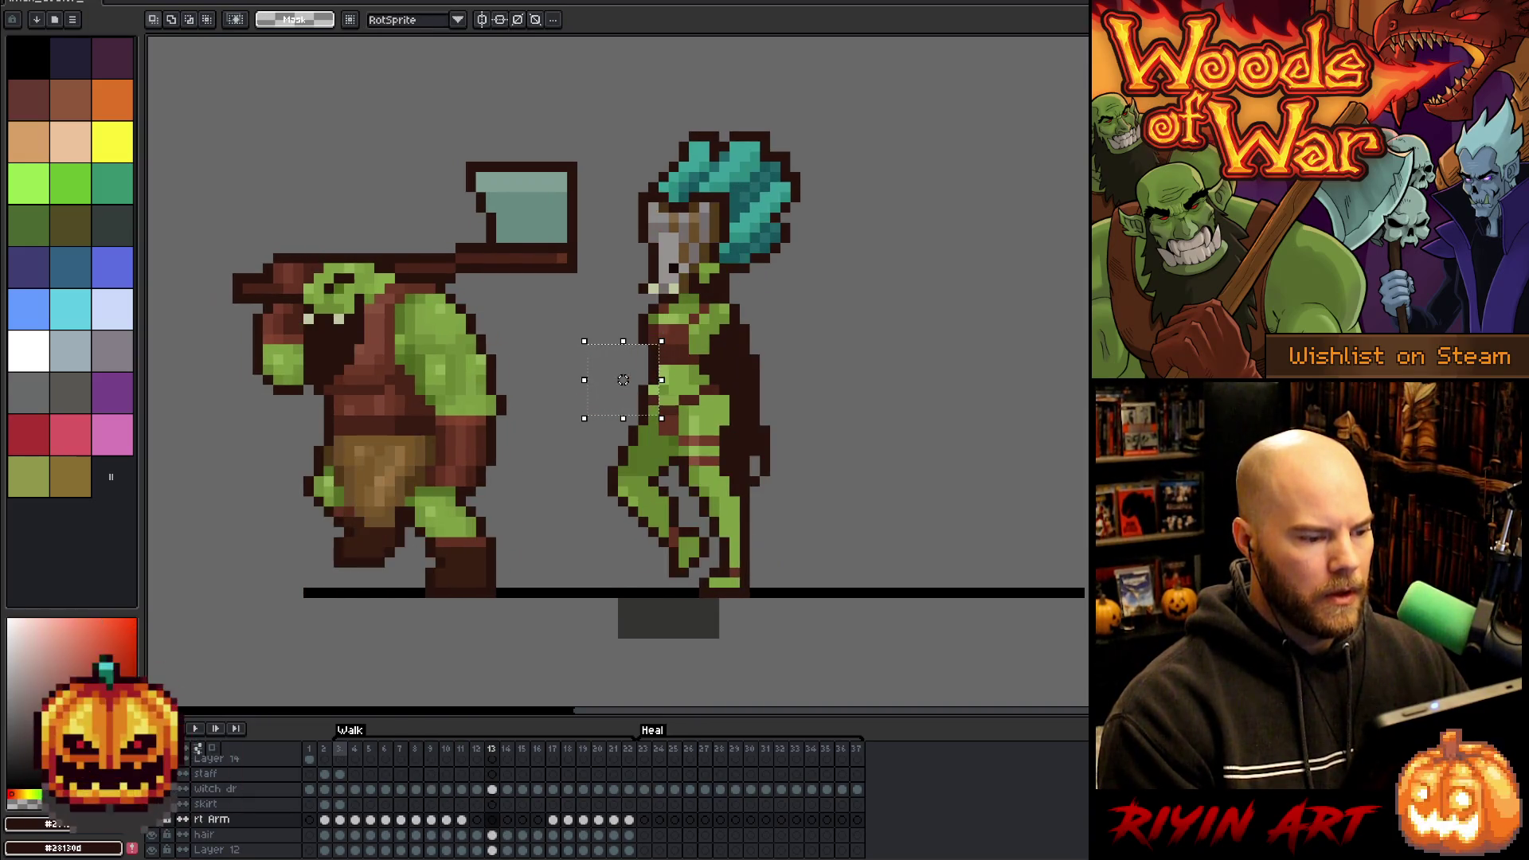
key("Left")
key("Left")
key("Left")
key("Right")
key("Right")
key("Right")
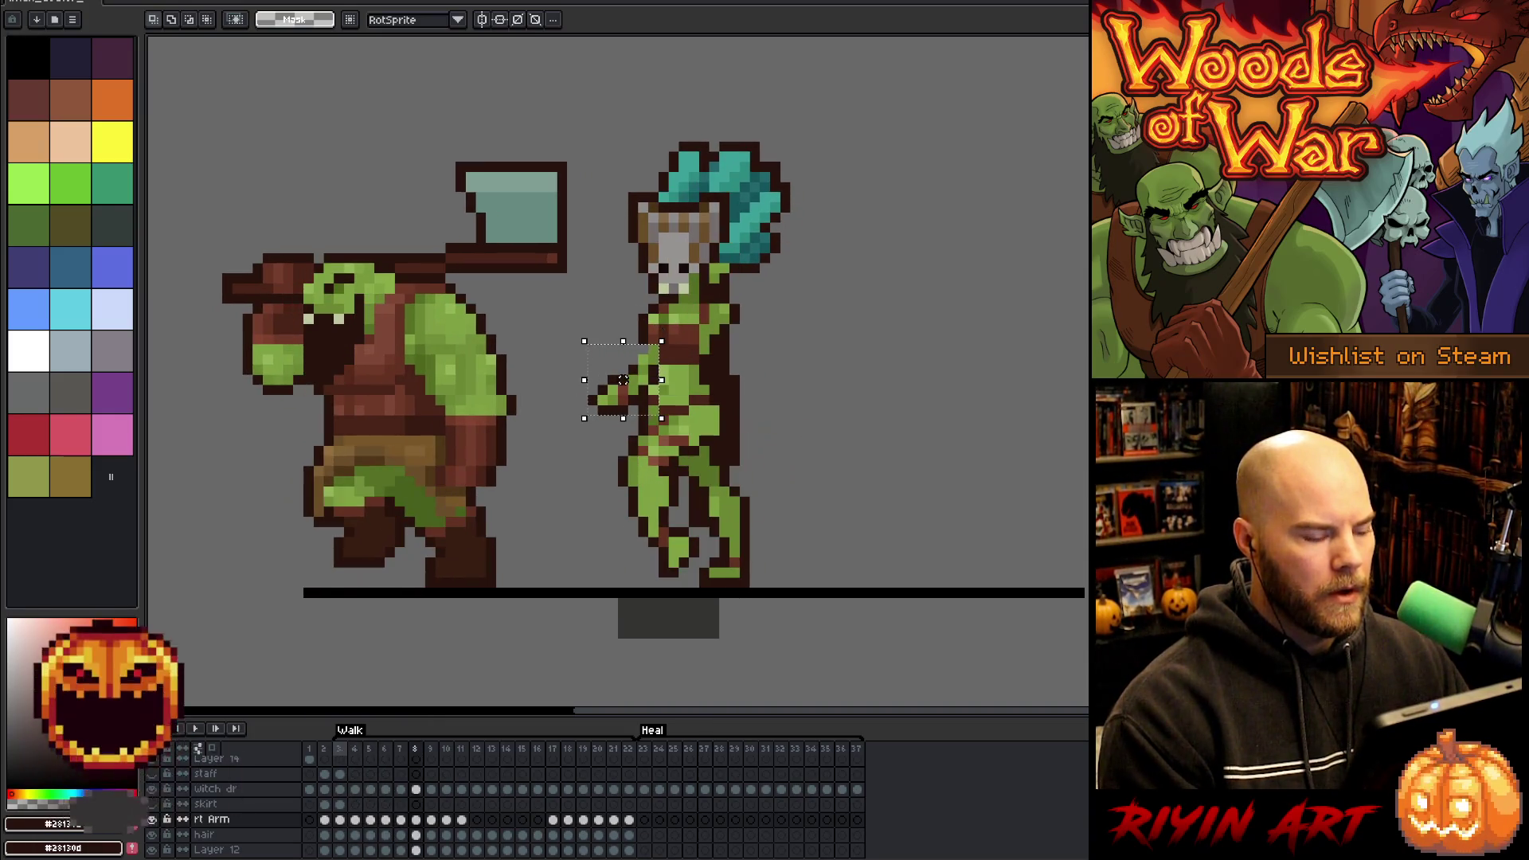
left_click_drag(622, 380, 612, 379)
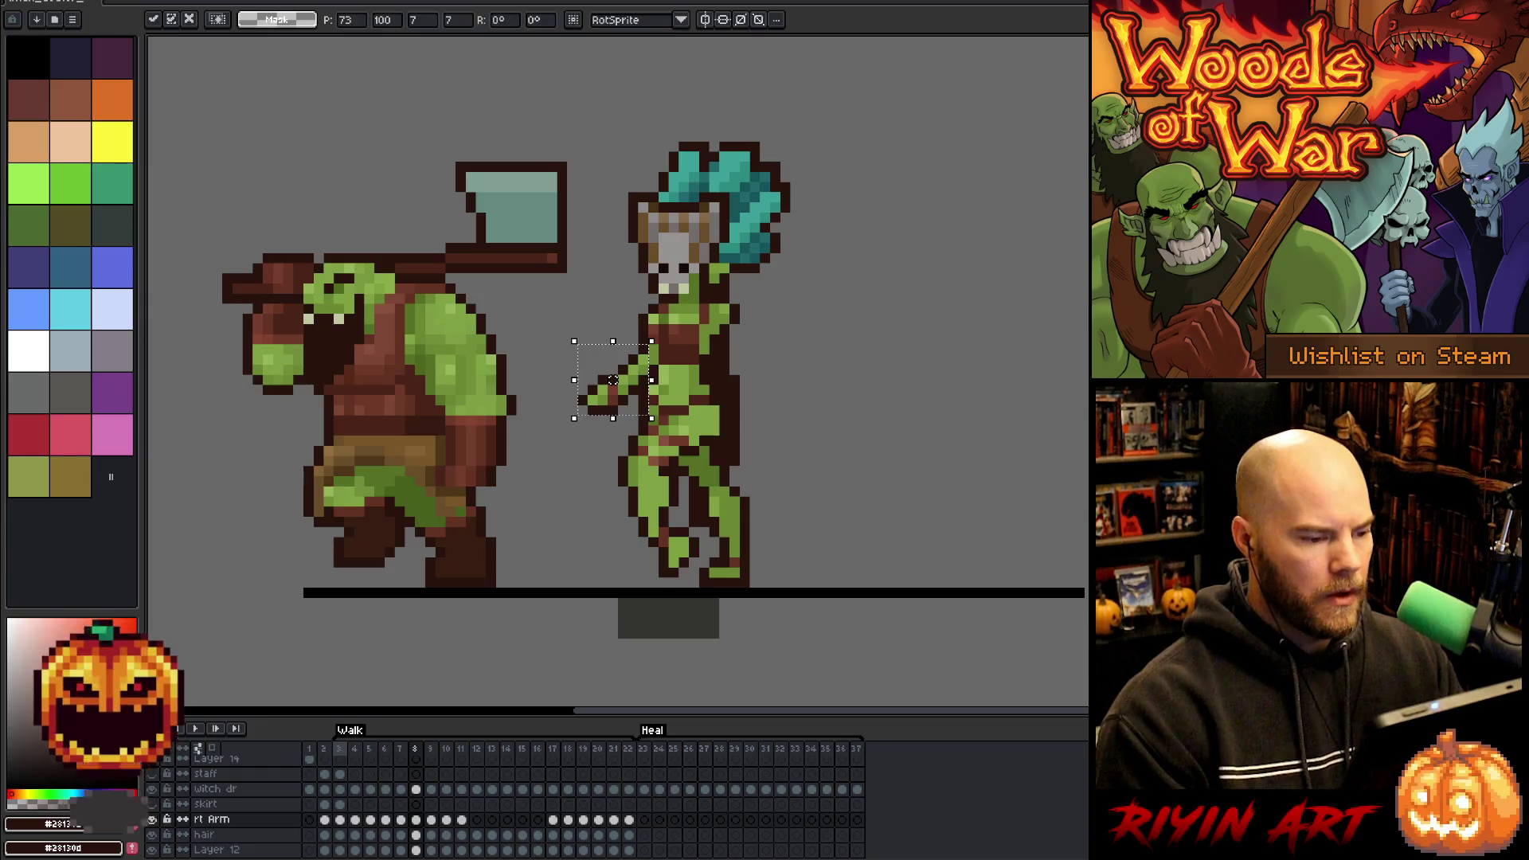
key("Return")
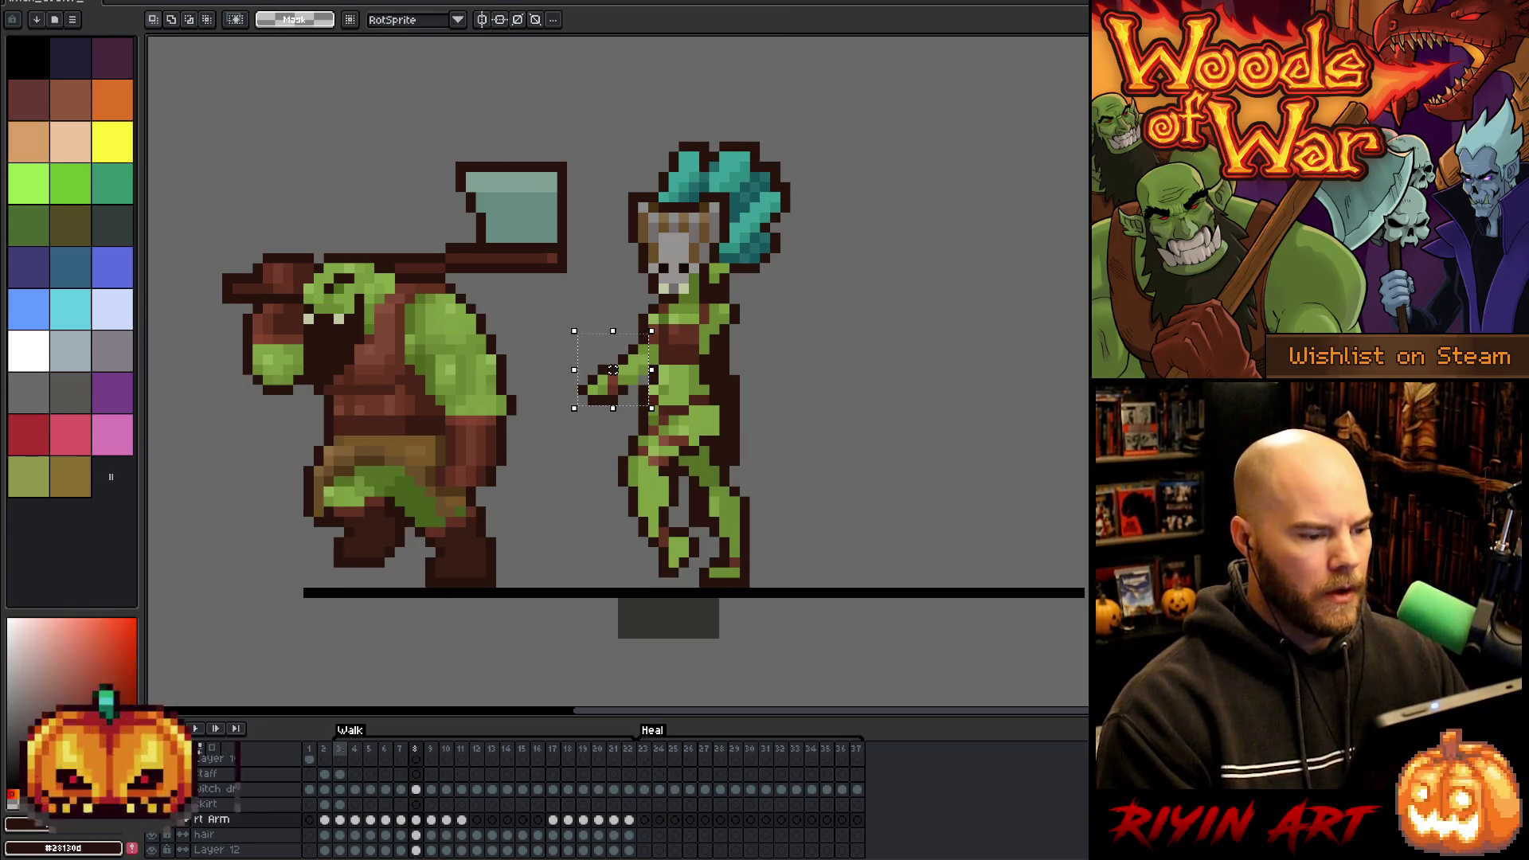
- Play the walk cycle to check the adjusted arm
key("Right")
key("Right")
key("Right")
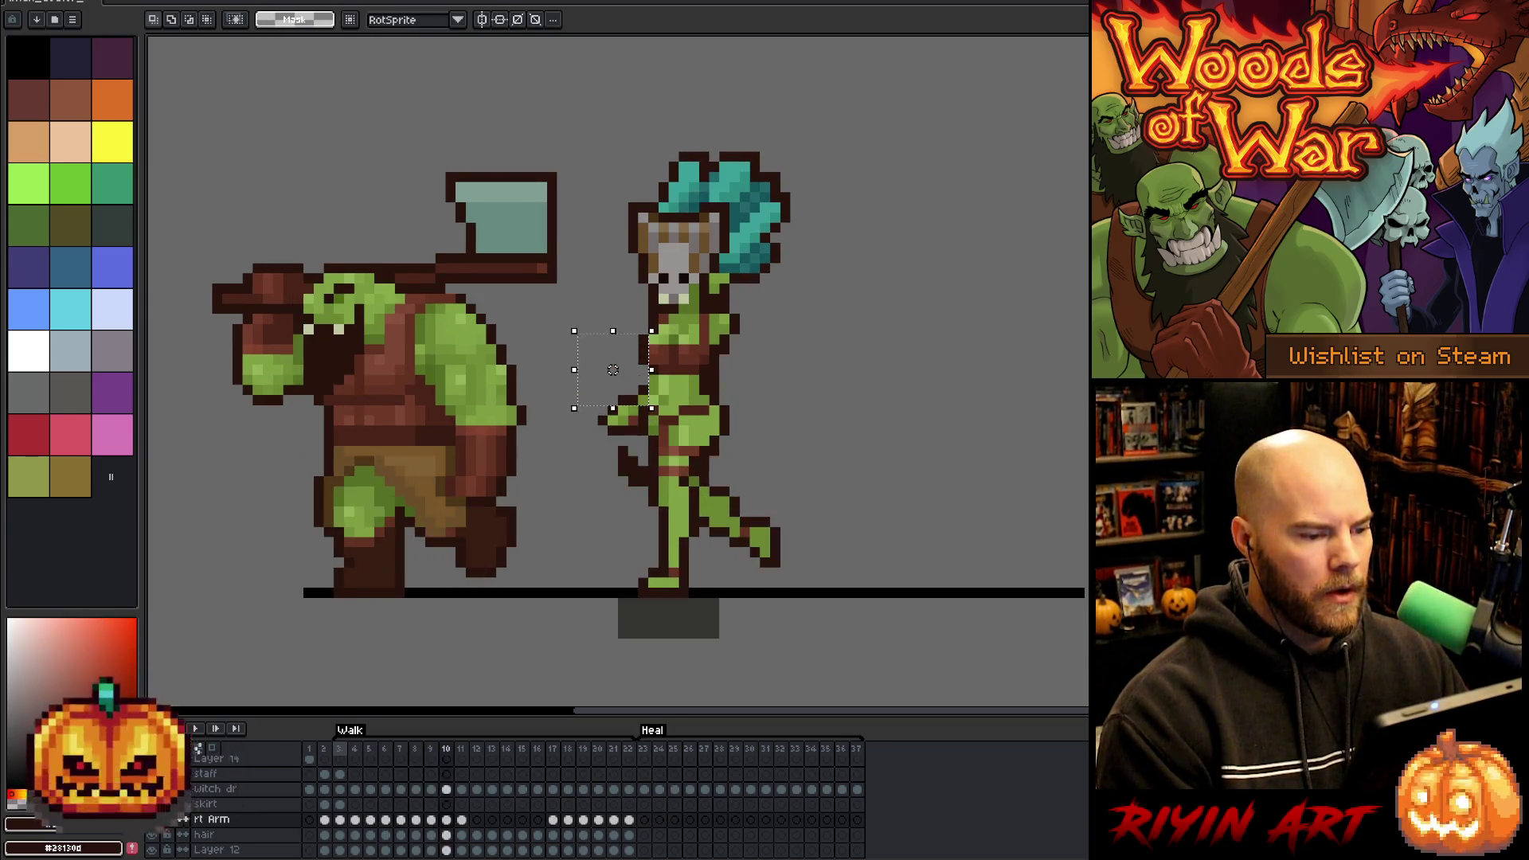
key("Return")
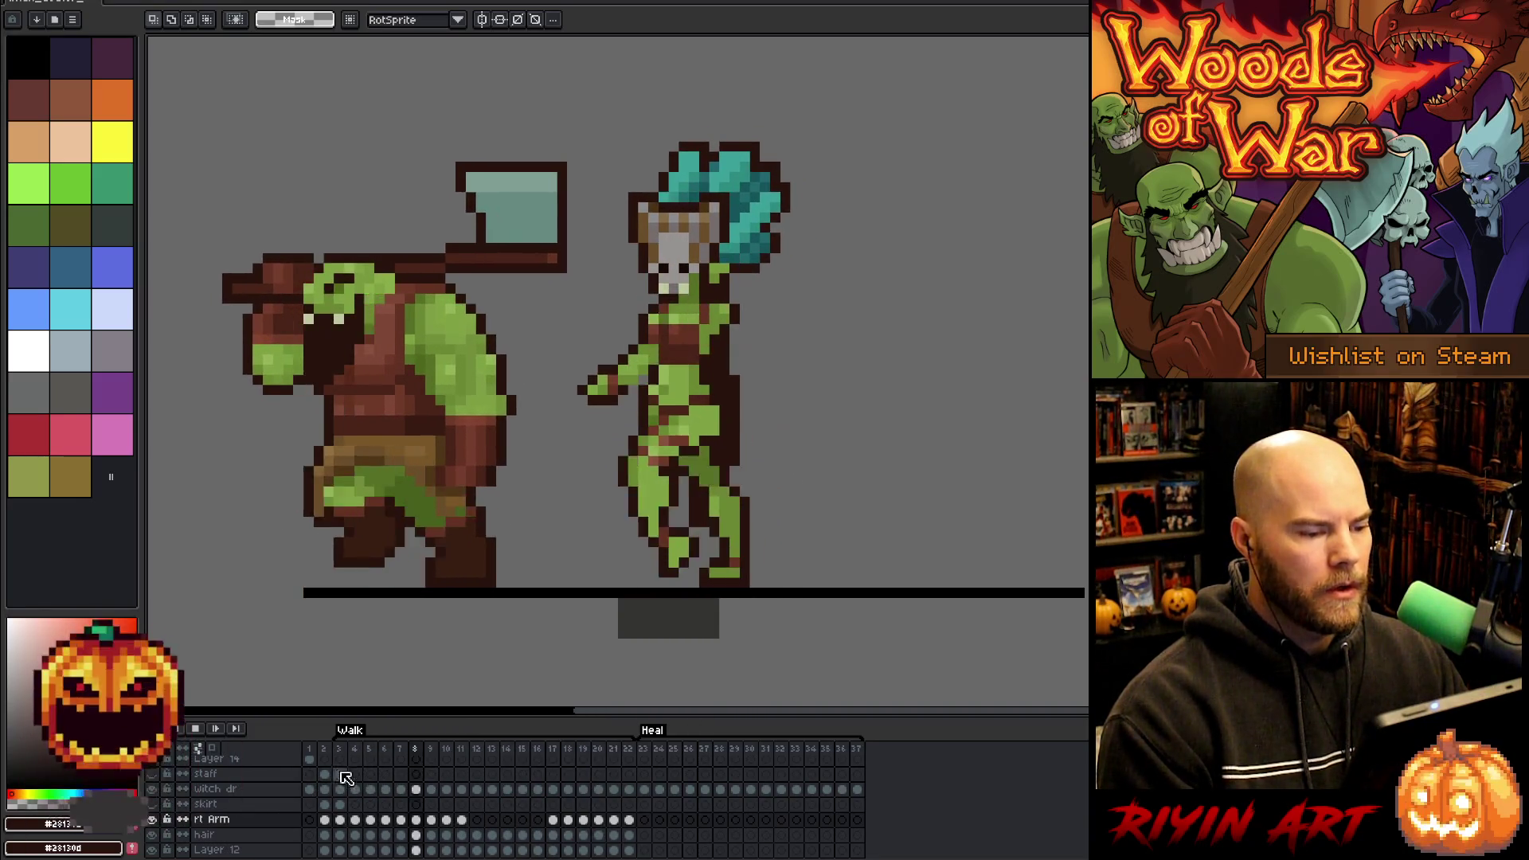
key("Return")
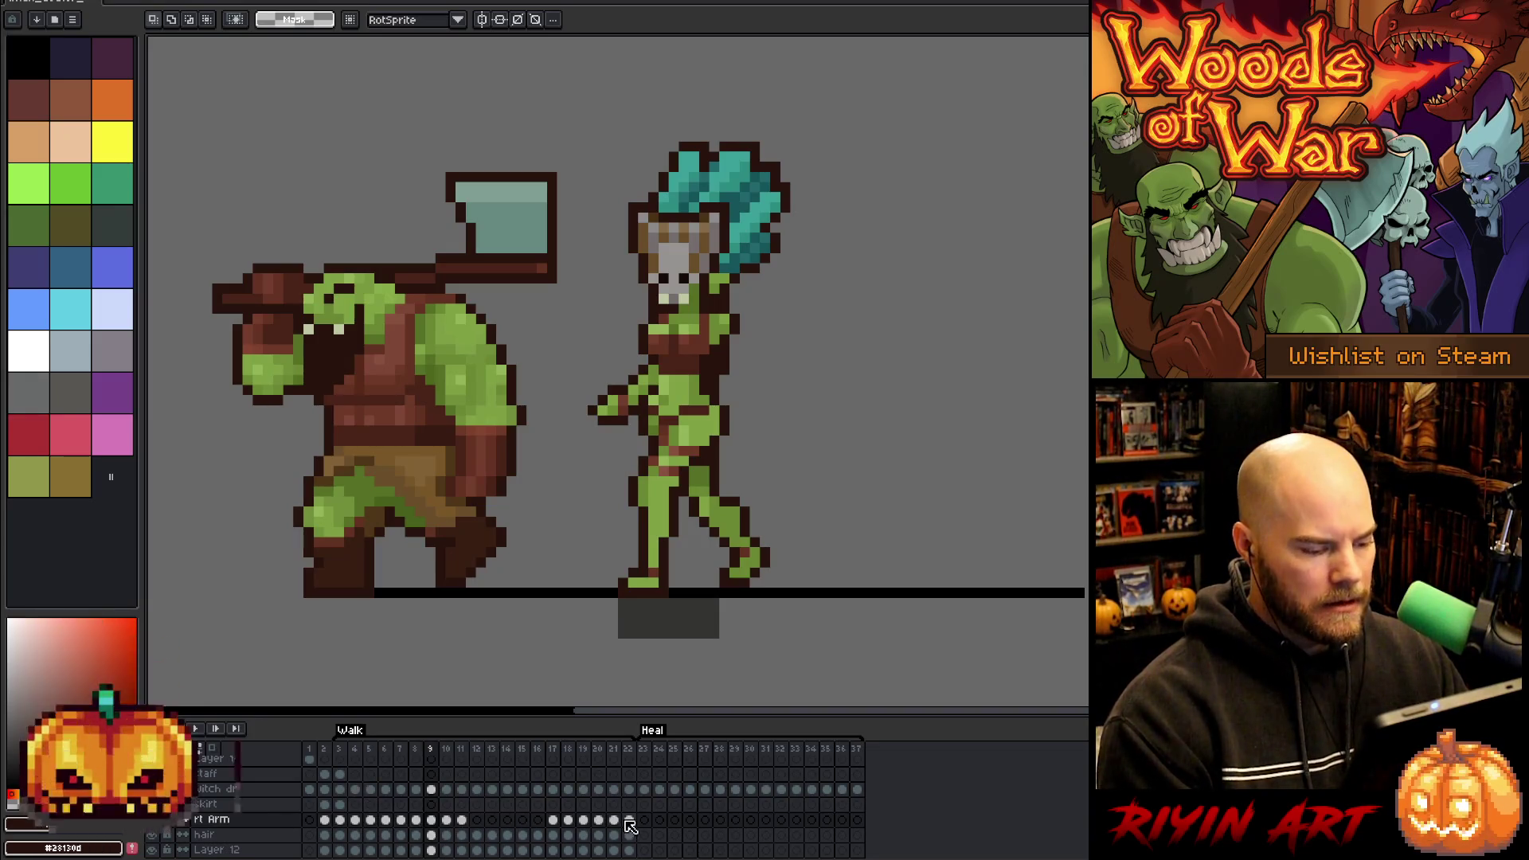
- Clear the rt Arm cels from walk frame 4 onward
left_click(635, 826)
left_click(364, 824)
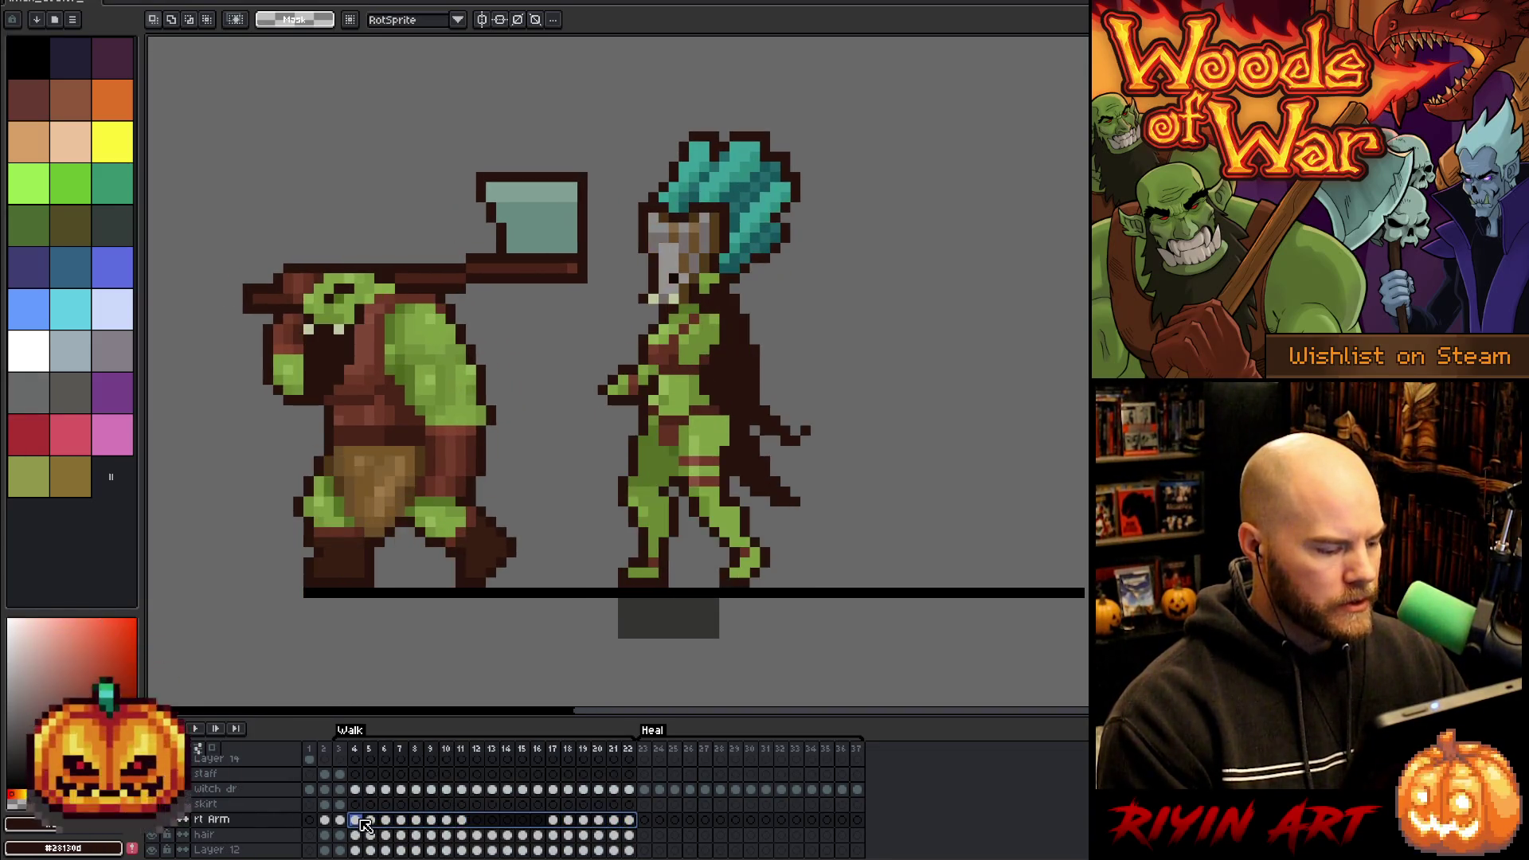
key("Delete")
- Move the witch's right arm to the right on frame 3, comparing it with frame 4
left_click(340, 820)
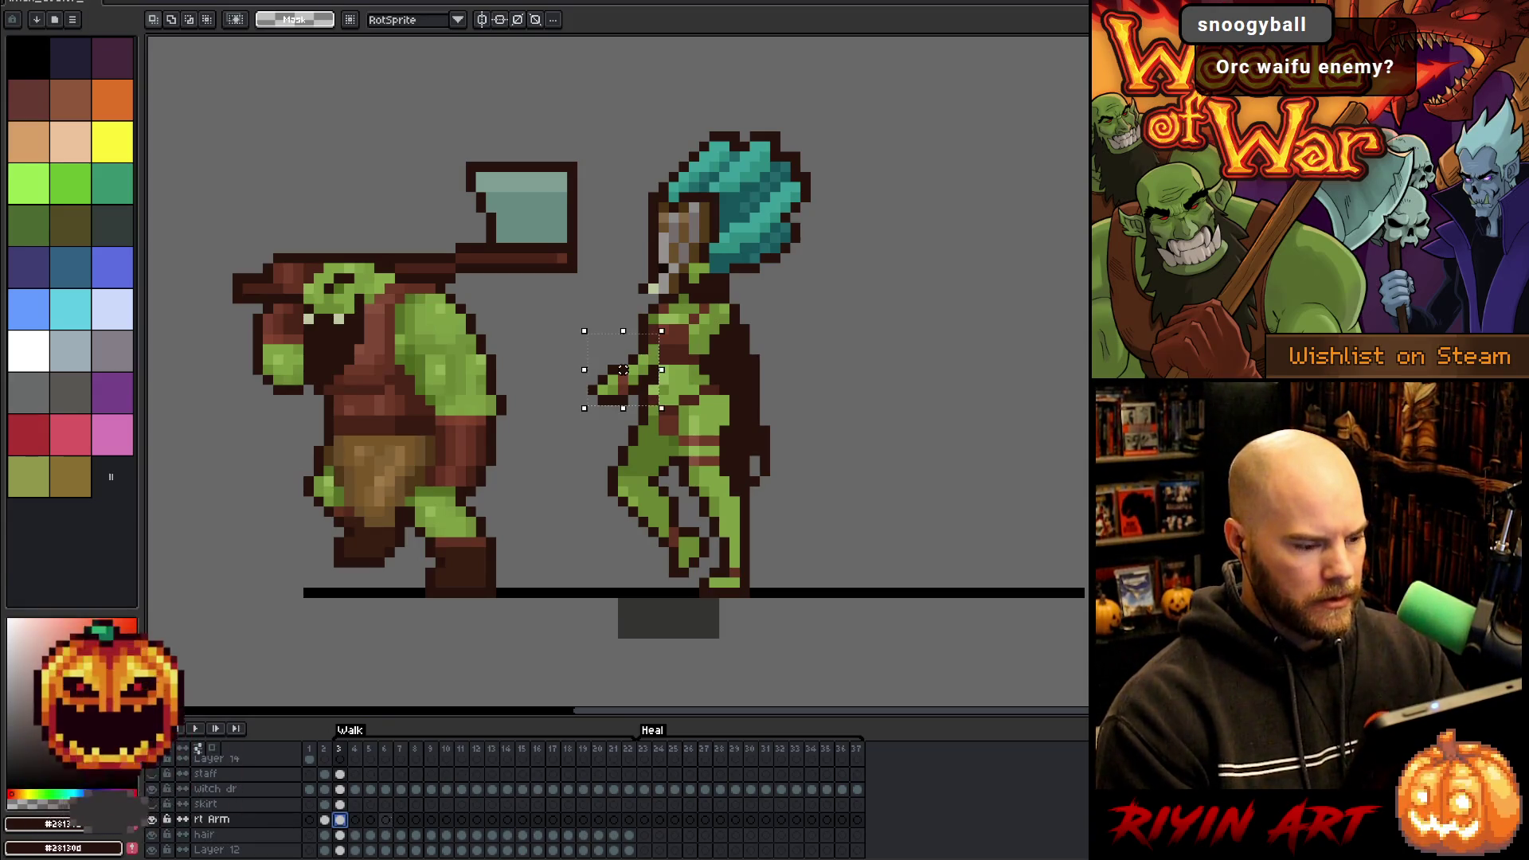
left_click_drag(622, 369, 653, 369)
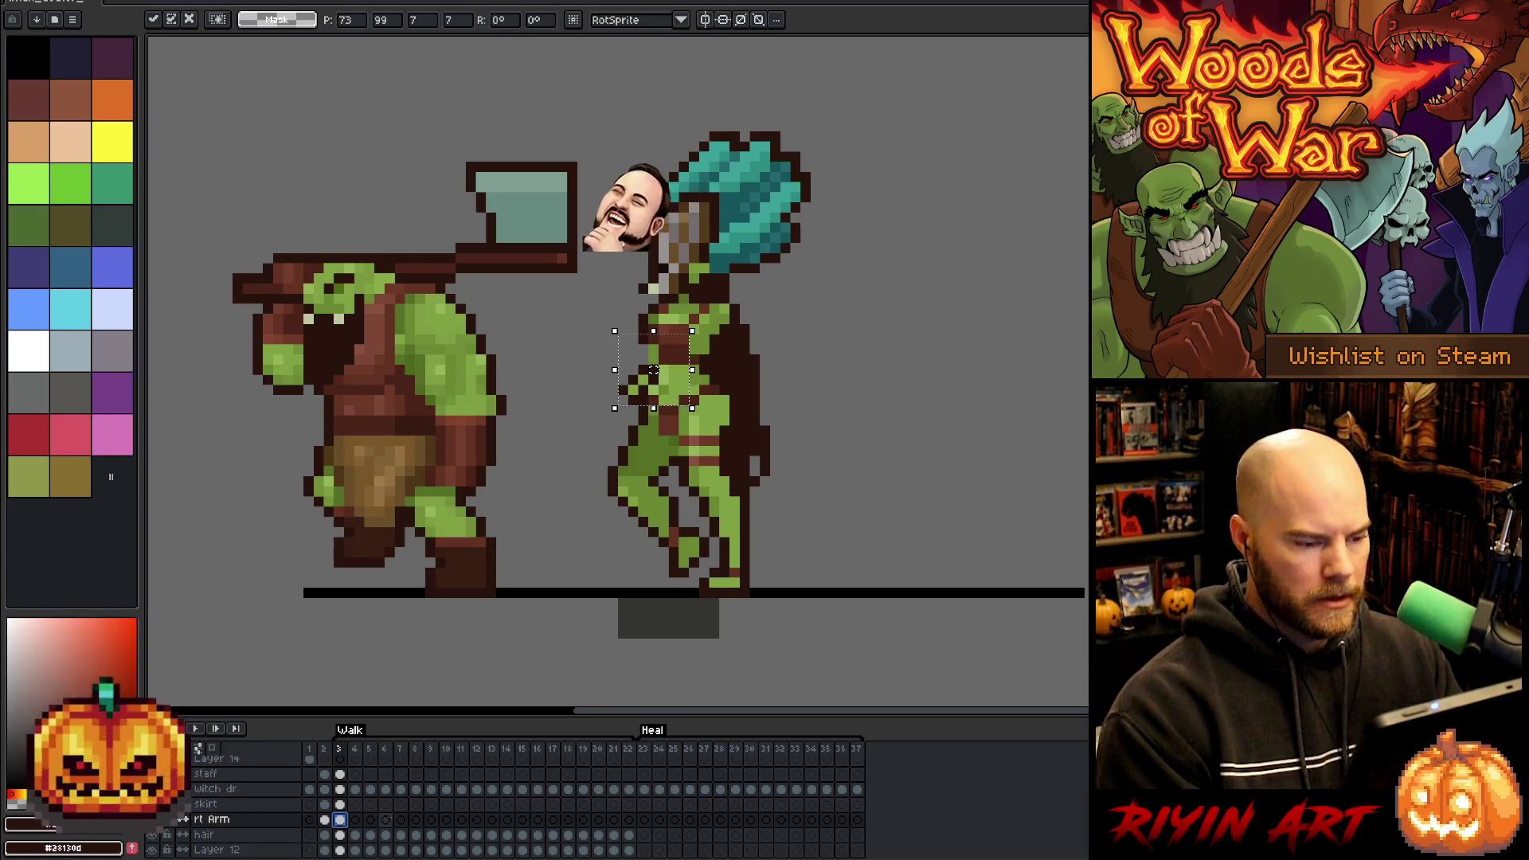
key("Right")
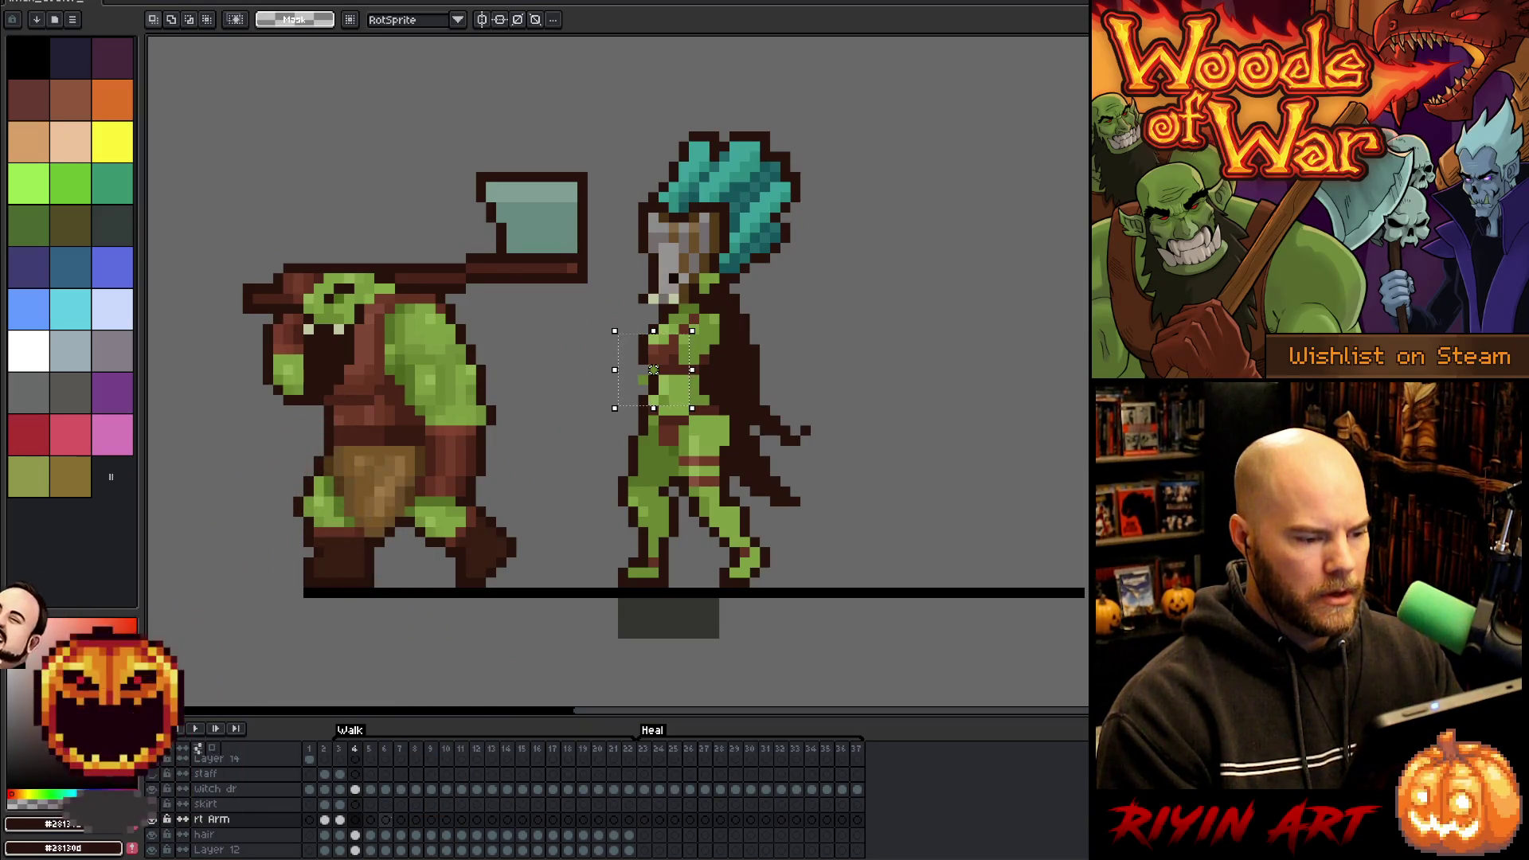
key("Left")
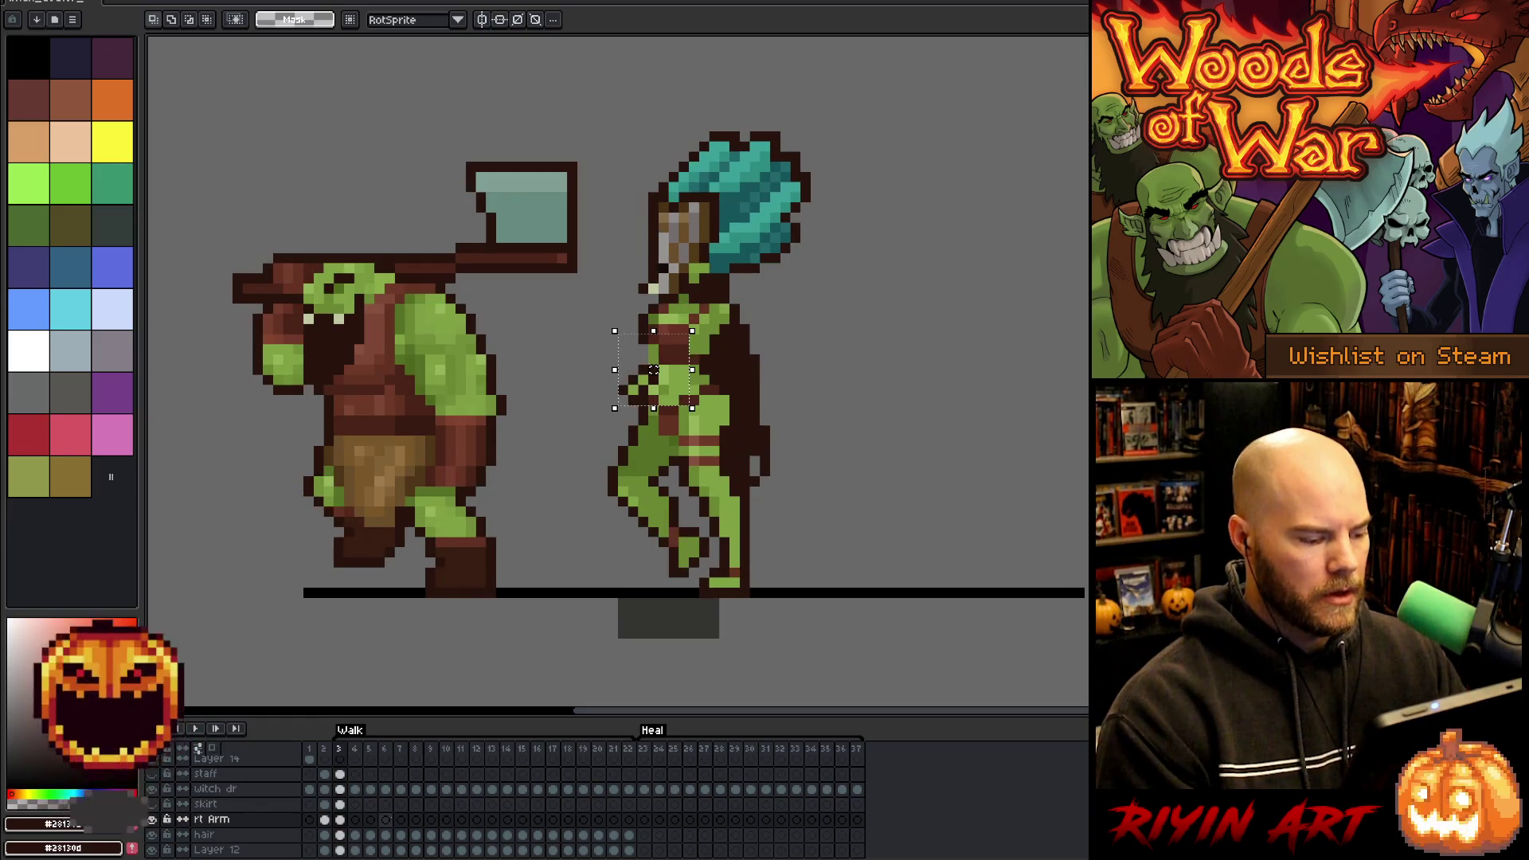
- Select the rt Arm cels for frames 3 to 11 and link them
mouse_move(347, 823)
left_mouse_down()
mouse_move(625, 819)
mouse_move(461, 820)
left_mouse_up()
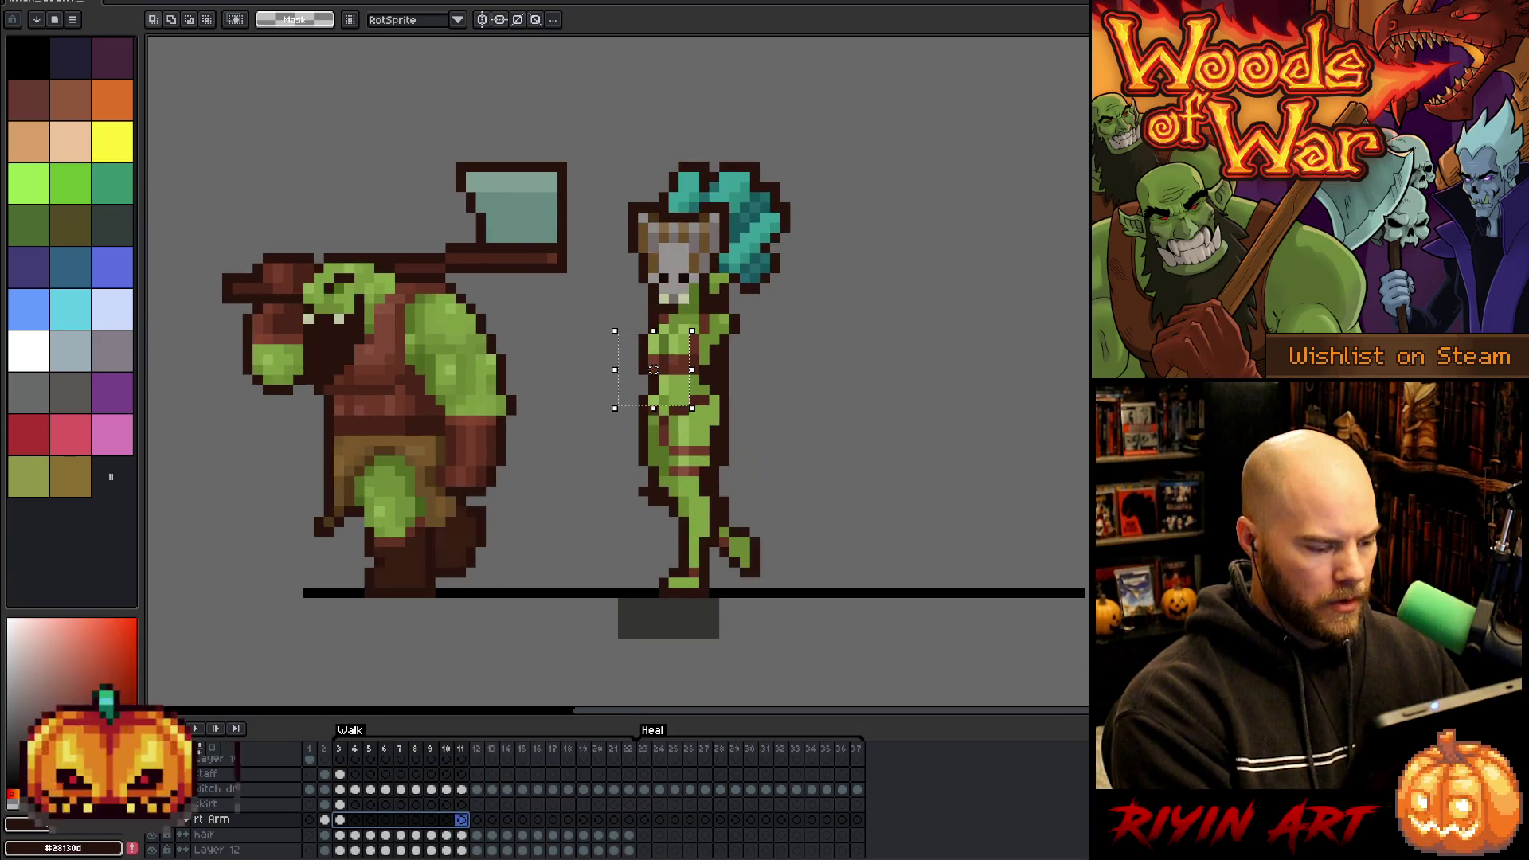
right_click(475, 819)
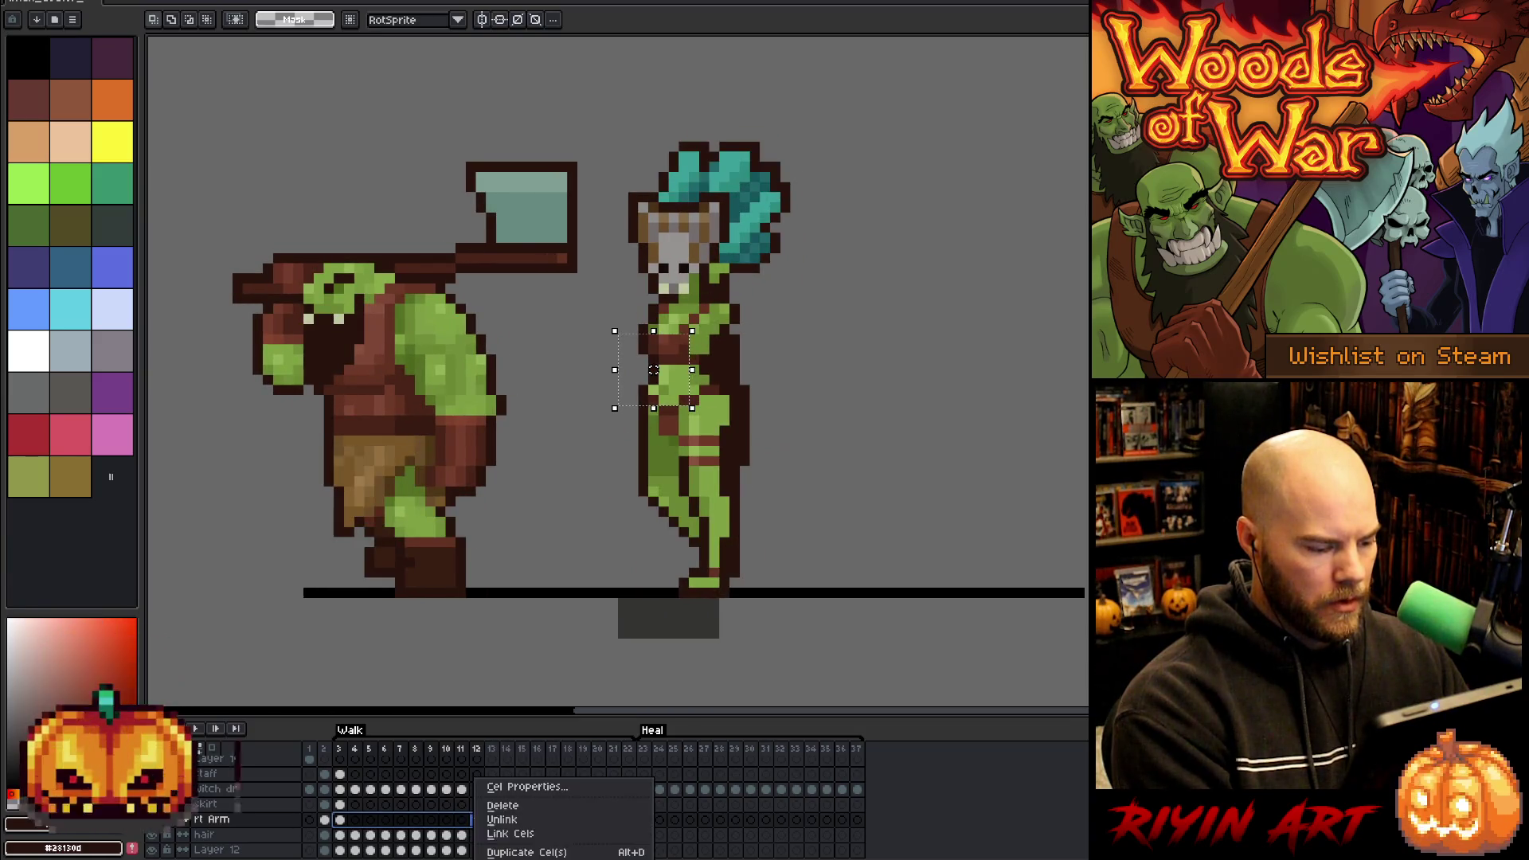
left_click(496, 833)
right_click(356, 819)
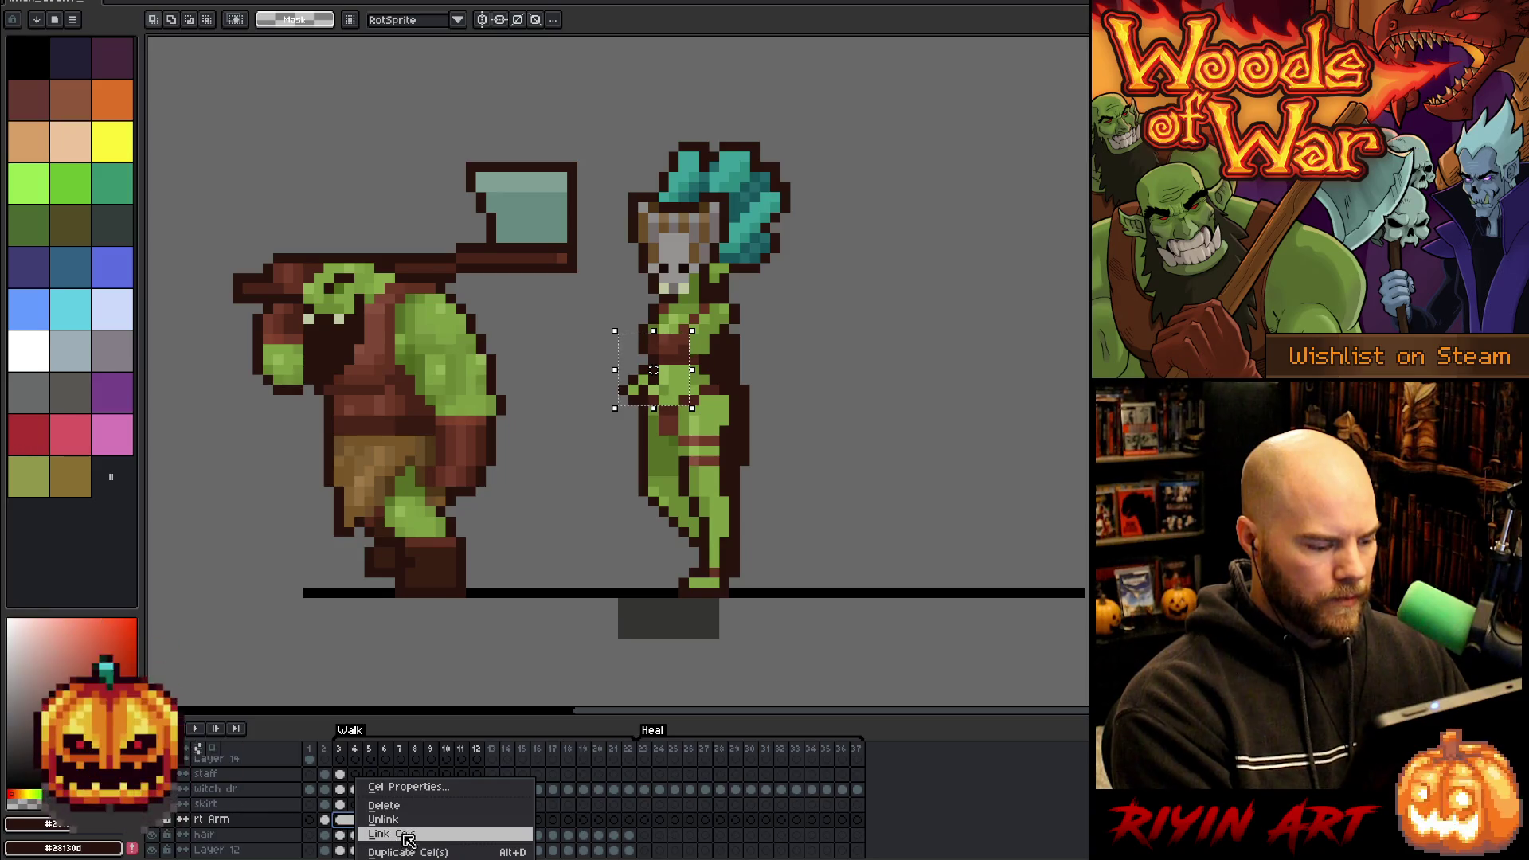
left_click(406, 836)
left_click(340, 819)
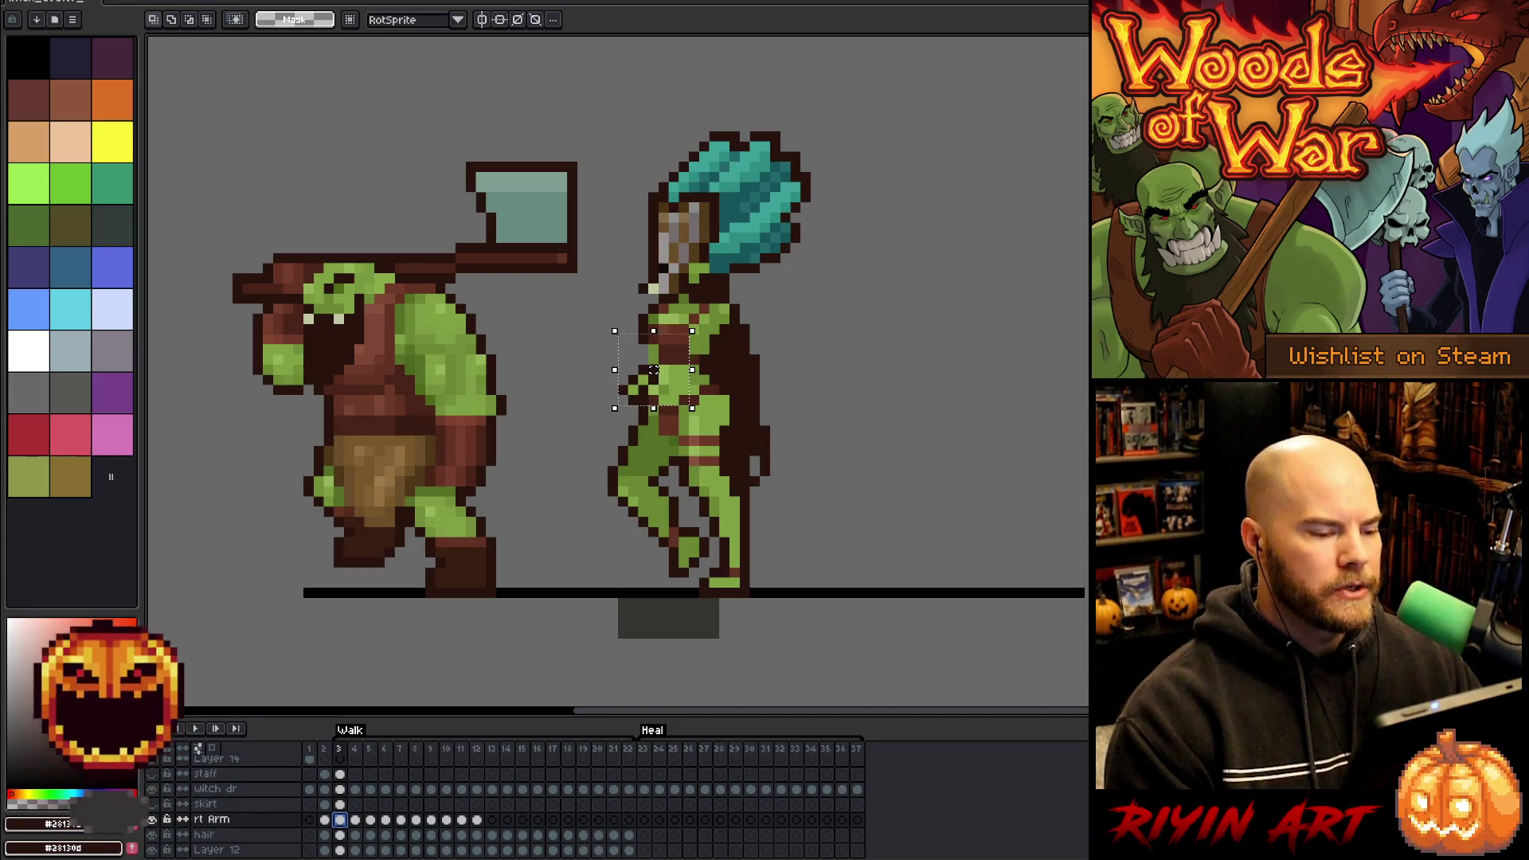
- Go to frame 1, deselect with Ctrl+D, and return to the rt Arm cel on frame 3
left_click(310, 750)
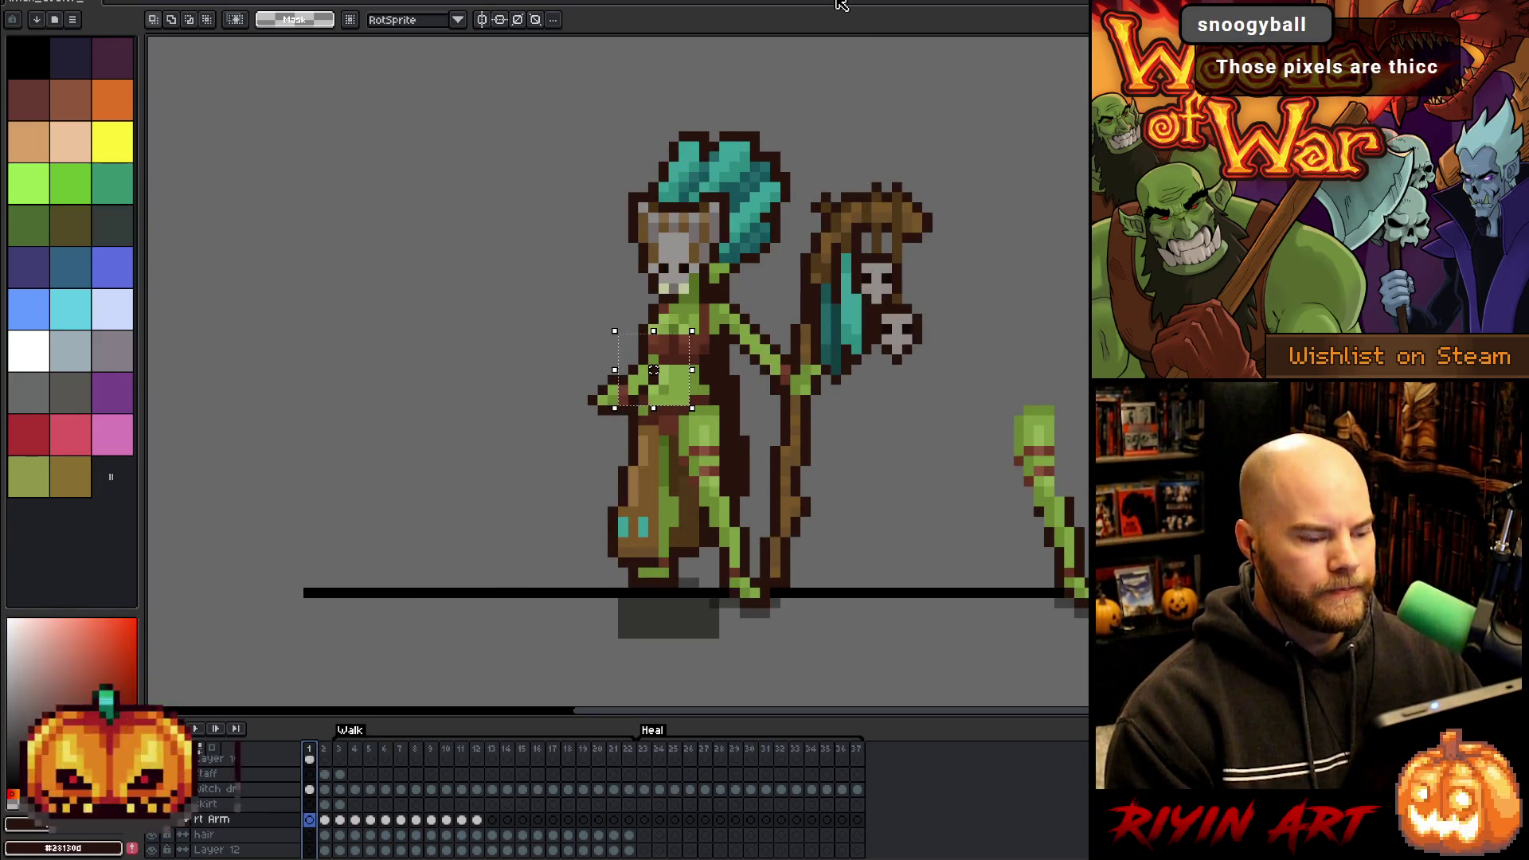
key("ctrl+d")
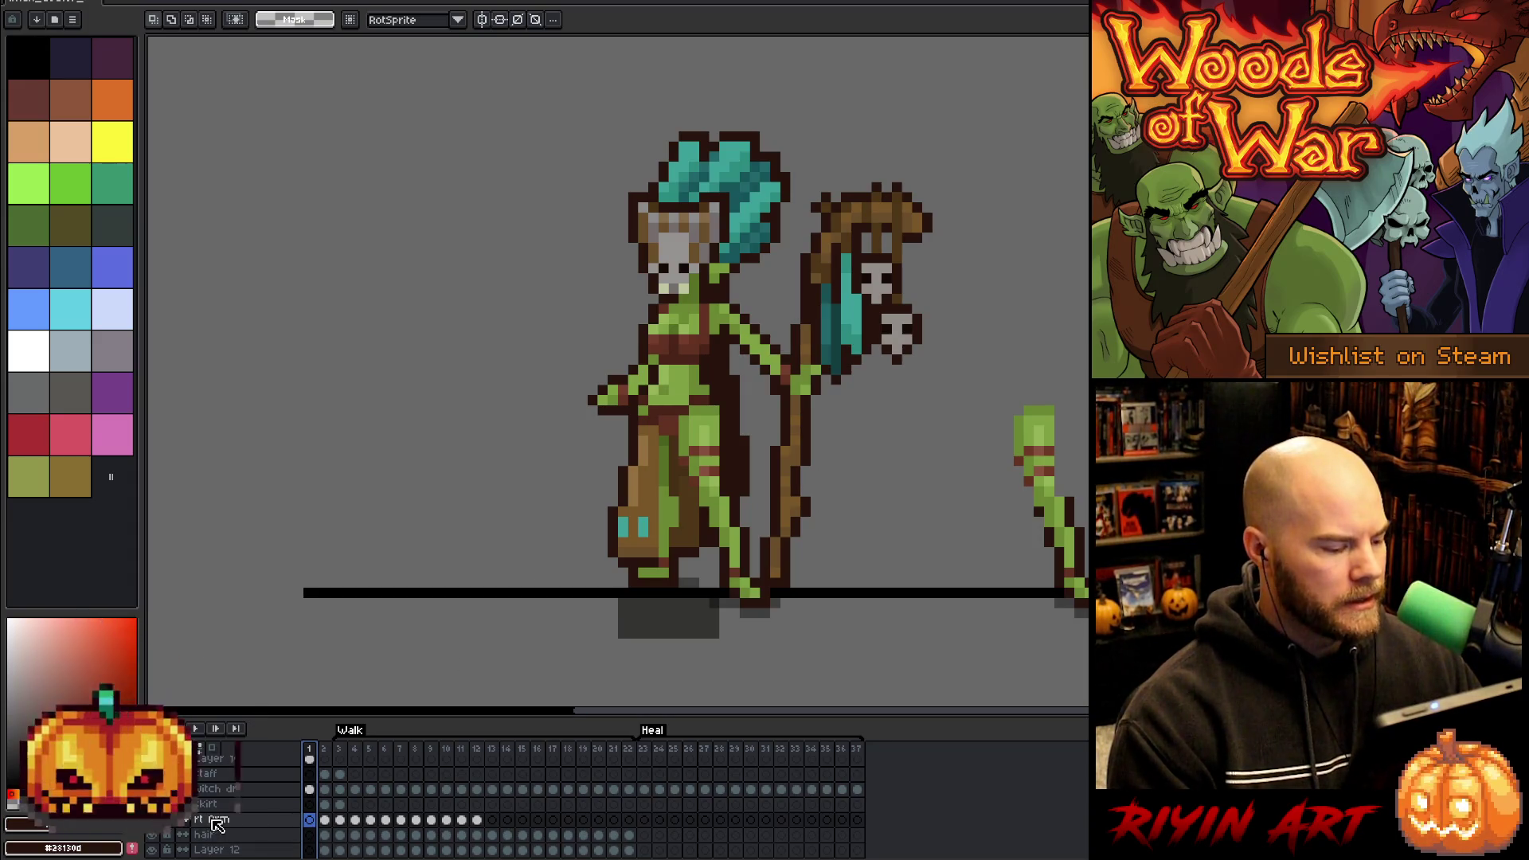
left_click(342, 821)
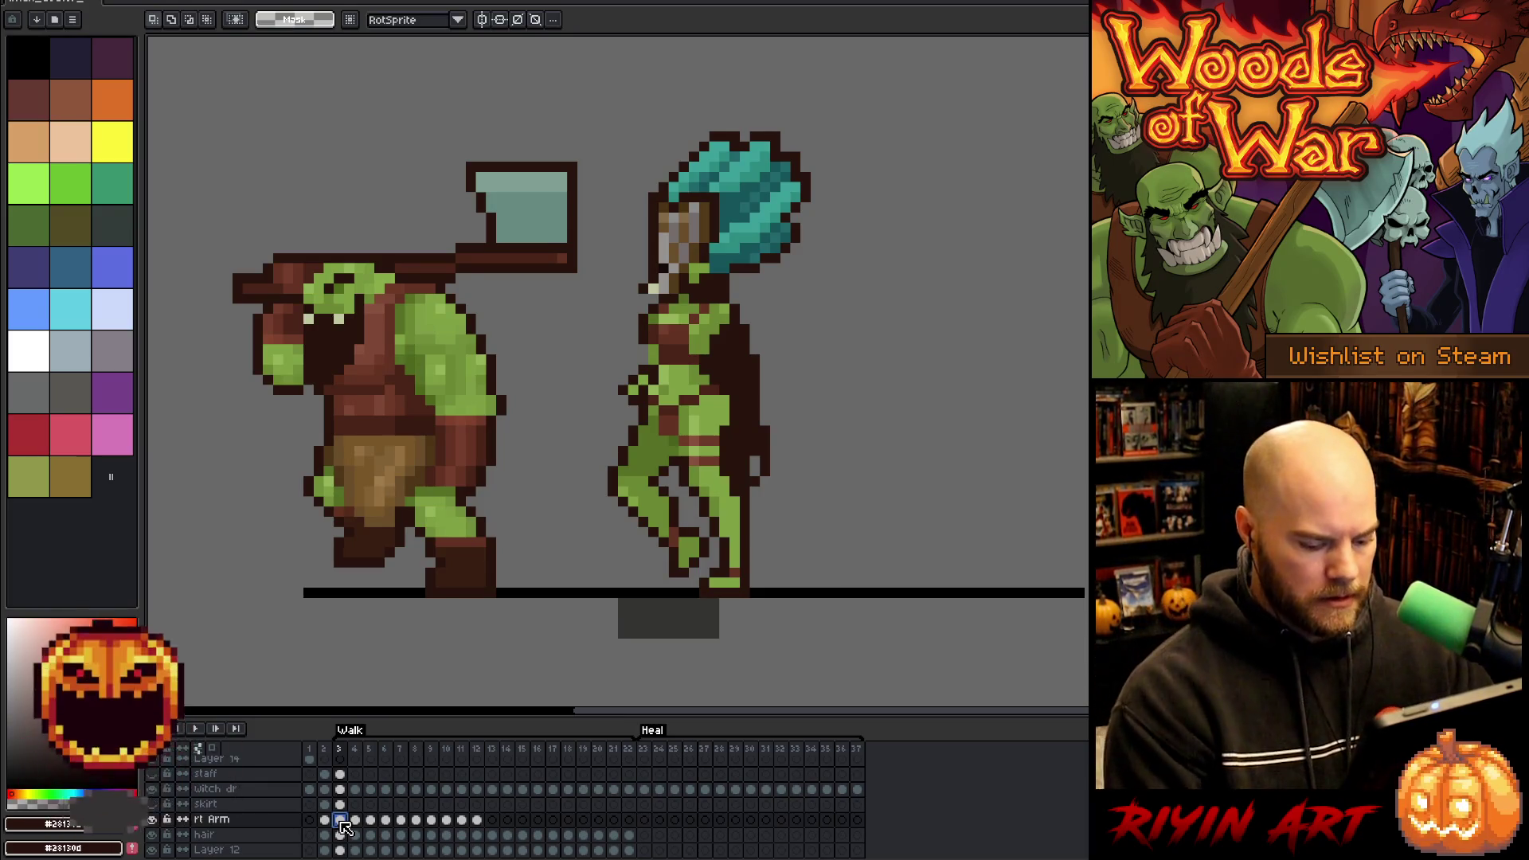
- Compare walk frames 3 and 4, then clear the witch's rt Arm cel on frame 4
key("Right")
key("Left")
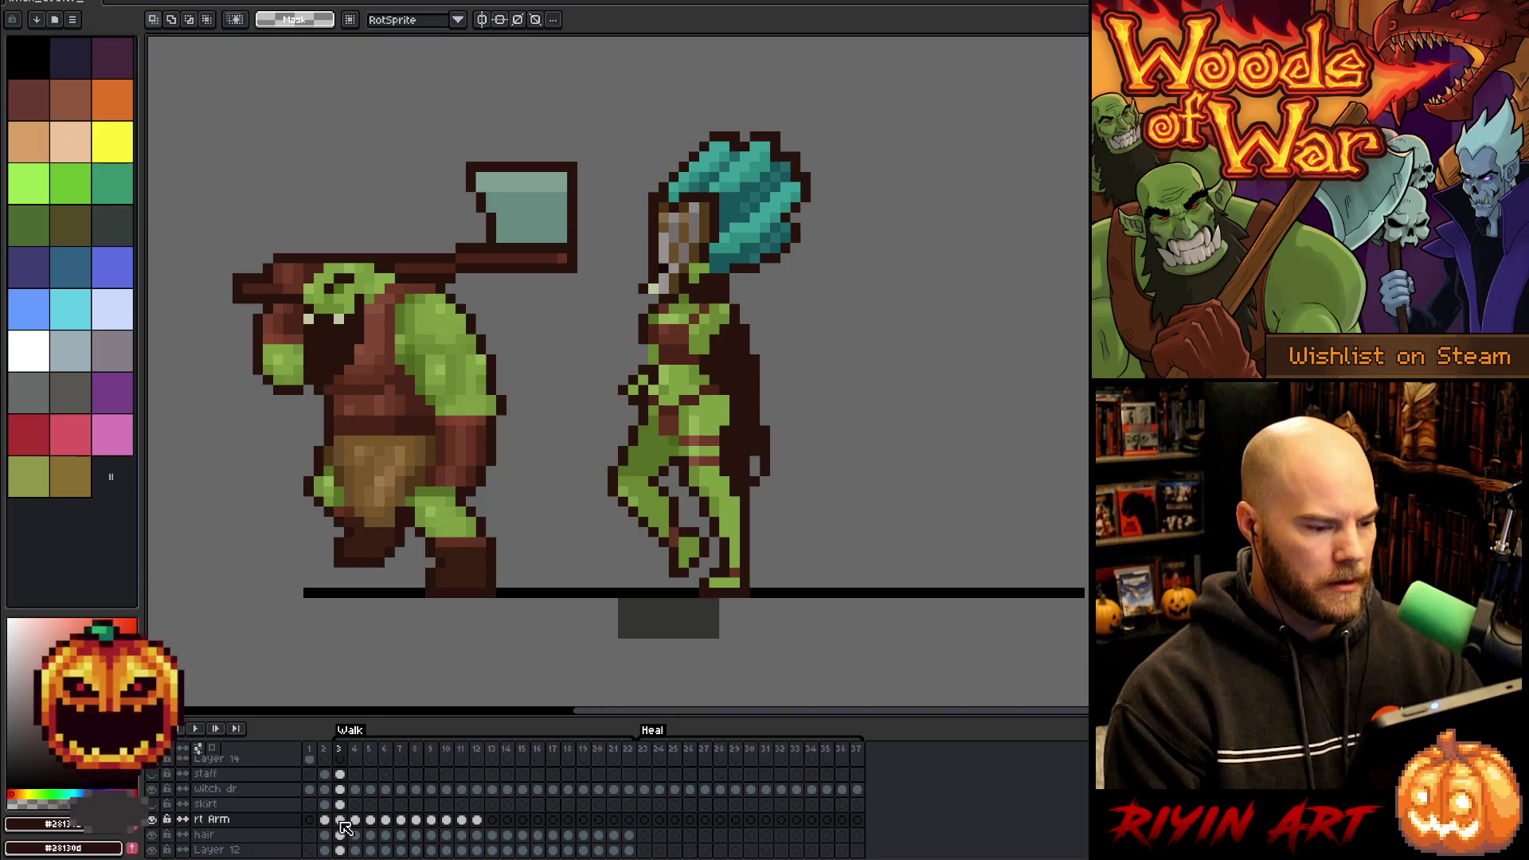
key("Right")
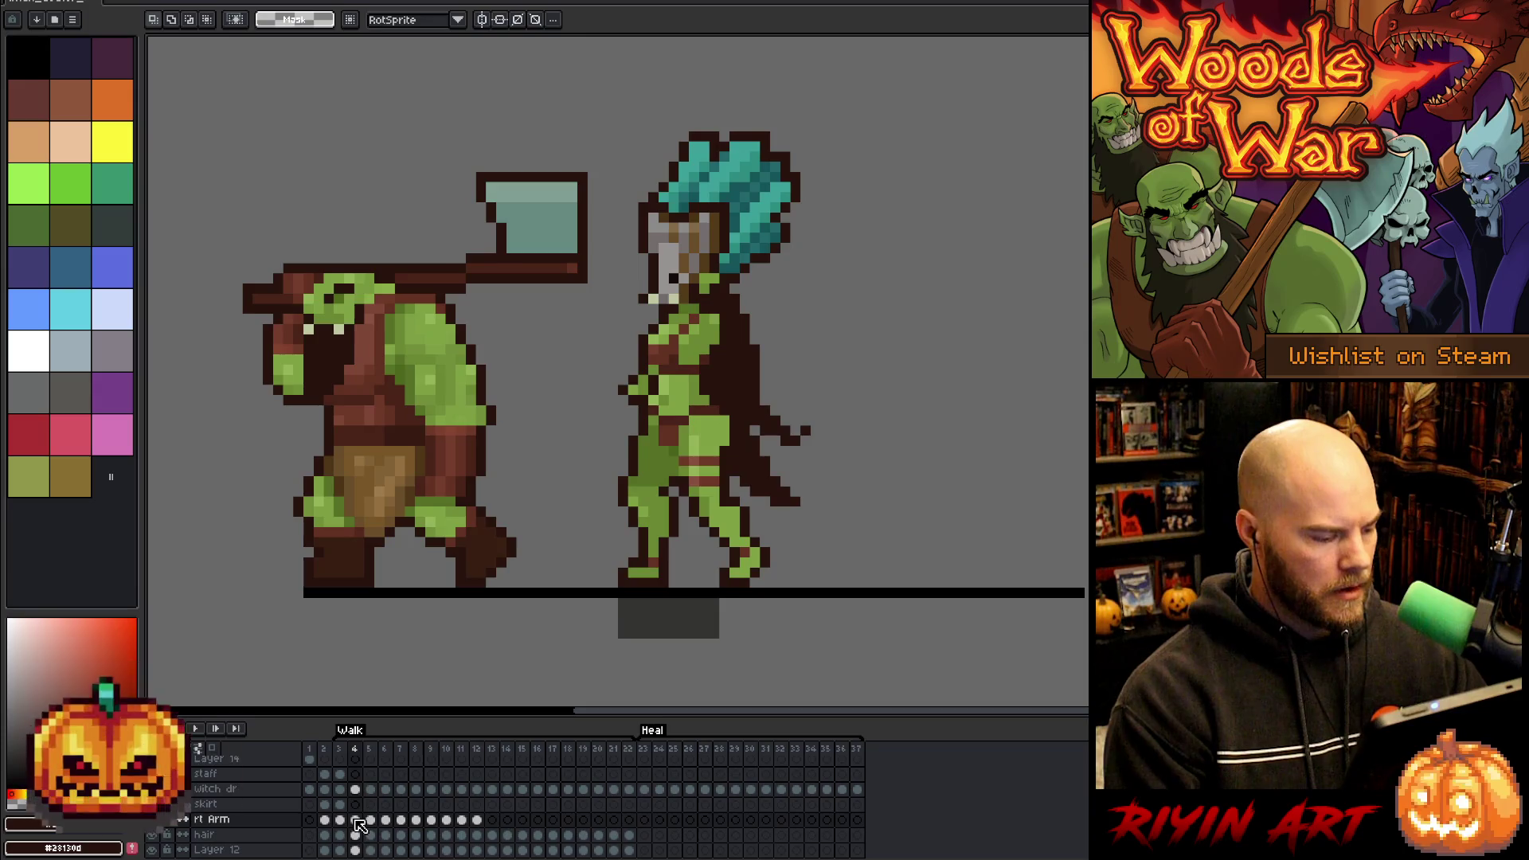
key("Left")
key("Right")
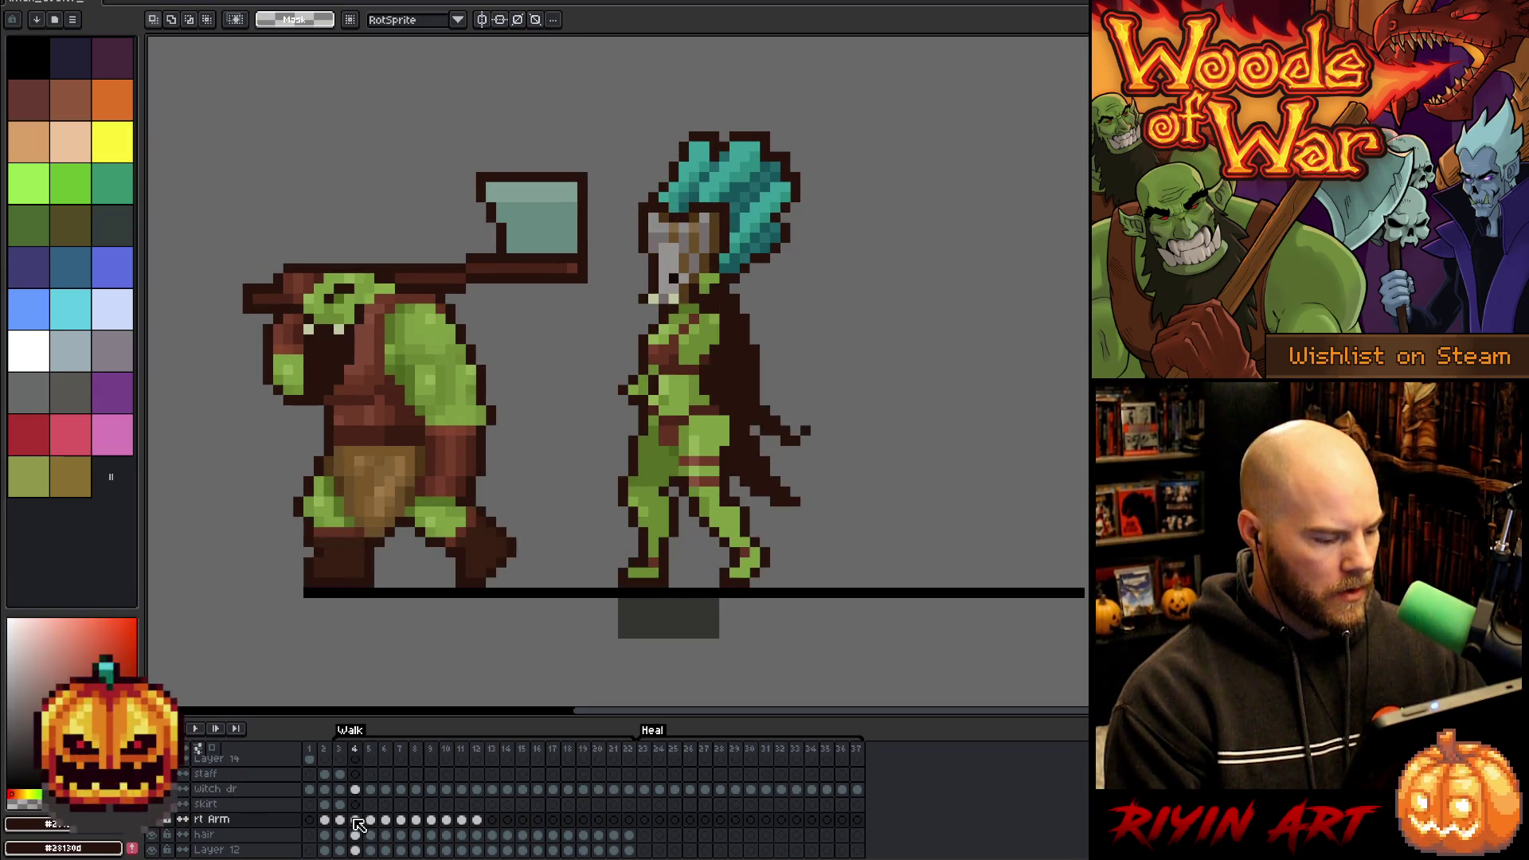
key("Left")
key("Right")
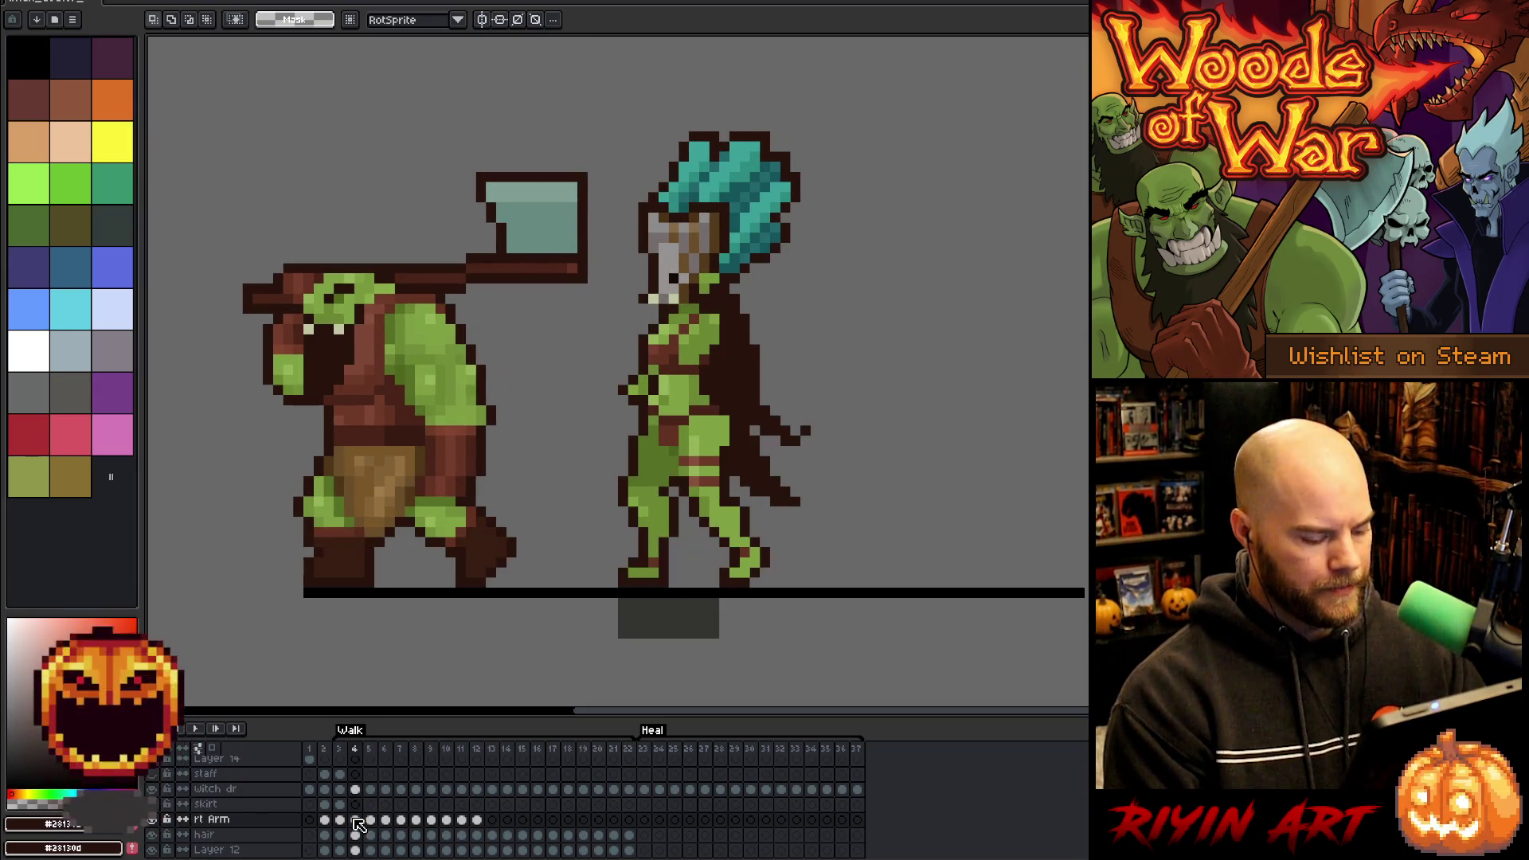
left_click_drag(356, 822, 366, 824)
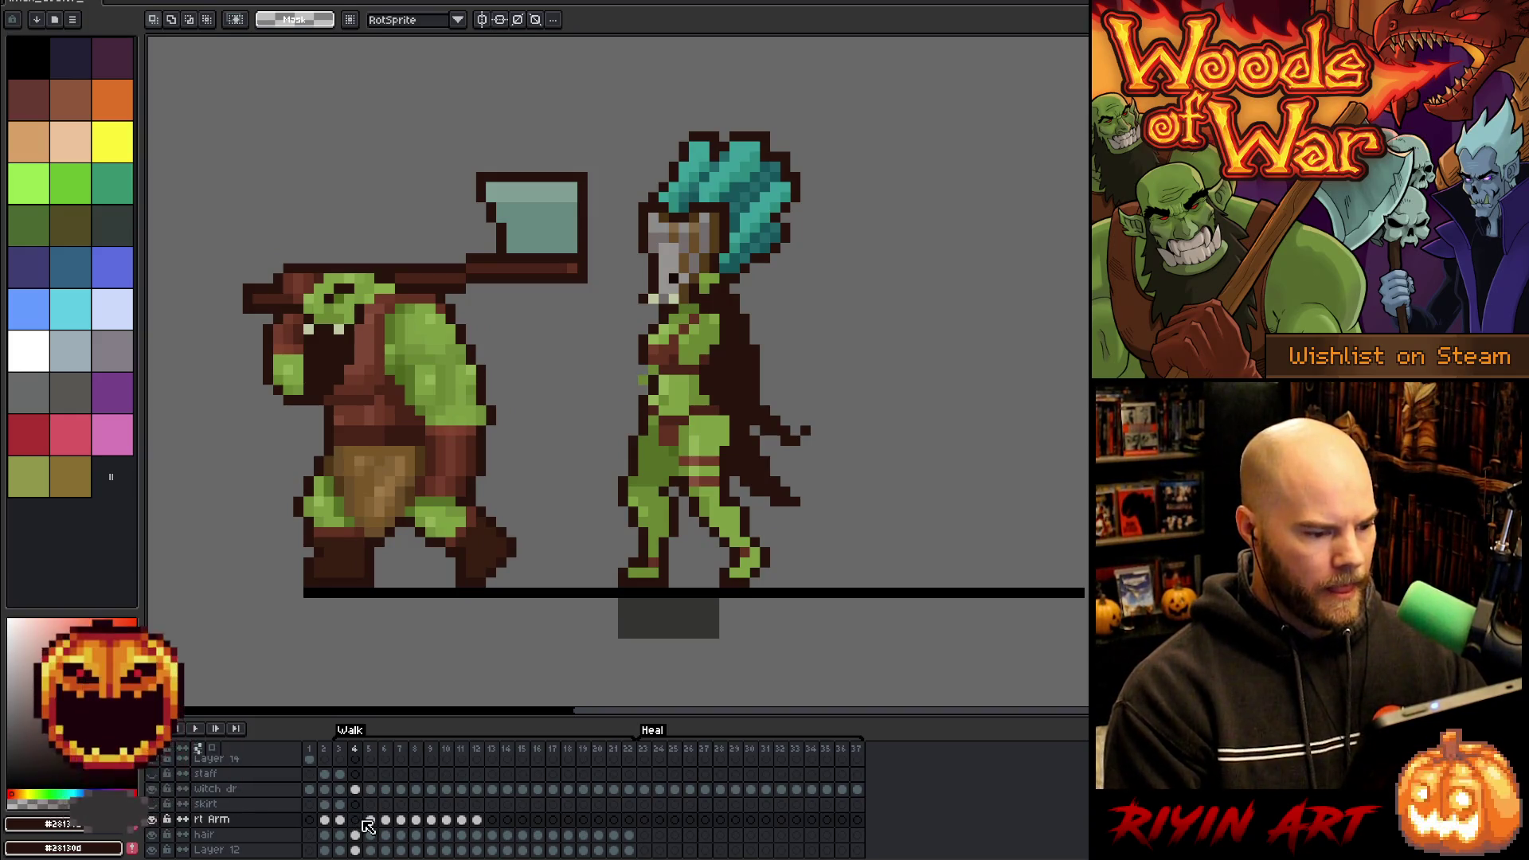
- Step through walk frames 5 to 7 and select the witch's arm on frame 7
key("Left")
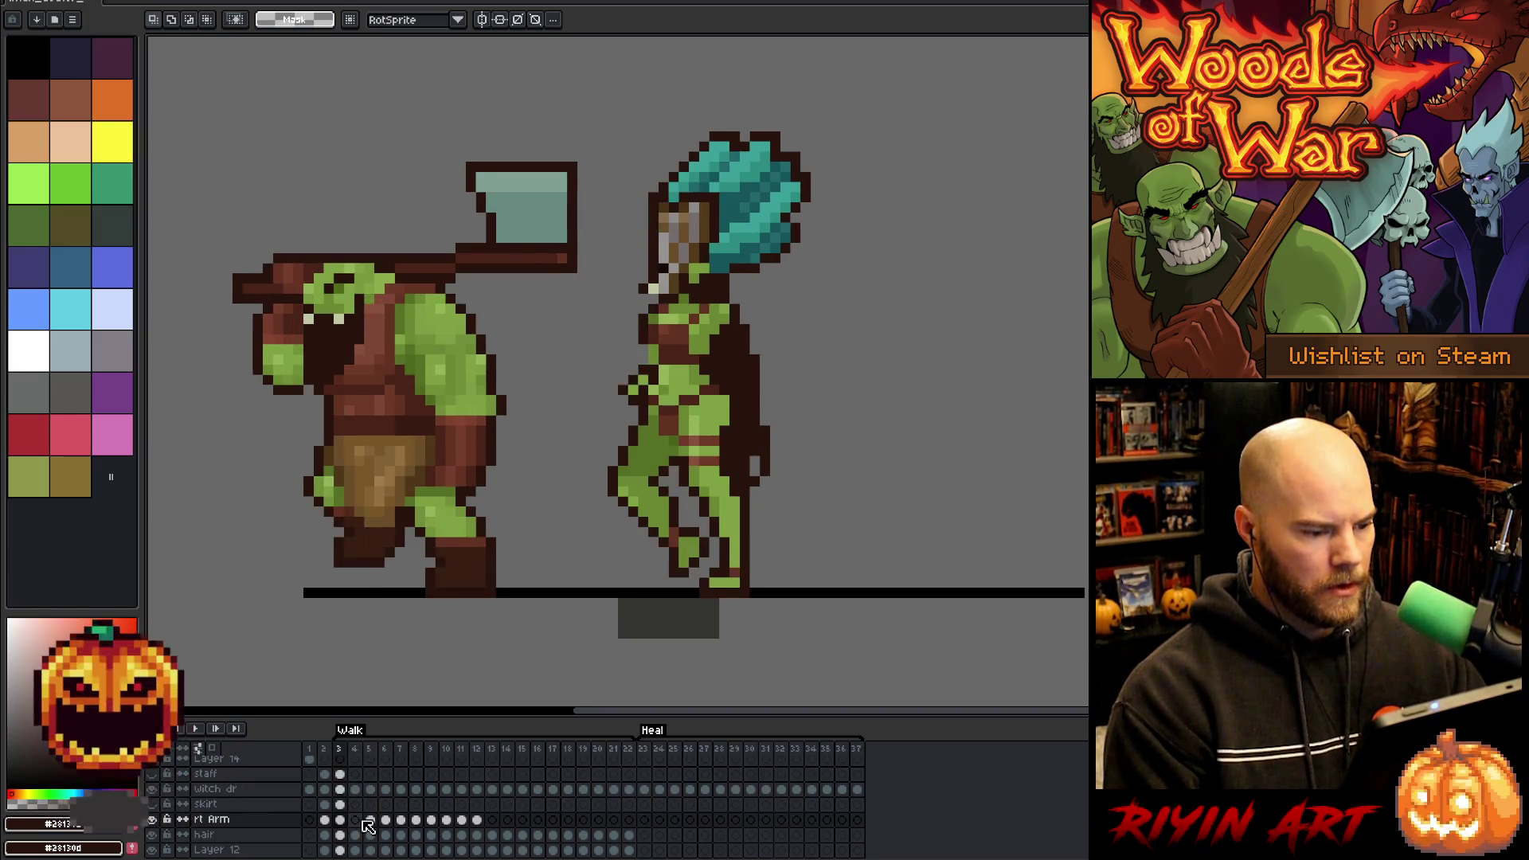
key("Right")
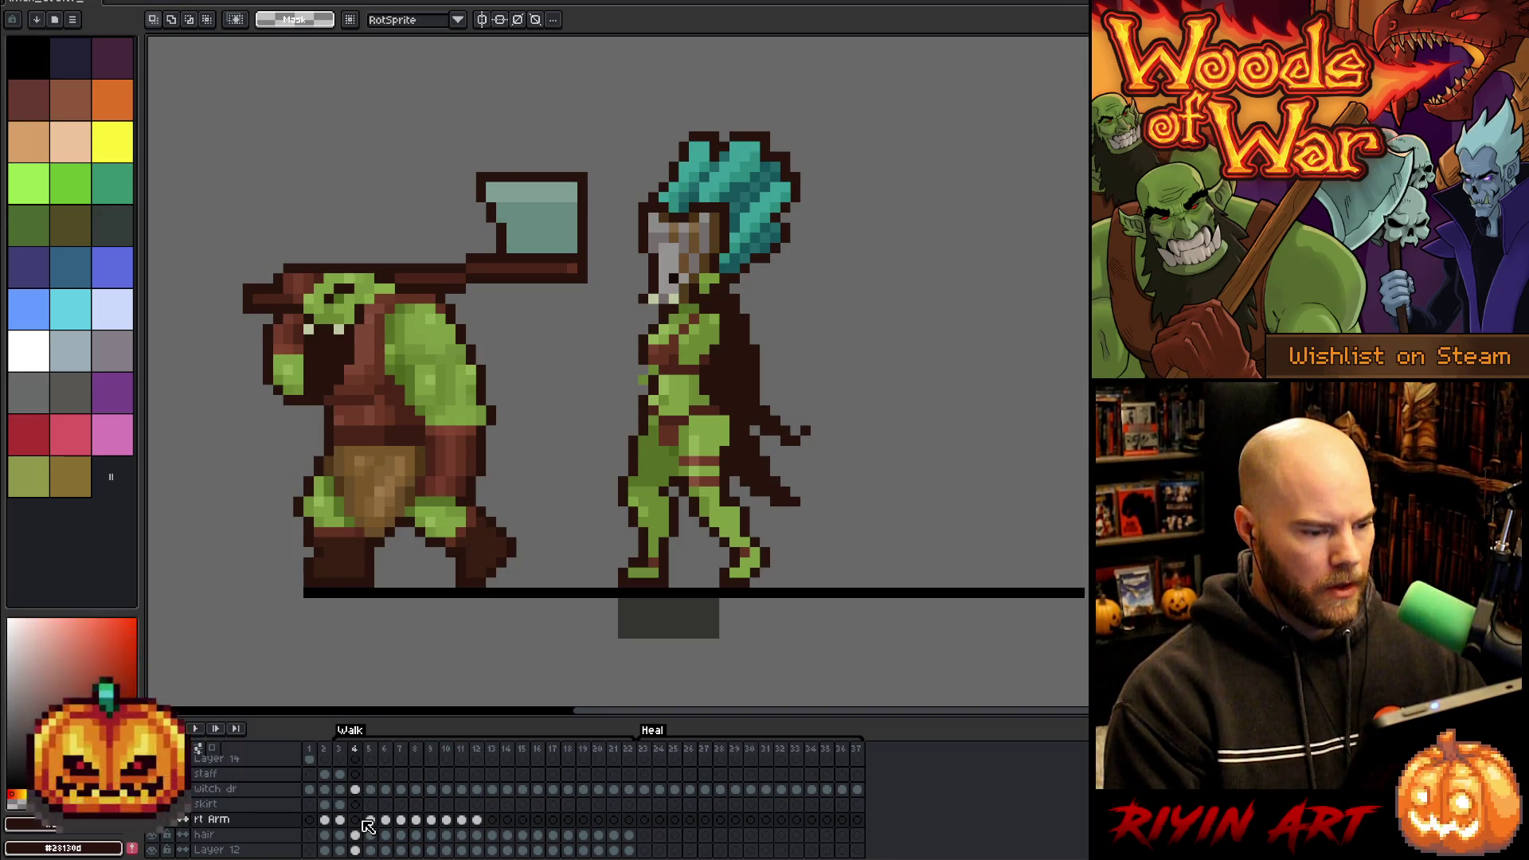
key("Right")
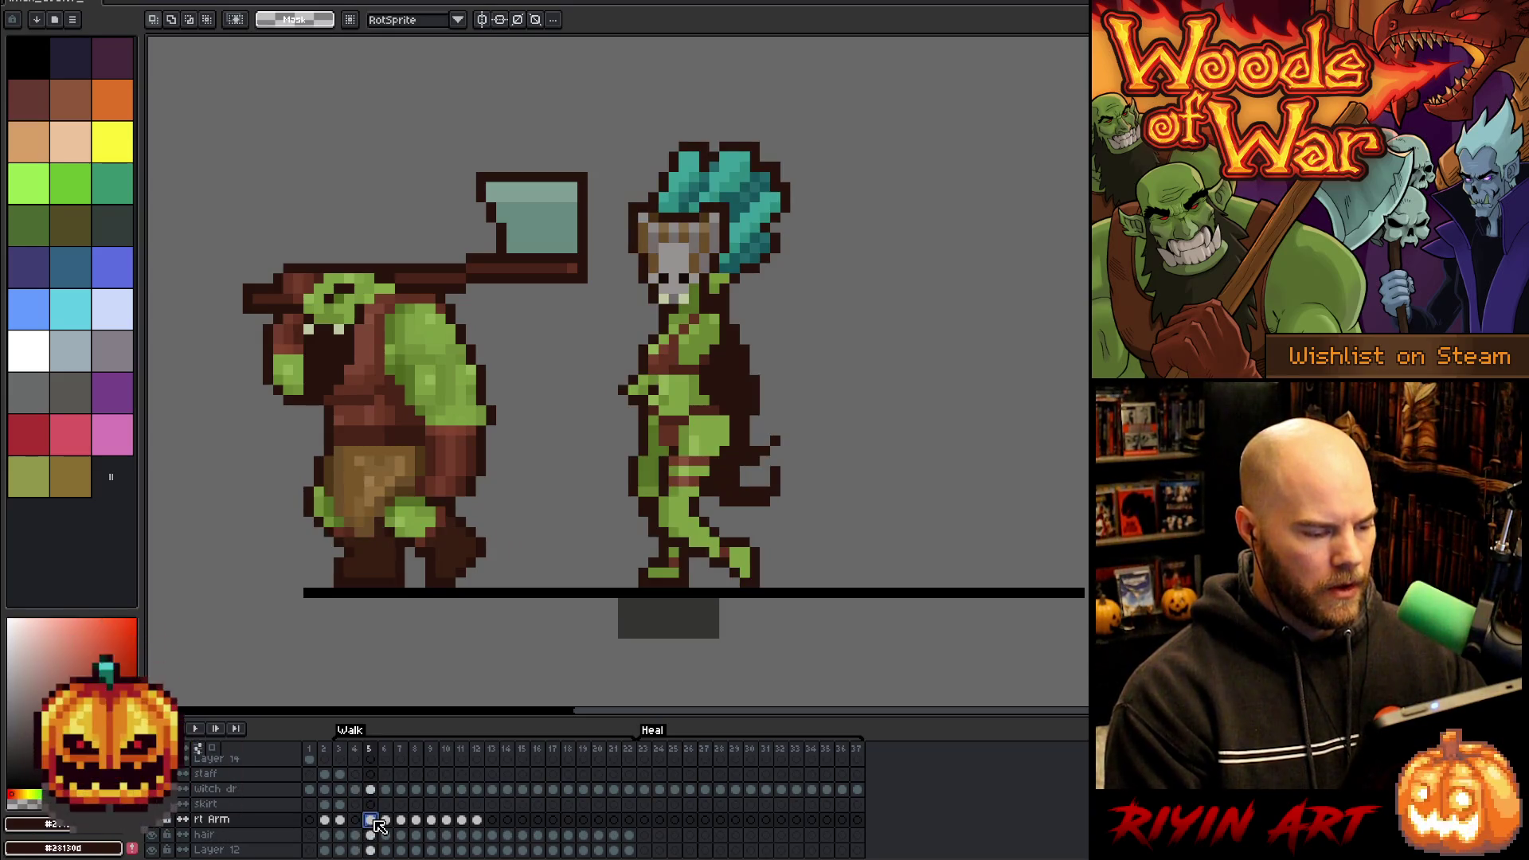
key("Right")
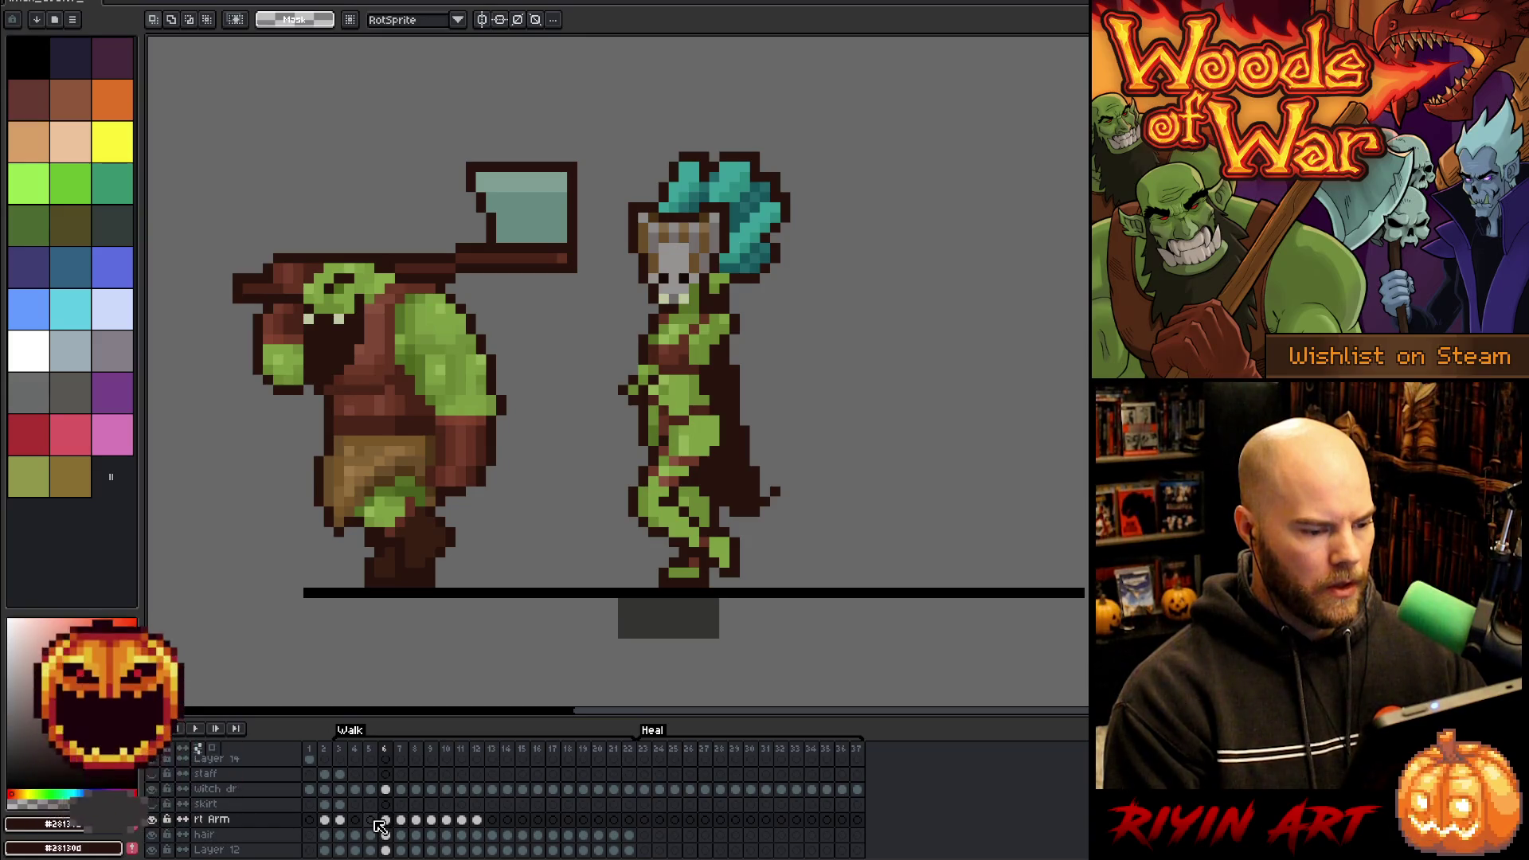
key("Right")
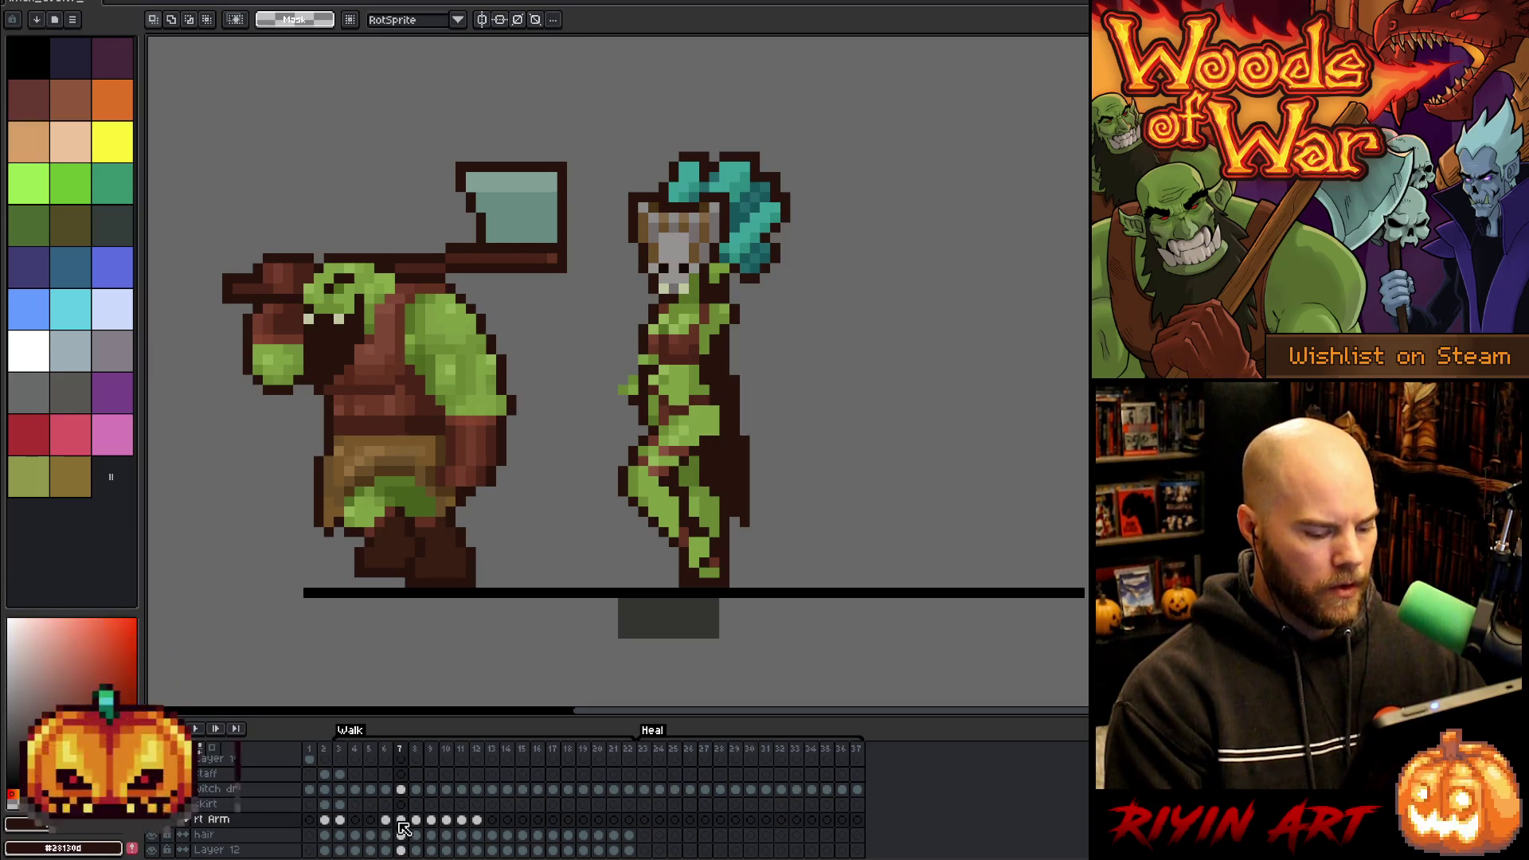
mouse_move(614, 330)
left_mouse_down()
mouse_move(692, 408)
mouse_move(652, 370)
mouse_move(623, 370)
left_mouse_up()
- Nudge the witch's right arm one pixel right on frame 7, checking against frames 6 and 8
key("Left")
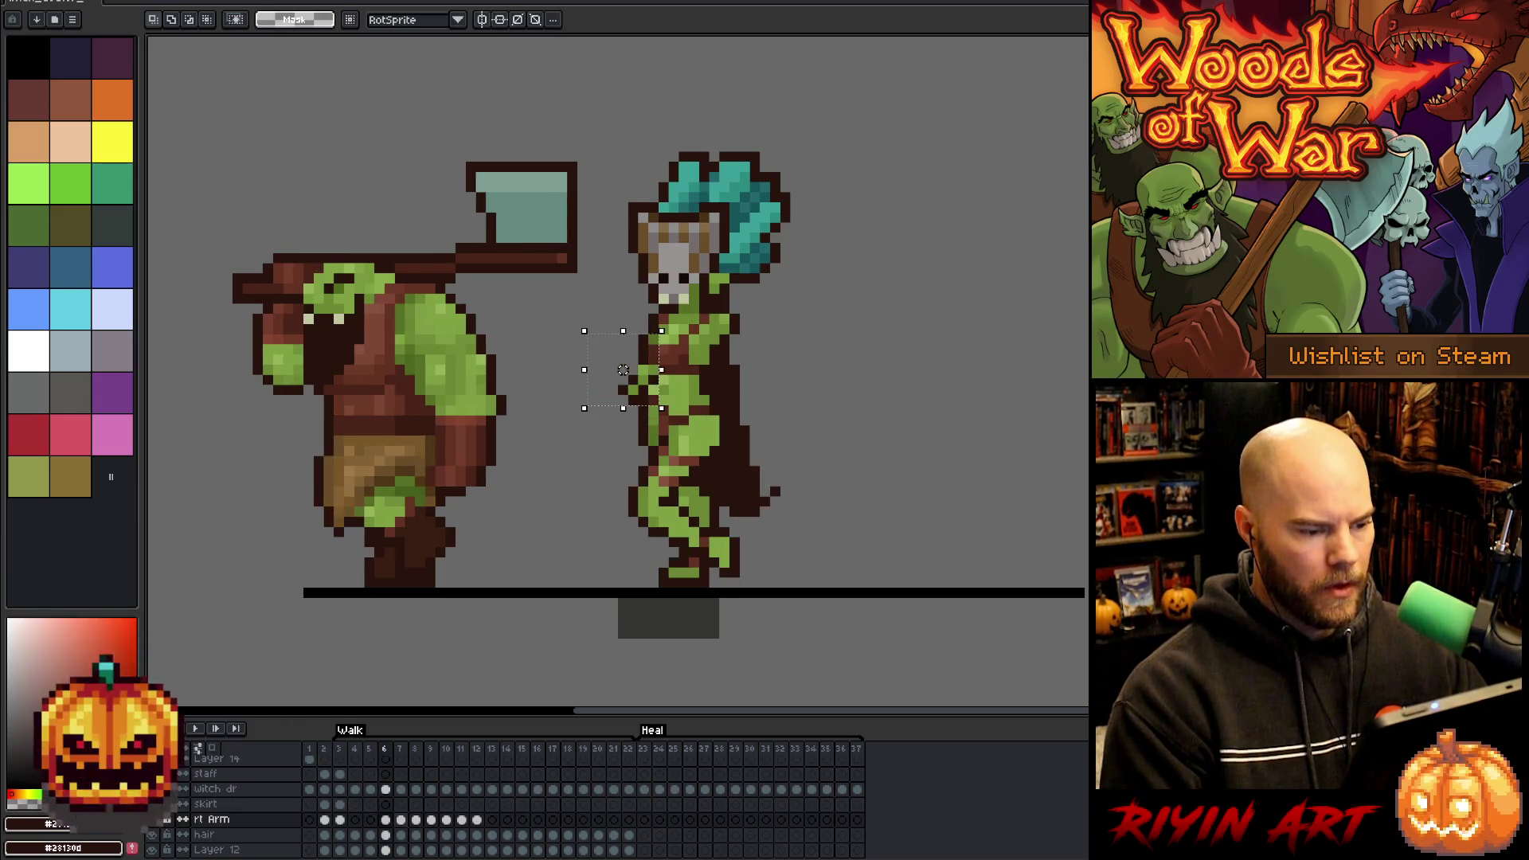
key("Right")
key("Left")
key("Right")
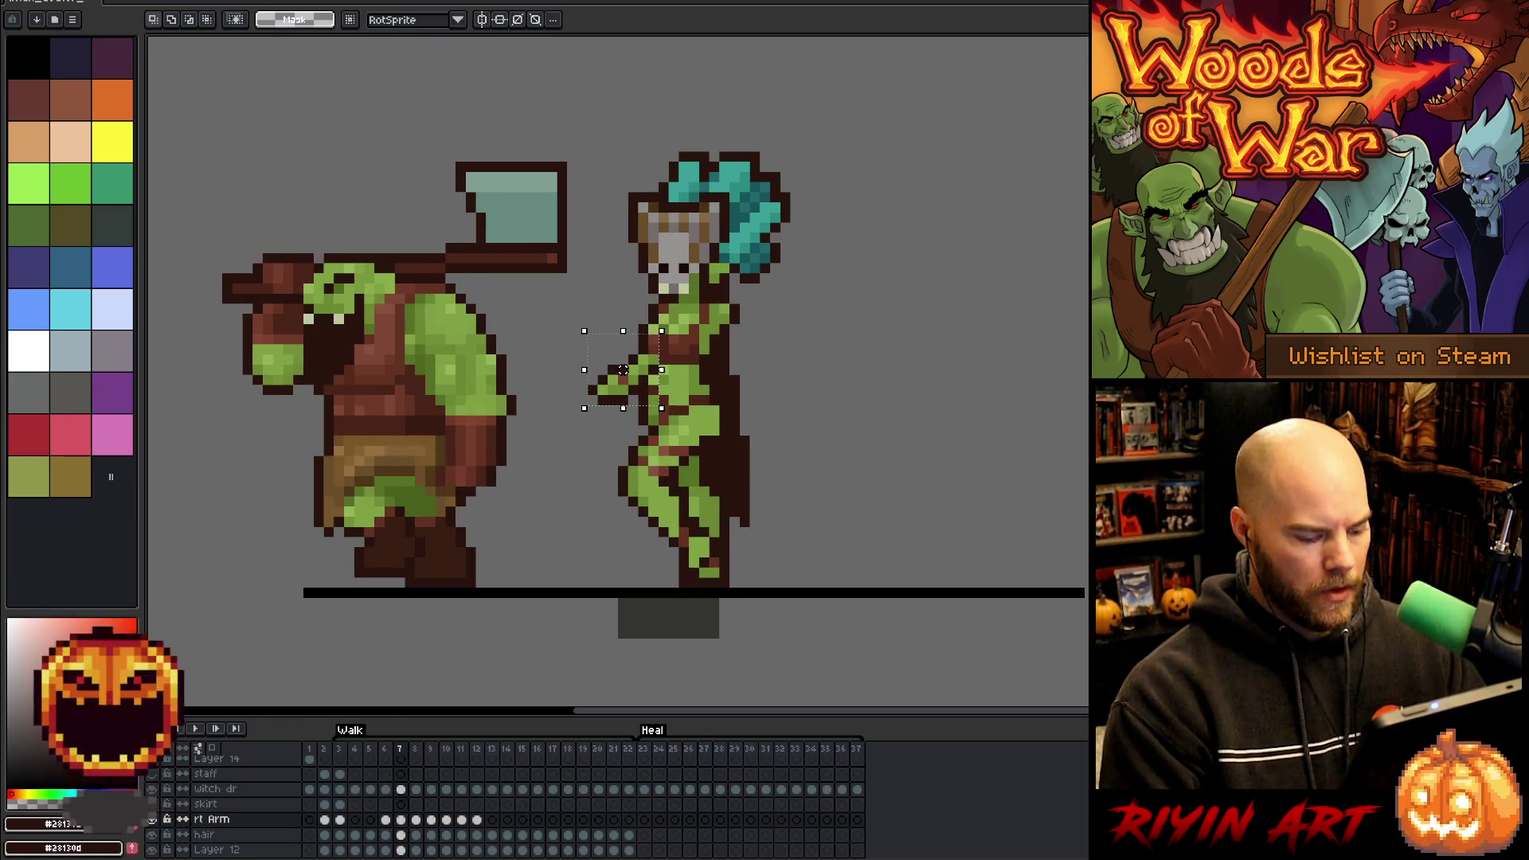
key("Right")
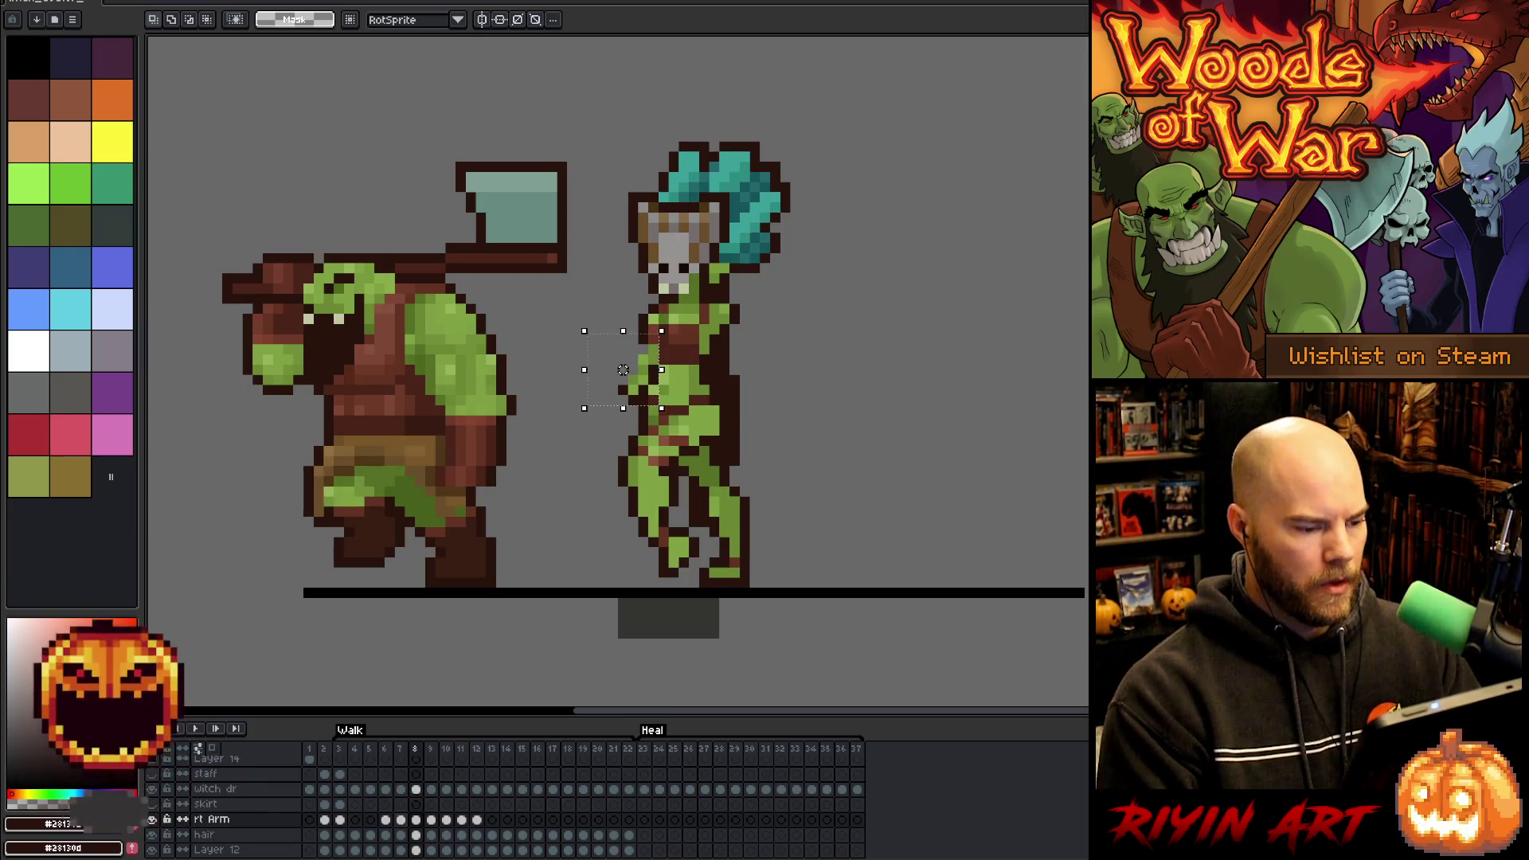
key("Left")
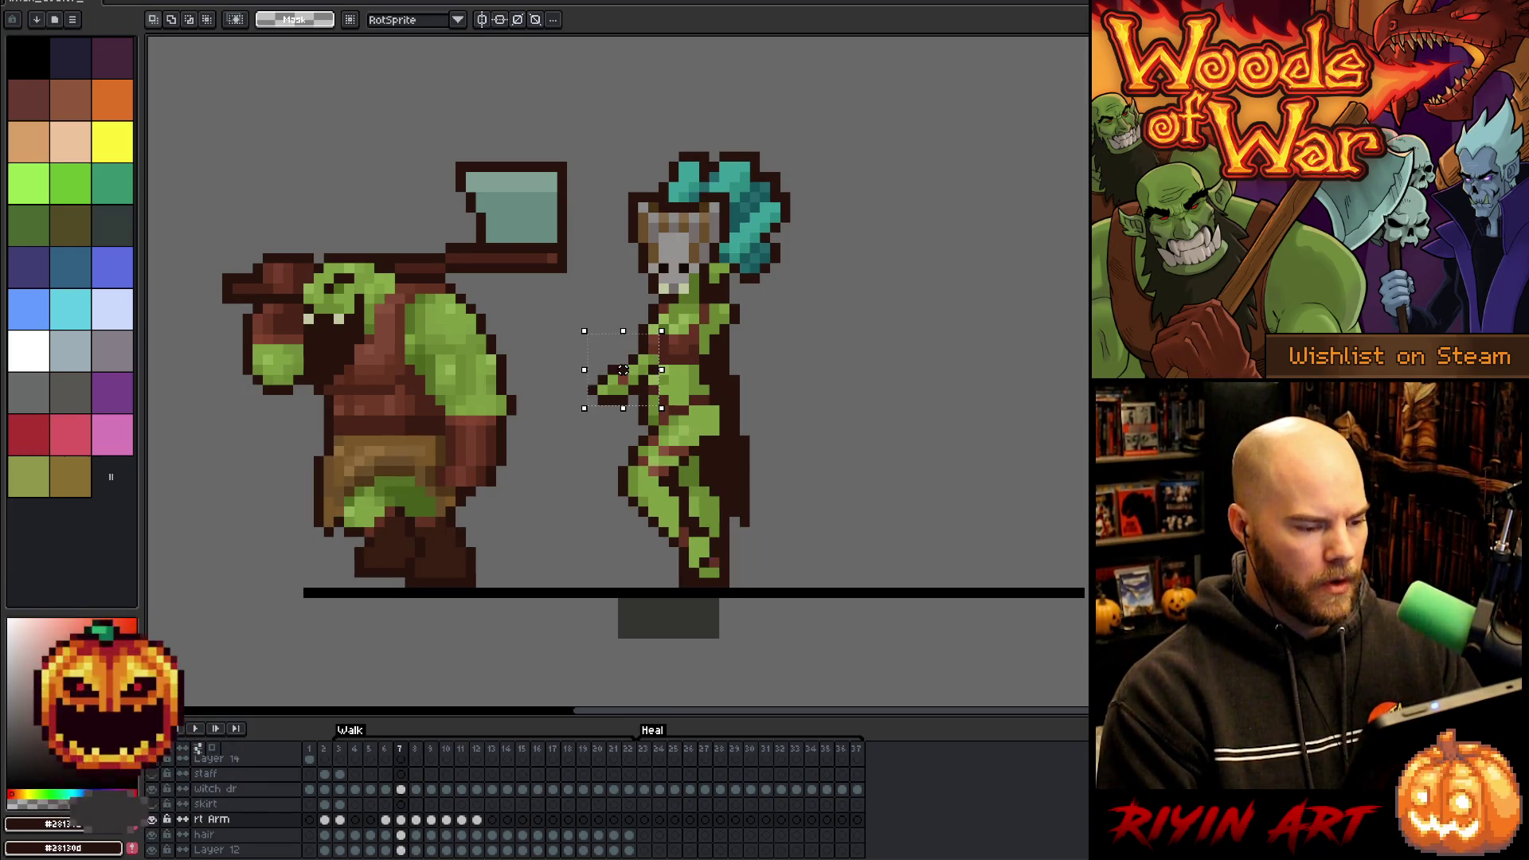
left_click_drag(622, 370, 623, 369)
key("Right")
key("Left")
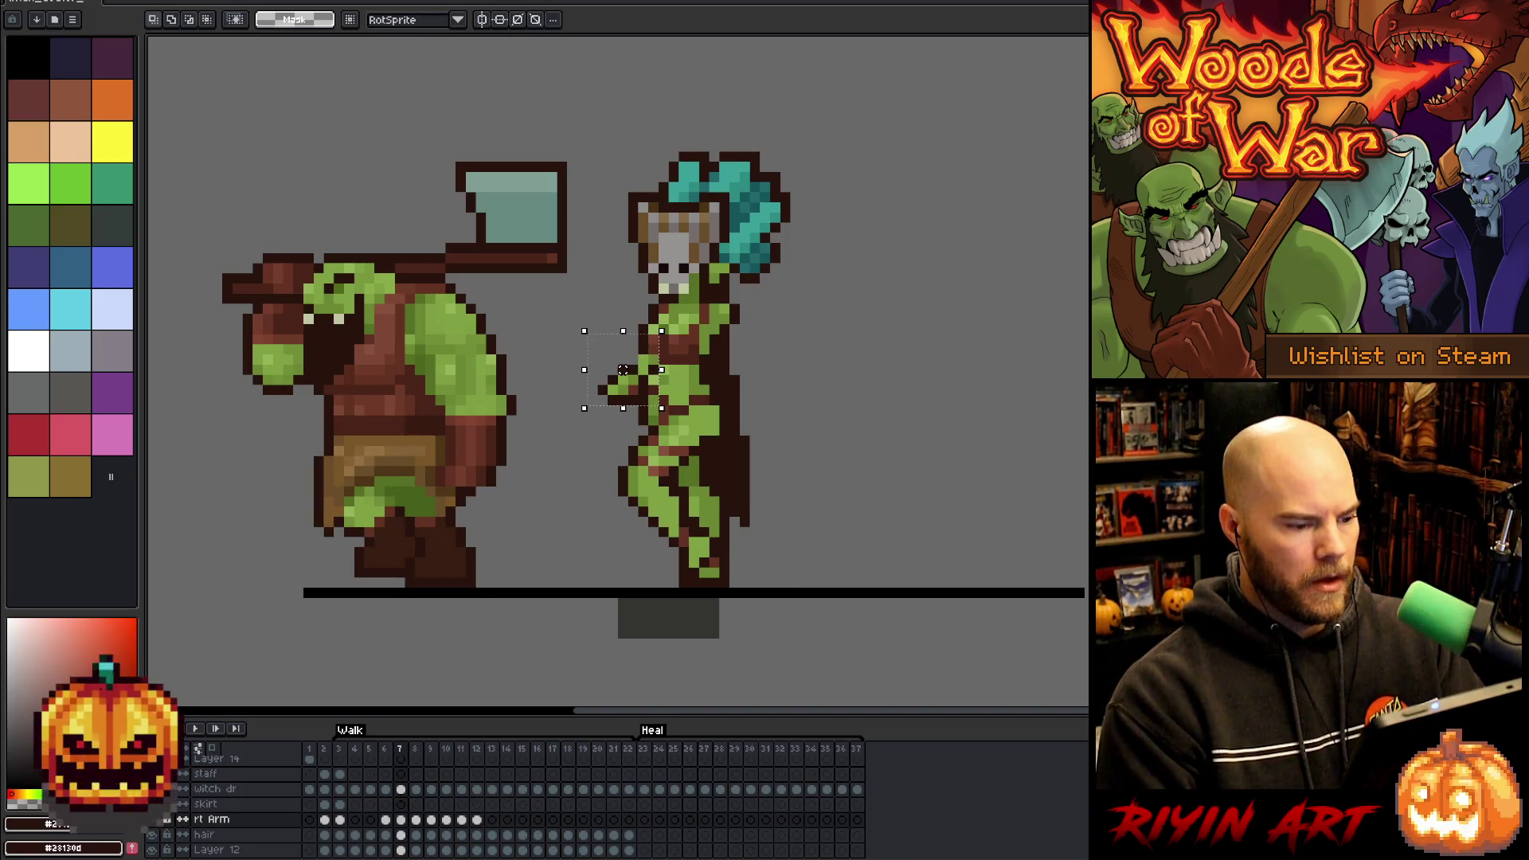
key("Left")
key("Right")
key("Right")
key("Left")
key("Right")
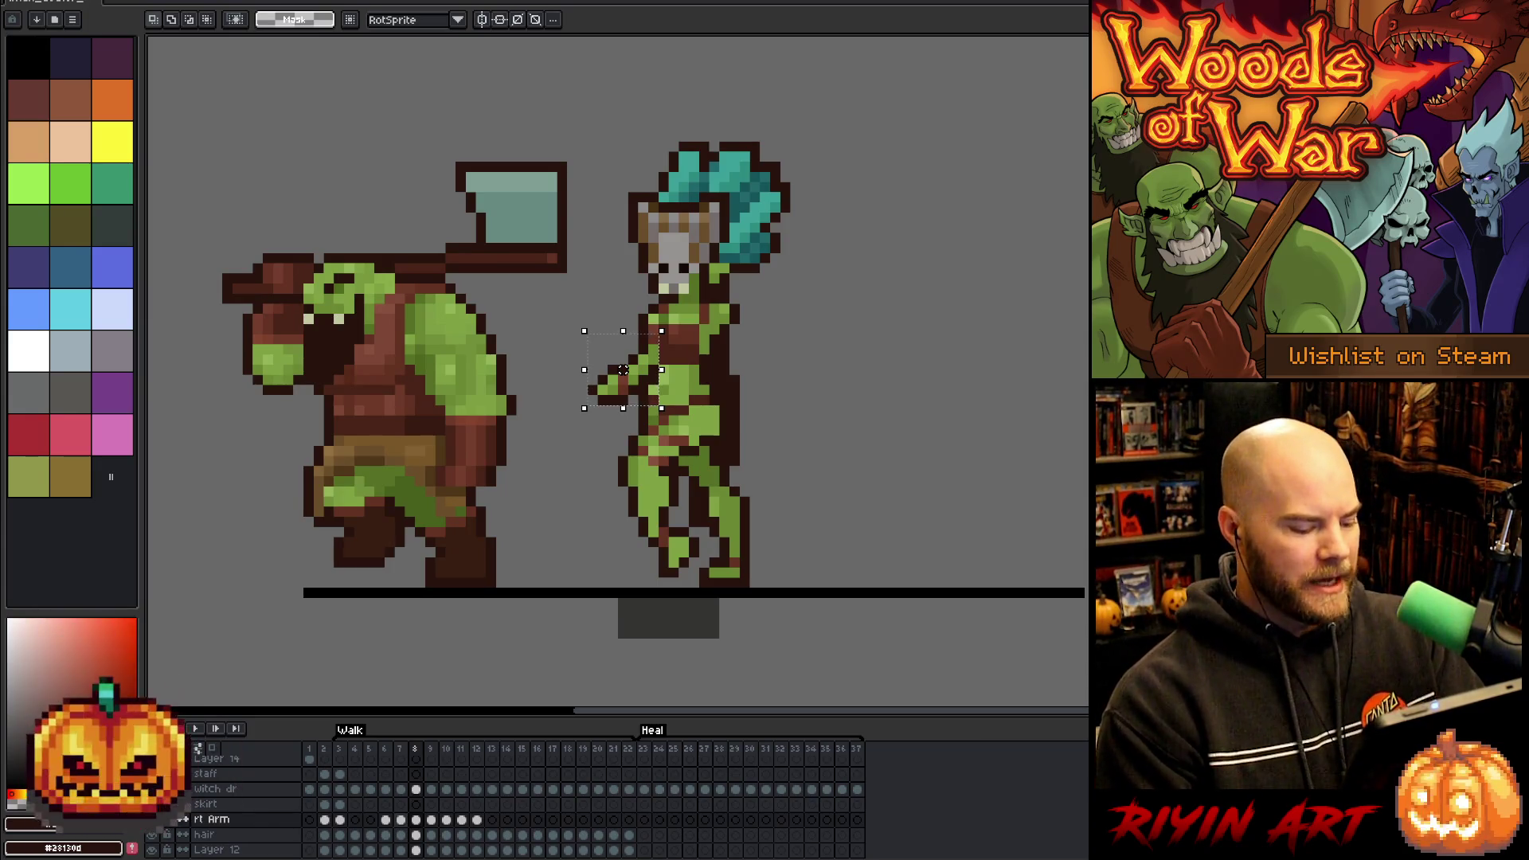
- Flip through frames 6 to 8, then shift the arm one pixel left on frame 8
key("Left")
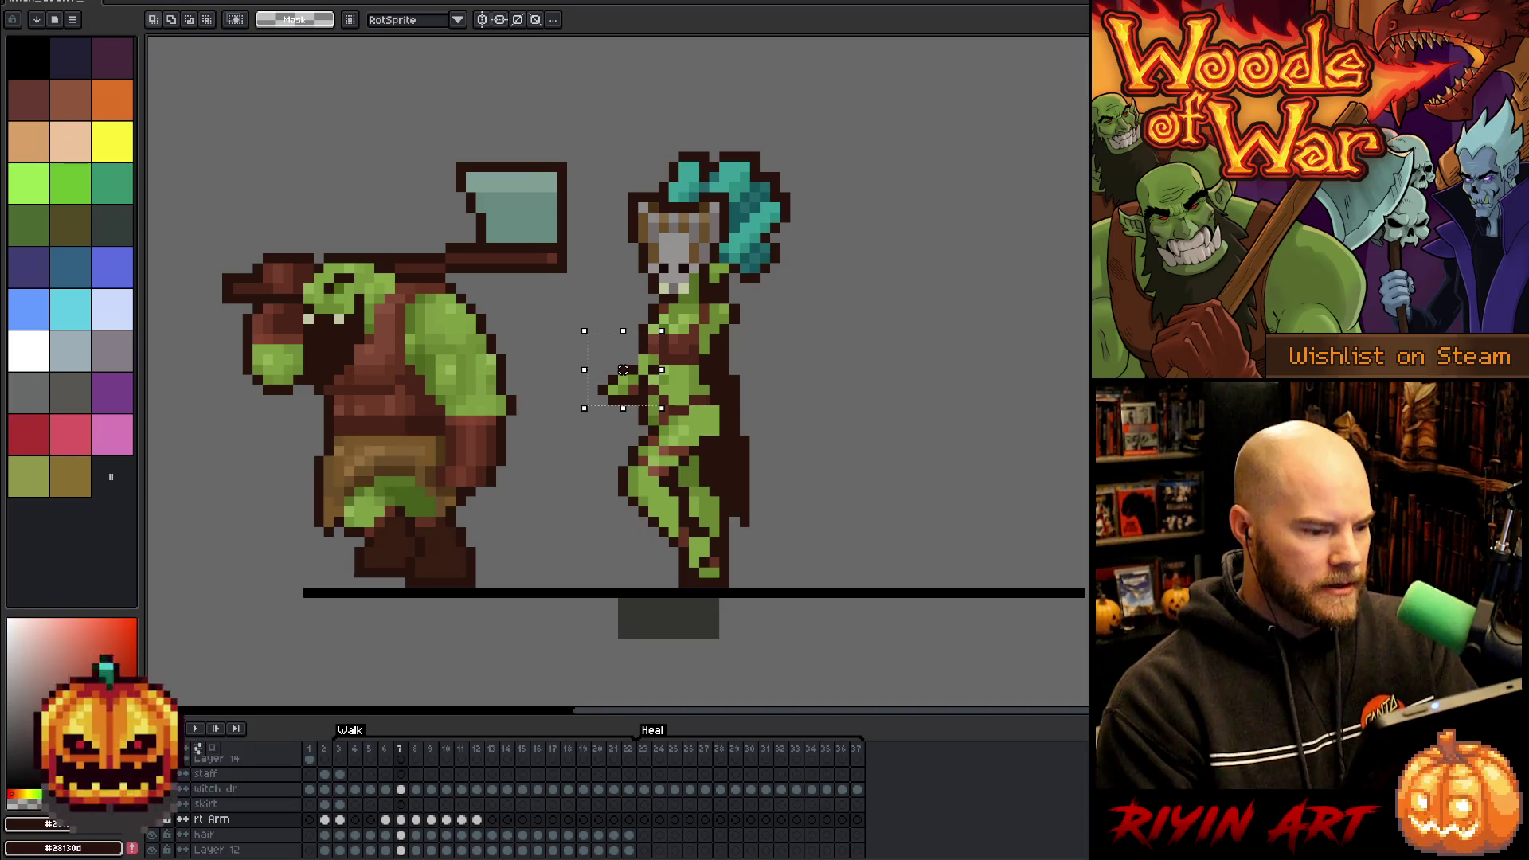
key("Right")
key("Left")
key("Left")
key("Left")
key("Right")
key("Left")
key("Right")
key("Right")
key("Right")
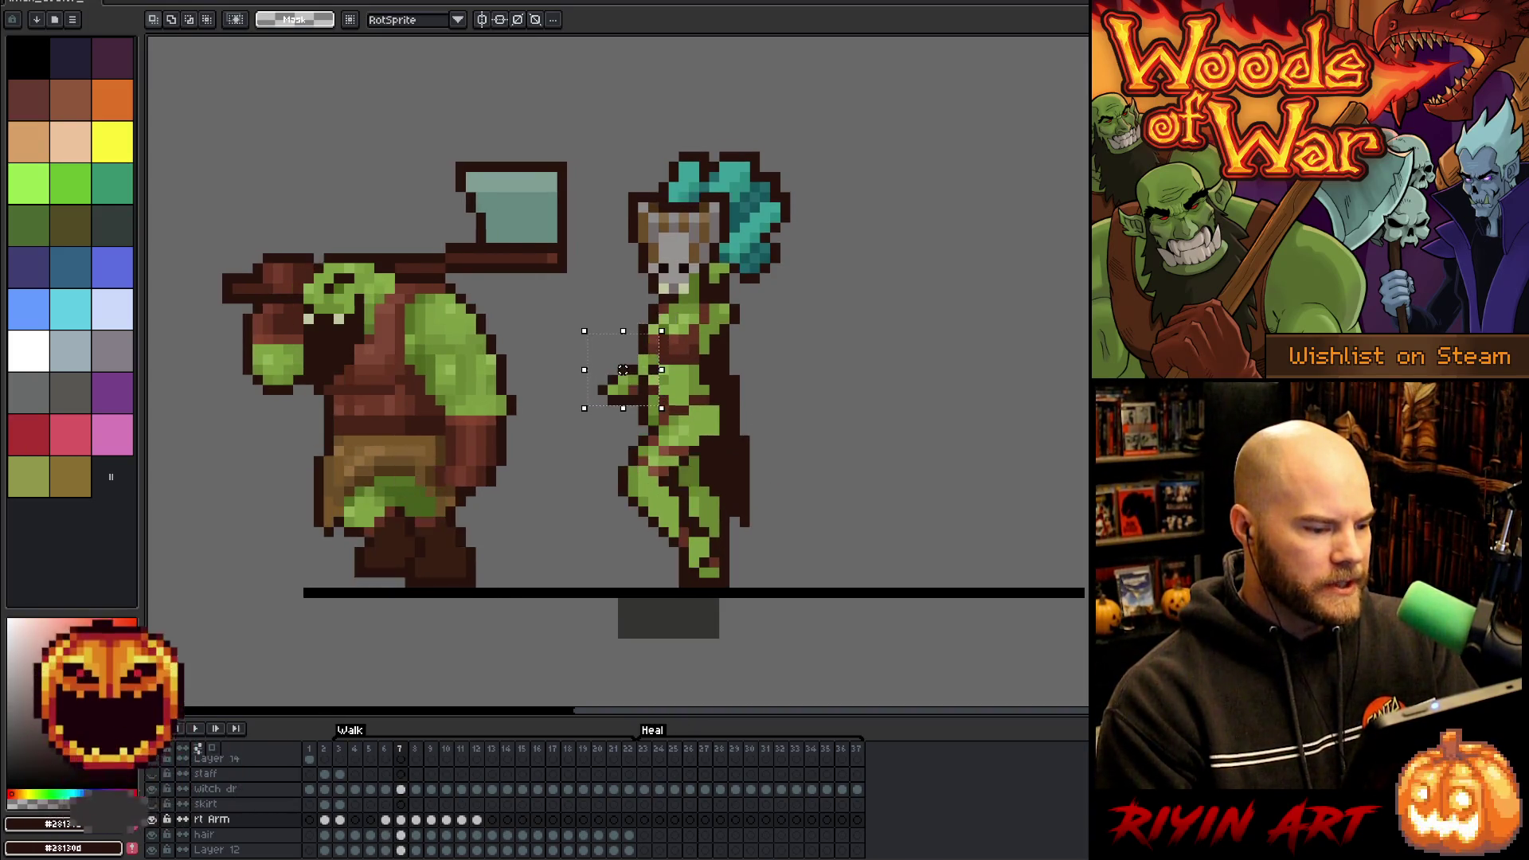
key("Left")
key("Right")
key("Left")
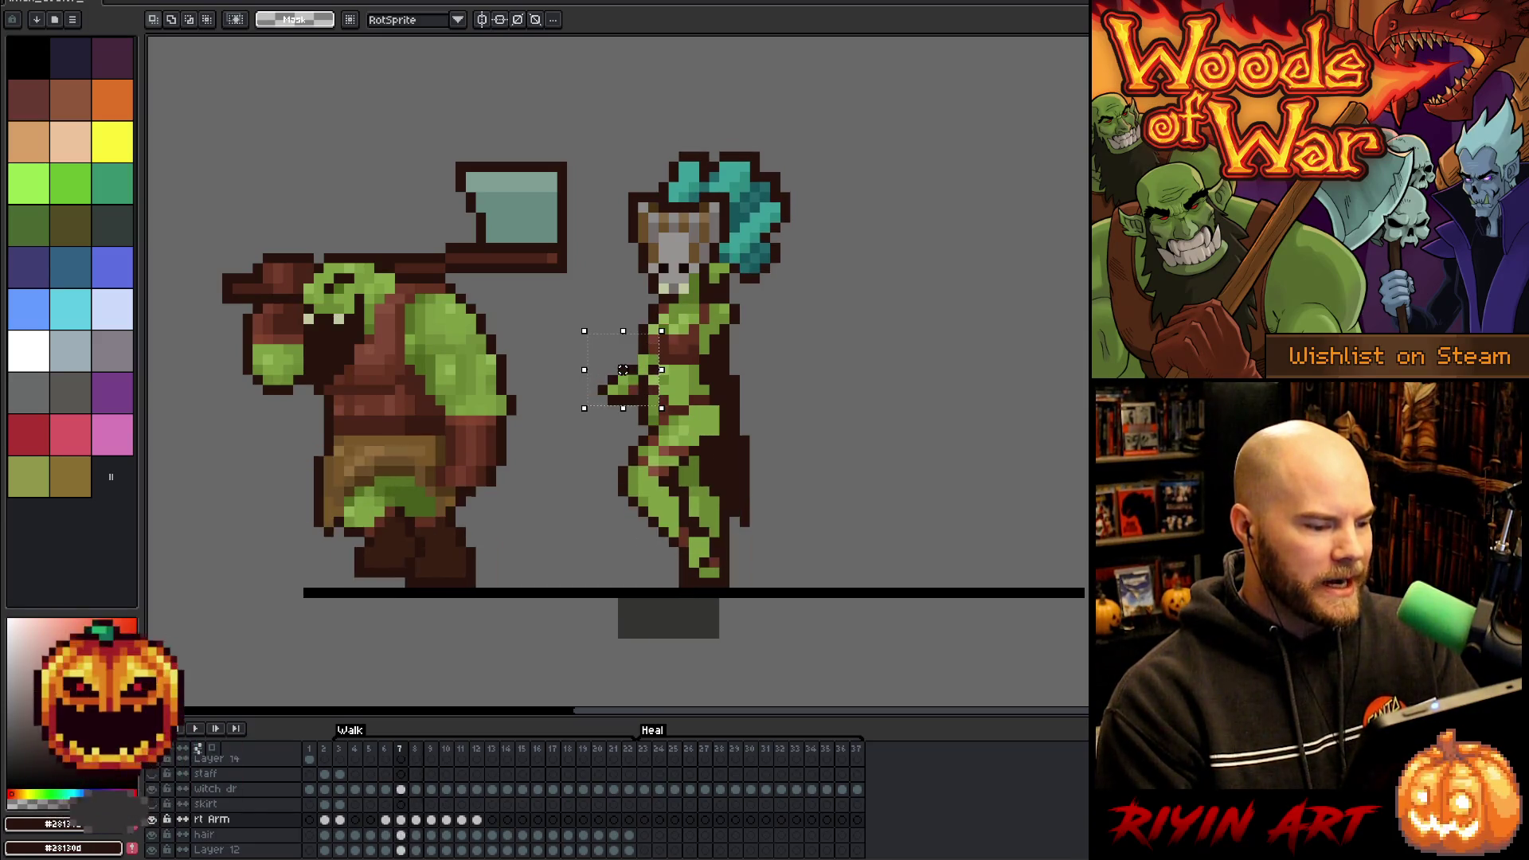
key("Left")
key("Right")
key("Right")
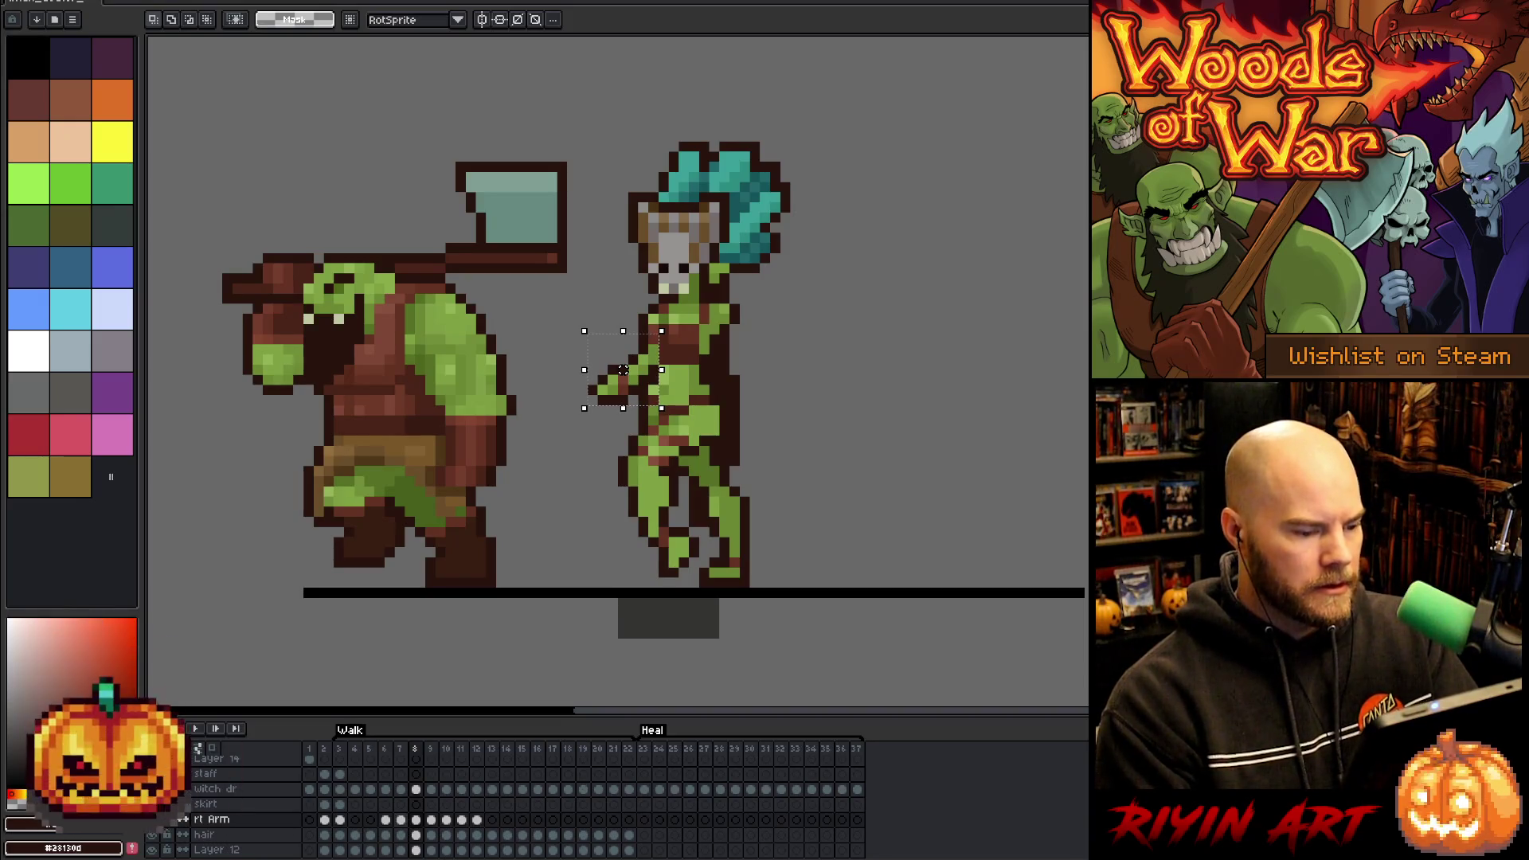
key("Left")
key("Left")
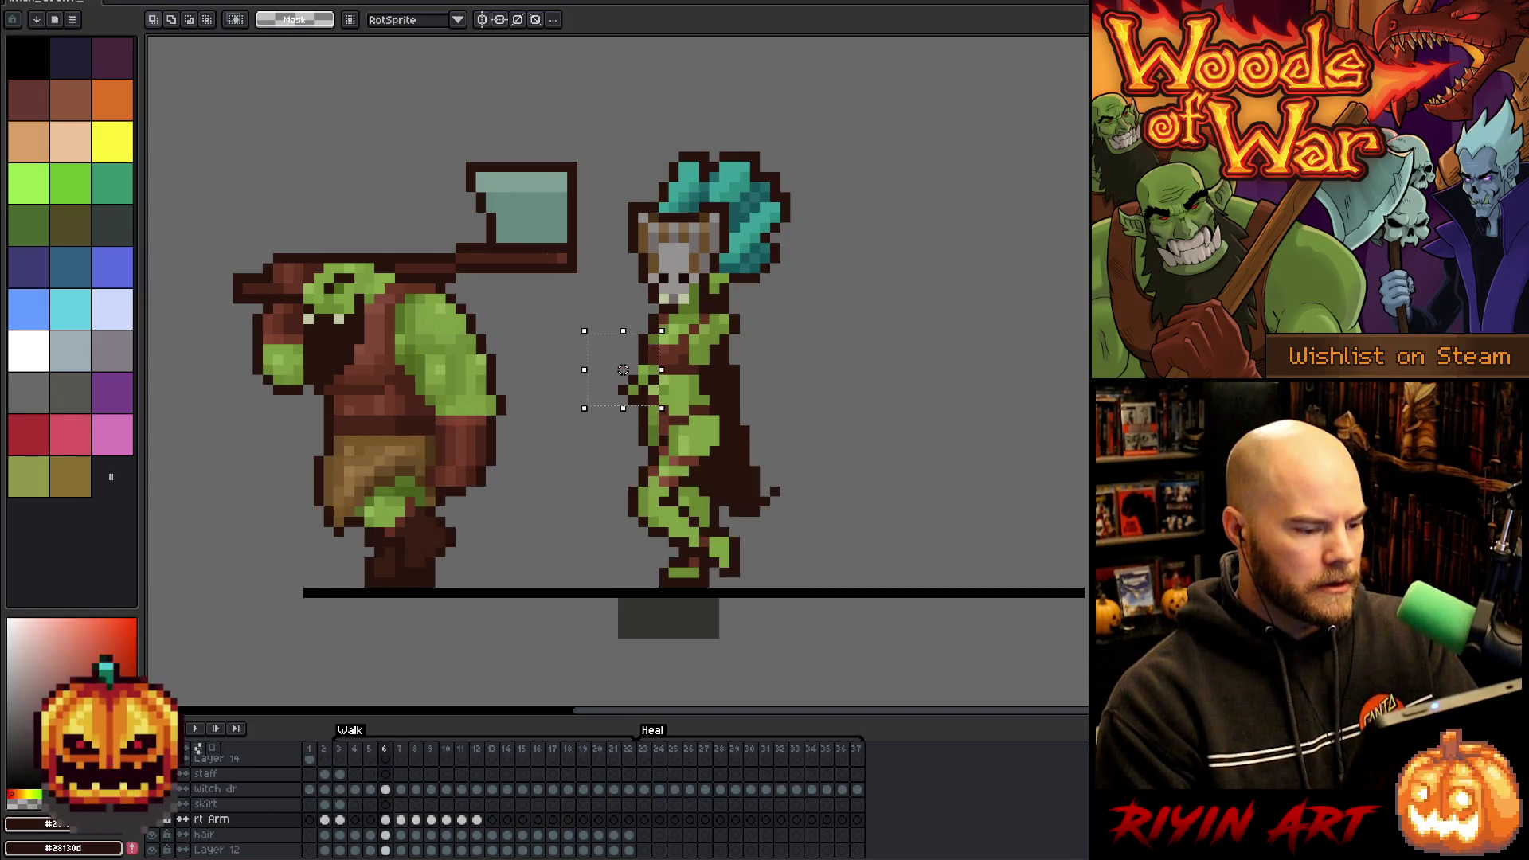
key("Right")
key("Left")
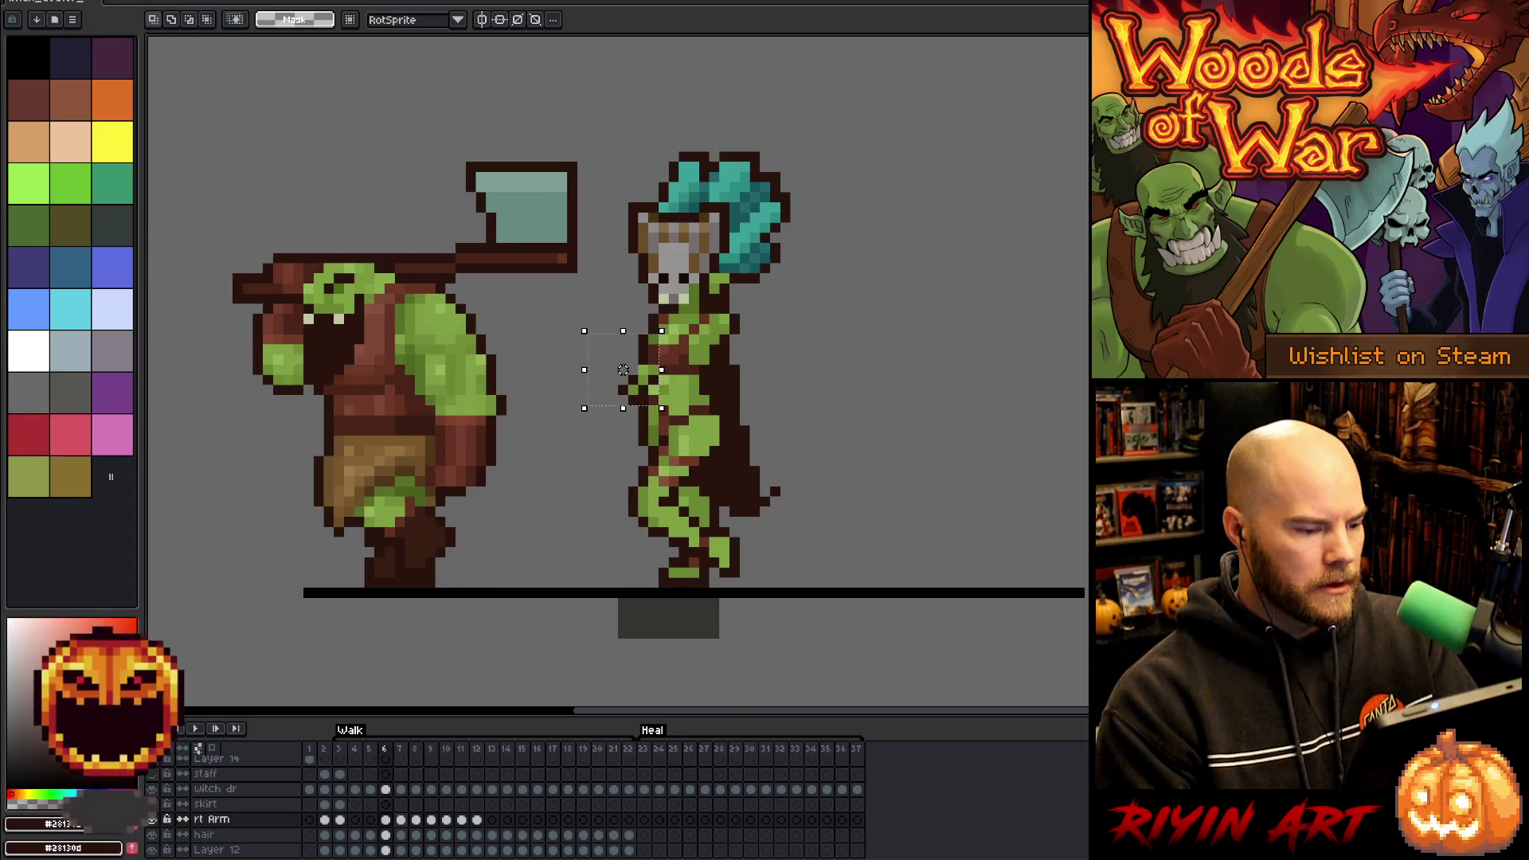
key("Right")
key("Right")
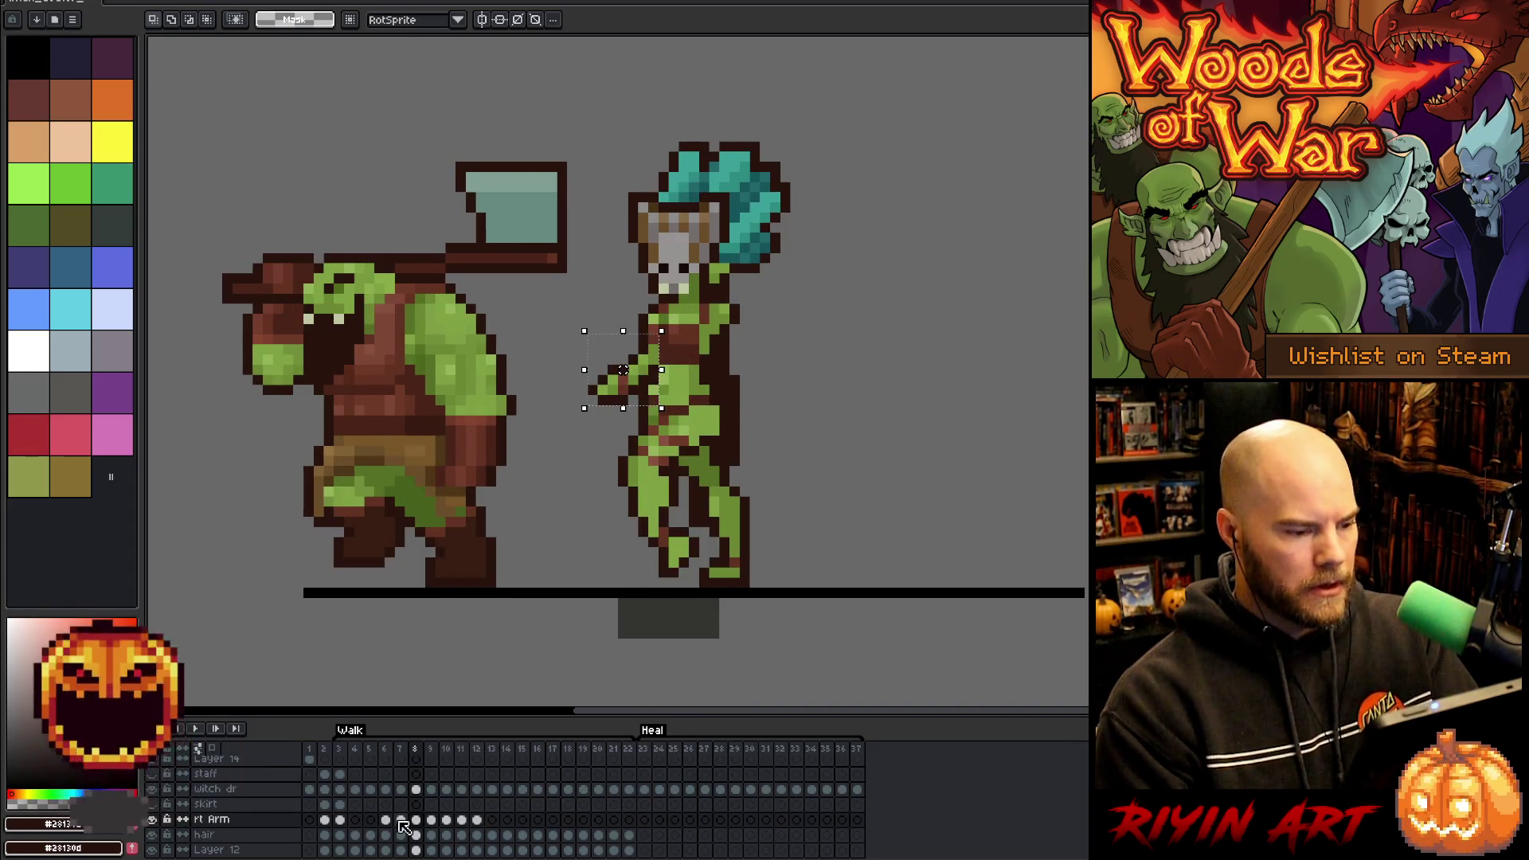
left_click_drag(623, 369, 612, 370)
- On frame 9, move the arm forward and lower it one pixel
key("Right")
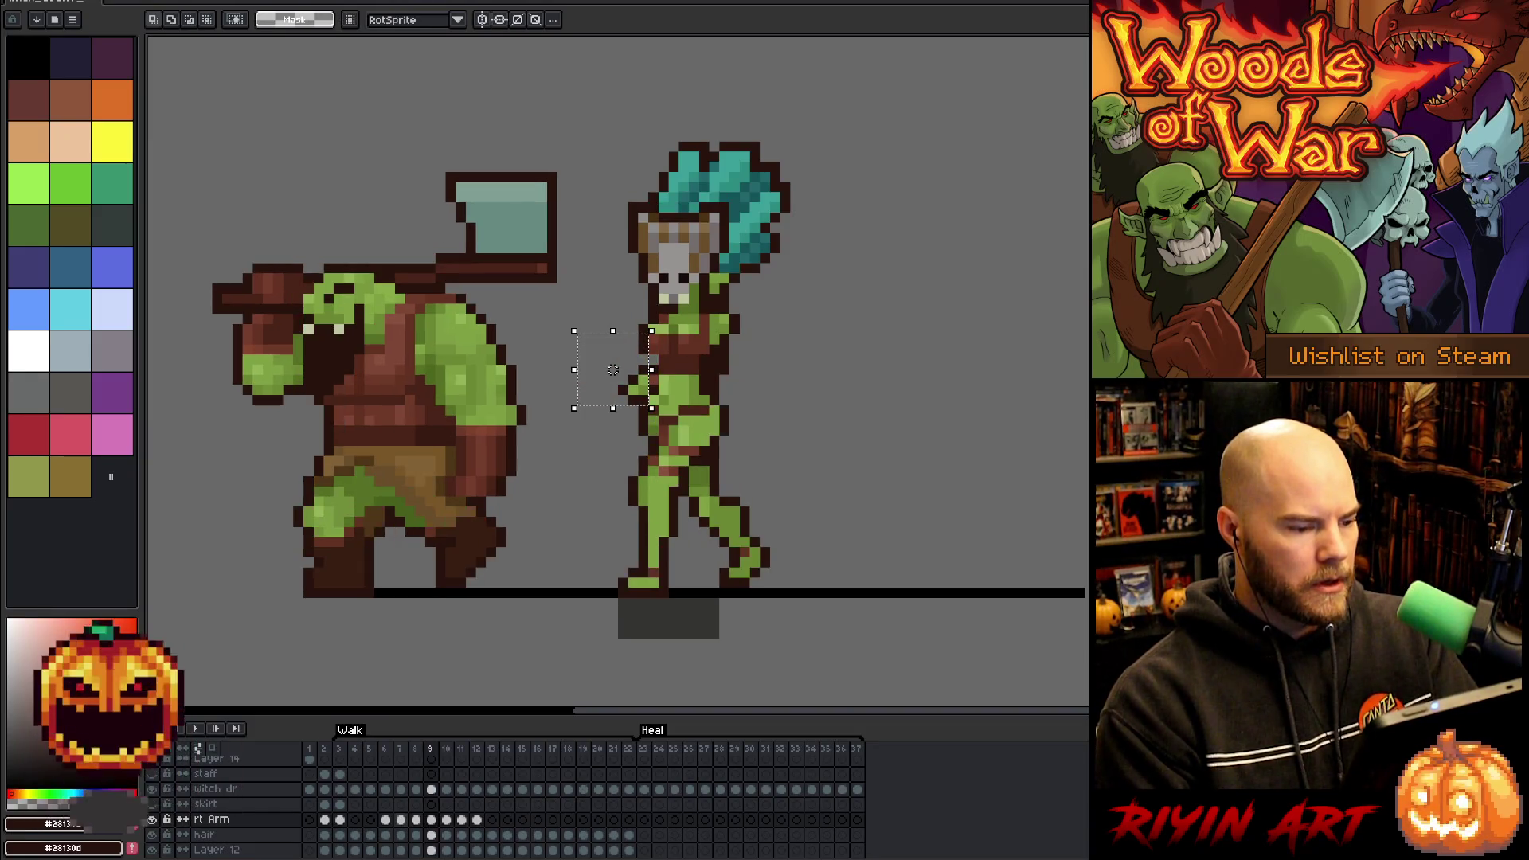
left_click_drag(653, 369, 612, 369)
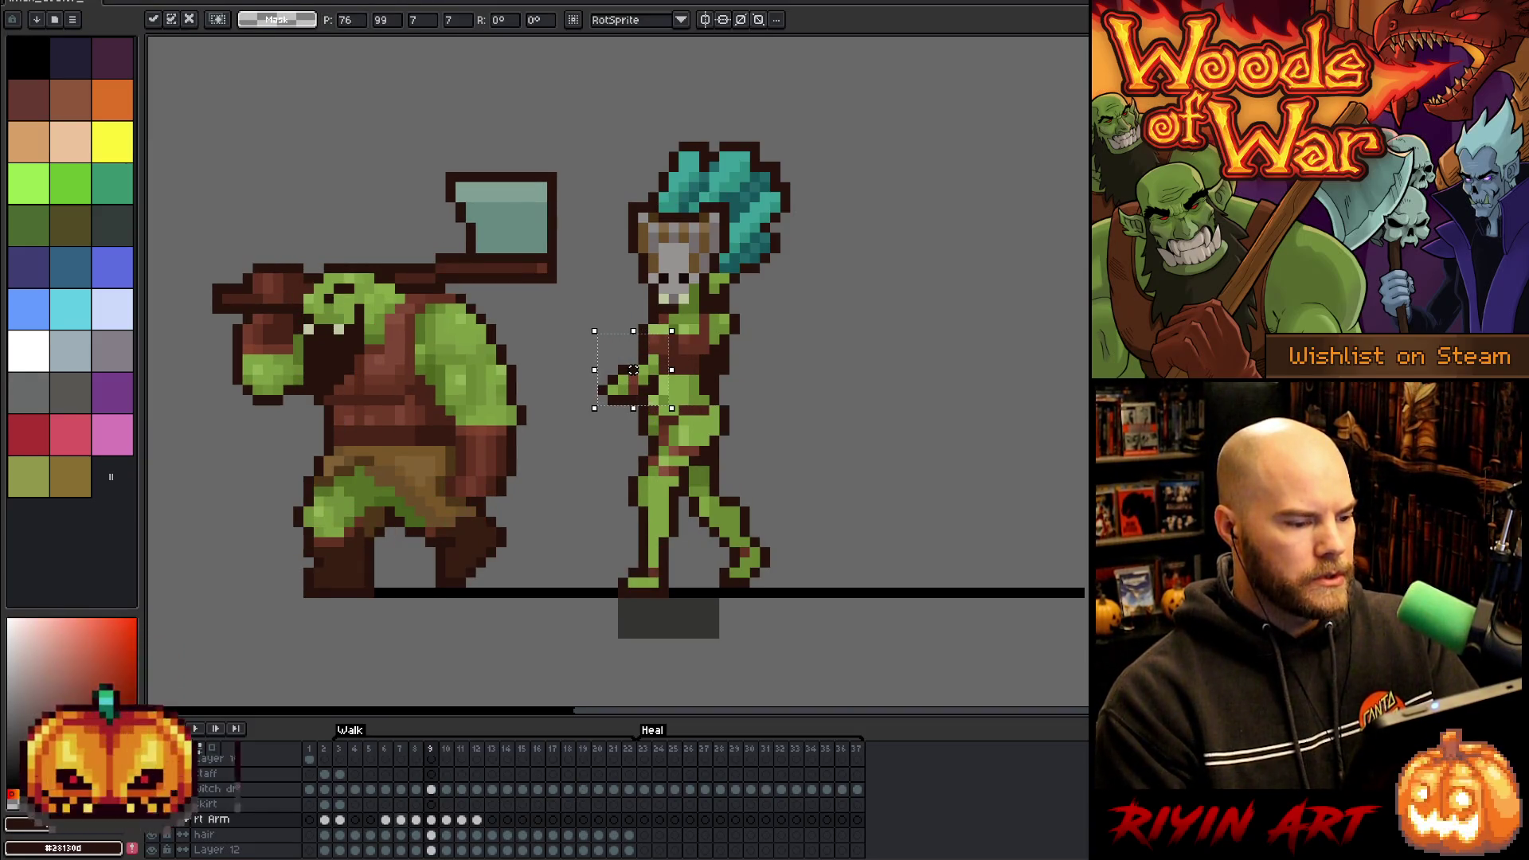
key("Right")
key("Left")
left_click_drag(612, 369, 612, 379)
key("Right")
key("Left")
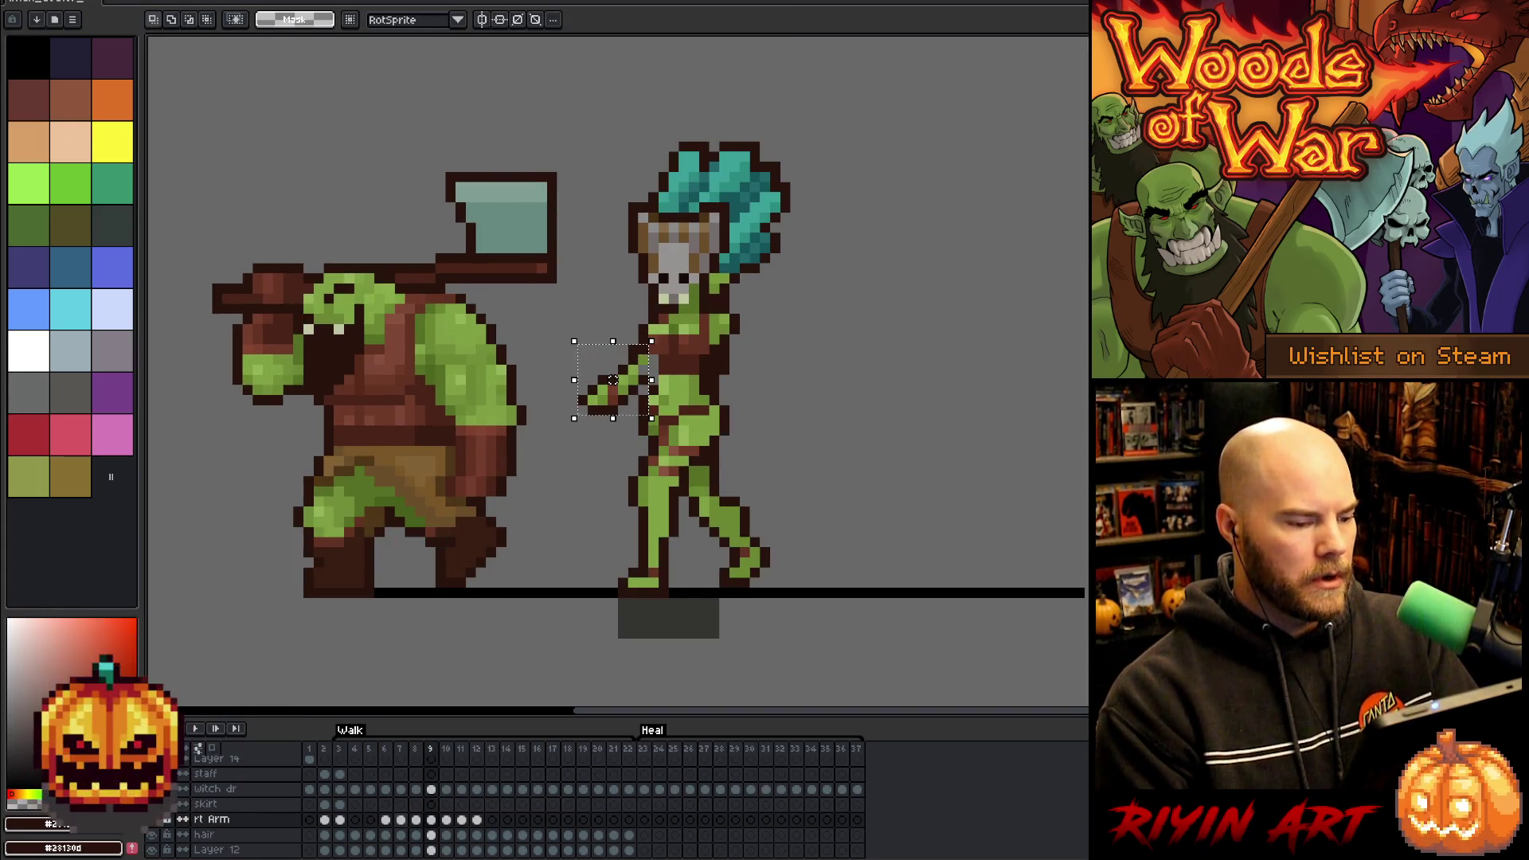
- Paste the arm into frame 10, shift it one pixel, and commit it
key("Right")
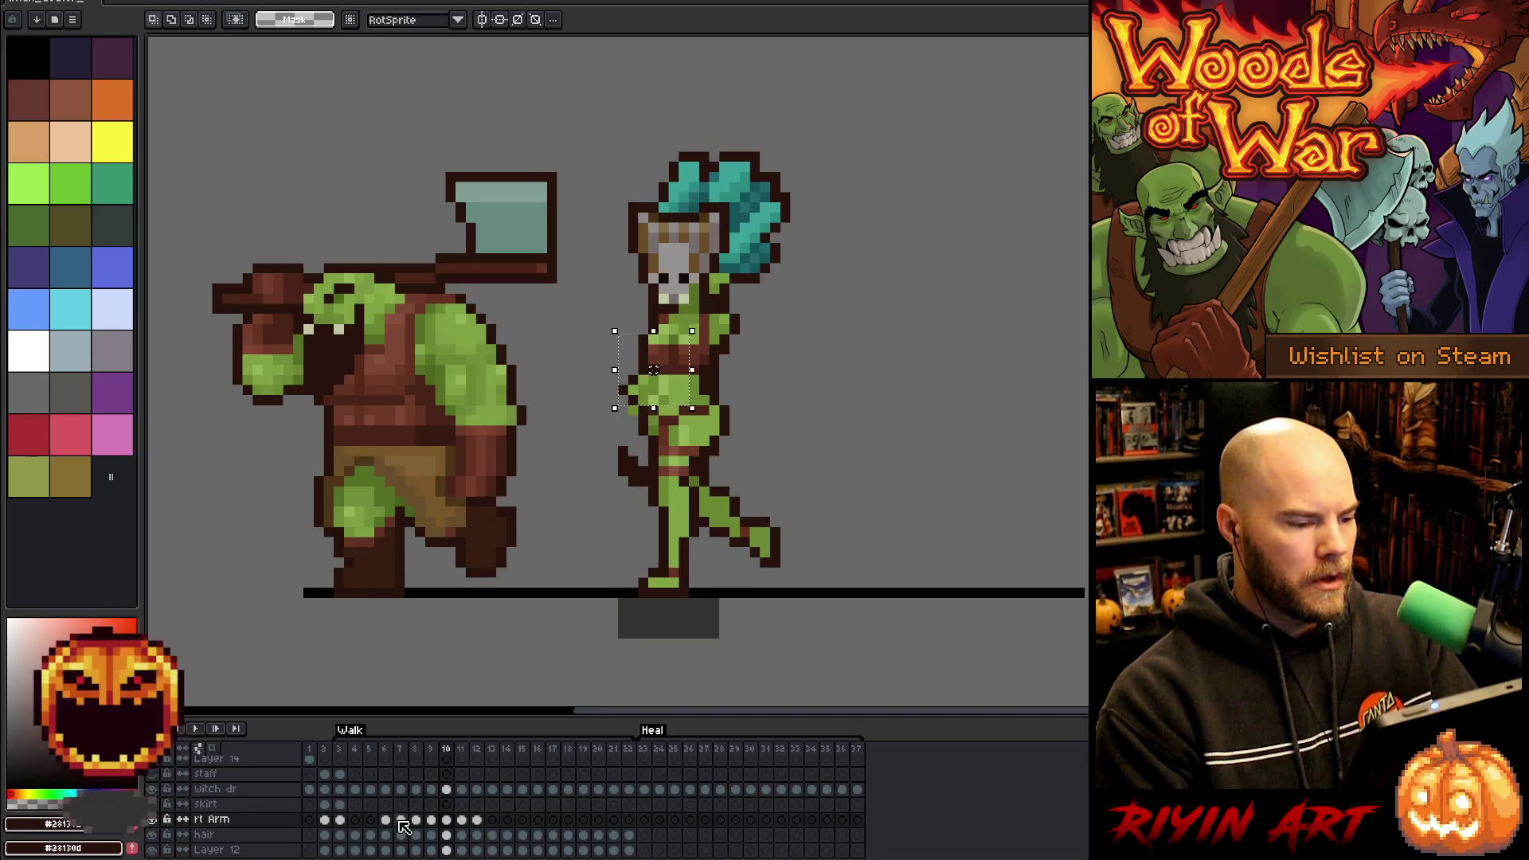
key("ctrl+v")
left_click_drag(612, 379, 612, 391)
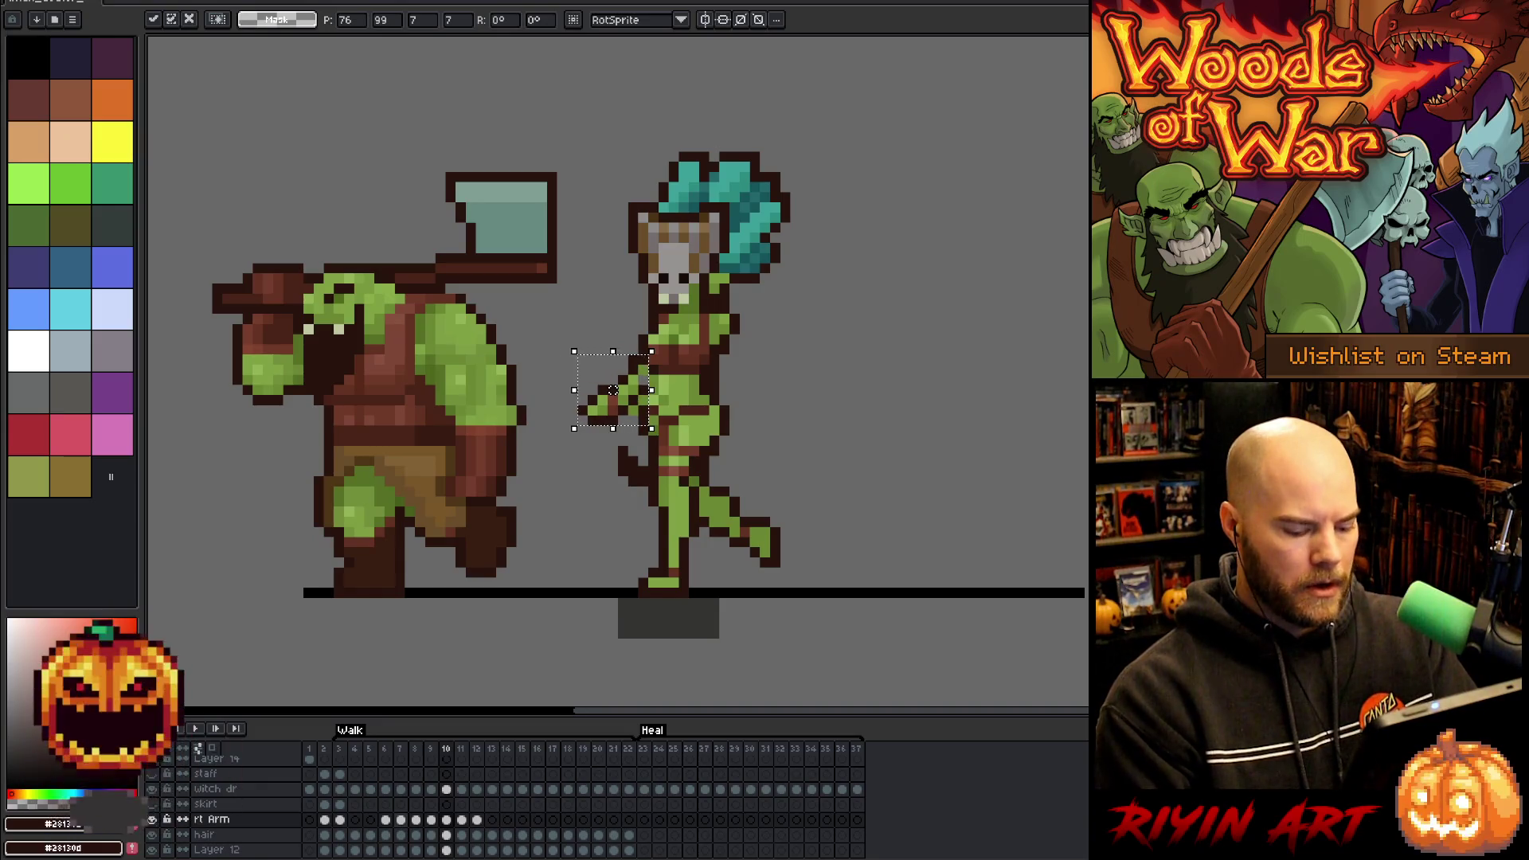
key("Return")
key("Left")
key("Right")
key("Left")
key("Right")
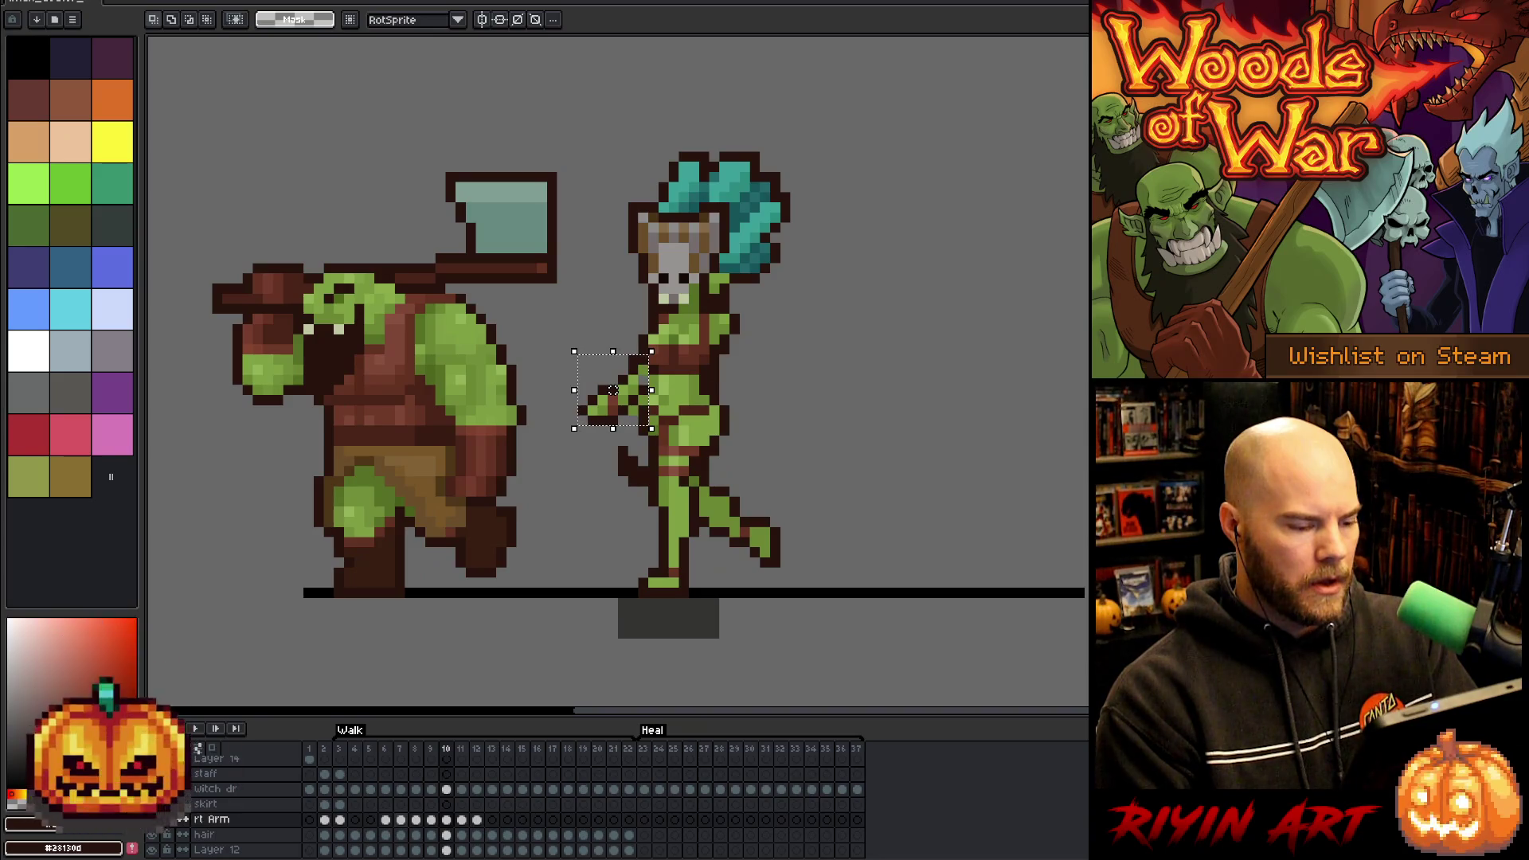
- On frame 11, move the arm left and down, then nudge it right
key("Right")
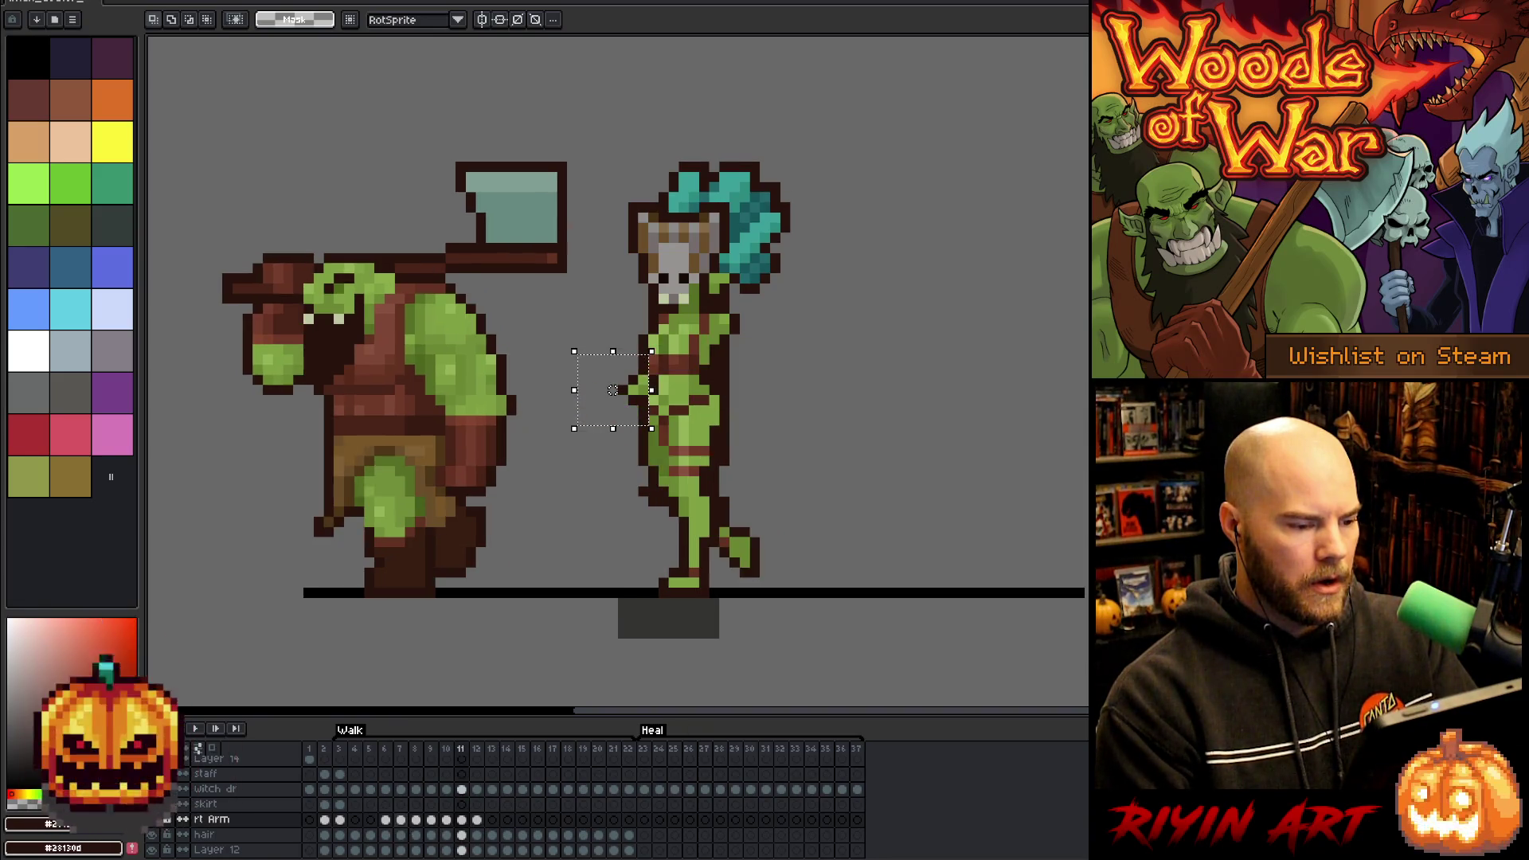
left_click_drag(653, 369, 612, 380)
key("Left")
key("Right")
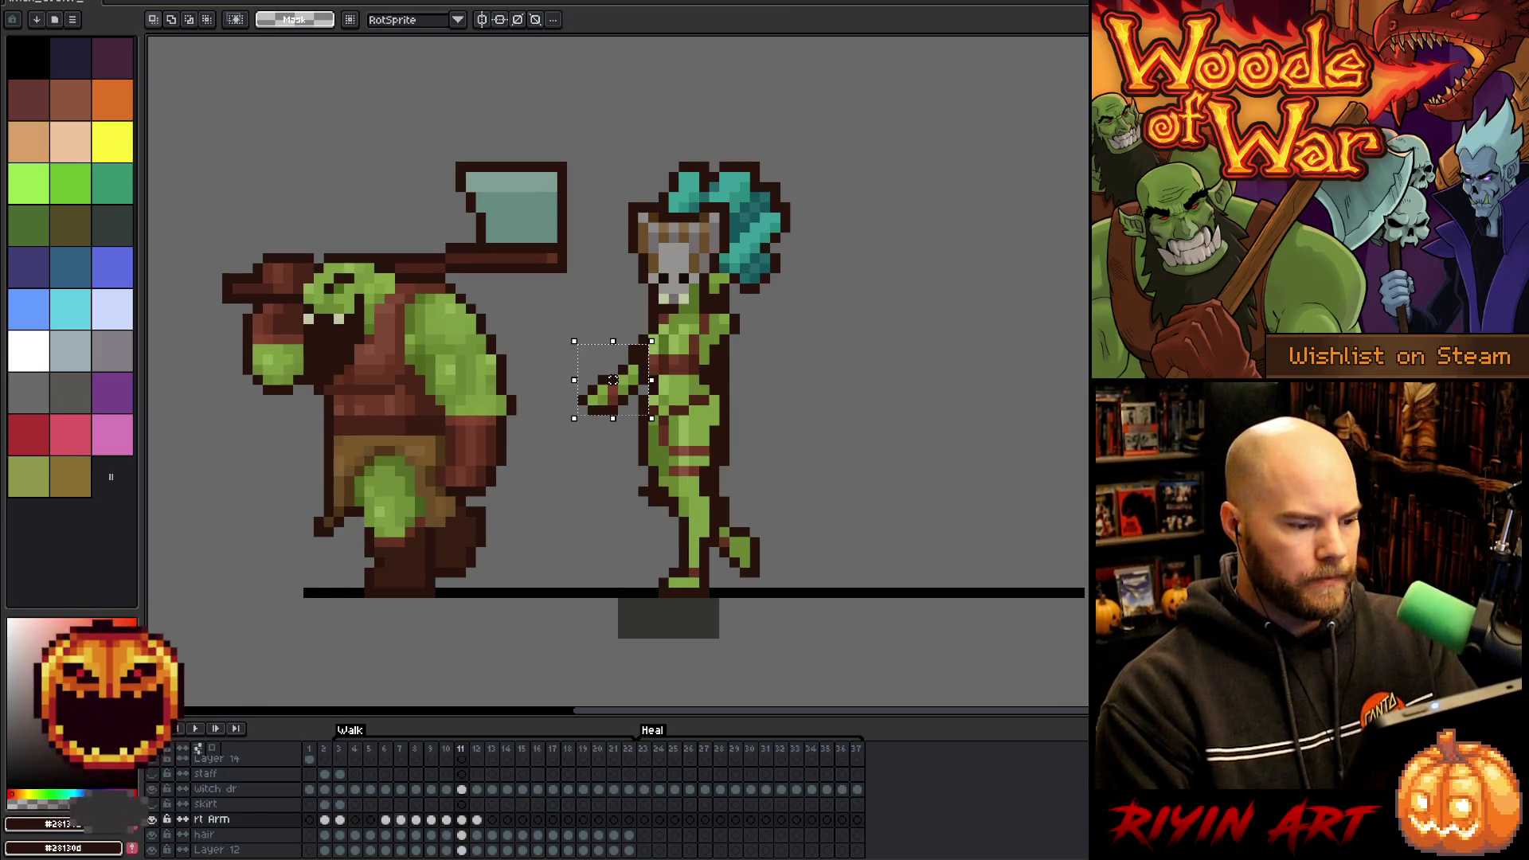
key("Left")
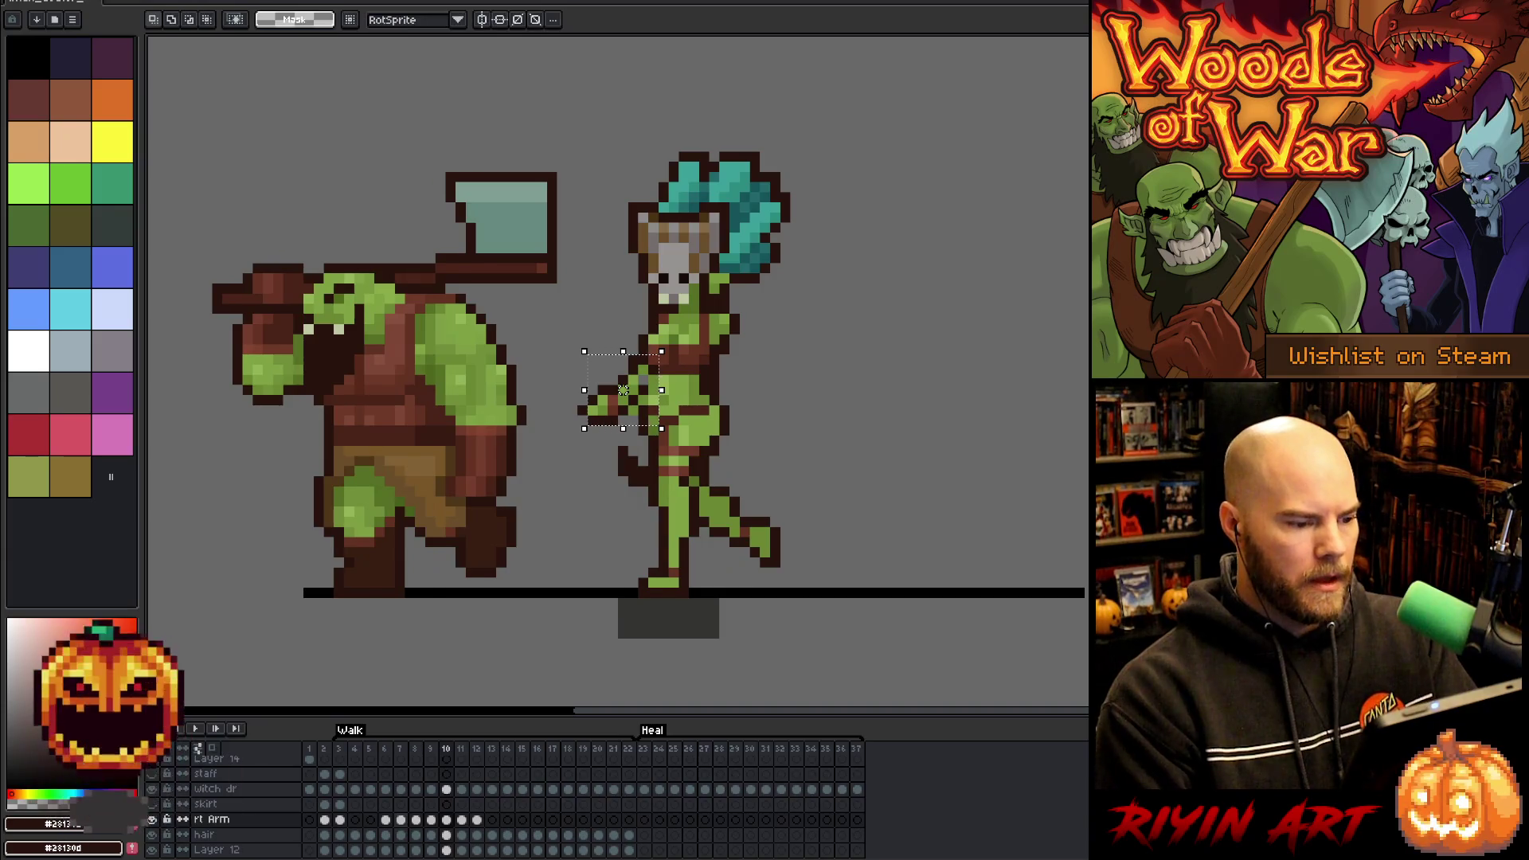
key("Right")
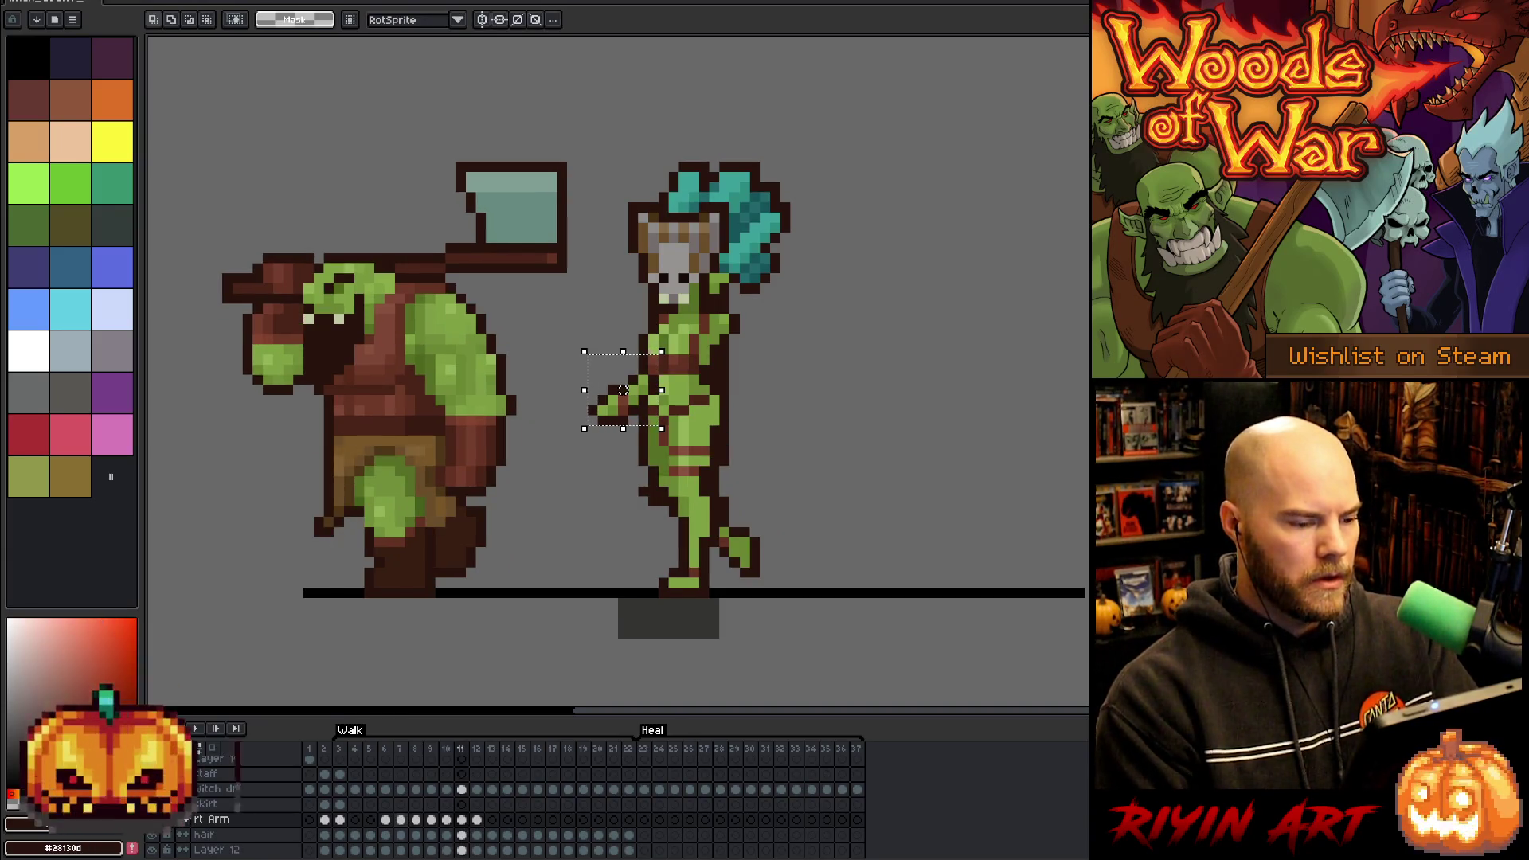
key("Right")
key("Left")
key("Right")
- Shift the arm up and right on frame 12, comparing with frame 11, then return to frame 3
key("period")
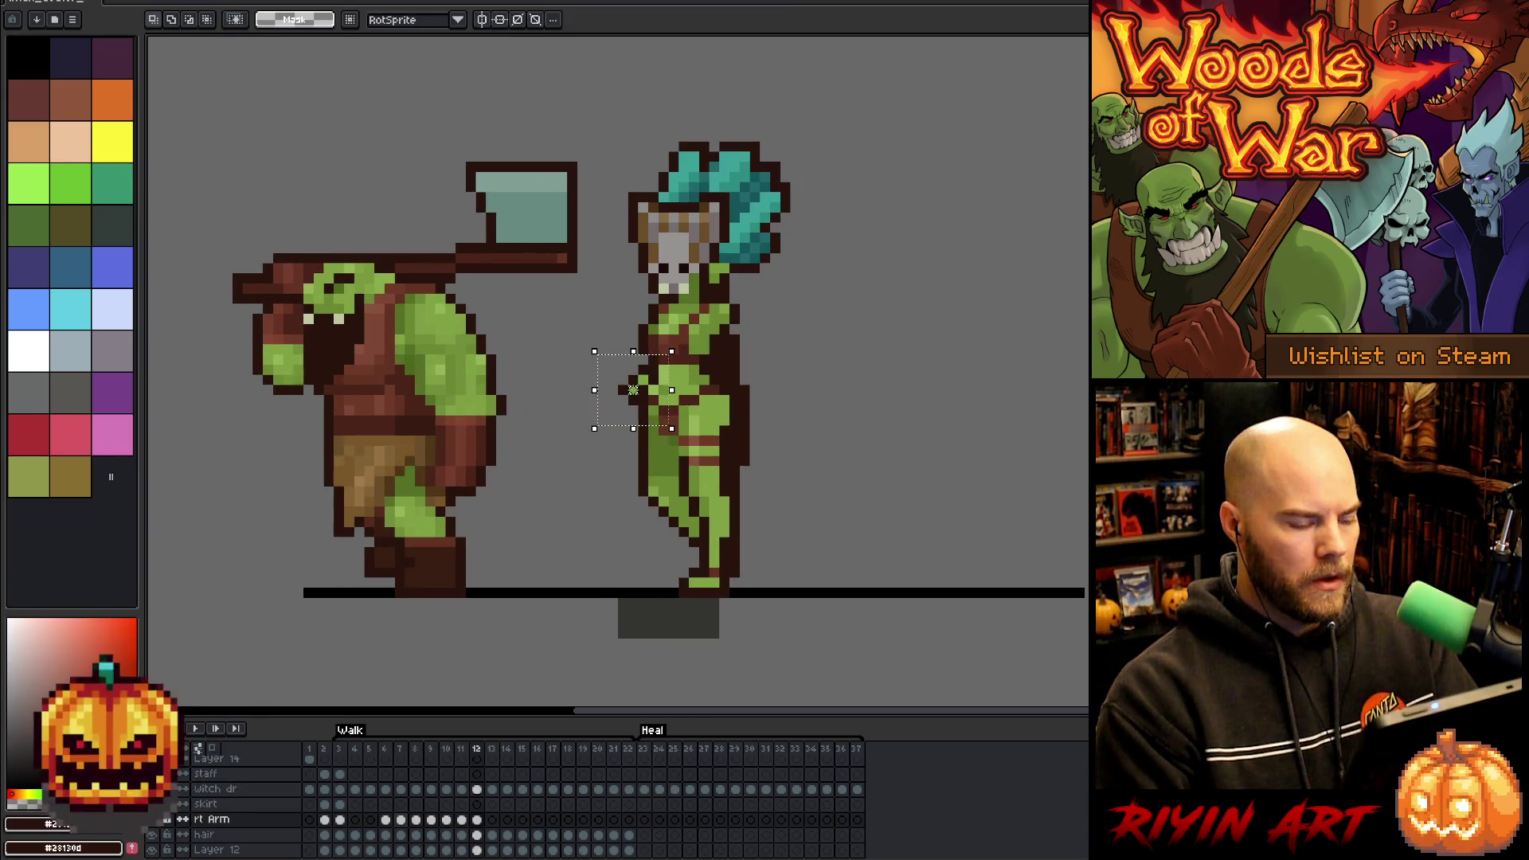
key("comma")
key("period")
key("comma")
key("period")
key("comma")
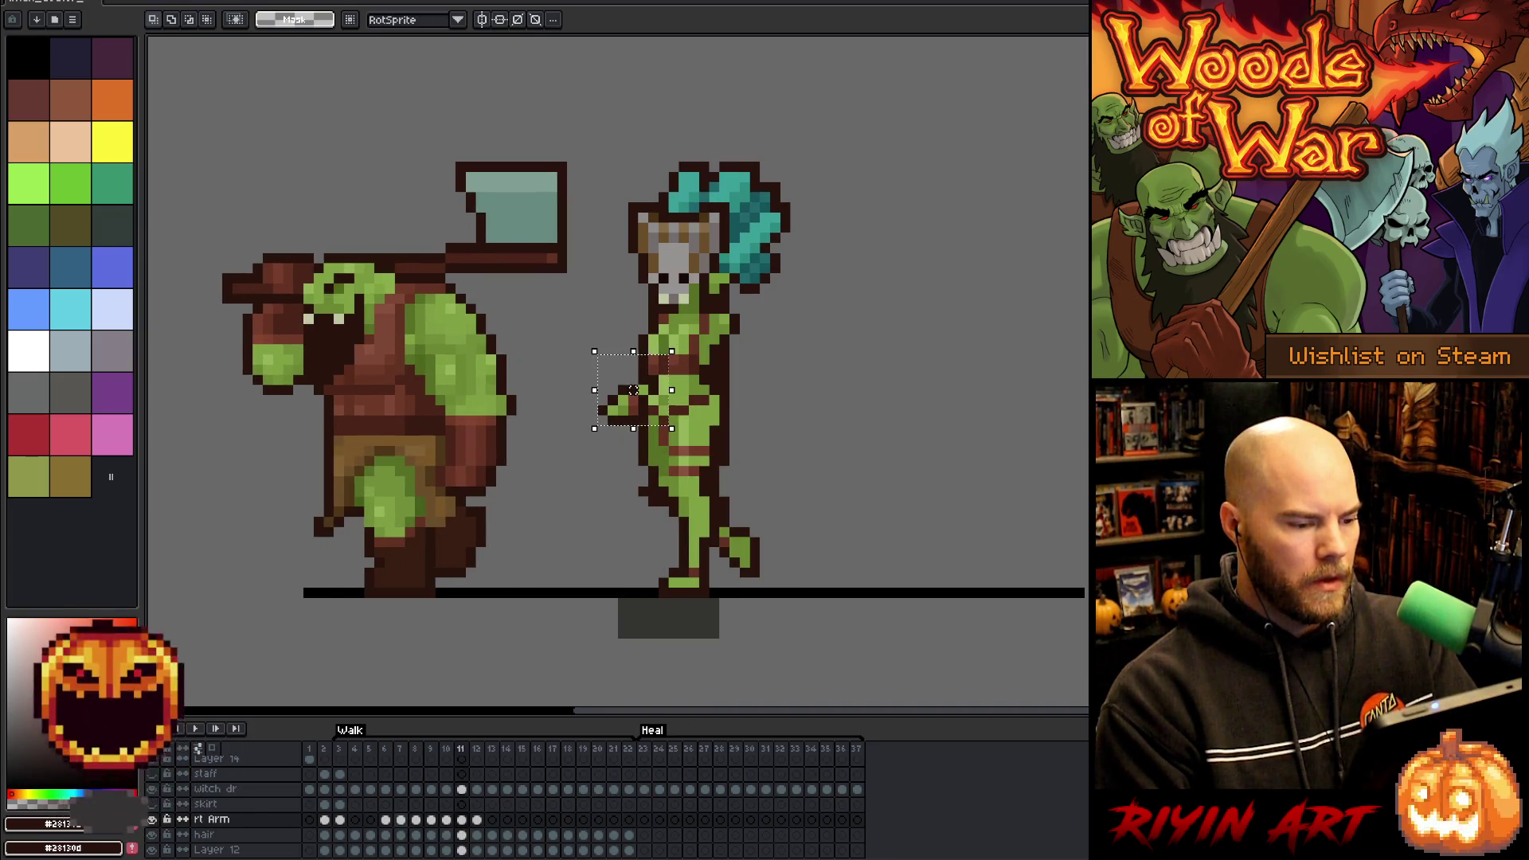
key("period")
left_click_drag(633, 390, 653, 379)
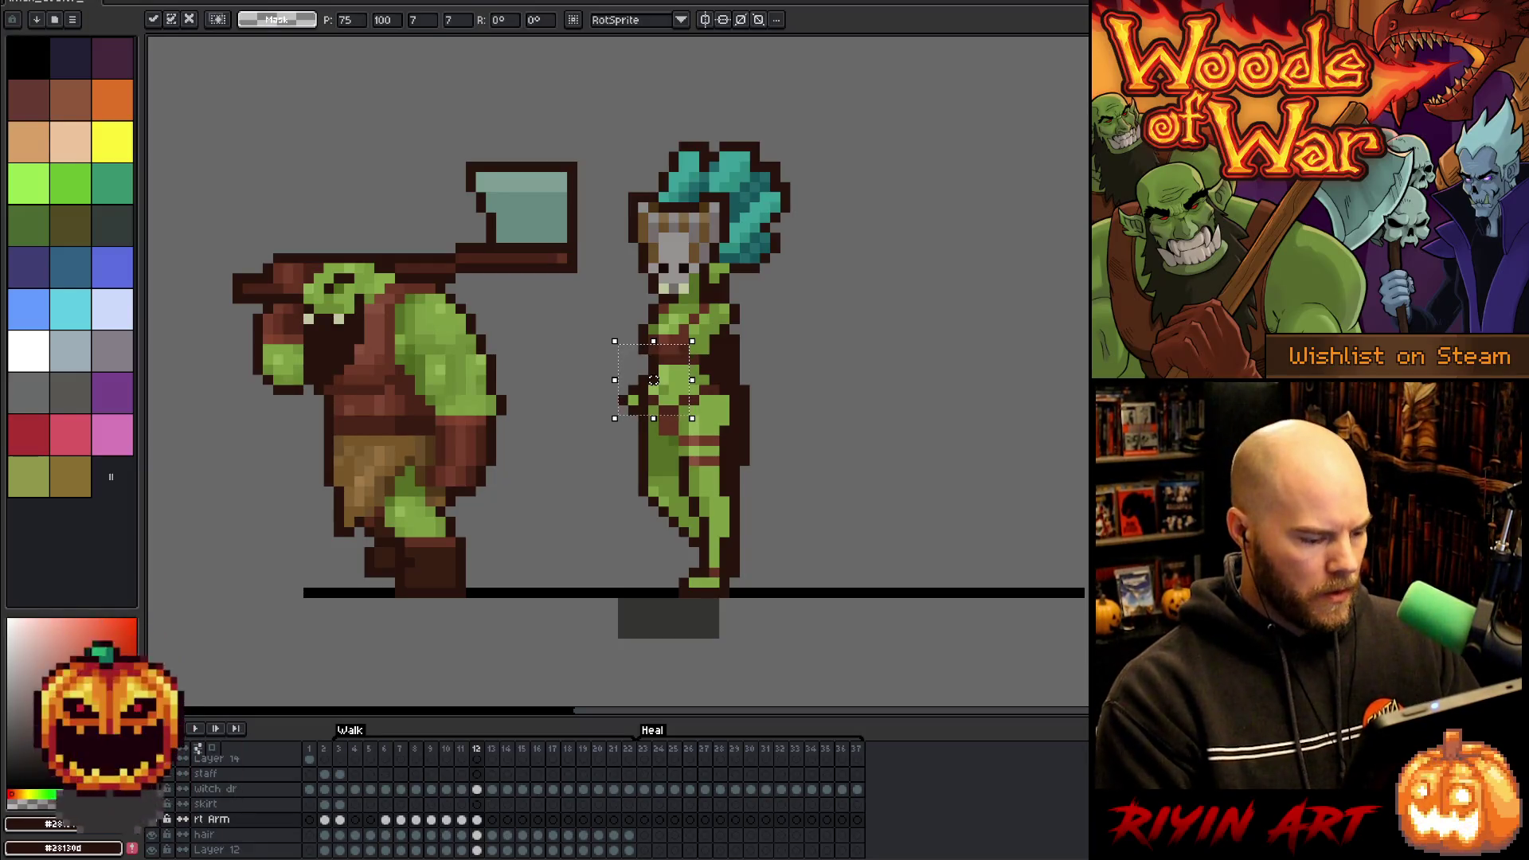
key("period")
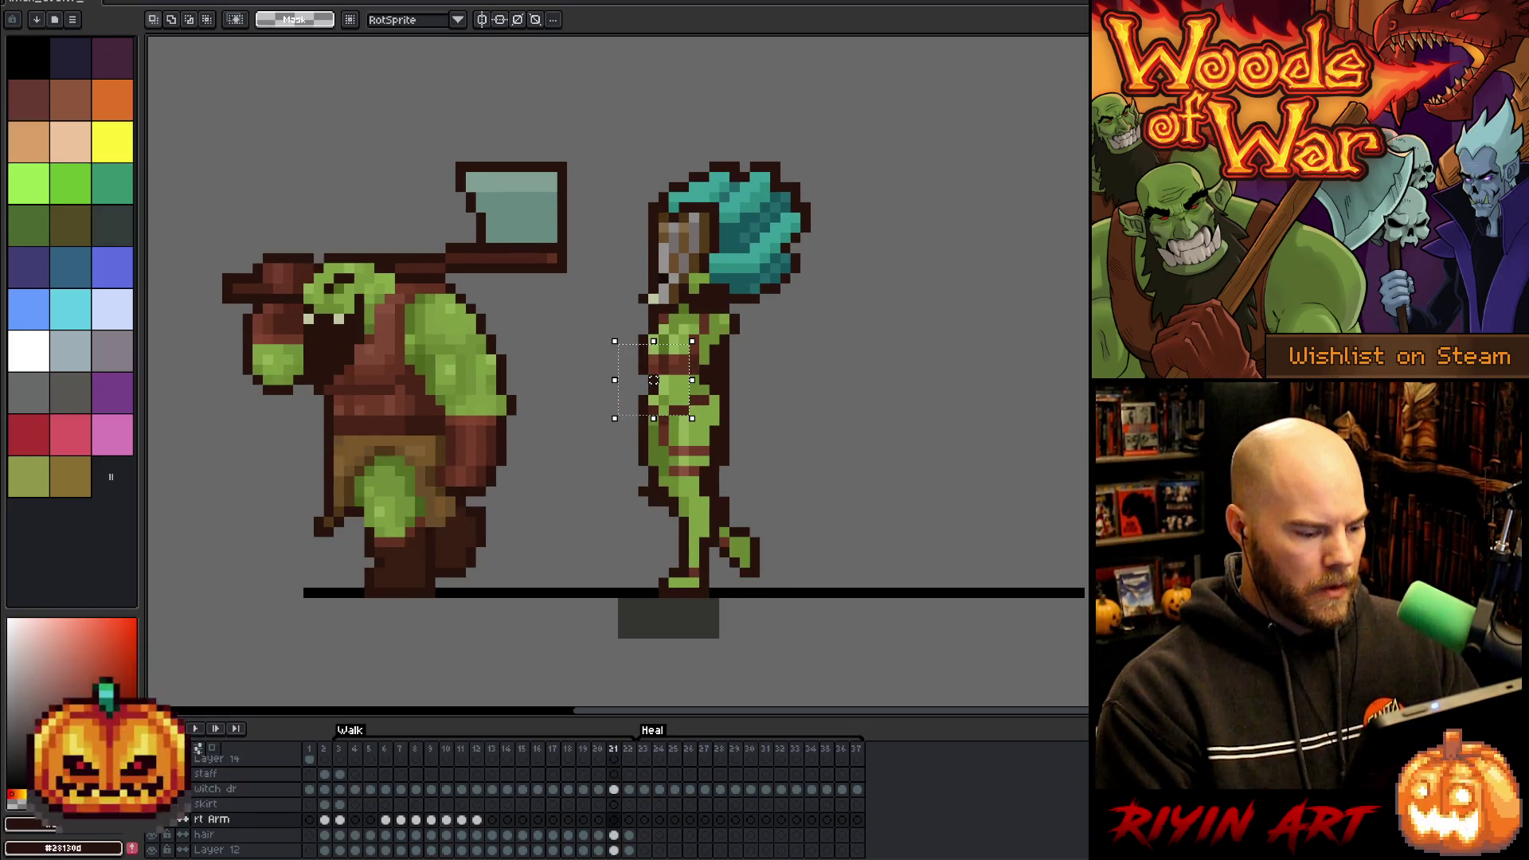
left_click(477, 820)
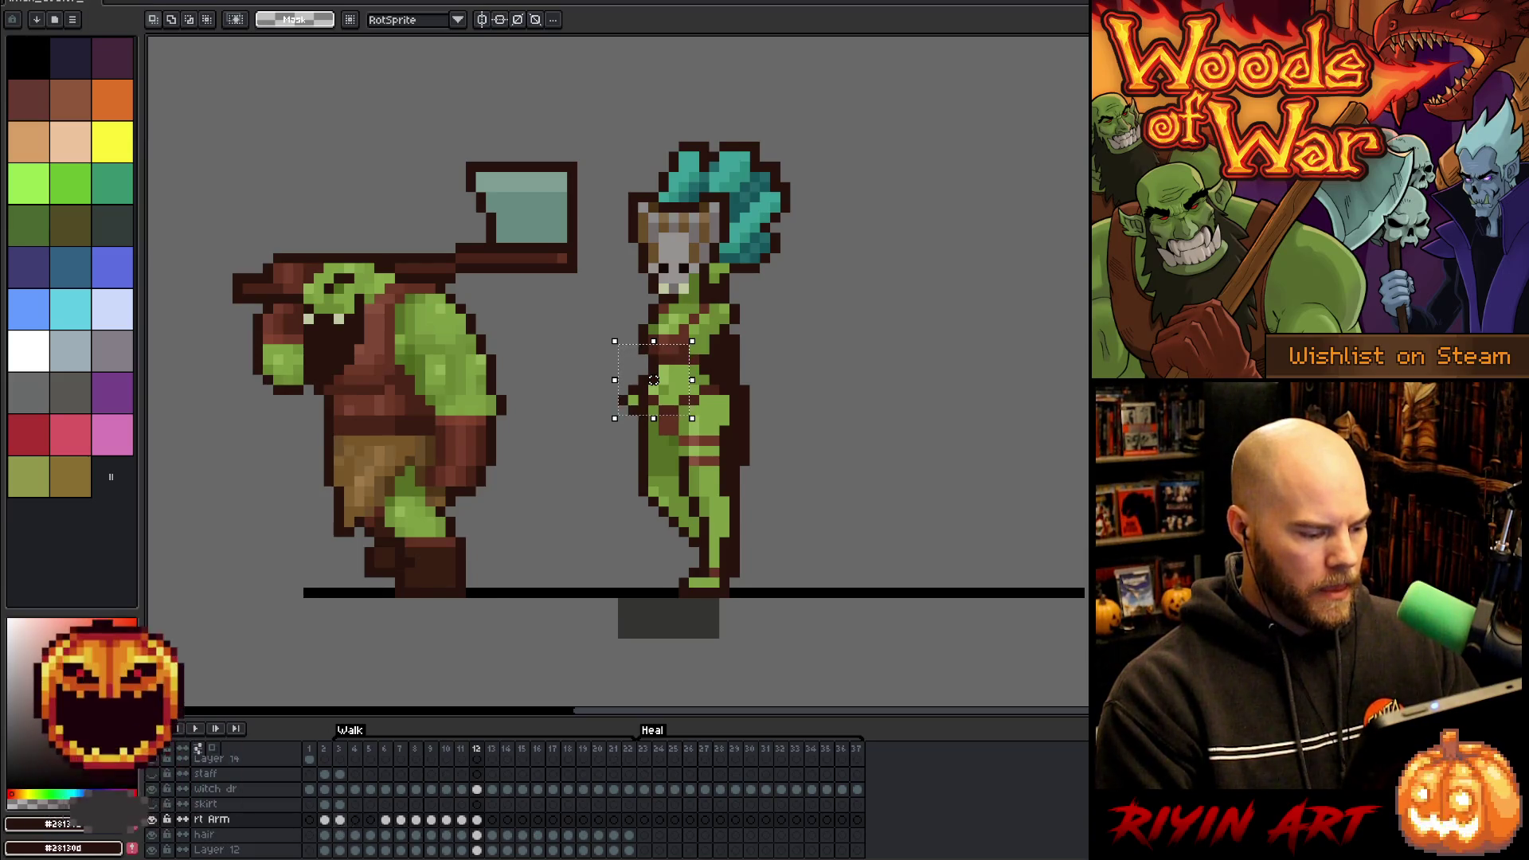
left_click(340, 820)
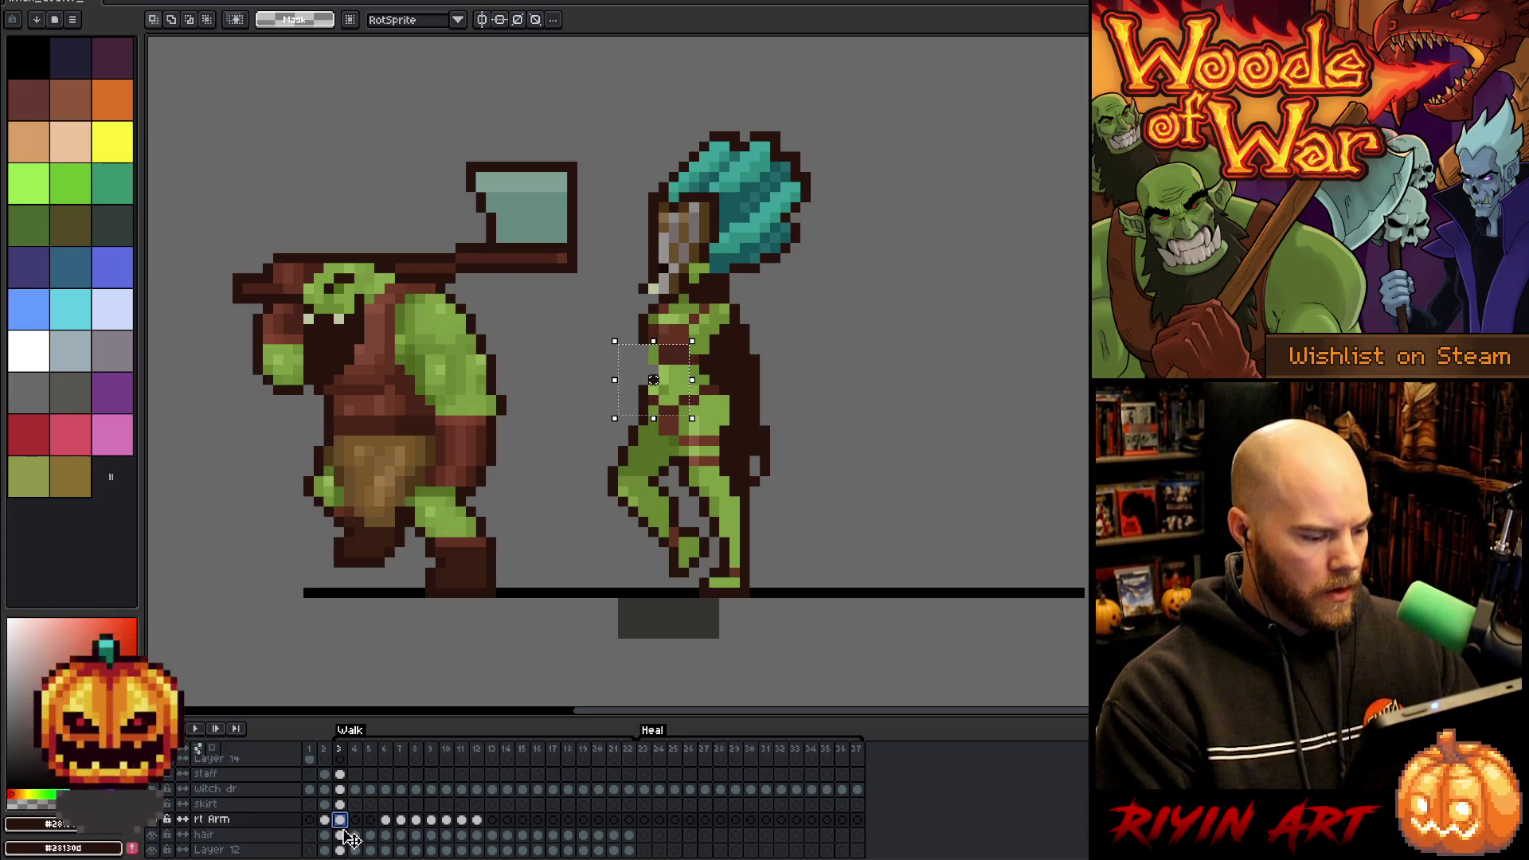
- On the witch body layer, touch up frames 3 to 6 with pencil, eraser and green skin colour
left_click(341, 790)
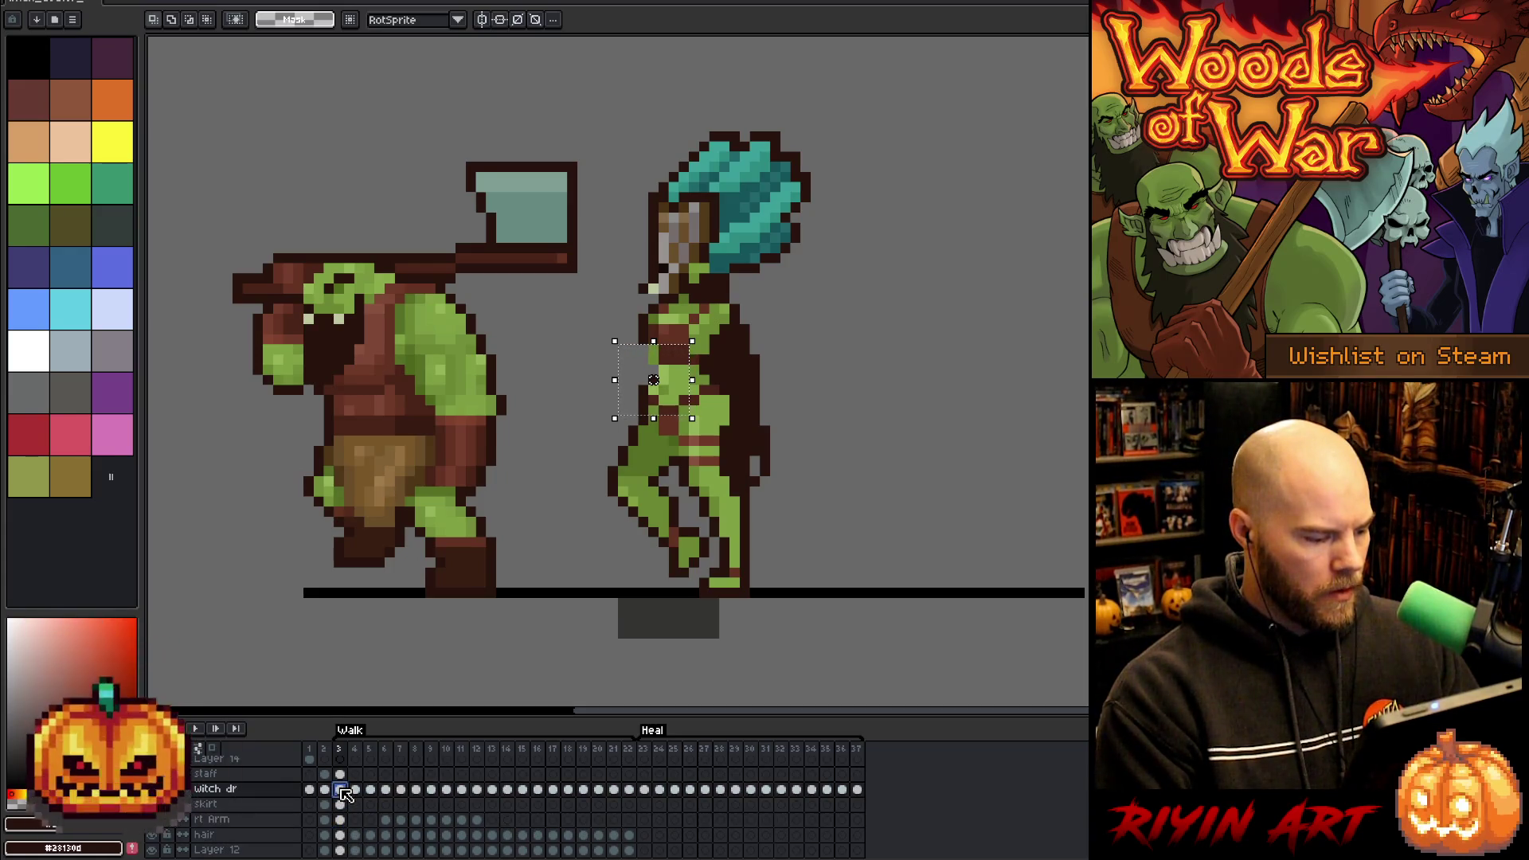
key("b")
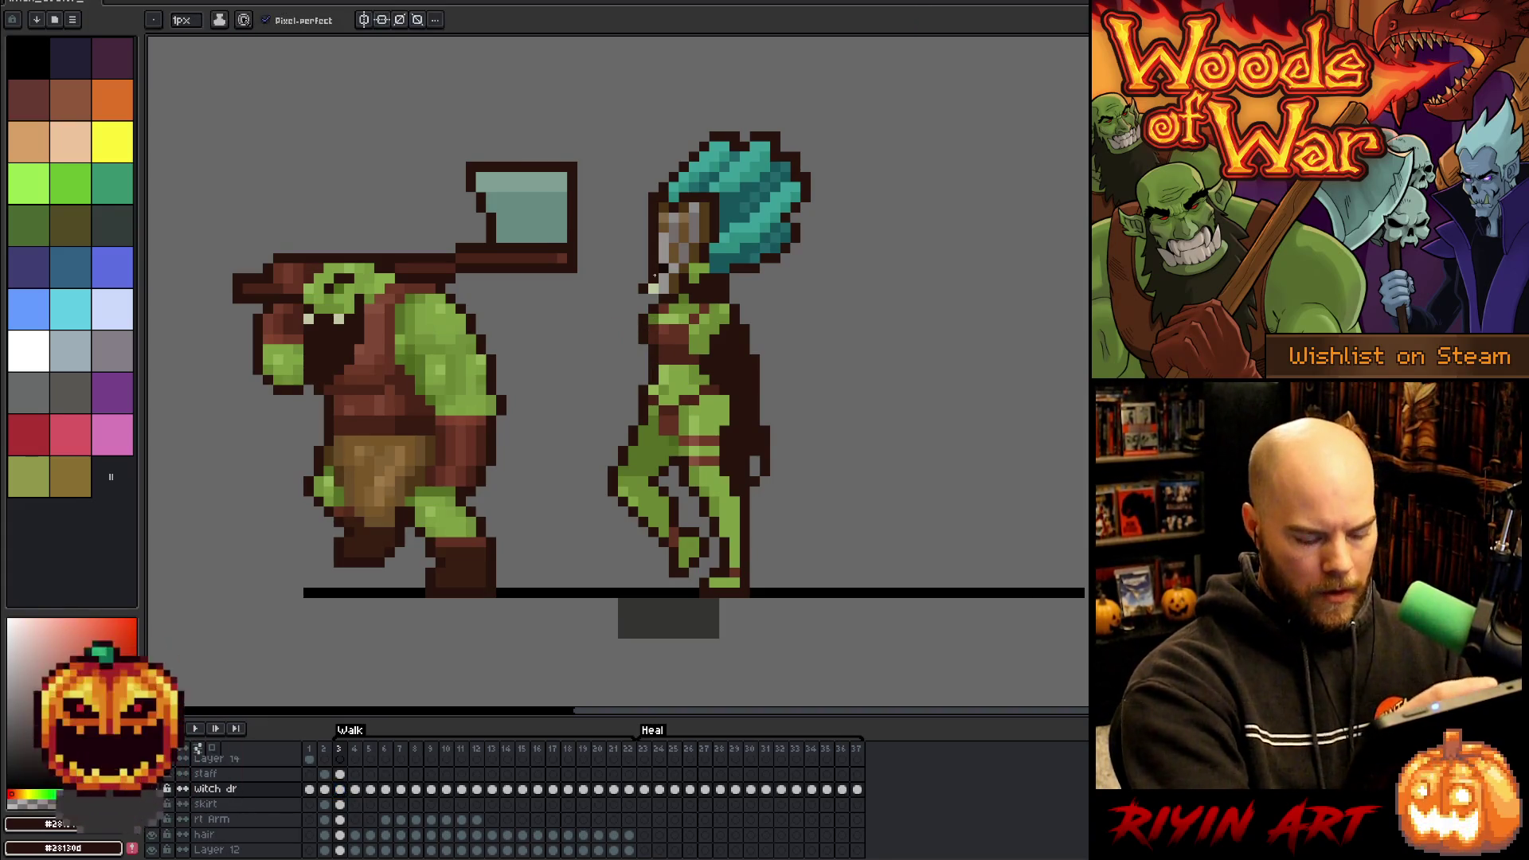
key("Right")
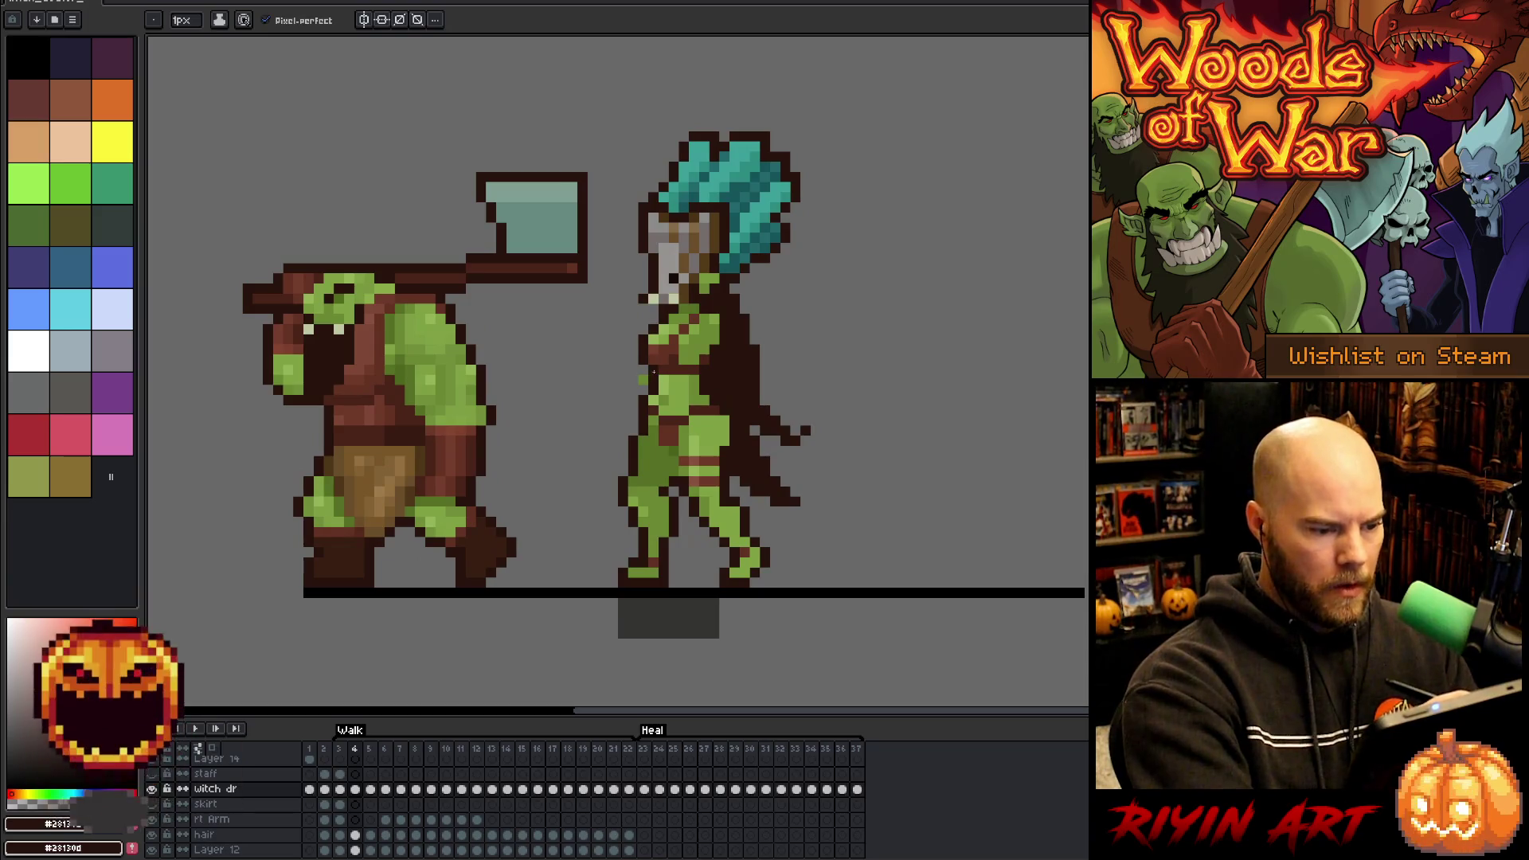
key("e")
key("Right")
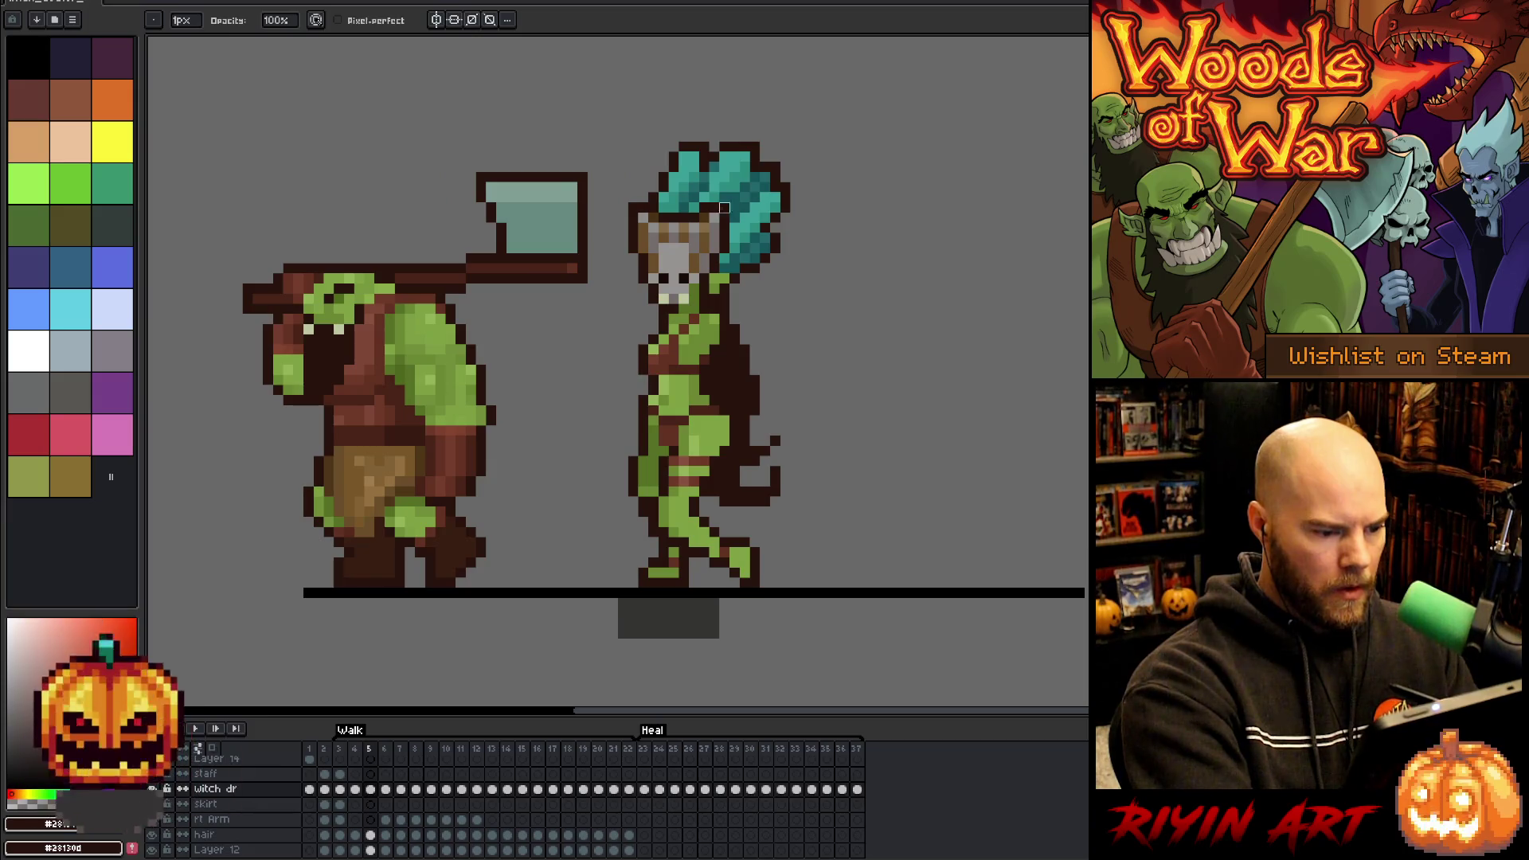
key("Right")
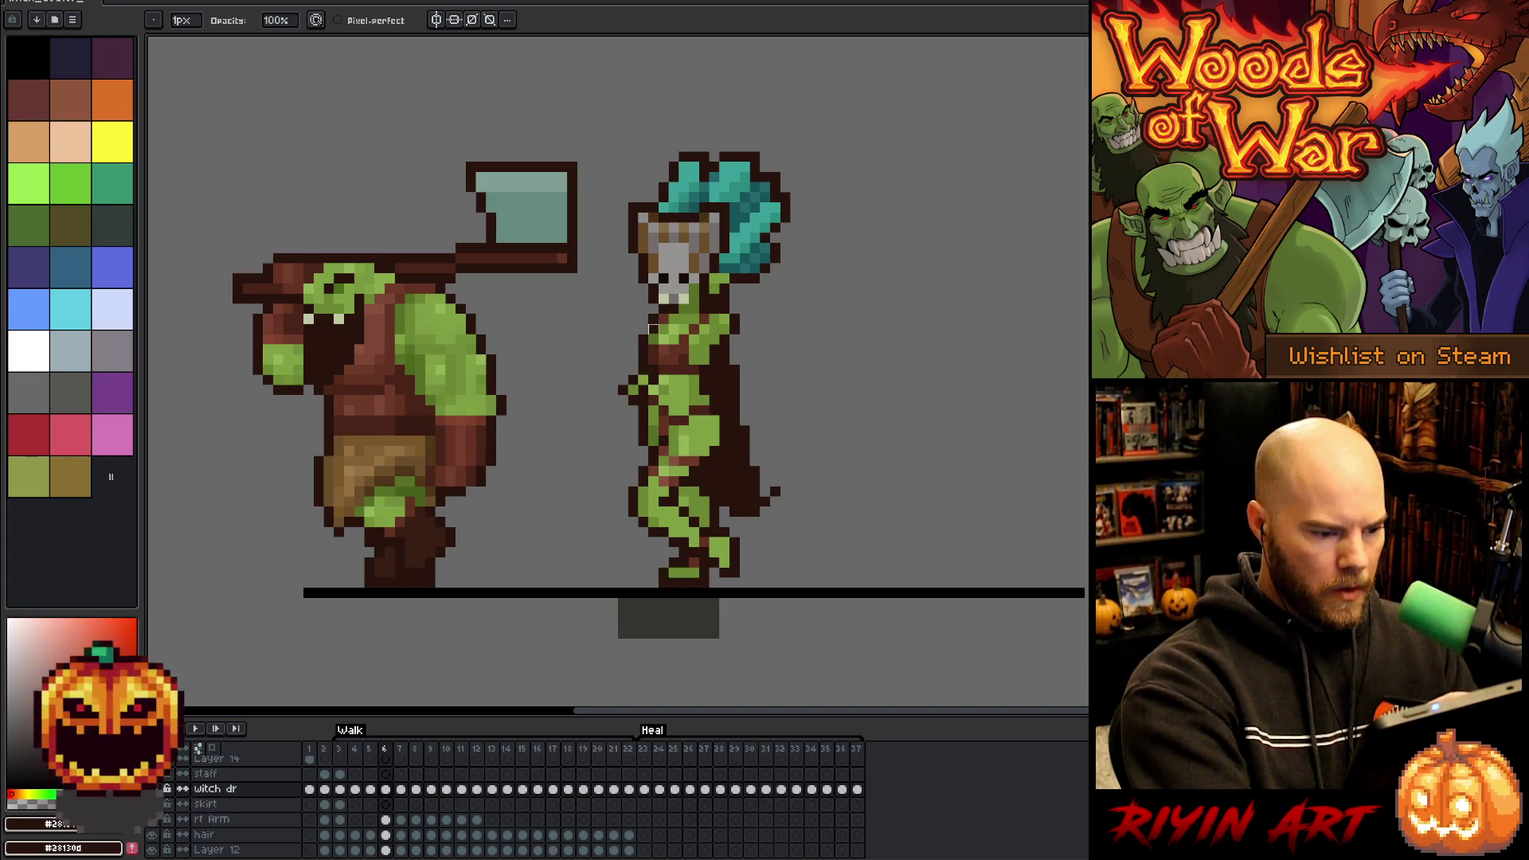
left_click(637, 386, "alt")
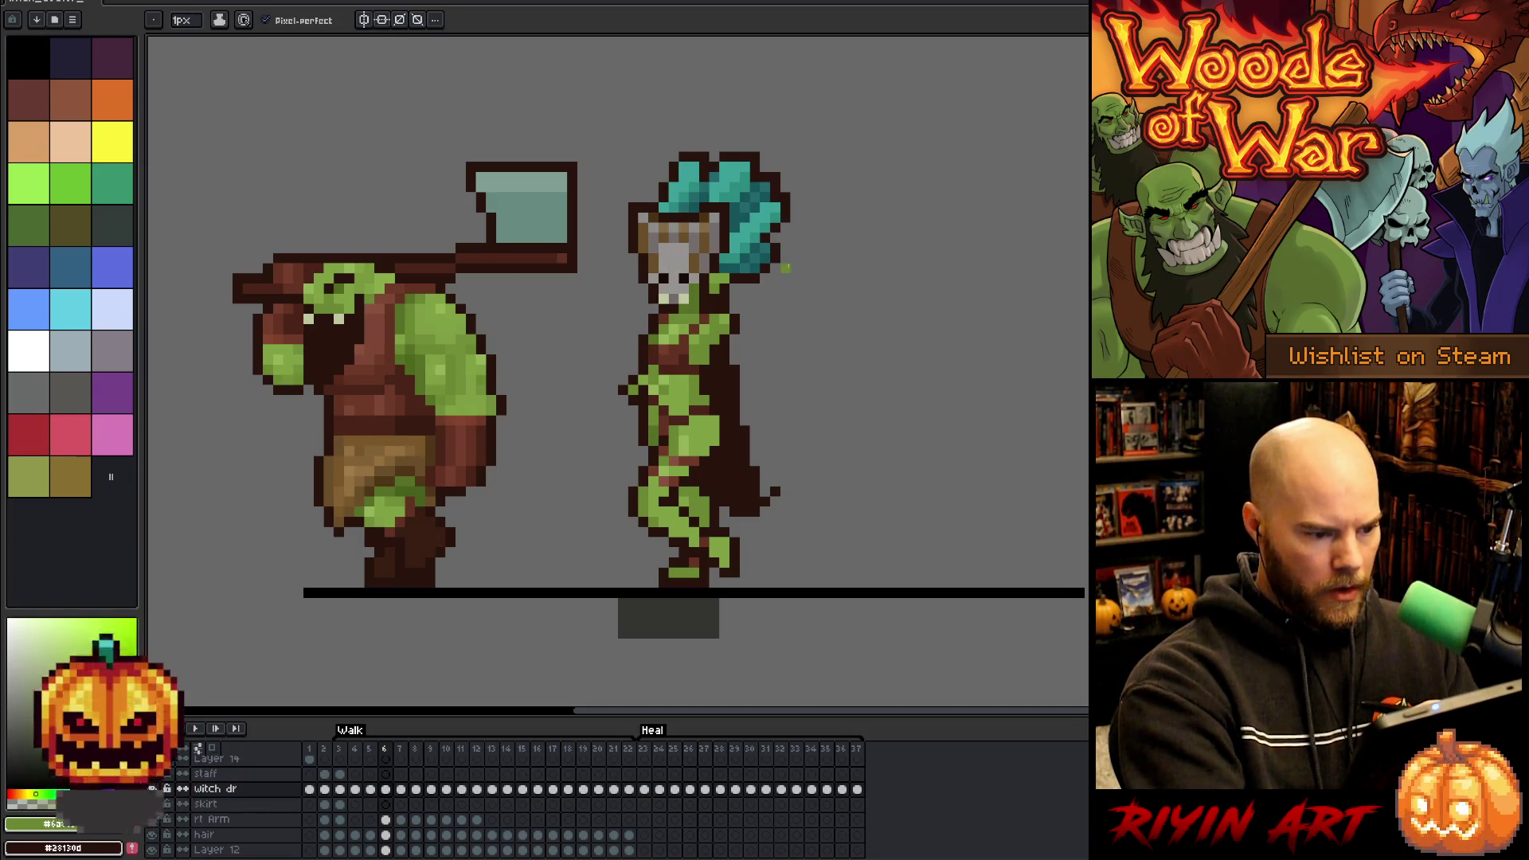
- Fix the witch's body pixels on walk frames 7 and 8 with eraser and pencil
key("Right")
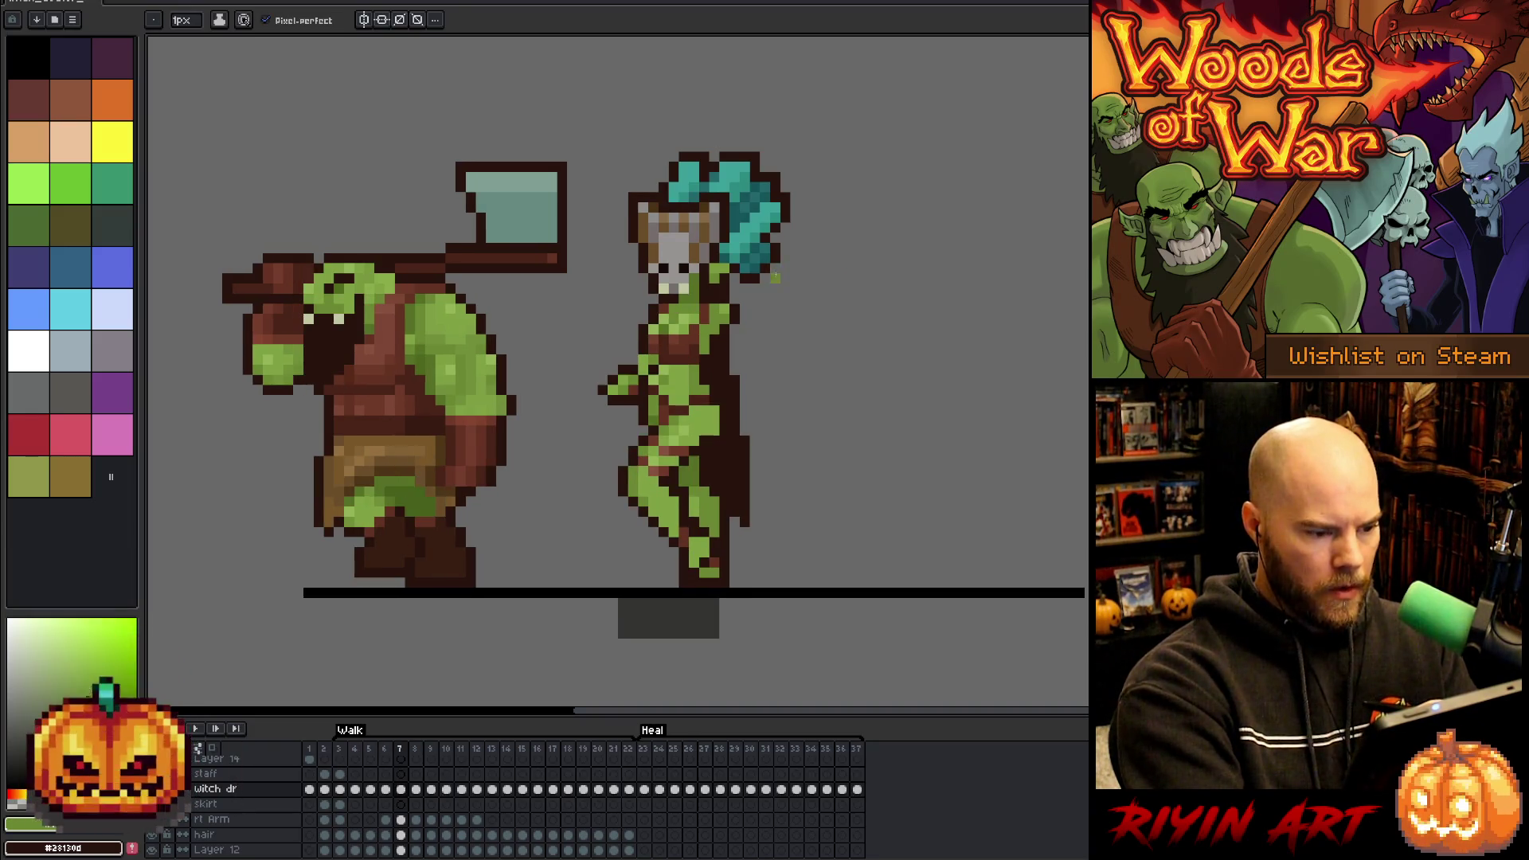
key("e")
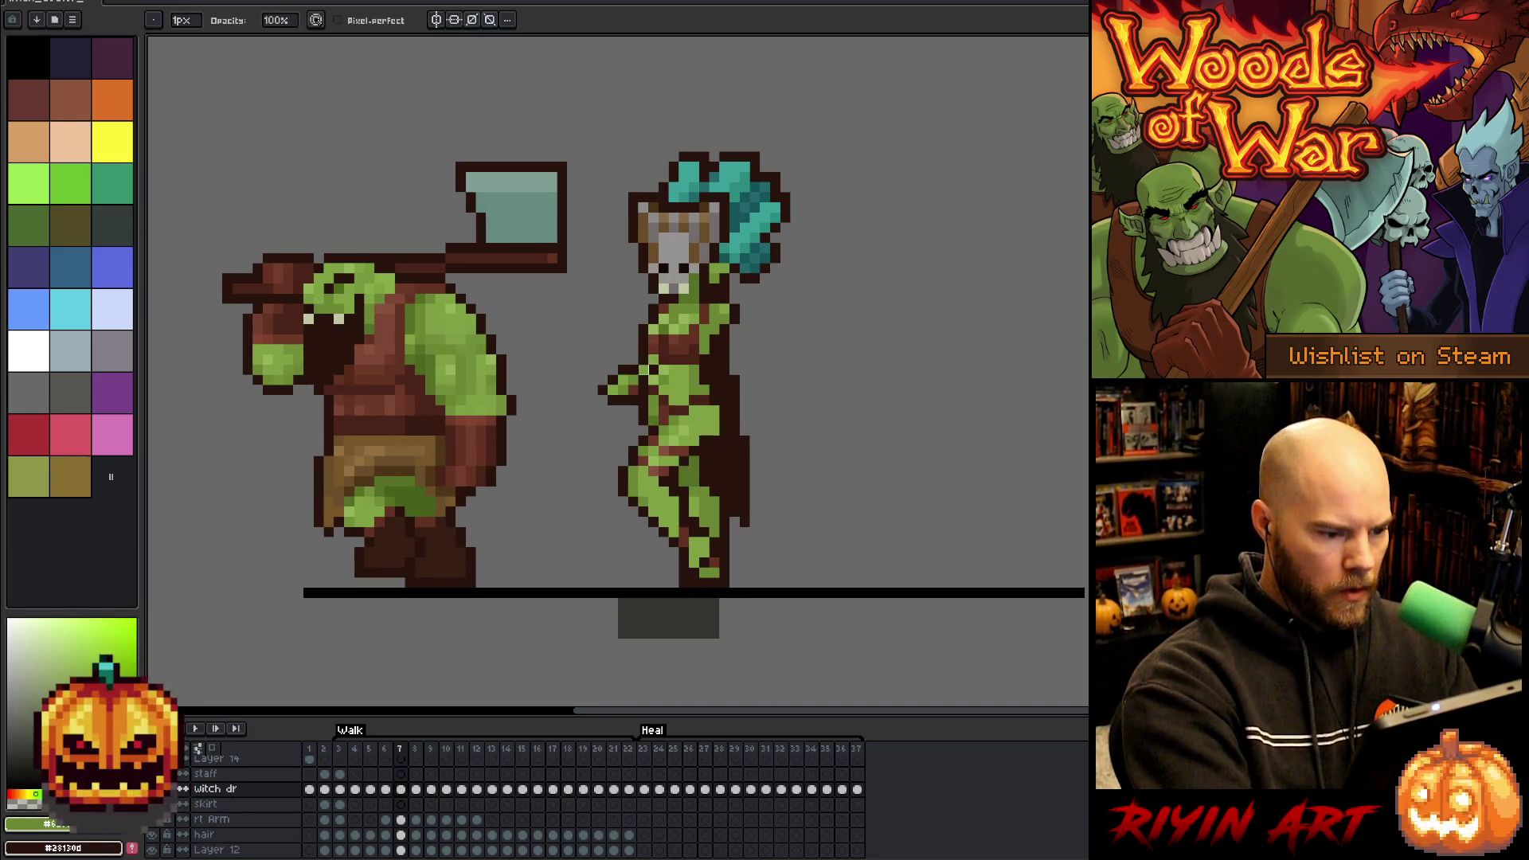
key("b")
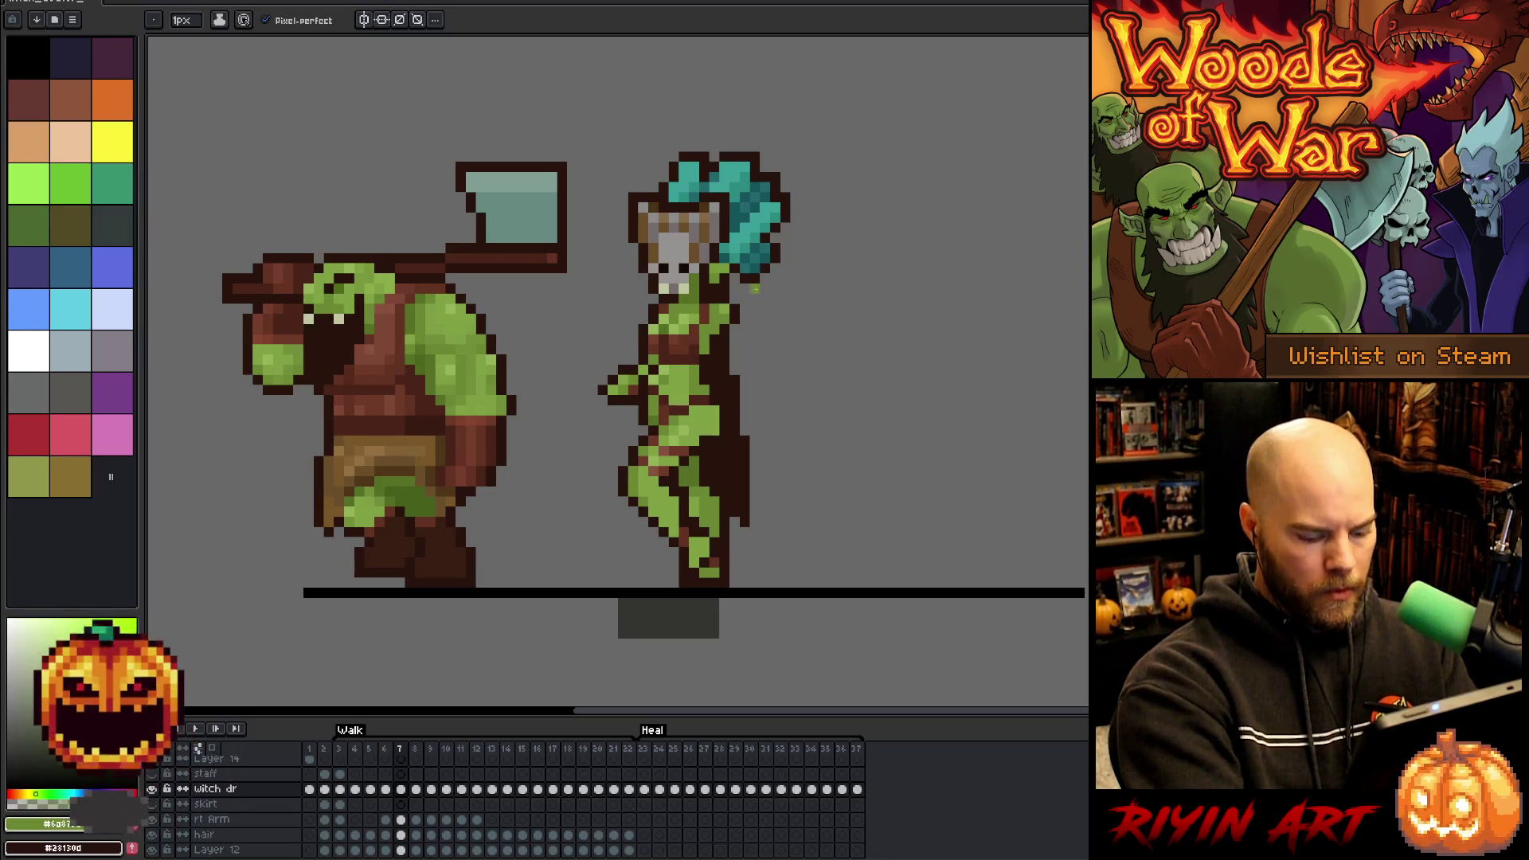
key("Right")
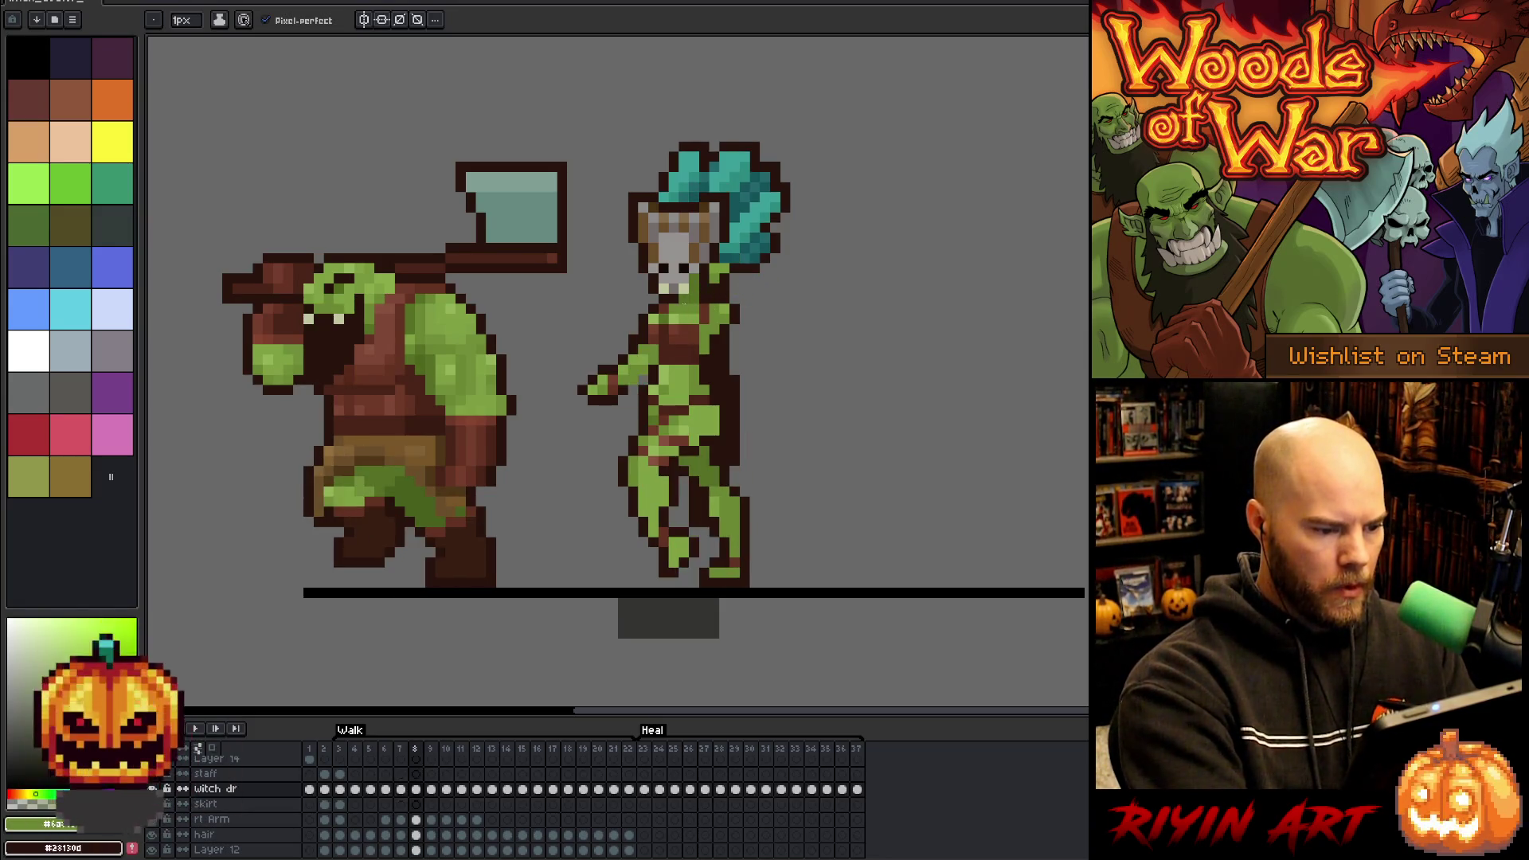
key("e")
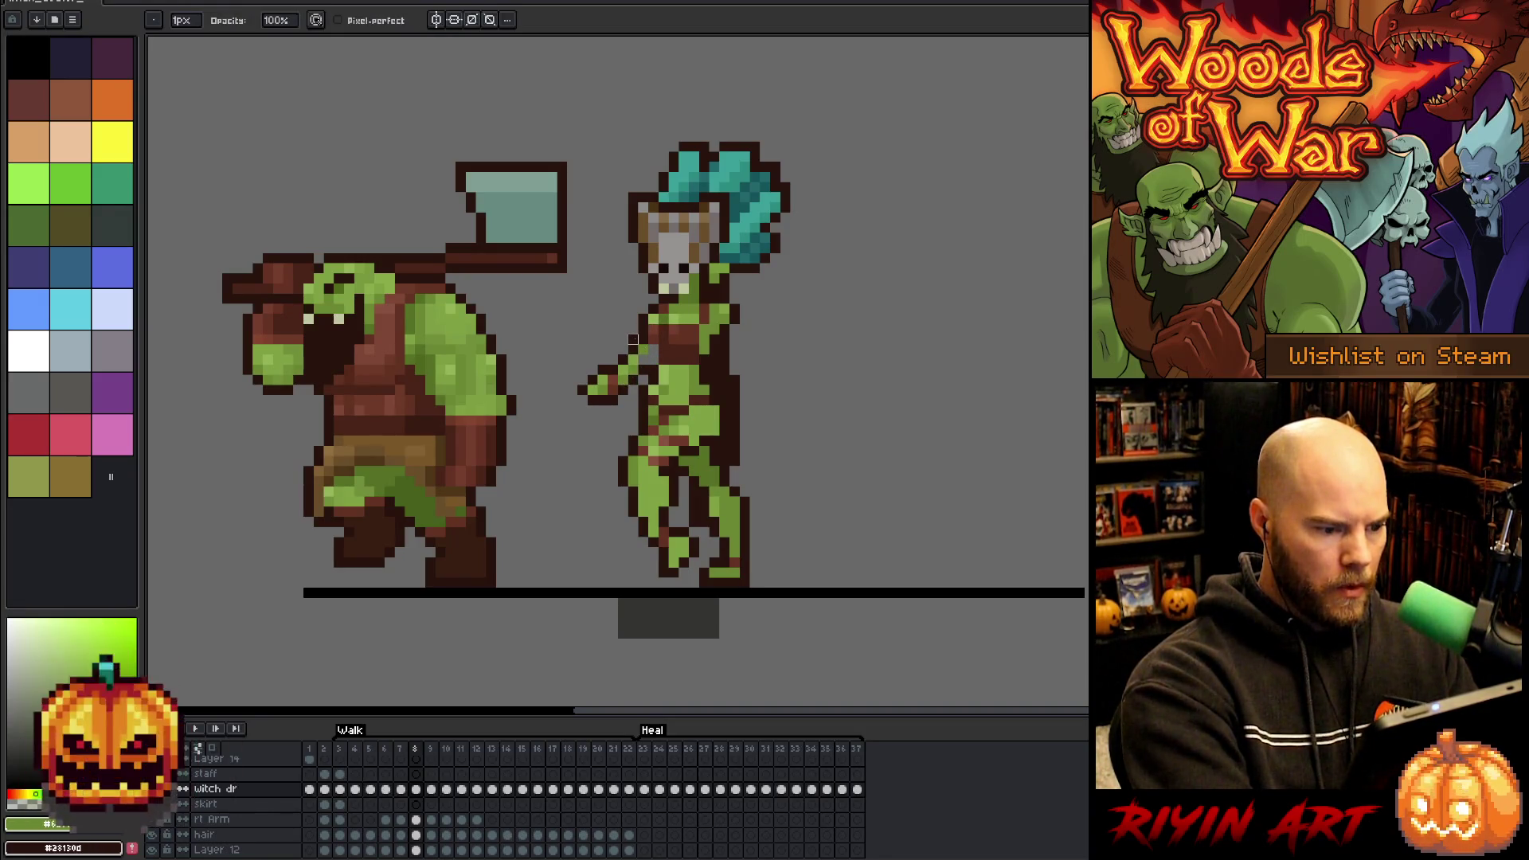
key("b")
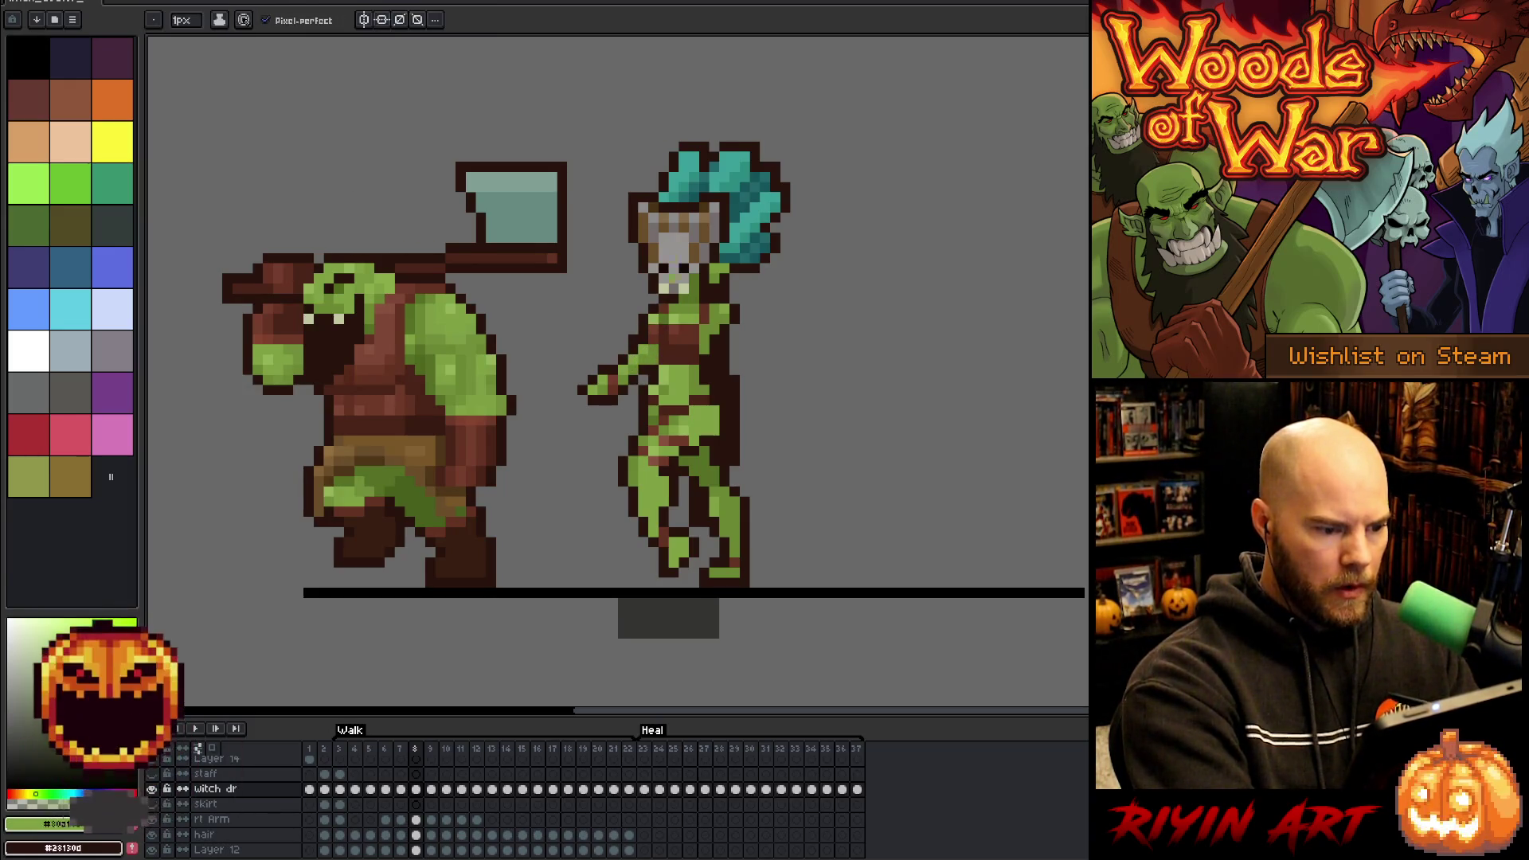
- Activate the right arm layer, then the witch body layer, switching between move, pencil and eraser tools
key("v")
left_click(643, 348)
key("b")
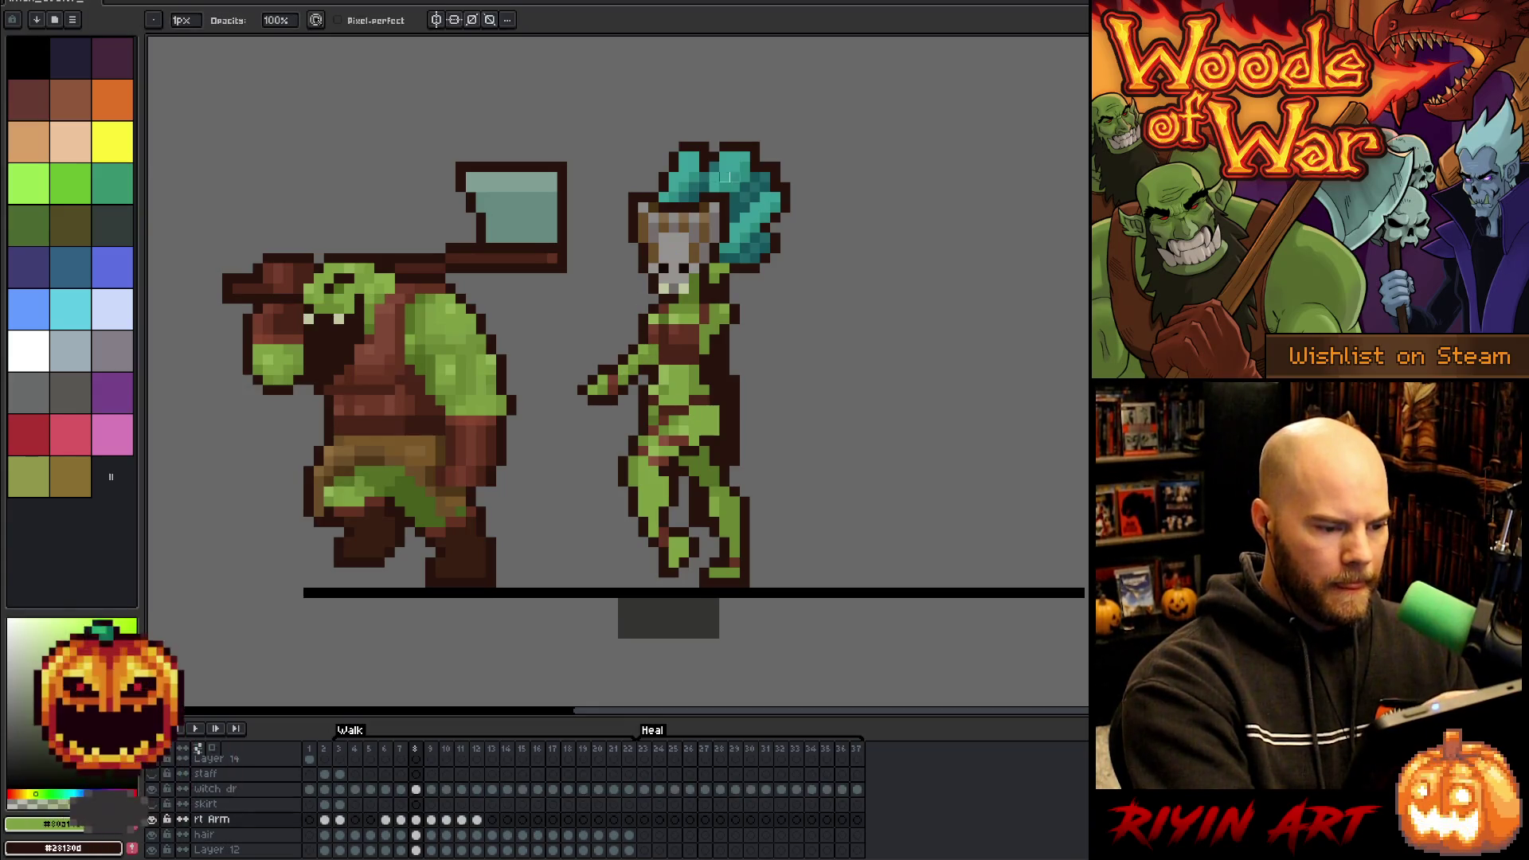
key("e")
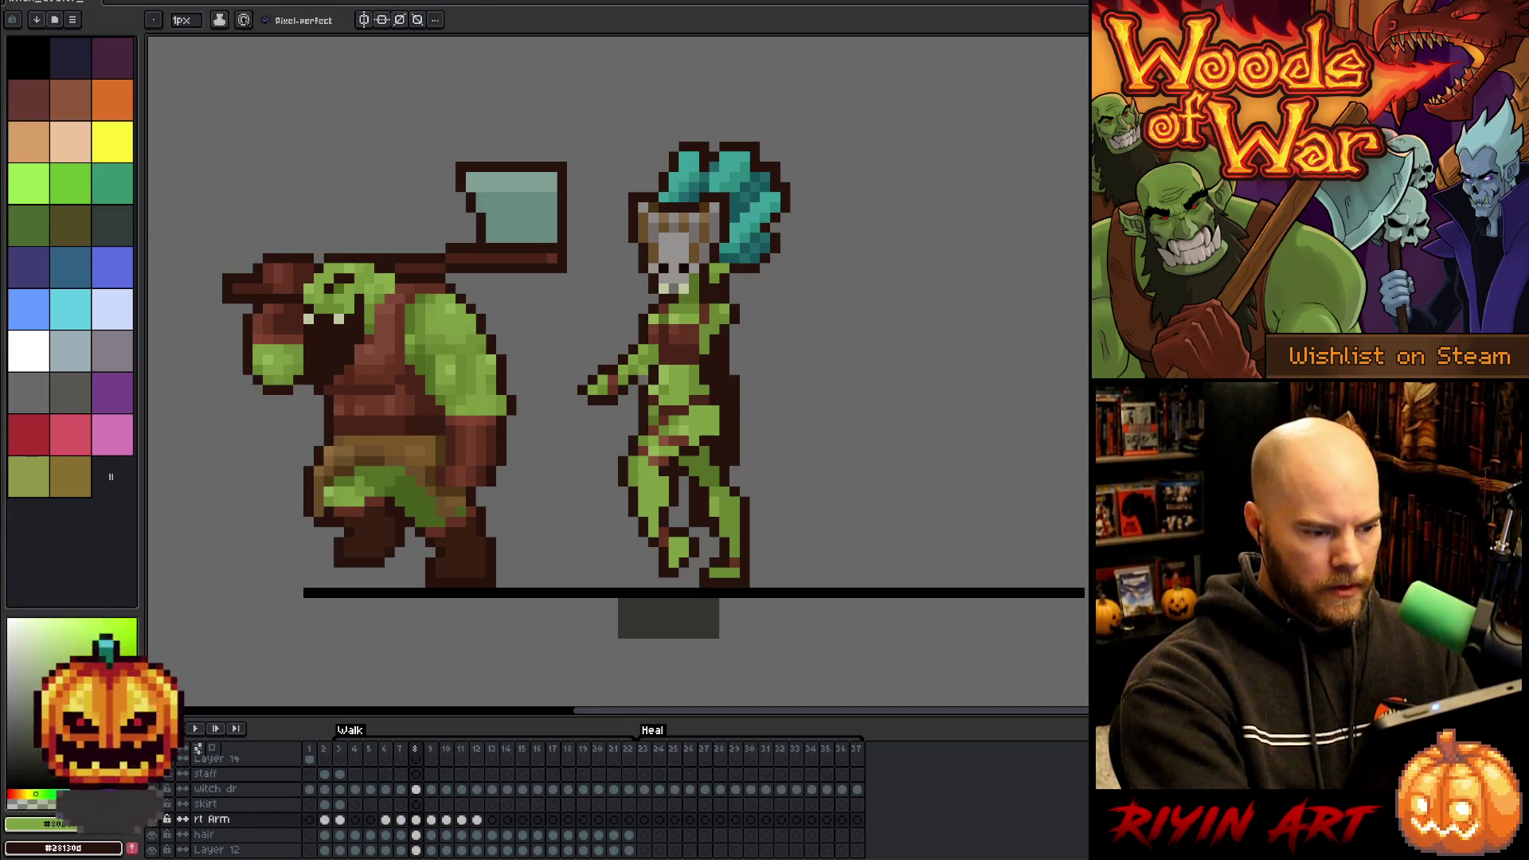
left_click(732, 237, "ctrl")
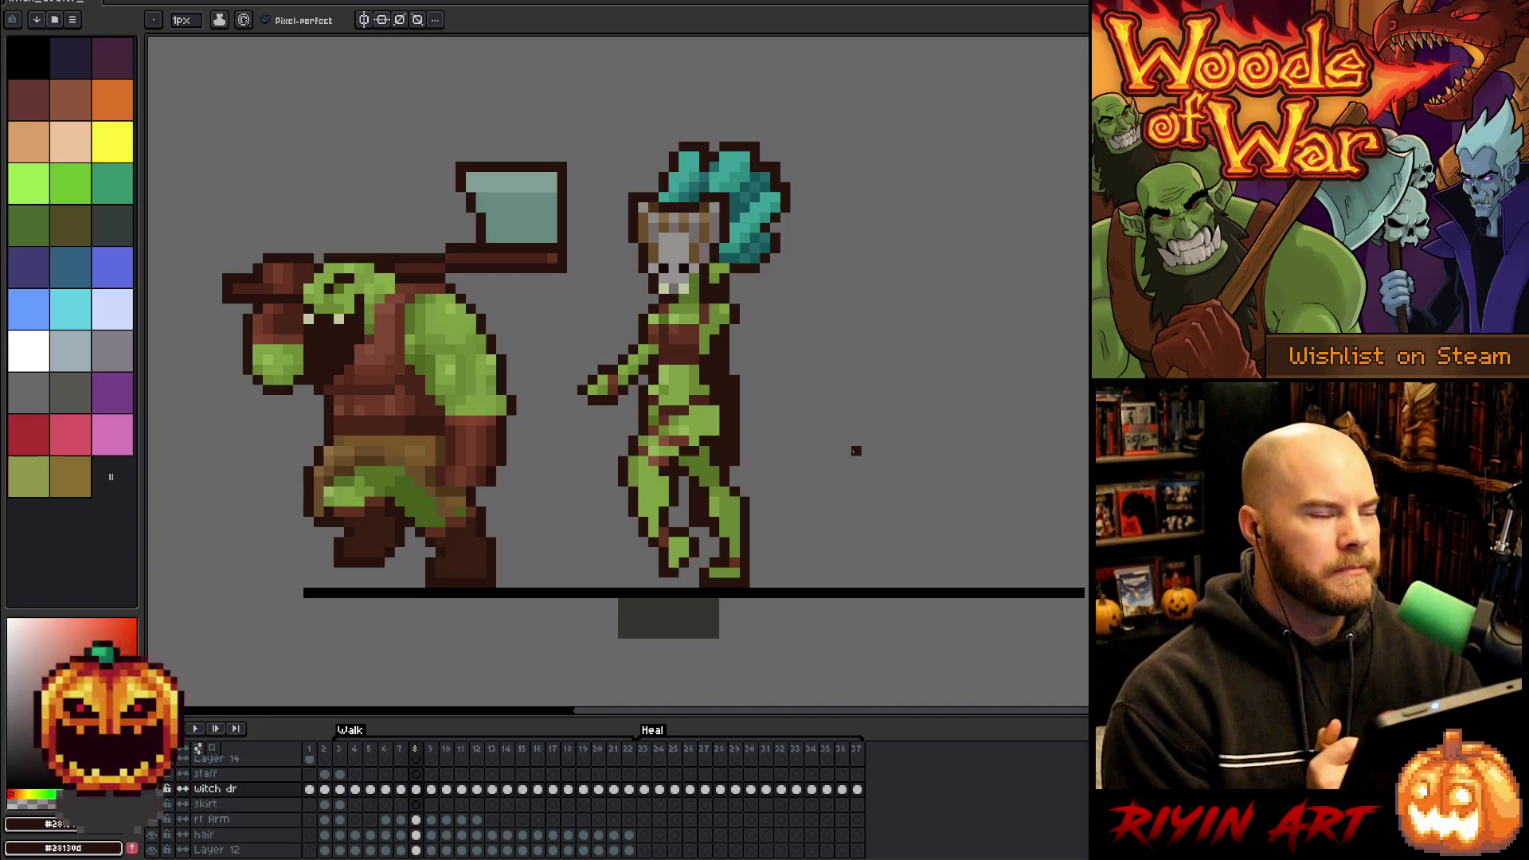
right_click(856, 451, "ctrl")
key("Escape")
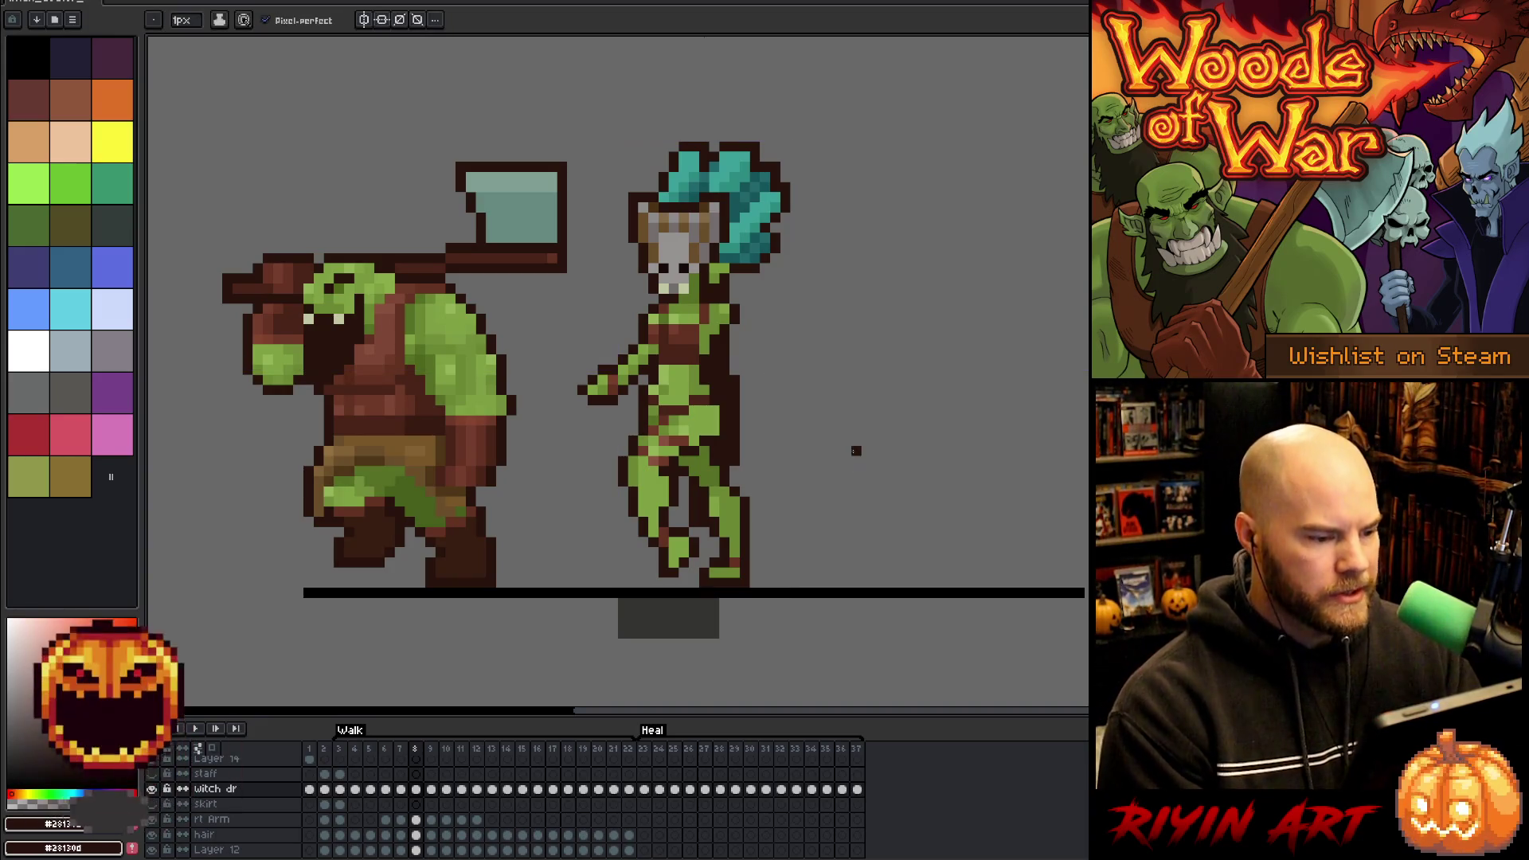
- Compare walk frame 7 with its neighbours and pick a green from the witch's skin
key("Left")
key("Right")
key("Left")
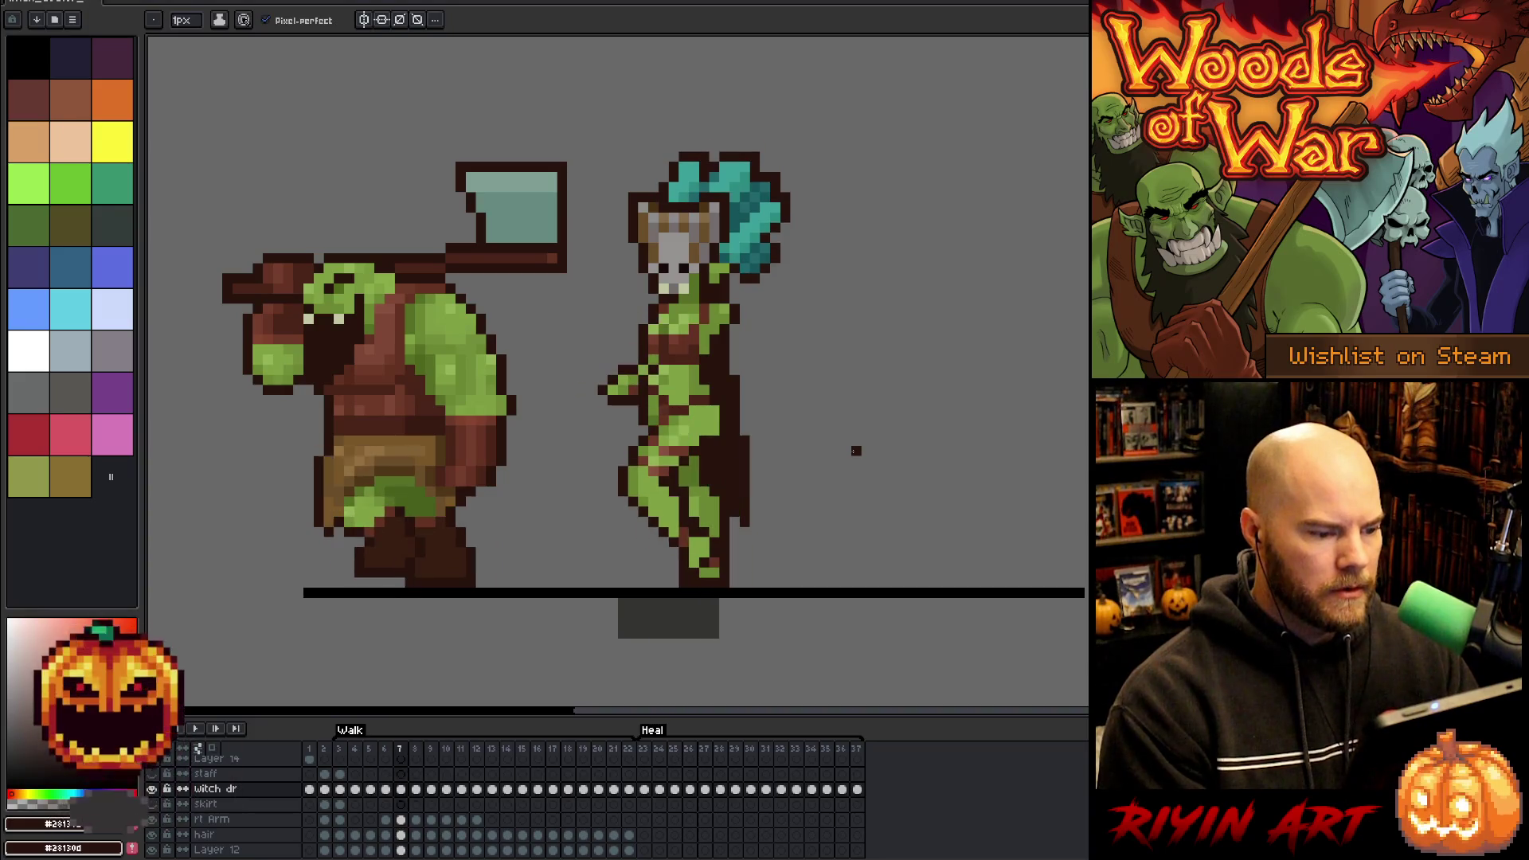
key("Right")
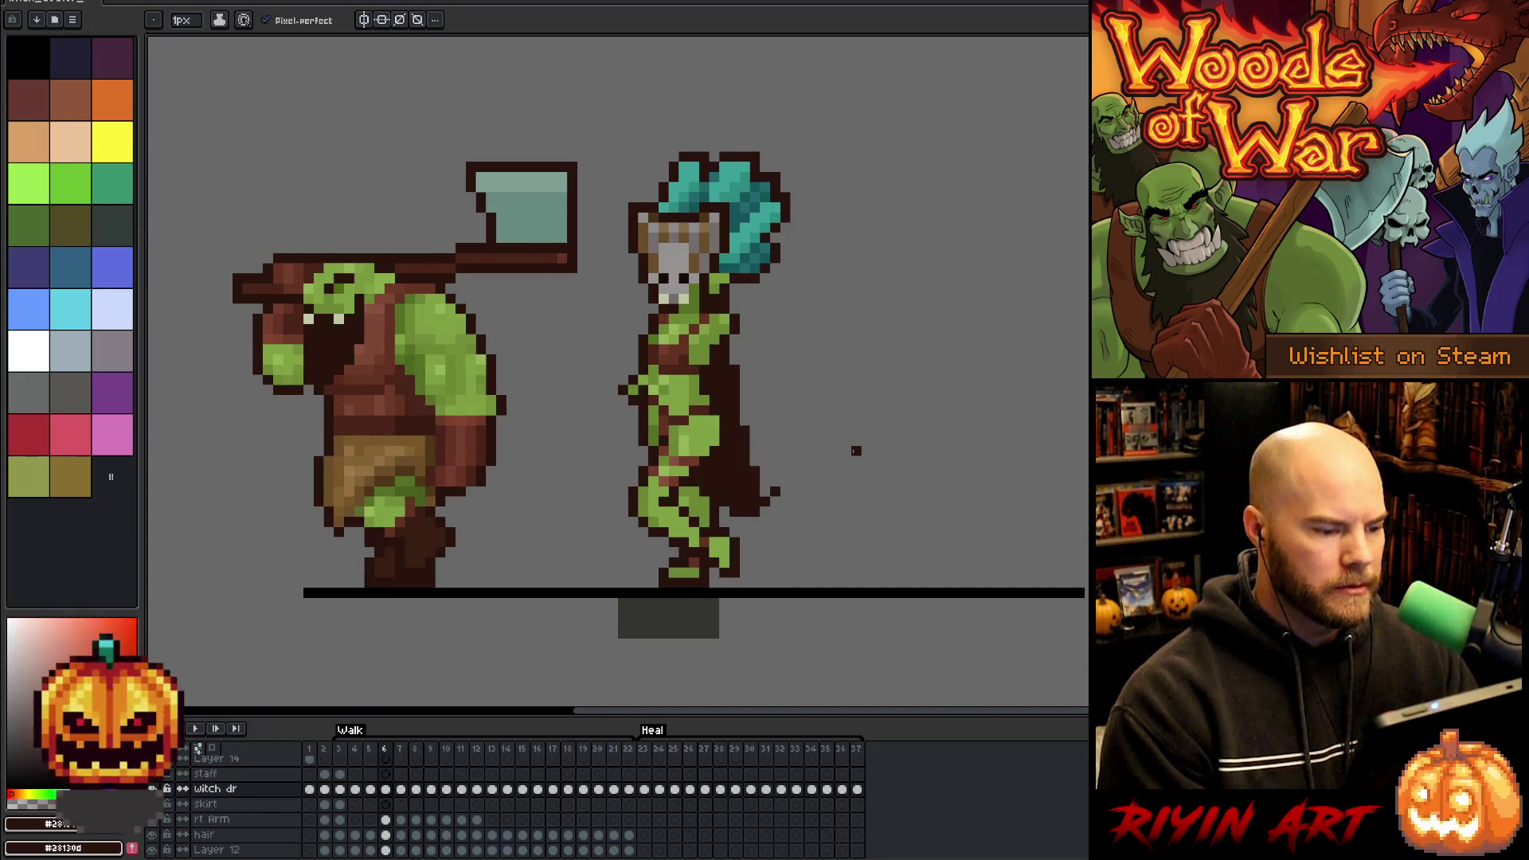
key("Left")
left_click(652, 360, "alt")
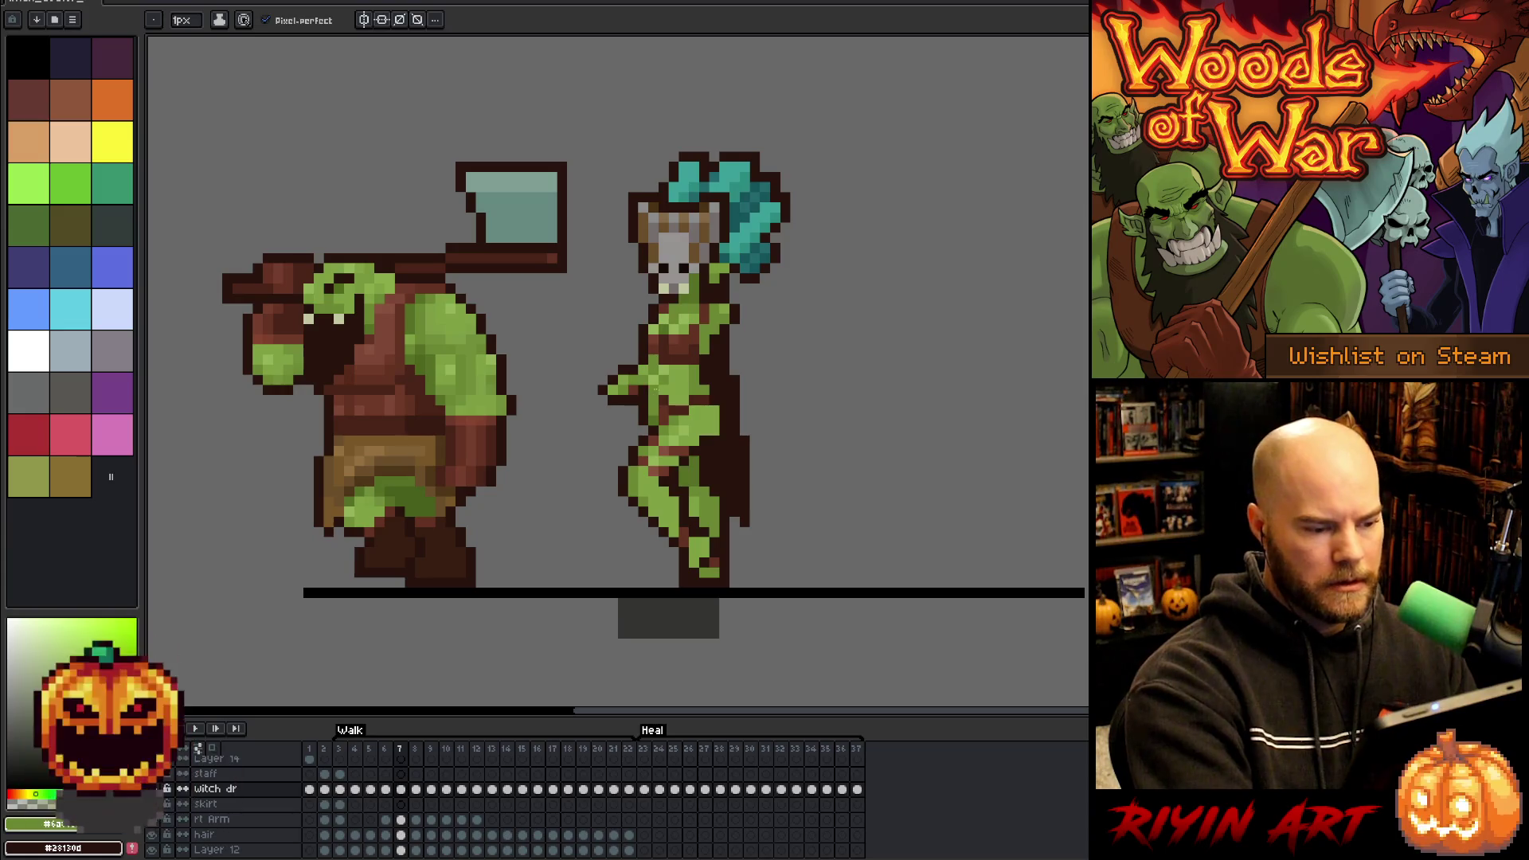
- On walk frame 8, pick the brown colour from the witch
key("Right")
key("Left")
key("Right")
left_click(642, 318, "alt")
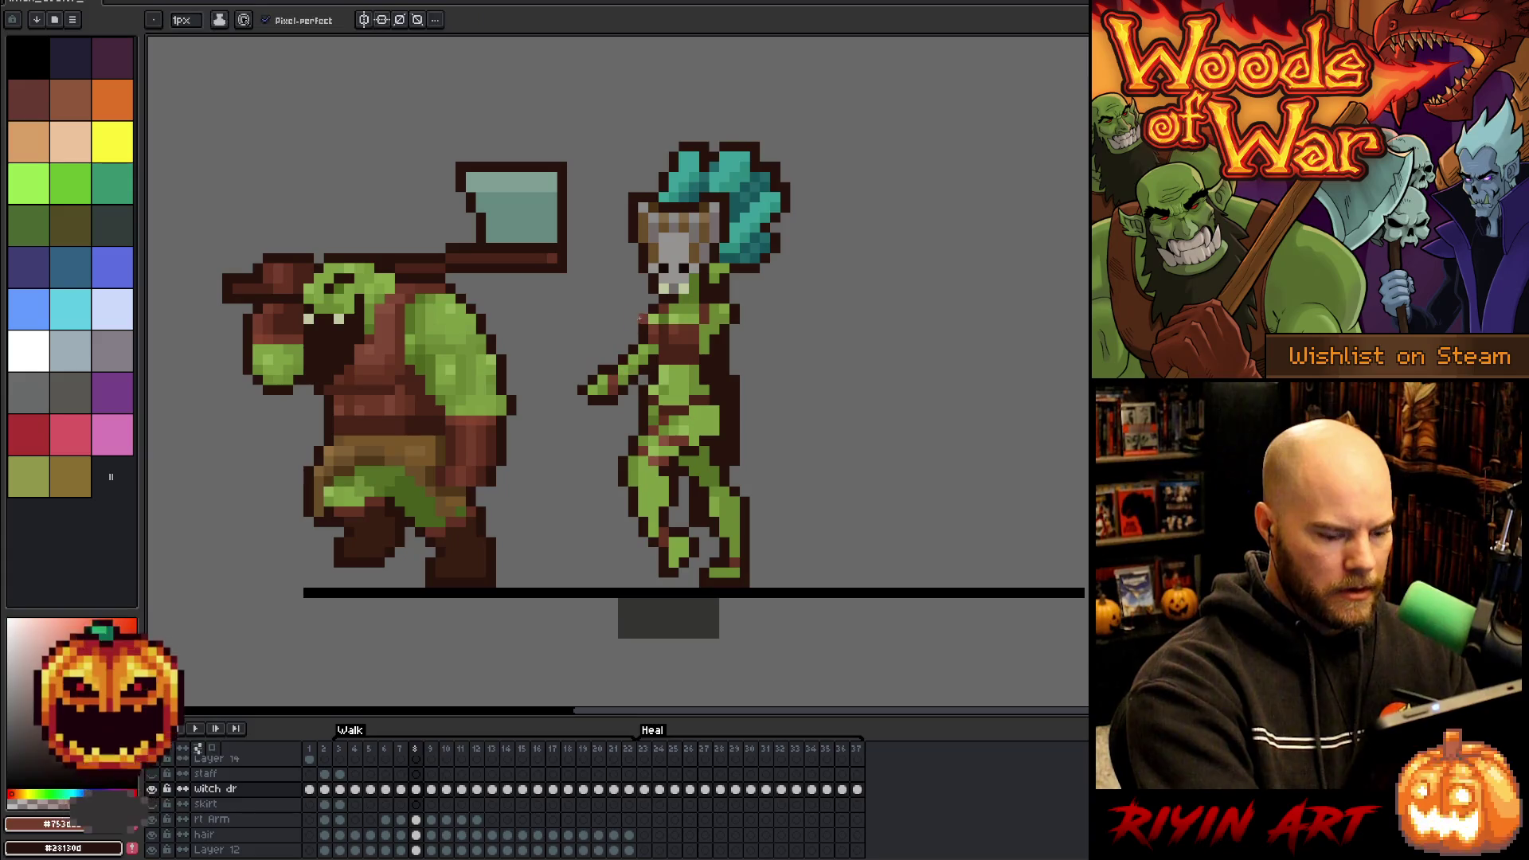
- Compare frames 7 and 8, then sample the dark brown outline and skin green on frame 9
key("Left")
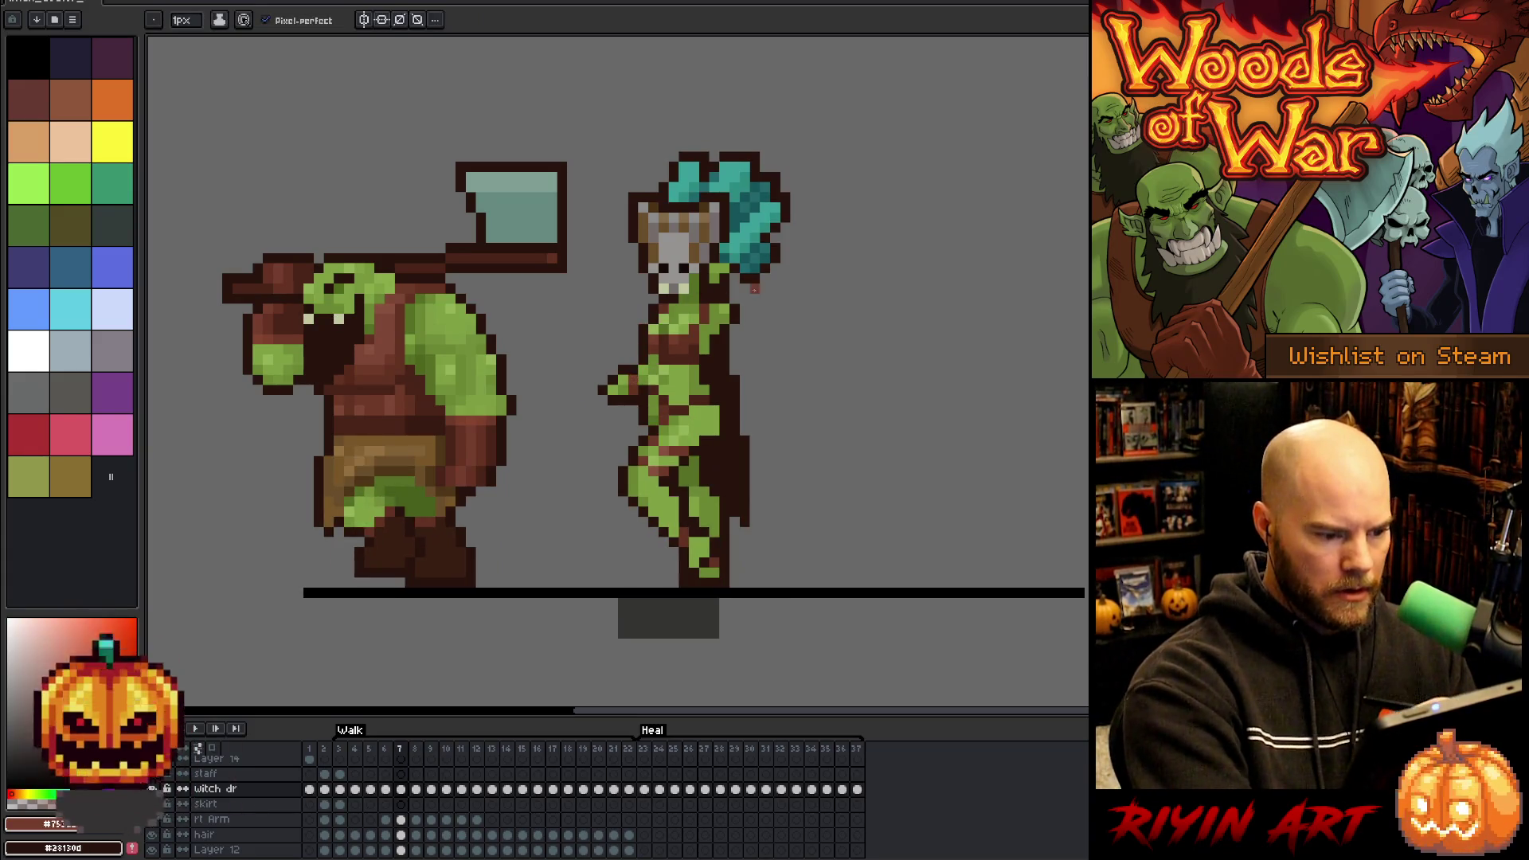
key("Left")
key("Right")
key("Right")
key("Left")
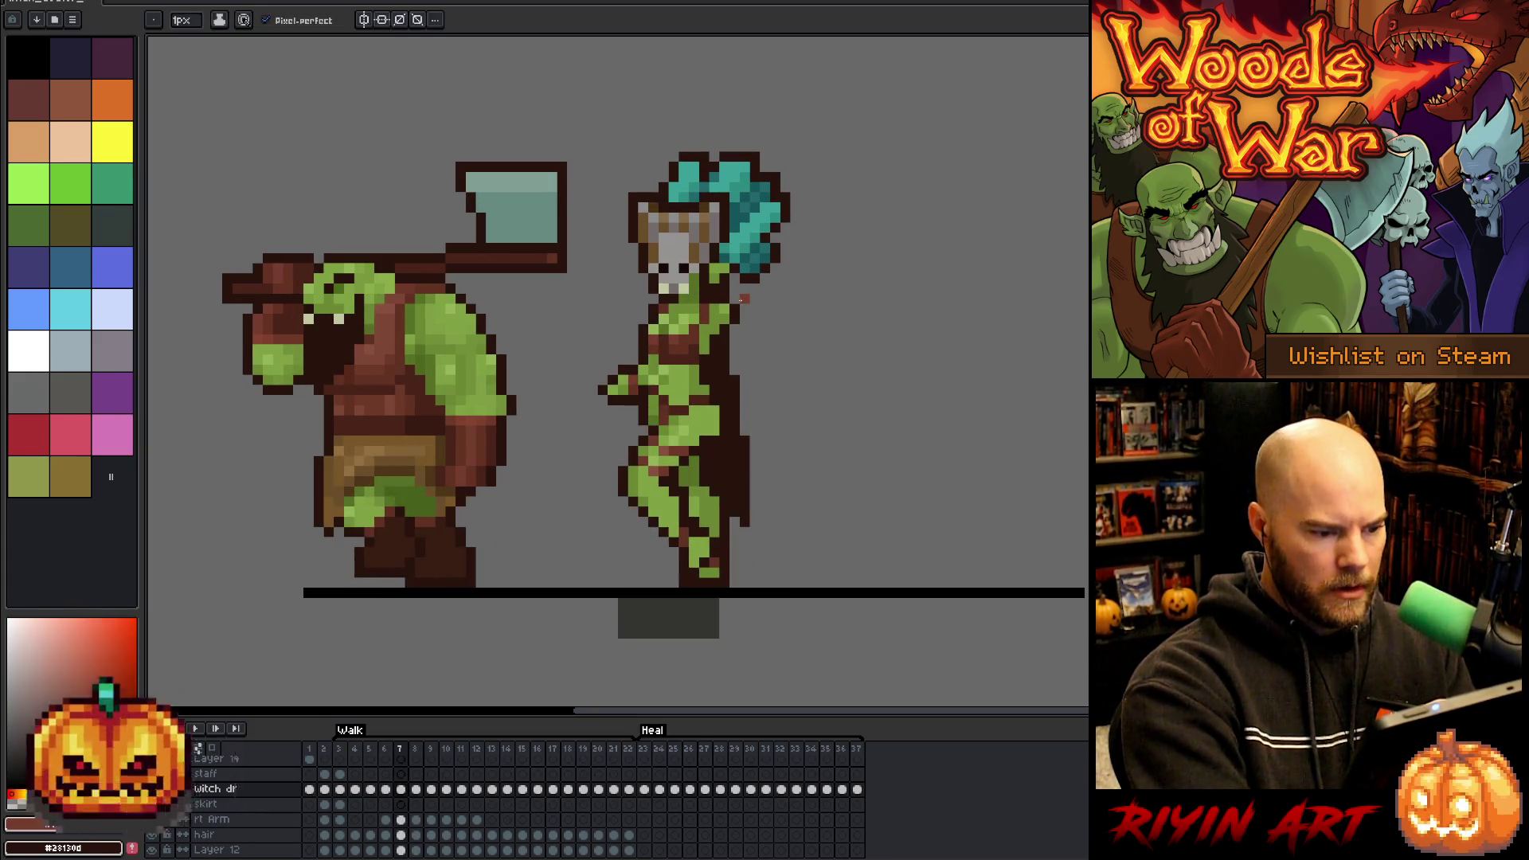
key("Right")
key("Left")
key("Right")
key("Left")
key("Right")
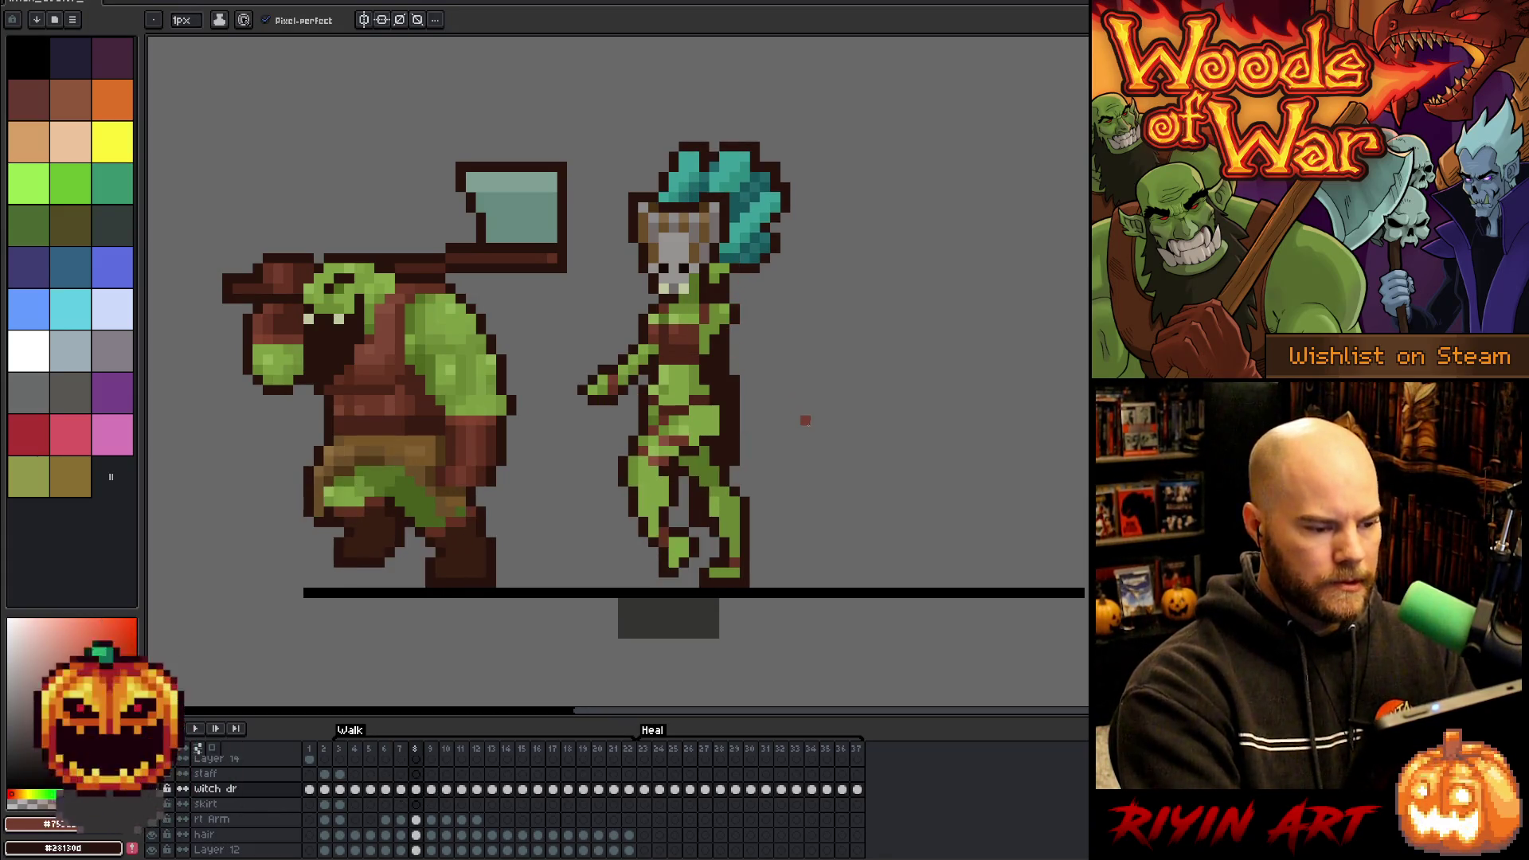
key("Right")
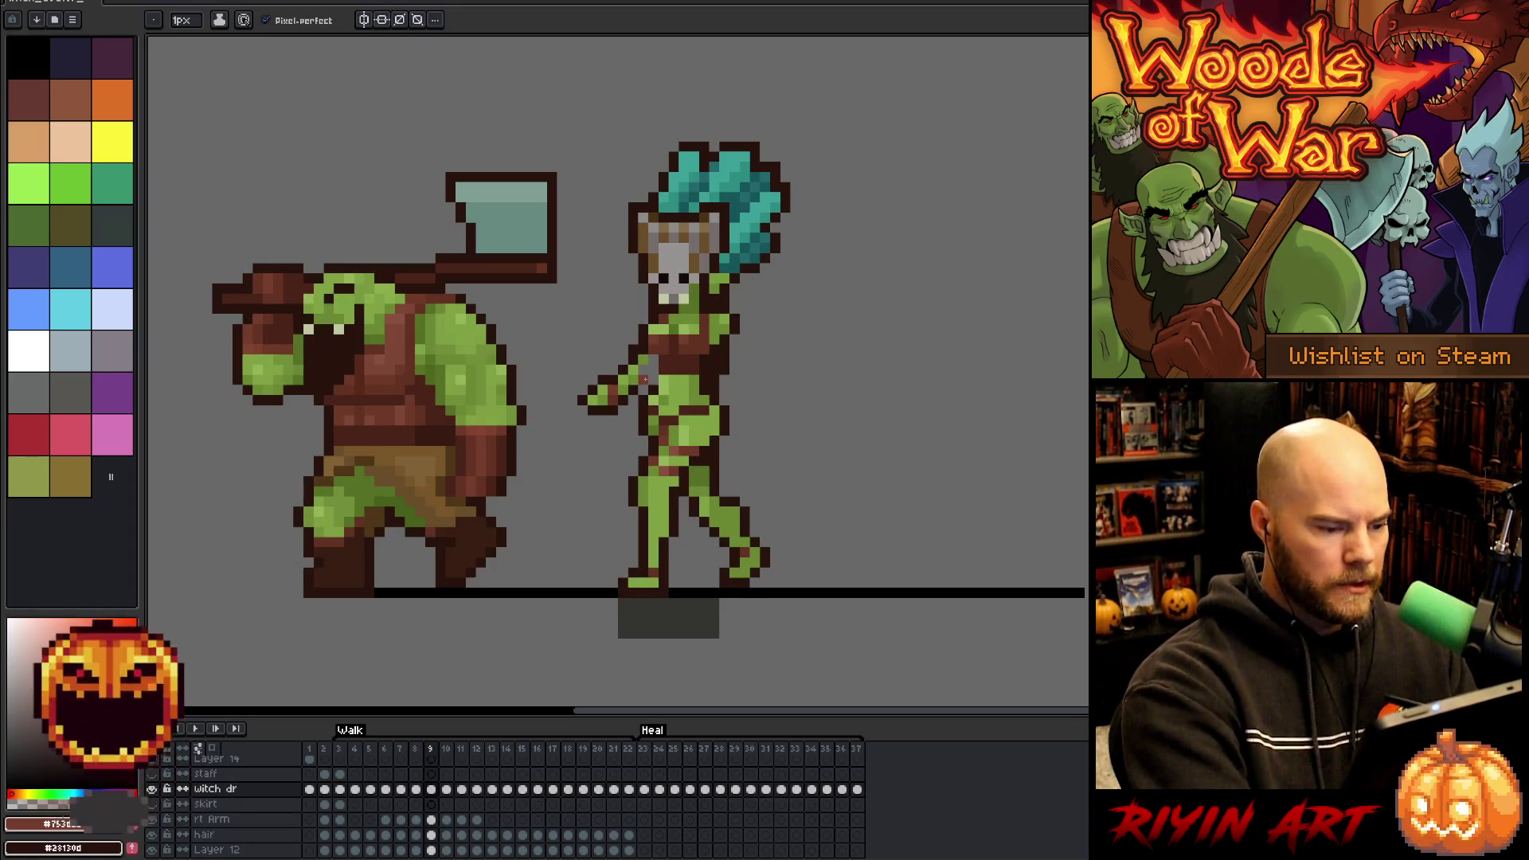
left_click(651, 373, "alt")
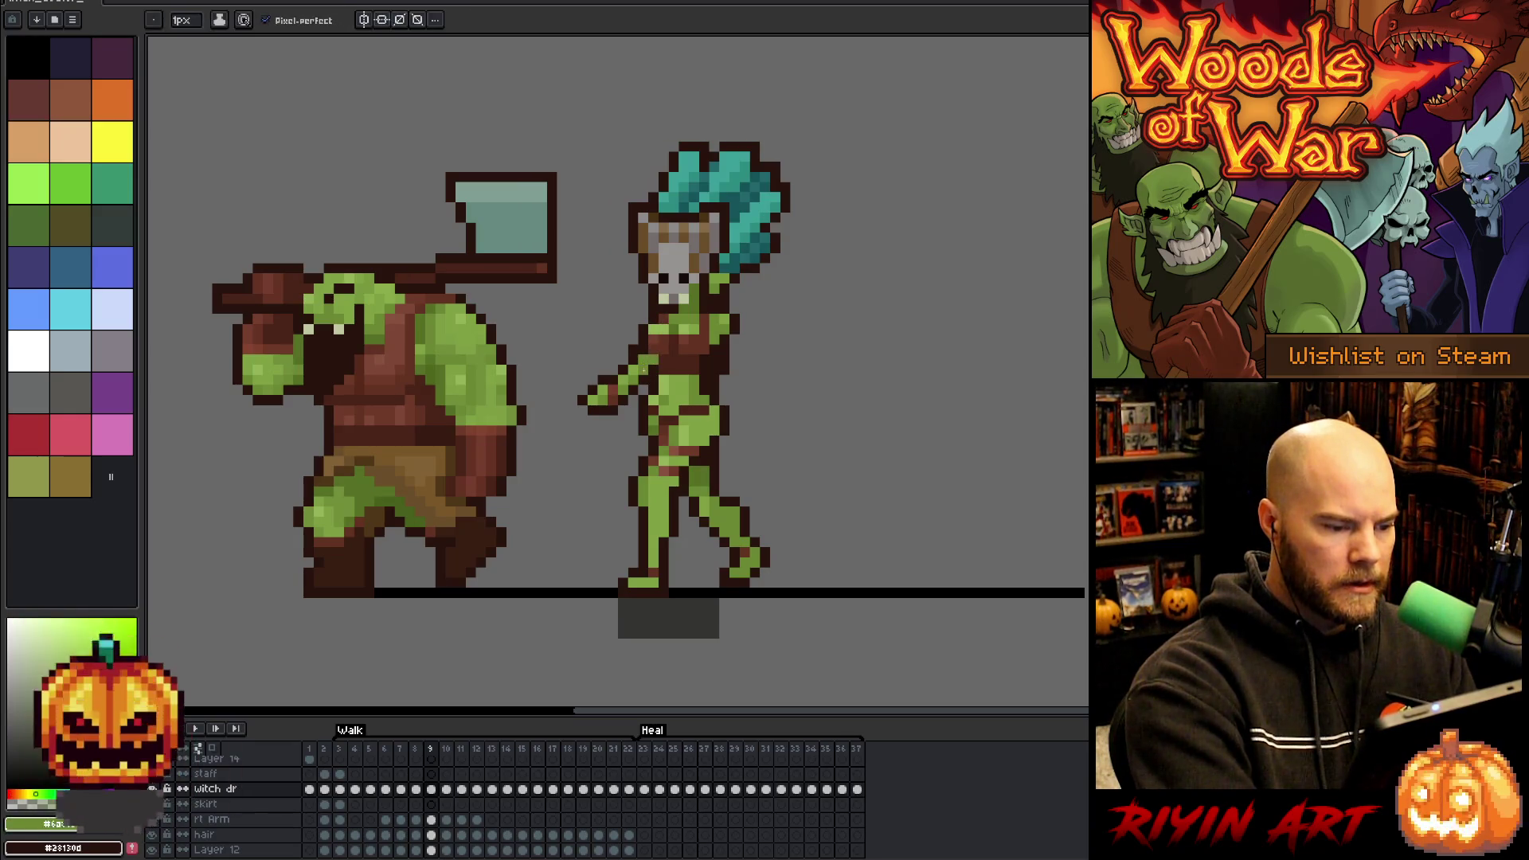
left_click(673, 328, "alt")
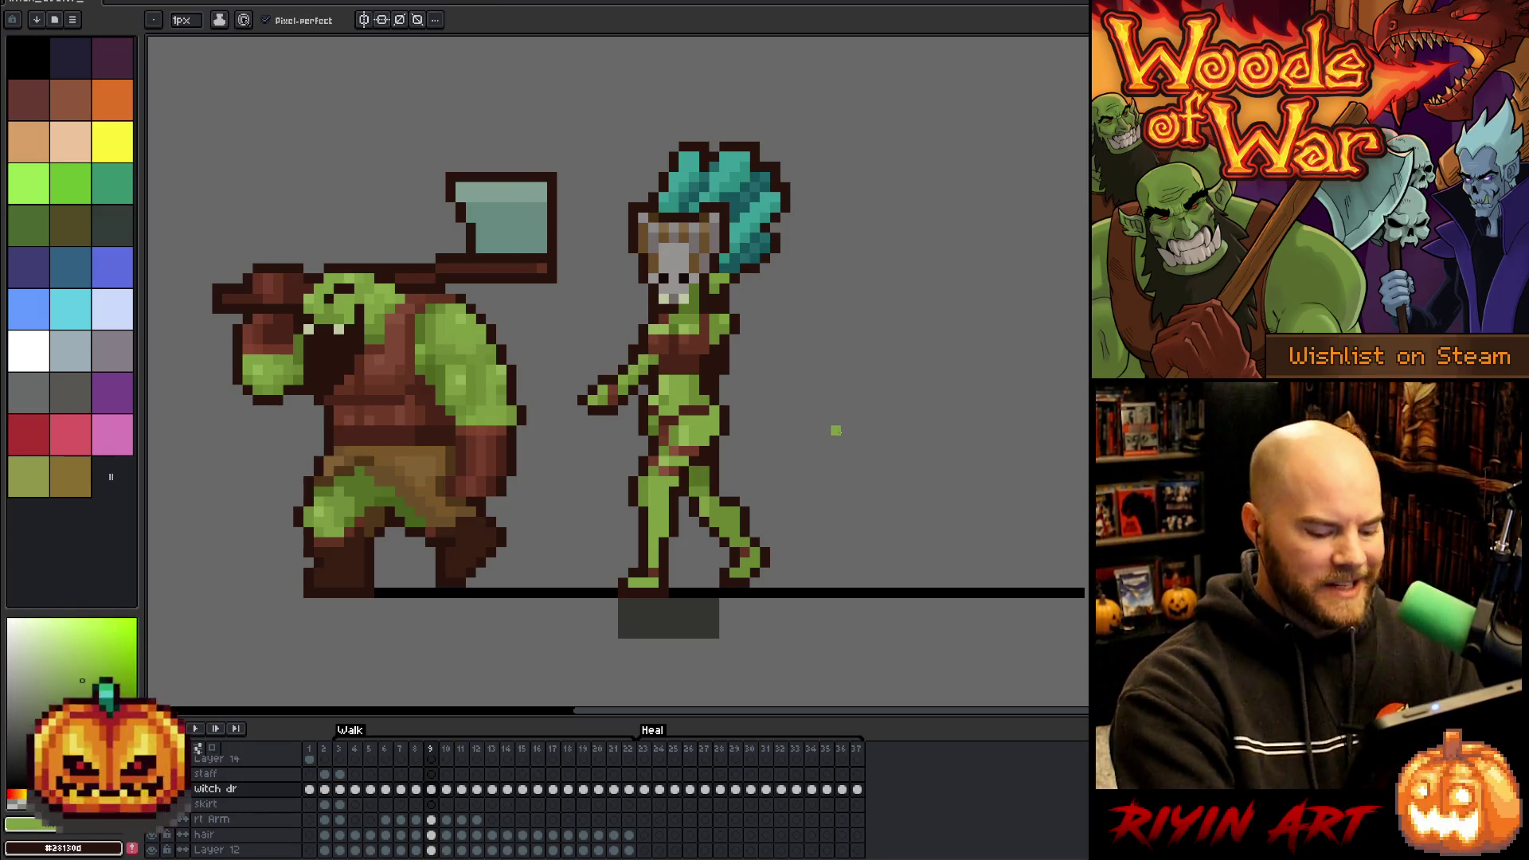
- On frame 10, fix the witch's outline and skin with brown and green, using pencil and eraser
key("Right")
key("Left")
key("Left")
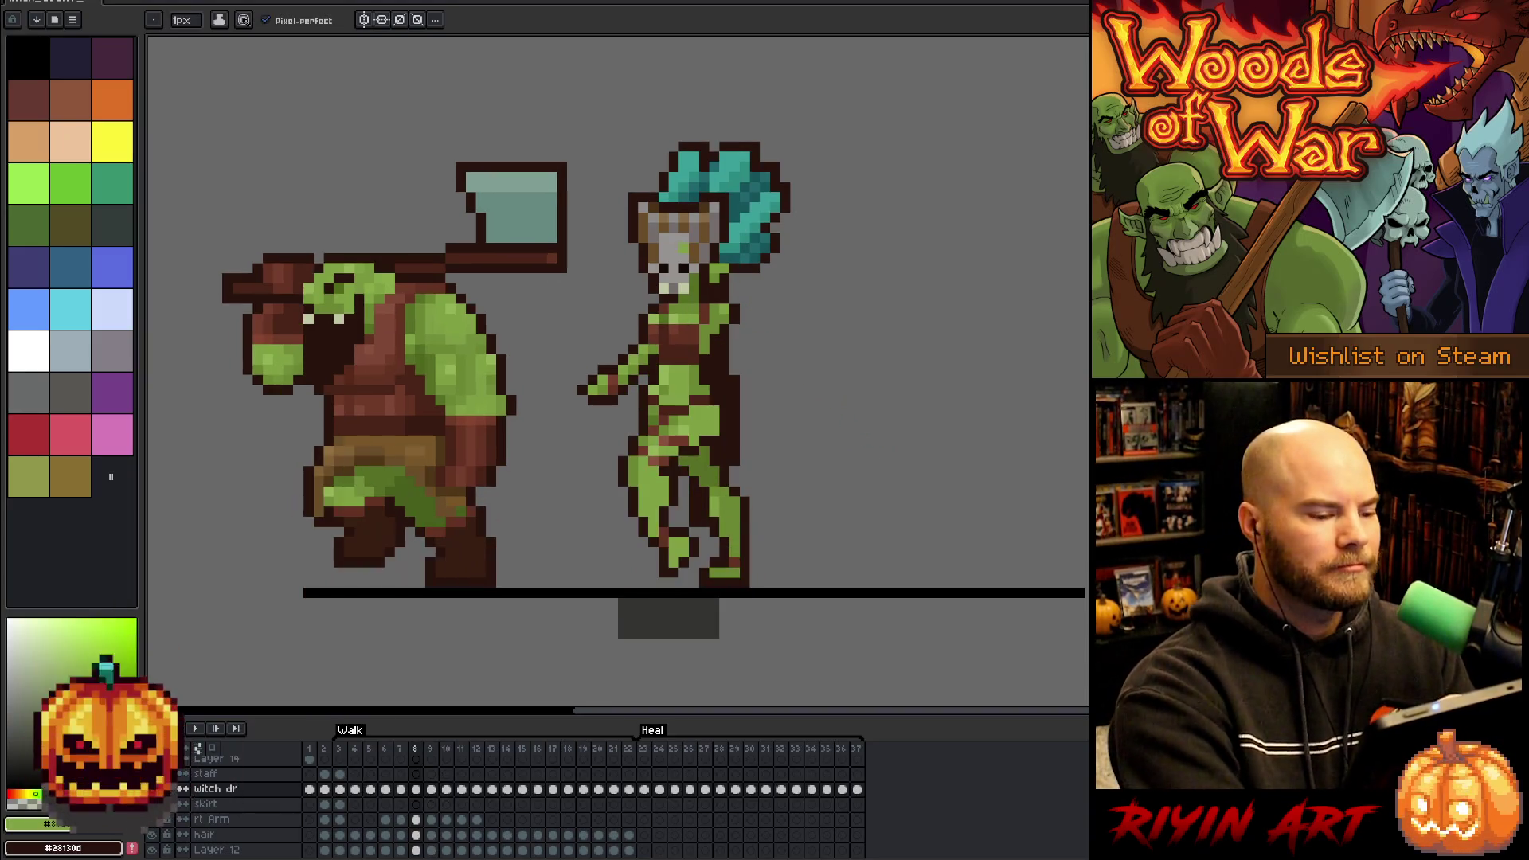
key("Right")
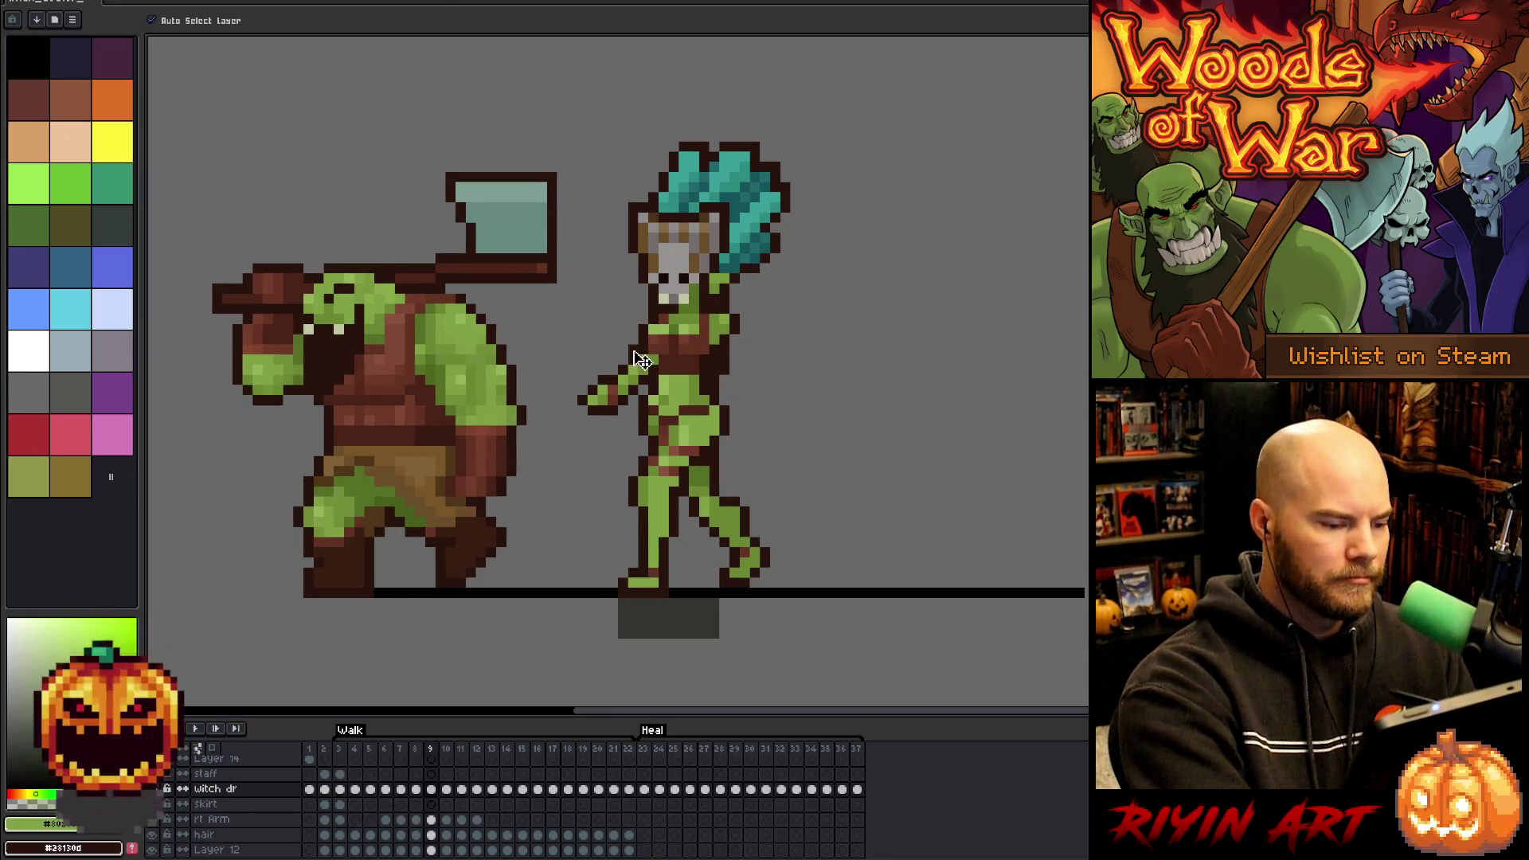
left_click(643, 359, "ctrl")
key("Right")
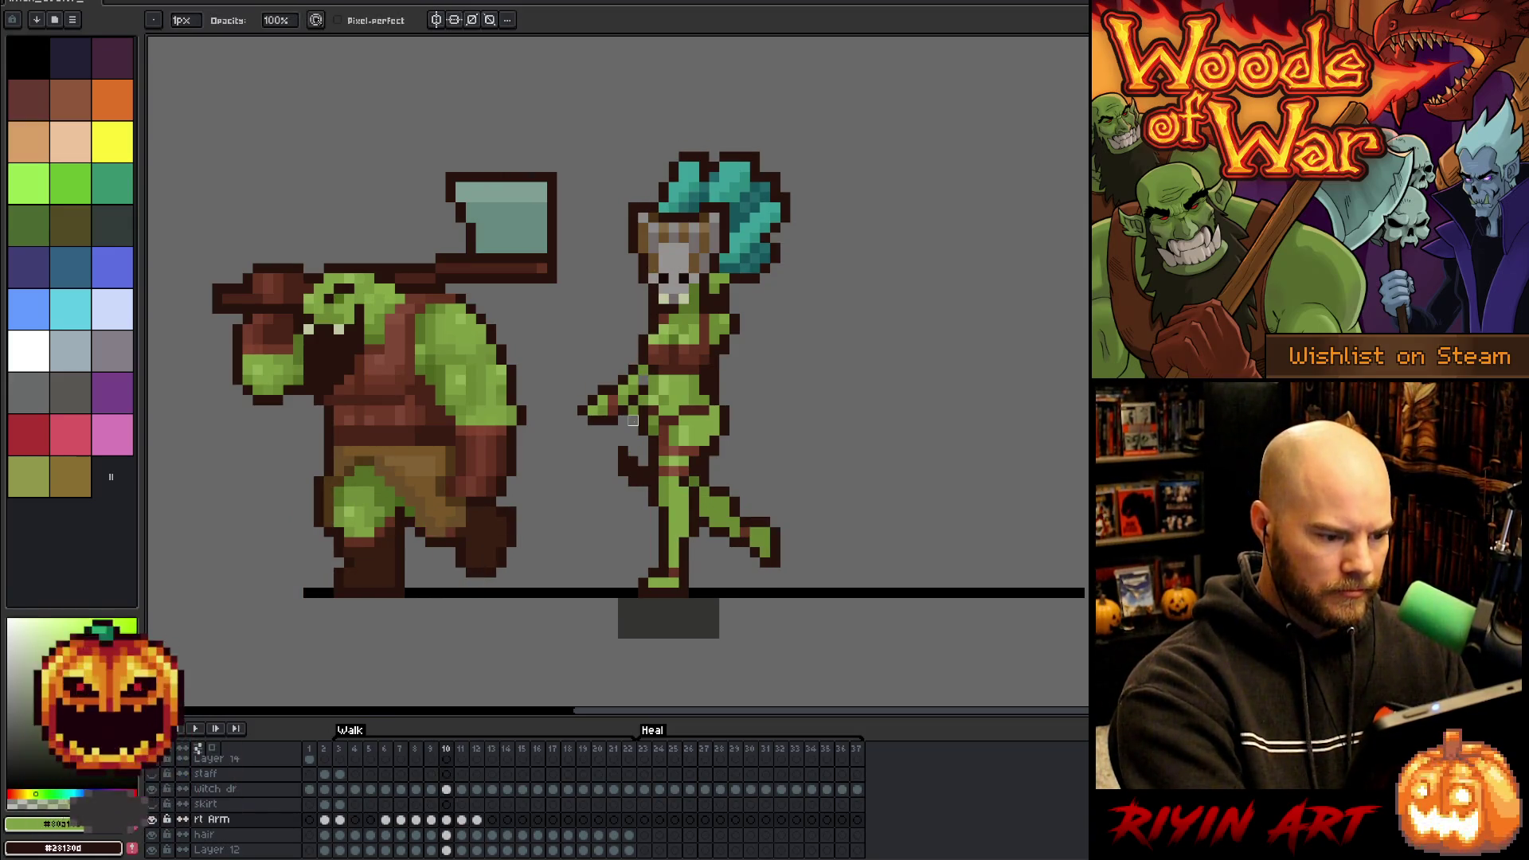
key("e")
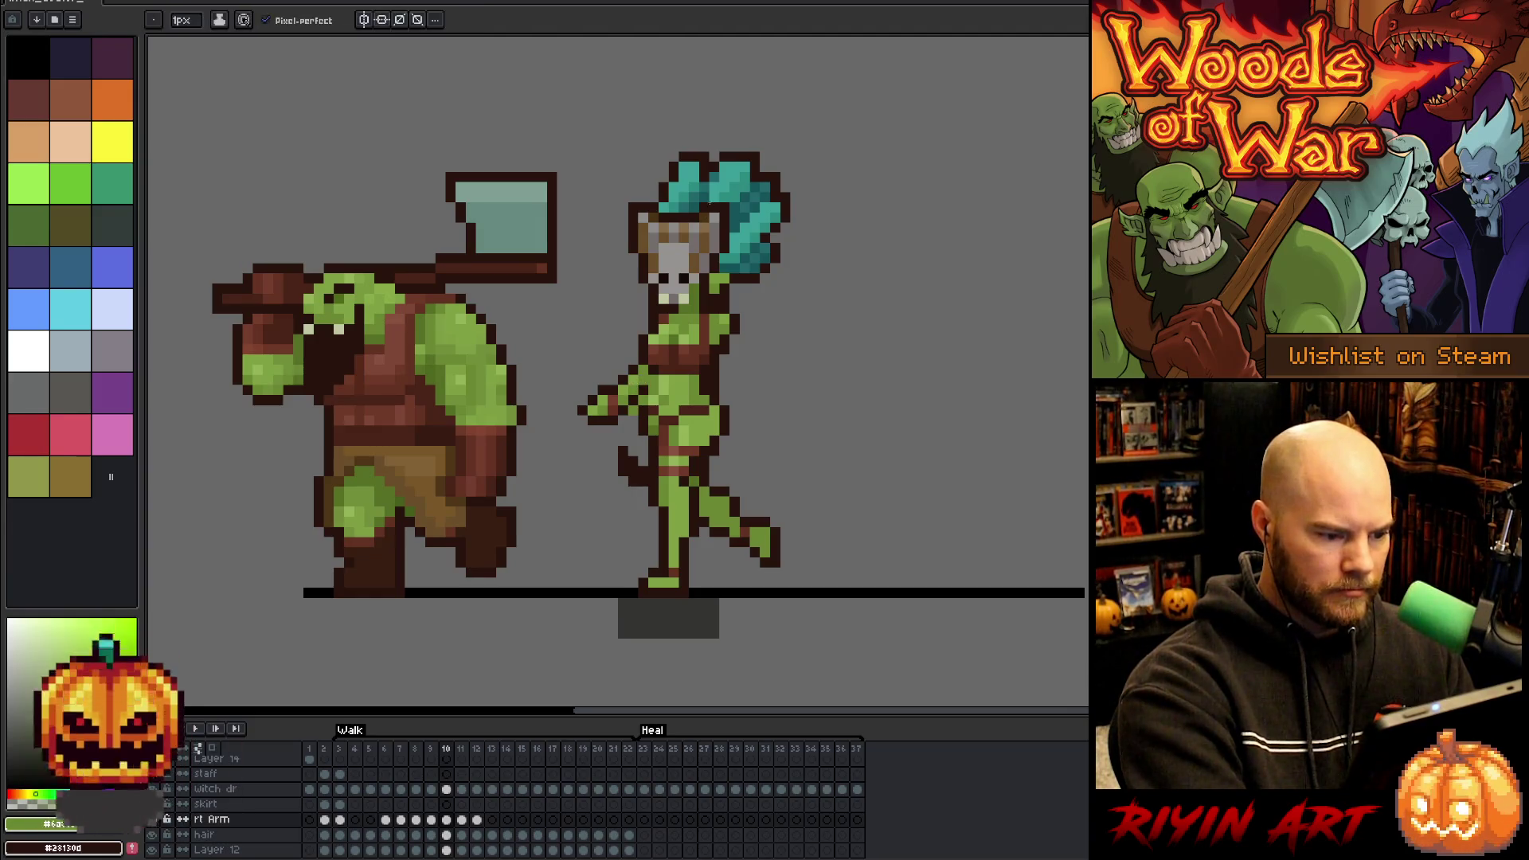
key("alt+Up")
key("alt+Up")
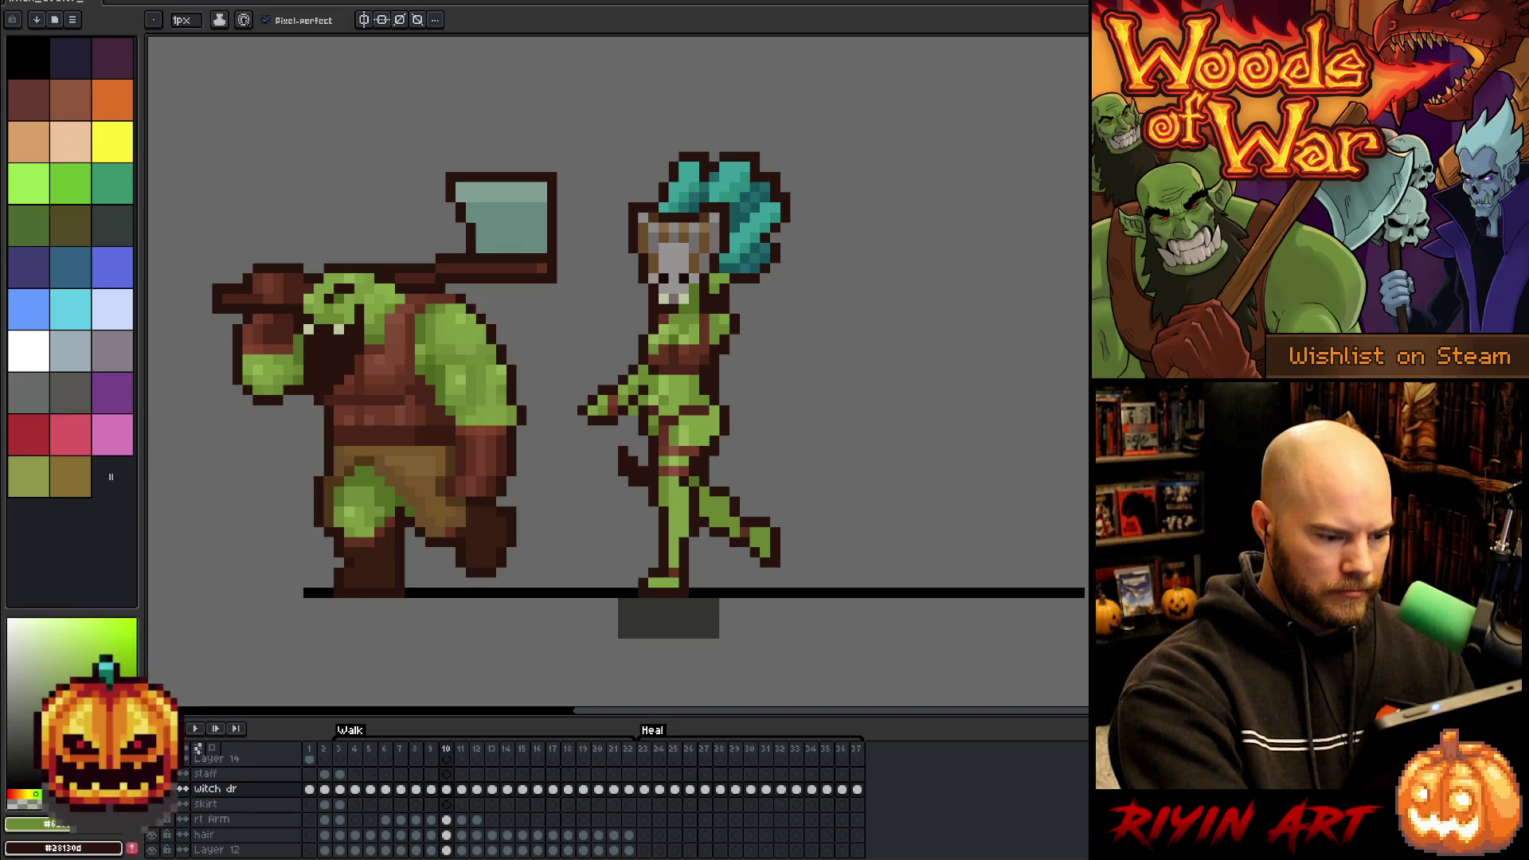
left_click(637, 402, "alt")
key("b")
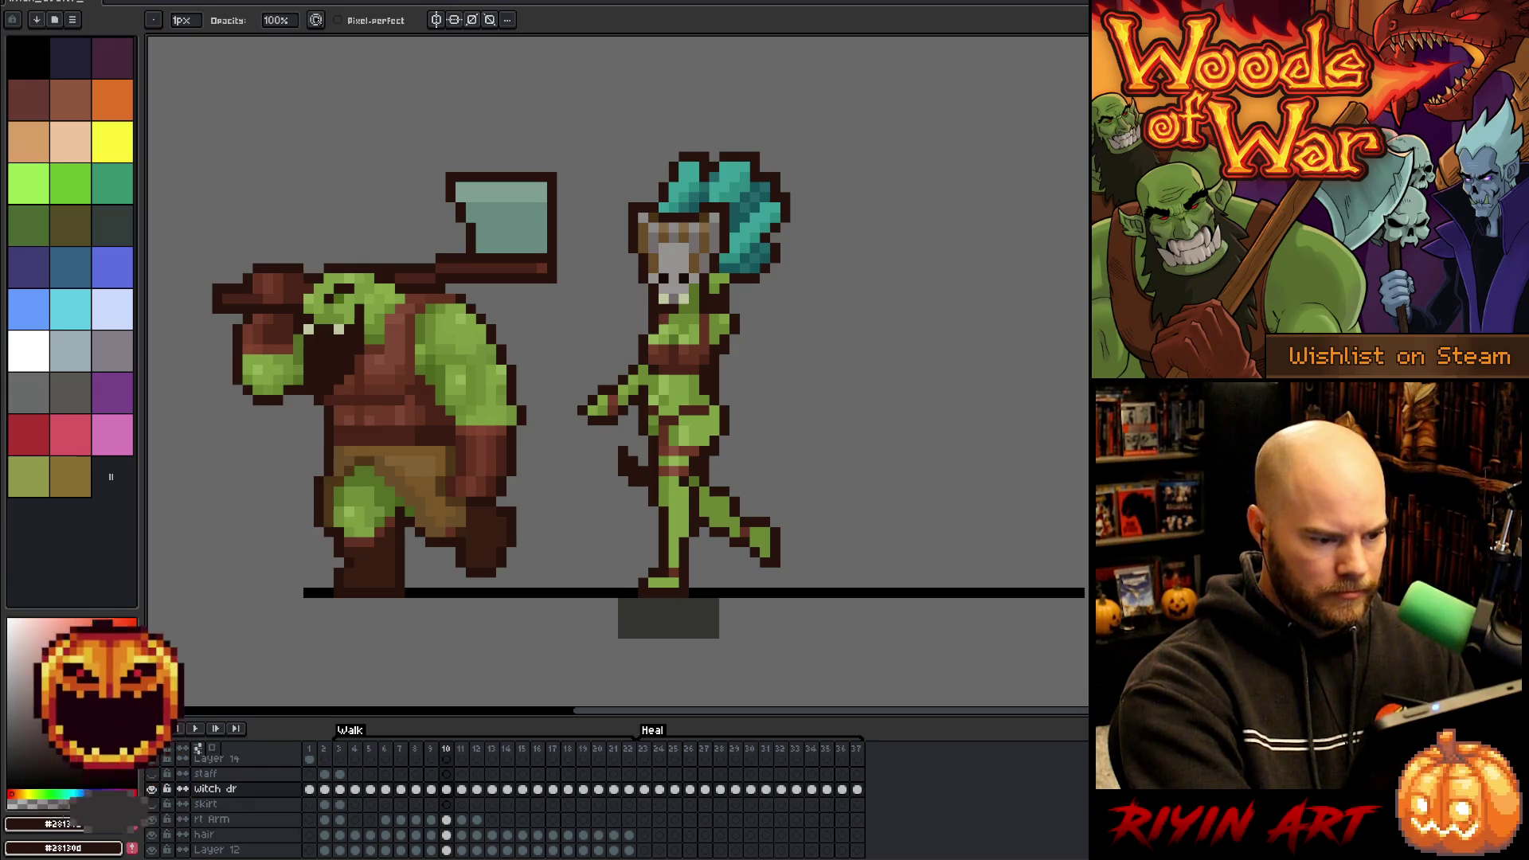
key("e")
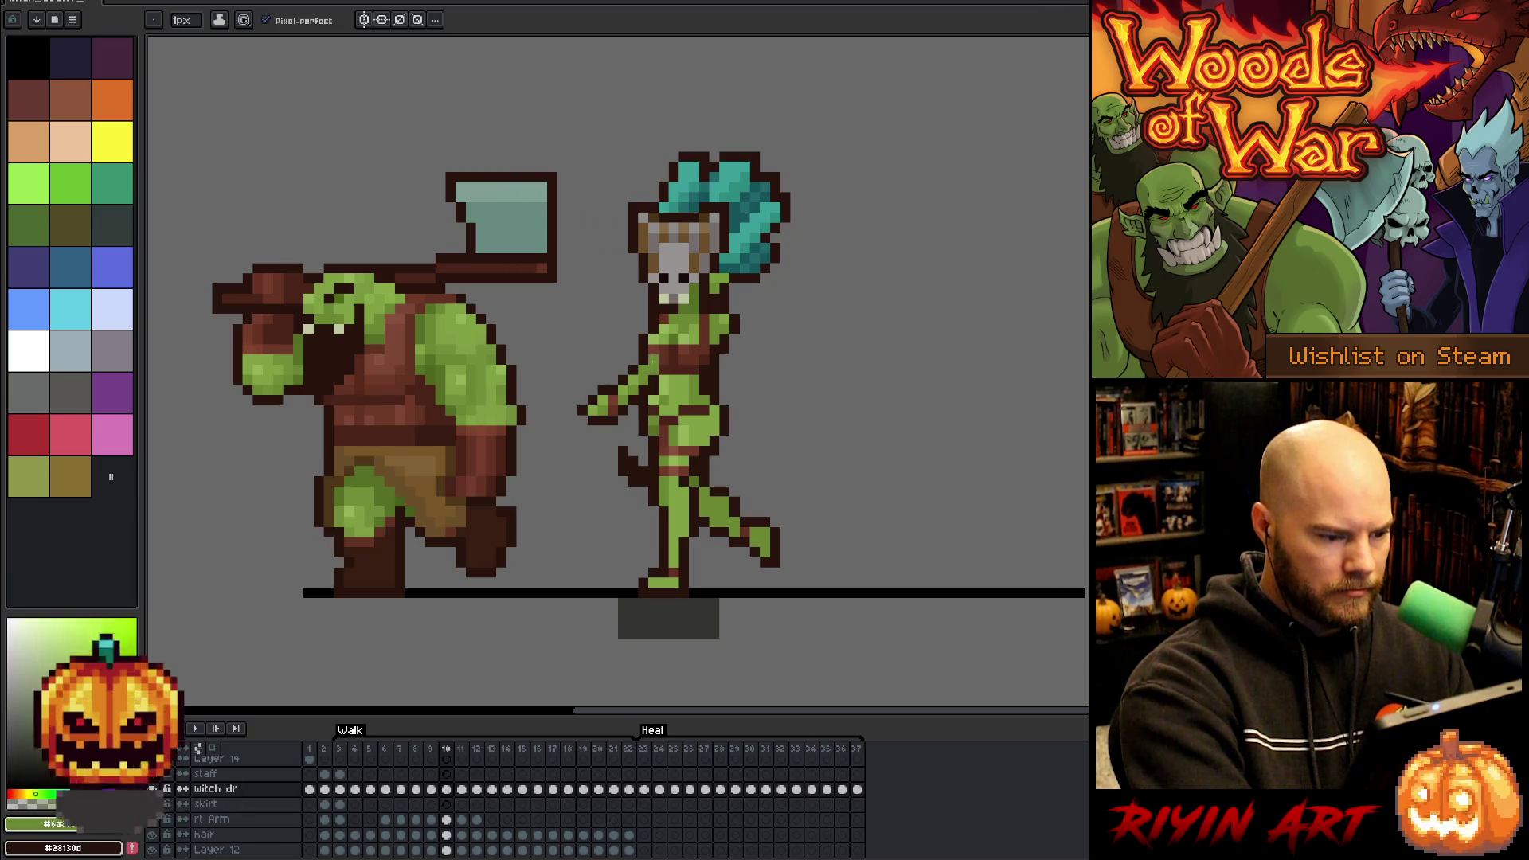
left_click(653, 360, "alt")
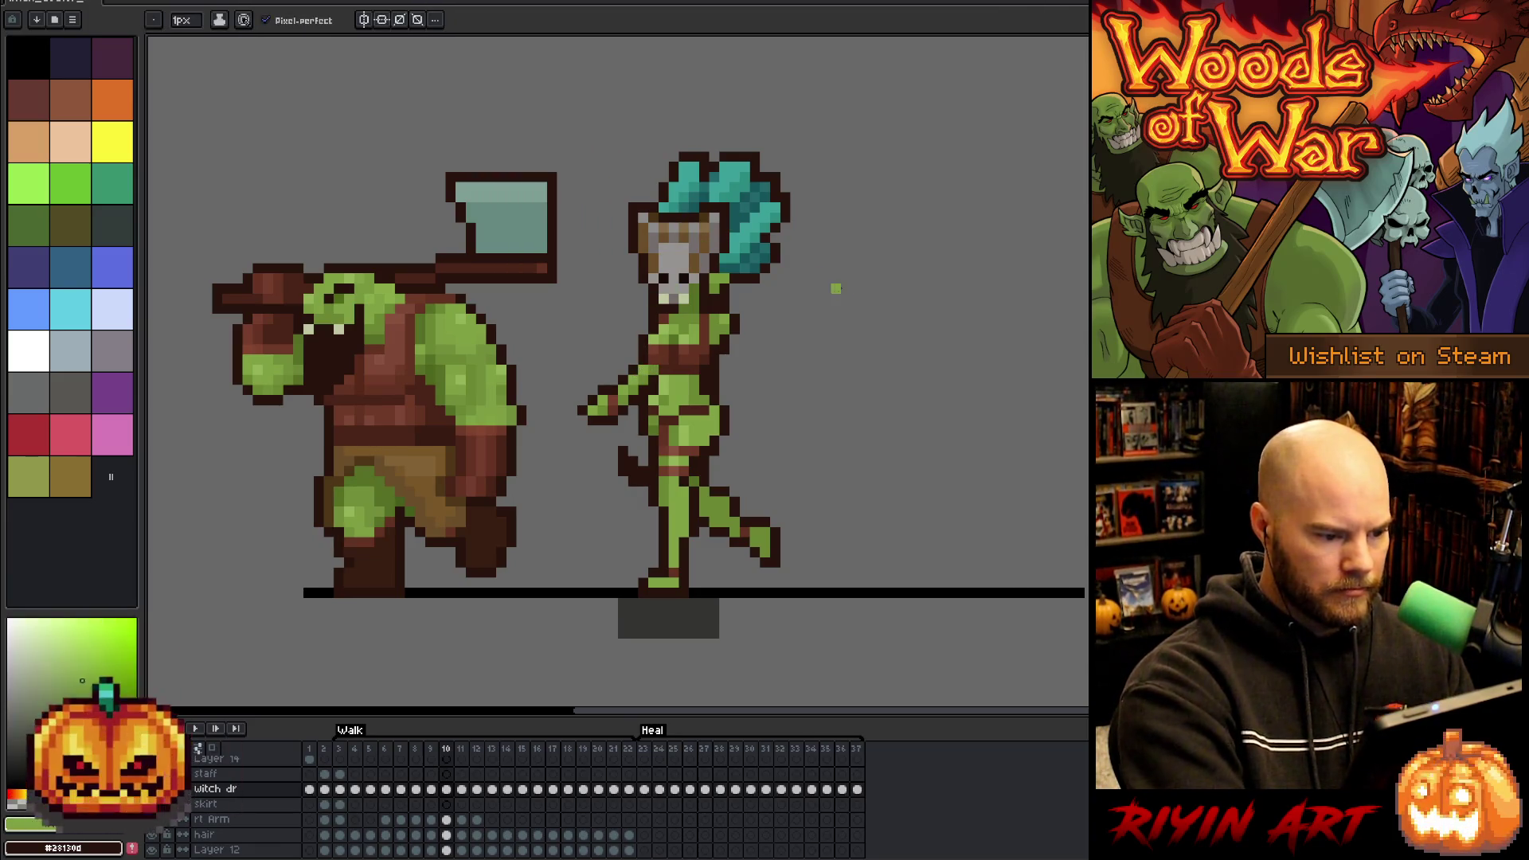
- Flip between walk frames 9 and 10 to check the motion, then select the frame 10 rt Arm cel
key("comma")
key("period")
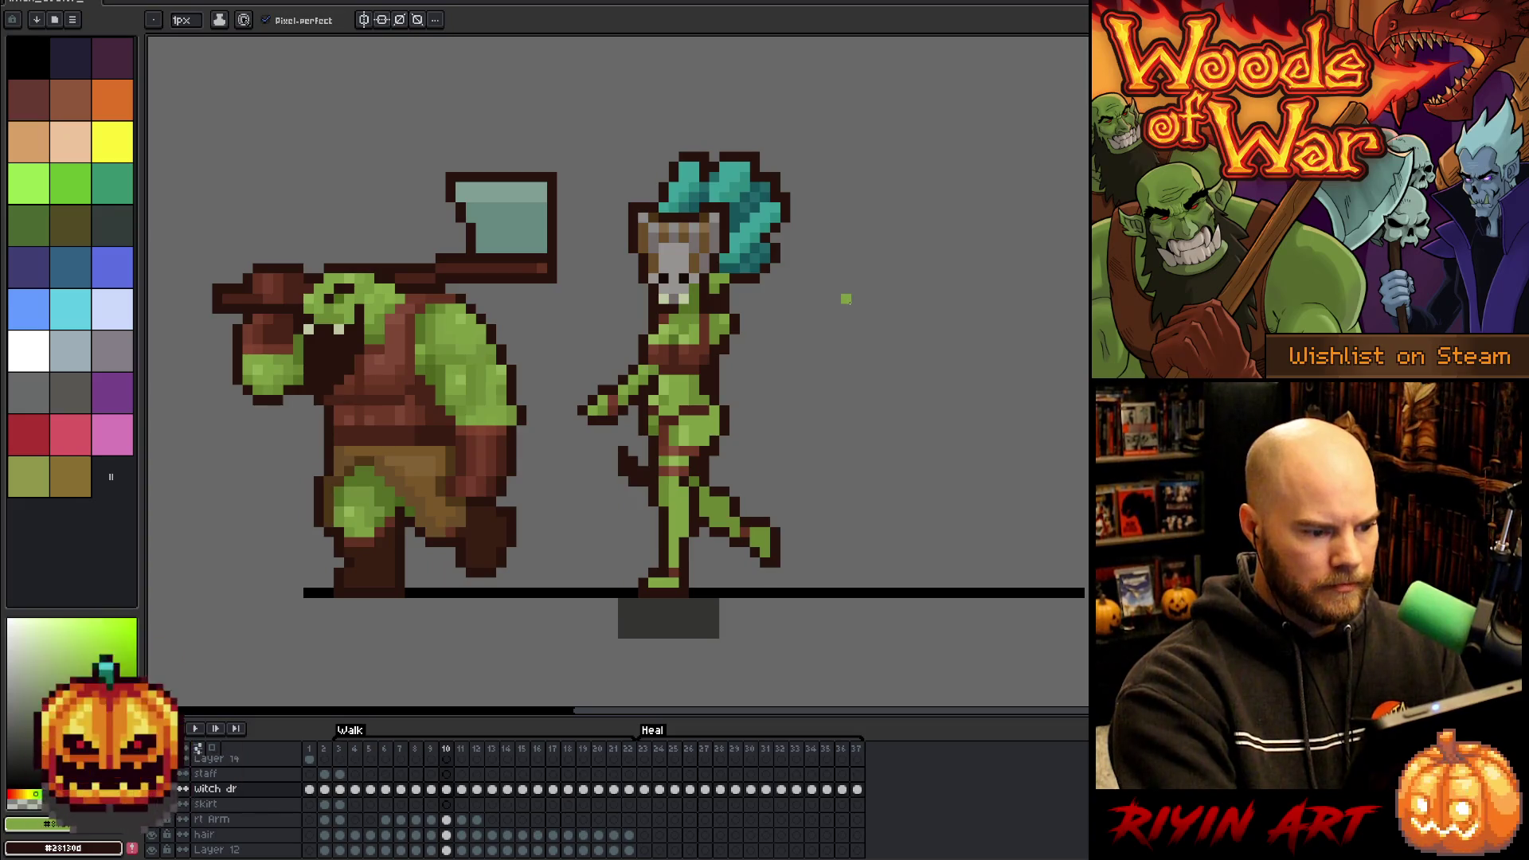
key("comma")
key("period")
key("comma")
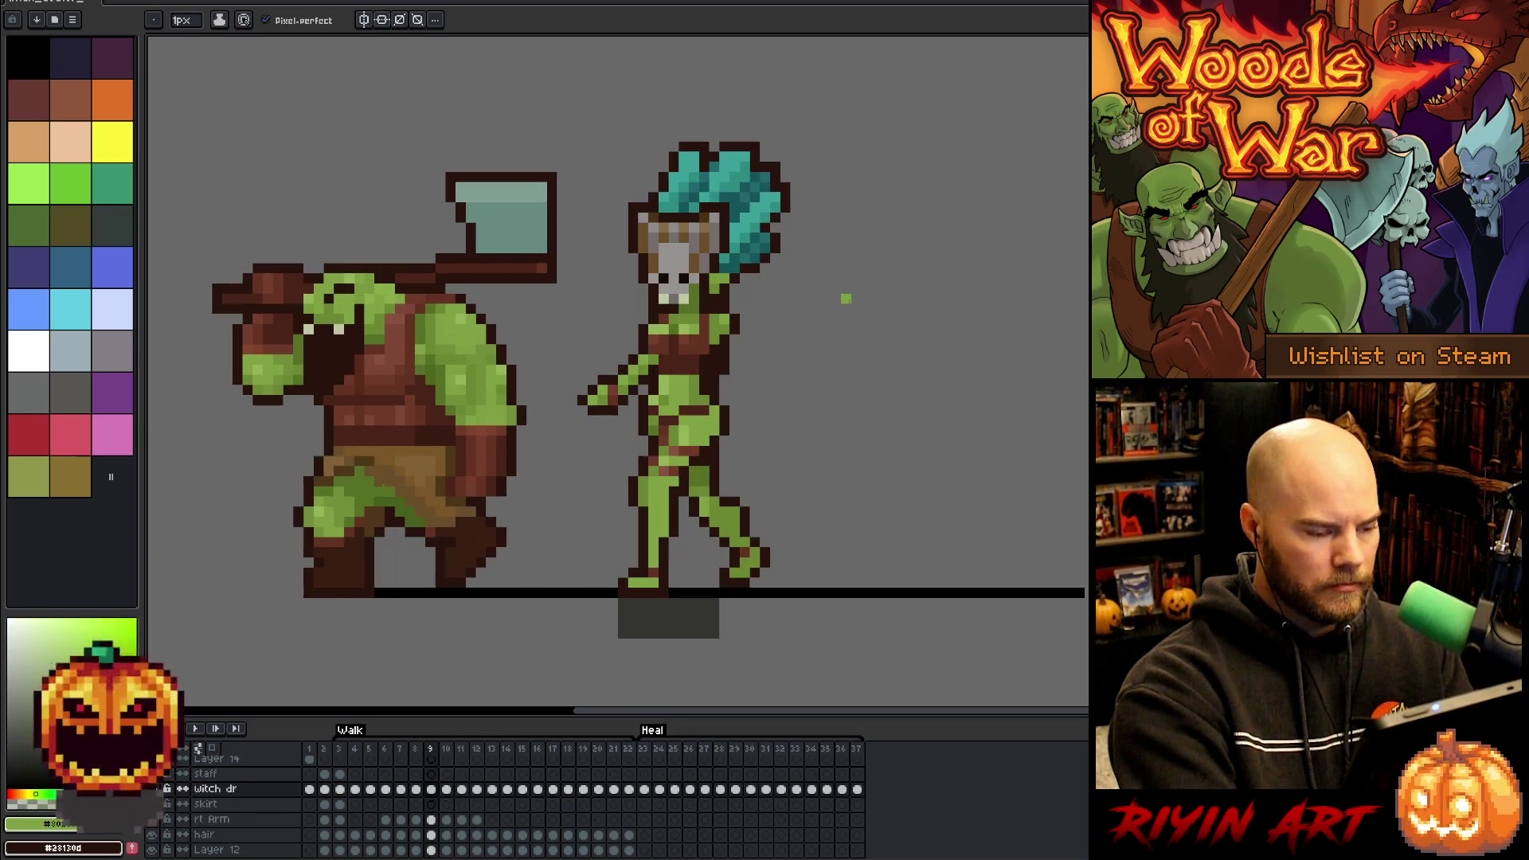
key("comma")
key("period")
key("period")
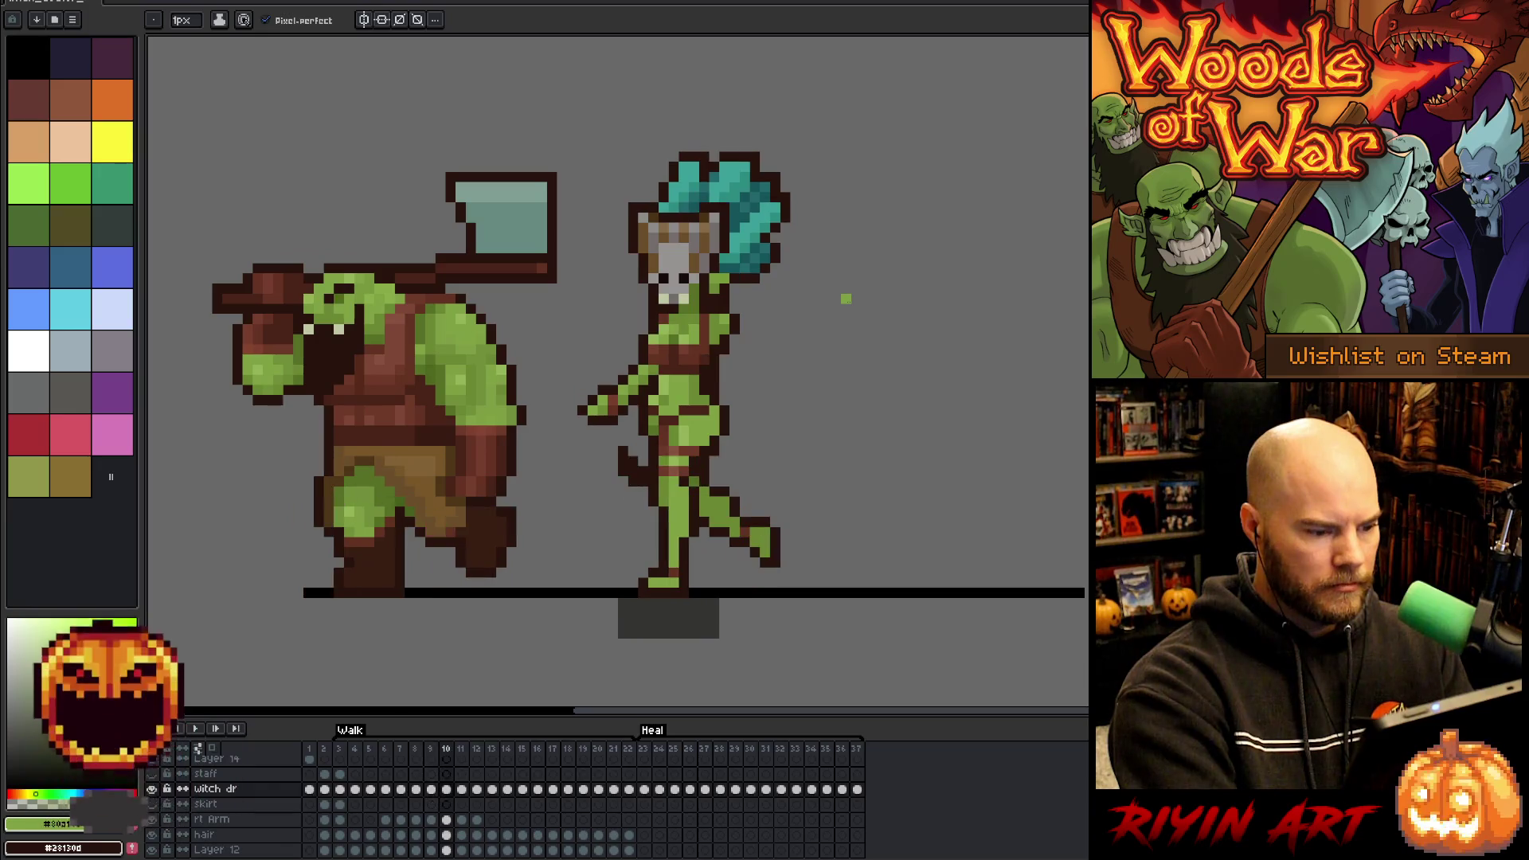
key("comma")
key("period")
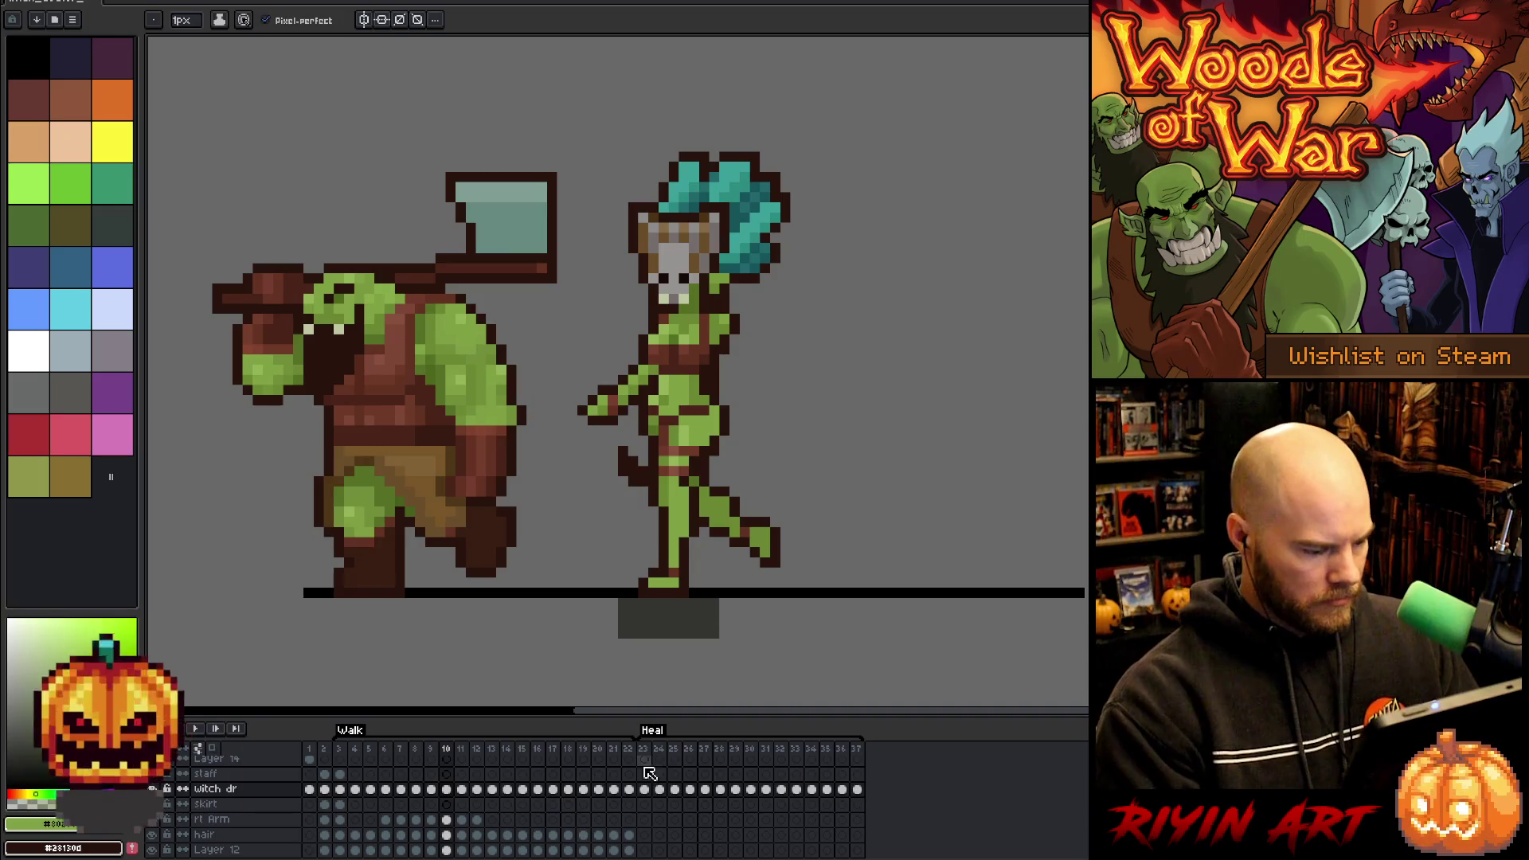
left_click(453, 824)
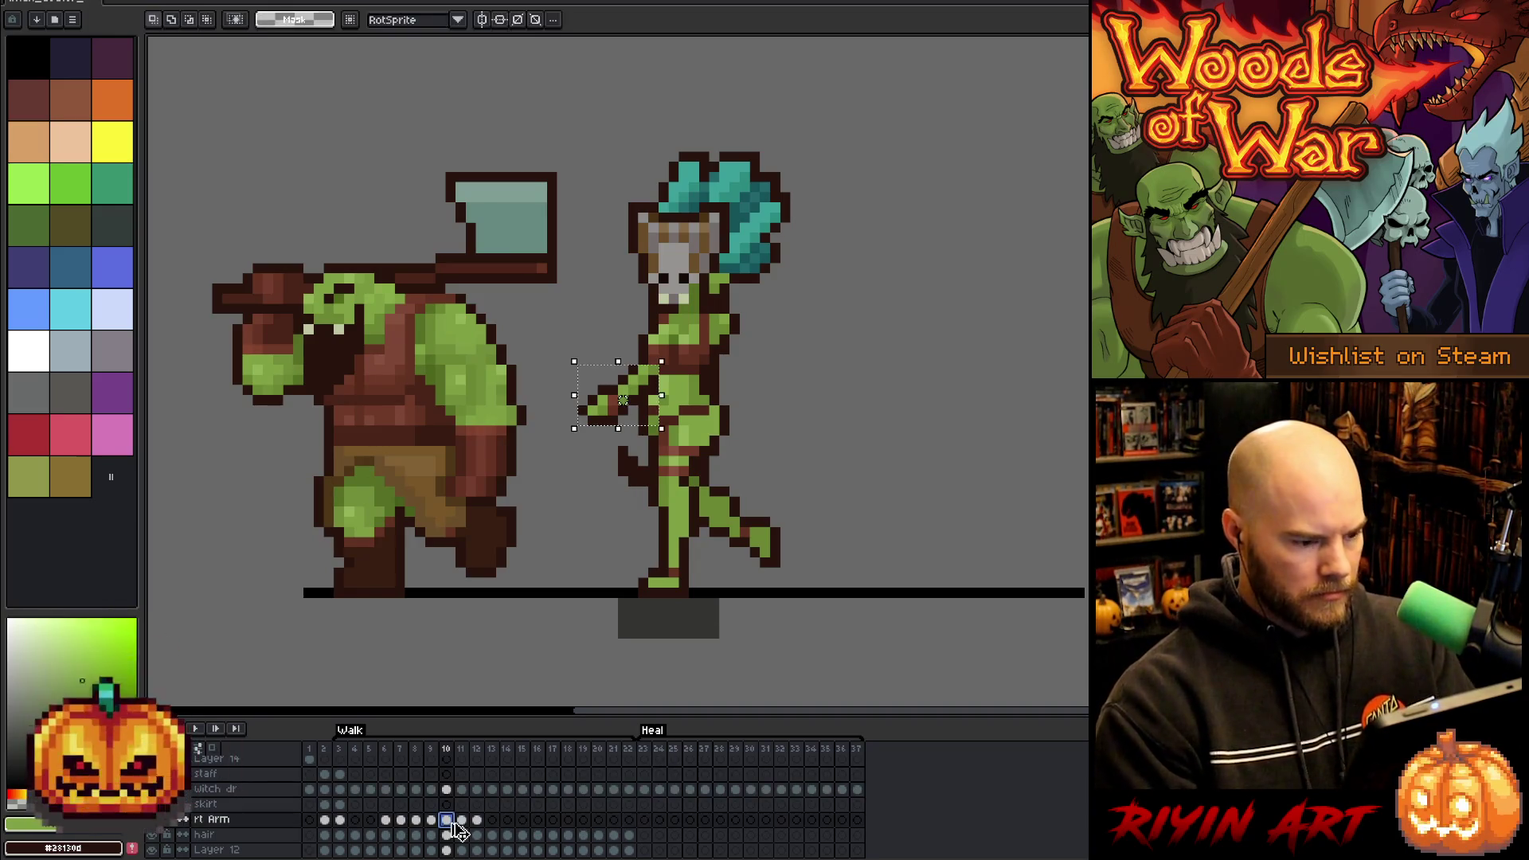
- Nudge the witch's arm one pixel right, then back one pixel left, checking neighbouring frames
left_click_drag(623, 400, 633, 399)
key("comma")
key("period")
key("period")
key("comma")
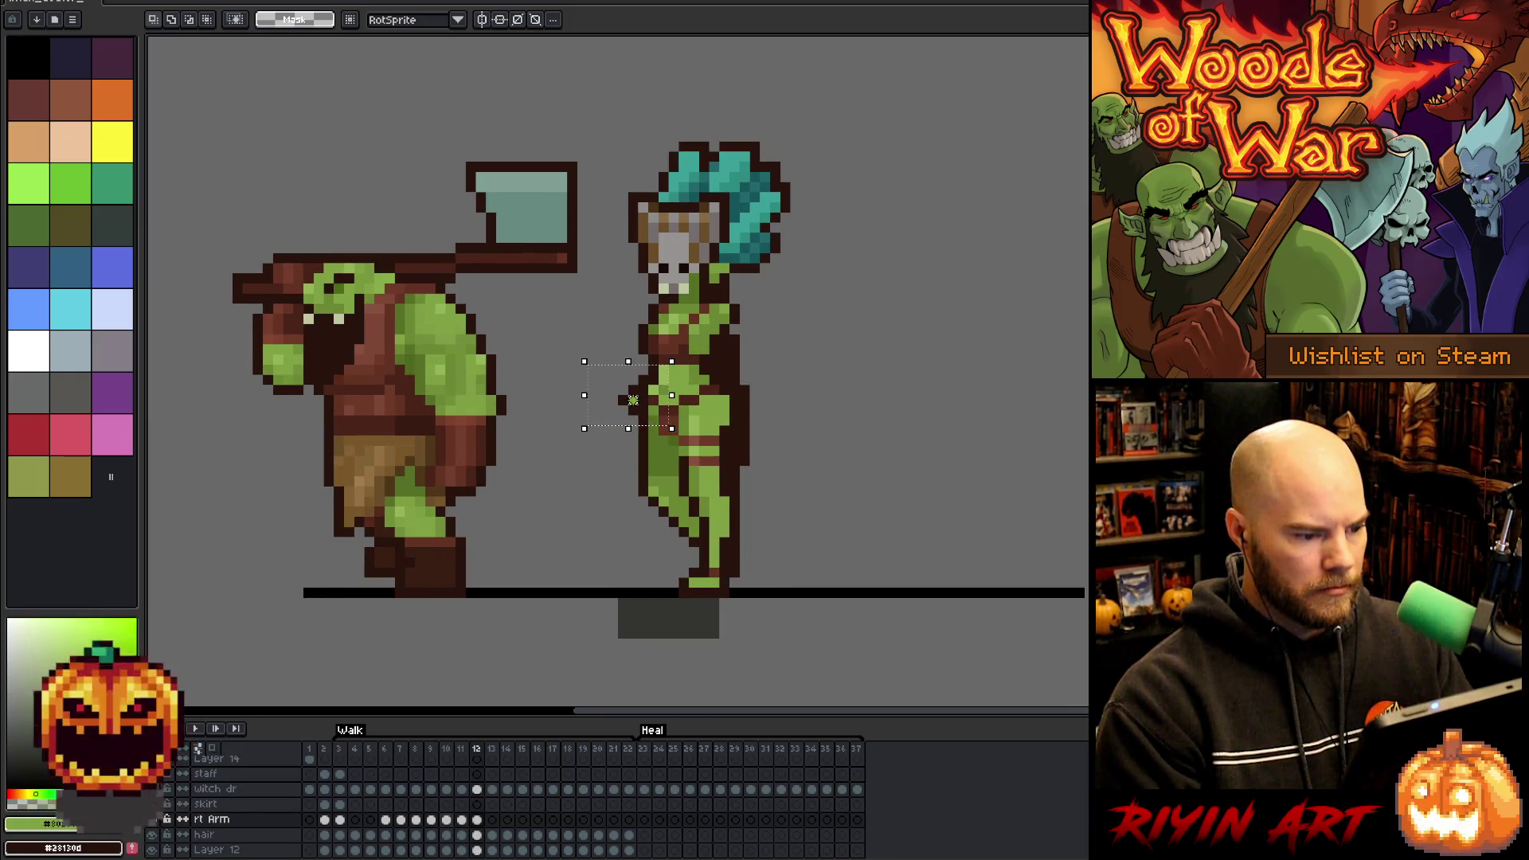
key("period")
key("comma")
key("comma")
key("period")
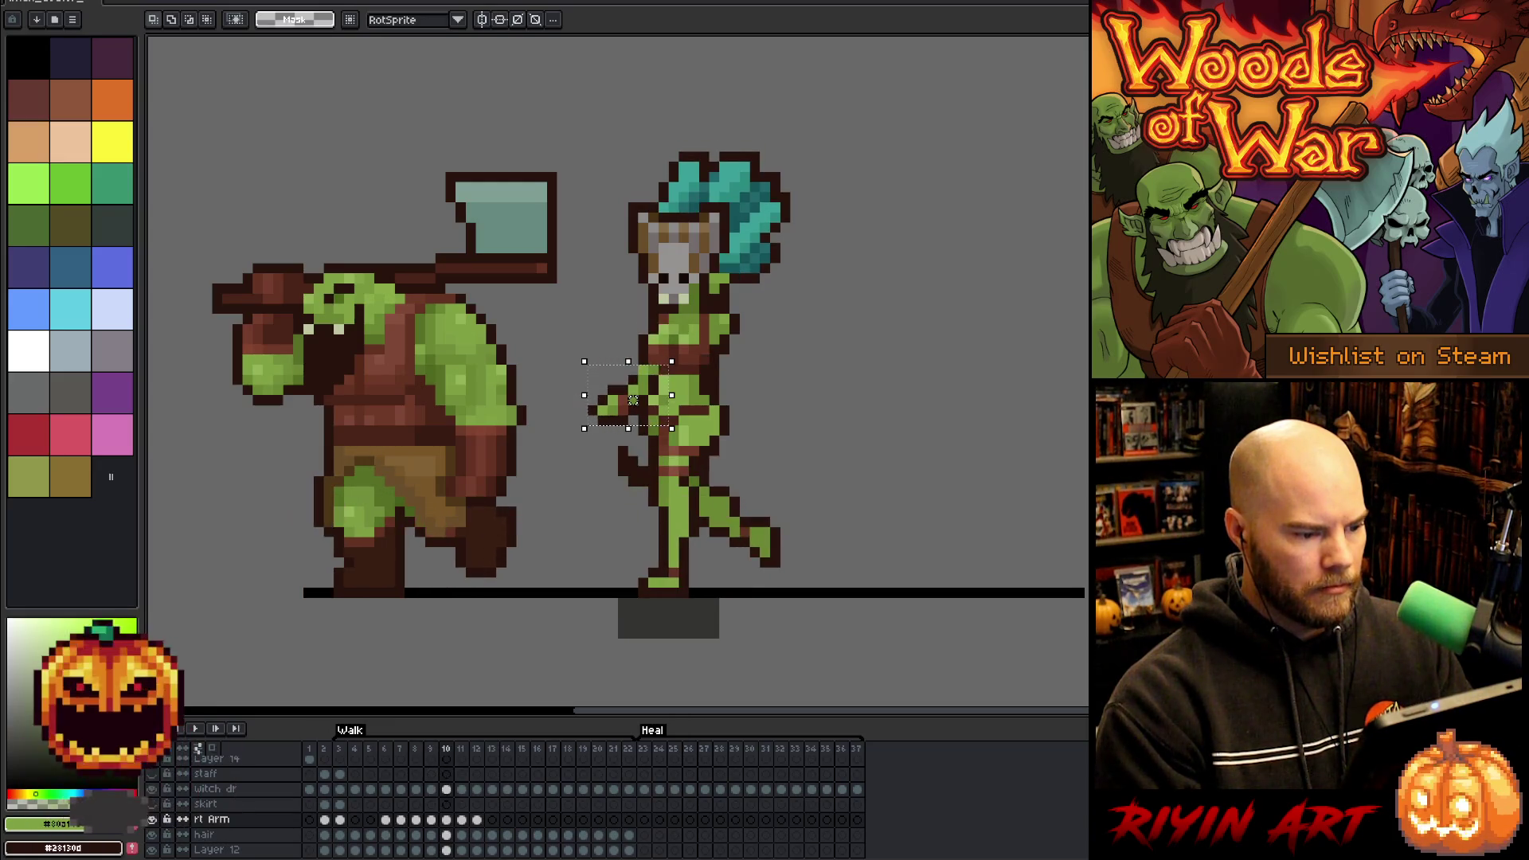
left_click_drag(633, 400, 623, 399)
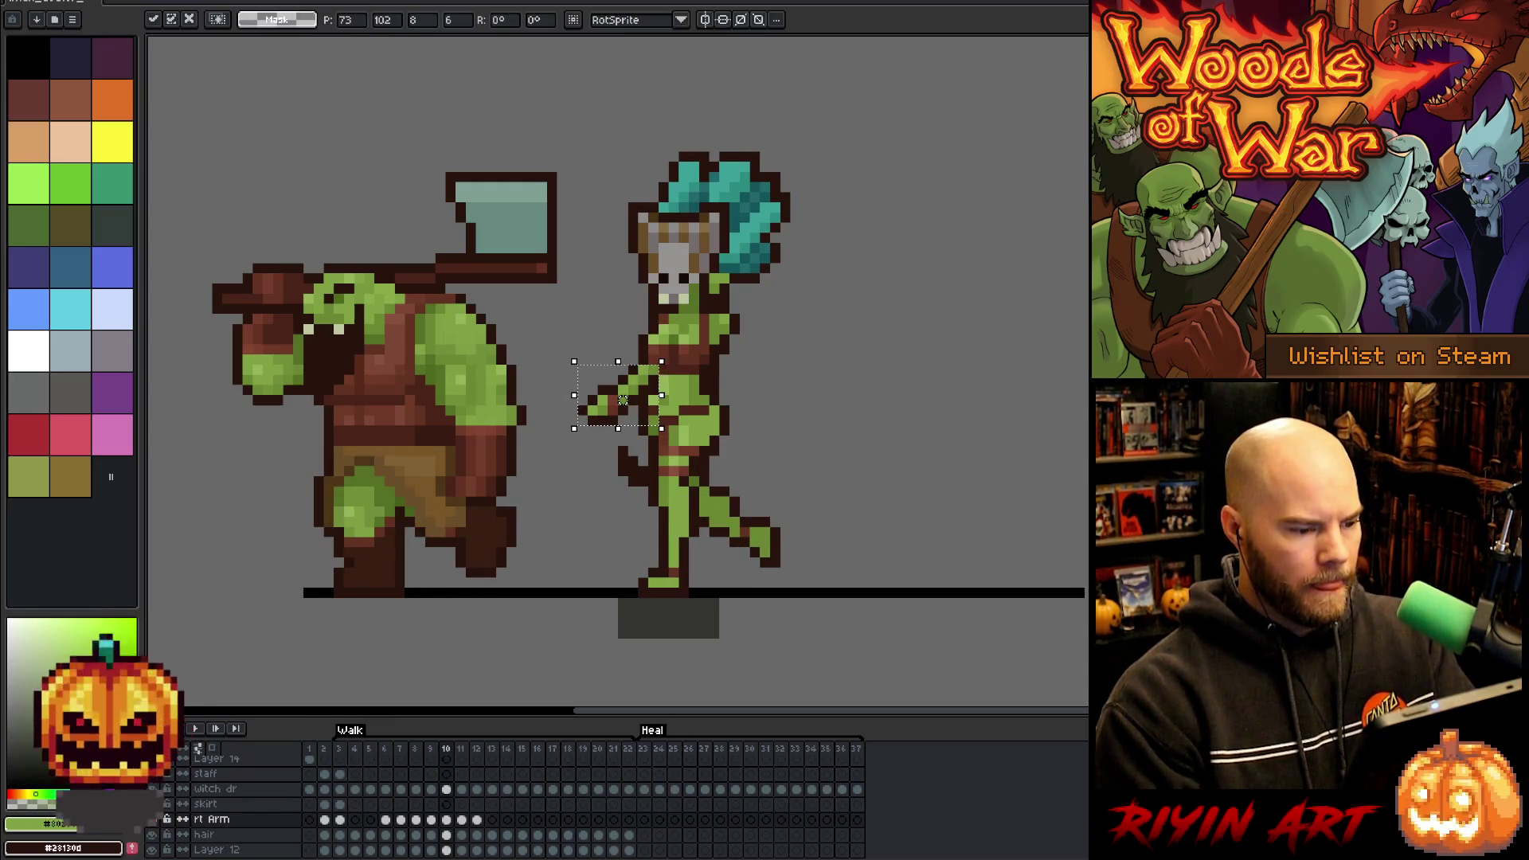
key("comma")
key("period")
key("period")
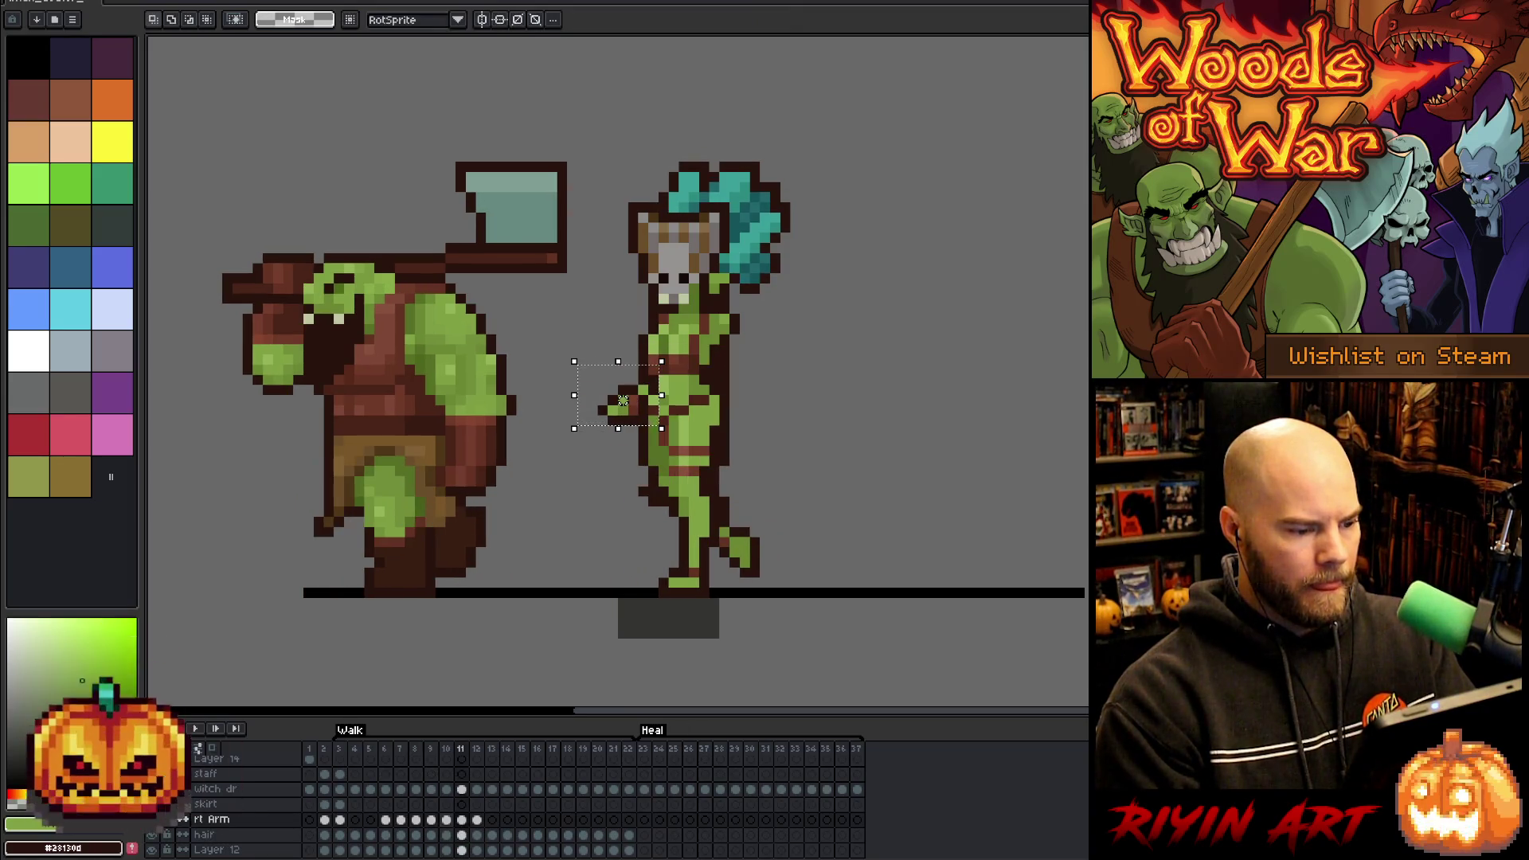
- Rotate the witch's arm slightly and move it up and right, reviewing frames 7 through 11
left_click_drag(622, 400, 623, 390)
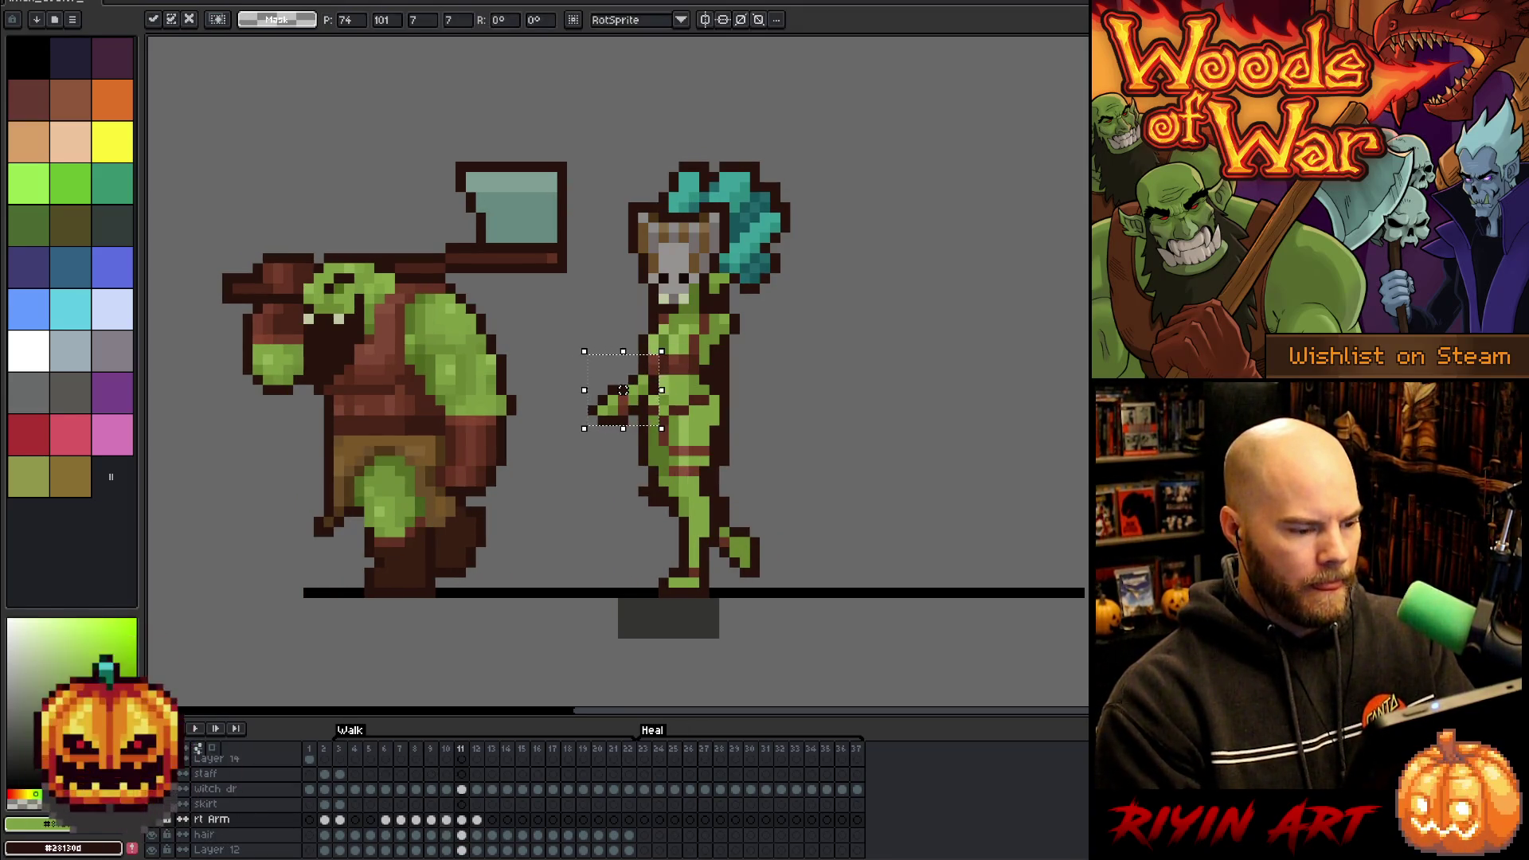
key("comma")
key("period")
key("period")
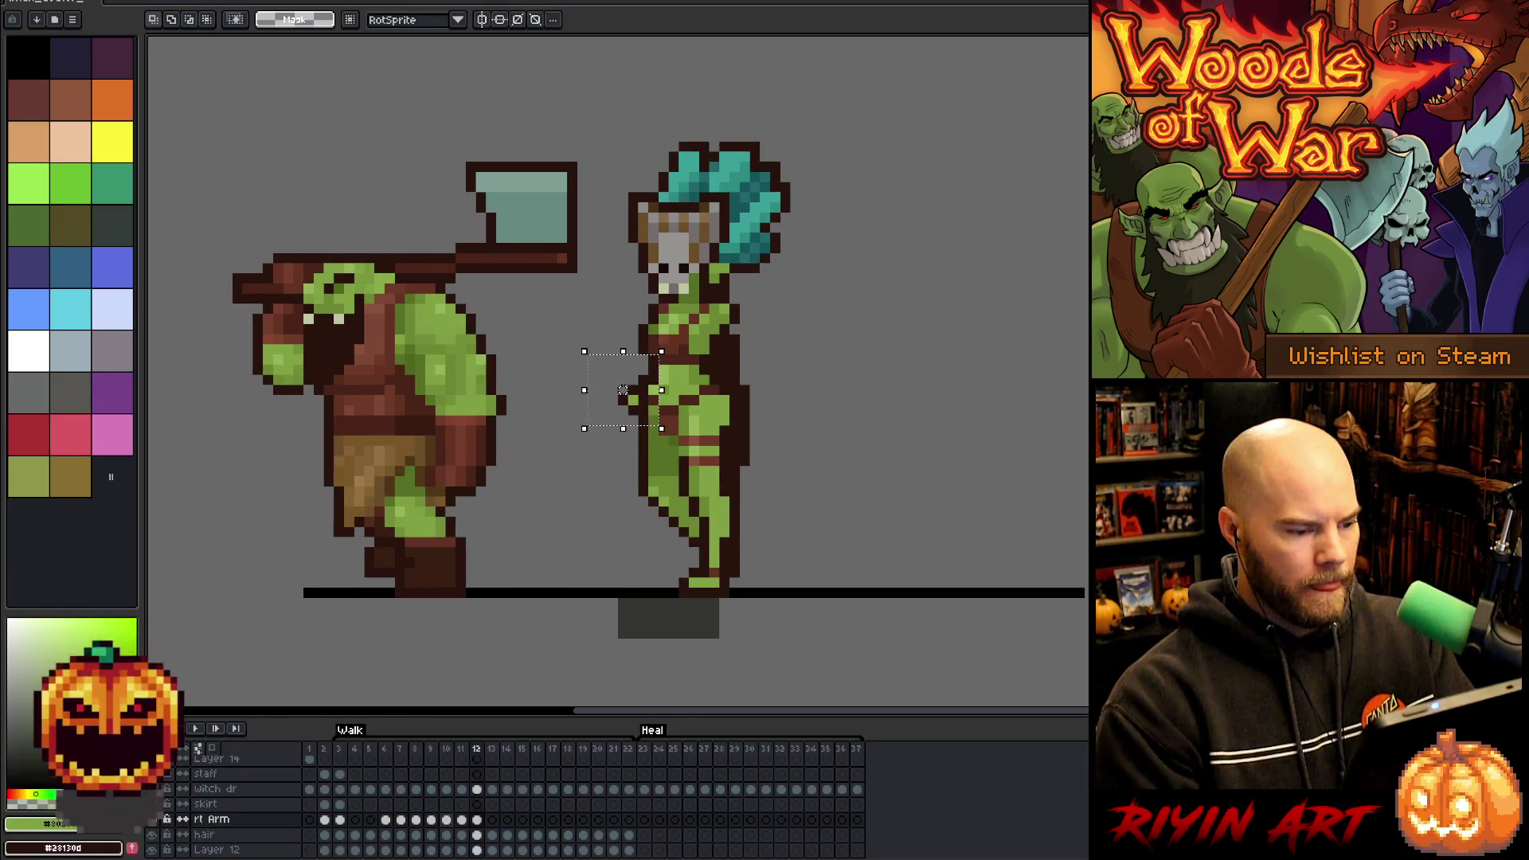
left_click_drag(622, 390, 643, 380)
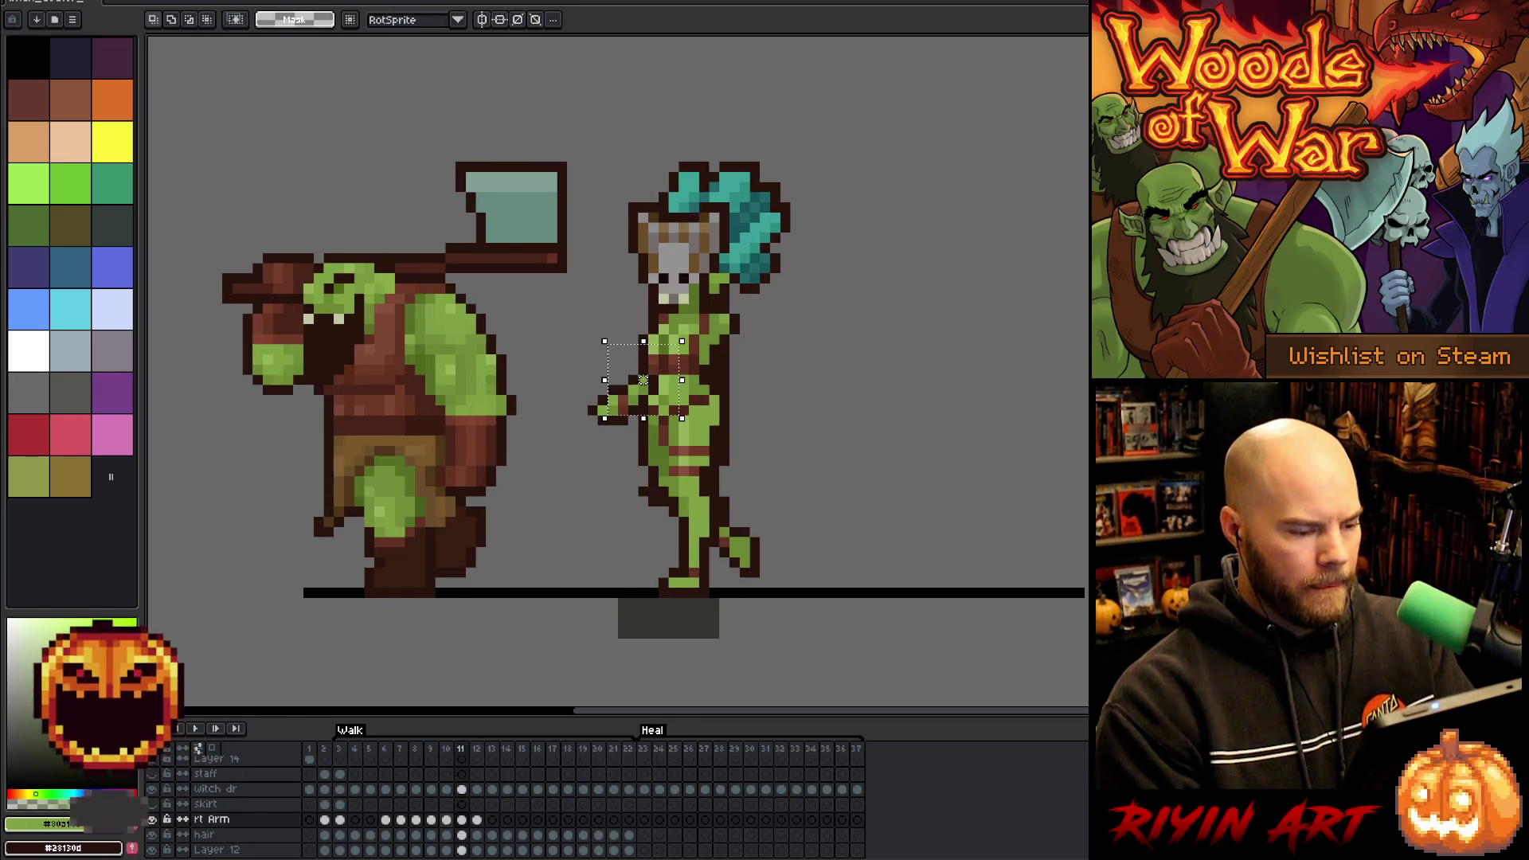
key("period")
key("comma")
key("comma")
key("comma")
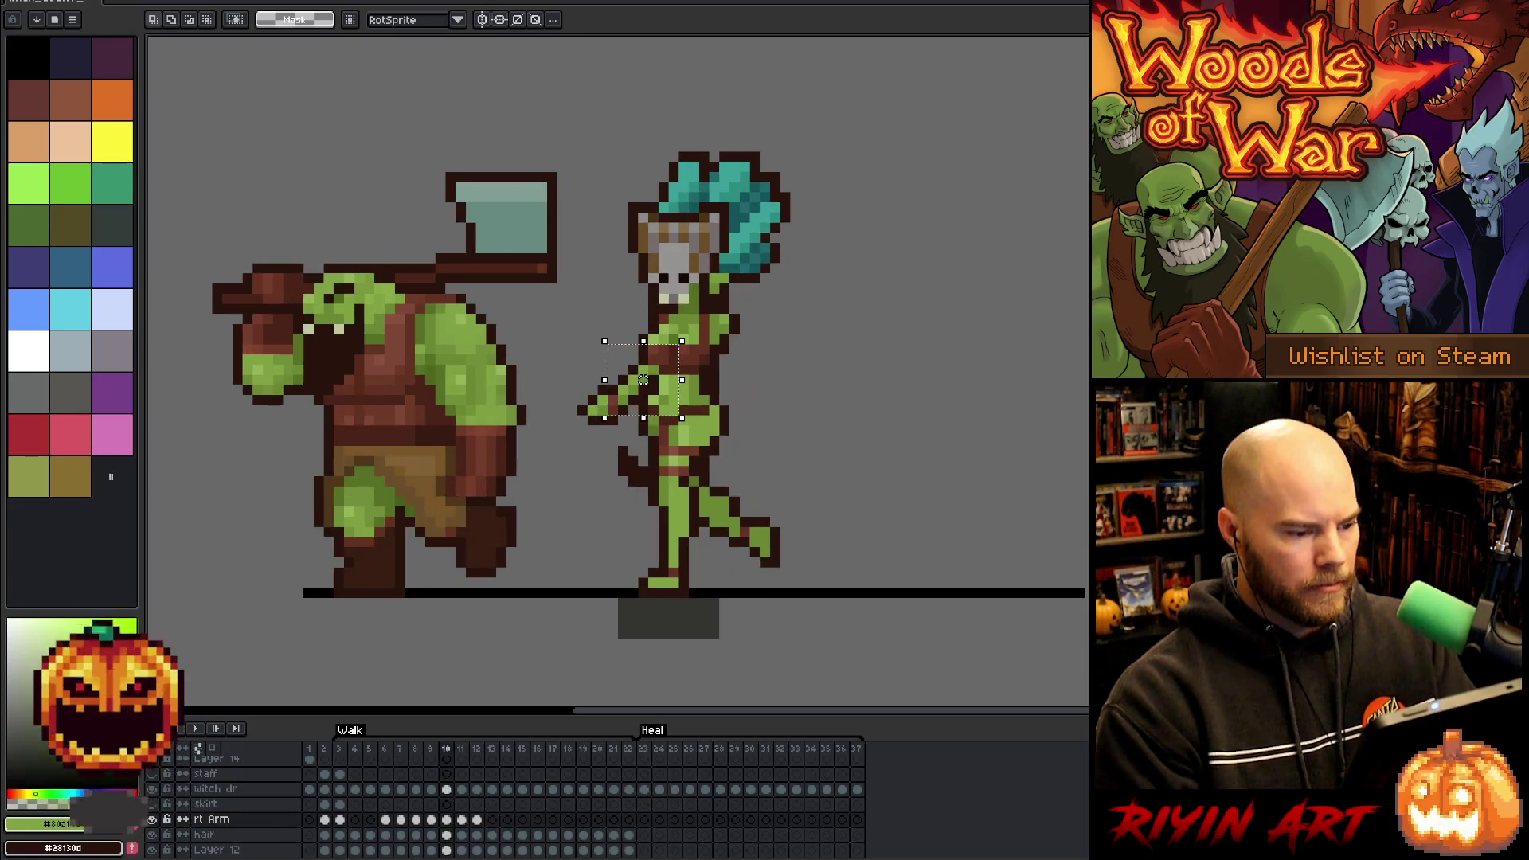
key("comma")
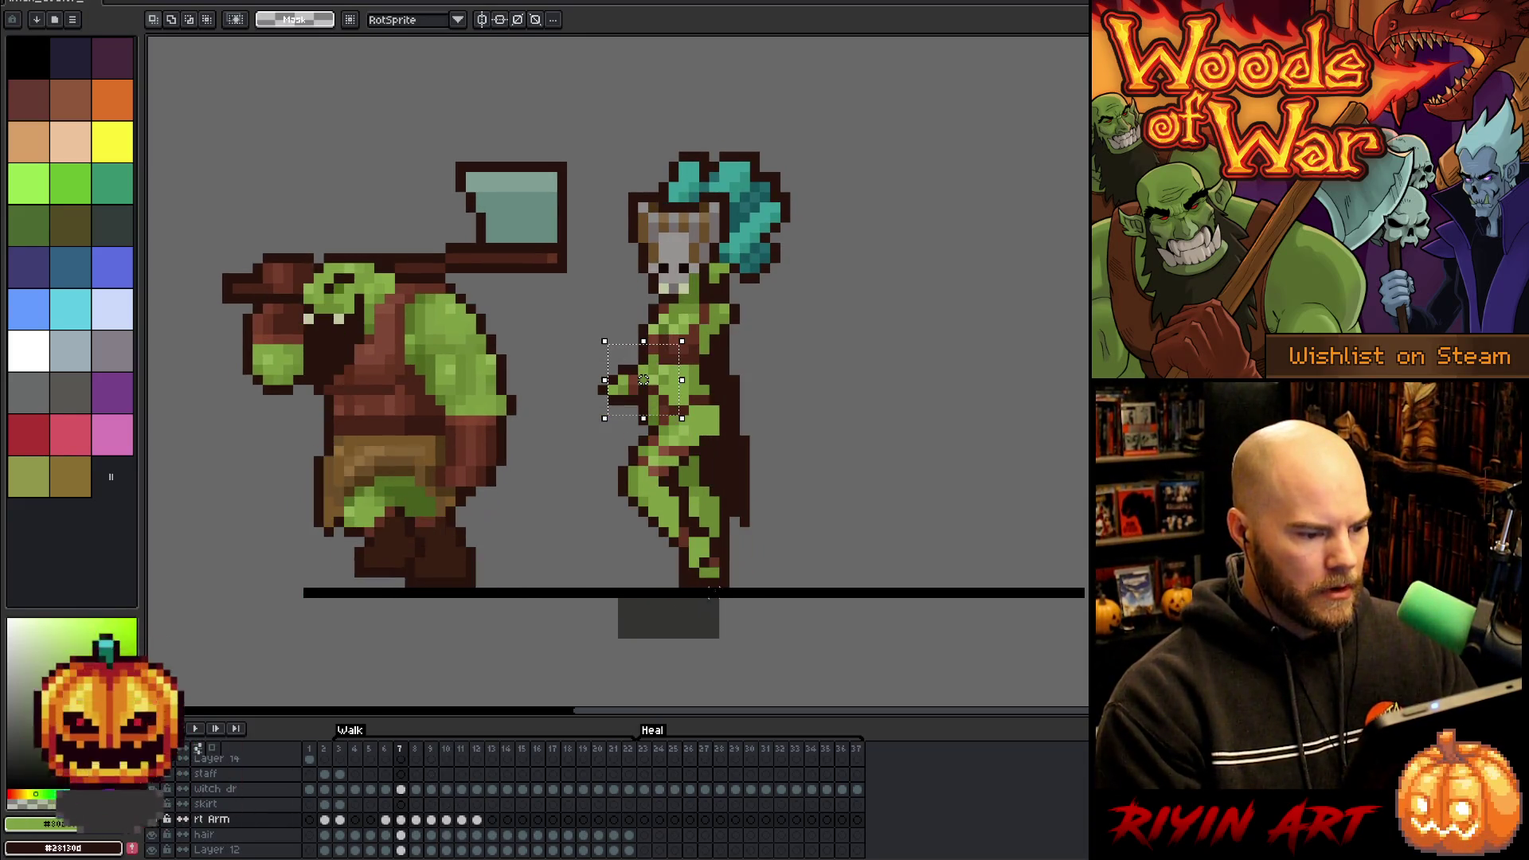
key("period")
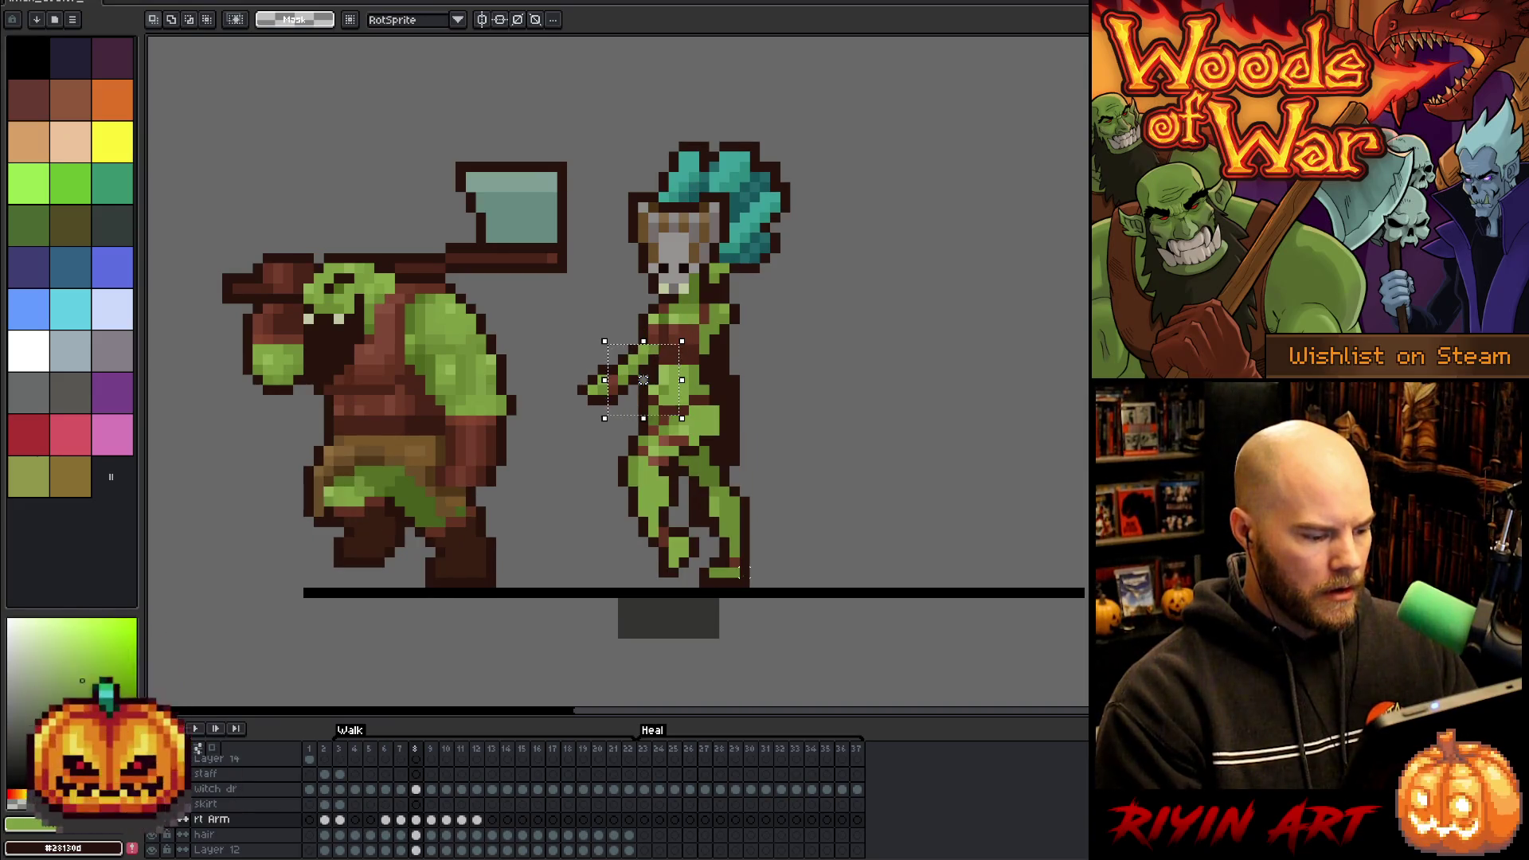
key("period")
key("period")
key("period")
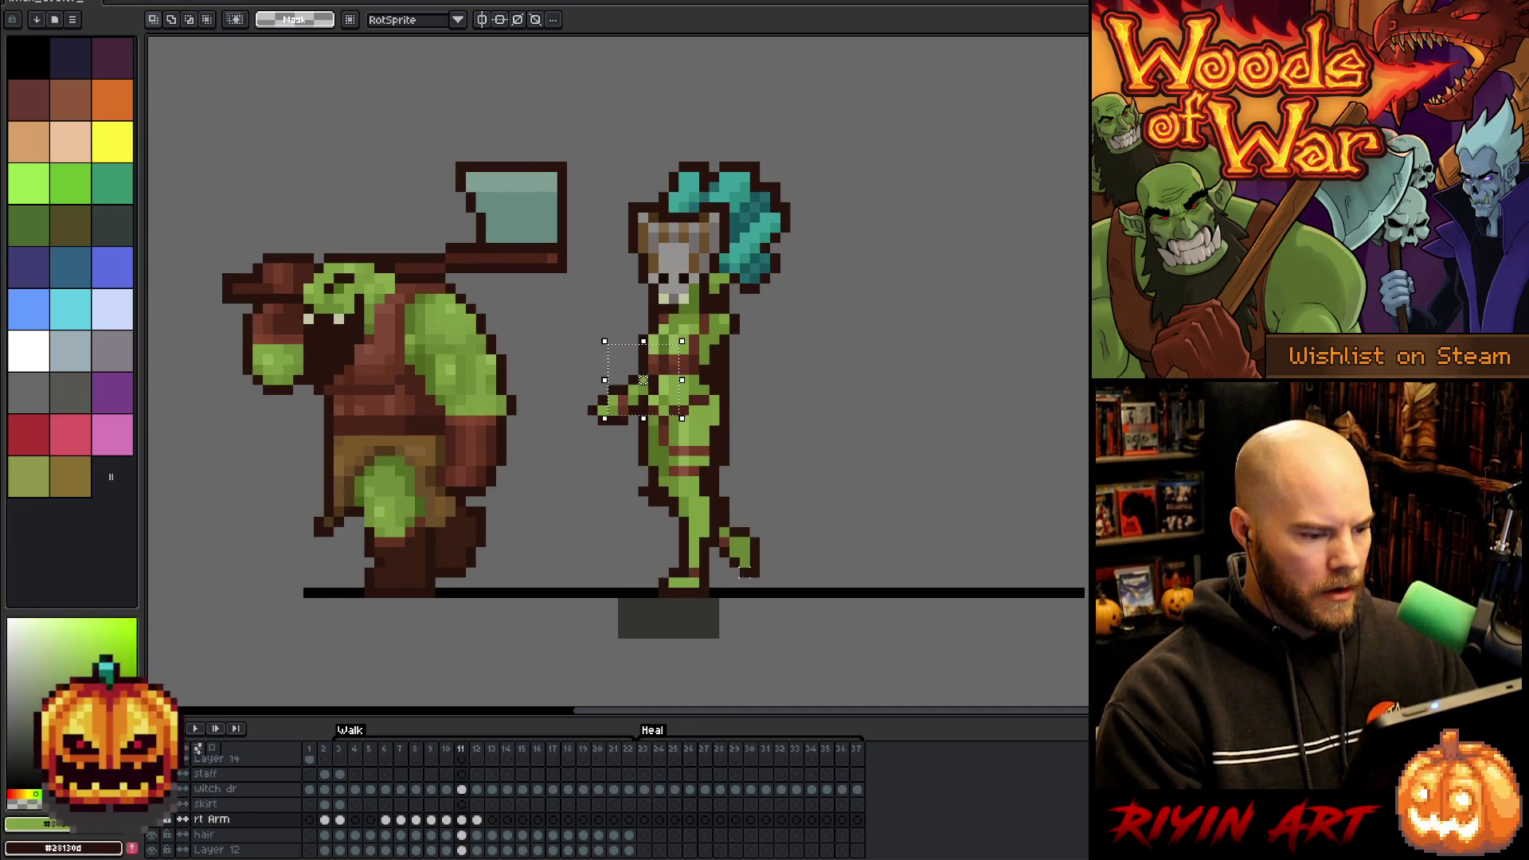
- Apply the arm rotation, return to the pencil, and make the witch dr body layer active
key("ctrl+d")
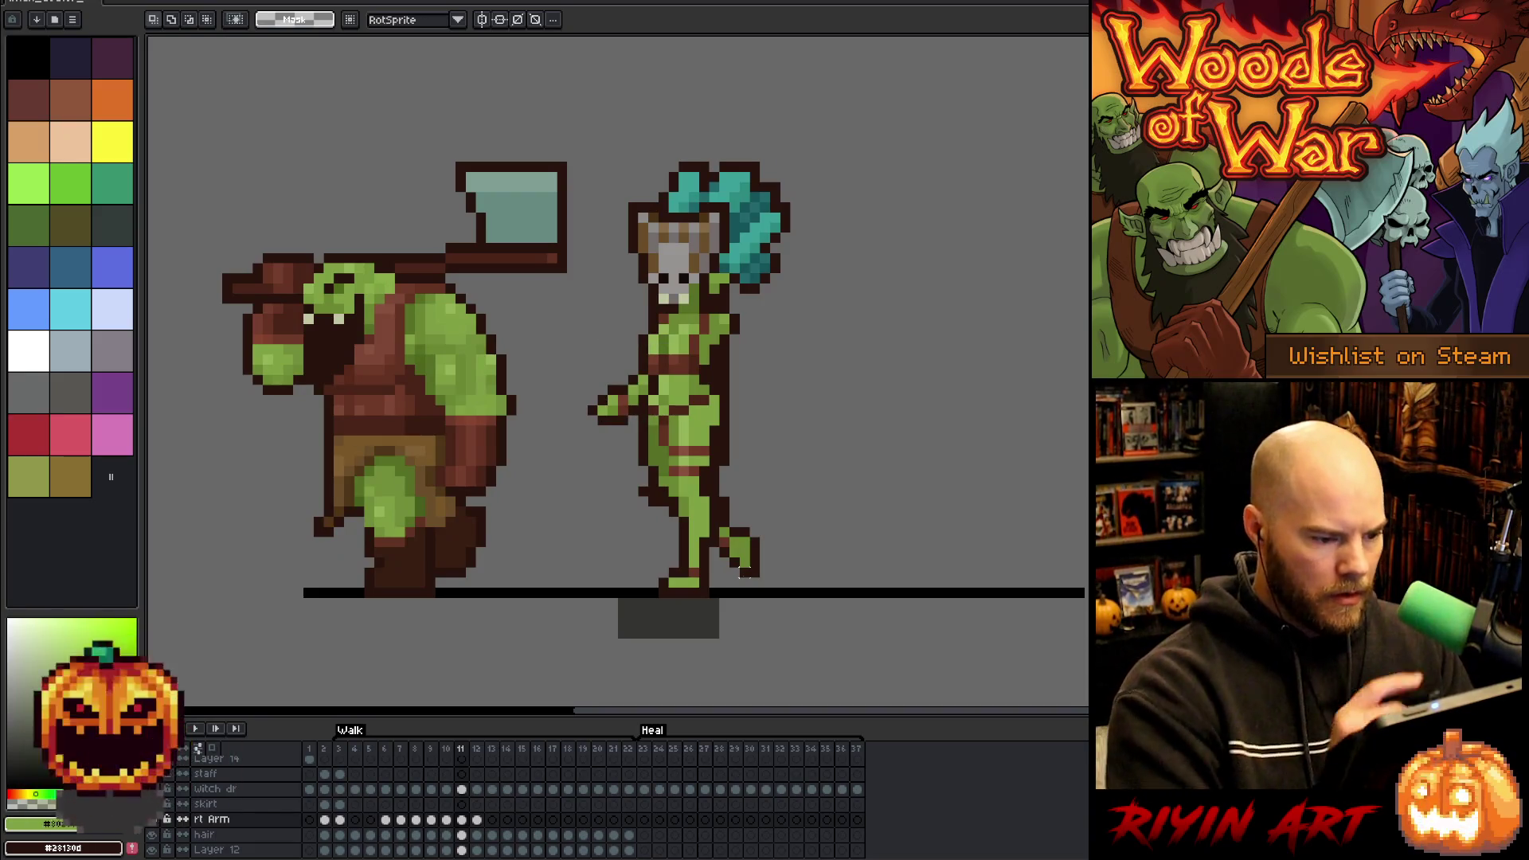
key("b")
left_click(645, 385, "ctrl")
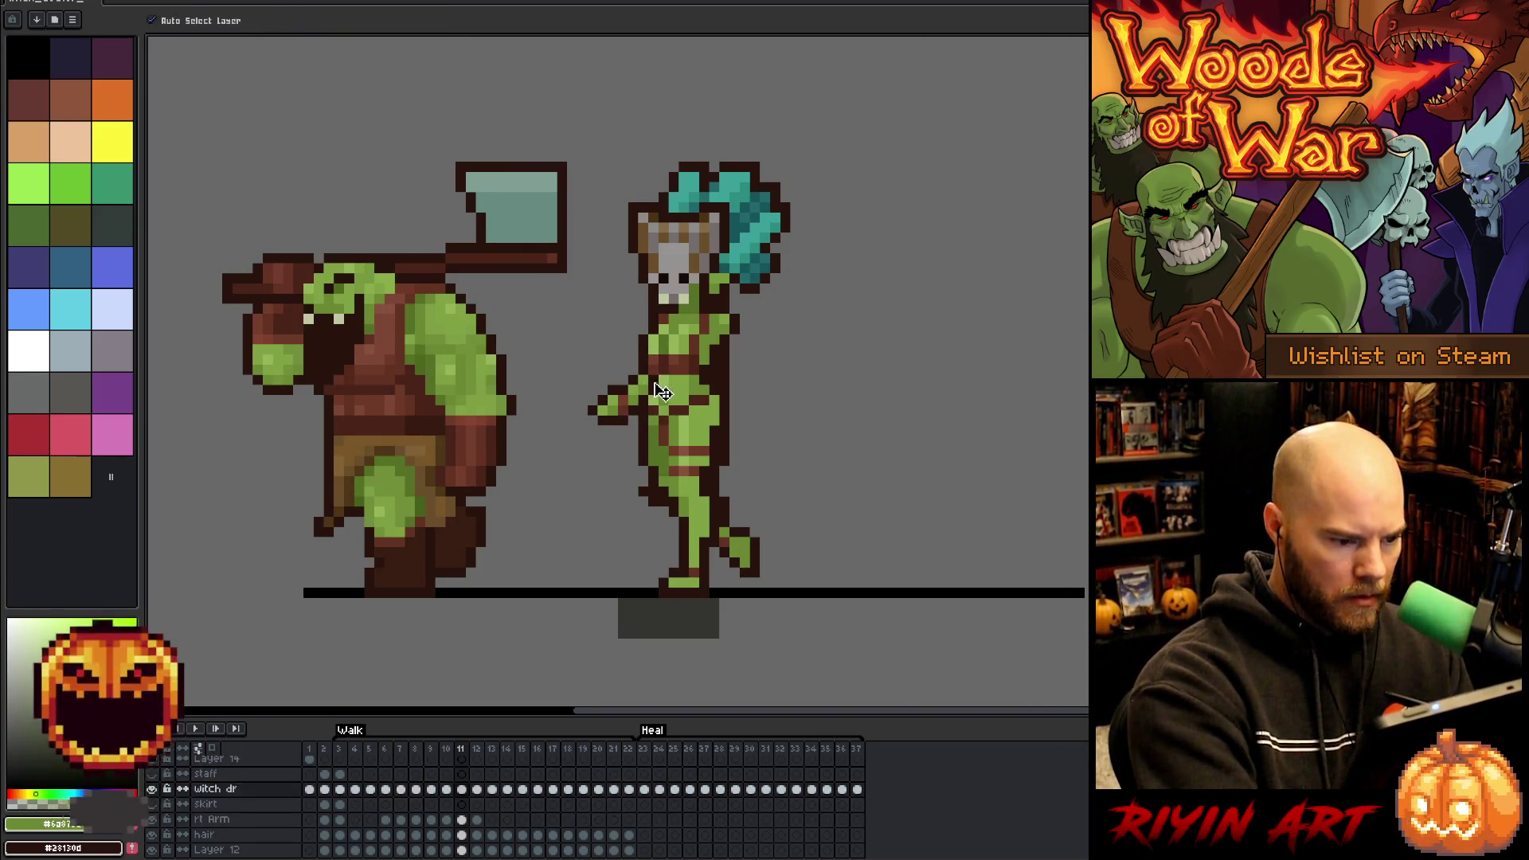
- Compare walk frame 12 with its neighbouring poses, toggling between eyedropper and pencil
key("Left")
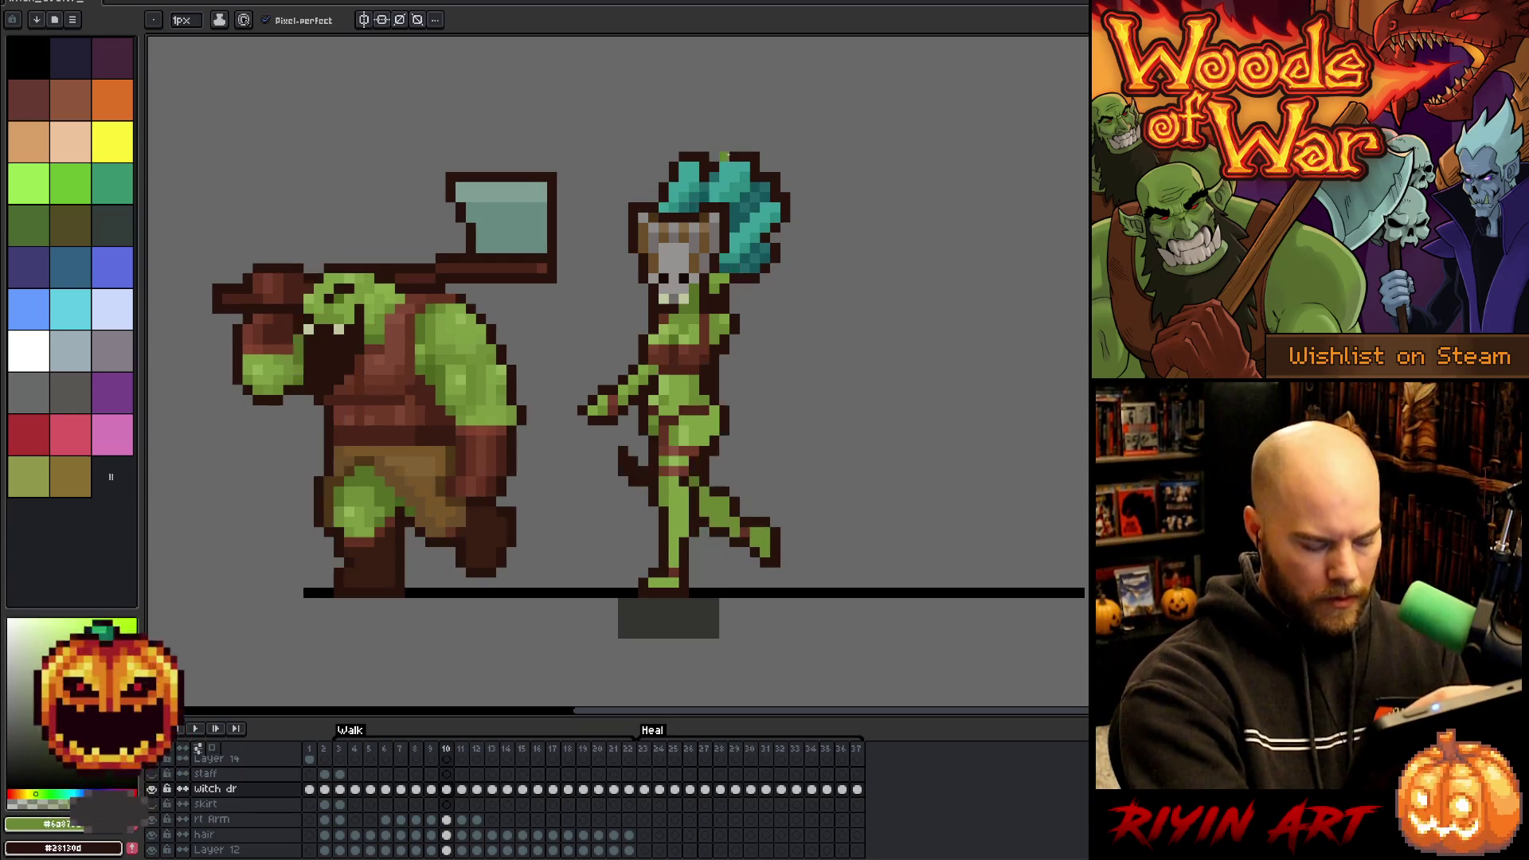
key("Right")
key("Right")
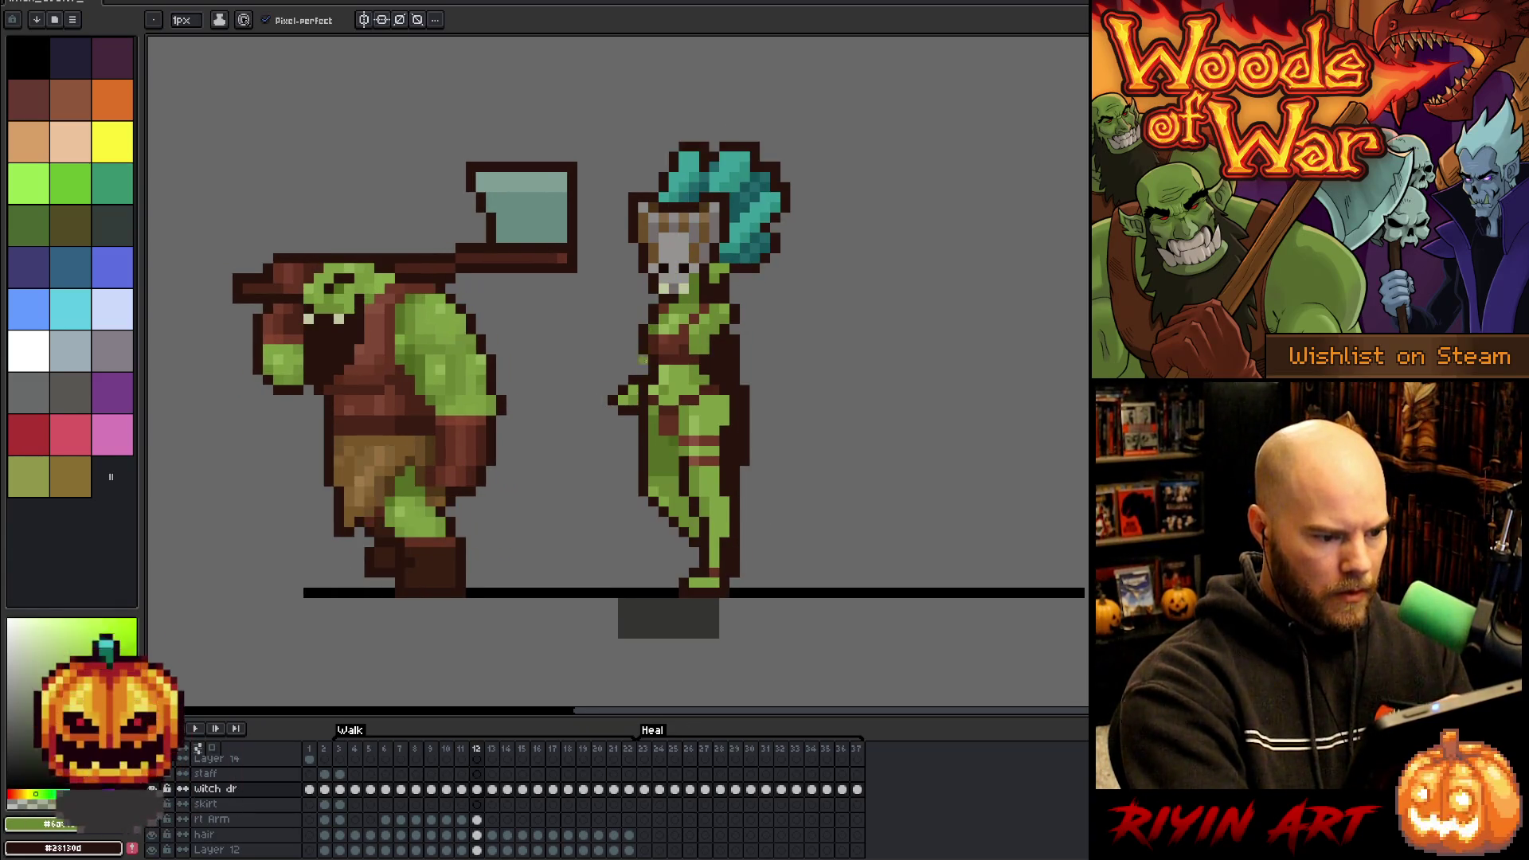
key("Left")
key("Right")
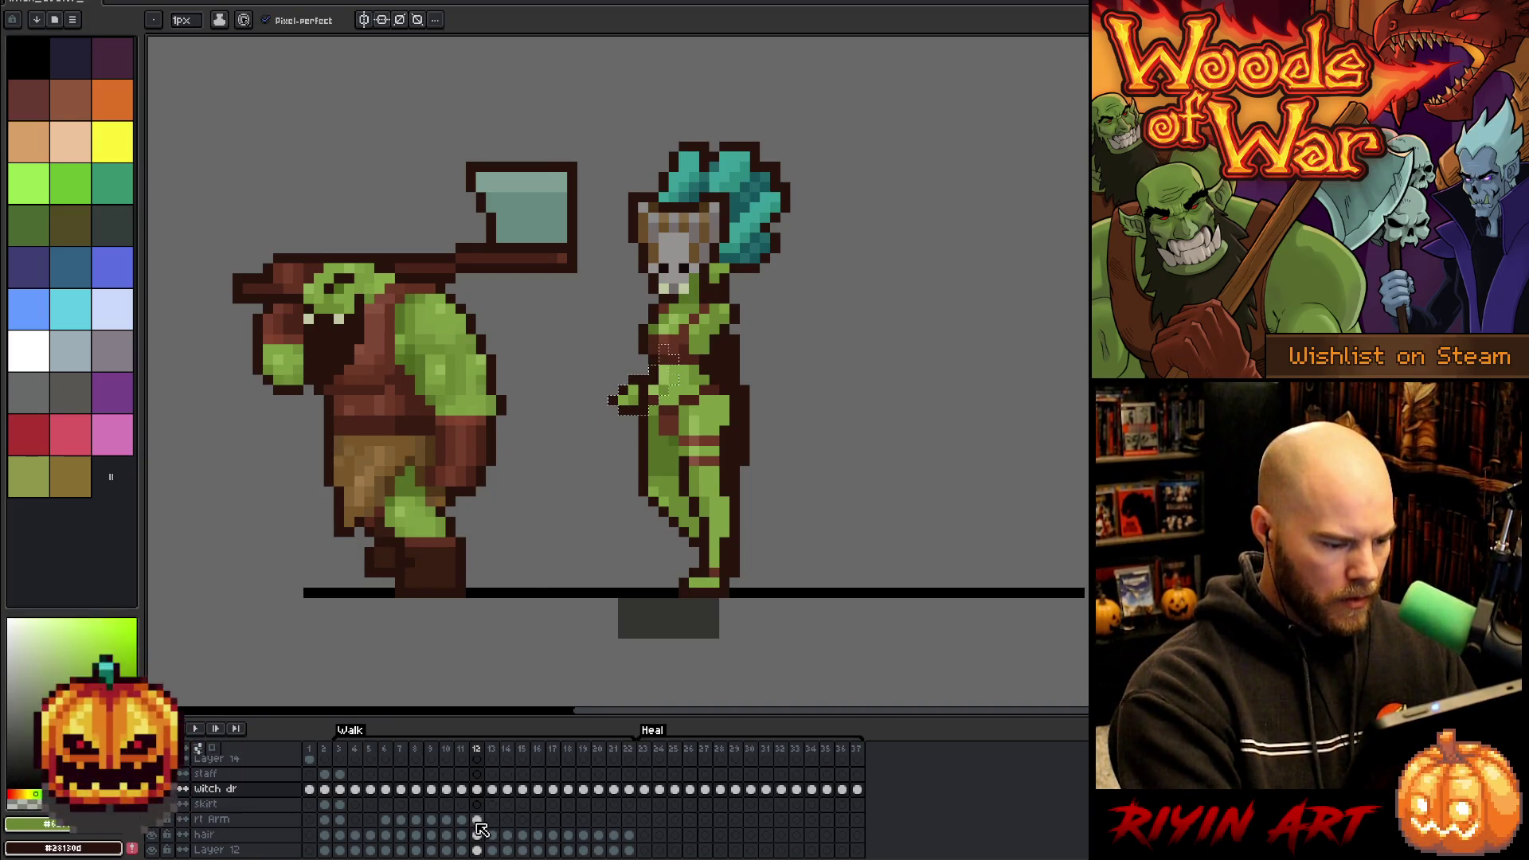
key("i")
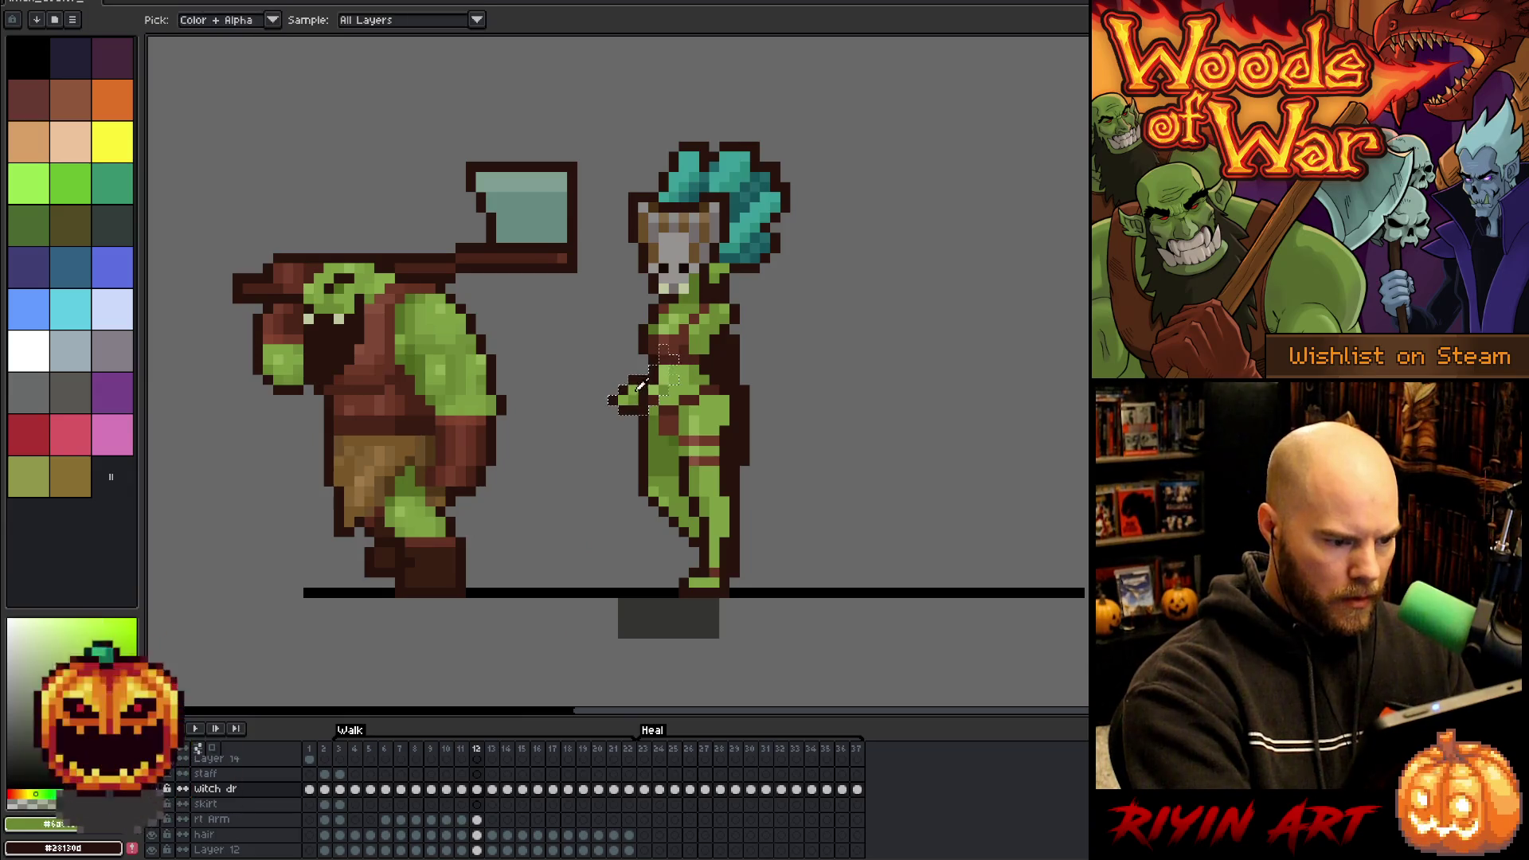
key("b")
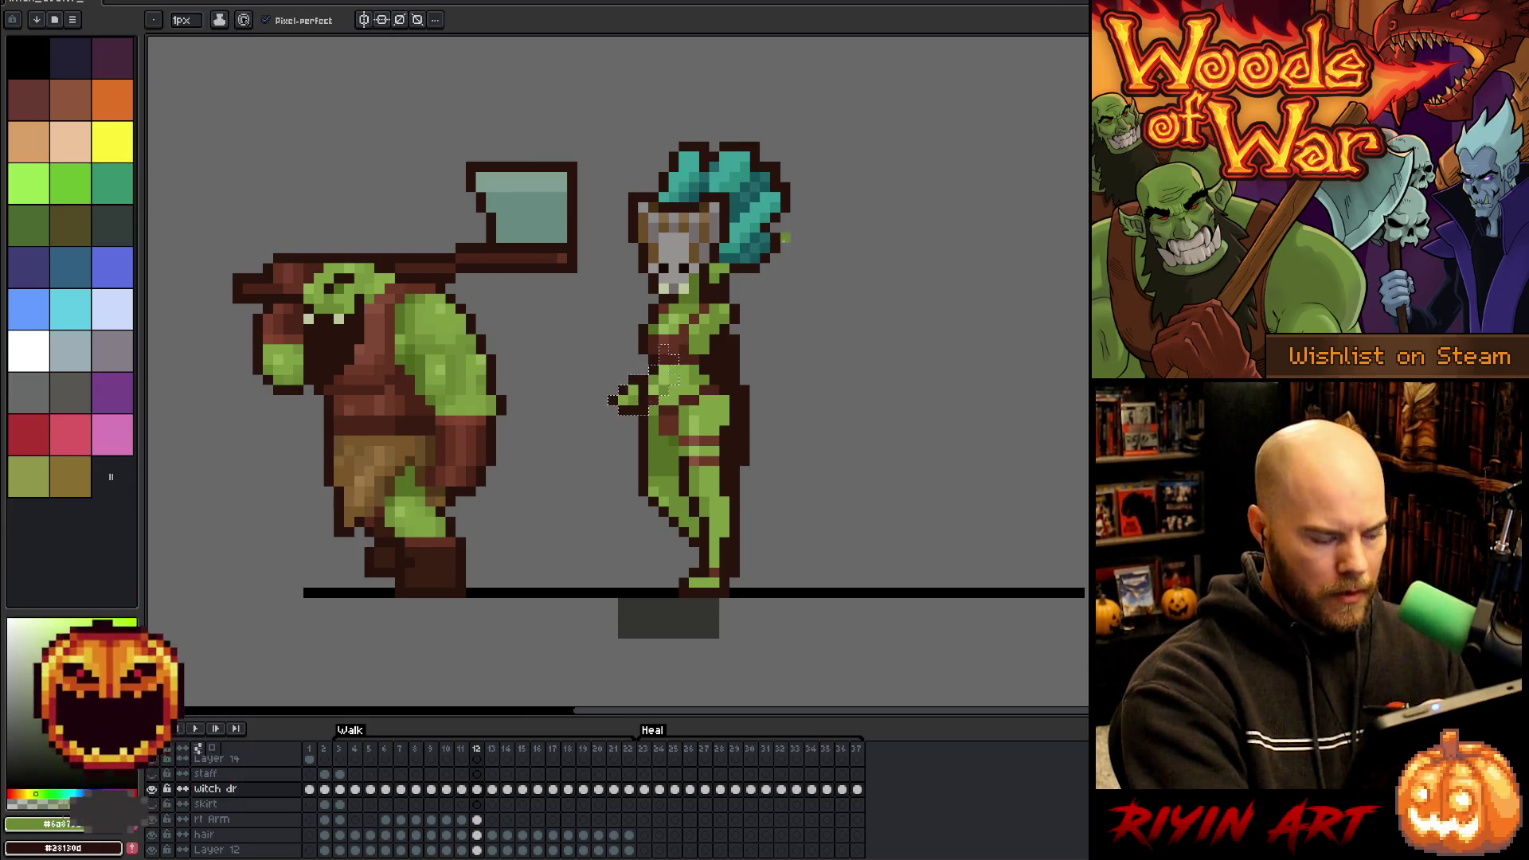
key("i")
key("b")
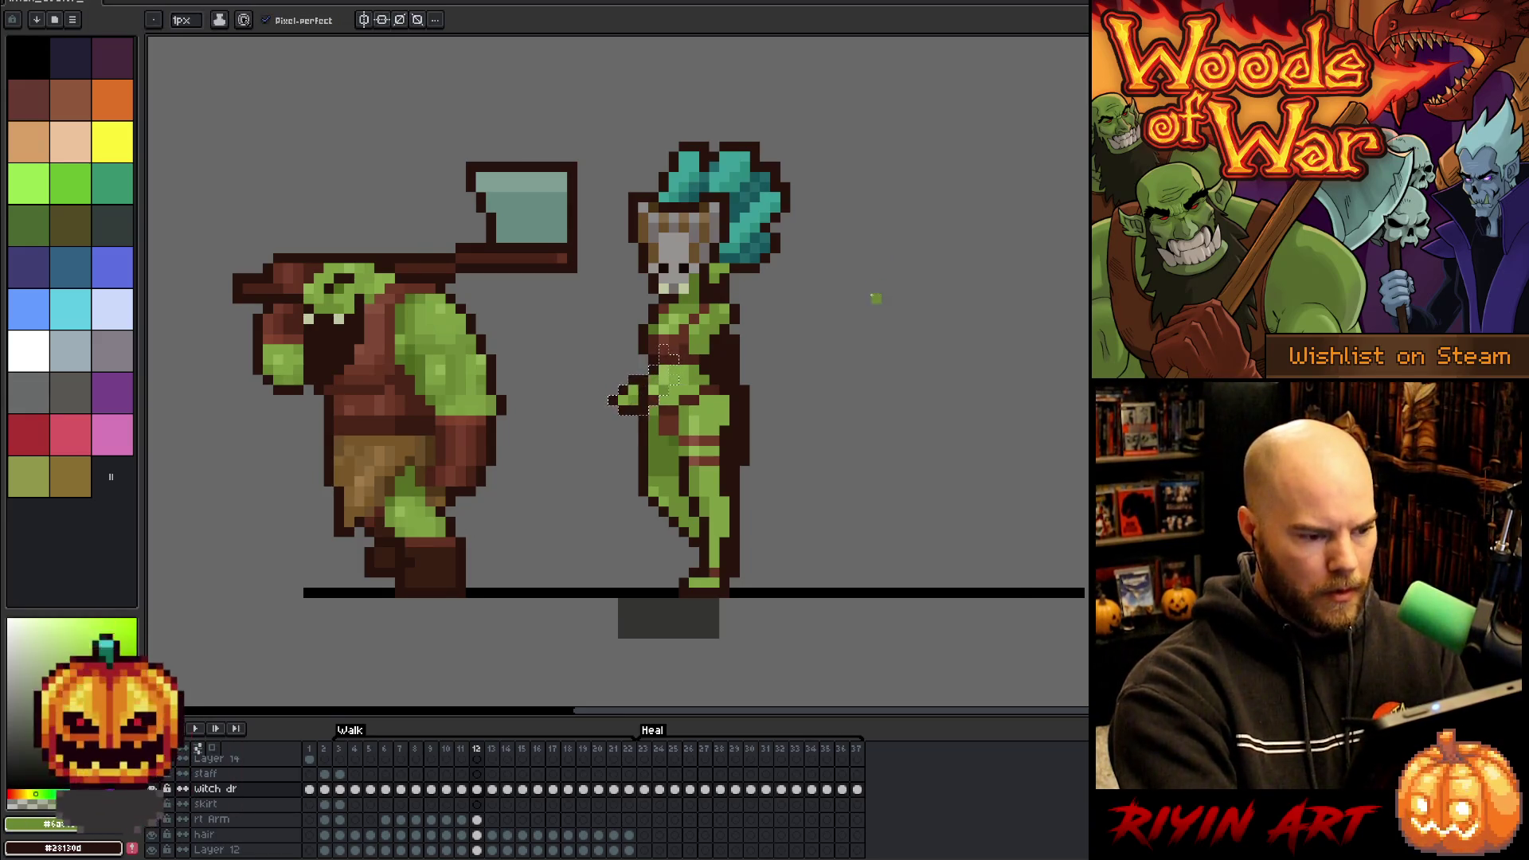
- Pick the witch's lighter and mid-green skin colours on frame 12, then advance to frame 13
key("comma")
key("period")
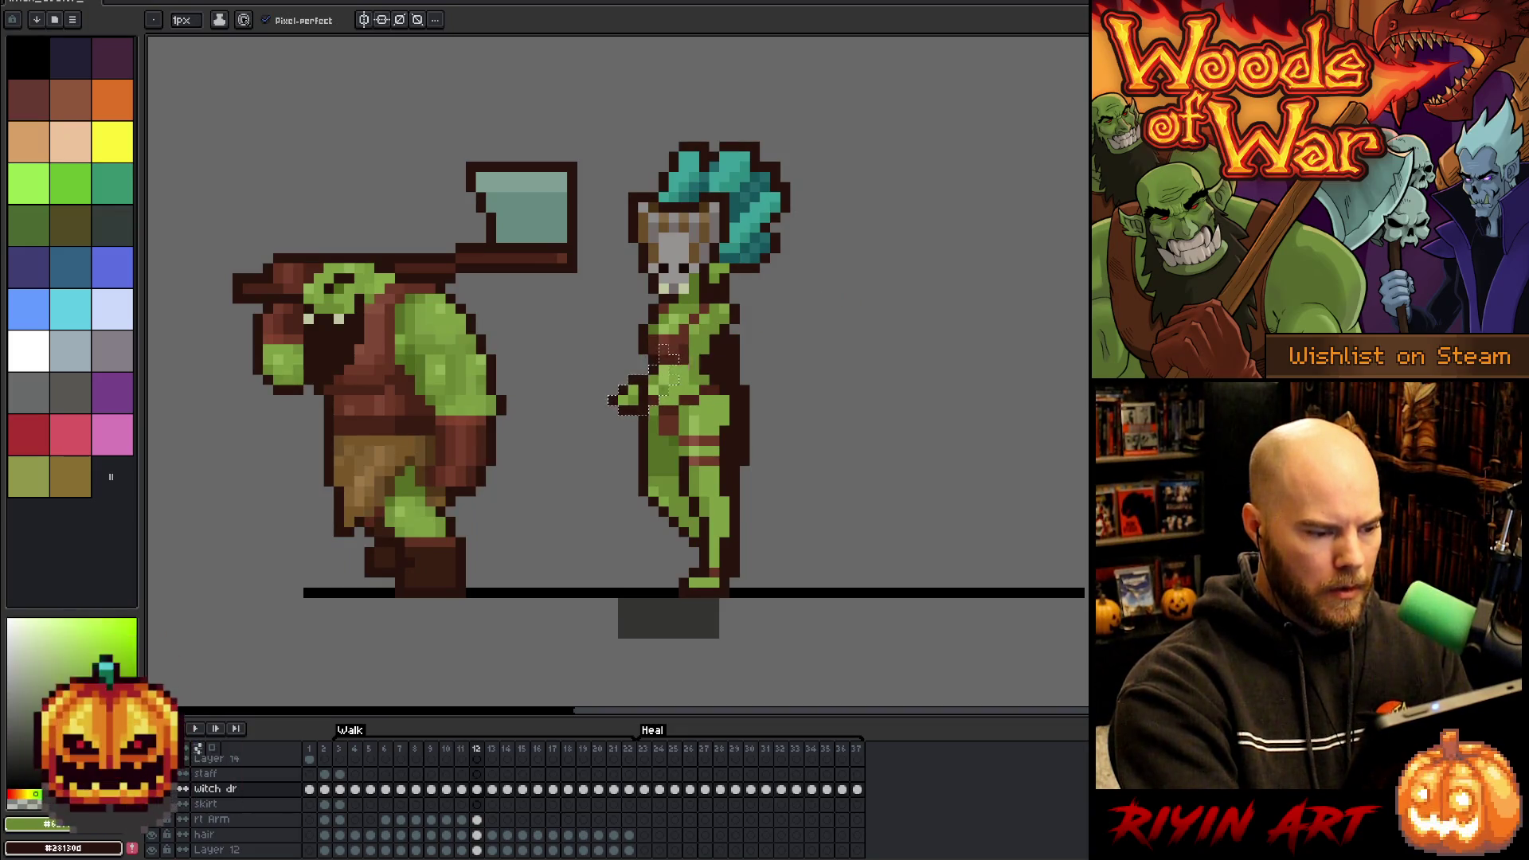
left_click(693, 359, "alt")
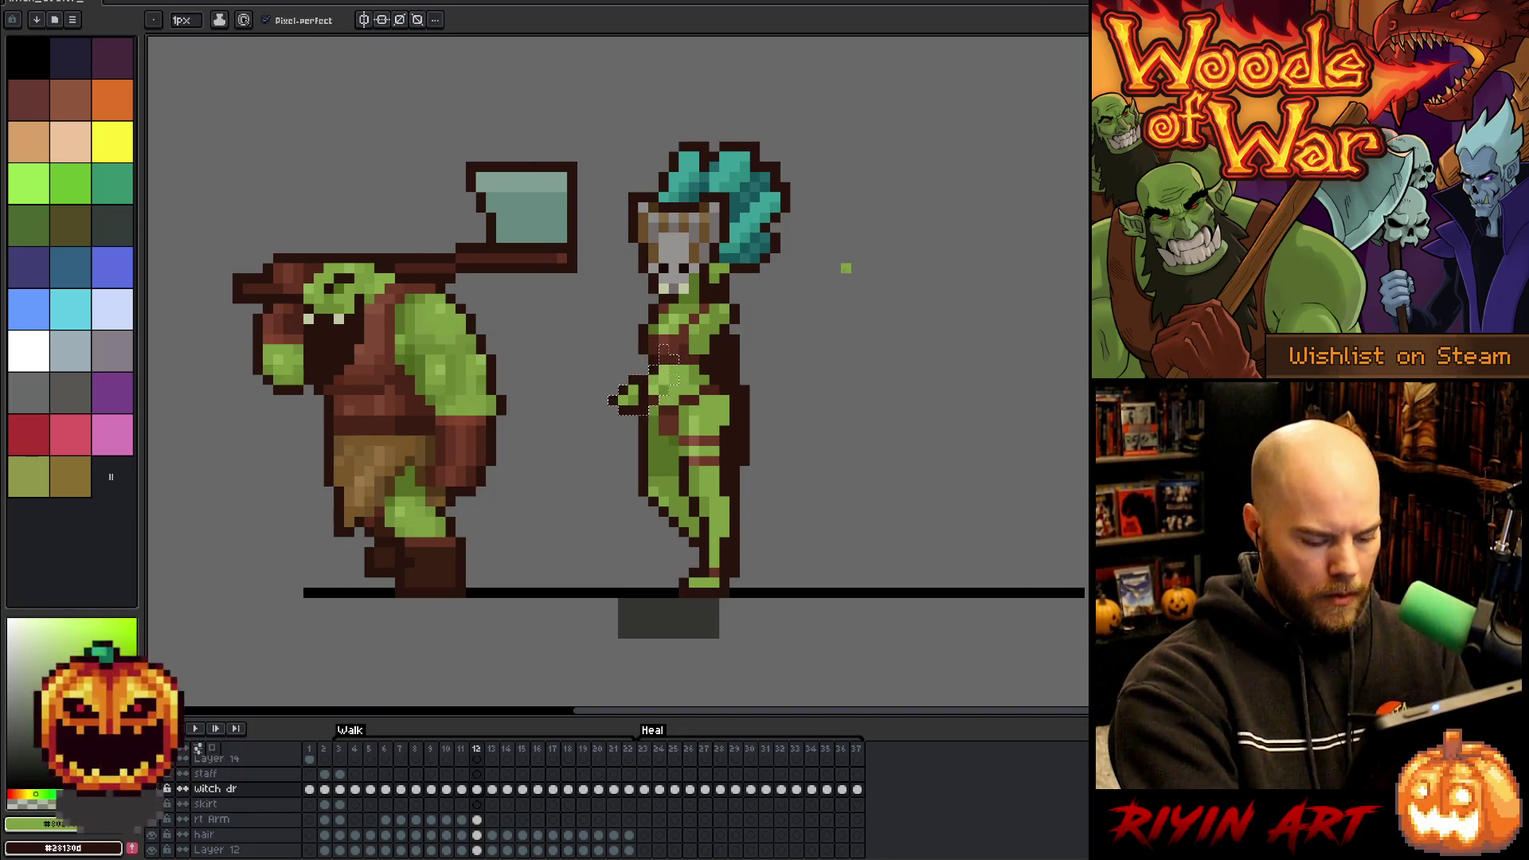
key("comma")
key("period")
left_click(668, 367, "alt")
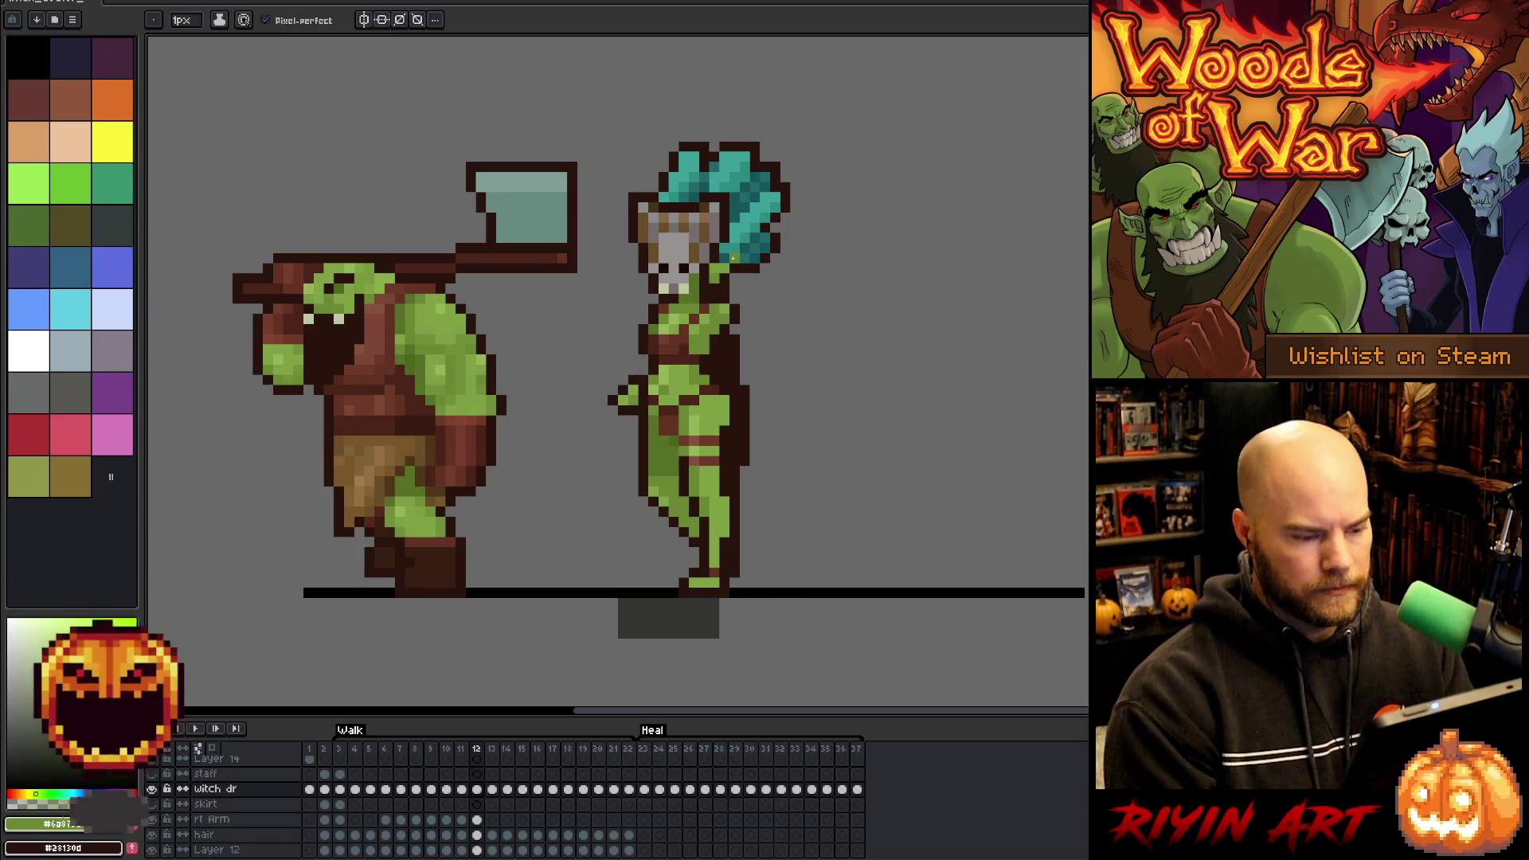
key("Left")
key("Right")
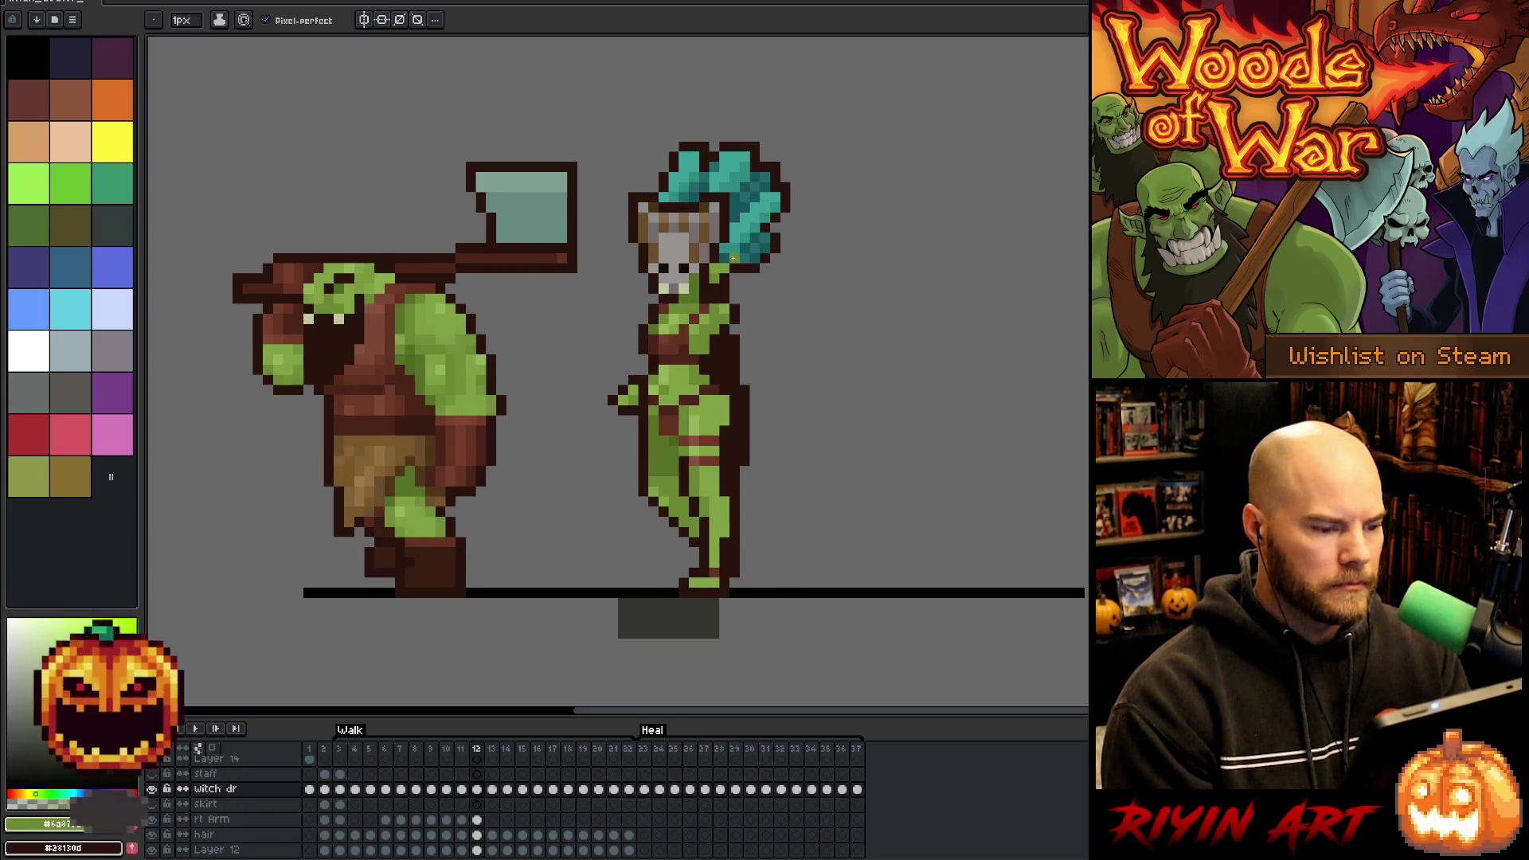
key("Right")
key("Right")
key("Right")
key("Right")
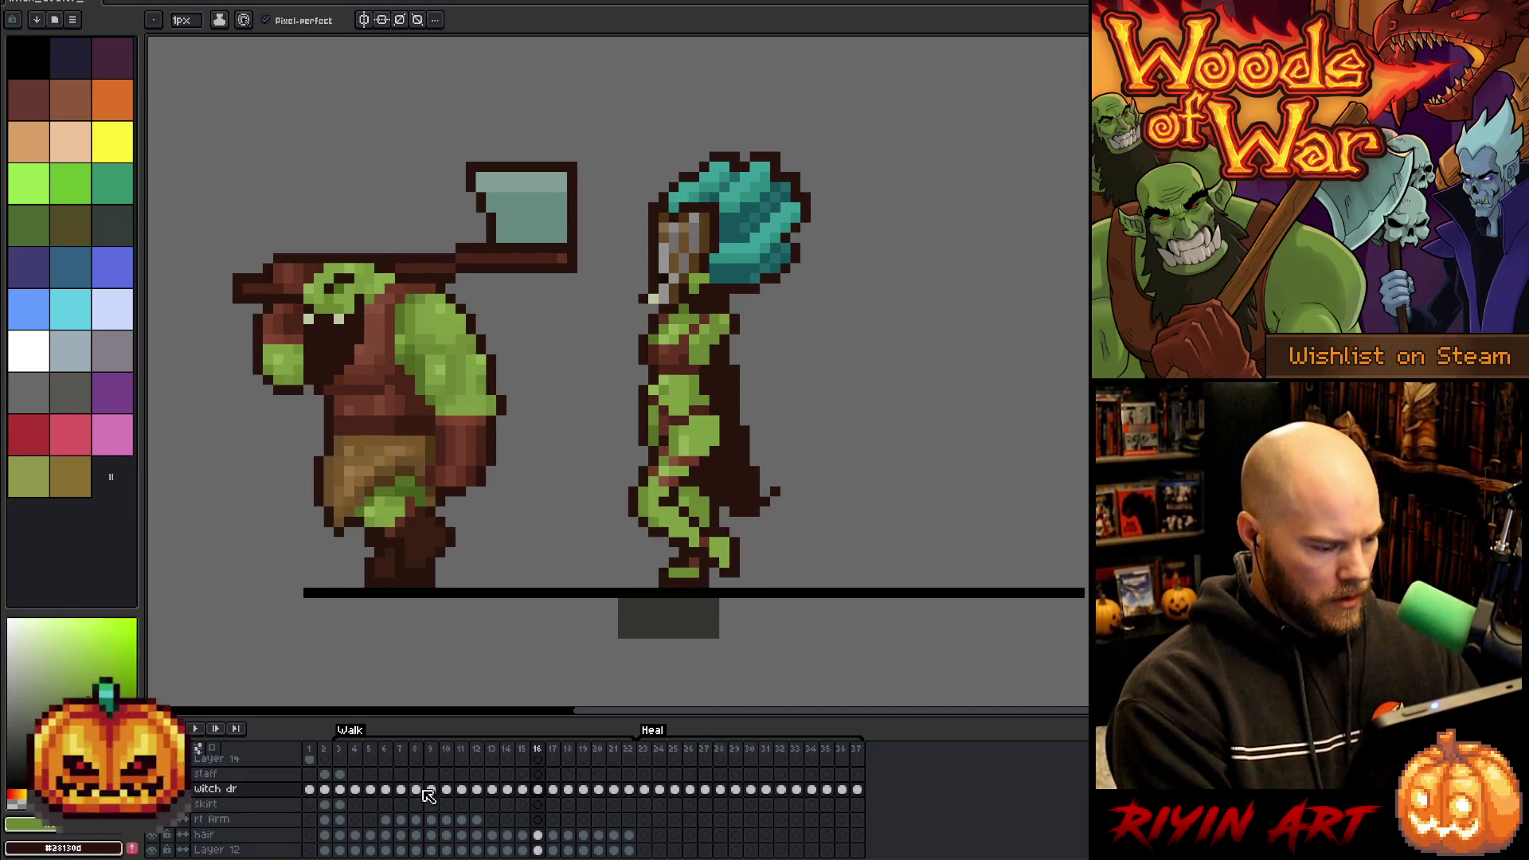
- Paste the right-arm cels from frames 6–12 into frames 16–22
left_click_drag(476, 819, 342, 821)
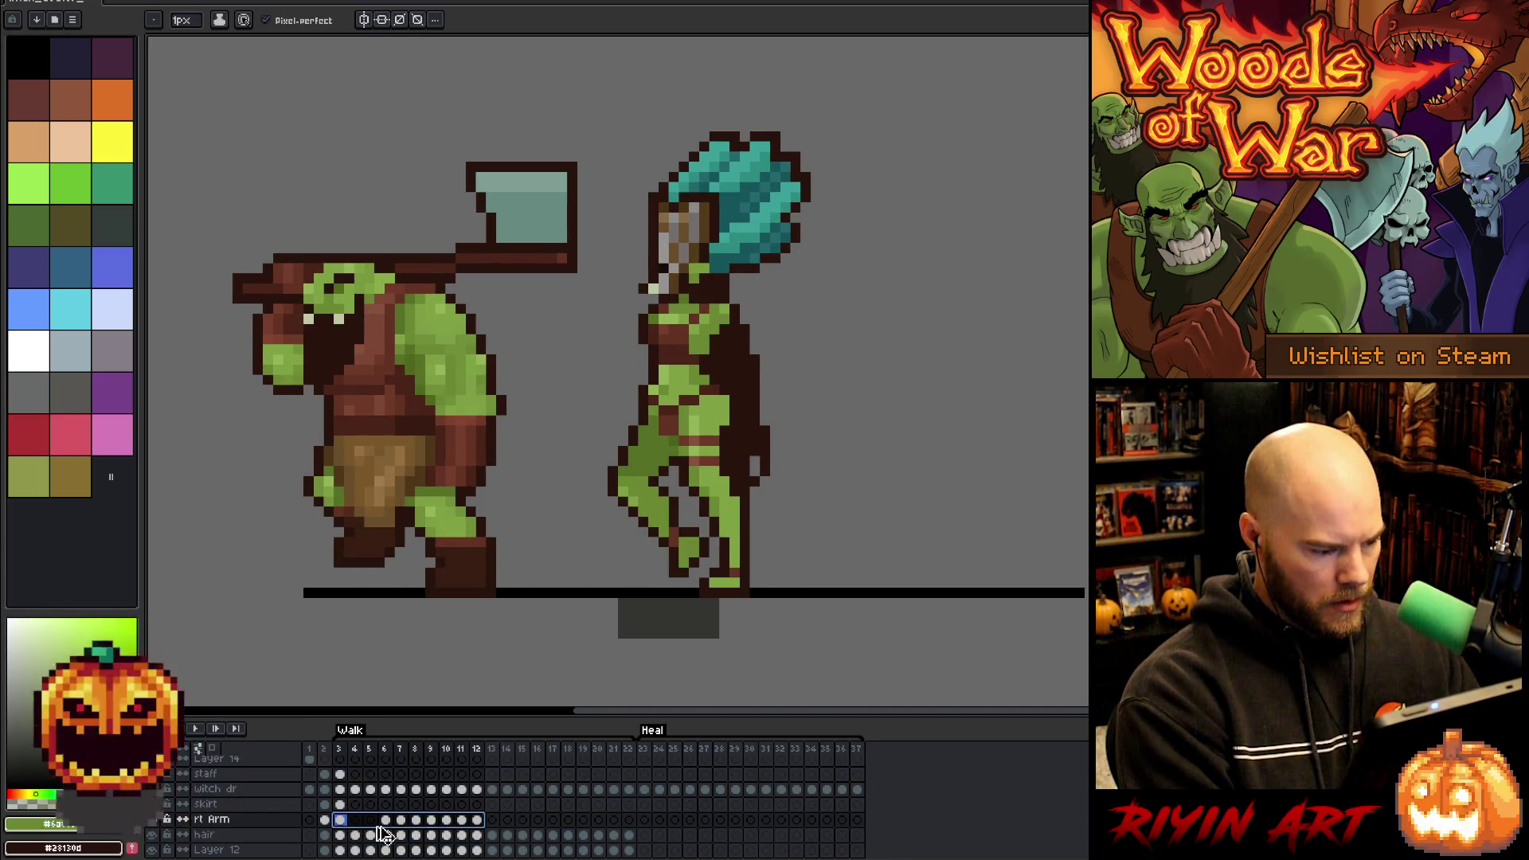
left_click(342, 824)
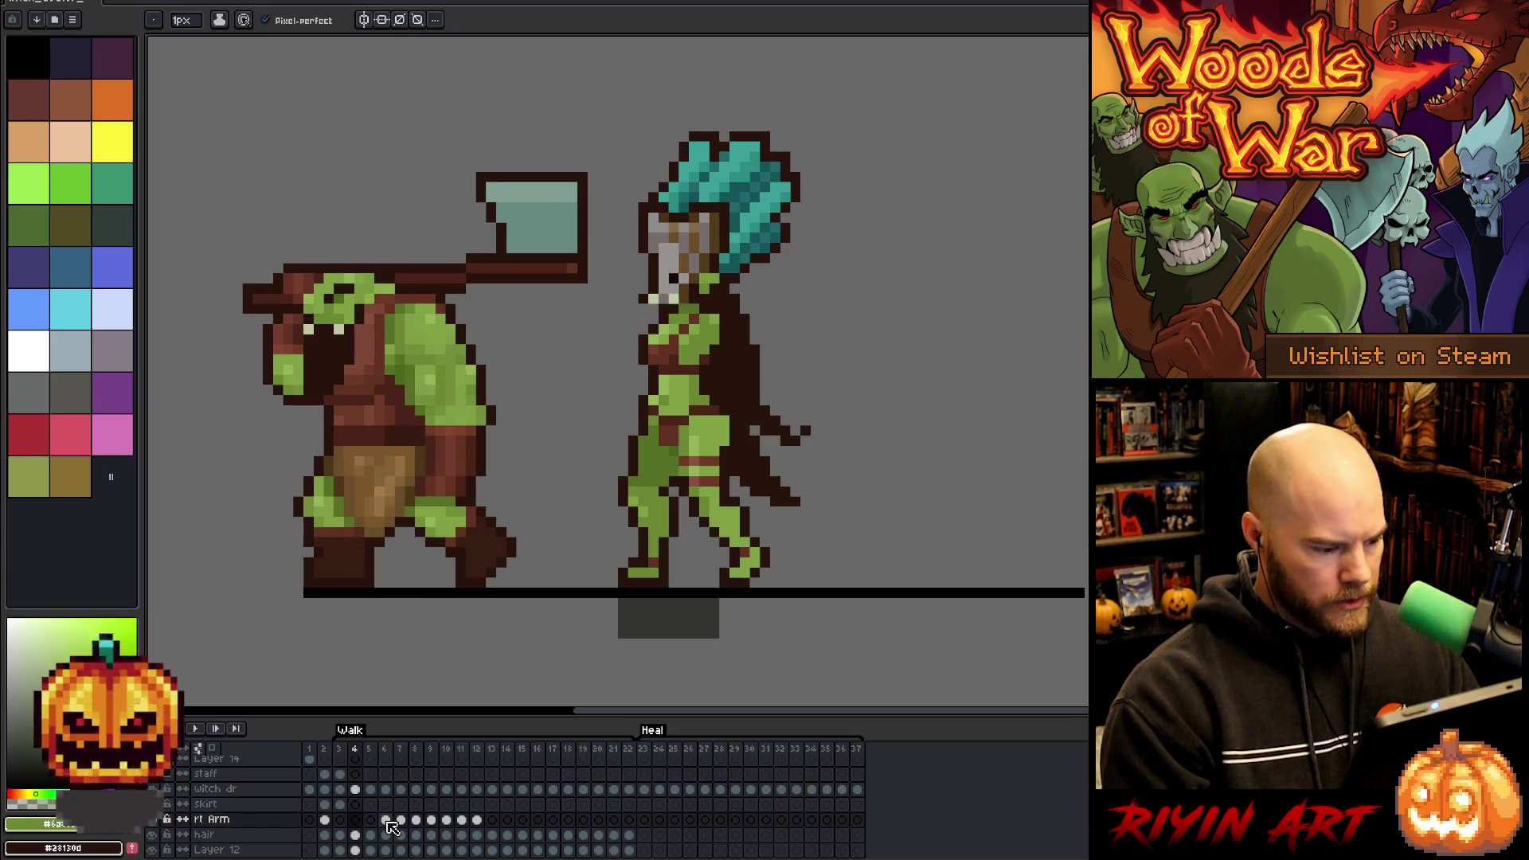
left_click_drag(388, 821, 477, 819)
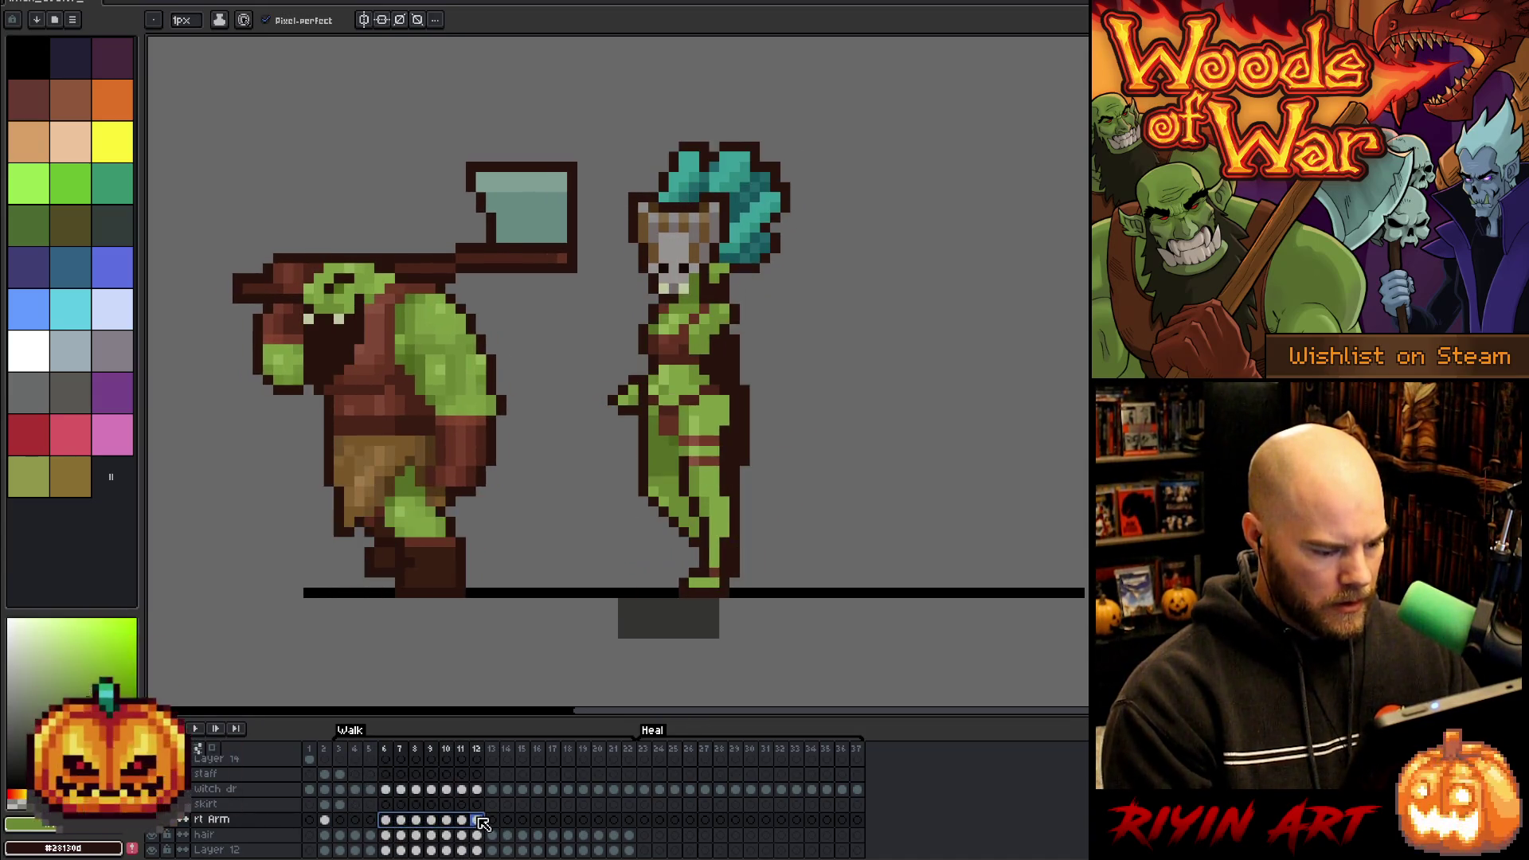
left_click(538, 820)
key("ctrl+v")
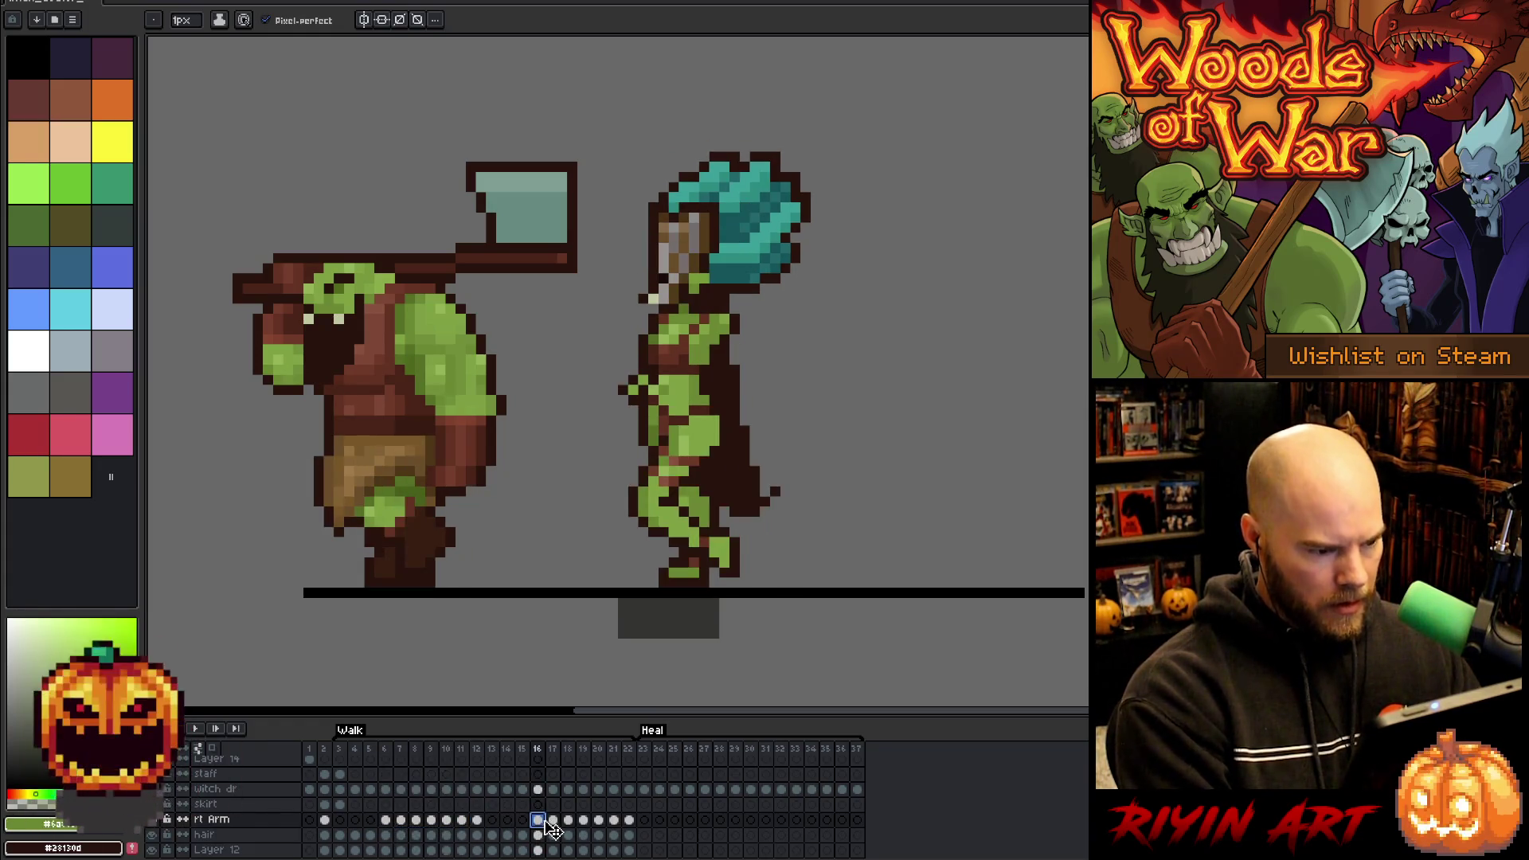
- Select frame 16's cels and toggle the witch body's visibility to inspect the pasted arm
left_click(539, 749)
left_click(539, 819)
left_click(539, 789)
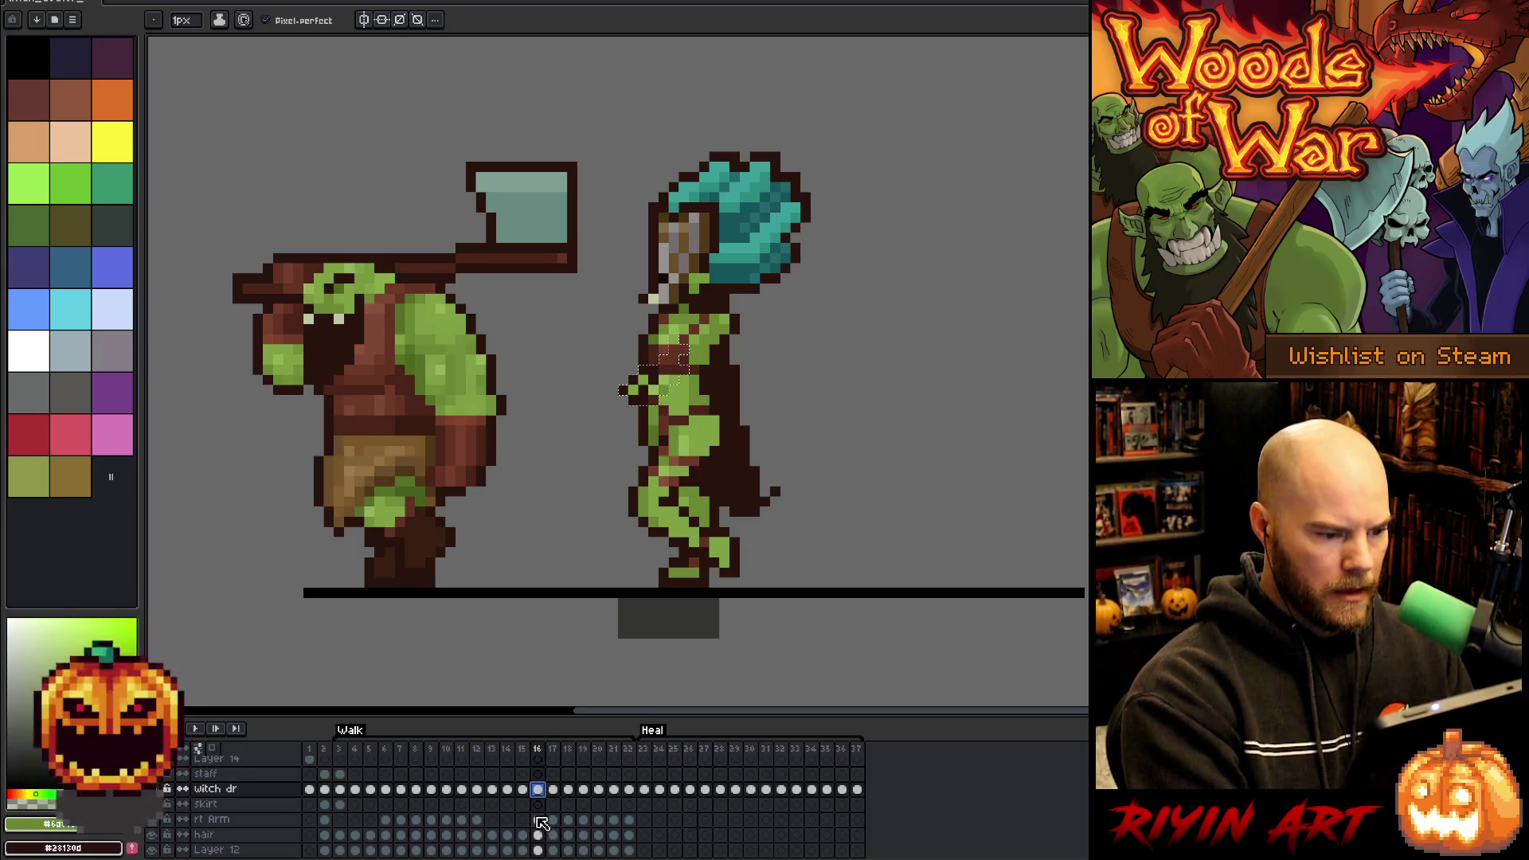
left_click(151, 789)
left_click(152, 790)
left_click(152, 789)
left_click(151, 789)
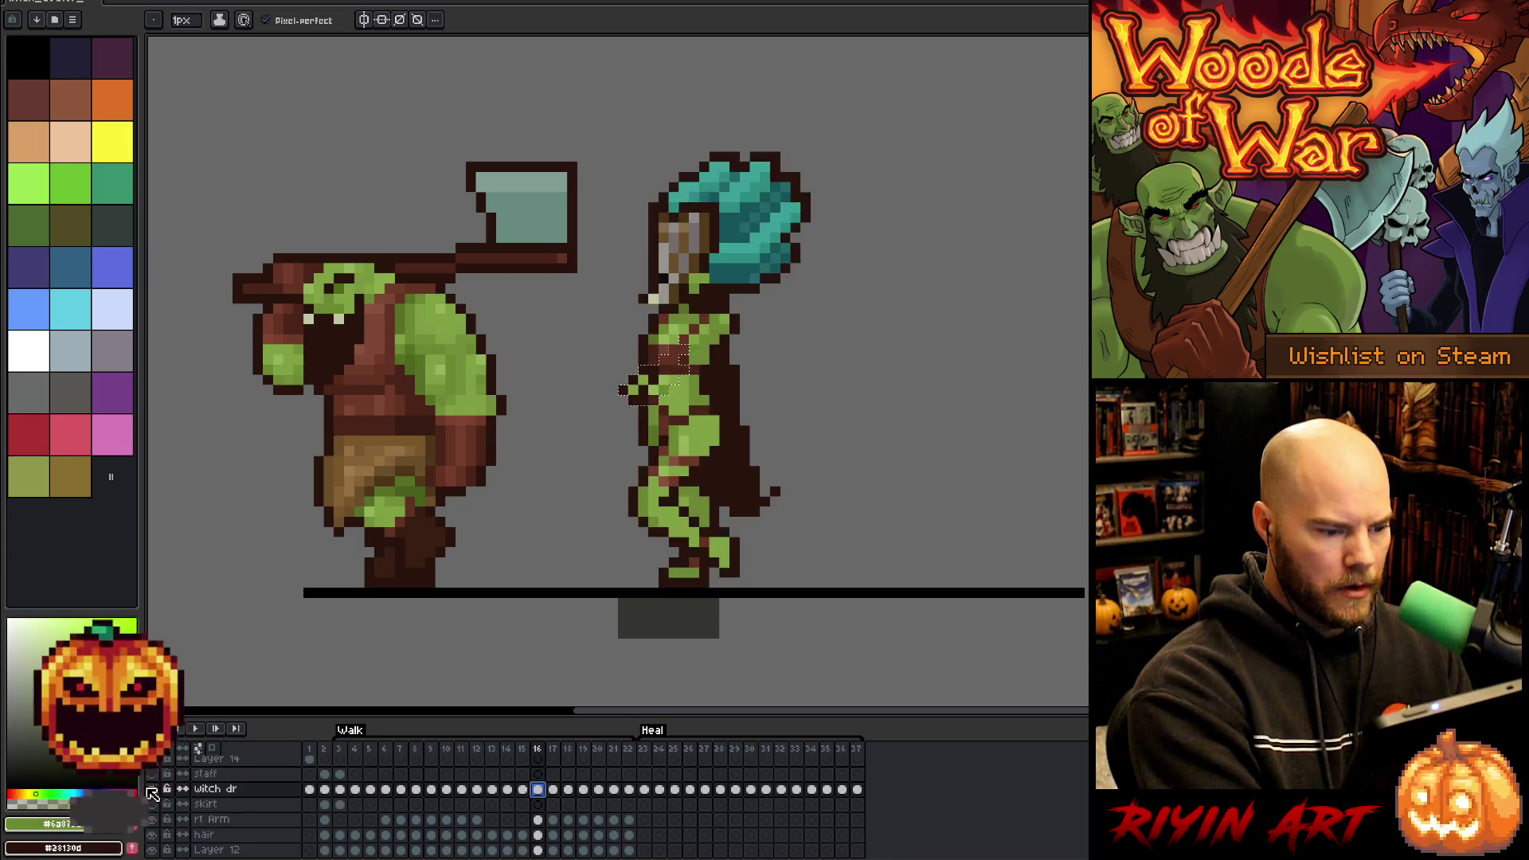
- Review the arm in frames 17 and 18 with the body hidden, then activate the witch dr layer
left_click(554, 820)
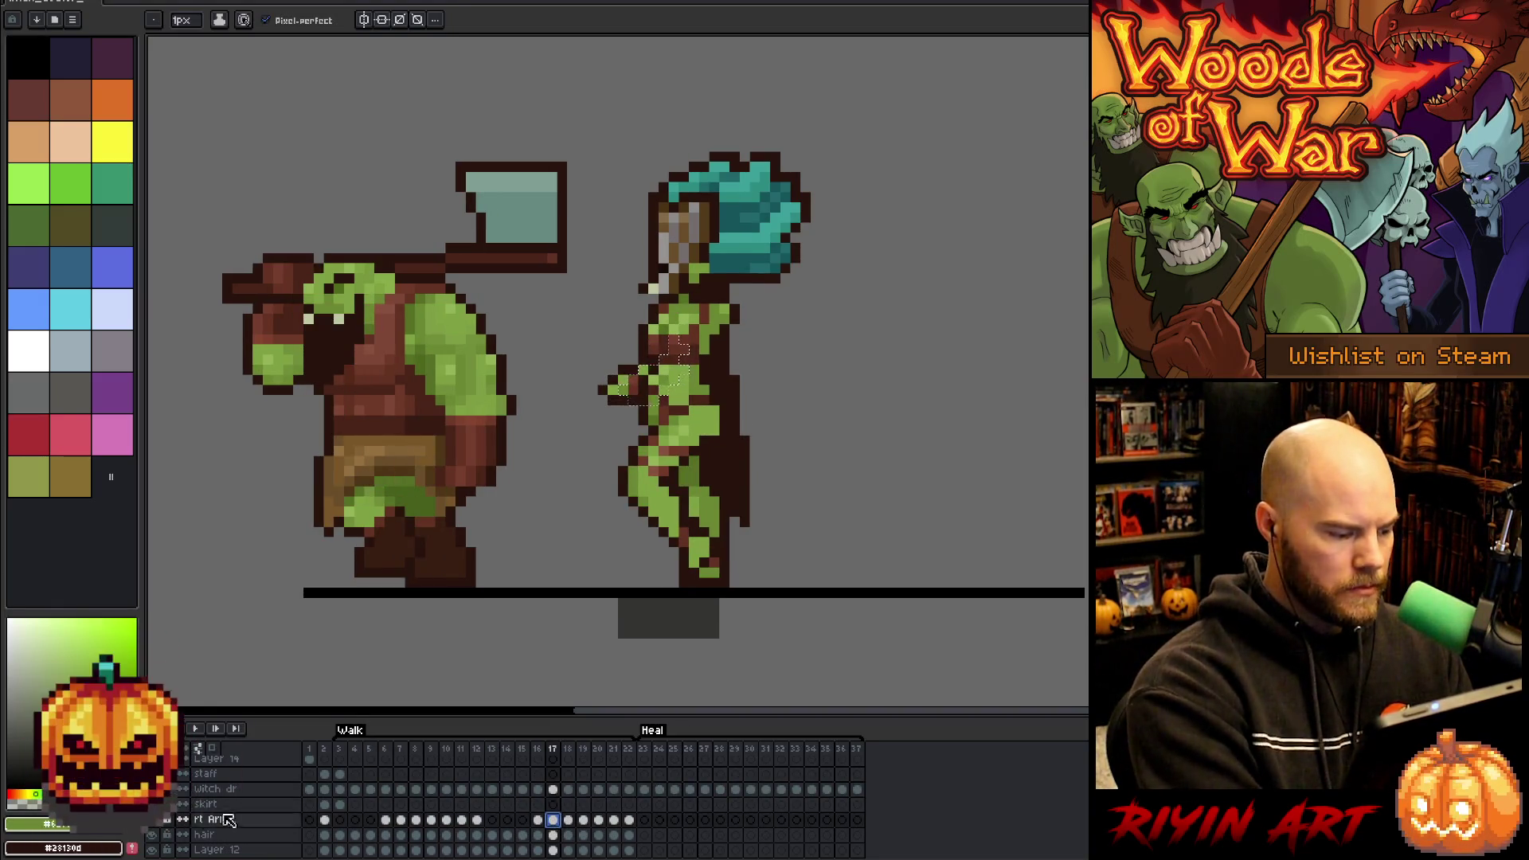
left_click(570, 822)
left_click(554, 820)
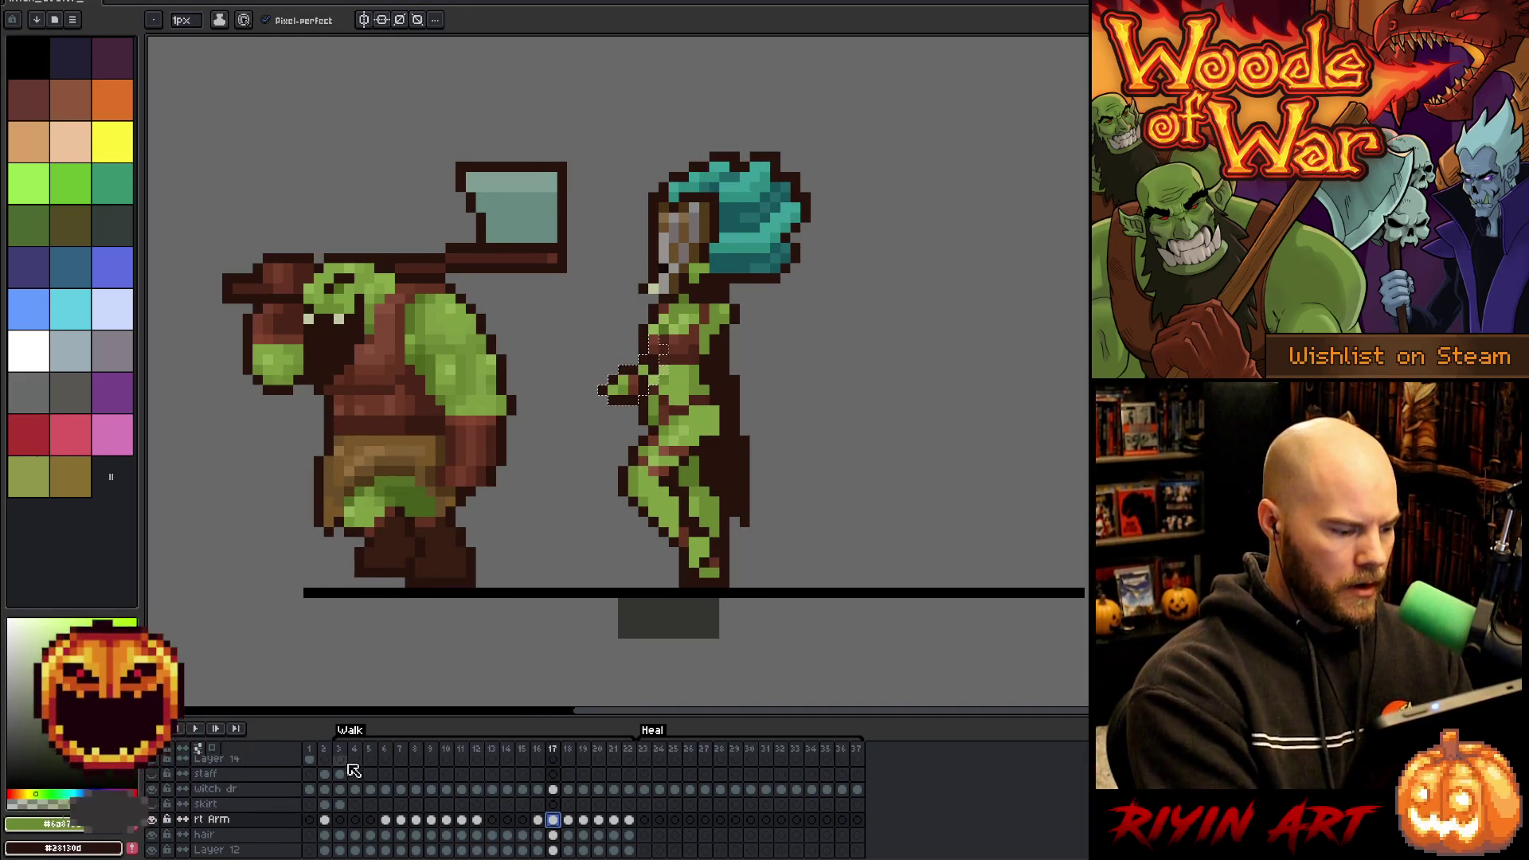
left_click(151, 788)
left_click(152, 789)
left_click(151, 789)
left_click(152, 789)
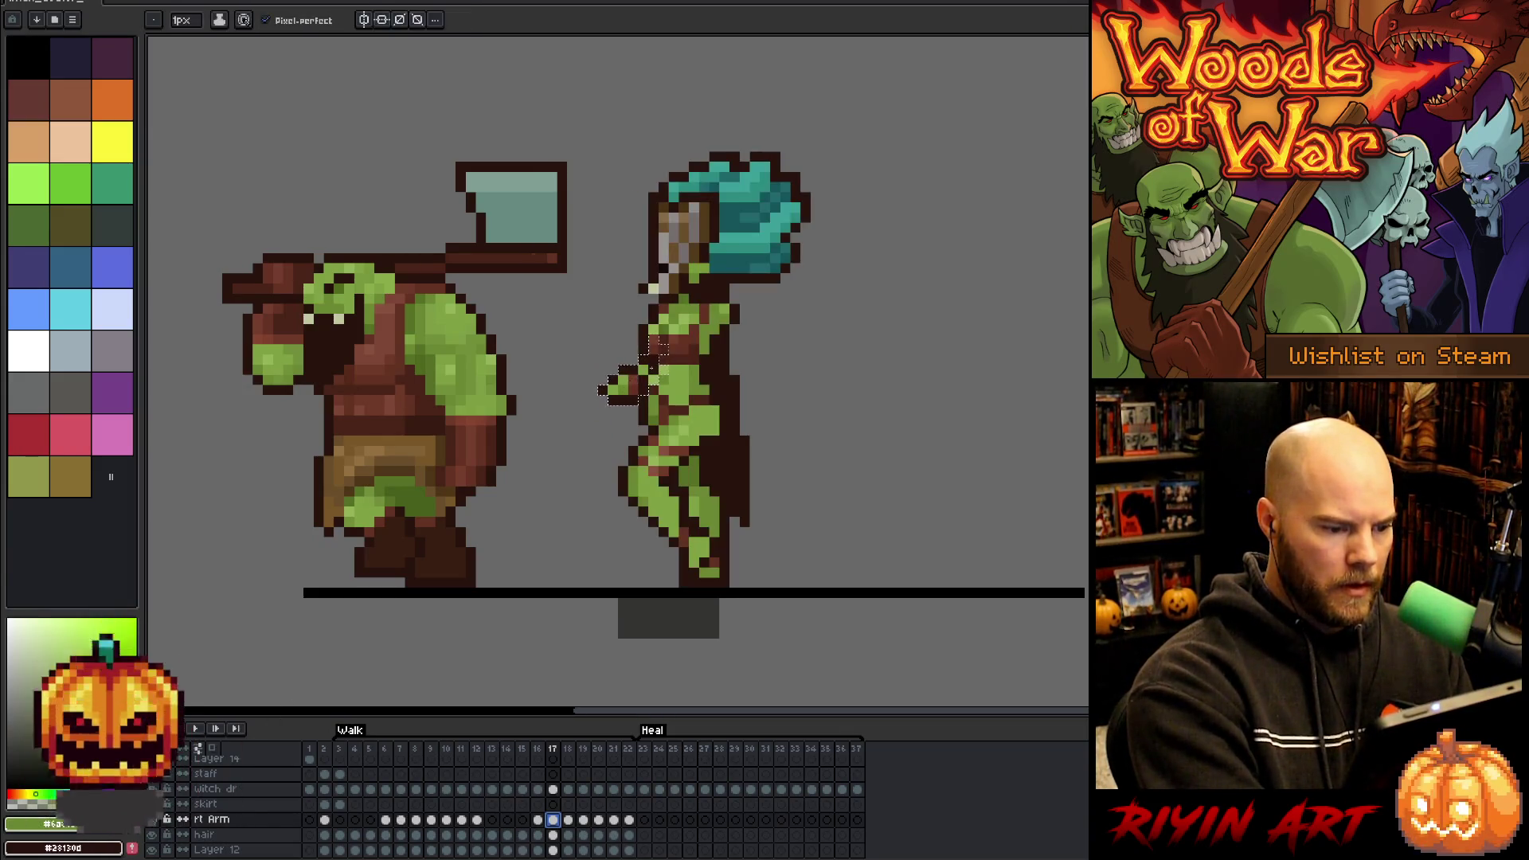
left_click(215, 788)
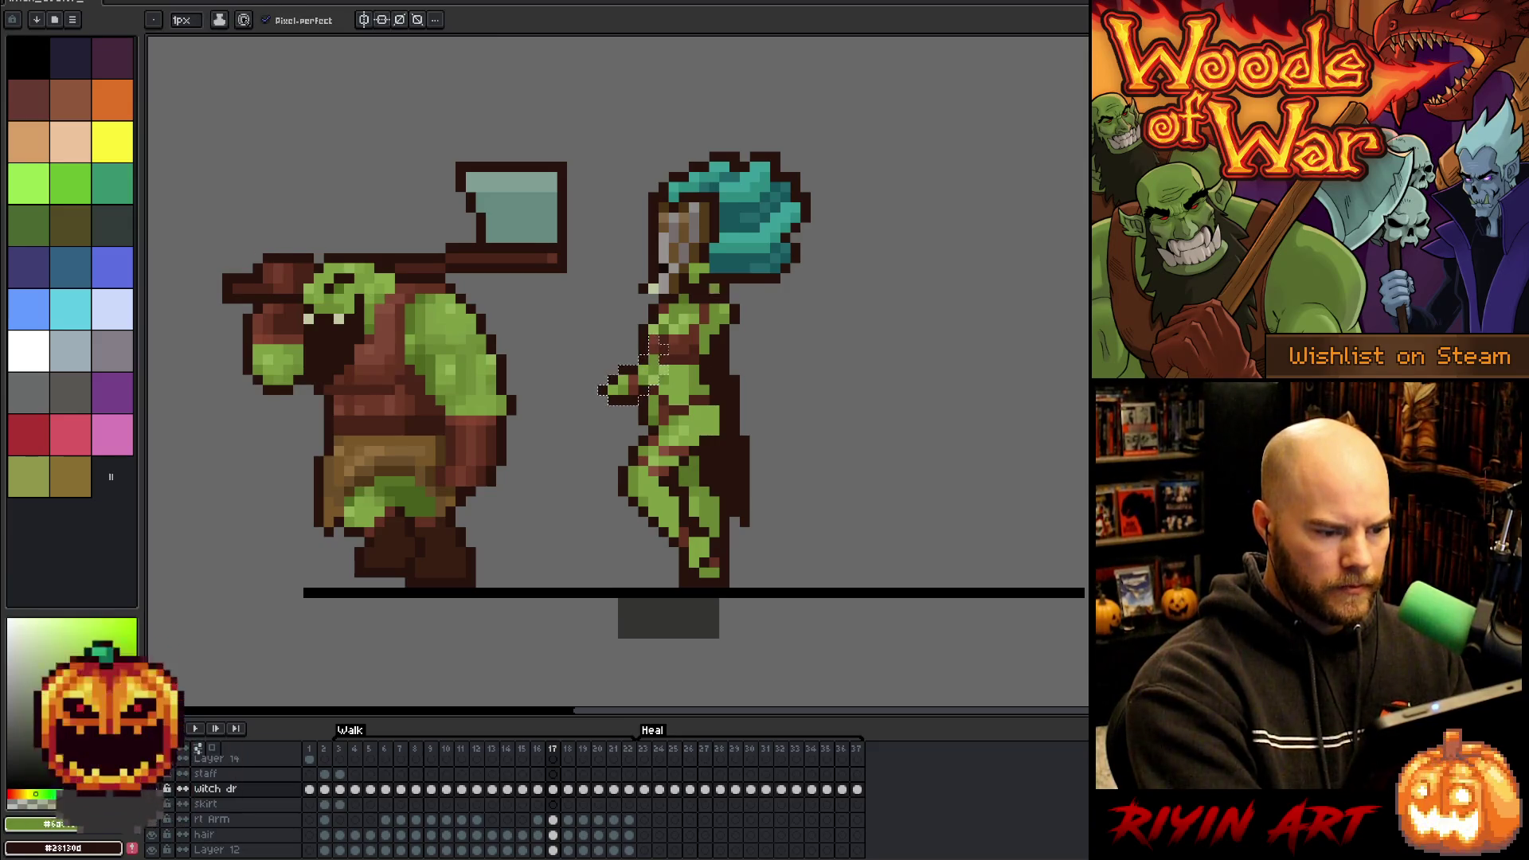
- Compare frame 16 with its neighbours and pick the witch's green skin colour
key("Left")
key("Right")
key("Left")
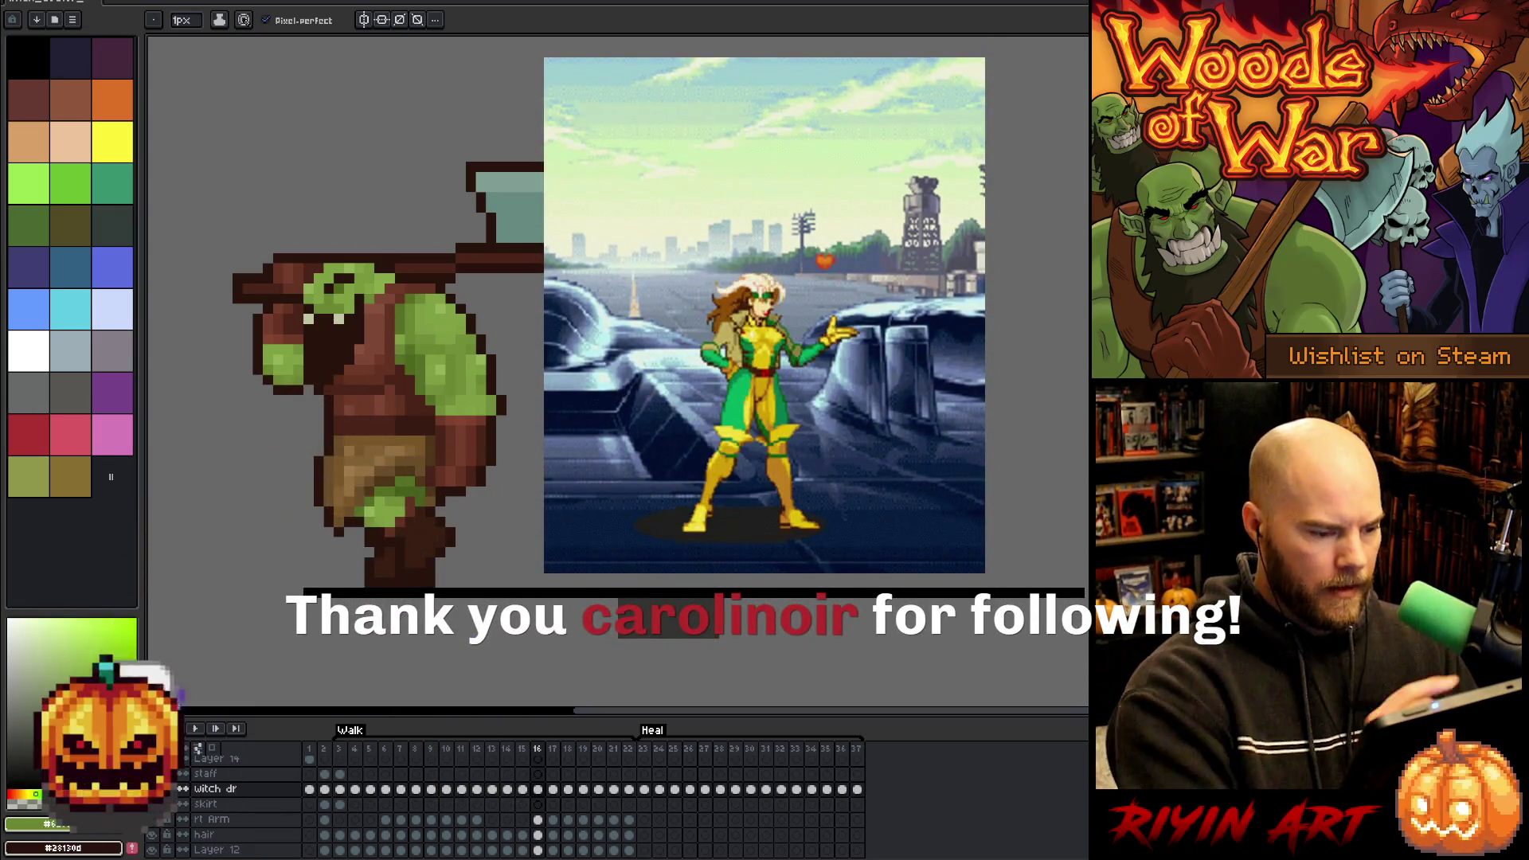
key("i")
key("b")
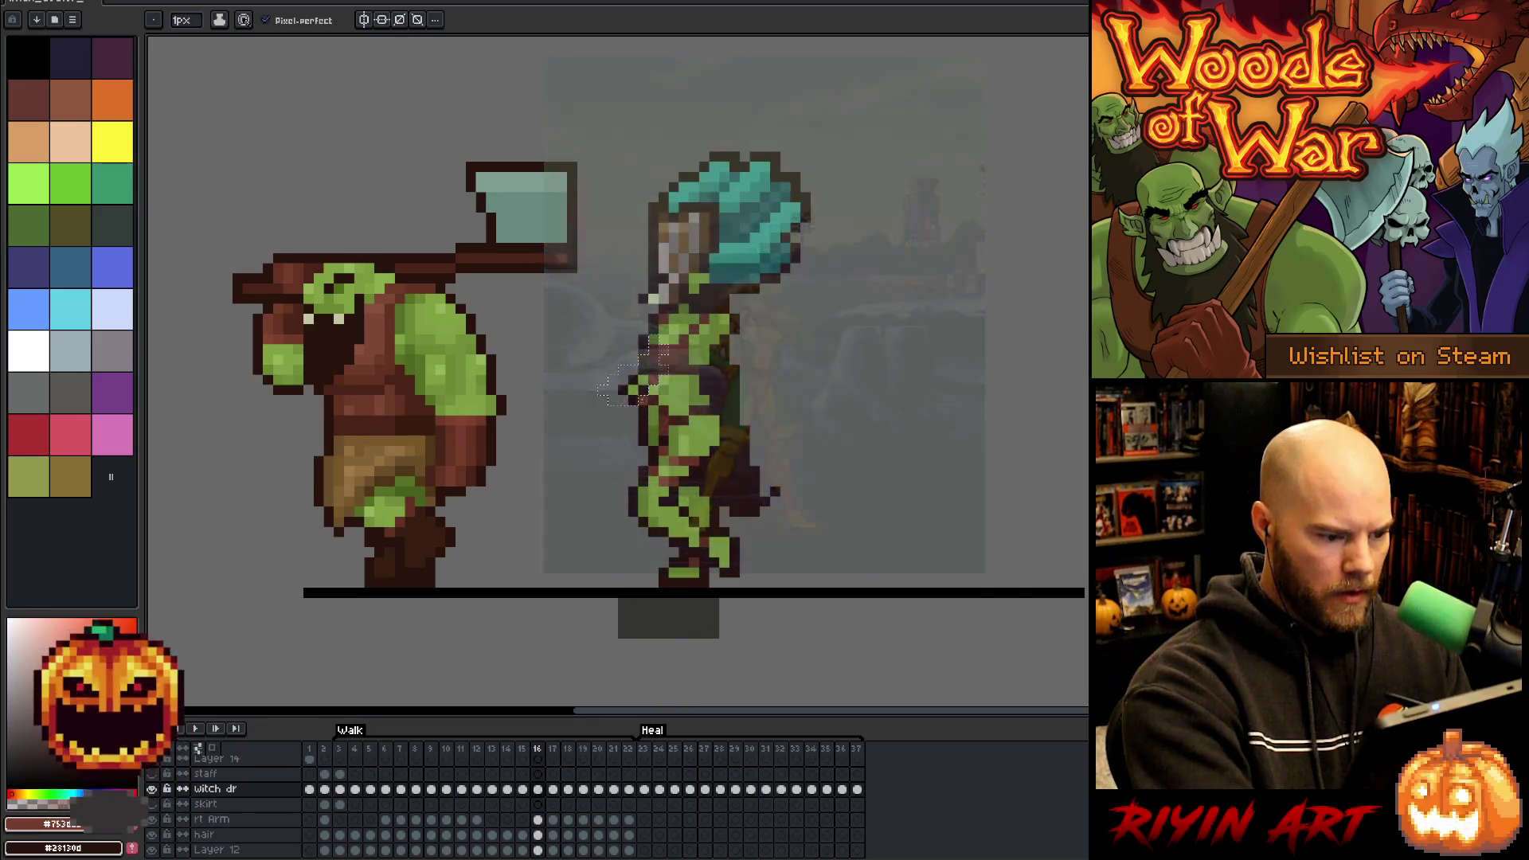
key("comma")
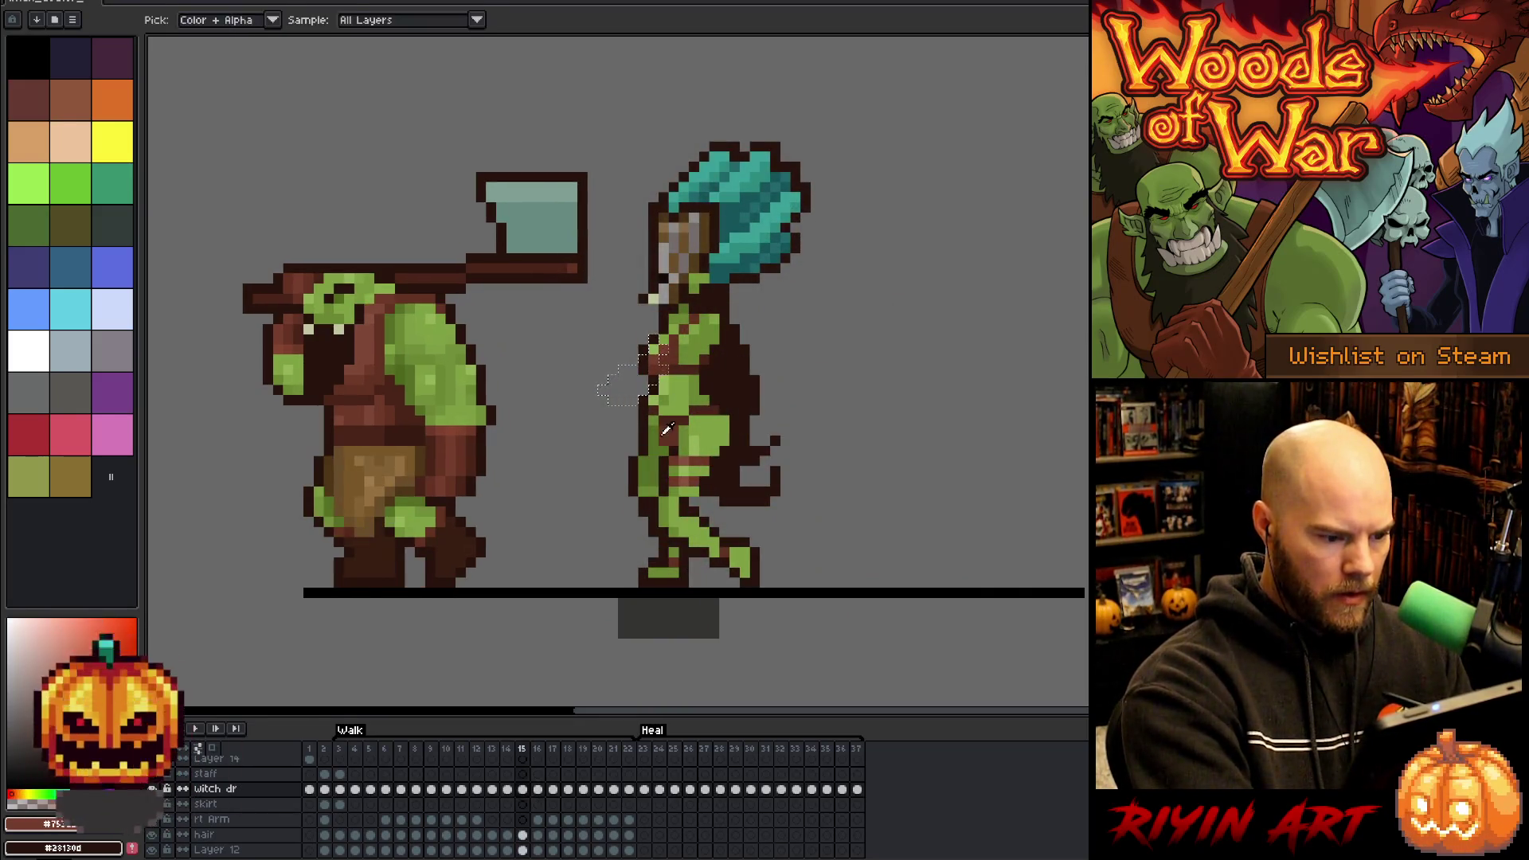
key("period")
key("ctrl+z")
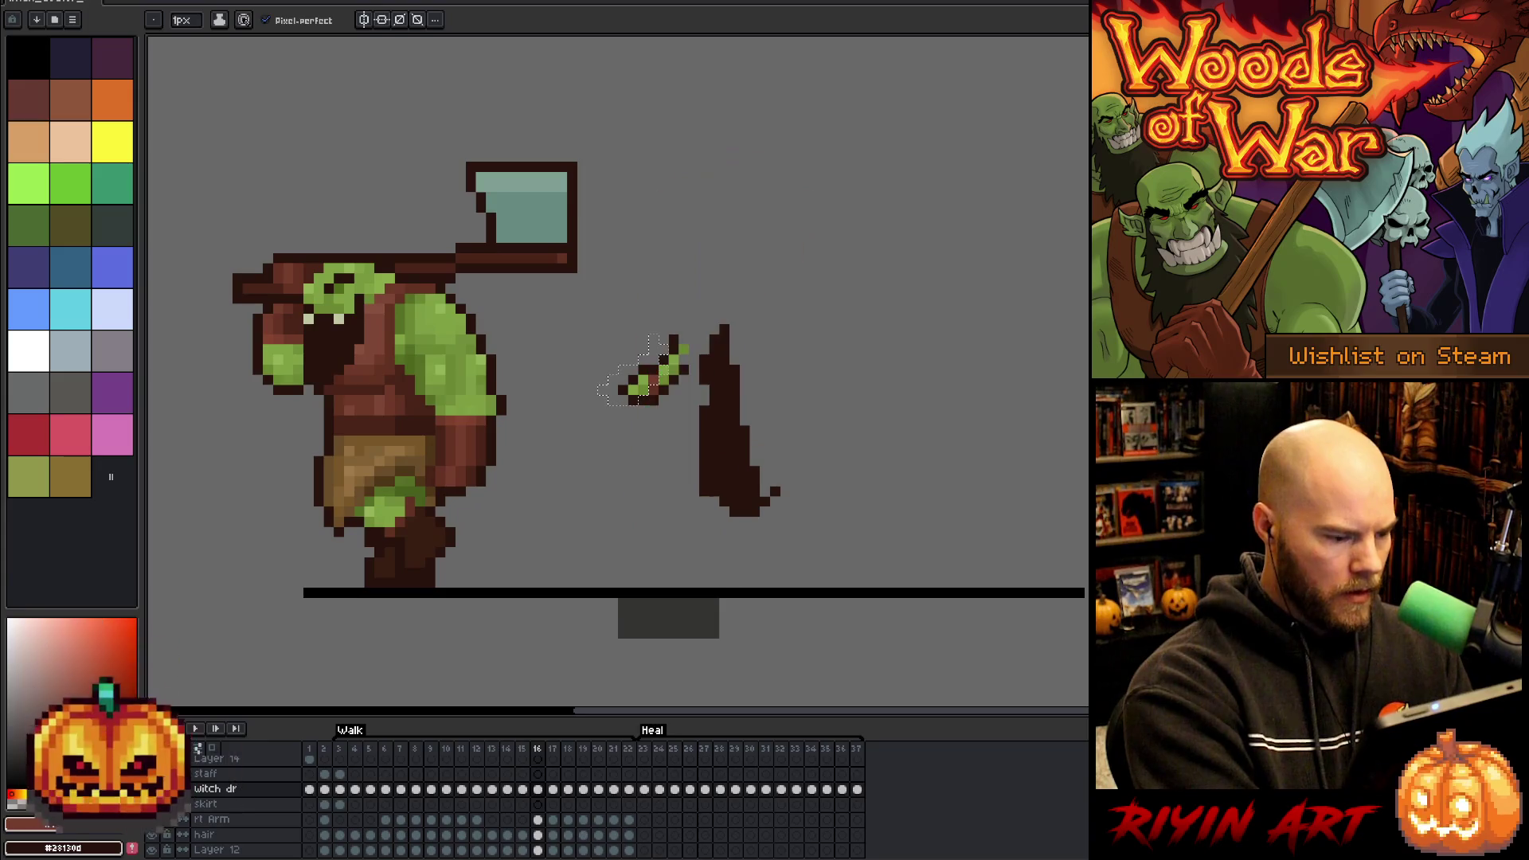
left_click(647, 390, "alt")
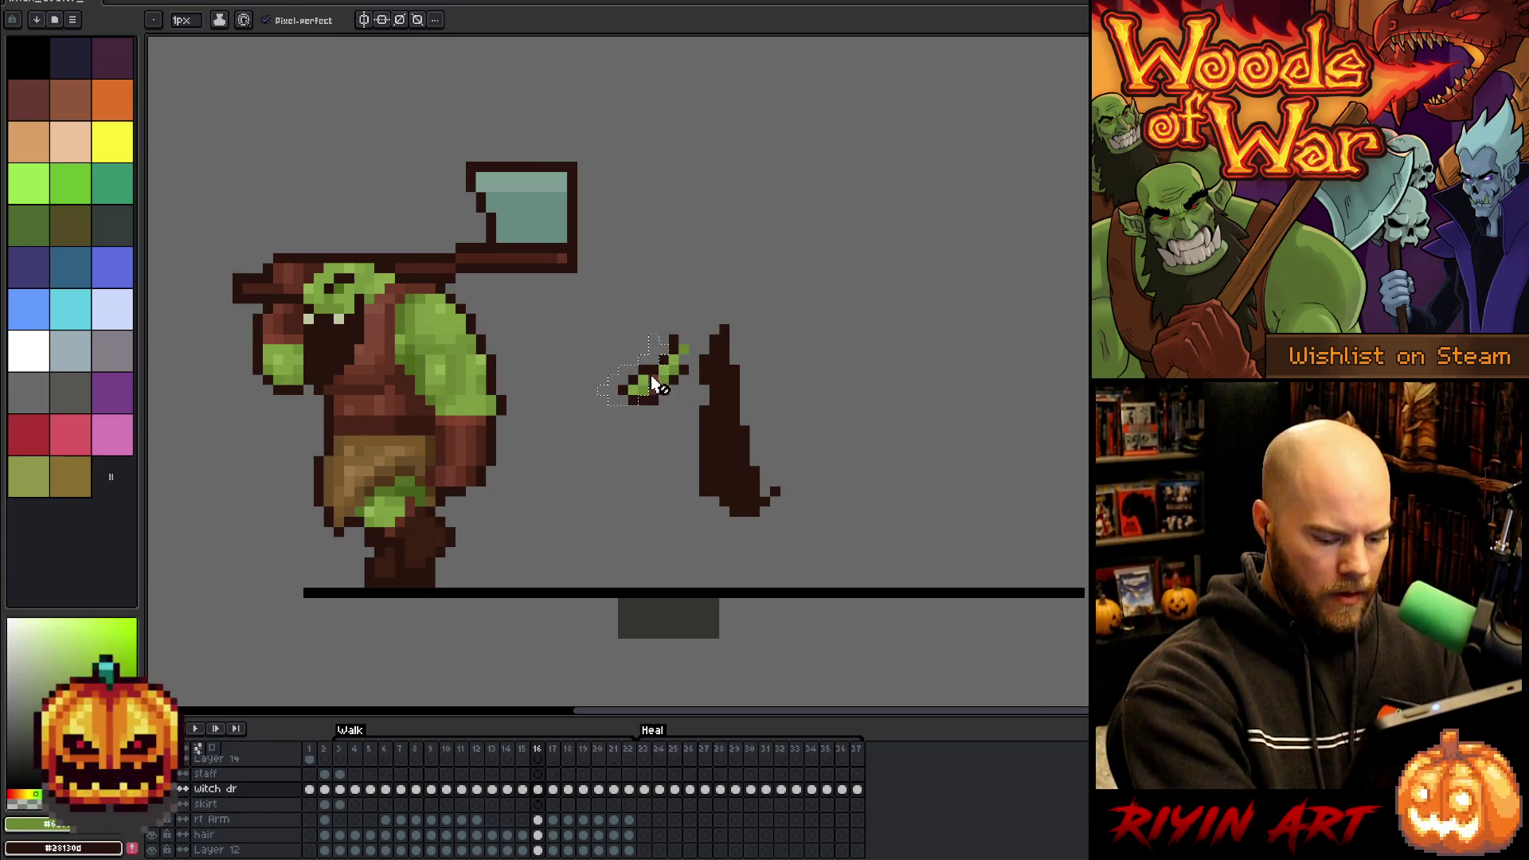
key("ctrl+y")
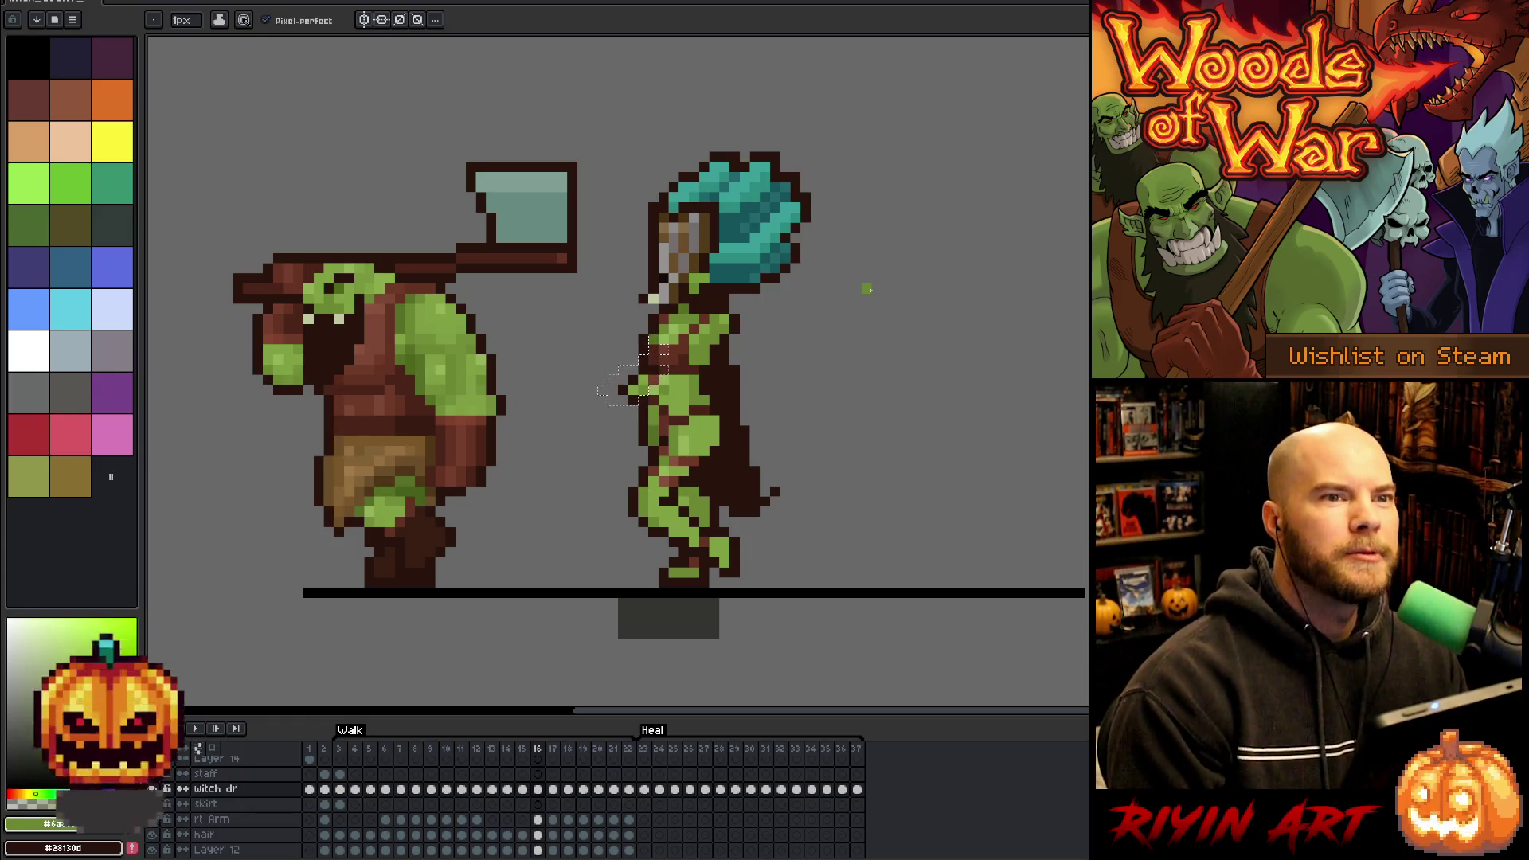
- Drop the arm selection and step through frames 17–20, sampling colours including the arm's reddish-brown
key("ctrl+d")
key("period")
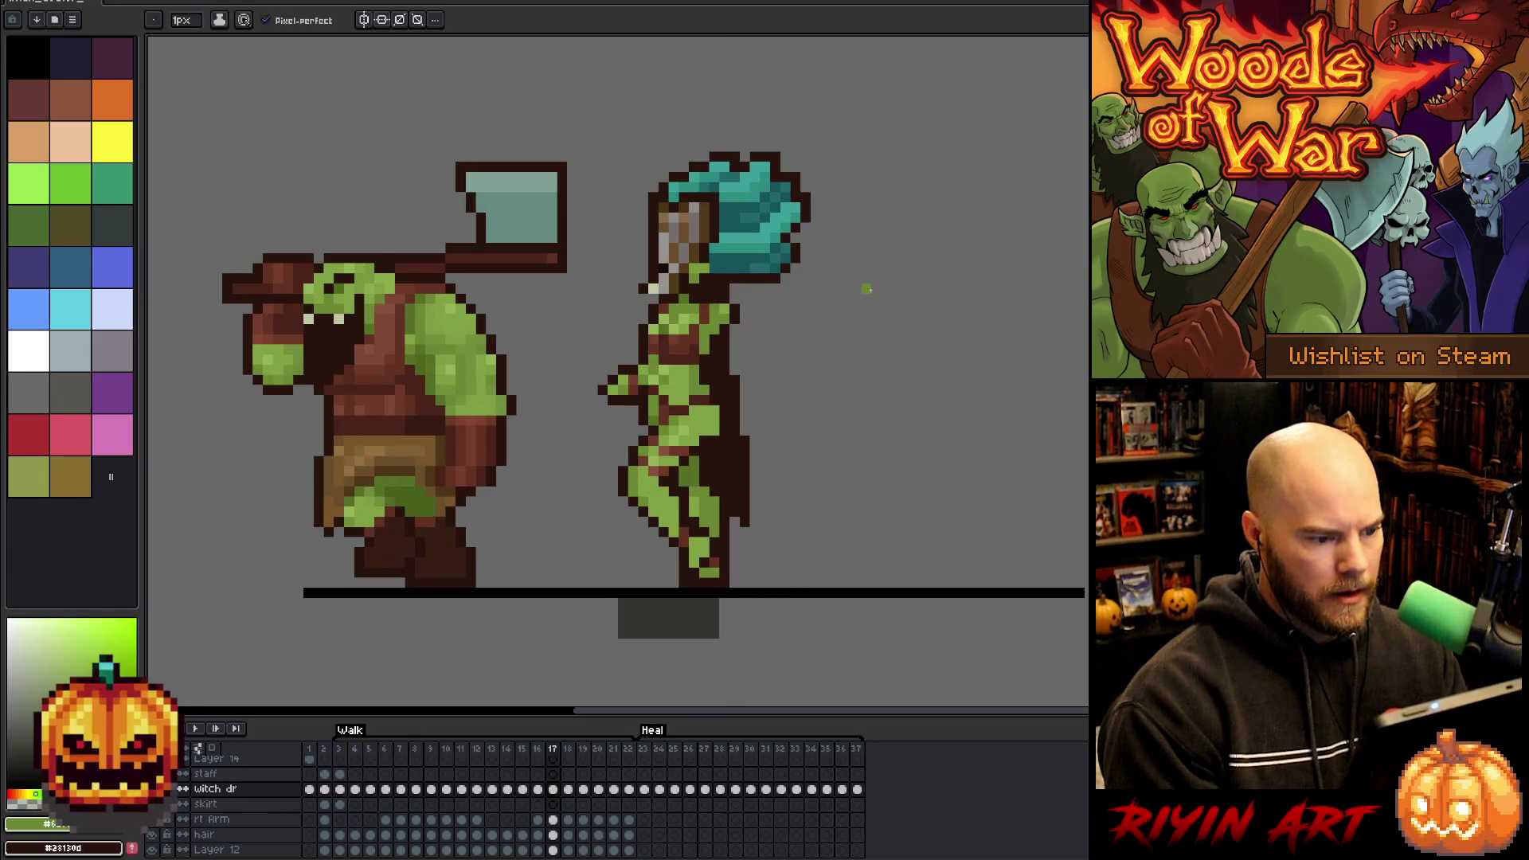
key("period")
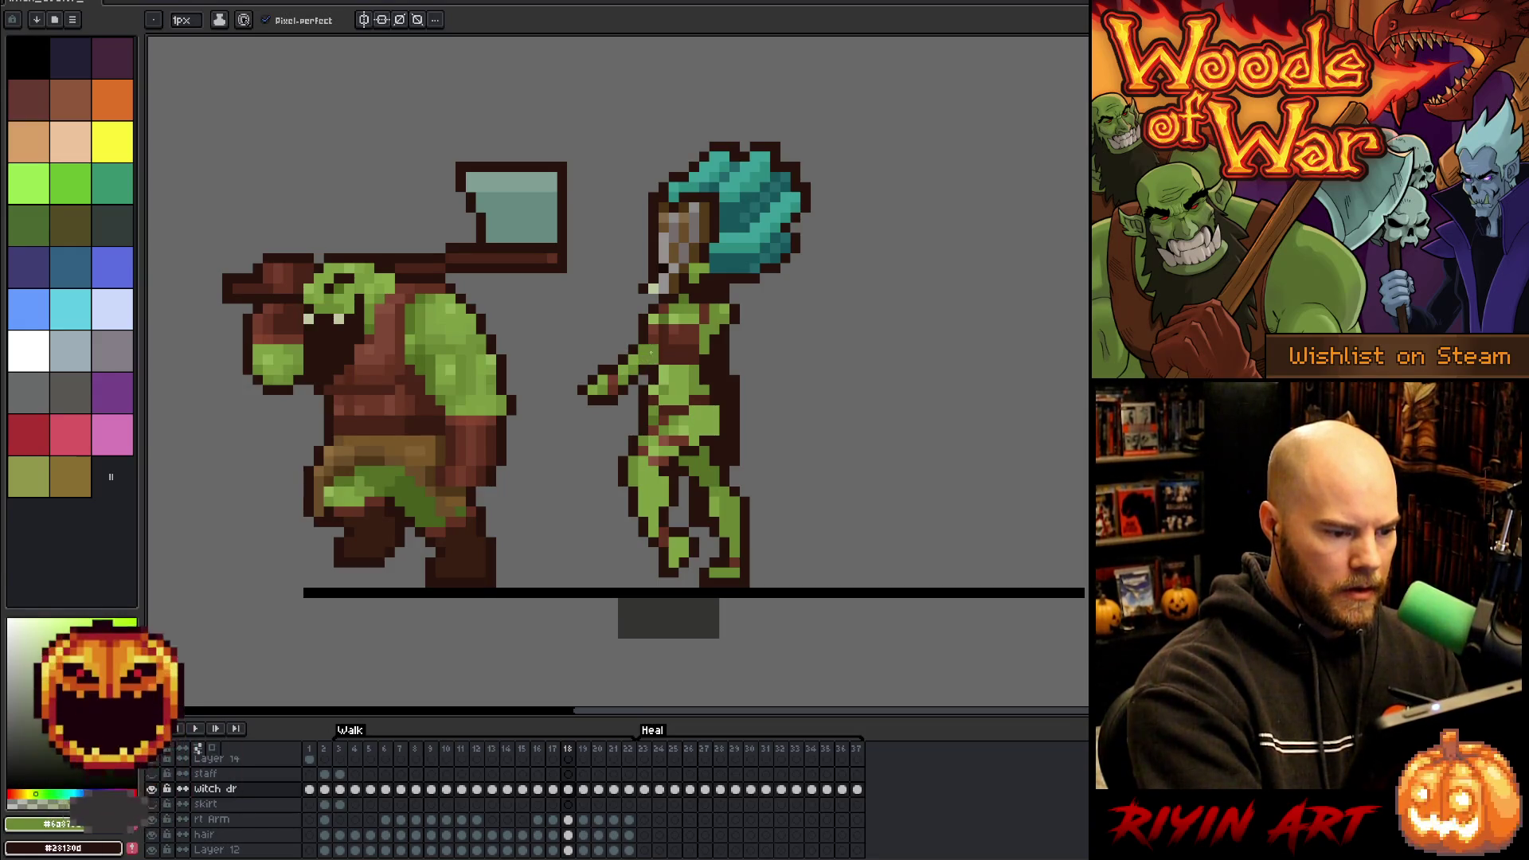
left_click(643, 338, "alt")
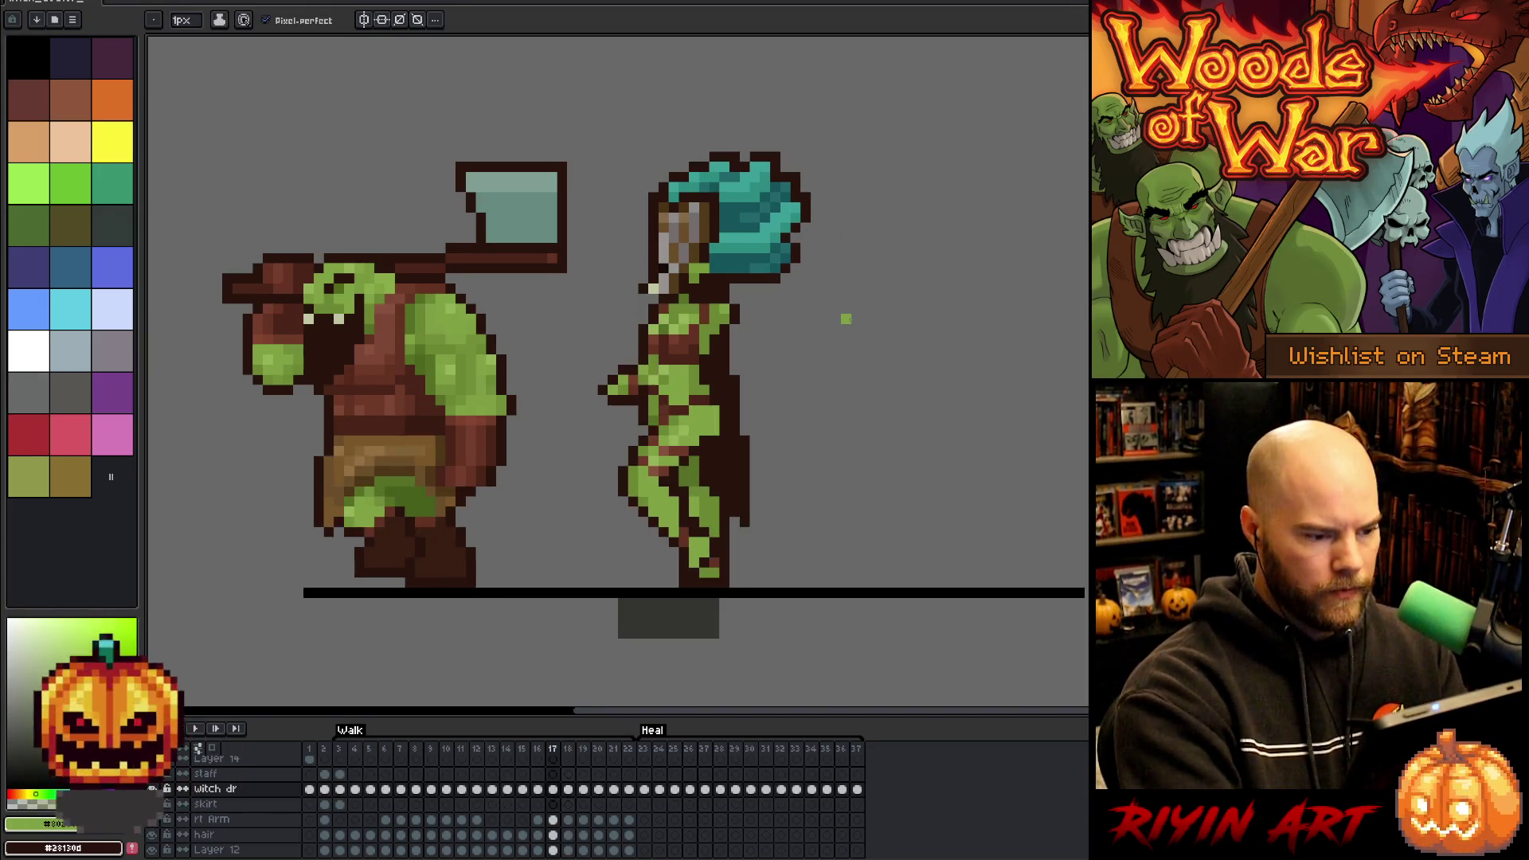
key("period")
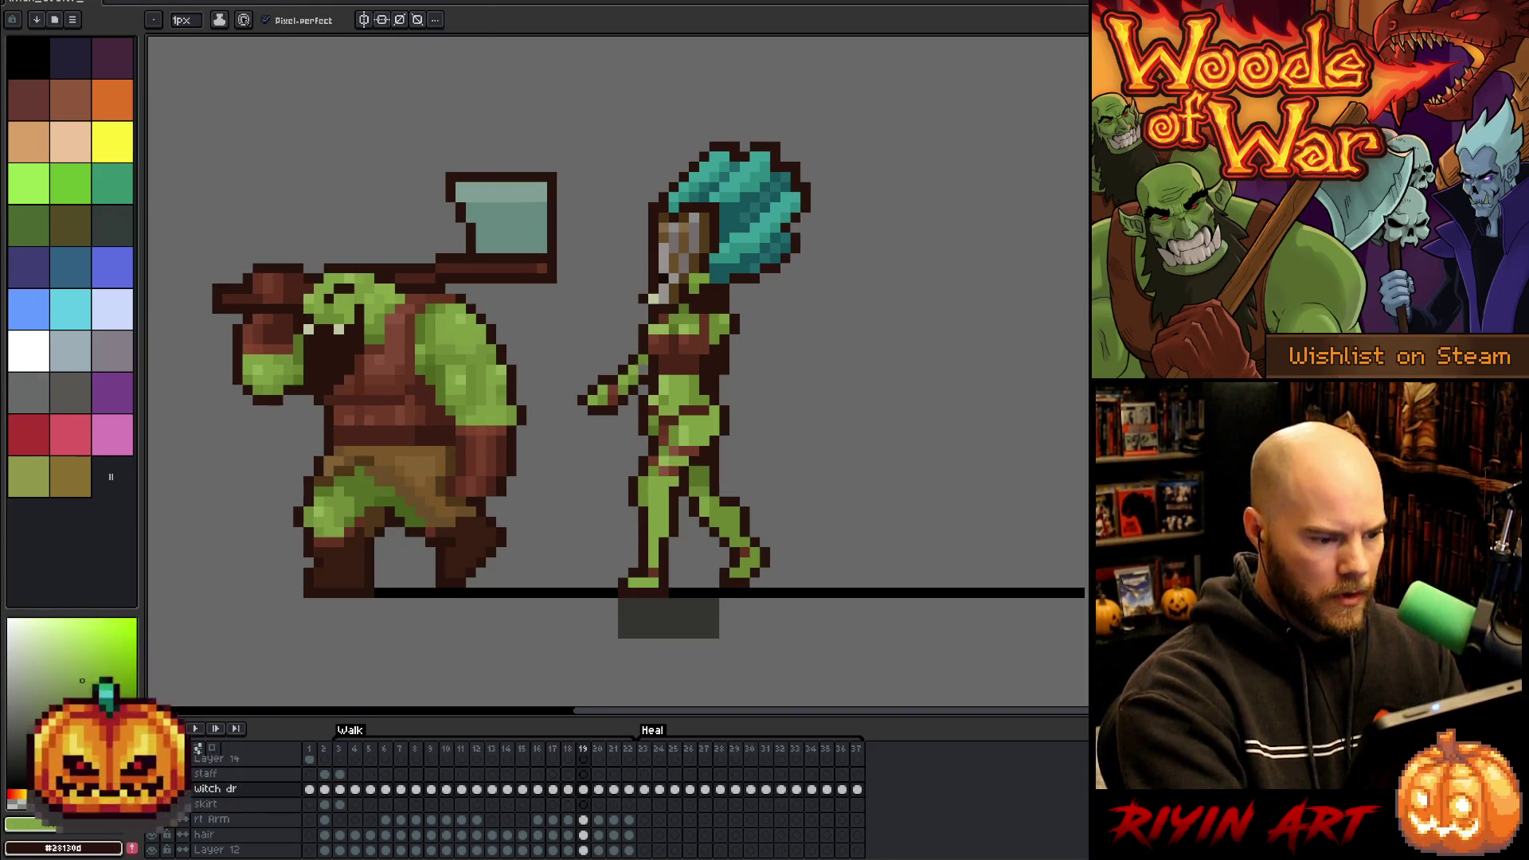
key("alt")
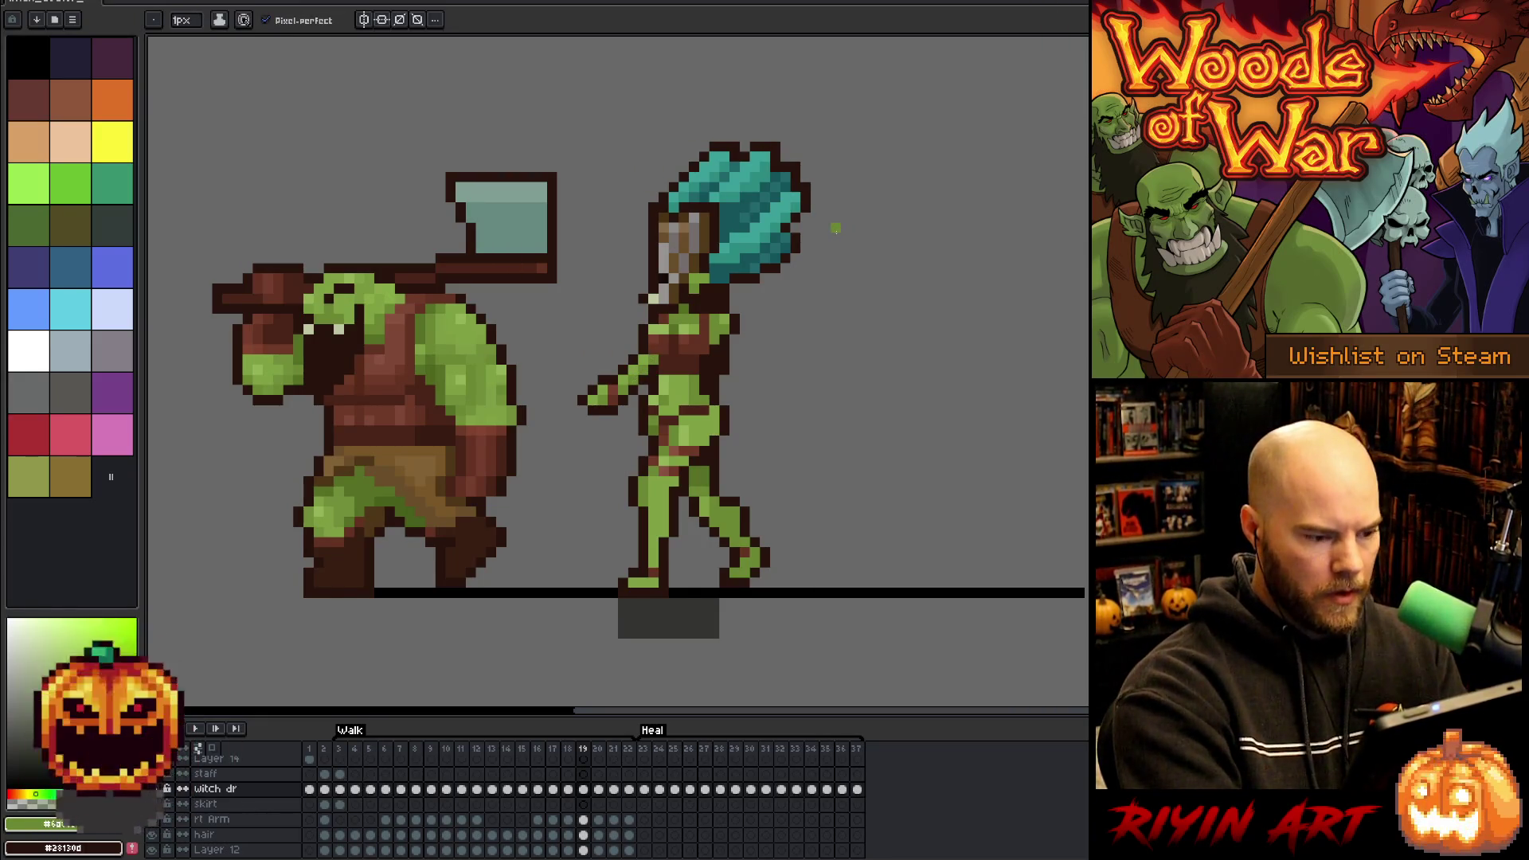
key("period")
left_click(654, 361, "alt")
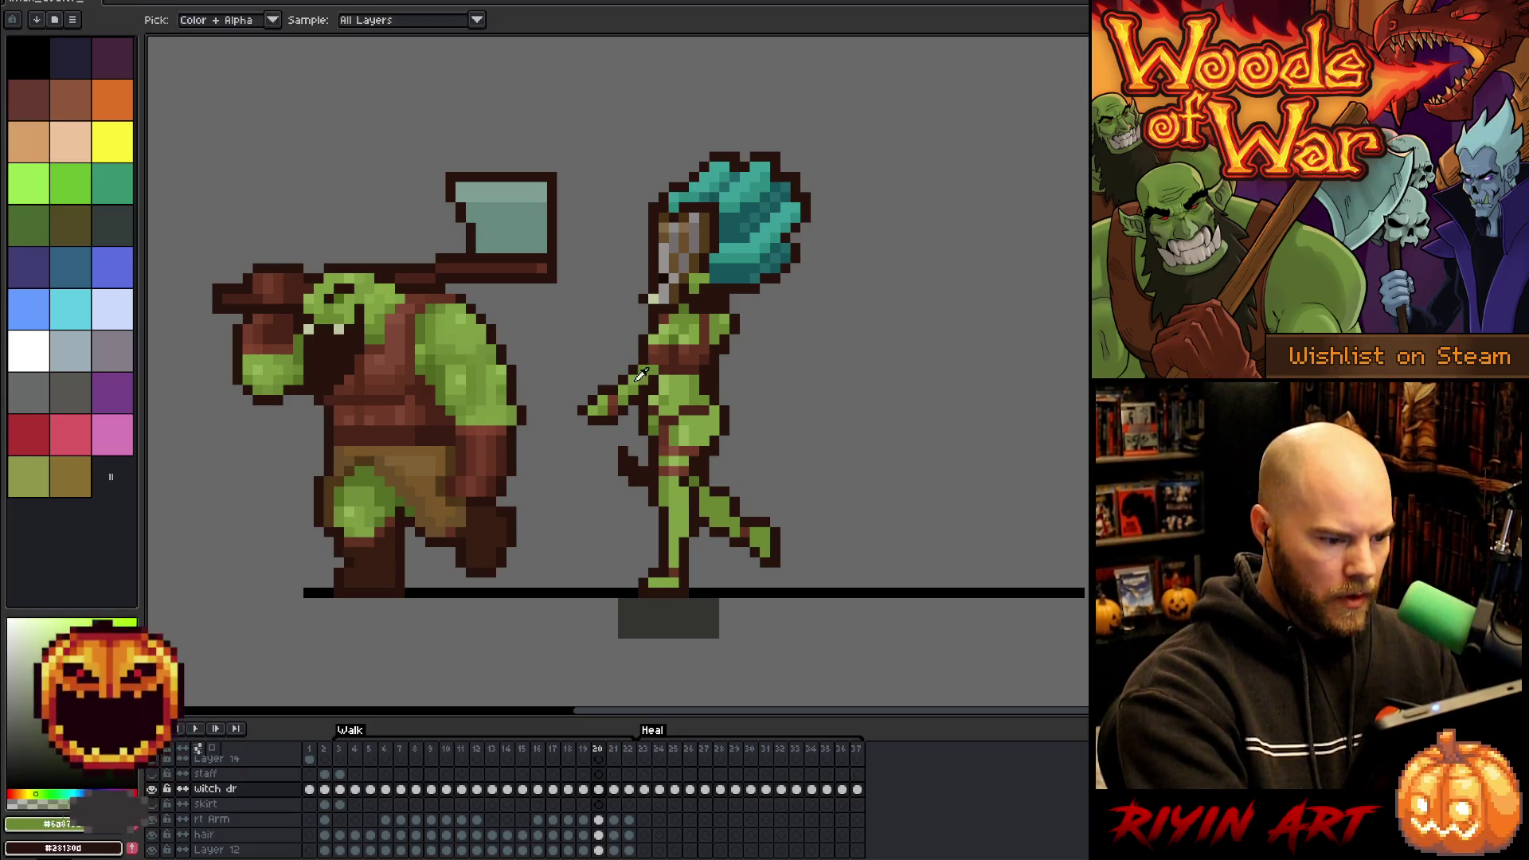
- Pick the skin green on frame 21 and the dark brown outline on frame 22
key("period")
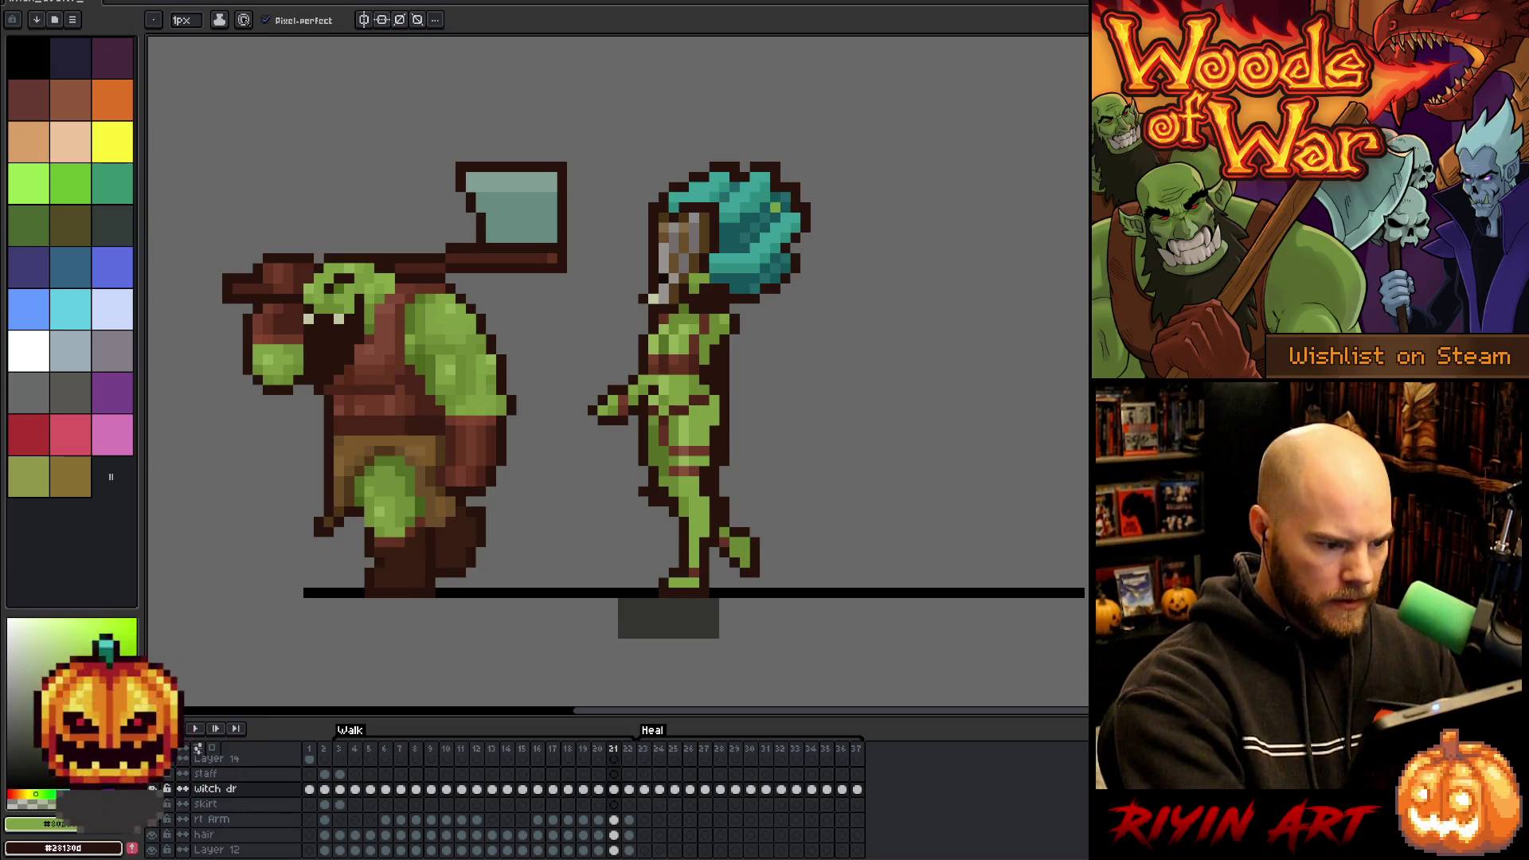
left_click(650, 379, "alt")
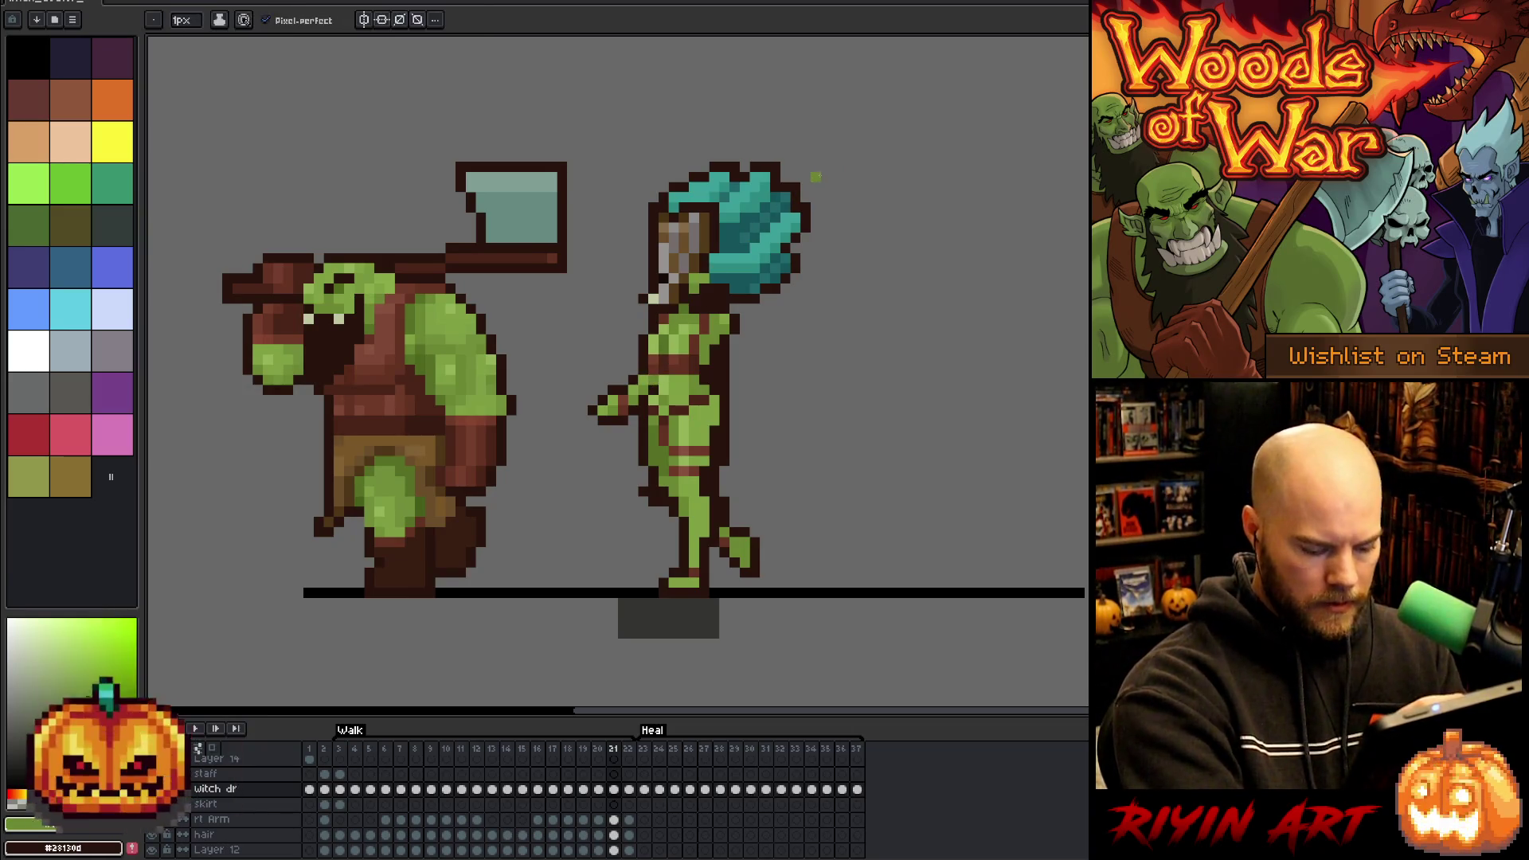
key("period")
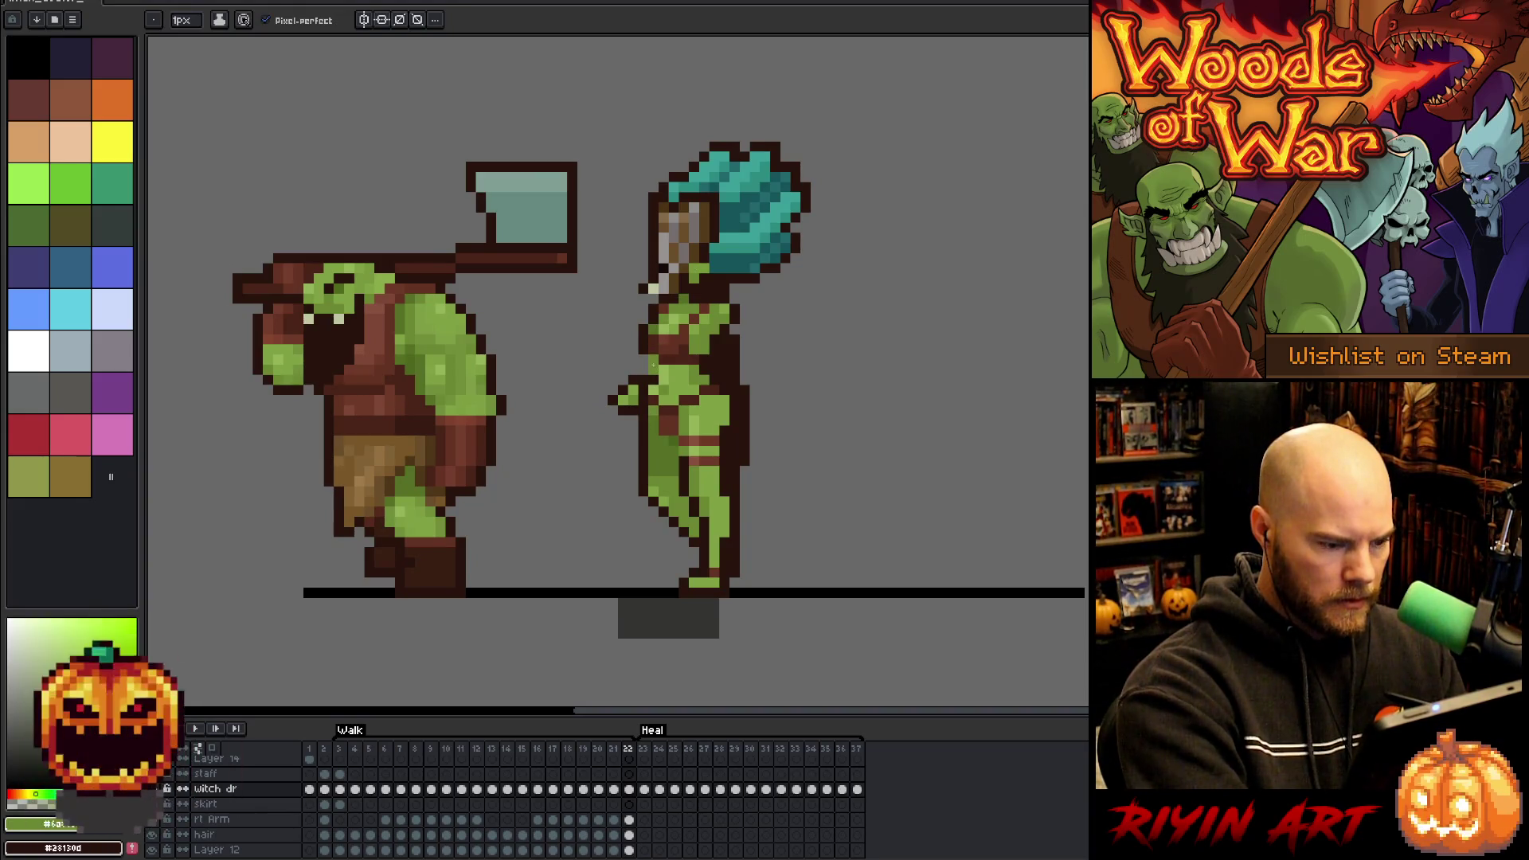
left_click(651, 340, "alt")
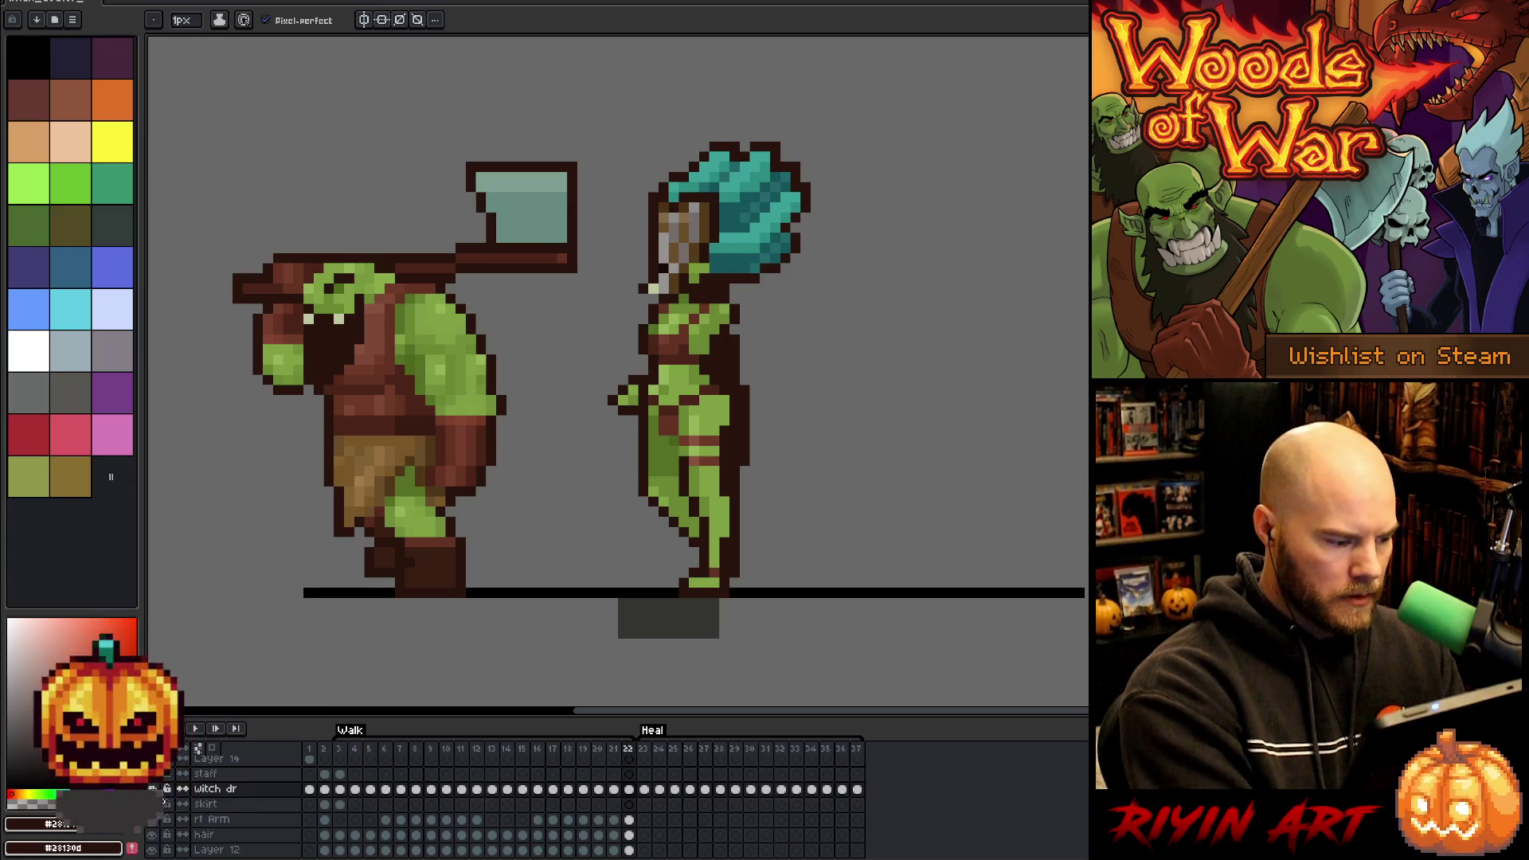
- Compare frame 22 with frame 23, pick the body green, and select the witch body's frame 22 cel
key("period")
key("comma")
key("period")
key("comma")
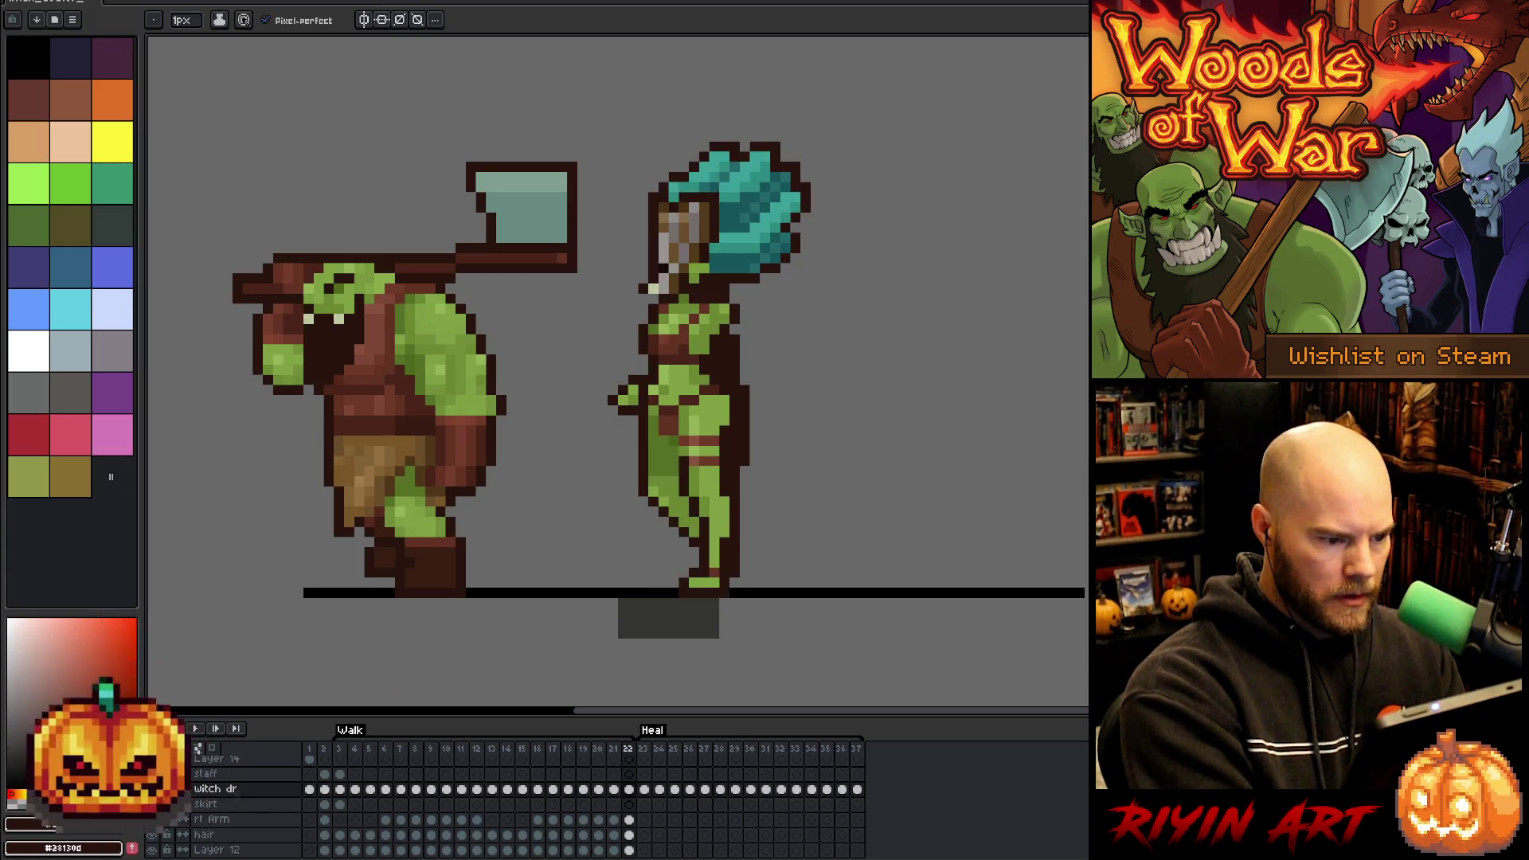
left_click(651, 378, "alt")
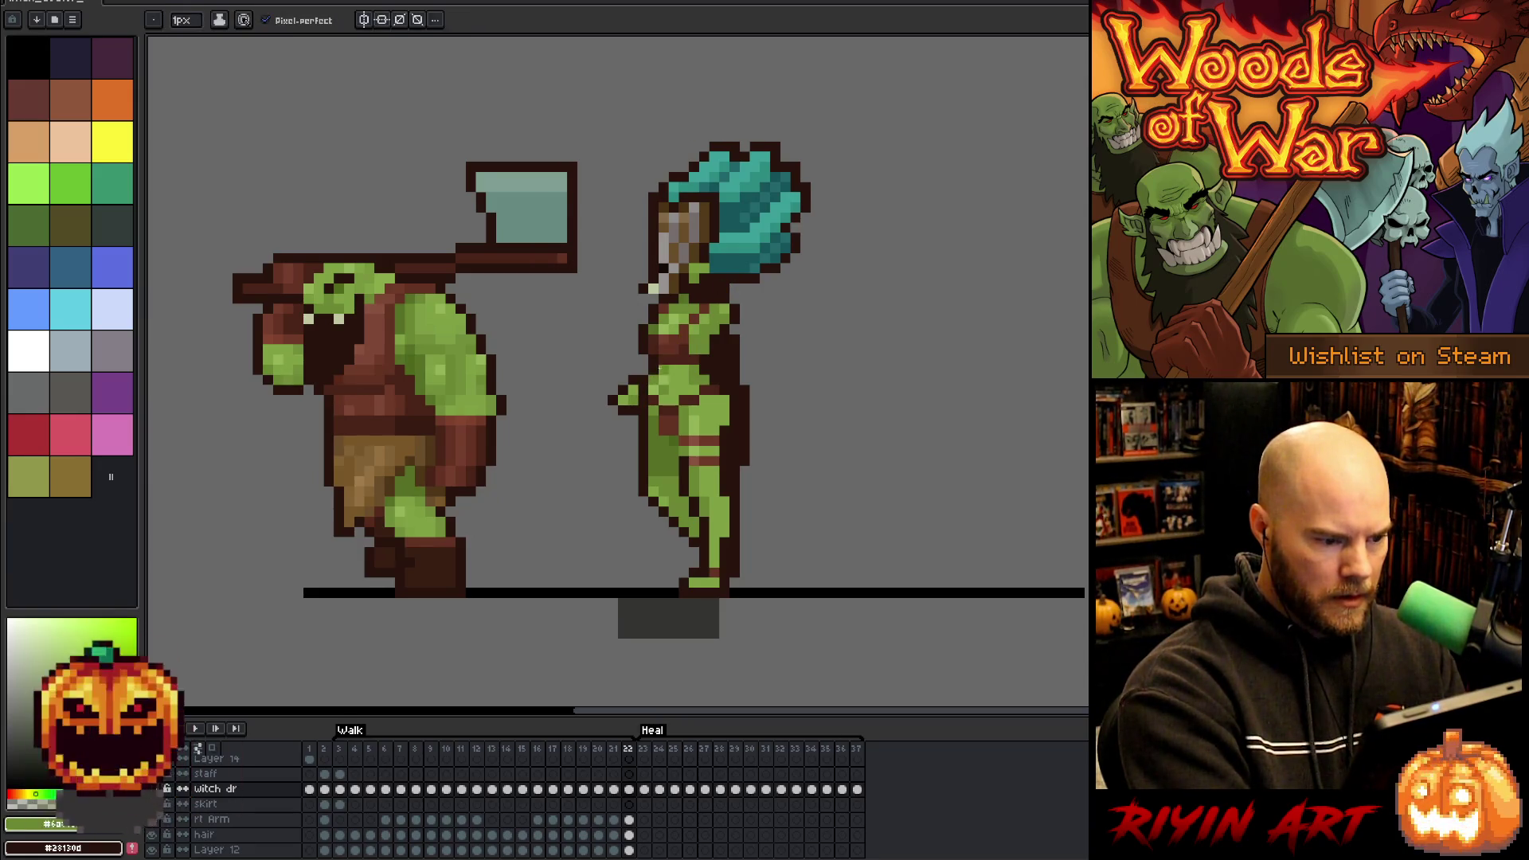
key("period")
key("comma")
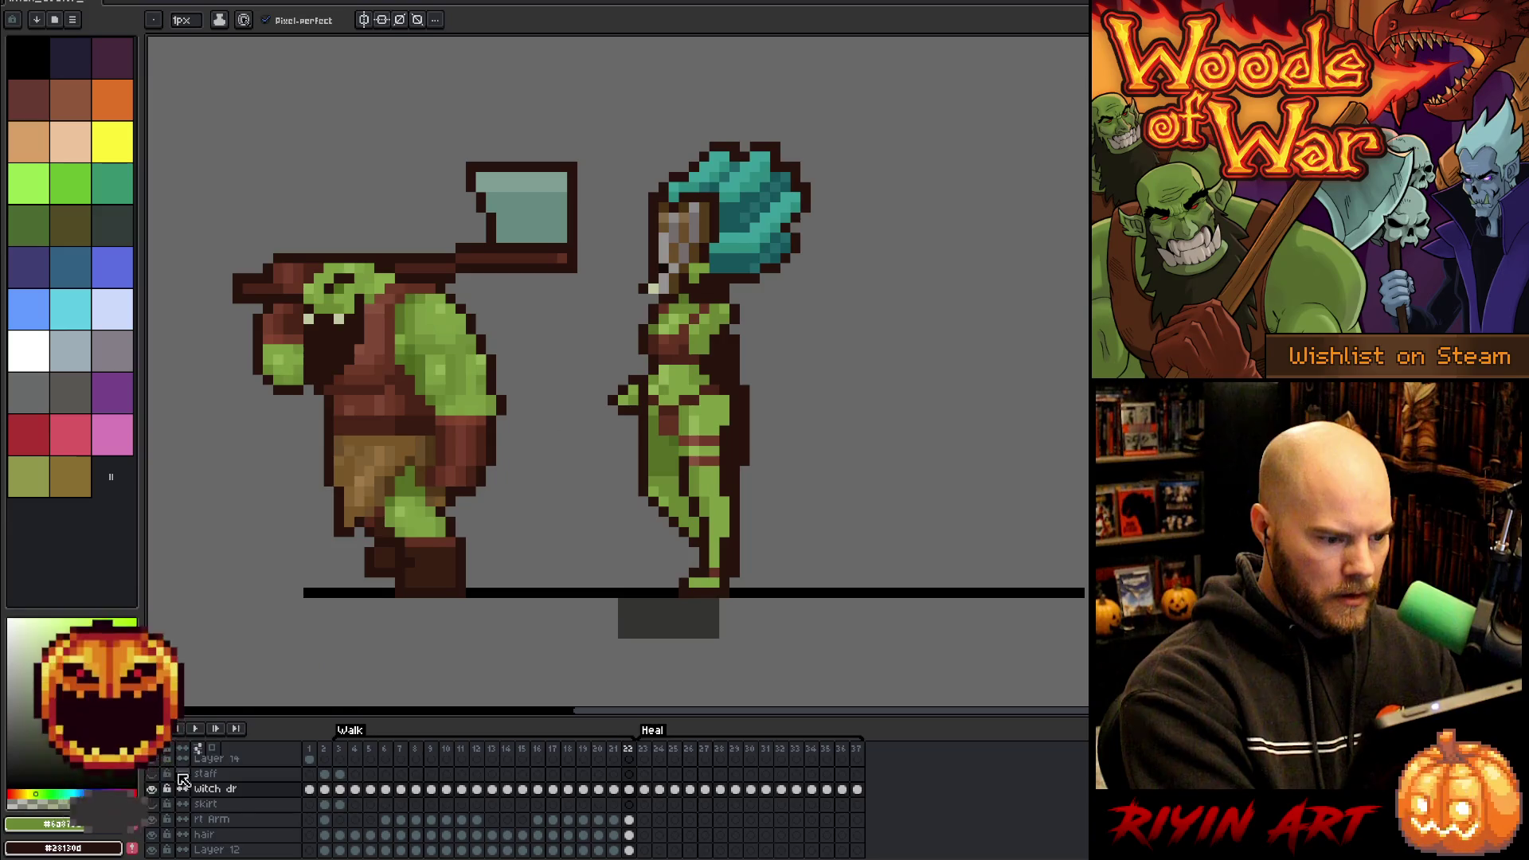
left_click(629, 789)
key("e")
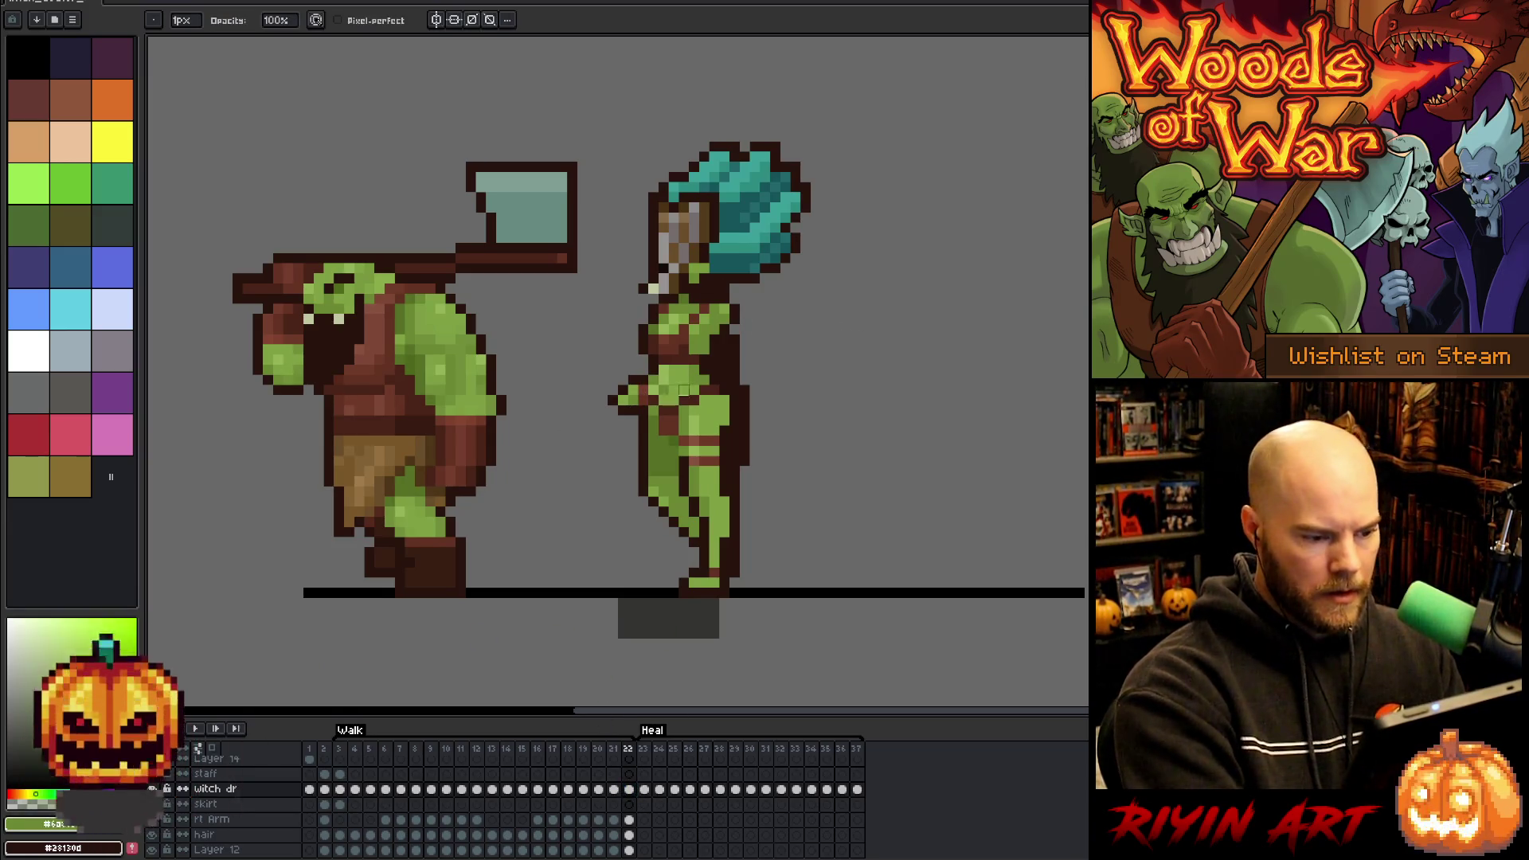
- Play the orc and witch walk cycle through, stop it, and return to the skirt layer's frame 3
key("v")
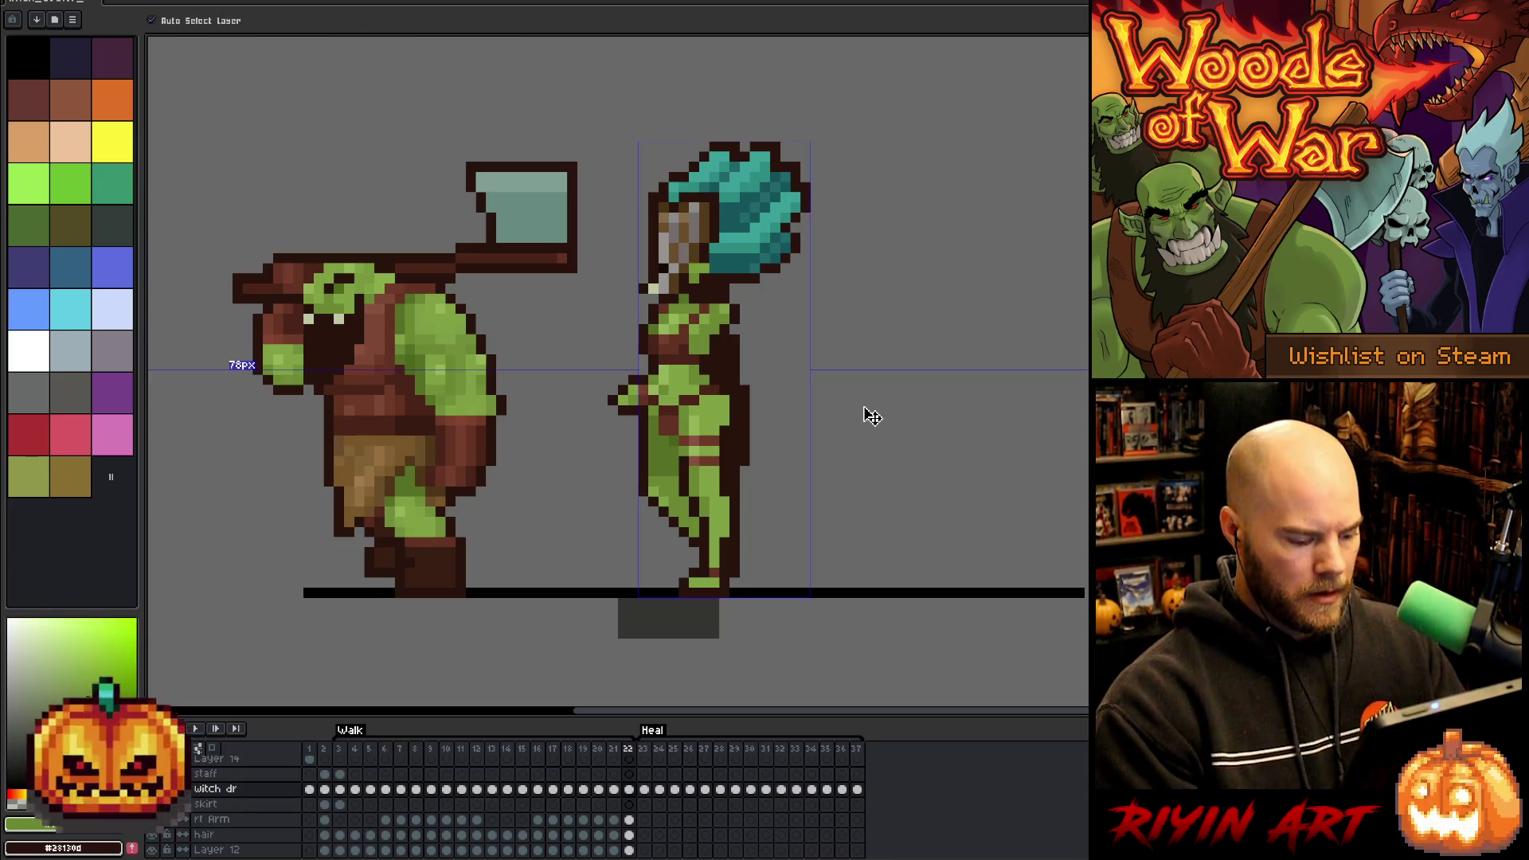
key("e")
key("Return")
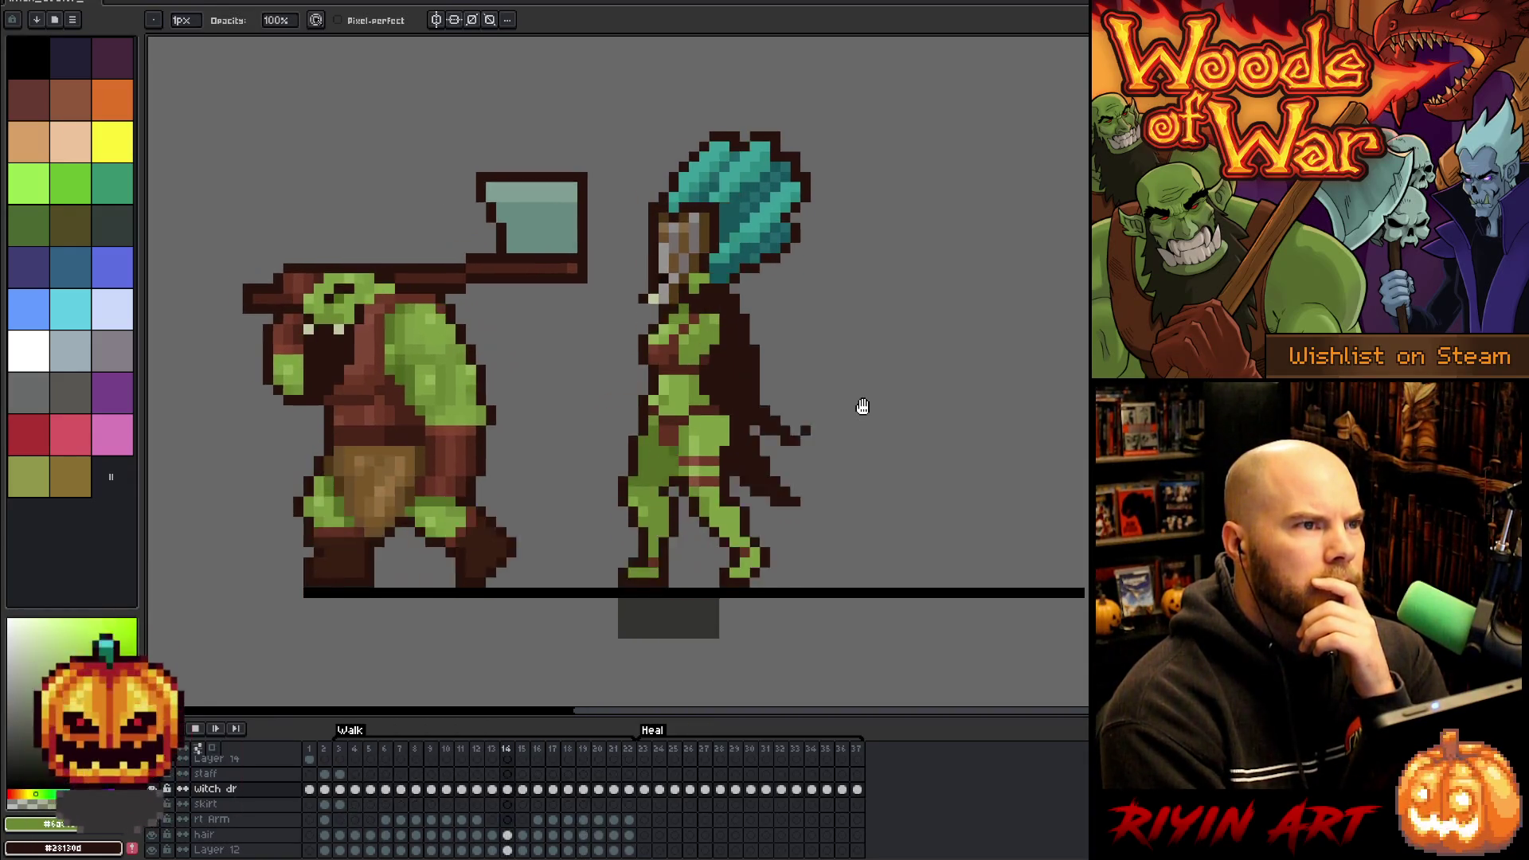
key("Return")
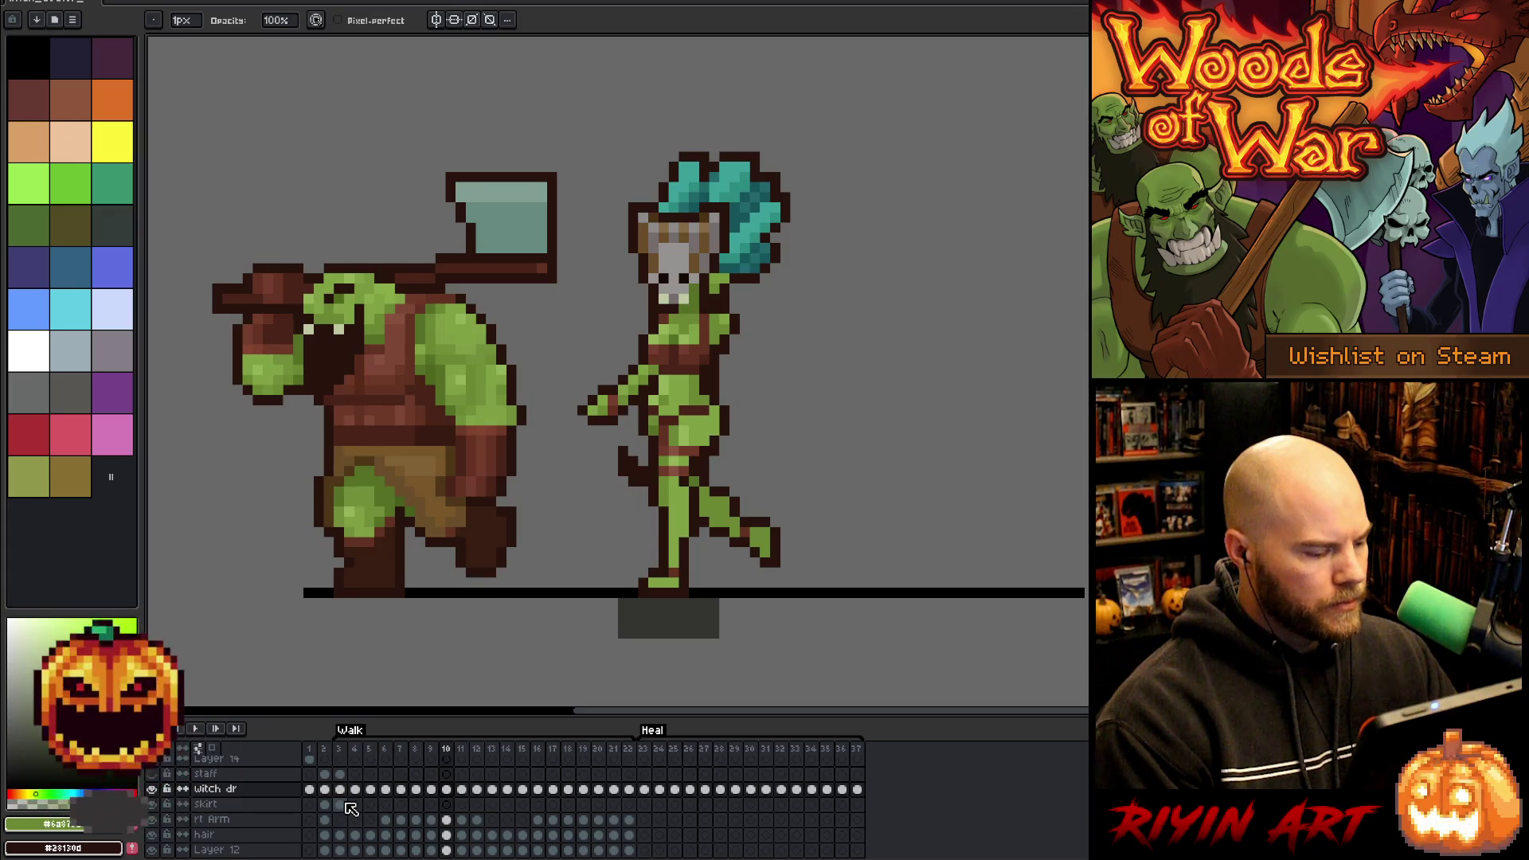
left_click(341, 804)
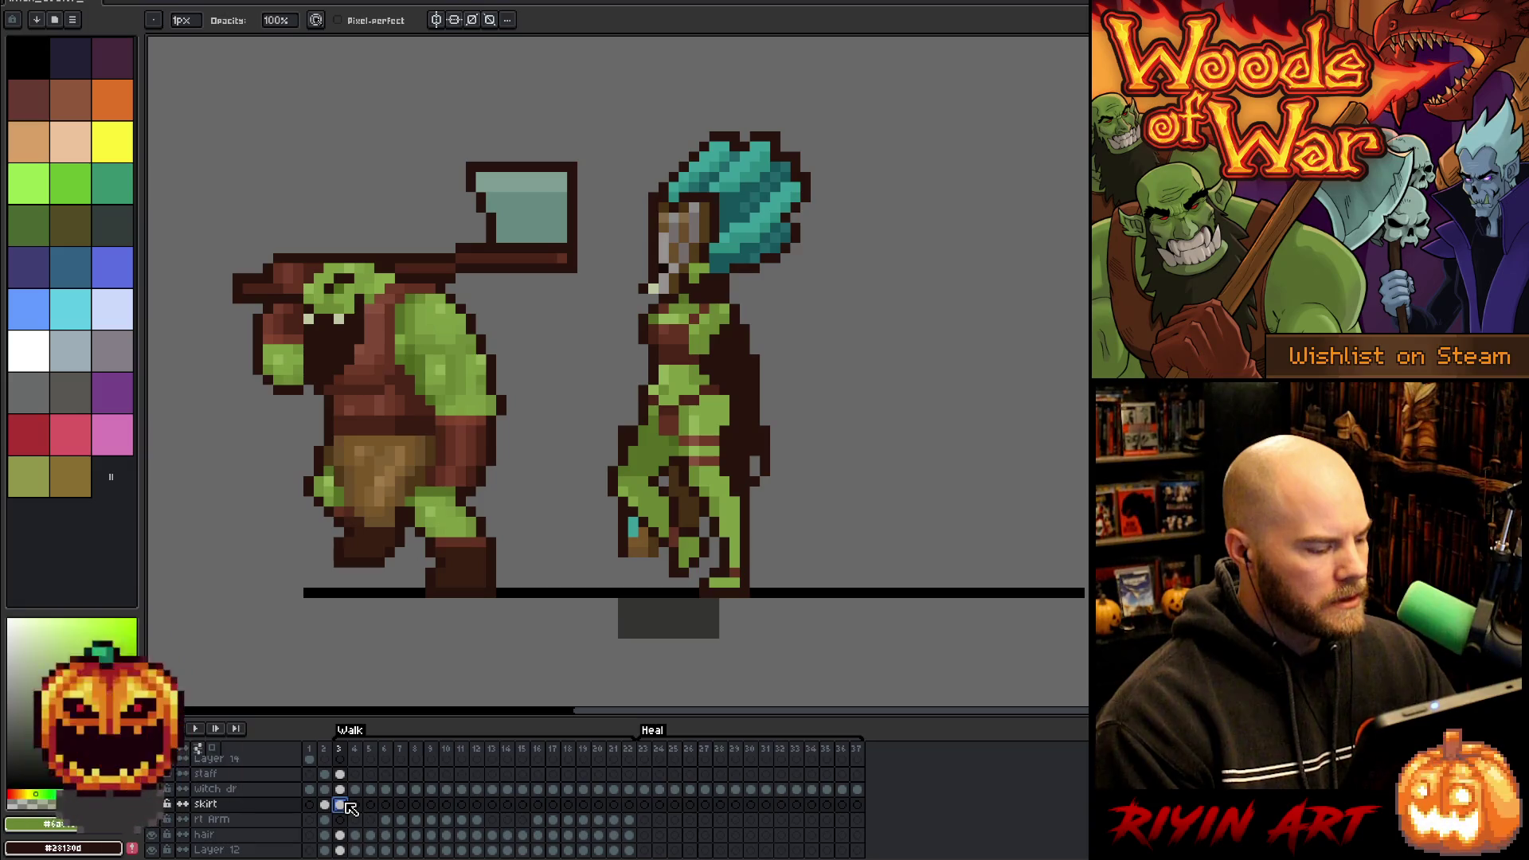
- Move the skirt layer above the witch's body and compare it on frames 2 and 3
scroll(236, 813, "up", 2)
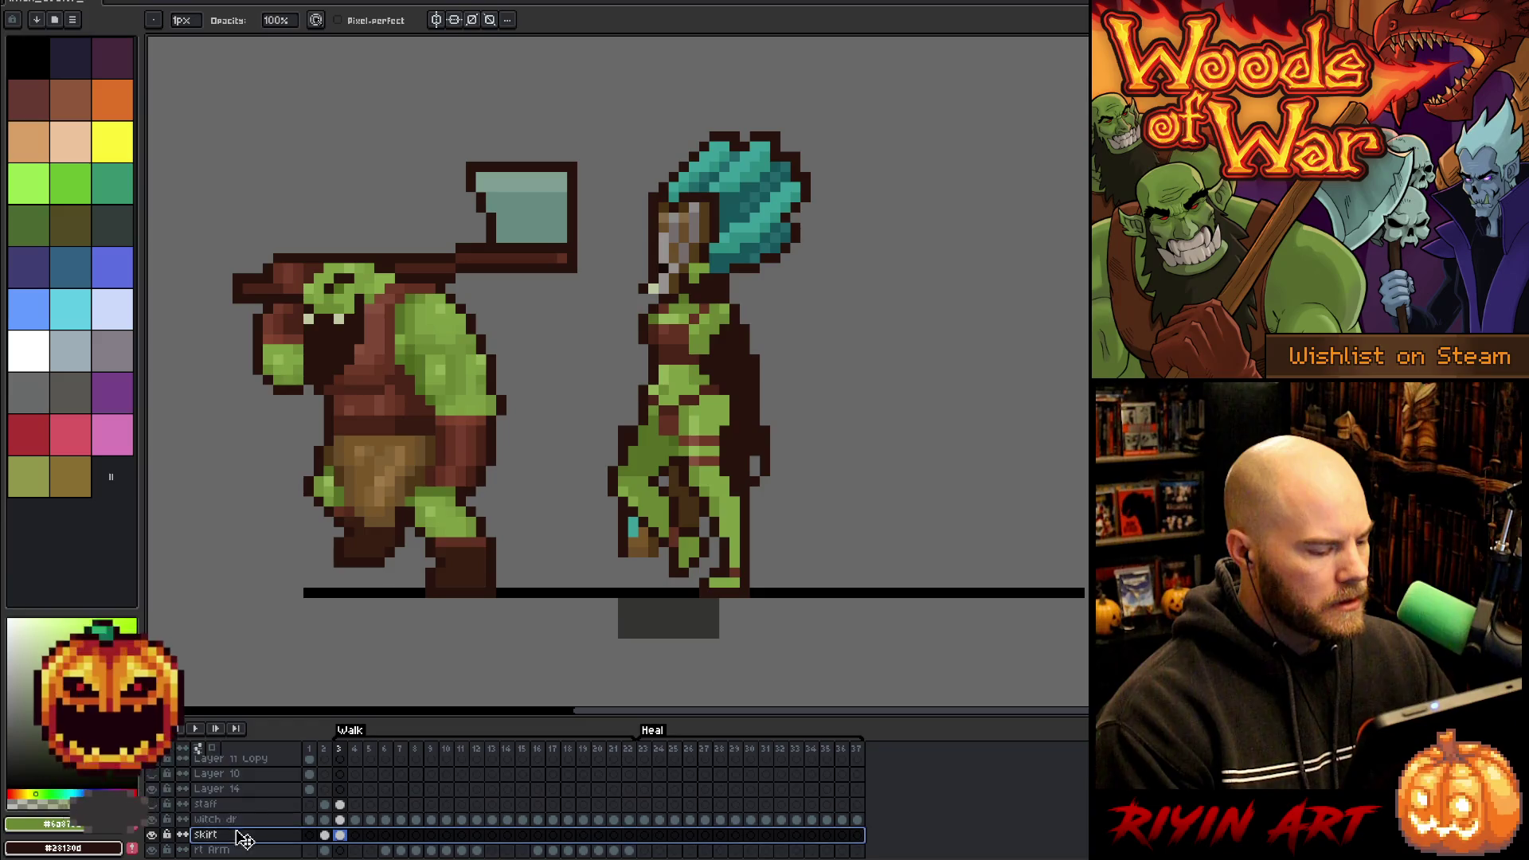
left_click_drag(236, 834, 237, 820)
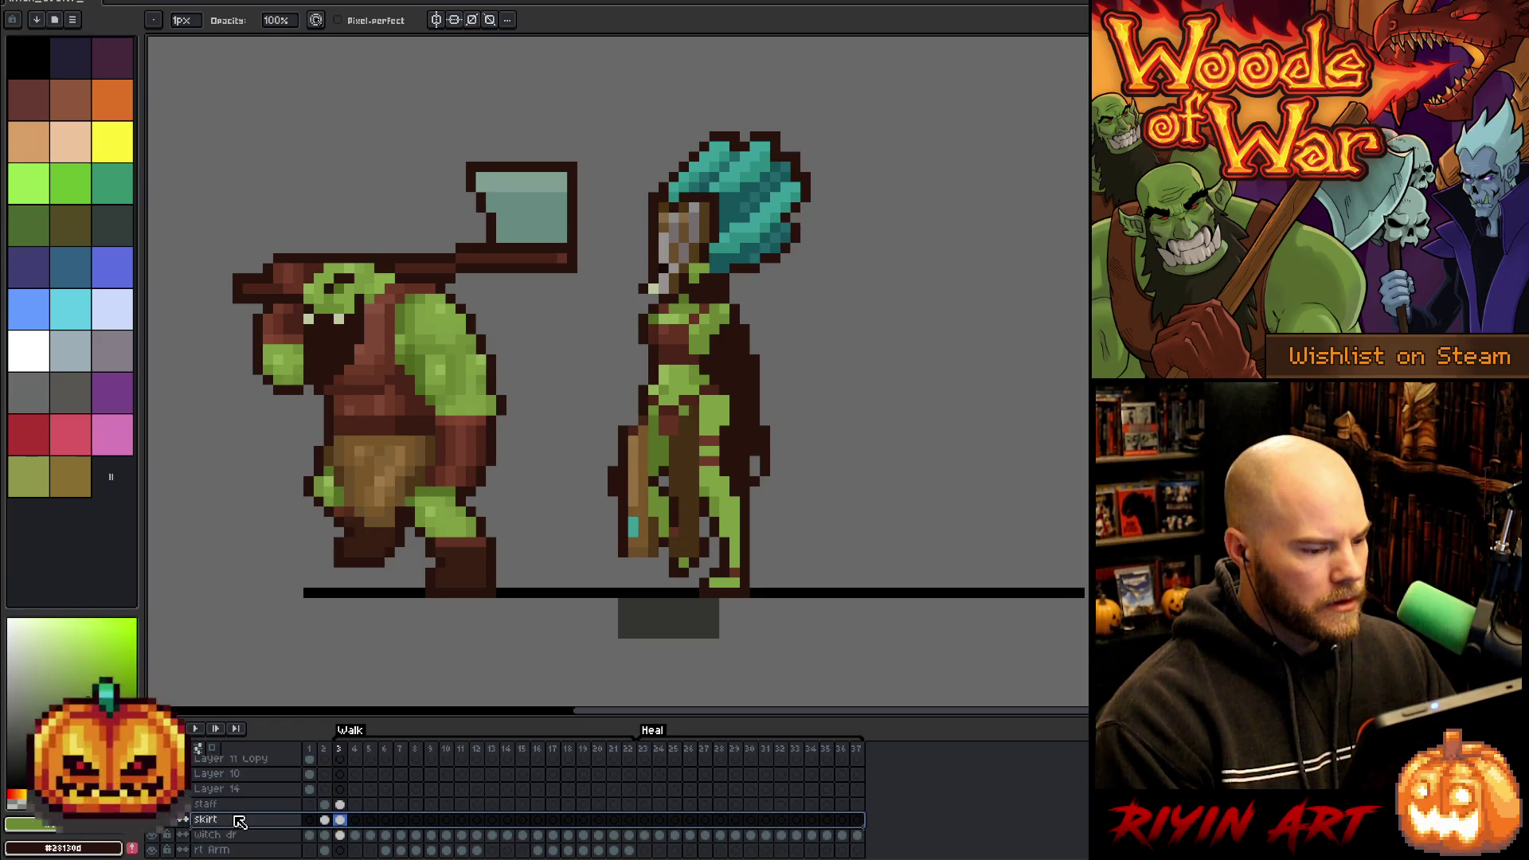
left_click(341, 821)
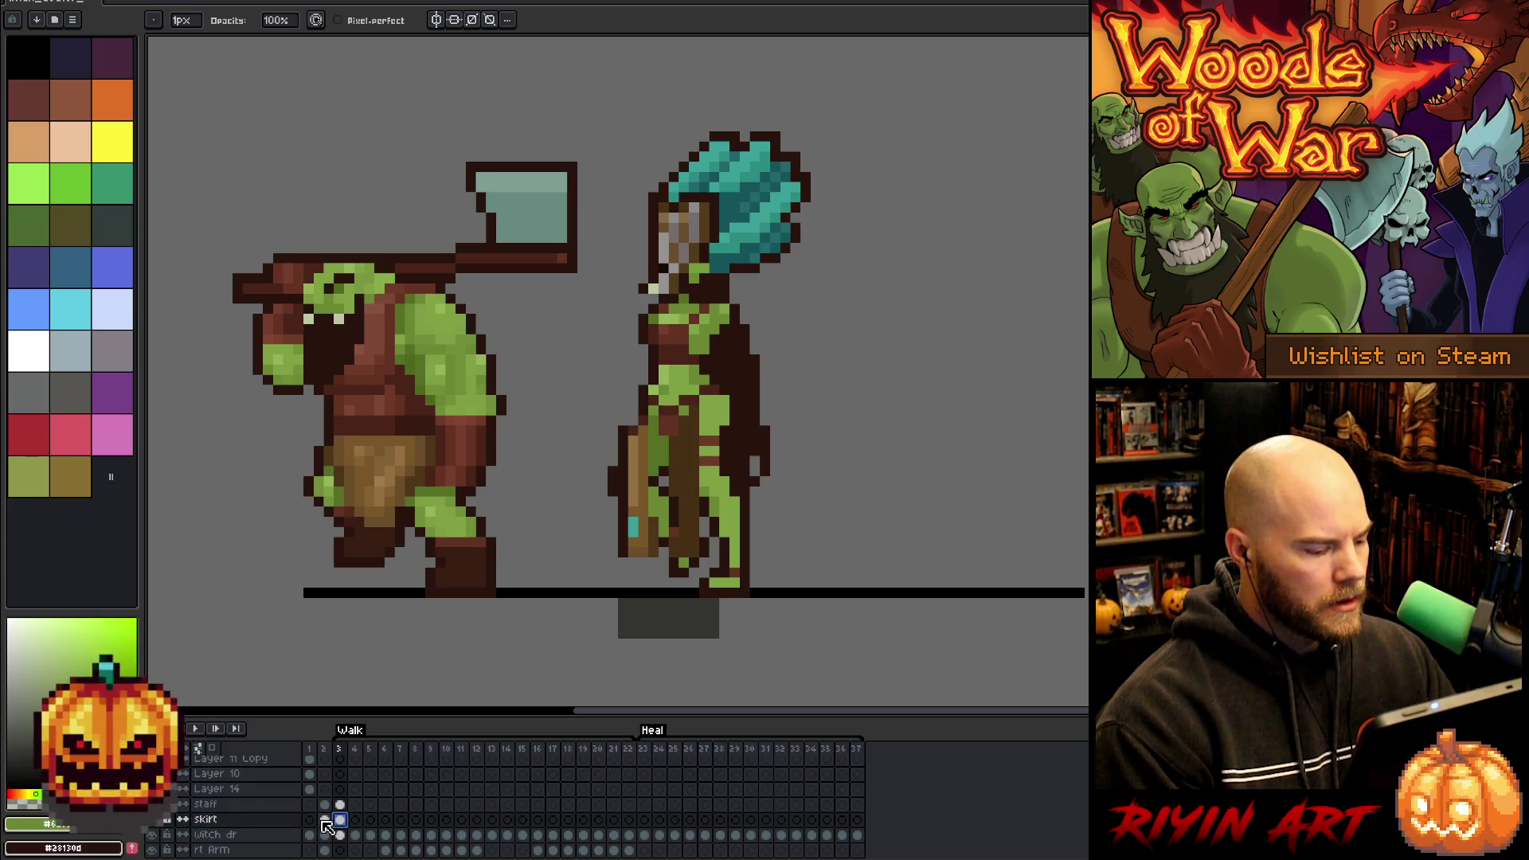
left_click(324, 821)
left_click(341, 820)
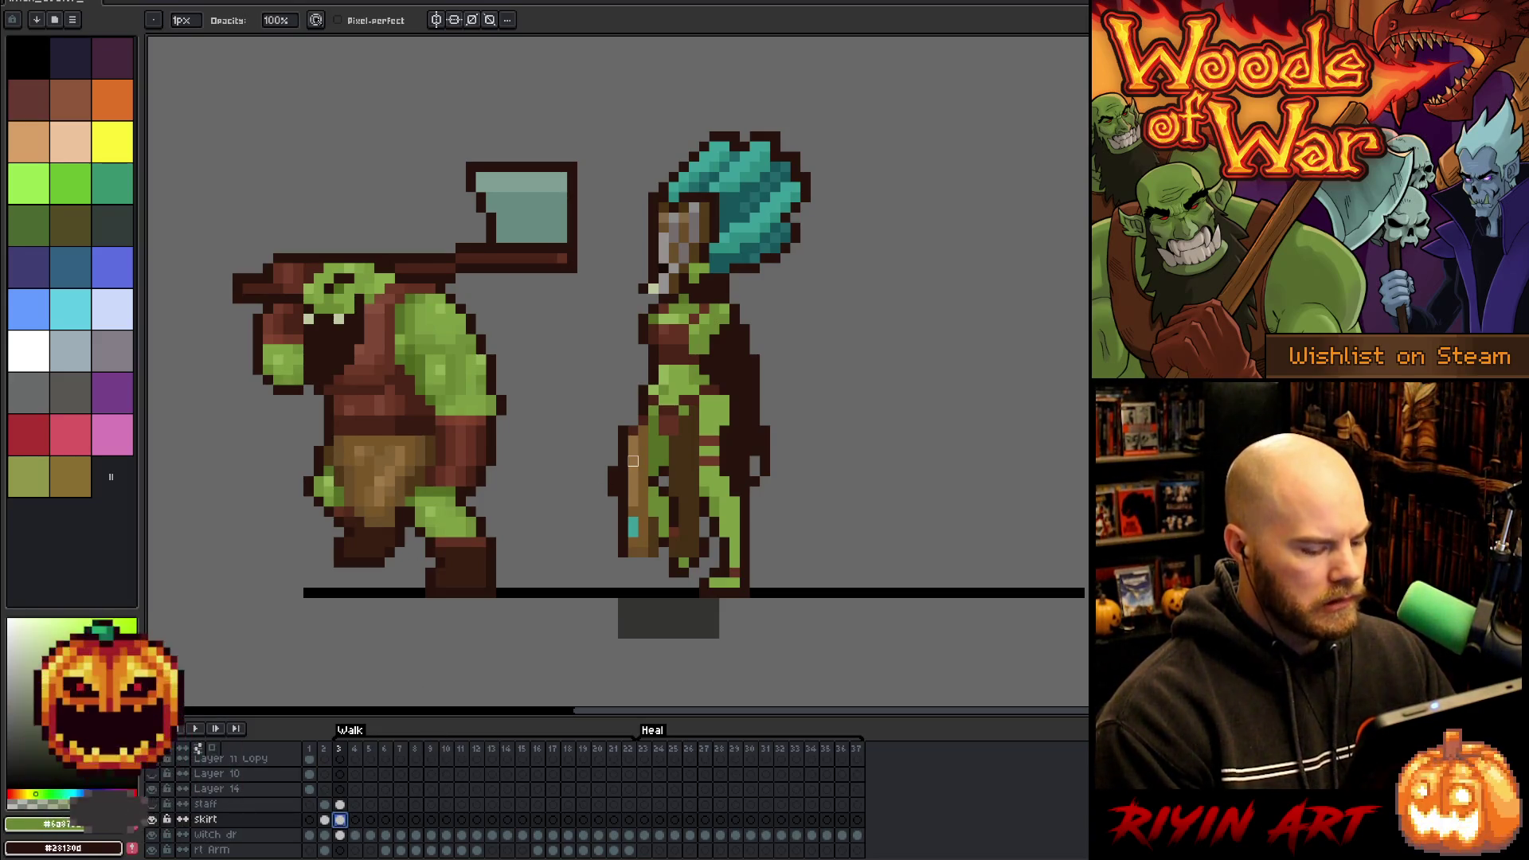
left_click(153, 821)
left_click(153, 821)
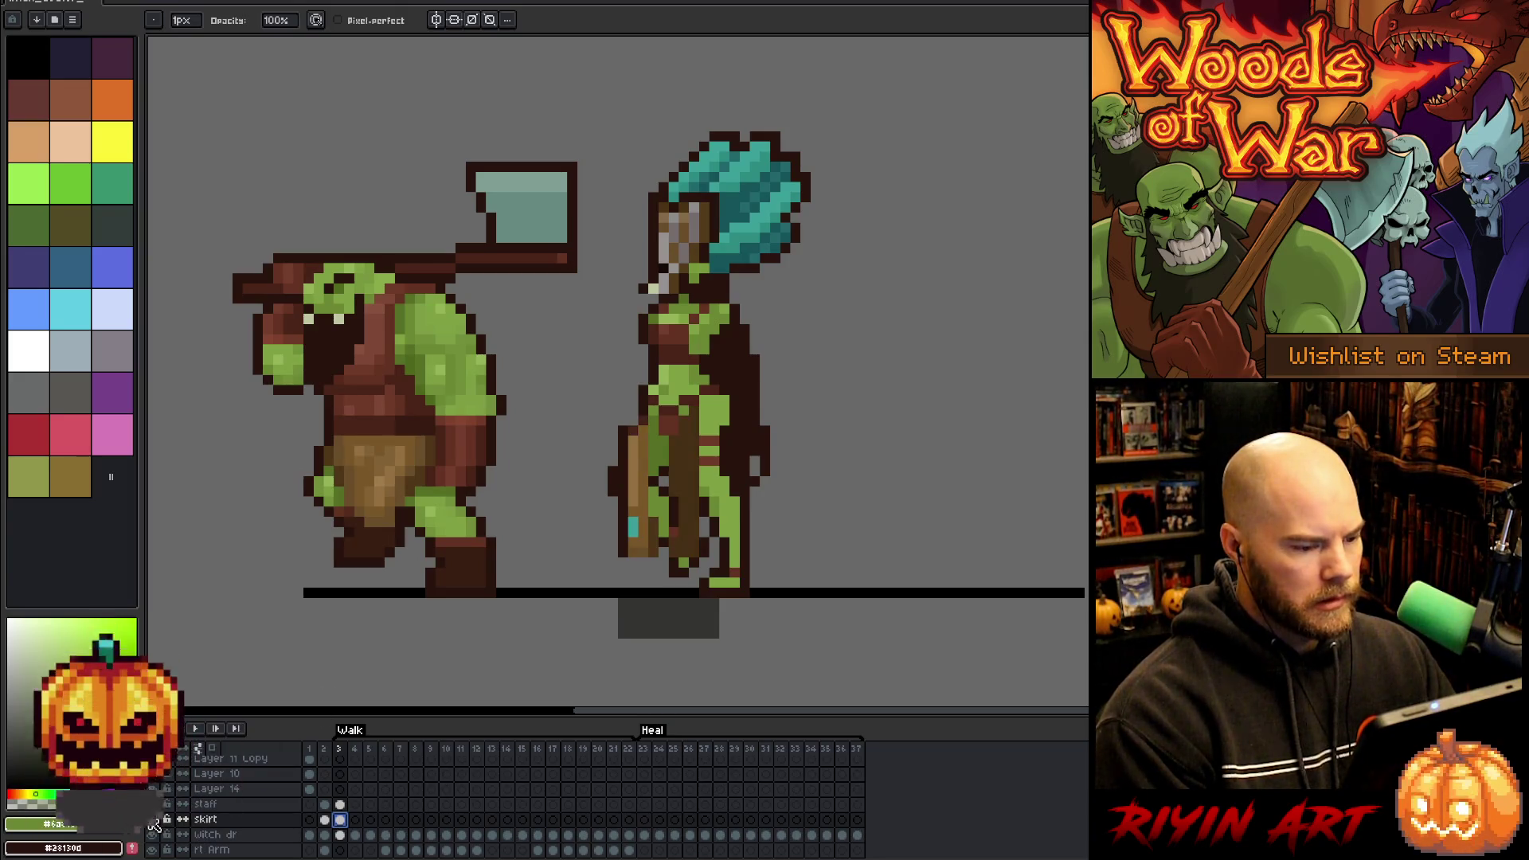
left_click(153, 821)
left_click(153, 821)
scroll(199, 821, "down", 1)
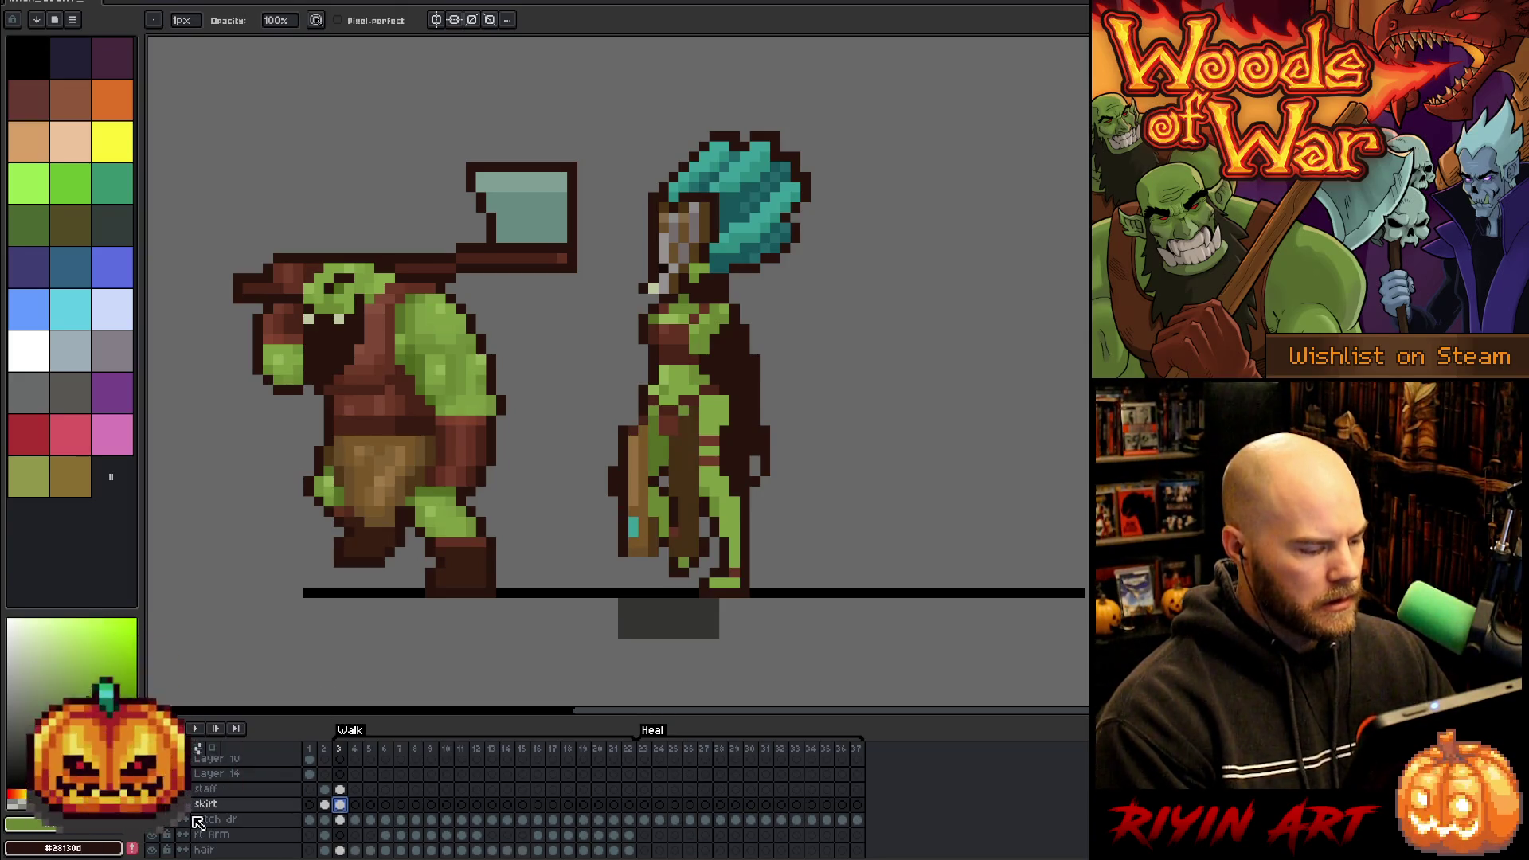
- Duplicate the skirt layer, place the copy below the right arm, and name it 'skirt back'
right_click(213, 808)
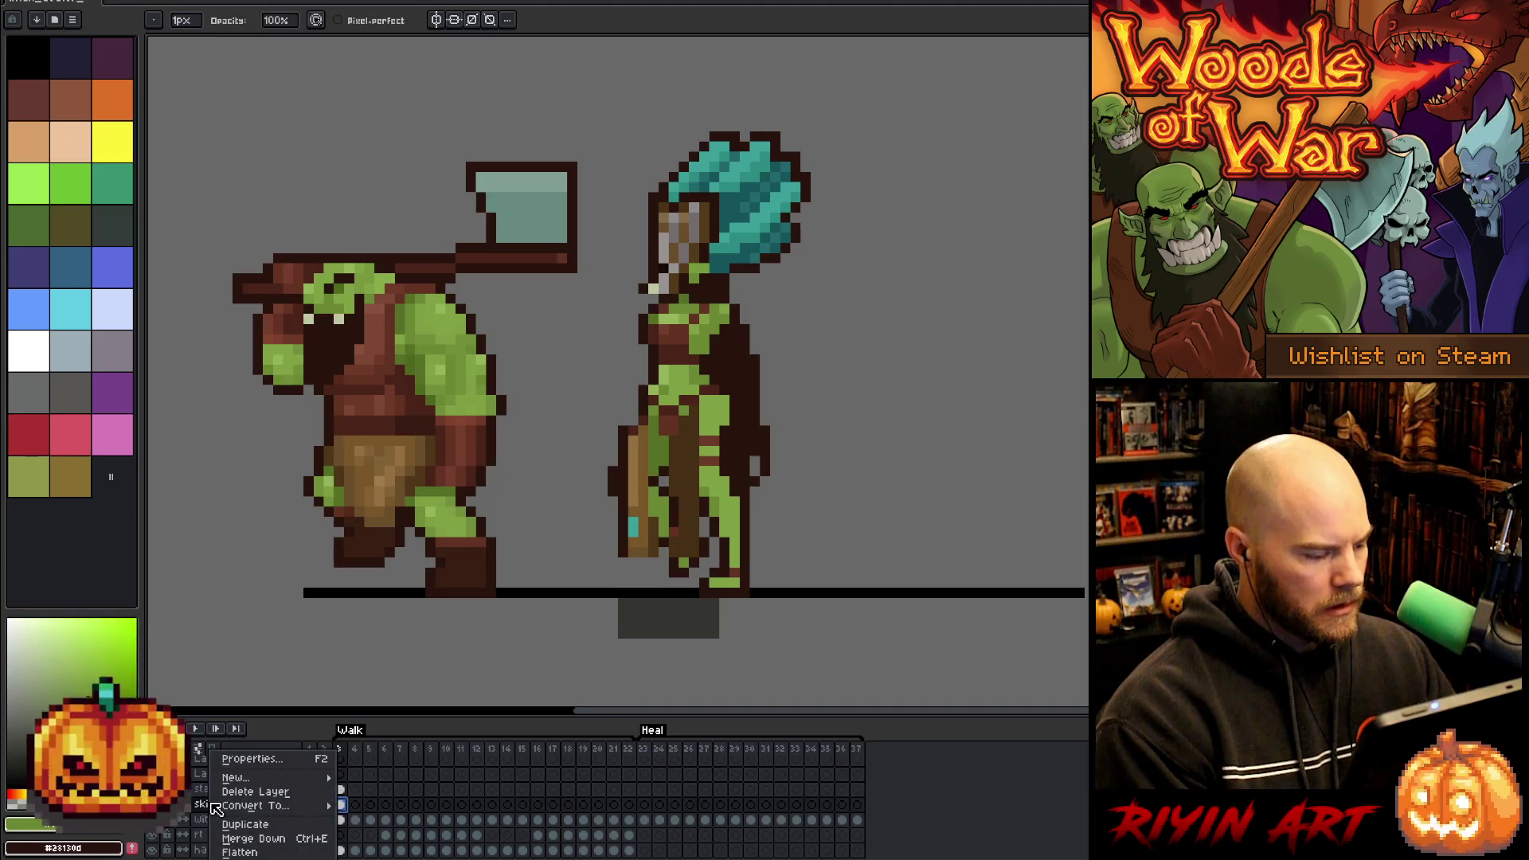
left_click(253, 829)
scroll(236, 791, "down", 2)
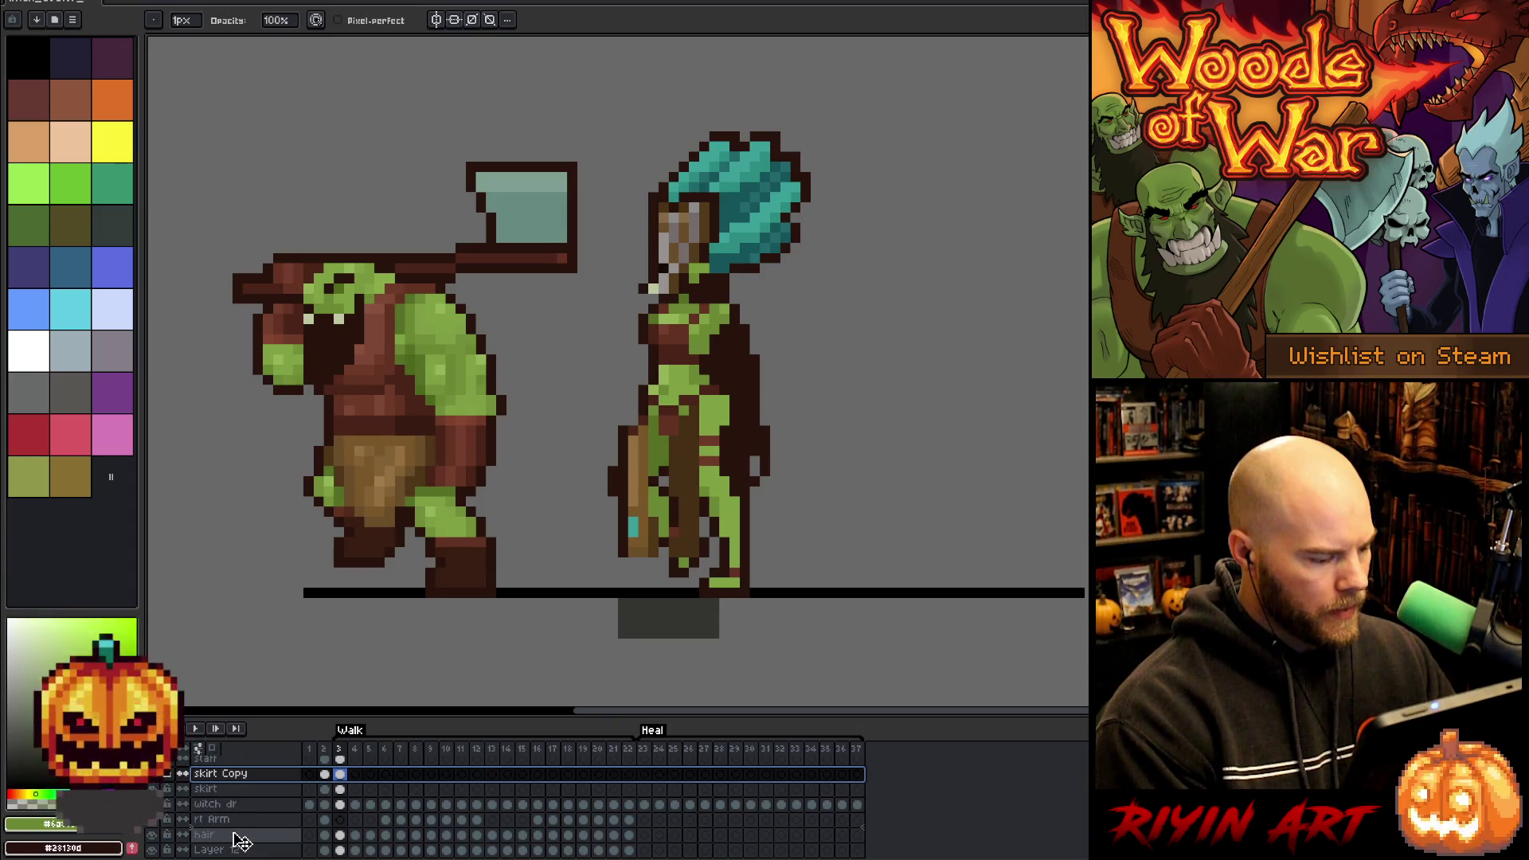
left_click_drag(240, 840, 233, 828)
double_click(227, 820)
type("skirt n")
key("BackSpace")
type("back")
key("Return")
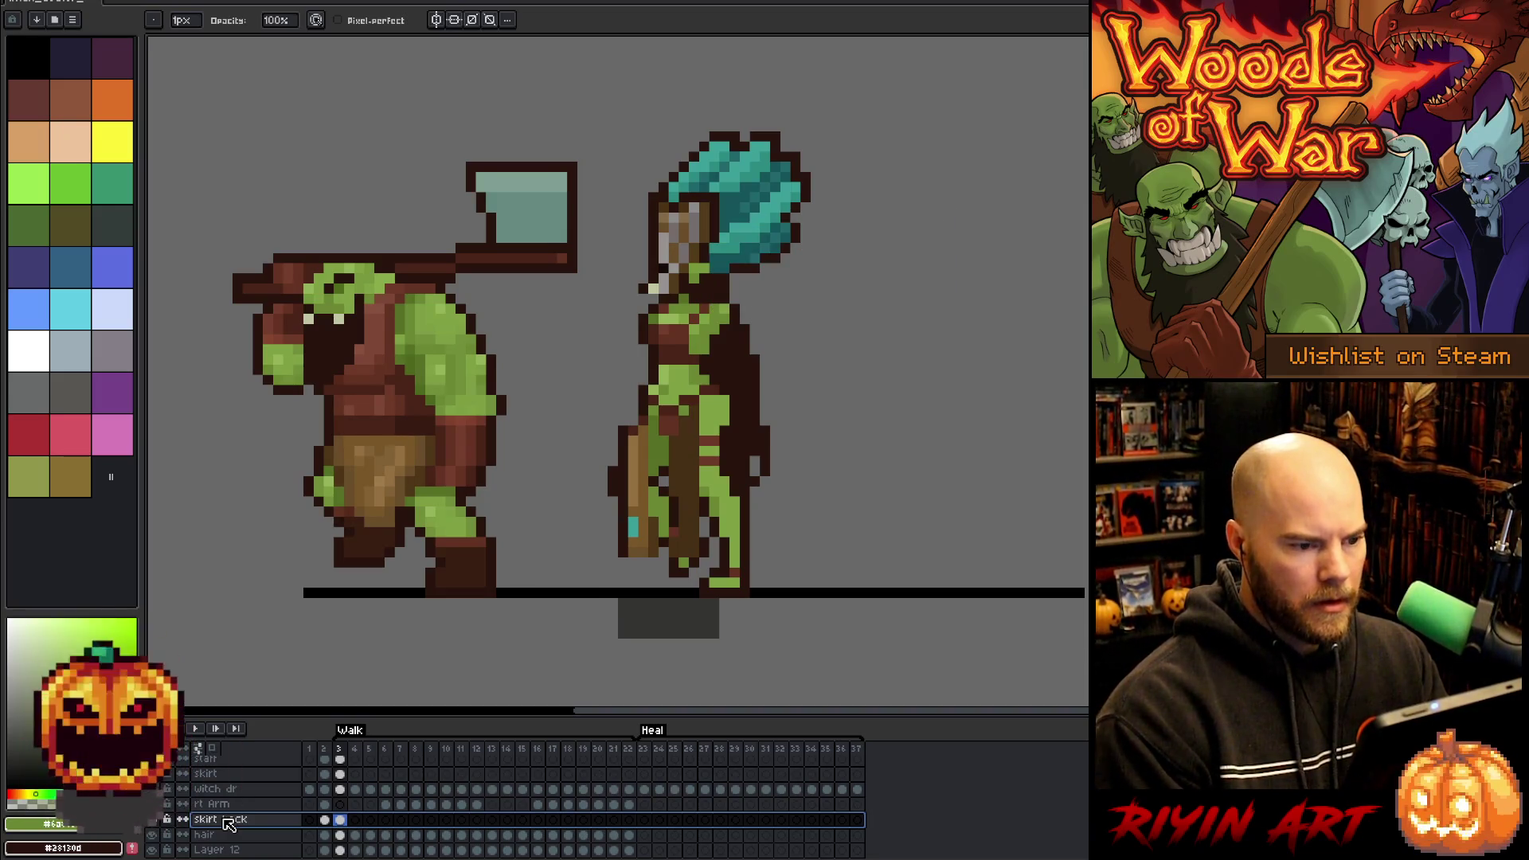
- Solo skirt back on frame 3 and erase the front skirt piece from it
left_click_drag(283, 826, 219, 836)
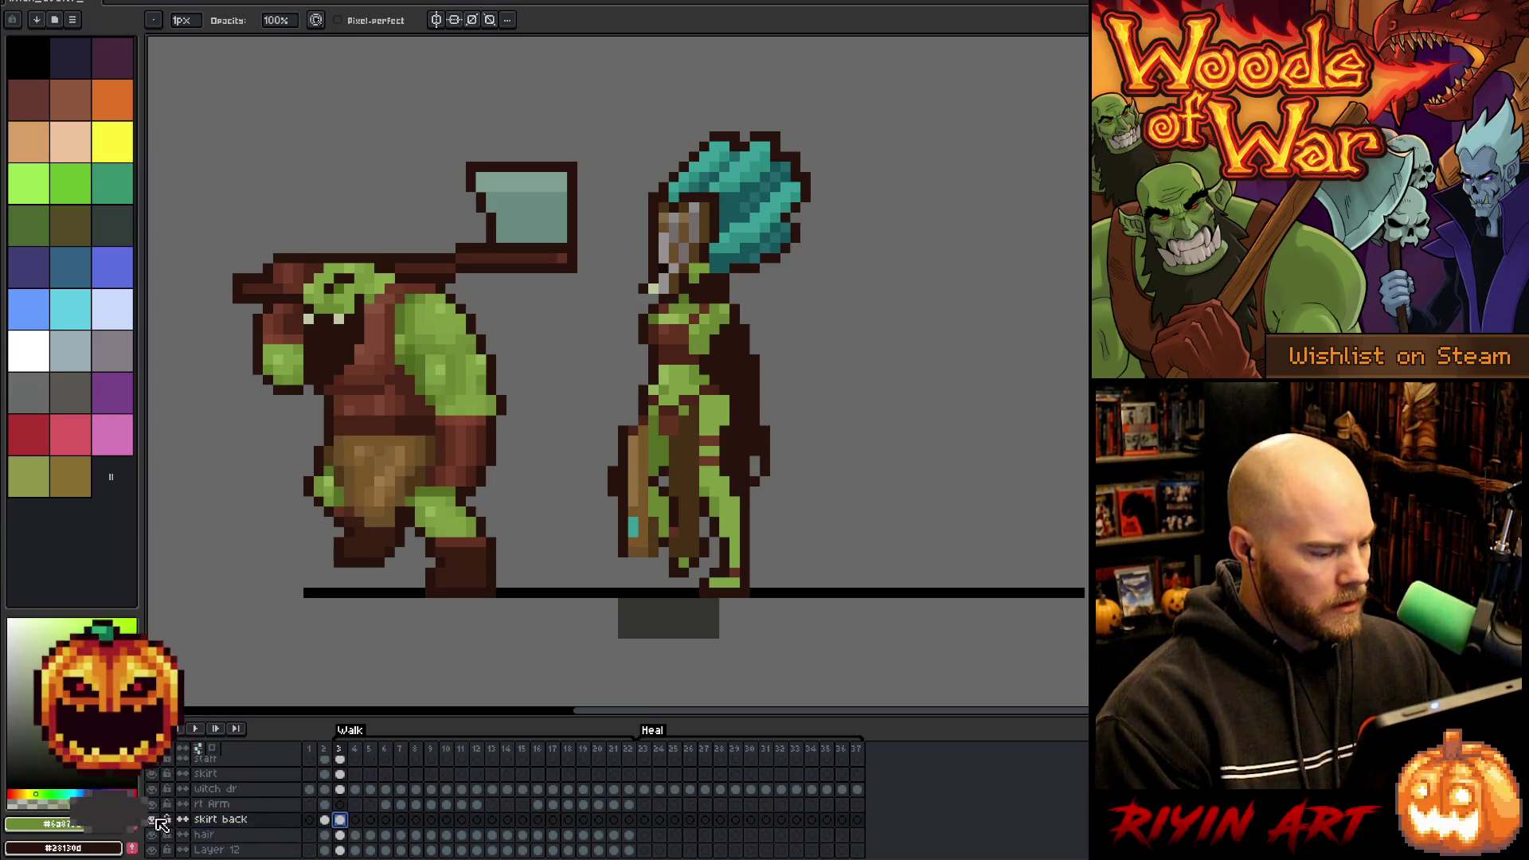
left_click(153, 820, "alt")
key("m")
mouse_move(477, 338)
left_mouse_down()
mouse_move(552, 502)
mouse_move(661, 640)
left_mouse_up()
key("Delete")
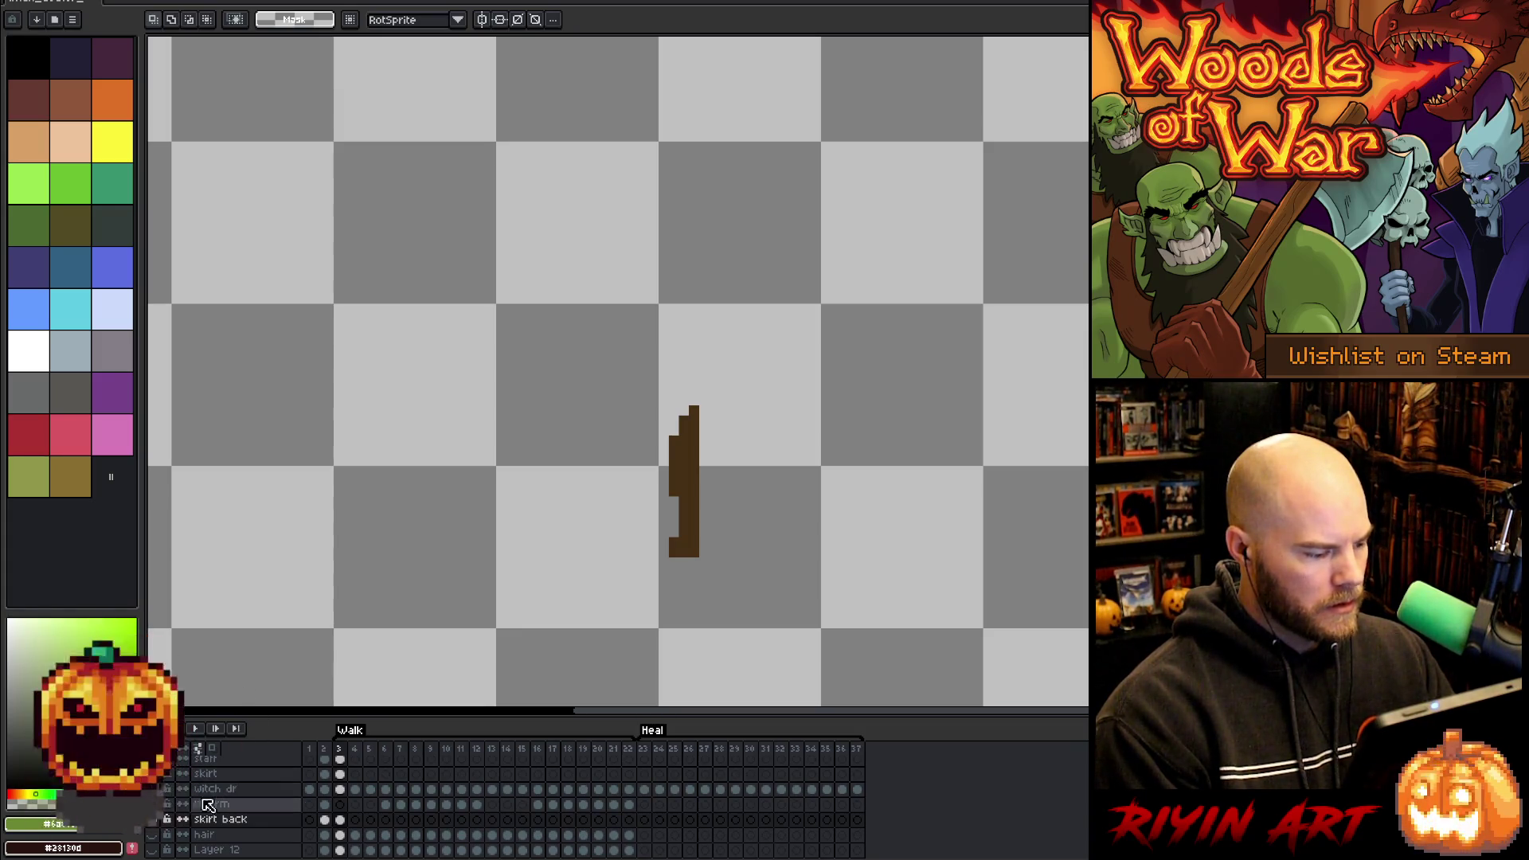
- Solo the skirt layer on frame 3 and erase the front piece's right side
left_click(159, 818, "alt")
scroll(171, 812, "up", 1)
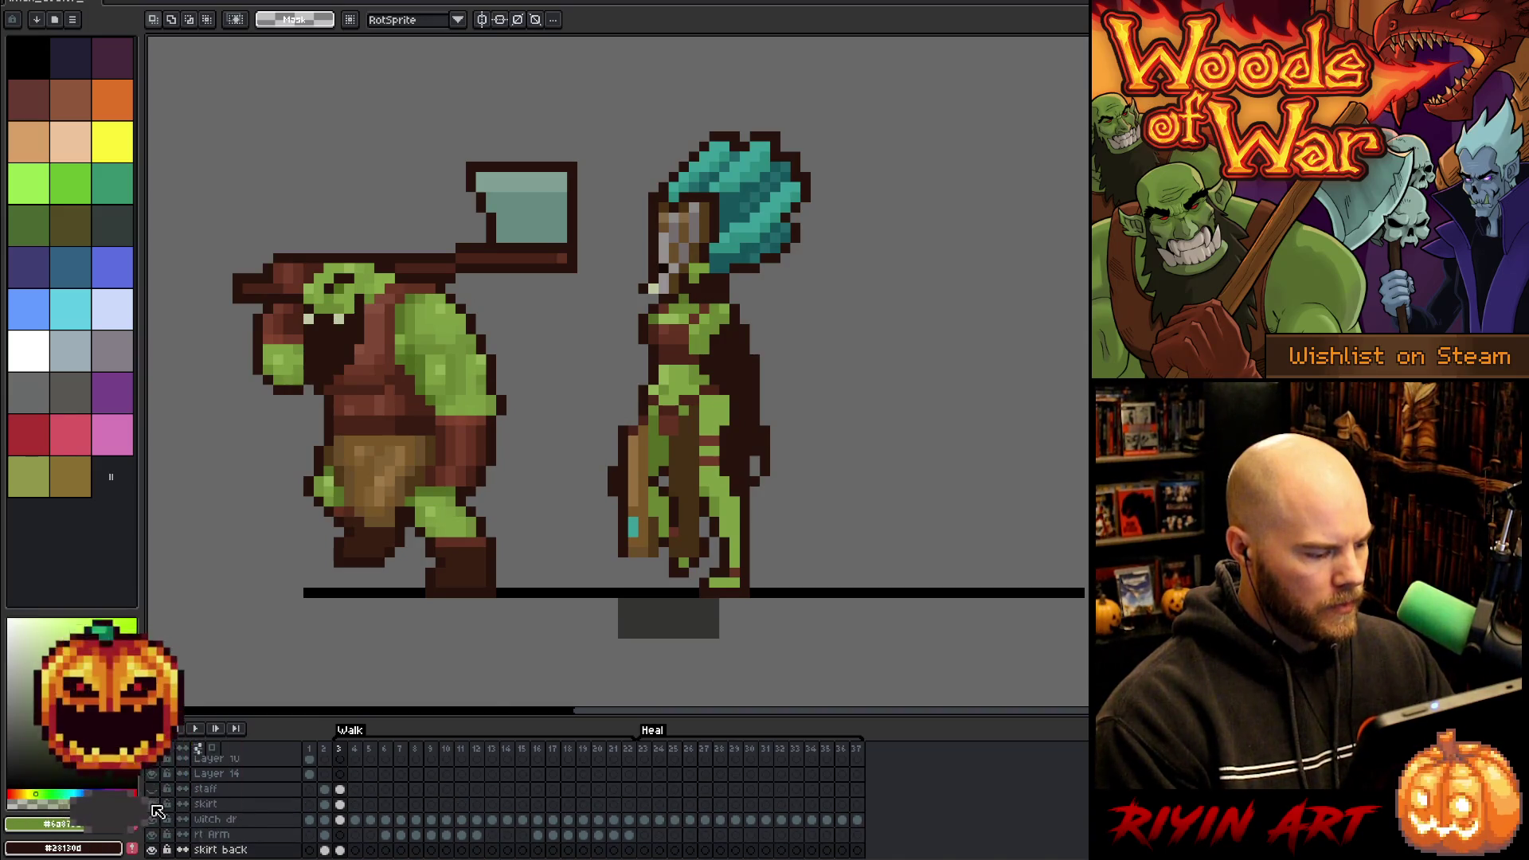
left_click(151, 804, "alt")
left_click(341, 804)
key("e")
left_click_drag(694, 408, 685, 557)
left_click_drag(673, 435, 673, 557)
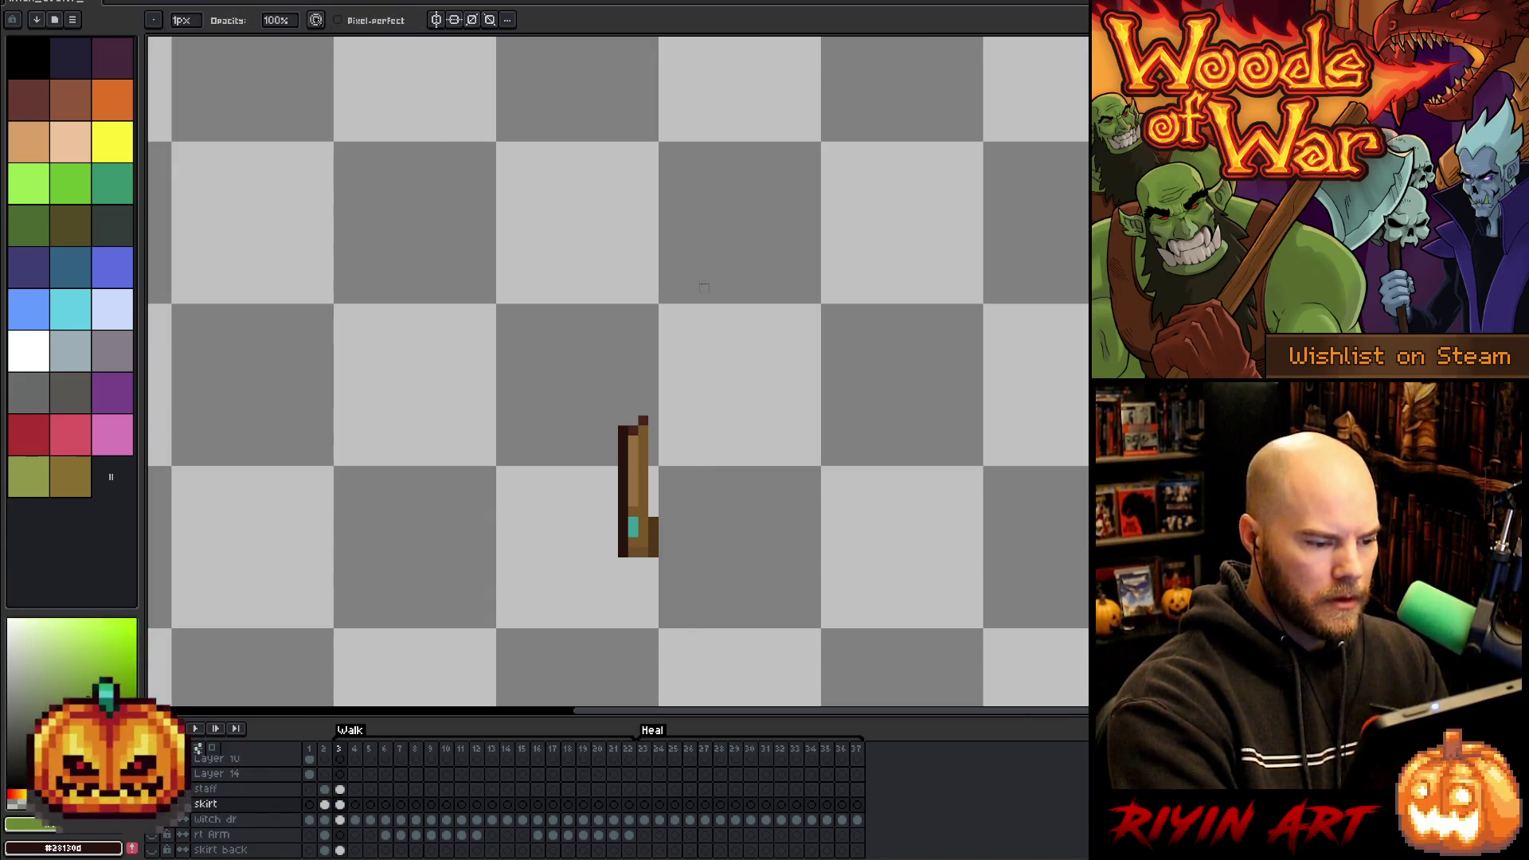
- Pencil a dark brown edge down the piece's right side, then show all layers again
key("b")
left_click(641, 478, "alt")
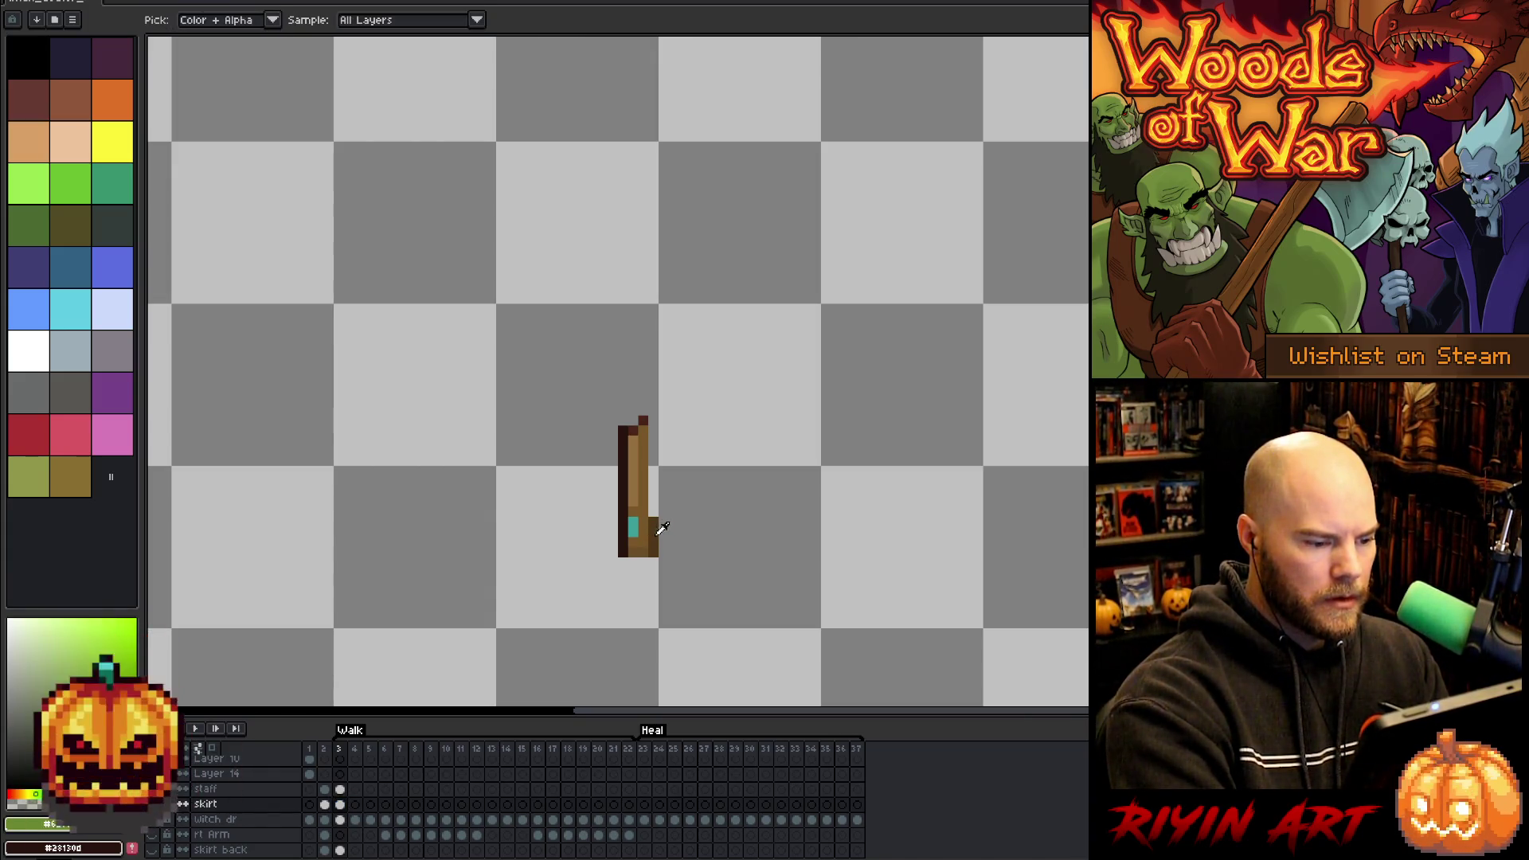
left_click(652, 527)
left_click_drag(651, 439, 651, 521)
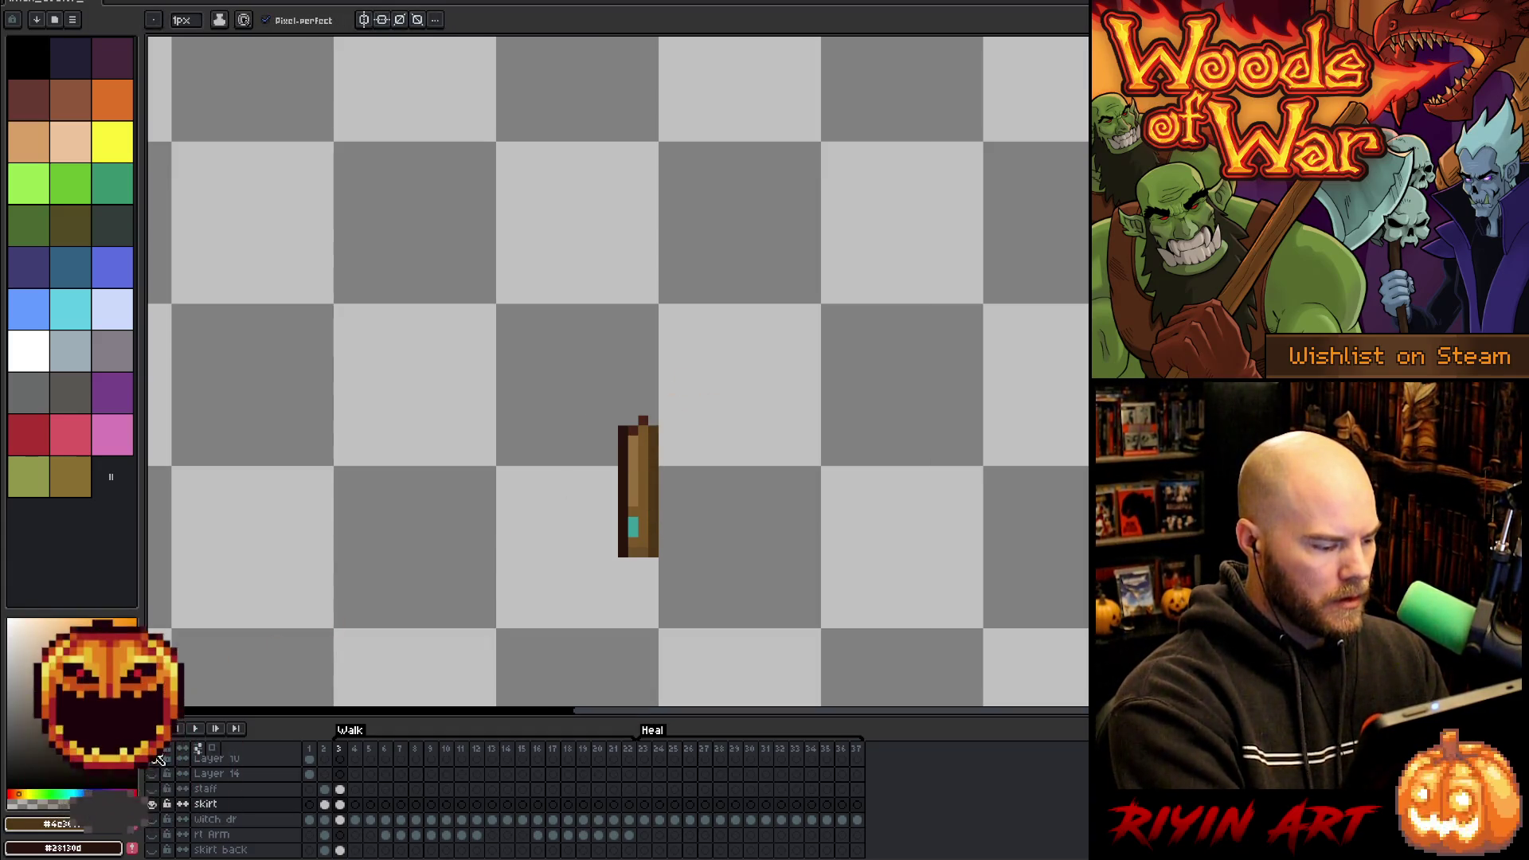
left_click(153, 805, "alt")
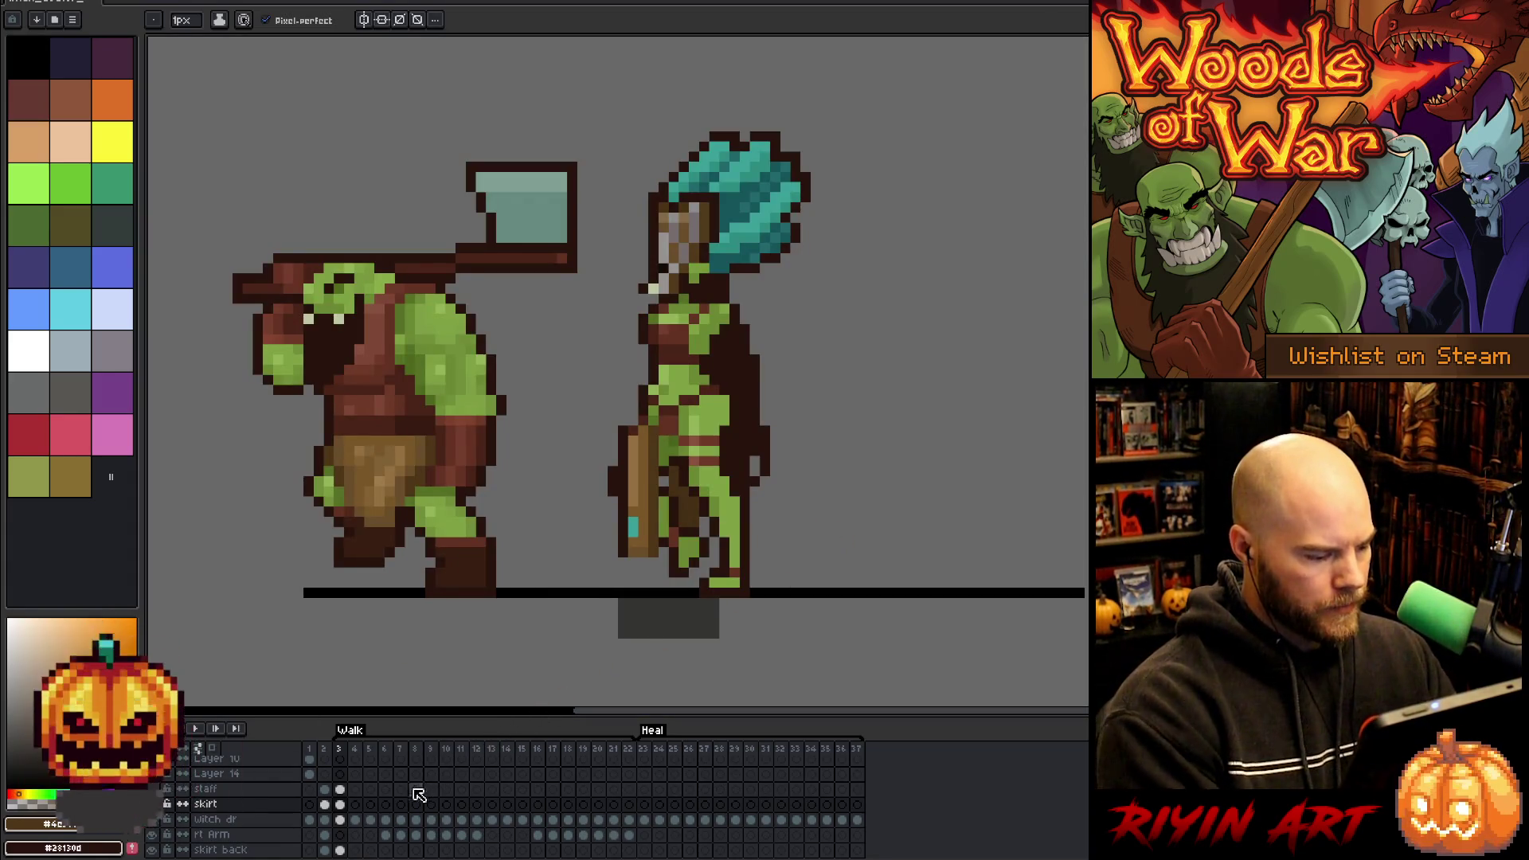
- Compare skirt and skirt back between frames 2 and 3, then jump to walk frame 1
left_click(342, 806)
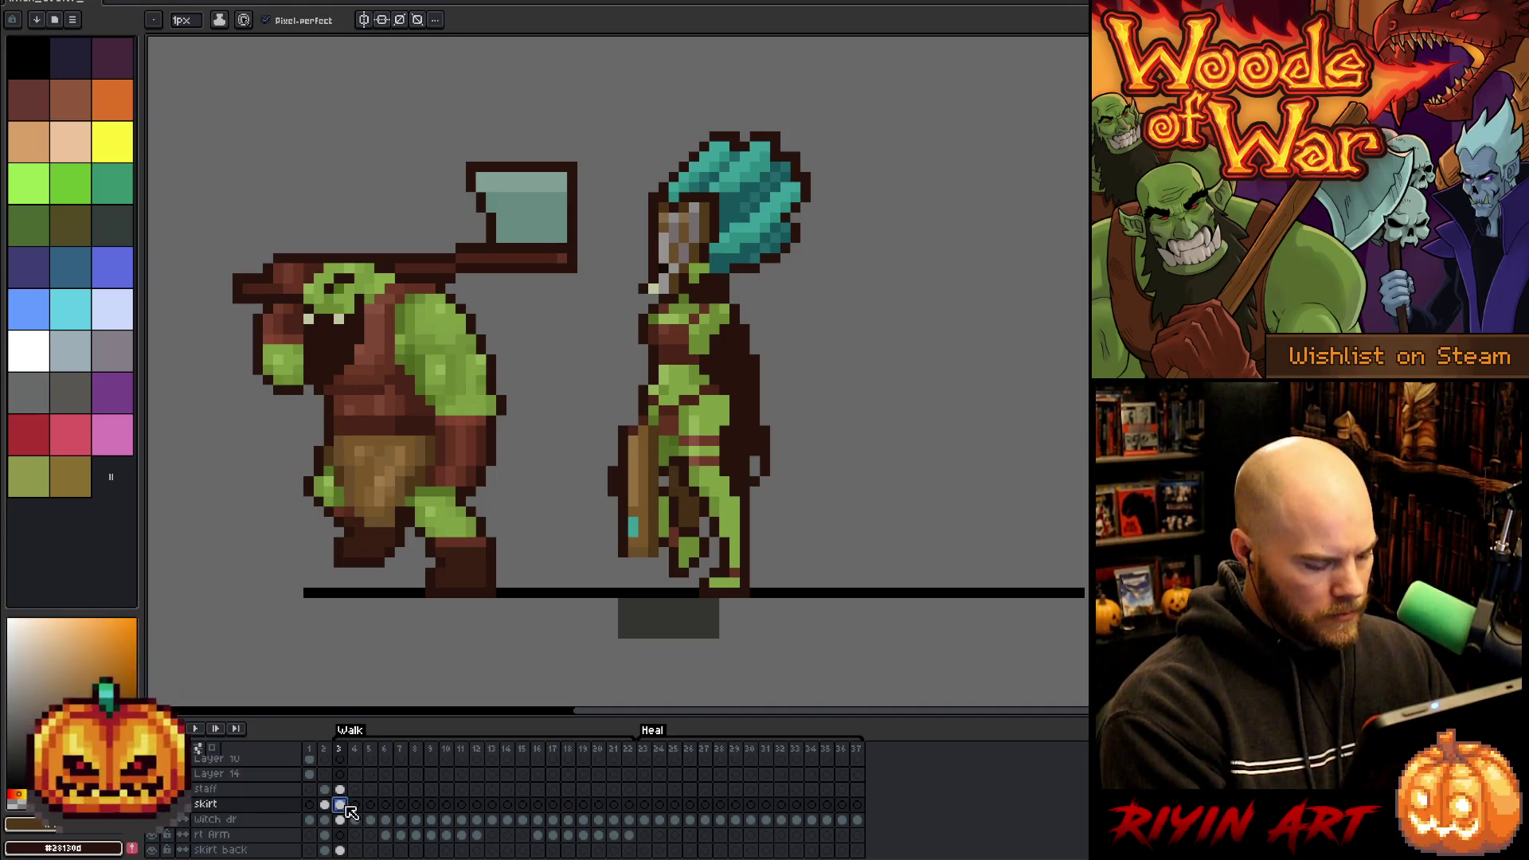
left_click(326, 805)
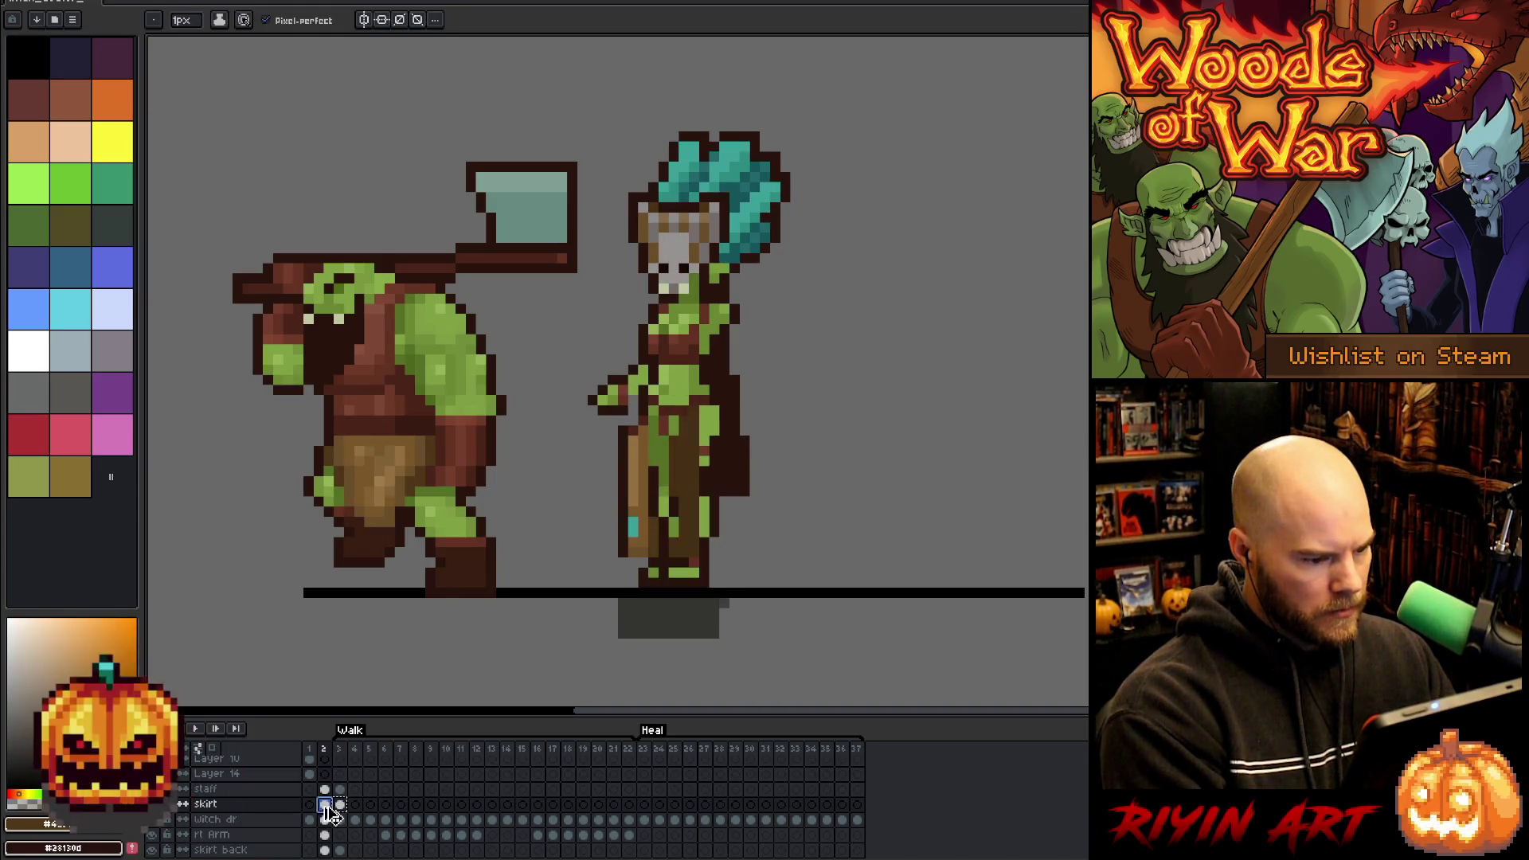
scroll(331, 812, "down", 1)
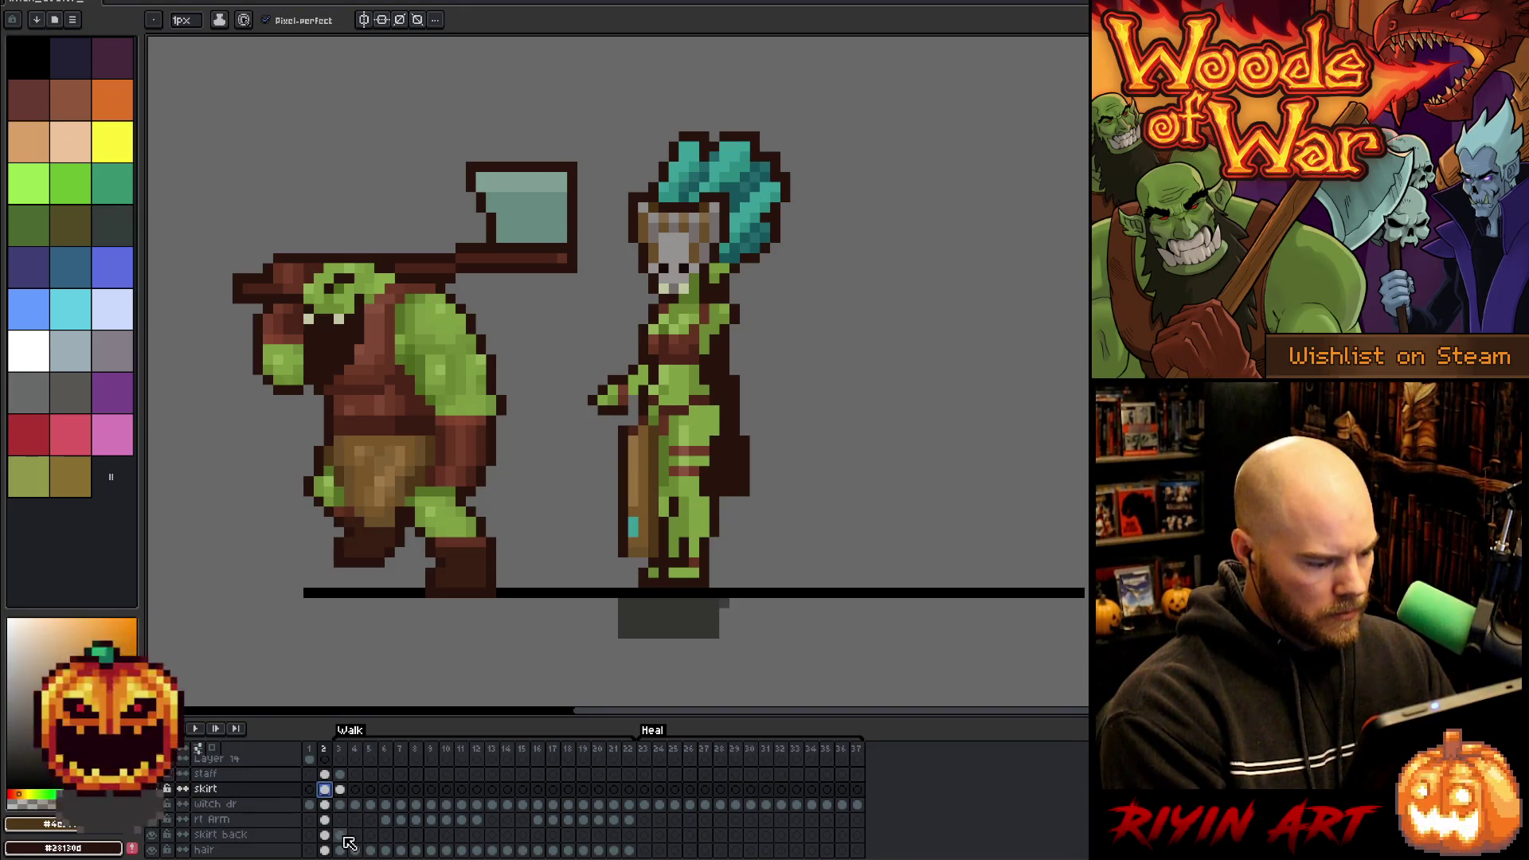
left_click(342, 836)
left_click(325, 835)
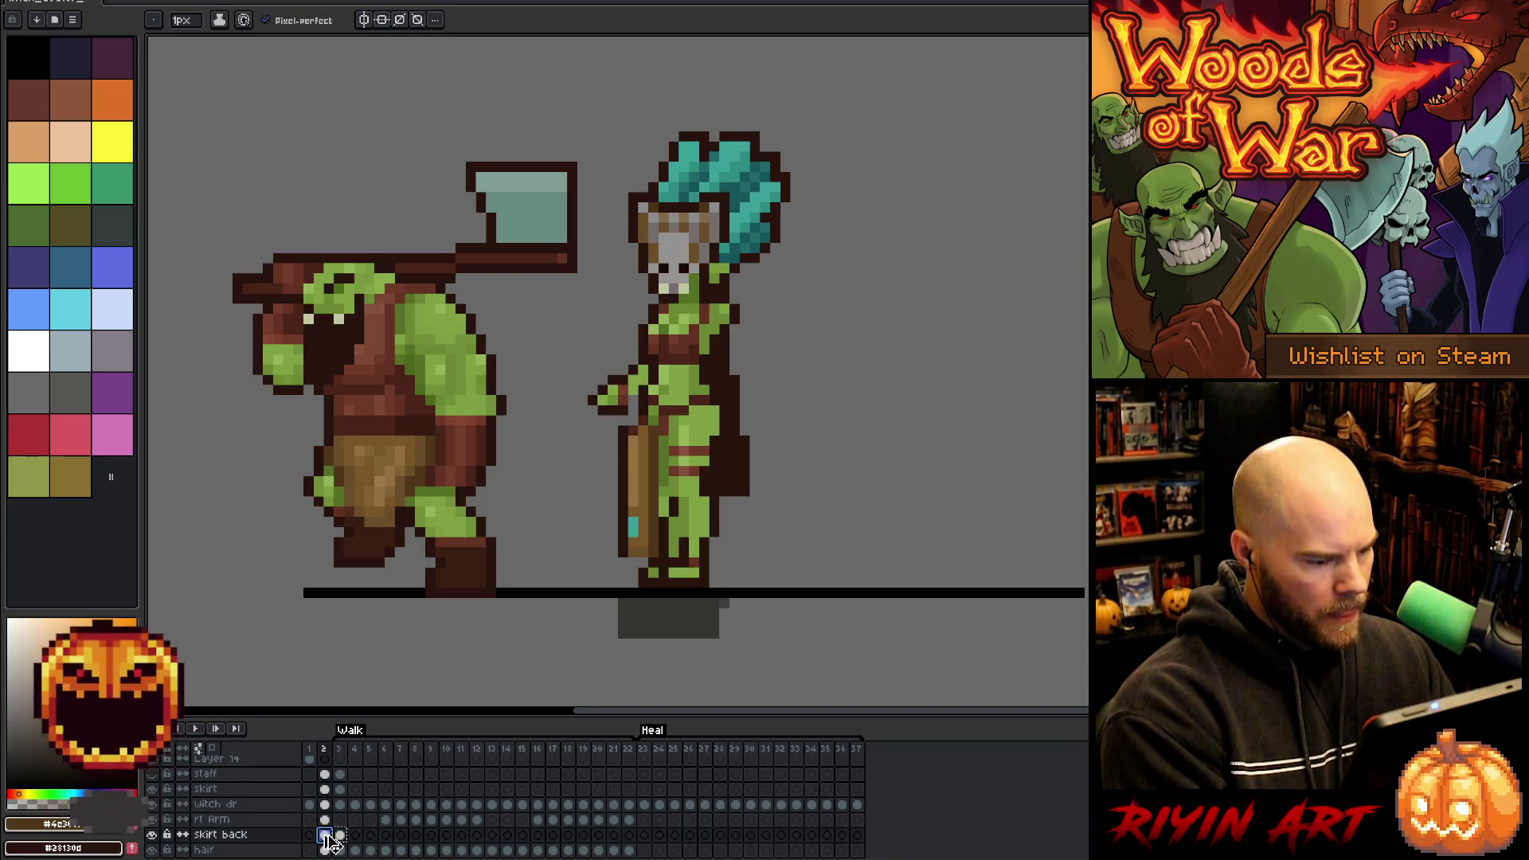
left_click(343, 790)
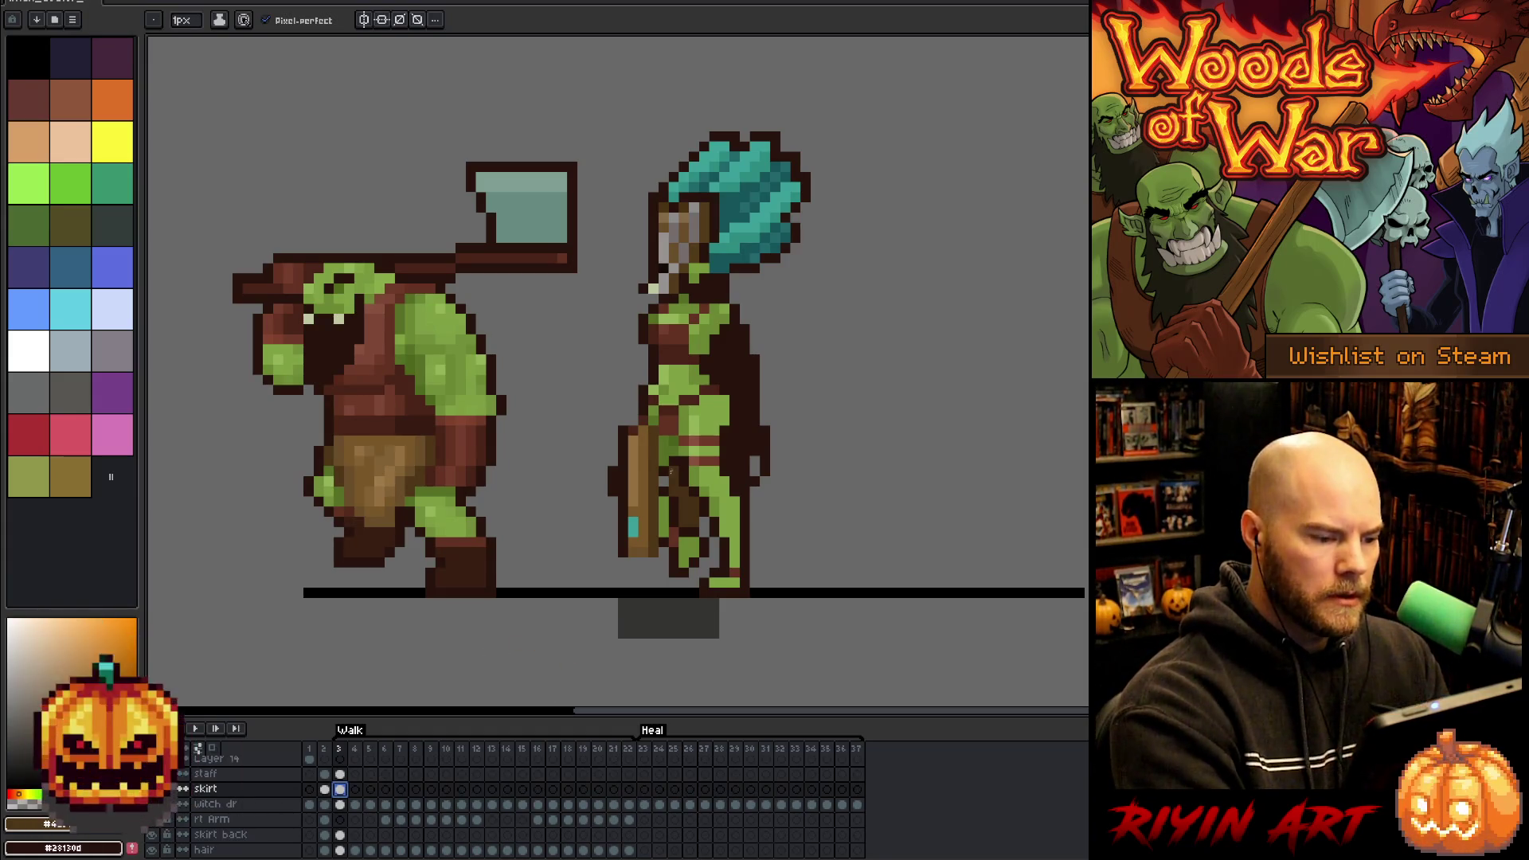
left_click(309, 748)
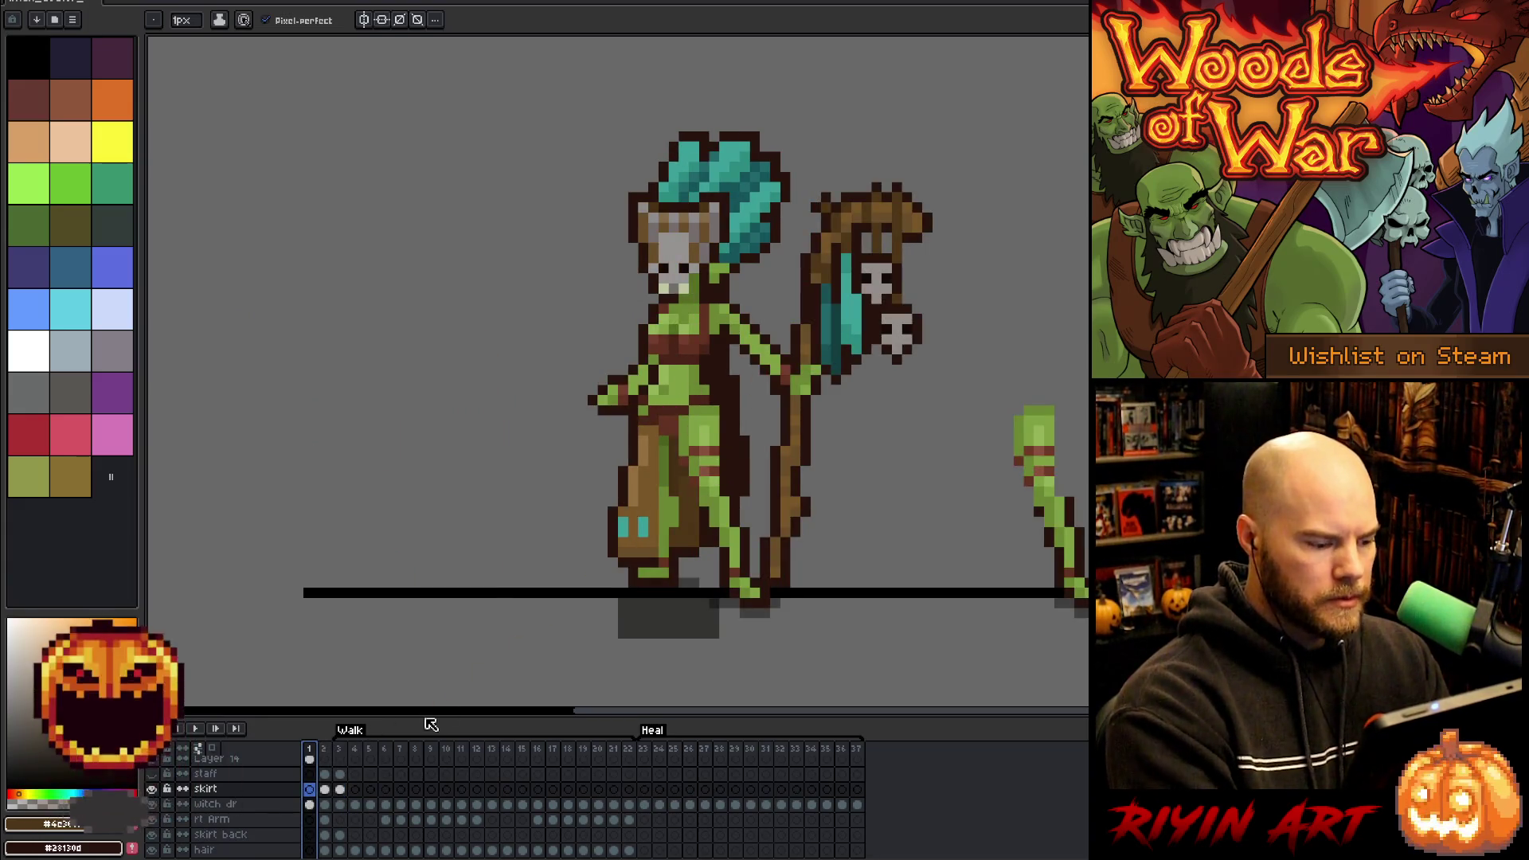
- Nudge frame 3's skirt piece, check the leg beneath, and select the area around the legs
left_click(340, 788)
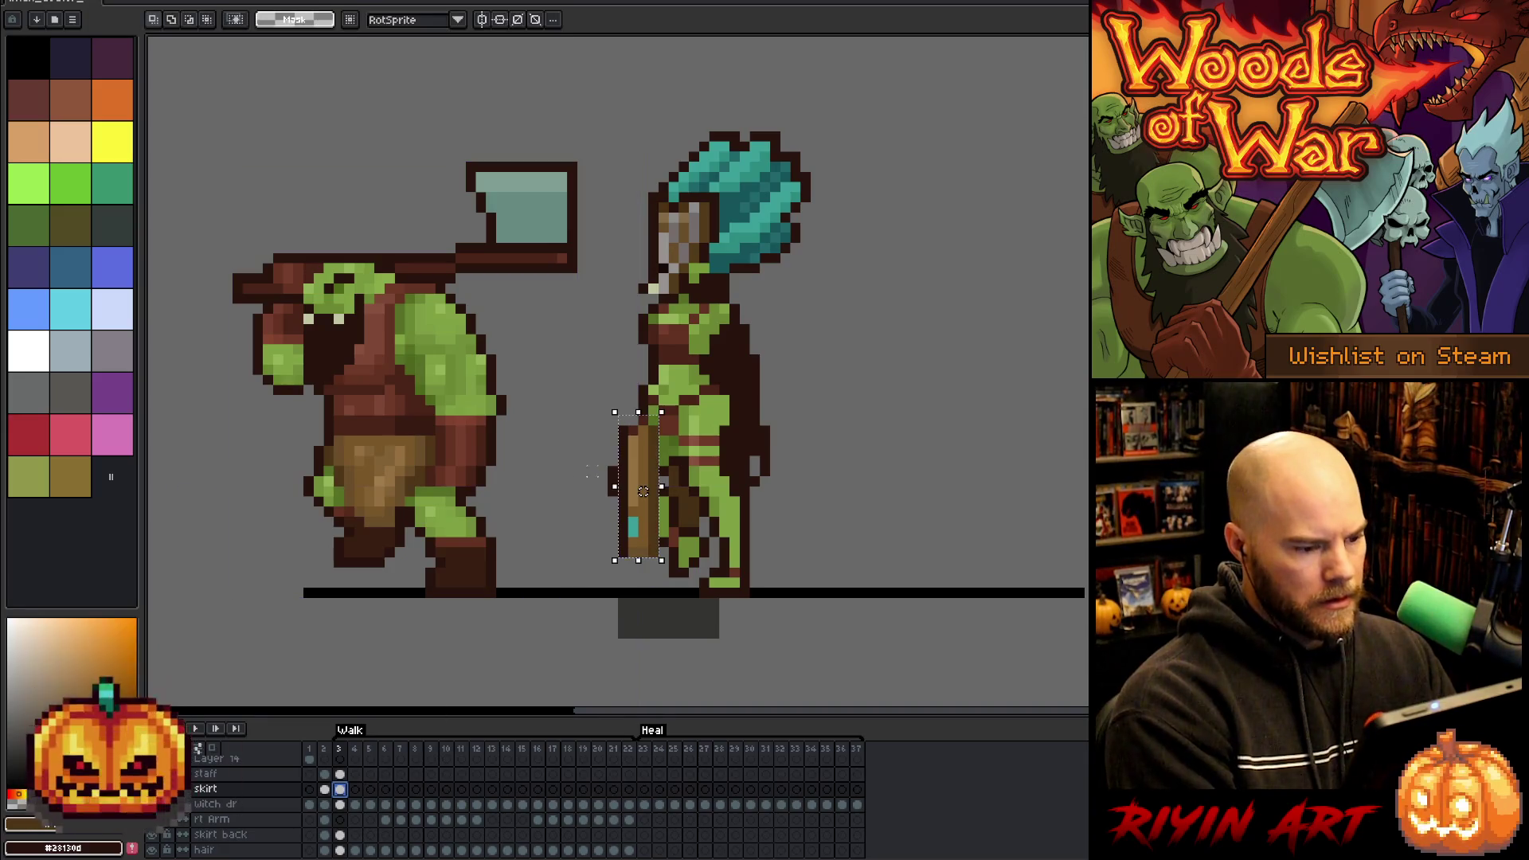
key("ctrl+t")
left_click_drag(649, 455, 659, 456)
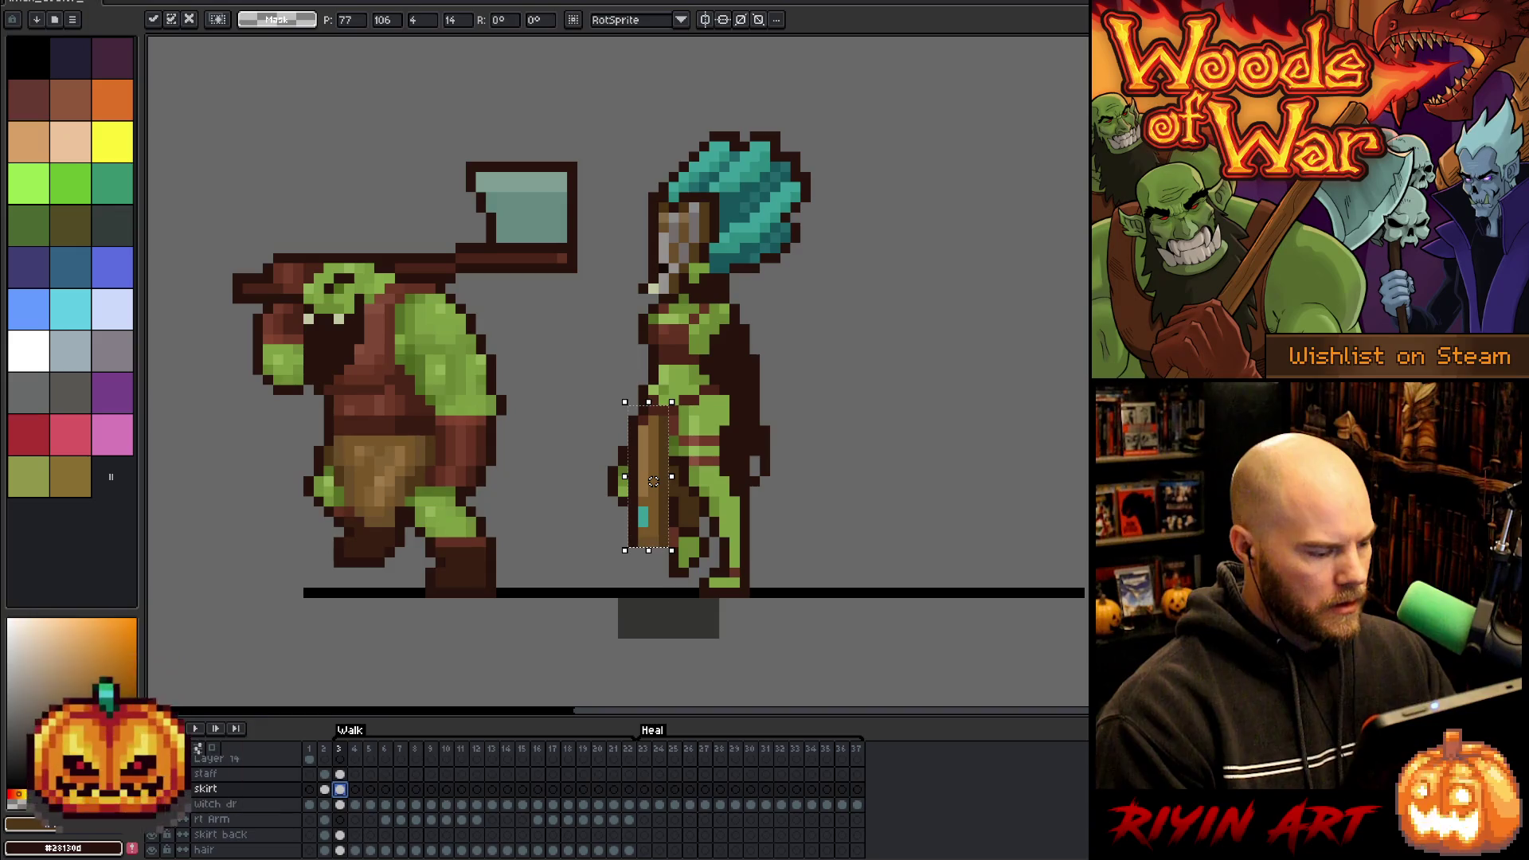
key("Delete")
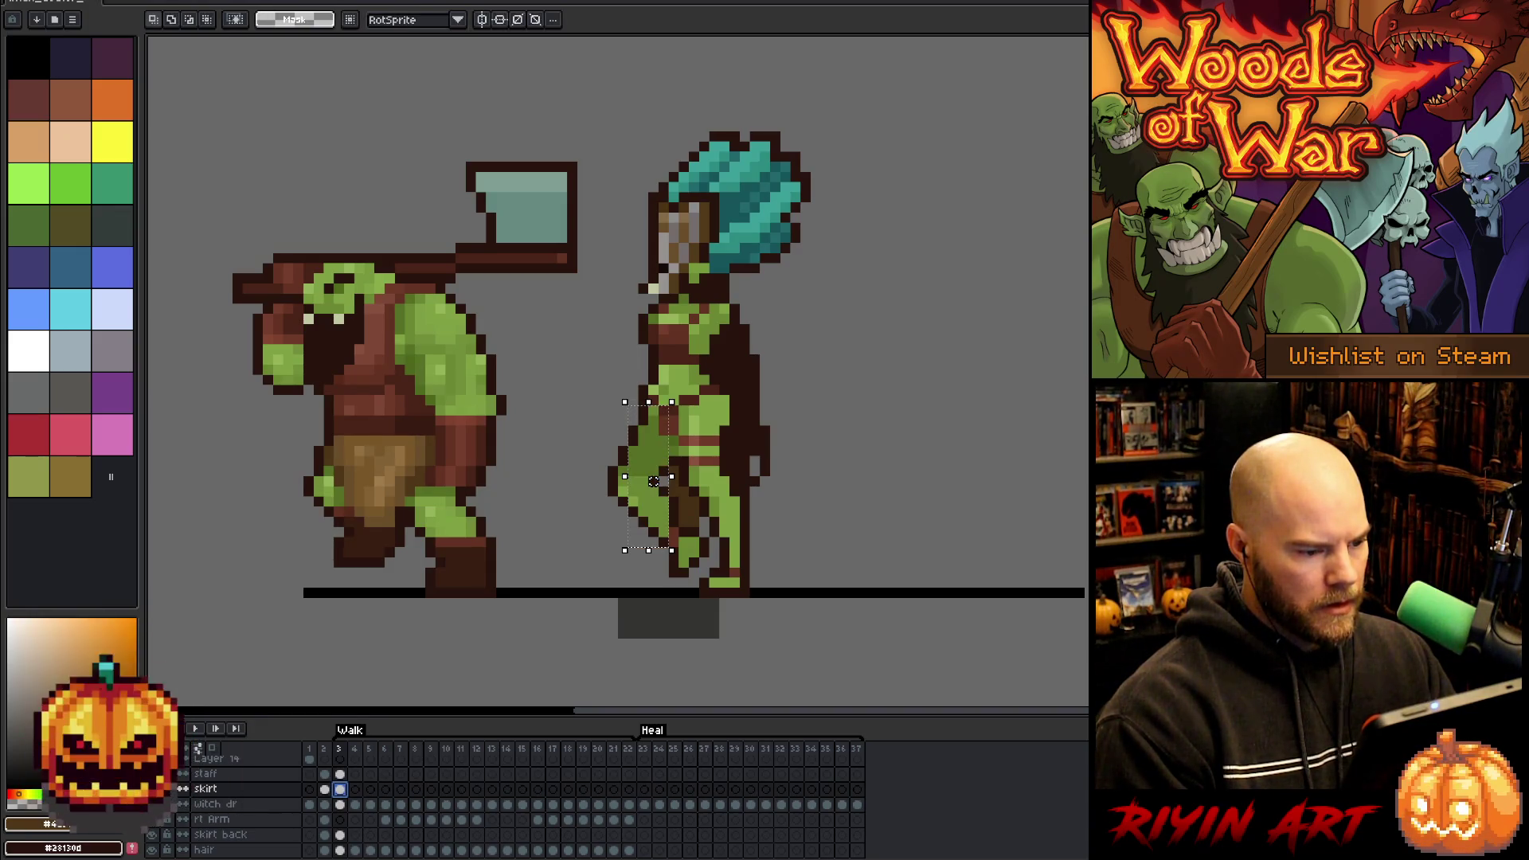
left_click_drag(595, 423, 763, 591)
left_click(152, 789)
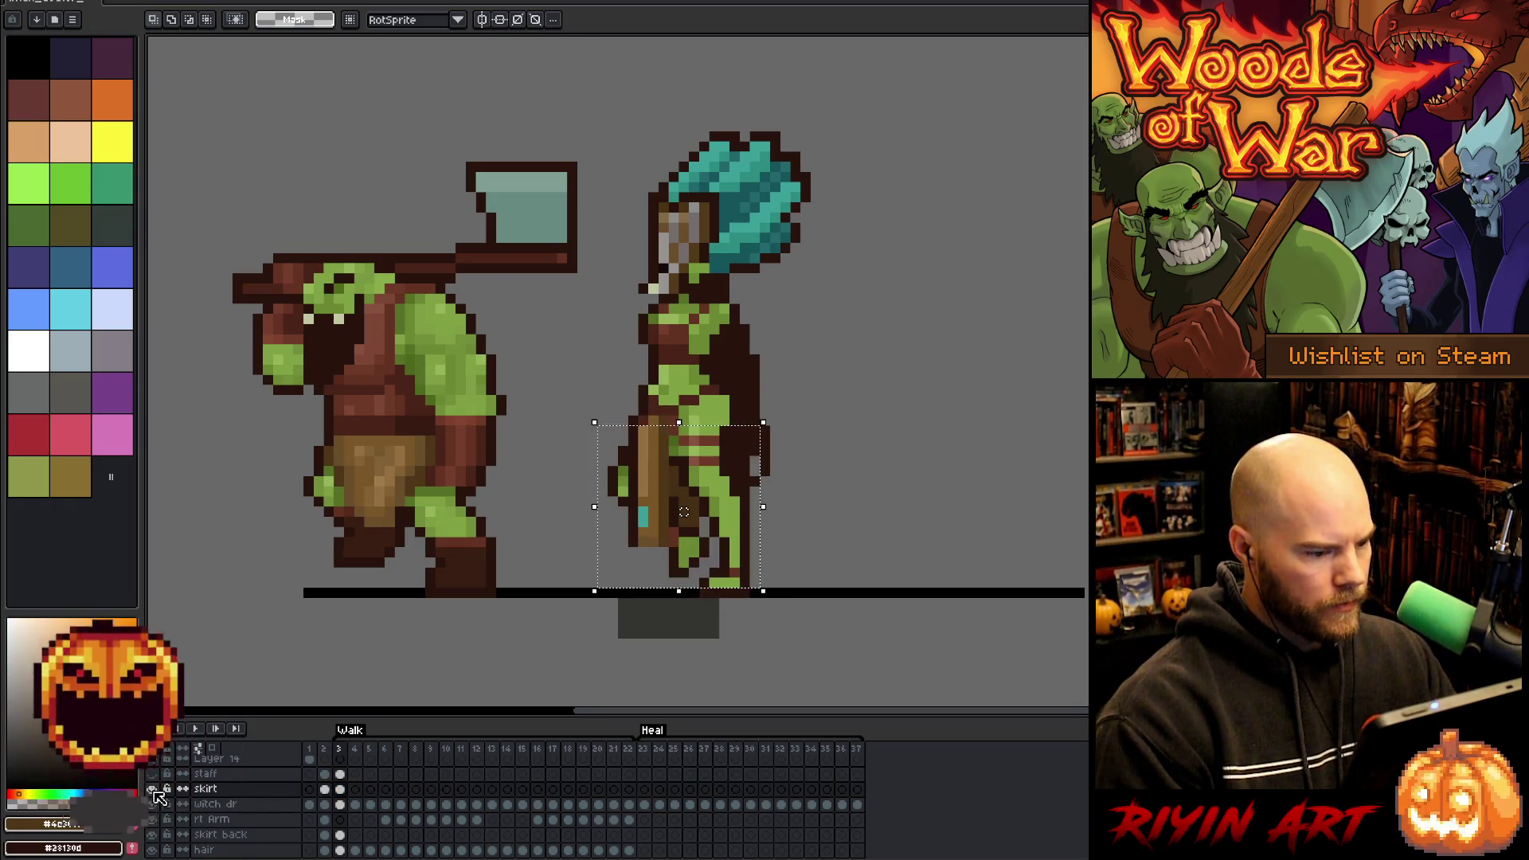
- Set the skirt layer to 65% opacity and nudge the skirt piece one pixel left
double_click(205, 788)
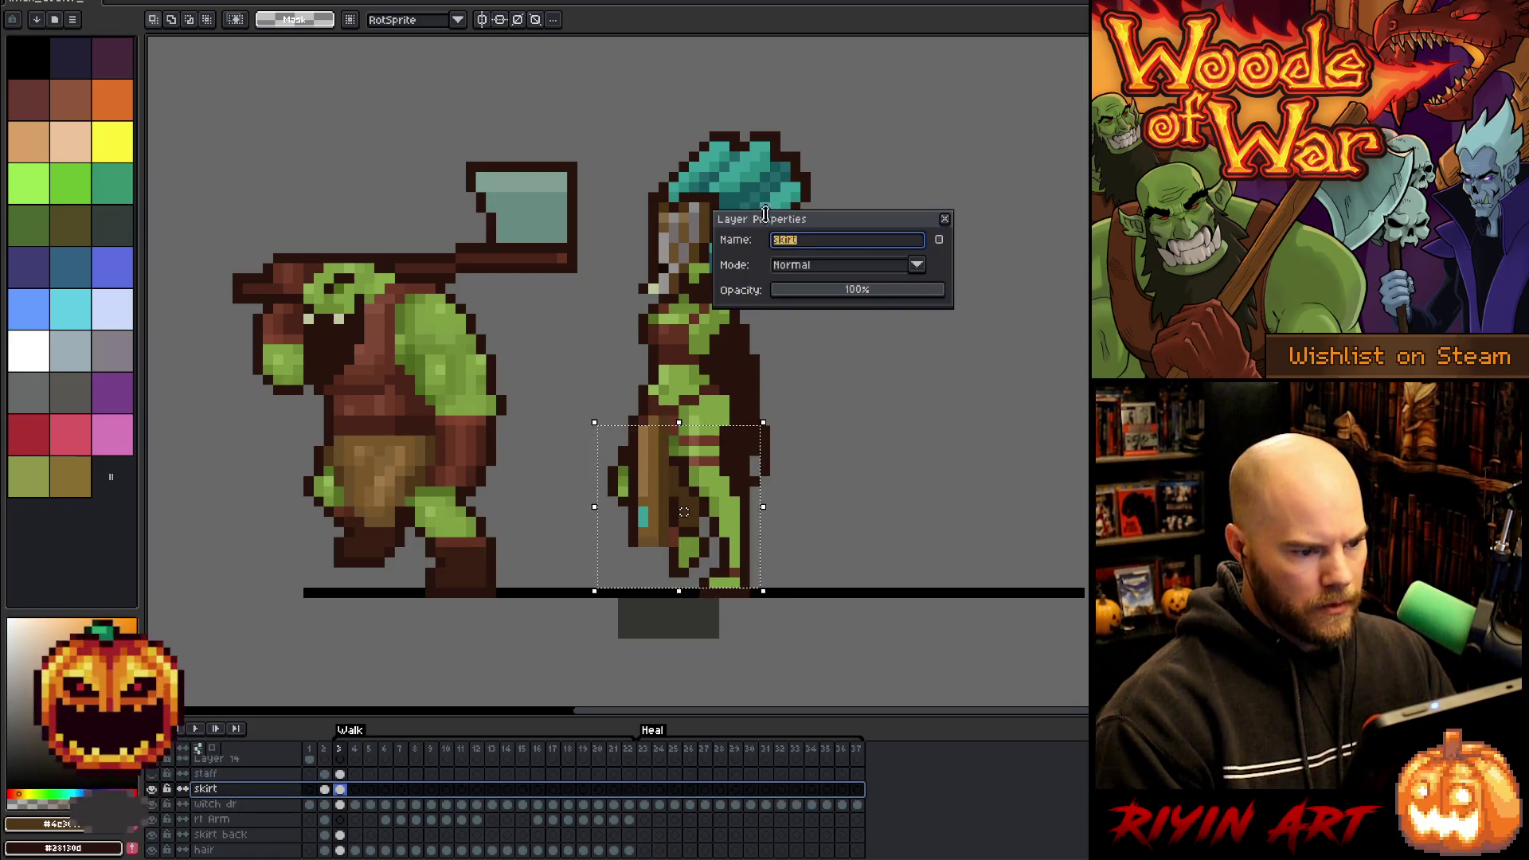
left_click(880, 291)
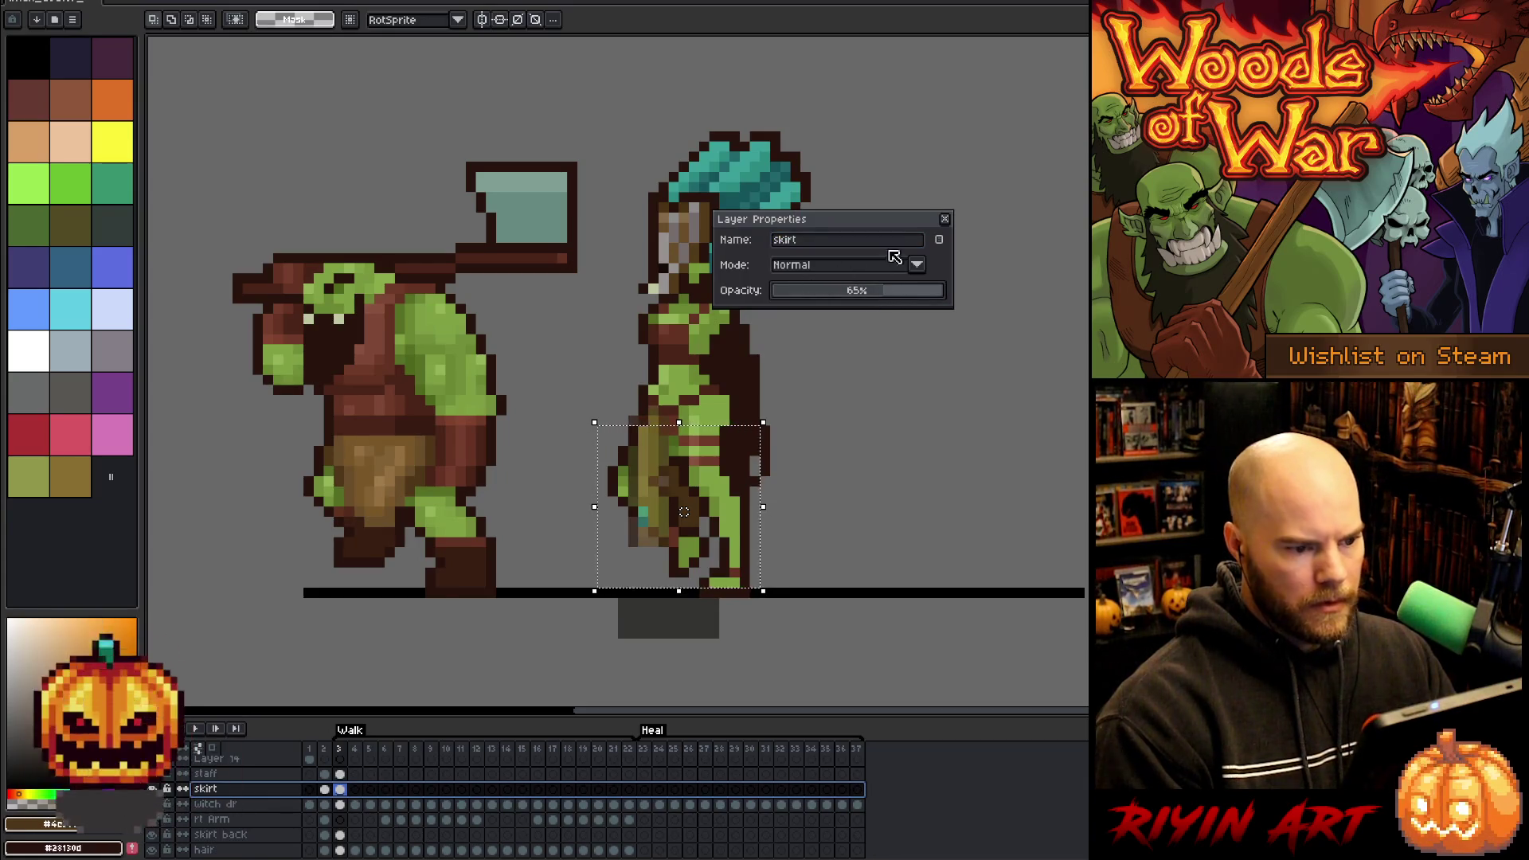
left_click(944, 219)
key("Left")
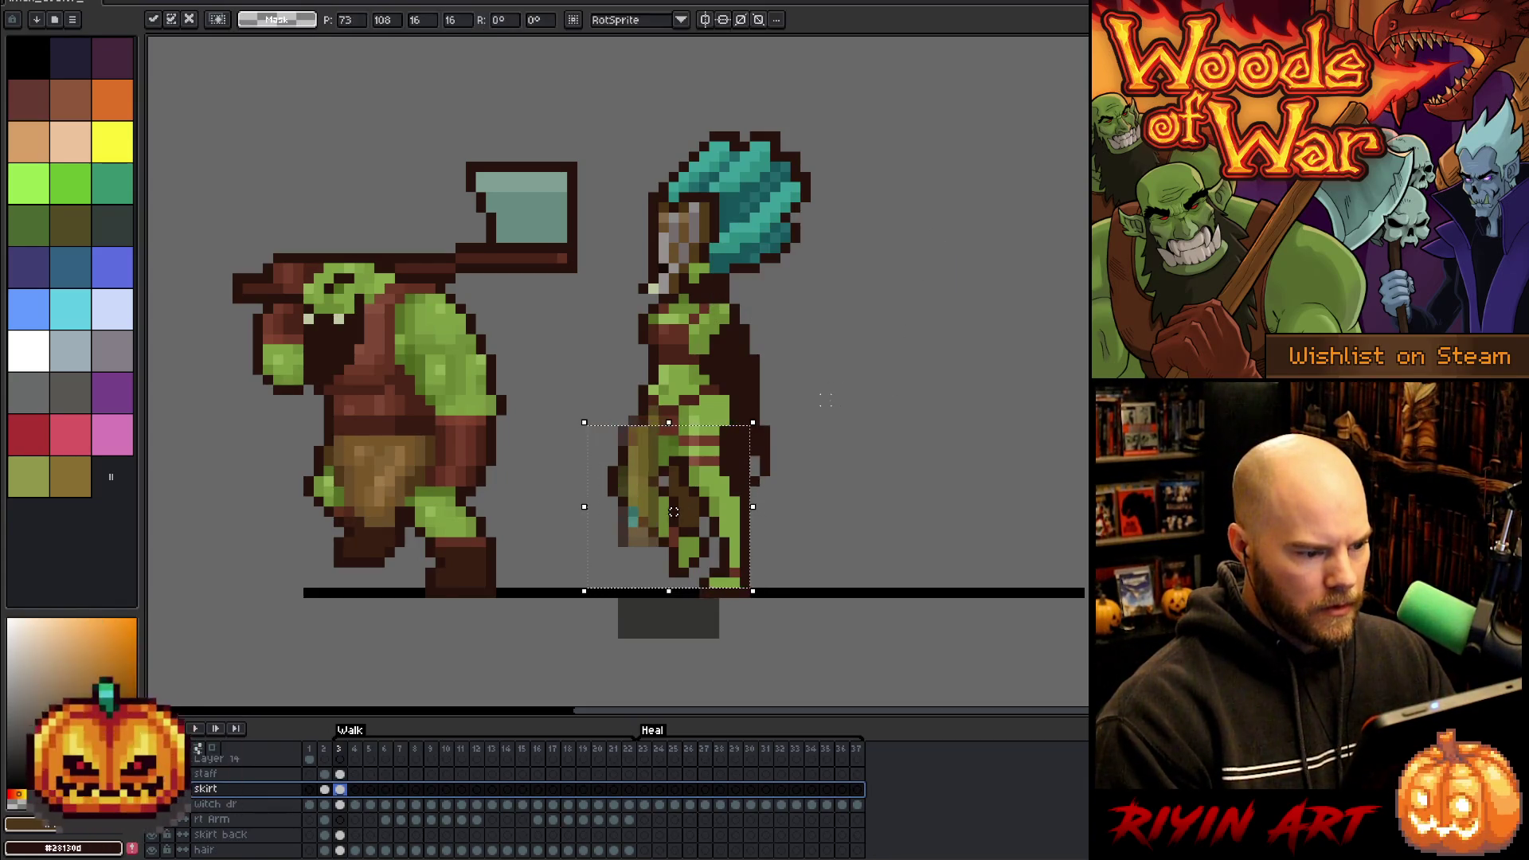
left_click_drag(834, 629, 524, 442)
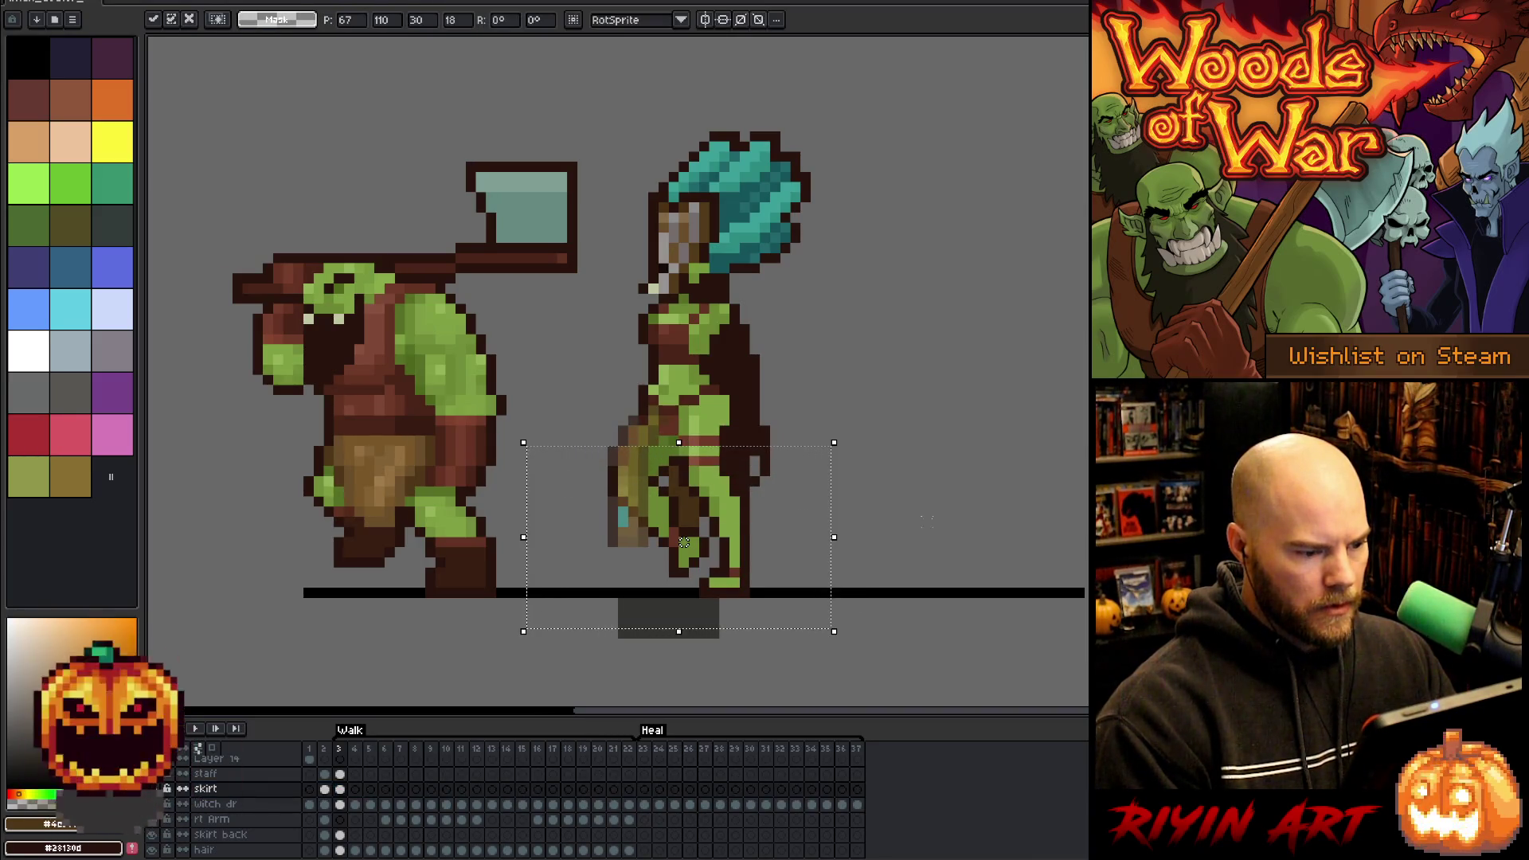
mouse_move(916, 629)
left_mouse_down()
mouse_move(669, 570)
mouse_move(525, 464)
left_mouse_up()
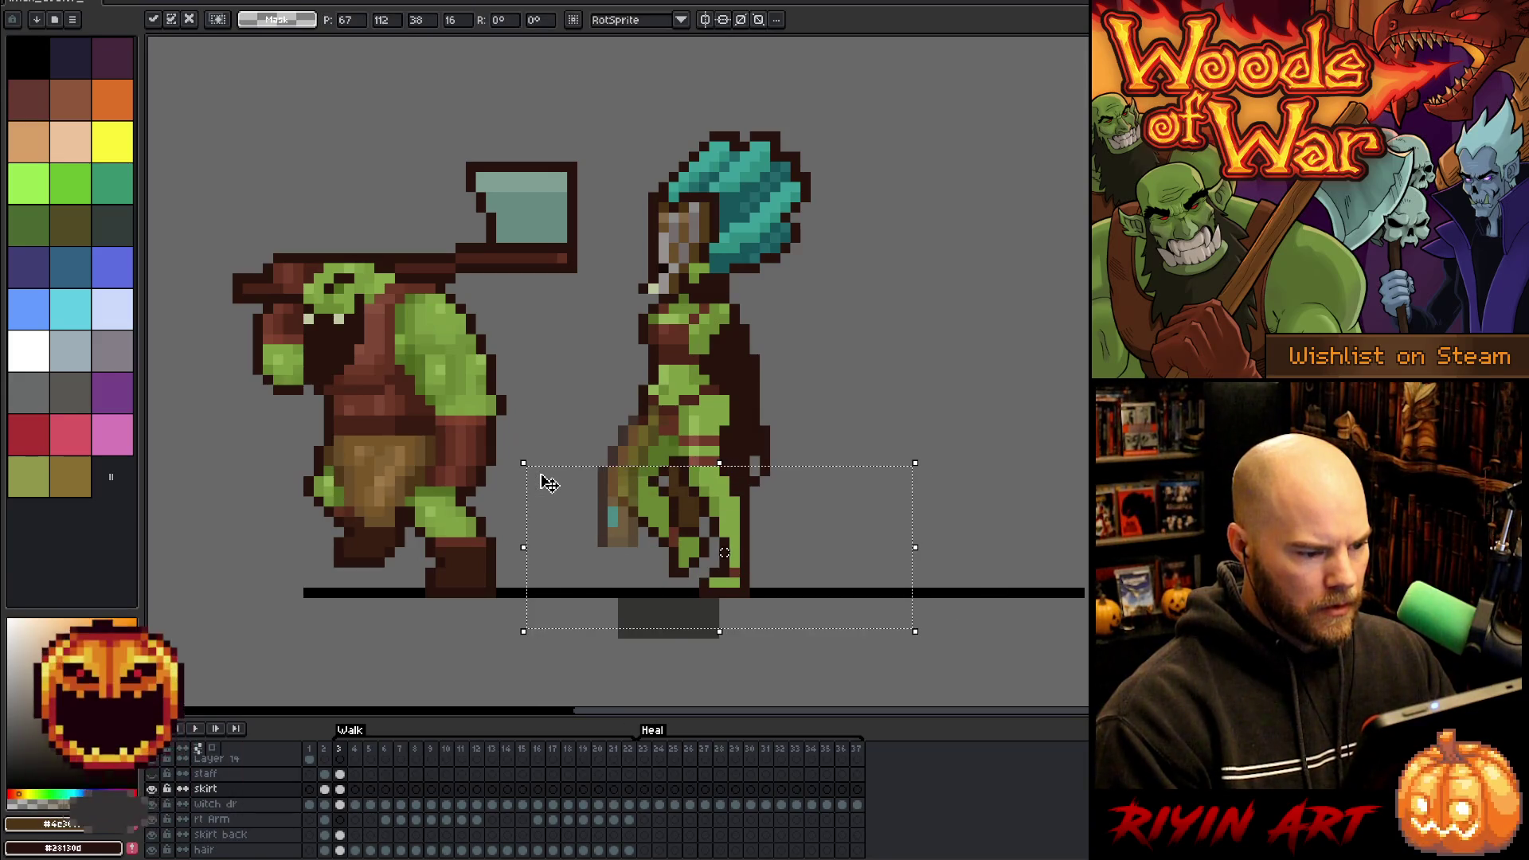
left_click(987, 472)
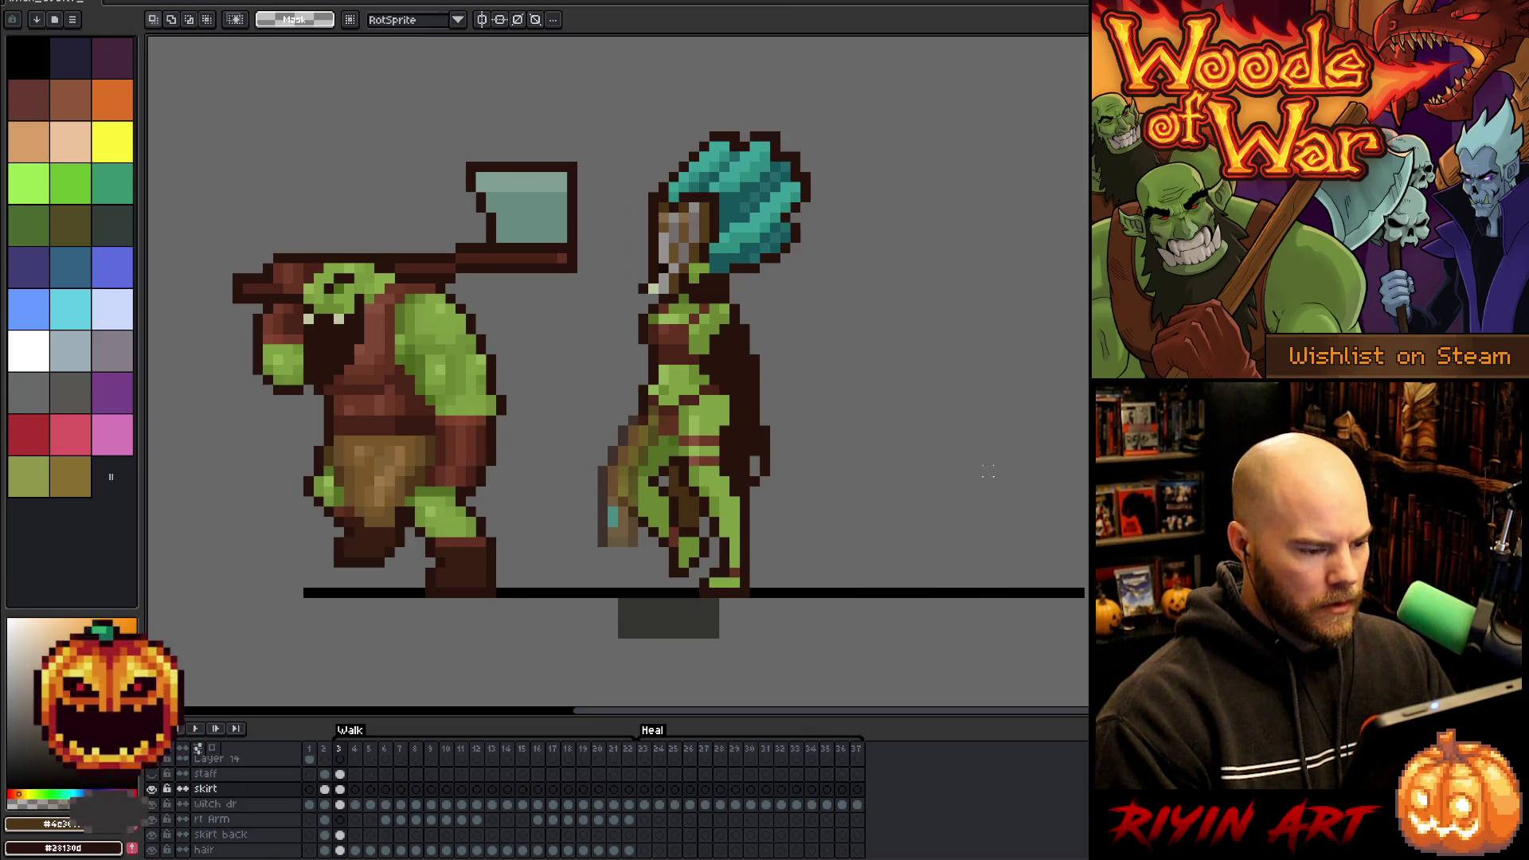
- Paste the skirt piece into frame 4 and move it down-left onto the leg
left_click(355, 792)
key("ctrl+v")
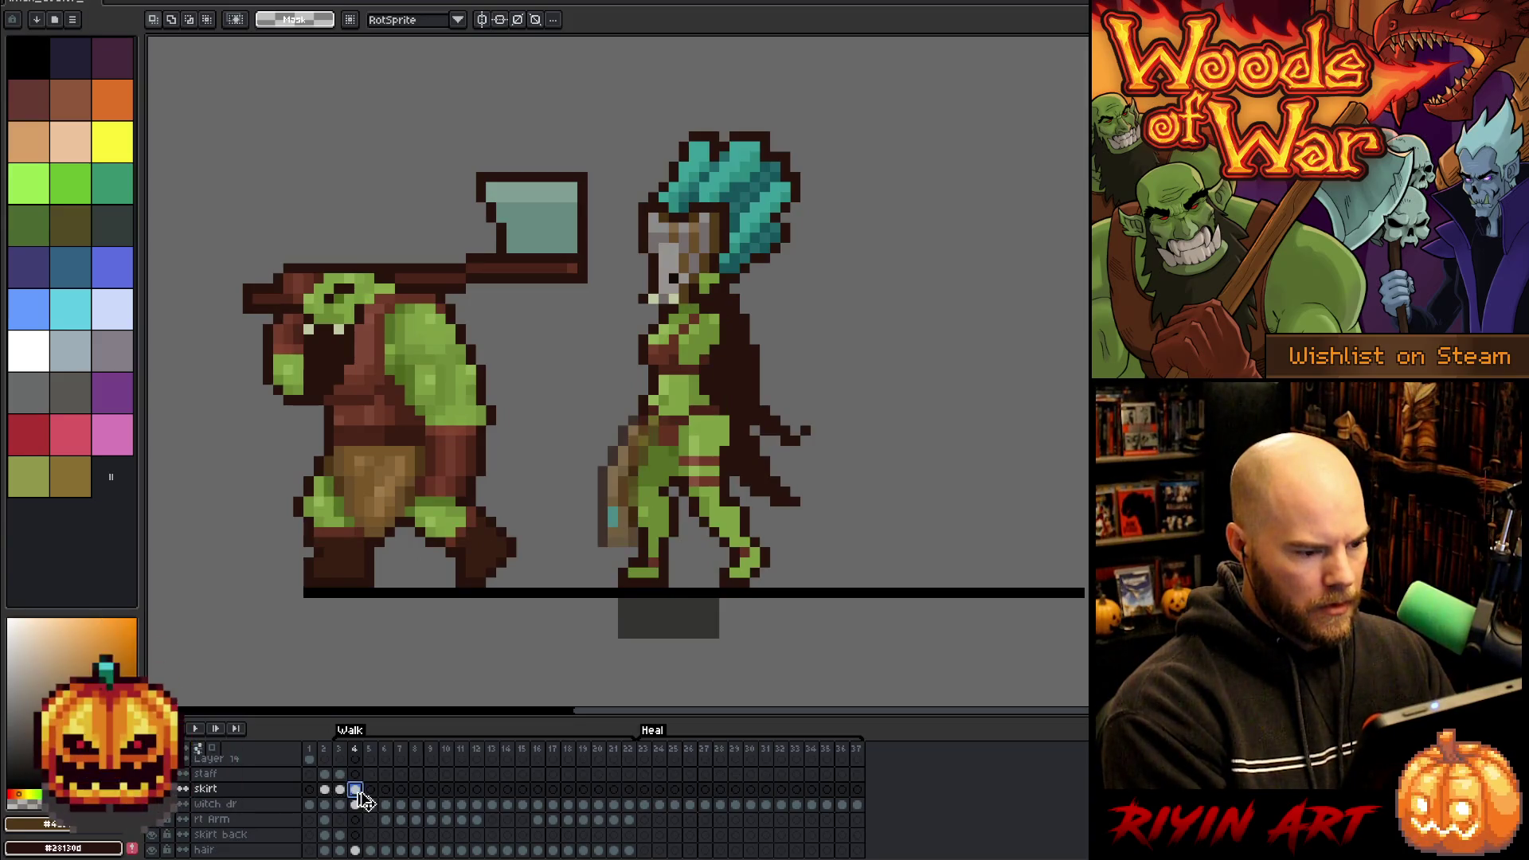
left_click(325, 790)
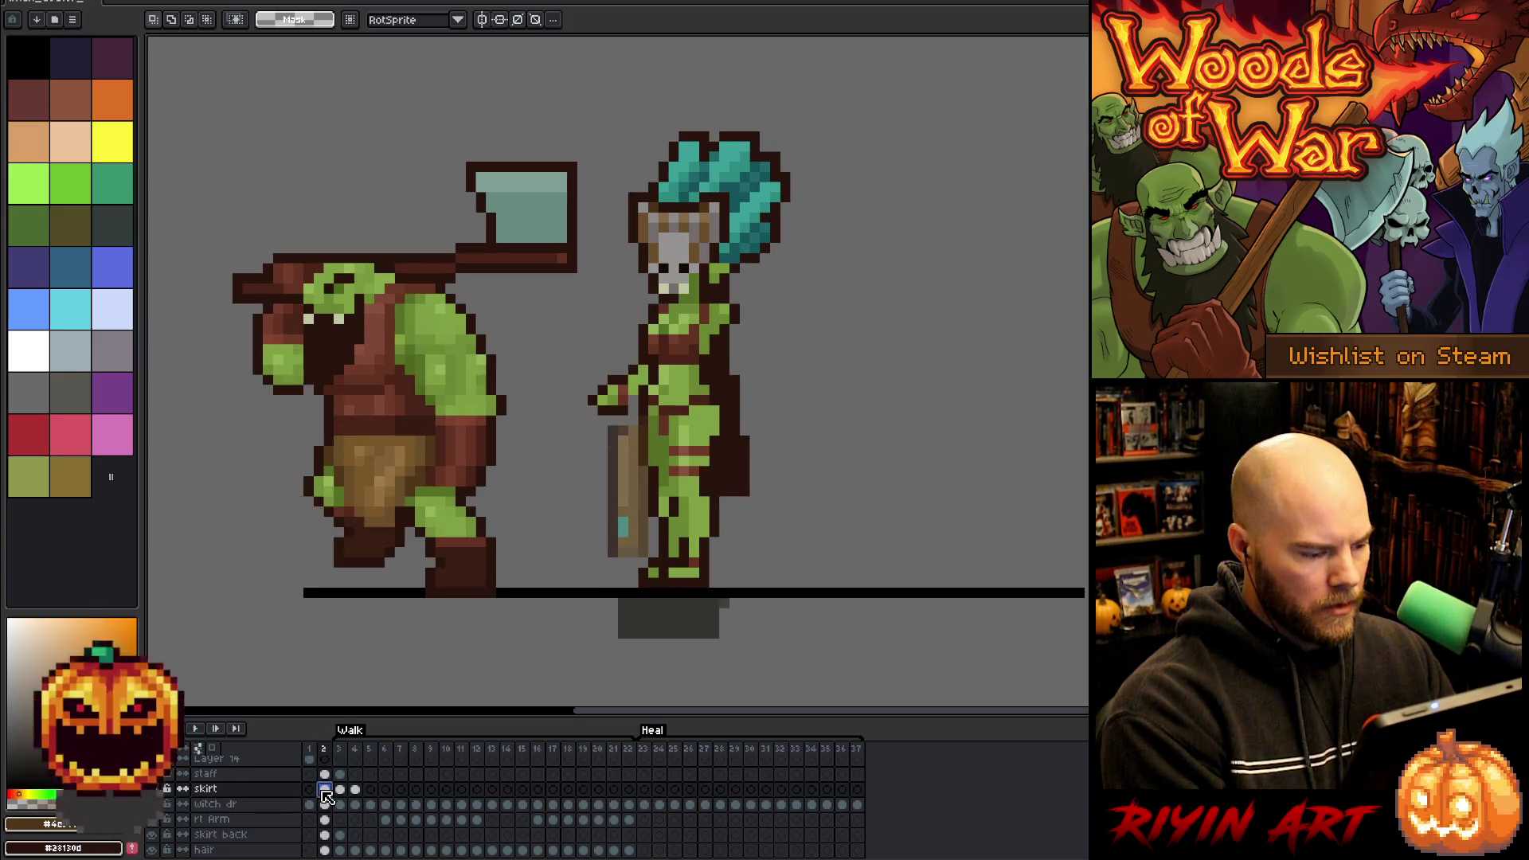
left_click(355, 789)
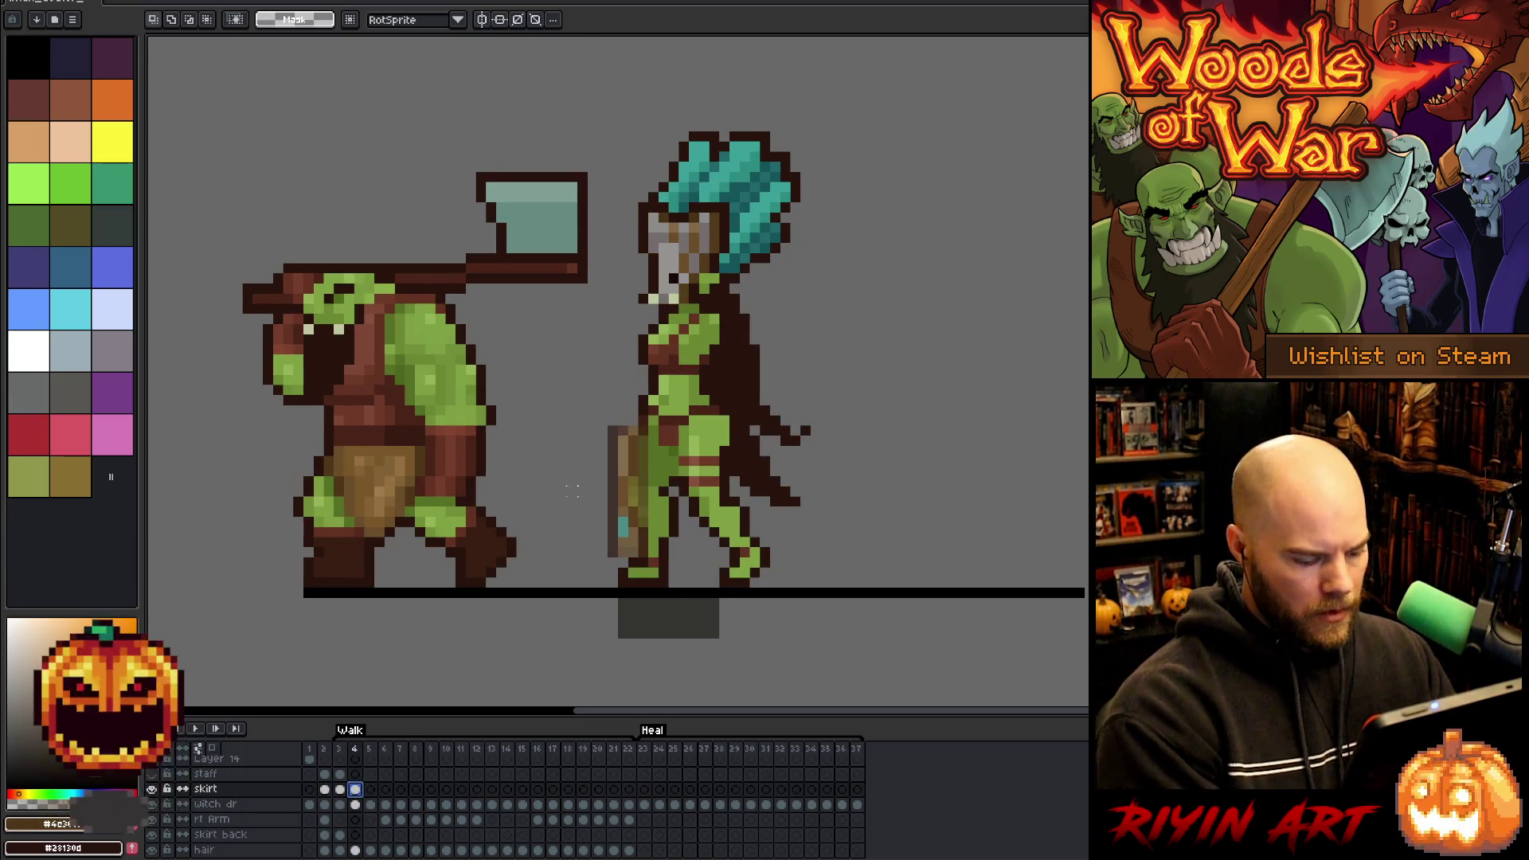
left_click(632, 482, "ctrl")
mouse_move(633, 482)
left_mouse_down()
mouse_move(612, 491)
mouse_move(643, 491)
left_mouse_up()
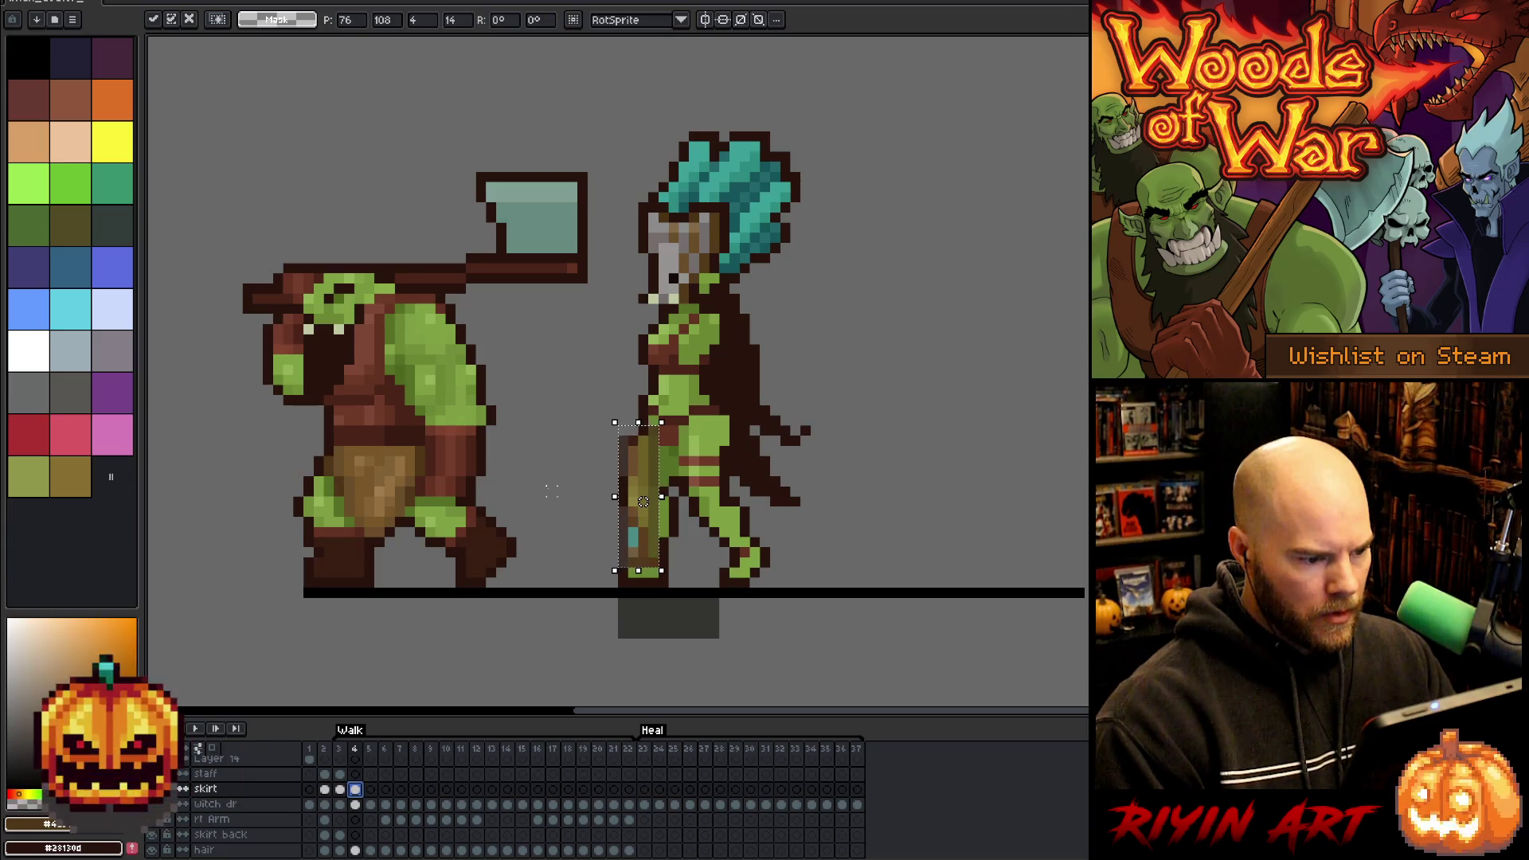
- Return the skirt layer to 100% opacity, commit the piece, and step back to frame 3
double_click(255, 788)
left_click_drag(916, 290, 1027, 287)
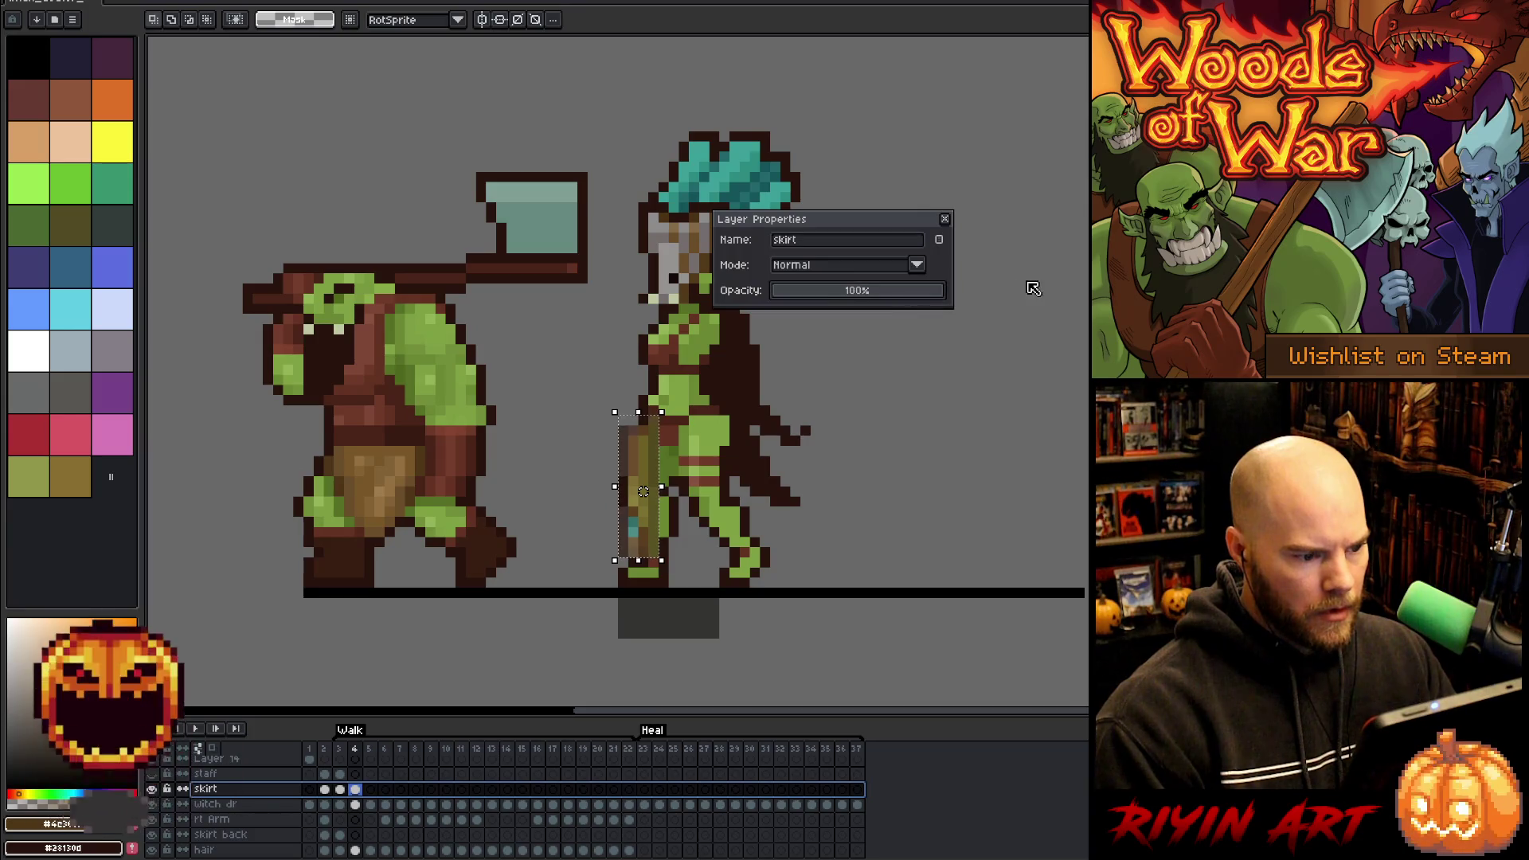
left_click(944, 218)
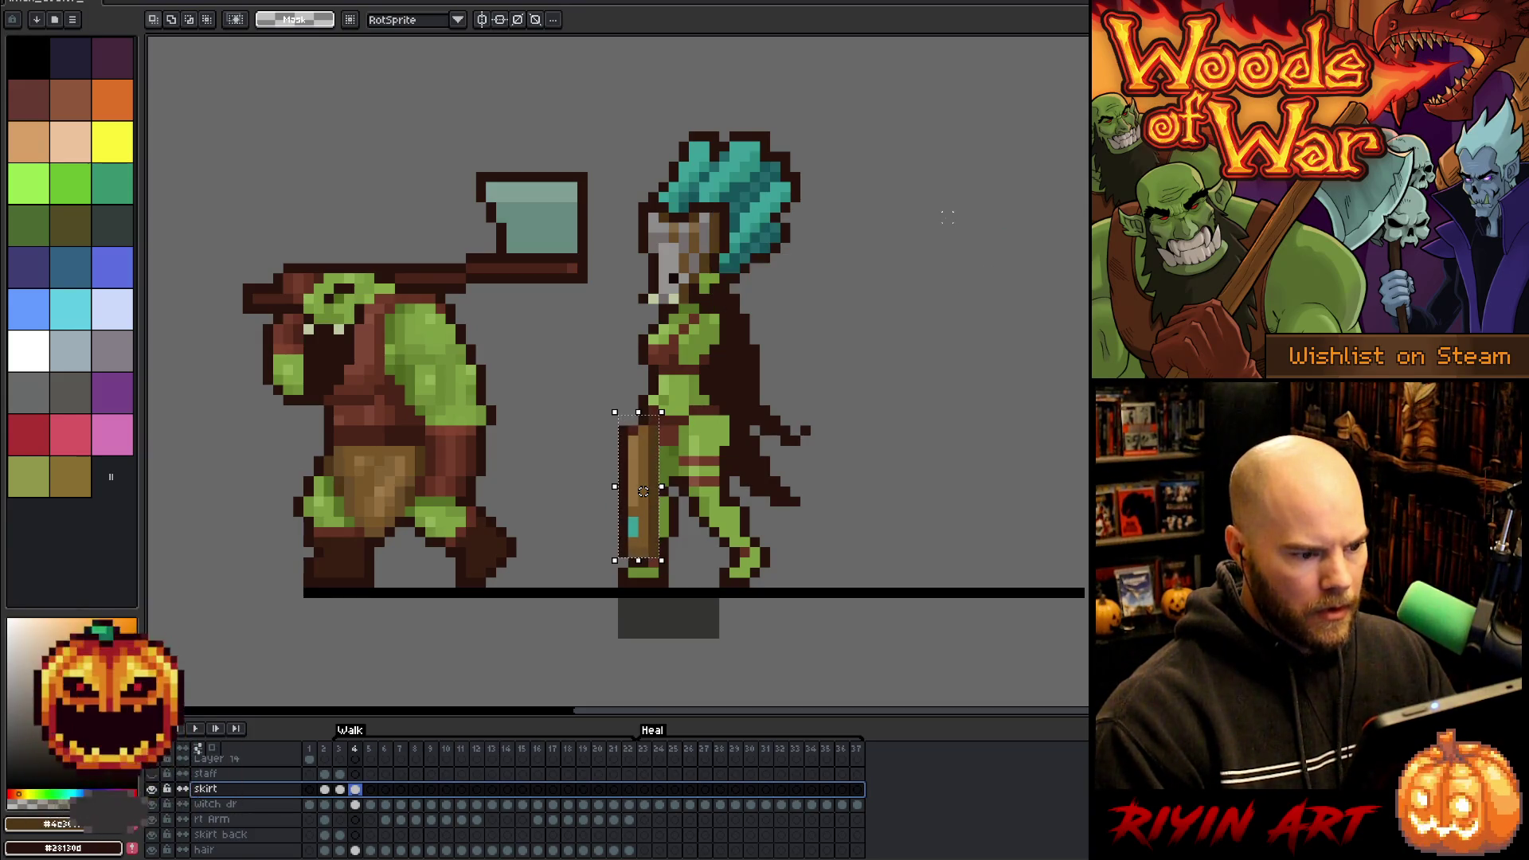
left_click(815, 368)
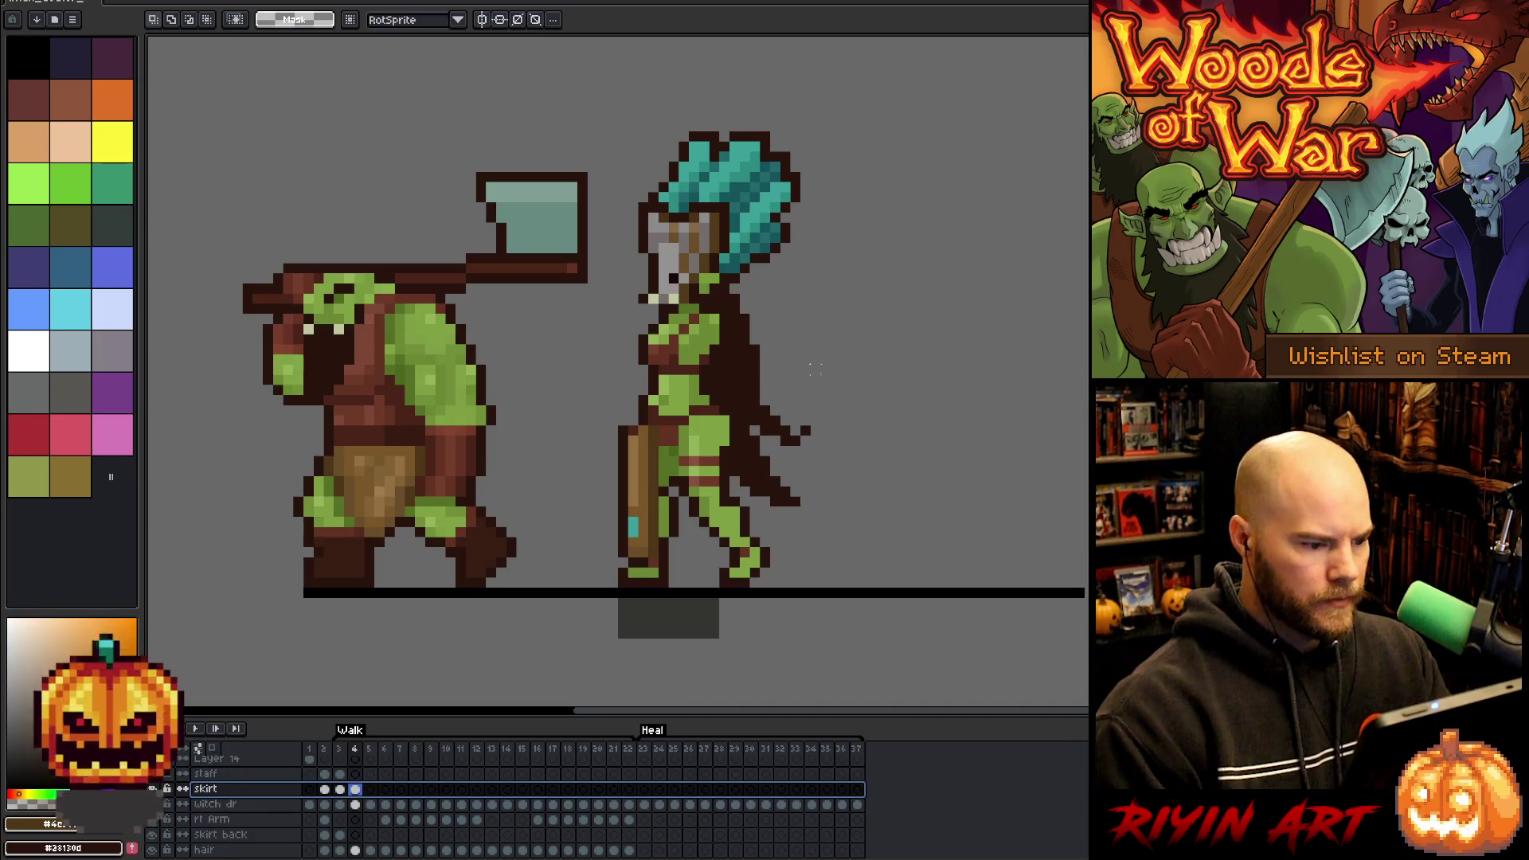
key("b")
left_click(693, 328)
key("Left")
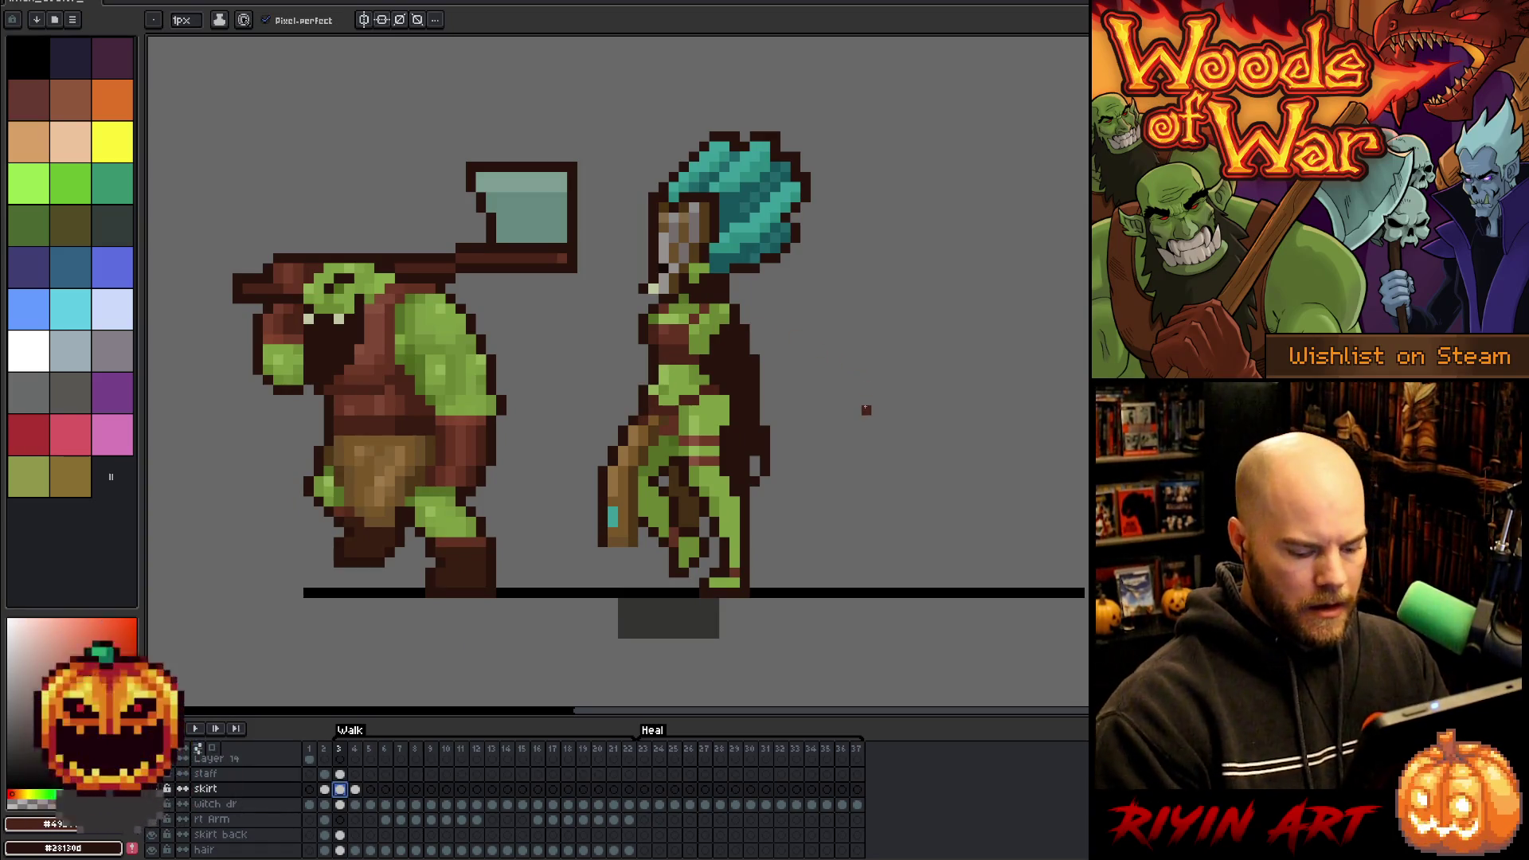
- Compare frame 4's pose against frame 3 with a rectangle selected around the witch's staff
key("Right")
key("Left")
key("Right")
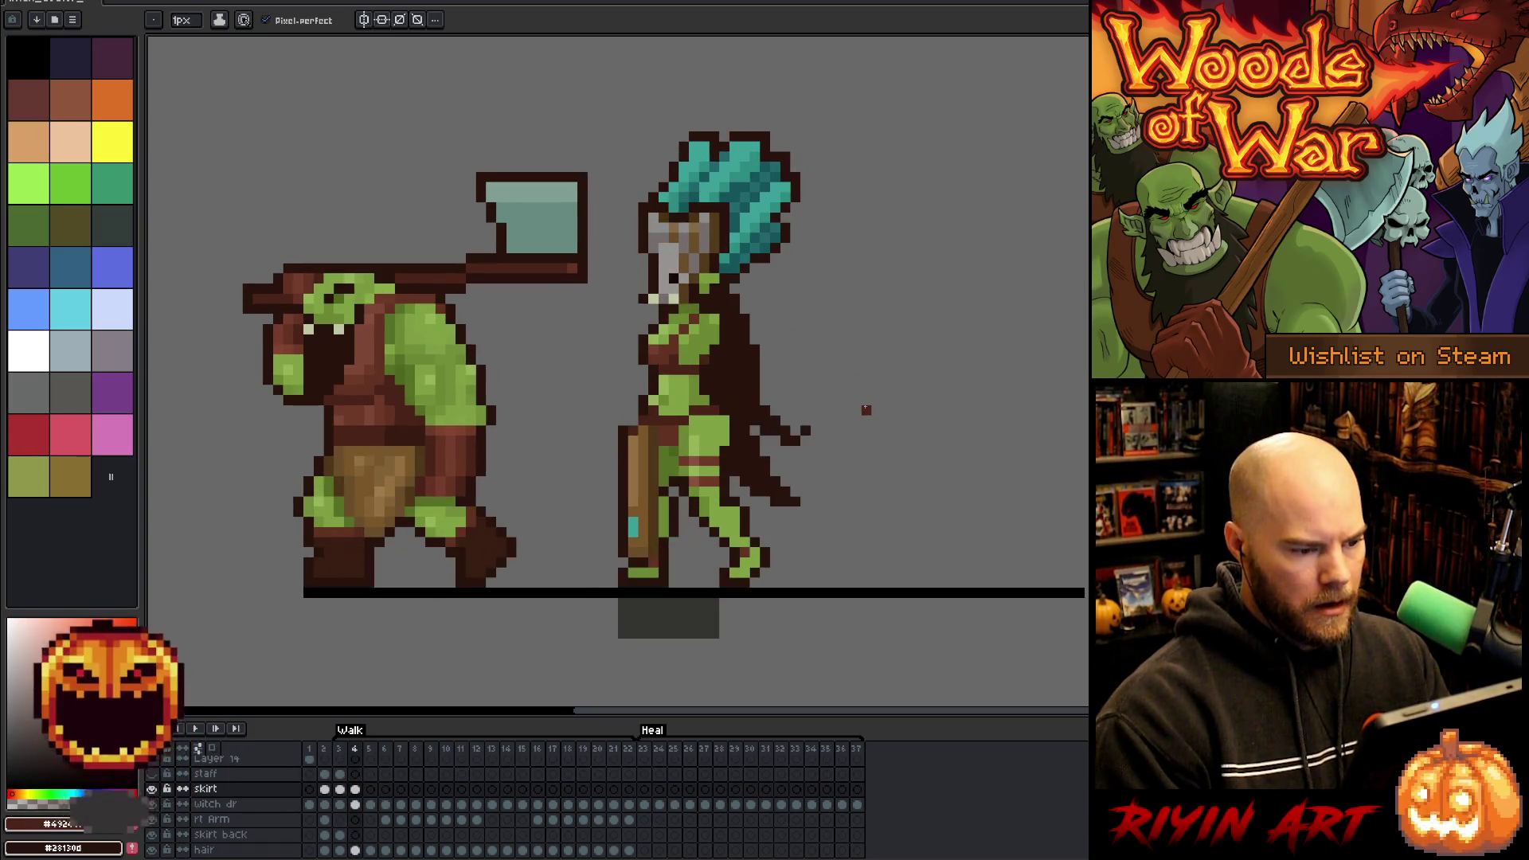
key("m")
left_click_drag(624, 412, 672, 560)
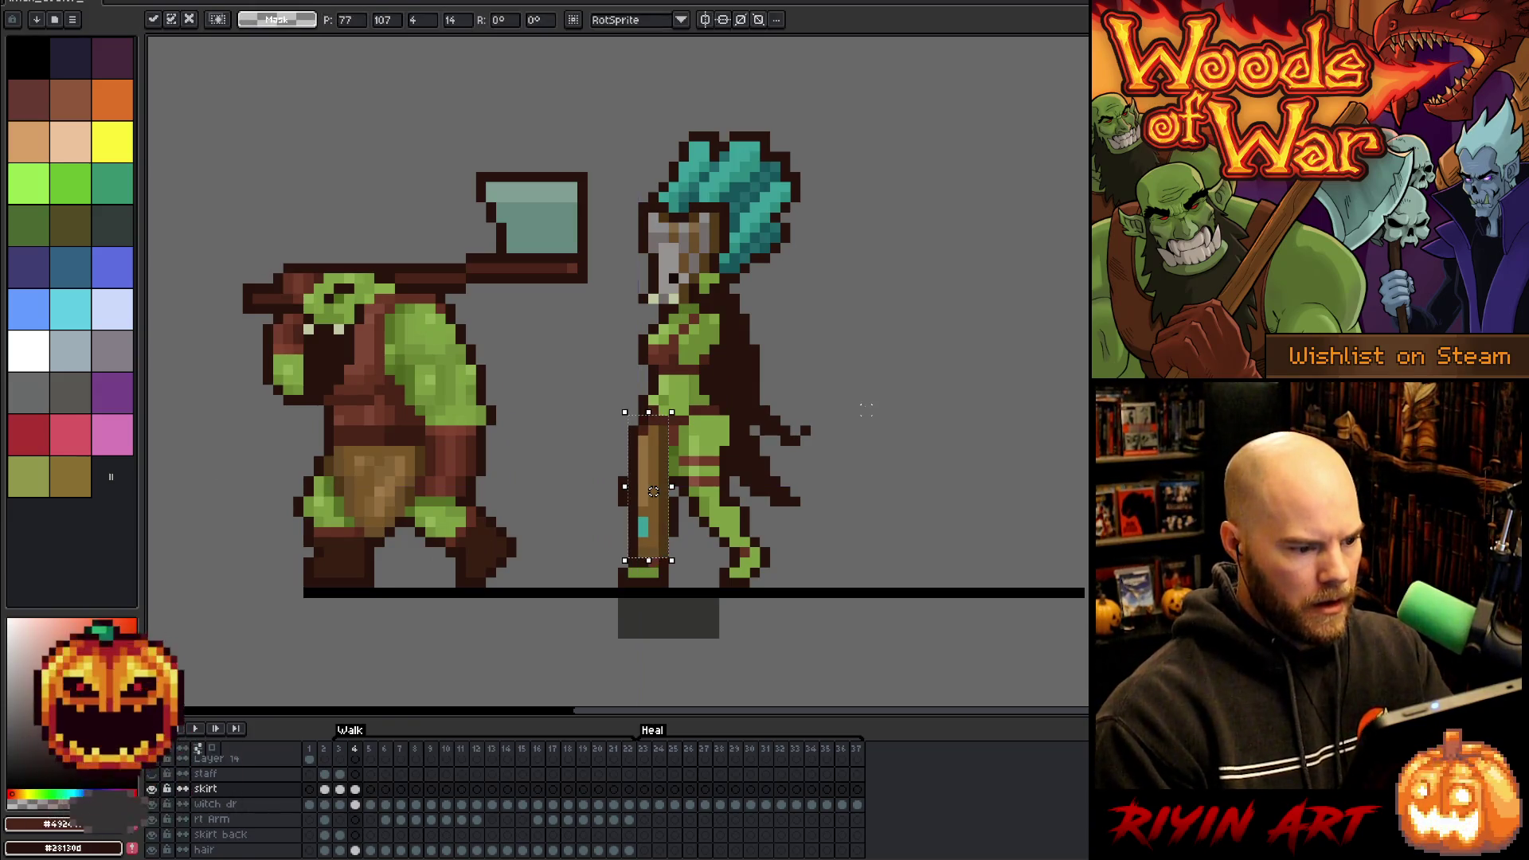
key("Left")
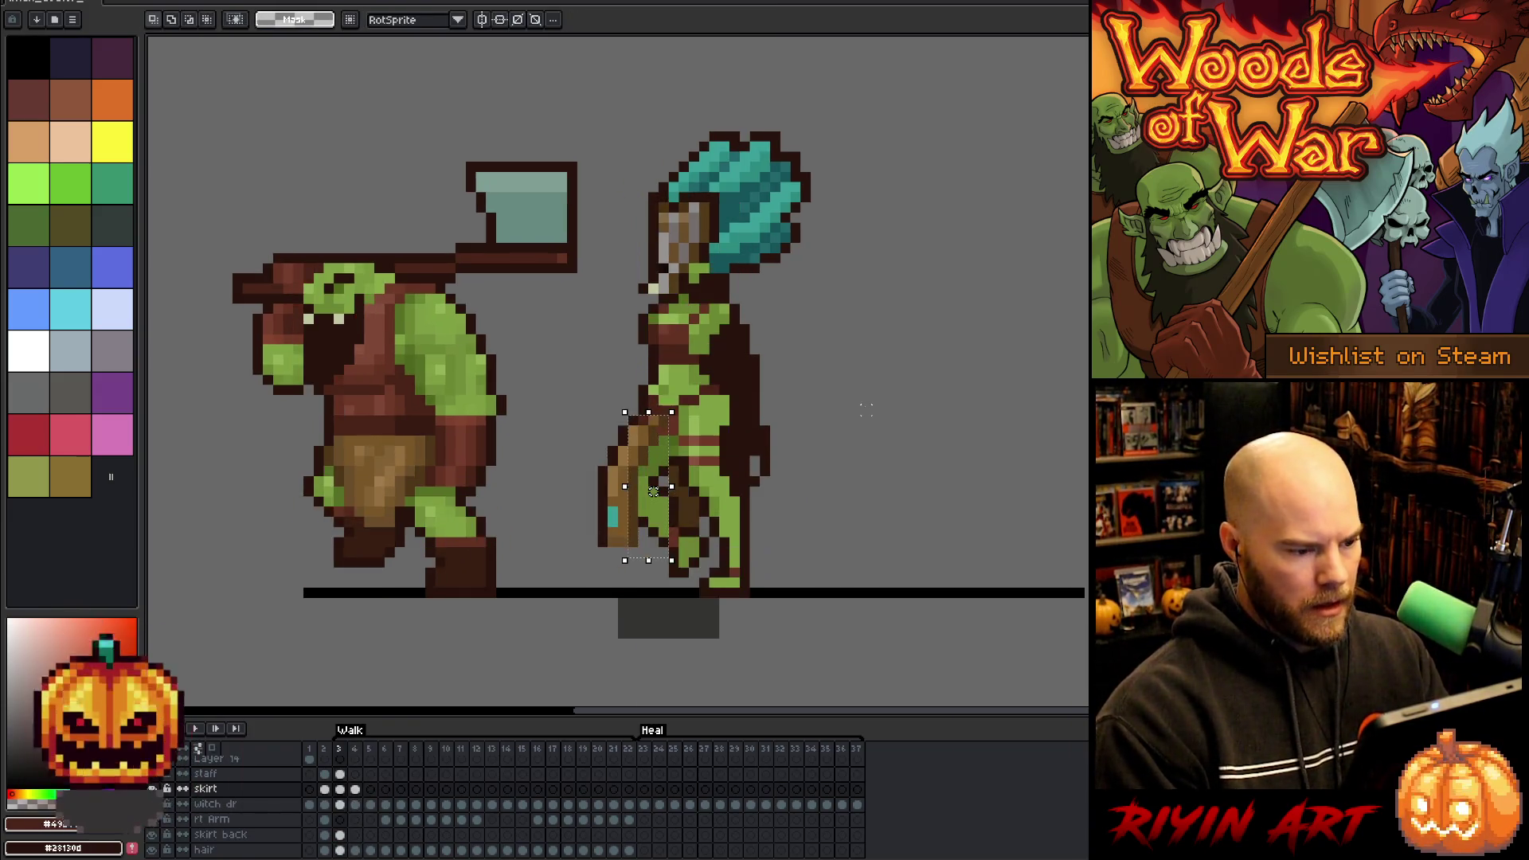
key("Right")
key("Left")
key("Right")
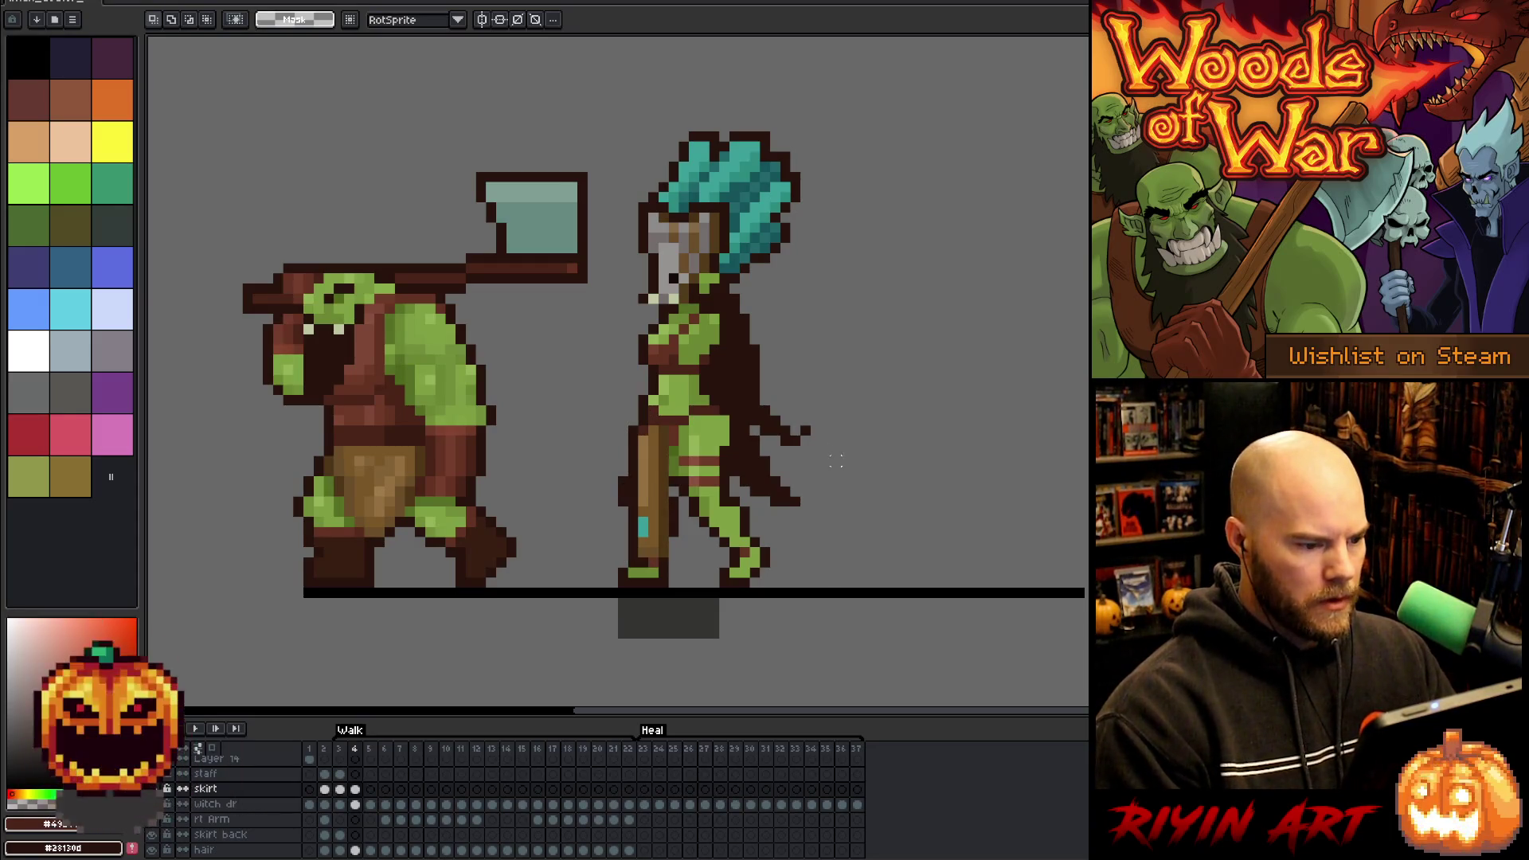
- Lower the skirt layer's opacity to 69%
double_click(206, 788)
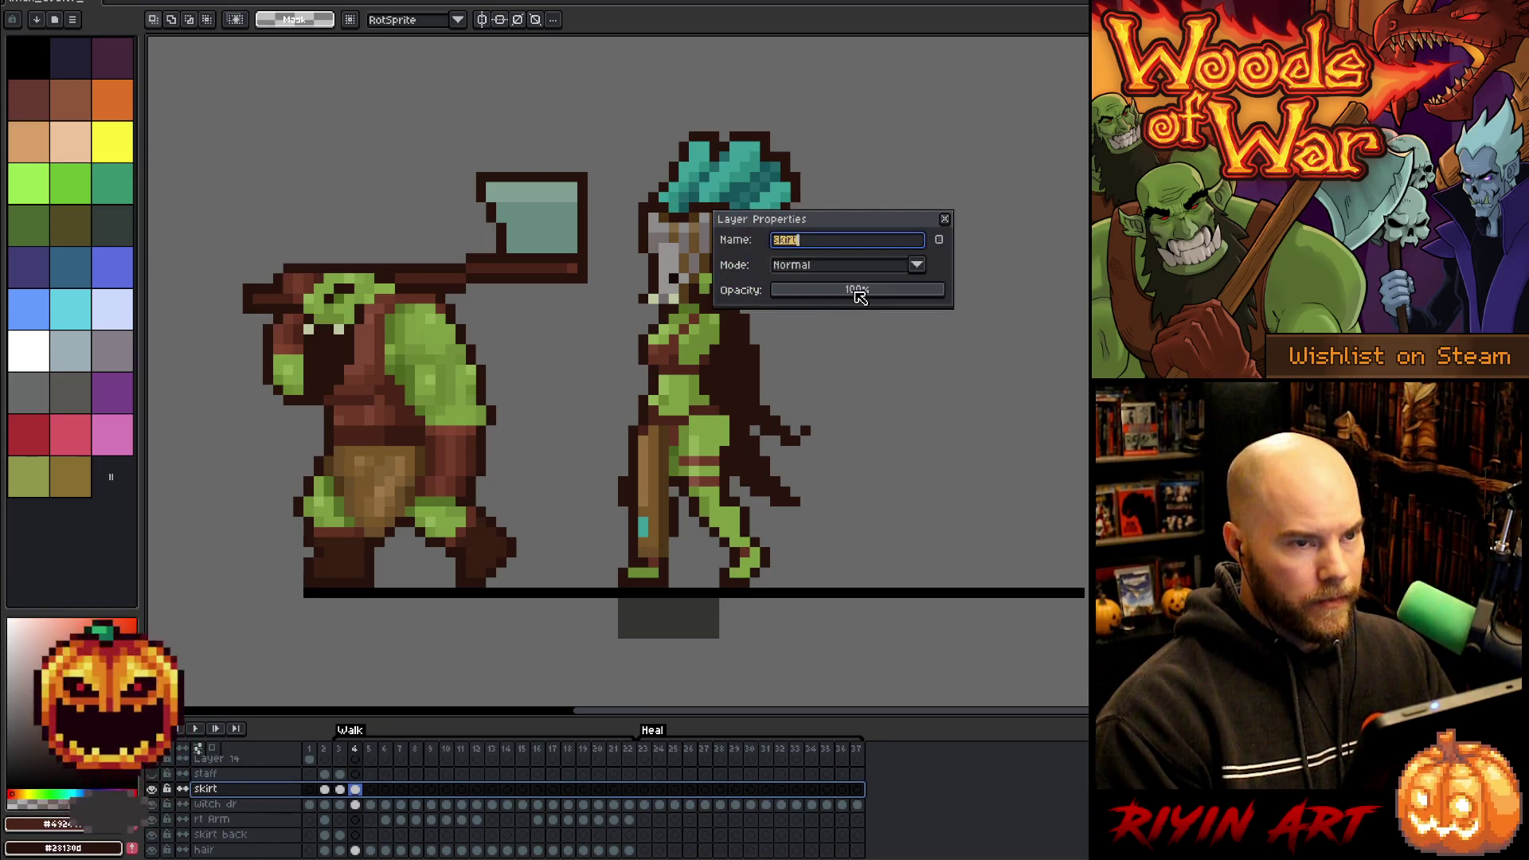
left_click(858, 294)
left_click_drag(858, 294, 895, 294)
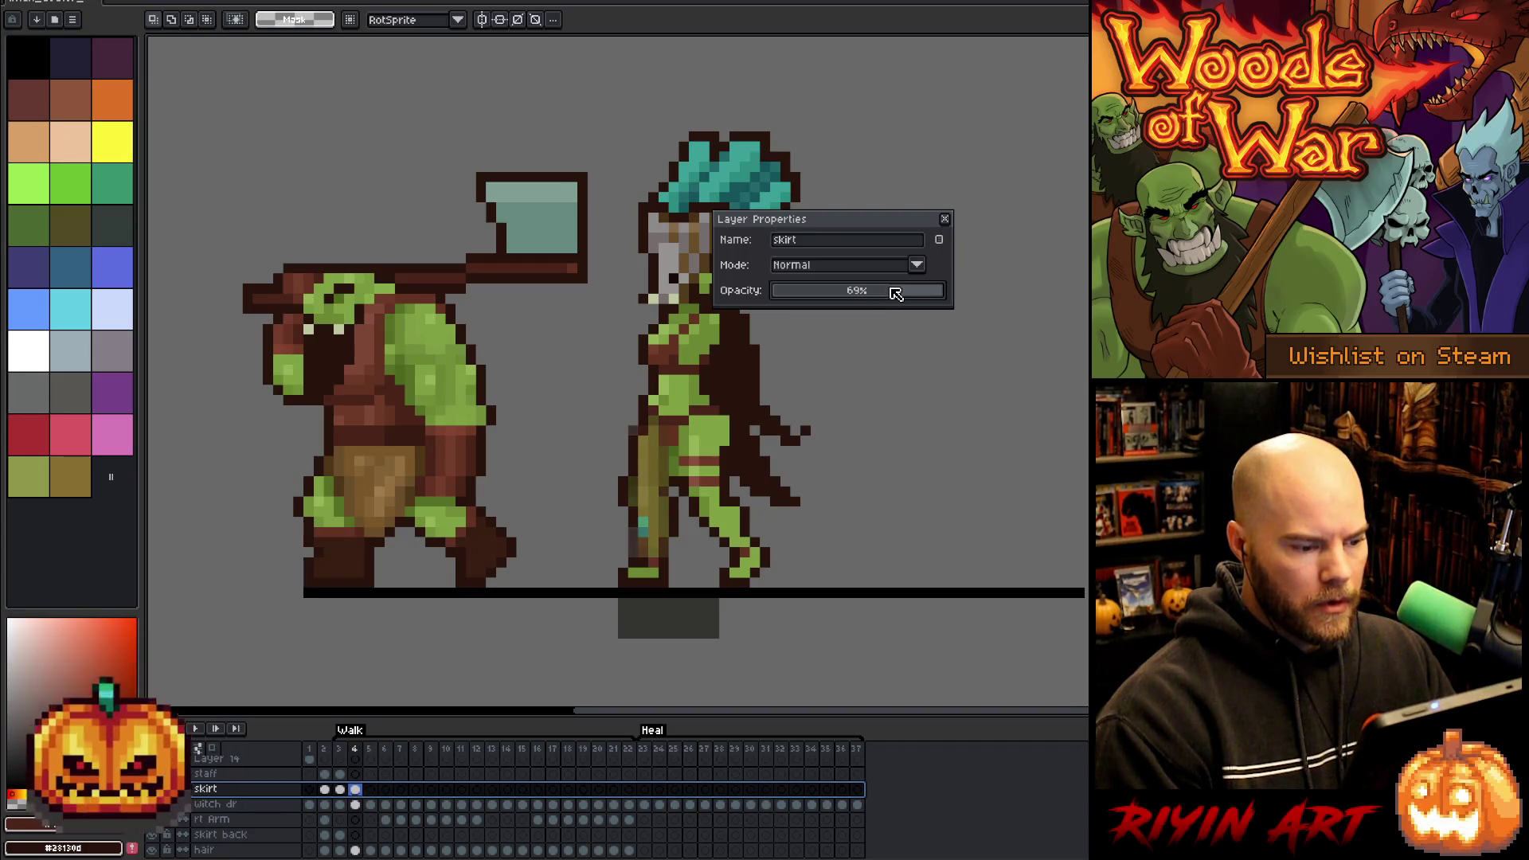
left_click(944, 220)
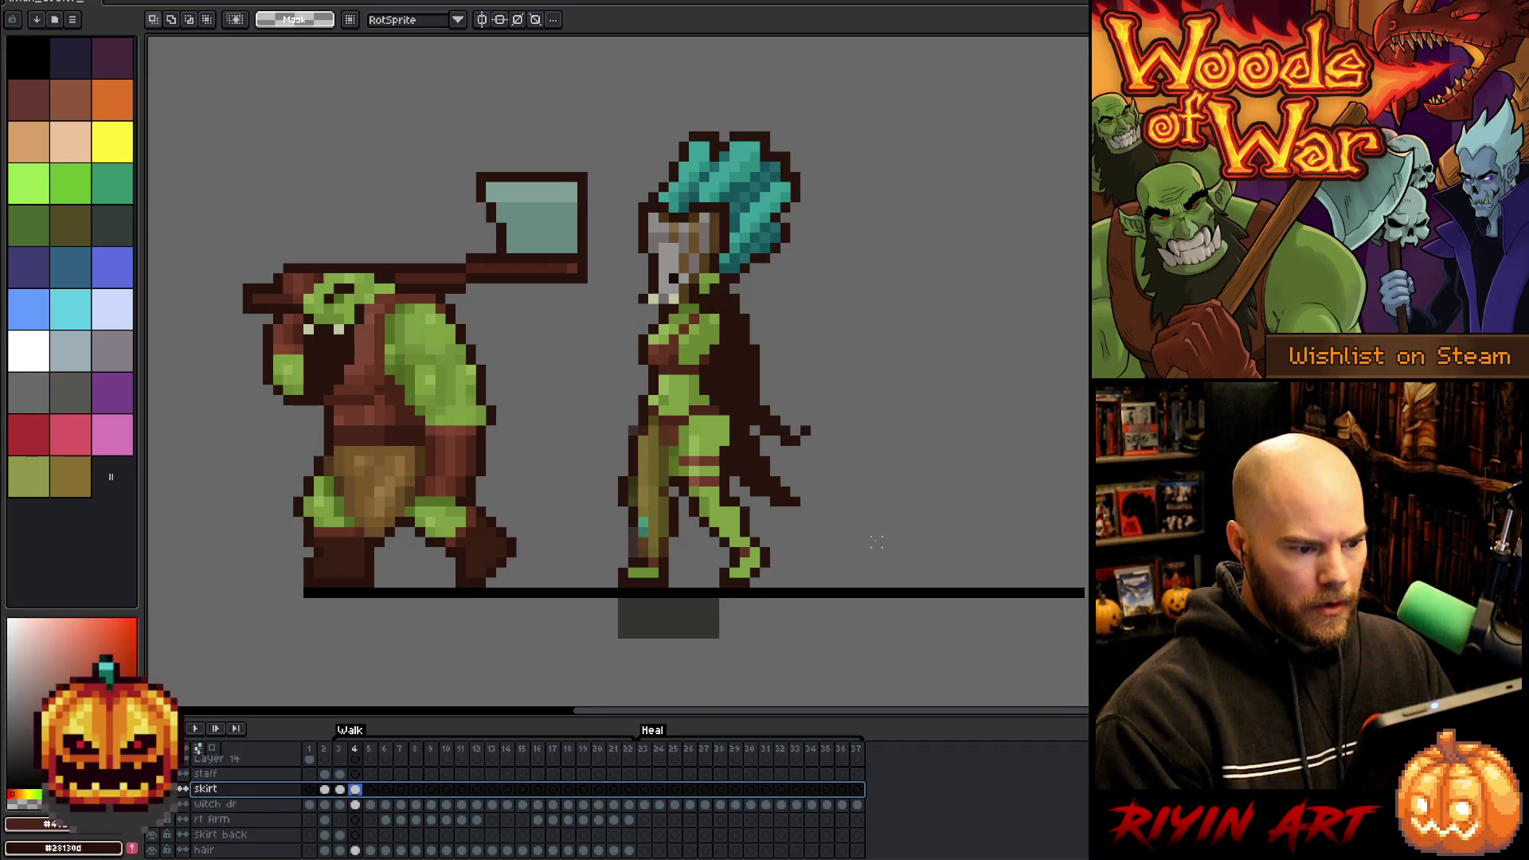
- Shift the witch's skirt two pixels left on frame 4 and deselect
mouse_move(886, 643)
left_mouse_down()
mouse_move(488, 553)
mouse_move(488, 437)
left_mouse_up()
key("Left")
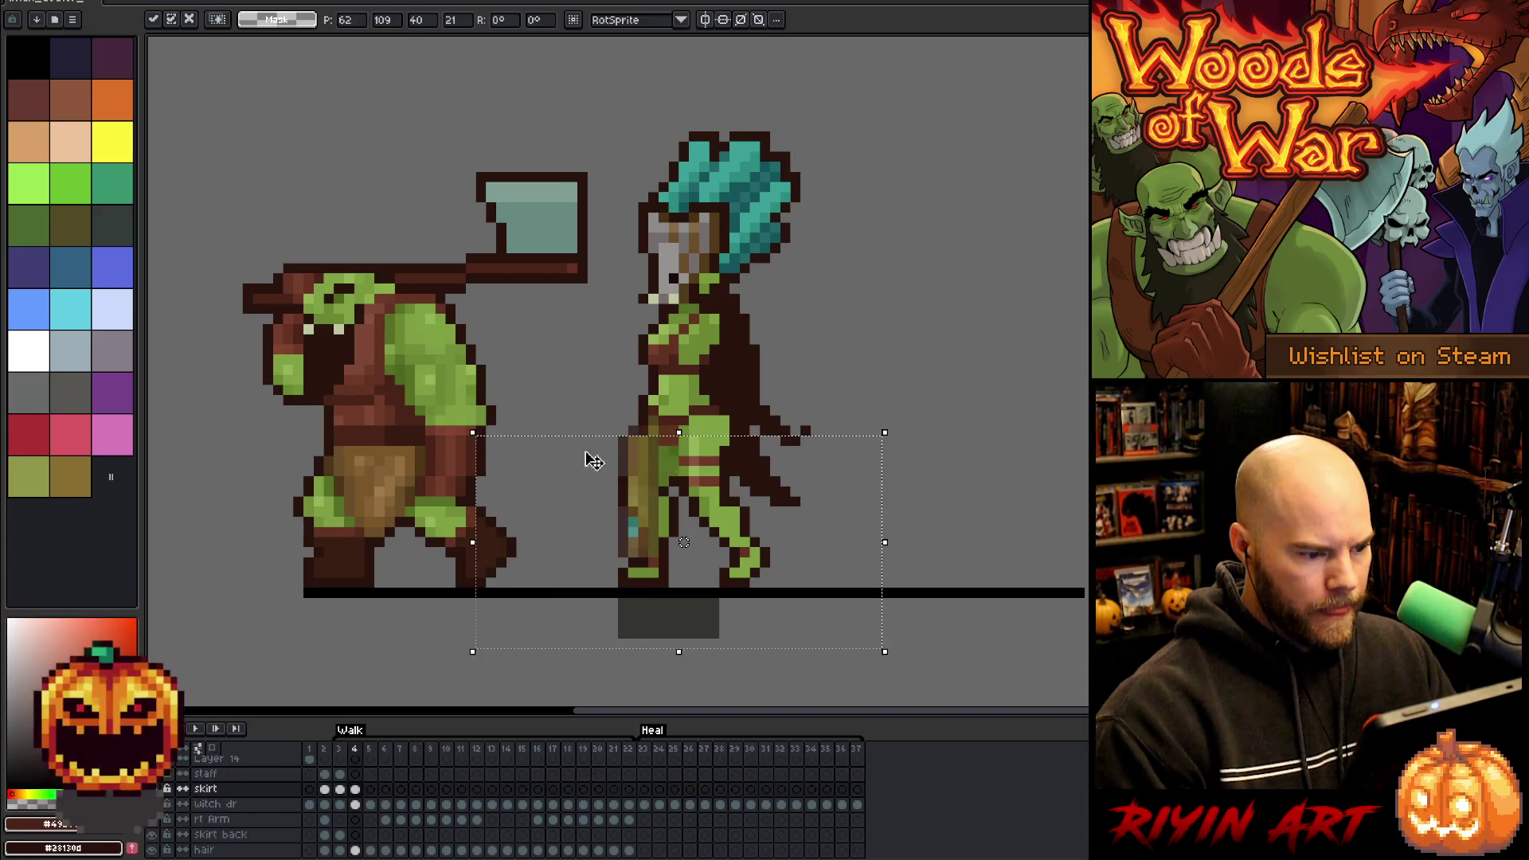
mouse_move(935, 611)
left_mouse_down()
mouse_move(512, 522)
mouse_move(503, 473)
left_mouse_up()
key("Left")
key("ctrl+d")
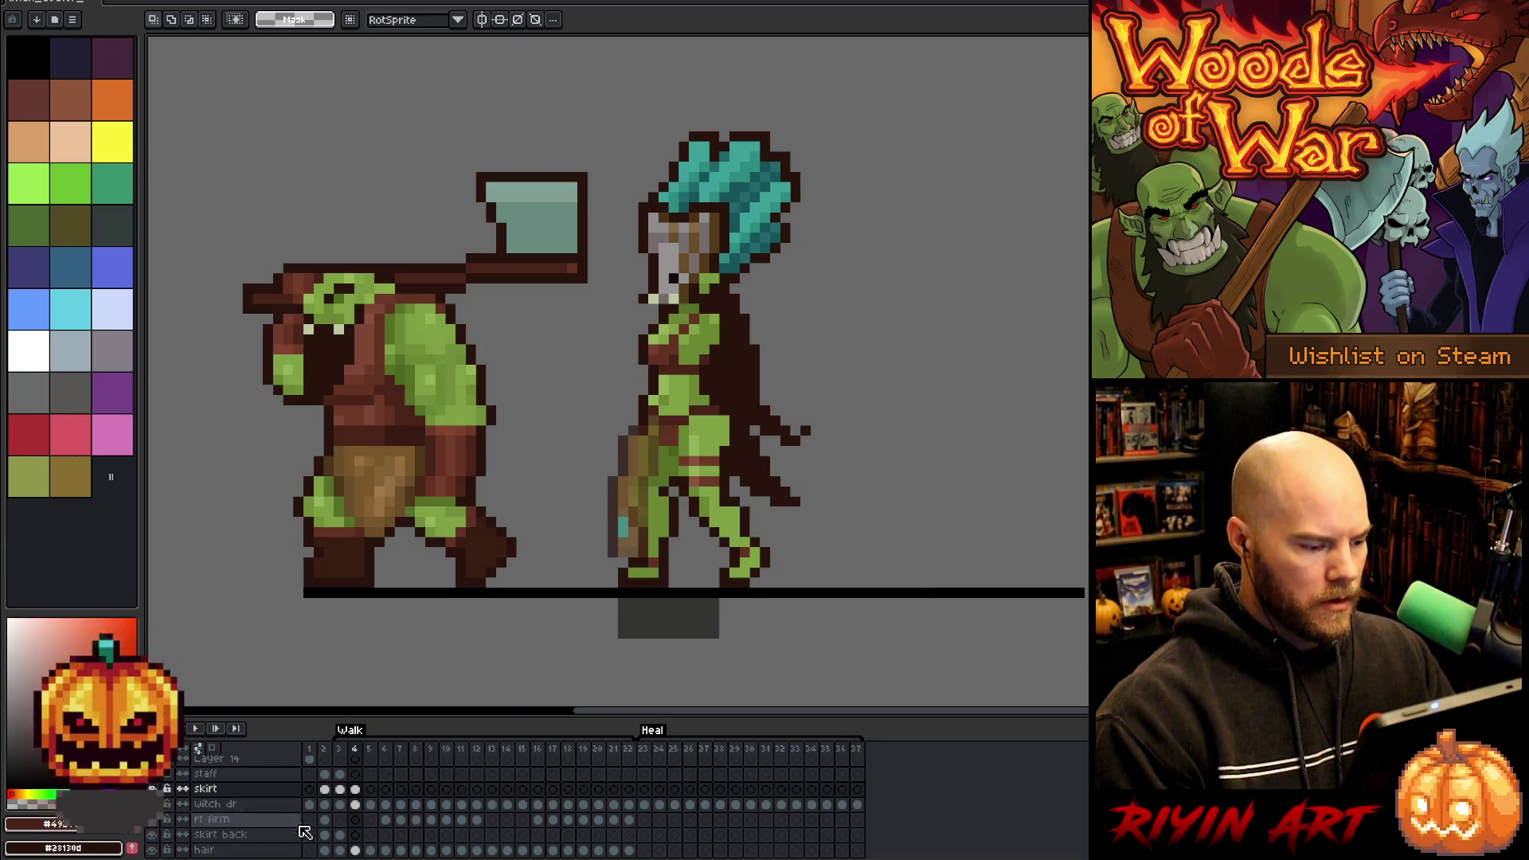
- Move frame 5's skirt piece right and down into place over the forward leg
left_click(324, 789)
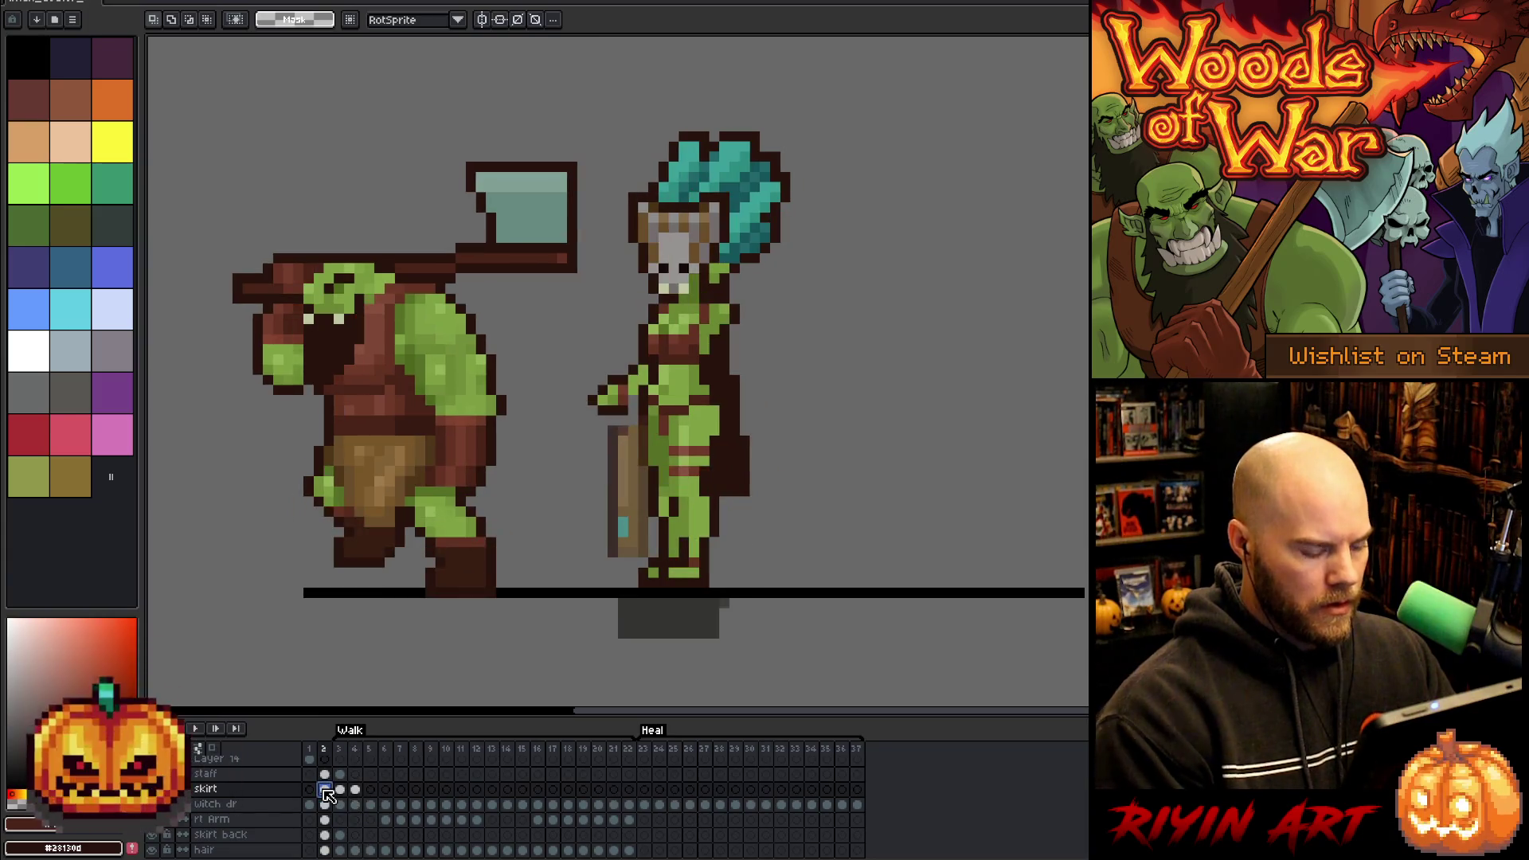
left_click(370, 789)
left_click(377, 793)
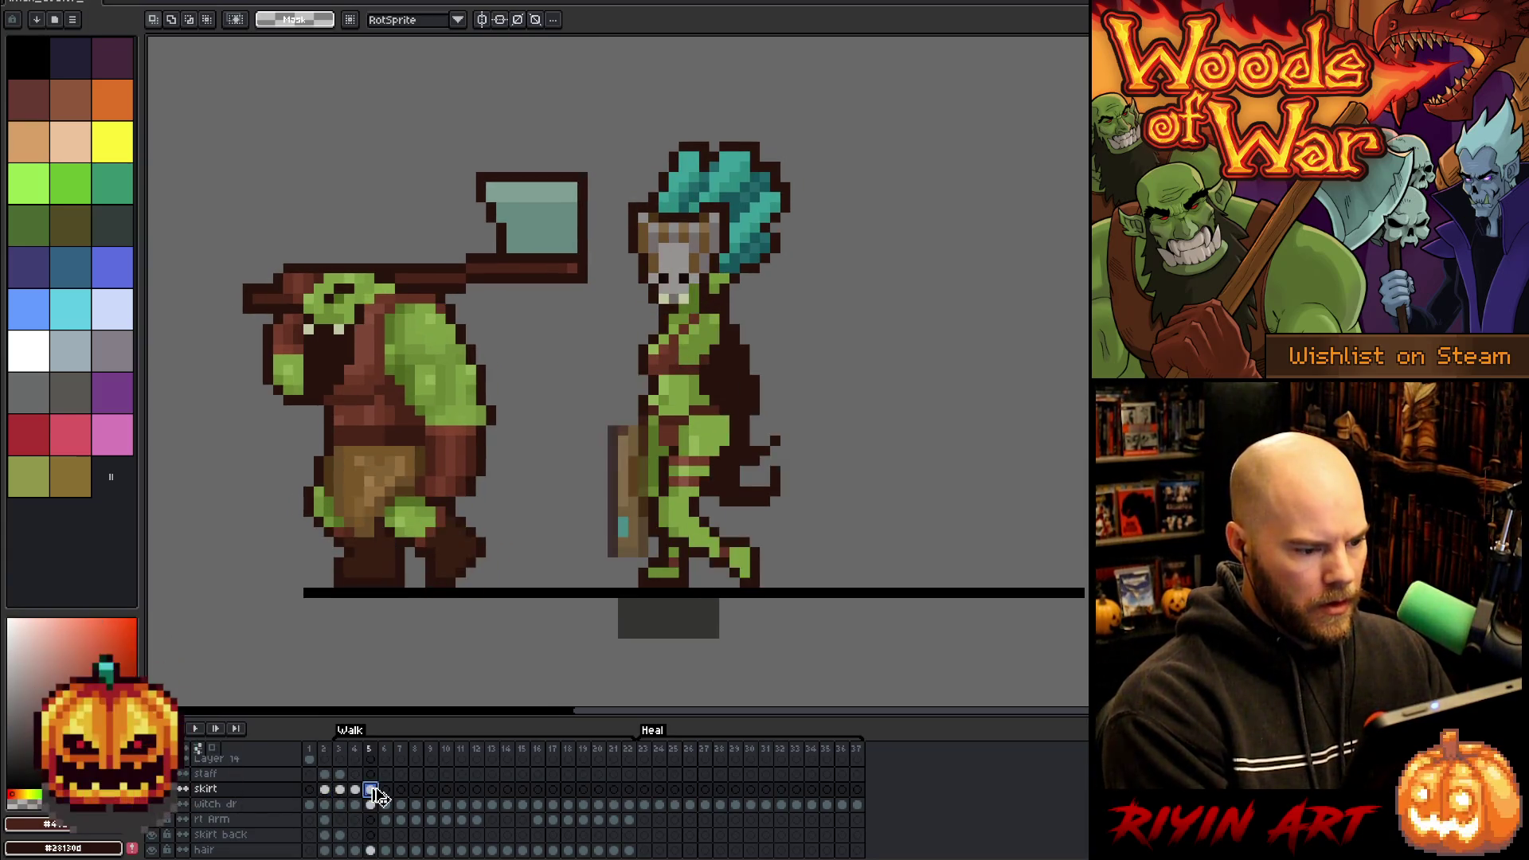
key("ctrl+t")
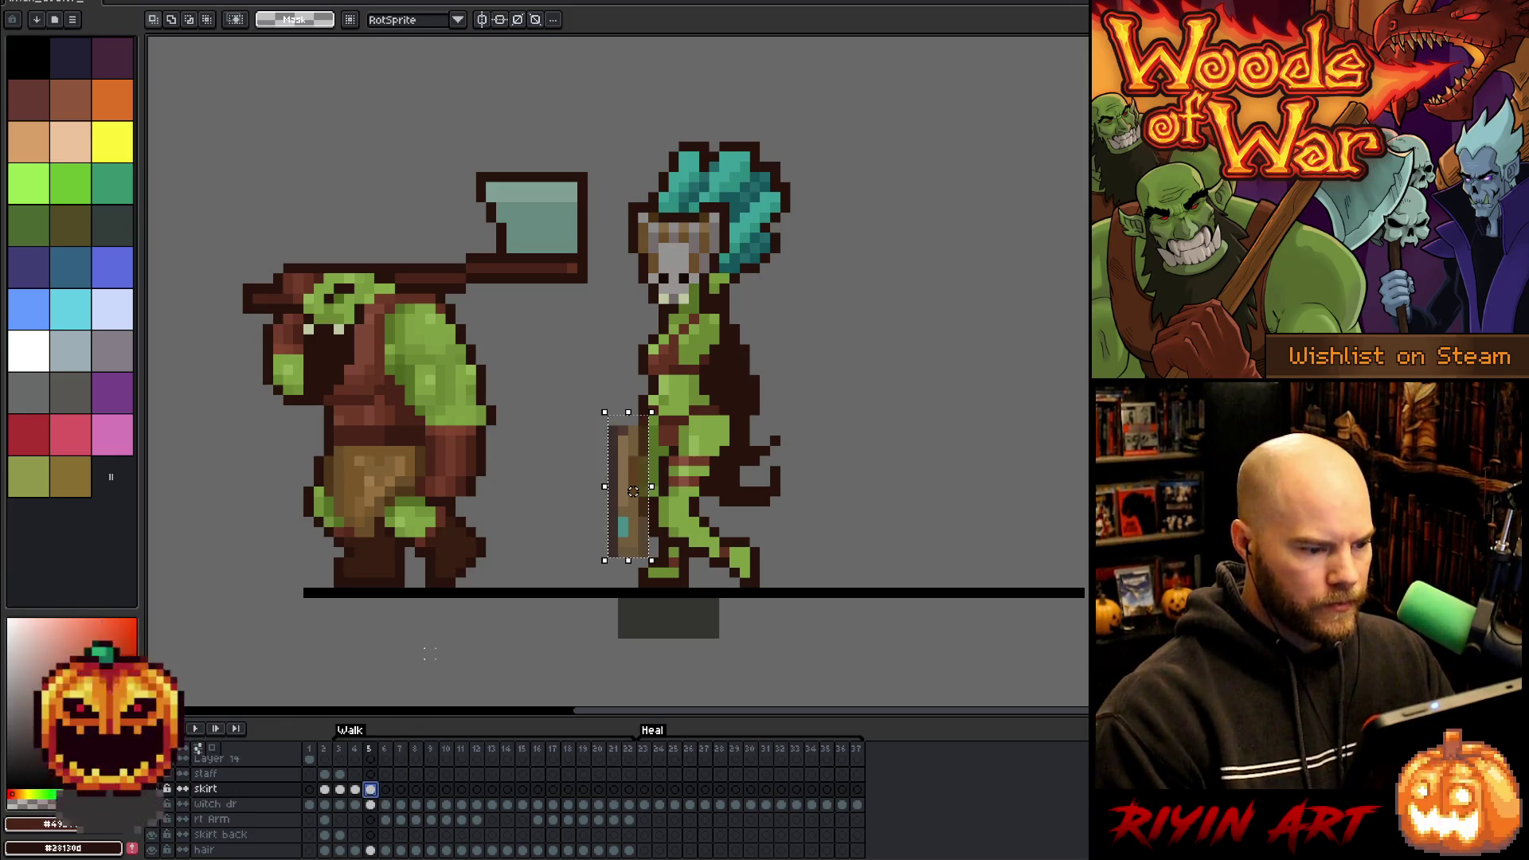
left_click_drag(633, 482, 653, 481)
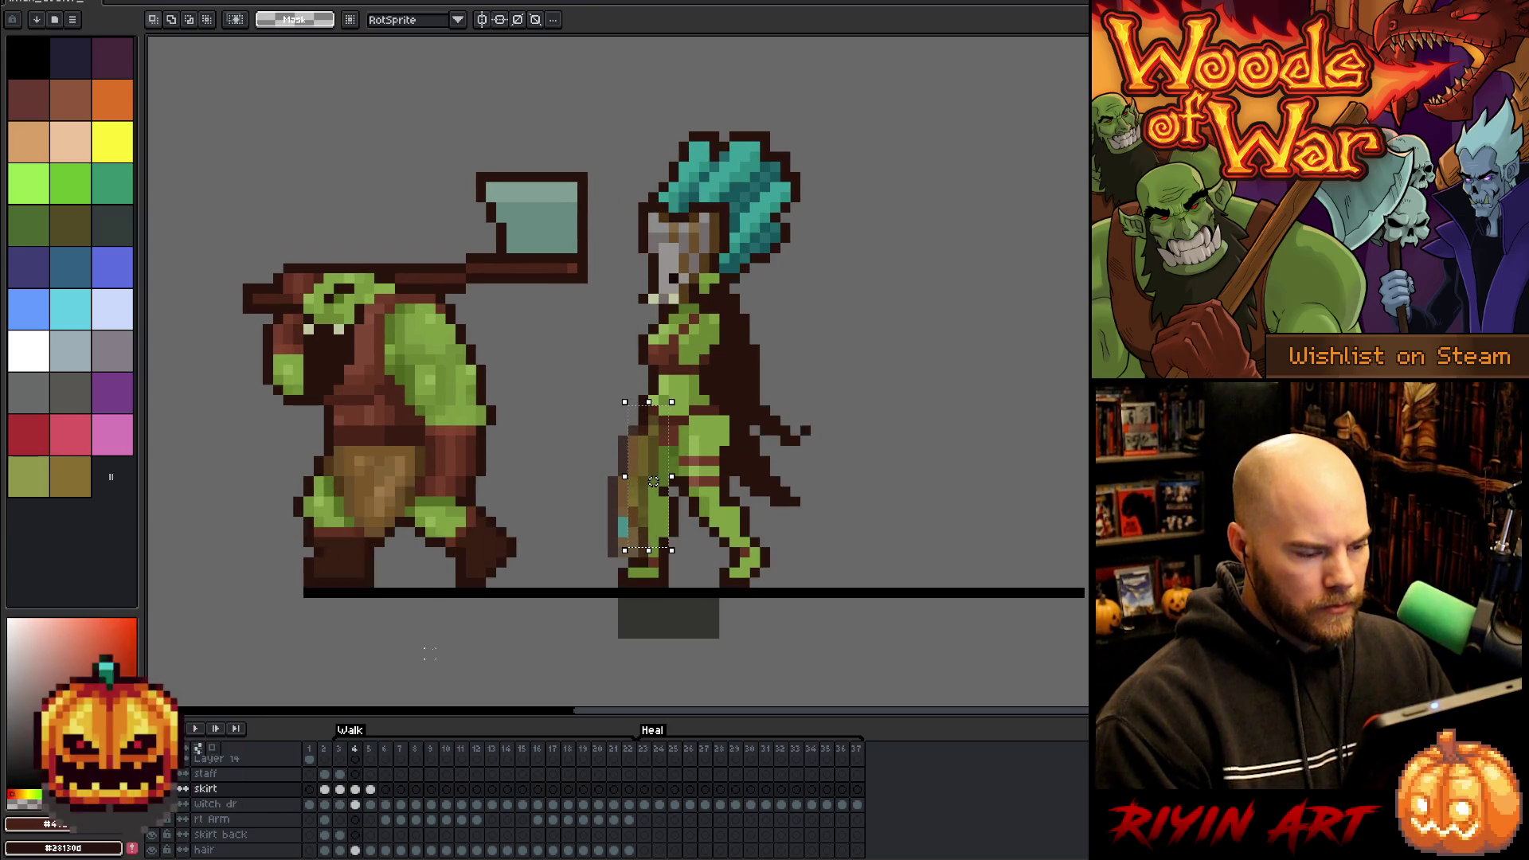
key(".")
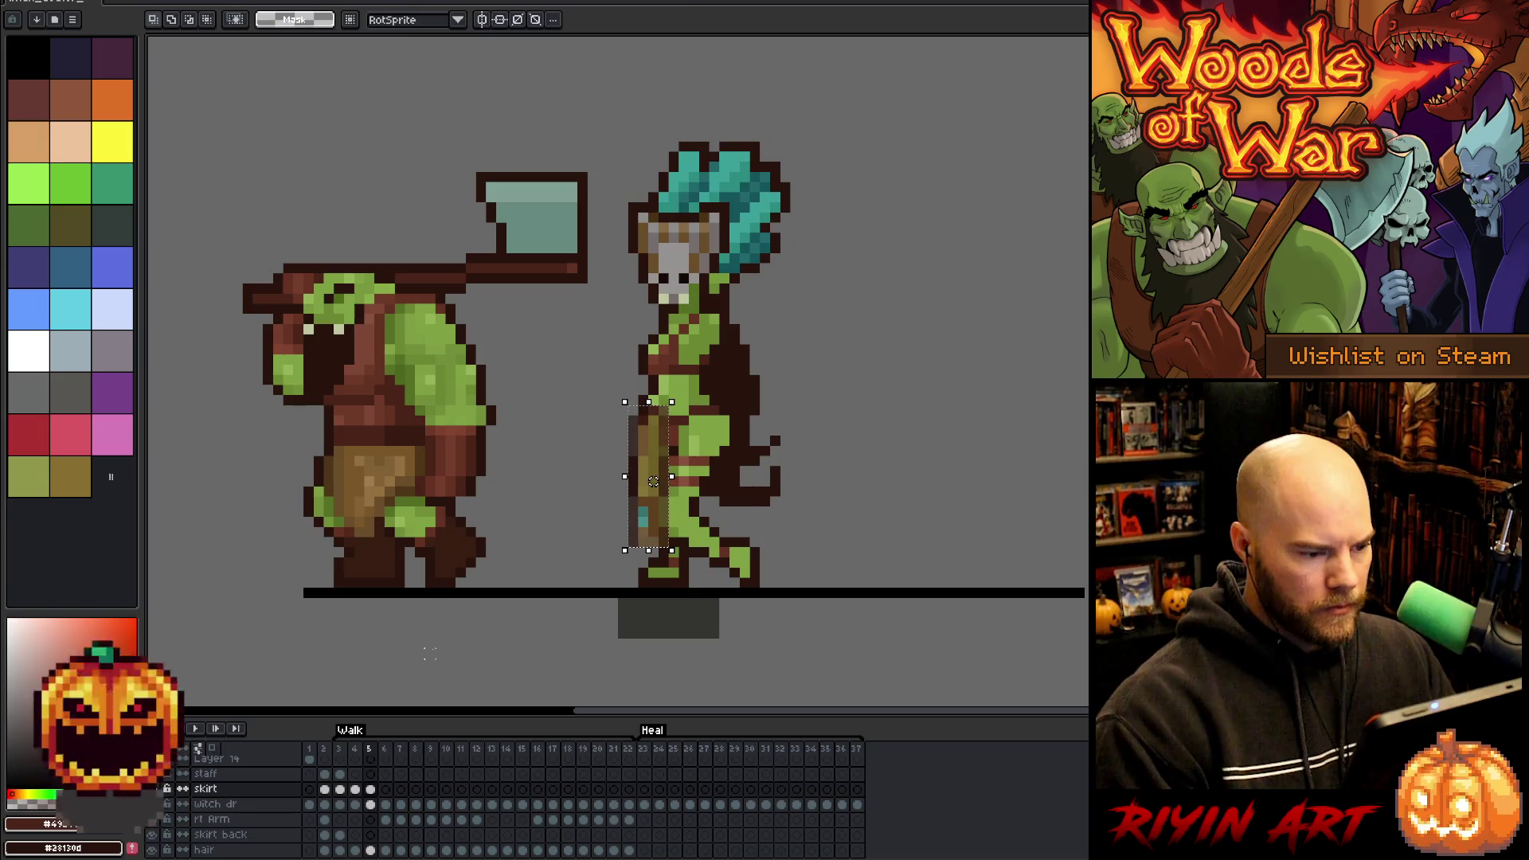
left_click_drag(653, 481, 653, 492)
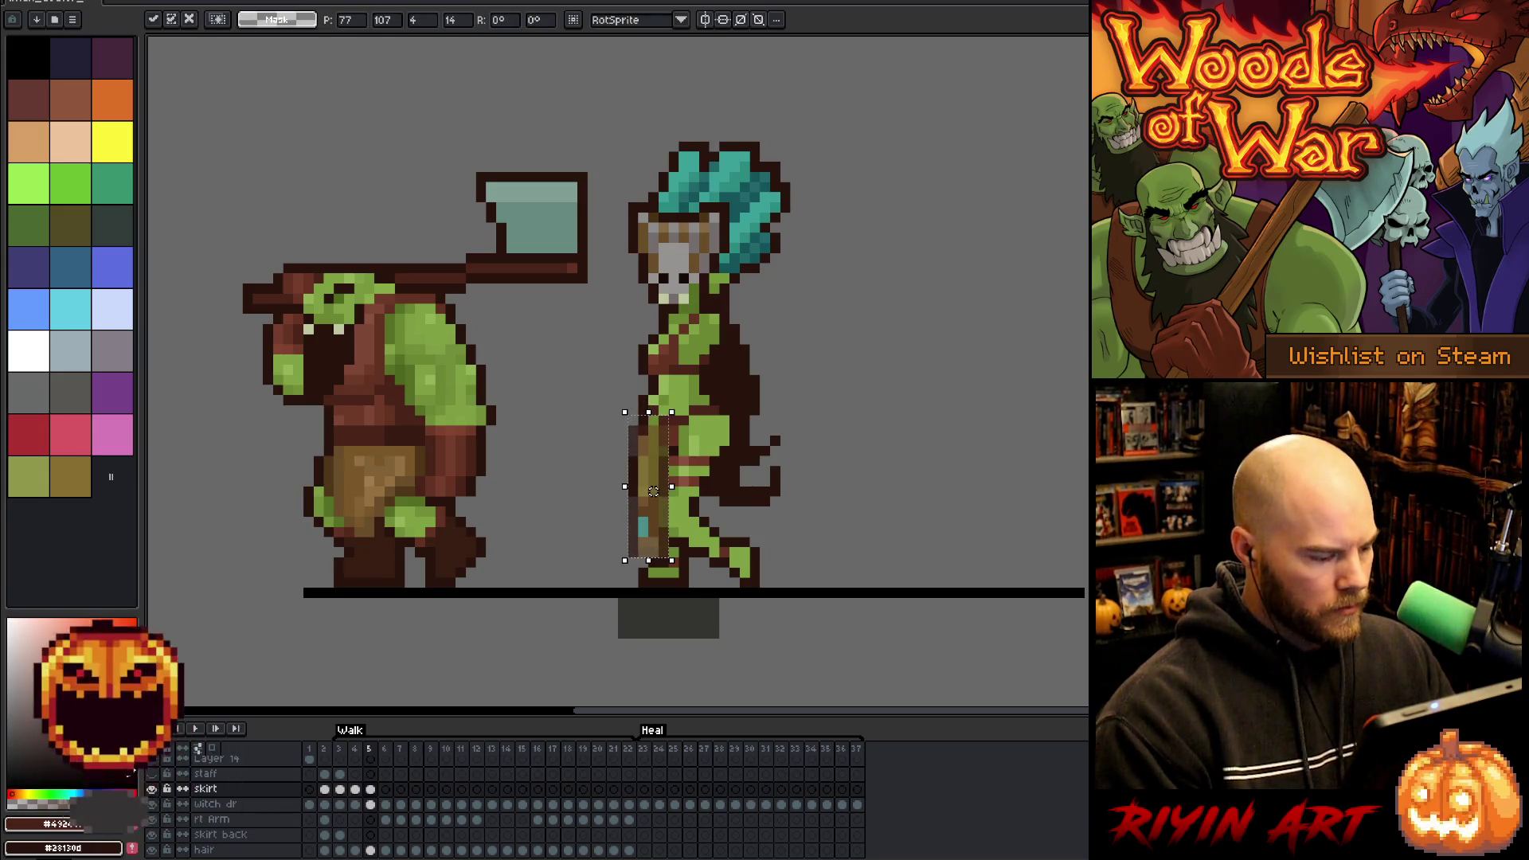
- Return the skirt layer to full opacity and compare frames 4 and 5
left_click(205, 788)
key("shift+p")
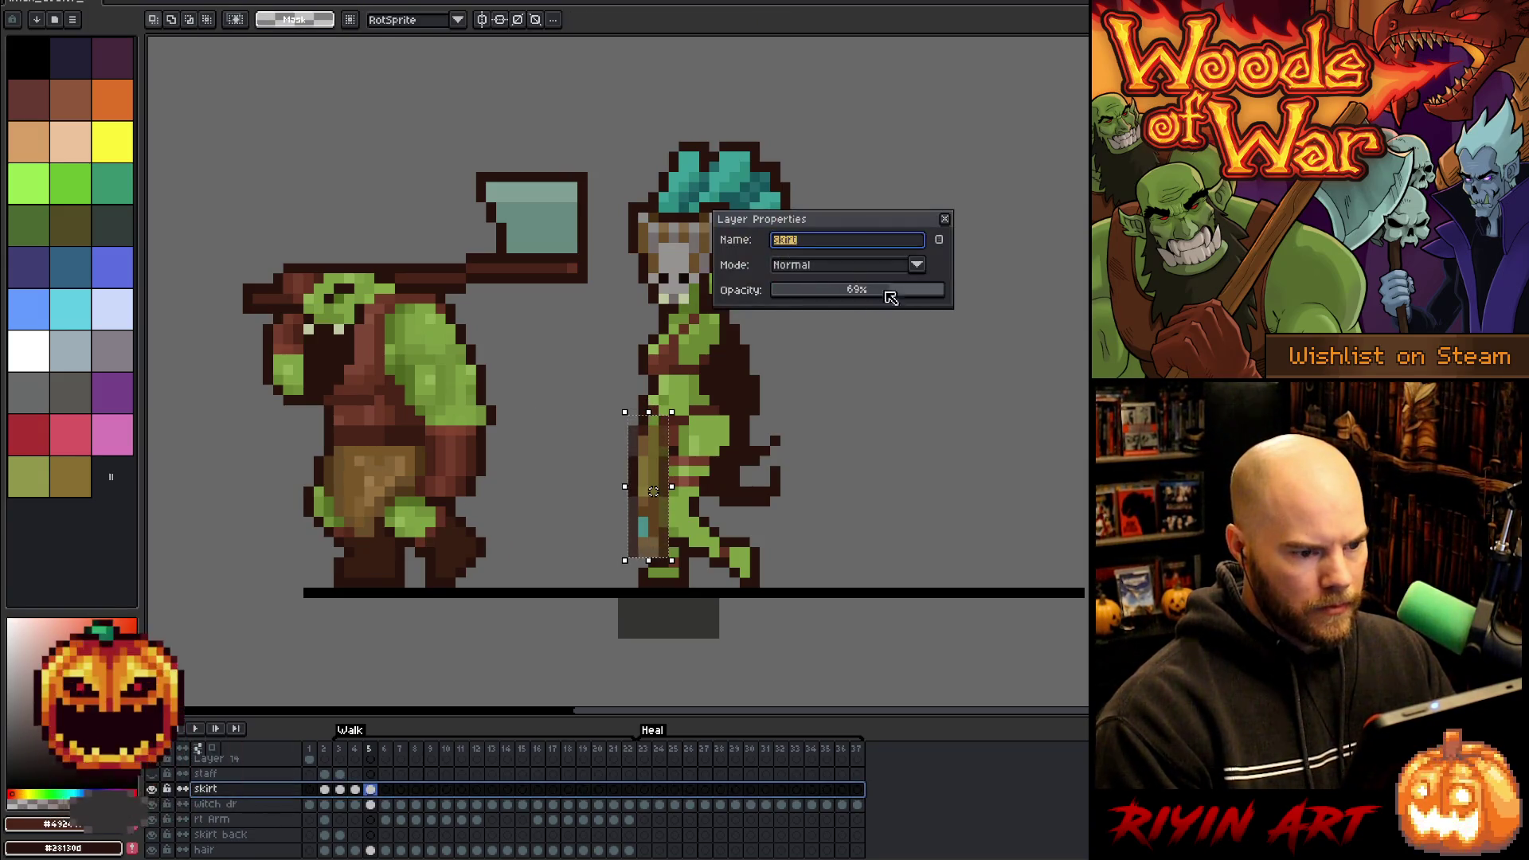
left_click_drag(890, 297, 987, 229)
left_click(946, 220)
key("Left")
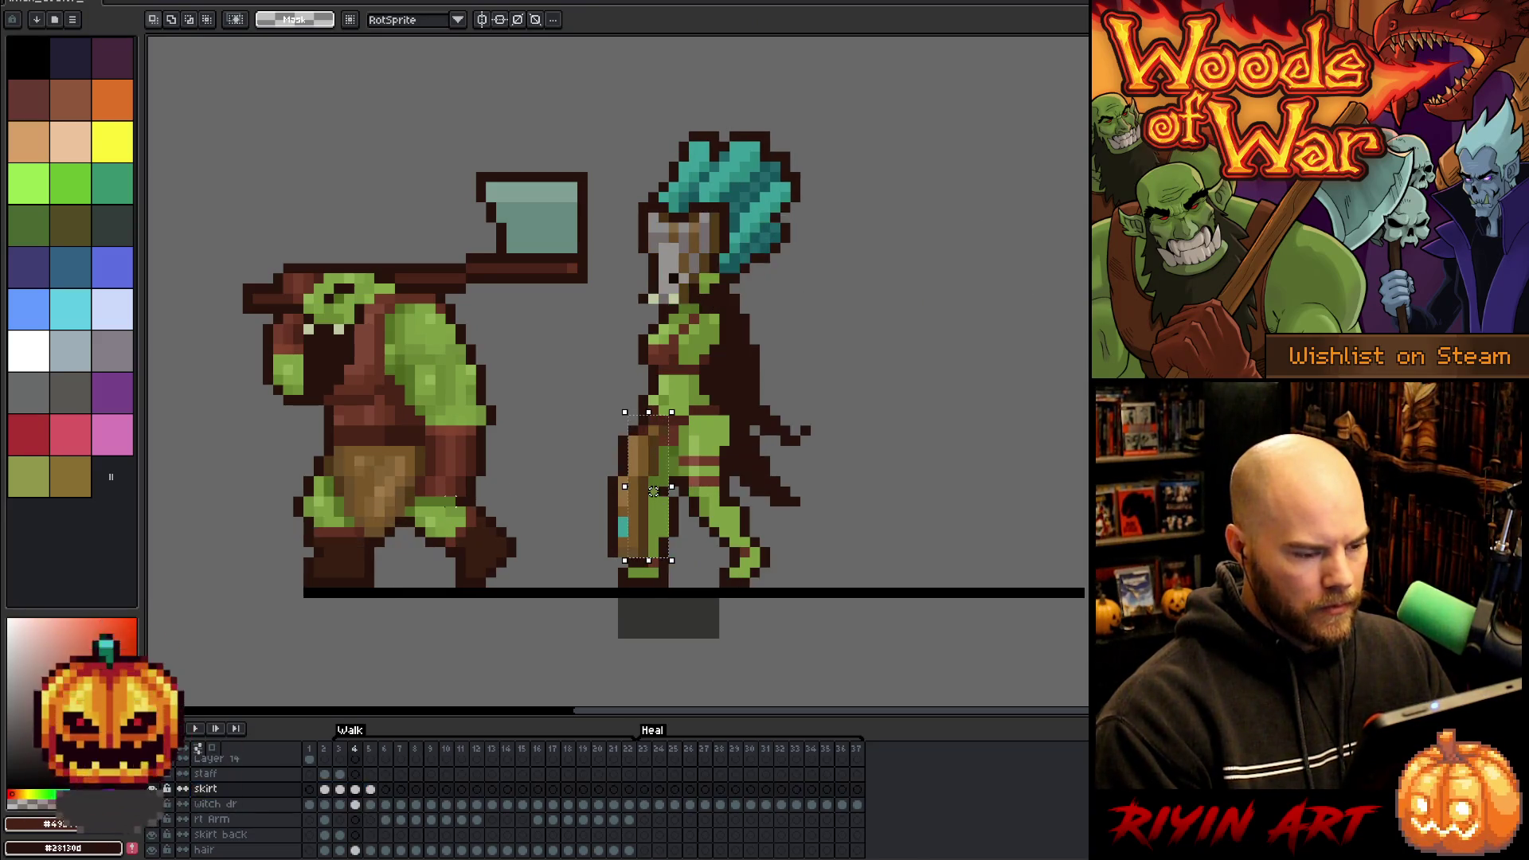
key("Right")
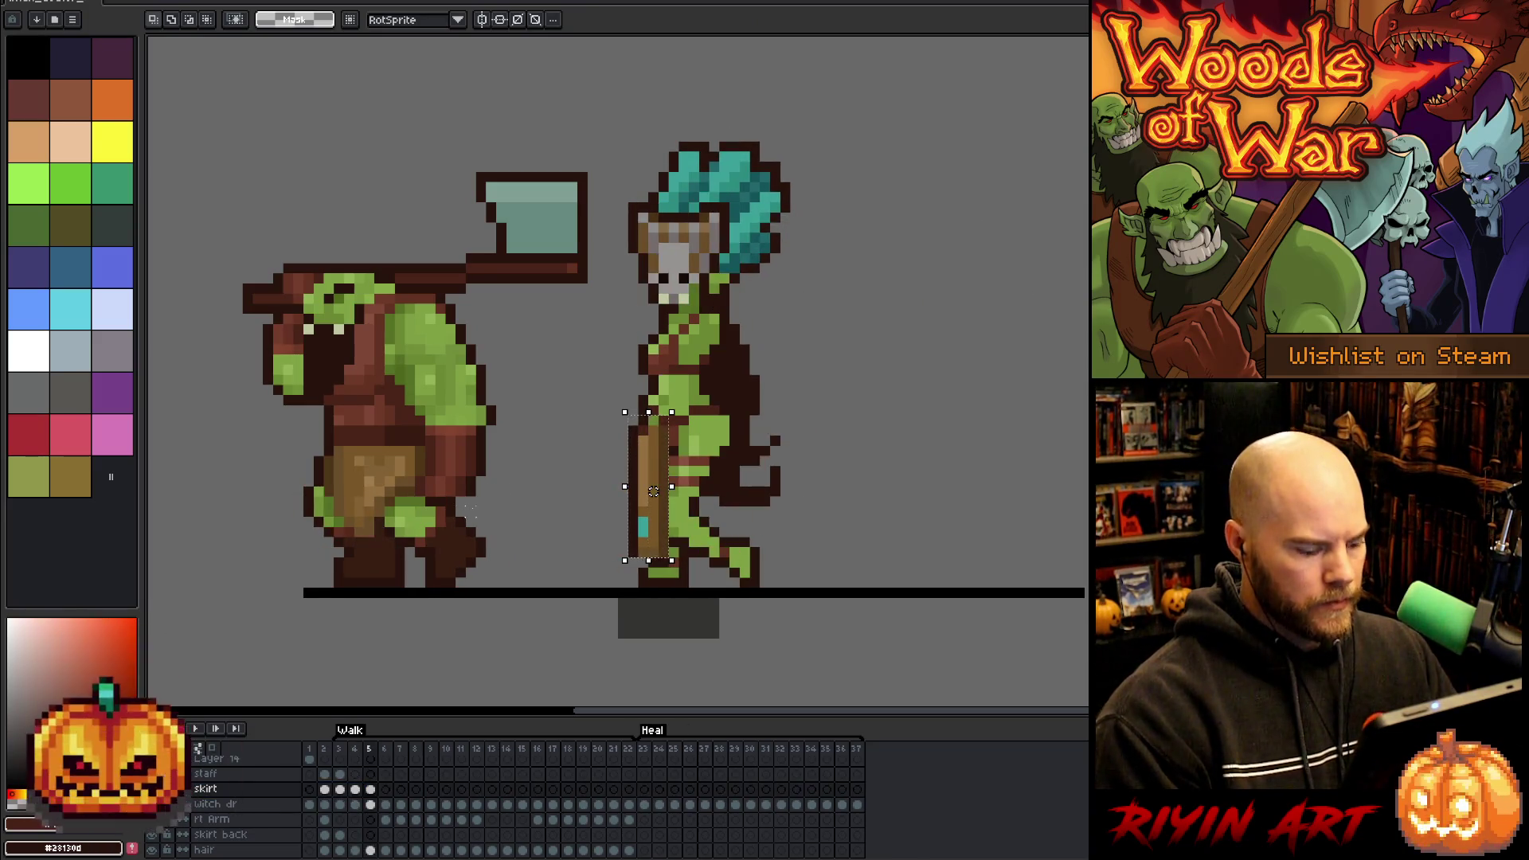
key("b")
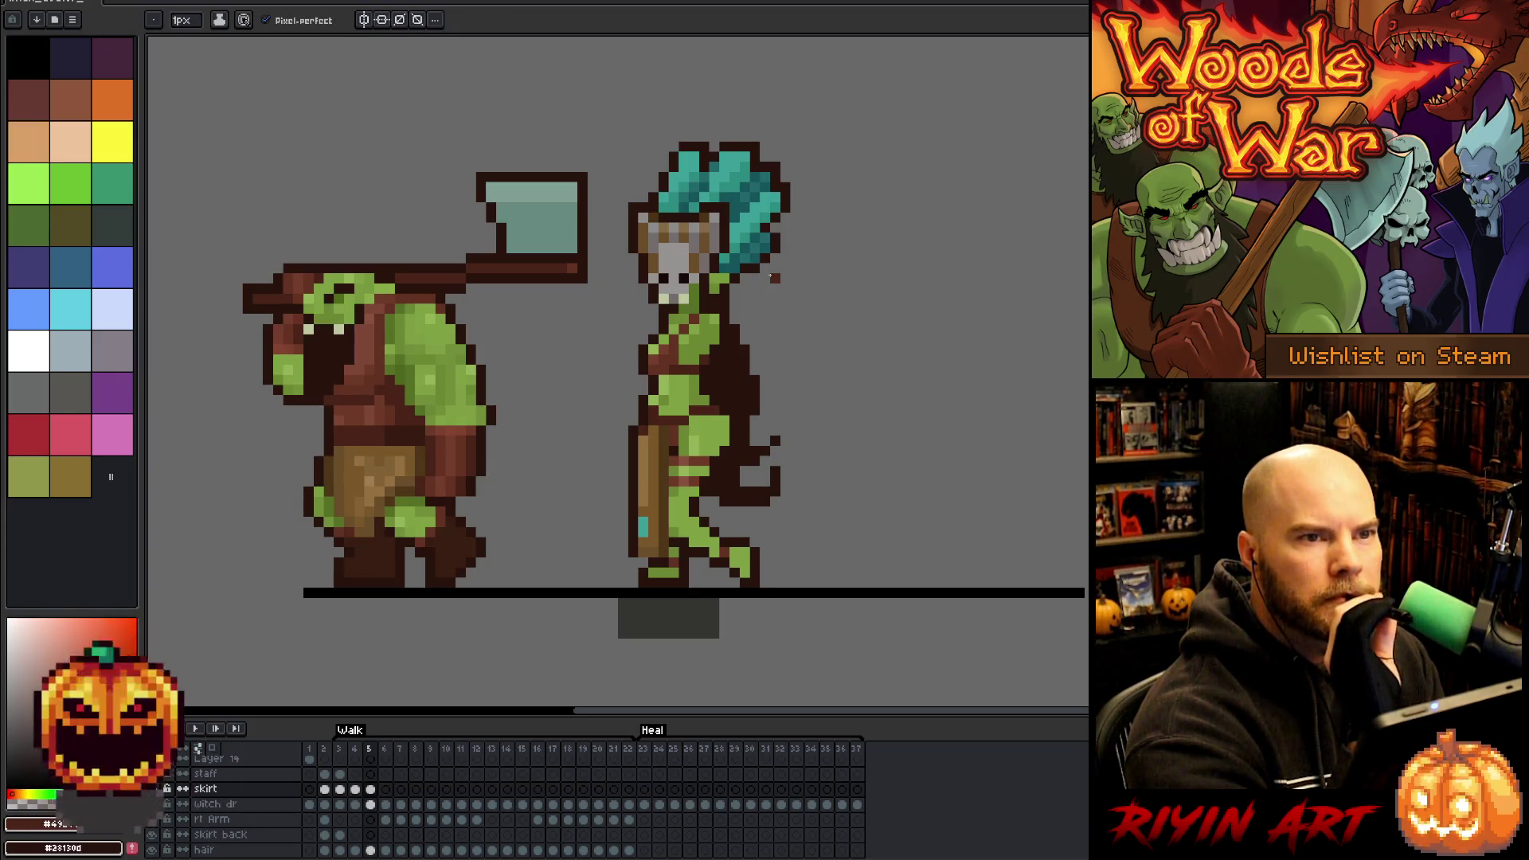
- Zoom the walk-cycle canvas out and back in
scroll(770, 276, "down", 1)
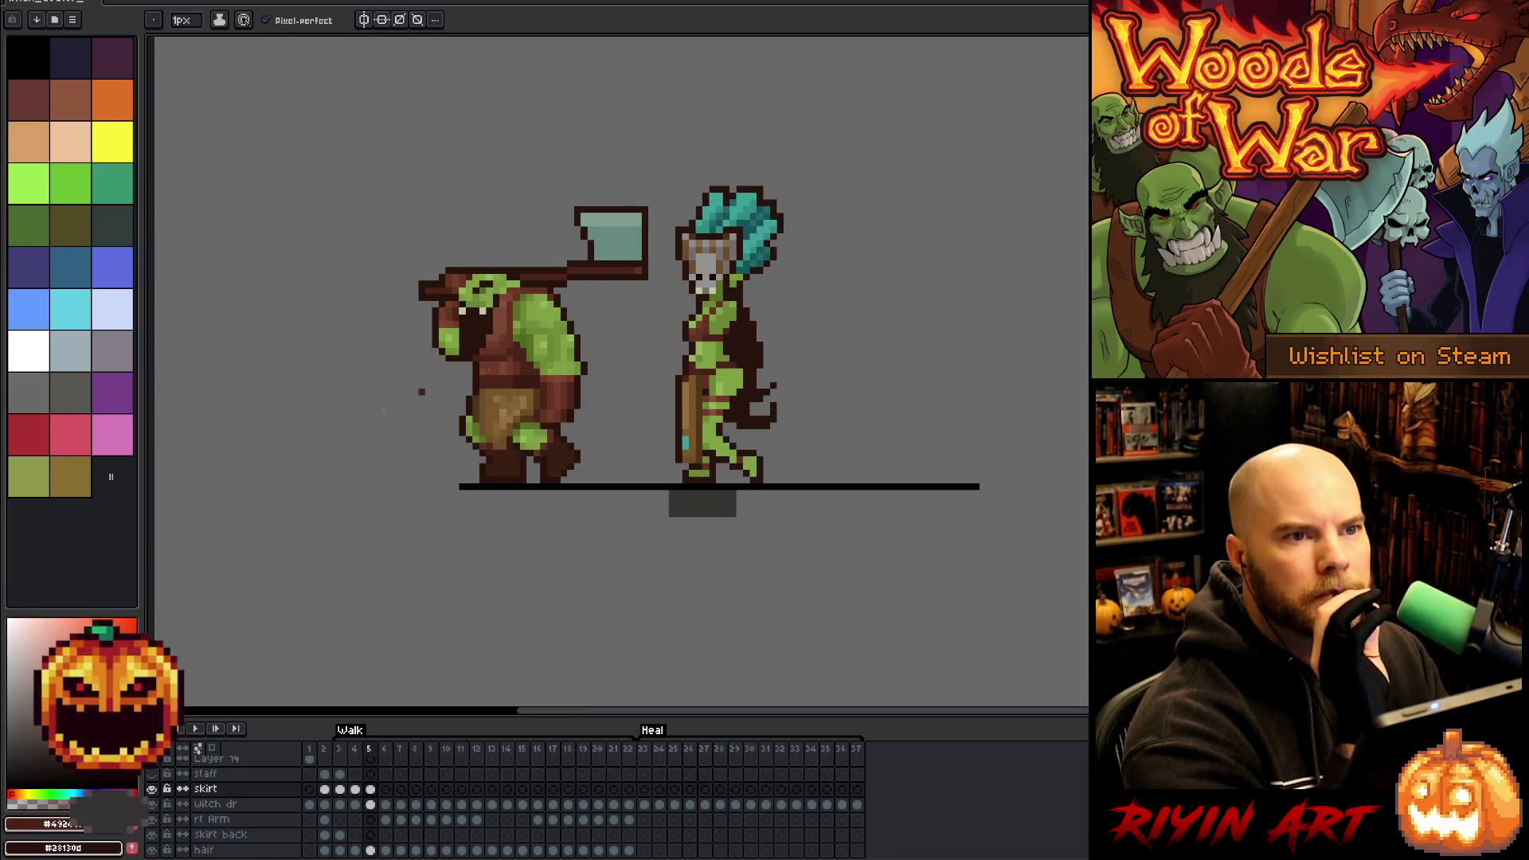
scroll(807, 460, "up", 1)
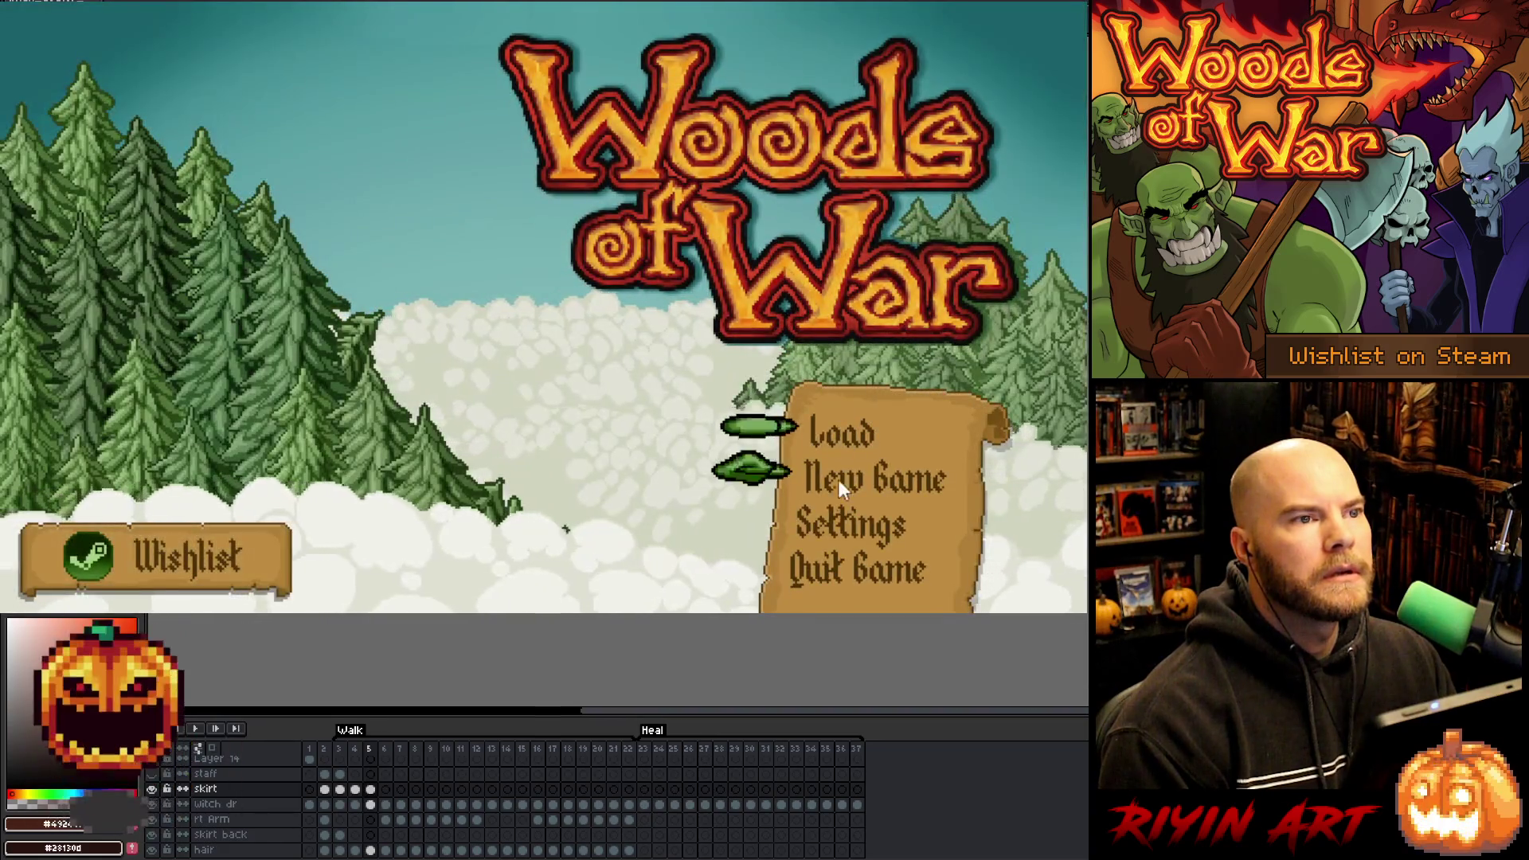
- In Settings, slide Music Volume to maximum and confirm back to the title menu
left_click(825, 524)
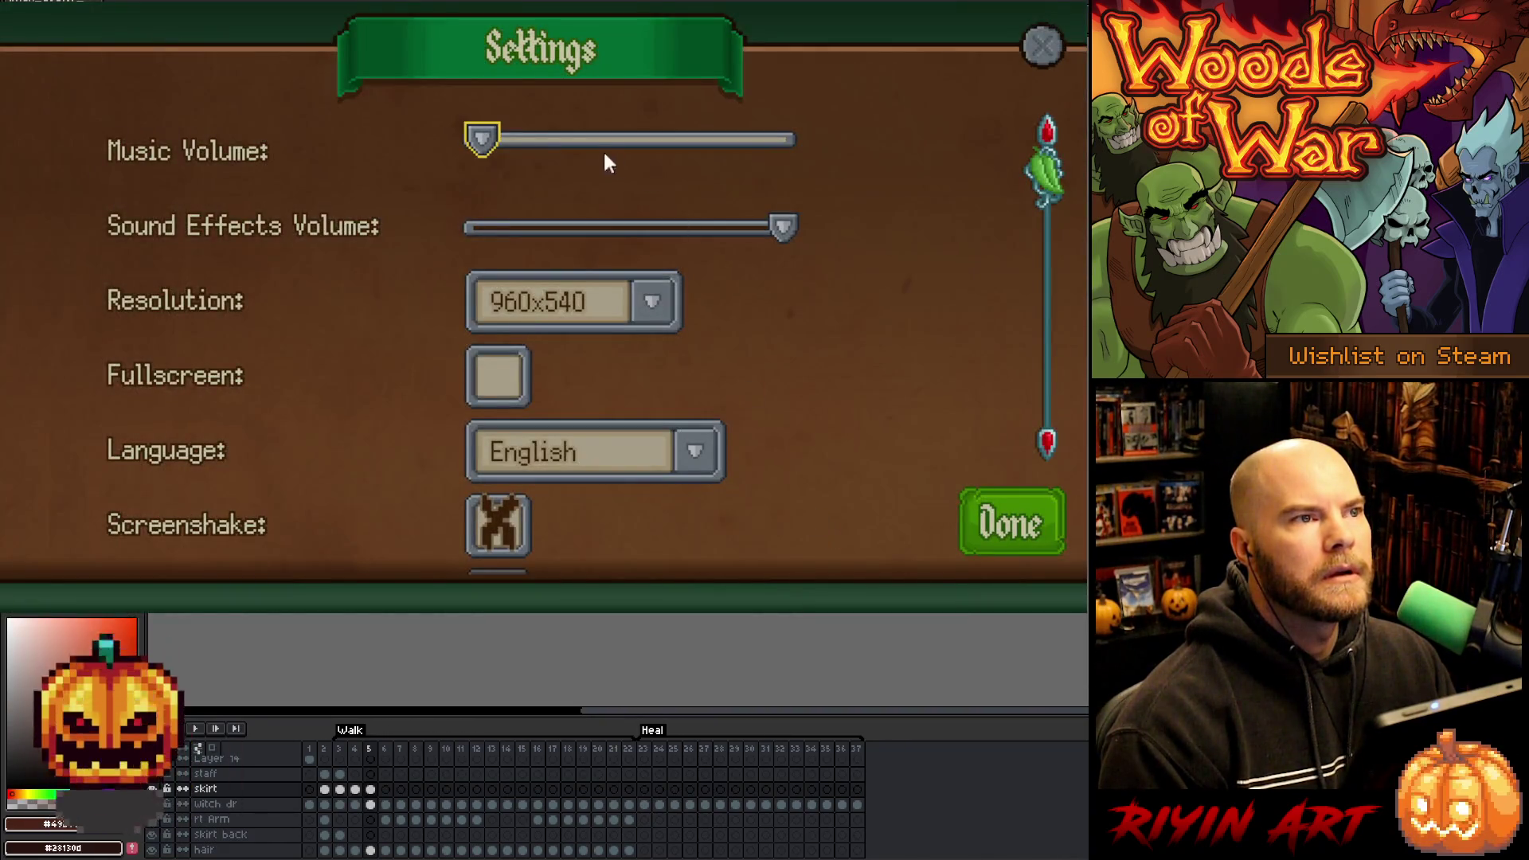
left_click_drag(482, 132, 781, 129)
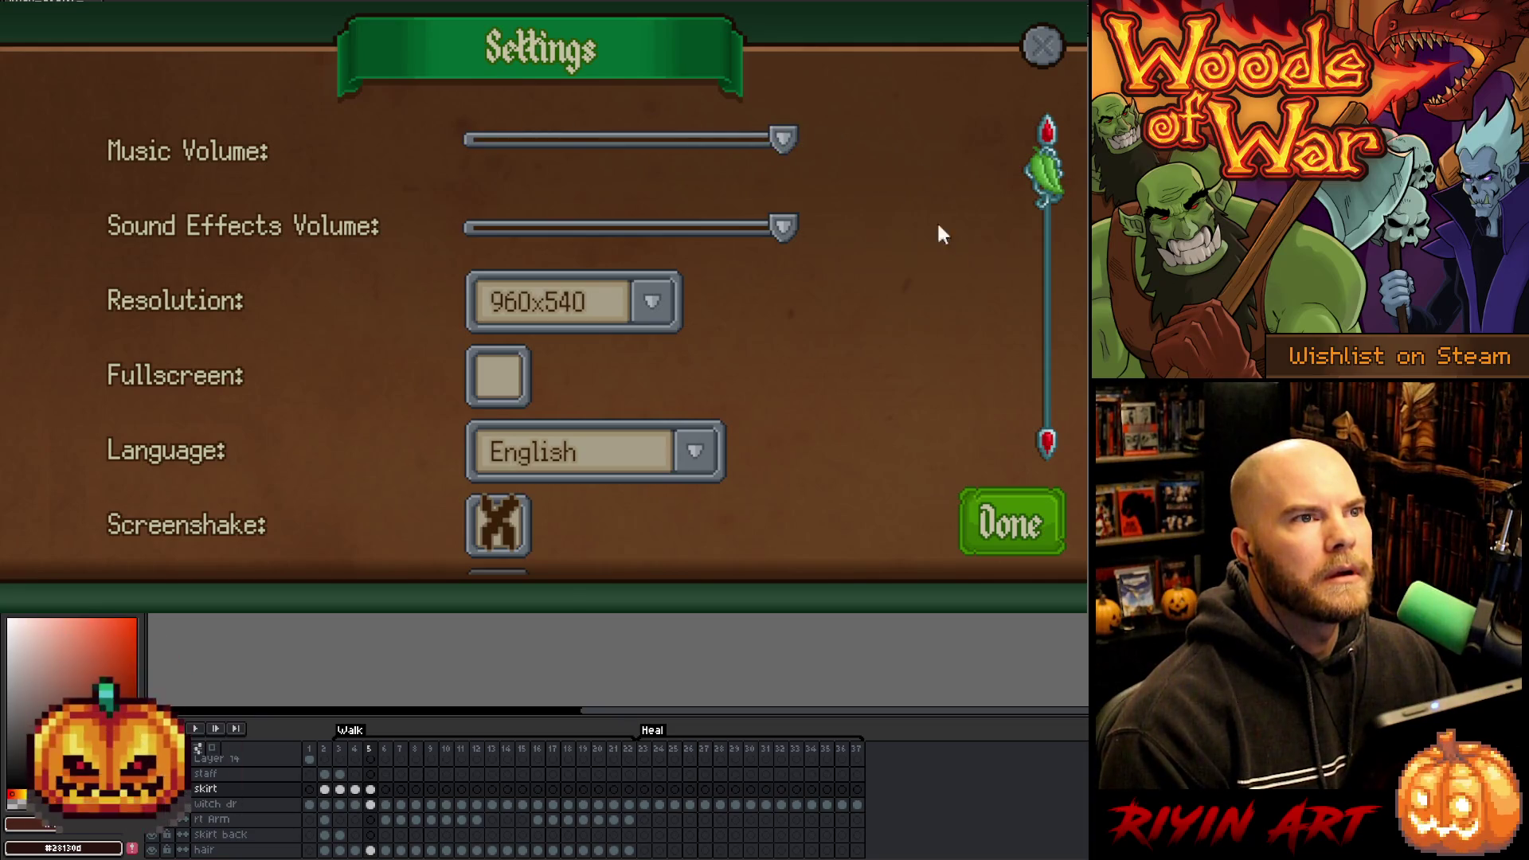
left_click(1006, 509)
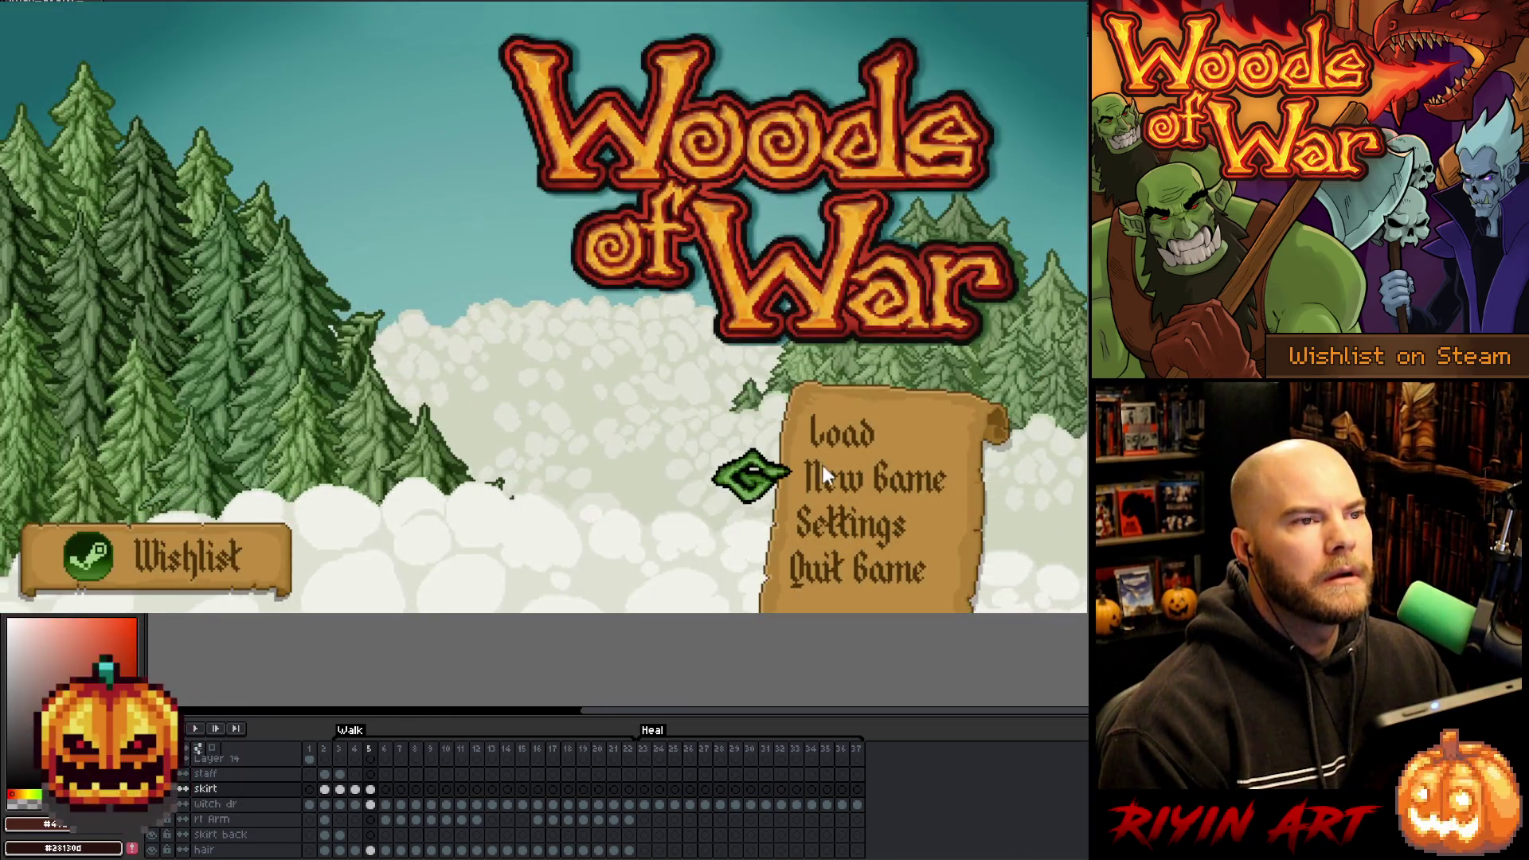
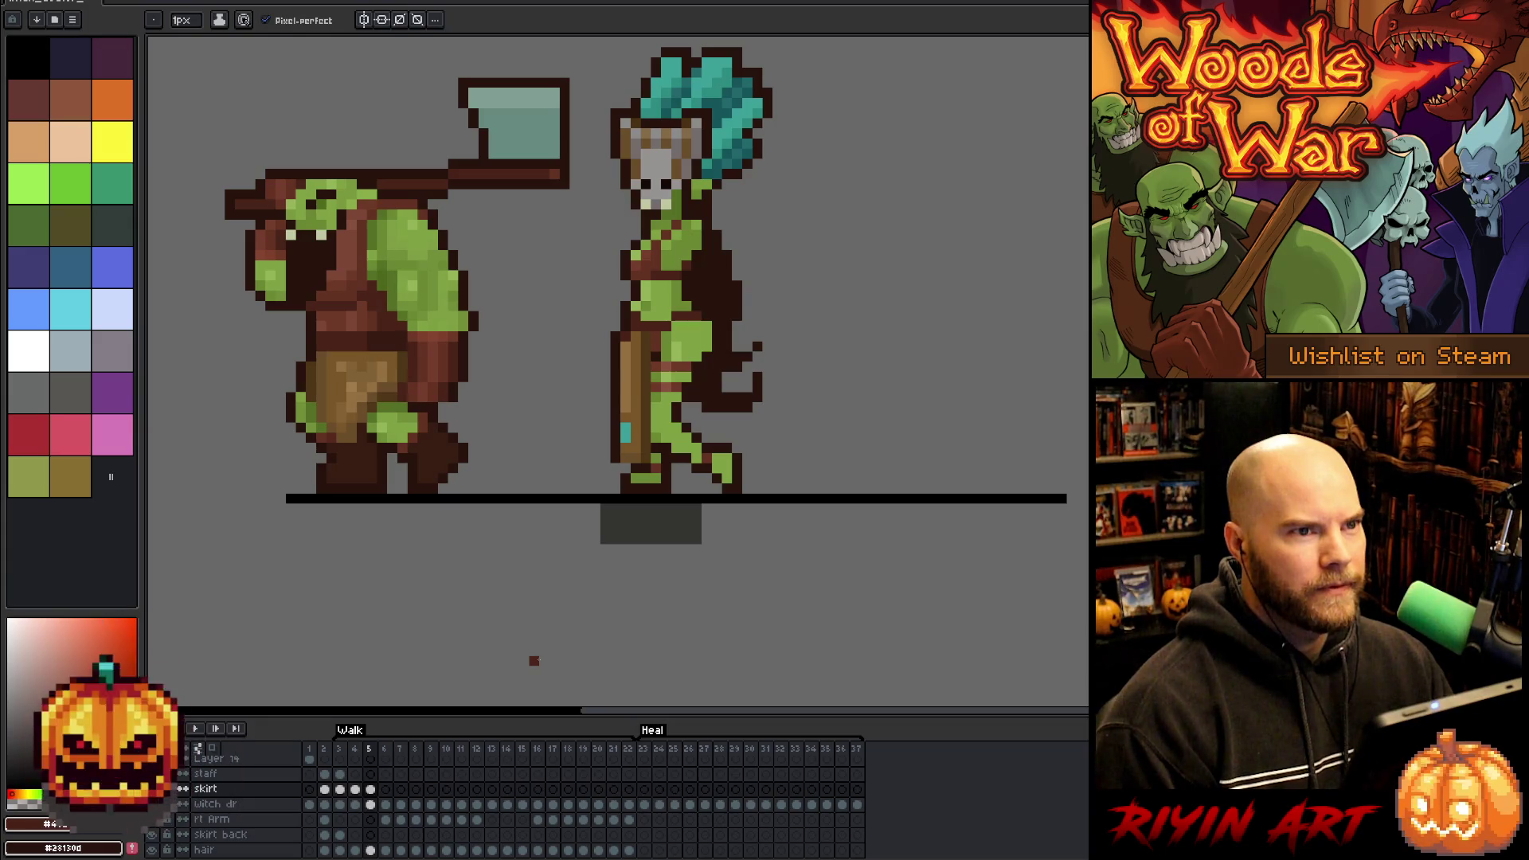
- Jump to frame 8, reposition the characters, and play then stop the walk animation
left_click(418, 751)
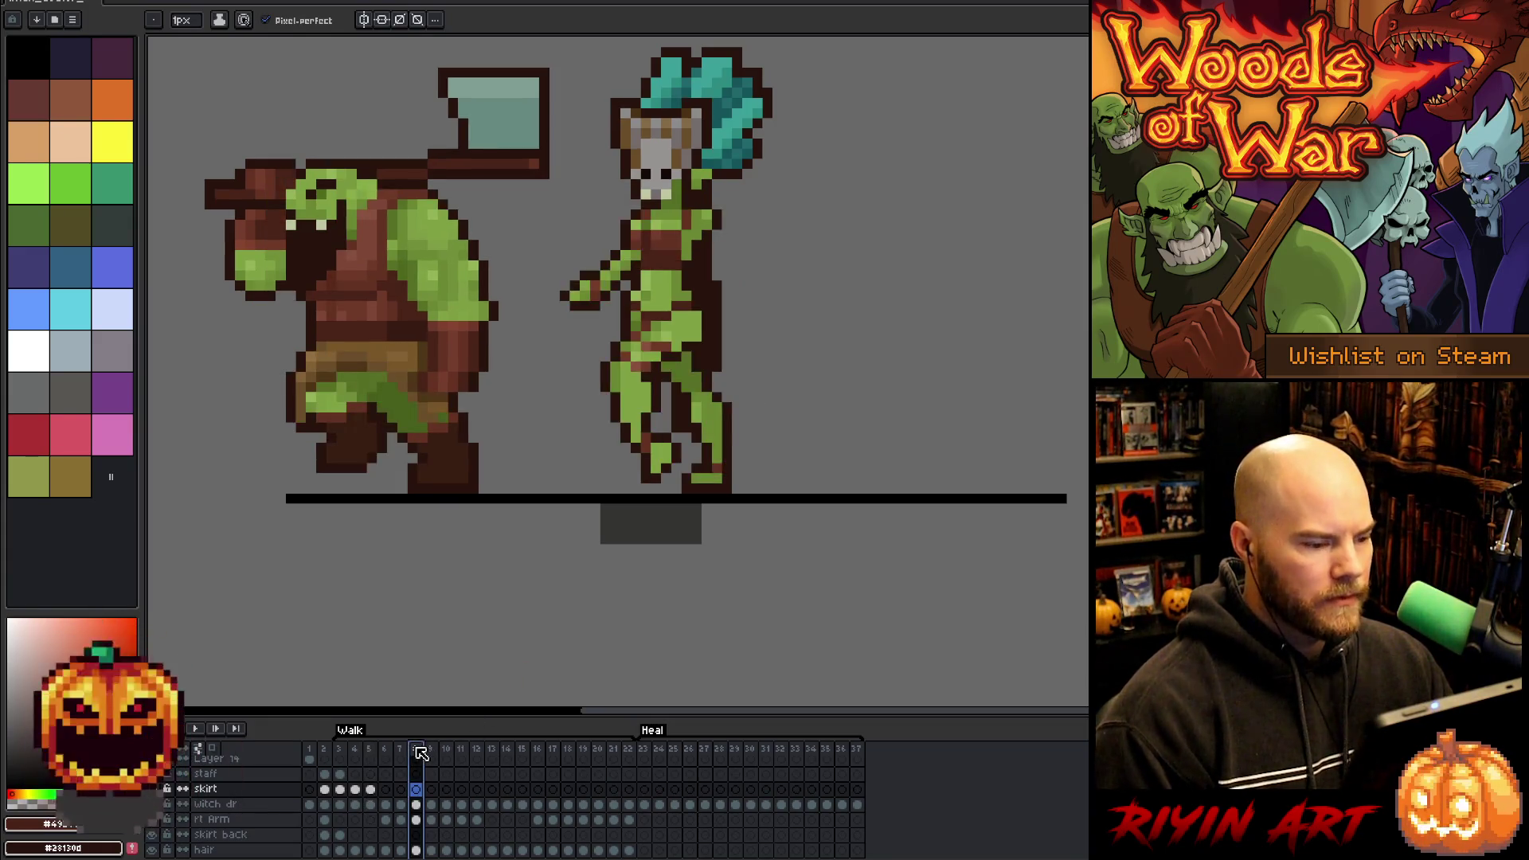
left_click_drag(710, 409, 697, 496)
key("Return")
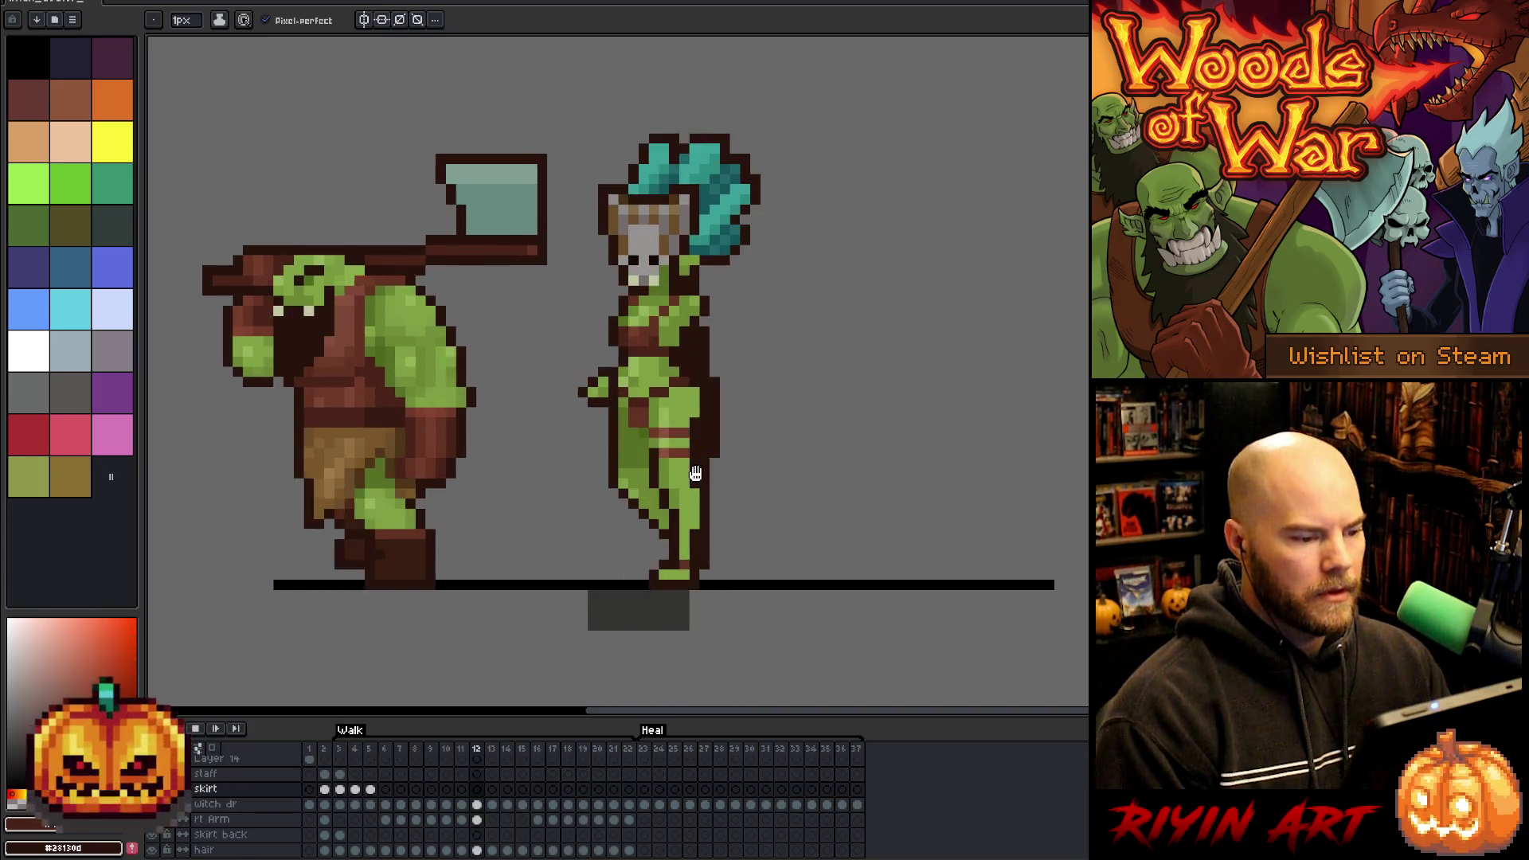
key("Return")
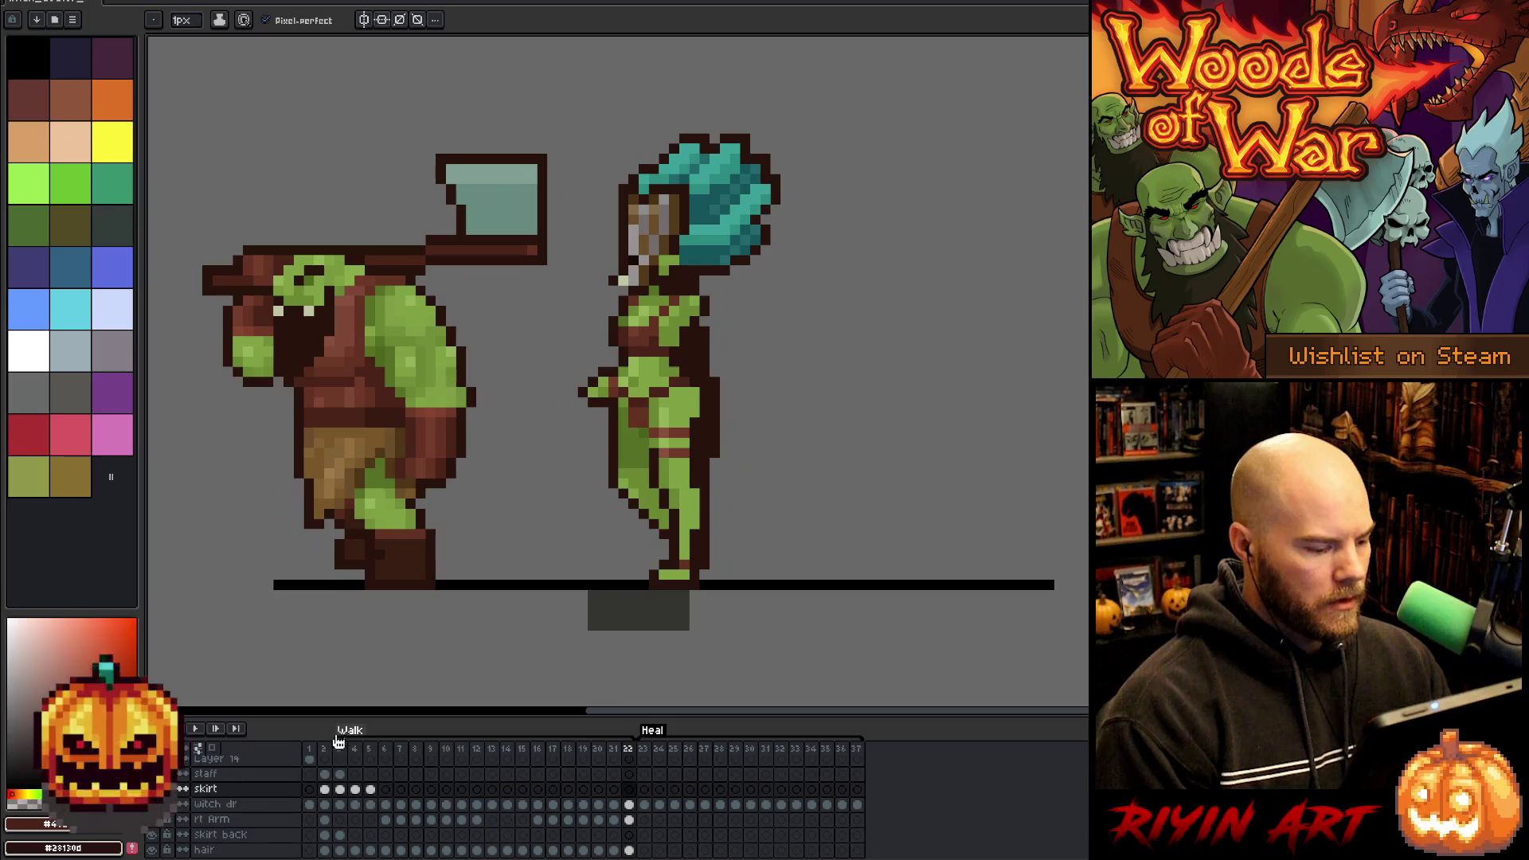
- Step through walk frames 3 to 6 and select the skirt layer's frame 6 cel
left_click(338, 745)
key("Right")
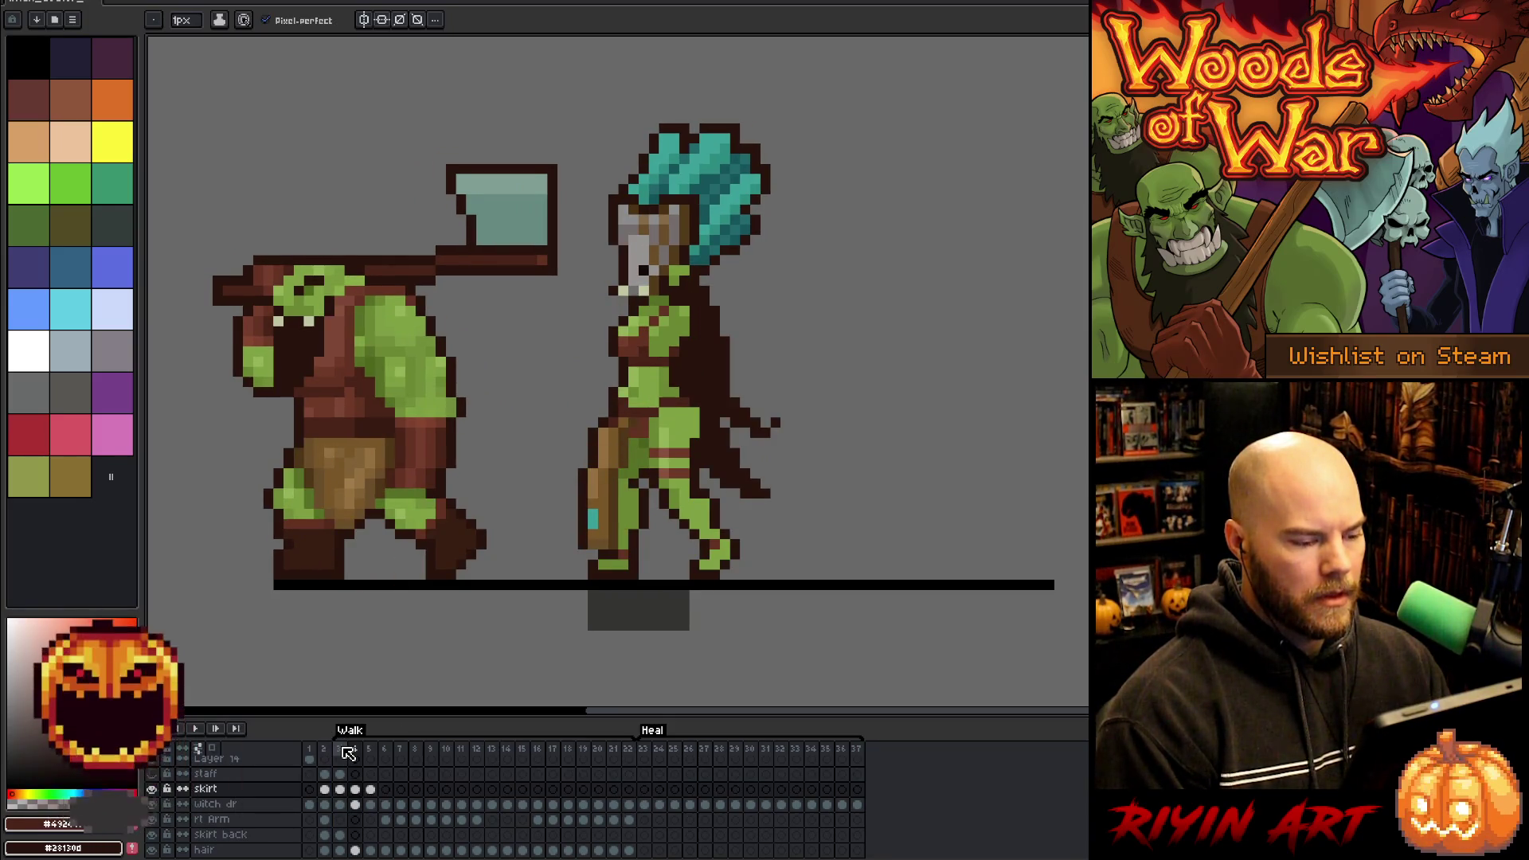
key("Right")
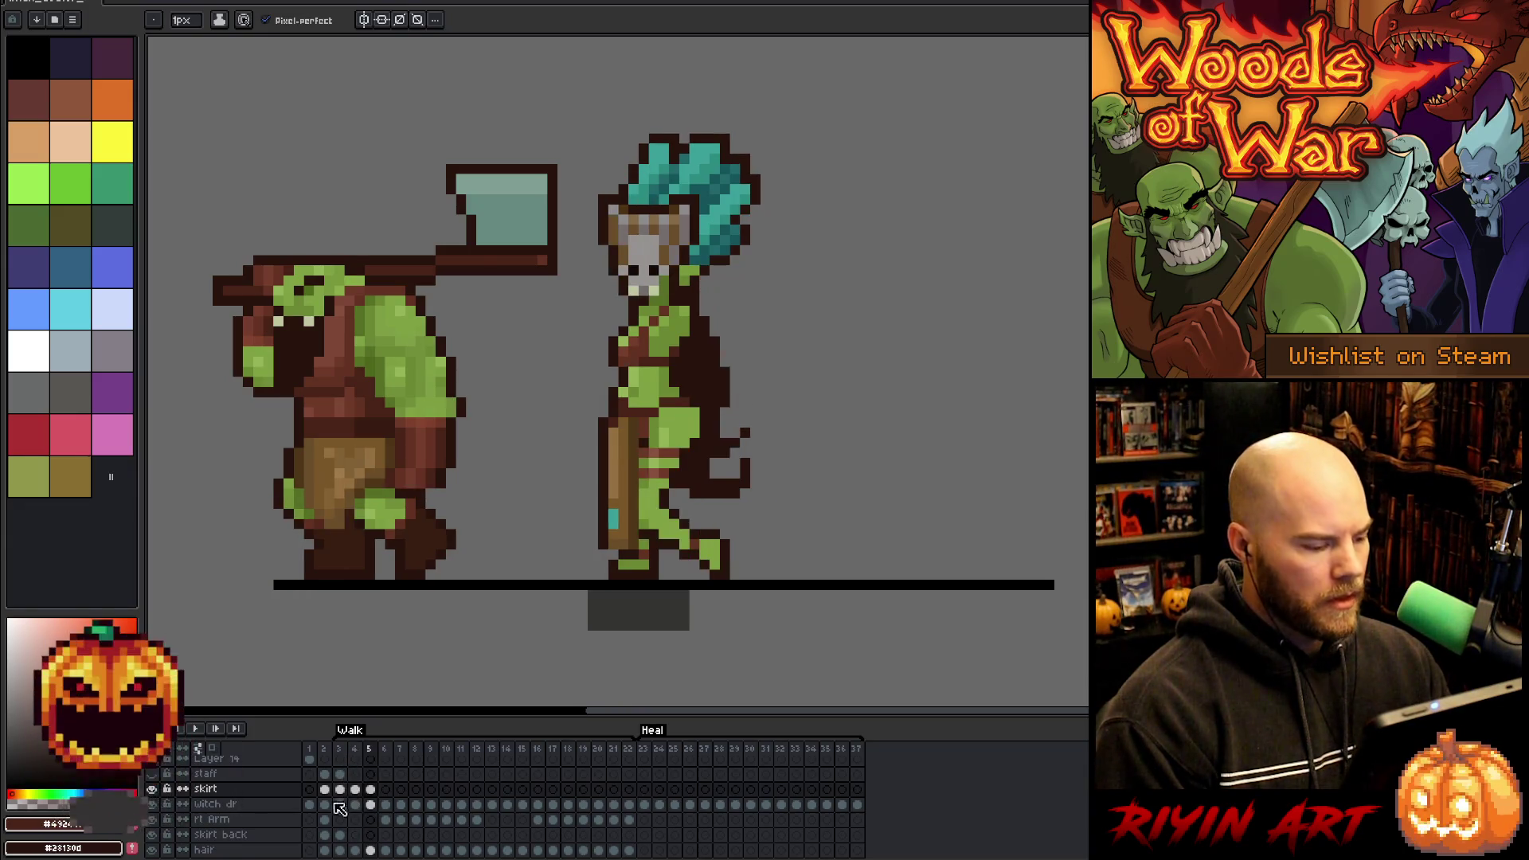
key("Right")
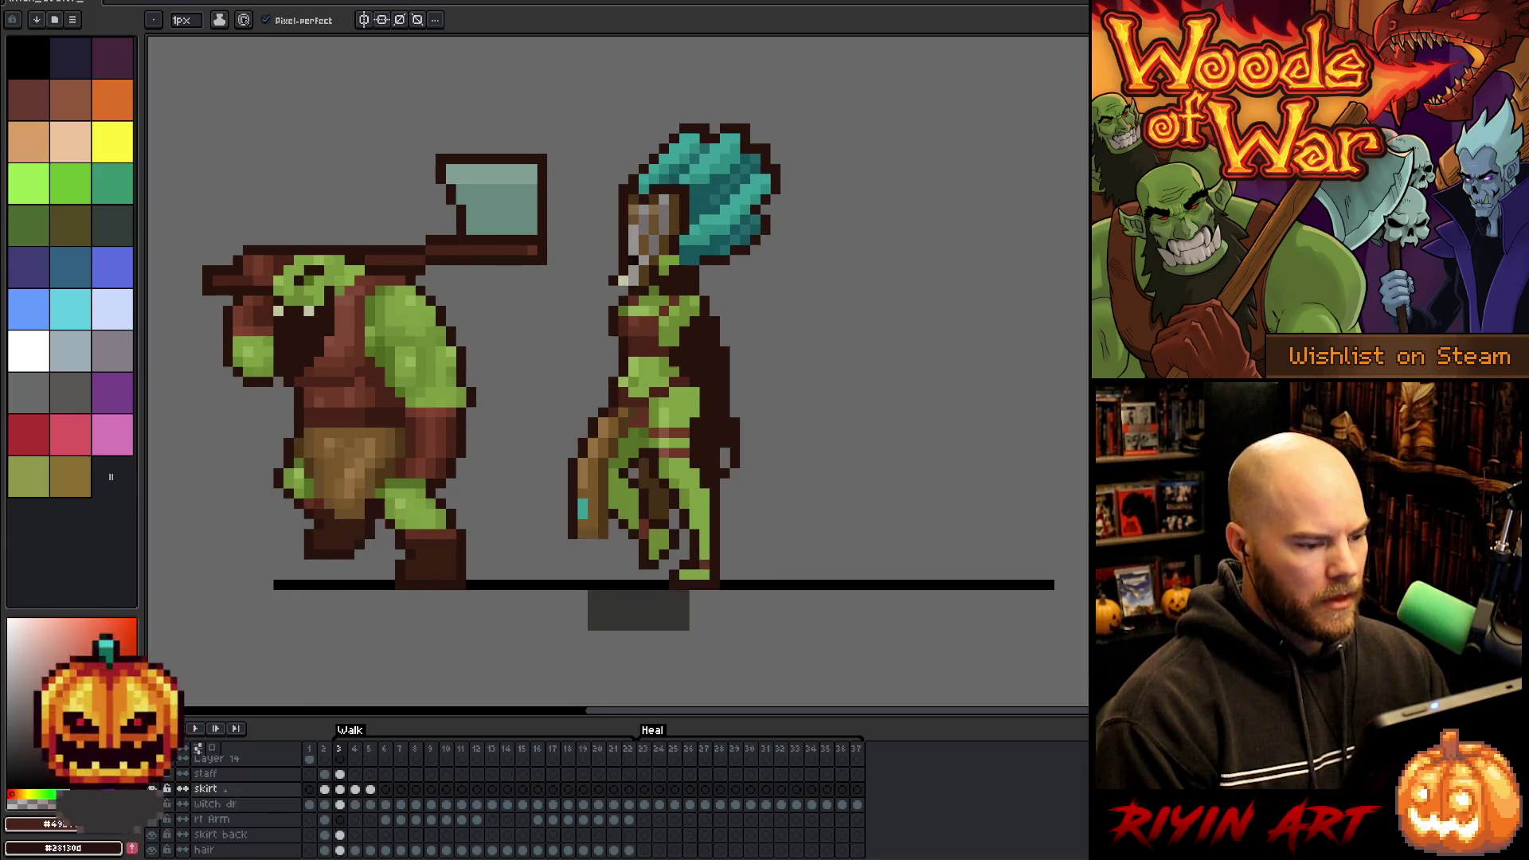
key("Left")
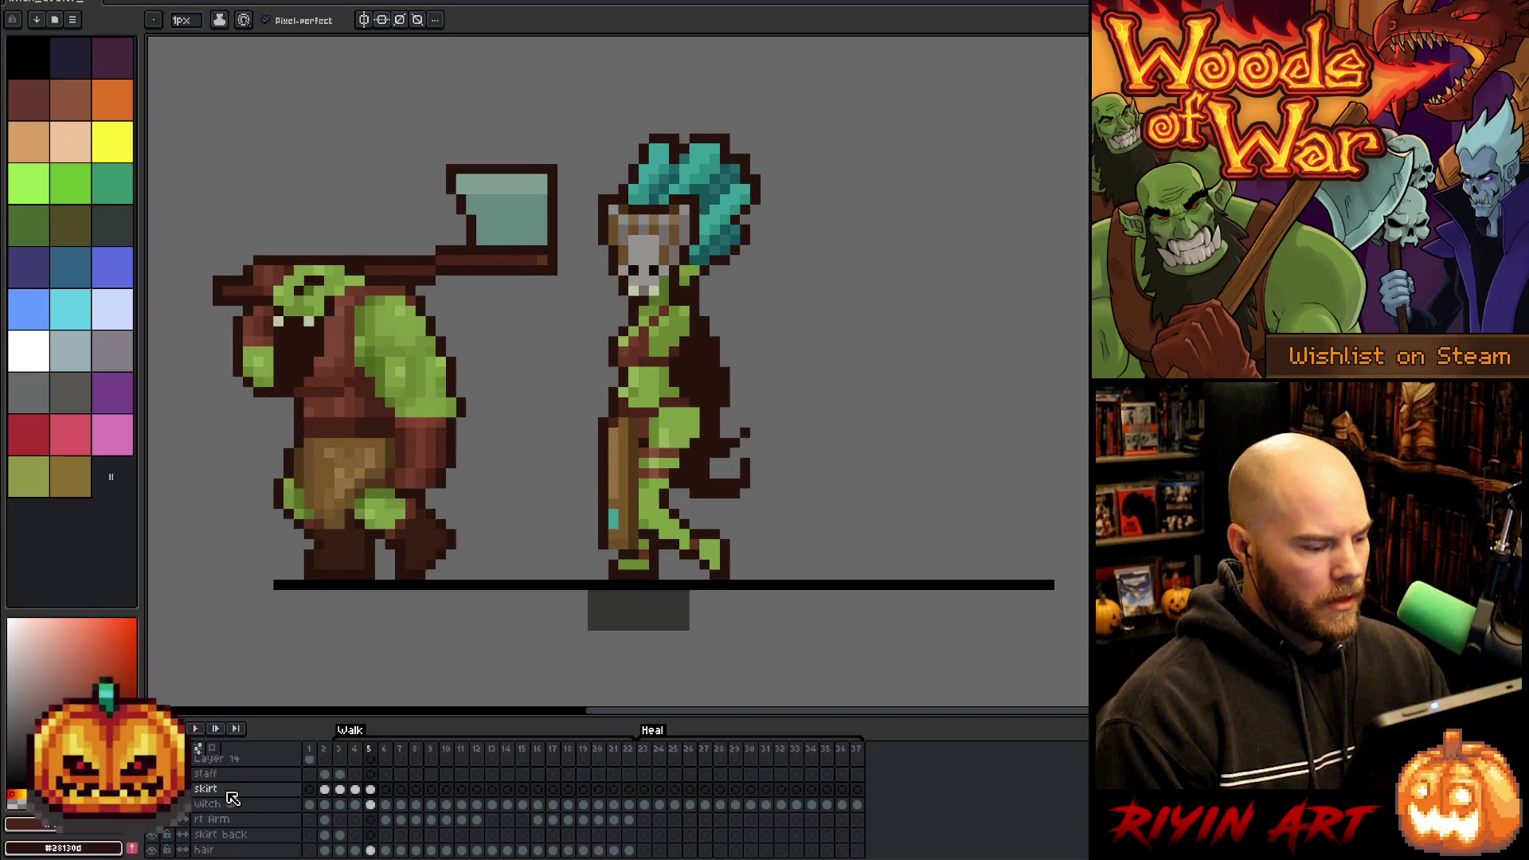
left_click(387, 790)
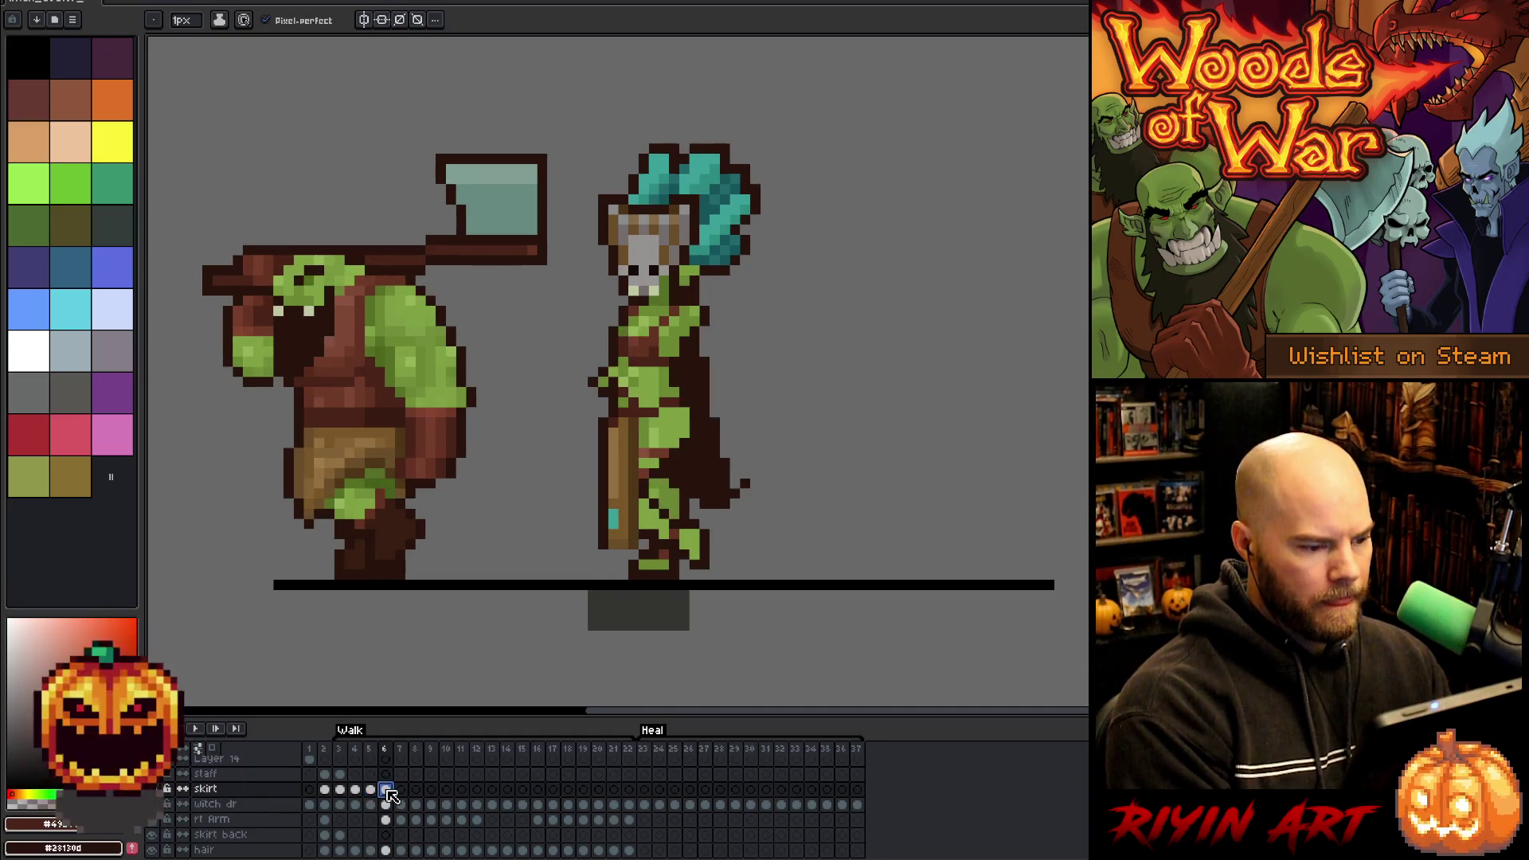
- Copy the goblin's staff from frame 6 onto frames 7 and 8, raising it to fit each pose
key("ctrl+t")
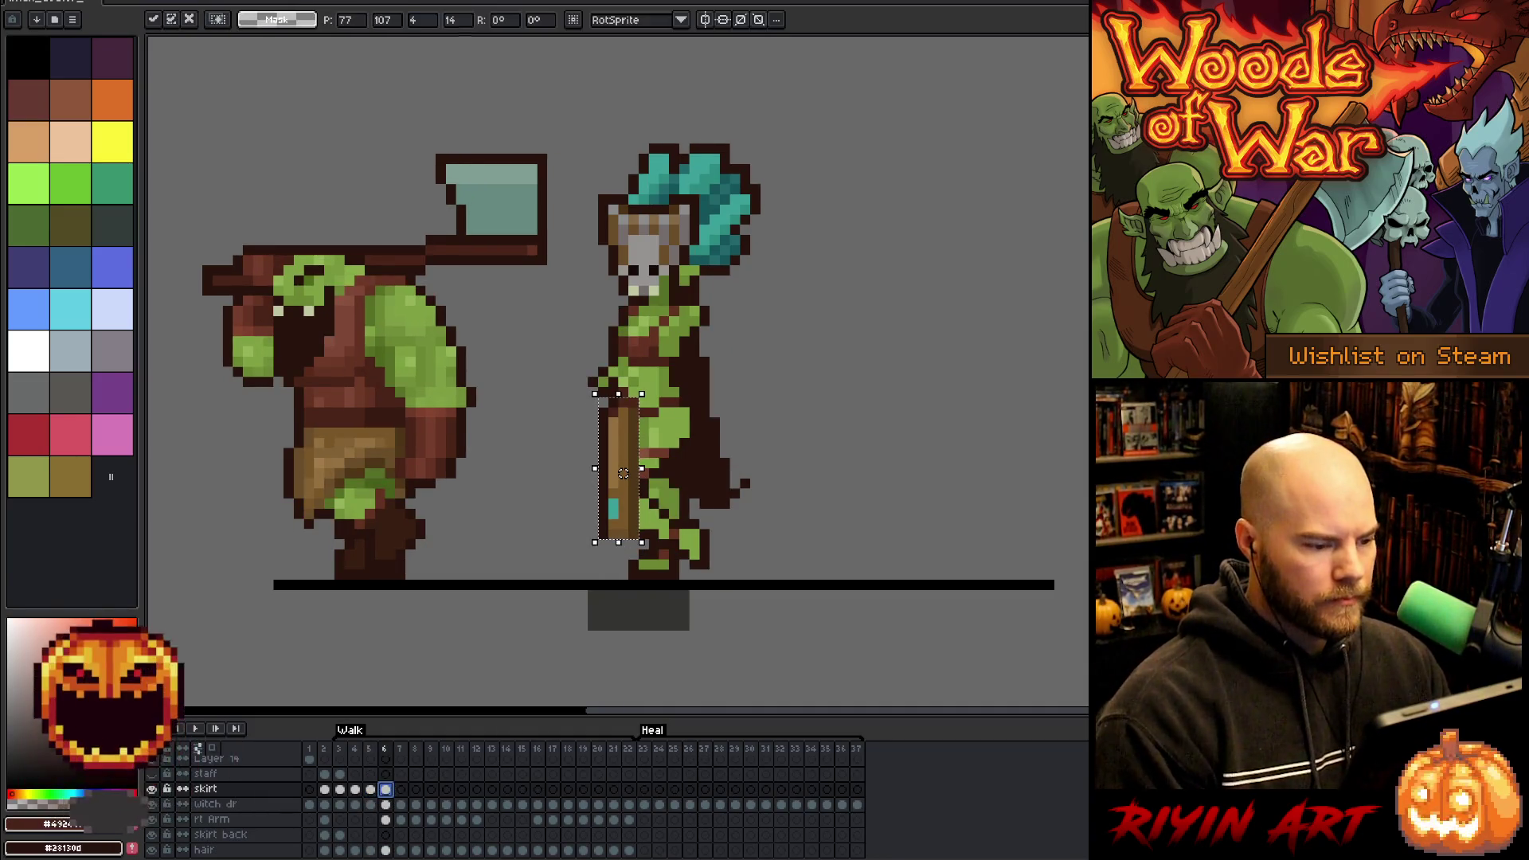
key("period")
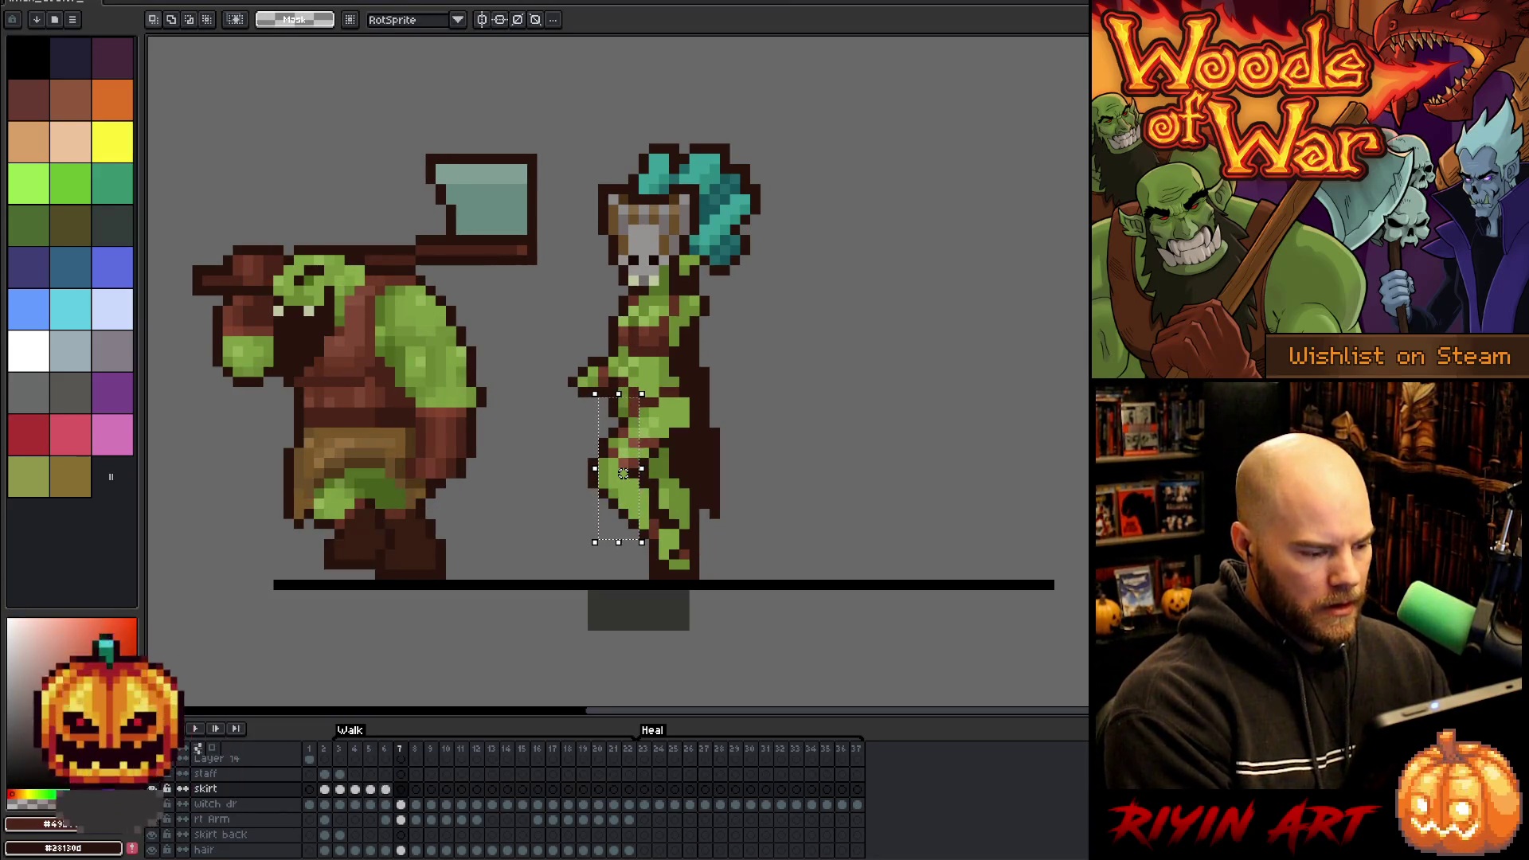
key("ctrl+v")
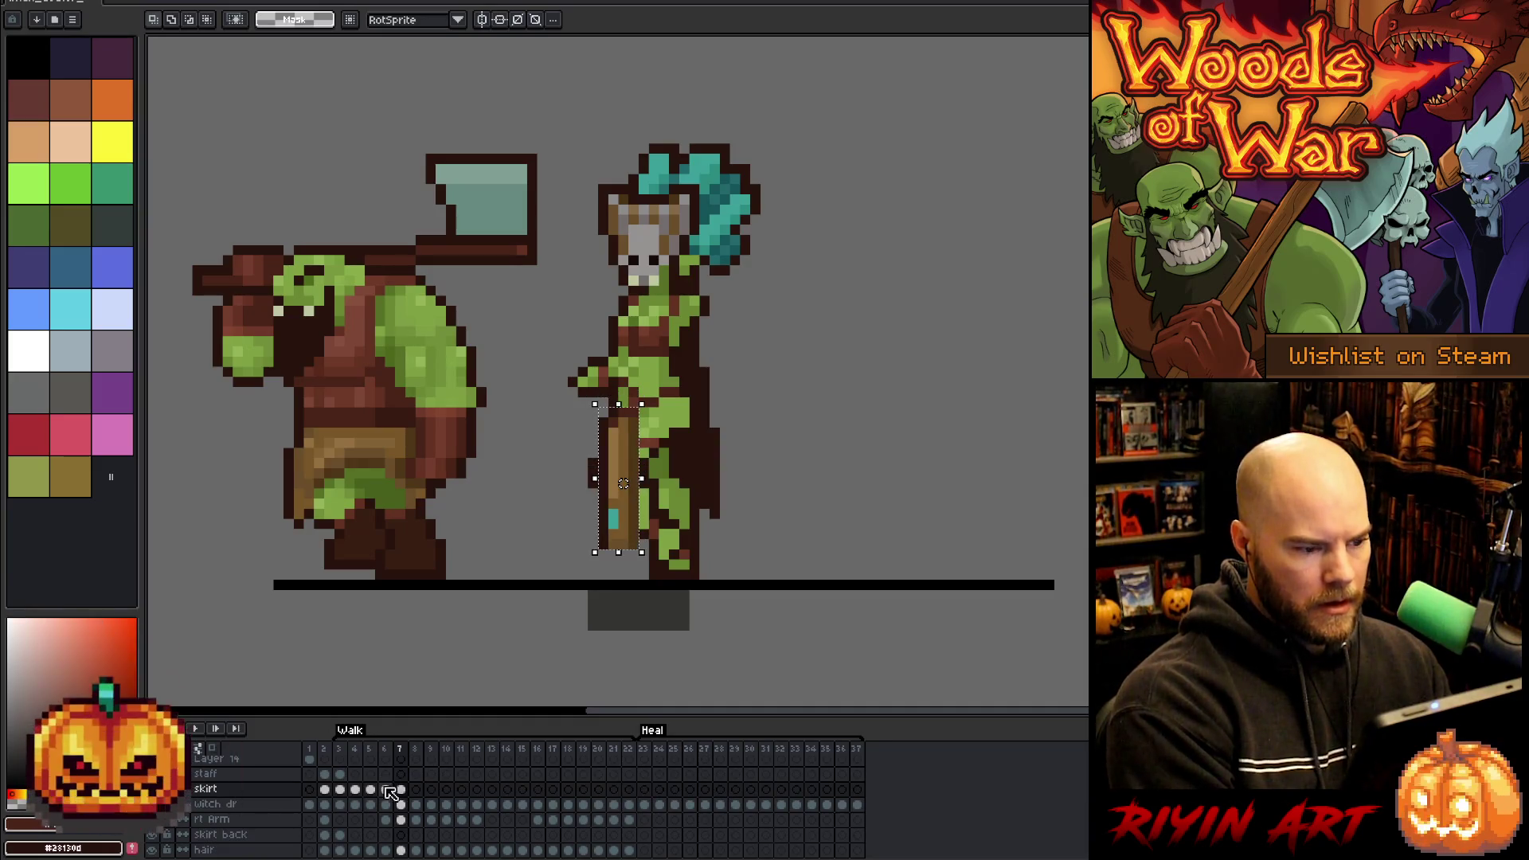
key("Up")
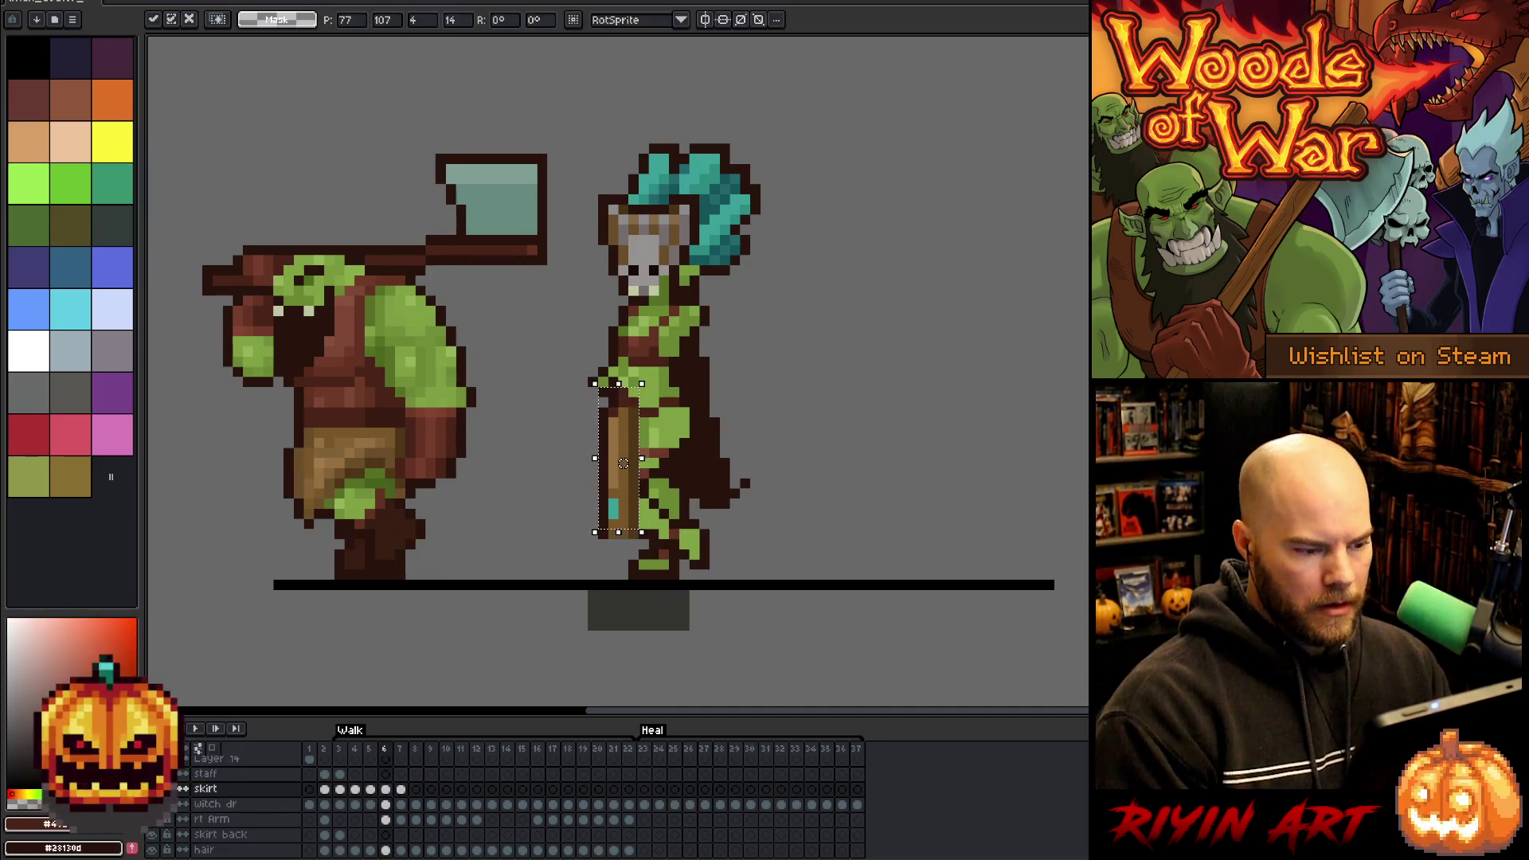
key("Return")
key("period")
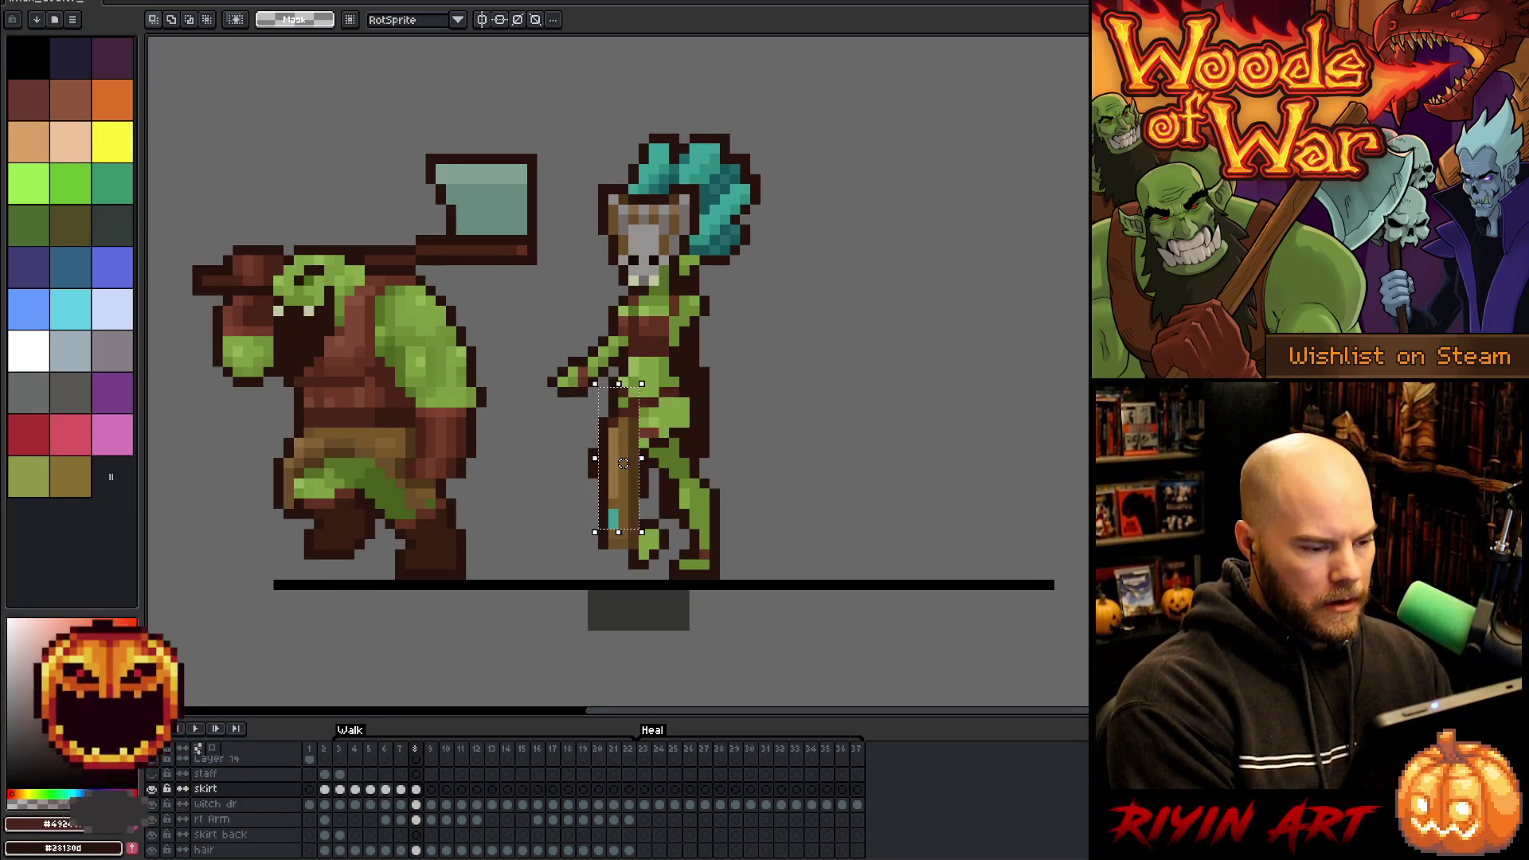
left_click_drag(622, 462, 623, 452)
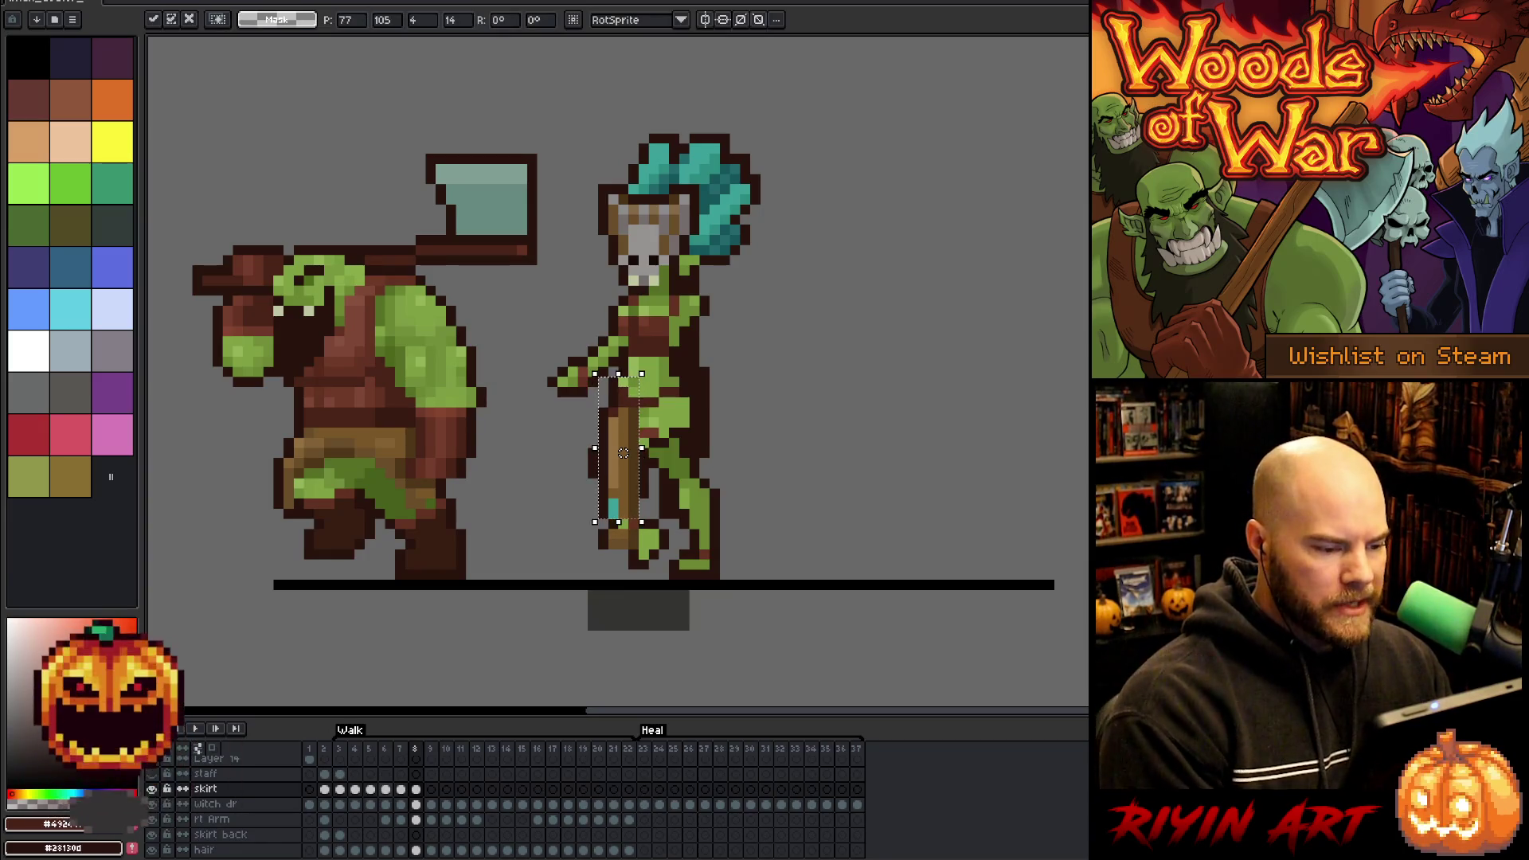
key("period")
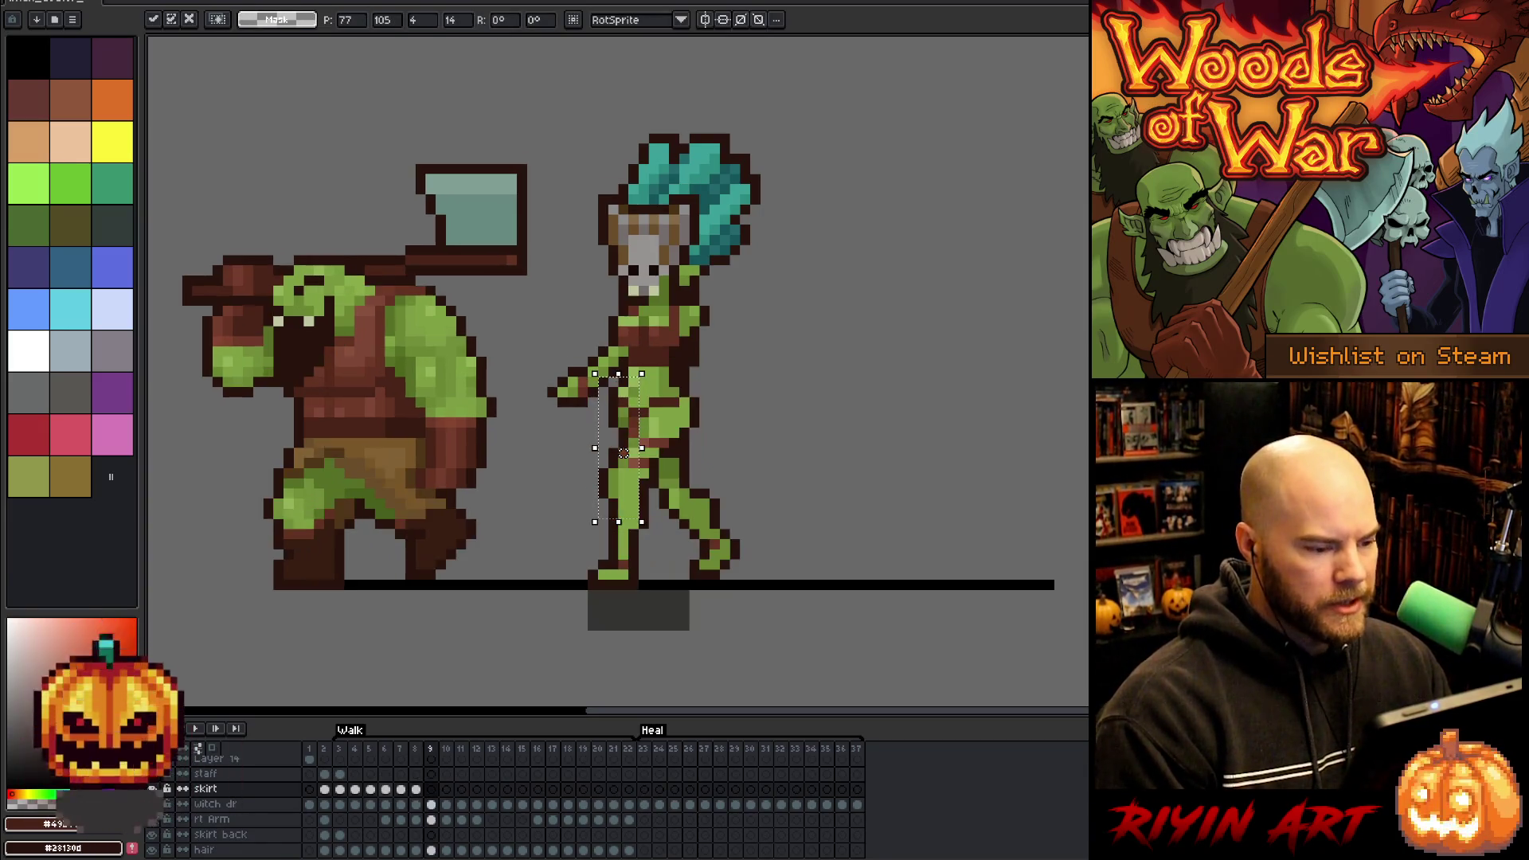
- Paste the staff into frames 9, 10 and 12, then play the animation to check it
key("ctrl+v")
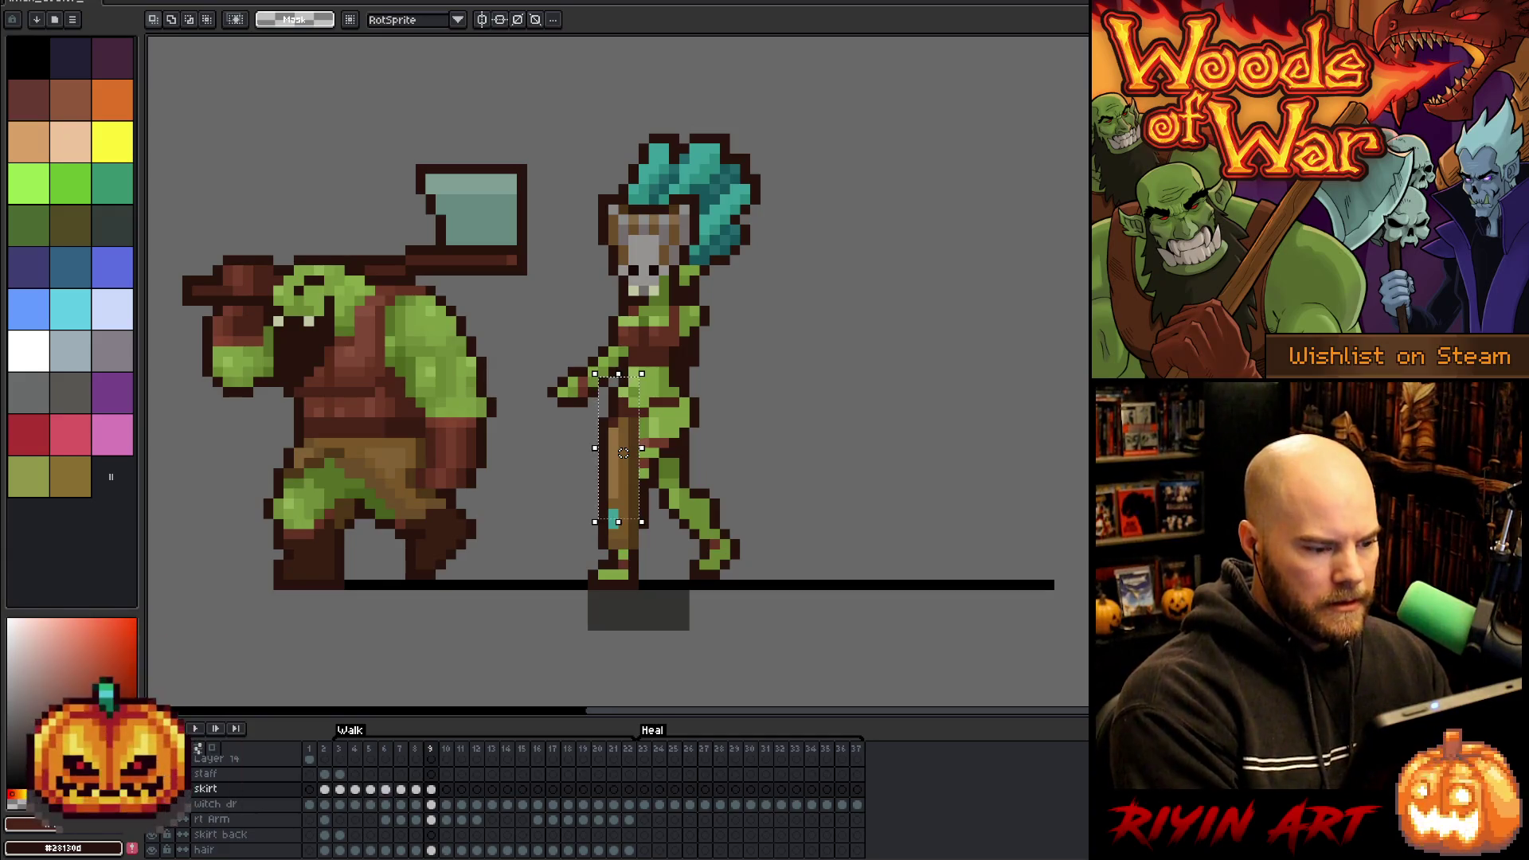
key("period")
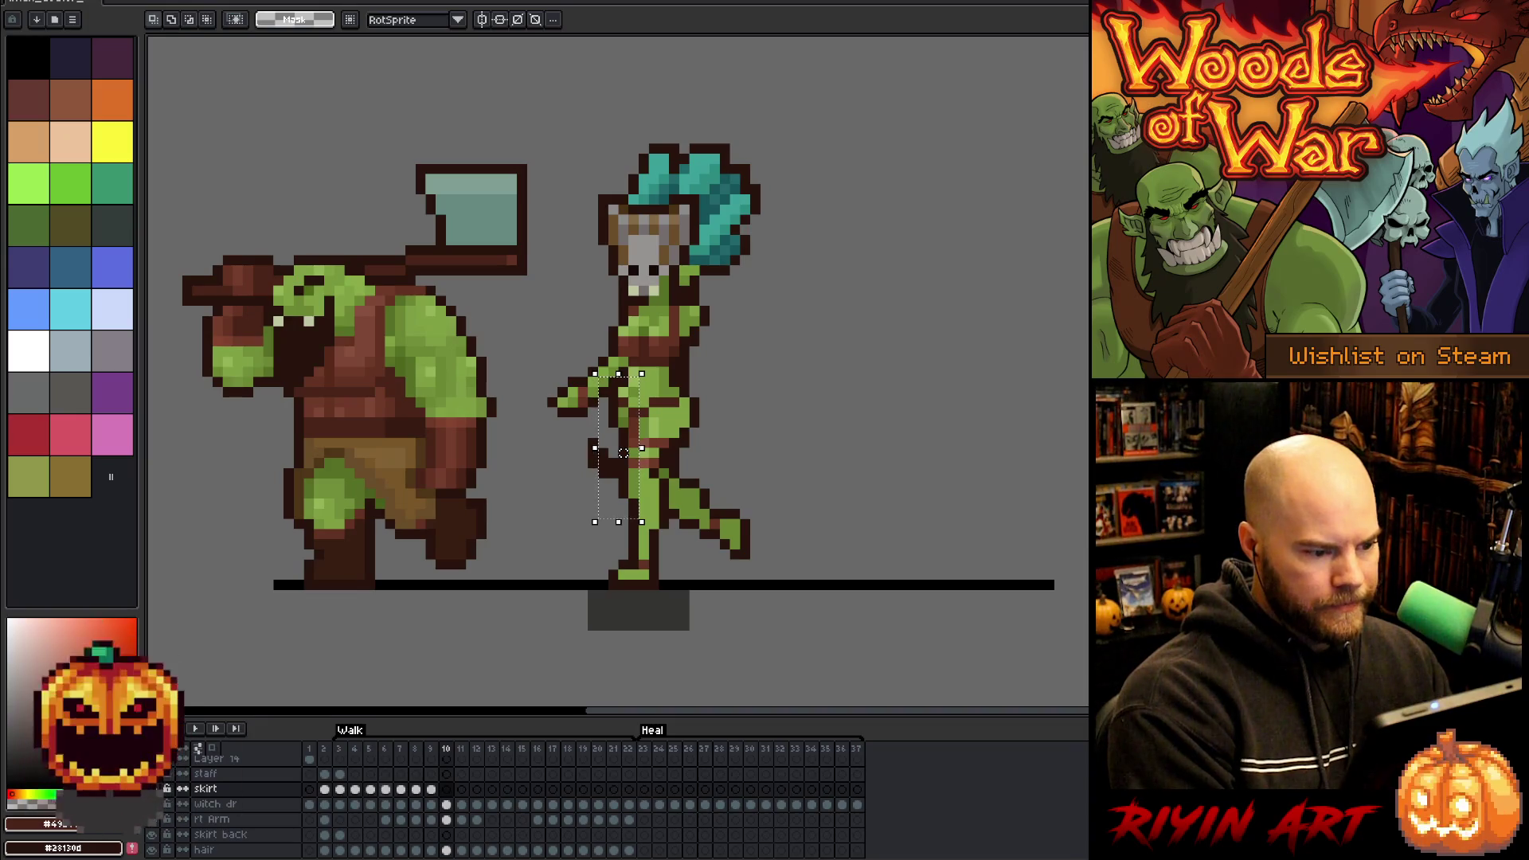
key("ctrl+v")
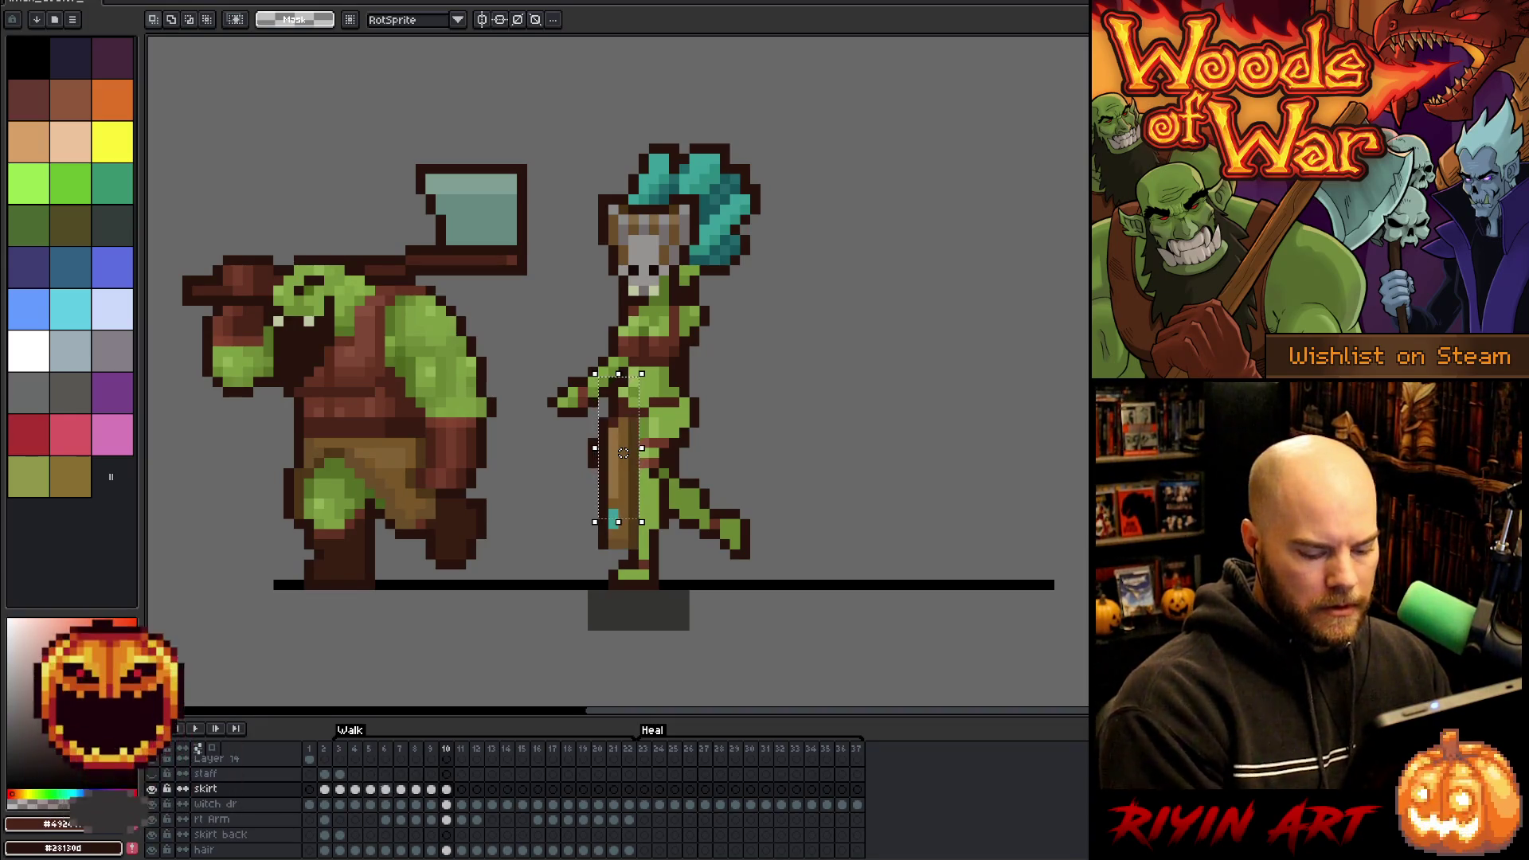
key("period")
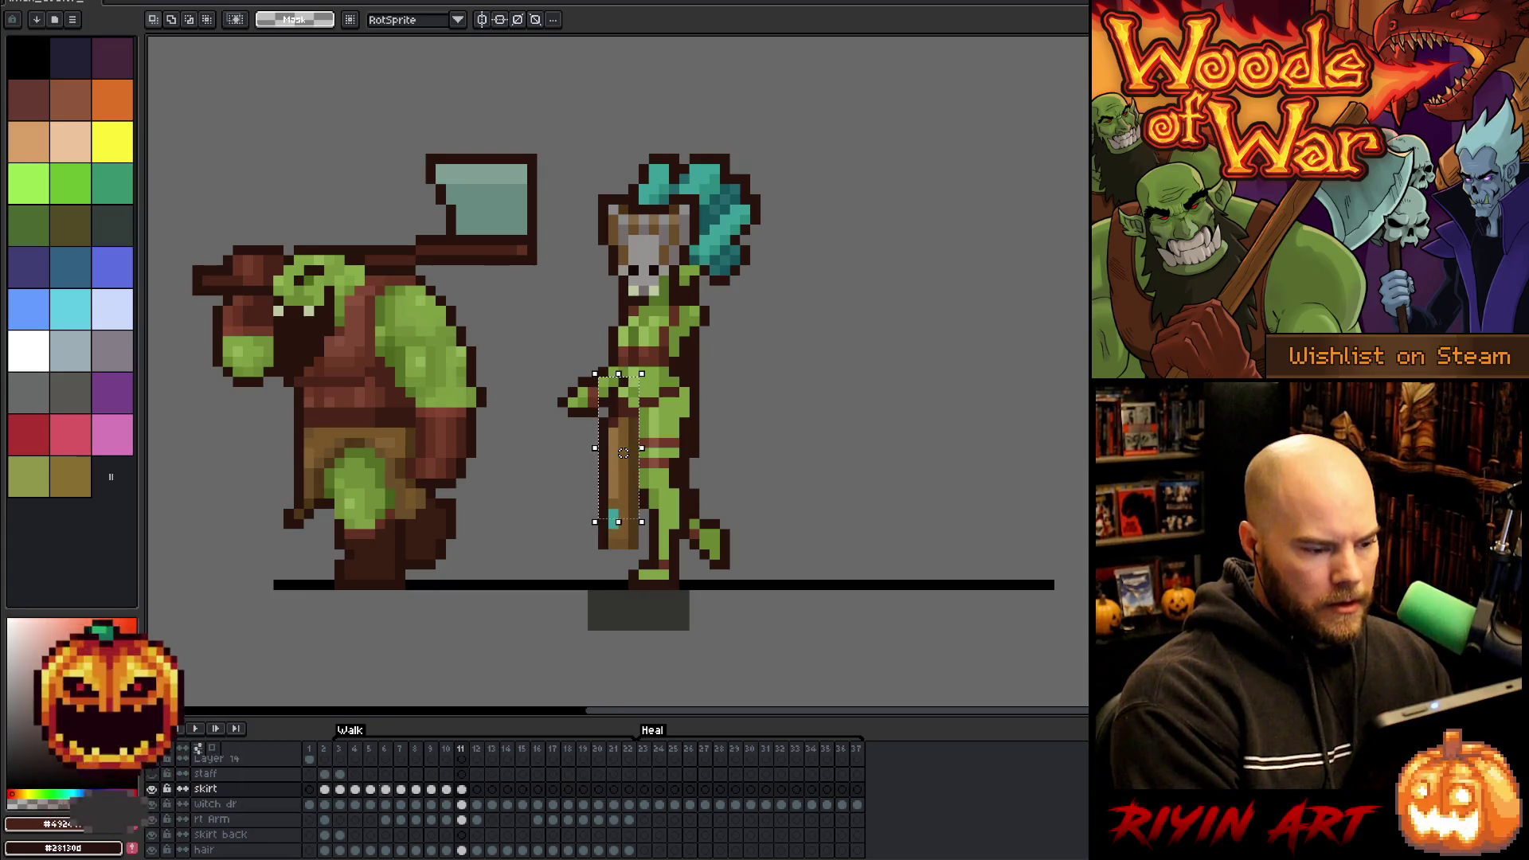
key("period")
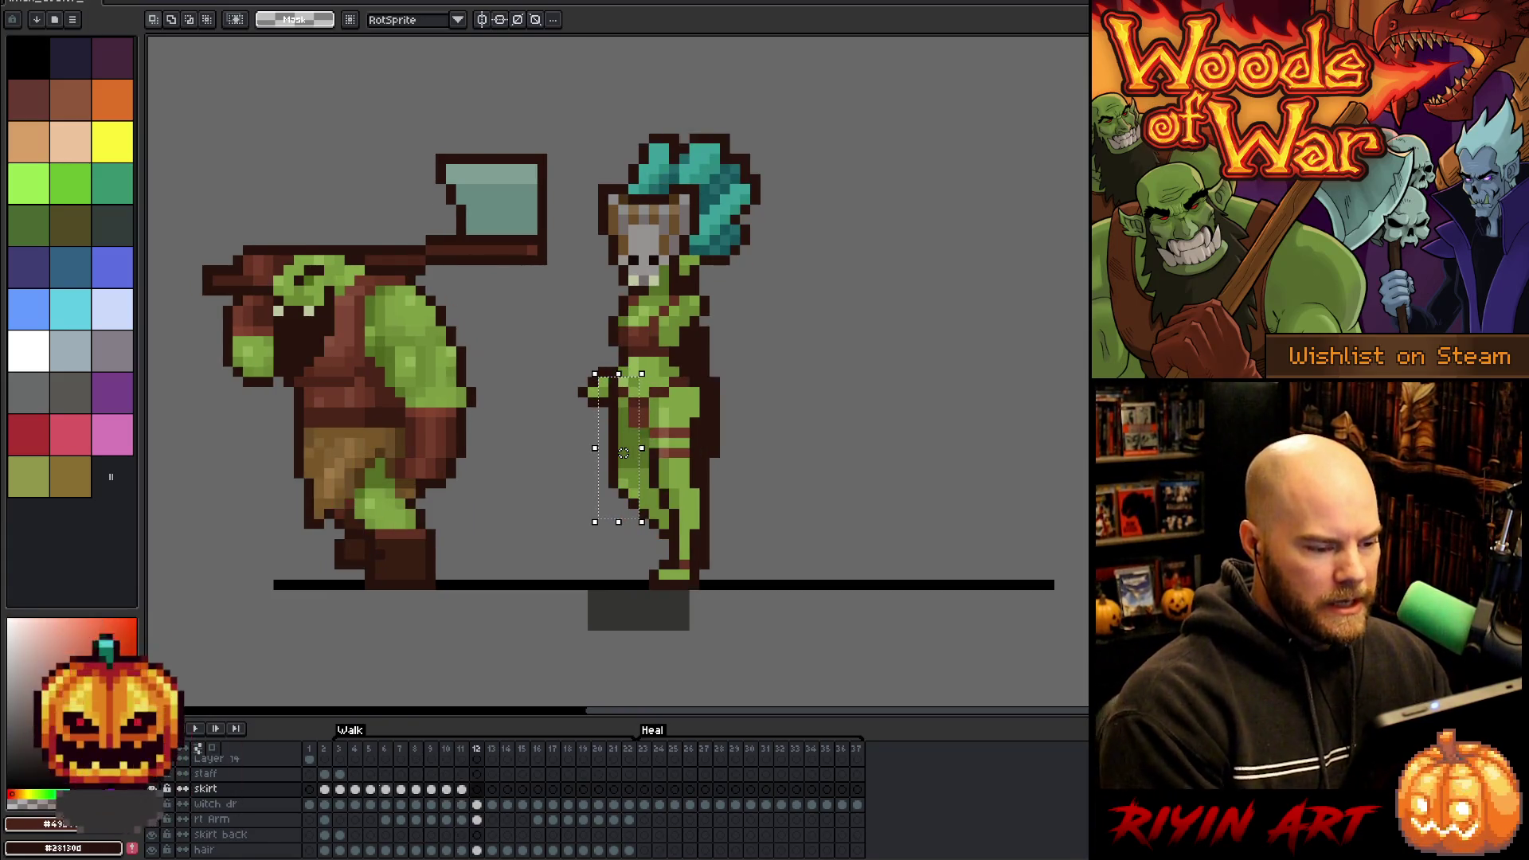
key("ctrl+v")
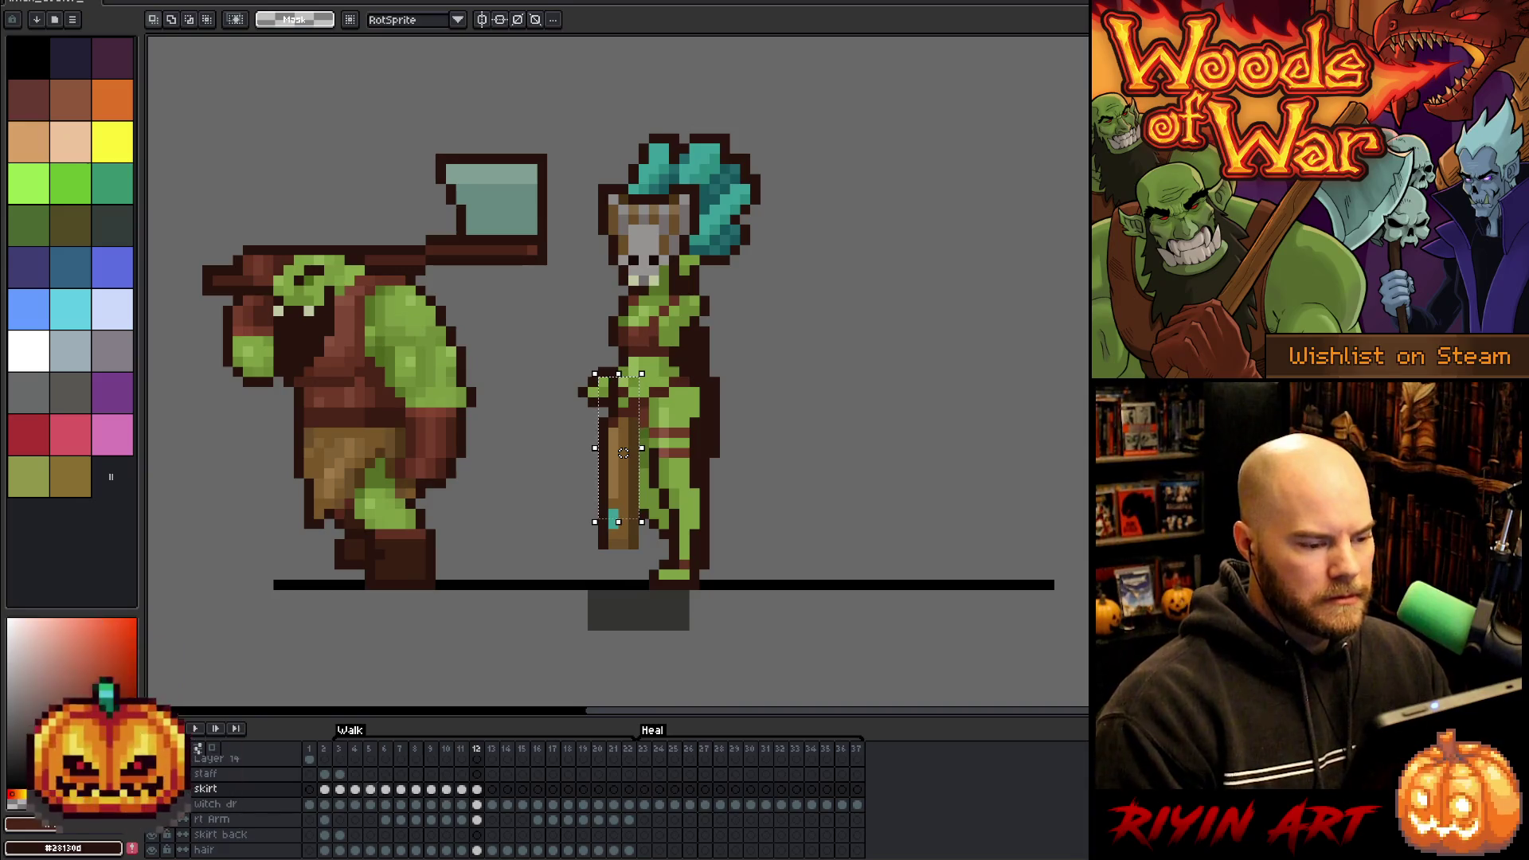
key("comma")
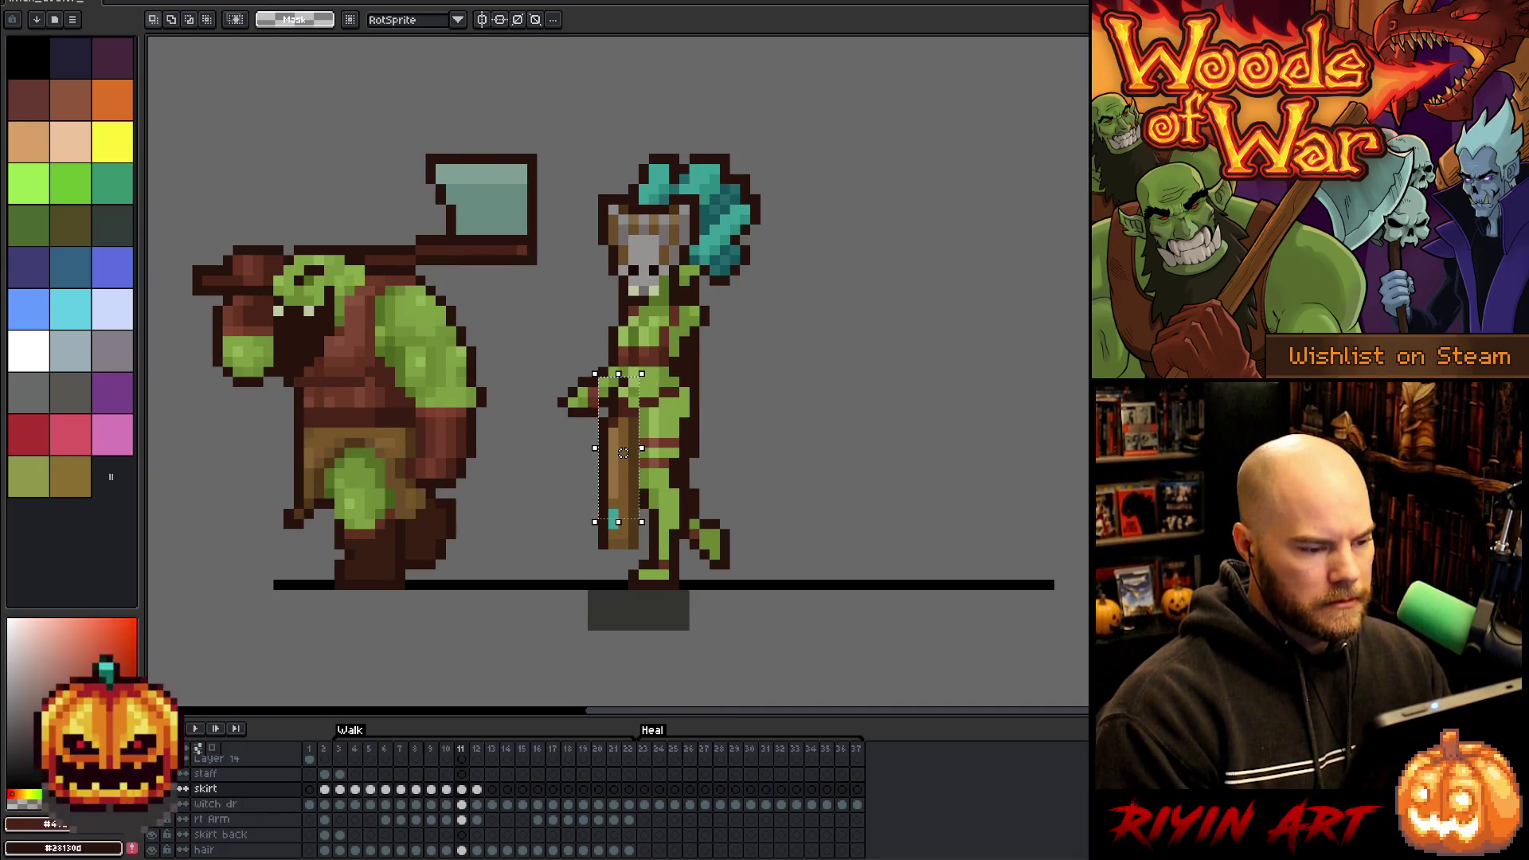
key("comma")
key("comma")
key("comma")
key("comma")
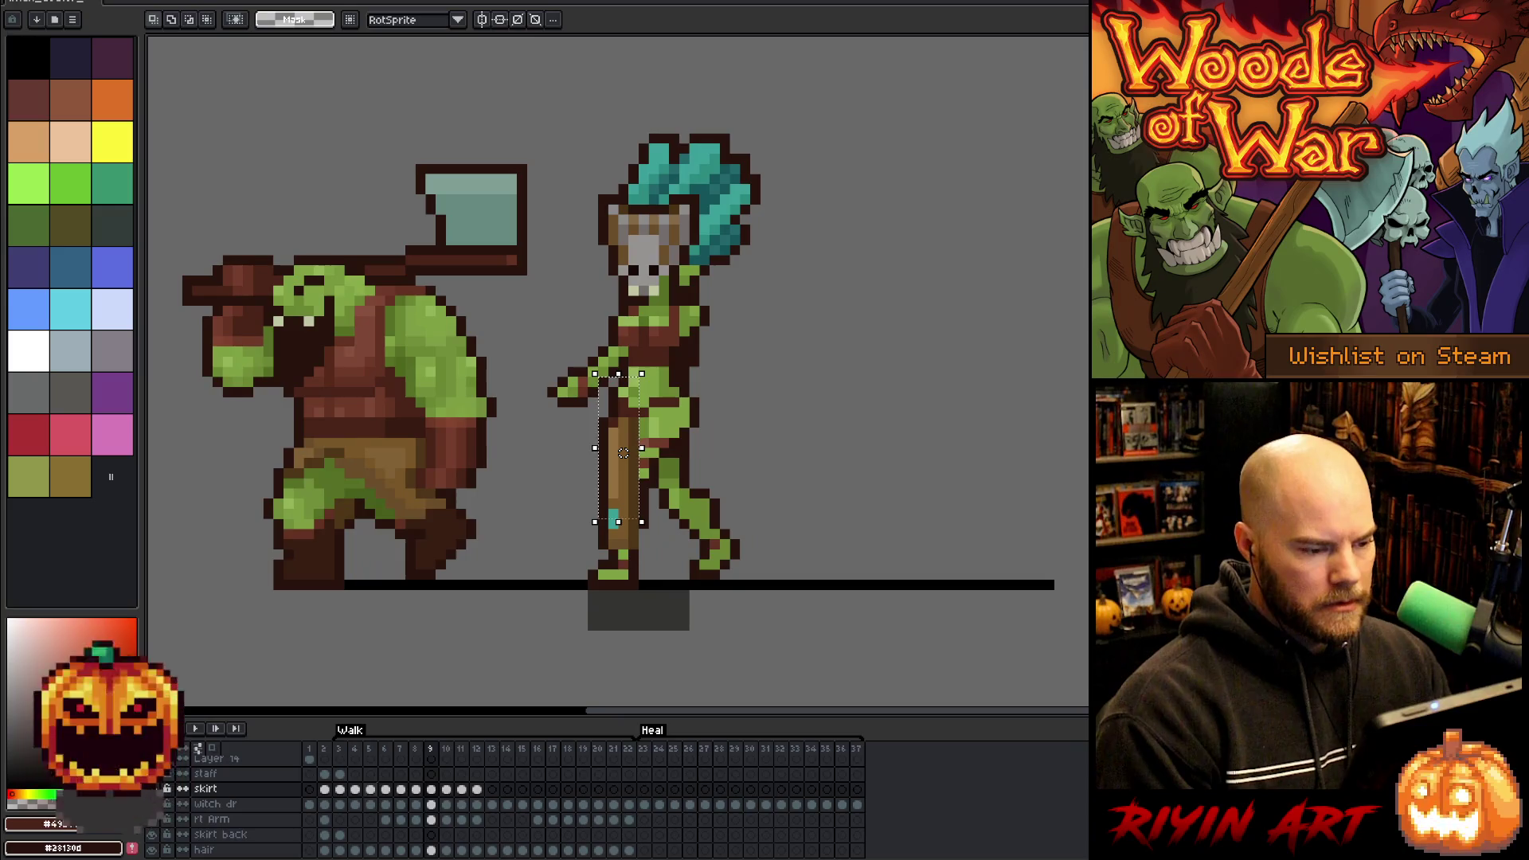
key("Return")
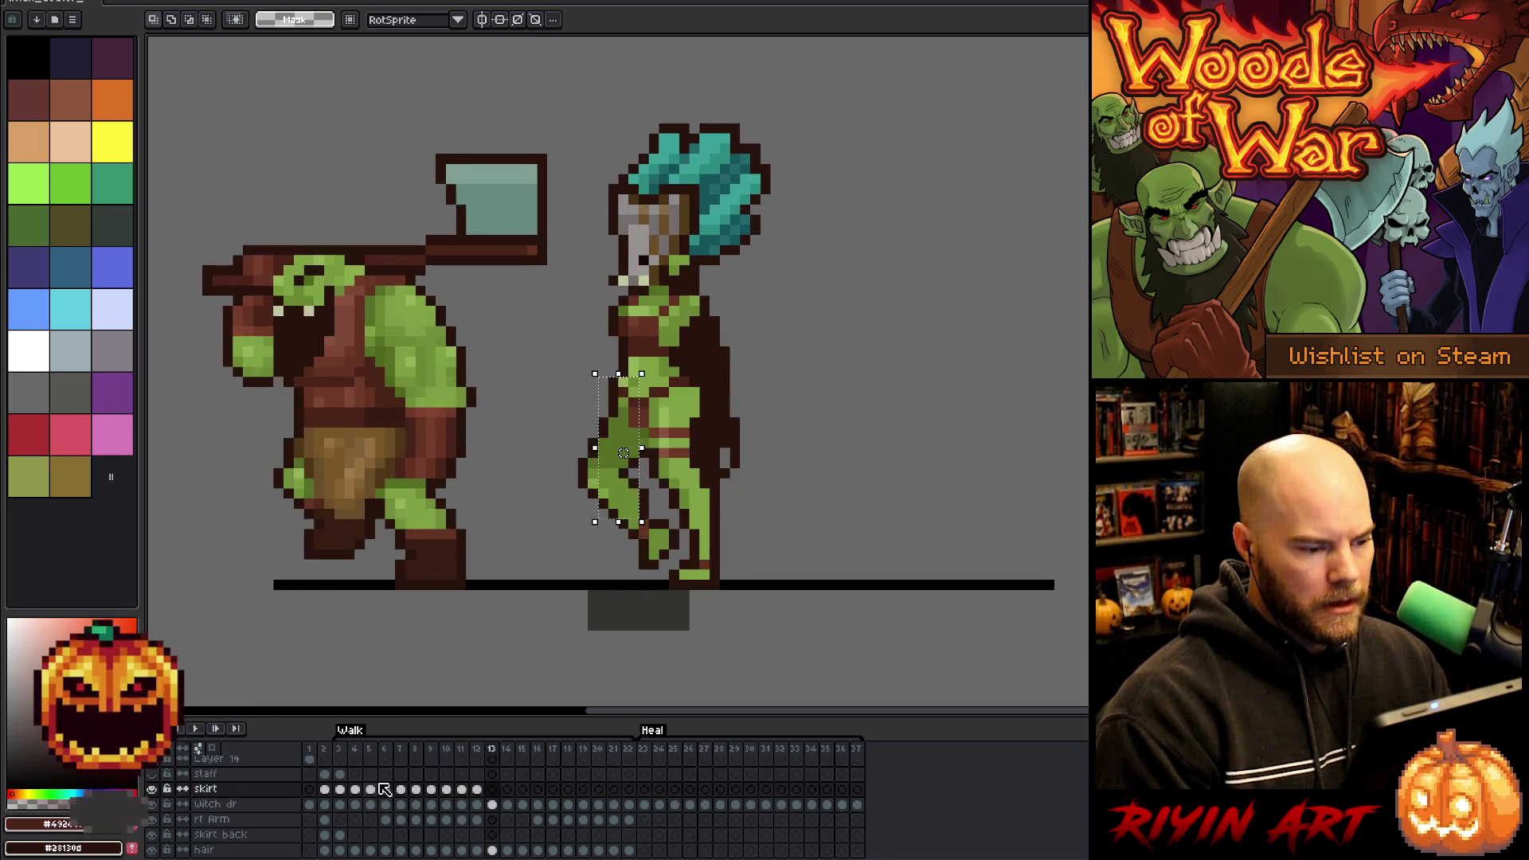
- Stop playback and nudge the staff down one pixel on frames 11, 10 and 9
key("Return")
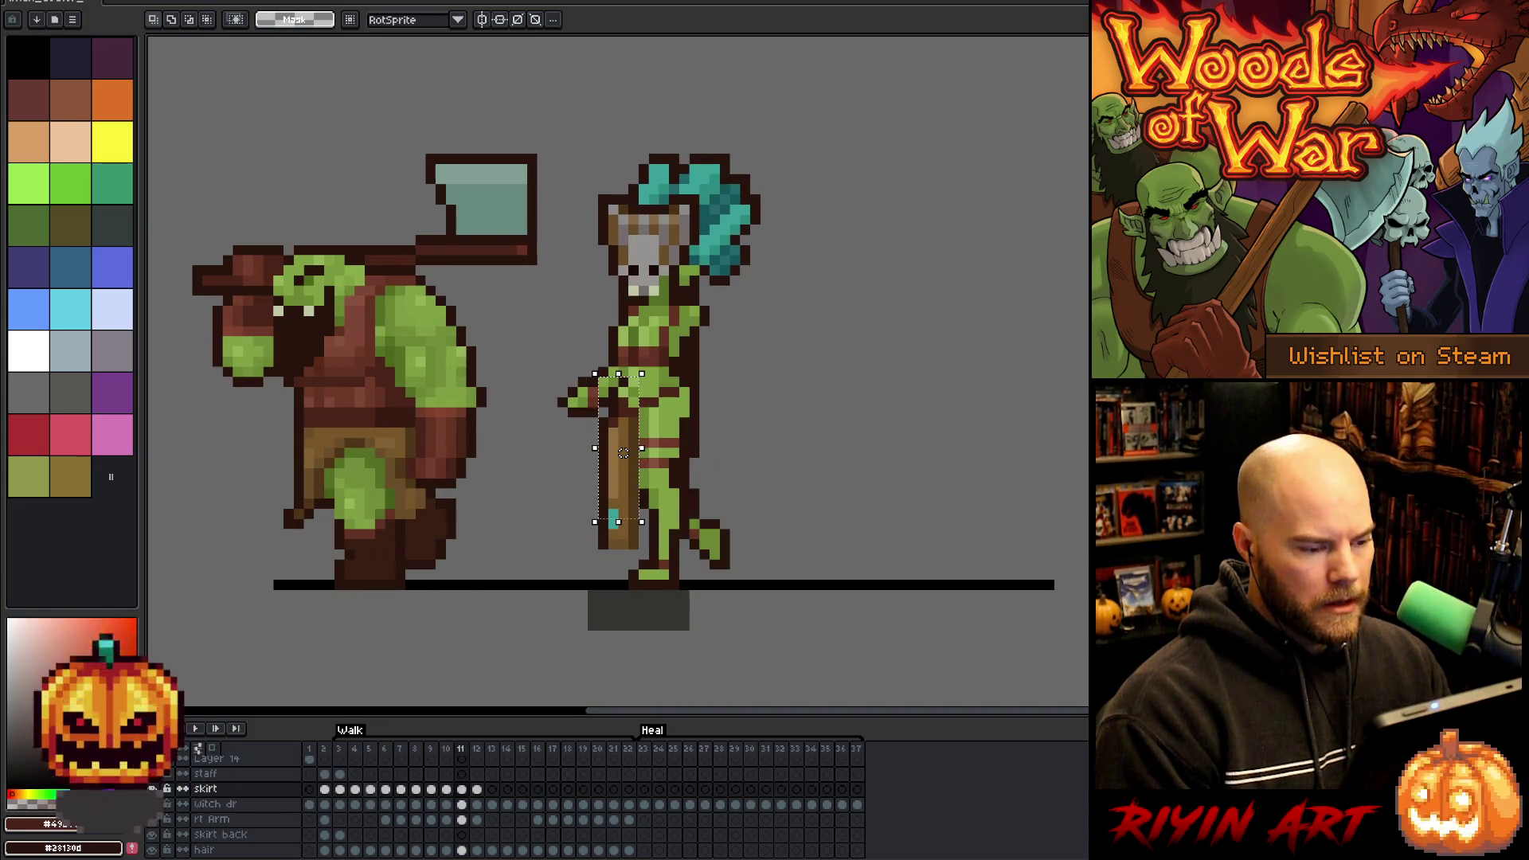
key("Down")
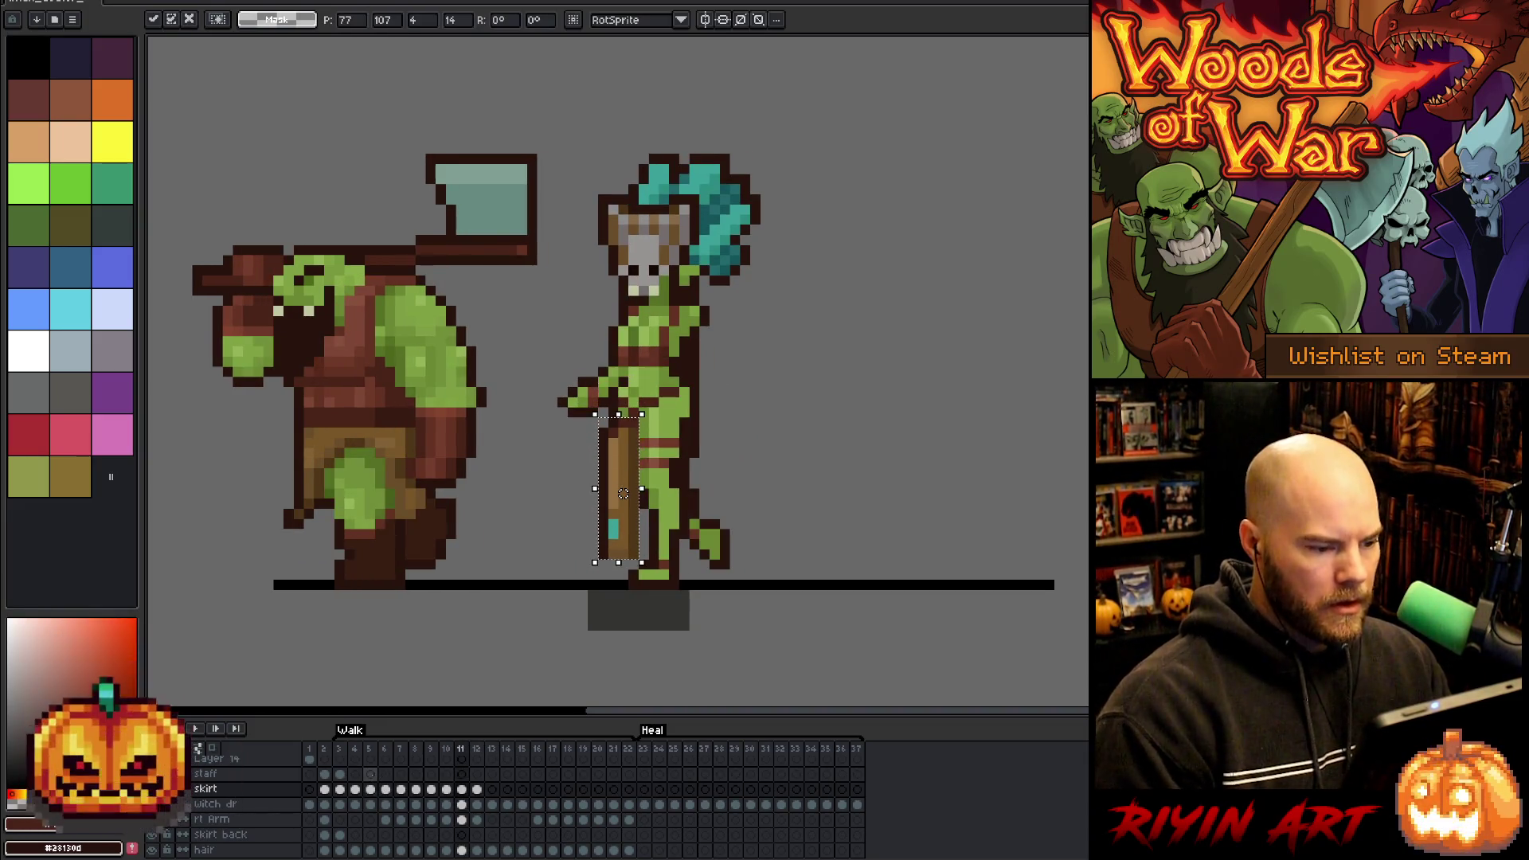
key("comma")
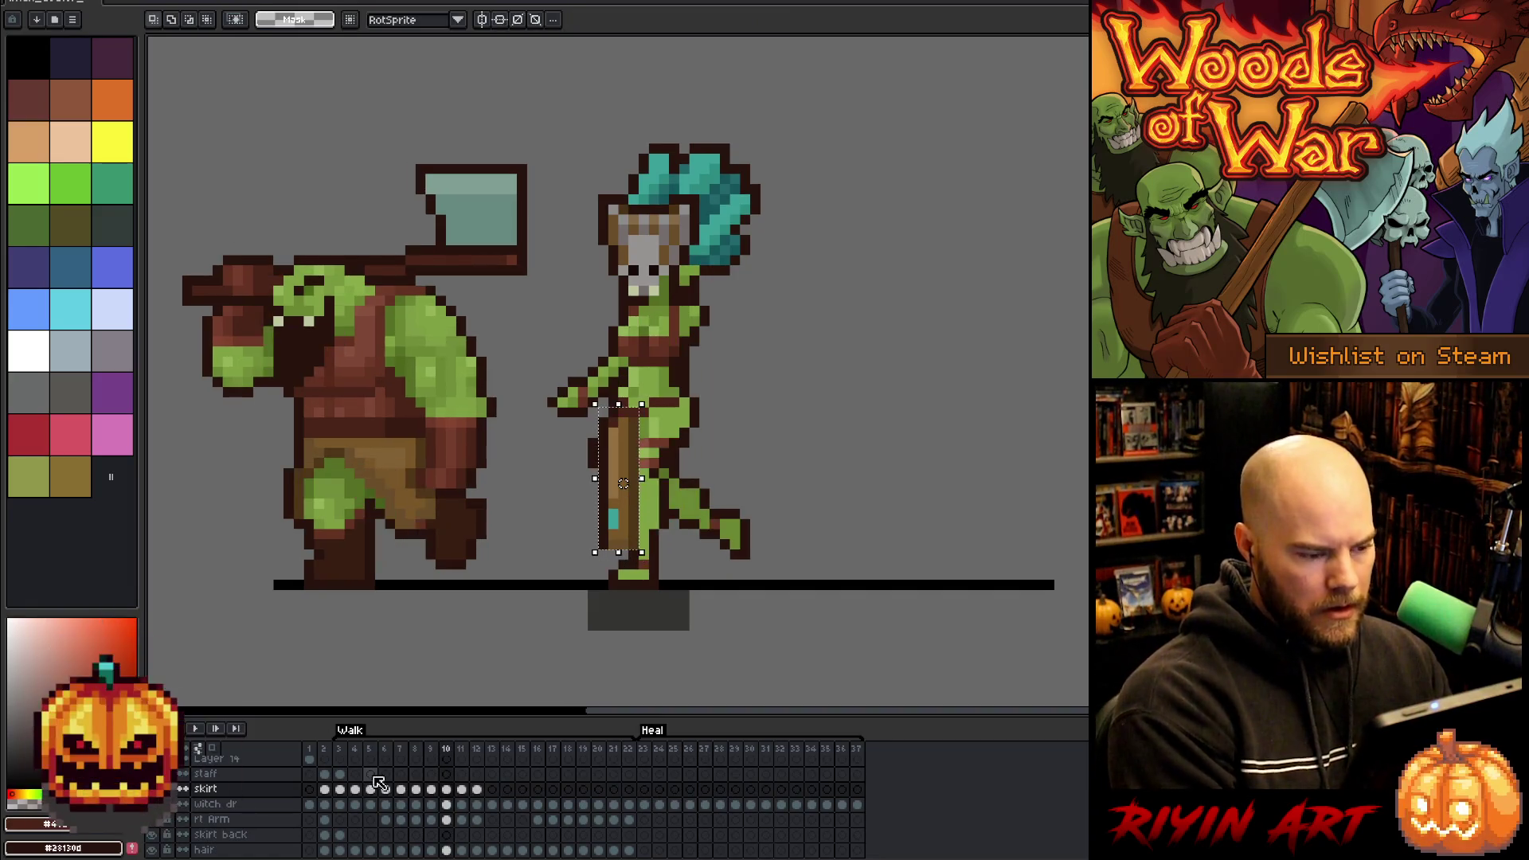
key("Down")
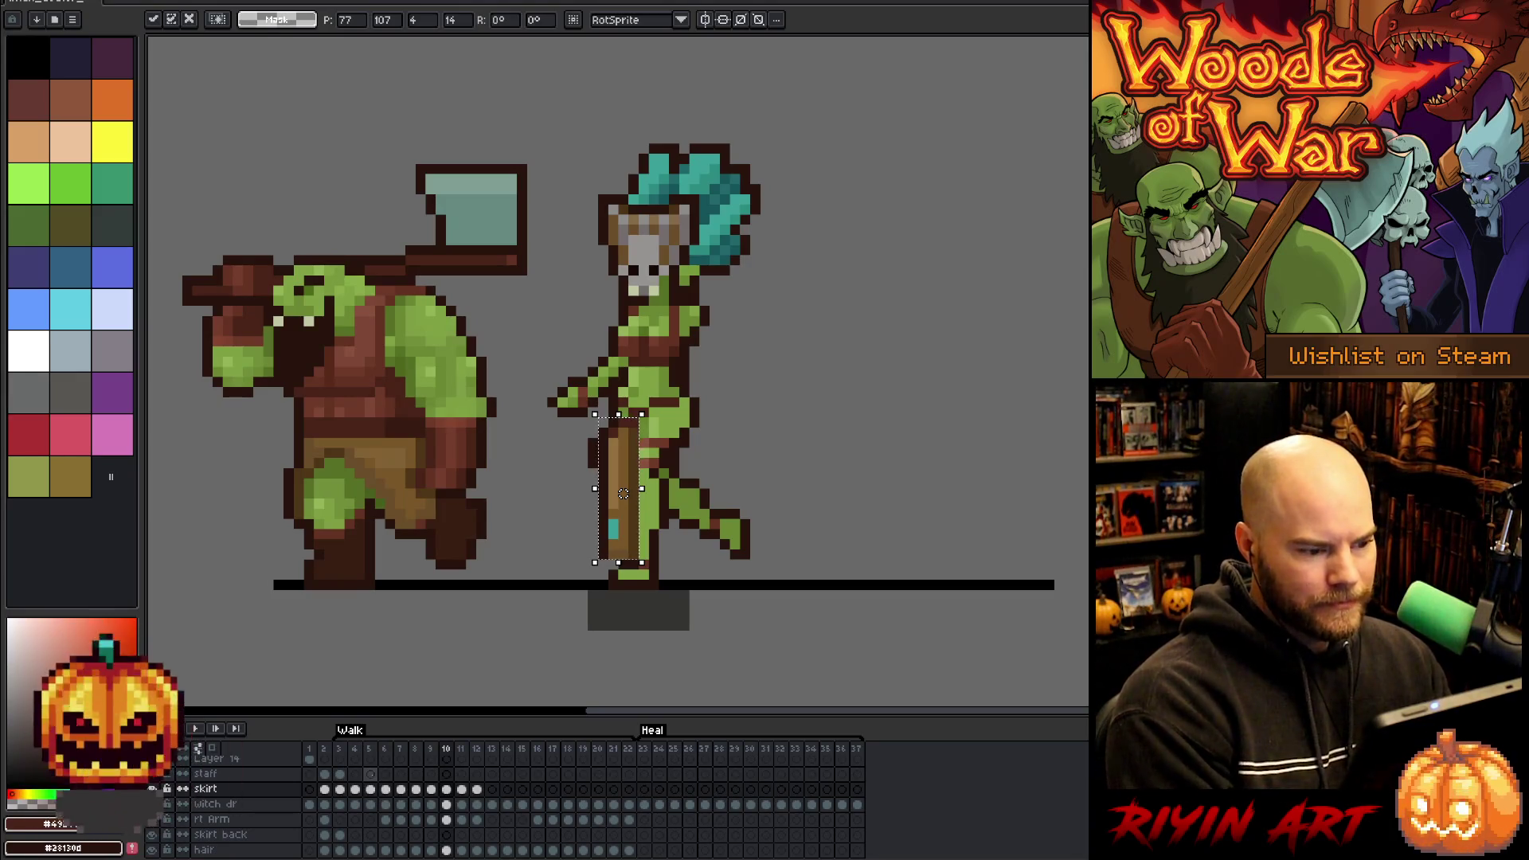
key("comma")
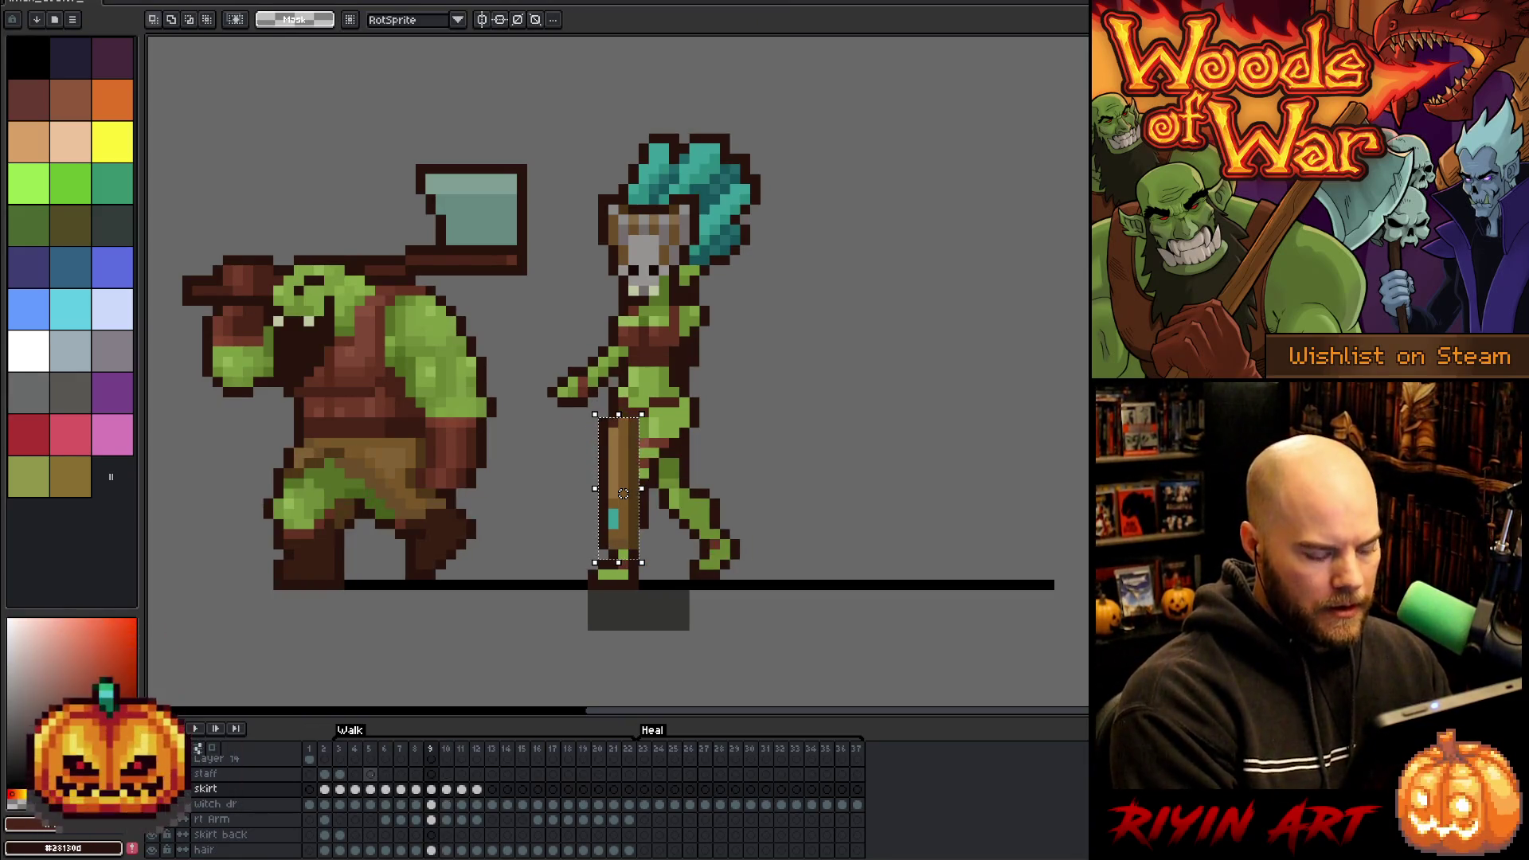
key("Down")
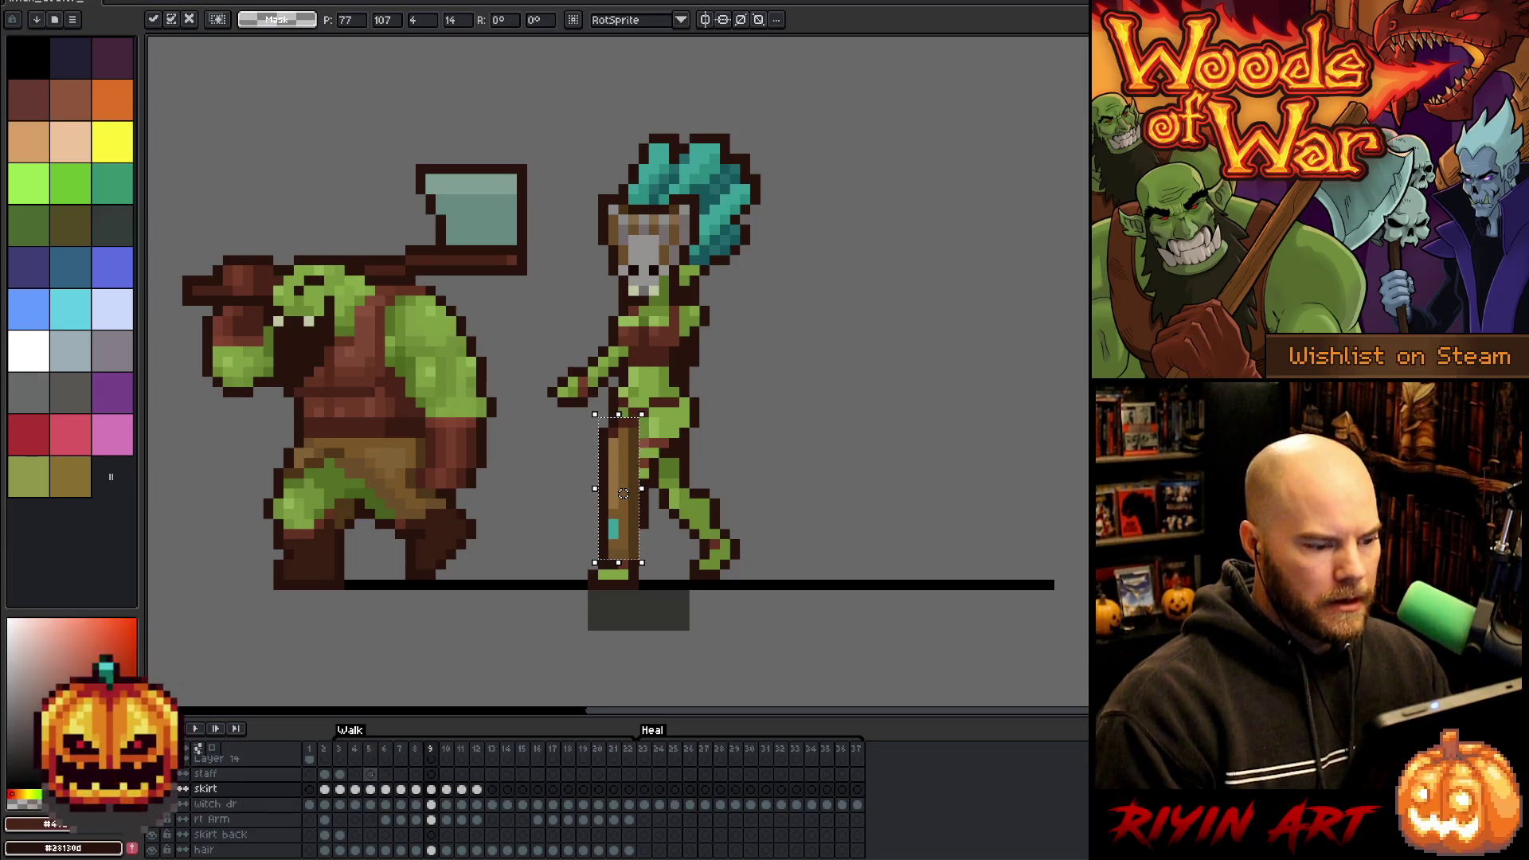
key("comma")
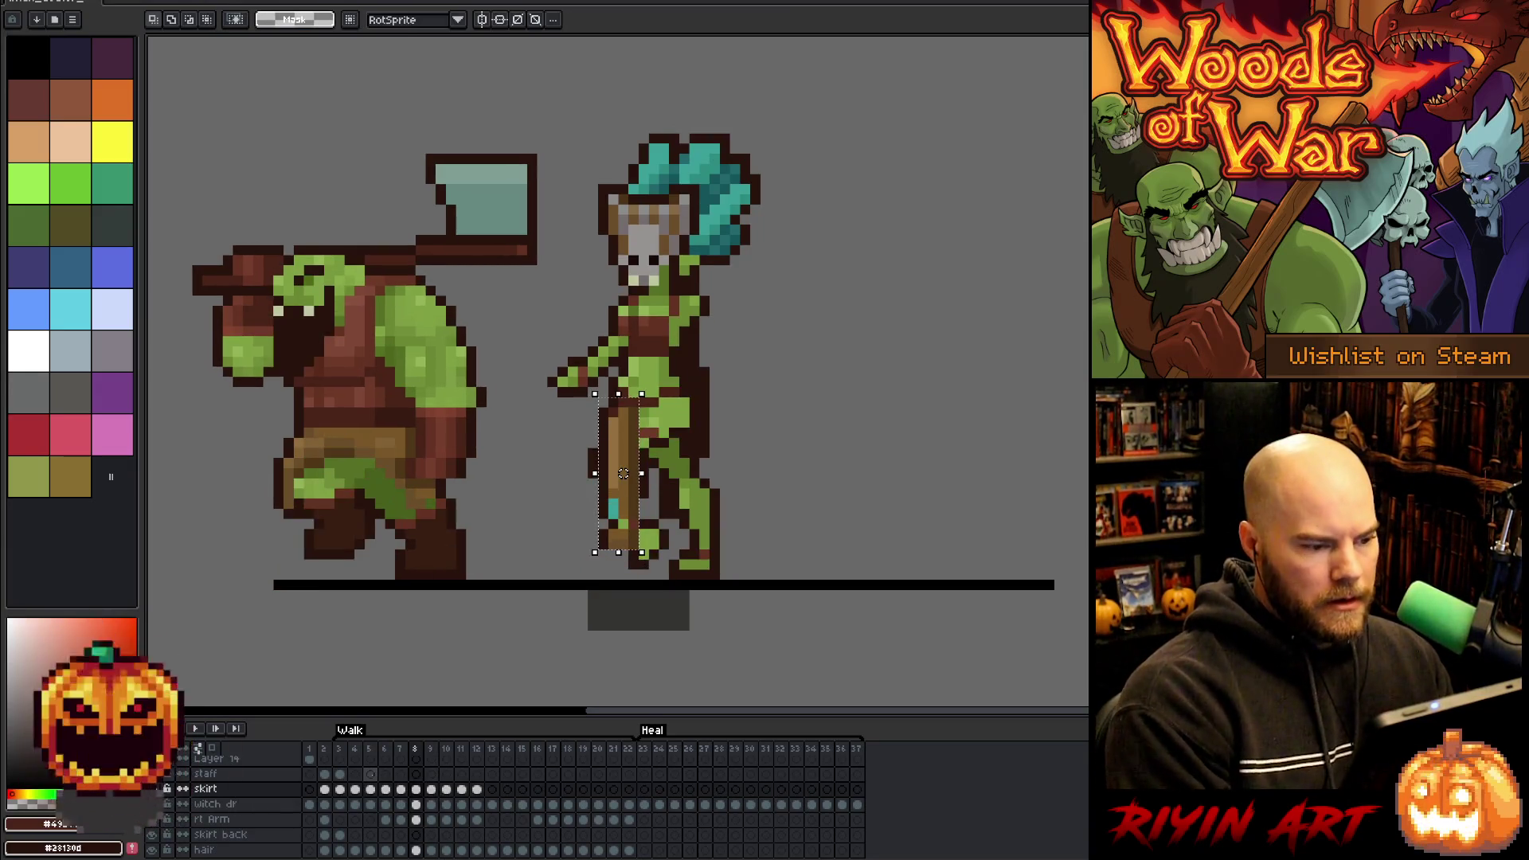
- Drag the staff down one pixel on walk frames 7, 6 and 5, ending on frame 4
key("comma")
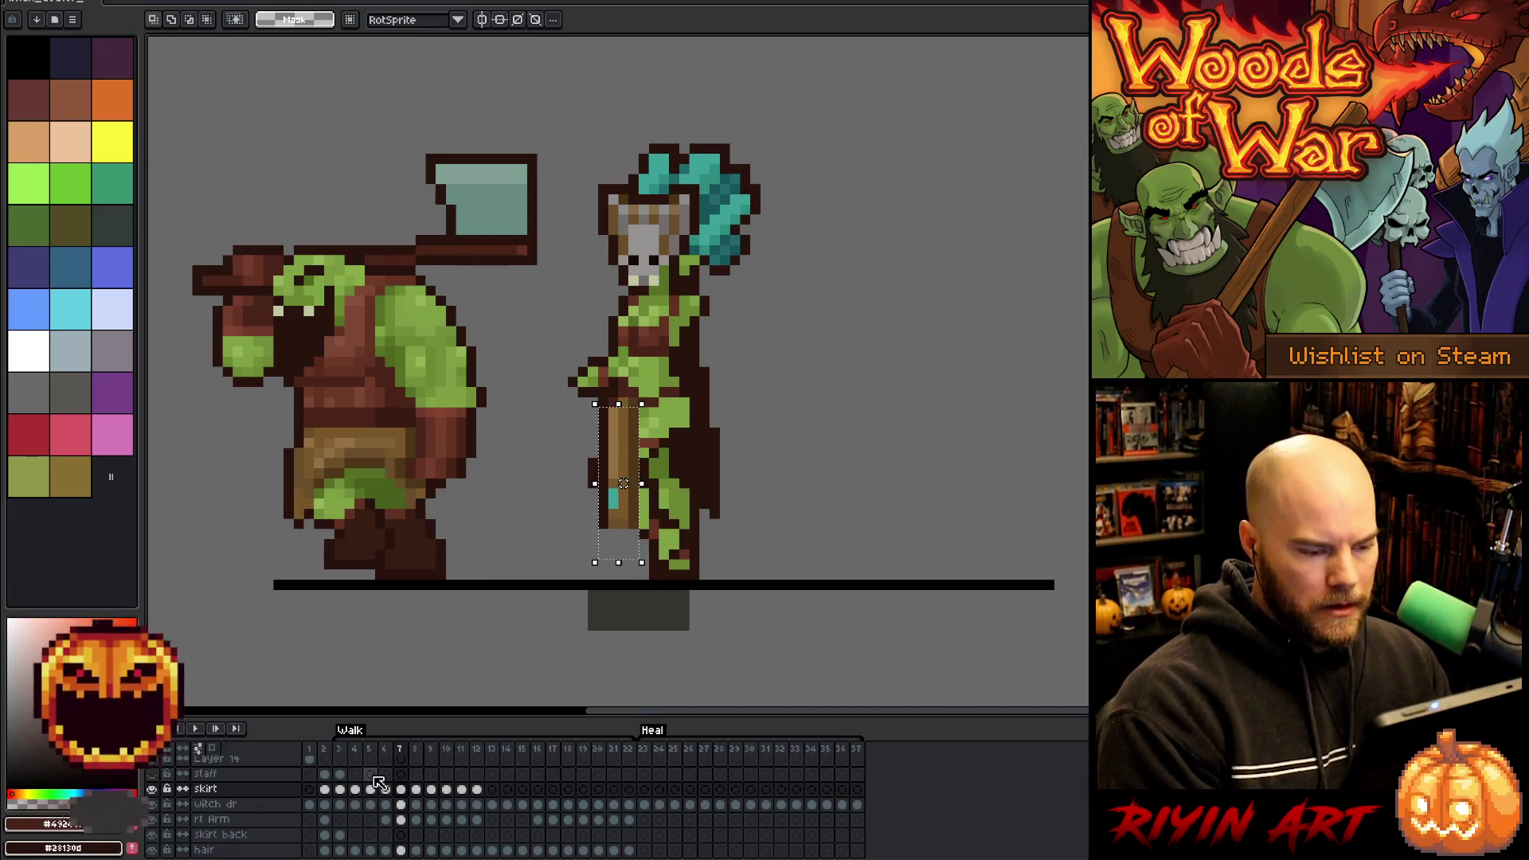
left_click_drag(623, 463, 623, 474)
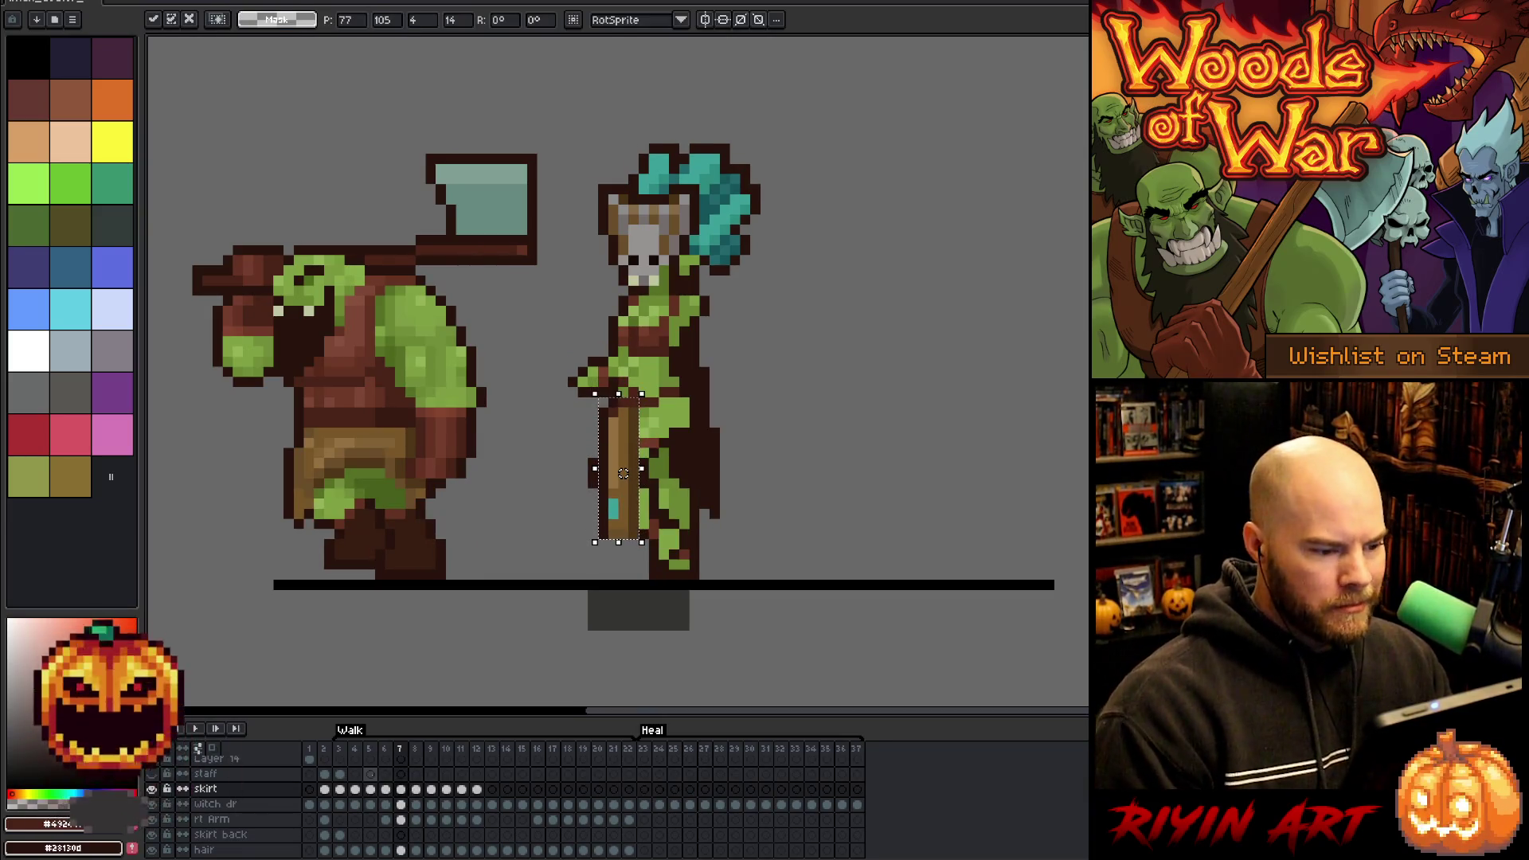
key("comma")
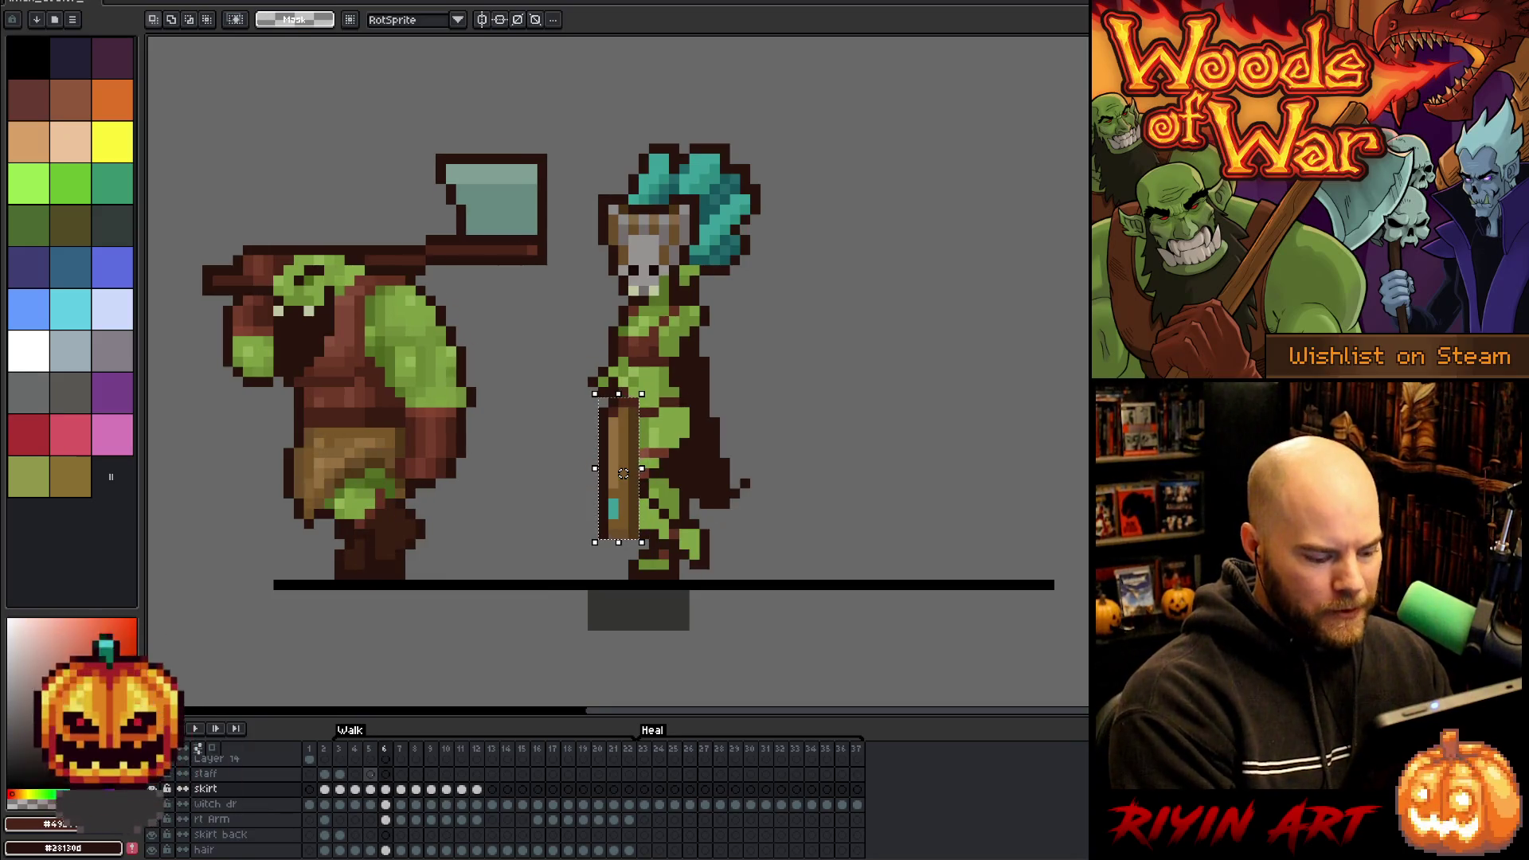
left_click_drag(624, 473, 623, 483)
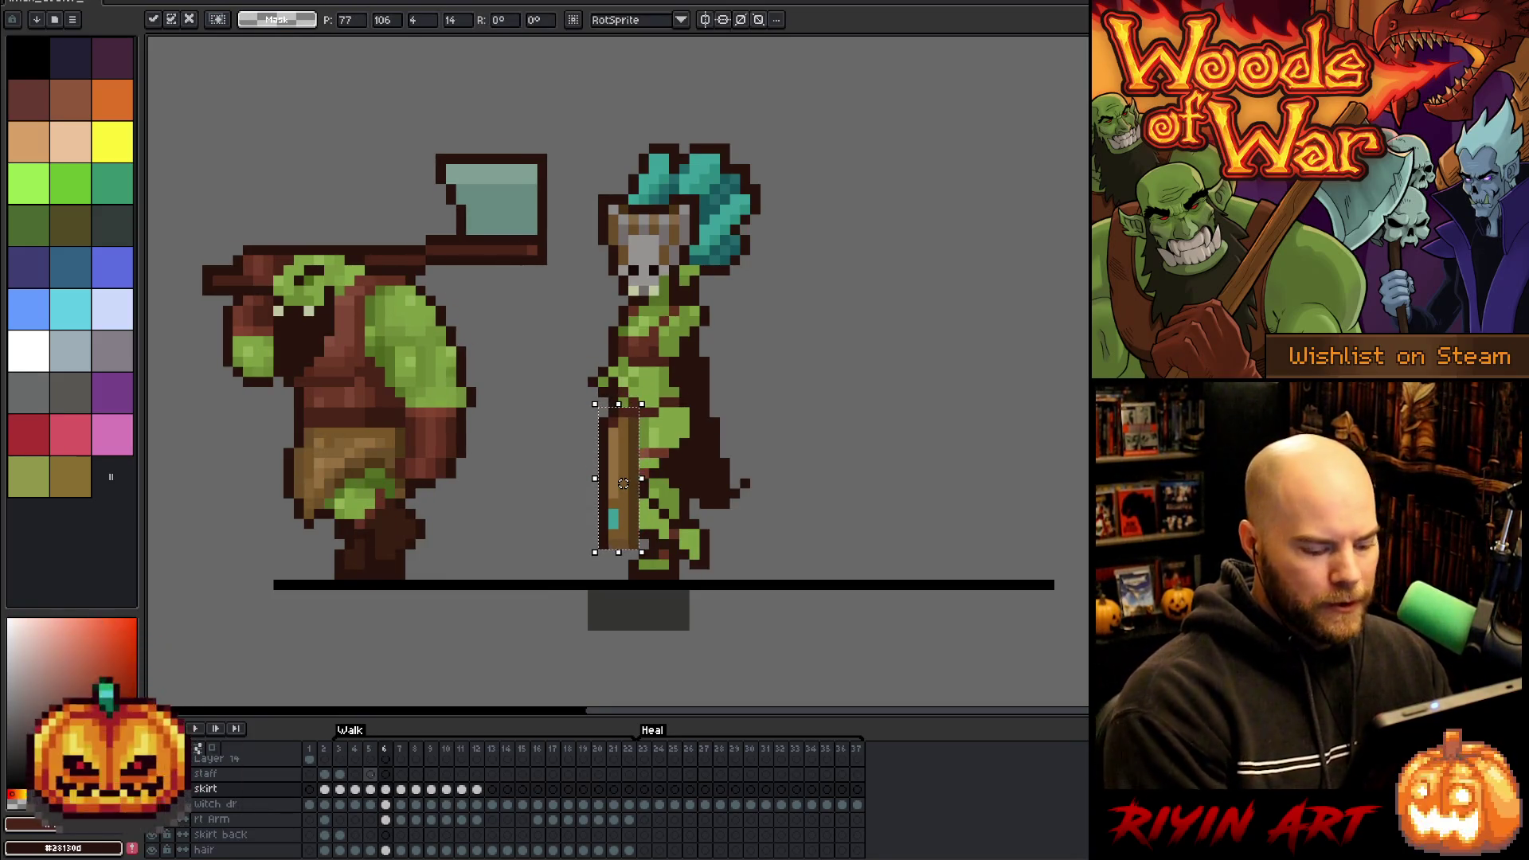
key("comma")
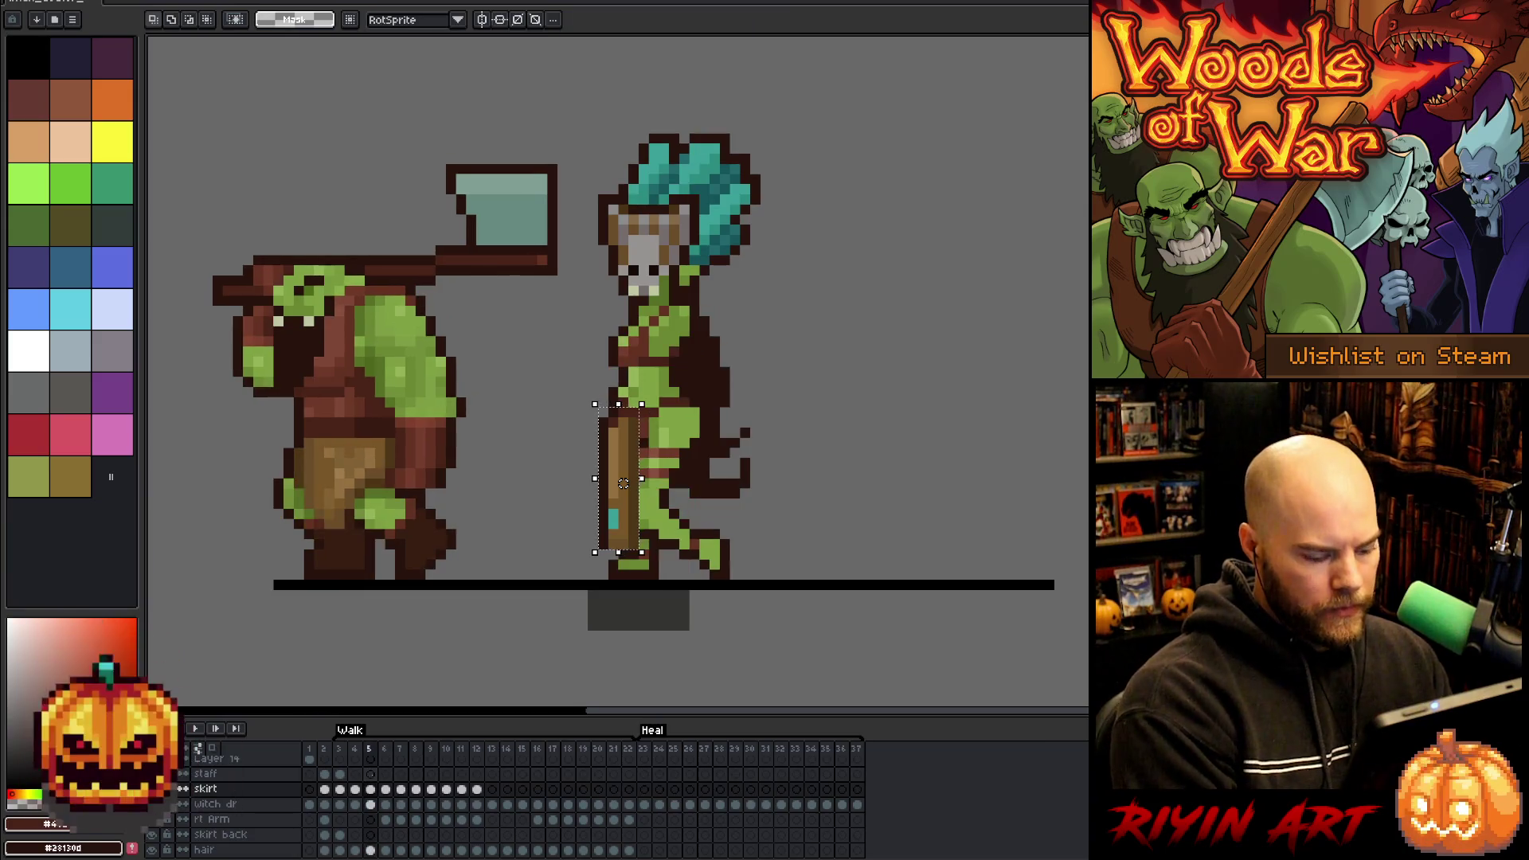
left_click_drag(623, 483, 624, 494)
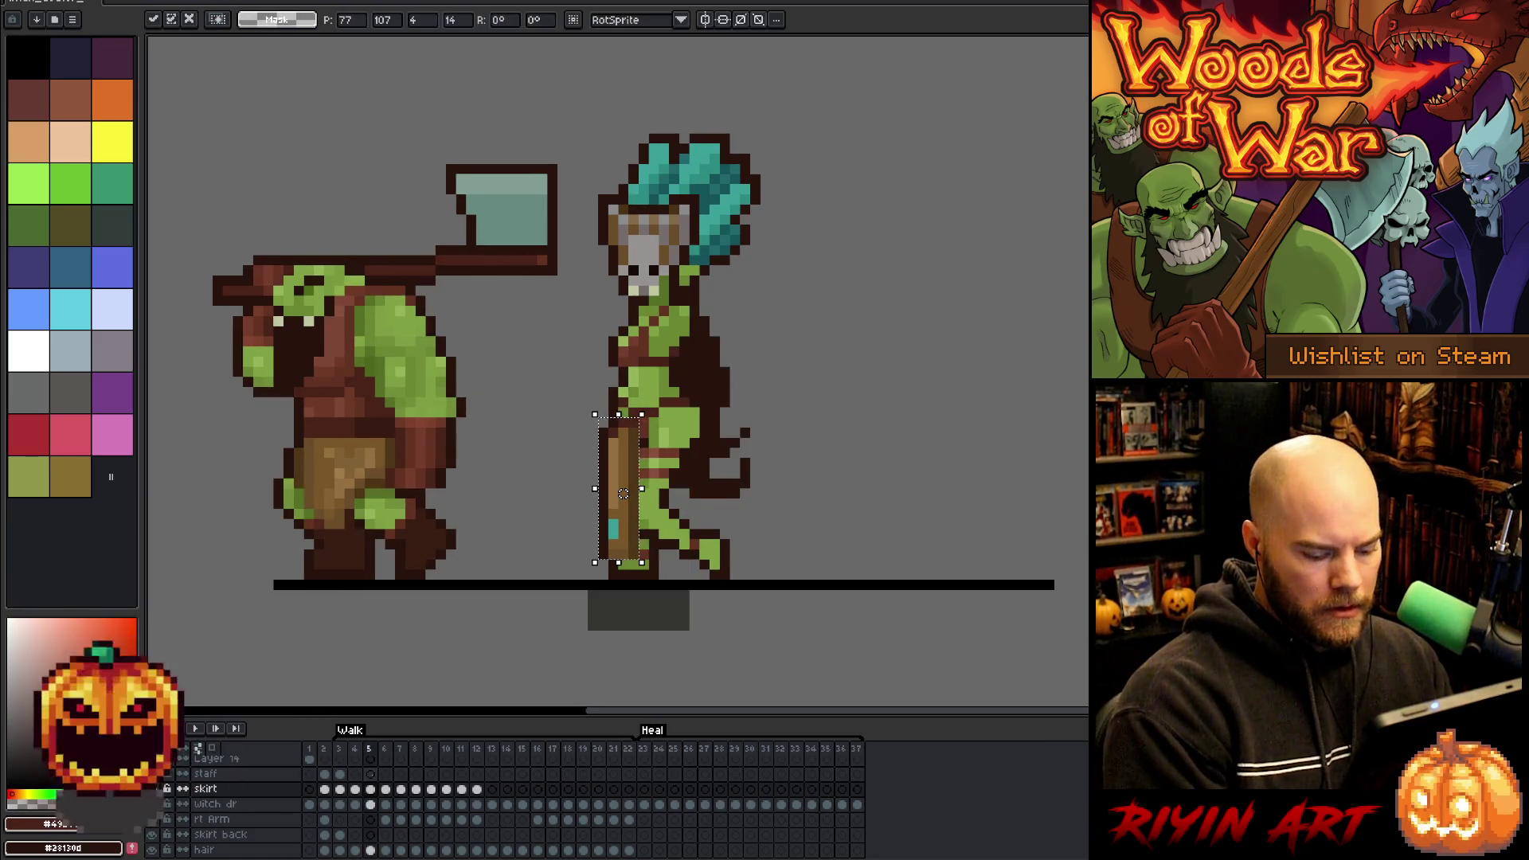
key("comma")
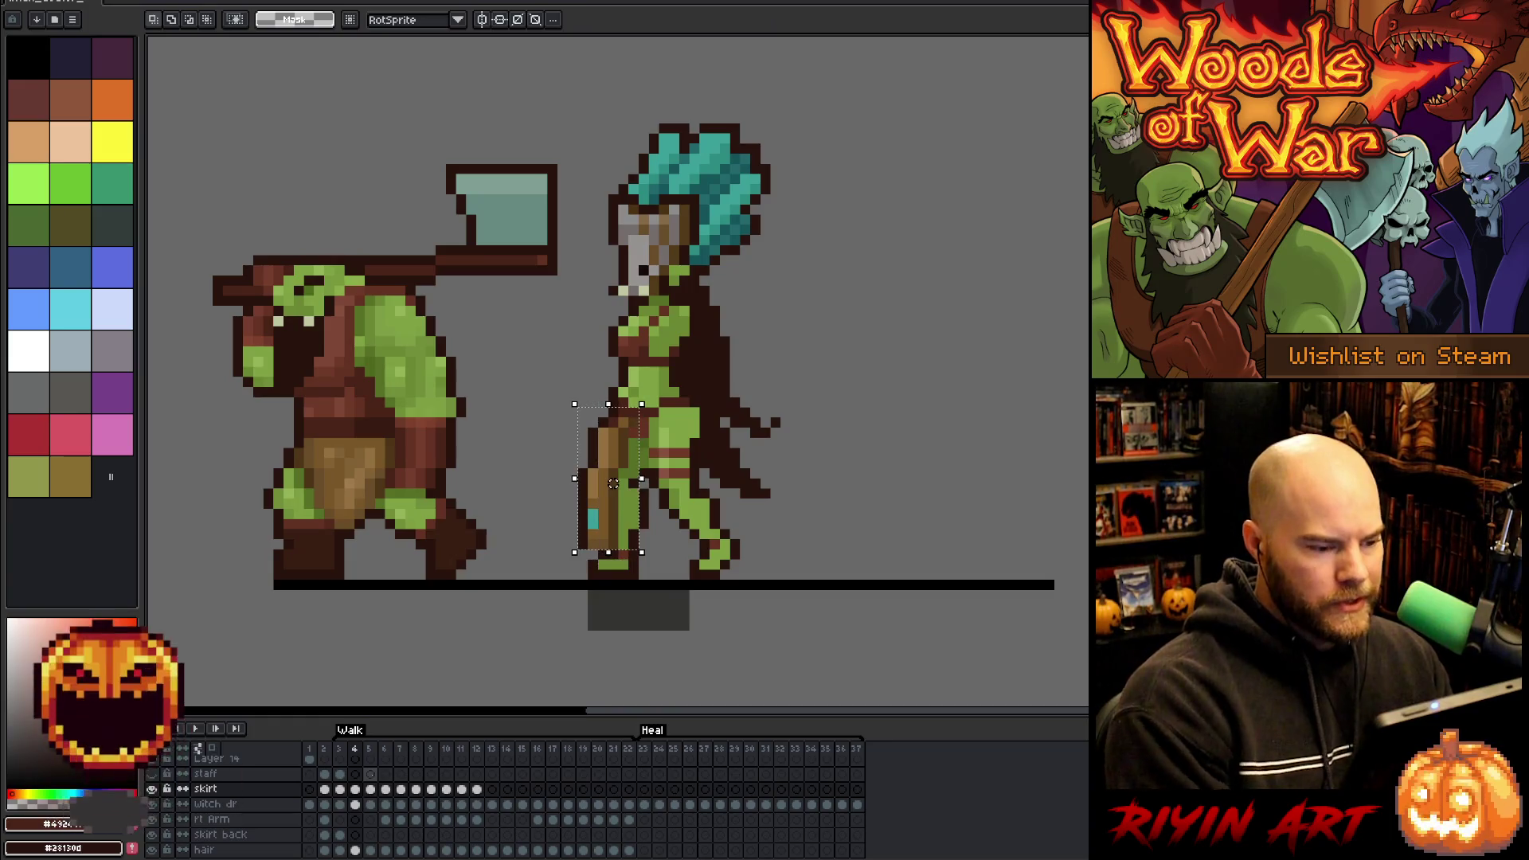
- Lower the staff one pixel on walk frames 4 and 3, then return to frame 3
key("Down")
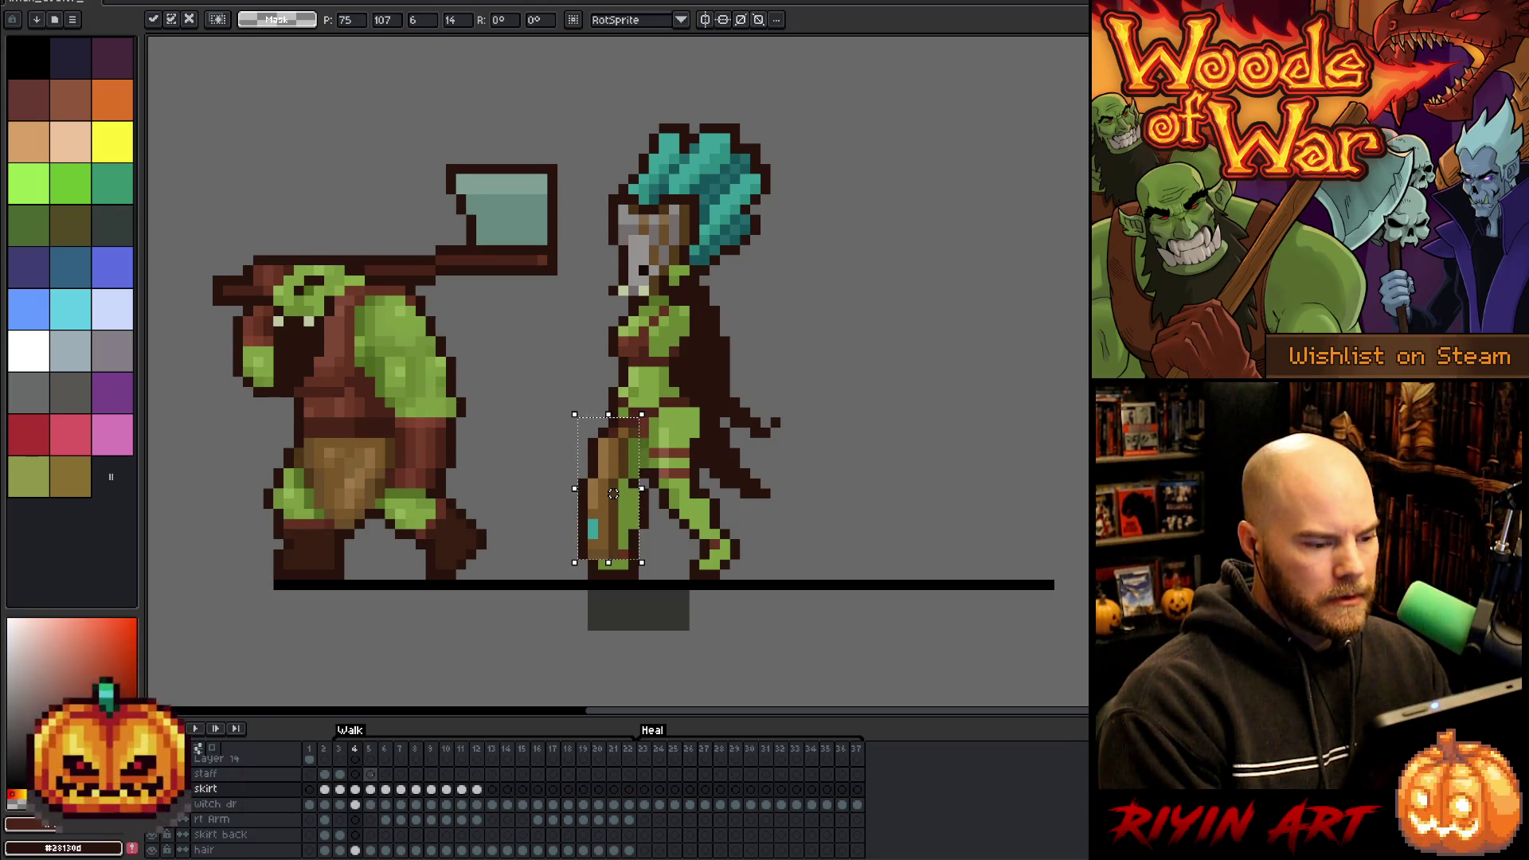
key("comma")
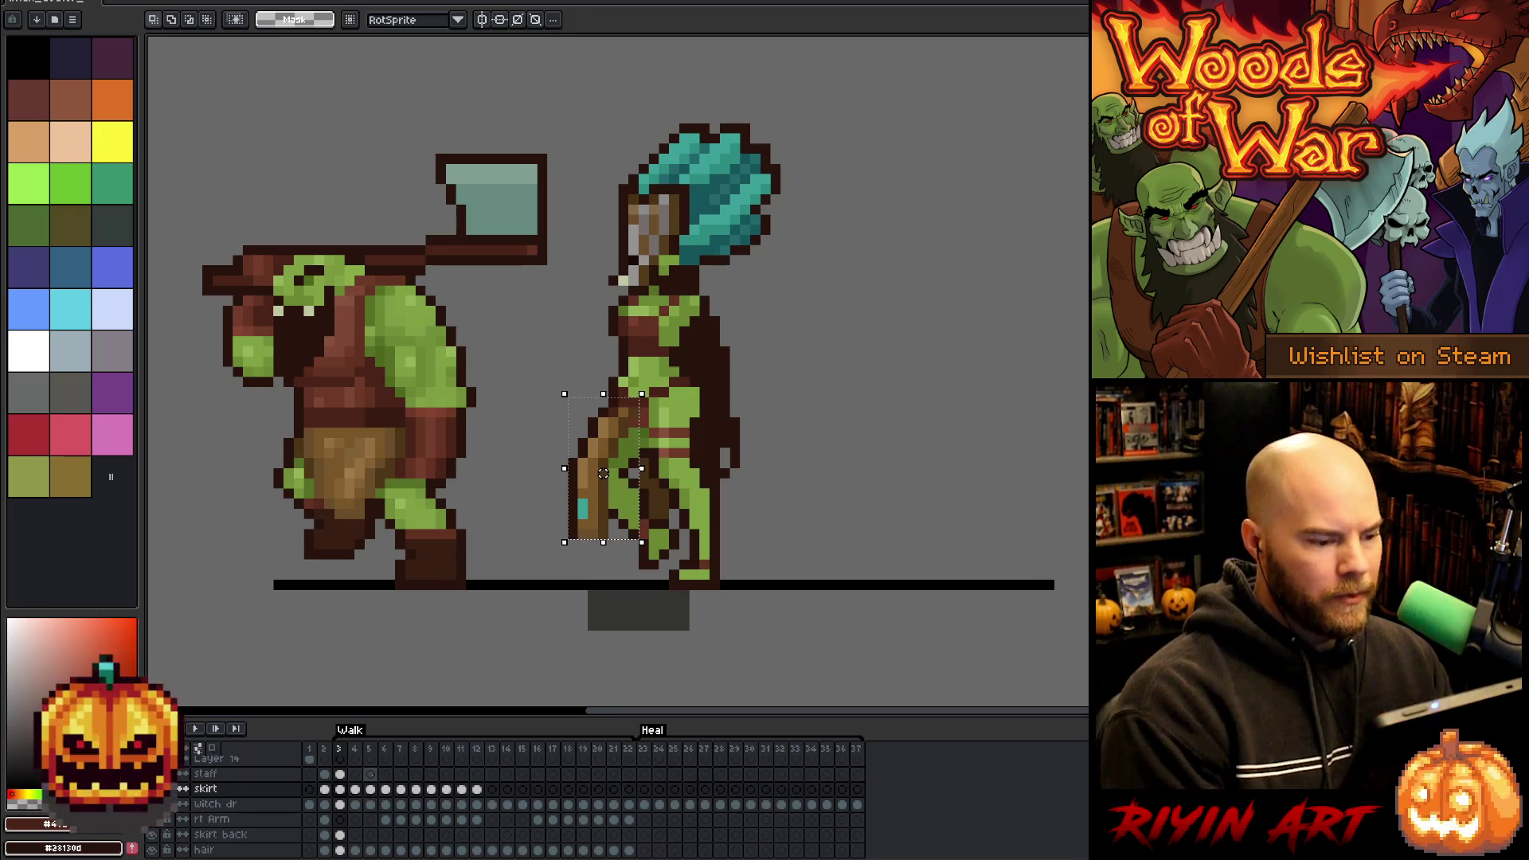
left_click_drag(603, 473, 602, 483)
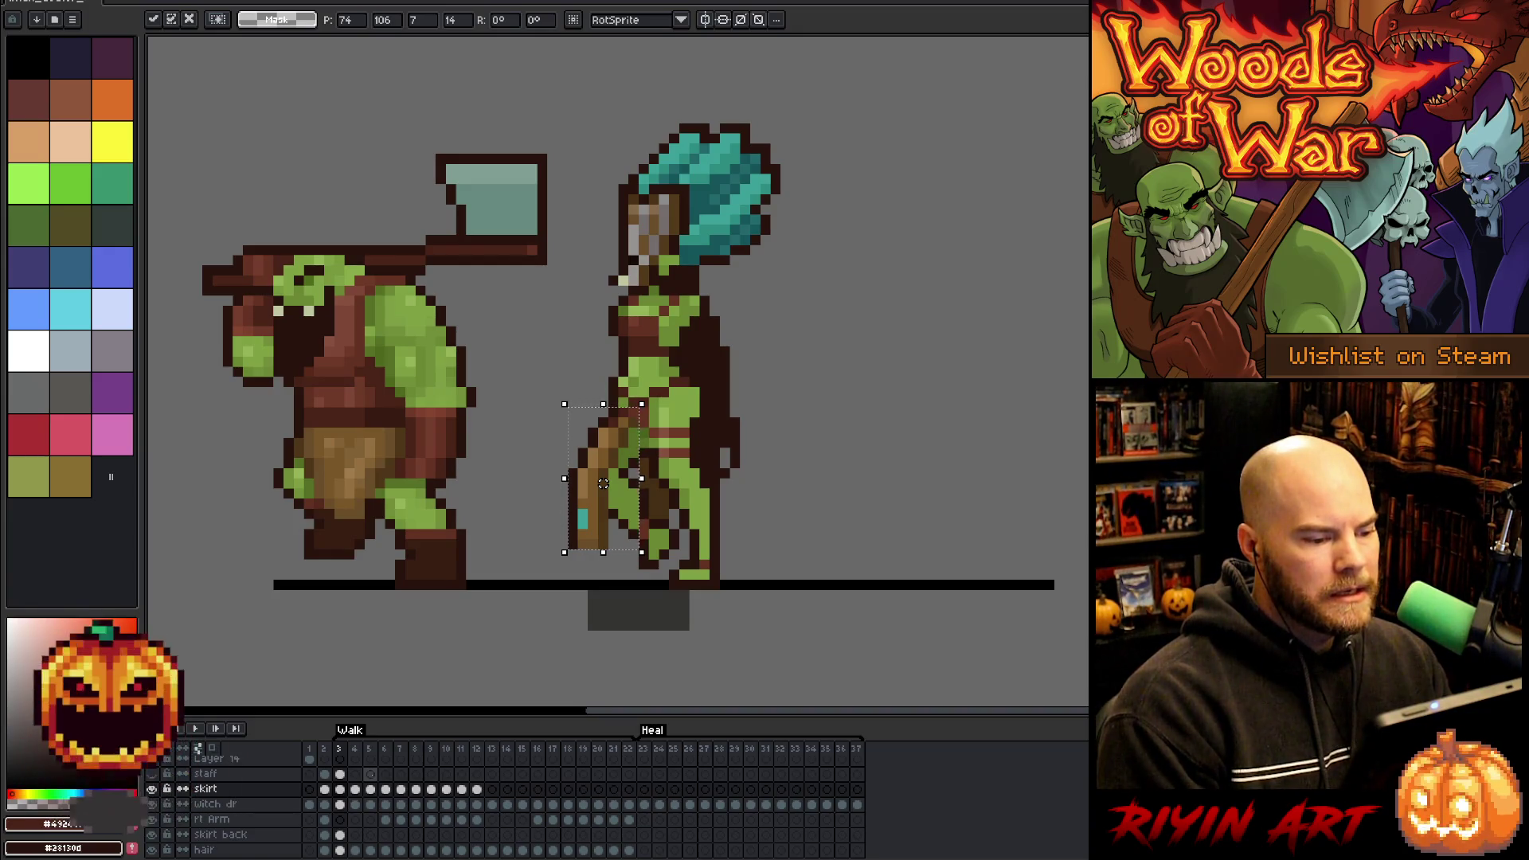
key("ctrl+z")
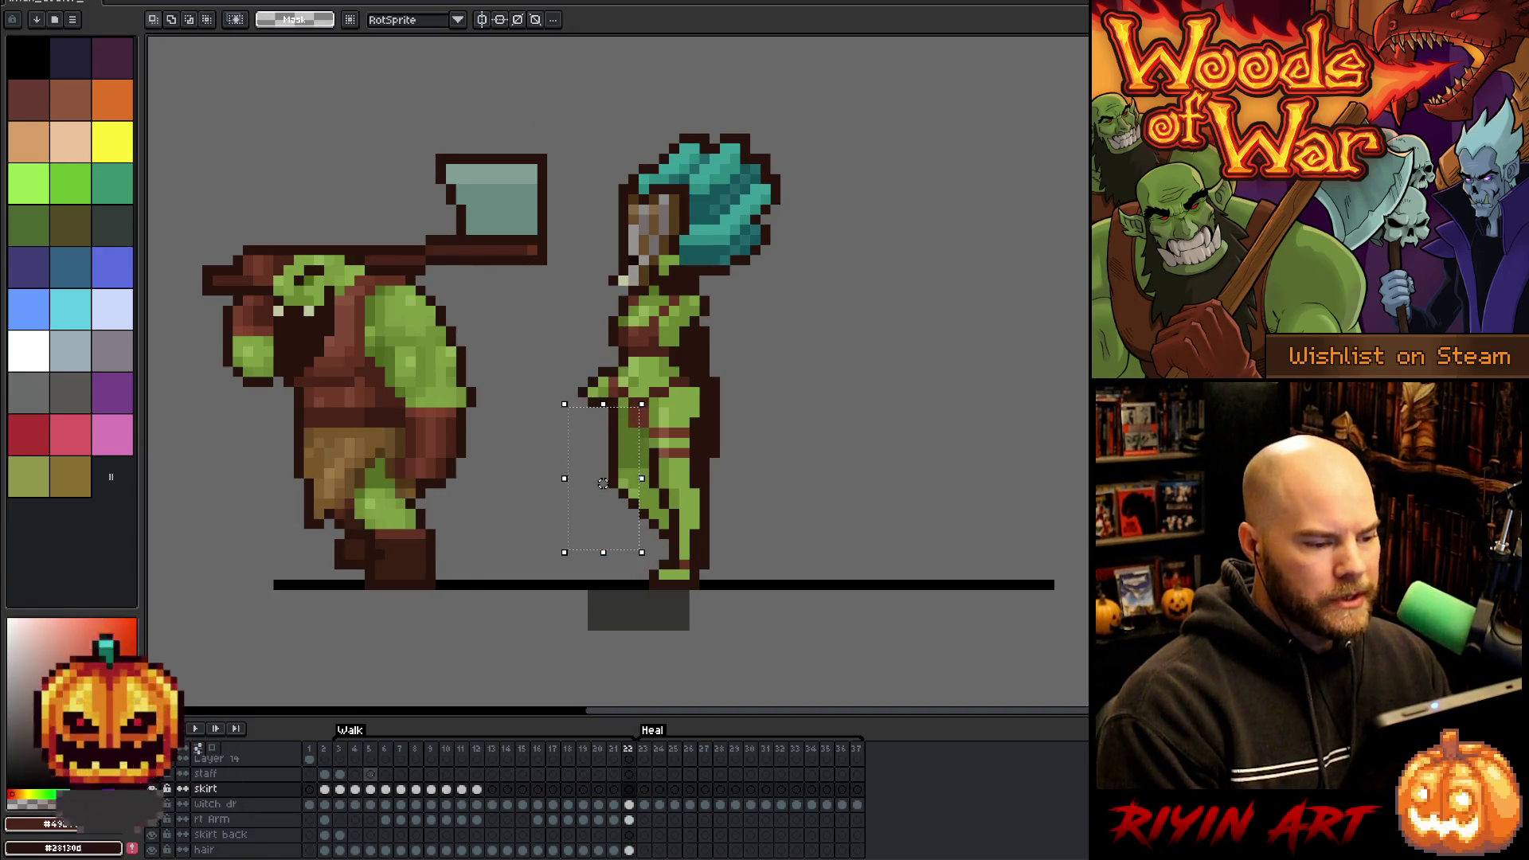
key("ctrl+z")
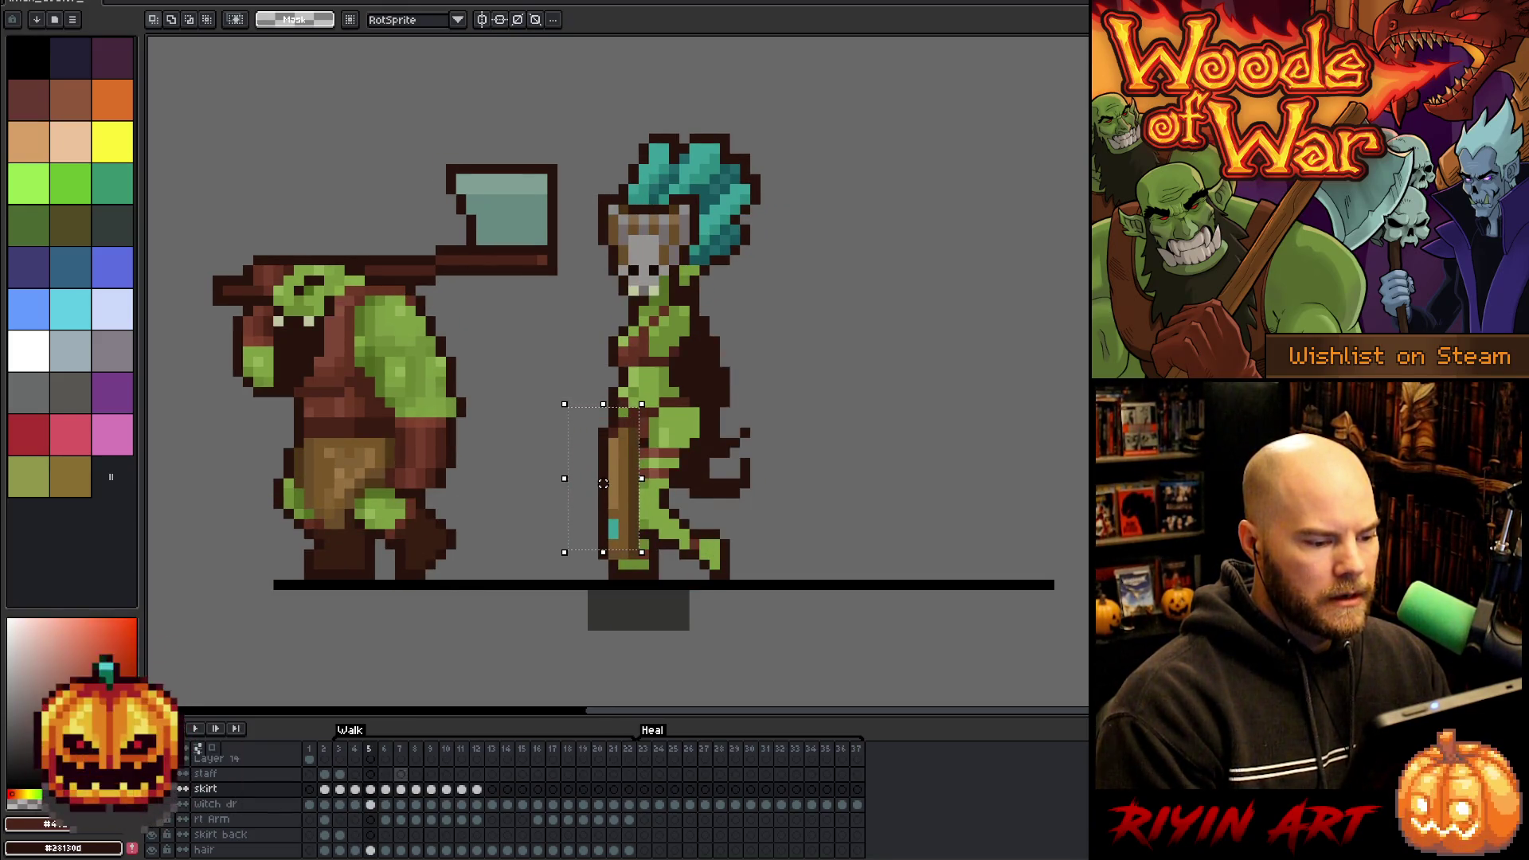
key("Left")
key("Left")
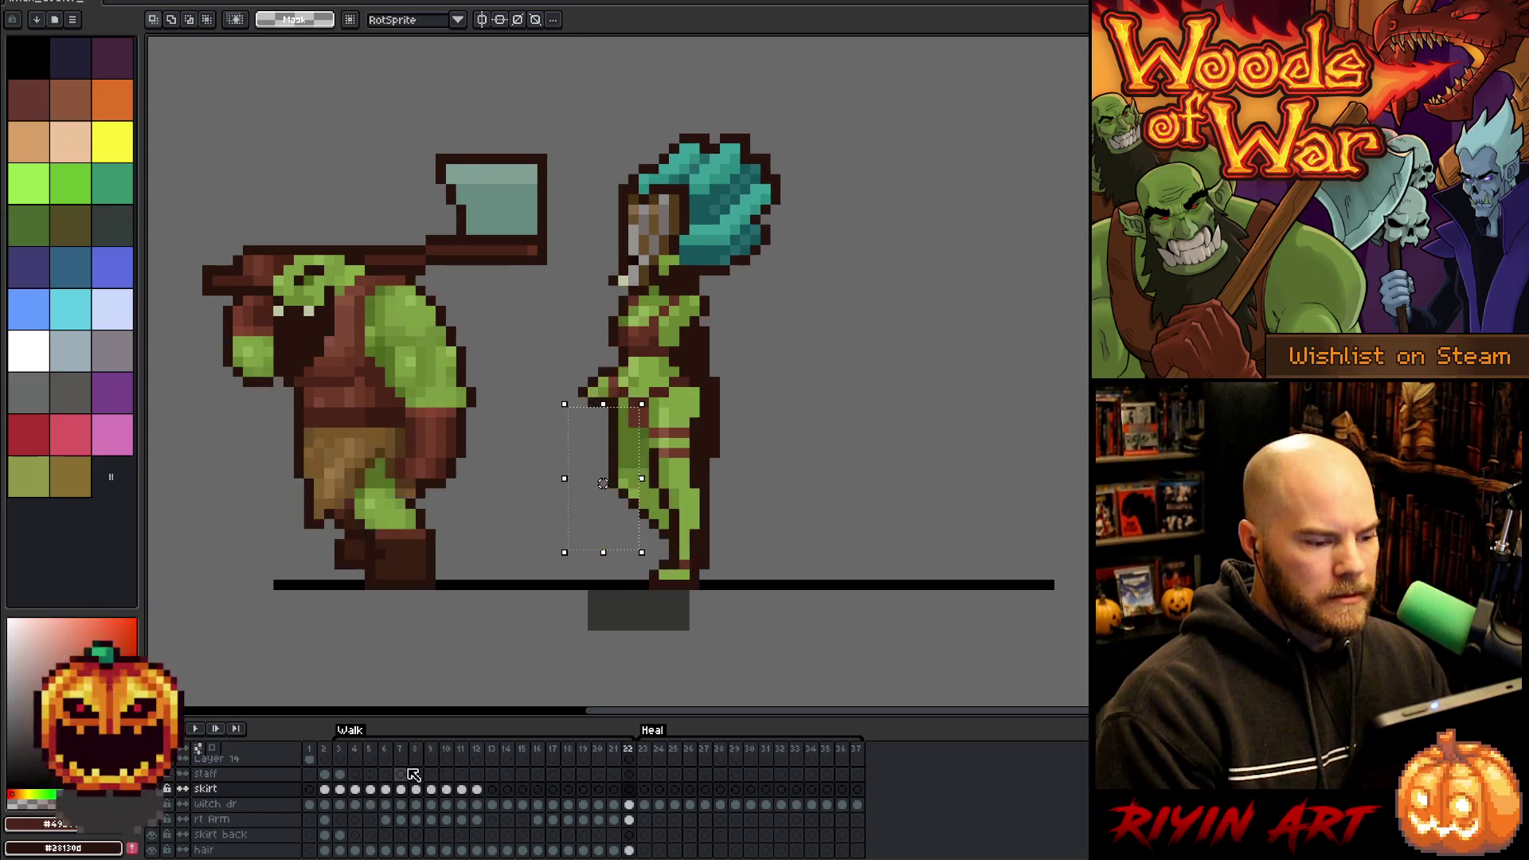
- Select the goblin's legs and staff area on frames 3 to 5, then clear the selection
mouse_move(773, 653)
left_mouse_down()
mouse_move(640, 601)
mouse_move(513, 474)
left_mouse_up()
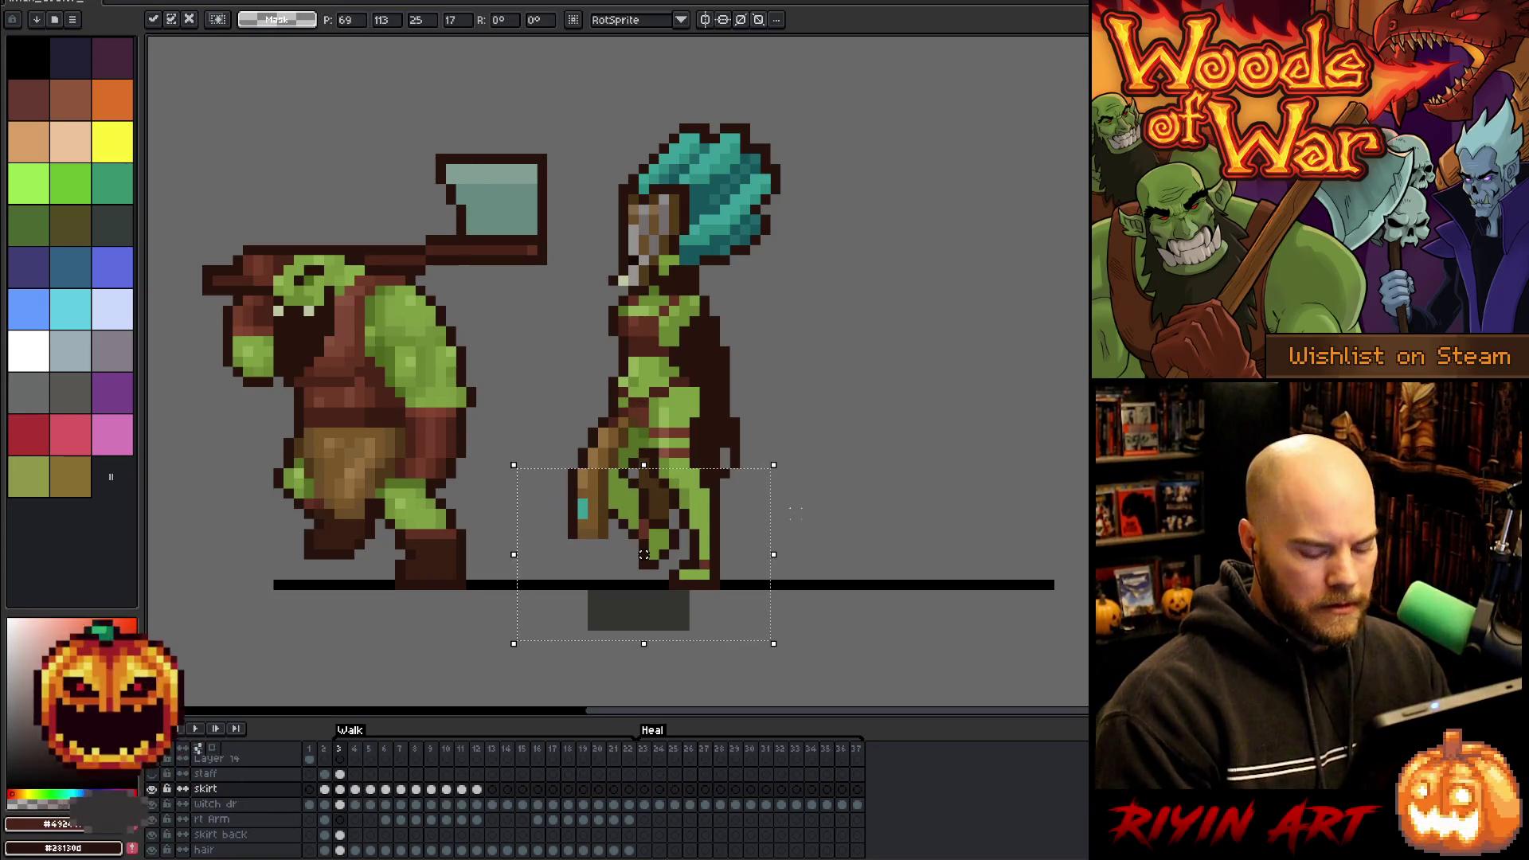
key("Right")
left_click_drag(800, 643, 483, 485)
key("Right")
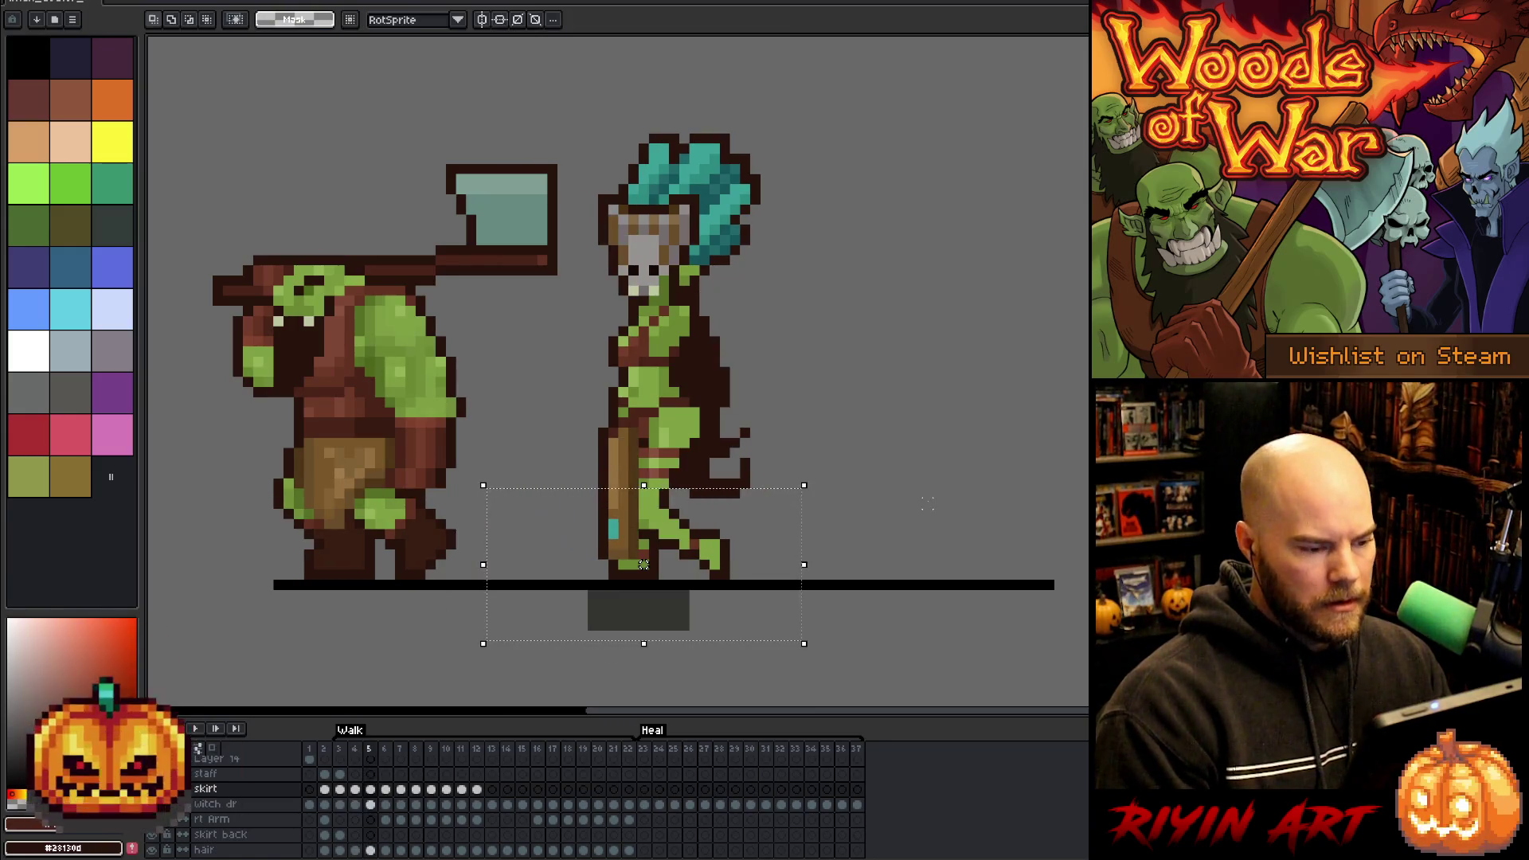
mouse_move(812, 634)
left_mouse_down()
mouse_move(488, 491)
mouse_move(483, 475)
left_mouse_up()
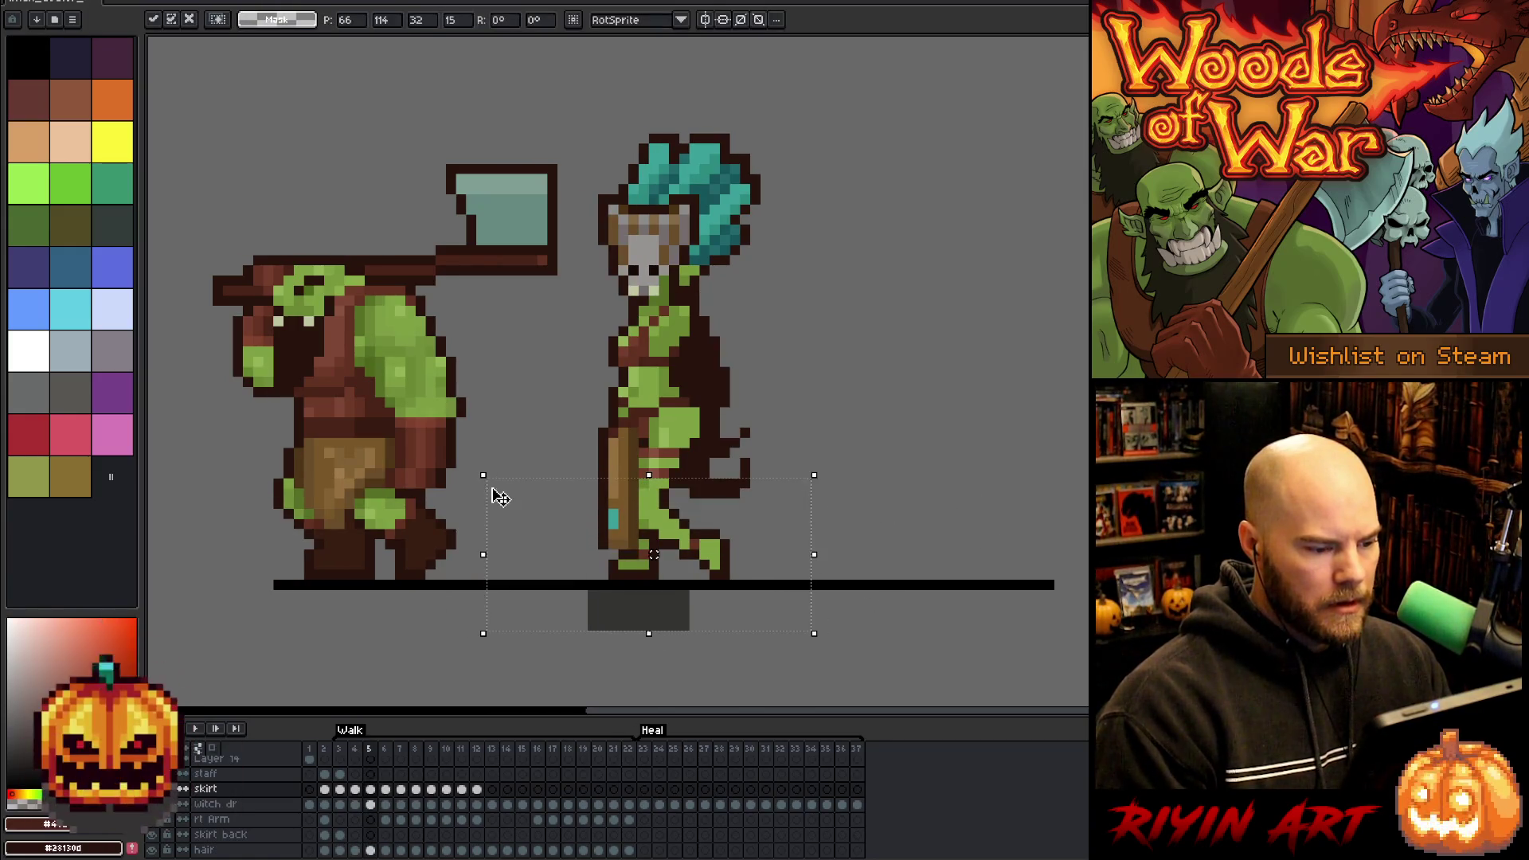
key("Right")
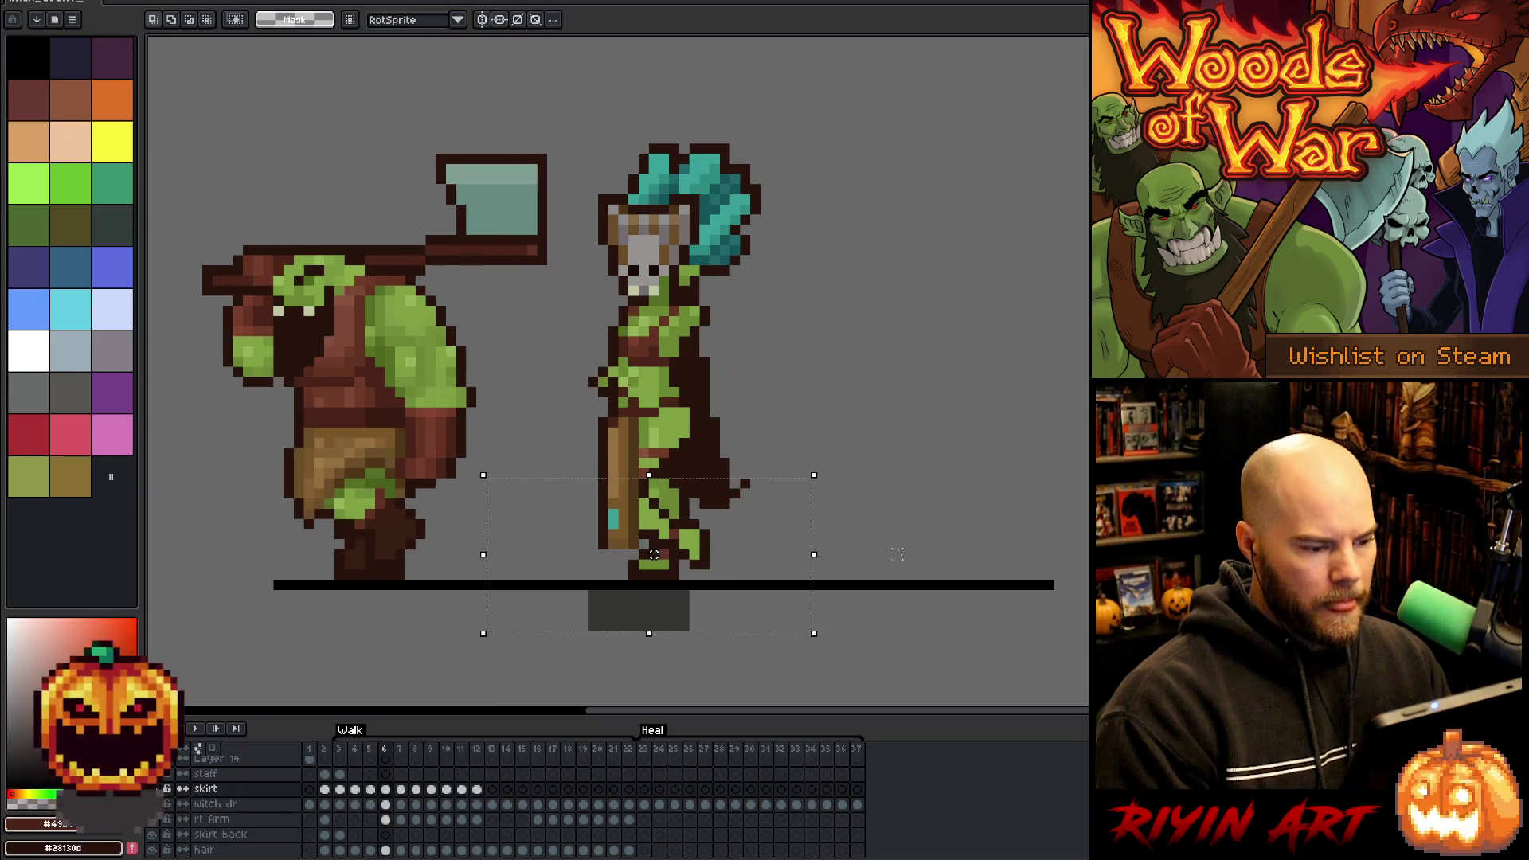
key("Left")
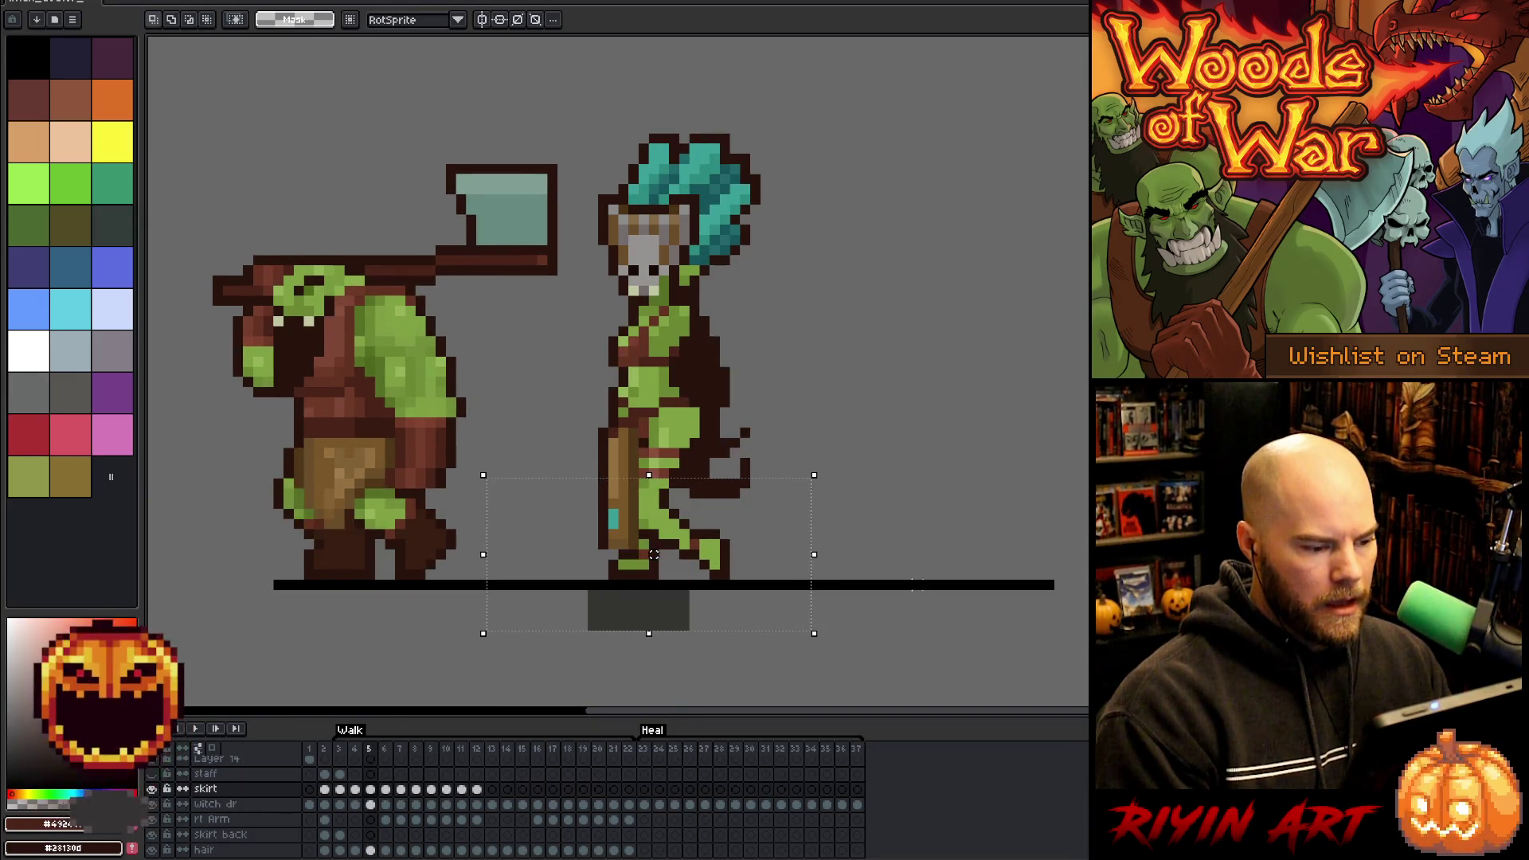
key("Left")
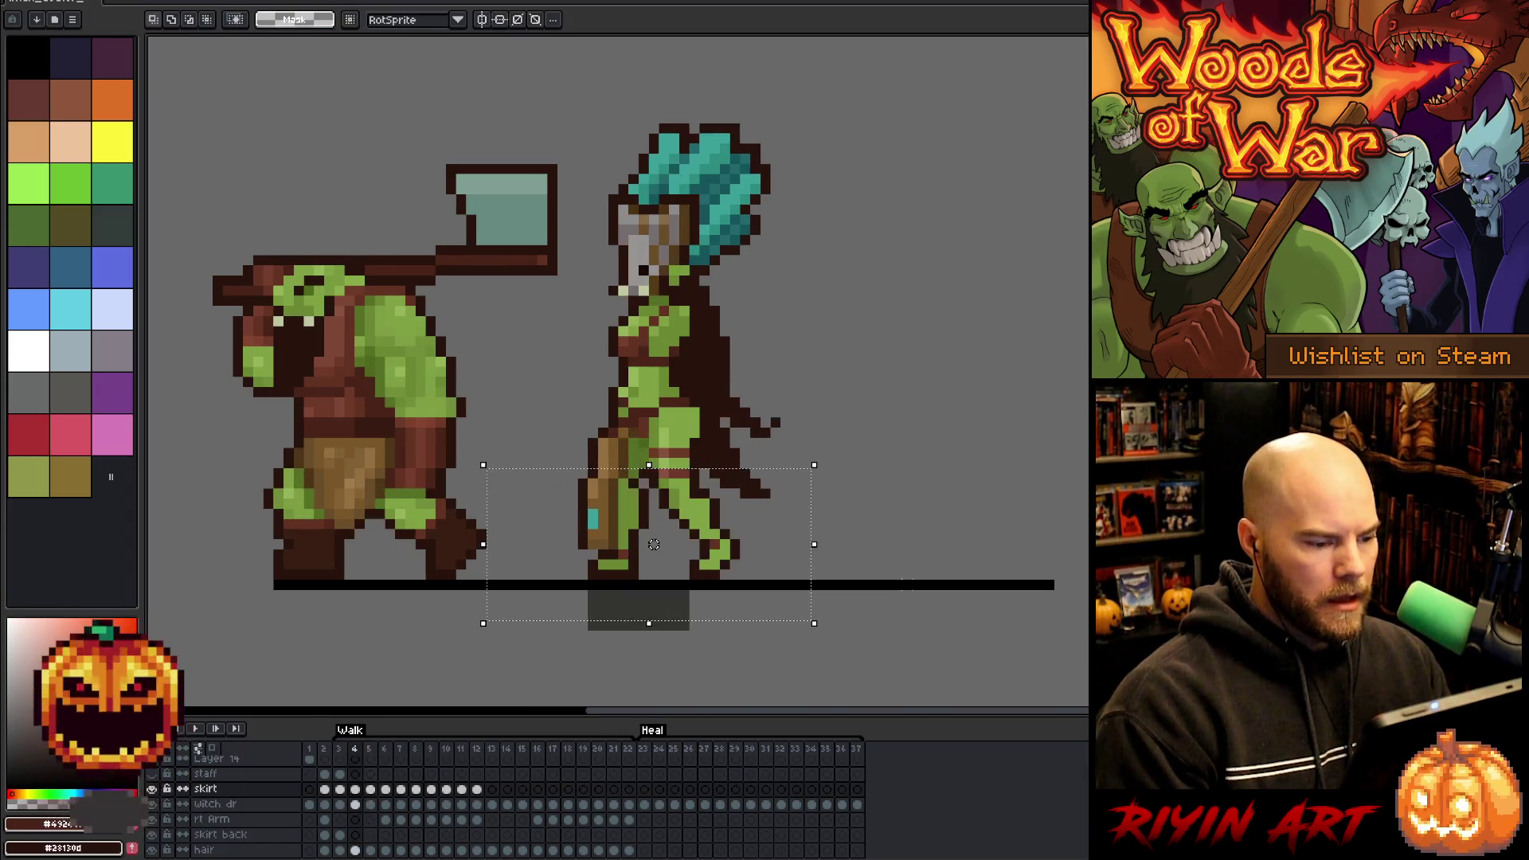
left_click_drag(653, 544, 643, 523)
key("Left")
mouse_move(710, 569)
left_mouse_down()
mouse_move(528, 491)
mouse_move(514, 435)
left_mouse_up()
key("ctrl+d")
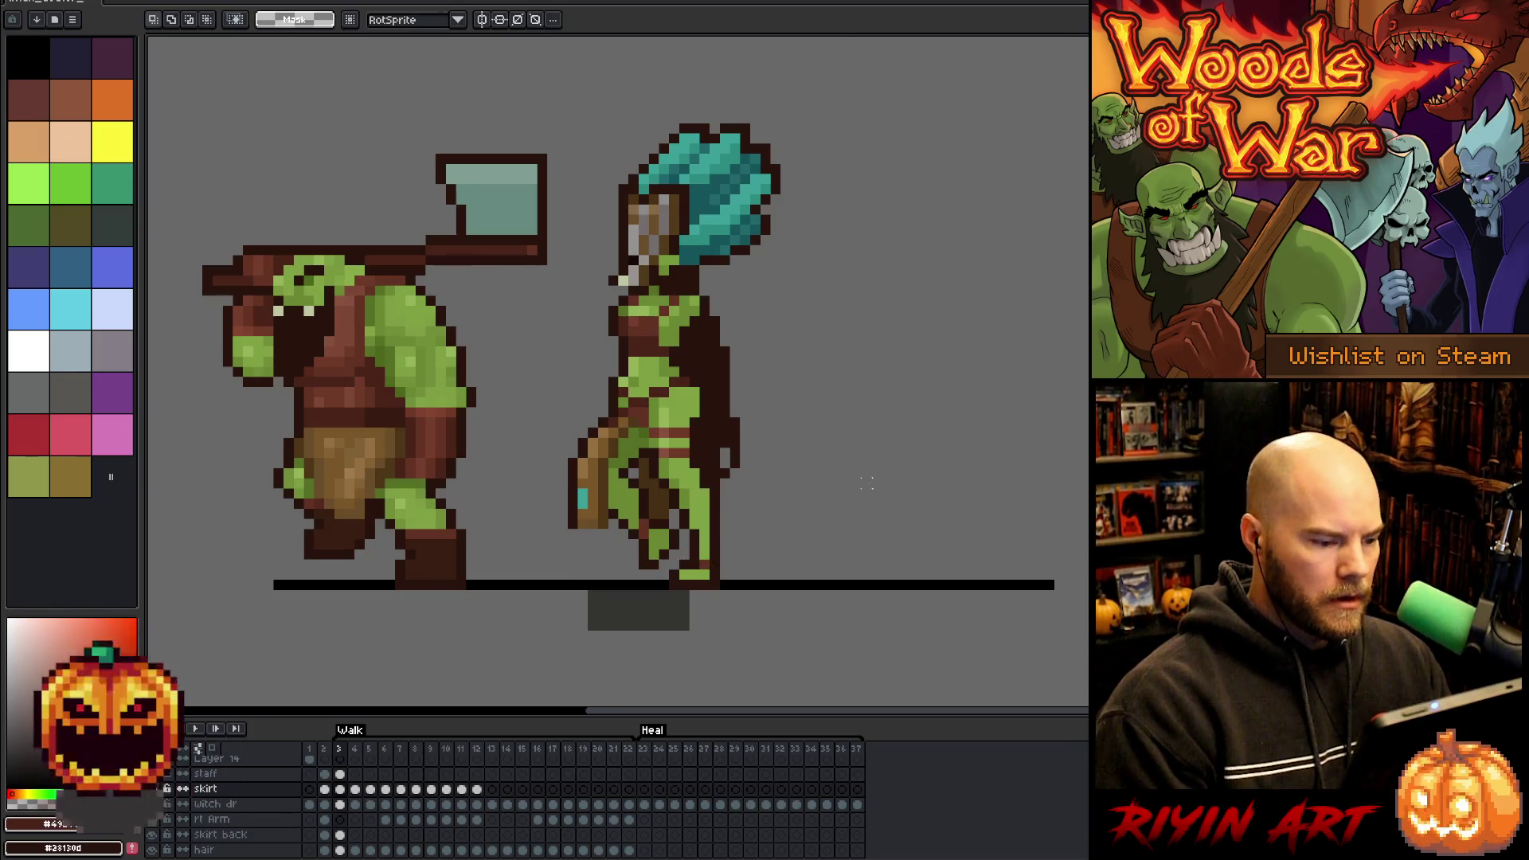
- Flip between walk frames 3 to 7 comparing poses, then play the walk cycle
key("Right")
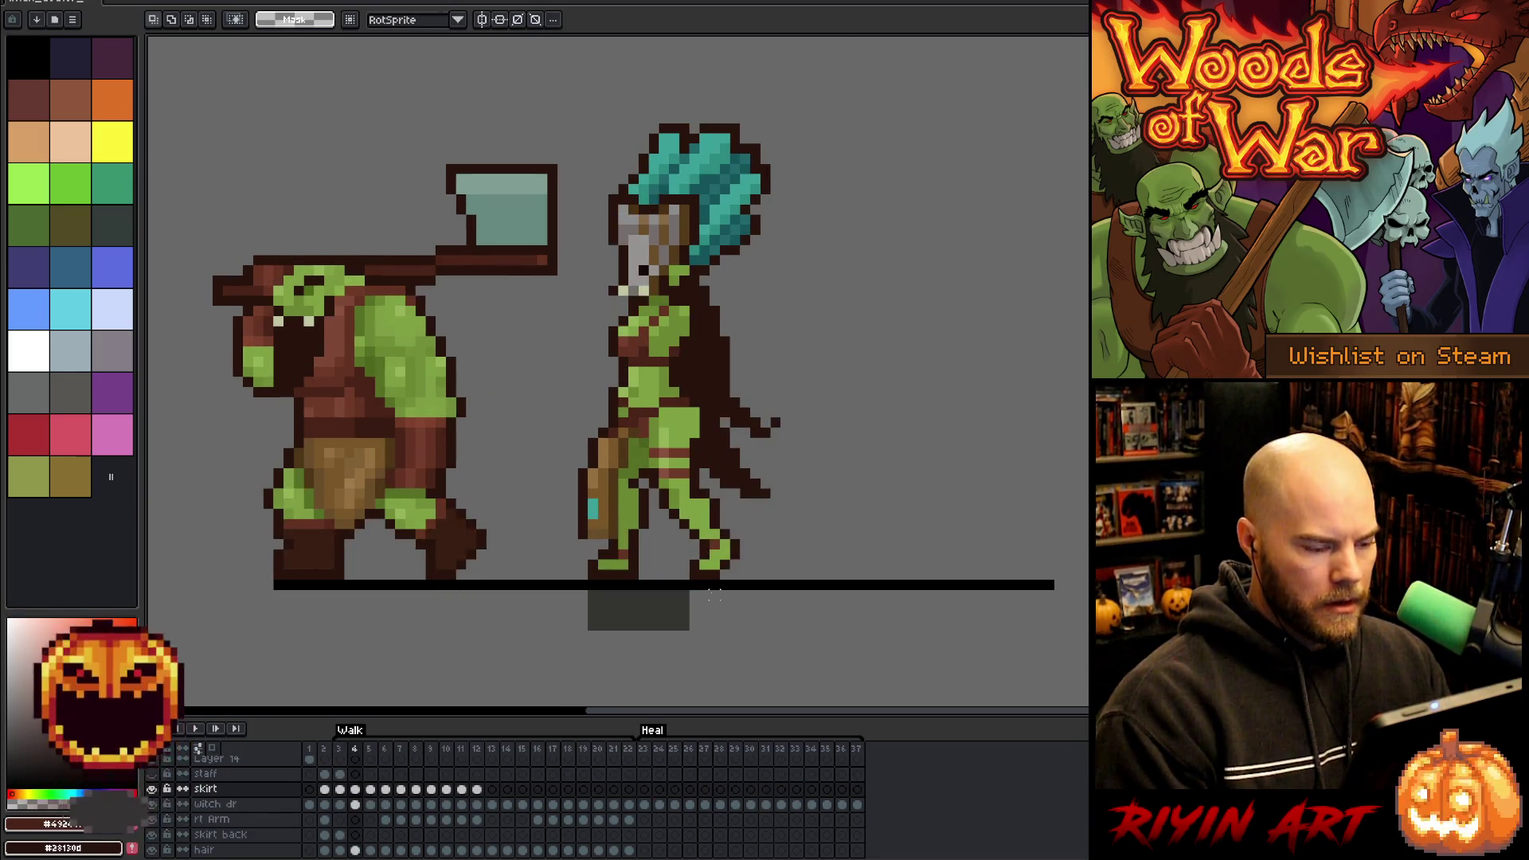
key("Left")
key("Right")
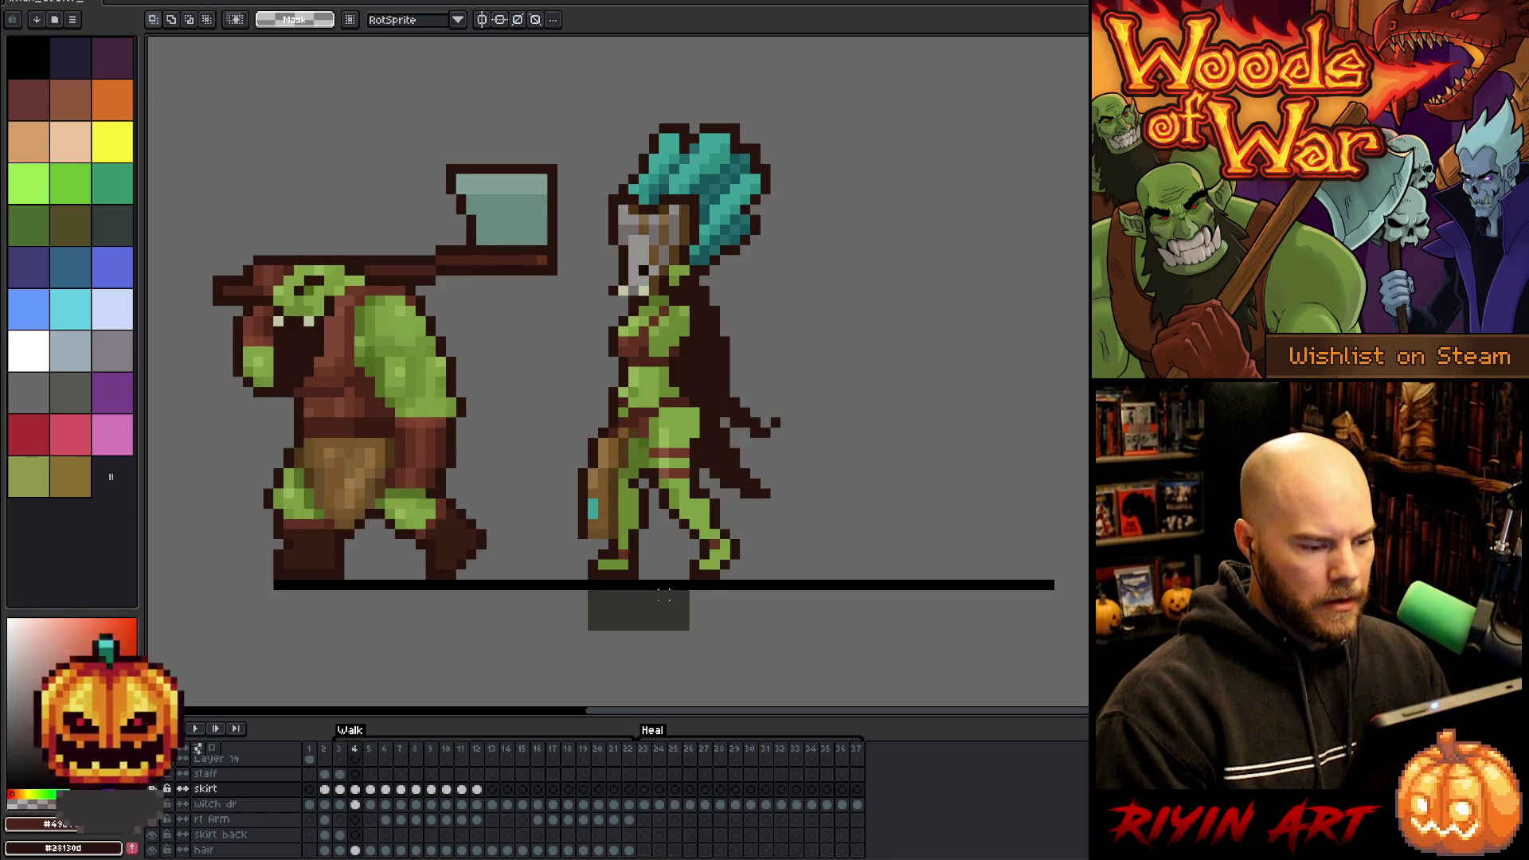
key("Right")
key("Right")
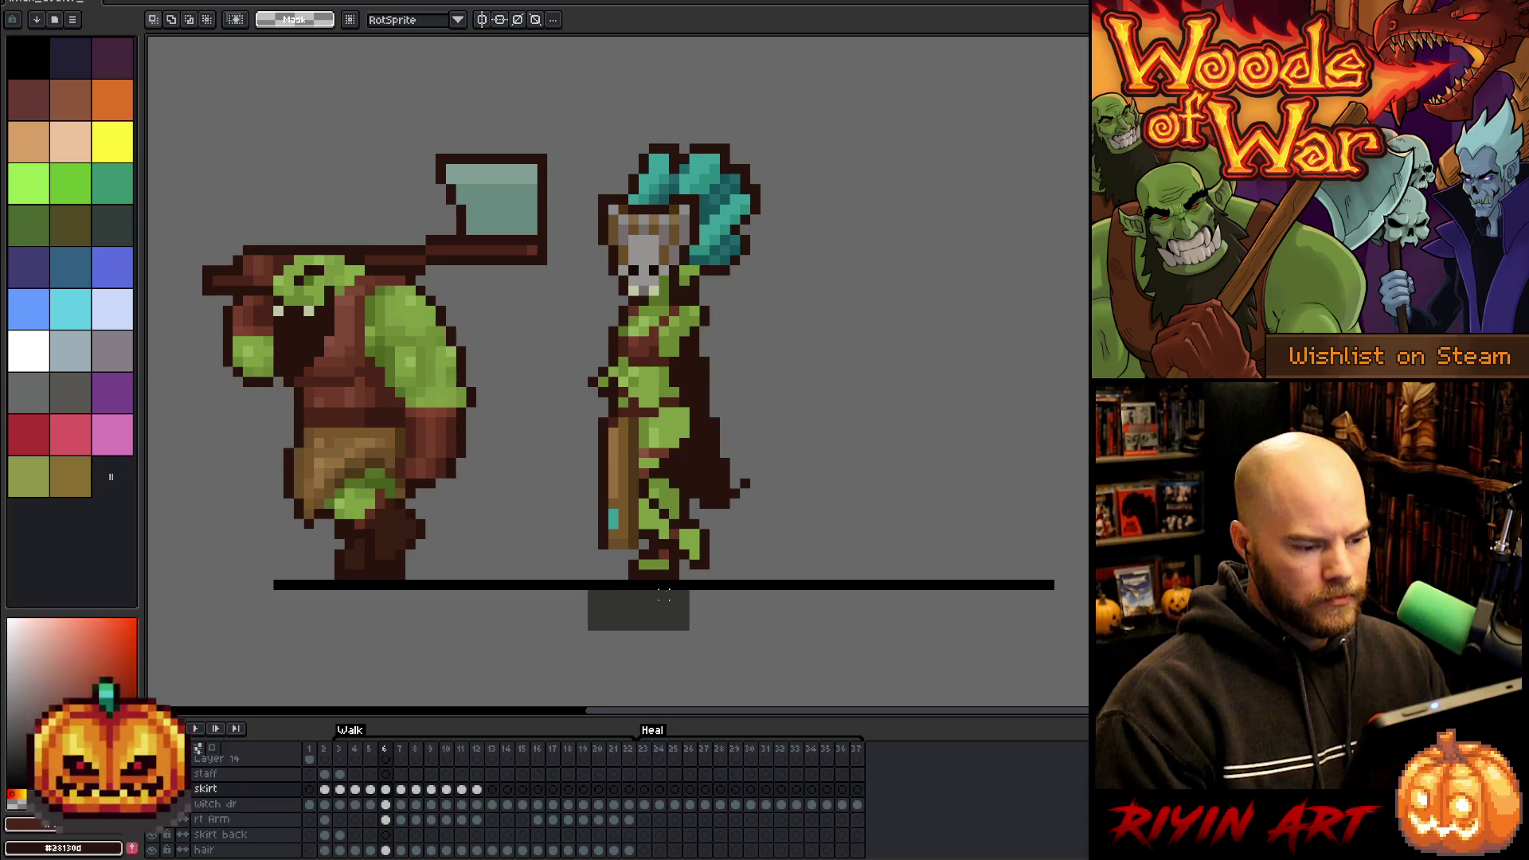
key("Right")
key("Left")
key("Right")
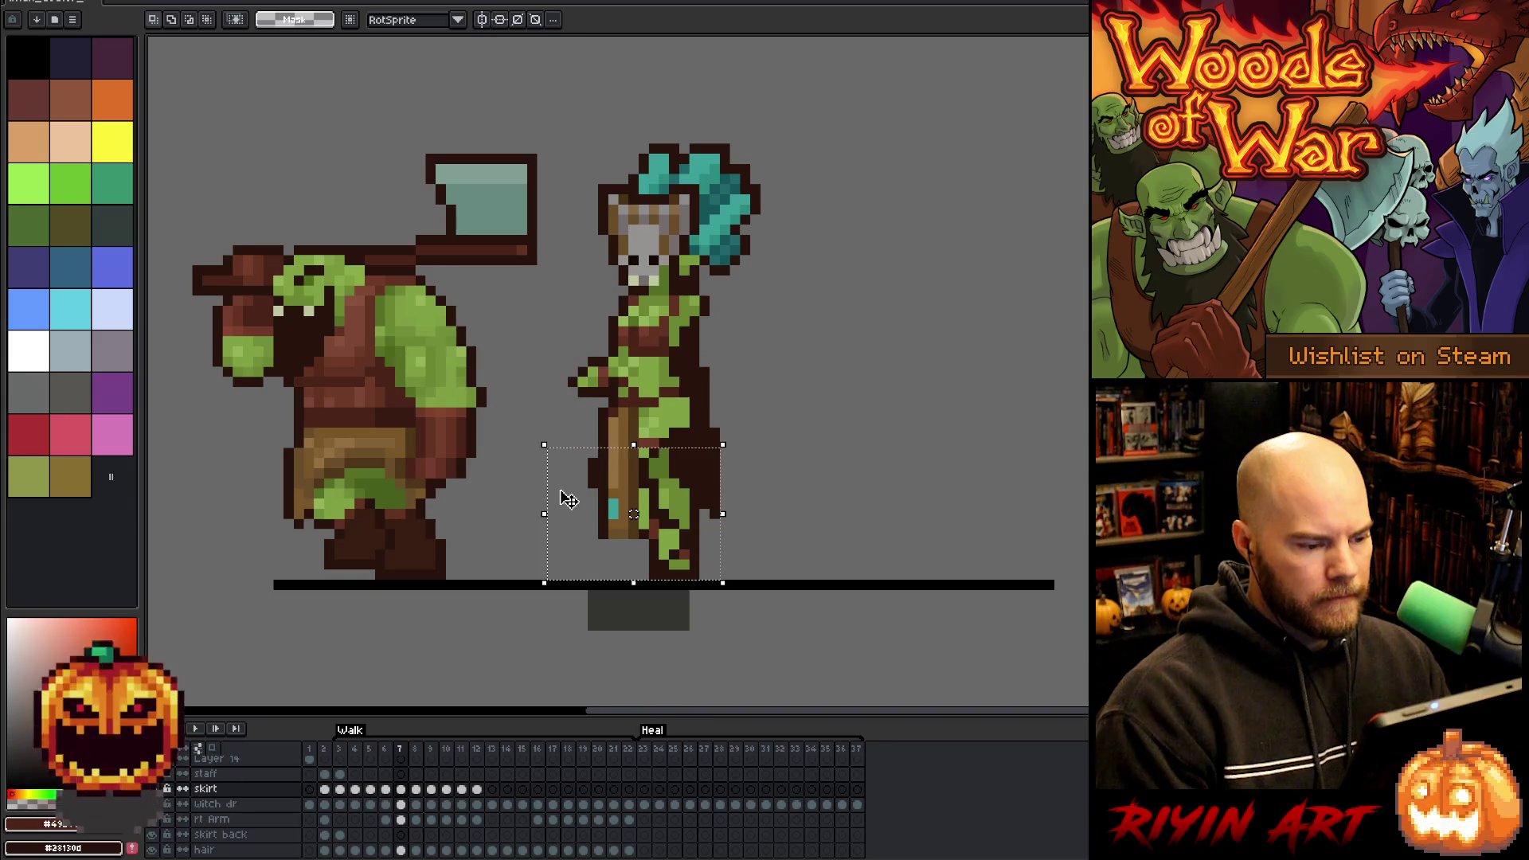
key("Left")
key("Left")
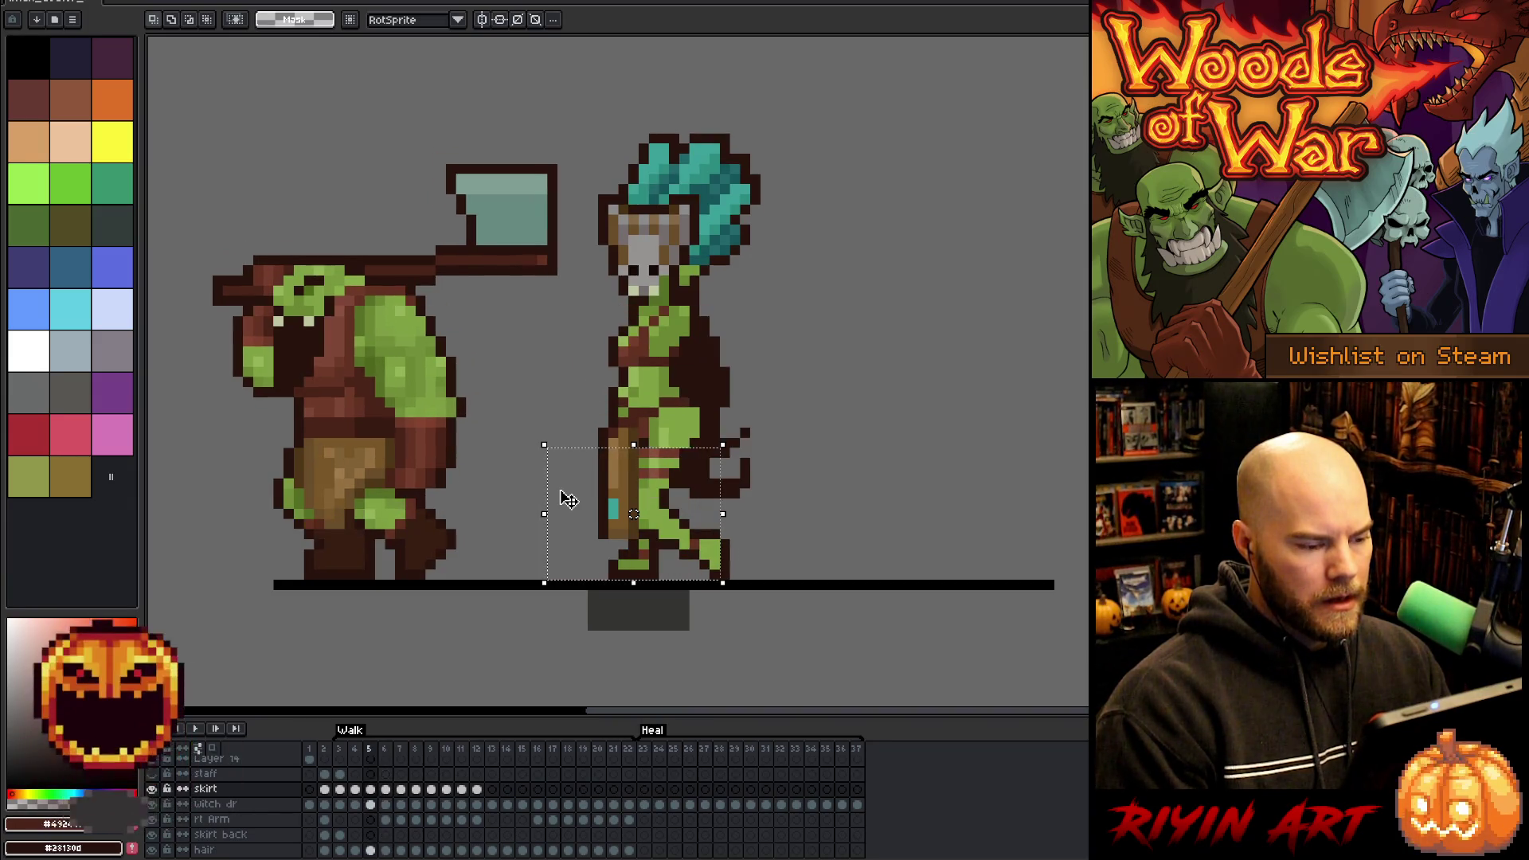
key("Right")
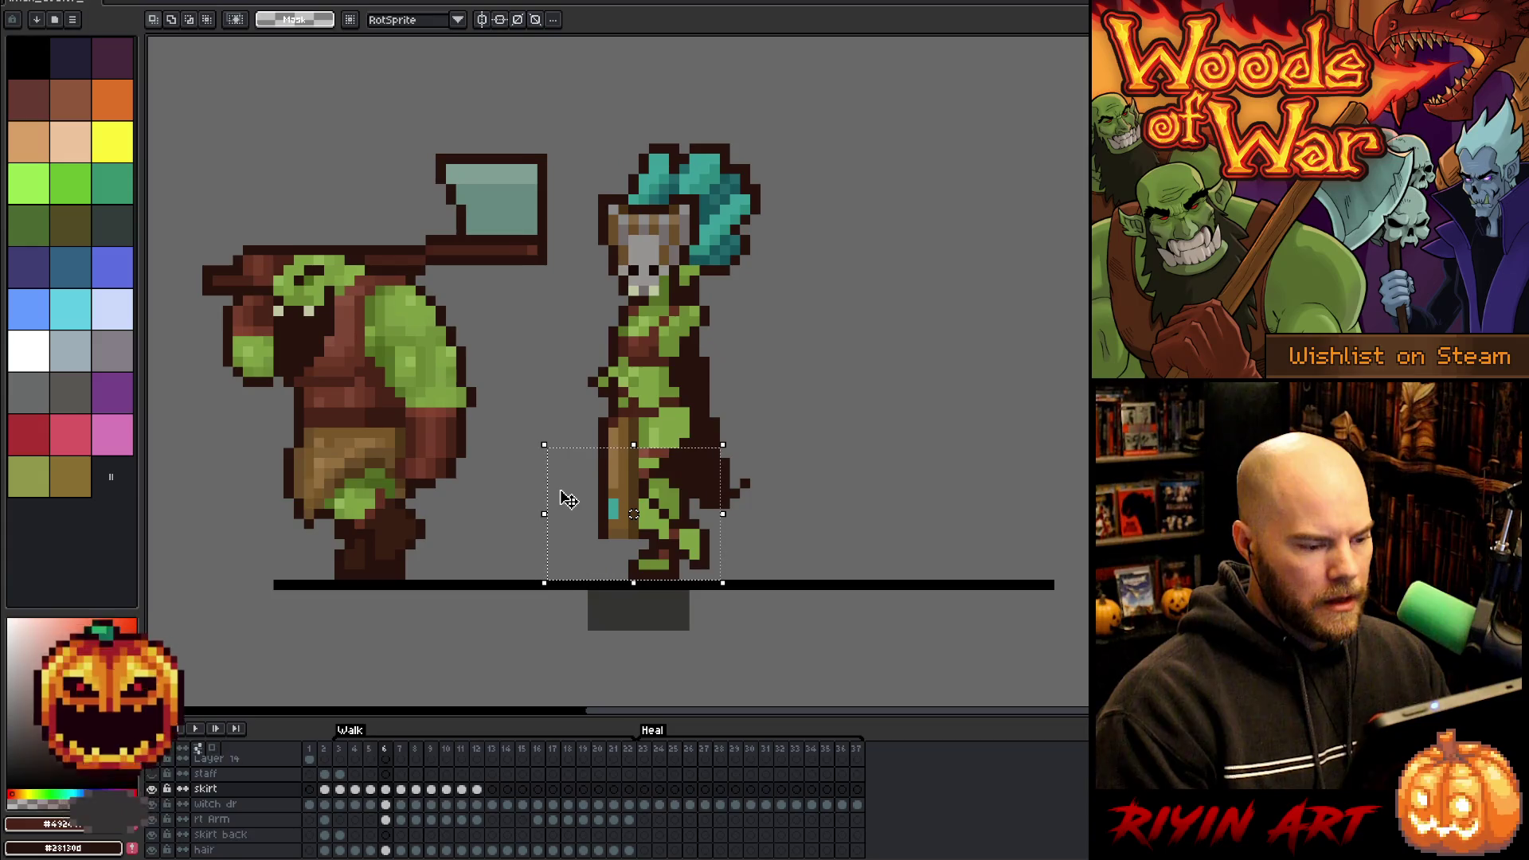
key("Right")
key("Left")
key("Right")
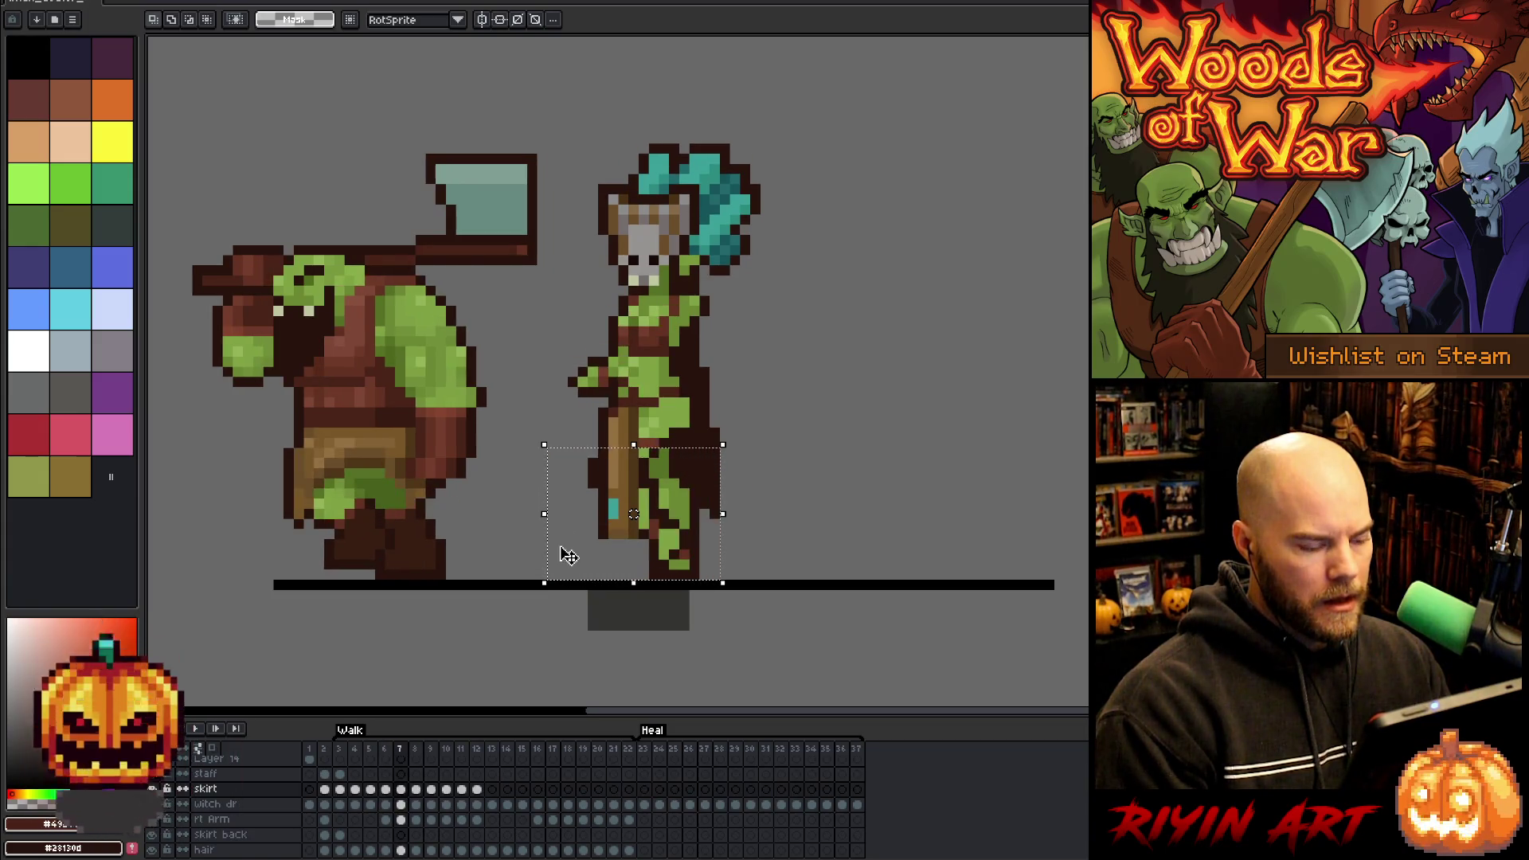
key("Return")
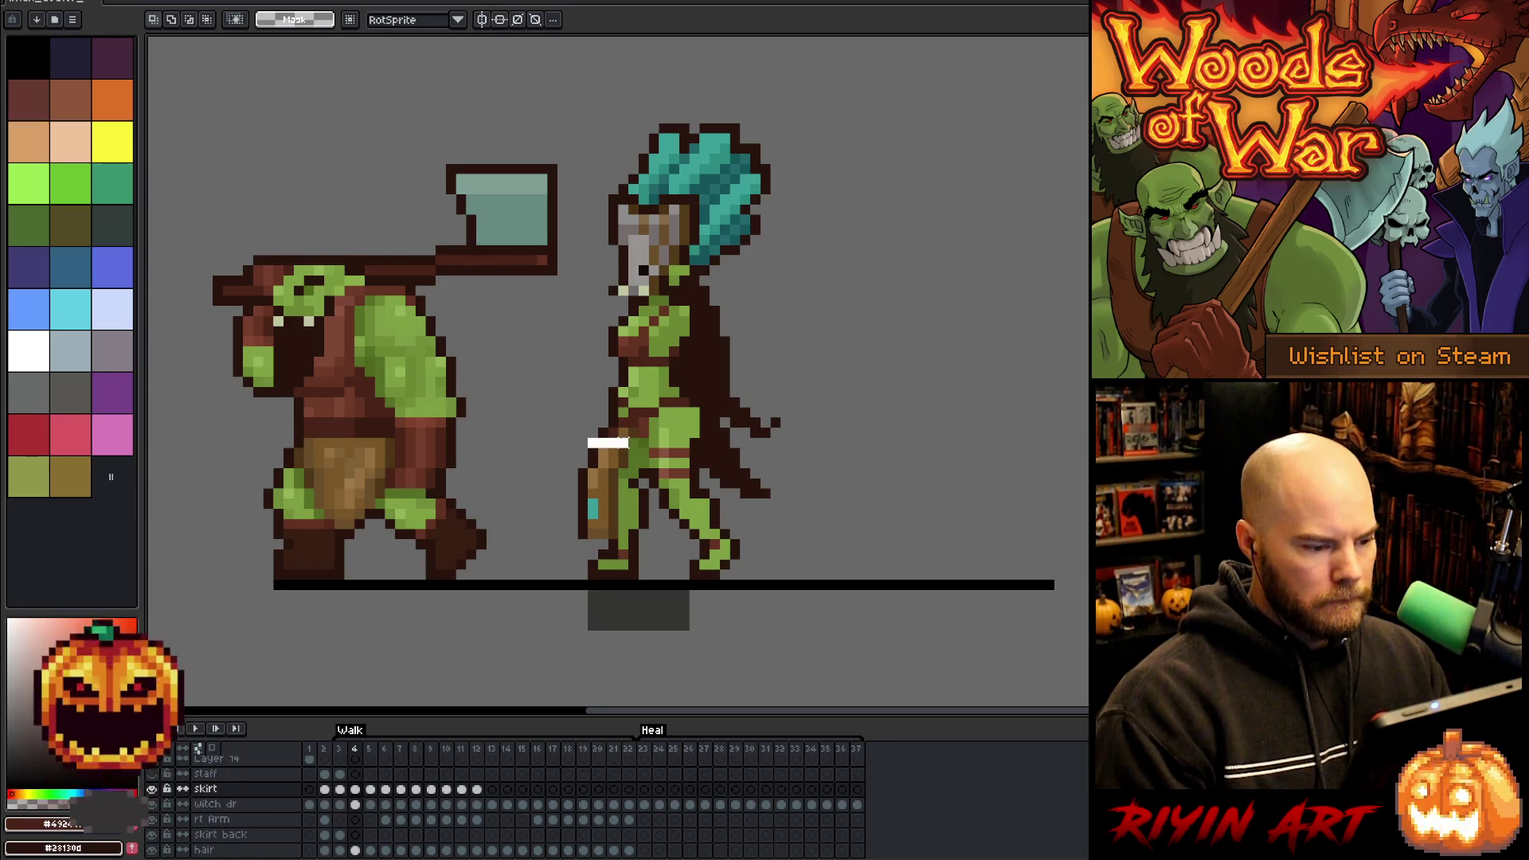
- Move the 4x1 skirt strip down one pixel and switch back to the Pencil
left_click_drag(607, 442, 607, 449)
key("Return")
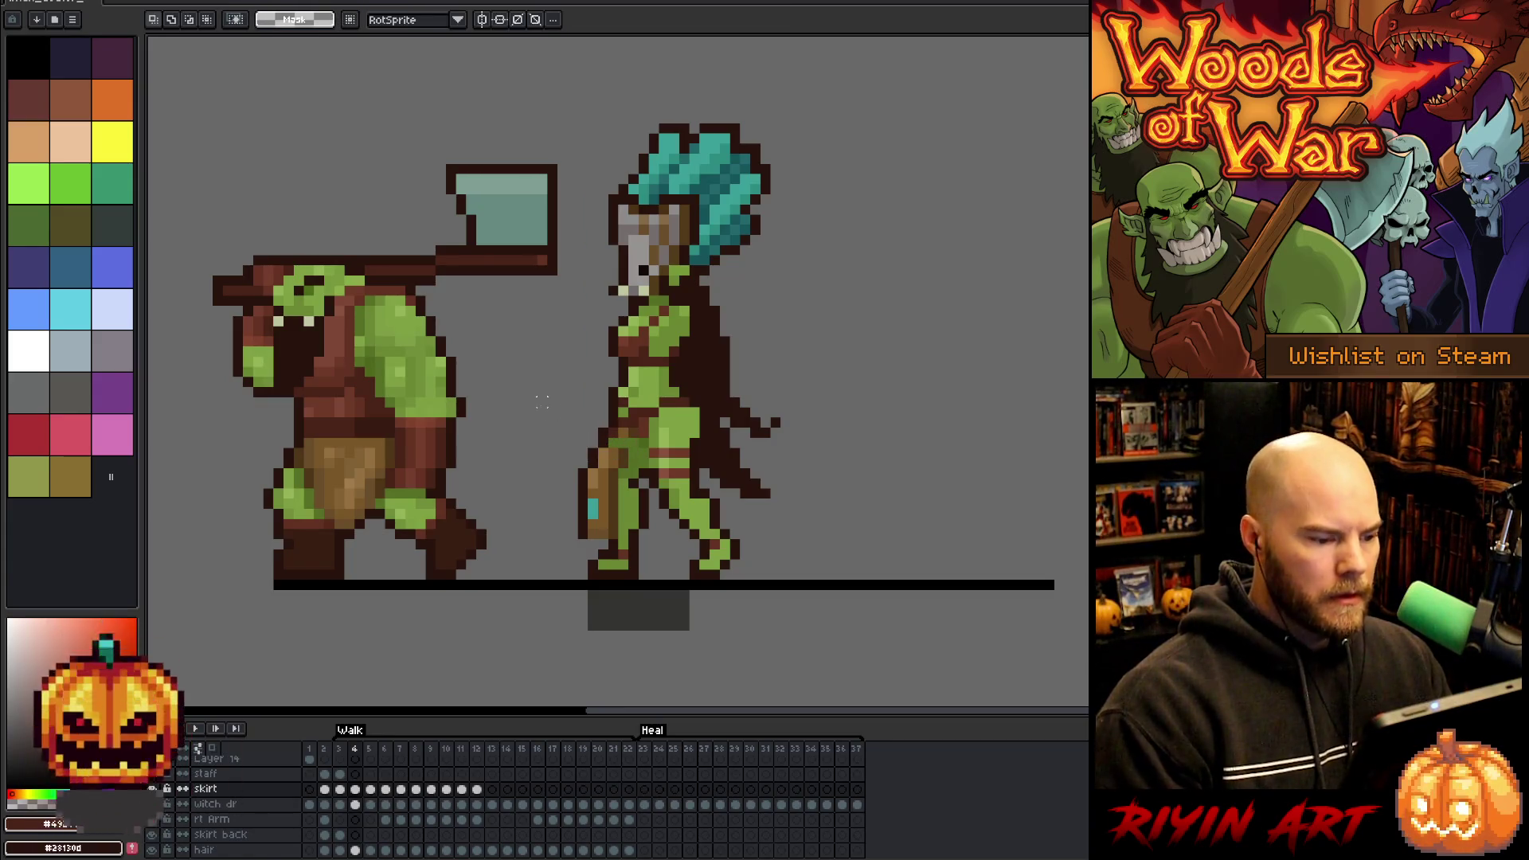
left_click(630, 452, "alt")
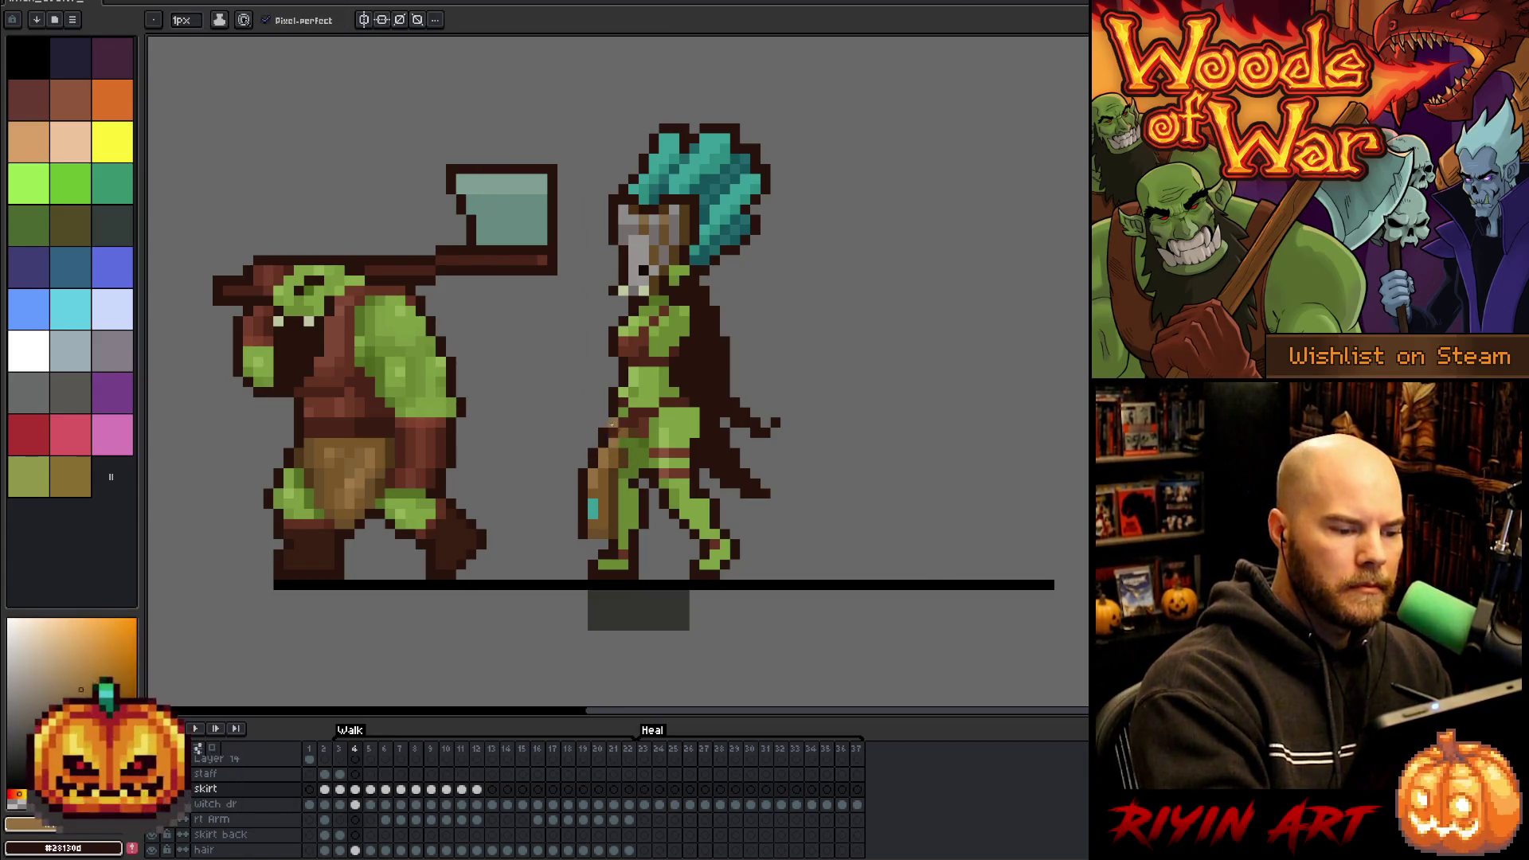
left_click(619, 382, "alt")
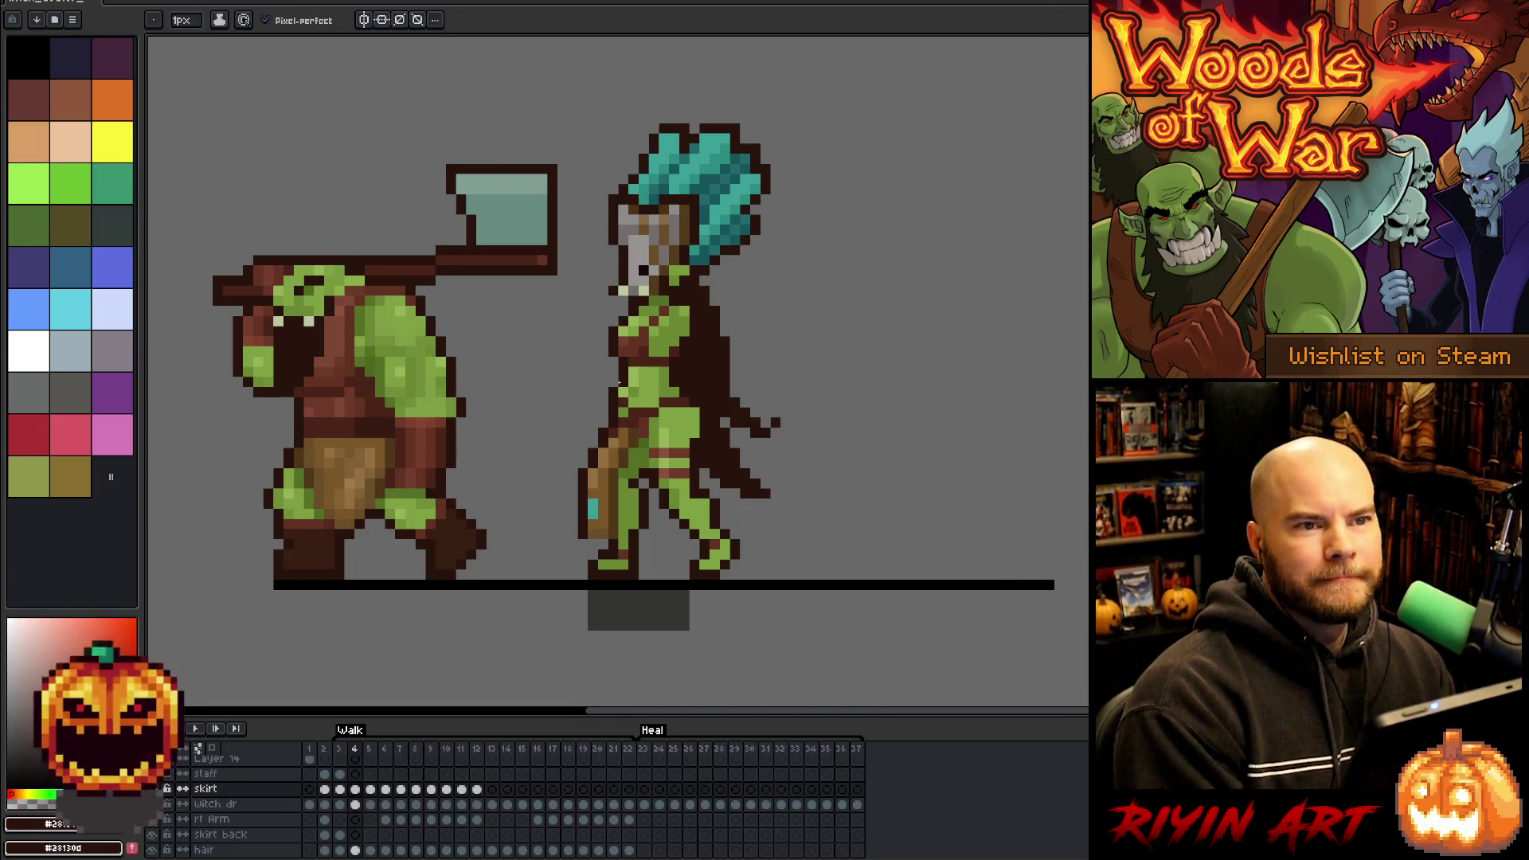
- Play, stop and replay the walk animation to check the skirt change
key("m")
key("Return")
key("Return")
key("ctrl+d")
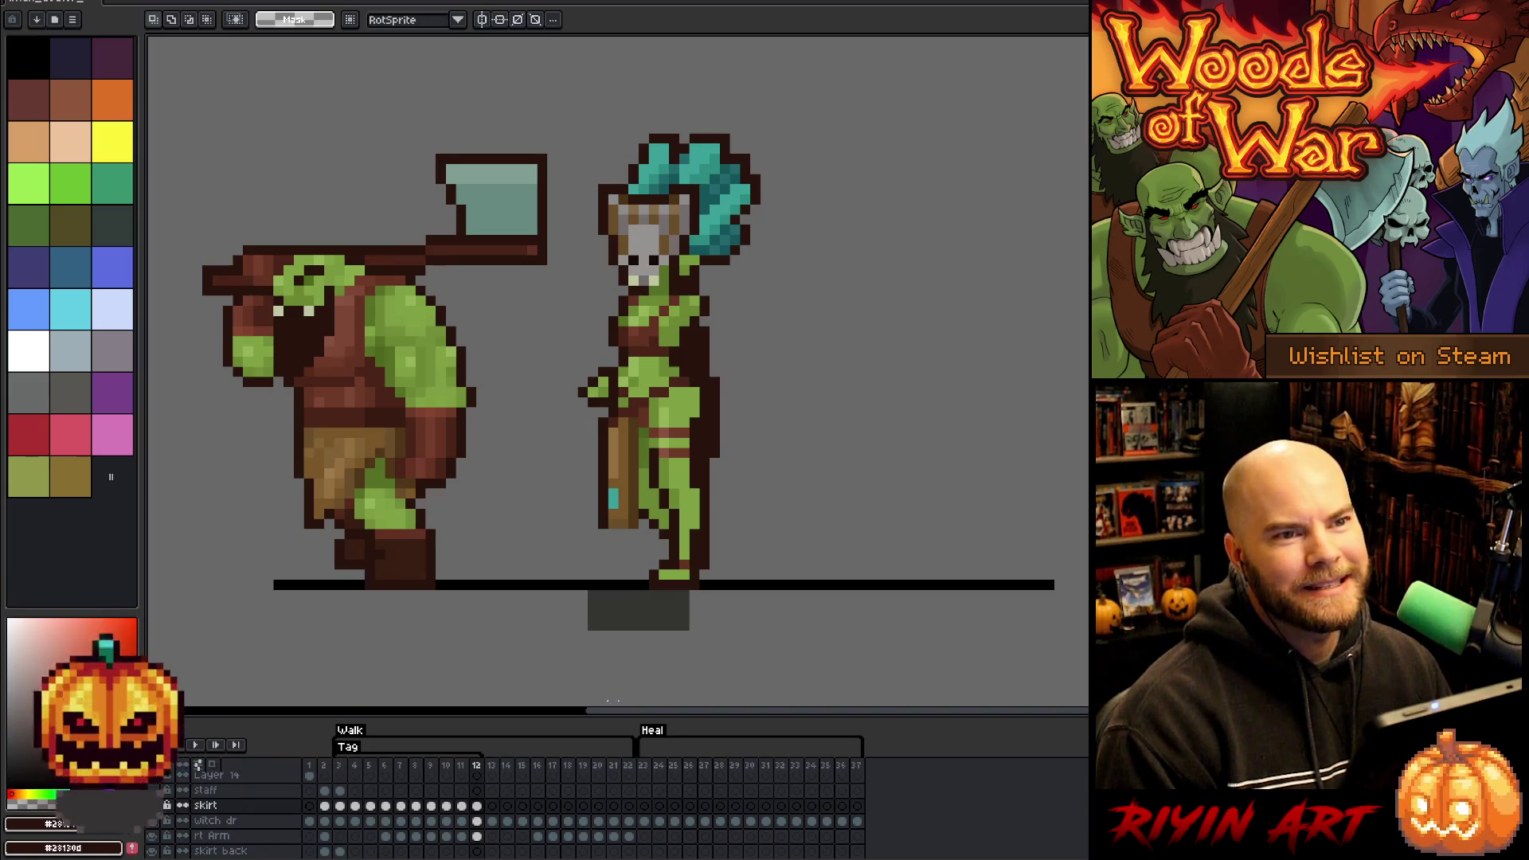
key("Return")
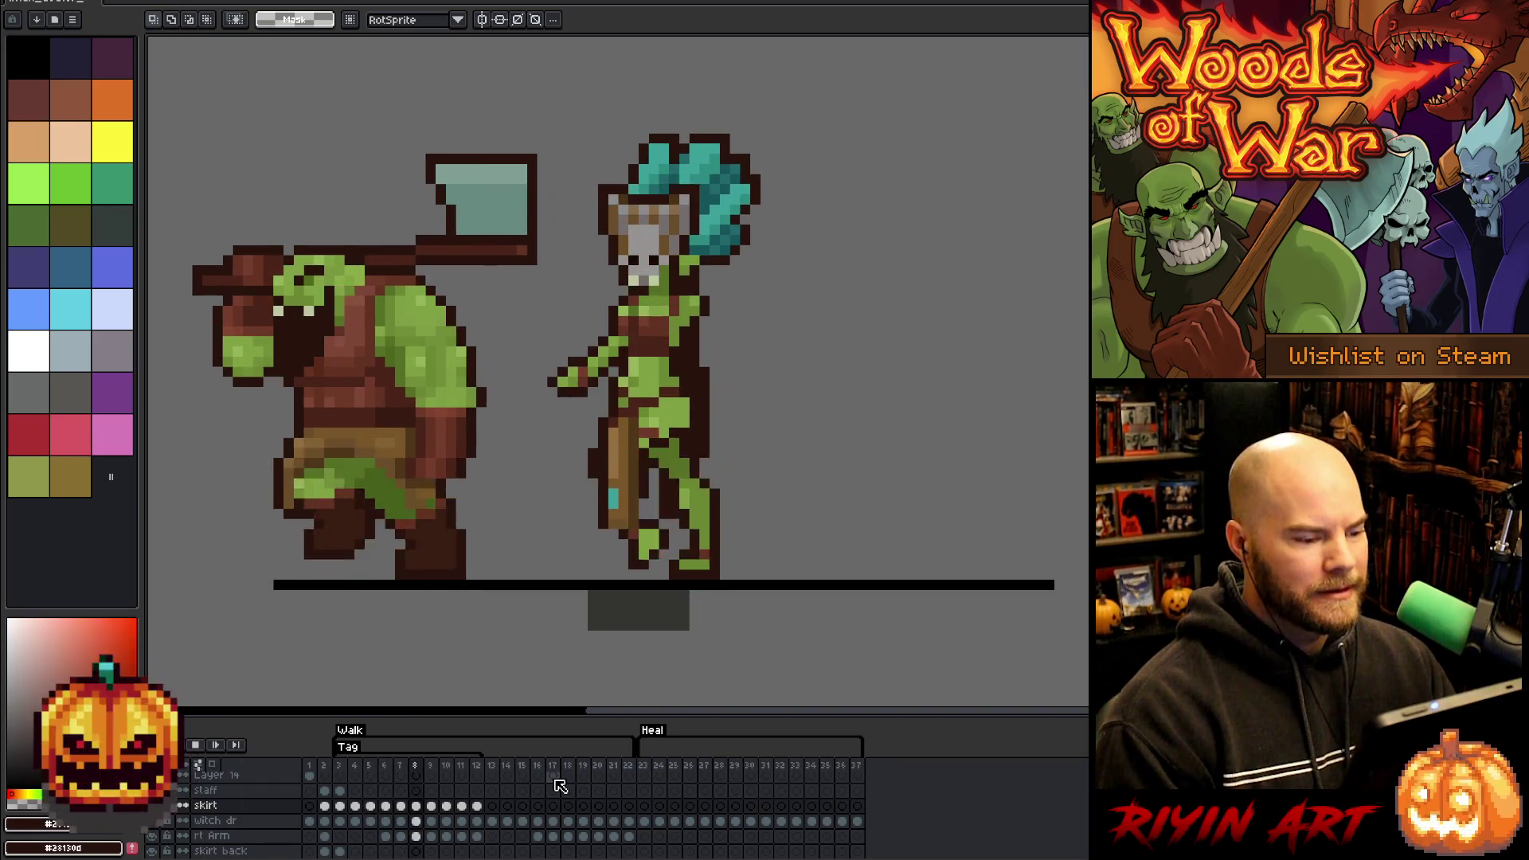
- Step through and replay the Walk animation, stopping on frame 4
left_click(340, 805)
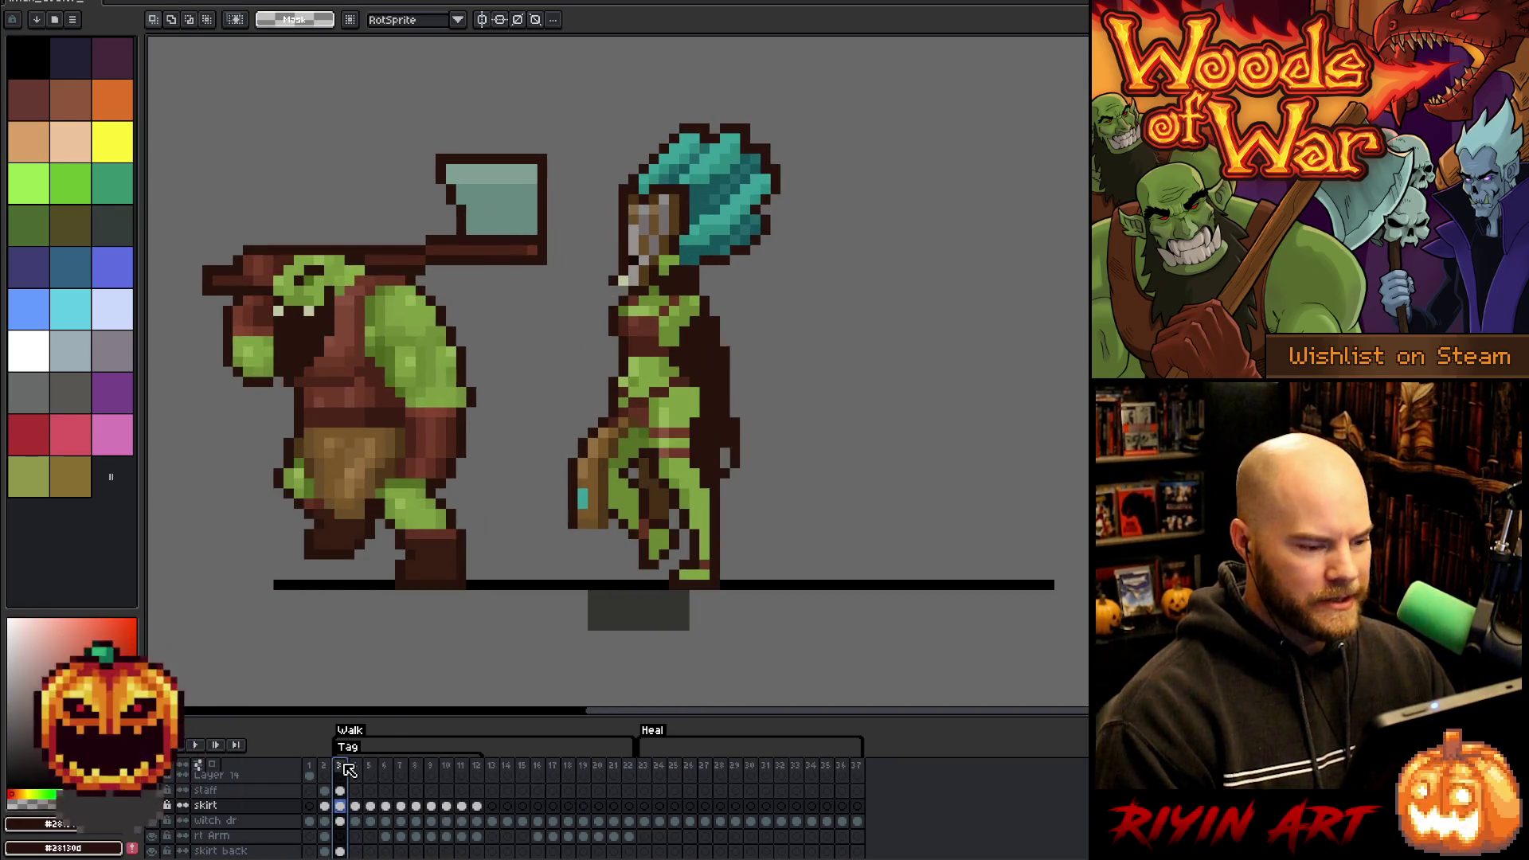
key("Right")
key("Right")
key("Right")
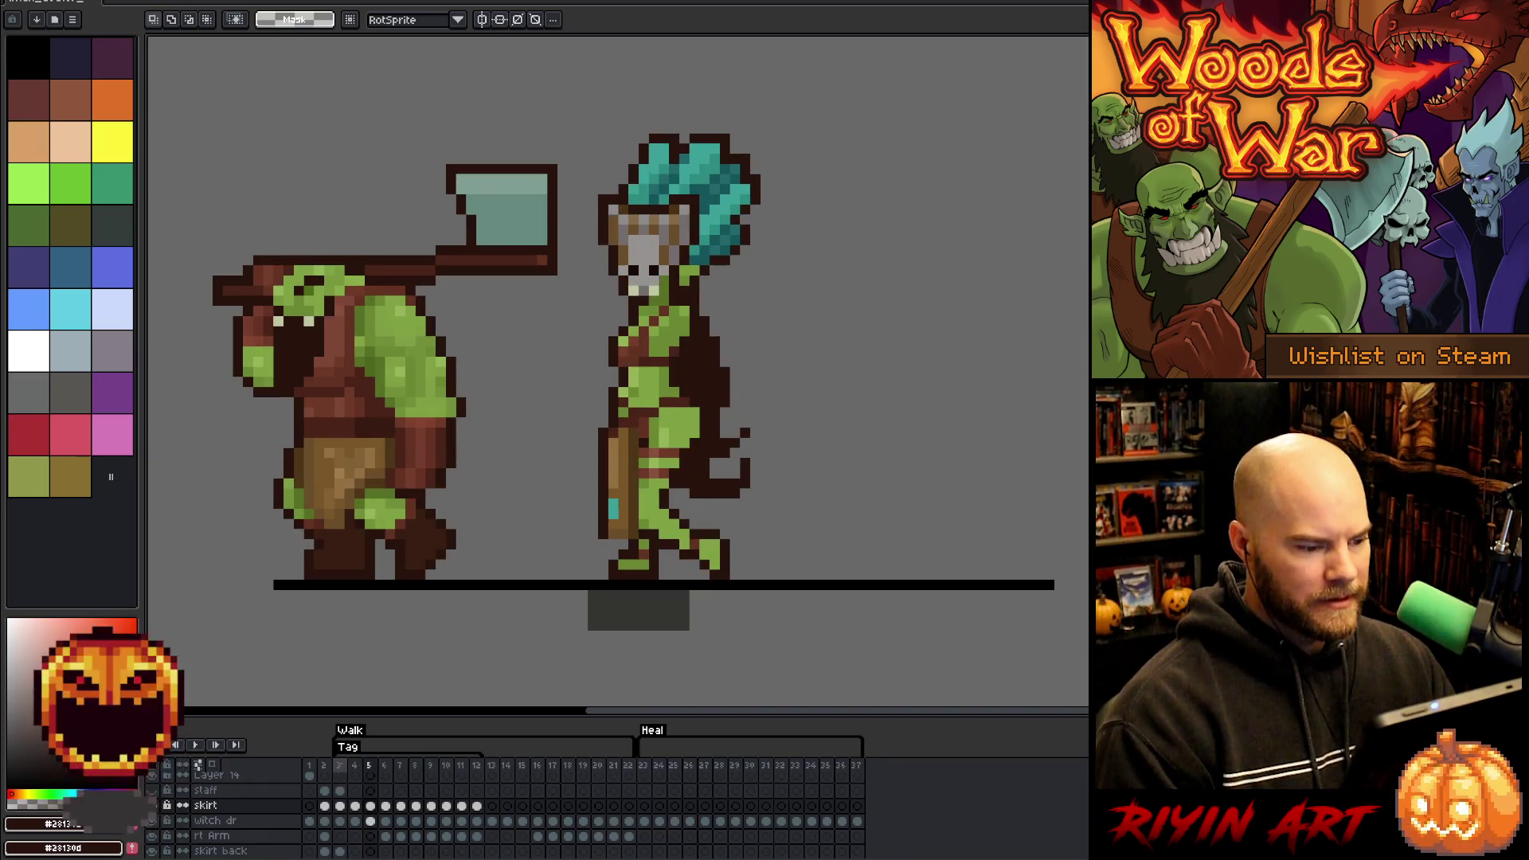
key("Return")
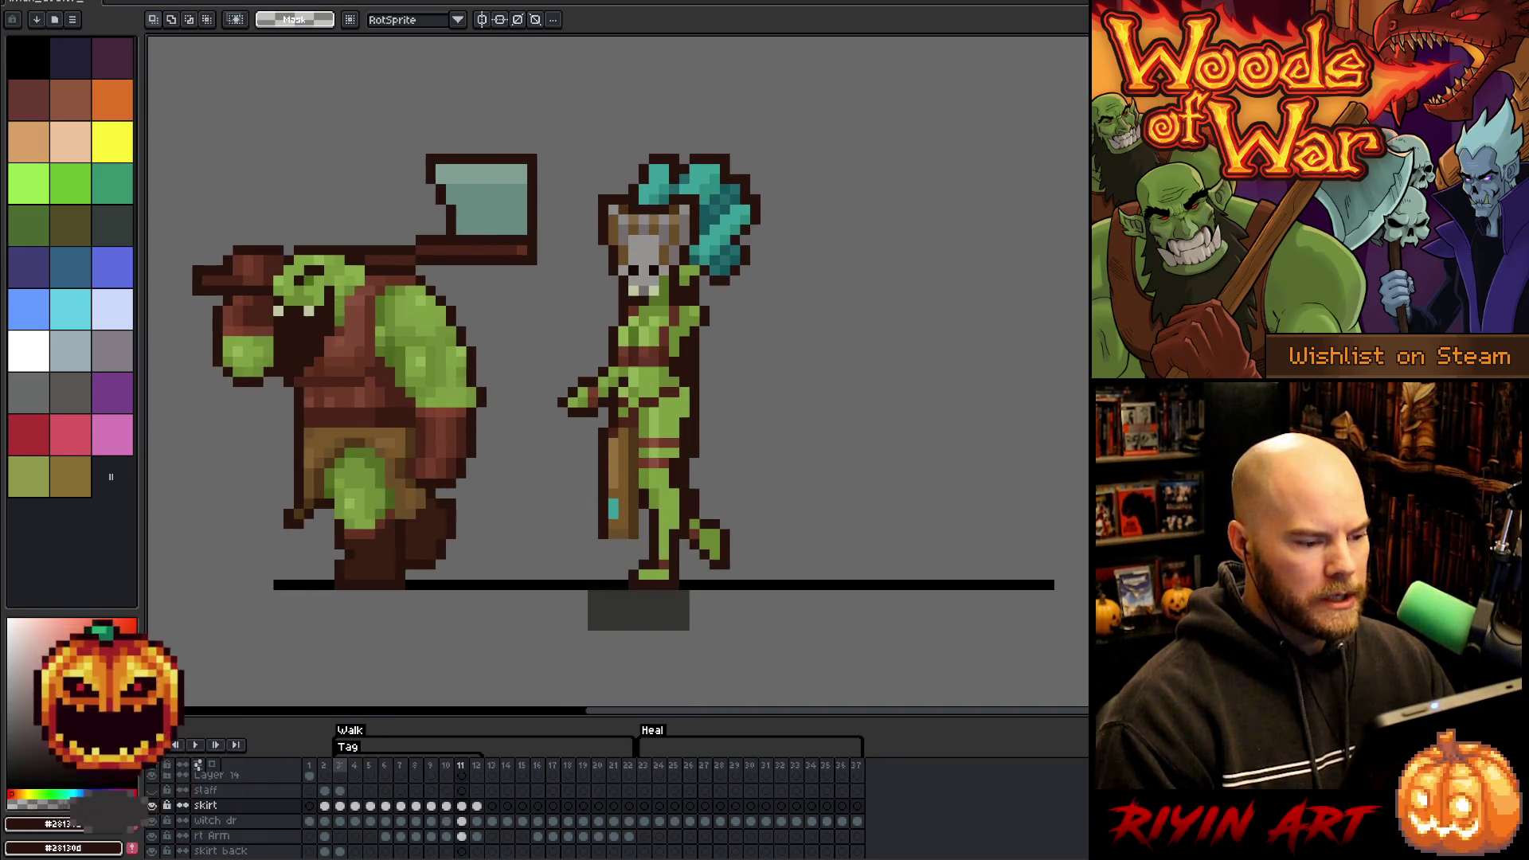
key("Return")
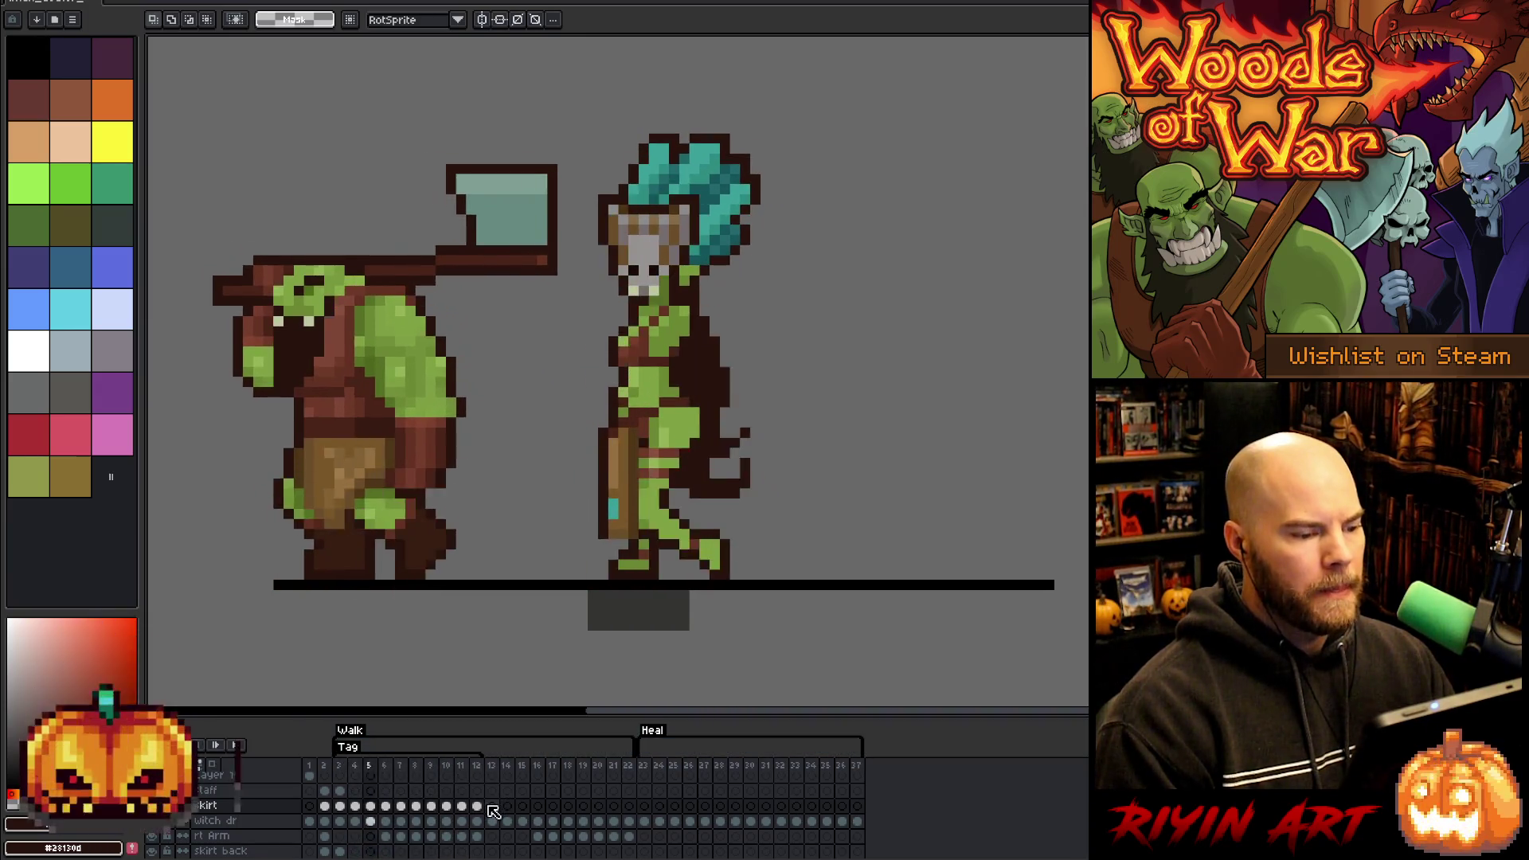
key("Return")
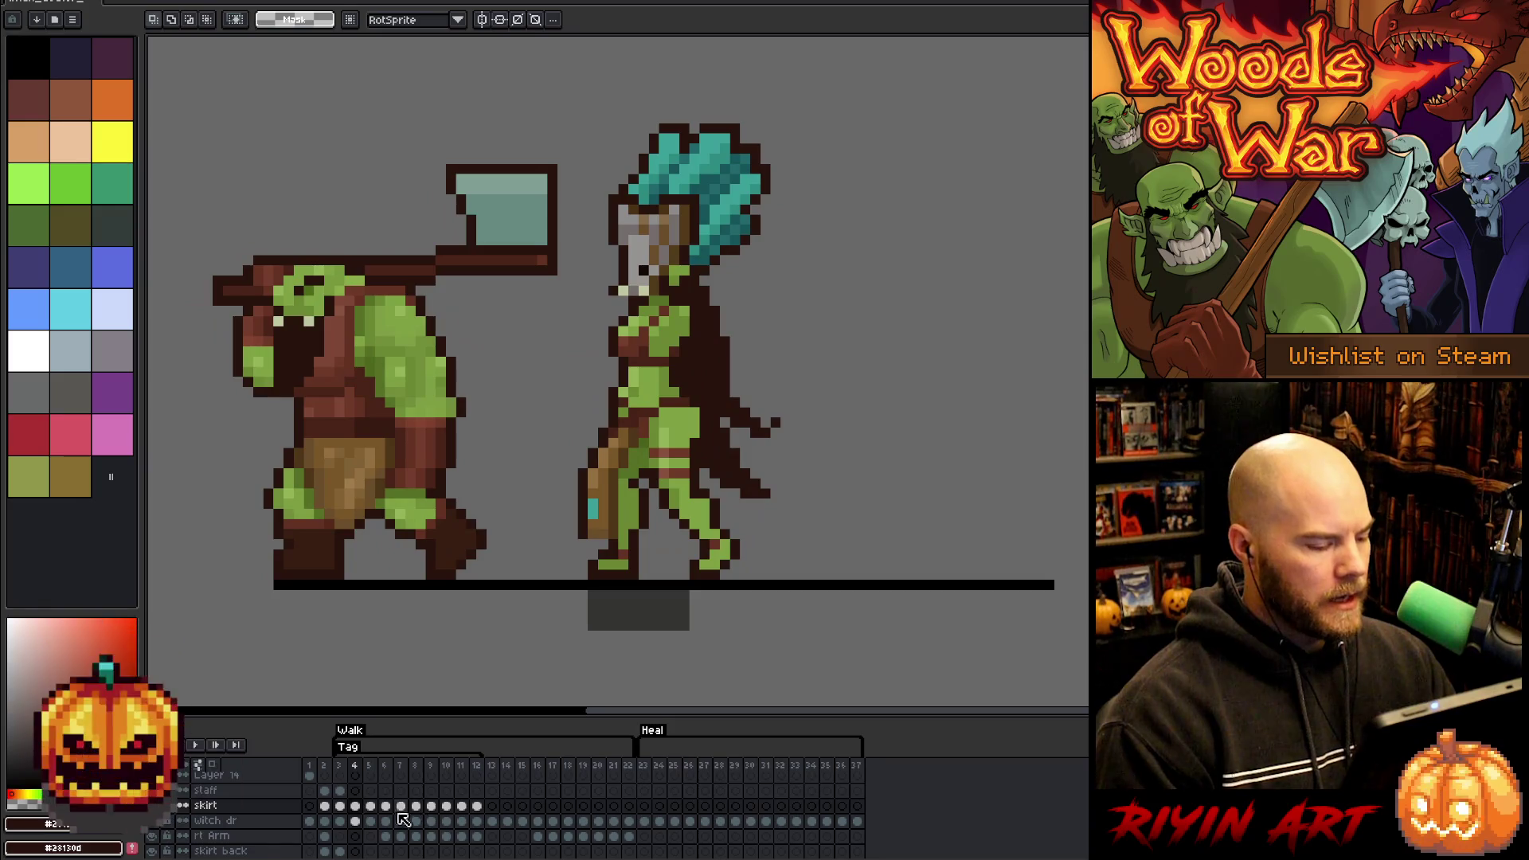
- Select the skirt layer at frame 4 and open its Layer Properties
left_click(230, 807)
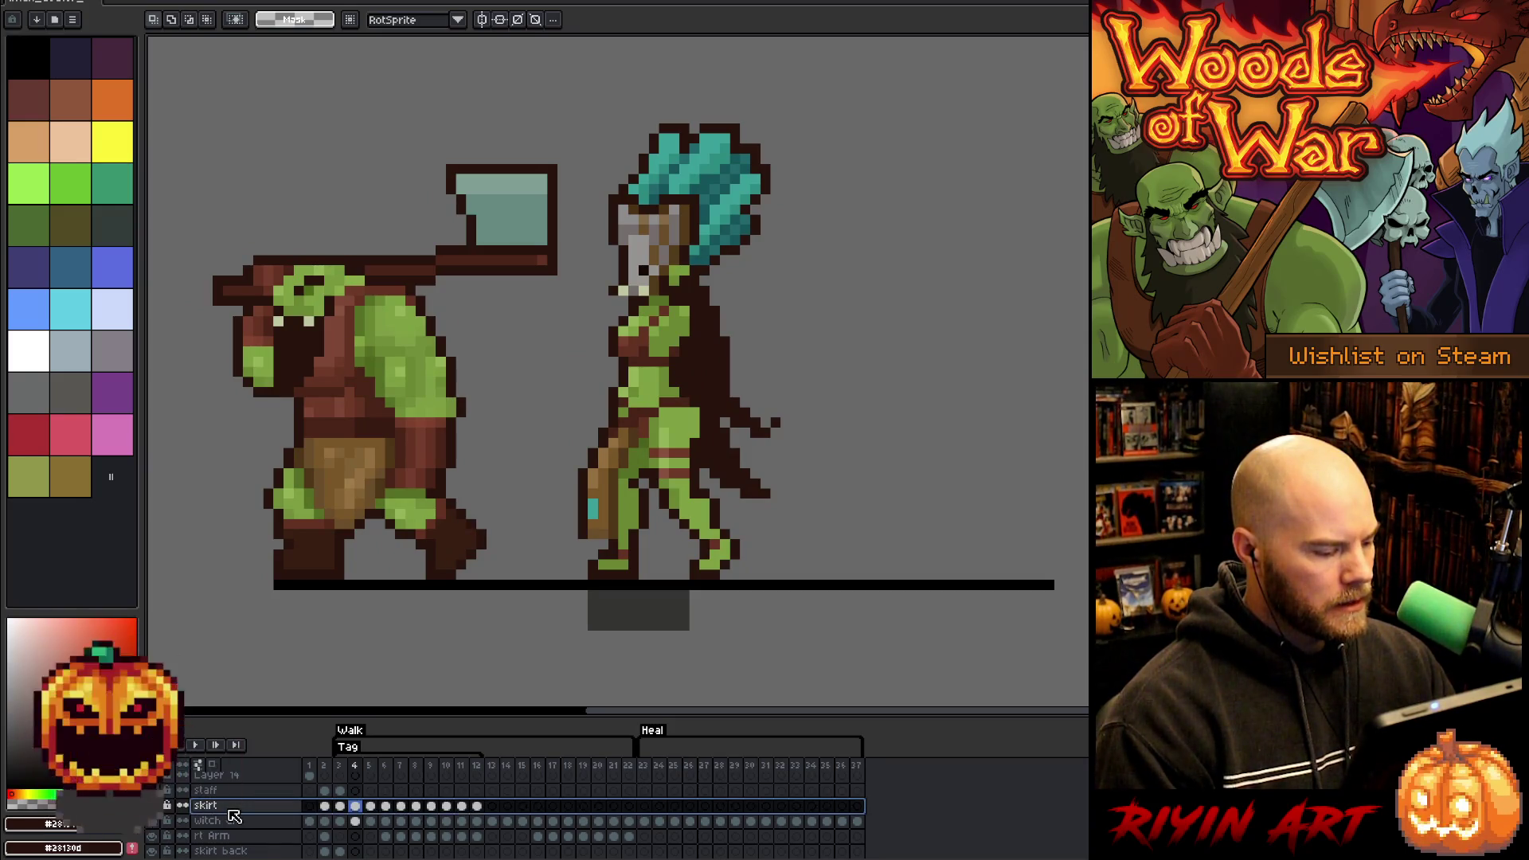
scroll(234, 816, "up", 2)
scroll(234, 816, "down", 2)
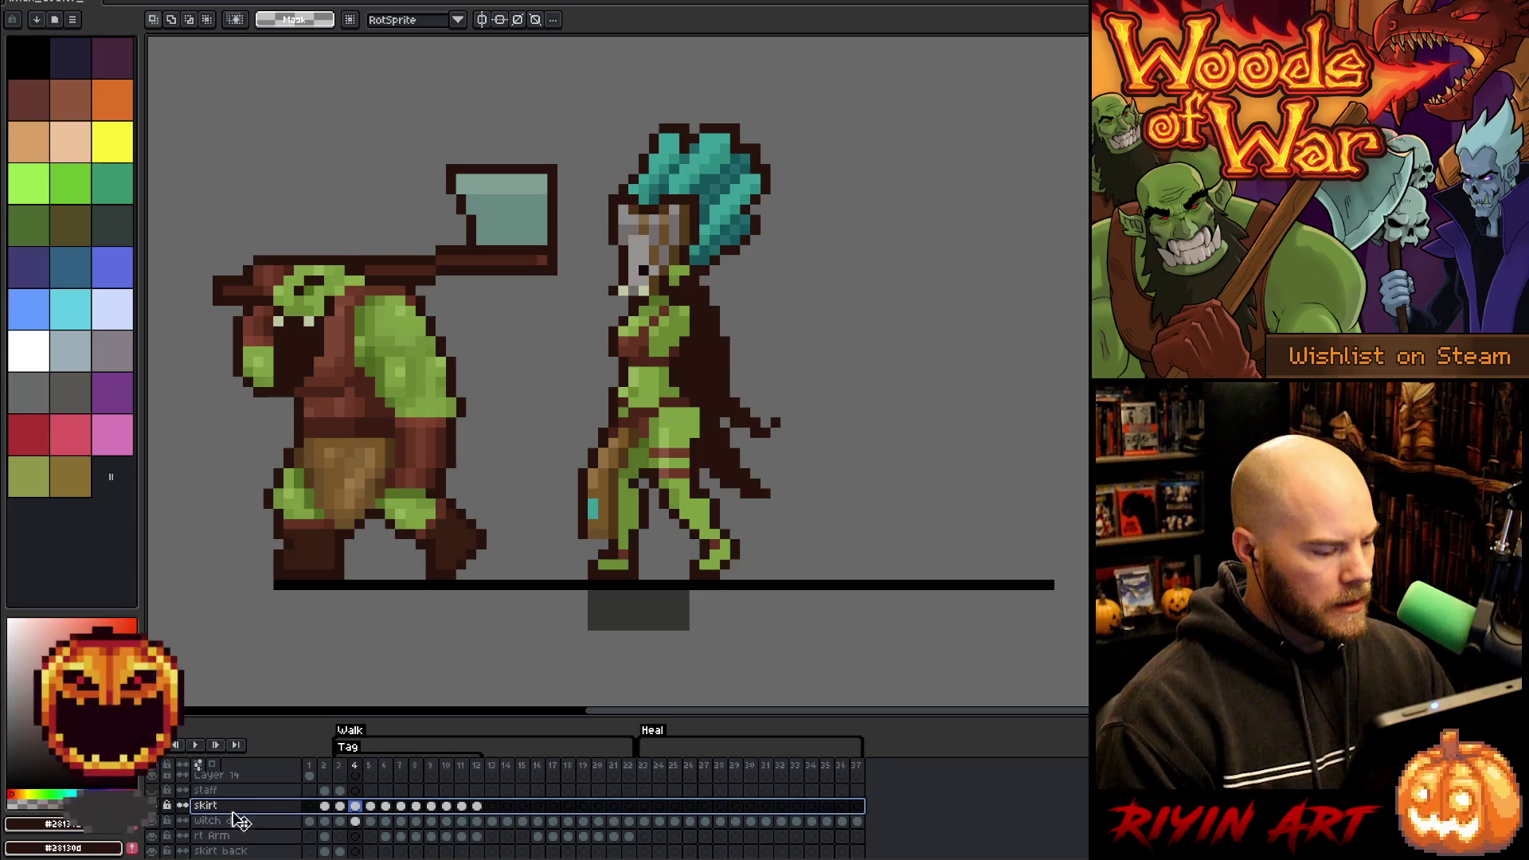
key("Left")
key("Right")
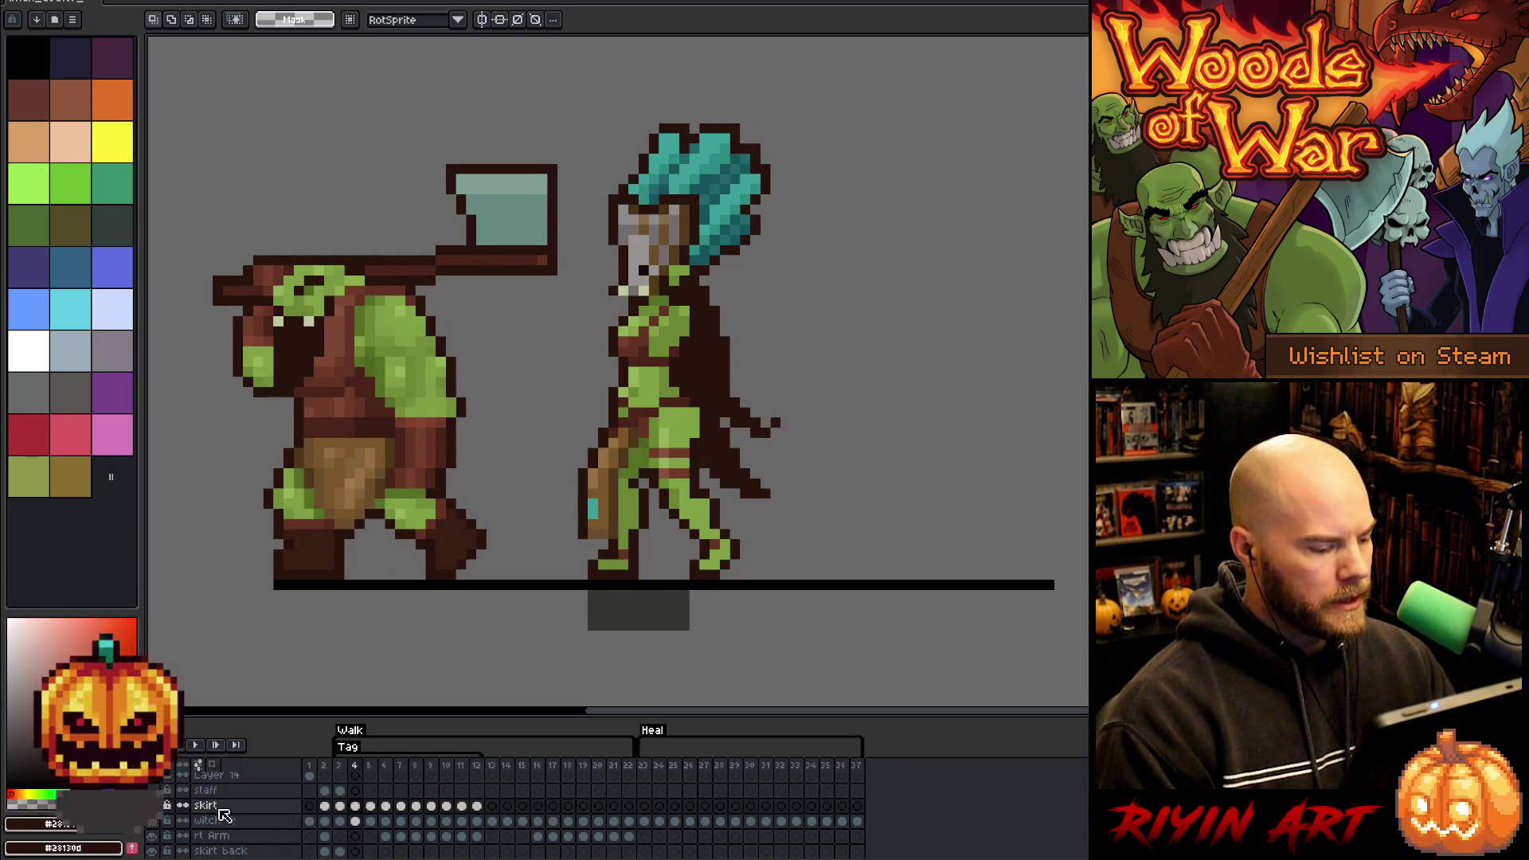
double_click(239, 806)
- Set the skirt layer opacity to 60% and view the result on frames 5 and 6
left_click(875, 291)
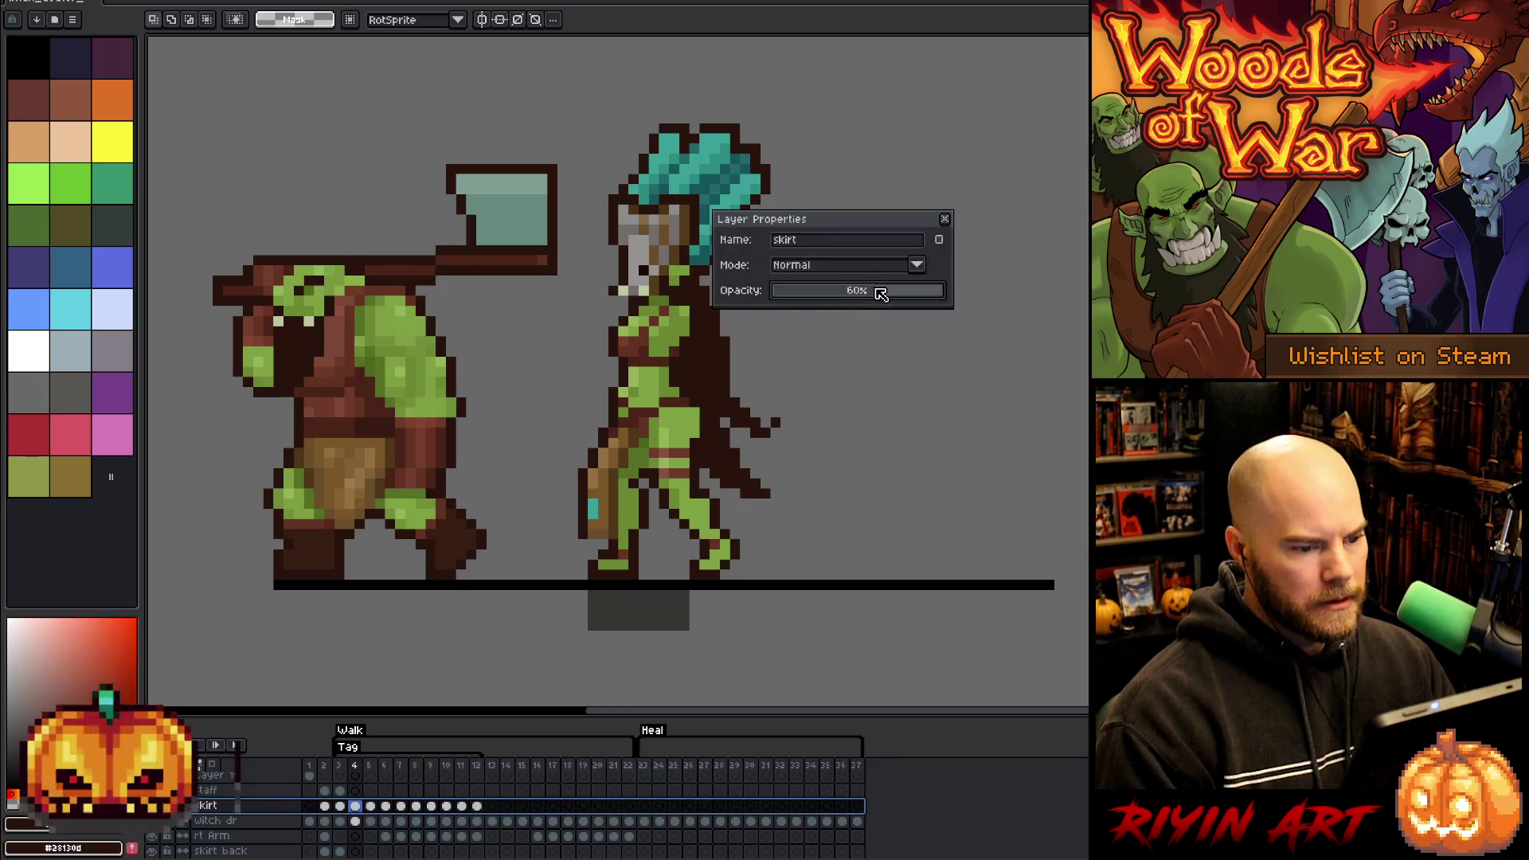
left_click(944, 219)
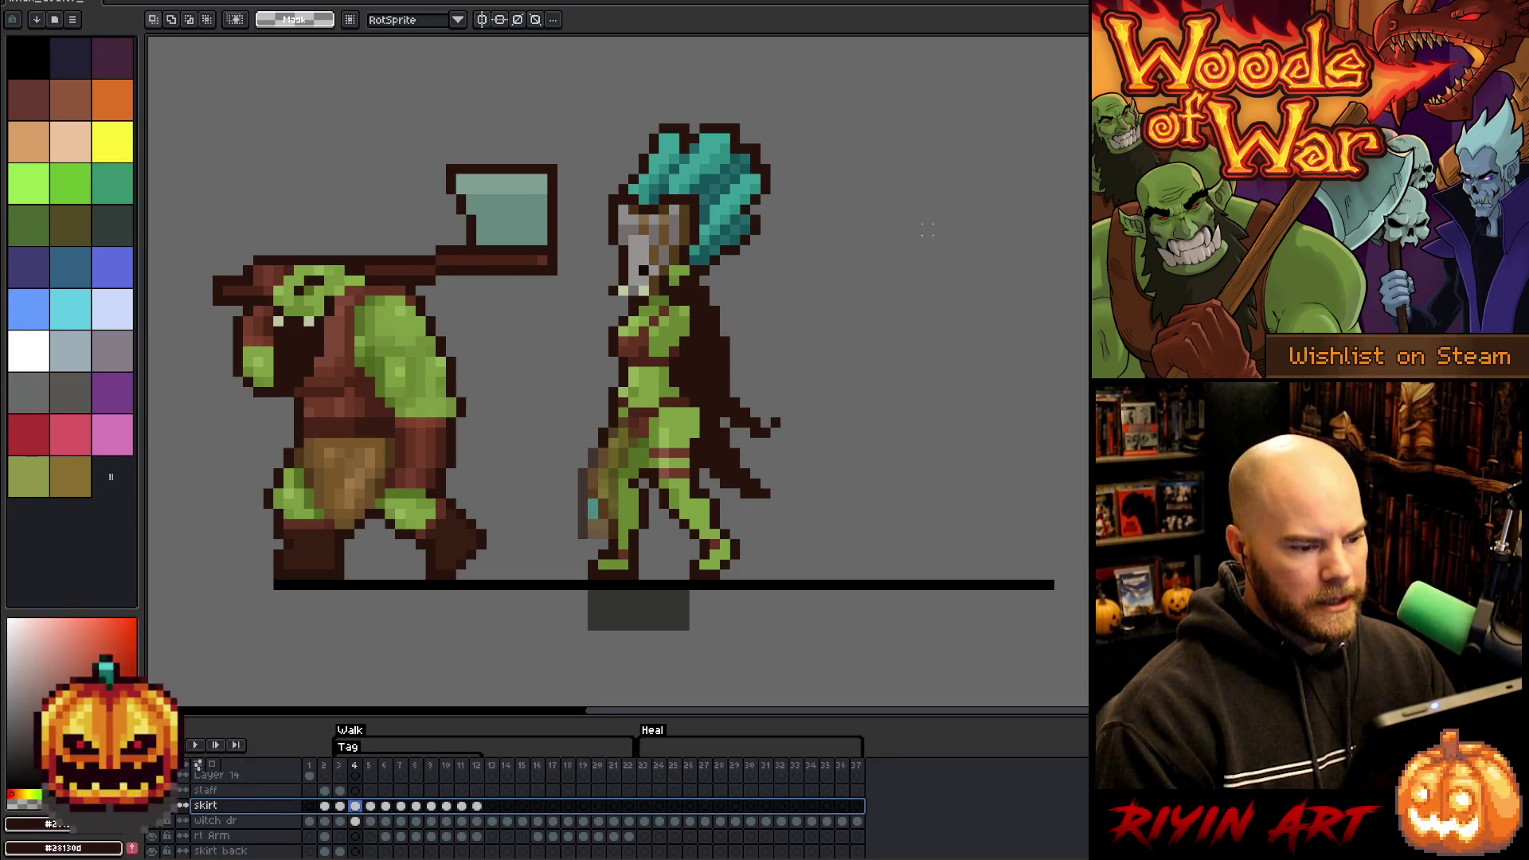
key("Right")
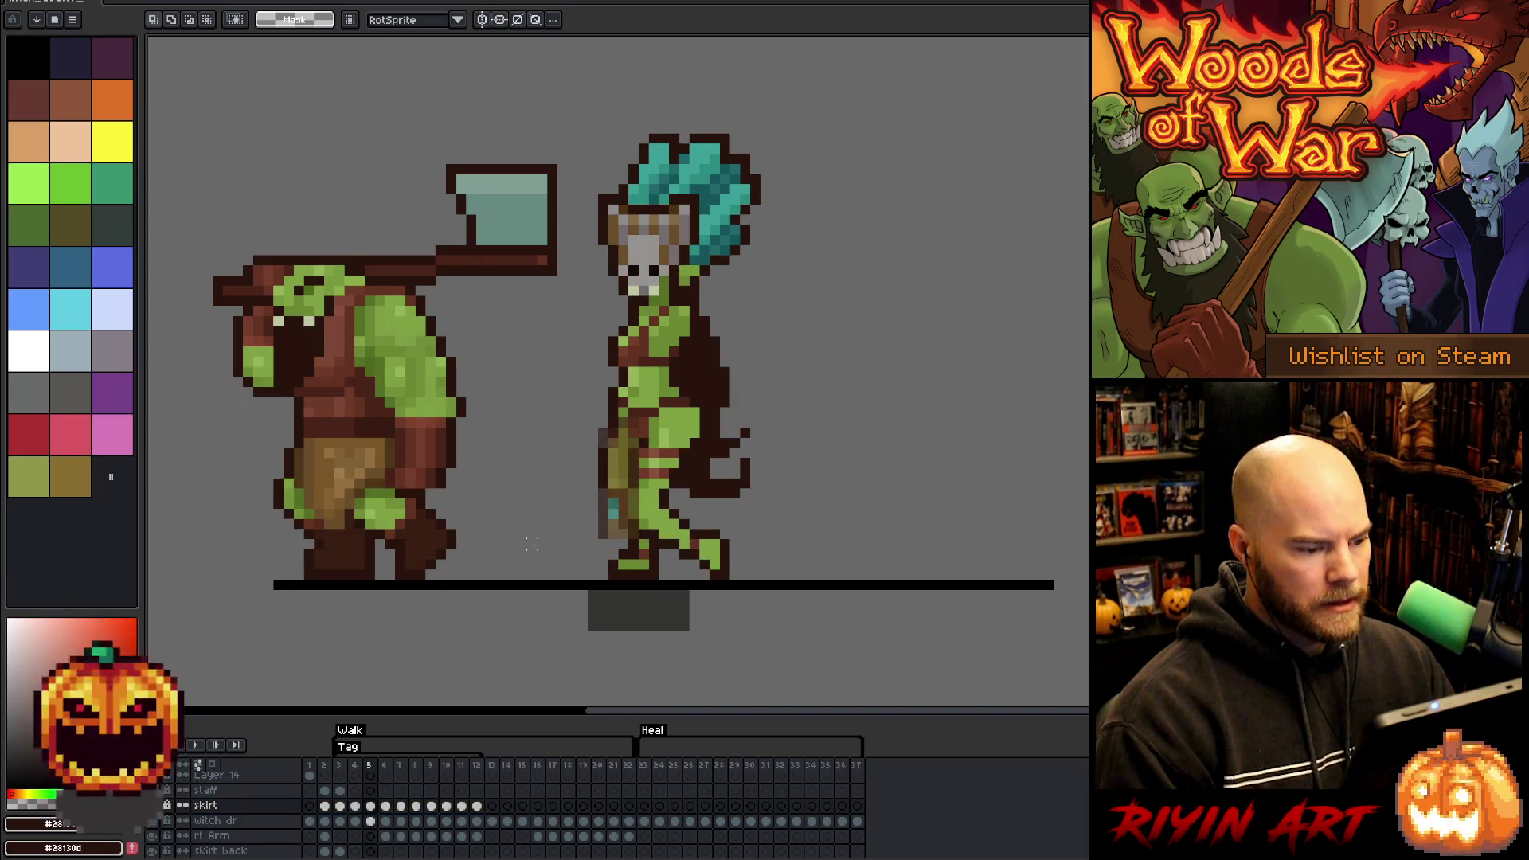
key("Right")
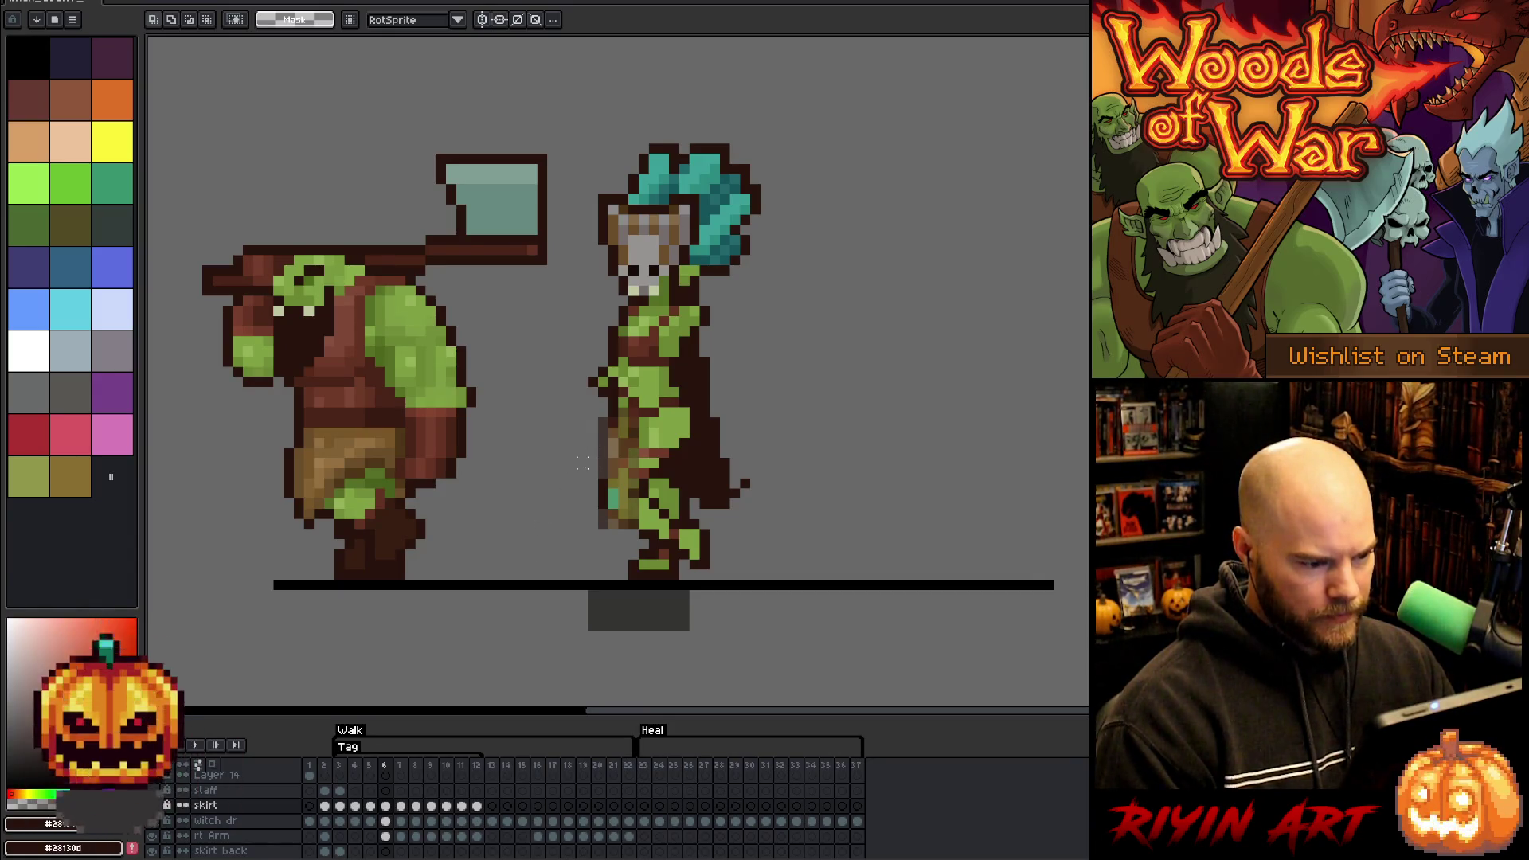
scroll(582, 463, "up", 2)
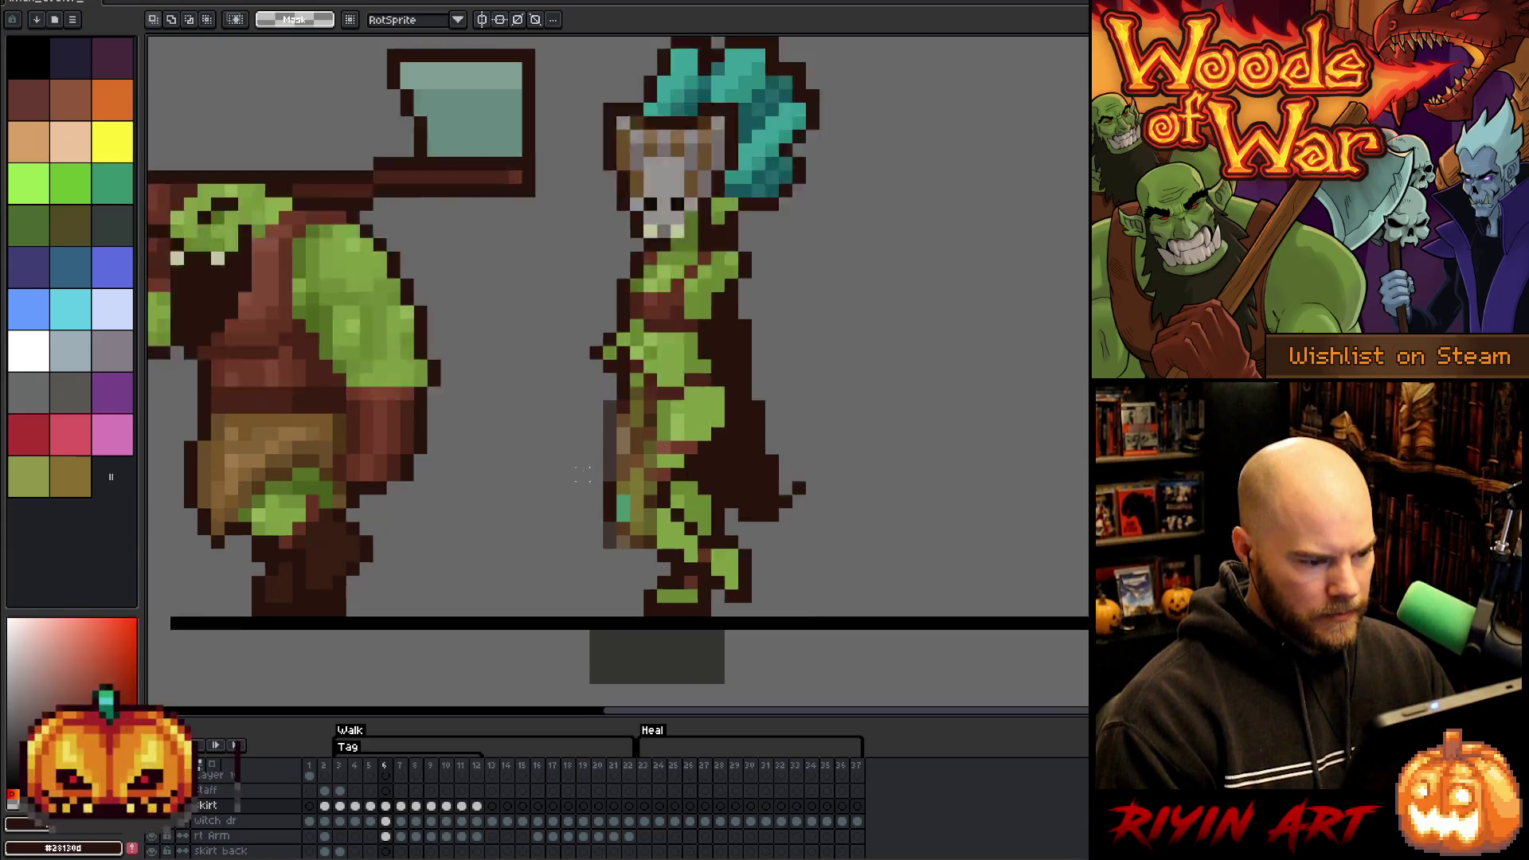
- Nudge the goblin's lower skirt one pixel right on frame 6
left_click_drag(587, 529, 539, 502)
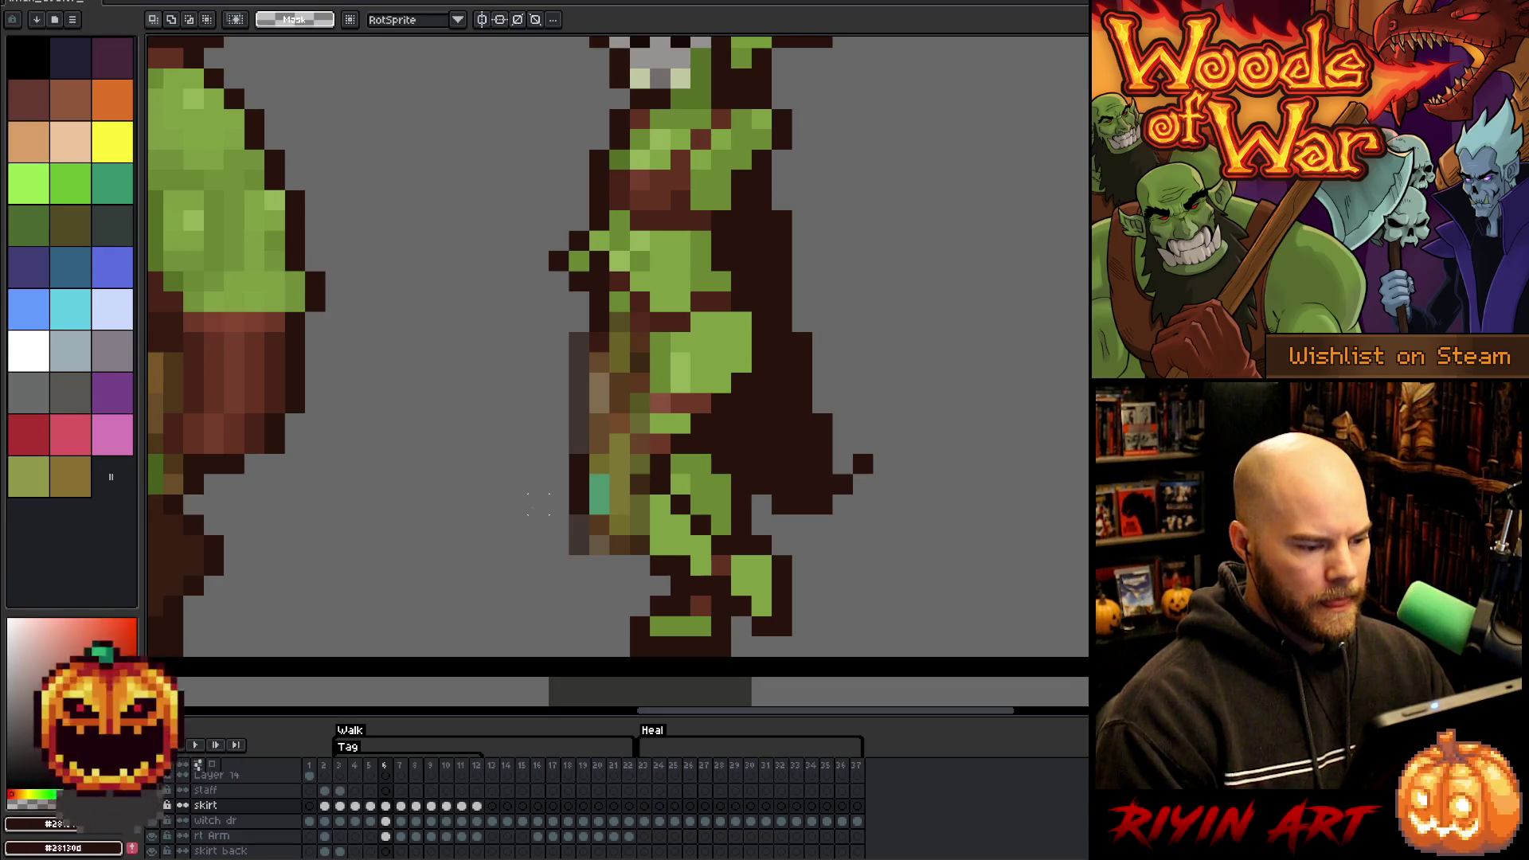
mouse_move(477, 423)
left_mouse_down()
mouse_move(607, 549)
mouse_move(701, 591)
left_mouse_up()
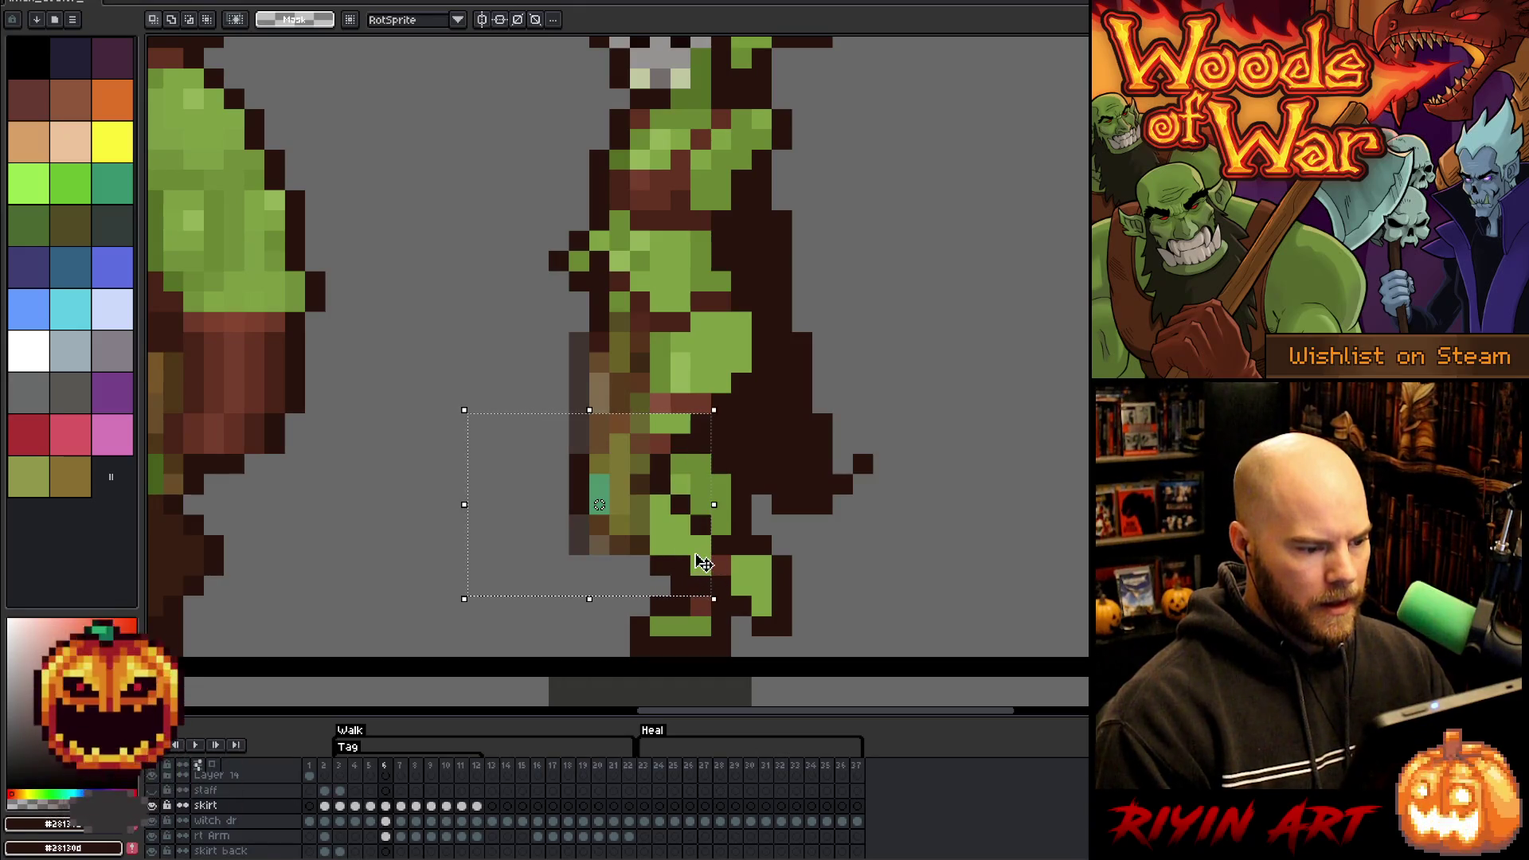
key("Right")
key("Return")
mouse_move(849, 634)
left_mouse_down()
mouse_move(646, 615)
mouse_move(532, 542)
left_mouse_up()
left_click(1065, 484)
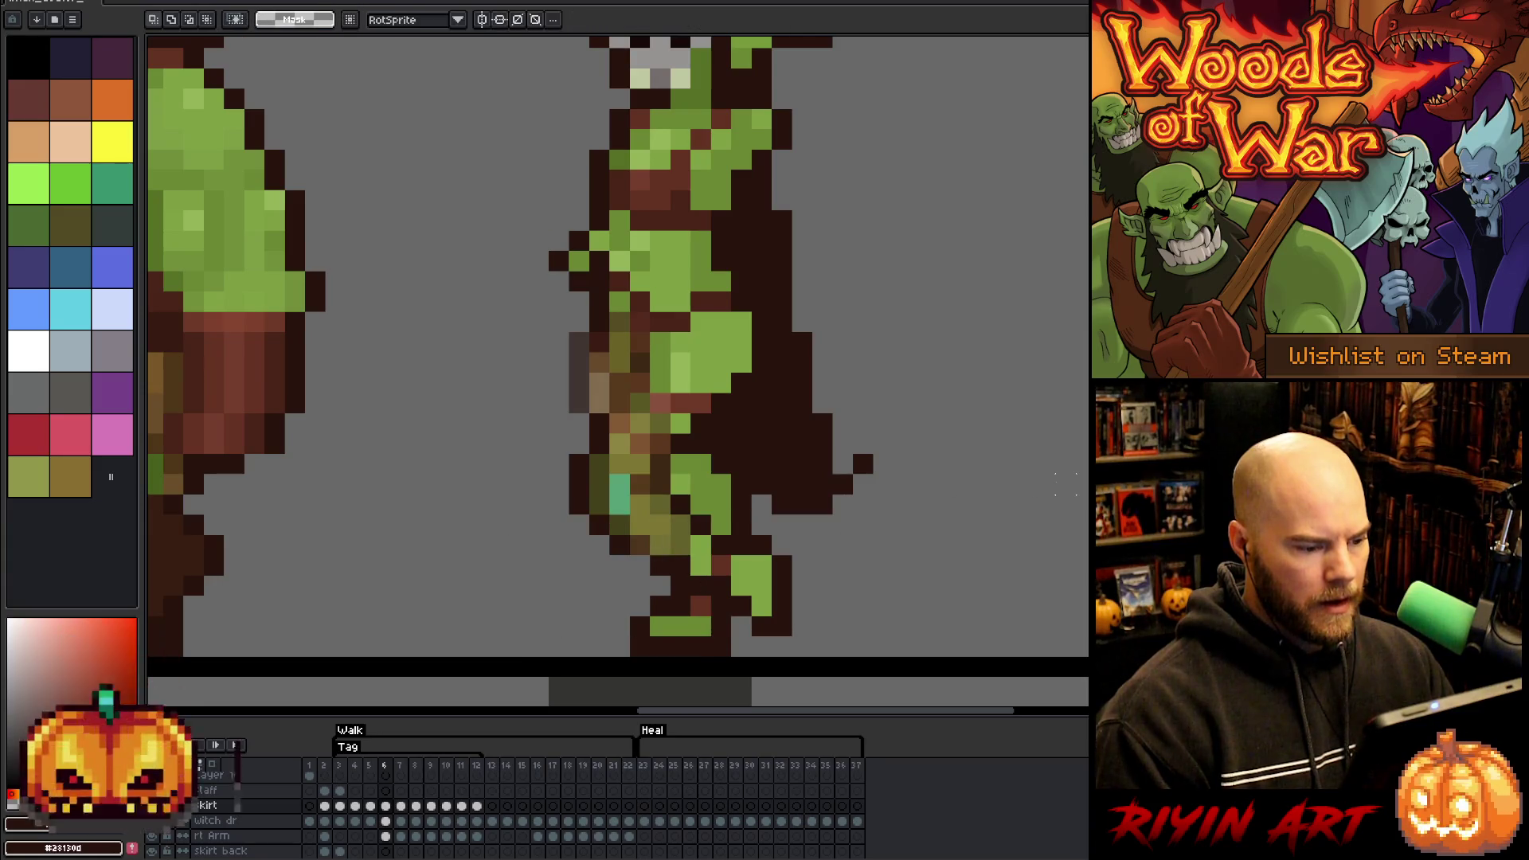
- Compare frame 7 with its neighbour and select the lower skirt and feet region
key("Right")
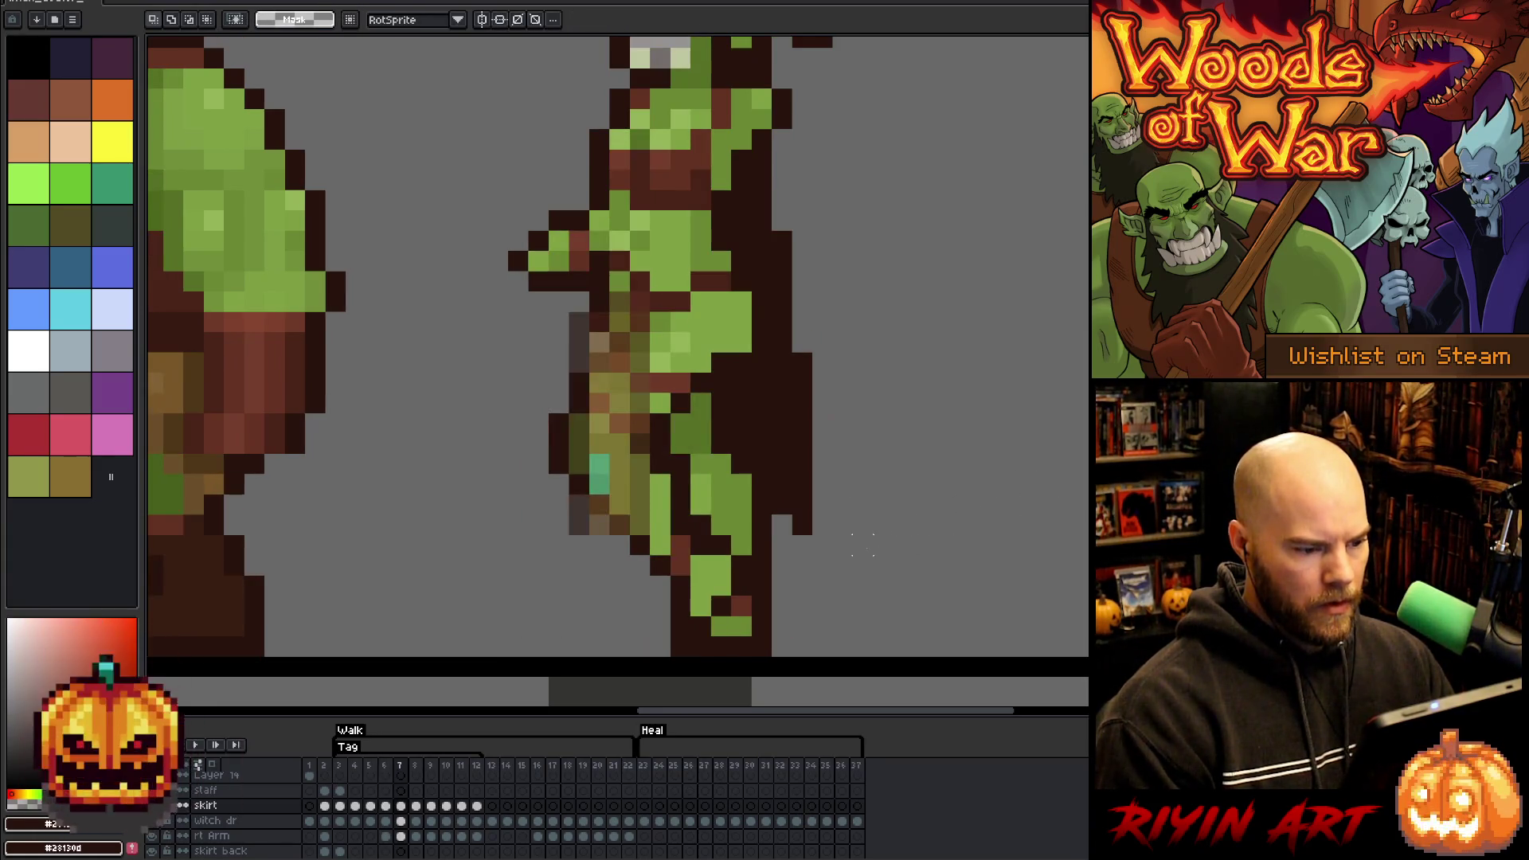
key("Left")
key("Right")
mouse_move(529, 371)
left_mouse_down()
mouse_move(563, 470)
mouse_move(753, 617)
left_mouse_up()
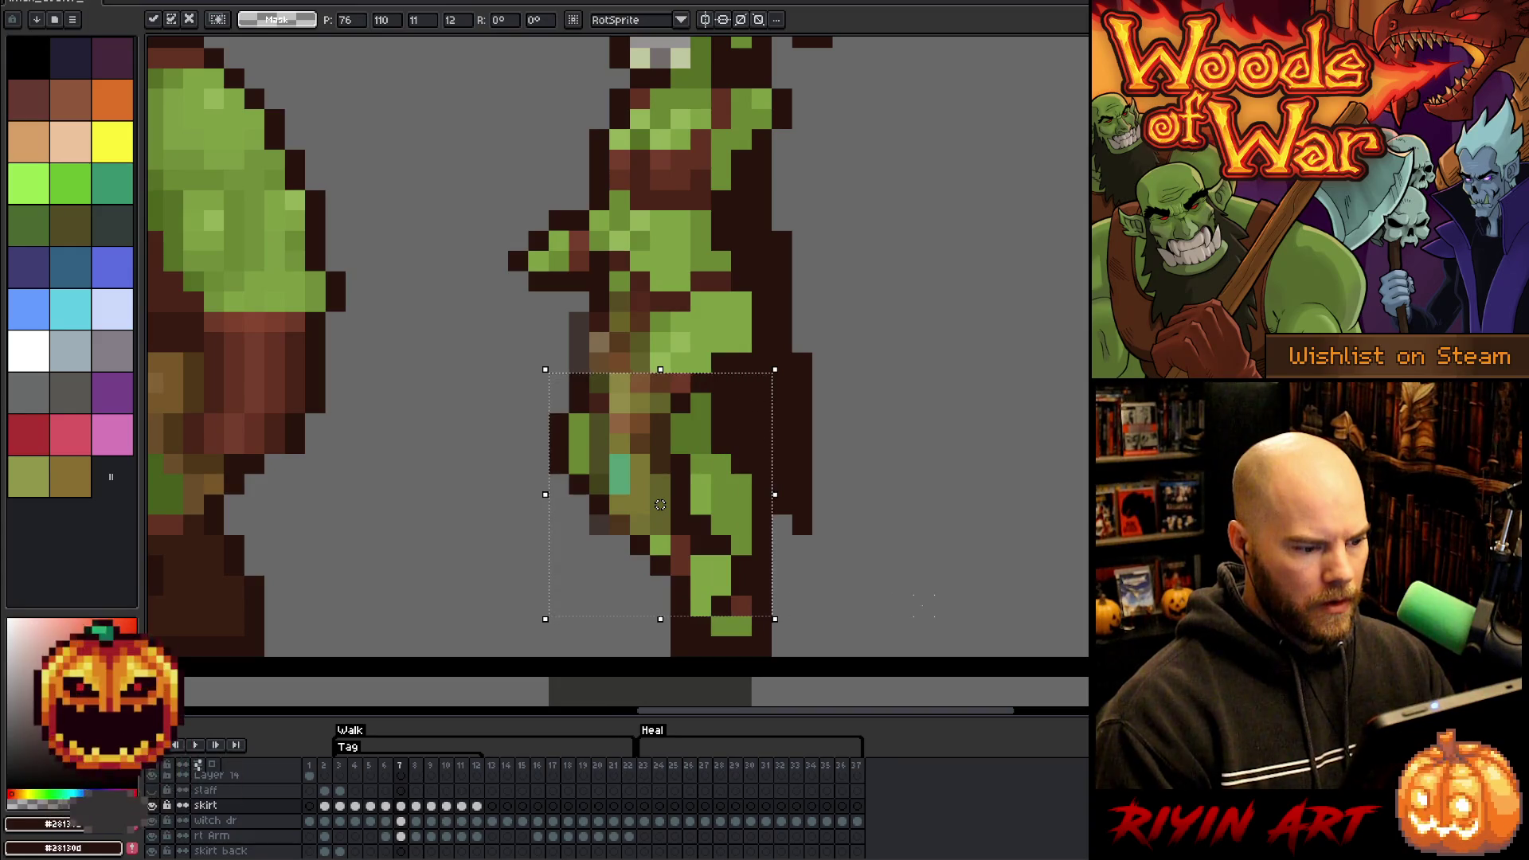
mouse_move(876, 619)
left_mouse_down()
mouse_move(528, 518)
mouse_move(544, 511)
left_mouse_up()
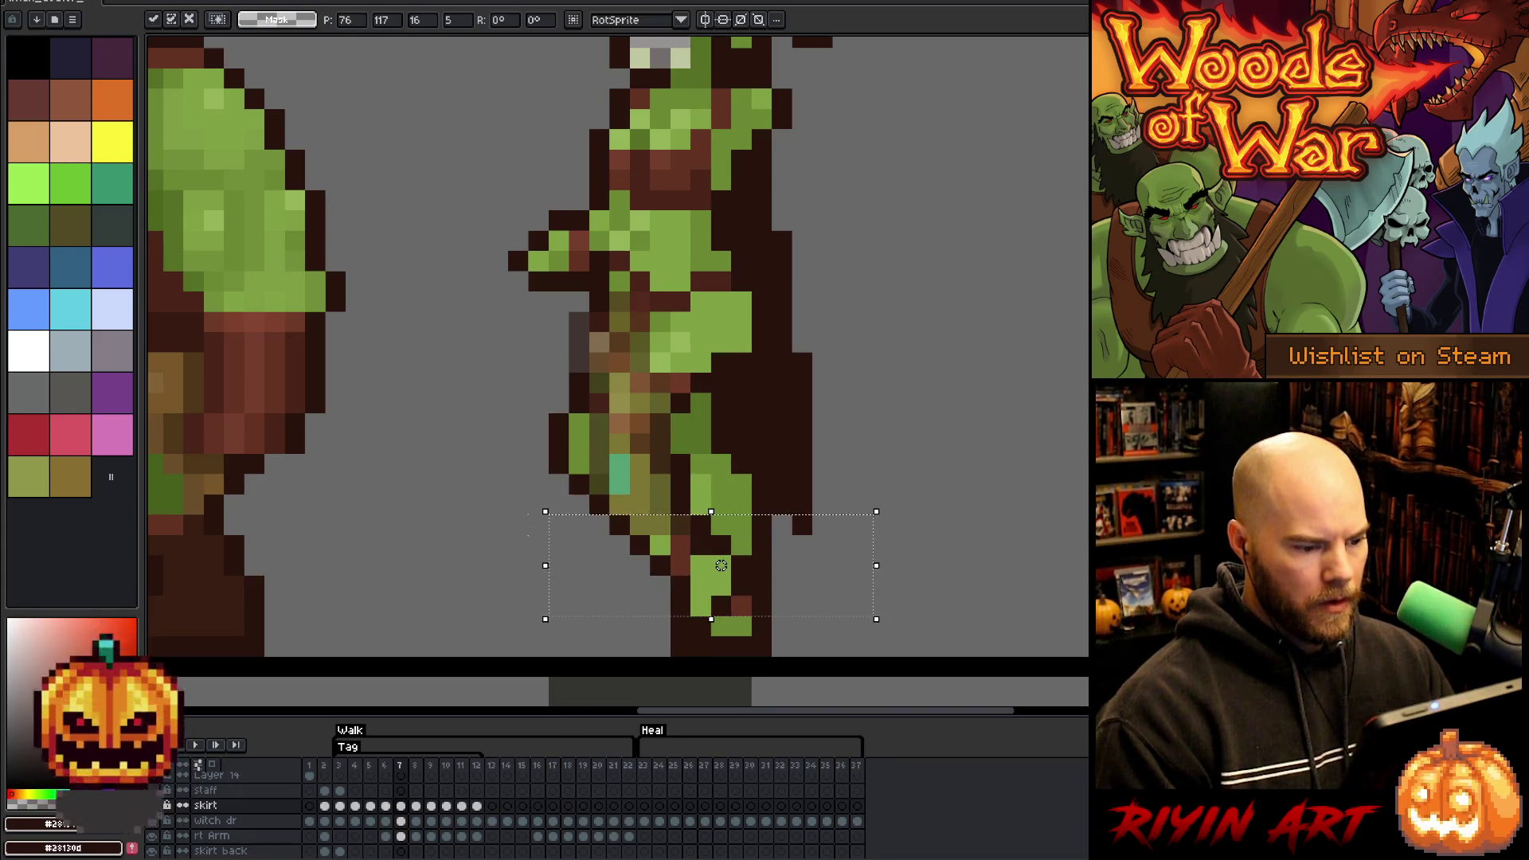
left_click(983, 505)
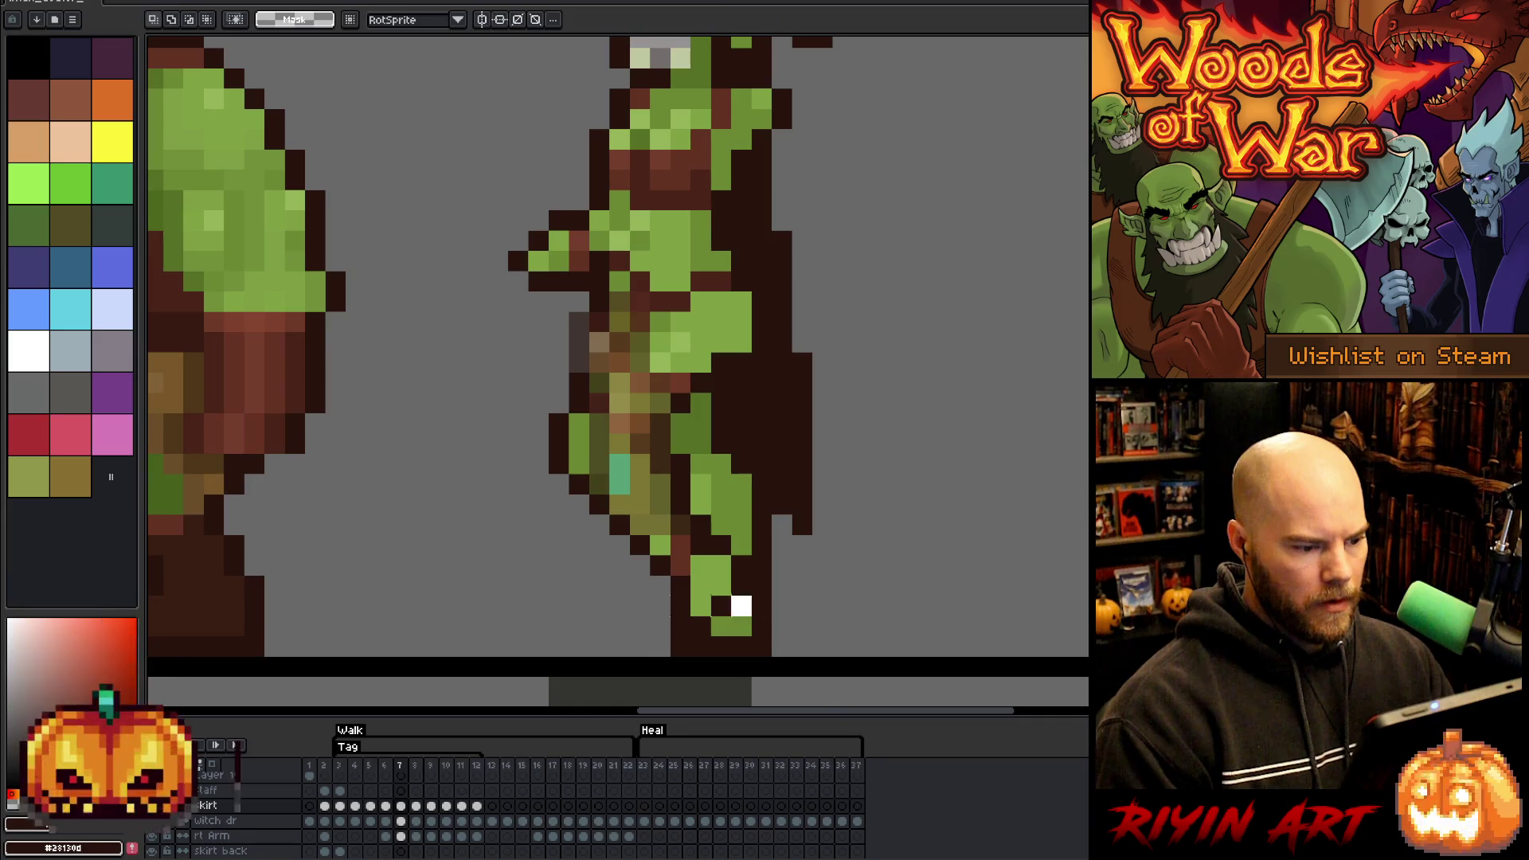
left_click_drag(741, 605, 470, 455)
key("ctrl+d")
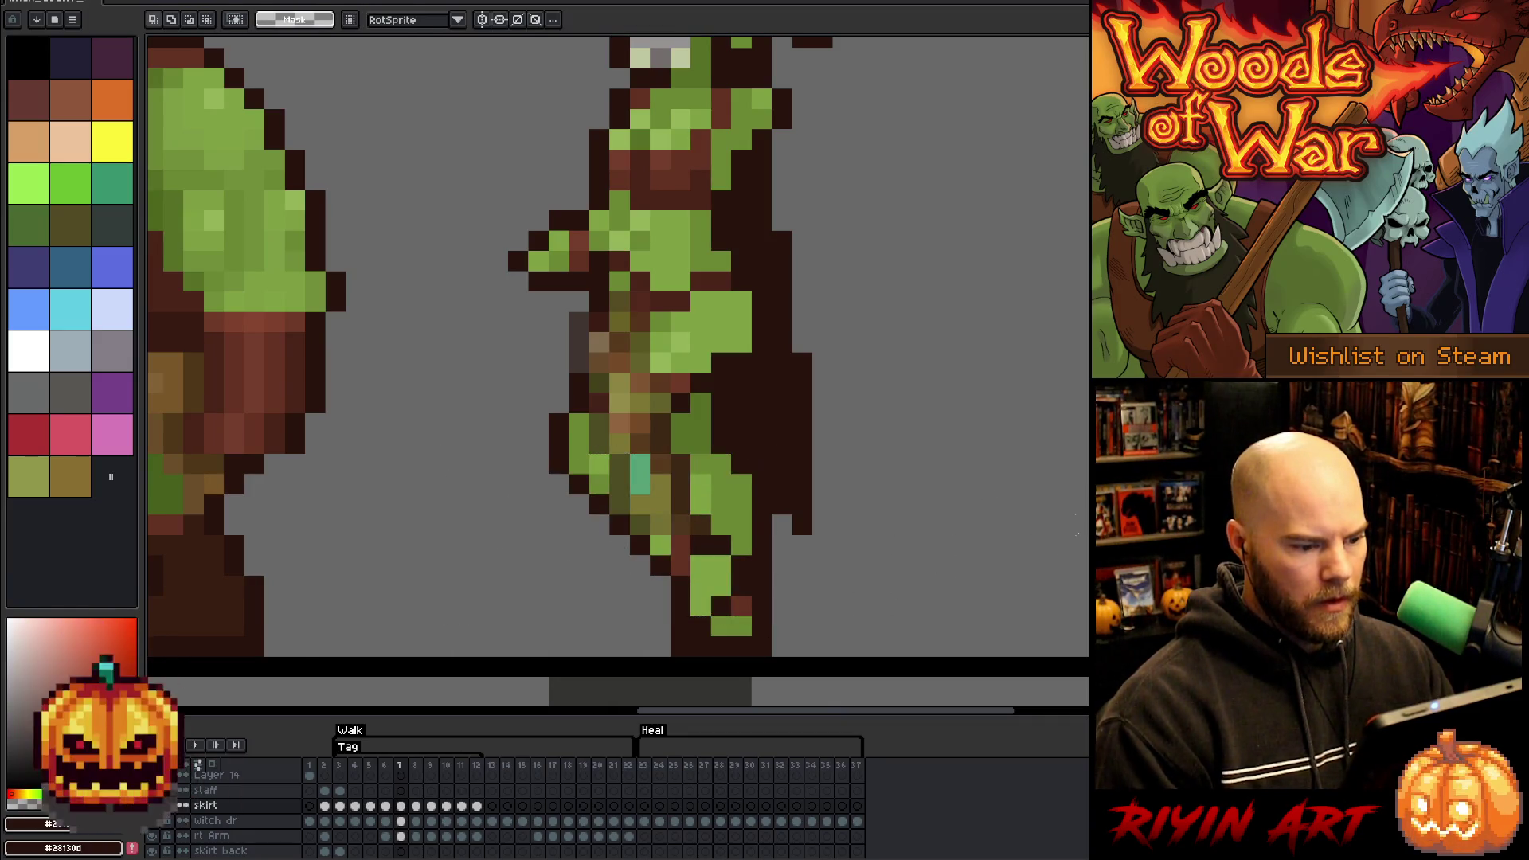
- Shift the skirt pixels down on frame 8 after comparing it with frame 7
key("period")
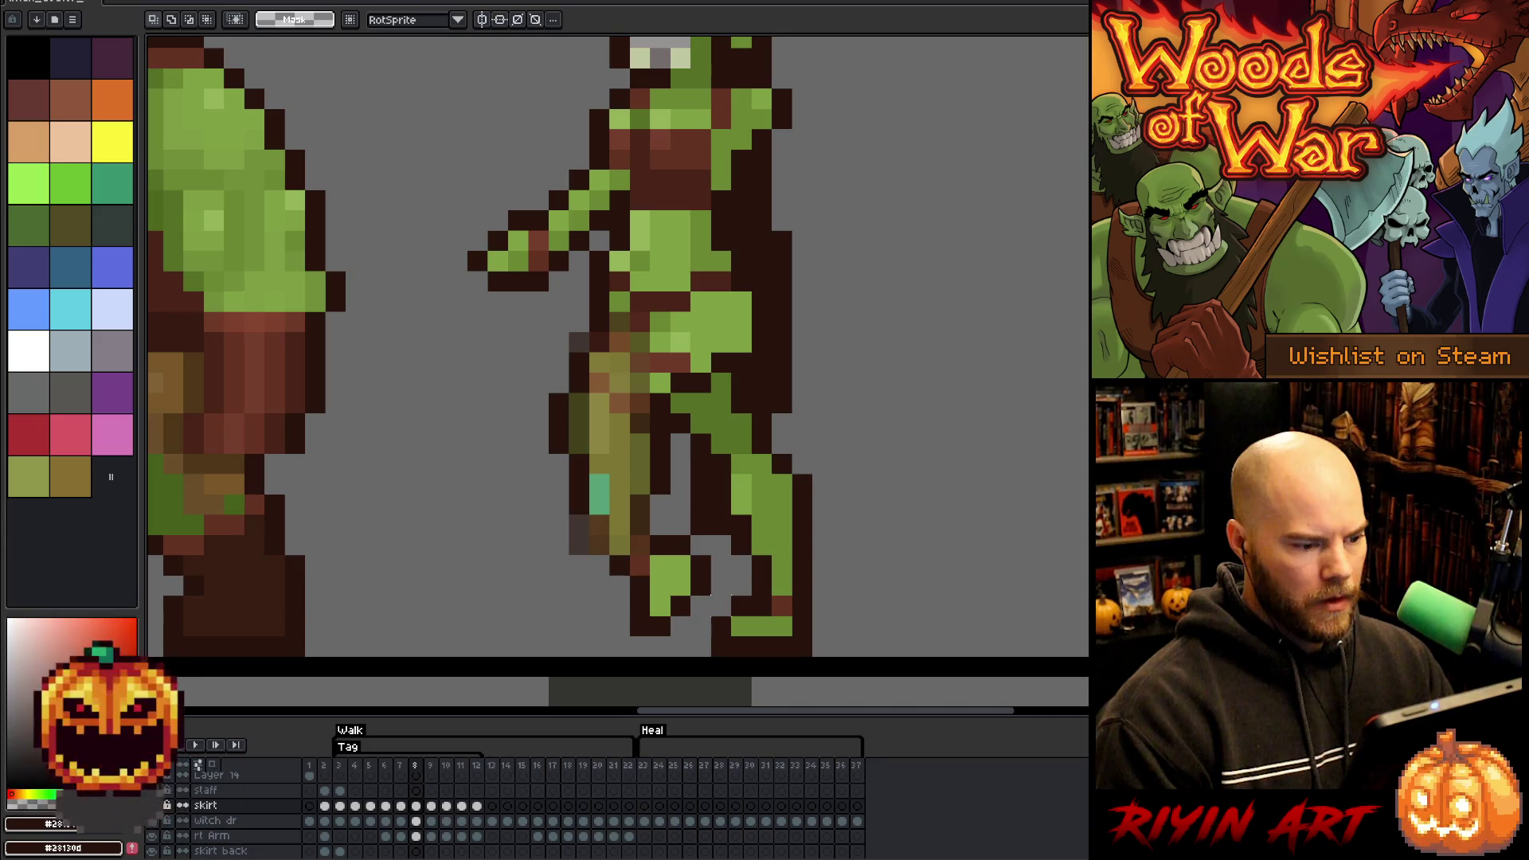
left_click(401, 806)
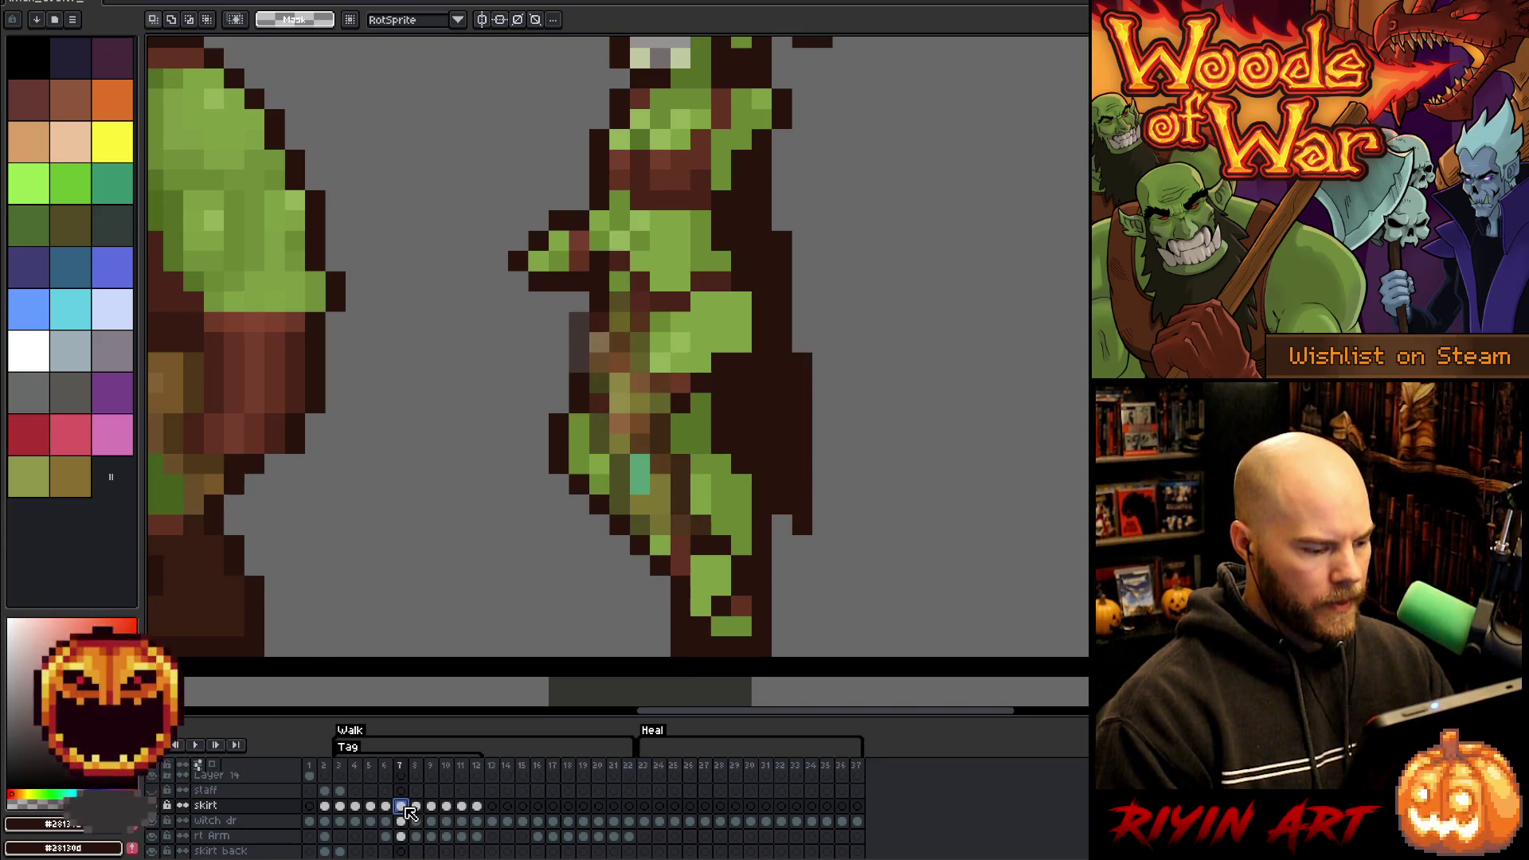
left_click(415, 805)
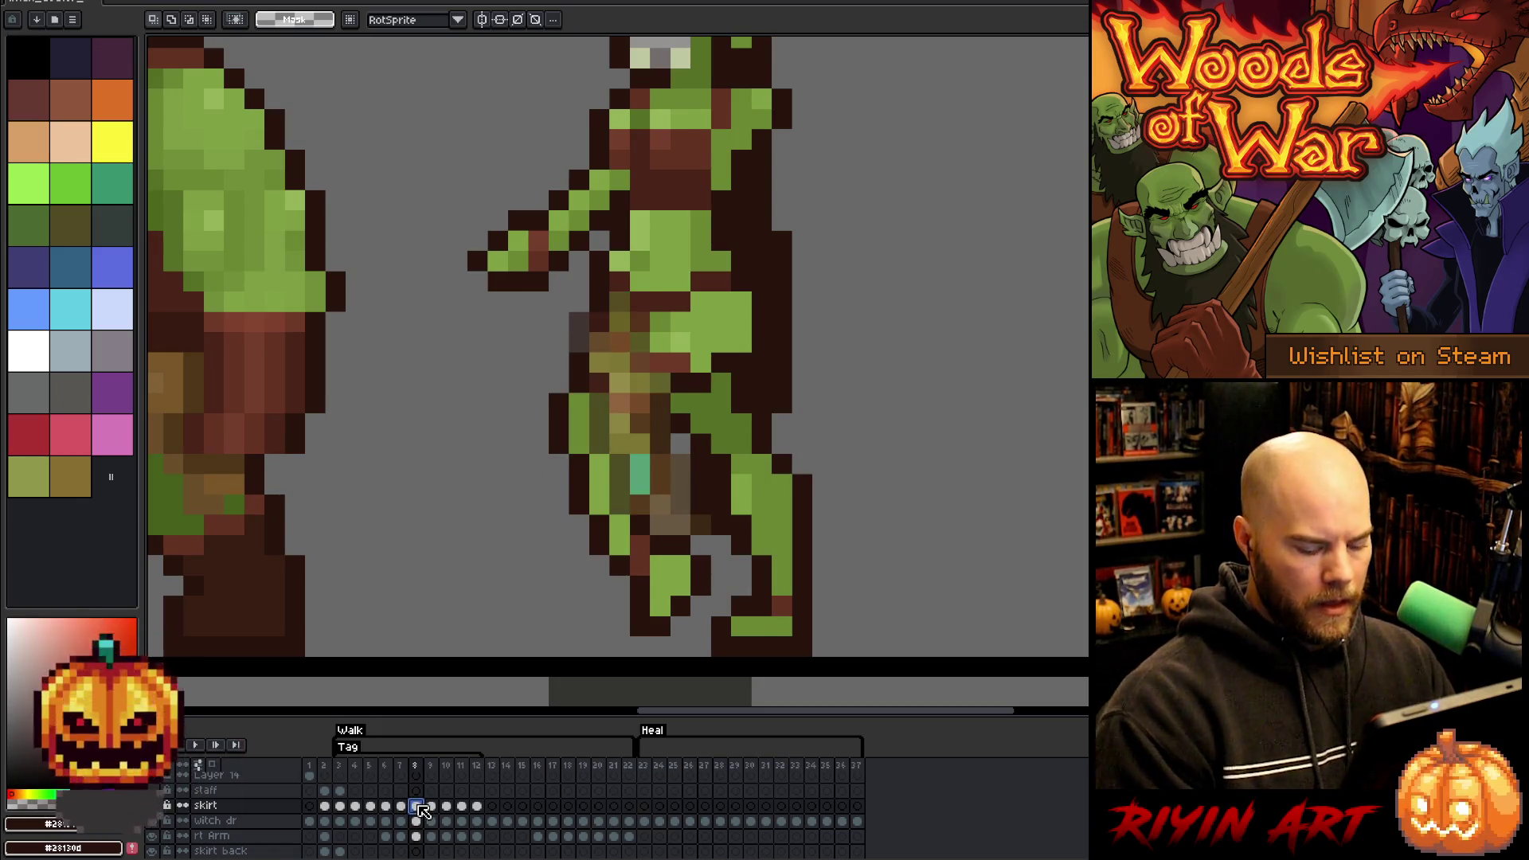
key("comma")
key("period")
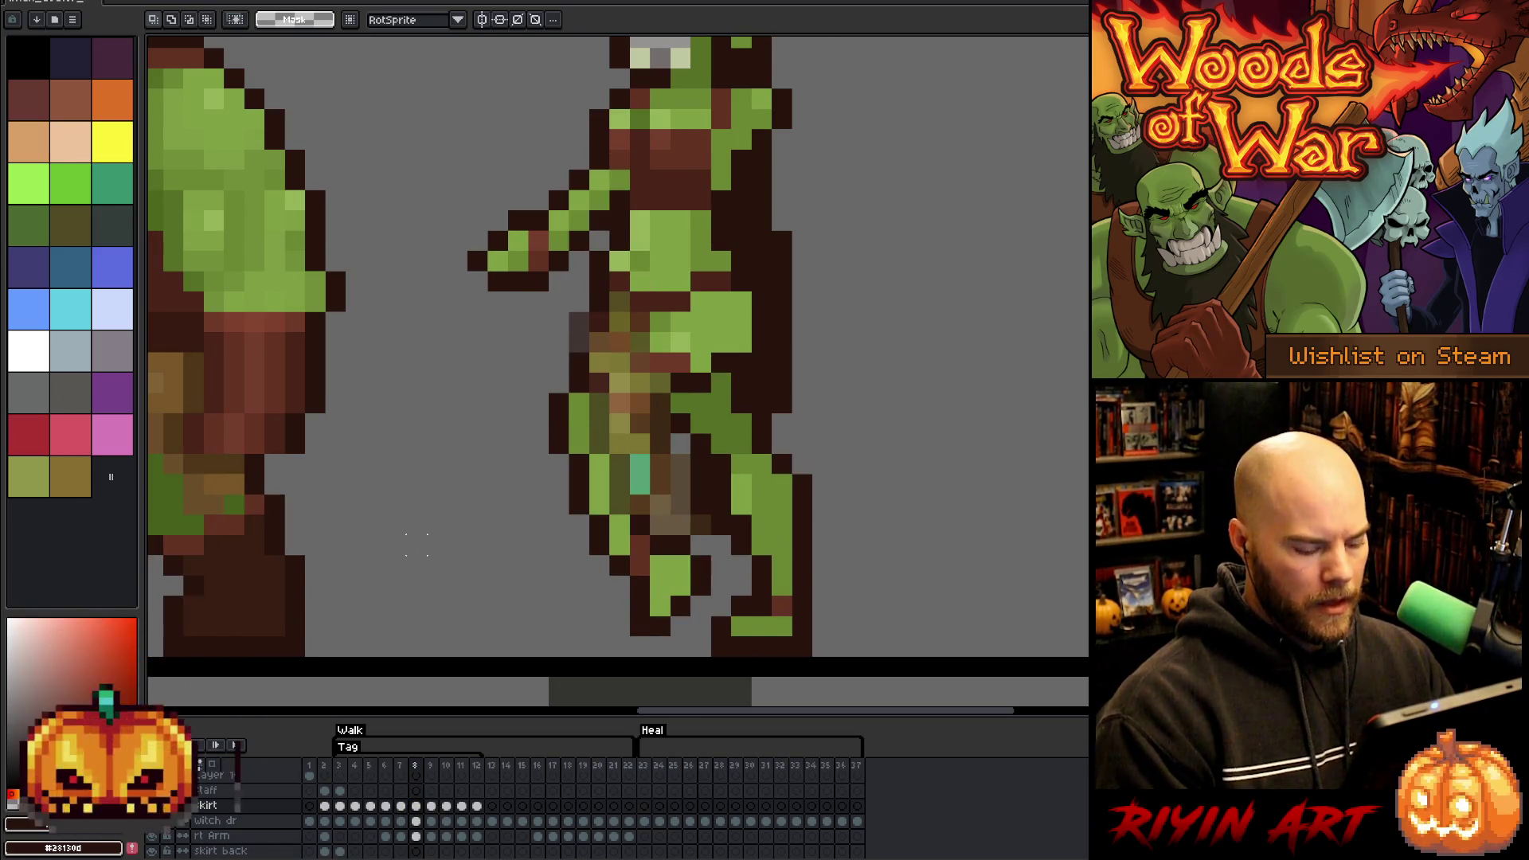
left_click_drag(566, 308, 713, 558)
left_click_drag(640, 424, 640, 443)
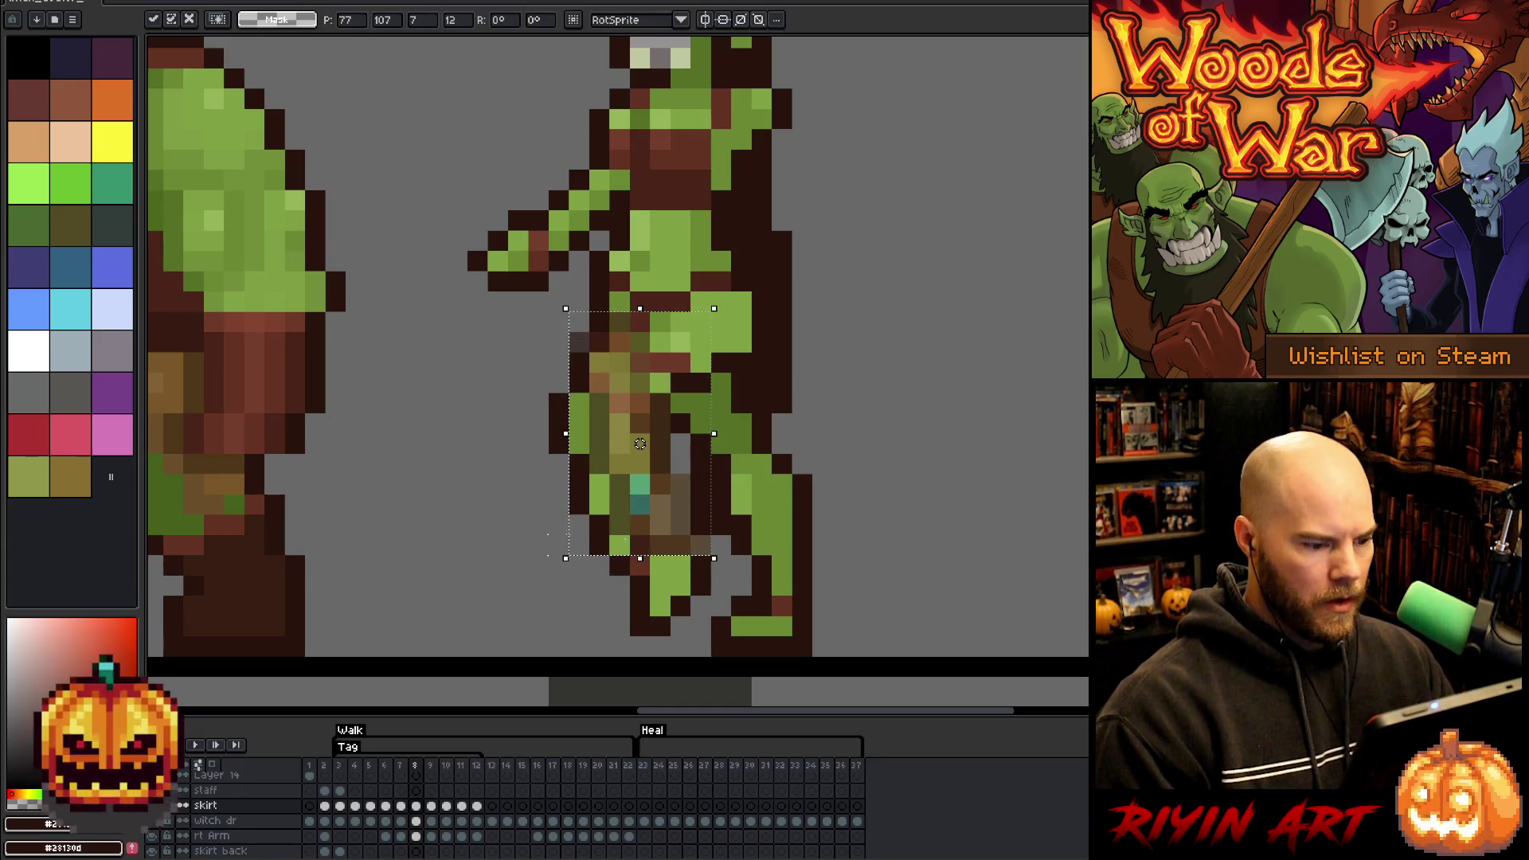
left_click(803, 484)
mouse_move(812, 657)
left_mouse_down()
mouse_move(669, 608)
mouse_move(451, 478)
mouse_move(444, 451)
left_mouse_up()
left_click(1044, 484)
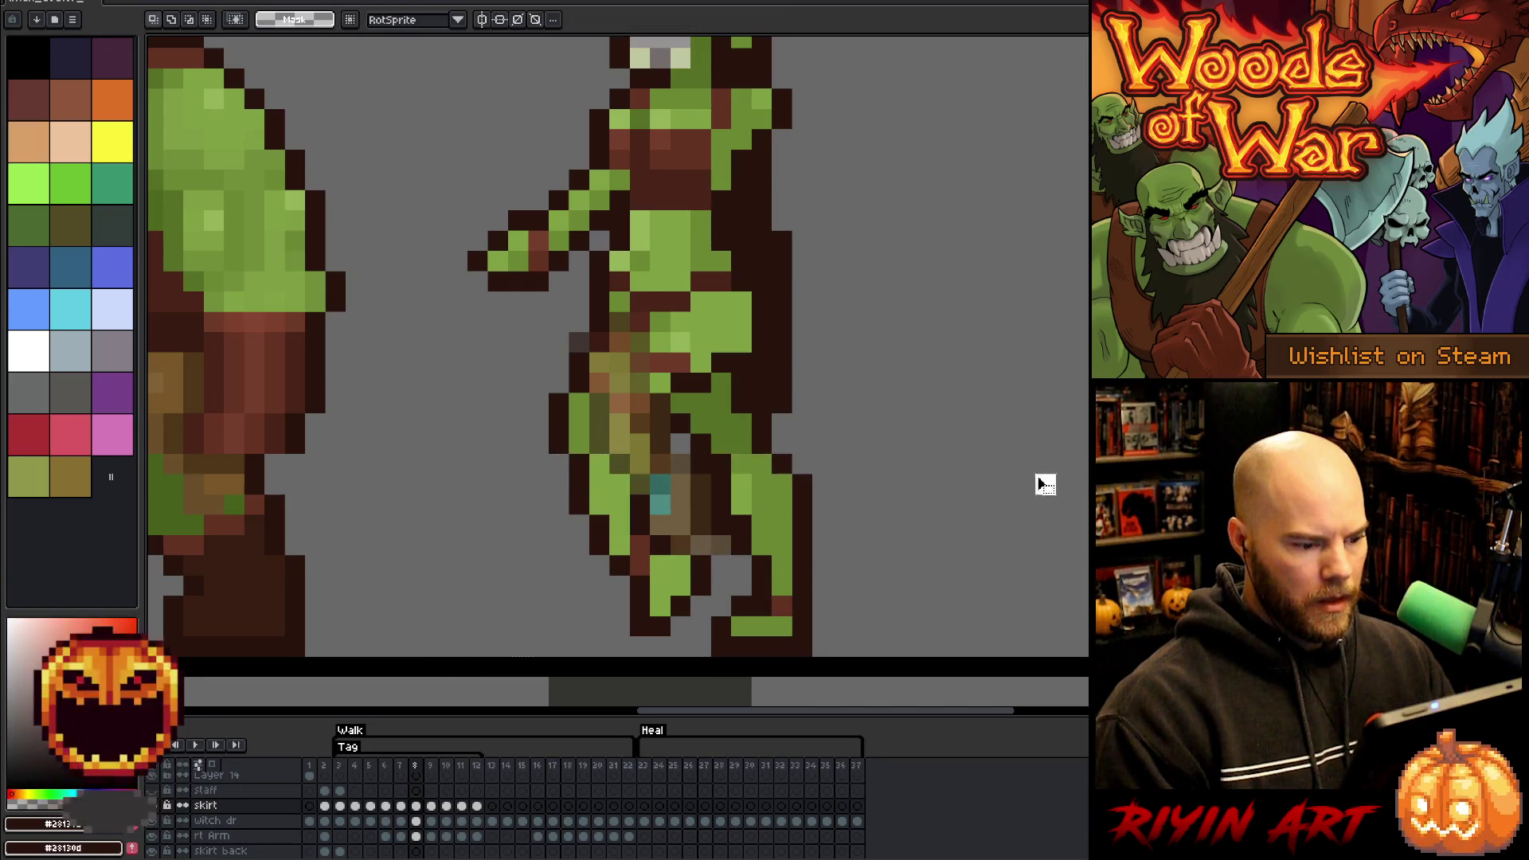
scroll(942, 473, "down", 2)
scroll(943, 472, "up", 1)
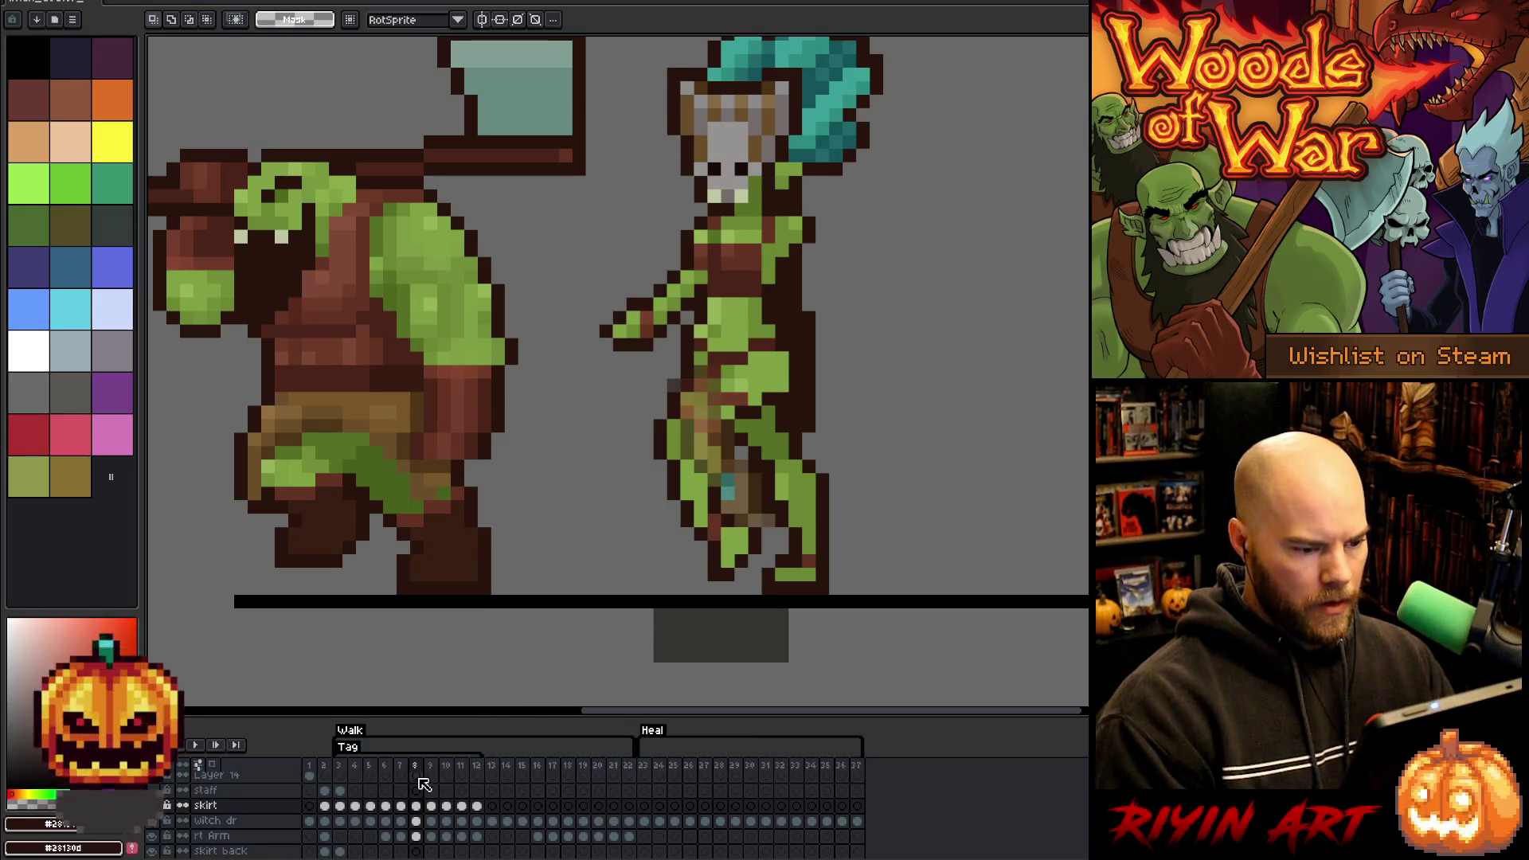
- Go to frame 9 and nudge the skirt down one pixel
key("Right")
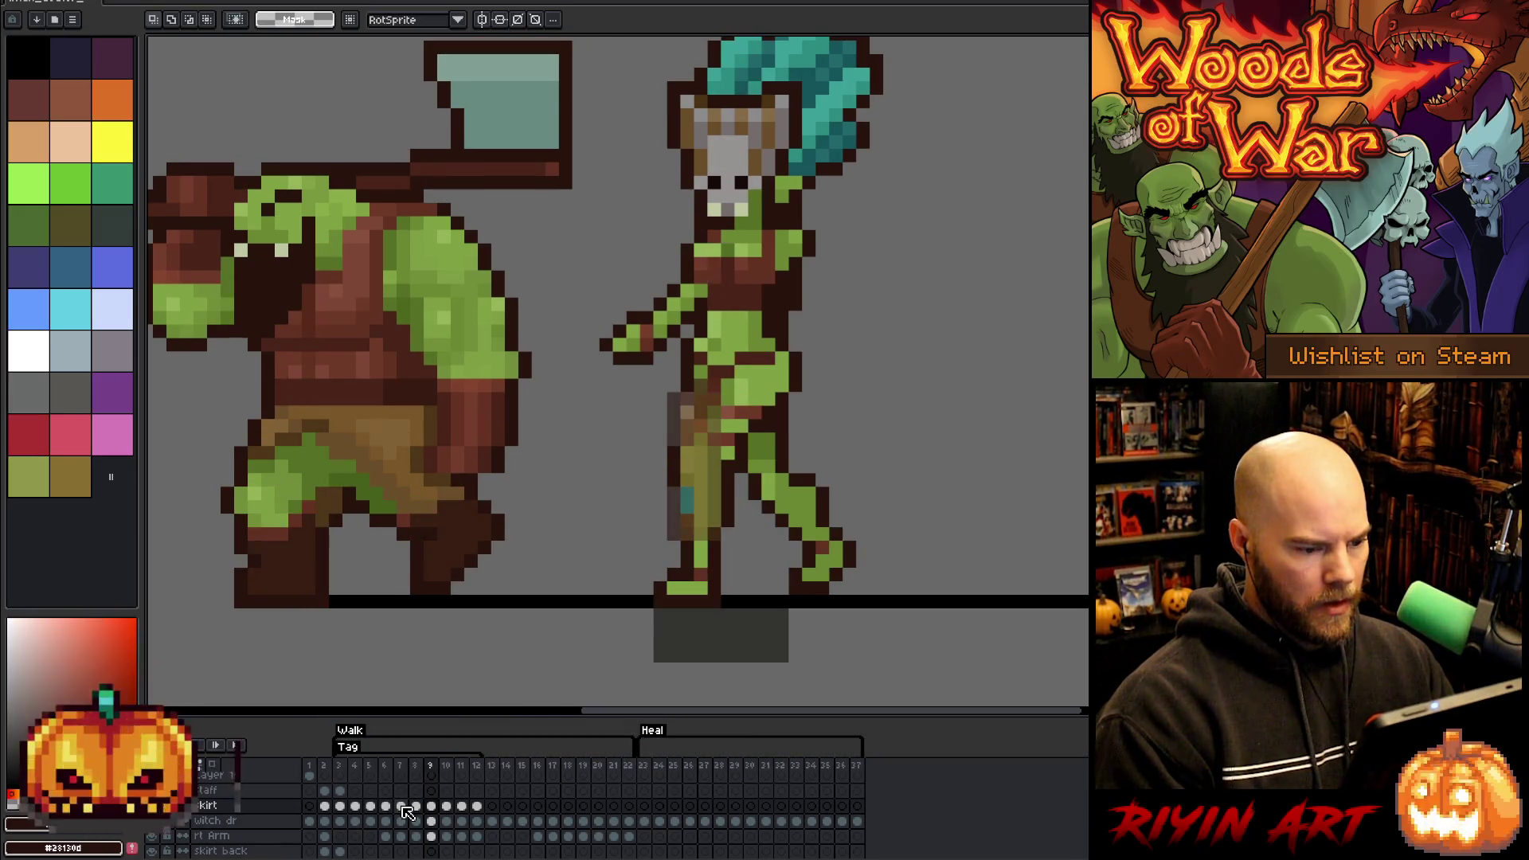
left_click(417, 806)
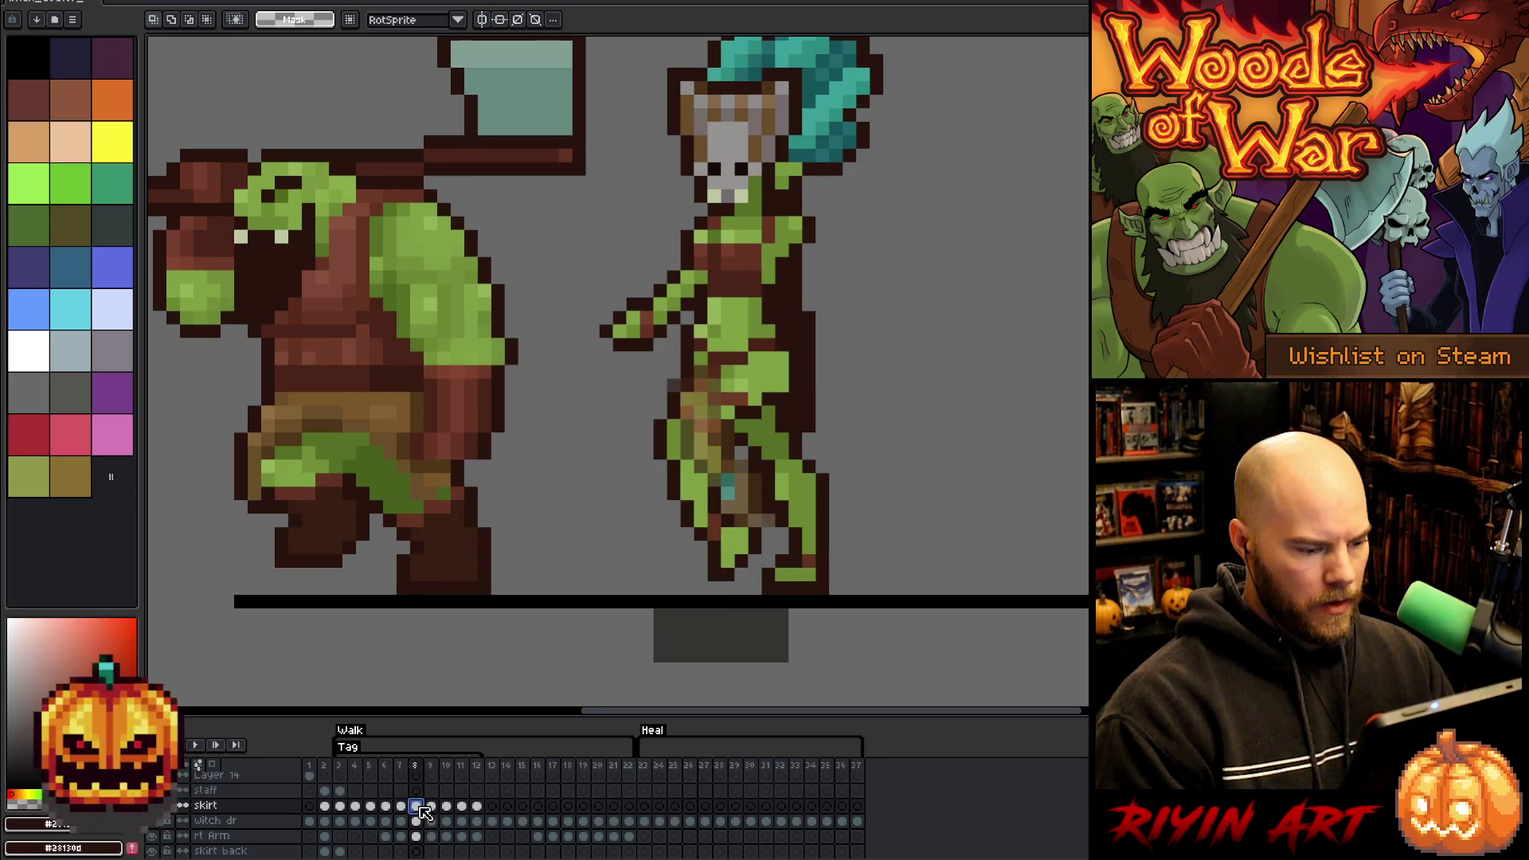
key("Left")
scroll(408, 813, "up", 1)
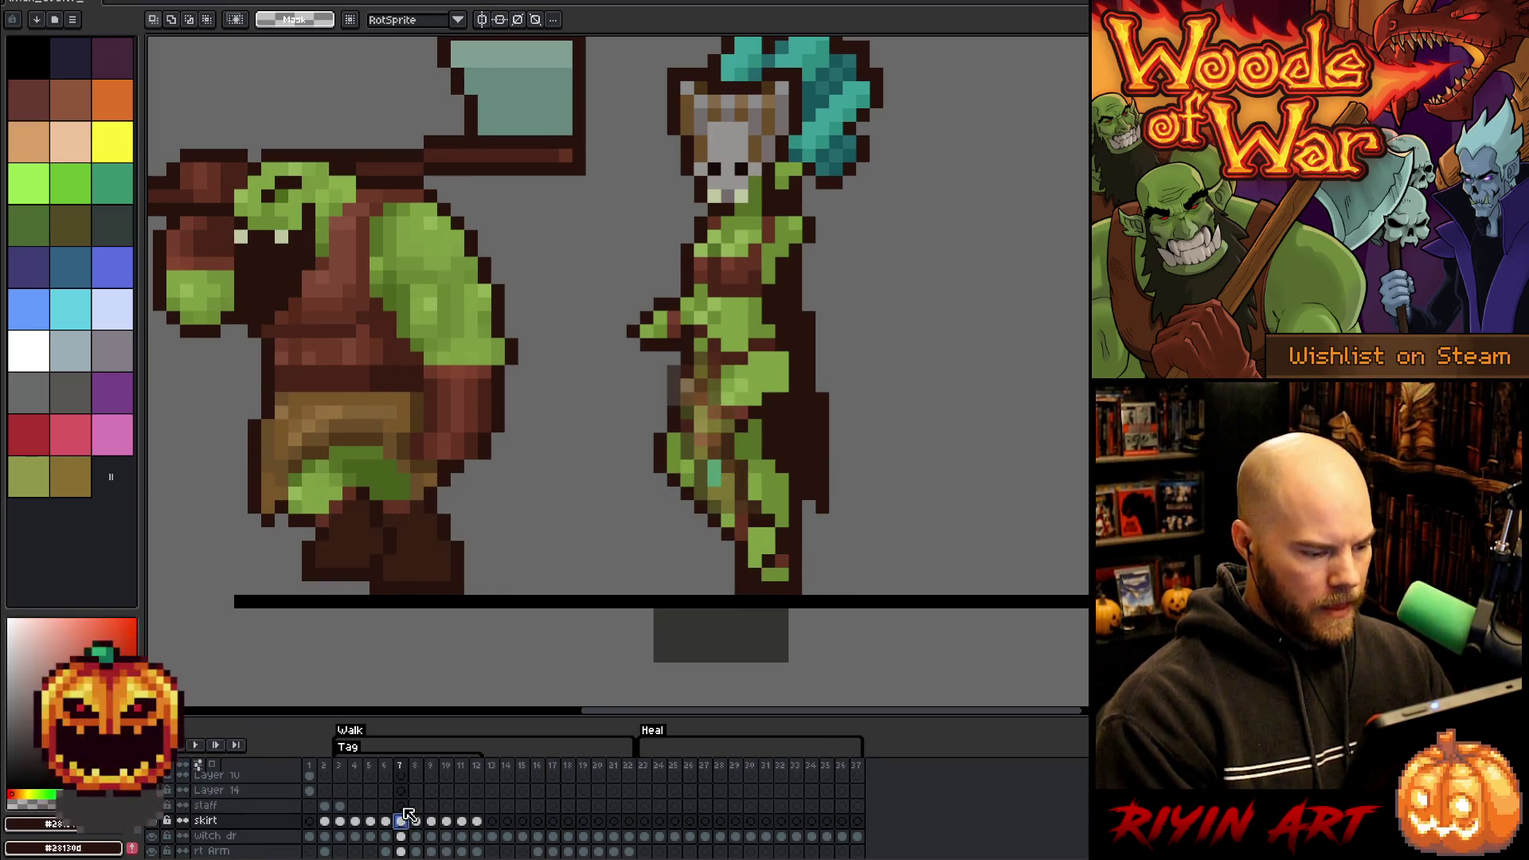
left_click(432, 821)
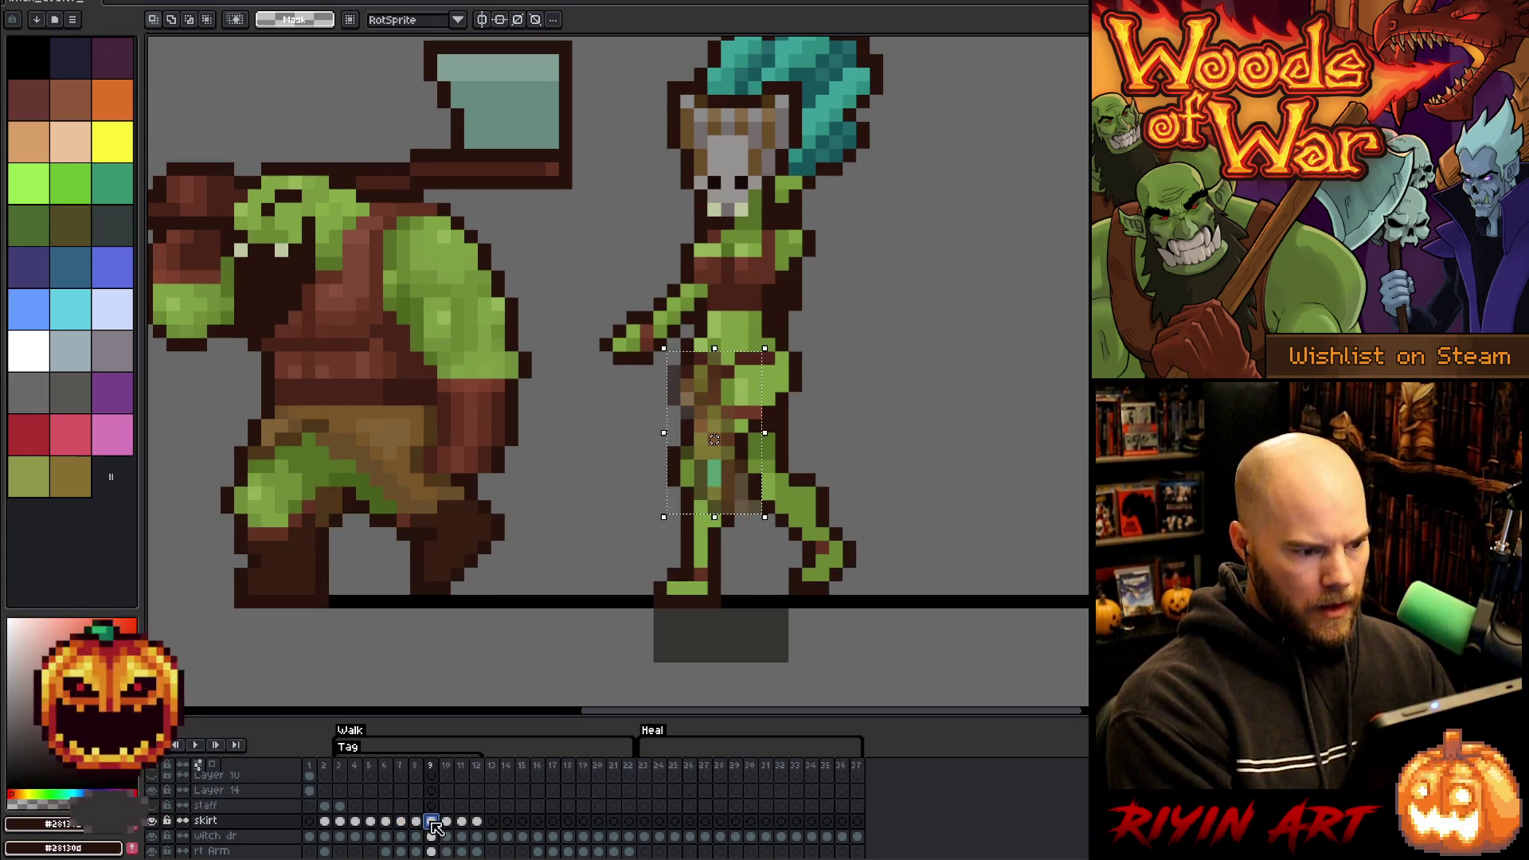
key("ctrl+t")
key("Down")
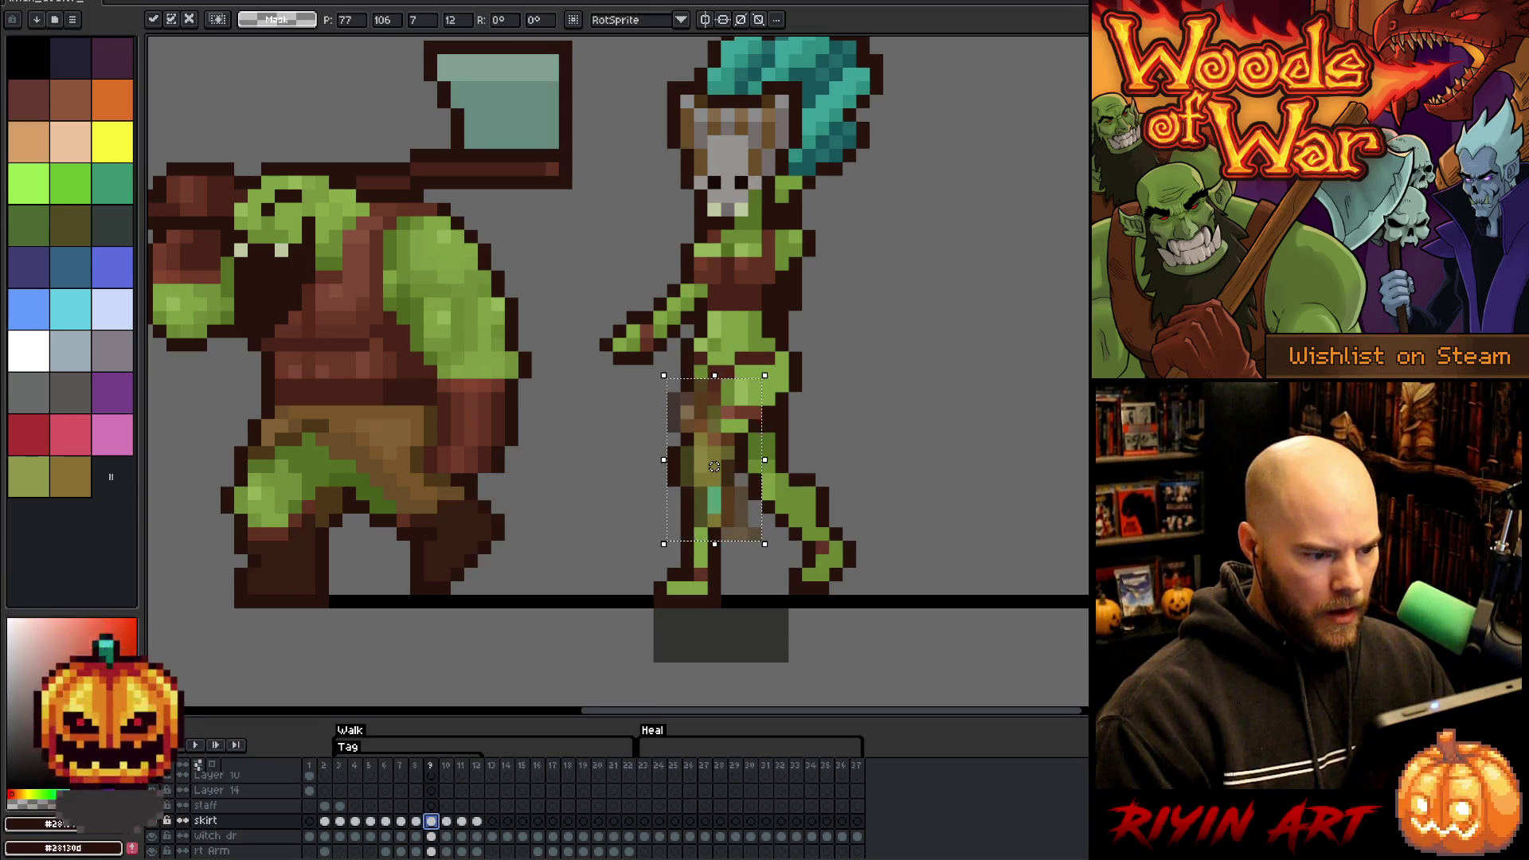
- Check the skirt layer's opacity in Layer Properties and close the dialog
double_click(205, 820)
mouse_move(864, 290)
left_mouse_down()
mouse_move(933, 290)
mouse_move(870, 295)
mouse_move(881, 300)
left_mouse_up()
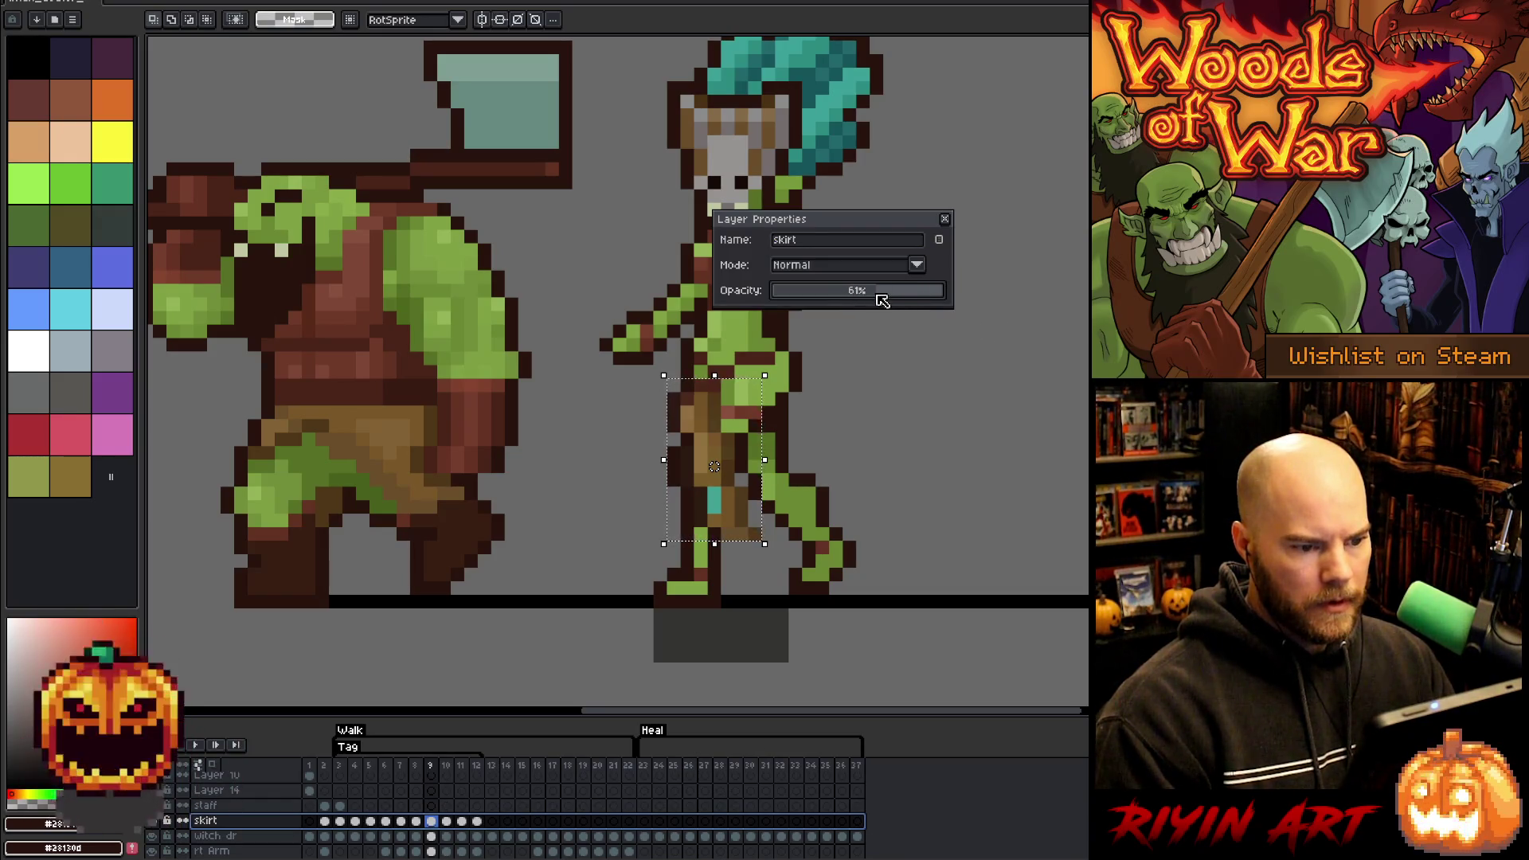
left_click(945, 219)
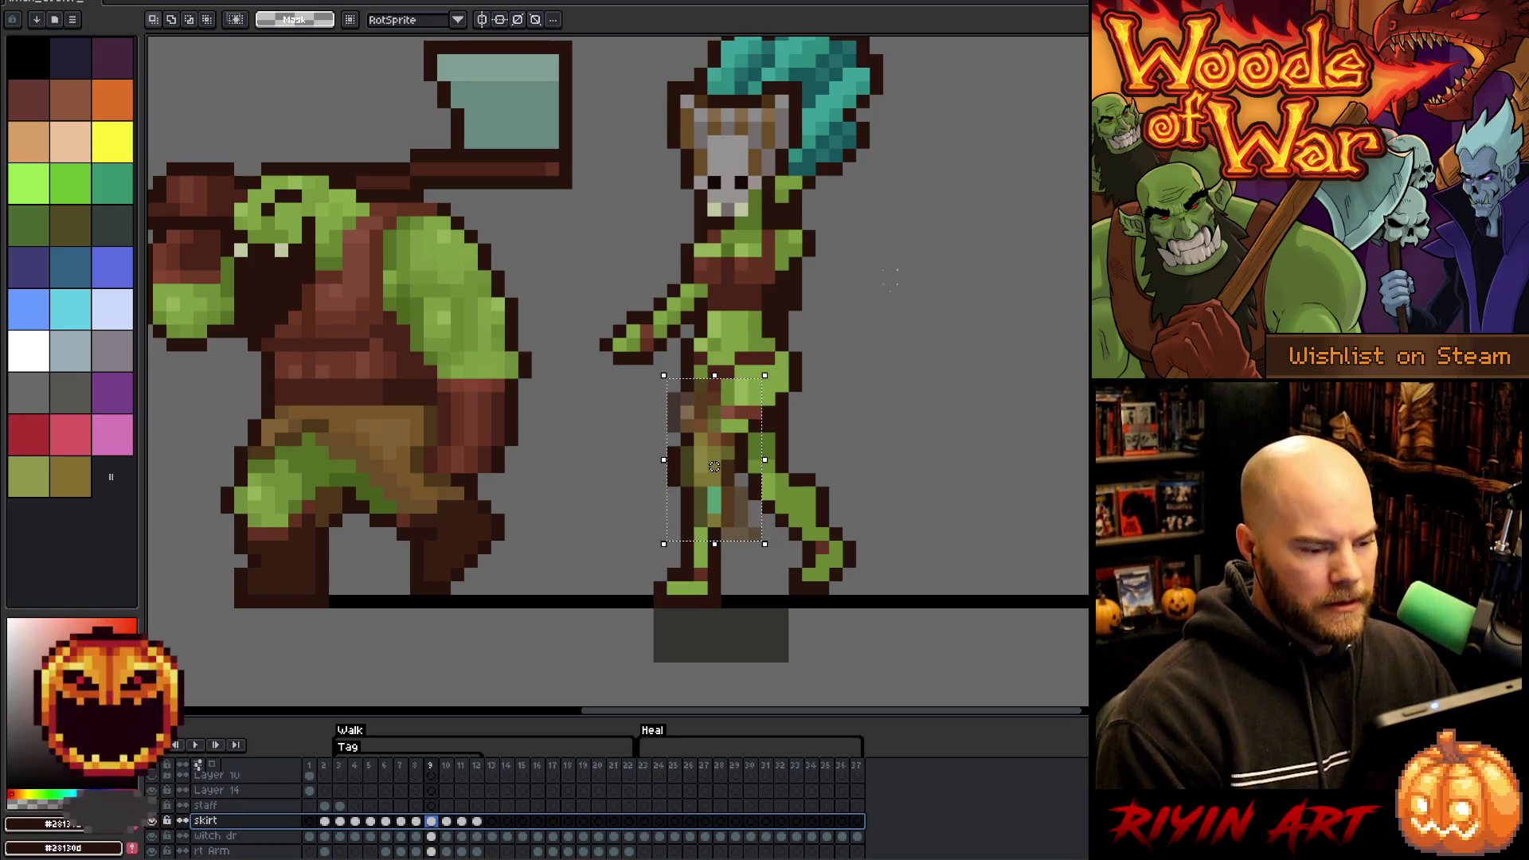
- Drop the skirt selection and compare the walk poses from frame 9 through frame 11
left_click(876, 507)
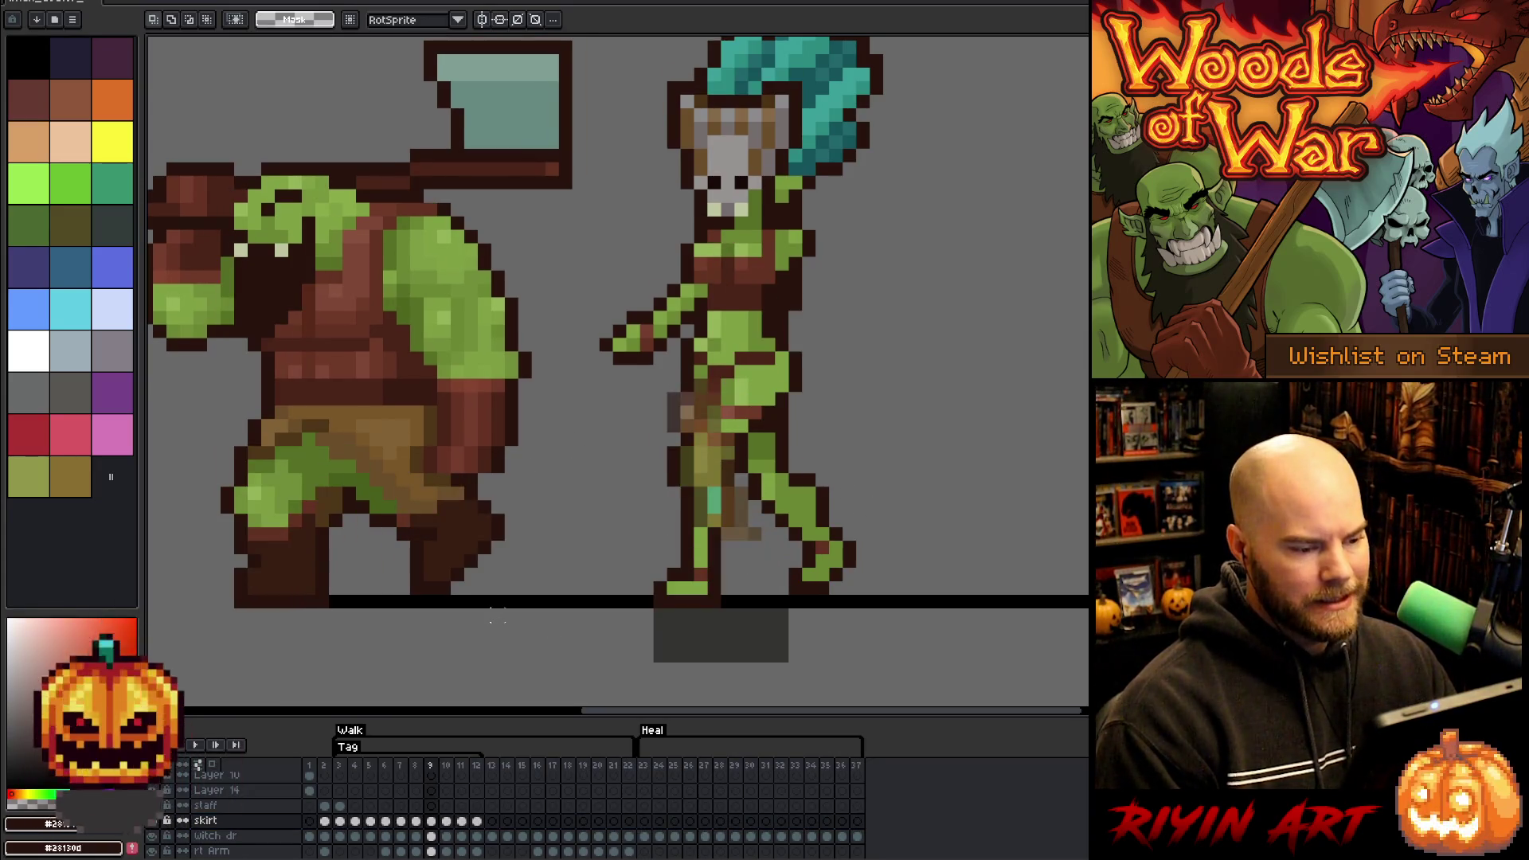
key("Left")
key("Left")
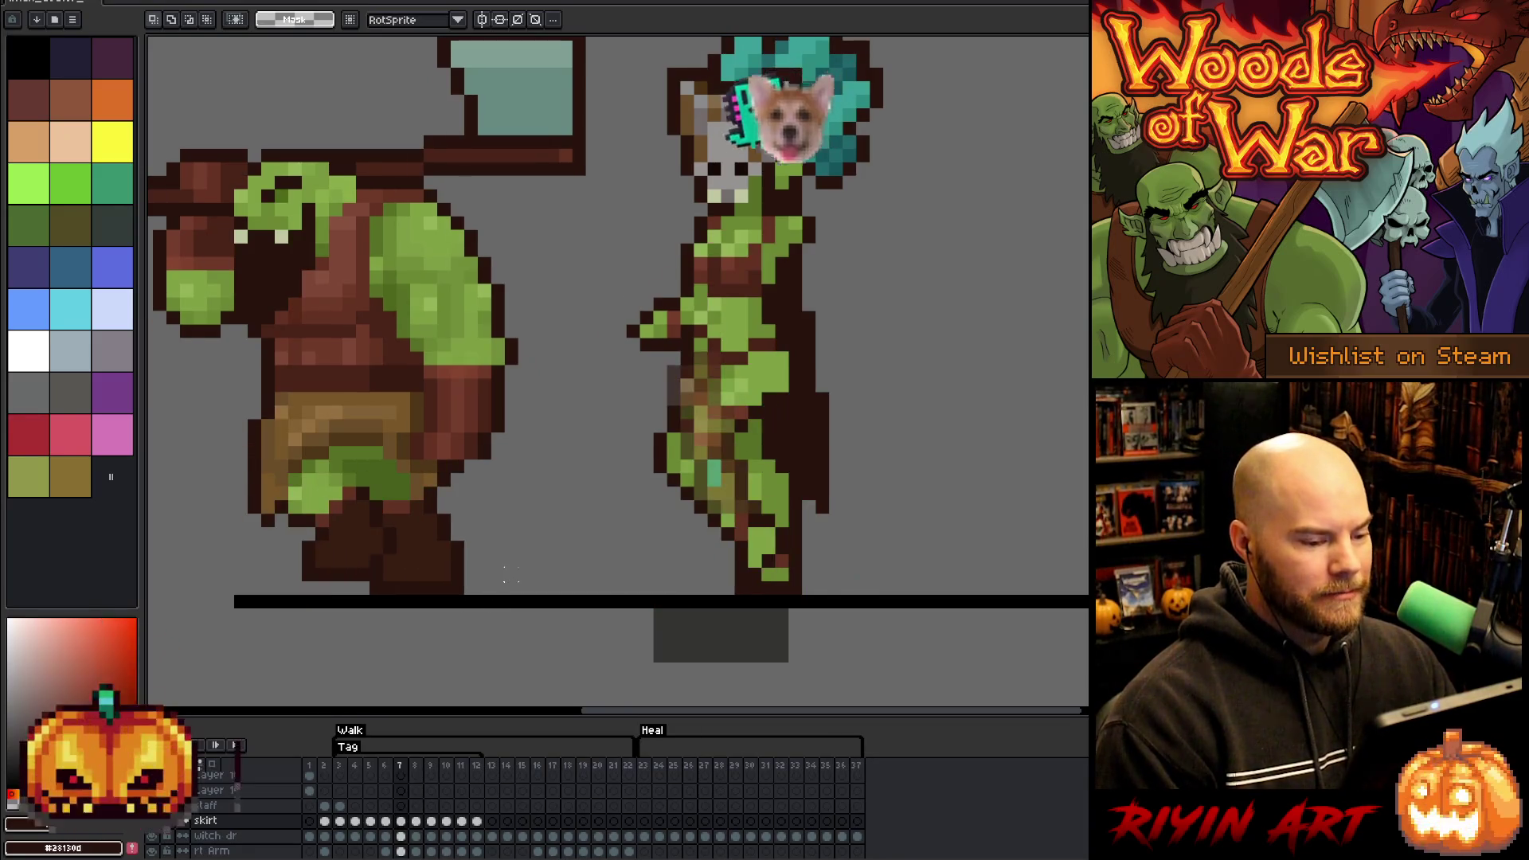
key("Right")
key("Left")
key("Right")
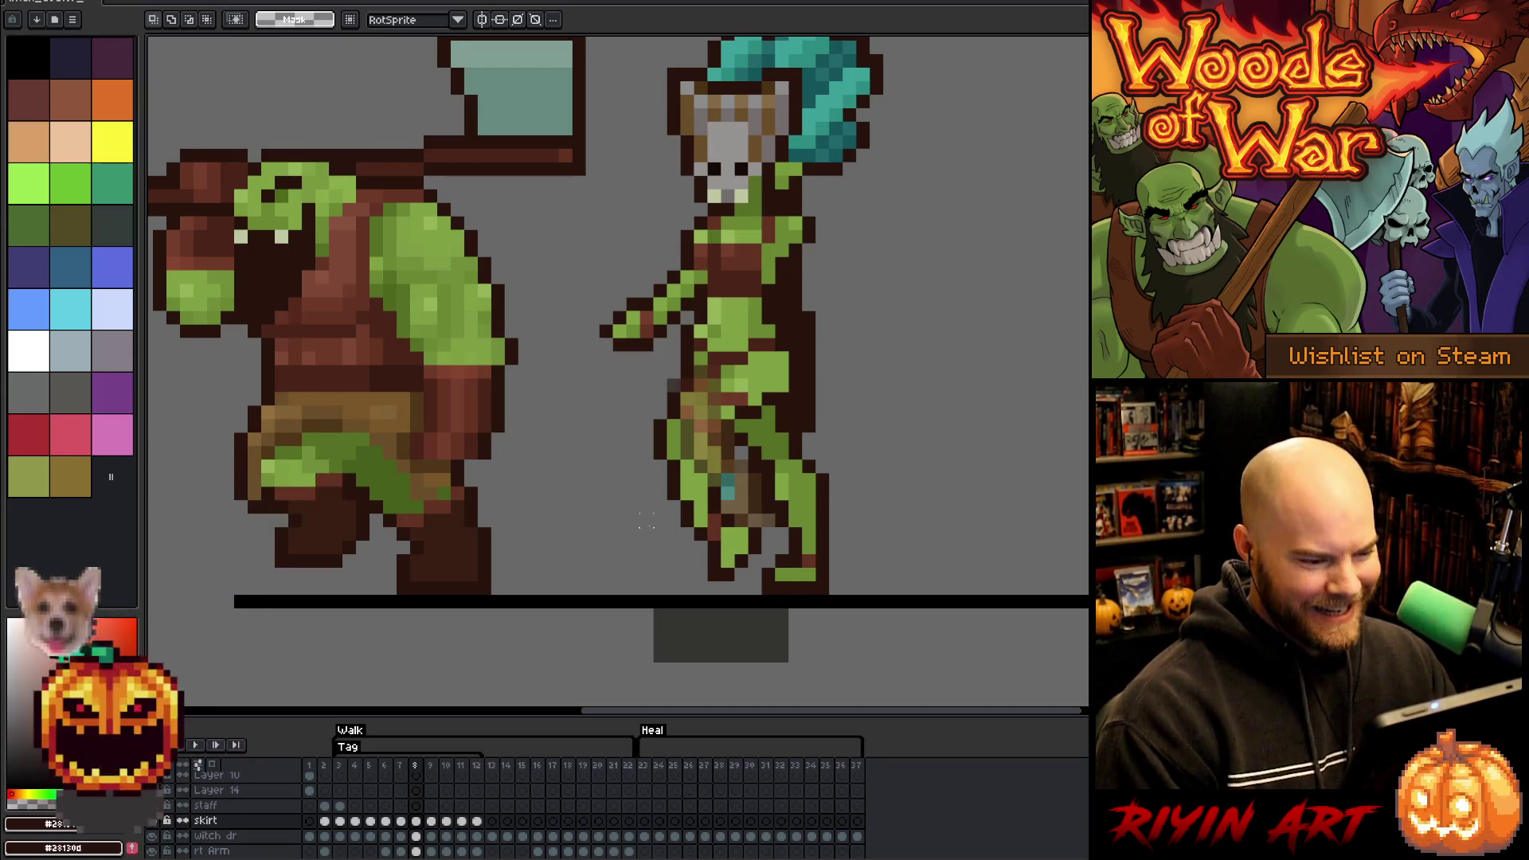
key("Right")
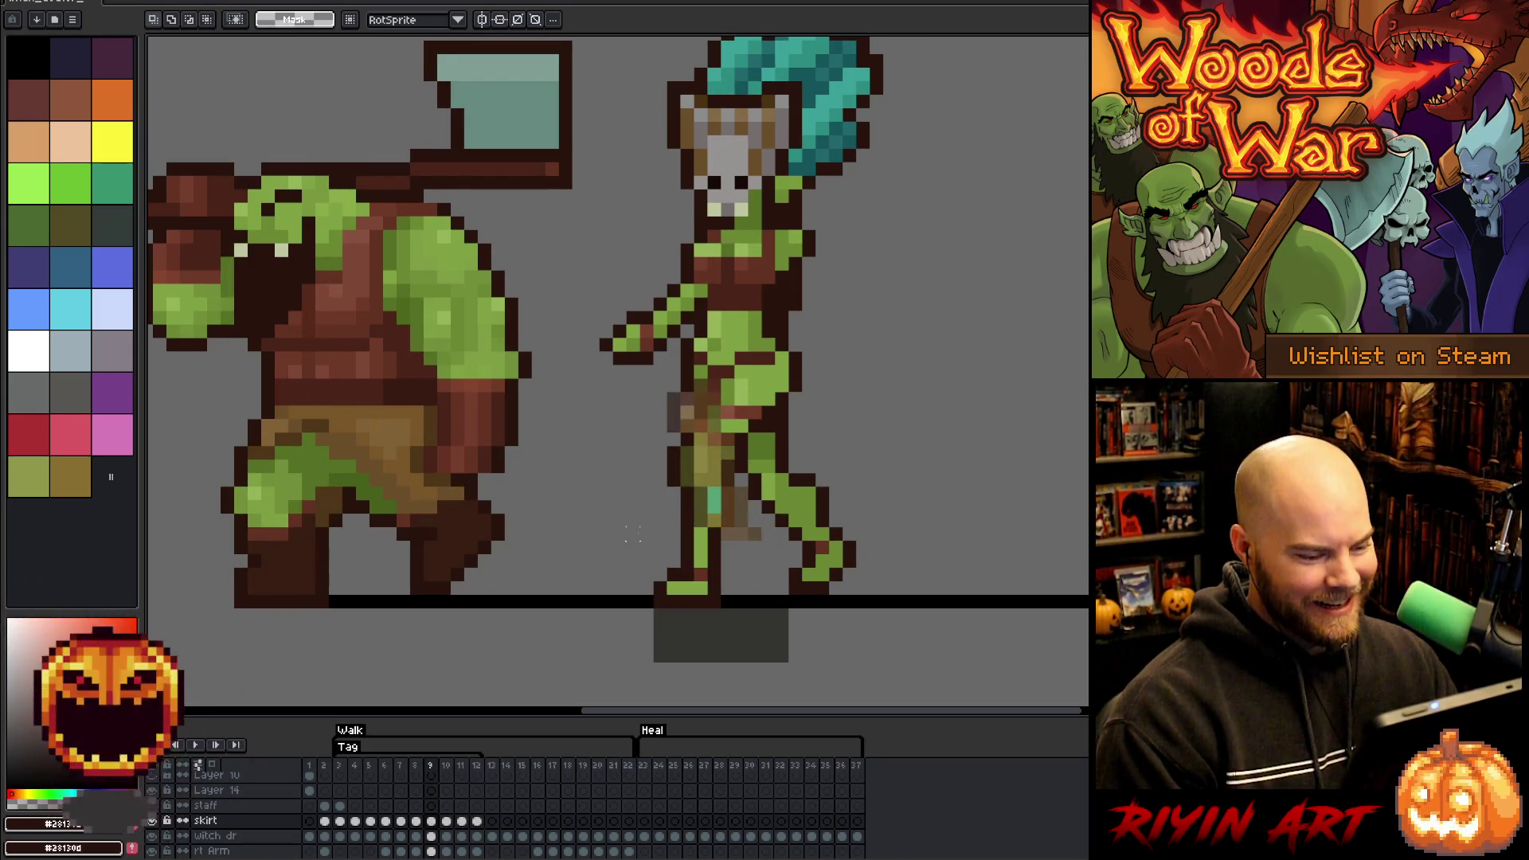
key("Right")
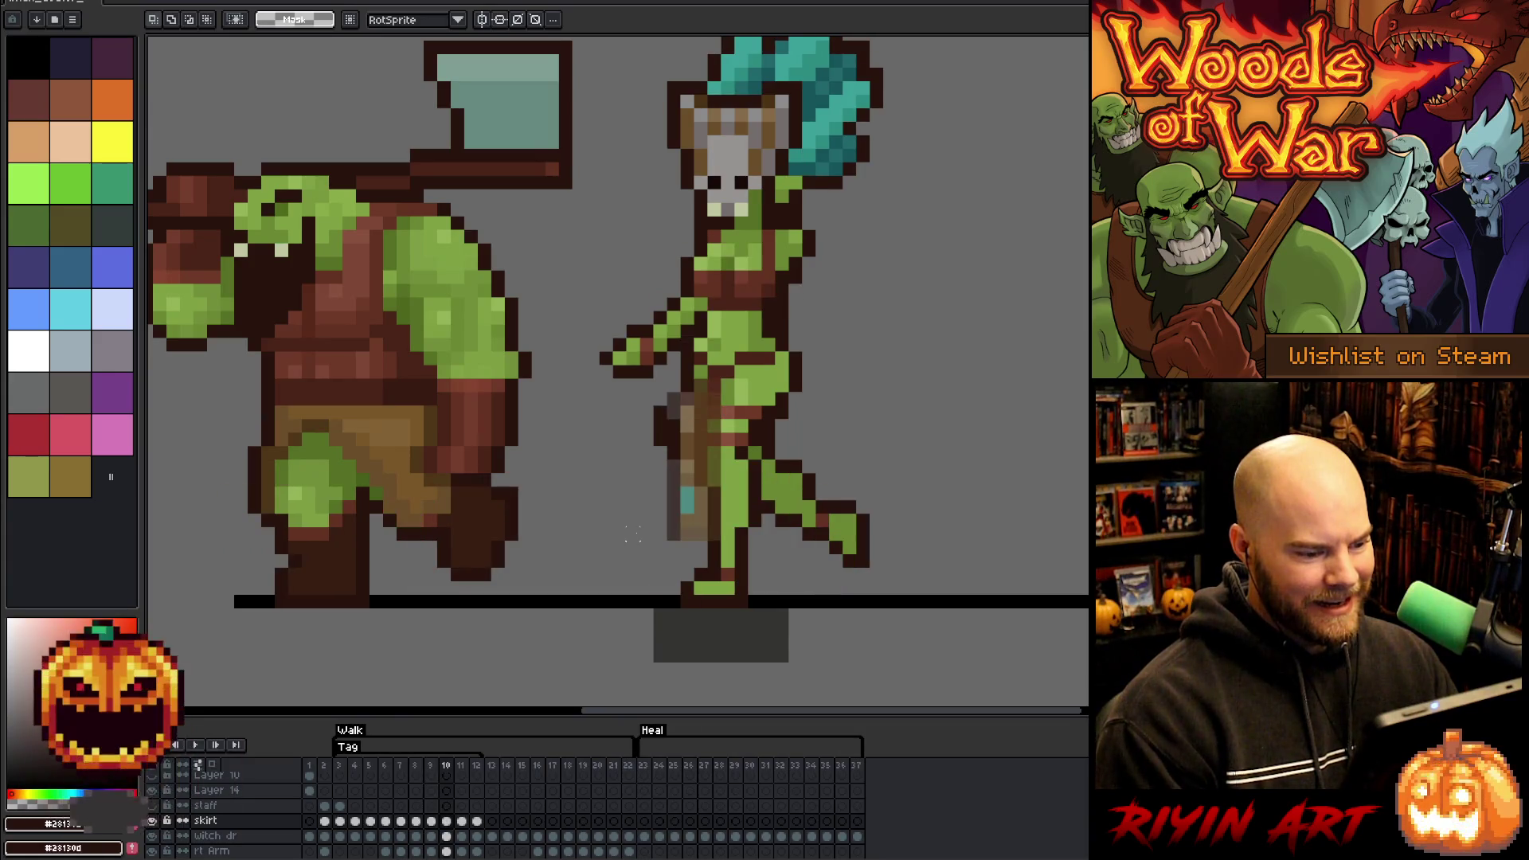
key("Left")
key("Right")
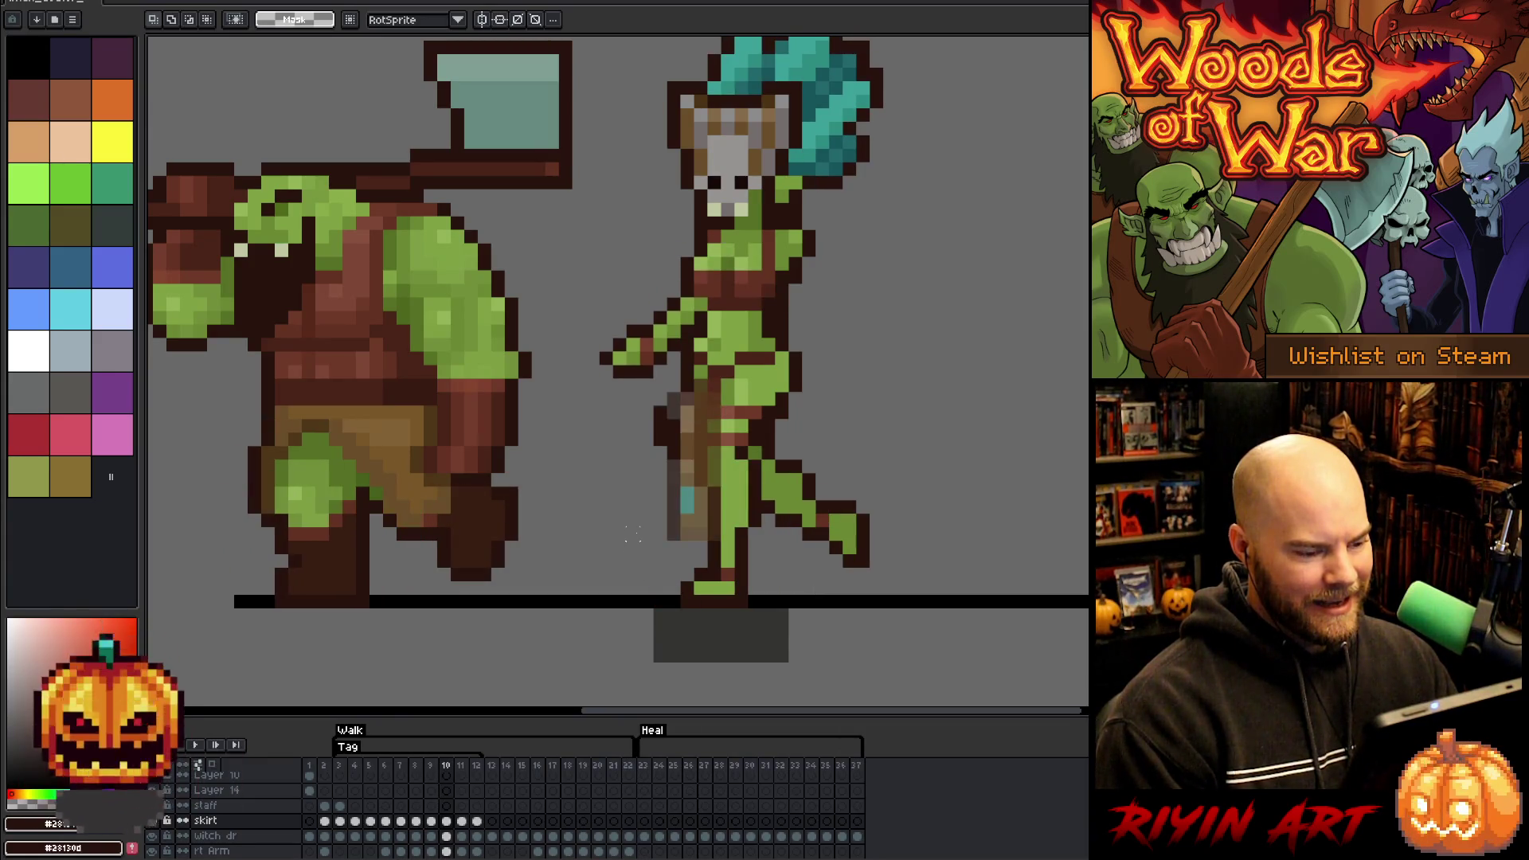
key("Left")
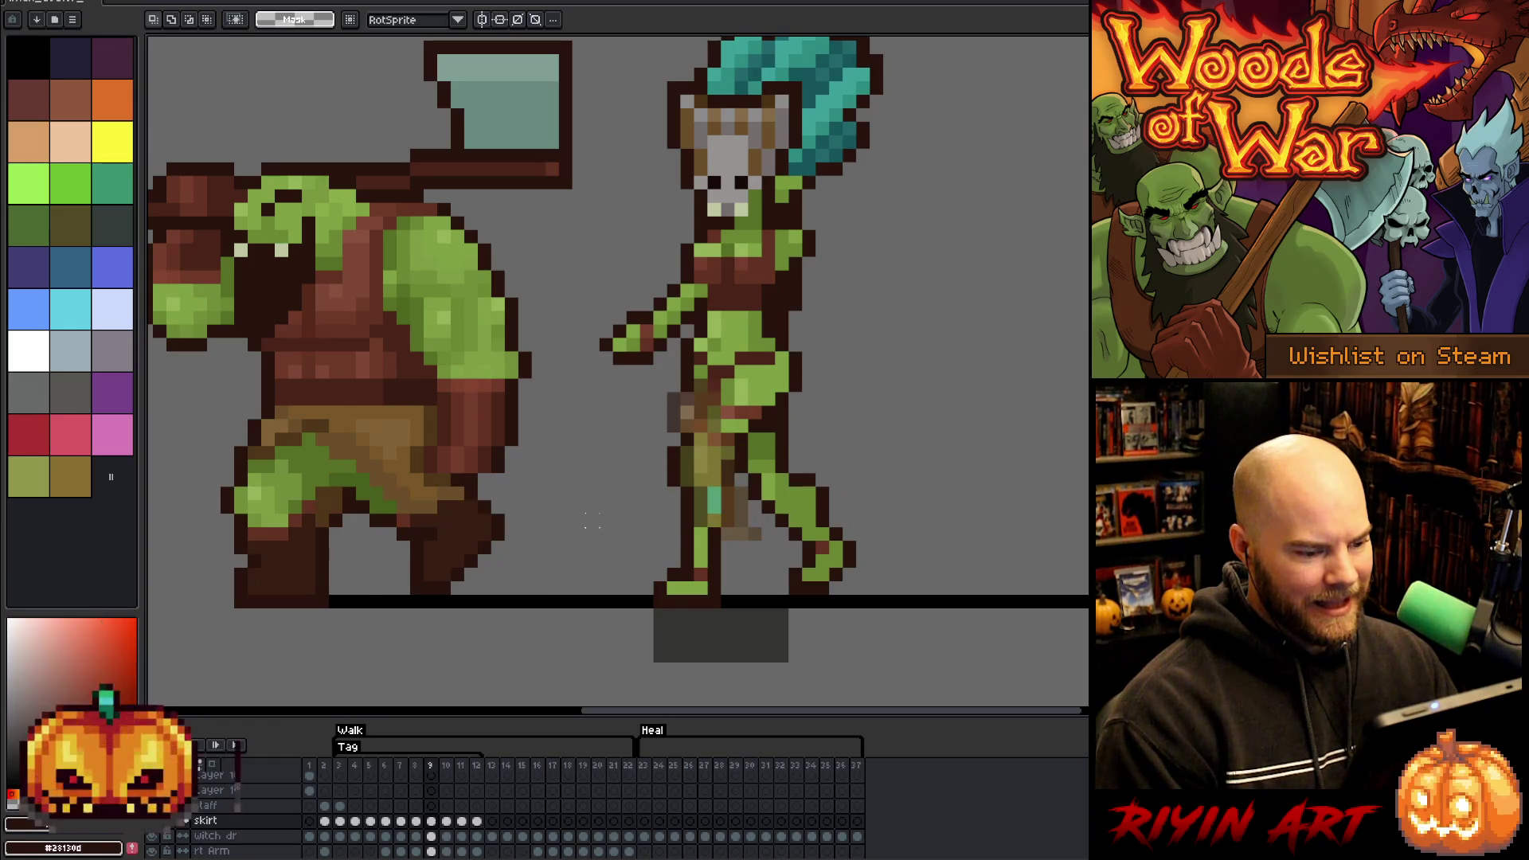
key("Right")
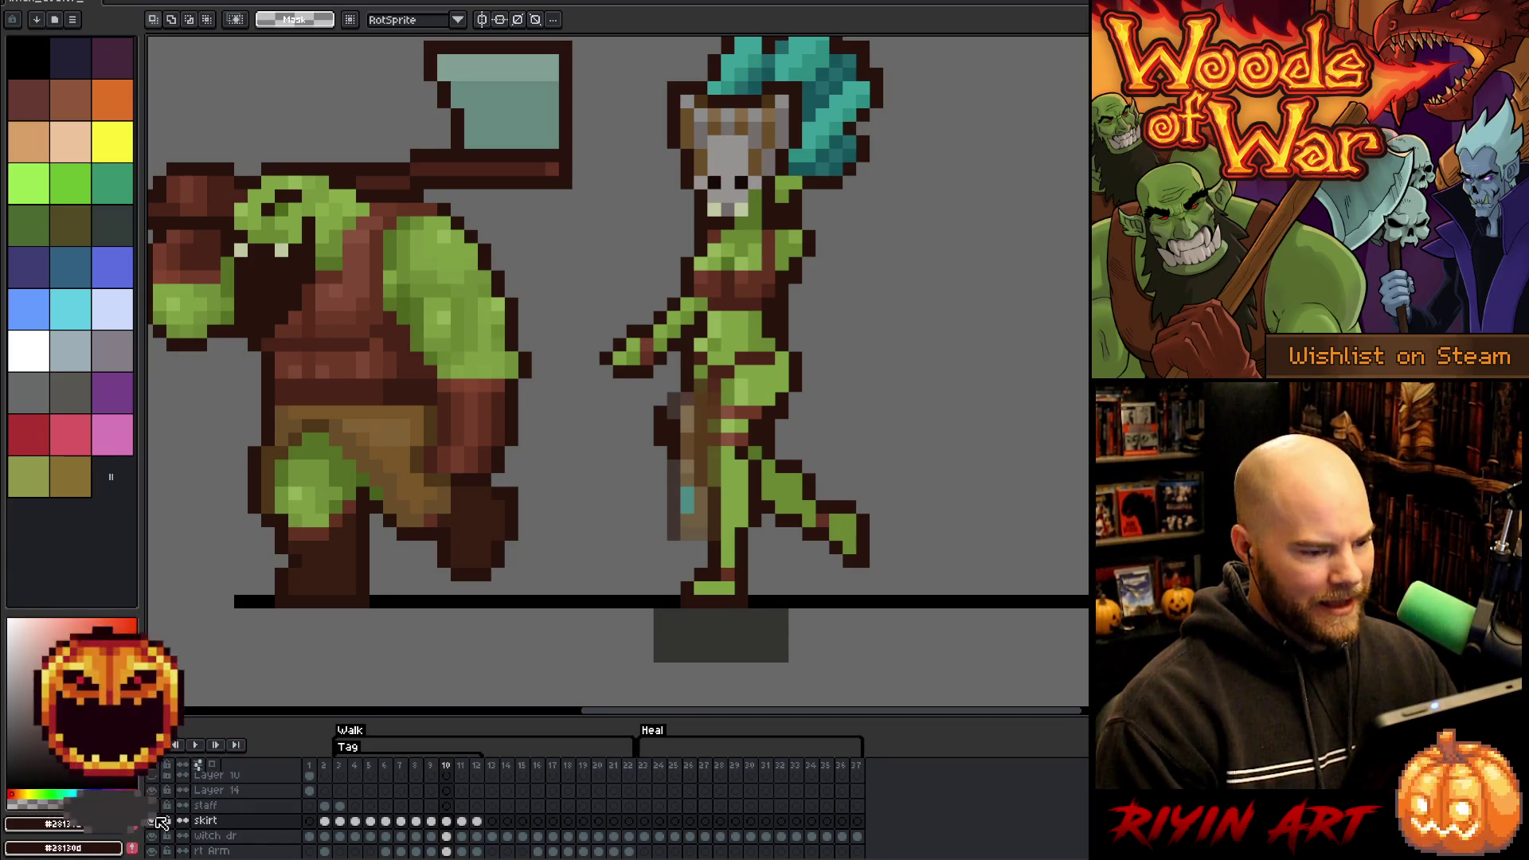
key("Right")
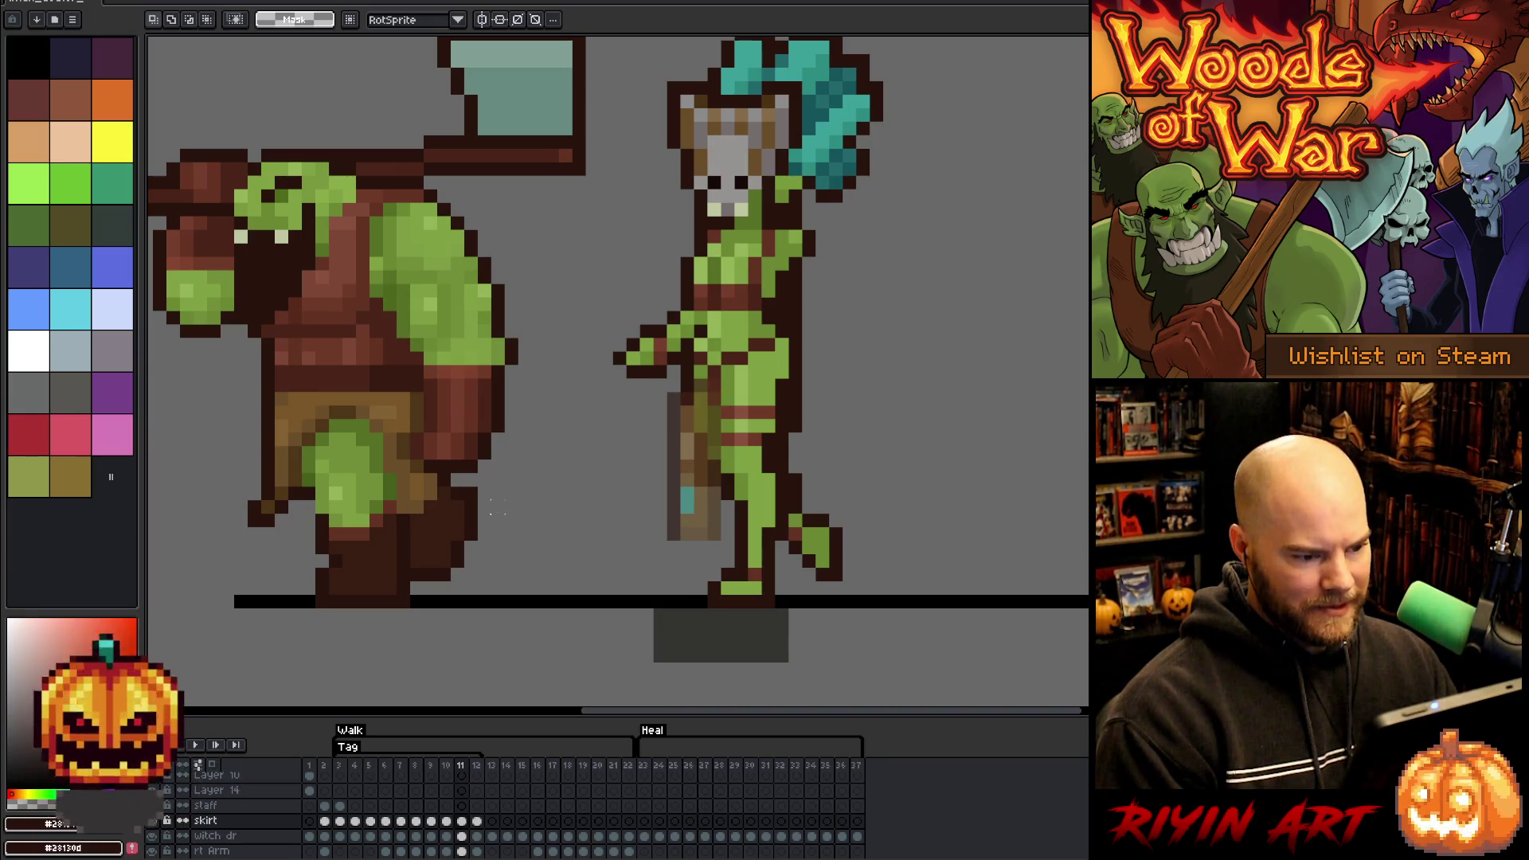
- Shift the goblin's staff and skirt pixels right on frame 11, then check frame 12 and the loop start
mouse_move(869, 647)
left_mouse_down()
mouse_move(587, 407)
mouse_move(635, 433)
left_mouse_up()
left_click(1024, 451)
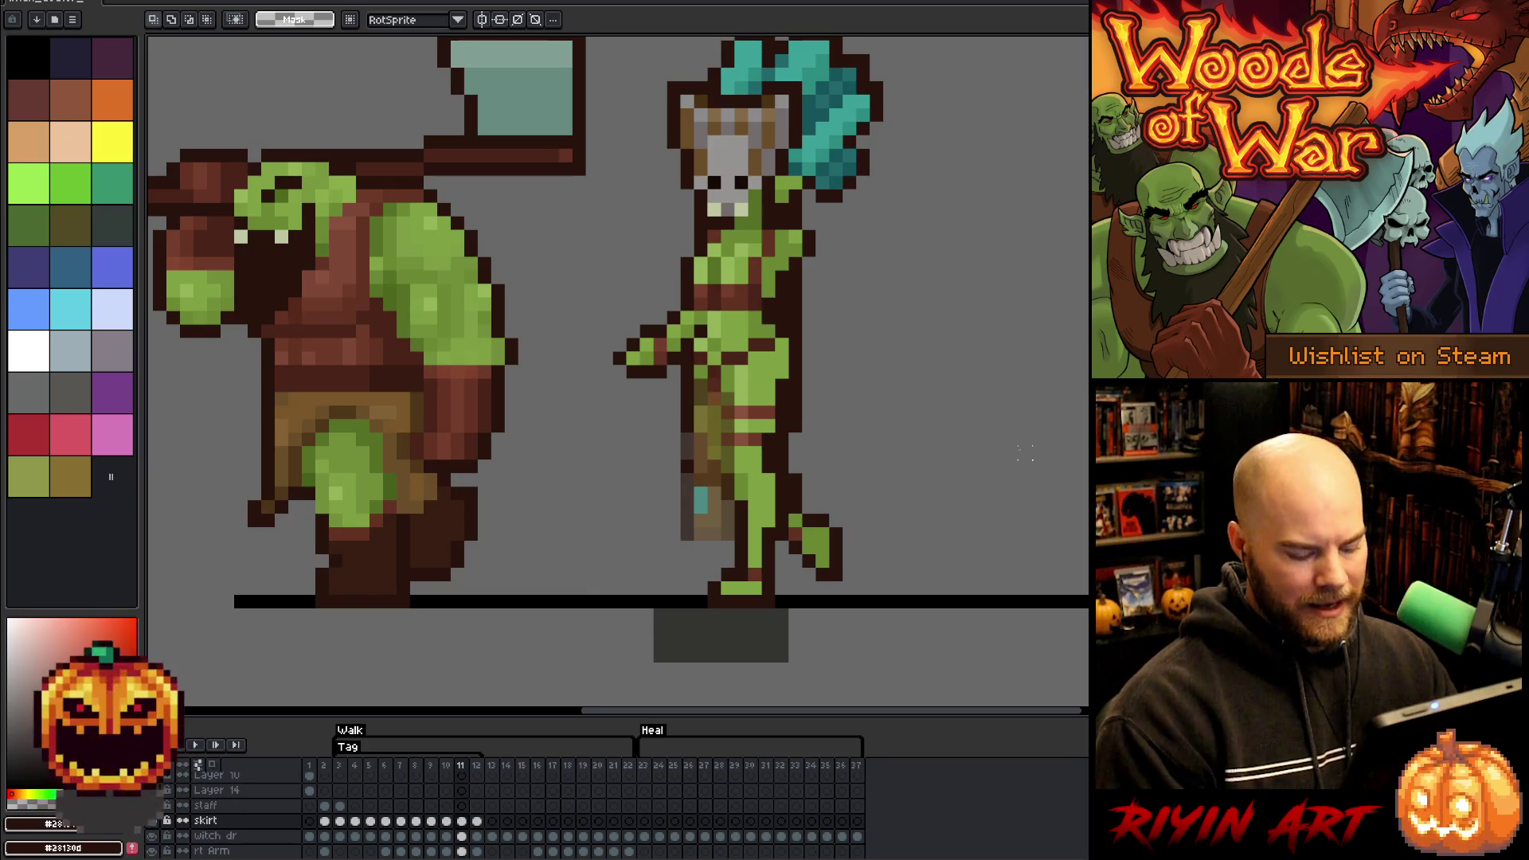
key("Right")
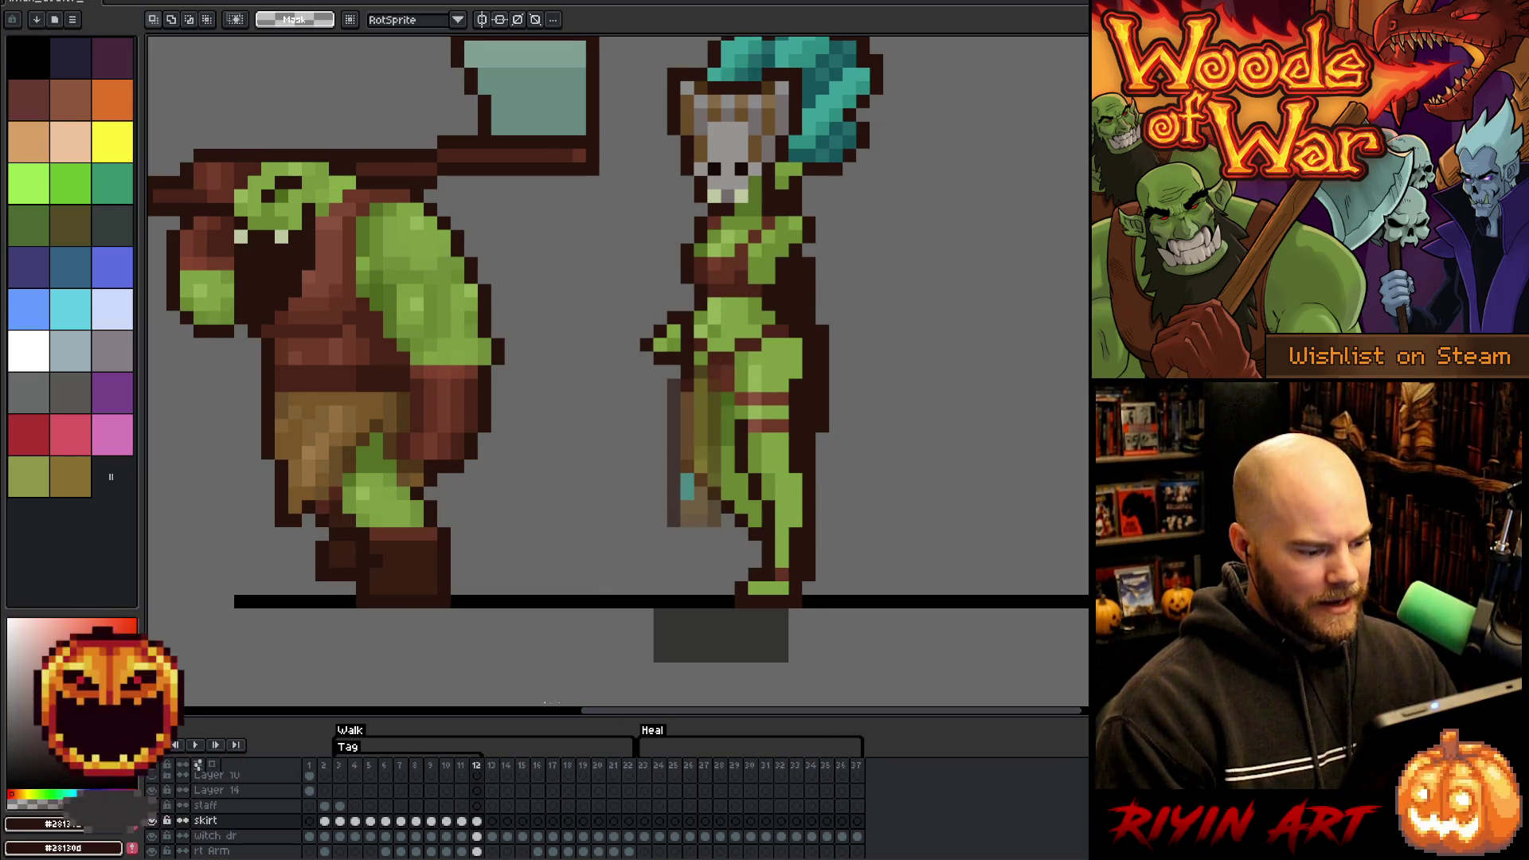
key("Right")
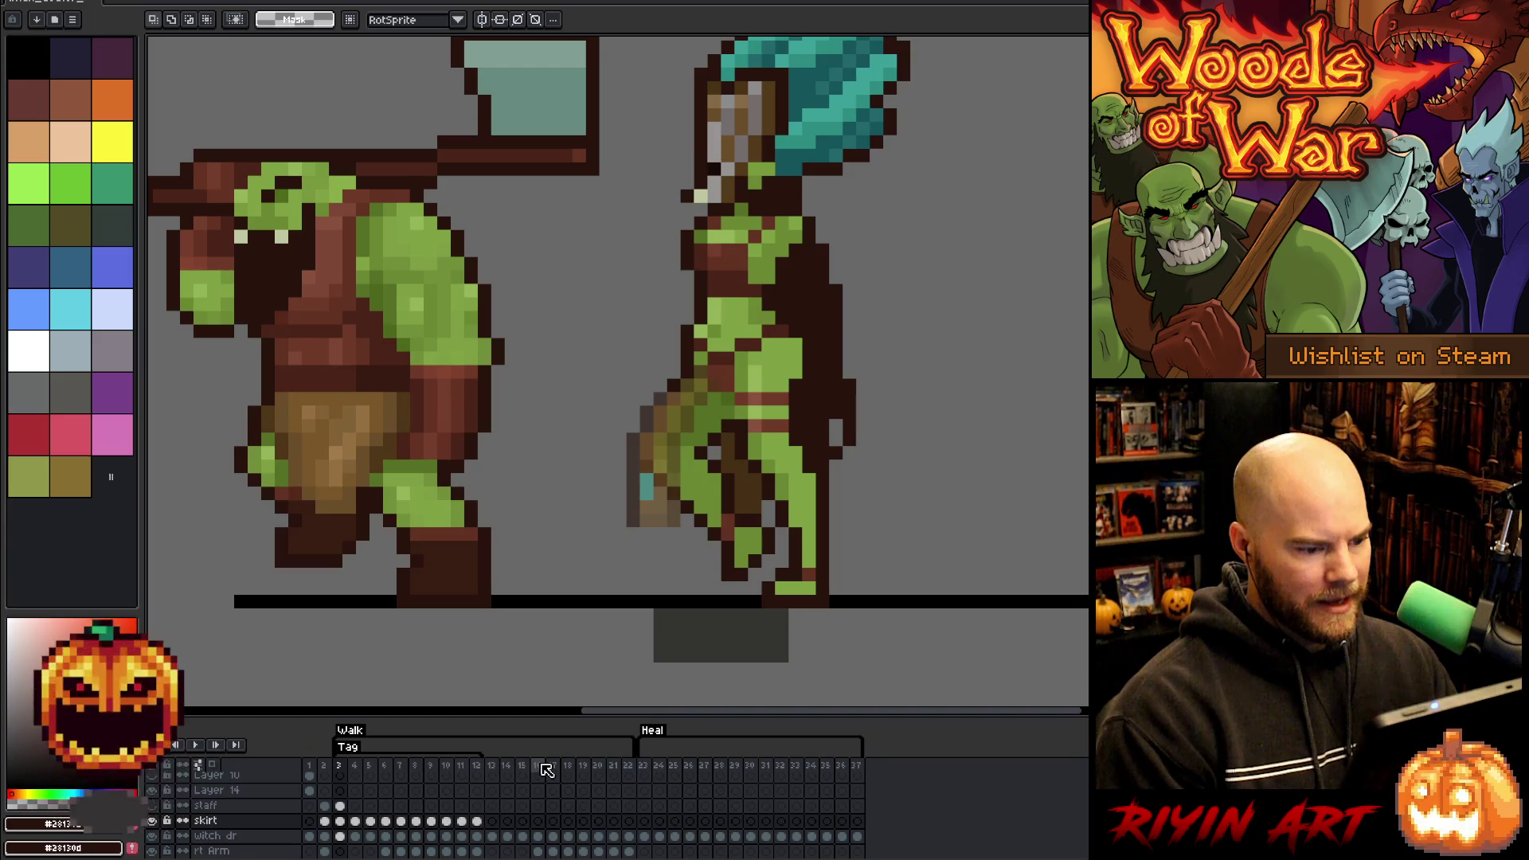
- Raise the skirt layer's opacity to 100% and play the walk animation
double_click(243, 822)
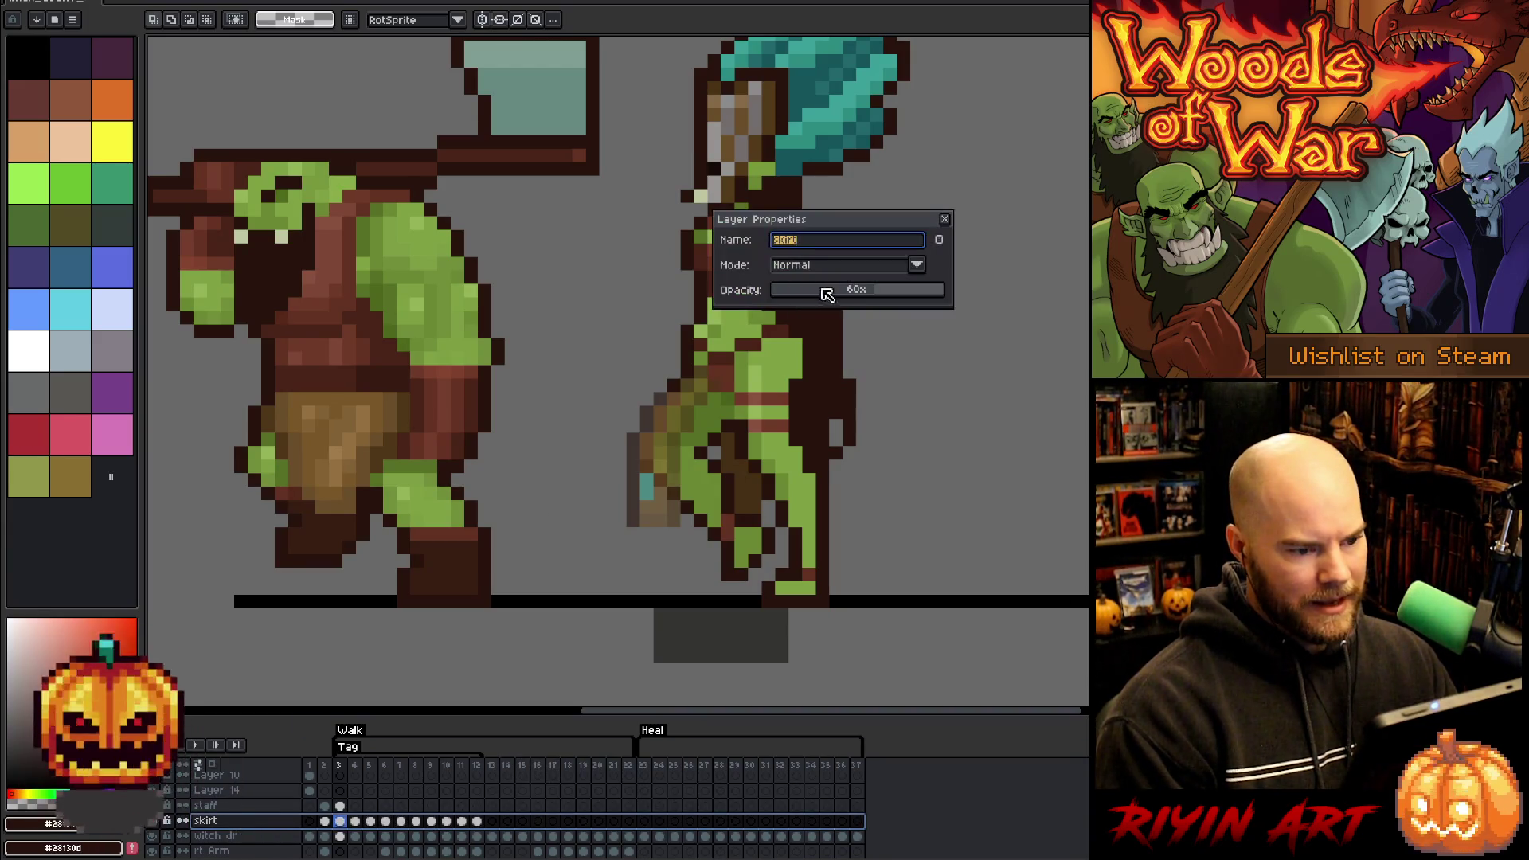
left_click_drag(828, 294, 1083, 294)
left_click(944, 219)
key("Right")
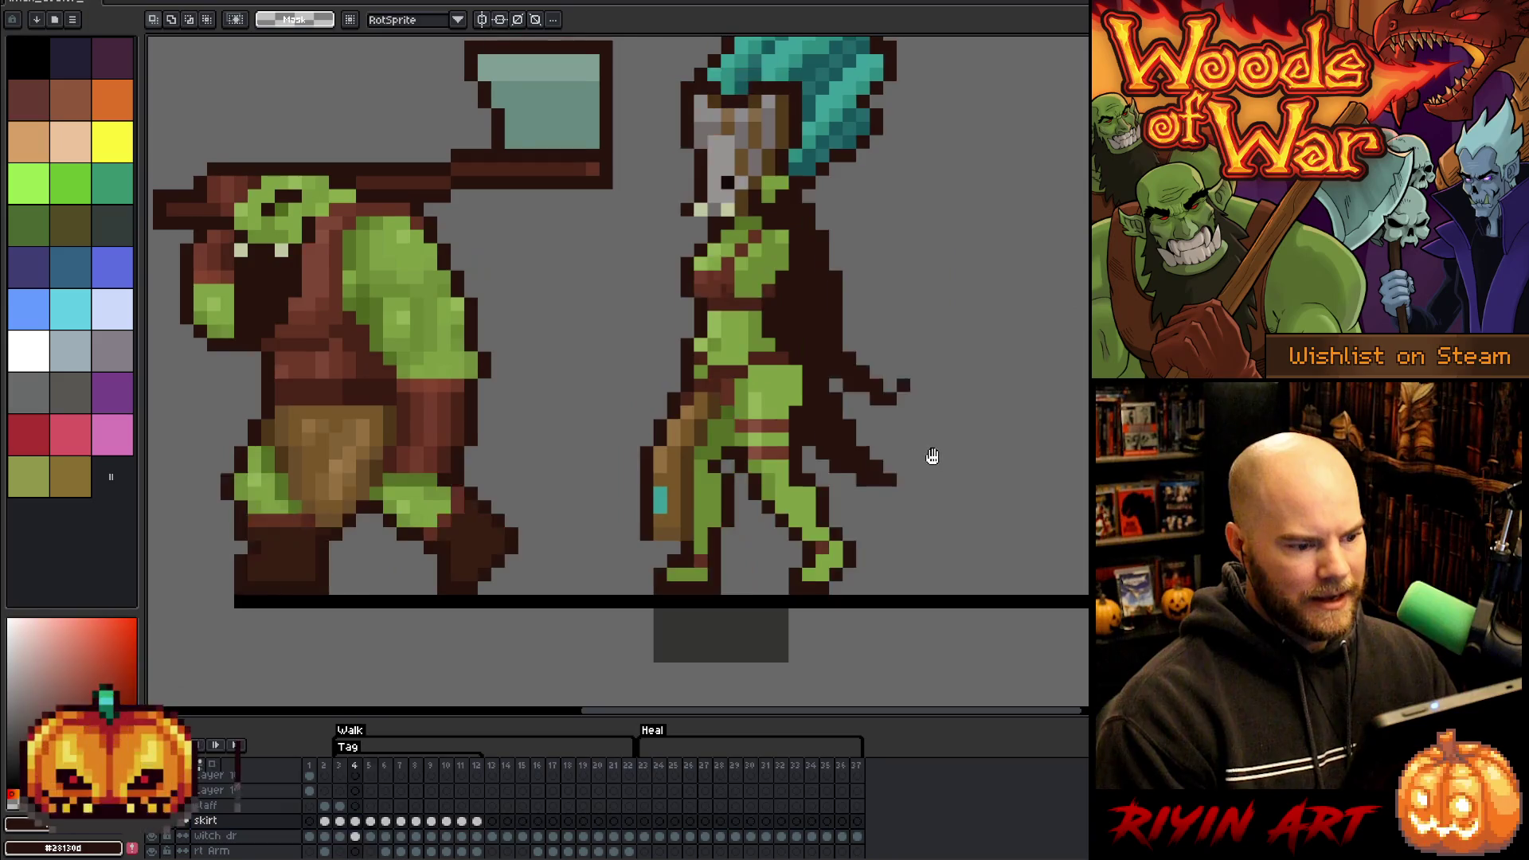
key("Return")
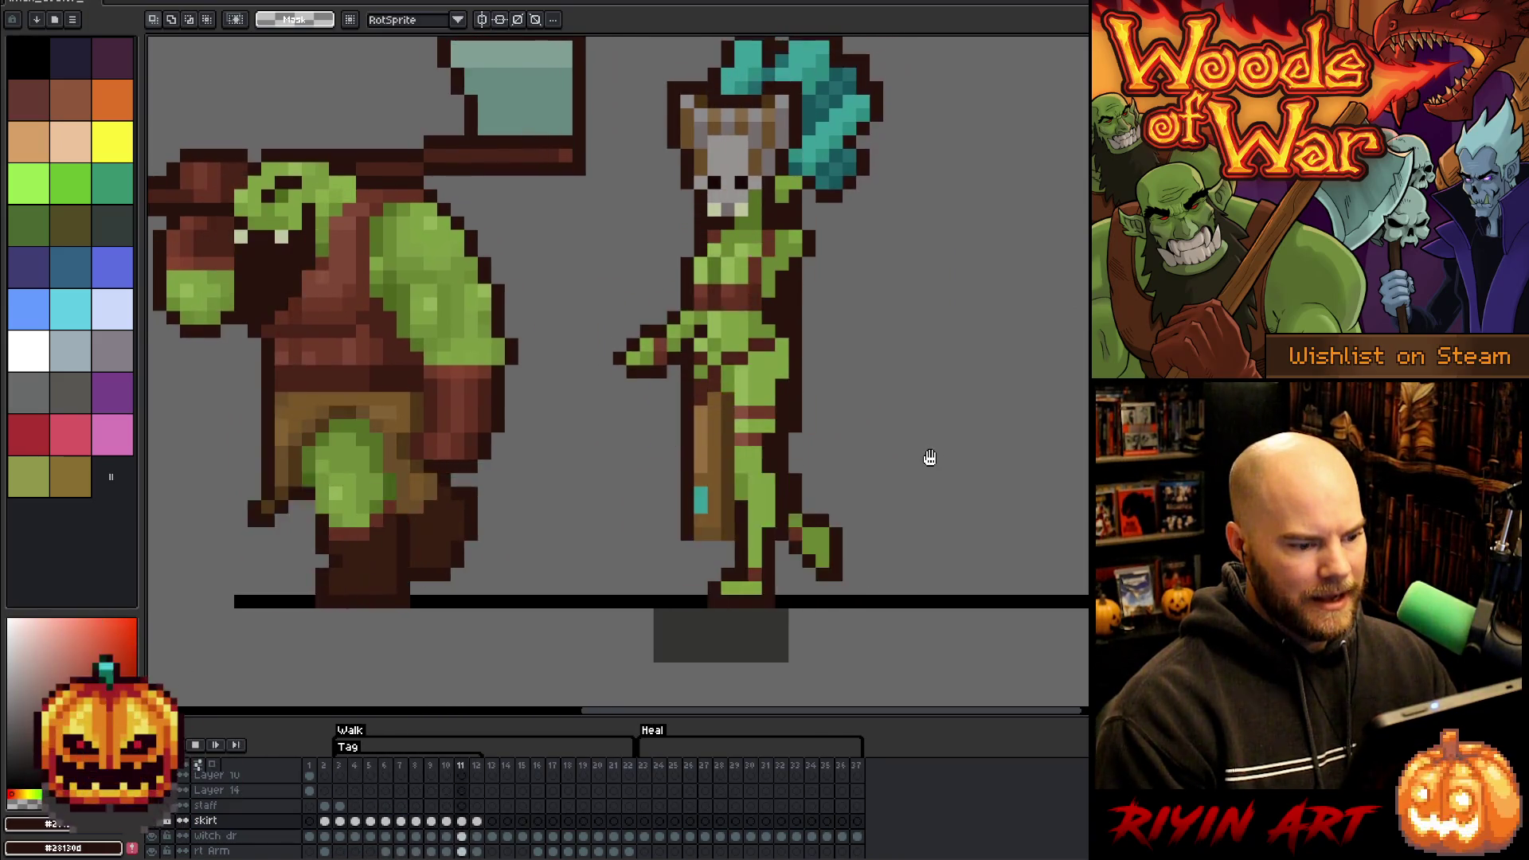
key("Return")
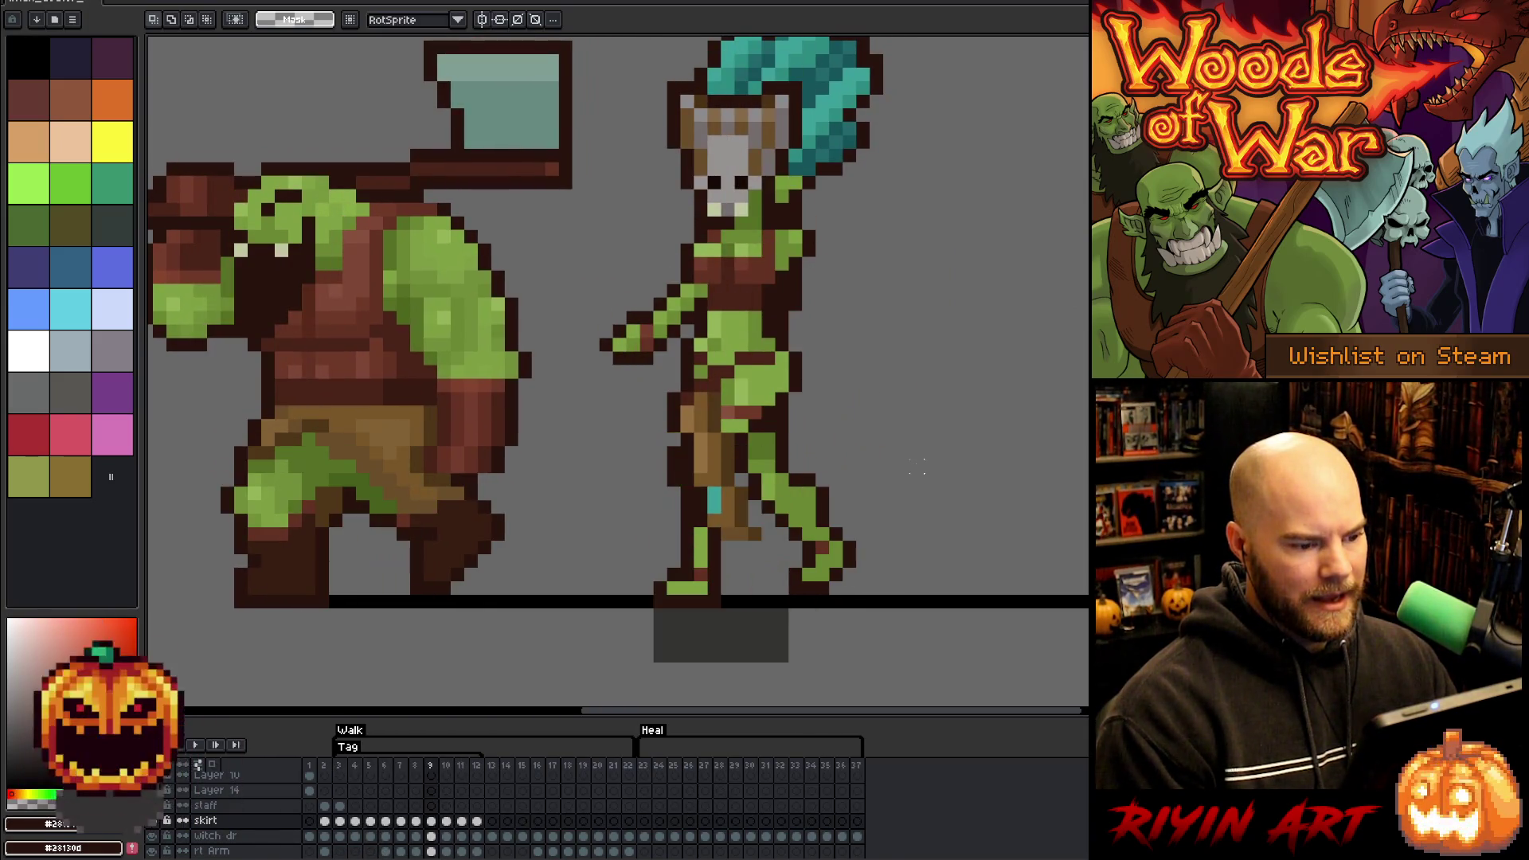
- Nudge the goblin's staff and legs one pixel left on frame 11
key("Right")
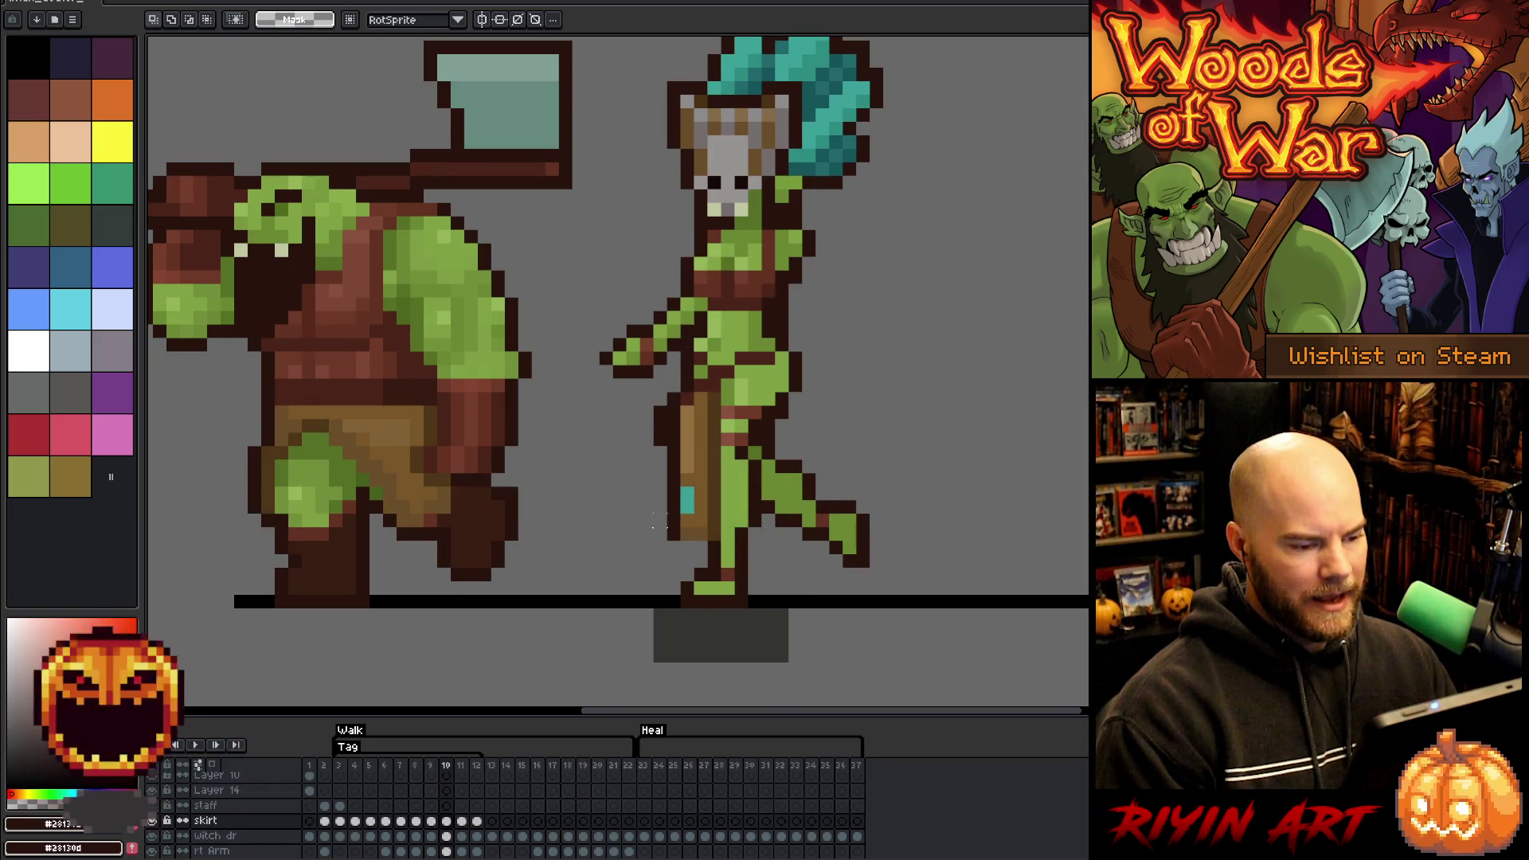
key("Right")
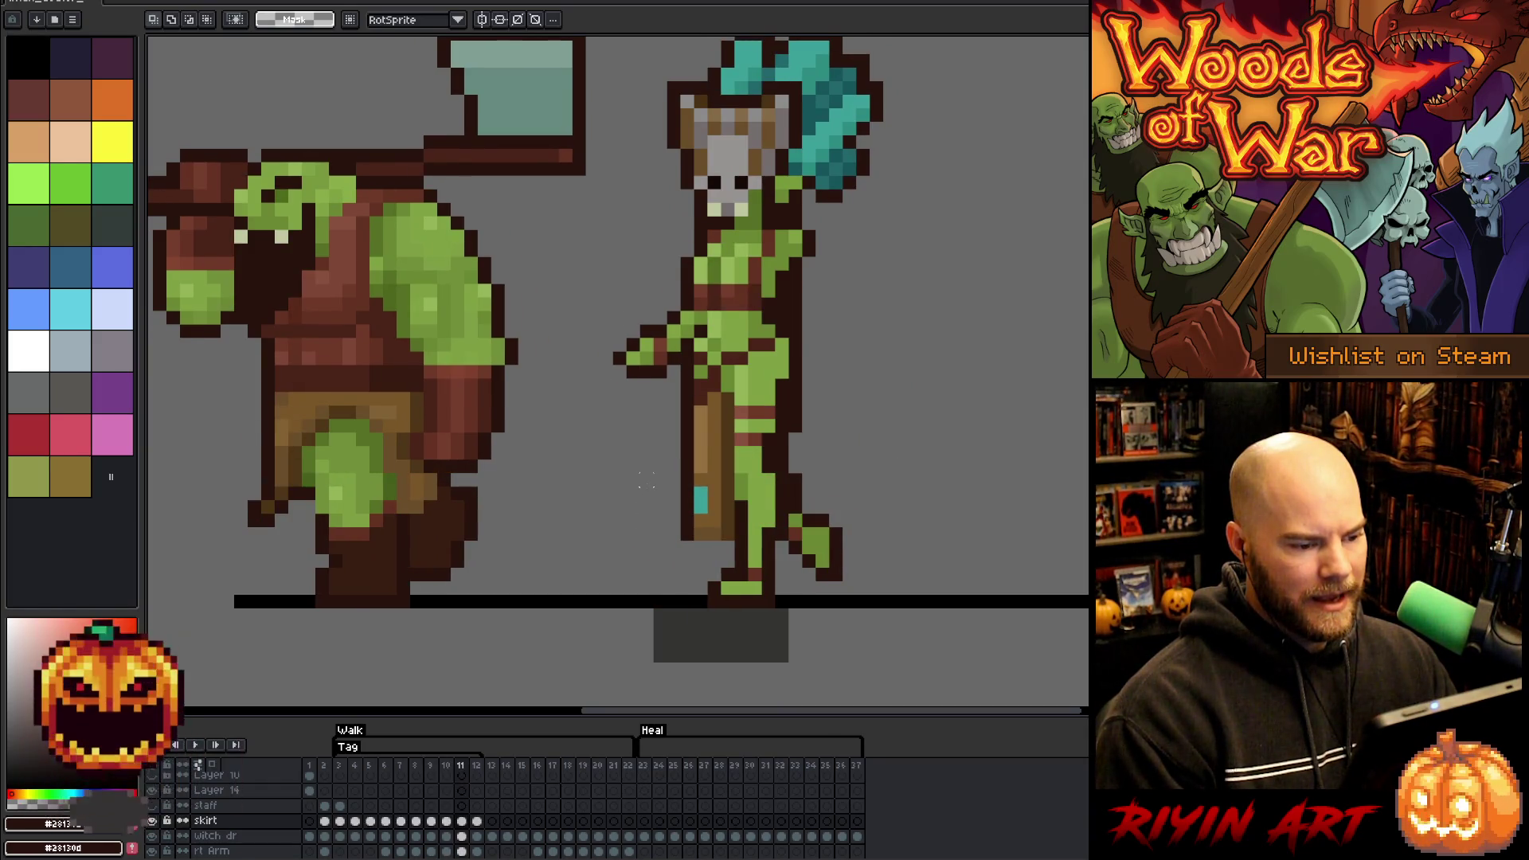
key("Right")
key("Left")
mouse_move(839, 604)
left_mouse_down()
mouse_move(642, 515)
mouse_move(541, 390)
left_mouse_up()
key("Left")
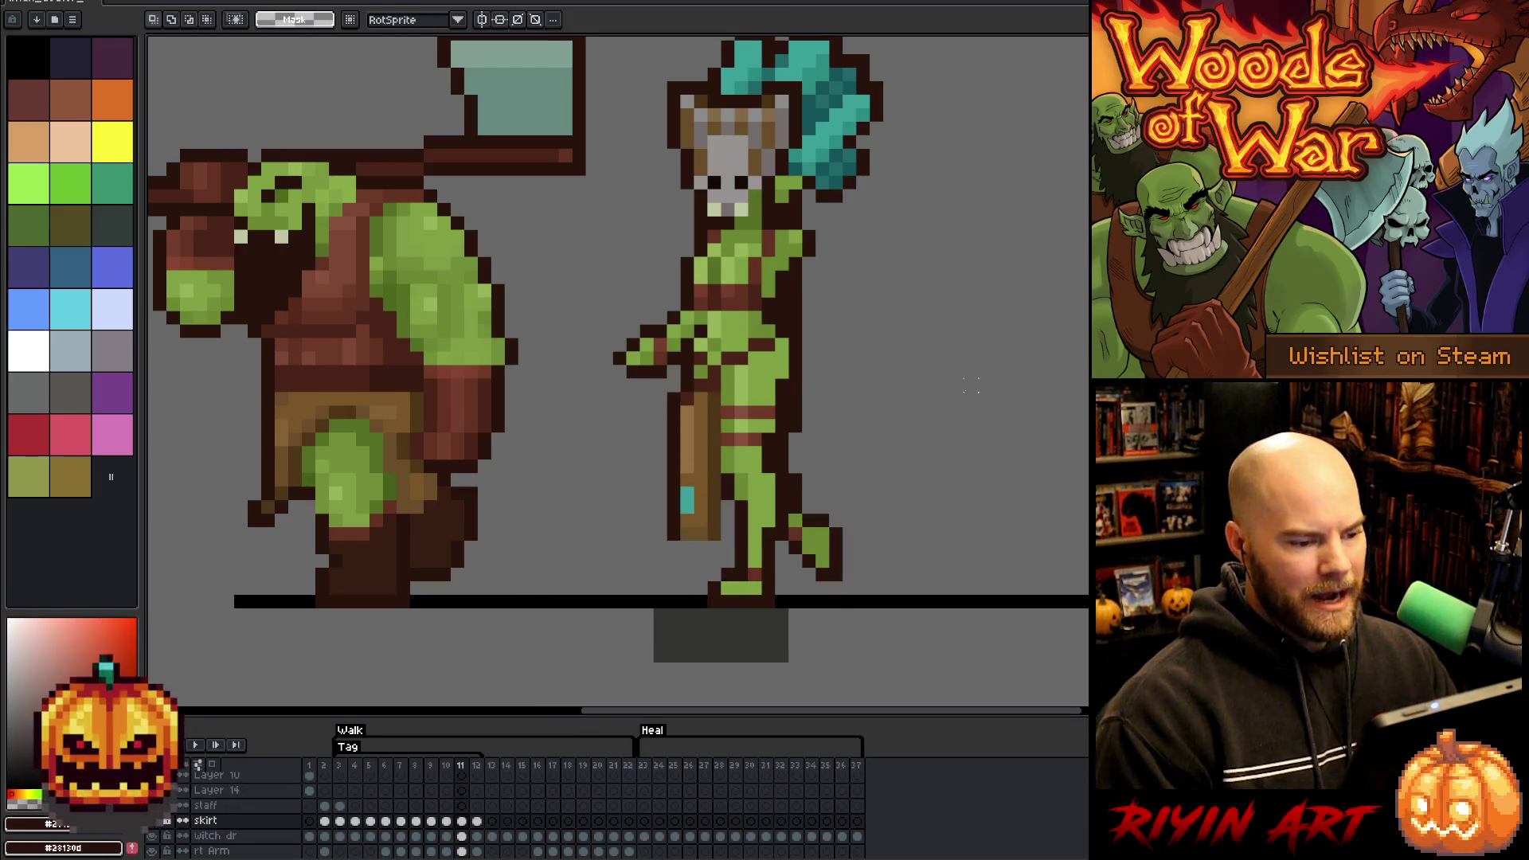
- Replay the walk and select the goblin's lower leg and bag on frame 4
key("Return")
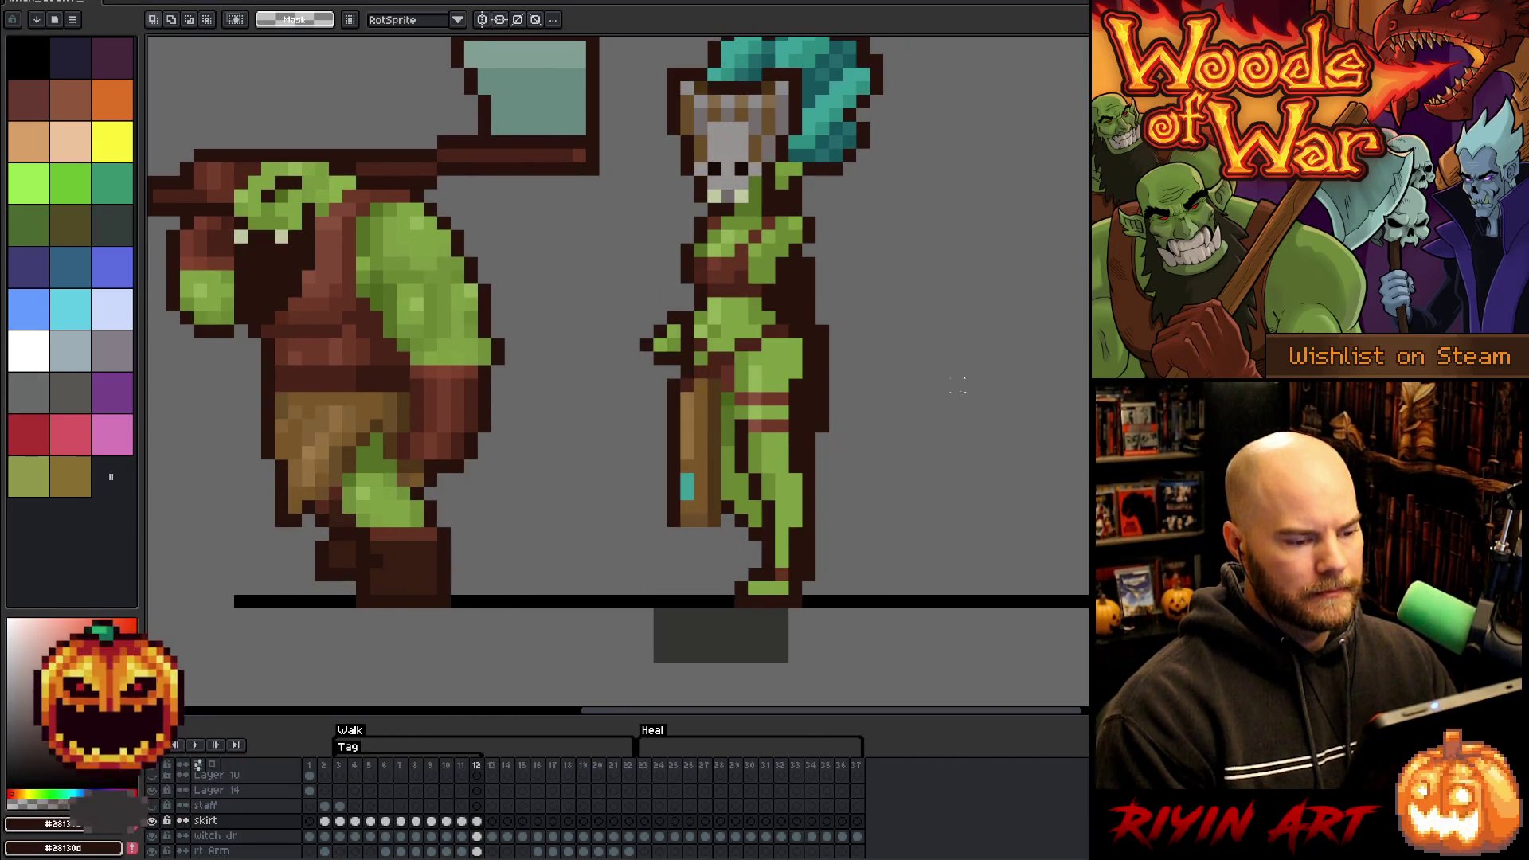
key("Right")
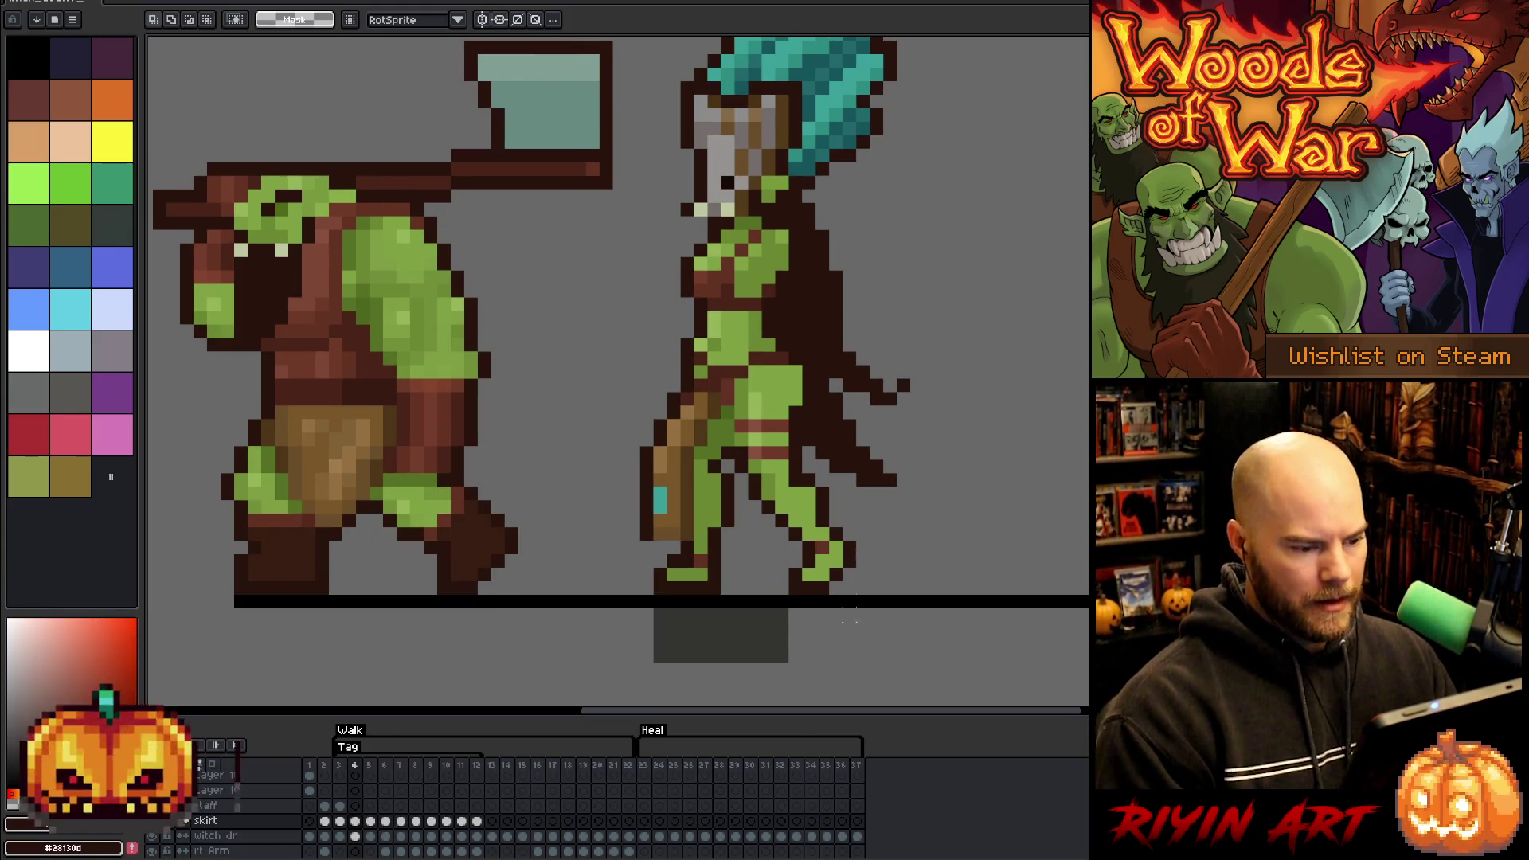
mouse_move(779, 596)
left_mouse_down()
mouse_move(600, 529)
mouse_move(568, 483)
left_mouse_up()
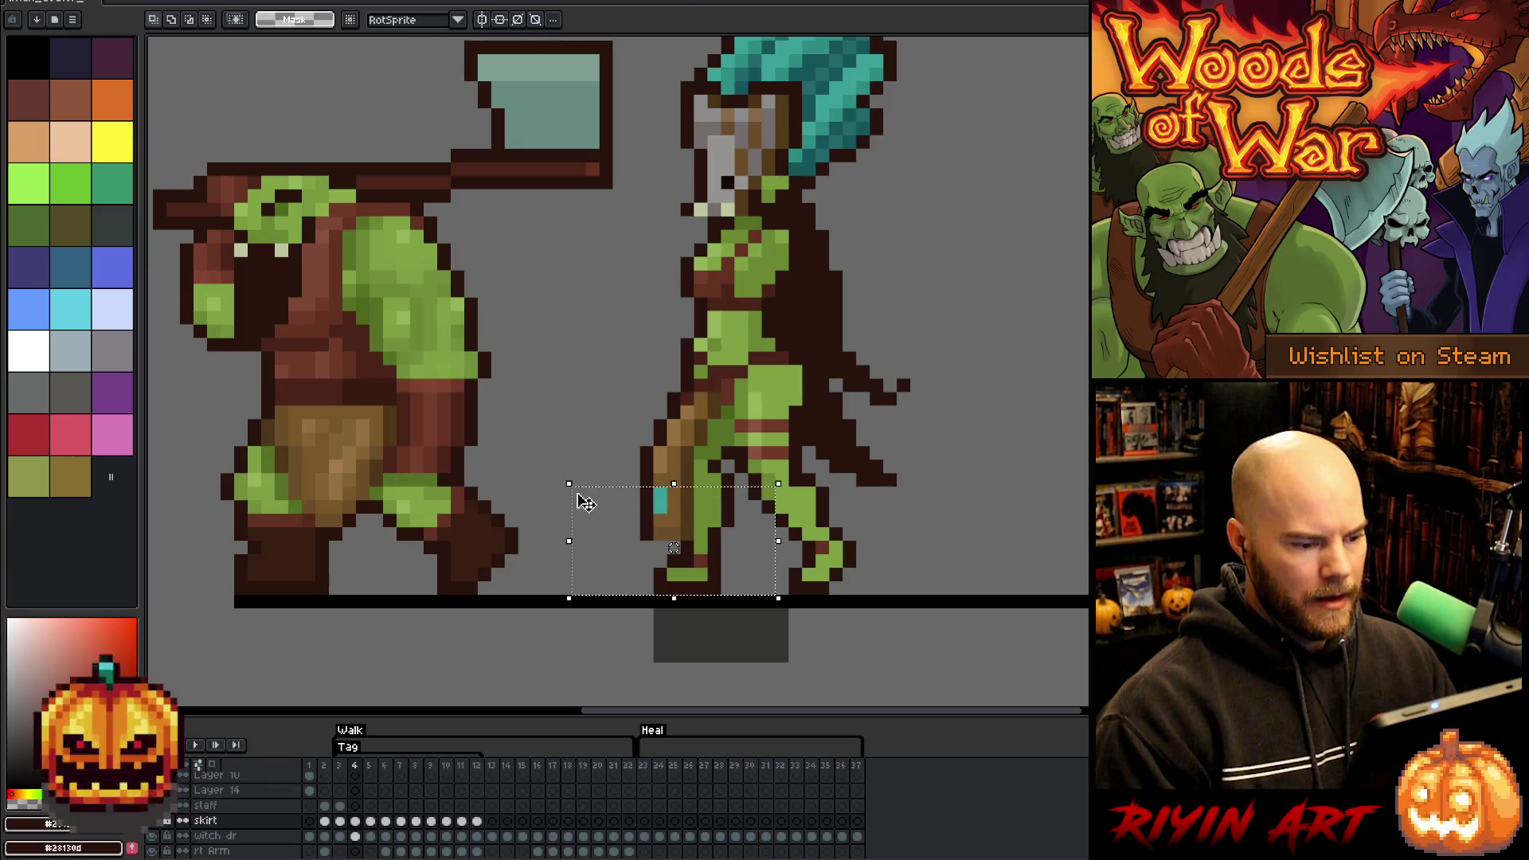
- Shift the goblin's lower leg, bag and staff bottom one pixel left on frames 4 and 5
key("Left")
key("Right")
key("ctrl+d")
left_click_drag(695, 527, 575, 484)
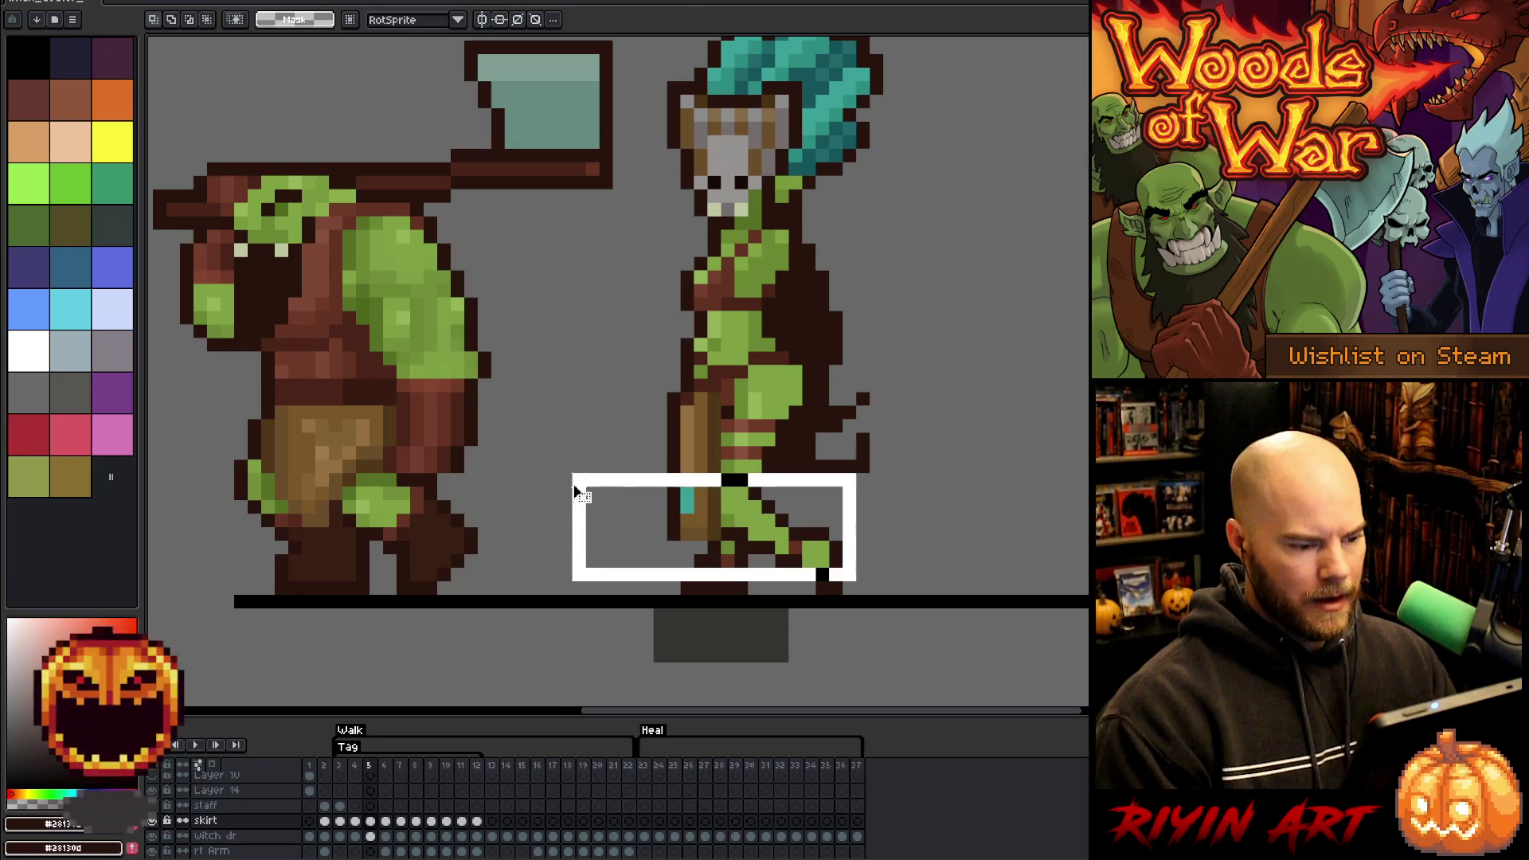
key("Left")
left_click_drag(828, 577, 563, 529)
key("Left")
key("ctrl+d")
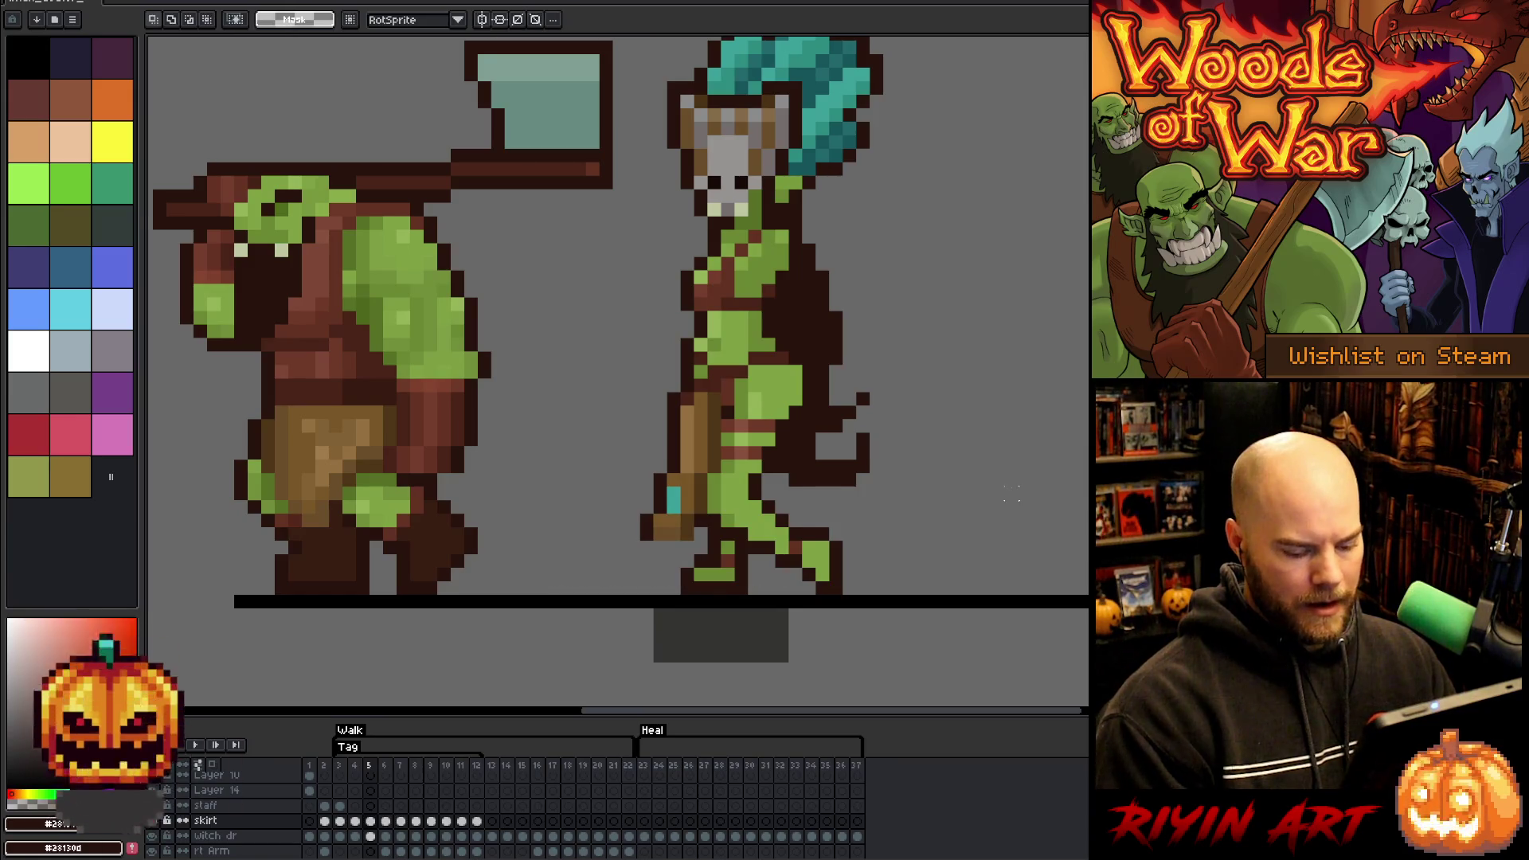
- Trial-select the goblin's lower legs and feet on frame 6, leaving them unchanged
key("Right")
left_click_drag(887, 550, 597, 431)
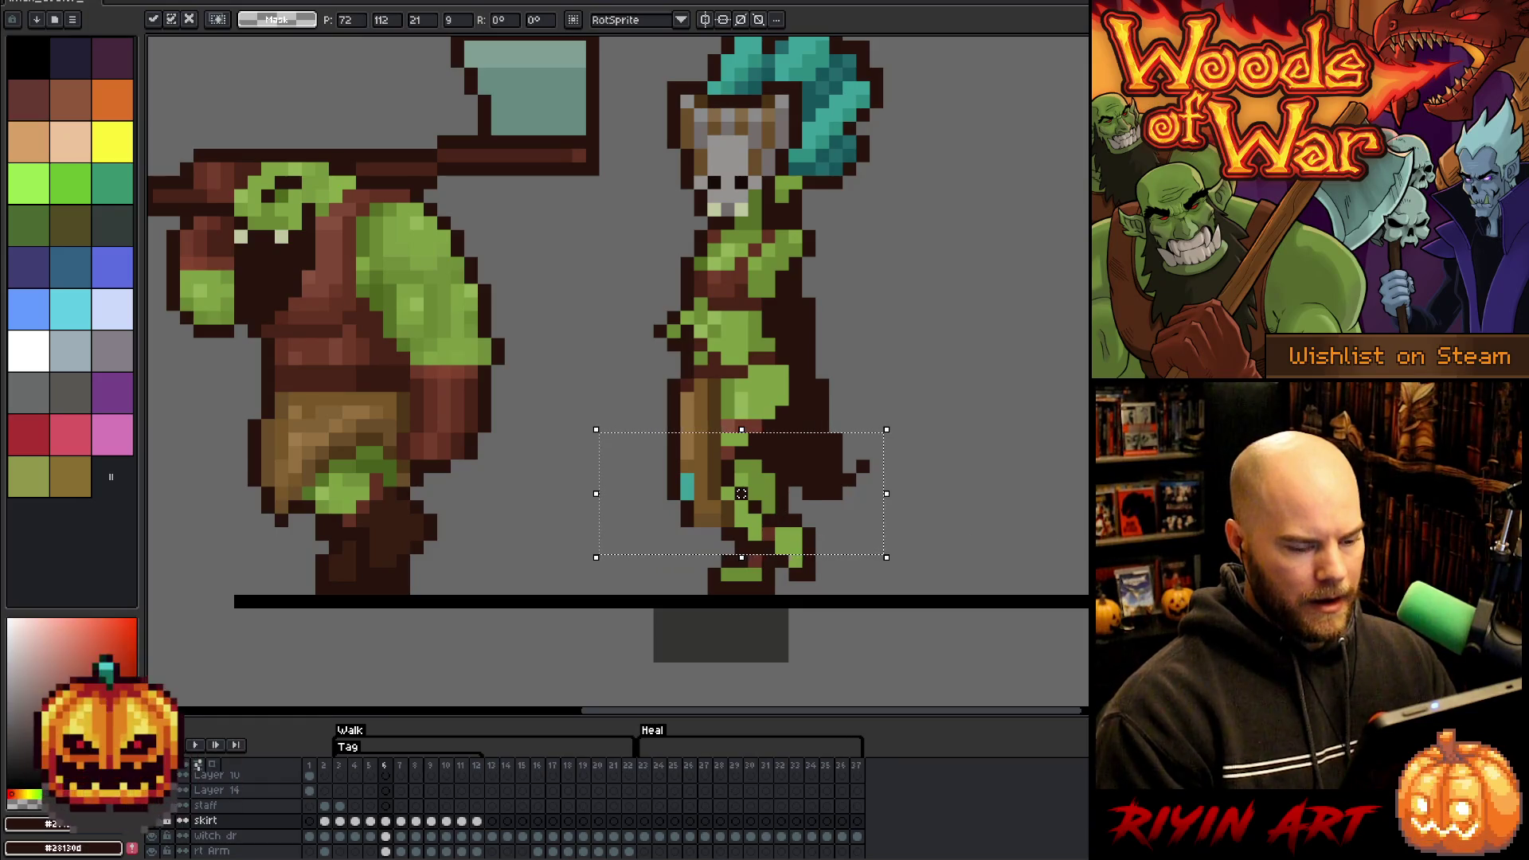
key("ctrl+d")
left_click_drag(706, 541, 582, 497)
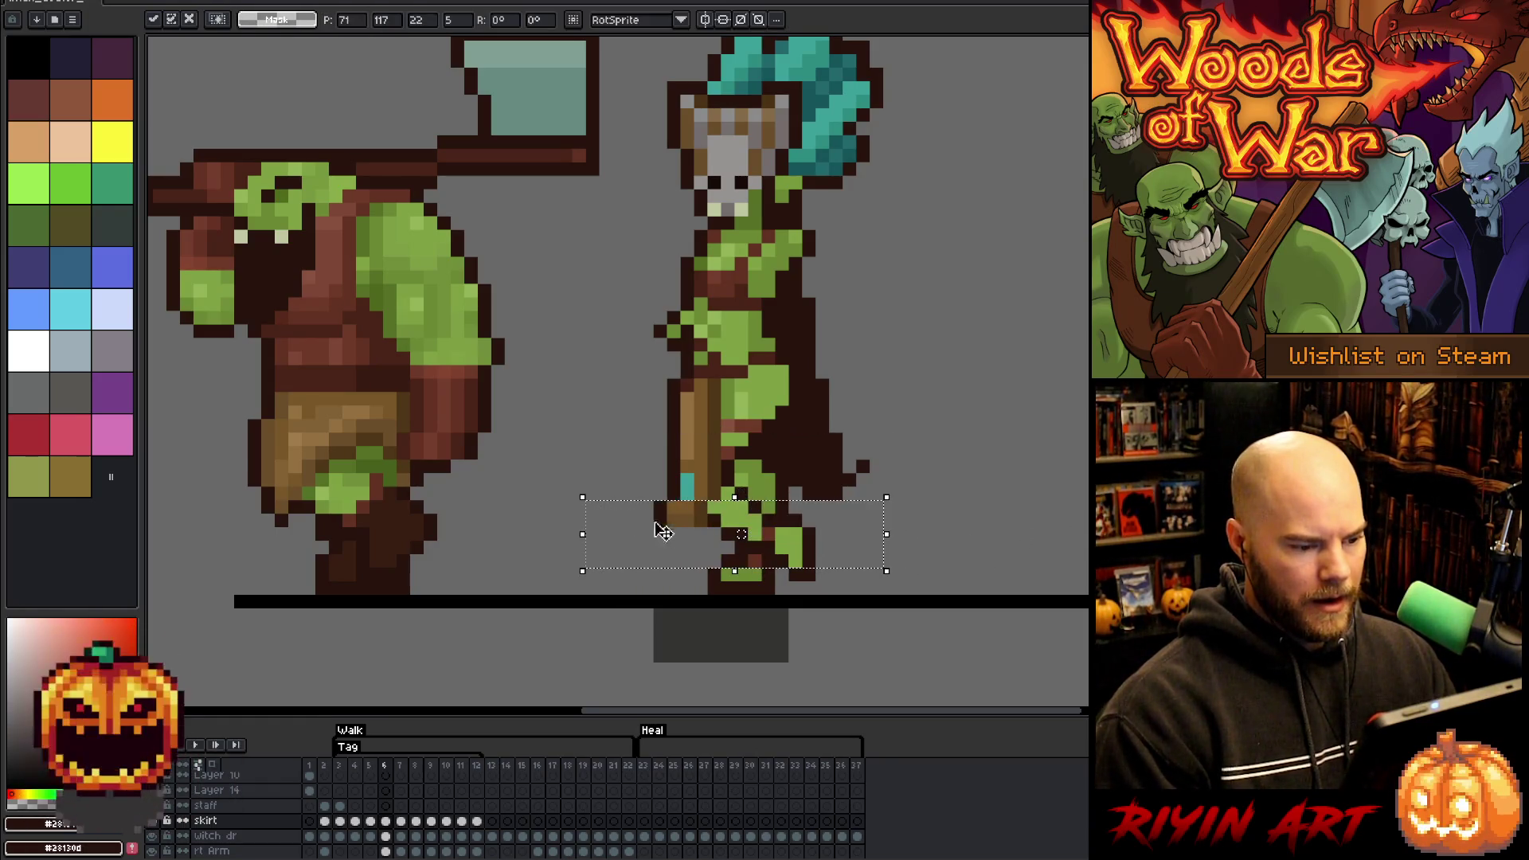
key("Right")
key("Return")
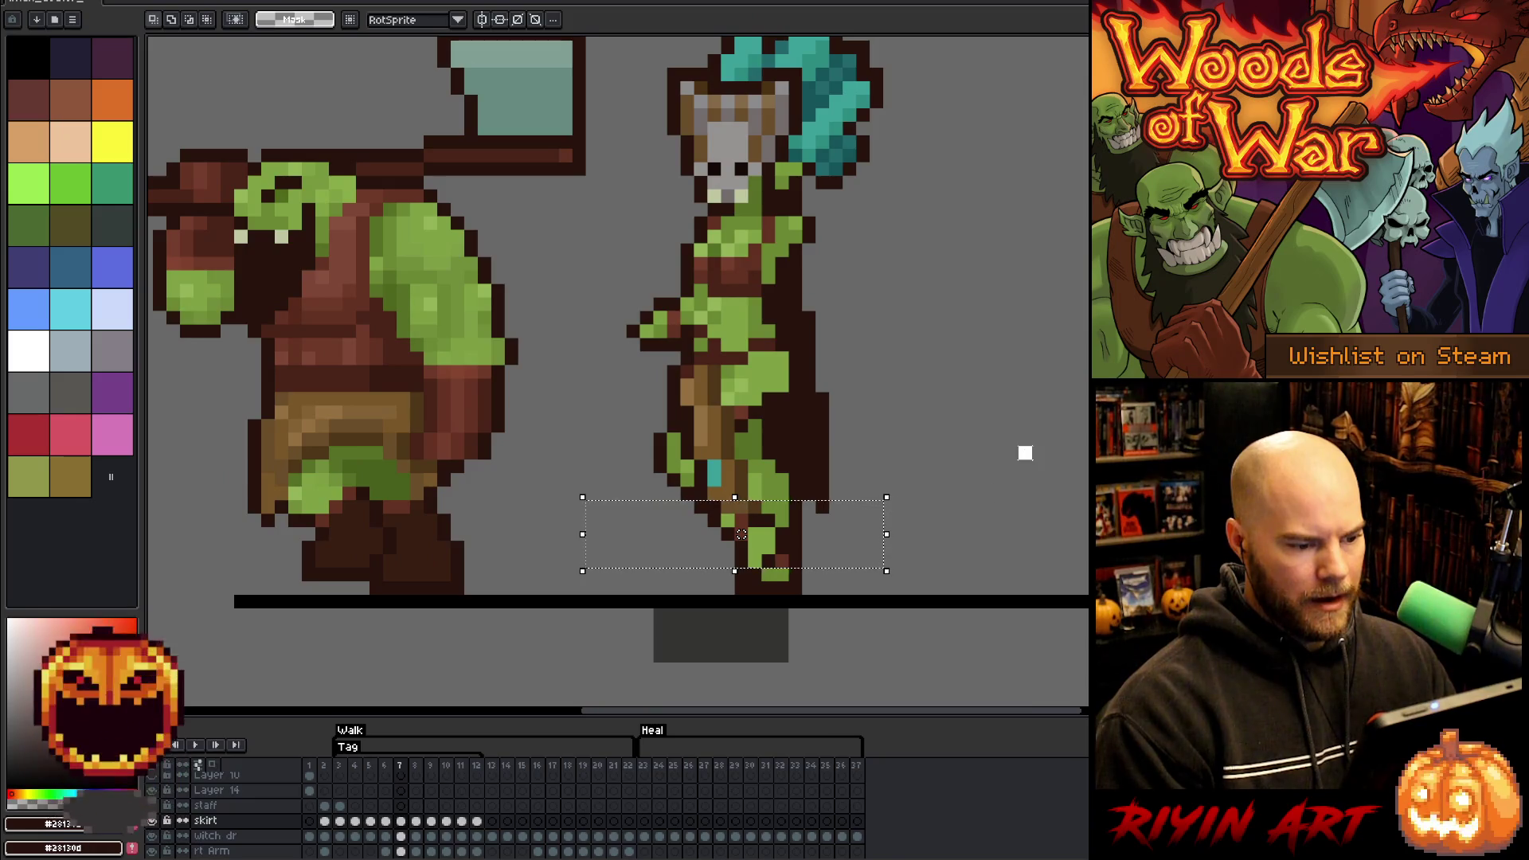
key("ctrl+d")
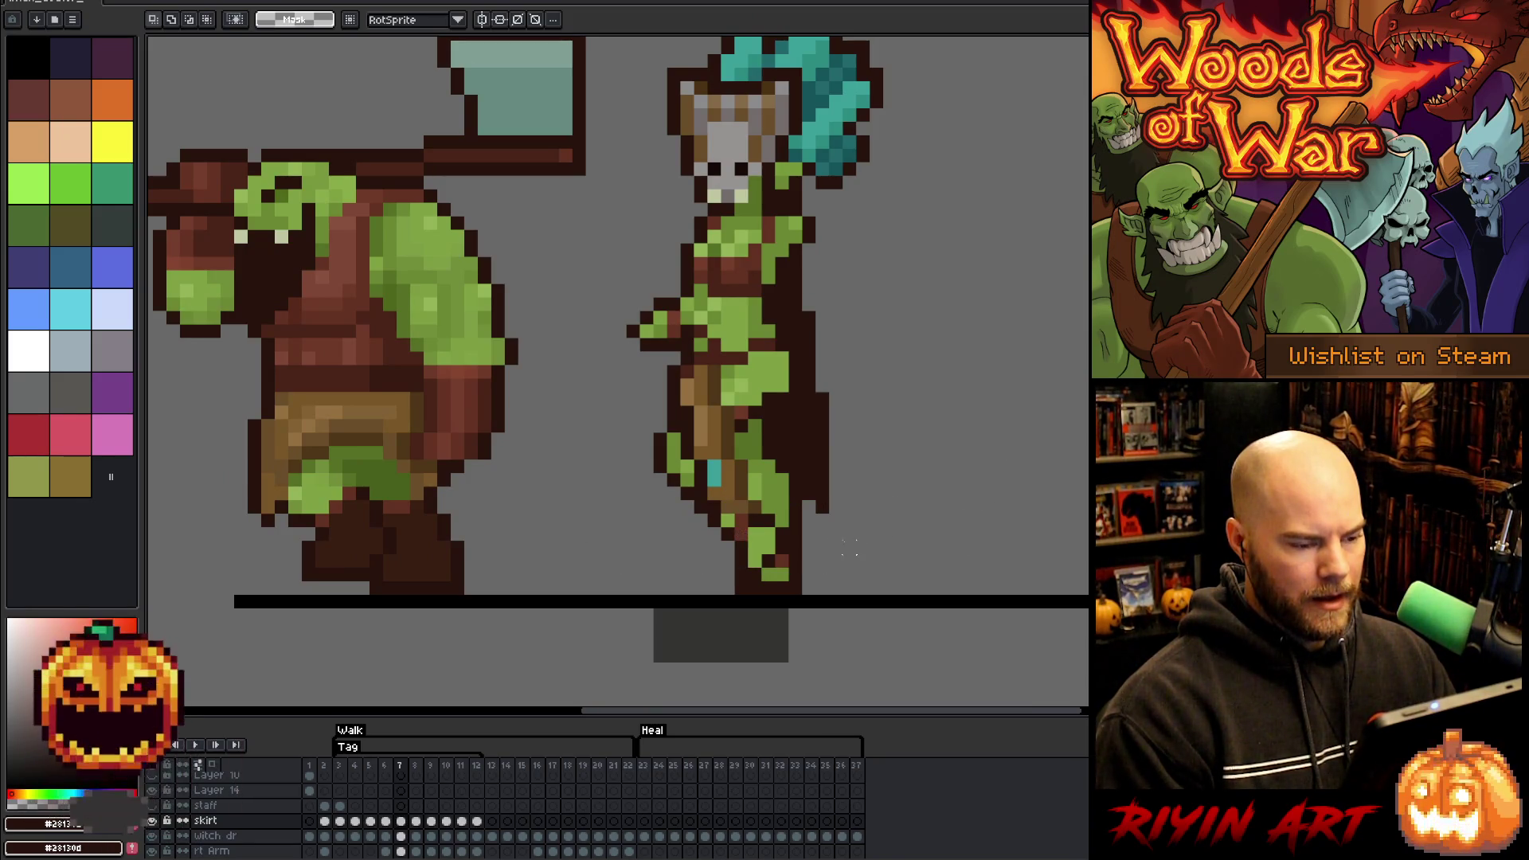
- Shift the goblin's lower legs one pixel left on frame 7
left_click_drag(824, 560, 583, 452)
key("Left")
key("Return")
key("ctrl+d")
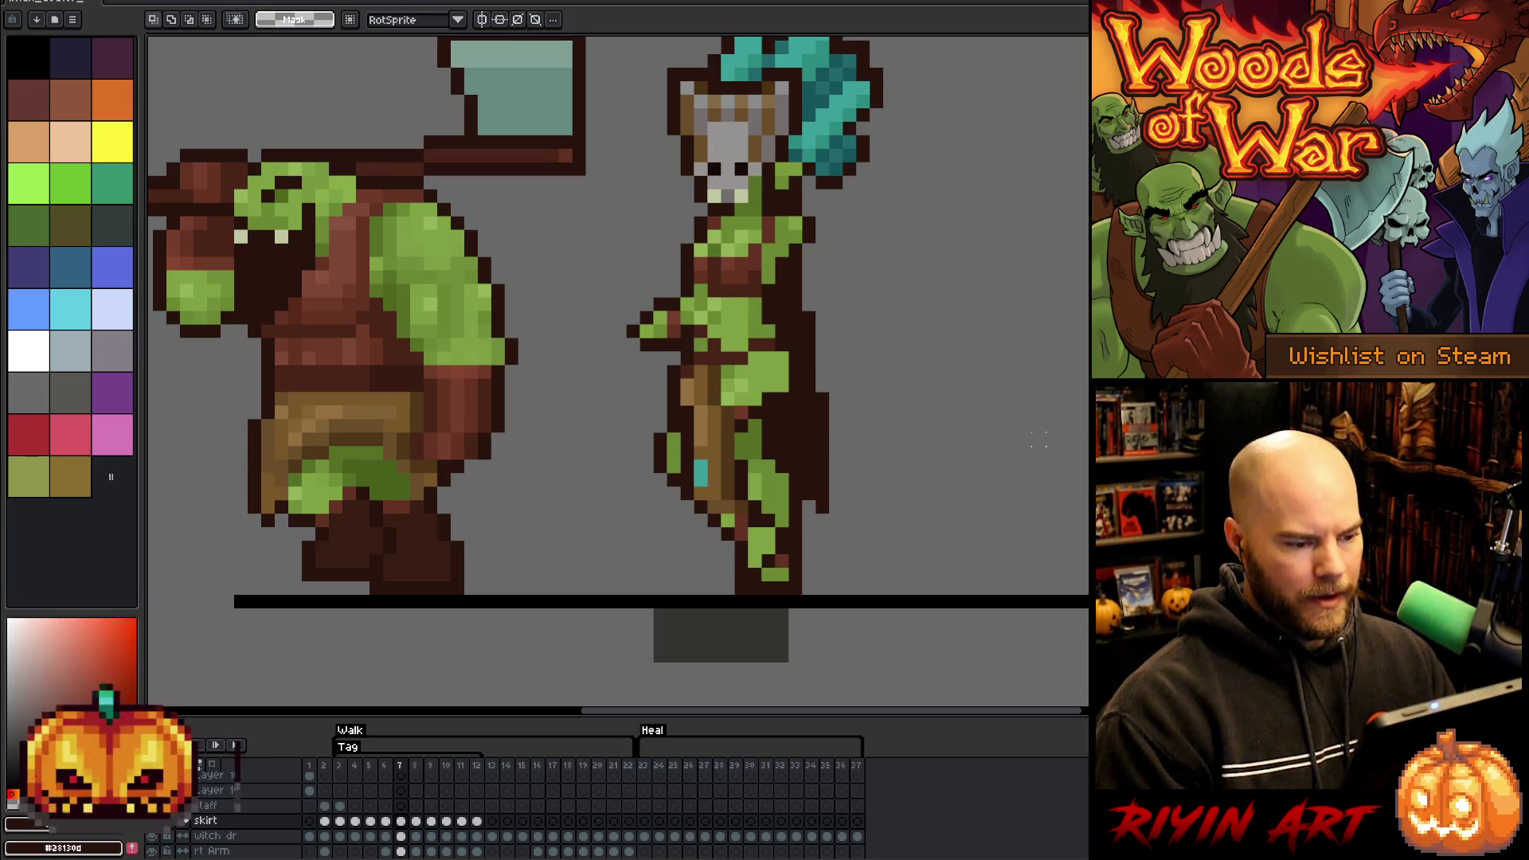
- Step through frames 8 to 10 and inspect the shaman's leg on frame 10 without changes
key("Right")
key("Right")
key("Right")
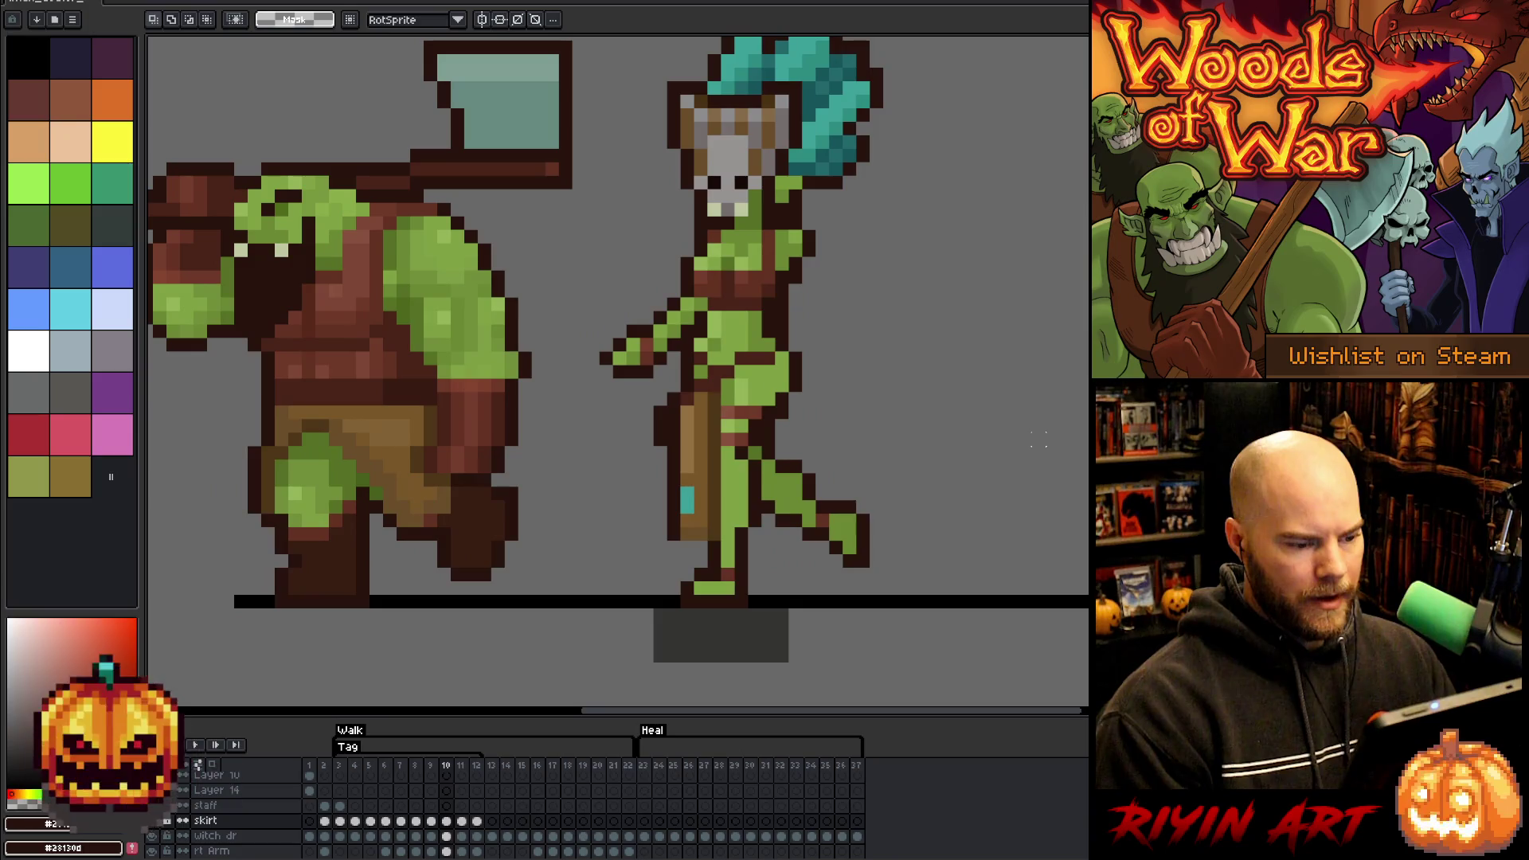
key("Left")
key("Right")
mouse_move(750, 569)
left_mouse_down()
mouse_move(637, 499)
mouse_move(625, 471)
left_mouse_up()
key("ctrl+d")
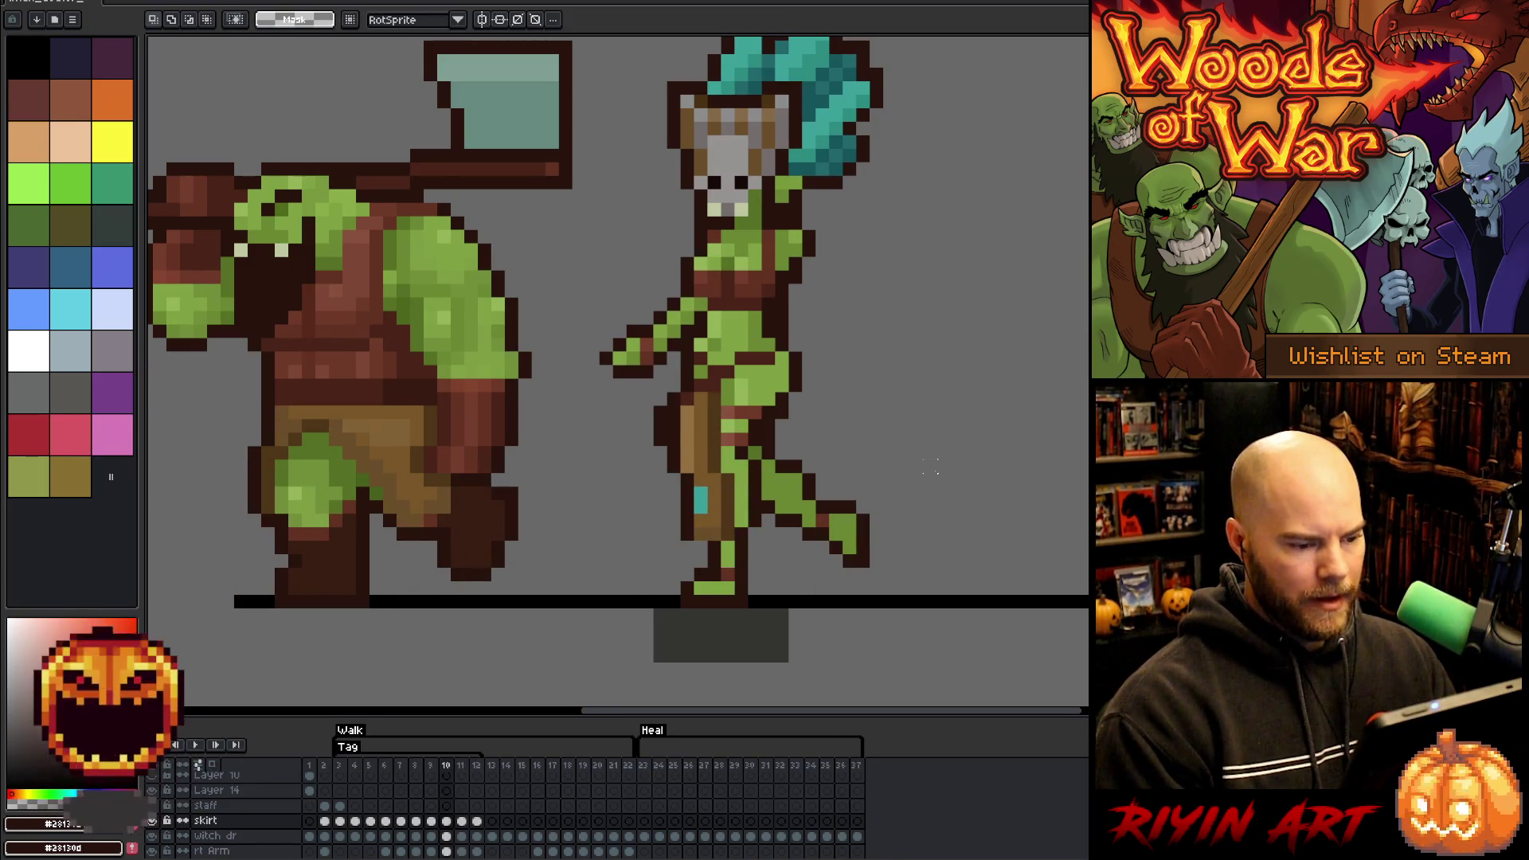
- Move the goblin's staff and lower leg one pixel left on frame 12 and play the cycle
key("Right")
key("Right")
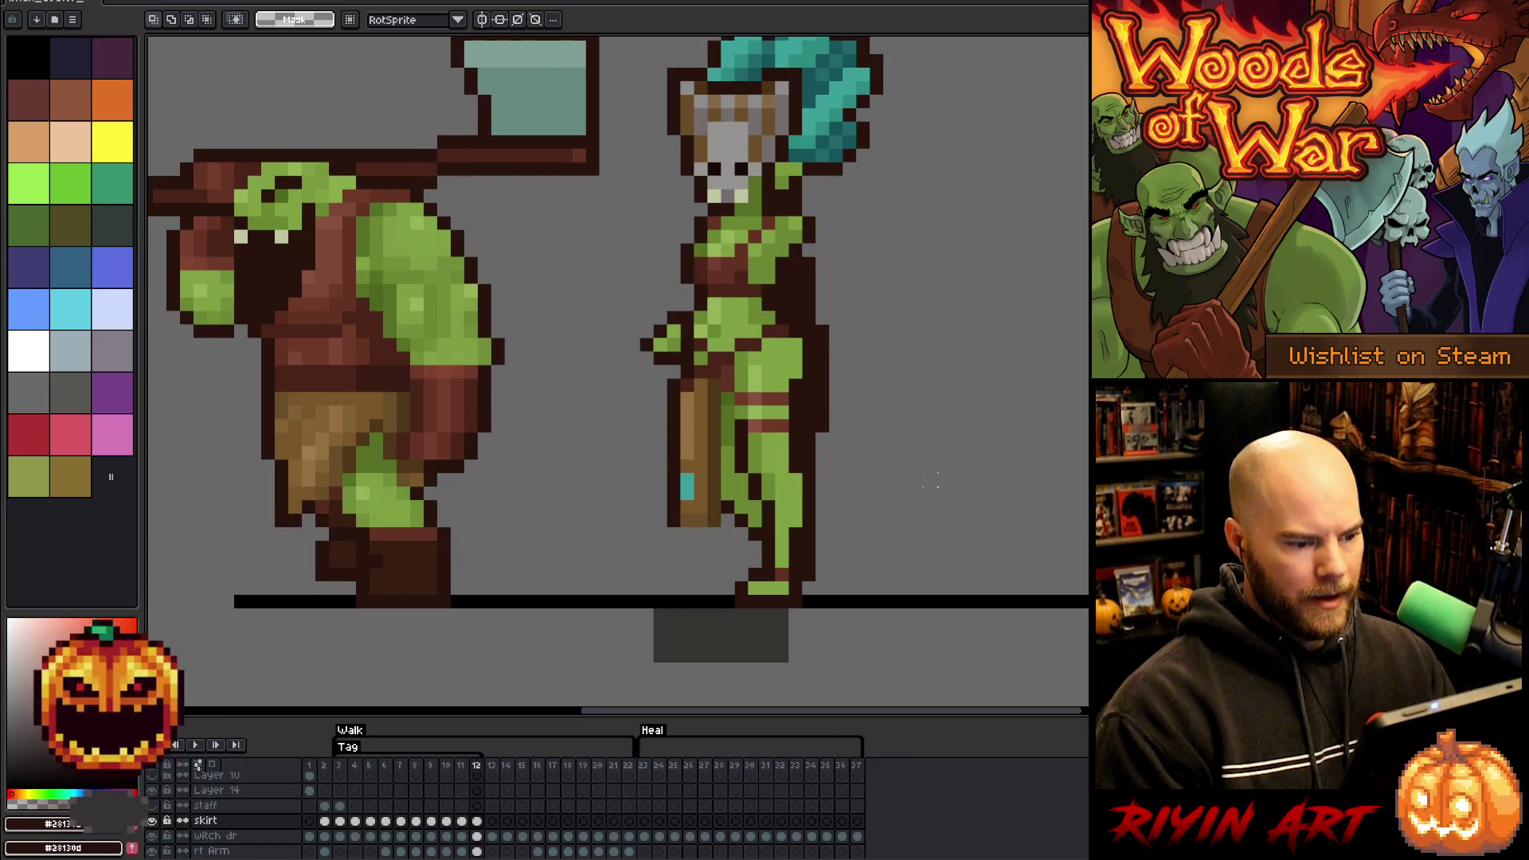
key("Left")
key("Right")
mouse_move(777, 568)
left_mouse_down()
mouse_move(600, 488)
mouse_move(571, 444)
left_mouse_up()
key("Left")
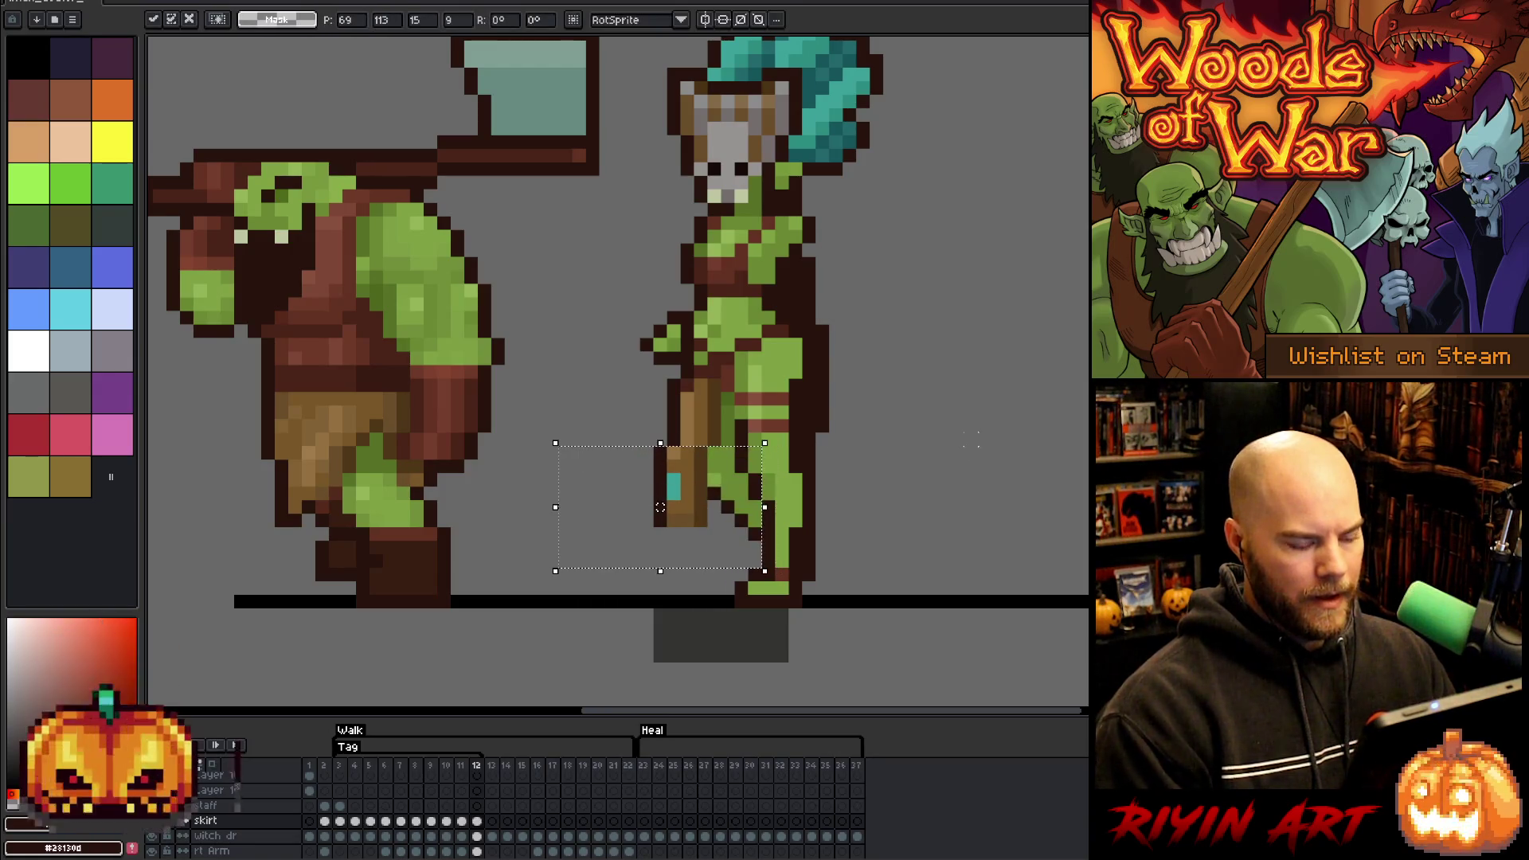
key("Return")
key("Return")
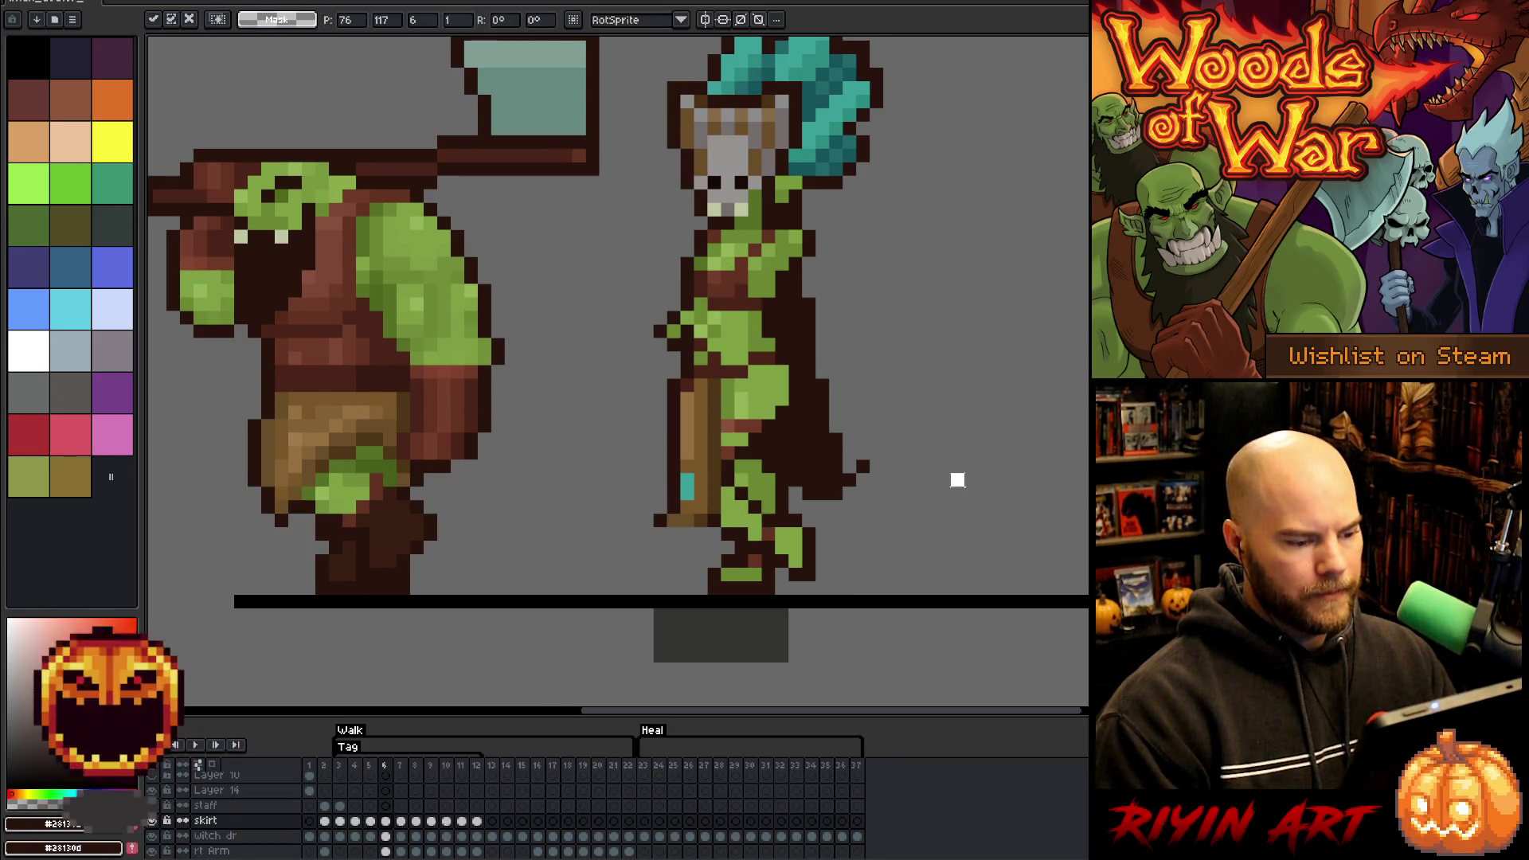
- Compare frames 6 and 7, then replay the walk animation
key("Right")
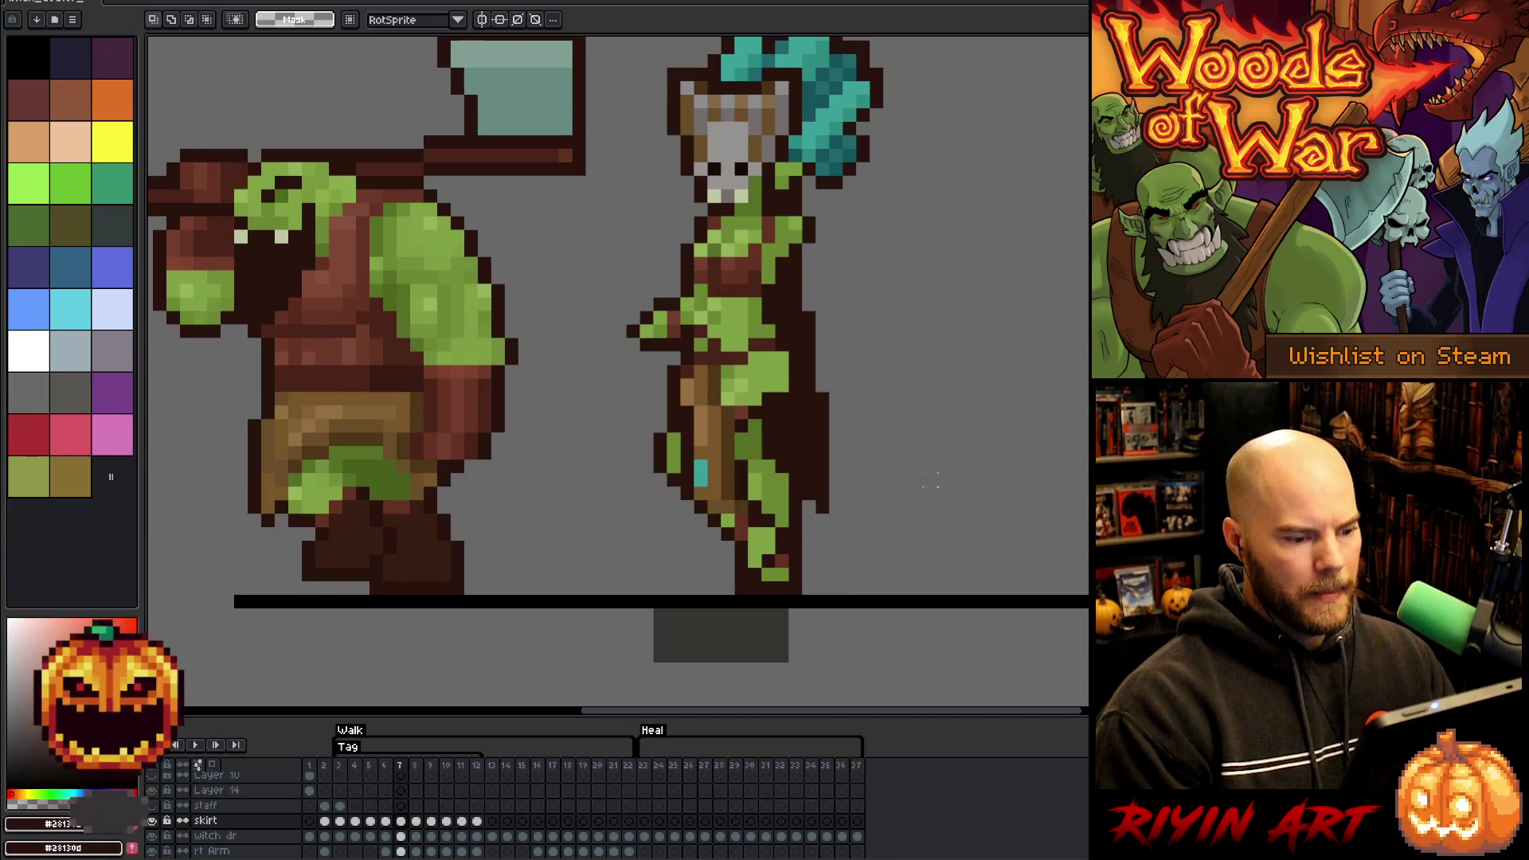
key("Left")
key("Right")
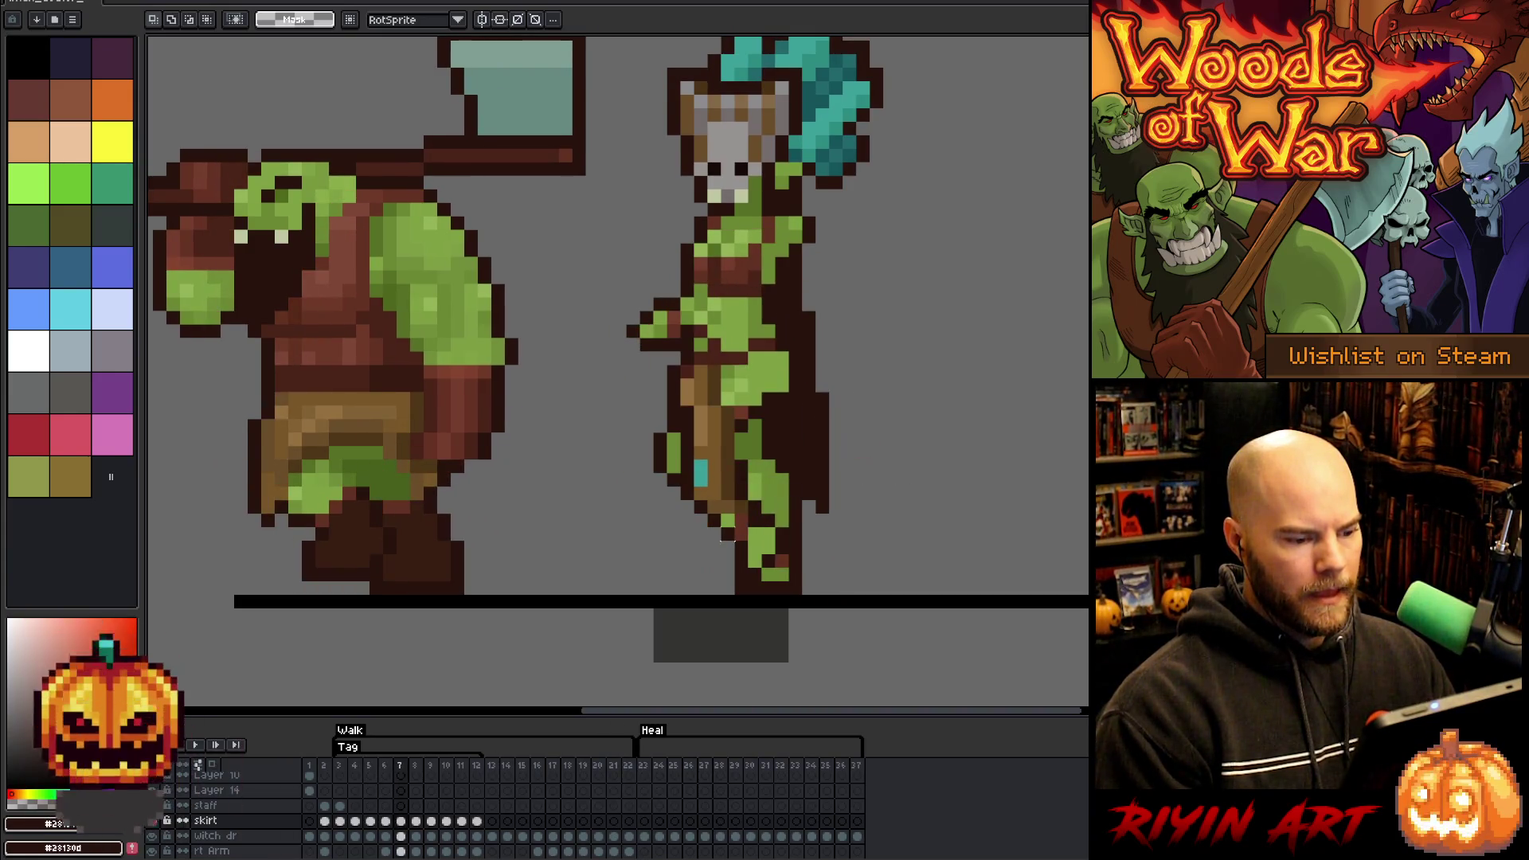
key("Return")
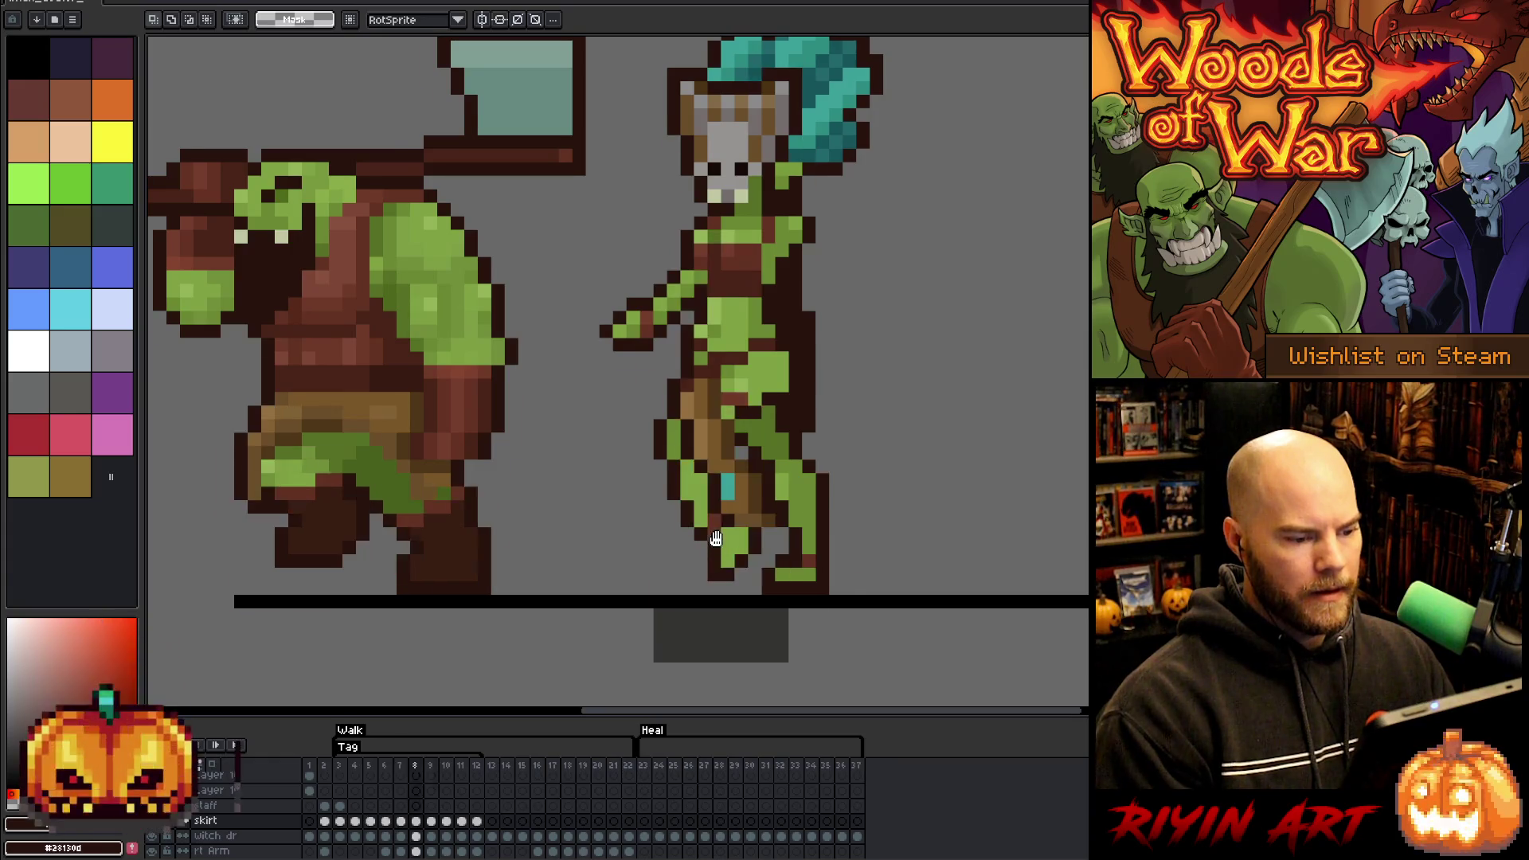
- Zoom in and out on the looping walk, then stop playback and land on frame 5
scroll(820, 502, "down", 3)
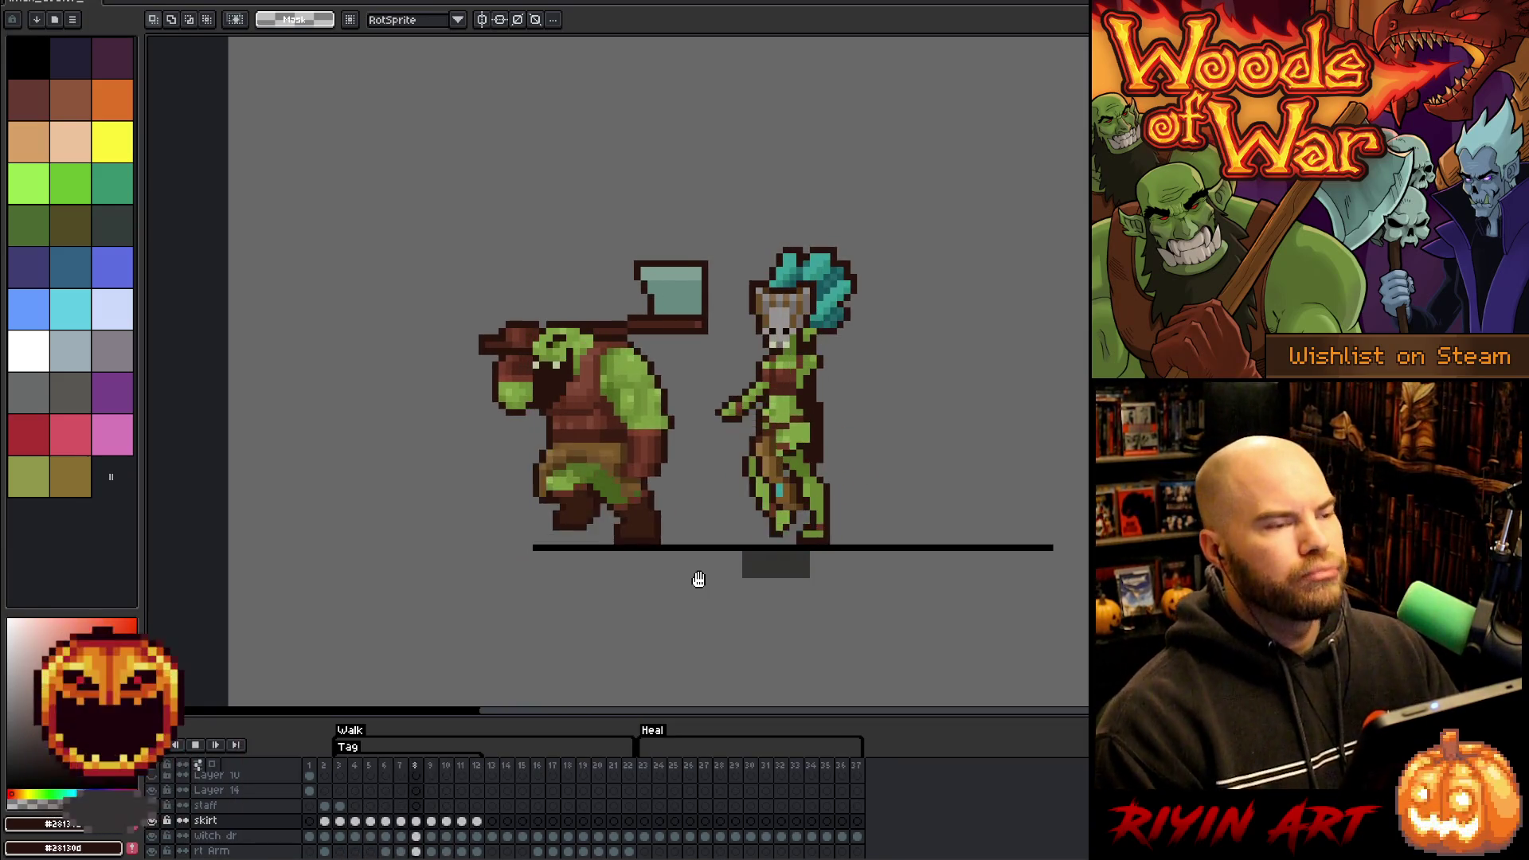
scroll(818, 512, "up", 1)
scroll(819, 512, "up", 1)
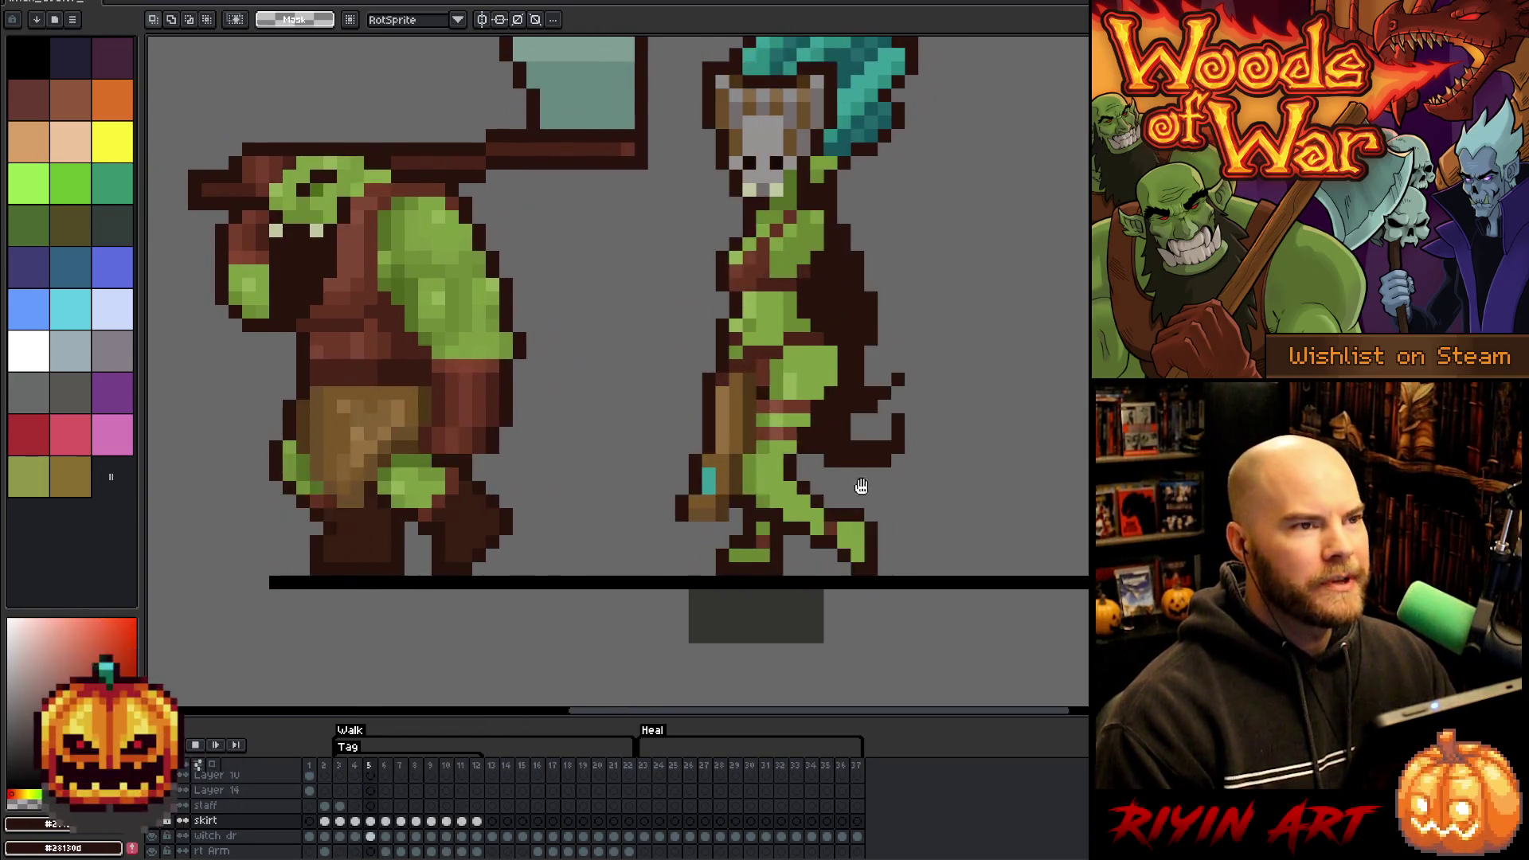
scroll(865, 452, "down", 1)
scroll(865, 452, "up", 1)
key("Return")
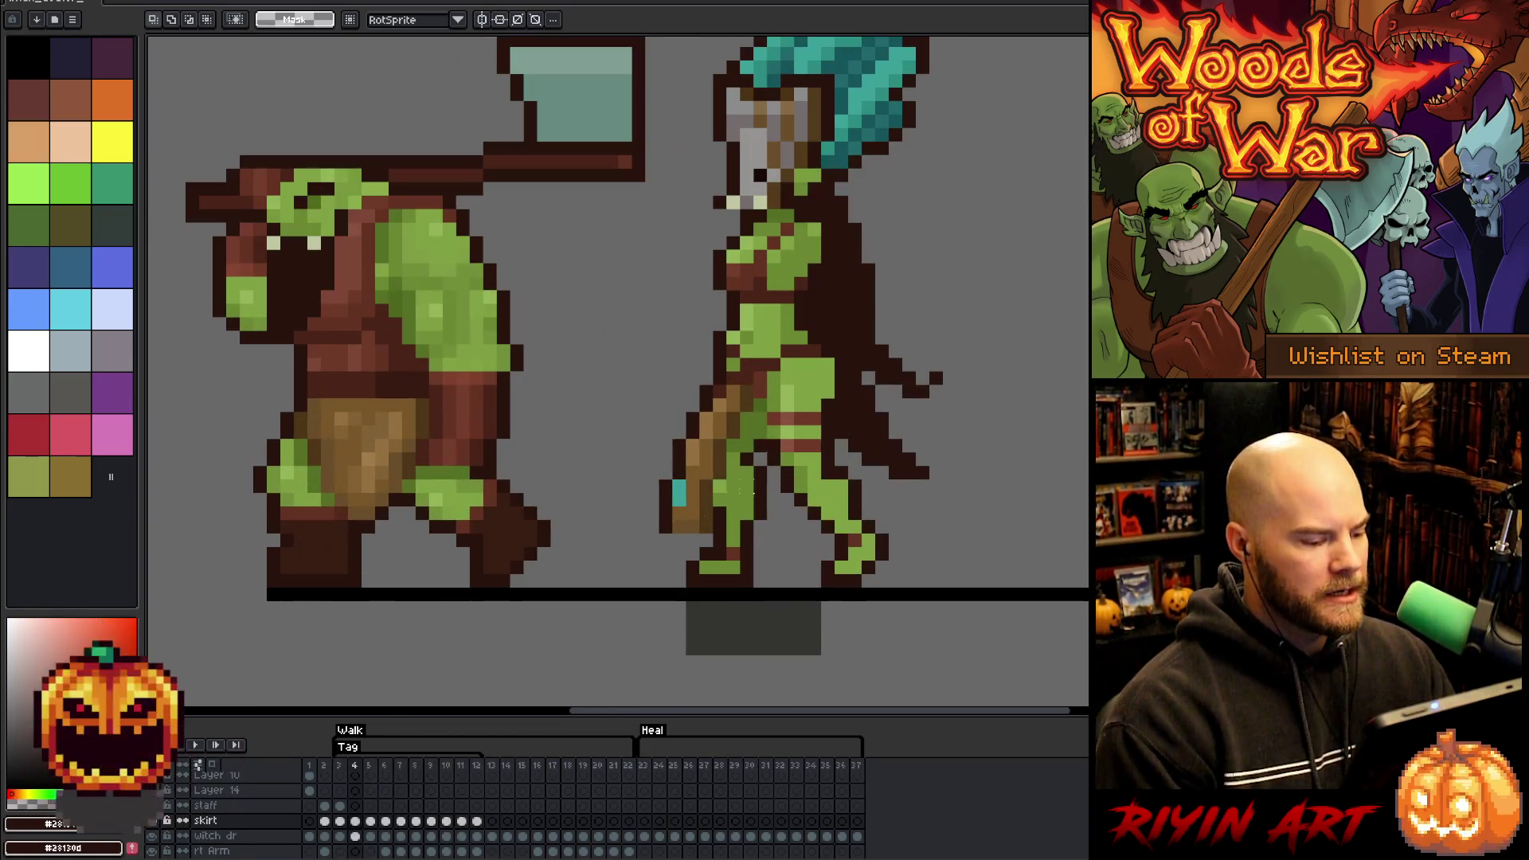
key("Left")
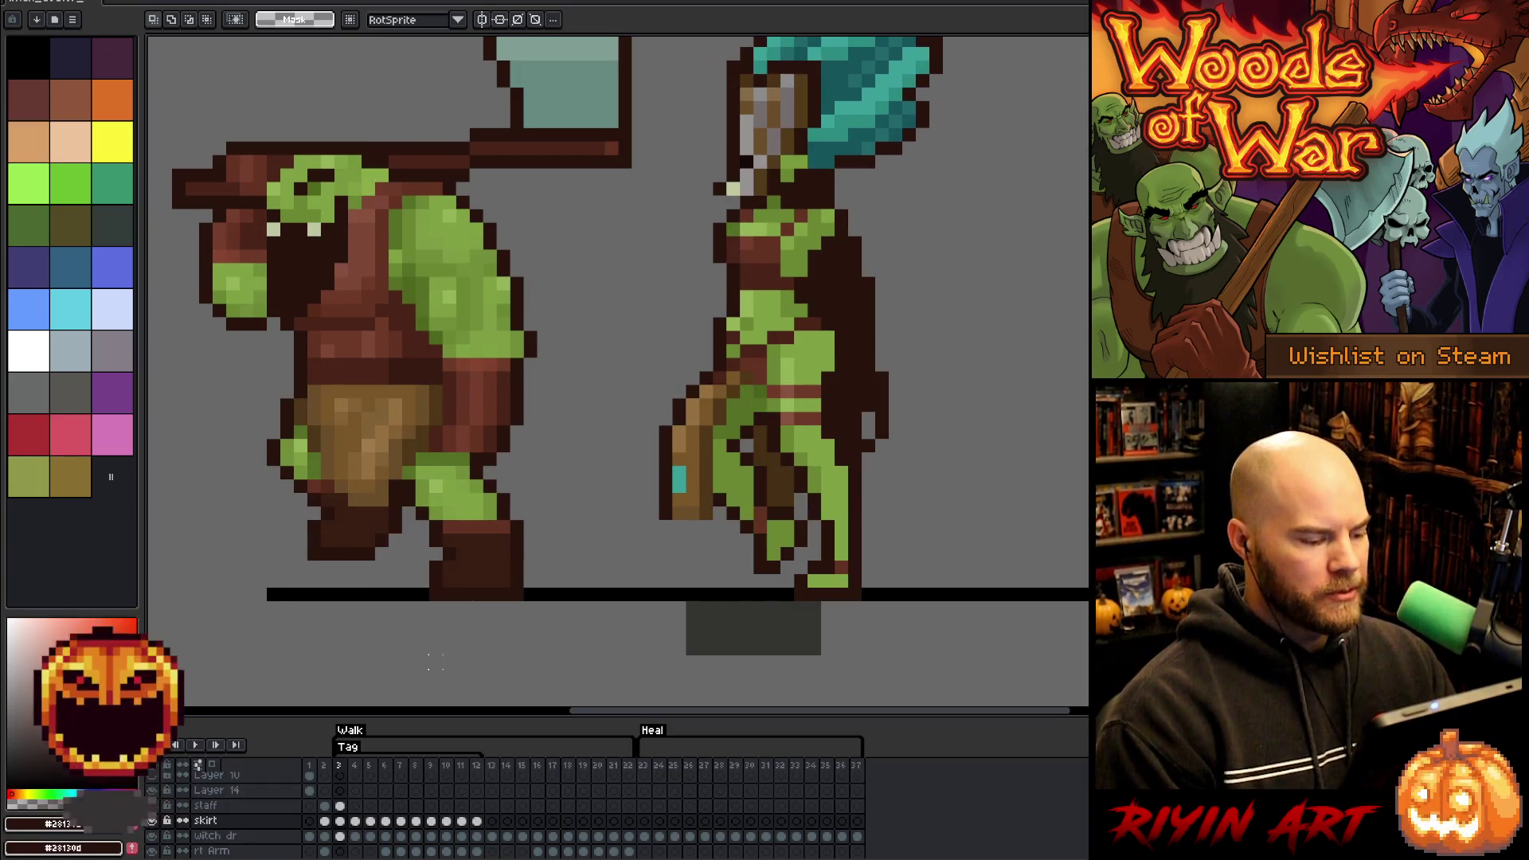
key("Right")
key("Right")
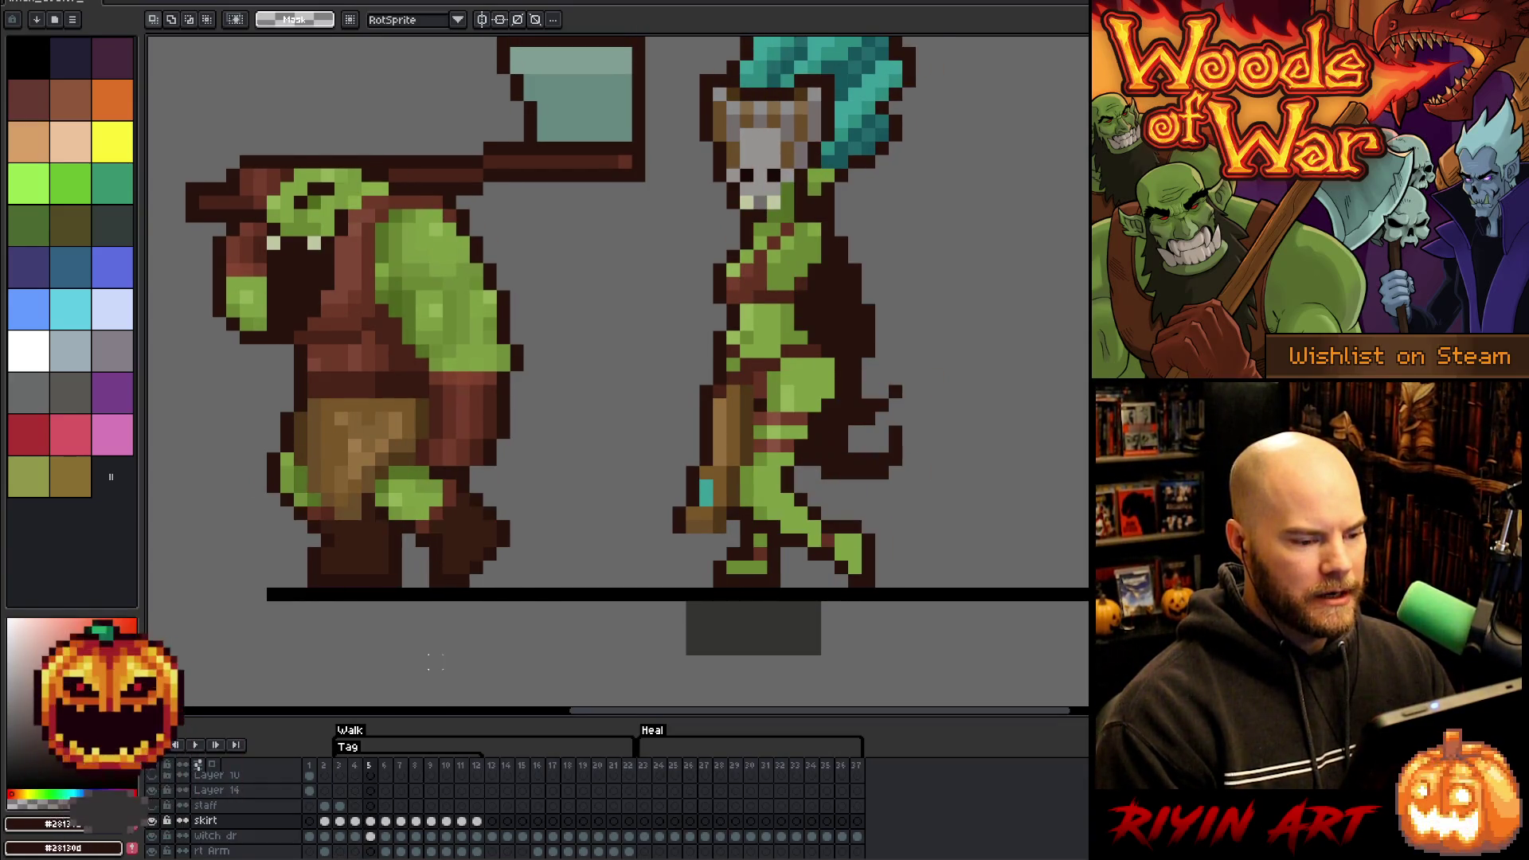
- On frame 5, hide the staff layer and trace the shaman's front leg, then re-show the skirt layer
key("Left")
key("Right")
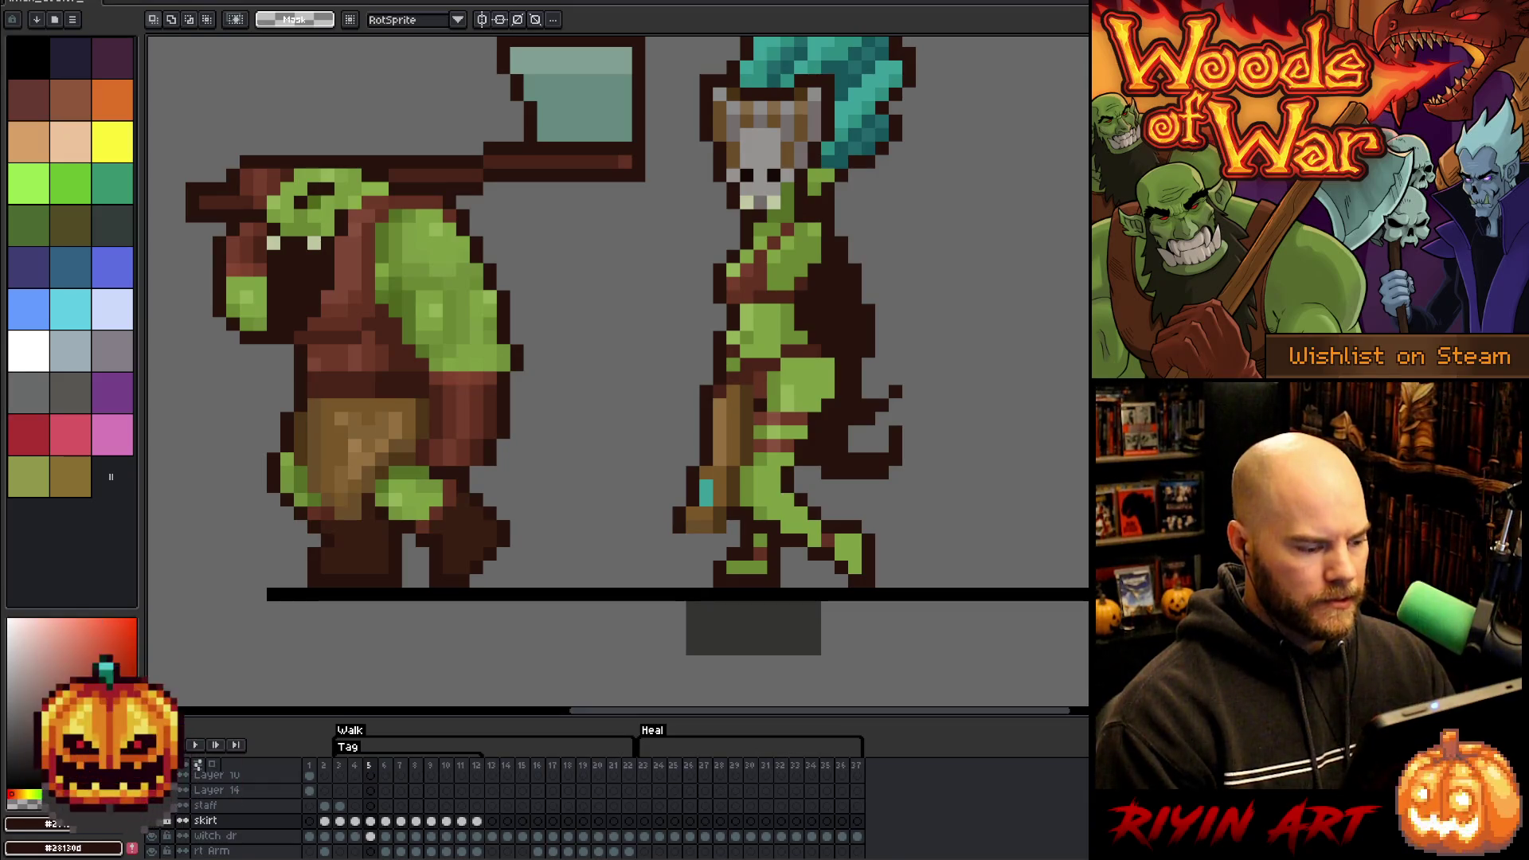
left_click(159, 821)
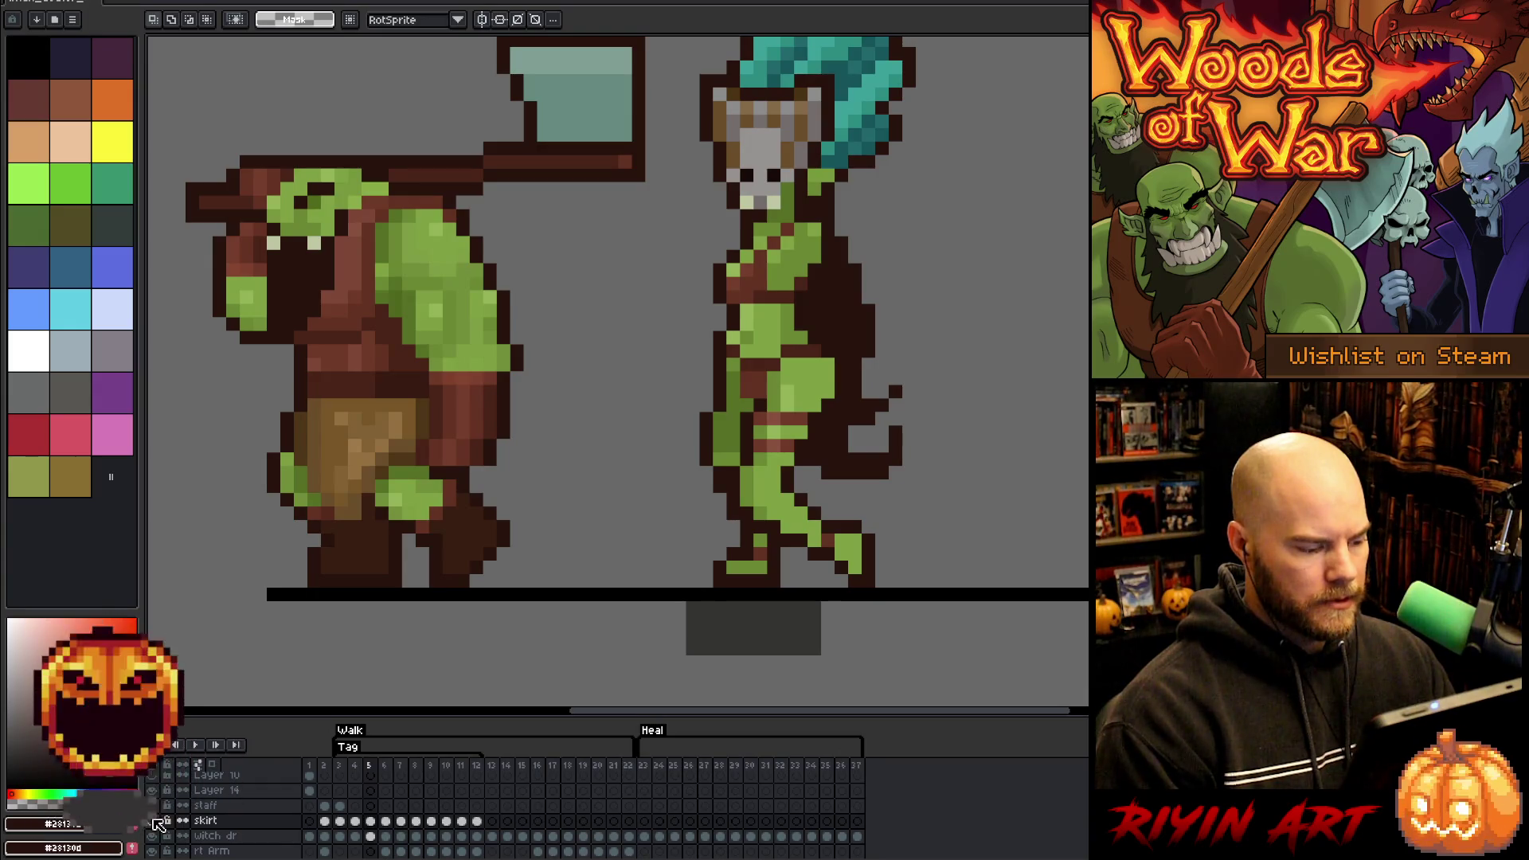
key("b")
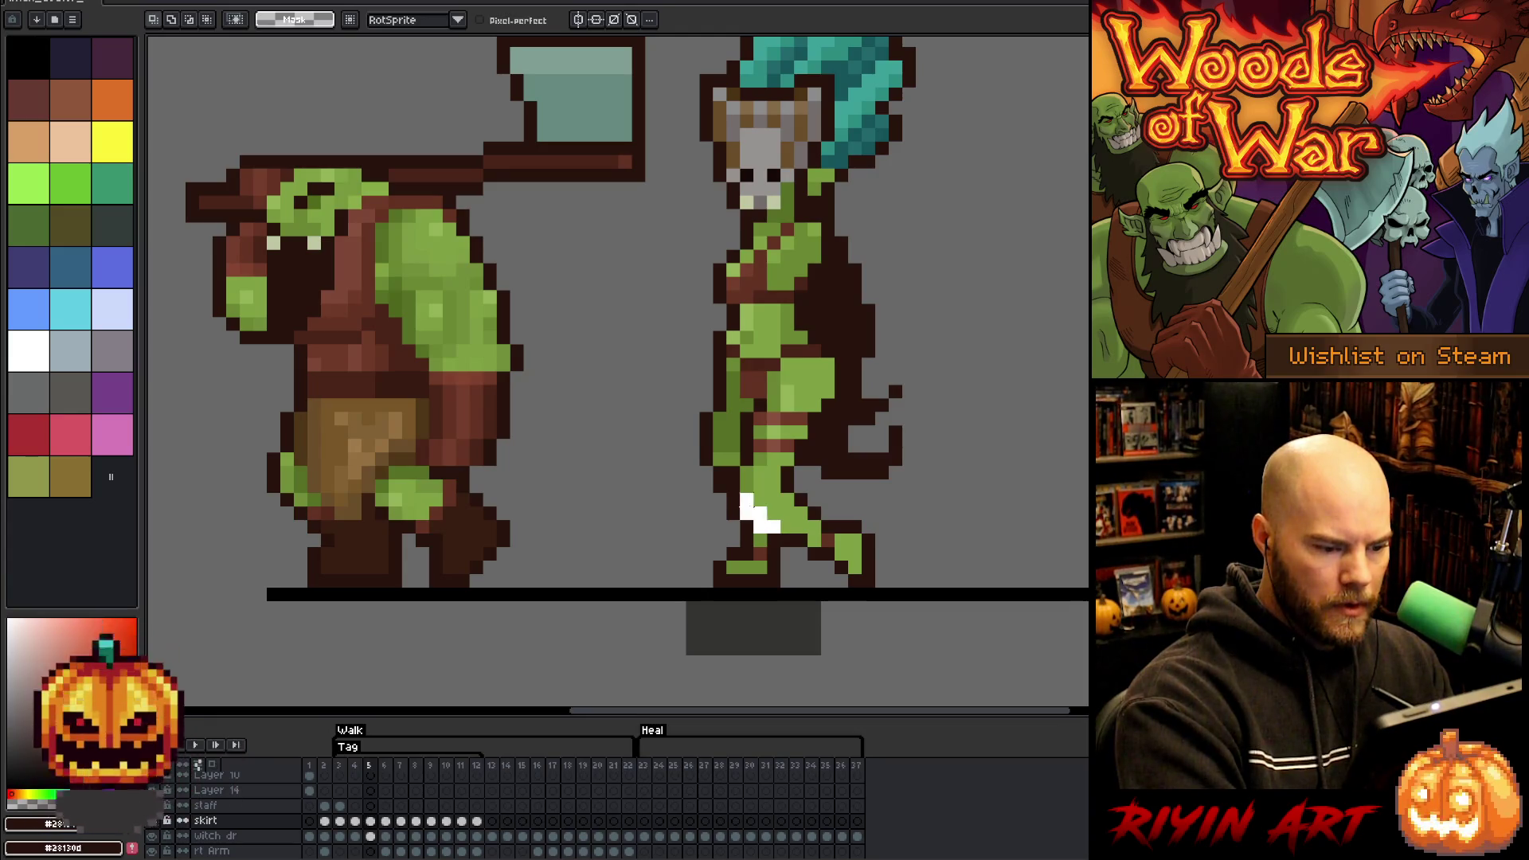
mouse_move(746, 500)
left_mouse_down()
mouse_move(733, 500)
mouse_move(745, 415)
mouse_move(773, 388)
mouse_move(788, 418)
mouse_move(782, 518)
left_mouse_up()
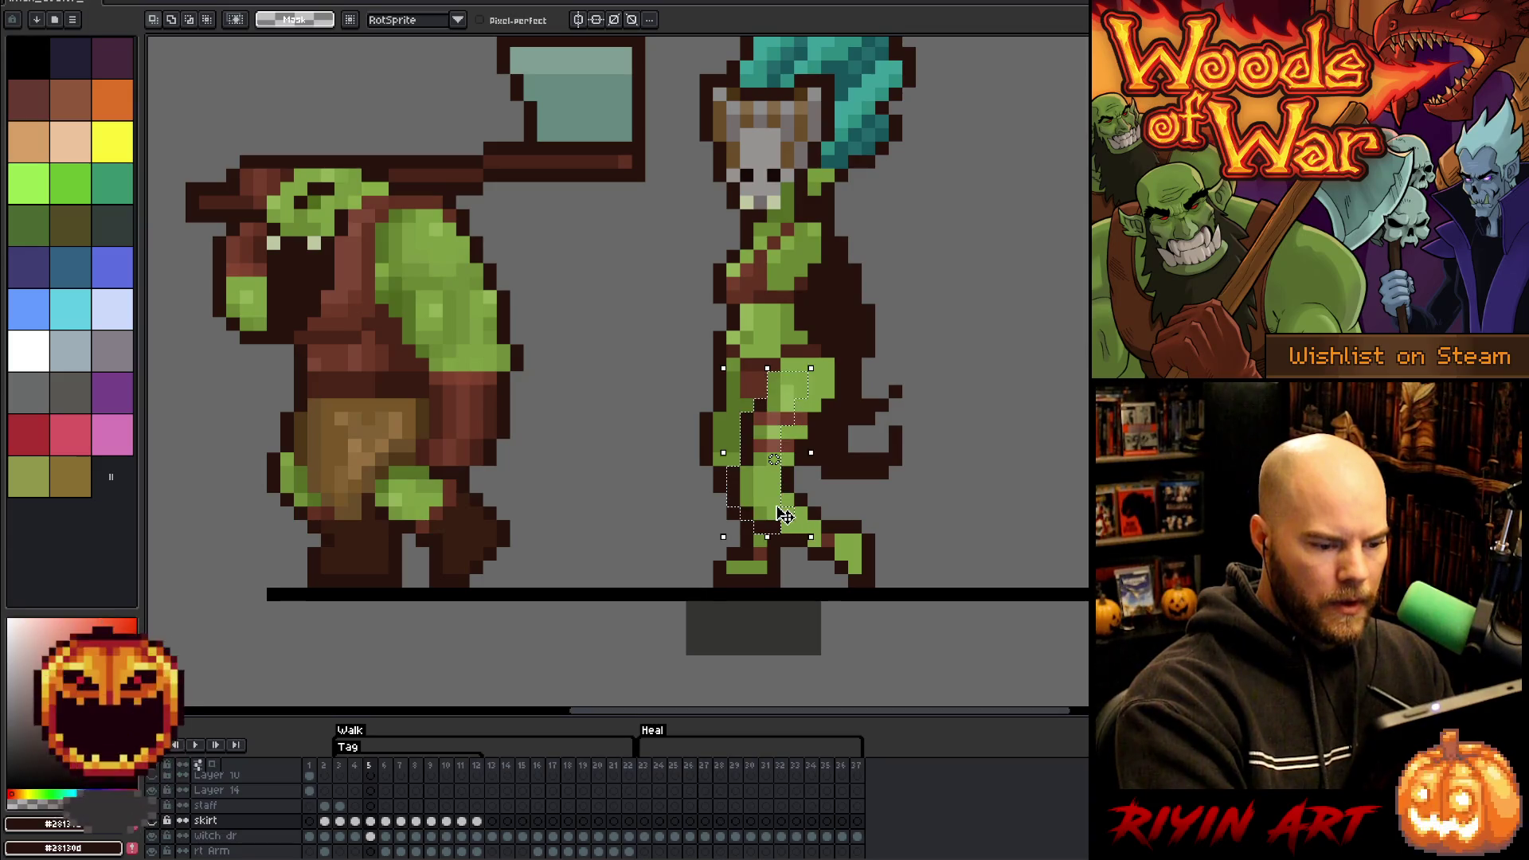
left_click(153, 821)
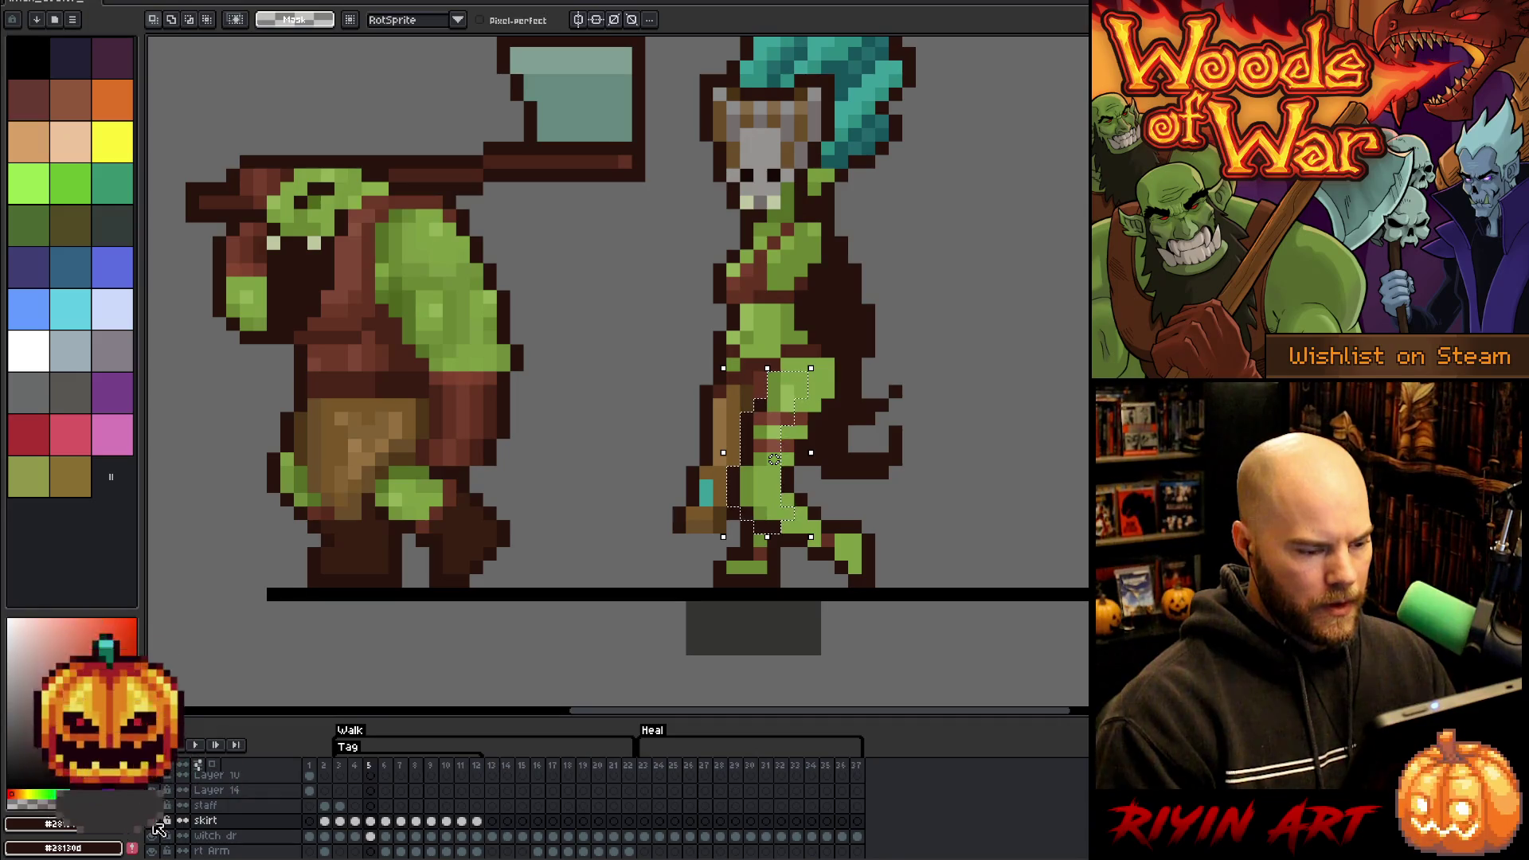
key("Right")
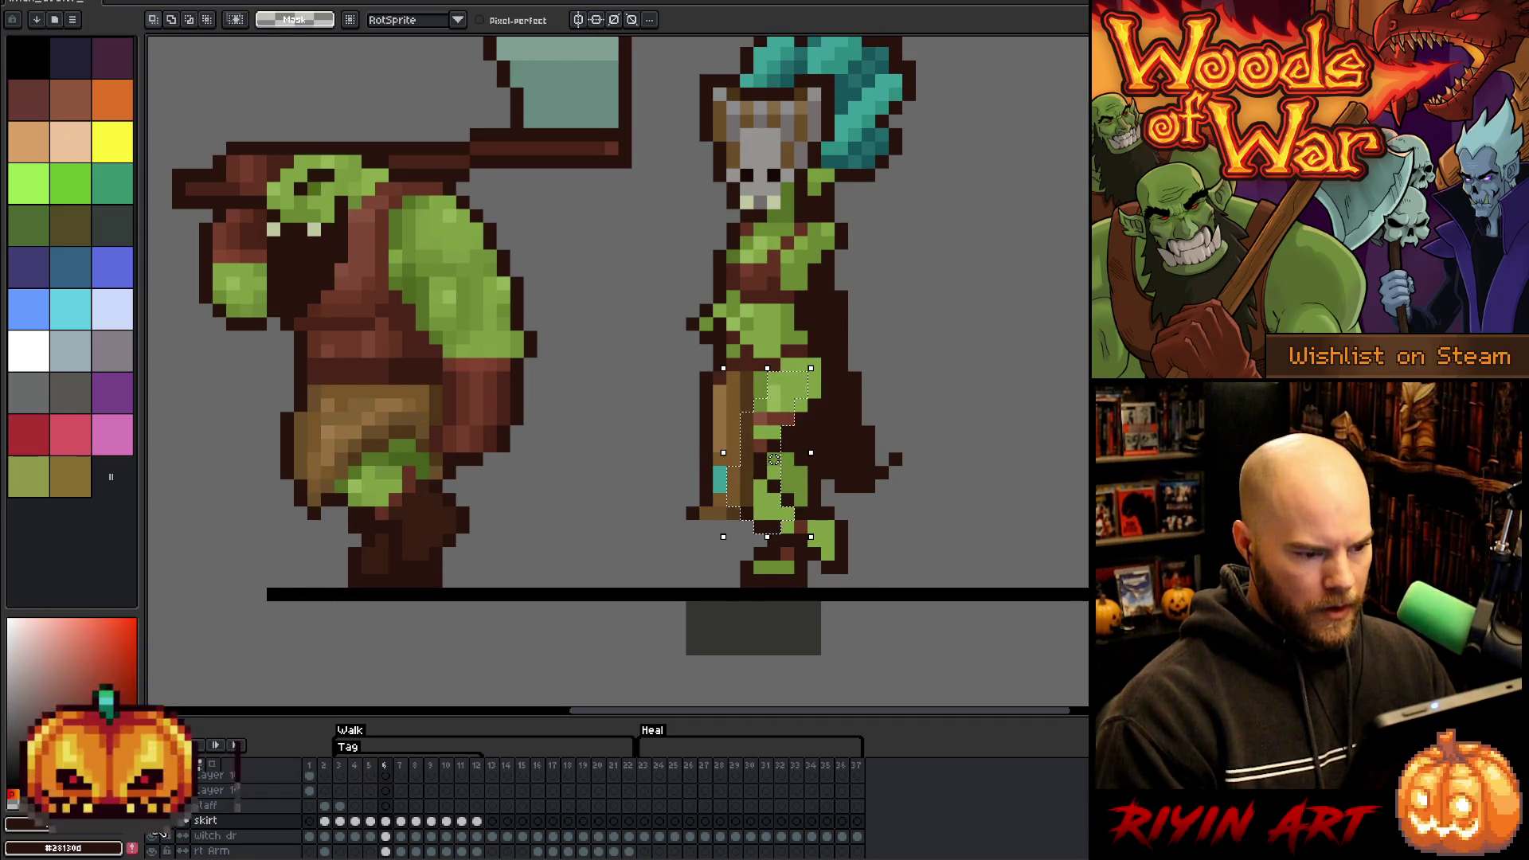
- Undo the last leg change and lasso-outline the shaman's leg on frame 6, checking it under the skirt
key("ctrl+z")
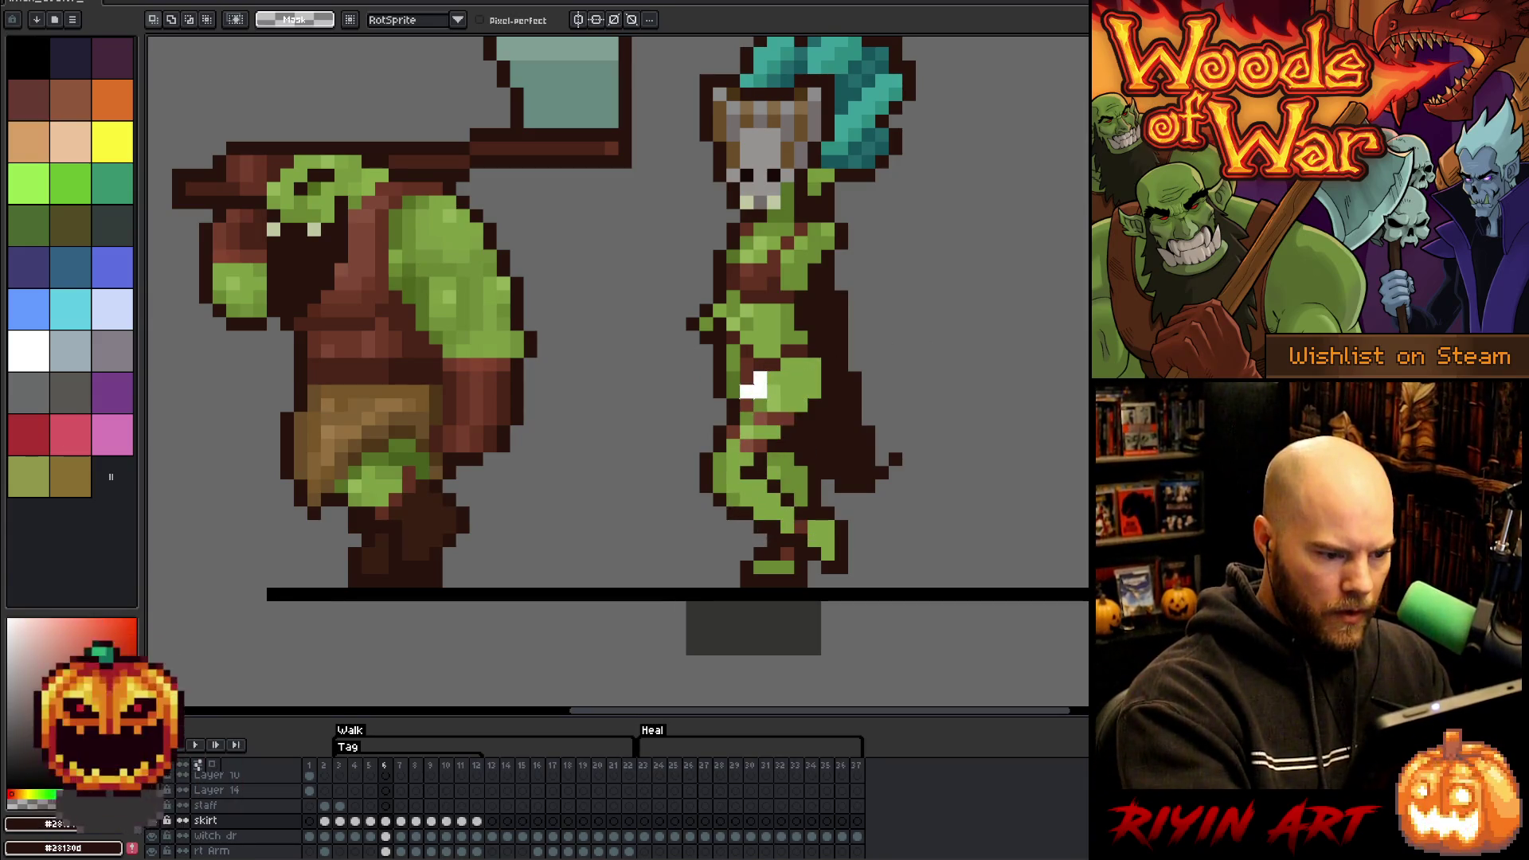
left_click_drag(752, 390, 719, 445)
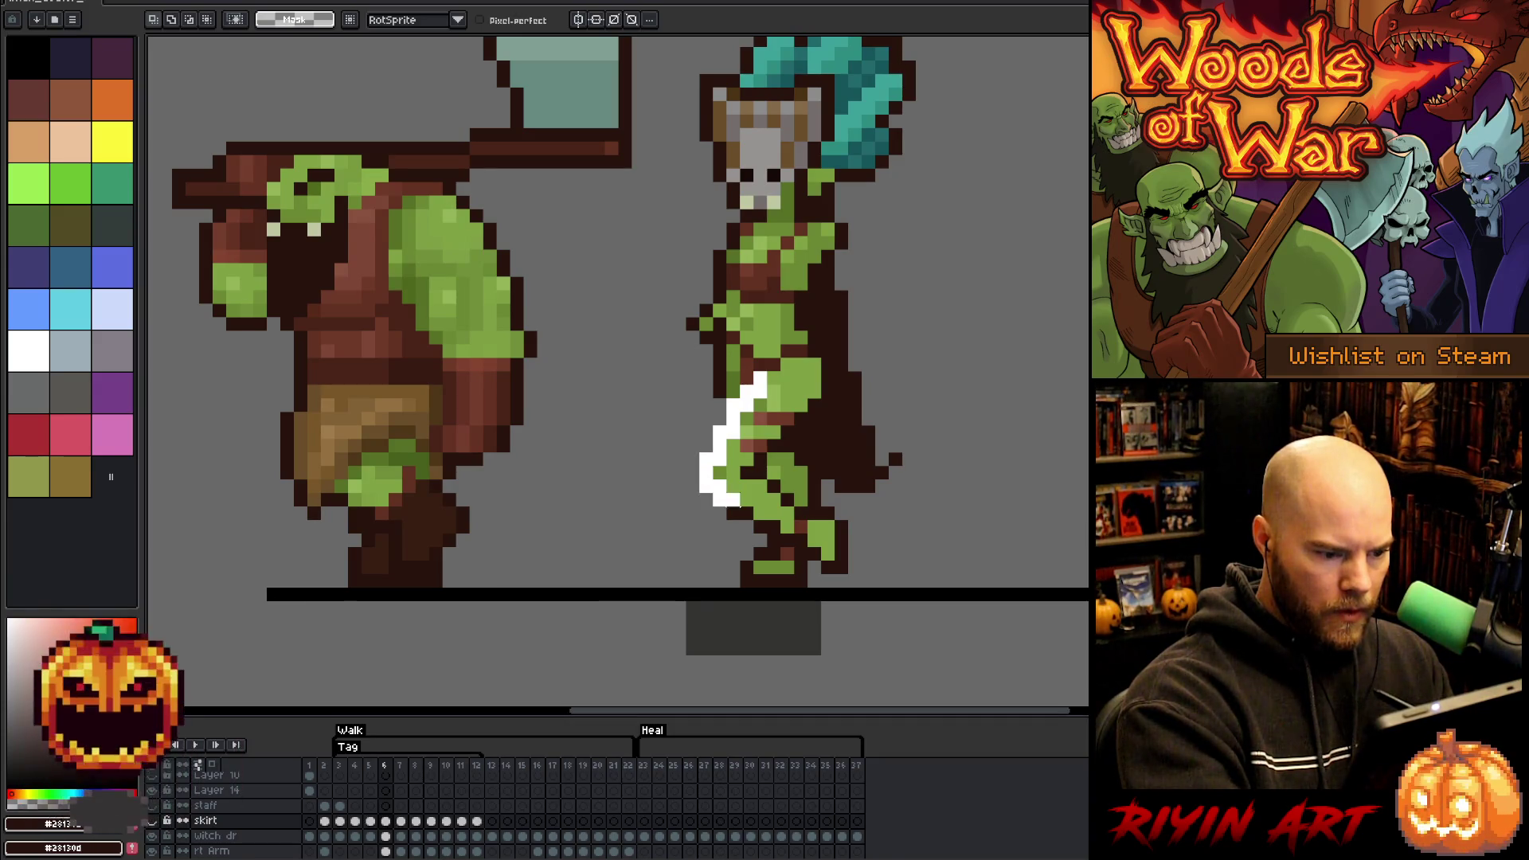
mouse_move(758, 515)
left_mouse_down()
mouse_move(801, 540)
mouse_move(800, 511)
left_mouse_up()
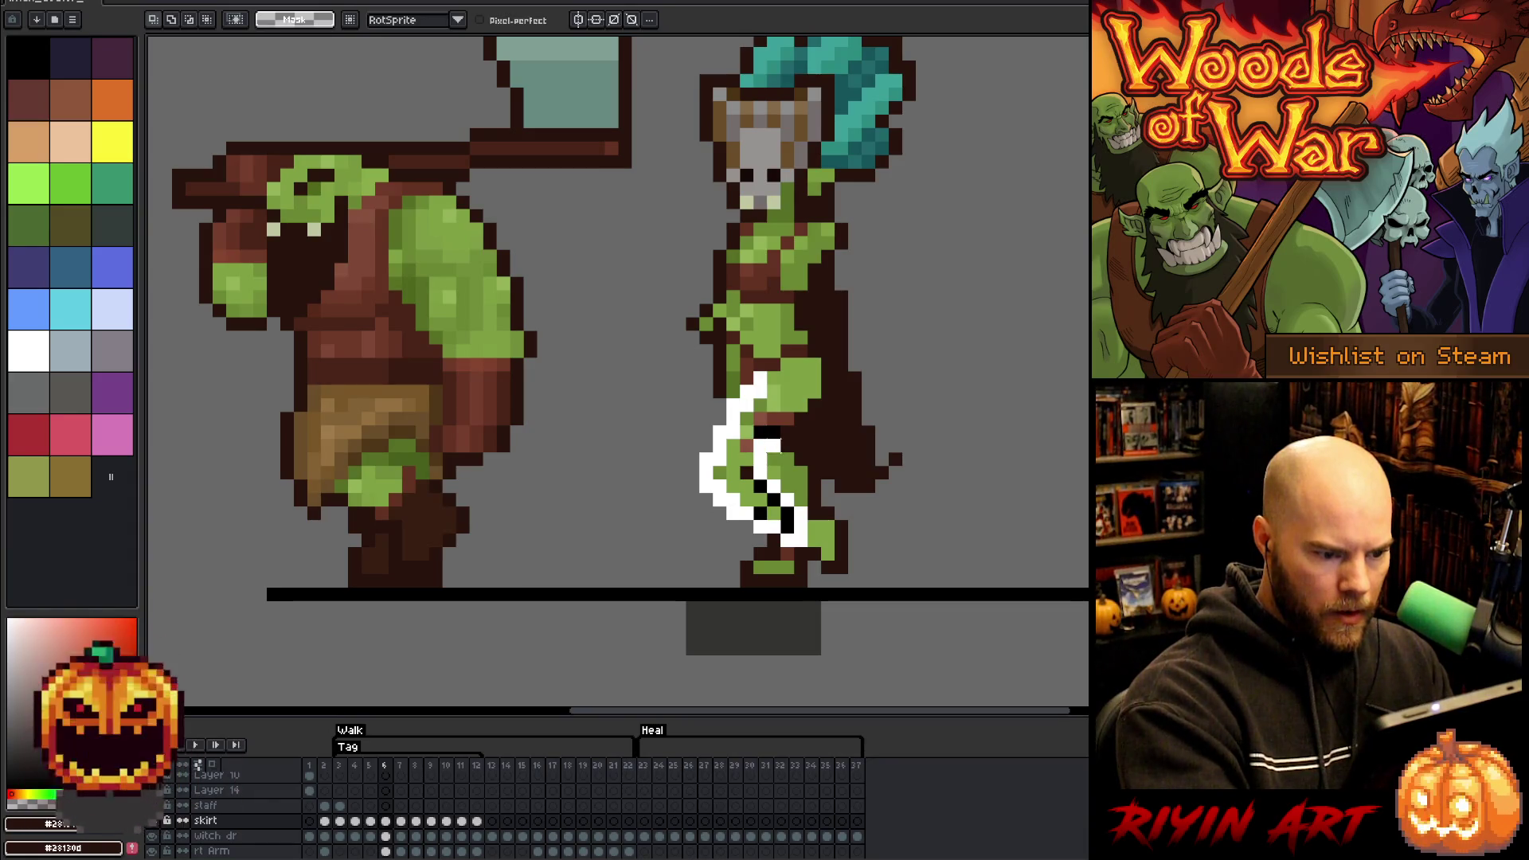
left_click_drag(771, 432, 801, 419)
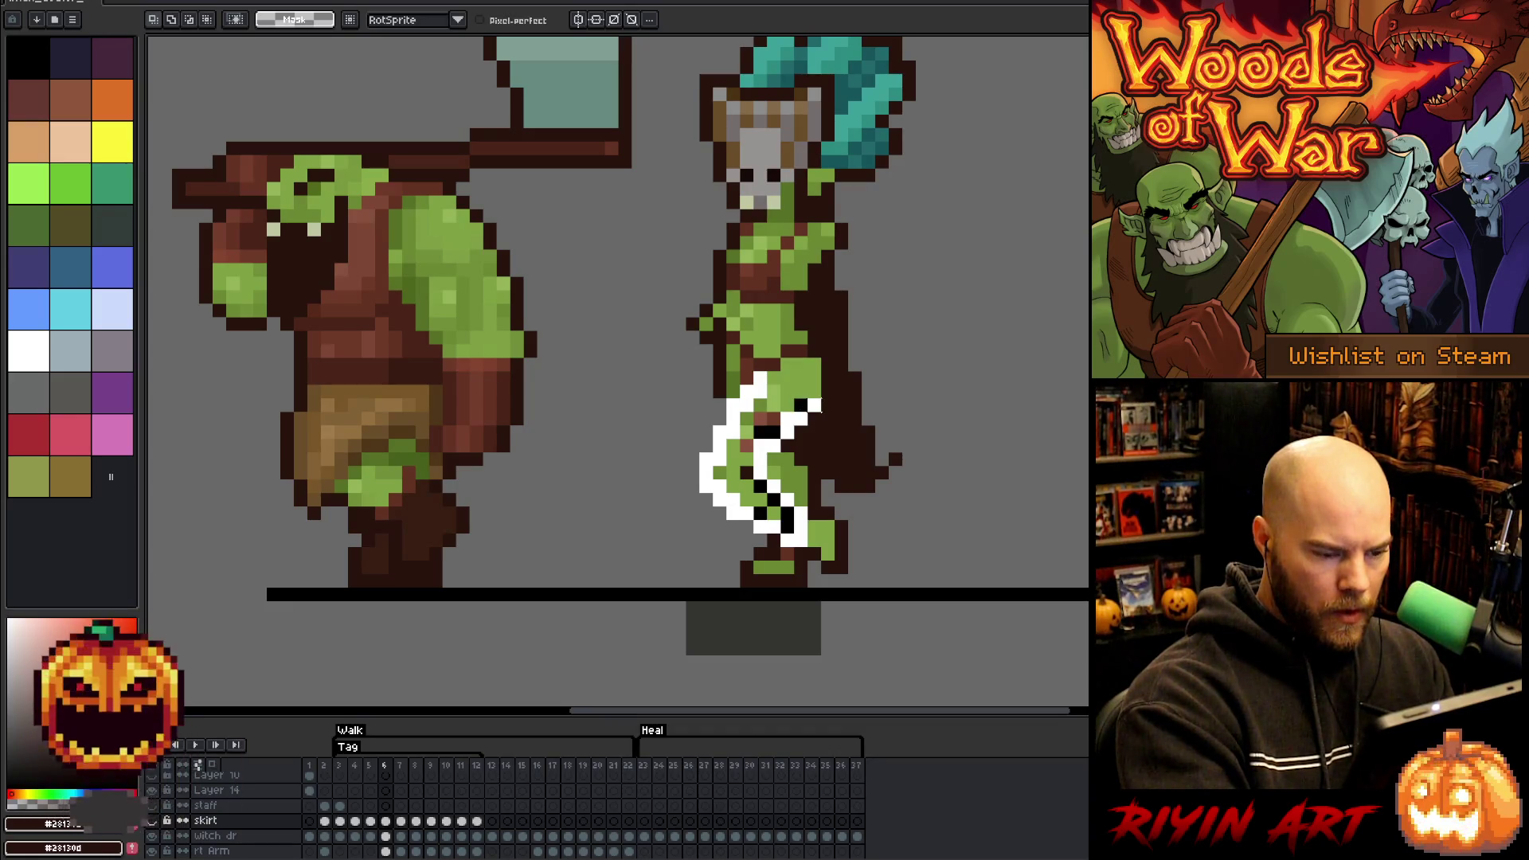
left_click_drag(813, 384, 796, 373)
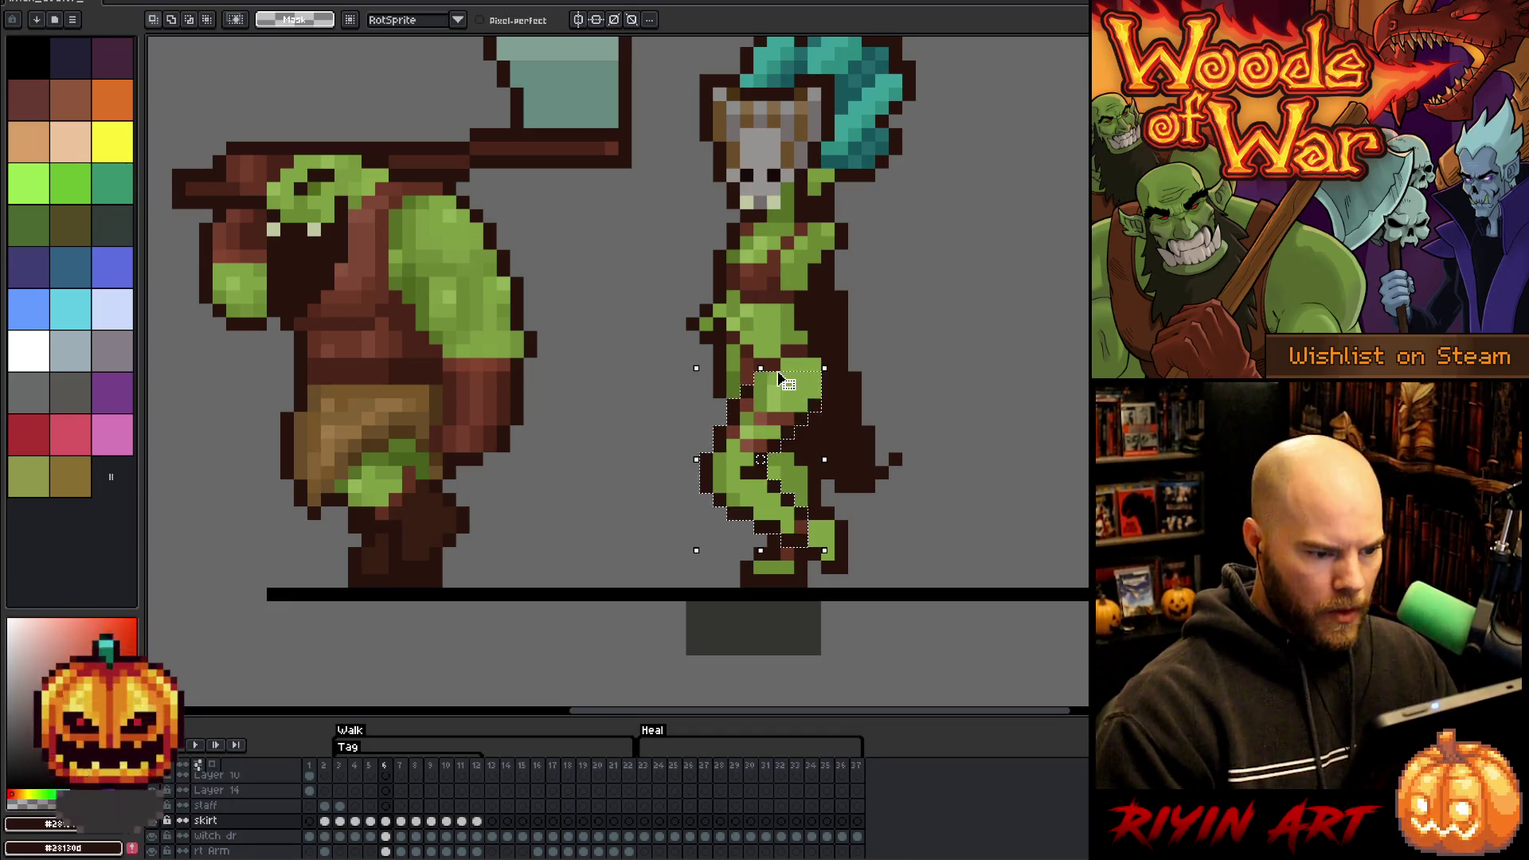
left_click(151, 820)
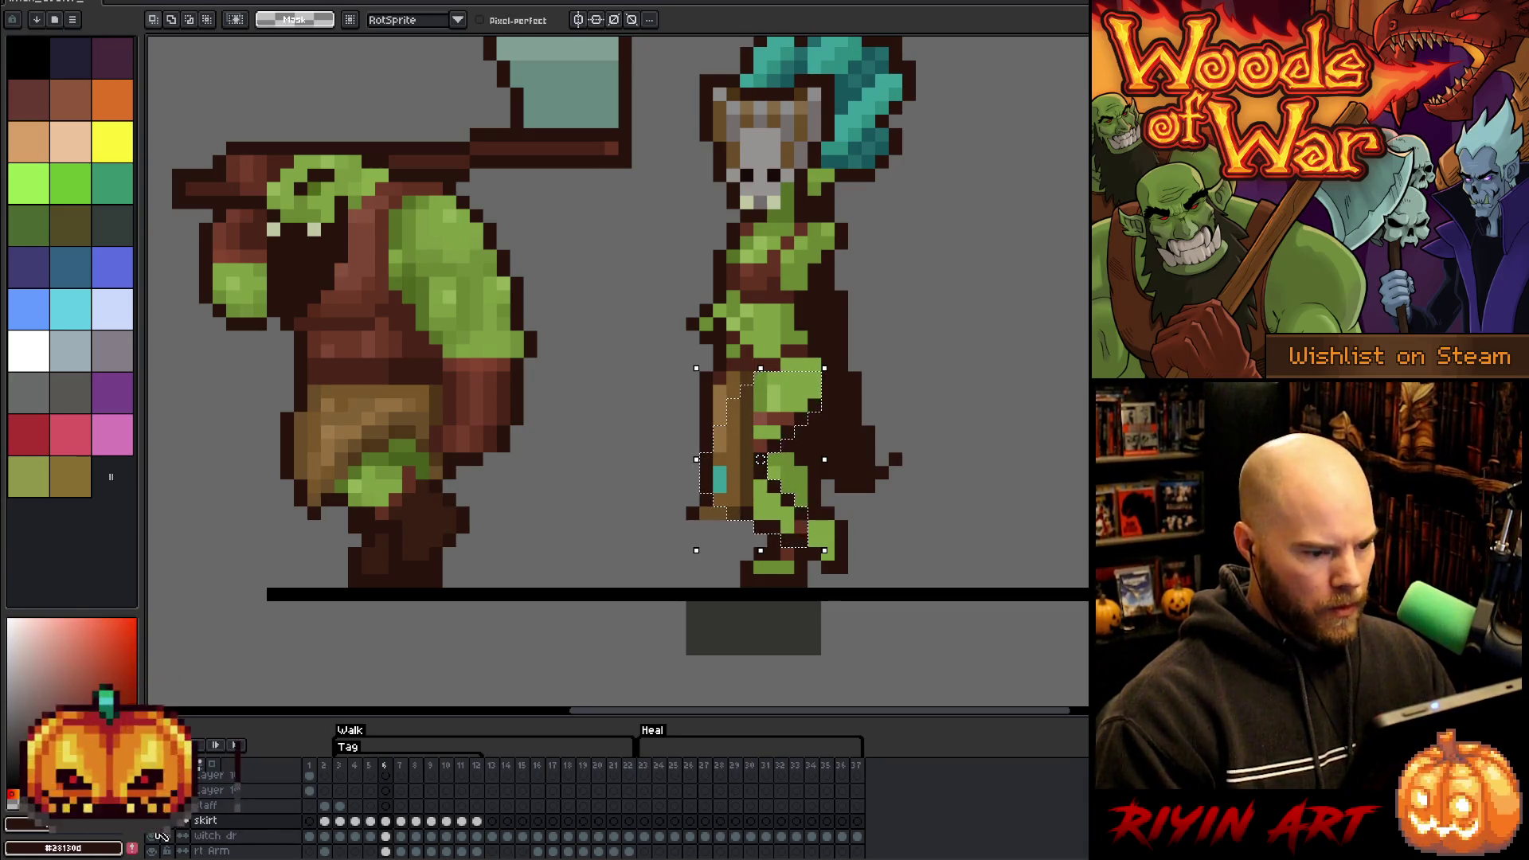
left_click(153, 835)
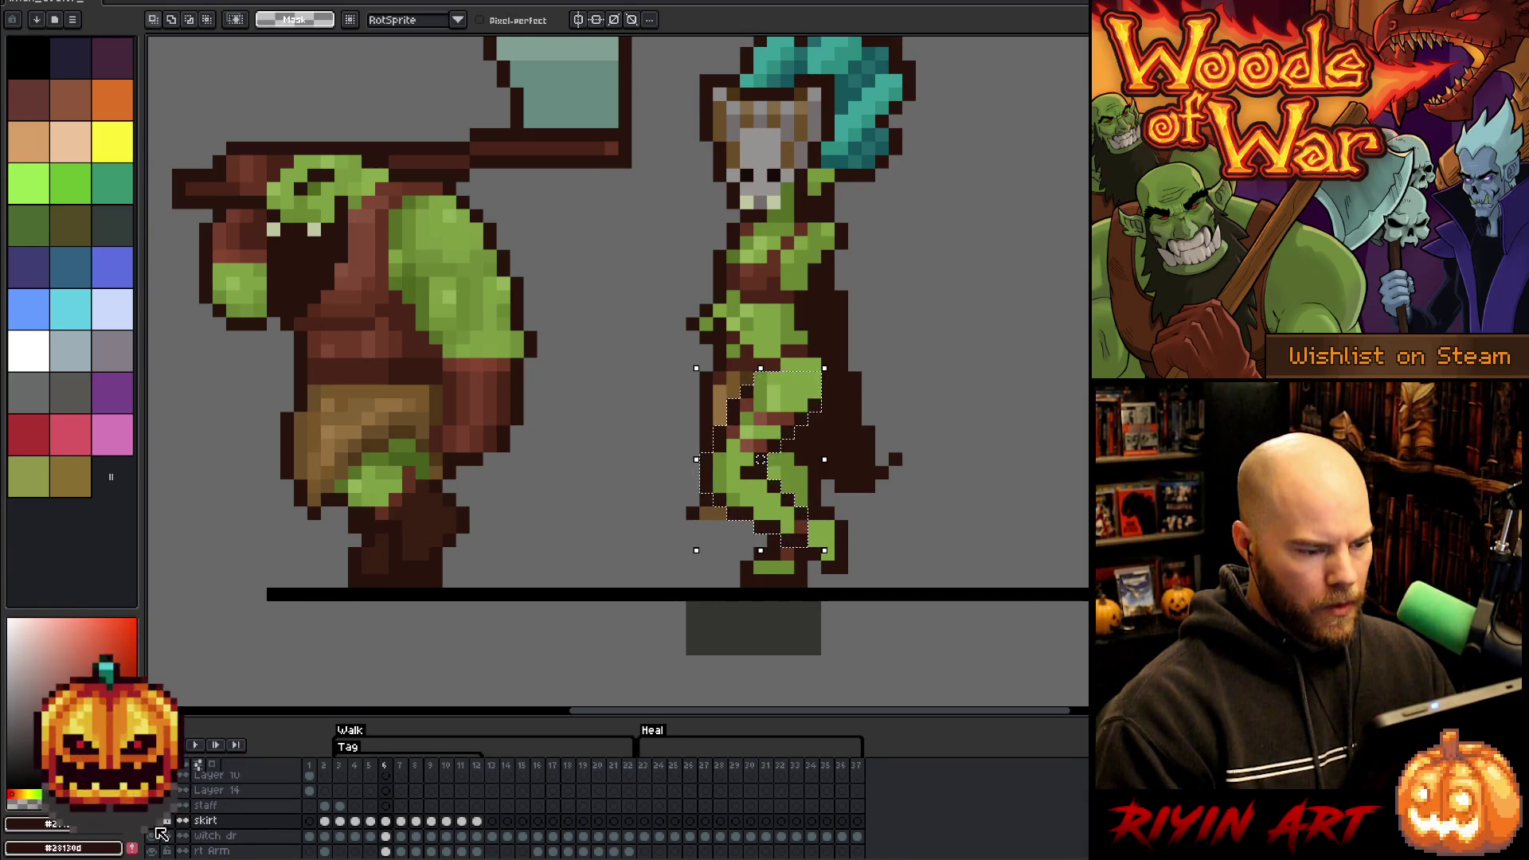
key("Right")
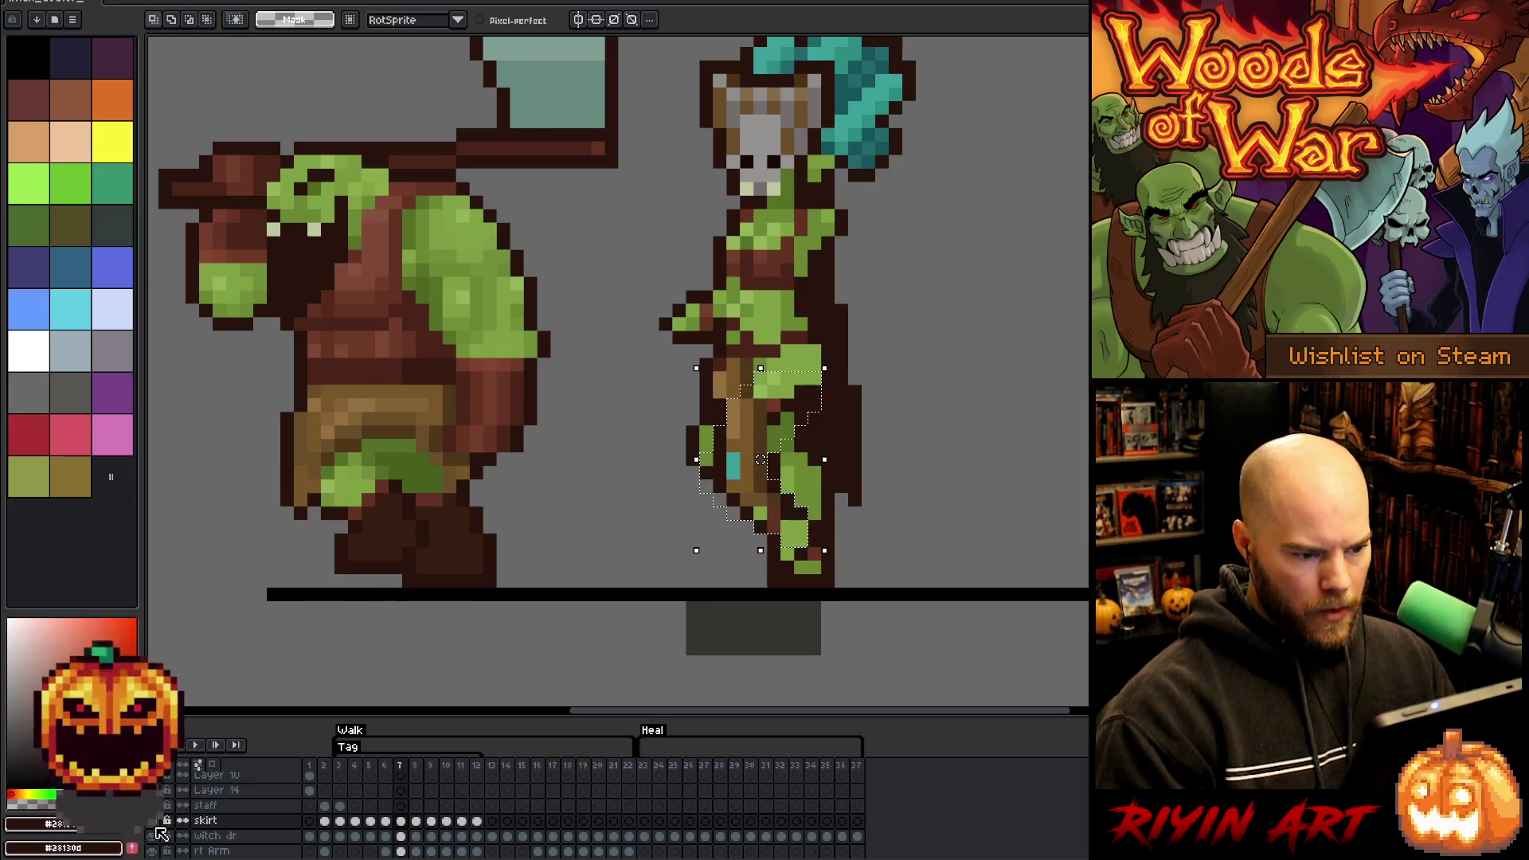
- Hide the skirt layer and clear then restore the leg selection on frame 7
left_click(152, 821)
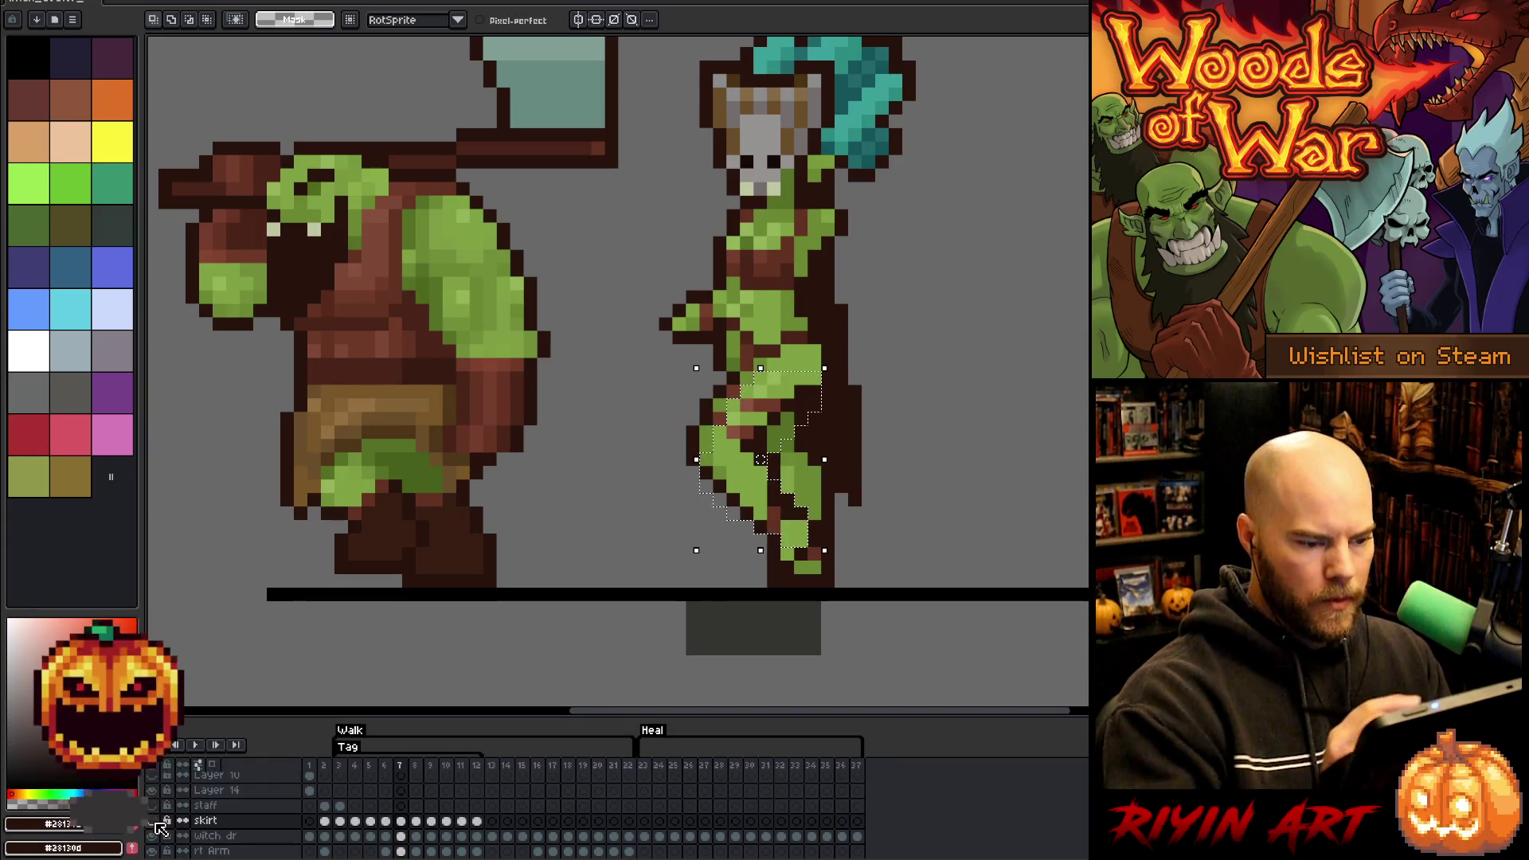
key("ctrl+d")
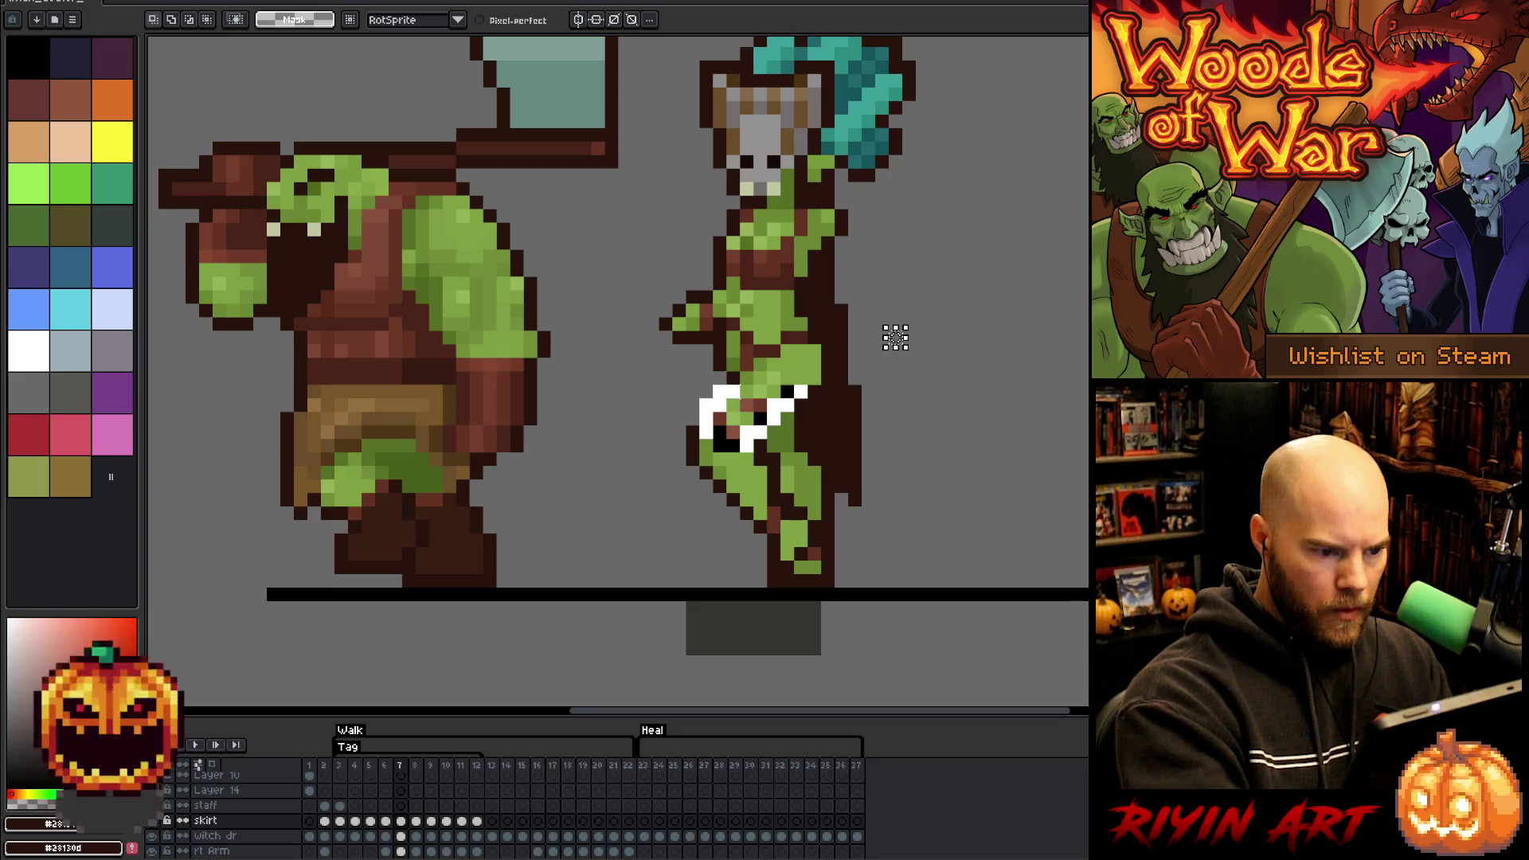
key("ctrl+shift+d")
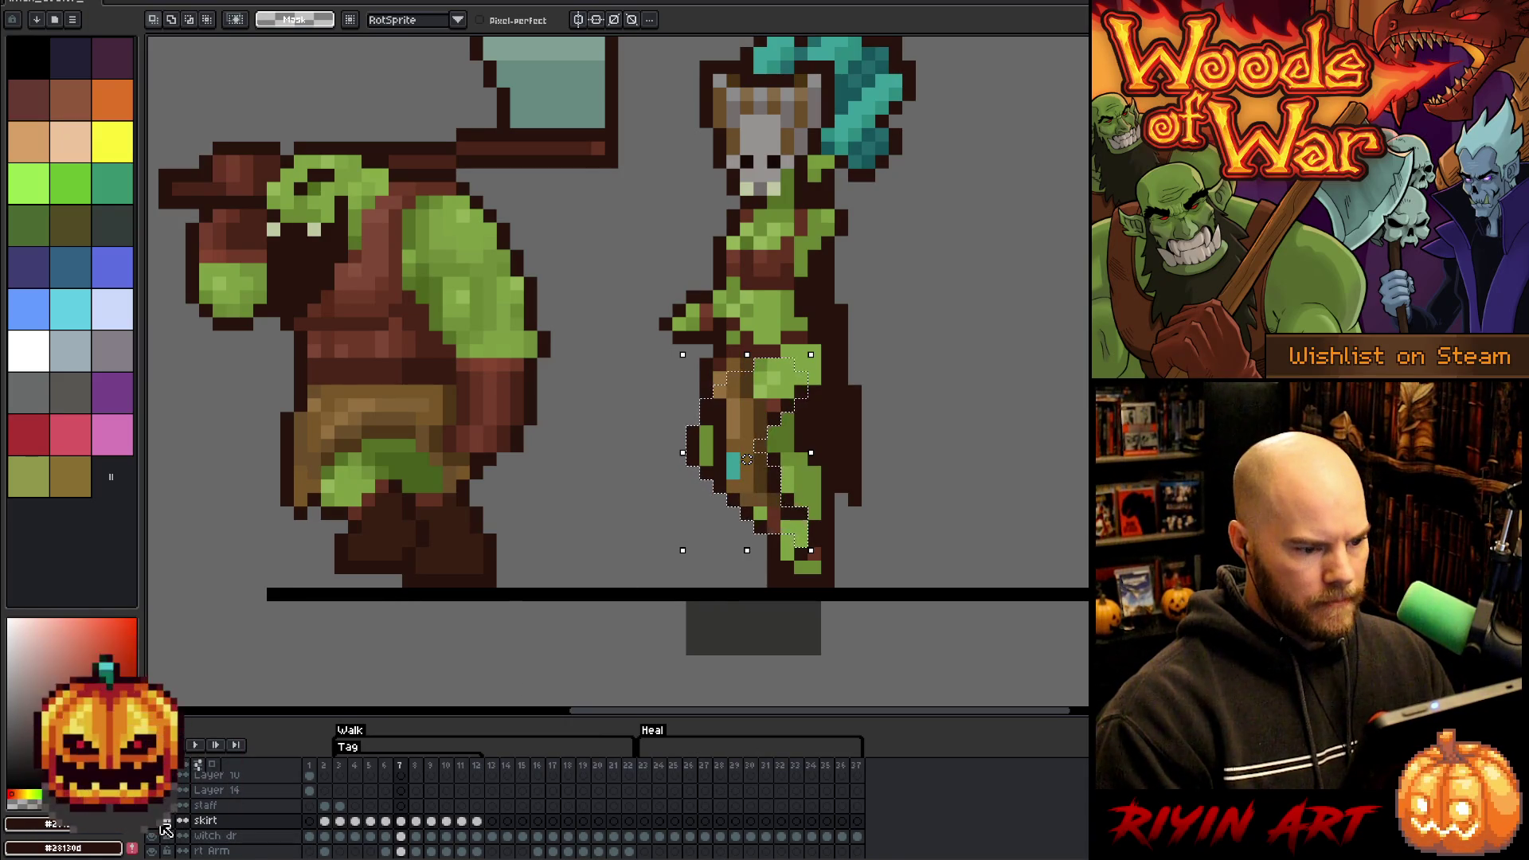
left_click(417, 822)
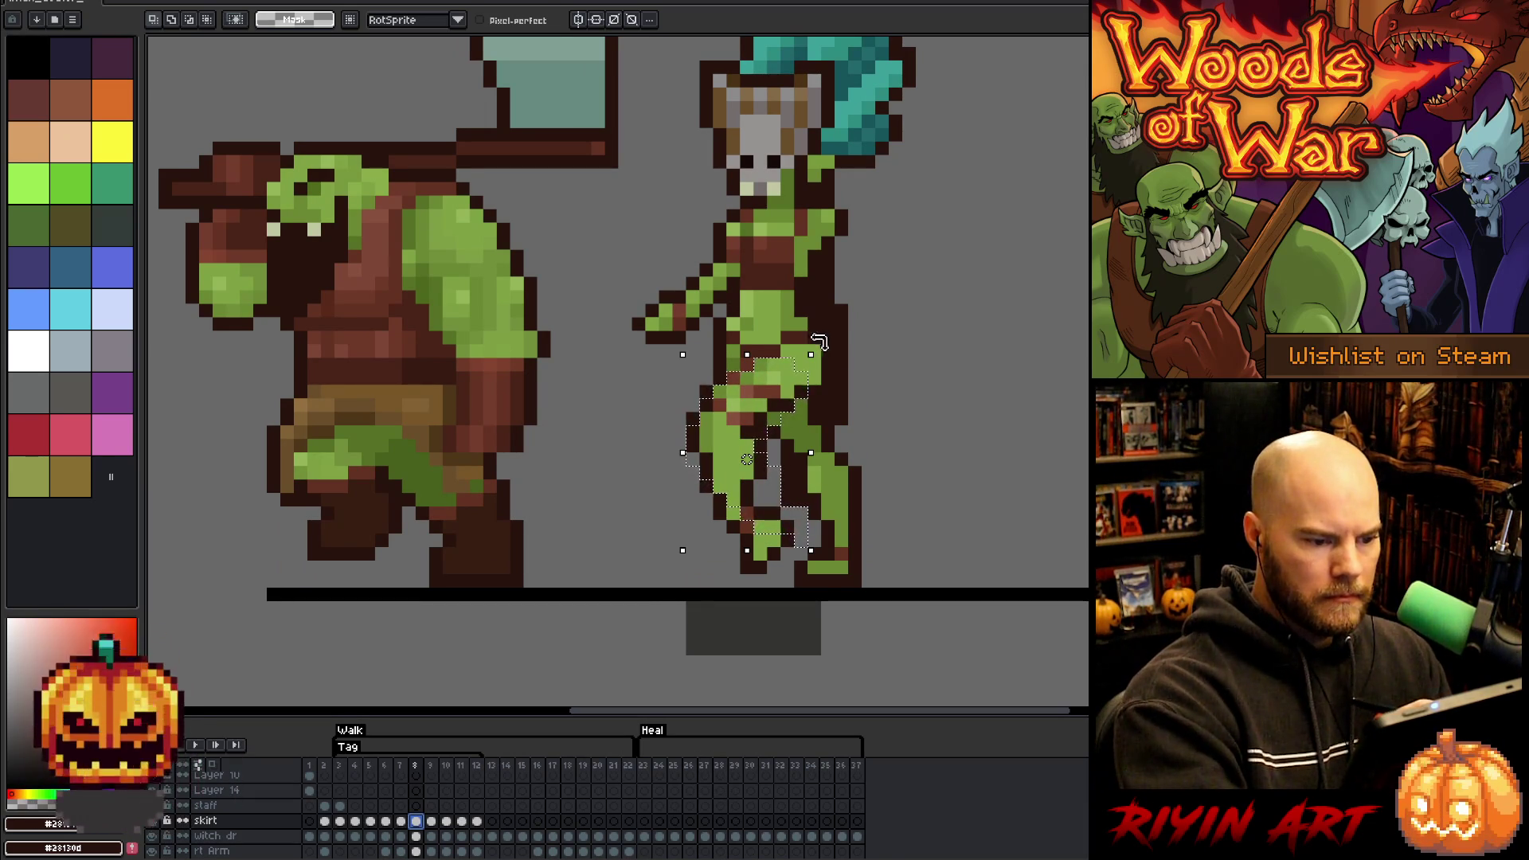
- Sketch white guide lines along the goblin's rear leg on frame 8 and remove stray pixels
key("ctrl+d")
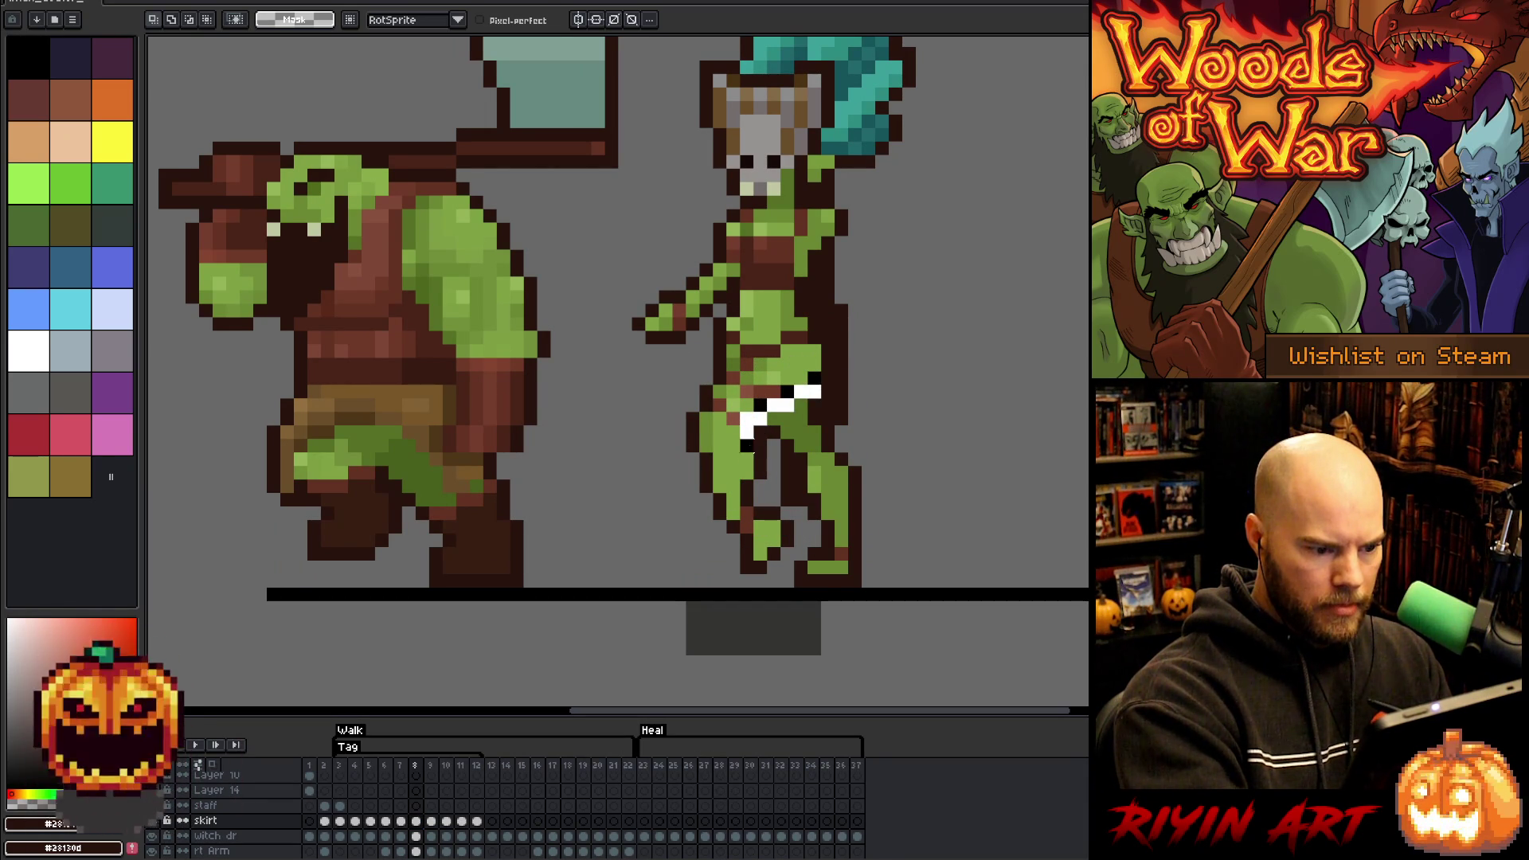
left_click_drag(747, 503, 774, 514)
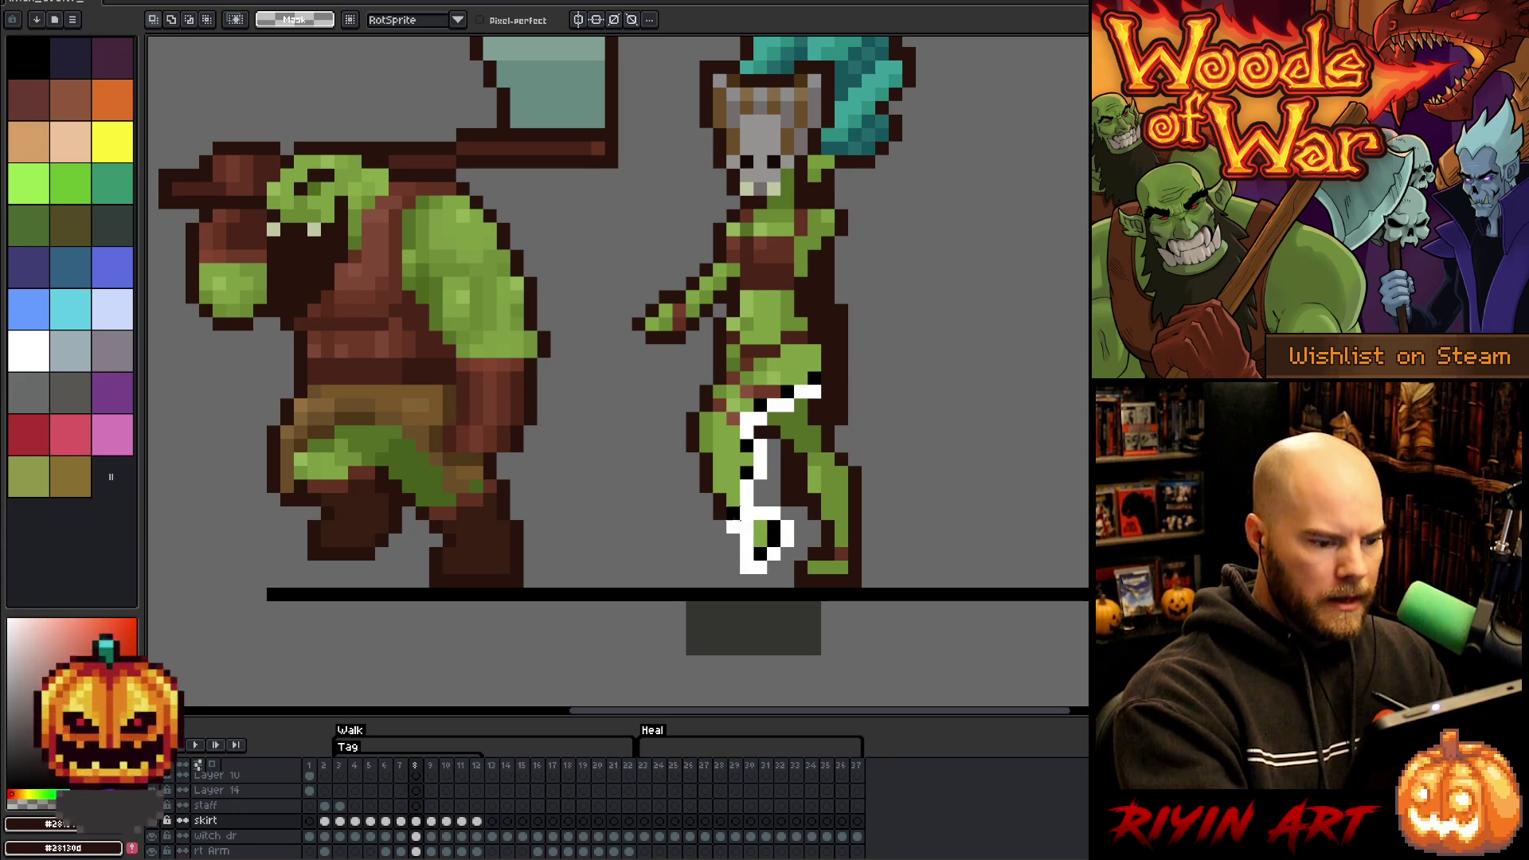
left_click_drag(724, 516, 705, 442)
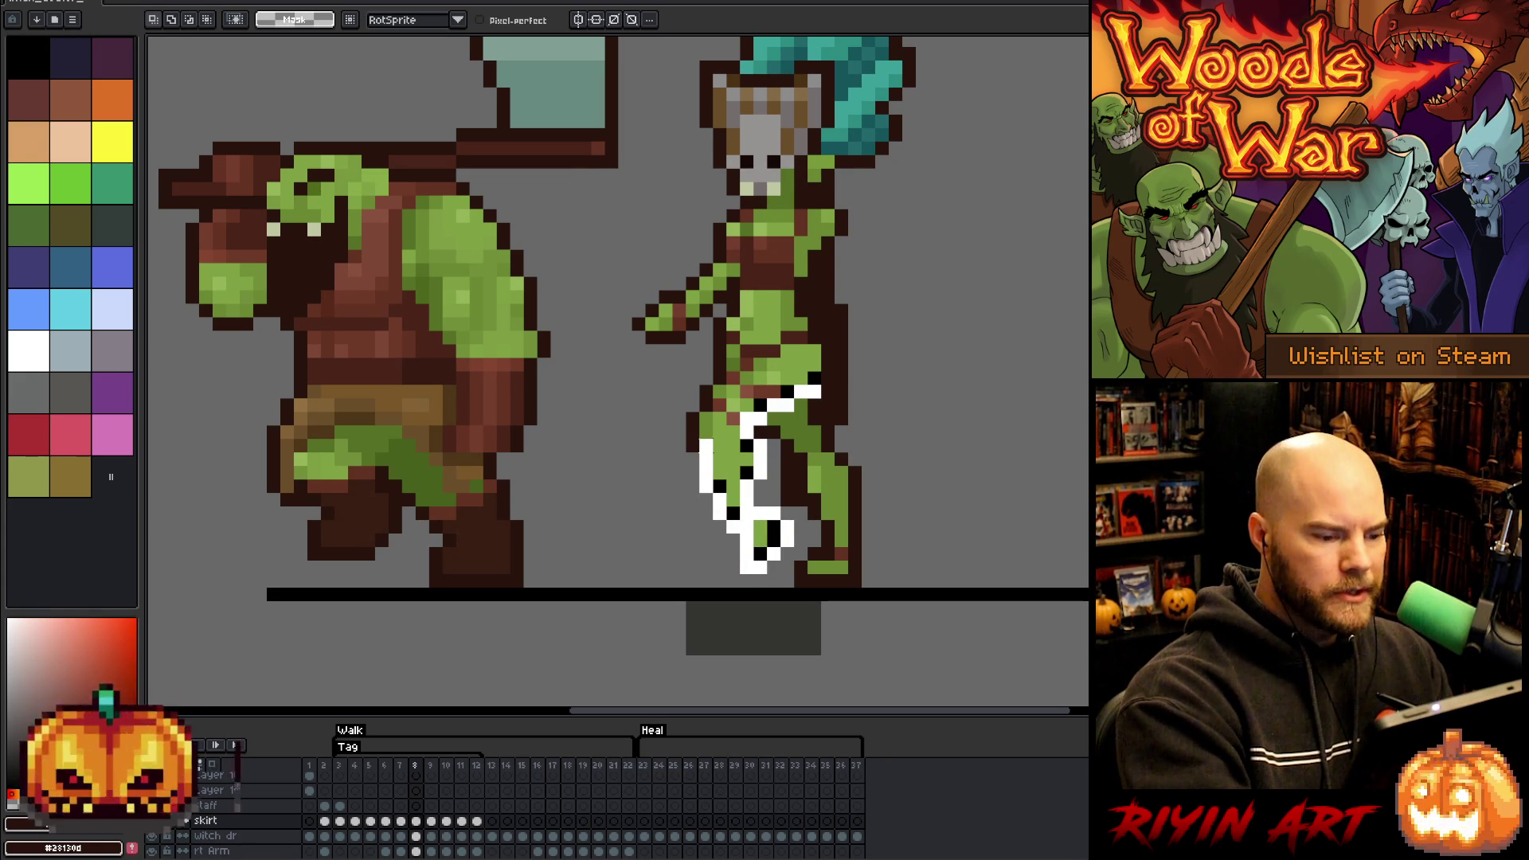
left_click(692, 433)
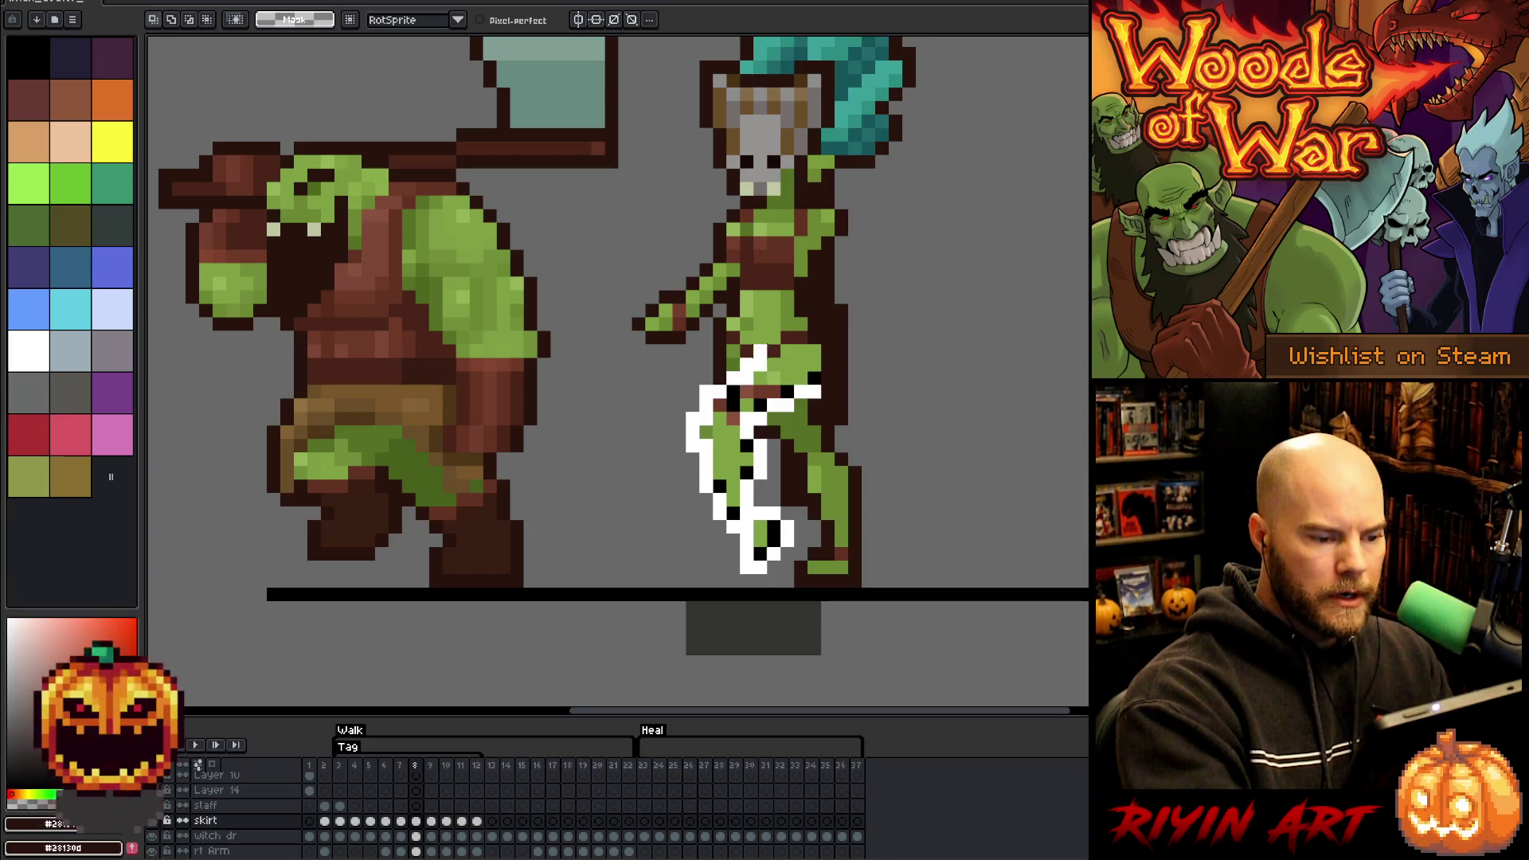
left_click_drag(752, 354, 760, 459)
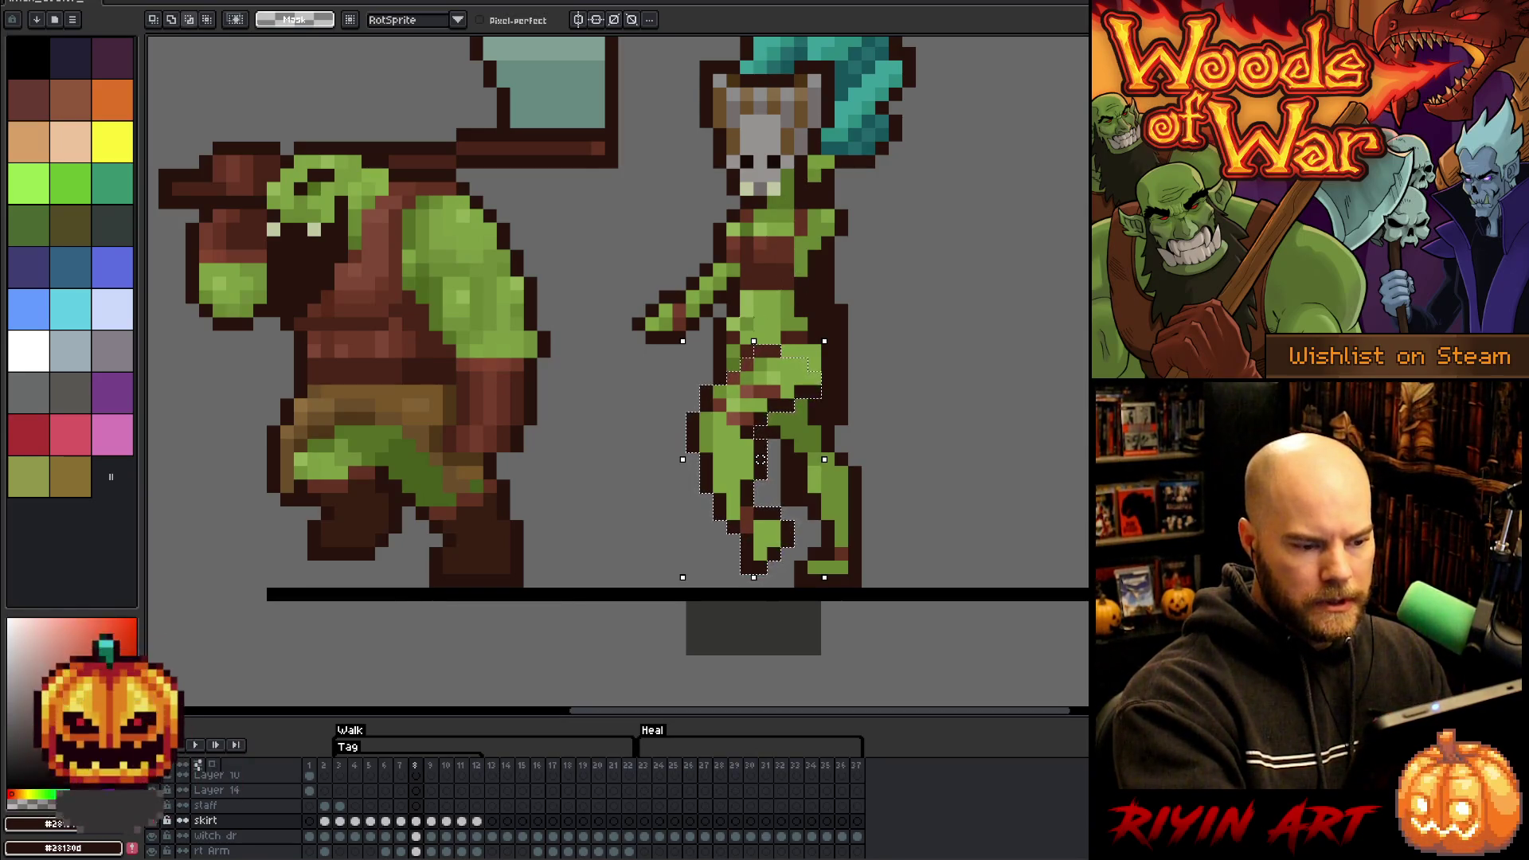
left_click(760, 472)
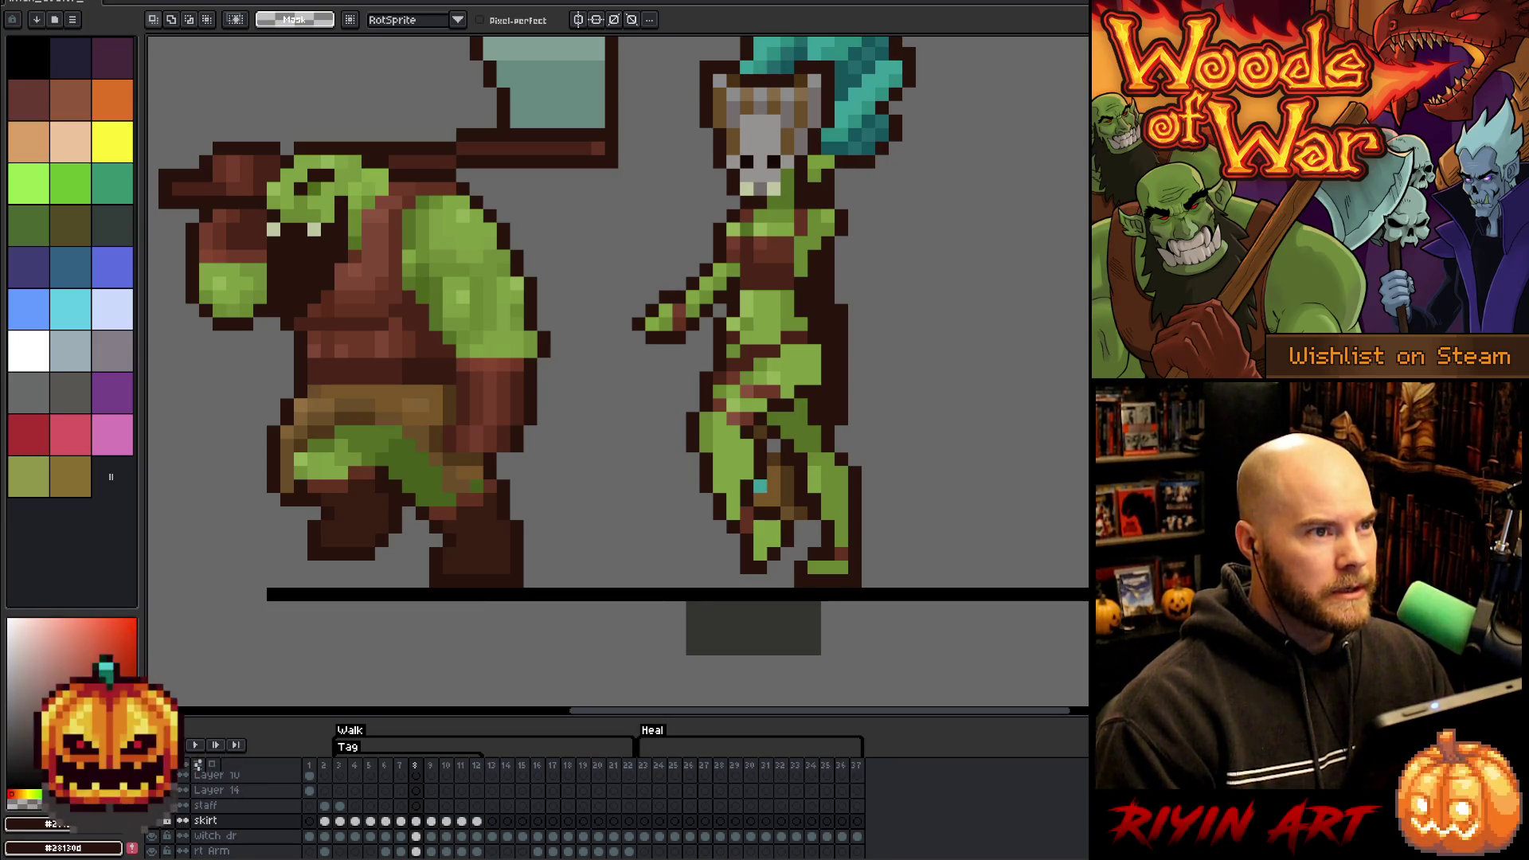
left_click(431, 821)
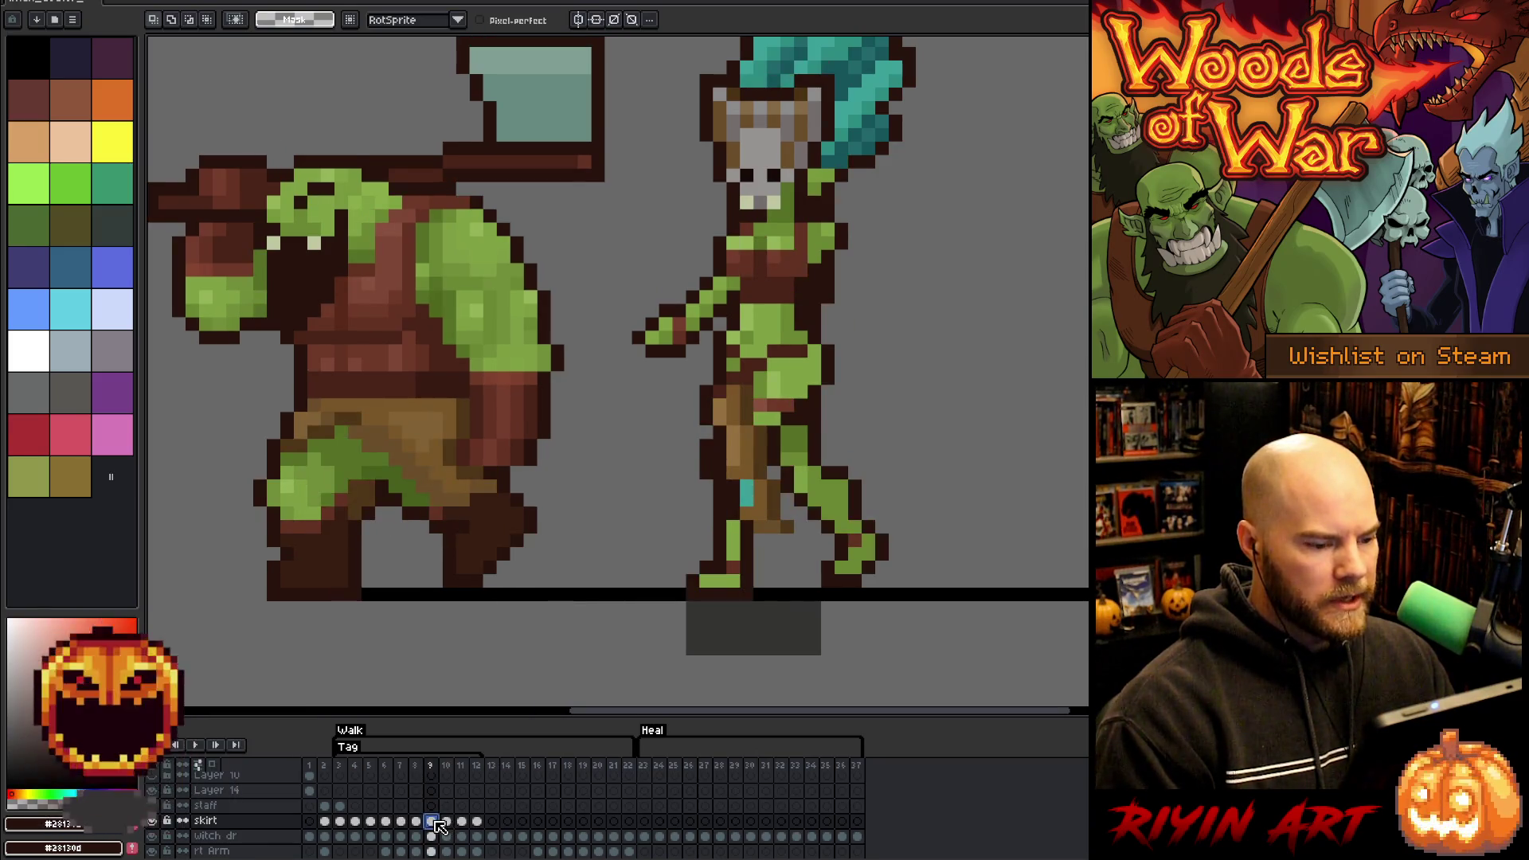
- With the skirt hidden, paint dark hip pixels and a white leg guide on frame 9
left_click(152, 822)
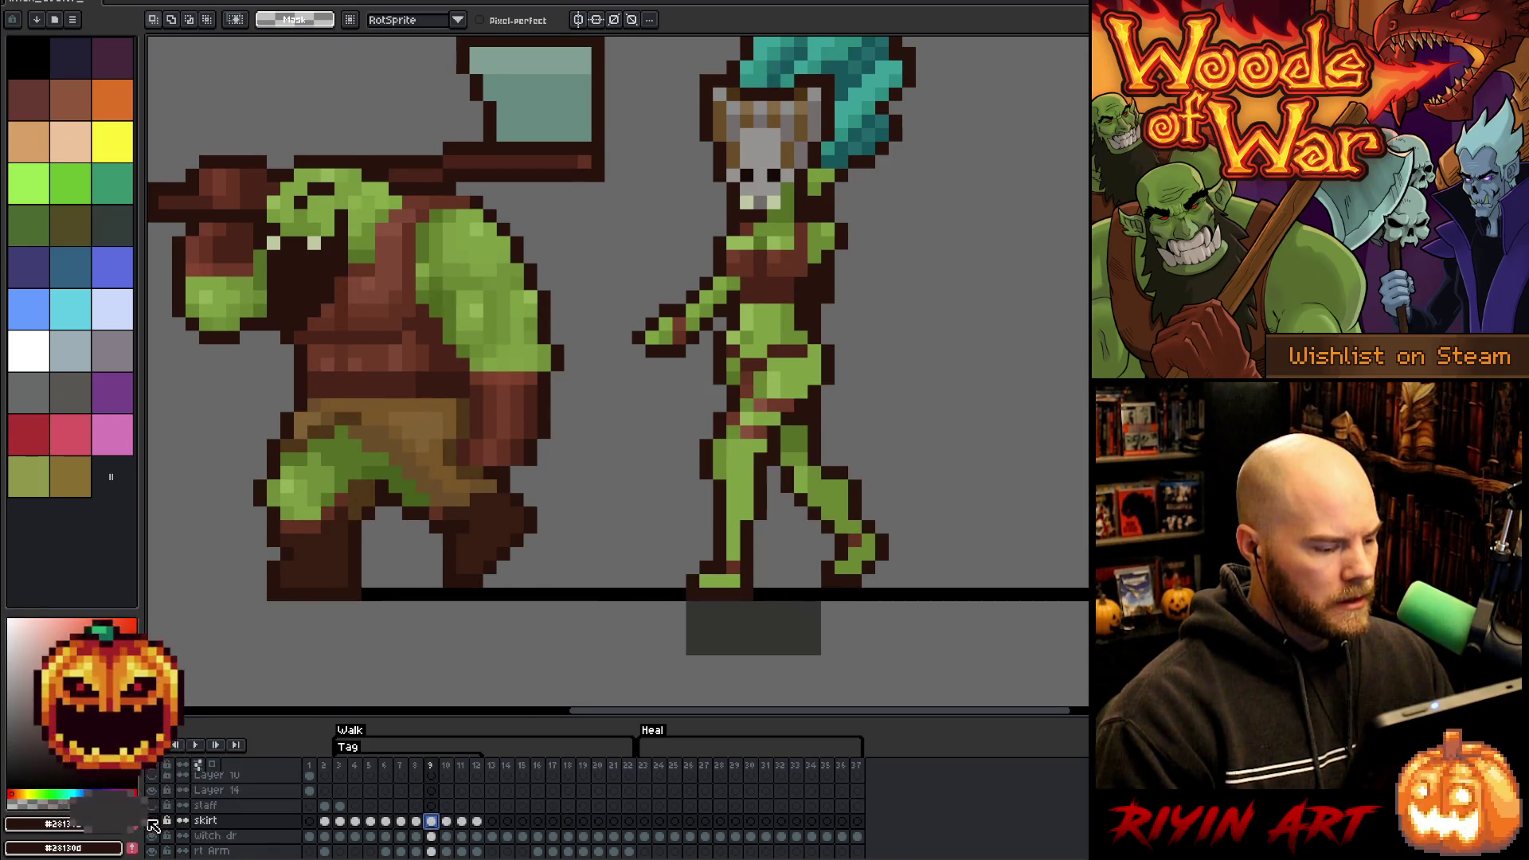
left_click_drag(786, 378, 801, 391)
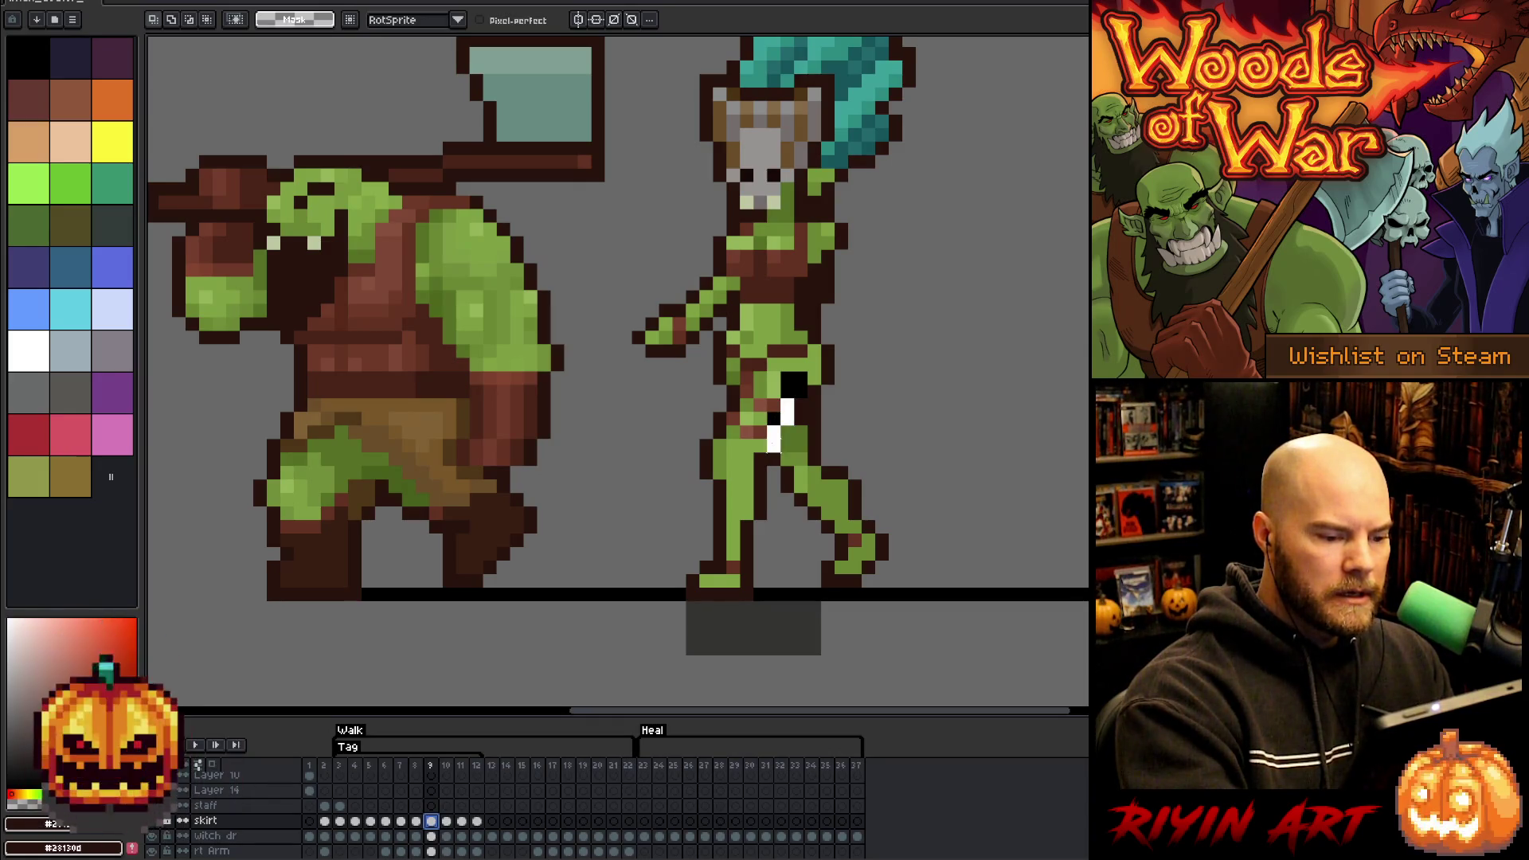
mouse_move(761, 462)
left_mouse_down()
mouse_move(733, 558)
mouse_move(705, 455)
mouse_move(765, 371)
mouse_move(808, 356)
left_mouse_up()
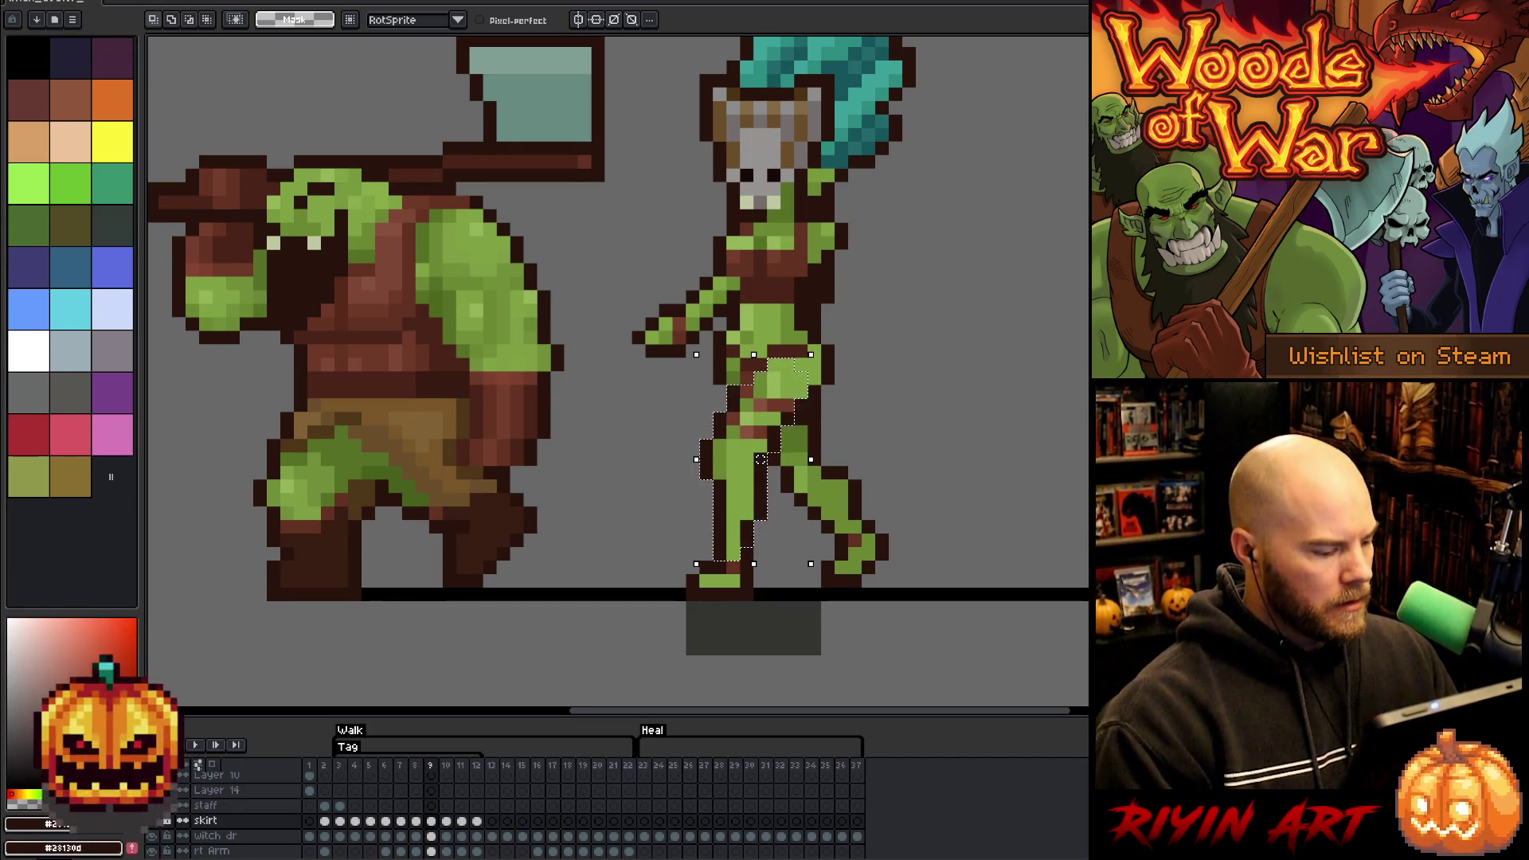
key("ctrl+v")
key("ctrl+z")
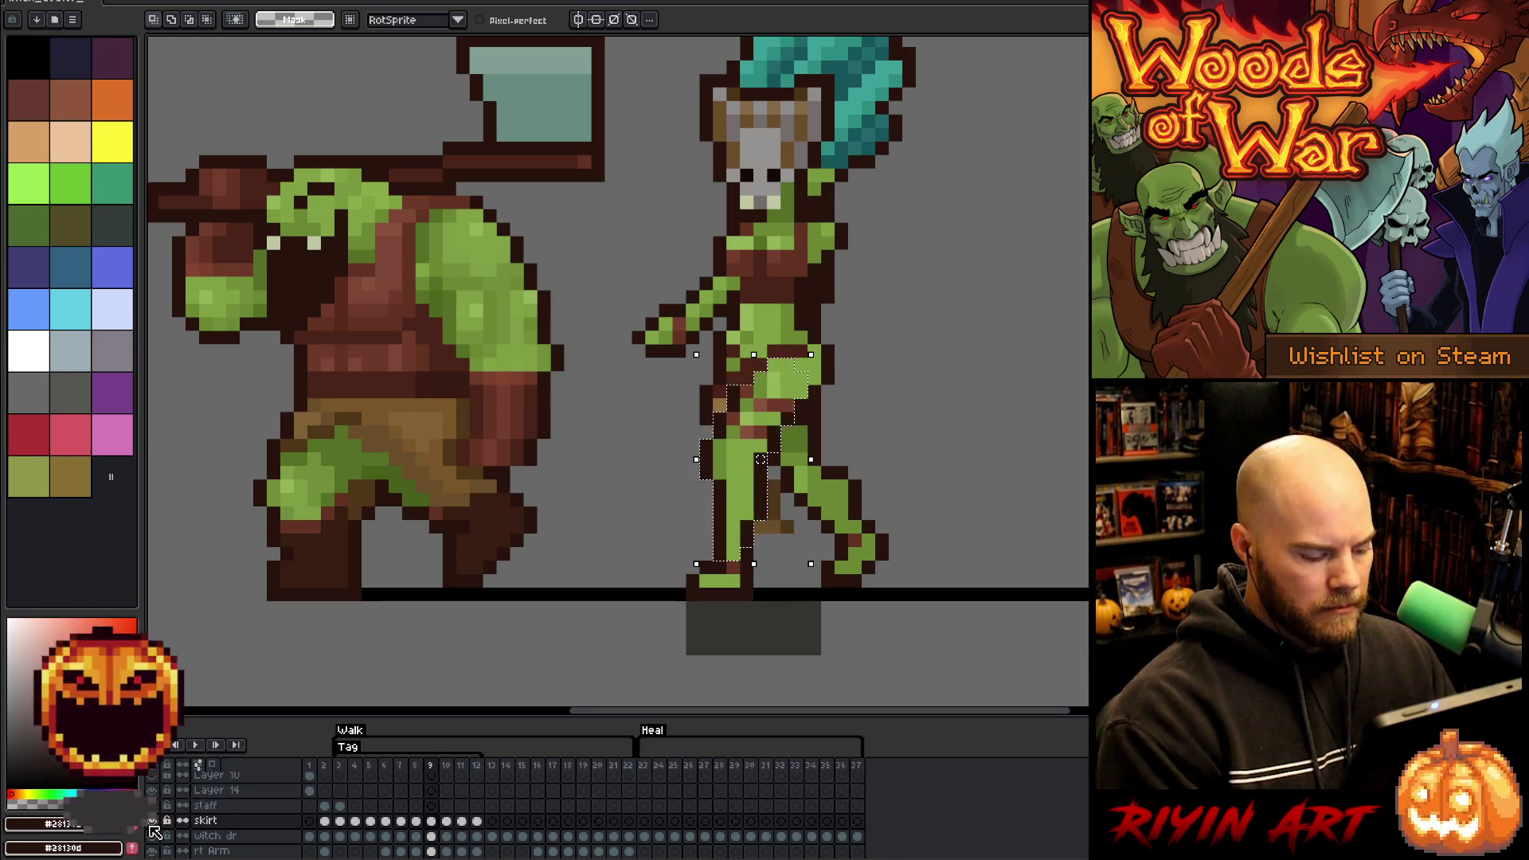
key("ctrl+d")
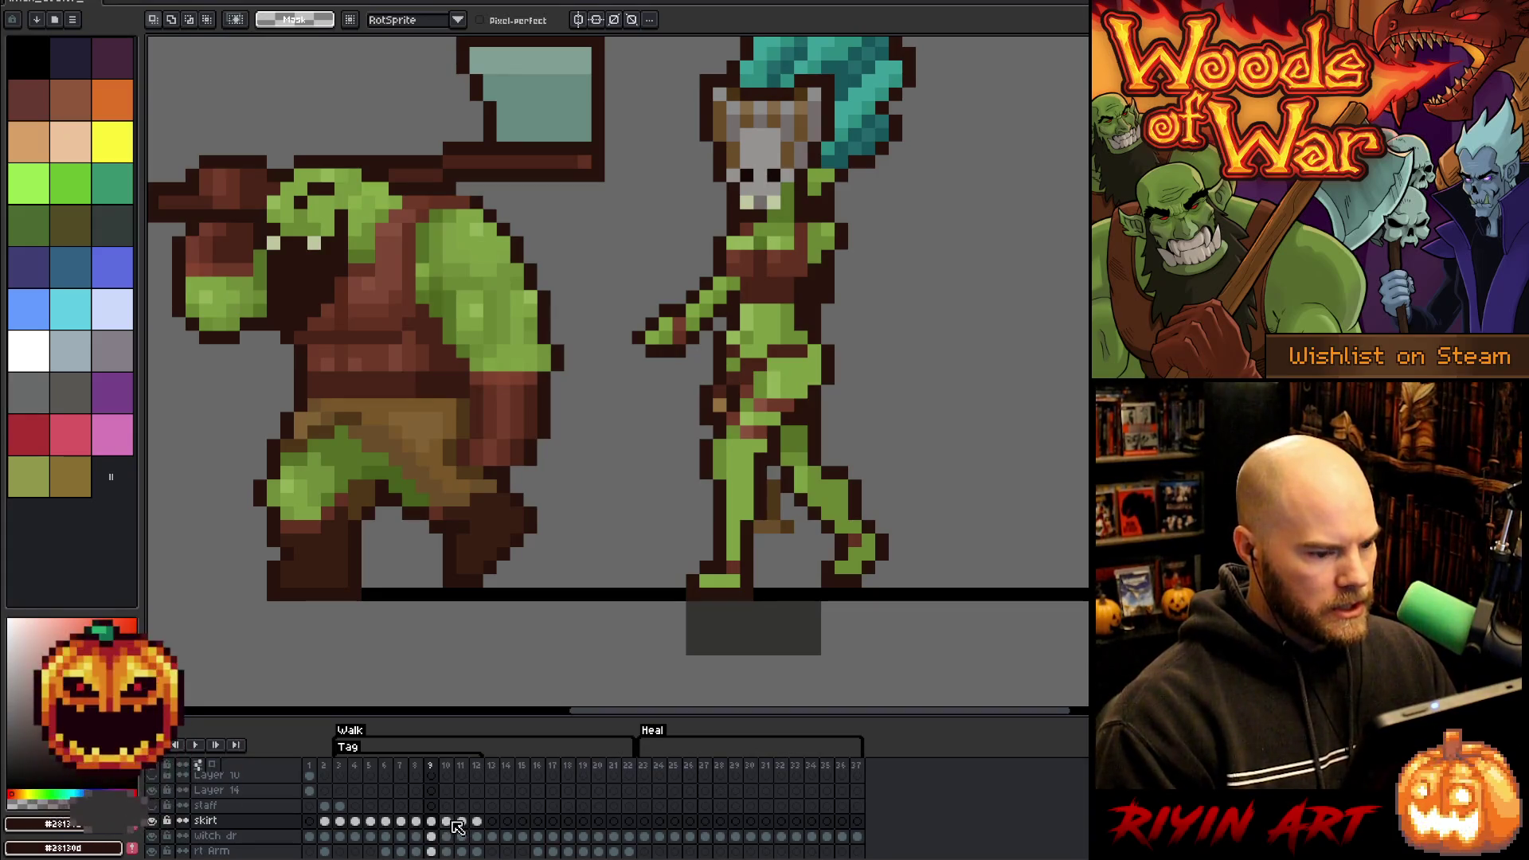
left_click(452, 821)
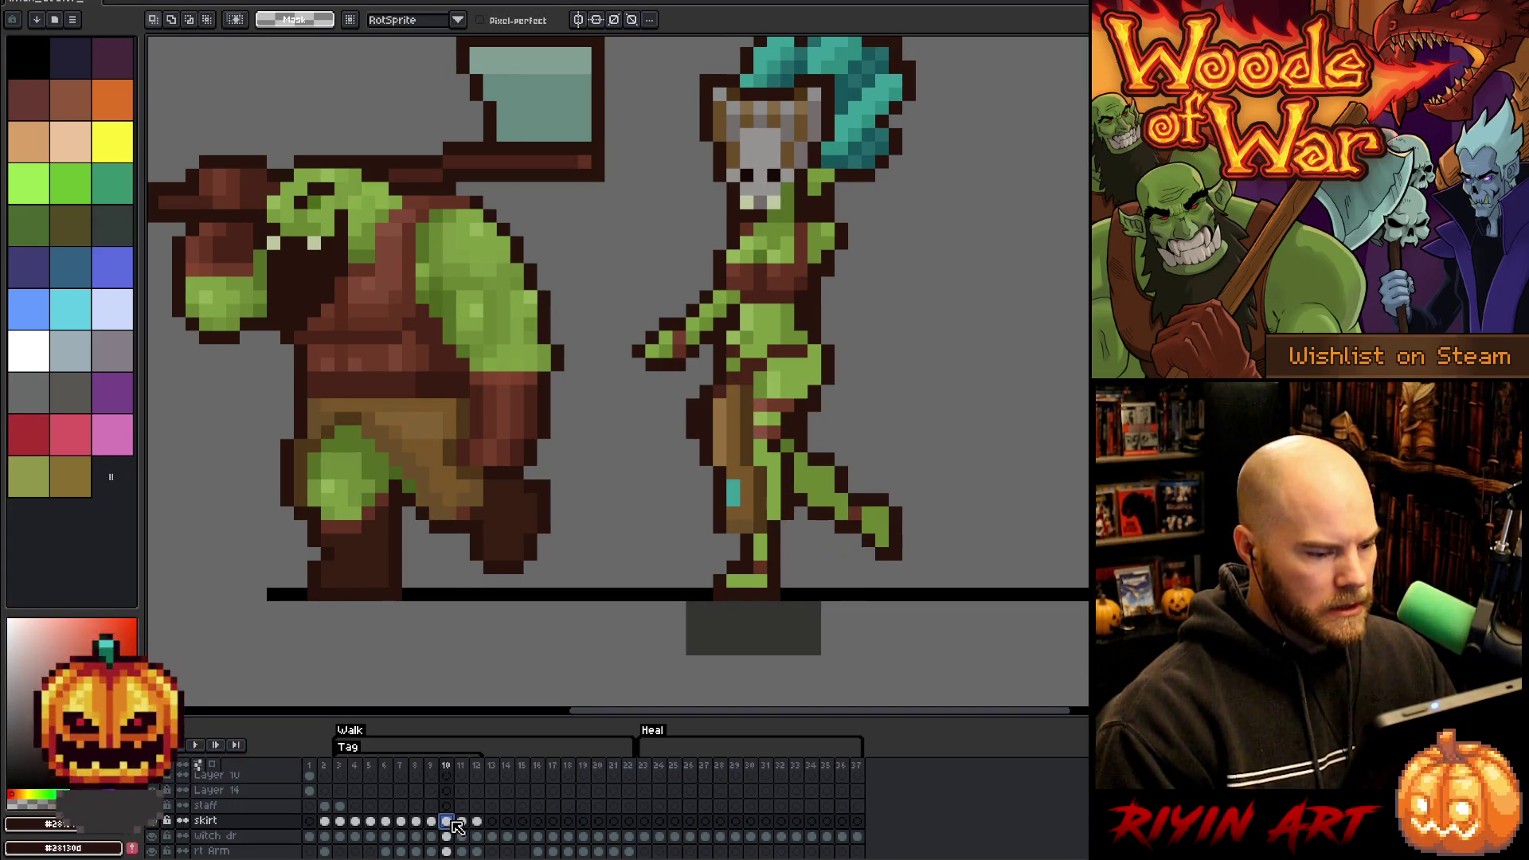
- Draw L-shaped white leg guides up to the waist on frame 10 with the skirt hidden, then re-show it
left_click(153, 820)
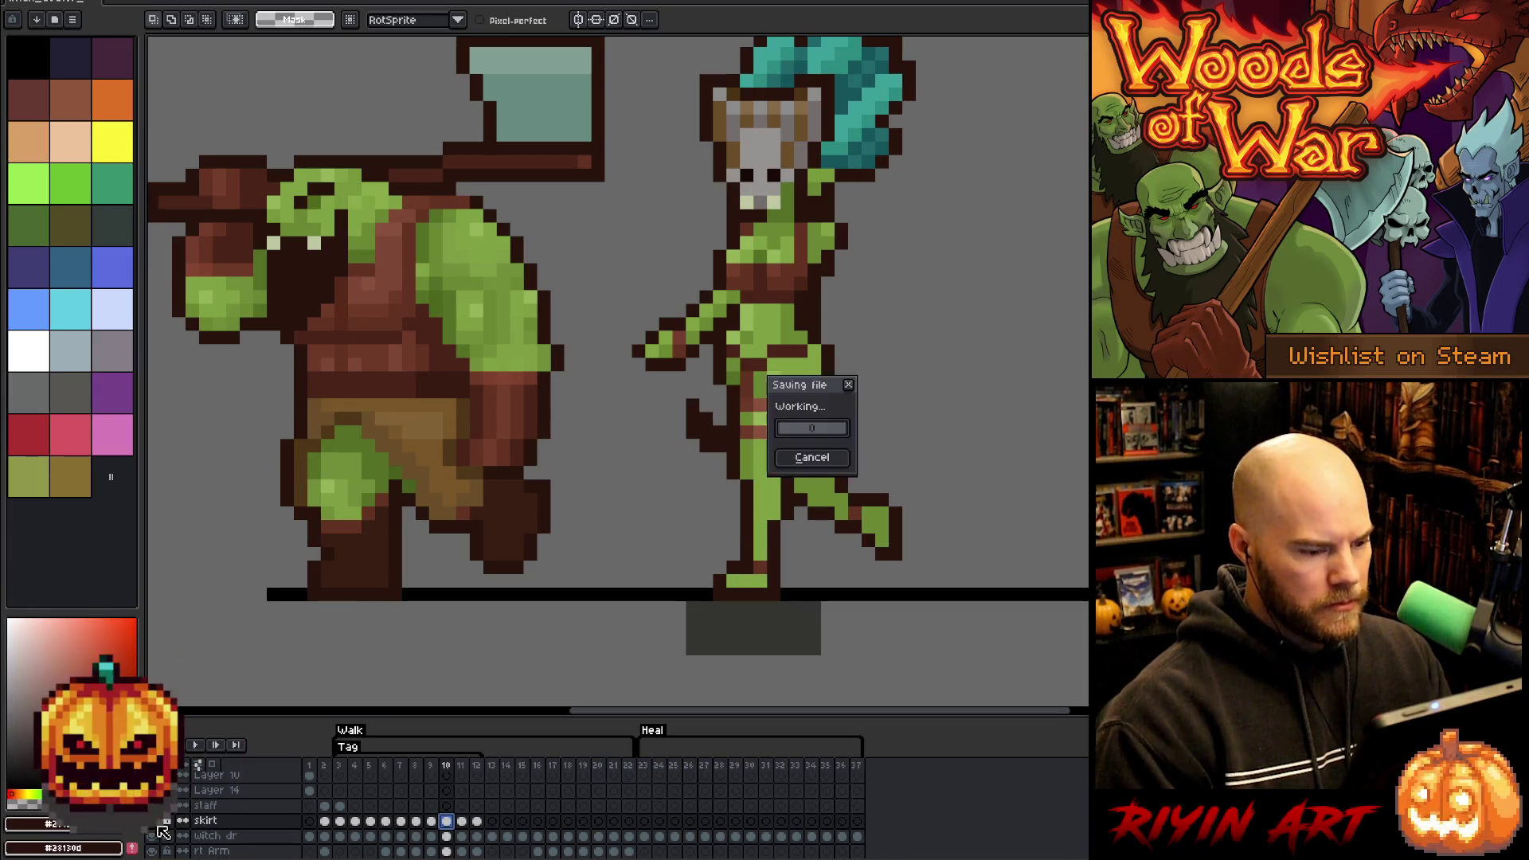
mouse_move(760, 378)
left_mouse_down()
mouse_move(733, 460)
mouse_move(746, 557)
mouse_move(786, 471)
mouse_move(791, 517)
left_mouse_up()
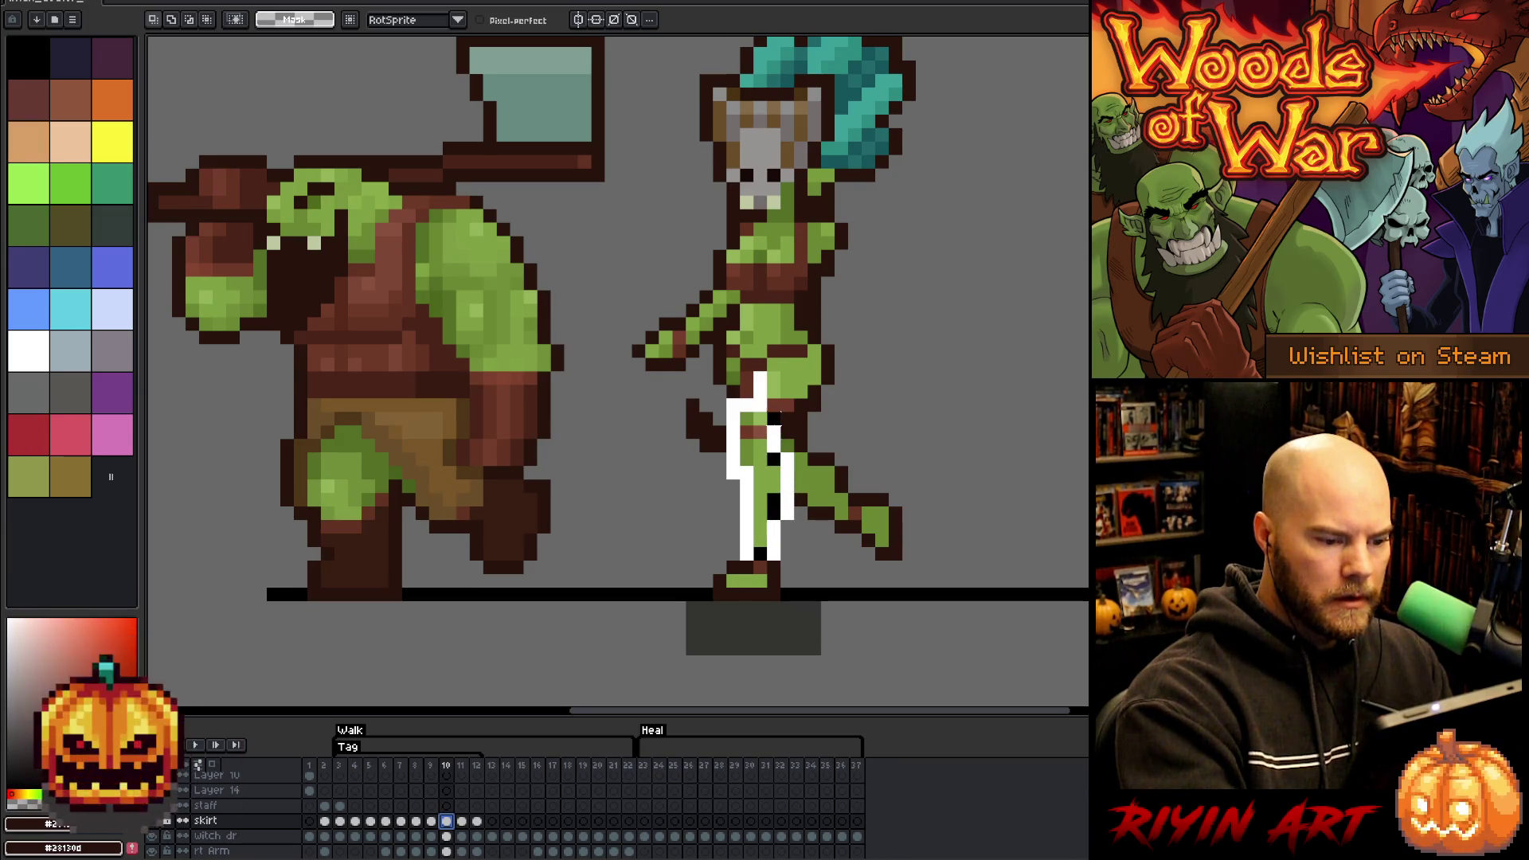
left_click_drag(788, 420, 815, 363)
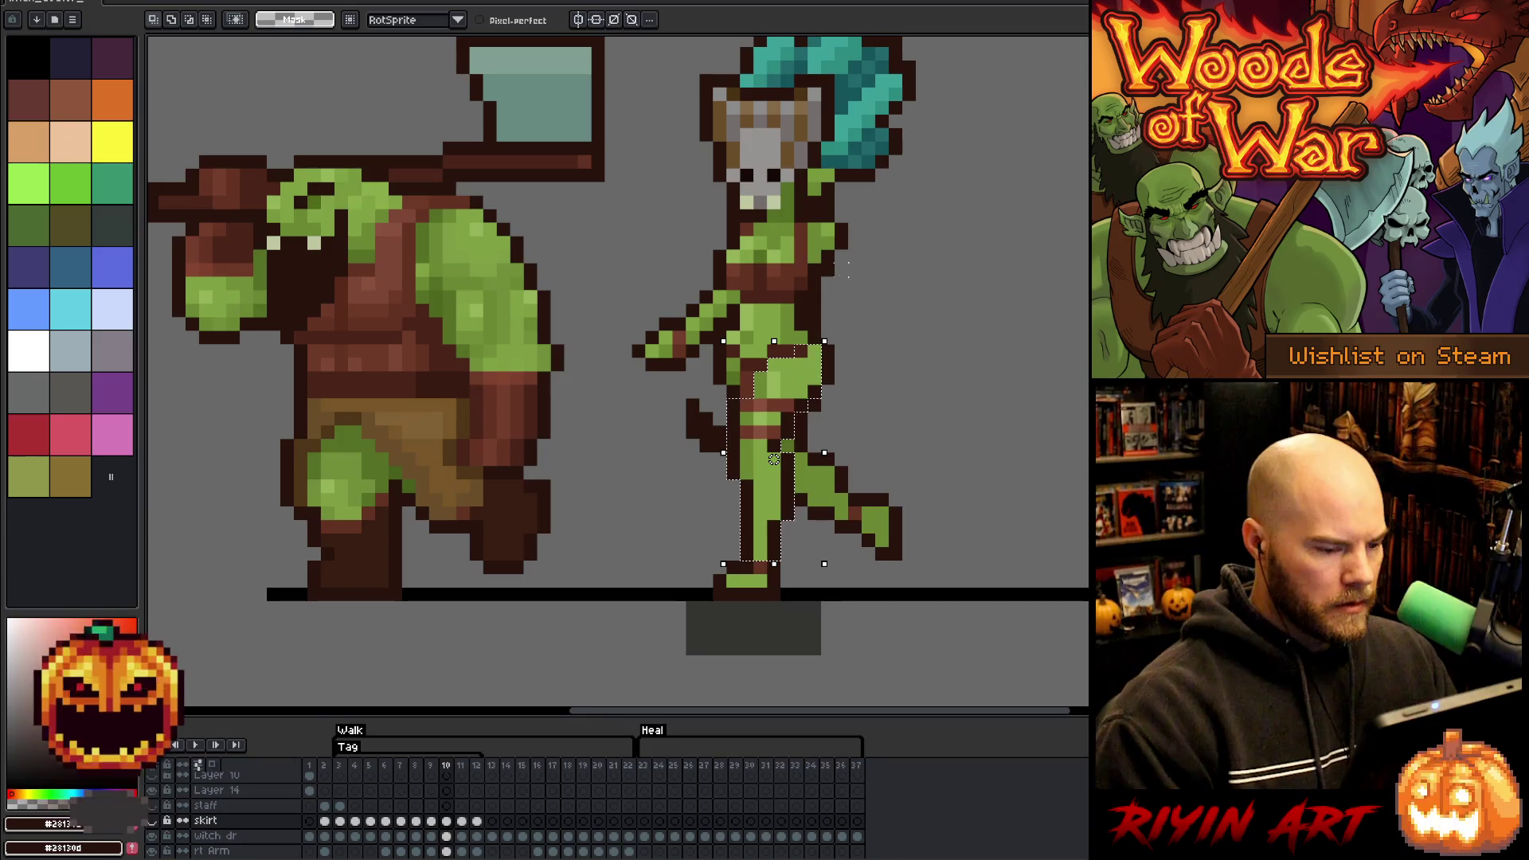
left_click(197, 764)
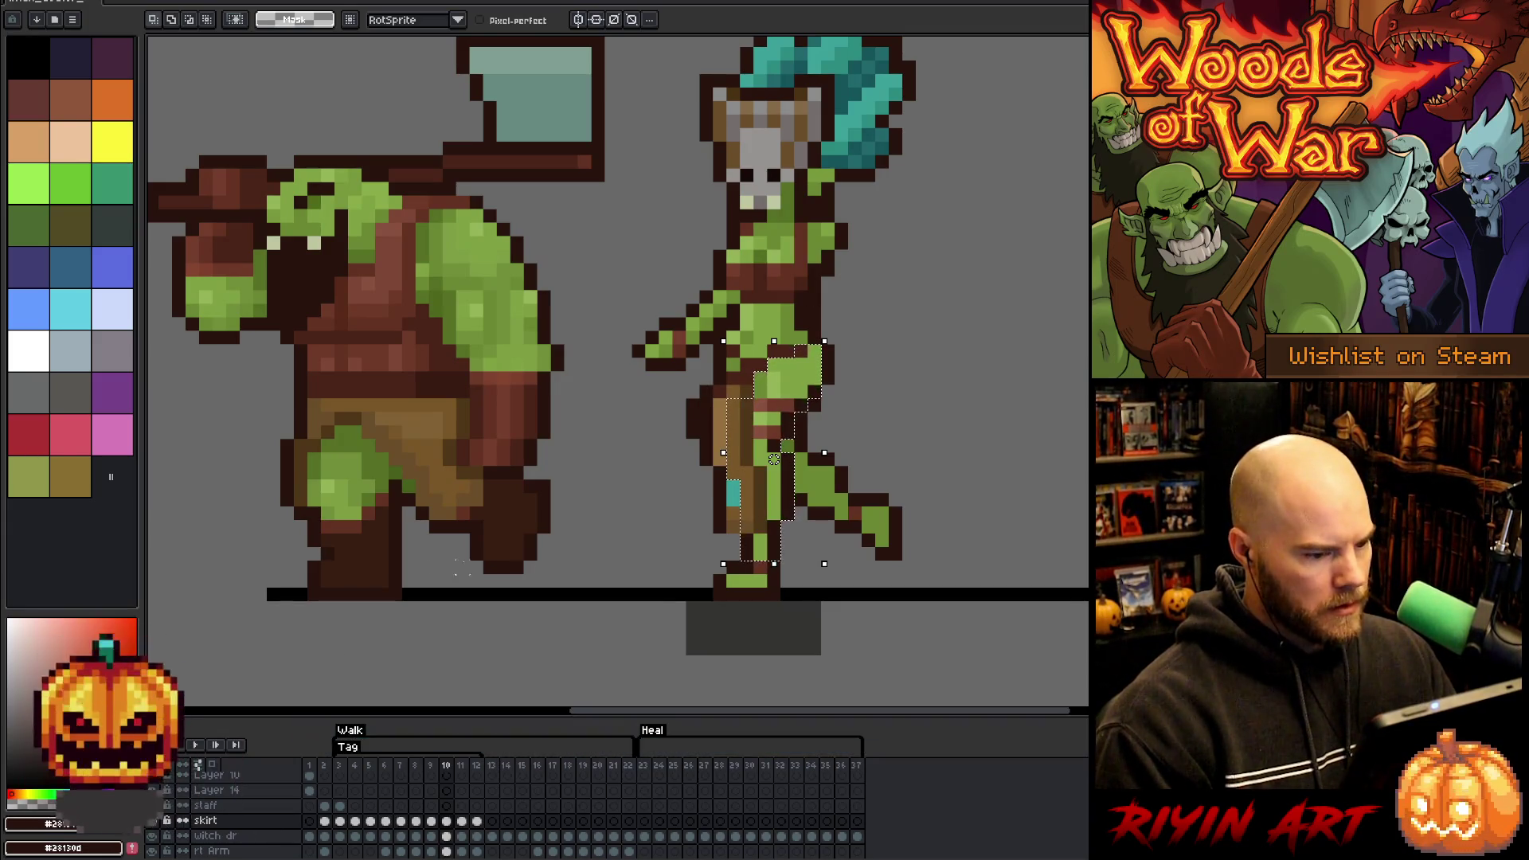
left_click(460, 839)
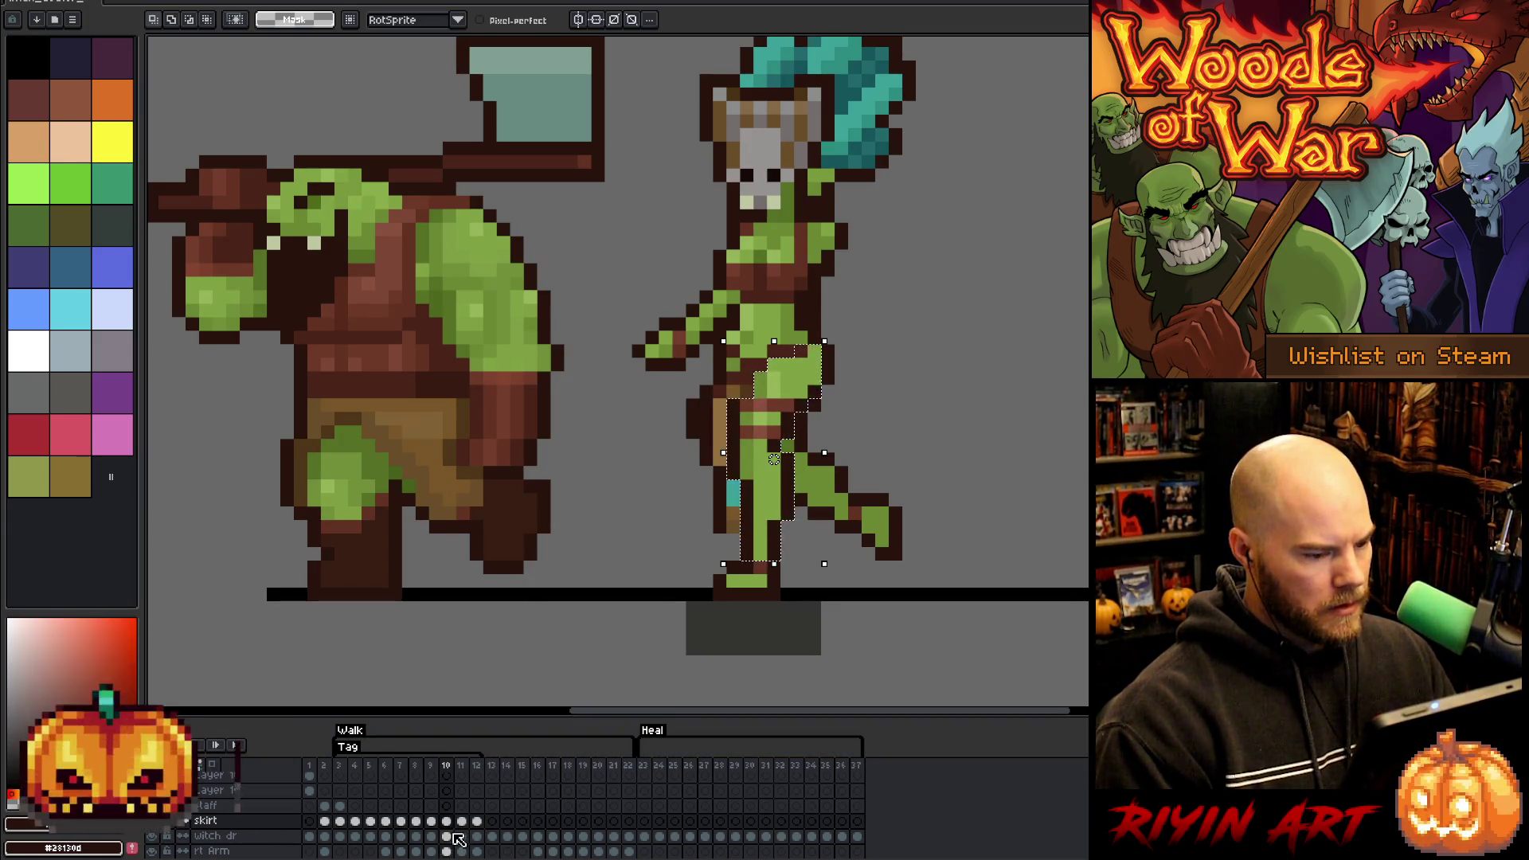
left_click(462, 822)
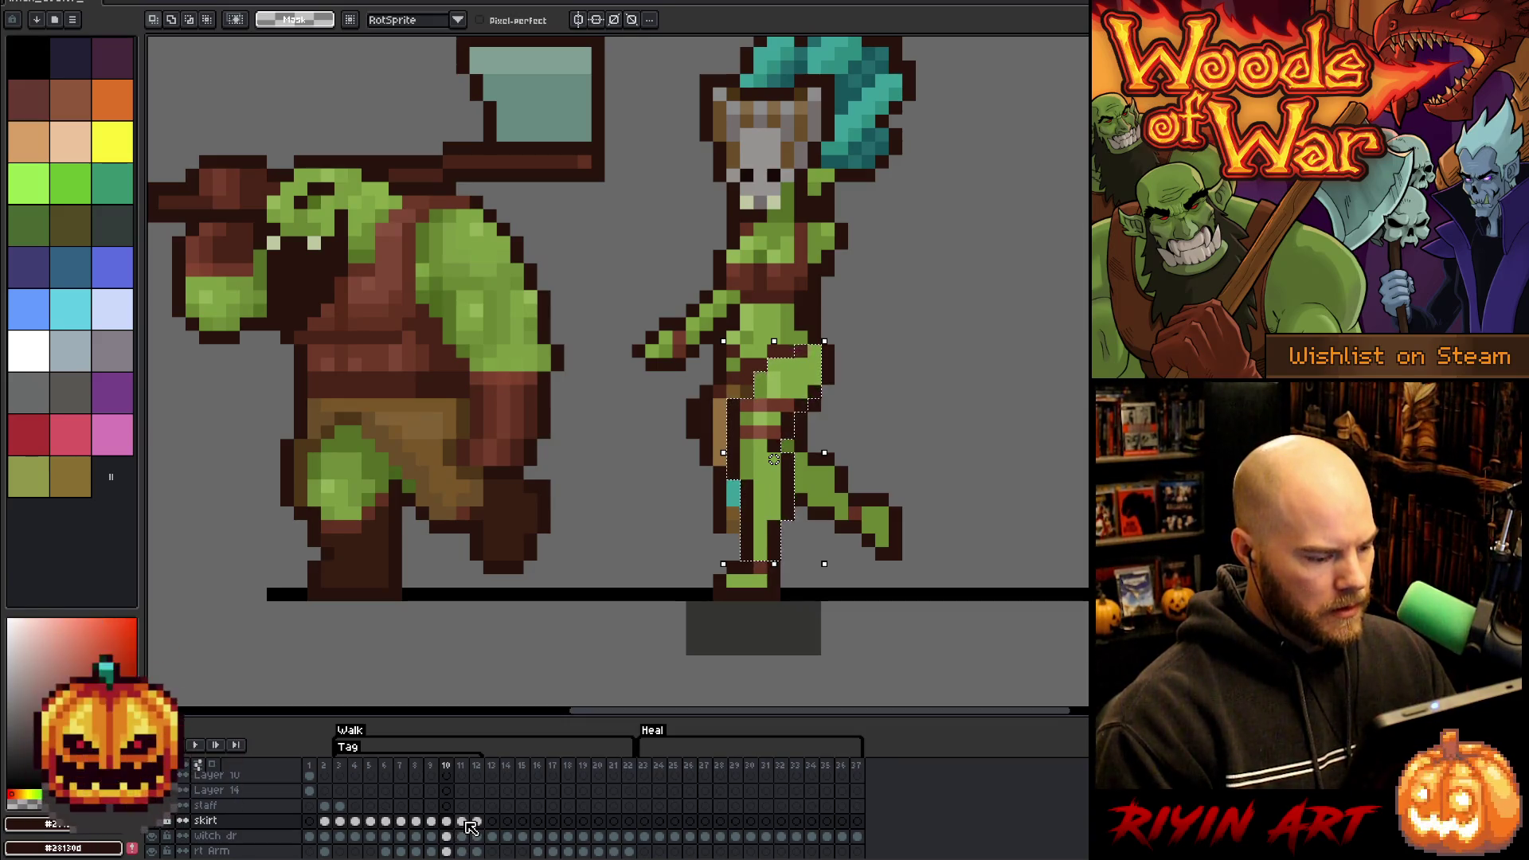
- Hide the skirt, clear the selection, and draw a white guide line down the hip and leg
left_click(153, 821)
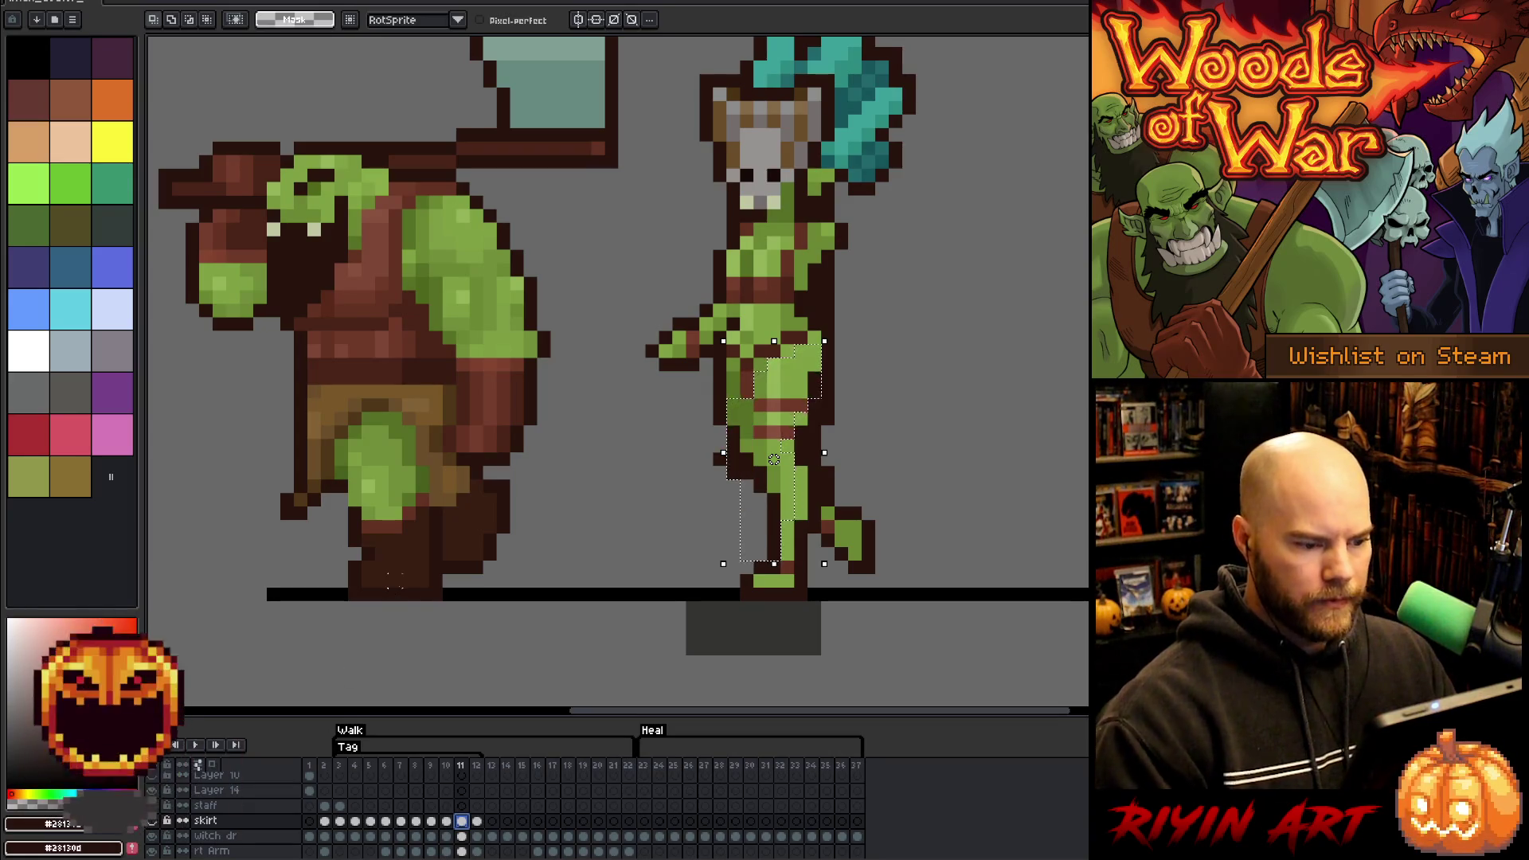
key("ctrl+d")
left_click_drag(760, 362, 760, 425)
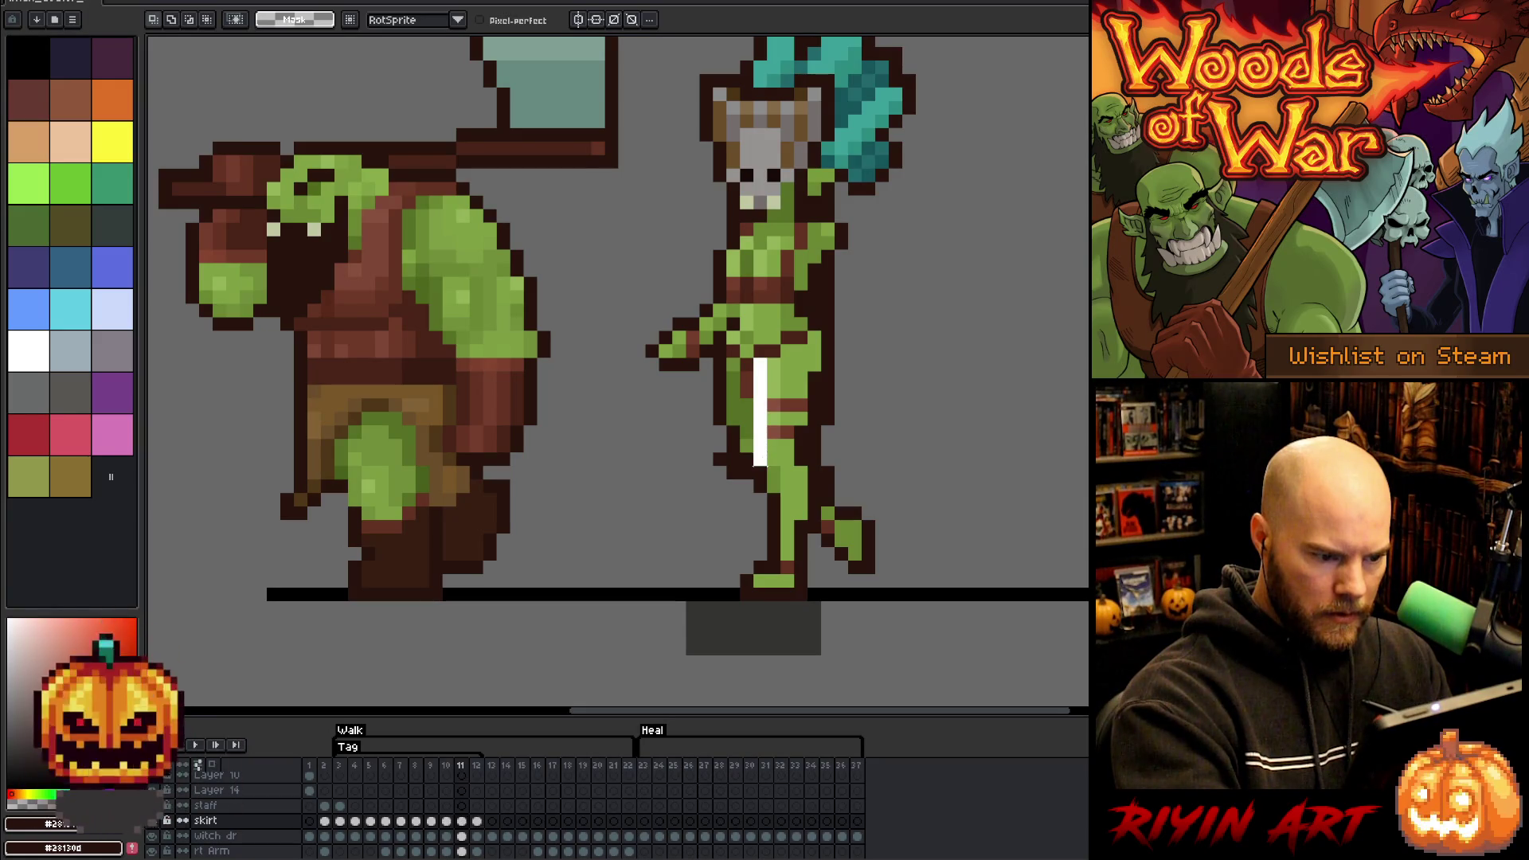
left_click_drag(760, 478, 774, 517)
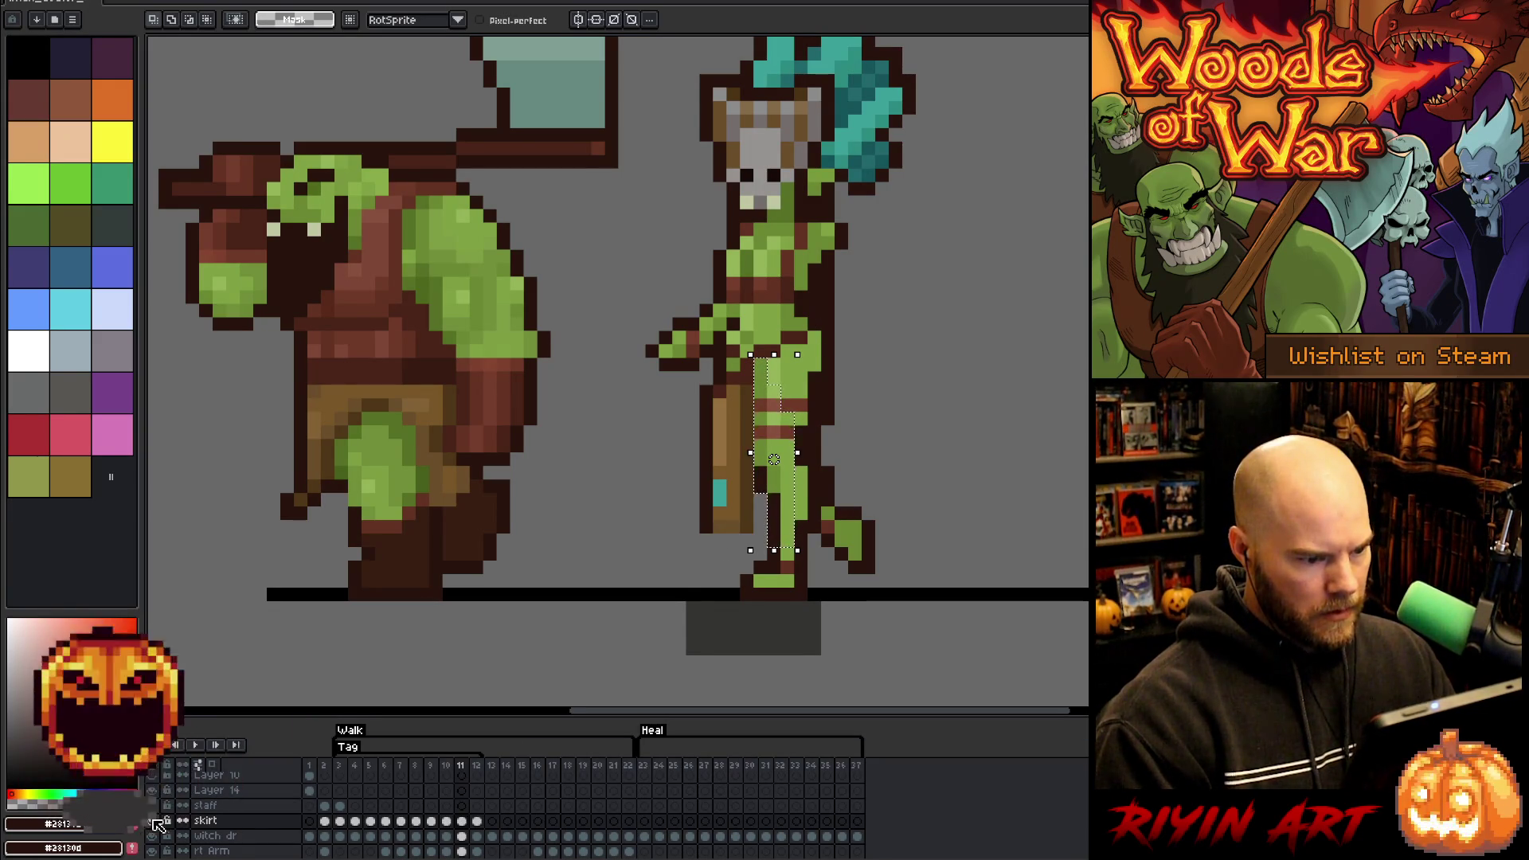
- Play the walk animation from frame 12, then return to frame 3 with the Pencil
left_click(477, 822)
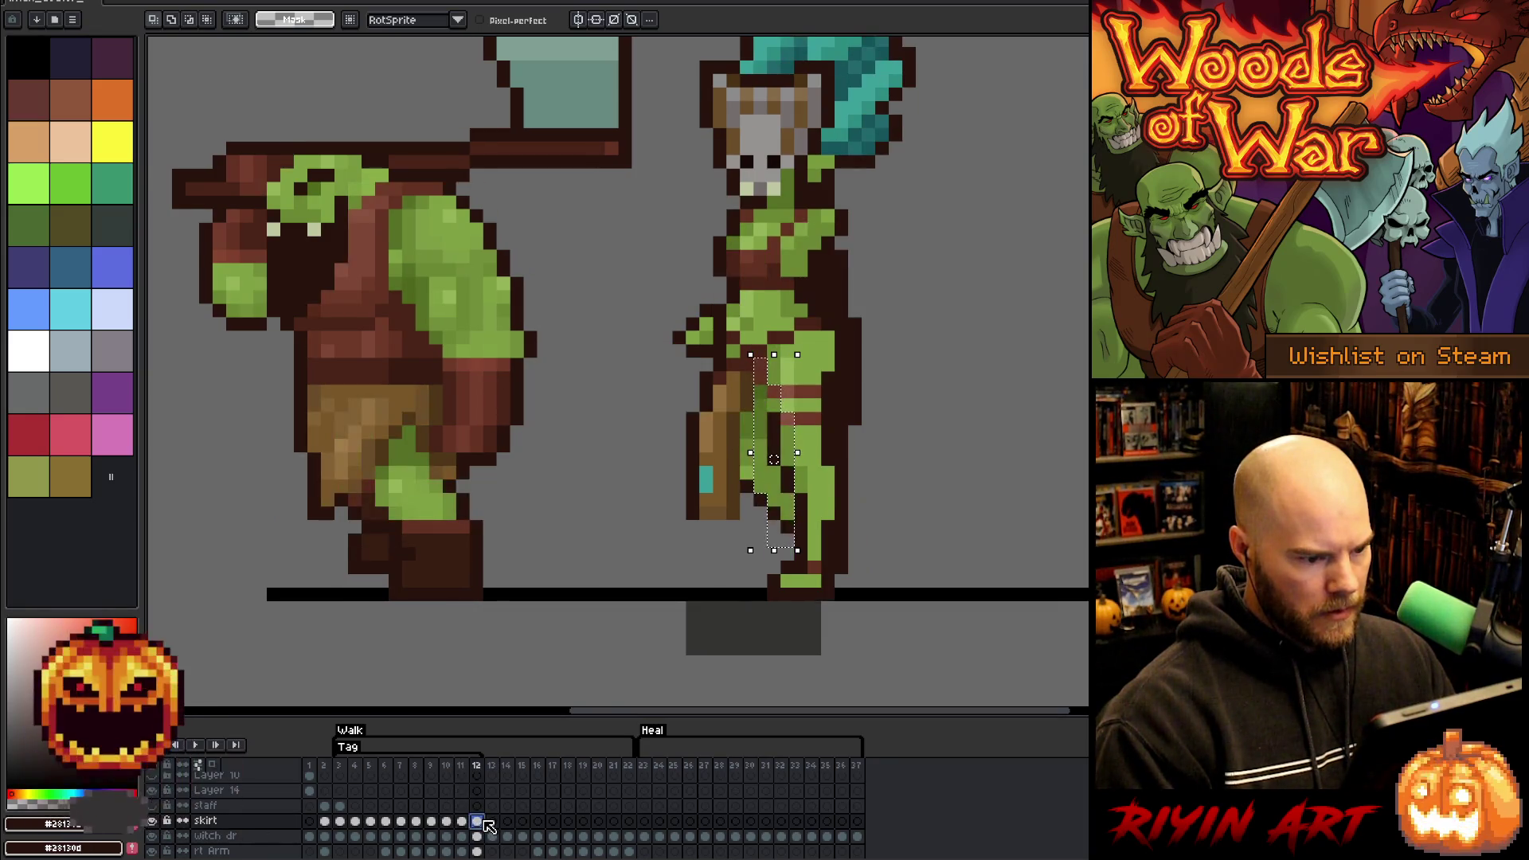
key("Return")
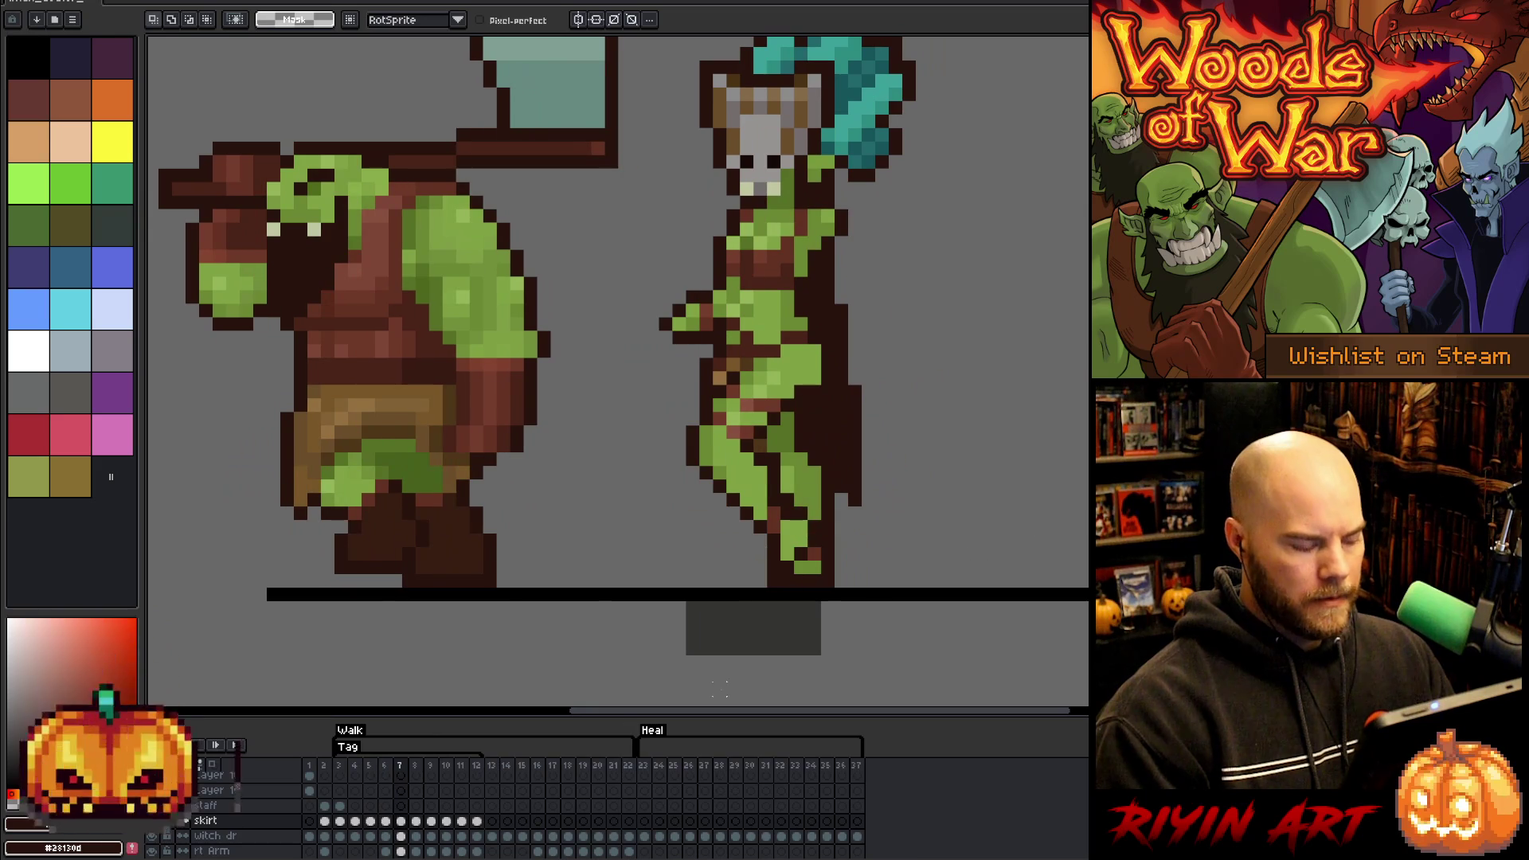
left_click(345, 821)
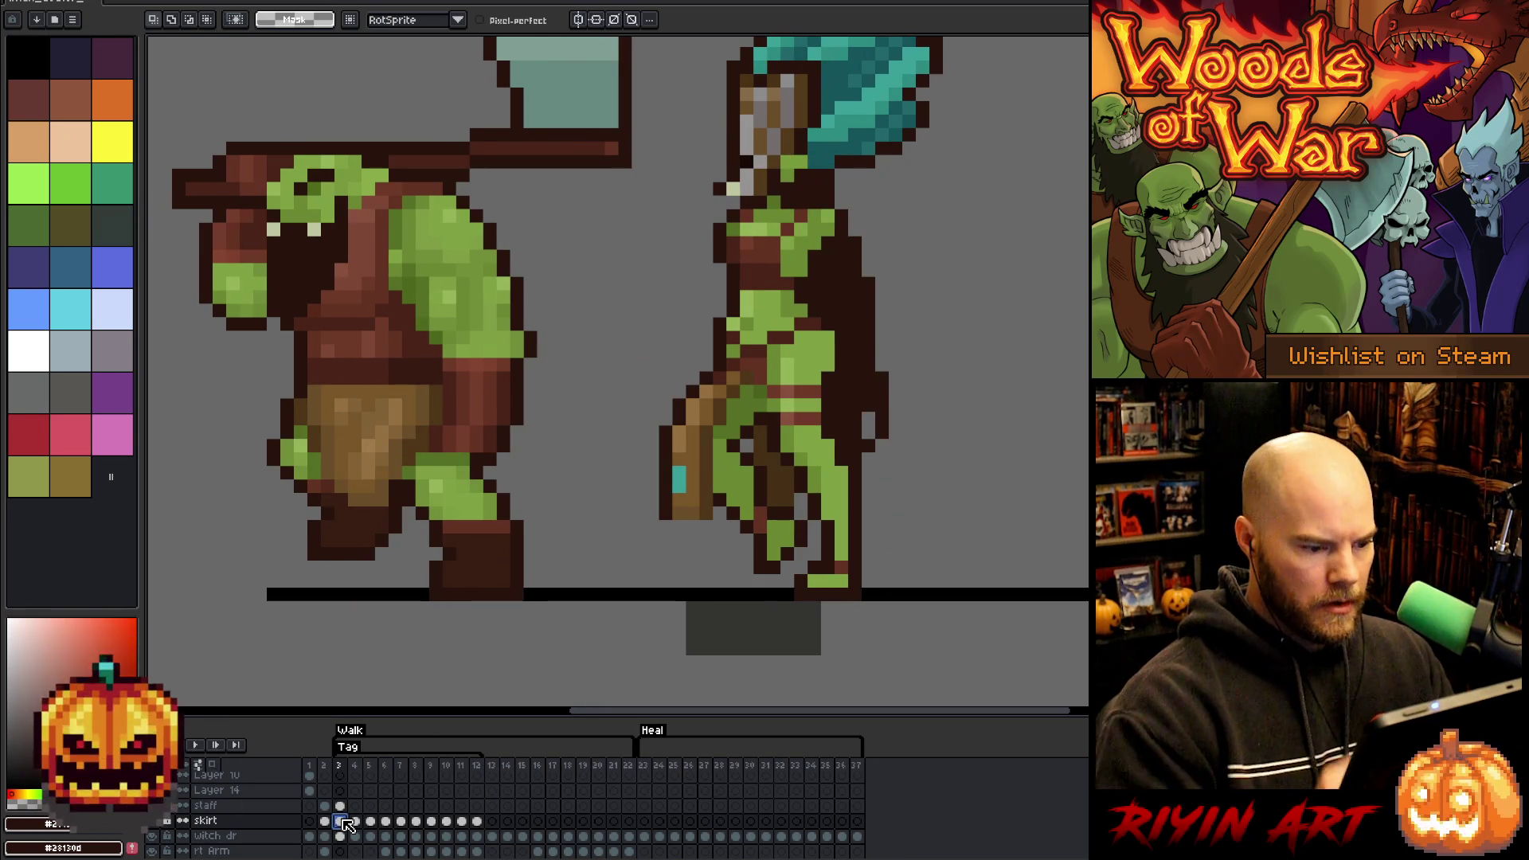
key("b")
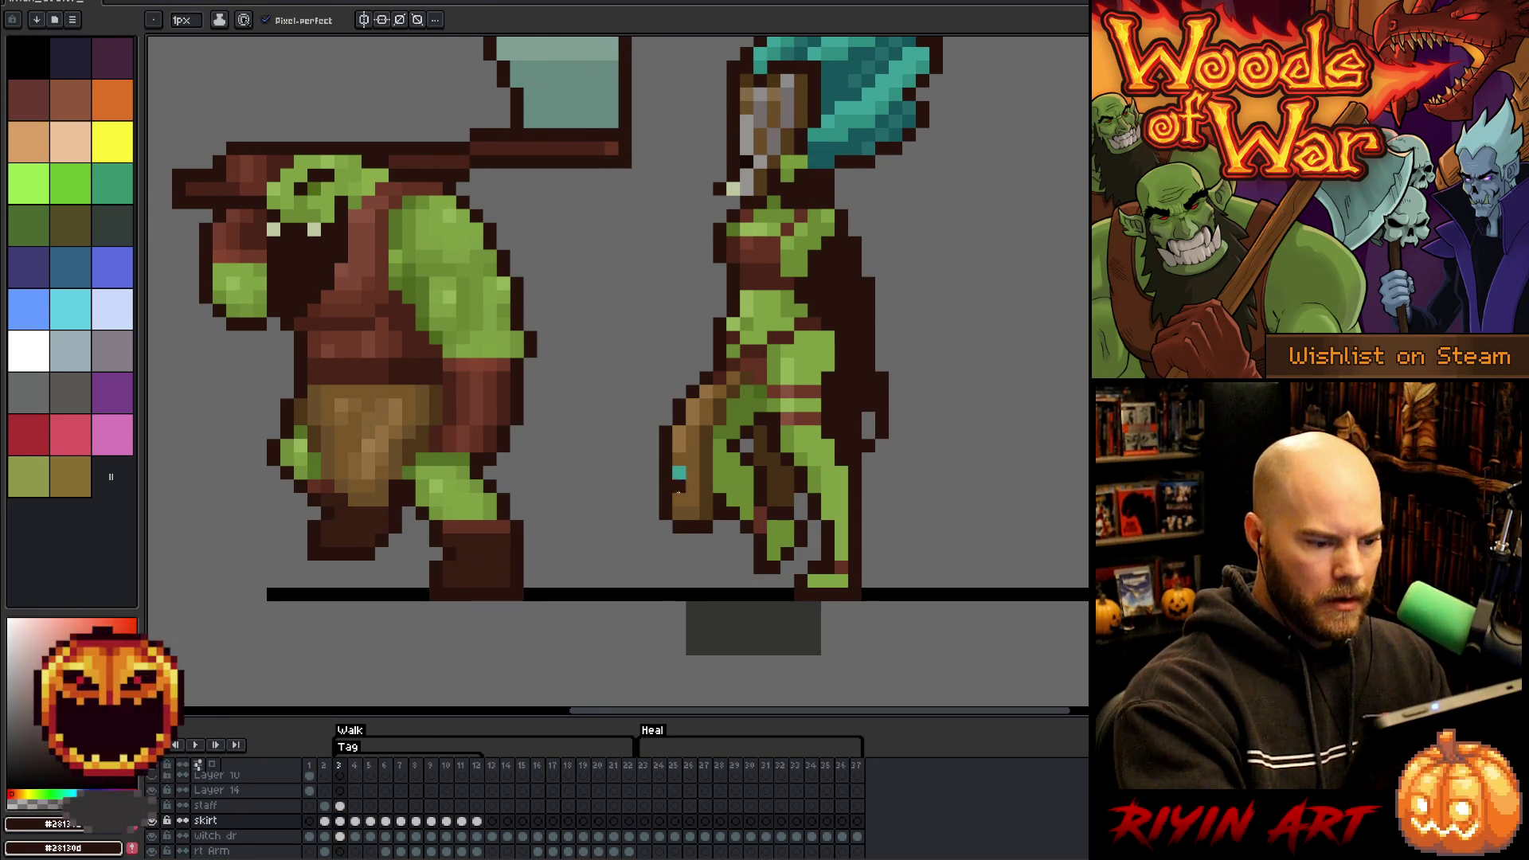
- Step through walk frames 4–7, flipping between frames 6 and 7 to compare poses
key("period")
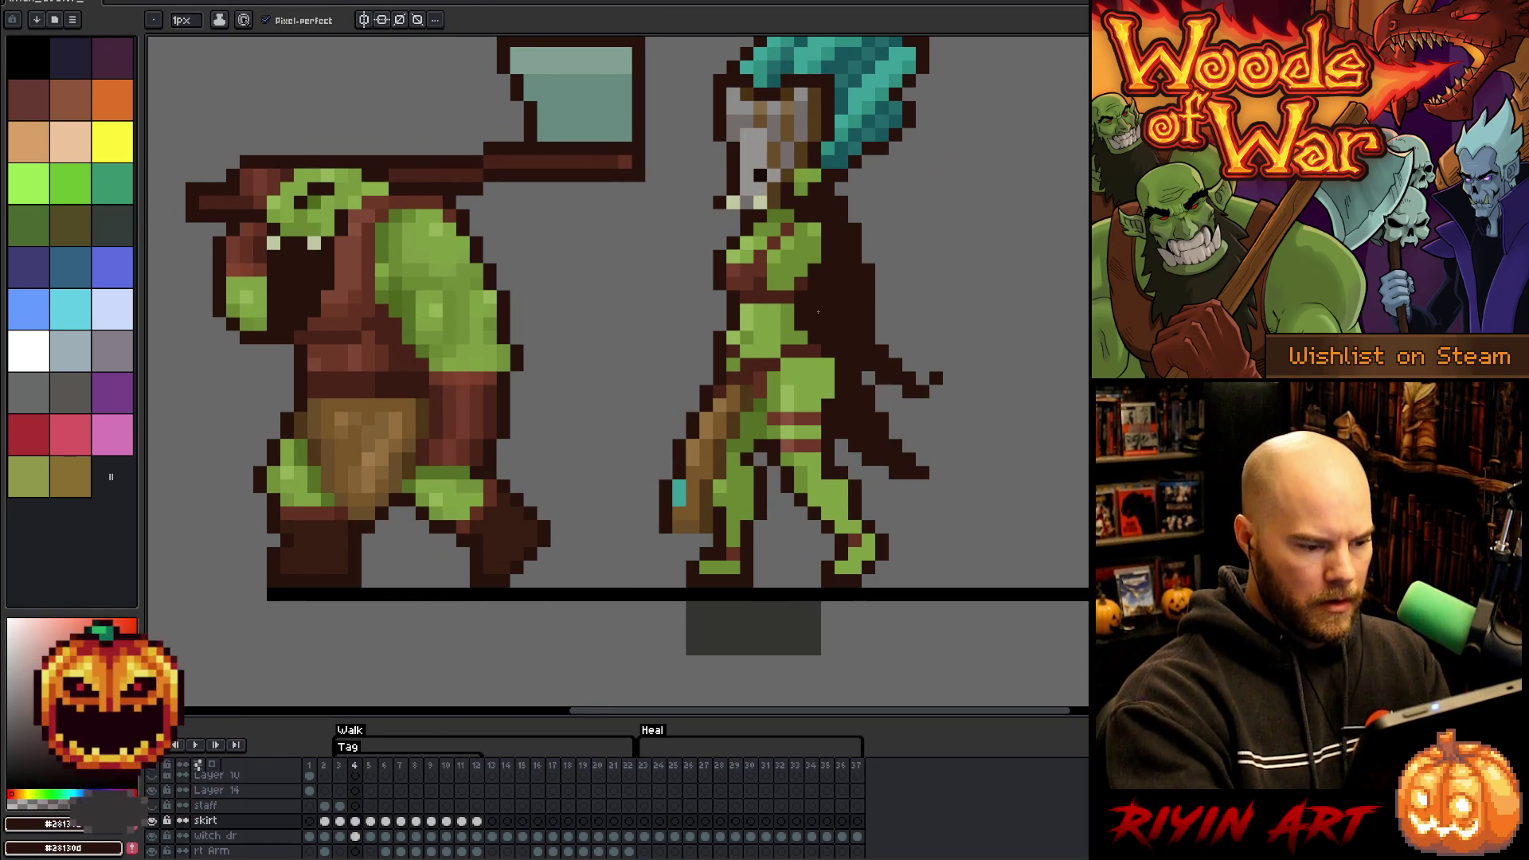
key("period")
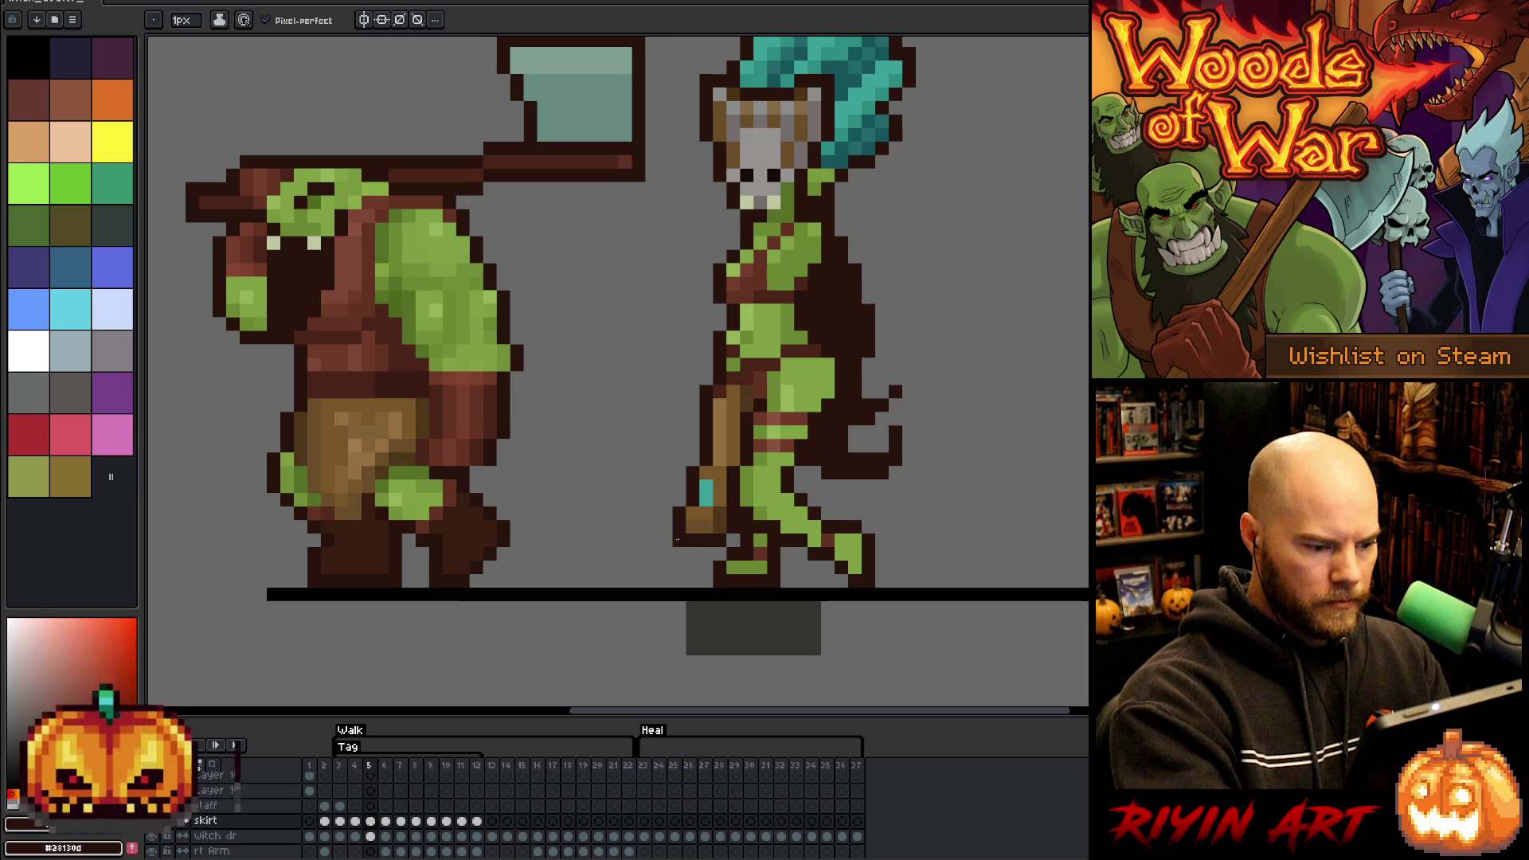
key("period")
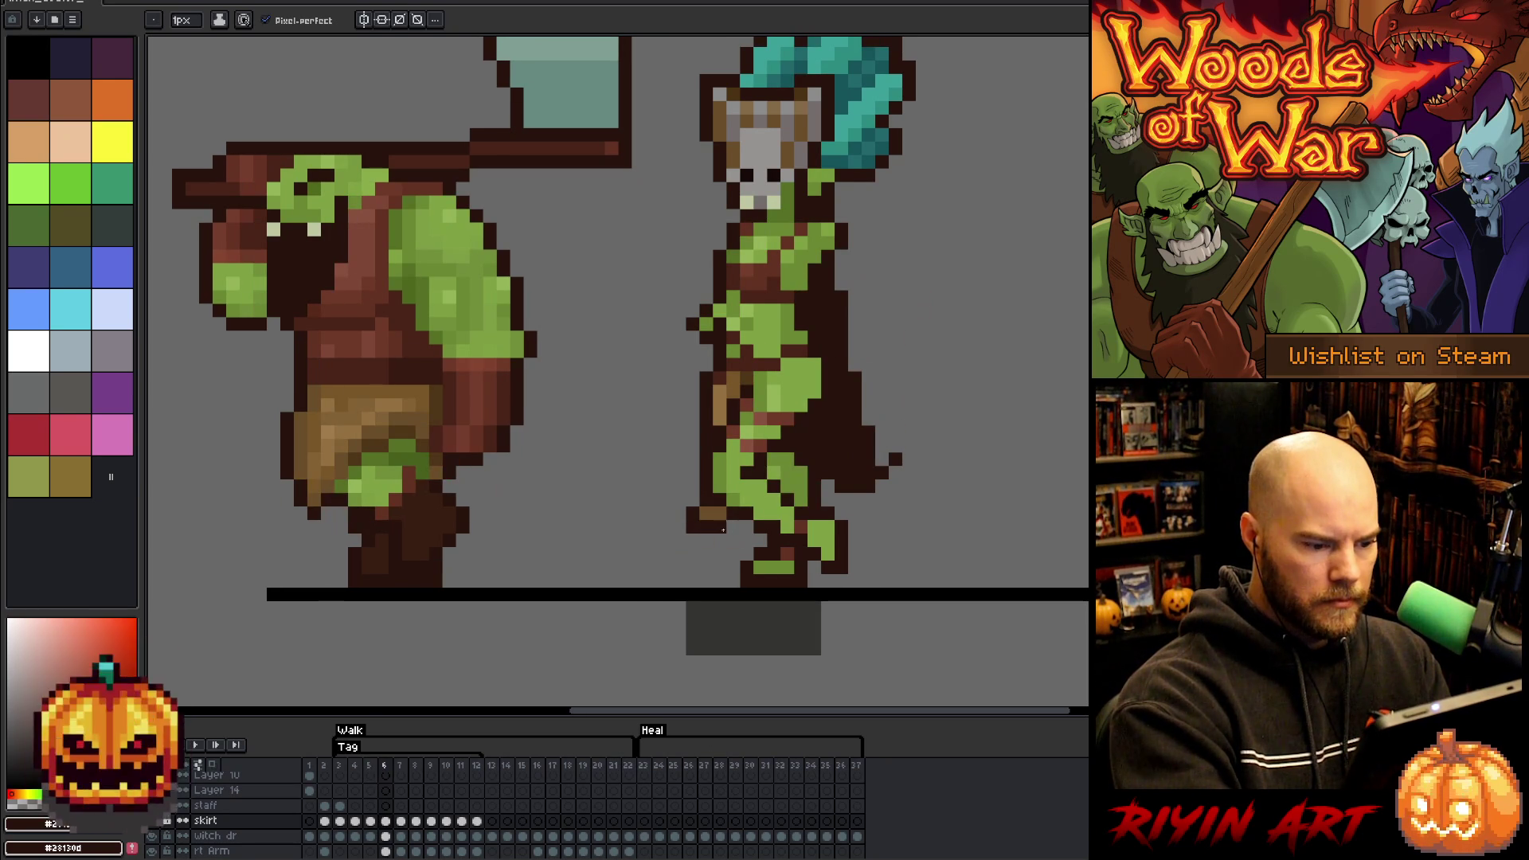
key("comma")
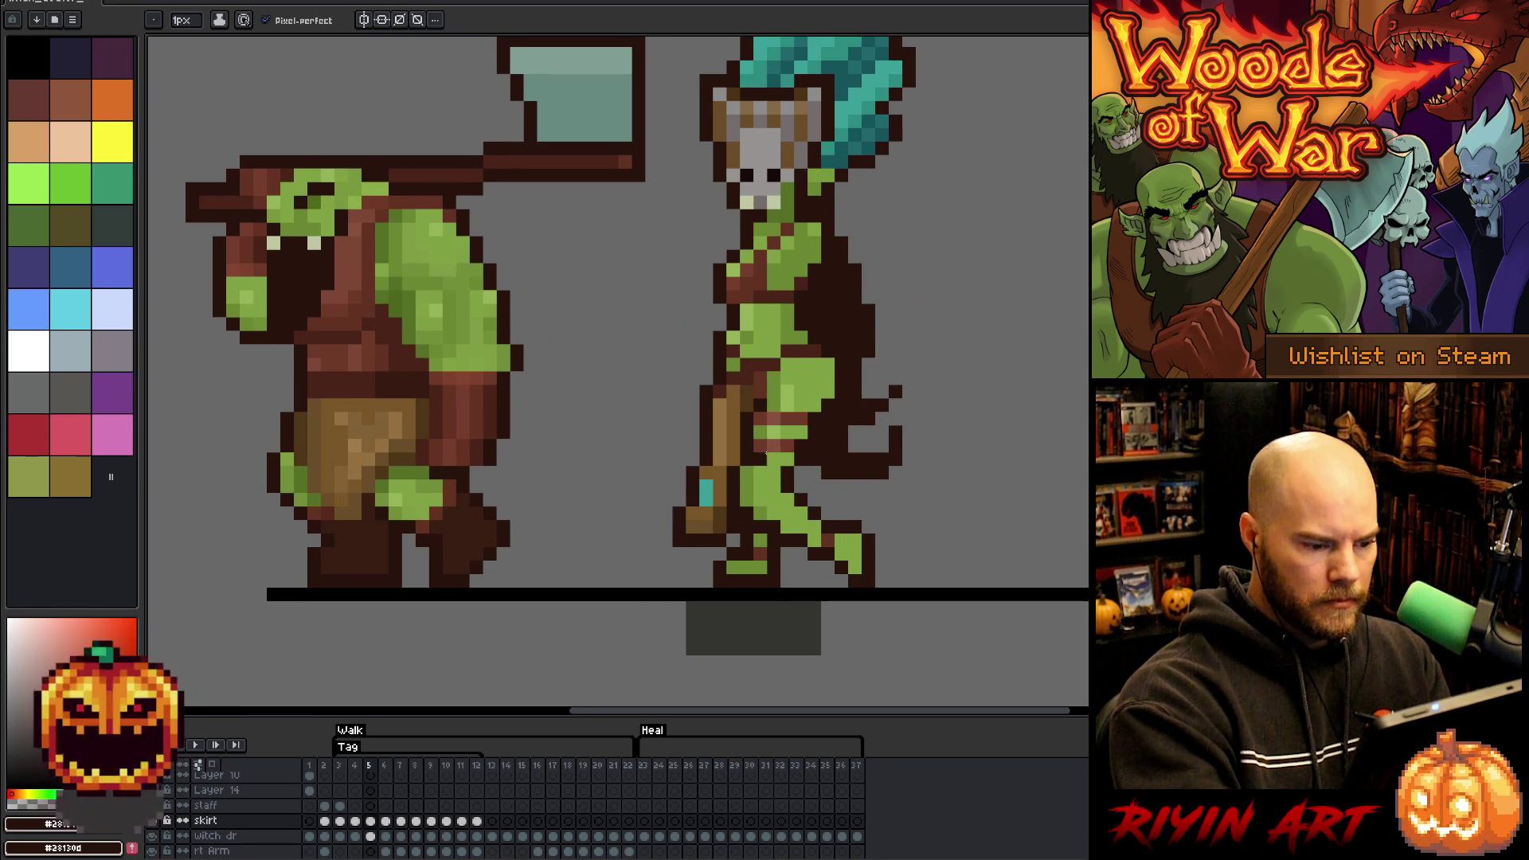
key("period")
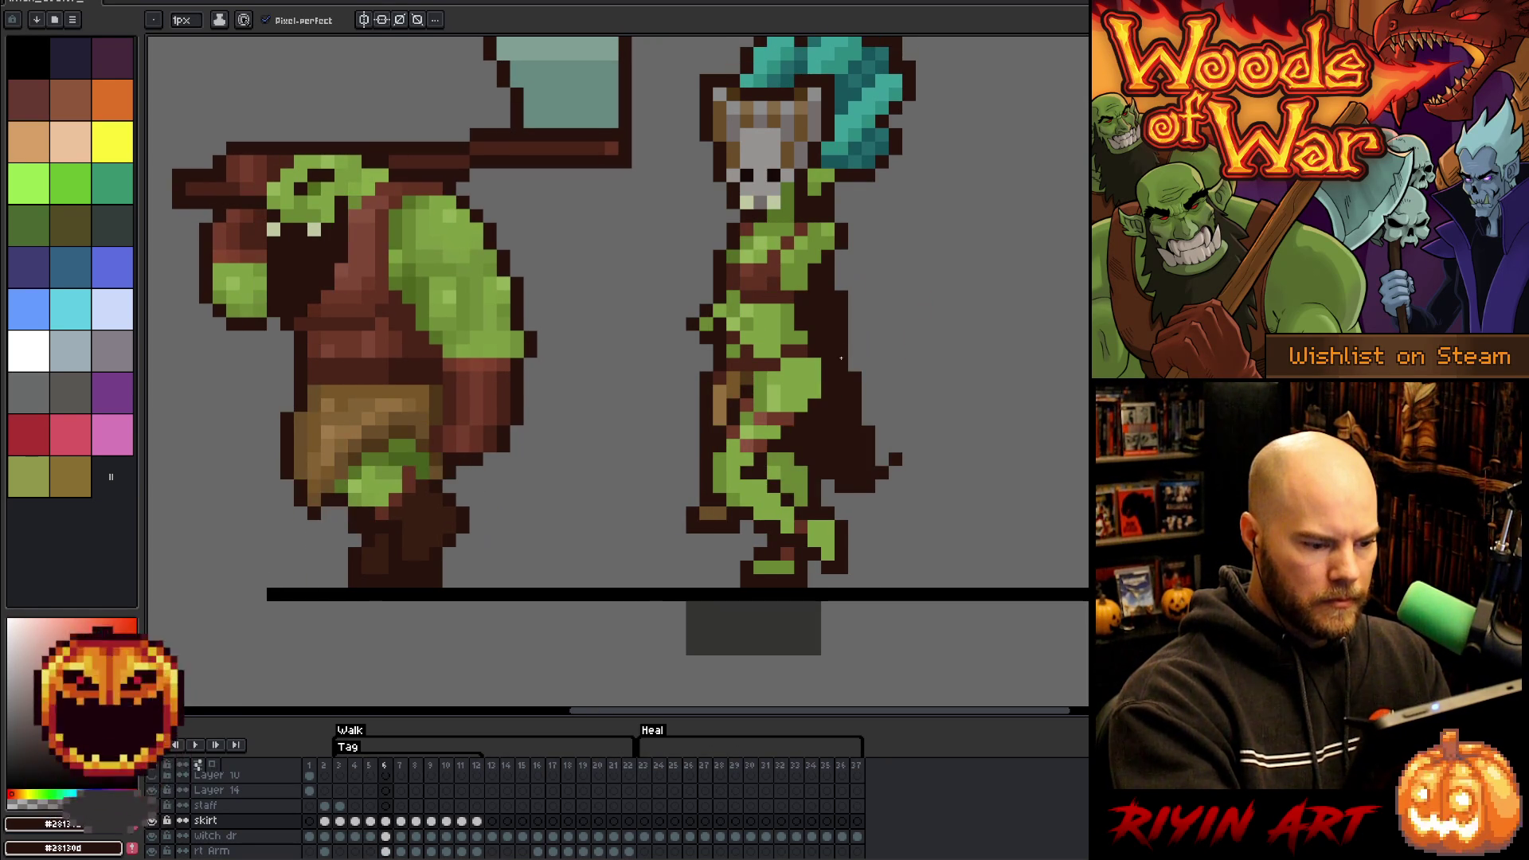
key("period")
key("comma")
key("period")
key("comma")
key("period")
key("comma")
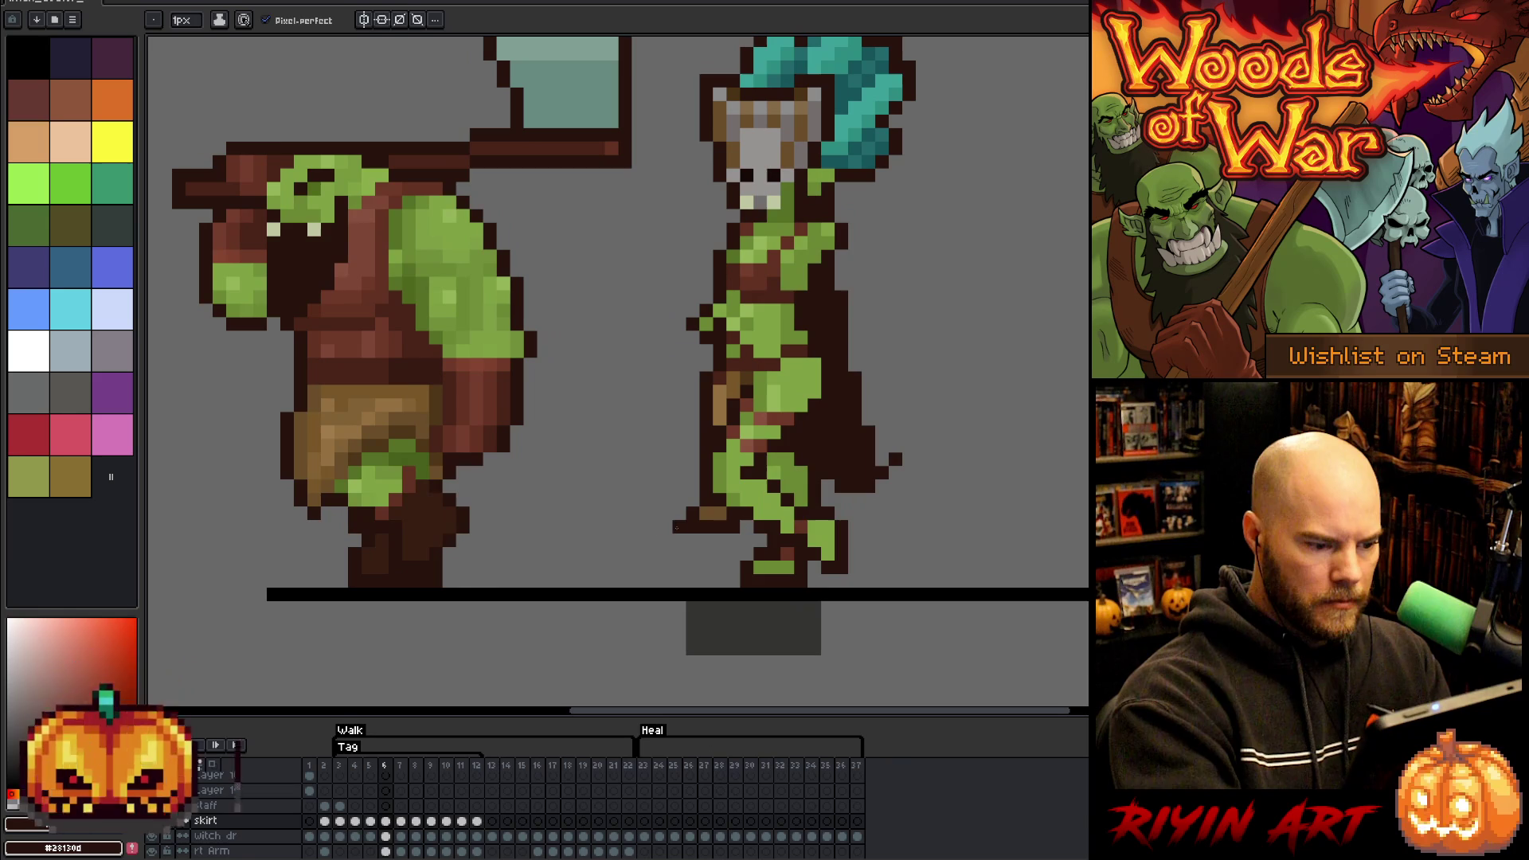
key("period")
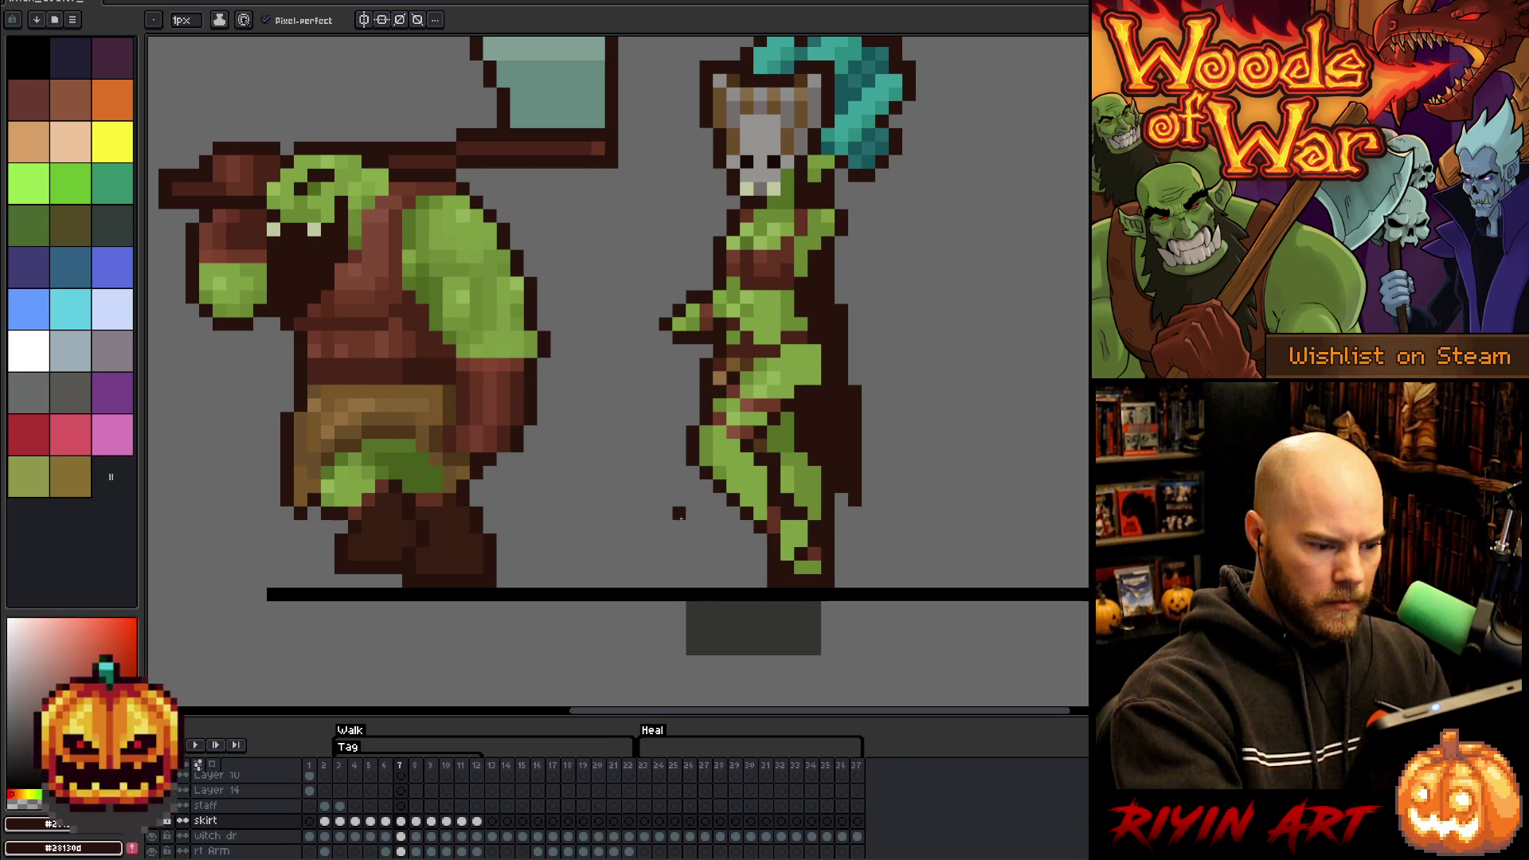
key("comma")
key("period")
key("comma")
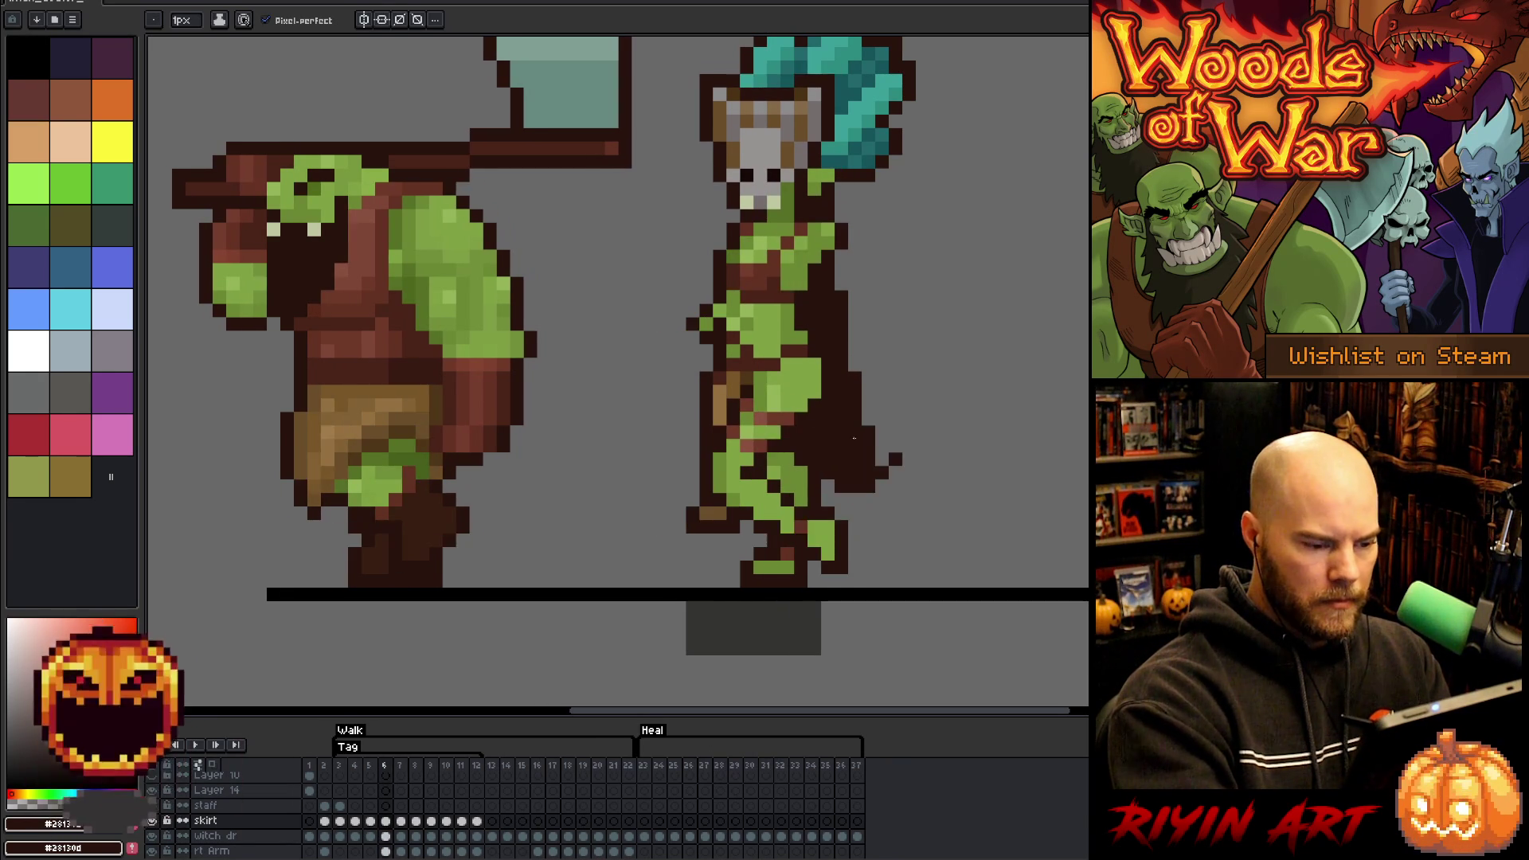
key("period")
key("comma")
key("period")
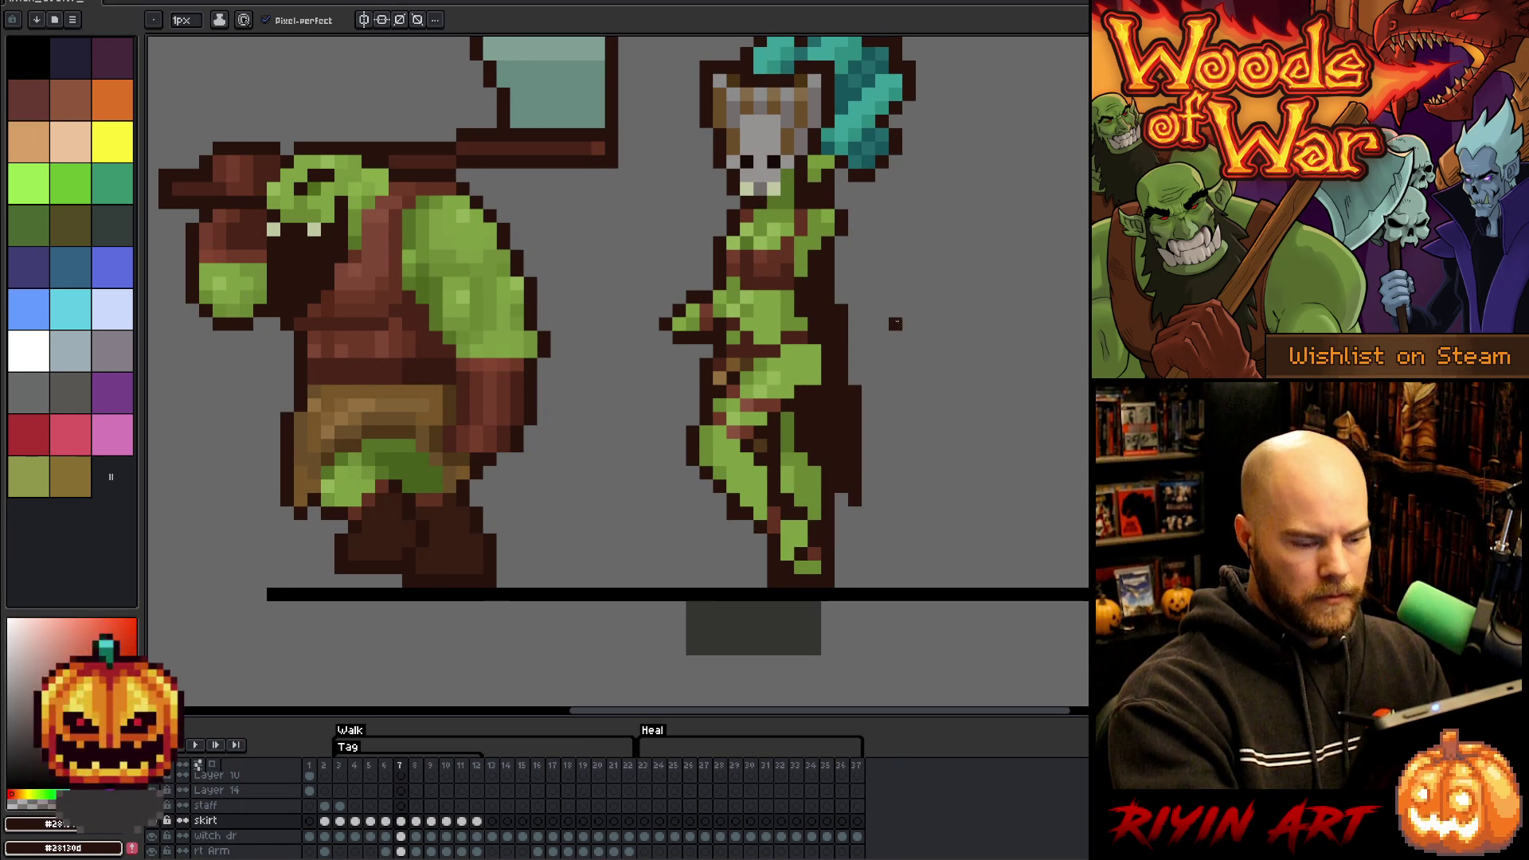
- Advance to frames 11 and 12 and extend the staff's bottom below the leg on each
key("period")
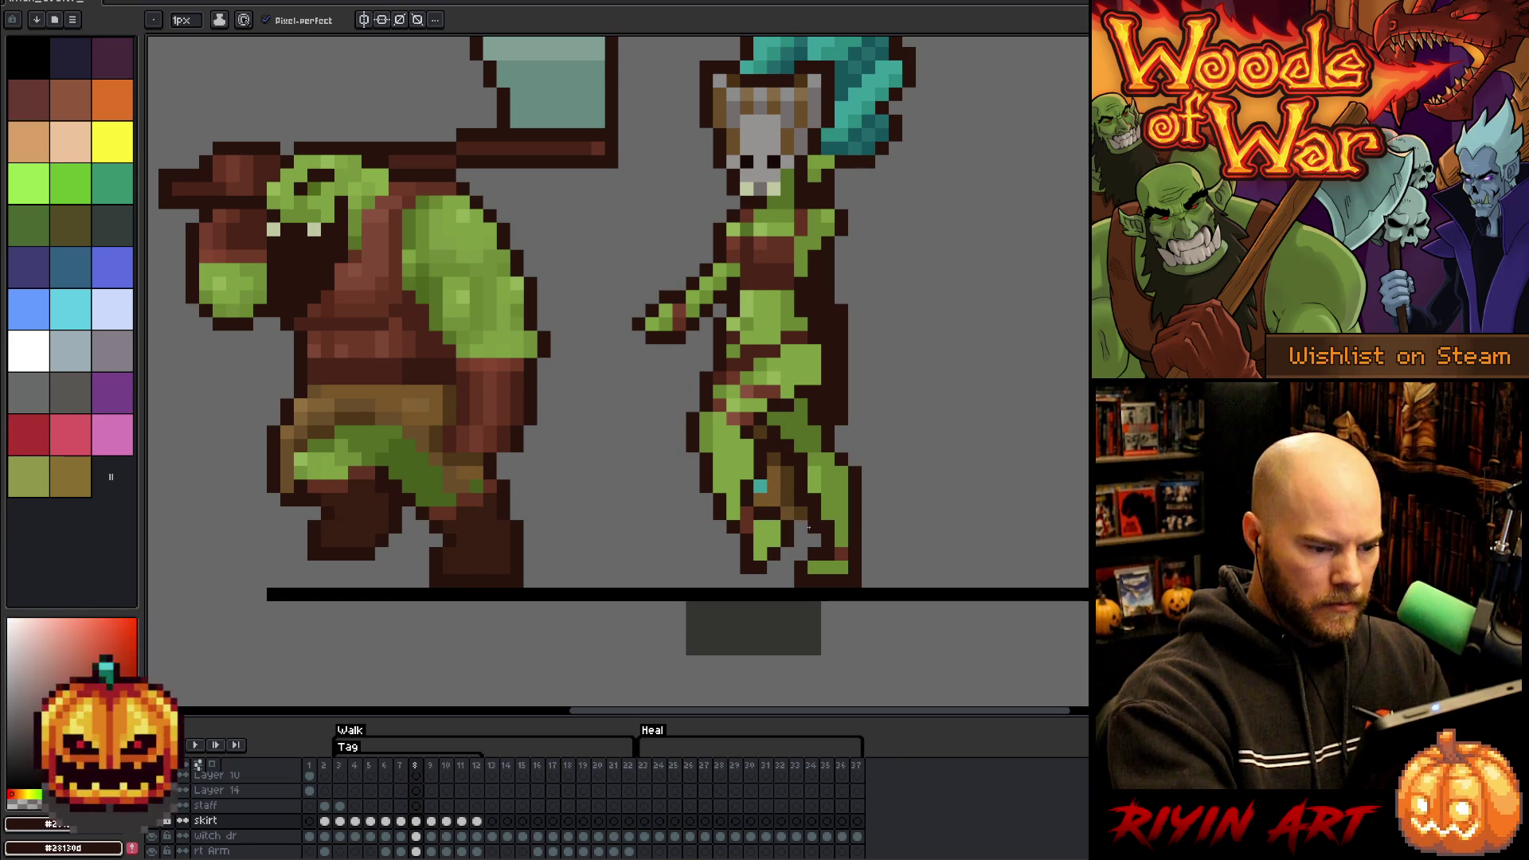
key("period")
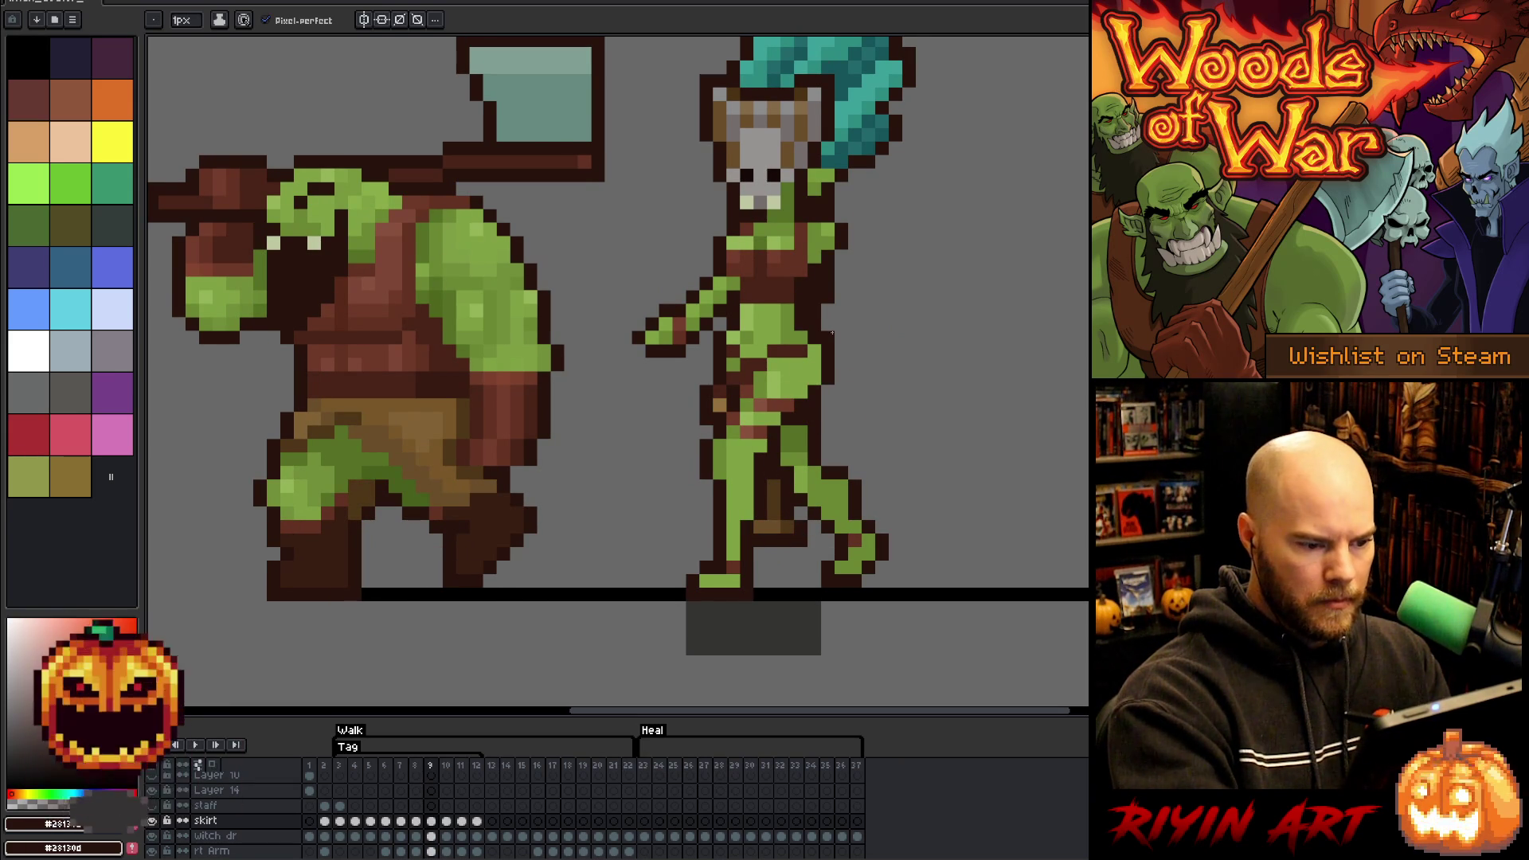
key("period")
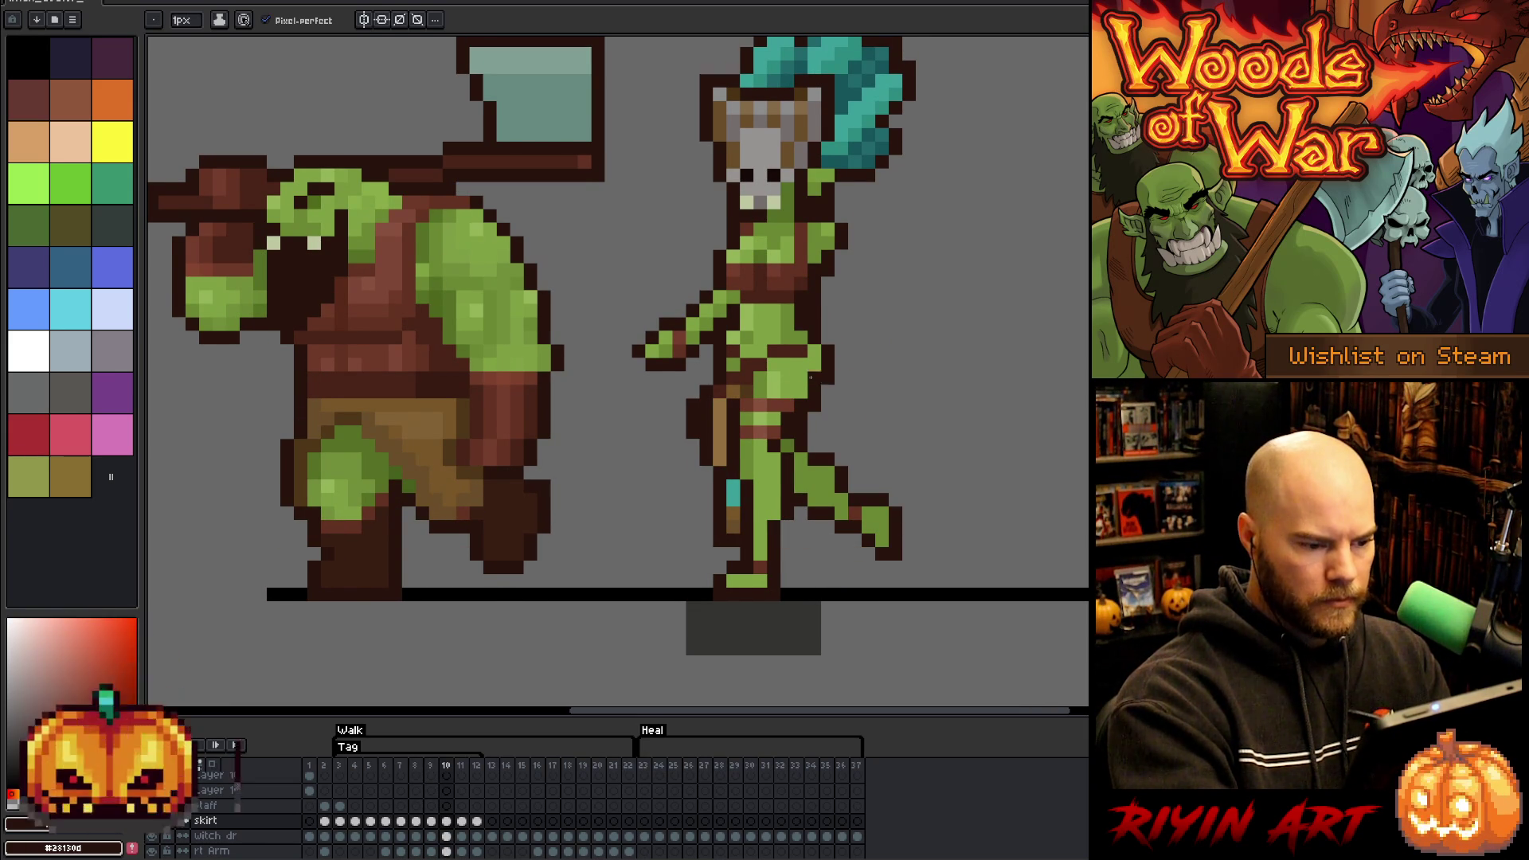
key("period")
mouse_move(762, 502)
left_mouse_down()
mouse_move(760, 533)
mouse_move(704, 540)
left_mouse_up()
key("period")
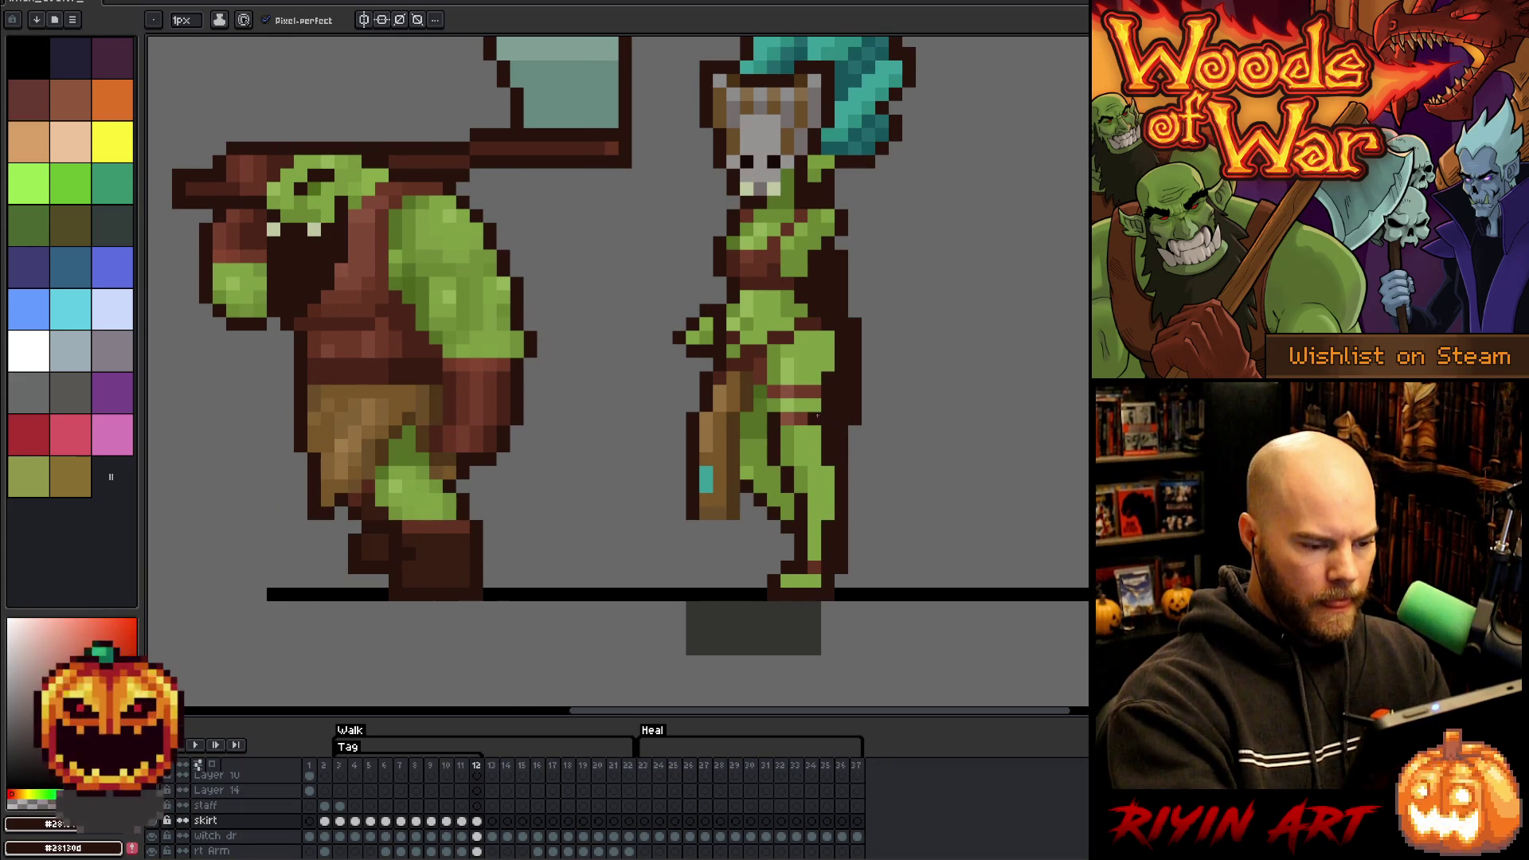
left_click_drag(747, 518, 701, 540)
key("e")
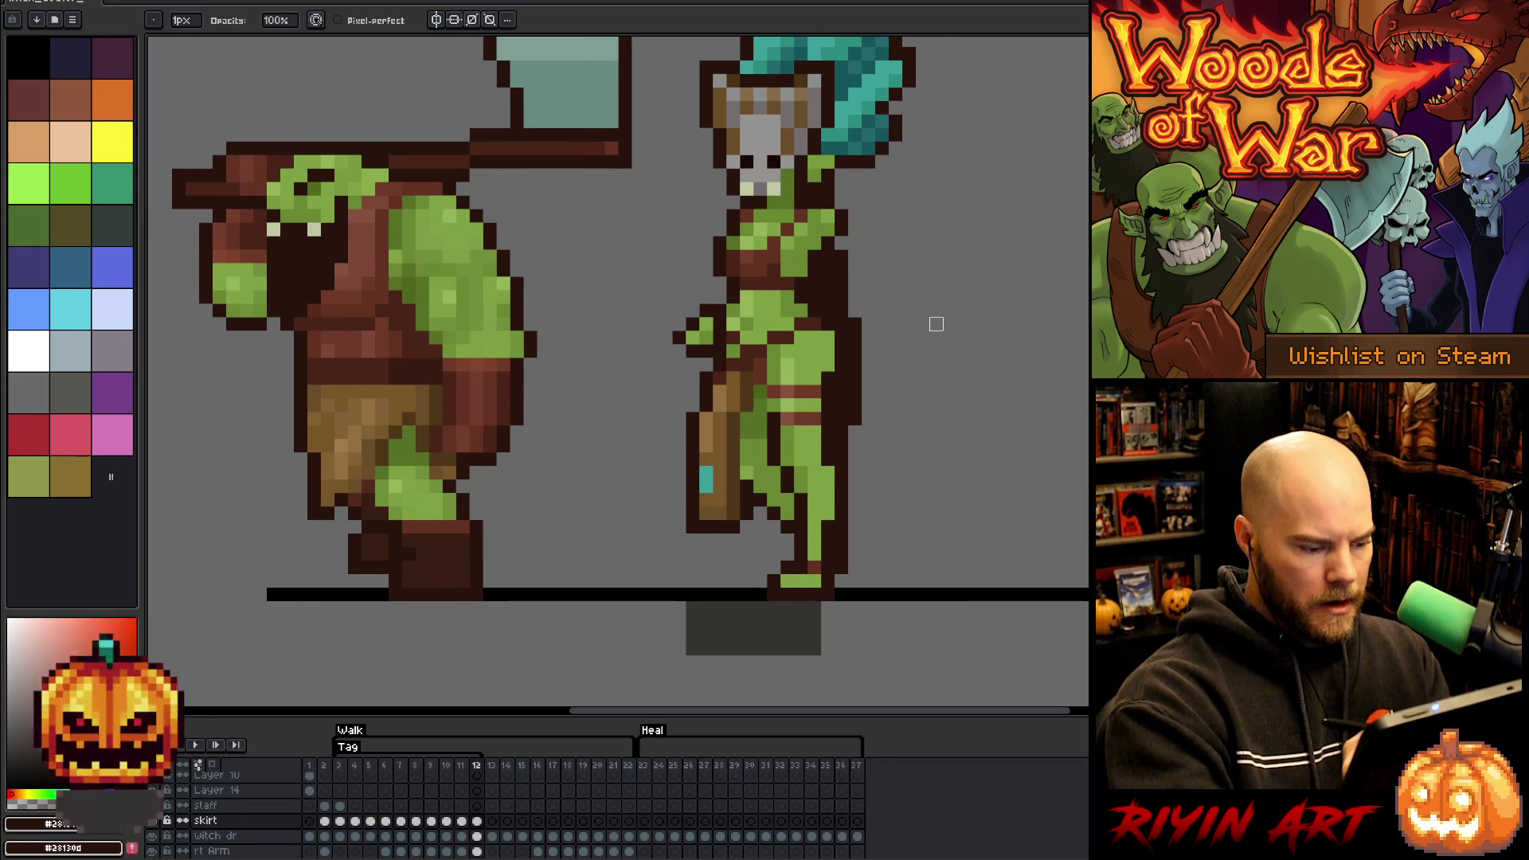
- Step back through the walk frames to frame 5, flipping against frame 4 to check its motion
key("comma")
key("comma")
key("comma")
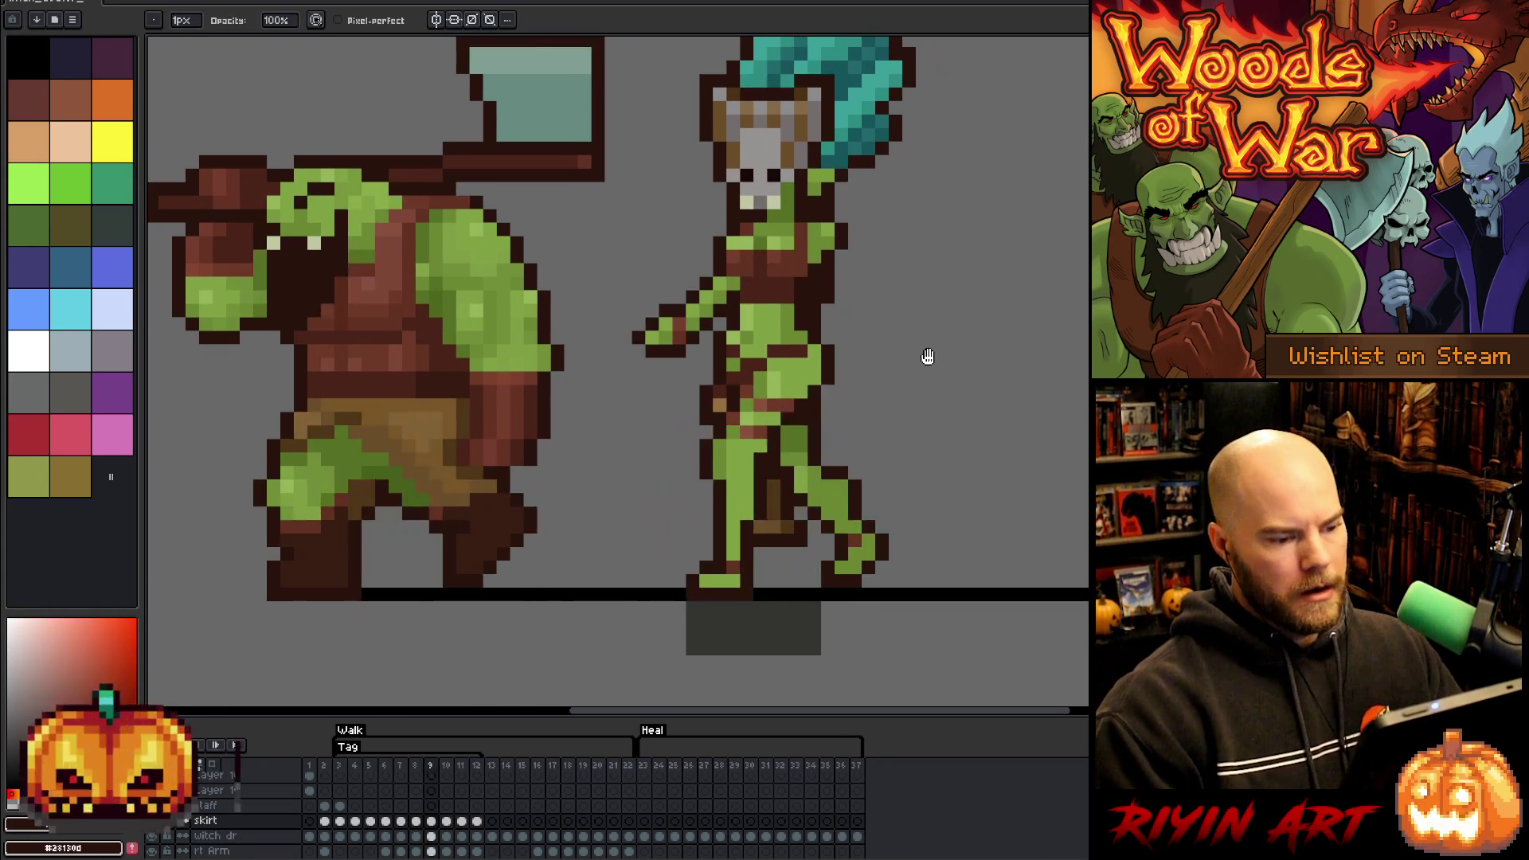
key("comma")
key("comma")
key("comma")
key("period")
key("comma")
key("period")
key("comma")
key("comma")
key("comma")
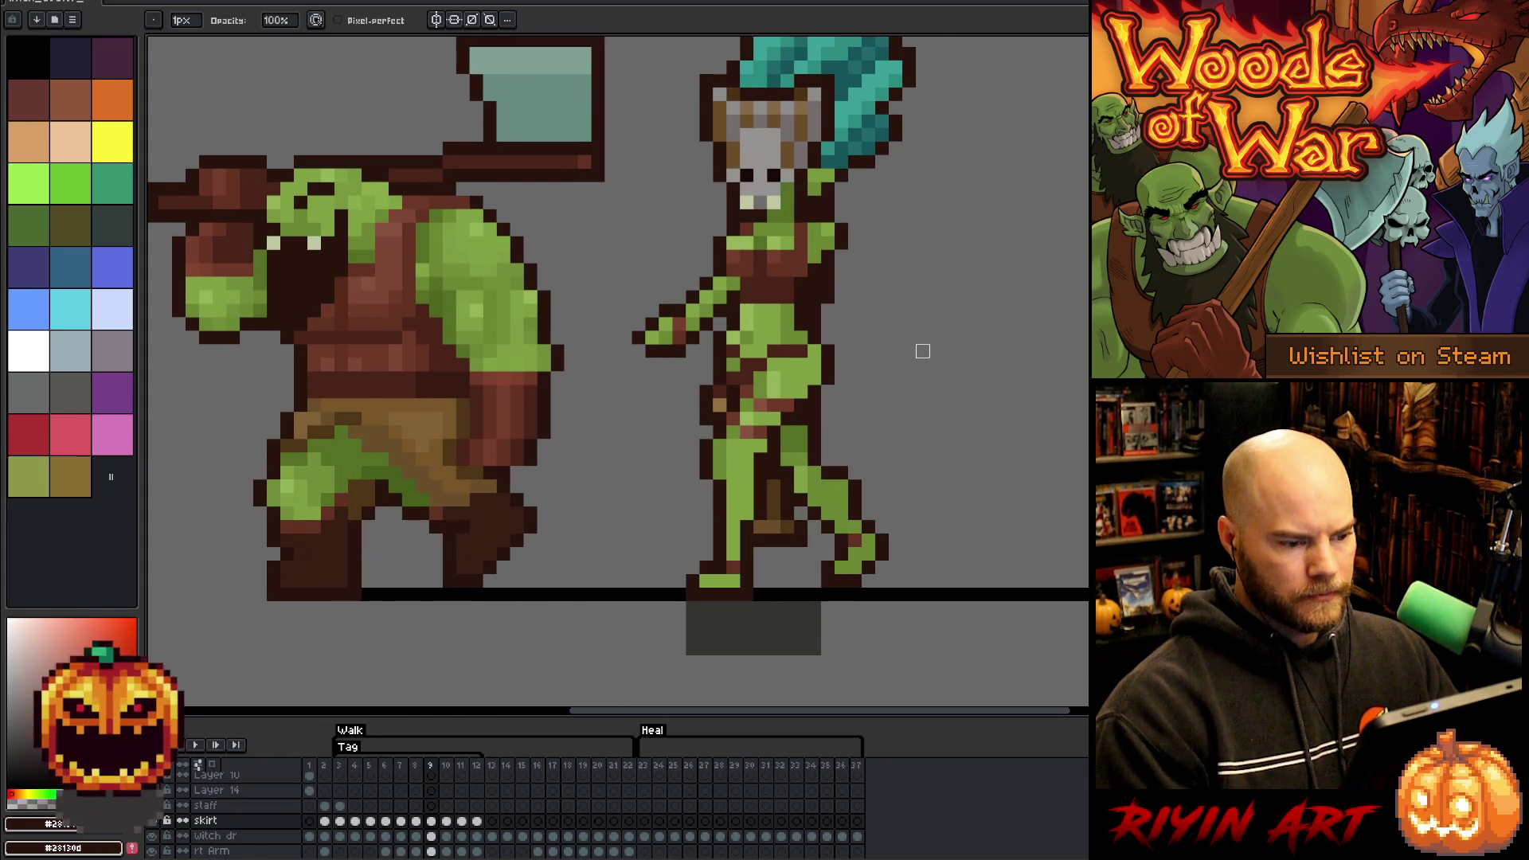
key("period")
key("period")
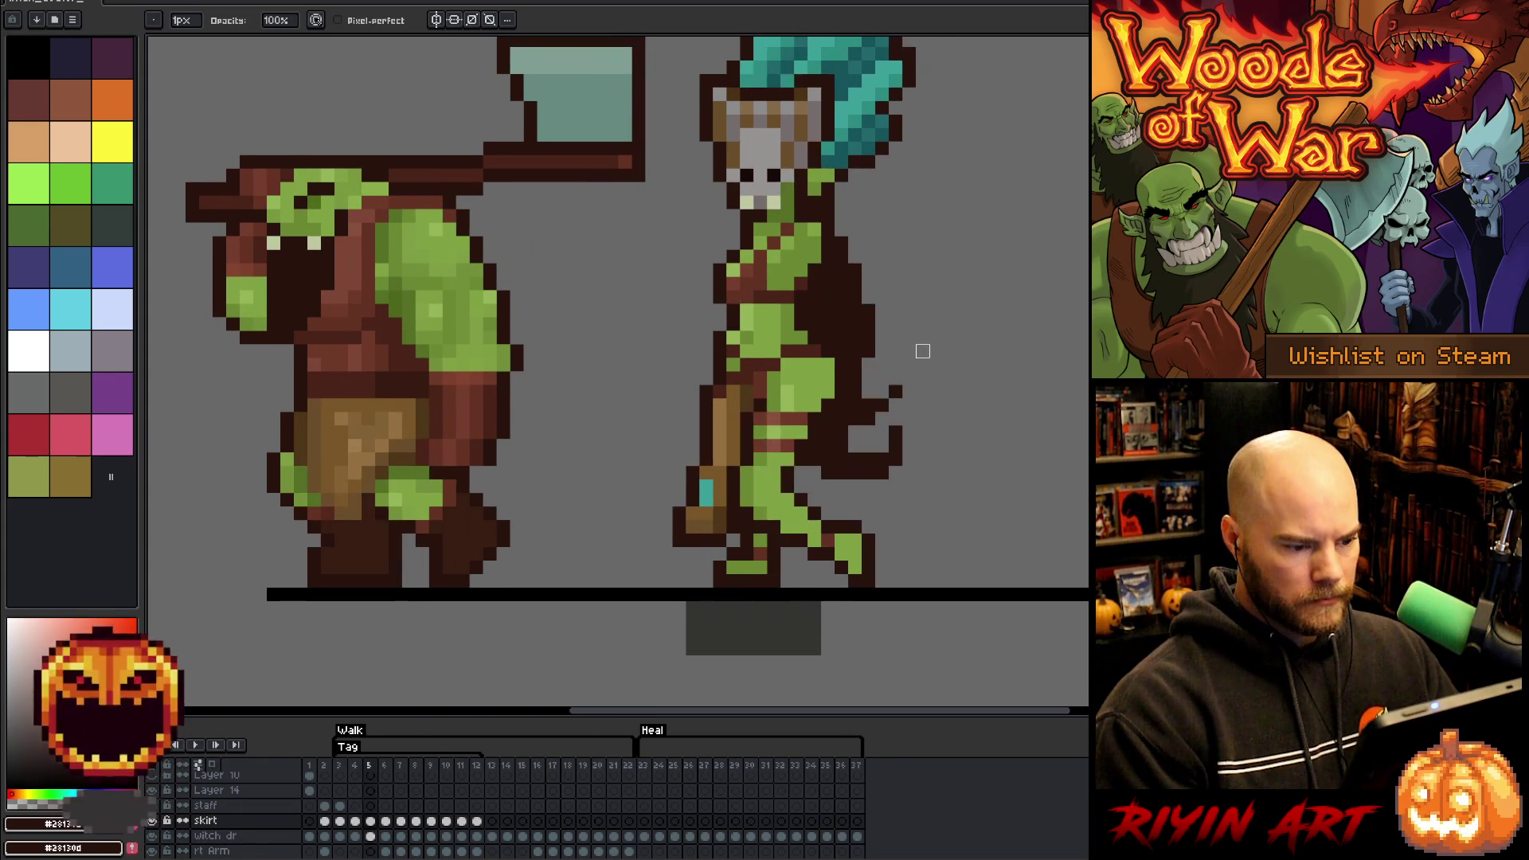
key("period")
key("comma")
key("comma")
key("period")
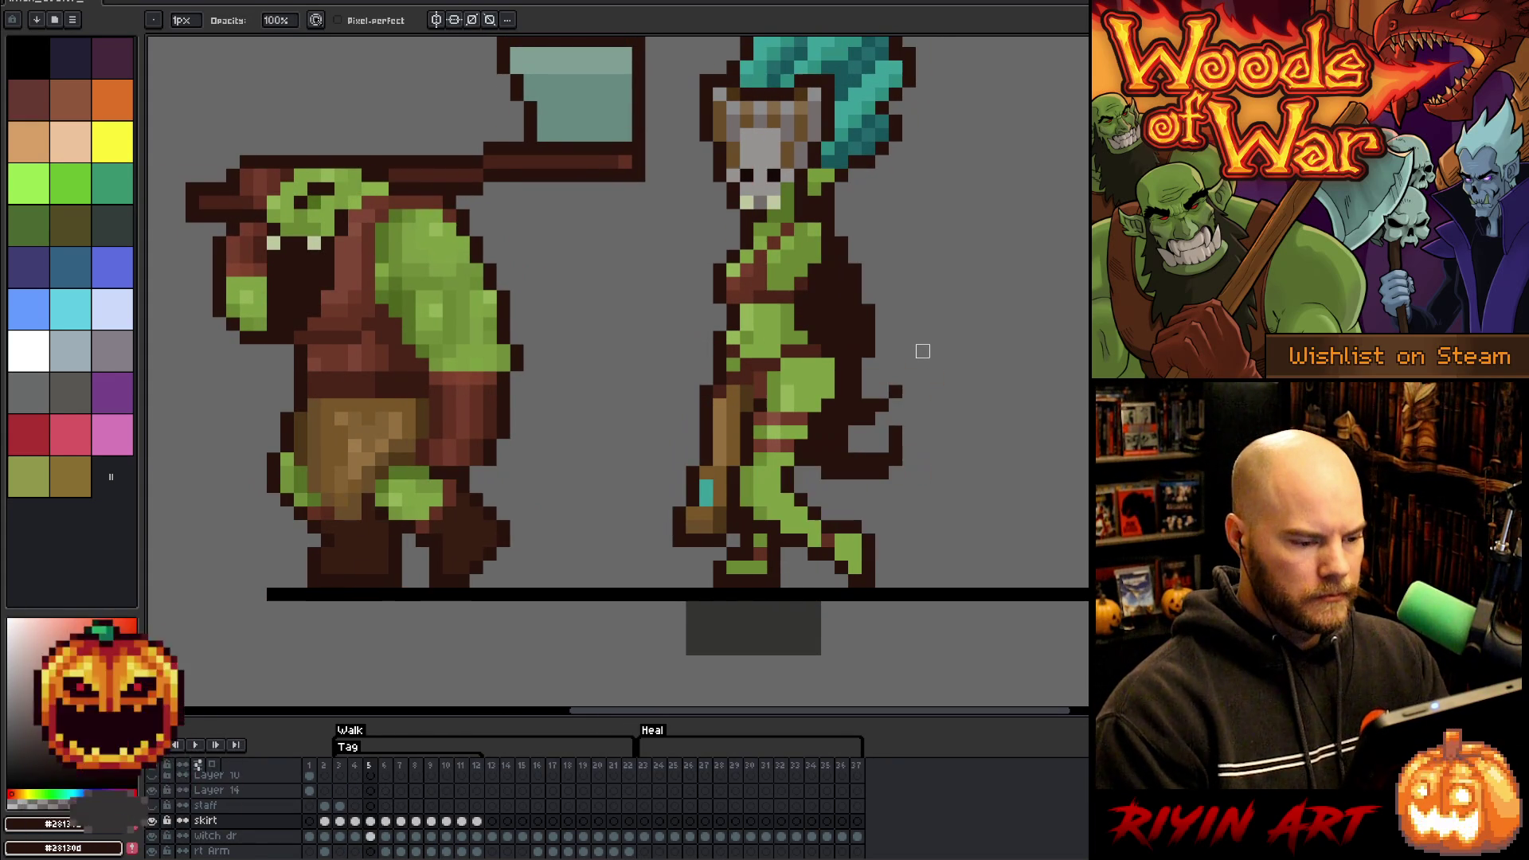
key("period")
key("comma")
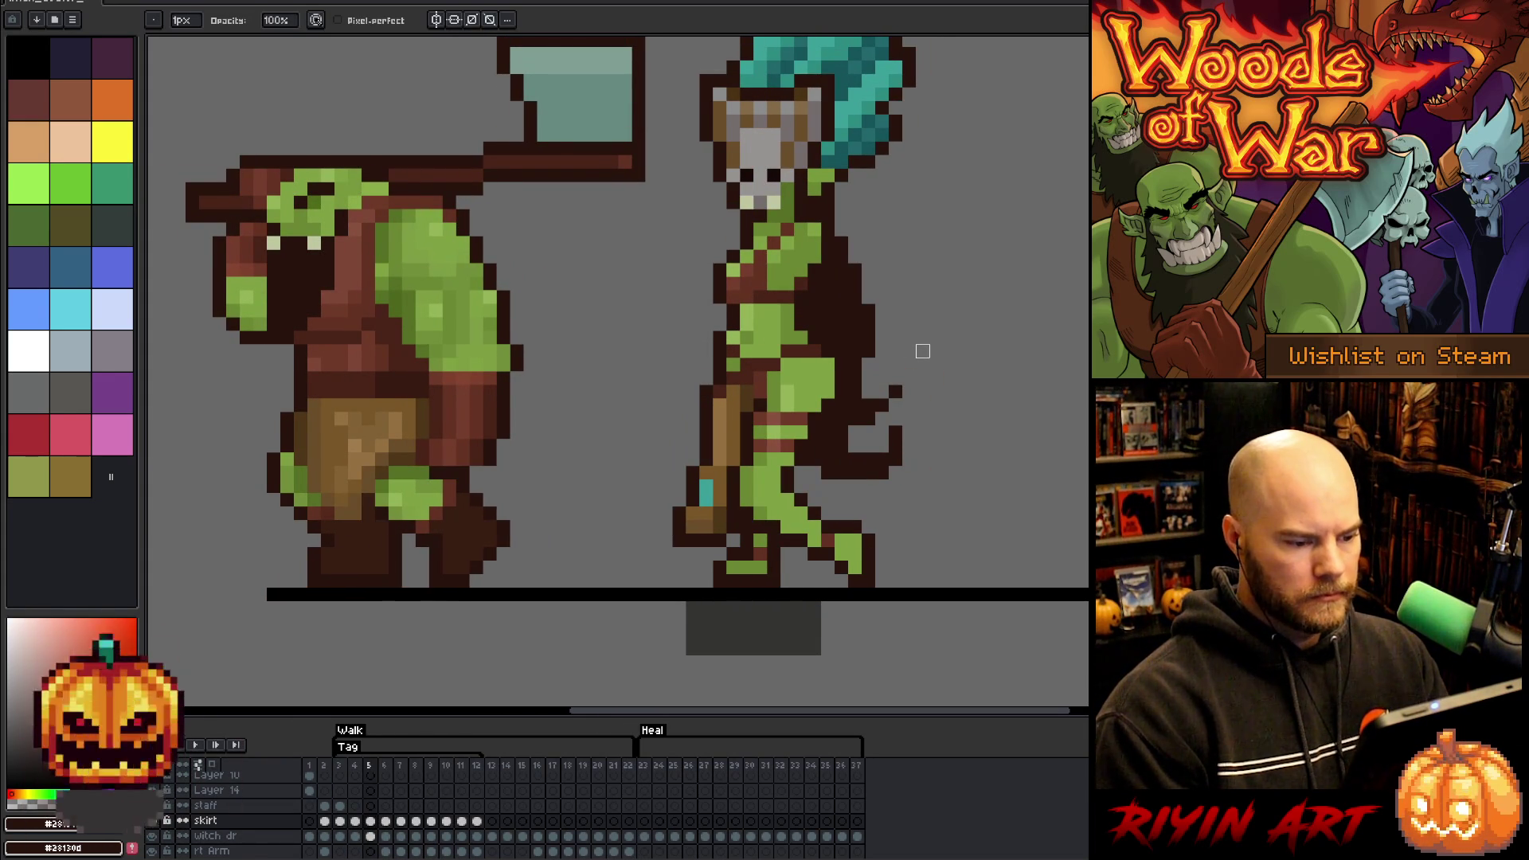
key("period")
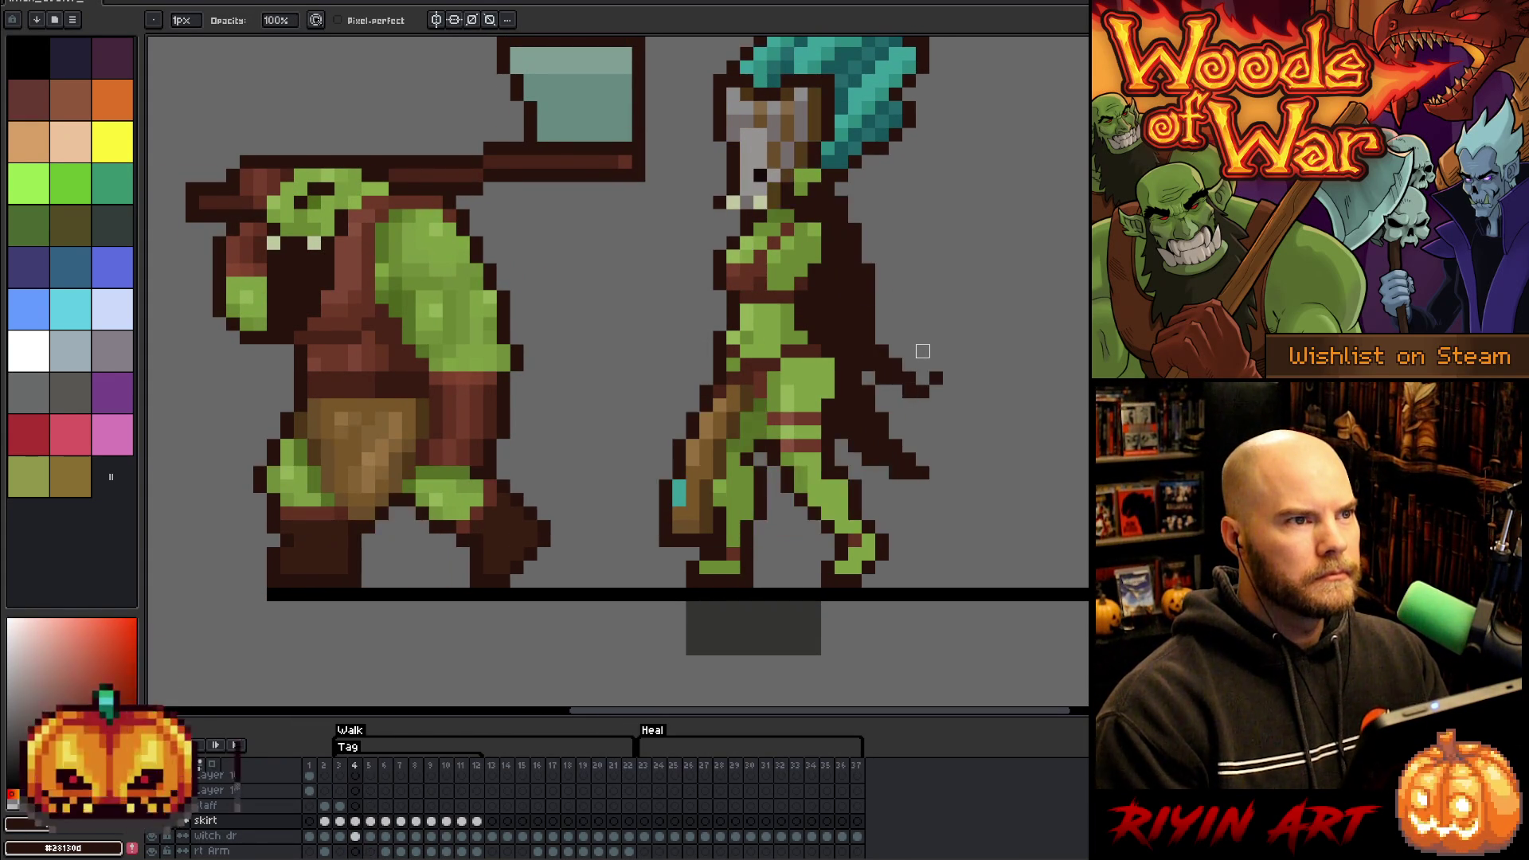
key("comma")
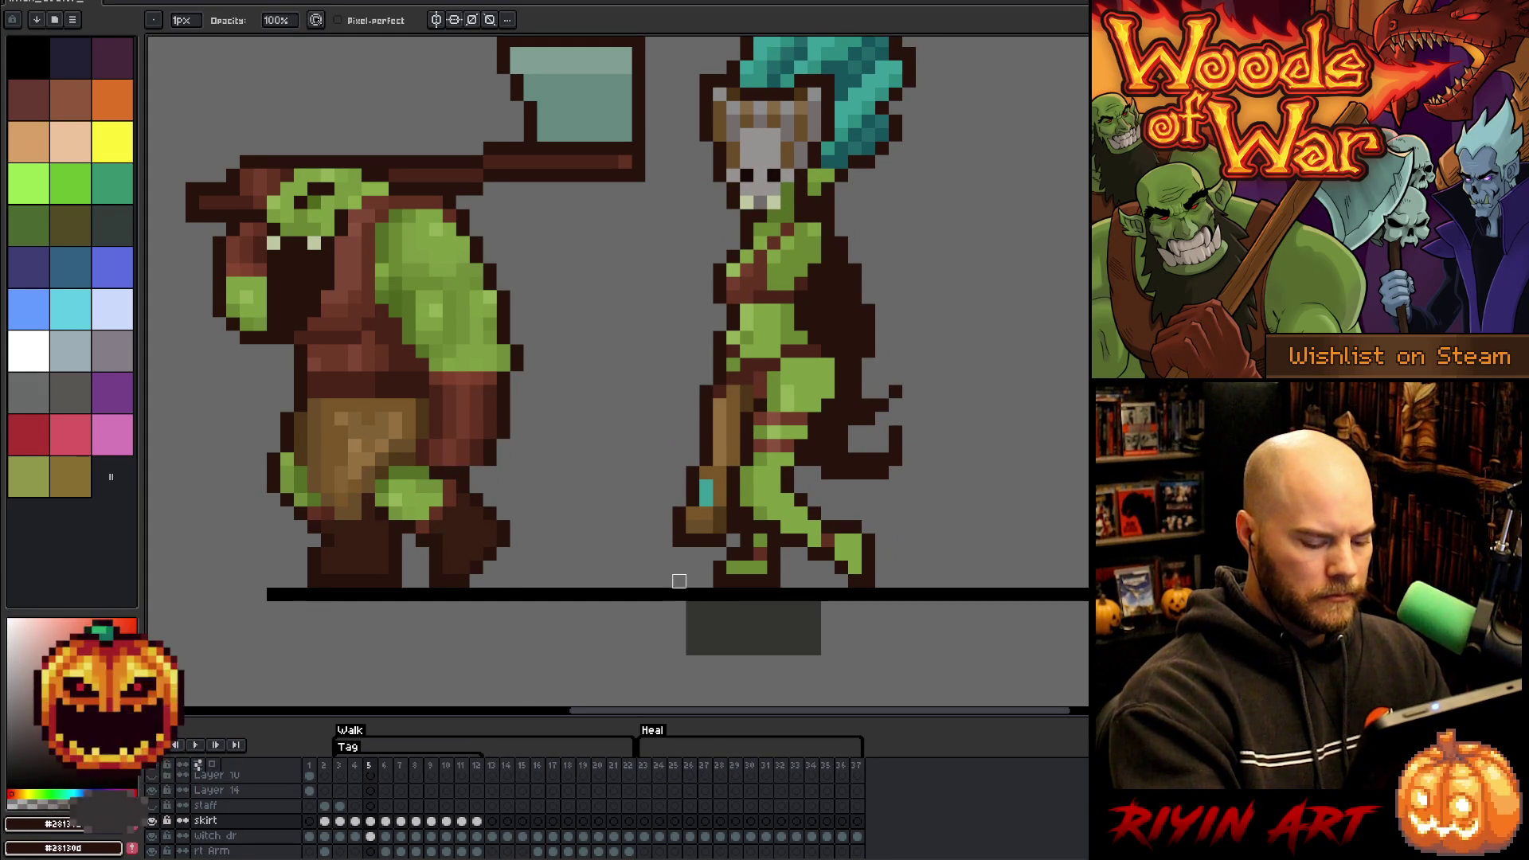
key("Left")
key("Right")
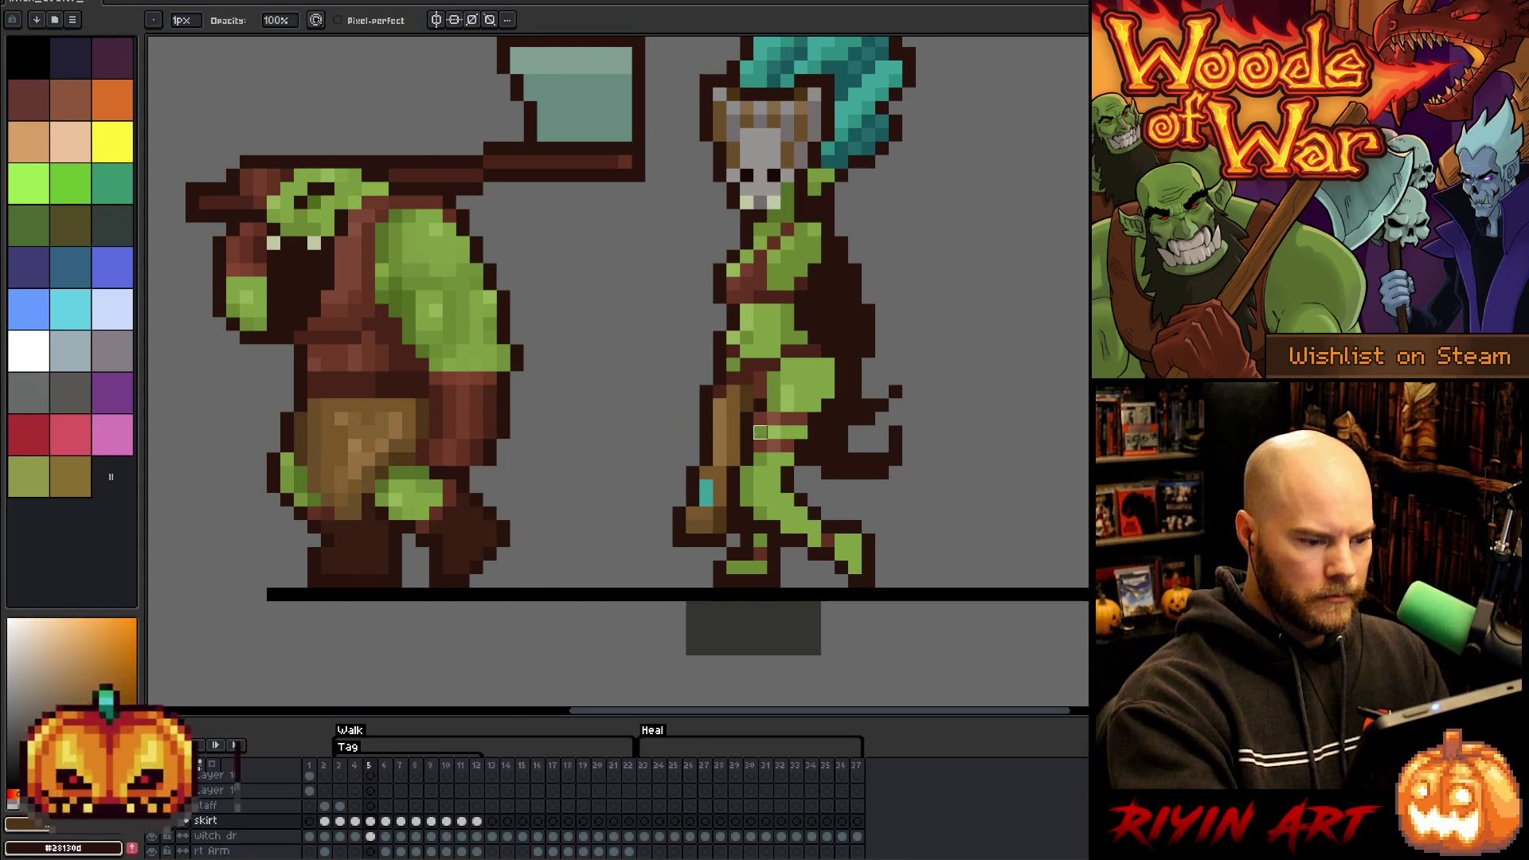
- Sample the staff's brown on frame 5 and the green skin on frame 4, then recheck frame 5
key("e")
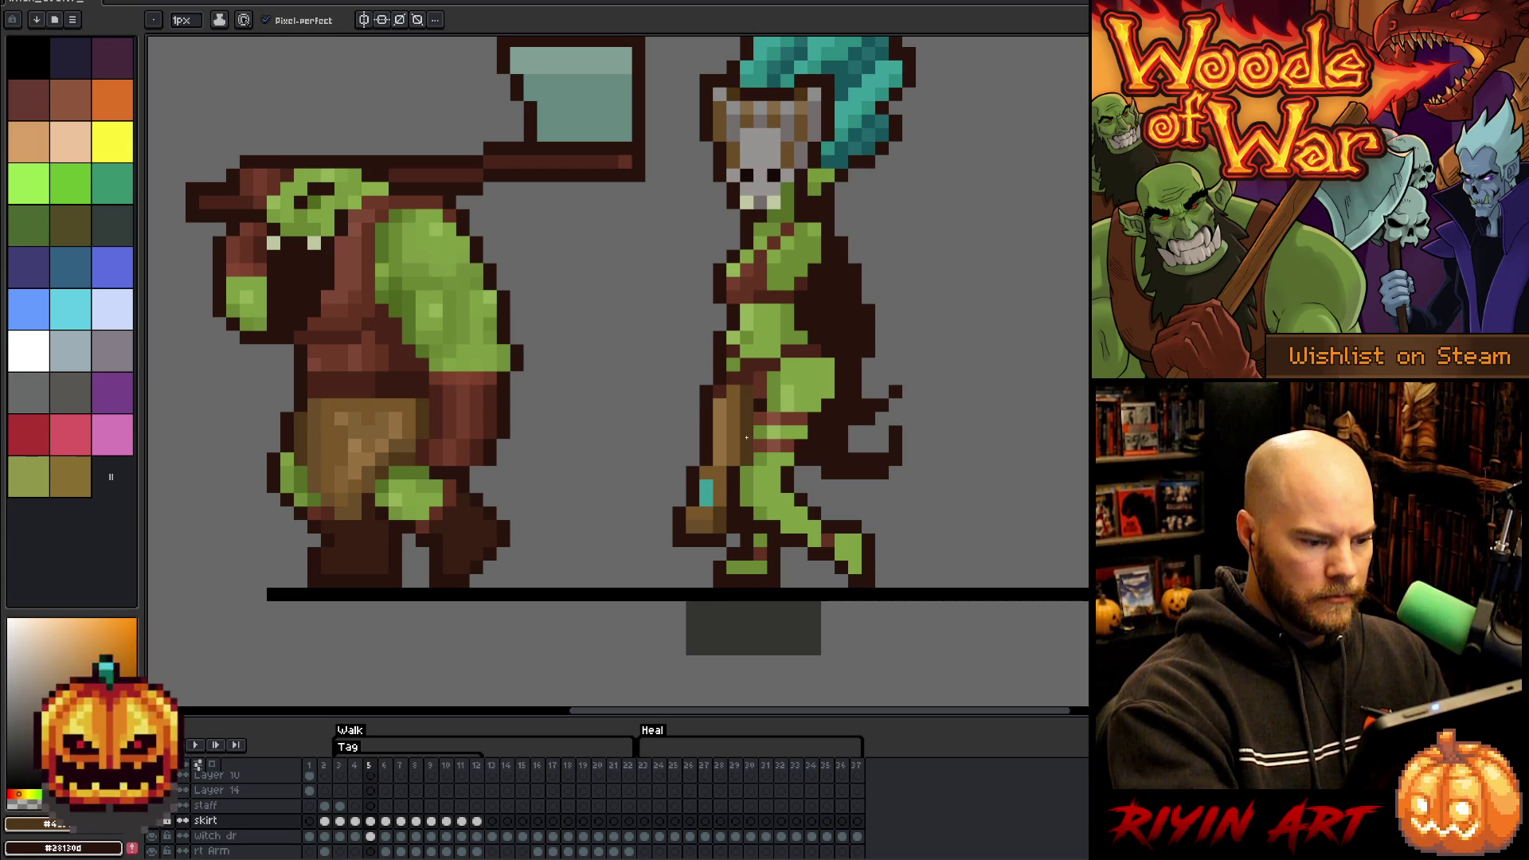
key("Left")
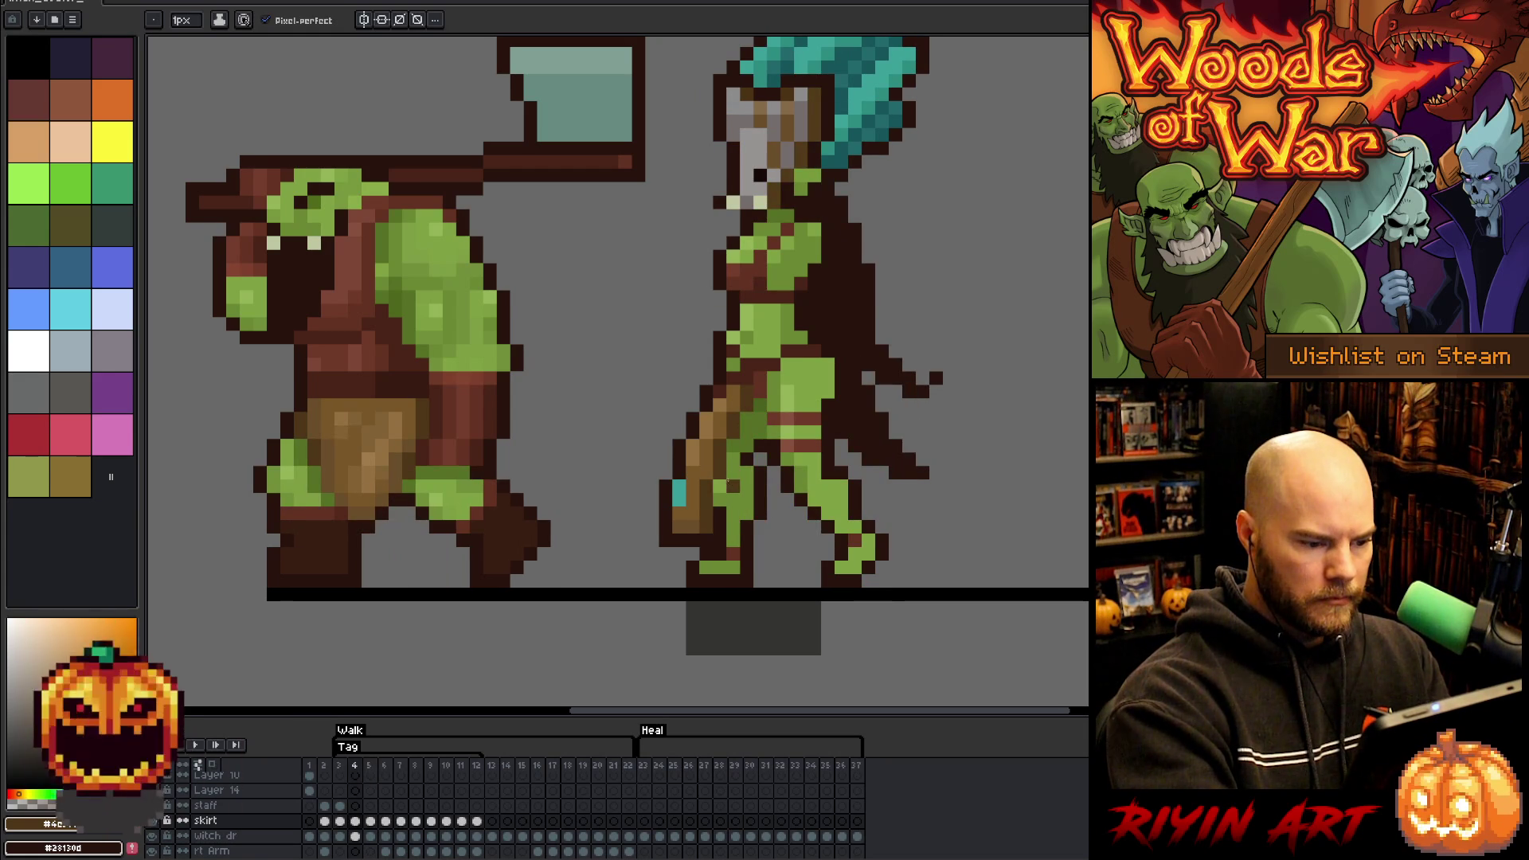
key("Right")
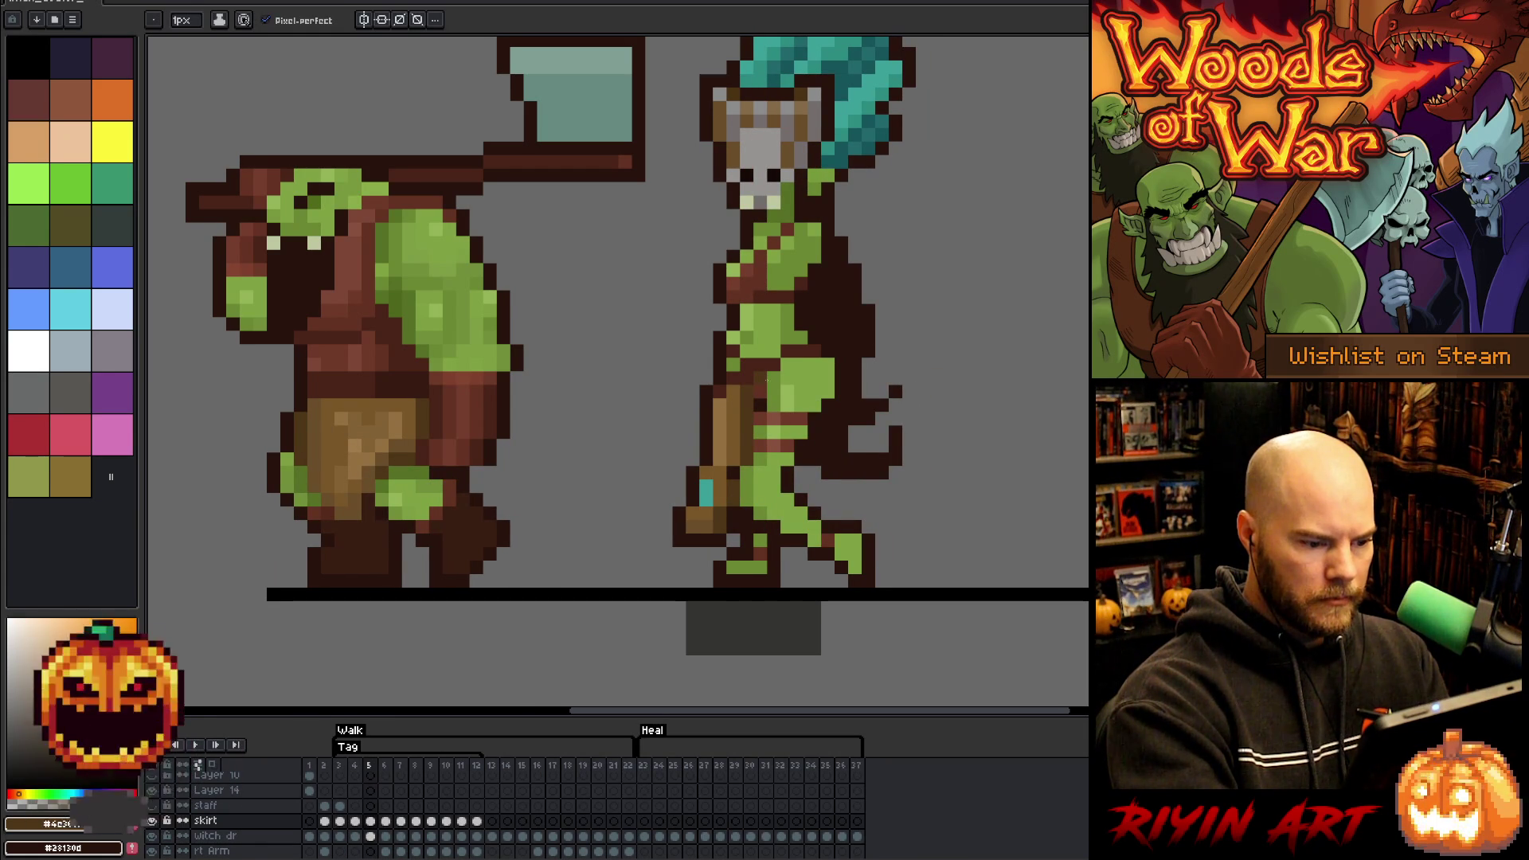
left_click(734, 459, "alt")
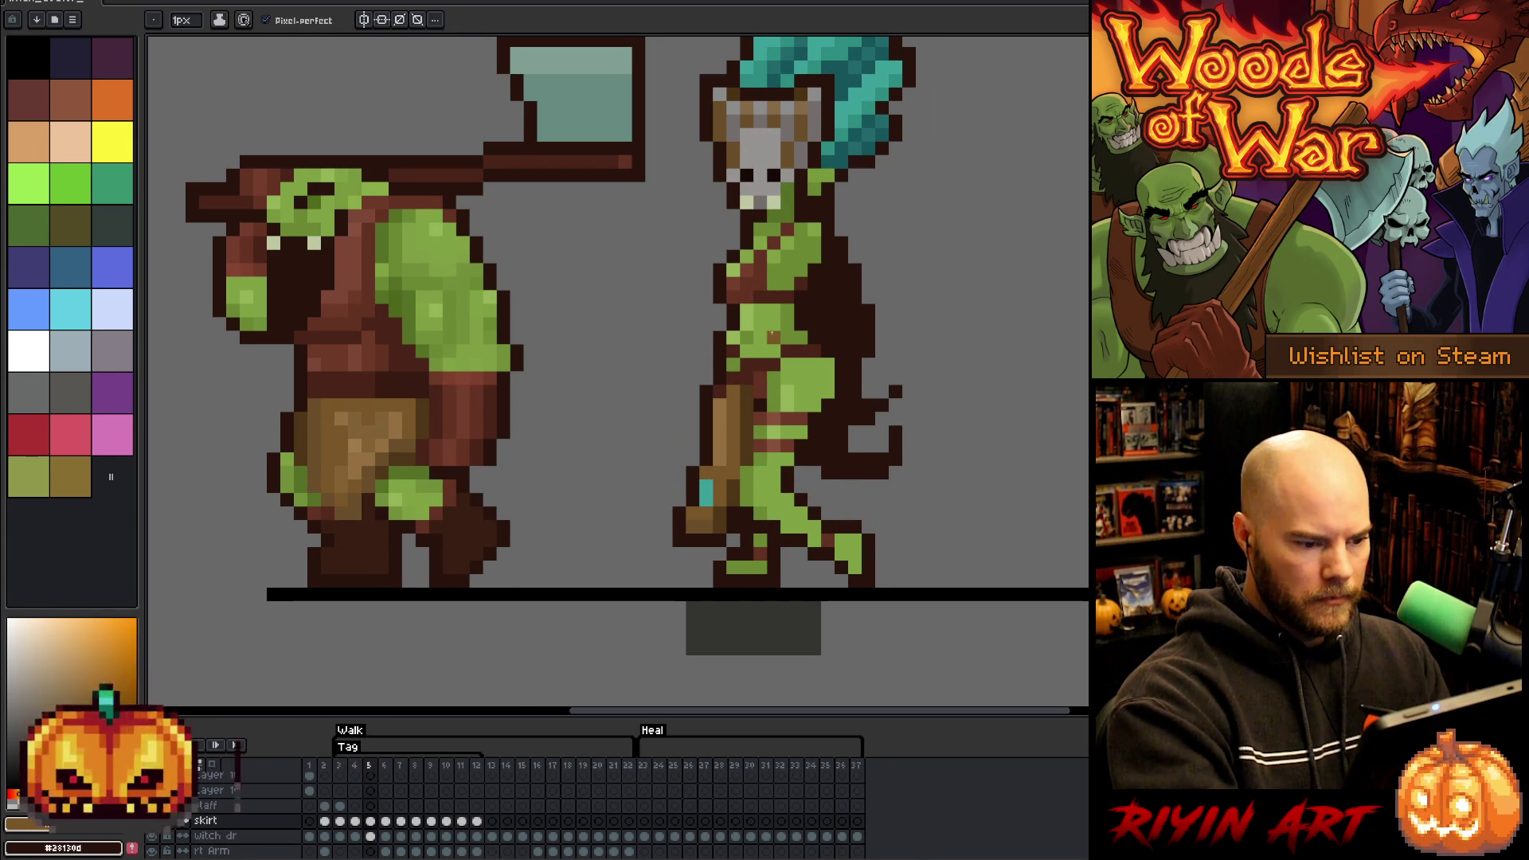
key("comma")
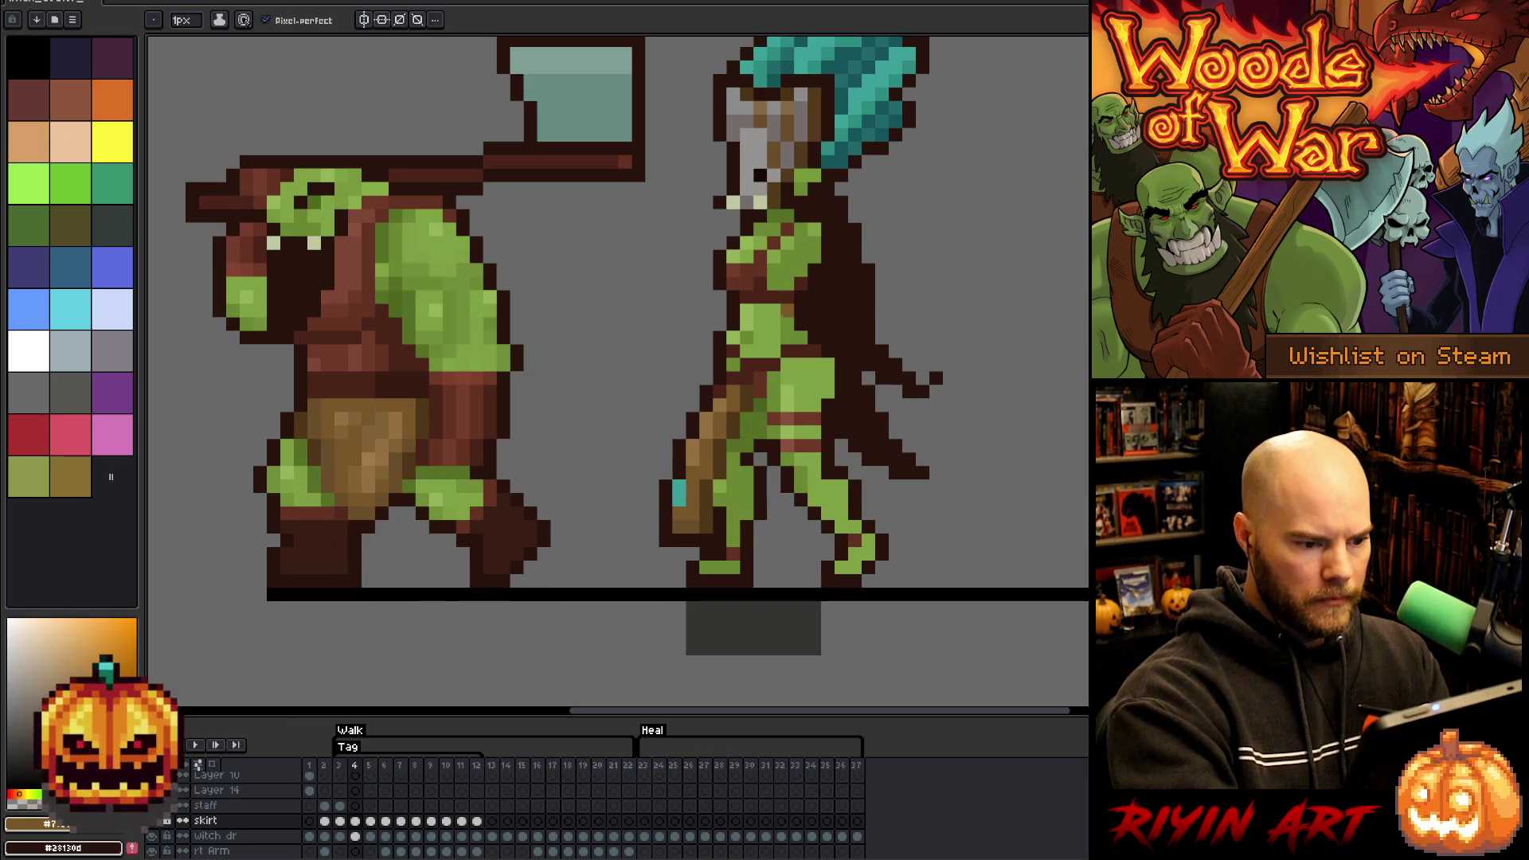
left_click(759, 379, "alt")
key("period")
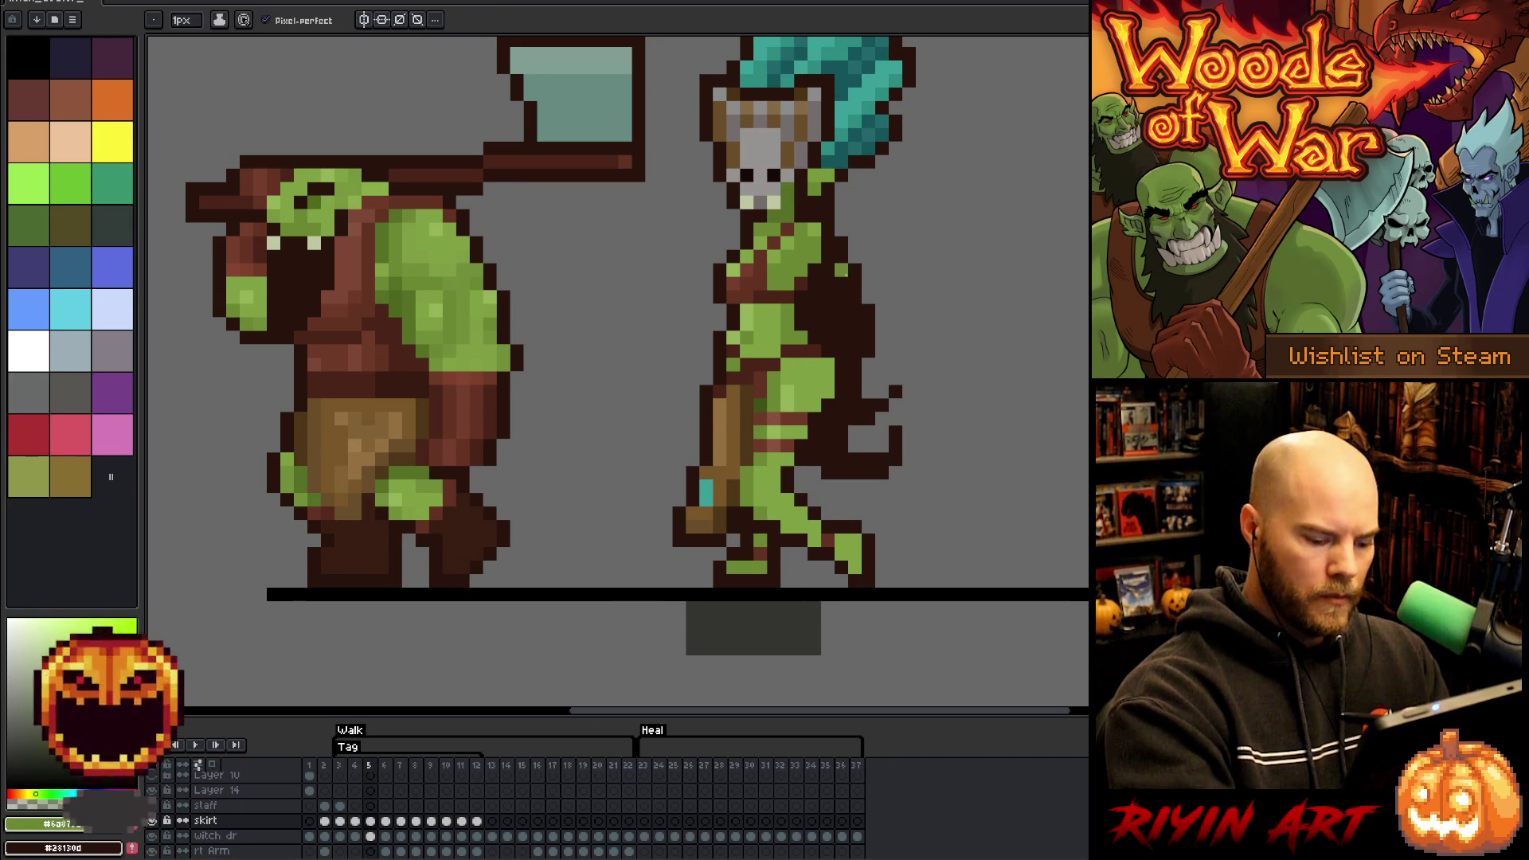
key("Left")
key("Right")
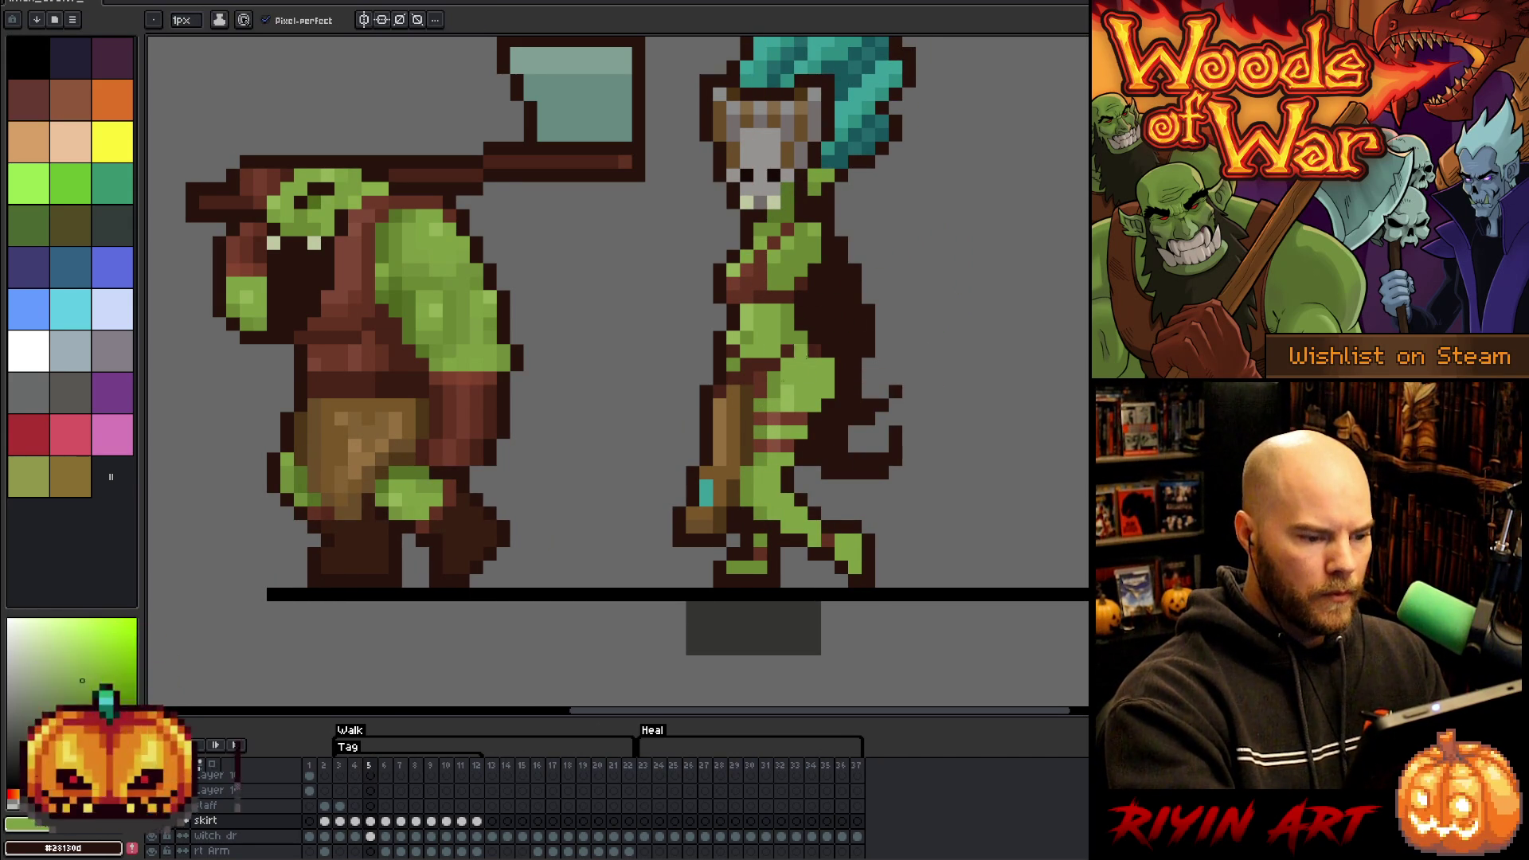
key("Left")
key("Right")
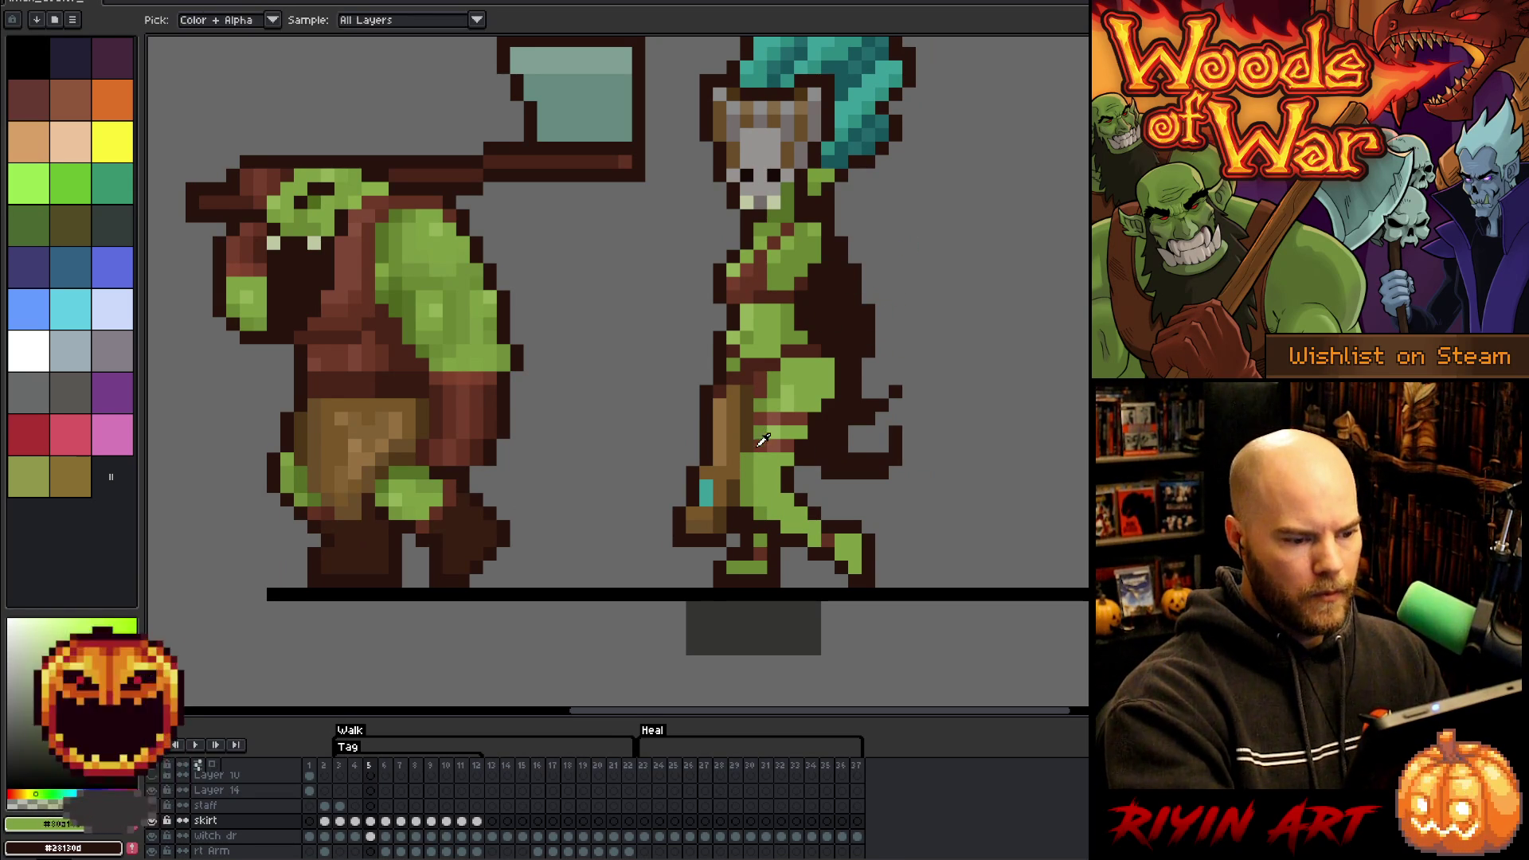
- Sample a reddish-brown from the goblin and compare walk frames 4 and 5
left_click(770, 419, "alt")
key("Left")
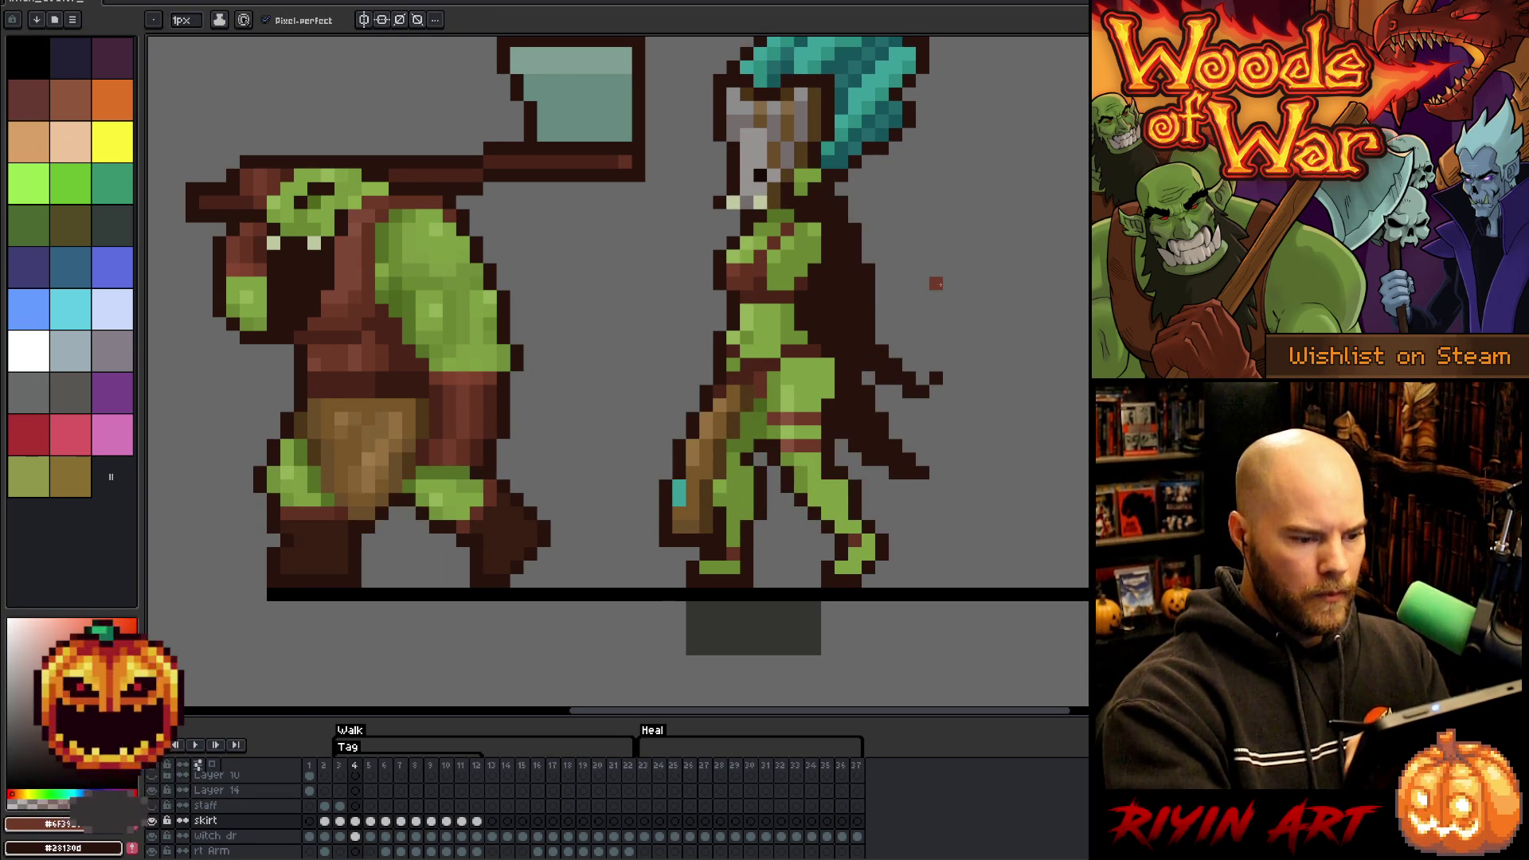
key("Right")
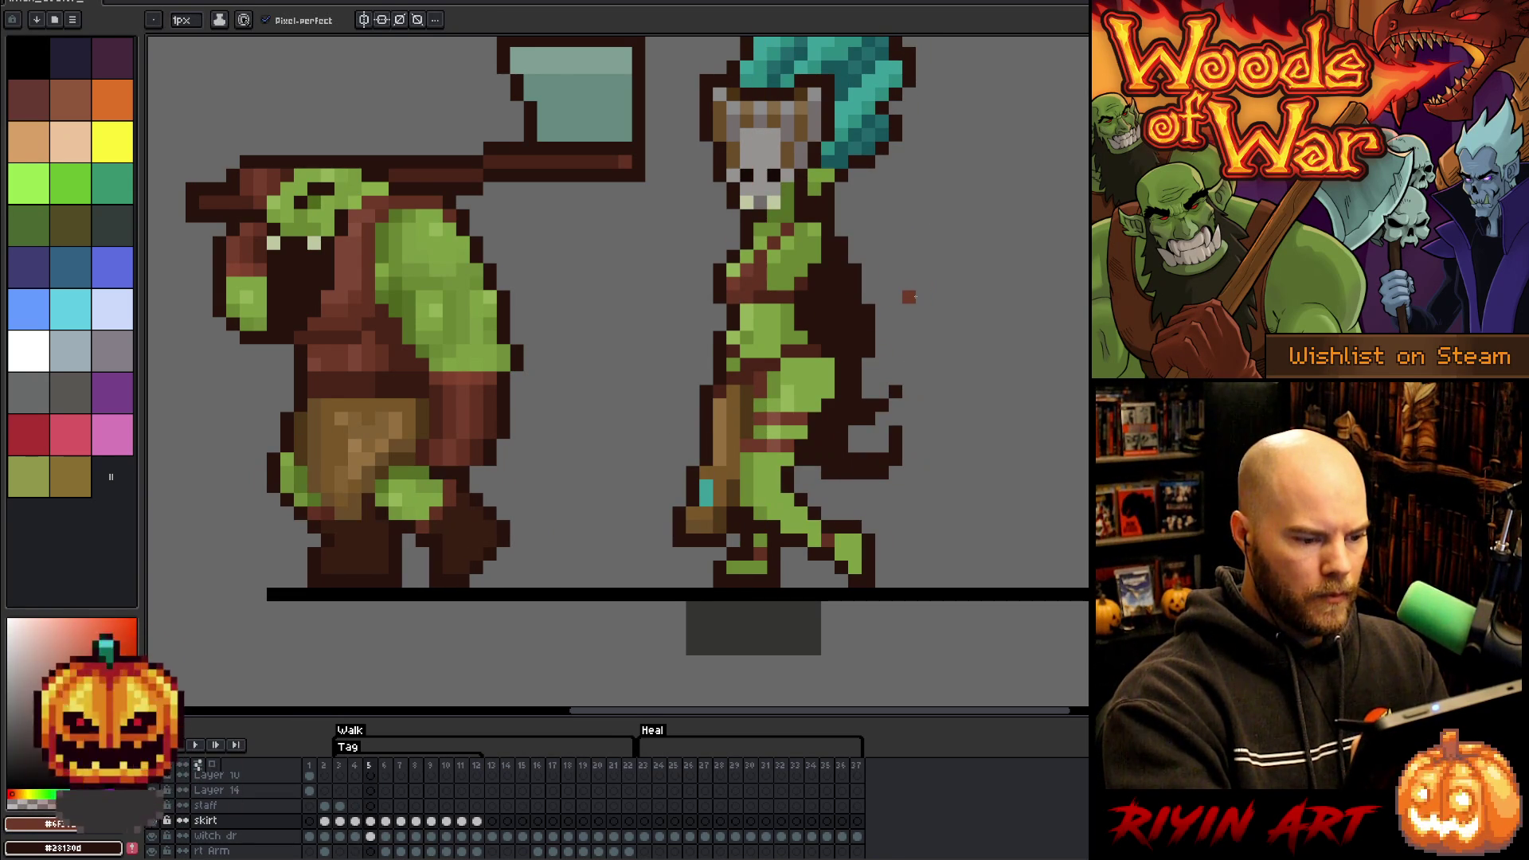
key("Left")
key("Right")
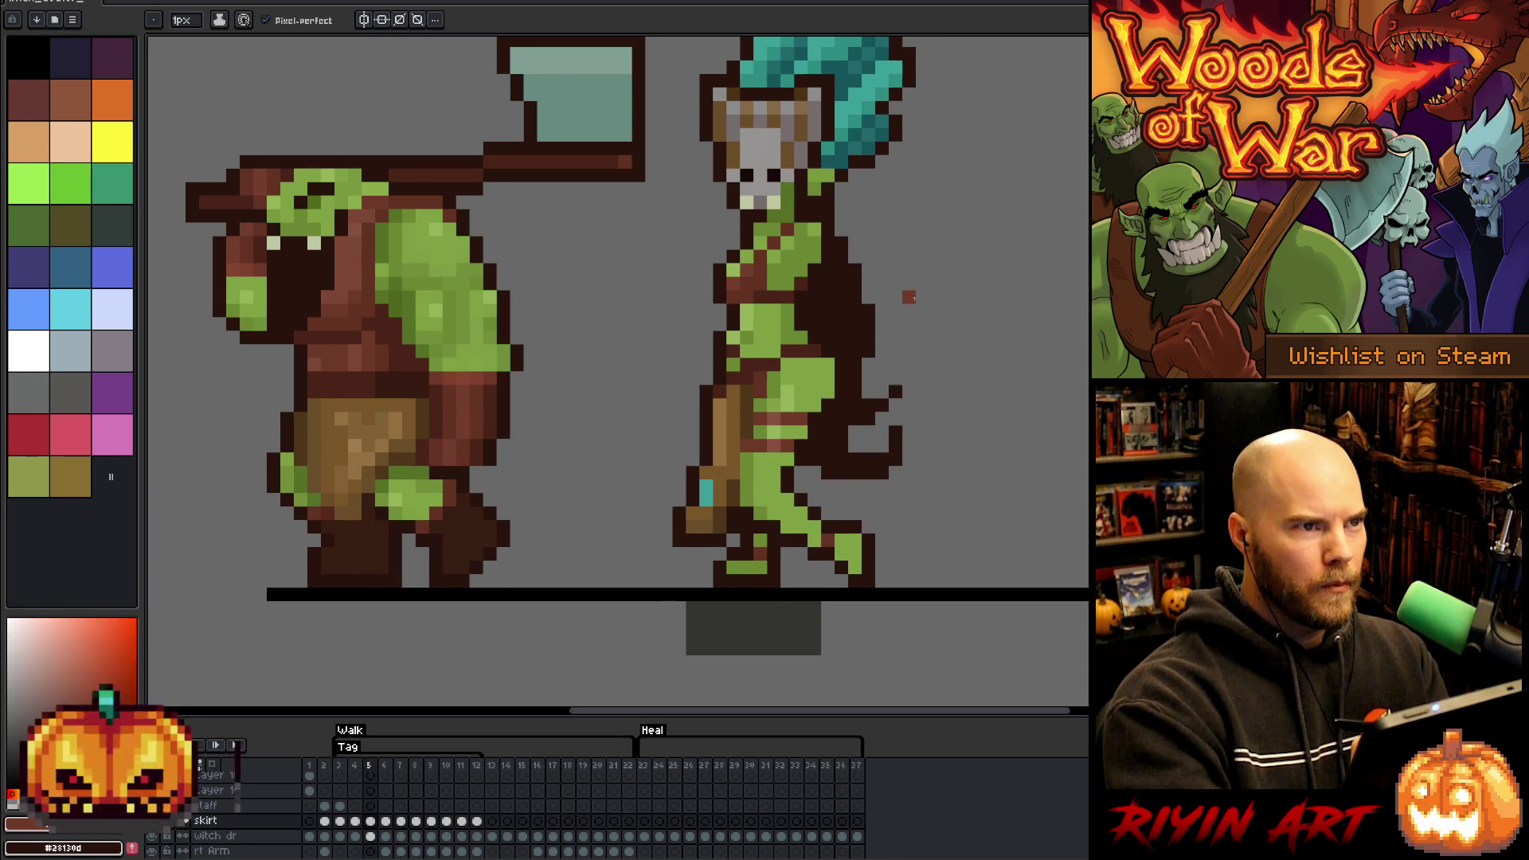
key("Left")
key("Right")
key("v")
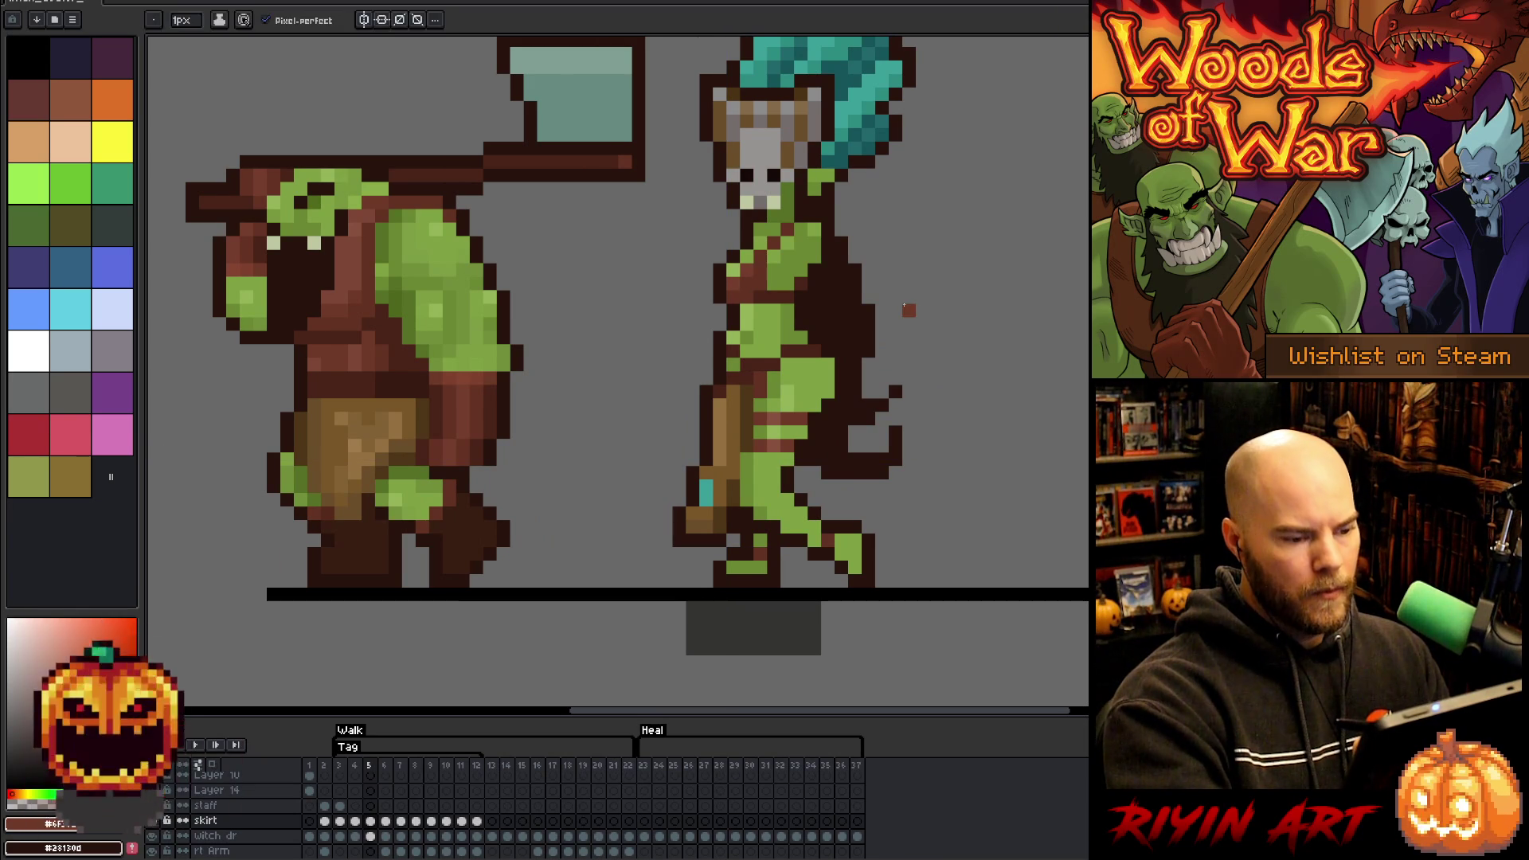
key("b")
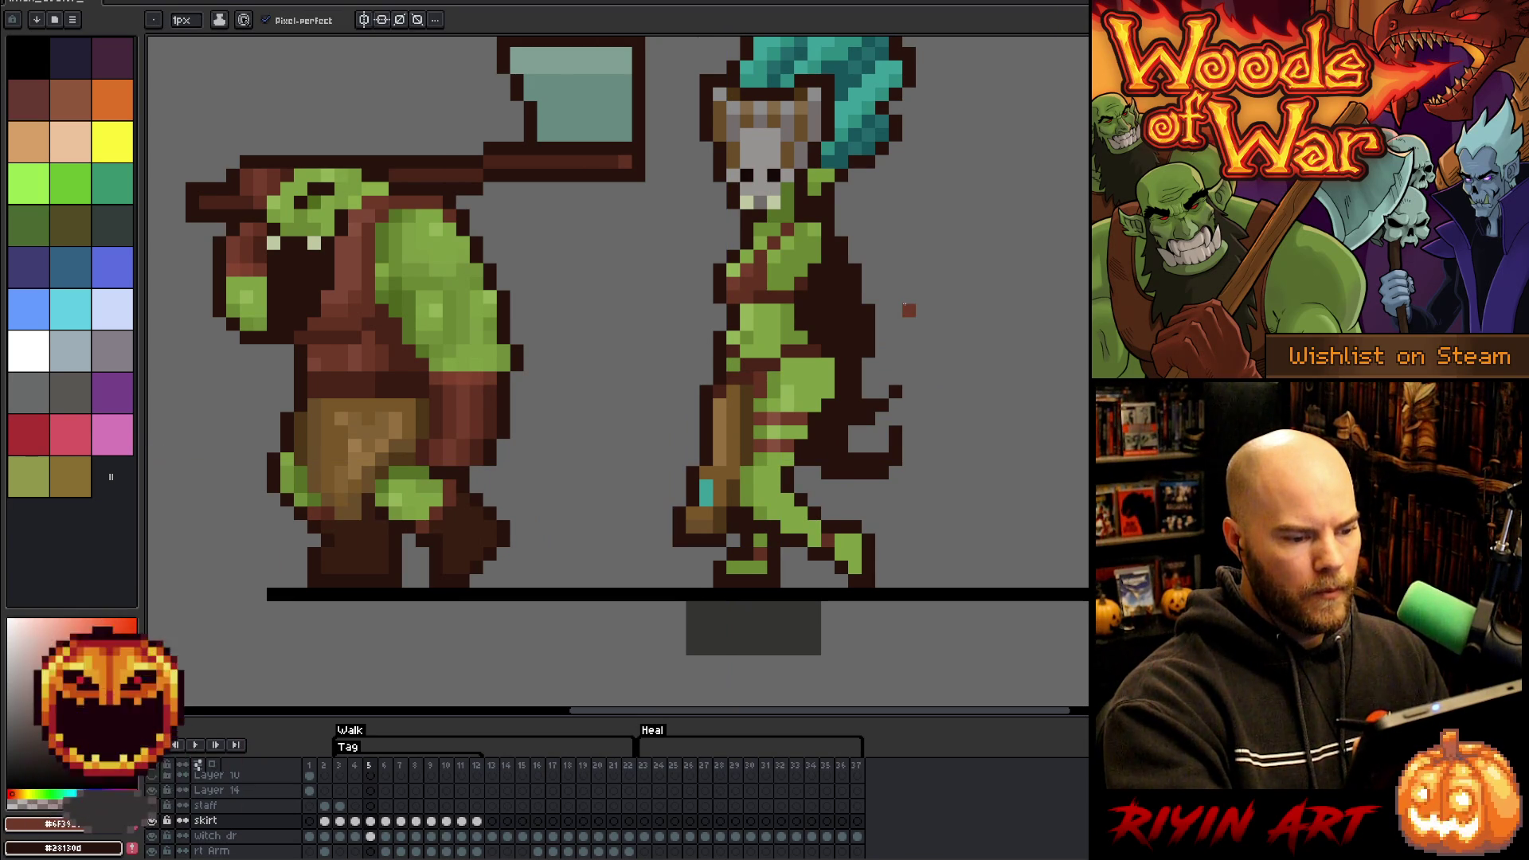
key("Left")
key("Right")
key("Left")
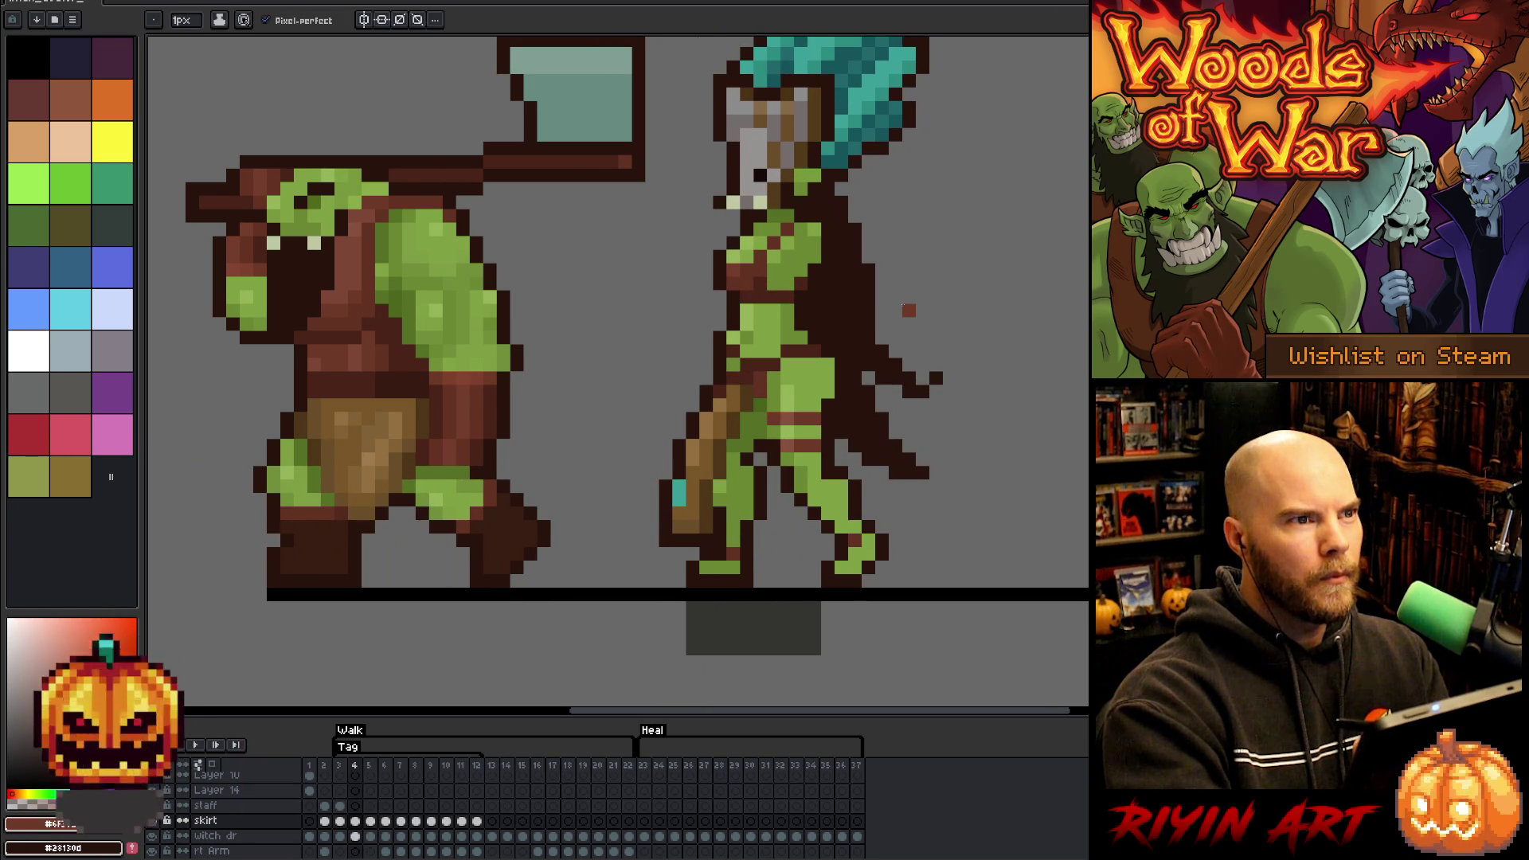
key("Right")
key("Left")
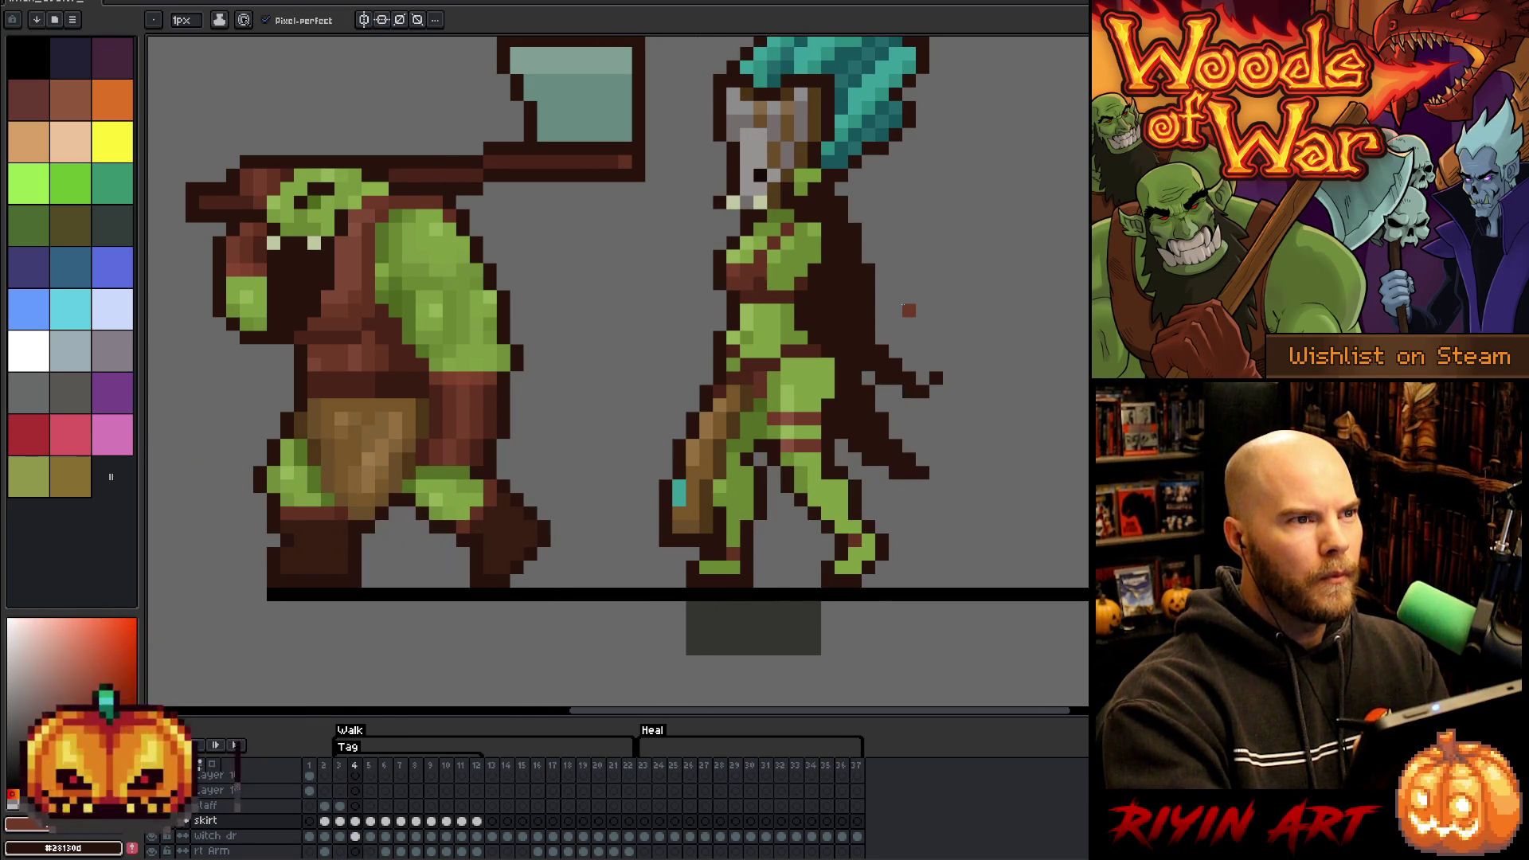
key("Right")
key("Left")
key("Right")
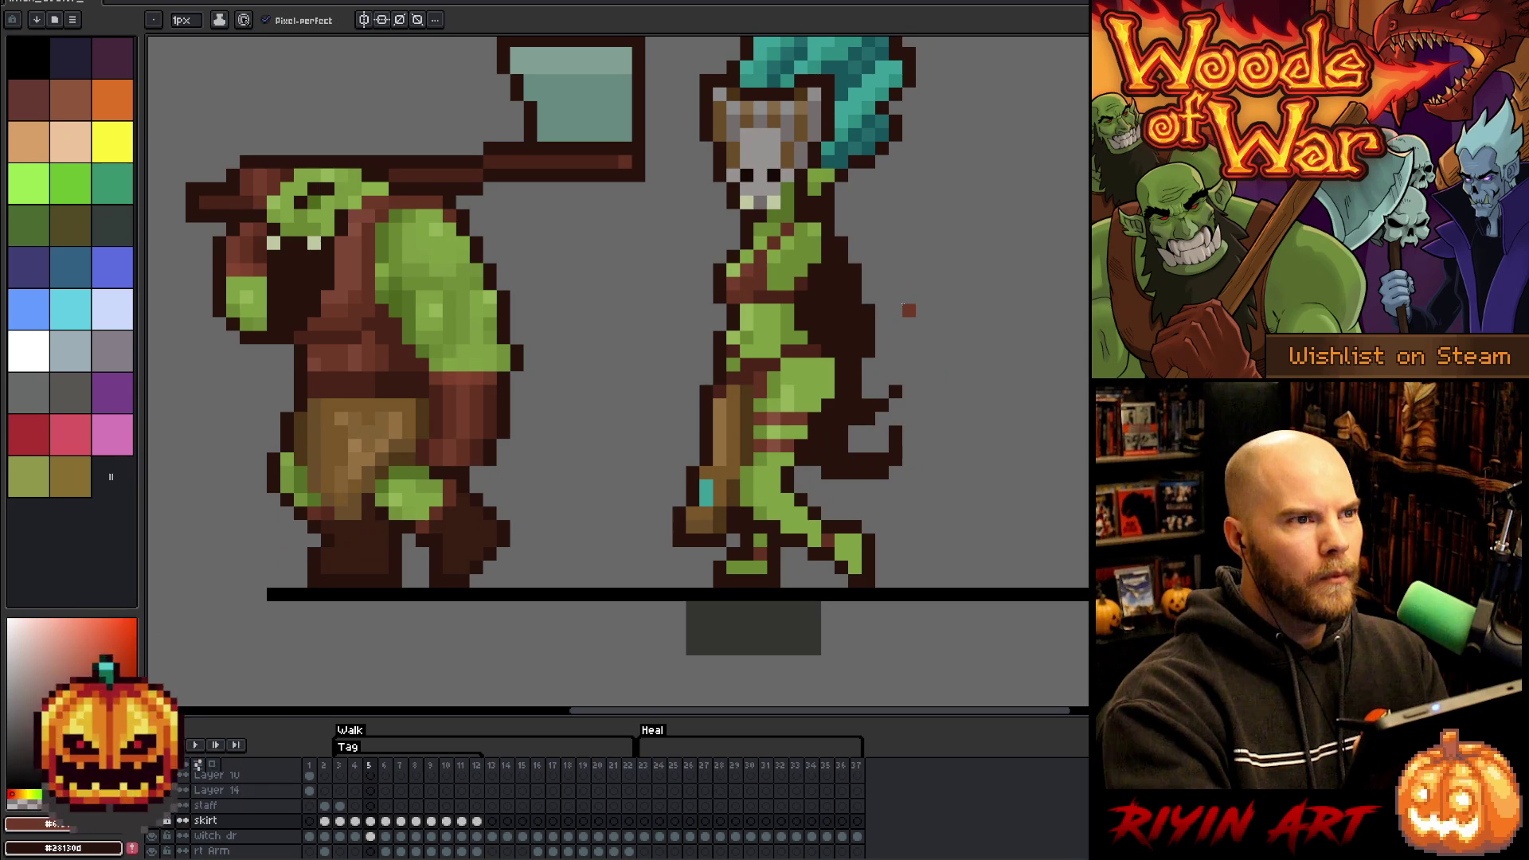
- On frame 6, pick the skirt's tan and add two tan pixels to the skirt
key("Right")
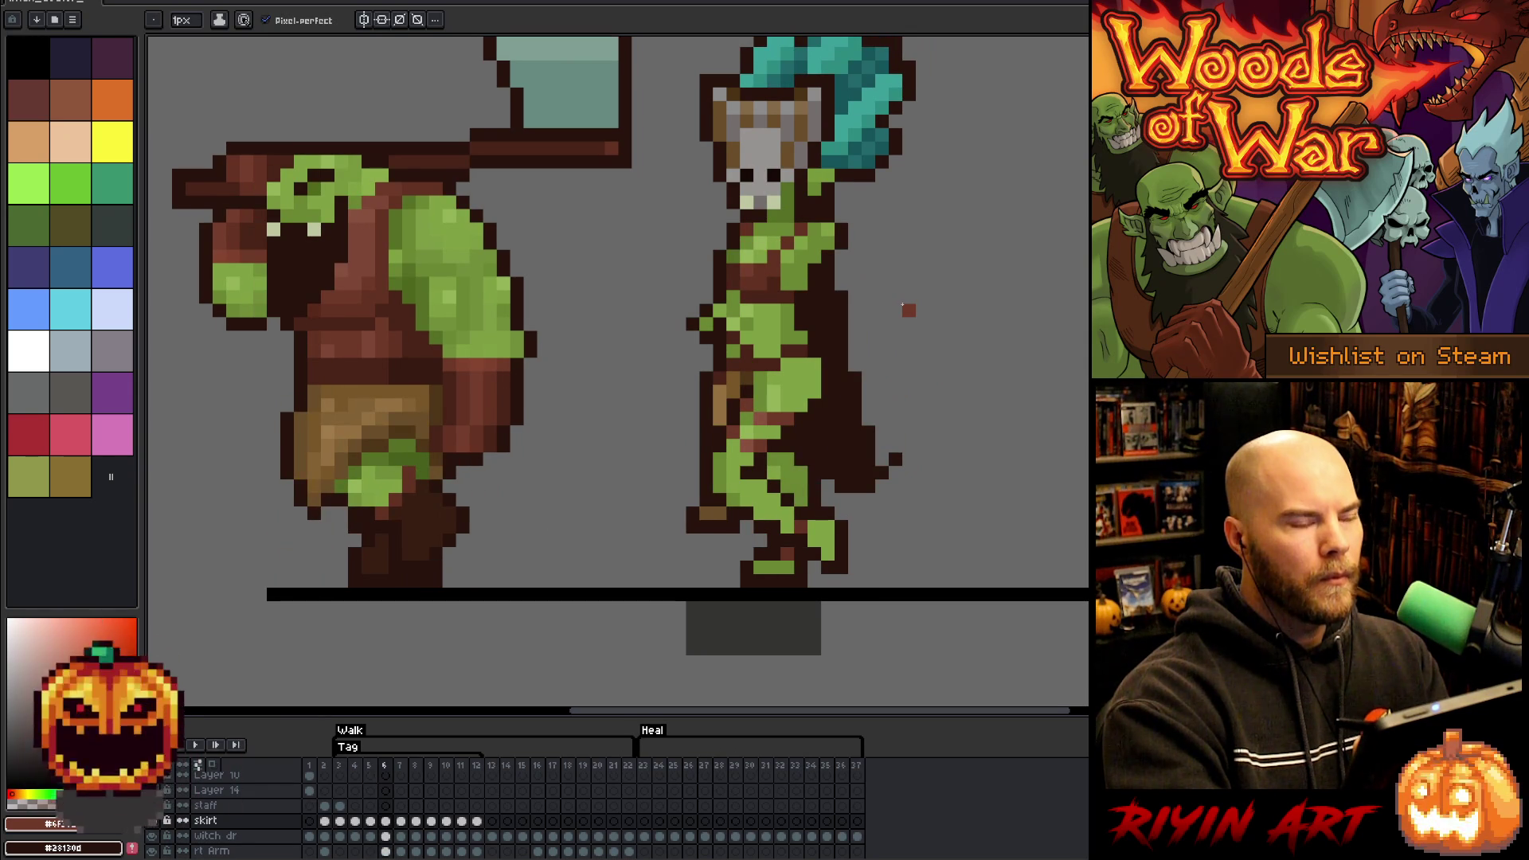
key("i")
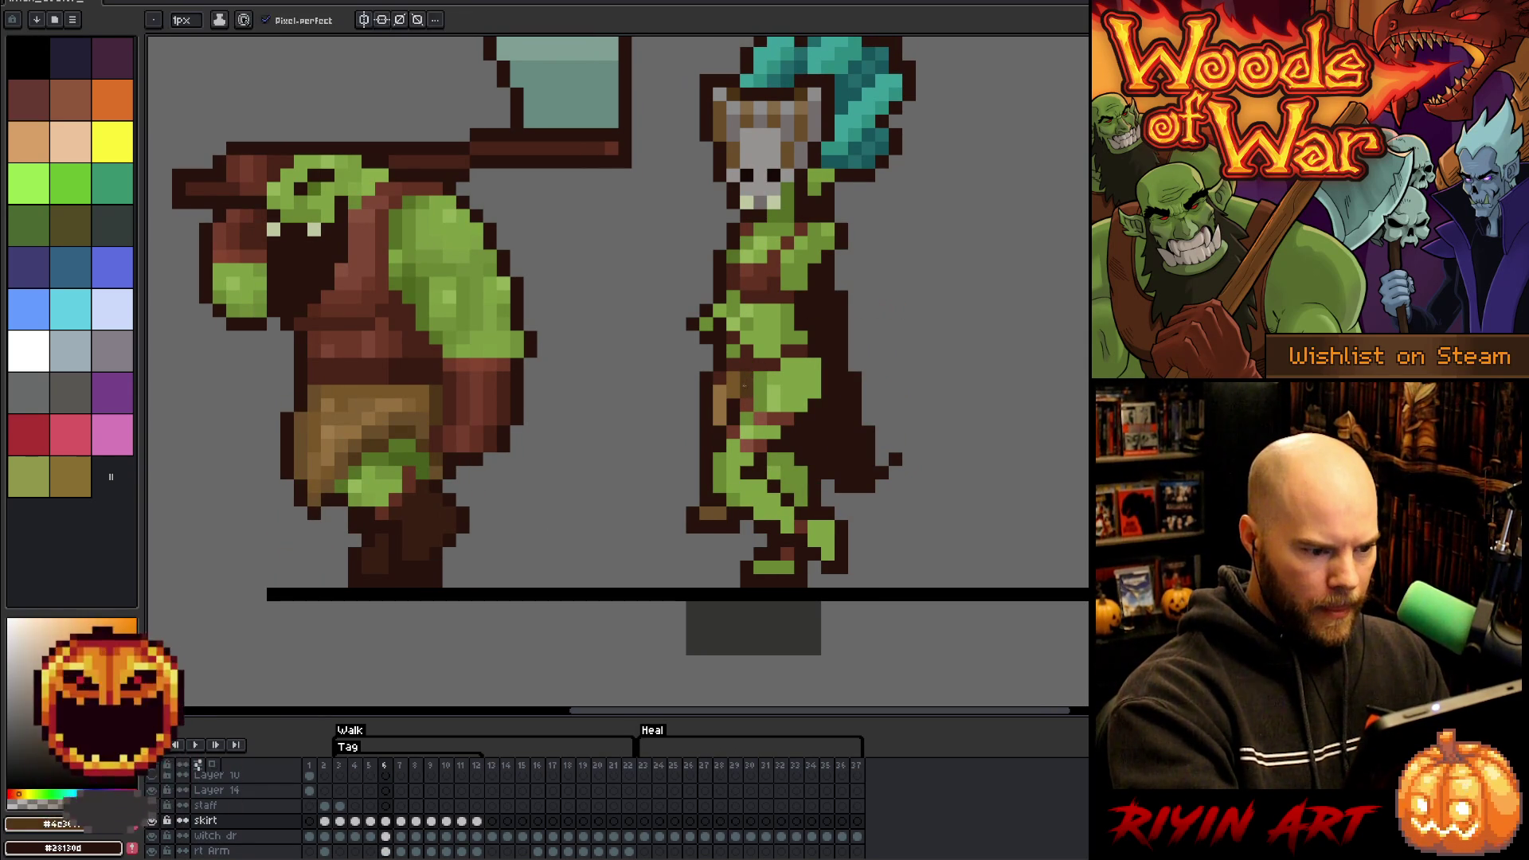
left_click(724, 410)
left_click(718, 445)
left_click(720, 508, "alt")
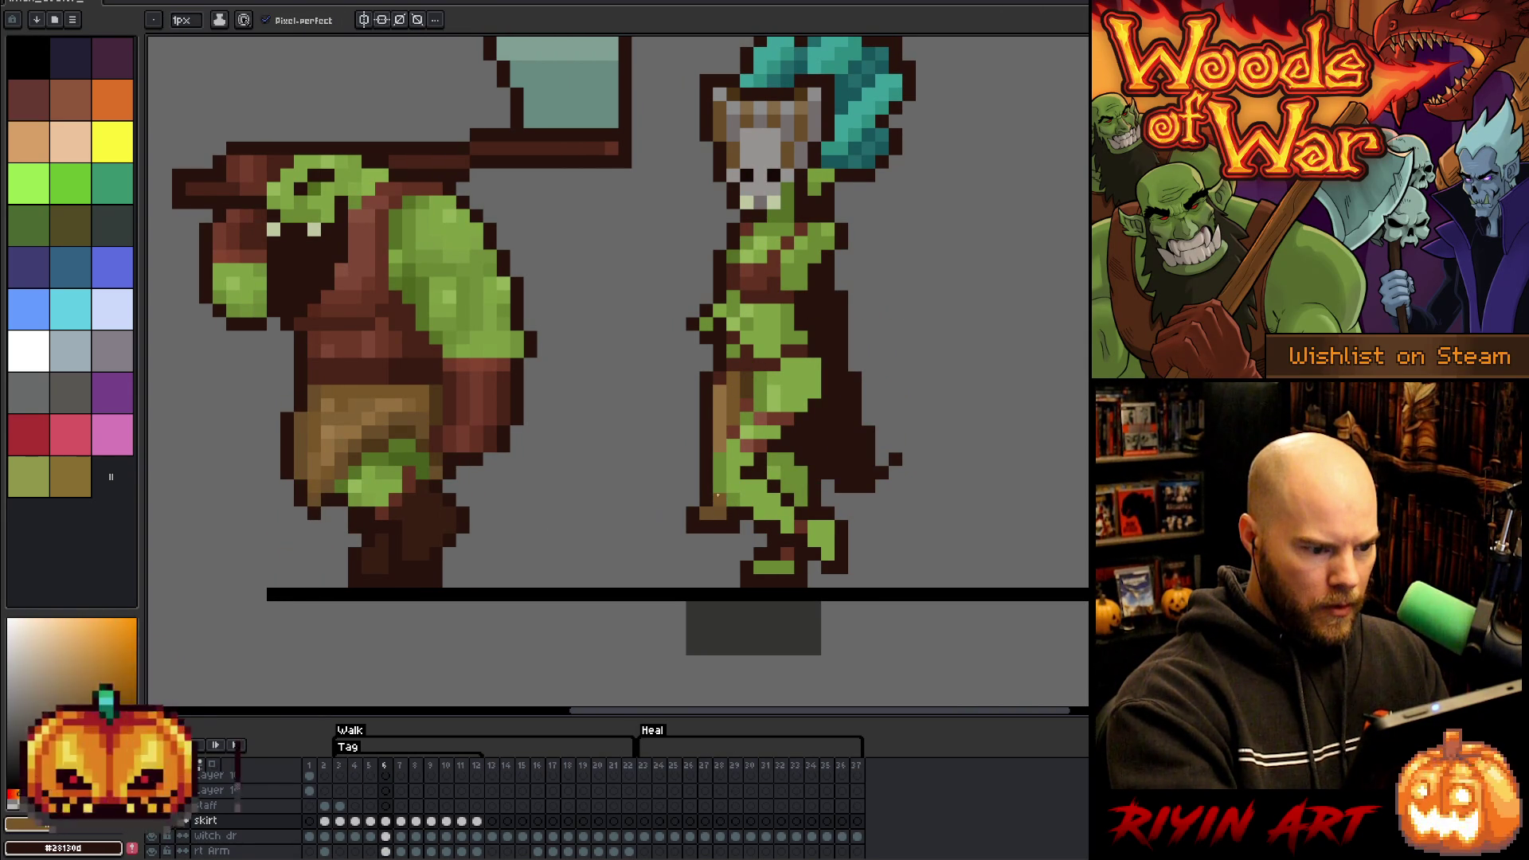
key("Left")
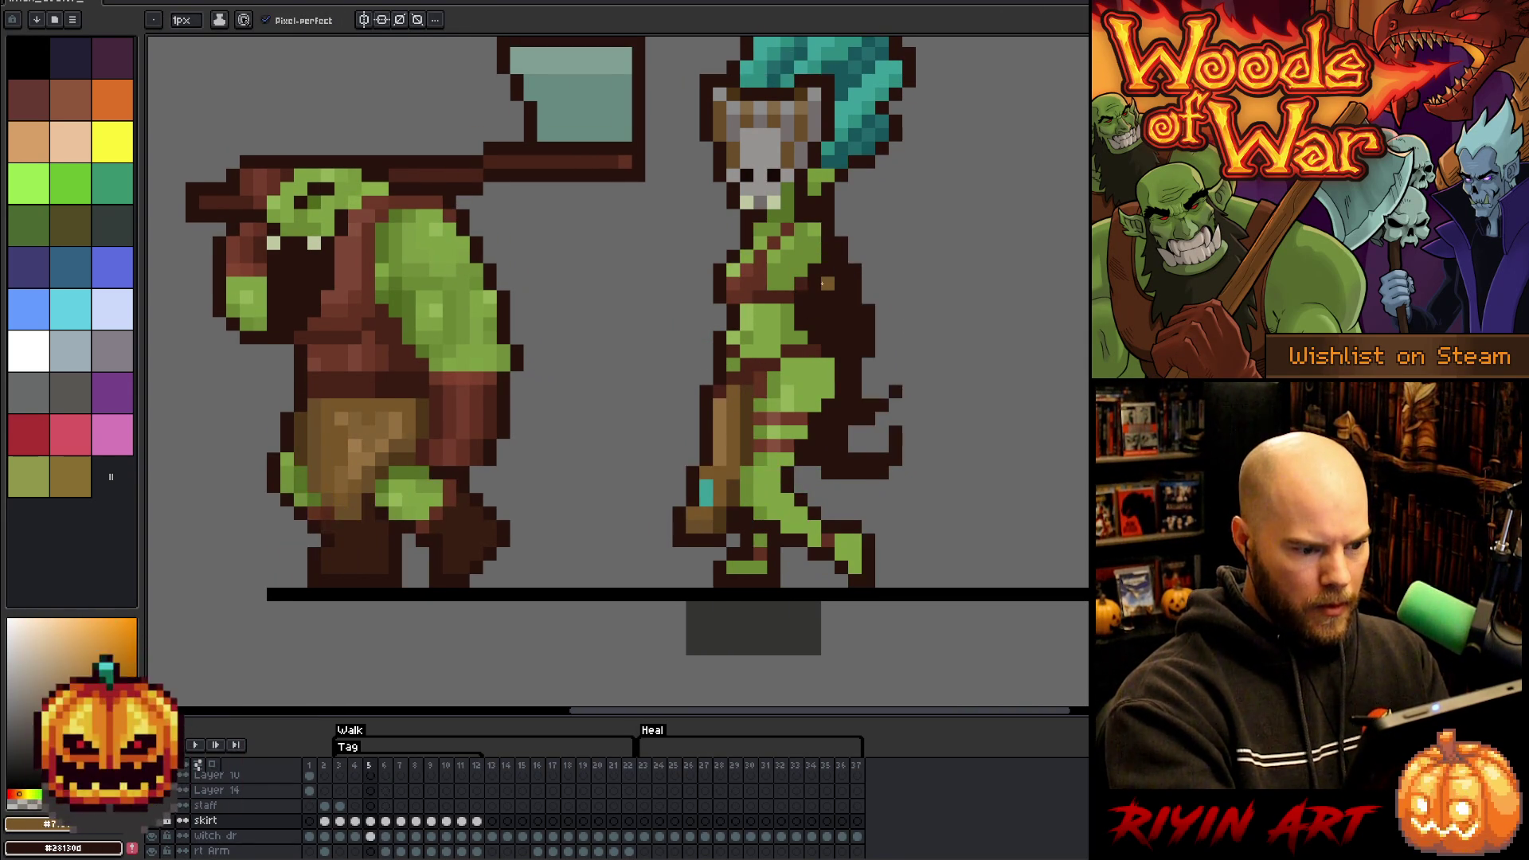
key("Right")
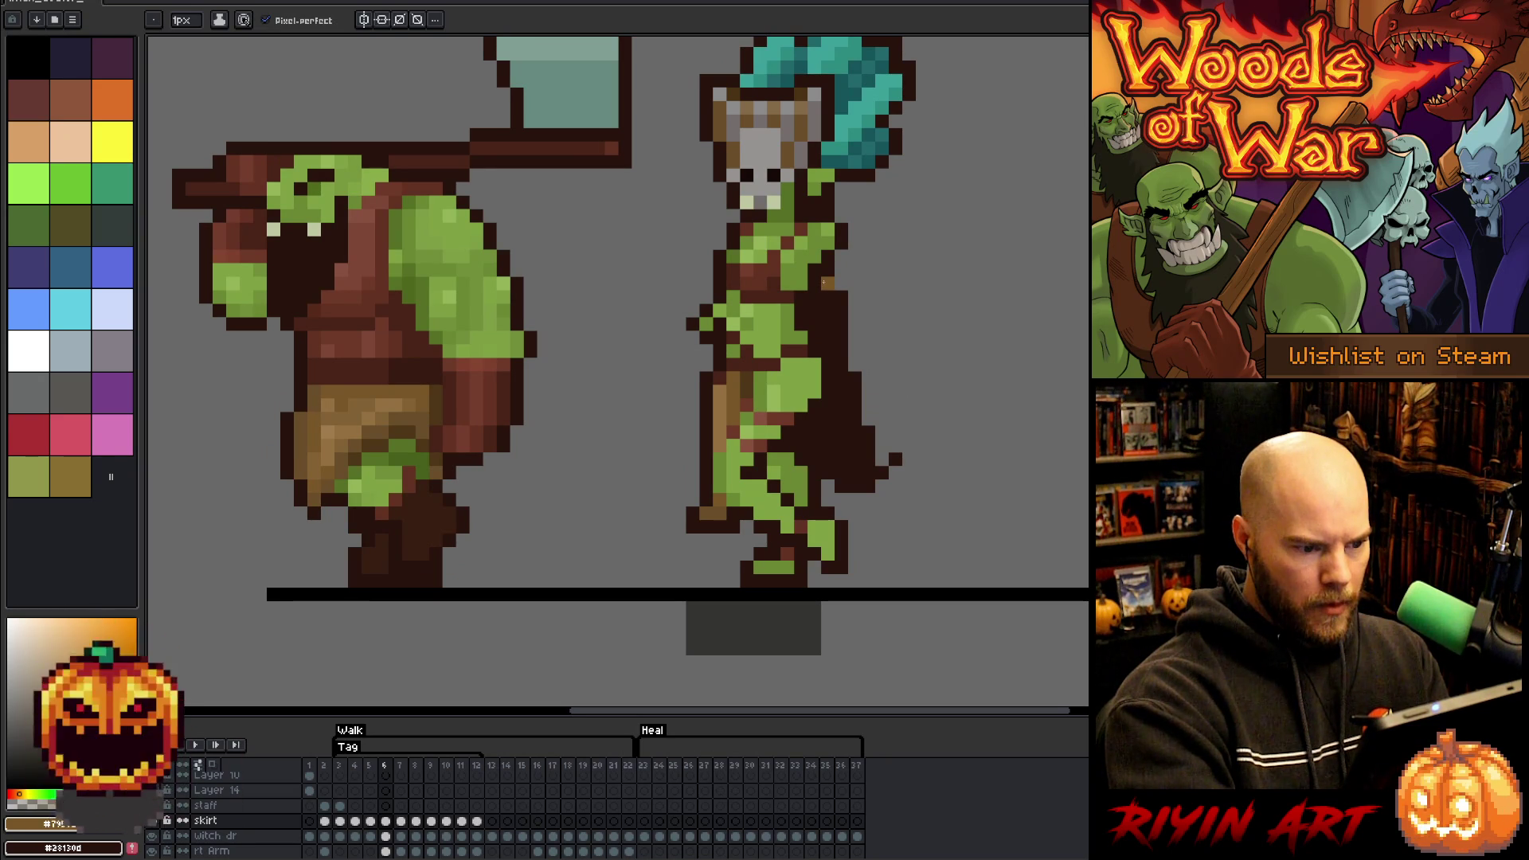
key("Left")
key("Right")
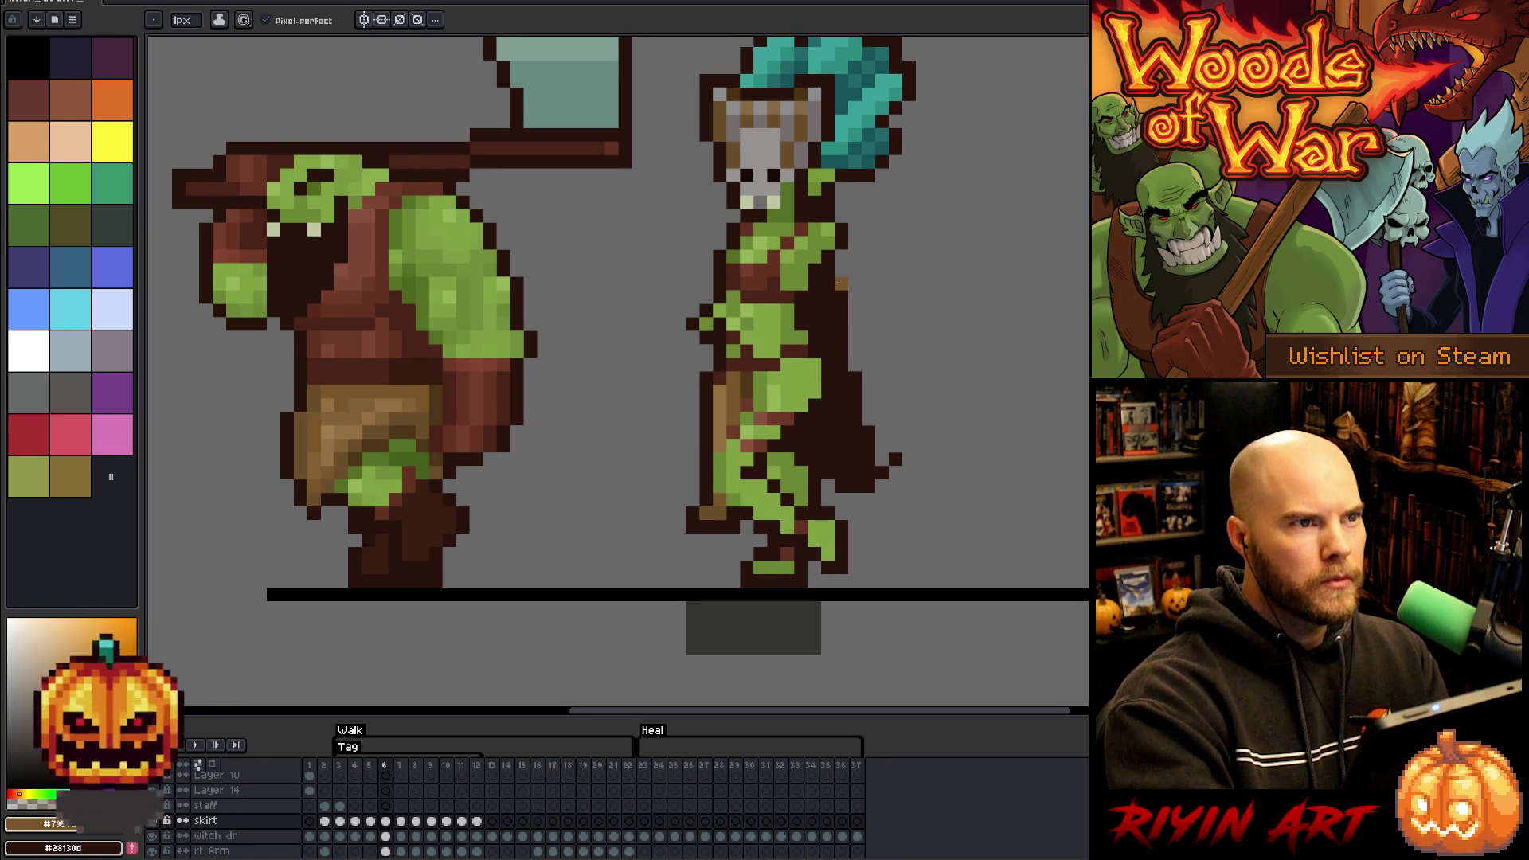
- On frame 7, pick the tan colour and compare the pose against frames 6 and 8
key("Right")
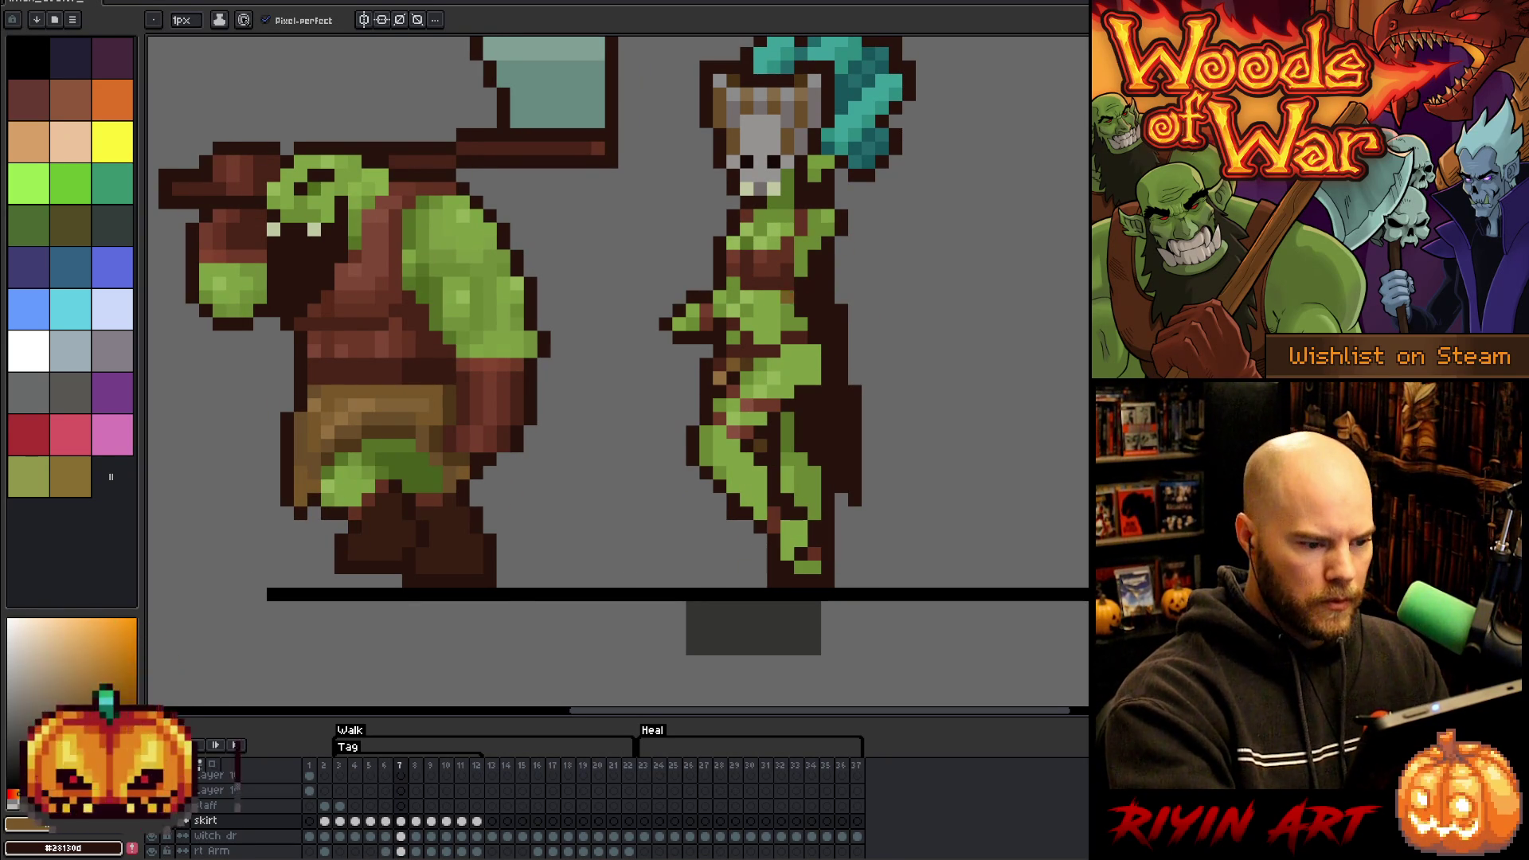
left_click(736, 371, "alt")
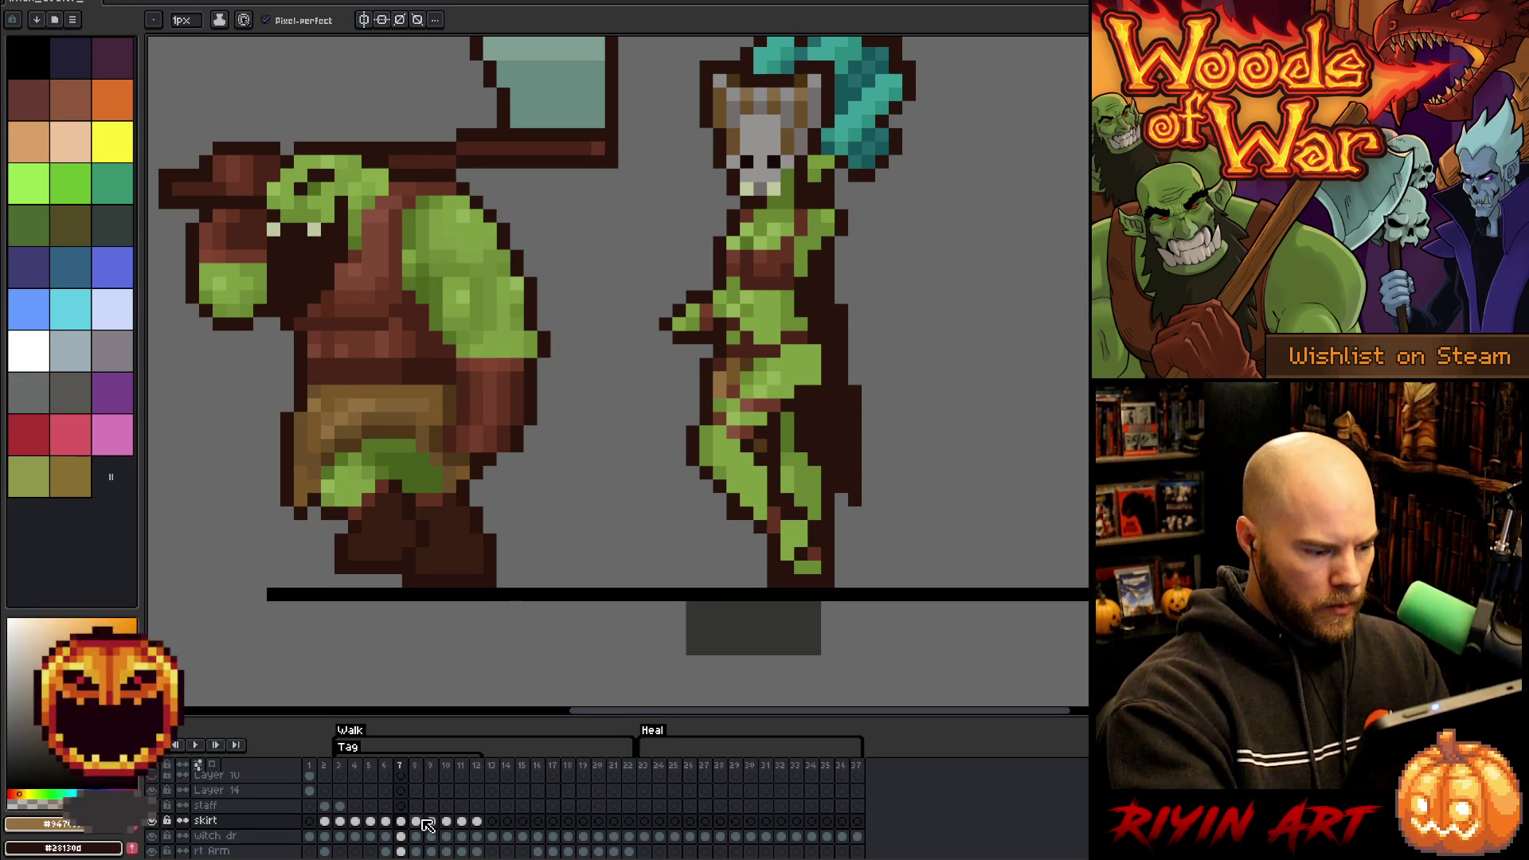
key("e")
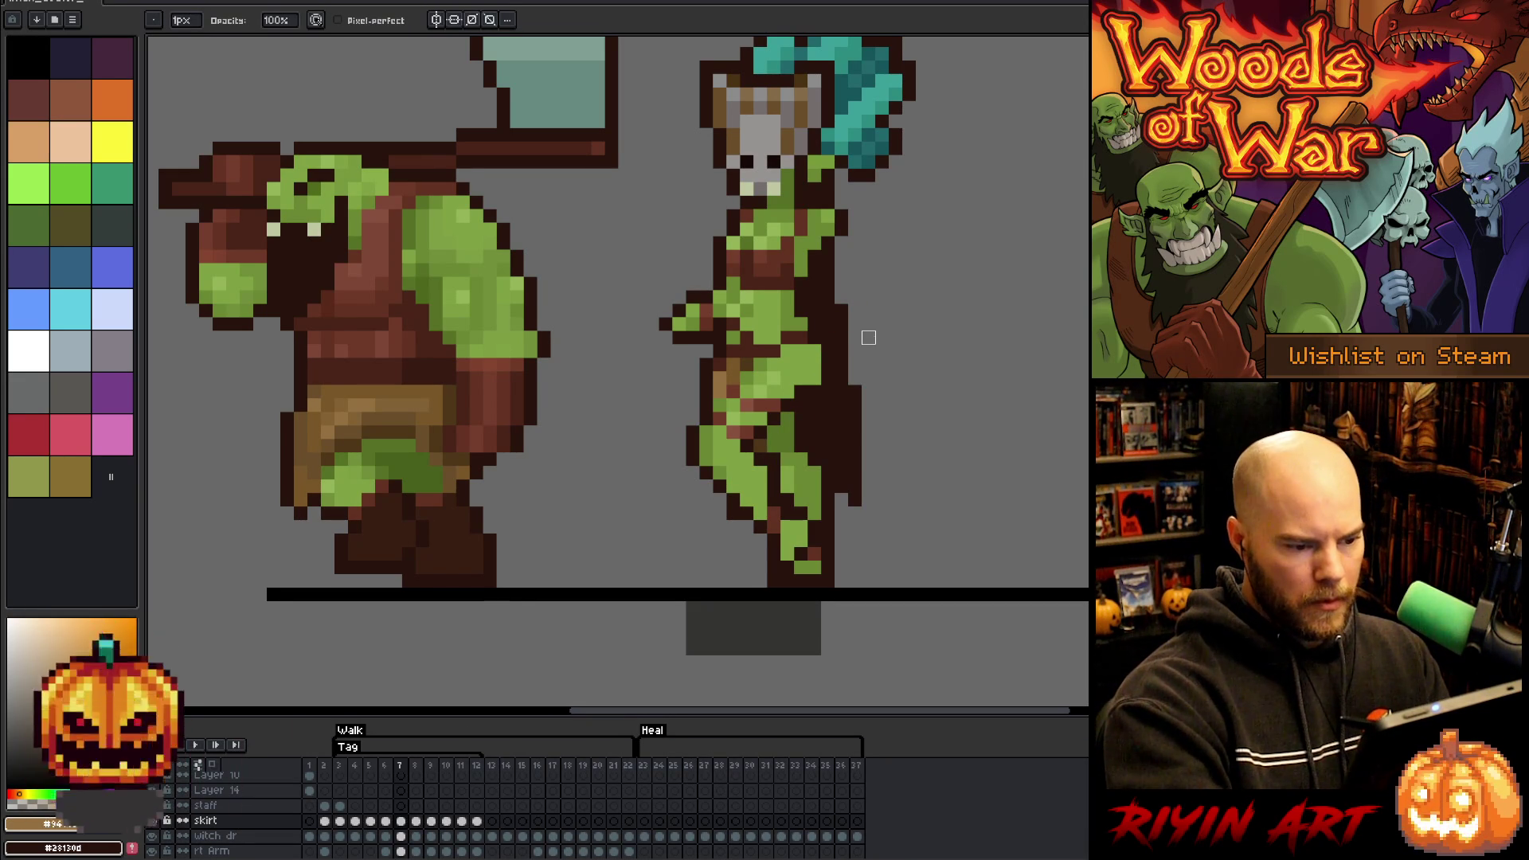
key("Right")
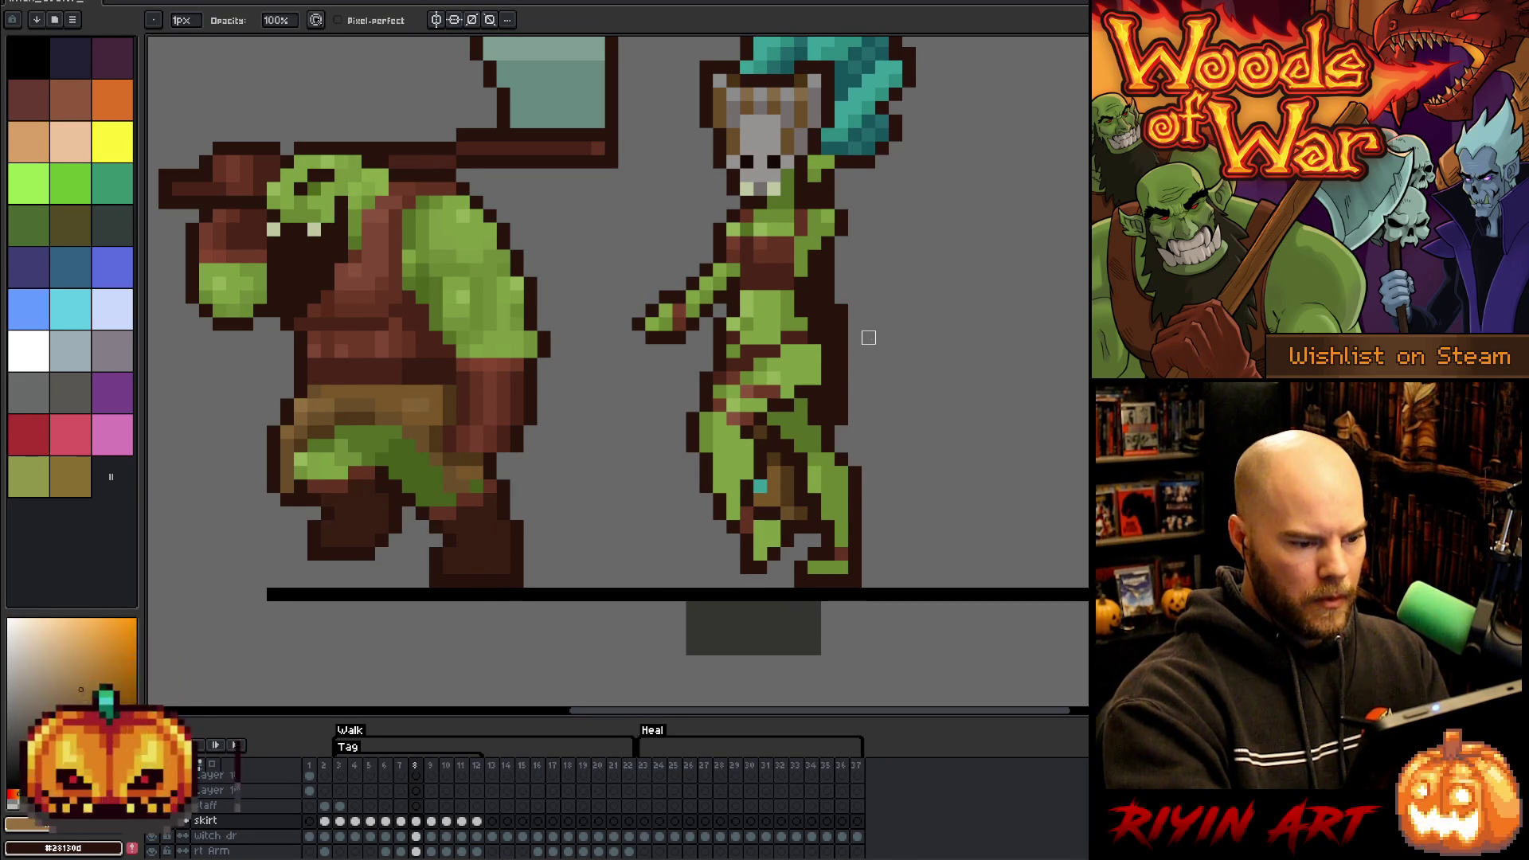
key("Return")
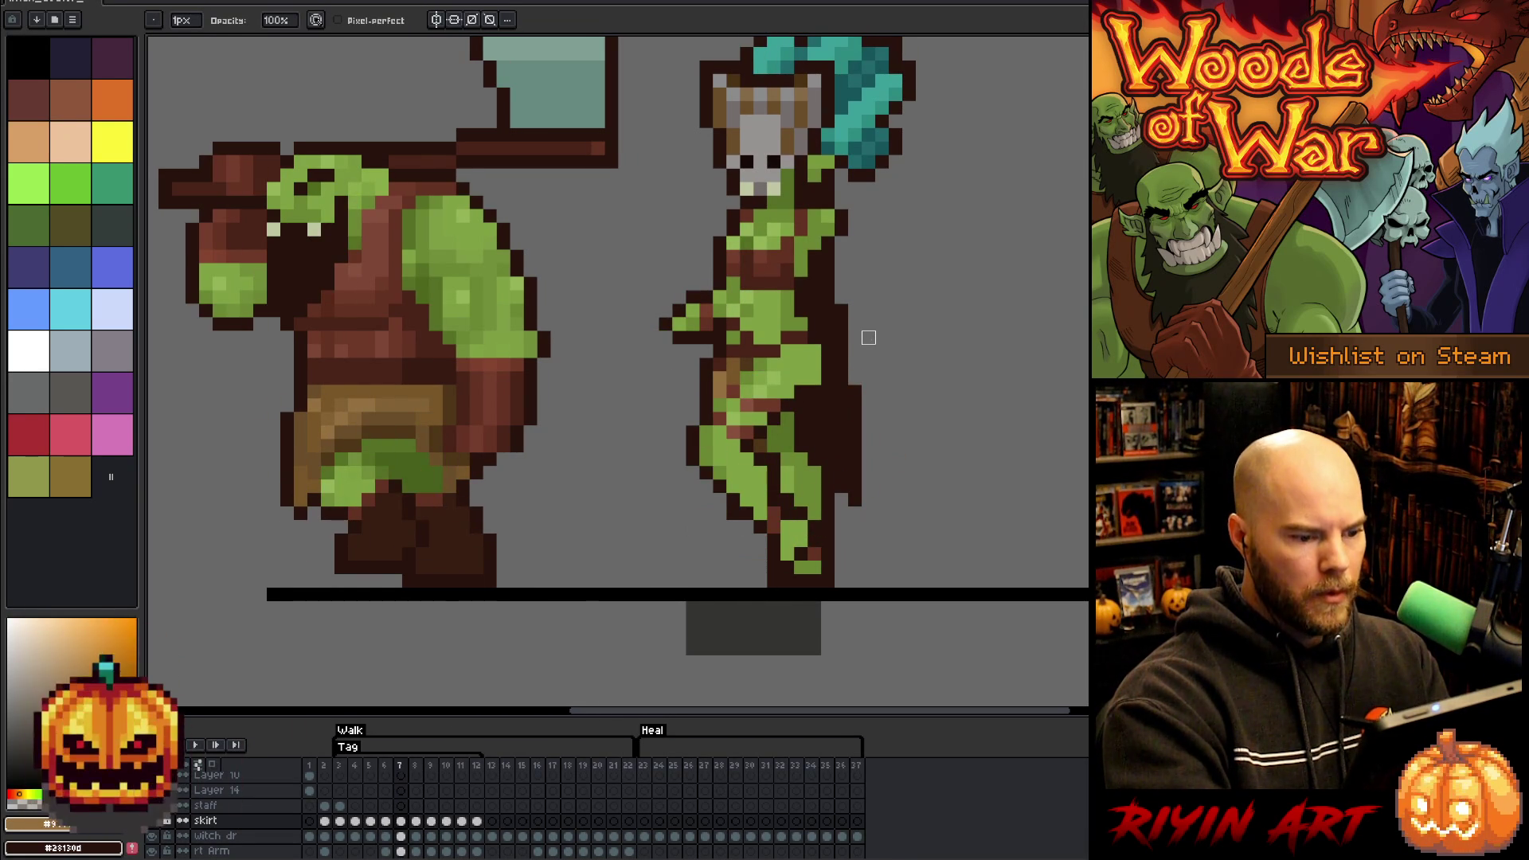
key("Left")
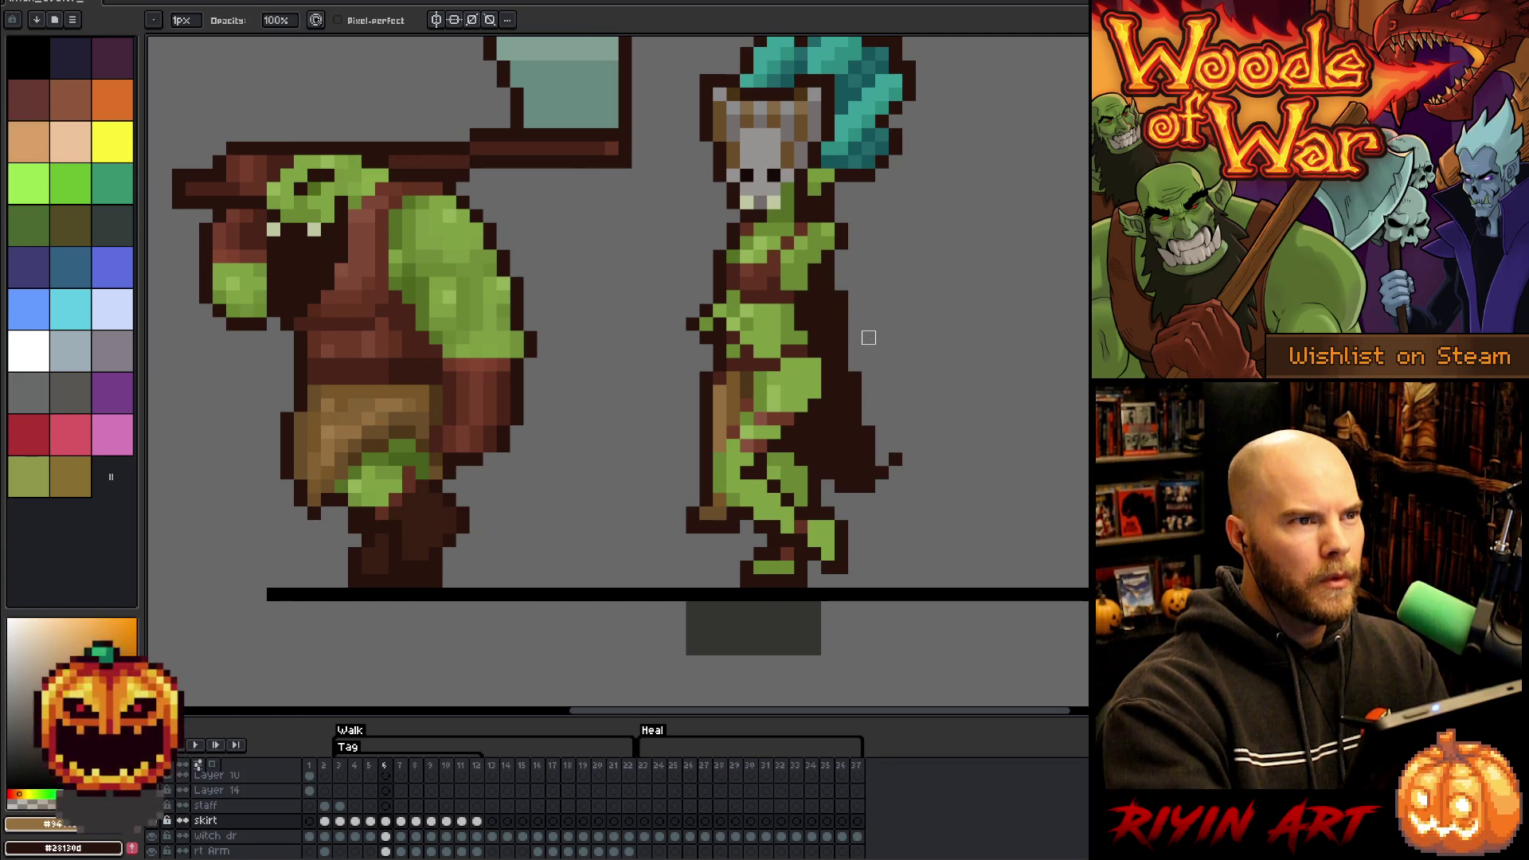
key("Right")
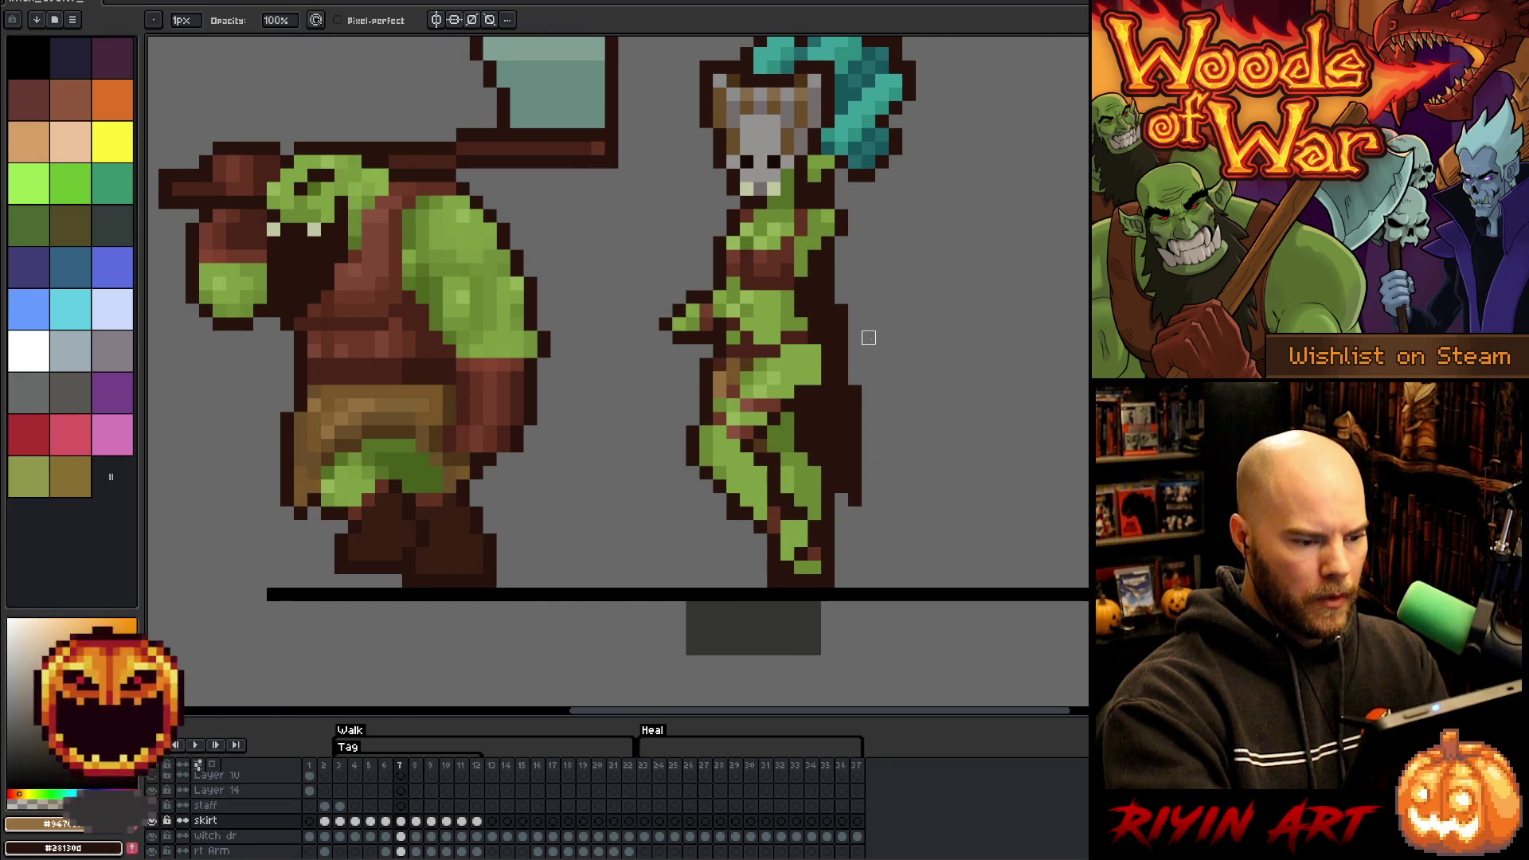
key("Left")
key("Right")
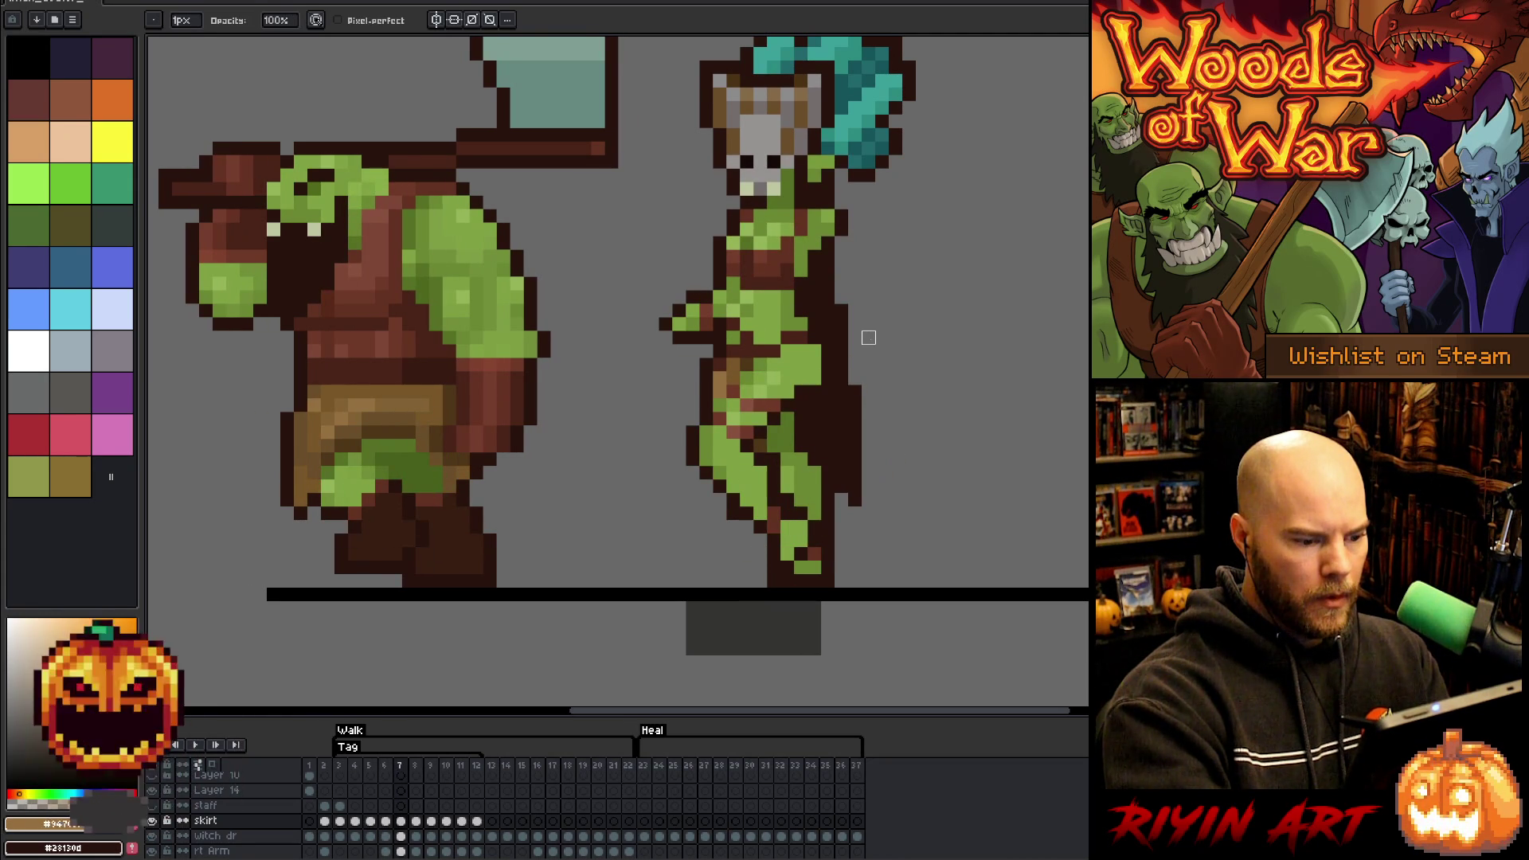
key("Right")
key("Right")
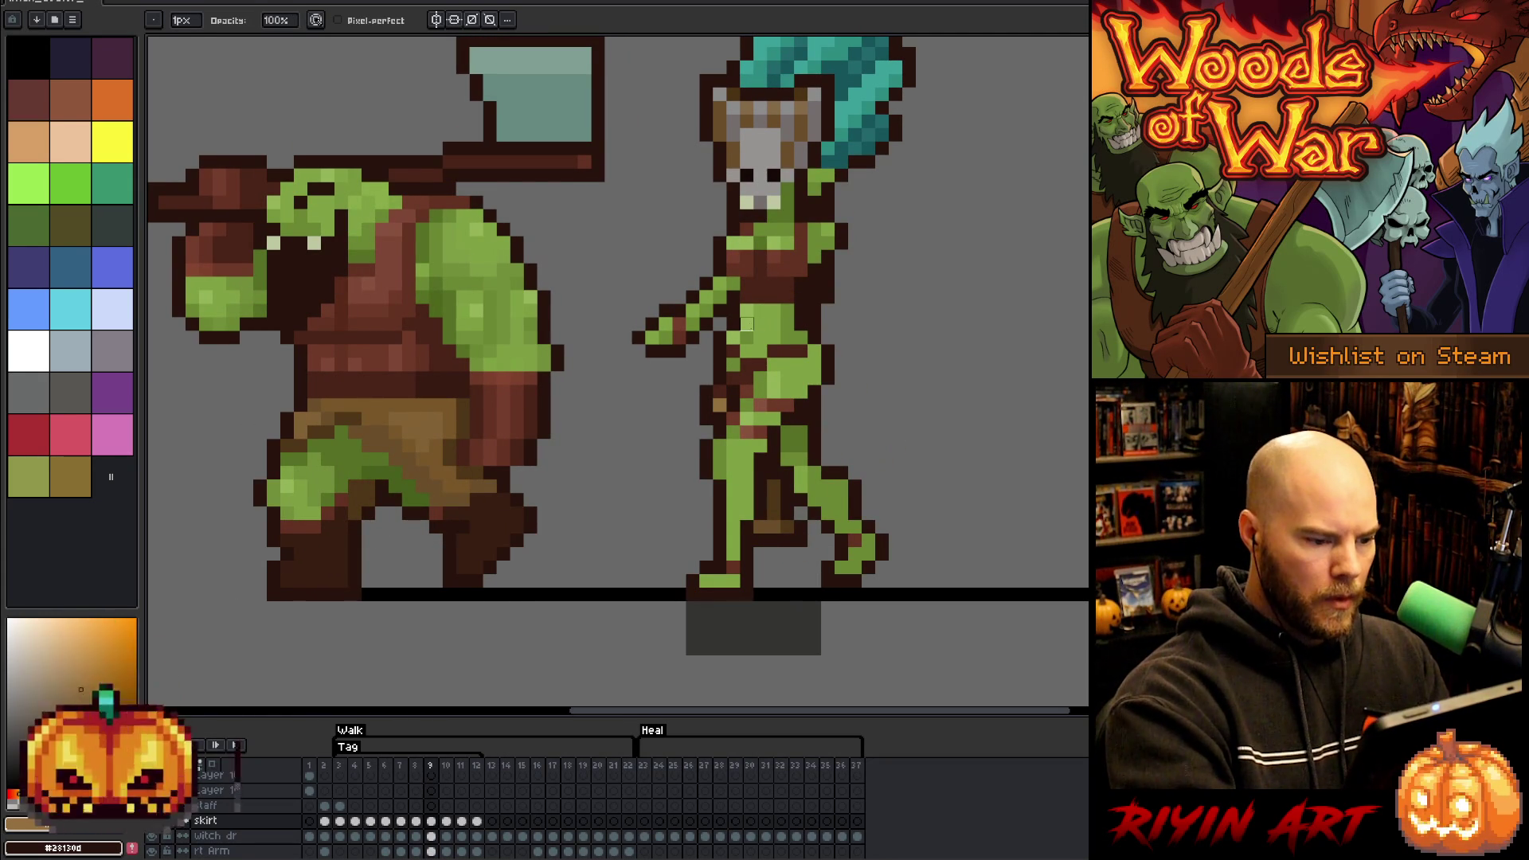
- Lighten the brown strip on frame 8's lower leg with sampled tans, then pick dark brown on frame 9
key("e")
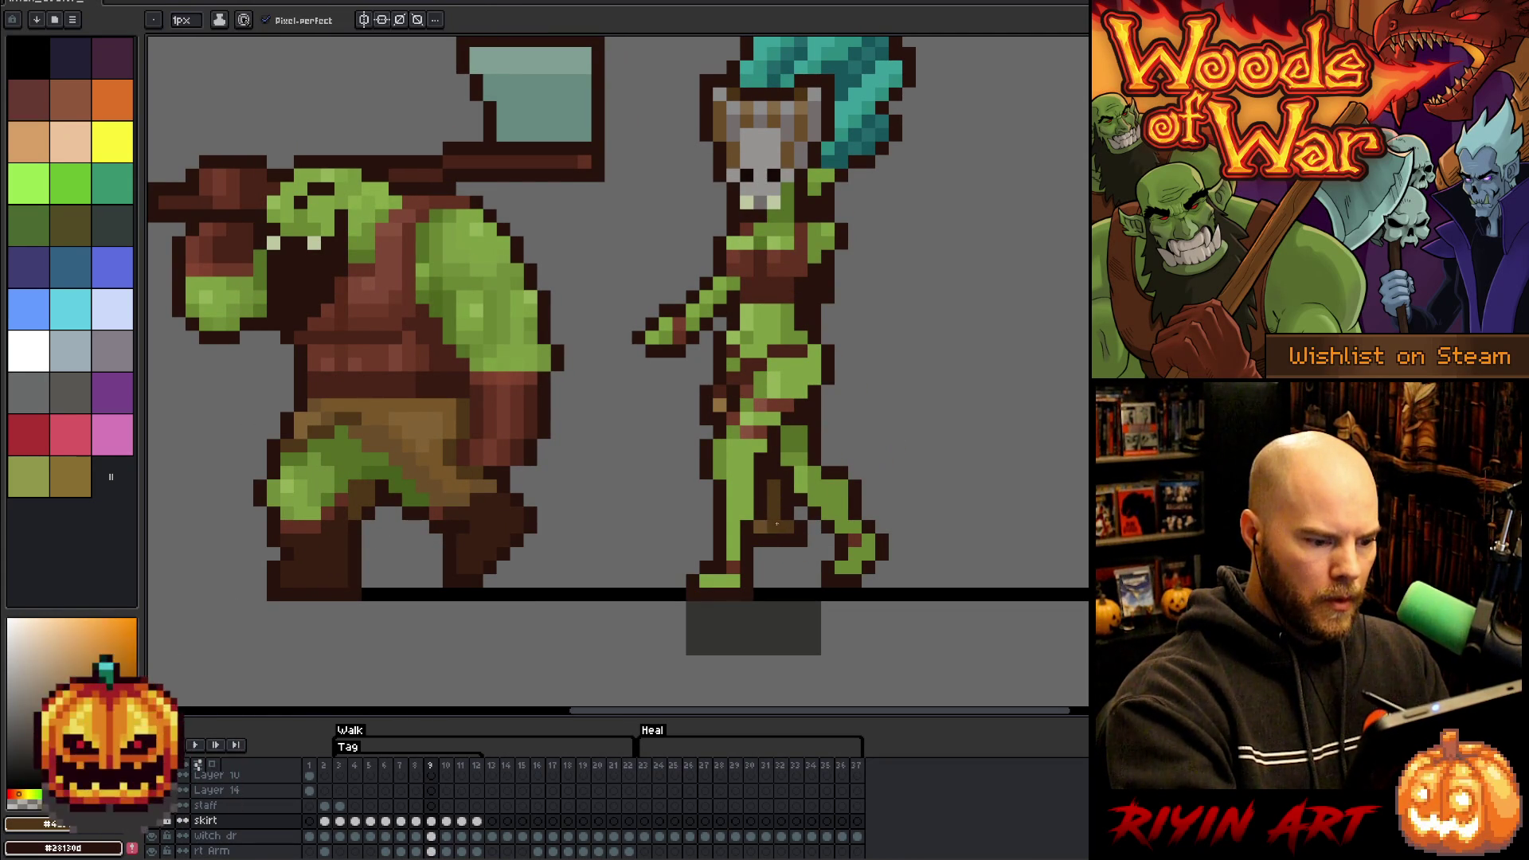
left_click(783, 528, "alt")
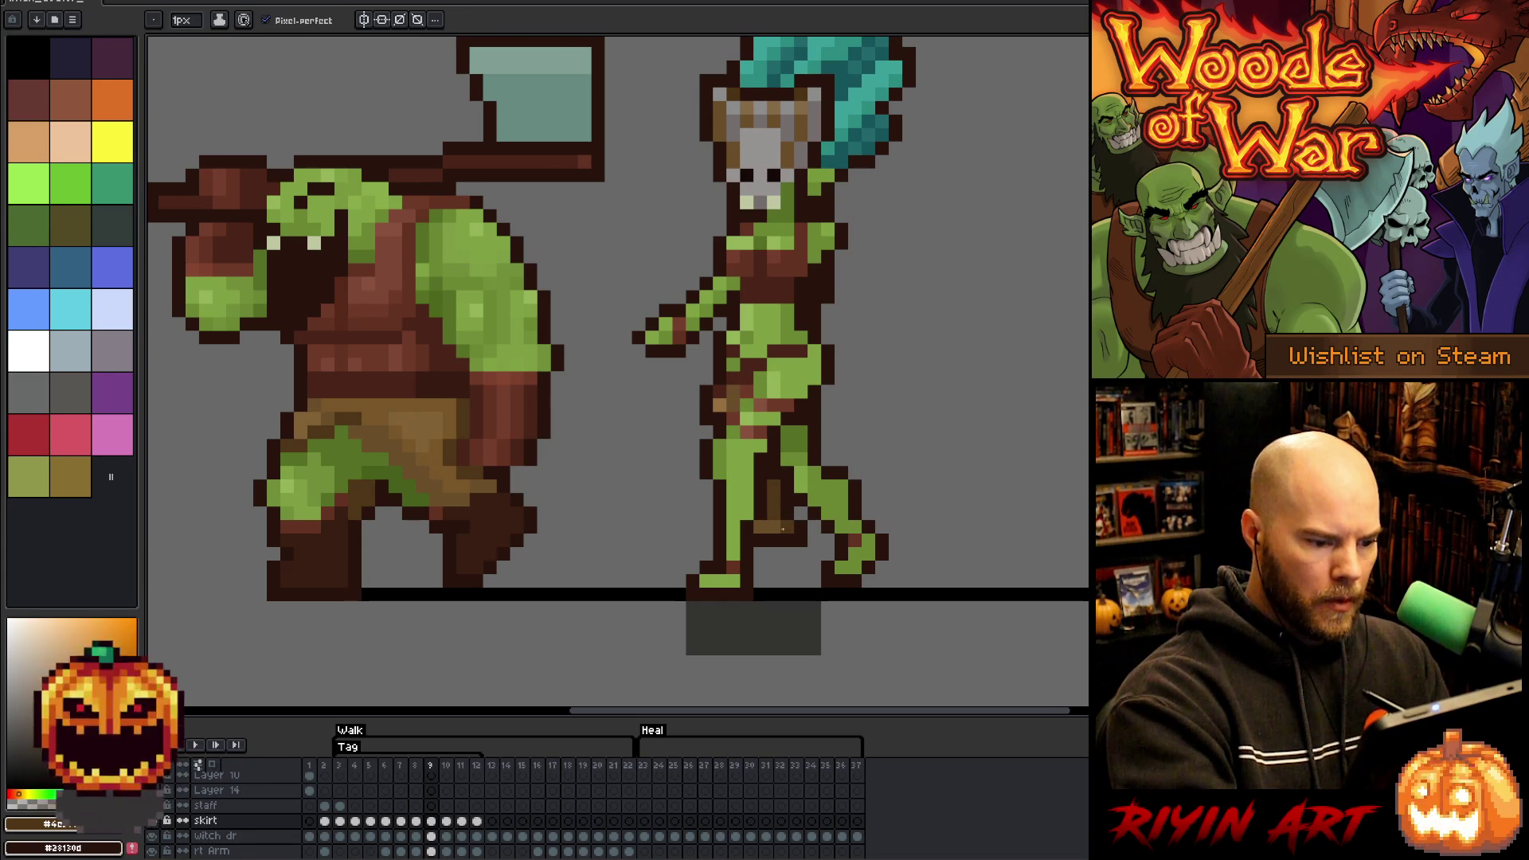
key("ctrl+z")
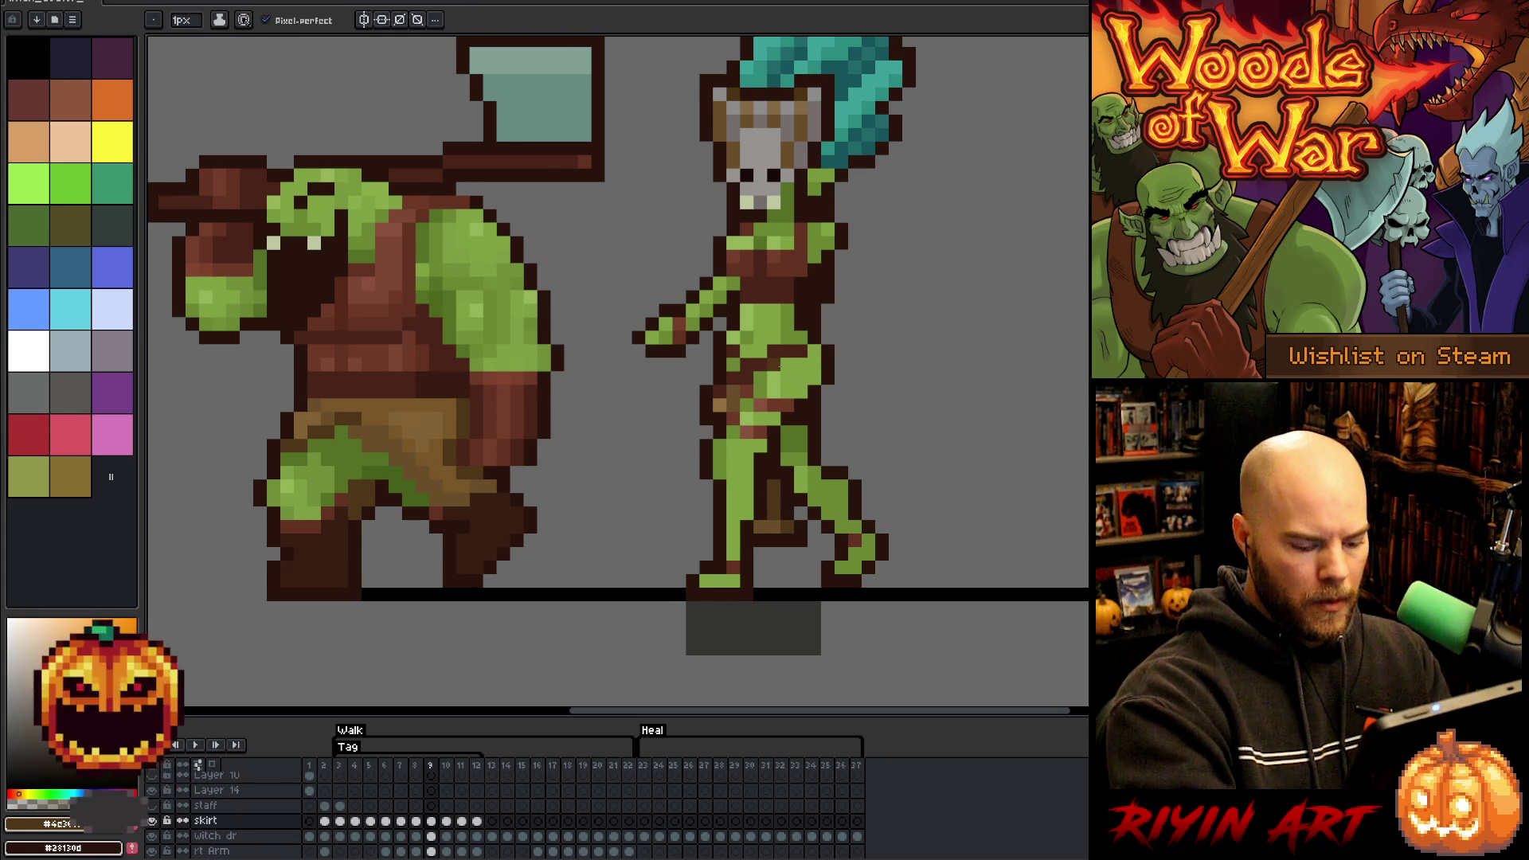
key("Left")
key("Left")
key("Left")
left_click(737, 382, "alt")
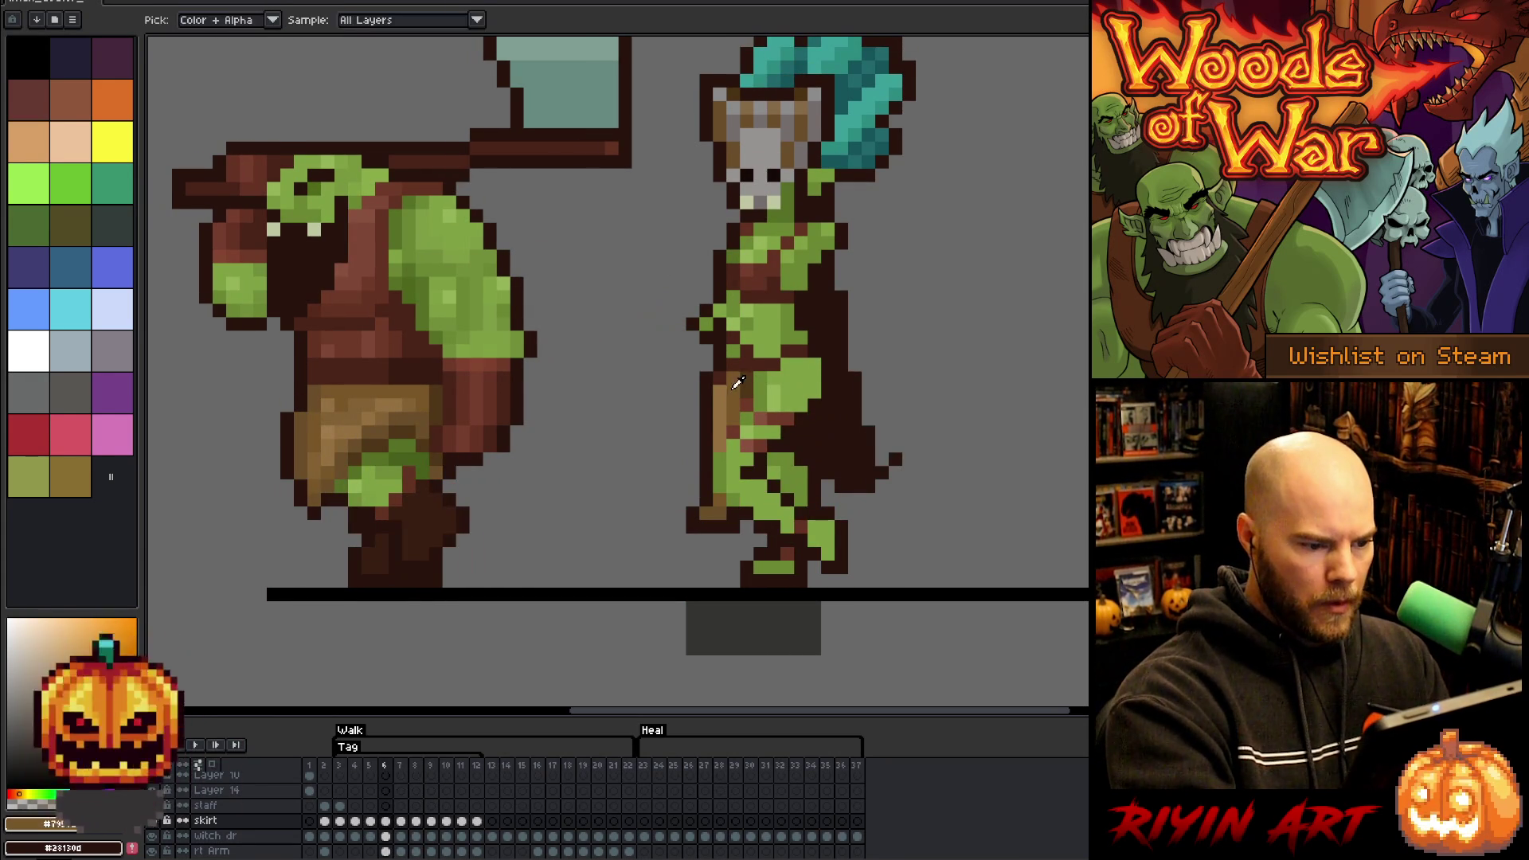
key("Return")
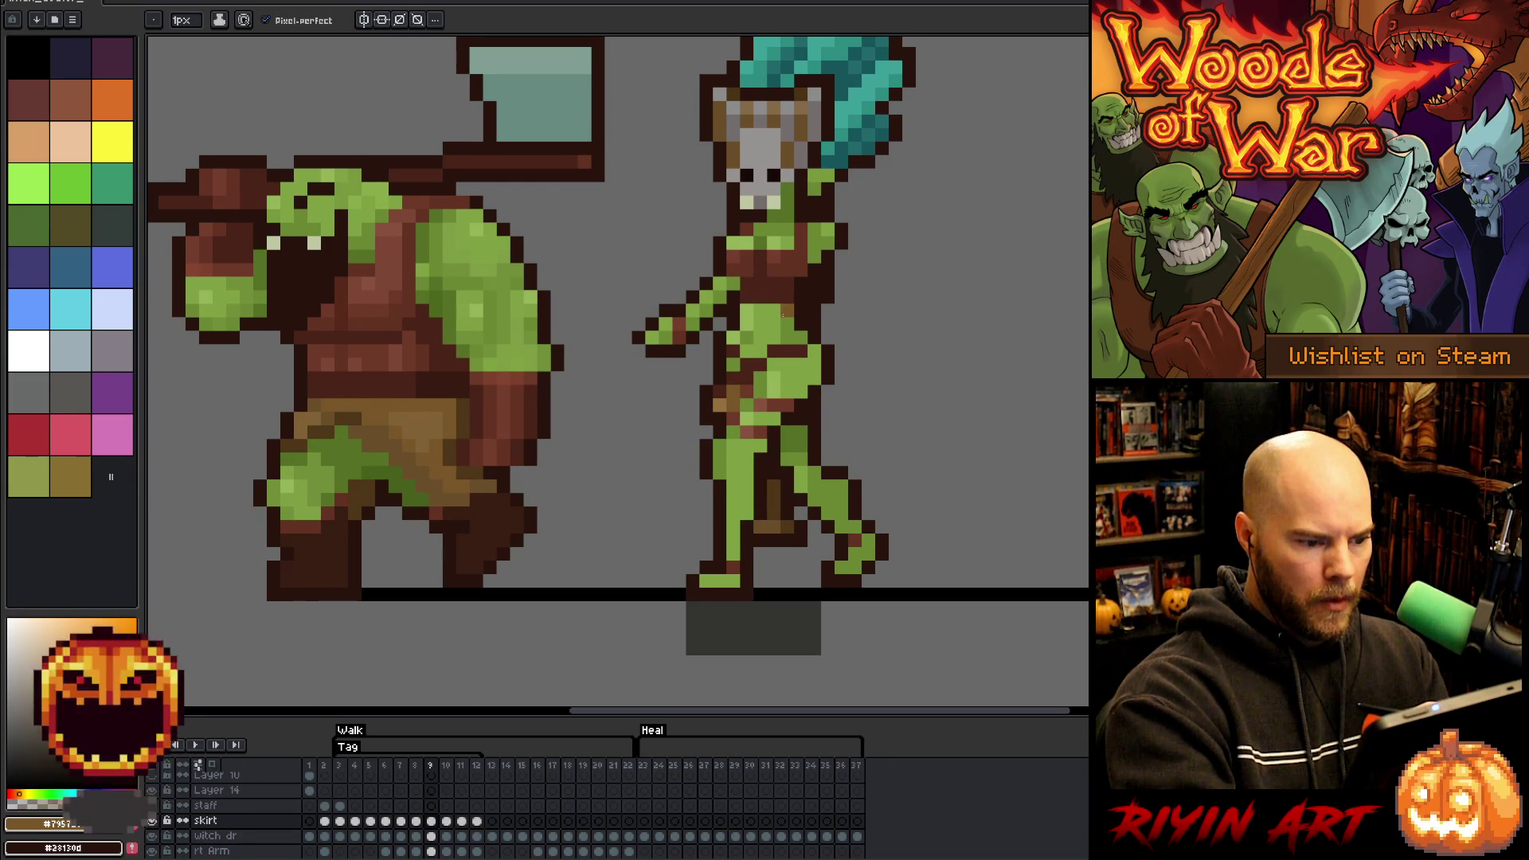
left_click(759, 336, "alt")
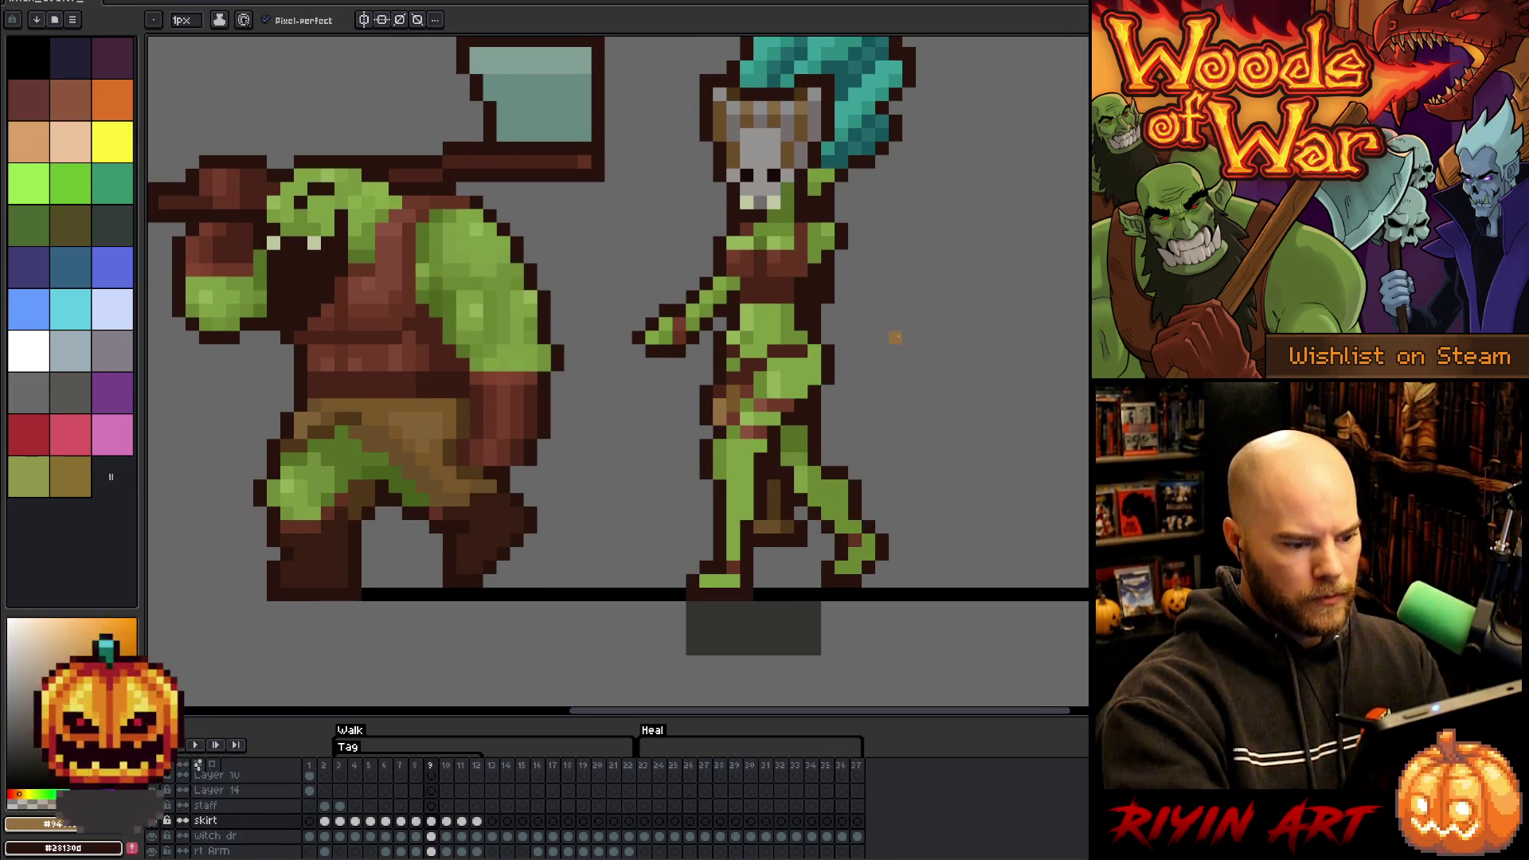
key("Left")
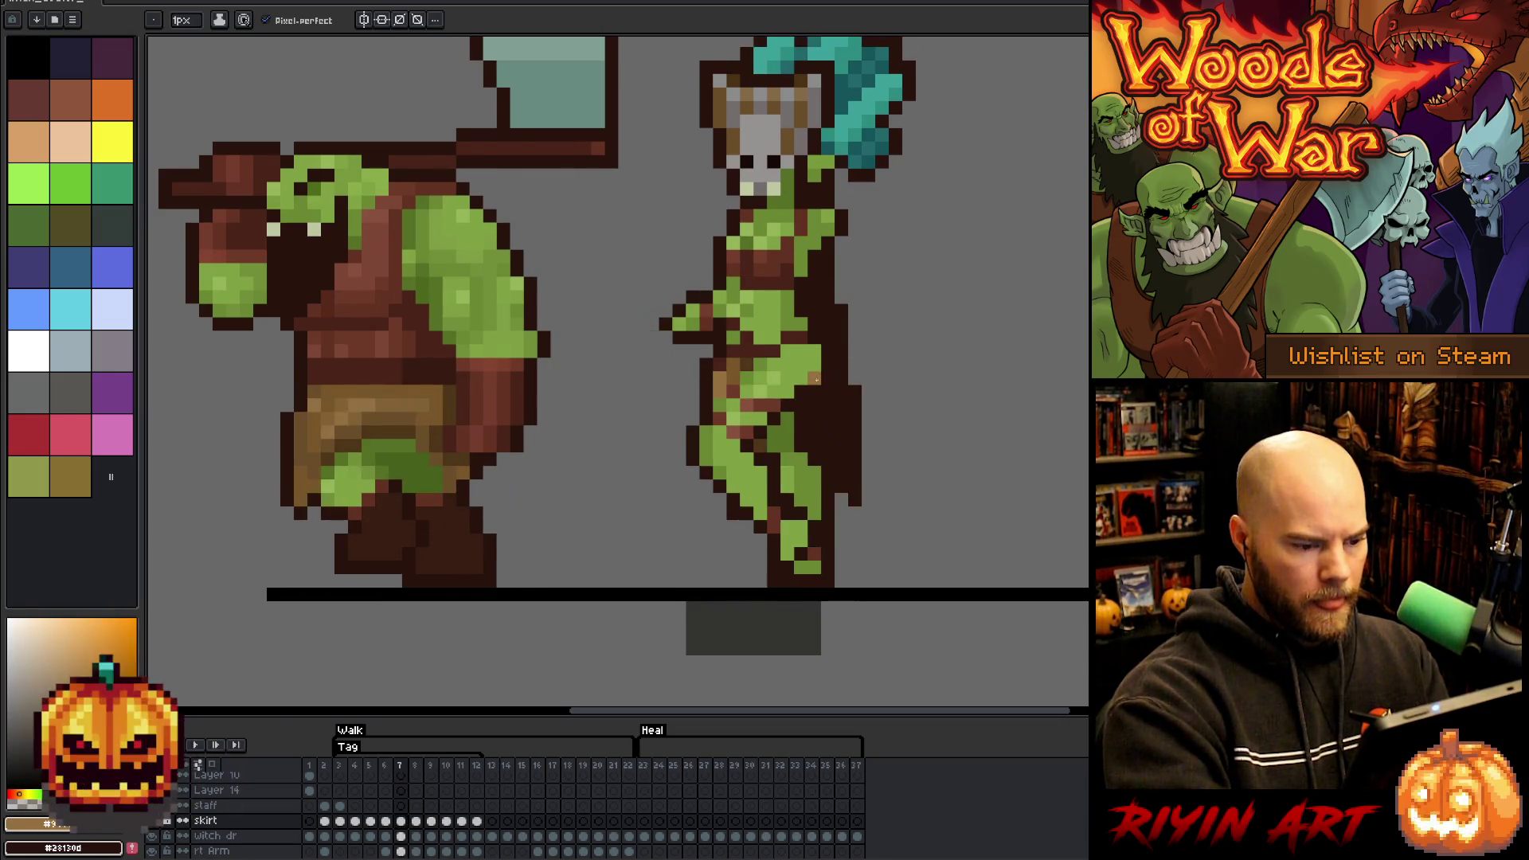
key("Right")
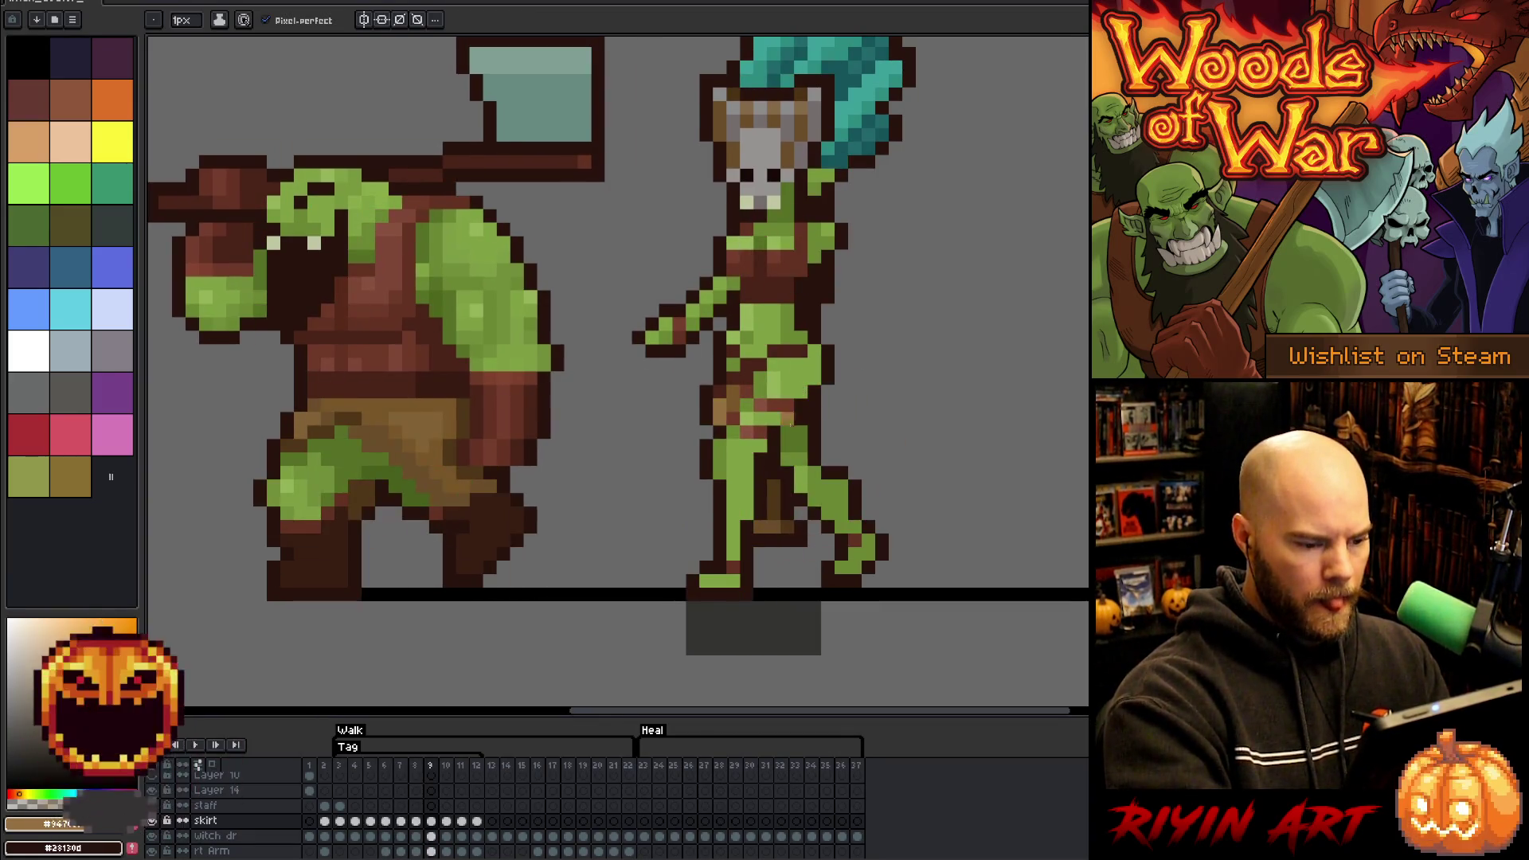
key("i")
left_click(769, 540)
- Compare walk frames 8, 9 and 10 with the Pencil ready
key("b")
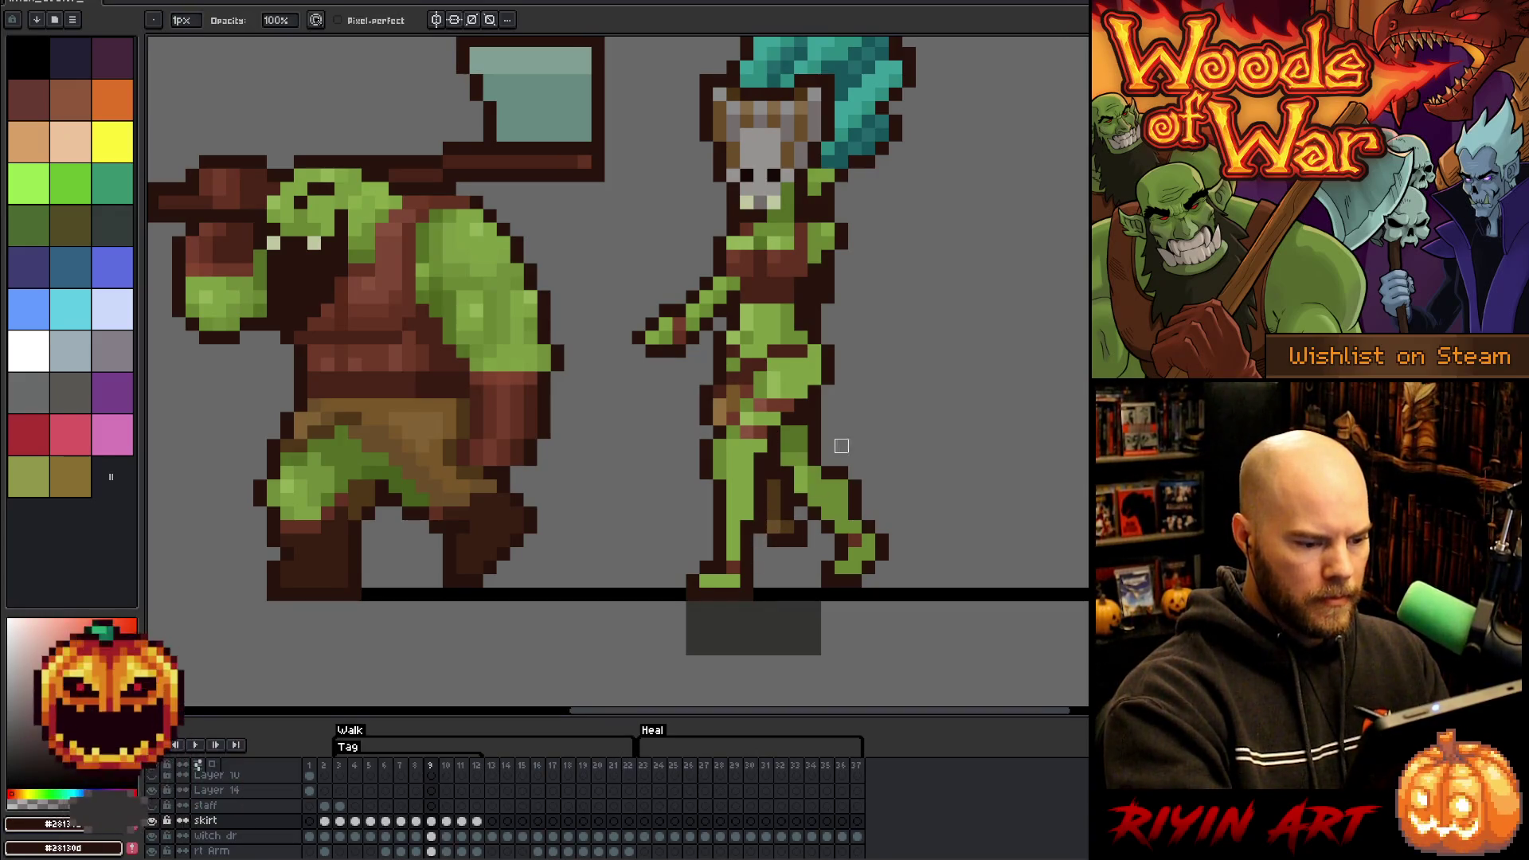
key("Right")
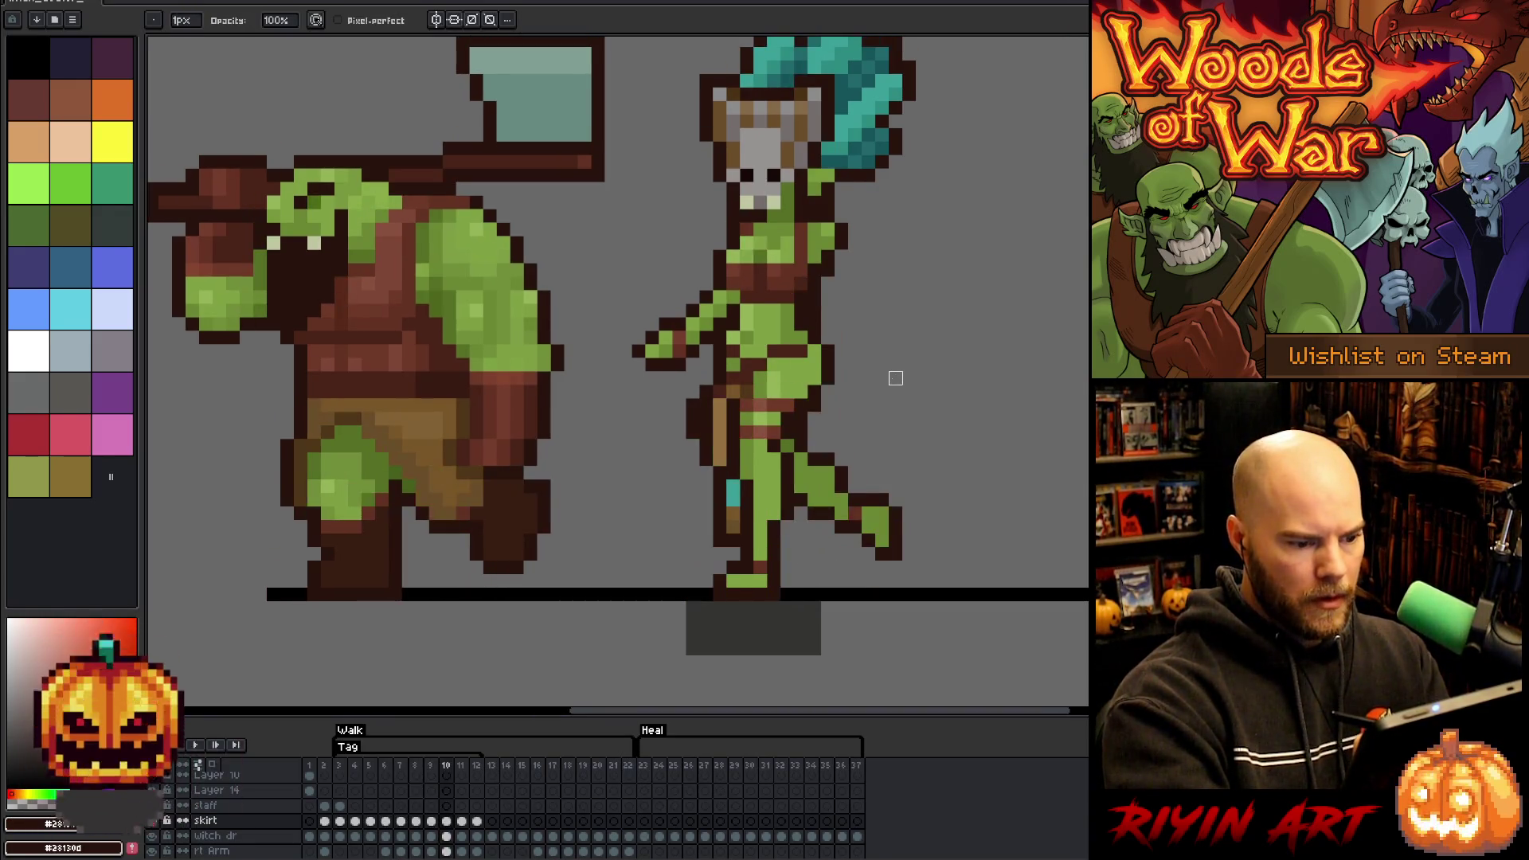
key("Left")
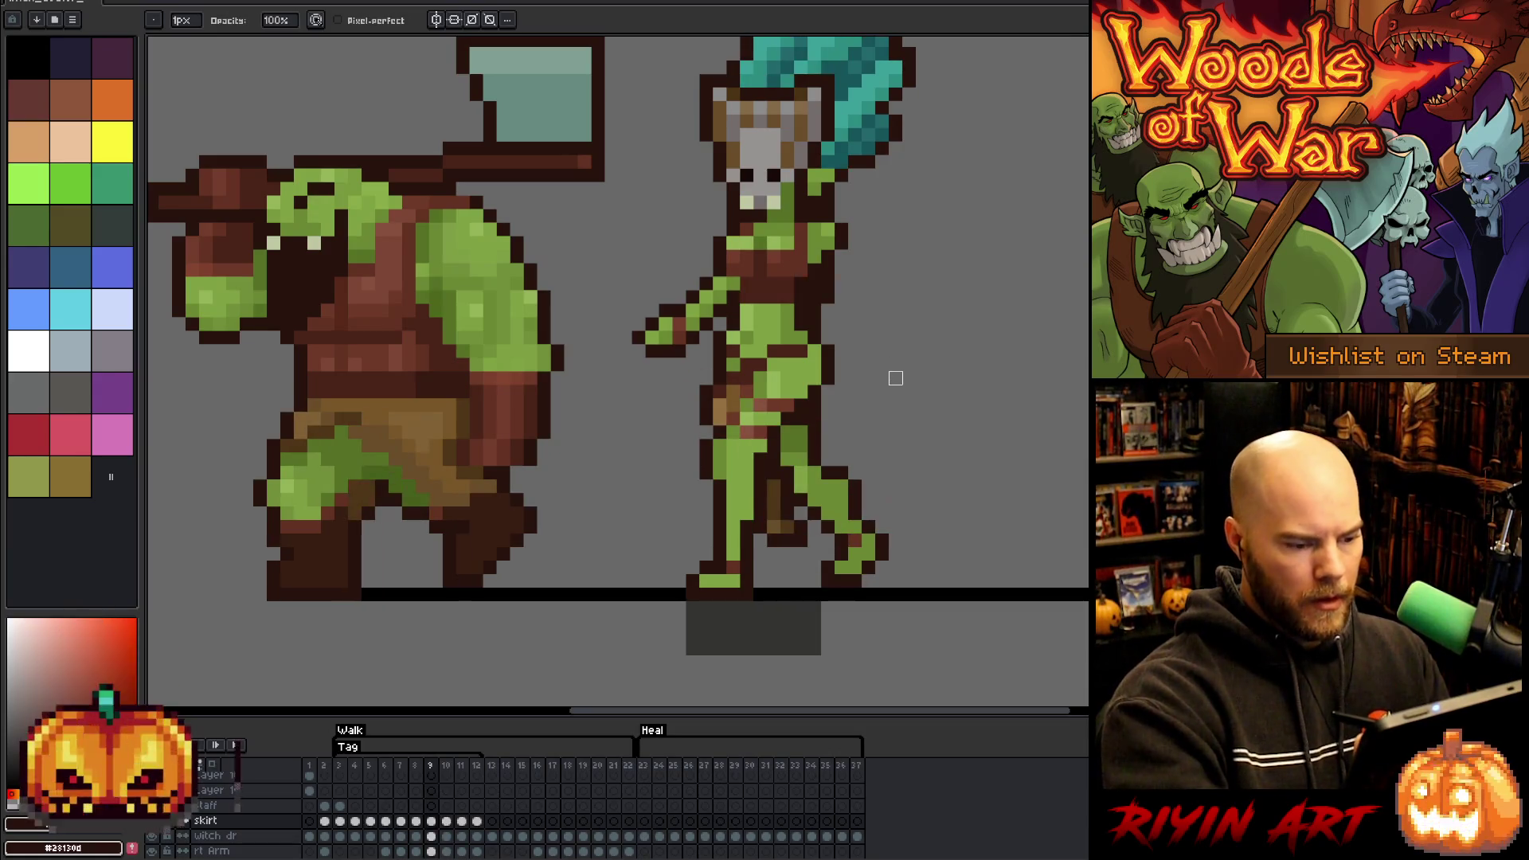
key("v")
key("b")
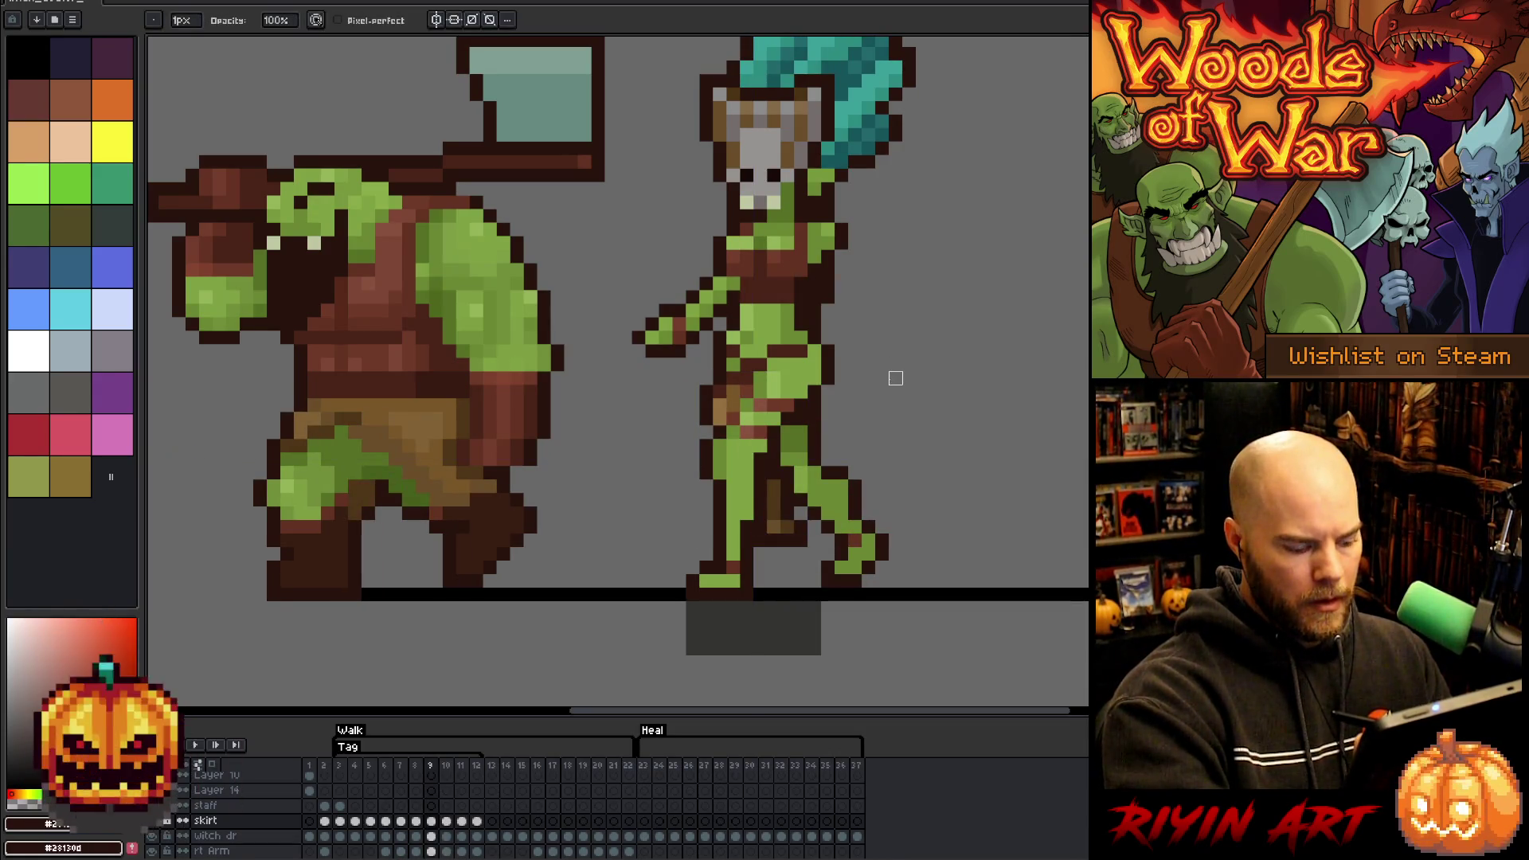
key("e")
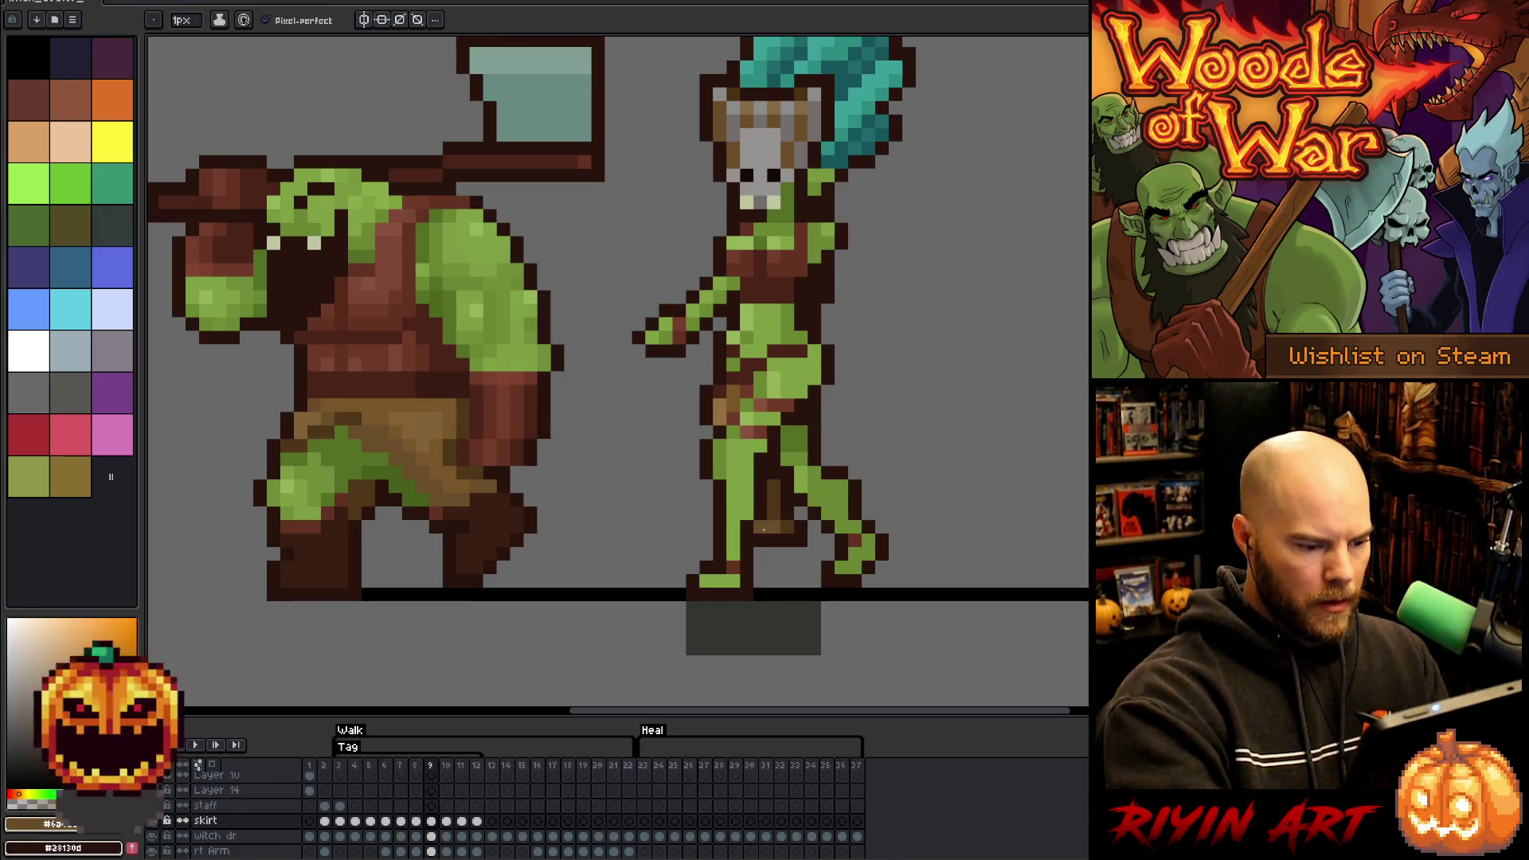
key("Left")
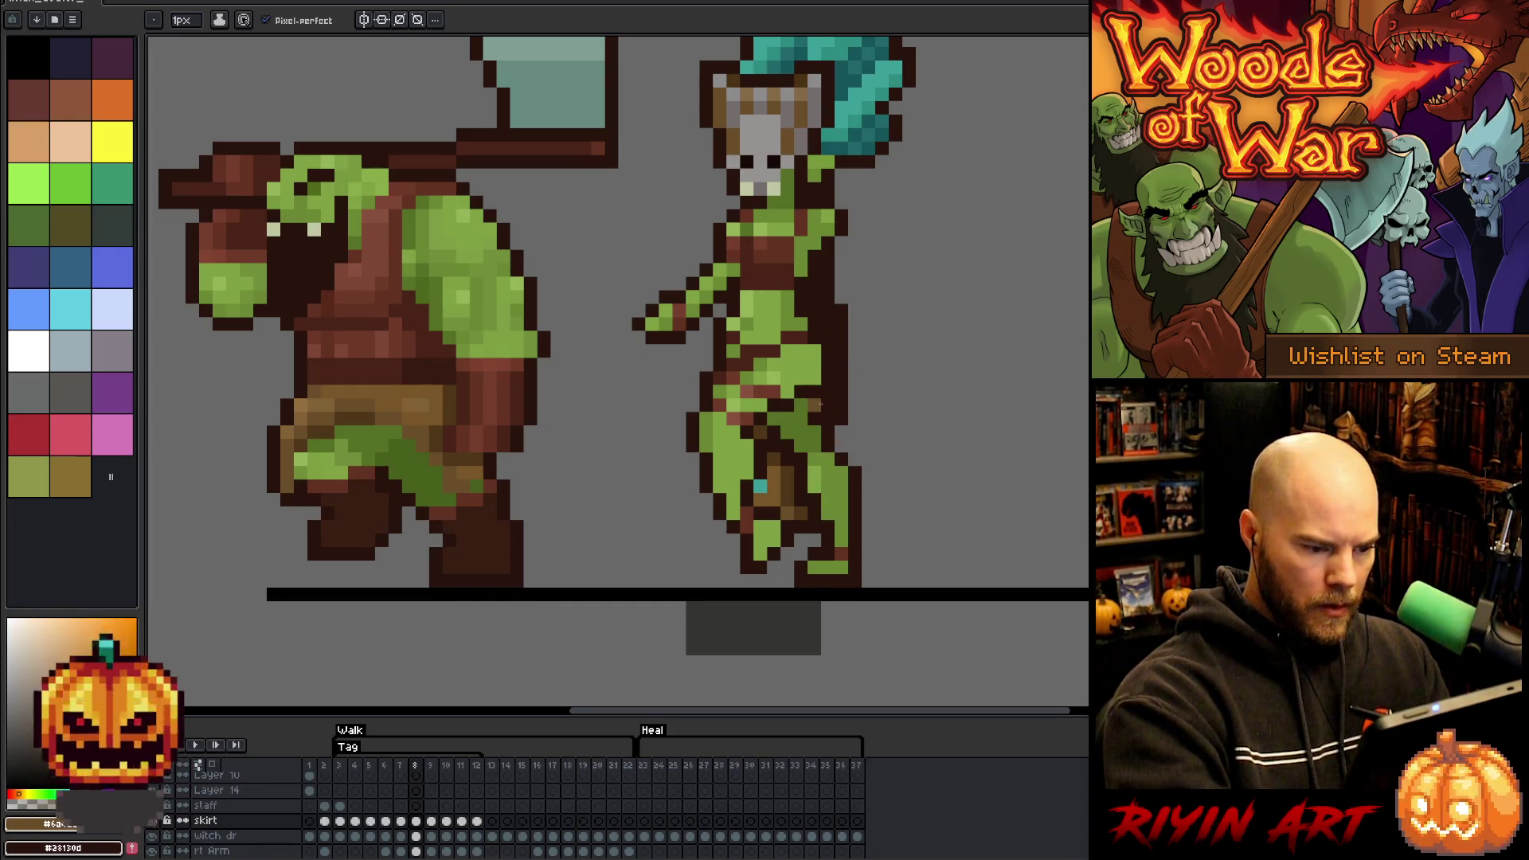
key("Right")
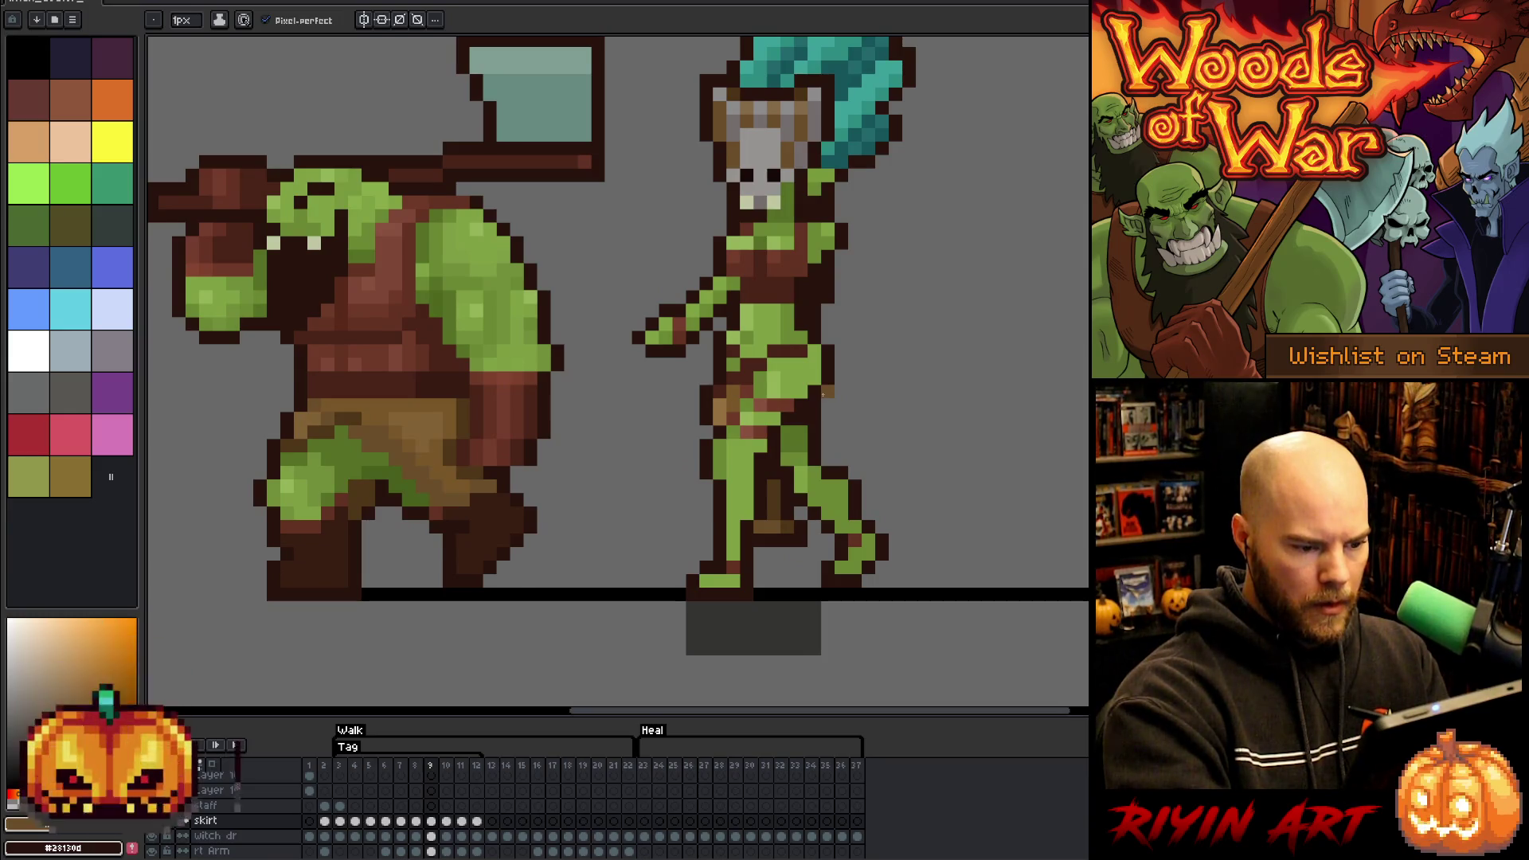
key("Left")
key("Right")
key("b")
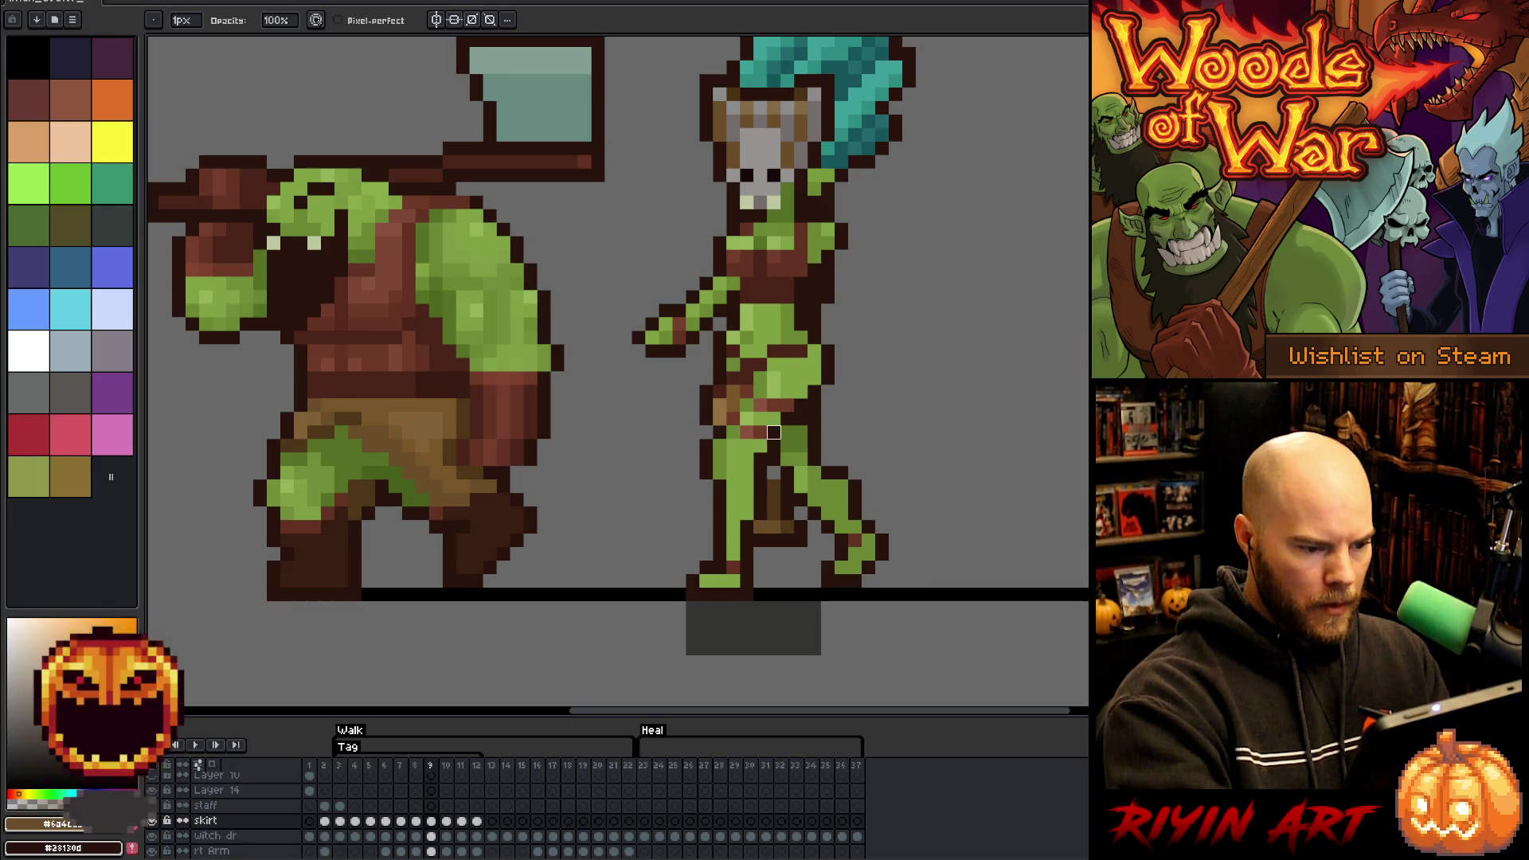
- On frame 10, pick the staff's tan and draw a vertical strip between the legs
left_click(782, 478, "alt")
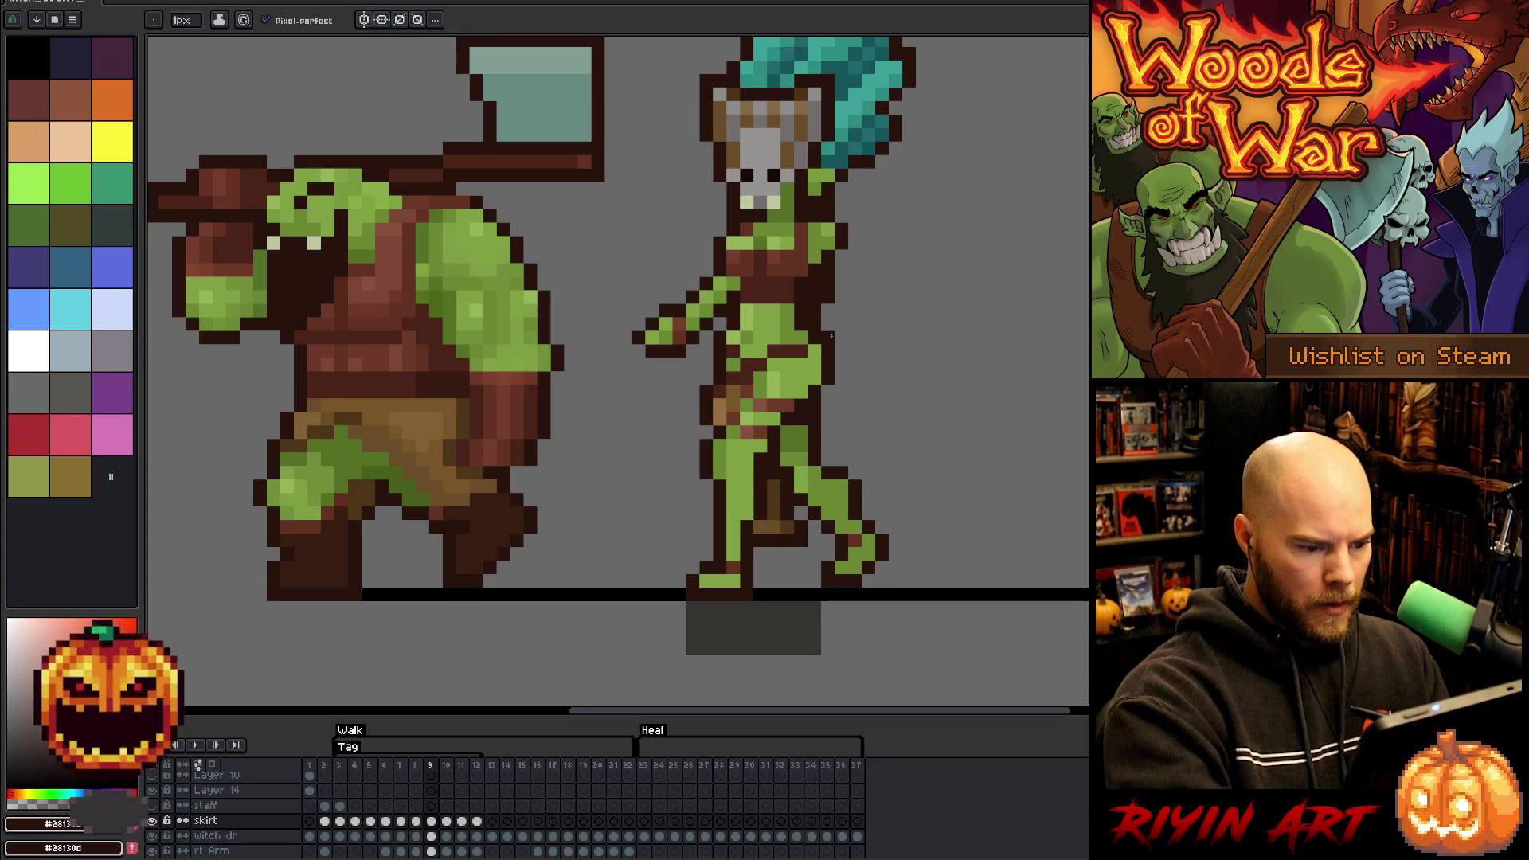
key("Right")
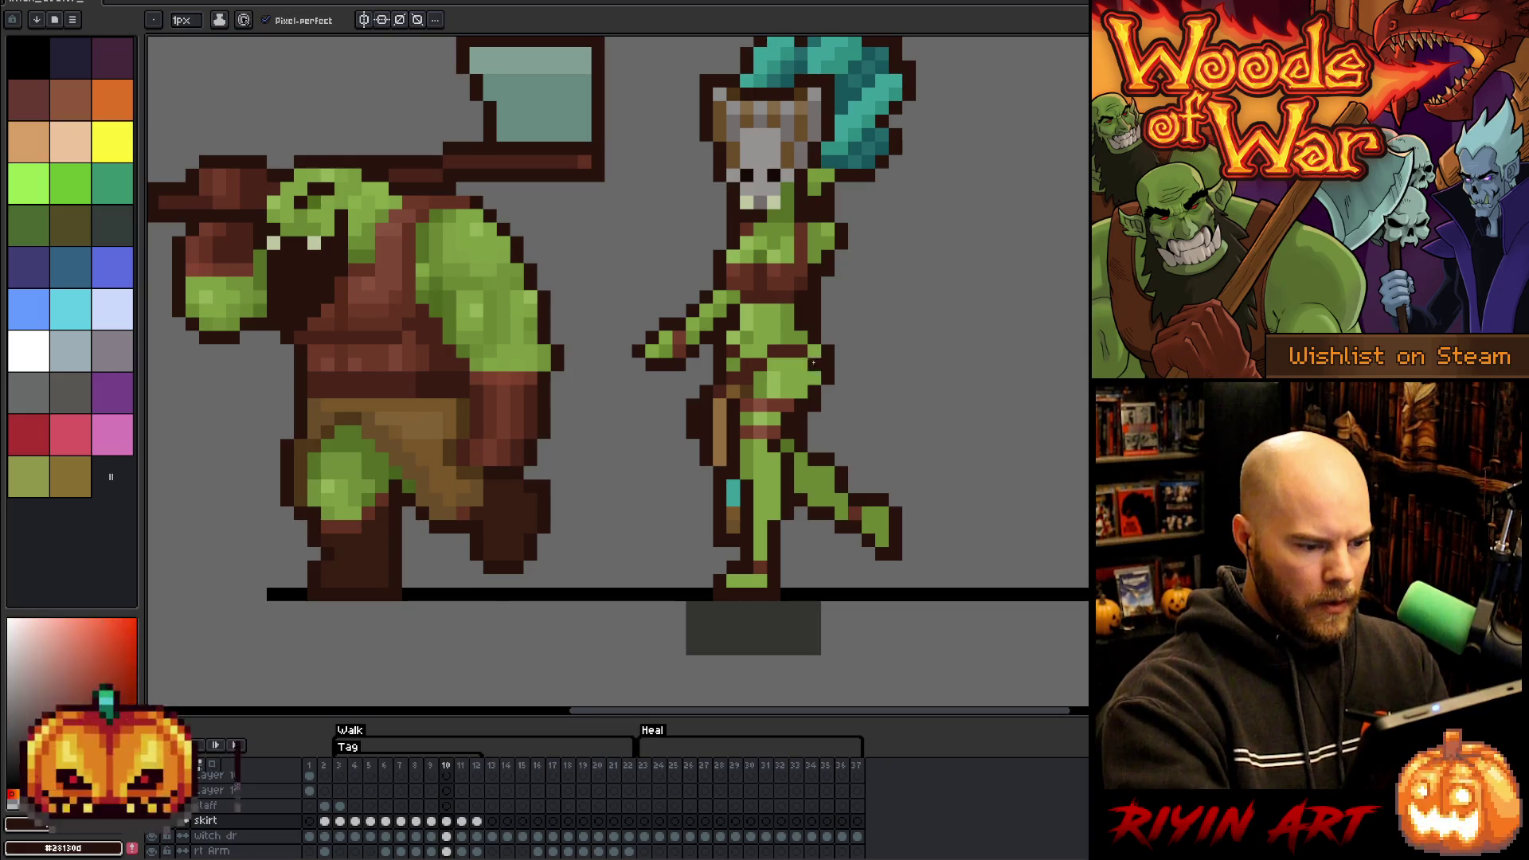
key("Left")
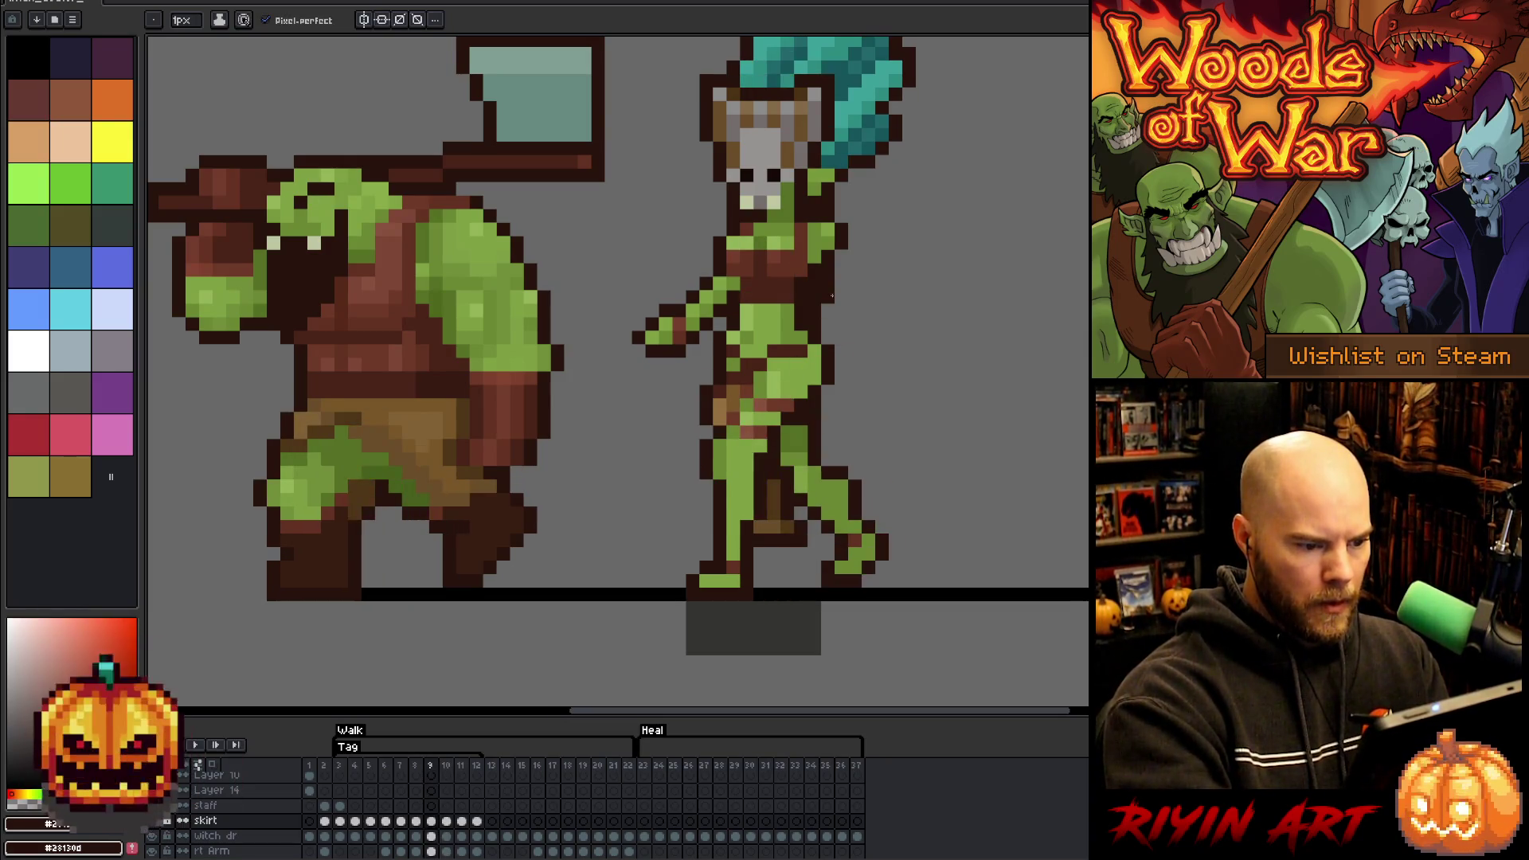
key("Right")
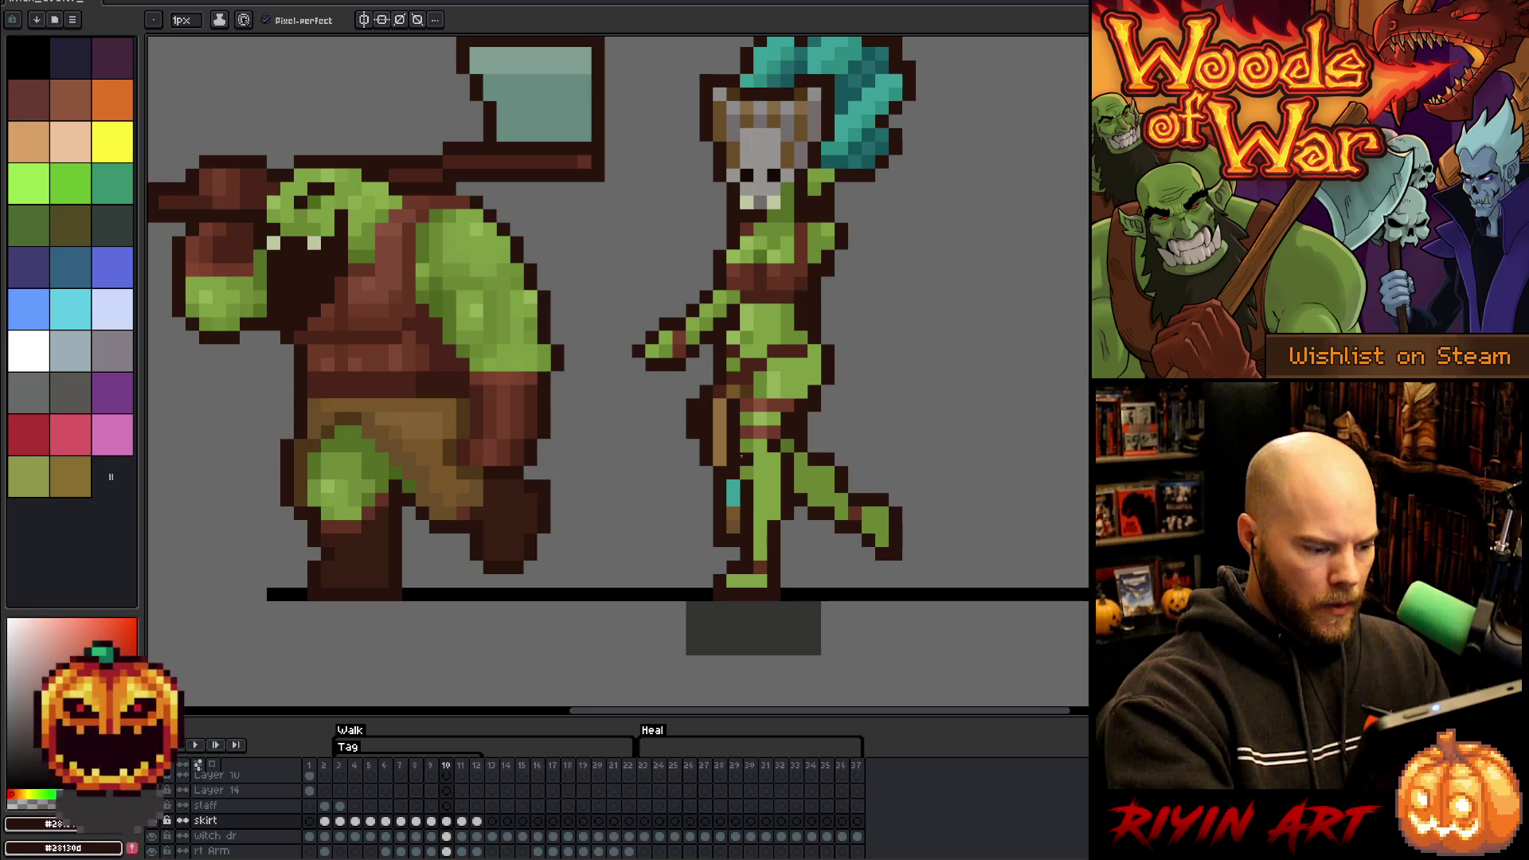
left_click(733, 392, "alt")
left_click_drag(733, 392, 734, 464)
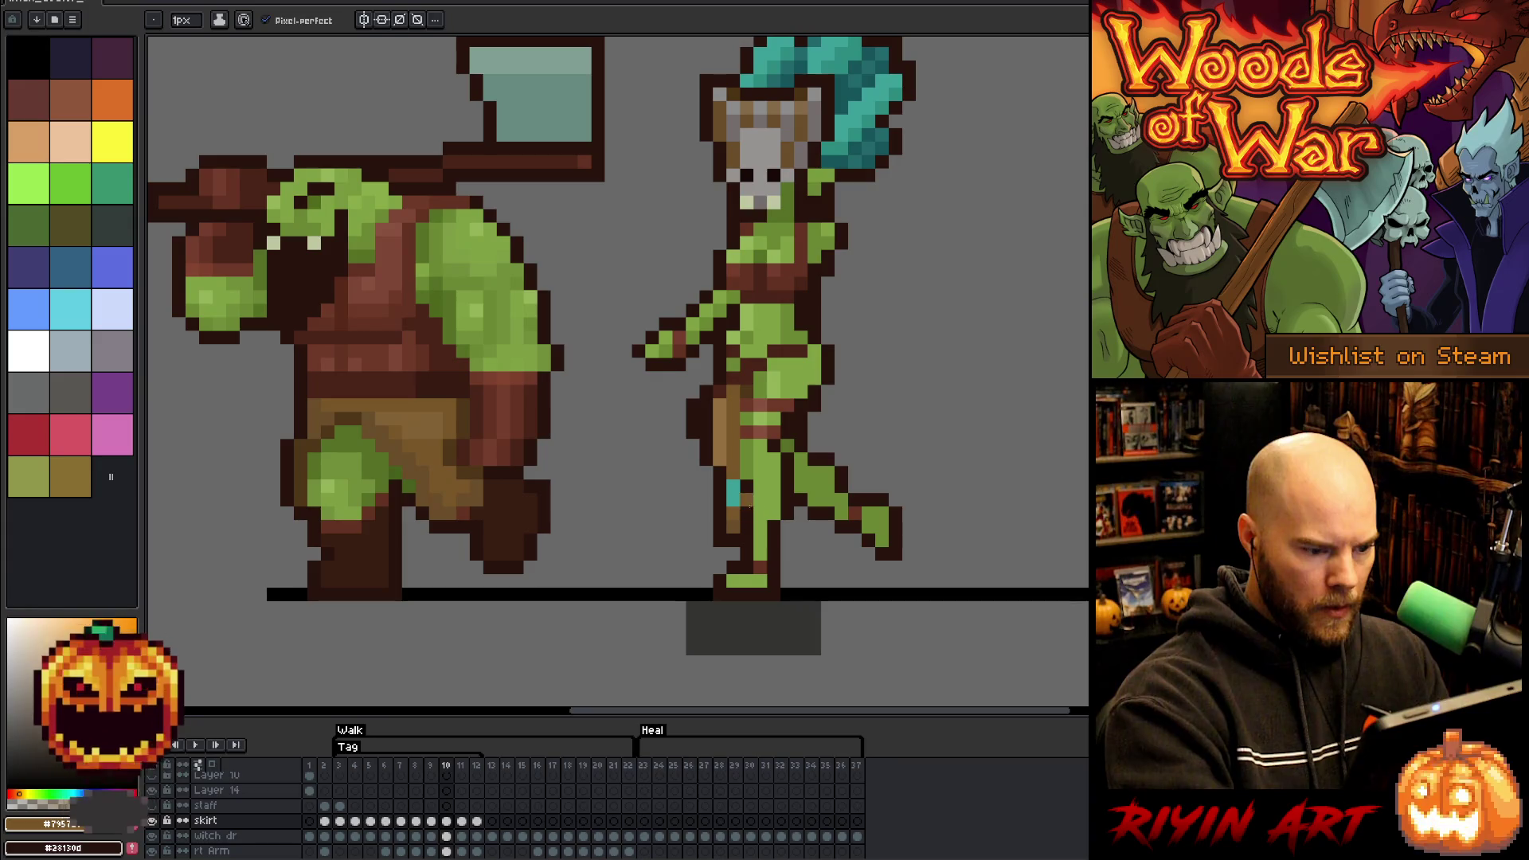
left_click(774, 433, "alt")
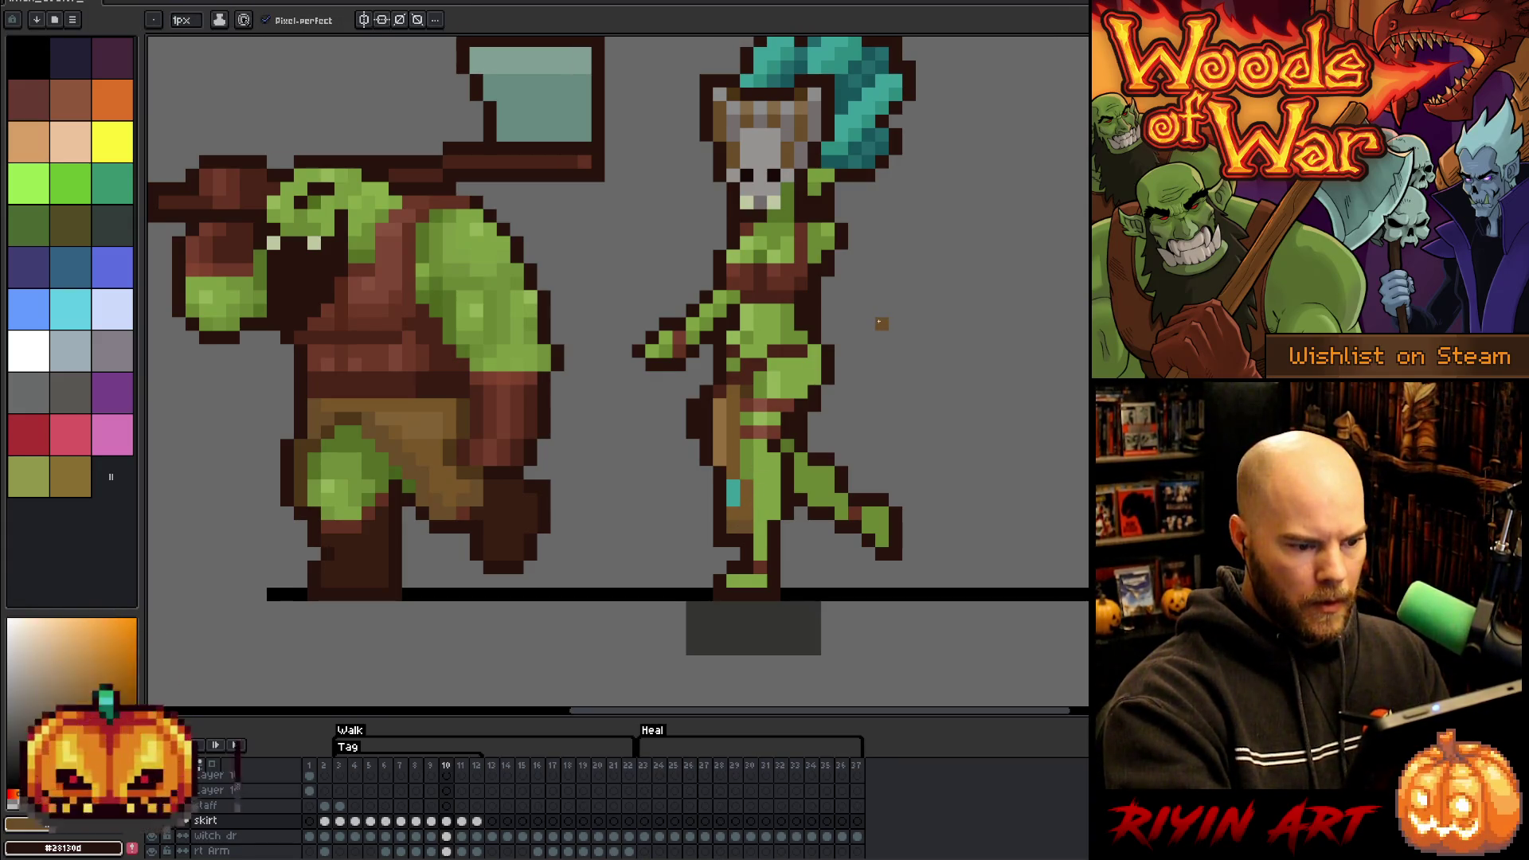
- Advance to frames 11 and 12 and play the walk animation to review it
key("period")
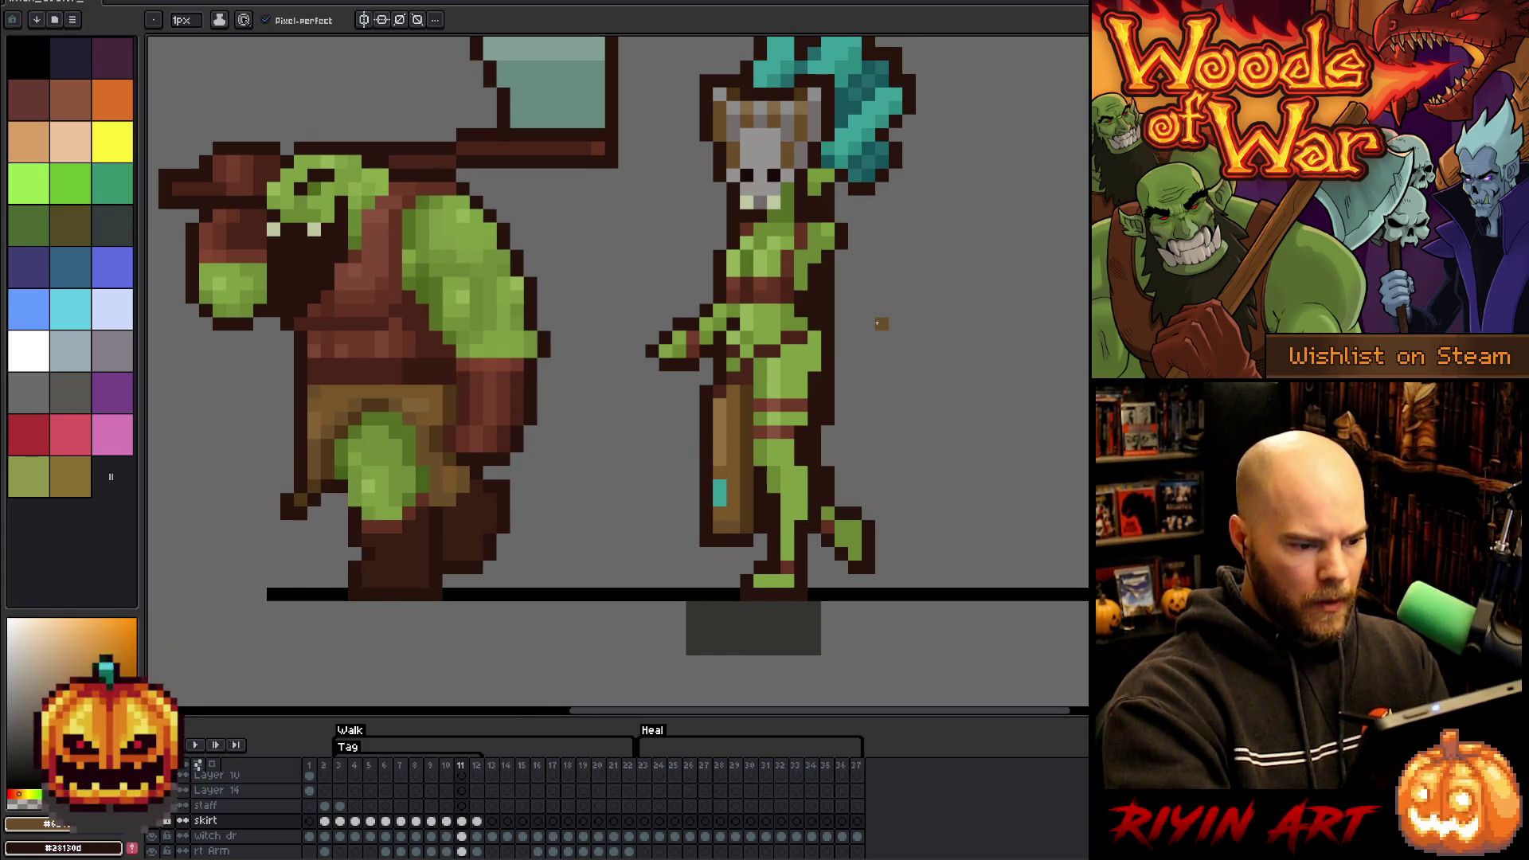
key("period")
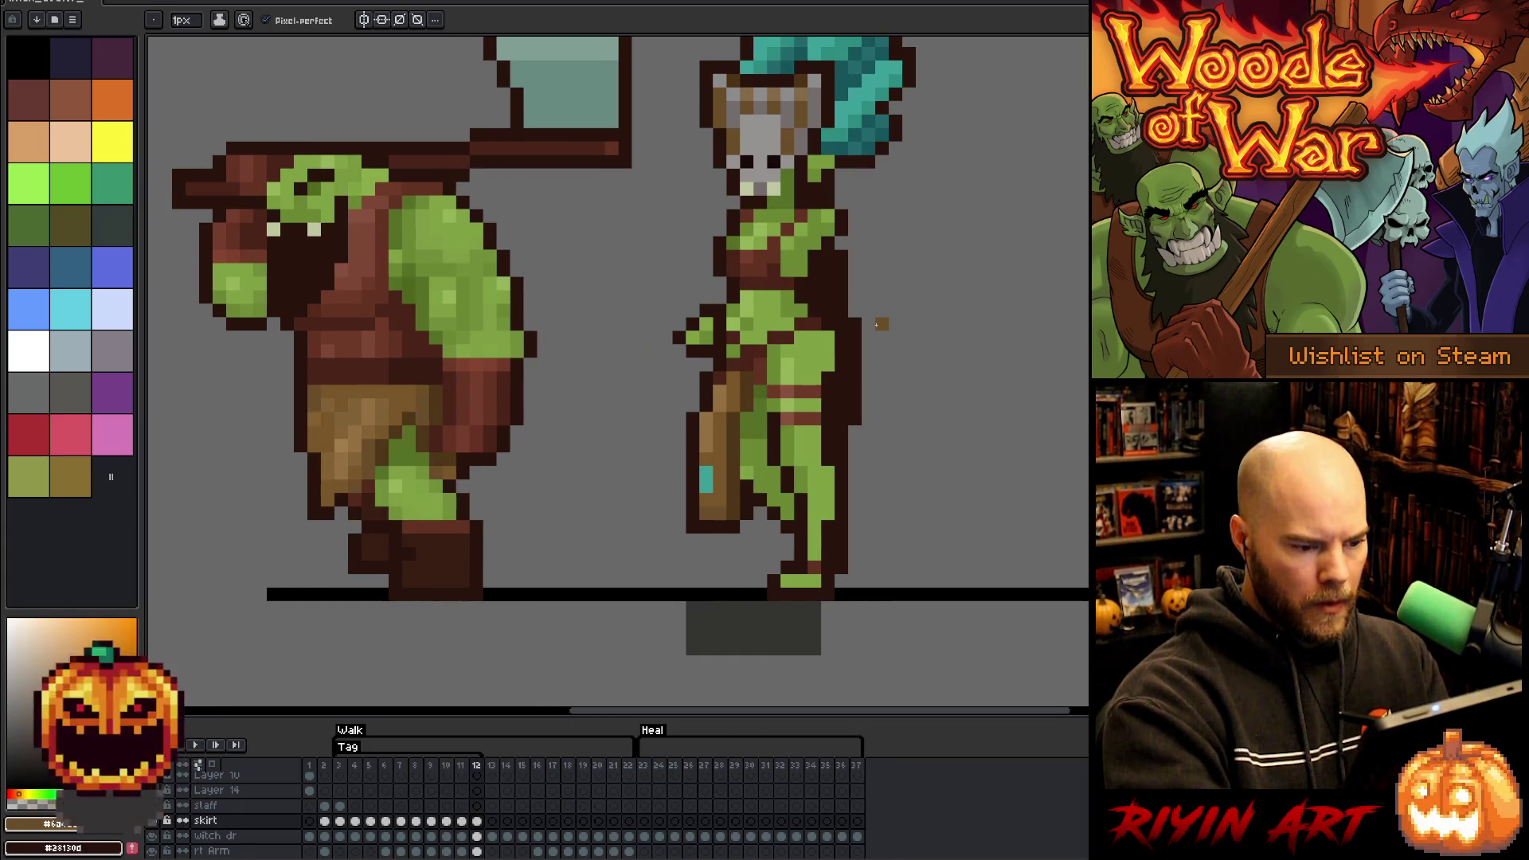
key("Return")
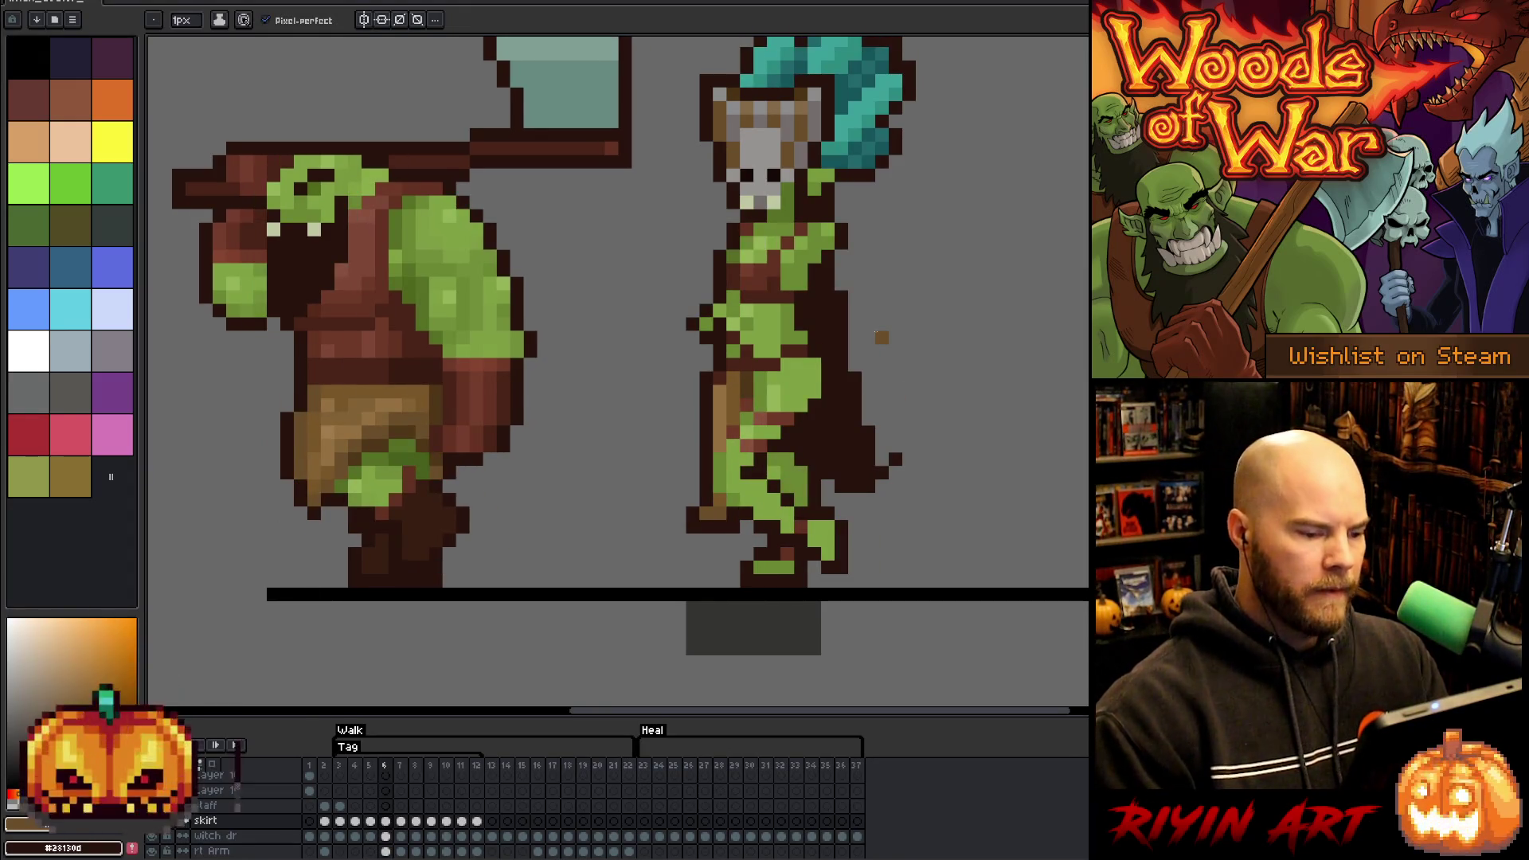
- Sample the leg green and add a pixel to the dark mark on the skirt
left_click(802, 475, "alt")
key("alt")
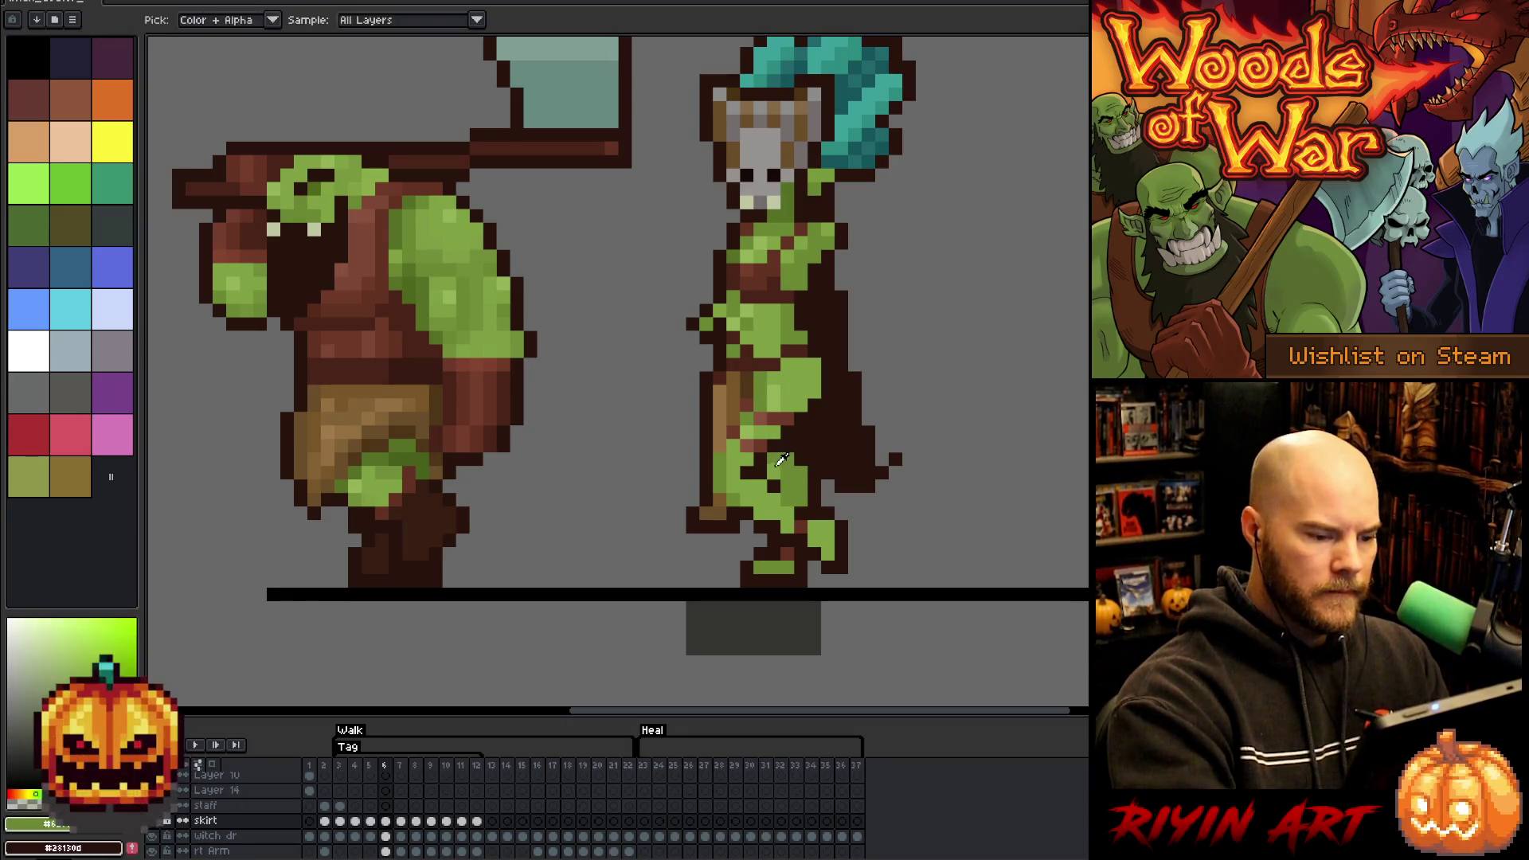
left_click(774, 485, "alt")
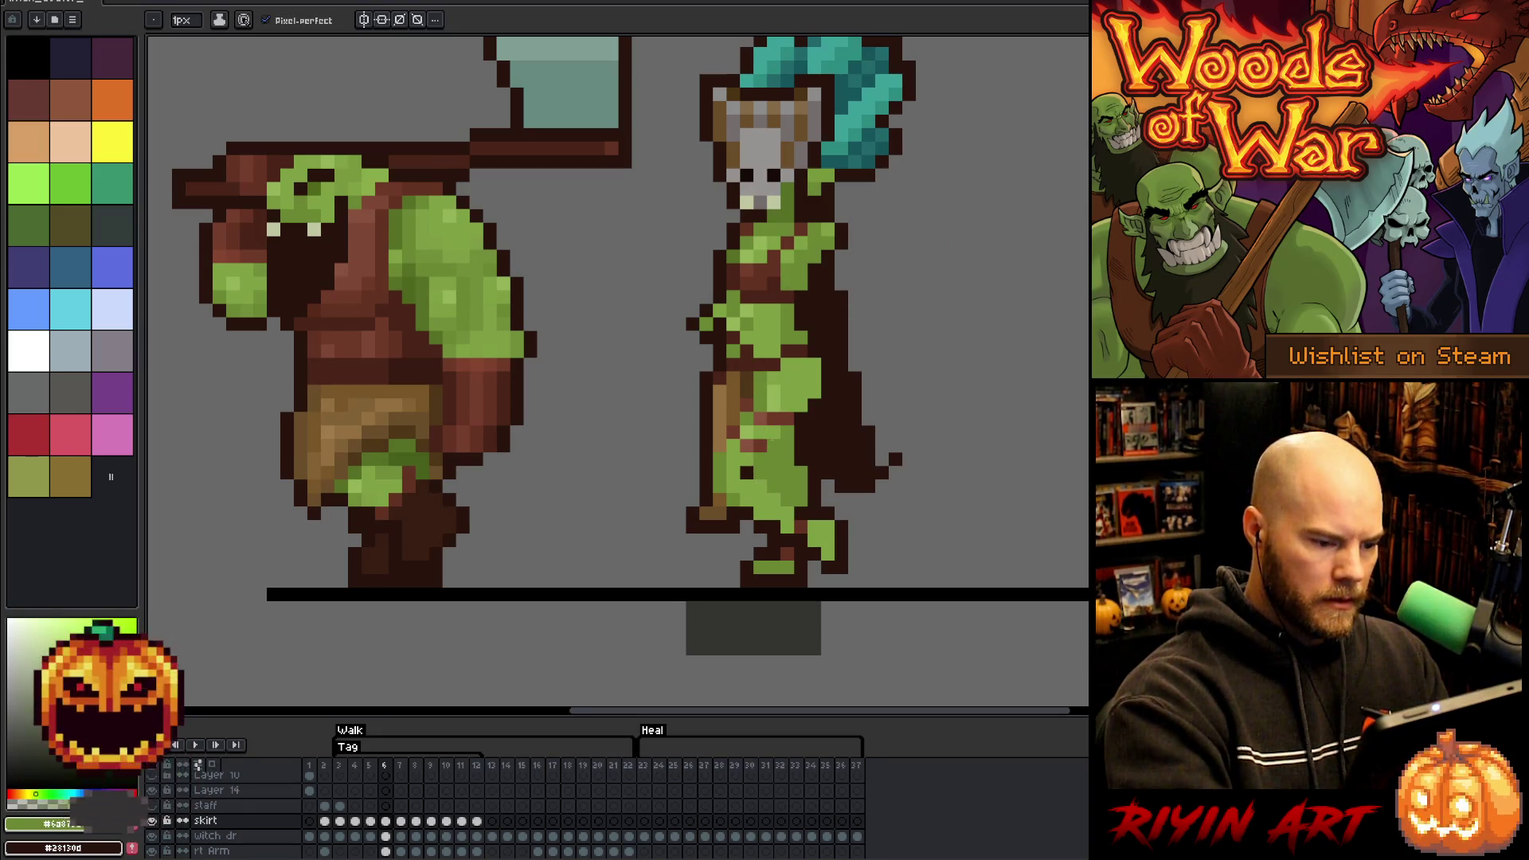
right_click(759, 473)
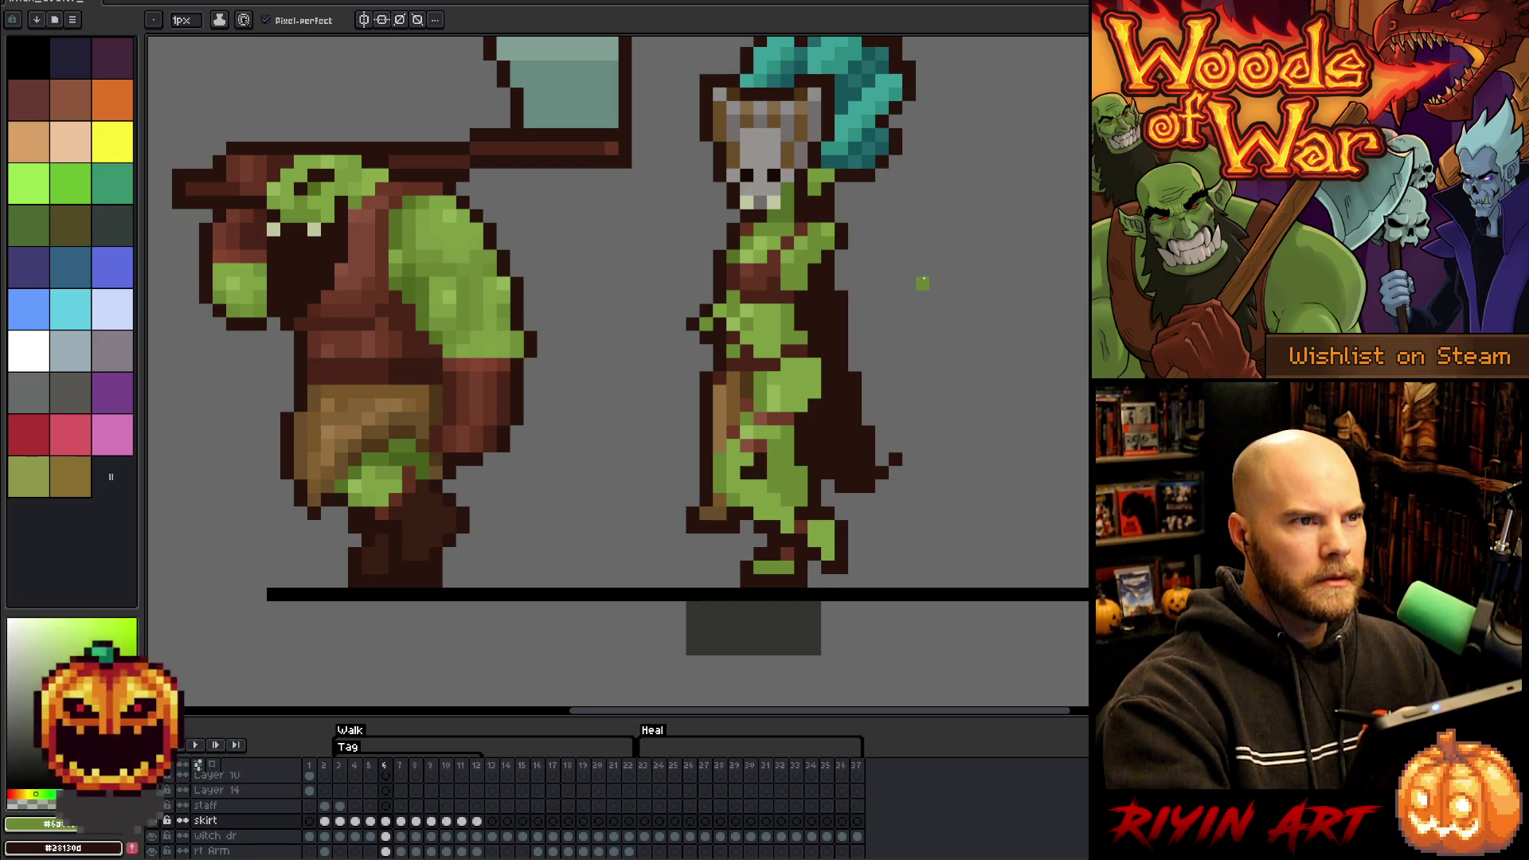
key("Left")
- Flip back and forth between walk frames 6 and 7 to compare the shaman's skirt poses
key("Right")
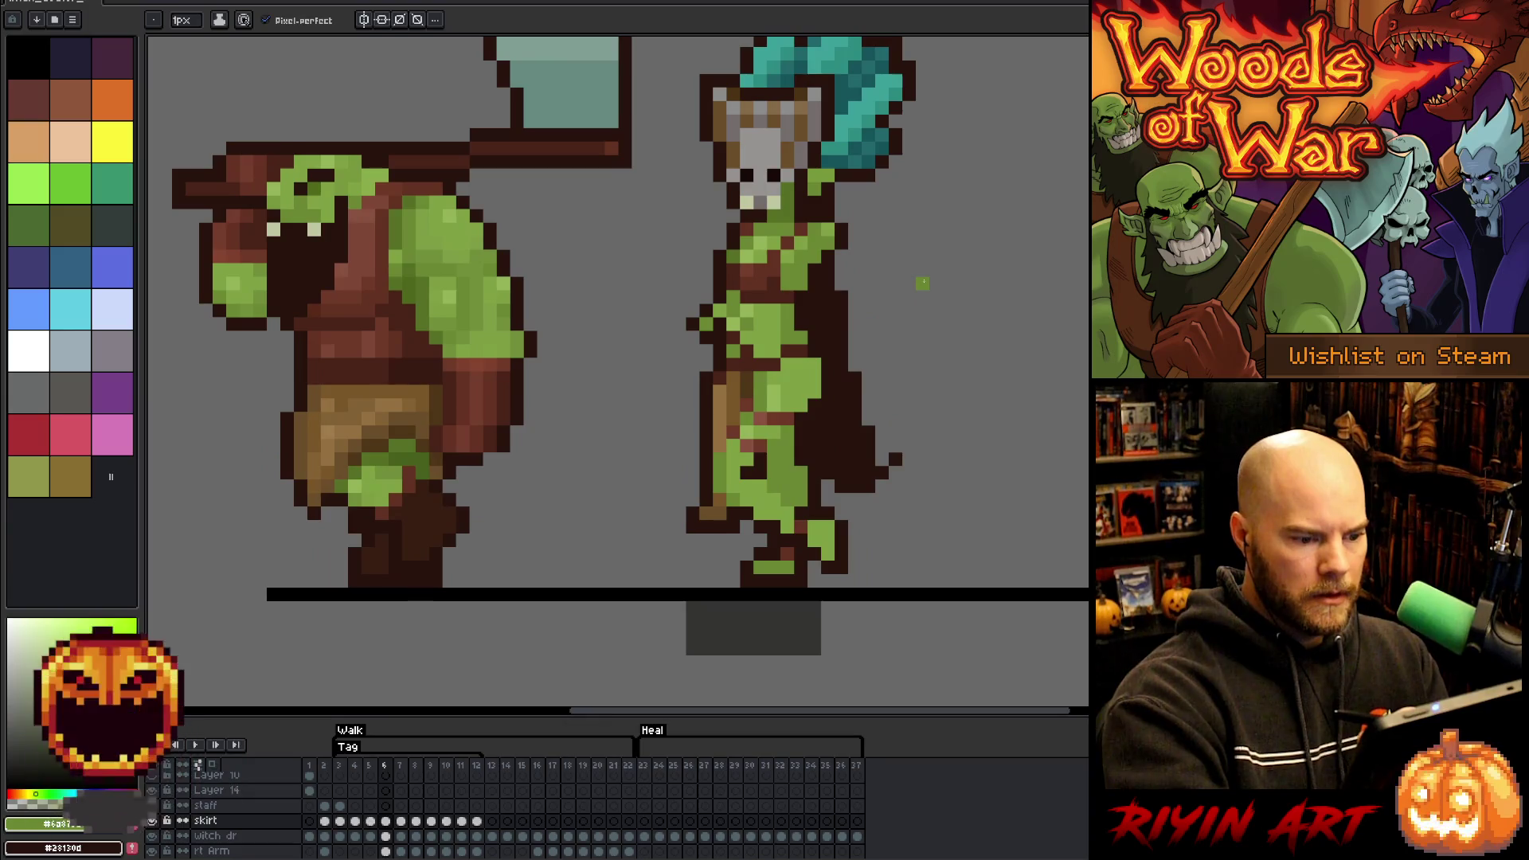
key("Right")
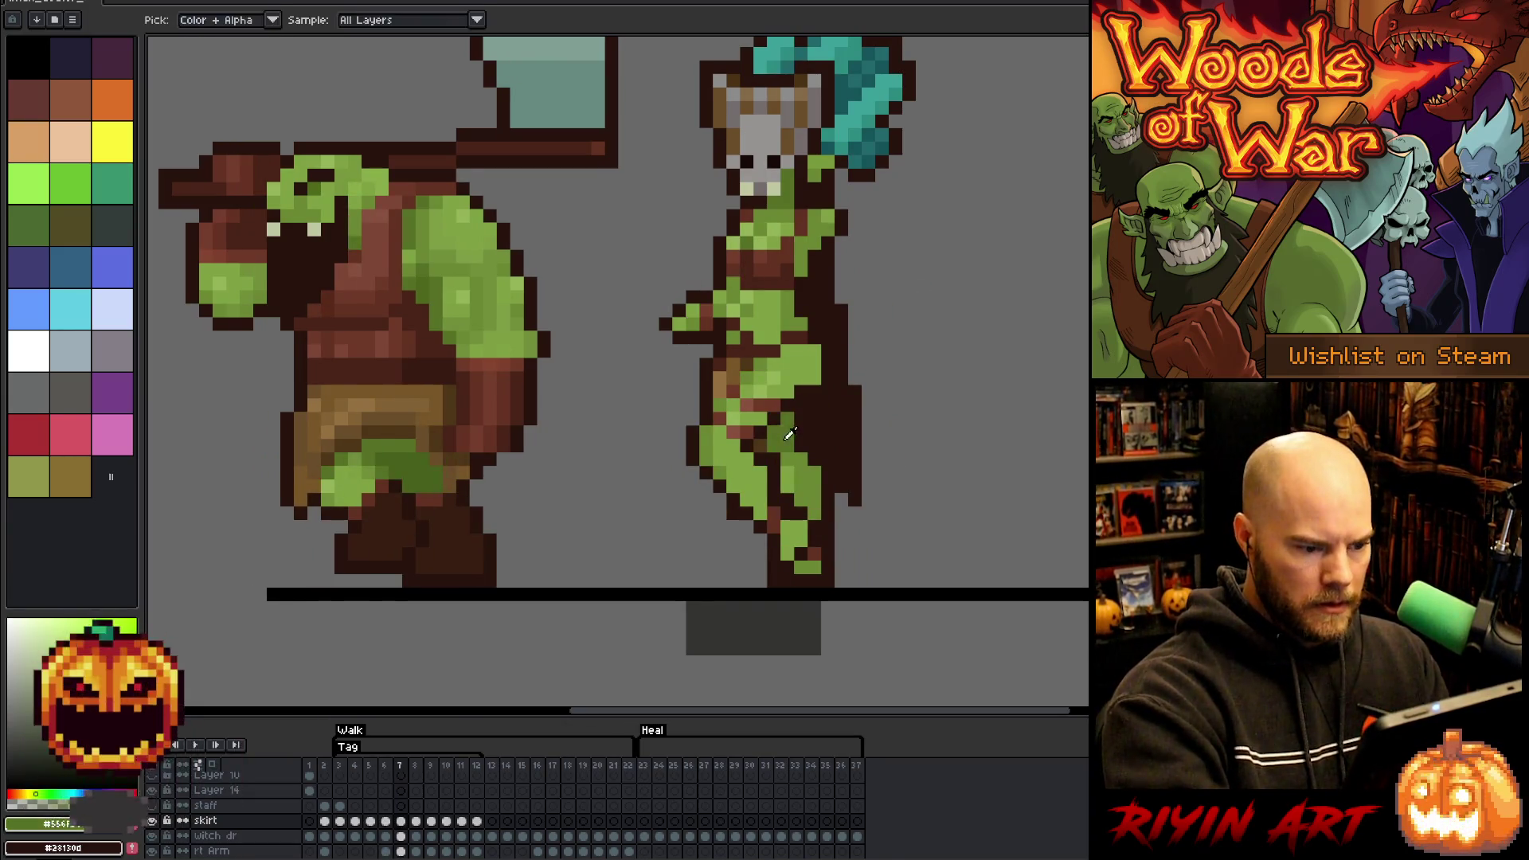
key("Left")
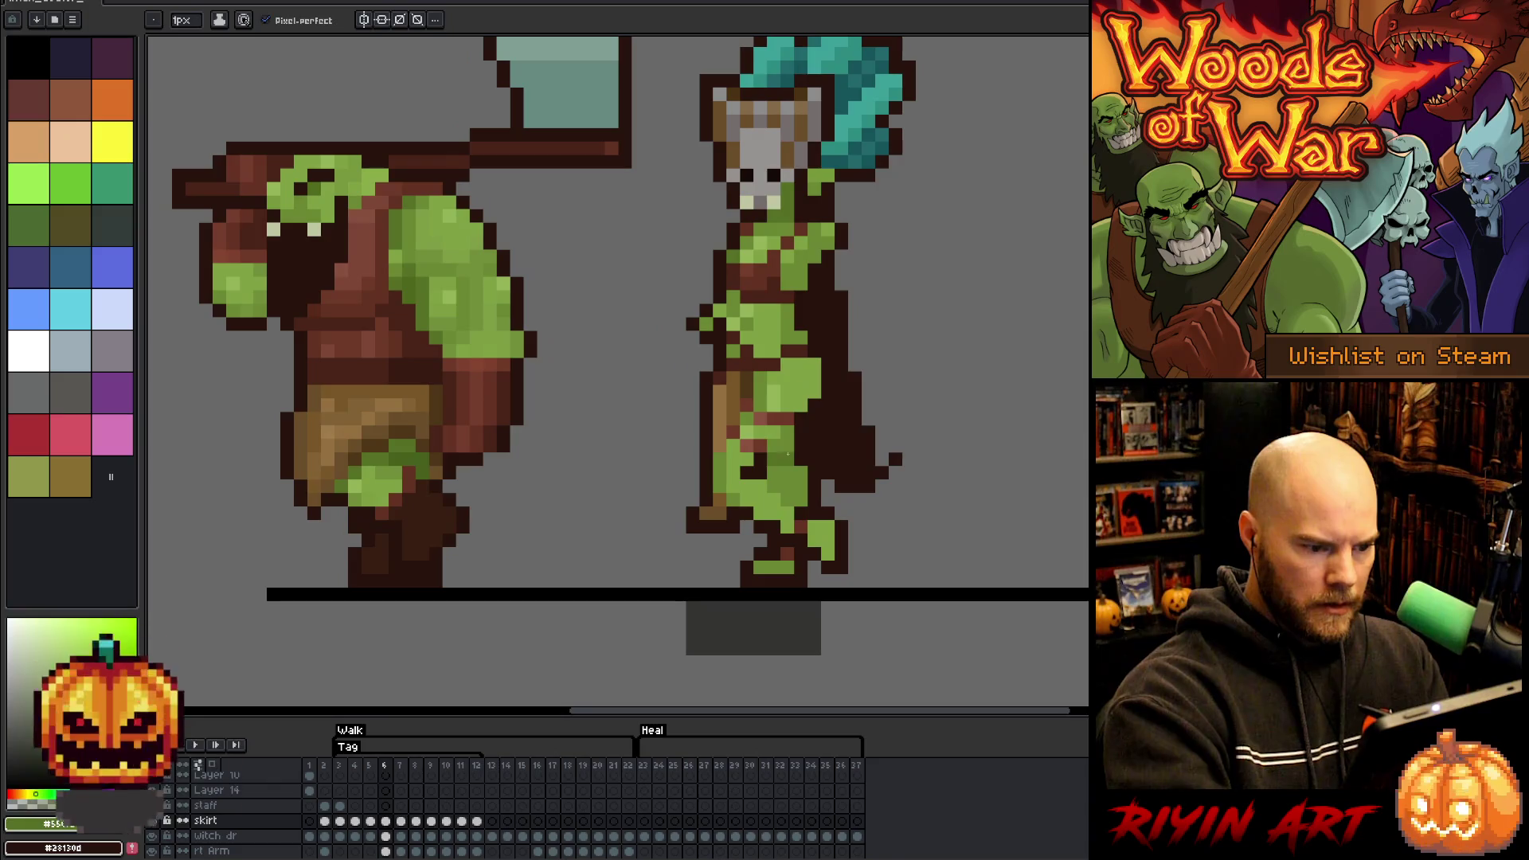
key("Right")
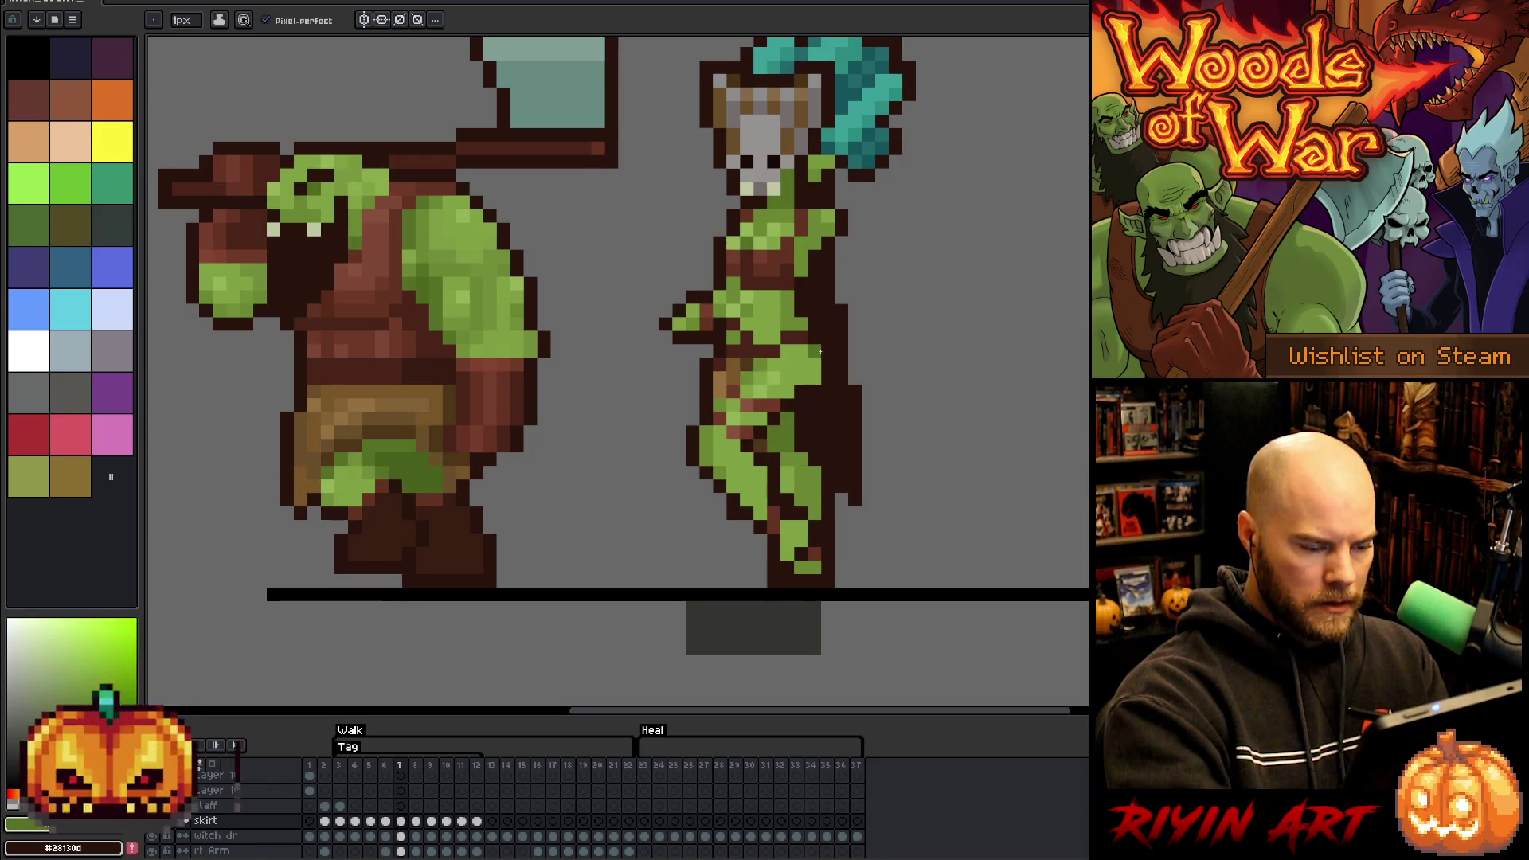
key("Left")
key("Right")
key("Left")
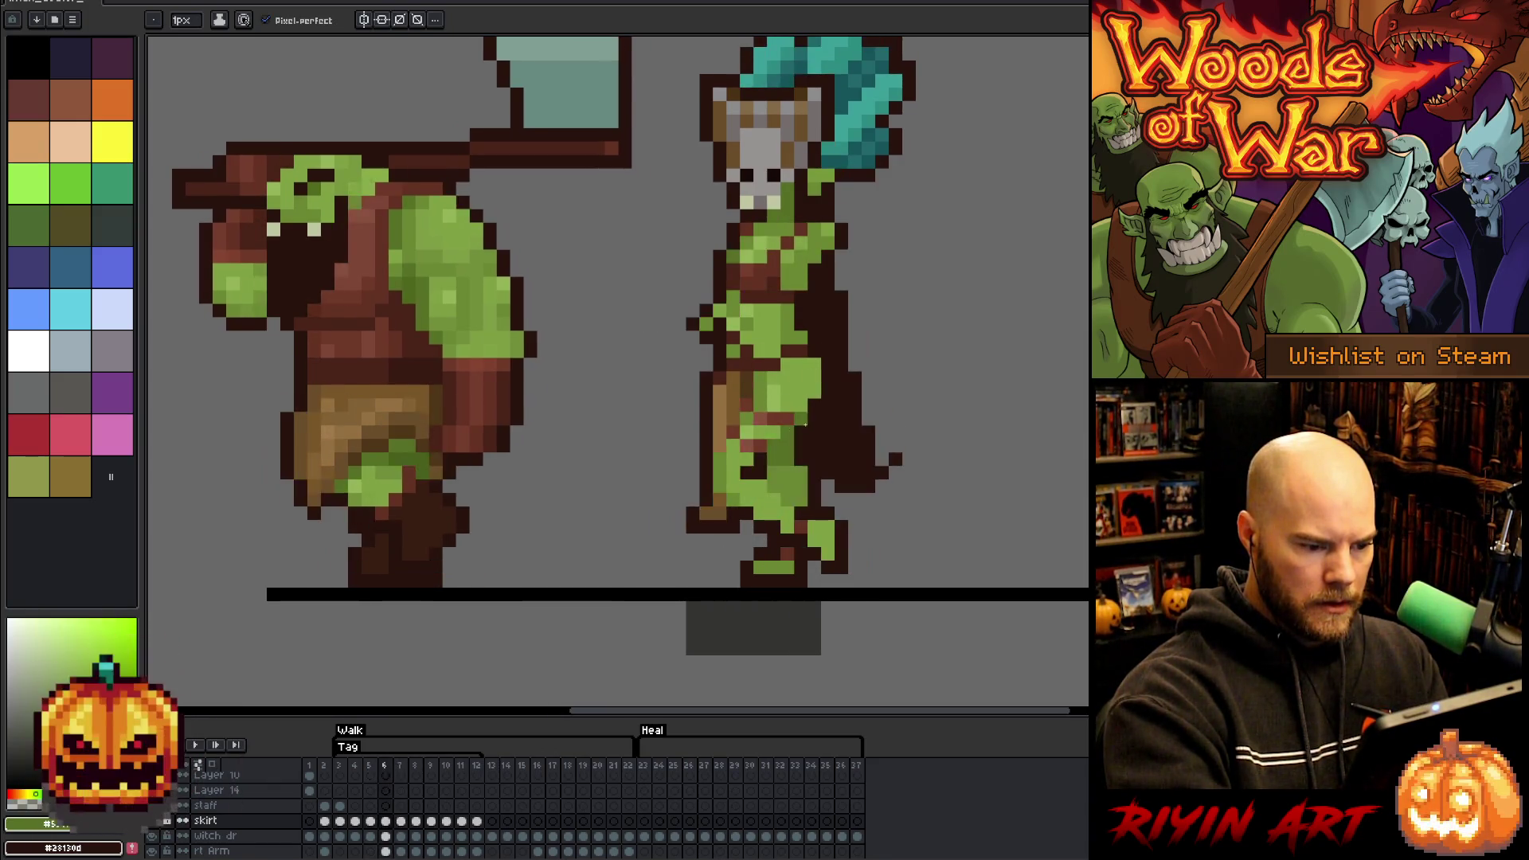
key("Right")
key("i")
key("b")
key("Left")
key("Right")
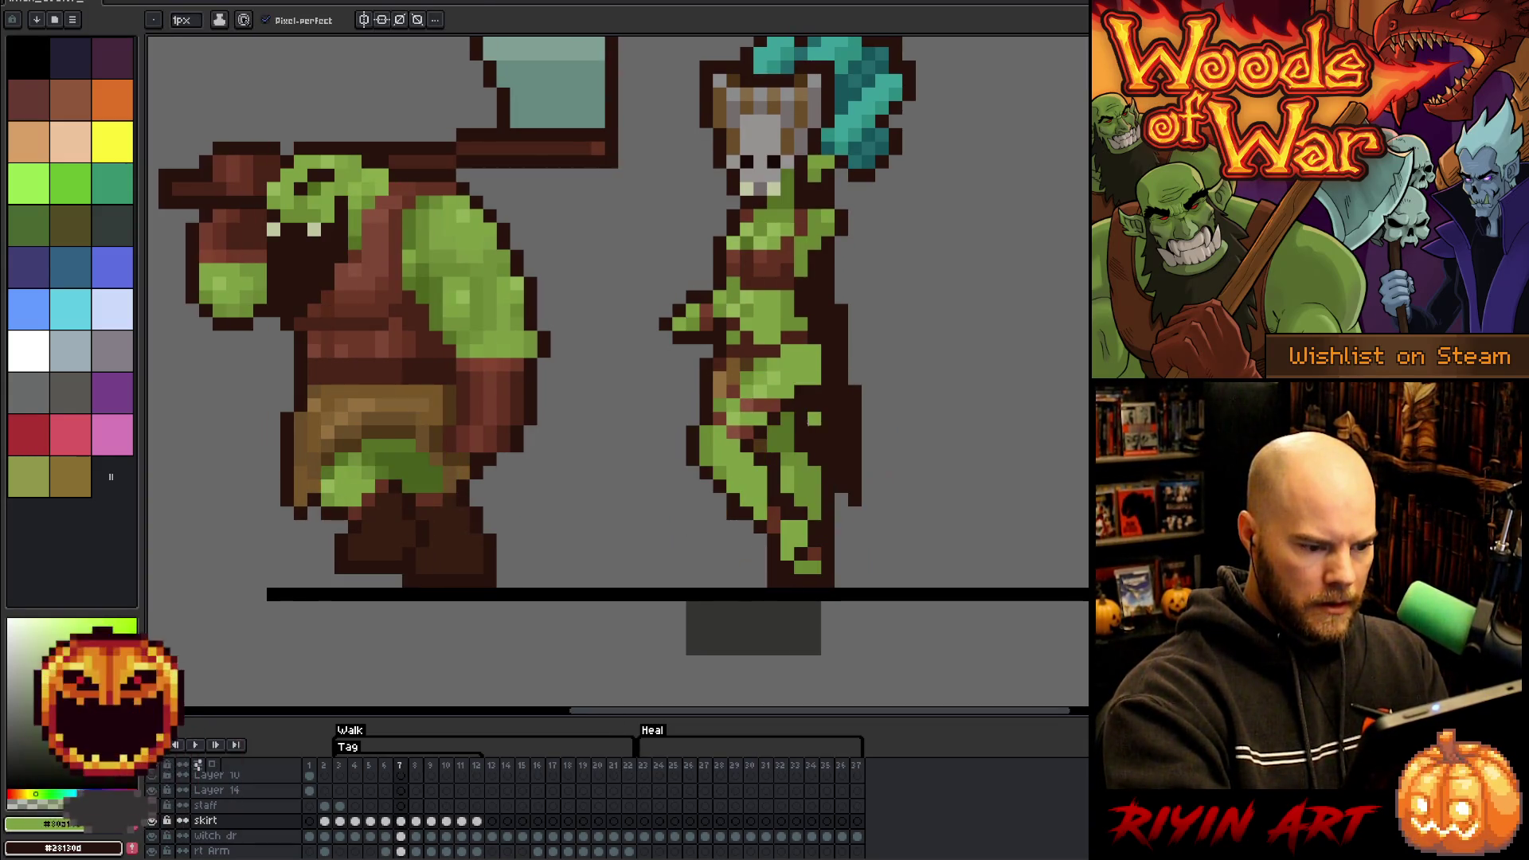
key("i")
key("b")
key("Left")
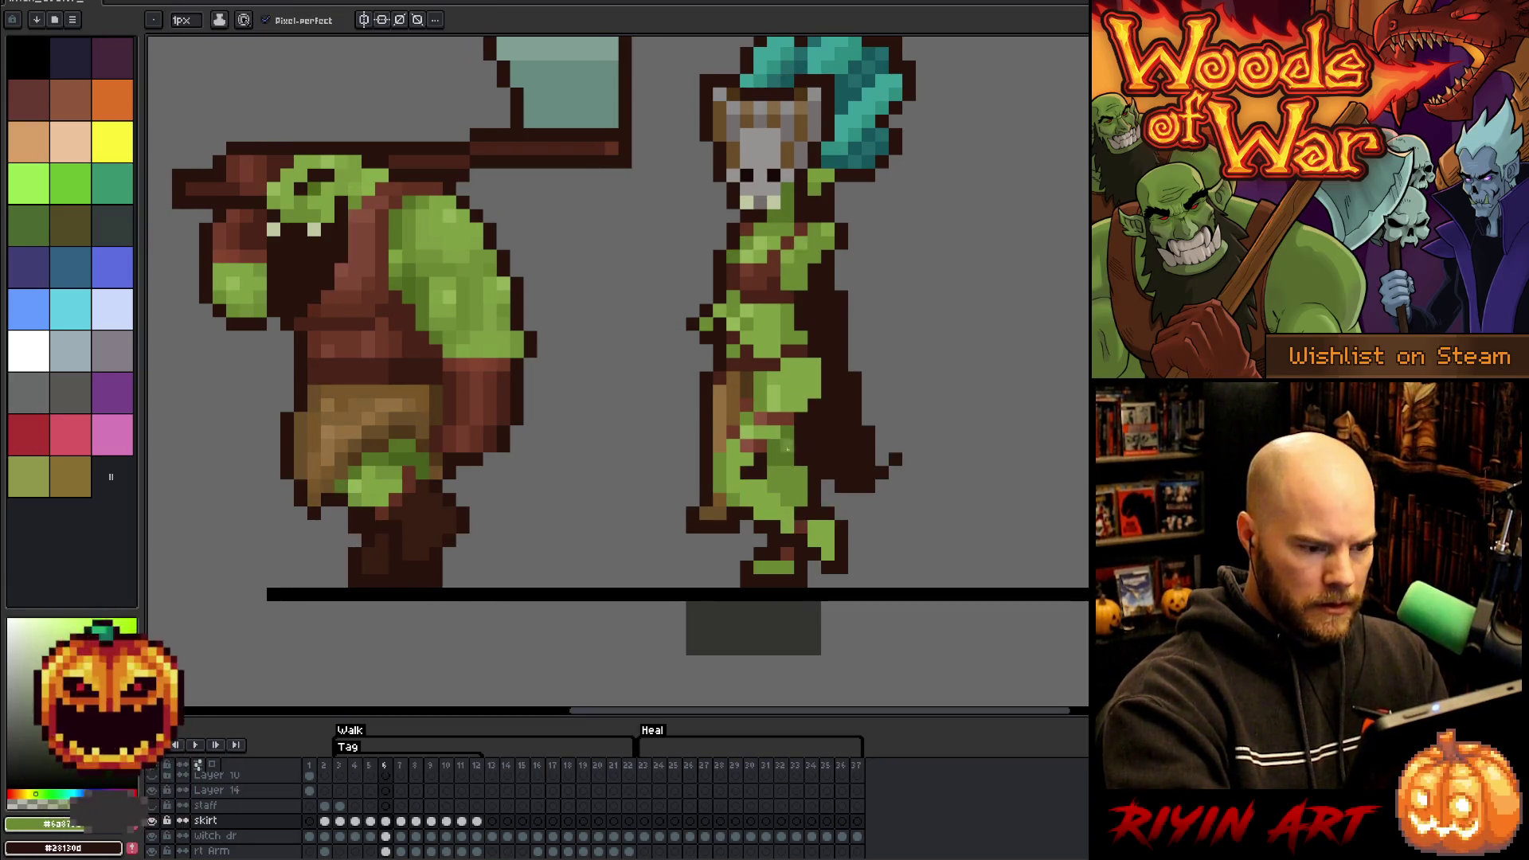
key("Right")
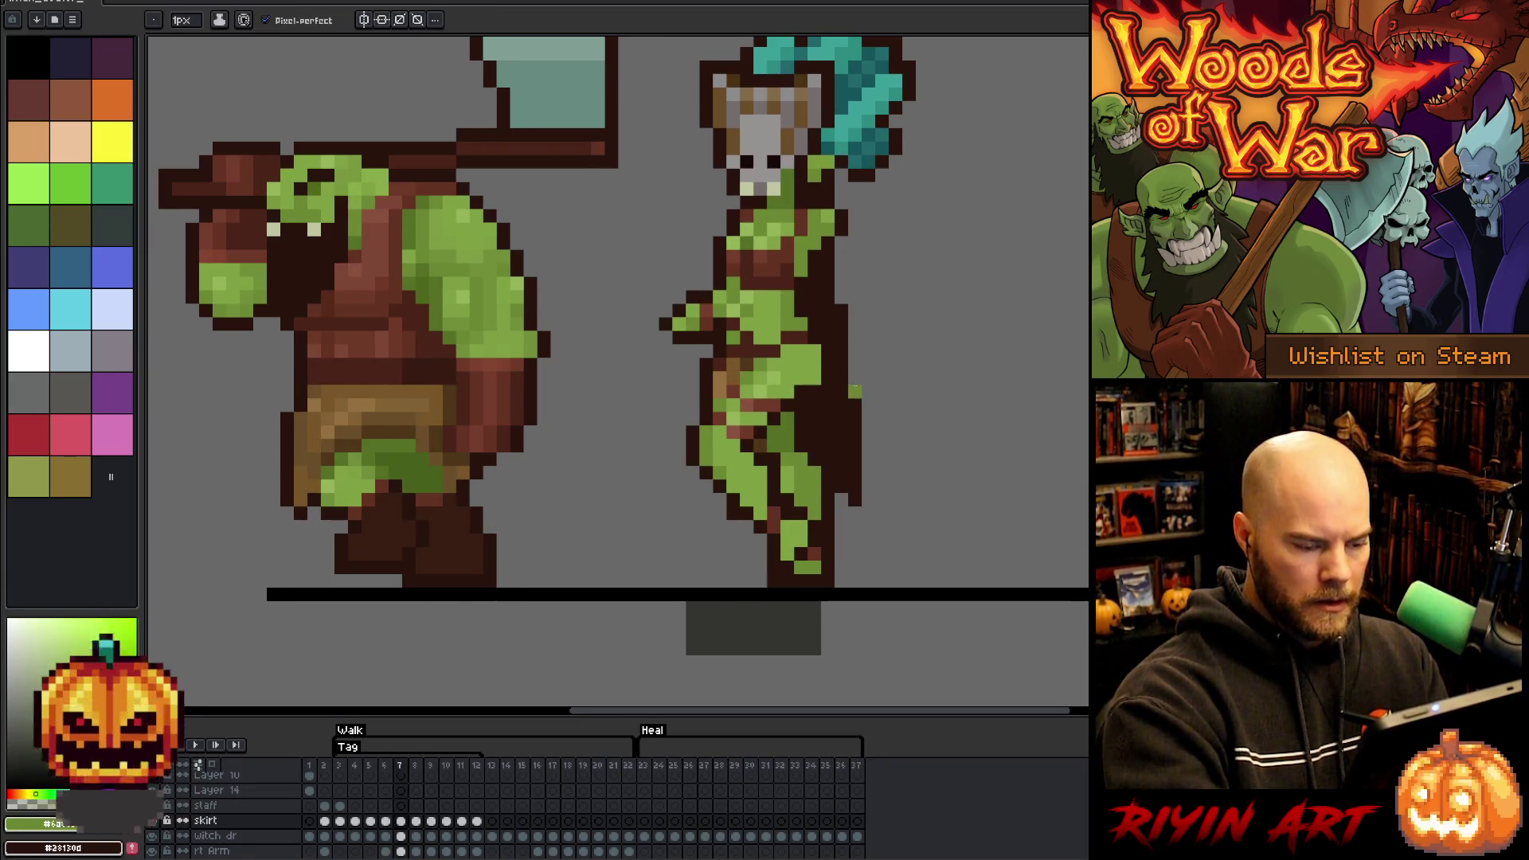
key("Left")
key("Right")
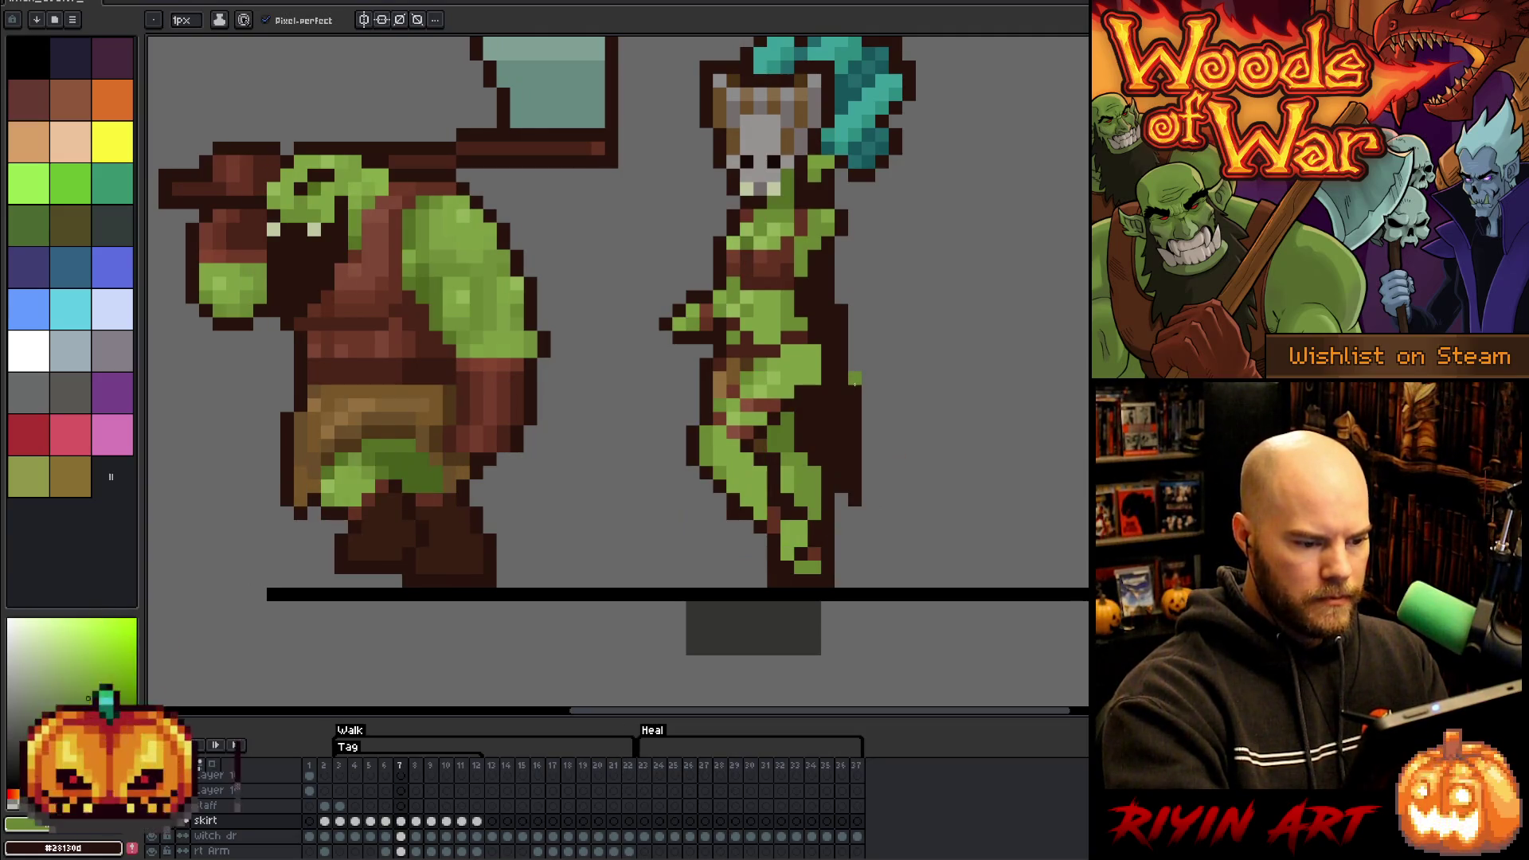
key("Left")
key("Right")
key("Left")
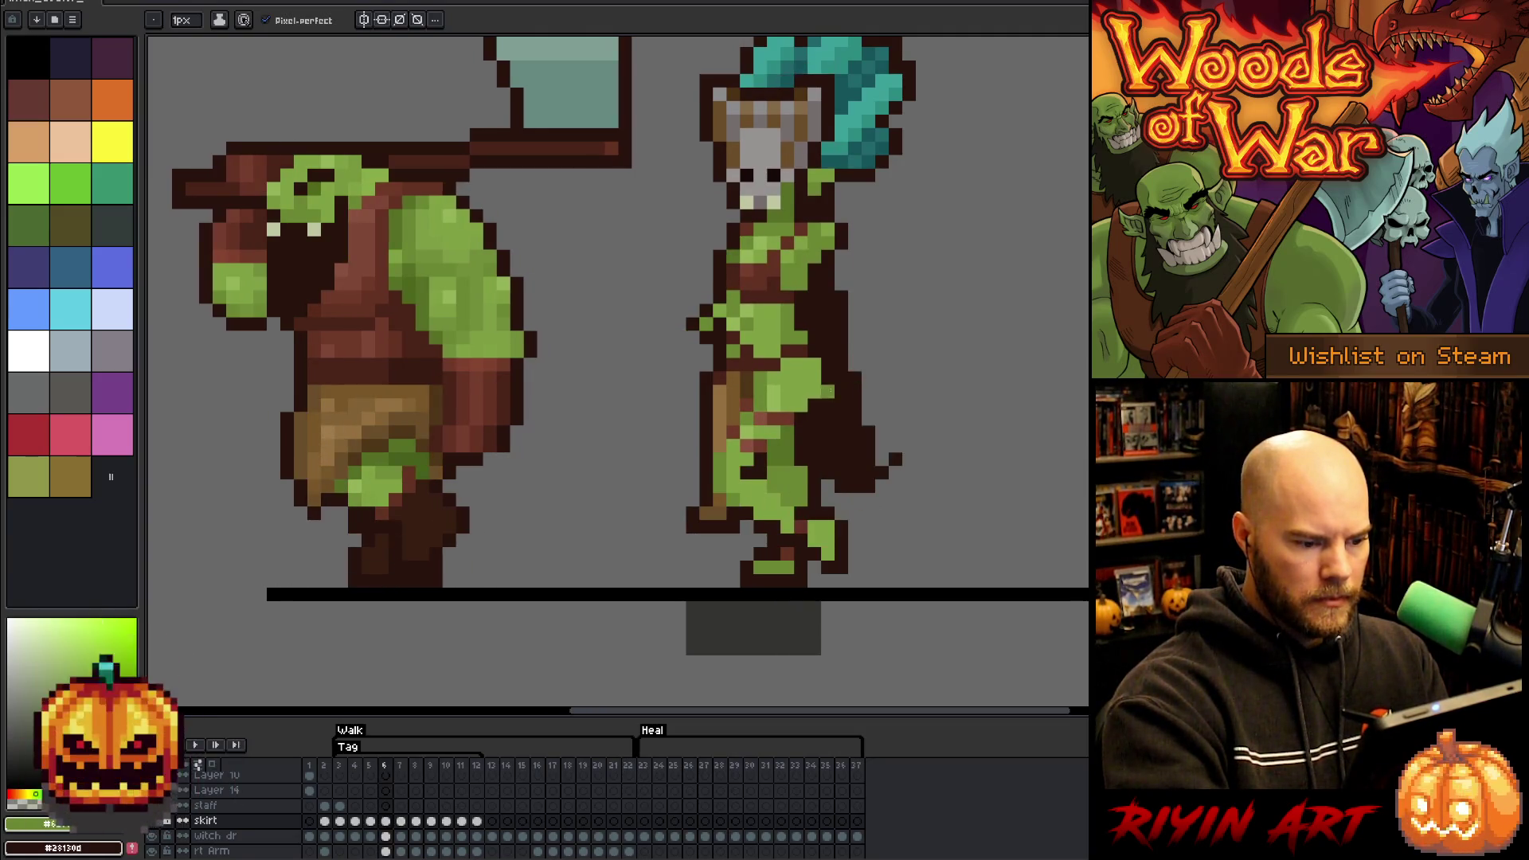
- Sample the dark brown outline colour, then settle on frame 7 and pick up the skirt's green
left_click(746, 394, "alt")
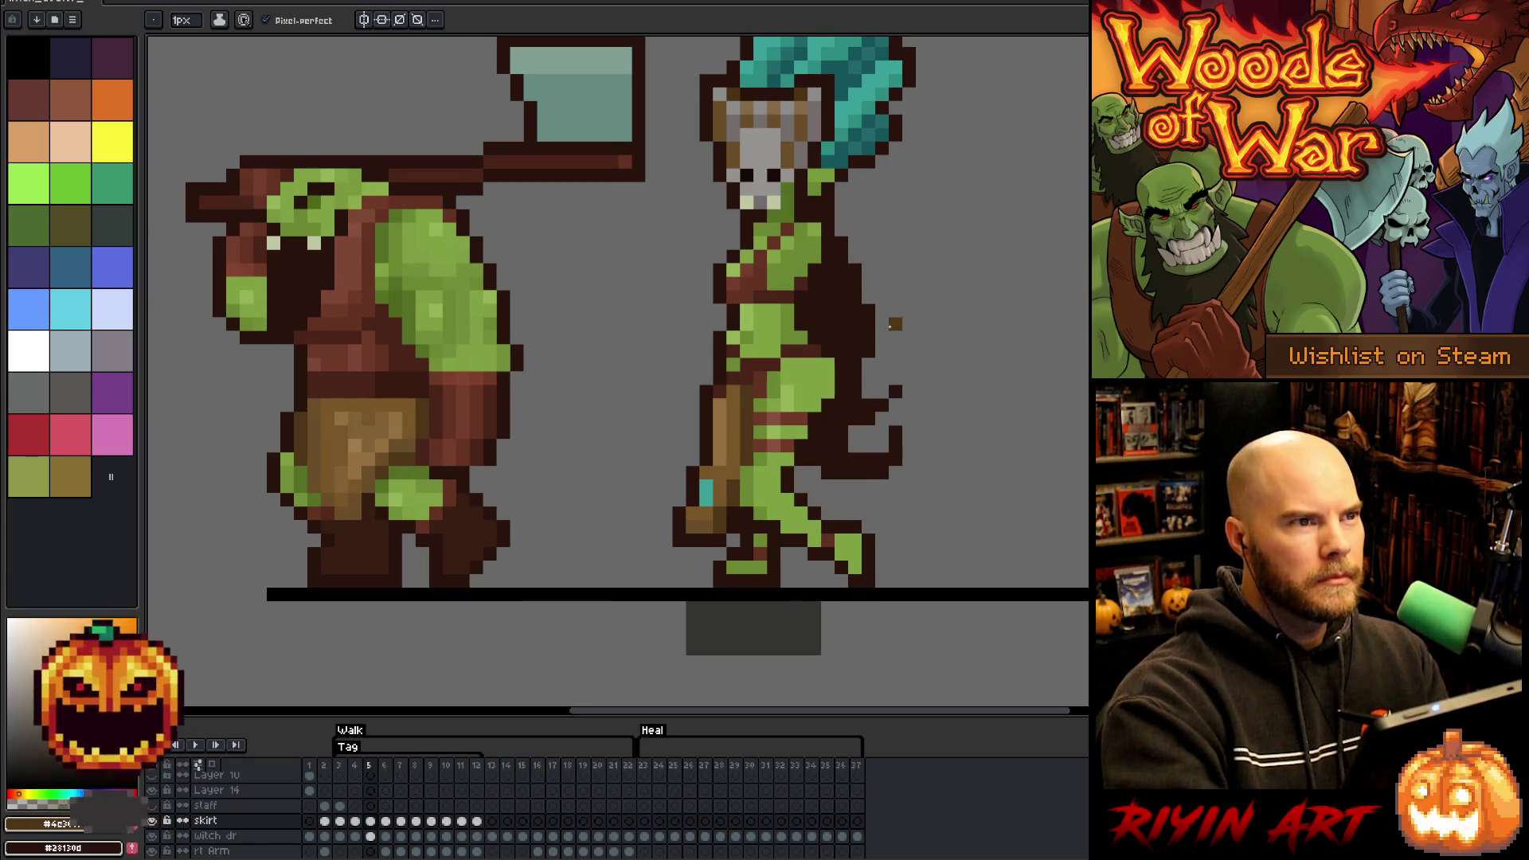
key("Right")
key("Left")
key("Right")
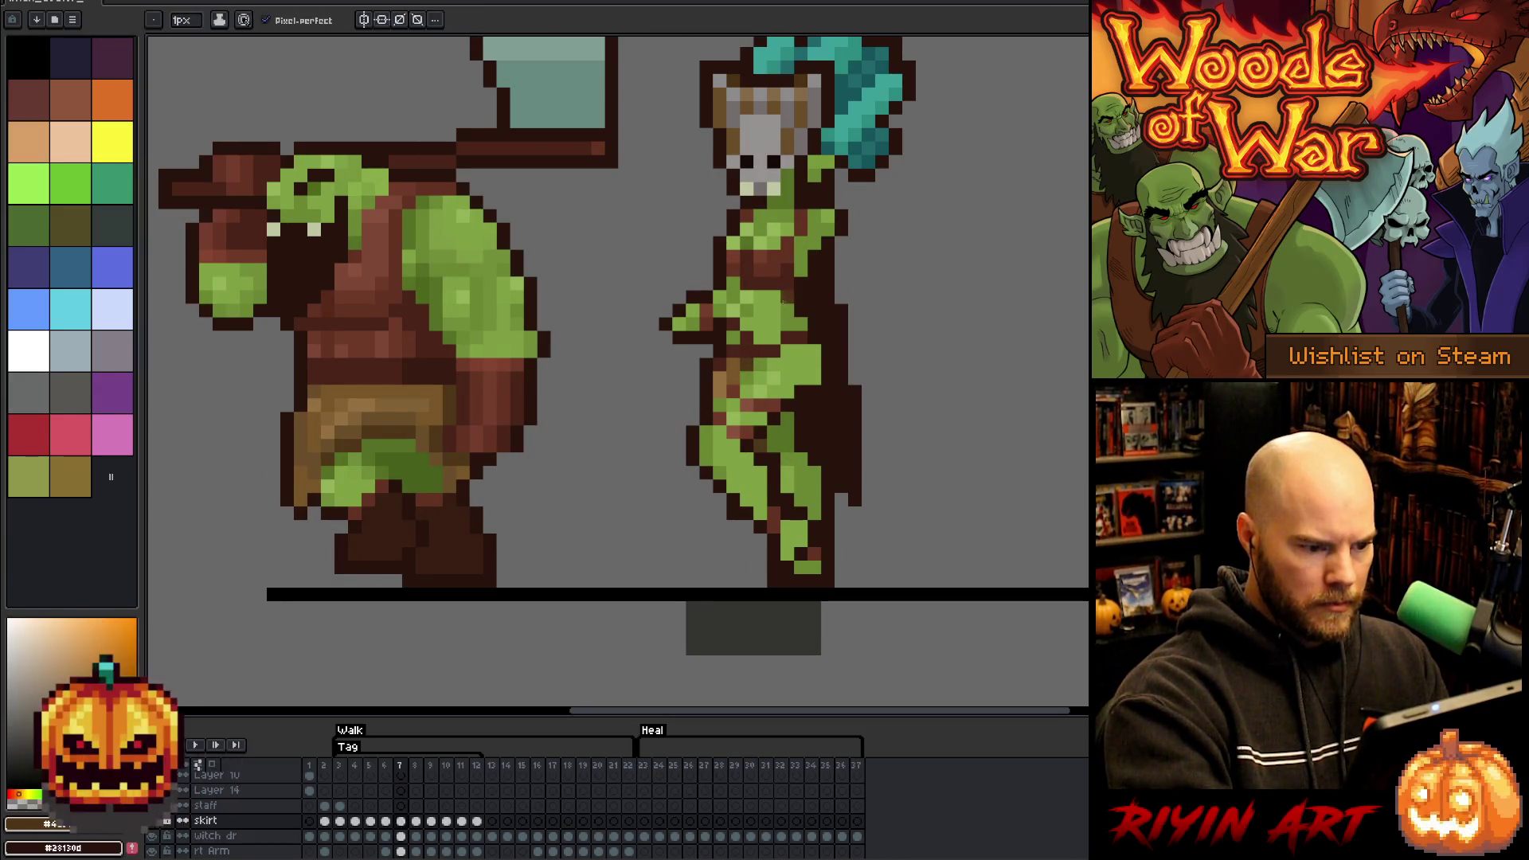
left_click(778, 416, "alt")
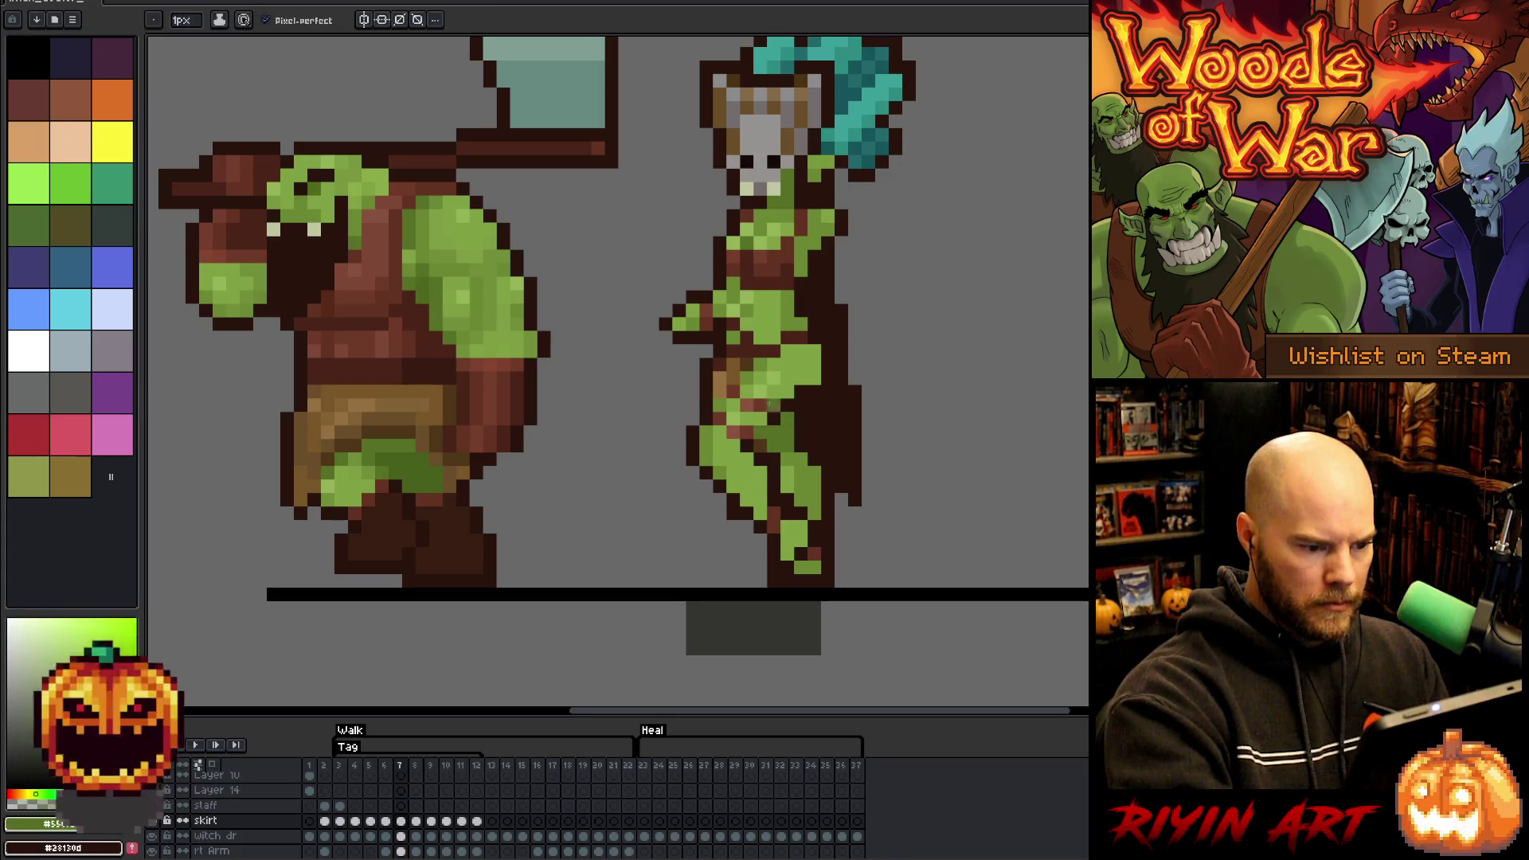